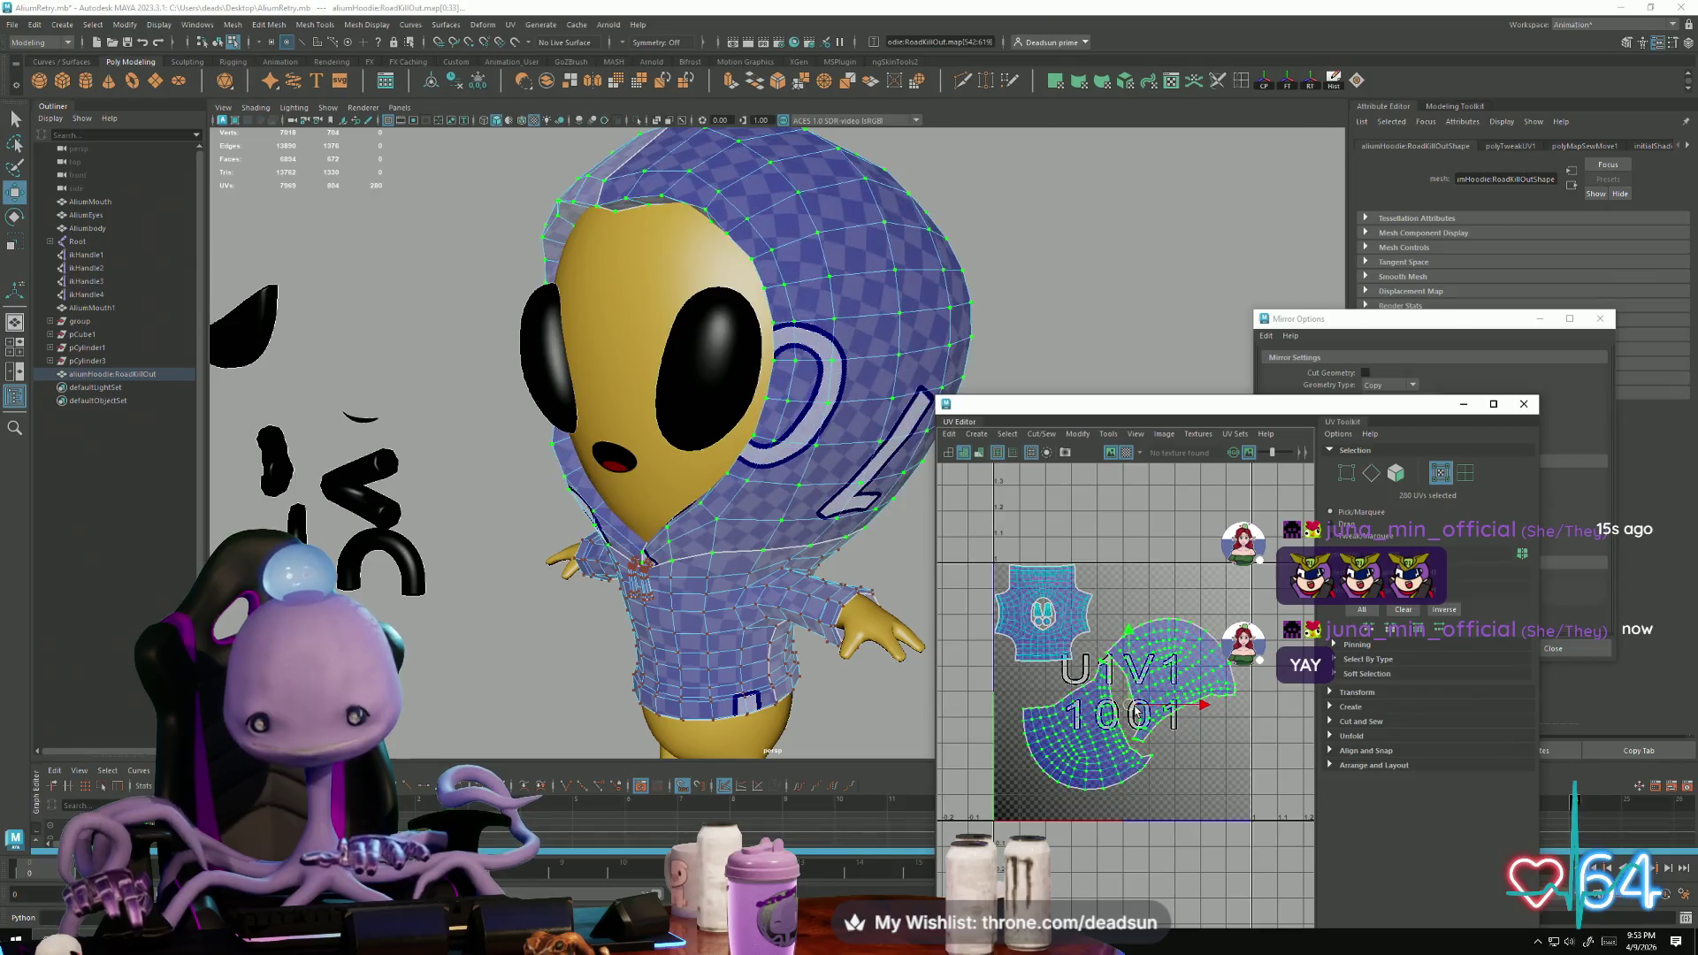
# Step: Select both hood UV shells and scale them up
pyautogui.press('r')
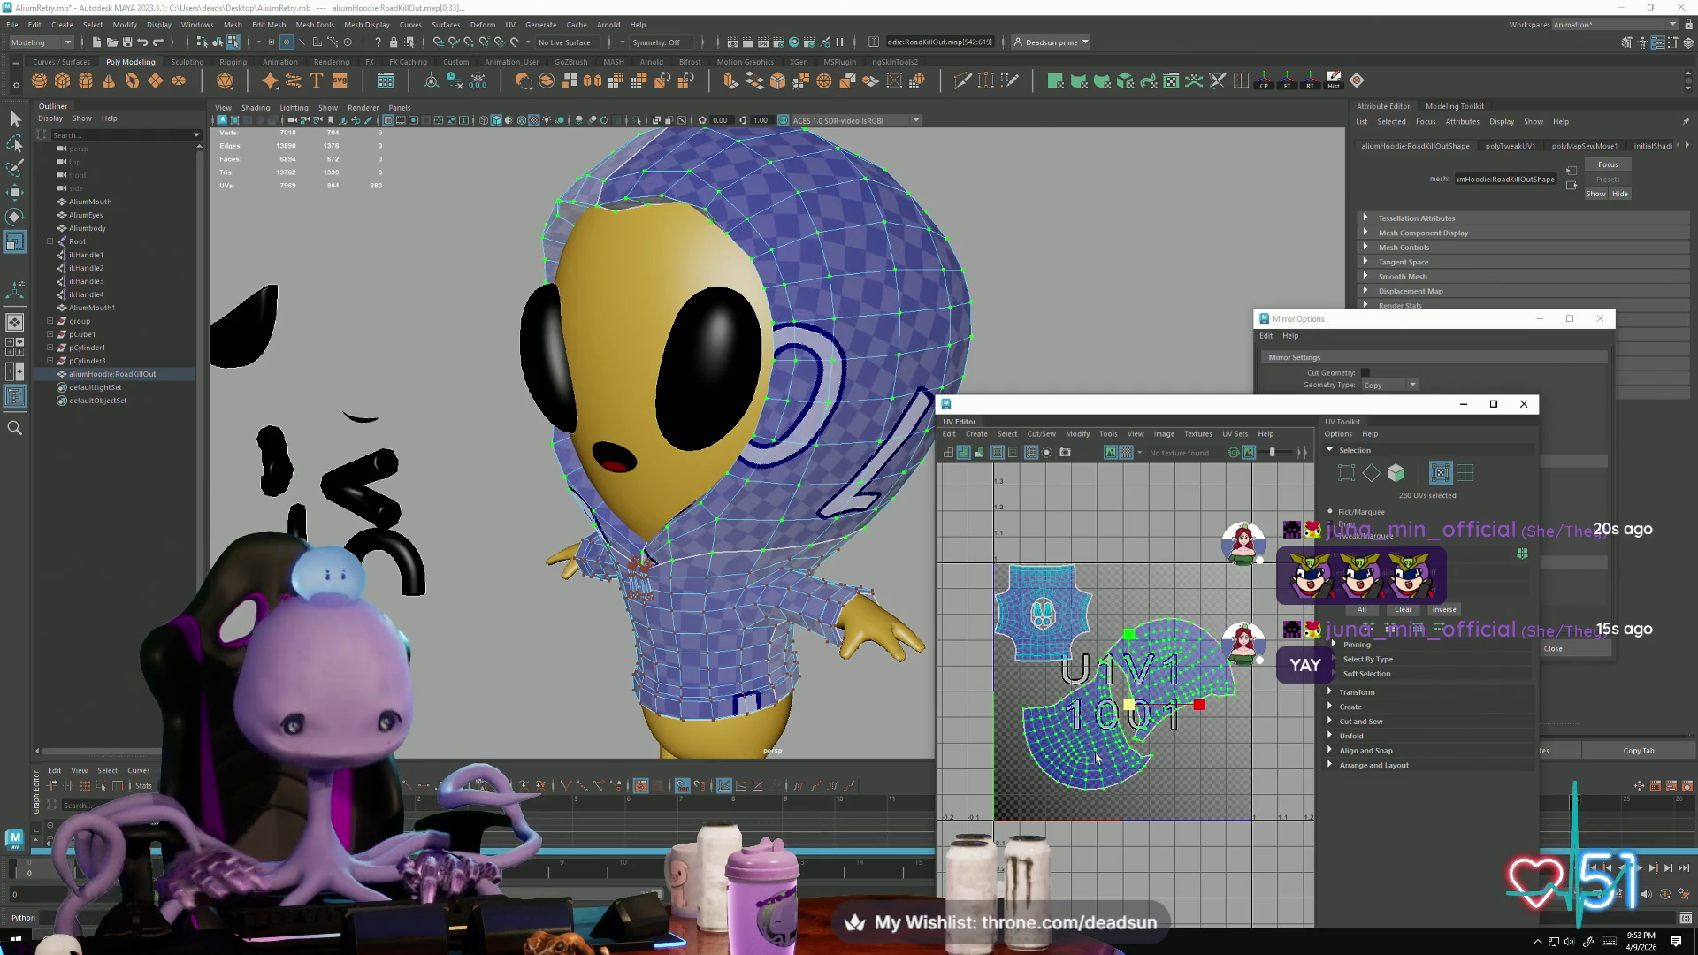
pyautogui.keyDown('shift'); pyautogui.click(1086, 659); pyautogui.keyUp('shift')
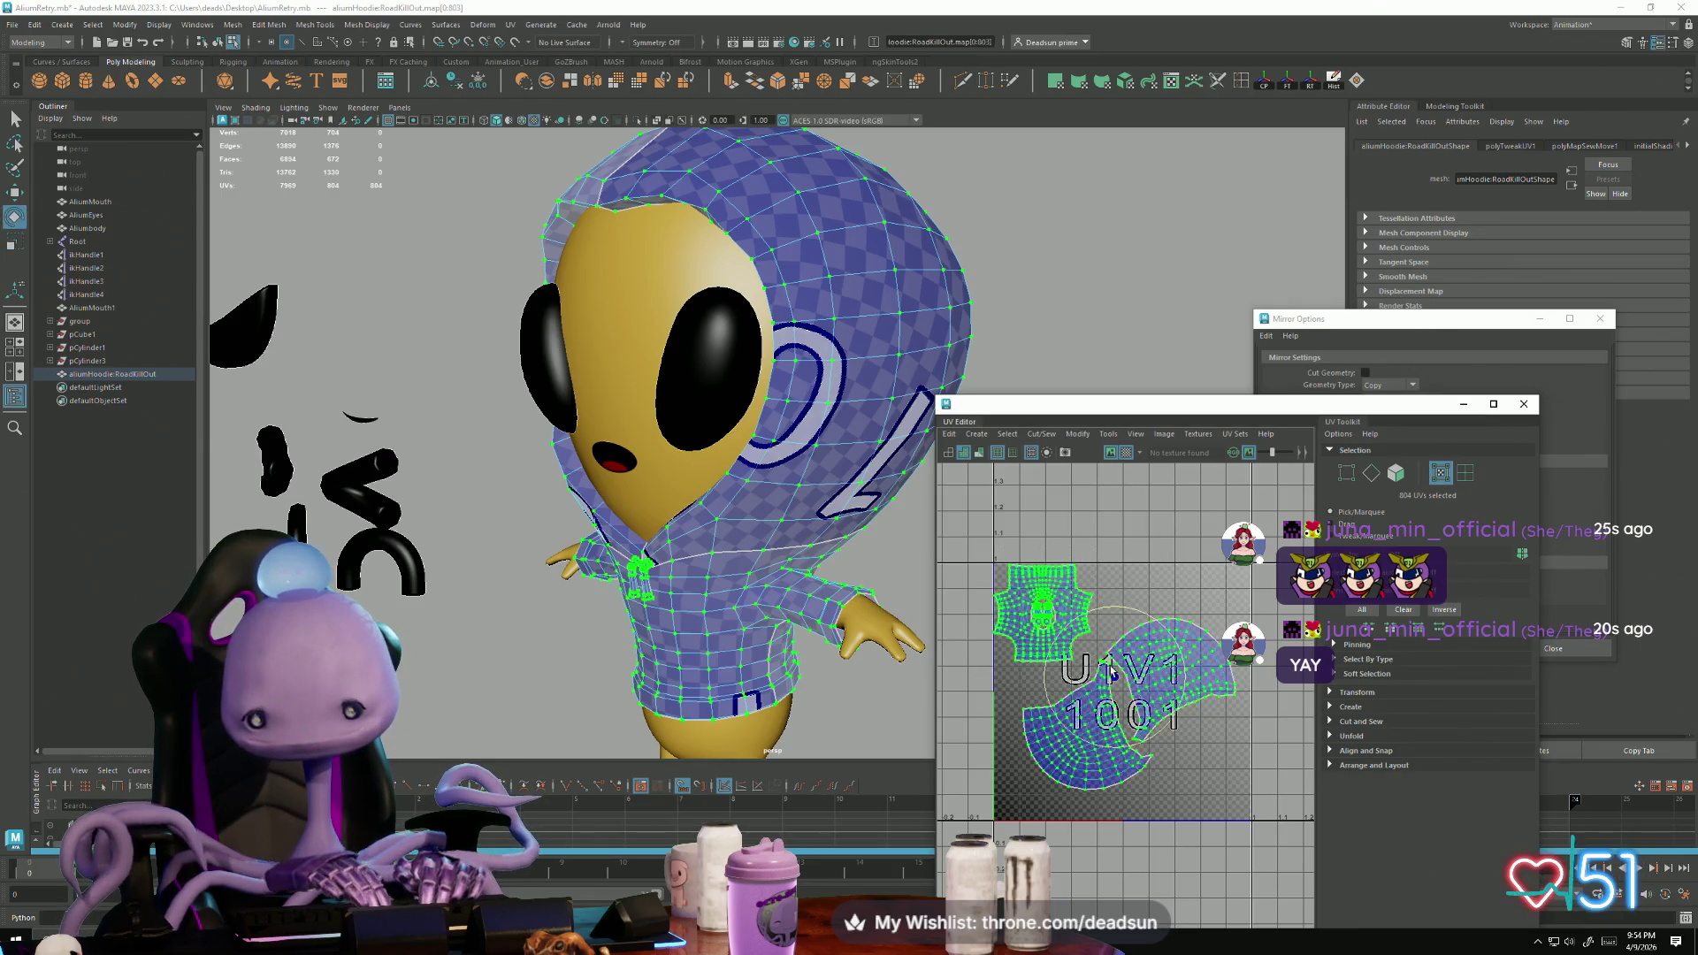
pyautogui.moveTo(1096, 677)
pyautogui.mouseDown()
pyautogui.moveTo(1128, 676)
pyautogui.moveTo(1108, 661)
pyautogui.mouseUp()
pyautogui.press('w')
# Step: Rotate the two hood shells in two passes, then return to the Move tool
pyautogui.press('e')
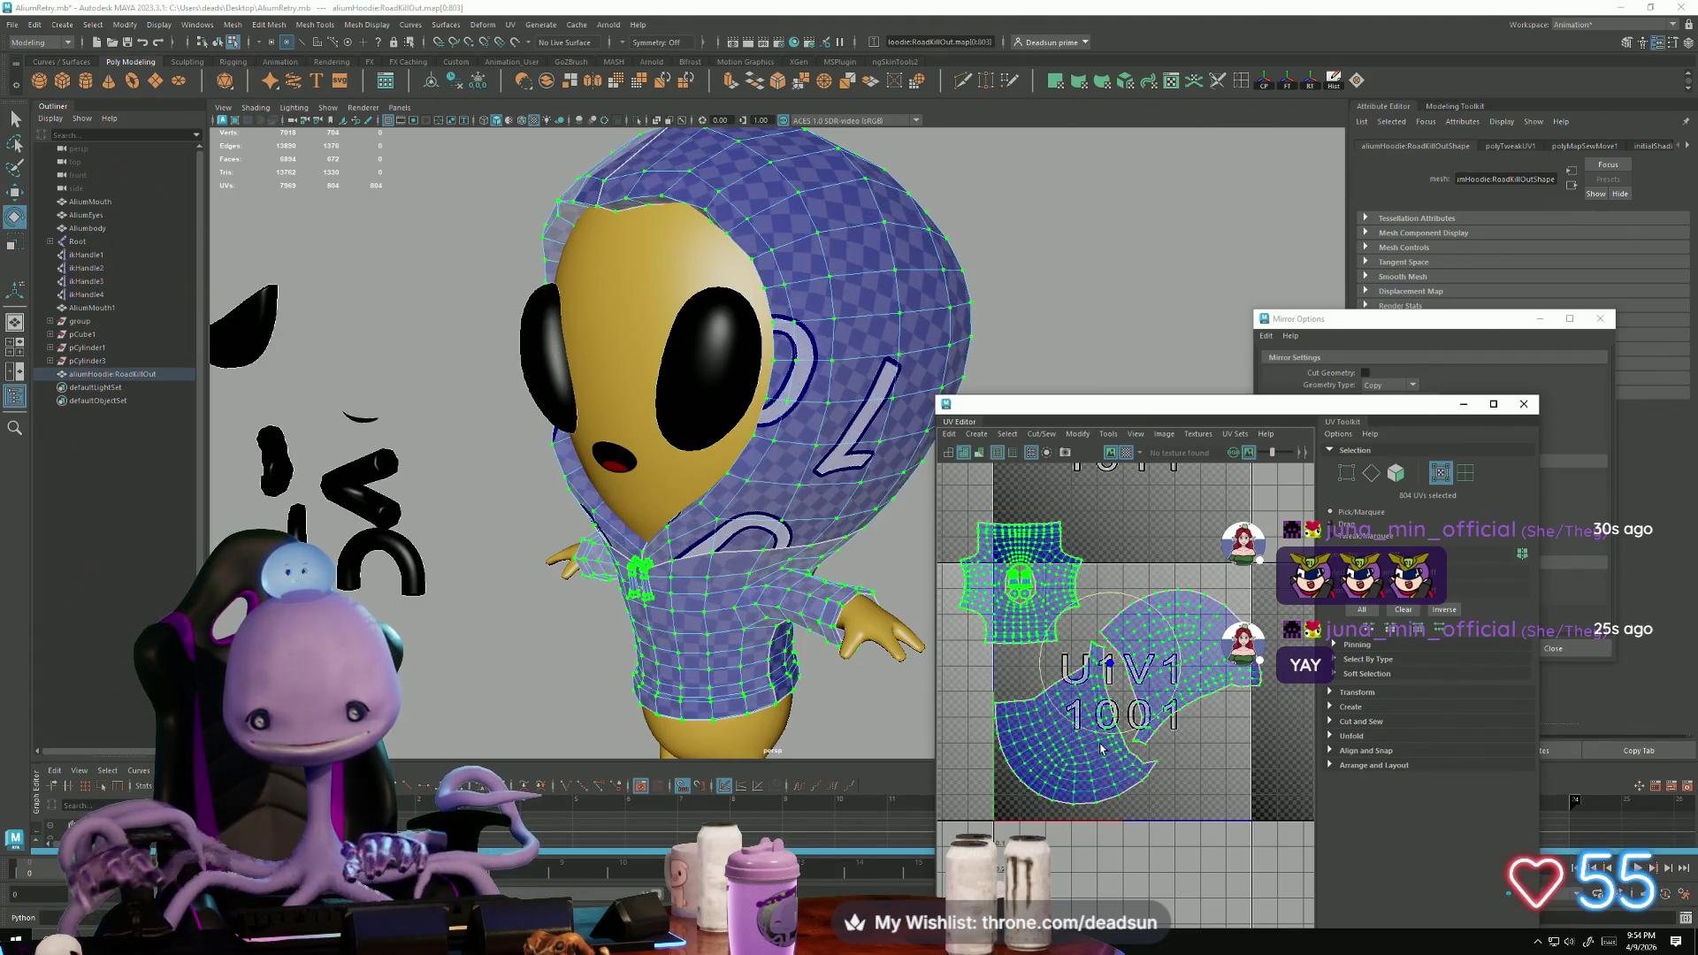
pyautogui.moveTo(1097, 730); pyautogui.dragTo(1108, 673)
pyautogui.press('w')
pyautogui.press('e')
pyautogui.moveTo(1130, 732); pyautogui.dragTo(1105, 676)
pyautogui.press('w')
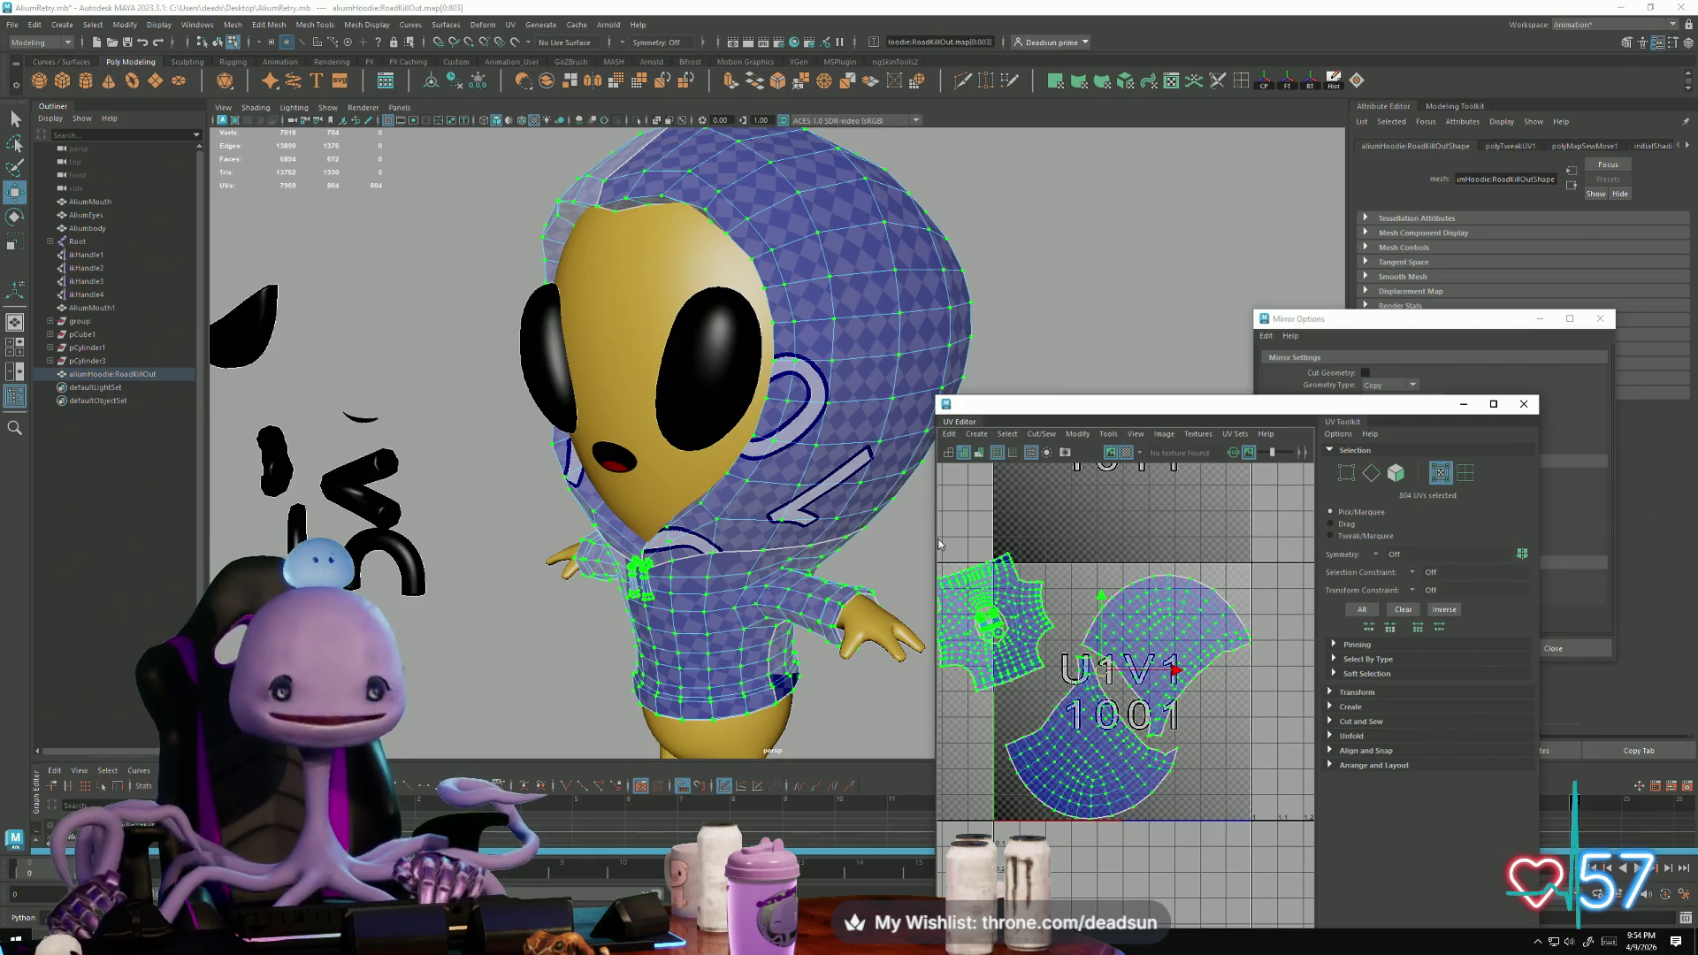
pyautogui.scroll(2, 1030, 591)
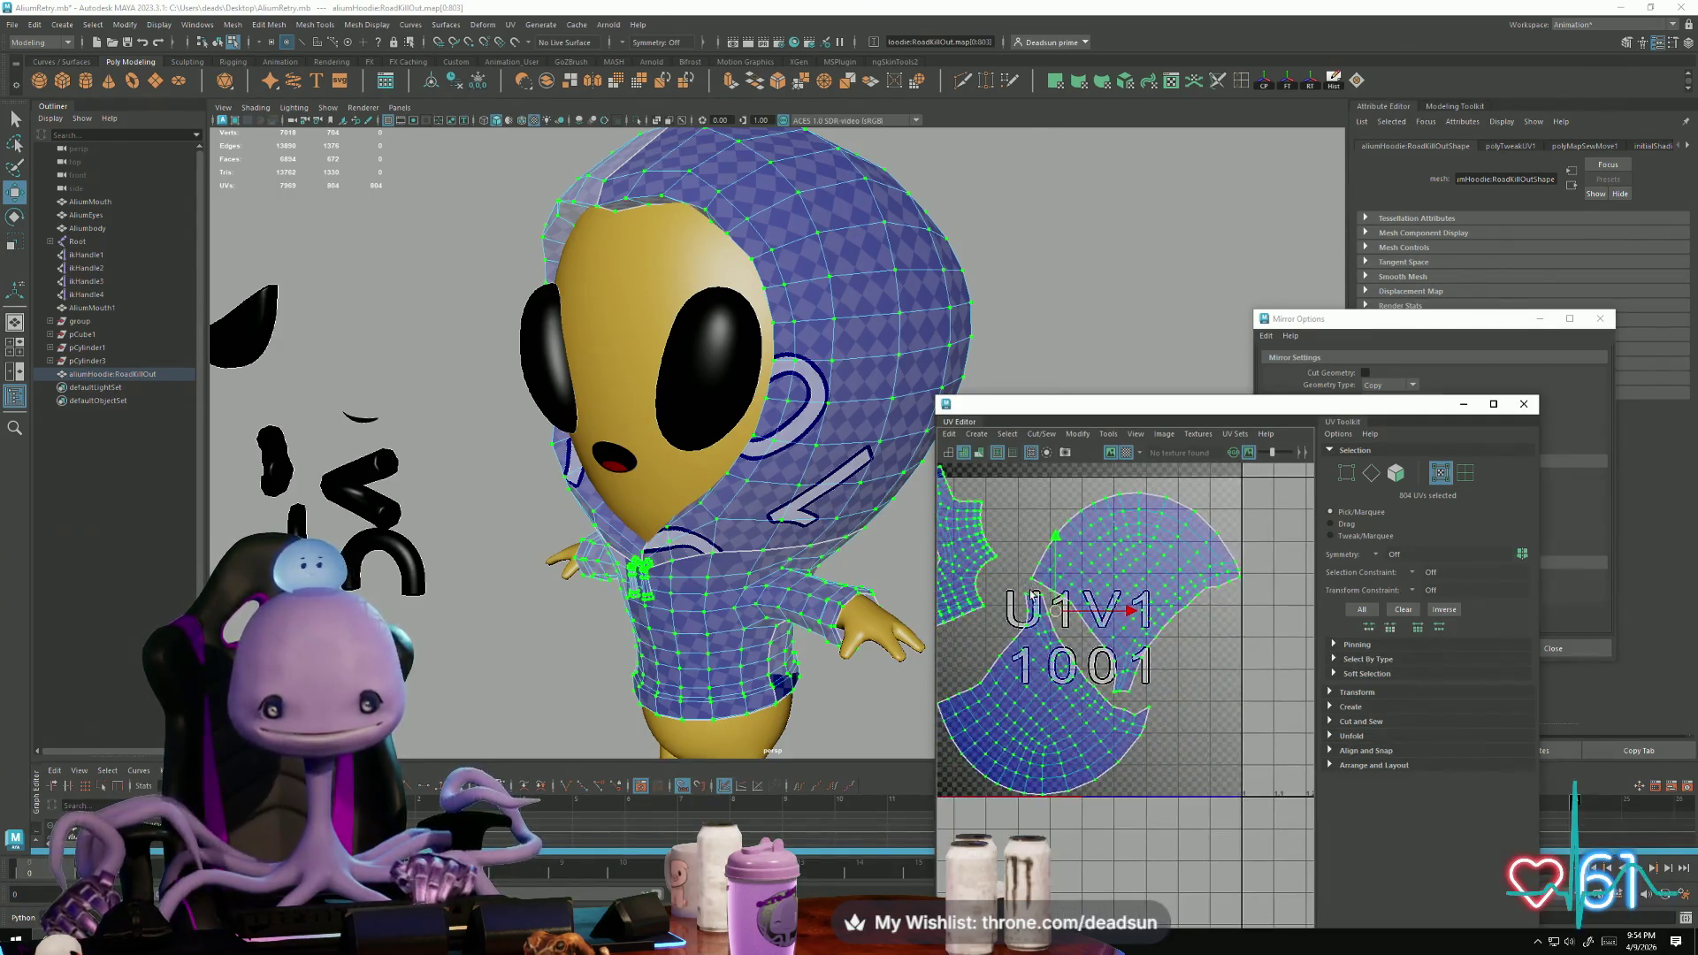
# Step: Select the upper hood shell and nudge it down and left
pyautogui.doubleClick(1116, 655)
pyautogui.moveTo(1132, 591); pyautogui.dragTo(1136, 600)
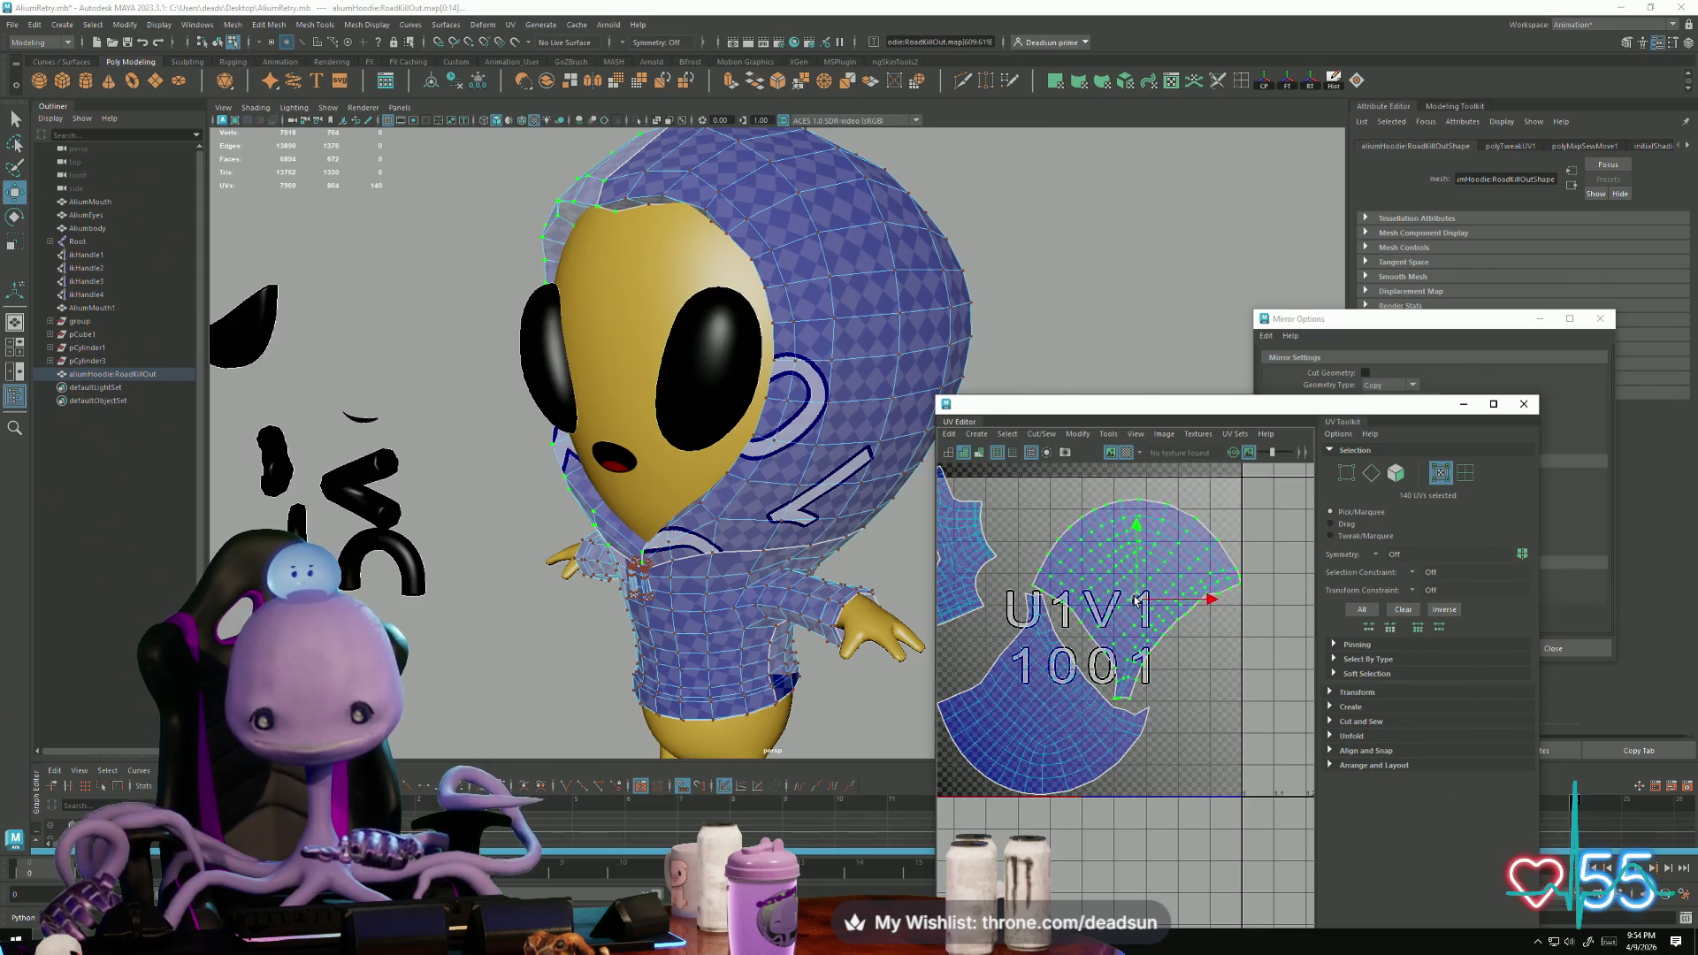
pyautogui.keyDown('alt'); pyautogui.moveTo(1118, 608); pyautogui.dragTo(1173, 665, button='middle'); pyautogui.keyUp('alt')
# Step: Move and rotate the star-shaped front torso shell fully into the UV tile
pyautogui.click(1020, 583)
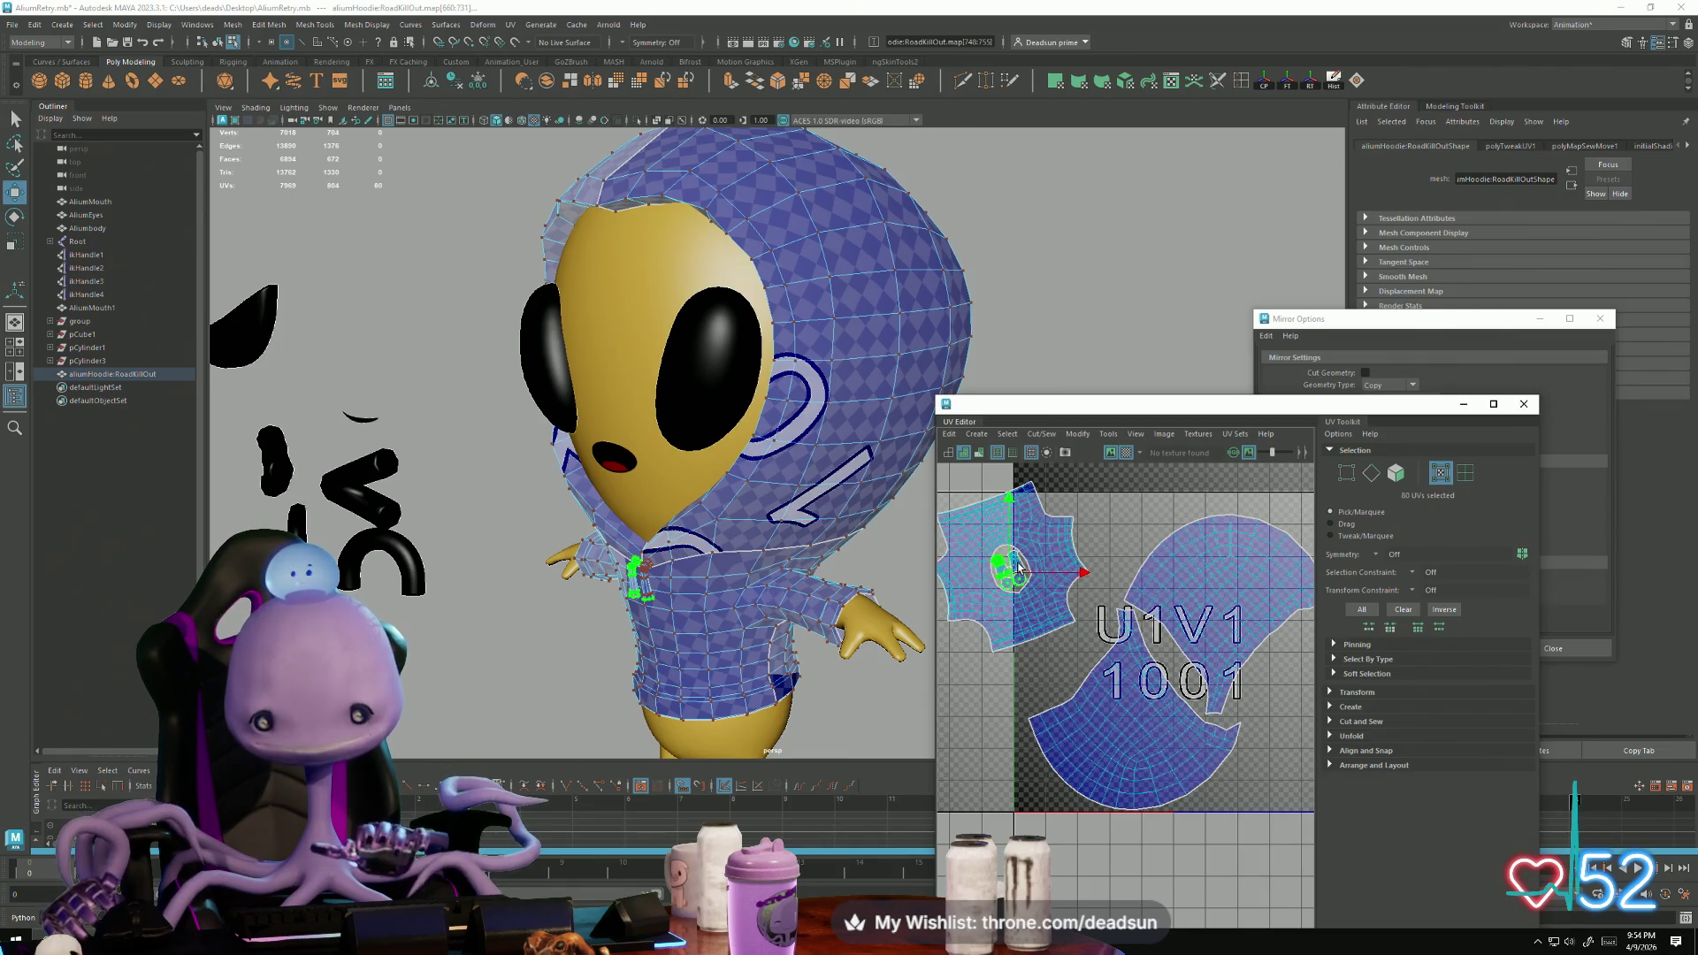
pyautogui.doubleClick(1042, 557)
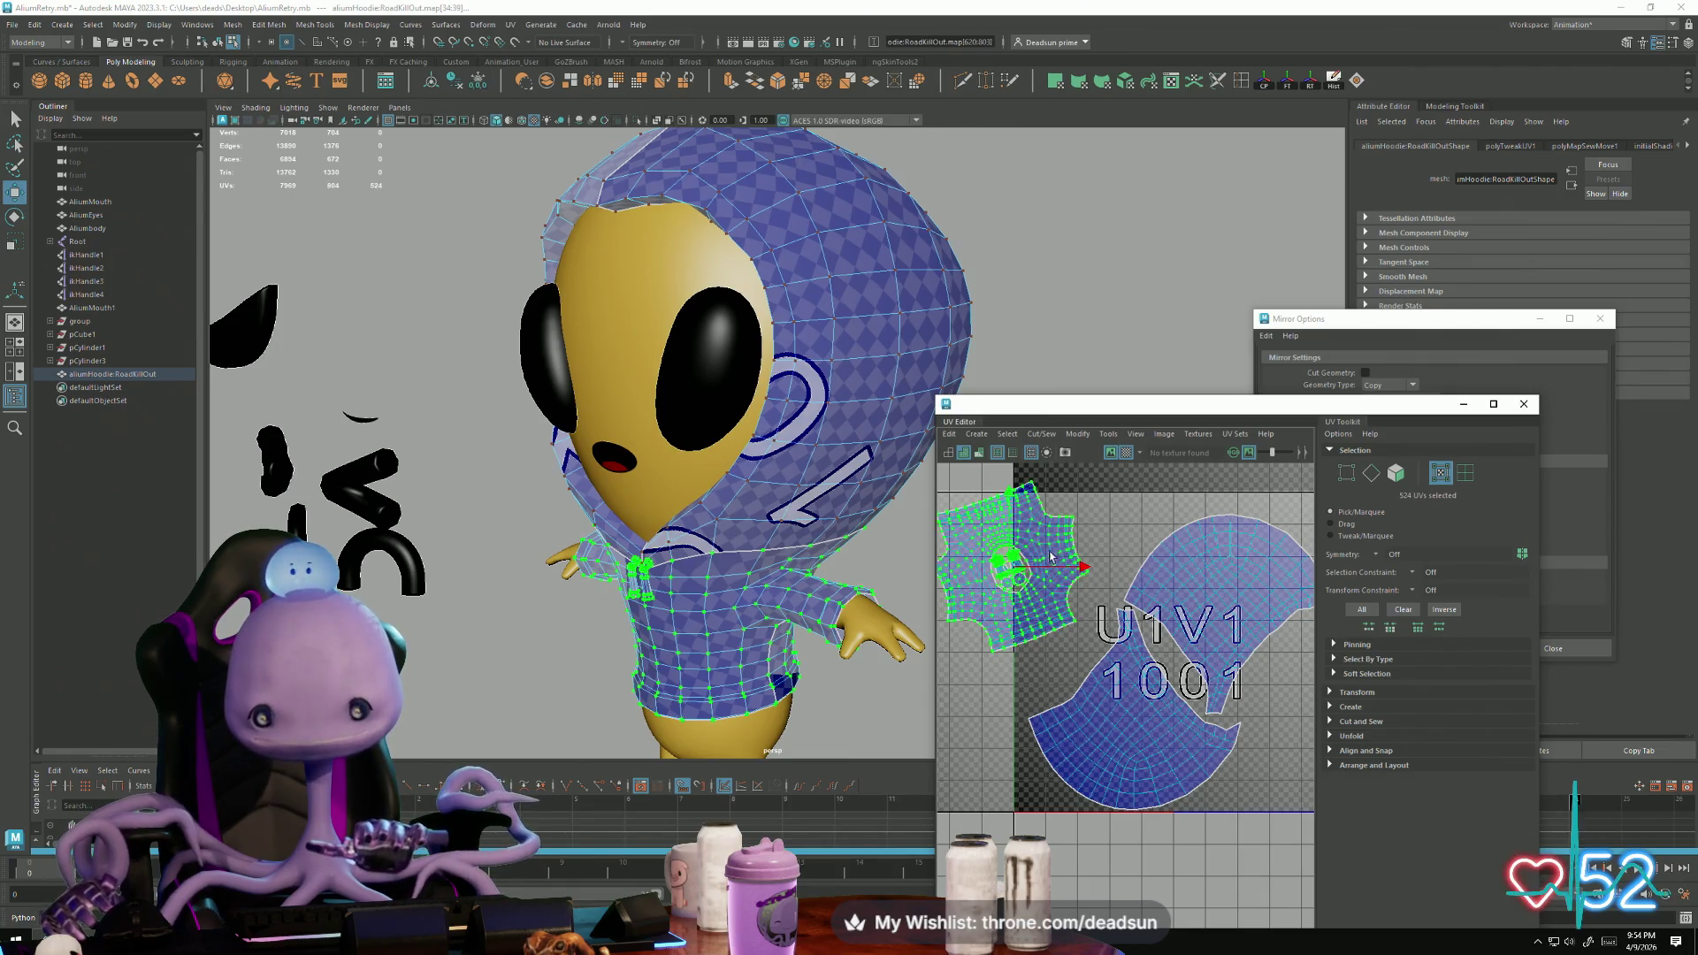
pyautogui.moveTo(1015, 576); pyautogui.dragTo(1089, 581)
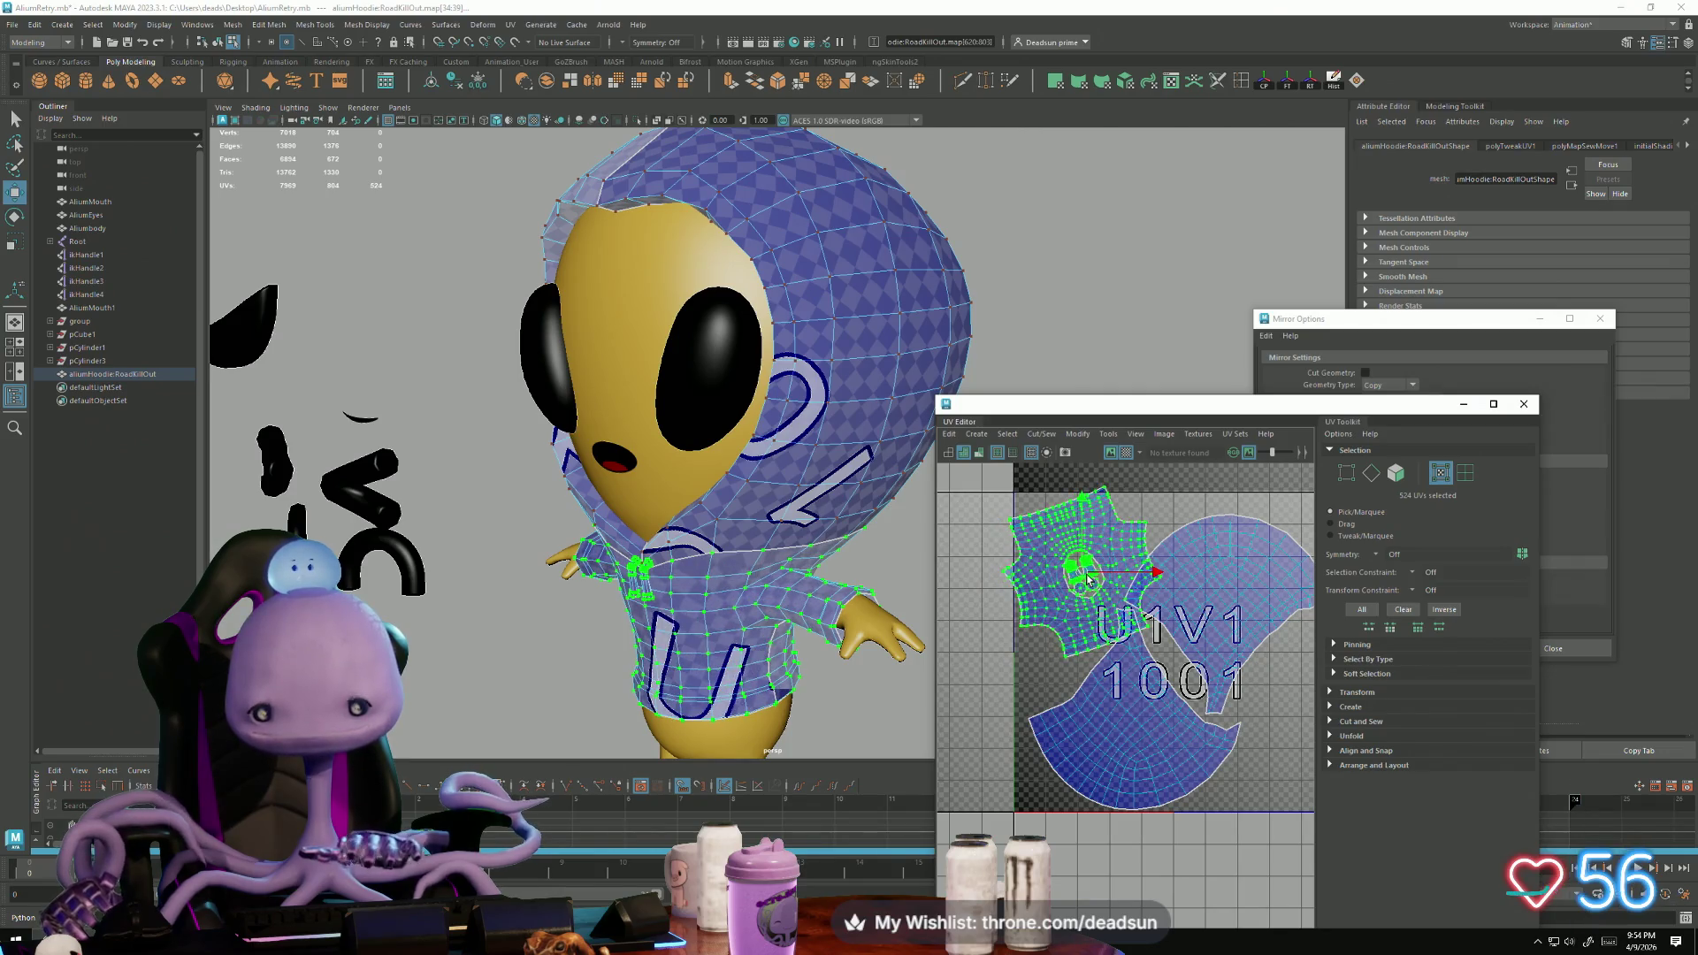
pyautogui.scroll(3, 1074, 652)
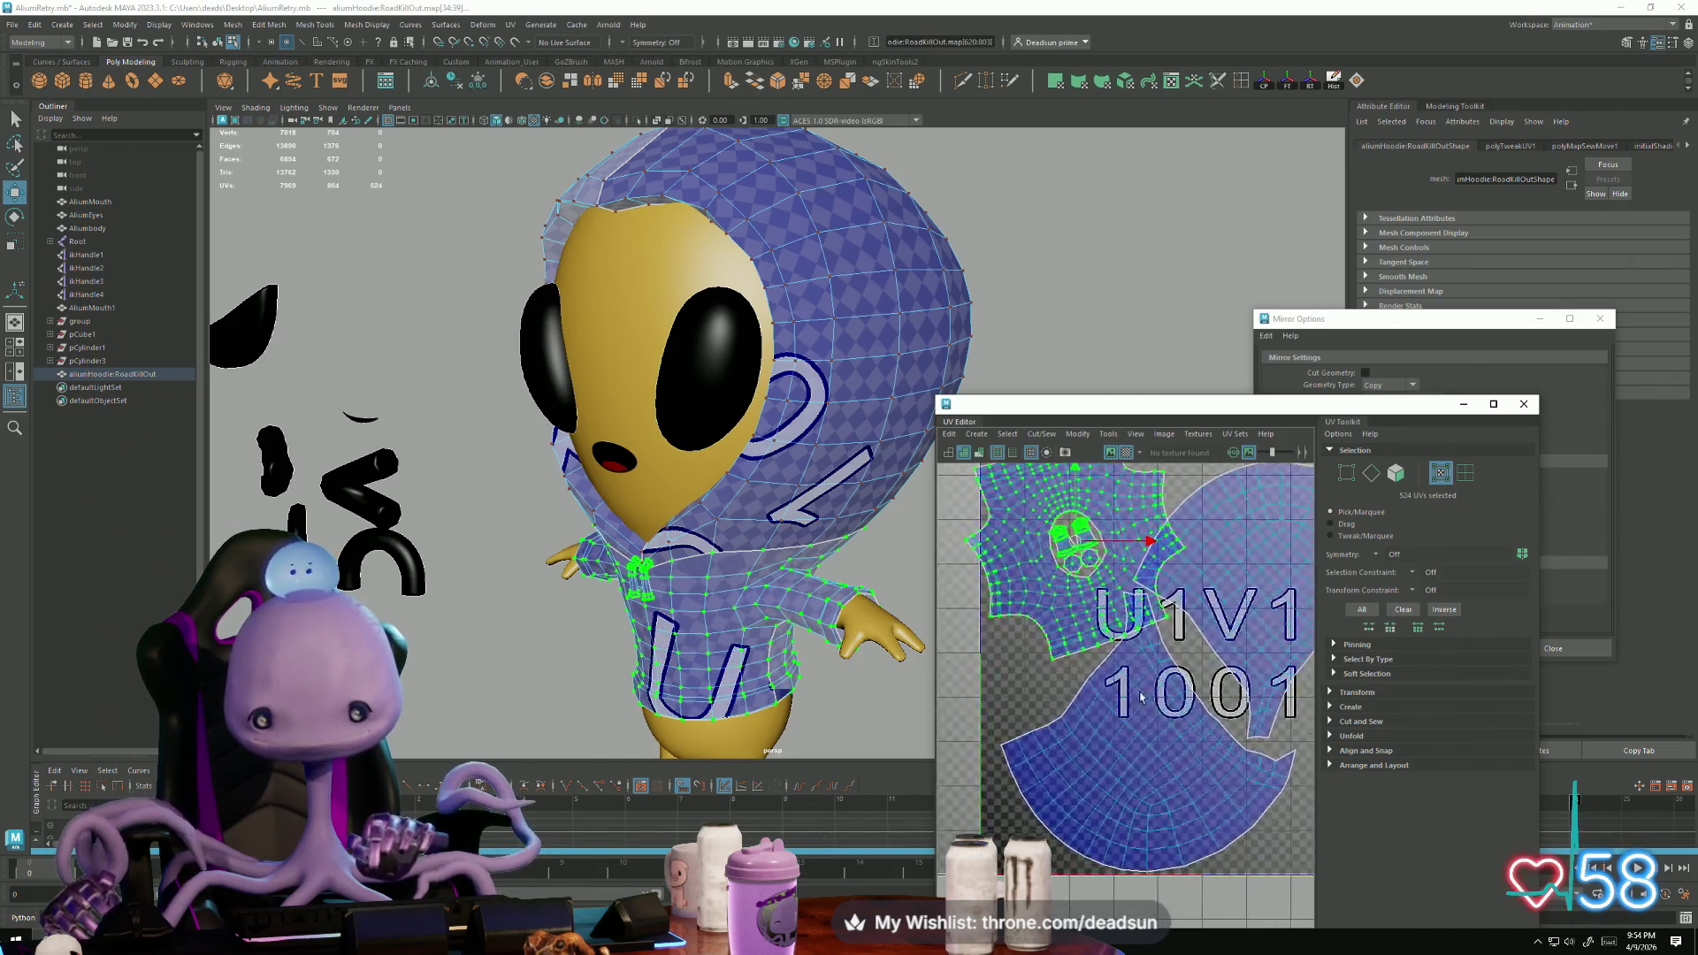
pyautogui.moveTo(978, 574)
pyautogui.mouseDown()
pyautogui.moveTo(1026, 574)
pyautogui.moveTo(1067, 622)
pyautogui.mouseUp()
pyautogui.press('e')
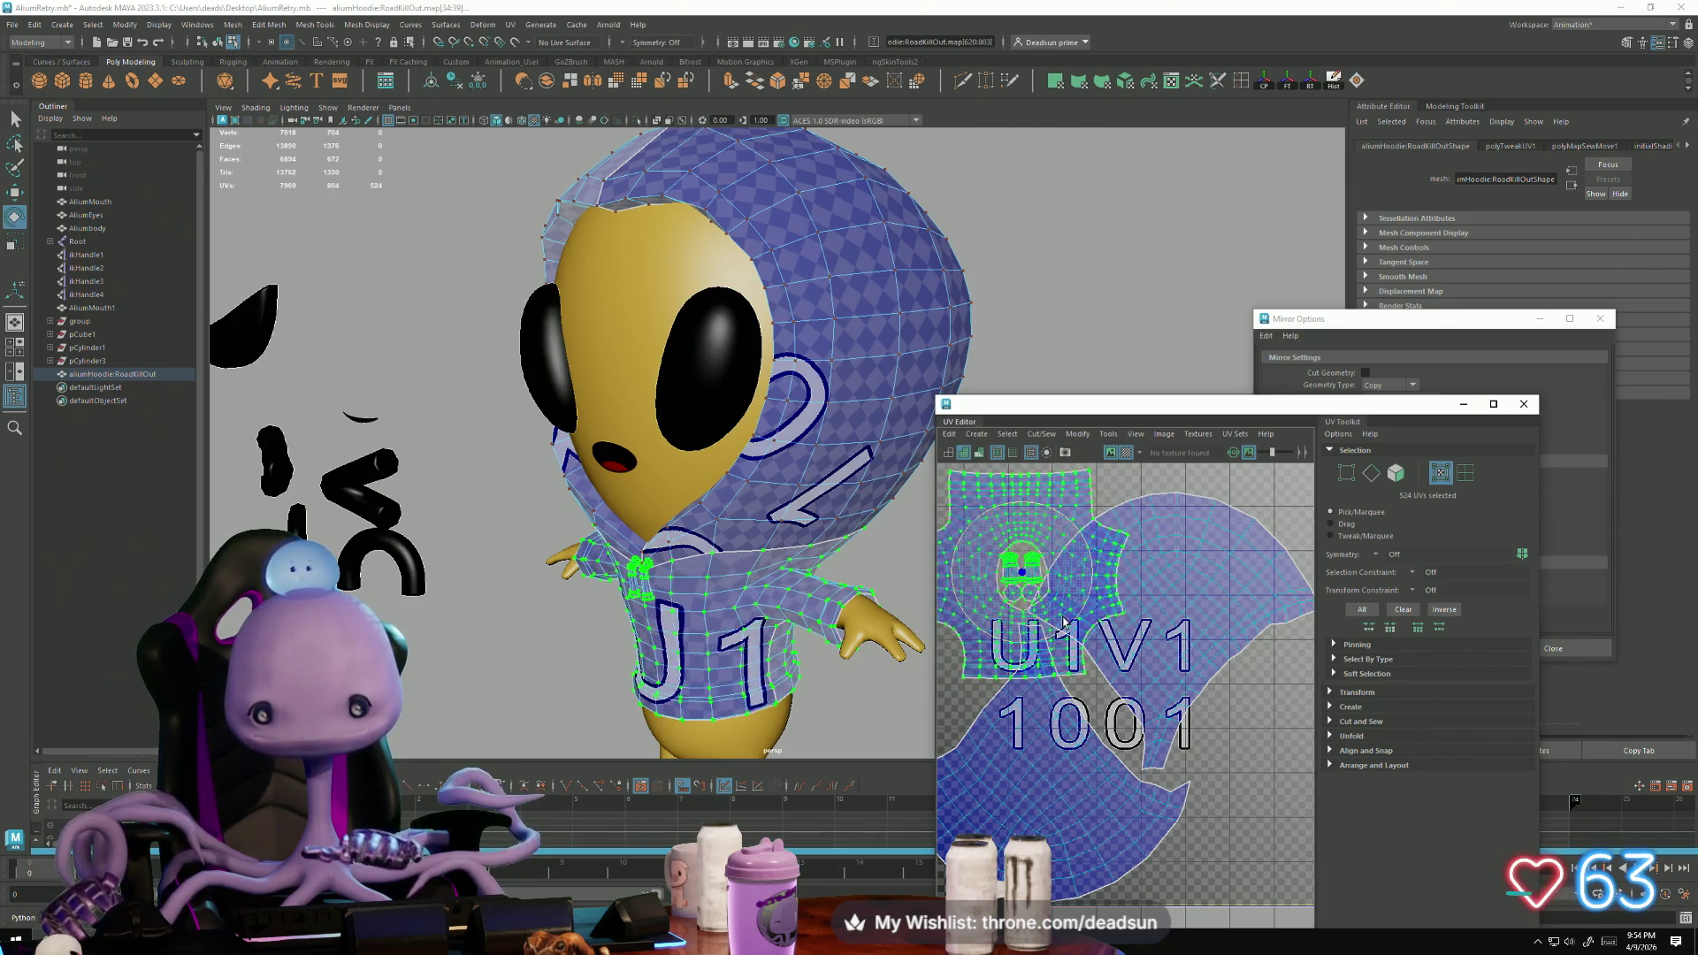
pyautogui.scroll(-2, 1067, 622)
pyautogui.keyDown('alt'); pyautogui.moveTo(1067, 621); pyautogui.dragTo(1232, 692, button='middle'); pyautogui.keyUp('alt')
pyautogui.press('w')
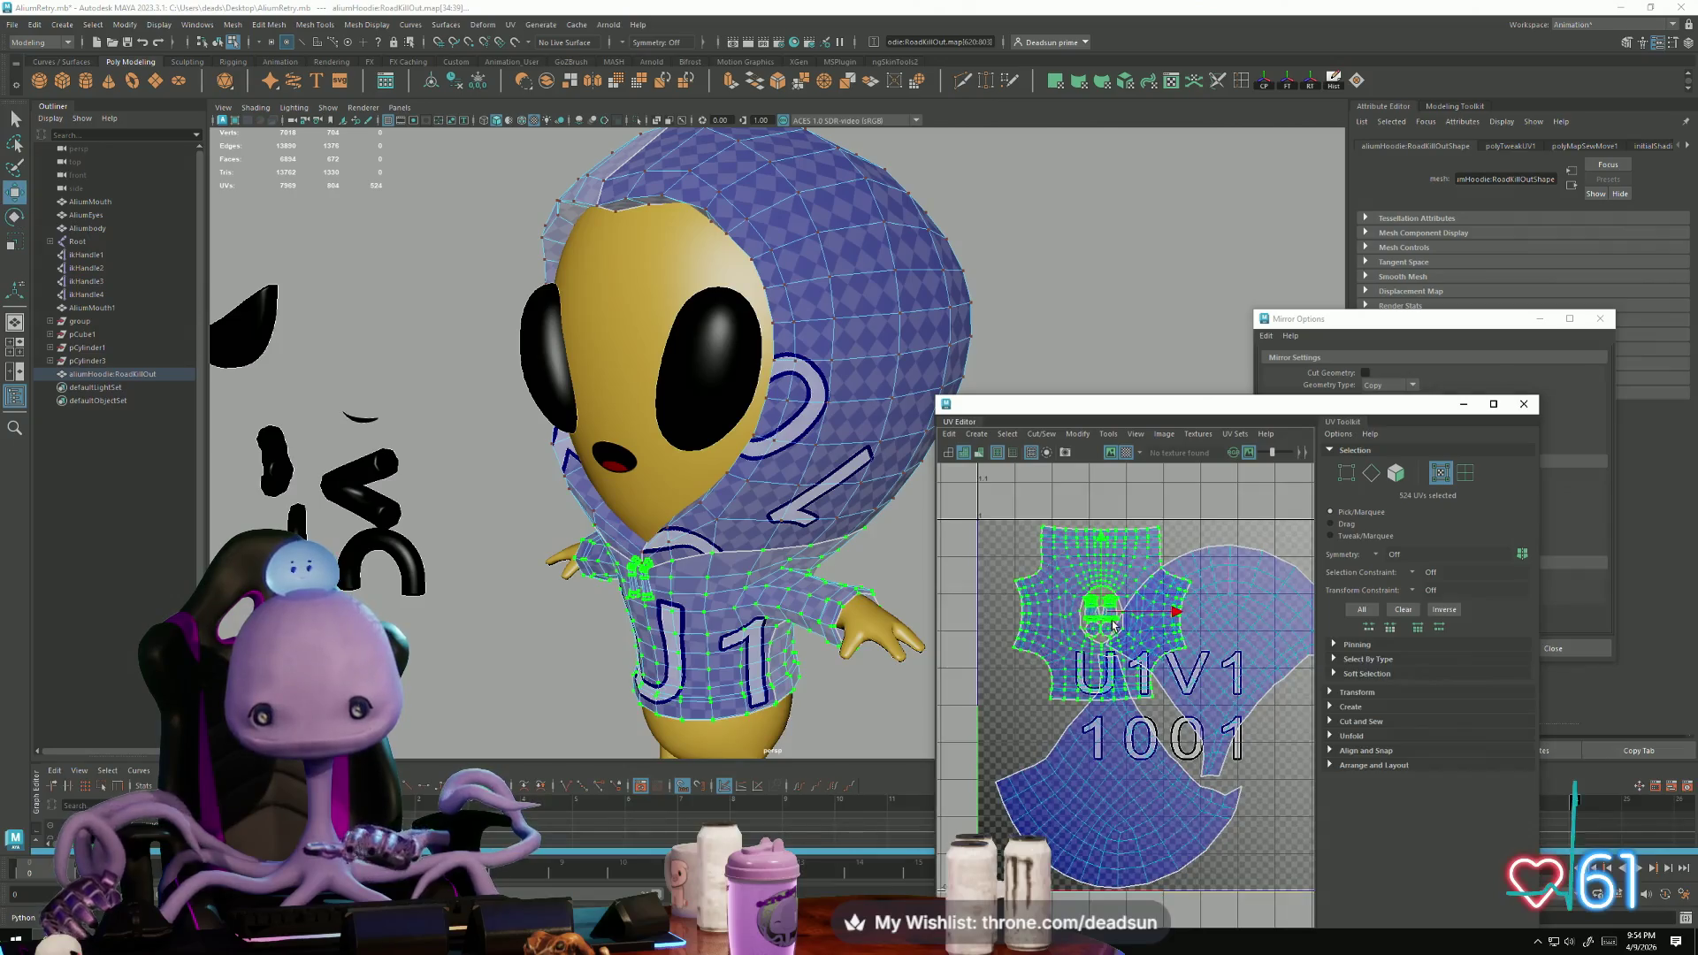
pyautogui.moveTo(1101, 616); pyautogui.dragTo(1068, 612)
# Step: Reposition and turn the right-hand torso shell
pyautogui.click(1154, 750)
pyautogui.moveTo(1211, 791)
pyautogui.mouseDown()
pyautogui.moveTo(1182, 720)
pyautogui.moveTo(1184, 751)
pyautogui.mouseUp()
pyautogui.keyDown('alt'); pyautogui.moveTo(1181, 753); pyautogui.dragTo(1156, 716, button='middle'); pyautogui.keyUp('alt')
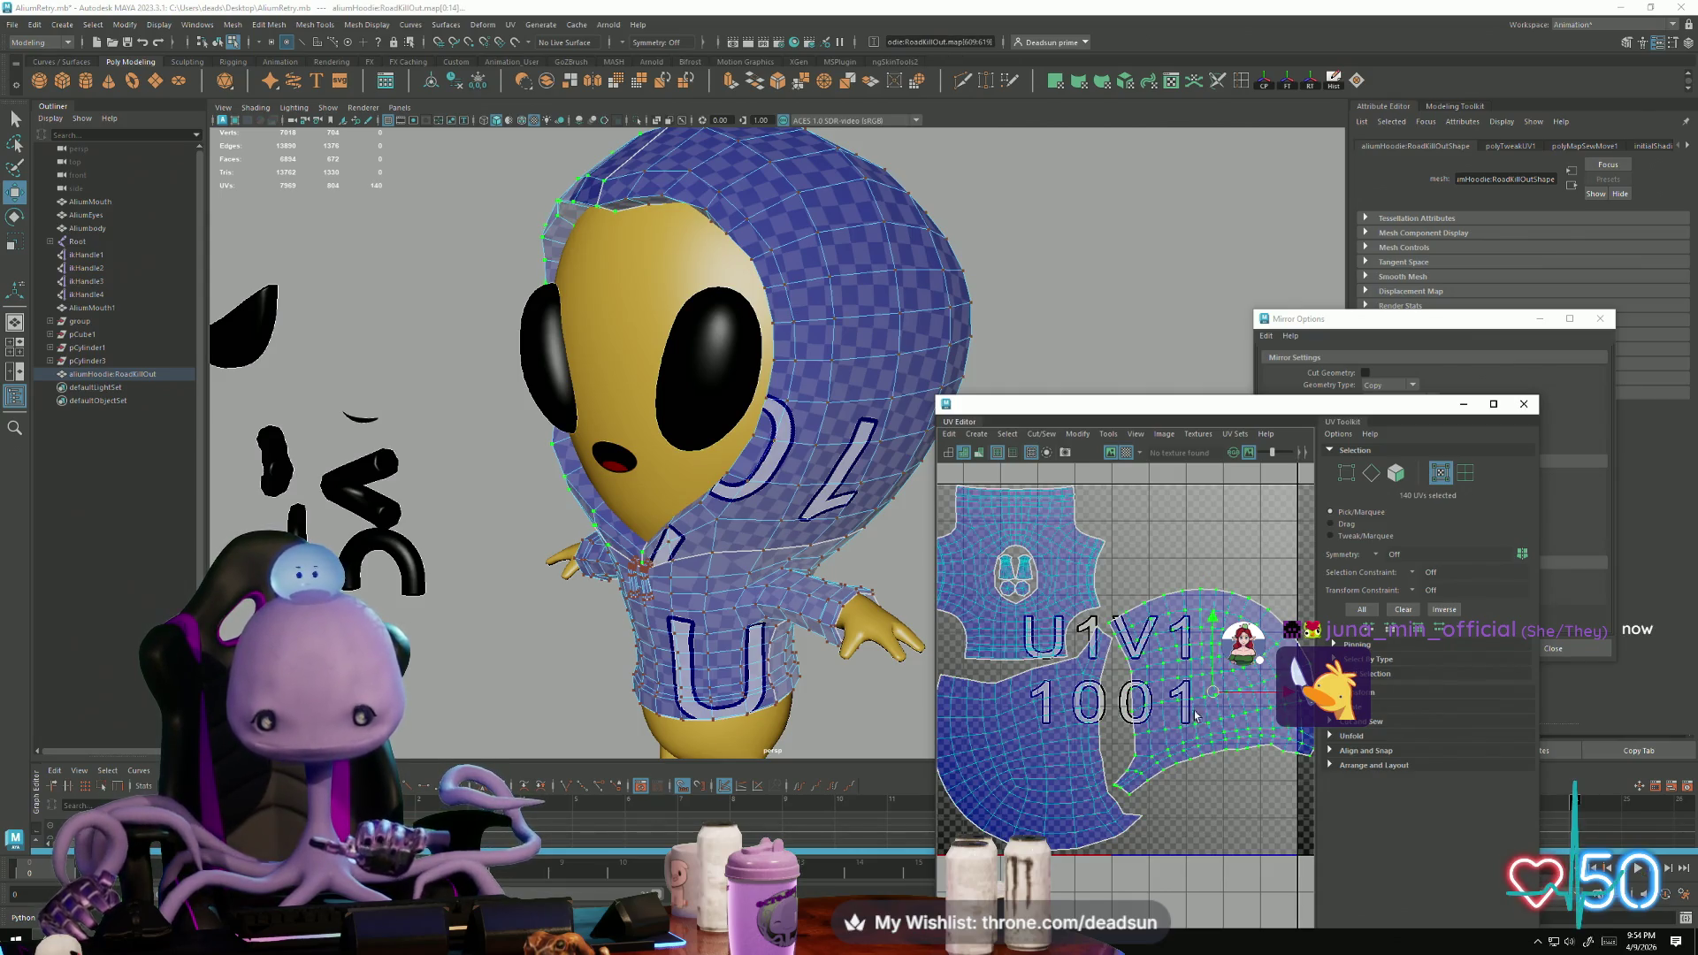
# Step: Scale the torso shells and the small pocket shell down to fit the tile
pyautogui.keyDown('shift'); pyautogui.doubleClick(1033, 617); pyautogui.keyUp('shift')
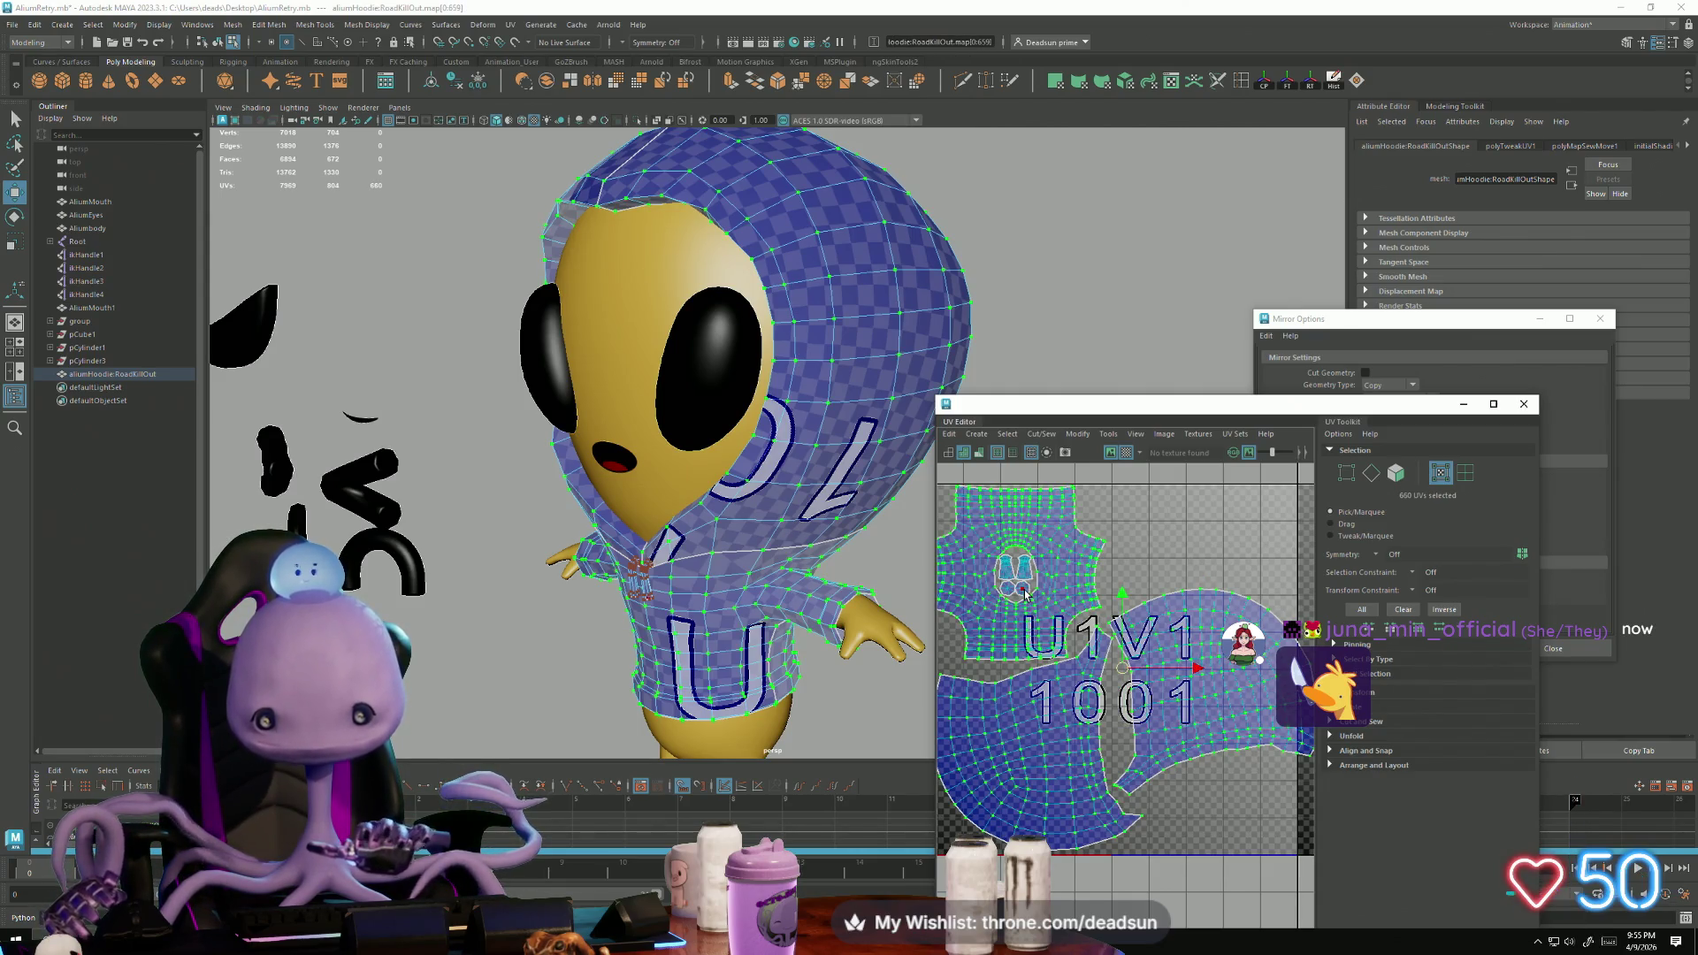
pyautogui.keyDown('shift'); pyautogui.doubleClick(1026, 593); pyautogui.keyUp('shift')
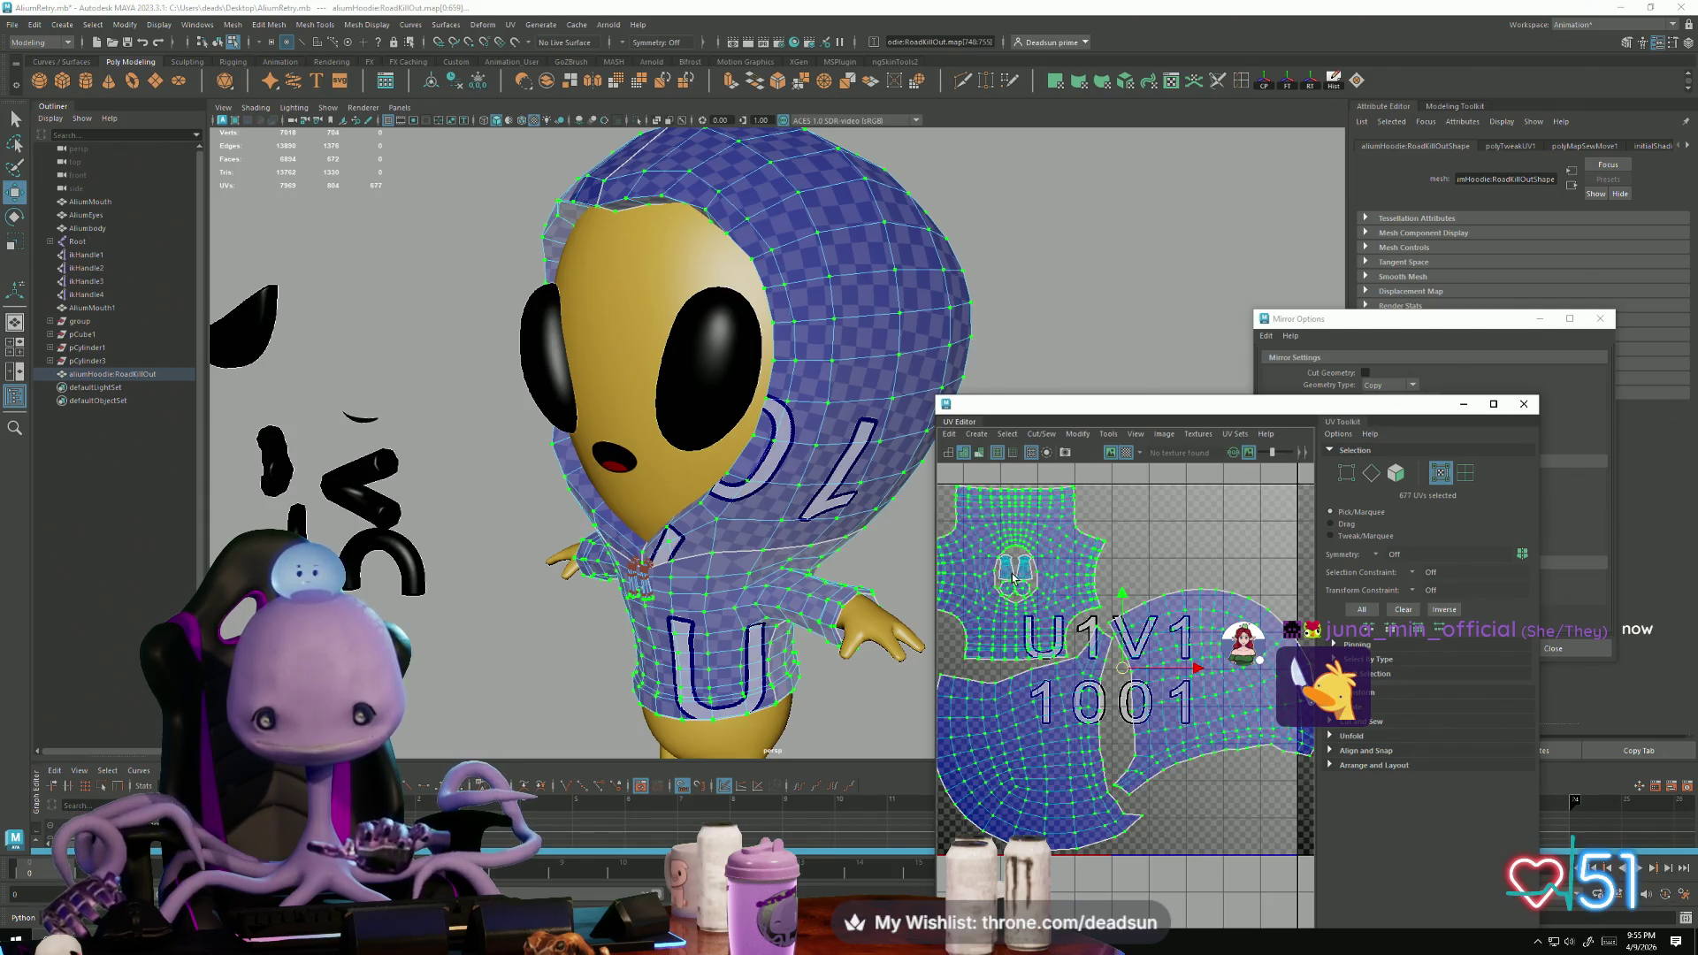
pyautogui.press('r')
pyautogui.moveTo(1122, 670)
pyautogui.mouseDown()
pyautogui.moveTo(1149, 716)
pyautogui.moveTo(1143, 698)
pyautogui.mouseUp()
pyautogui.scroll(-2, 1141, 699)
pyautogui.press('r')
pyautogui.press('w')
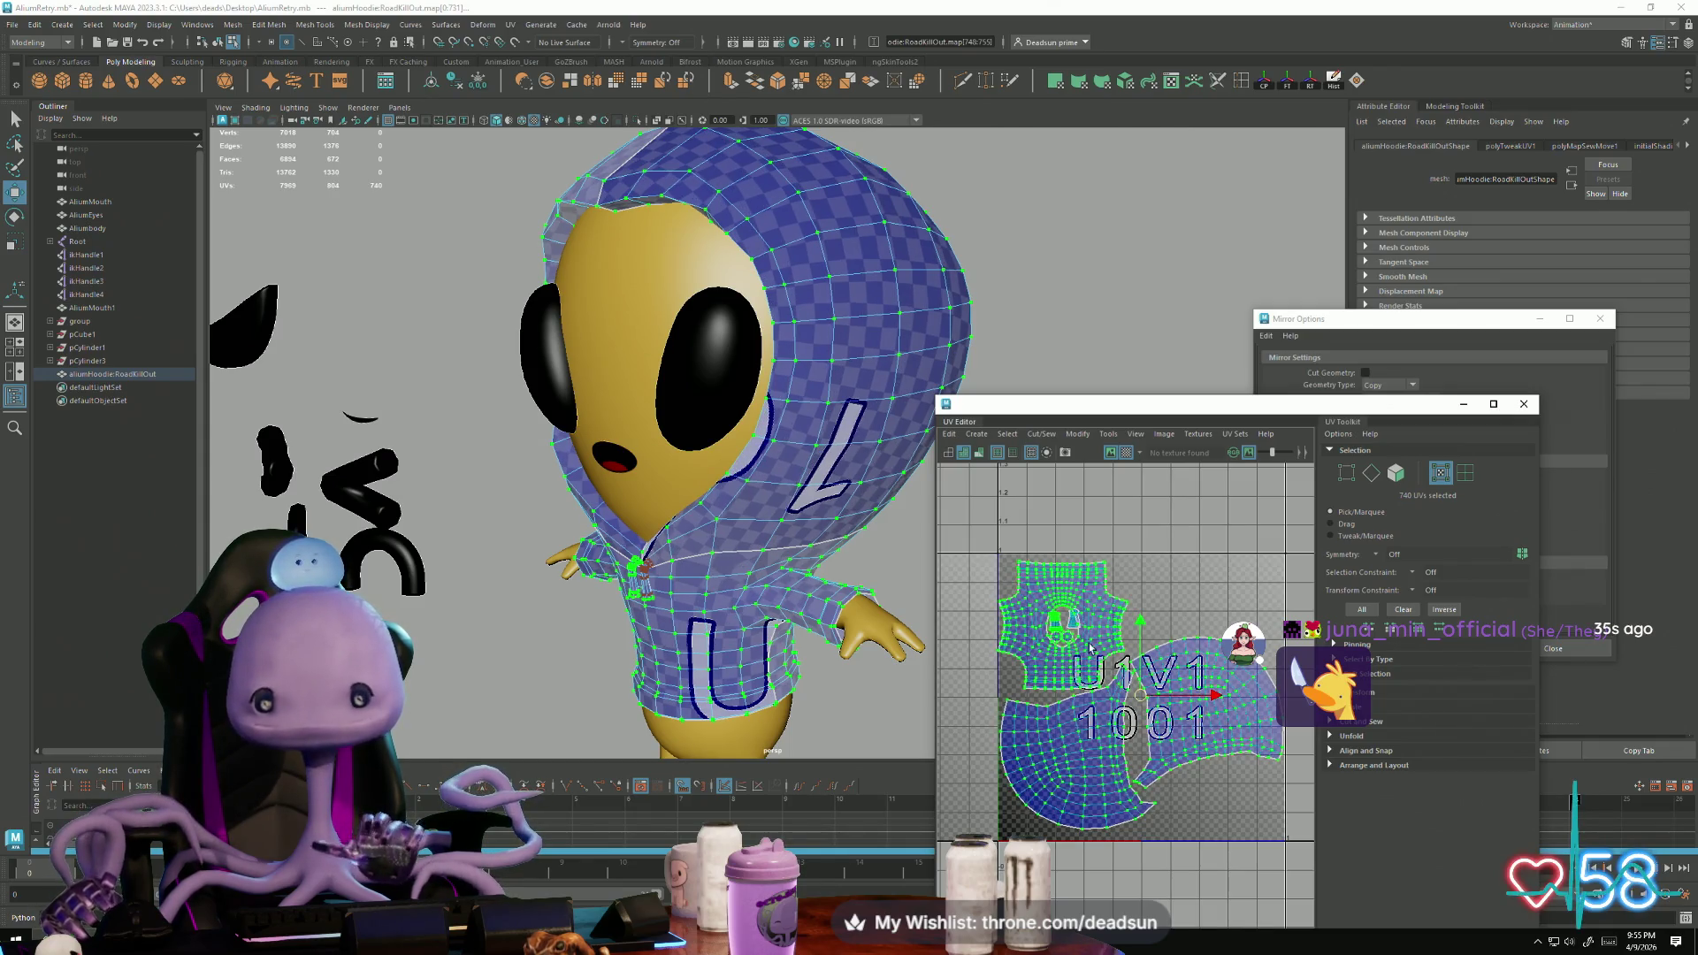
# Step: Move the three small pocket shells out of the front shell's hole to the right
pyautogui.scroll(5, 1052, 632)
pyautogui.click(1031, 597)
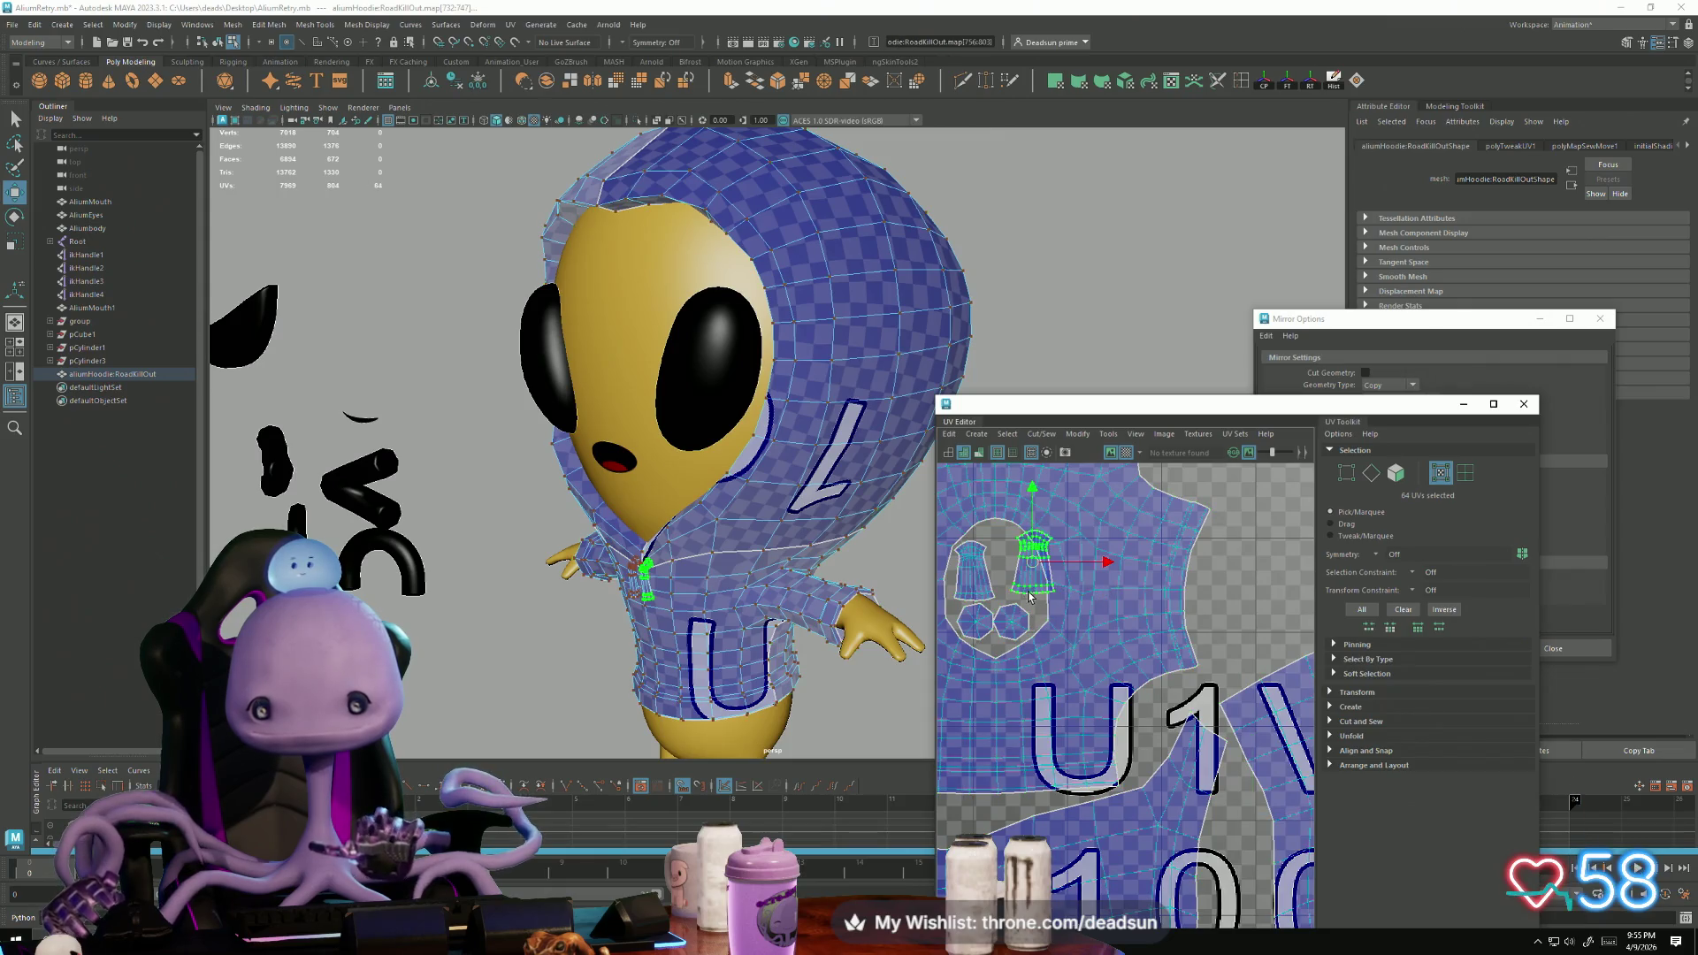
pyautogui.moveTo(1035, 567); pyautogui.dragTo(1272, 567)
pyautogui.scroll(-2, 1194, 580)
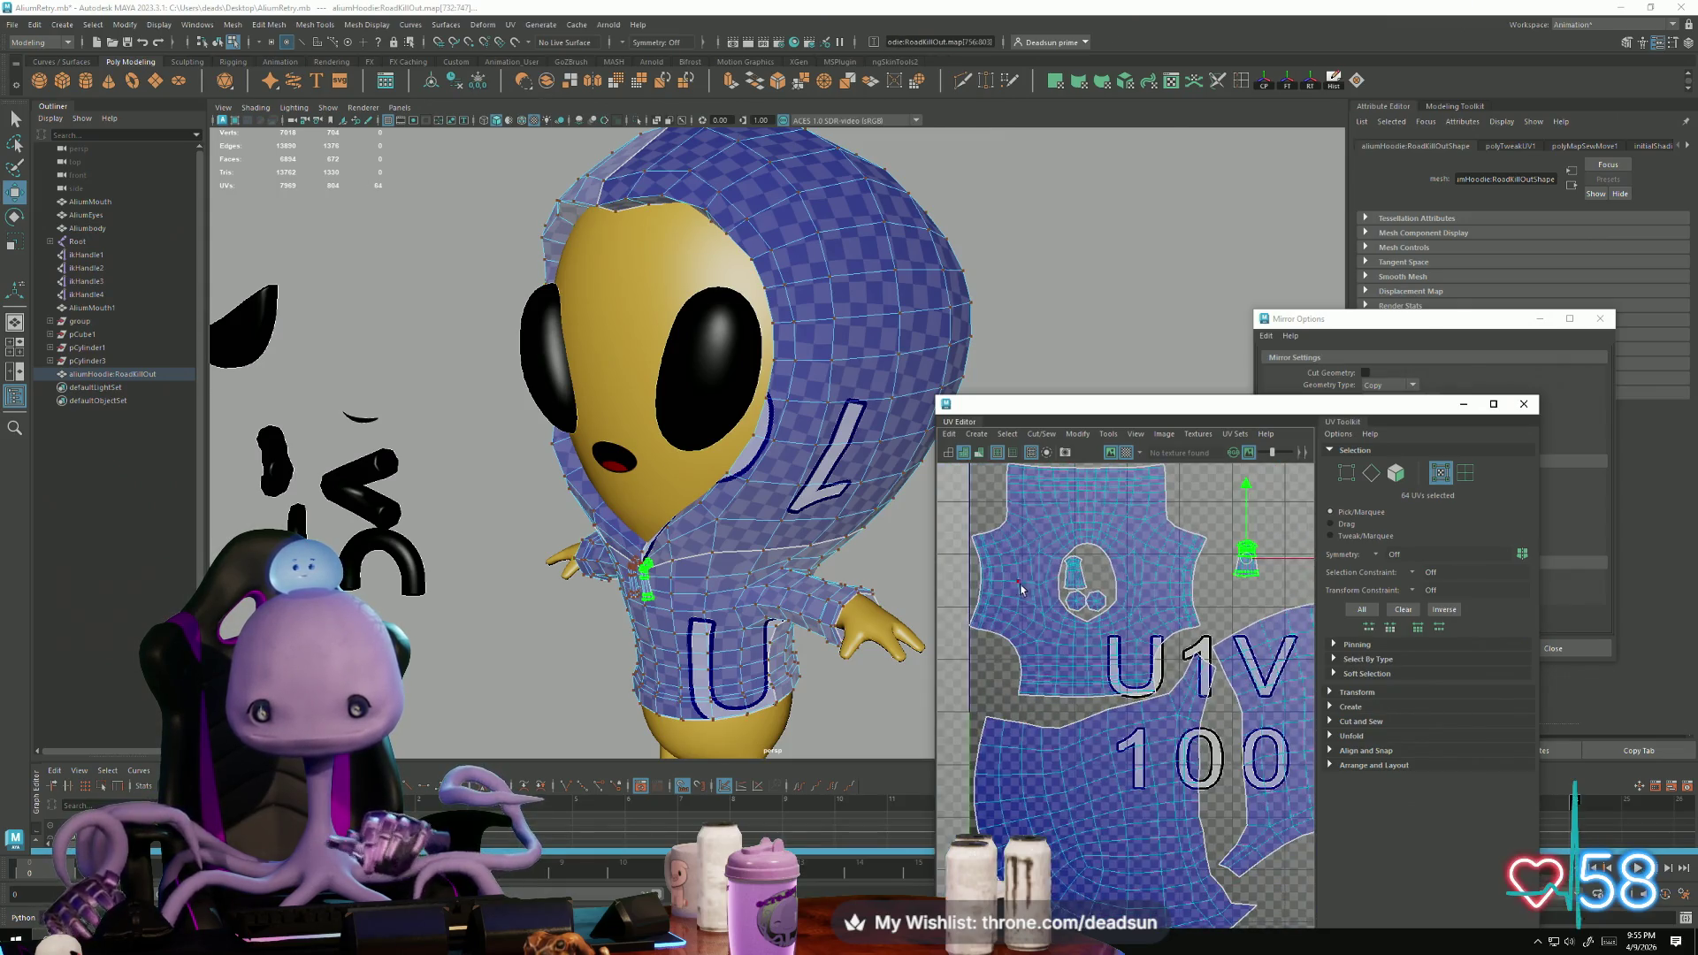
pyautogui.click(1072, 571)
pyautogui.moveTo(1072, 570); pyautogui.dragTo(1289, 559)
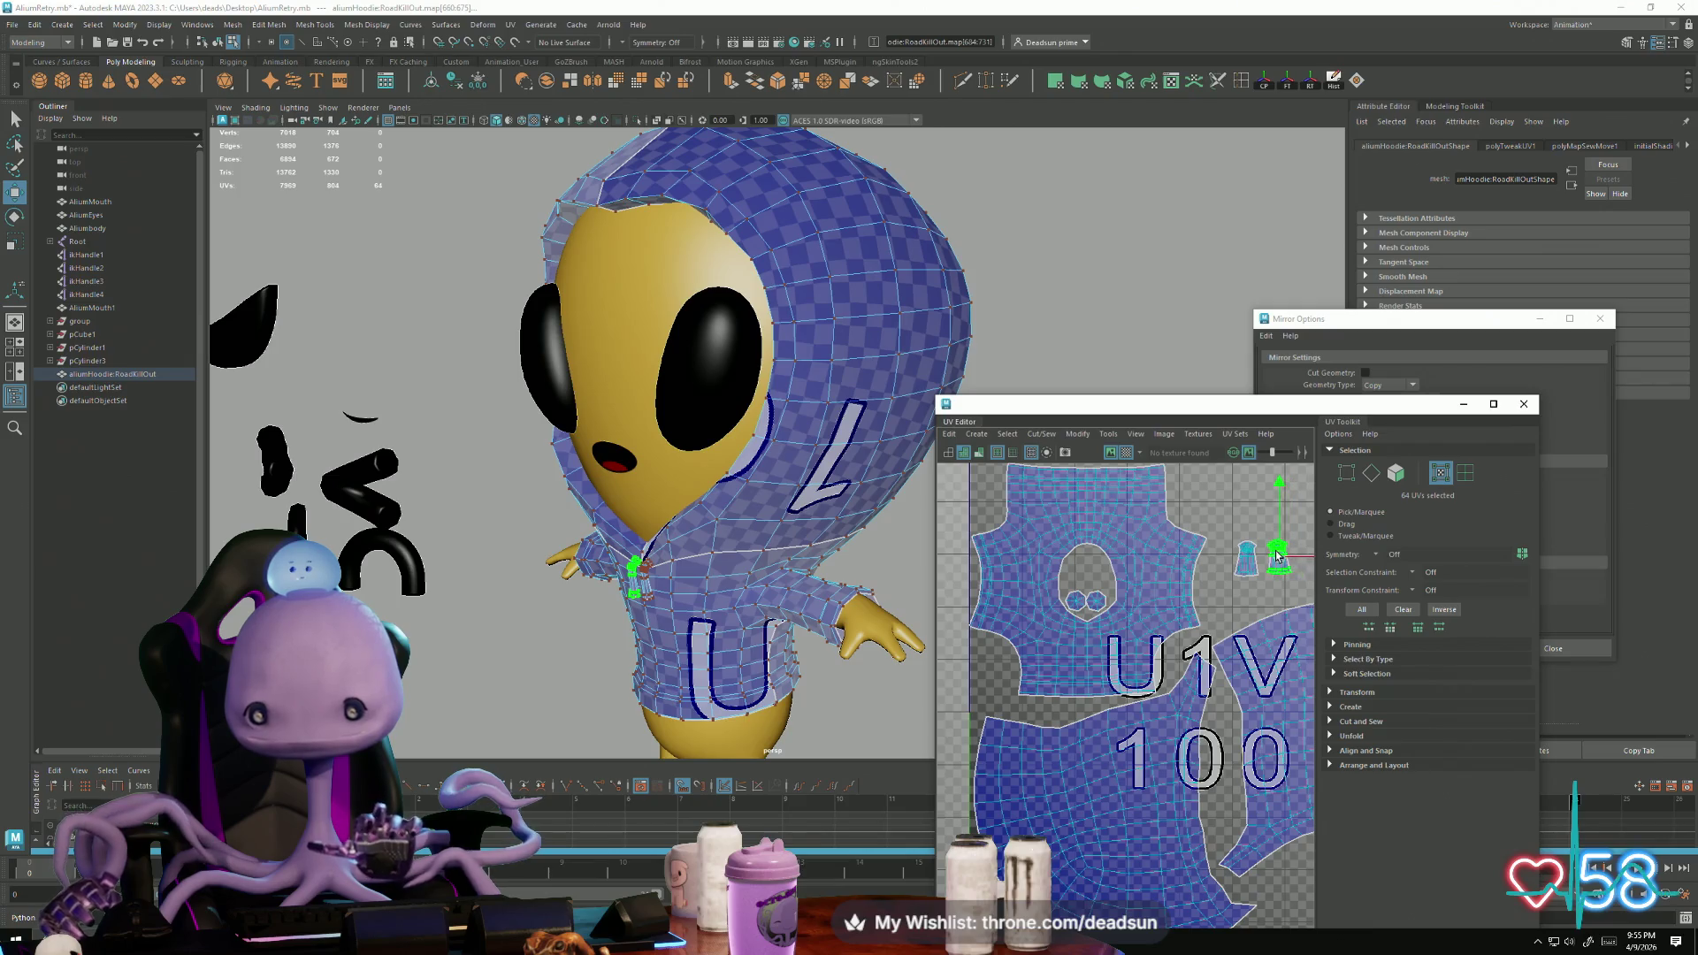
pyautogui.click(1078, 597)
pyautogui.moveTo(1100, 600)
pyautogui.mouseDown()
pyautogui.moveTo(1233, 553)
pyautogui.moveTo(1278, 504)
pyautogui.moveTo(1284, 529)
pyautogui.mouseUp()
pyautogui.click(1273, 517)
pyautogui.click(1270, 522)
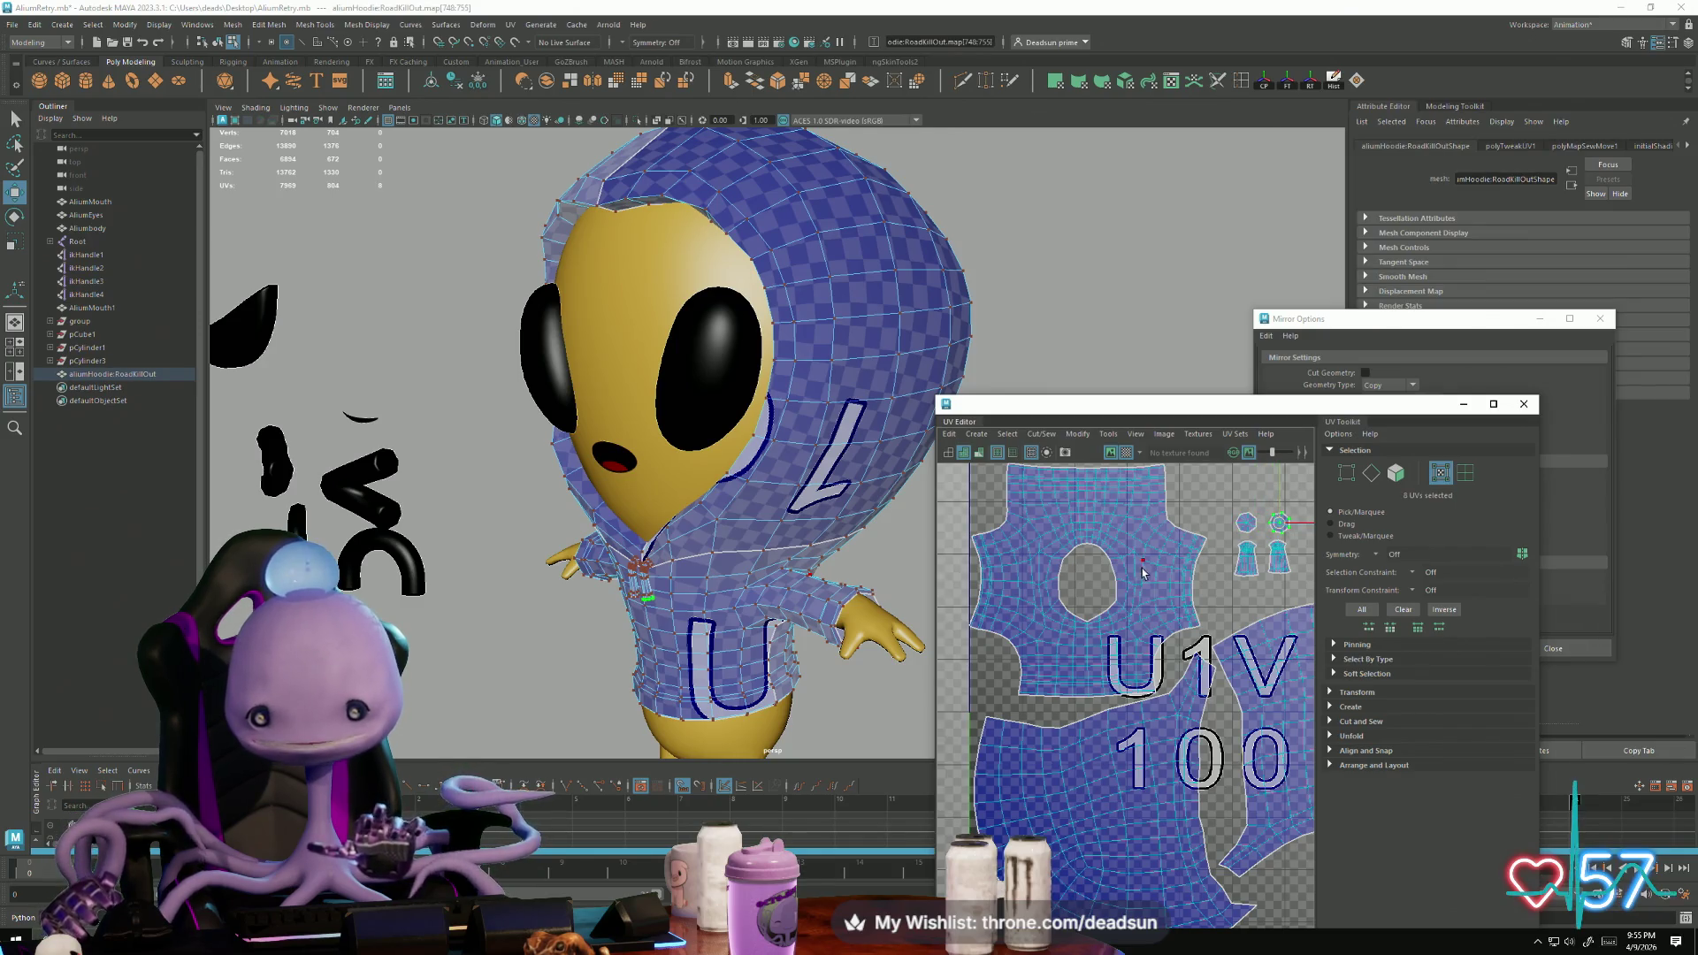
# Step: Select the front panel and lower-left body shells and nudge them down slightly
pyautogui.click(1140, 608)
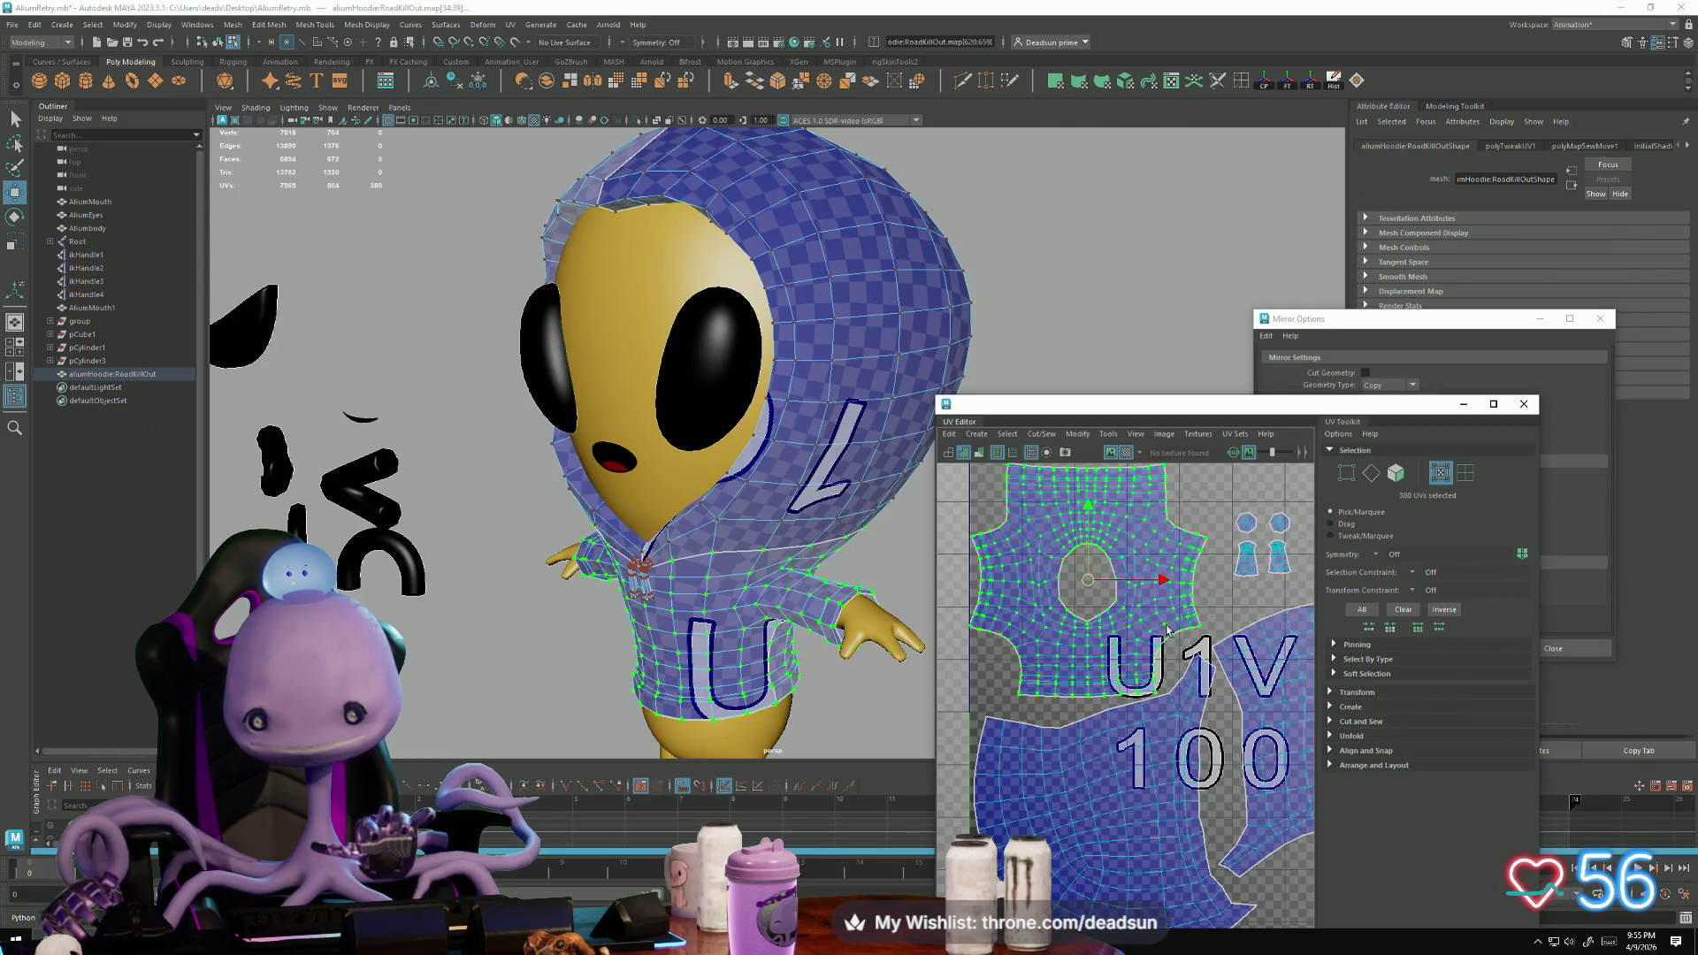
pyautogui.scroll(-1, 1160, 628)
pyautogui.click(1165, 659)
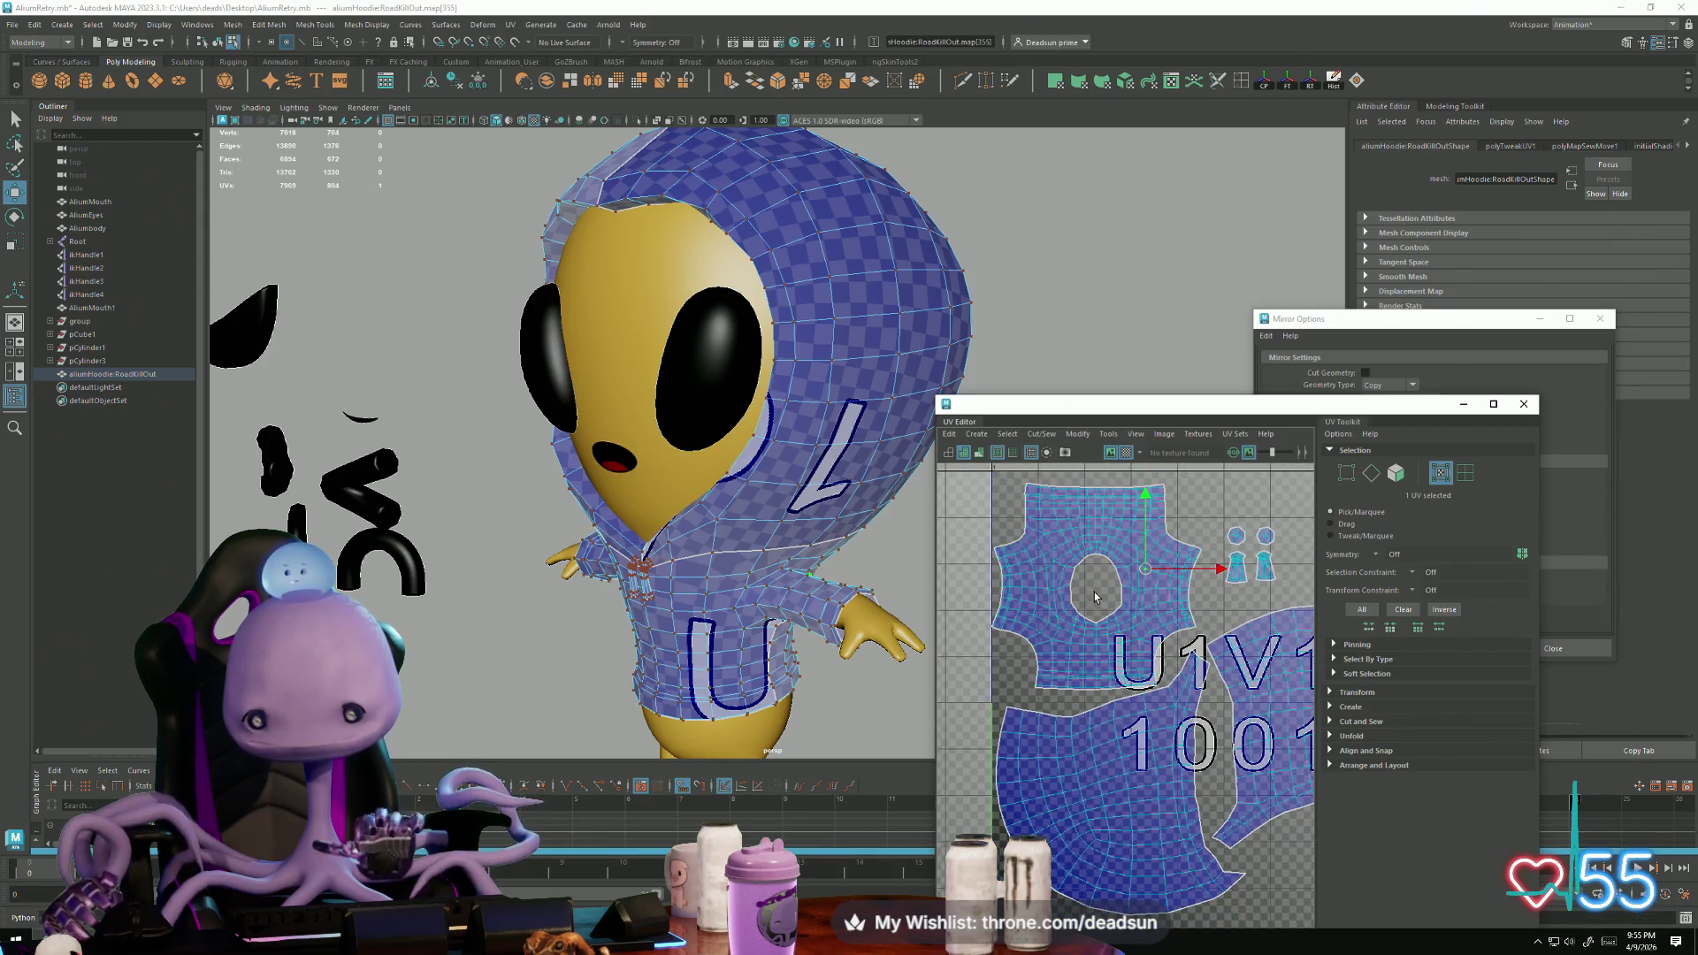
pyautogui.doubleClick(1132, 602)
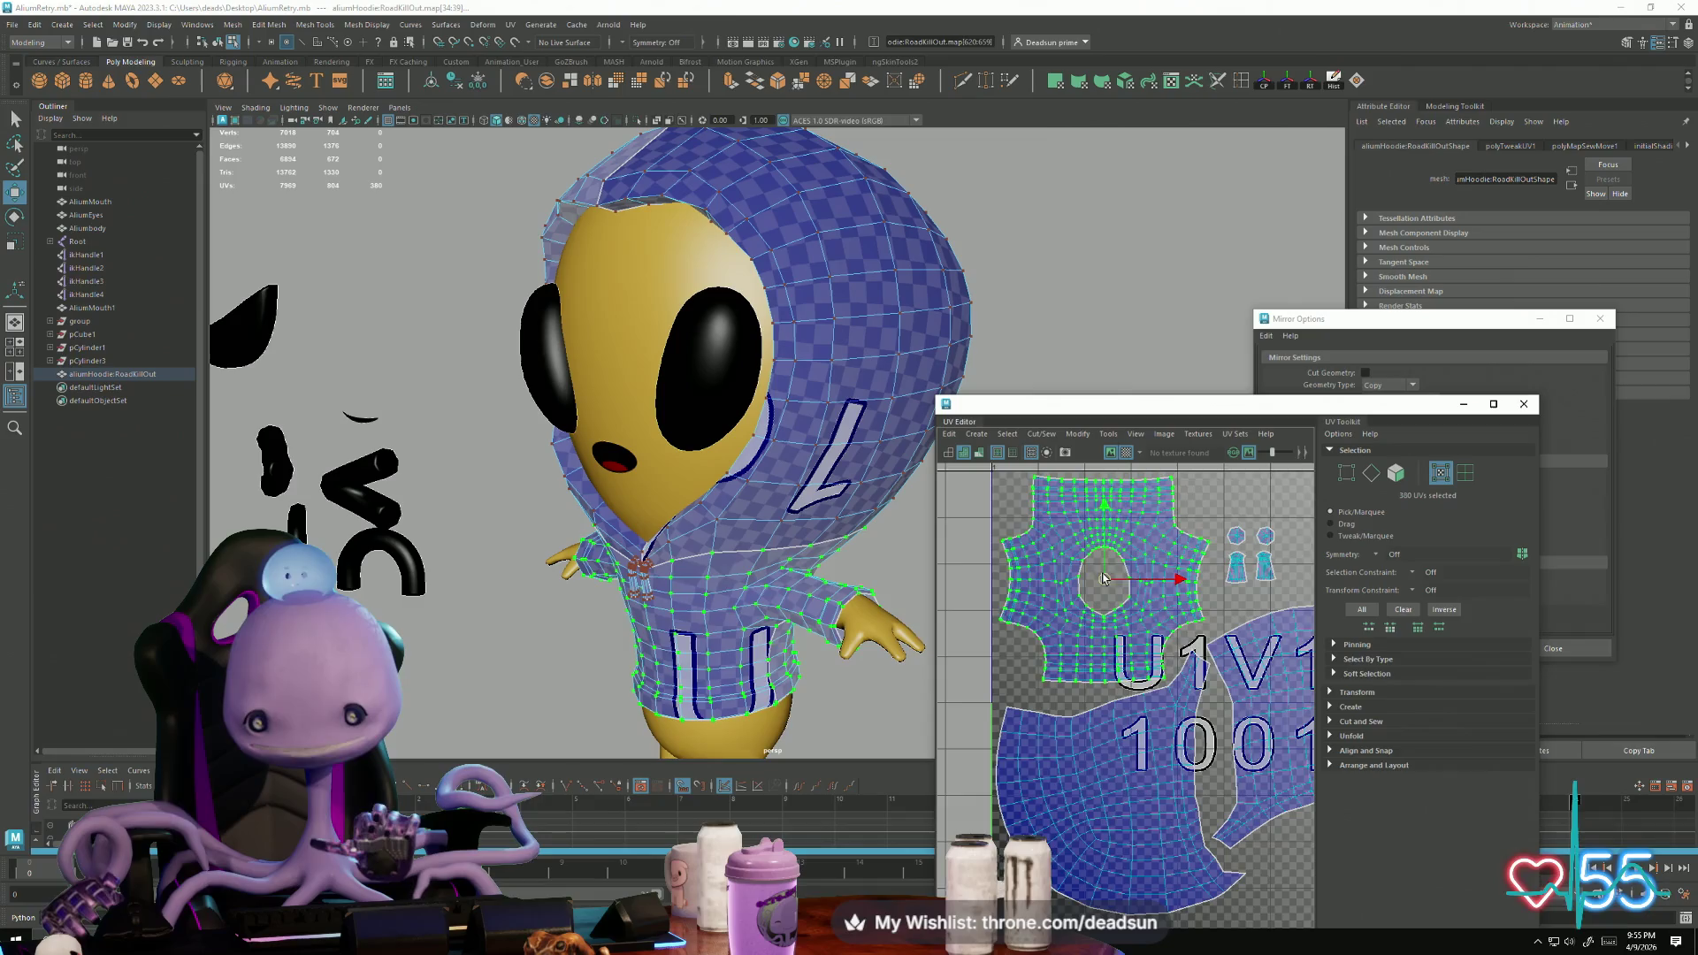
pyautogui.scroll(-2, 1080, 621)
pyautogui.keyDown('alt'); pyautogui.moveTo(1080, 622); pyautogui.dragTo(992, 601, button='middle'); pyautogui.keyUp('alt')
pyautogui.doubleClick(1039, 698)
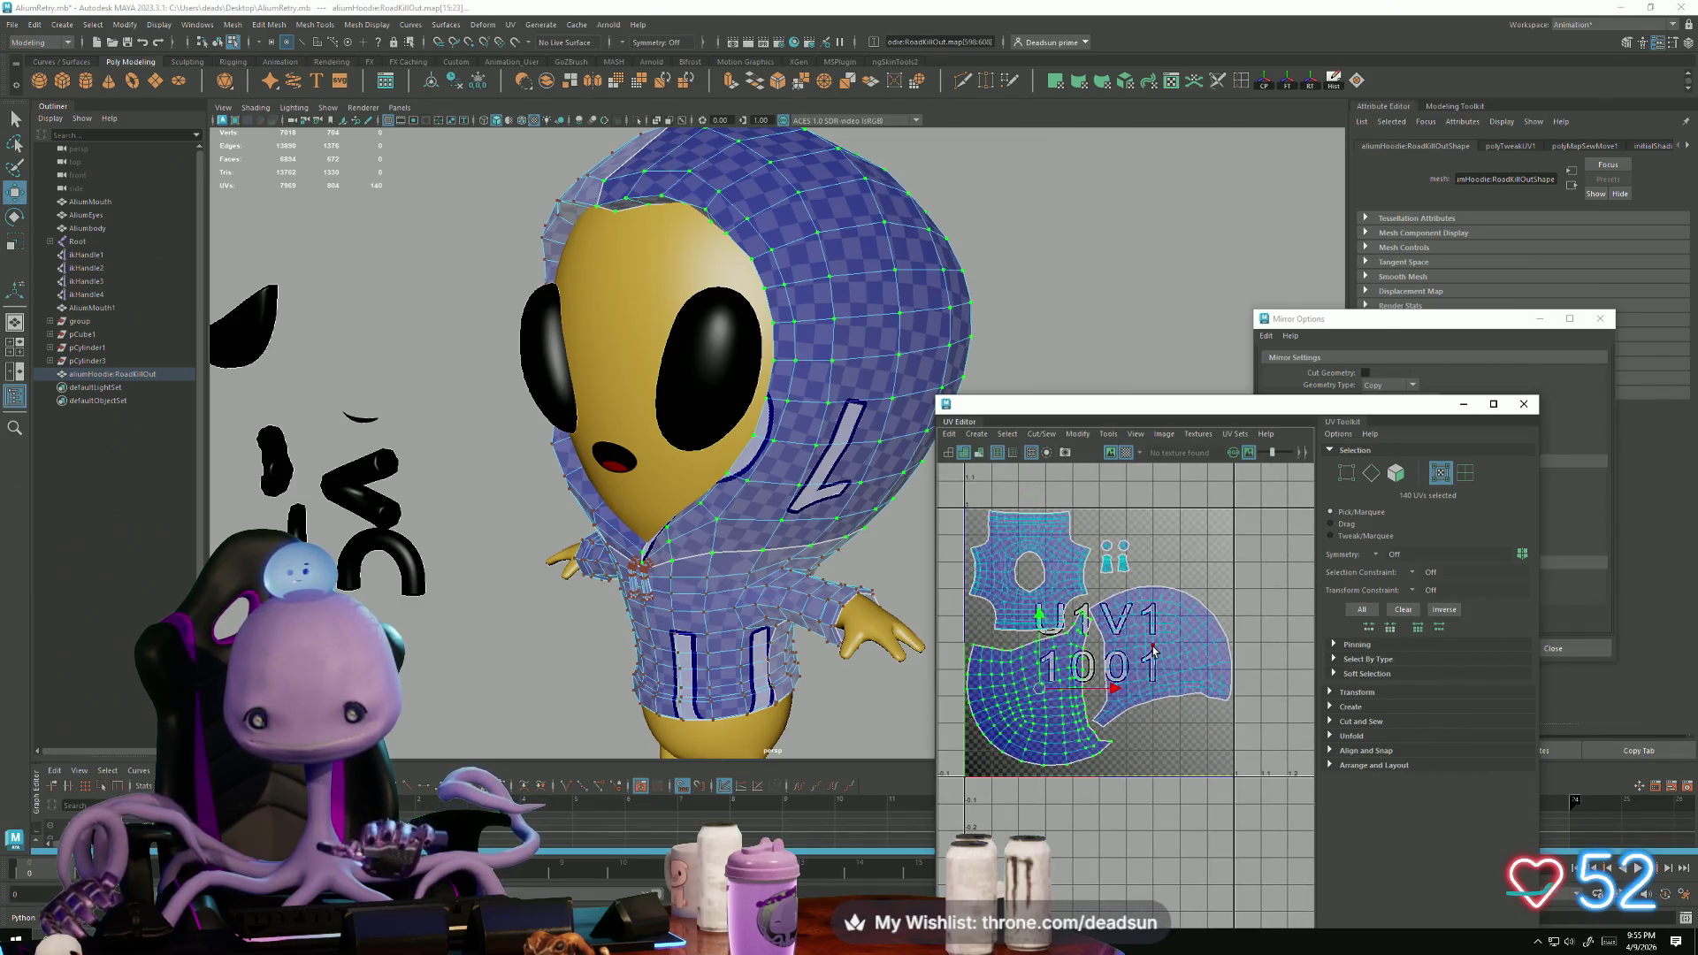
pyautogui.moveTo(1101, 601); pyautogui.dragTo(1101, 609)
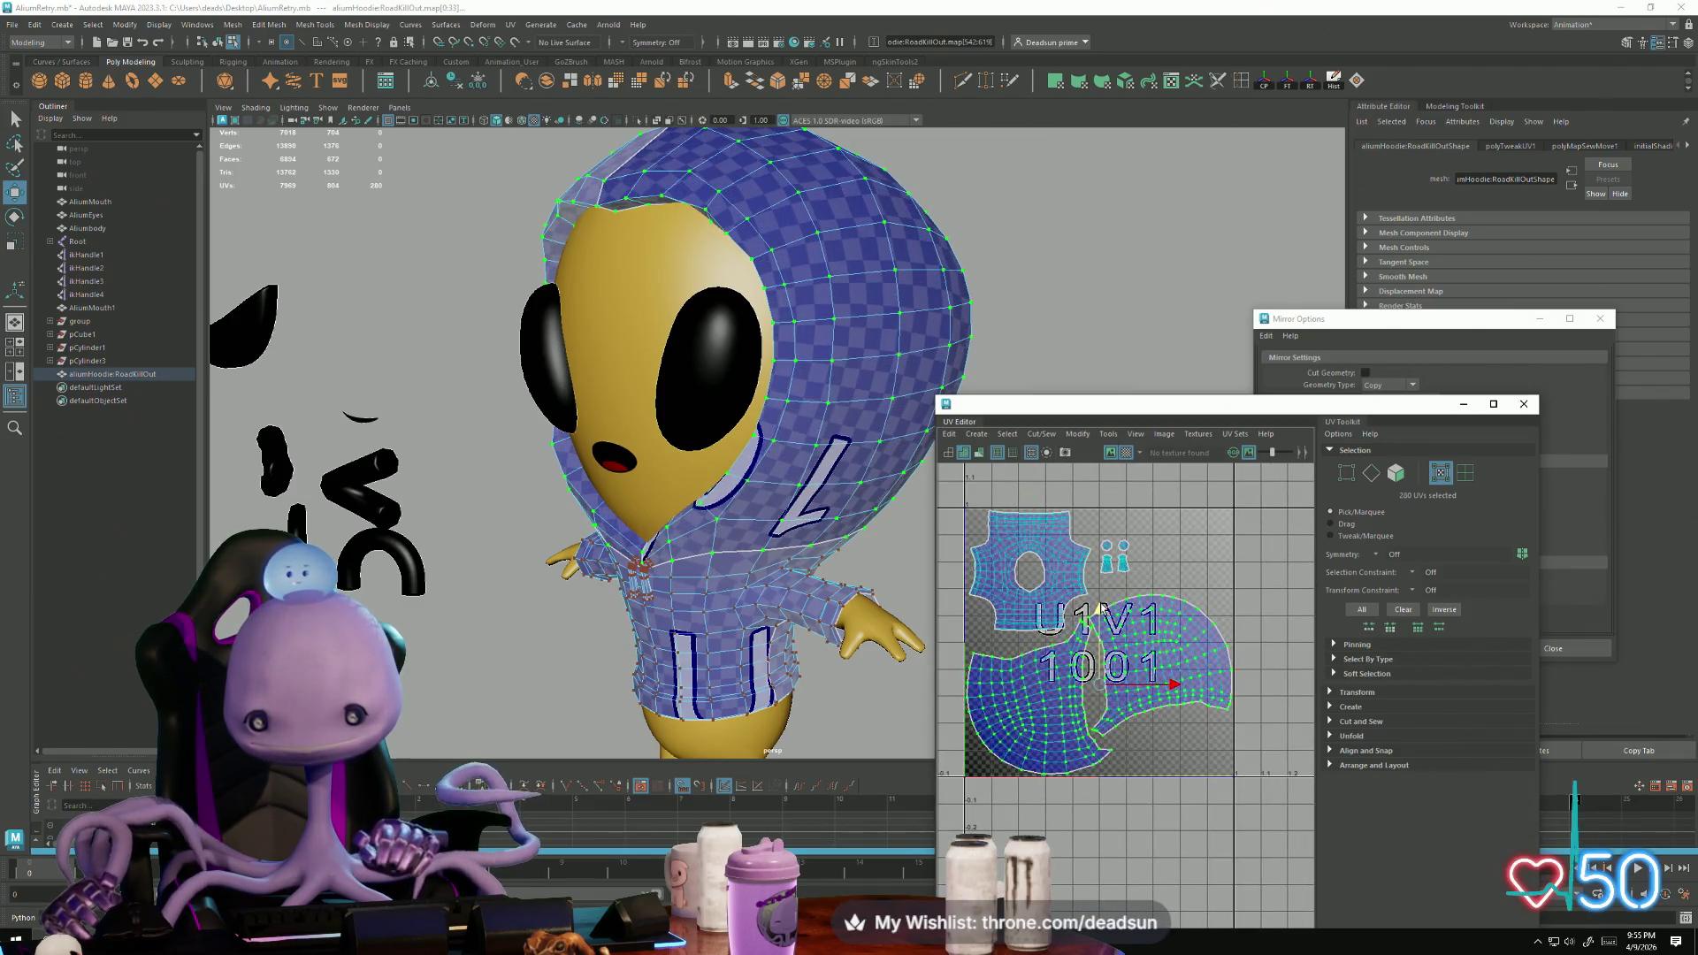
# Step: Tumble to a front view and select an edge loop around the hoodie
pyautogui.scroll(-2, 1101, 610)
pyautogui.keyDown('alt'); pyautogui.moveTo(778, 495); pyautogui.dragTo(862, 485); pyautogui.keyUp('alt')
pyautogui.moveTo(862, 484); pyautogui.dragTo(854, 447, button='right')
pyautogui.doubleClick(841, 435)
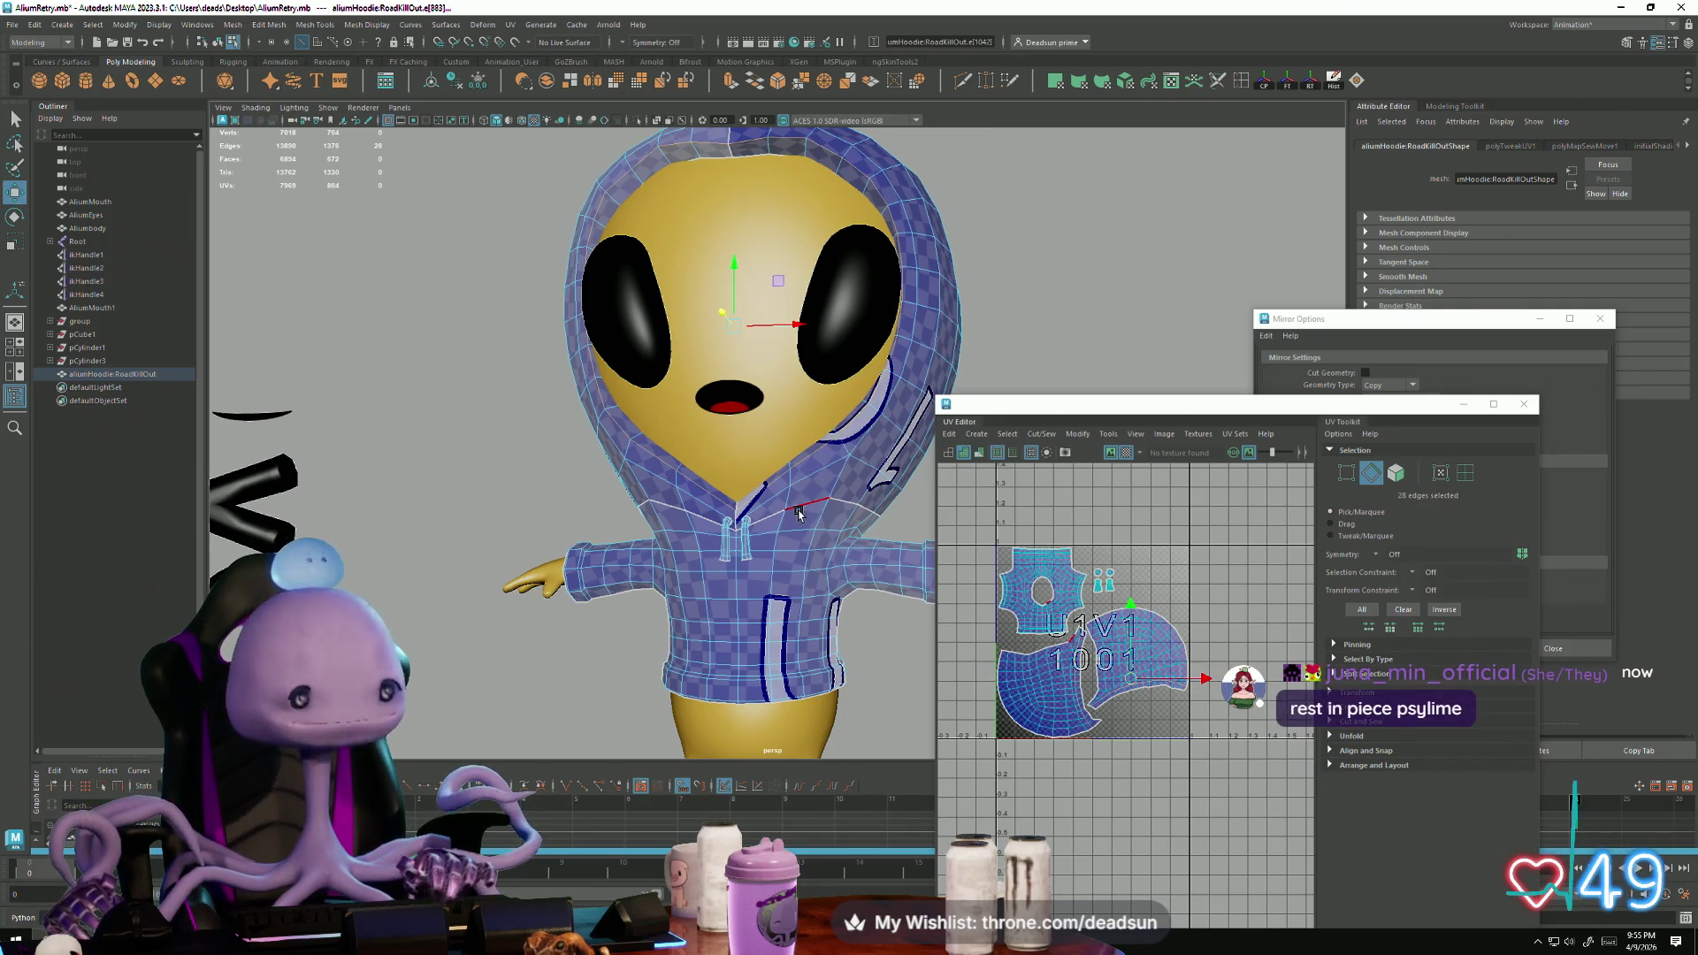
# Step: Close the mirror settings, set Insert Edge Loop count to 4, and close the UV windows
pyautogui.click(1429, 321)
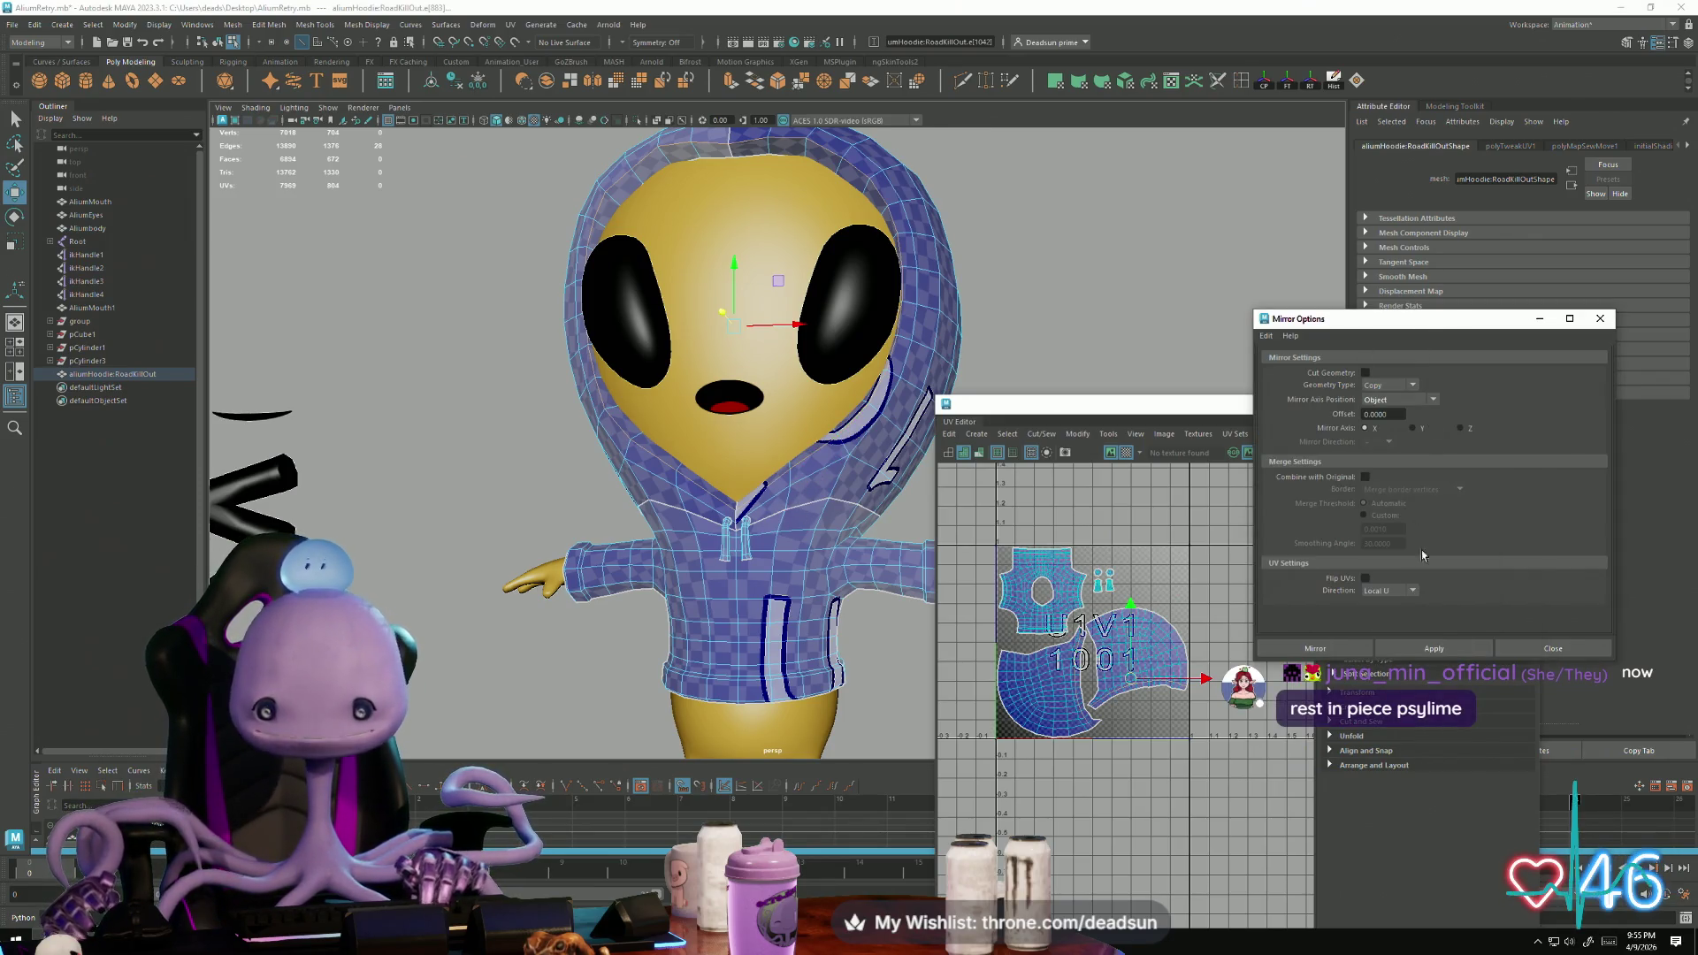
pyautogui.click(1601, 320)
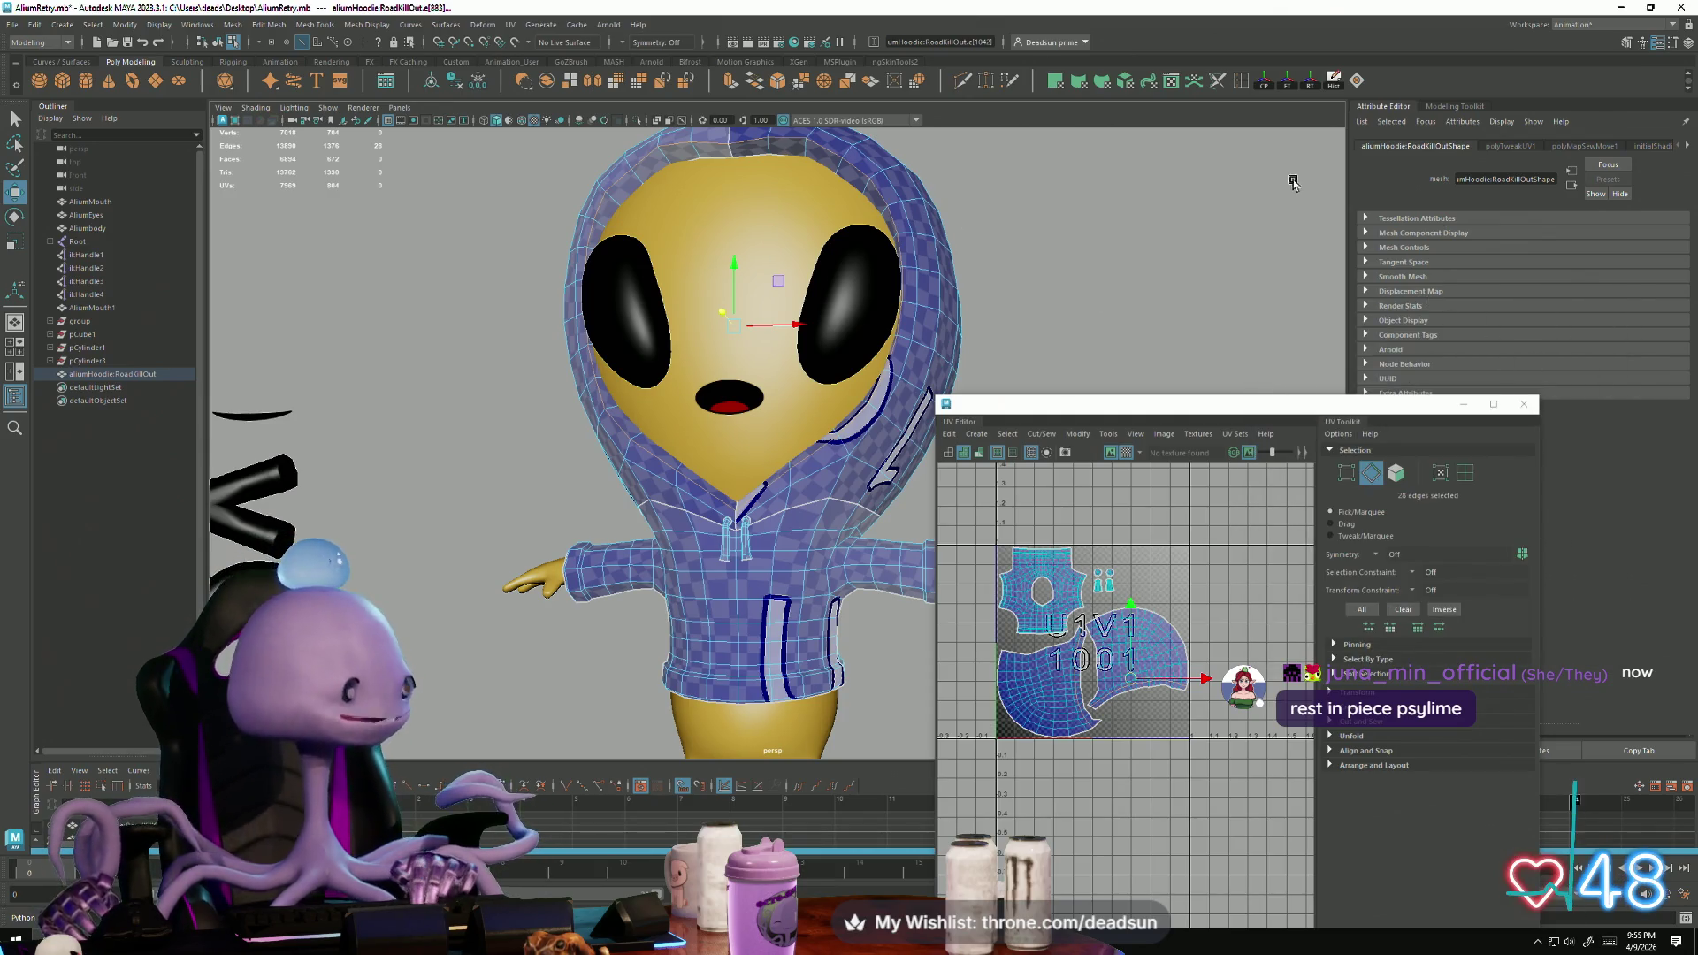
pyautogui.doubleClick(1244, 79)
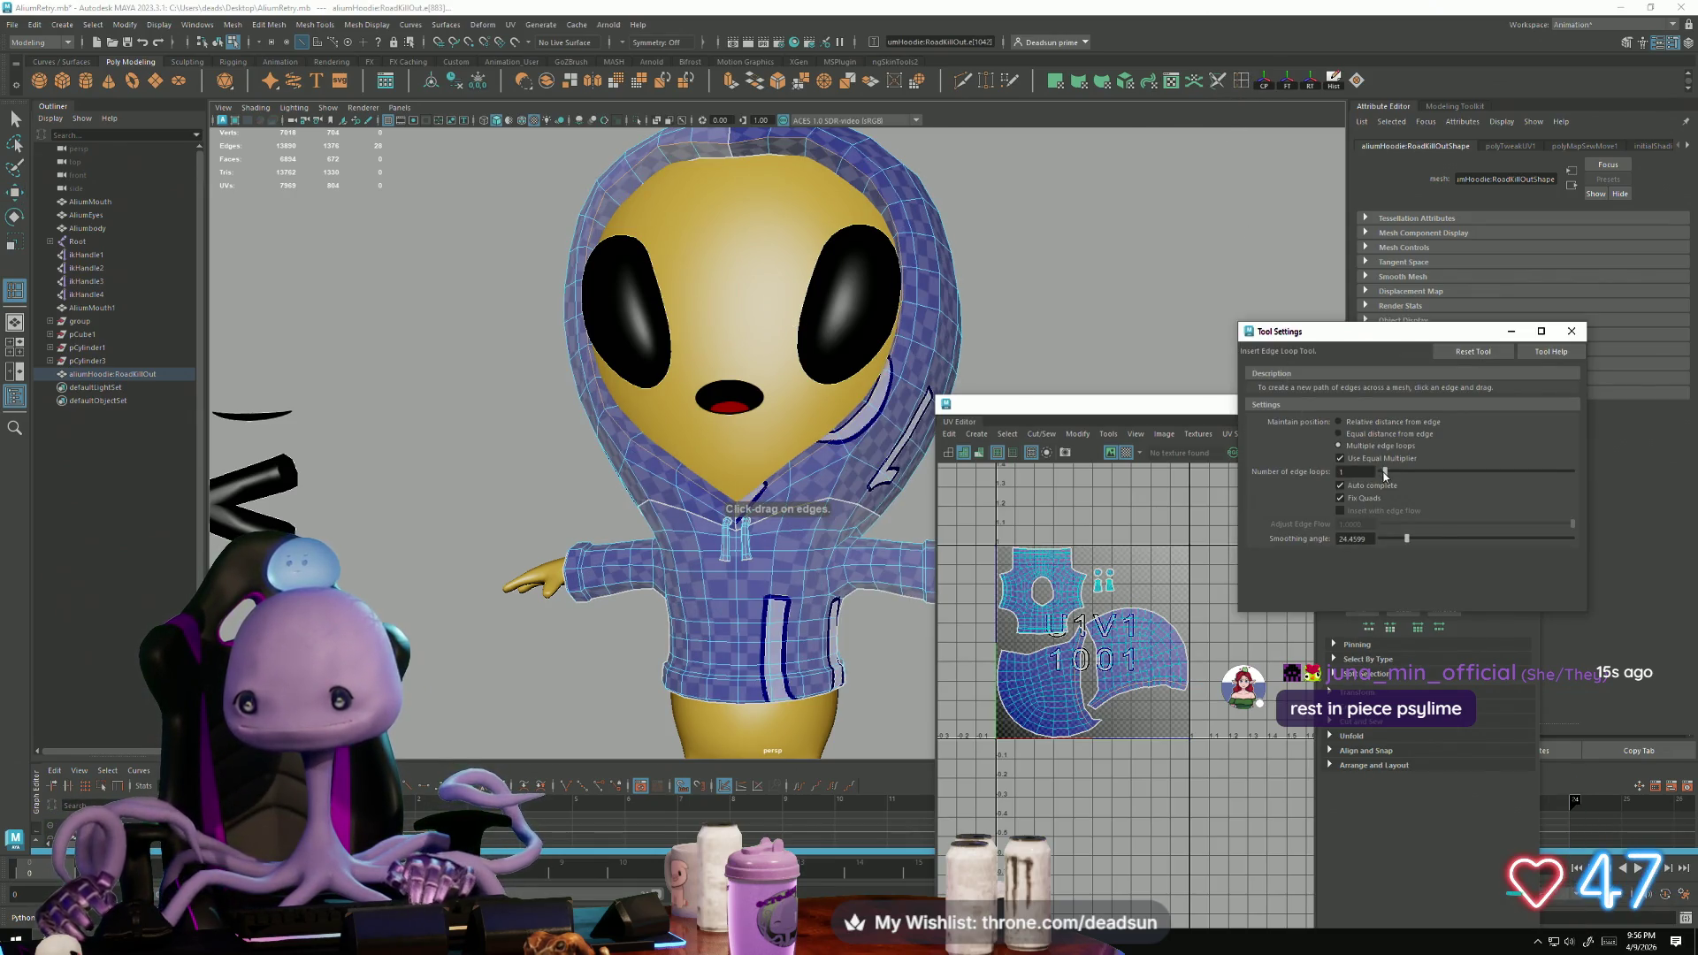
pyautogui.moveTo(1385, 473); pyautogui.dragTo(1398, 473)
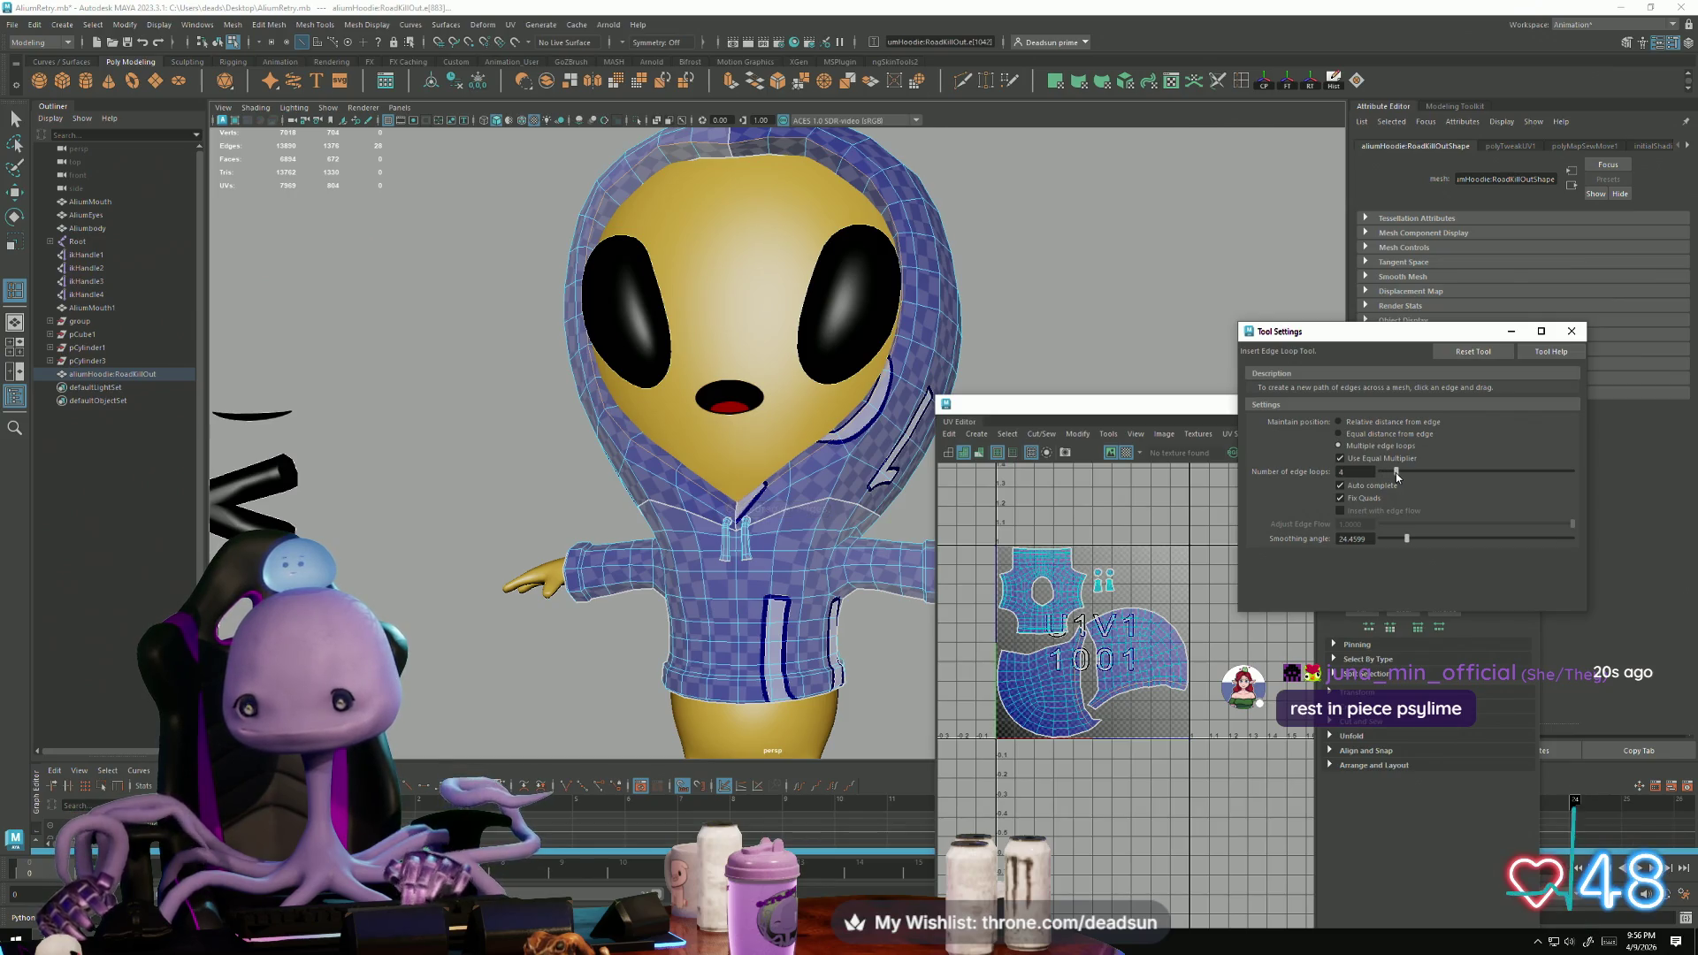
pyautogui.click(1572, 331)
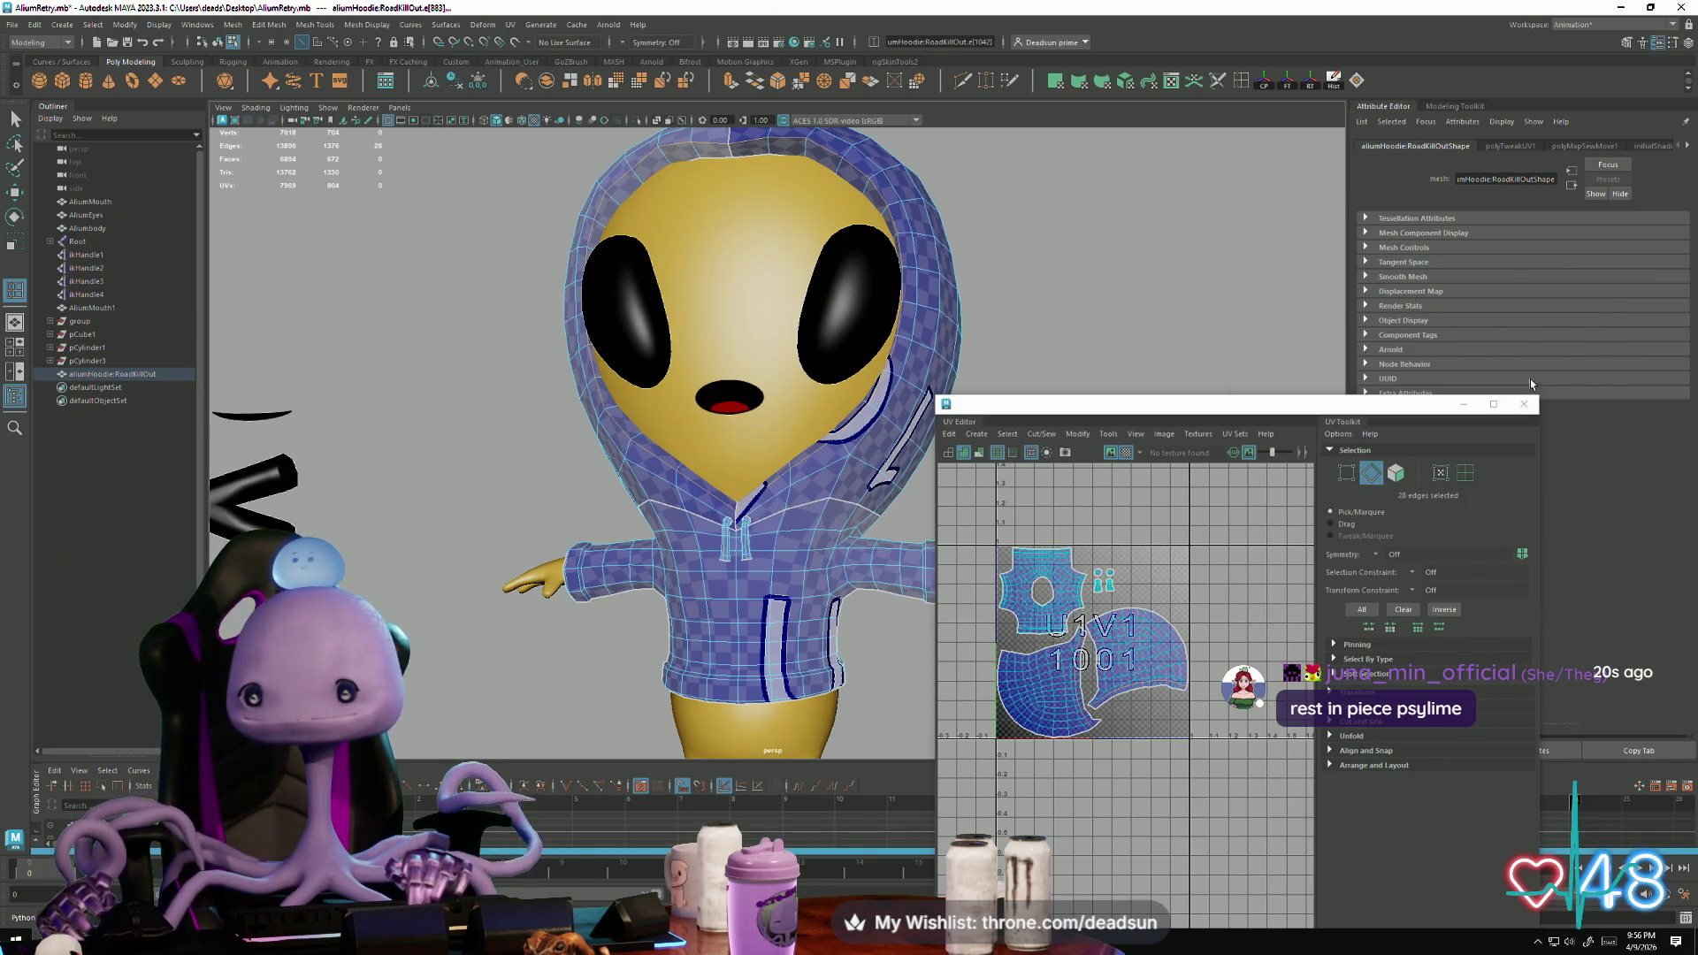
pyautogui.click(1523, 404)
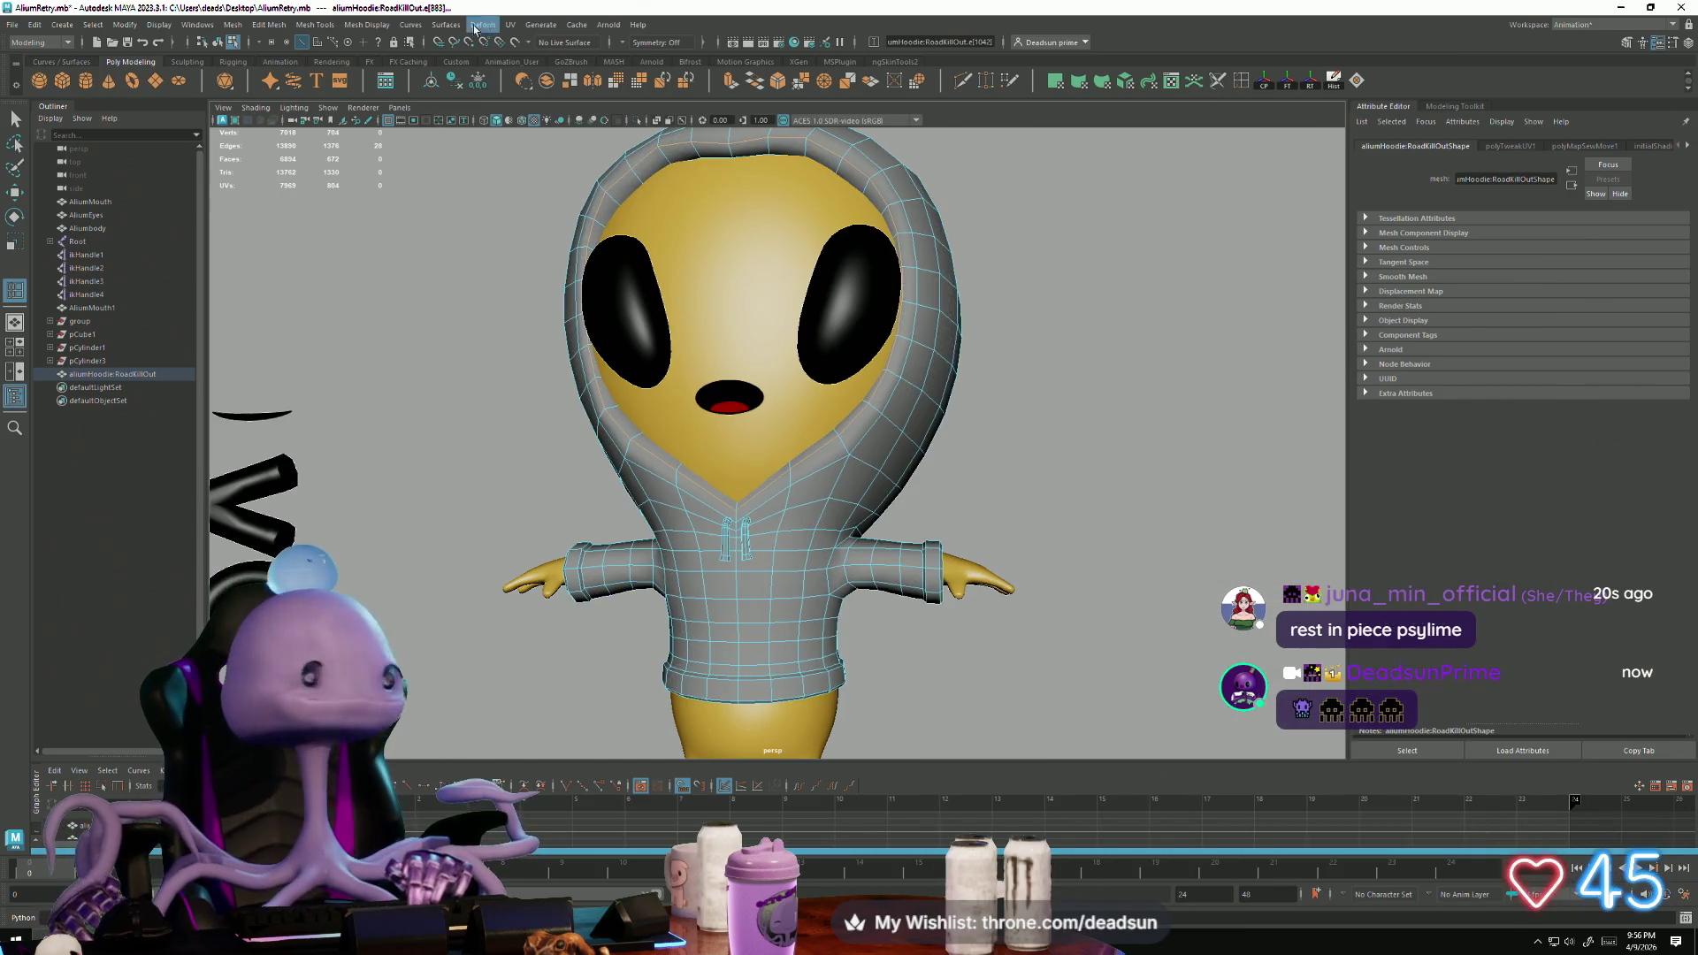
# Step: Apply Edit Mesh > Bevel at width 0.6920, 2 segments, then deselect and frame all
pyautogui.click(315, 25)
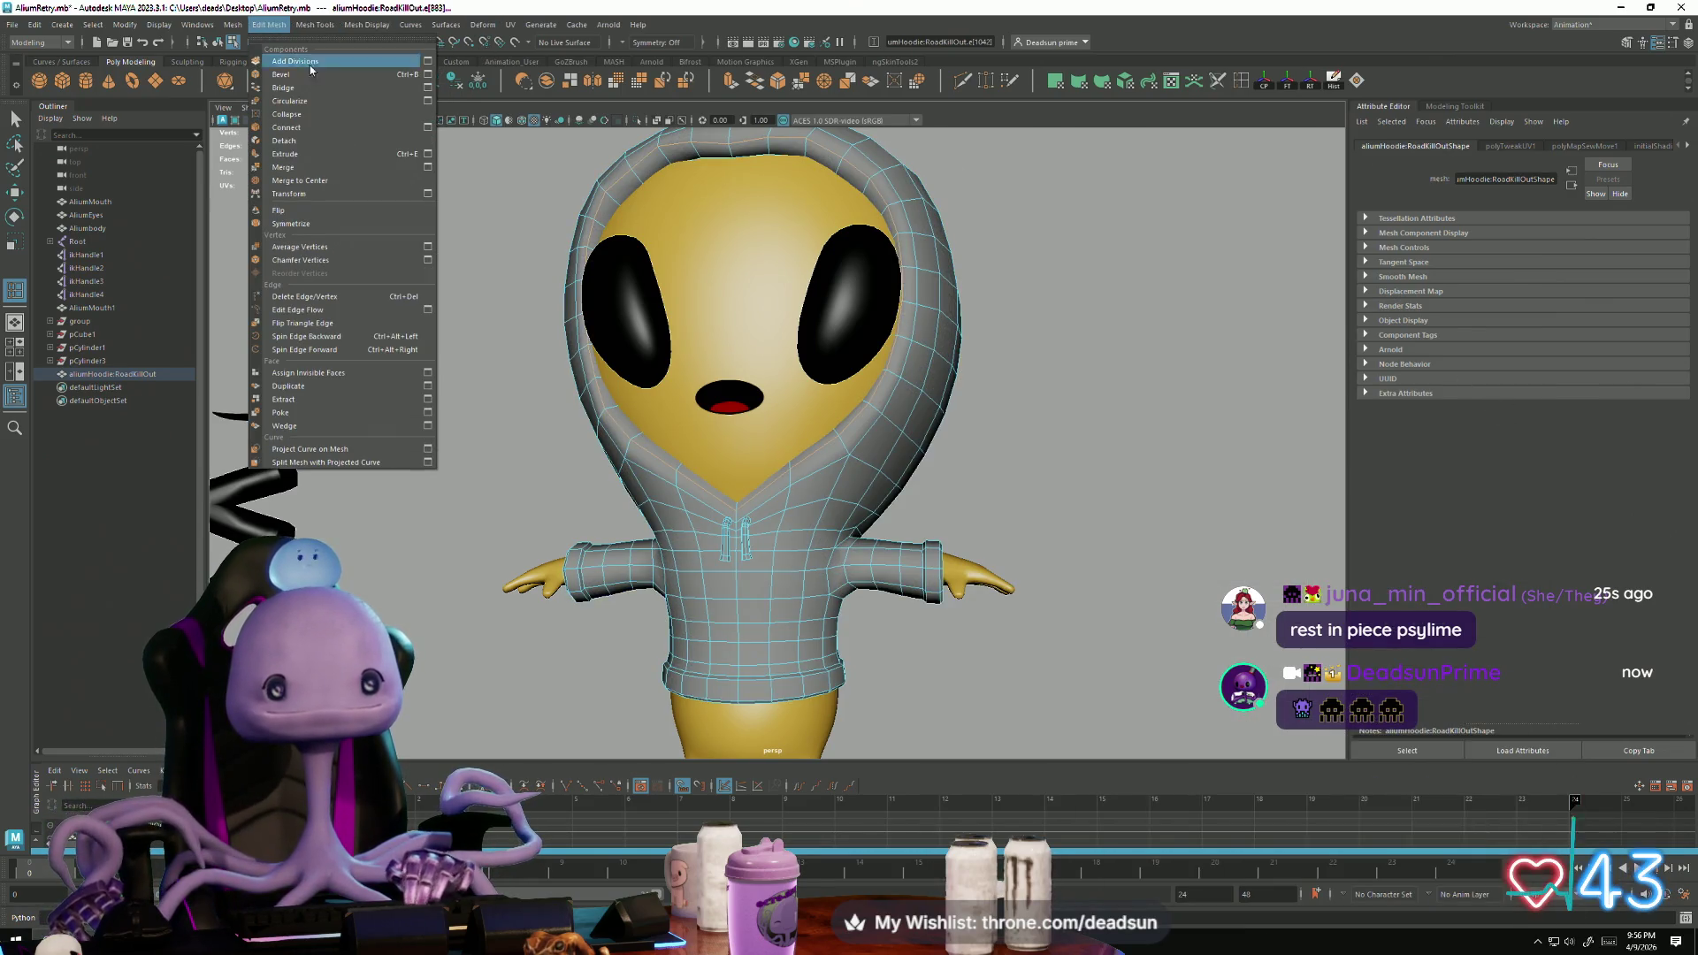
pyautogui.click(426, 74)
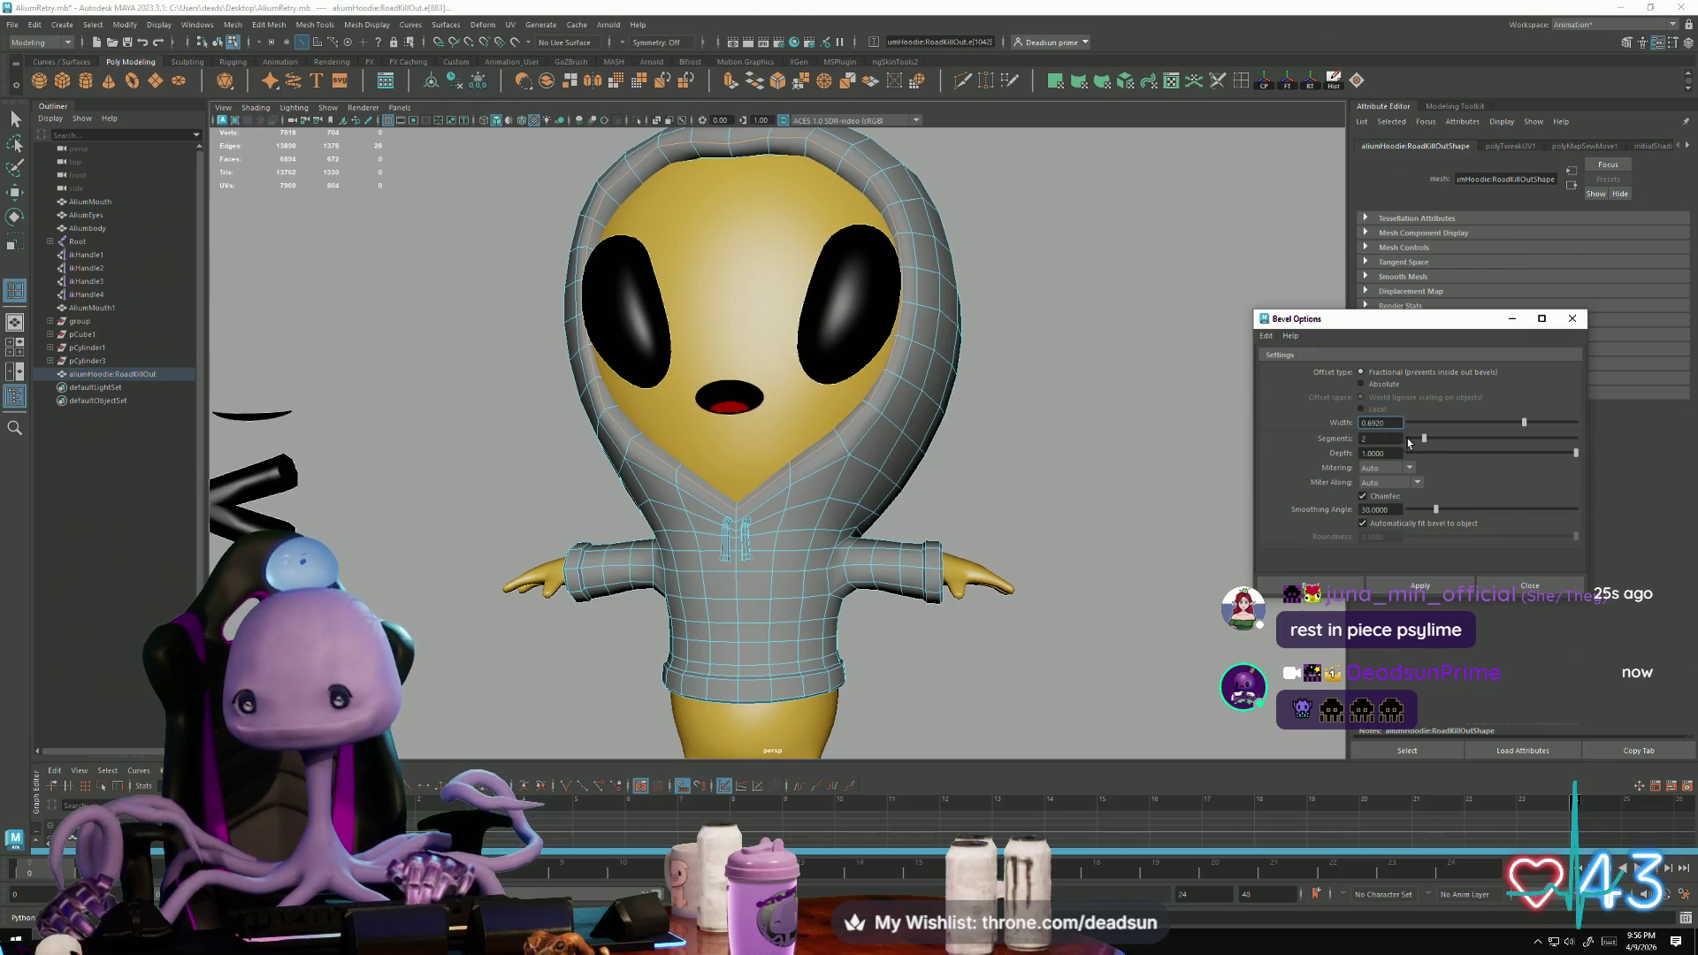
pyautogui.click(1419, 585)
pyautogui.moveTo(873, 500)
pyautogui.keyDown('alt'); pyautogui.mouseDown()
pyautogui.moveTo(911, 510)
pyautogui.moveTo(848, 480)
pyautogui.moveTo(859, 489)
pyautogui.mouseUp(); pyautogui.keyUp('alt')
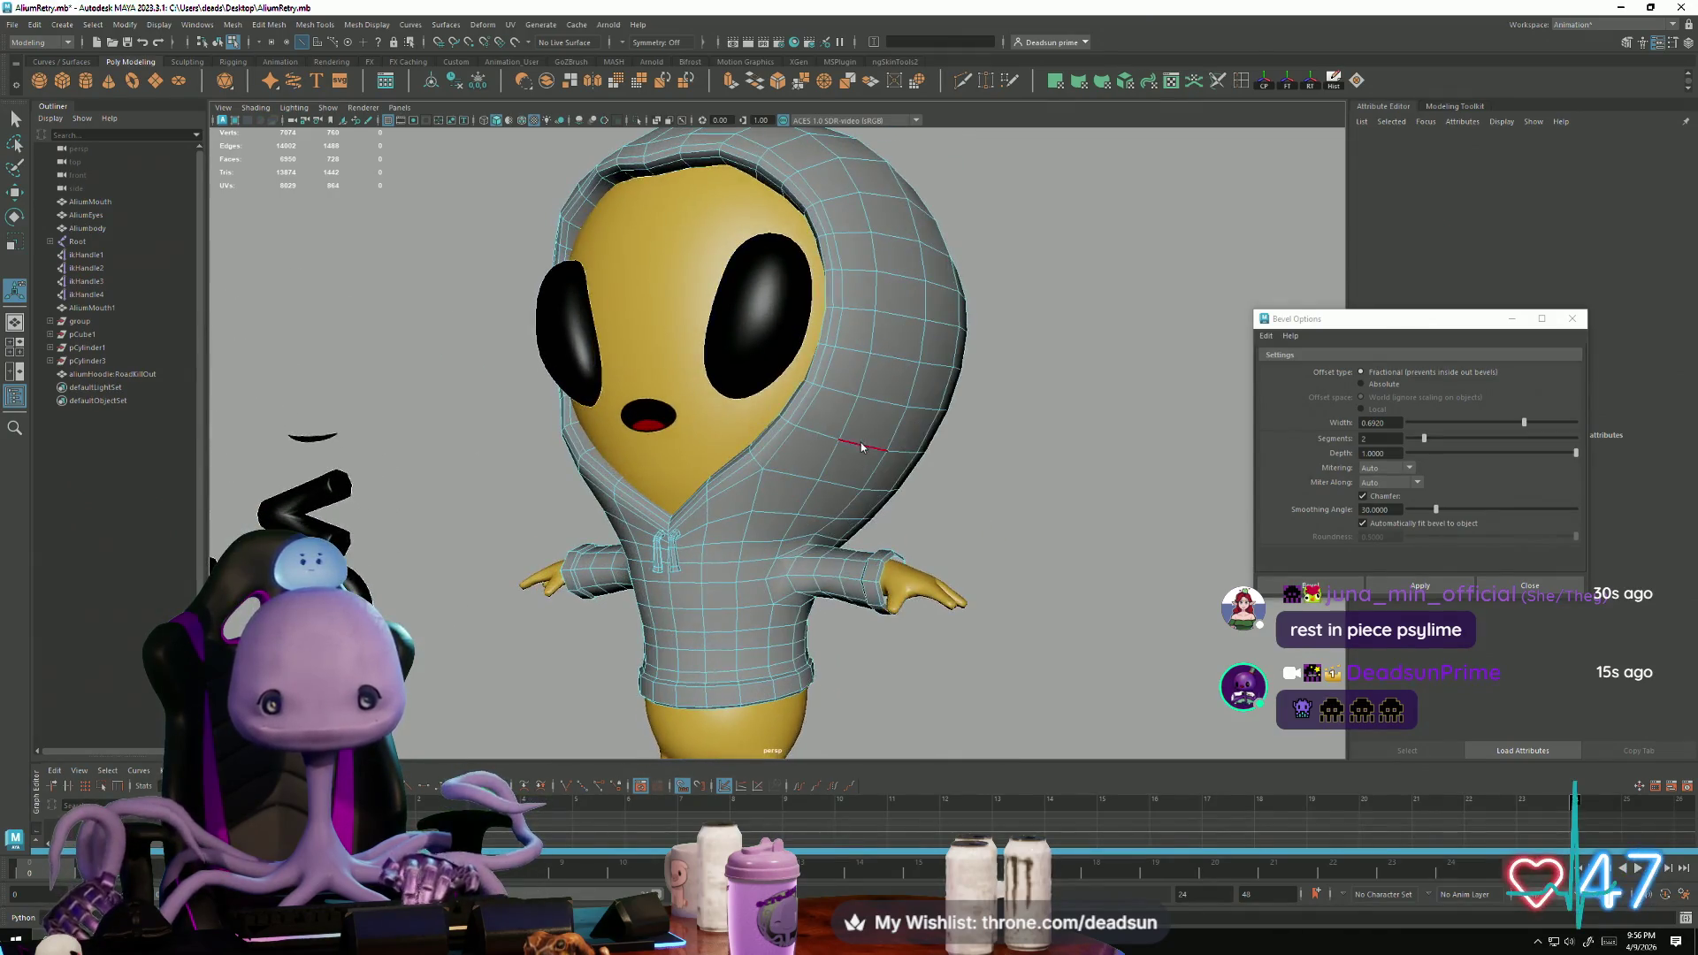
pyautogui.press('F8')
pyautogui.click(593, 392)
pyautogui.scroll(-3, 594, 392)
pyautogui.keyDown('alt'); pyautogui.moveTo(594, 392); pyautogui.dragTo(712, 535); pyautogui.keyUp('alt')
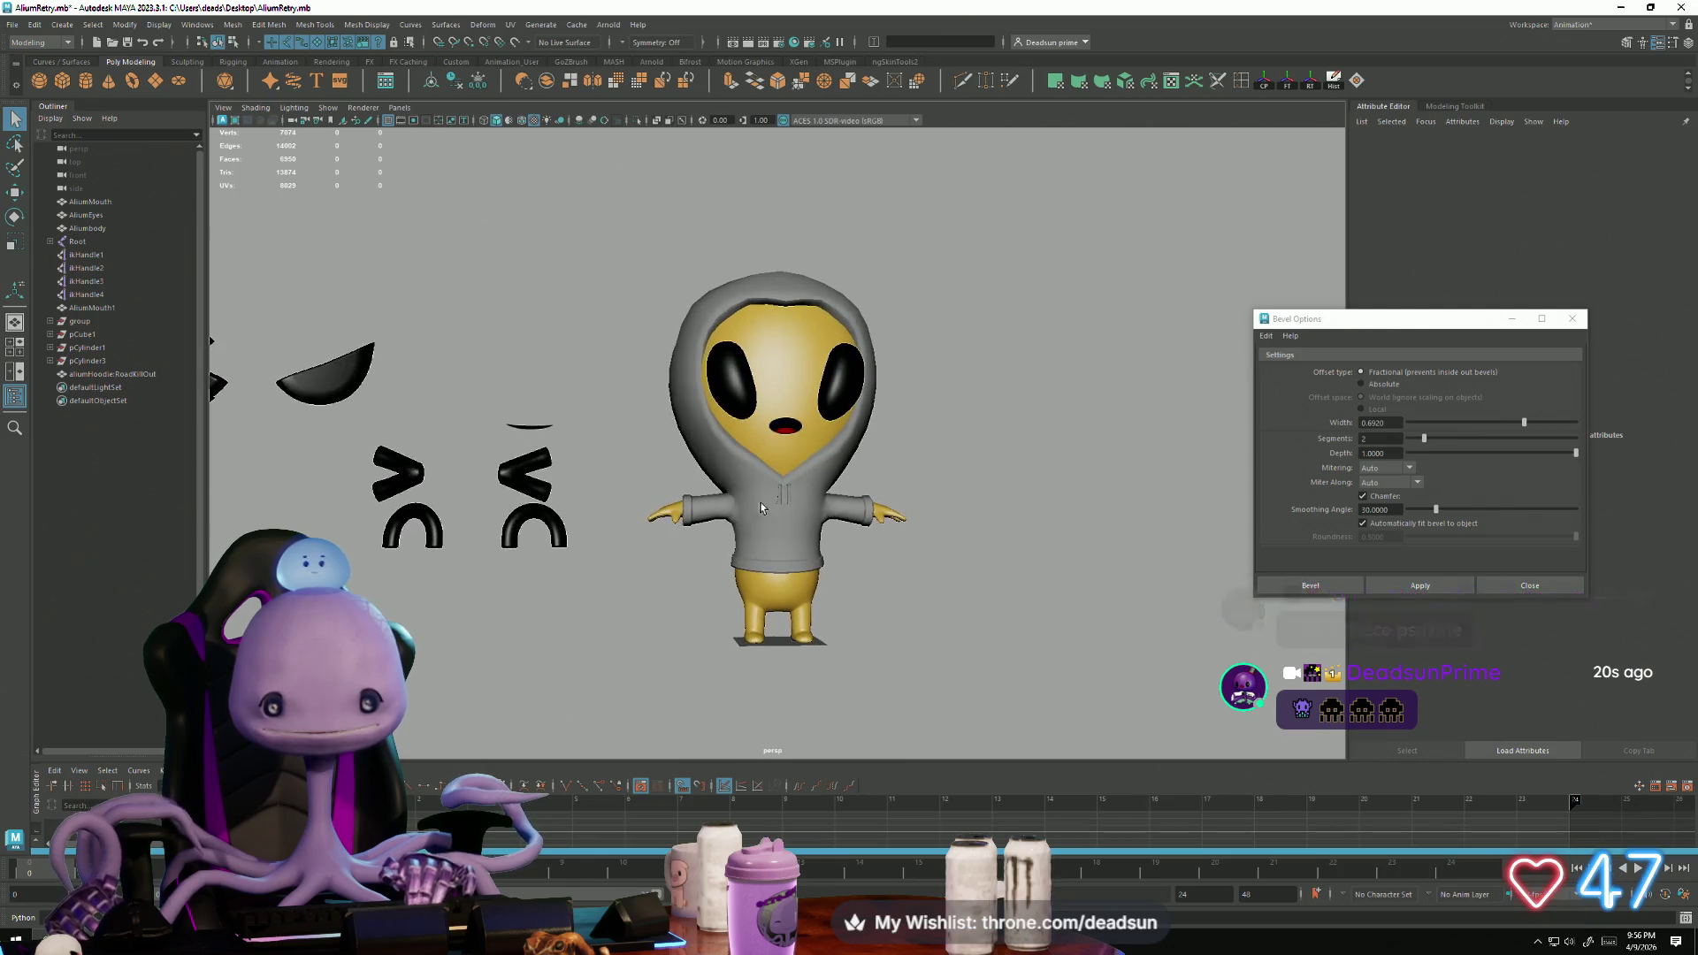
# Step: Select and frame the hoodie, apply Mesh Display > Soften Edge, then deselect it
pyautogui.click(716, 540)
pyautogui.press('f')
pyautogui.scroll(-2, 691, 542)
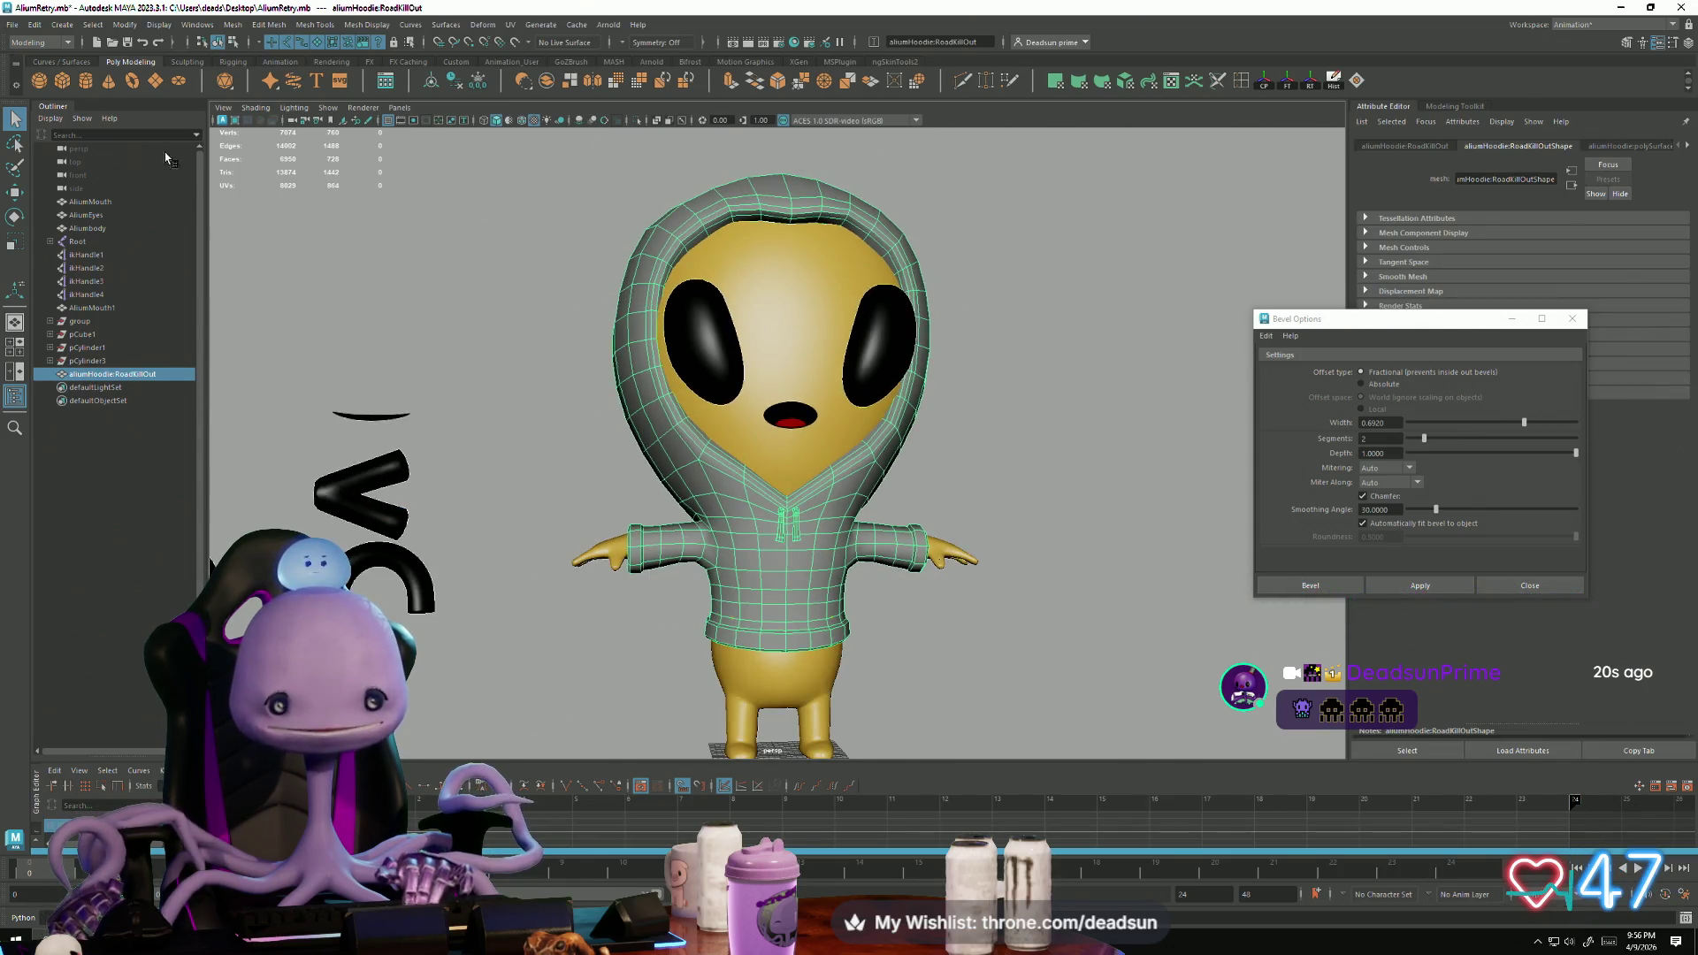
pyautogui.click(233, 25)
pyautogui.click(411, 25)
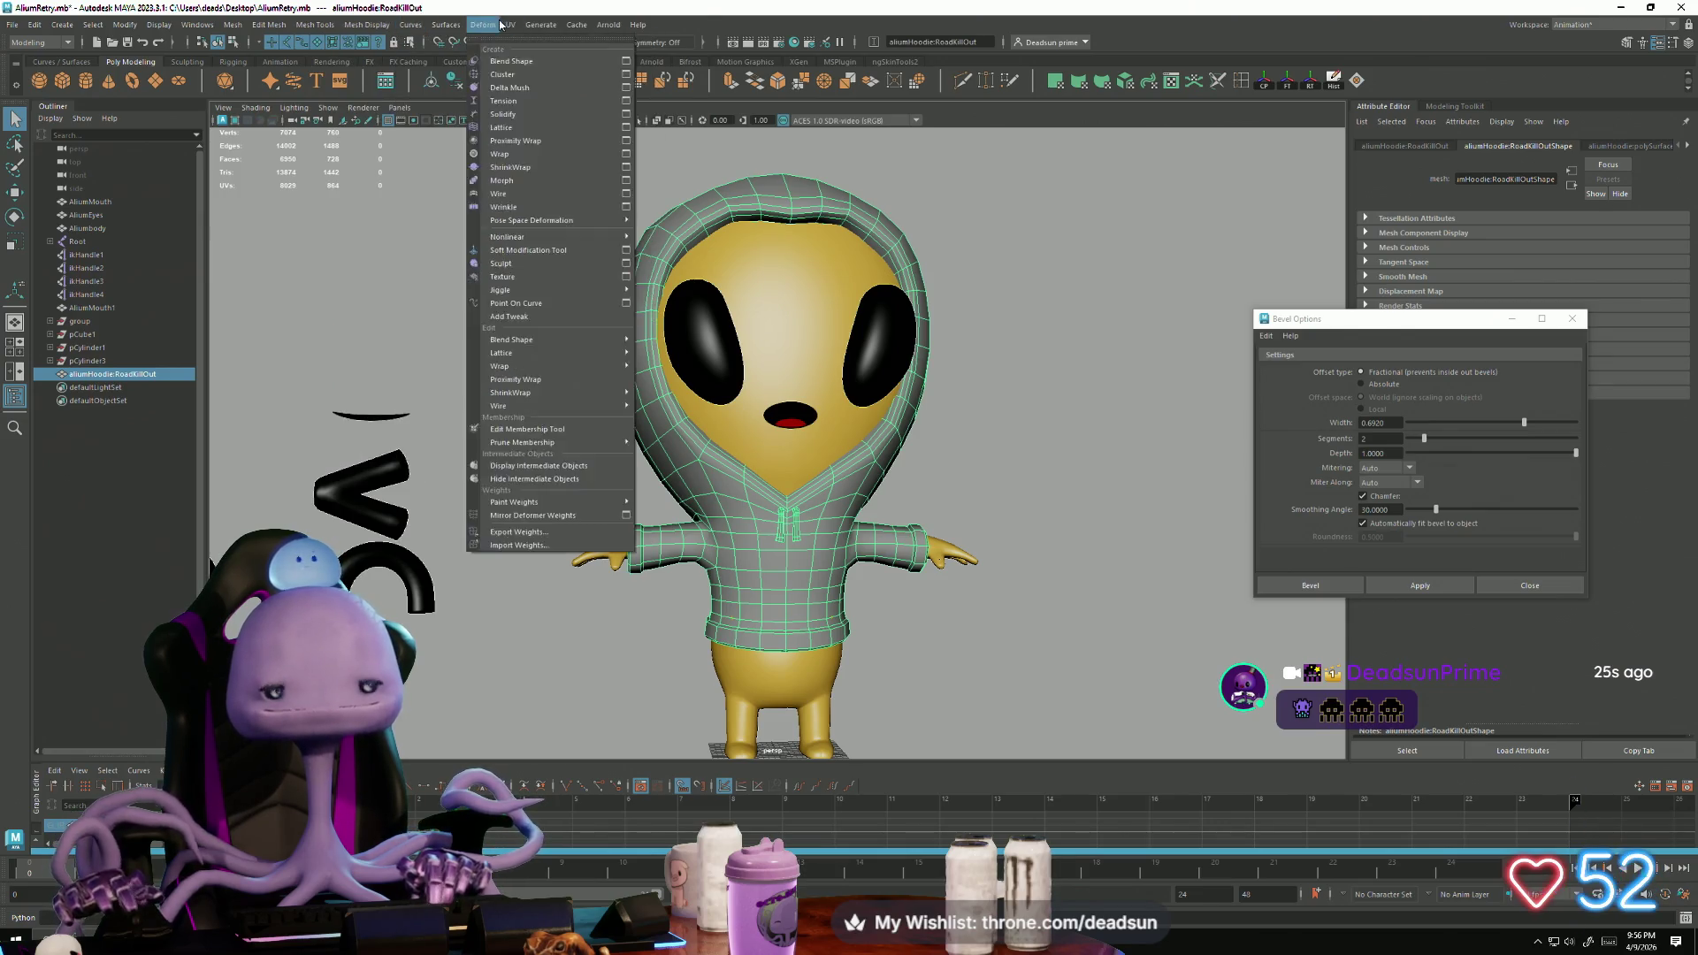
pyautogui.click(507, 25)
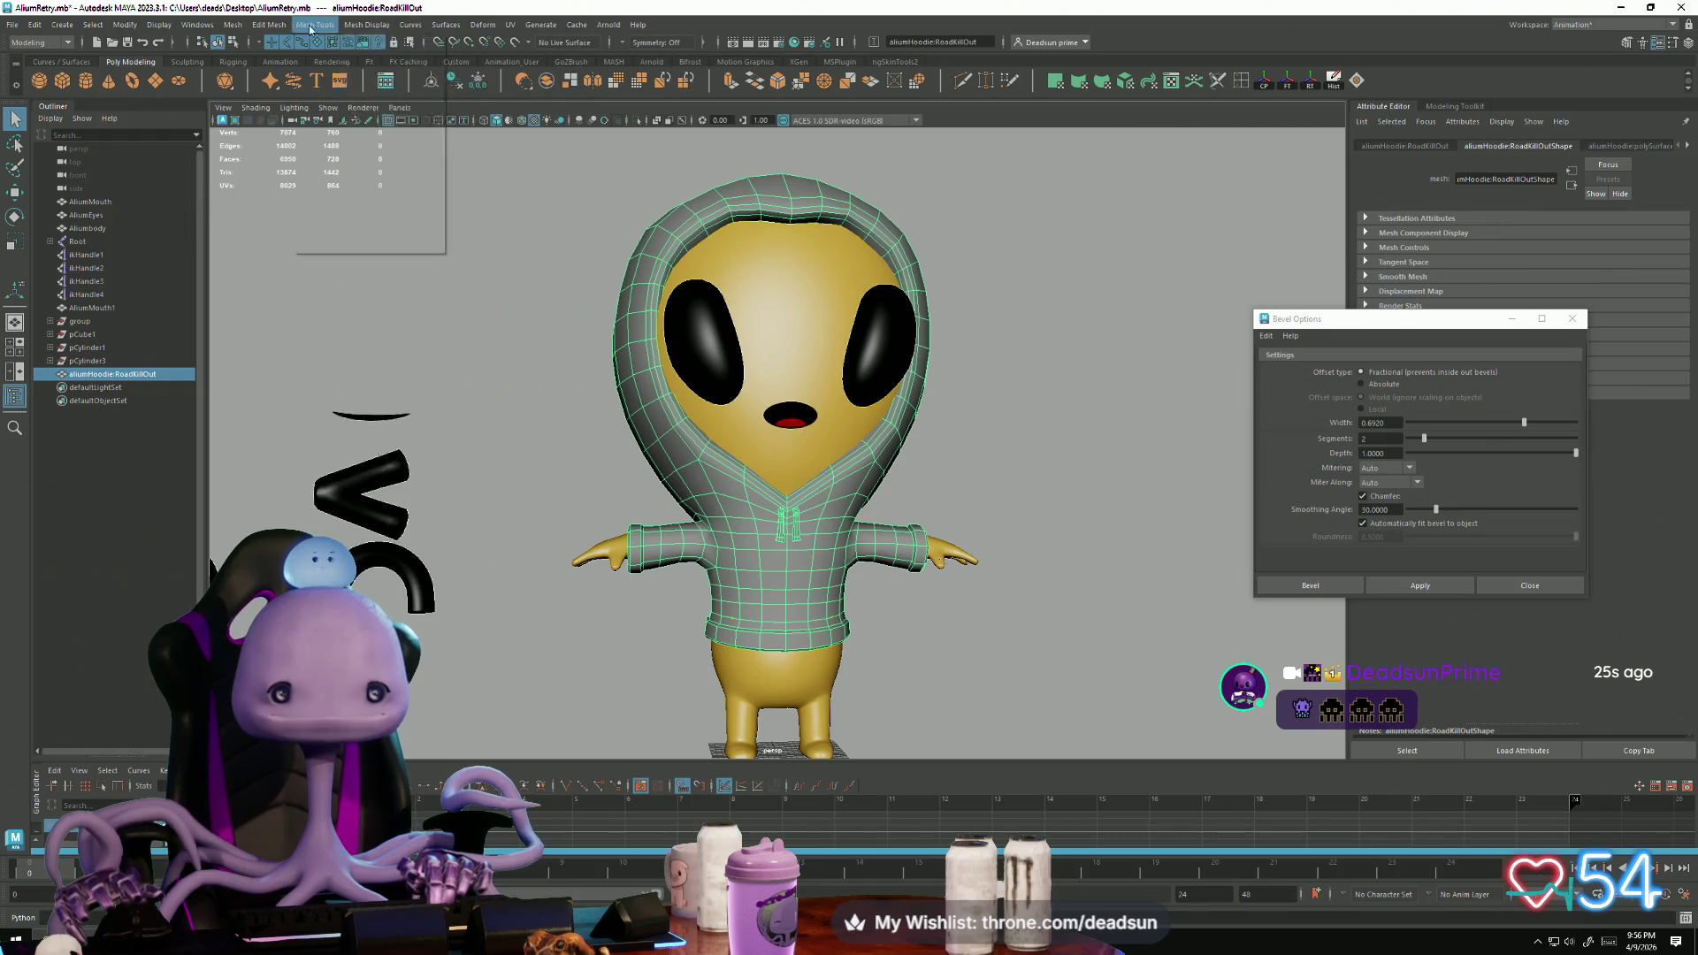
pyautogui.click(232, 25)
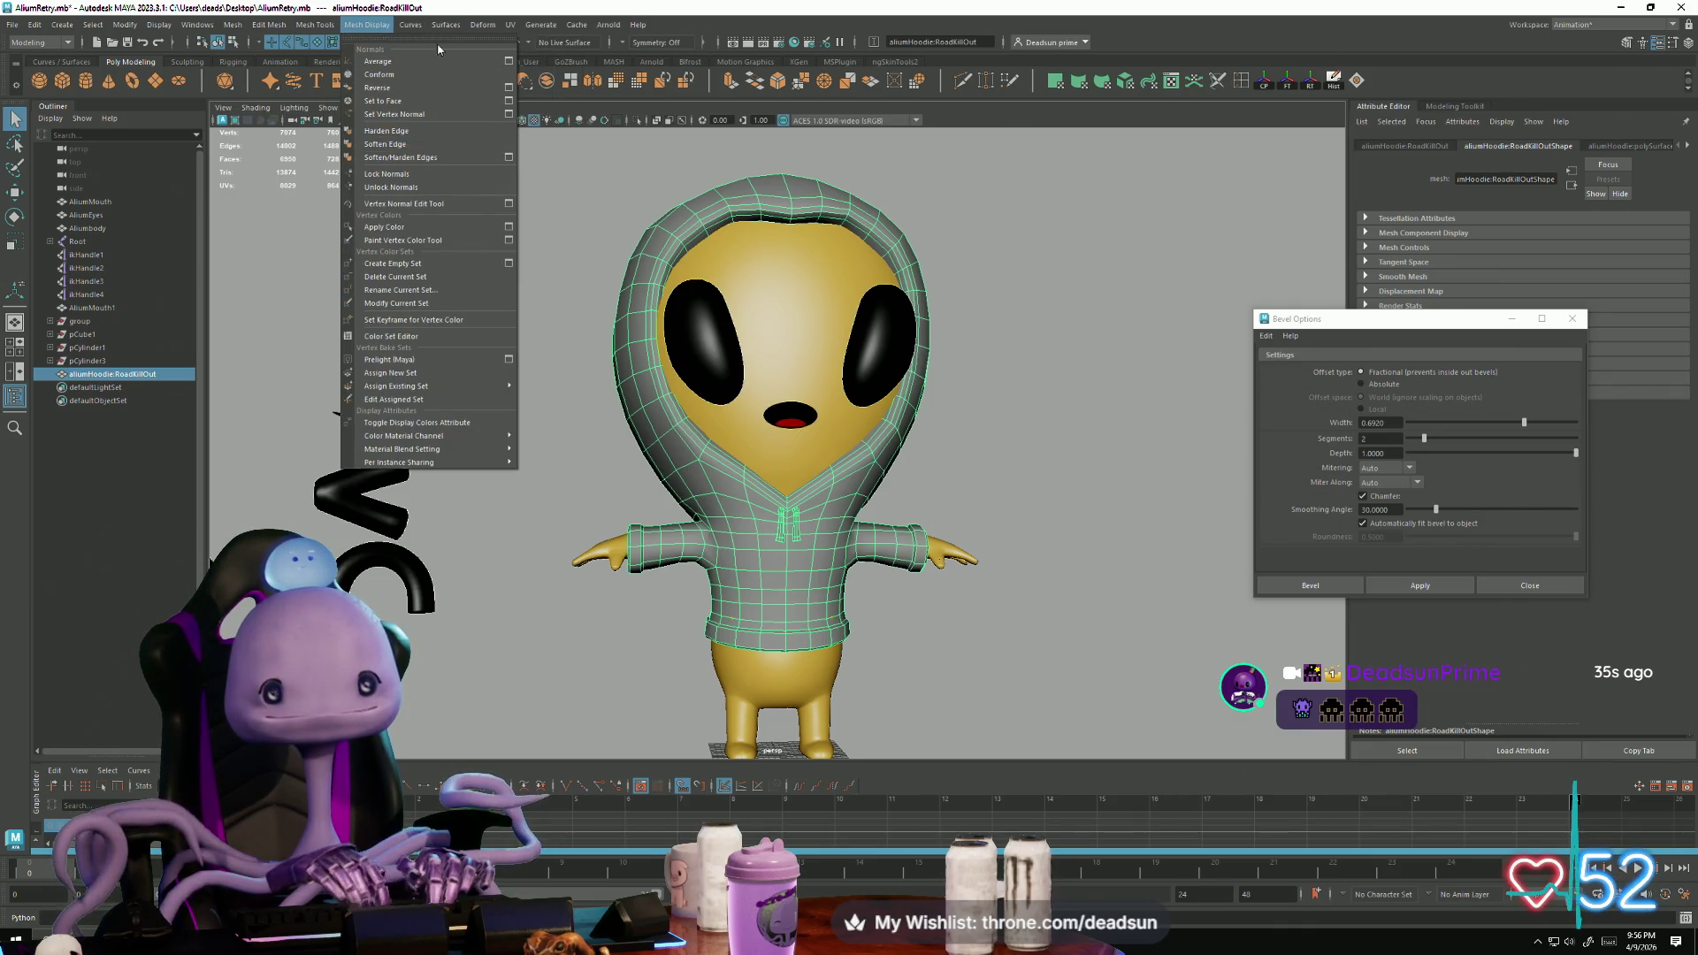
pyautogui.click(334, 25)
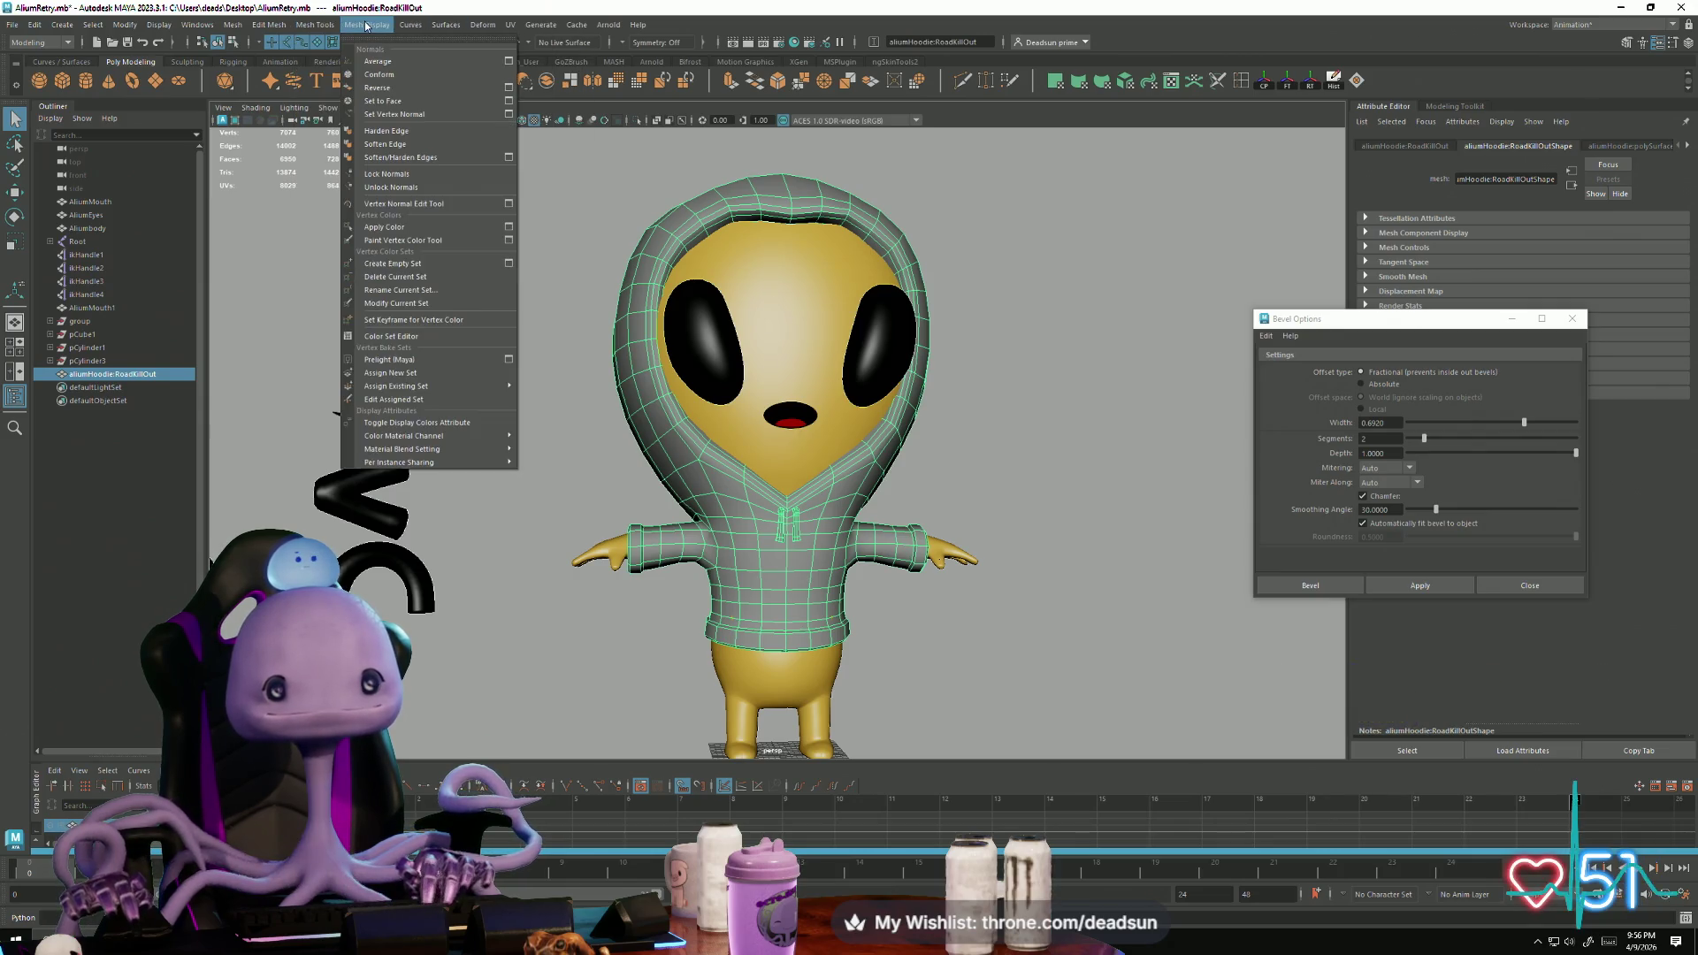
pyautogui.click(395, 147)
pyautogui.click(529, 315)
pyautogui.scroll(-3, 588, 405)
pyautogui.keyDown('alt'); pyautogui.moveTo(588, 405); pyautogui.dragTo(587, 400); pyautogui.keyUp('alt')
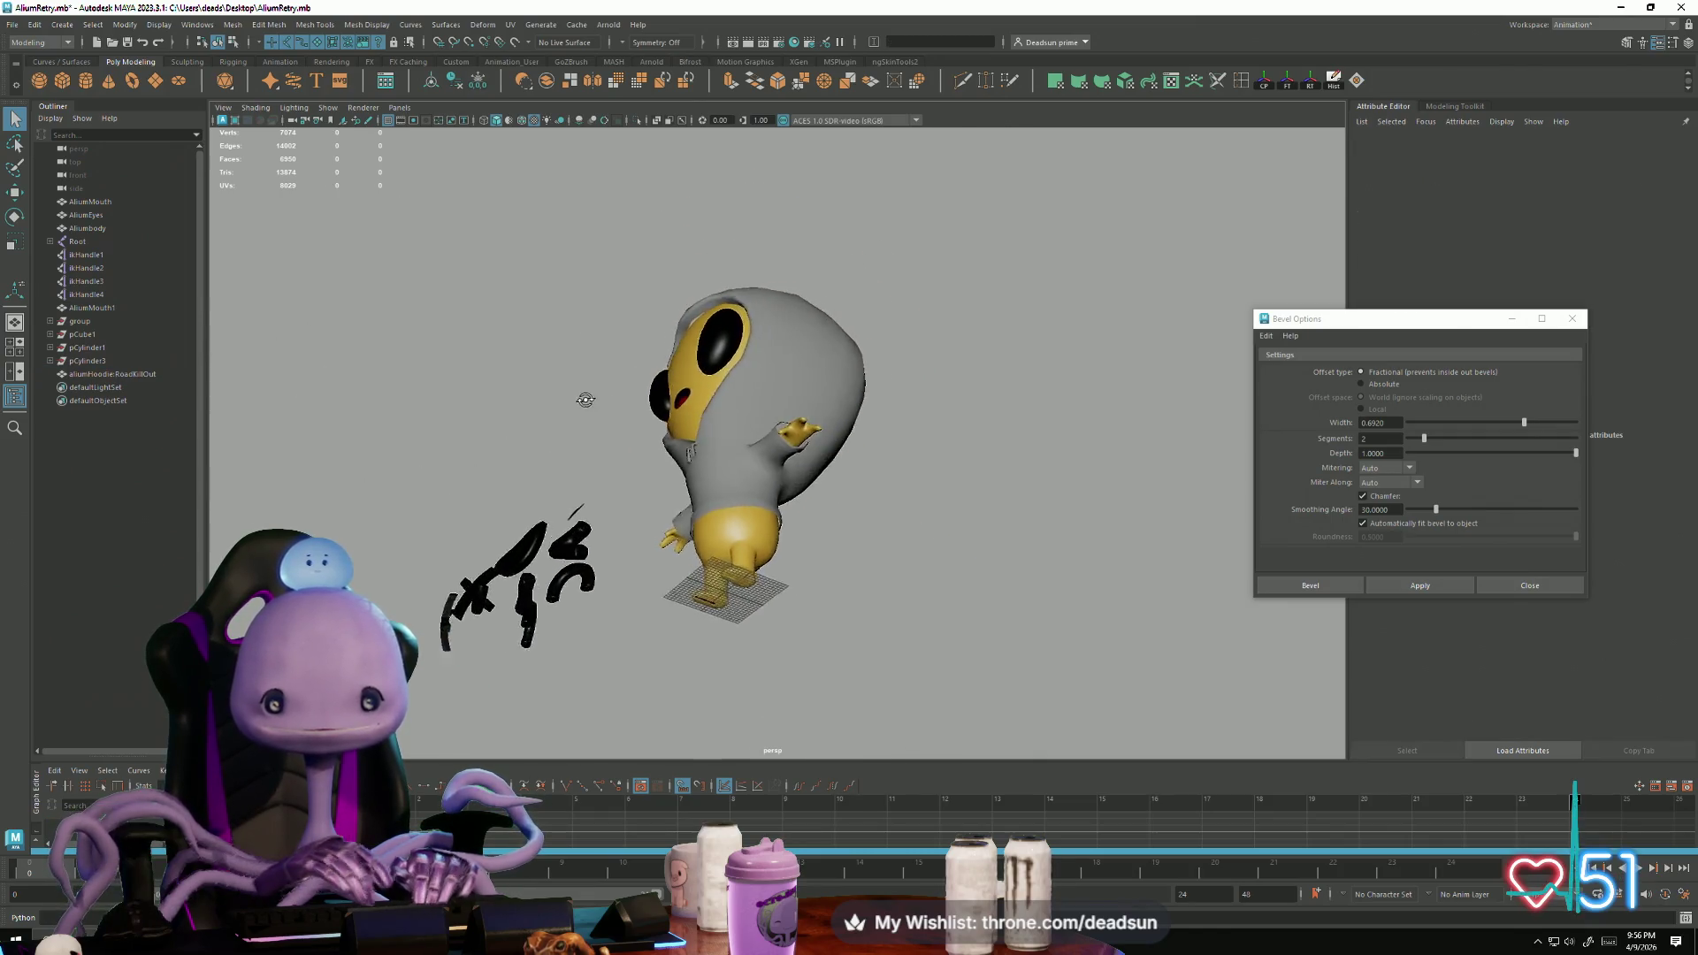
# Step: Bring the hoodie's torso into view and switch the hoodie to edge mode
pyautogui.scroll(10, 587, 399)
pyautogui.scroll(3, 686, 457)
pyautogui.moveTo(687, 457)
pyautogui.keyDown('alt'); pyautogui.mouseDown()
pyautogui.moveTo(796, 519)
pyautogui.moveTo(910, 485)
pyautogui.moveTo(729, 457)
pyautogui.moveTo(725, 504)
pyautogui.mouseUp(); pyautogui.keyUp('alt')
pyautogui.scroll(-8, 910, 485)
pyautogui.scroll(-3, 725, 504)
pyautogui.keyDown('alt'); pyautogui.moveTo(725, 504); pyautogui.dragTo(722, 525, button='middle'); pyautogui.keyUp('alt')
pyautogui.moveTo(721, 525)
pyautogui.keyDown('alt'); pyautogui.mouseDown()
pyautogui.moveTo(742, 575)
pyautogui.moveTo(755, 536)
pyautogui.moveTo(575, 516)
pyautogui.moveTo(691, 501)
pyautogui.moveTo(694, 555)
pyautogui.moveTo(674, 504)
pyautogui.moveTo(639, 483)
pyautogui.moveTo(924, 478)
pyautogui.moveTo(871, 619)
pyautogui.mouseUp(); pyautogui.keyUp('alt')
pyautogui.scroll(-5, 755, 536)
pyautogui.moveTo(871, 619)
pyautogui.keyDown('alt'); pyautogui.mouseDown(button='right')
pyautogui.moveTo(860, 687)
pyautogui.moveTo(911, 730)
pyautogui.mouseUp(button='right'); pyautogui.keyUp('alt')
pyautogui.click(733, 427)
pyautogui.moveTo(734, 427); pyautogui.dragTo(732, 360, button='right')
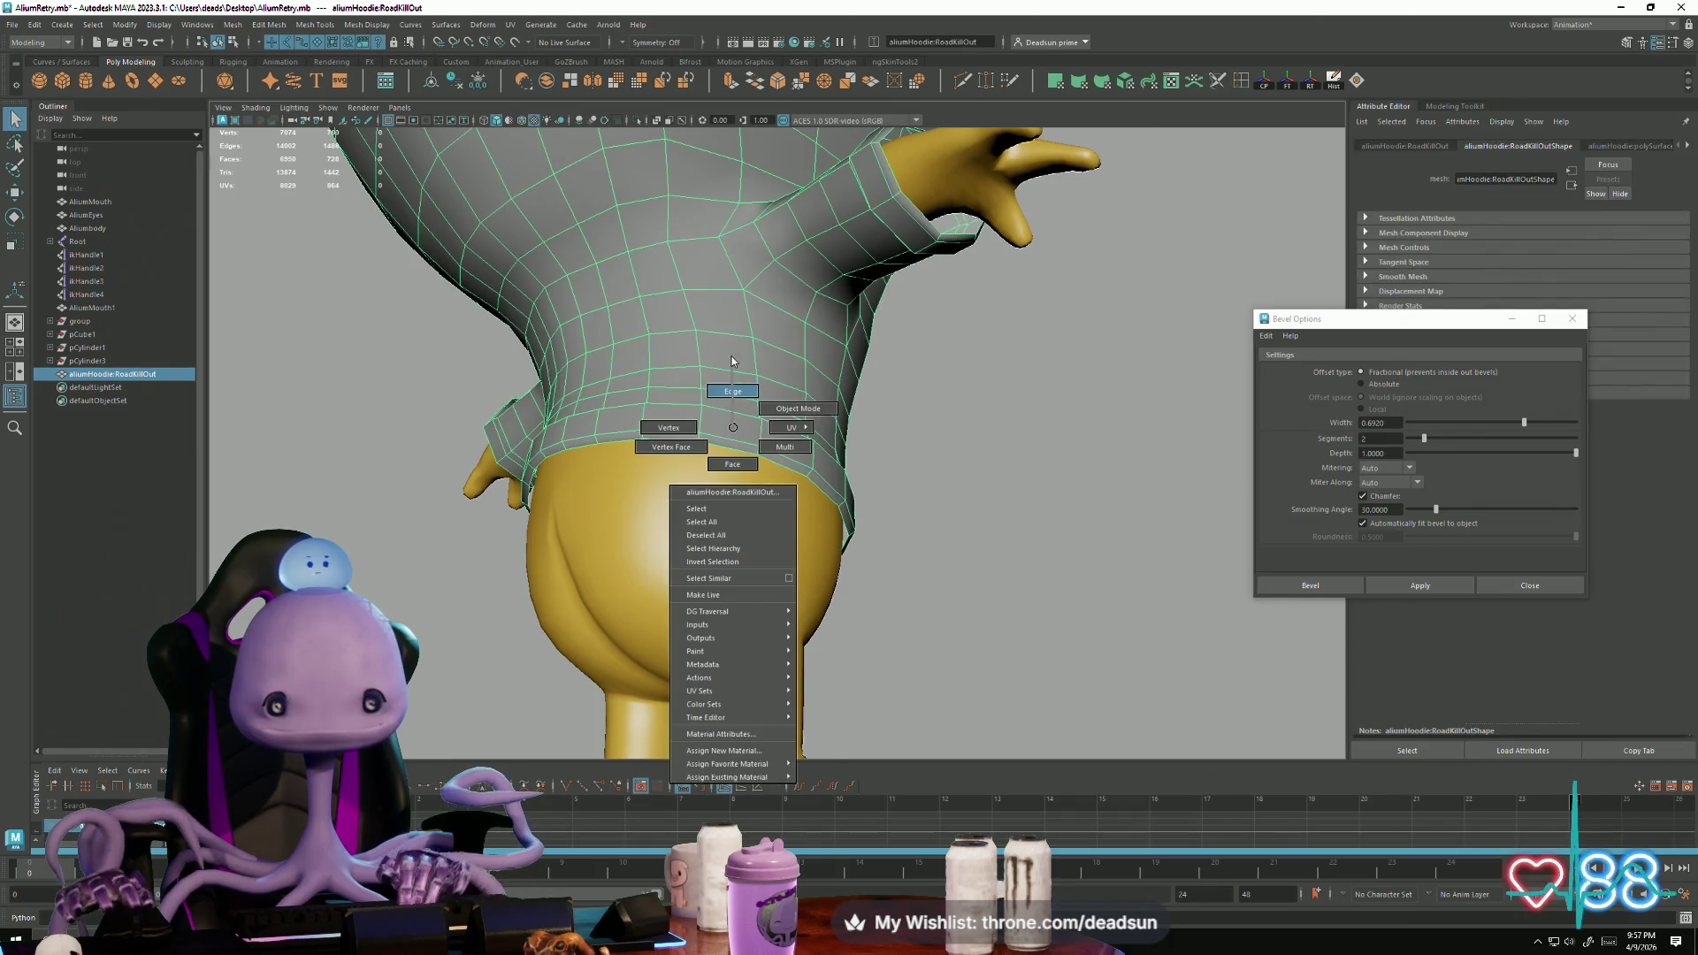
pyautogui.click(722, 448)
# Step: Select the hem edge loop, bevel it with Ctrl+B, and adjust the bevel
pyautogui.doubleClick(722, 449)
pyautogui.press('e')
pyautogui.press('r')
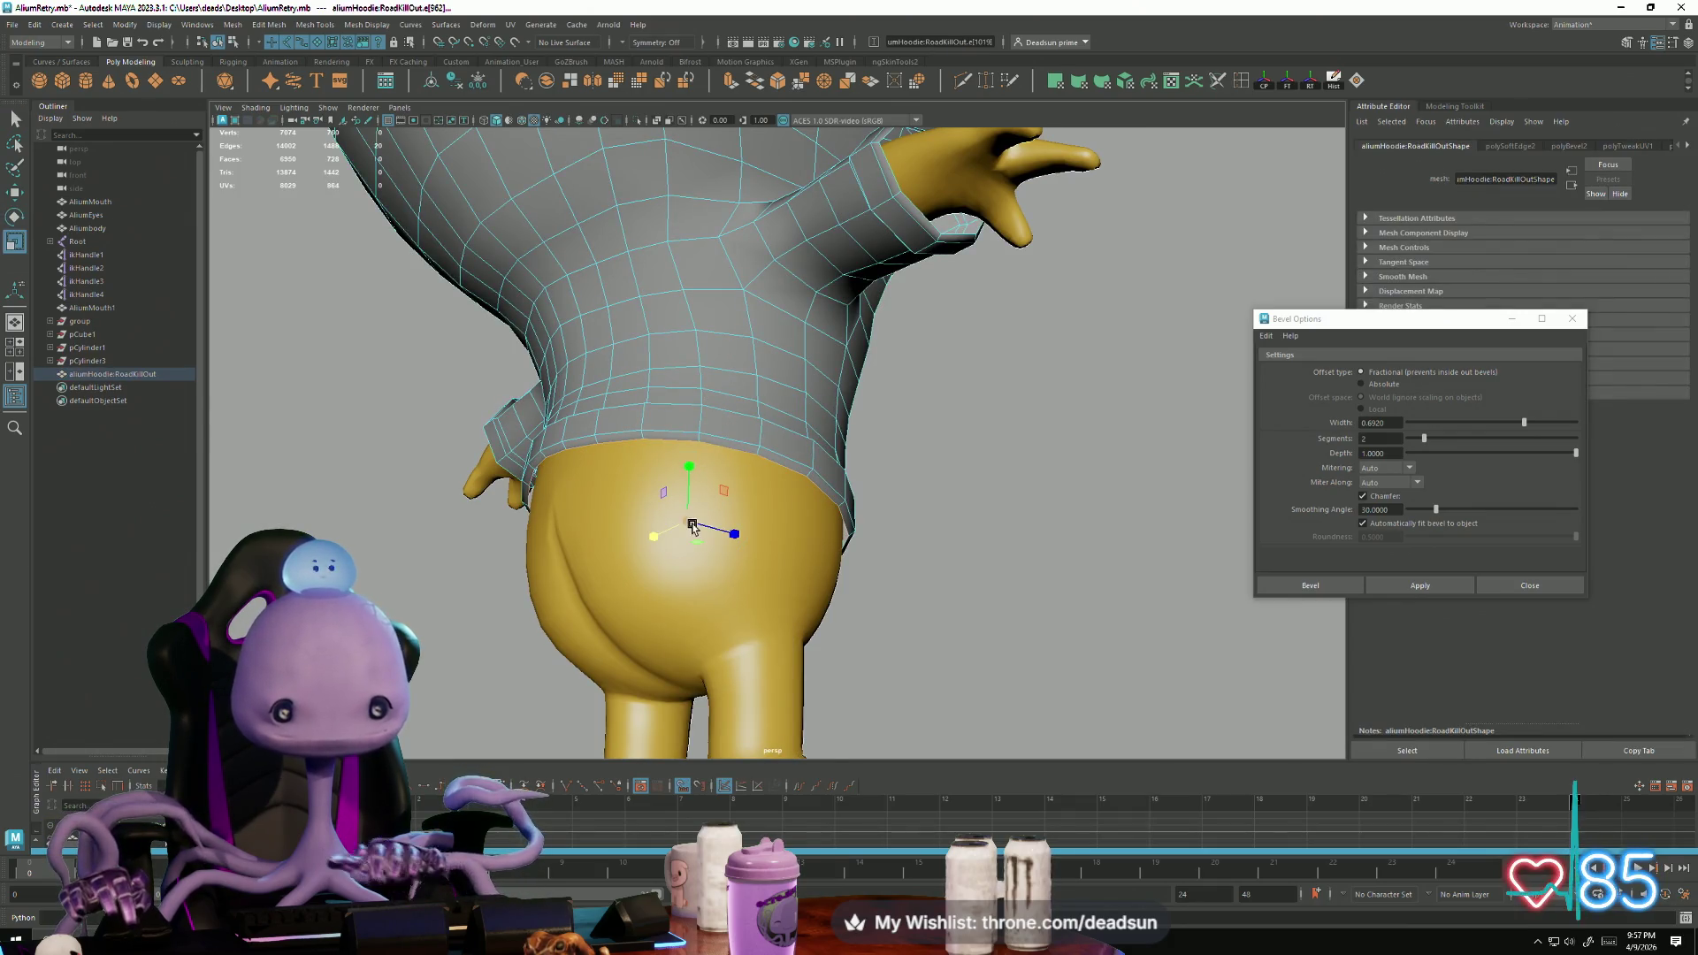
pyautogui.hotkey('ctrl', 'b')
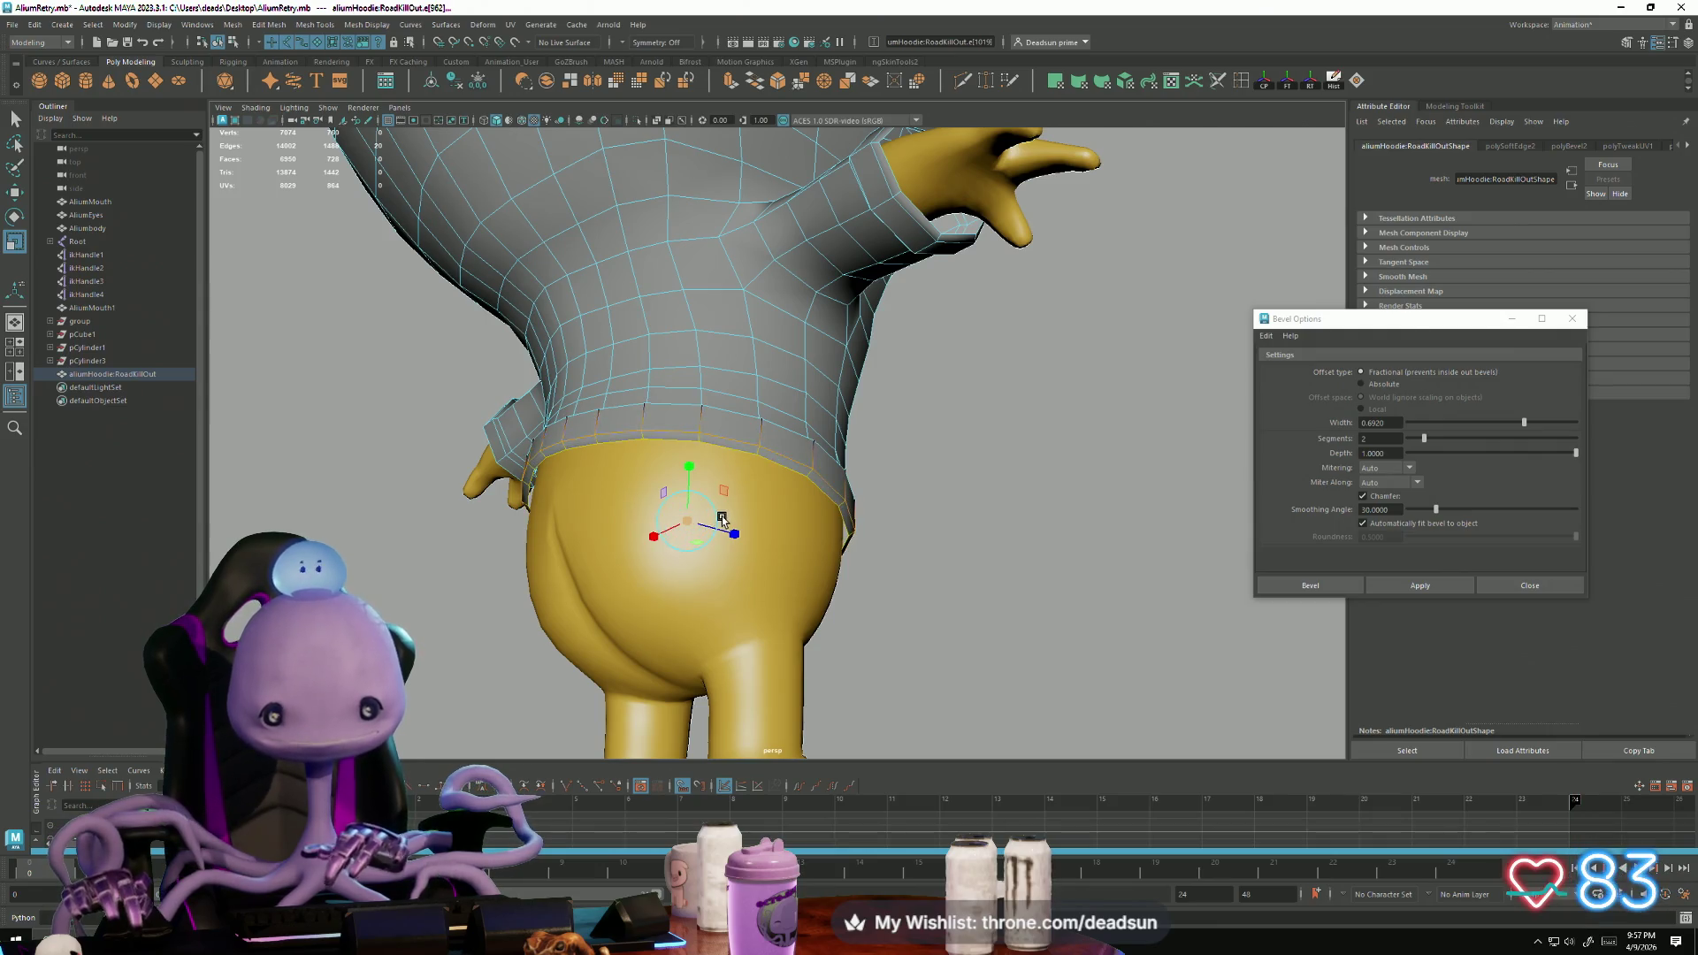
pyautogui.moveTo(683, 527); pyautogui.dragTo(674, 524)
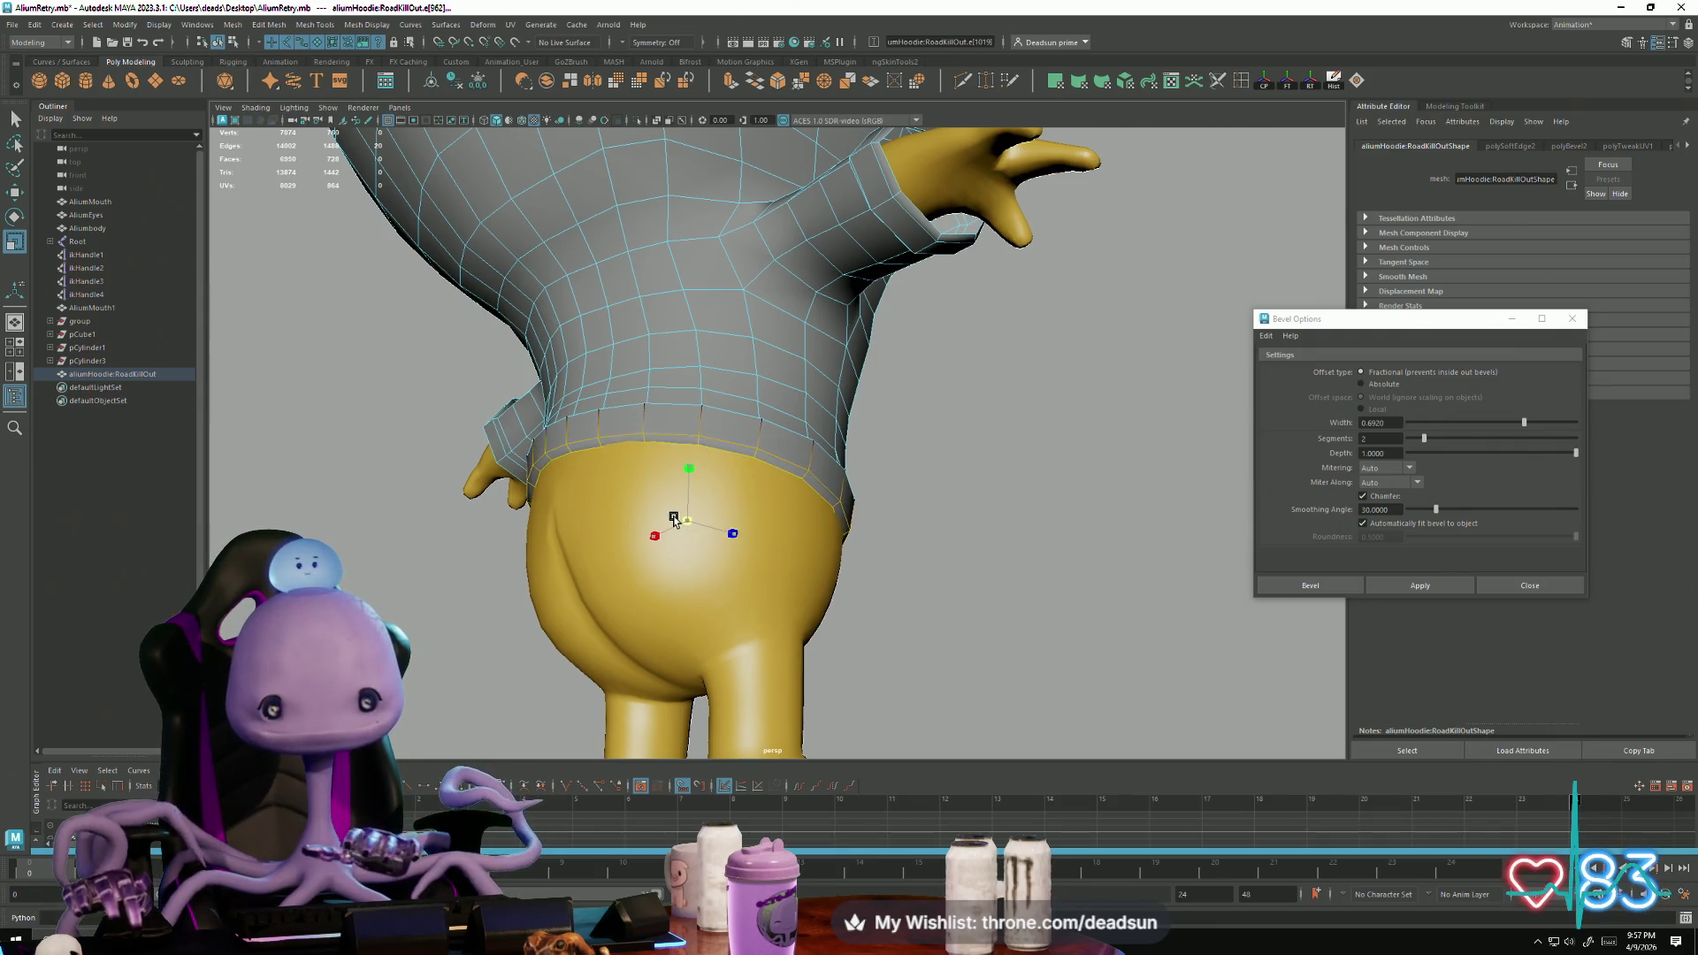
# Step: Widen the sleeve cuff bevel slightly, viewed from the side
pyautogui.keyDown('alt'); pyautogui.moveTo(731, 541); pyautogui.dragTo(596, 546); pyautogui.keyUp('alt')
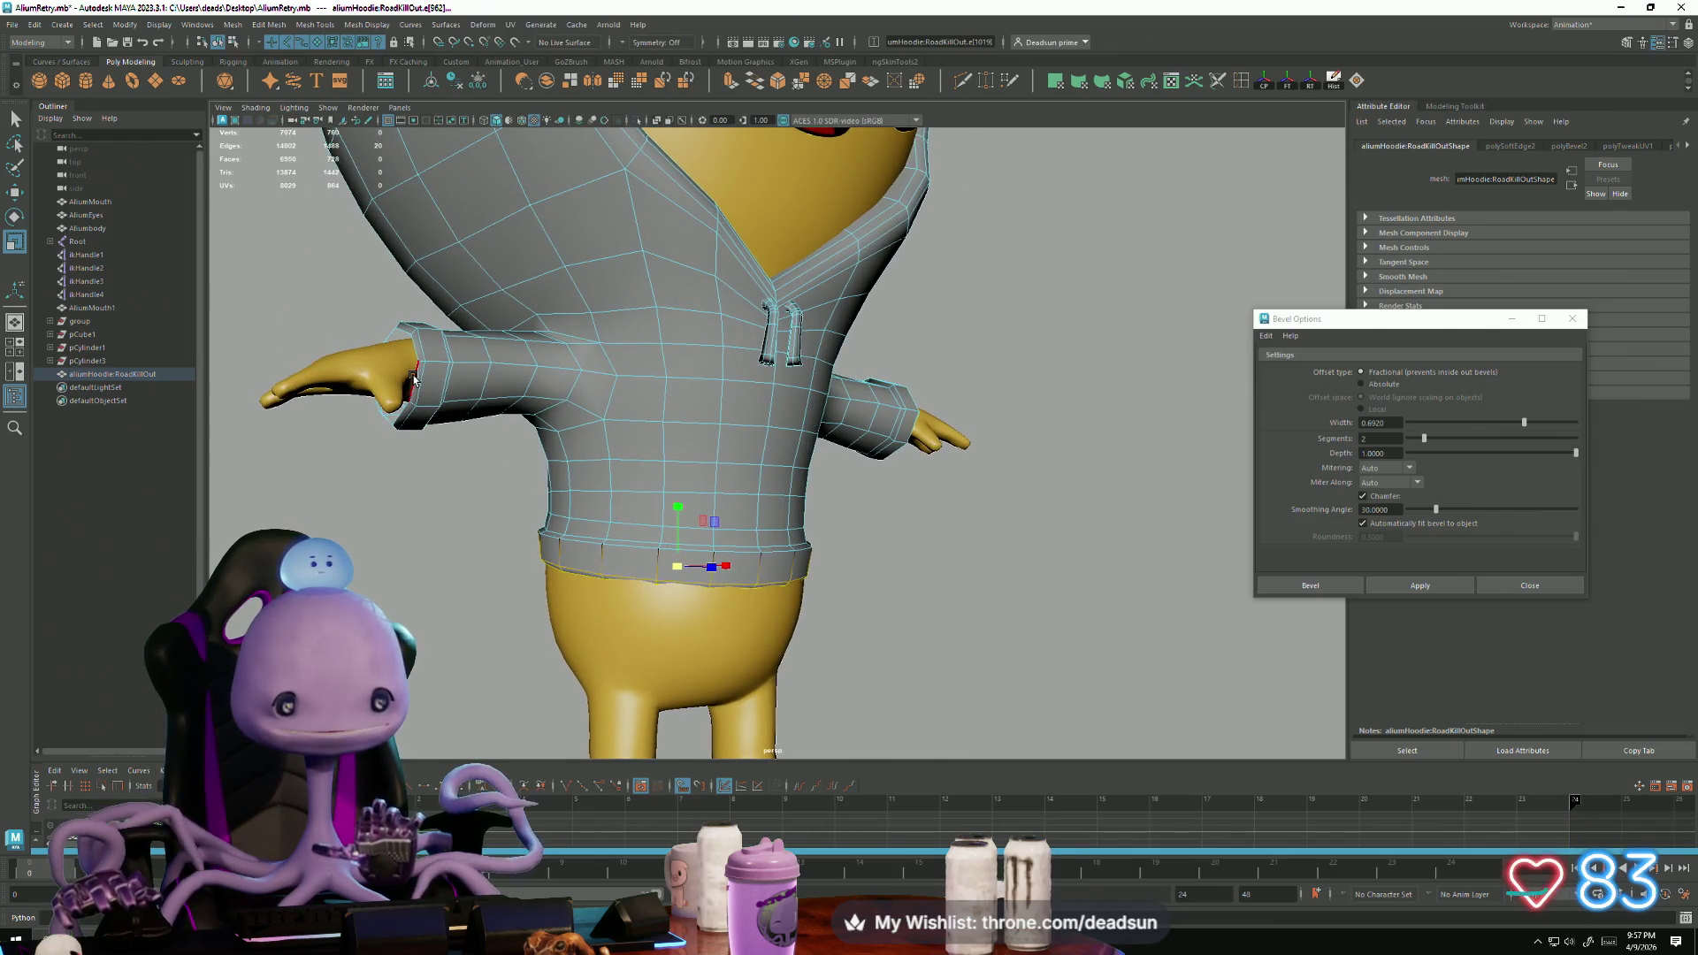
pyautogui.moveTo(431, 384)
pyautogui.keyDown('alt'); pyautogui.mouseDown()
pyautogui.moveTo(644, 447)
pyautogui.moveTo(851, 453)
pyautogui.mouseUp(); pyautogui.keyUp('alt')
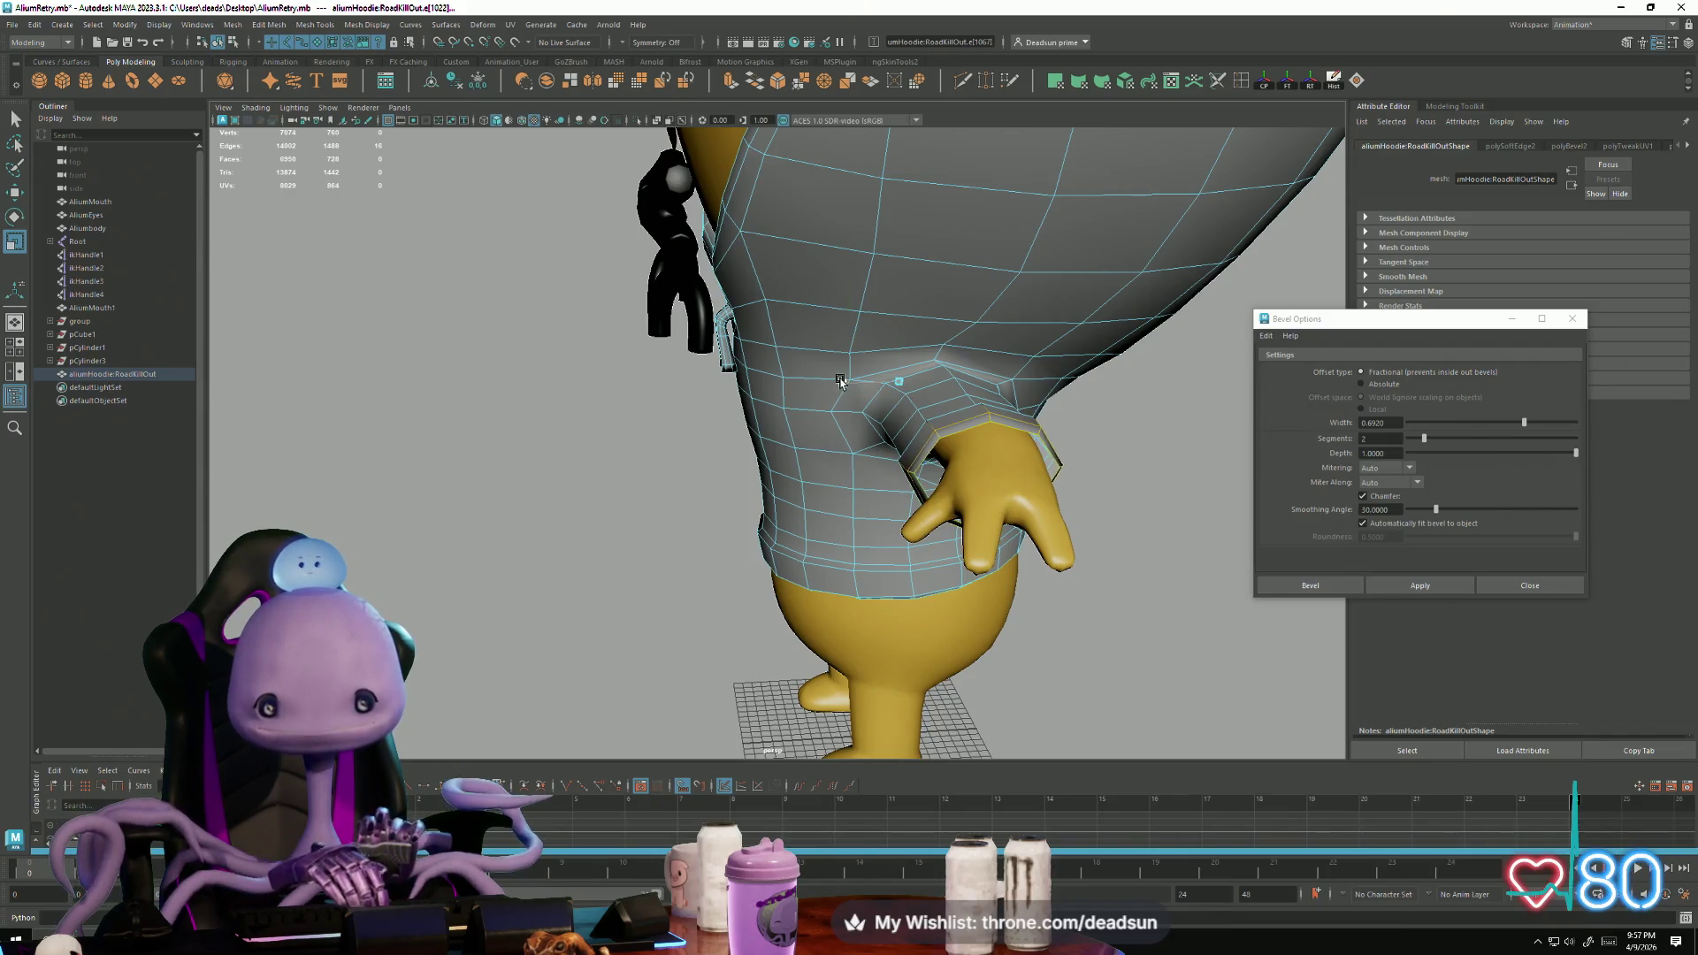
pyautogui.moveTo(854, 387); pyautogui.dragTo(934, 420)
pyautogui.moveTo(840, 386); pyautogui.dragTo(829, 388)
pyautogui.moveTo(899, 329)
pyautogui.keyDown('alt'); pyautogui.mouseDown()
pyautogui.moveTo(832, 336)
pyautogui.moveTo(896, 361)
pyautogui.mouseUp(); pyautogui.keyUp('alt')
# Step: Raise the cuff edge loops slightly, then frame the character and exit component mode
pyautogui.press('w')
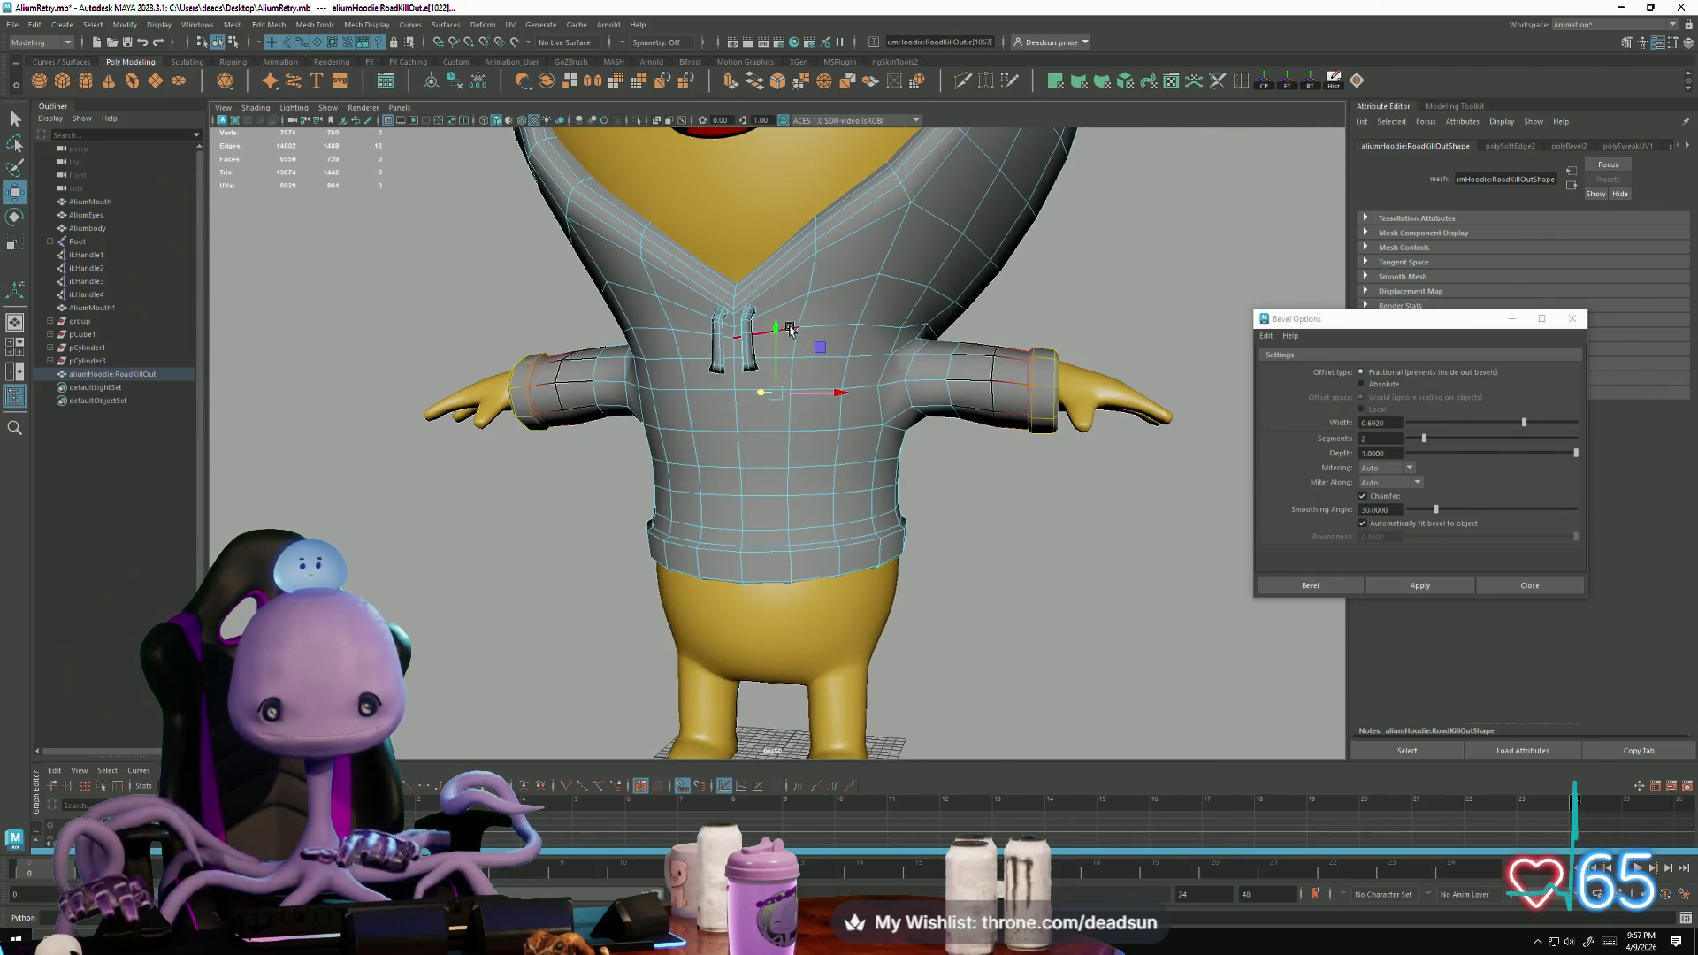
pyautogui.moveTo(772, 326)
pyautogui.mouseDown()
pyautogui.moveTo(796, 380)
pyautogui.moveTo(831, 371)
pyautogui.moveTo(850, 397)
pyautogui.moveTo(849, 382)
pyautogui.mouseUp()
pyautogui.press('e')
pyautogui.press('r')
pyautogui.press('w')
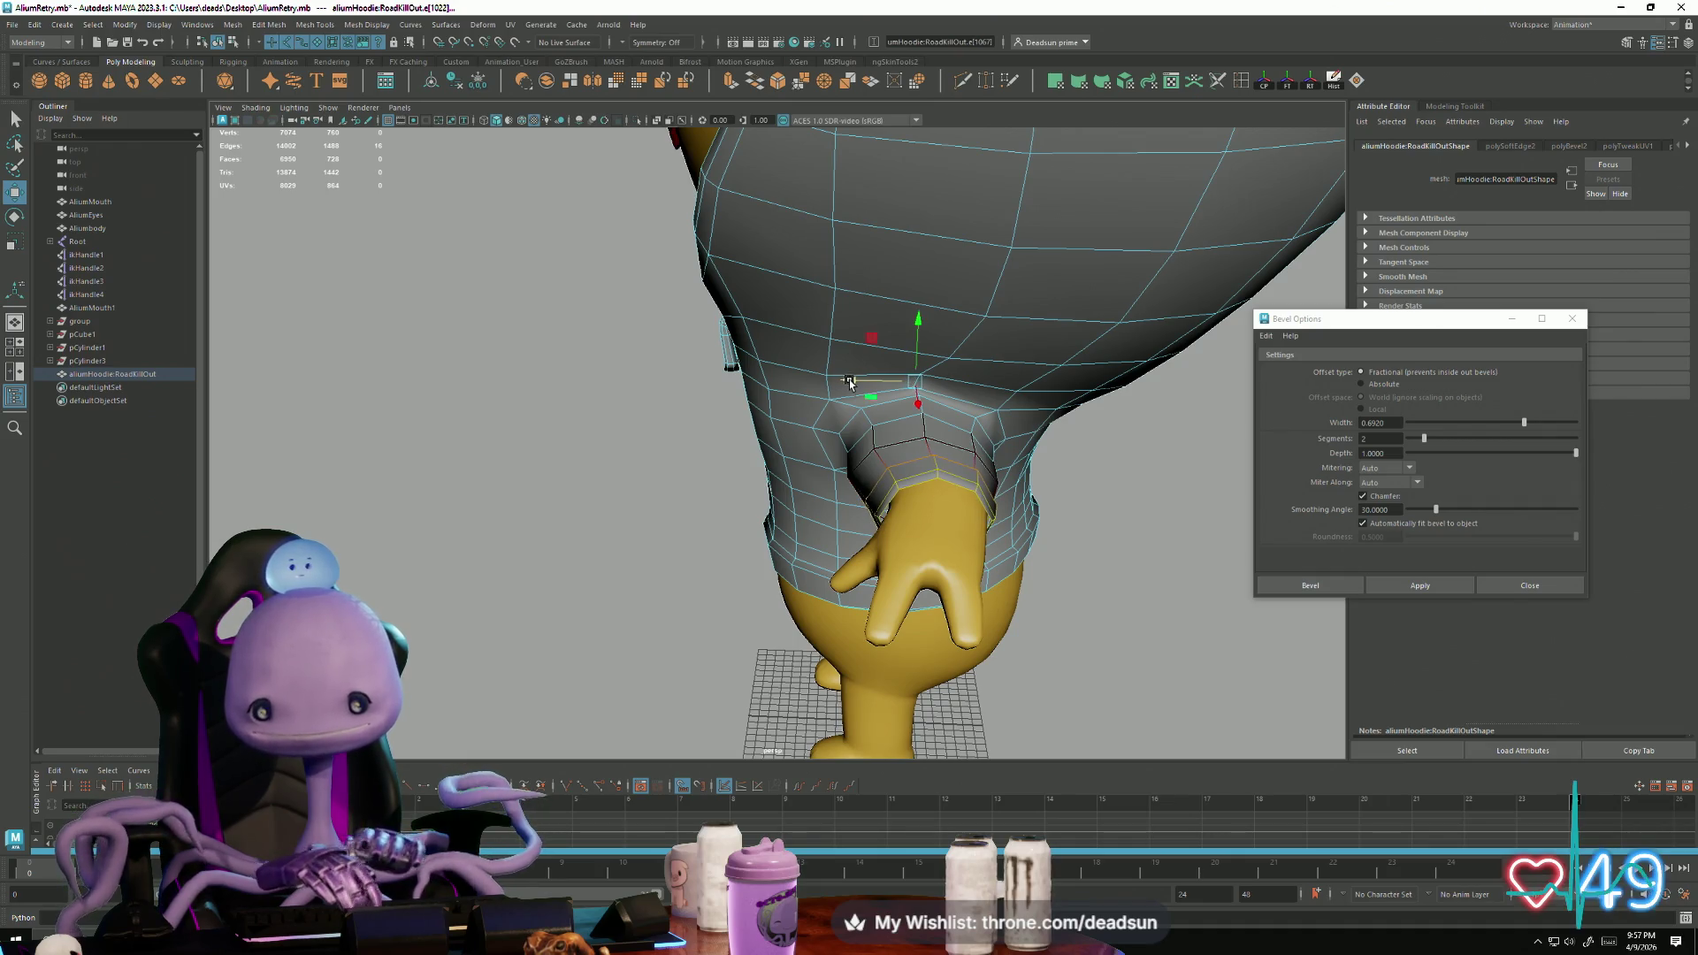
pyautogui.press('[')
pyautogui.moveTo(876, 358); pyautogui.dragTo(963, 353, button='right')
pyautogui.moveTo(963, 352)
pyautogui.keyDown('alt'); pyautogui.mouseDown()
pyautogui.moveTo(630, 449)
pyautogui.moveTo(668, 363)
pyautogui.mouseUp(); pyautogui.keyUp('alt')
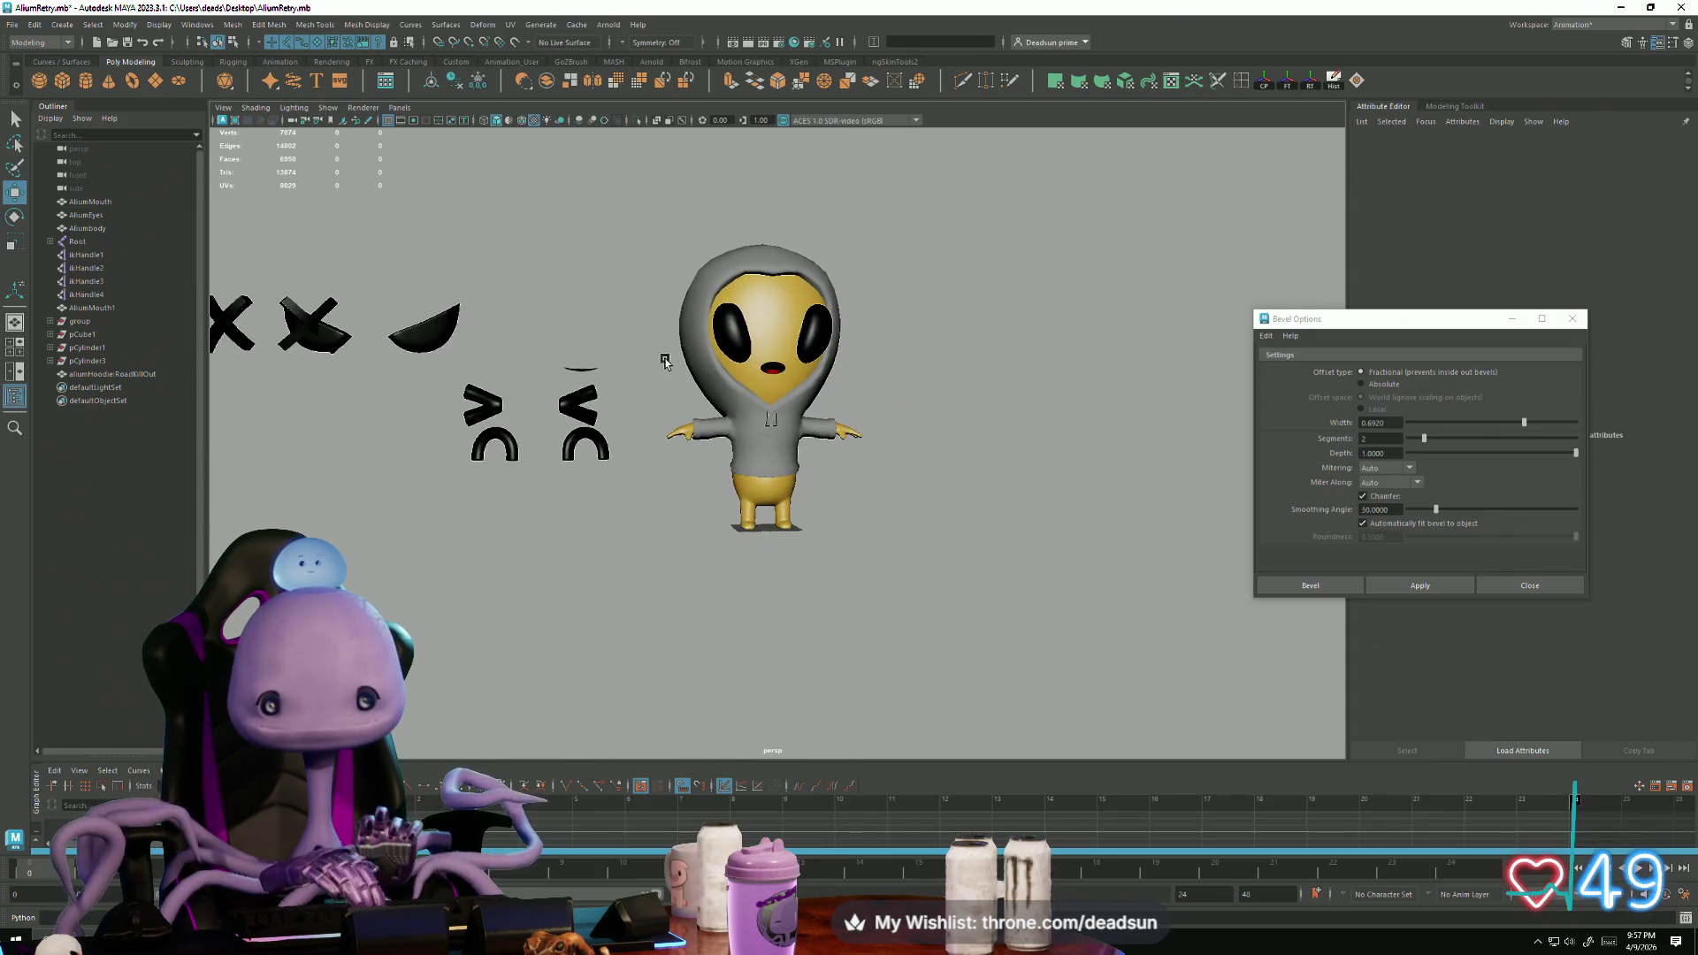
pyautogui.click(683, 356)
pyautogui.keyDown('alt'); pyautogui.moveTo(716, 487); pyautogui.dragTo(686, 493); pyautogui.keyUp('alt')
pyautogui.click(727, 561)
pyautogui.moveTo(728, 560)
pyautogui.keyDown('alt'); pyautogui.mouseDown()
pyautogui.moveTo(557, 569)
pyautogui.moveTo(674, 542)
pyautogui.mouseUp(); pyautogui.keyUp('alt')
pyautogui.scroll(5, 707, 486)
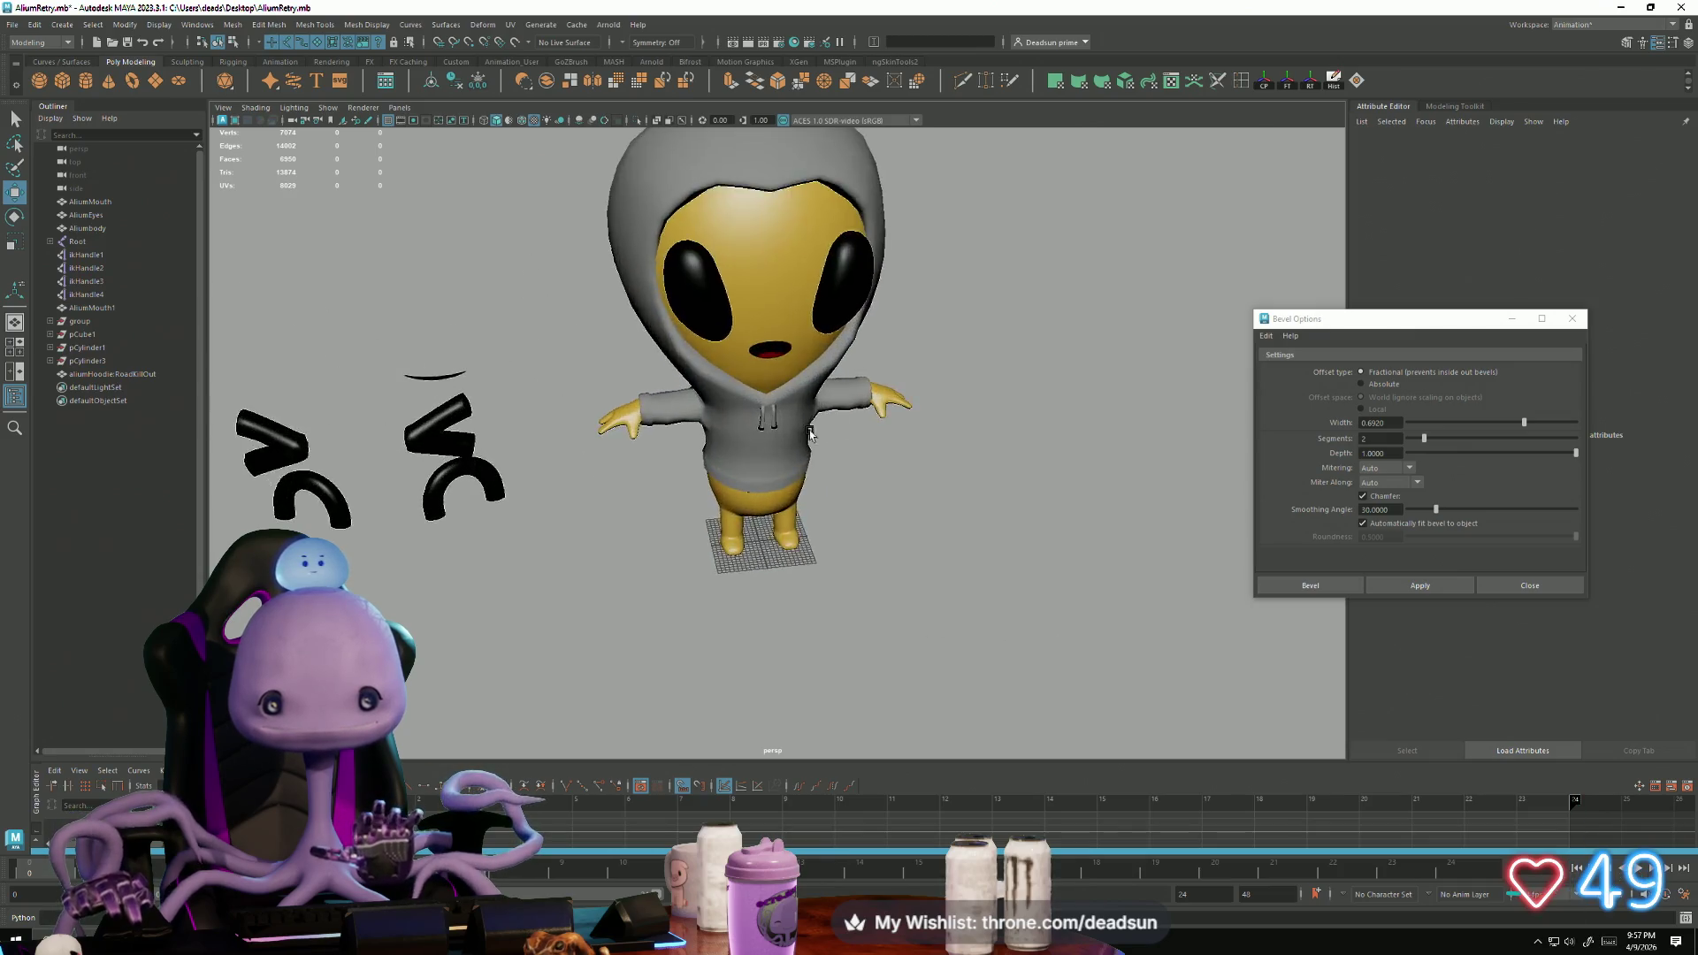
pyautogui.click(739, 431)
pyautogui.scroll(5, 739, 431)
pyautogui.moveTo(738, 431)
pyautogui.keyDown('alt'); pyautogui.mouseDown()
pyautogui.moveTo(826, 504)
pyautogui.moveTo(796, 638)
pyautogui.mouseUp(); pyautogui.keyUp('alt')
pyautogui.moveTo(778, 588); pyautogui.dragTo(712, 575, button='right')
pyautogui.click(778, 668)
pyautogui.keyDown('alt'); pyautogui.moveTo(780, 669); pyautogui.dragTo(803, 643); pyautogui.keyUp('alt')
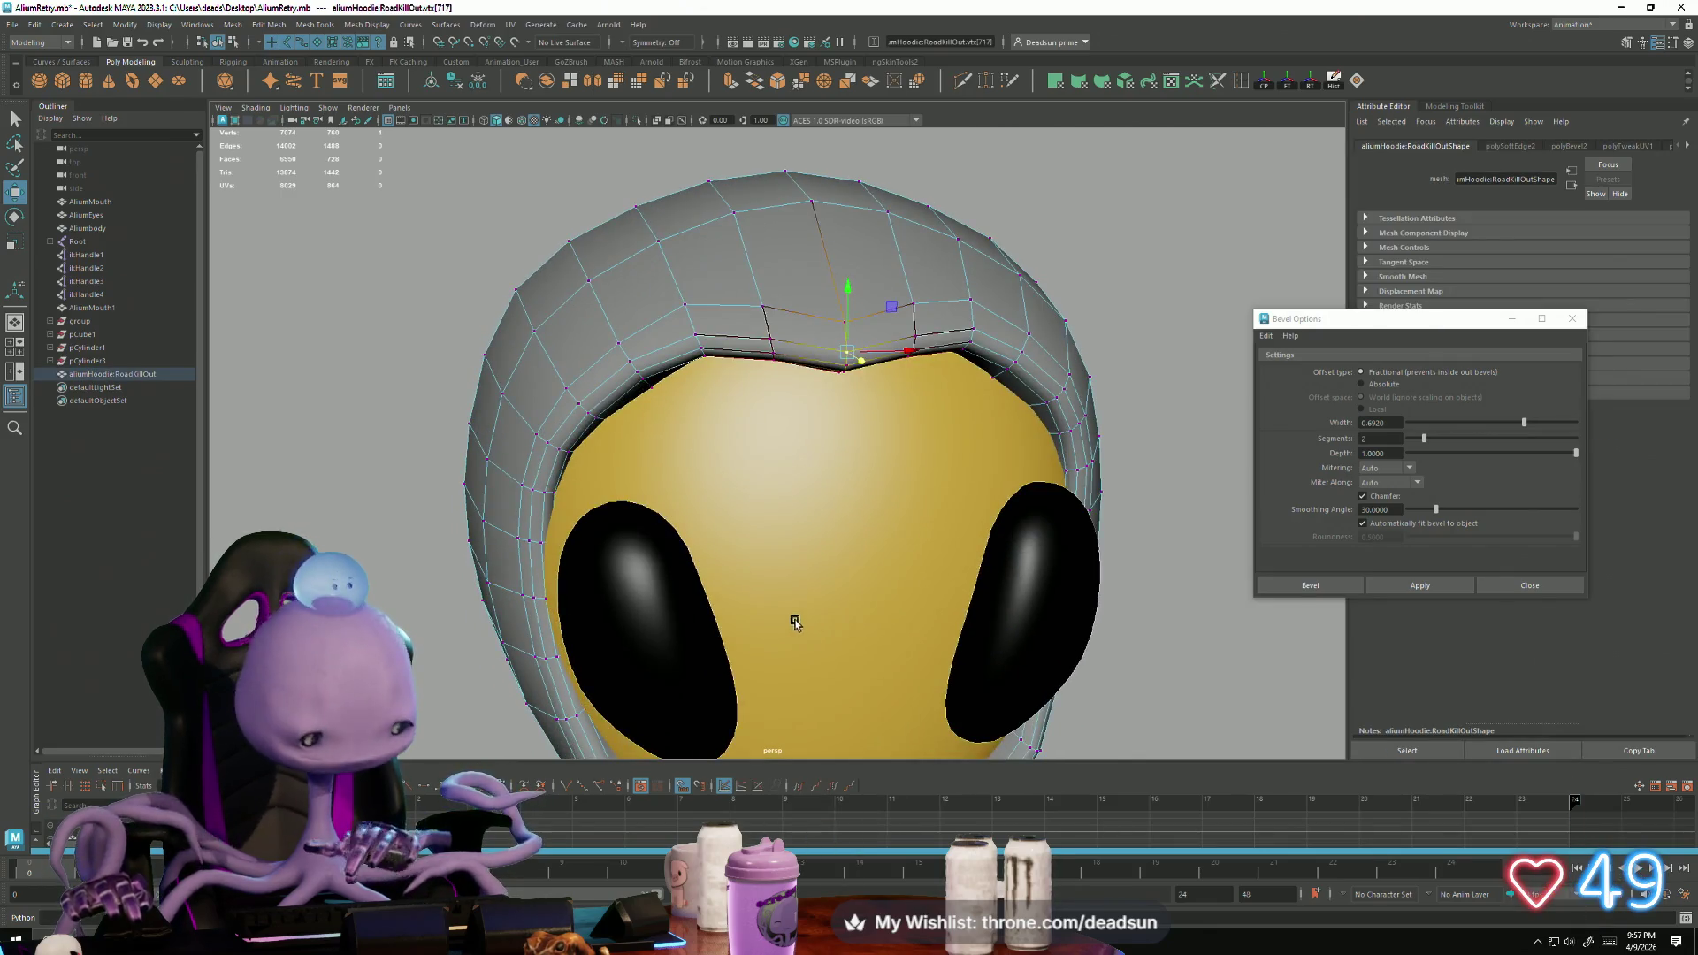
pyautogui.press('f')
pyautogui.moveTo(876, 576)
pyautogui.keyDown('alt'); pyautogui.mouseDown()
pyautogui.moveTo(856, 504)
pyautogui.moveTo(651, 569)
pyautogui.moveTo(766, 543)
pyautogui.mouseUp(); pyautogui.keyUp('alt')
pyautogui.moveTo(777, 645)
pyautogui.keyDown('alt'); pyautogui.mouseDown()
pyautogui.moveTo(551, 617)
pyautogui.moveTo(610, 637)
pyautogui.moveTo(693, 618)
pyautogui.moveTo(747, 560)
pyautogui.mouseUp(); pyautogui.keyUp('alt')
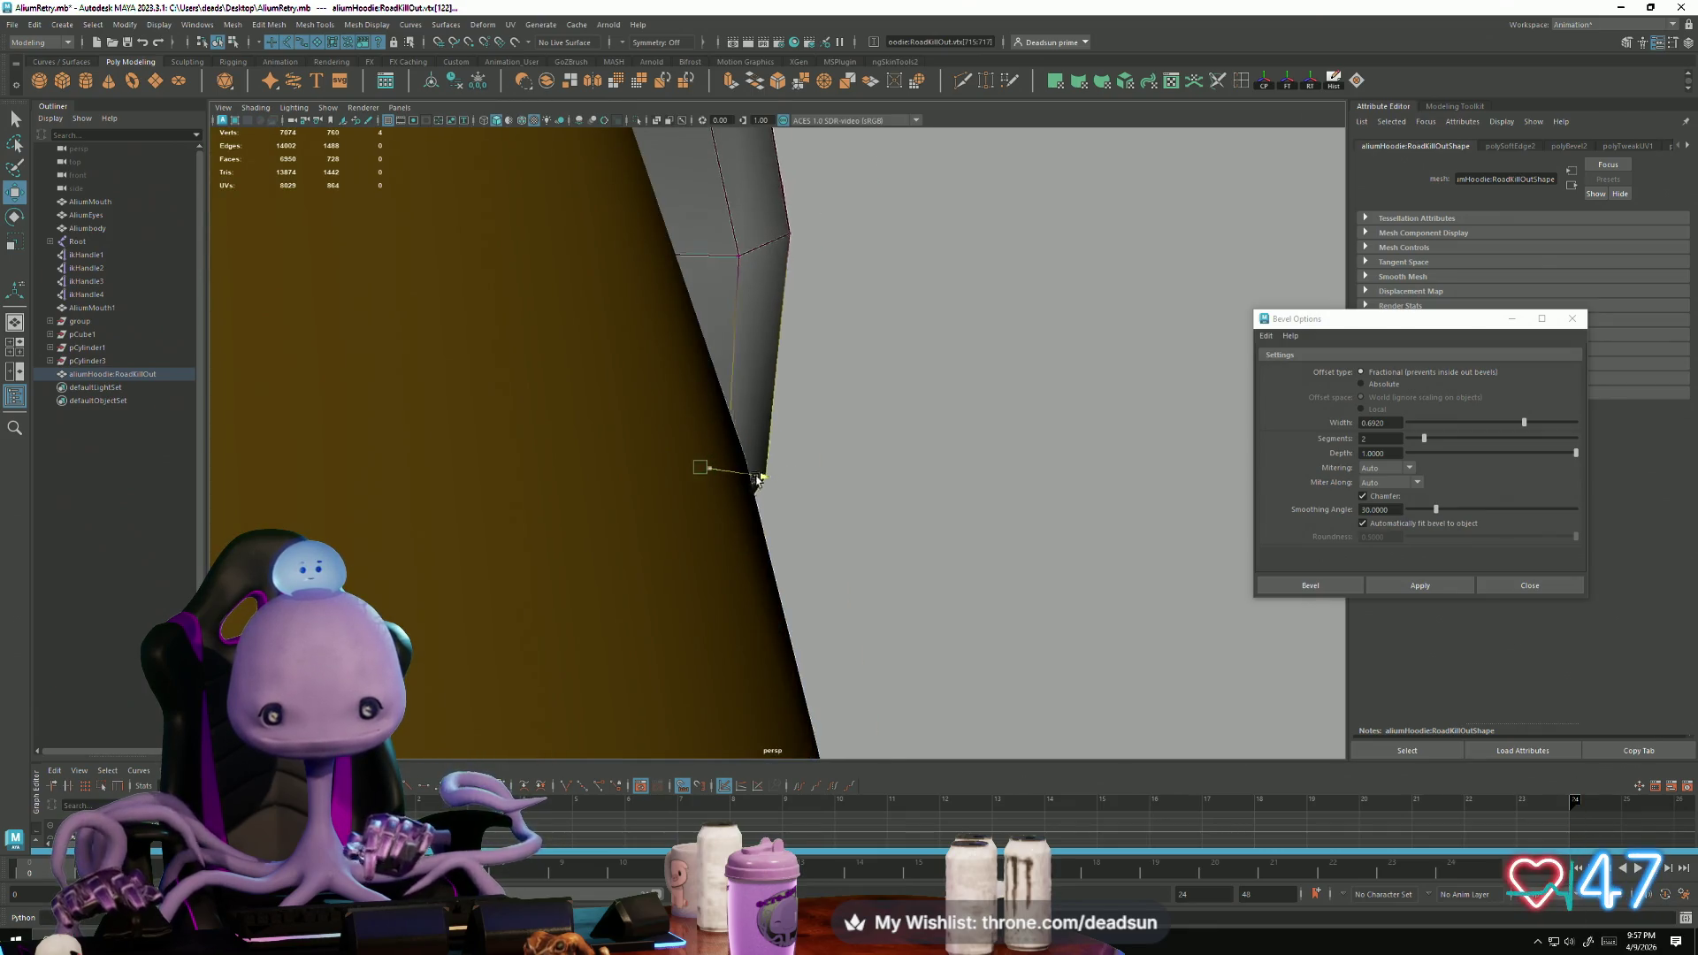
pyautogui.moveTo(686, 467)
pyautogui.keyDown('alt'); pyautogui.mouseDown()
pyautogui.moveTo(693, 543)
pyautogui.moveTo(587, 554)
pyautogui.moveTo(515, 587)
pyautogui.moveTo(741, 427)
pyautogui.mouseUp(); pyautogui.keyUp('alt')
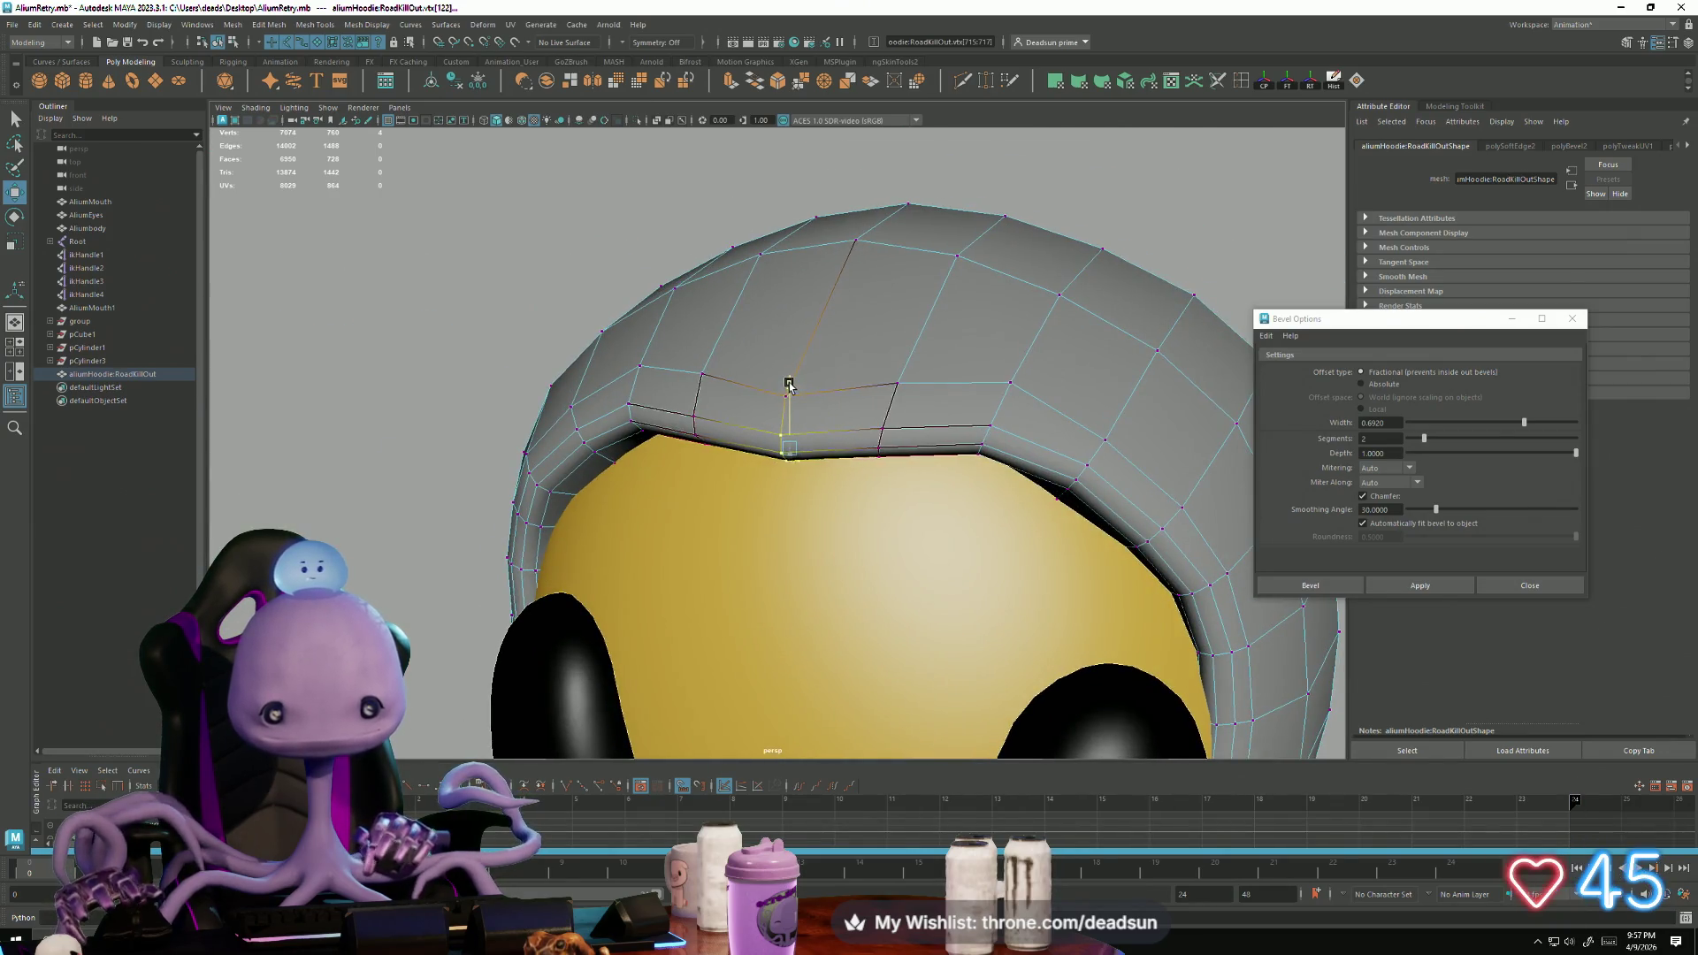
pyautogui.scroll(-5, 619, 499)
pyautogui.moveTo(761, 495); pyautogui.dragTo(796, 442, button='right')
pyautogui.scroll(-3, 761, 513)
pyautogui.click(607, 565)
pyautogui.moveTo(608, 566)
pyautogui.keyDown('alt'); pyautogui.mouseDown()
pyautogui.moveTo(619, 521)
pyautogui.moveTo(610, 553)
pyautogui.moveTo(805, 592)
pyautogui.moveTo(652, 515)
pyautogui.moveTo(624, 570)
pyautogui.moveTo(886, 573)
pyautogui.moveTo(654, 372)
pyautogui.moveTo(644, 642)
pyautogui.moveTo(654, 575)
pyautogui.moveTo(622, 567)
pyautogui.mouseUp(); pyautogui.keyUp('alt')
pyautogui.keyDown('alt'); pyautogui.moveTo(622, 567); pyautogui.dragTo(762, 596, button='right'); pyautogui.keyUp('alt')
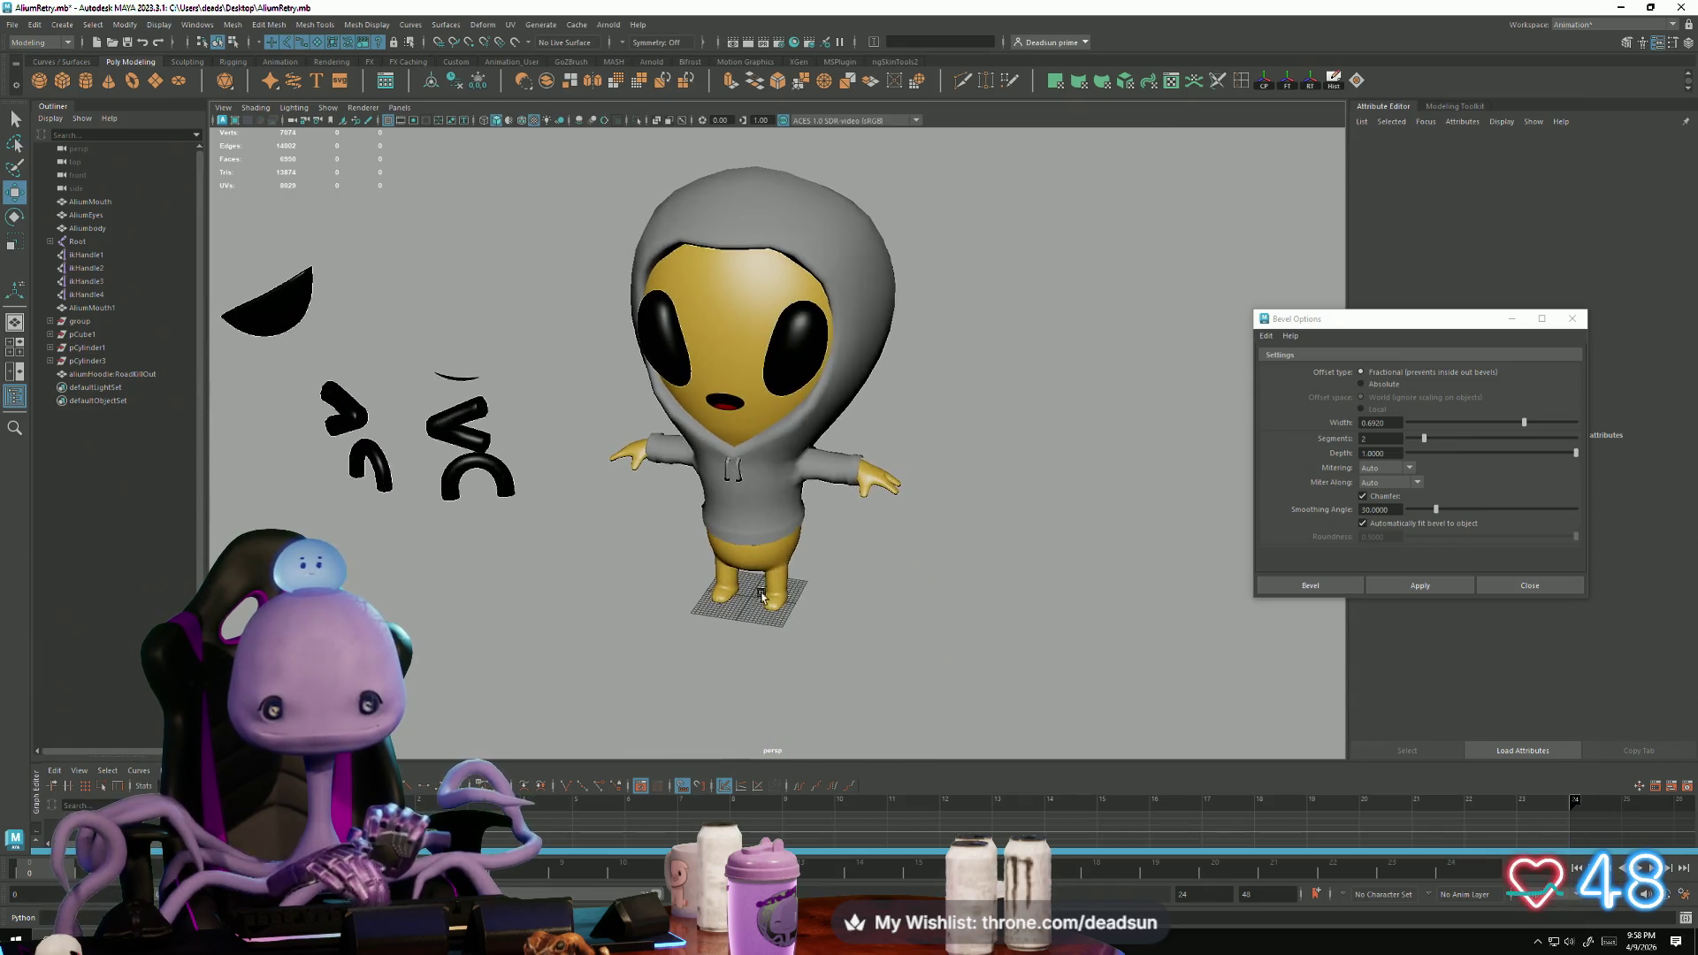
# Step: Select two hoodie chest vertices with soft selection on and scale them
pyautogui.click(795, 531)
pyautogui.click(795, 506)
pyautogui.moveTo(784, 524); pyautogui.dragTo(731, 524, button='right')
pyautogui.click(771, 513)
pyautogui.moveTo(651, 554)
pyautogui.keyDown('alt'); pyautogui.mouseDown()
pyautogui.moveTo(695, 544)
pyautogui.moveTo(755, 596)
pyautogui.mouseUp(); pyautogui.keyUp('alt')
pyautogui.keyDown('shift'); pyautogui.click(707, 517); pyautogui.keyUp('shift')
pyautogui.press('b')
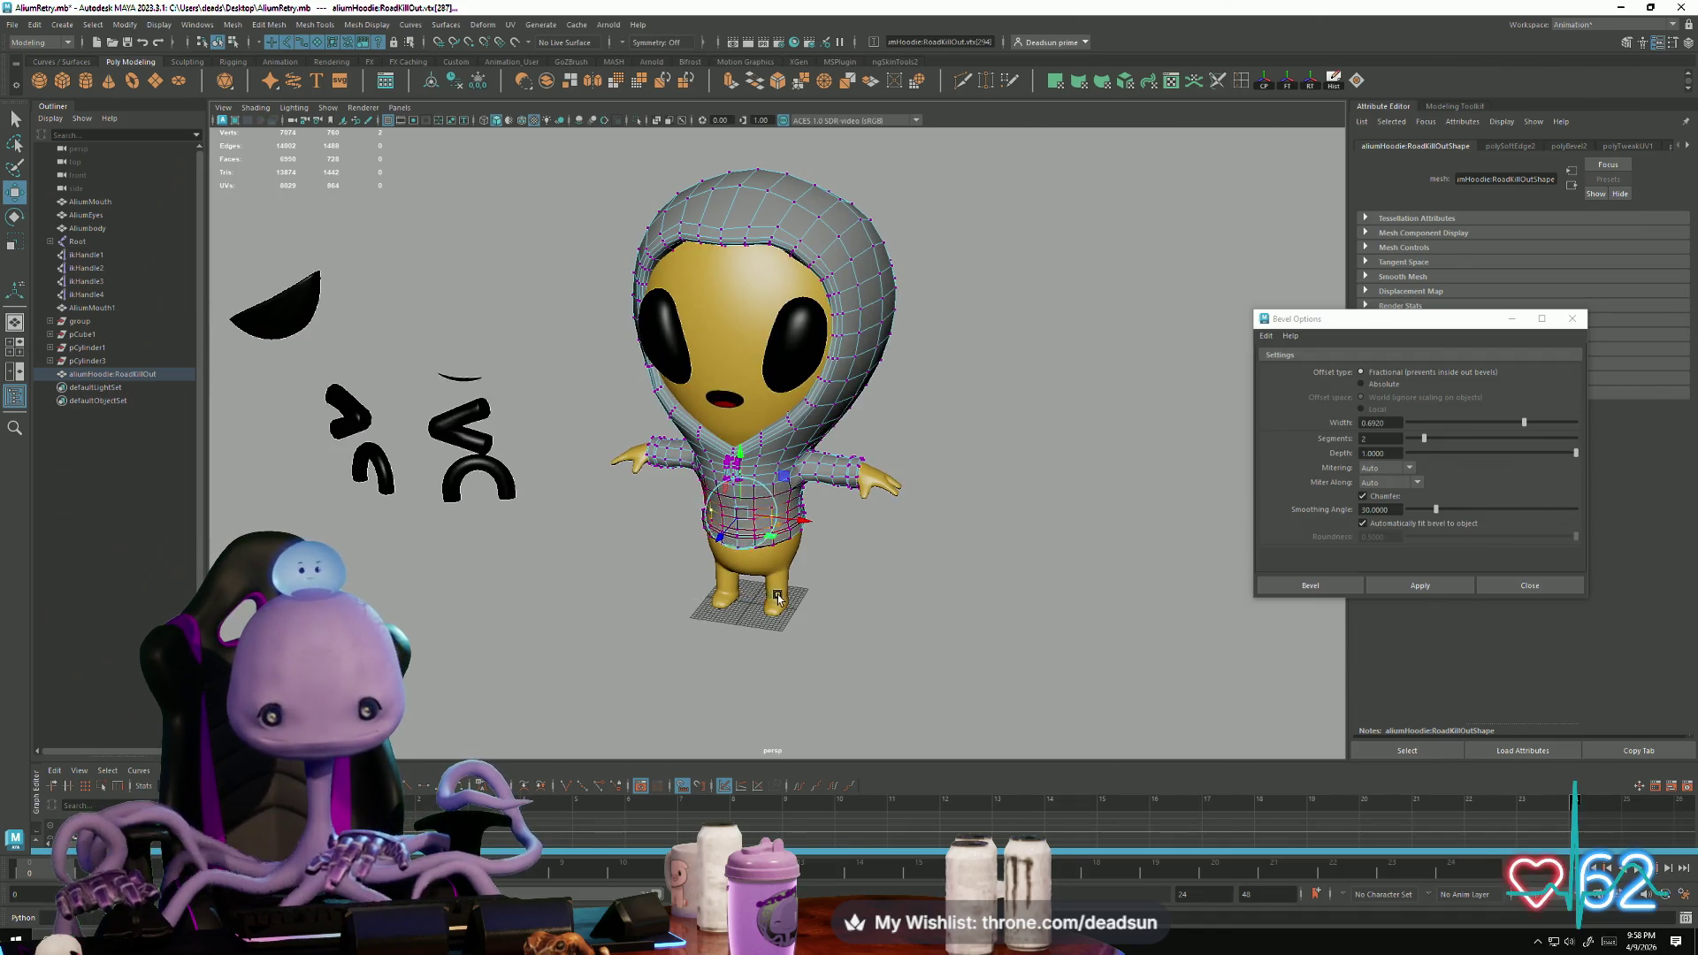
pyautogui.press('r')
pyautogui.moveTo(801, 528); pyautogui.dragTo(769, 495, button='right')
# Step: Move the hoodie aside from the body and frame its torso
pyautogui.click(884, 619)
pyautogui.moveTo(884, 619)
pyautogui.keyDown('alt'); pyautogui.mouseDown()
pyautogui.moveTo(852, 626)
pyautogui.moveTo(787, 584)
pyautogui.mouseUp(); pyautogui.keyUp('alt')
pyautogui.scroll(5, 849, 623)
pyautogui.click(805, 544)
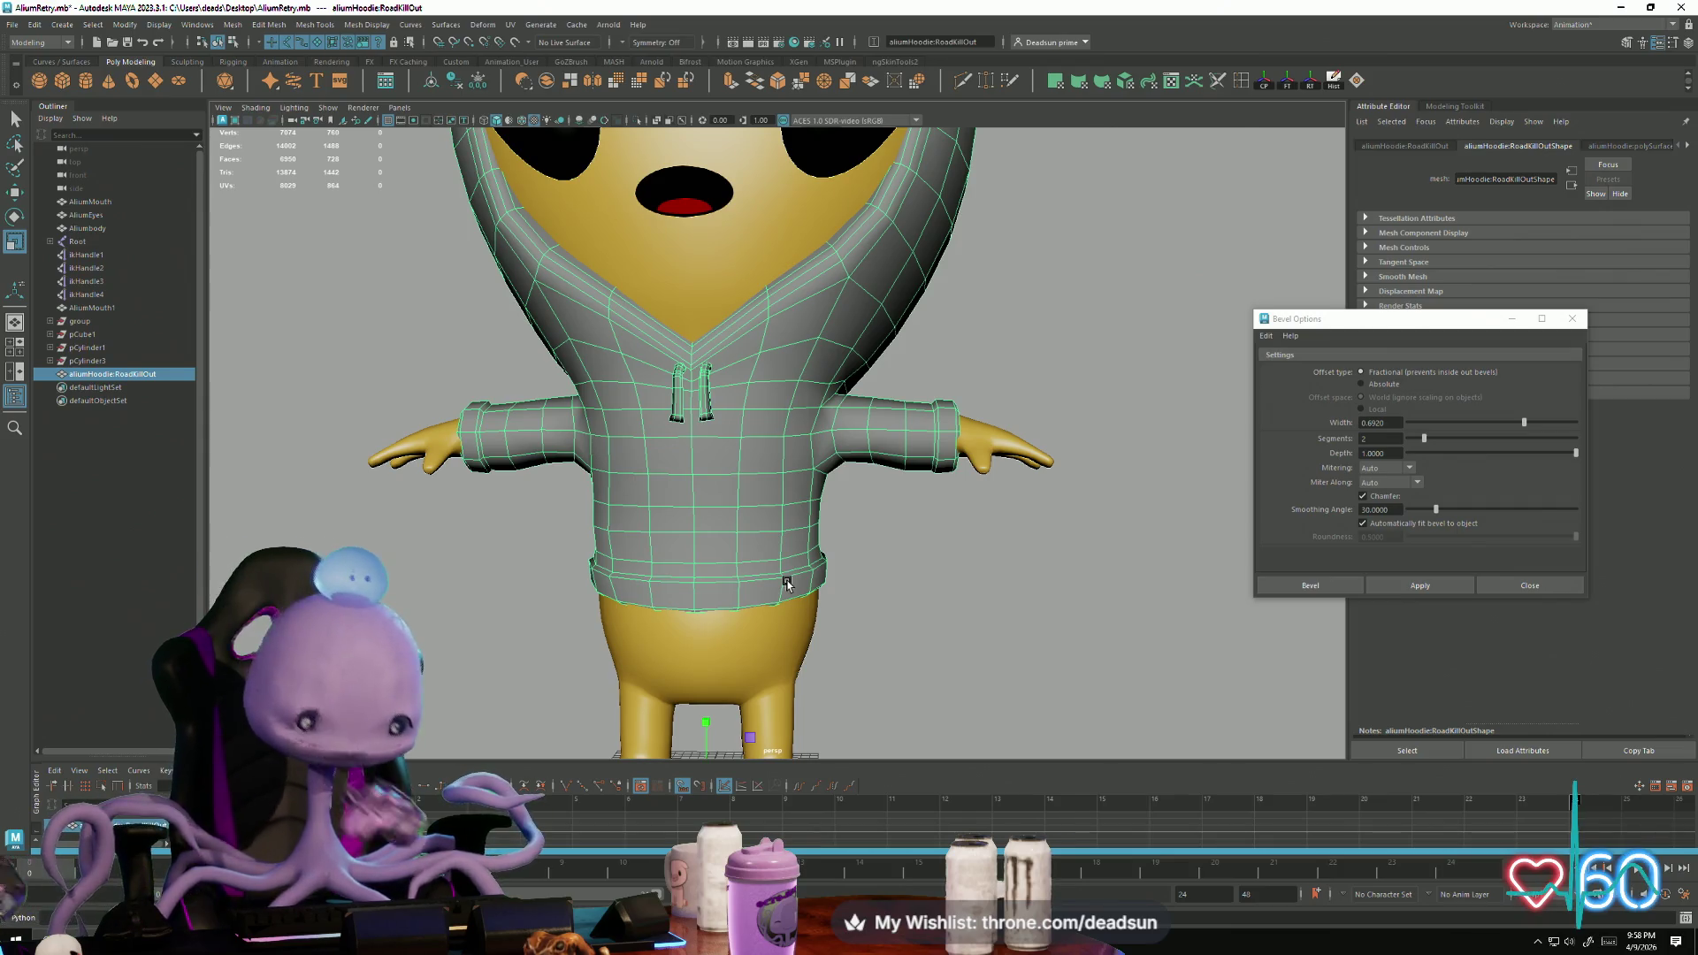
pyautogui.scroll(-5, 785, 581)
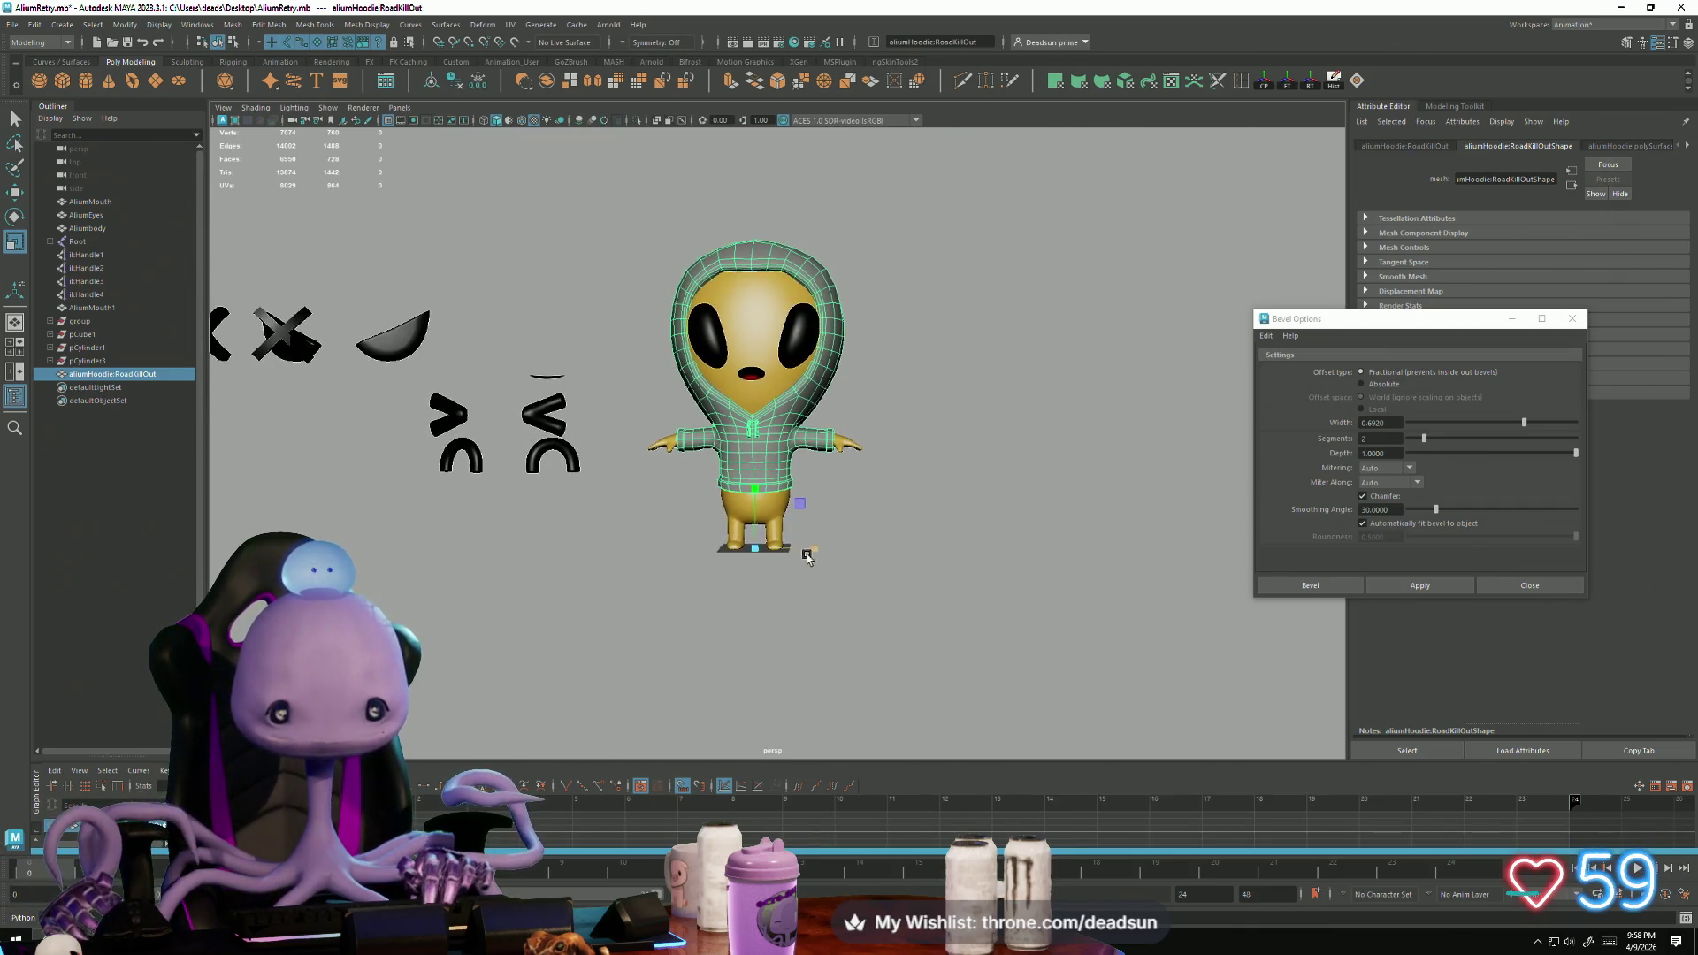
pyautogui.moveTo(820, 550); pyautogui.dragTo(1163, 550)
pyautogui.press('f')
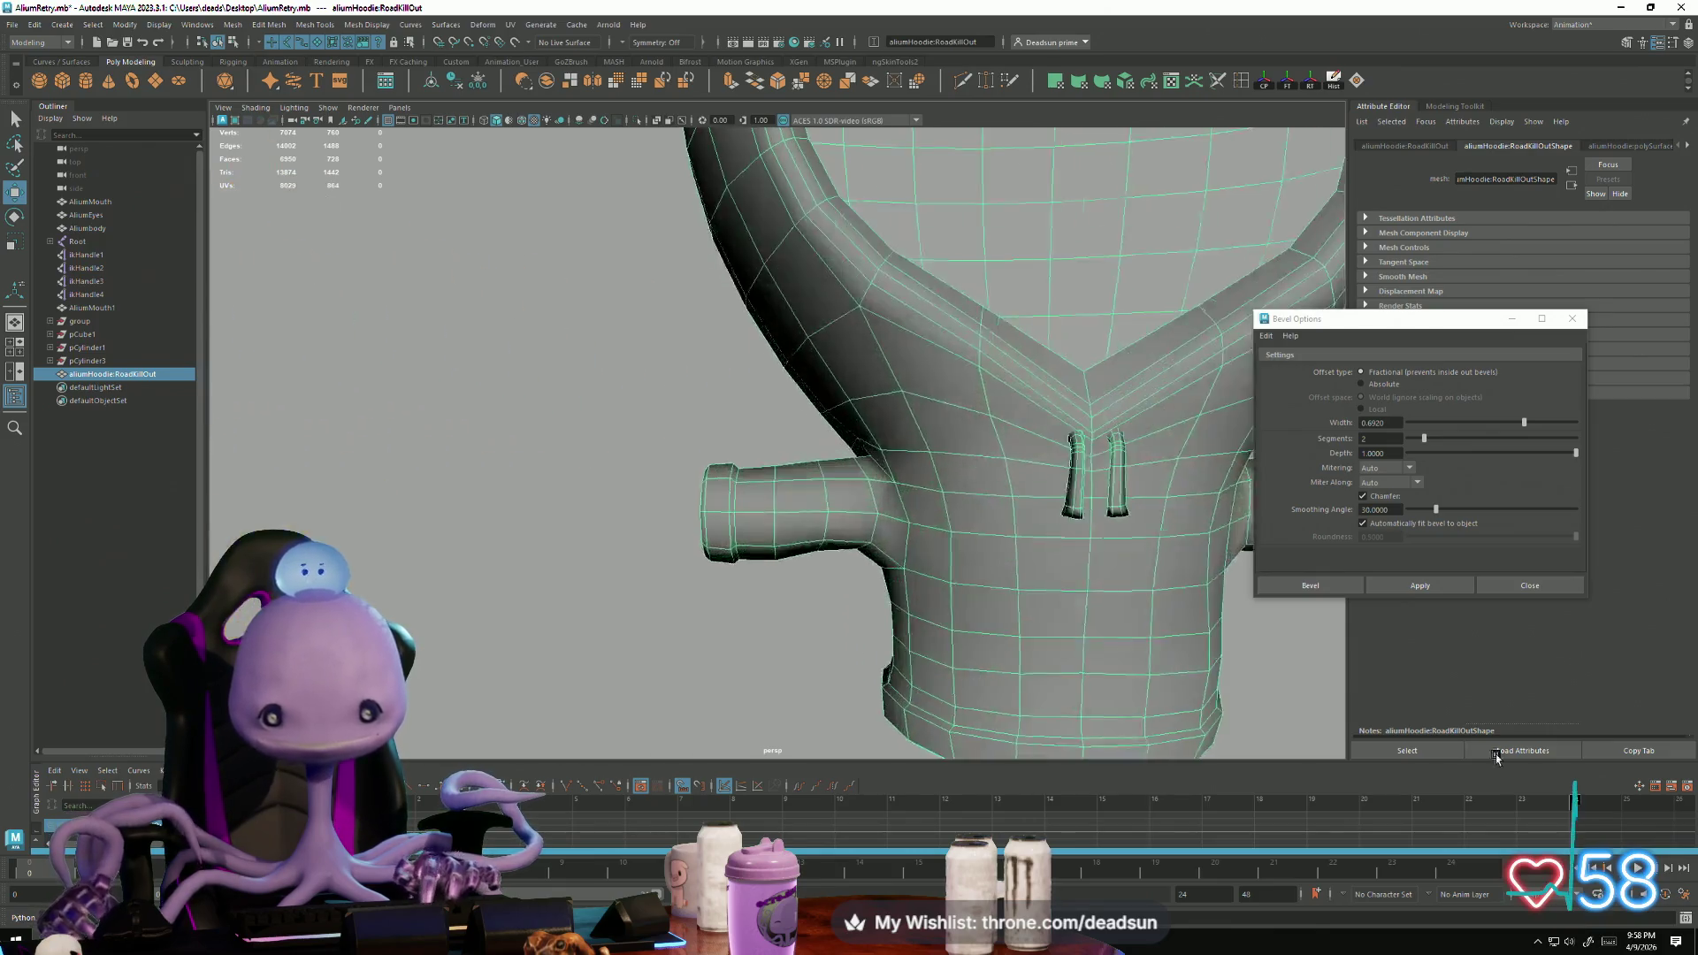
# Step: Start a Multi-Cut with the first point on the hoodie chest
pyautogui.scroll(4, 800, 557)
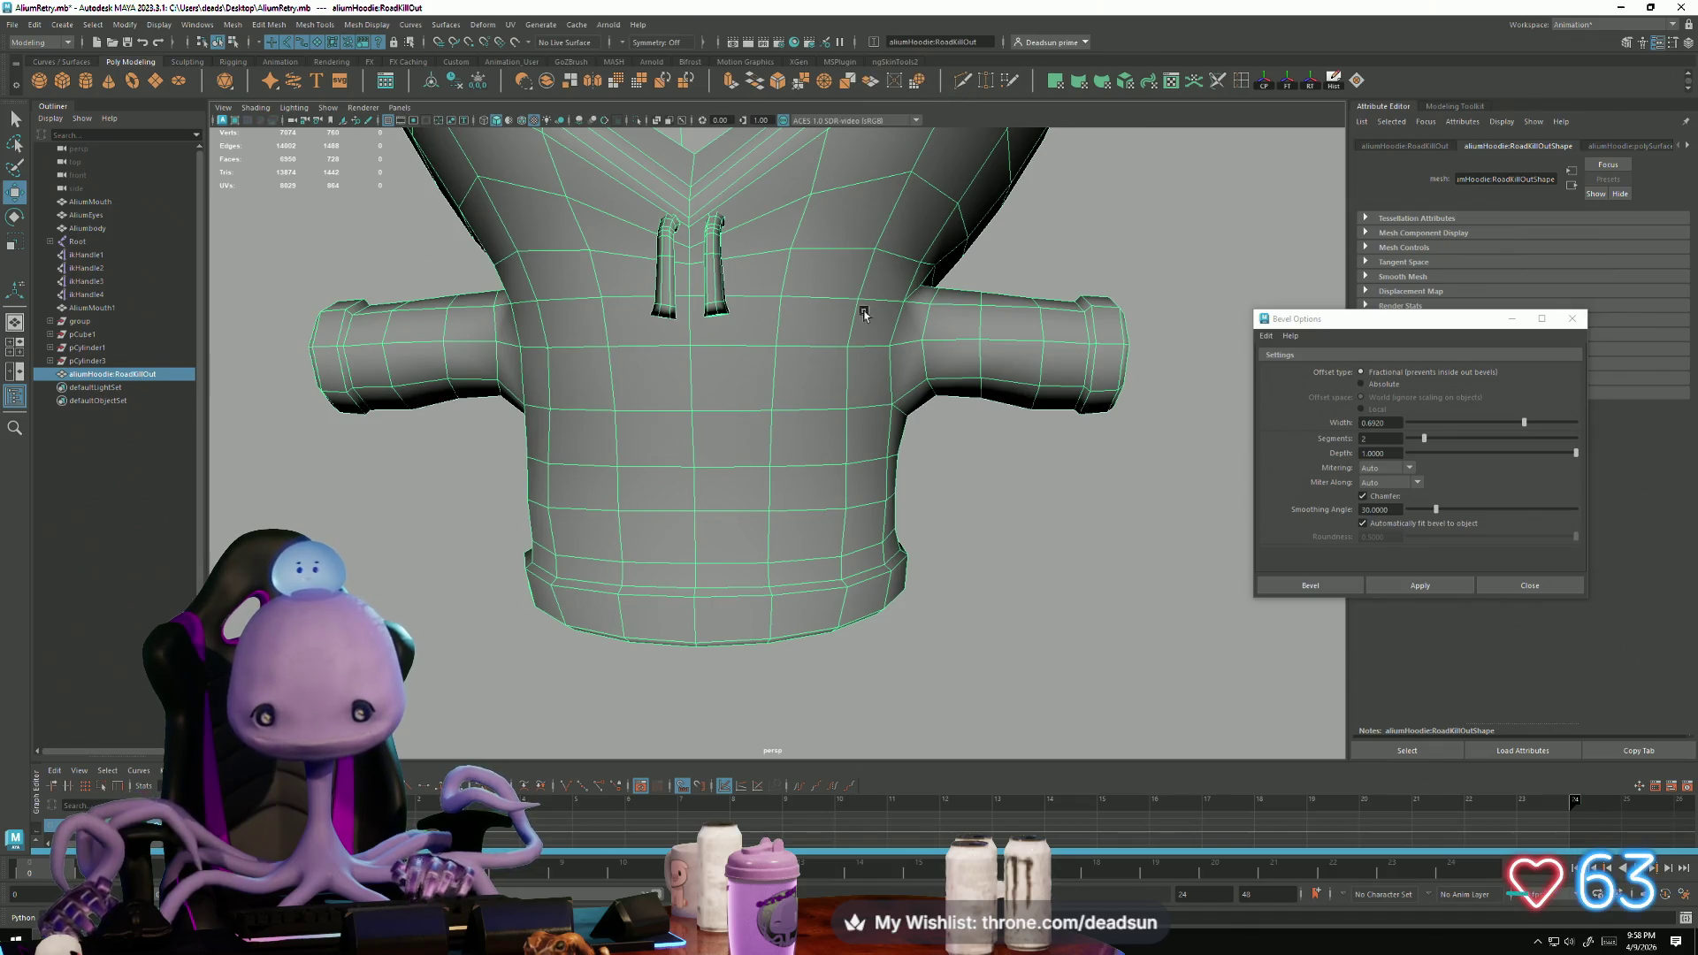
pyautogui.keyDown('shift'); pyautogui.moveTo(872, 272); pyautogui.dragTo(771, 500, button='right'); pyautogui.keyUp('shift')
pyautogui.click(770, 467)
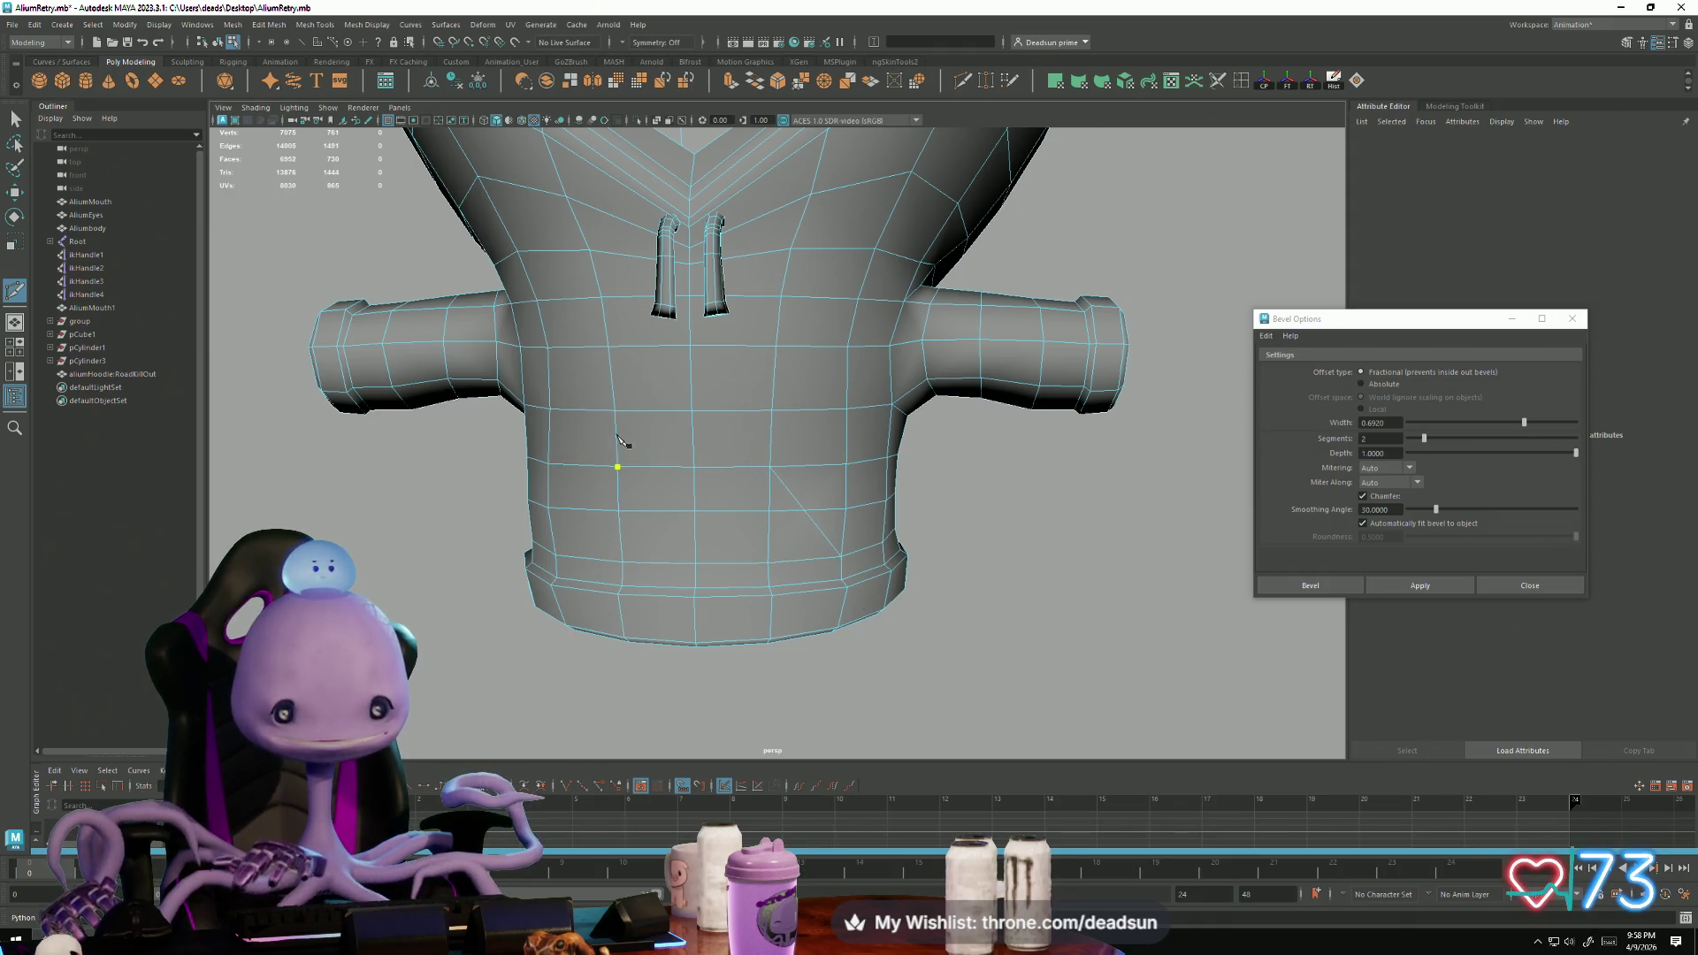
# Step: Commit the diagonal Multi-Cut edges above the hem, then switch to face selection
pyautogui.rightClick(541, 629)
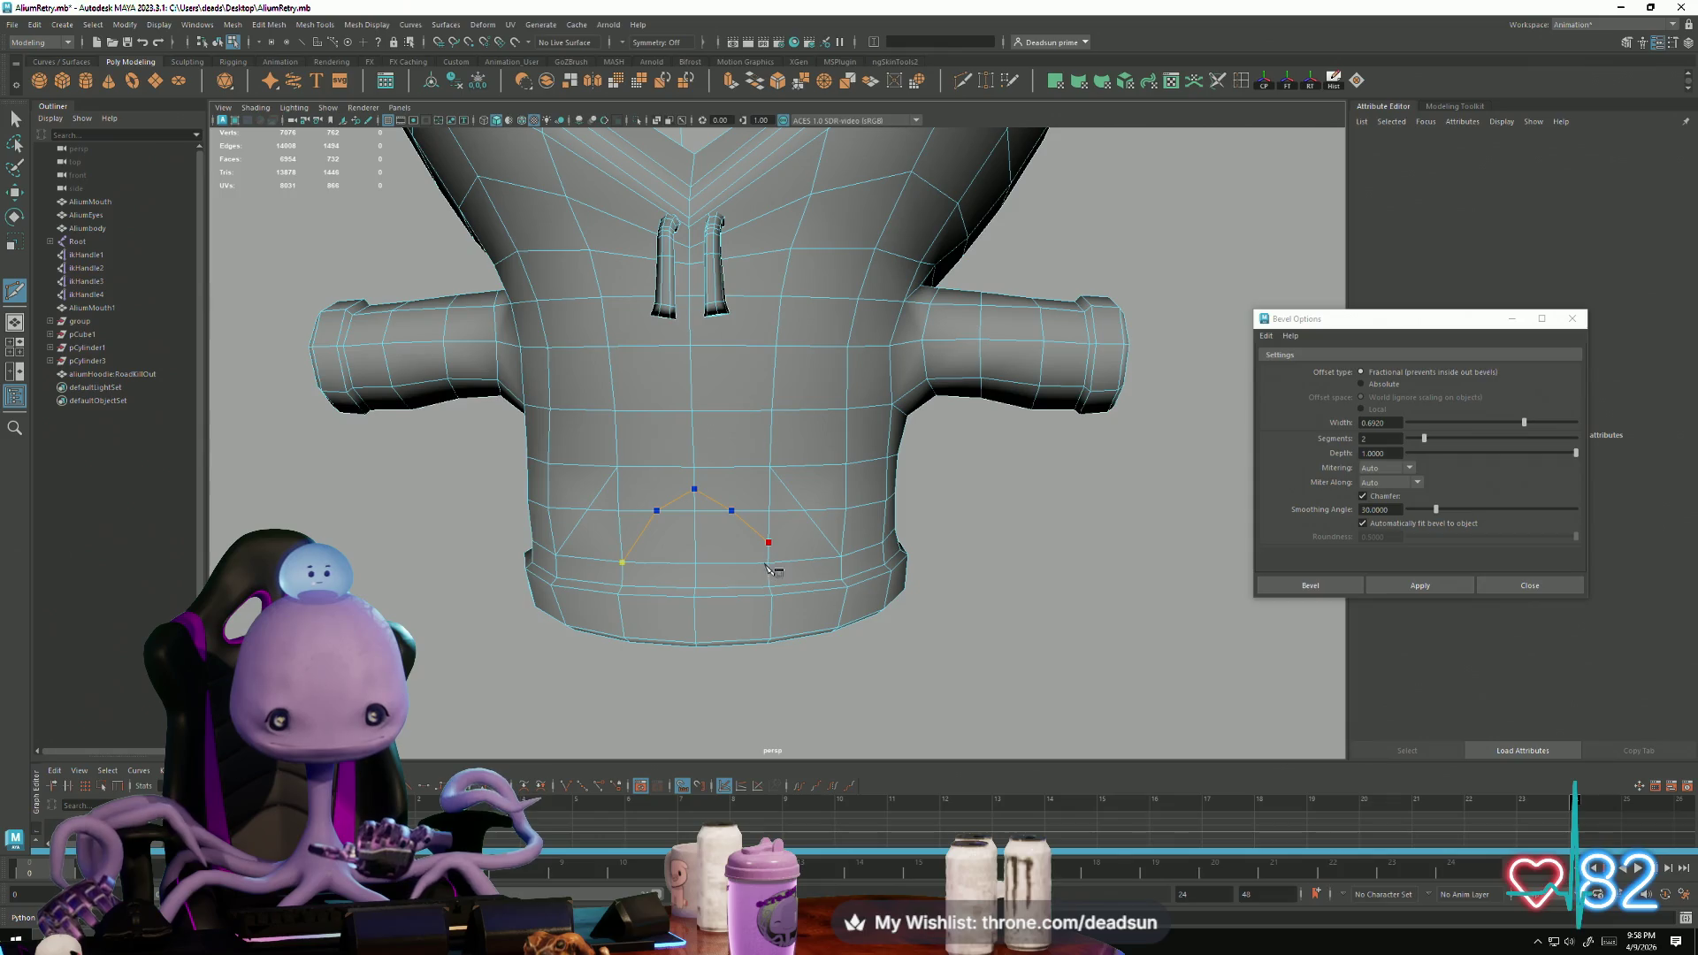
pyautogui.press('Return')
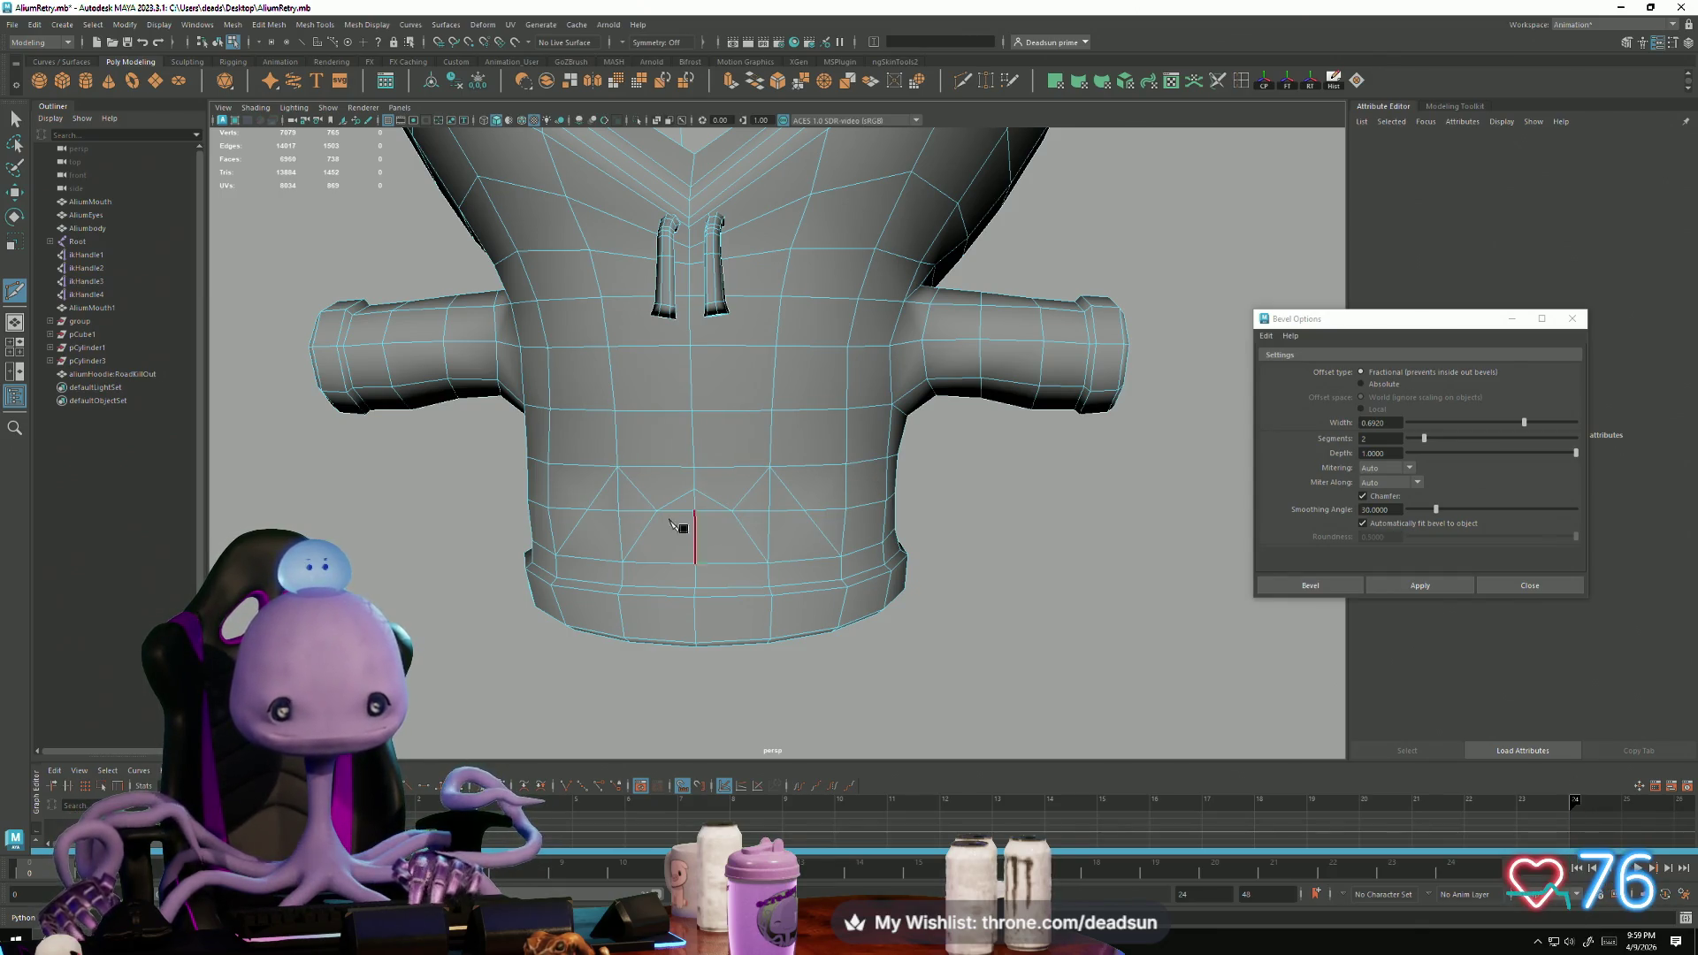
pyautogui.moveTo(514, 468)
pyautogui.keyDown('alt'); pyautogui.mouseDown()
pyautogui.moveTo(458, 489)
pyautogui.moveTo(483, 504)
pyautogui.moveTo(447, 501)
pyautogui.moveTo(474, 491)
pyautogui.mouseUp(); pyautogui.keyUp('alt')
pyautogui.click(15, 118)
pyautogui.press('F11')
# Step: Select the hem and pocket faces across the hoodie's lower front with soft selection off
pyautogui.click(729, 566)
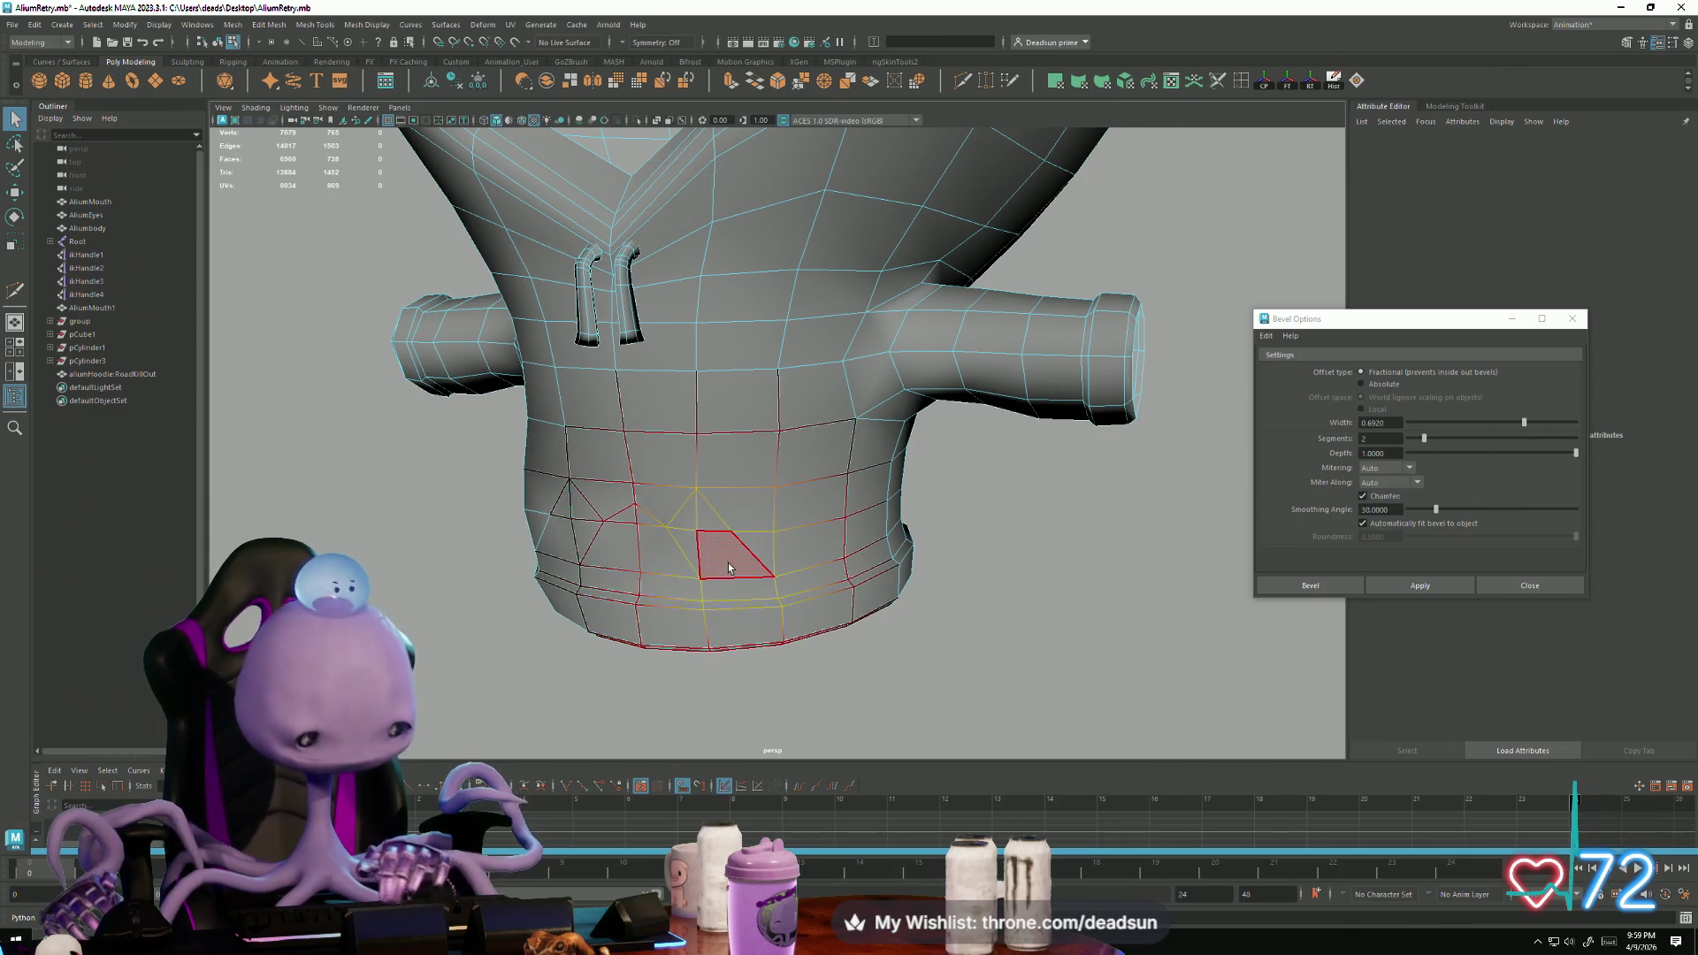
pyautogui.press('b')
pyautogui.press('F10')
pyautogui.click(752, 579)
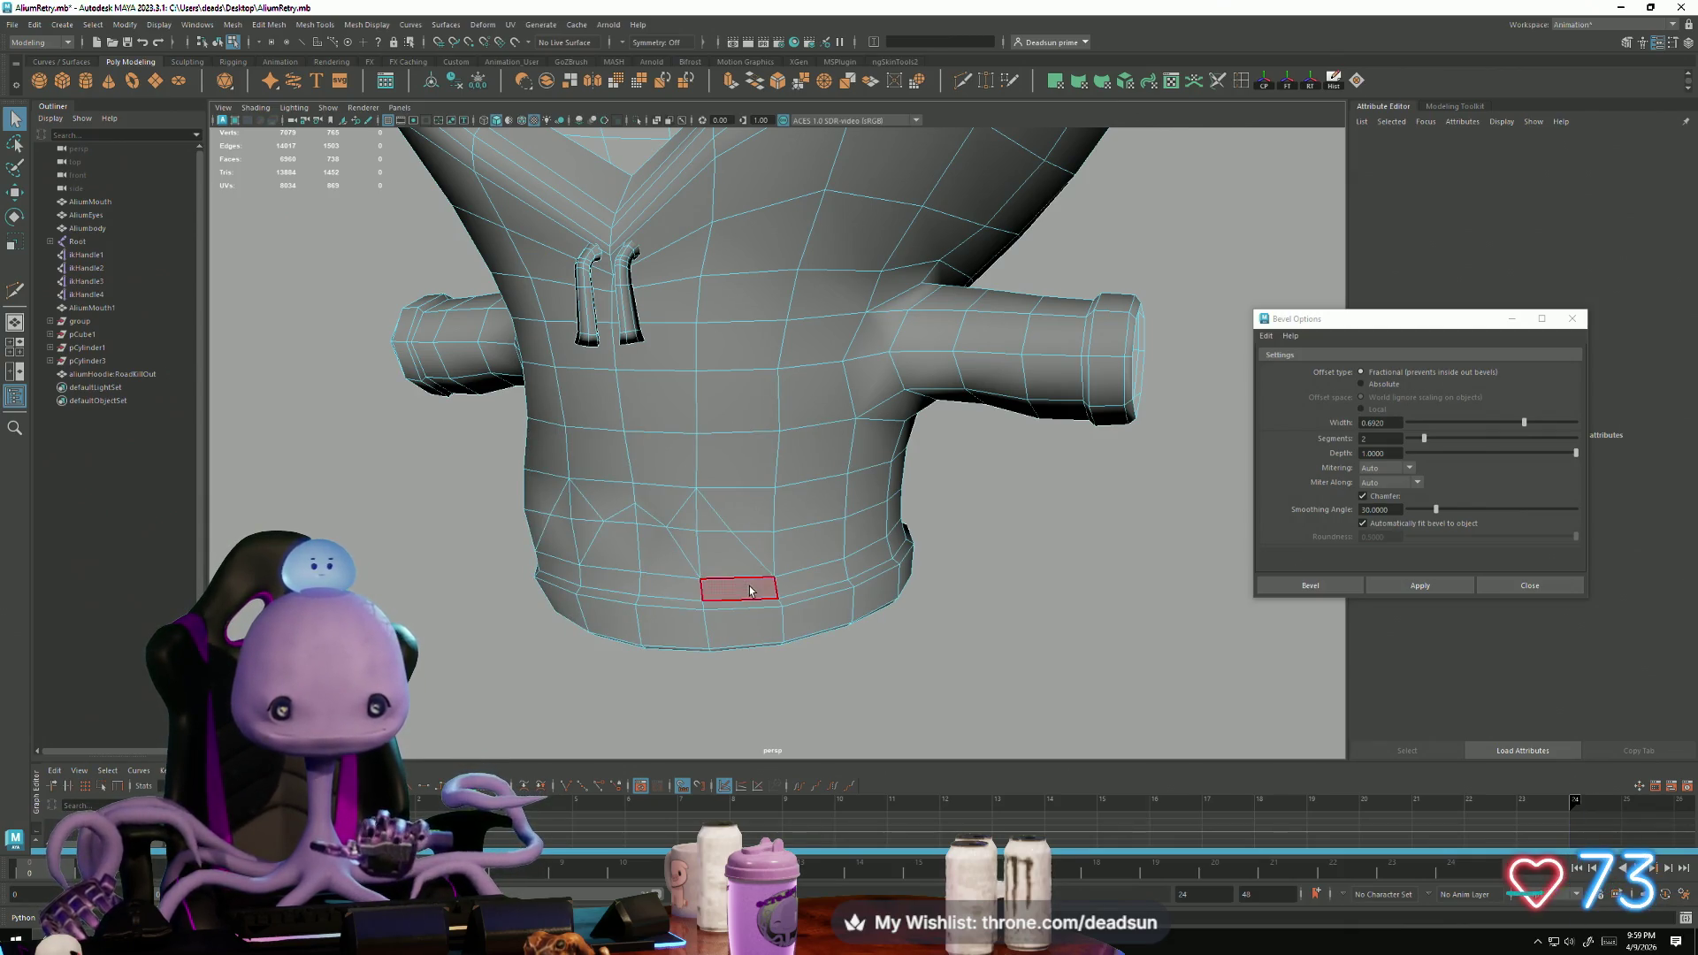
pyautogui.click(750, 591)
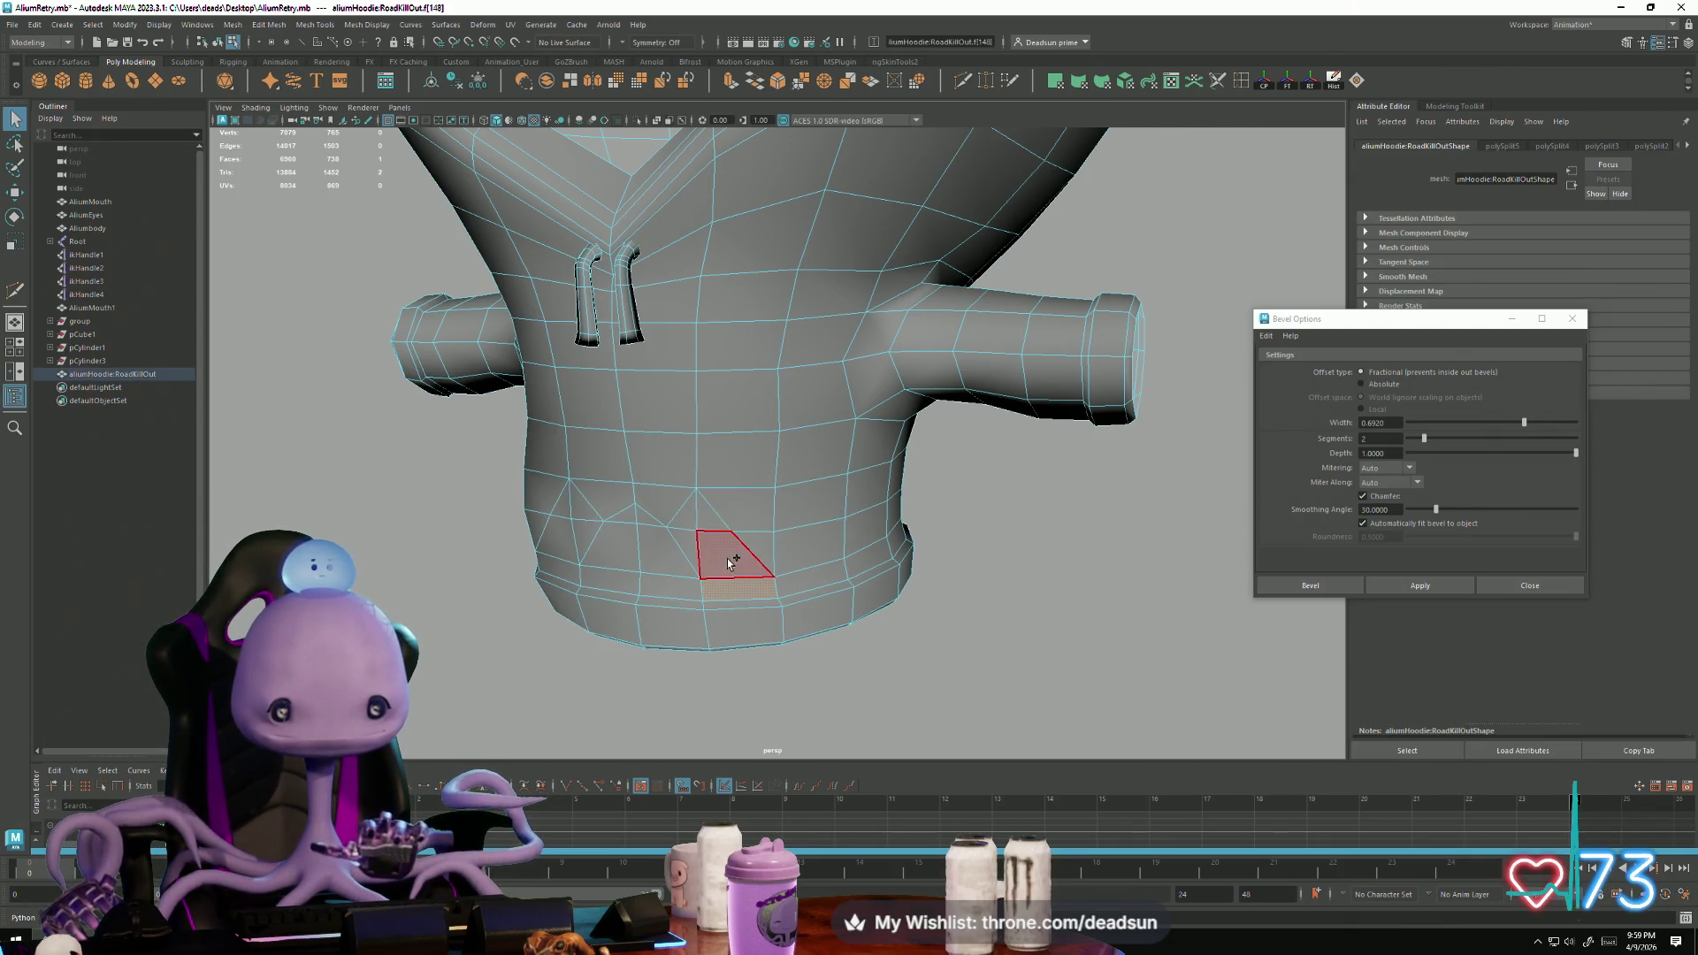
pyautogui.keyDown('shift'); pyautogui.click(693, 517); pyautogui.keyUp('shift')
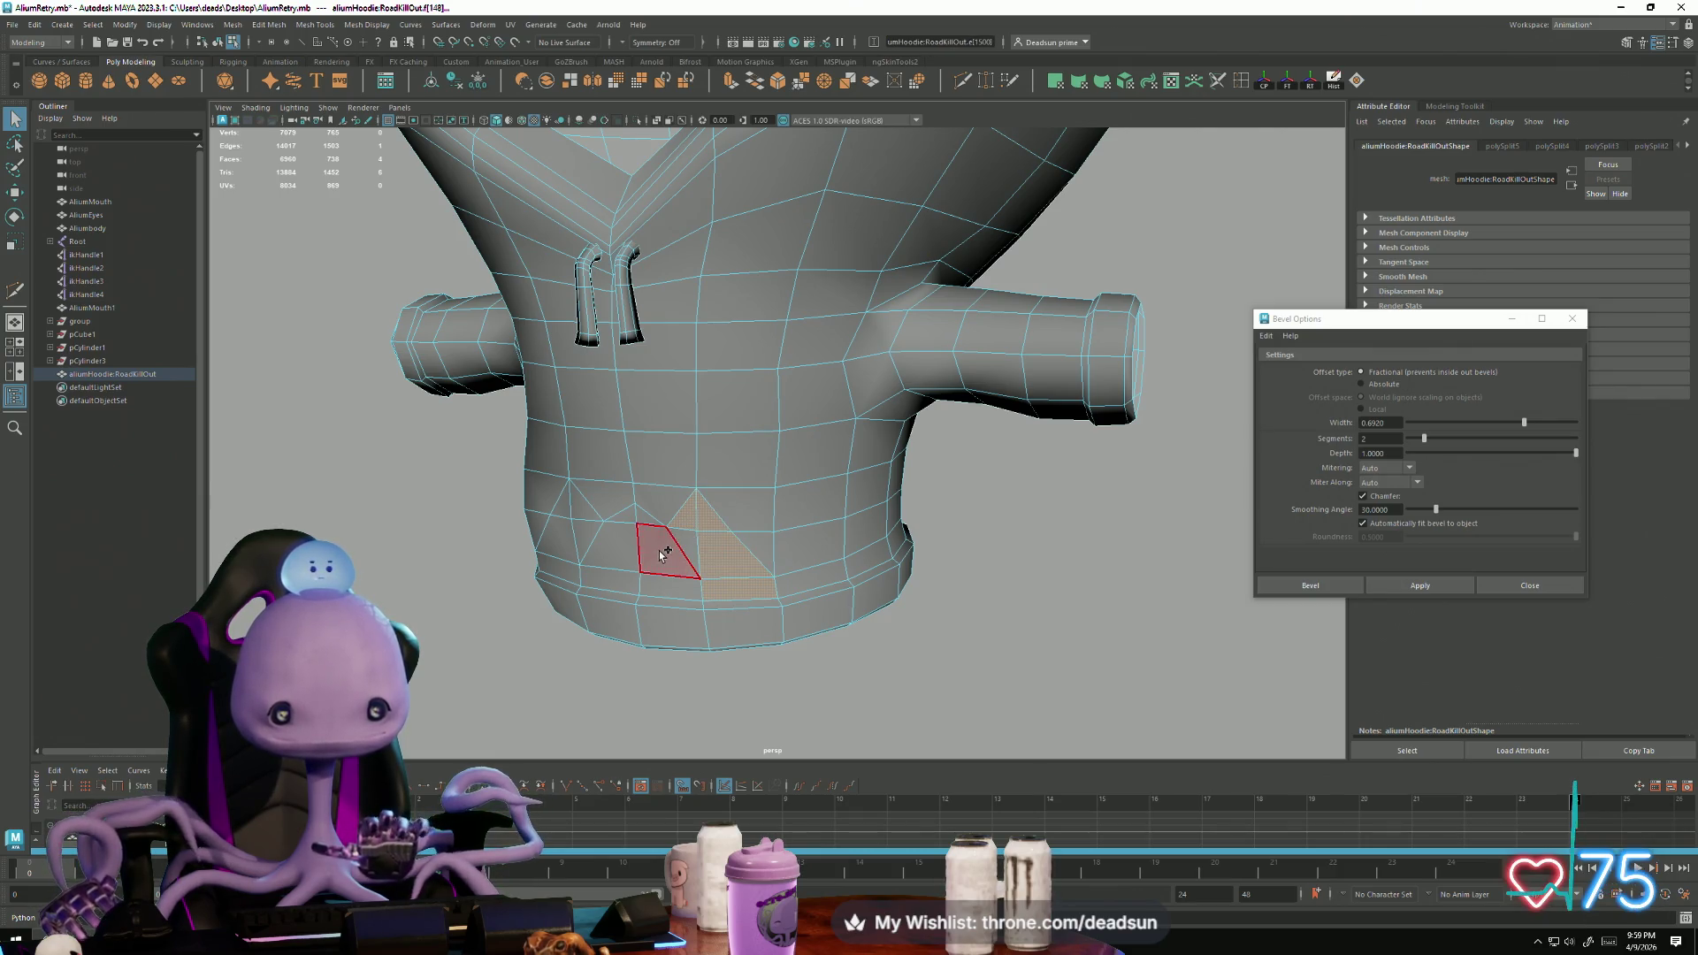
pyautogui.keyDown('shift'); pyautogui.click(665, 553); pyautogui.keyUp('shift')
pyautogui.keyDown('shift'); pyautogui.click(677, 588); pyautogui.keyUp('shift')
pyautogui.keyDown('shift'); pyautogui.click(616, 559); pyautogui.keyUp('shift')
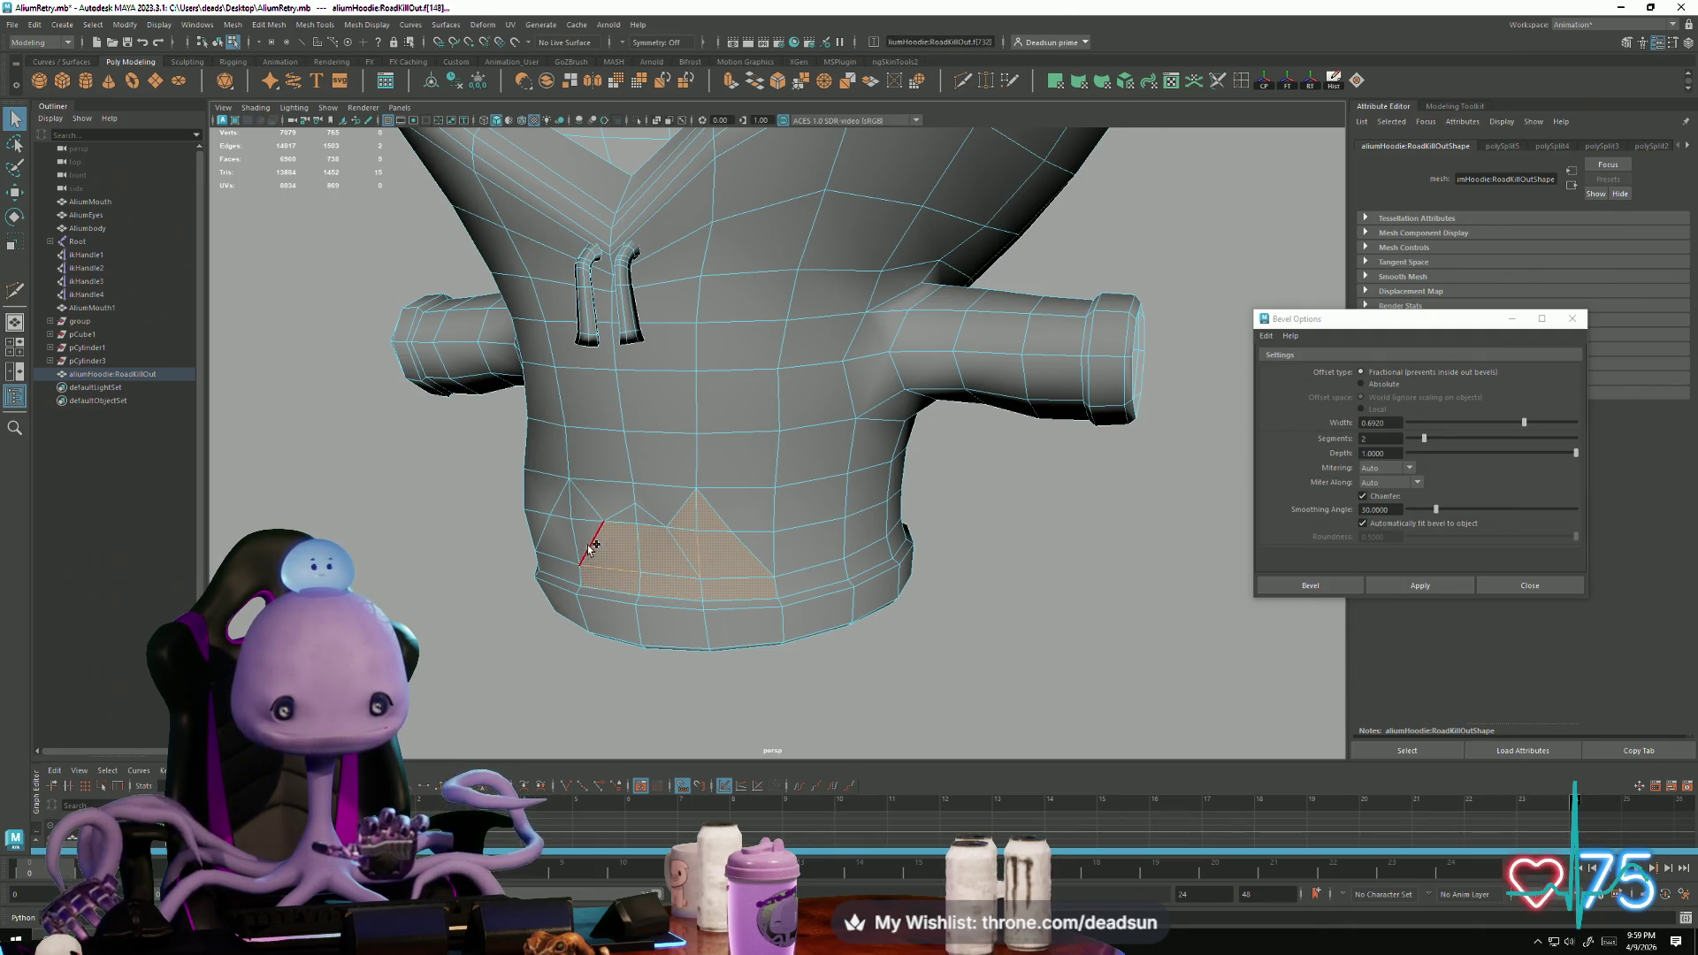
pyautogui.moveTo(583, 548)
pyautogui.keyDown('alt'); pyautogui.mouseDown()
pyautogui.moveTo(601, 592)
pyautogui.moveTo(630, 579)
pyautogui.mouseUp(); pyautogui.keyUp('alt')
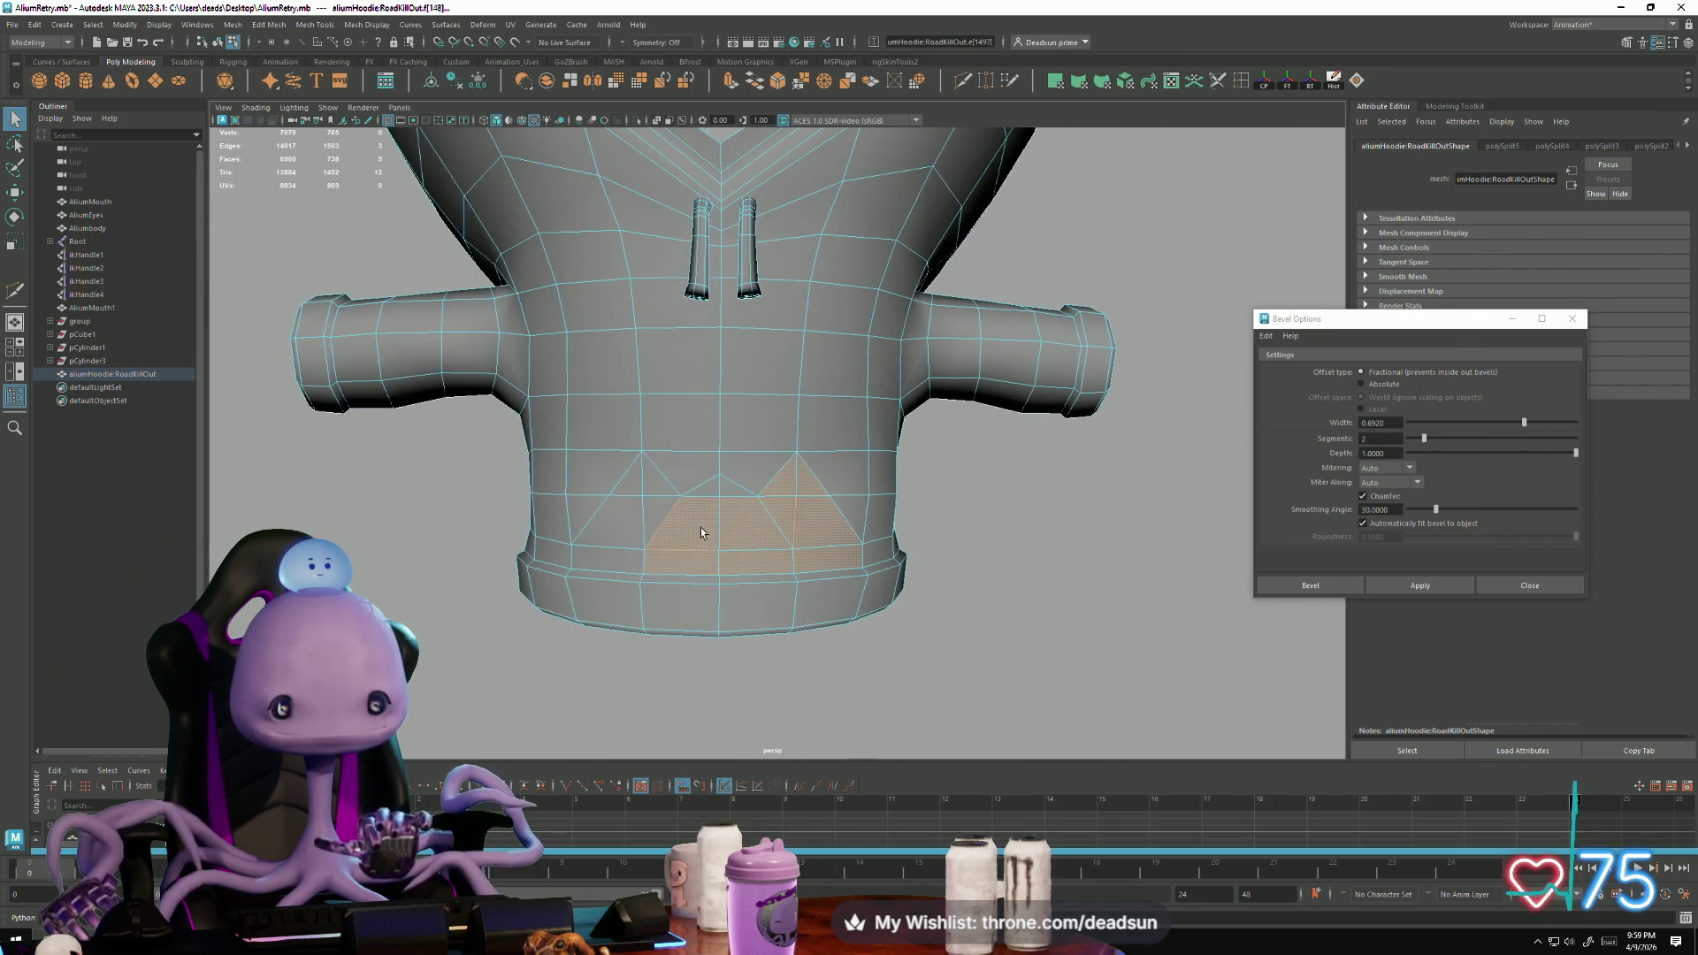
# Step: Select vertices on the hem loop and scale them
pyautogui.press('F9')
pyautogui.click(681, 496)
pyautogui.keyDown('shift'); pyautogui.click(760, 496); pyautogui.keyUp('shift')
pyautogui.press('e')
pyautogui.press('r')
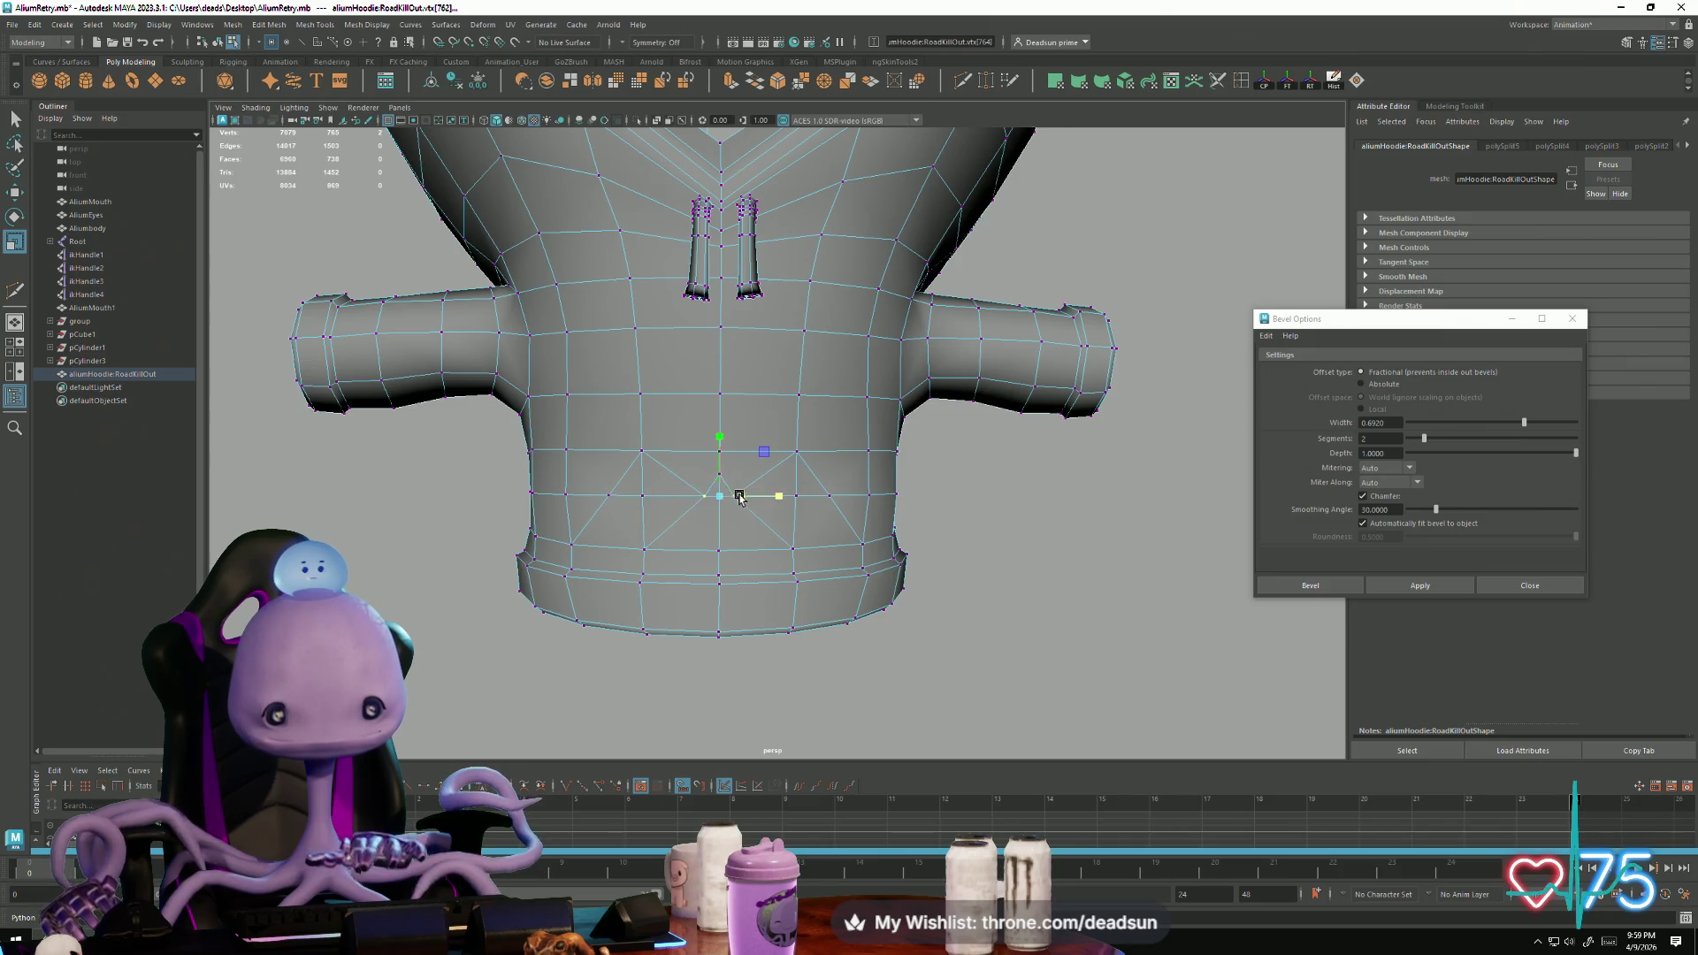
pyautogui.moveTo(601, 520); pyautogui.dragTo(603, 566, button='right')
# Step: Select the hem and triangle faces in a low three-quarter view and extrude them
pyautogui.click(606, 526)
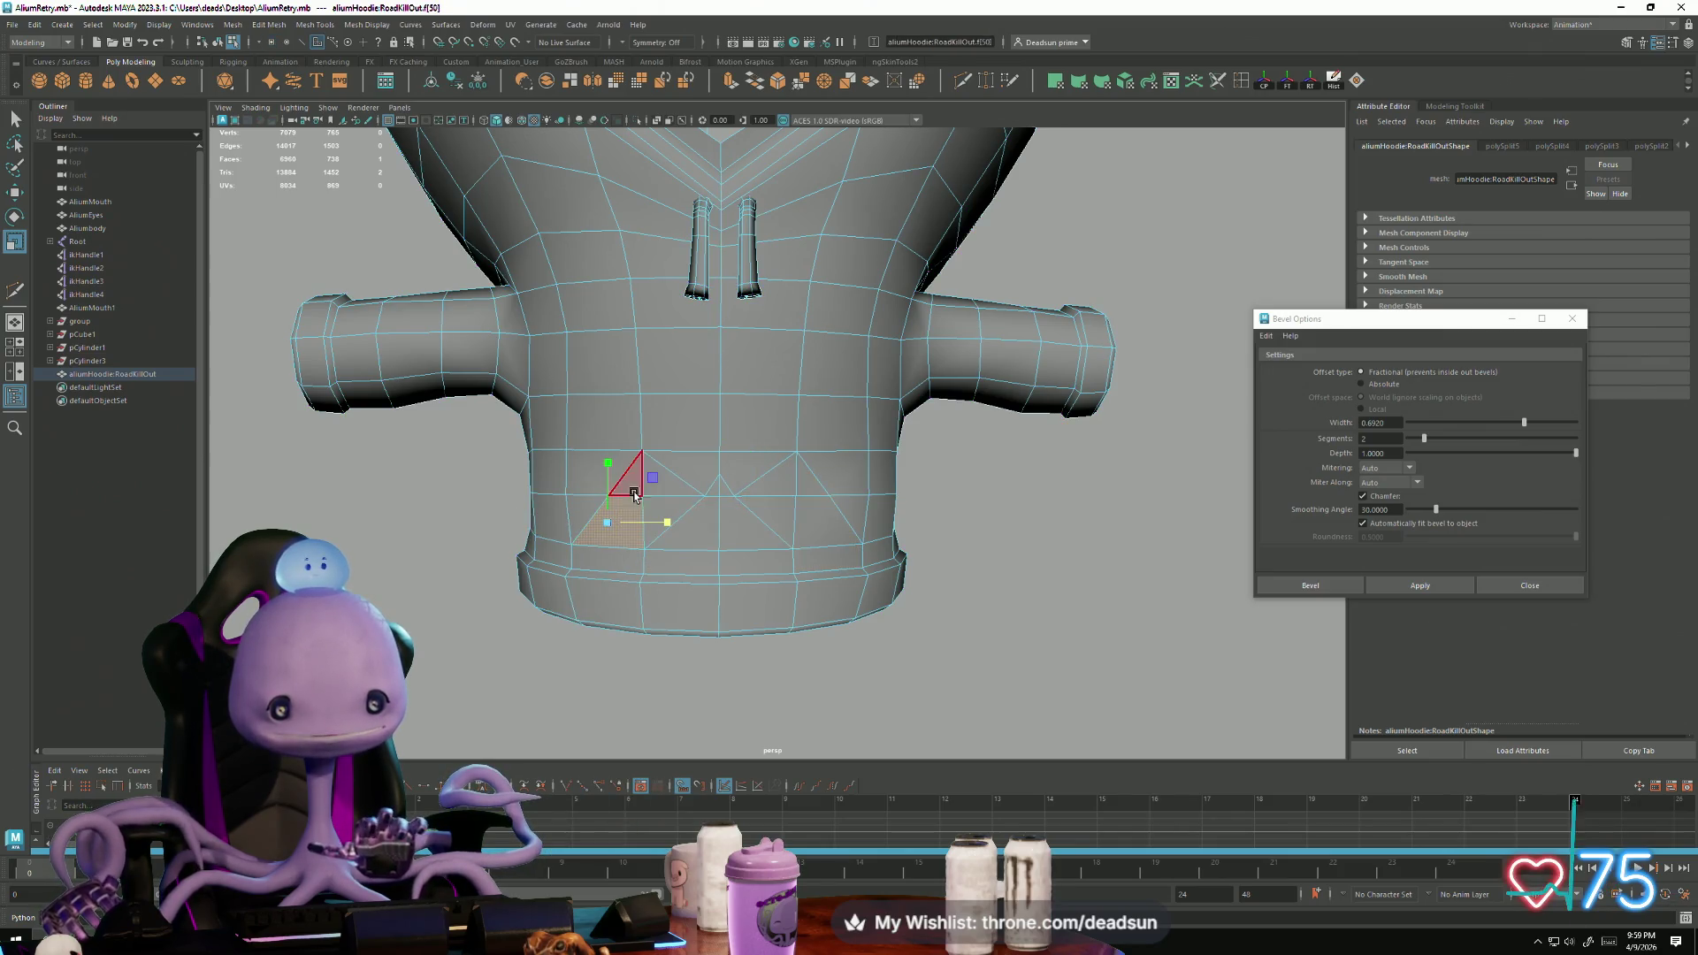
pyautogui.keyDown('shift'); pyautogui.click(613, 558); pyautogui.keyUp('shift')
pyautogui.keyDown('shift'); pyautogui.click(661, 478); pyautogui.keyUp('shift')
pyautogui.keyDown('shift'); pyautogui.click(661, 477); pyautogui.keyUp('shift')
pyautogui.scroll(5, 758, 522)
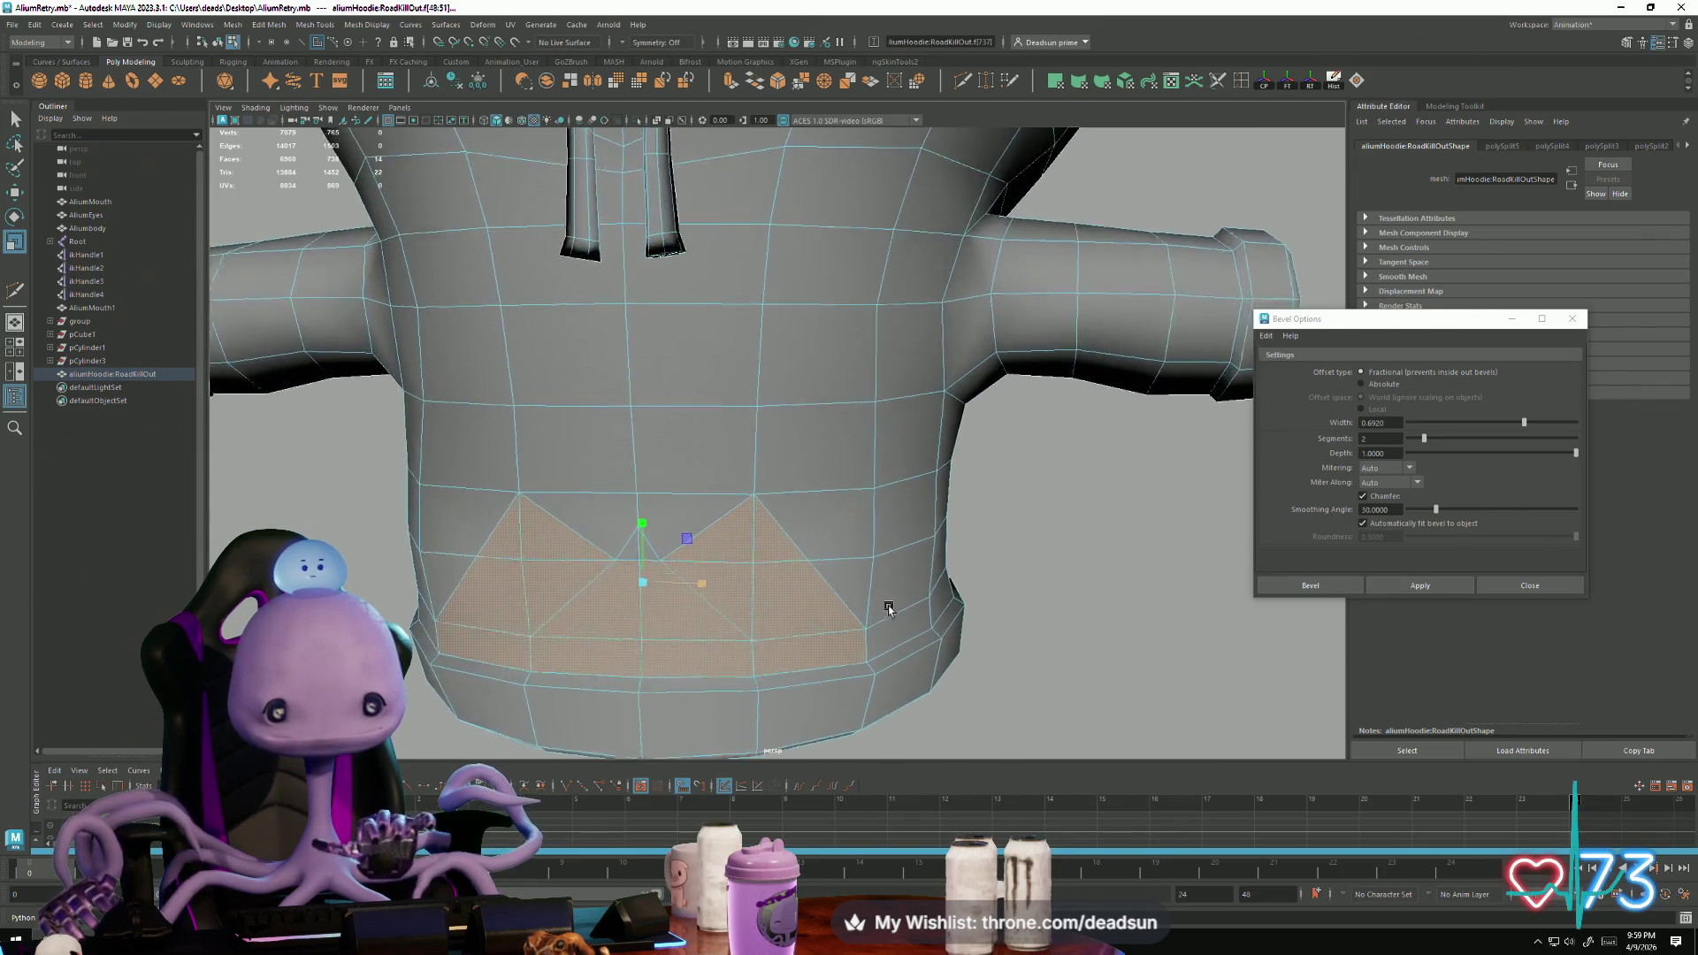
pyautogui.scroll(-5, 765, 568)
pyautogui.moveTo(765, 568)
pyautogui.keyDown('alt'); pyautogui.mouseDown()
pyautogui.moveTo(701, 612)
pyautogui.moveTo(705, 656)
pyautogui.moveTo(642, 597)
pyautogui.mouseUp(); pyautogui.keyUp('alt')
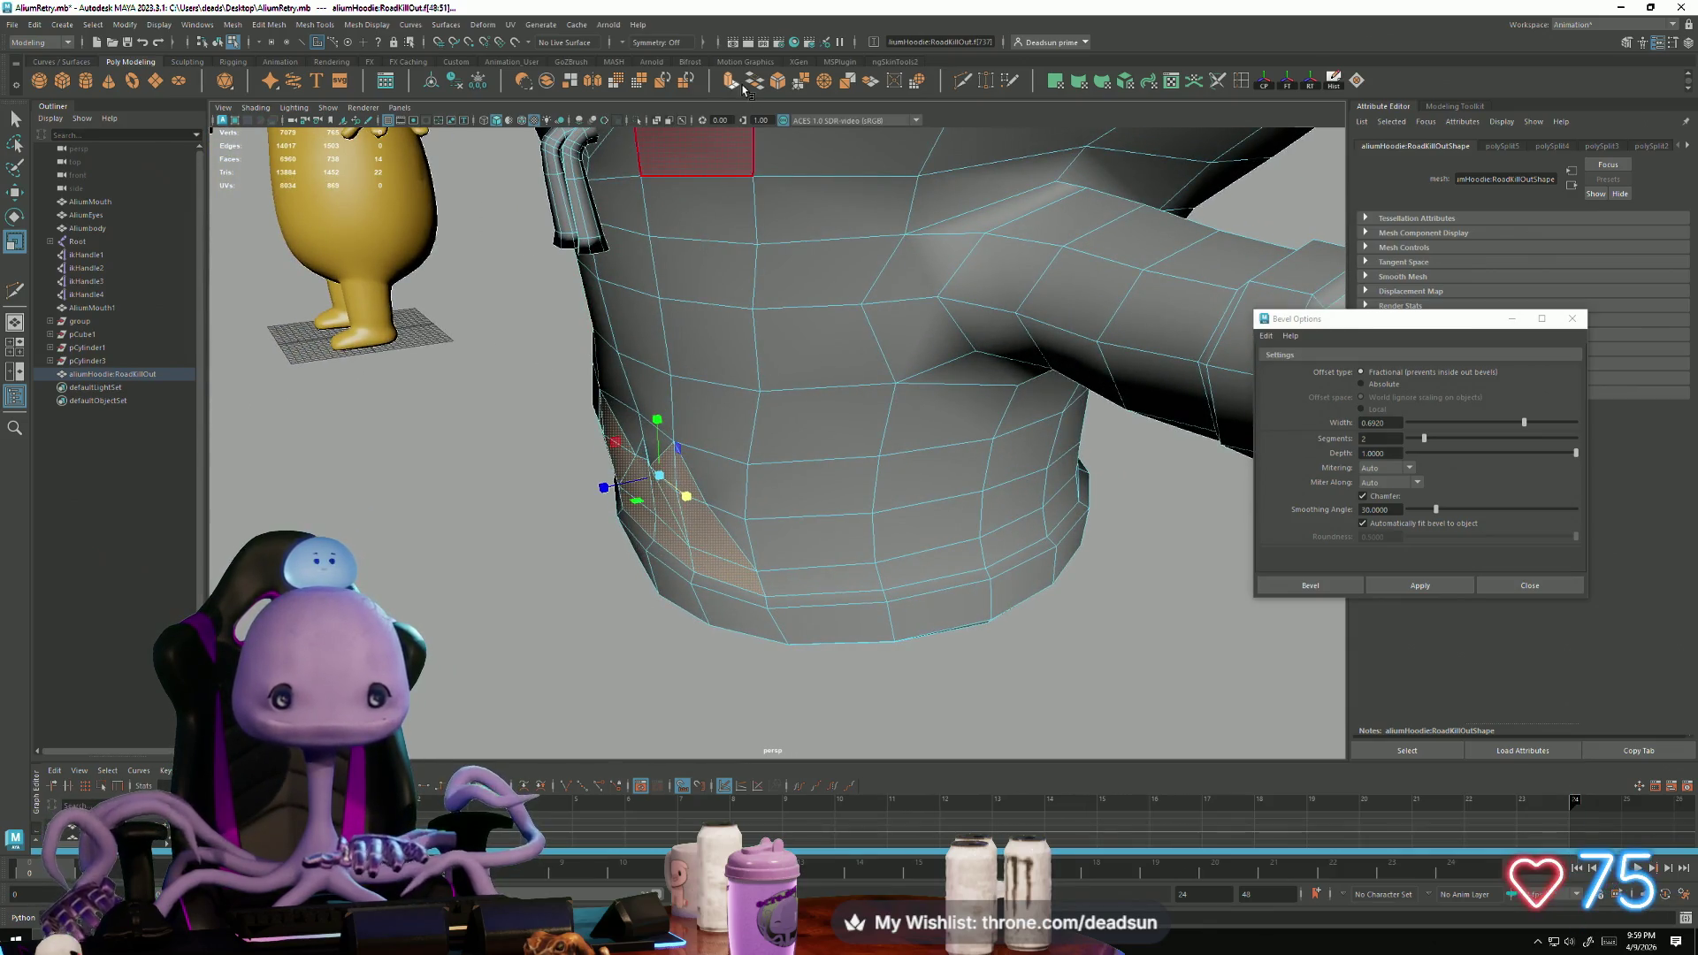
pyautogui.hotkey('ctrl', 'e')
# Step: Thicken the extruded pocket faces outward and clear the selection
pyautogui.moveTo(573, 435); pyautogui.dragTo(562, 439)
pyautogui.click(557, 483)
pyautogui.moveTo(522, 522)
pyautogui.keyDown('alt'); pyautogui.mouseDown()
pyautogui.moveTo(496, 557)
pyautogui.moveTo(836, 544)
pyautogui.moveTo(767, 493)
pyautogui.mouseUp(); pyautogui.keyUp('alt')
# Step: Select the edge loop along the pocket and delete it
pyautogui.moveTo(837, 393); pyautogui.dragTo(815, 422, button='right')
pyautogui.doubleClick(841, 409)
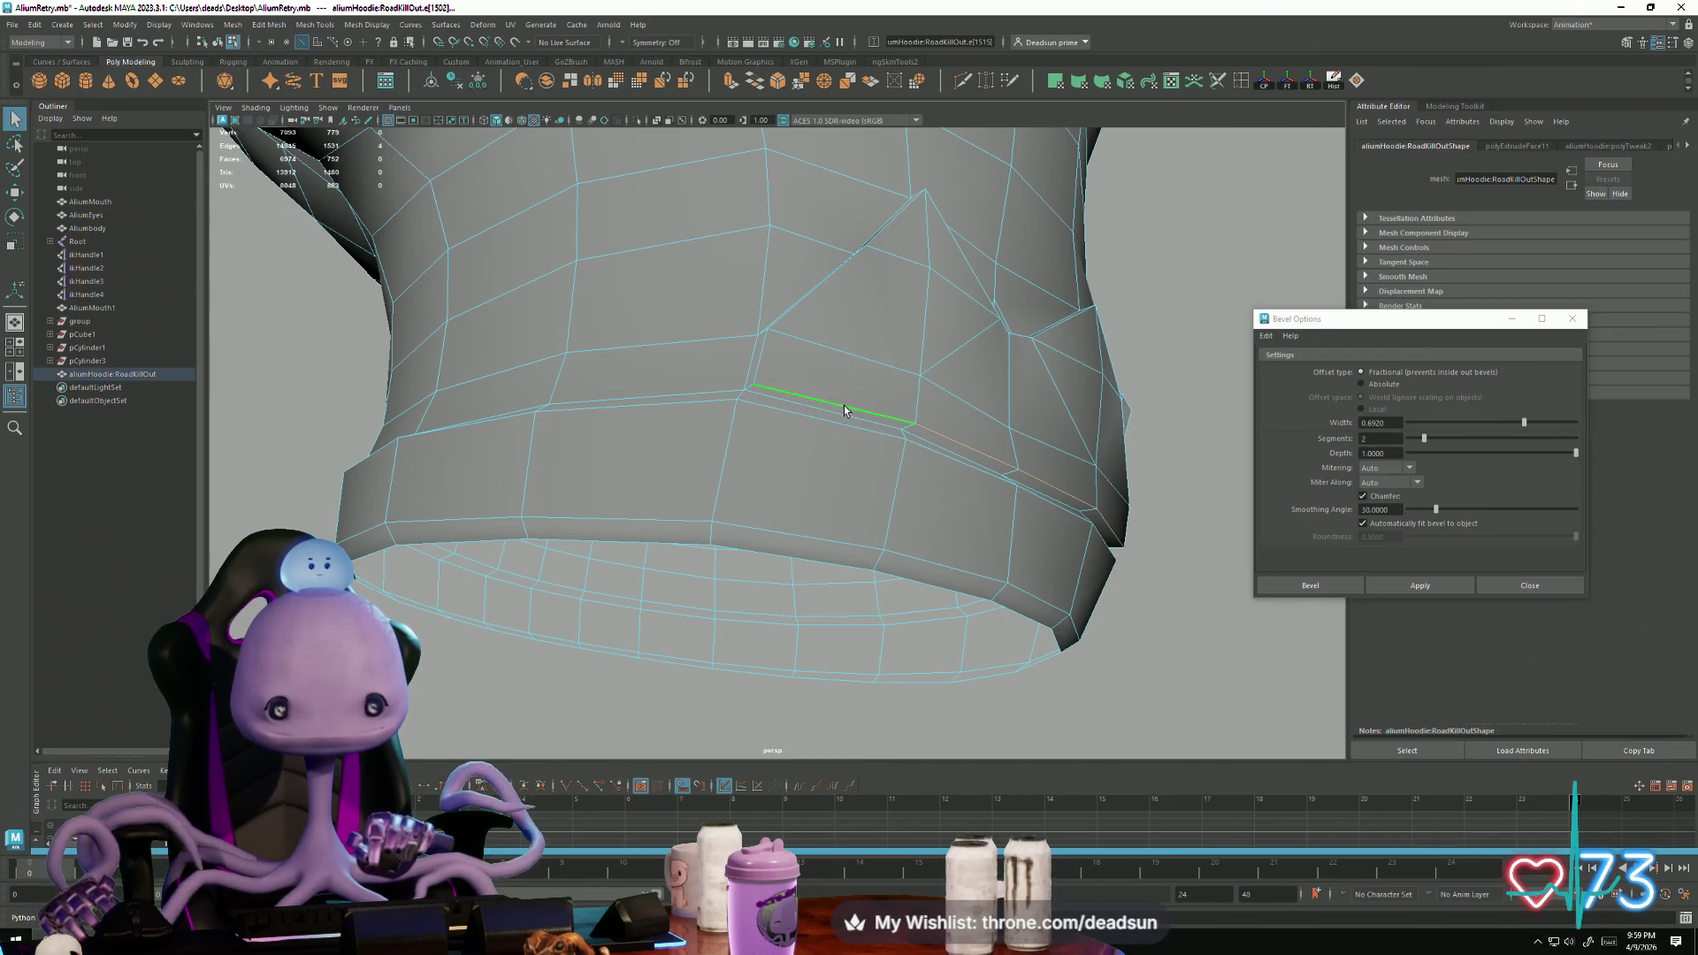
pyautogui.keyDown('alt'); pyautogui.moveTo(1031, 483); pyautogui.dragTo(846, 497); pyautogui.keyUp('alt')
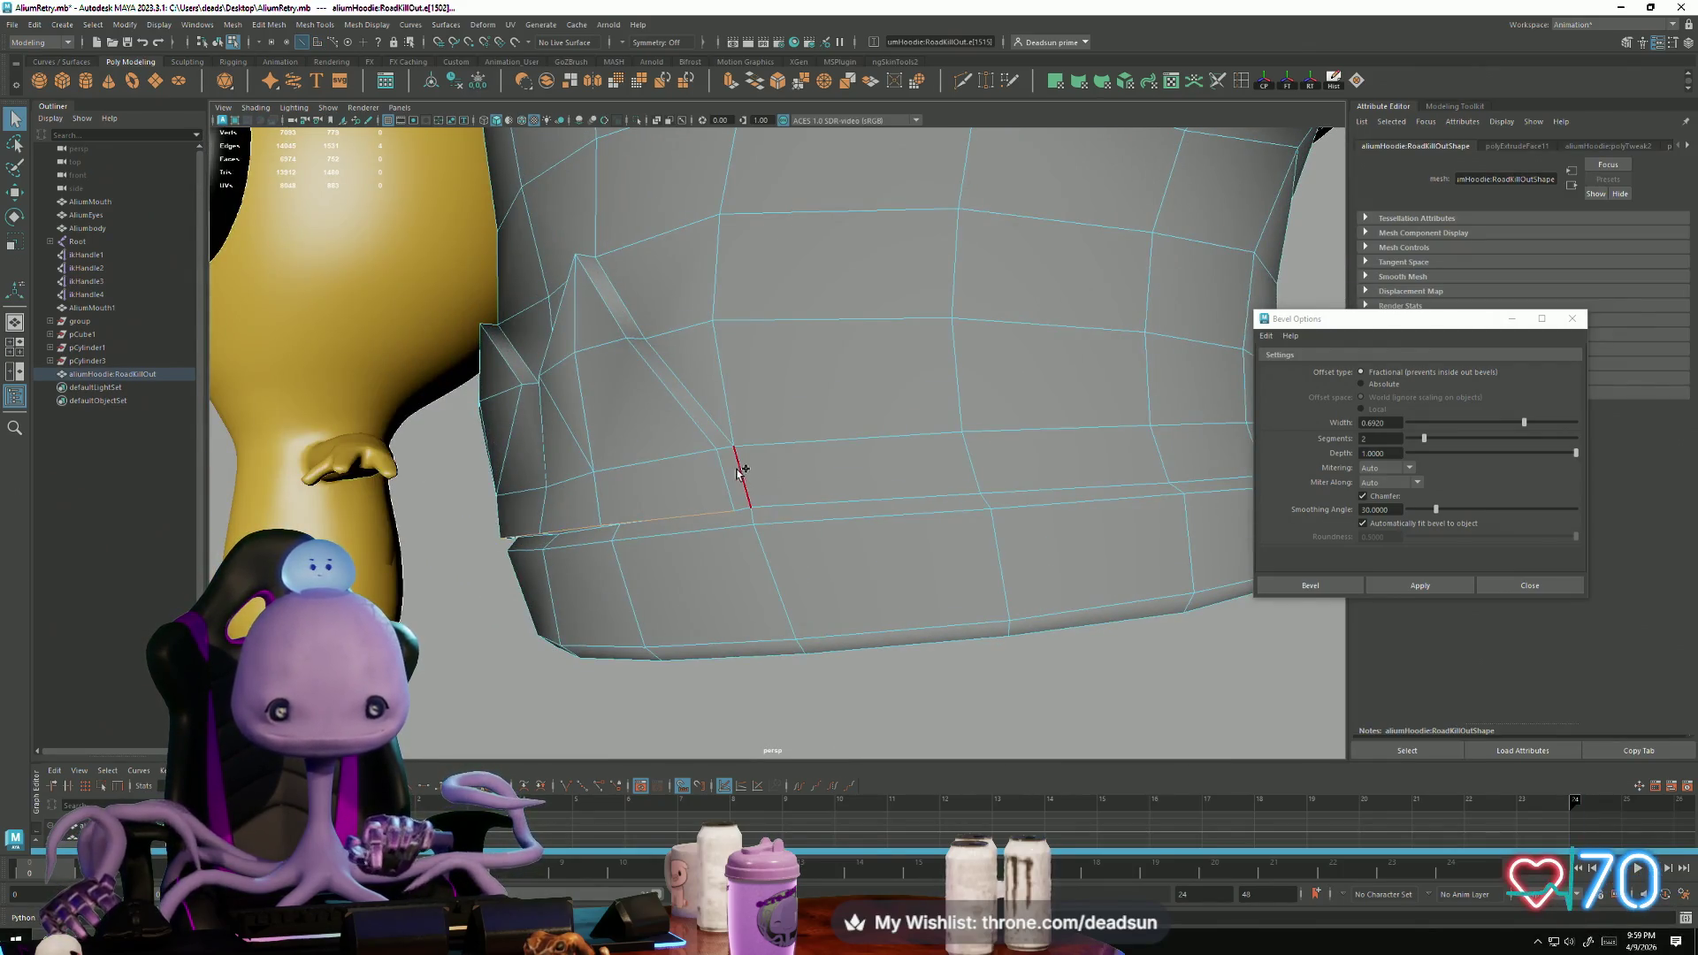
pyautogui.moveTo(724, 468)
pyautogui.keyDown('alt'); pyautogui.mouseDown()
pyautogui.moveTo(720, 497)
pyautogui.moveTo(768, 488)
pyautogui.mouseUp(); pyautogui.keyUp('alt')
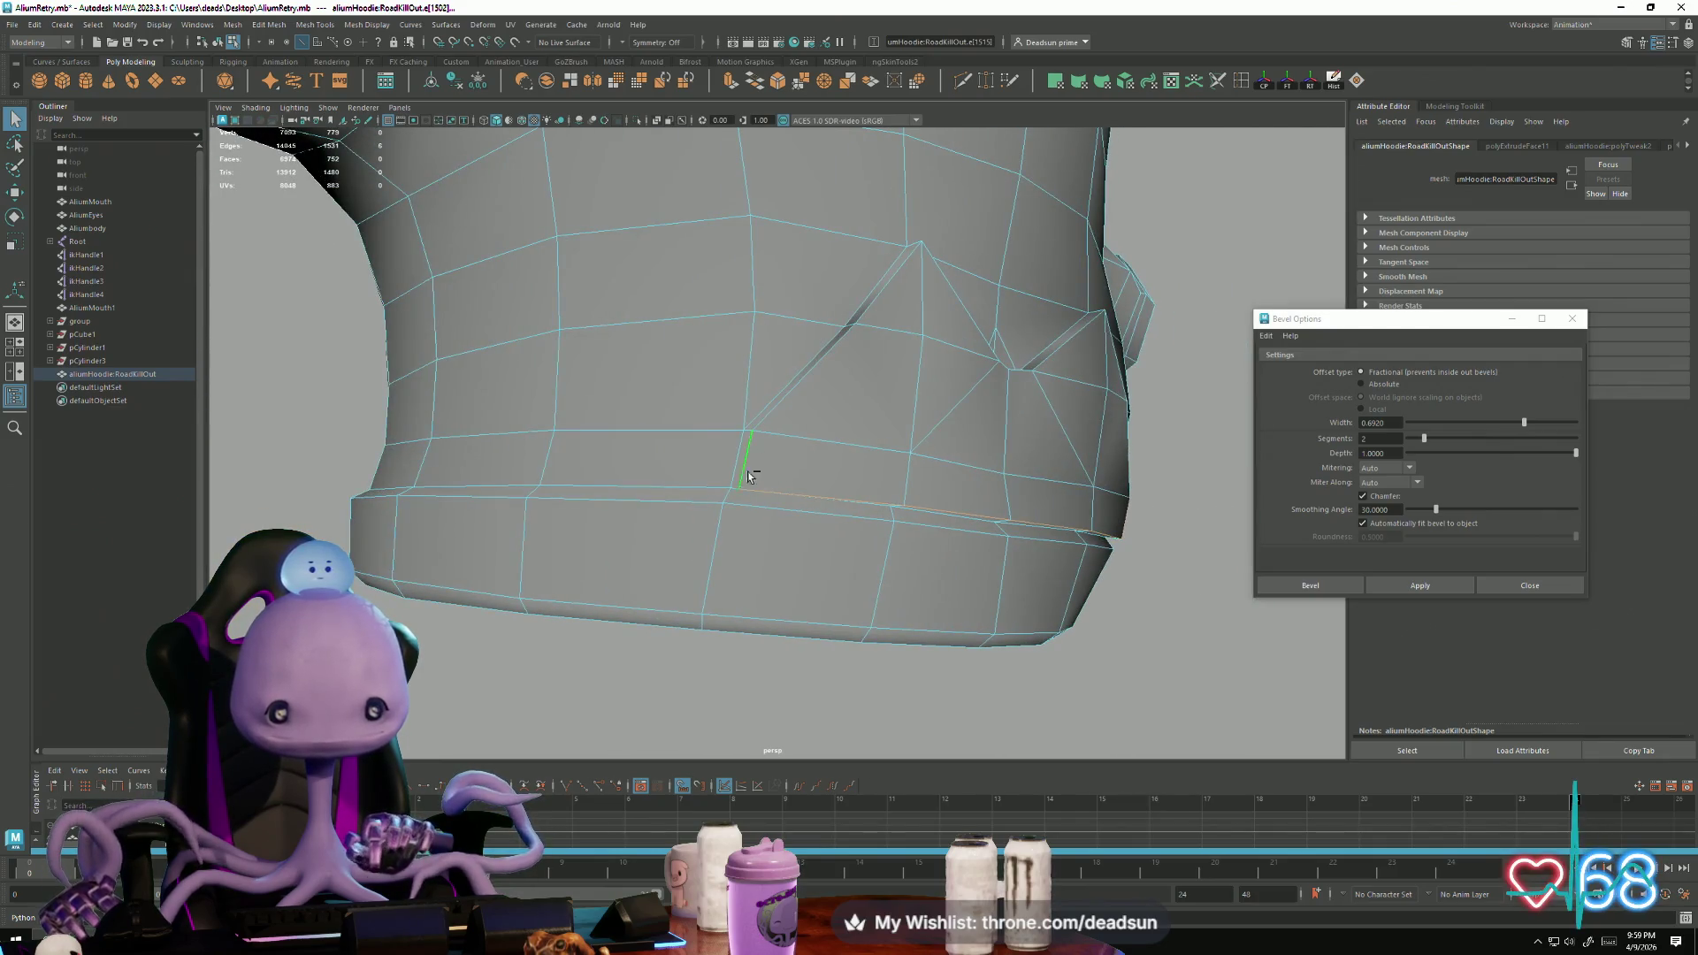
pyautogui.press('Delete')
# Step: Marquee-select a band of waist vertices and delete them
pyautogui.keyDown('alt'); pyautogui.moveTo(790, 577); pyautogui.dragTo(762, 455); pyautogui.keyUp('alt')
pyautogui.moveTo(637, 458)
pyautogui.mouseDown()
pyautogui.moveTo(1067, 572)
pyautogui.moveTo(1033, 542)
pyautogui.moveTo(693, 492)
pyautogui.moveTo(758, 531)
pyautogui.moveTo(766, 504)
pyautogui.moveTo(750, 502)
pyautogui.moveTo(894, 492)
pyautogui.moveTo(793, 496)
pyautogui.mouseUp()
pyautogui.press('Delete')
pyautogui.click(911, 478)
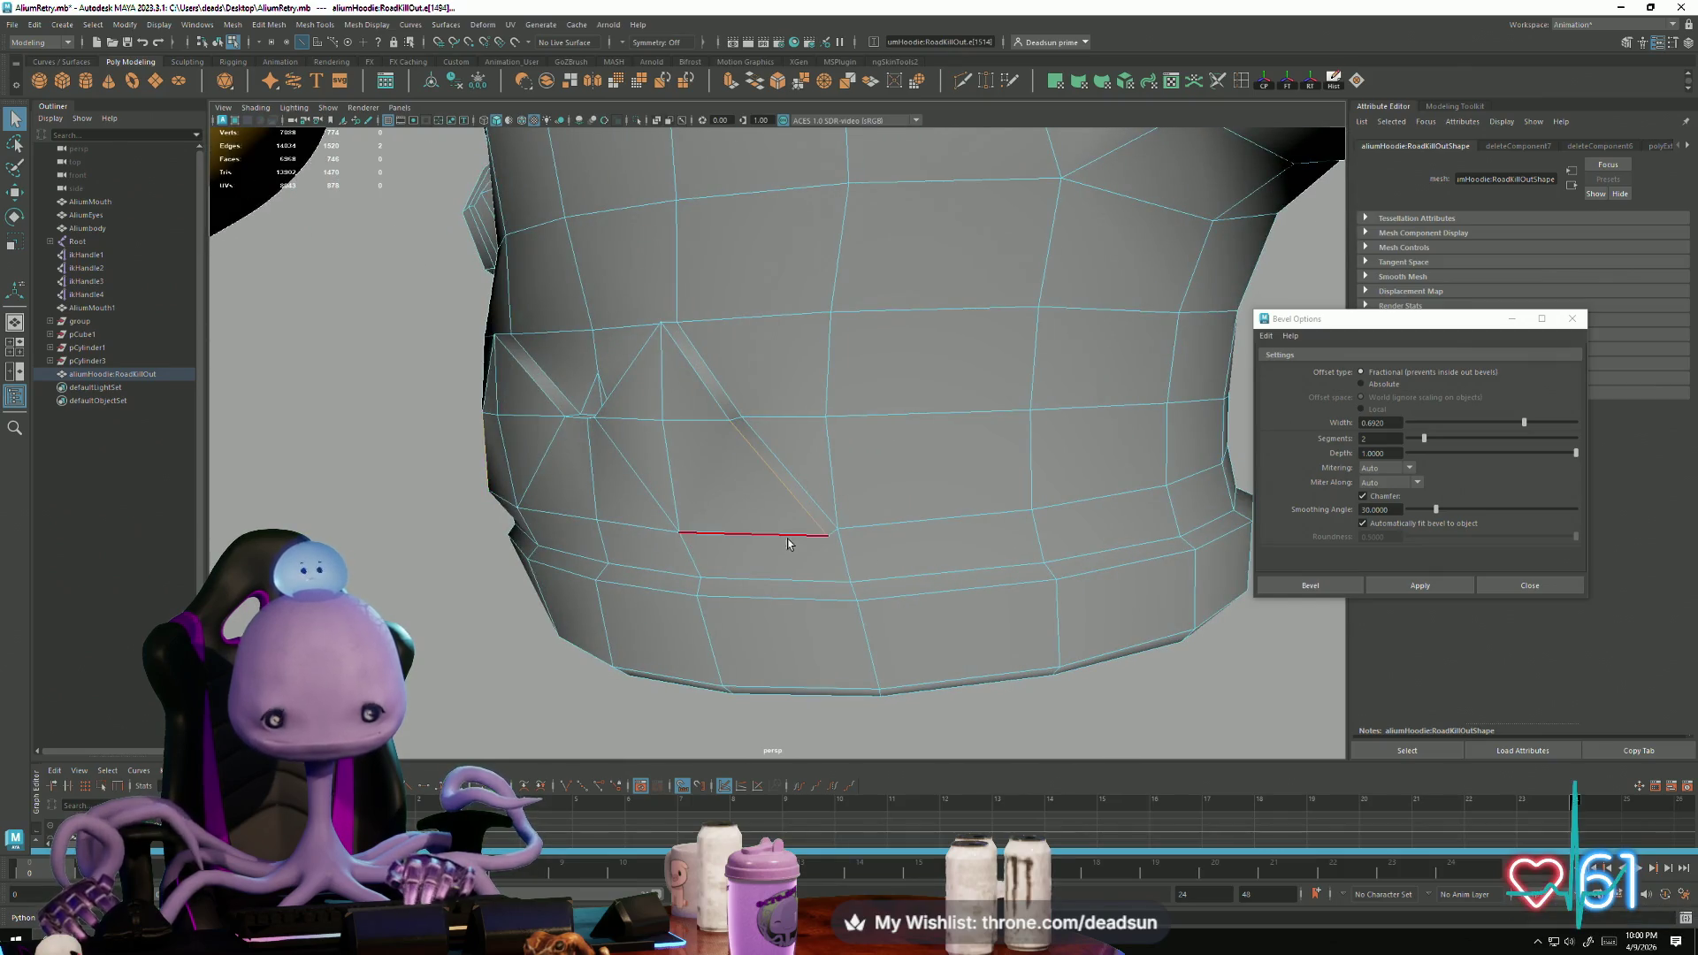
# Step: Delete the diagonal bevel edge, then undo the deletion
pyautogui.press('Delete')
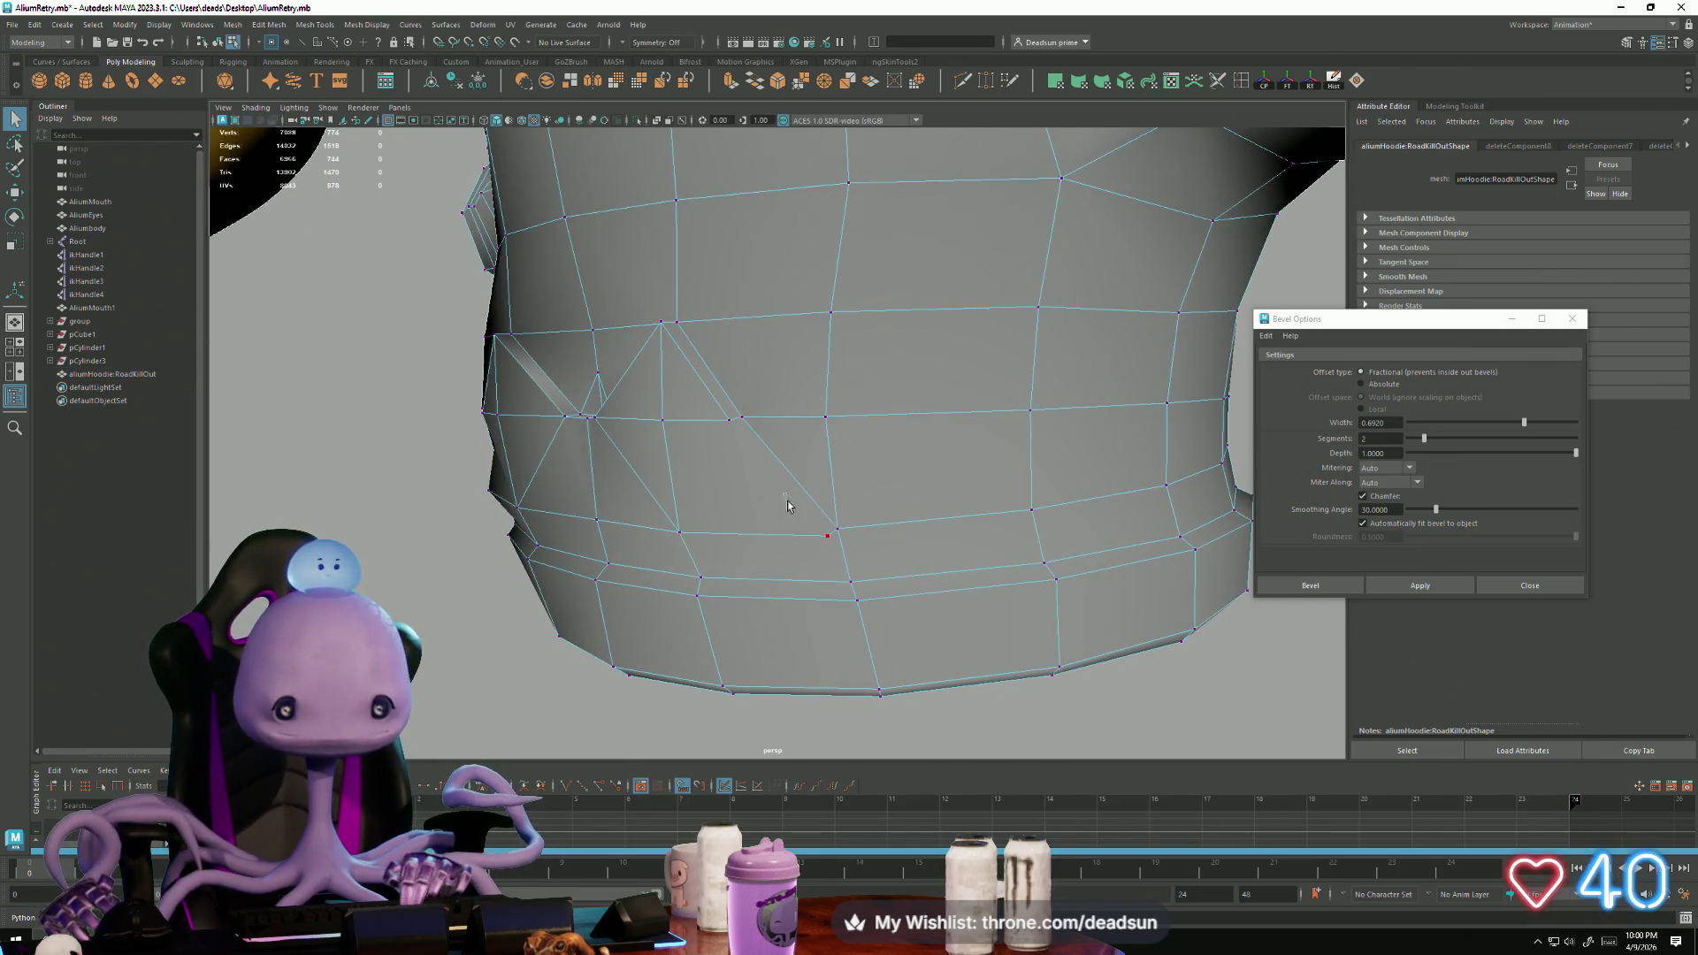
pyautogui.moveTo(778, 496)
pyautogui.keyDown('alt'); pyautogui.mouseDown()
pyautogui.moveTo(769, 569)
pyautogui.moveTo(787, 580)
pyautogui.moveTo(817, 556)
pyautogui.mouseUp(); pyautogui.keyUp('alt')
pyautogui.hotkey('ctrl', 'z')
pyautogui.moveTo(631, 579)
pyautogui.keyDown('alt'); pyautogui.mouseDown()
pyautogui.moveTo(732, 569)
pyautogui.moveTo(751, 493)
pyautogui.moveTo(672, 575)
pyautogui.moveTo(610, 570)
pyautogui.mouseUp(); pyautogui.keyUp('alt')
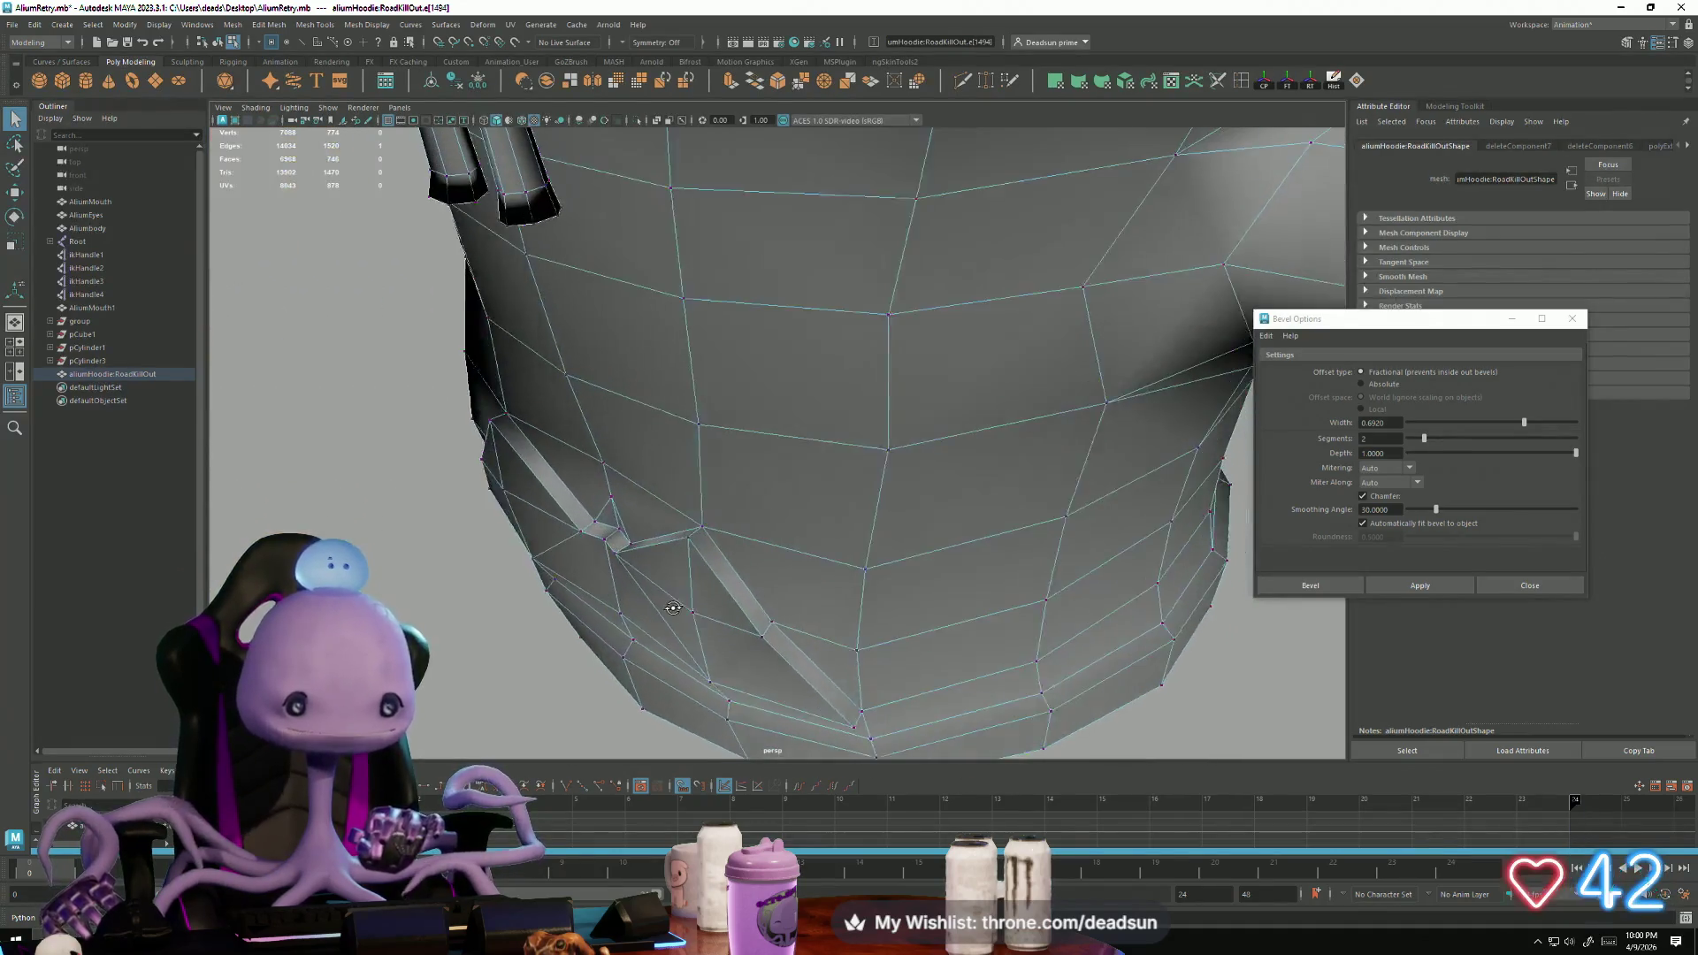
pyautogui.scroll(5, 606, 568)
pyautogui.moveTo(607, 569)
pyautogui.keyDown('alt'); pyautogui.mouseDown(button='middle')
pyautogui.moveTo(584, 572)
pyautogui.moveTo(637, 547)
pyautogui.mouseUp(button='middle'); pyautogui.keyUp('alt')
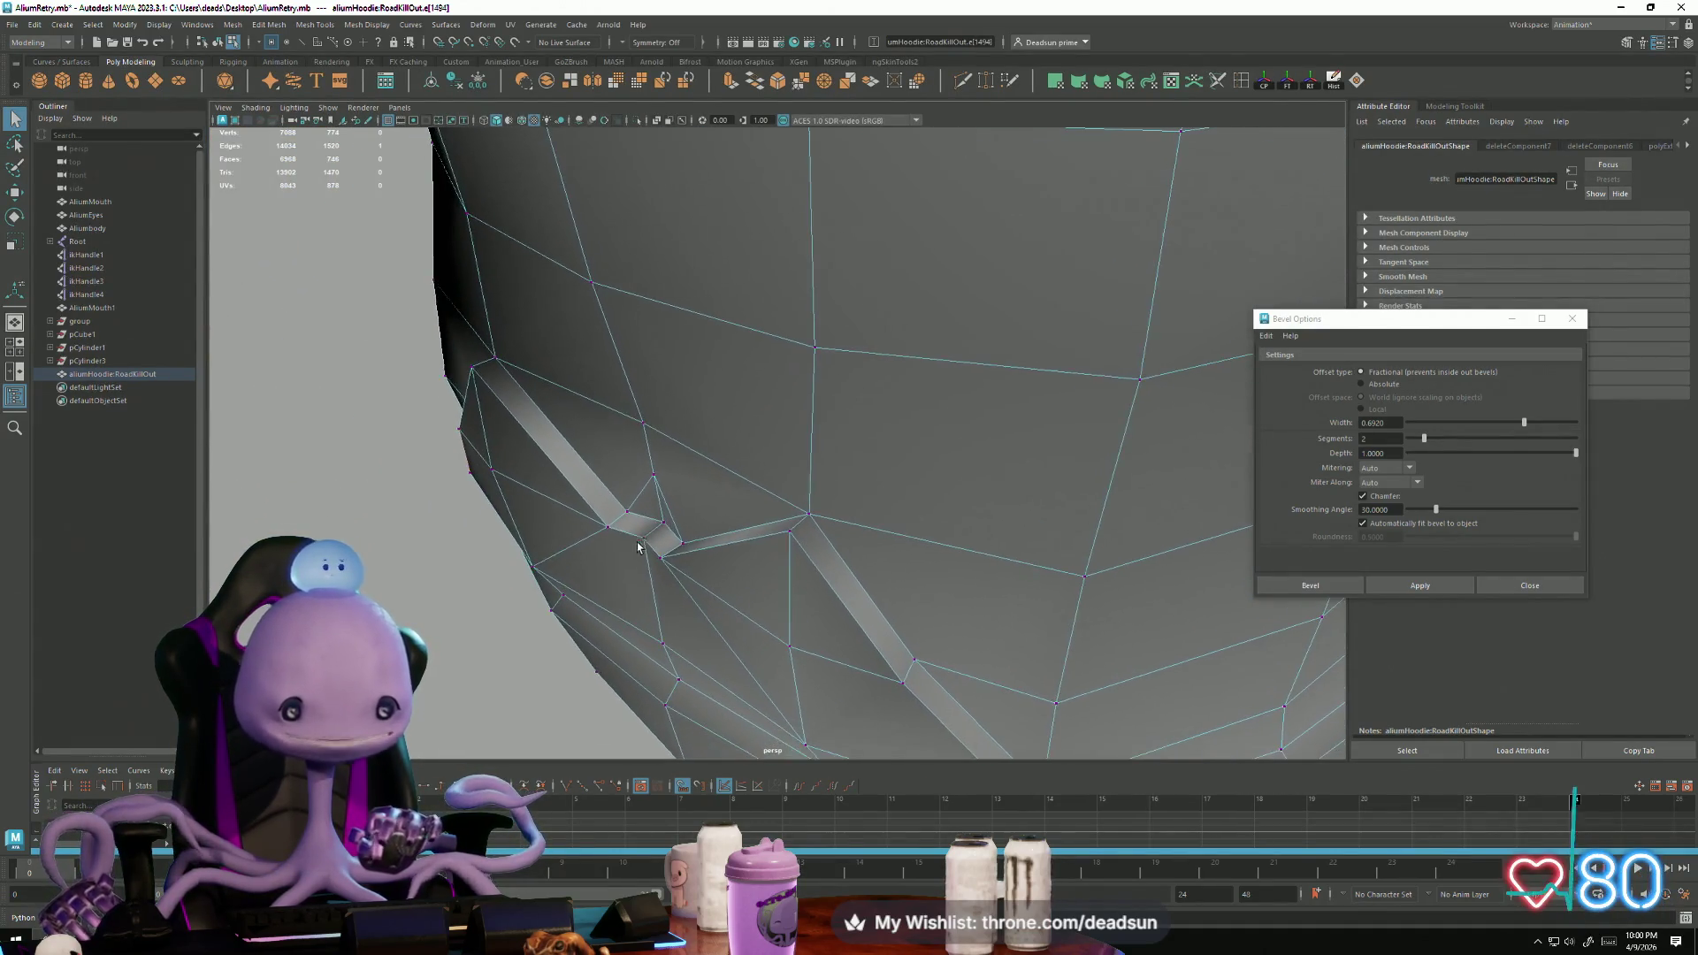
# Step: Snap-move the pocket corner vertices onto neighbouring points at the centre front
pyautogui.click(607, 529)
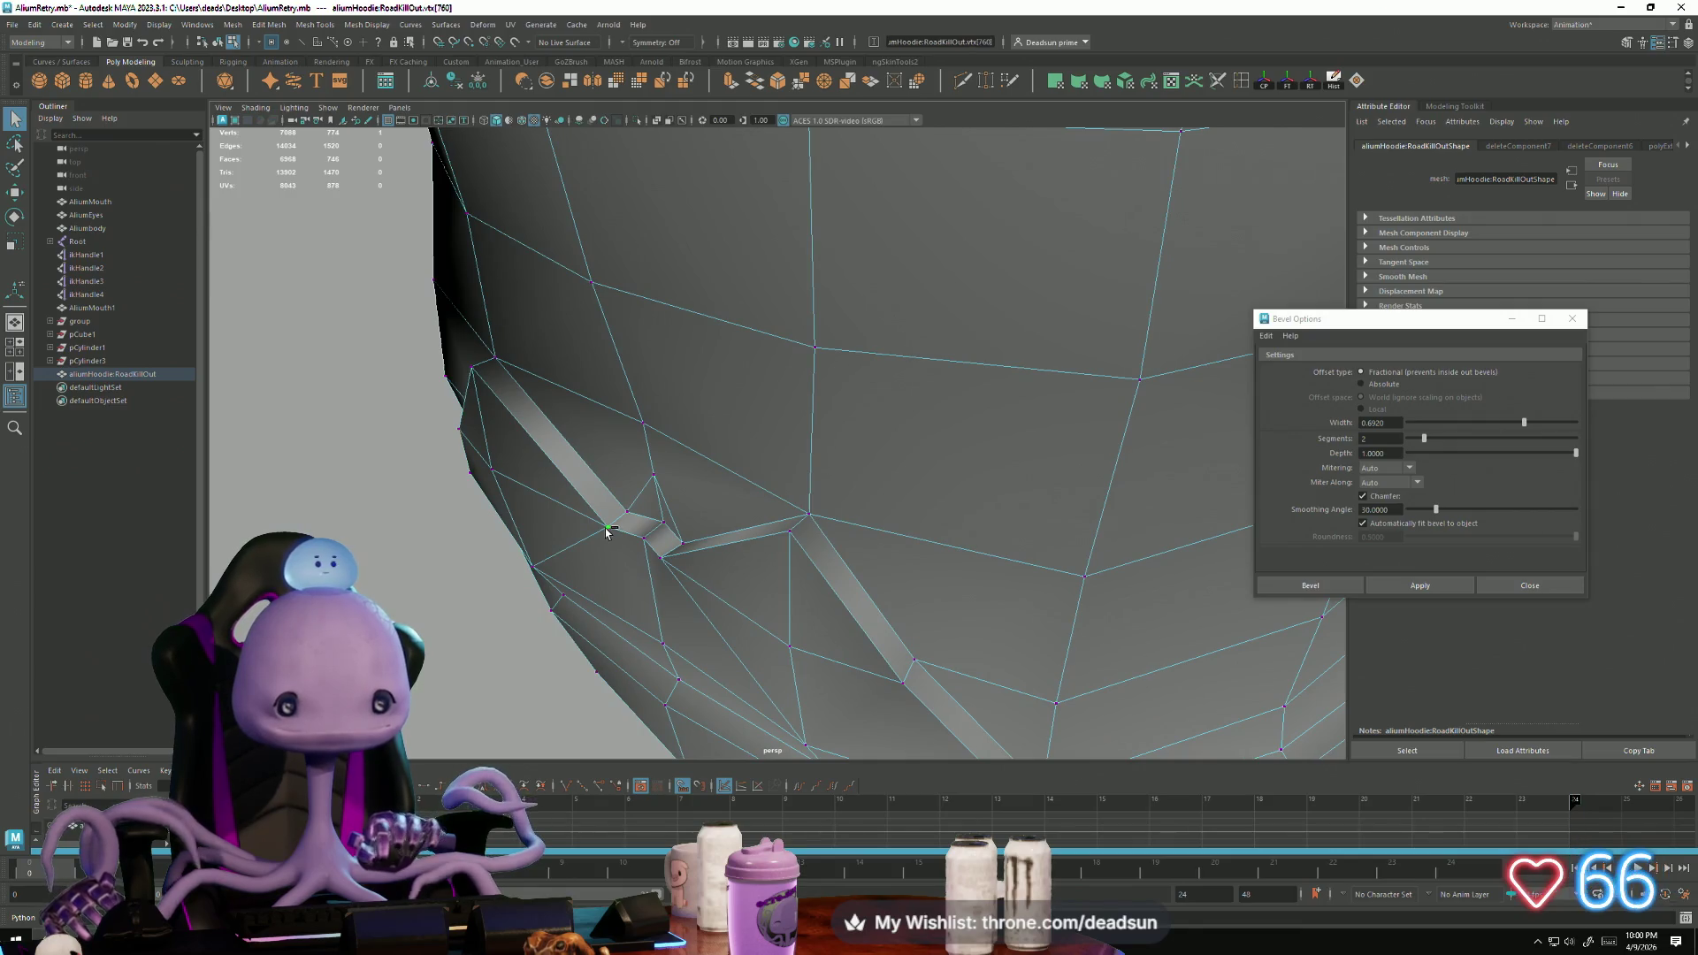
pyautogui.press('w')
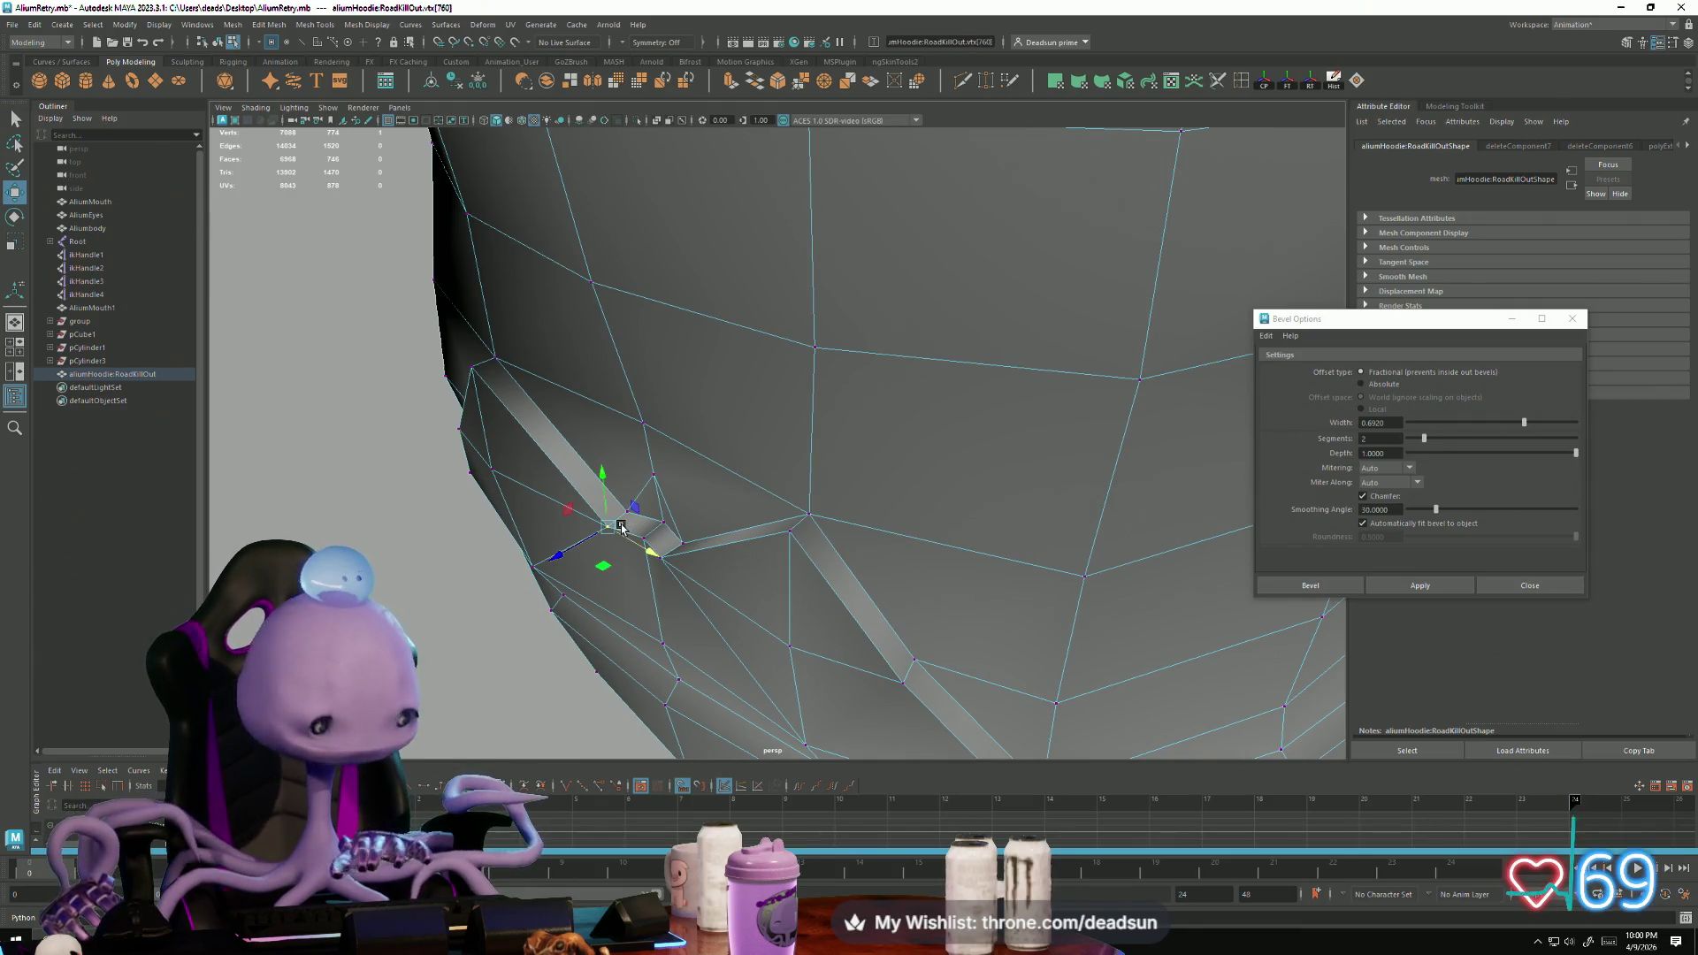
pyautogui.moveTo(598, 531)
pyautogui.mouseDown()
pyautogui.moveTo(624, 514)
pyautogui.moveTo(655, 532)
pyautogui.mouseUp()
pyautogui.press('v')
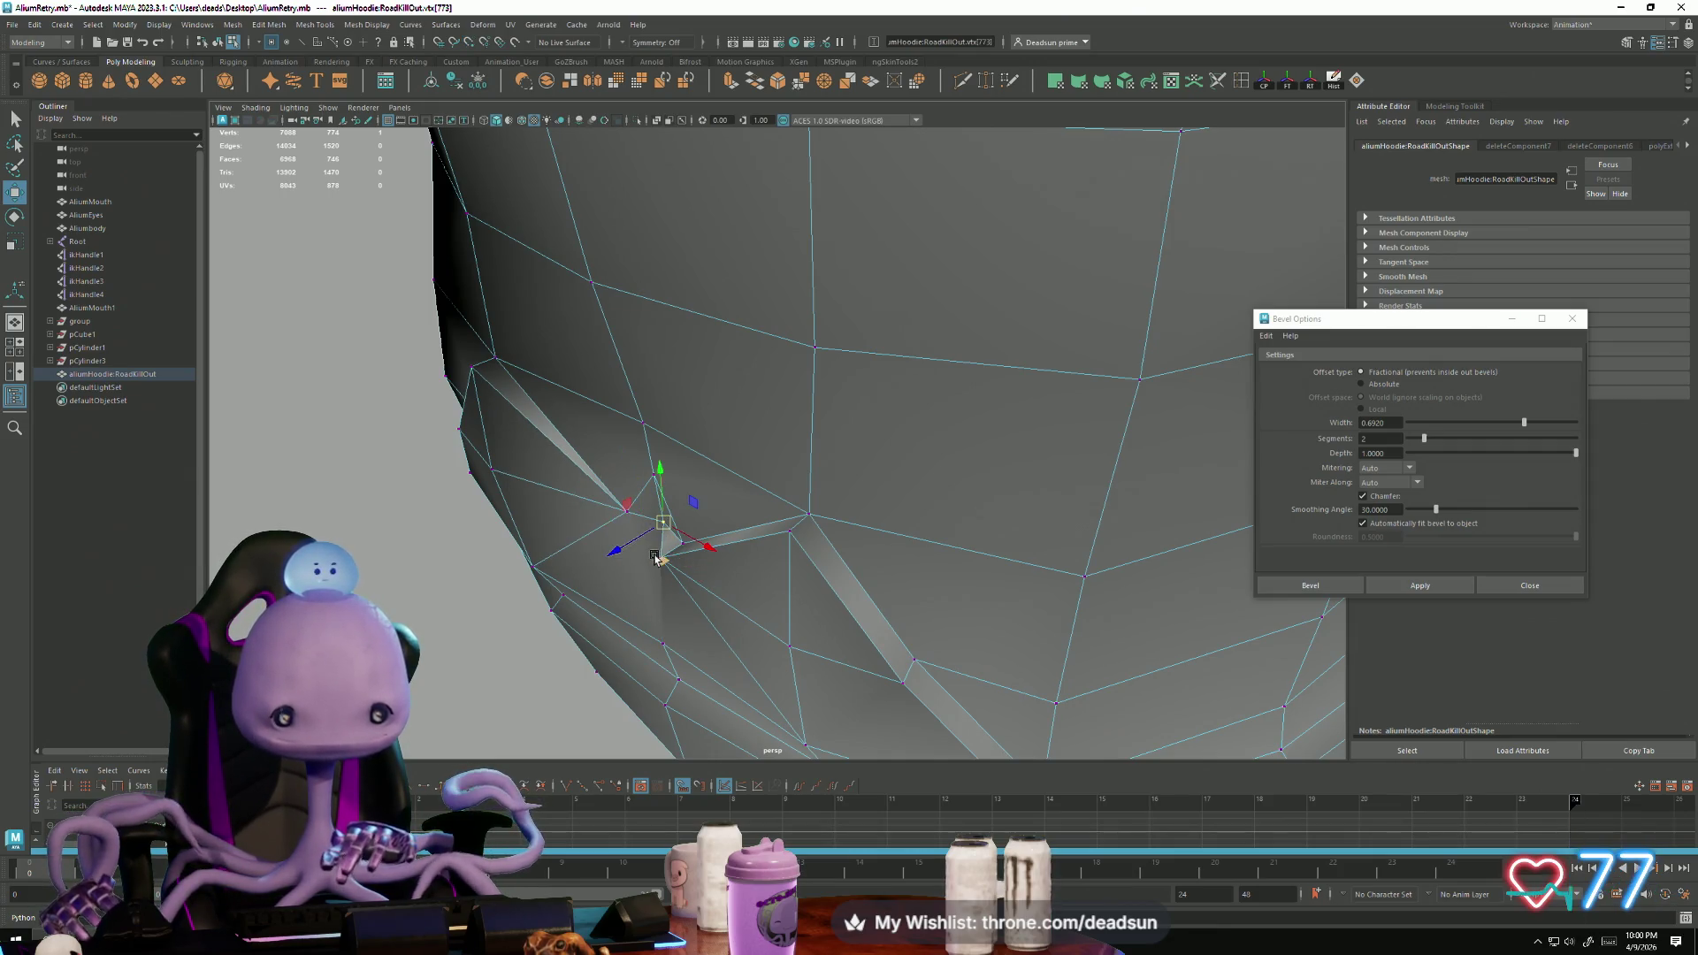
pyautogui.moveTo(917, 712)
pyautogui.keyDown('alt'); pyautogui.mouseDown()
pyautogui.moveTo(841, 617)
pyautogui.moveTo(822, 682)
pyautogui.moveTo(531, 644)
pyautogui.moveTo(634, 640)
pyautogui.moveTo(595, 652)
pyautogui.mouseUp(); pyautogui.keyUp('alt')
pyautogui.click(835, 675)
pyautogui.click(593, 658)
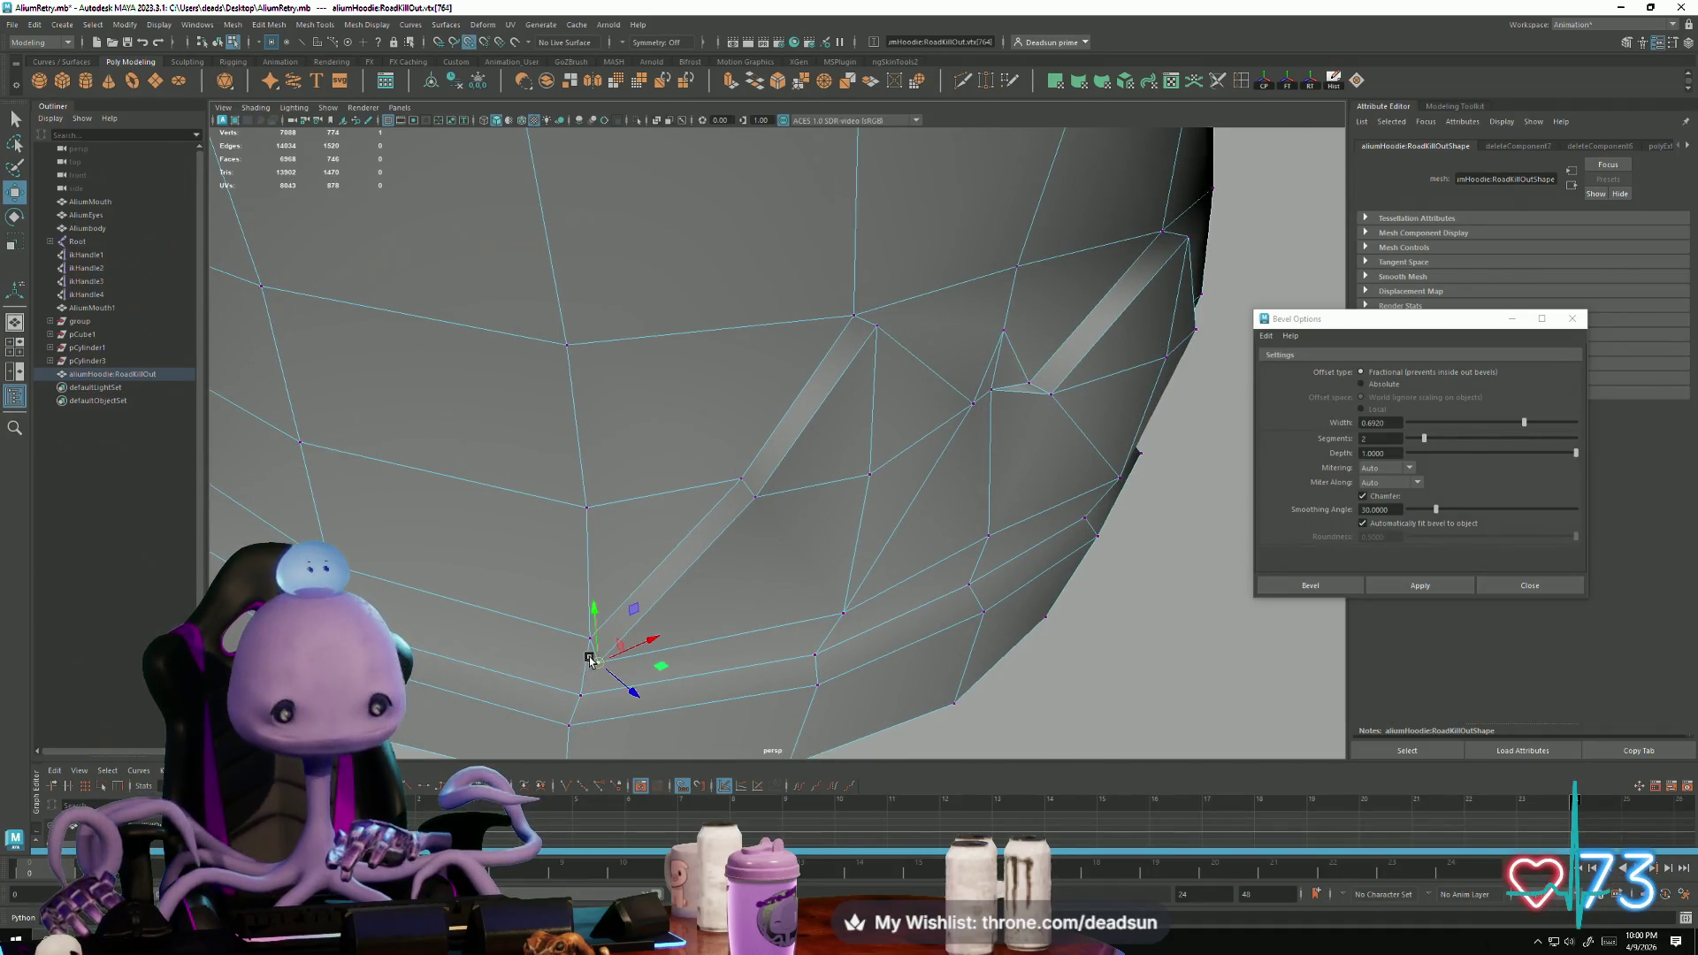
pyautogui.moveTo(587, 636)
pyautogui.keyDown('alt'); pyautogui.mouseDown()
pyautogui.moveTo(823, 543)
pyautogui.moveTo(723, 623)
pyautogui.moveTo(749, 622)
pyautogui.mouseUp(); pyautogui.keyUp('alt')
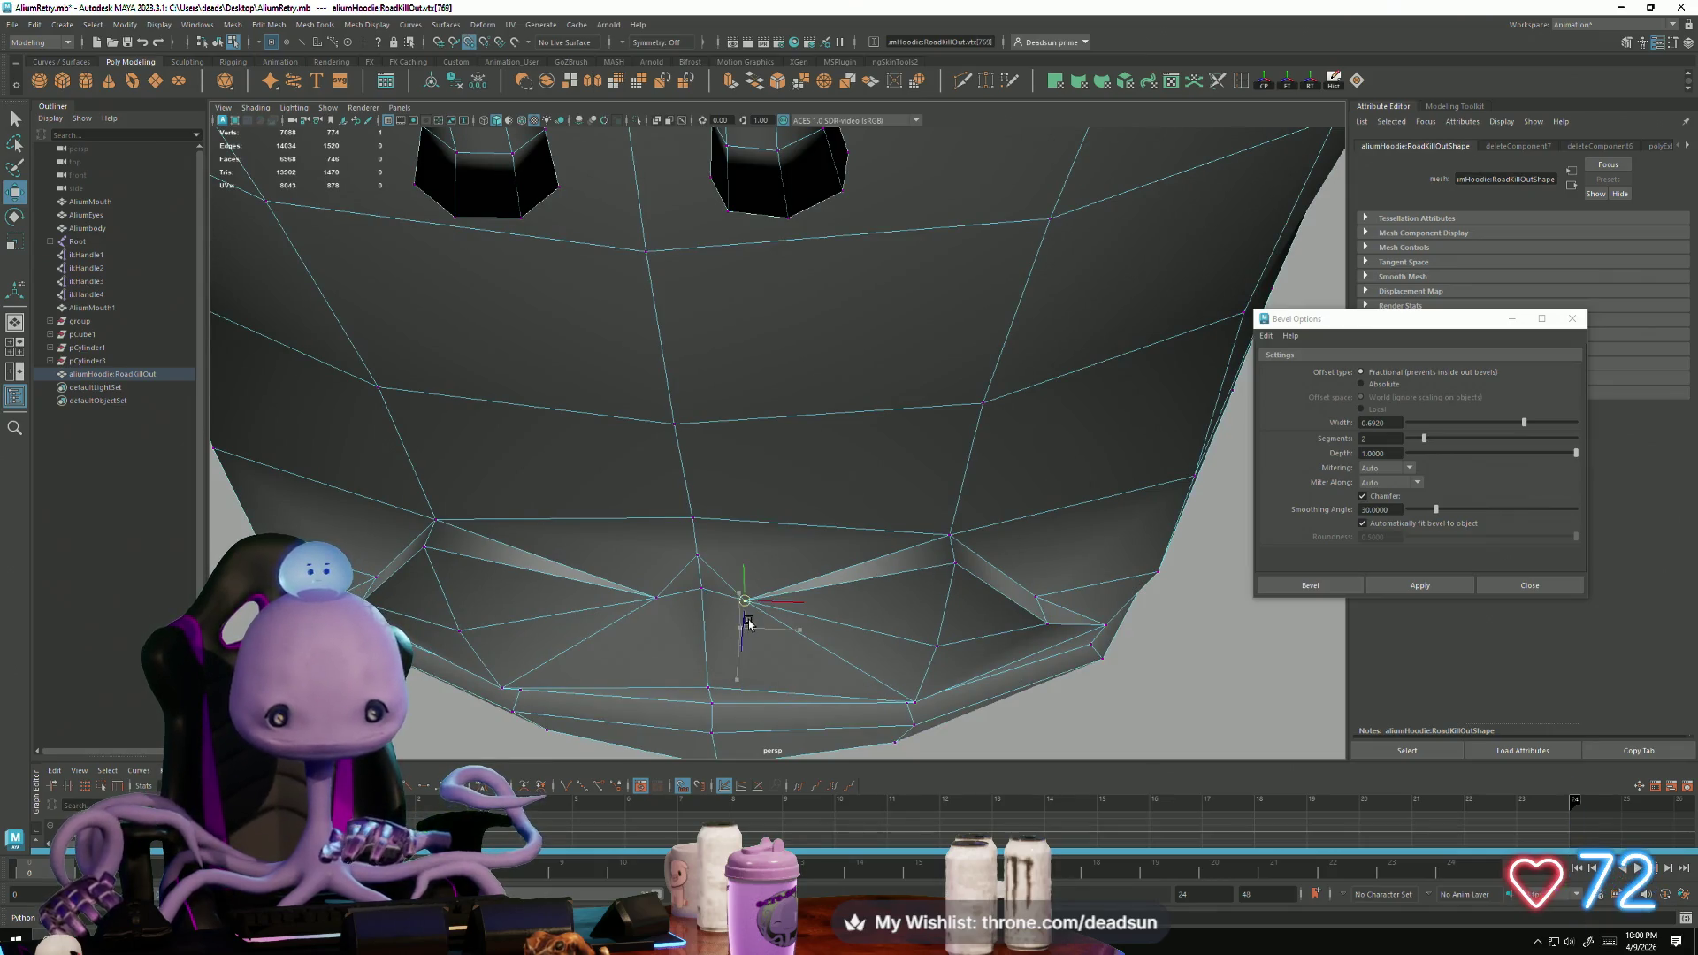
pyautogui.rightClick(674, 579)
# Step: Merge several stray vertices at the pocket corners into their neighbours, repeating Merge with G
pyautogui.click(660, 614)
pyautogui.click(805, 84)
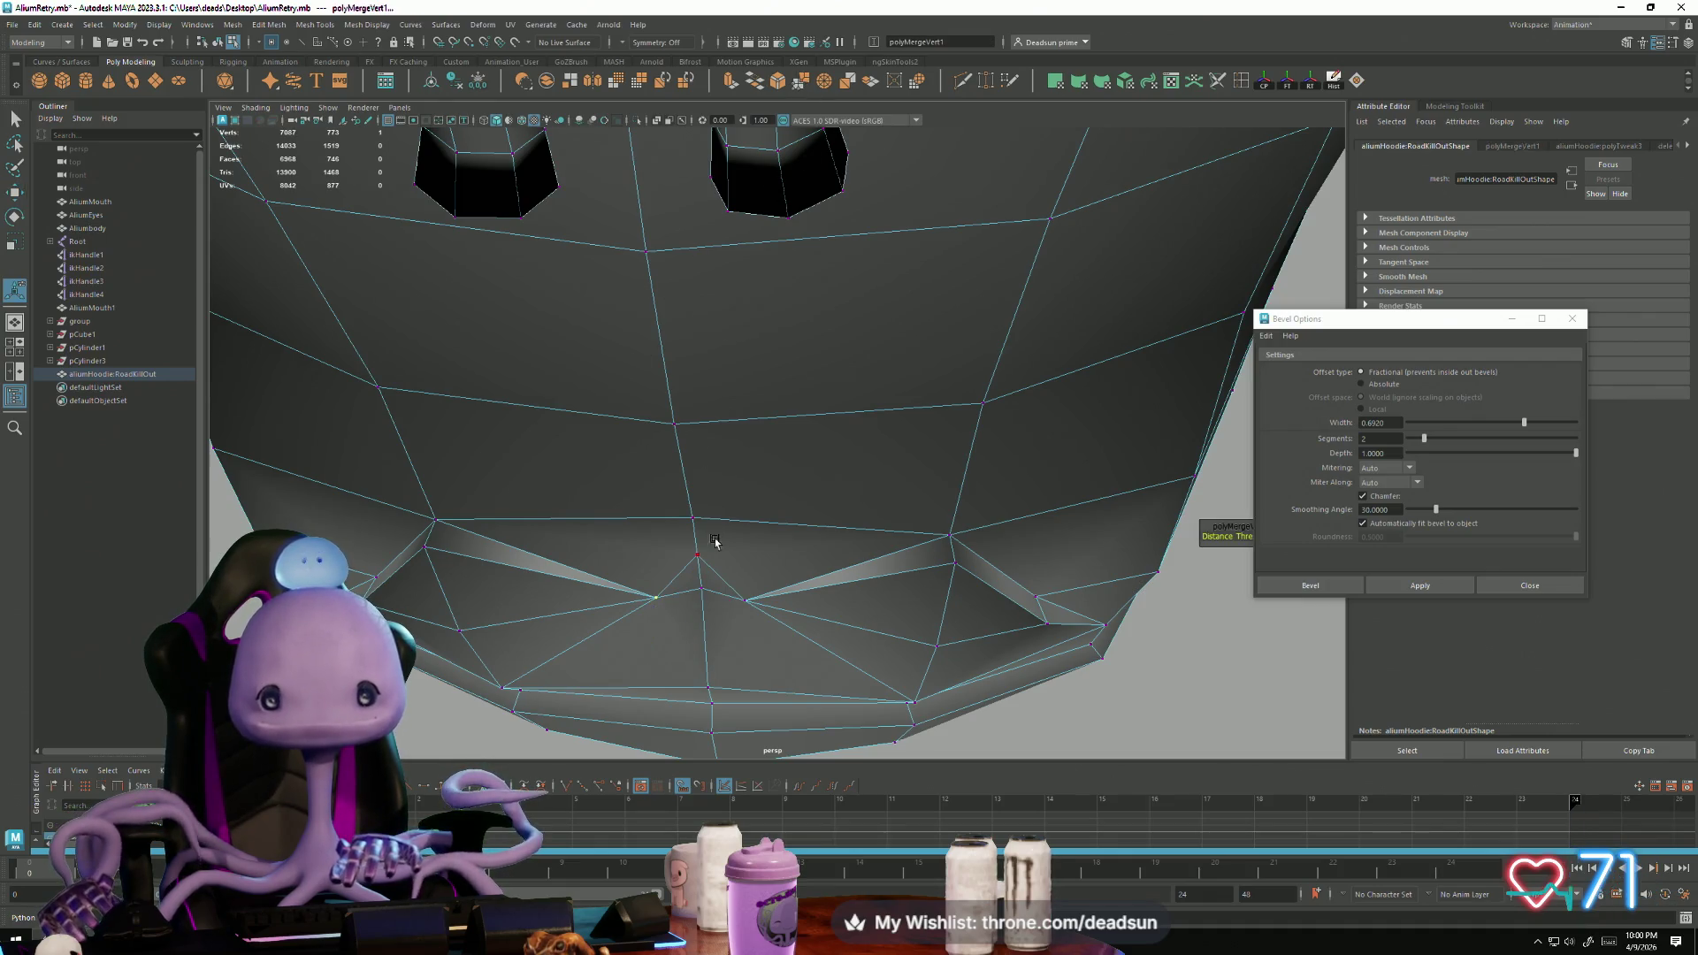
pyautogui.press('g')
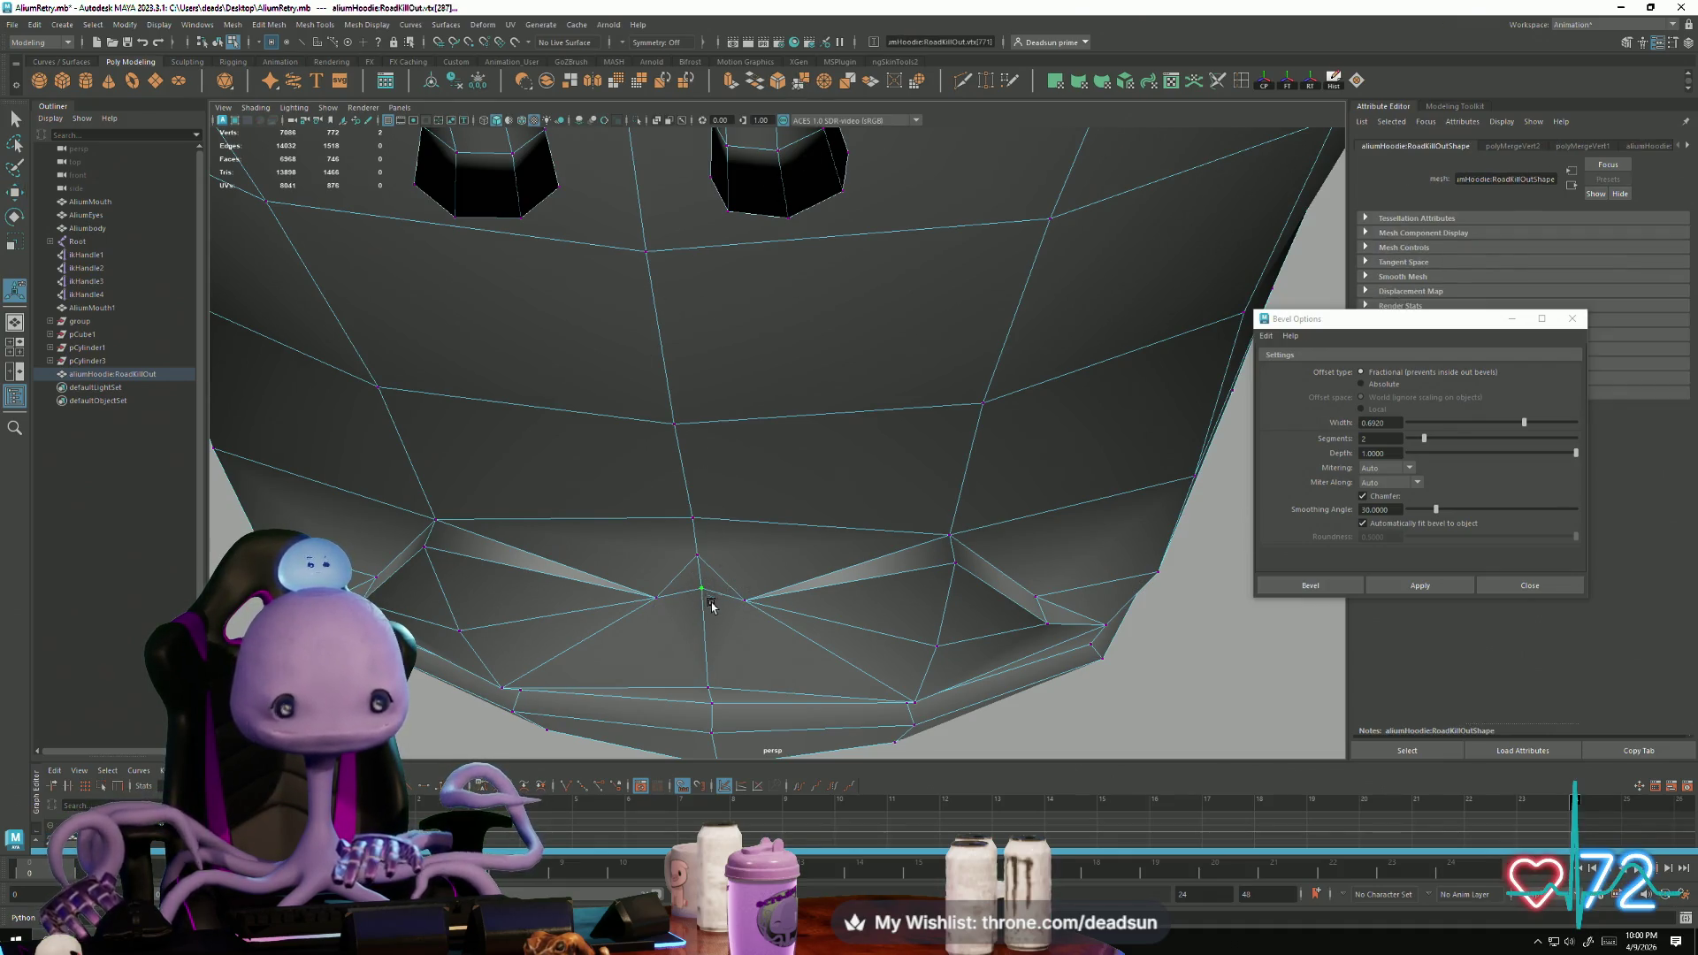
pyautogui.keyDown('alt'); pyautogui.moveTo(917, 618); pyautogui.dragTo(866, 592); pyautogui.keyUp('alt')
pyautogui.click(920, 602)
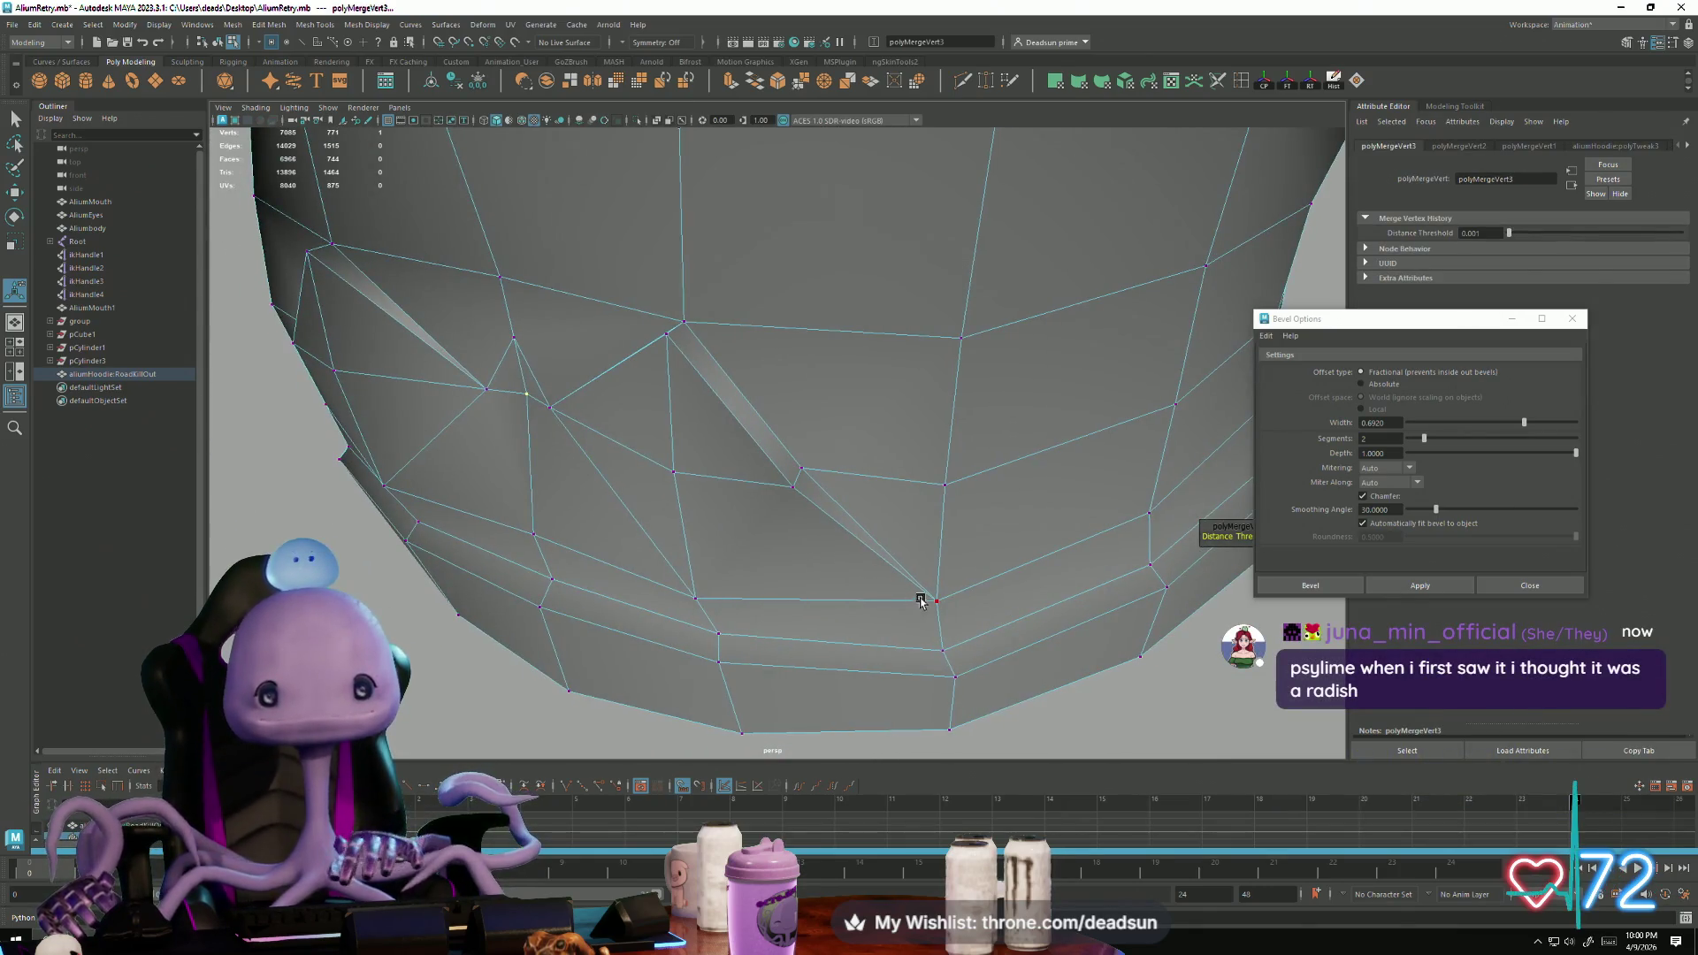
pyautogui.press('g')
pyautogui.click(691, 596)
pyautogui.press('g')
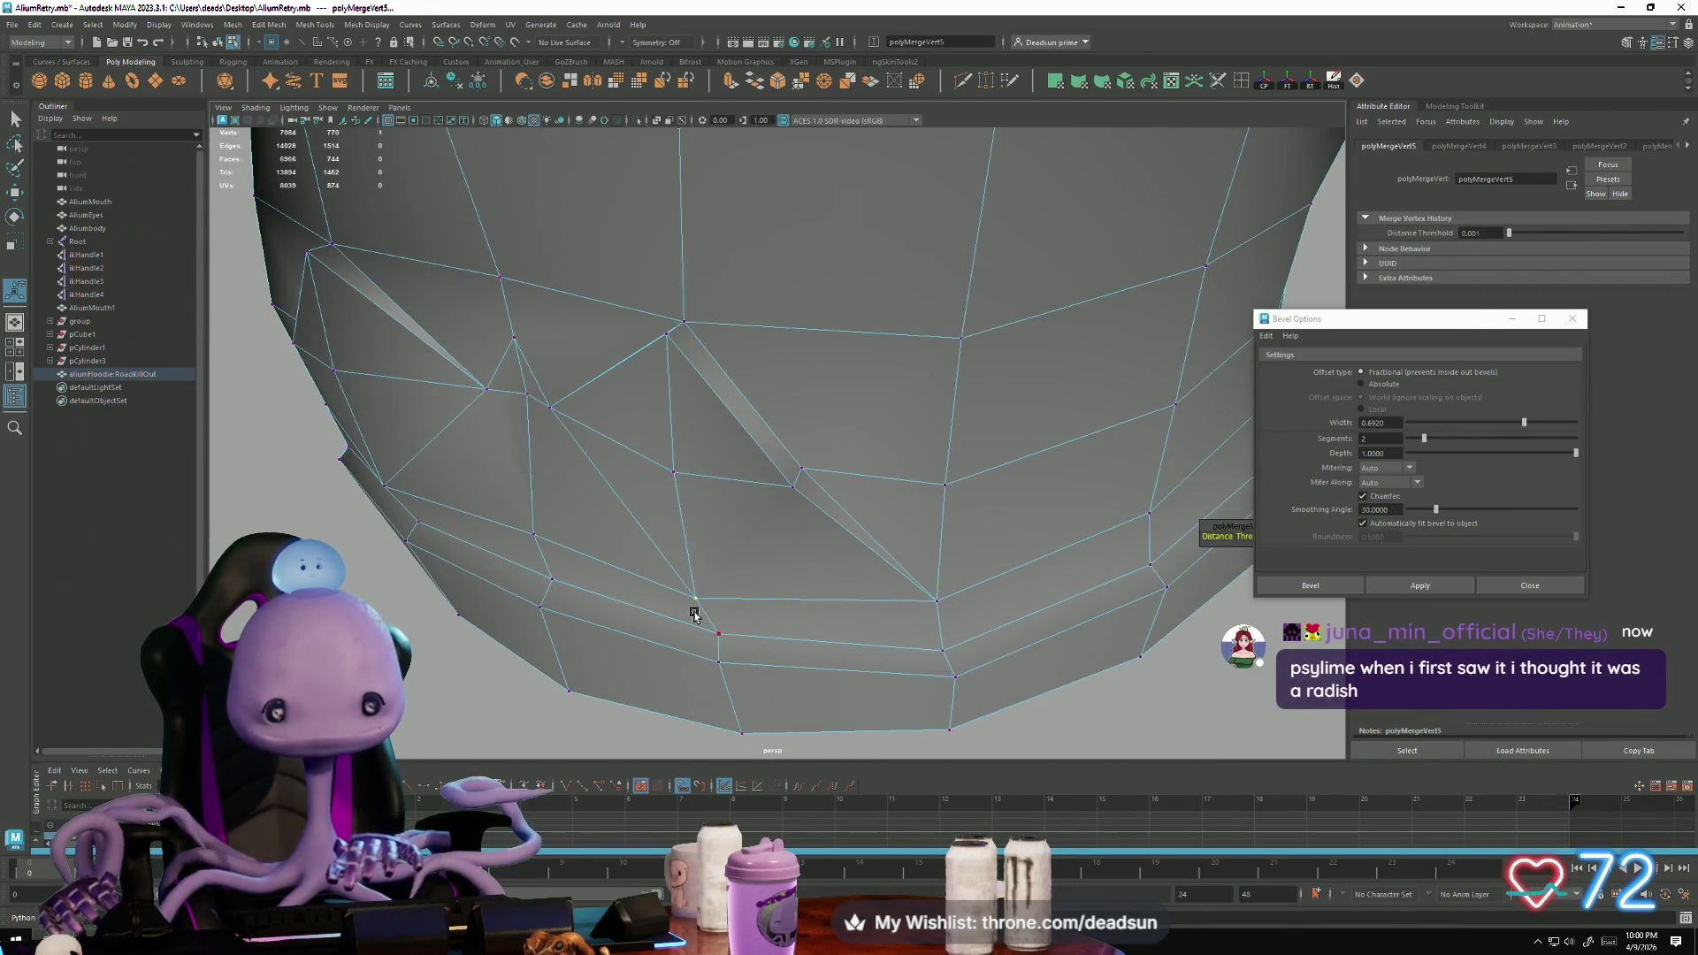
pyautogui.keyDown('alt'); pyautogui.moveTo(496, 566); pyautogui.dragTo(577, 561); pyautogui.keyUp('alt')
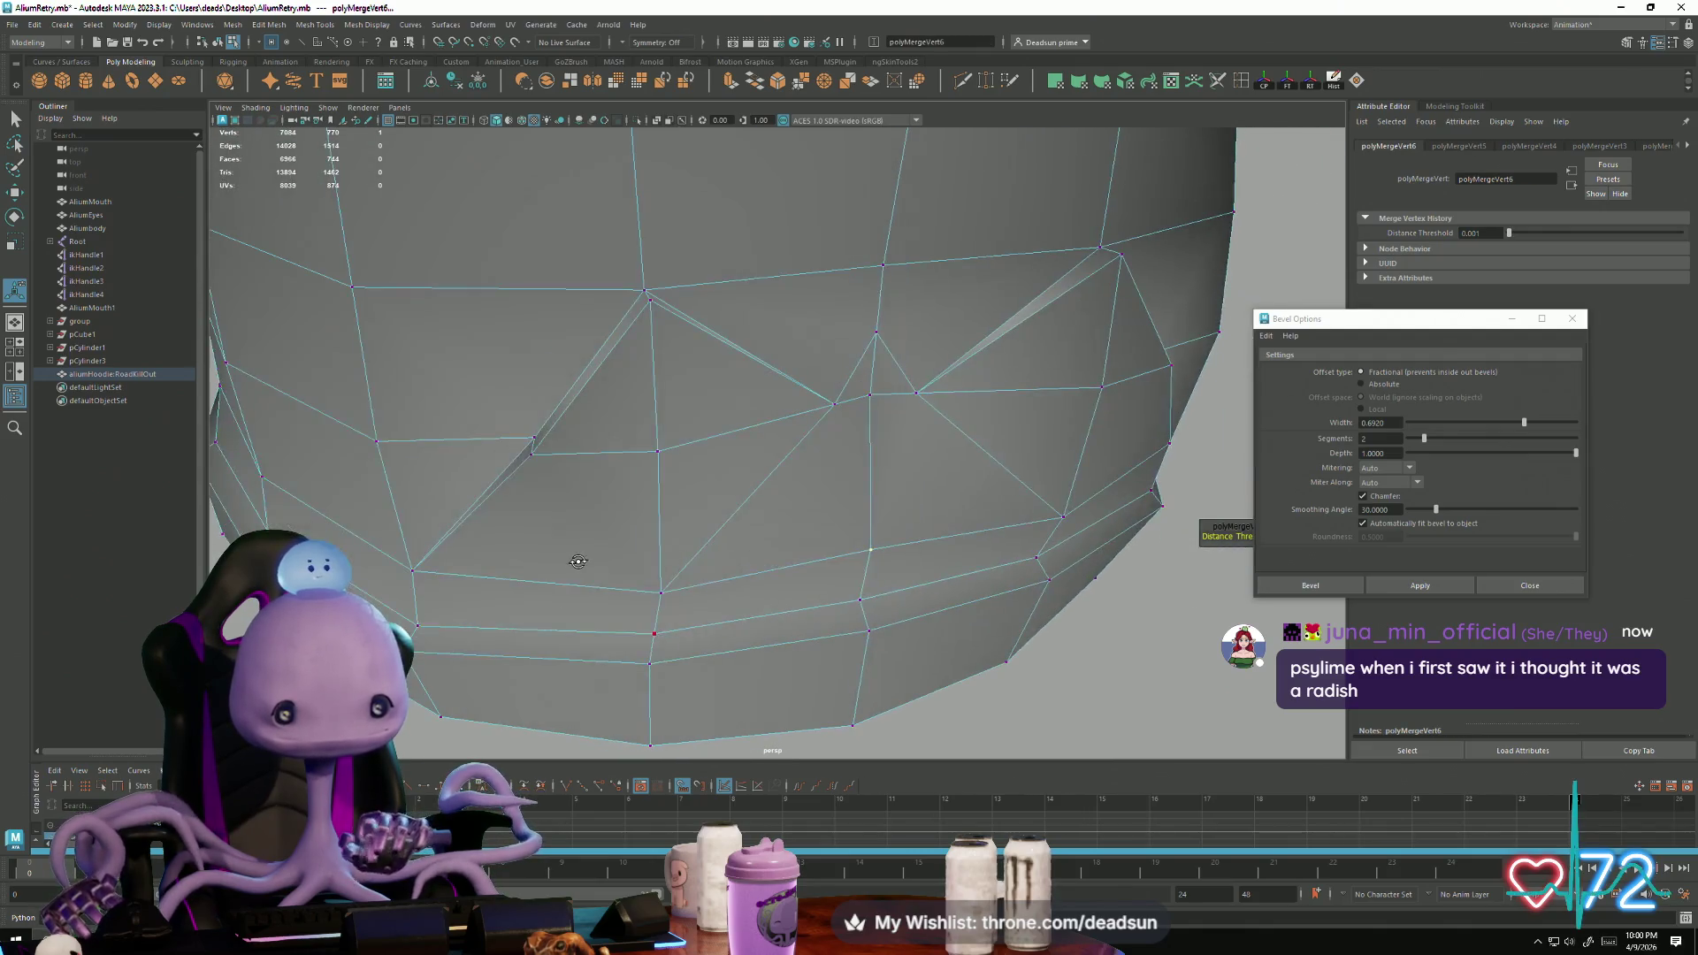
pyautogui.click(661, 588)
pyautogui.press('g')
pyautogui.click(410, 570)
pyautogui.press('g')
pyautogui.keyDown('alt'); pyautogui.moveTo(492, 587); pyautogui.dragTo(711, 513); pyautogui.keyUp('alt')
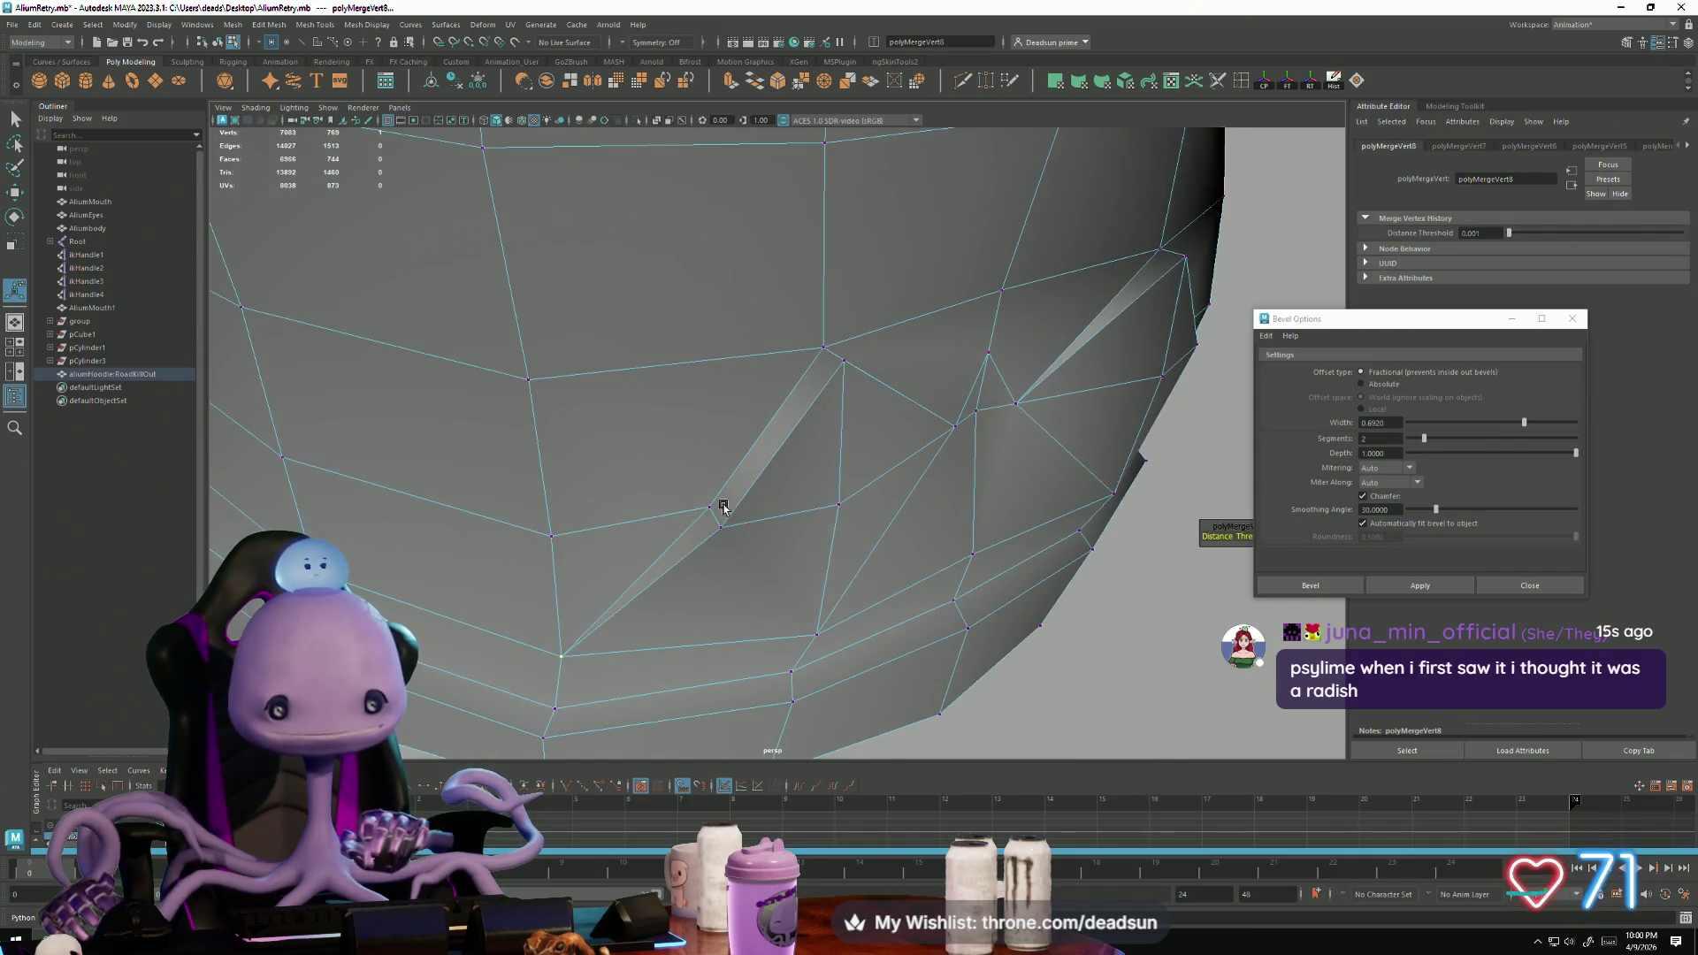
# Step: Pull the pinched-fold vertices up with the Move tool to smooth the fold
pyautogui.click(843, 361)
pyautogui.keyDown('alt'); pyautogui.moveTo(843, 362); pyautogui.dragTo(861, 480); pyautogui.keyUp('alt')
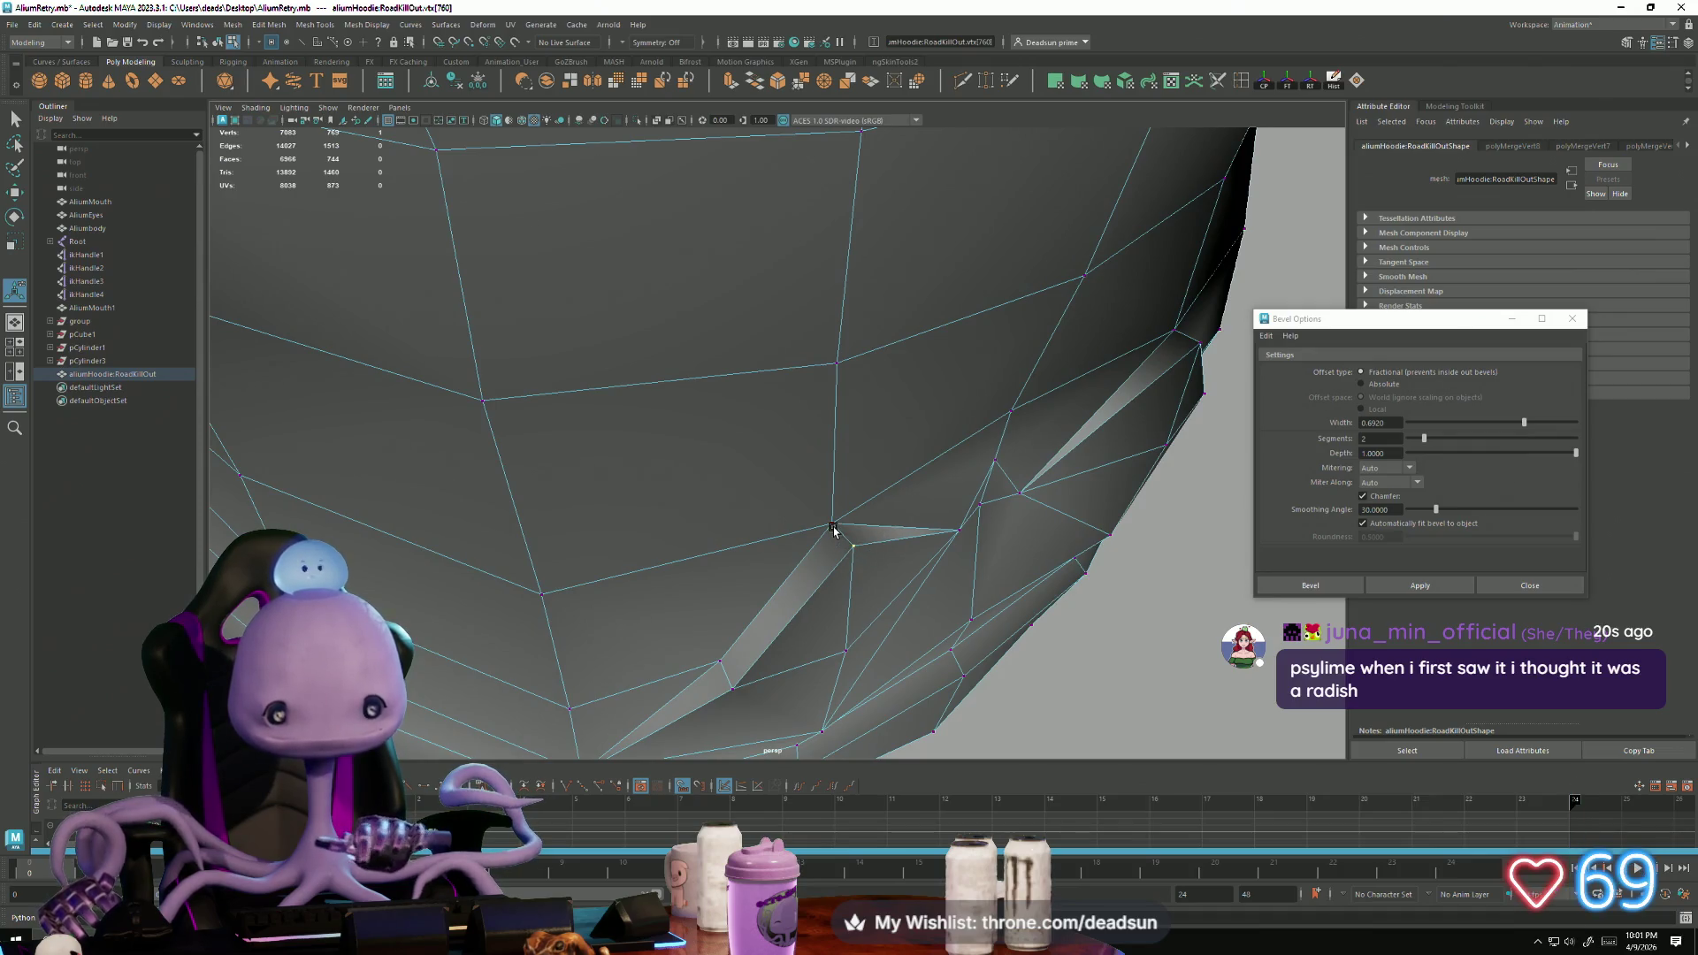
pyautogui.press('w')
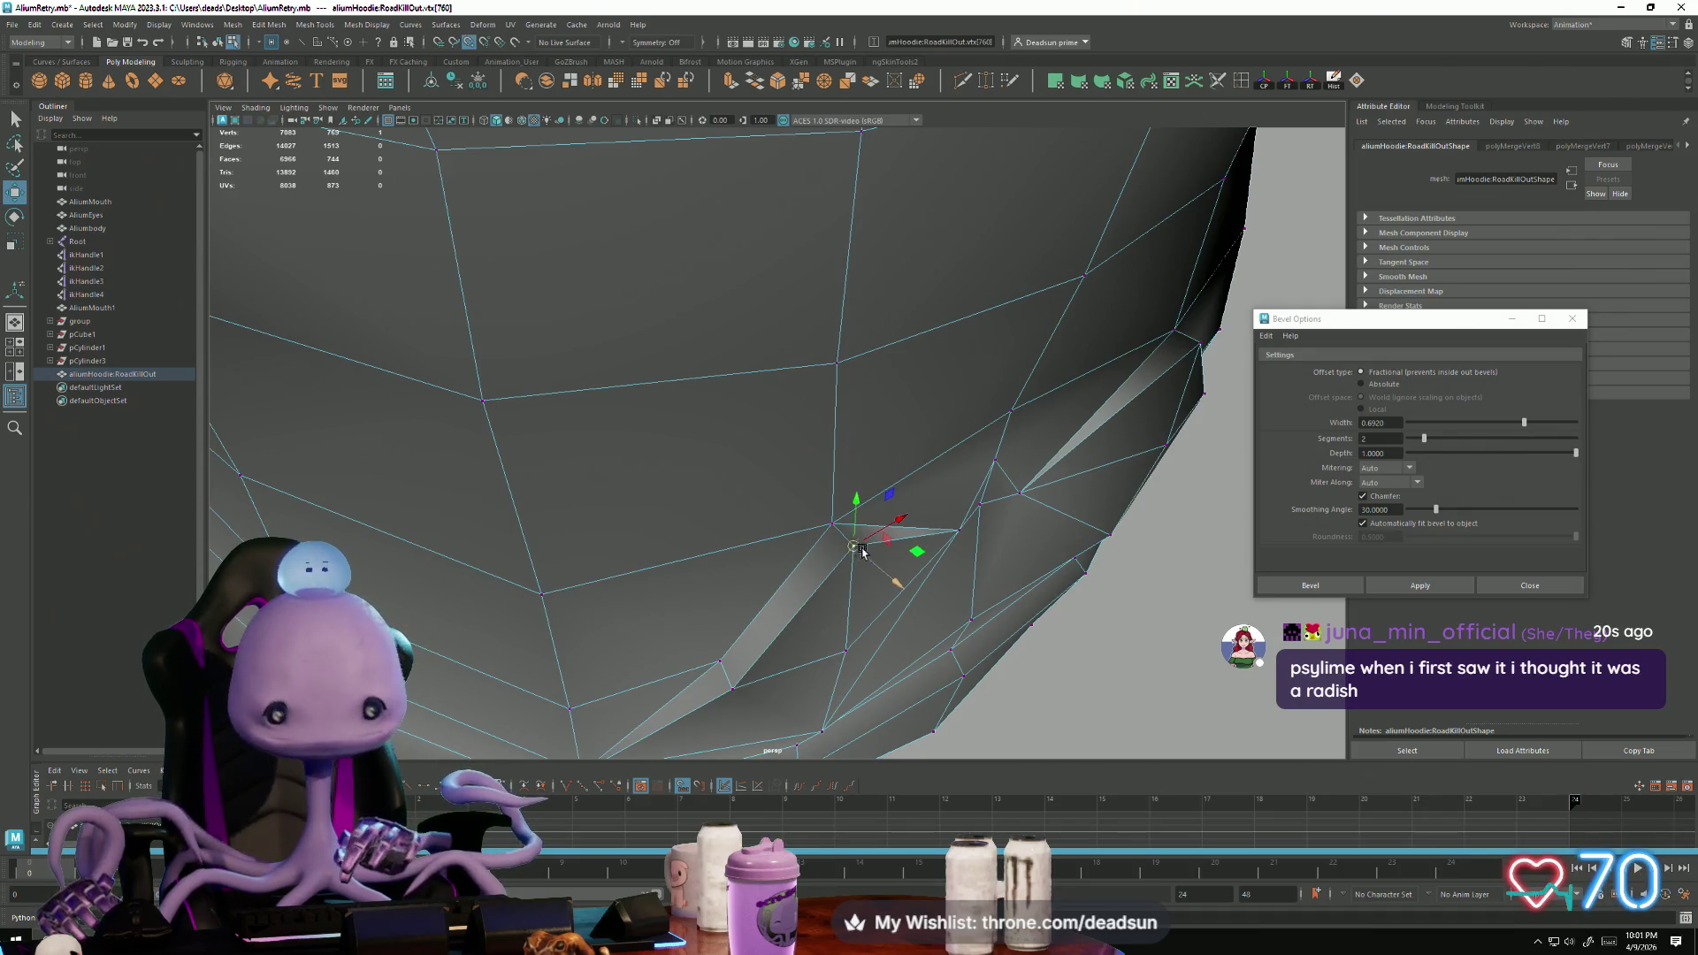
pyautogui.moveTo(862, 553); pyautogui.dragTo(841, 531)
pyautogui.keyDown('alt'); pyautogui.moveTo(1023, 539); pyautogui.dragTo(915, 537); pyautogui.keyUp('alt')
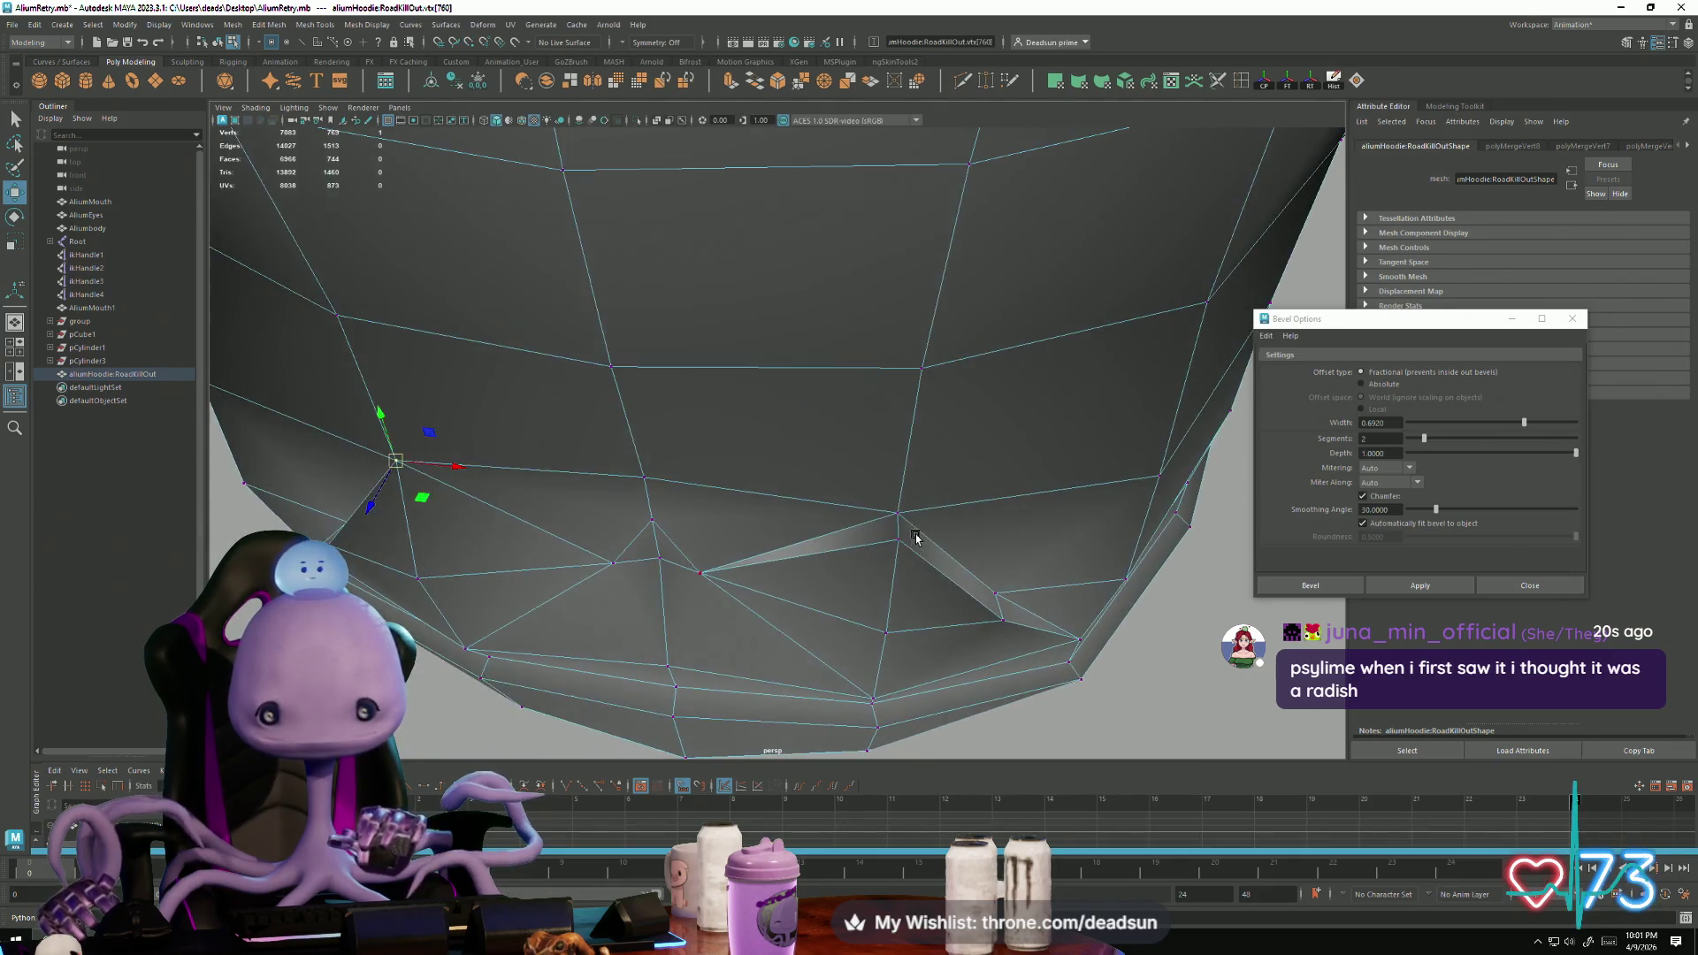
pyautogui.click(898, 543)
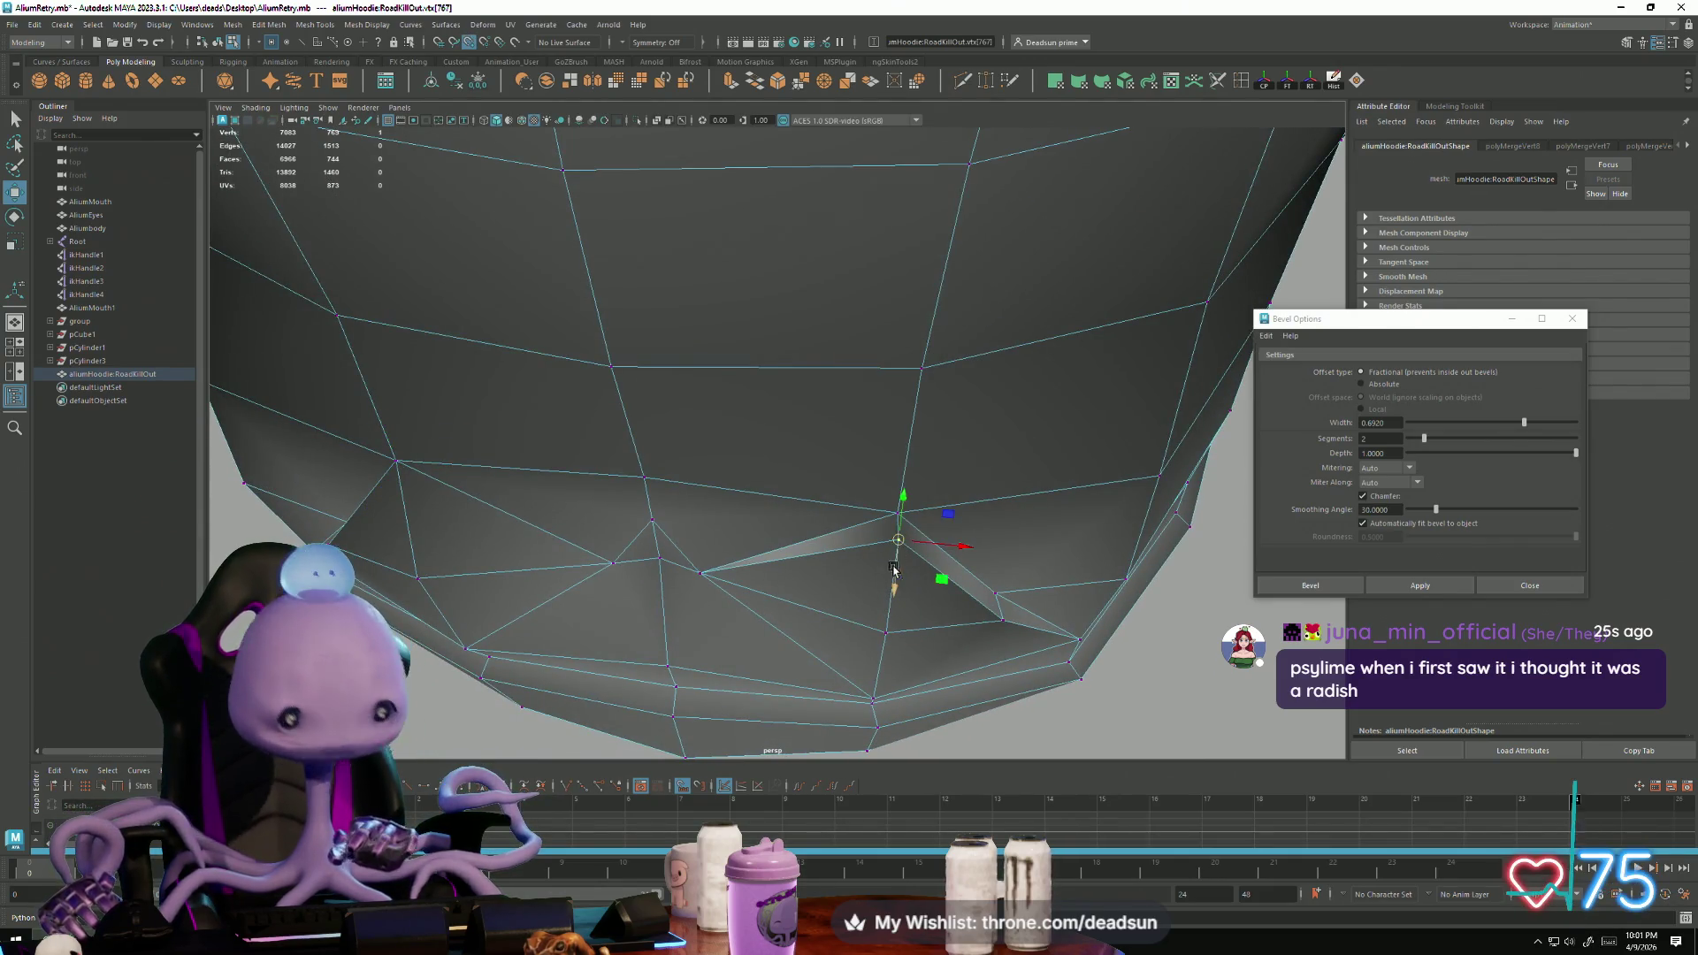
pyautogui.moveTo(901, 543); pyautogui.dragTo(897, 515)
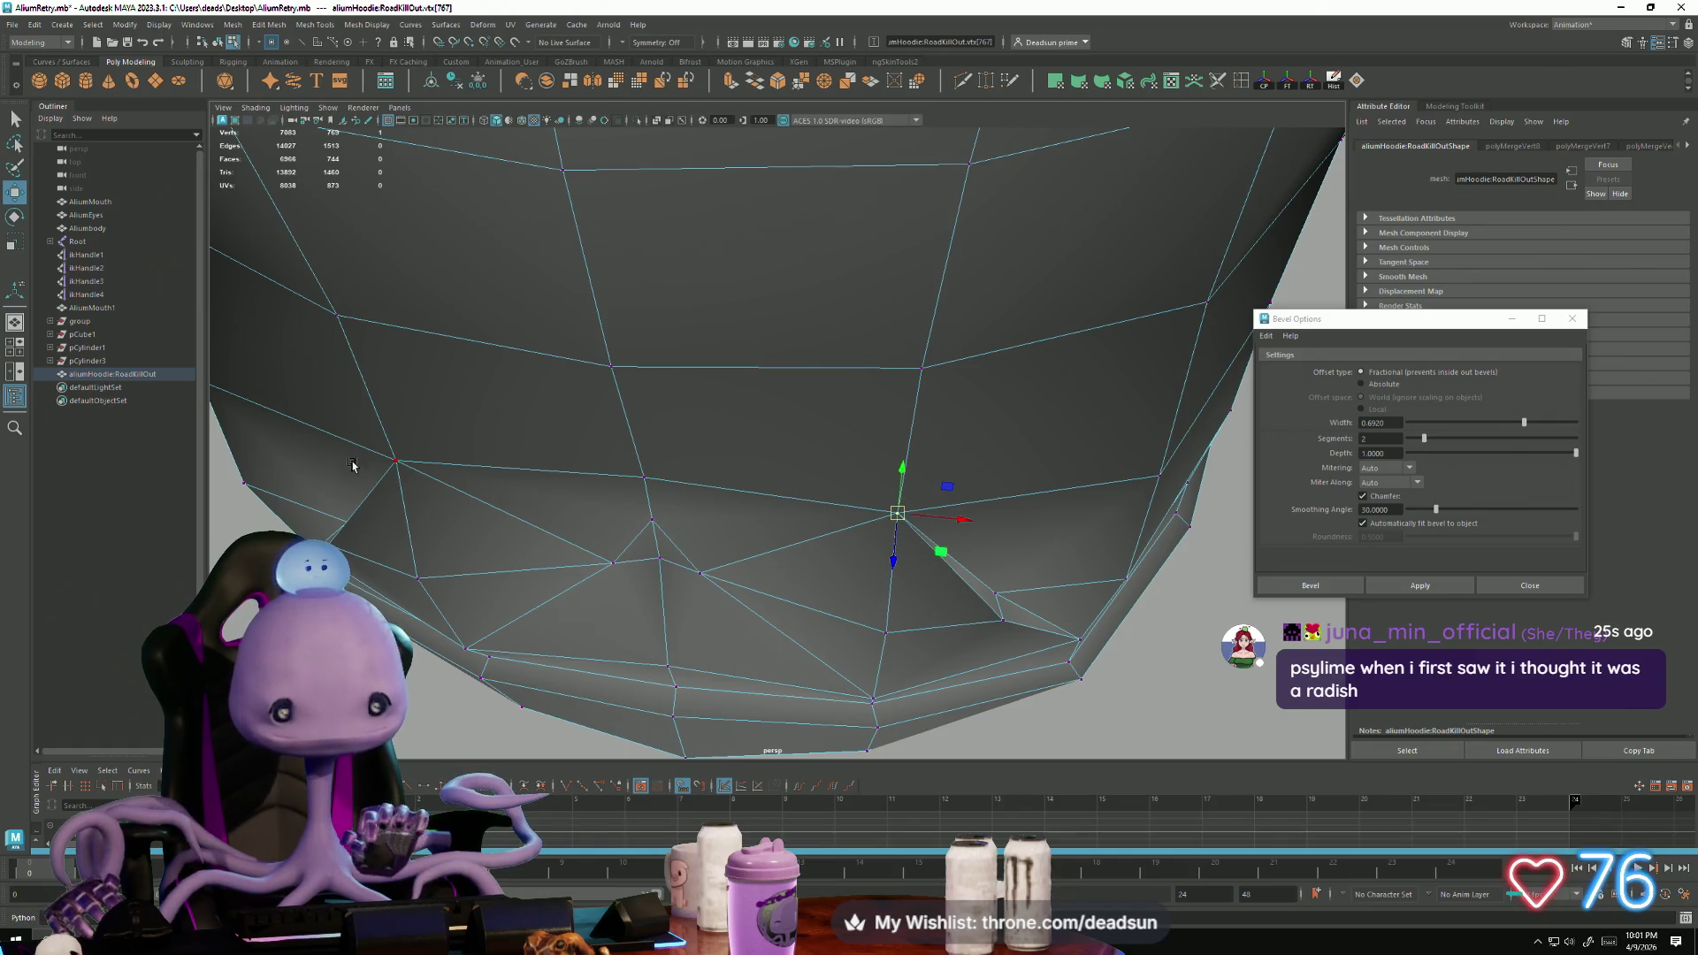
# Step: Merge two stray vertices beside the fold into one
pyautogui.click(396, 461)
pyautogui.keyDown('alt'); pyautogui.moveTo(398, 469); pyautogui.dragTo(581, 372); pyautogui.keyUp('alt')
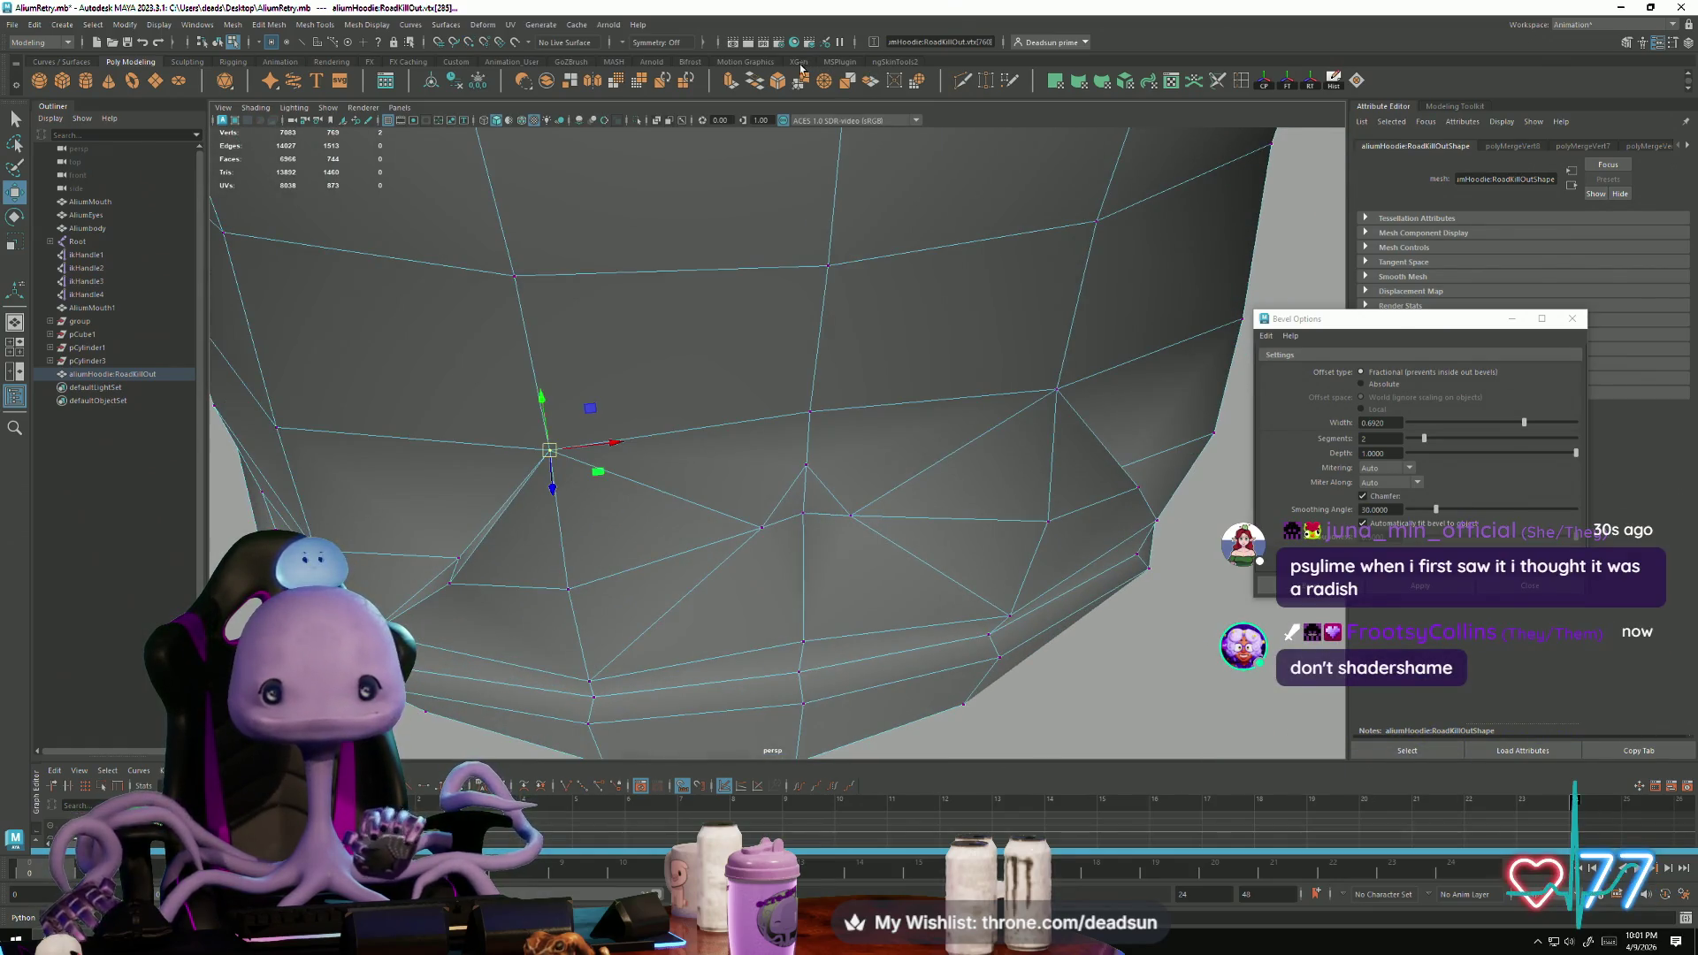
pyautogui.moveTo(1049, 409)
pyautogui.keyDown('alt'); pyautogui.mouseDown()
pyautogui.moveTo(756, 456)
pyautogui.moveTo(791, 496)
pyautogui.moveTo(793, 538)
pyautogui.mouseUp(); pyautogui.keyUp('alt')
pyautogui.keyDown('shift'); pyautogui.click(789, 453); pyautogui.keyUp('shift')
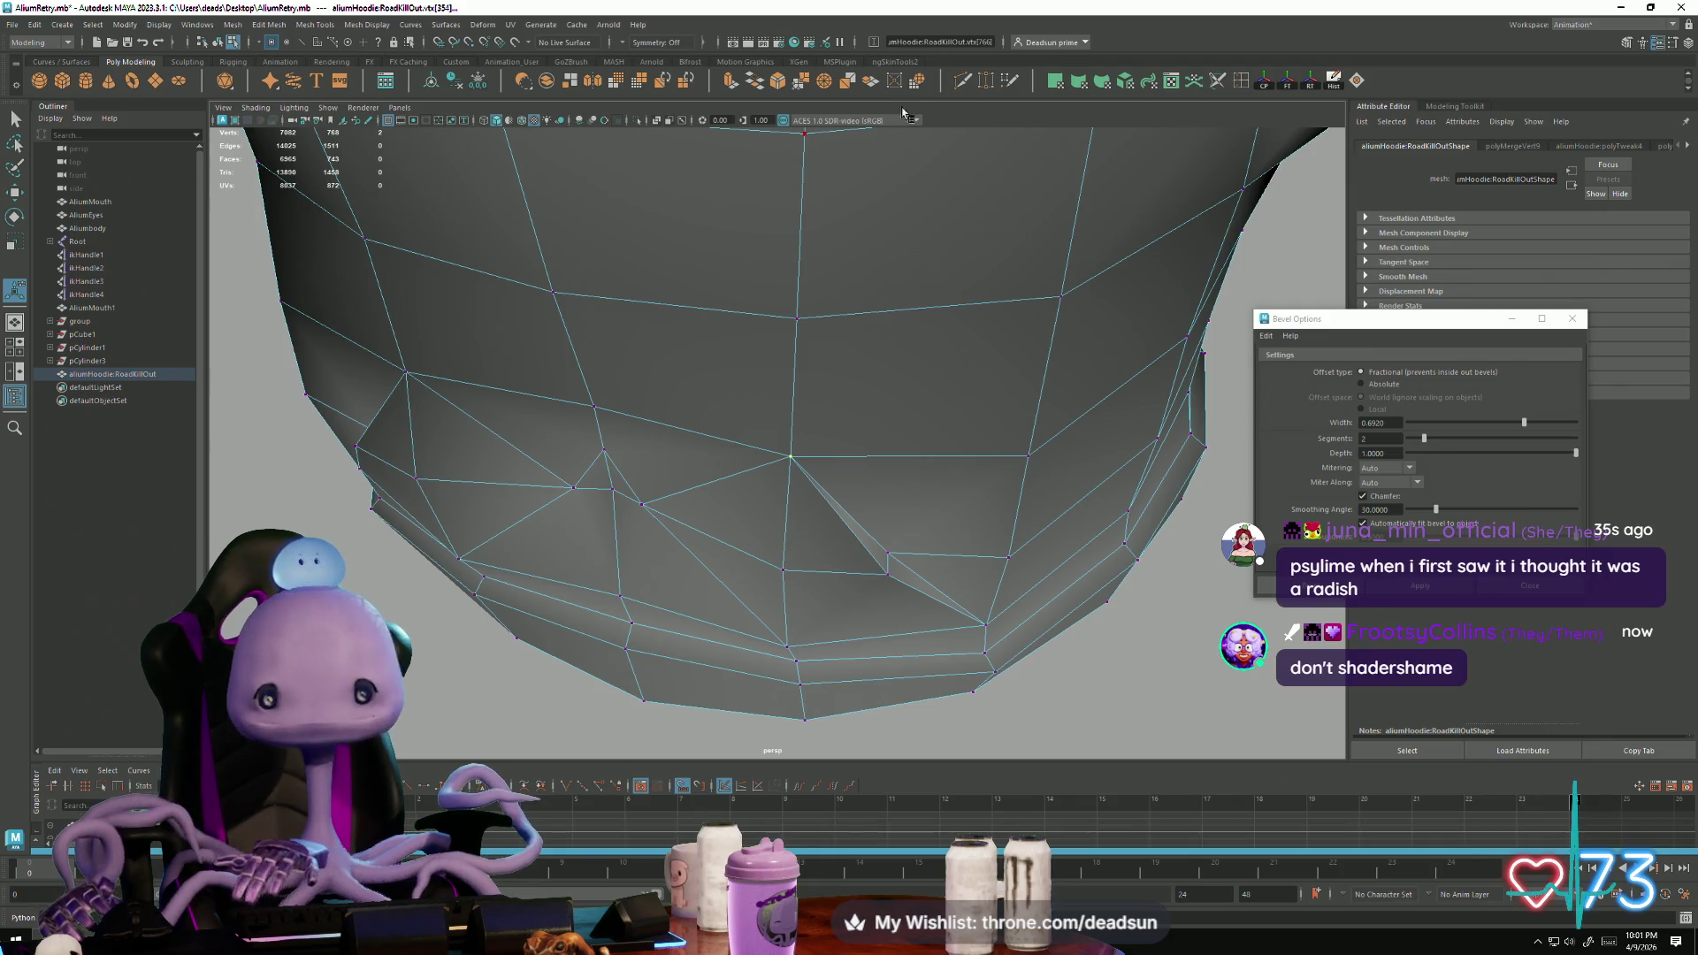
pyautogui.click(807, 91)
pyautogui.moveTo(648, 463)
pyautogui.keyDown('alt'); pyautogui.mouseDown()
pyautogui.moveTo(674, 496)
pyautogui.moveTo(672, 368)
pyautogui.mouseUp(); pyautogui.keyUp('alt')
pyautogui.keyDown('shift'); pyautogui.click(695, 368); pyautogui.keyUp('shift')
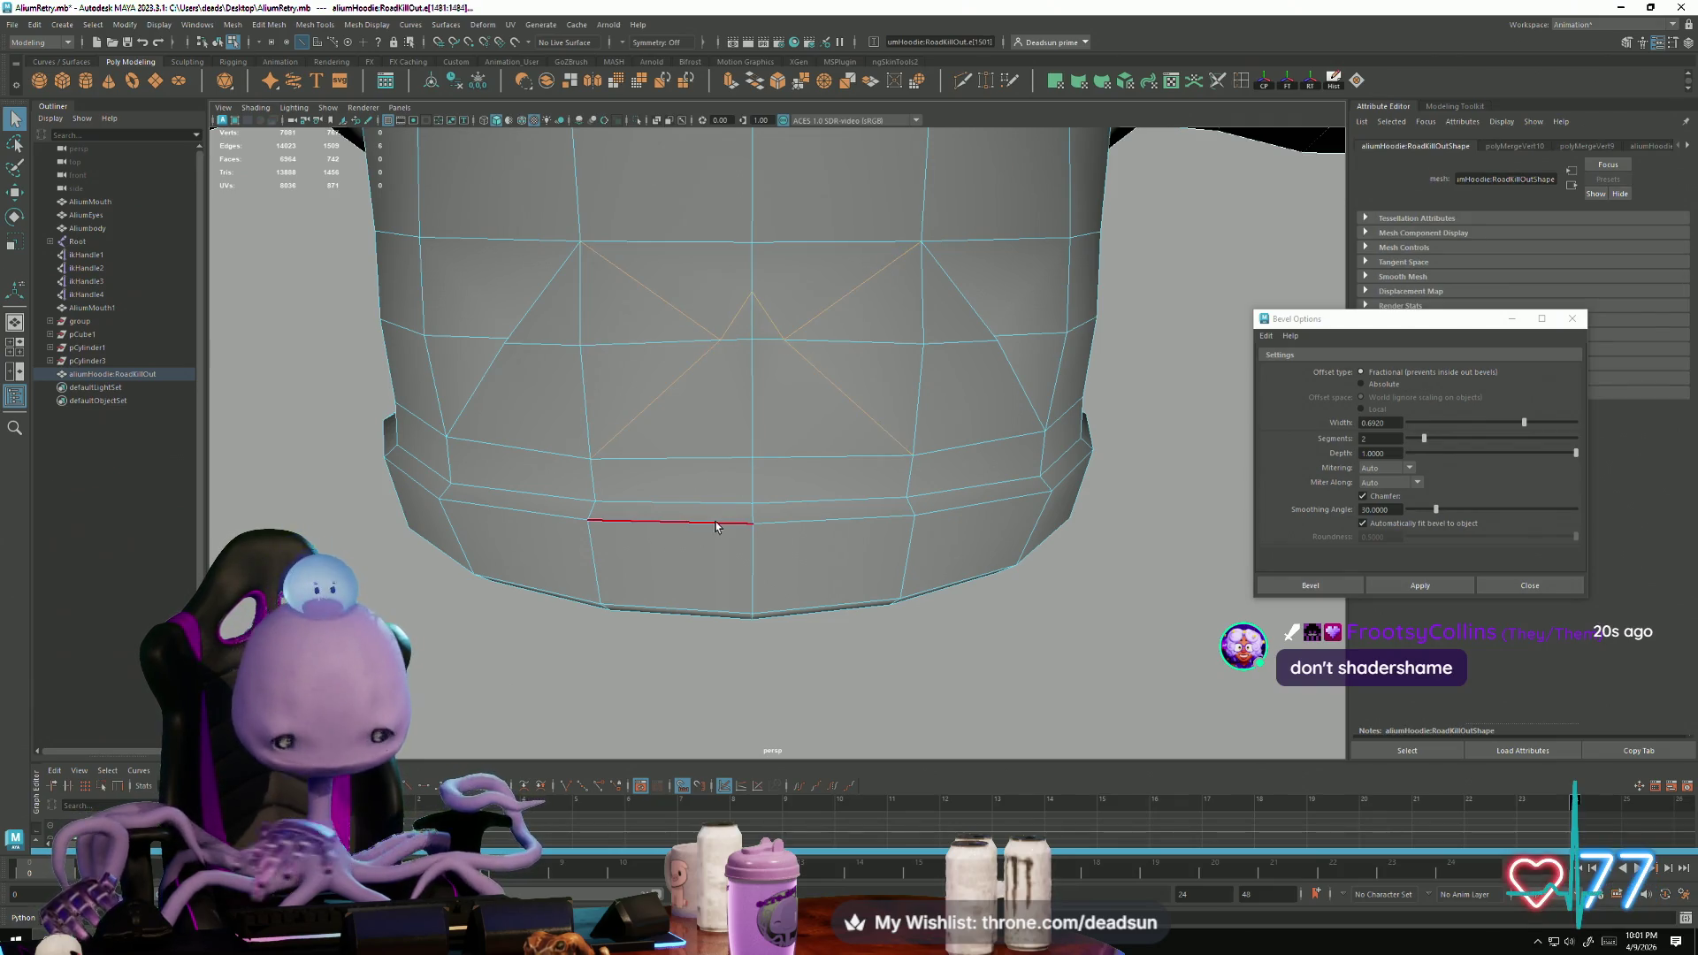
# Step: Delete the diagonal pocket edges and the leftover winged vertices
pyautogui.press('Delete')
pyautogui.moveTo(609, 232); pyautogui.dragTo(921, 453)
pyautogui.press('Delete')
pyautogui.moveTo(870, 533)
pyautogui.keyDown('alt'); pyautogui.mouseDown()
pyautogui.moveTo(812, 549)
pyautogui.moveTo(888, 470)
pyautogui.moveTo(946, 533)
pyautogui.moveTo(946, 507)
pyautogui.mouseUp(); pyautogui.keyUp('alt')
# Step: Select three side-sliver vertices and shift them right and down
pyautogui.click(885, 471)
pyautogui.press('w')
pyautogui.click(898, 457)
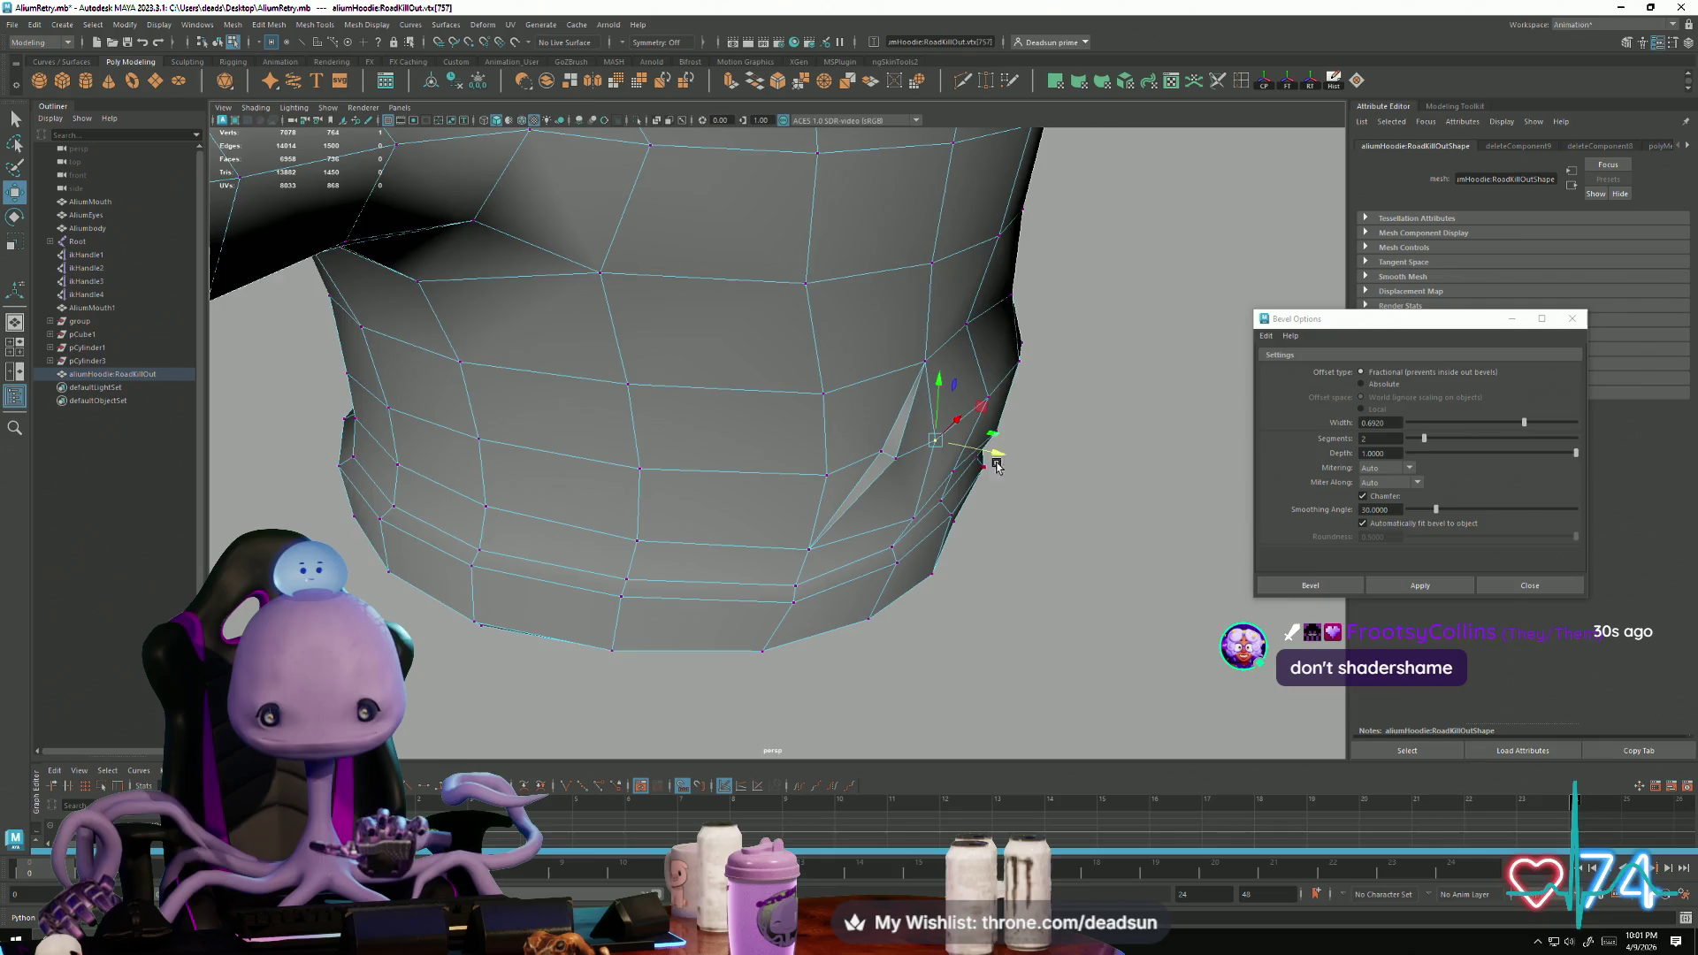
pyautogui.keyDown('alt'); pyautogui.moveTo(994, 447); pyautogui.dragTo(960, 466); pyautogui.keyUp('alt')
pyautogui.keyDown('shift'); pyautogui.click(994, 405); pyautogui.keyUp('shift')
pyautogui.keyDown('shift'); pyautogui.click(958, 500); pyautogui.keyUp('shift')
pyautogui.moveTo(921, 522)
pyautogui.keyDown('alt'); pyautogui.mouseDown()
pyautogui.moveTo(1004, 481)
pyautogui.moveTo(1141, 565)
pyautogui.moveTo(901, 474)
pyautogui.moveTo(849, 492)
pyautogui.mouseUp(); pyautogui.keyUp('alt')
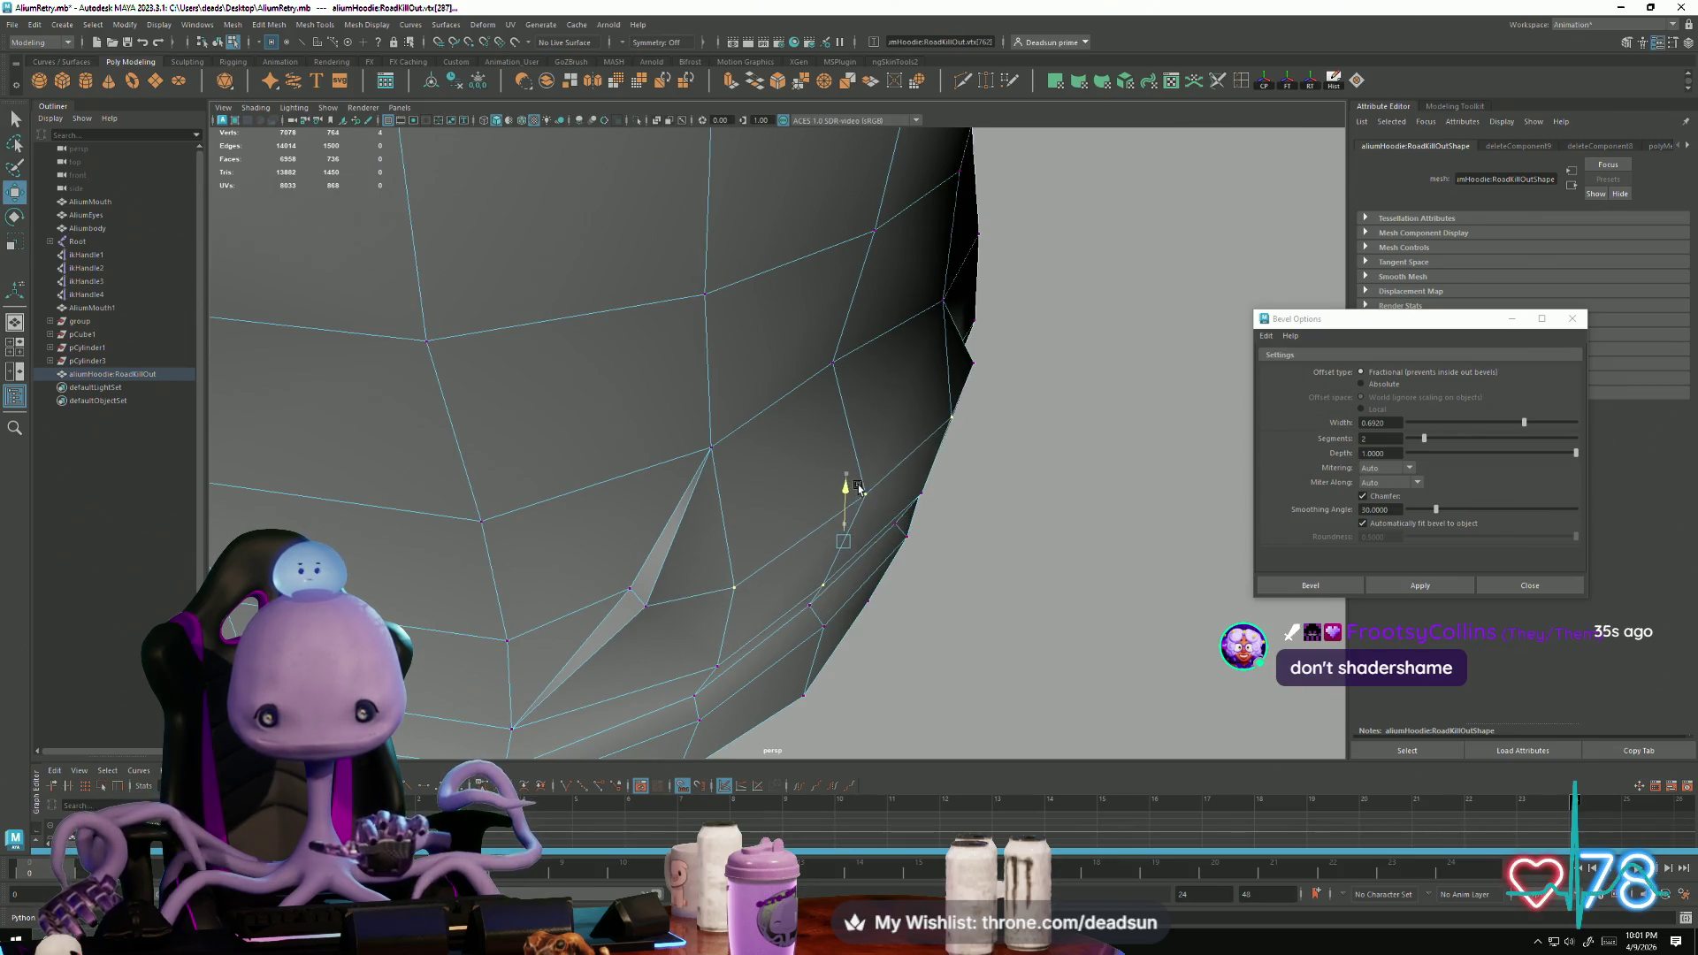
pyautogui.moveTo(899, 562); pyautogui.dragTo(909, 566)
pyautogui.keyDown('alt'); pyautogui.moveTo(643, 608); pyautogui.dragTo(727, 588); pyautogui.keyUp('alt')
pyautogui.moveTo(727, 510)
pyautogui.keyDown('alt'); pyautogui.mouseDown()
pyautogui.moveTo(652, 569)
pyautogui.moveTo(526, 370)
pyautogui.mouseUp(); pyautogui.keyUp('alt')
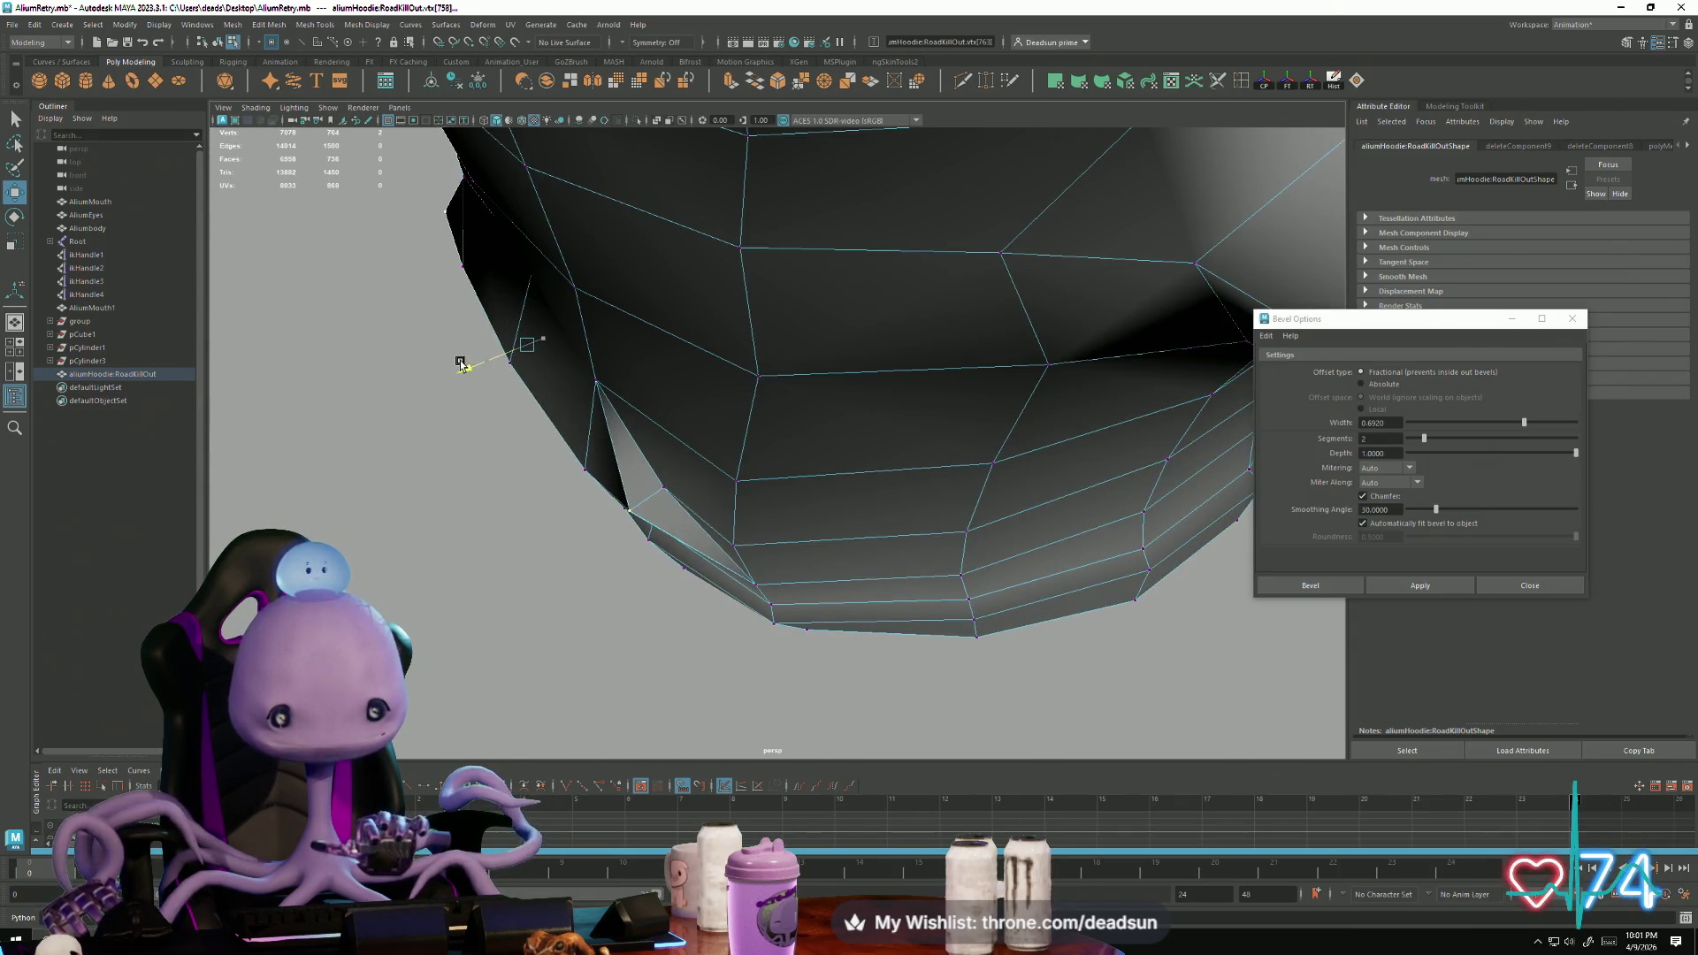
pyautogui.moveTo(467, 427)
pyautogui.keyDown('alt'); pyautogui.mouseDown()
pyautogui.moveTo(583, 398)
pyautogui.moveTo(576, 432)
pyautogui.moveTo(938, 450)
pyautogui.moveTo(876, 469)
pyautogui.moveTo(884, 530)
pyautogui.moveTo(910, 512)
pyautogui.moveTo(893, 495)
pyautogui.moveTo(625, 463)
pyautogui.moveTo(657, 347)
pyautogui.moveTo(867, 422)
pyautogui.mouseUp(); pyautogui.keyUp('alt')
# Step: Select vertices along the hoodie's lower edge and side, then zoom out to the whole hoodie
pyautogui.keyDown('shift'); pyautogui.click(764, 486); pyautogui.keyUp('shift')
pyautogui.keyDown('shift'); pyautogui.click(761, 454); pyautogui.keyUp('shift')
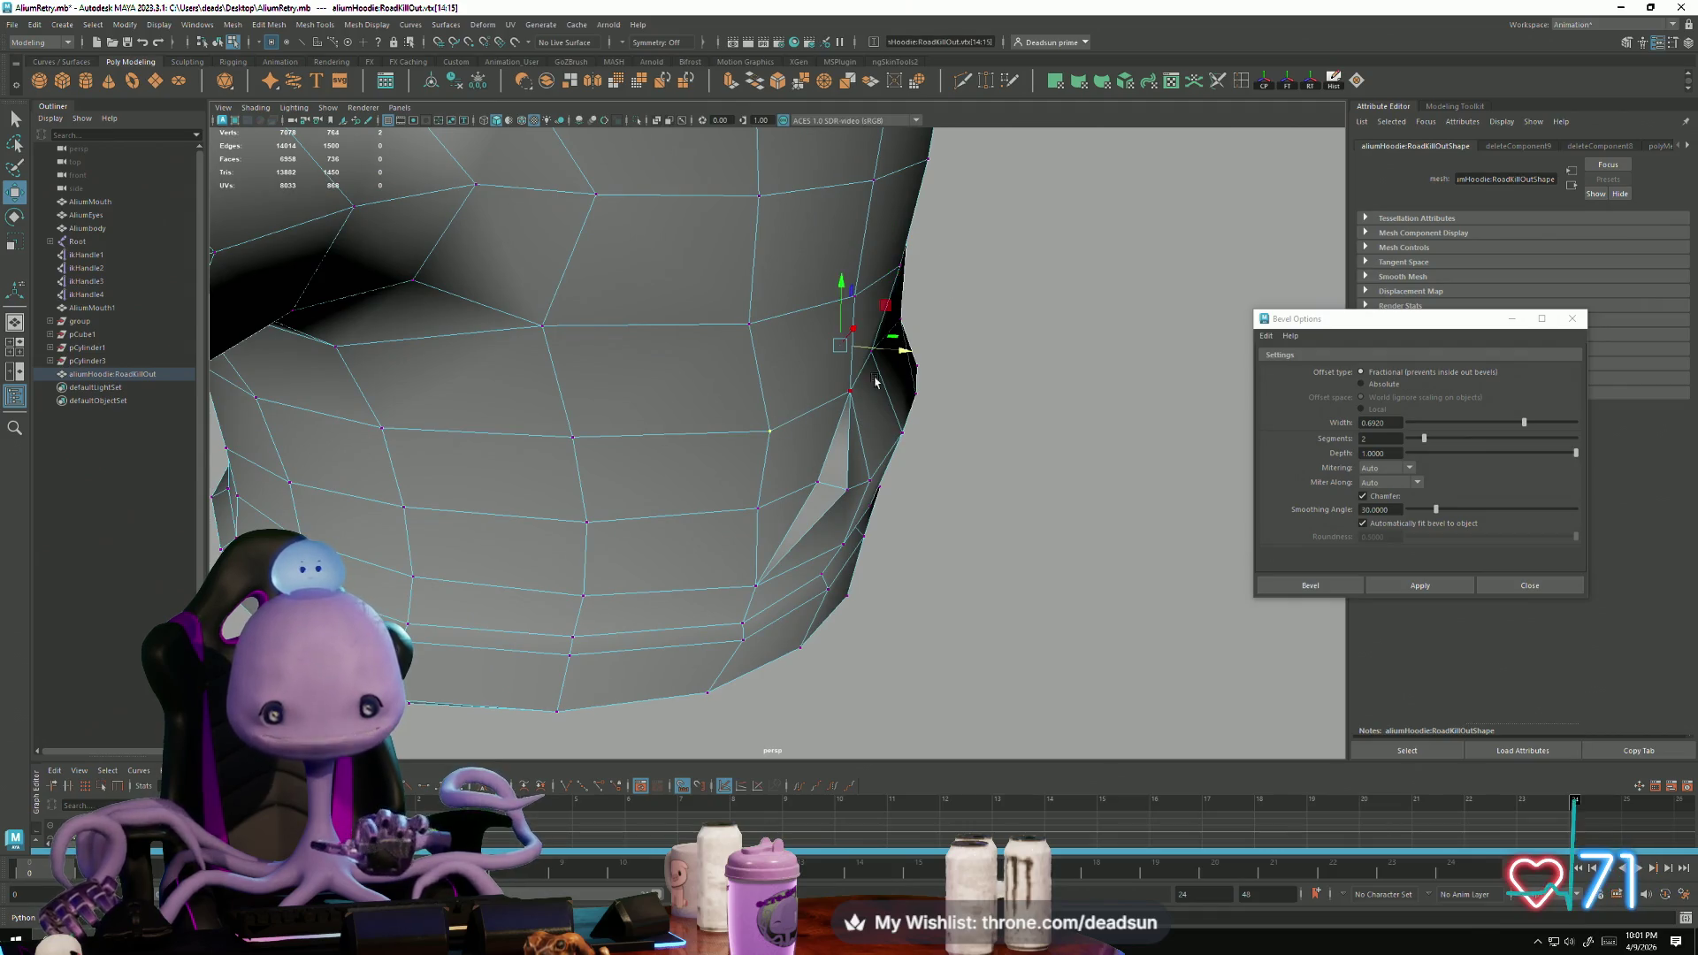
pyautogui.moveTo(932, 442)
pyautogui.keyDown('alt'); pyautogui.mouseDown()
pyautogui.moveTo(875, 451)
pyautogui.moveTo(928, 424)
pyautogui.moveTo(990, 429)
pyautogui.mouseUp(); pyautogui.keyUp('alt')
pyautogui.keyDown('alt'); pyautogui.moveTo(893, 350); pyautogui.dragTo(989, 390); pyautogui.keyUp('alt')
pyautogui.click(838, 363)
pyautogui.click(839, 362)
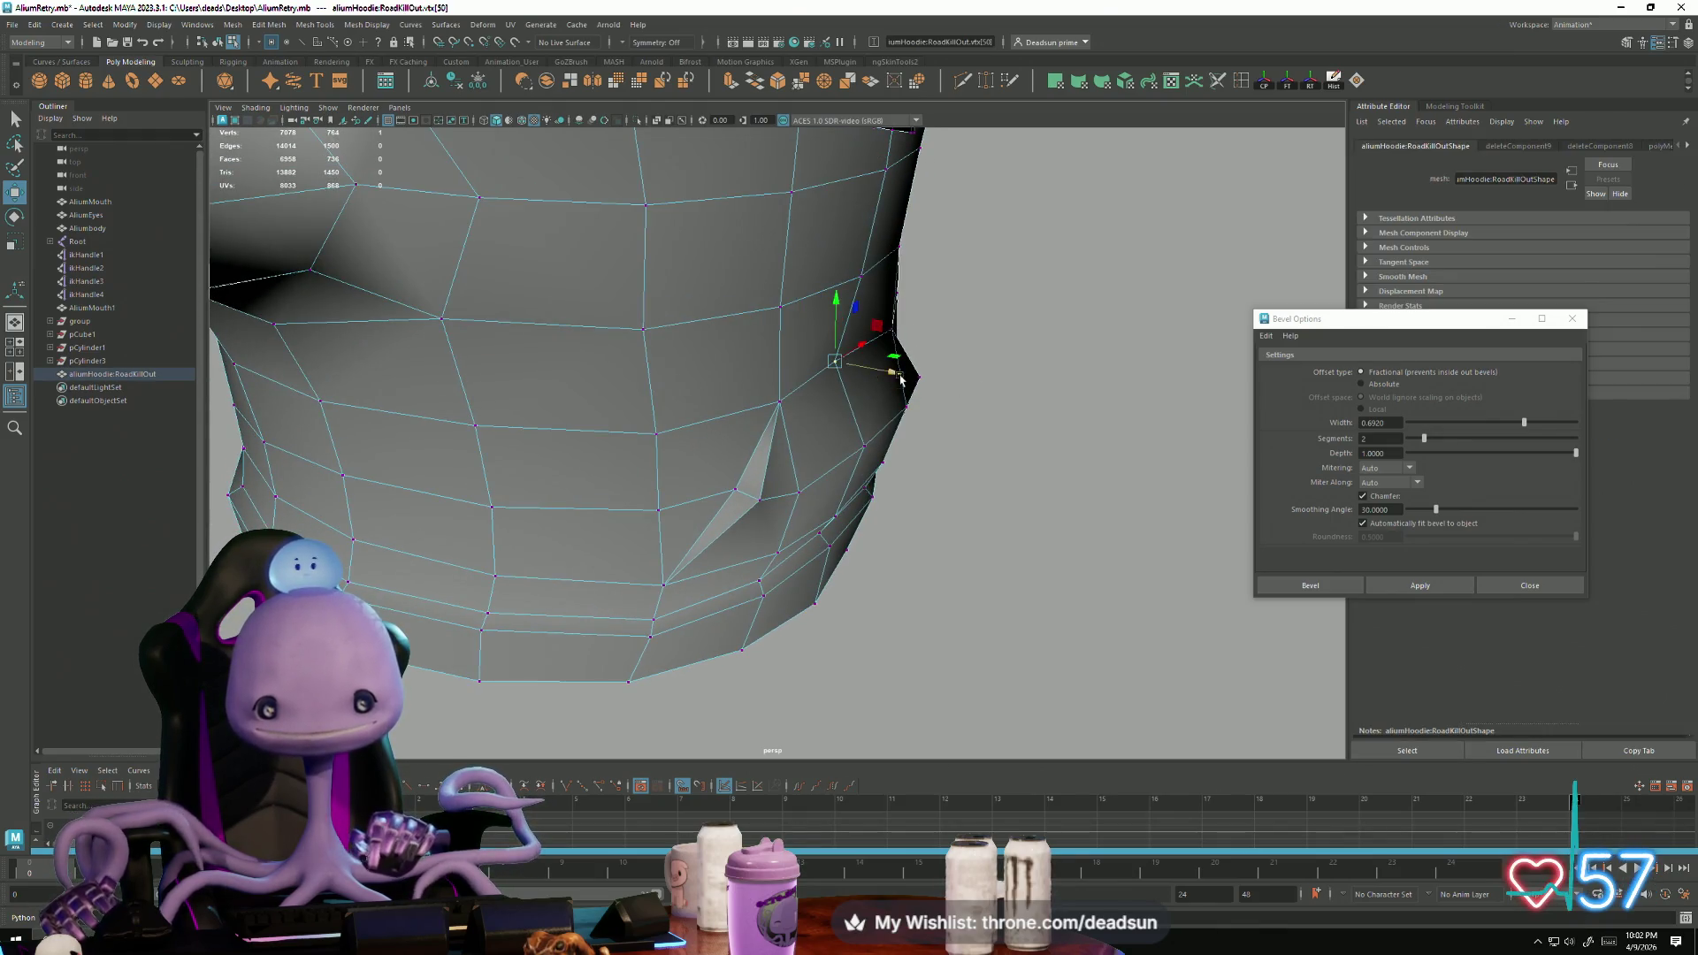
pyautogui.scroll(-10, 923, 384)
pyautogui.moveTo(872, 360)
pyautogui.keyDown('alt'); pyautogui.mouseDown()
pyautogui.moveTo(796, 442)
pyautogui.moveTo(674, 504)
pyautogui.moveTo(621, 506)
pyautogui.moveTo(618, 474)
pyautogui.moveTo(535, 497)
pyautogui.mouseUp(); pyautogui.keyUp('alt')
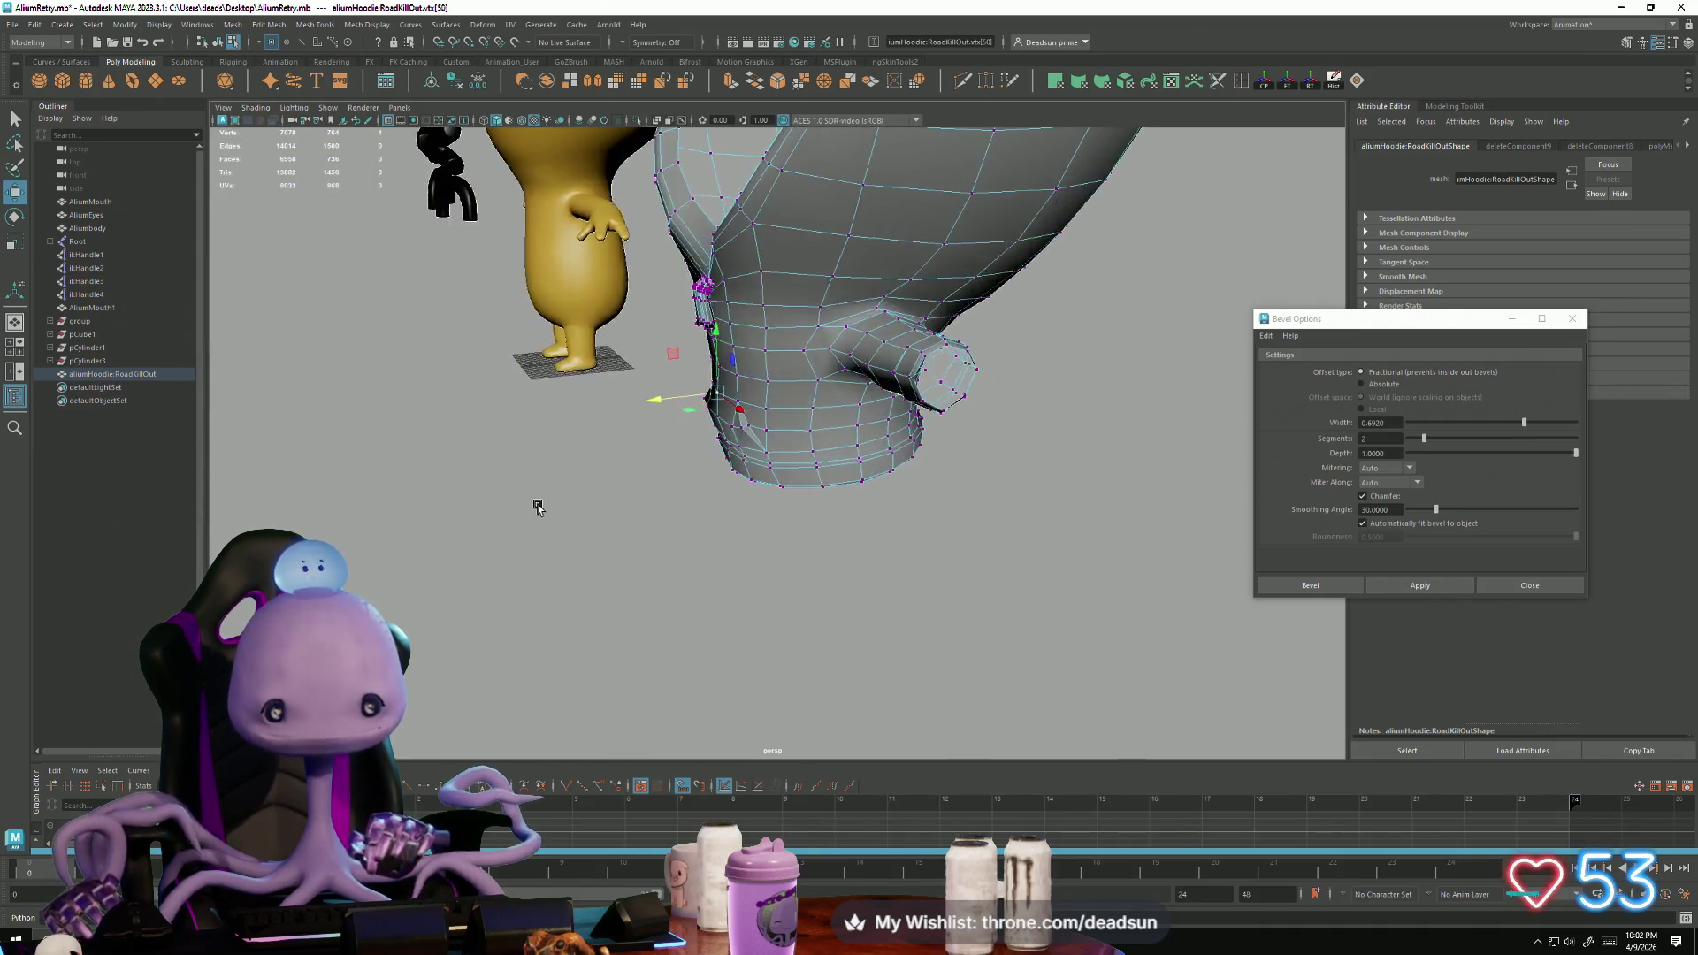
# Step: Draw a Multi-Cut line across the hoodie's lower front, then cancel it
pyautogui.keyDown('alt'); pyautogui.moveTo(535, 497); pyautogui.dragTo(979, 595, button='right'); pyautogui.keyUp('alt')
pyautogui.moveTo(727, 479)
pyautogui.keyDown('alt'); pyautogui.mouseDown(button='right')
pyautogui.moveTo(743, 474)
pyautogui.moveTo(769, 554)
pyautogui.moveTo(815, 599)
pyautogui.mouseUp(button='right'); pyautogui.keyUp('alt')
pyautogui.keyDown('alt'); pyautogui.moveTo(711, 573); pyautogui.dragTo(908, 163); pyautogui.keyUp('alt')
pyautogui.click(963, 82)
pyautogui.click(783, 452)
pyautogui.click(689, 447)
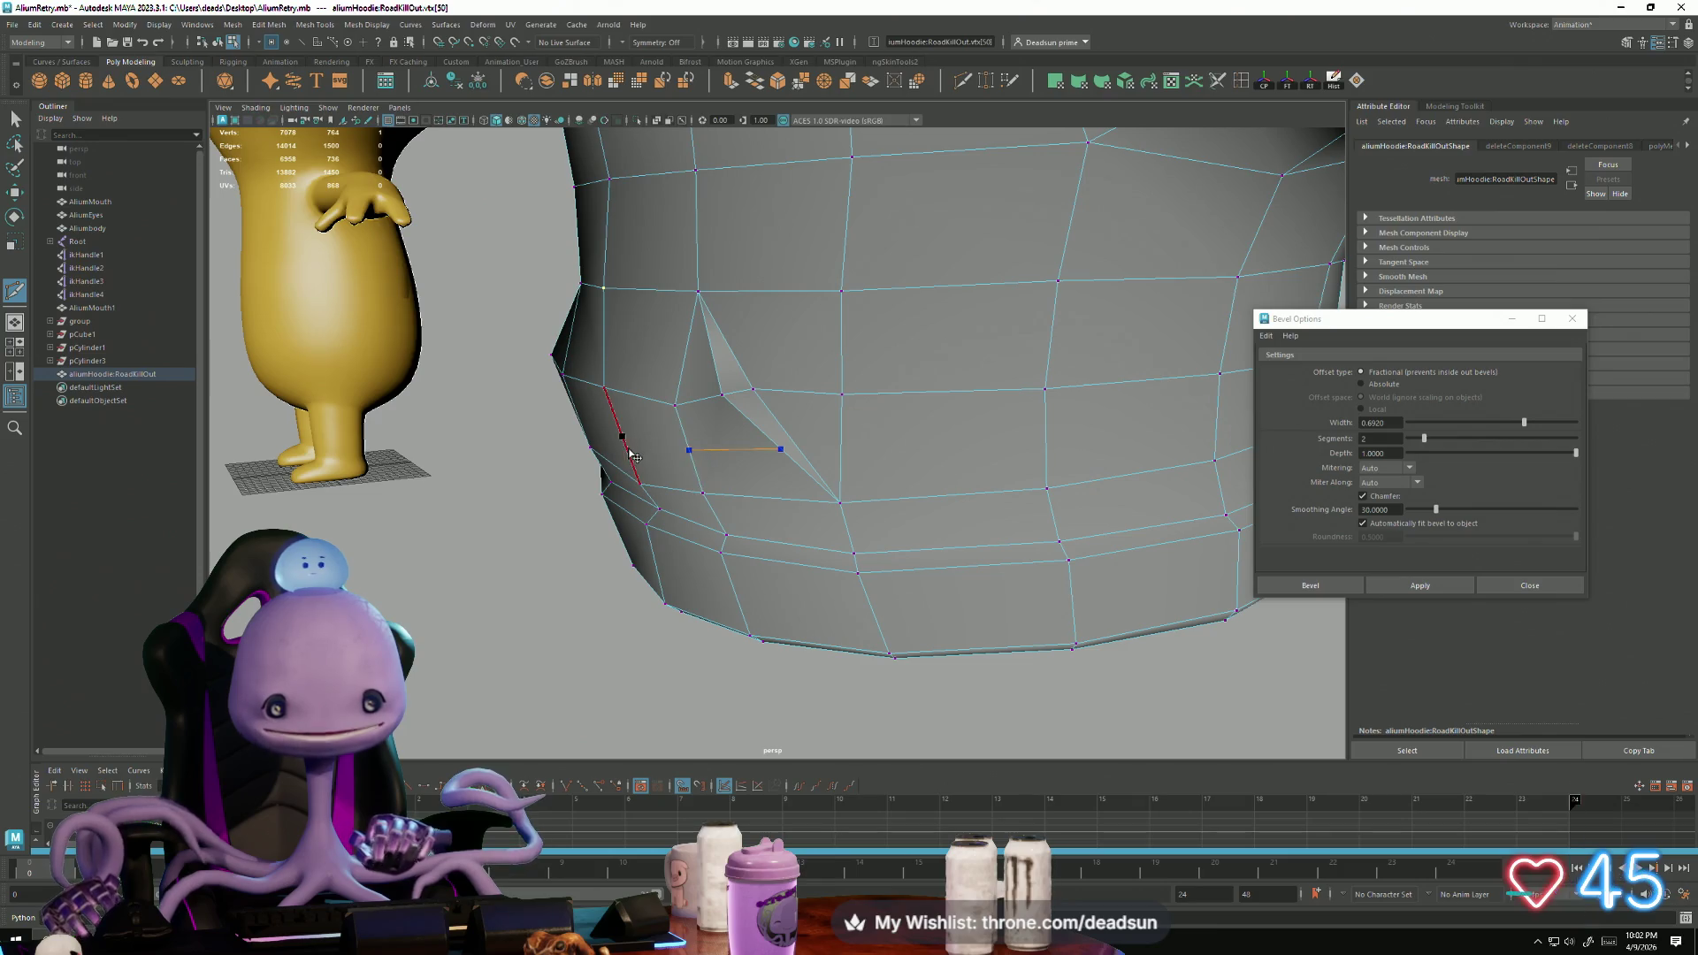
pyautogui.click(630, 449)
pyautogui.keyDown('alt'); pyautogui.moveTo(630, 449); pyautogui.dragTo(699, 482); pyautogui.keyUp('alt')
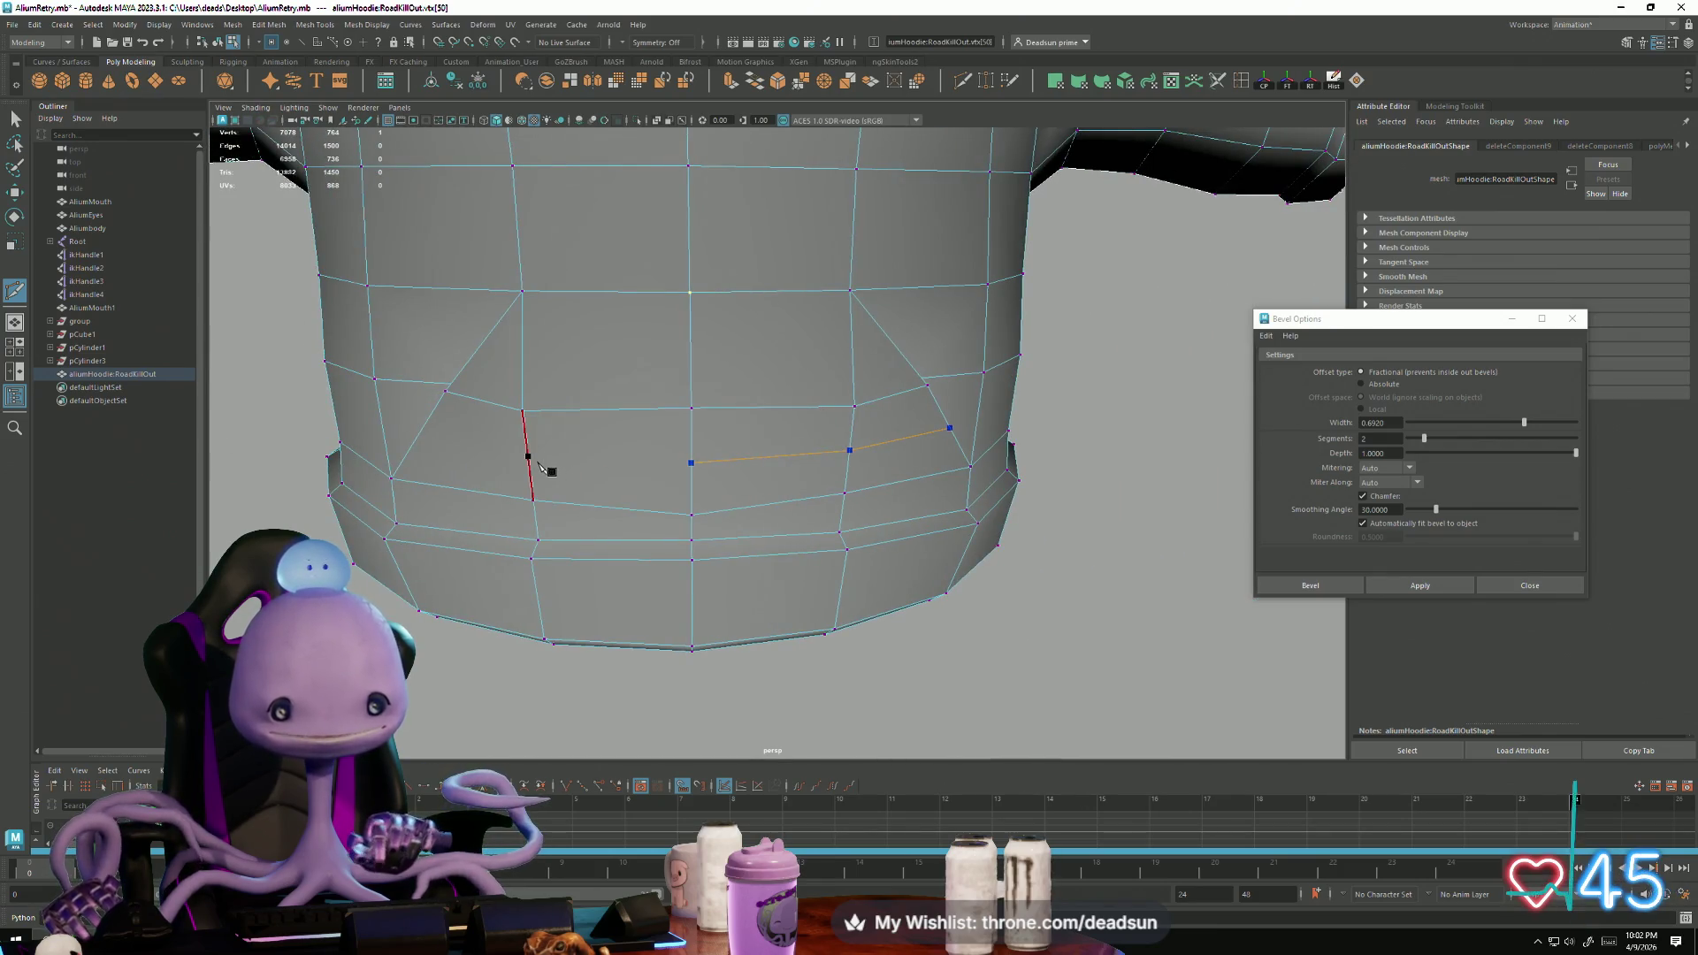
pyautogui.keyDown('alt'); pyautogui.moveTo(530, 457); pyautogui.dragTo(563, 542); pyautogui.keyUp('alt')
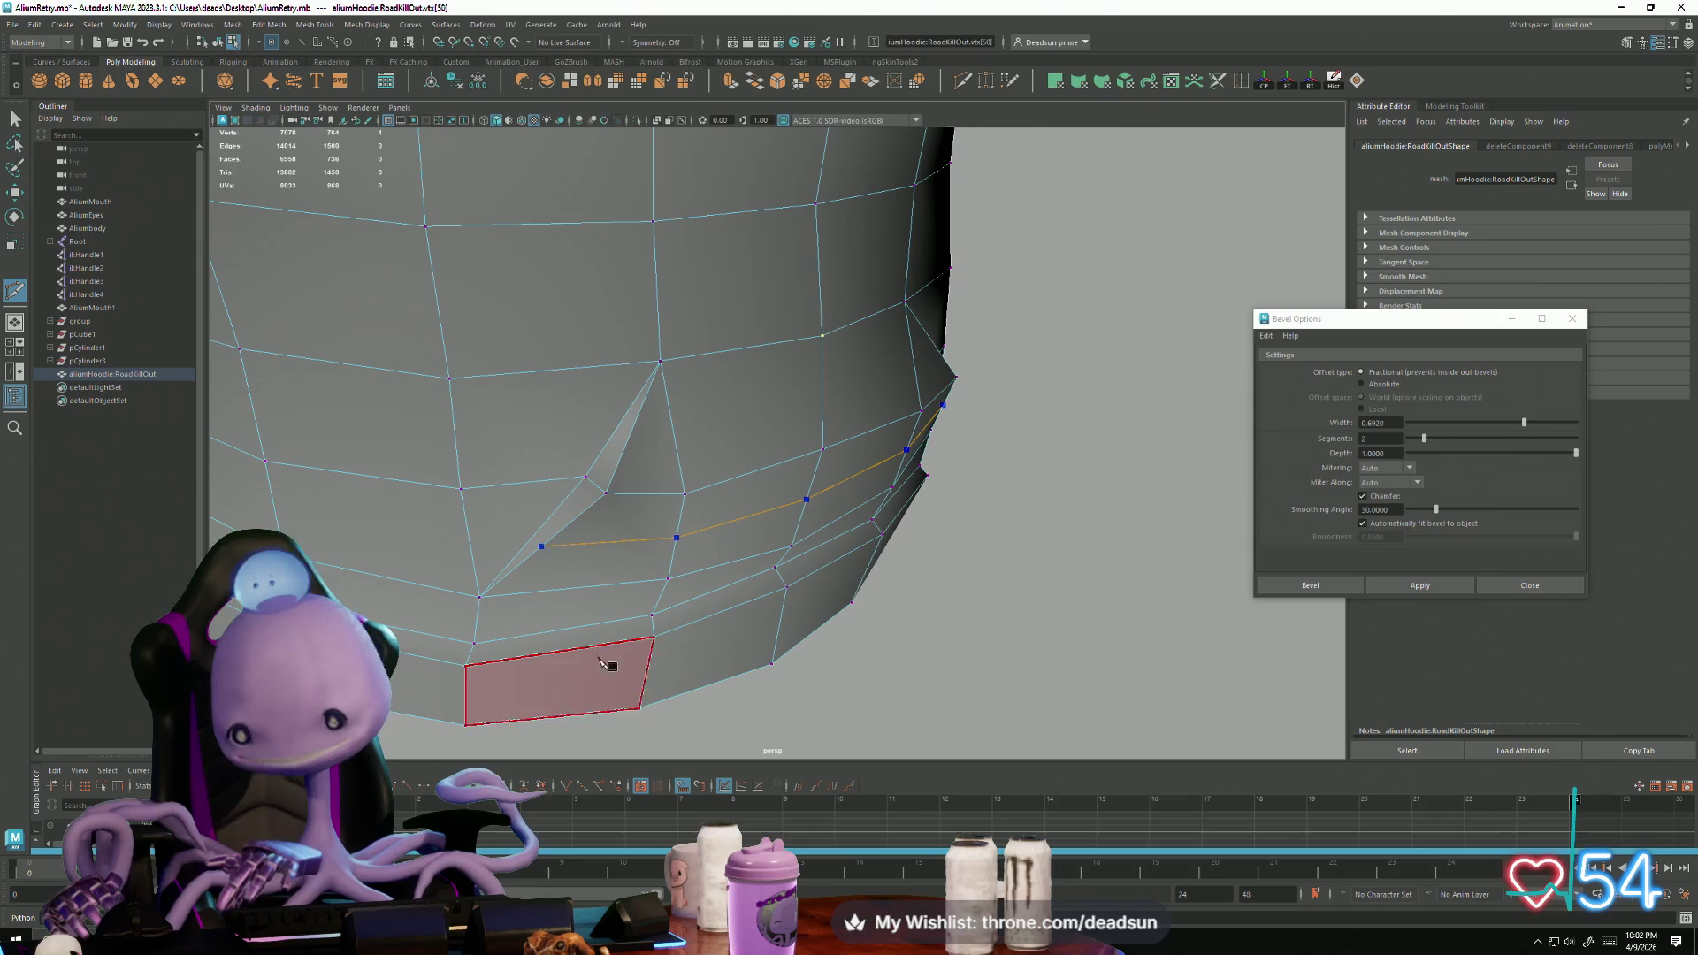
pyautogui.press('Escape')
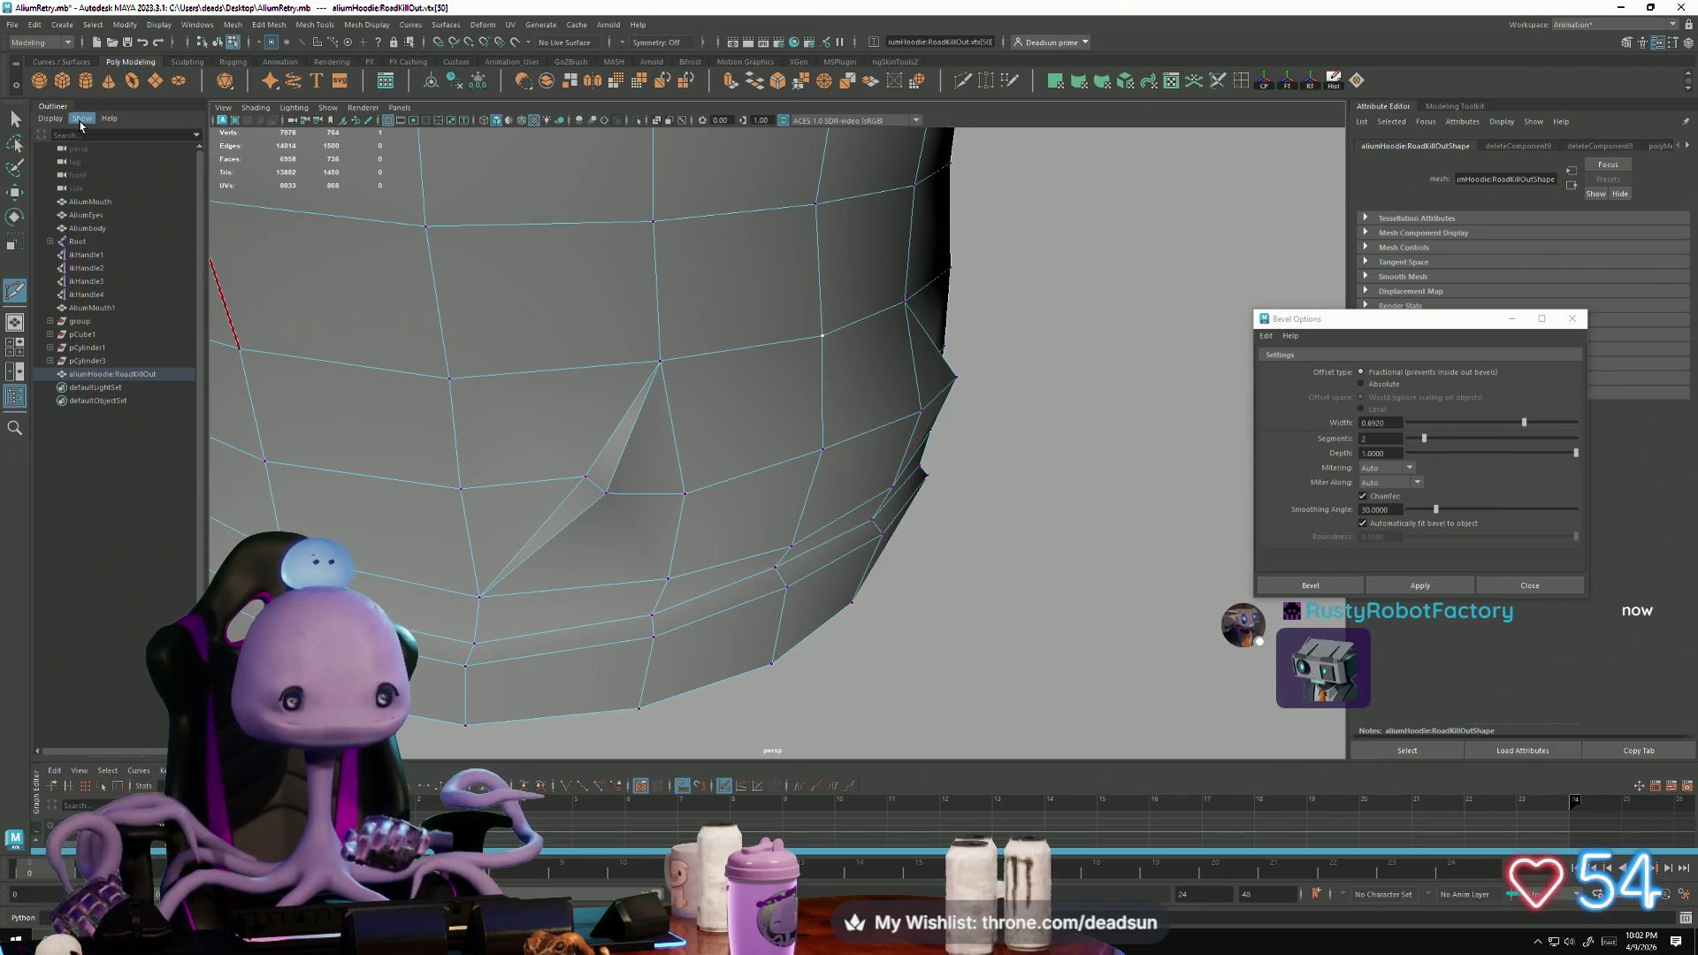
# Step: Cut and commit new edges beside and above the pocket fold with Multi-Cut
pyautogui.click(547, 541)
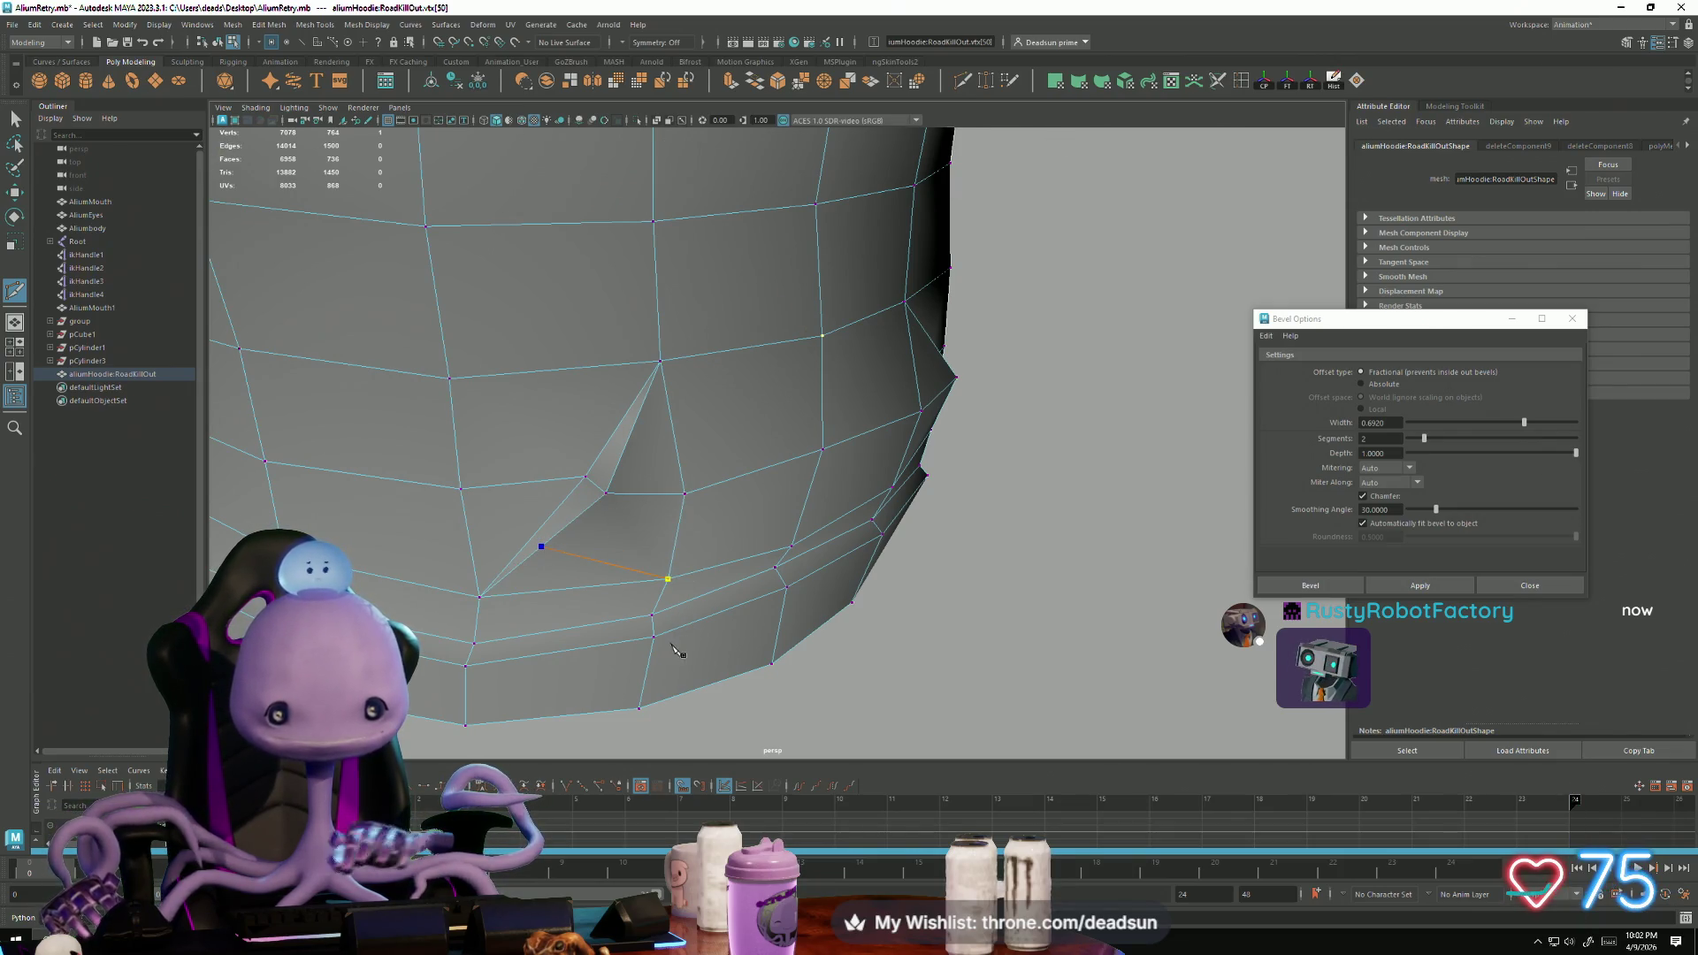
pyautogui.press('Return')
pyautogui.moveTo(973, 579)
pyautogui.keyDown('alt'); pyautogui.mouseDown()
pyautogui.moveTo(884, 575)
pyautogui.moveTo(858, 524)
pyautogui.mouseUp(); pyautogui.keyUp('alt')
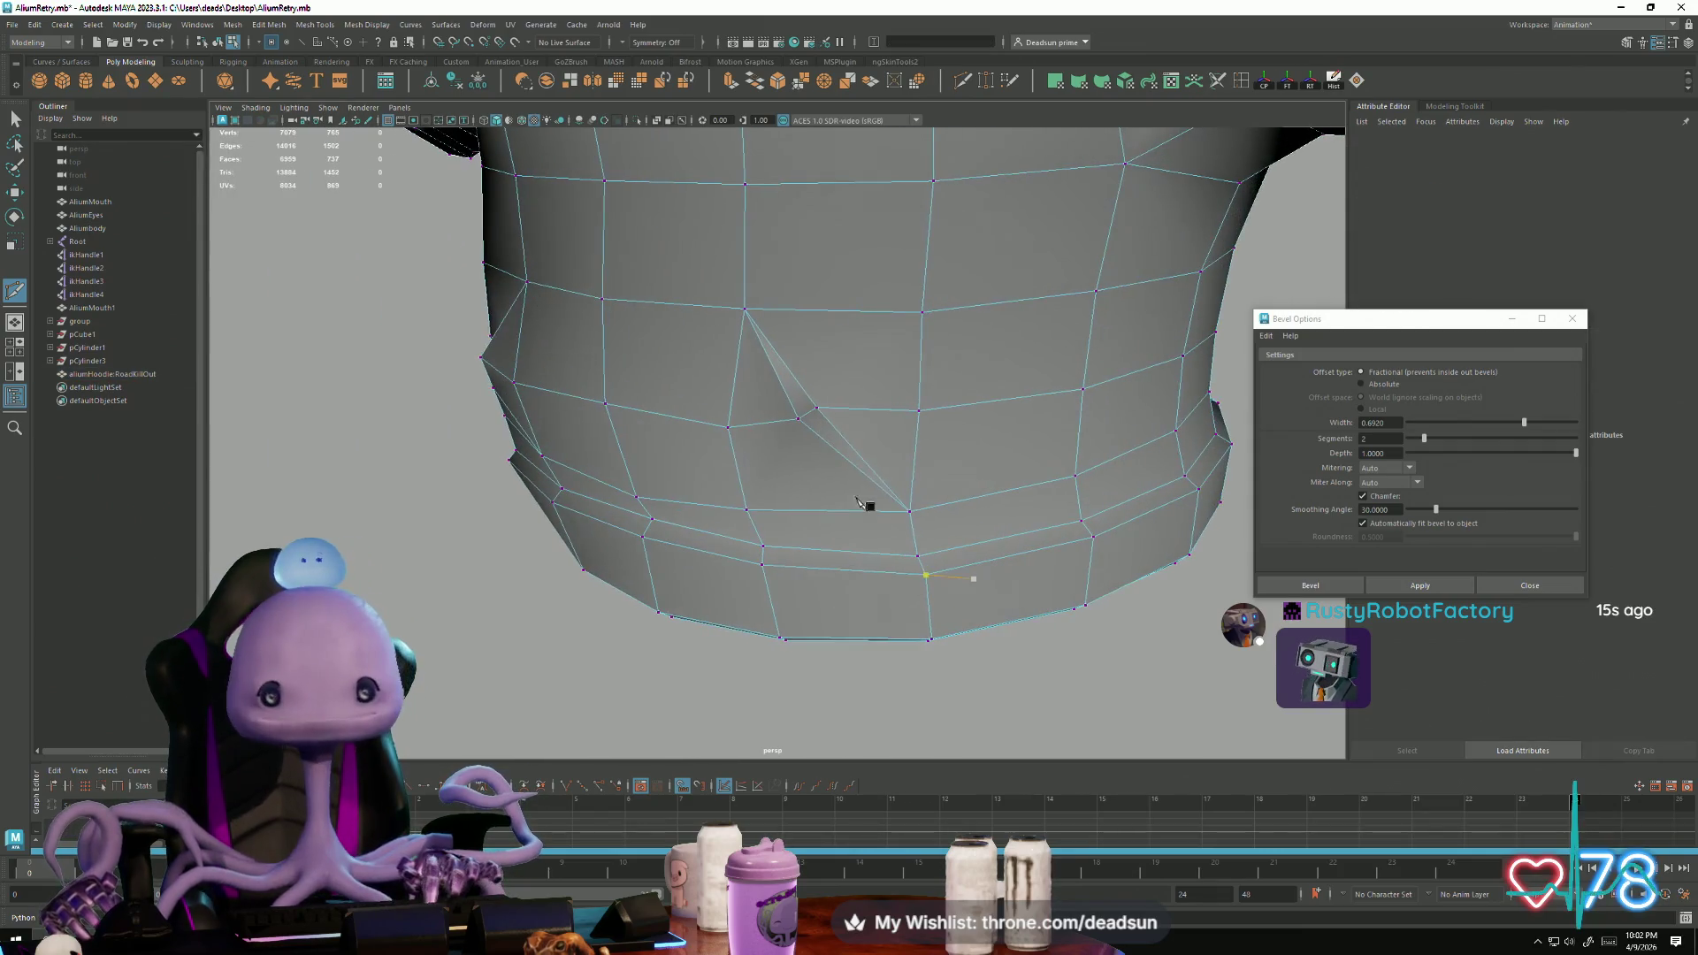
pyautogui.click(855, 466)
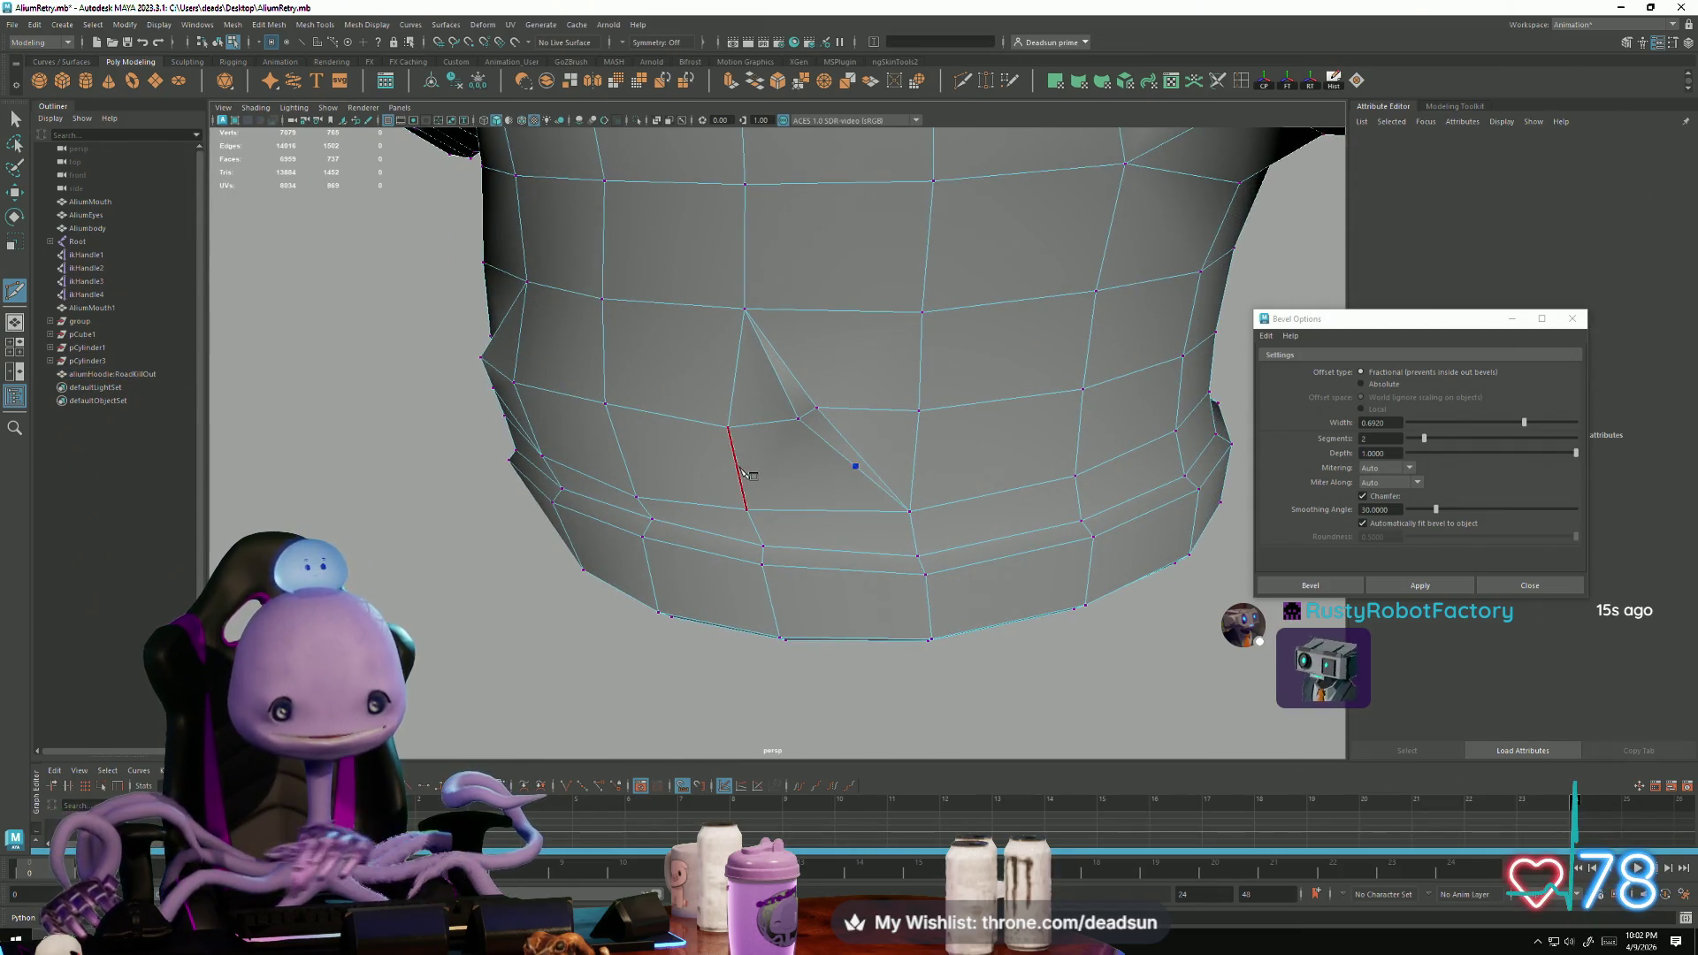
pyautogui.click(747, 510)
pyautogui.press('Return')
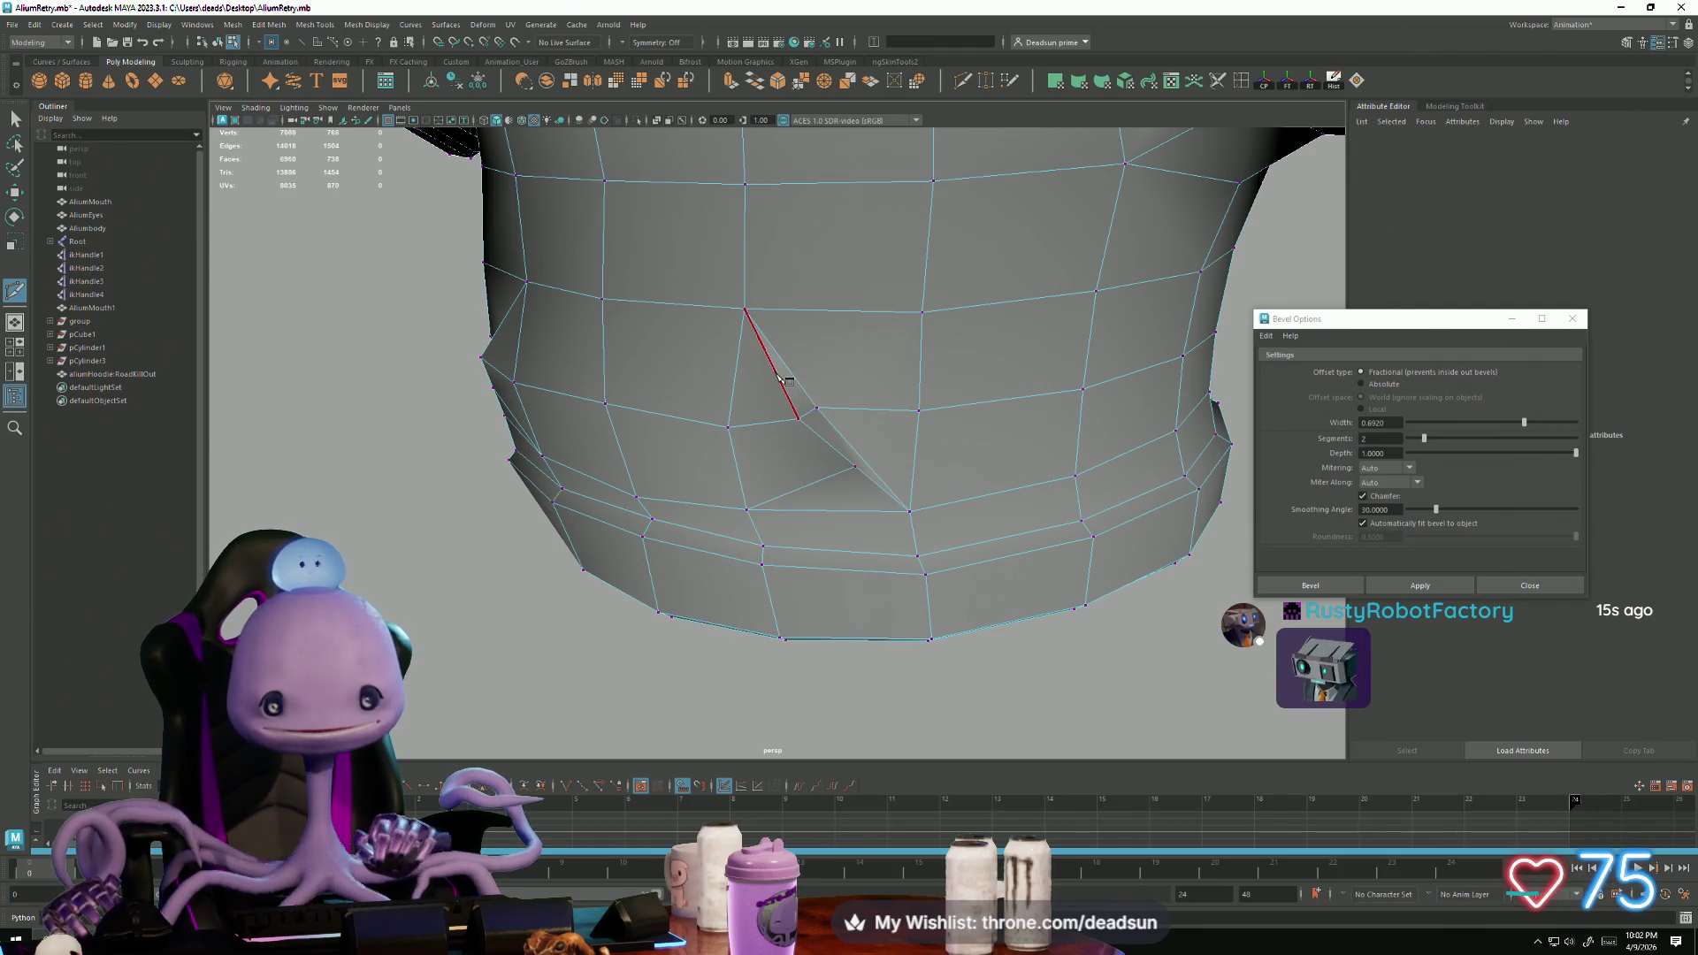
pyautogui.click(768, 370)
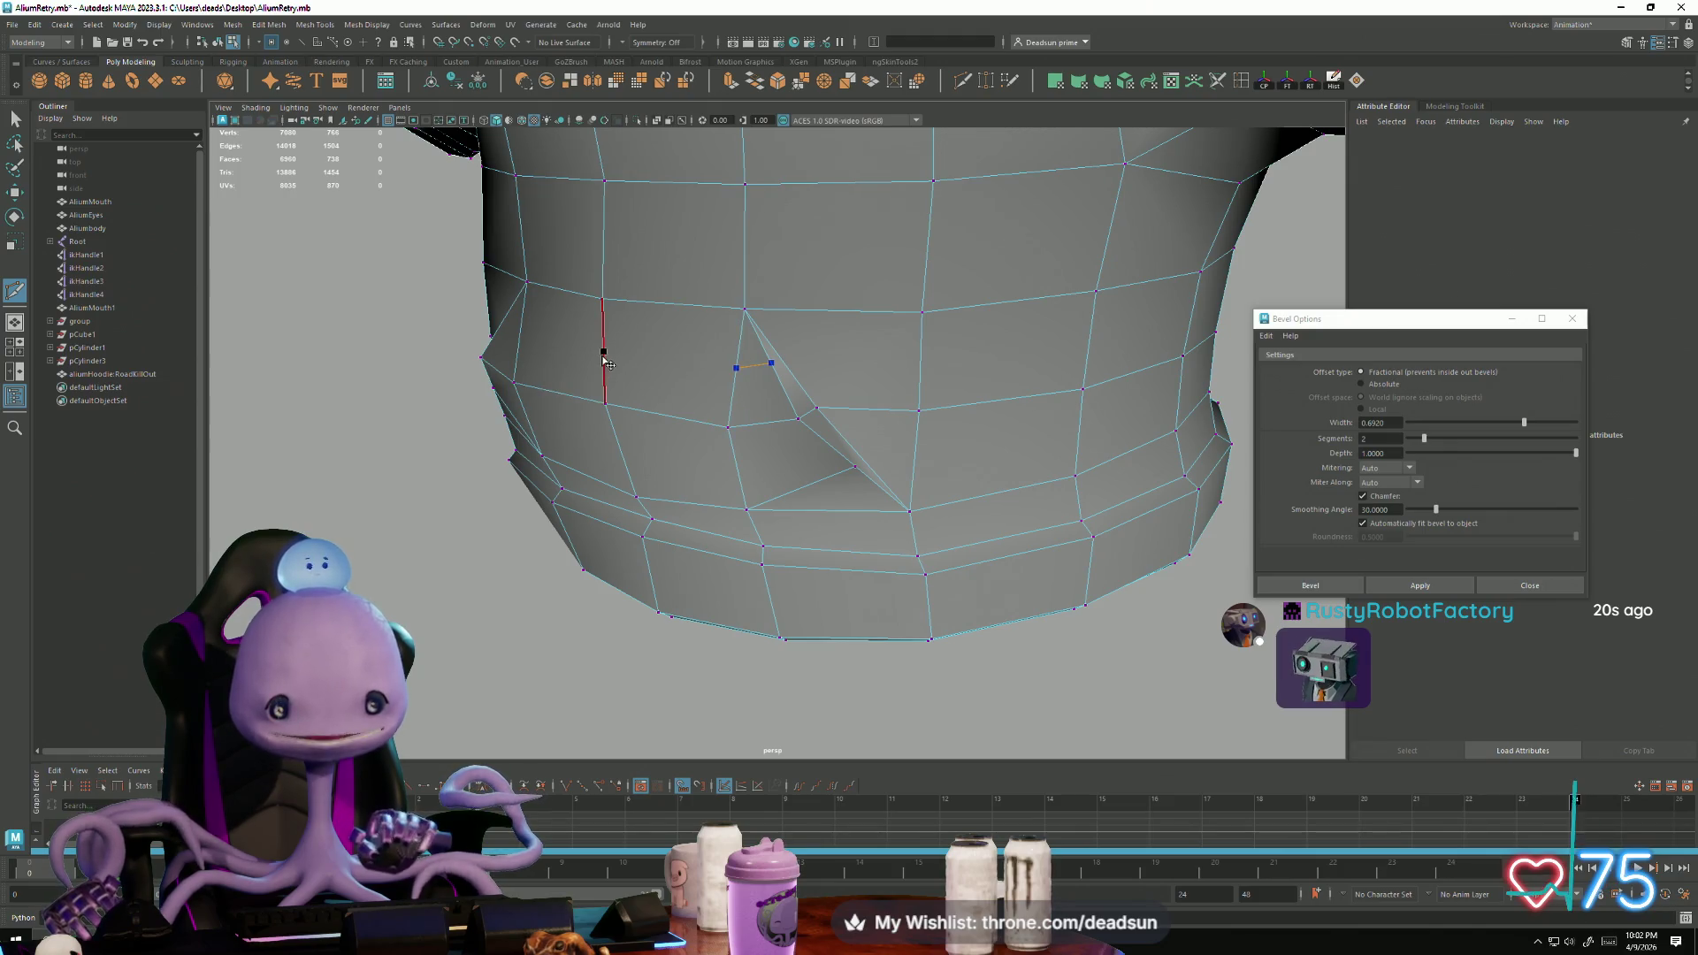
pyautogui.click(526, 342)
pyautogui.keyDown('alt'); pyautogui.moveTo(526, 341); pyautogui.dragTo(637, 522); pyautogui.keyUp('alt')
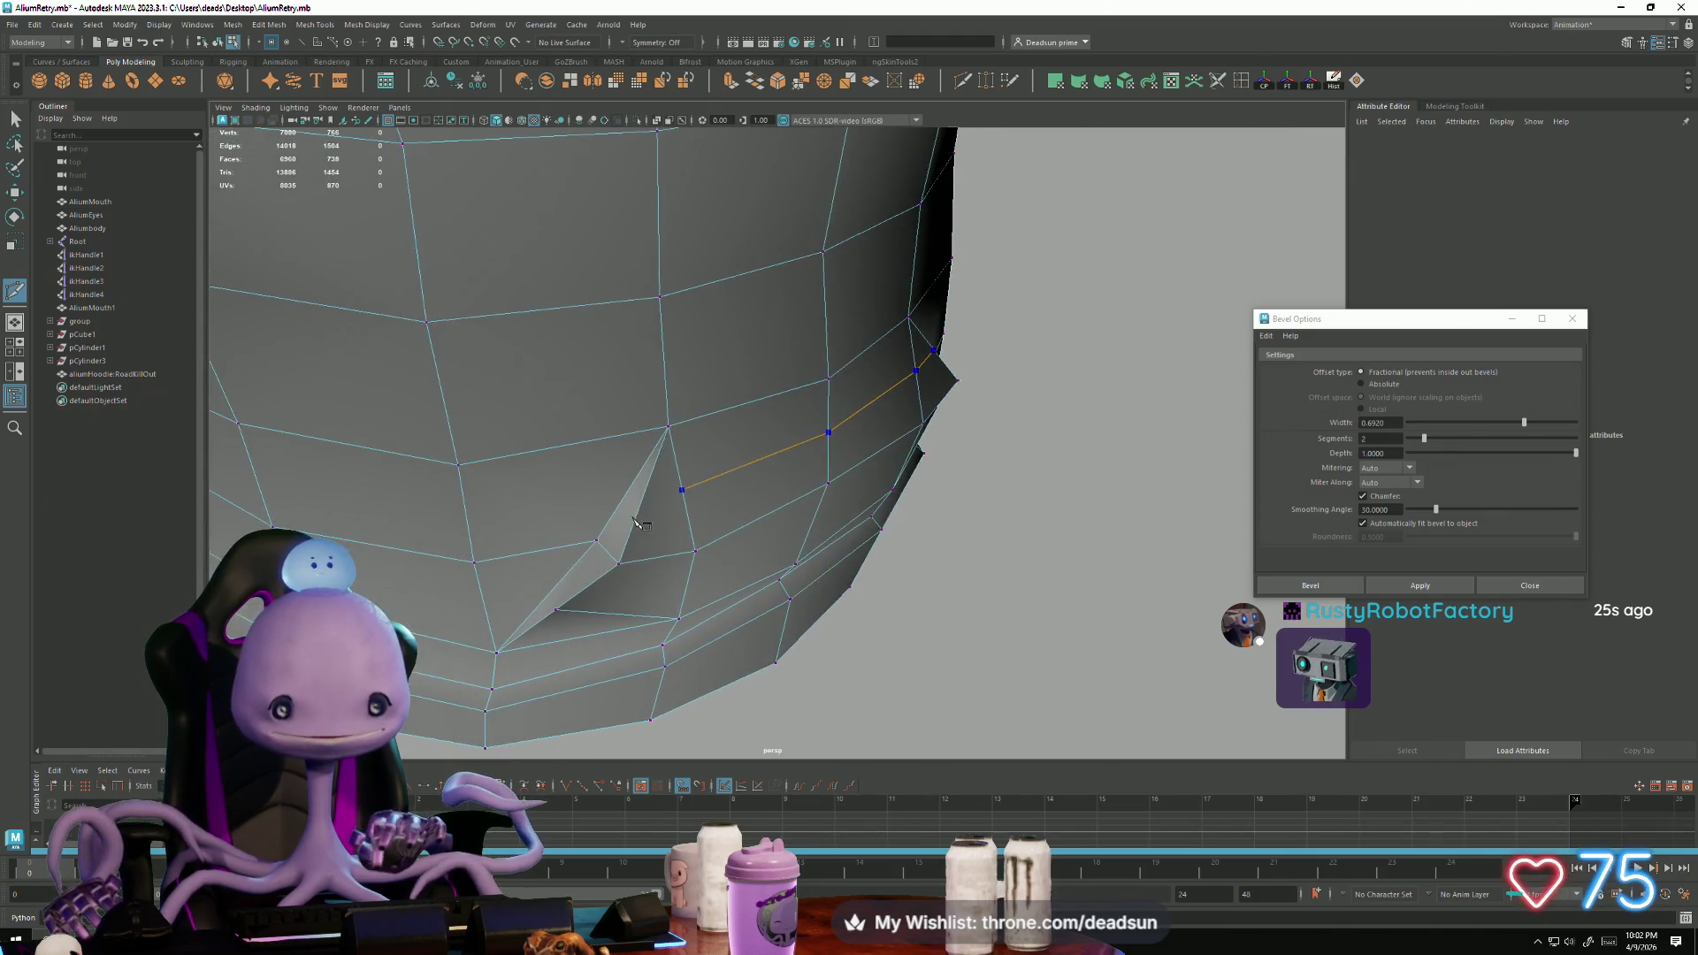
pyautogui.press('Return')
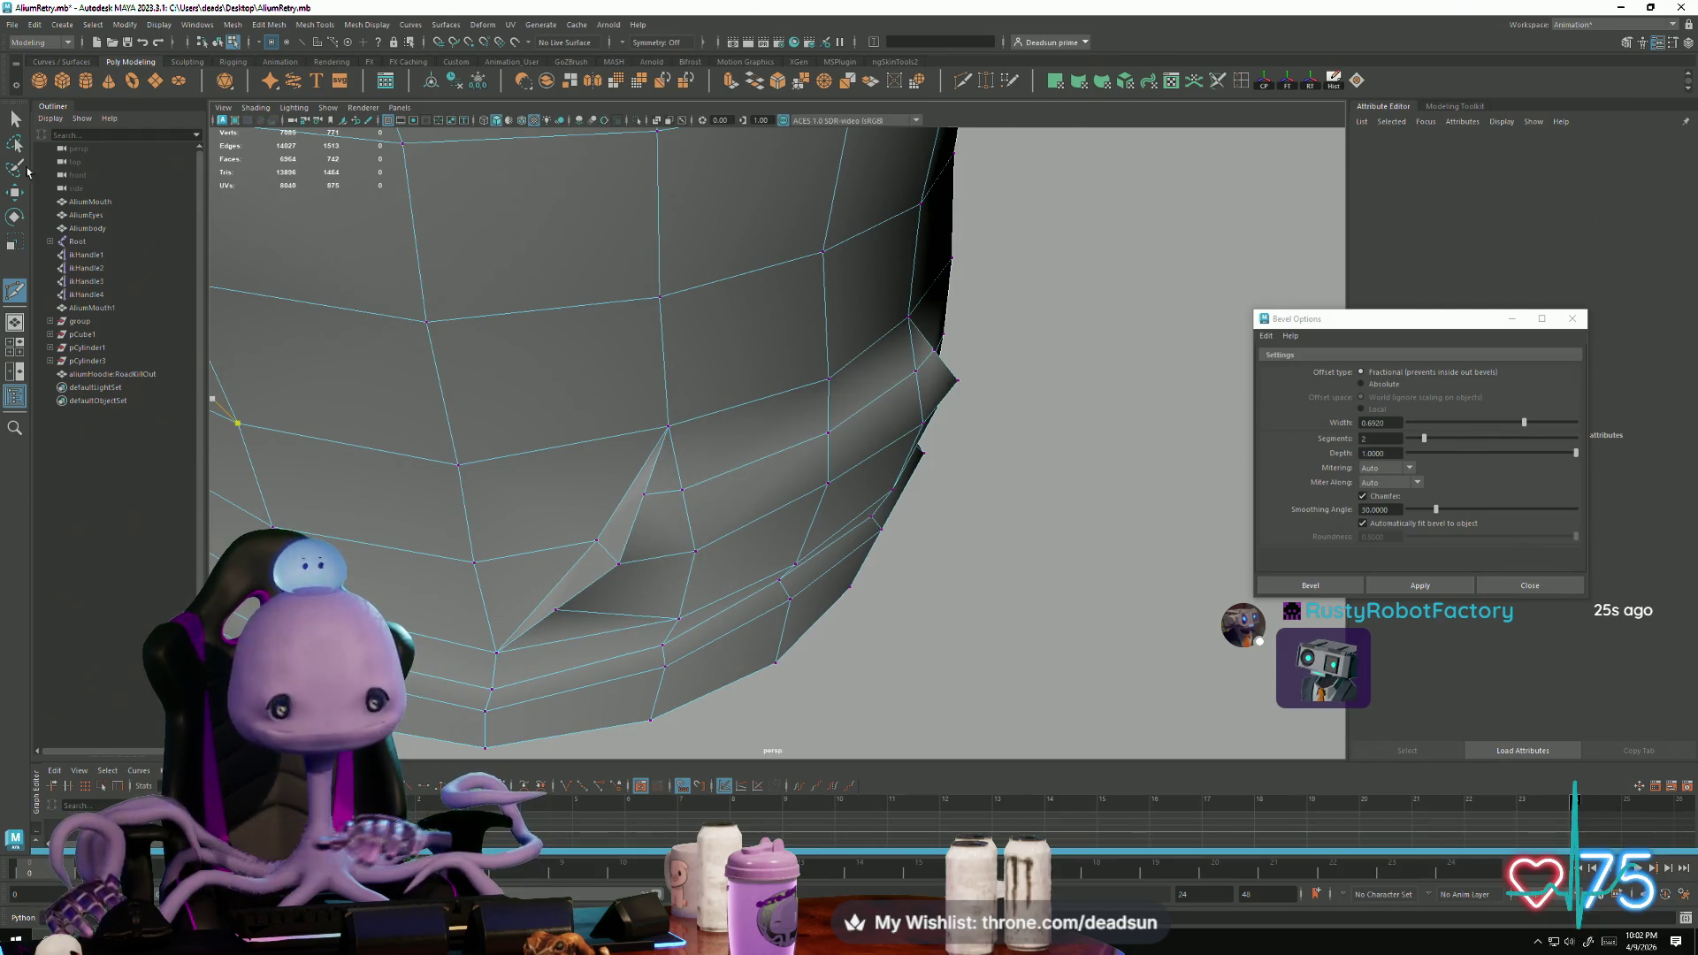
pyautogui.click(18, 121)
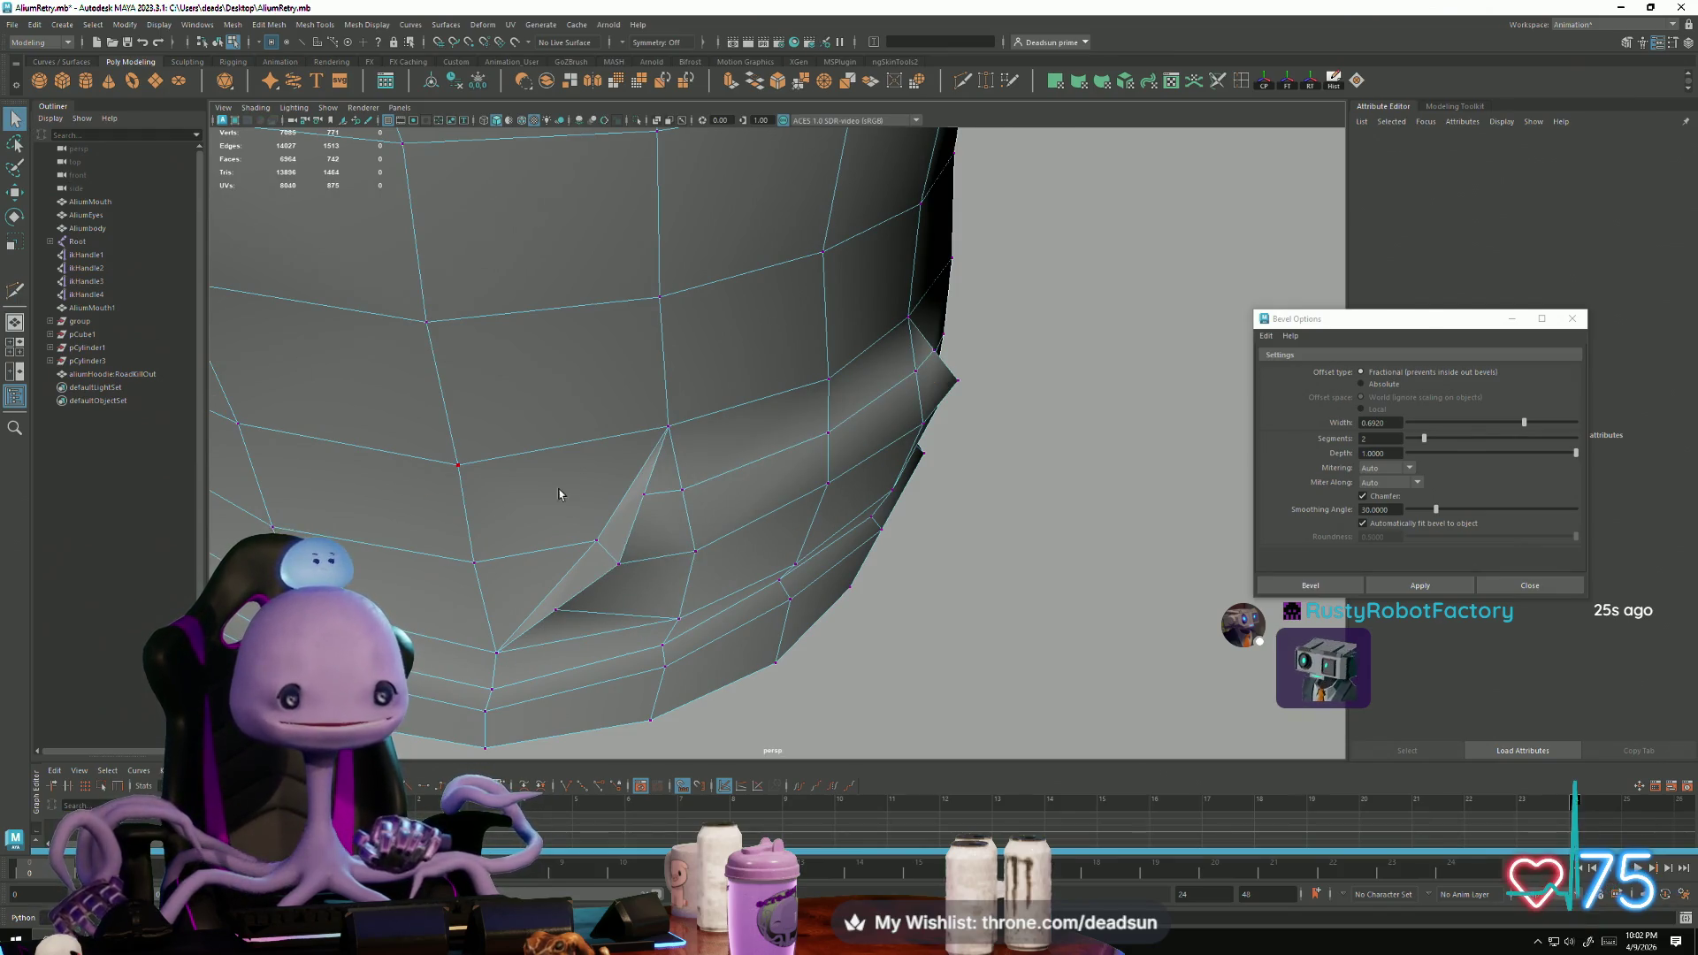
# Step: Shift the row of three fold vertices left and select vertices at the hoodie's side
pyautogui.click(651, 488)
pyautogui.moveTo(652, 488)
pyautogui.keyDown('alt'); pyautogui.mouseDown()
pyautogui.moveTo(670, 626)
pyautogui.moveTo(716, 601)
pyautogui.moveTo(747, 546)
pyautogui.mouseUp(); pyautogui.keyUp('alt')
pyautogui.click(750, 541)
pyautogui.press('w')
pyautogui.moveTo(581, 370); pyautogui.dragTo(575, 380, button='middle')
pyautogui.click(696, 482)
pyautogui.moveTo(695, 482)
pyautogui.keyDown('alt'); pyautogui.mouseDown()
pyautogui.moveTo(671, 496)
pyautogui.moveTo(790, 567)
pyautogui.mouseUp(); pyautogui.keyUp('alt')
pyautogui.keyDown('shift'); pyautogui.click(770, 562); pyautogui.keyUp('shift')
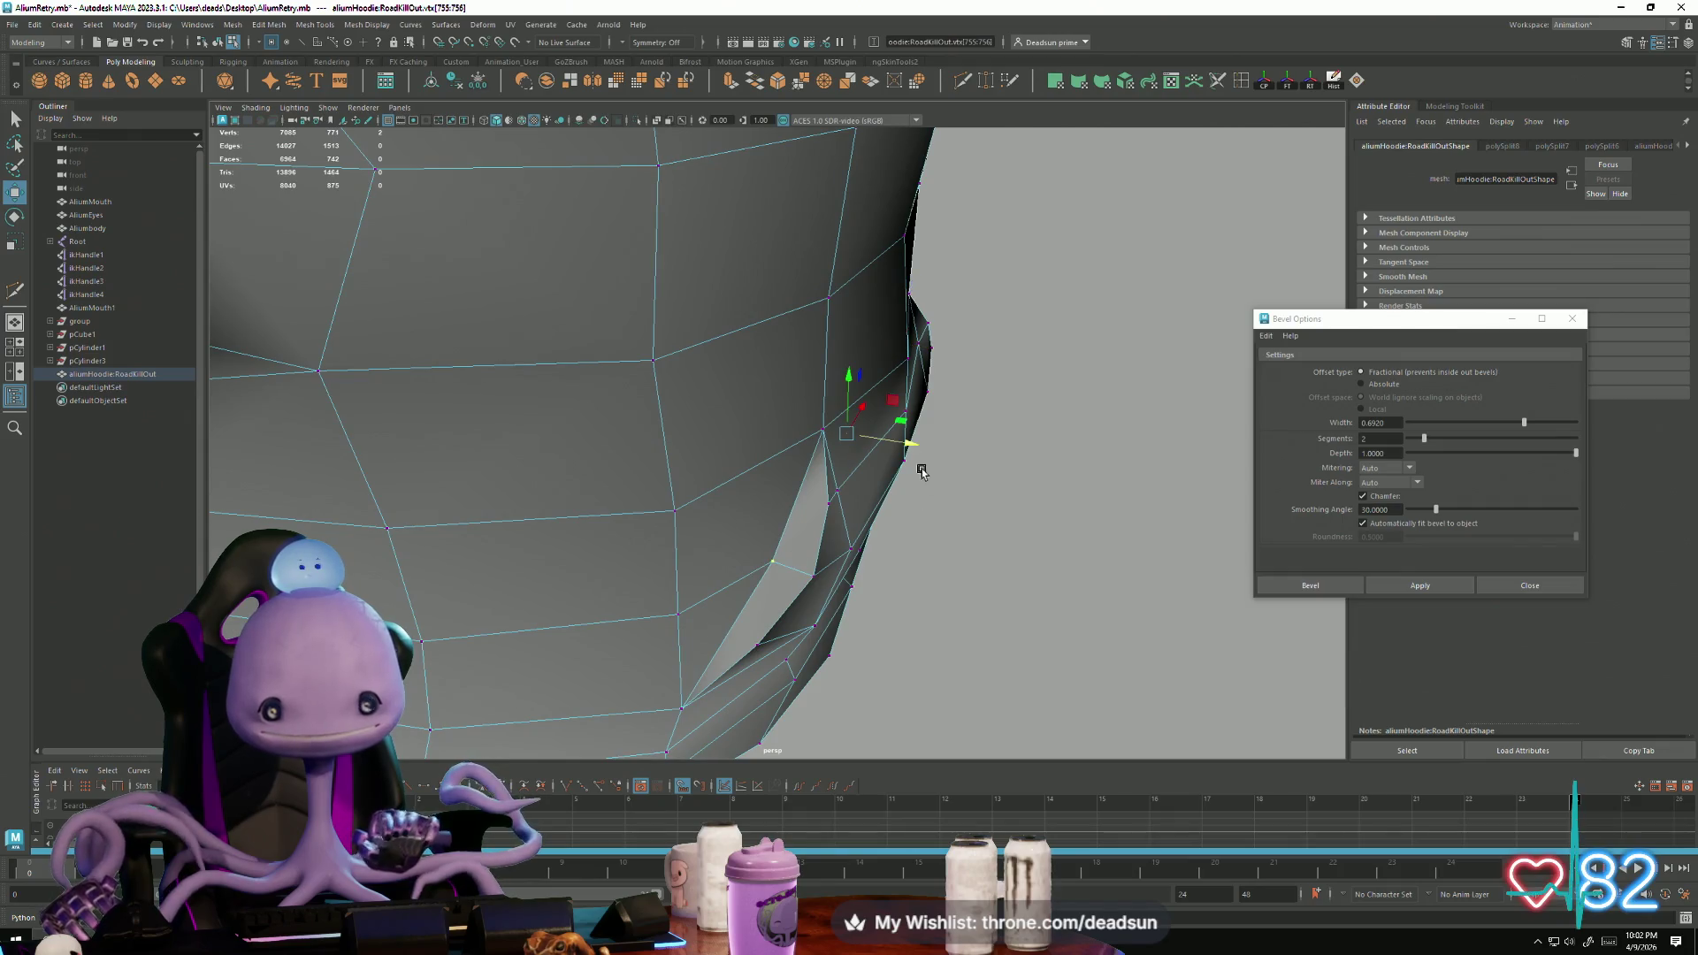
# Step: Shift the two selected side-crease vertices slightly to the left
pyautogui.moveTo(911, 441); pyautogui.dragTo(895, 435, button='middle')
pyautogui.scroll(-5, 826, 395)
pyautogui.moveTo(826, 395)
pyautogui.keyDown('alt'); pyautogui.mouseDown()
pyautogui.moveTo(773, 496)
pyautogui.moveTo(799, 477)
pyautogui.moveTo(696, 478)
pyautogui.moveTo(728, 508)
pyautogui.mouseUp(); pyautogui.keyUp('alt')
pyautogui.scroll(3, 728, 508)
# Step: Select the vertices around the side hole beside the front pocket
pyautogui.click(756, 504)
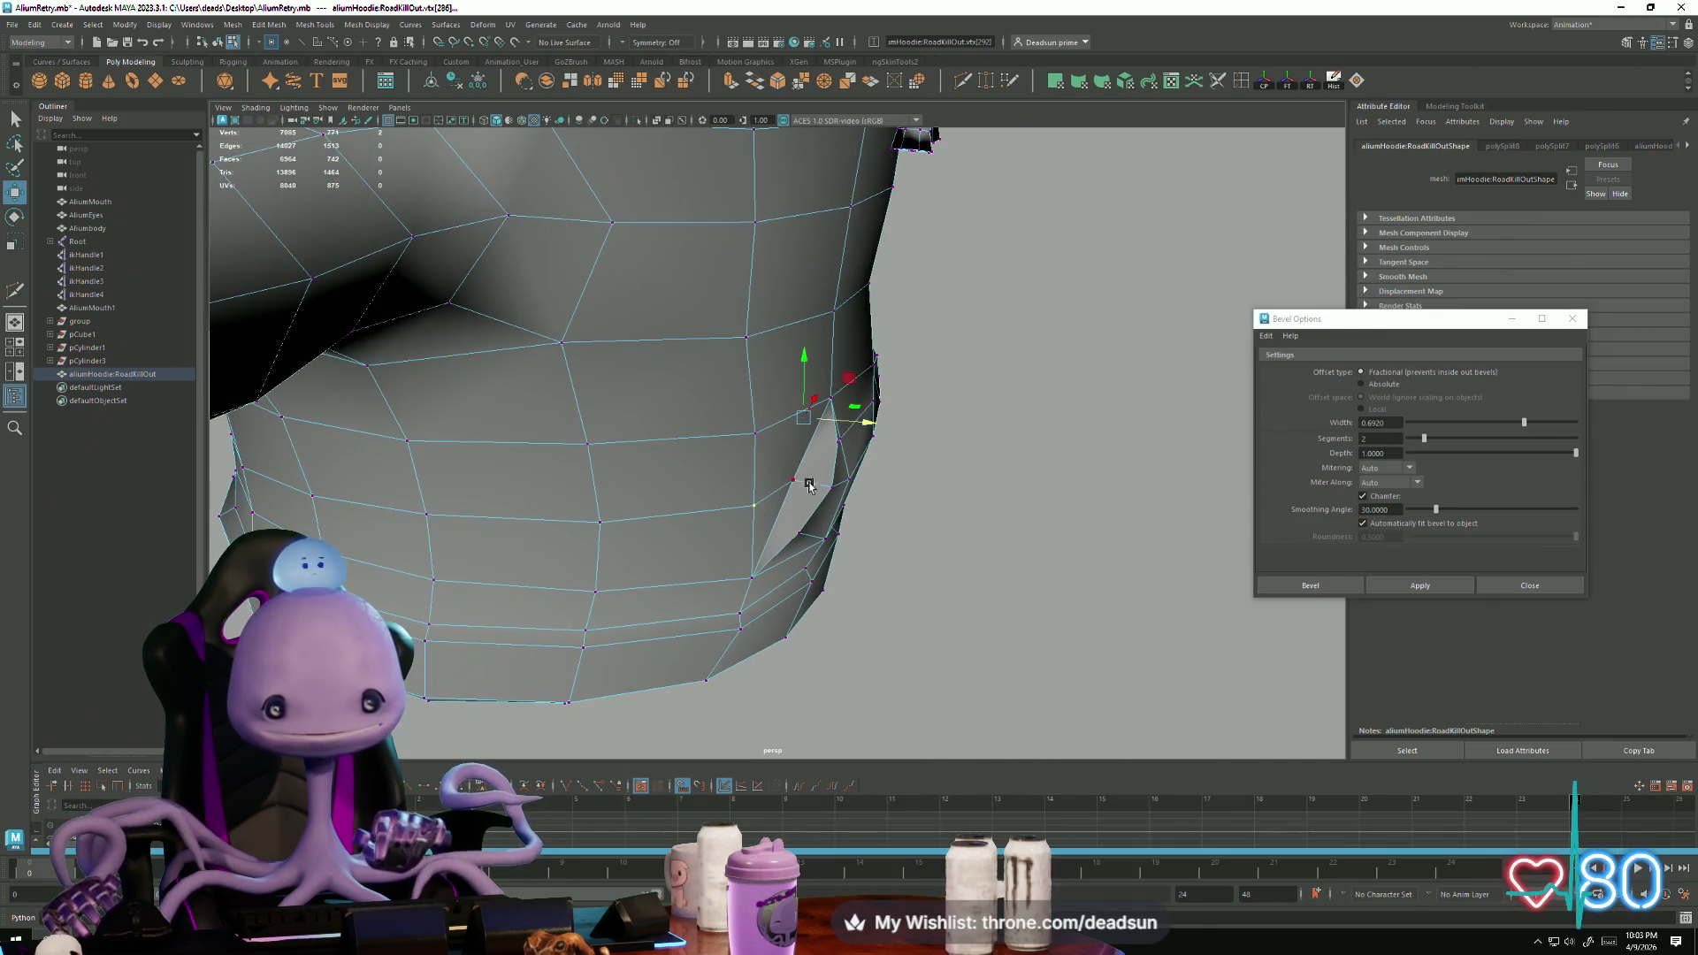
pyautogui.click(756, 433)
pyautogui.moveTo(761, 431)
pyautogui.keyDown('alt'); pyautogui.mouseDown()
pyautogui.moveTo(683, 440)
pyautogui.moveTo(807, 401)
pyautogui.mouseUp(); pyautogui.keyUp('alt')
pyautogui.keyDown('shift'); pyautogui.click(660, 354); pyautogui.keyUp('shift')
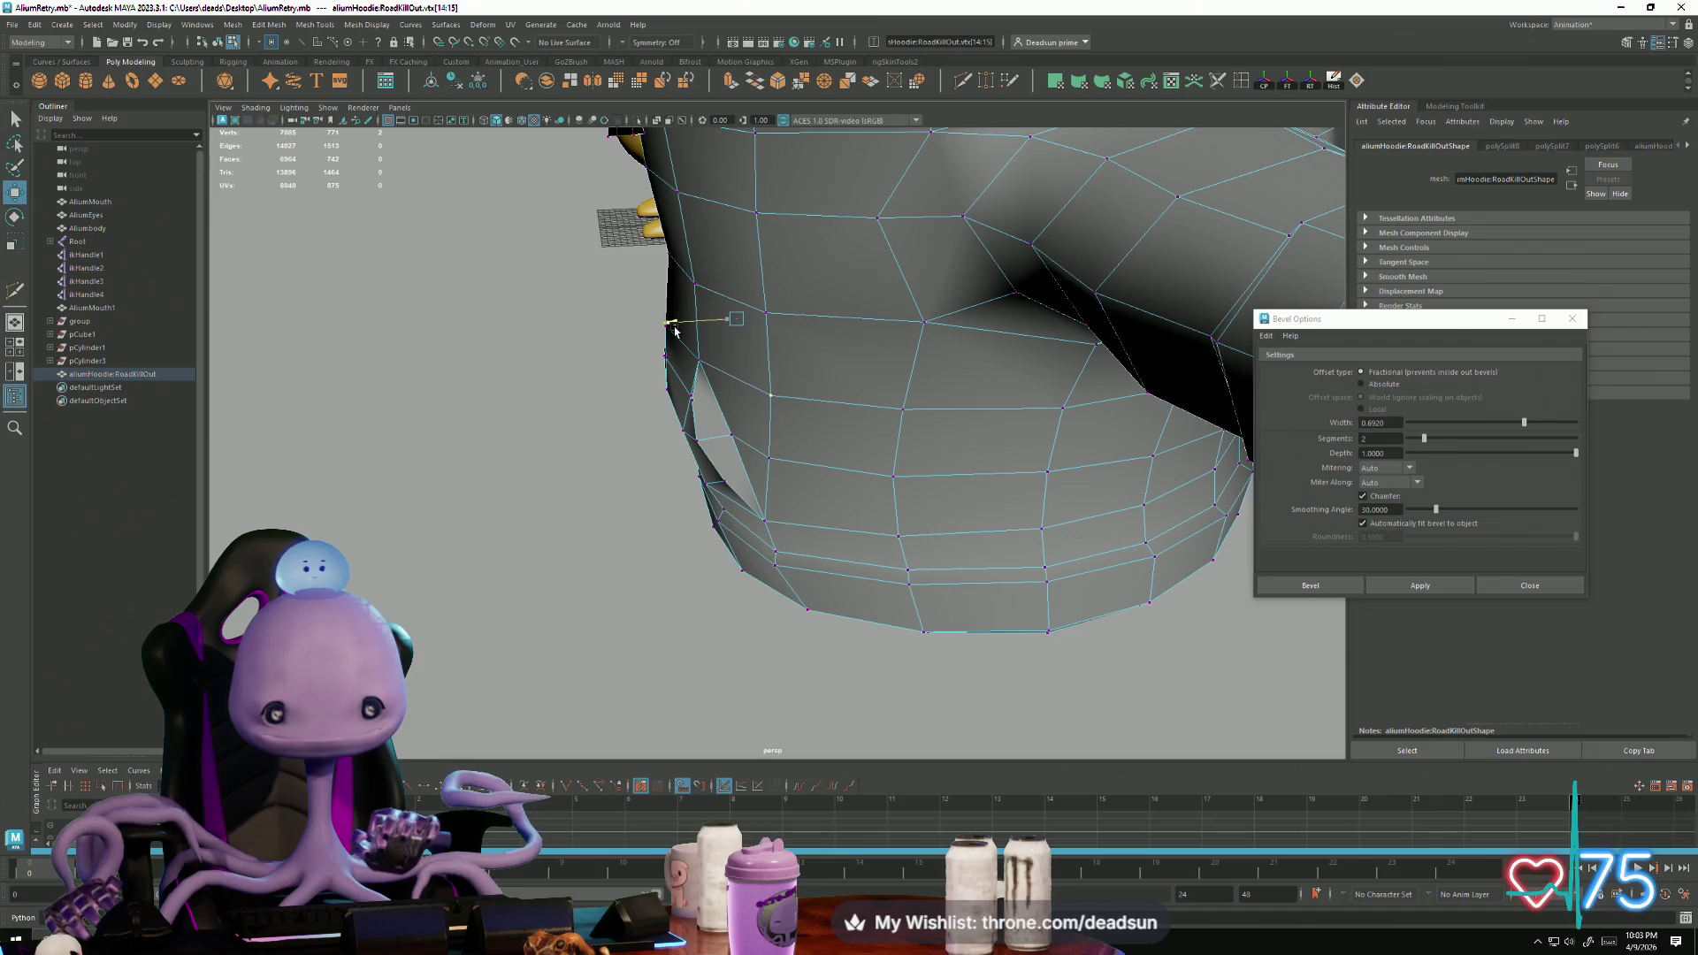
pyautogui.scroll(-3, 790, 430)
pyautogui.moveTo(790, 430)
pyautogui.keyDown('alt'); pyautogui.mouseDown()
pyautogui.moveTo(620, 465)
pyautogui.moveTo(534, 455)
pyautogui.moveTo(676, 431)
pyautogui.mouseUp(); pyautogui.keyUp('alt')
pyautogui.scroll(2, 534, 470)
pyautogui.scroll(3, 676, 431)
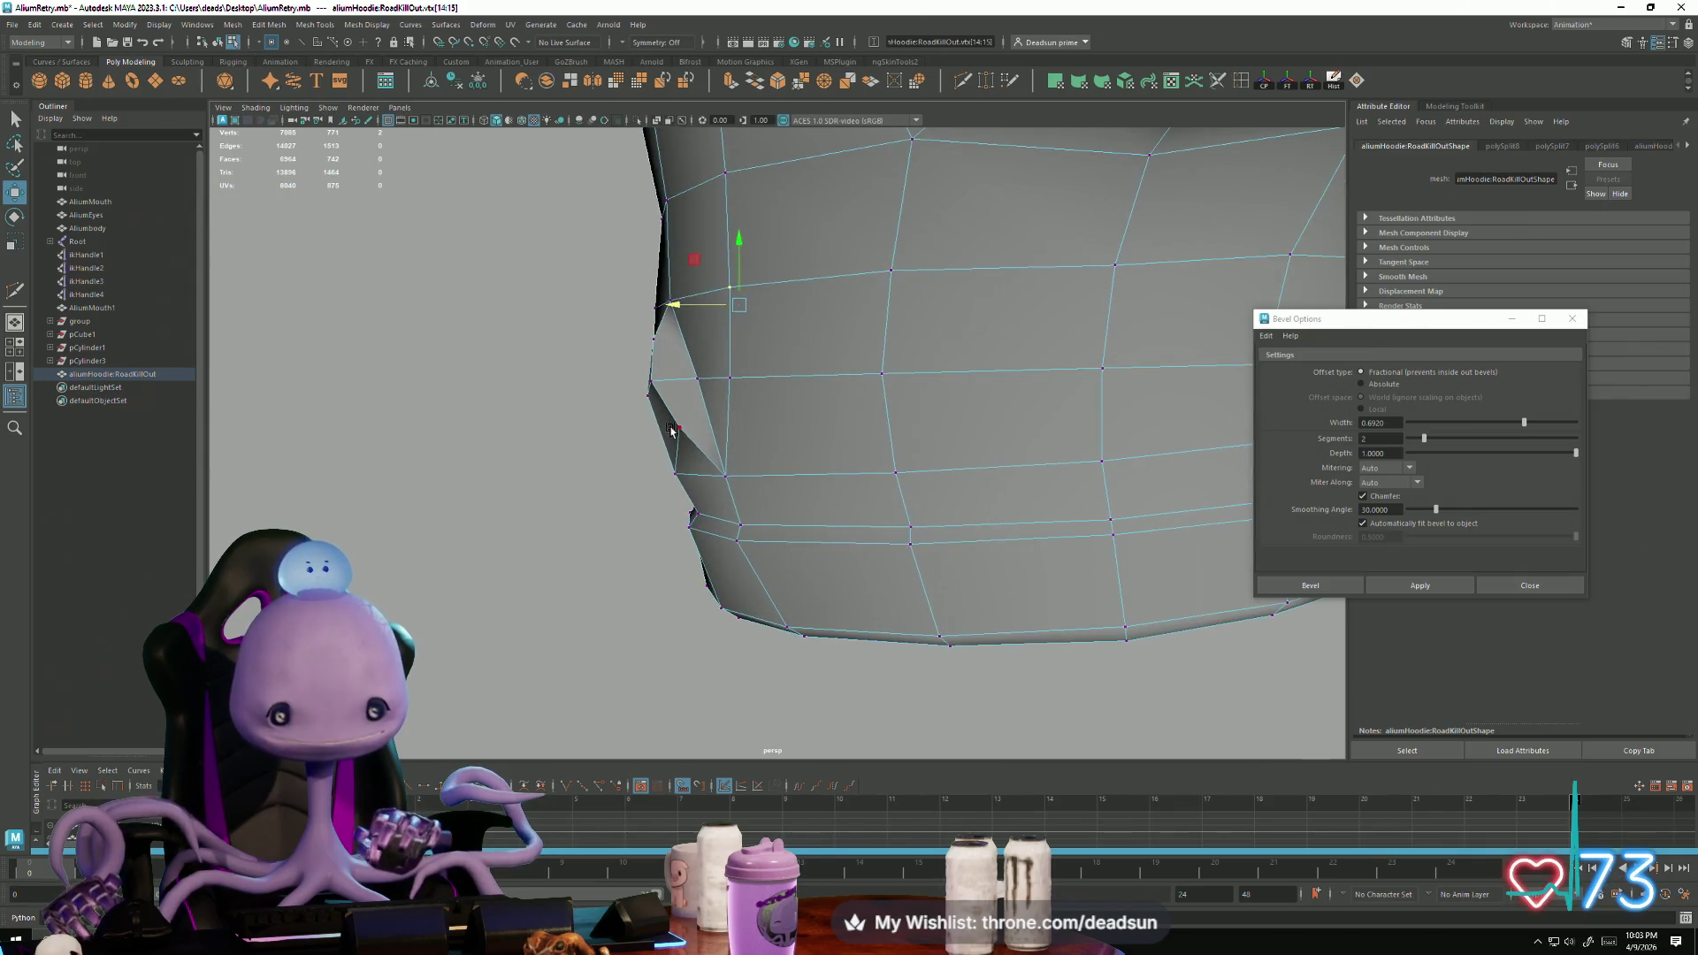
# Step: Add more vertices along the bevelled hole's edge to the pocket selection
pyautogui.click(681, 429)
pyautogui.keyDown('alt'); pyautogui.moveTo(535, 455); pyautogui.dragTo(818, 522); pyautogui.keyUp('alt')
pyautogui.keyDown('shift'); pyautogui.click(884, 566); pyautogui.keyUp('shift')
pyautogui.moveTo(885, 566)
pyautogui.keyDown('alt'); pyautogui.mouseDown()
pyautogui.moveTo(826, 561)
pyautogui.moveTo(652, 429)
pyautogui.moveTo(809, 403)
pyautogui.moveTo(911, 359)
pyautogui.mouseUp(); pyautogui.keyUp('alt')
pyautogui.keyDown('alt'); pyautogui.moveTo(721, 505); pyautogui.dragTo(883, 355); pyautogui.keyUp('alt')
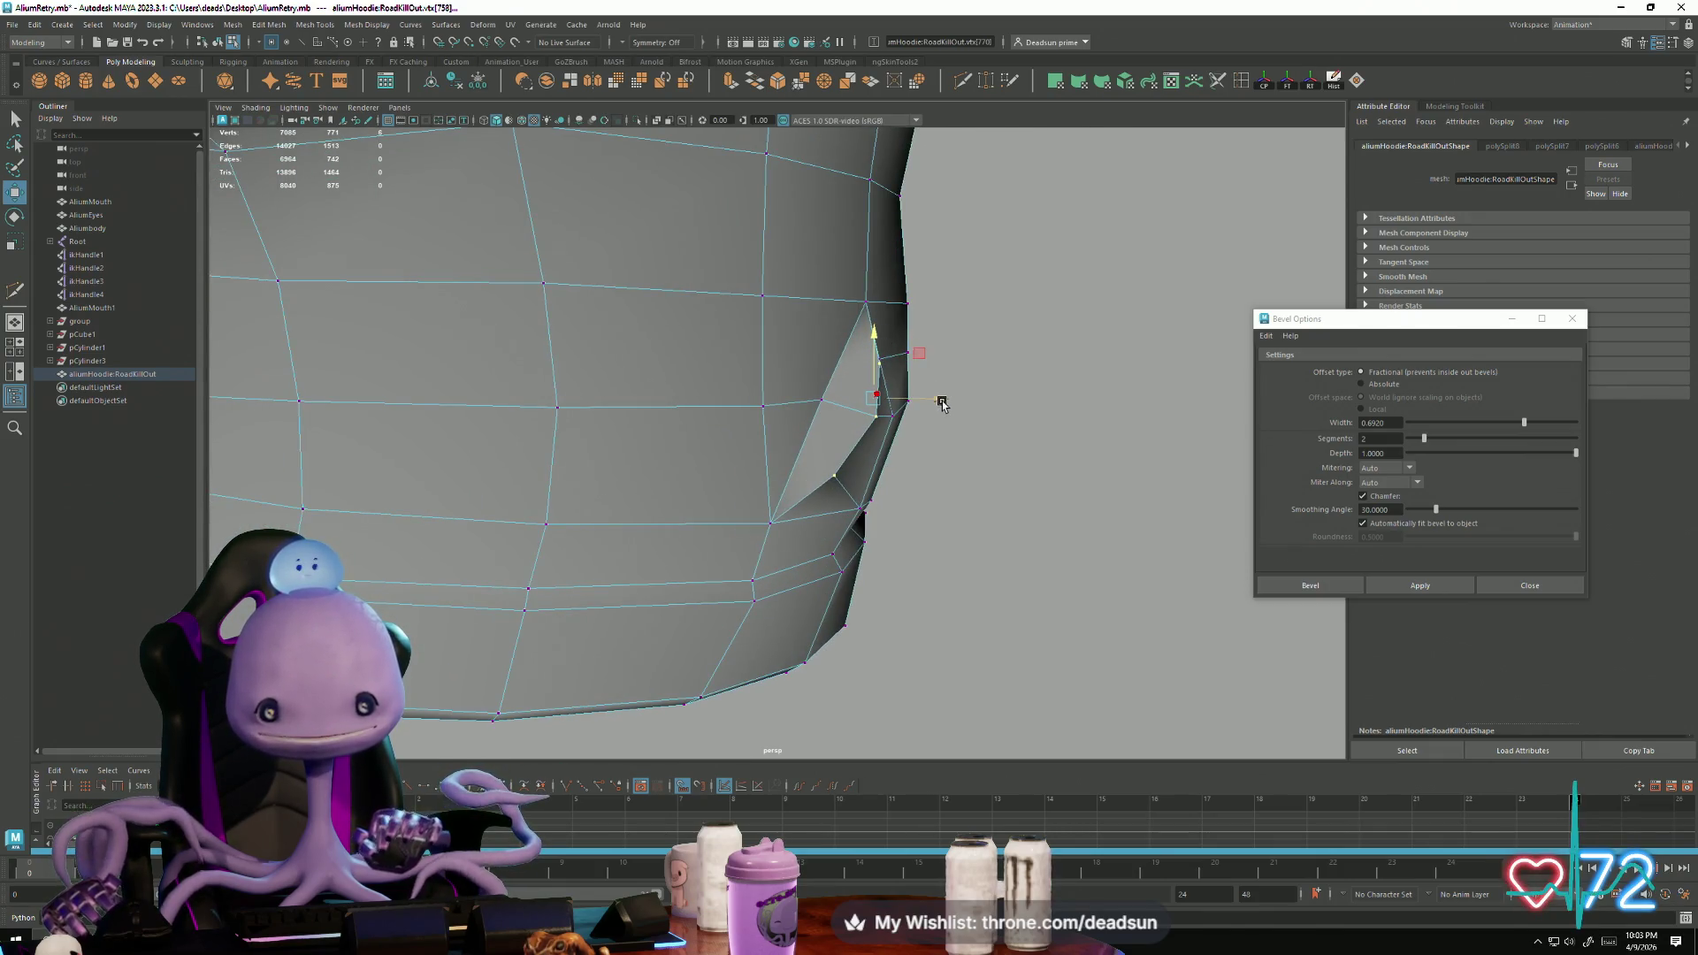
pyautogui.scroll(-5, 949, 408)
pyautogui.keyDown('alt'); pyautogui.moveTo(867, 493); pyautogui.dragTo(924, 505); pyautogui.keyUp('alt')
pyautogui.keyDown('alt'); pyautogui.moveTo(961, 449); pyautogui.dragTo(785, 454); pyautogui.keyUp('alt')
pyautogui.keyDown('shift'); pyautogui.click(780, 455); pyautogui.keyUp('shift')
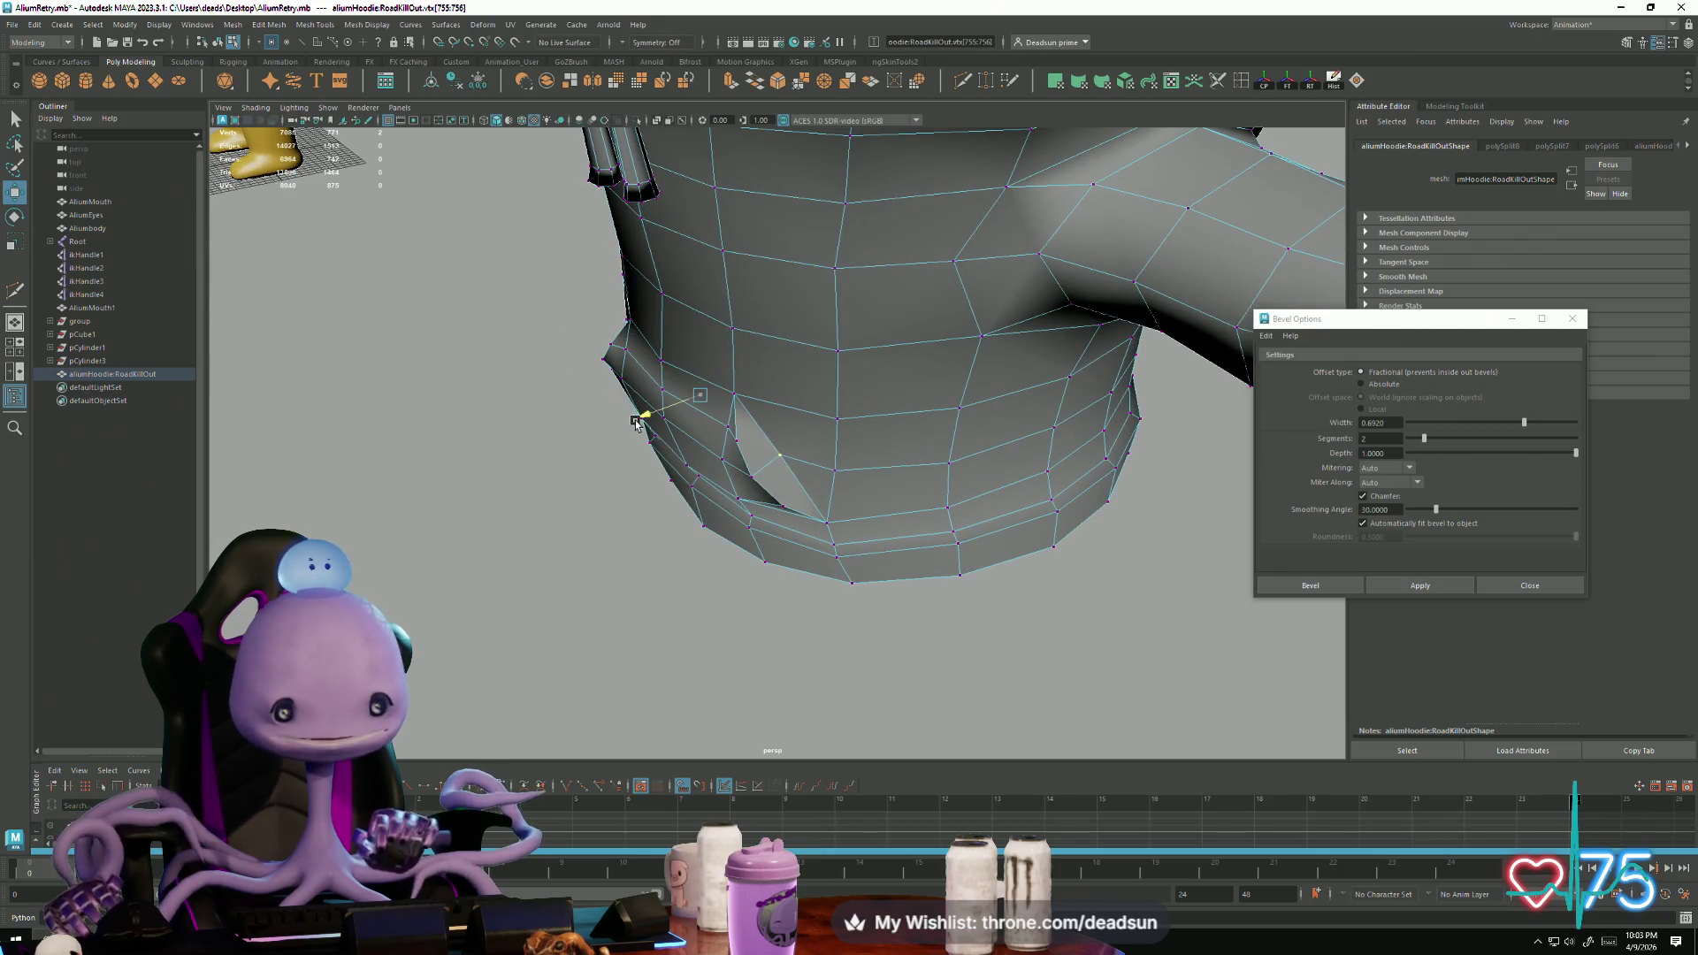
# Step: Return the hoodie to object mode and clear the selection
pyautogui.scroll(-10, 643, 435)
pyautogui.keyDown('alt'); pyautogui.moveTo(643, 435); pyautogui.dragTo(796, 407); pyautogui.keyUp('alt')
pyautogui.press('F8')
pyautogui.moveTo(1016, 390)
pyautogui.keyDown('alt'); pyautogui.mouseDown()
pyautogui.moveTo(743, 492)
pyautogui.moveTo(696, 466)
pyautogui.moveTo(587, 490)
pyautogui.moveTo(673, 503)
pyautogui.moveTo(707, 465)
pyautogui.mouseUp(); pyautogui.keyUp('alt')
pyautogui.click(743, 492)
pyautogui.scroll(8, 1084, 611)
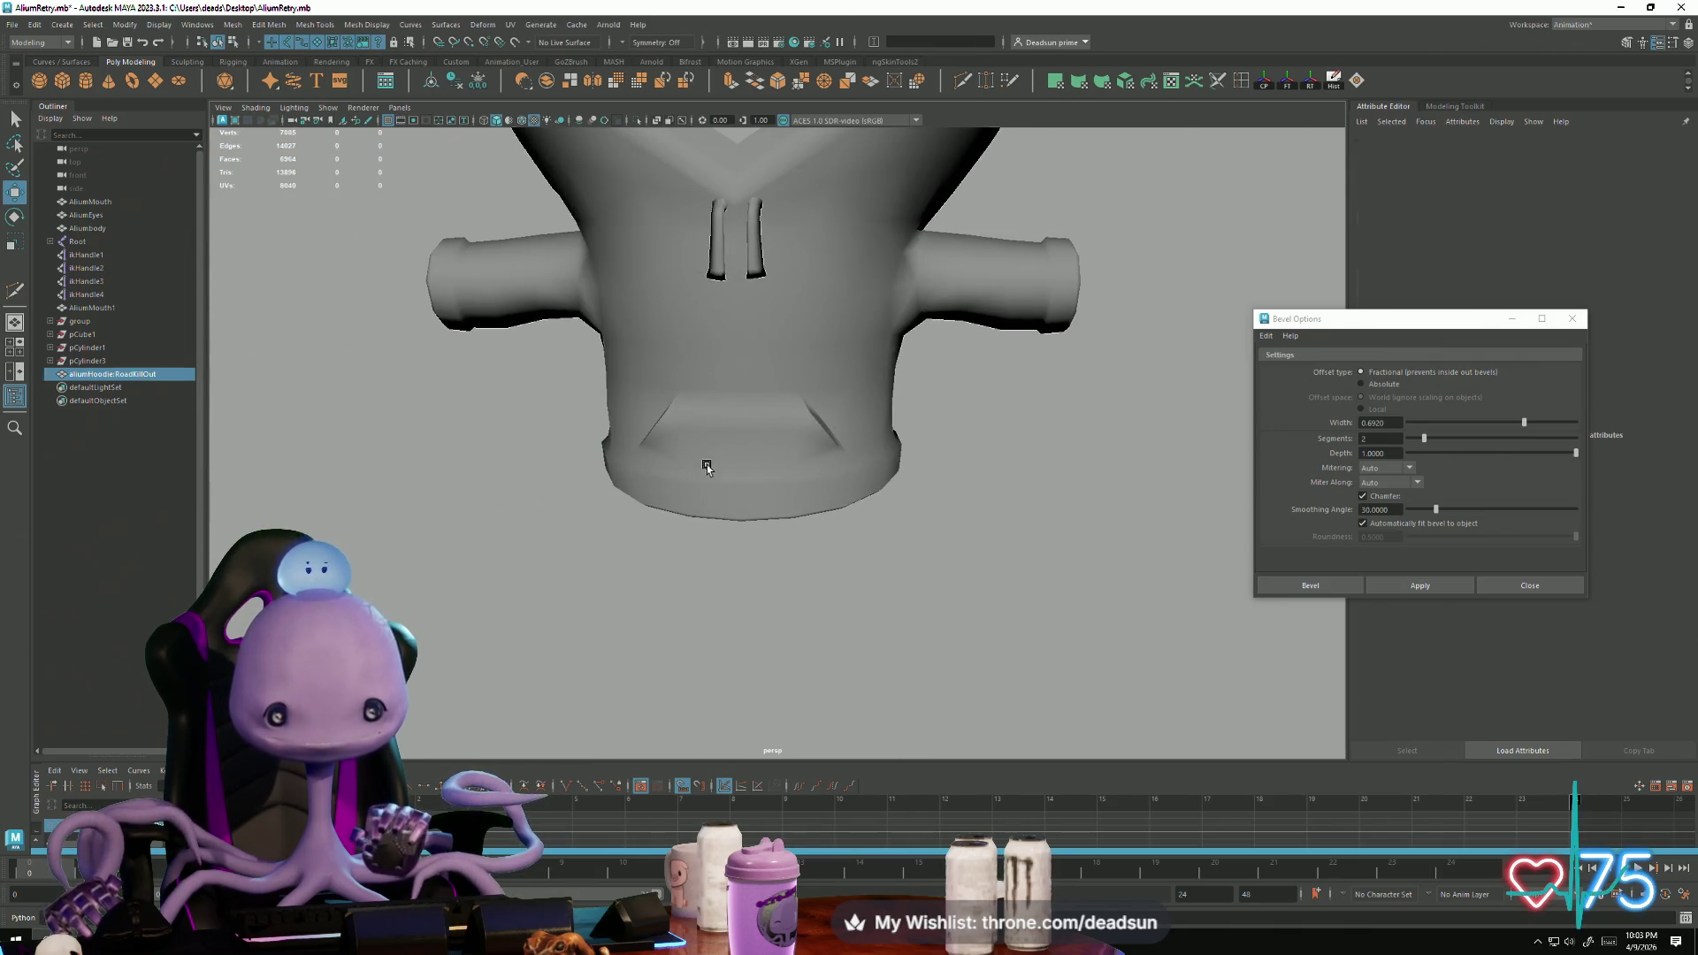
pyautogui.click(707, 464)
pyautogui.scroll(3, 819, 602)
pyautogui.moveTo(820, 602)
pyautogui.keyDown('alt'); pyautogui.mouseDown()
pyautogui.moveTo(841, 542)
pyautogui.moveTo(914, 569)
pyautogui.moveTo(867, 575)
pyautogui.mouseUp(); pyautogui.keyUp('alt')
pyautogui.press('F9')
pyautogui.click(778, 492)
pyautogui.keyDown('shift'); pyautogui.click(756, 497); pyautogui.keyUp('shift')
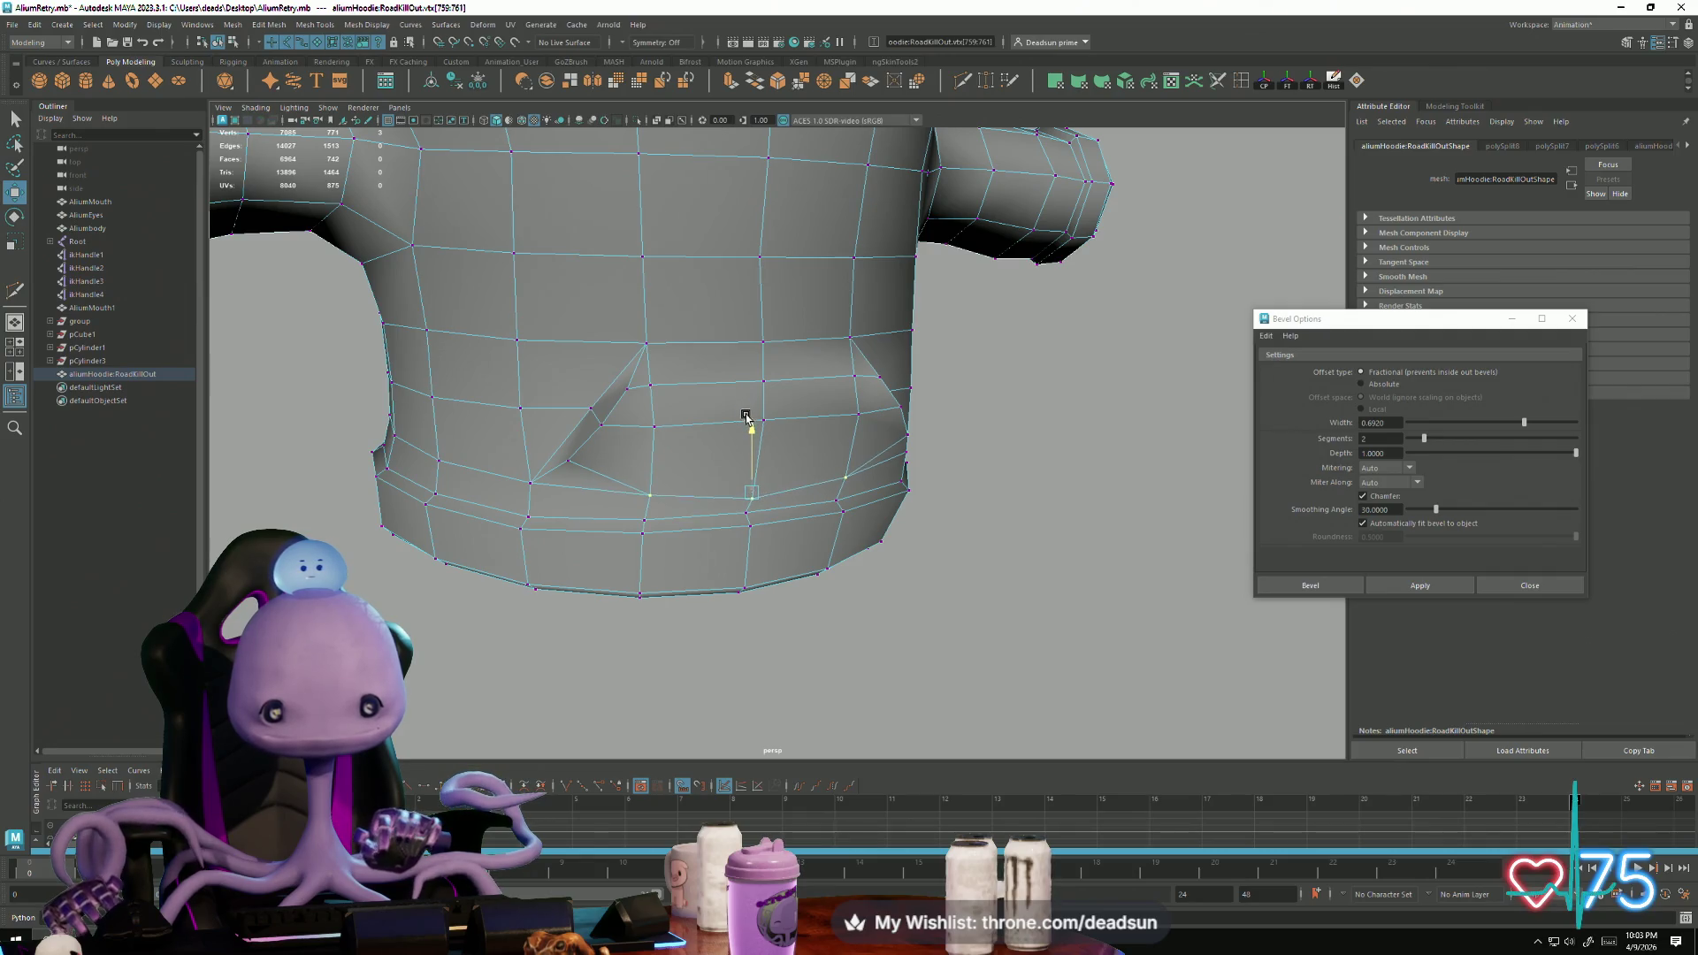
pyautogui.scroll(-3, 701, 507)
pyautogui.press('F8')
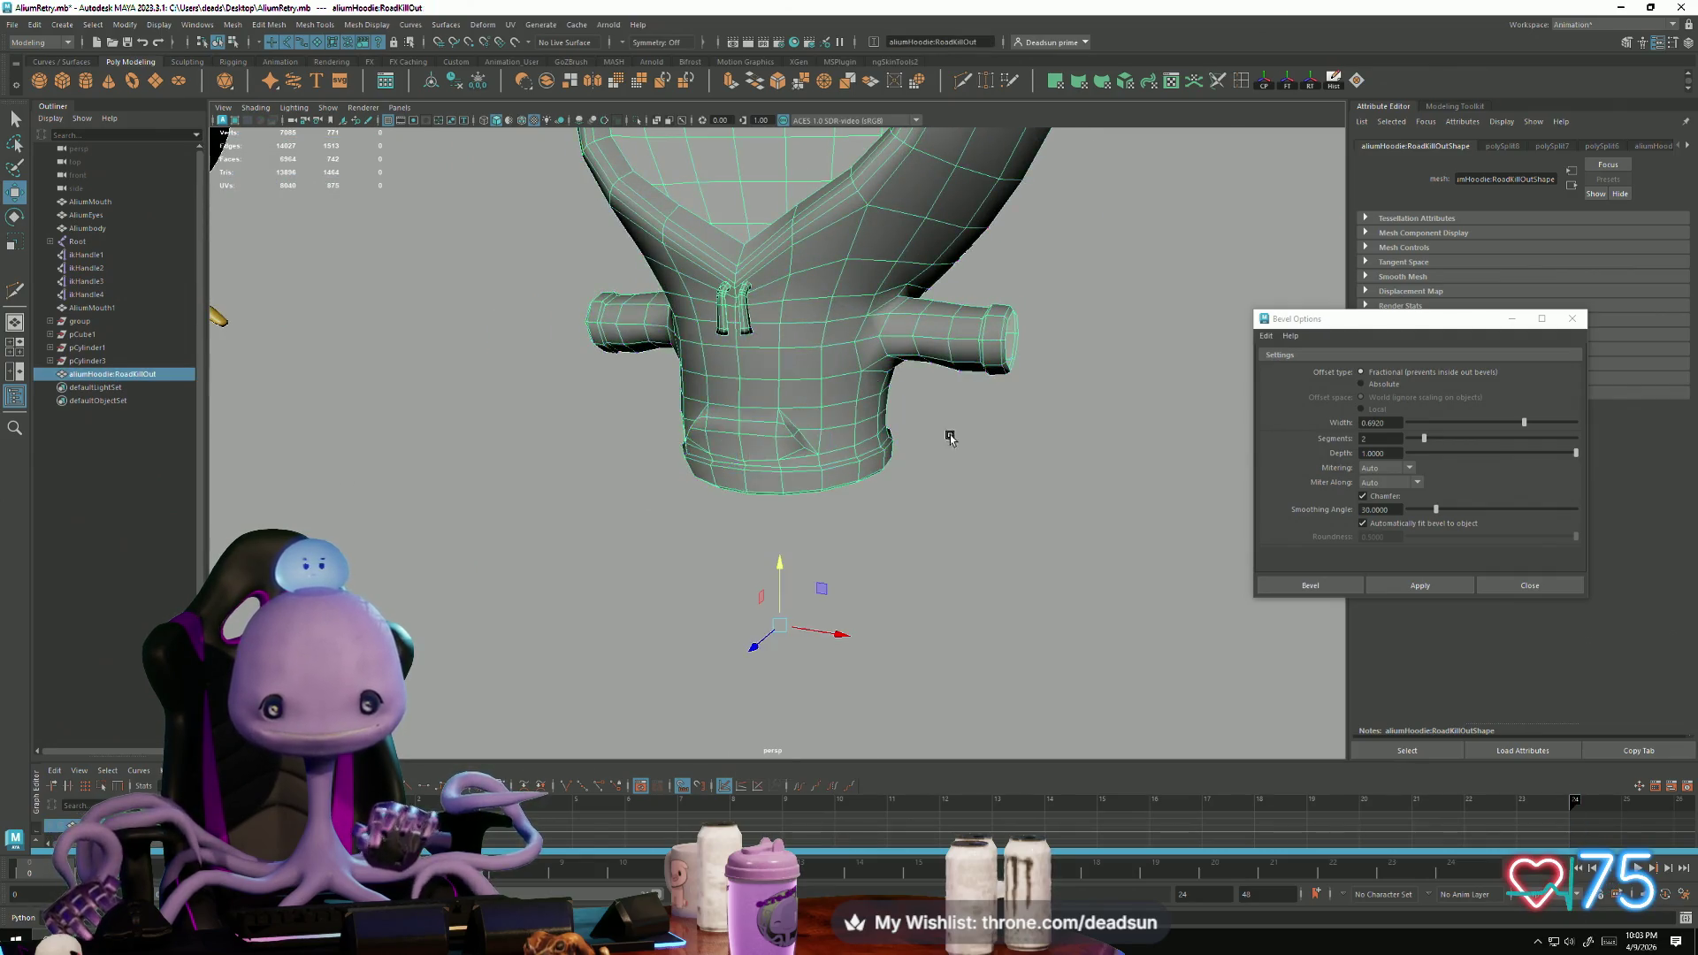
pyautogui.click(902, 406)
pyautogui.scroll(-5, 595, 542)
pyautogui.moveTo(596, 542)
pyautogui.keyDown('alt'); pyautogui.mouseDown()
pyautogui.moveTo(701, 472)
pyautogui.moveTo(681, 504)
pyautogui.moveTo(762, 561)
pyautogui.moveTo(803, 560)
pyautogui.moveTo(542, 557)
pyautogui.moveTo(598, 554)
pyautogui.mouseUp(); pyautogui.keyUp('alt')
pyautogui.keyDown('alt'); pyautogui.moveTo(601, 567); pyautogui.dragTo(1260, 654, button='right'); pyautogui.keyUp('alt')
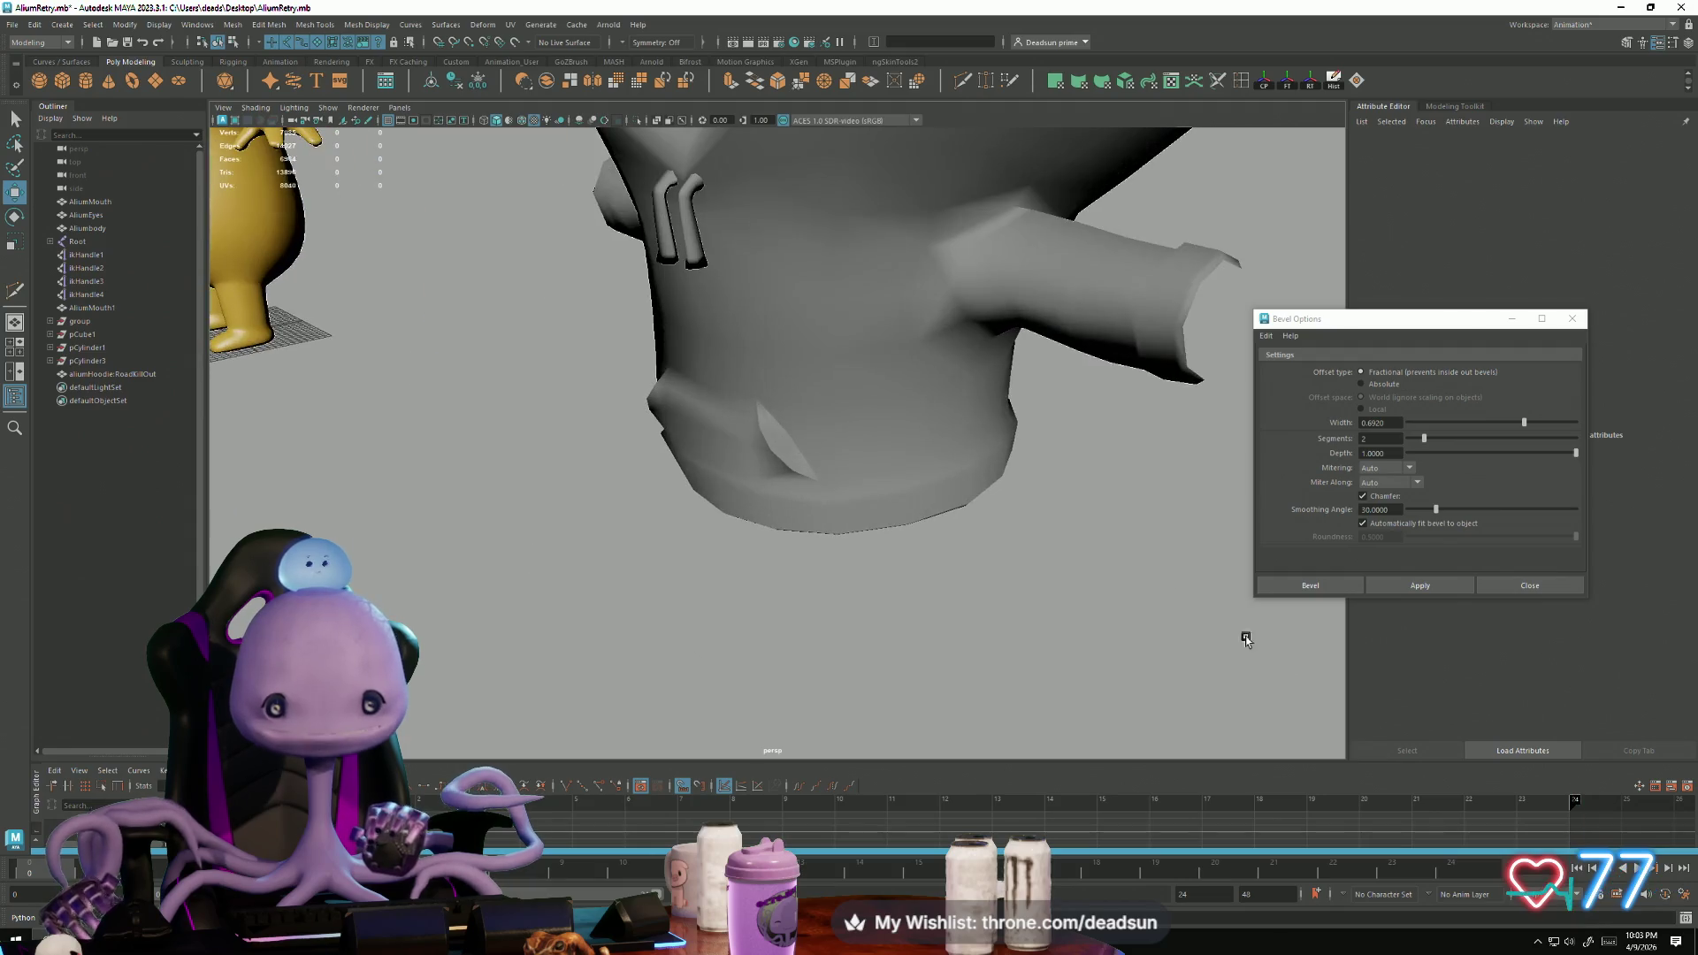
# Step: Move the front pocket faces down and to the right to reshape the pocket
pyautogui.click(791, 438)
pyautogui.keyDown('alt'); pyautogui.moveTo(792, 438); pyautogui.dragTo(672, 451); pyautogui.keyUp('alt')
pyautogui.moveTo(664, 495); pyautogui.dragTo(663, 539, button='right')
pyautogui.click(717, 412)
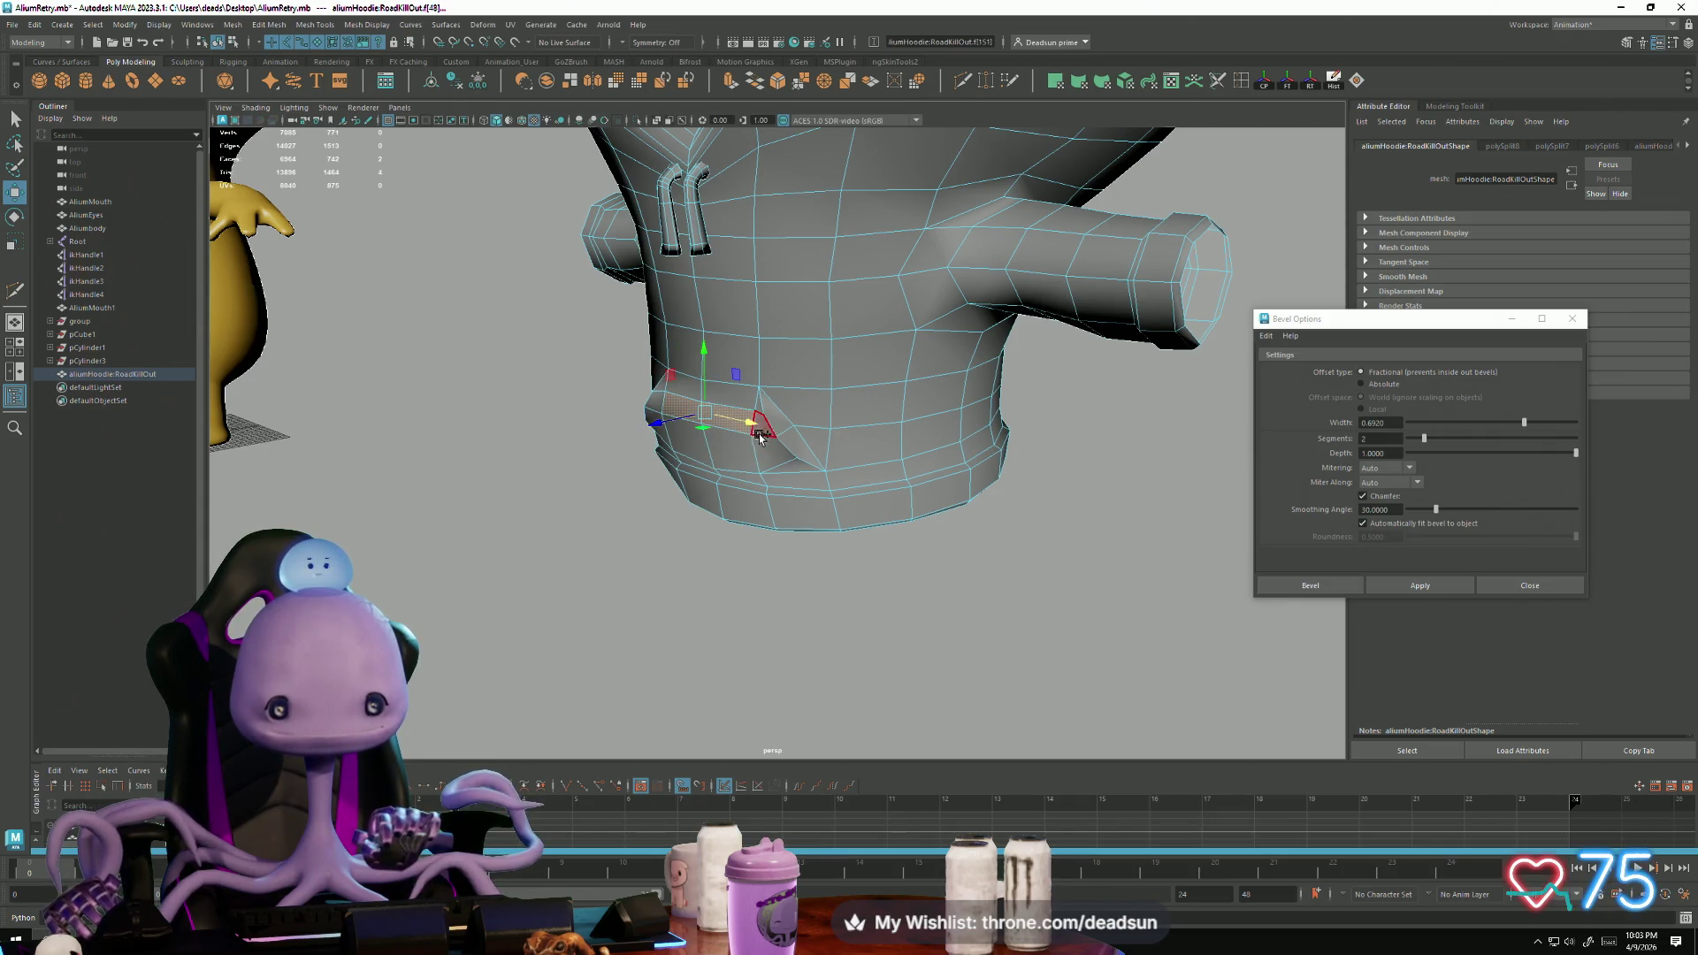
pyautogui.keyDown('shift'); pyautogui.moveTo(748, 428); pyautogui.dragTo(751, 426, button='right'); pyautogui.keyUp('shift')
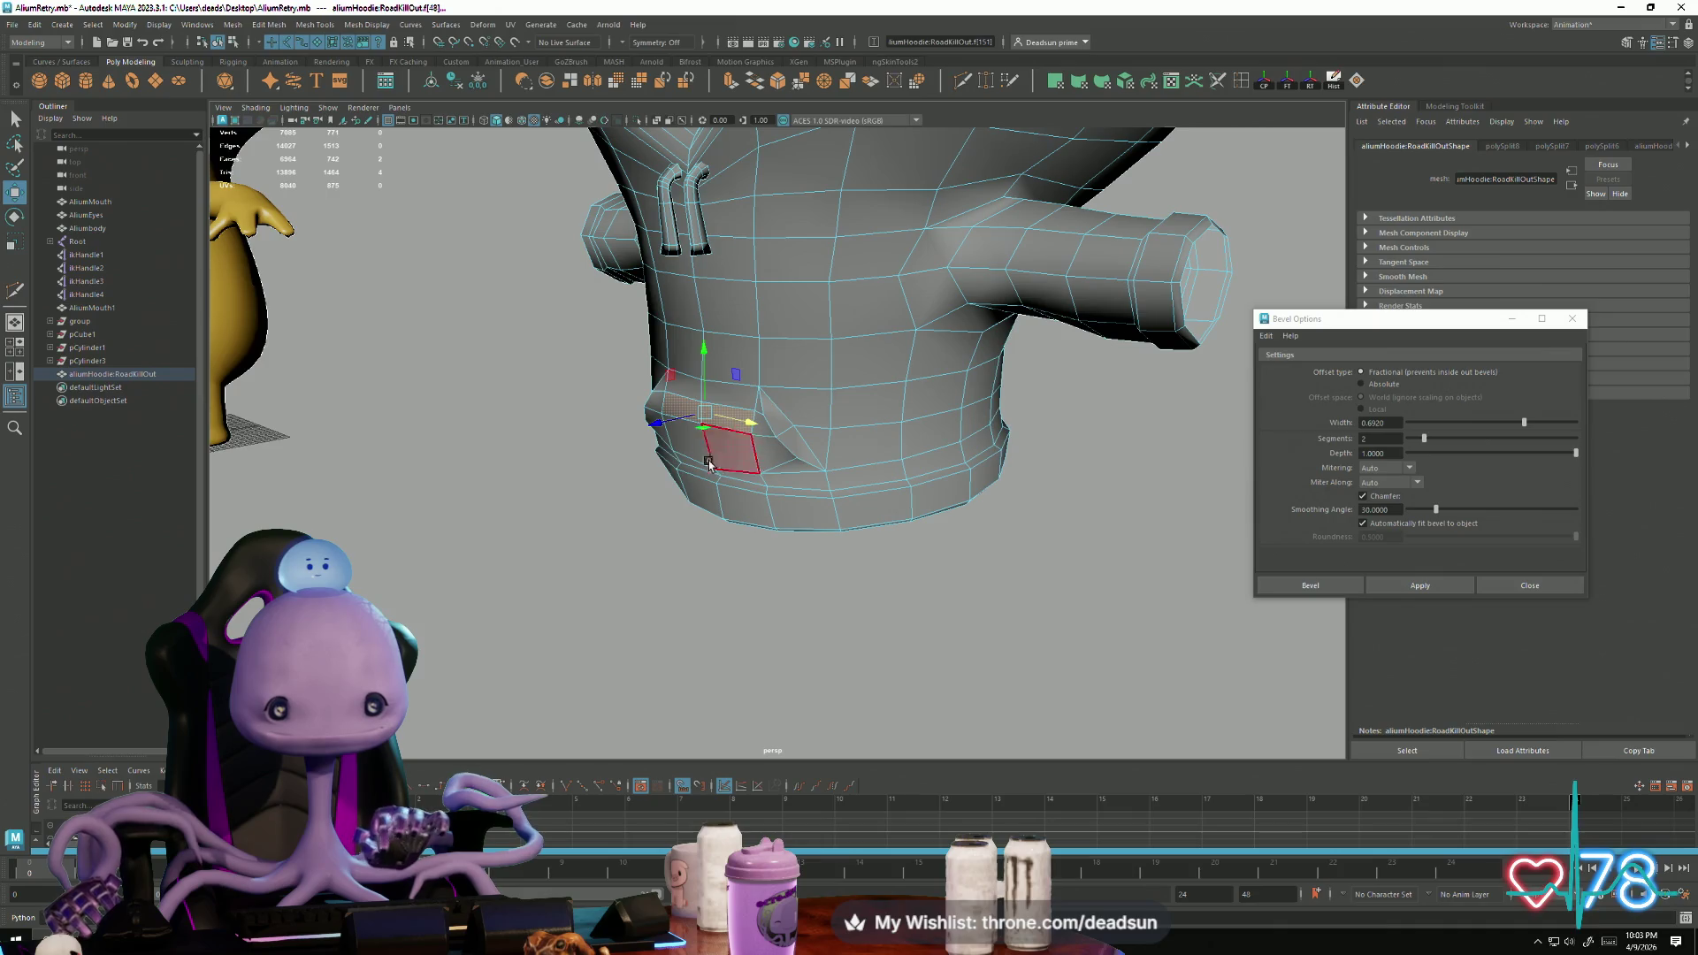
pyautogui.click(665, 417)
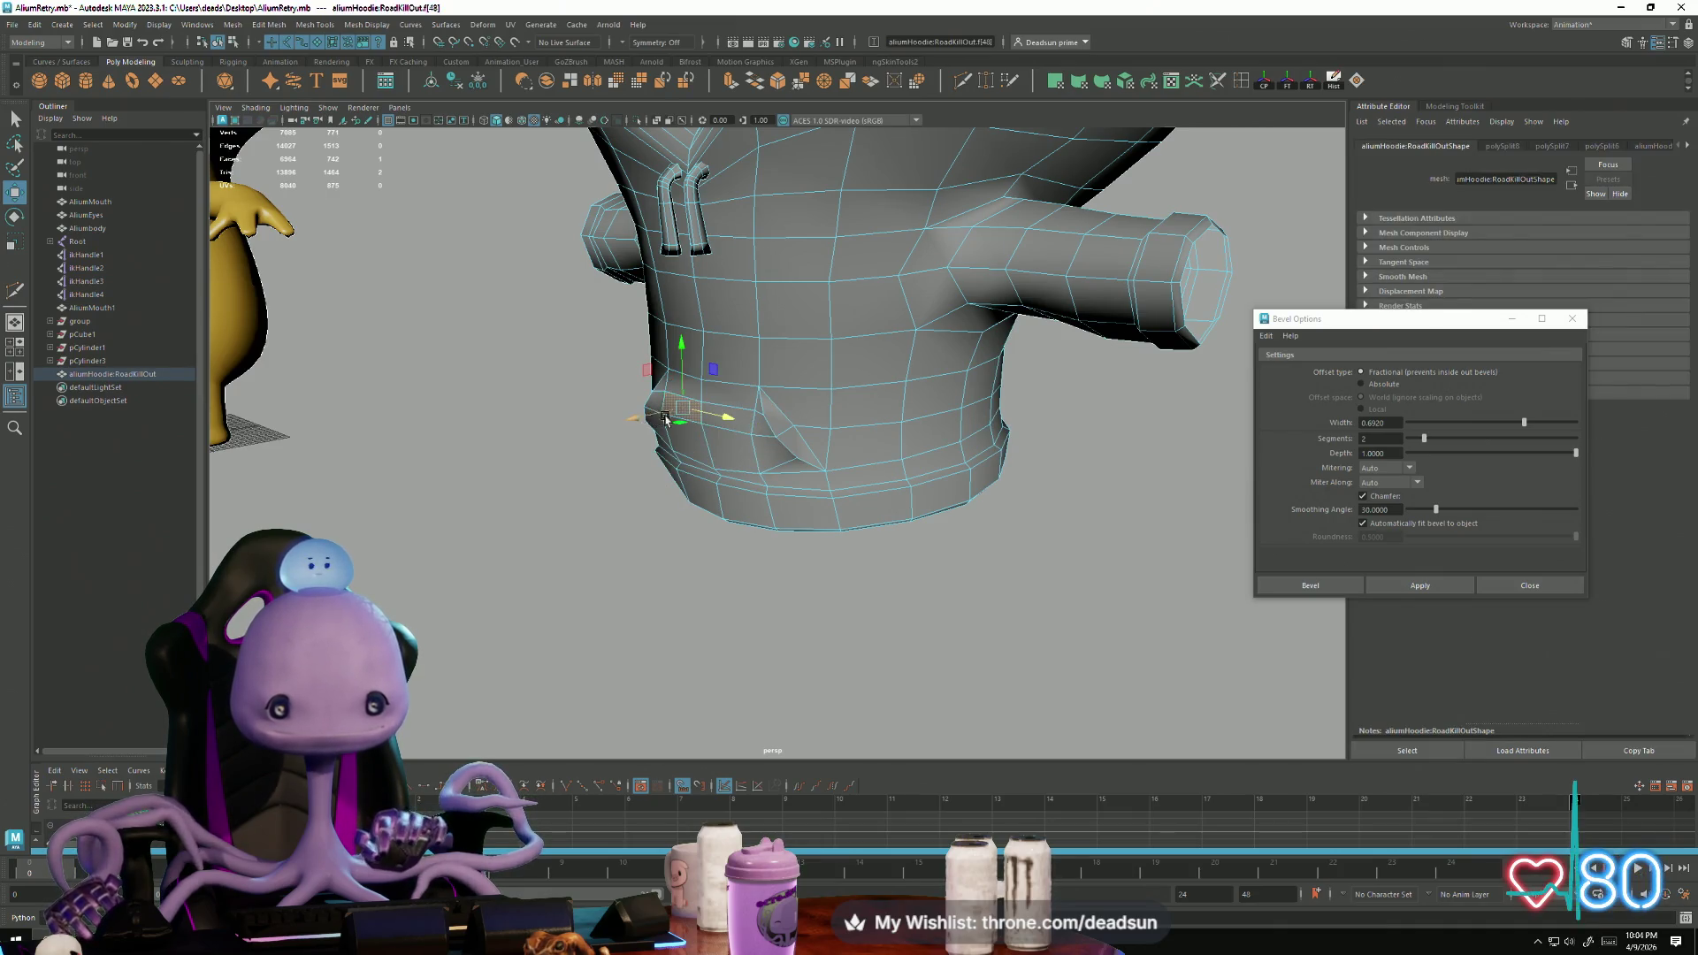
pyautogui.moveTo(612, 430)
pyautogui.mouseDown()
pyautogui.moveTo(664, 426)
pyautogui.moveTo(759, 580)
pyautogui.moveTo(747, 410)
pyautogui.mouseUp()
pyautogui.keyDown('shift'); pyautogui.moveTo(747, 410); pyautogui.dragTo(718, 414, button='right'); pyautogui.keyUp('shift')
pyautogui.moveTo(707, 418)
pyautogui.mouseDown()
pyautogui.moveTo(602, 390)
pyautogui.moveTo(700, 461)
pyautogui.moveTo(758, 459)
pyautogui.moveTo(857, 562)
pyautogui.moveTo(860, 474)
pyautogui.moveTo(876, 478)
pyautogui.mouseUp()
pyautogui.moveTo(829, 409); pyautogui.dragTo(825, 407)
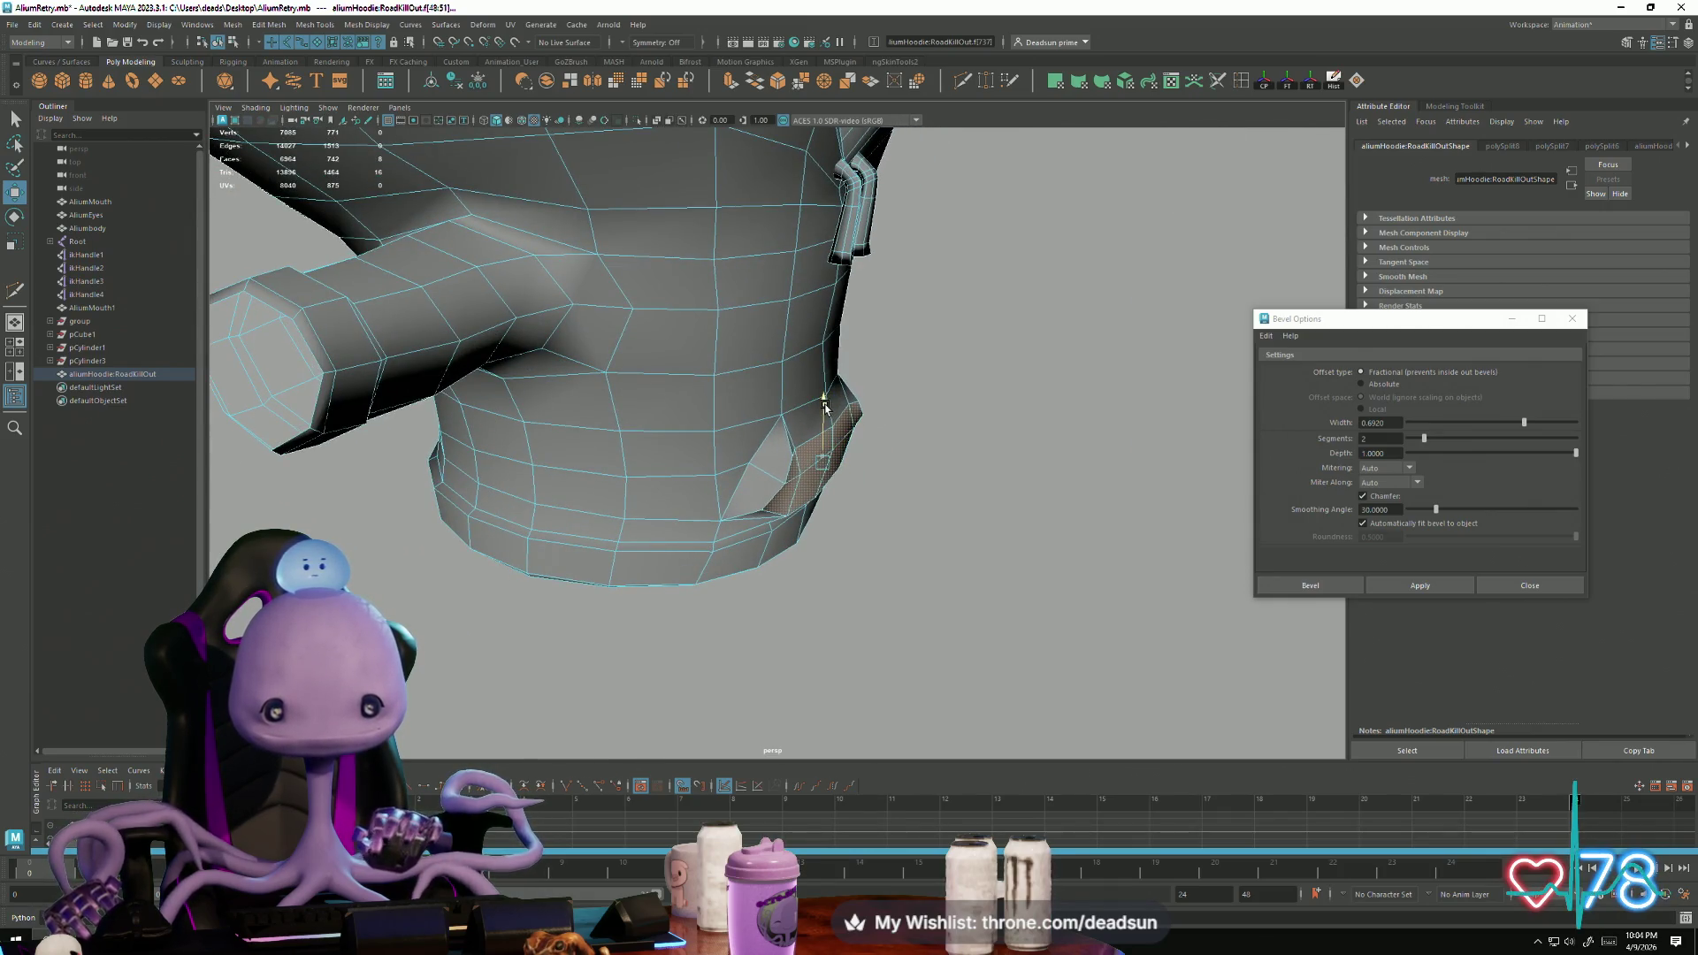
# Step: In vertex mode, drag the hem edge loop below the pocket slightly lower
pyautogui.scroll(5, 824, 505)
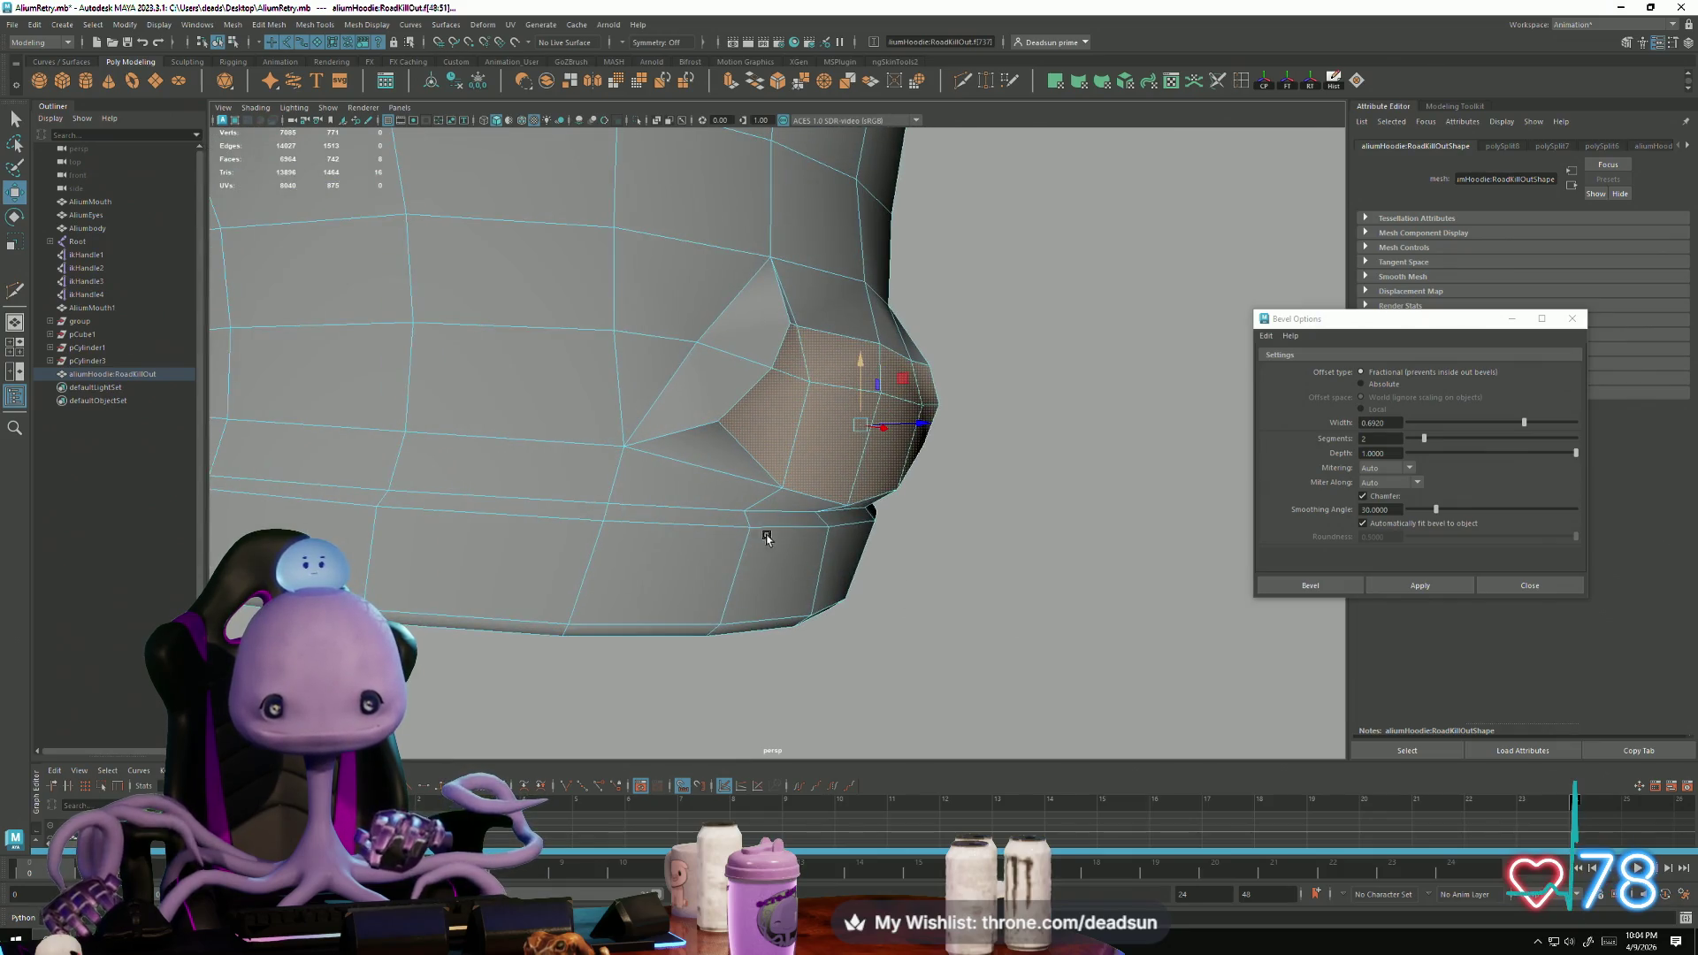
pyautogui.rightClick(745, 519)
pyautogui.click(743, 510)
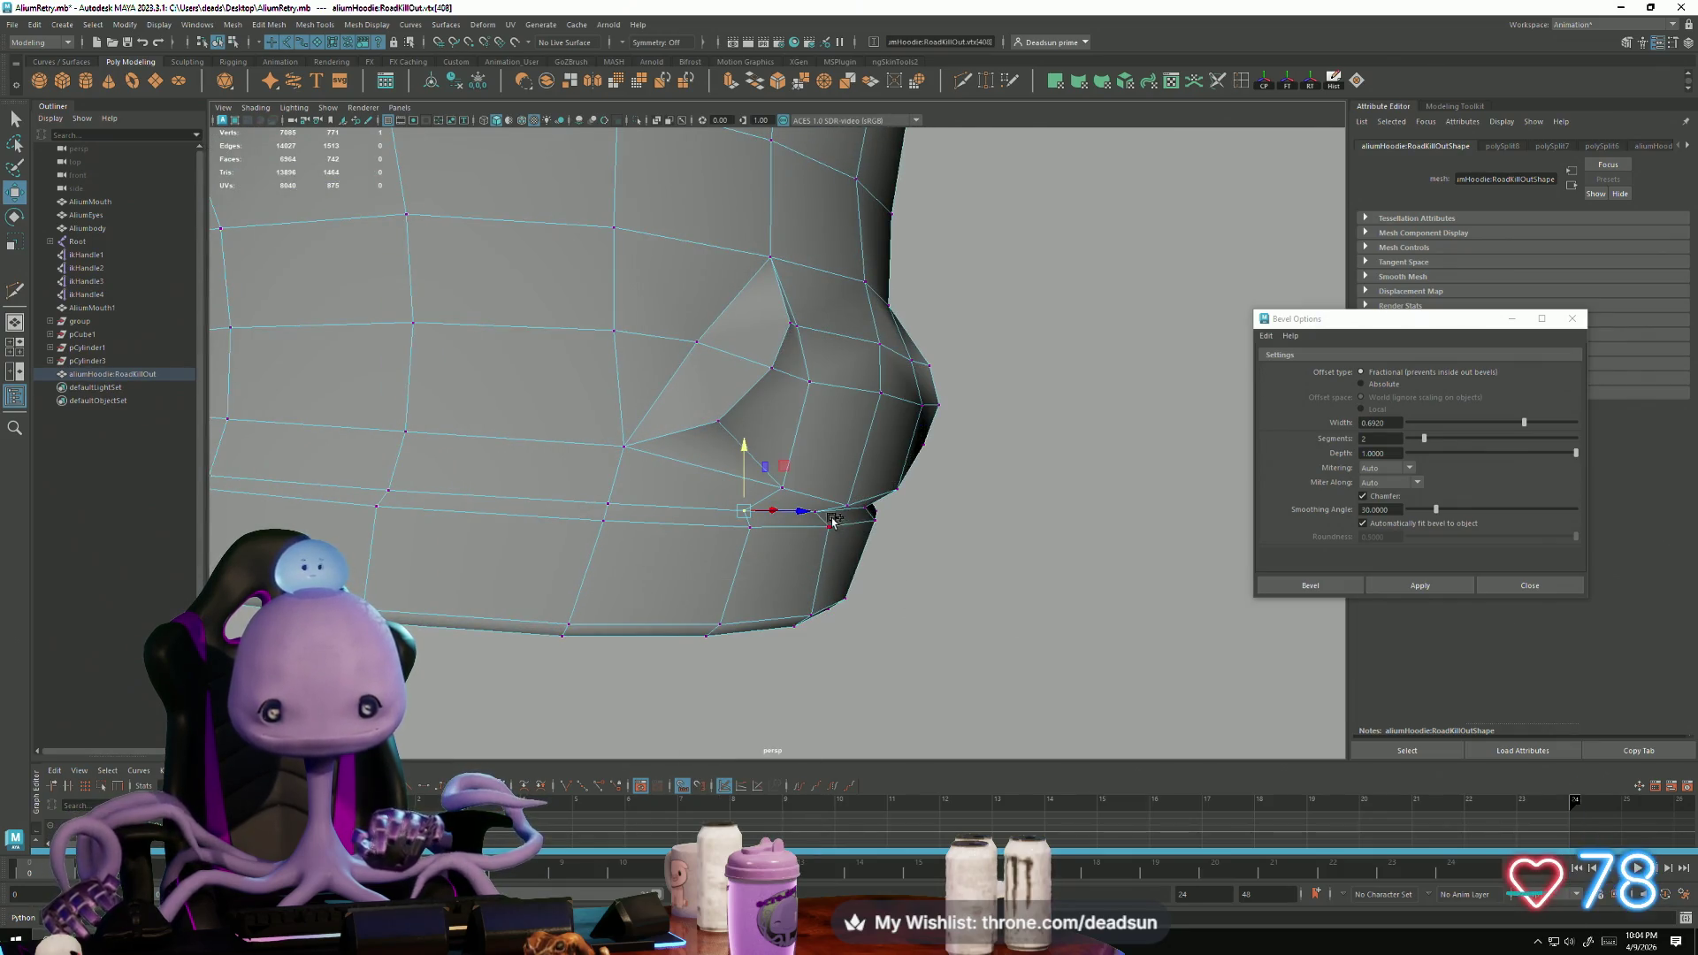
pyautogui.moveTo(823, 516)
pyautogui.keyDown('alt'); pyautogui.mouseDown()
pyautogui.moveTo(777, 523)
pyautogui.moveTo(800, 508)
pyautogui.mouseUp(); pyautogui.keyUp('alt')
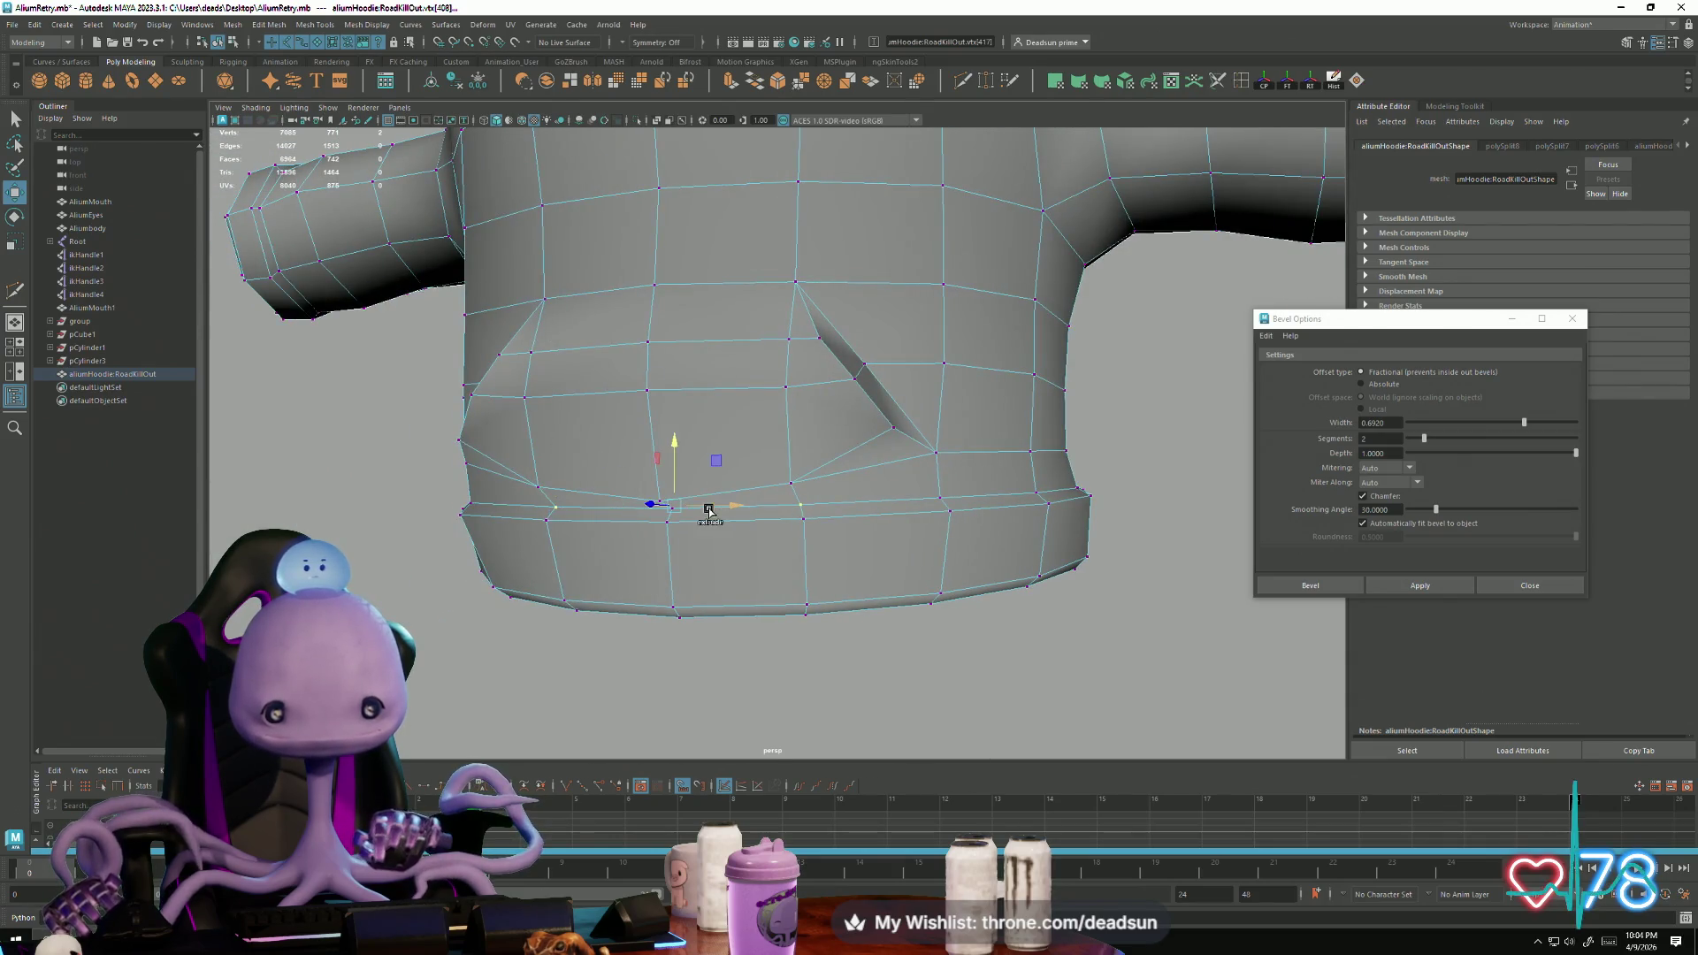
pyautogui.scroll(3, 626, 553)
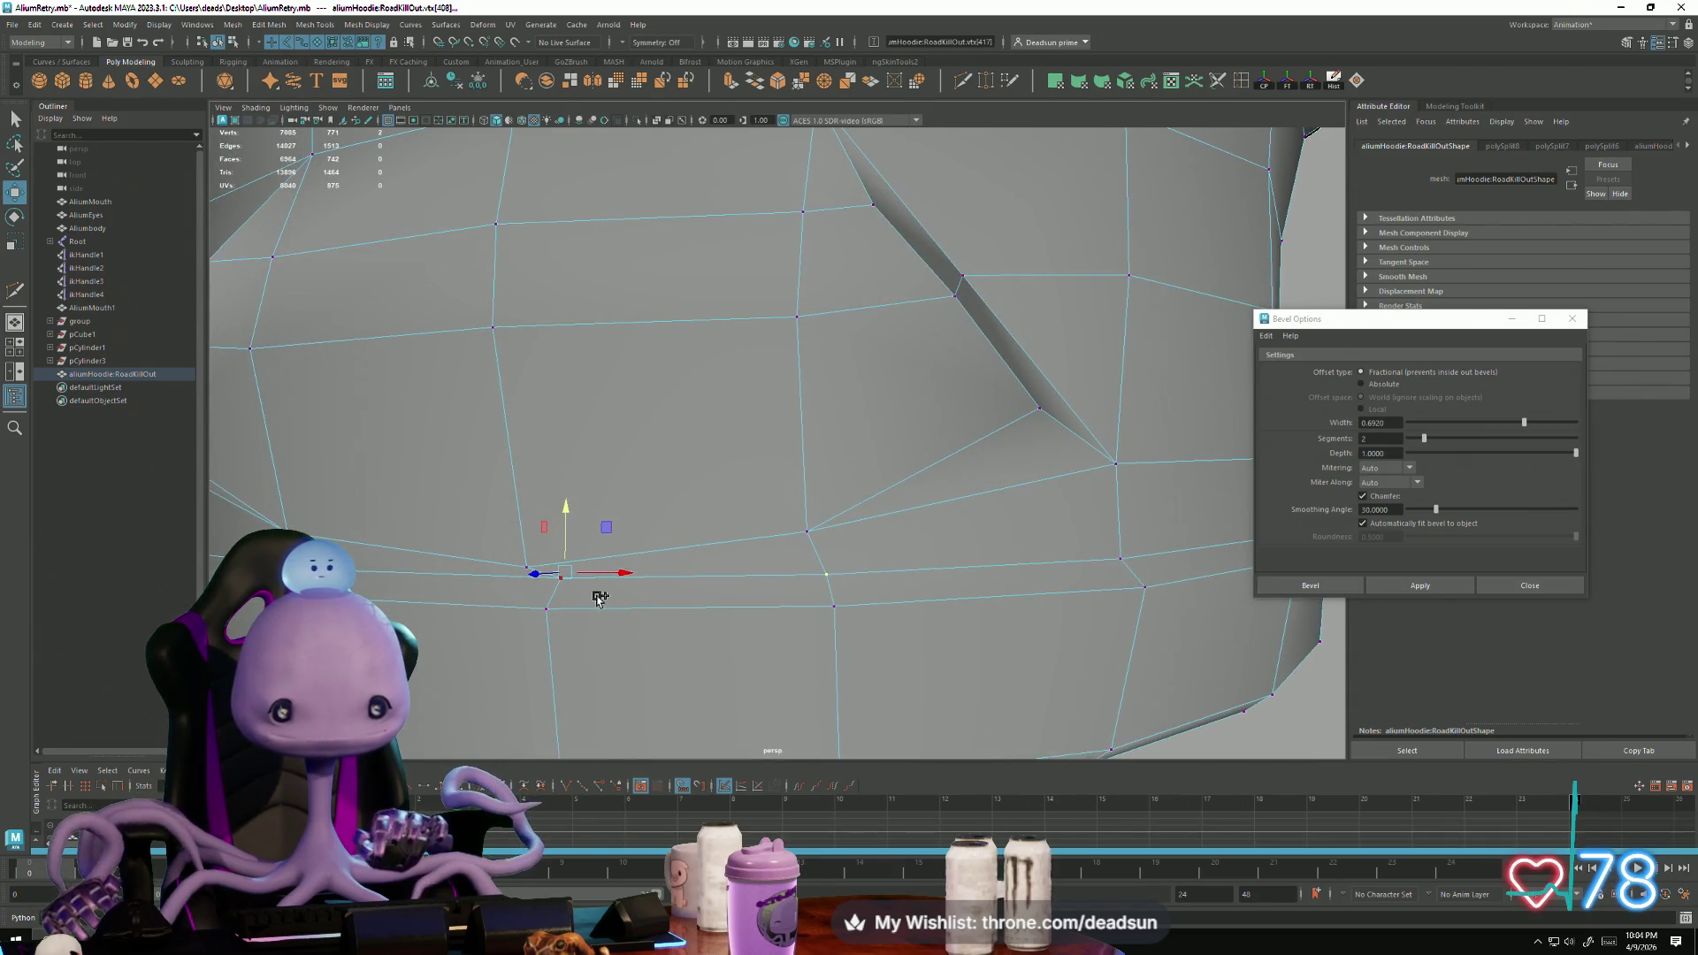
pyautogui.scroll(-3, 548, 576)
pyautogui.moveTo(580, 598)
pyautogui.keyDown('alt'); pyautogui.mouseDown()
pyautogui.moveTo(817, 622)
pyautogui.moveTo(685, 593)
pyautogui.moveTo(681, 569)
pyautogui.moveTo(724, 590)
pyautogui.mouseUp(); pyautogui.keyUp('alt')
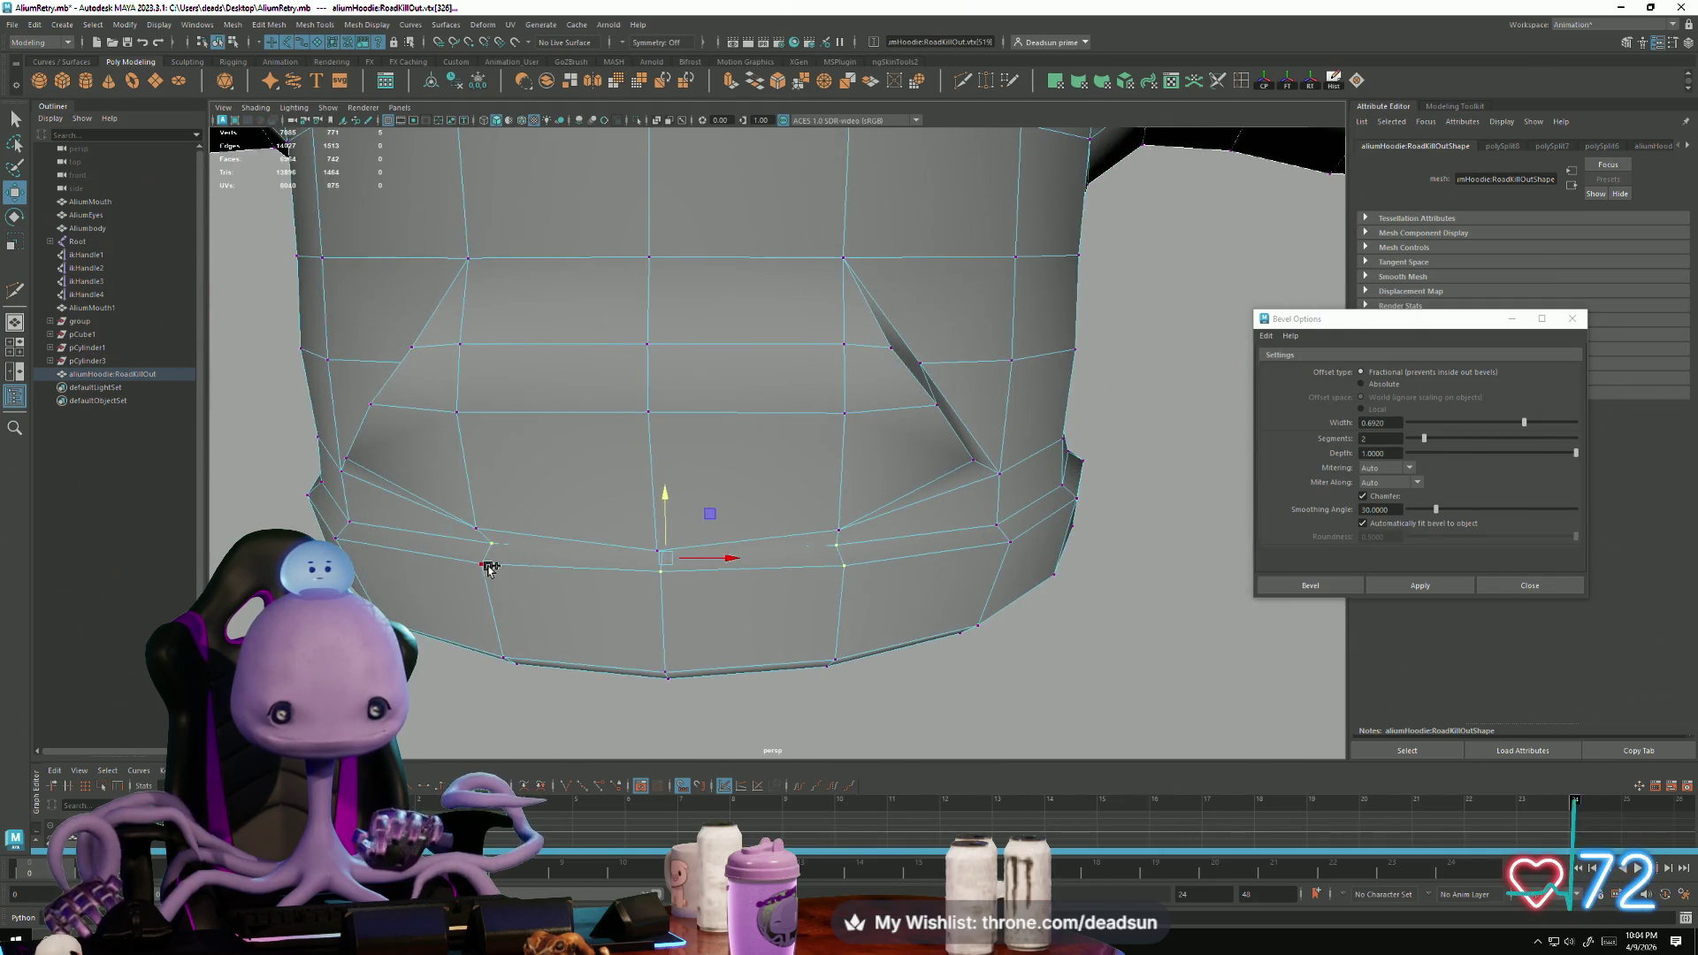
pyautogui.moveTo(657, 497); pyautogui.dragTo(605, 566)
pyautogui.press('e')
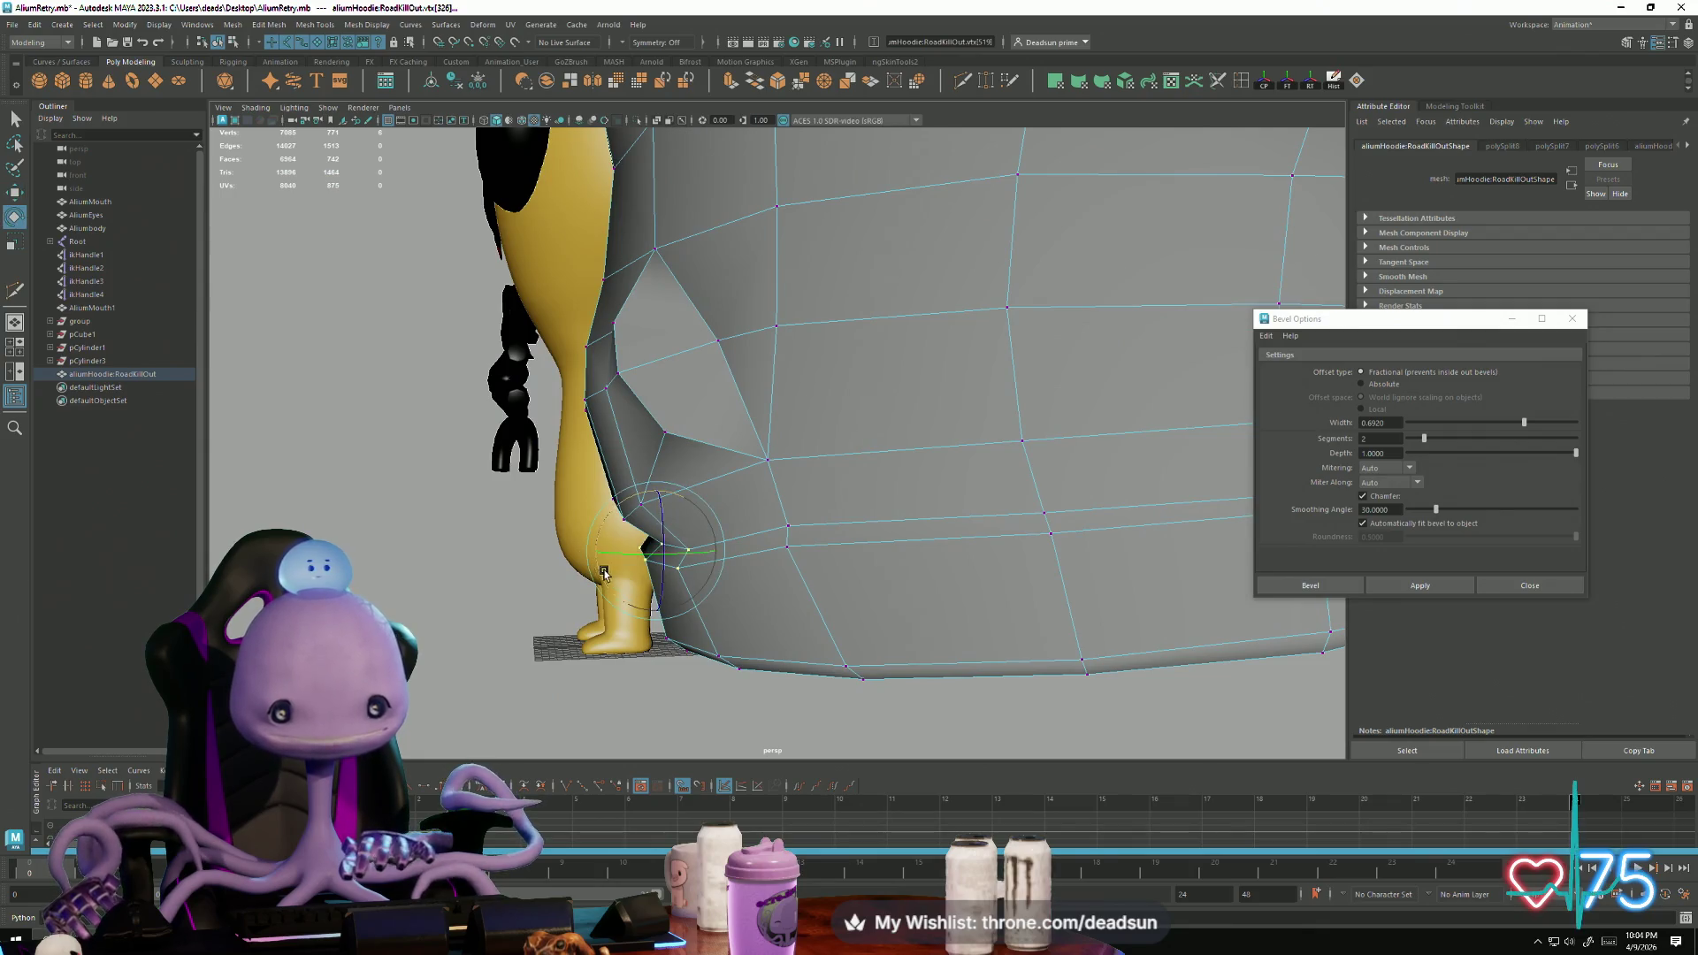
pyautogui.press('w')
pyautogui.moveTo(603, 553); pyautogui.dragTo(565, 555)
# Step: Switch back to Object Mode and select the hoodie mesh
pyautogui.moveTo(719, 590)
pyautogui.keyDown('alt'); pyautogui.mouseDown()
pyautogui.moveTo(645, 607)
pyautogui.moveTo(584, 570)
pyautogui.mouseUp(); pyautogui.keyUp('alt')
pyautogui.moveTo(739, 439); pyautogui.dragTo(793, 410, button='right')
pyautogui.moveTo(793, 409)
pyautogui.keyDown('alt'); pyautogui.mouseDown()
pyautogui.moveTo(807, 496)
pyautogui.moveTo(667, 546)
pyautogui.moveTo(530, 538)
pyautogui.moveTo(695, 520)
pyautogui.moveTo(742, 424)
pyautogui.mouseUp(); pyautogui.keyUp('alt')
pyautogui.click(742, 424)
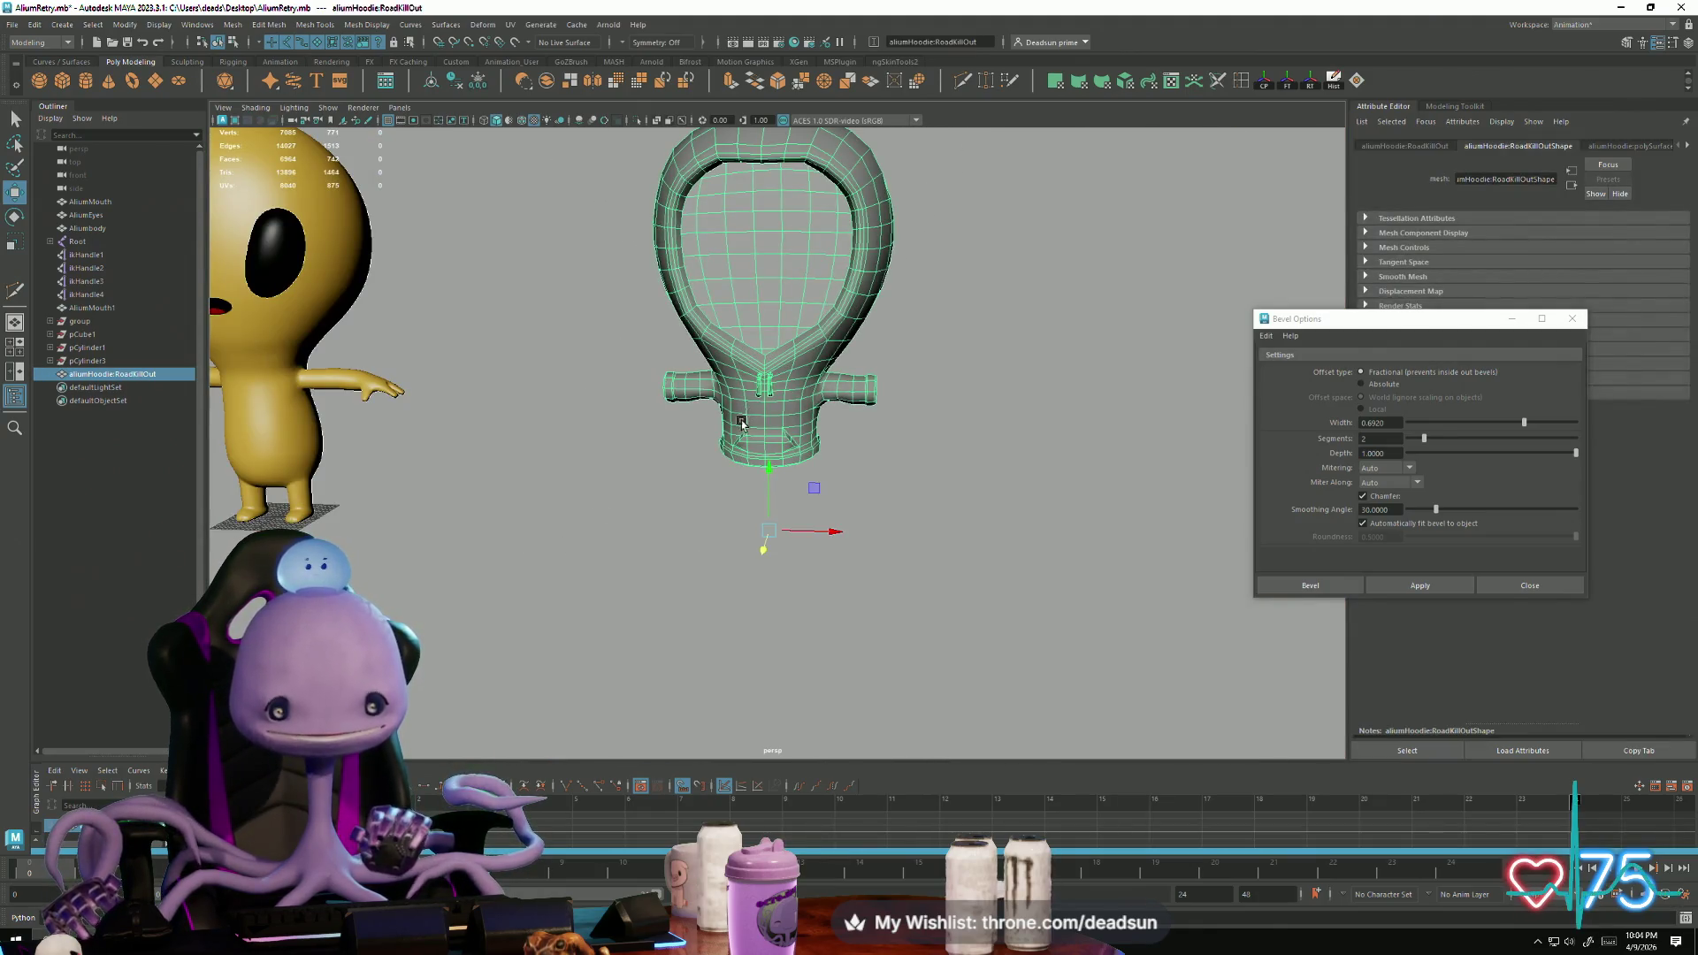
# Step: Export the selected hoodie over the existing aliumHoodie.obj on the Desktop
pyautogui.click(13, 25)
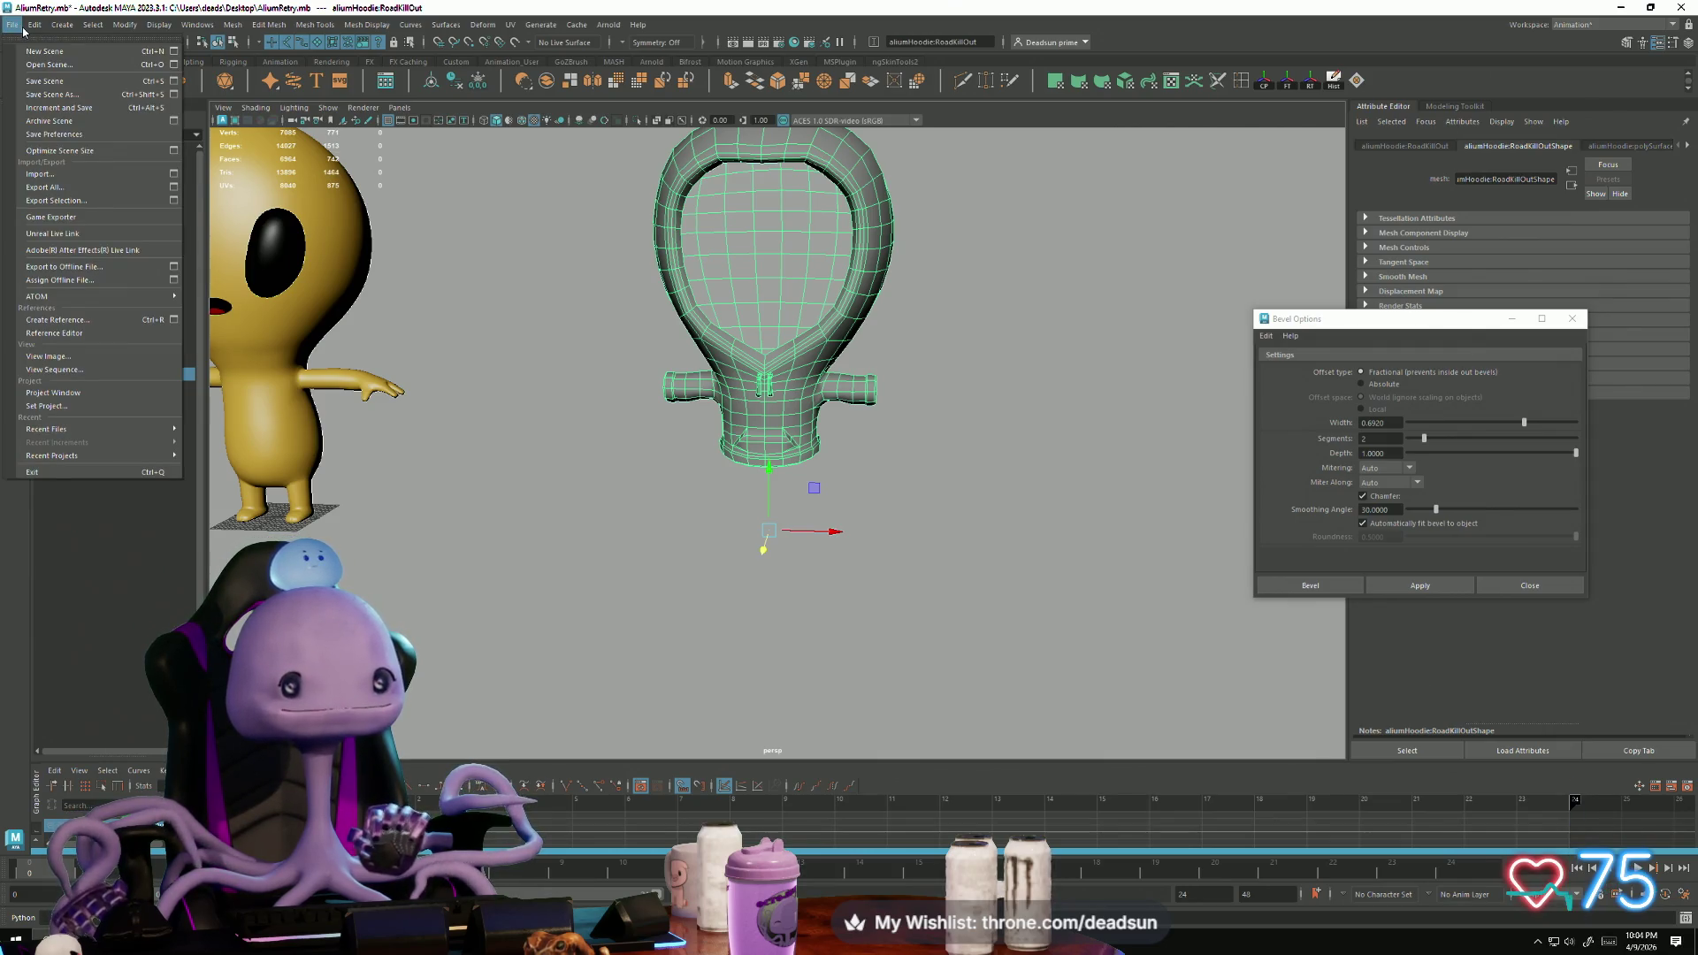
pyautogui.click(53, 201)
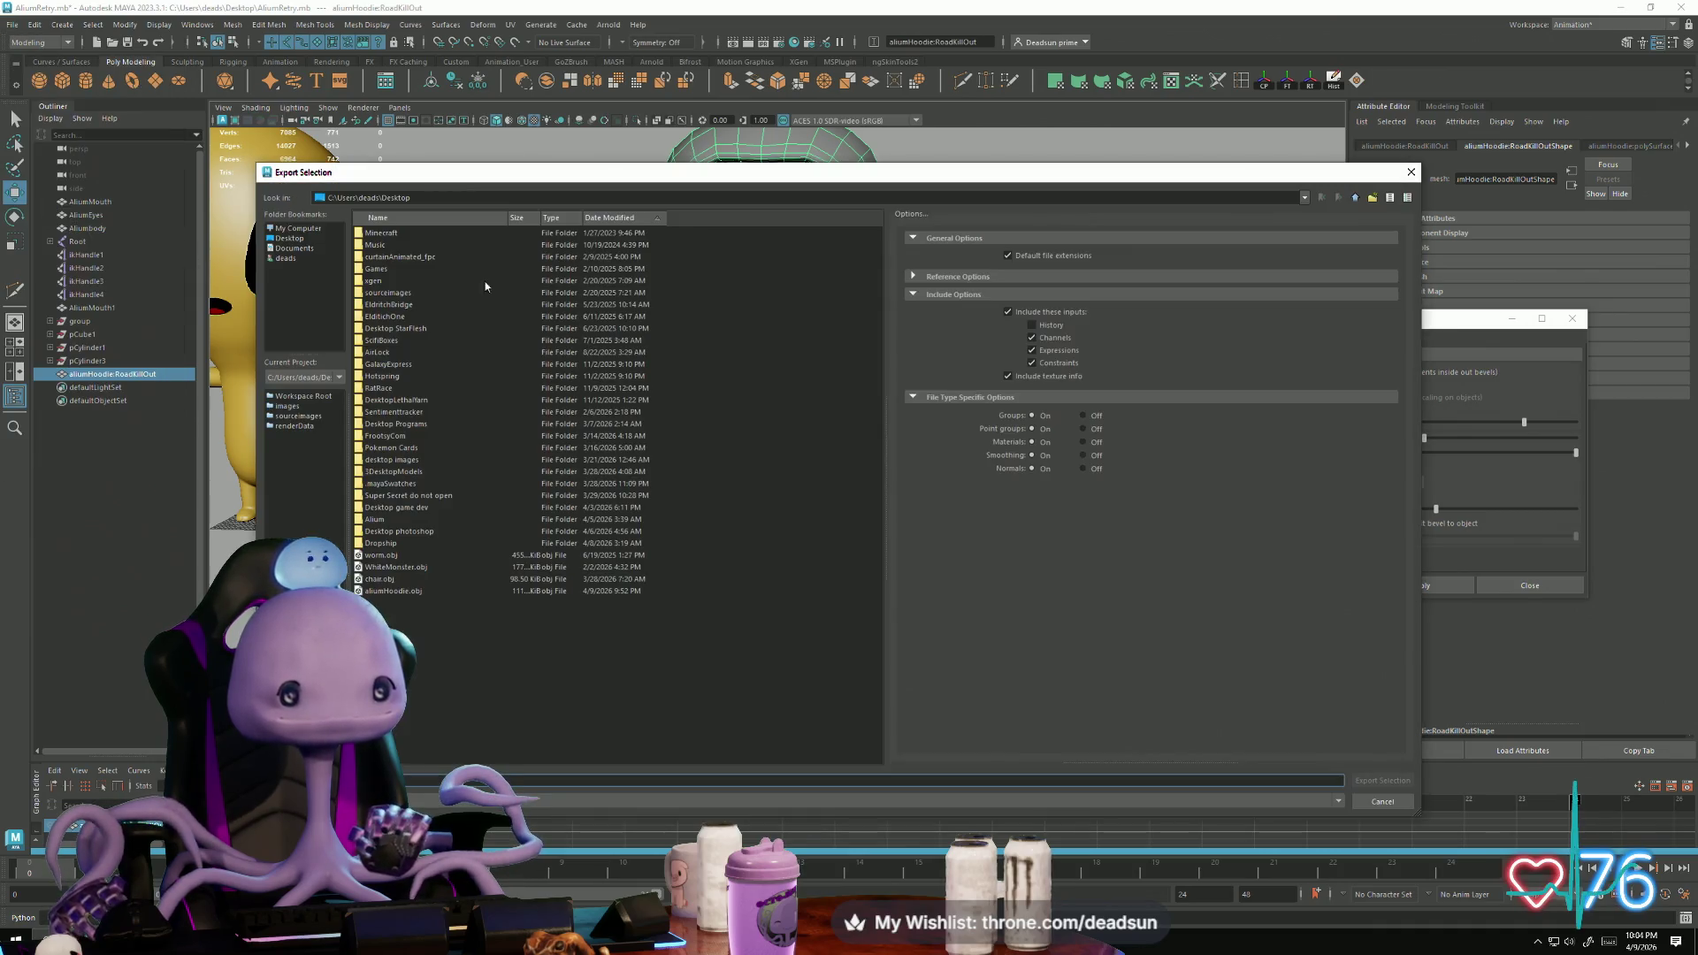
pyautogui.click(404, 593)
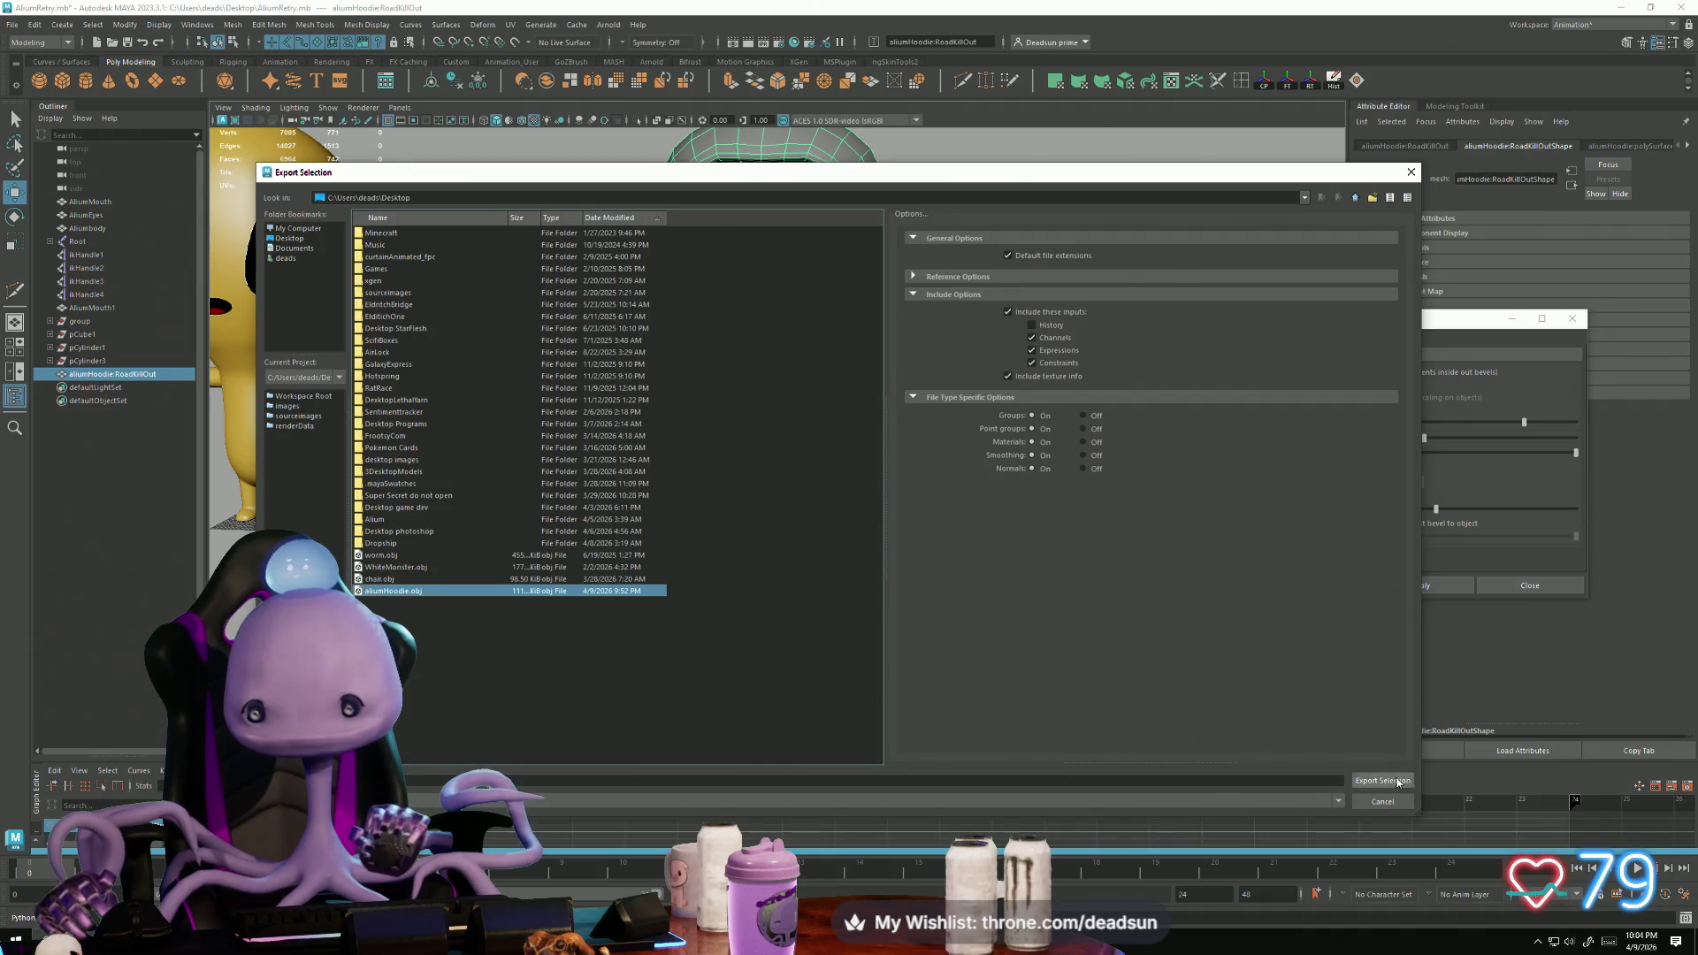
pyautogui.press('Return')
pyautogui.click(815, 512)
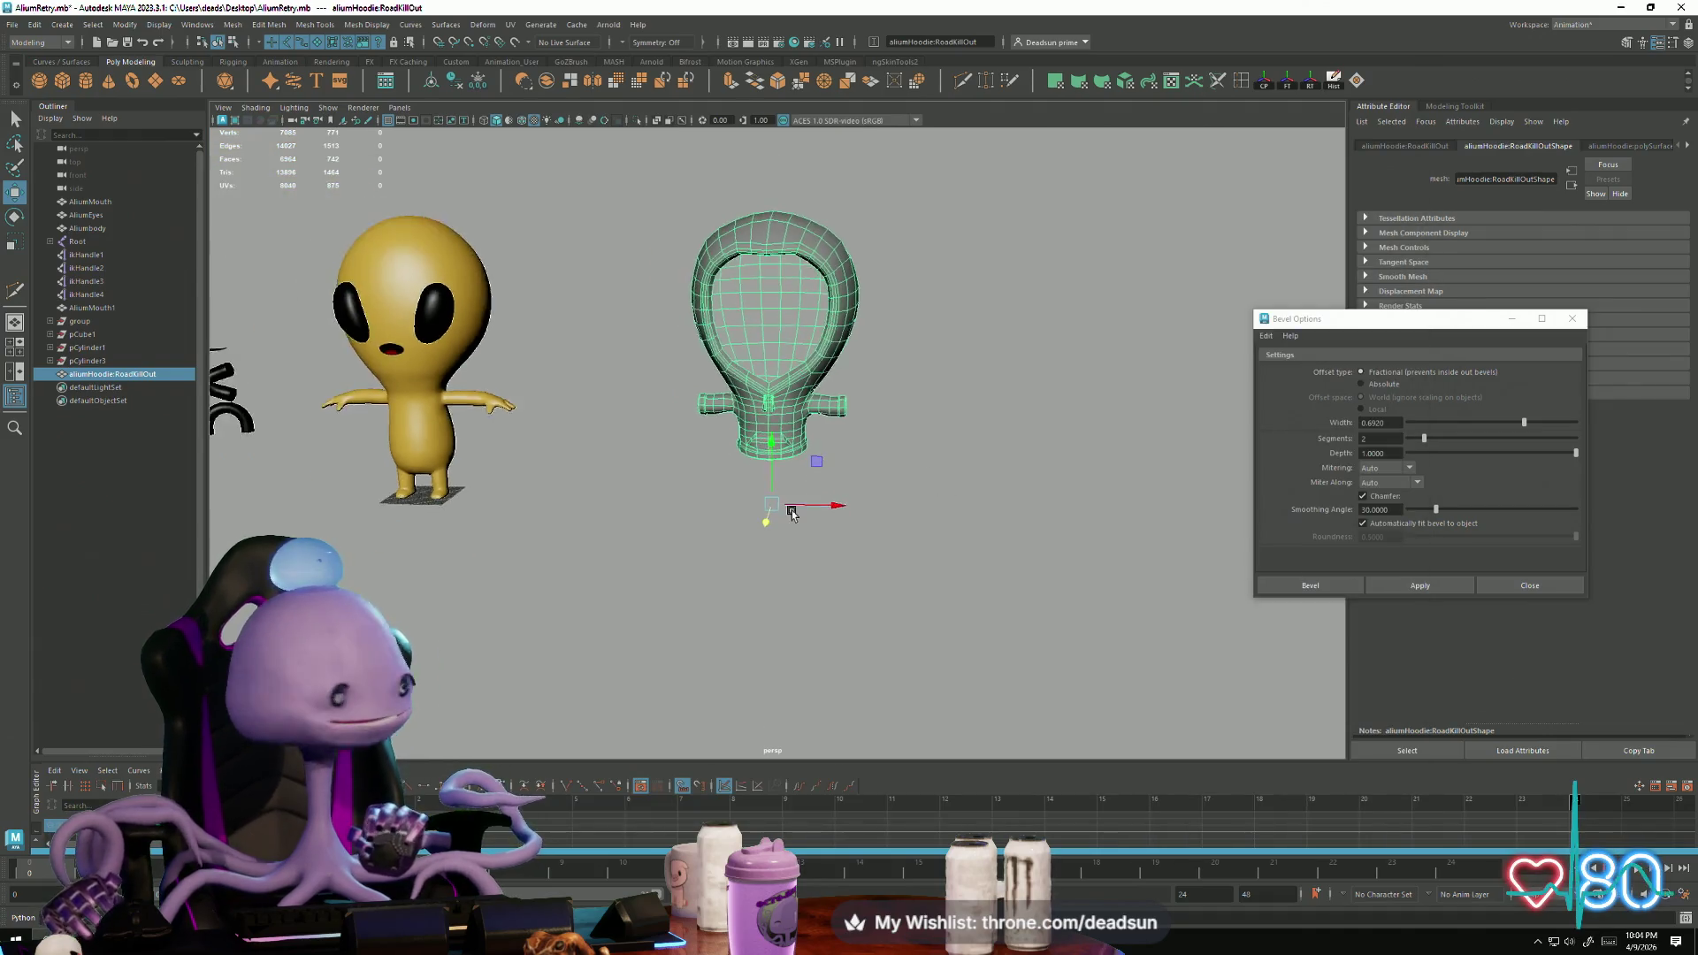
pyautogui.scroll(-3, 779, 508)
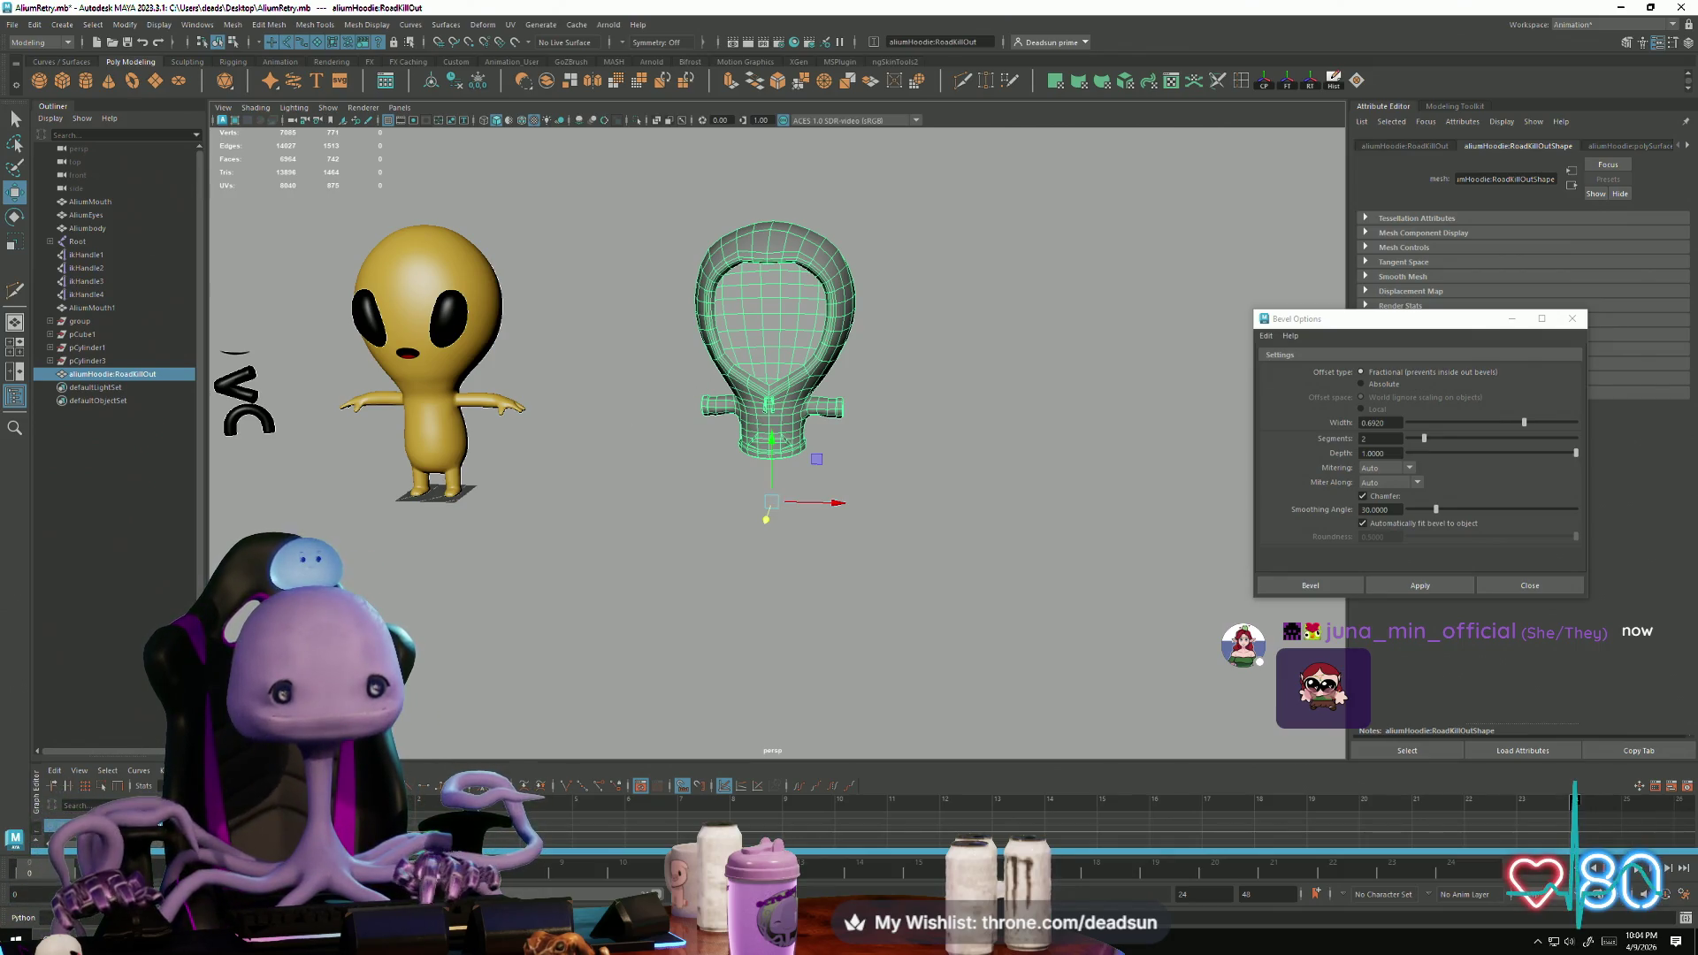
pyautogui.press('super')
# Step: Launch RoadKill from Windows search and load aliumHoodie.obj from the Desktop
pyautogui.write('ro')
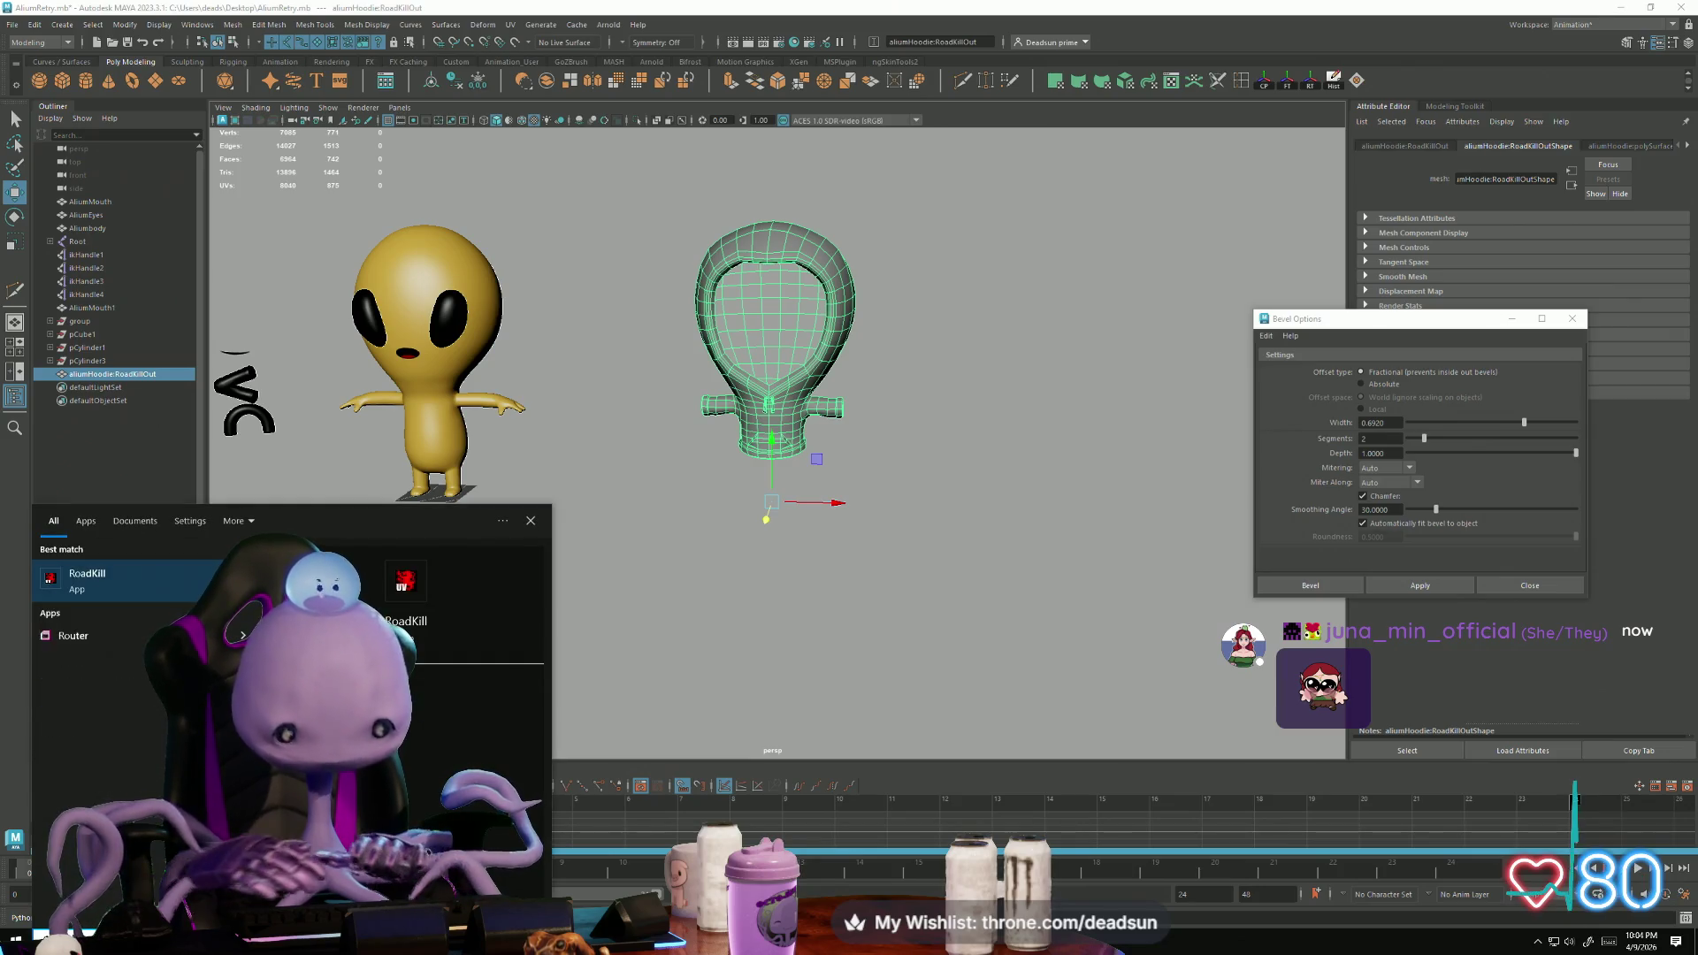
pyautogui.click(171, 590)
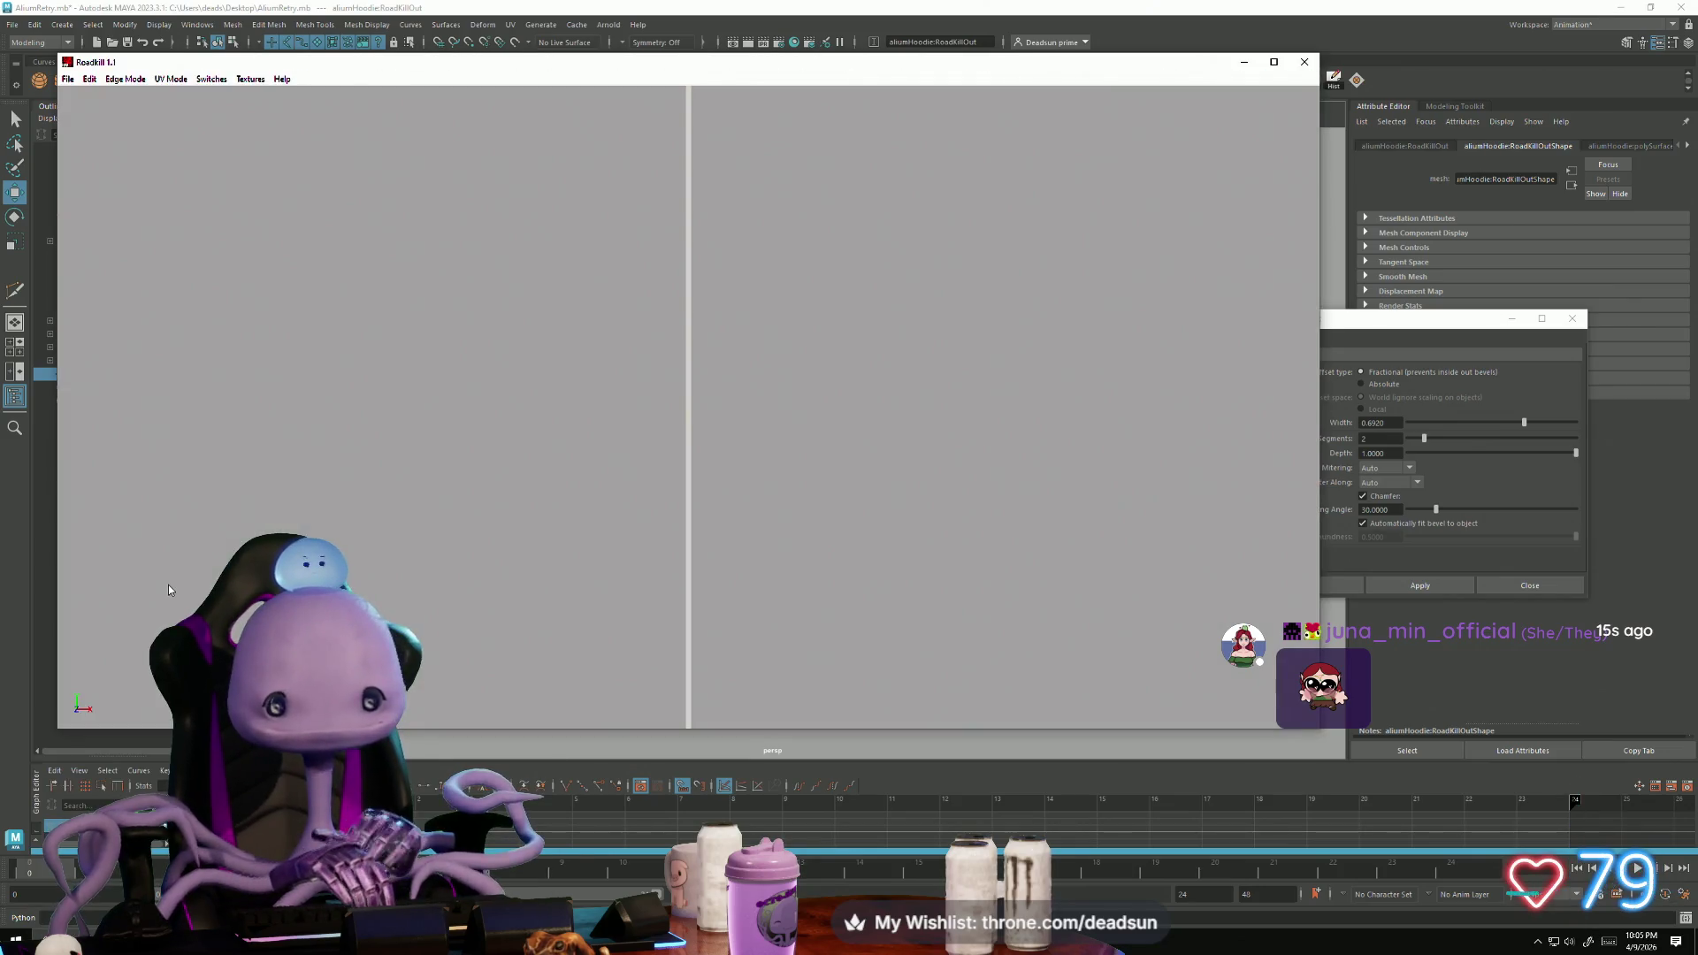
pyautogui.click(68, 80)
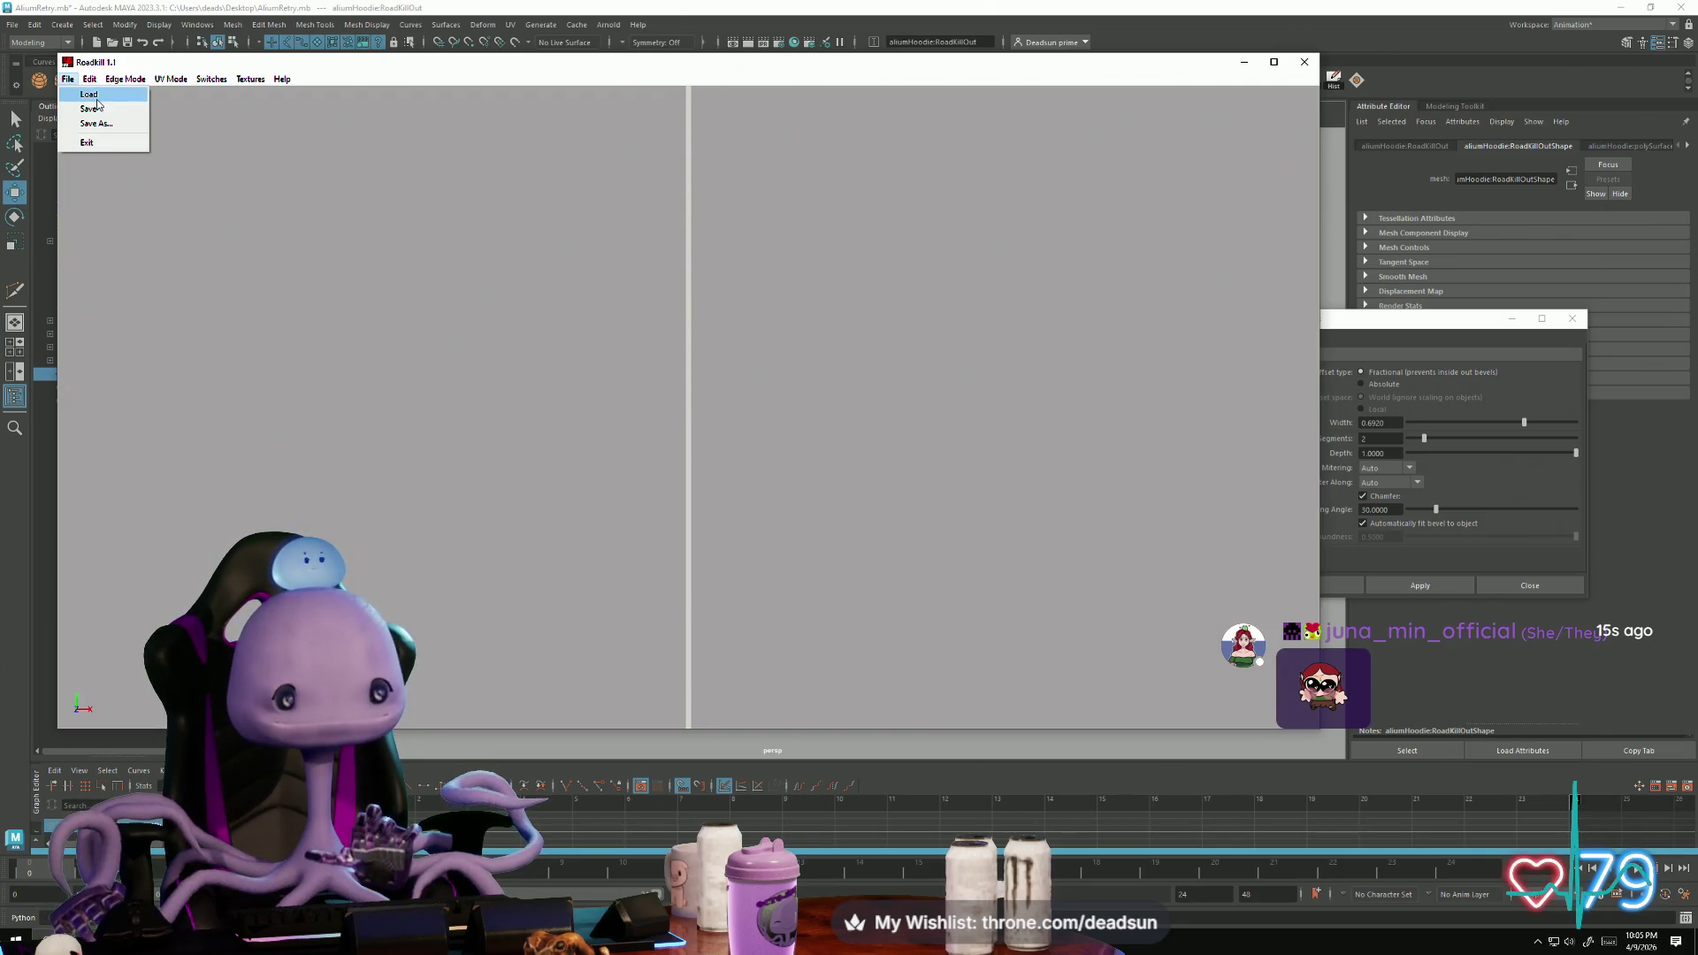
pyautogui.click(93, 95)
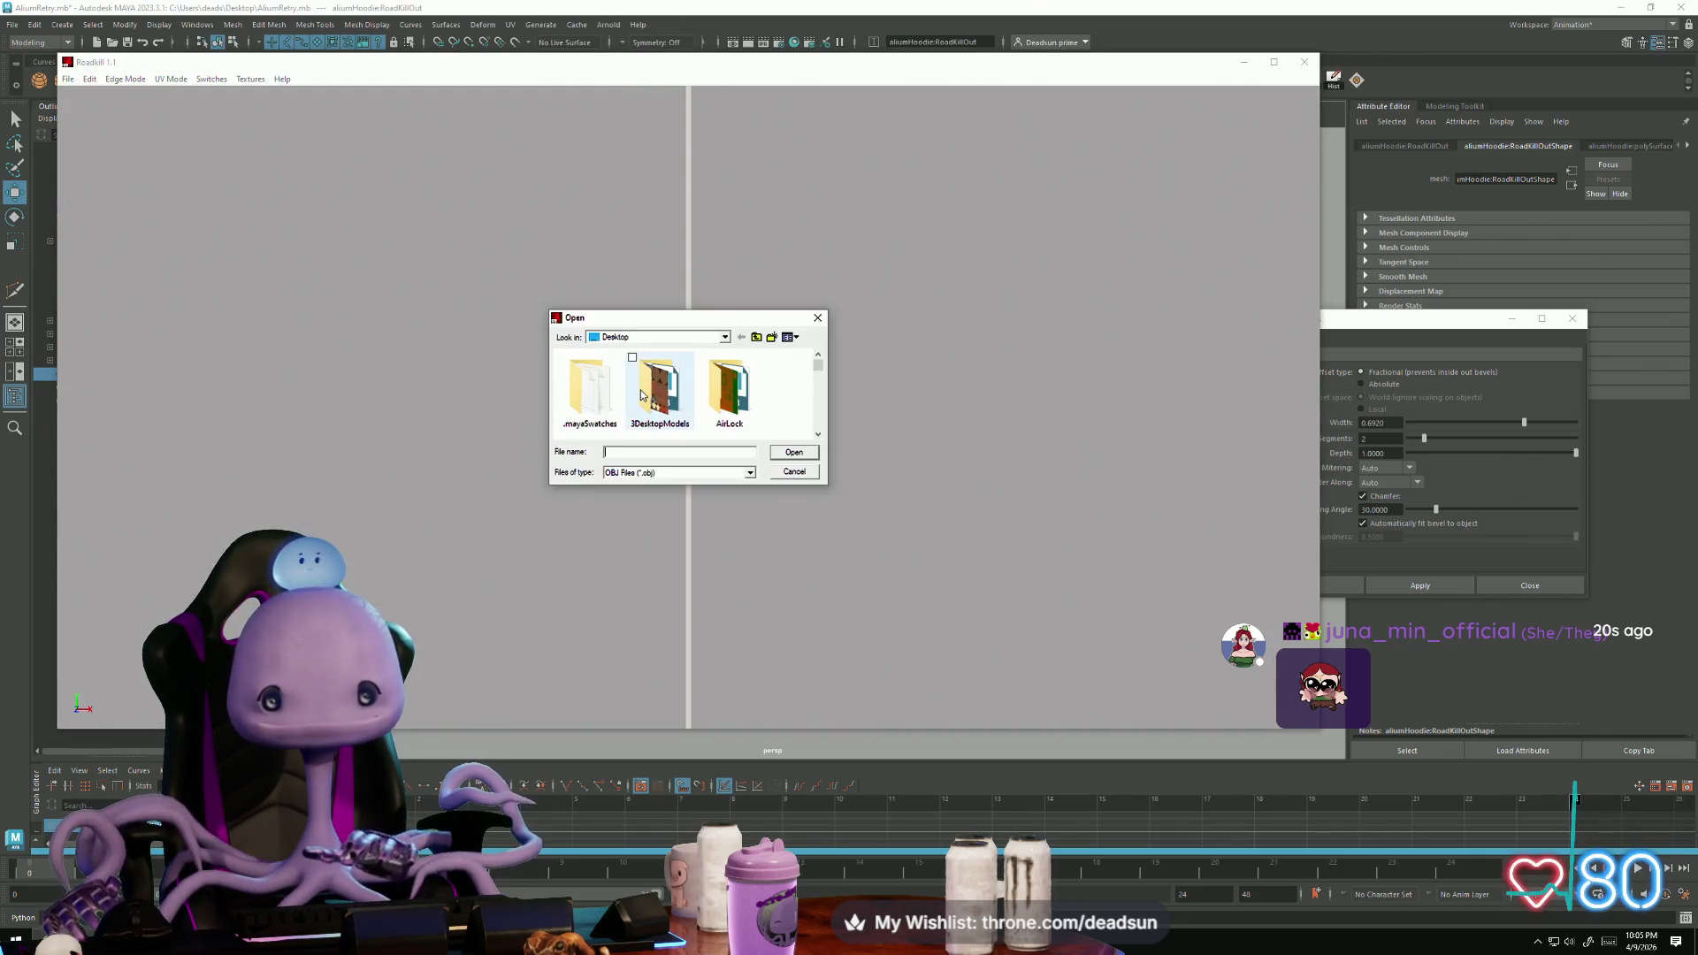
pyautogui.scroll(-2, 633, 395)
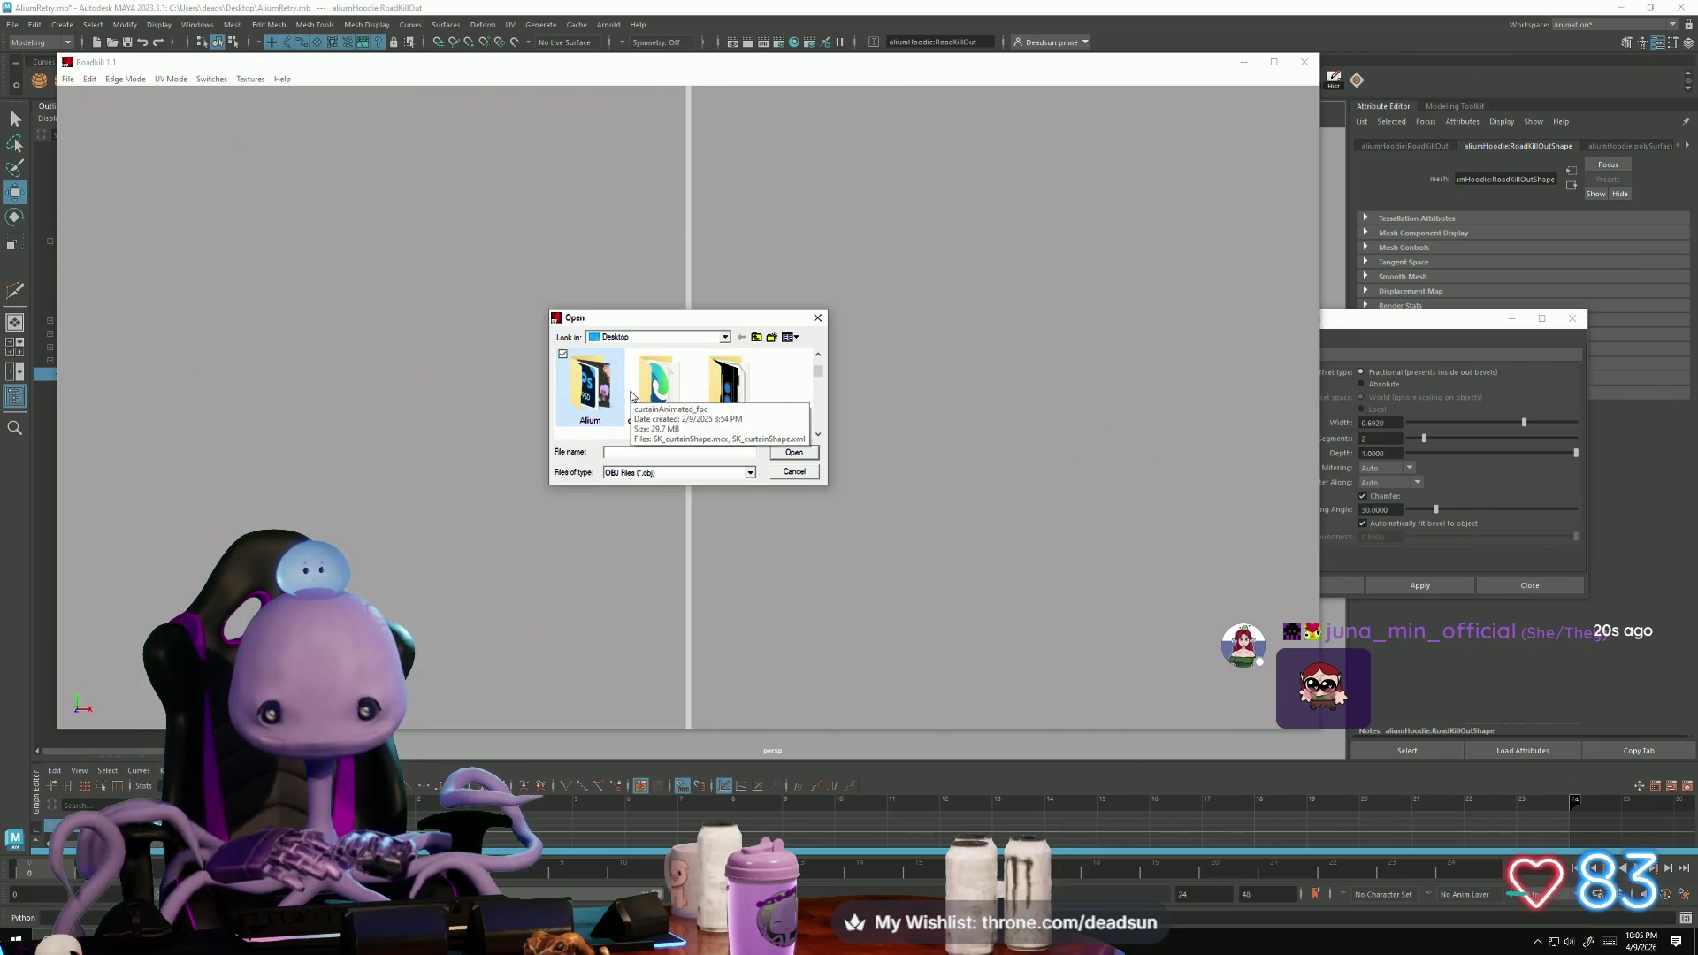
pyautogui.scroll(-2, 632, 395)
pyautogui.click(591, 389)
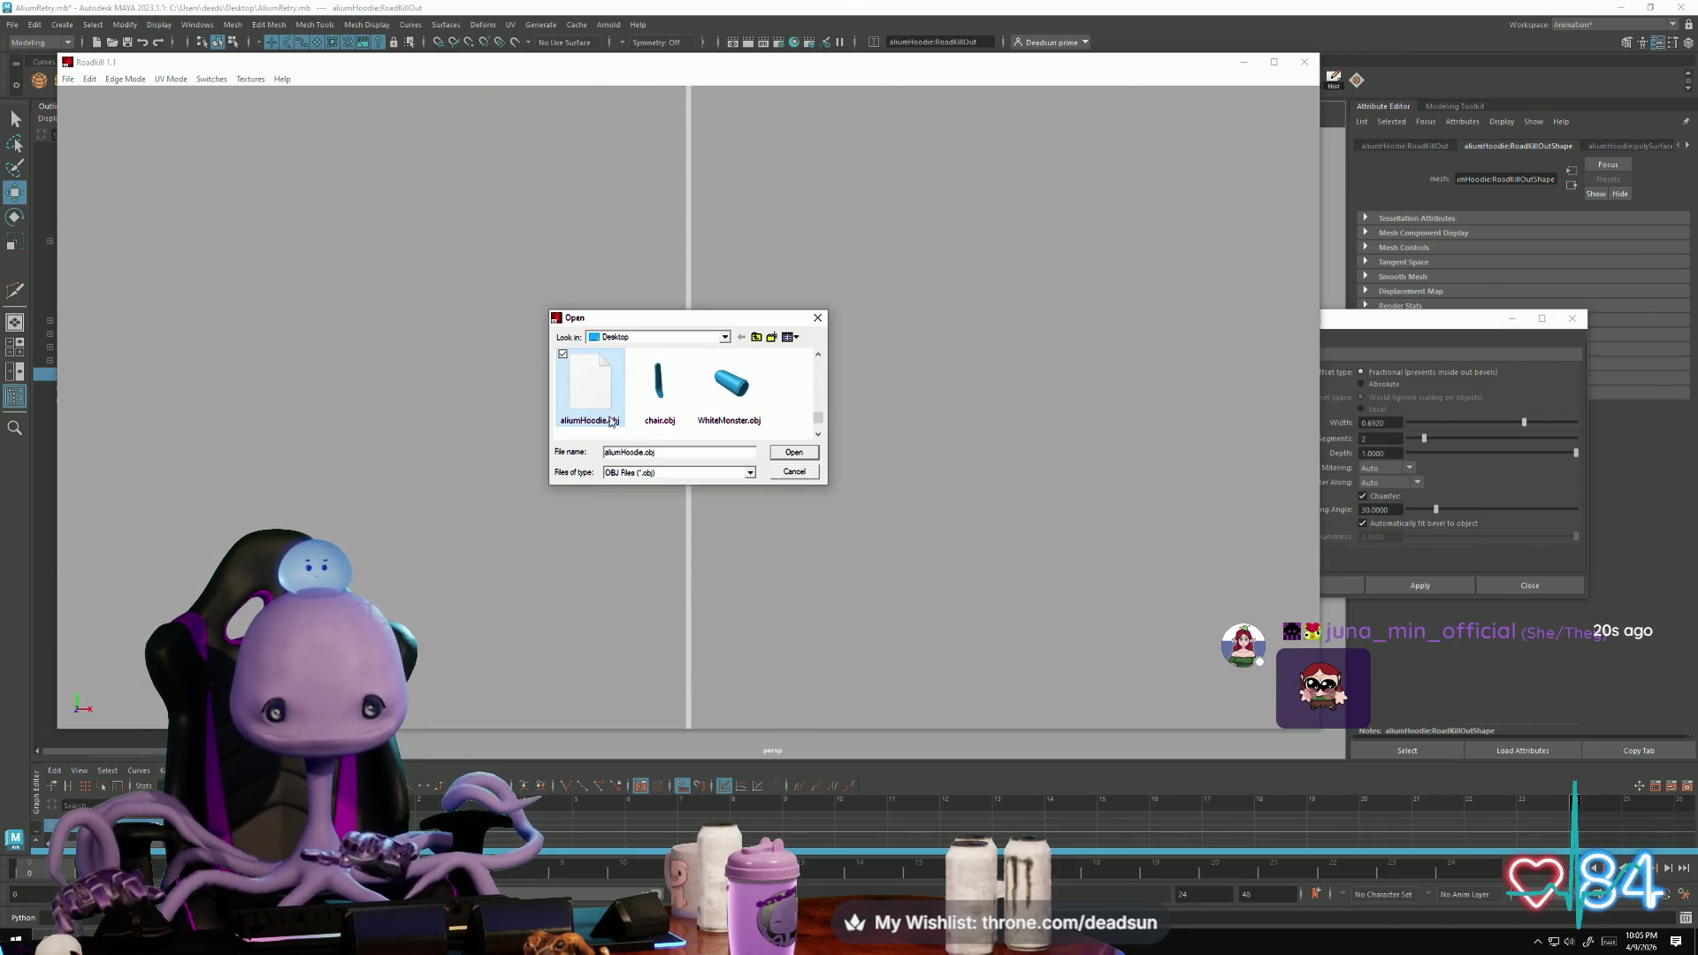
pyautogui.click(794, 454)
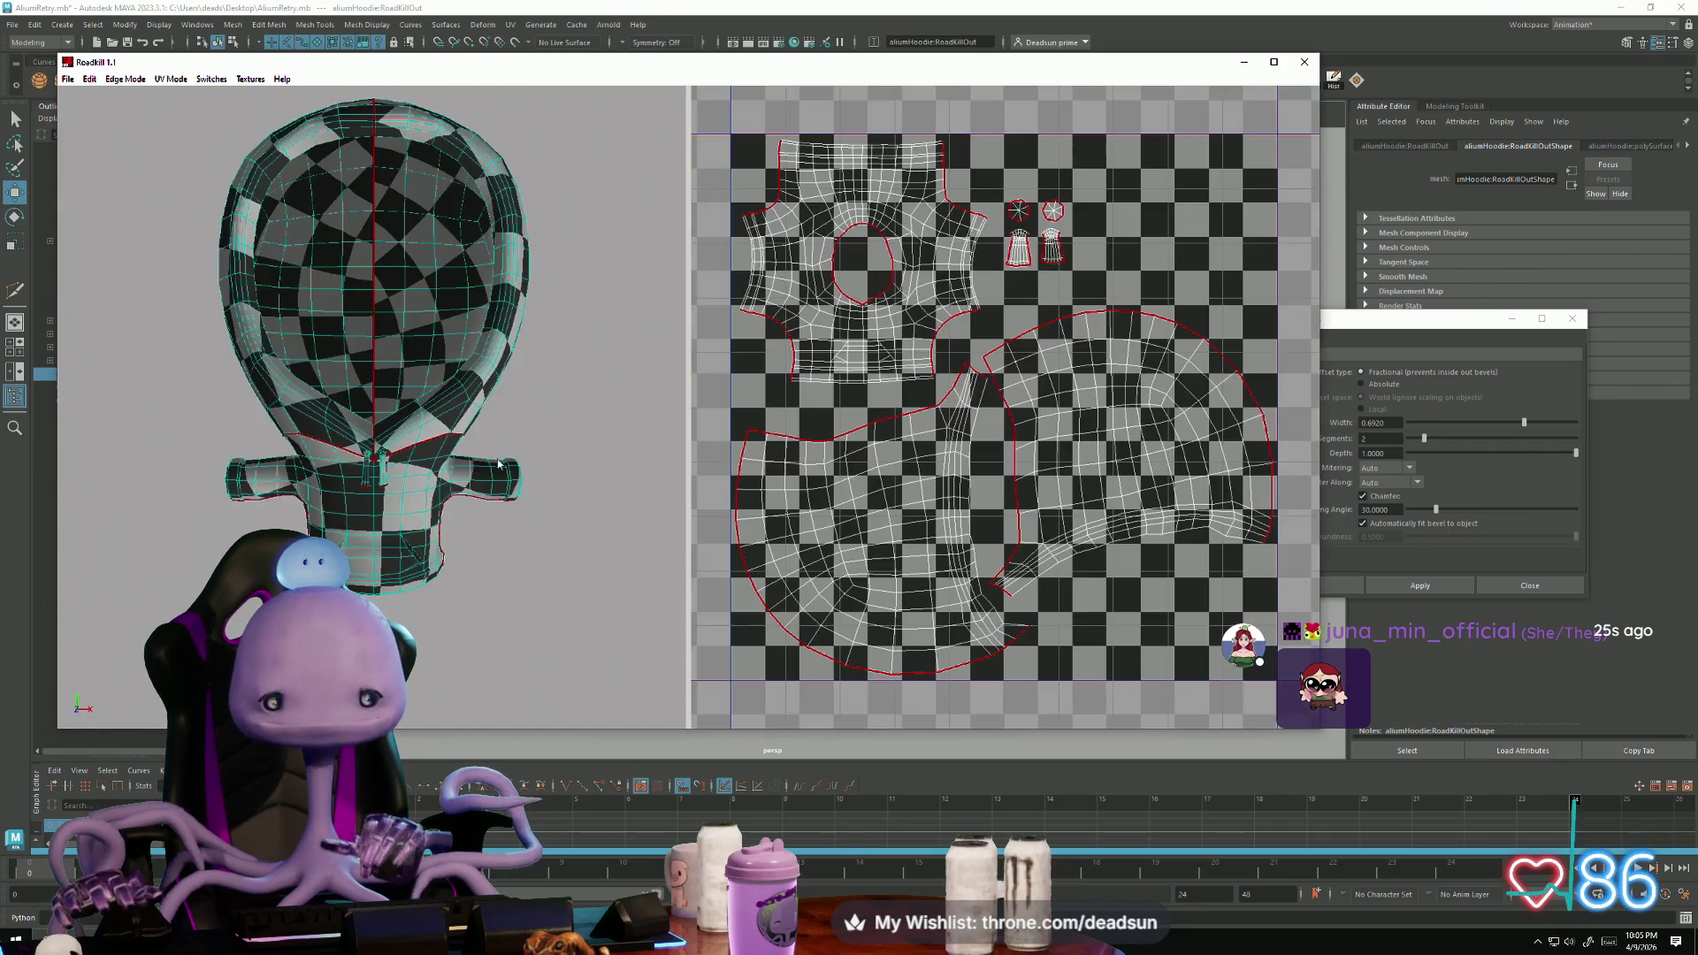
# Step: Select and clear the body-shell edges in Edge Mode, then re-unwrap the hoodie UVs
pyautogui.scroll(10, 1095, 478)
pyautogui.scroll(-10, 973, 425)
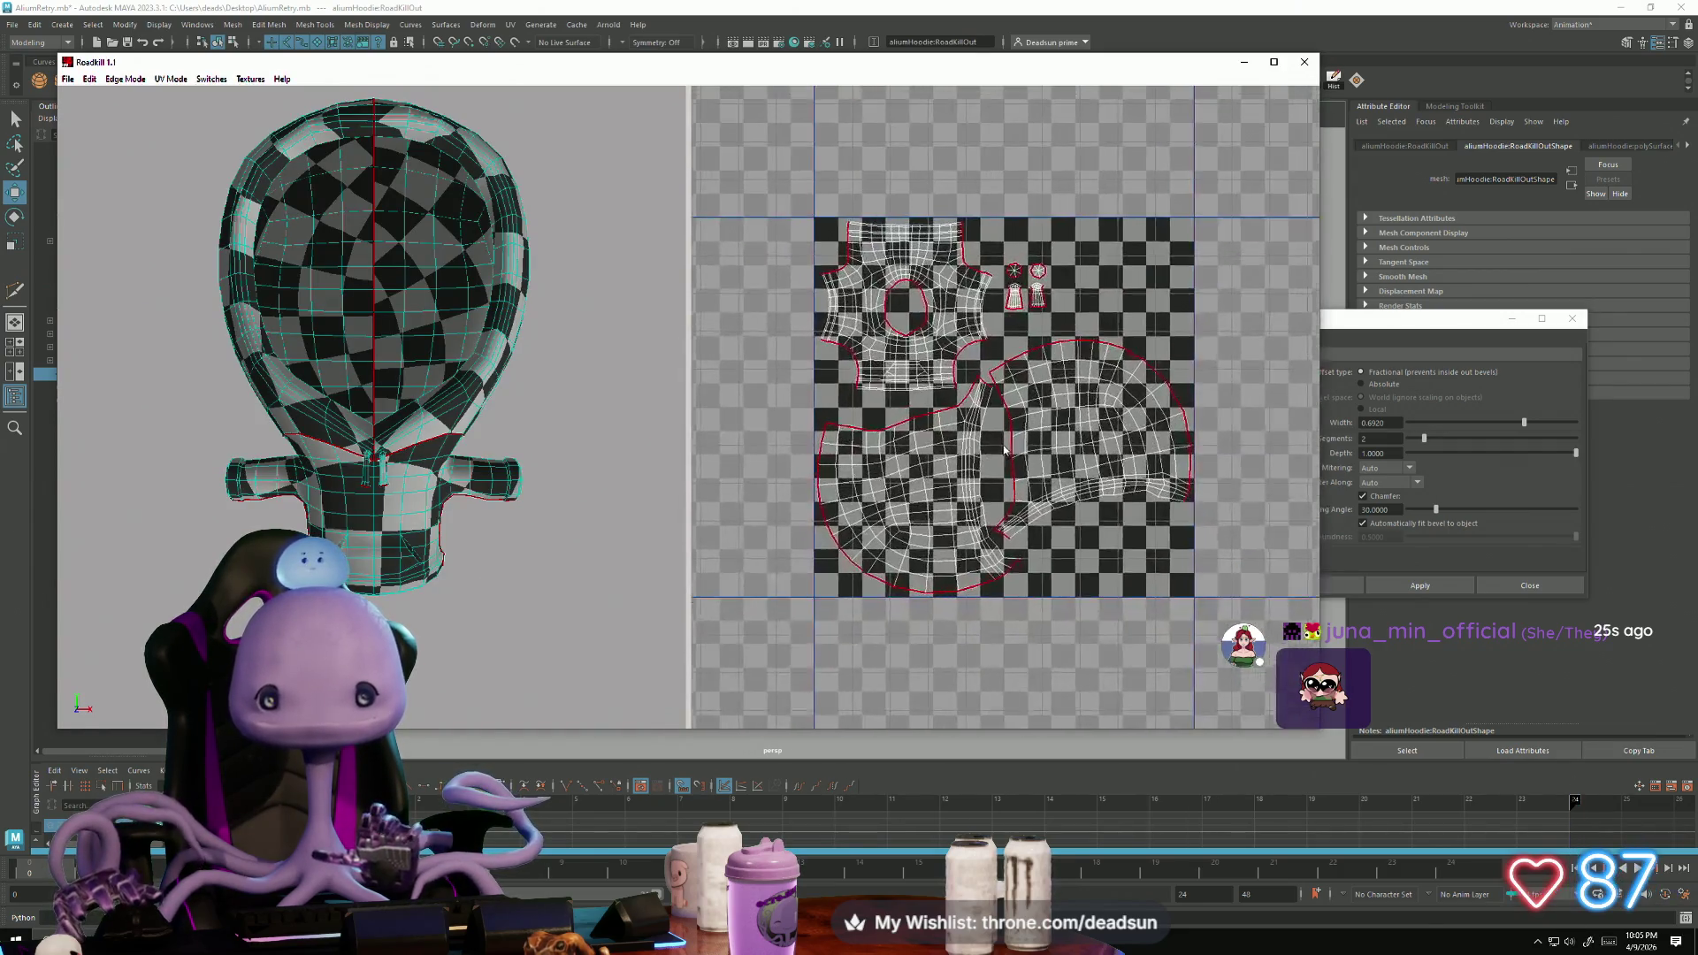
pyautogui.scroll(3, 863, 444)
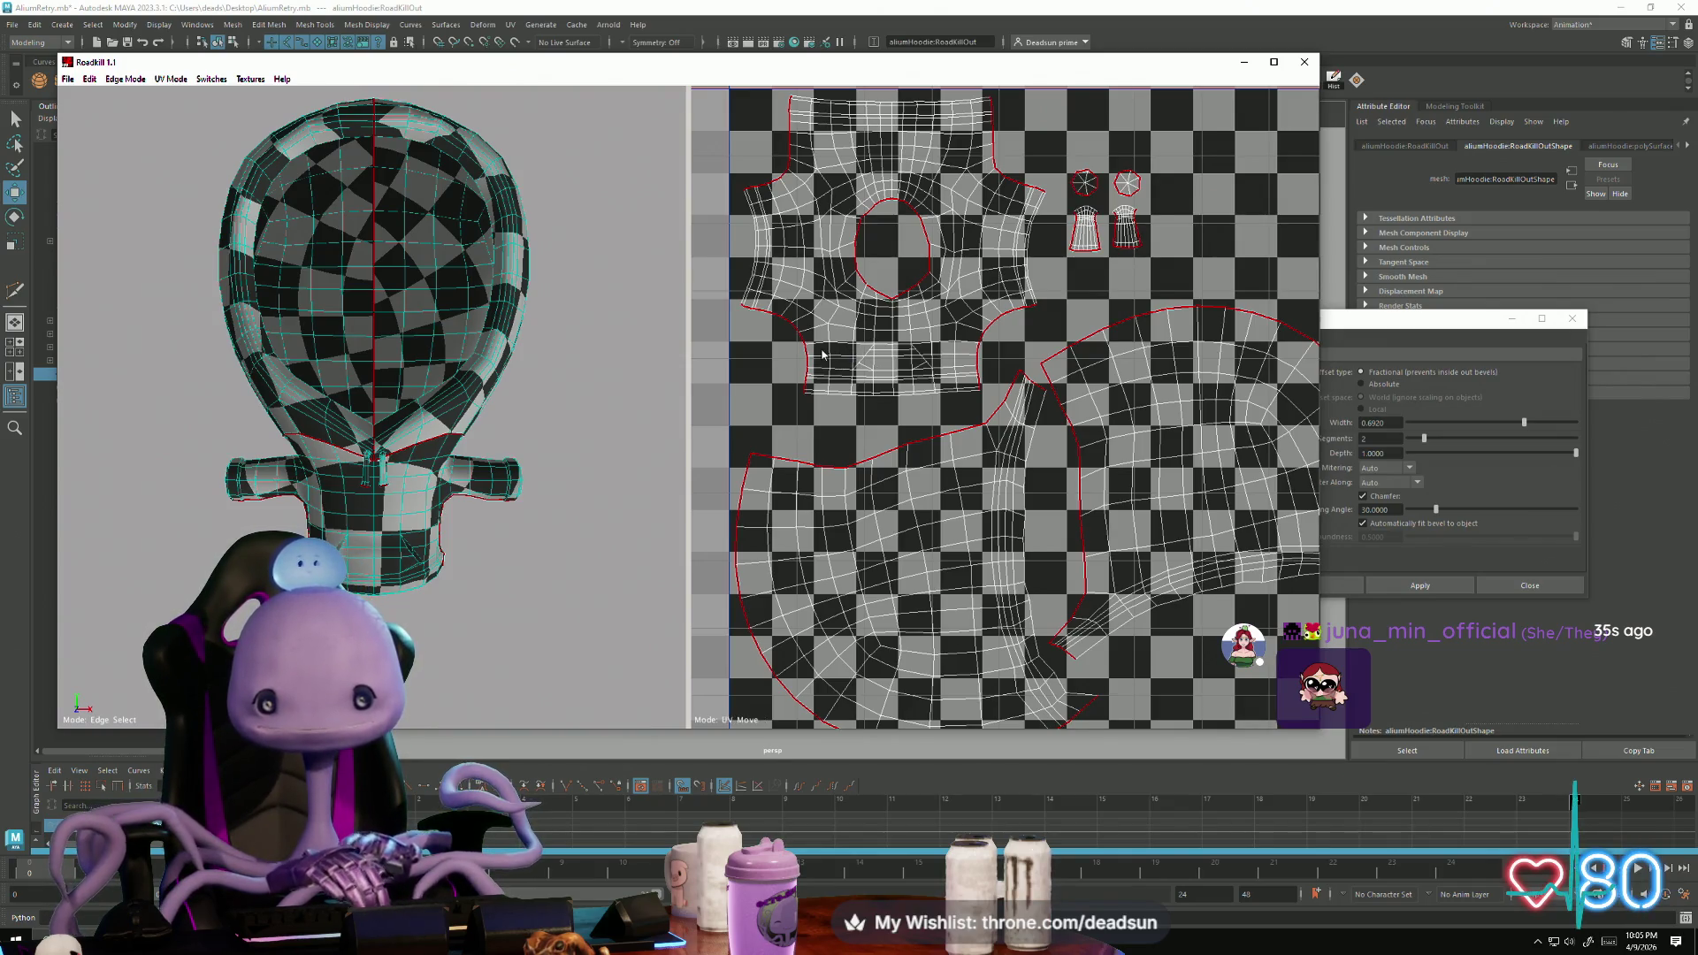
pyautogui.scroll(-3, 400, 379)
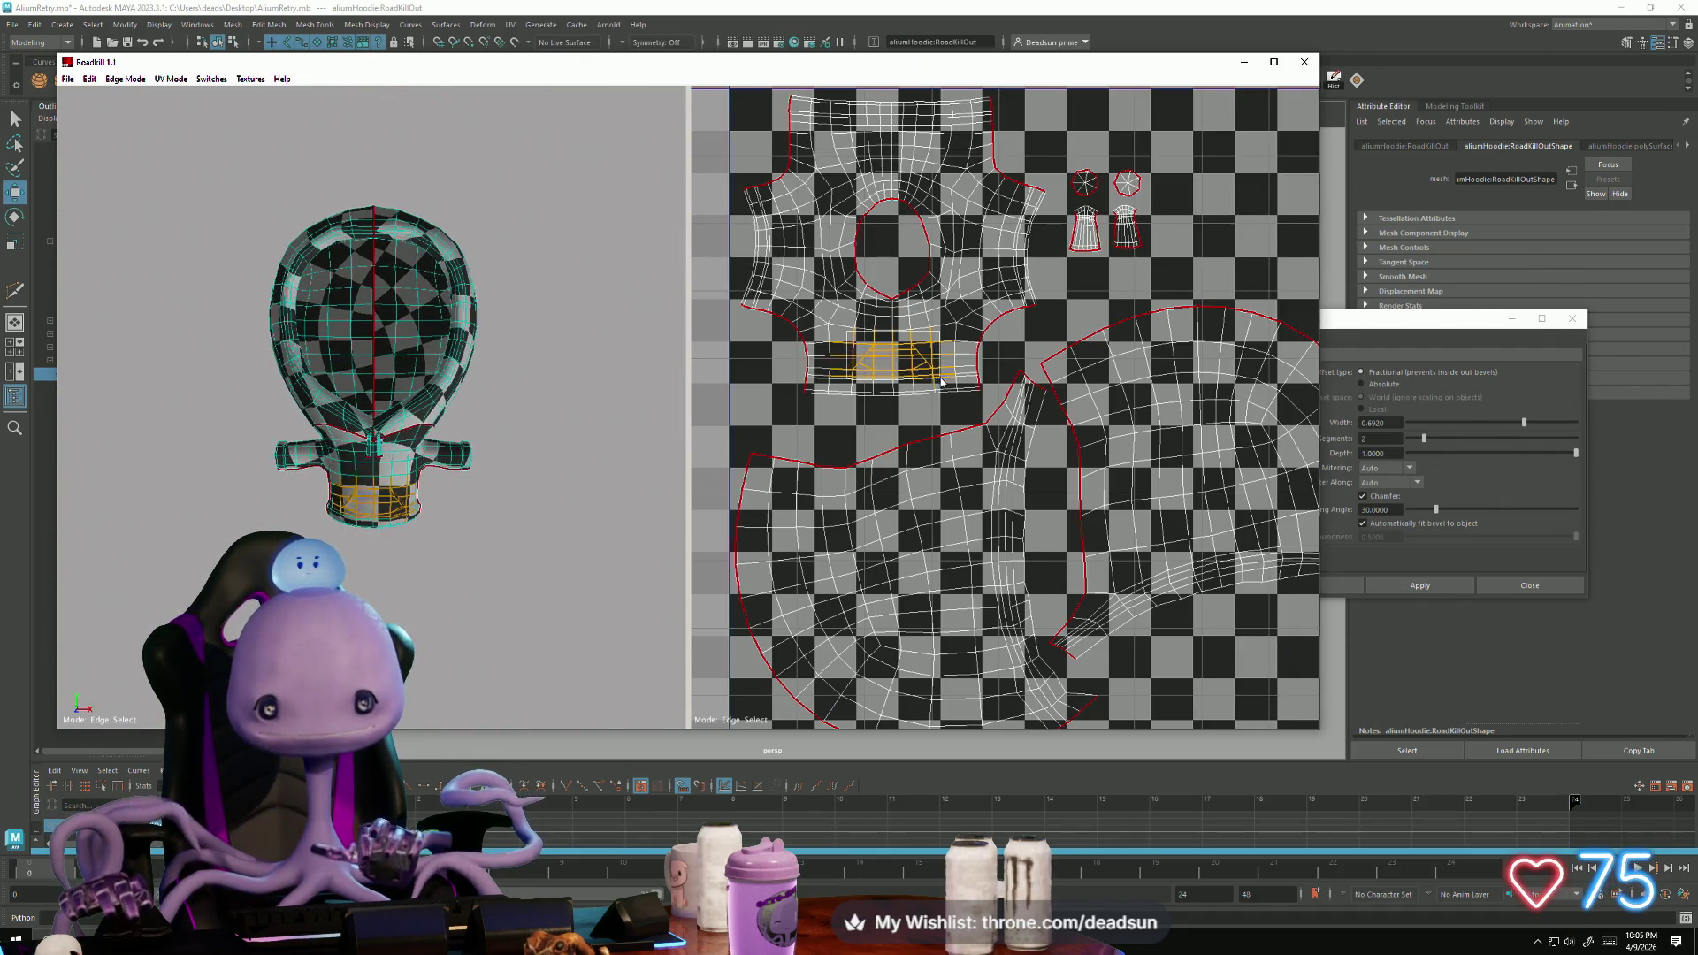
pyautogui.scroll(-3, 1061, 492)
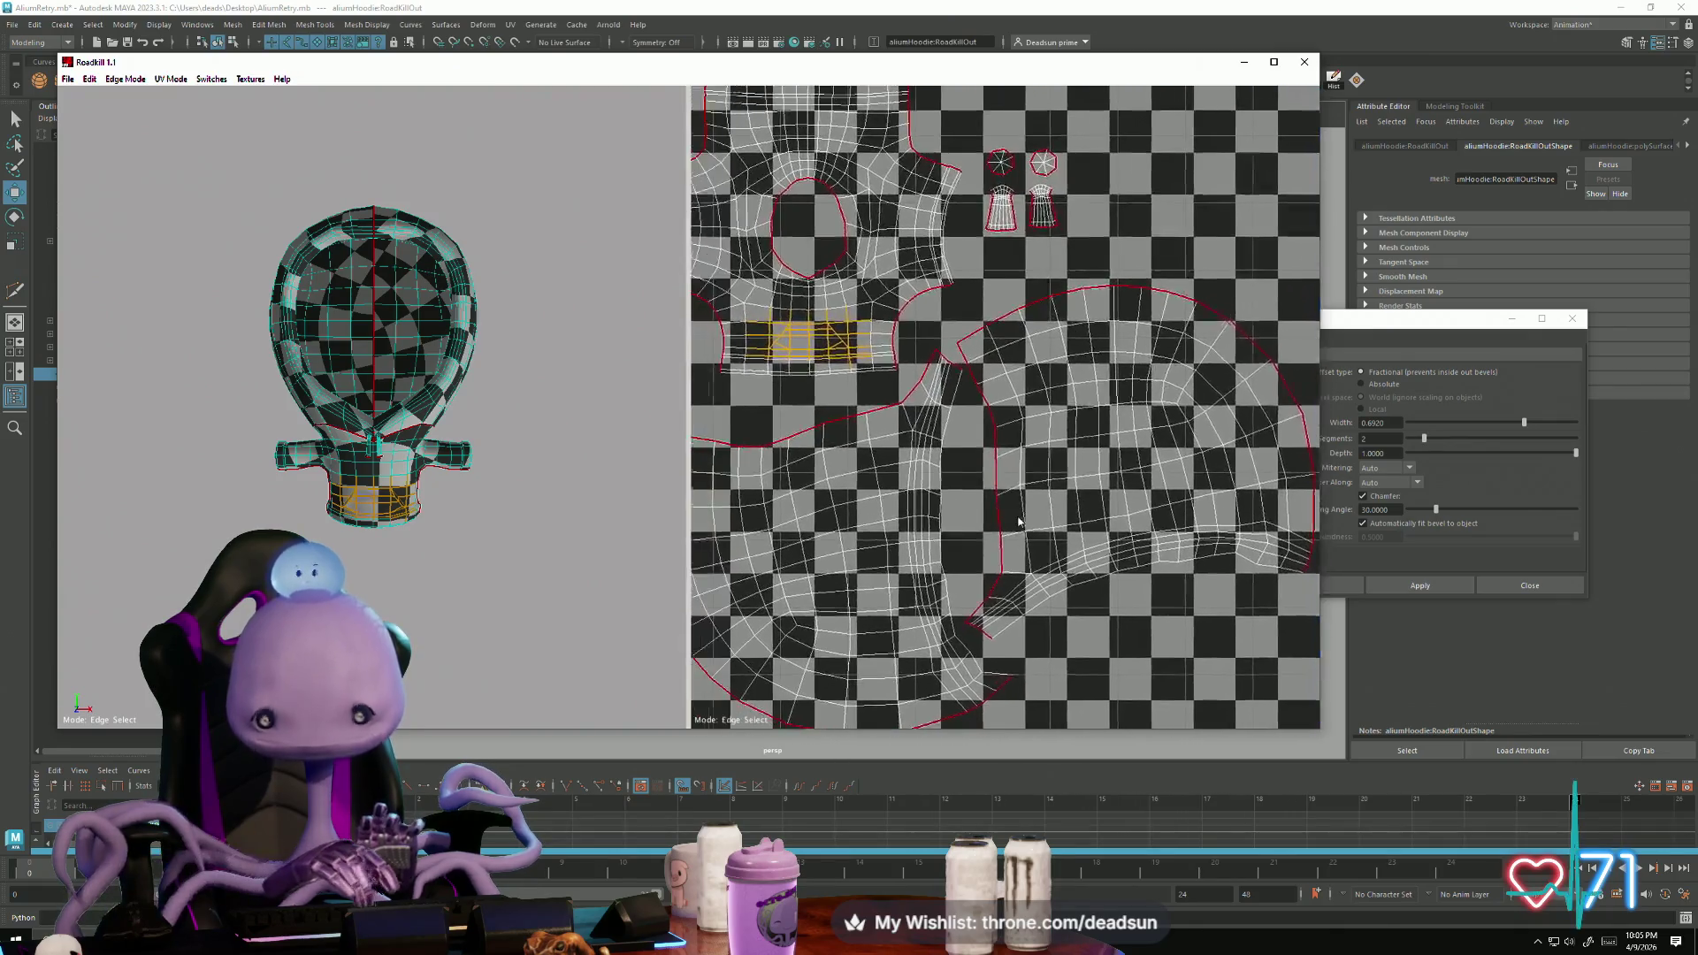
pyautogui.scroll(1, 1004, 549)
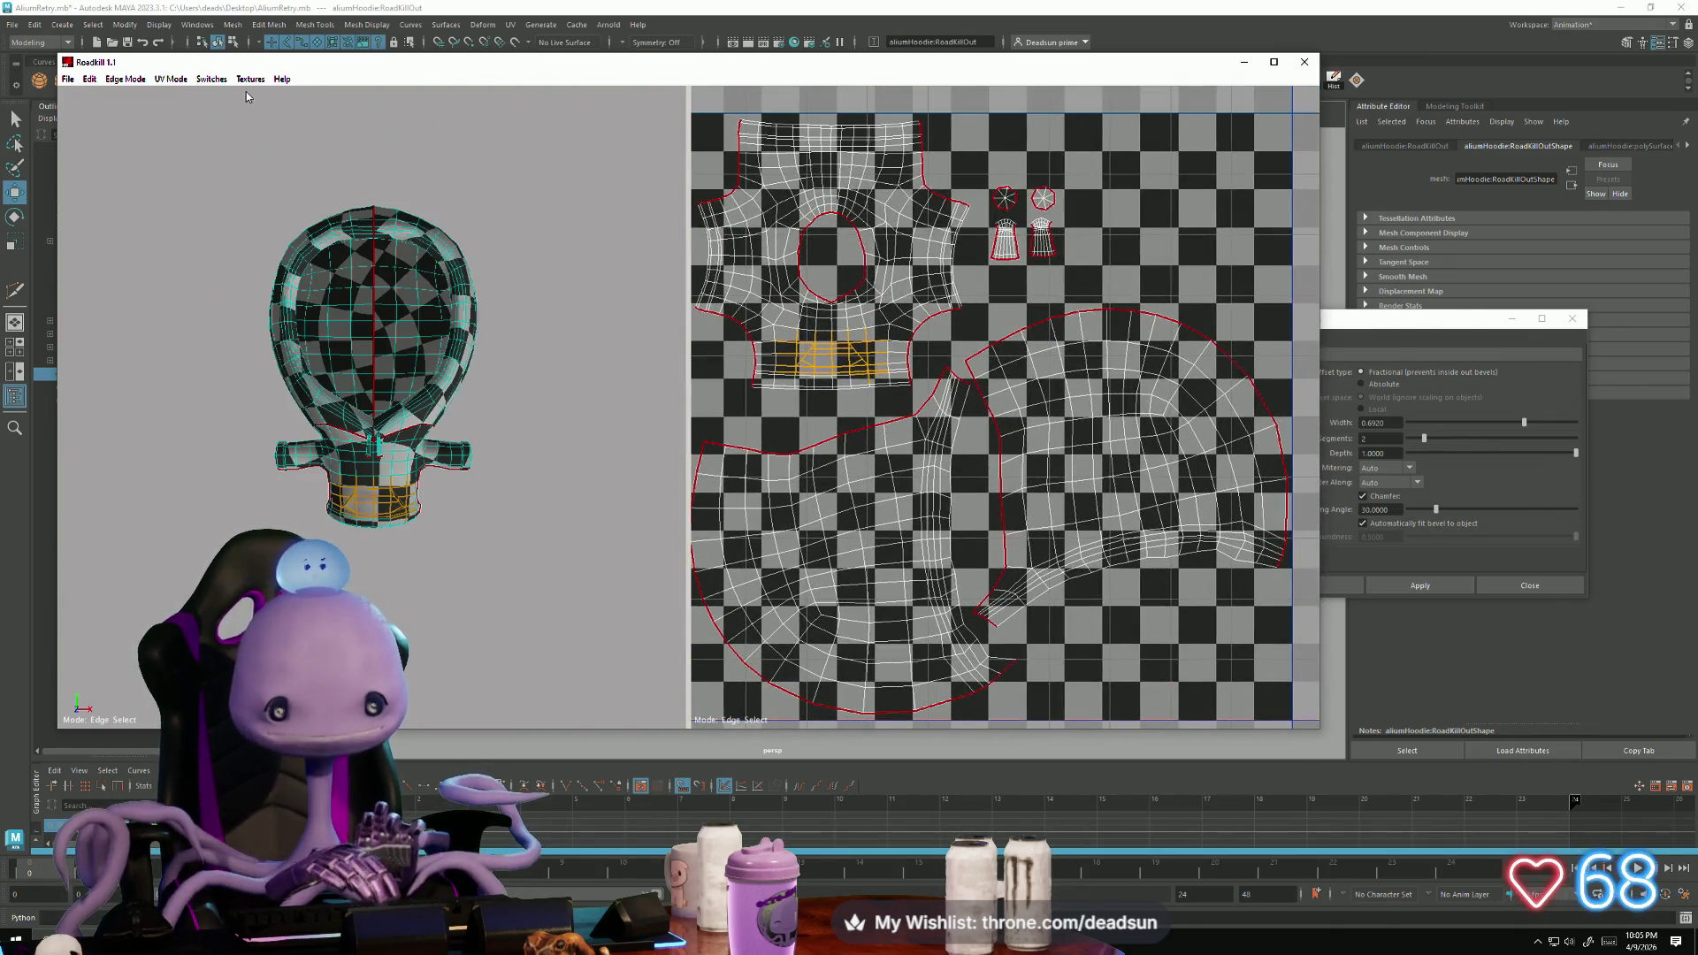
pyautogui.click(163, 80)
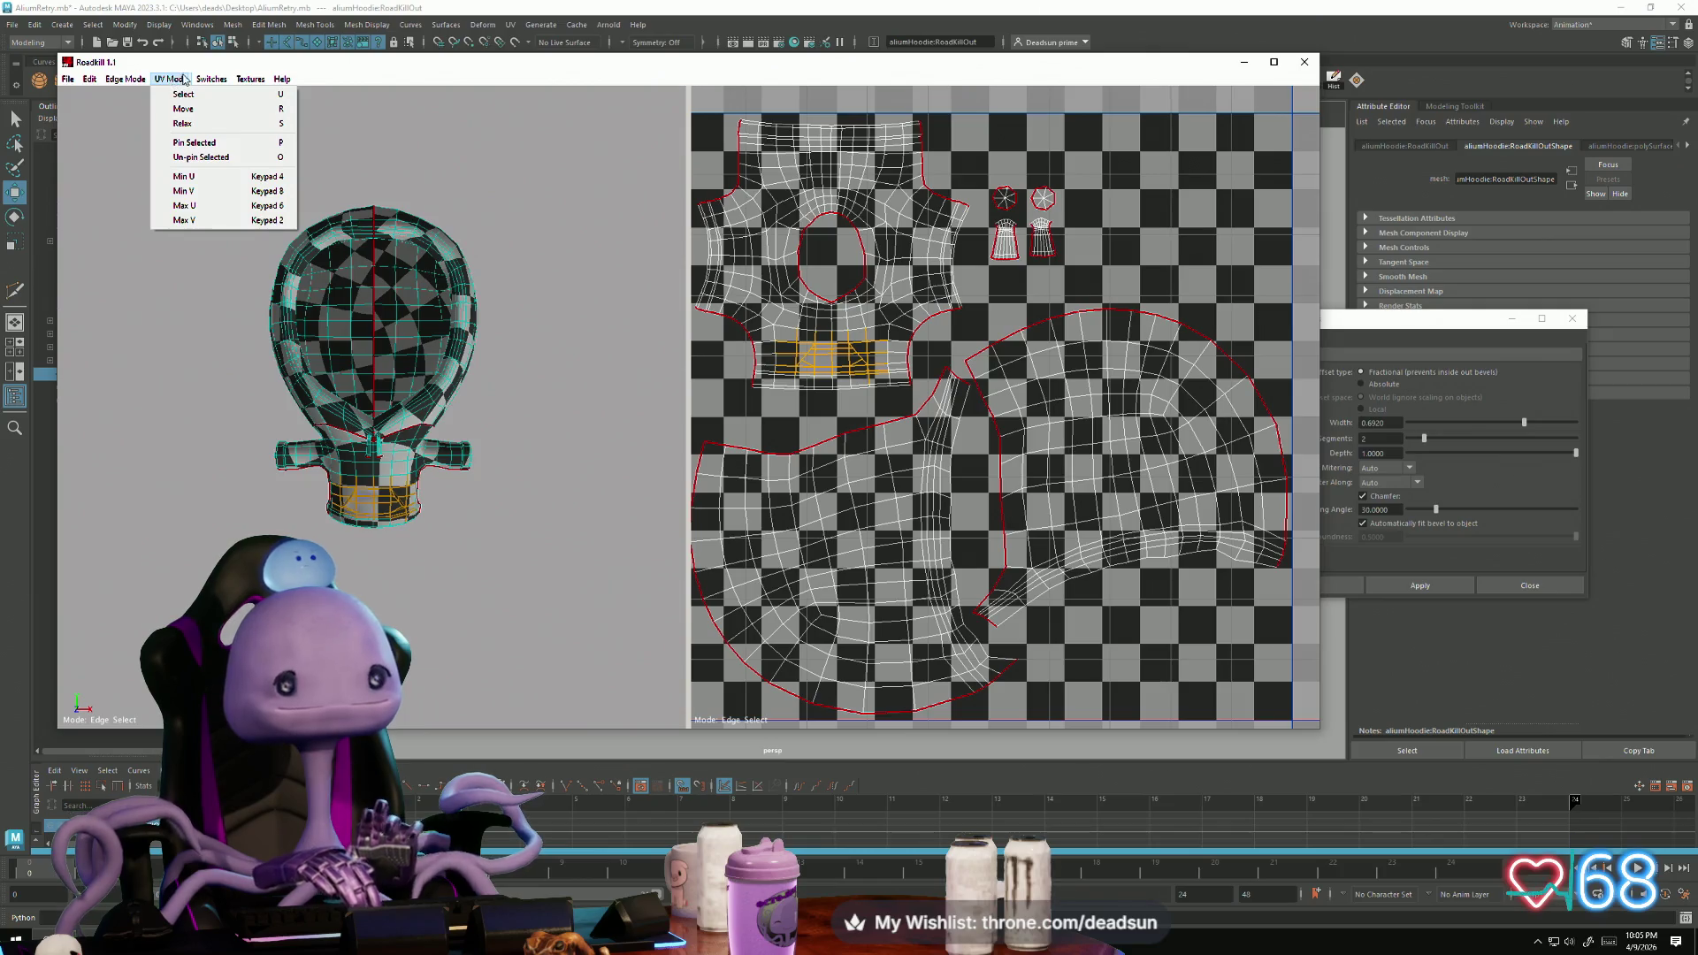
pyautogui.moveTo(212, 79)
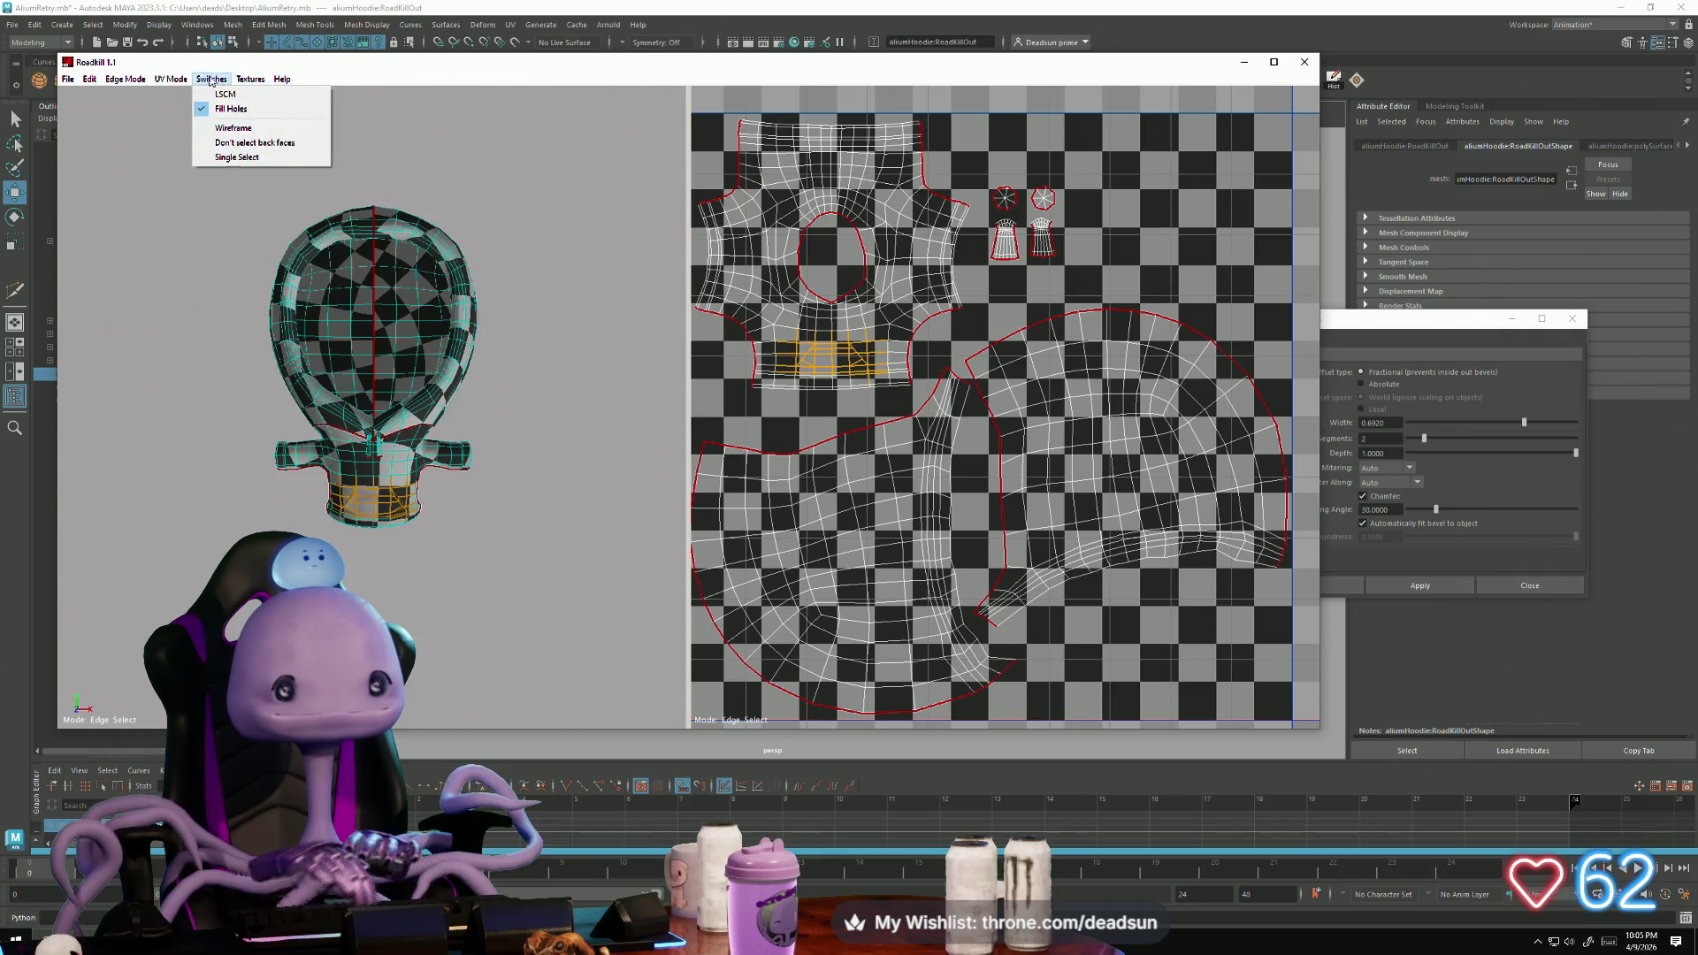
pyautogui.moveTo(81, 82)
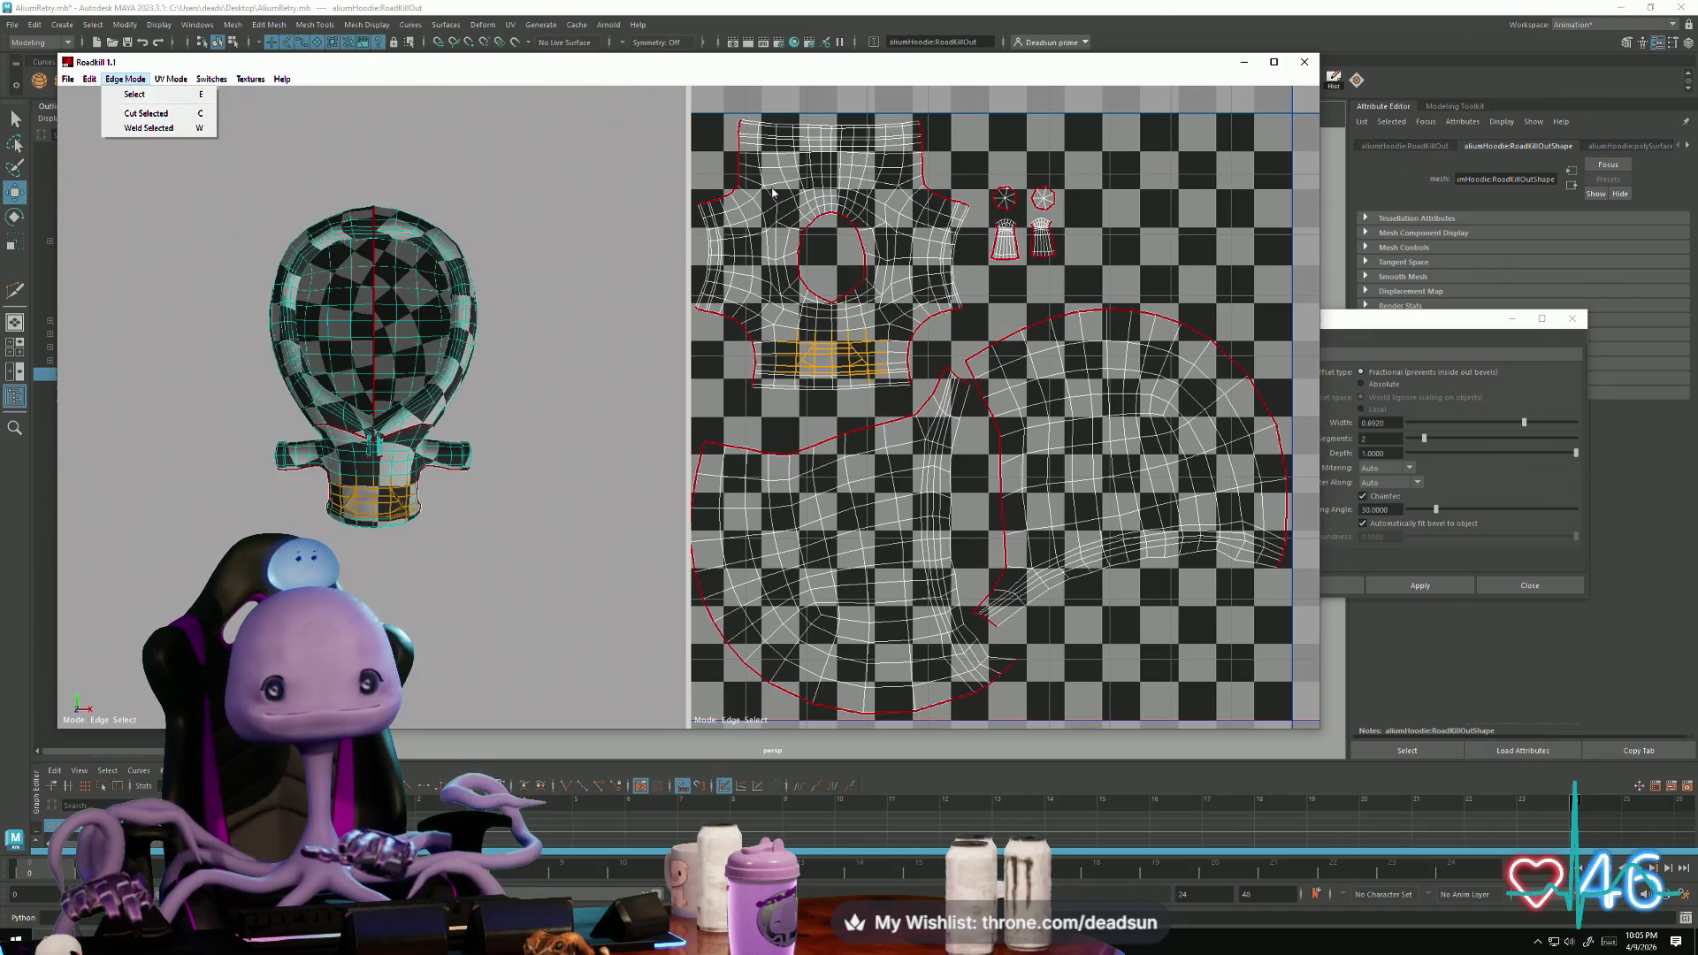
pyautogui.click(838, 374)
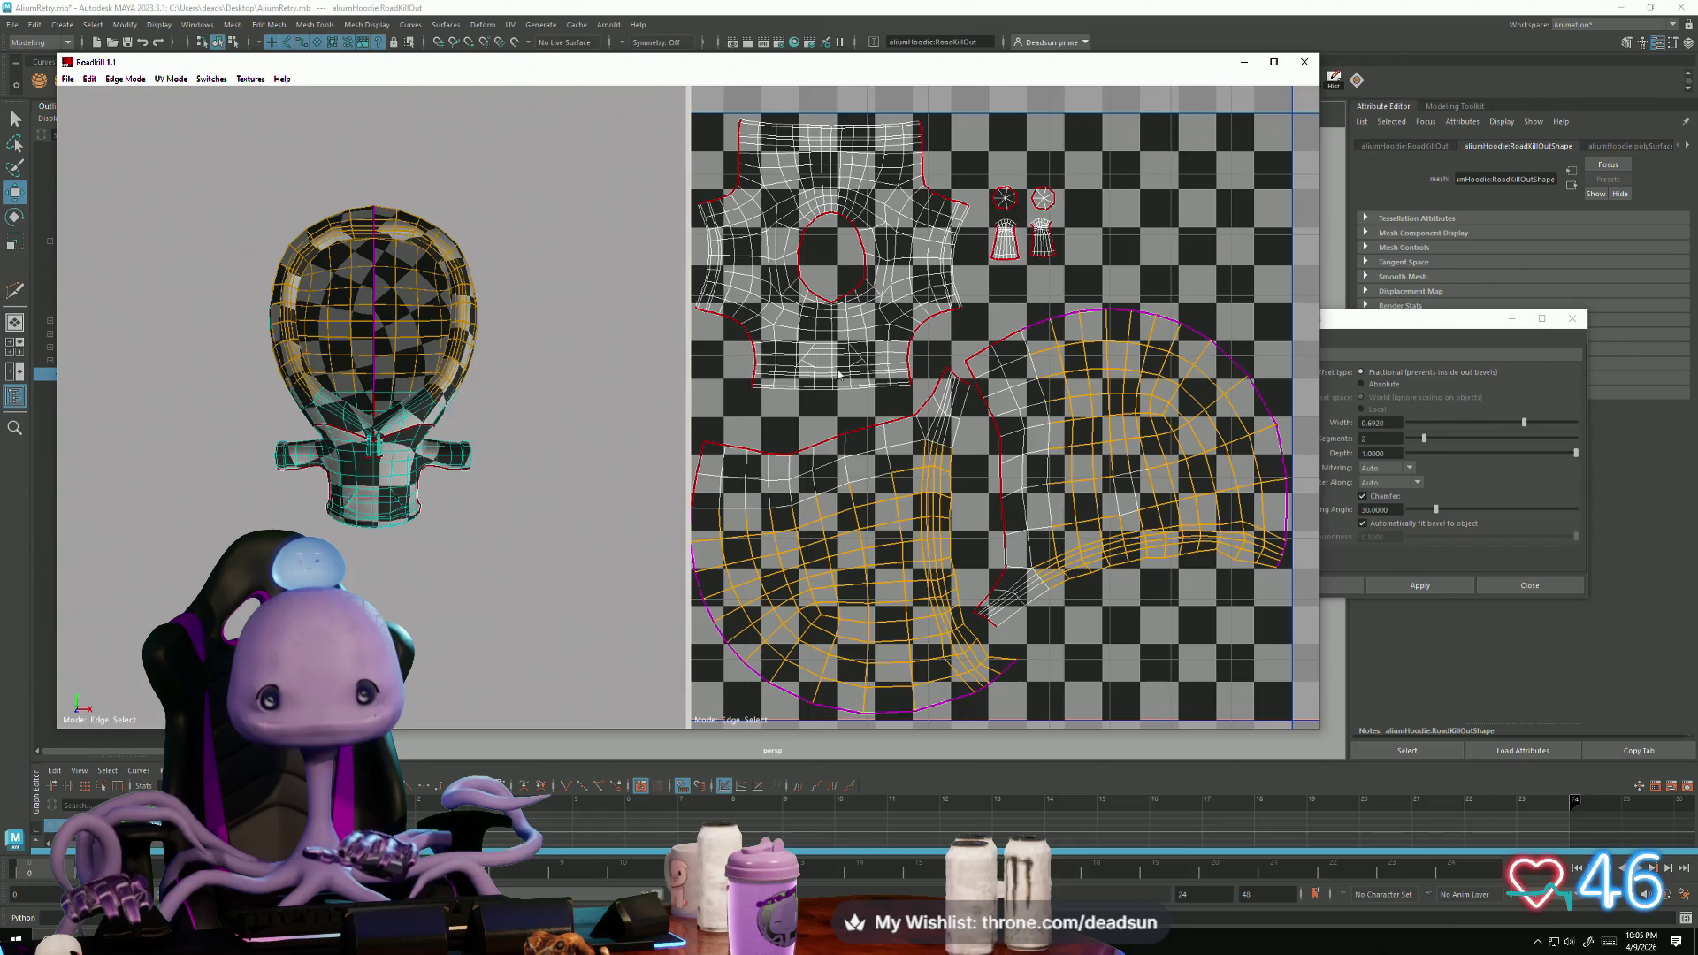
pyautogui.rightClick(830, 368)
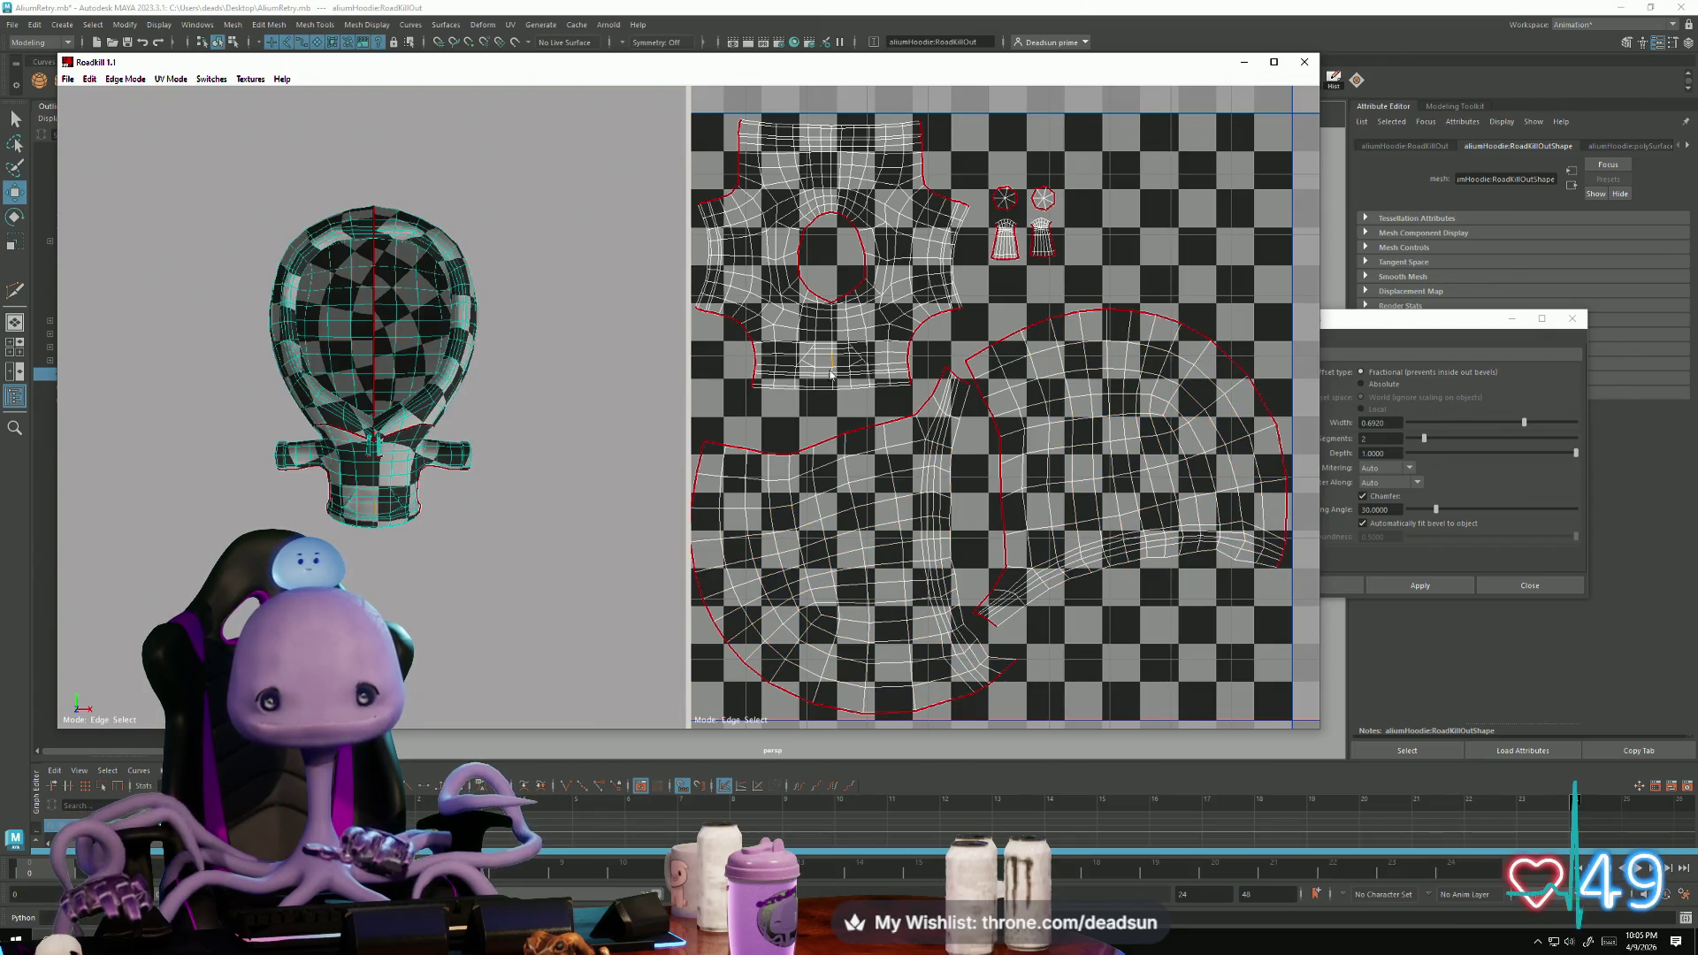
pyautogui.click(791, 390)
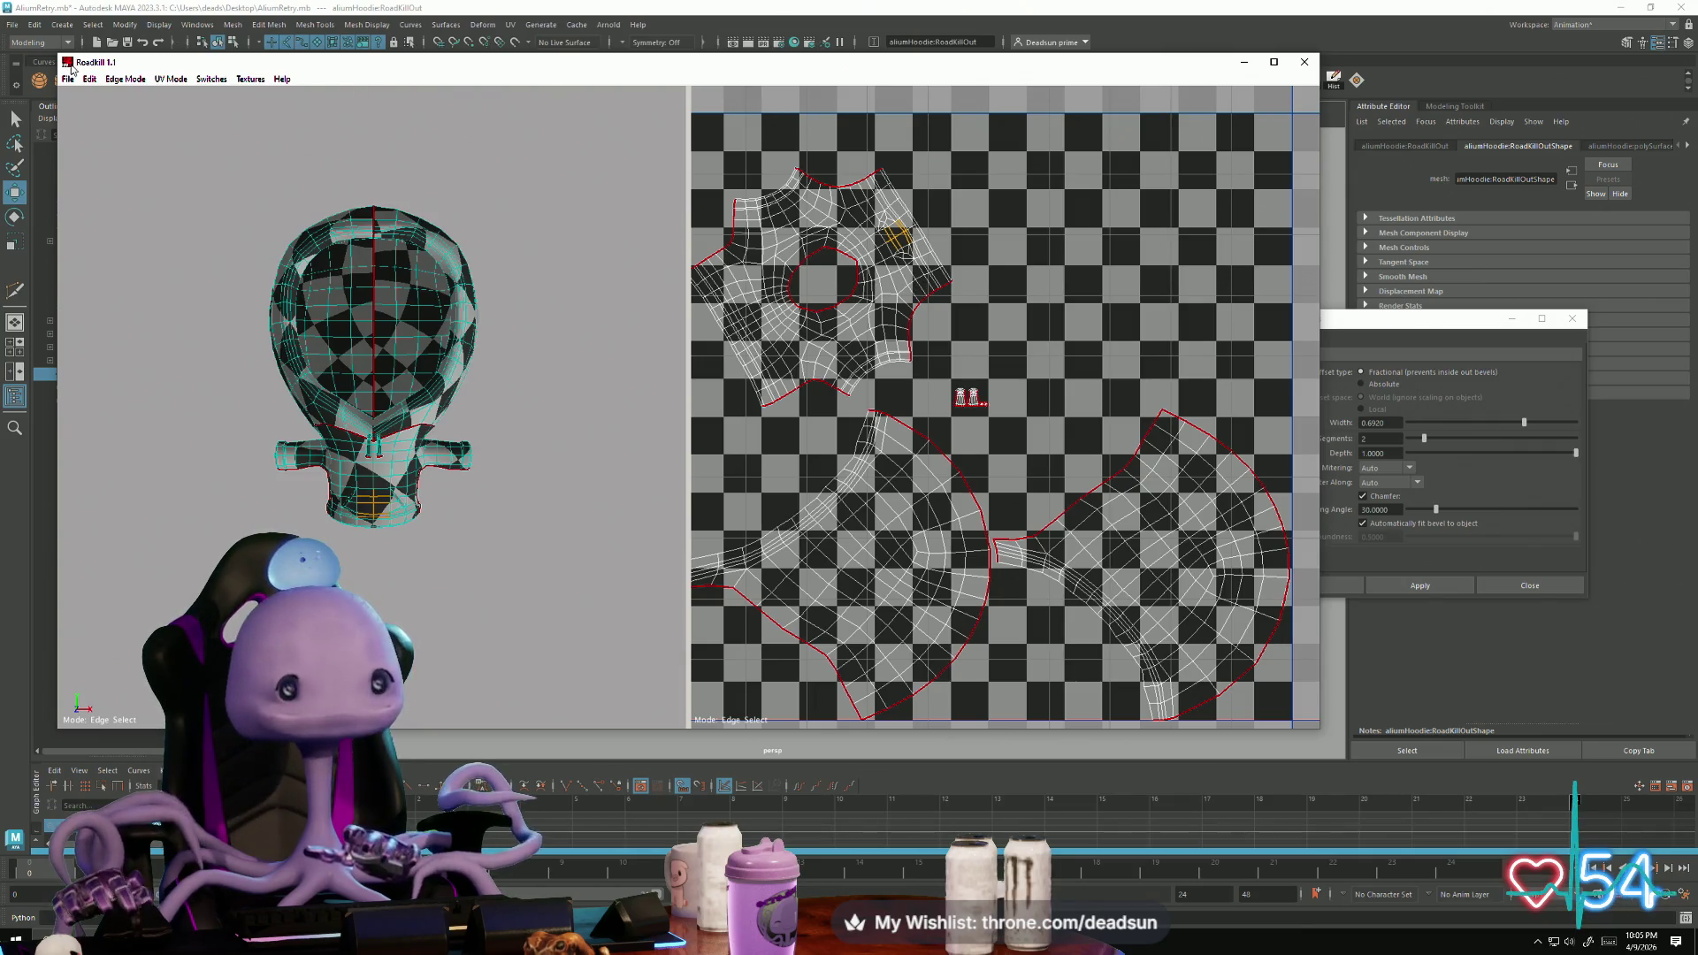
# Step: Close RoadKill and delete the old hoodie mesh in Maya
pyautogui.click(70, 65)
pyautogui.click(395, 214)
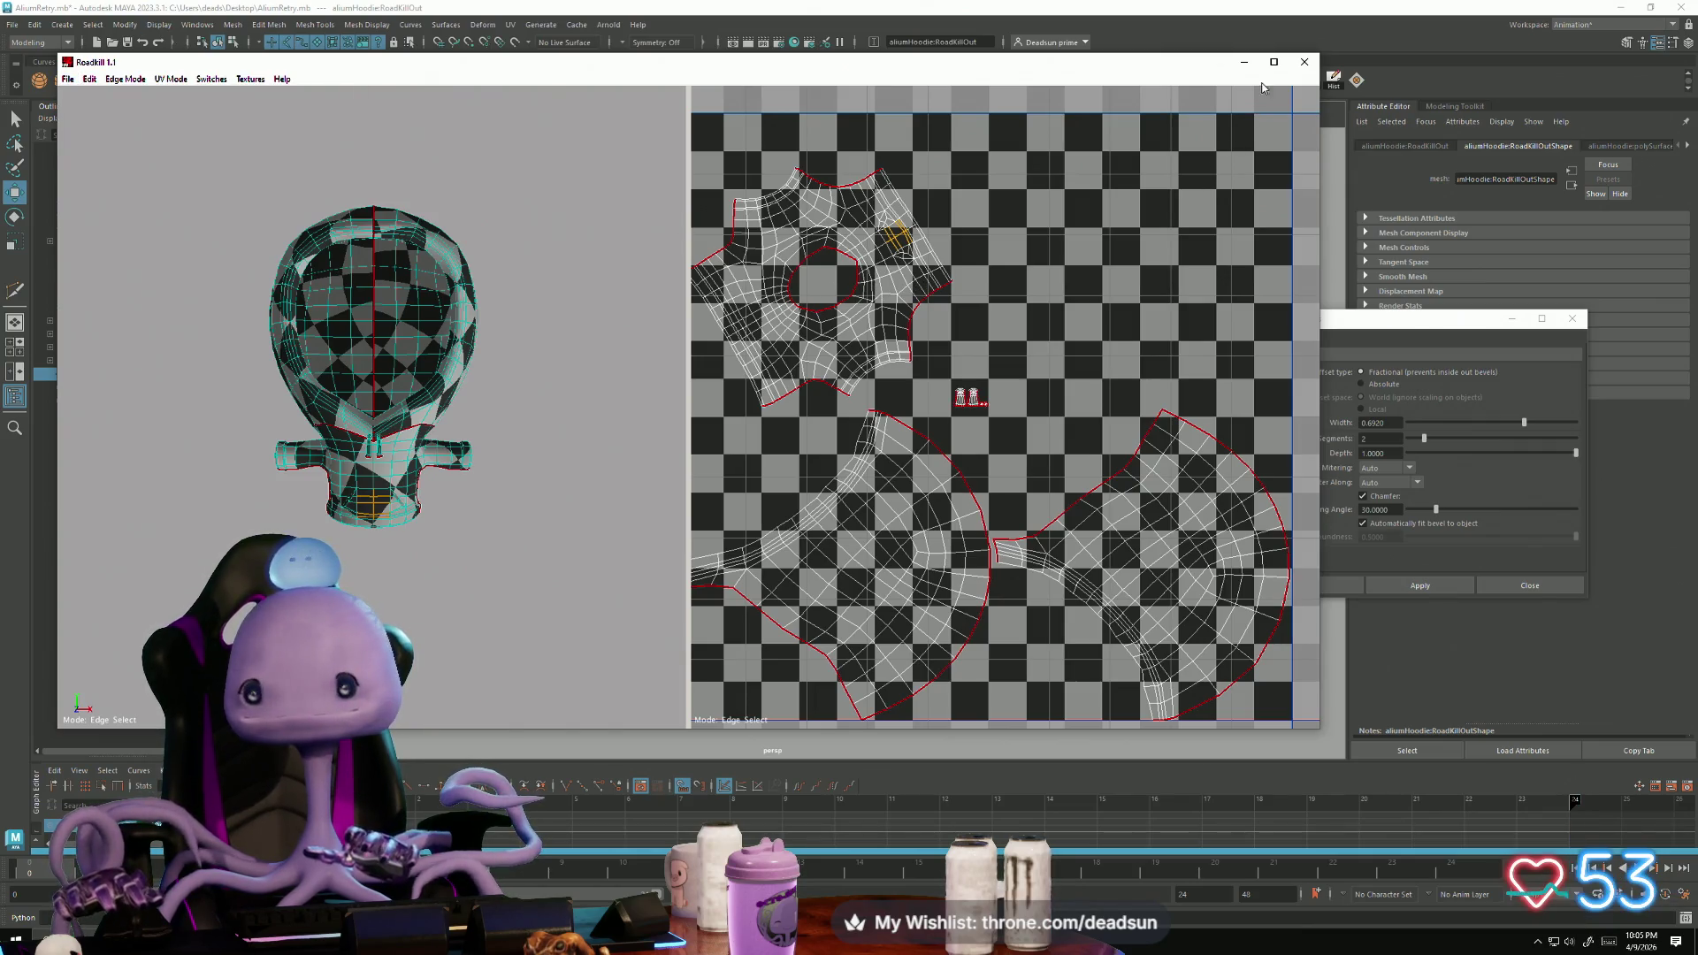
pyautogui.click(1304, 62)
pyautogui.press('Delete')
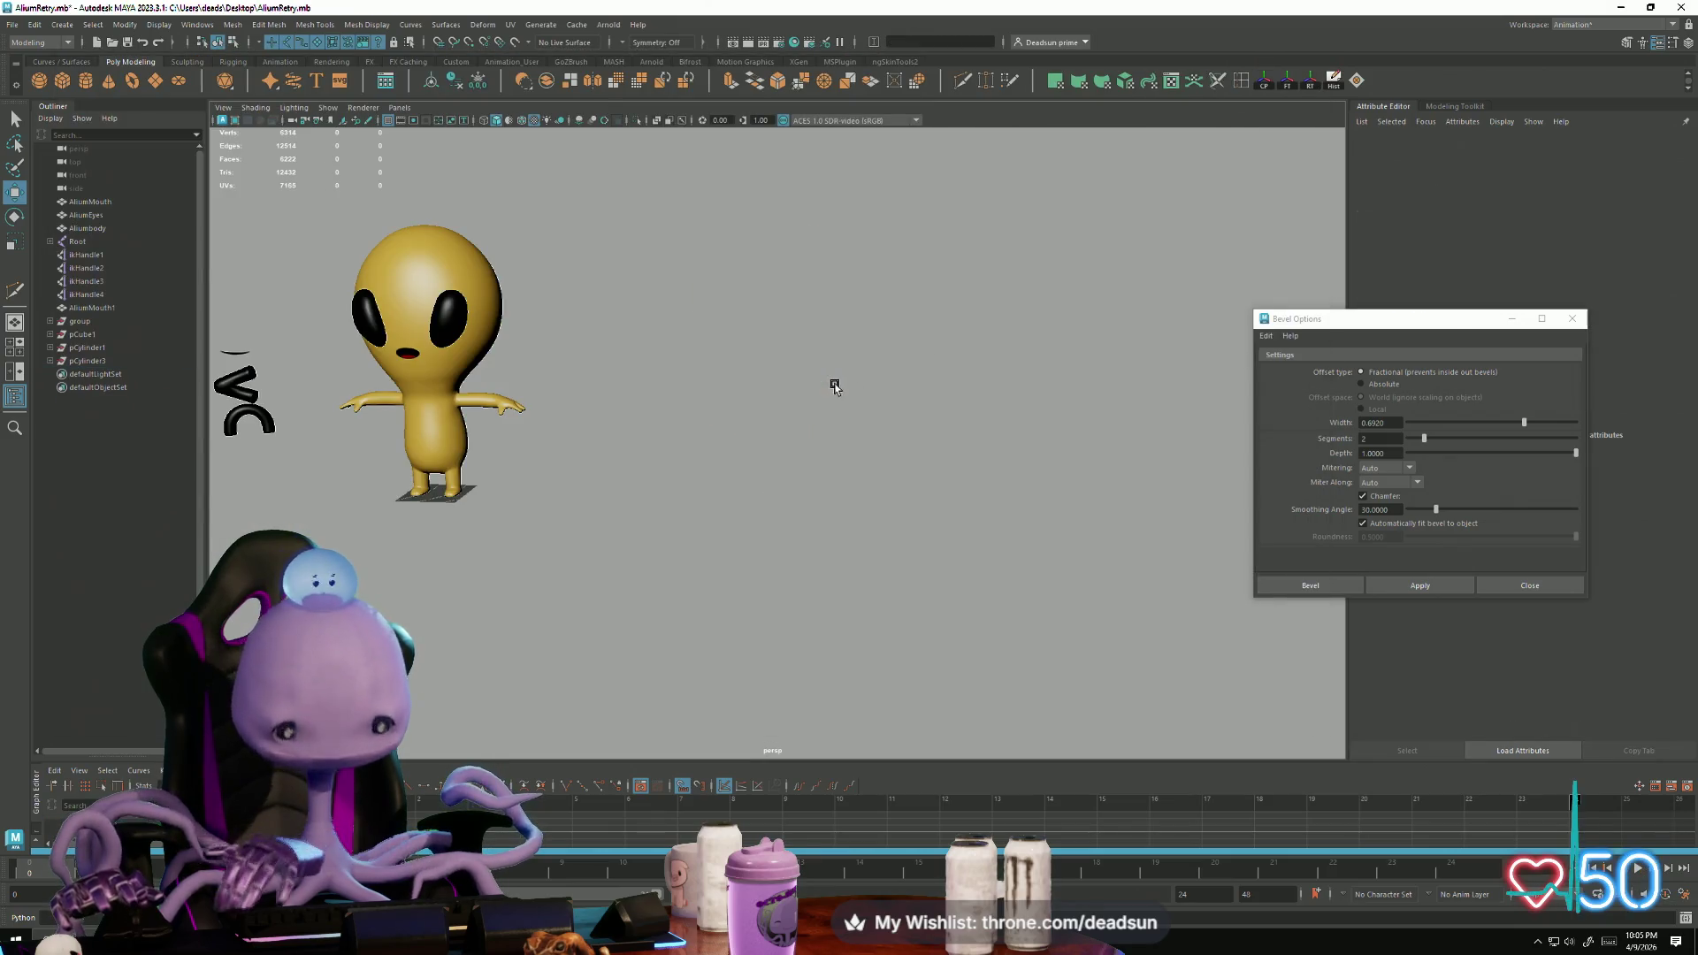
# Step: Start File > Export Selection, then cancel it without saving
pyautogui.click(13, 23)
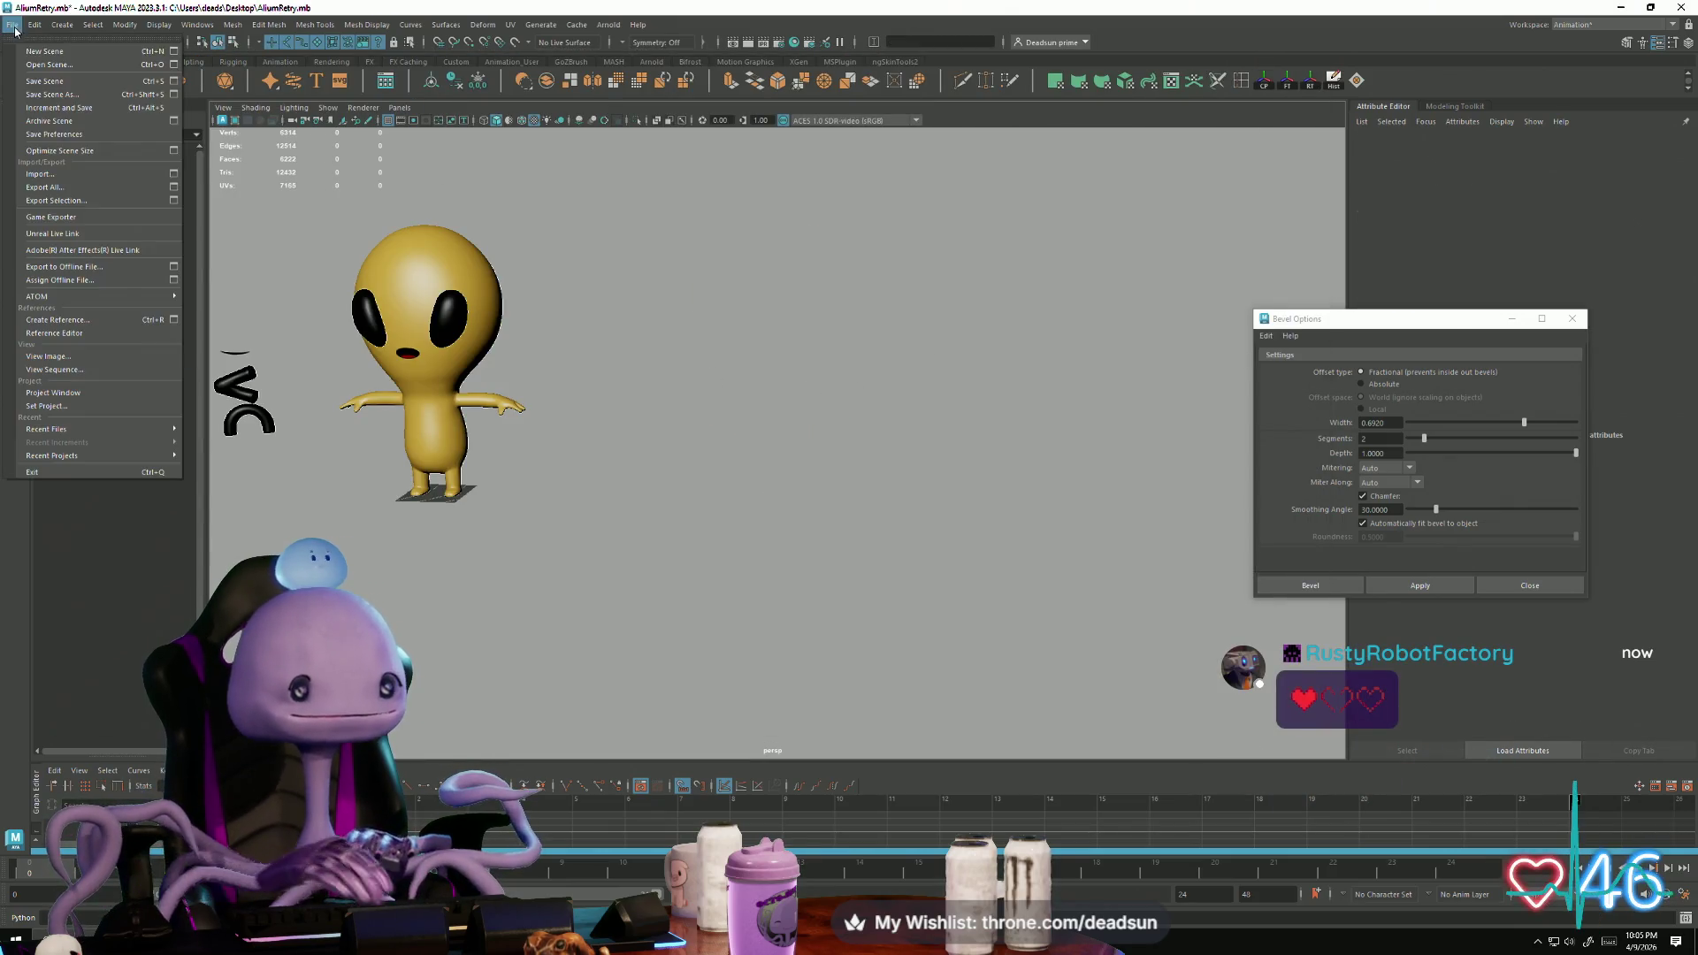
pyautogui.click(57, 200)
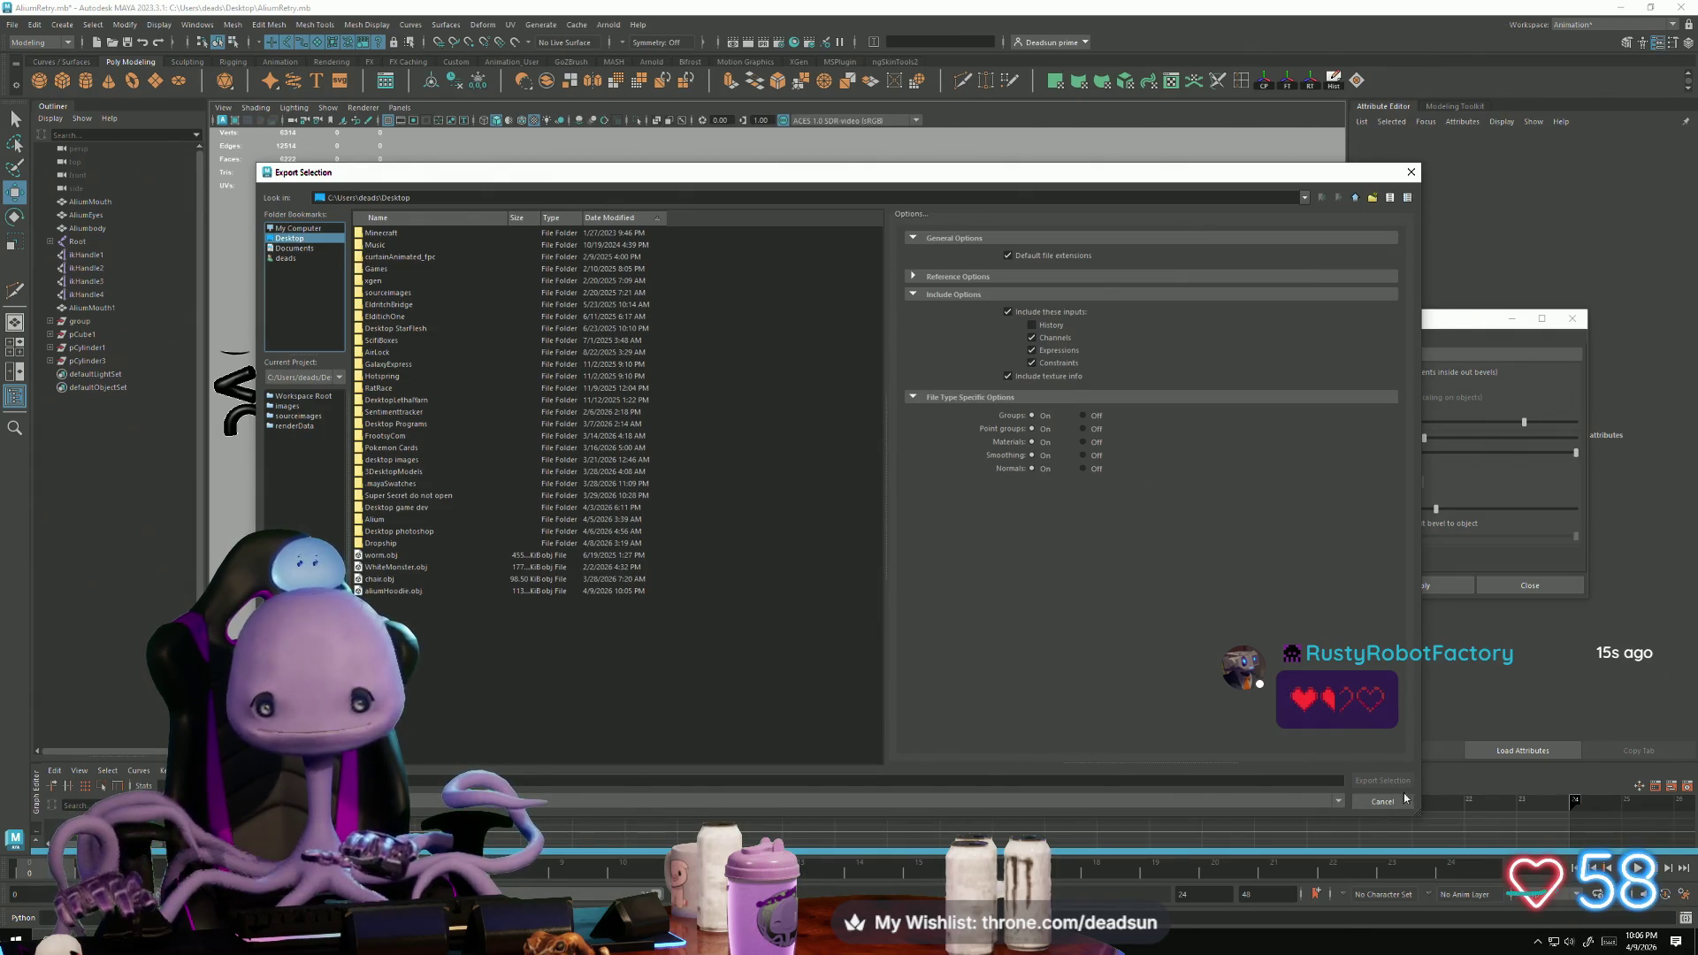
pyautogui.press('Escape')
# Step: Open the Import browser and filter the Desktop files by 'alium'
pyautogui.click(12, 27)
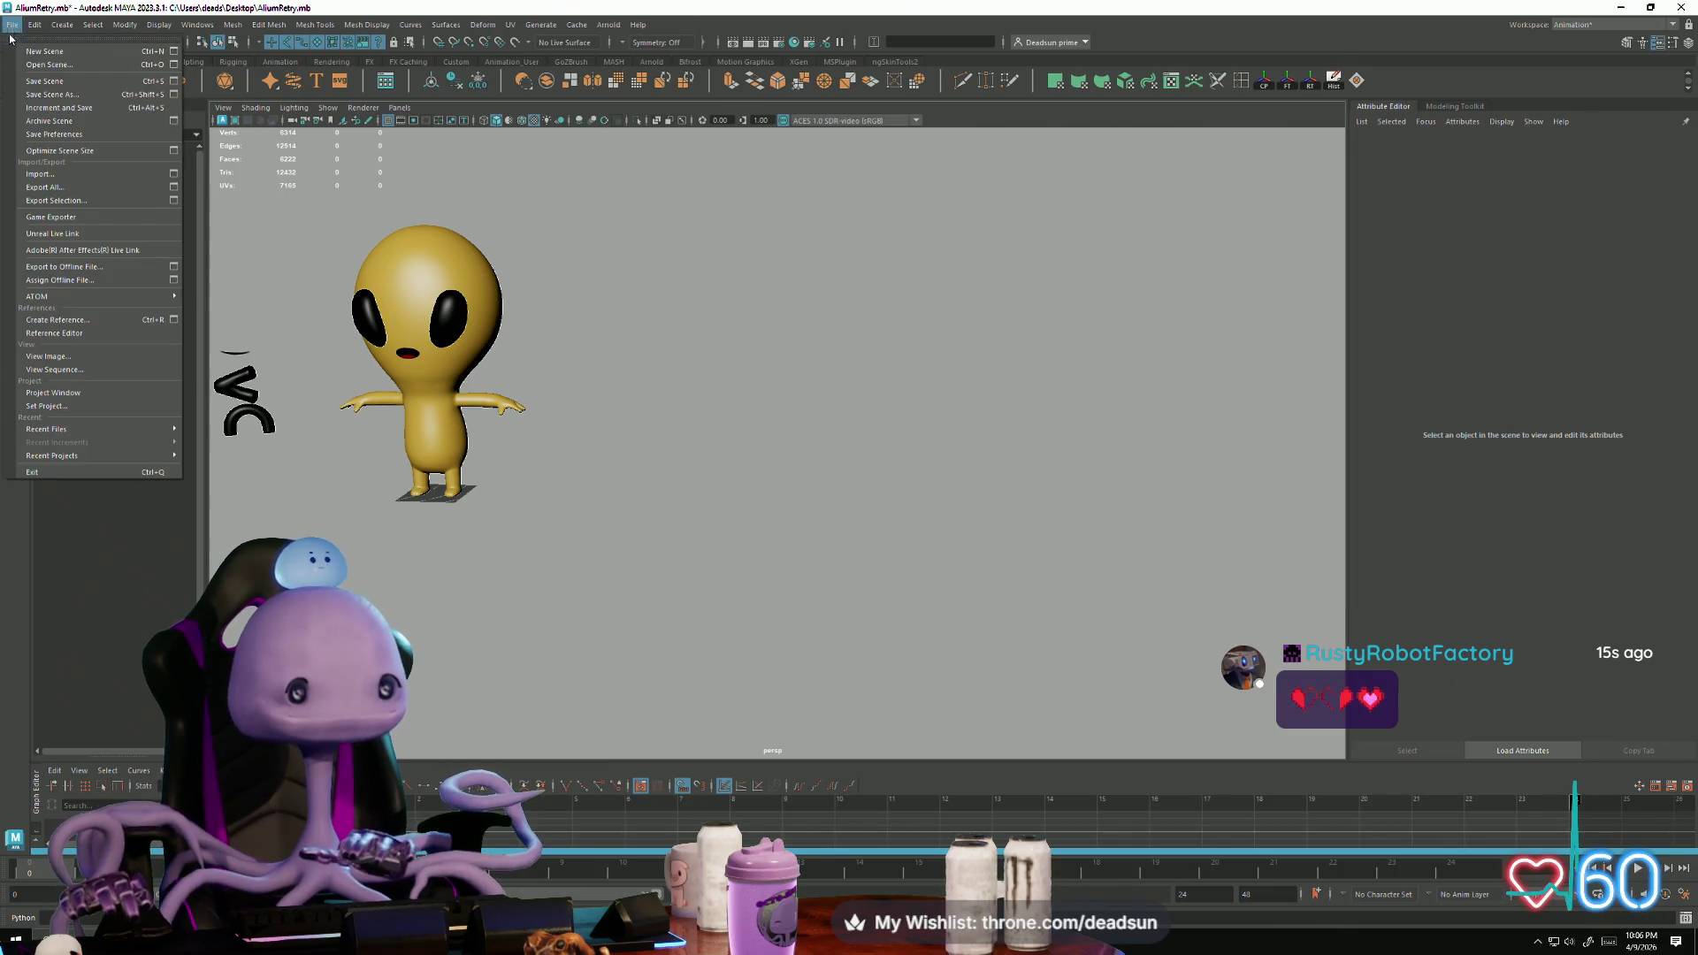
pyautogui.click(31, 176)
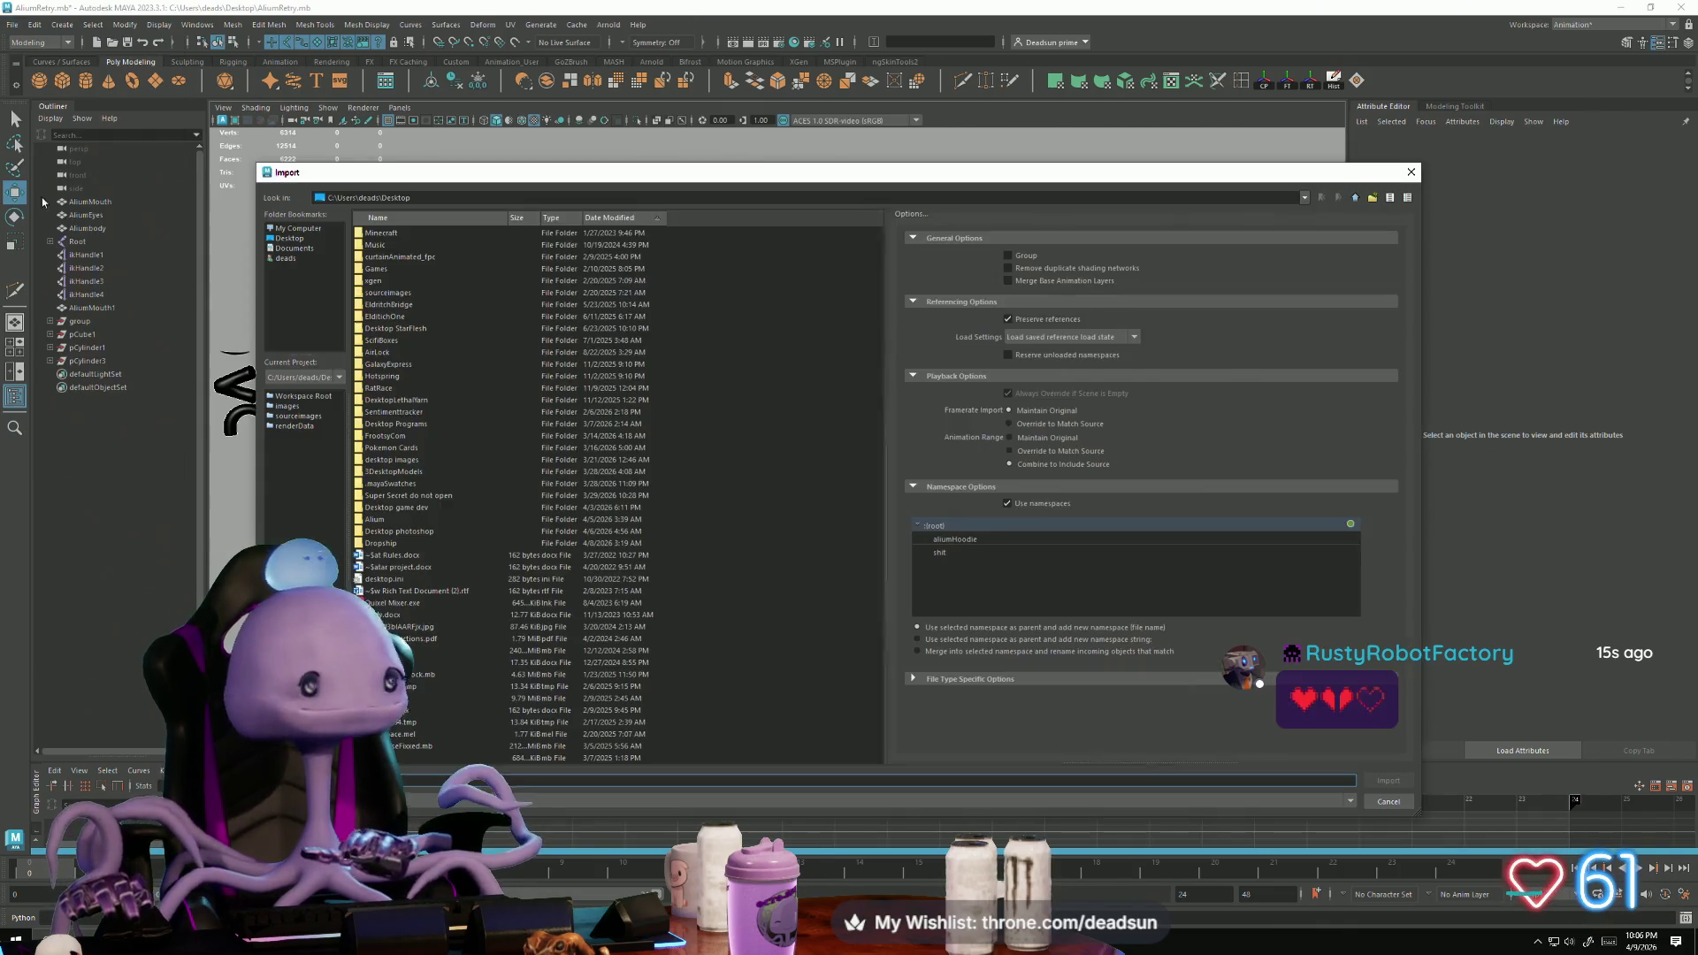
pyautogui.click(406, 376)
pyautogui.write('alium')
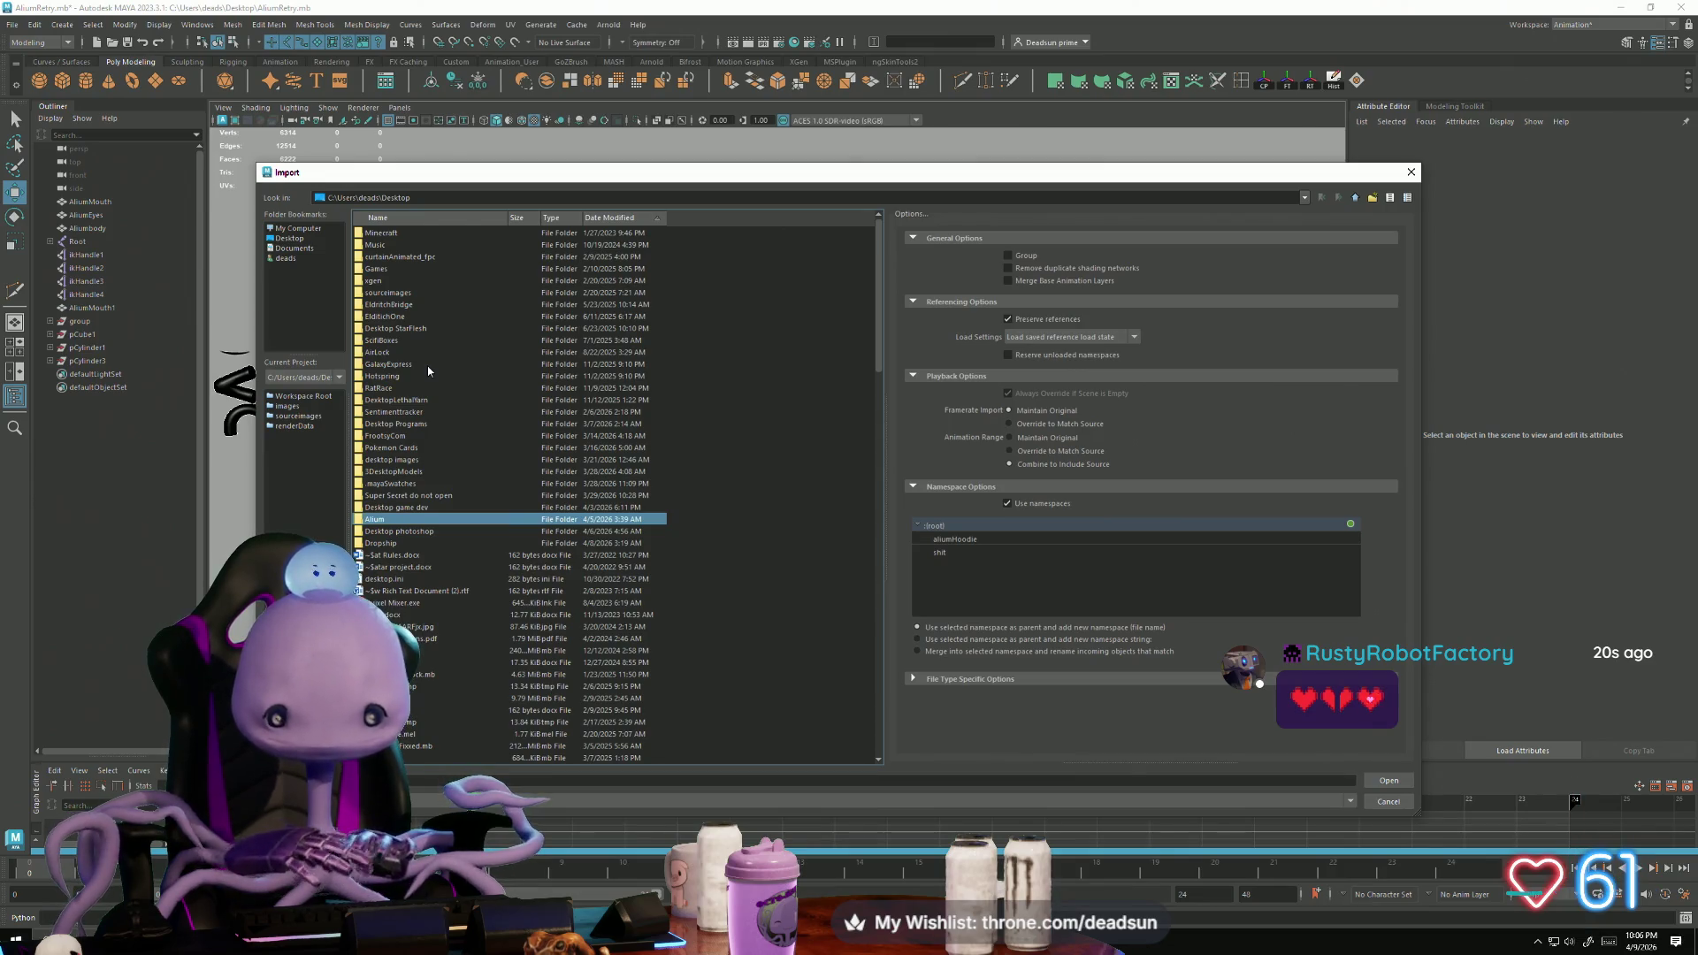
pyautogui.scroll(-9, 439, 601)
pyautogui.scroll(-7, 439, 713)
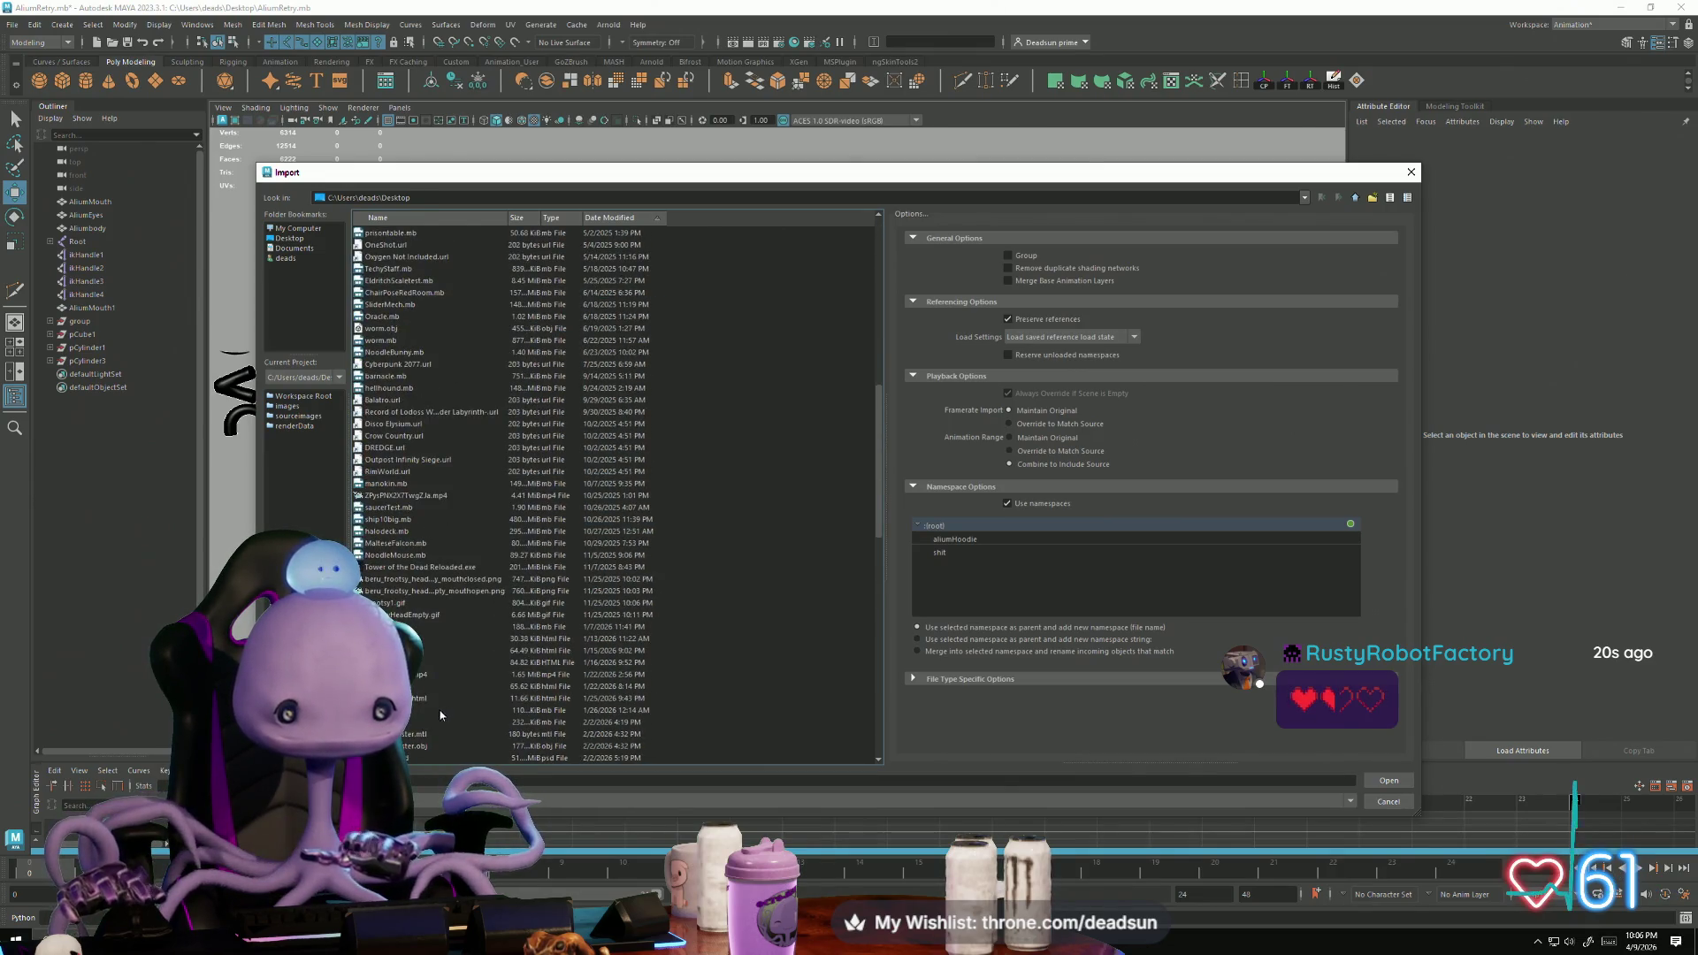
pyautogui.scroll(-6, 416, 753)
# Step: Import the newest hoodie .obj, dated 4/9/2026, into the scene
pyautogui.click(415, 757)
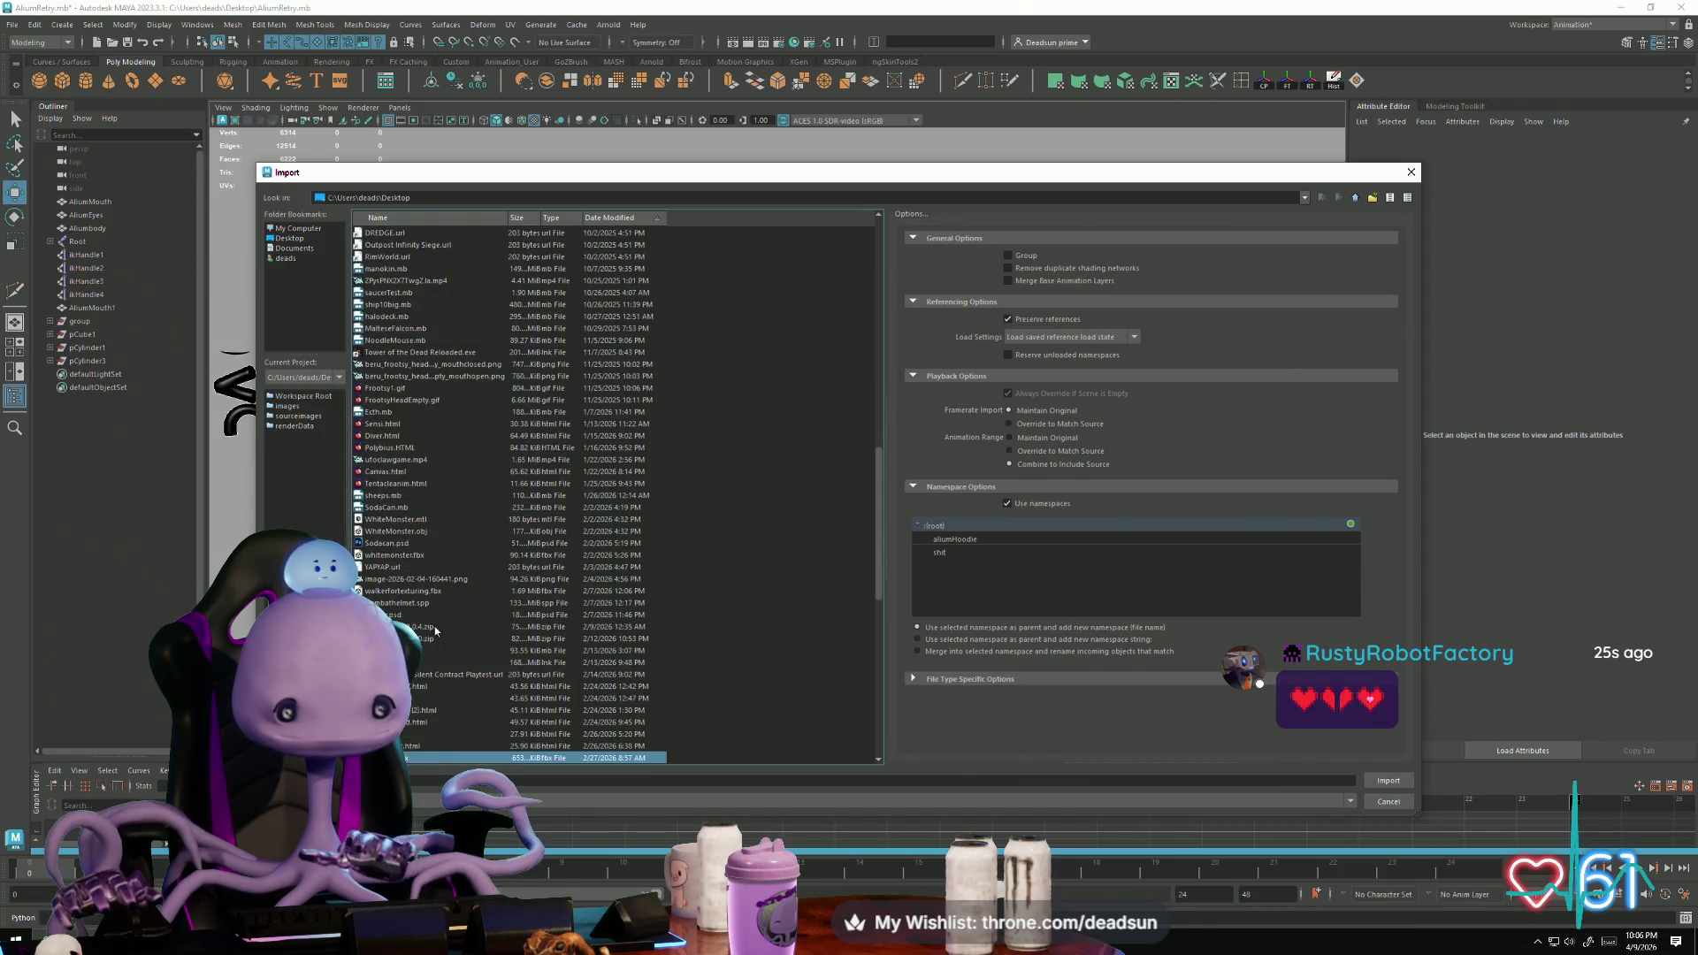
pyautogui.scroll(-12, 446, 672)
pyautogui.click(433, 757)
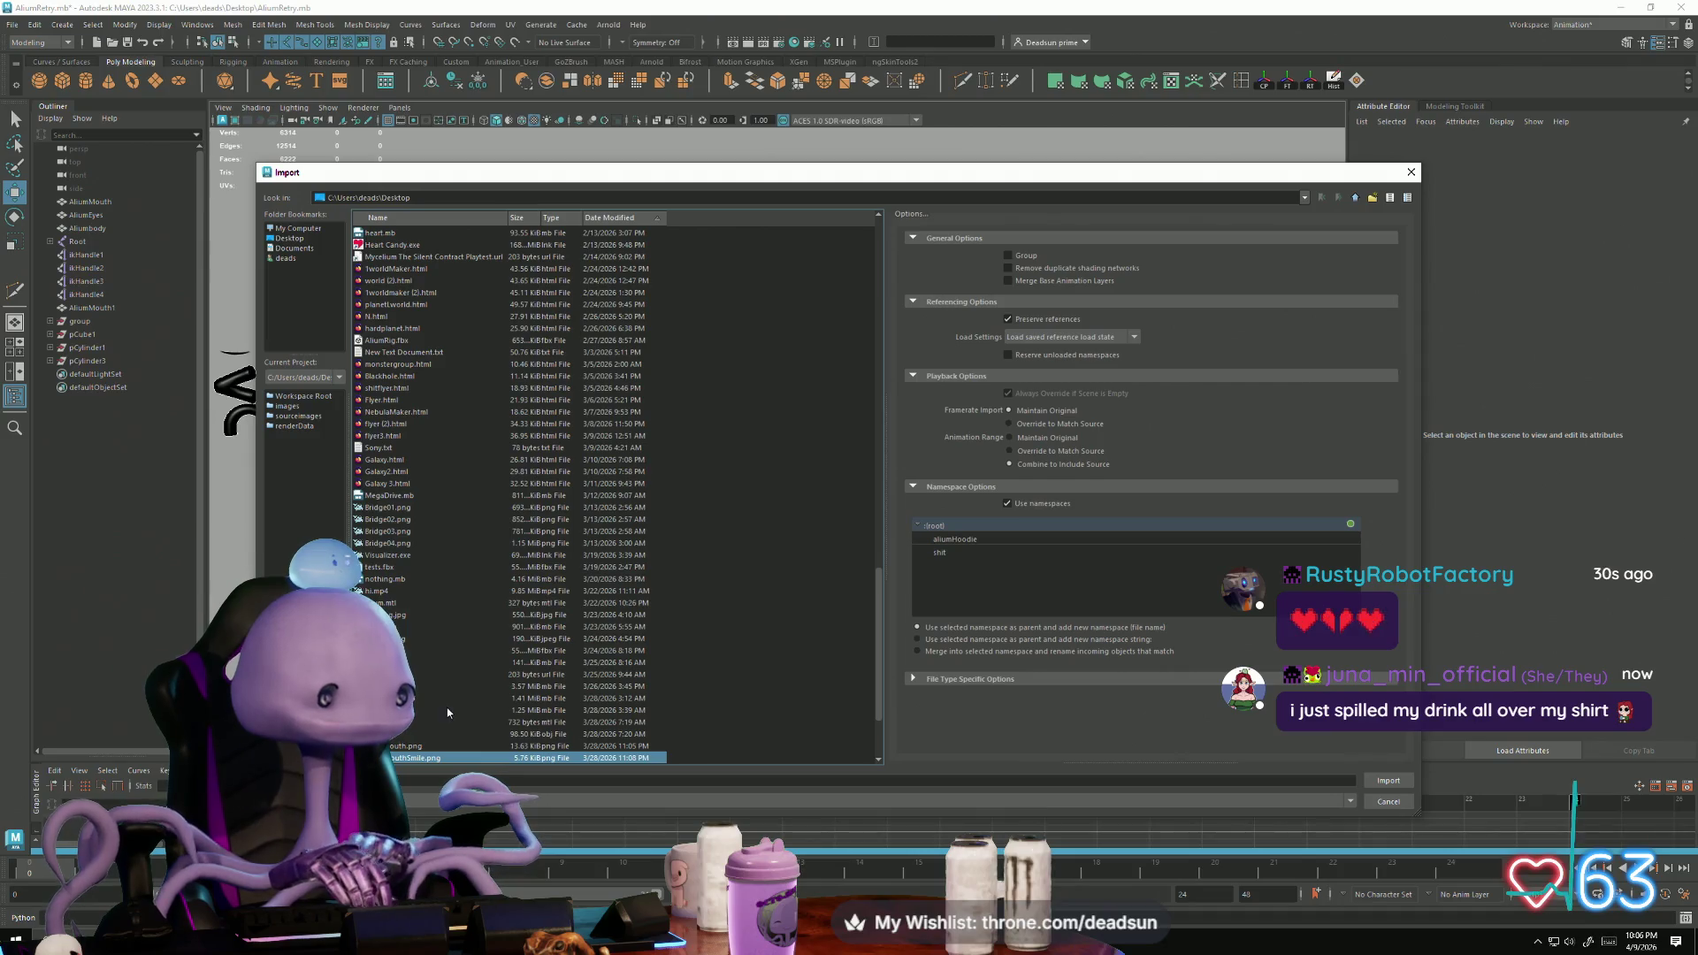
pyautogui.scroll(-3, 448, 708)
pyautogui.click(453, 758)
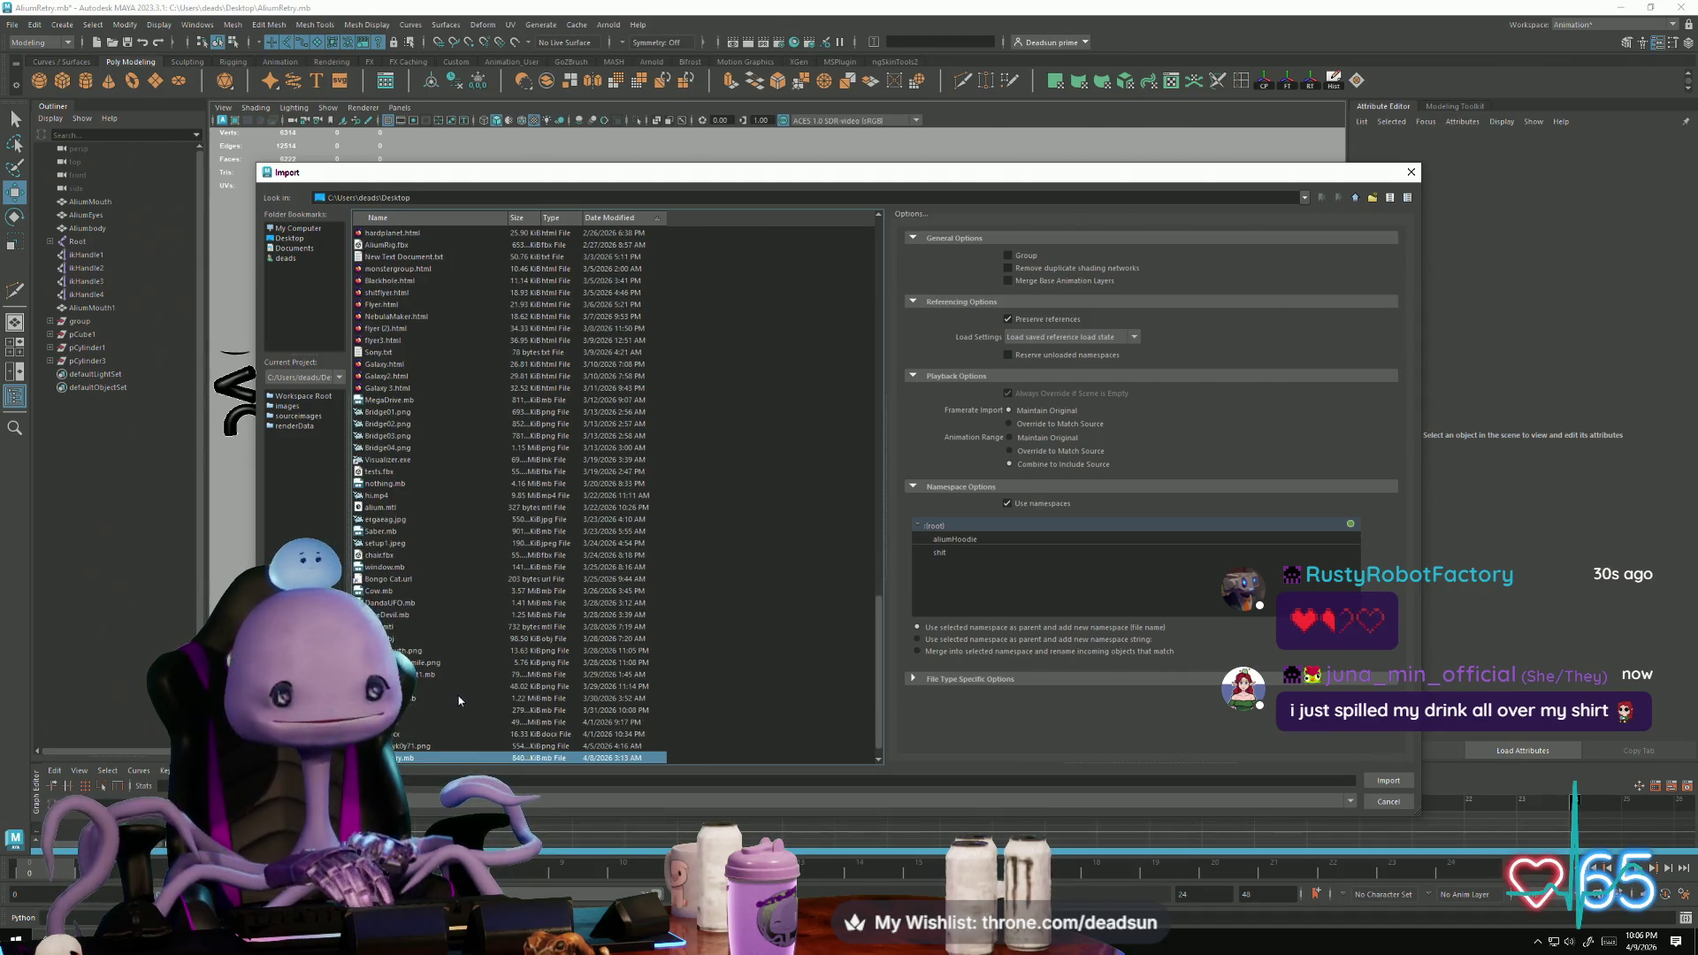
pyautogui.scroll(-1, 458, 698)
pyautogui.click(451, 758)
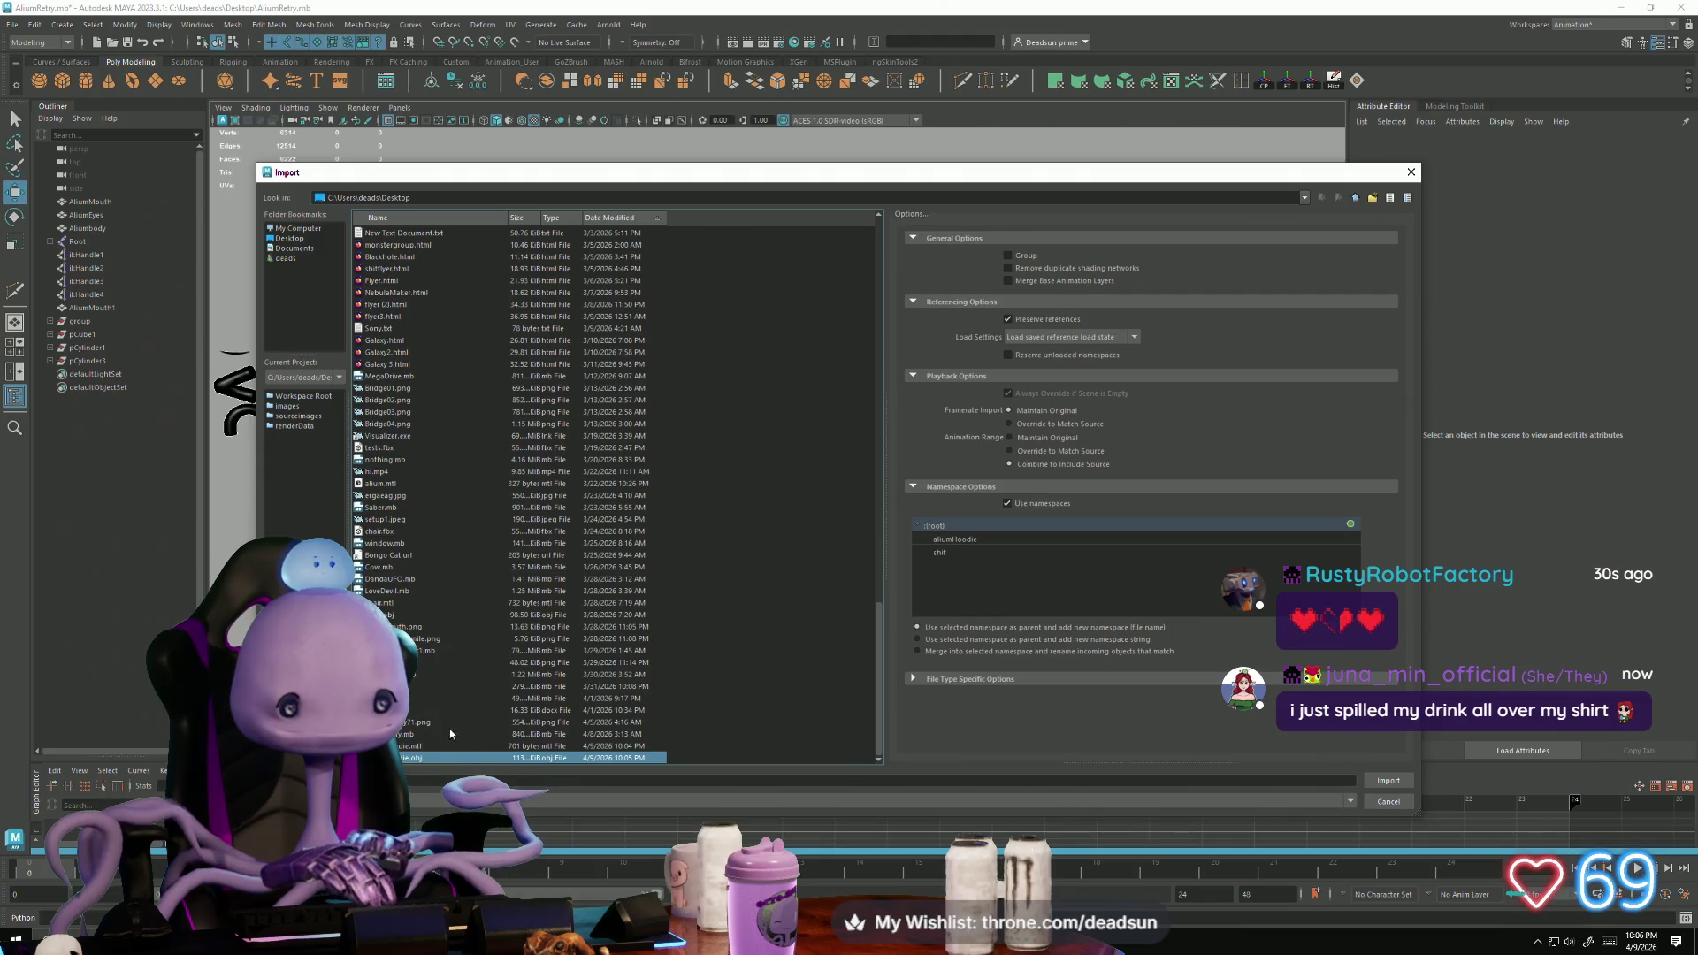
pyautogui.click(1388, 780)
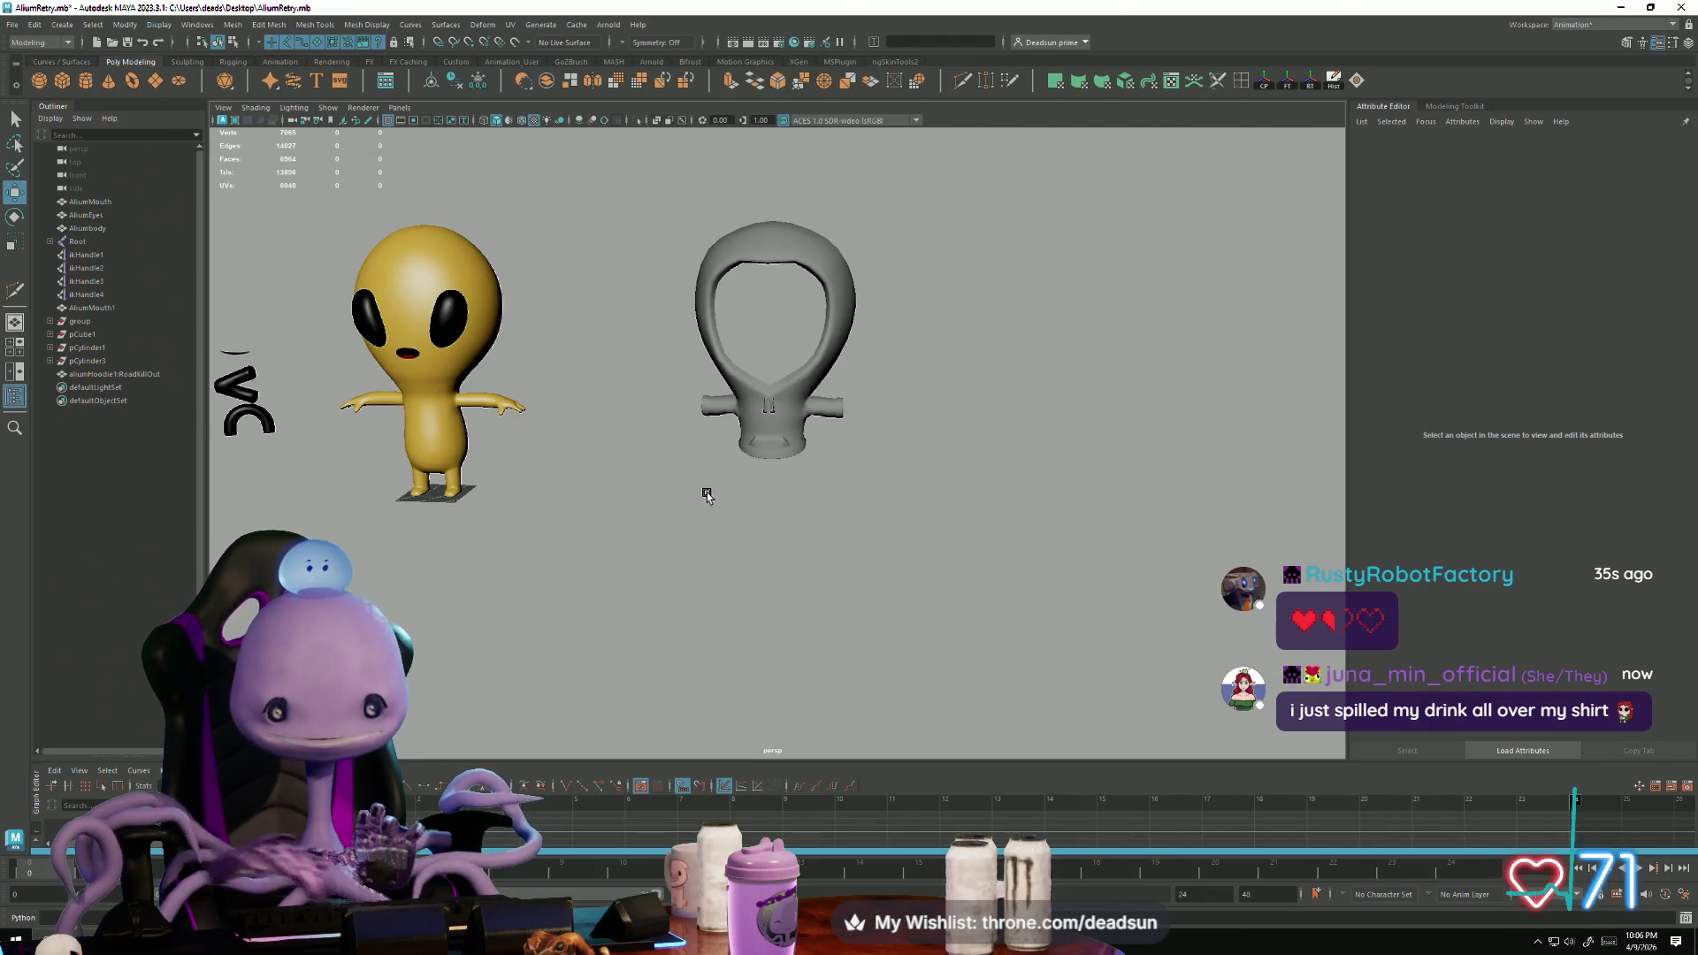
# Step: Select the imported hoodie and open it in the UV Editor in UV selection mode
pyautogui.keyDown('alt'); pyautogui.moveTo(705, 493); pyautogui.dragTo(1086, 650, button='right'); pyautogui.keyUp('alt')
pyautogui.click(770, 415)
pyautogui.keyDown('alt'); pyautogui.moveTo(770, 415); pyautogui.dragTo(673, 459); pyautogui.keyUp('alt')
pyautogui.keyDown('alt'); pyautogui.moveTo(672, 460); pyautogui.dragTo(720, 550, button='right'); pyautogui.keyUp('alt')
pyautogui.moveTo(720, 550)
pyautogui.keyDown('alt'); pyautogui.mouseDown()
pyautogui.moveTo(902, 557)
pyautogui.moveTo(504, 486)
pyautogui.moveTo(628, 477)
pyautogui.mouseUp(); pyautogui.keyUp('alt')
pyautogui.click(510, 24)
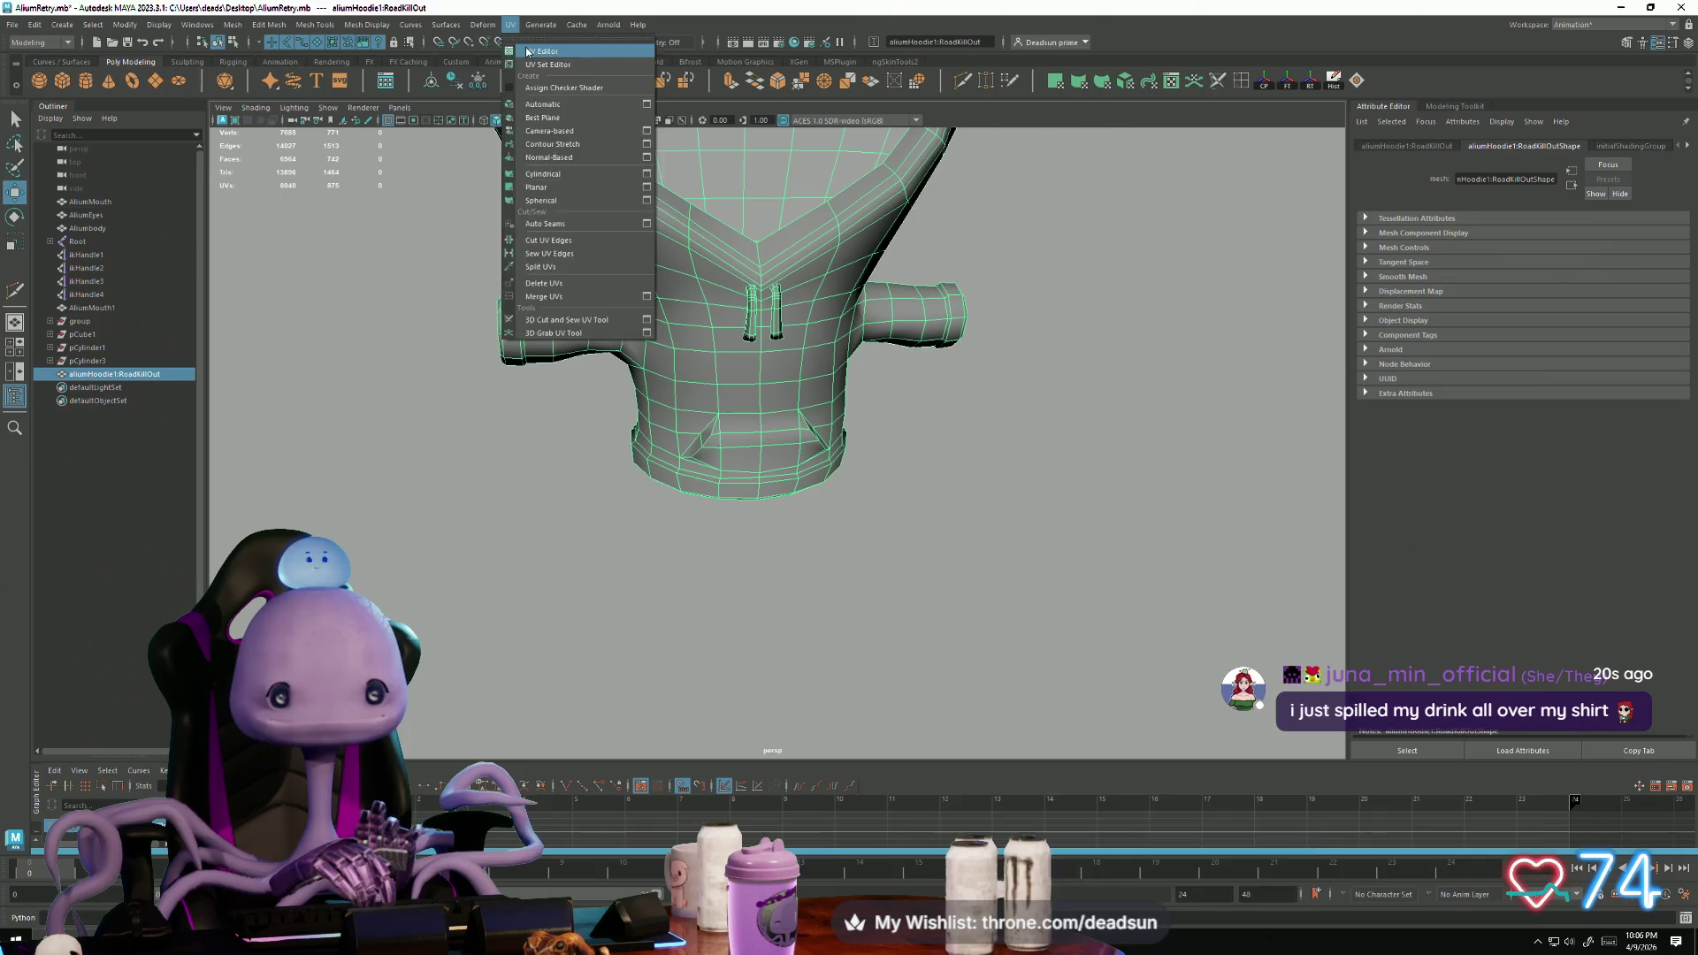
pyautogui.click(540, 50)
pyautogui.moveTo(1031, 588); pyautogui.dragTo(1071, 581, button='right')
# Step: Rotate the front UV shell upright and move it toward the tile's upper left
pyautogui.scroll(5, 1070, 581)
pyautogui.press('f')
pyautogui.press('e')
pyautogui.moveTo(1034, 629)
pyautogui.mouseDown()
pyautogui.moveTo(1008, 619)
pyautogui.moveTo(1029, 591)
pyautogui.mouseUp()
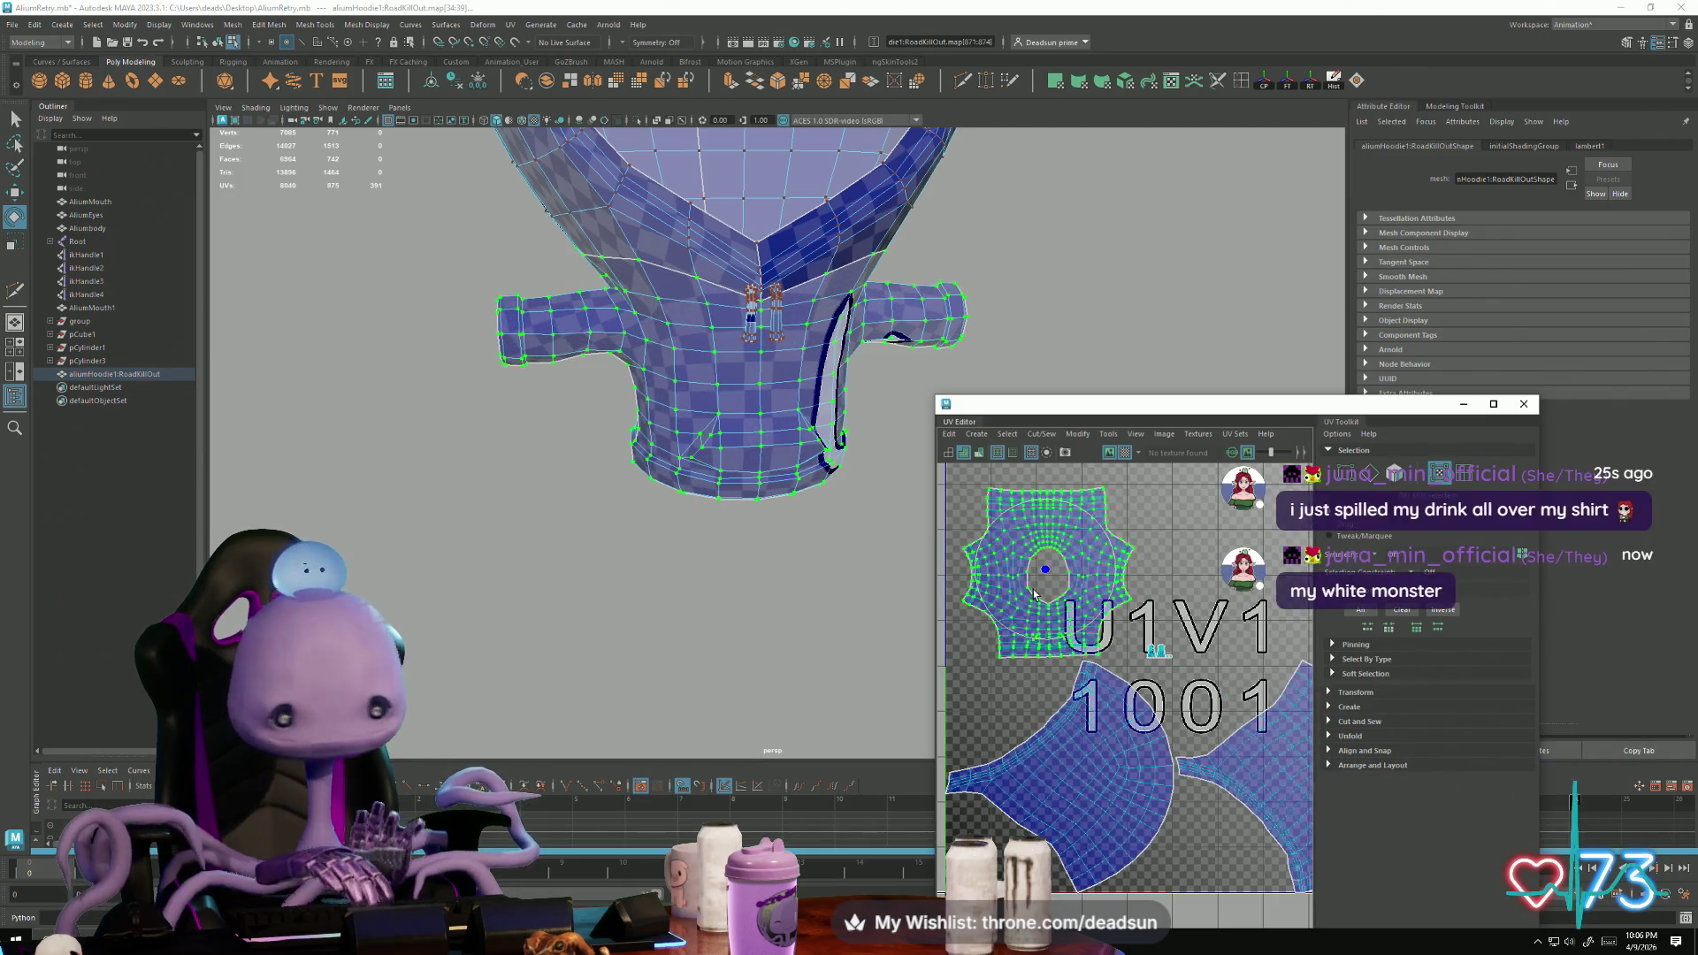
pyautogui.scroll(-2, 1029, 591)
pyautogui.press('w')
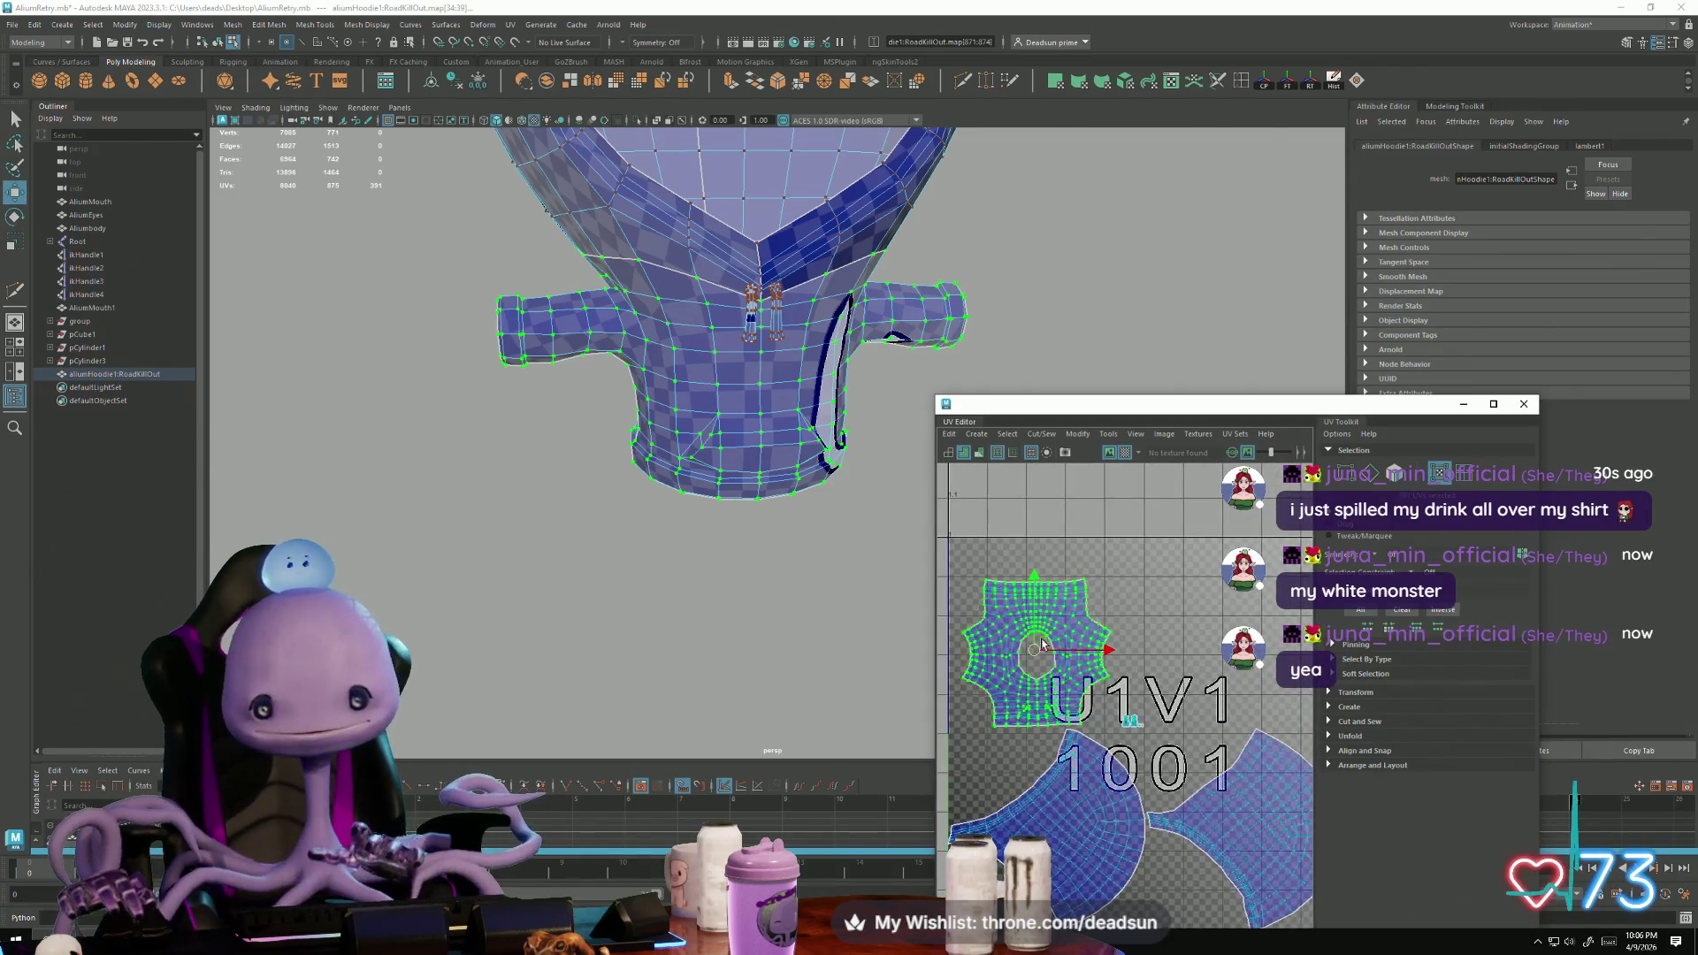
pyautogui.moveTo(1030, 639); pyautogui.dragTo(1019, 609)
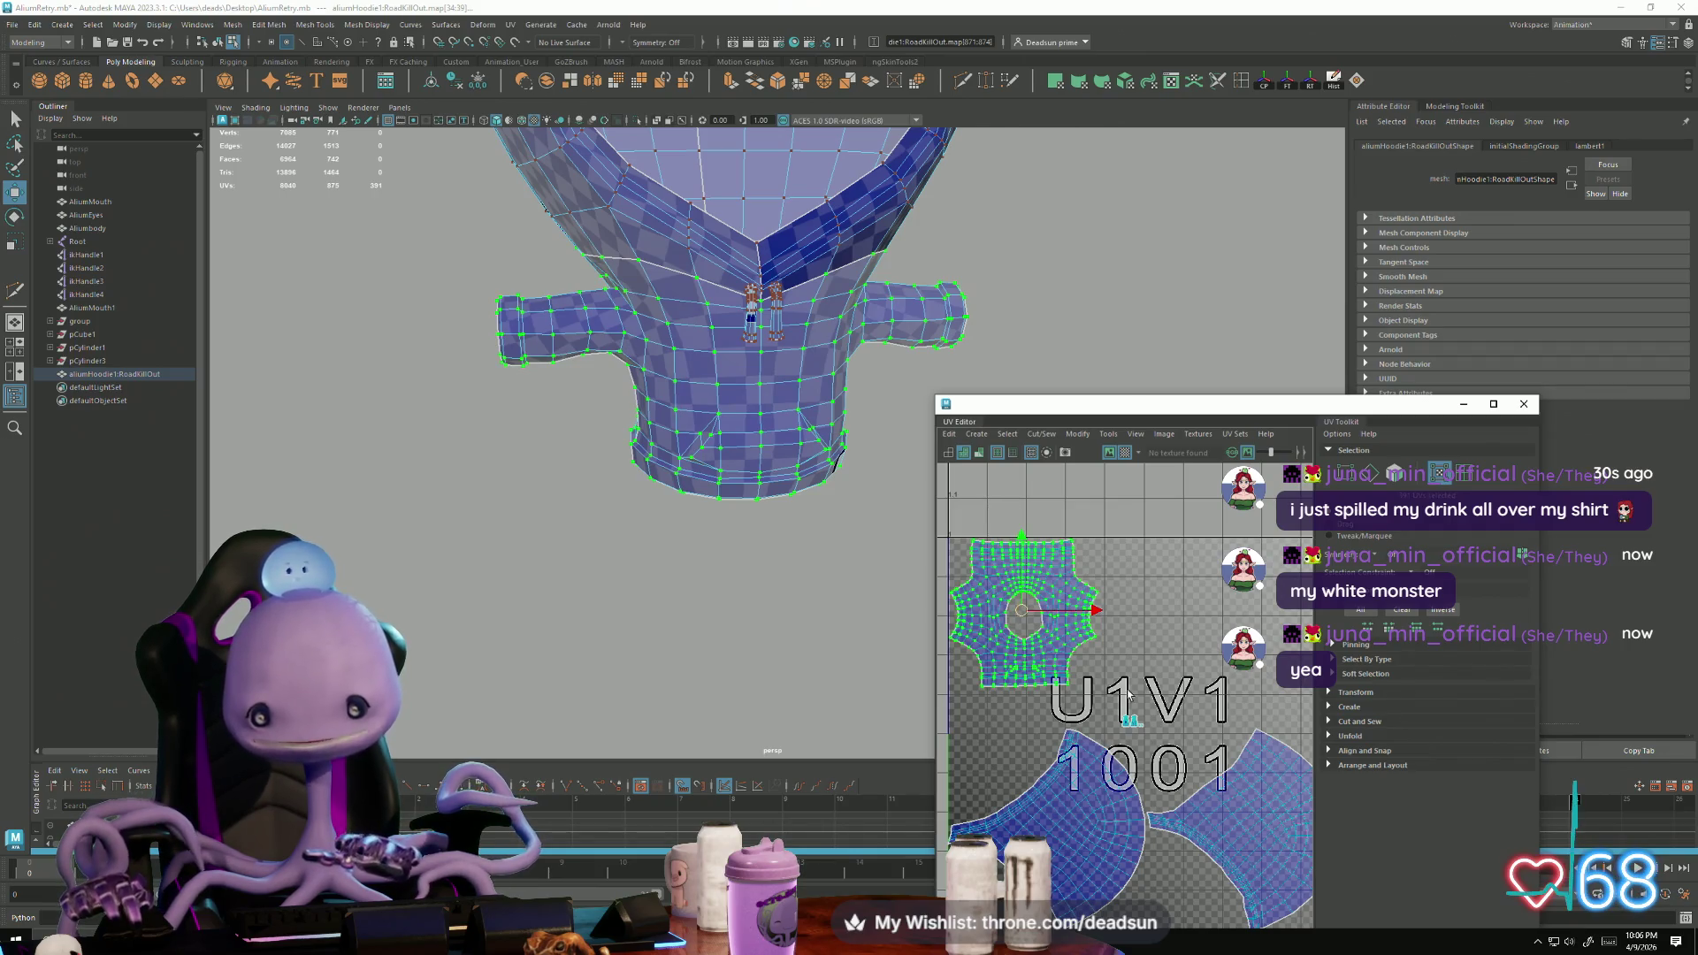
# Step: Scale up the small drawstring UV shell
pyautogui.click(1131, 723)
pyautogui.press('r')
pyautogui.moveTo(1167, 721)
pyautogui.mouseDown()
pyautogui.moveTo(1188, 718)
pyautogui.moveTo(1116, 672)
pyautogui.moveTo(1100, 573)
pyautogui.mouseUp()
pyautogui.press('w')
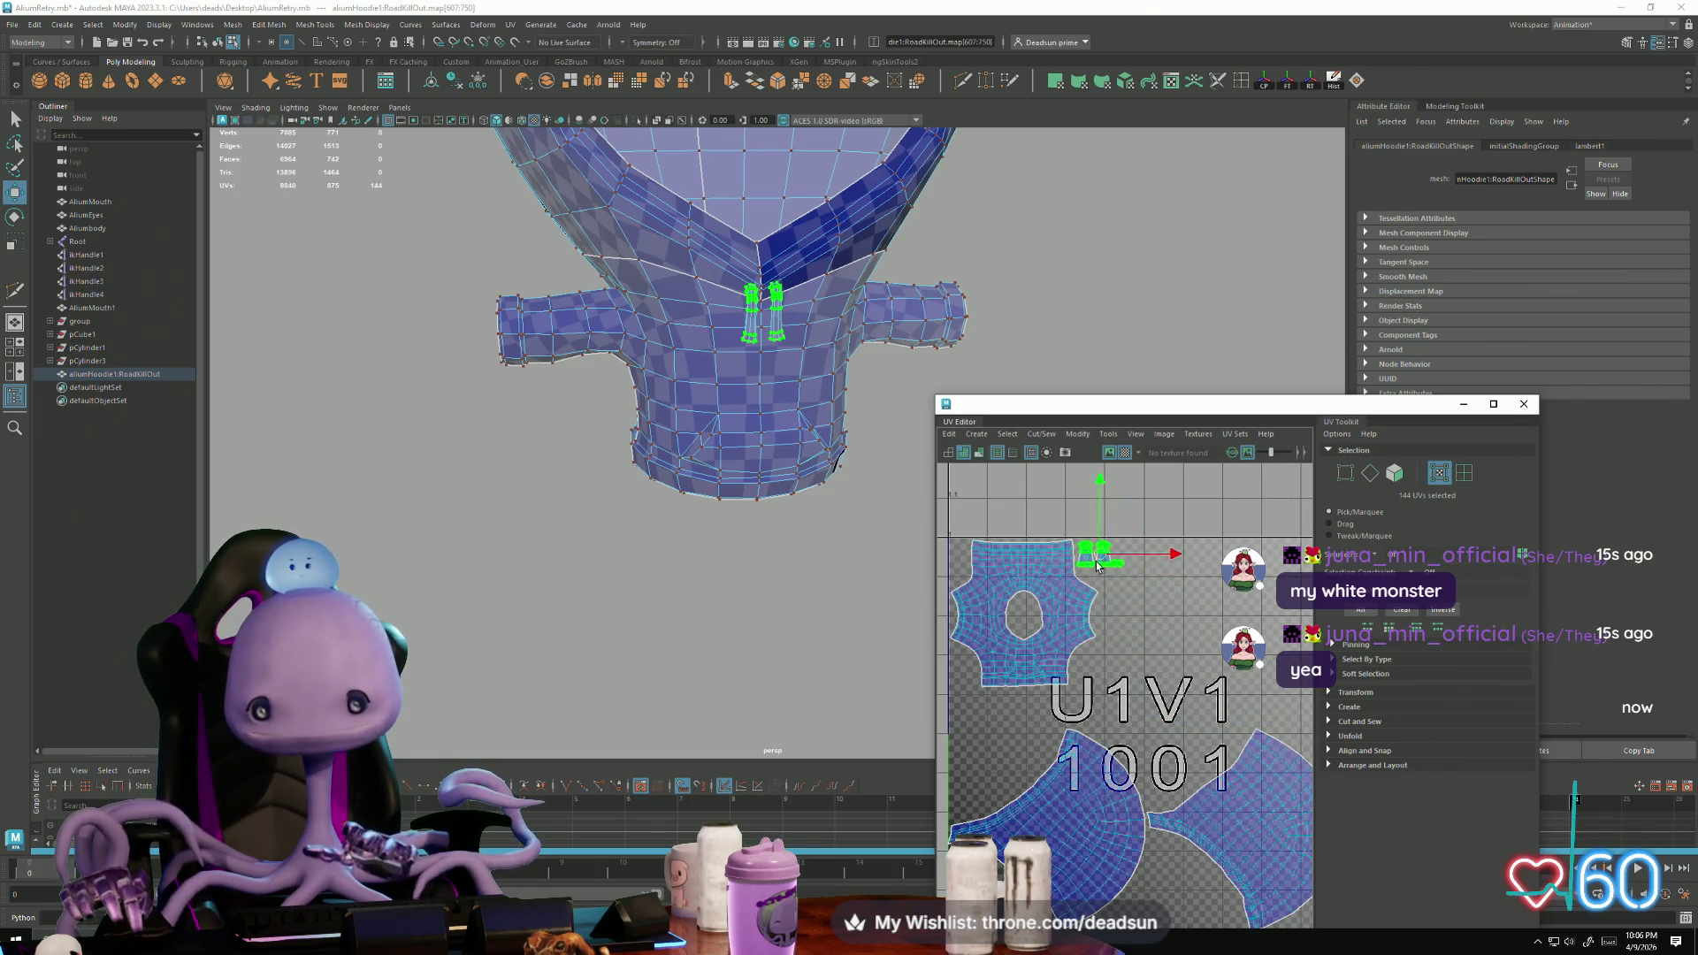
pyautogui.press('r')
pyautogui.press('w')
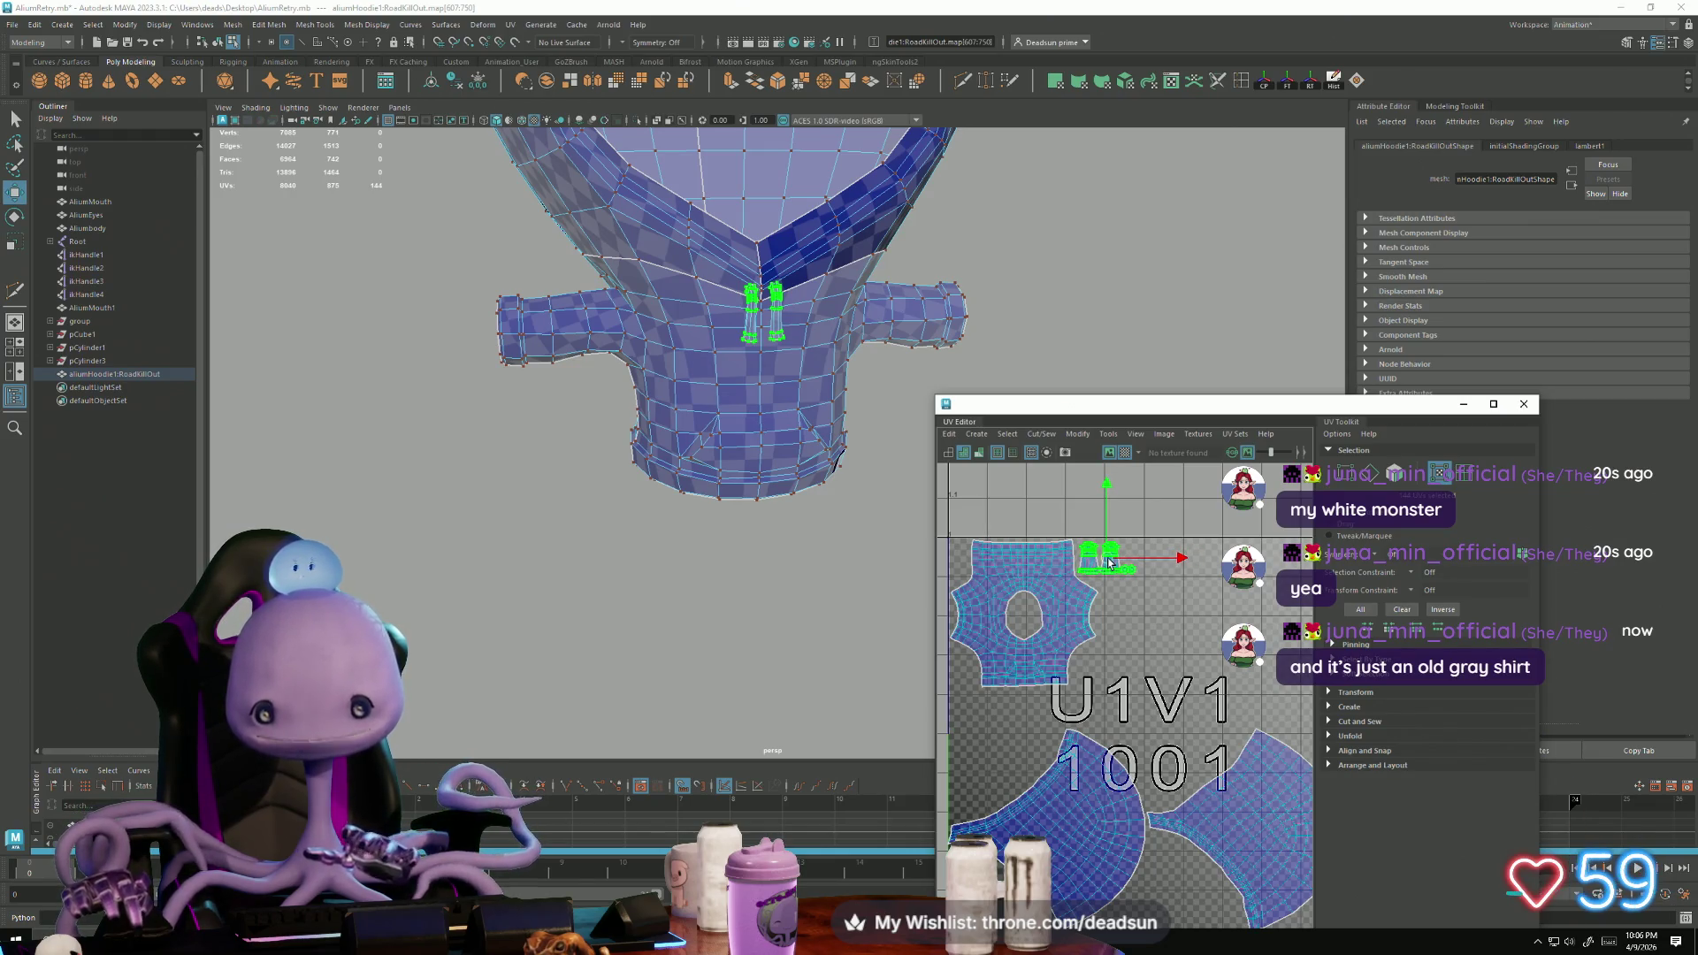
pyautogui.scroll(-2, 1109, 568)
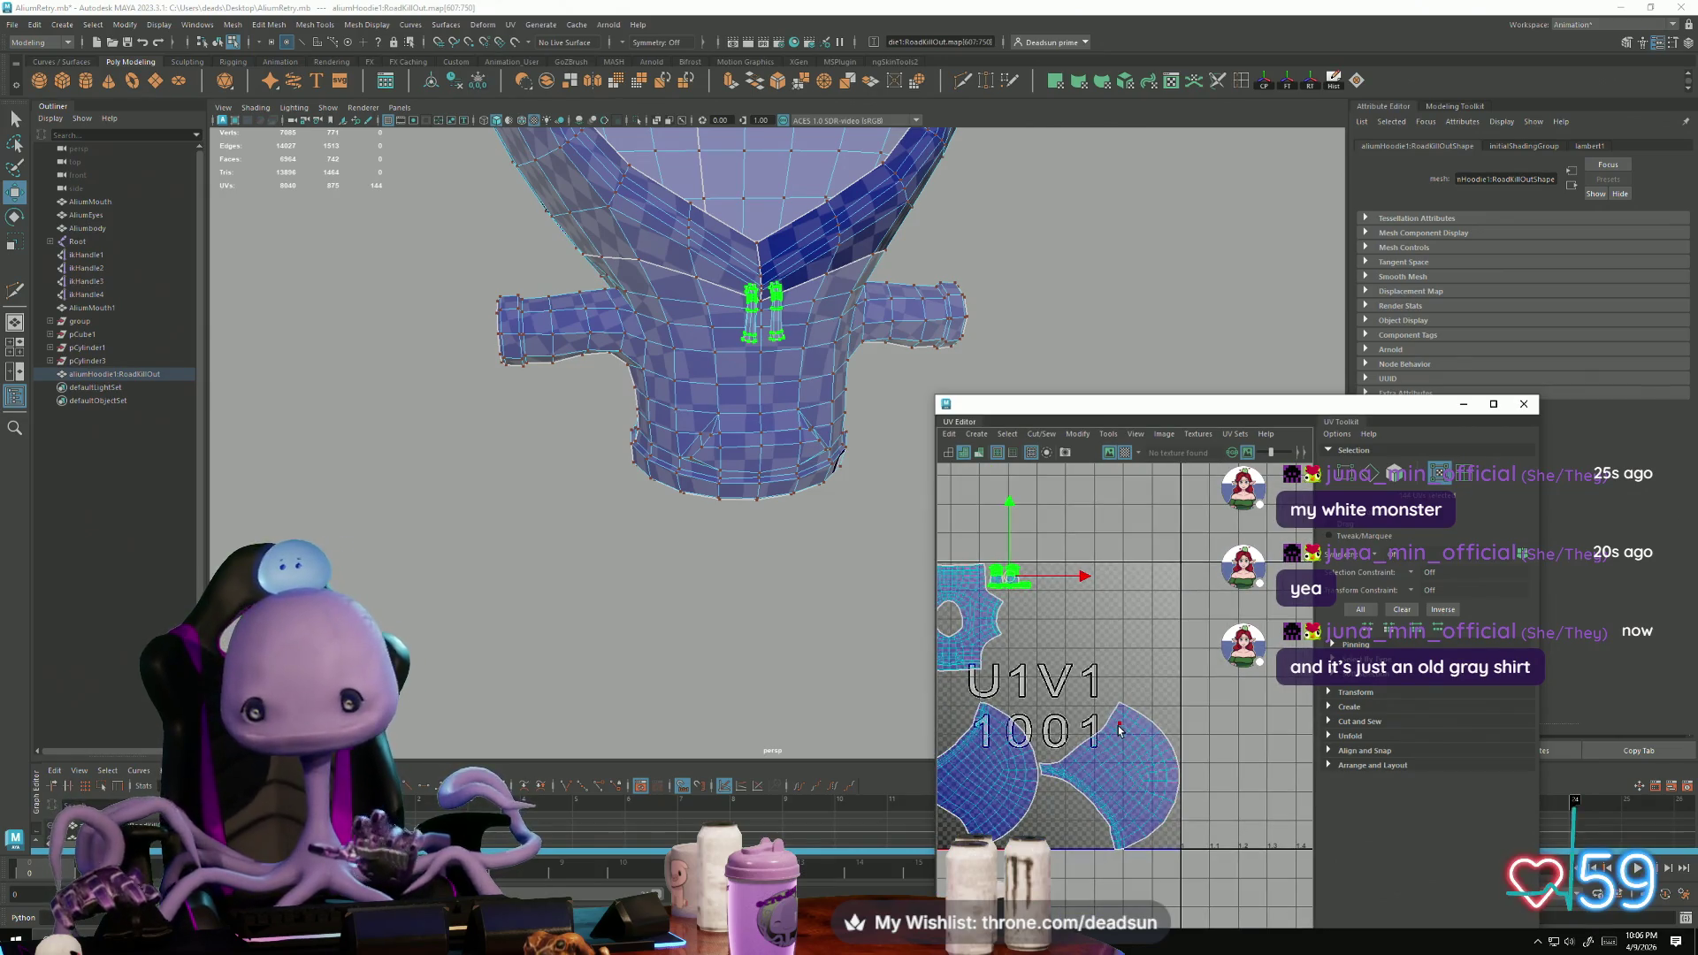
# Step: Move and rotate another UV shell into a new position and orientation
pyautogui.click(1119, 723)
pyautogui.moveTo(1117, 780); pyautogui.dragTo(1088, 658)
pyautogui.press('e')
pyautogui.moveTo(1059, 725); pyautogui.dragTo(1119, 718)
pyautogui.press('w')
pyautogui.moveTo(1080, 654)
pyautogui.mouseDown()
pyautogui.moveTo(1107, 635)
pyautogui.moveTo(1035, 635)
pyautogui.moveTo(1051, 634)
pyautogui.mouseUp()
# Step: Place the pocket-hole UVs inside the body shell's hole
pyautogui.scroll(5, 994, 548)
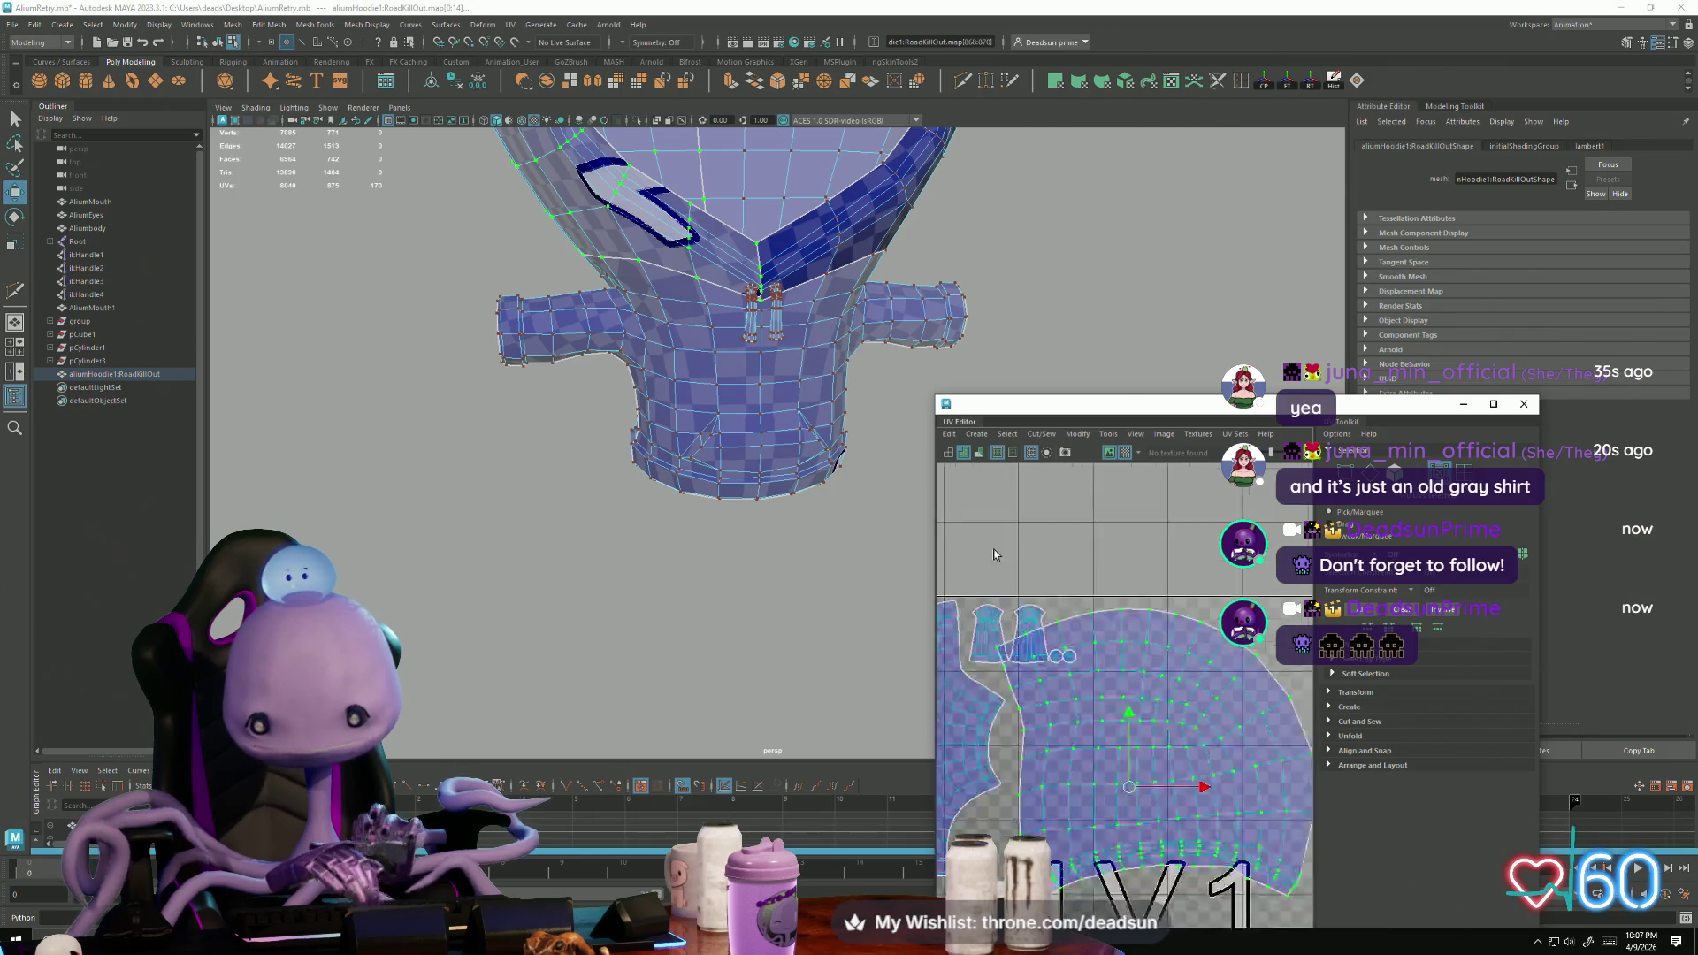
pyautogui.click(989, 654)
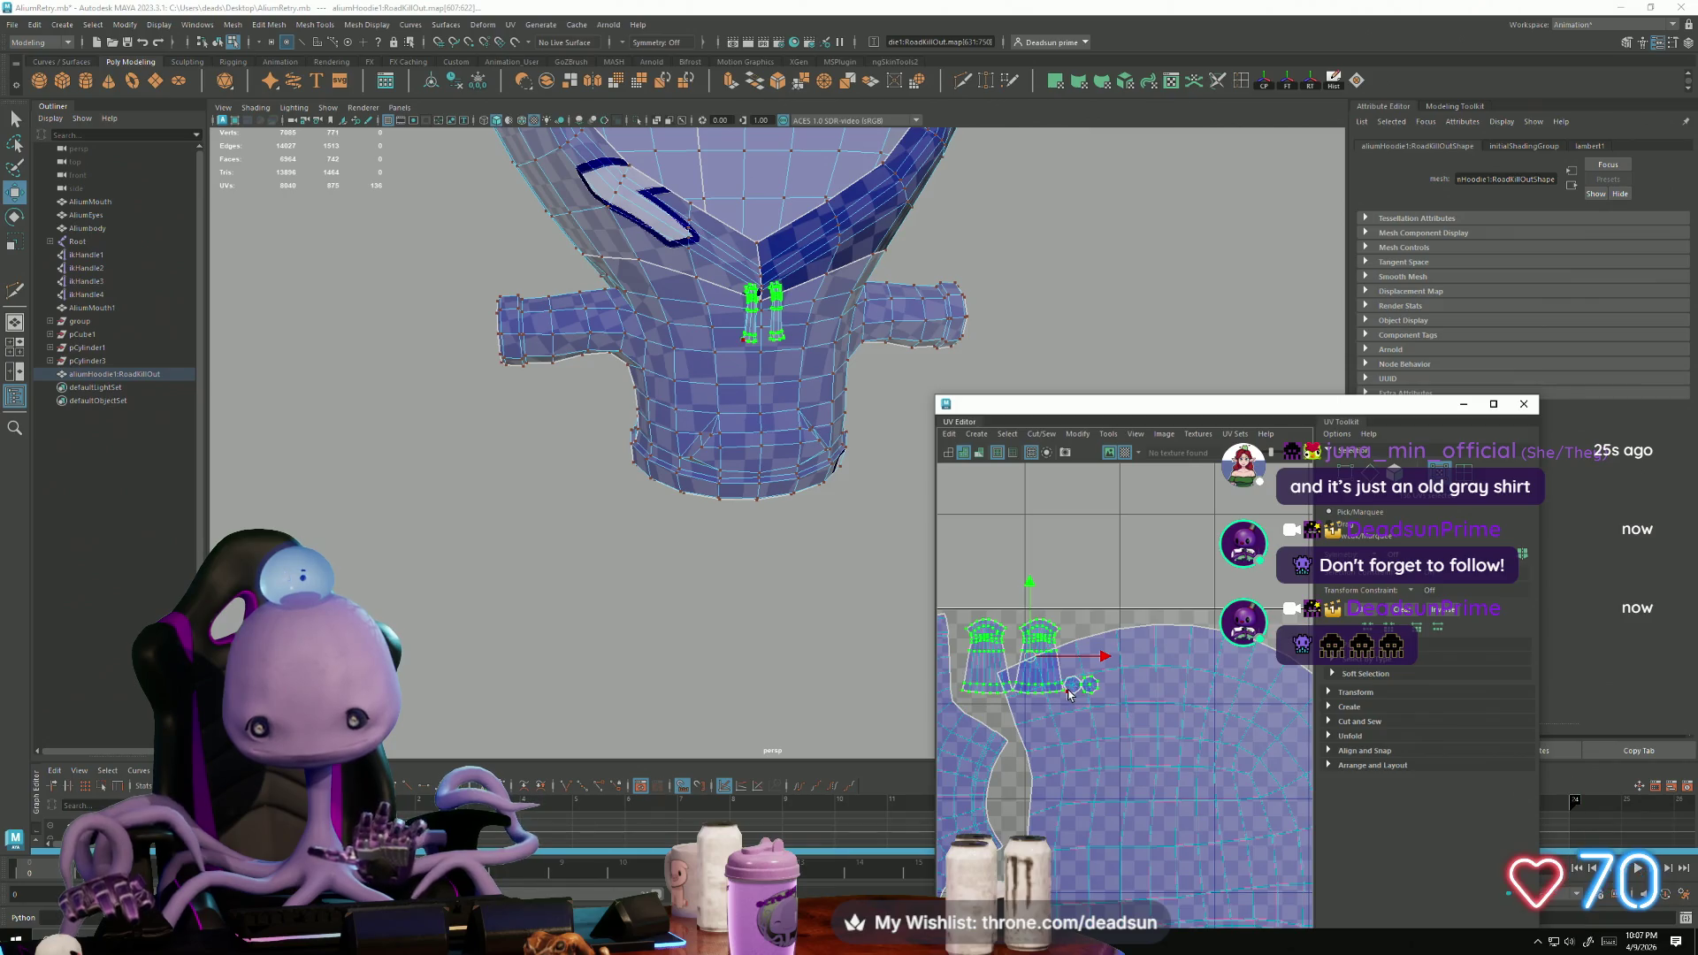
pyautogui.scroll(-3, 1077, 699)
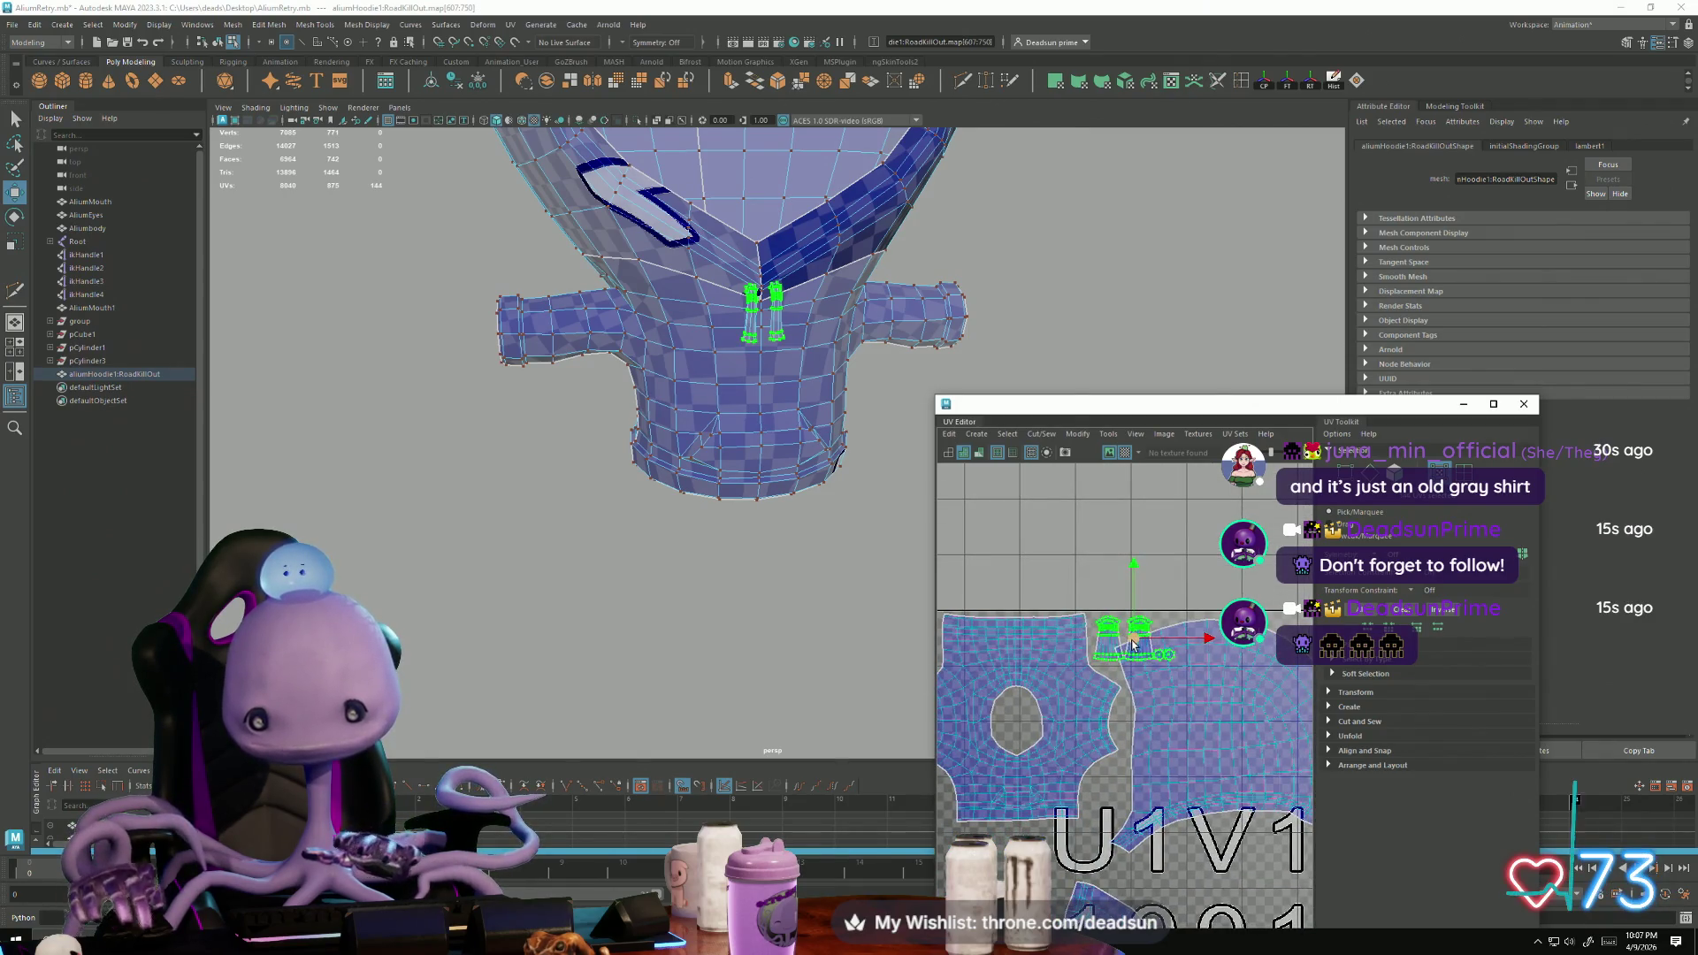
pyautogui.moveTo(1133, 641); pyautogui.dragTo(1014, 710)
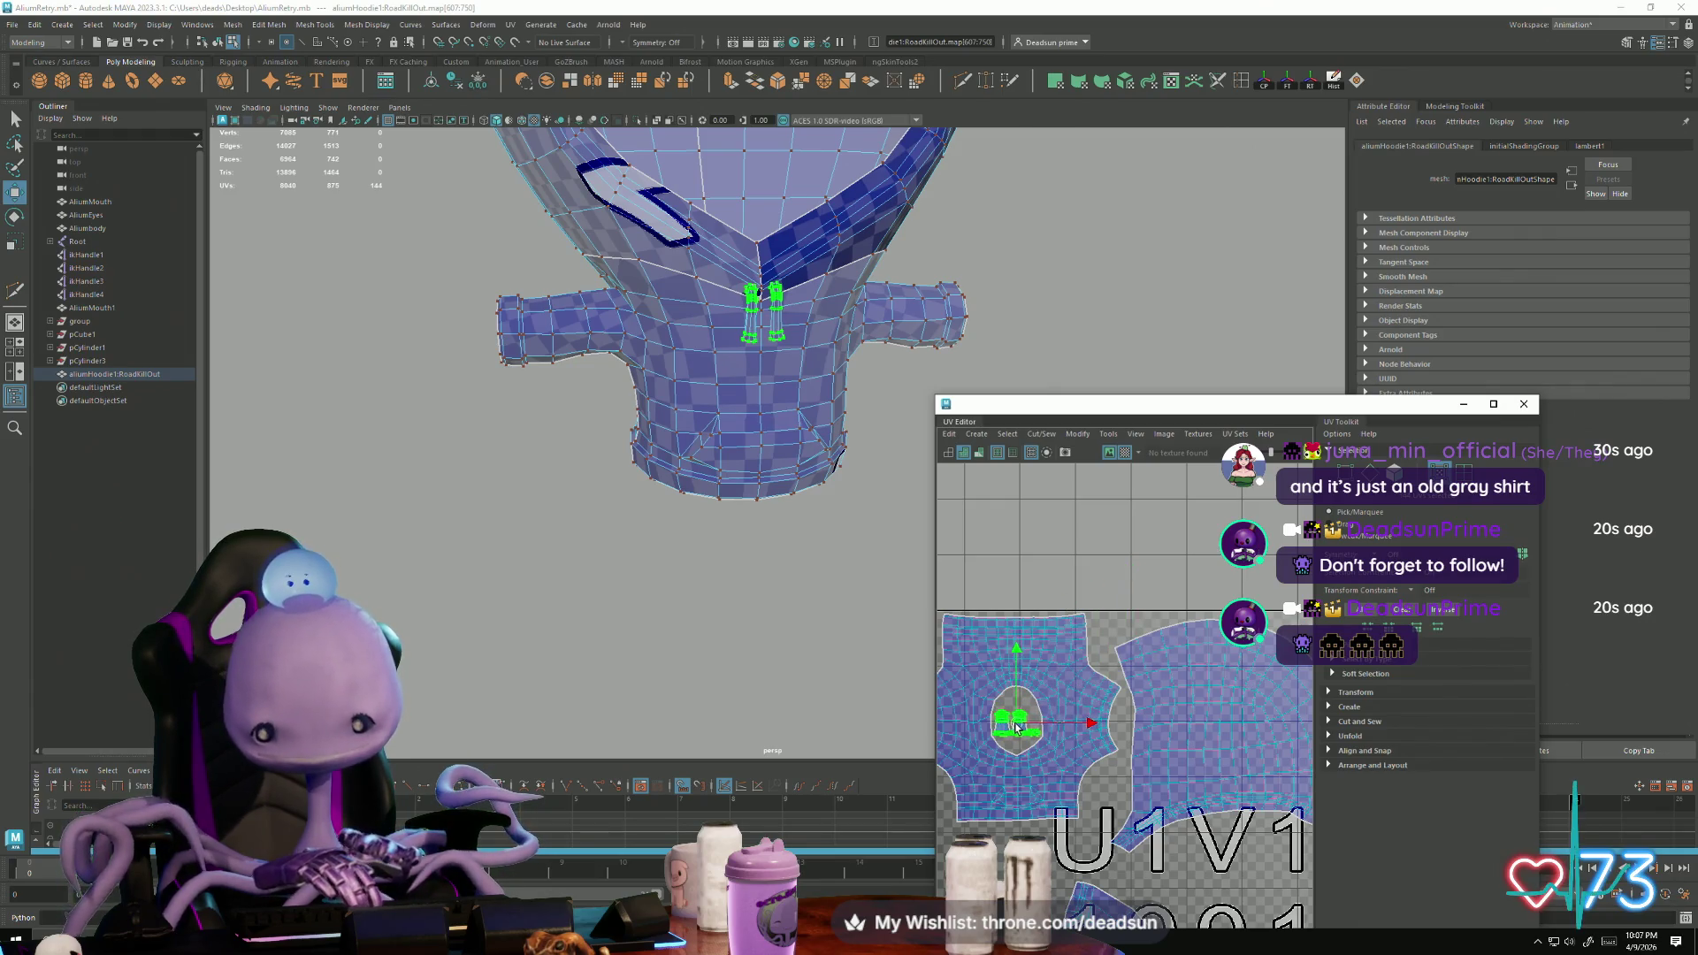
pyautogui.scroll(3, 1066, 775)
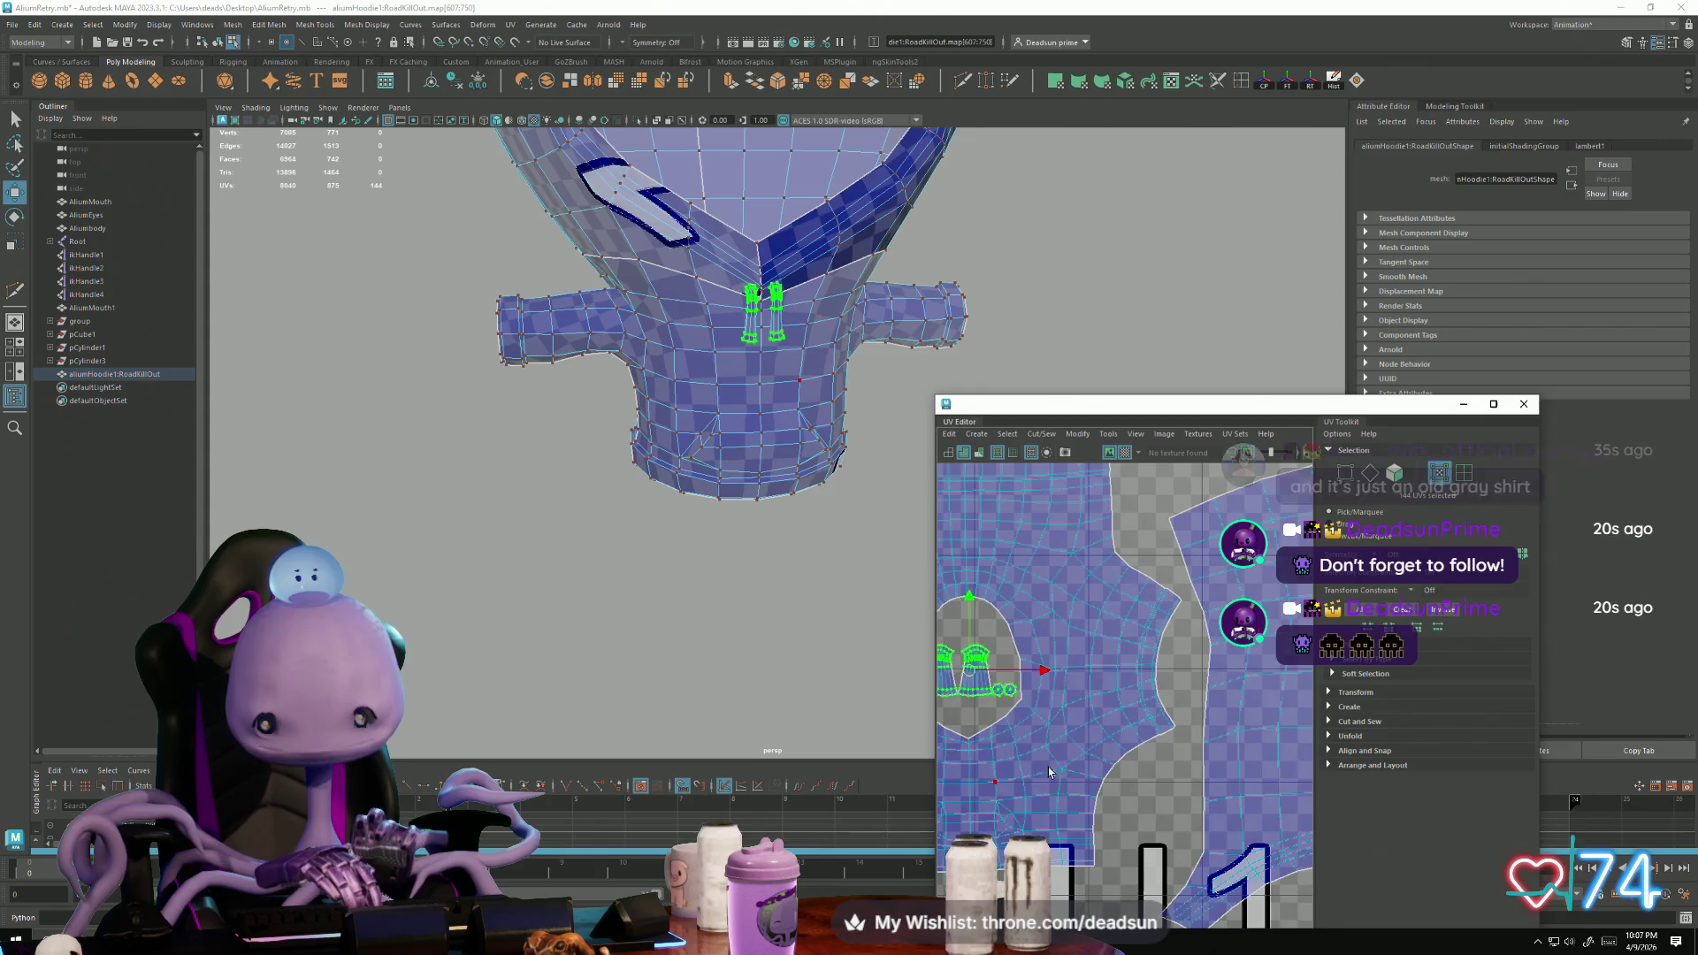
pyautogui.scroll(2, 1060, 675)
pyautogui.moveTo(1061, 650); pyautogui.dragTo(1062, 649)
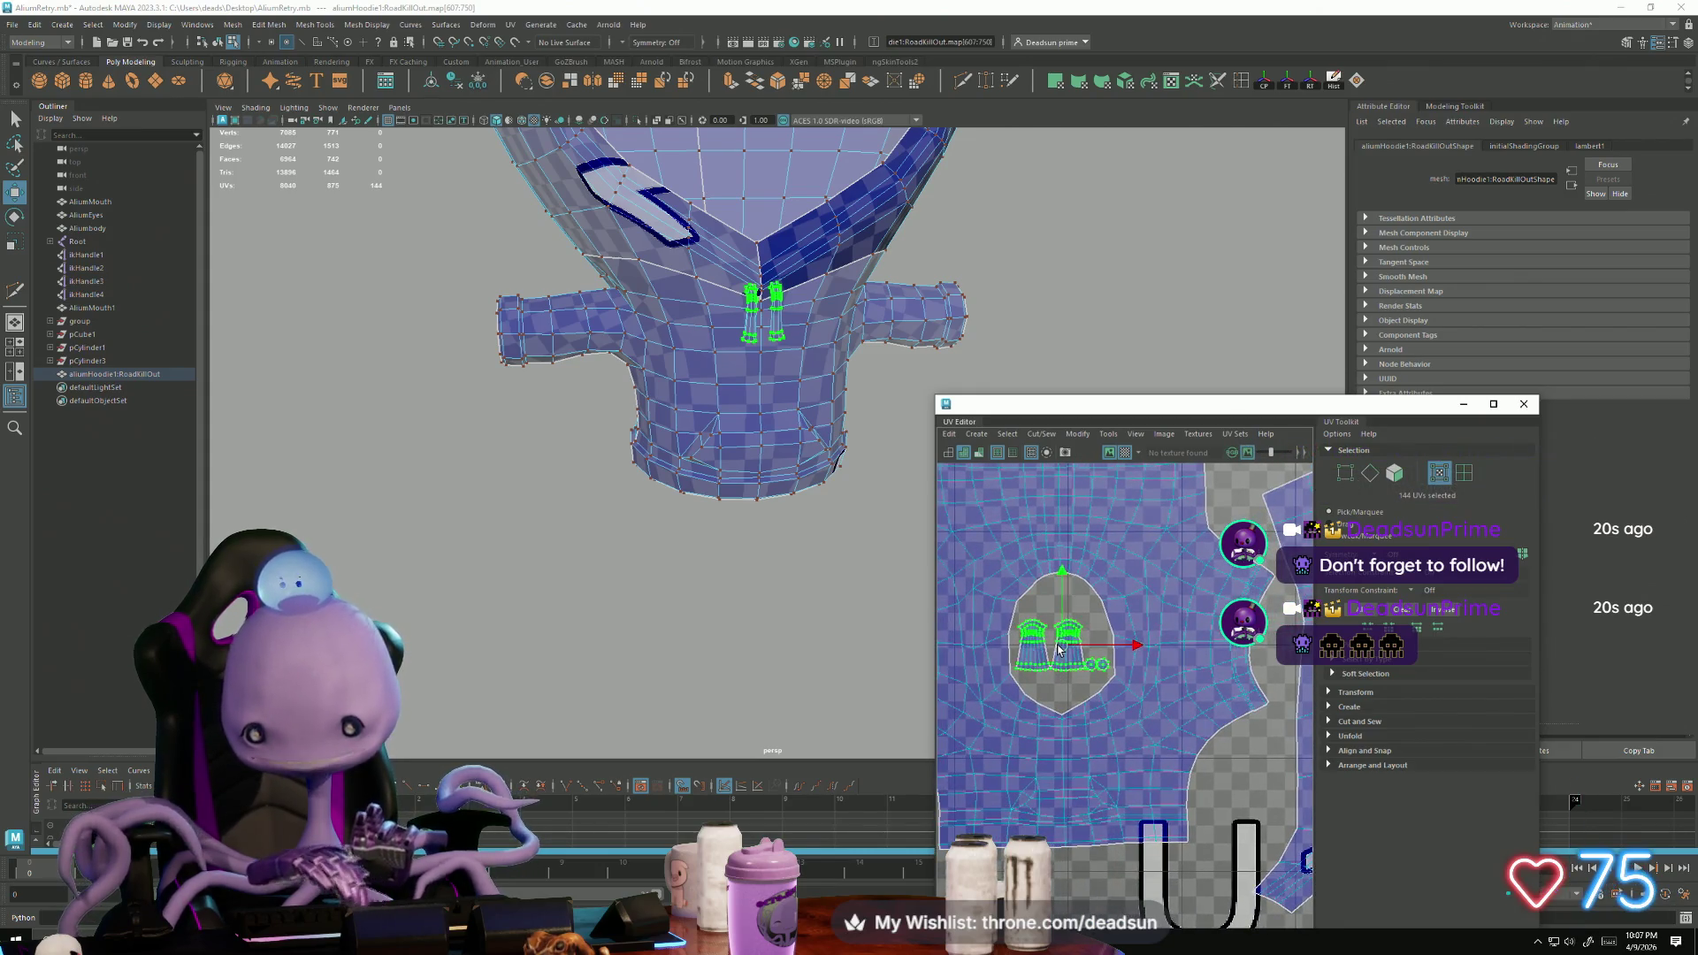
pyautogui.scroll(-3, 1062, 657)
pyautogui.scroll(3, 1105, 708)
pyautogui.scroll(-3, 1123, 717)
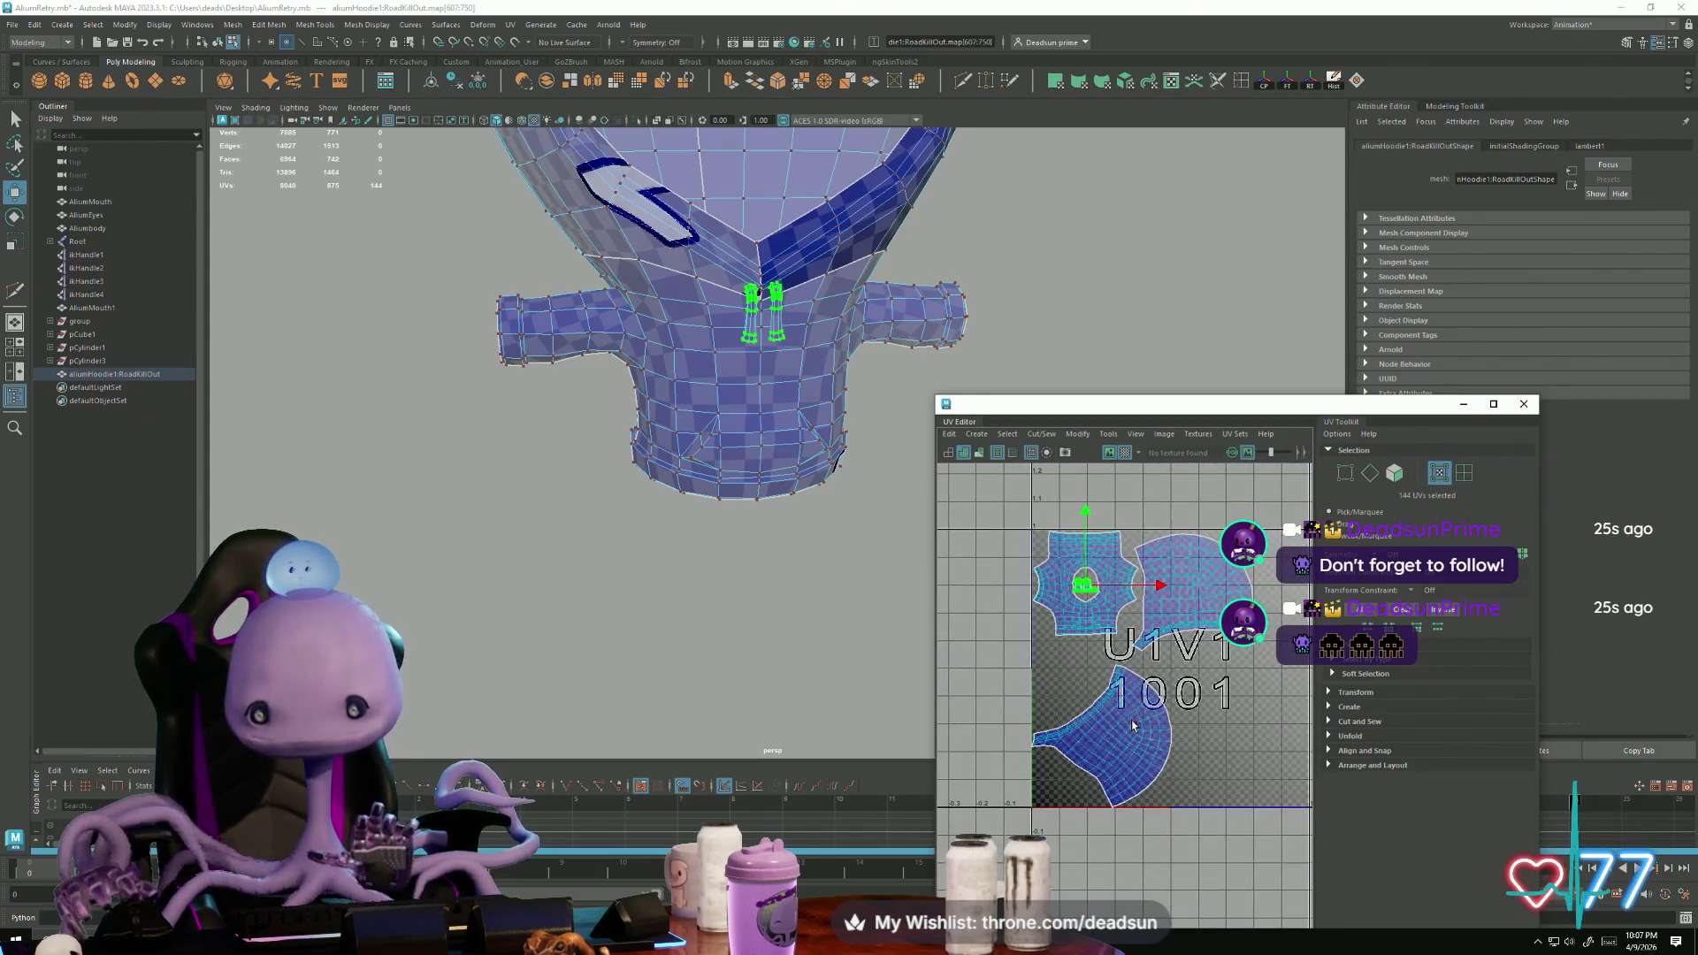
# Step: Rotate the curved lower UV shell around its centre and nudge it up and right
pyautogui.click(1133, 726)
pyautogui.press('e')
pyautogui.moveTo(1072, 800)
pyautogui.mouseDown()
pyautogui.moveTo(1042, 771)
pyautogui.moveTo(1035, 721)
pyautogui.moveTo(1061, 685)
pyautogui.moveTo(1095, 690)
pyautogui.moveTo(1095, 747)
pyautogui.moveTo(1111, 699)
pyautogui.mouseUp()
pyautogui.press('w')
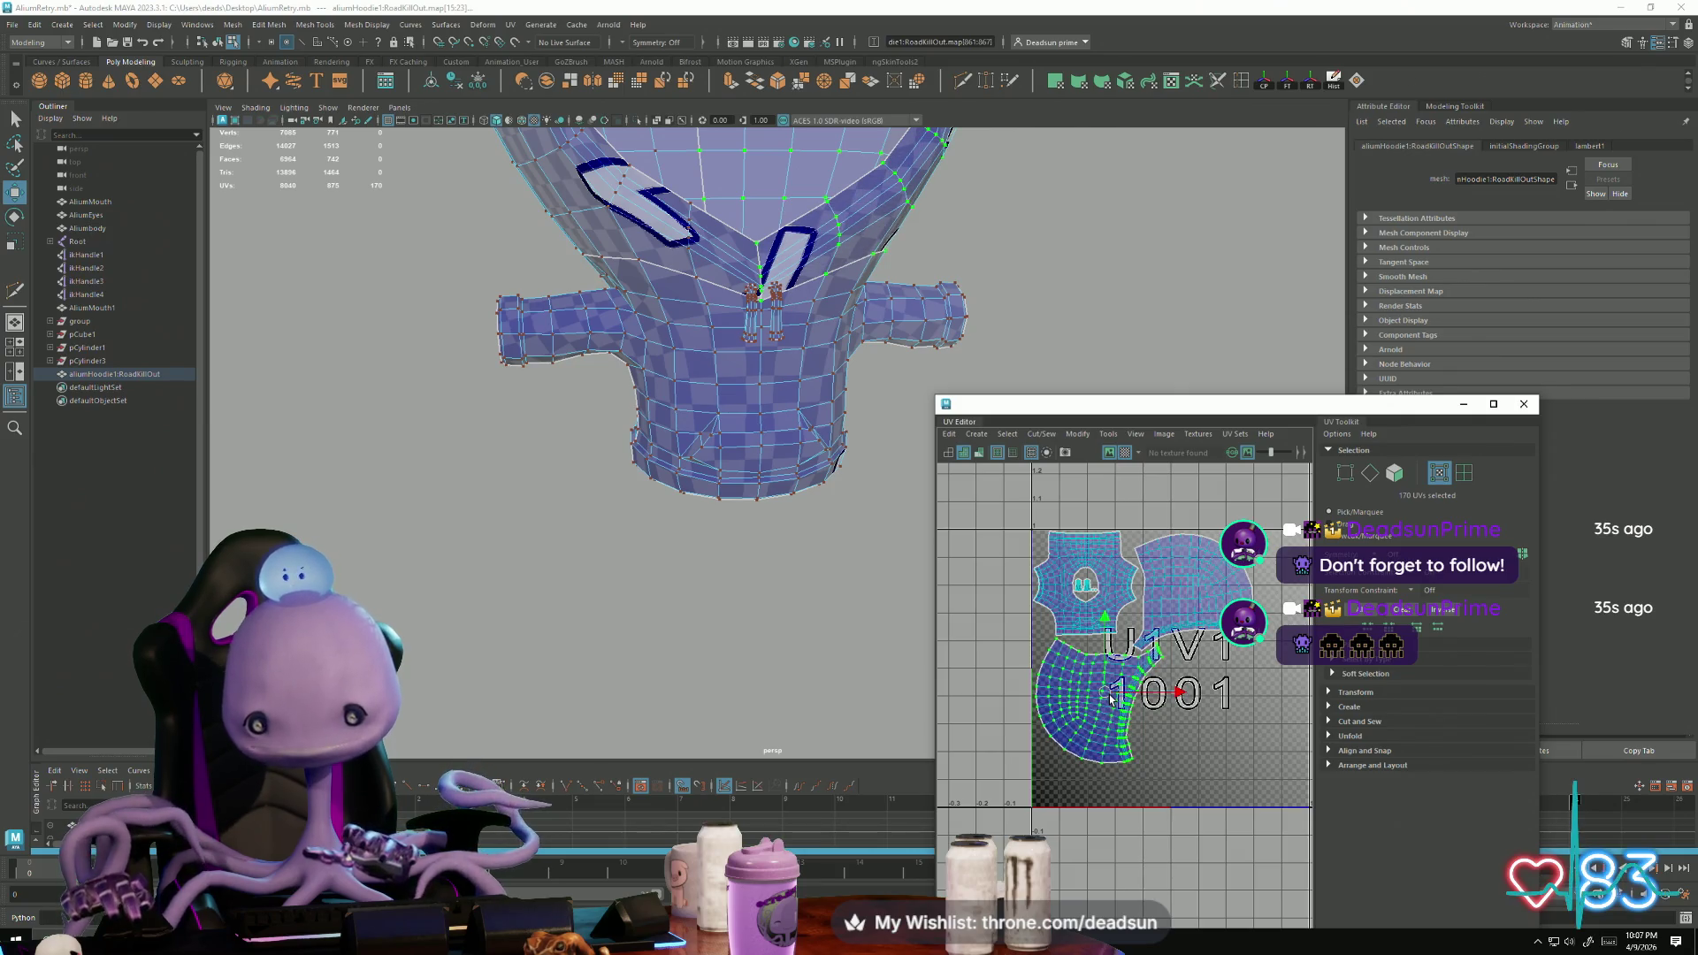
pyautogui.press('e')
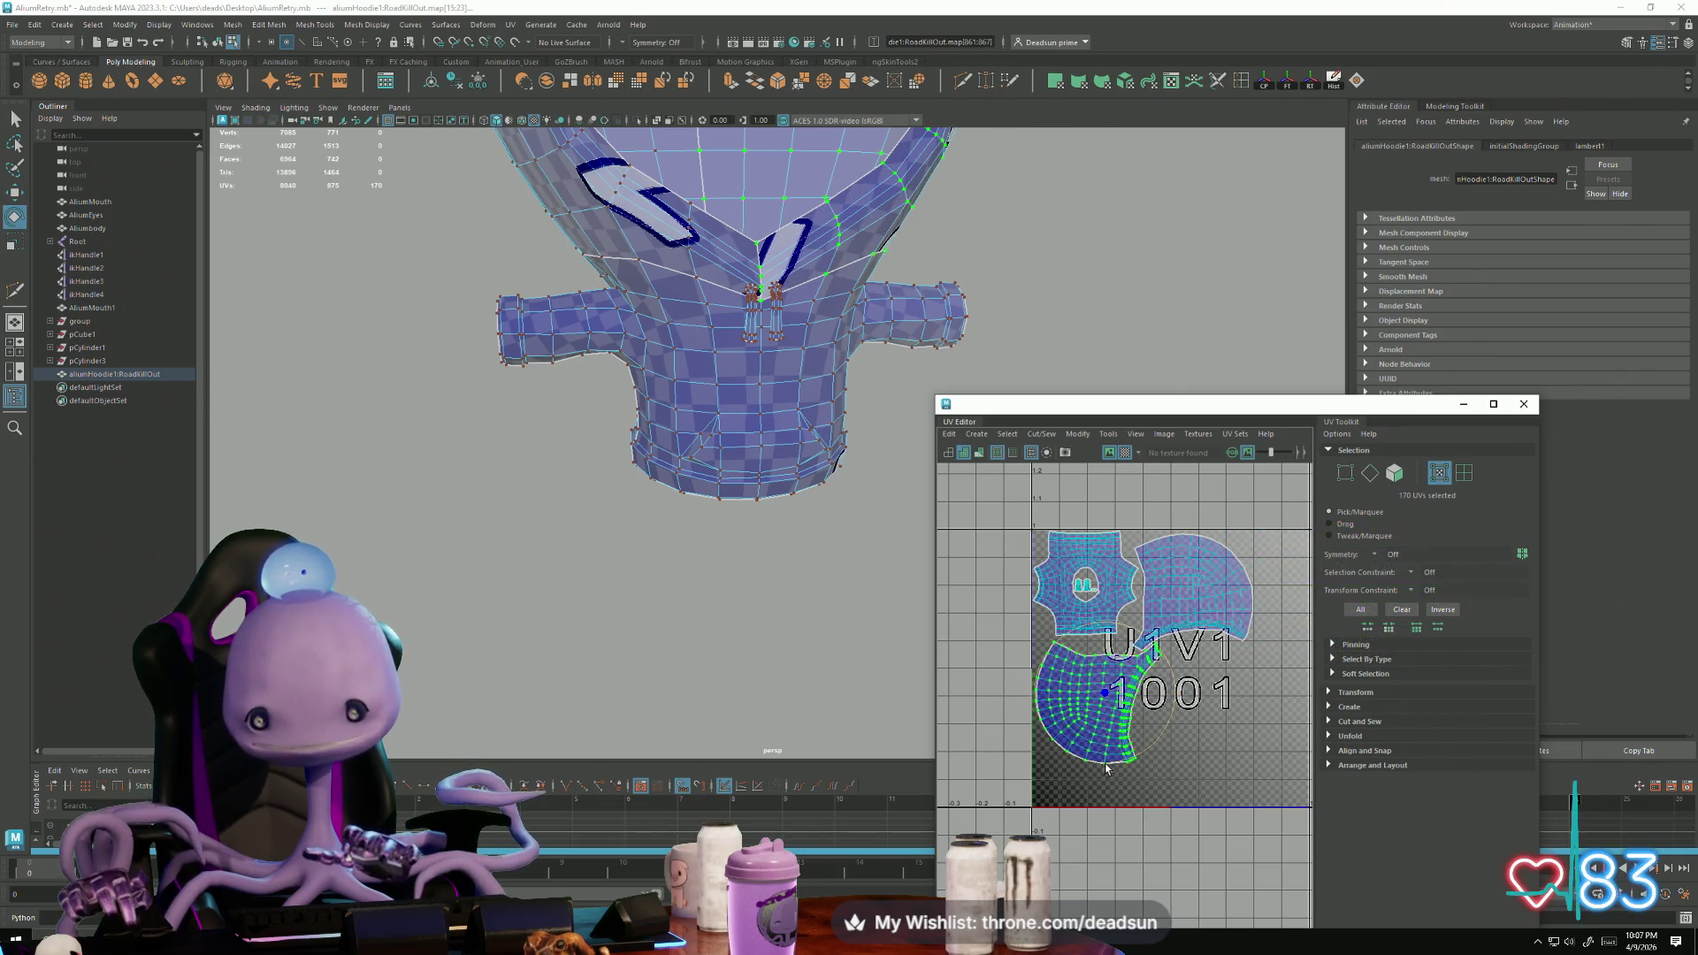
pyautogui.moveTo(1107, 705); pyautogui.dragTo(1112, 702)
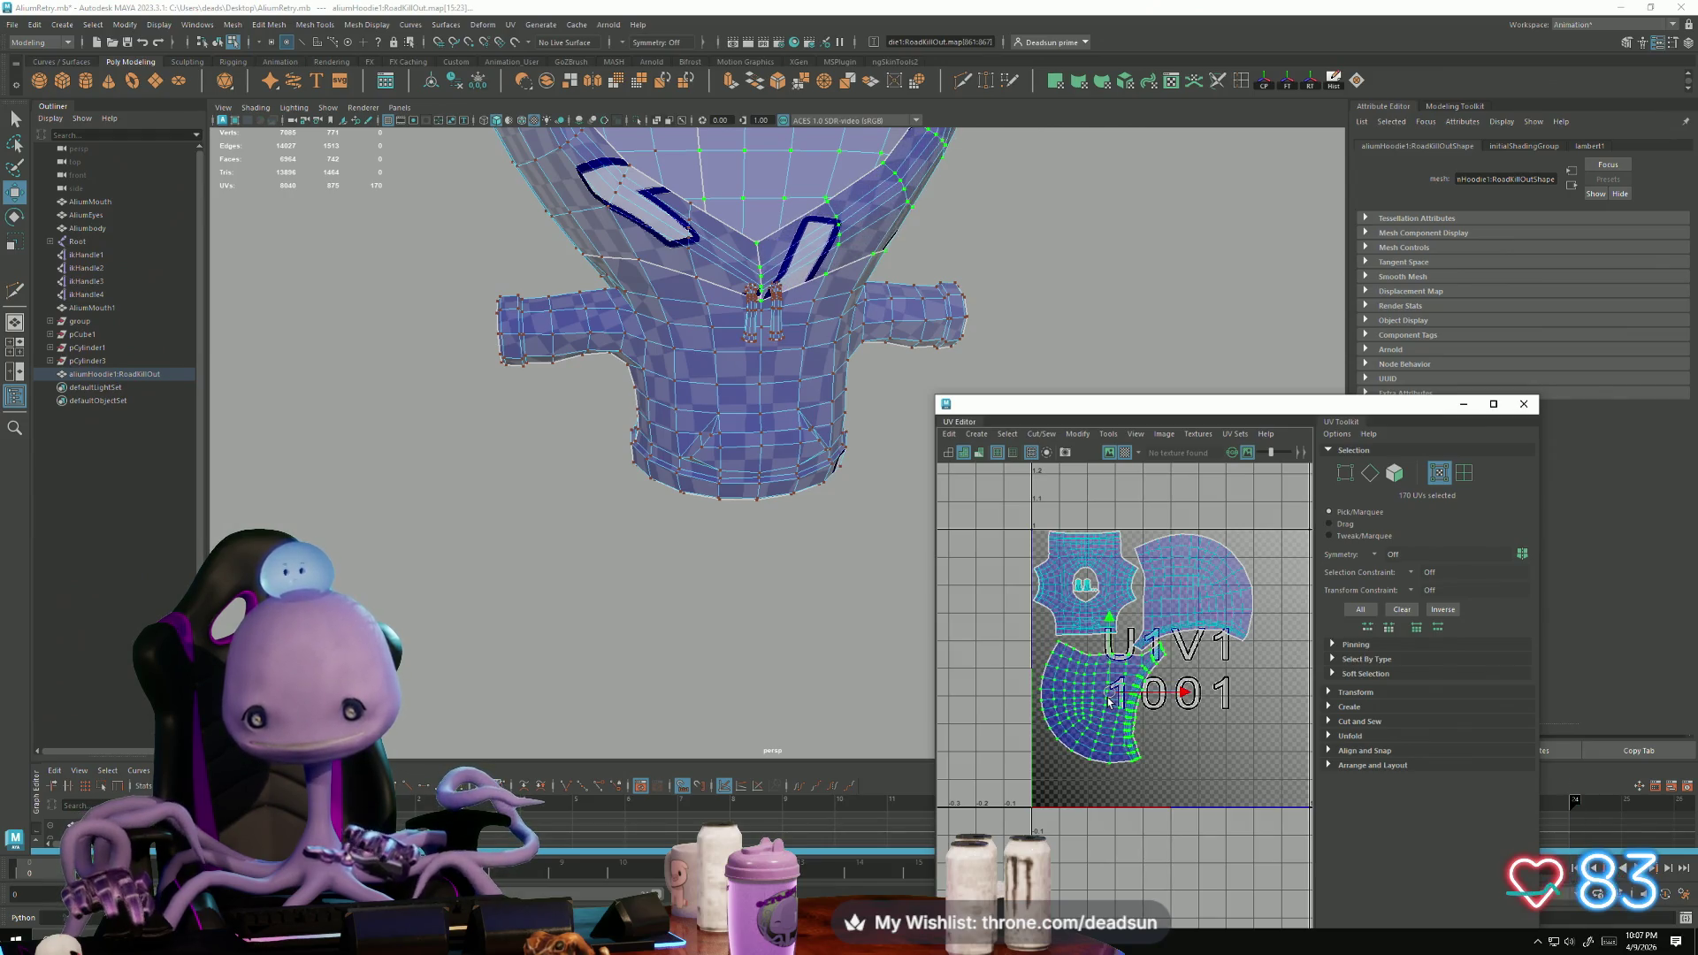
# Step: Select every hoodie UV shell and scale them up to fill the tile
pyautogui.moveTo(1302, 805); pyautogui.dragTo(1030, 529)
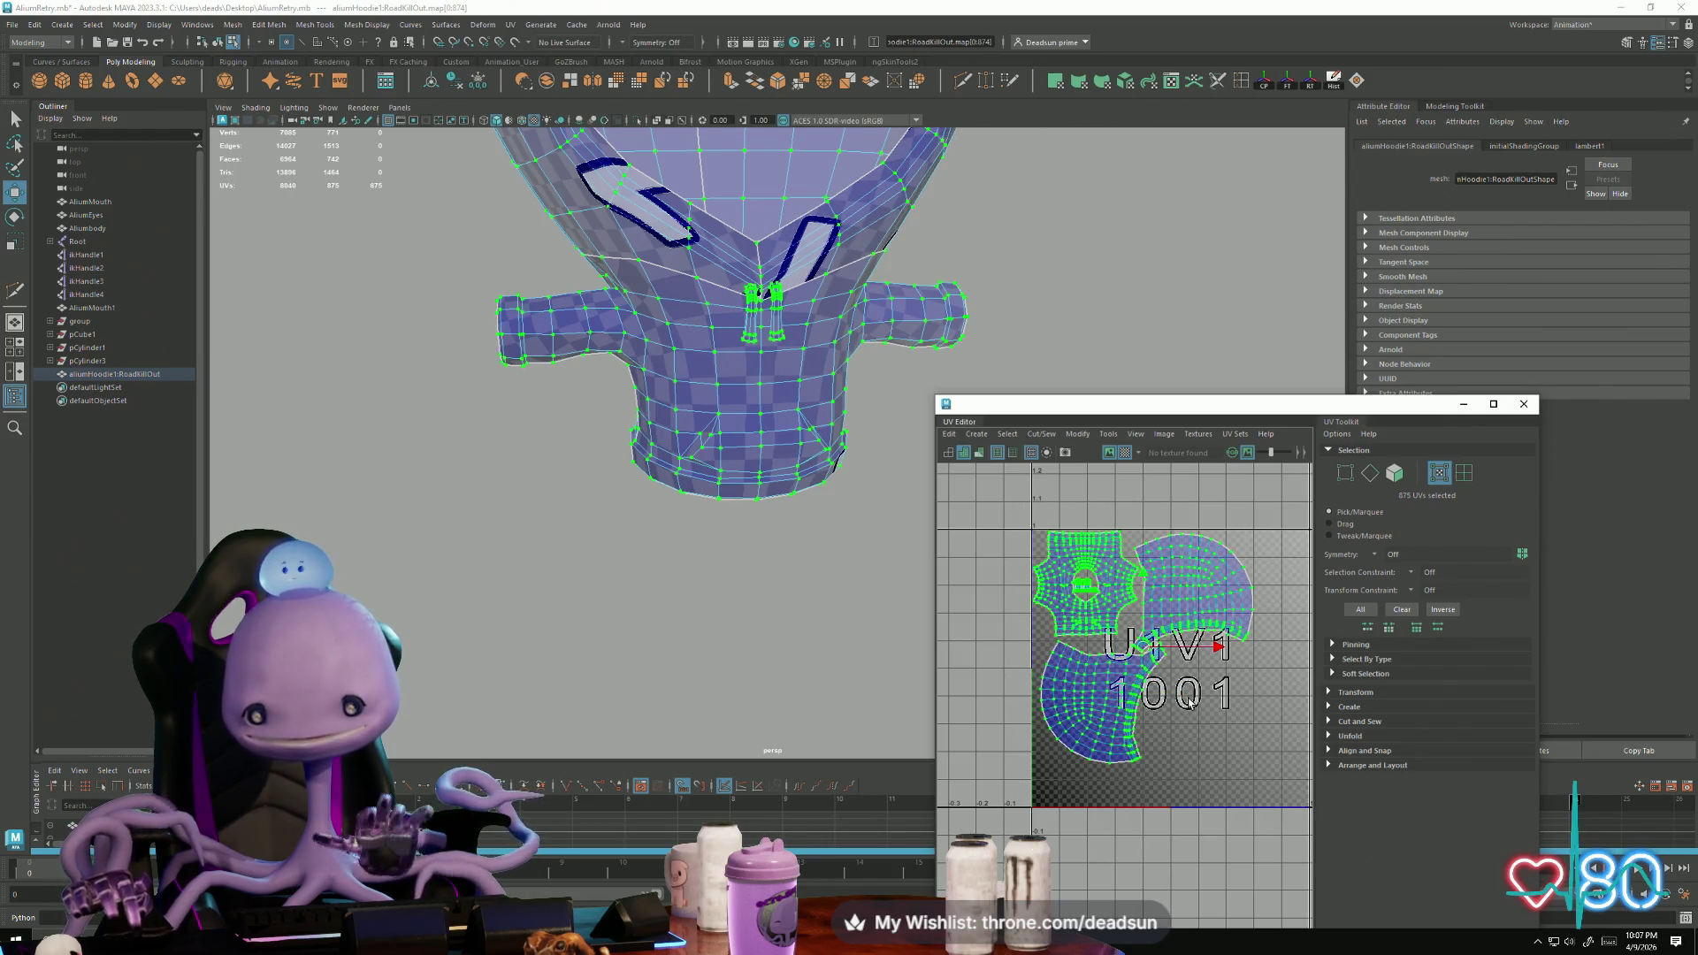
pyautogui.keyDown('alt'); pyautogui.moveTo(1186, 695); pyautogui.dragTo(1127, 741, button='middle'); pyautogui.keyUp('alt')
pyautogui.moveTo(1094, 690); pyautogui.dragTo(1105, 713)
pyautogui.press('w')
pyautogui.press('w')
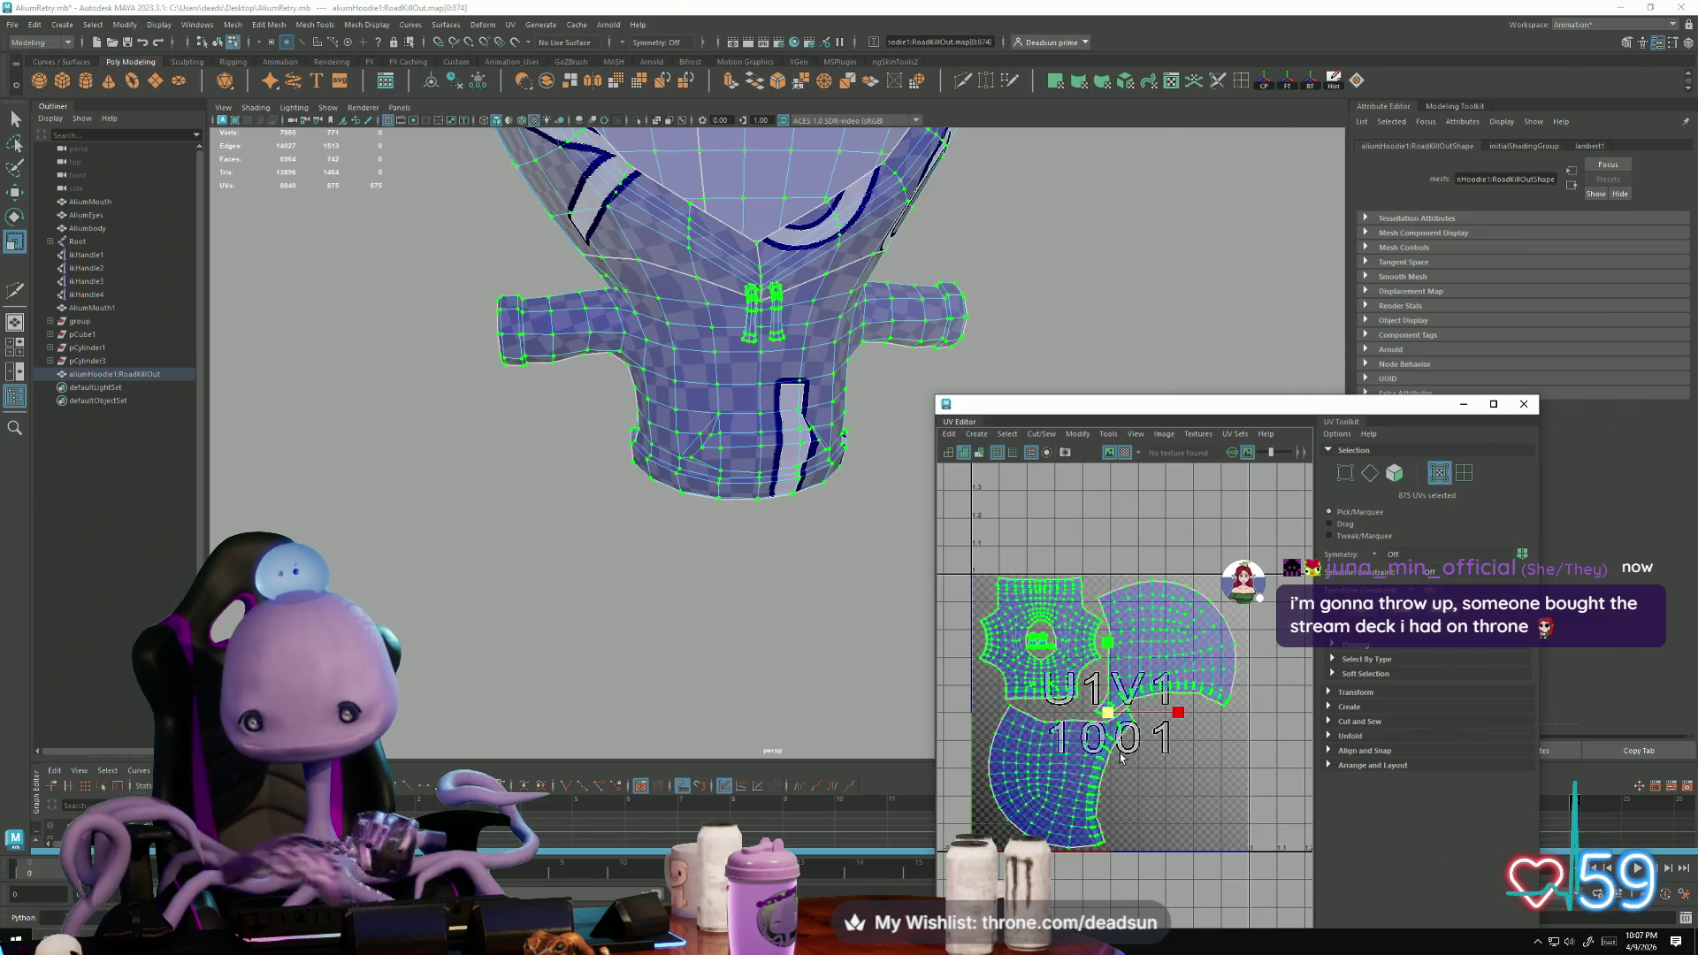
# Step: Select UVs on the shell edge and rotate them into line
pyautogui.scroll(5, 1119, 757)
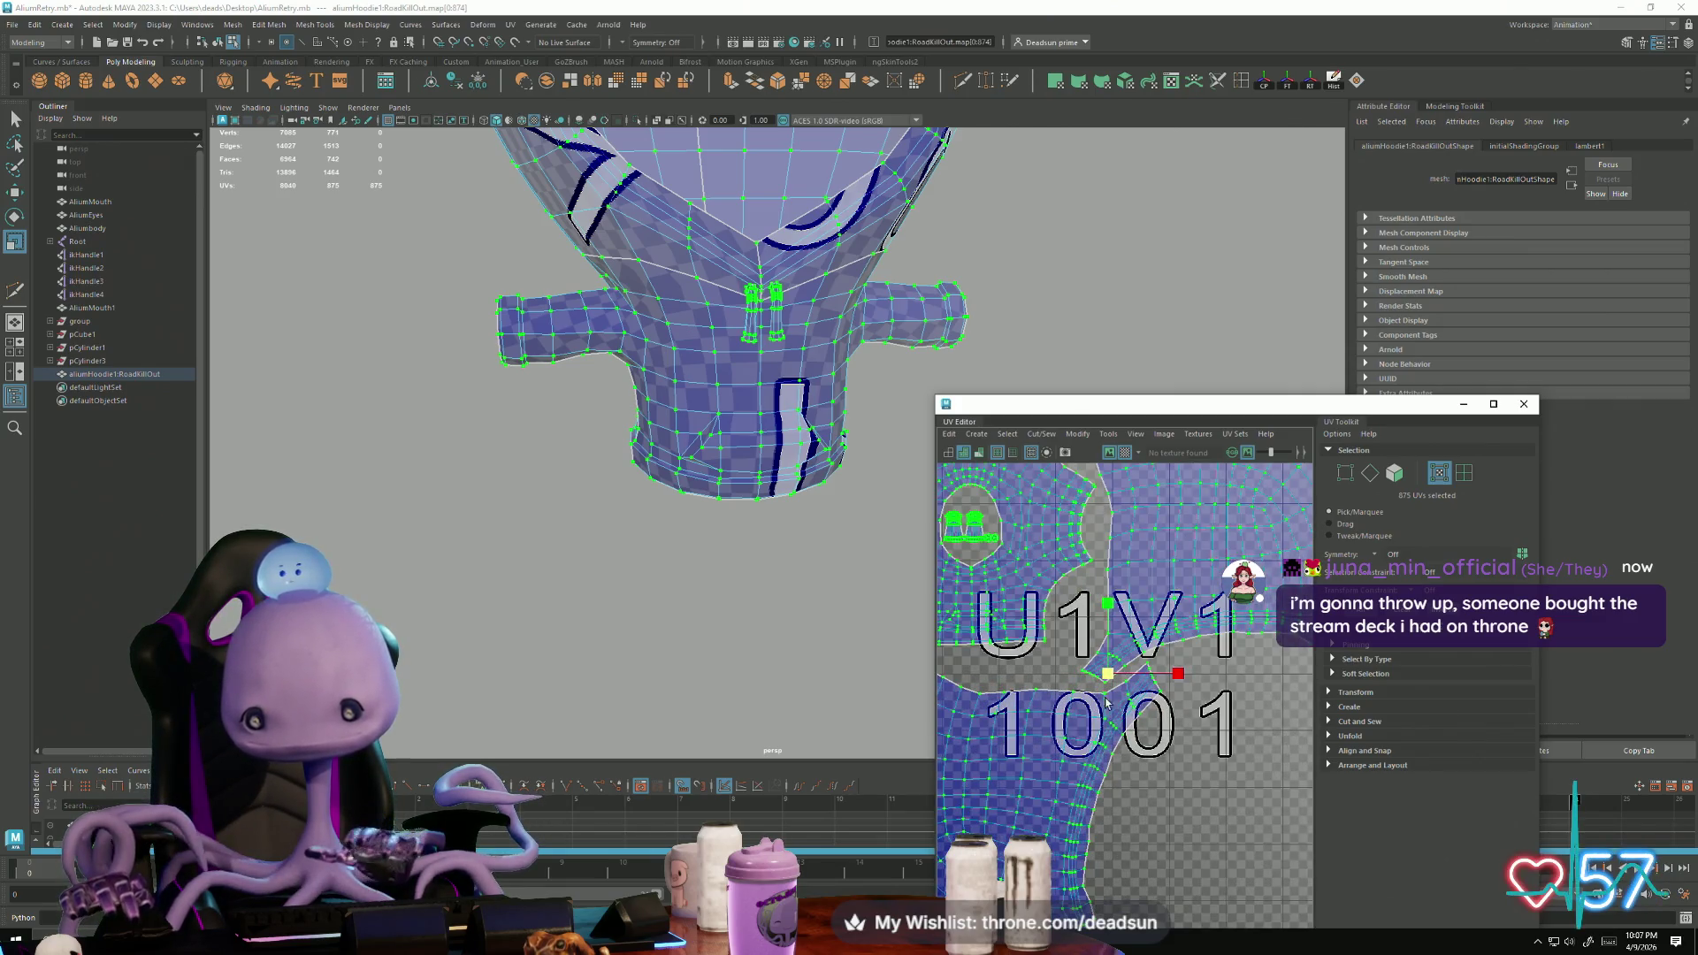
pyautogui.click(1089, 713)
pyautogui.moveTo(1011, 803); pyautogui.dragTo(1011, 801)
pyautogui.scroll(-3, 1011, 803)
pyautogui.scroll(6, 1106, 745)
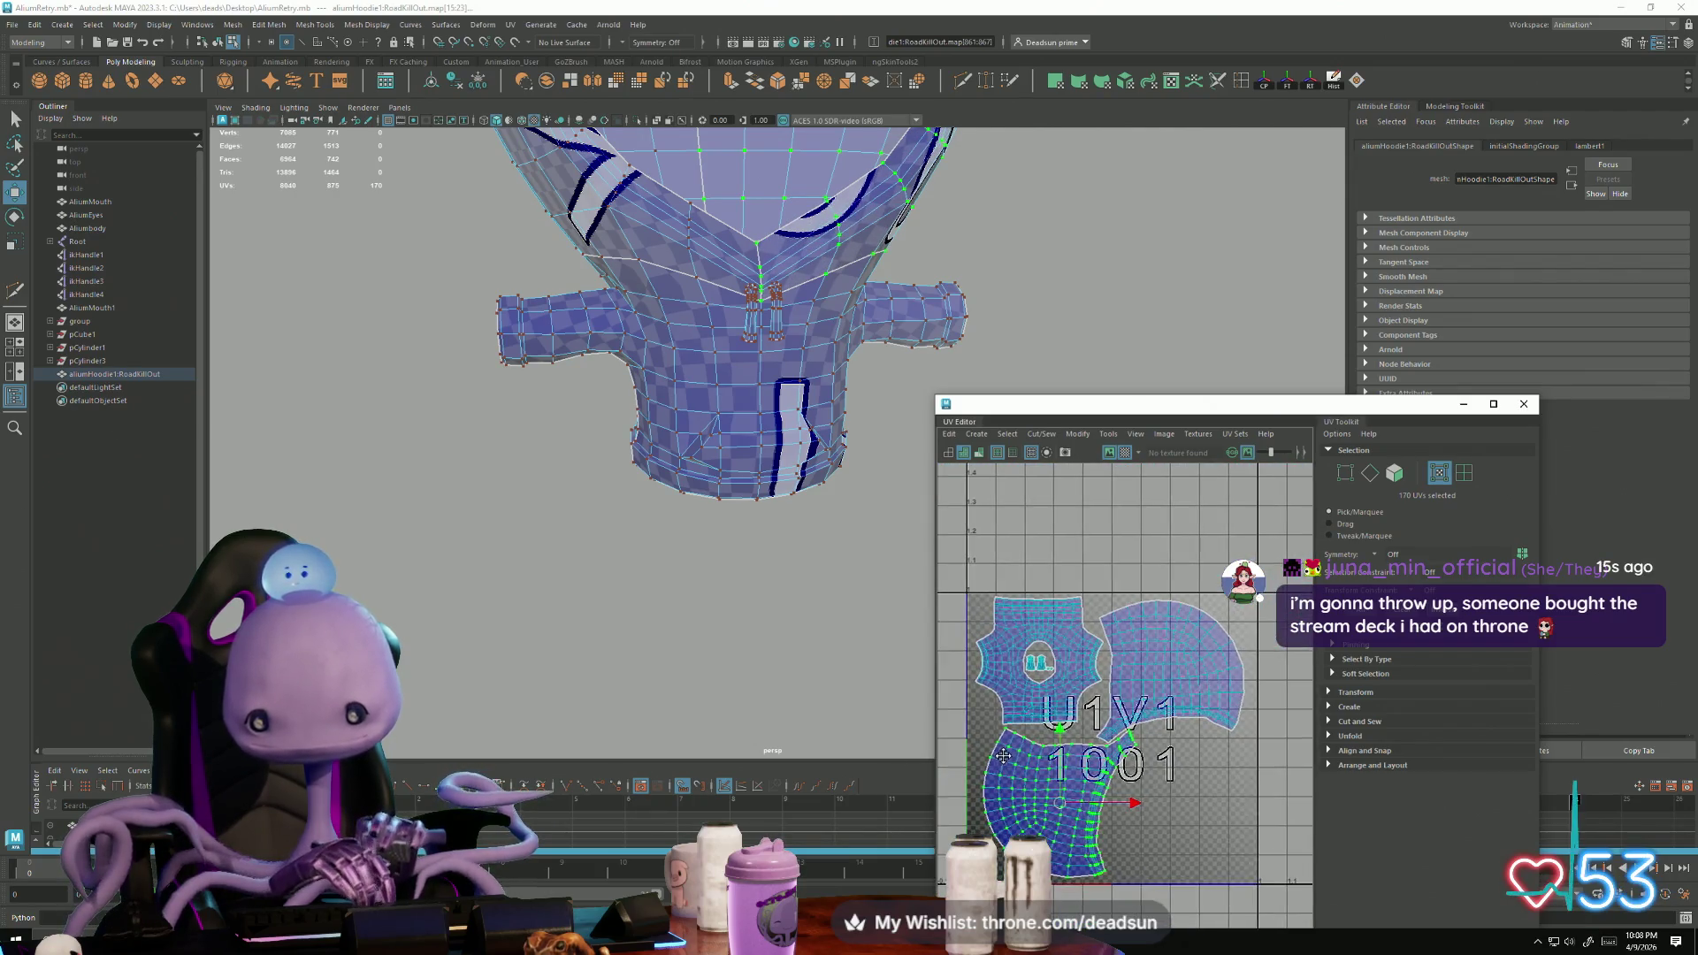
pyautogui.scroll(2, 1105, 746)
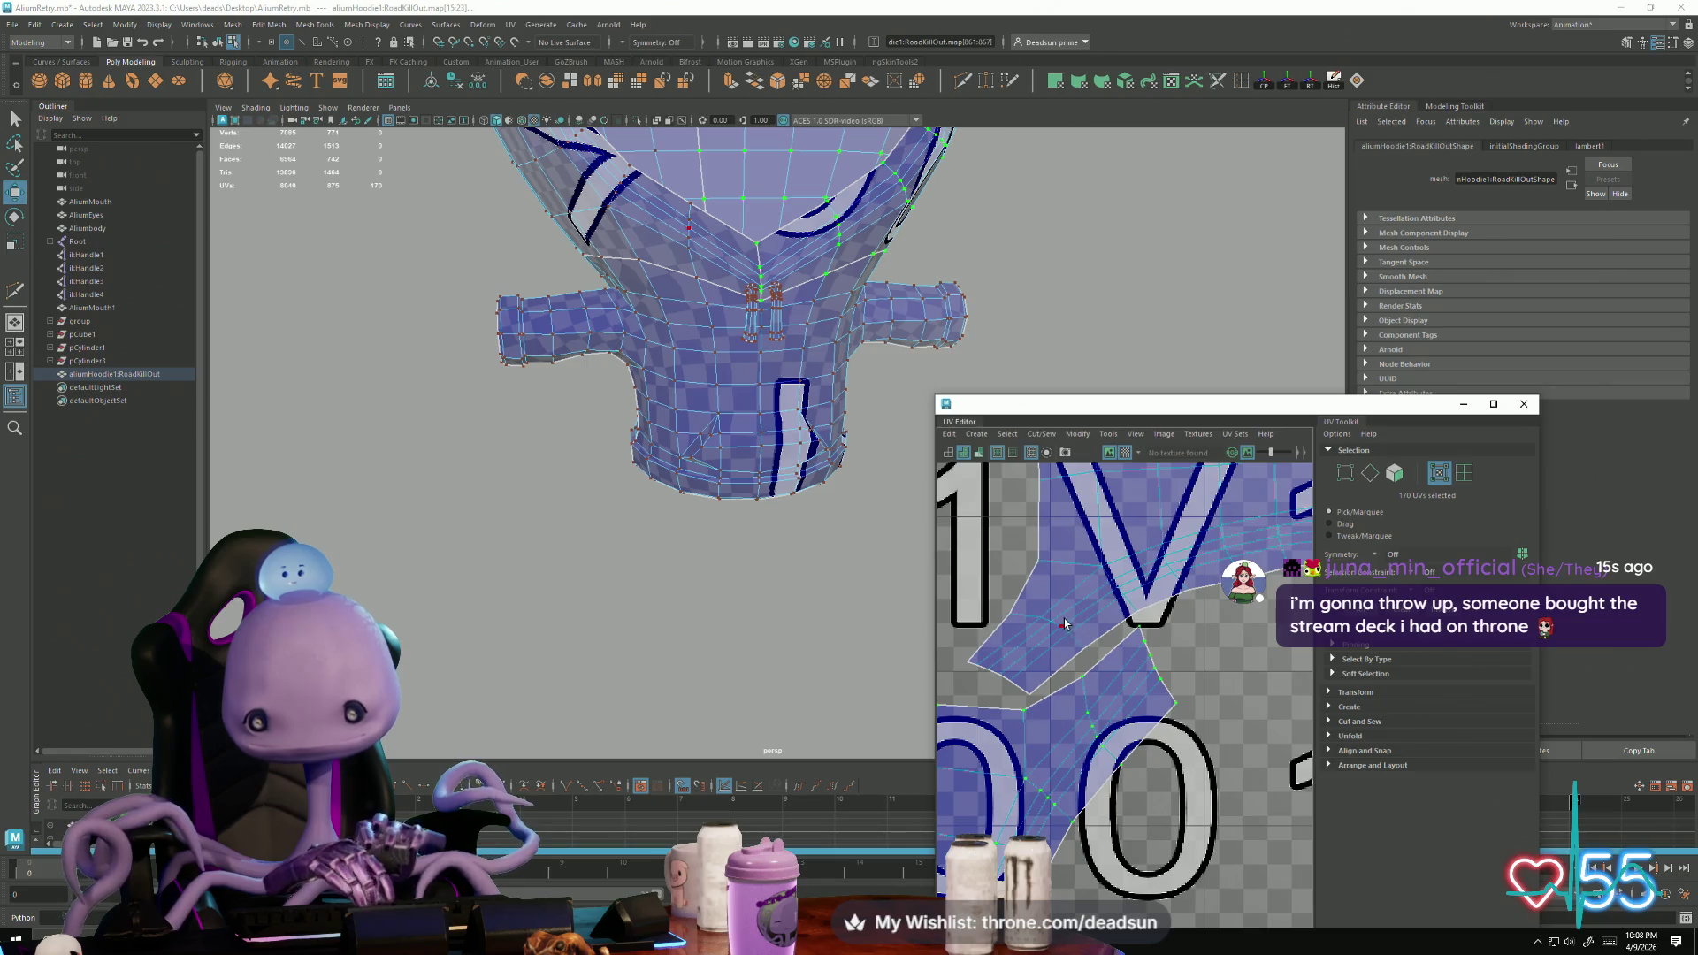
pyautogui.press('e')
pyautogui.moveTo(1148, 766)
pyautogui.mouseDown()
pyautogui.moveTo(1191, 693)
pyautogui.moveTo(1134, 722)
pyautogui.moveTo(1141, 739)
pyautogui.mouseUp()
pyautogui.press('w')
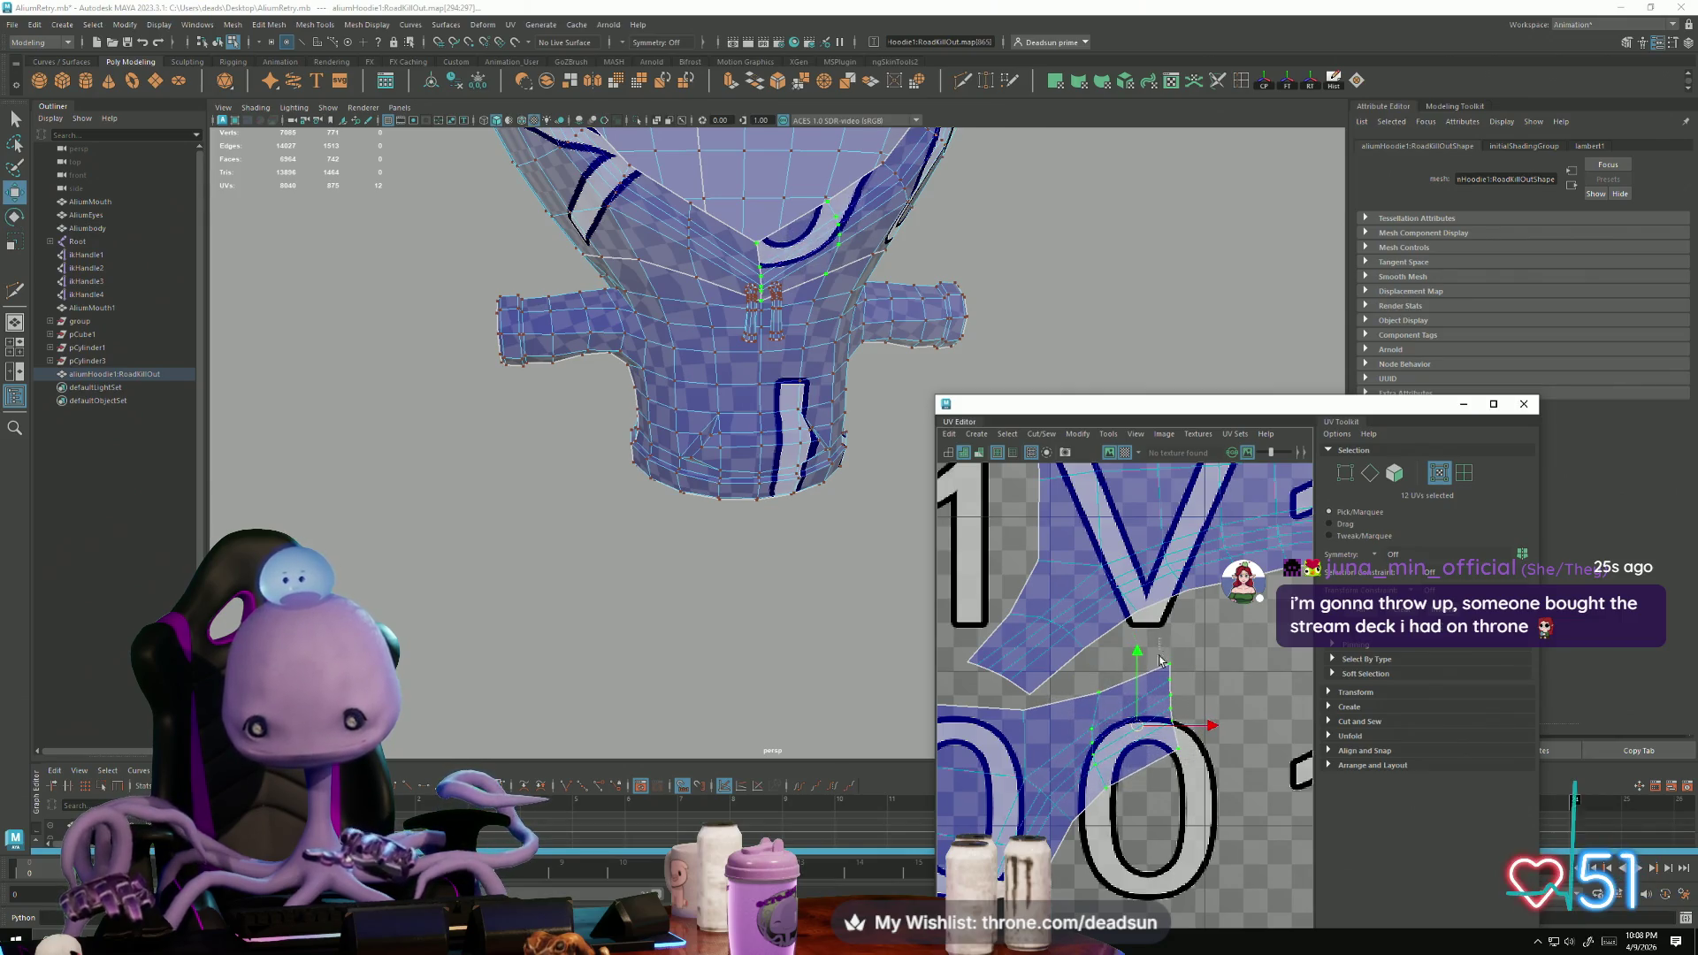
# Step: Shift the six UVs along the shell's right edge into place
pyautogui.moveTo(1158, 655); pyautogui.dragTo(1214, 800)
pyautogui.press('e')
pyautogui.press('w')
pyautogui.moveTo(1176, 743); pyautogui.dragTo(1178, 727)
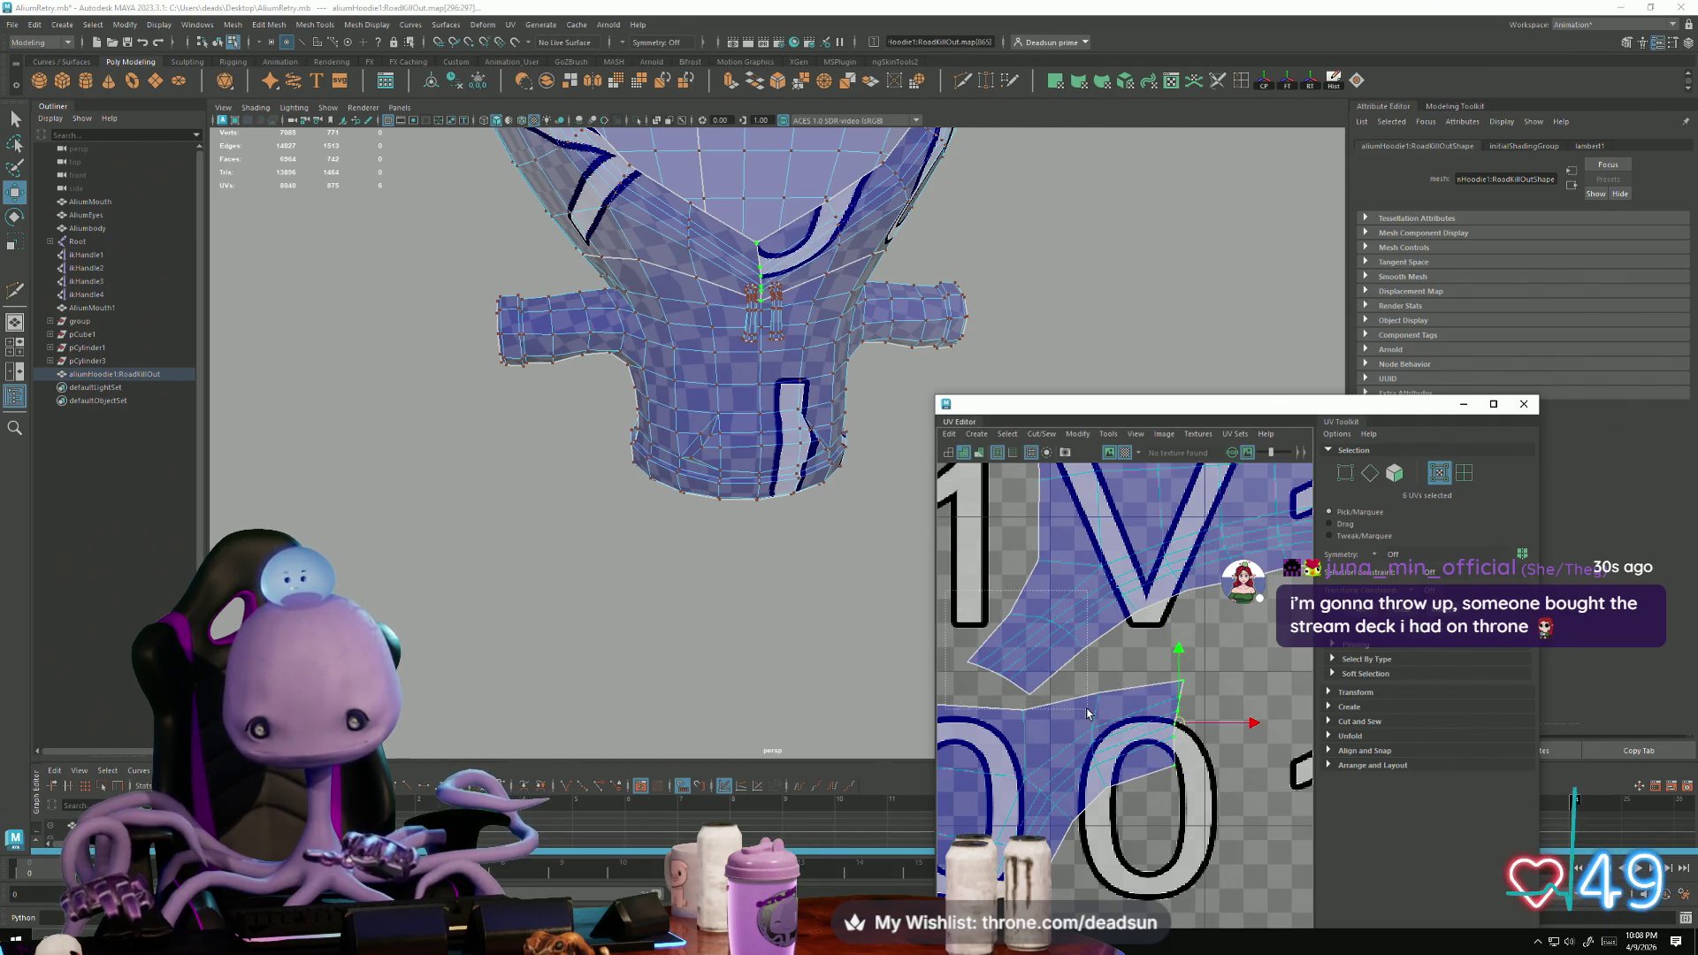
# Step: Reshape the upper shell's edge by selecting edge UVs and pulling them upward
pyautogui.moveTo(1026, 656)
pyautogui.mouseDown()
pyautogui.moveTo(1013, 638)
pyautogui.moveTo(1066, 676)
pyautogui.mouseUp()
pyautogui.press('e')
pyautogui.press('w')
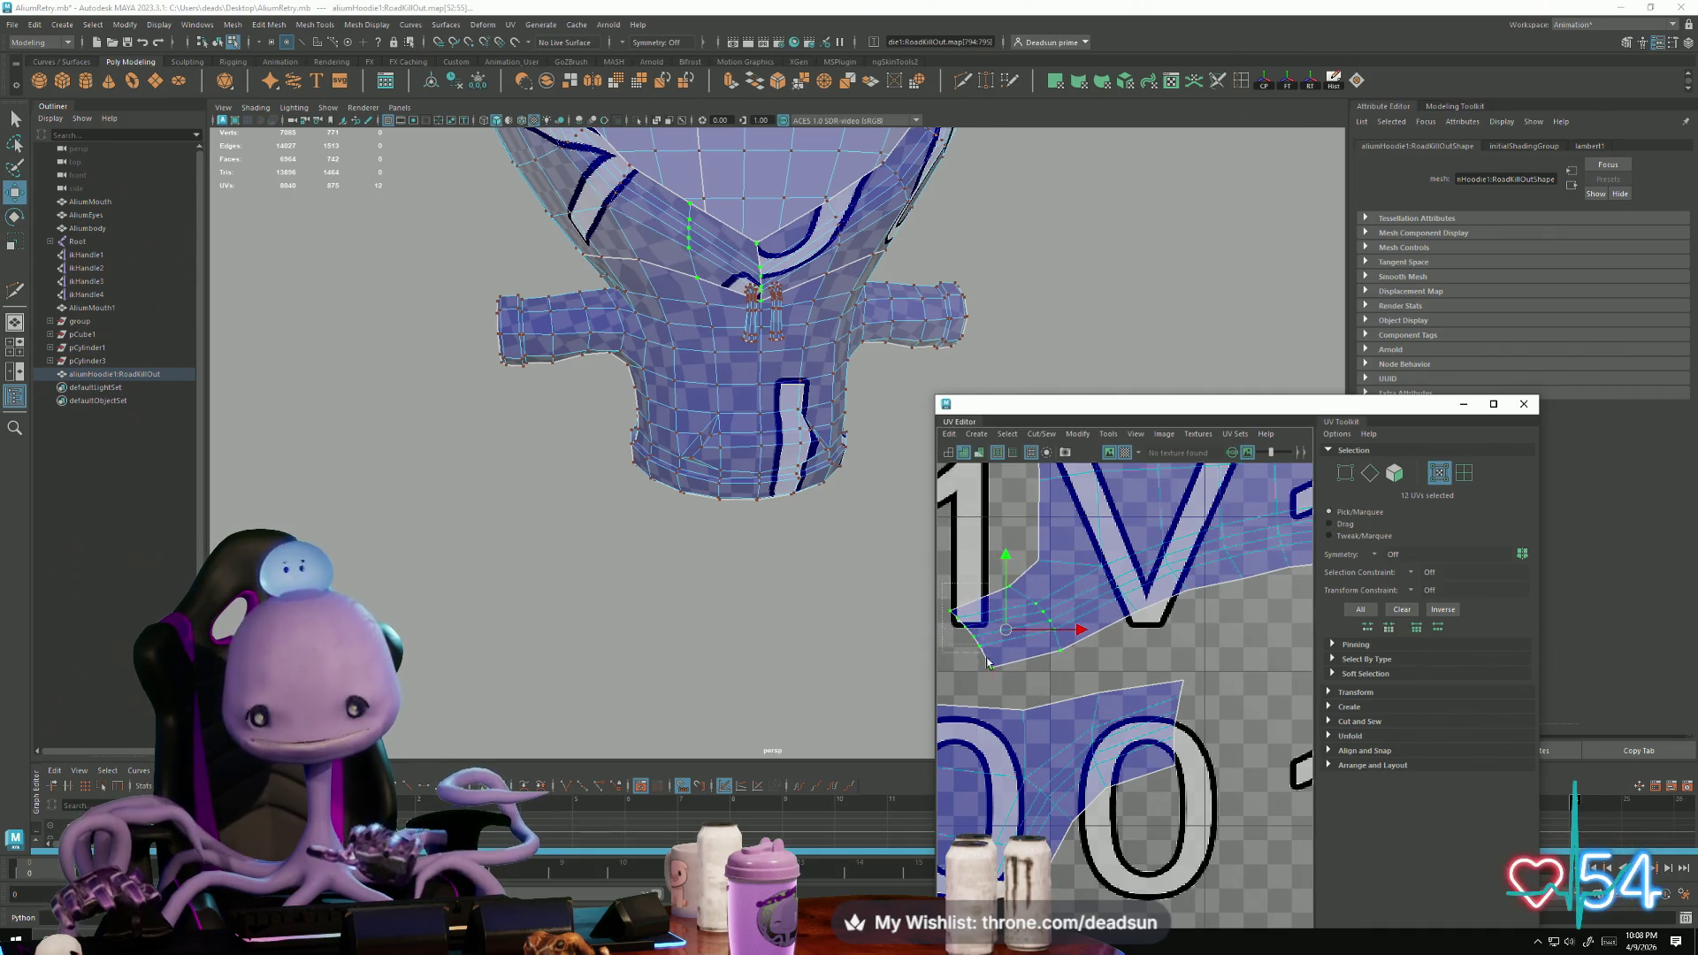
pyautogui.press('e')
pyautogui.moveTo(981, 655)
pyautogui.mouseDown()
pyautogui.moveTo(1013, 691)
pyautogui.moveTo(958, 637)
pyautogui.mouseUp()
pyautogui.press('w')
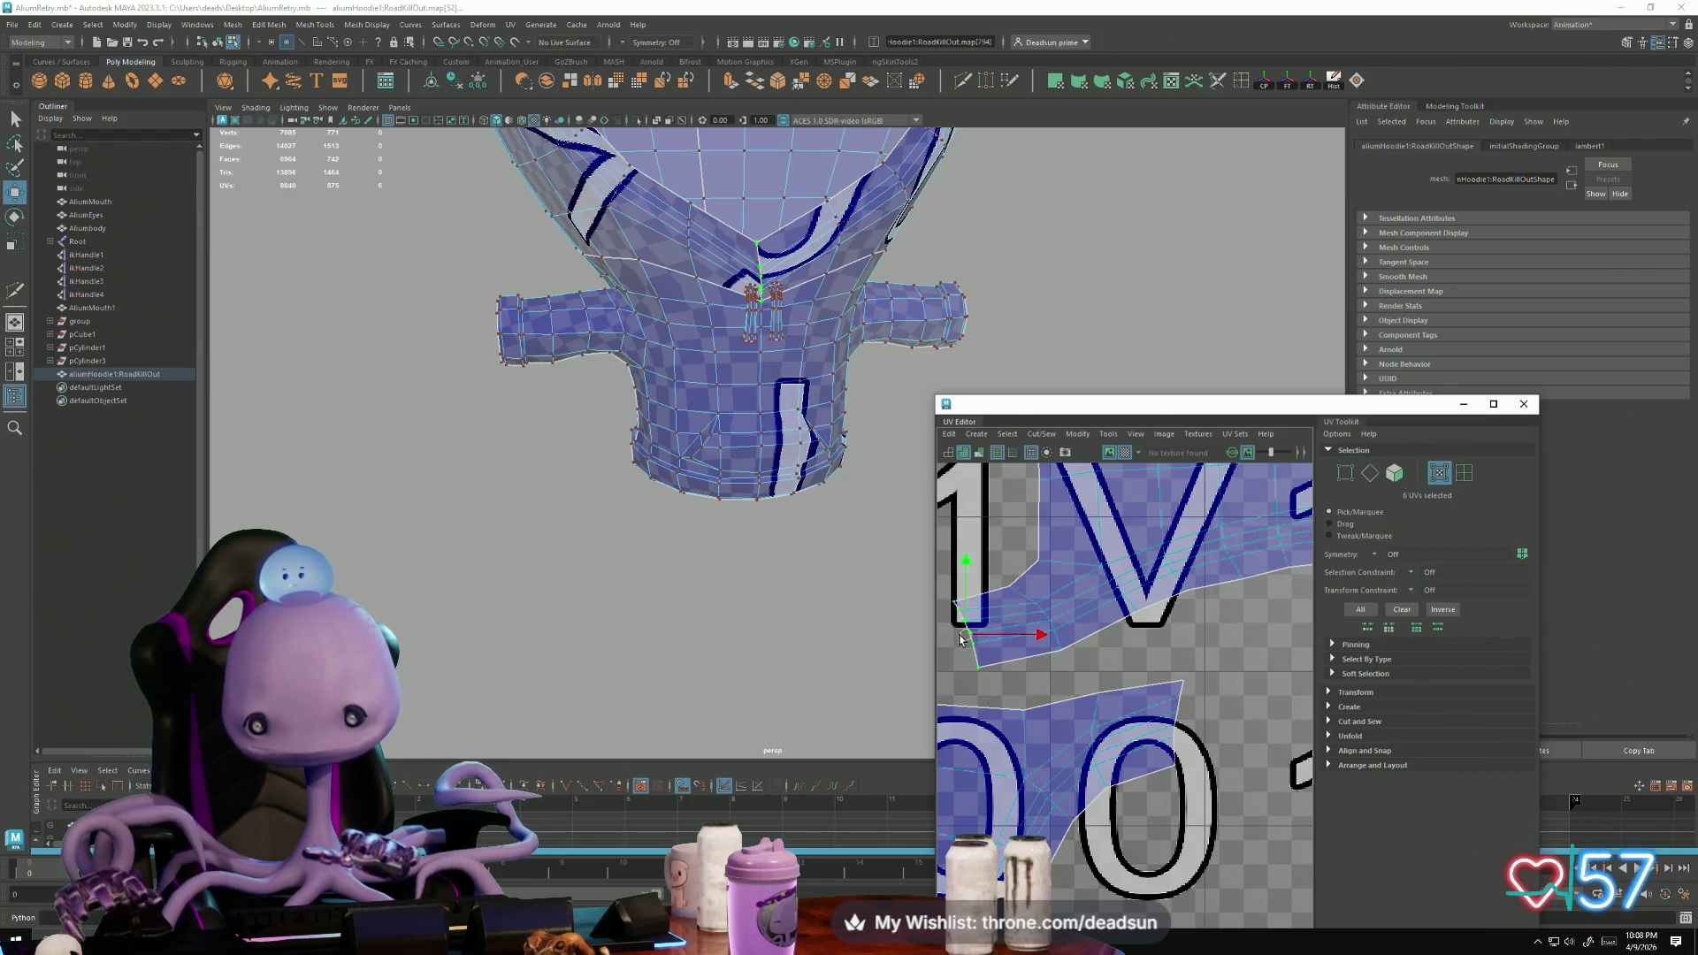
pyautogui.moveTo(1070, 685); pyautogui.dragTo(994, 622)
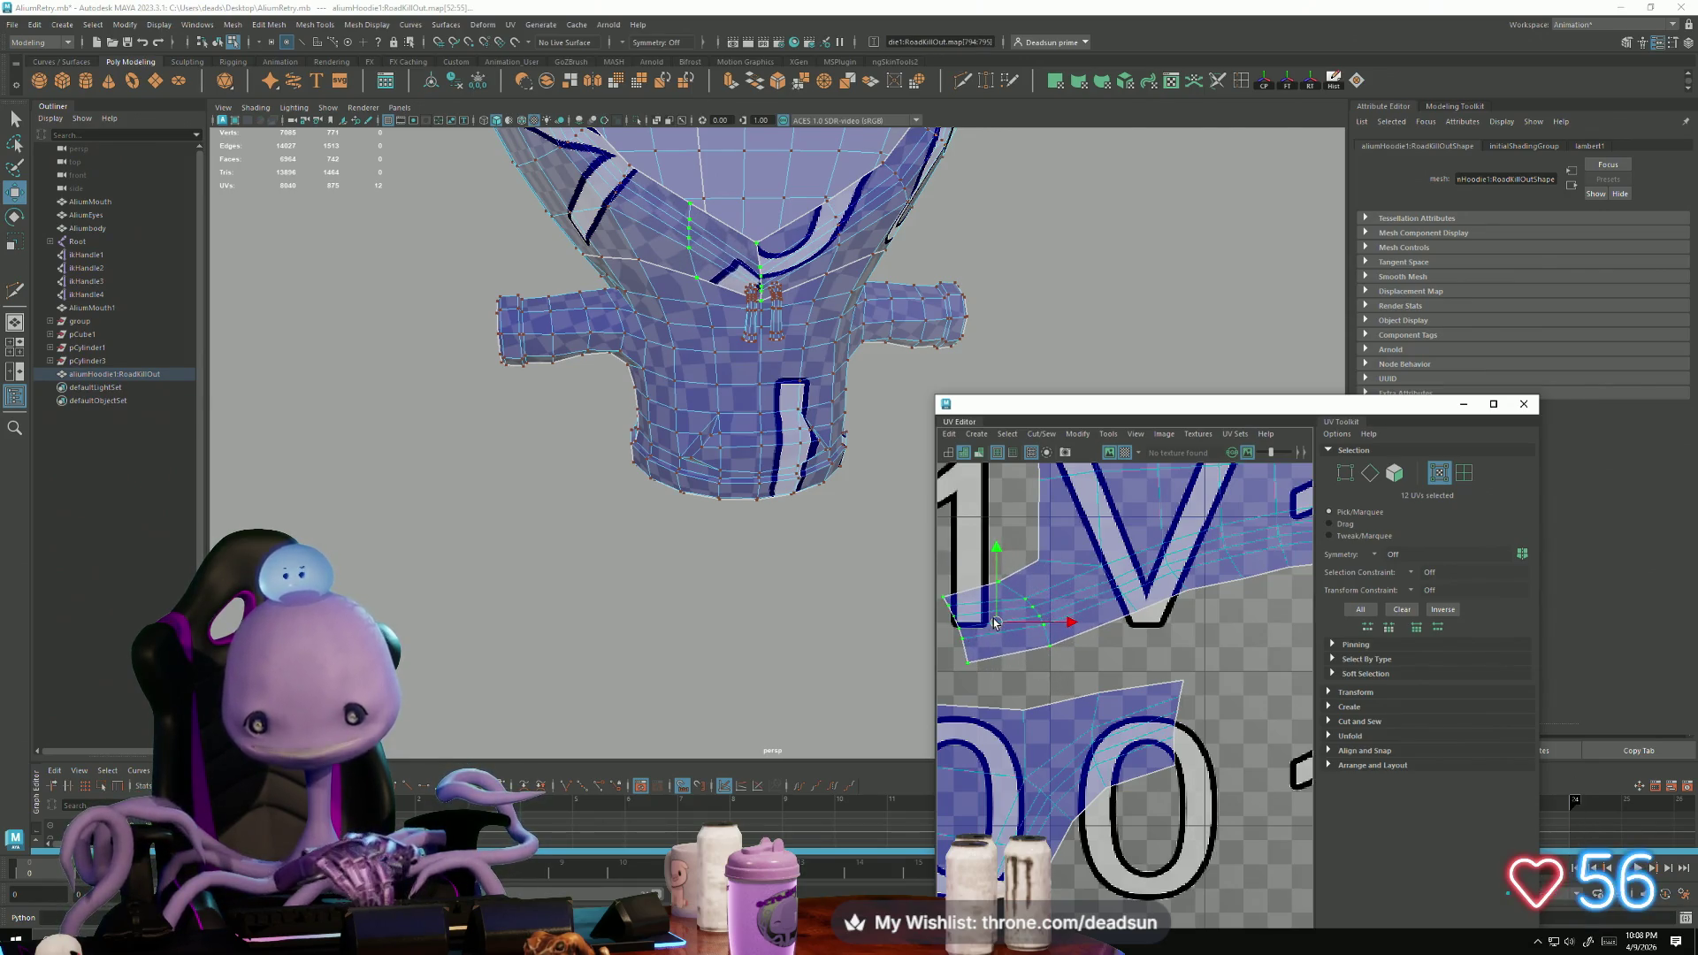
pyautogui.moveTo(1032, 566); pyautogui.dragTo(1030, 550)
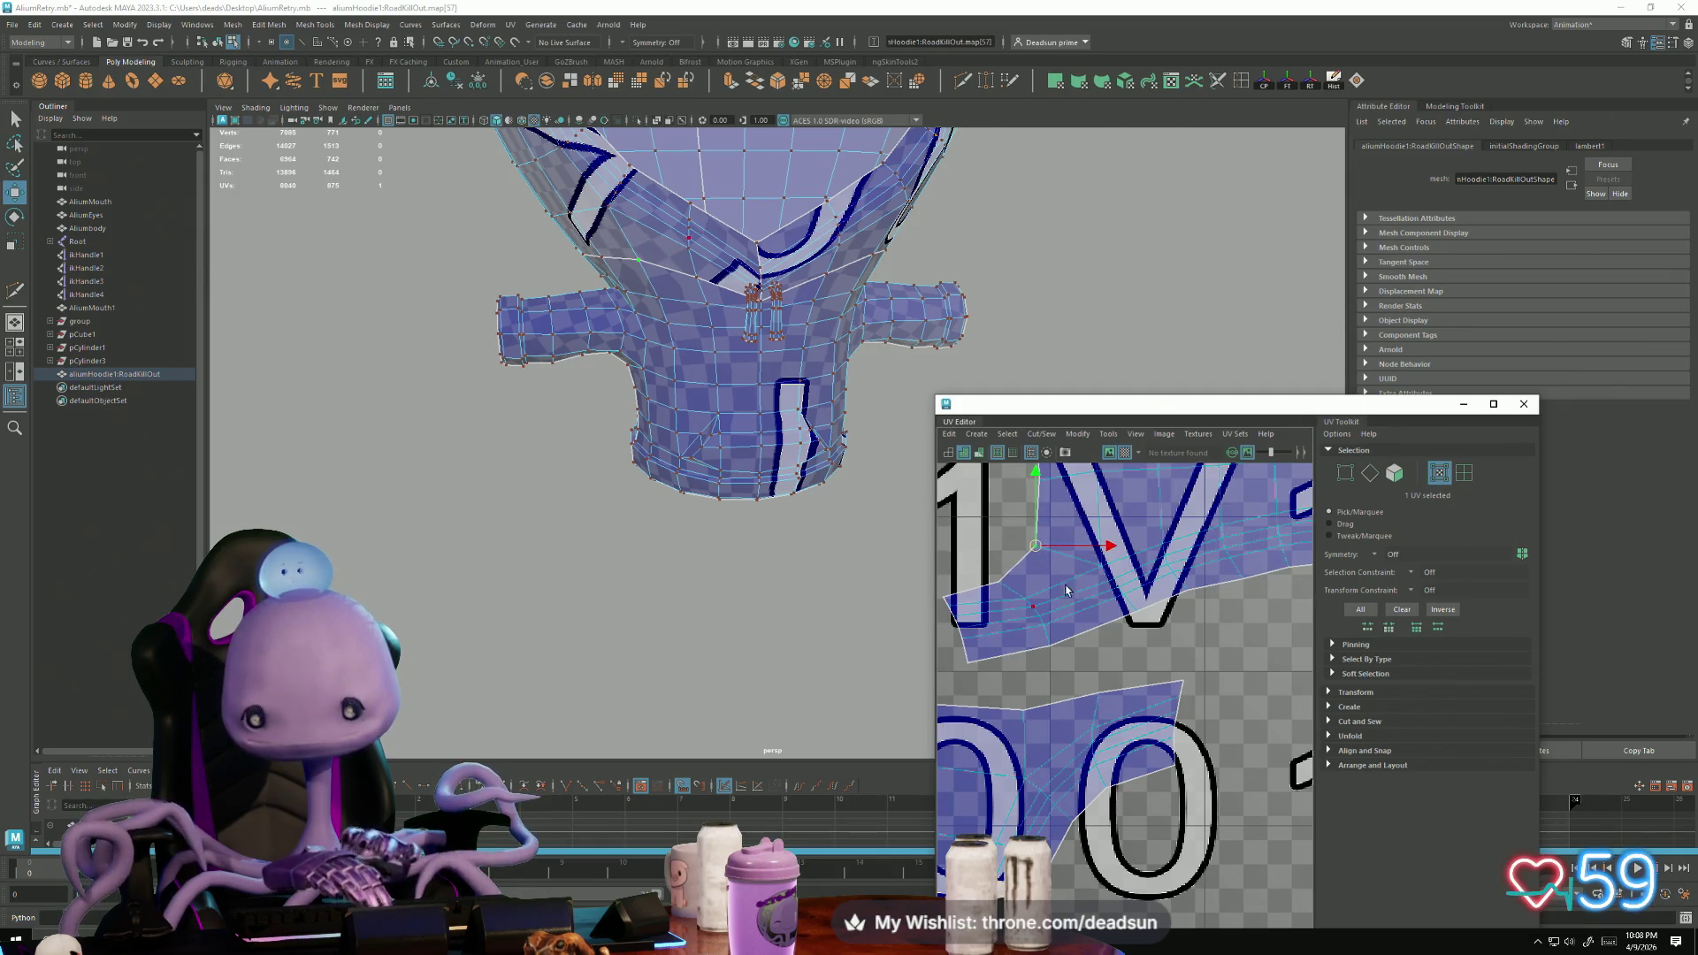
pyautogui.scroll(-5, 1055, 581)
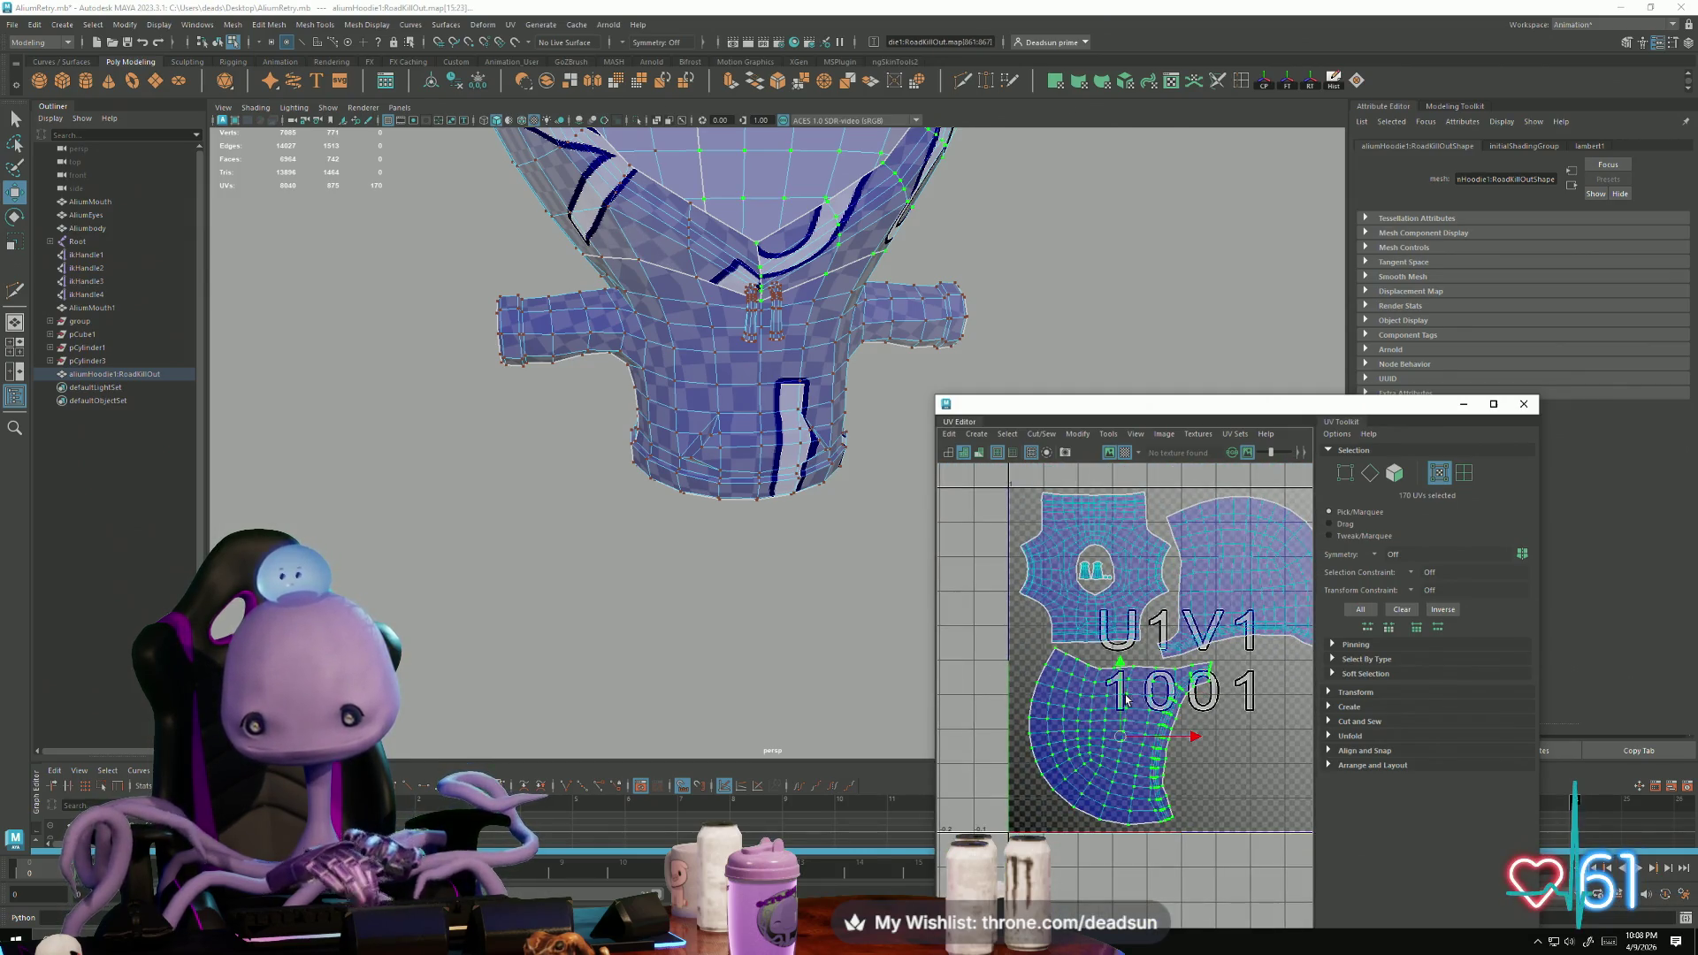
# Step: Straighten the curved lower shell into a rectangle, slide it left, and shift the right shell
pyautogui.keyDown('shift'); pyautogui.moveTo(1105, 808); pyautogui.dragTo(1116, 760, button='right'); pyautogui.keyUp('shift')
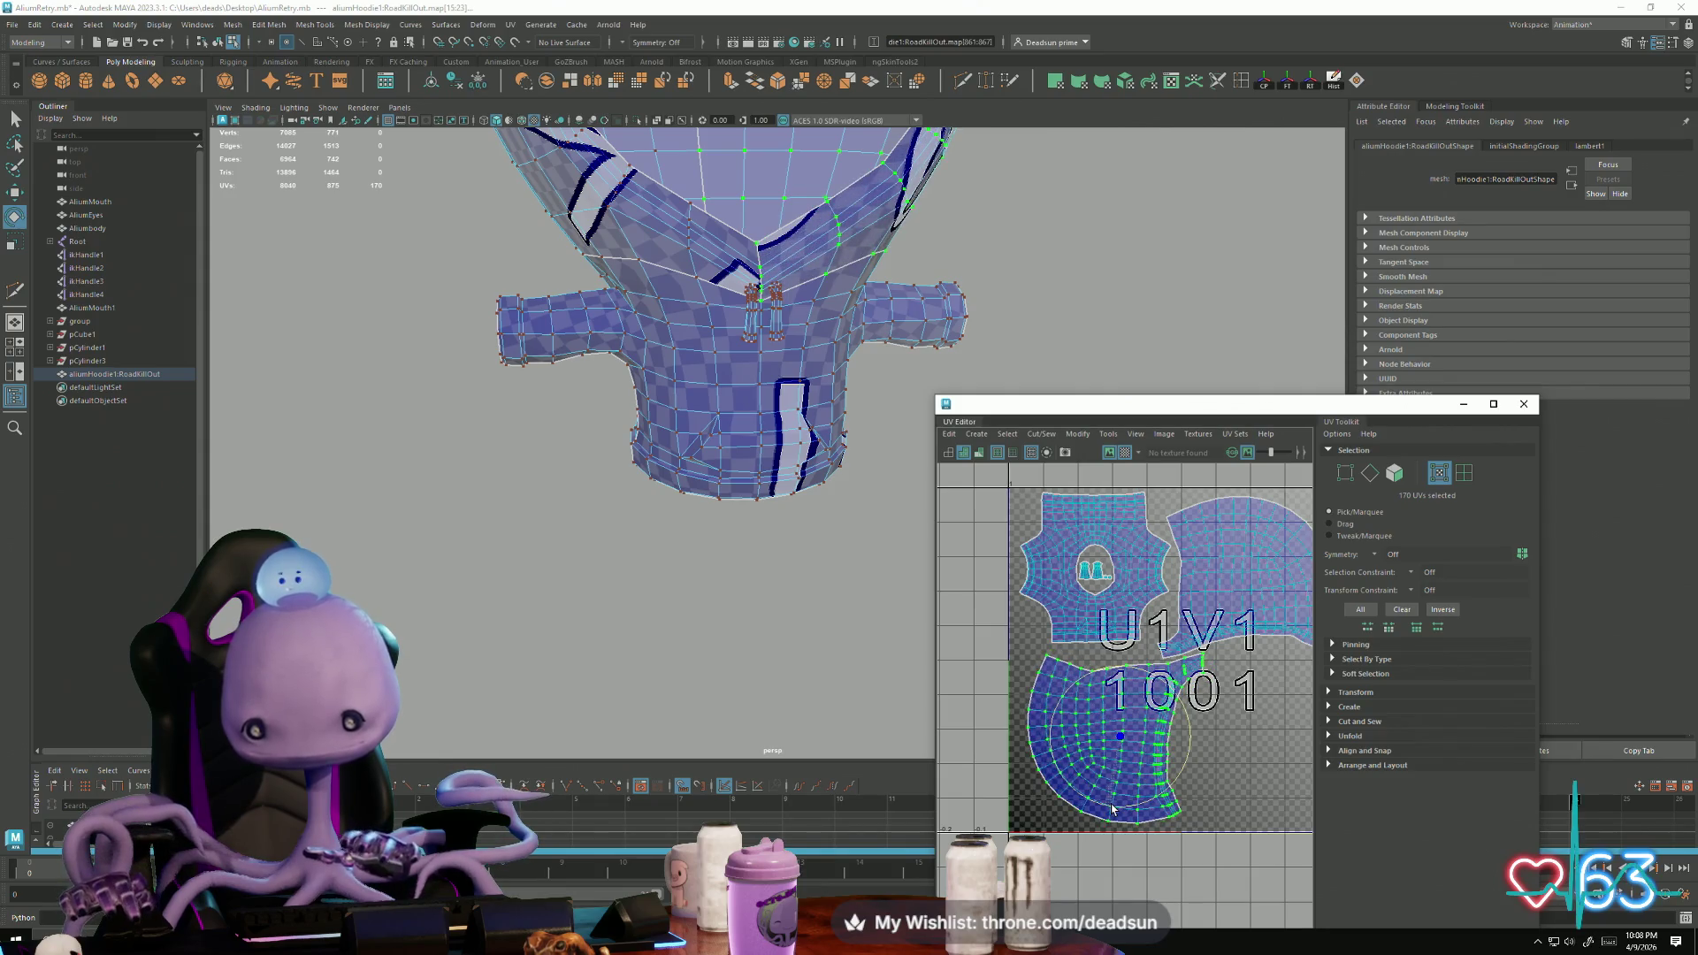
pyautogui.press('w')
pyautogui.moveTo(1120, 745); pyautogui.dragTo(1105, 736)
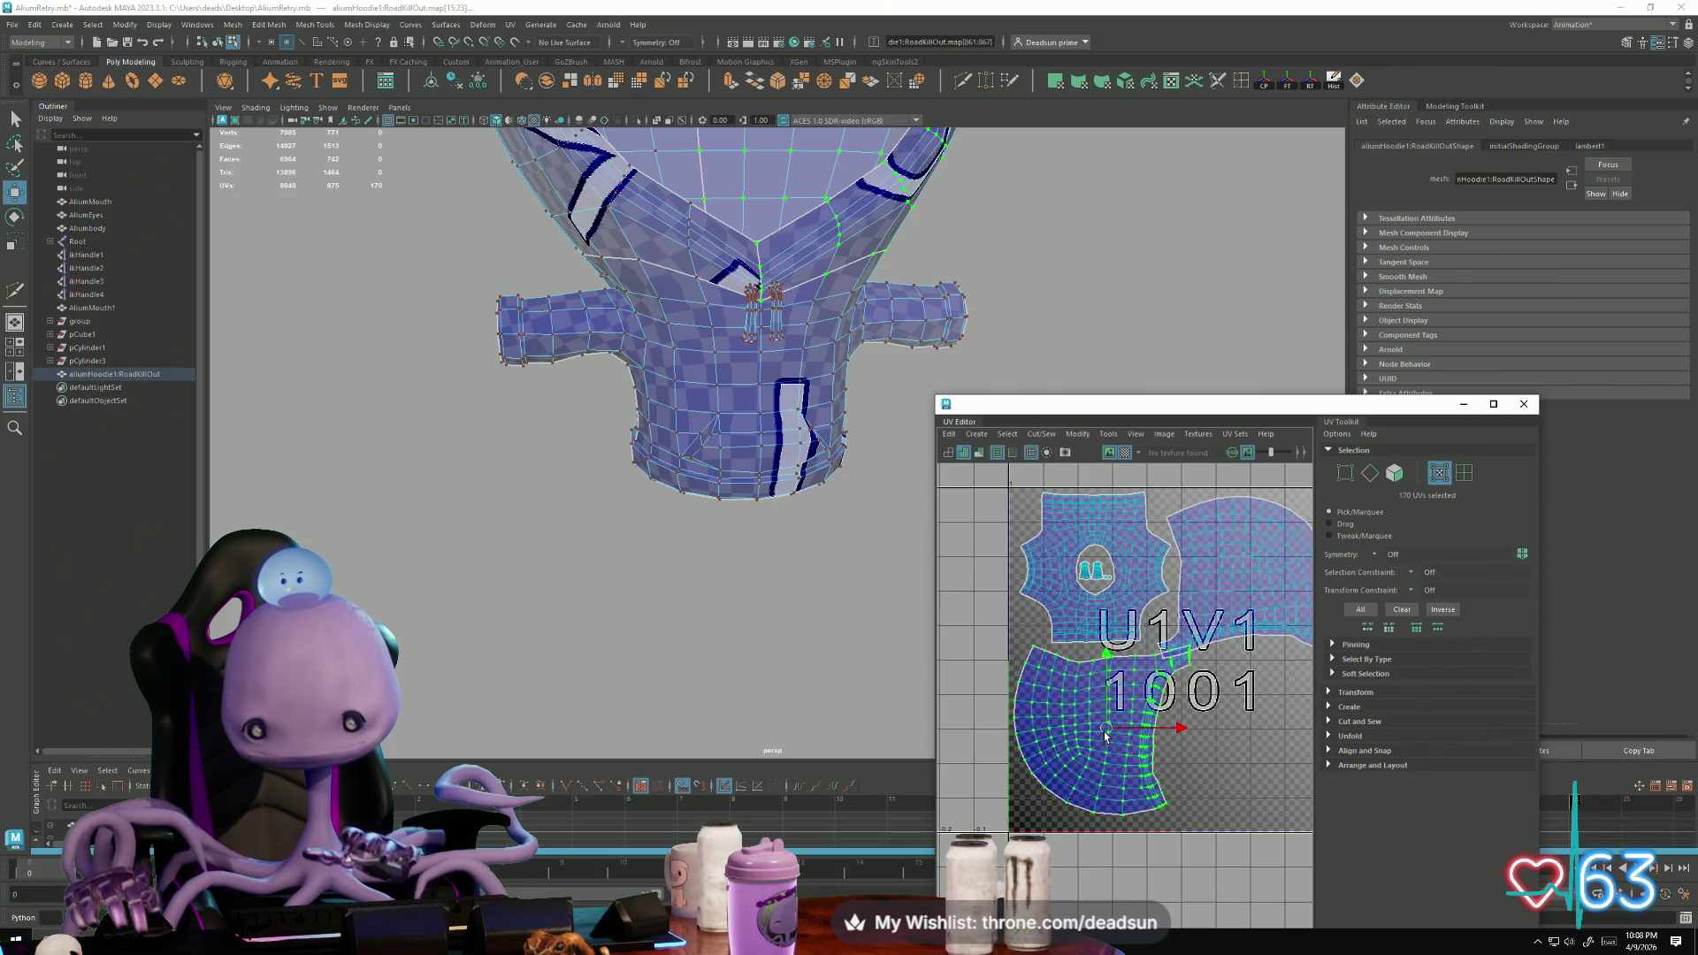
pyautogui.moveTo(1254, 602); pyautogui.dragTo(1276, 639)
# Step: Rotate the right shell, then select all hoodie UVs and rescale them within the tile
pyautogui.press('e')
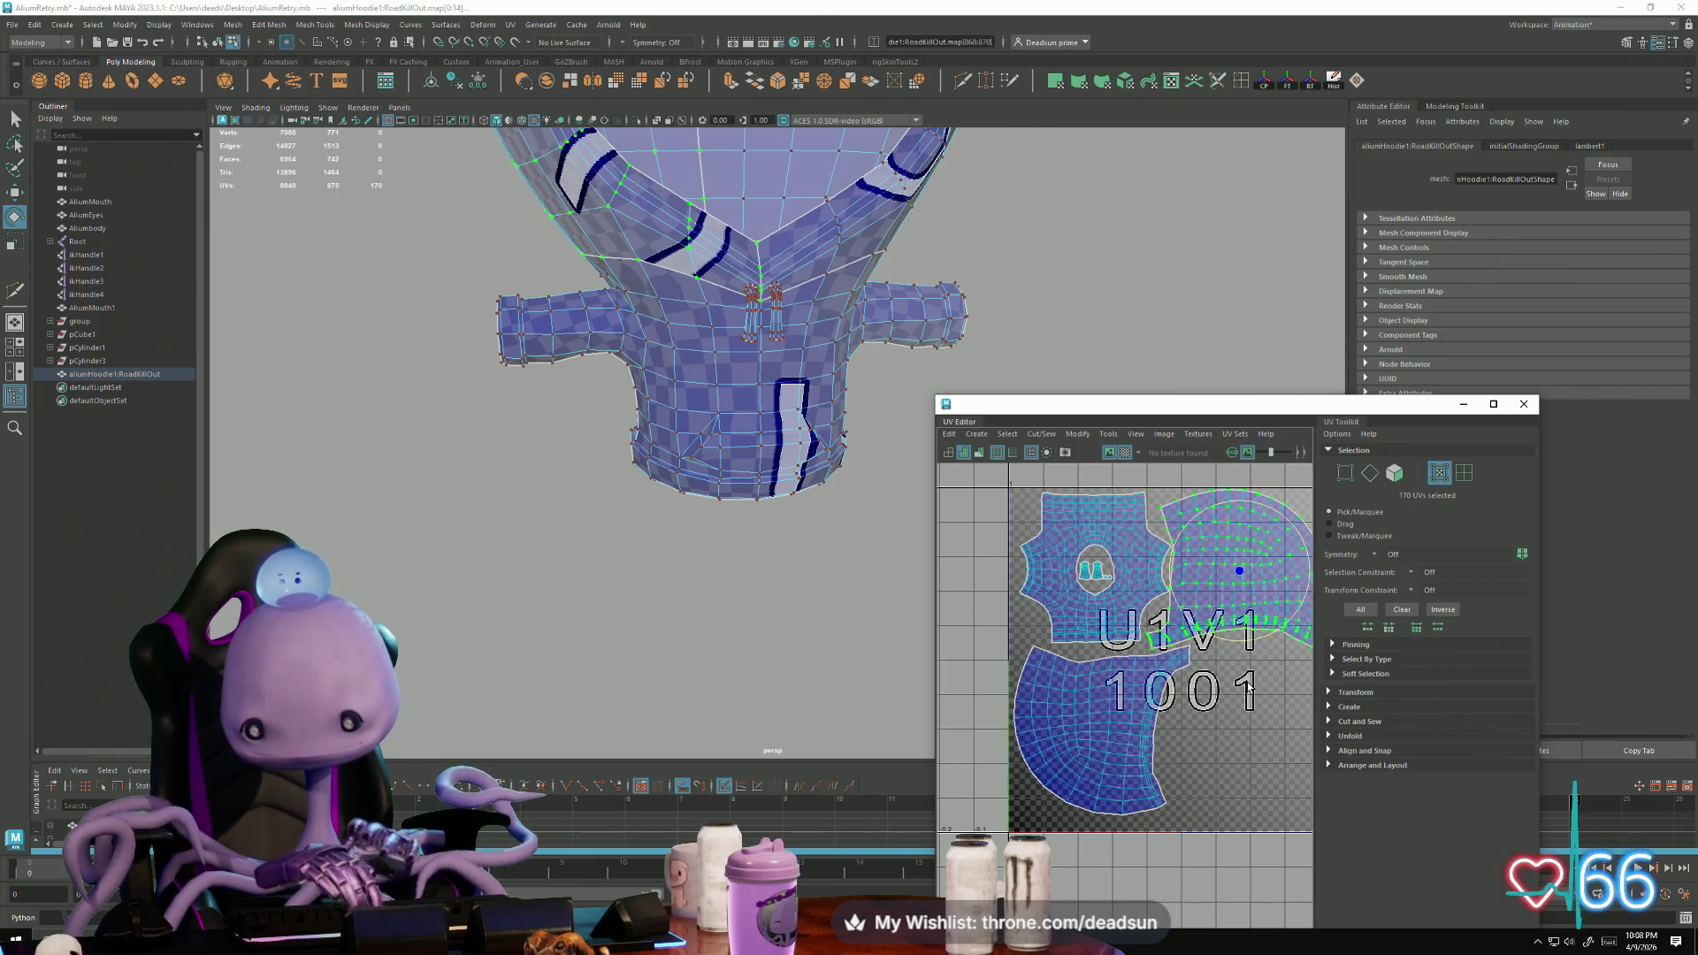
pyautogui.scroll(4, 1249, 687)
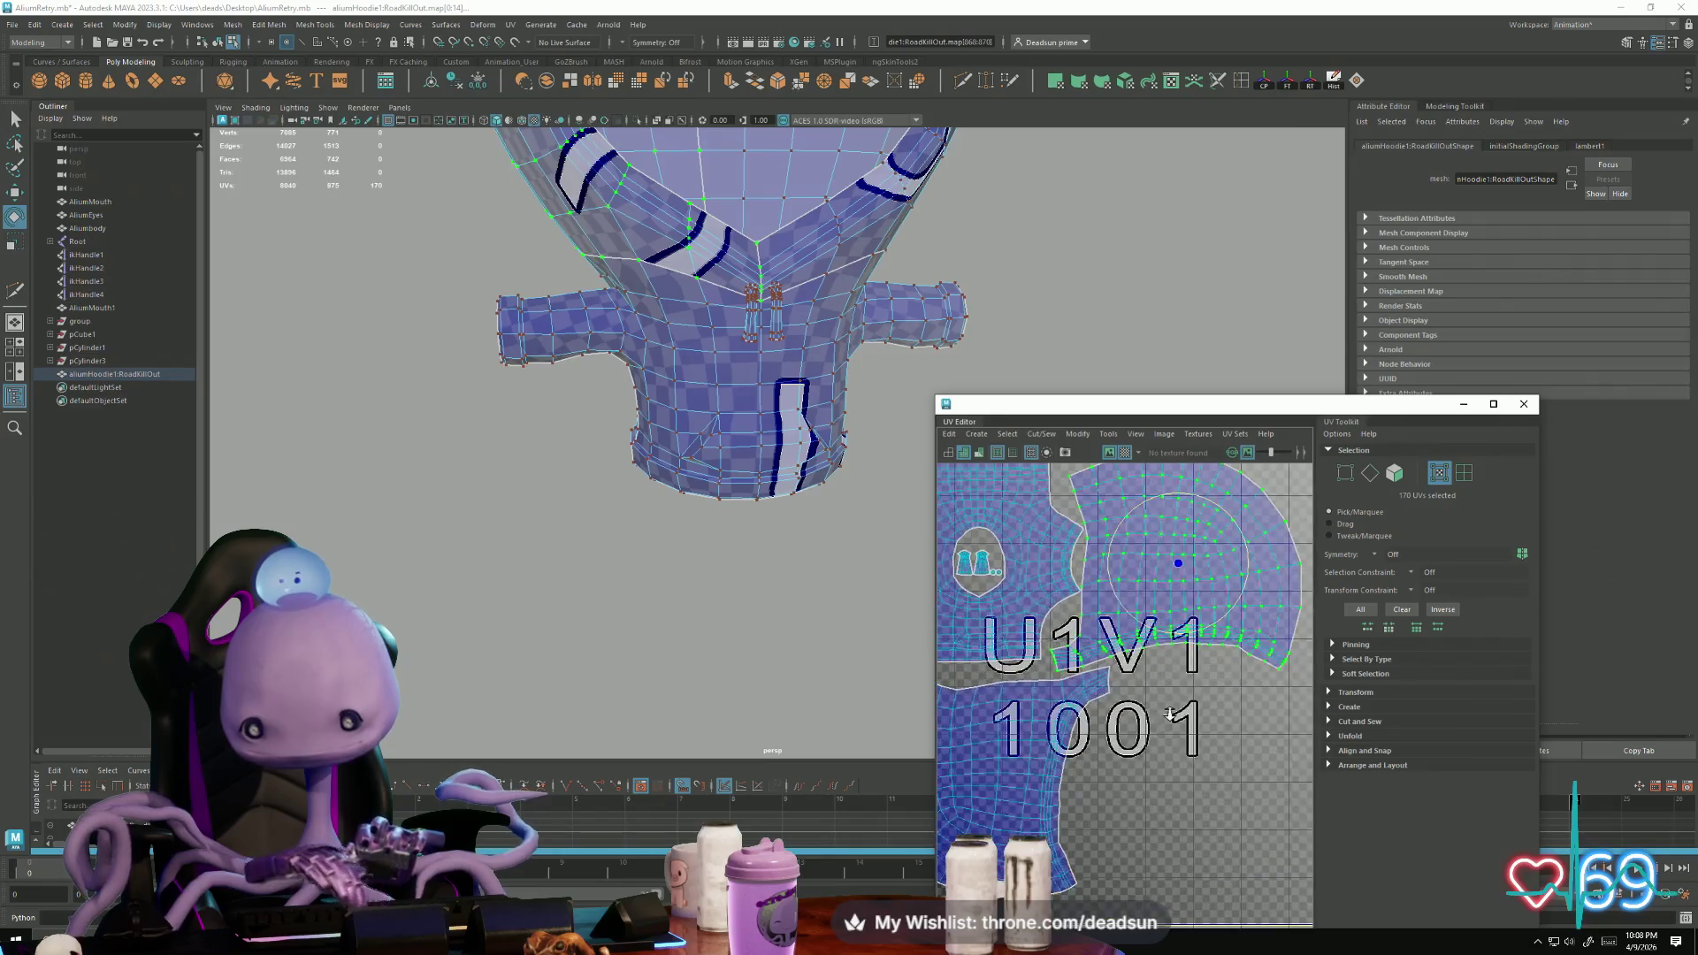
pyautogui.press('w')
pyautogui.scroll(-4, 1214, 696)
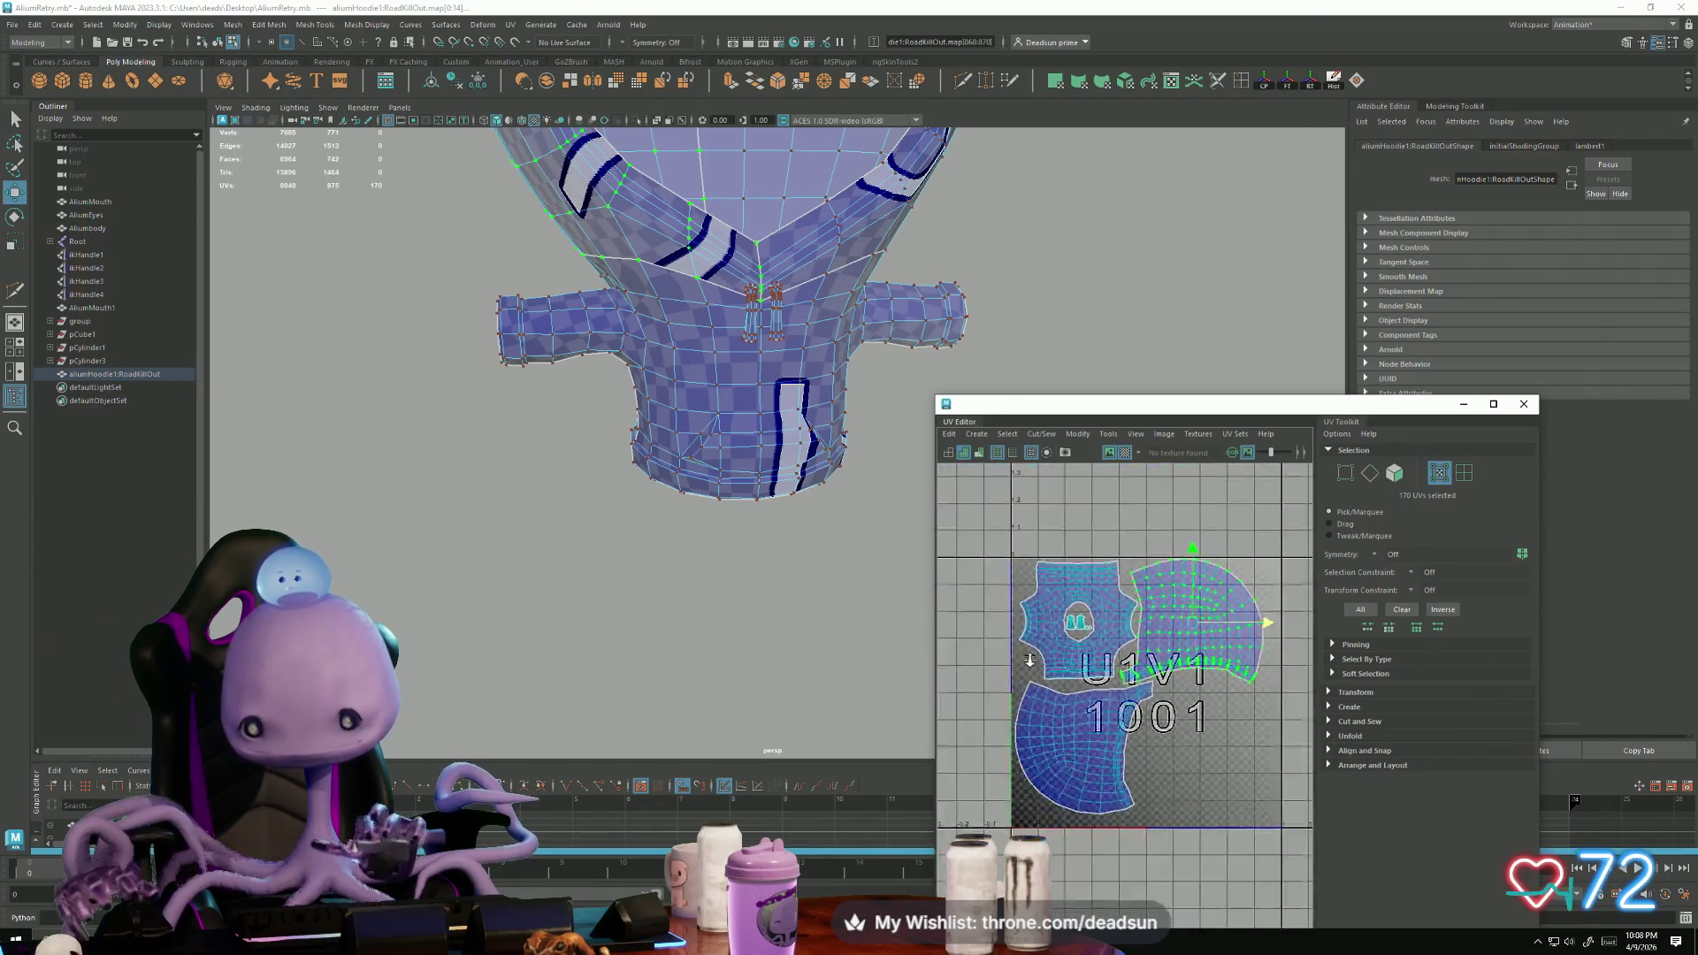
pyautogui.press('r')
pyautogui.moveTo(1271, 831)
pyautogui.mouseDown()
pyautogui.moveTo(1147, 714)
pyautogui.moveTo(1156, 691)
pyautogui.mouseUp()
pyautogui.press('w')
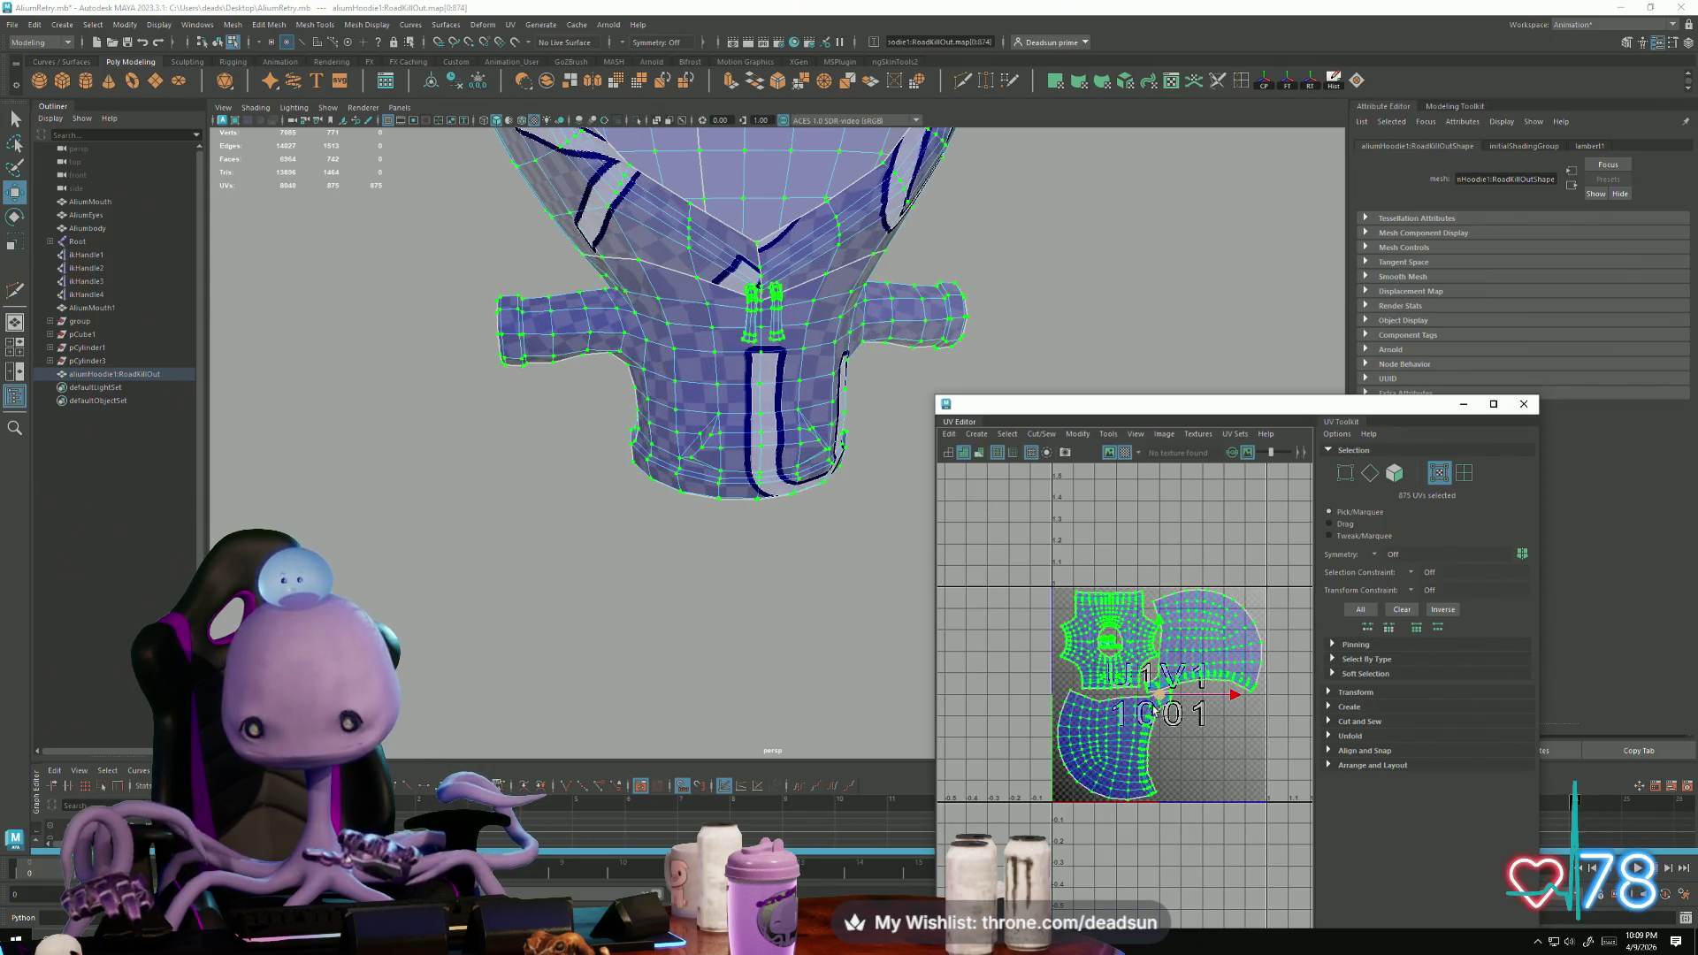
# Step: Orbit the viewport and frame the neckline V point to inspect the checker texture
pyautogui.scroll(3, 1155, 737)
pyautogui.moveTo(915, 728)
pyautogui.keyDown('alt'); pyautogui.mouseDown()
pyautogui.moveTo(569, 587)
pyautogui.moveTo(618, 474)
pyautogui.moveTo(872, 504)
pyautogui.moveTo(720, 595)
pyautogui.moveTo(520, 485)
pyautogui.moveTo(750, 451)
pyautogui.mouseUp(); pyautogui.keyUp('alt')
pyautogui.scroll(-2, 750, 451)
pyautogui.click(750, 451)
pyautogui.press('f')
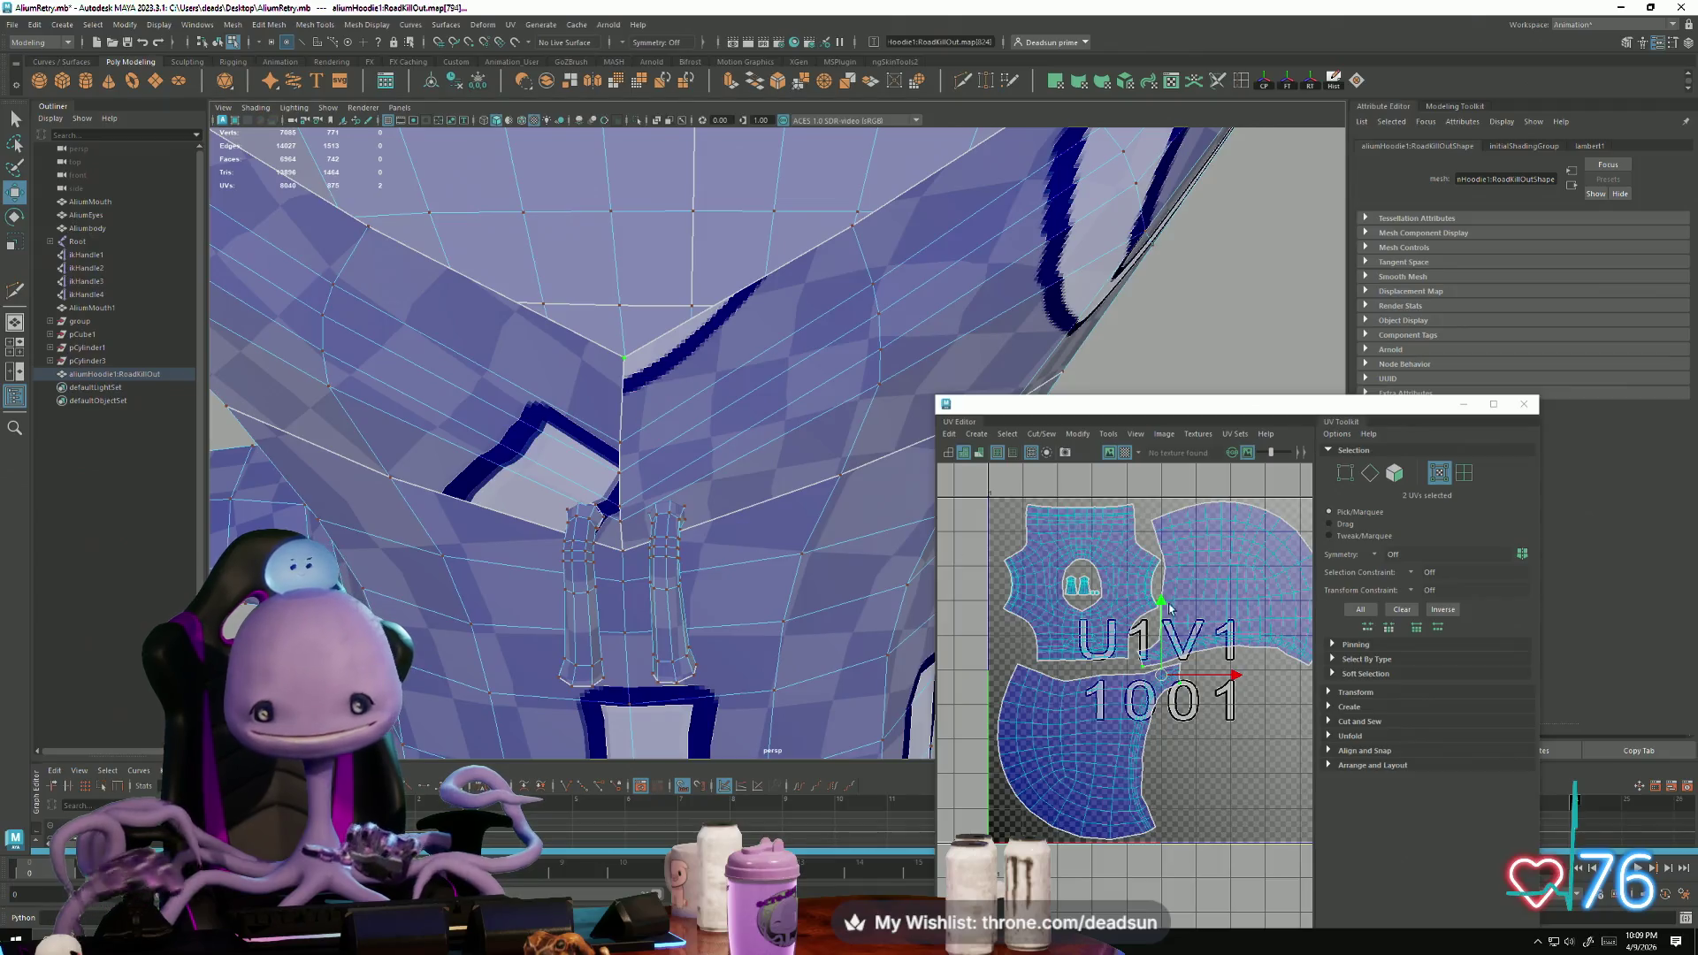
pyautogui.scroll(-3, 740, 416)
pyautogui.moveTo(739, 417)
pyautogui.keyDown('alt'); pyautogui.mouseDown()
pyautogui.moveTo(707, 409)
pyautogui.moveTo(693, 443)
pyautogui.moveTo(558, 440)
pyautogui.moveTo(634, 473)
pyautogui.moveTo(731, 447)
pyautogui.mouseUp(); pyautogui.keyUp('alt')
pyautogui.scroll(-2, 708, 408)
# Step: Return the hoodie to object mode and orbit to a side view of alien and hoodie
pyautogui.moveTo(731, 448); pyautogui.dragTo(787, 390, button='right')
pyautogui.scroll(-3, 758, 471)
pyautogui.moveTo(758, 471)
pyautogui.keyDown('alt'); pyautogui.mouseDown()
pyautogui.moveTo(792, 504)
pyautogui.moveTo(770, 465)
pyautogui.mouseUp(); pyautogui.keyUp('alt')
pyautogui.click(769, 465)
pyautogui.scroll(4, 779, 640)
pyautogui.moveTo(780, 640)
pyautogui.keyDown('alt'); pyautogui.mouseDown()
pyautogui.moveTo(620, 406)
pyautogui.moveTo(420, 460)
pyautogui.moveTo(694, 520)
pyautogui.moveTo(626, 506)
pyautogui.moveTo(557, 443)
pyautogui.moveTo(619, 447)
pyautogui.moveTo(511, 492)
pyautogui.mouseUp(); pyautogui.keyUp('alt')
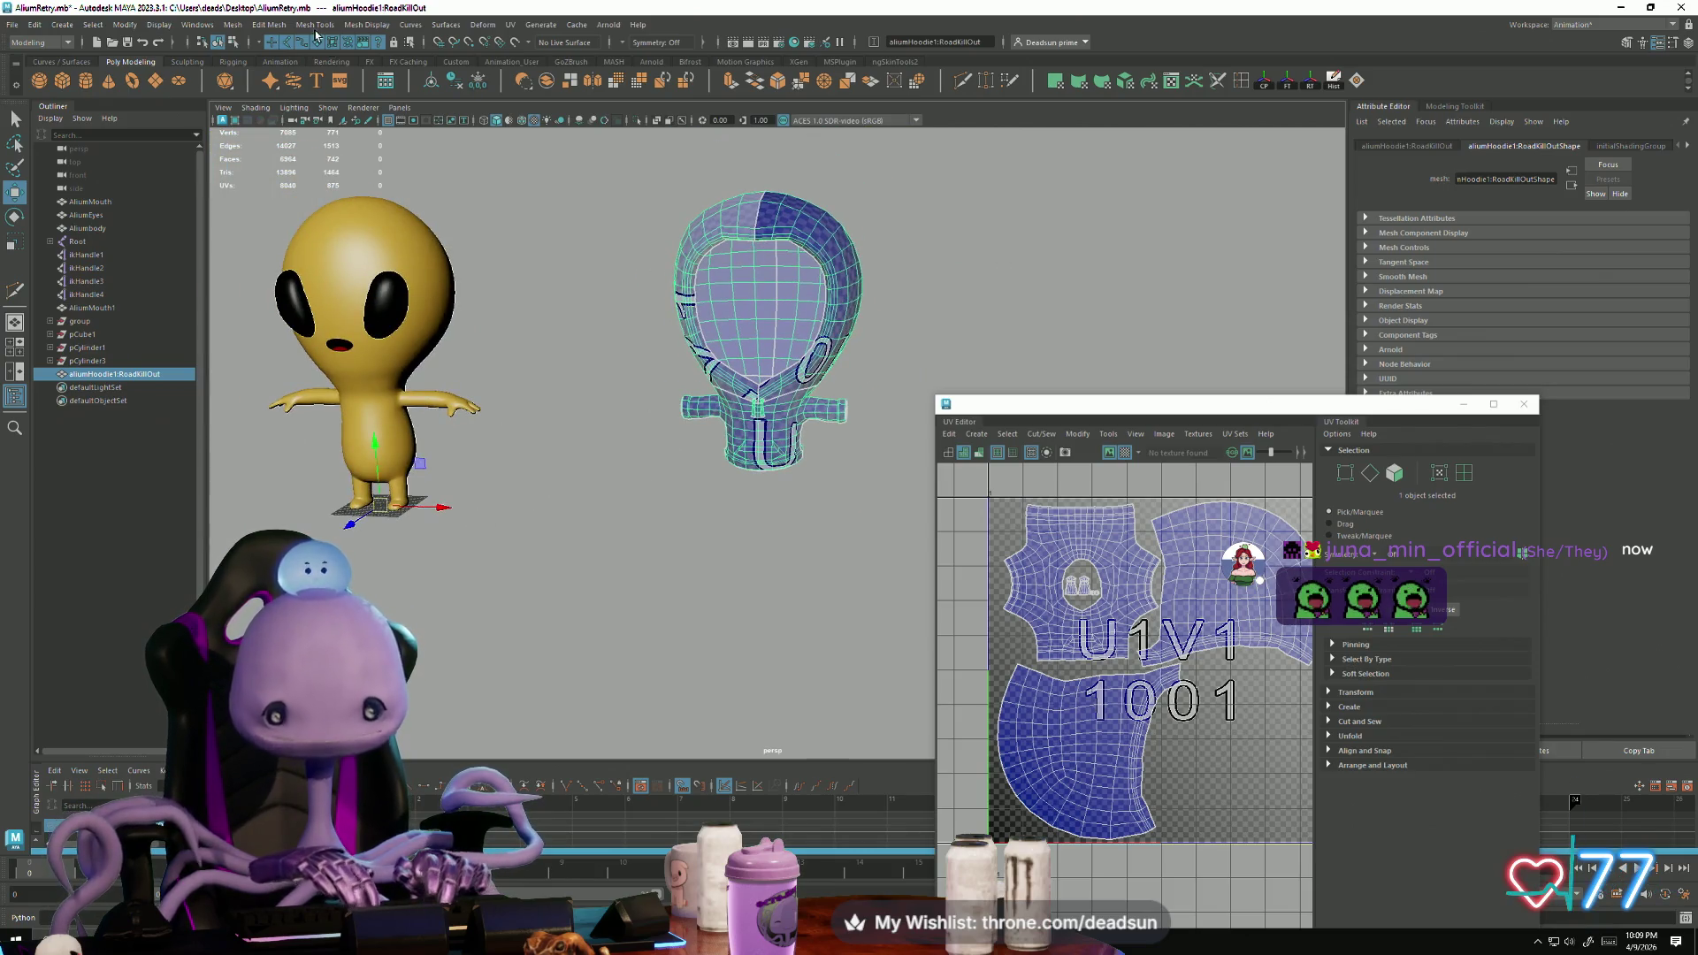
# Step: Separate the hoodie mesh into pieces and centre the pivot on the hoodie piece
pyautogui.click(226, 25)
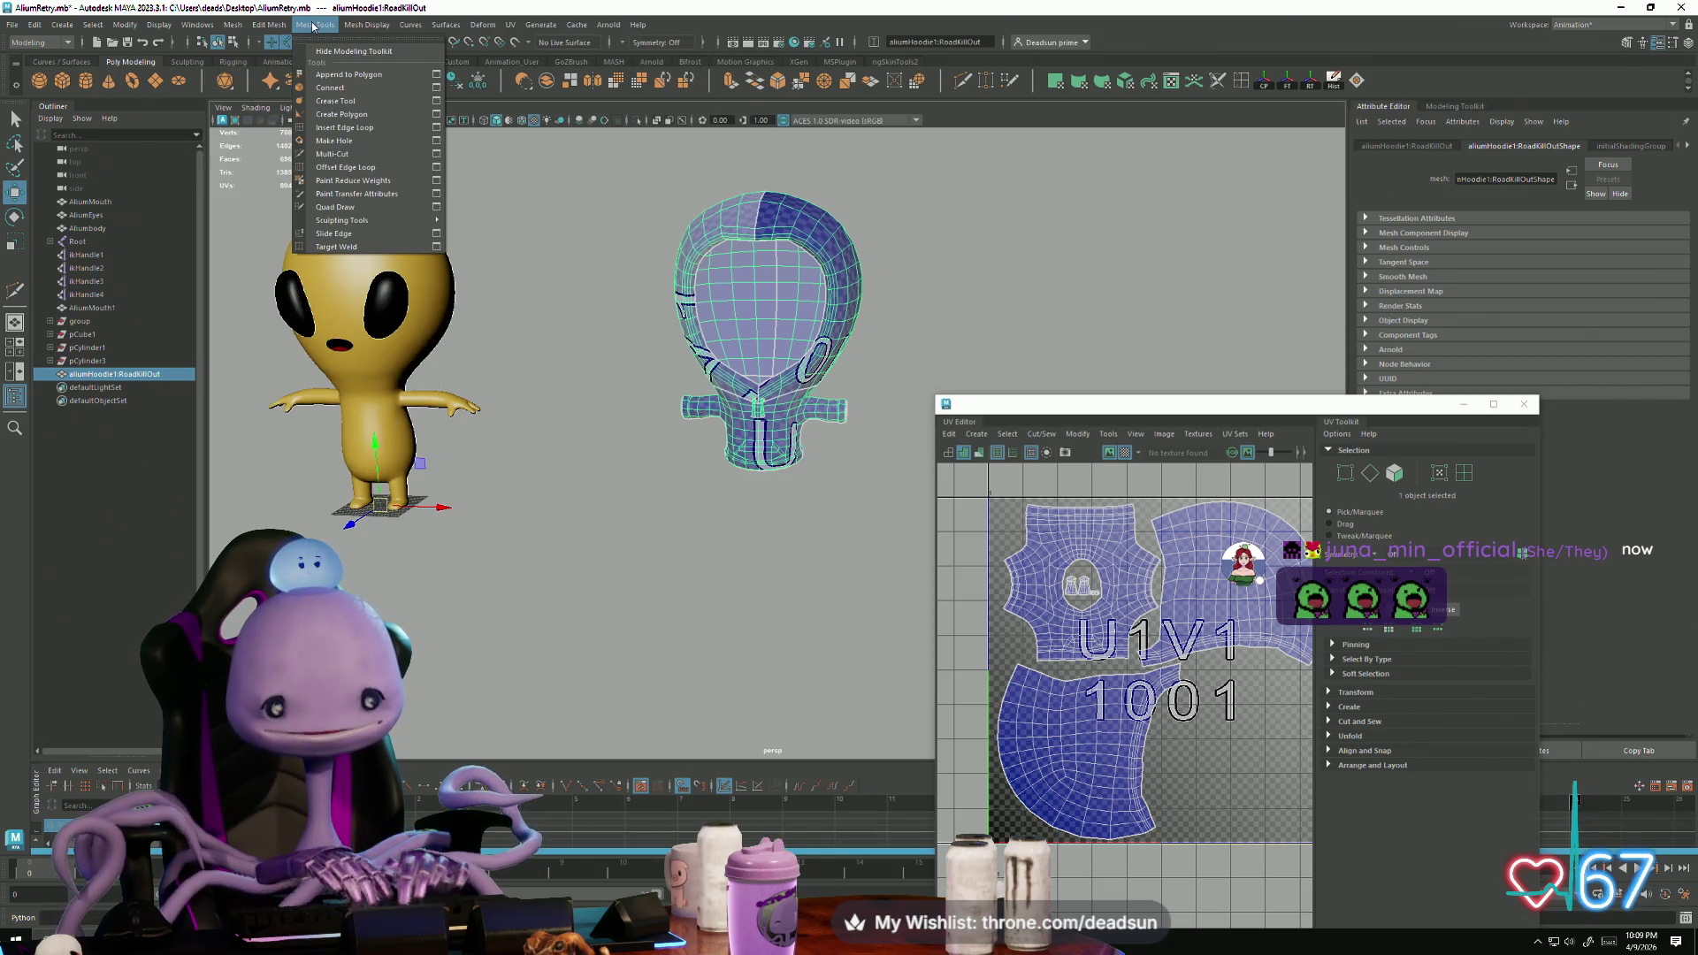
pyautogui.moveTo(344, 26)
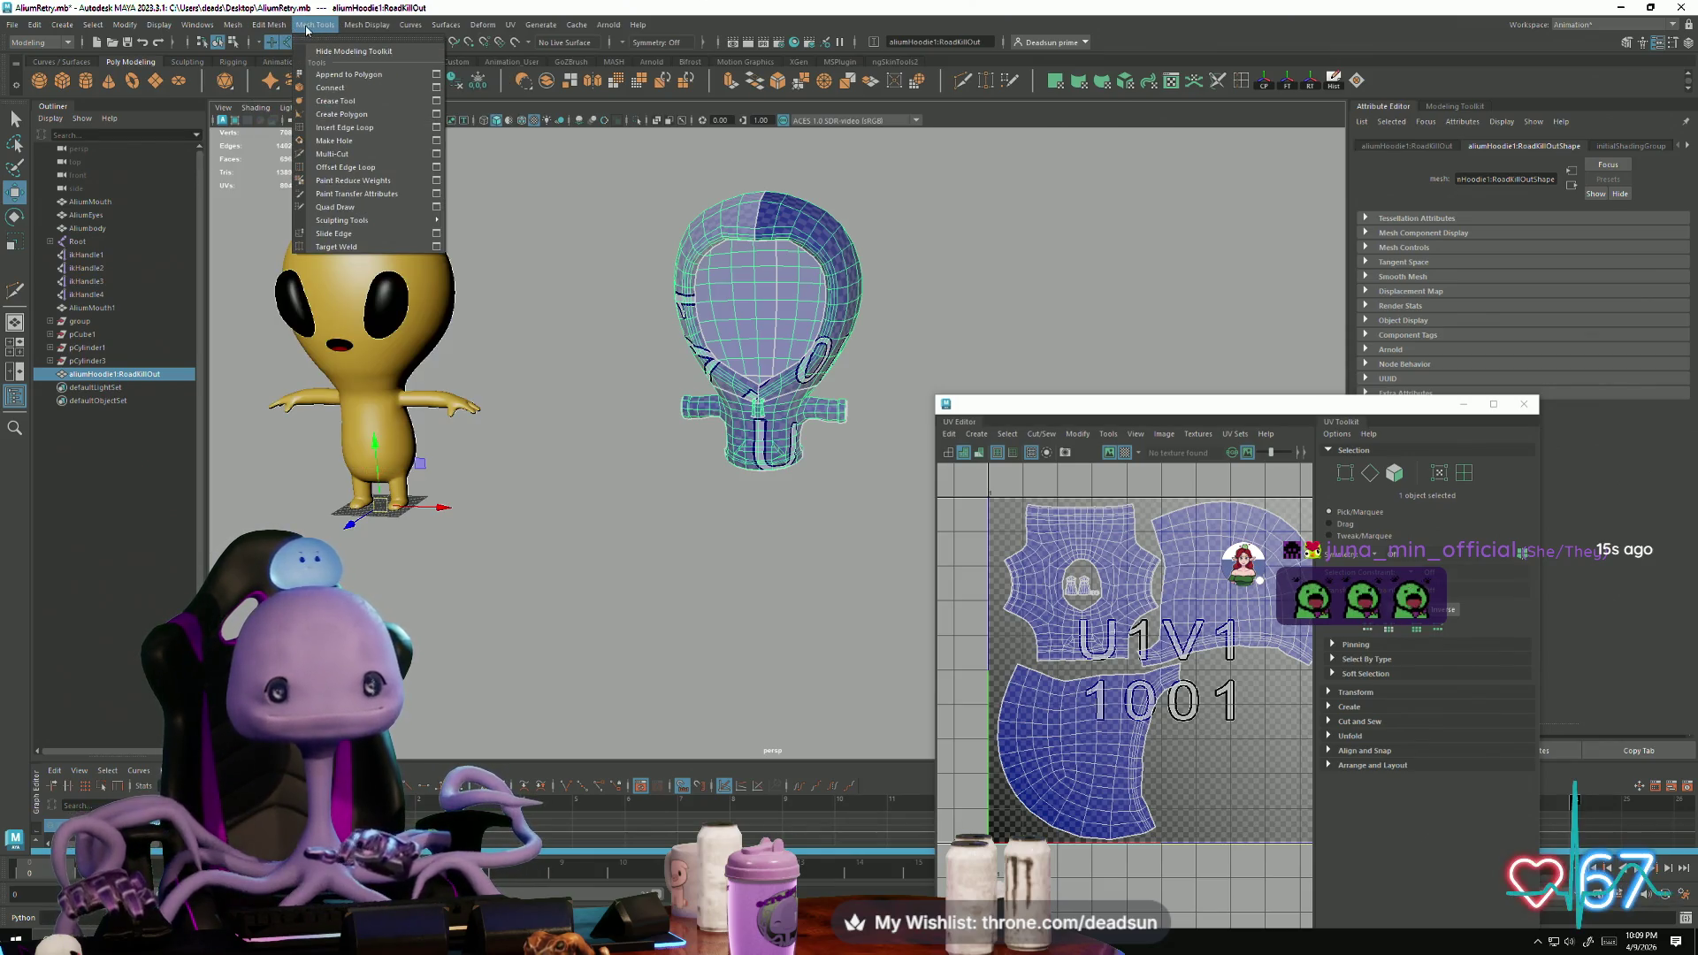
pyautogui.moveTo(263, 29)
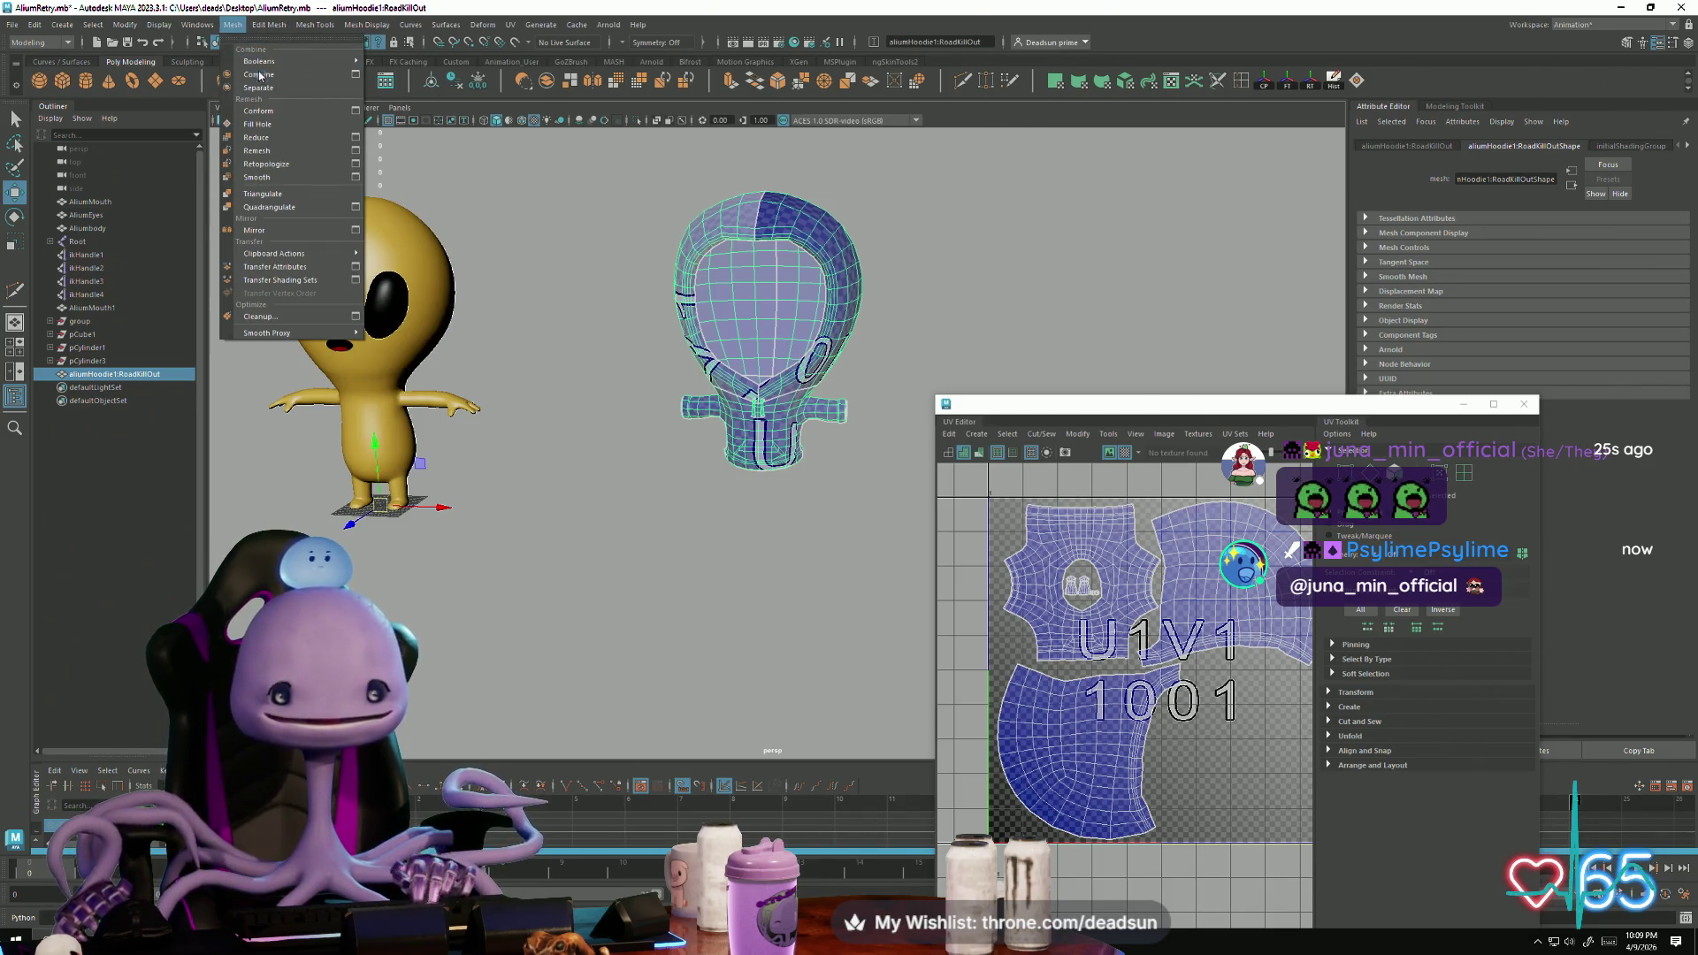
pyautogui.click(270, 95)
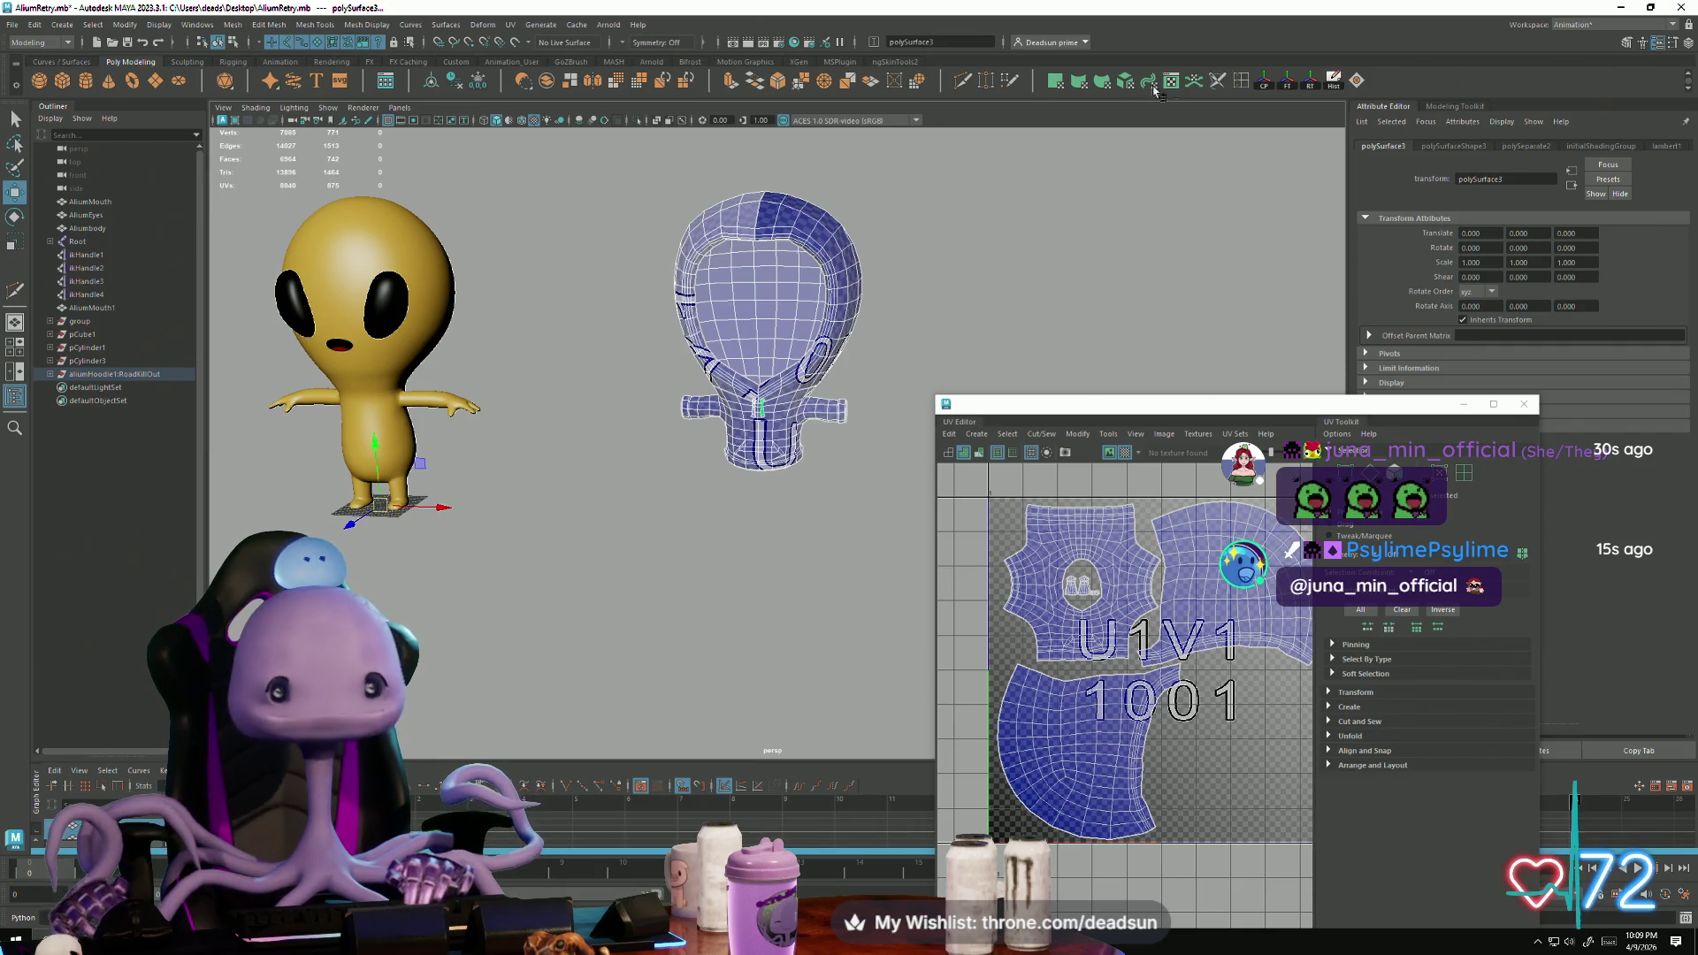
pyautogui.click(1264, 84)
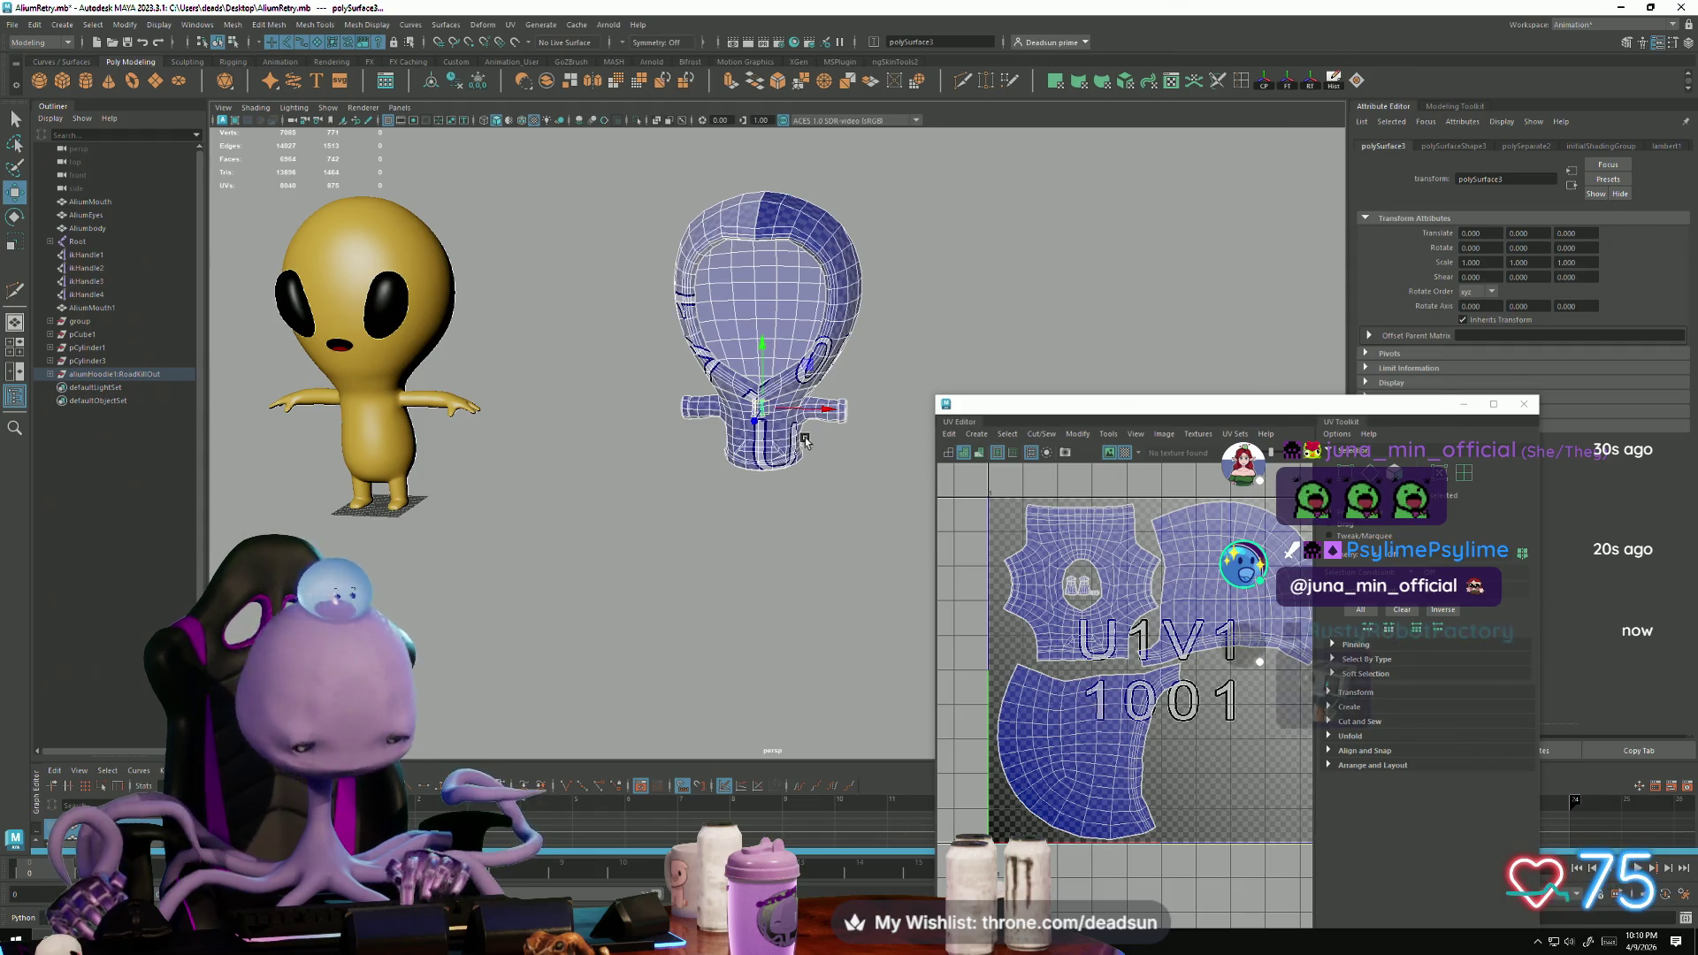
# Step: Move the hoodie onto the alien at Translate X -135.330 and zoom in on the chest
pyautogui.moveTo(812, 419)
pyautogui.mouseDown()
pyautogui.moveTo(580, 412)
pyautogui.moveTo(352, 374)
pyautogui.mouseUp()
pyautogui.press('f')
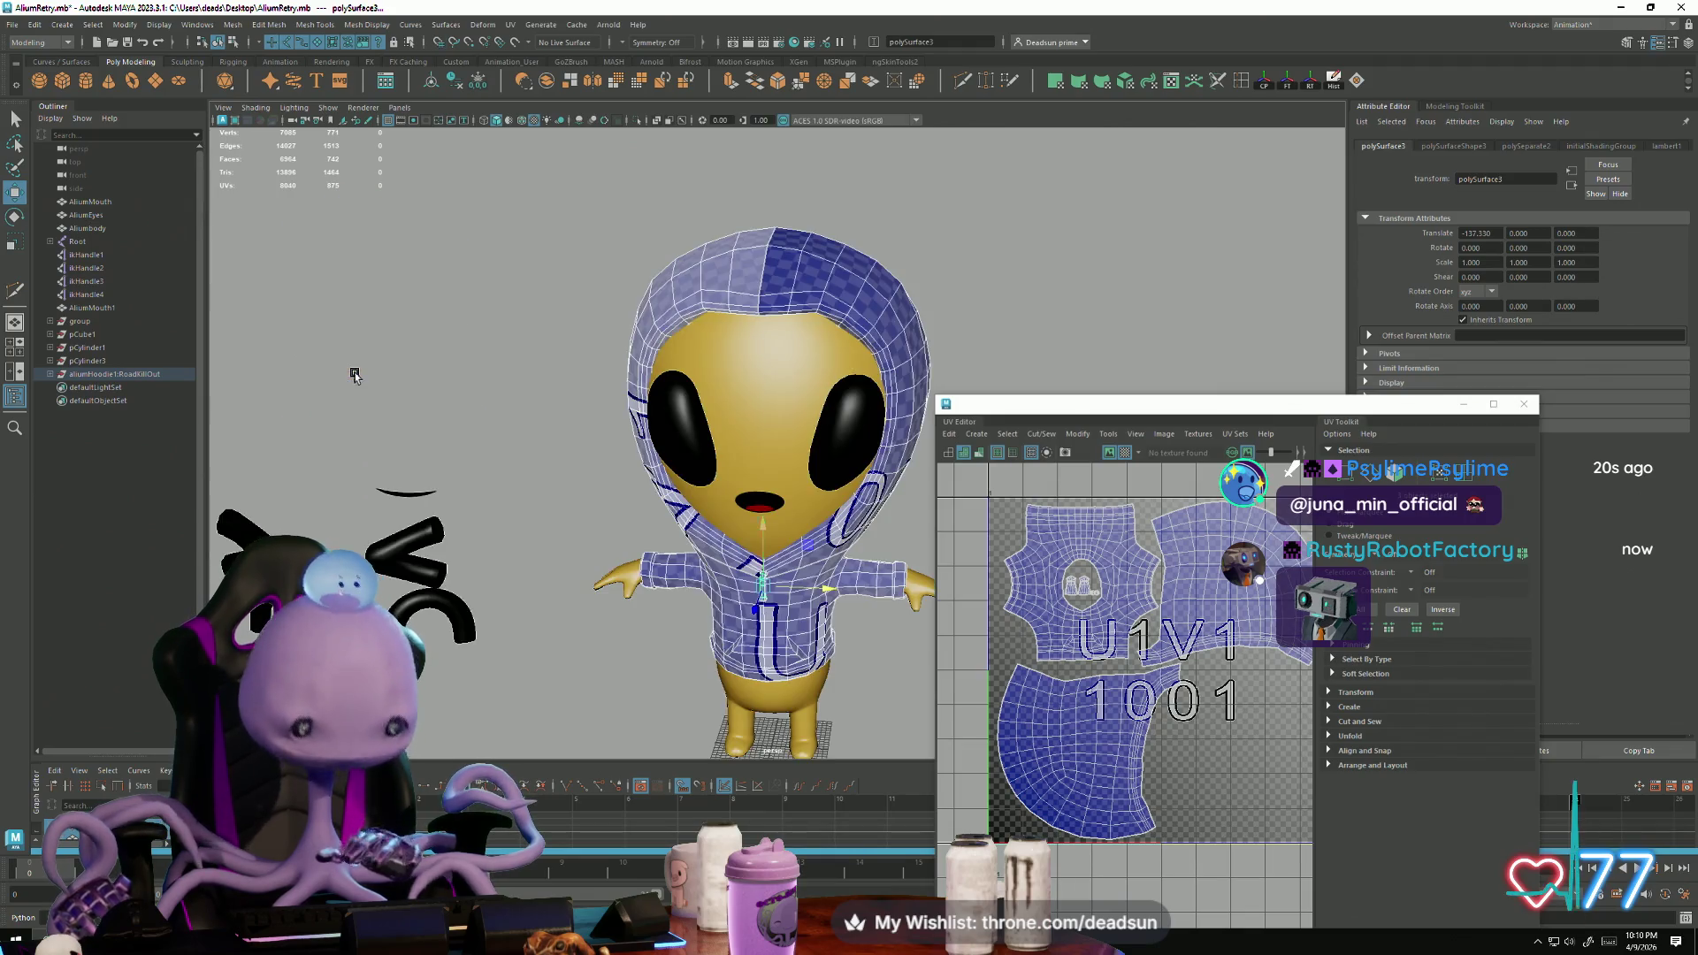
pyautogui.click(519, 443)
pyautogui.moveTo(520, 442)
pyautogui.keyDown('alt'); pyautogui.mouseDown()
pyautogui.moveTo(532, 421)
pyautogui.moveTo(636, 451)
pyautogui.mouseUp(); pyautogui.keyUp('alt')
pyautogui.scroll(5, 749, 494)
pyautogui.scroll(5, 749, 494)
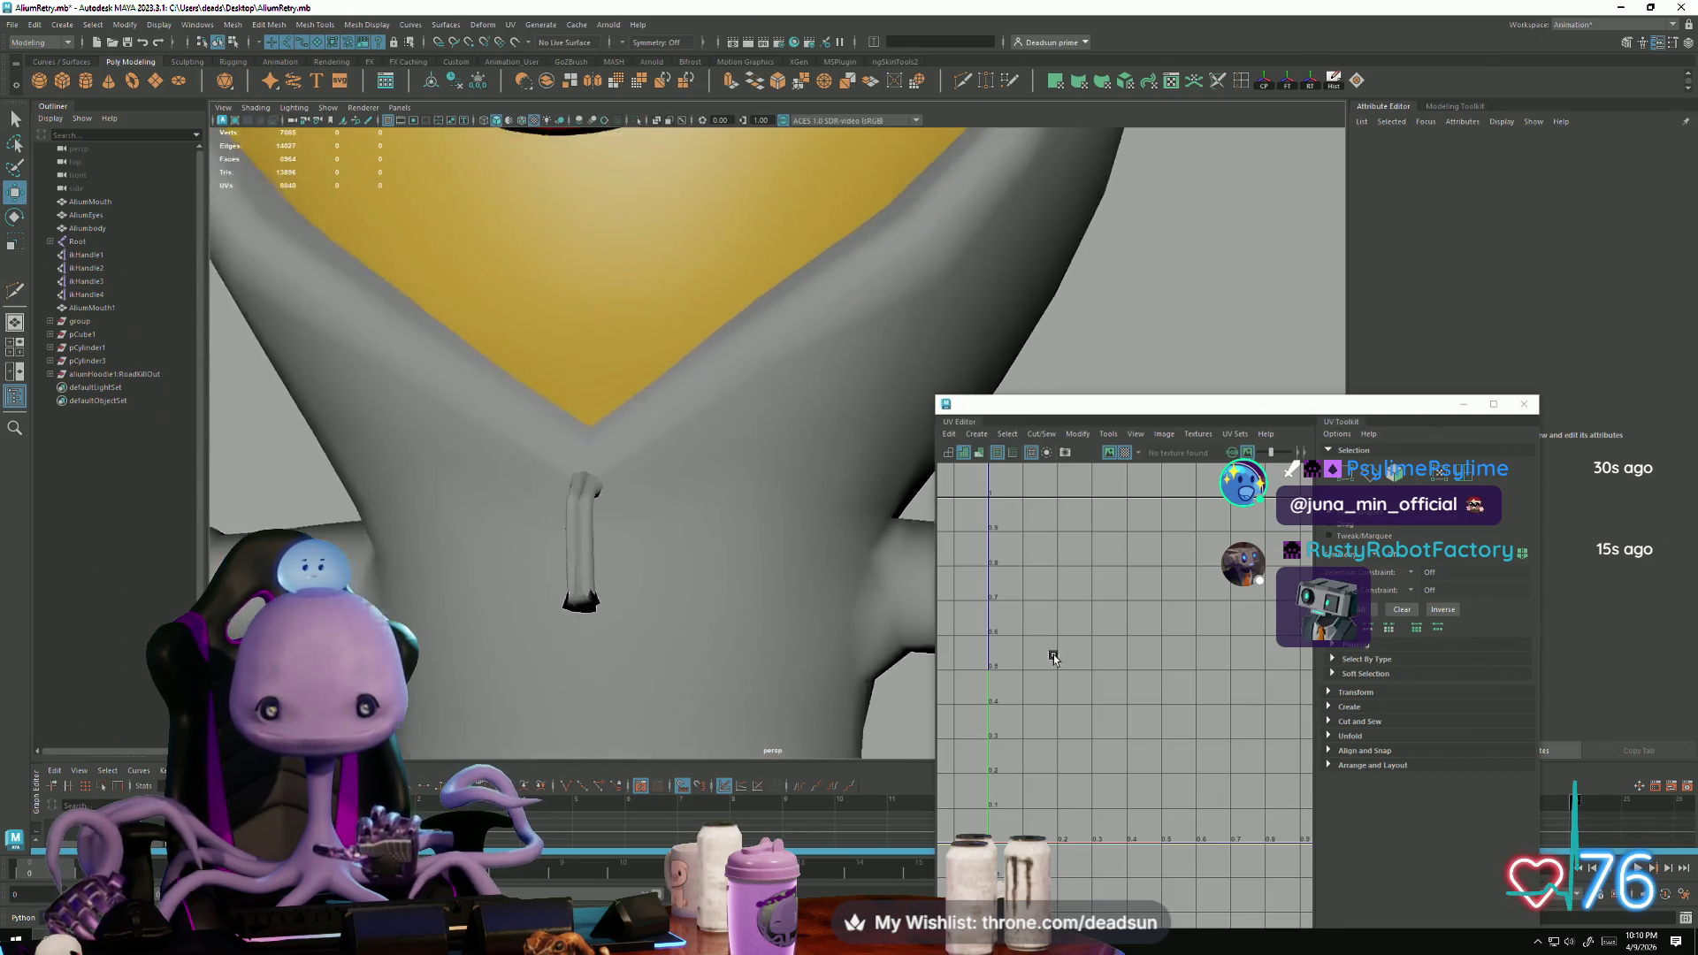
# Step: Tilt one hoodie drawstring slightly sideways
pyautogui.click(517, 515)
pyautogui.moveTo(594, 569)
pyautogui.keyDown('alt'); pyautogui.mouseDown()
pyautogui.moveTo(653, 550)
pyautogui.moveTo(613, 541)
pyautogui.mouseUp(); pyautogui.keyUp('alt')
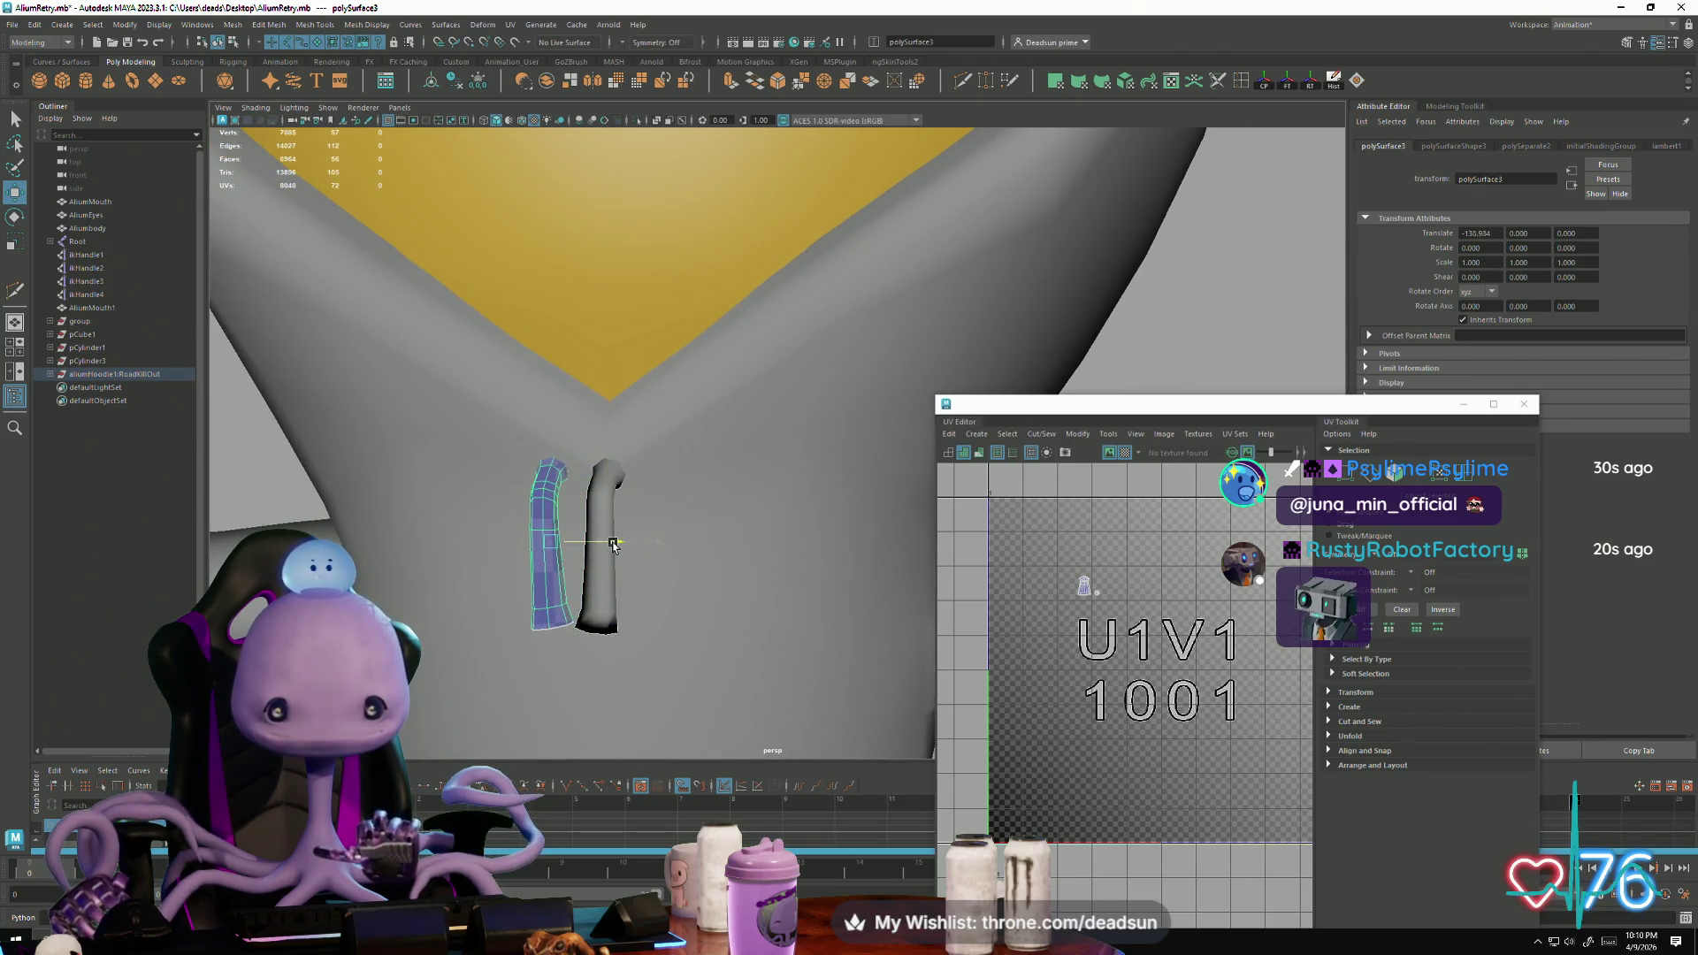
pyautogui.click(613, 529)
pyautogui.press('e')
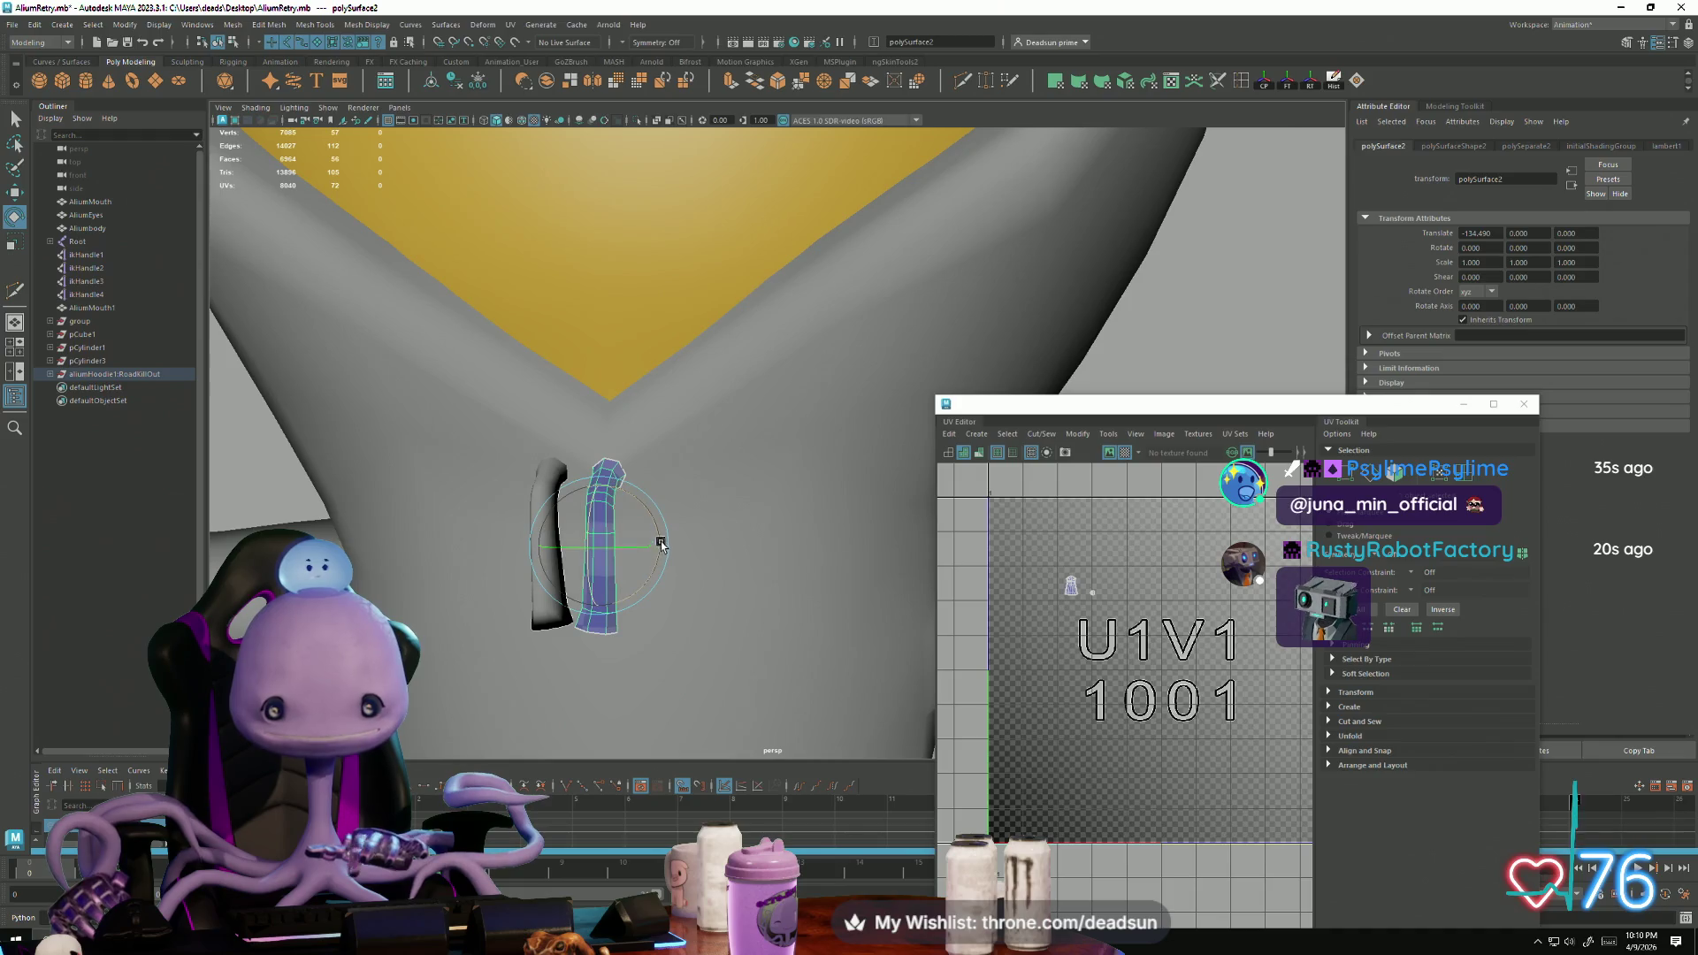
pyautogui.moveTo(652, 536)
pyautogui.mouseDown()
pyautogui.moveTo(696, 544)
pyautogui.moveTo(454, 542)
pyautogui.moveTo(702, 546)
pyautogui.moveTo(477, 601)
pyautogui.moveTo(423, 575)
pyautogui.mouseUp()
pyautogui.press('w')
# Step: Select both drawstrings, rotate and reposition them, and frame them in view
pyautogui.click(550, 531)
pyautogui.press('e')
pyautogui.keyDown('shift'); pyautogui.click(459, 611); pyautogui.keyUp('shift')
pyautogui.press('w')
pyautogui.press('e')
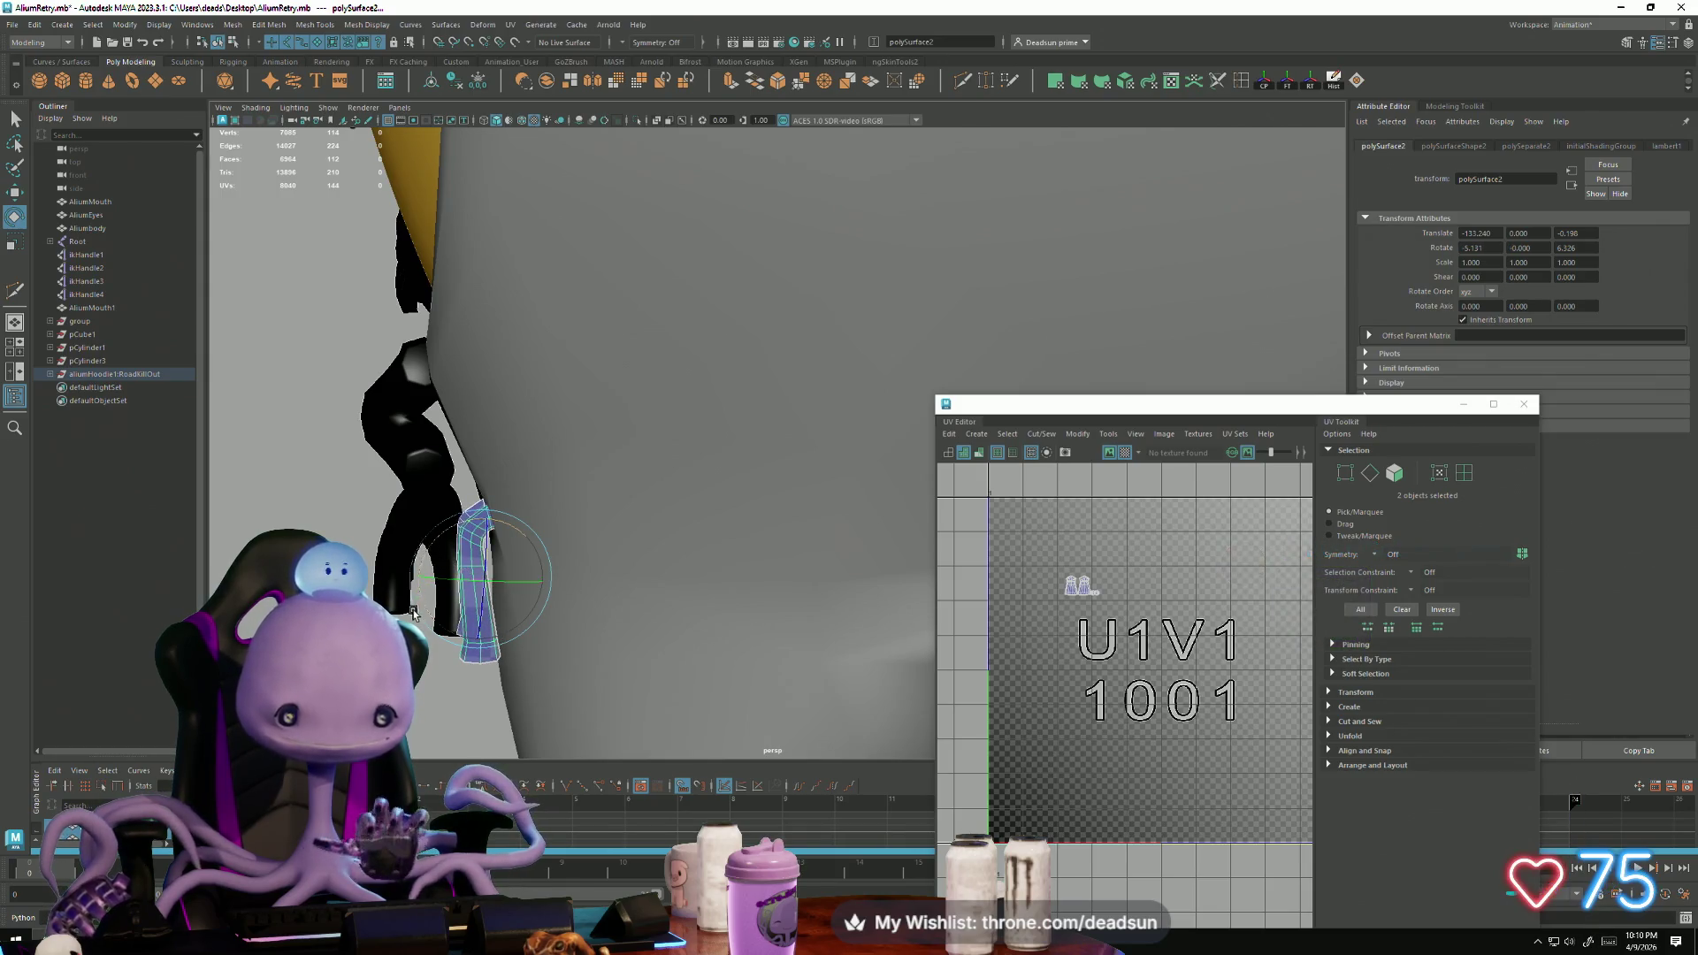
pyautogui.press('f')
pyautogui.moveTo(528, 603)
pyautogui.keyDown('alt'); pyautogui.mouseDown()
pyautogui.moveTo(690, 652)
pyautogui.moveTo(828, 598)
pyautogui.mouseUp(); pyautogui.keyUp('alt')
pyautogui.press('w')
# Step: Harden the edge loop at the drawstring's end via Mesh Display > Harden Edge
pyautogui.keyDown('alt'); pyautogui.moveTo(667, 685); pyautogui.dragTo(622, 630); pyautogui.keyUp('alt')
pyautogui.moveTo(531, 448); pyautogui.dragTo(531, 449, button='right')
pyautogui.doubleClick(535, 459)
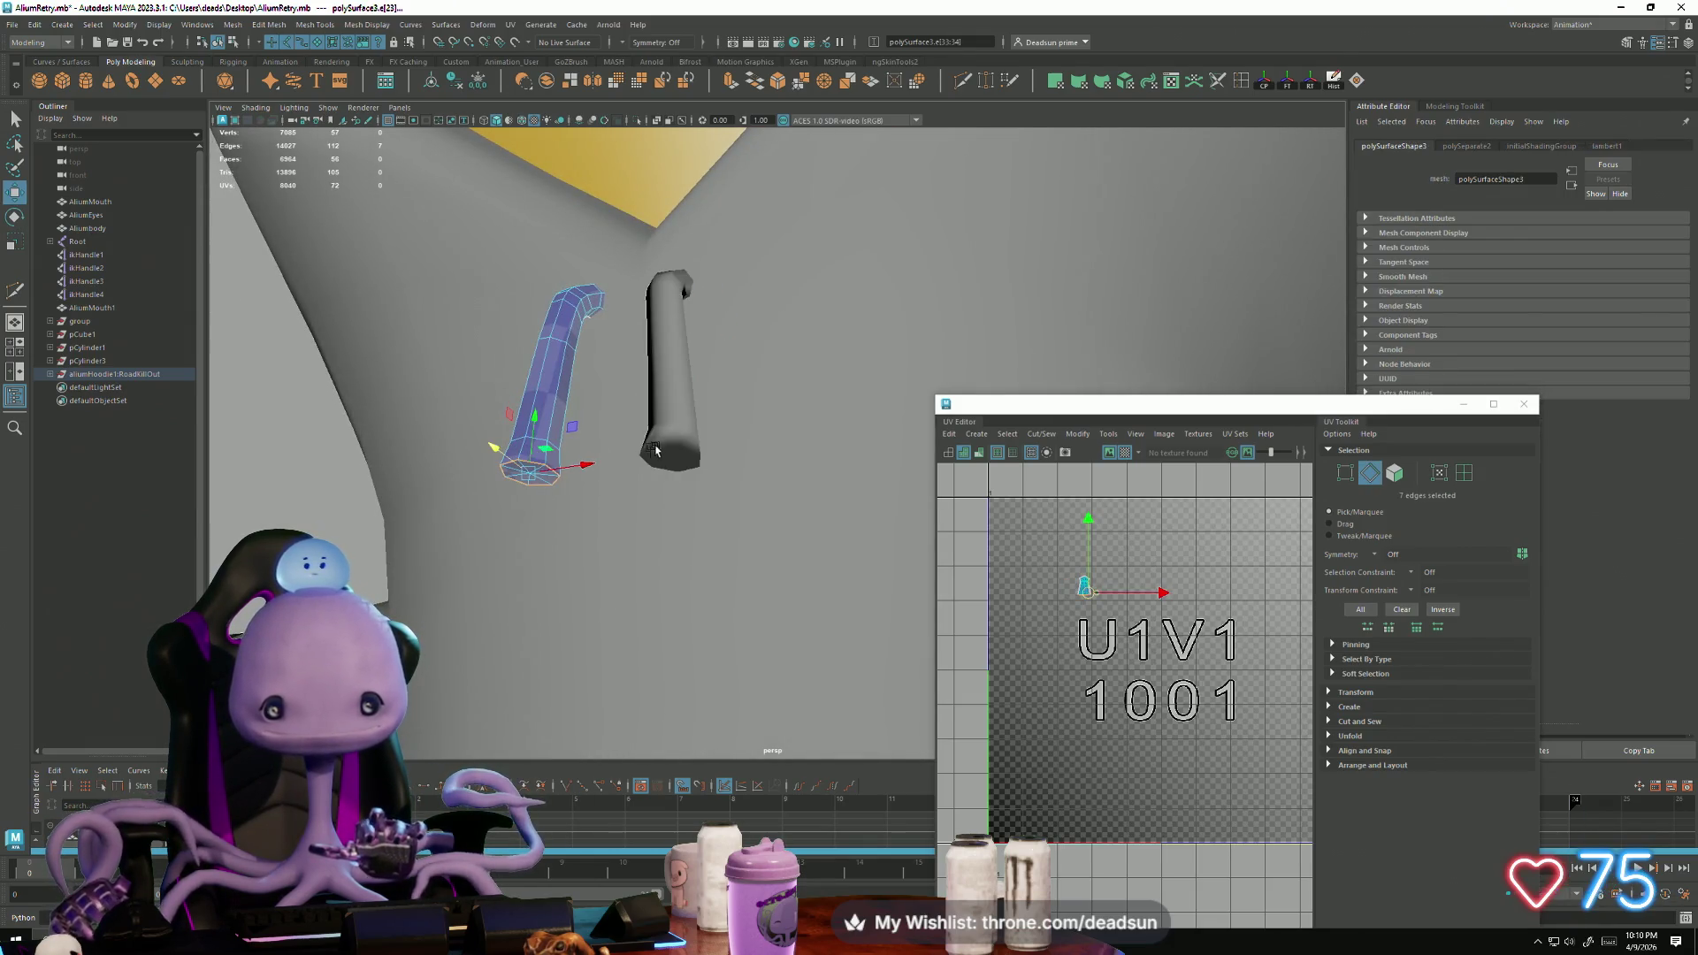
pyautogui.click(511, 27)
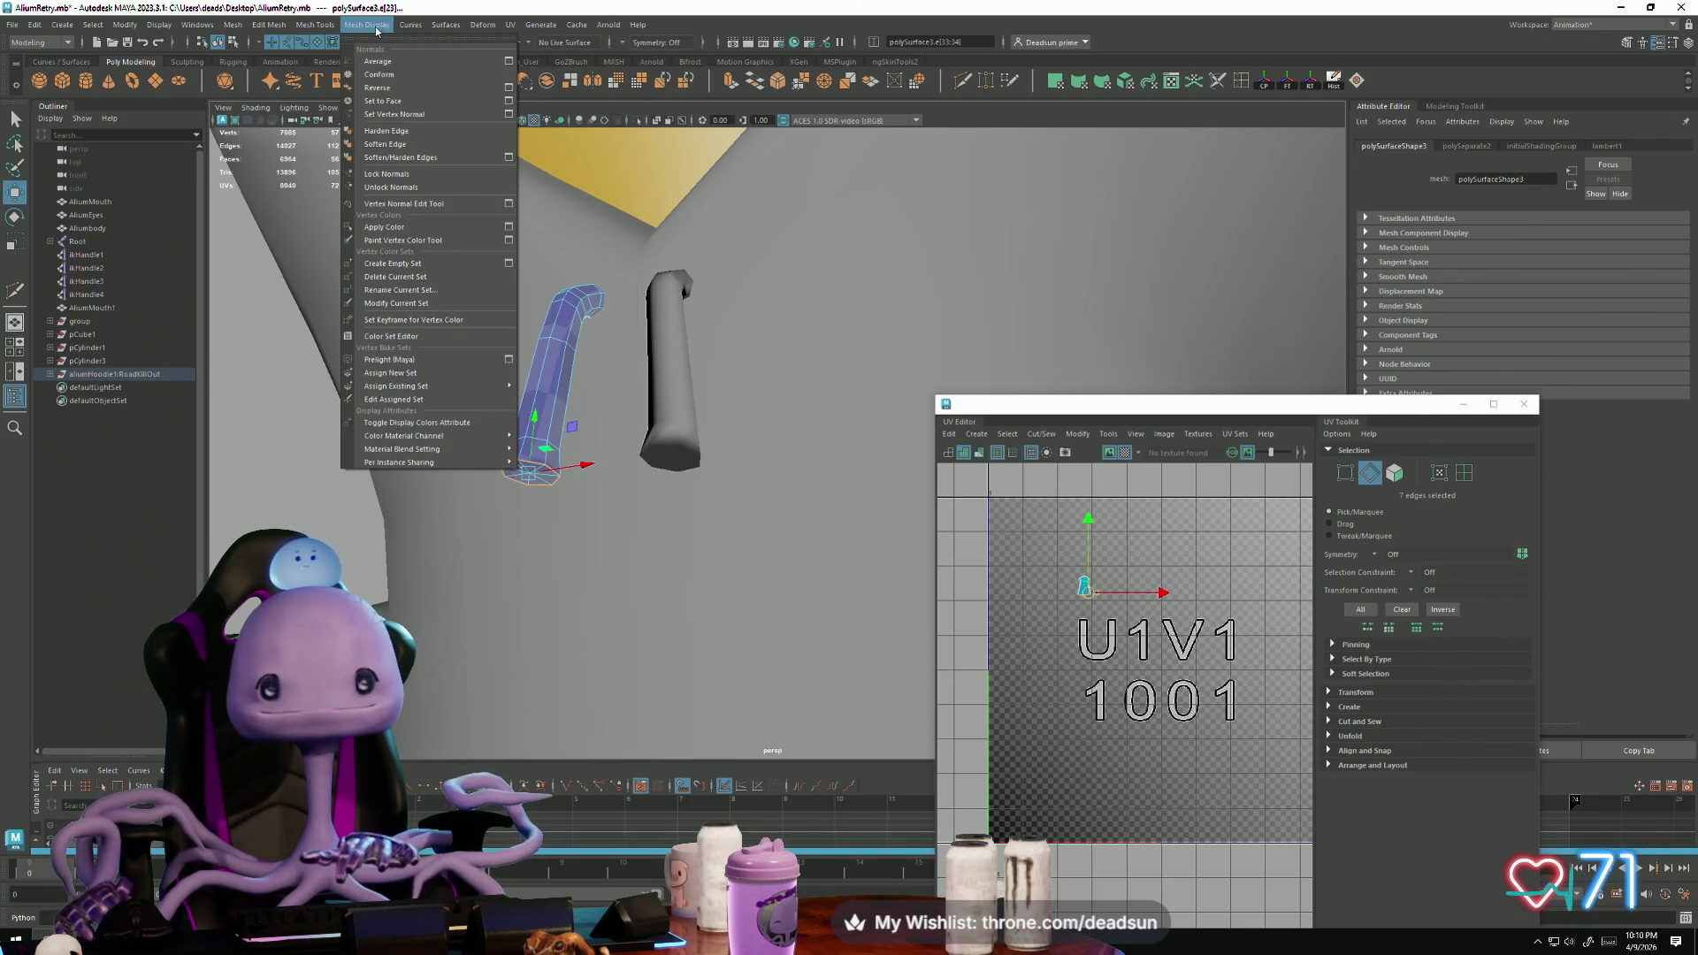
pyautogui.click(392, 130)
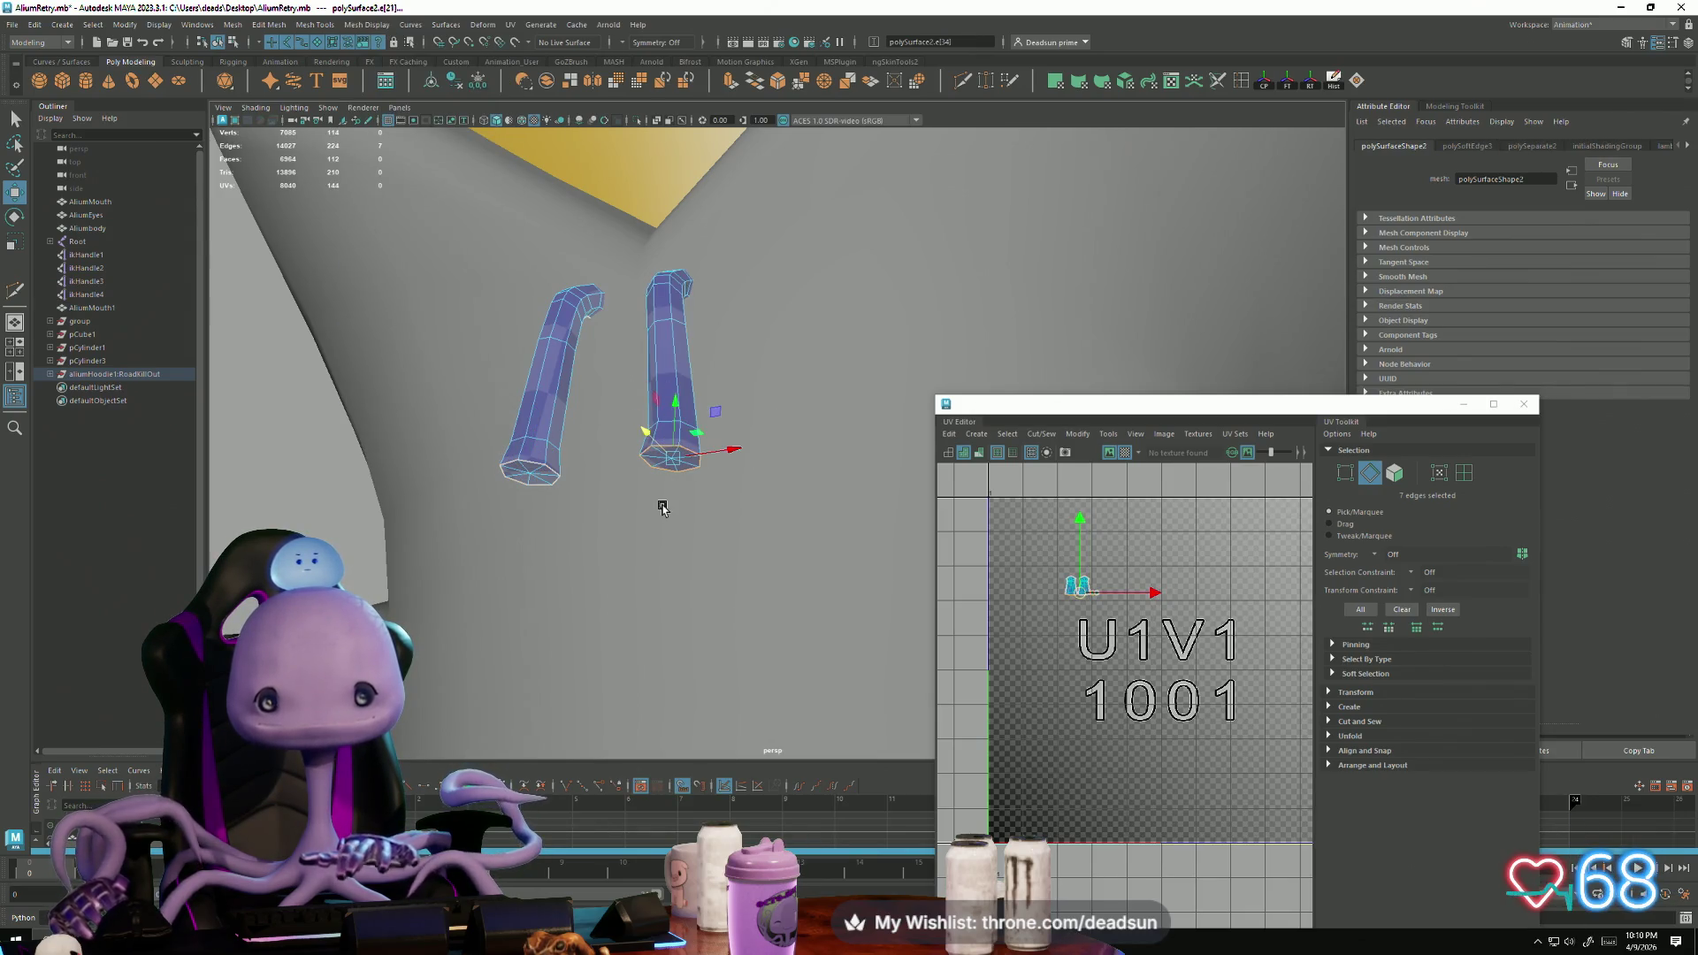
# Step: Return to object mode, clear the selection, and zoom out to see the whole alien
pyautogui.rightClick(646, 394)
pyautogui.click(531, 371)
pyautogui.click(485, 486)
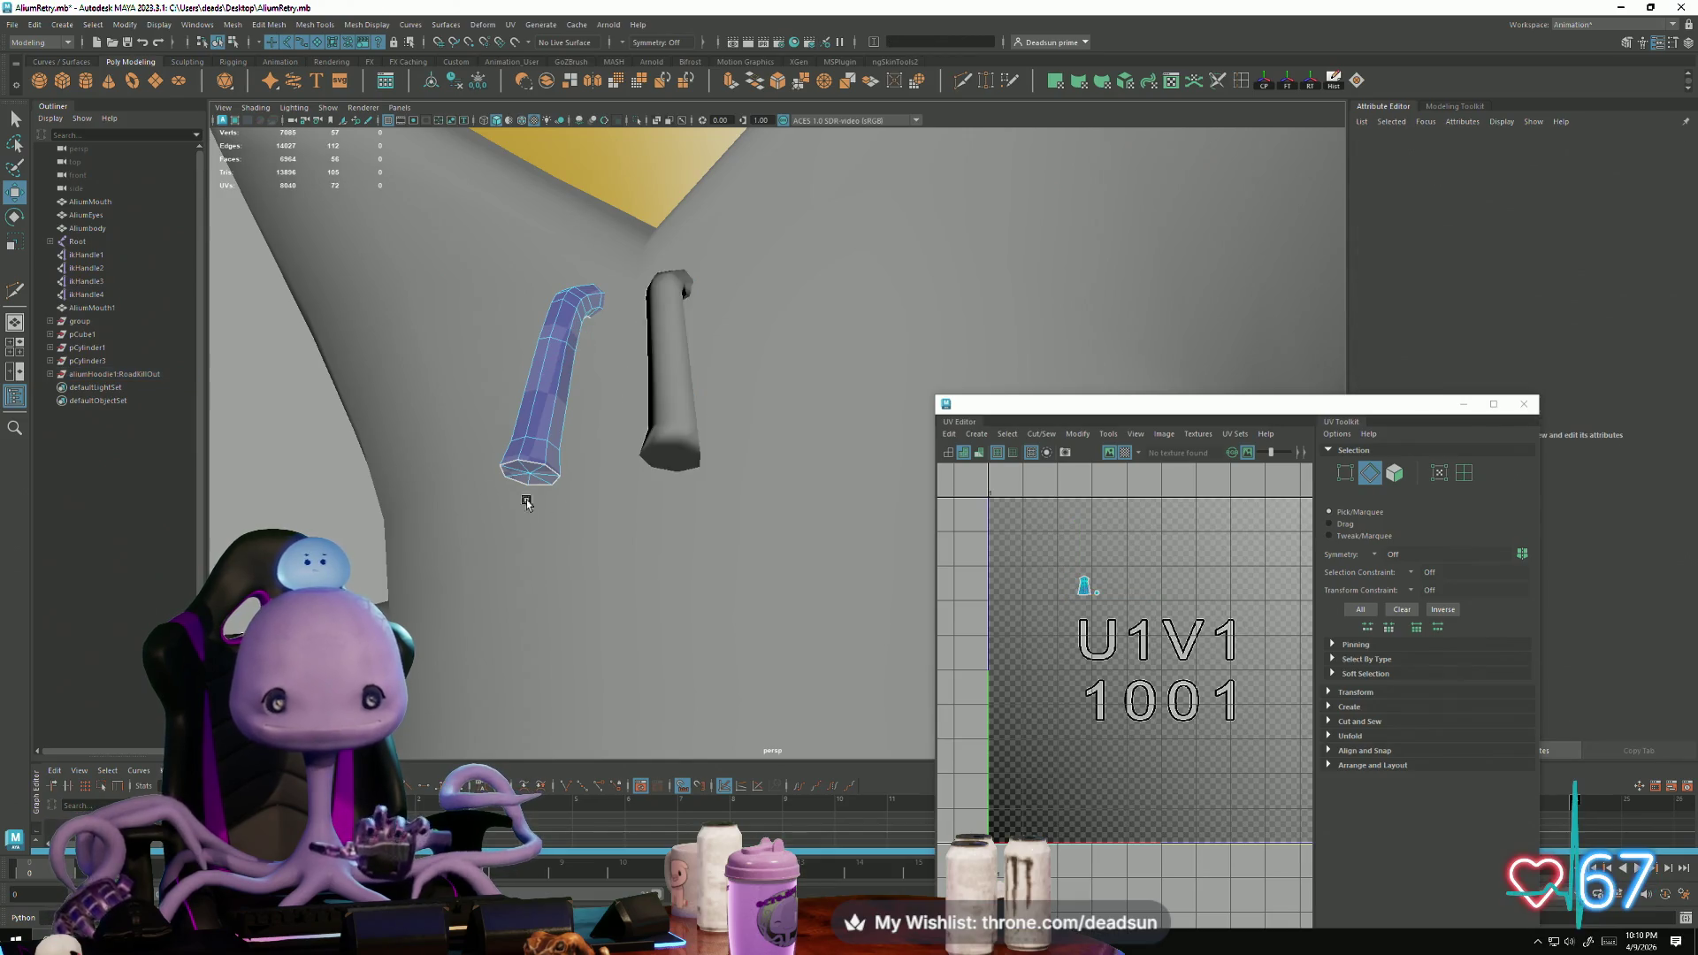
pyautogui.scroll(-3, 471, 532)
pyautogui.scroll(-5, 471, 531)
pyautogui.moveTo(595, 569)
pyautogui.keyDown('alt'); pyautogui.mouseDown()
pyautogui.moveTo(699, 533)
pyautogui.moveTo(632, 495)
pyautogui.moveTo(743, 512)
pyautogui.moveTo(668, 517)
pyautogui.moveTo(633, 614)
pyautogui.moveTo(652, 482)
pyautogui.moveTo(804, 520)
pyautogui.moveTo(587, 561)
pyautogui.moveTo(500, 556)
pyautogui.moveTo(599, 557)
pyautogui.moveTo(595, 527)
pyautogui.moveTo(621, 569)
pyautogui.moveTo(602, 568)
pyautogui.moveTo(653, 554)
pyautogui.moveTo(687, 569)
pyautogui.moveTo(642, 505)
pyautogui.moveTo(645, 542)
pyautogui.moveTo(790, 569)
pyautogui.moveTo(602, 548)
pyautogui.moveTo(719, 554)
pyautogui.moveTo(721, 588)
pyautogui.moveTo(637, 522)
pyautogui.moveTo(564, 530)
pyautogui.mouseUp(); pyautogui.keyUp('alt')
pyautogui.rightClick(760, 487)
pyautogui.click(568, 410)
pyautogui.click(632, 506)
pyautogui.scroll(-3, 632, 505)
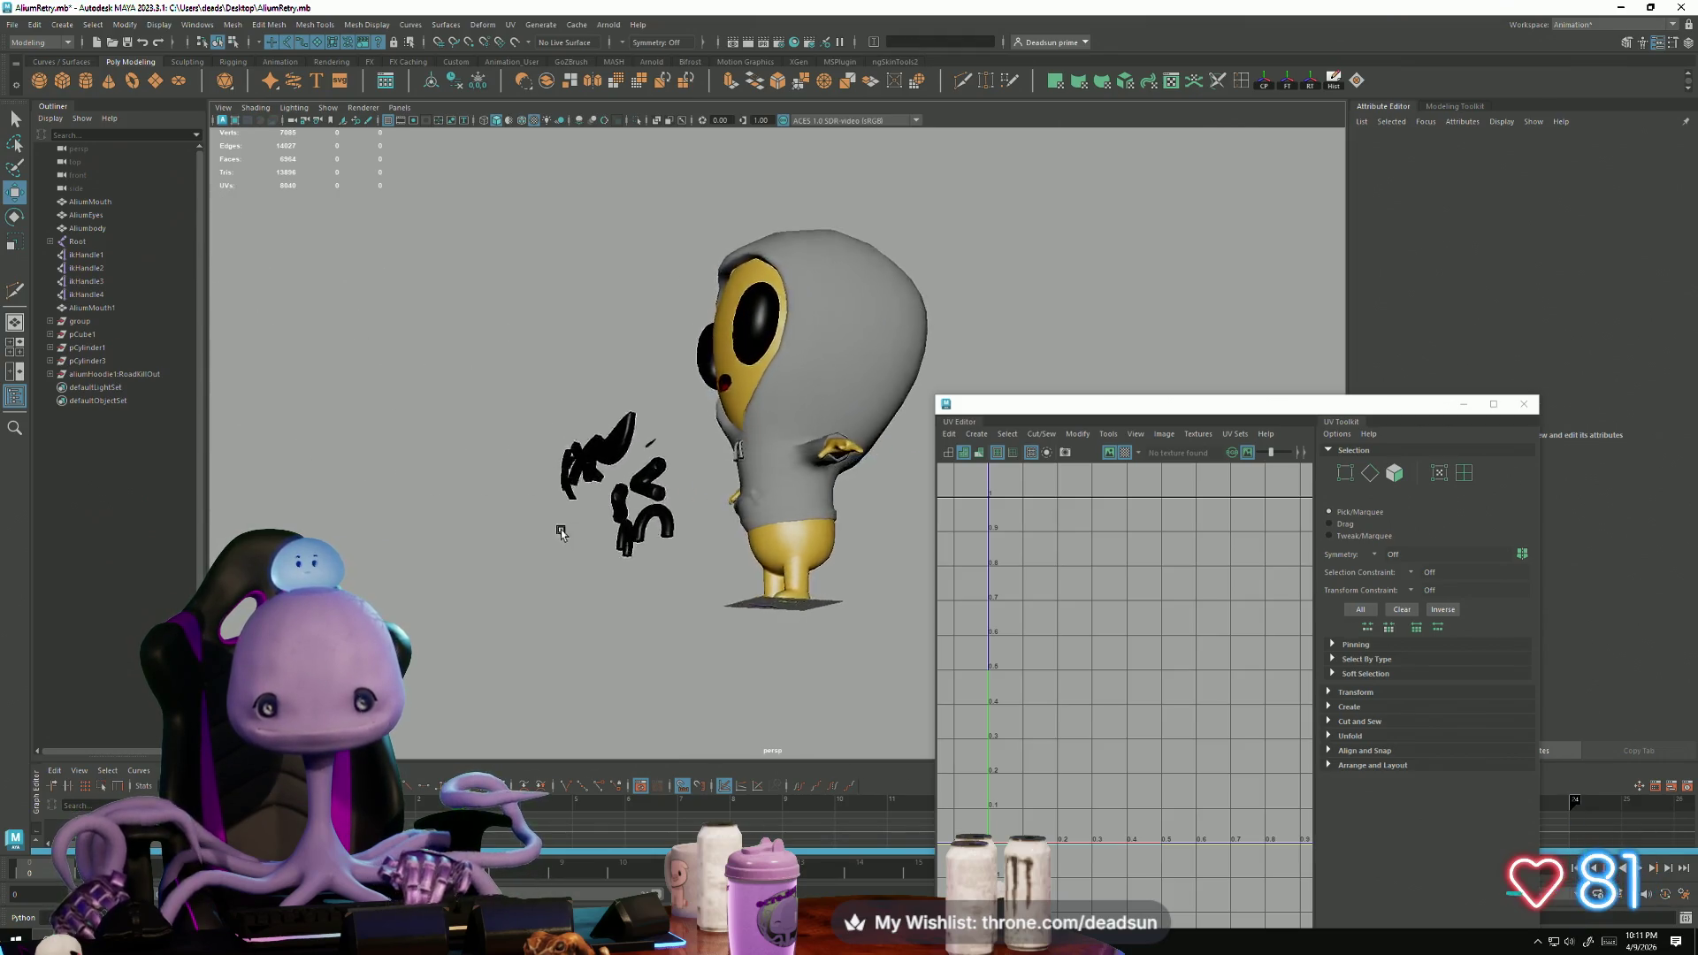
# Step: Orbit to the alien's front, select its mouth, and close the UV Editor
pyautogui.keyDown('alt'); pyautogui.moveTo(447, 550); pyautogui.dragTo(420, 533); pyautogui.keyUp('alt')
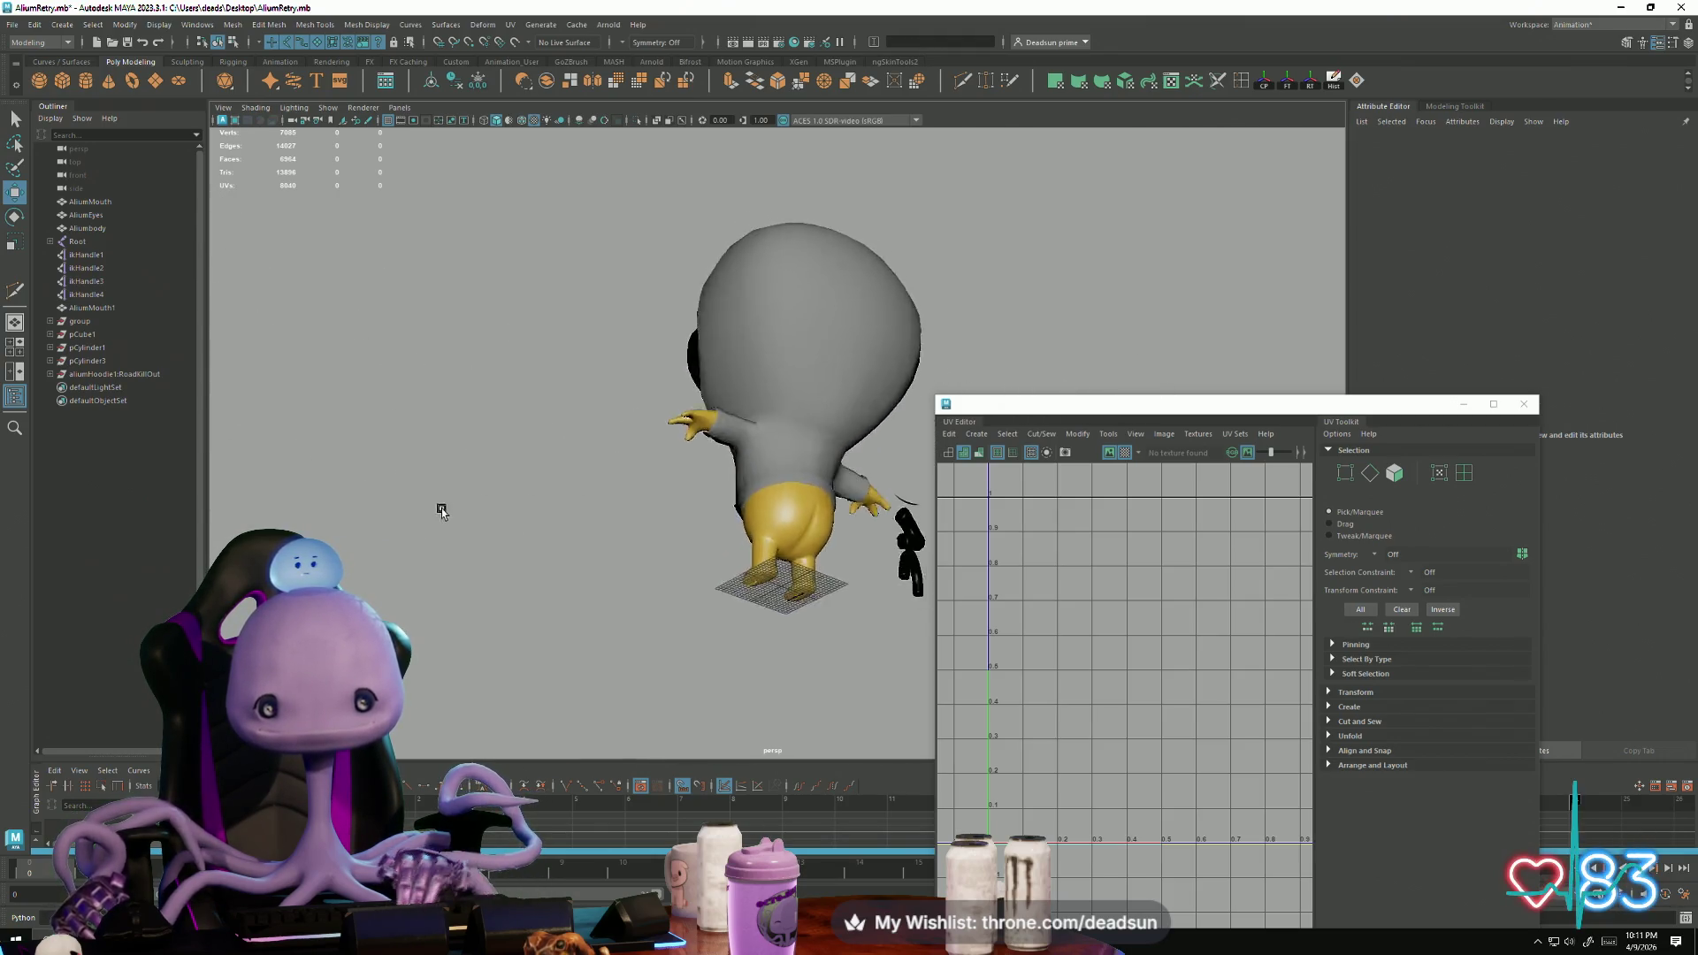
pyautogui.moveTo(553, 539)
pyautogui.keyDown('alt'); pyautogui.mouseDown()
pyautogui.moveTo(674, 569)
pyautogui.moveTo(663, 538)
pyautogui.moveTo(599, 560)
pyautogui.moveTo(720, 569)
pyautogui.moveTo(682, 569)
pyautogui.moveTo(713, 558)
pyautogui.moveTo(666, 595)
pyautogui.moveTo(678, 580)
pyautogui.mouseUp(); pyautogui.keyUp('alt')
pyautogui.click(762, 403)
pyautogui.click(772, 363)
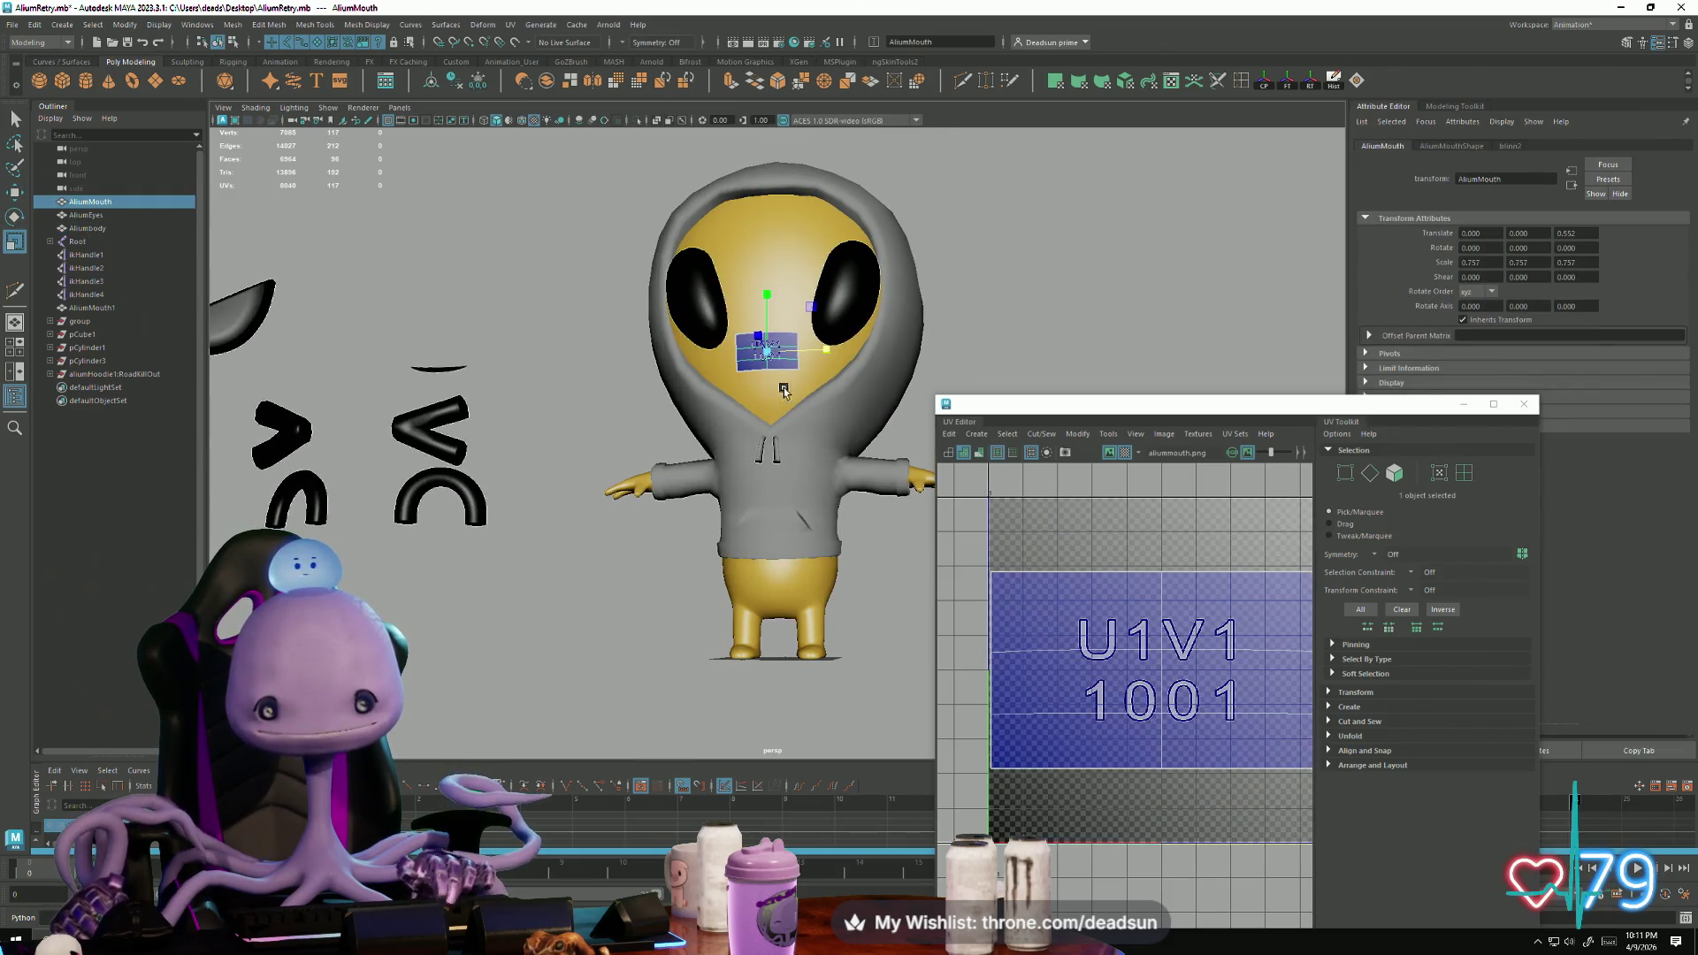
pyautogui.keyDown('alt'); pyautogui.moveTo(817, 445); pyautogui.dragTo(756, 501); pyautogui.keyUp('alt')
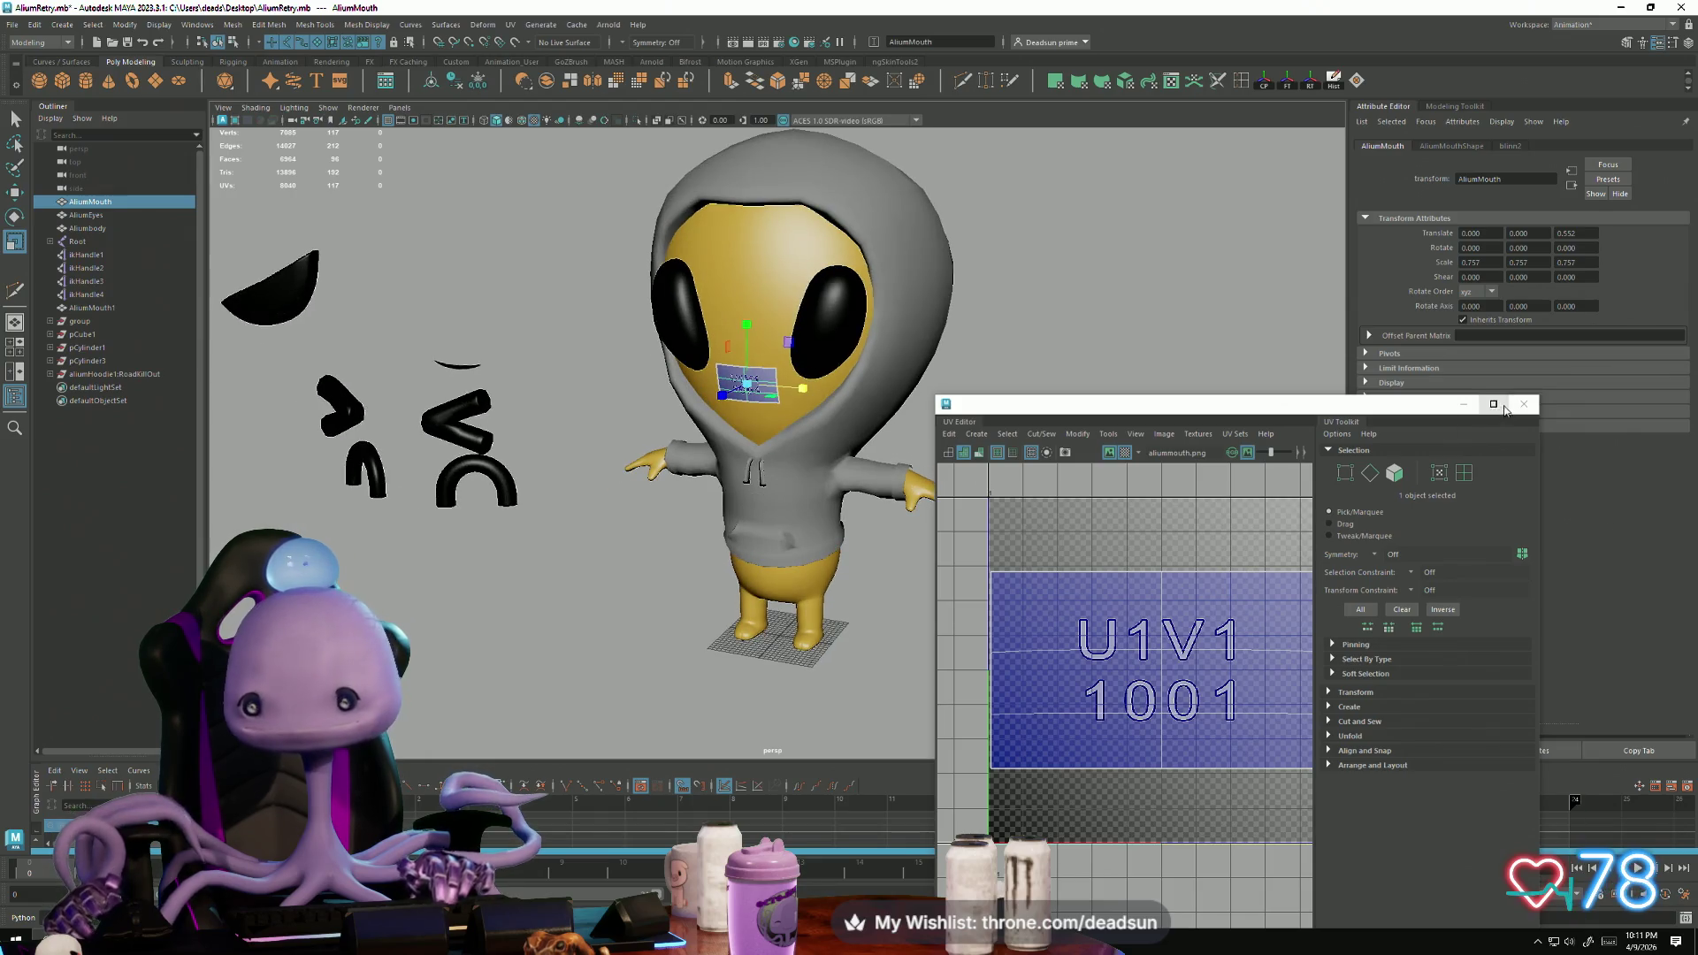
pyautogui.click(1522, 404)
# Step: Stretch the mouth taller, then squash it vertically into a small open oval
pyautogui.scroll(5, 768, 318)
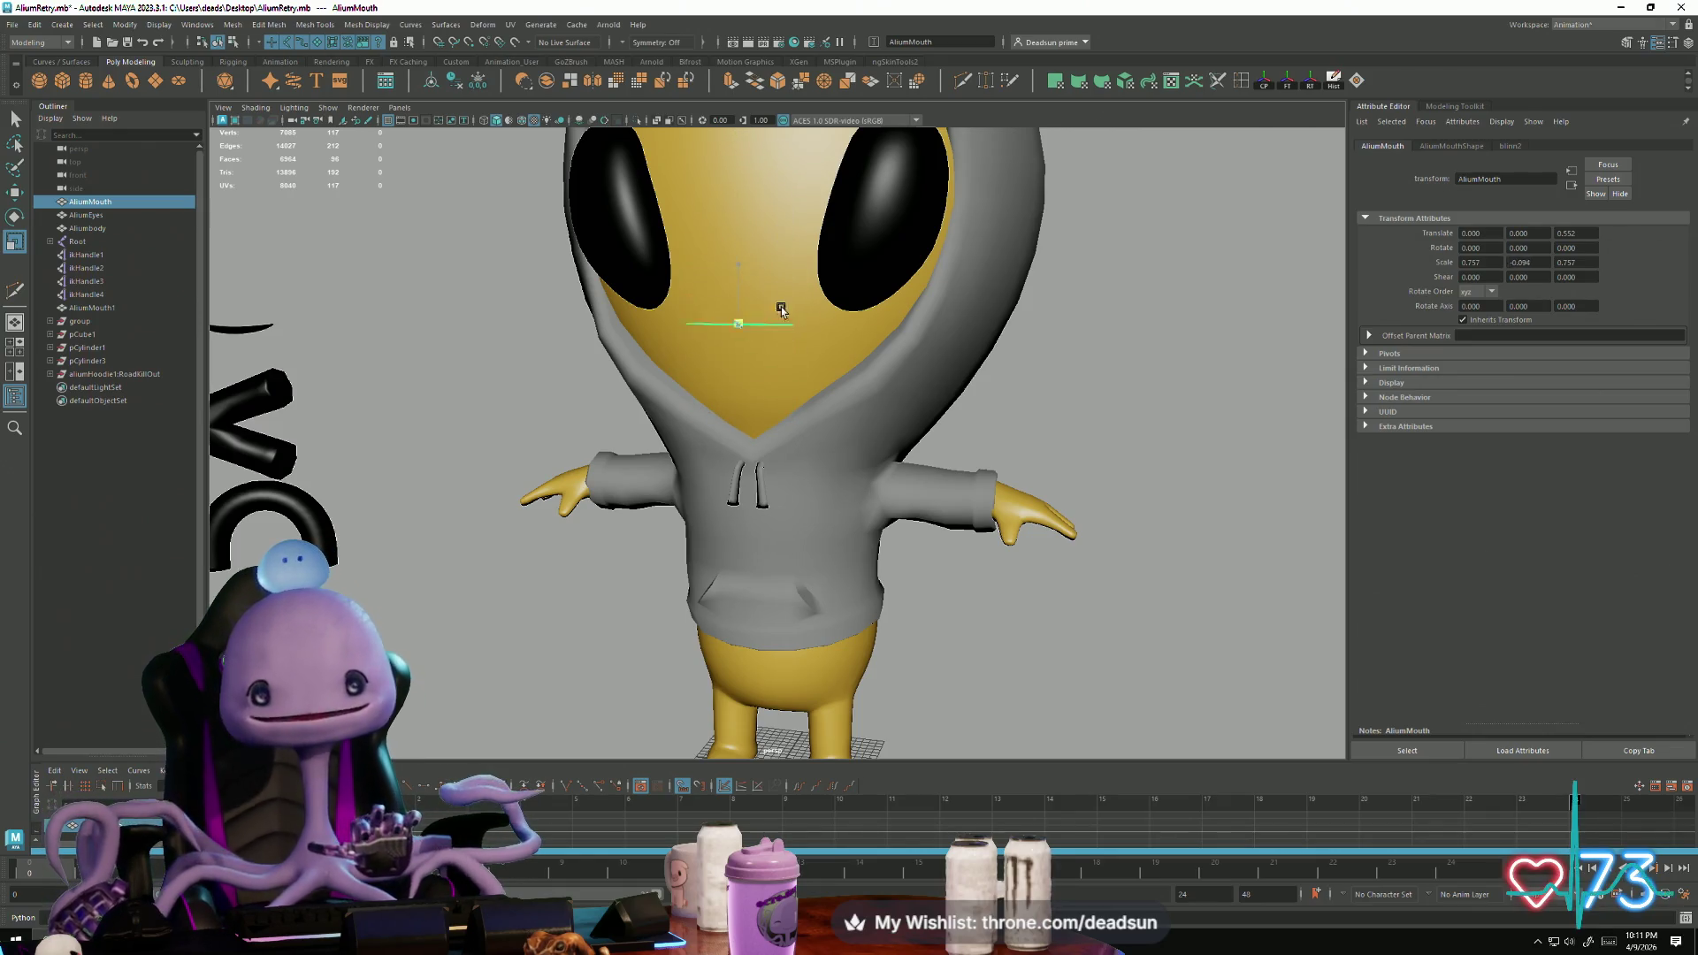
pyautogui.moveTo(759, 323)
pyautogui.mouseDown()
pyautogui.moveTo(742, 256)
pyautogui.moveTo(718, 336)
pyautogui.mouseUp()
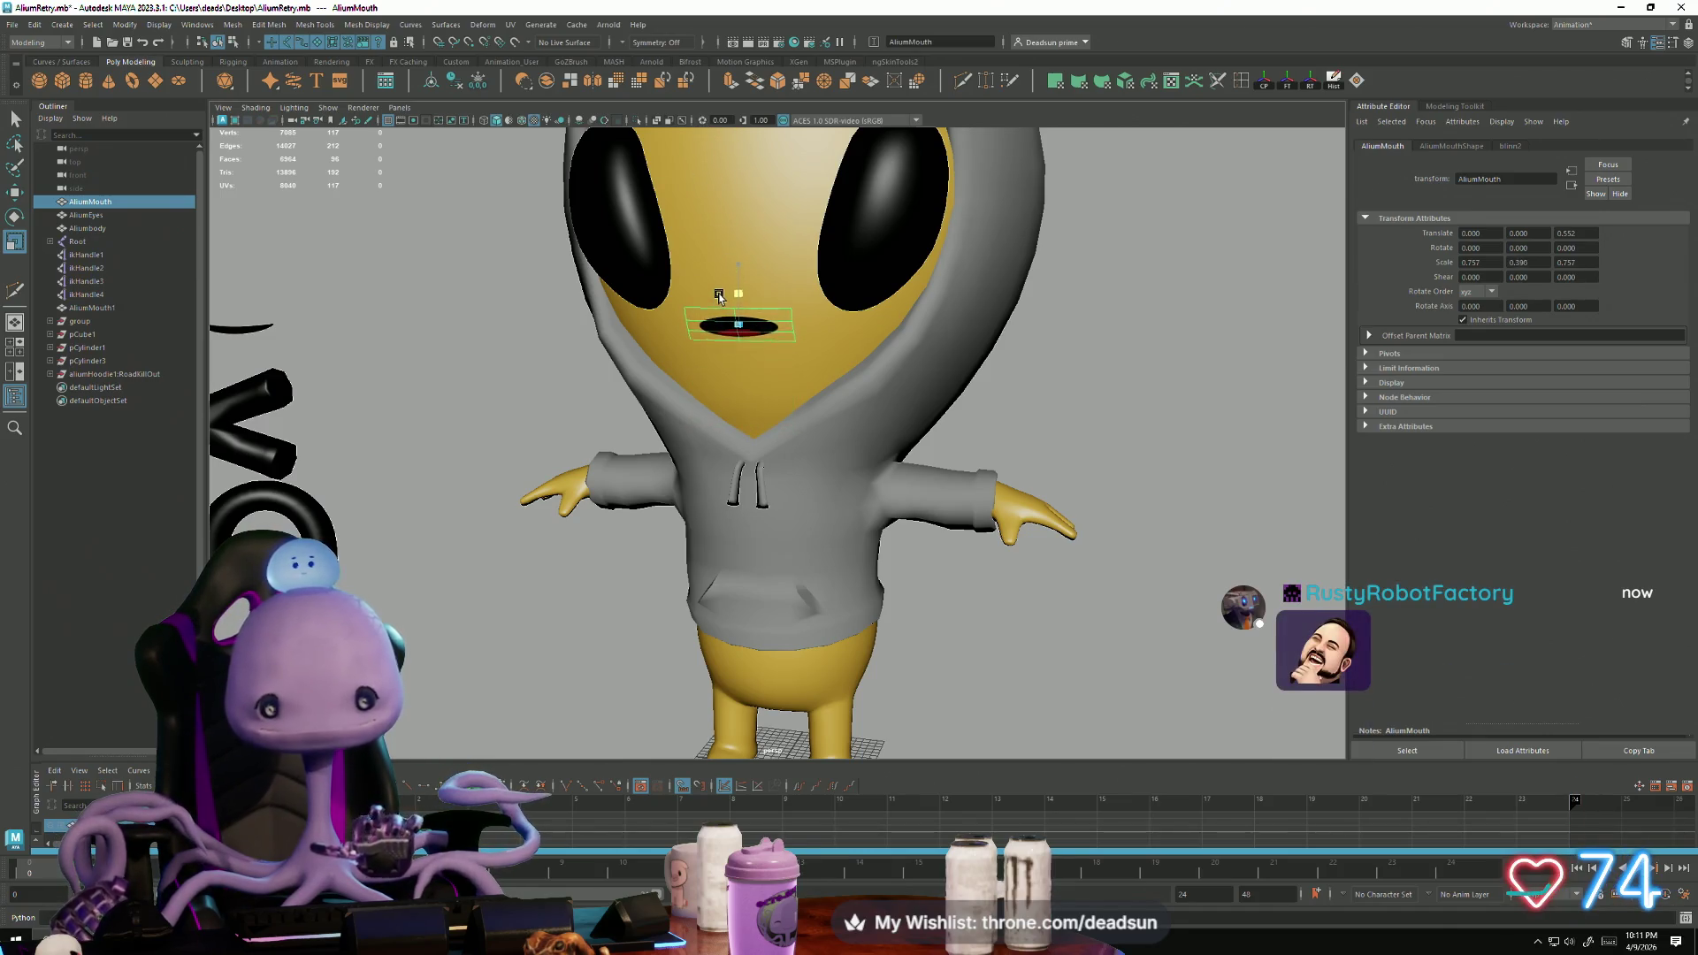
pyautogui.moveTo(1021, 416)
pyautogui.keyDown('alt'); pyautogui.mouseDown()
pyautogui.moveTo(945, 424)
pyautogui.moveTo(696, 642)
pyautogui.moveTo(567, 539)
pyautogui.mouseUp(); pyautogui.keyUp('alt')
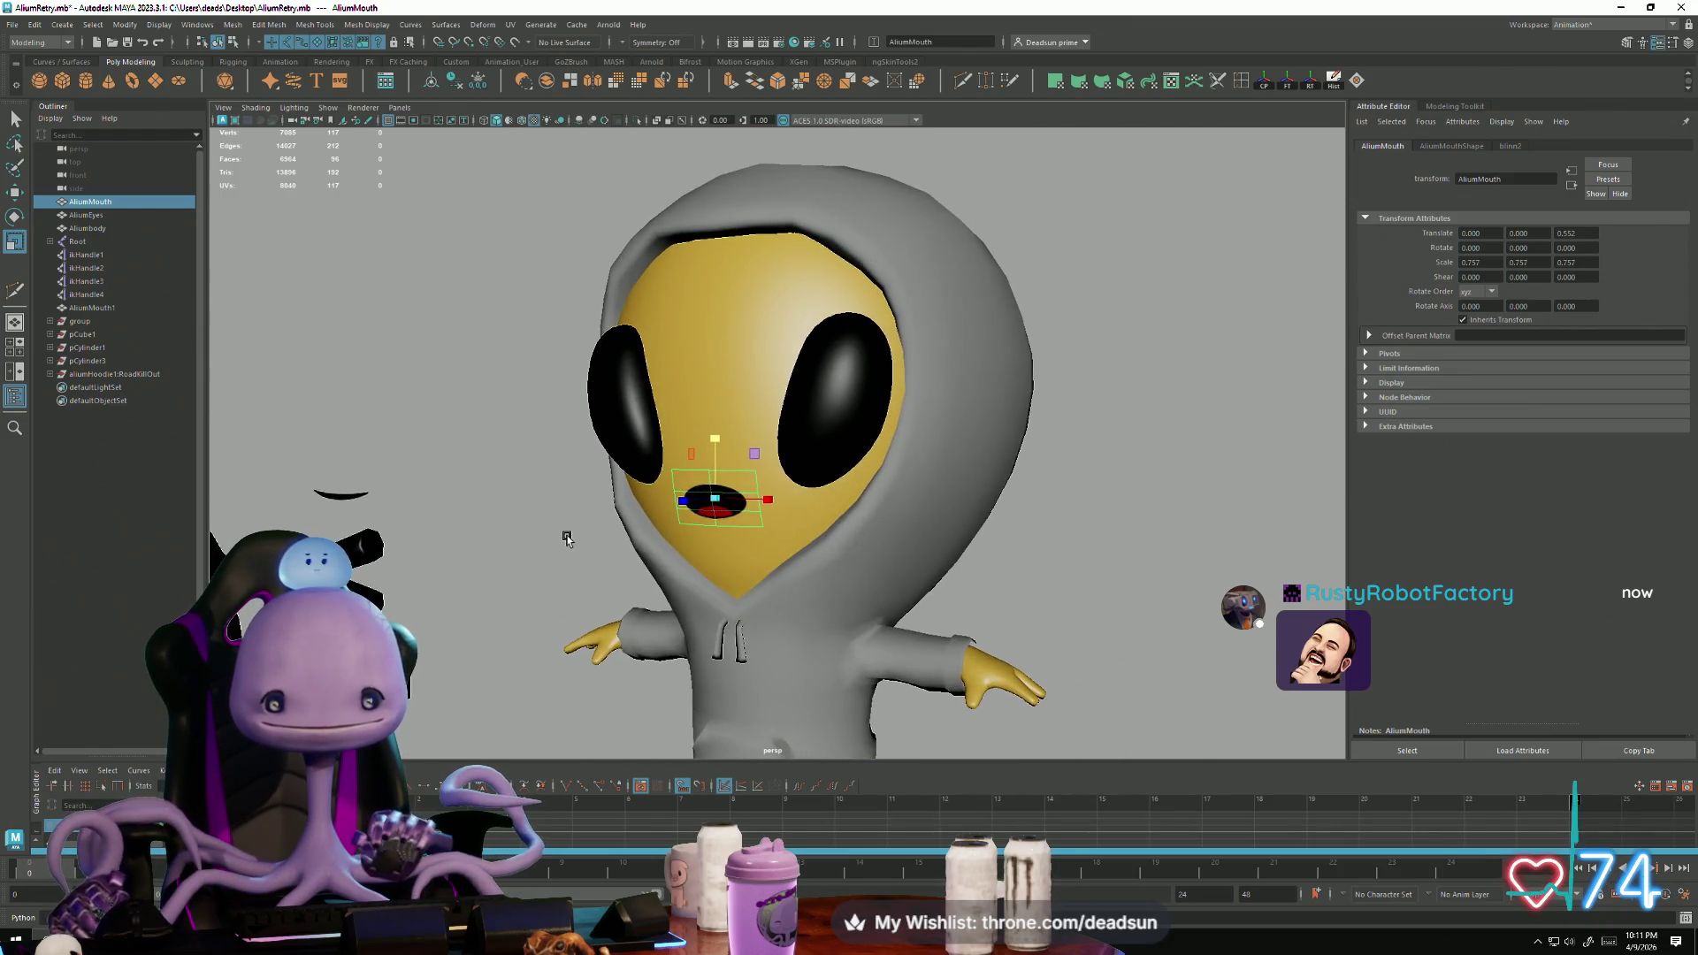
pyautogui.keyDown('alt'); pyautogui.moveTo(551, 525); pyautogui.dragTo(701, 460, button='right'); pyautogui.keyUp('alt')
pyautogui.moveTo(693, 445)
pyautogui.mouseDown()
pyautogui.moveTo(679, 464)
pyautogui.moveTo(694, 402)
pyautogui.moveTo(699, 473)
pyautogui.moveTo(737, 500)
pyautogui.moveTo(720, 485)
pyautogui.moveTo(738, 433)
pyautogui.moveTo(751, 470)
pyautogui.moveTo(731, 484)
pyautogui.moveTo(692, 435)
pyautogui.moveTo(843, 652)
pyautogui.moveTo(778, 573)
pyautogui.mouseUp()
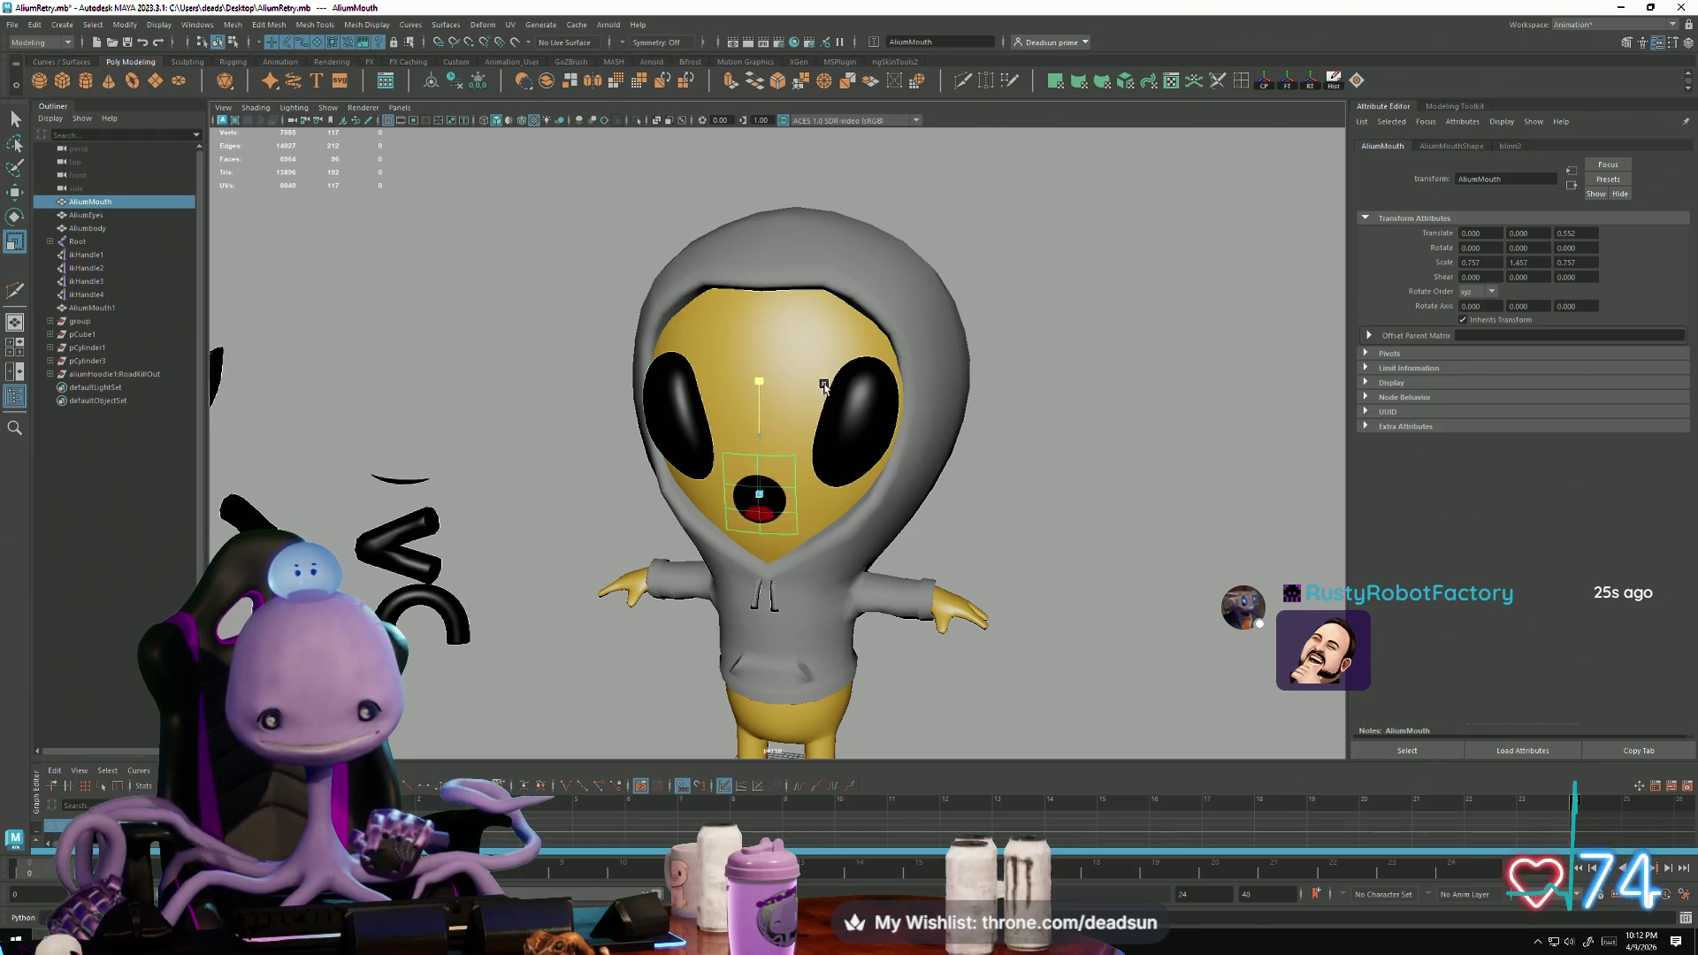
# Step: Orbit out to view the full alien and select the hoodie
pyautogui.click(977, 648)
pyautogui.scroll(6, 982, 648)
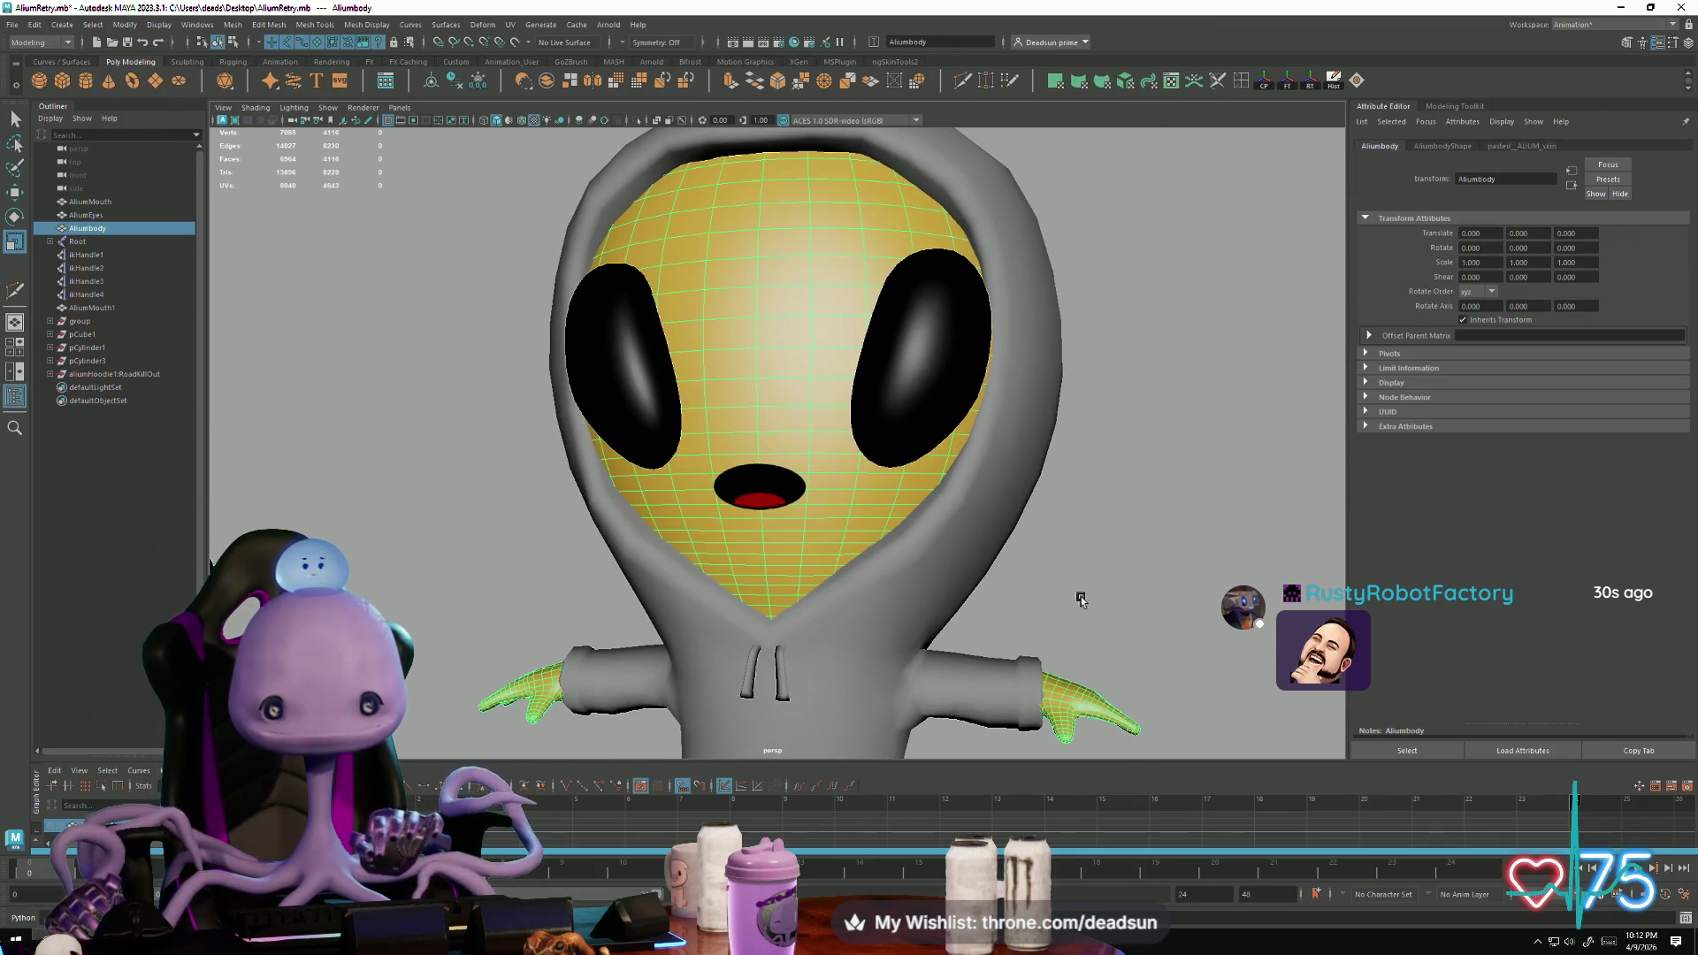
pyautogui.scroll(-5, 1080, 600)
pyautogui.moveTo(1017, 619)
pyautogui.keyDown('alt'); pyautogui.mouseDown()
pyautogui.moveTo(844, 650)
pyautogui.moveTo(887, 670)
pyautogui.moveTo(875, 678)
pyautogui.moveTo(861, 669)
pyautogui.moveTo(897, 651)
pyautogui.moveTo(873, 651)
pyautogui.mouseUp(); pyautogui.keyUp('alt')
pyautogui.click(928, 636)
pyautogui.scroll(5, 884, 647)
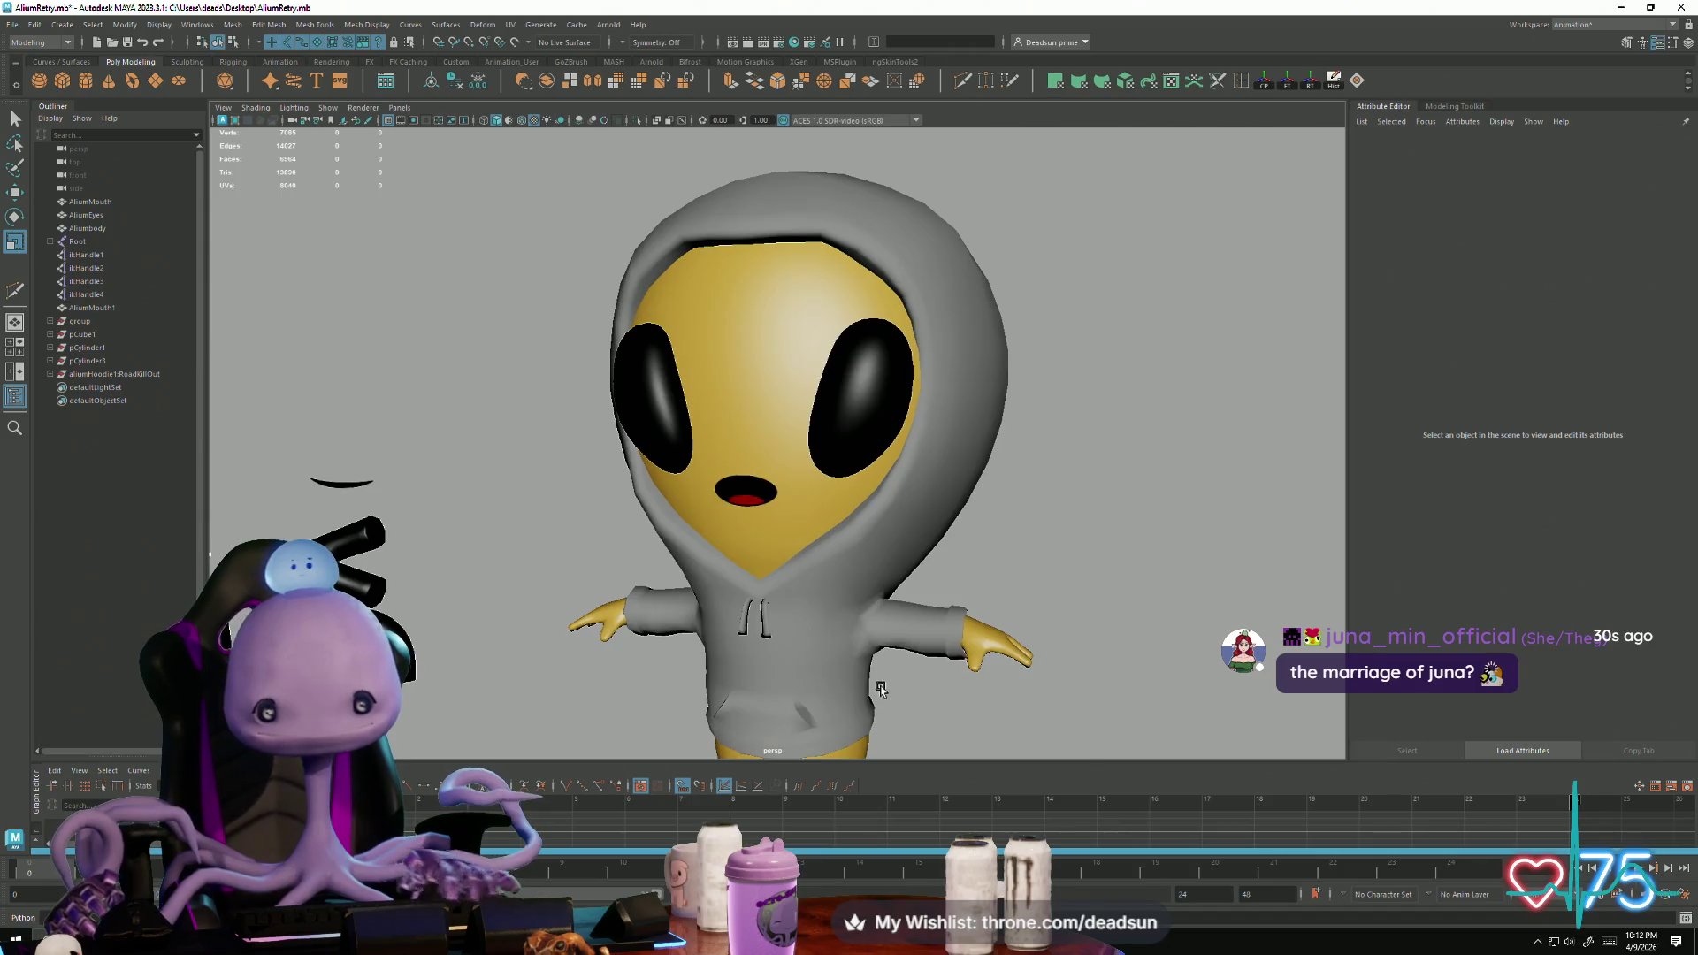
pyautogui.click(773, 671)
# Step: Look down on the hoodie in vertex mode and pick a vertex on its hem
pyautogui.scroll(4, 773, 671)
pyautogui.scroll(-4, 761, 637)
pyautogui.keyDown('alt'); pyautogui.moveTo(751, 603); pyautogui.dragTo(778, 588); pyautogui.keyUp('alt')
pyautogui.scroll(4, 782, 510)
pyautogui.keyDown('alt'); pyautogui.moveTo(782, 510); pyautogui.dragTo(690, 553); pyautogui.keyUp('alt')
pyautogui.moveTo(690, 553); pyautogui.dragTo(667, 584, button='right')
pyautogui.click(671, 590)
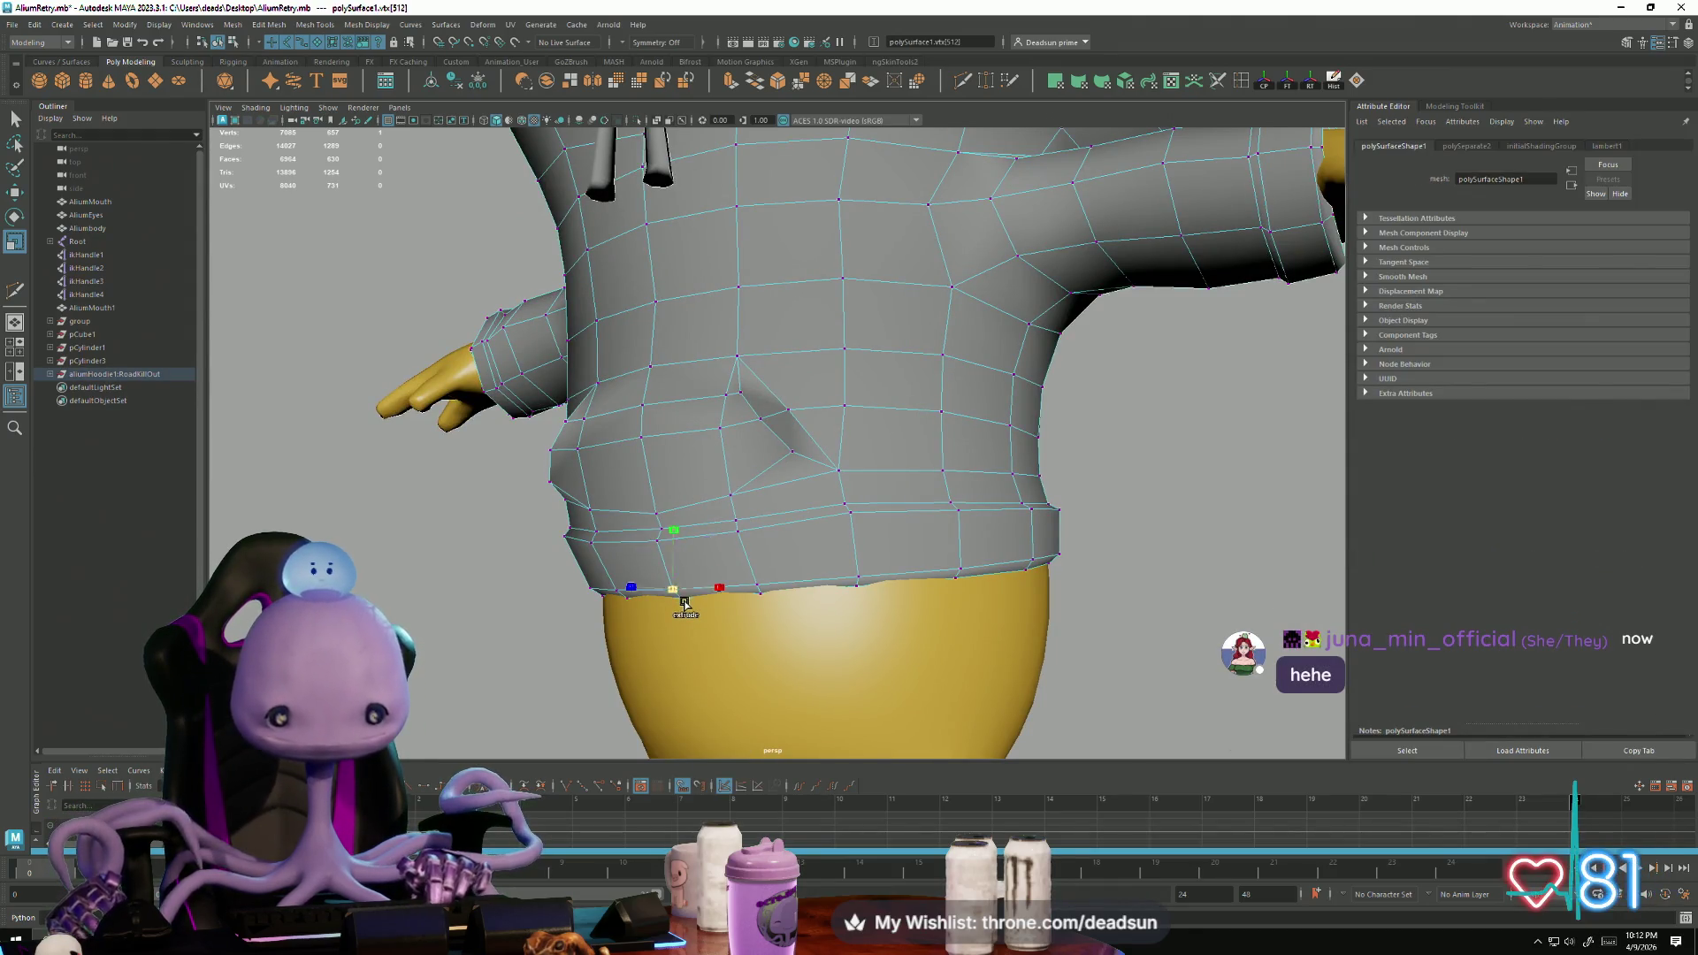
# Step: Pick further hem vertices with a widened soft-selection falloff, then return to object mode
pyautogui.moveTo(679, 648)
pyautogui.keyDown('alt'); pyautogui.mouseDown()
pyautogui.moveTo(549, 568)
pyautogui.moveTo(535, 626)
pyautogui.mouseUp(); pyautogui.keyUp('alt')
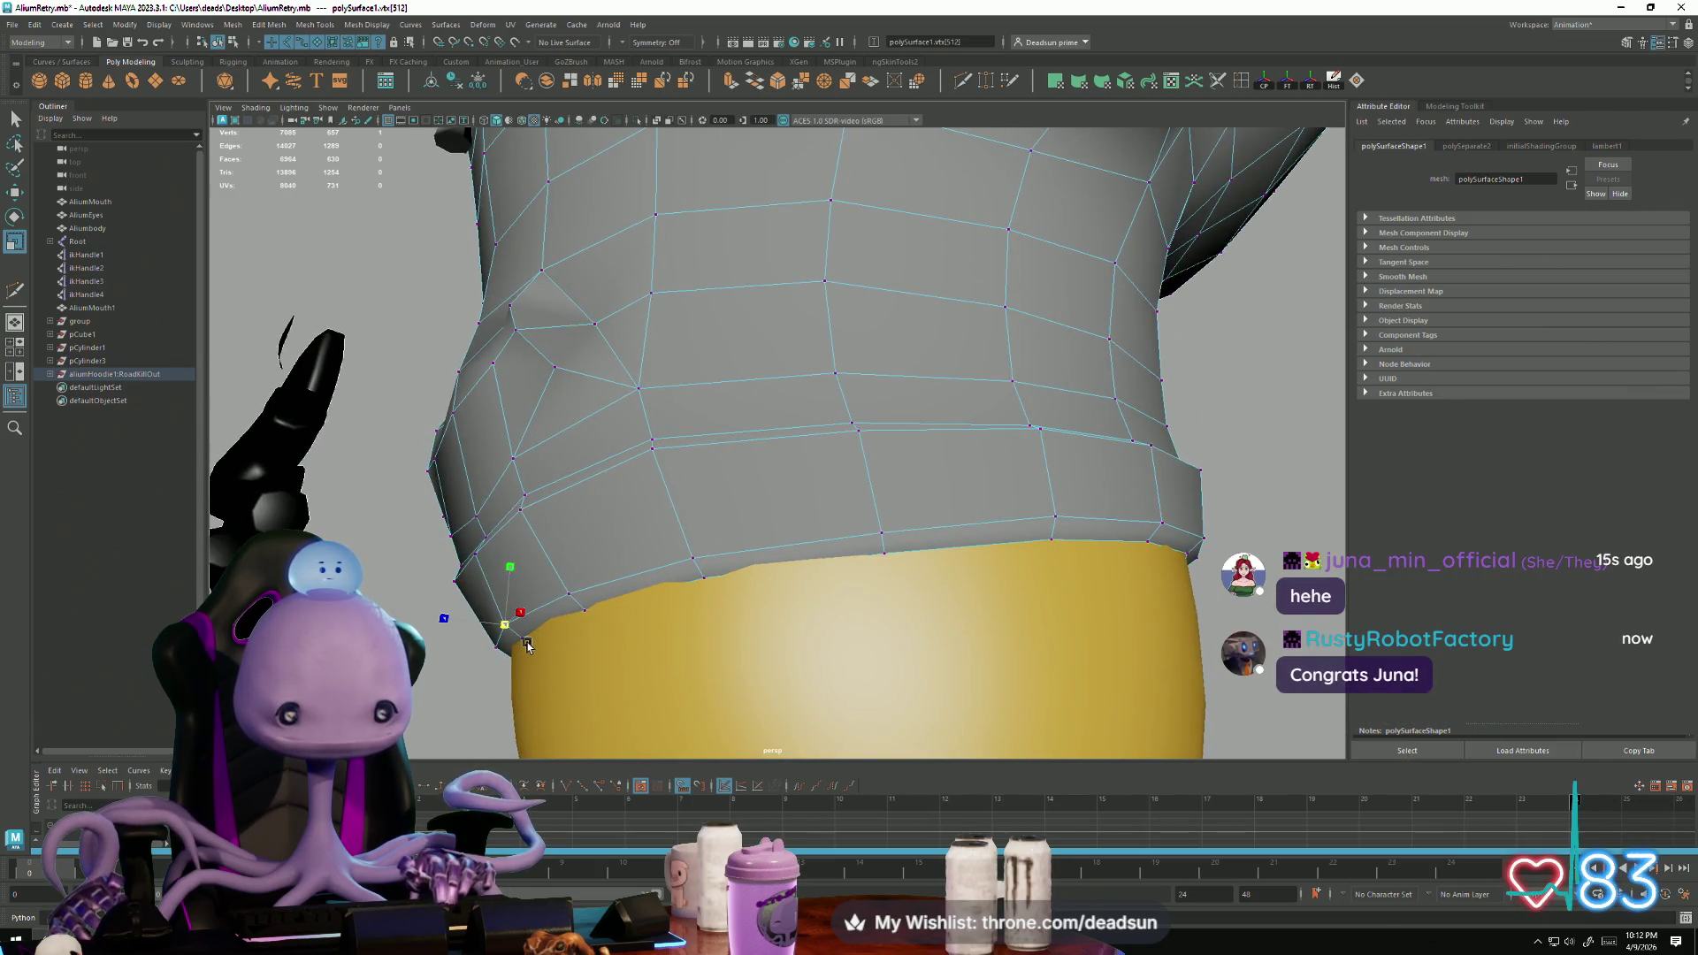
pyautogui.click(475, 704)
pyautogui.click(513, 635)
pyautogui.moveTo(527, 709)
pyautogui.keyDown('alt'); pyautogui.mouseDown()
pyautogui.moveTo(445, 701)
pyautogui.moveTo(578, 661)
pyautogui.mouseUp(); pyautogui.keyUp('alt')
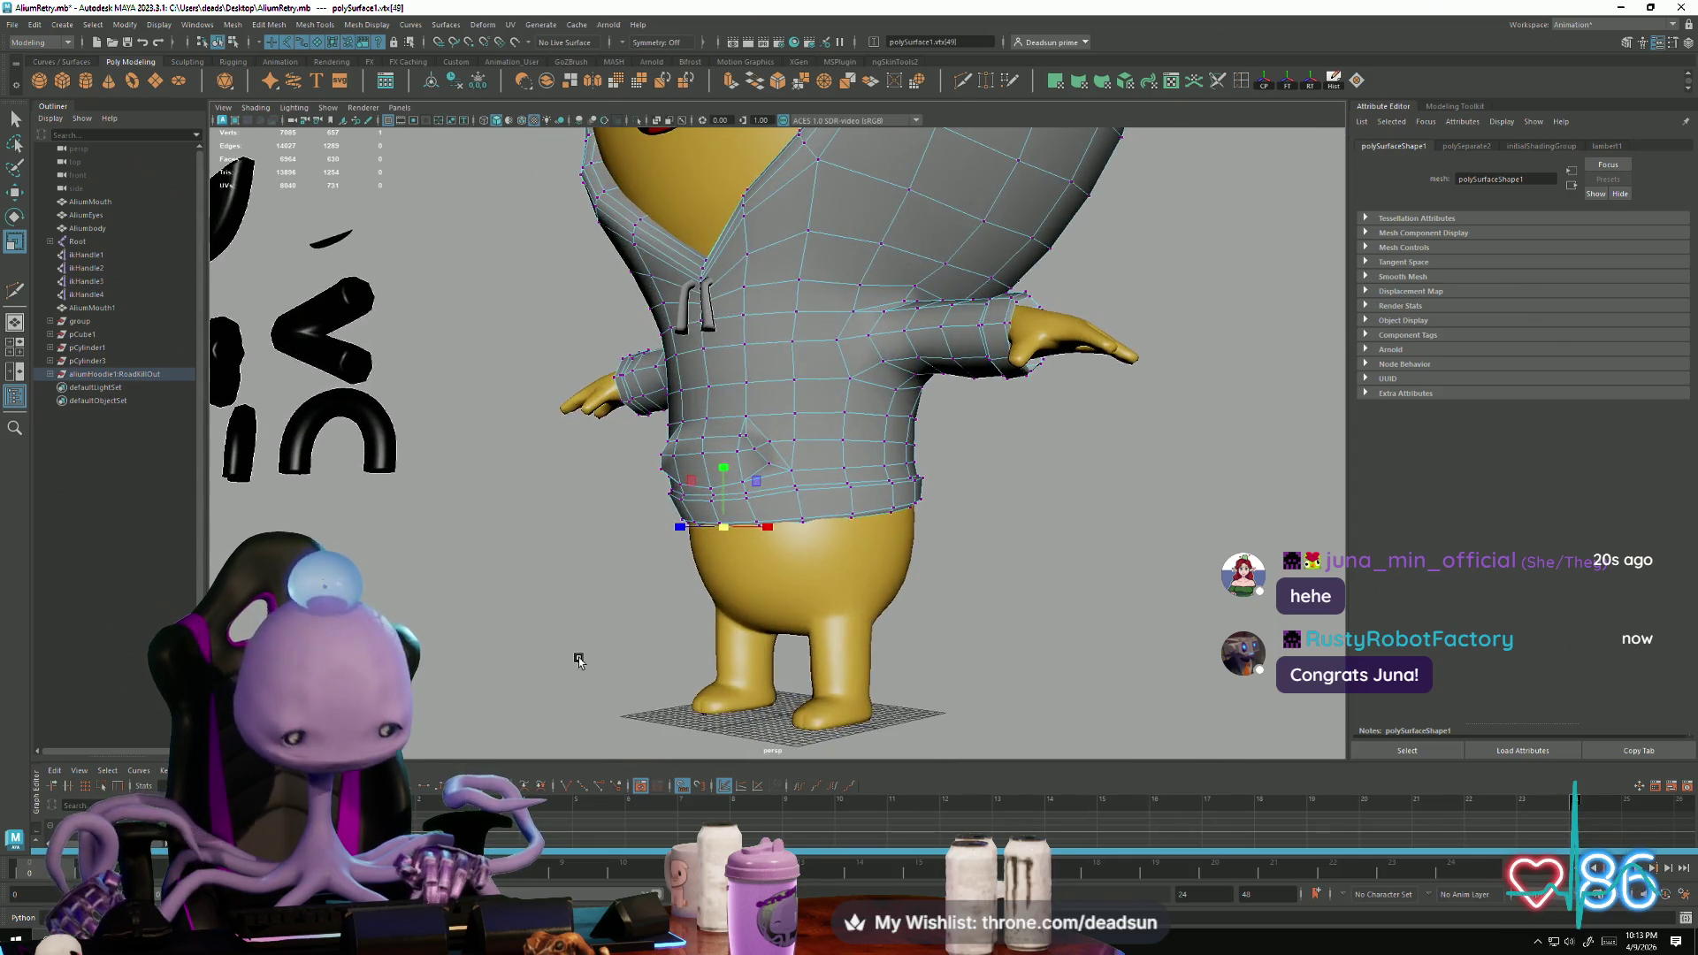
pyautogui.moveTo(696, 641); pyautogui.dragTo(687, 658)
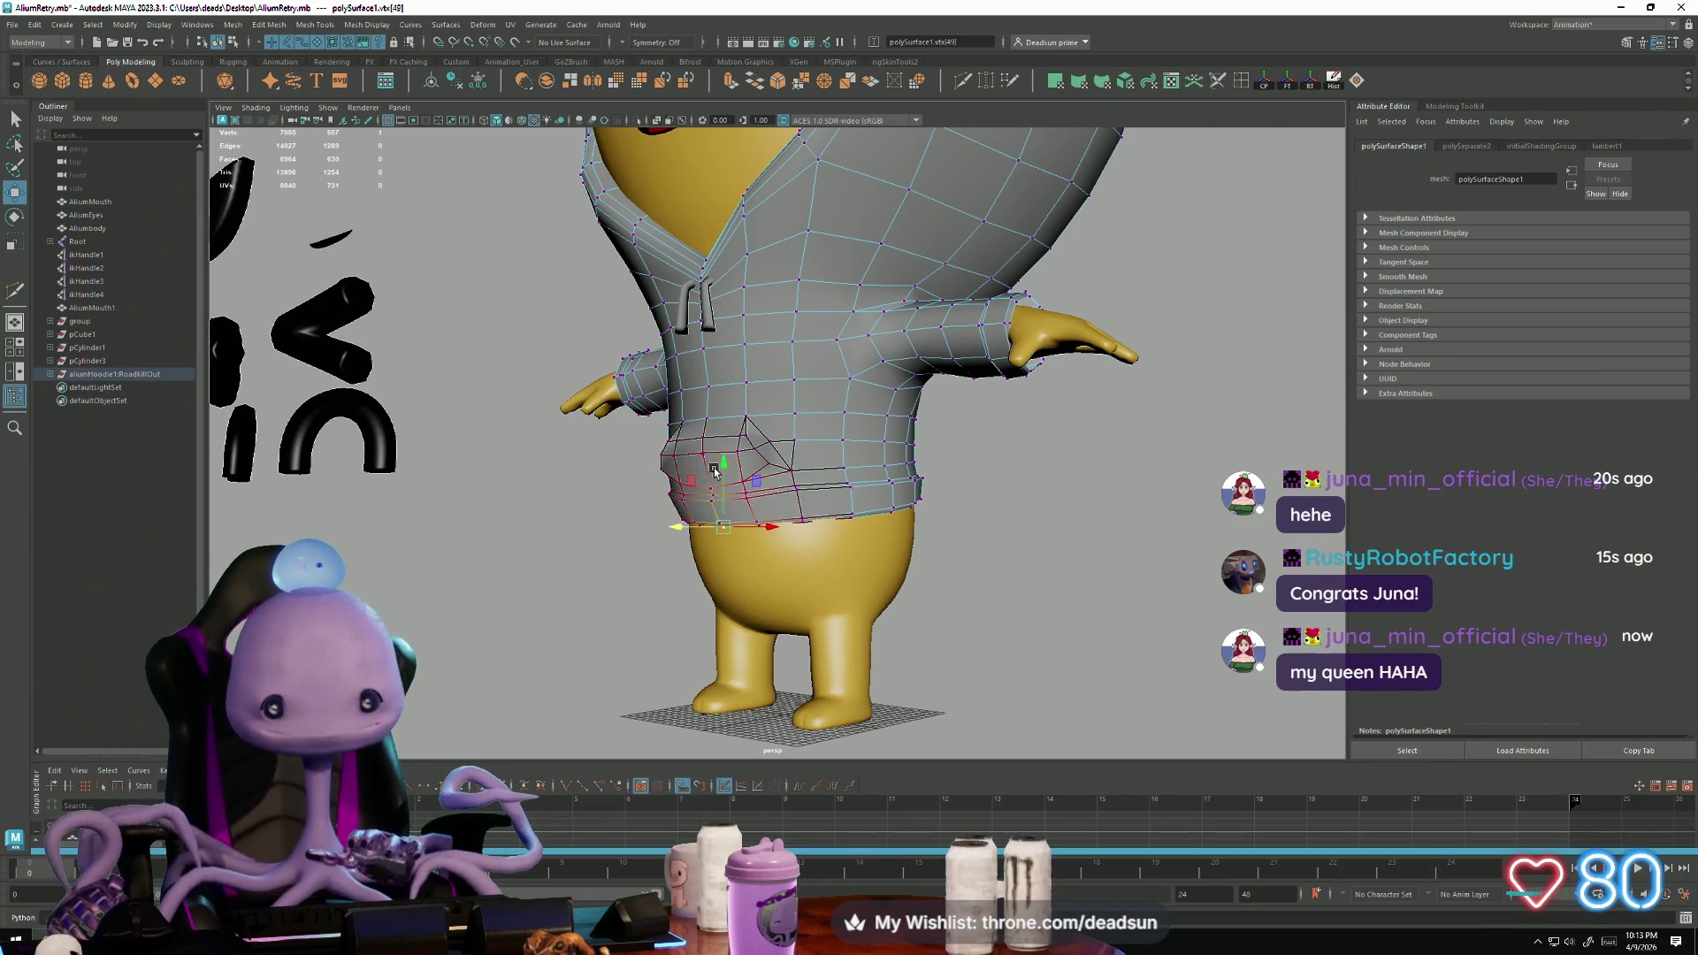
pyautogui.moveTo(677, 557)
pyautogui.keyDown('alt'); pyautogui.mouseDown()
pyautogui.moveTo(569, 595)
pyautogui.moveTo(796, 513)
pyautogui.moveTo(918, 440)
pyautogui.mouseUp(); pyautogui.keyUp('alt')
pyautogui.moveTo(883, 451); pyautogui.dragTo(929, 447, button='right')
pyautogui.scroll(3, 937, 469)
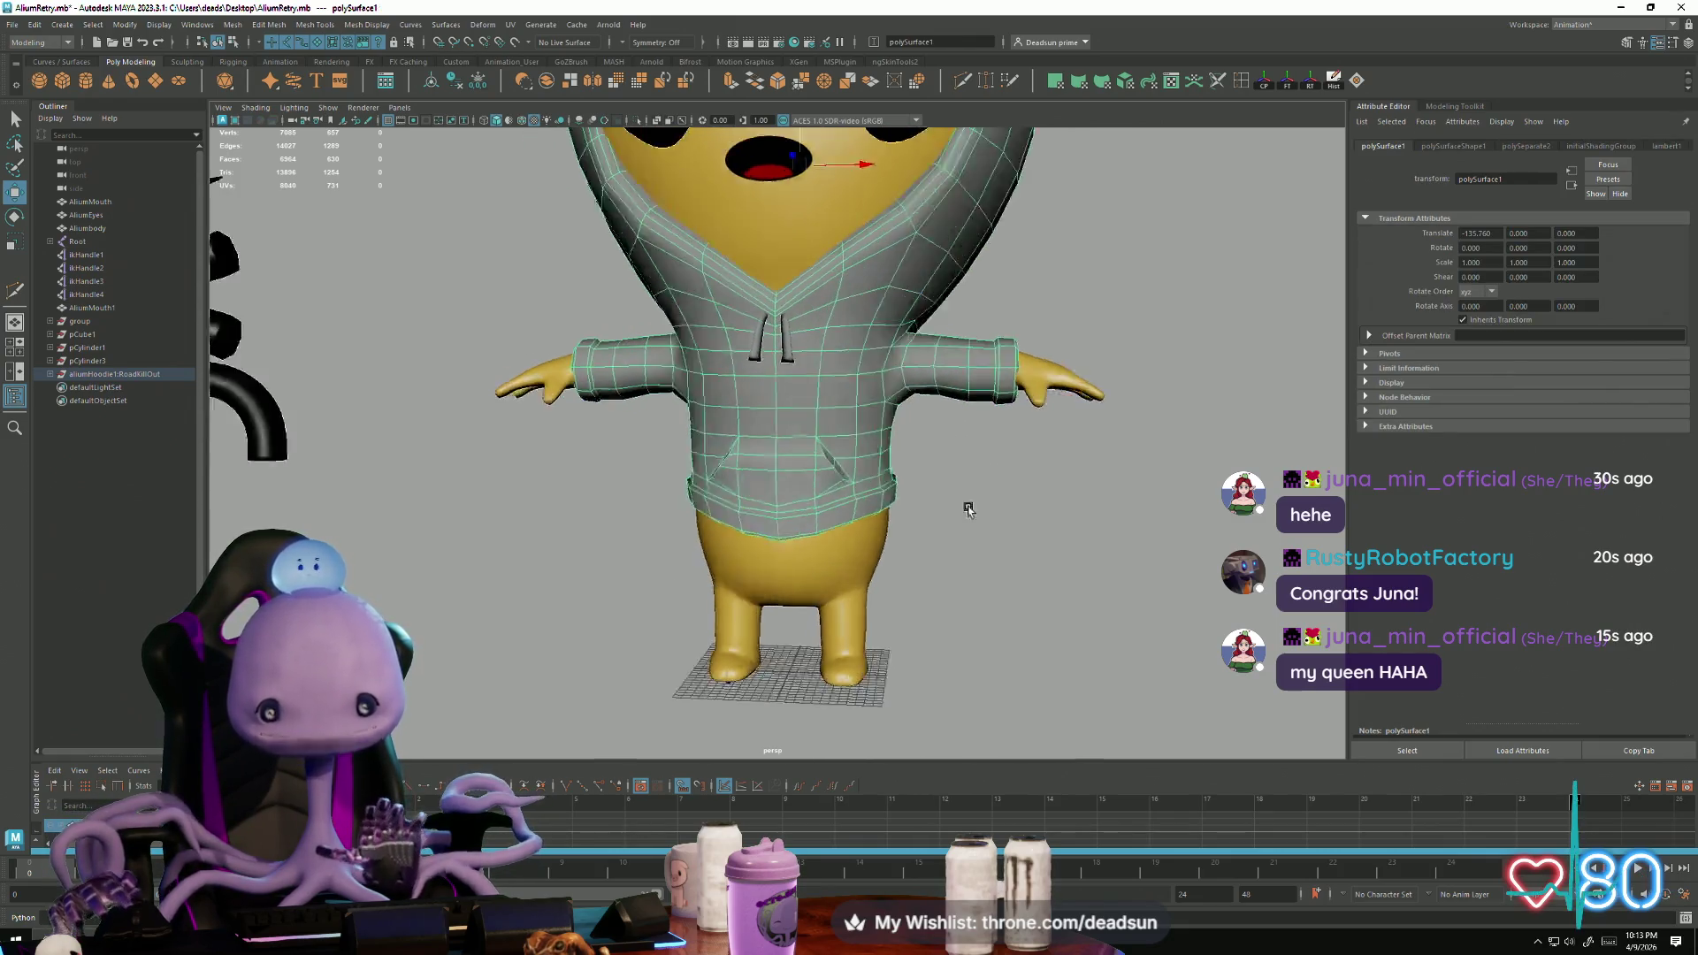
pyautogui.click(955, 442)
# Step: From a high three-quarter view, reselect the hoodie and pick front and side vertices
pyautogui.scroll(-3, 675, 523)
pyautogui.moveTo(675, 522)
pyautogui.keyDown('alt'); pyautogui.mouseDown()
pyautogui.moveTo(816, 611)
pyautogui.moveTo(841, 576)
pyautogui.moveTo(652, 542)
pyautogui.moveTo(1039, 619)
pyautogui.mouseUp(); pyautogui.keyUp('alt')
pyautogui.scroll(3, 1039, 619)
pyautogui.scroll(3, 1039, 619)
pyautogui.click(677, 444)
pyautogui.scroll(2, 645, 449)
pyautogui.moveTo(657, 450); pyautogui.dragTo(635, 449, button='right')
pyautogui.moveTo(635, 450)
pyautogui.keyDown('alt'); pyautogui.mouseDown()
pyautogui.moveTo(796, 460)
pyautogui.moveTo(575, 461)
pyautogui.mouseUp(); pyautogui.keyUp('alt')
pyautogui.click(847, 464)
pyautogui.click(705, 464)
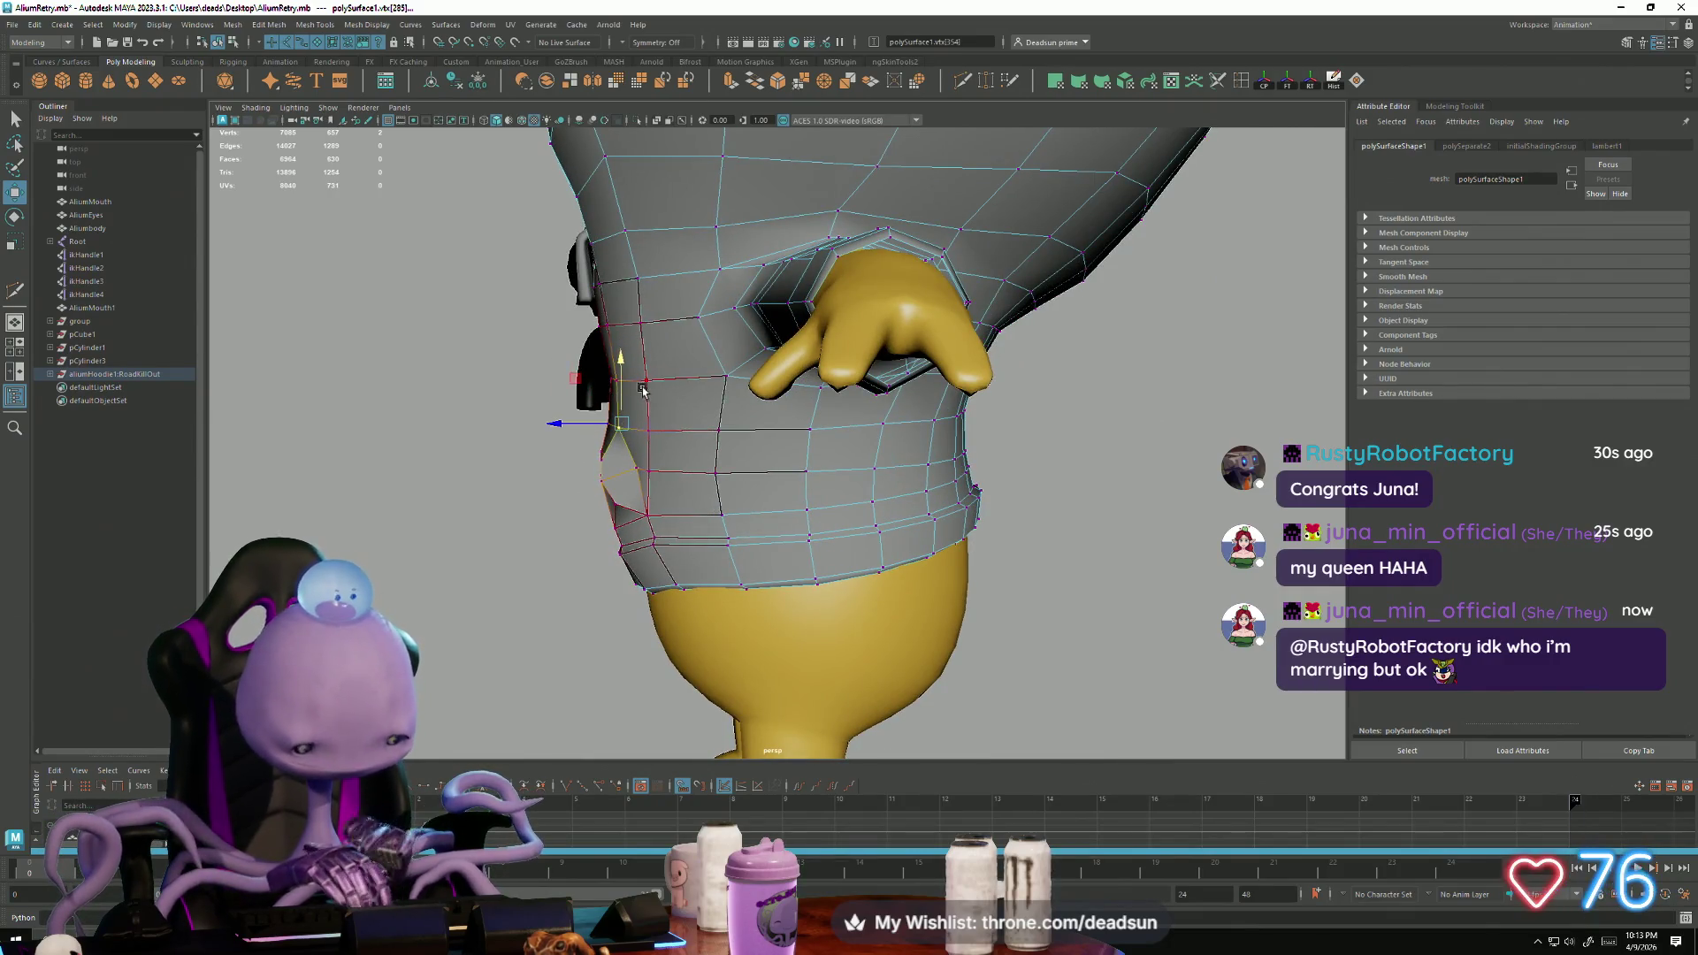
# Step: Shrink the soft-selection falloff radius on the hoodie sides, then return to object mode
pyautogui.moveTo(634, 413); pyautogui.dragTo(705, 426)
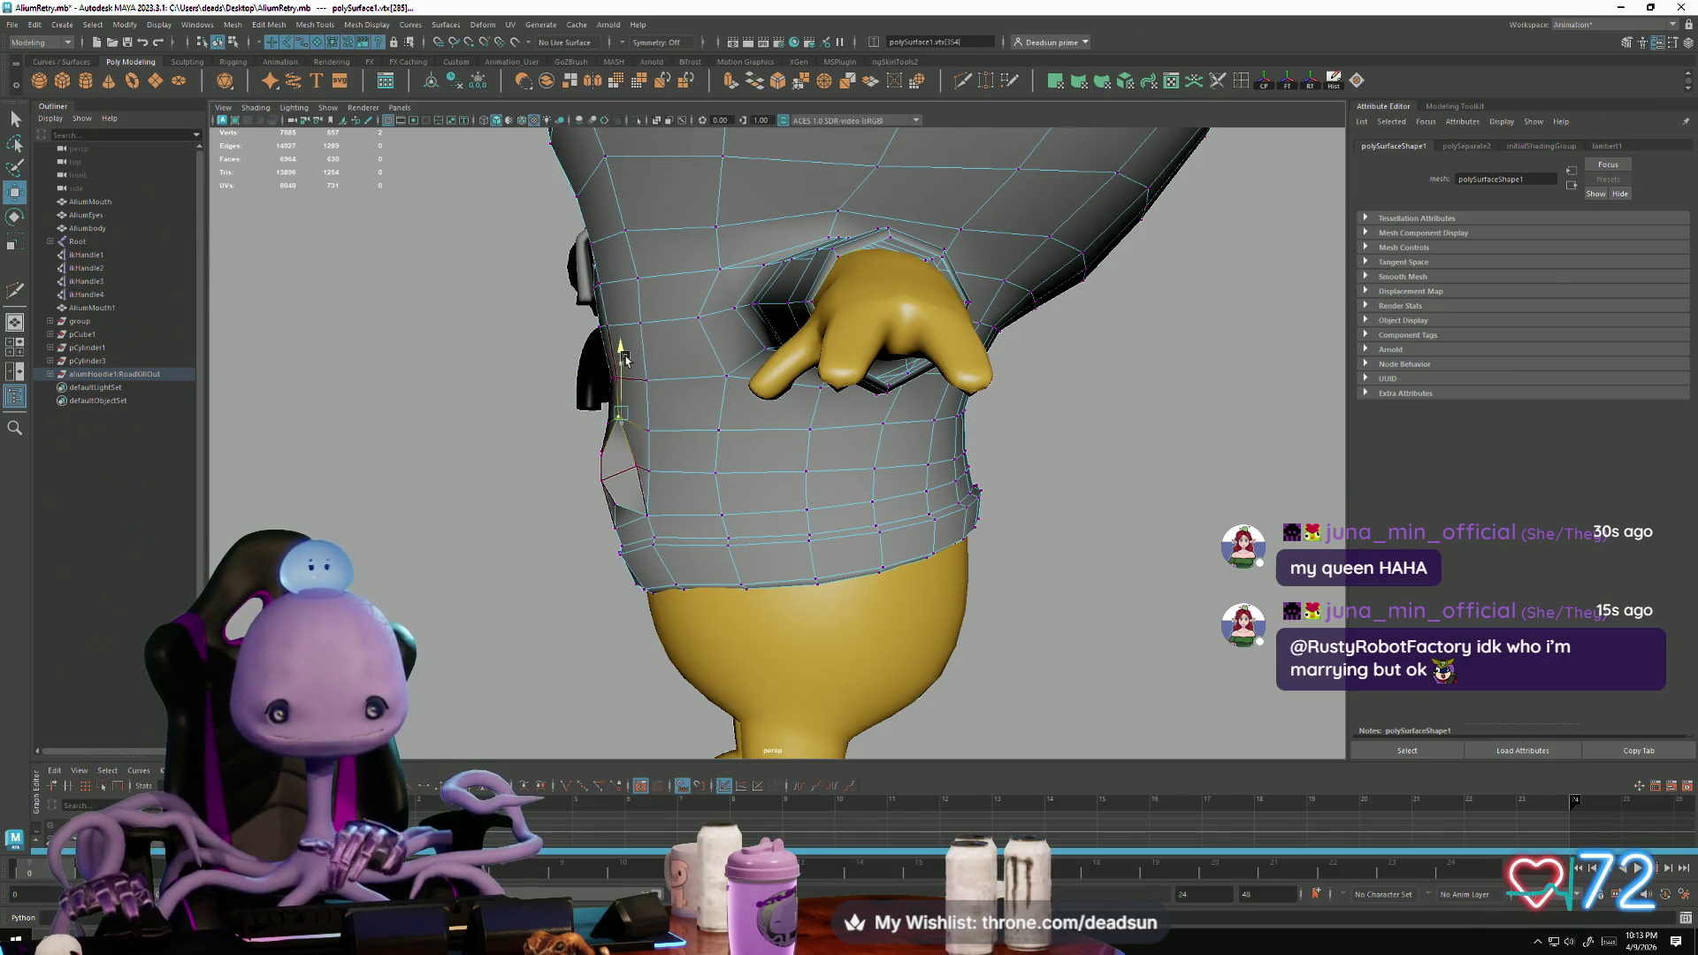
pyautogui.moveTo(579, 411)
pyautogui.keyDown('alt'); pyautogui.mouseDown()
pyautogui.moveTo(807, 454)
pyautogui.moveTo(848, 424)
pyautogui.moveTo(804, 459)
pyautogui.moveTo(971, 428)
pyautogui.mouseUp(); pyautogui.keyUp('alt')
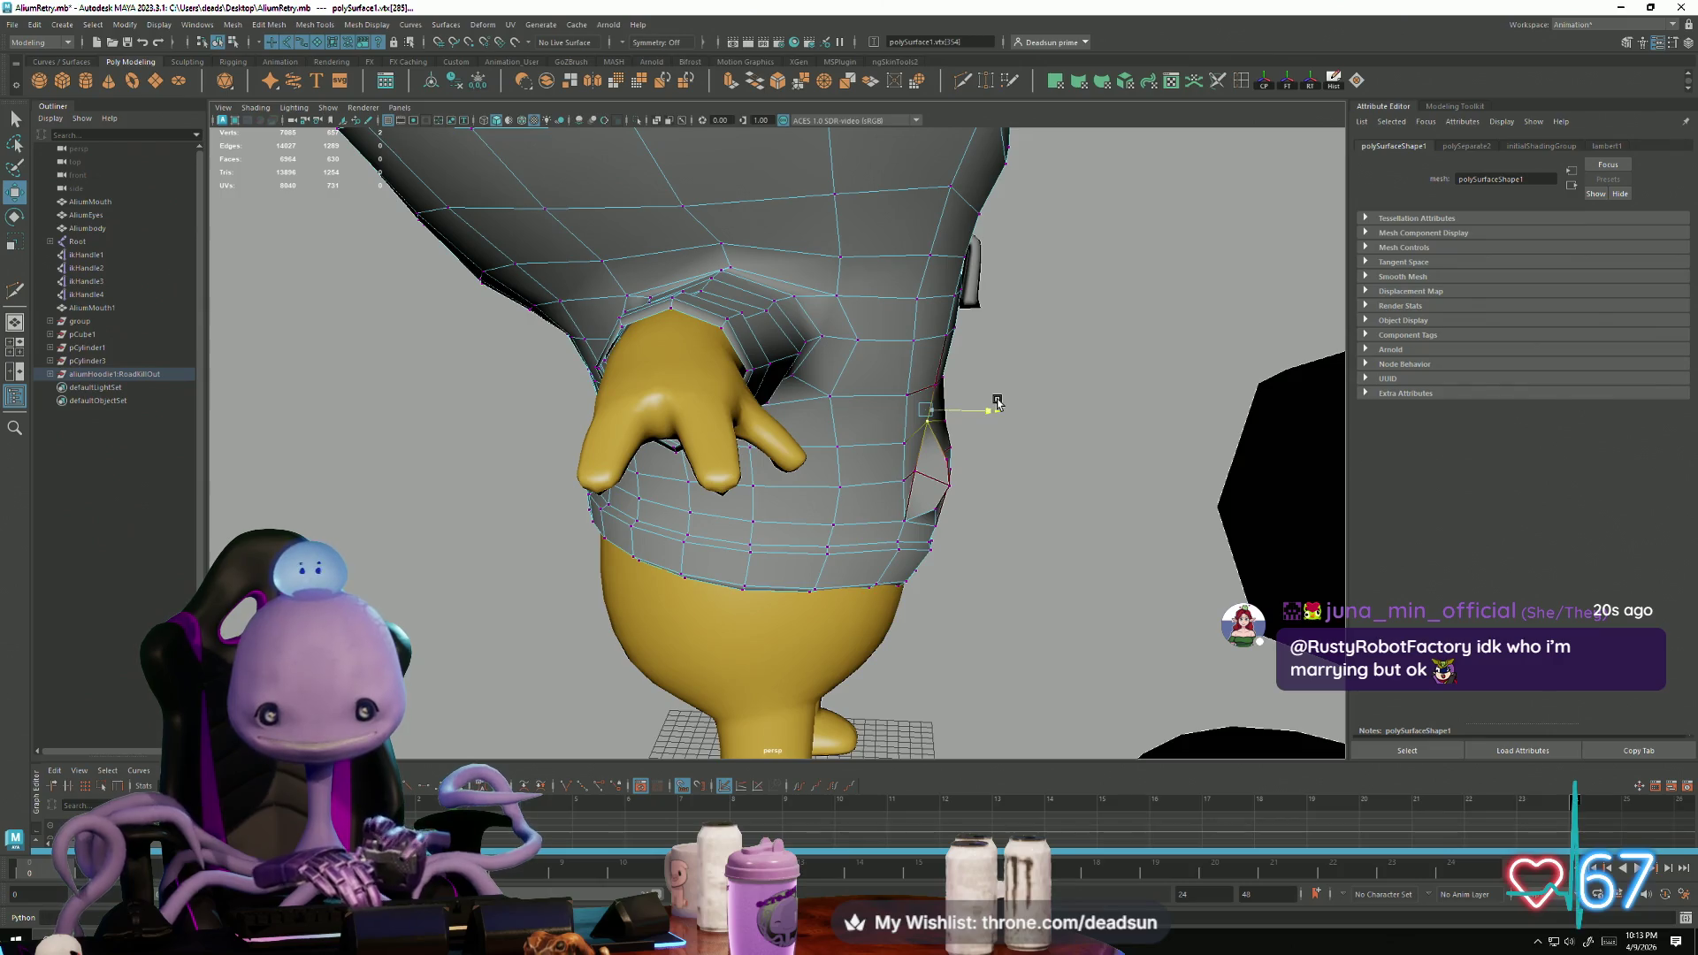
pyautogui.keyDown('alt'); pyautogui.moveTo(1006, 404); pyautogui.dragTo(884, 508); pyautogui.keyUp('alt')
pyautogui.moveTo(884, 509); pyautogui.dragTo(914, 565, button='right')
pyautogui.moveTo(914, 566)
pyautogui.keyDown('alt'); pyautogui.mouseDown()
pyautogui.moveTo(655, 587)
pyautogui.moveTo(628, 610)
pyautogui.moveTo(818, 566)
pyautogui.moveTo(861, 606)
pyautogui.moveTo(637, 606)
pyautogui.moveTo(675, 531)
pyautogui.moveTo(701, 622)
pyautogui.moveTo(584, 618)
pyautogui.moveTo(724, 633)
pyautogui.moveTo(672, 628)
pyautogui.moveTo(705, 595)
pyautogui.moveTo(581, 630)
pyautogui.moveTo(761, 606)
pyautogui.moveTo(690, 580)
pyautogui.moveTo(624, 608)
pyautogui.moveTo(671, 634)
pyautogui.moveTo(687, 613)
pyautogui.moveTo(655, 617)
pyautogui.mouseUp(); pyautogui.keyUp('alt')
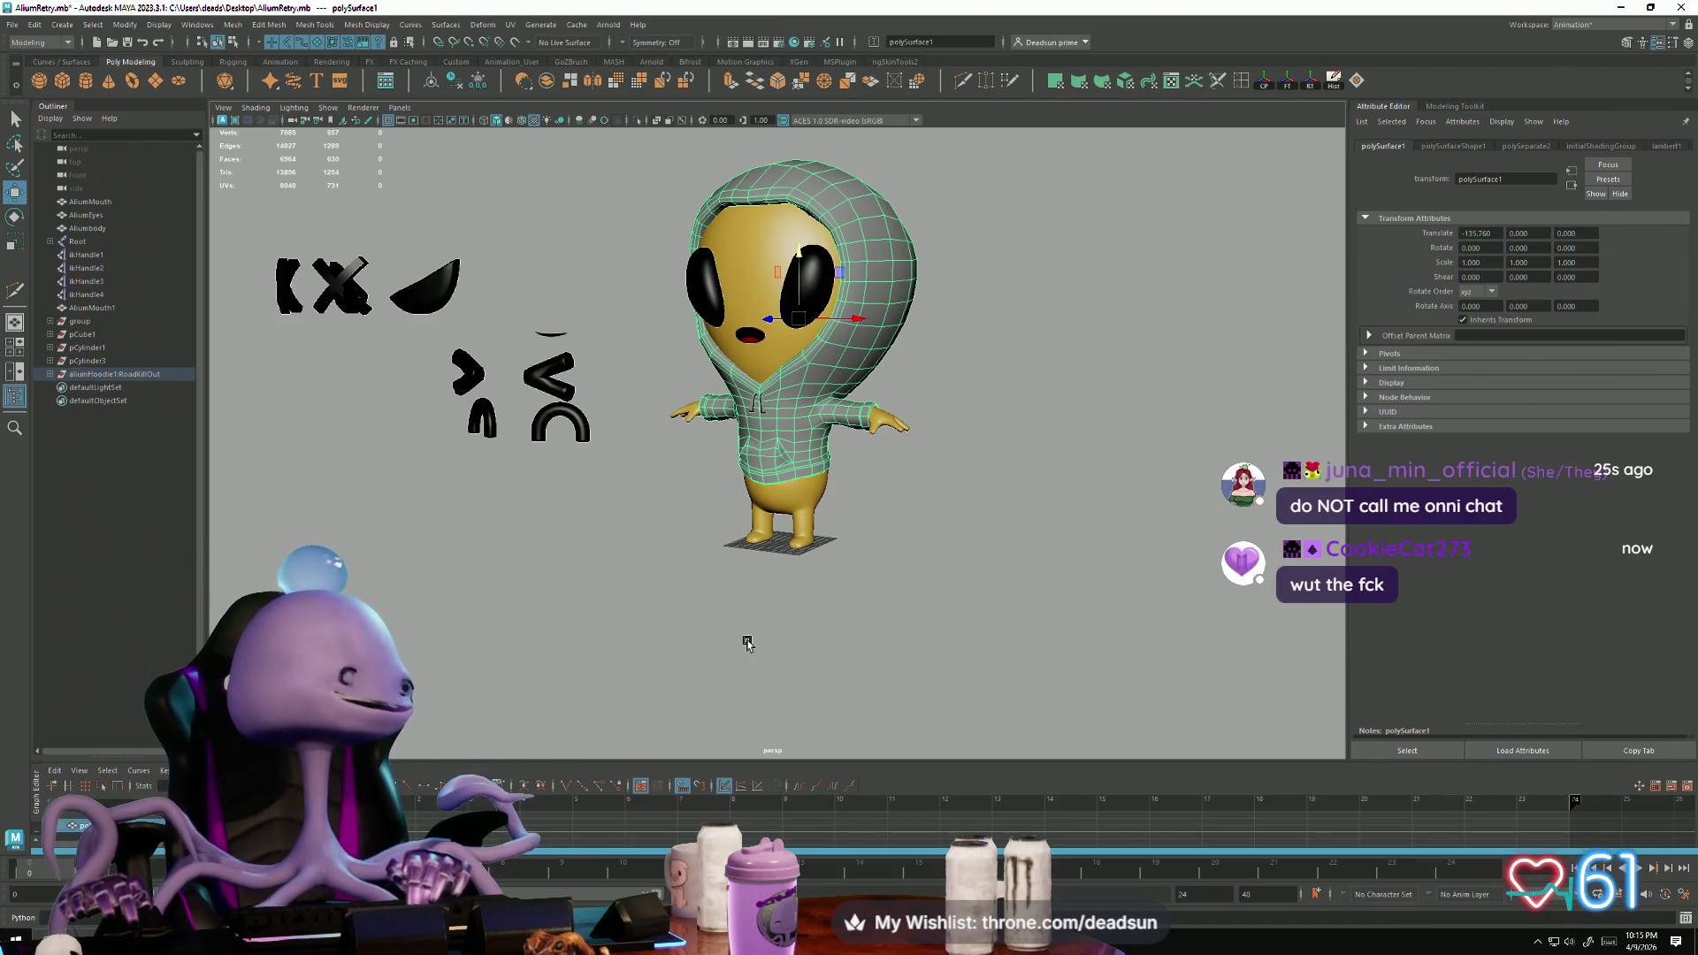
pyautogui.click(781, 619)
# Step: Orbit to the alien's front and select polySurface1 to show the hoodie's wireframe around the pocket
pyautogui.moveTo(785, 607)
pyautogui.keyDown('alt'); pyautogui.mouseDown()
pyautogui.moveTo(898, 617)
pyautogui.moveTo(831, 610)
pyautogui.mouseUp(); pyautogui.keyUp('alt')
pyautogui.keyDown('alt'); pyautogui.moveTo(832, 610); pyautogui.dragTo(1253, 721, button='right'); pyautogui.keyUp('alt')
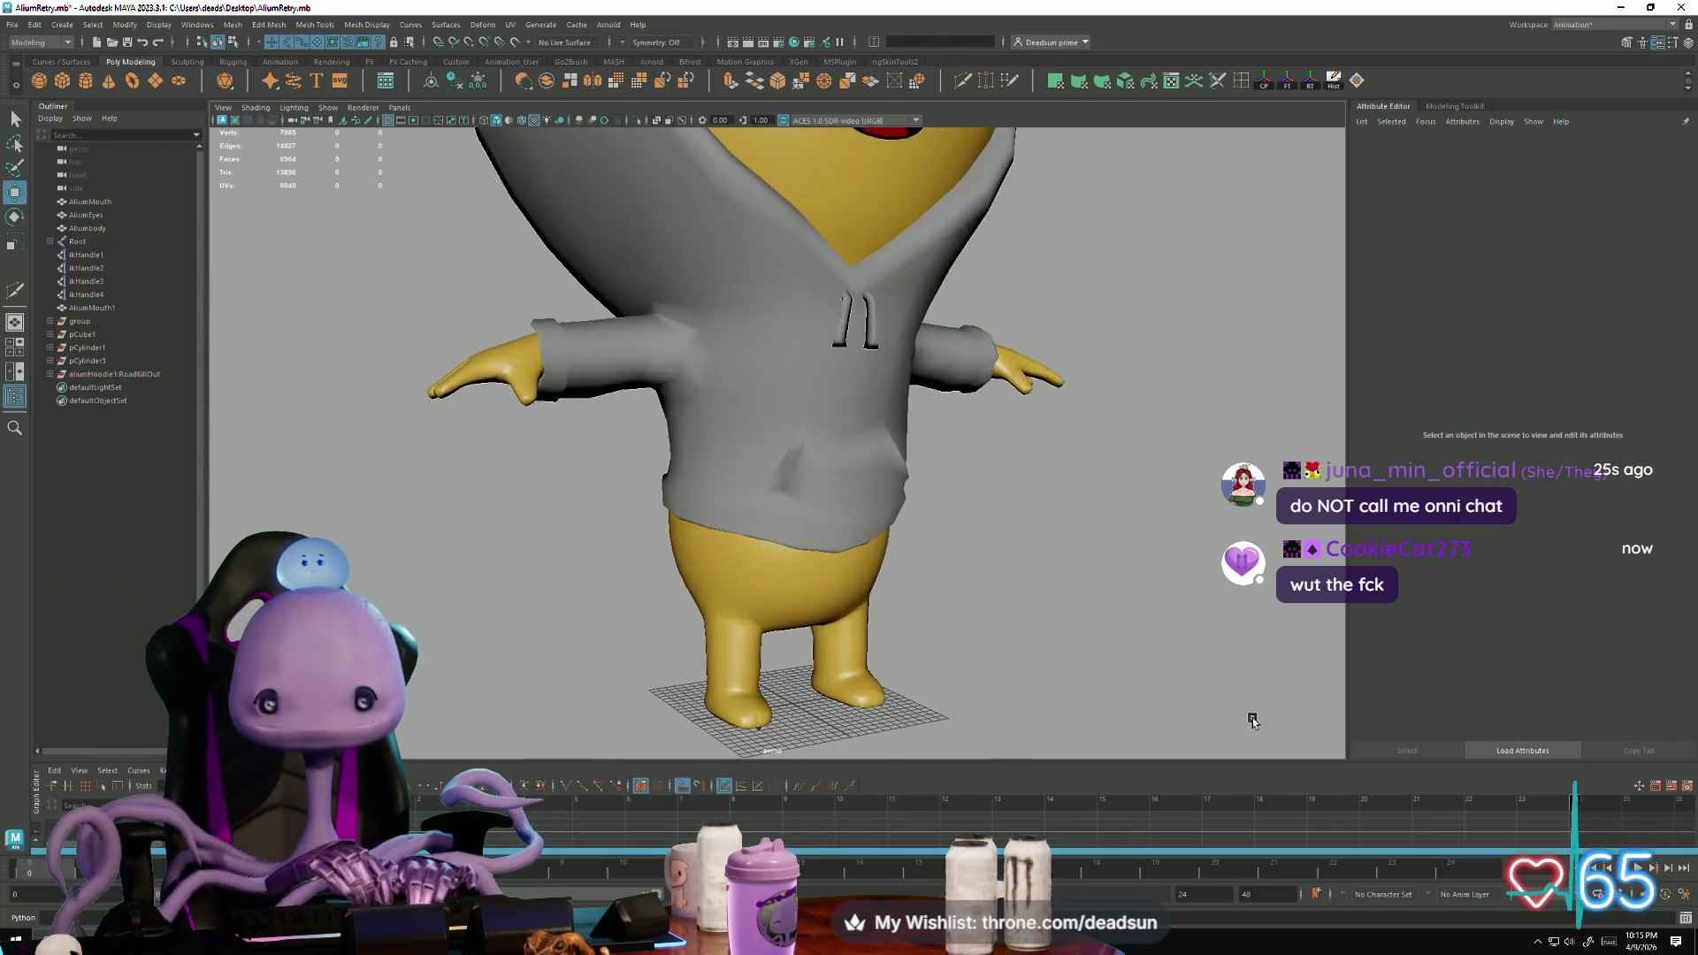
pyautogui.click(906, 482)
pyautogui.moveTo(907, 482)
pyautogui.keyDown('alt'); pyautogui.mouseDown()
pyautogui.moveTo(1043, 634)
pyautogui.moveTo(1043, 605)
pyautogui.moveTo(978, 576)
pyautogui.moveTo(990, 567)
pyautogui.moveTo(931, 478)
pyautogui.mouseUp(); pyautogui.keyUp('alt')
pyautogui.click(978, 568)
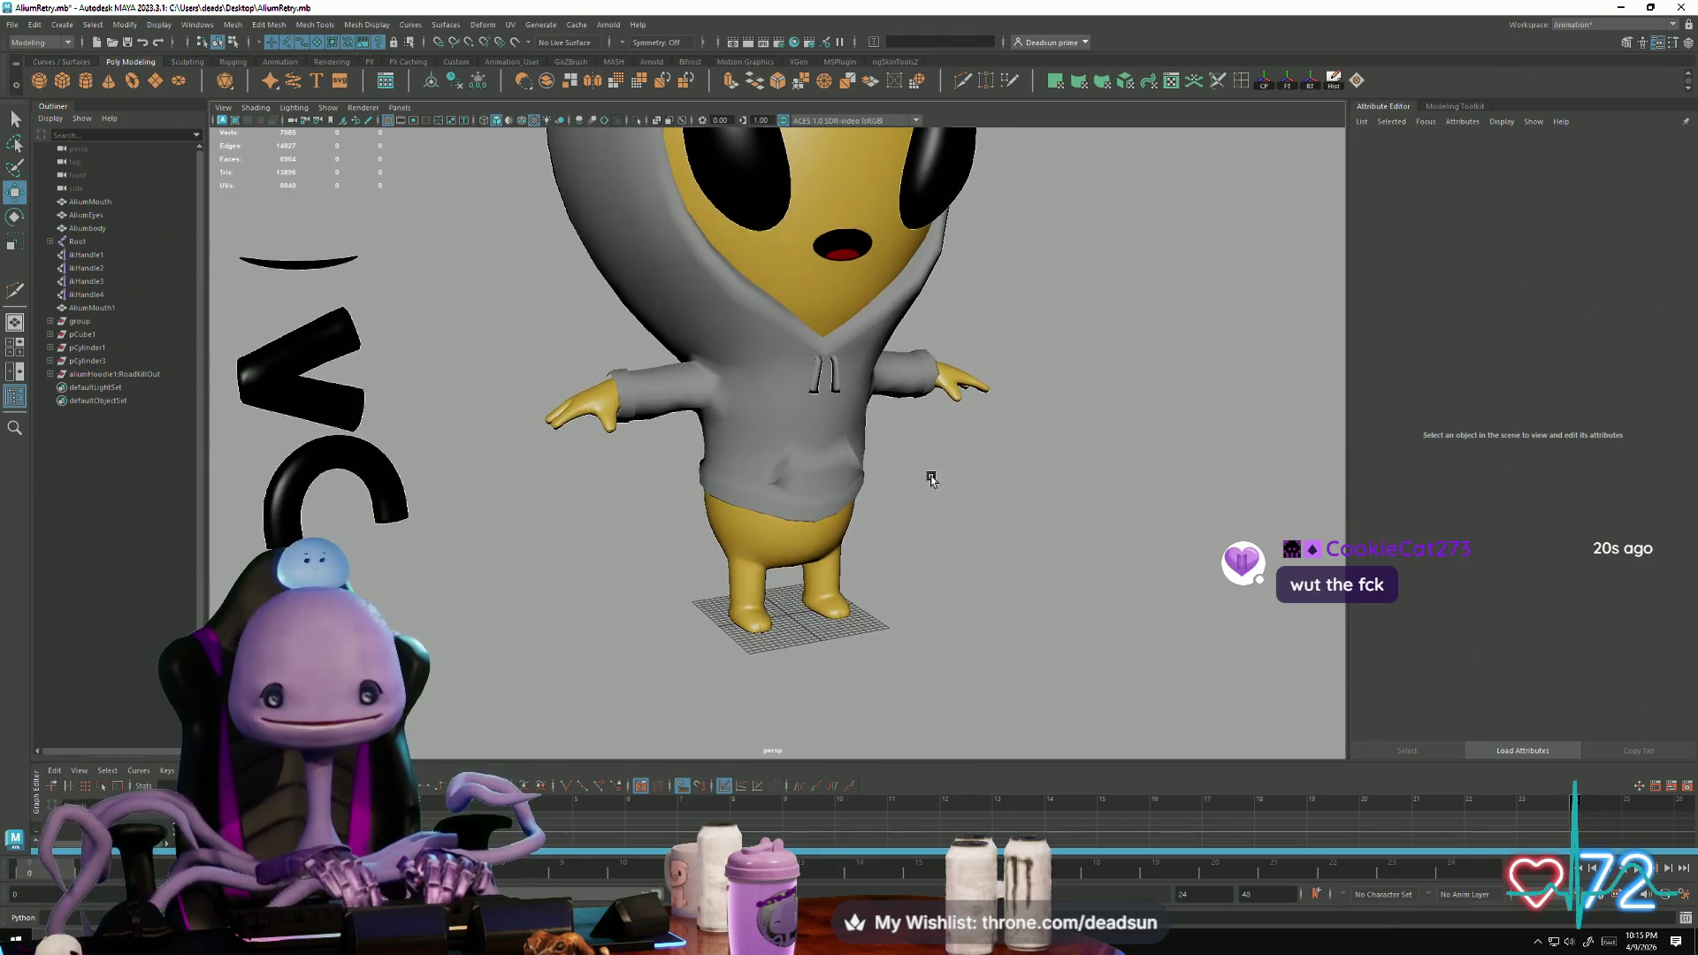
pyautogui.click(856, 440)
pyautogui.click(948, 559)
pyautogui.scroll(5, 969, 584)
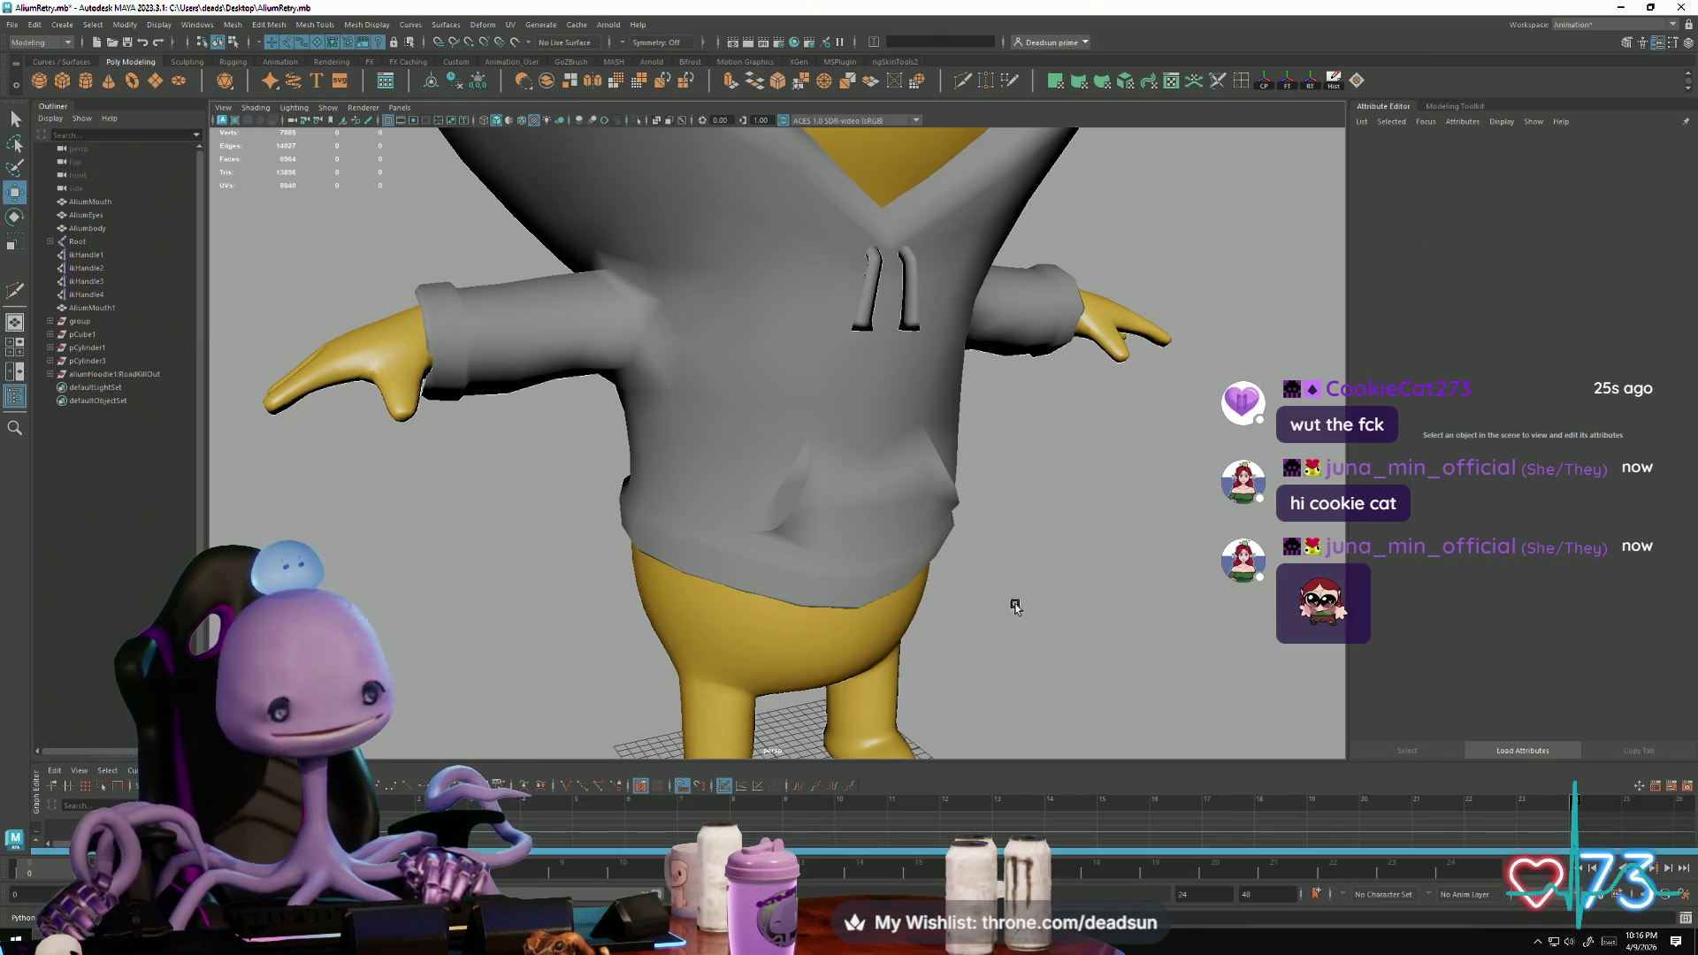
pyautogui.click(962, 511)
pyautogui.moveTo(962, 511)
pyautogui.keyDown('alt'); pyautogui.mouseDown()
pyautogui.moveTo(1114, 645)
pyautogui.moveTo(1080, 606)
pyautogui.moveTo(1042, 612)
pyautogui.mouseUp(); pyautogui.keyUp('alt')
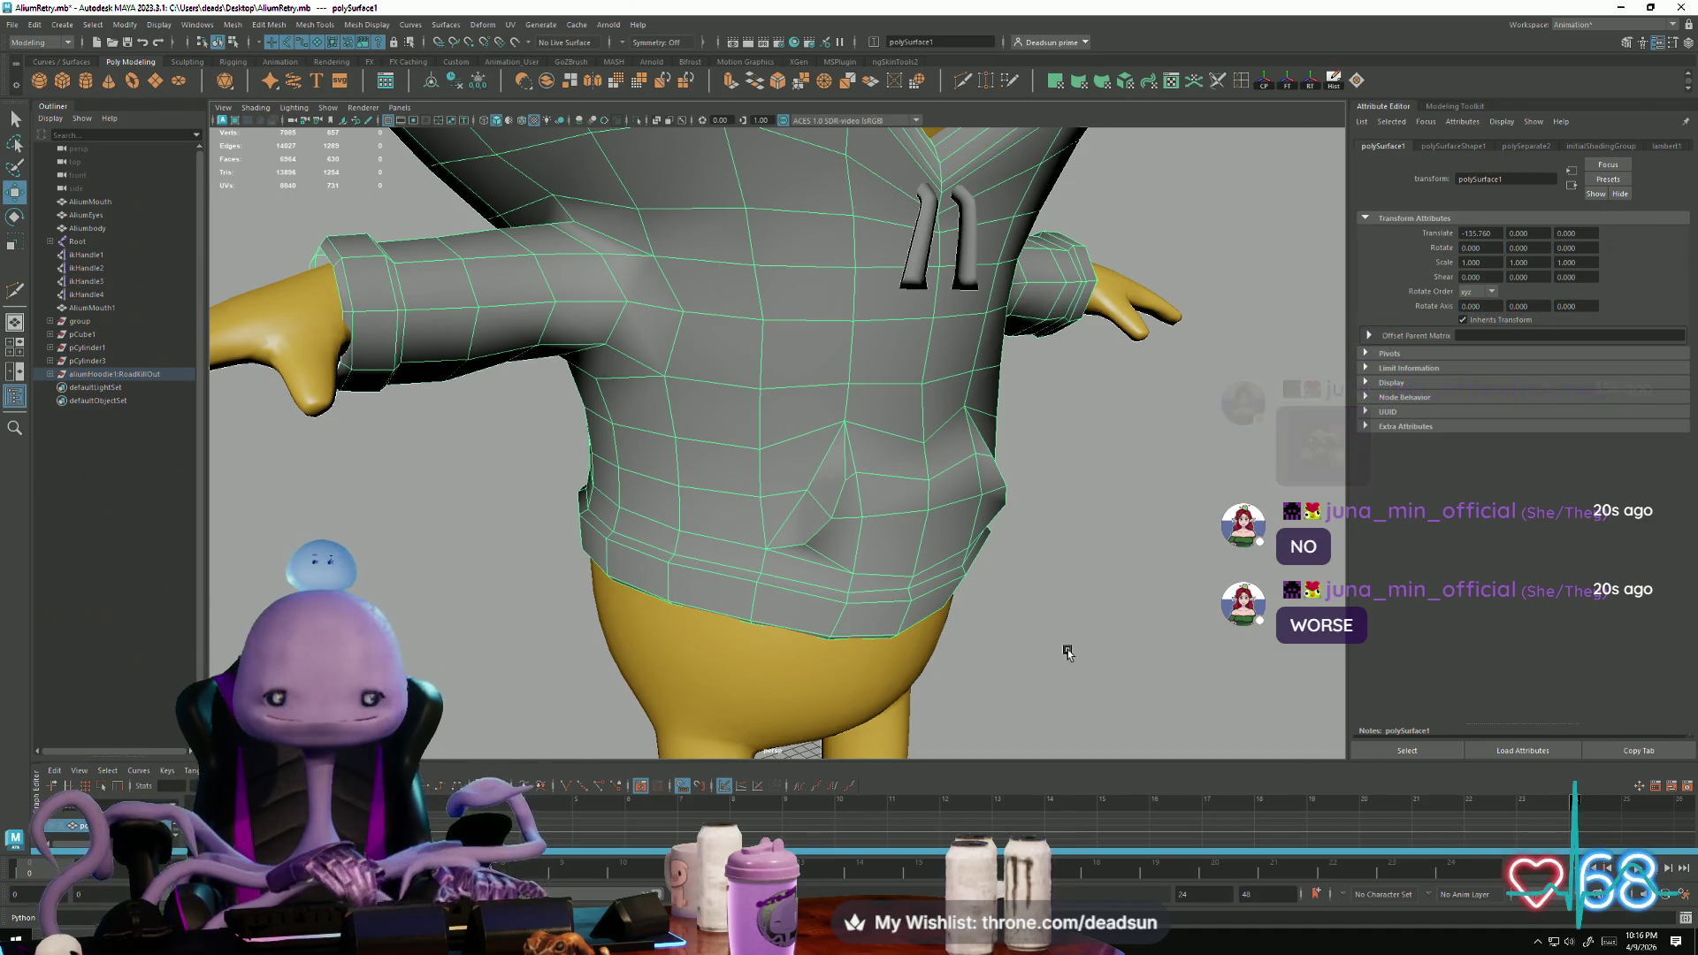
pyautogui.scroll(8, 795, 555)
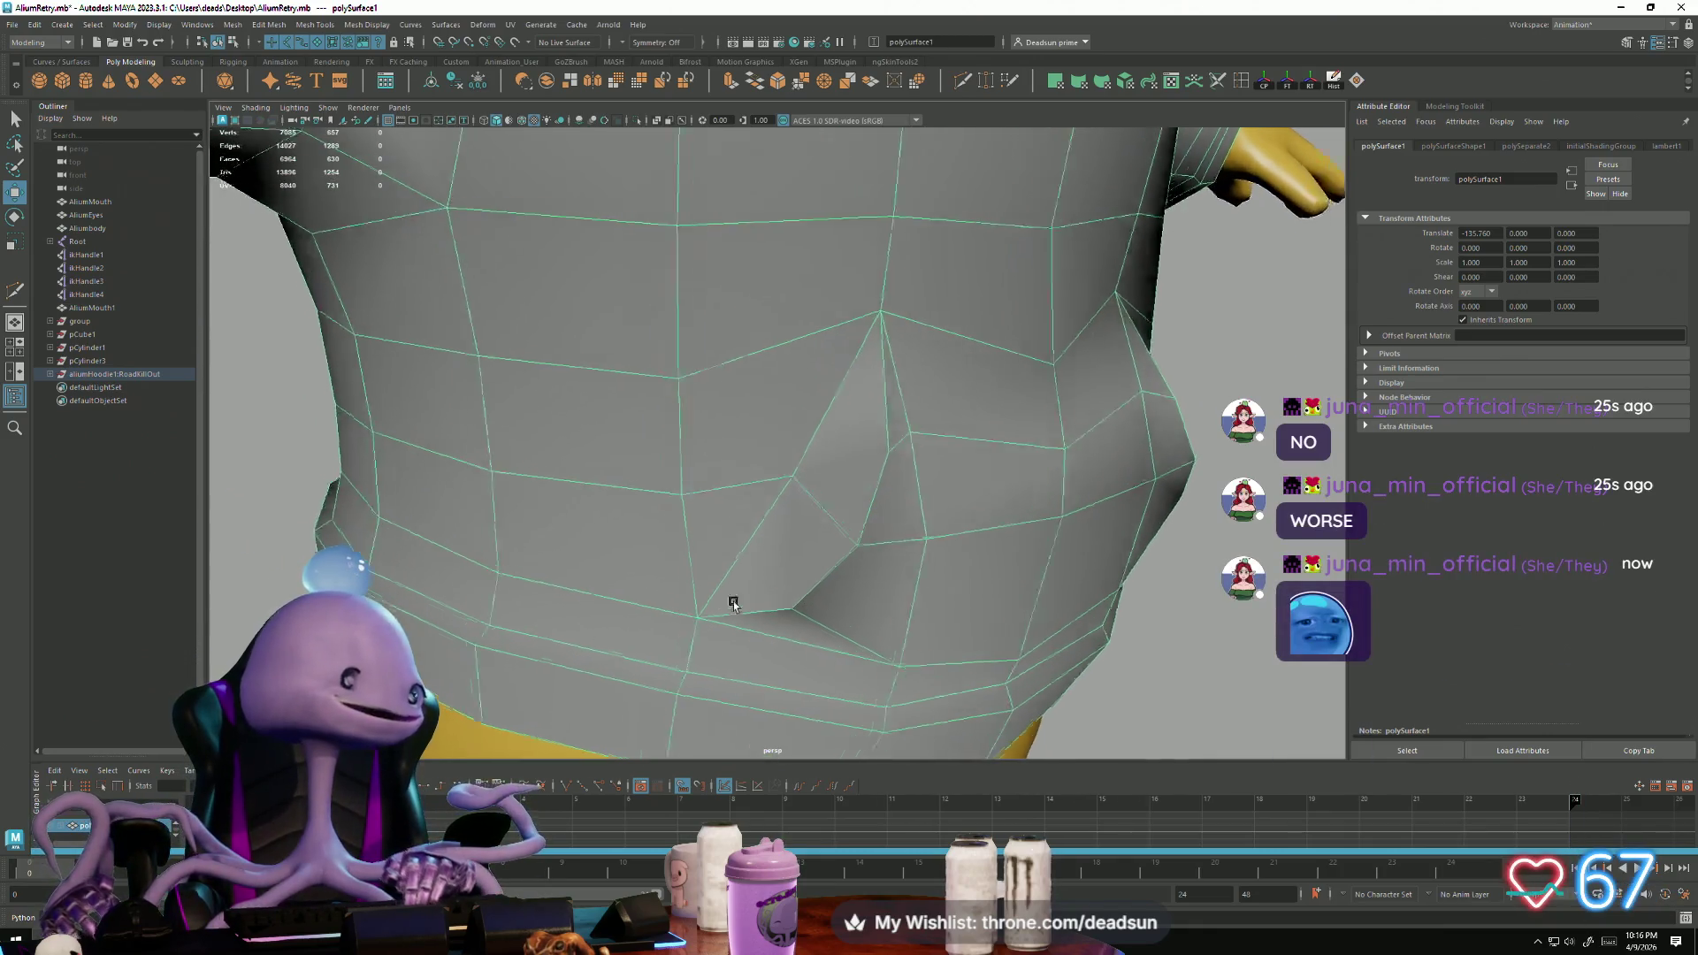
pyautogui.scroll(-8, 734, 604)
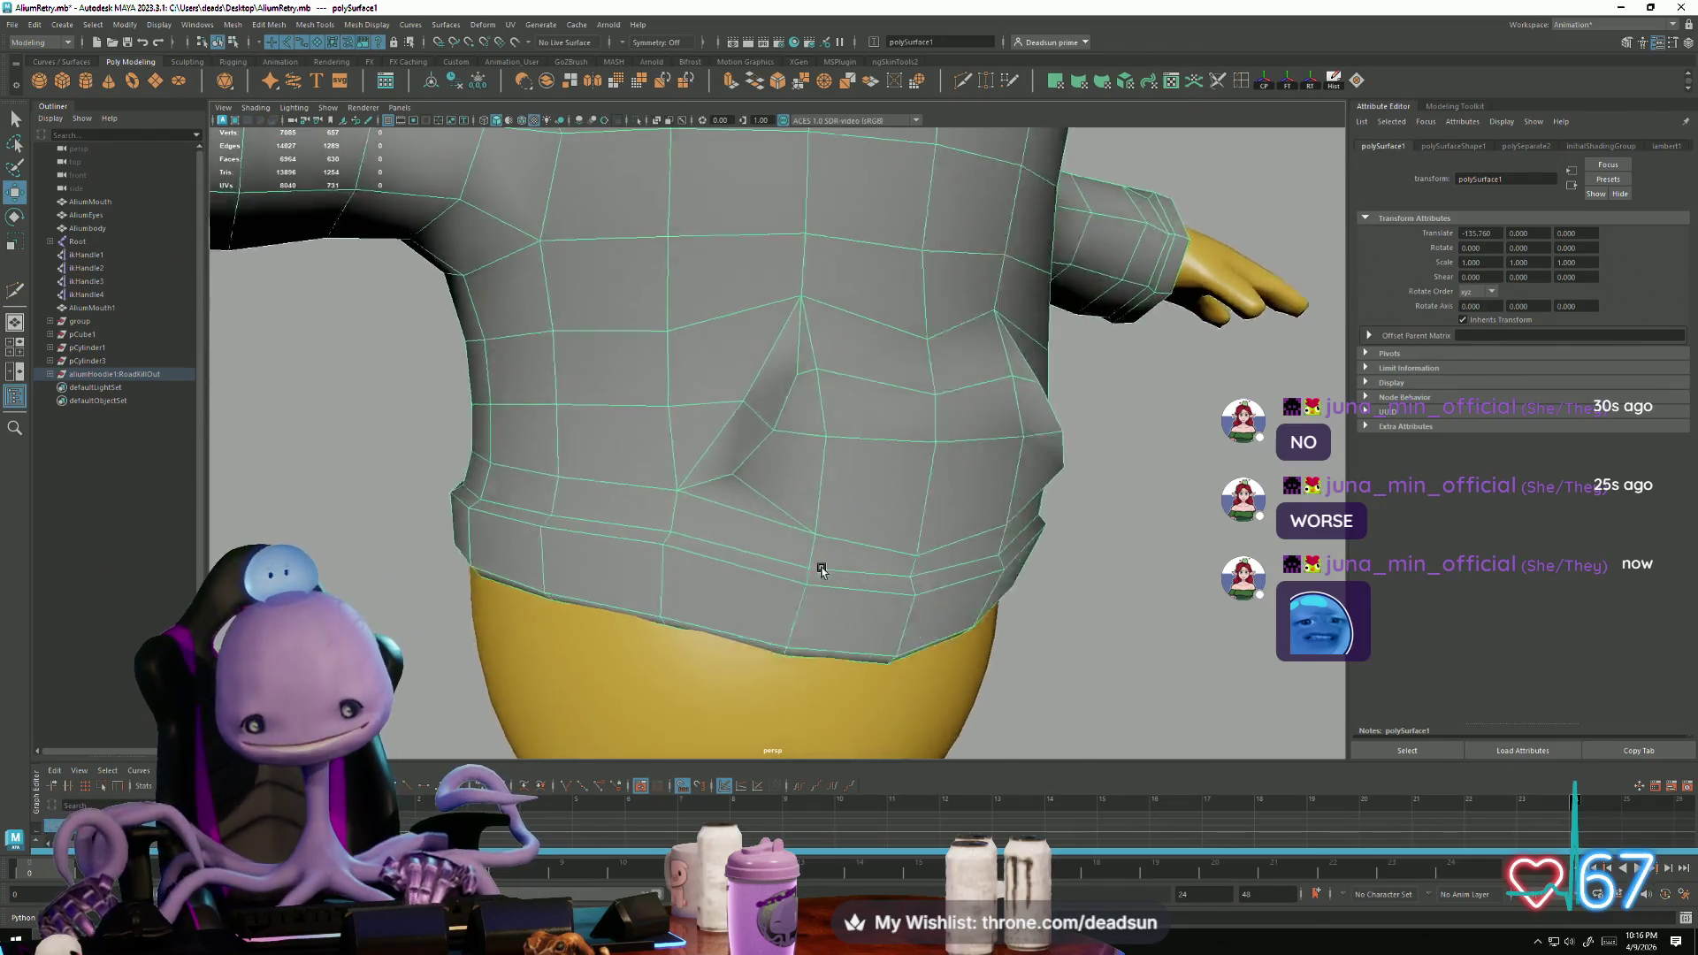
pyautogui.moveTo(821, 571)
pyautogui.keyDown('alt'); pyautogui.mouseDown()
pyautogui.moveTo(793, 569)
pyautogui.moveTo(841, 686)
pyautogui.moveTo(772, 576)
pyautogui.moveTo(766, 613)
pyautogui.moveTo(801, 621)
pyautogui.moveTo(743, 531)
pyautogui.mouseUp(); pyautogui.keyUp('alt')
pyautogui.moveTo(734, 495); pyautogui.dragTo(685, 495, button='right')
pyautogui.click(752, 640)
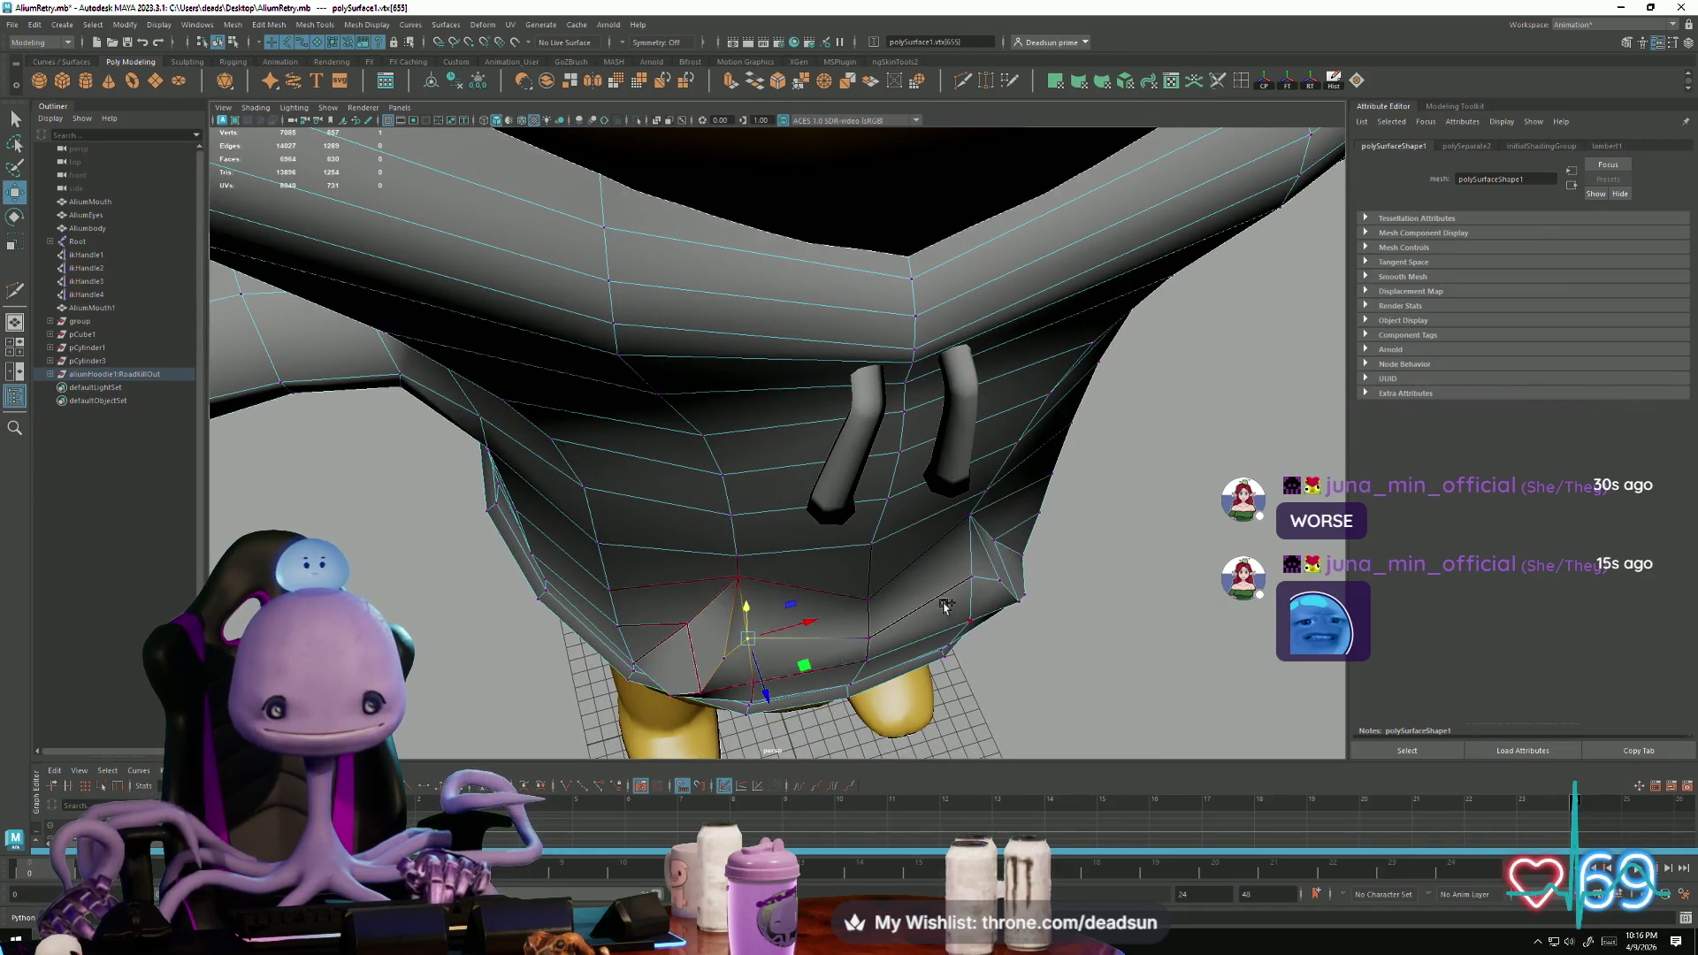
pyautogui.moveTo(947, 599)
pyautogui.keyDown('alt'); pyautogui.mouseDown()
pyautogui.moveTo(927, 659)
pyautogui.moveTo(969, 663)
pyautogui.moveTo(986, 531)
pyautogui.mouseUp(); pyautogui.keyUp('alt')
pyautogui.keyDown('shift'); pyautogui.click(926, 662); pyautogui.keyUp('shift')
pyautogui.moveTo(986, 530); pyautogui.dragTo(1008, 504, button='right')
pyautogui.scroll(3, 994, 550)
pyautogui.scroll(-5, 831, 563)
pyautogui.moveTo(831, 563)
pyautogui.keyDown('alt'); pyautogui.mouseDown()
pyautogui.moveTo(824, 536)
pyautogui.moveTo(845, 565)
pyautogui.moveTo(886, 556)
pyautogui.moveTo(920, 587)
pyautogui.moveTo(726, 612)
pyautogui.moveTo(799, 596)
pyautogui.mouseUp(); pyautogui.keyUp('alt')
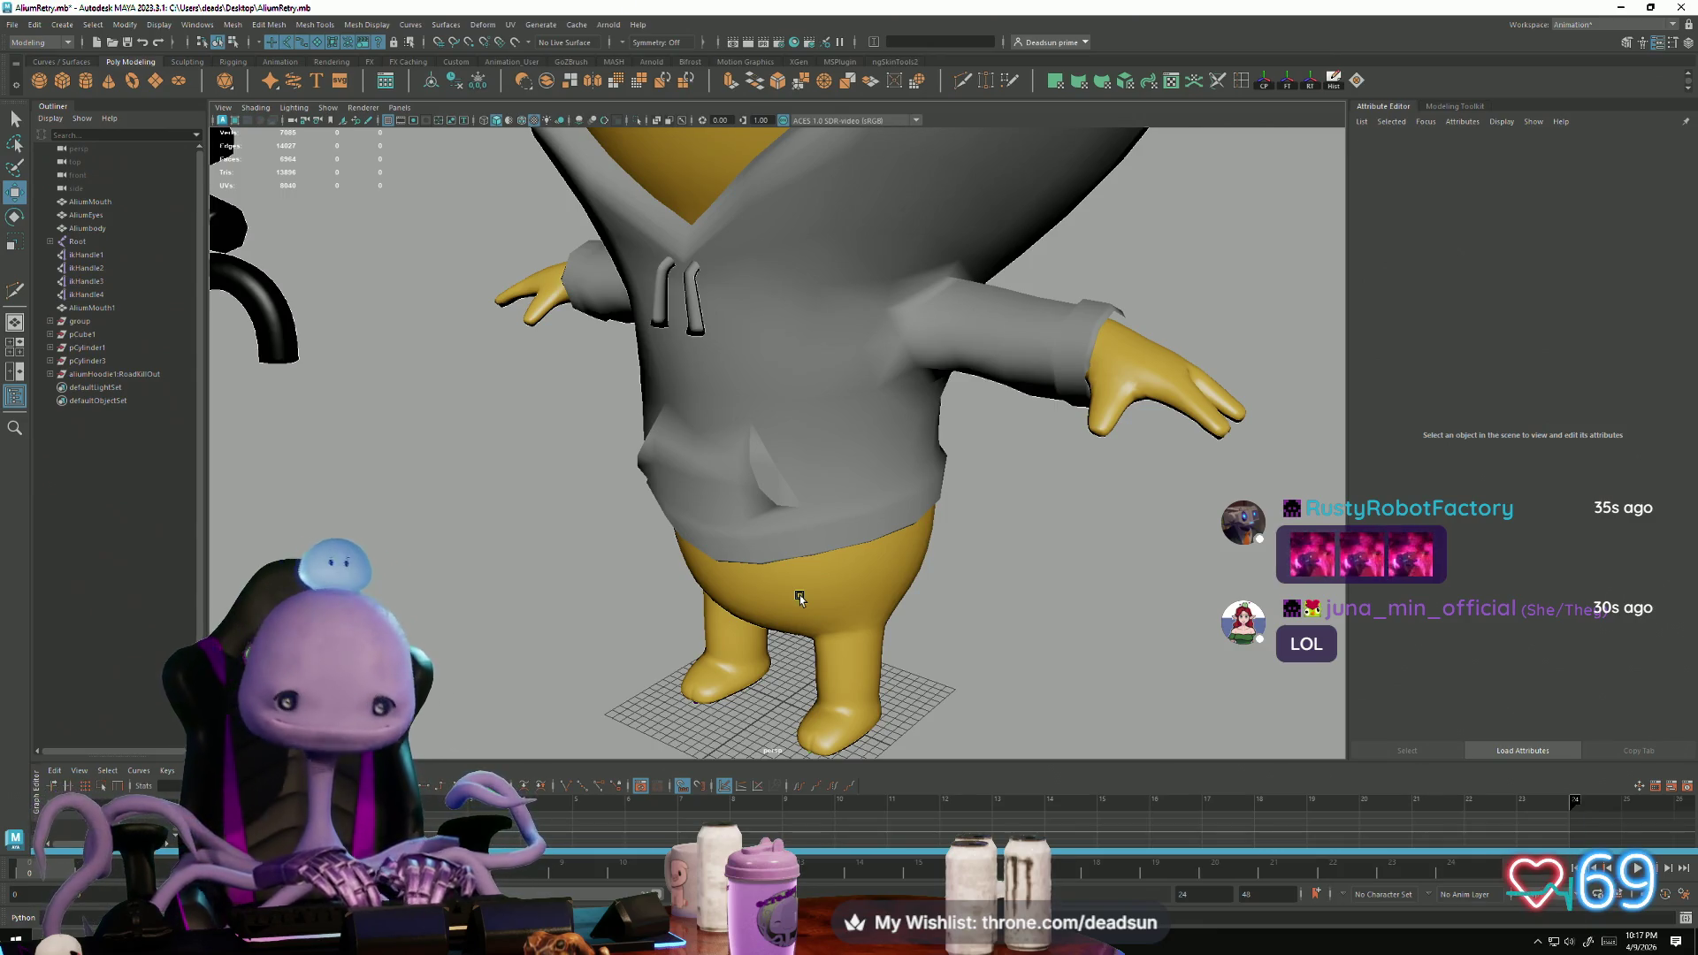
pyautogui.scroll(-3, 902, 497)
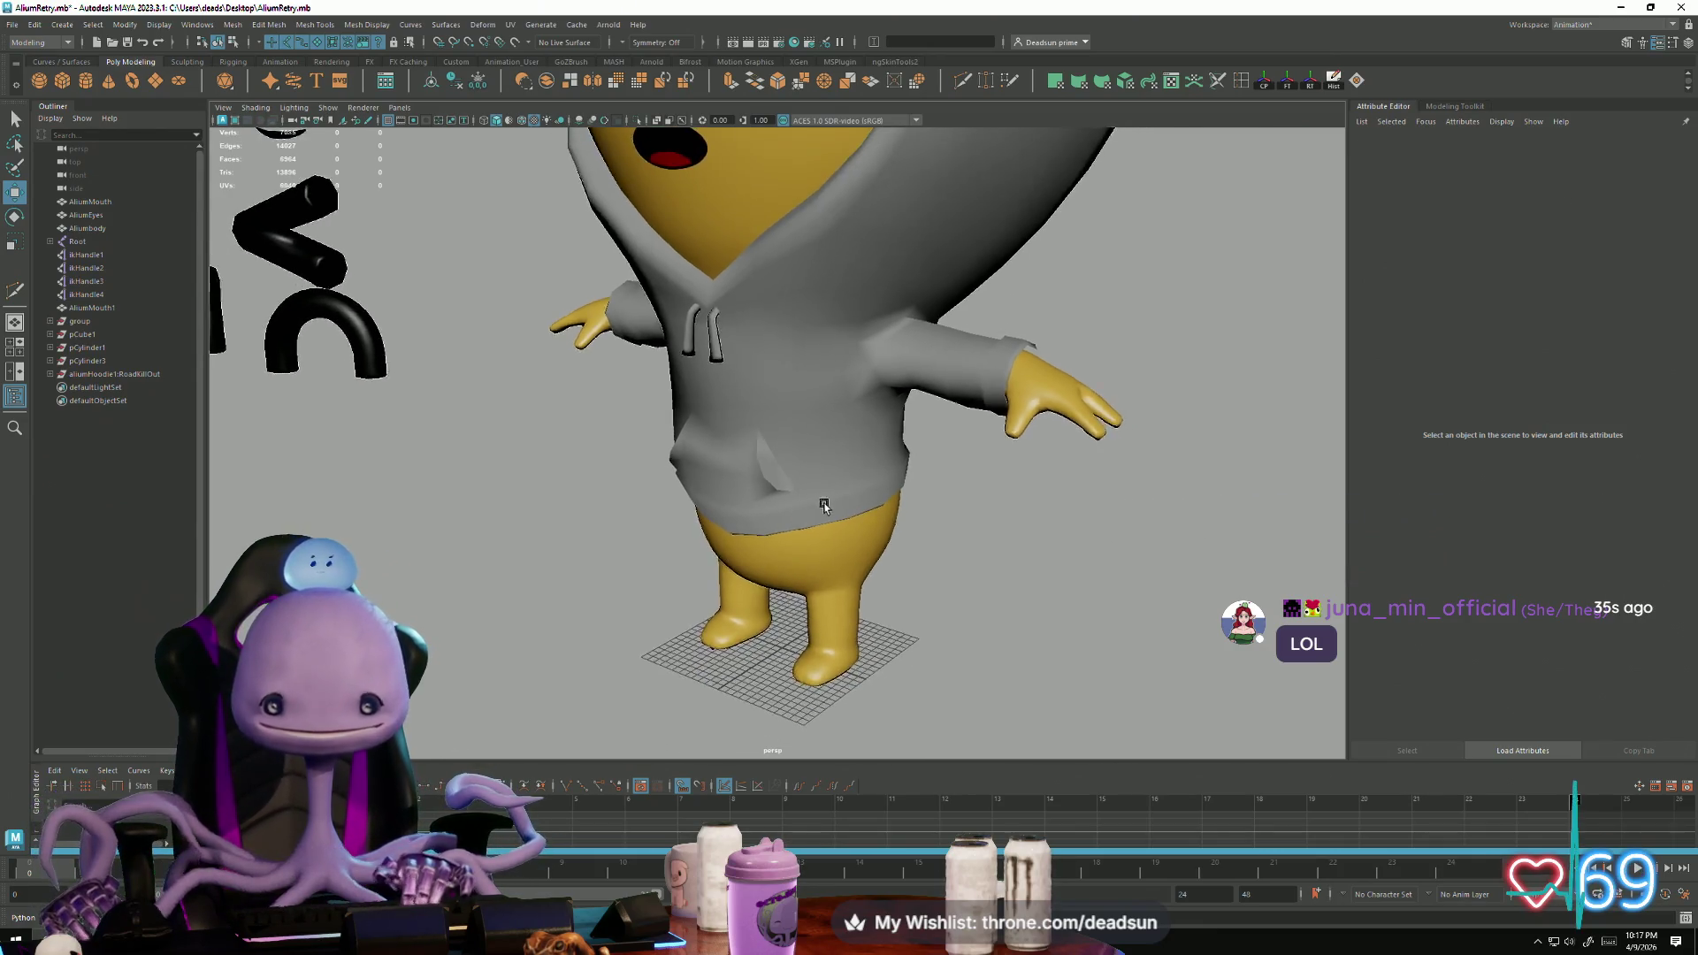
# Step: Select the hoodie and orbit to view the character from above
pyautogui.click(1002, 334)
pyautogui.scroll(-3, 1014, 403)
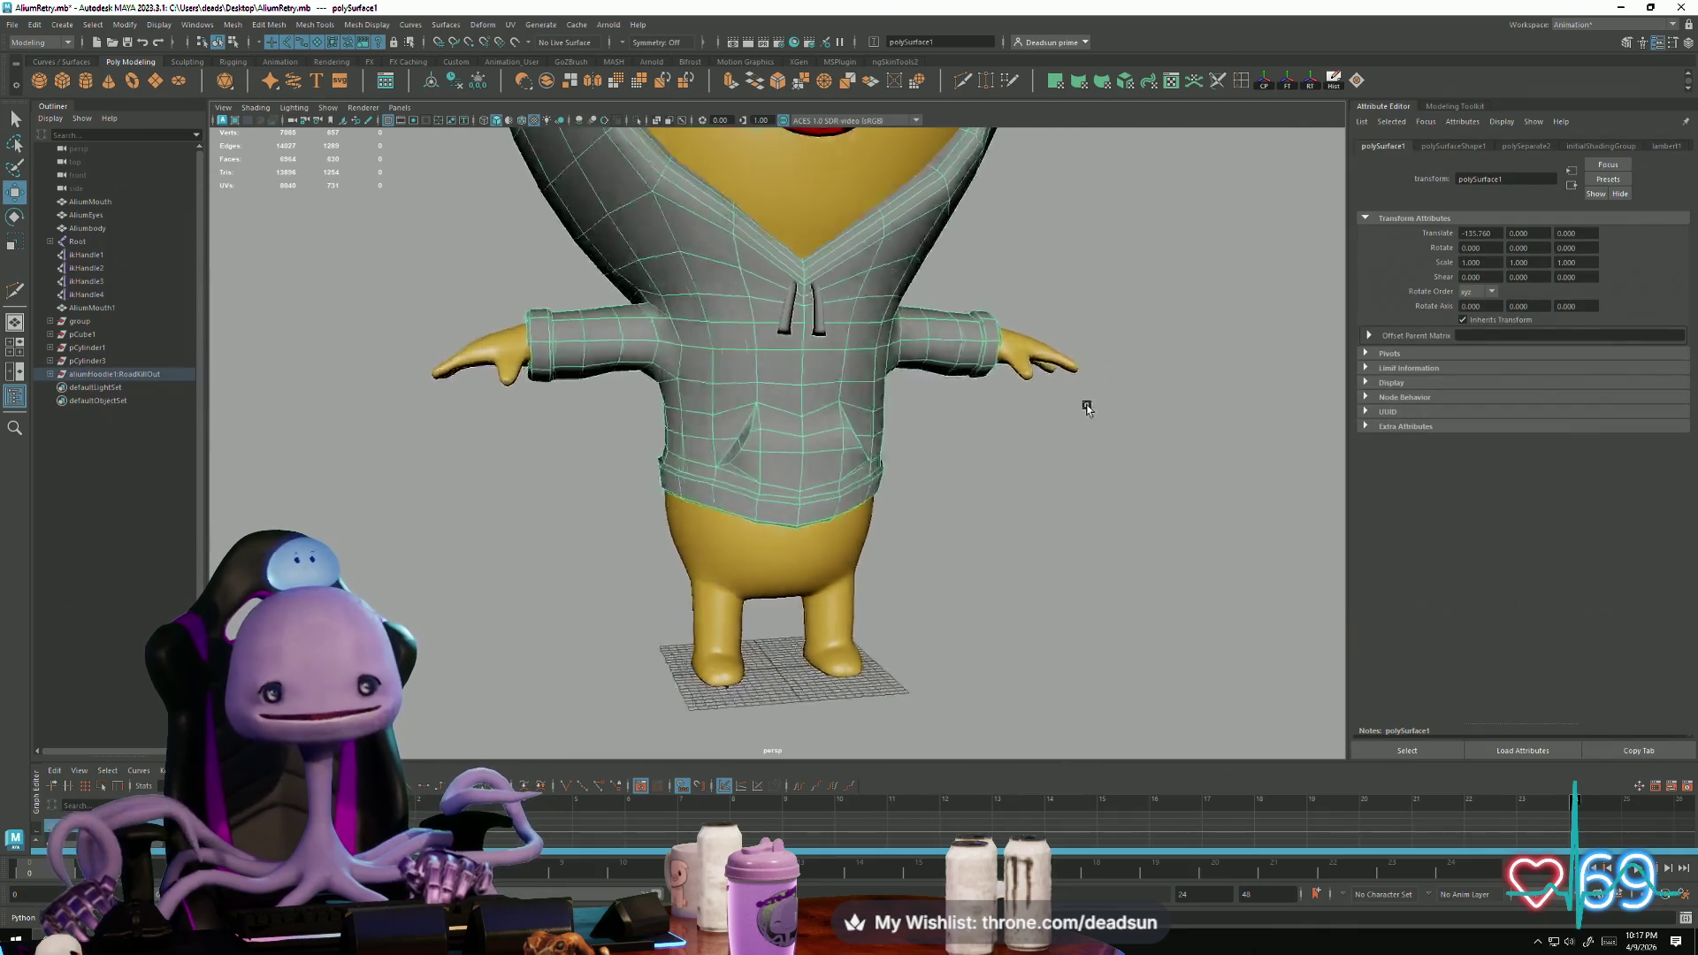
pyautogui.scroll(-2, 1008, 470)
pyautogui.moveTo(958, 480)
pyautogui.keyDown('alt'); pyautogui.mouseDown()
pyautogui.moveTo(855, 566)
pyautogui.moveTo(893, 496)
pyautogui.moveTo(885, 423)
pyautogui.mouseUp(); pyautogui.keyUp('alt')
pyautogui.rightClick(935, 393)
pyautogui.click(940, 534)
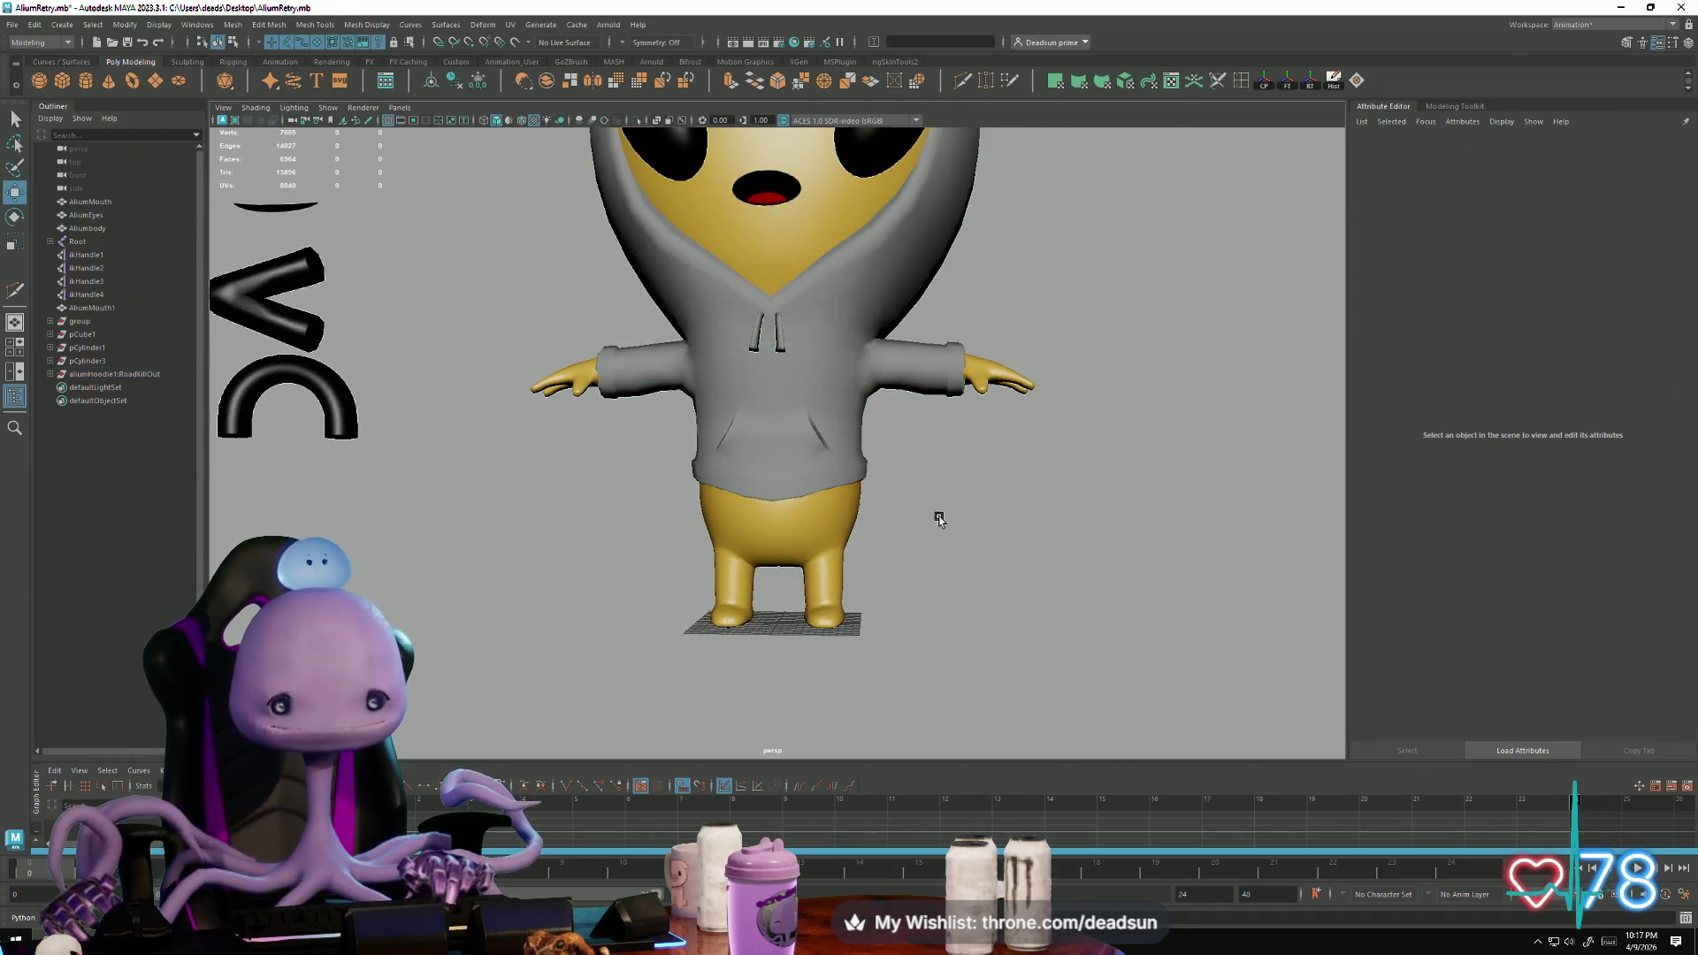
# Step: Zoom in close on the hoodie's front pocket and reselect the mesh
pyautogui.keyDown('alt'); pyautogui.moveTo(922, 527); pyautogui.dragTo(1141, 643, button='right'); pyautogui.keyUp('alt')
pyautogui.scroll(3, 1105, 619)
pyautogui.keyDown('alt'); pyautogui.moveTo(1073, 598); pyautogui.dragTo(1017, 566); pyautogui.keyUp('alt')
pyautogui.click(963, 499)
pyautogui.scroll(5, 1017, 549)
pyautogui.scroll(-3, 1017, 566)
pyautogui.scroll(2, 1036, 574)
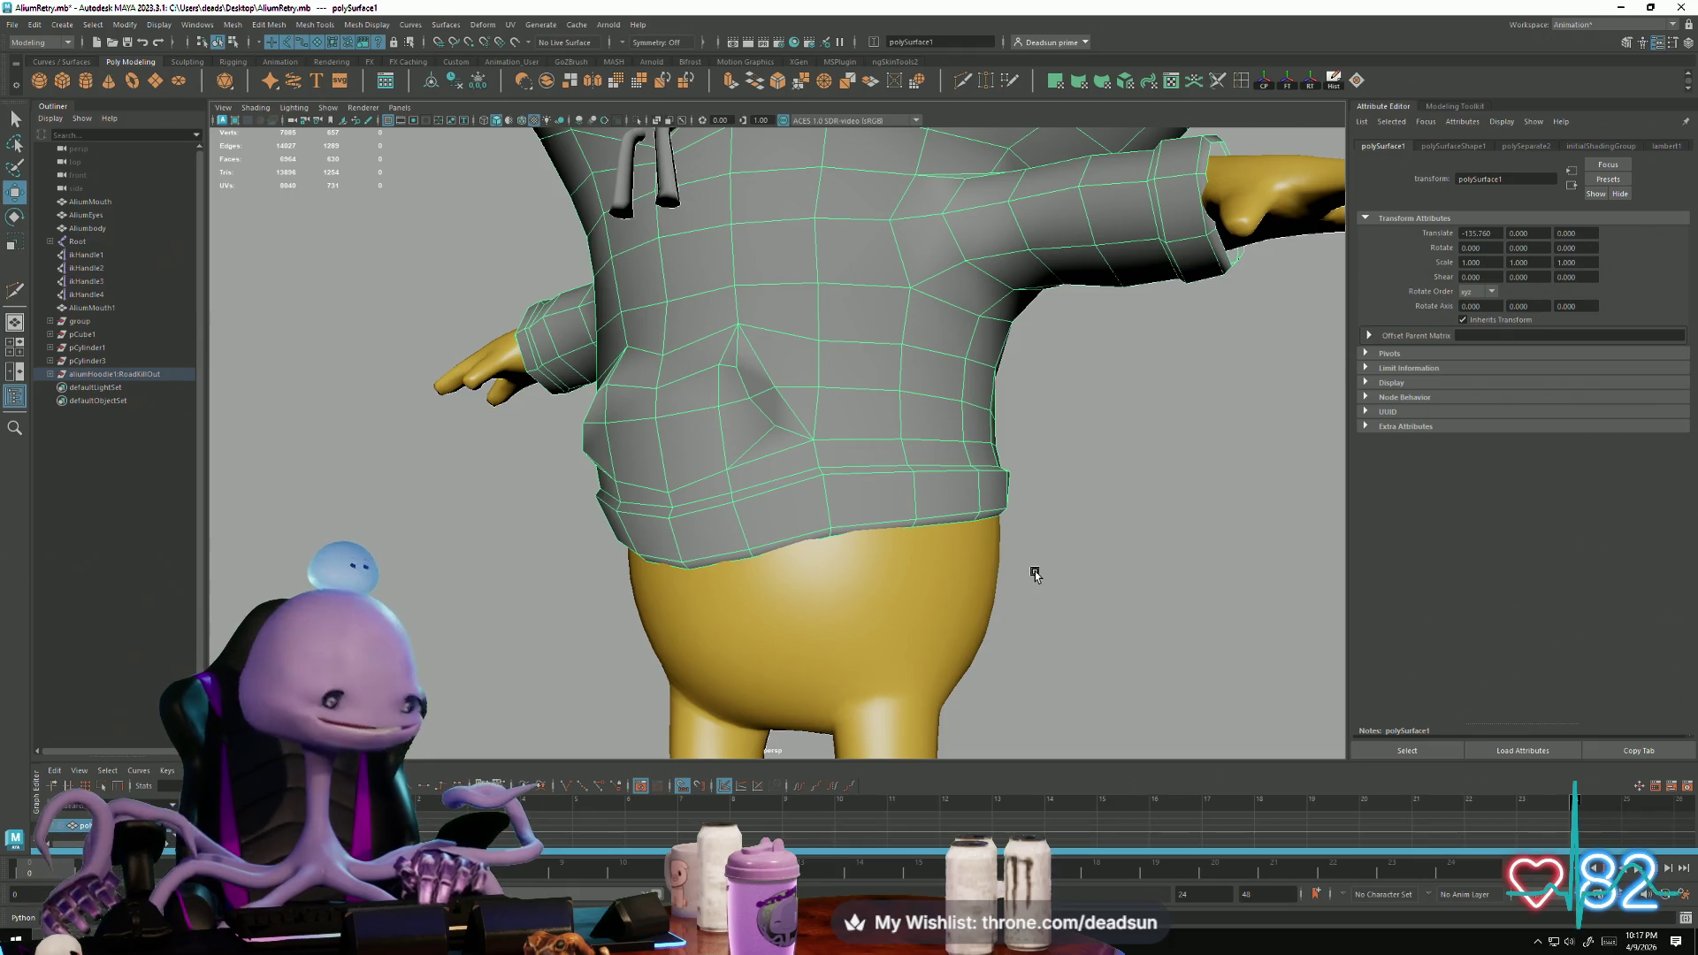
pyautogui.moveTo(817, 561)
pyautogui.keyDown('alt'); pyautogui.mouseDown()
pyautogui.moveTo(879, 519)
pyautogui.moveTo(984, 518)
pyautogui.moveTo(815, 492)
pyautogui.moveTo(731, 528)
pyautogui.moveTo(732, 637)
pyautogui.moveTo(785, 618)
pyautogui.moveTo(698, 607)
pyautogui.moveTo(784, 542)
pyautogui.moveTo(835, 601)
pyautogui.mouseUp(); pyautogui.keyUp('alt')
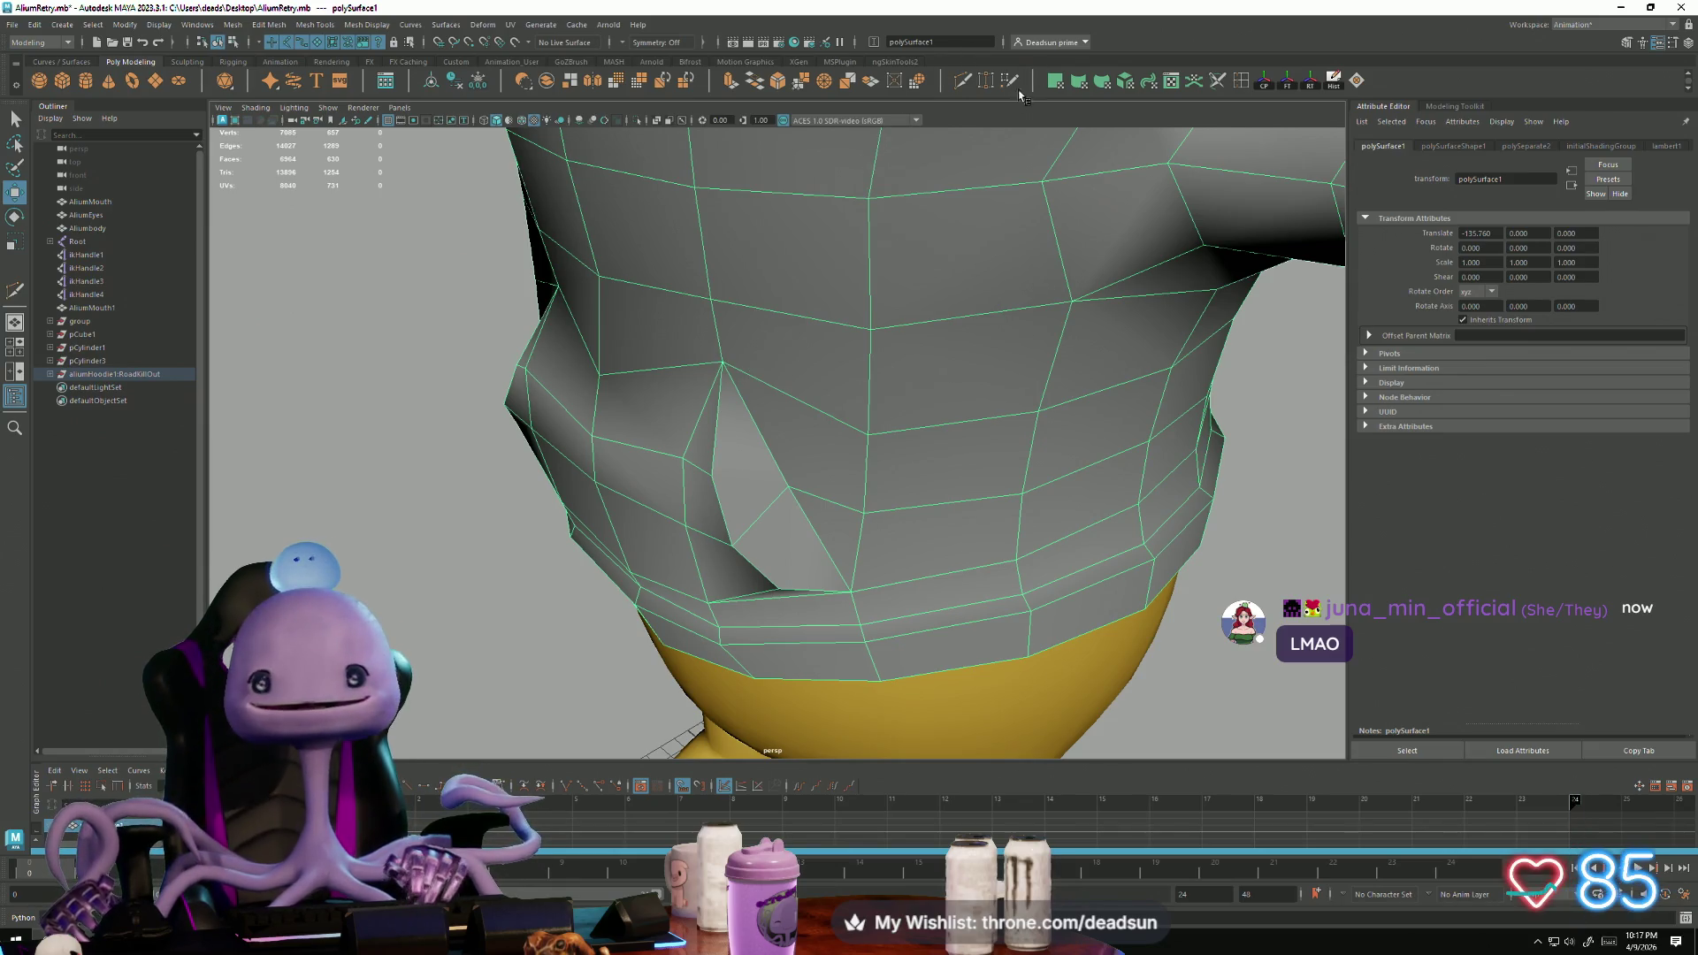
# Step: With Multi-Cut, add edges across the pocket's edge and from its corner
pyautogui.click(958, 84)
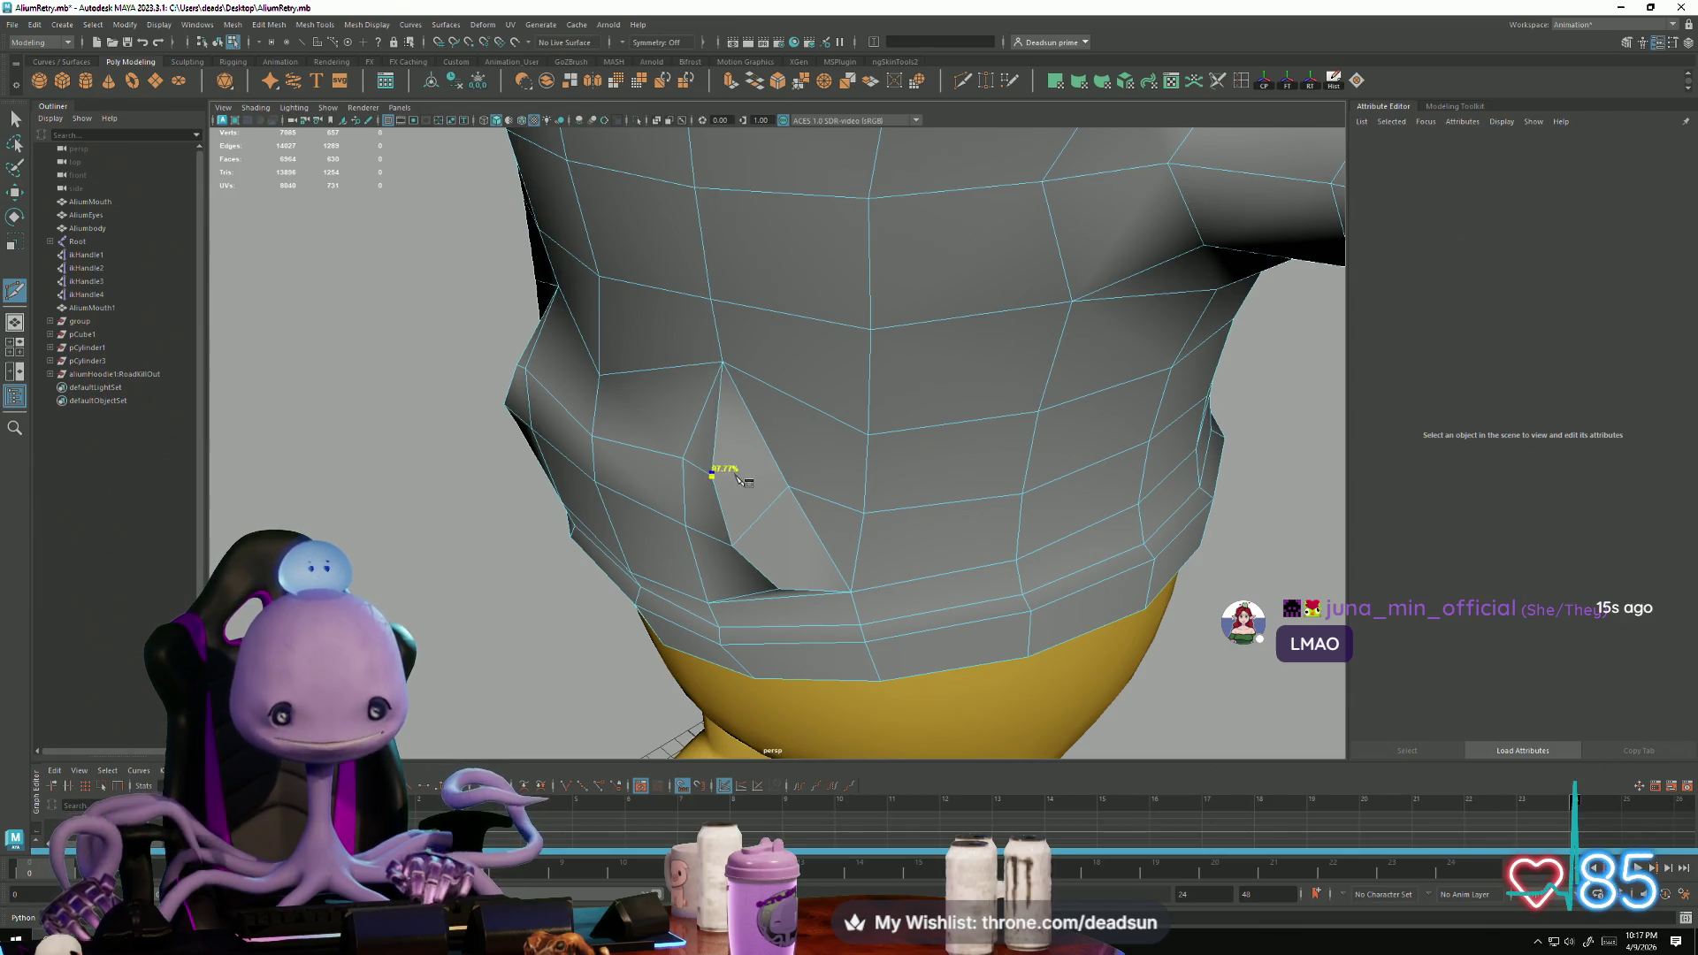
pyautogui.click(732, 475)
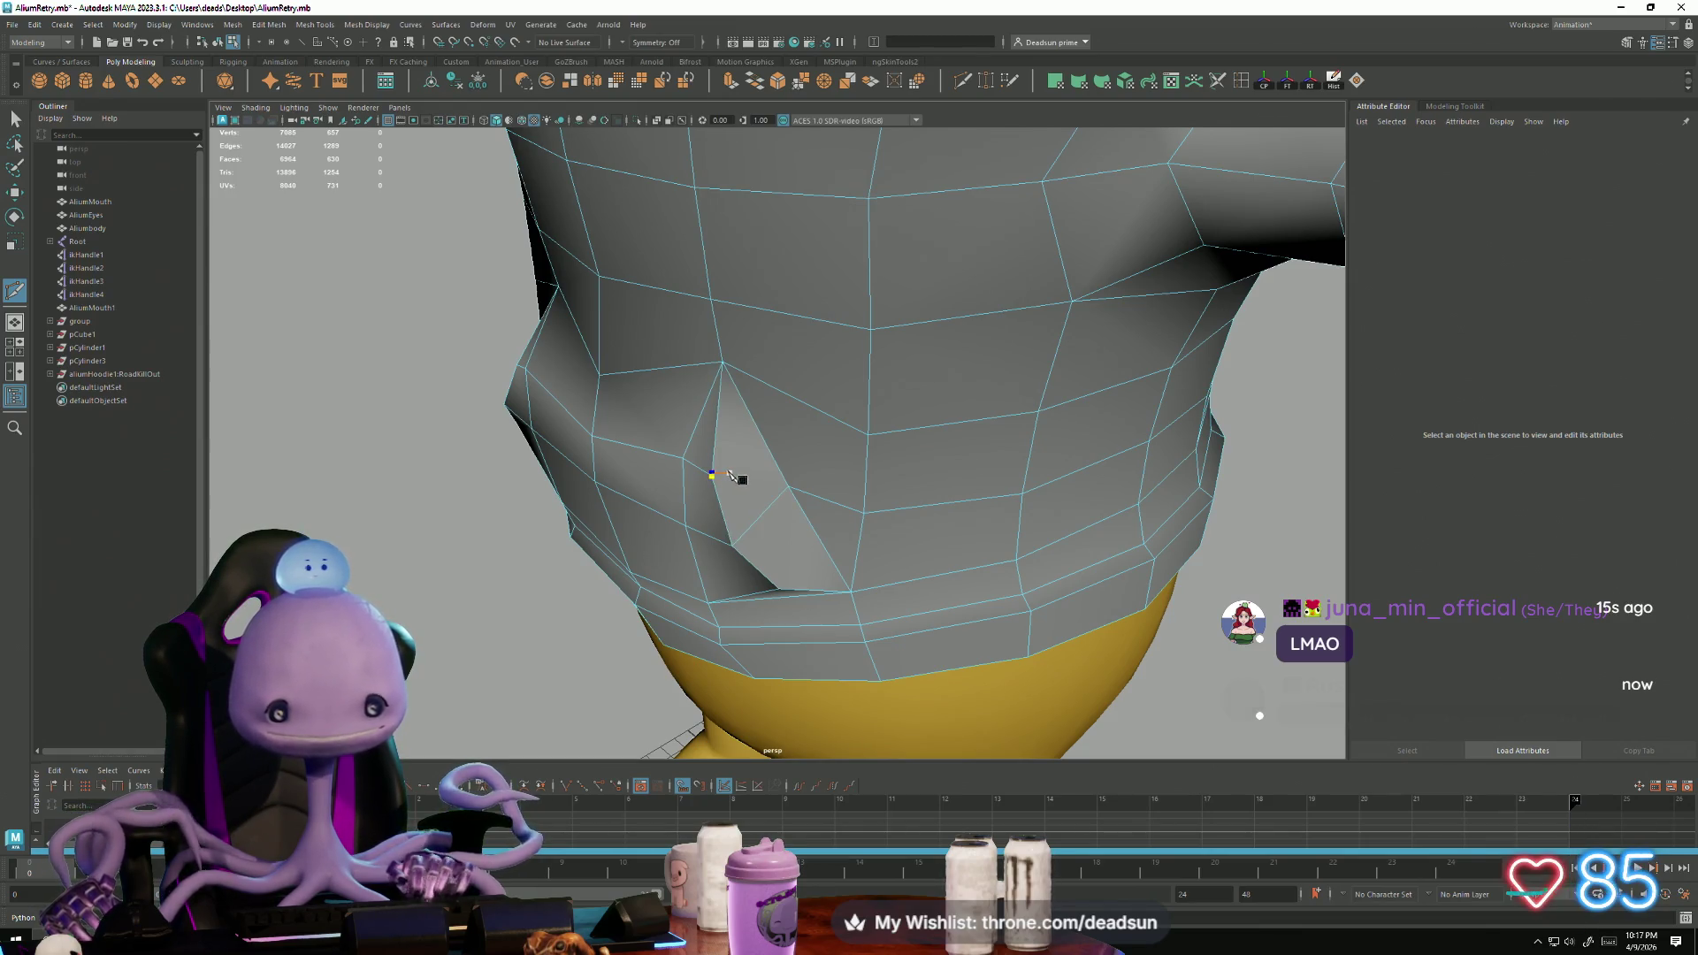
pyautogui.click(745, 535)
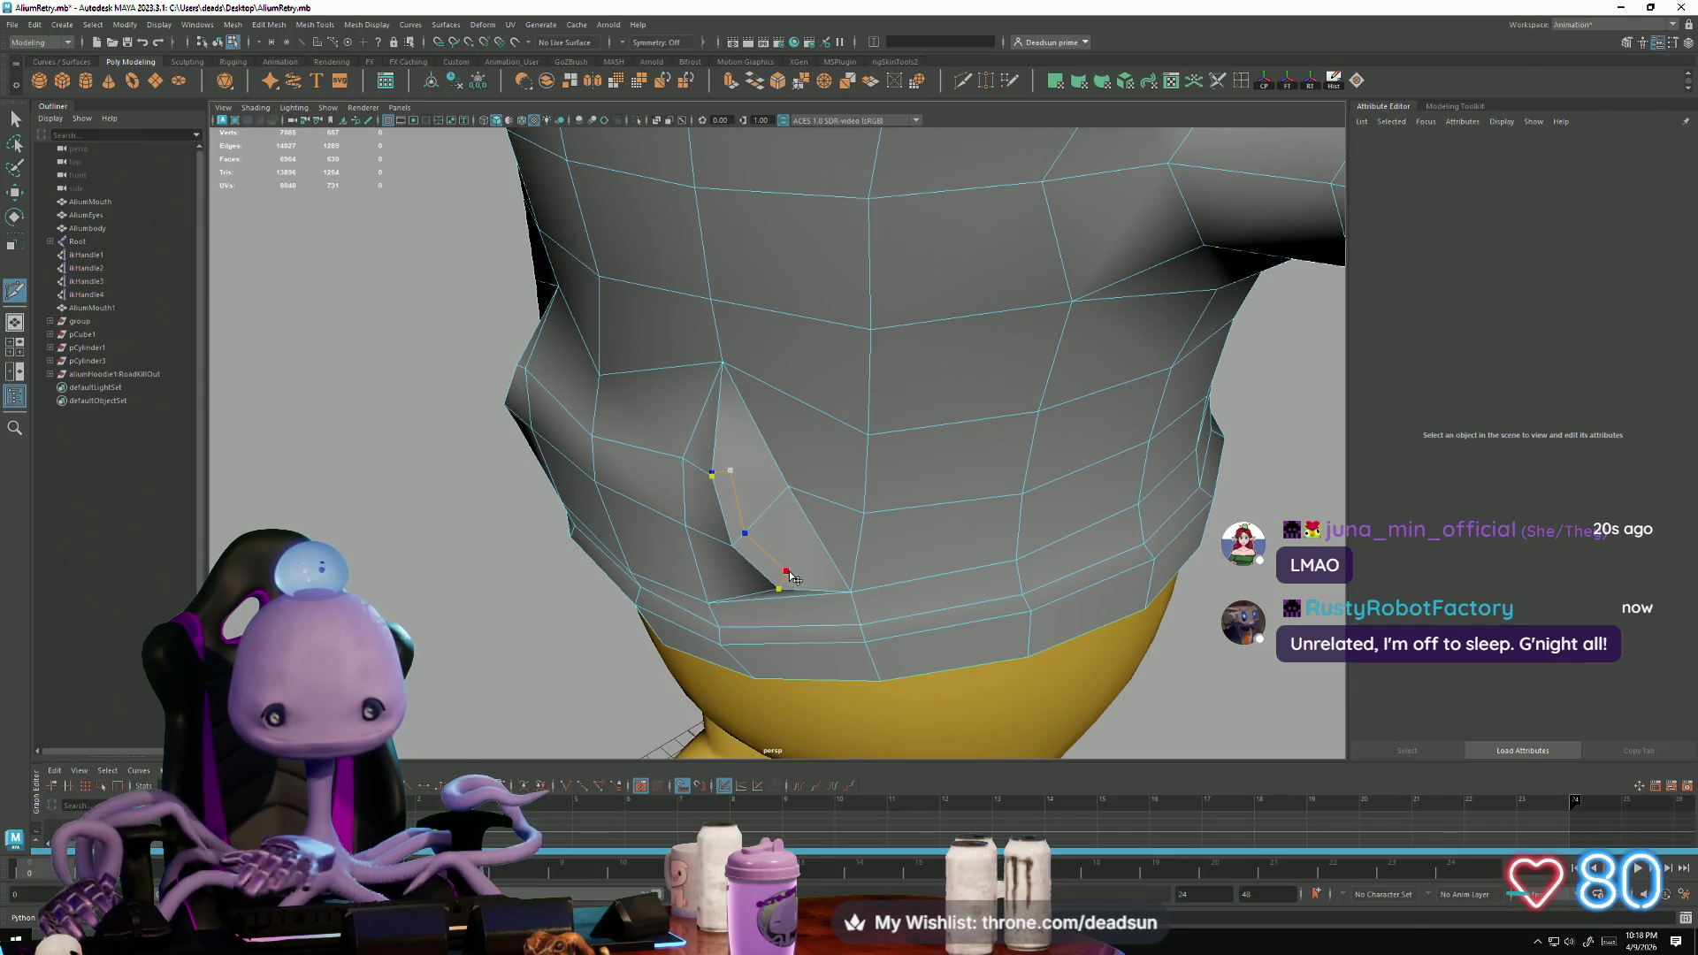
pyautogui.press('Return')
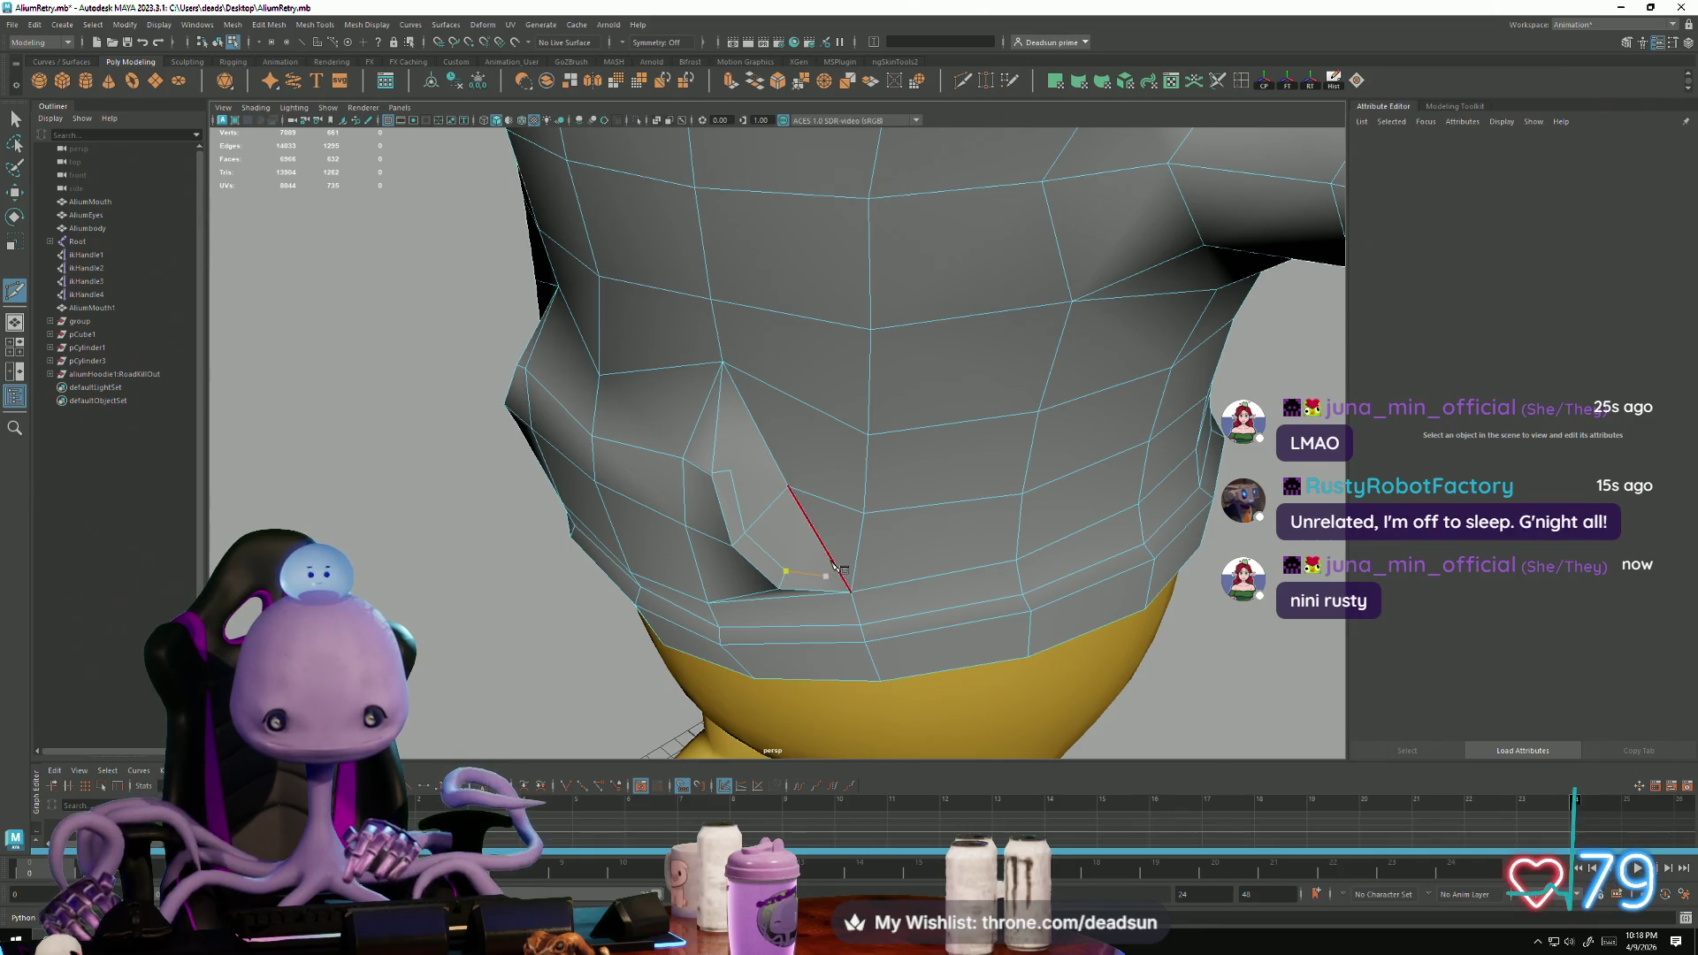
pyautogui.press('Return')
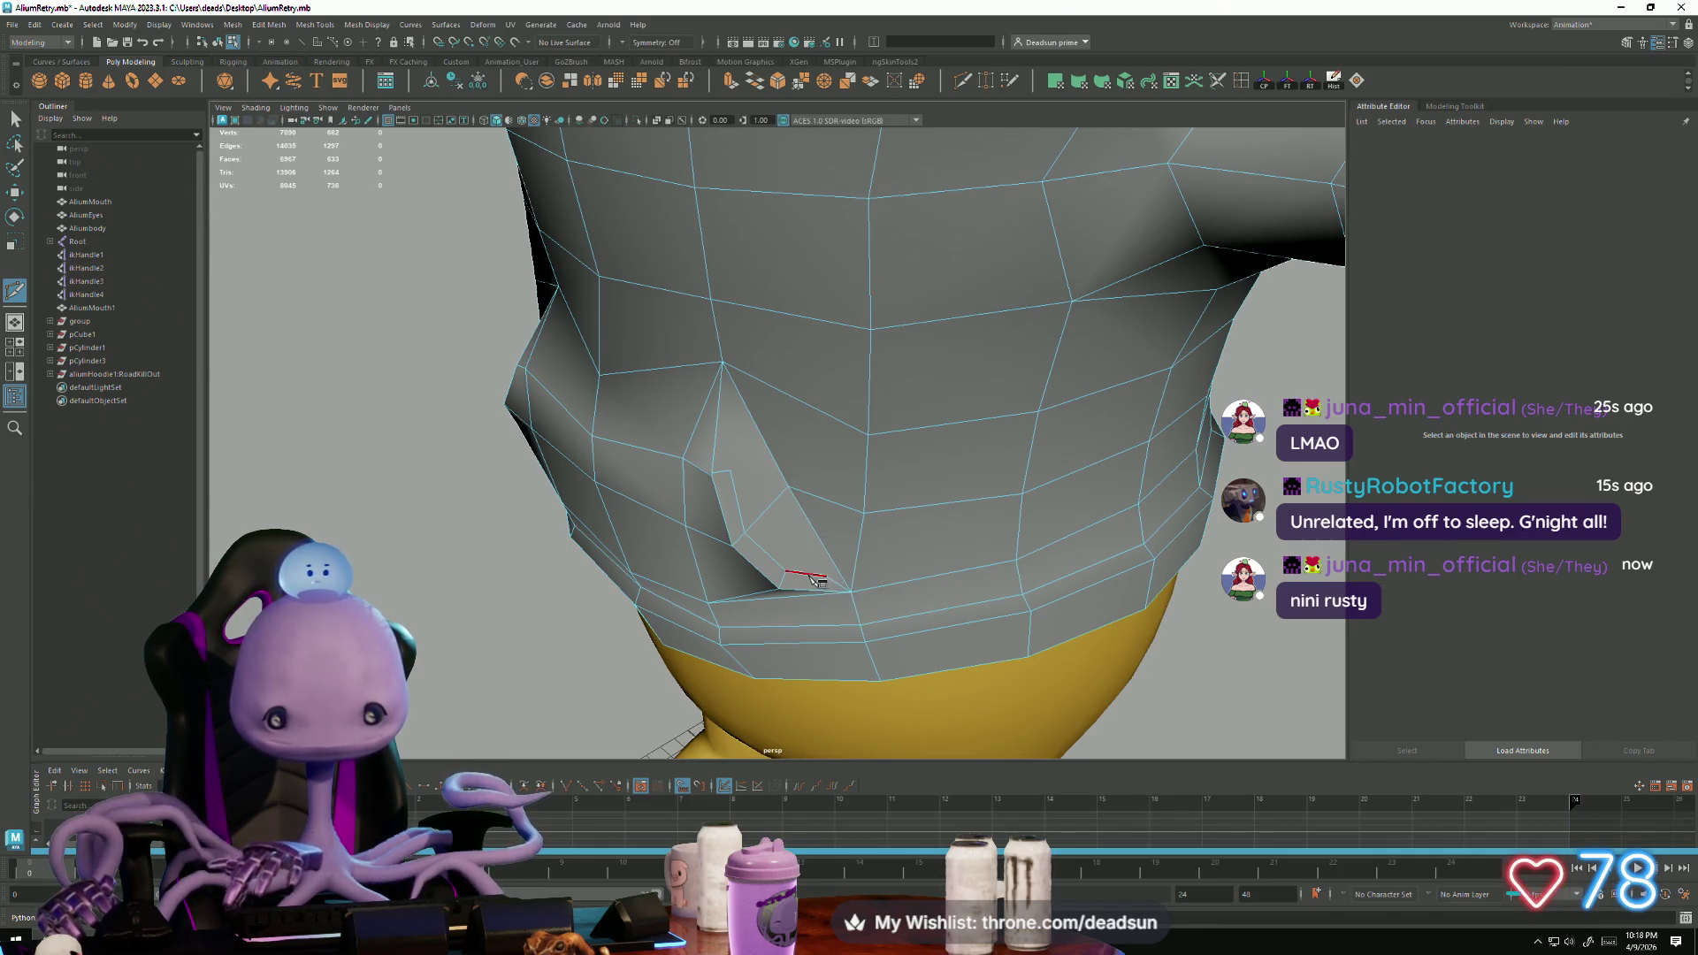
pyautogui.click(782, 495)
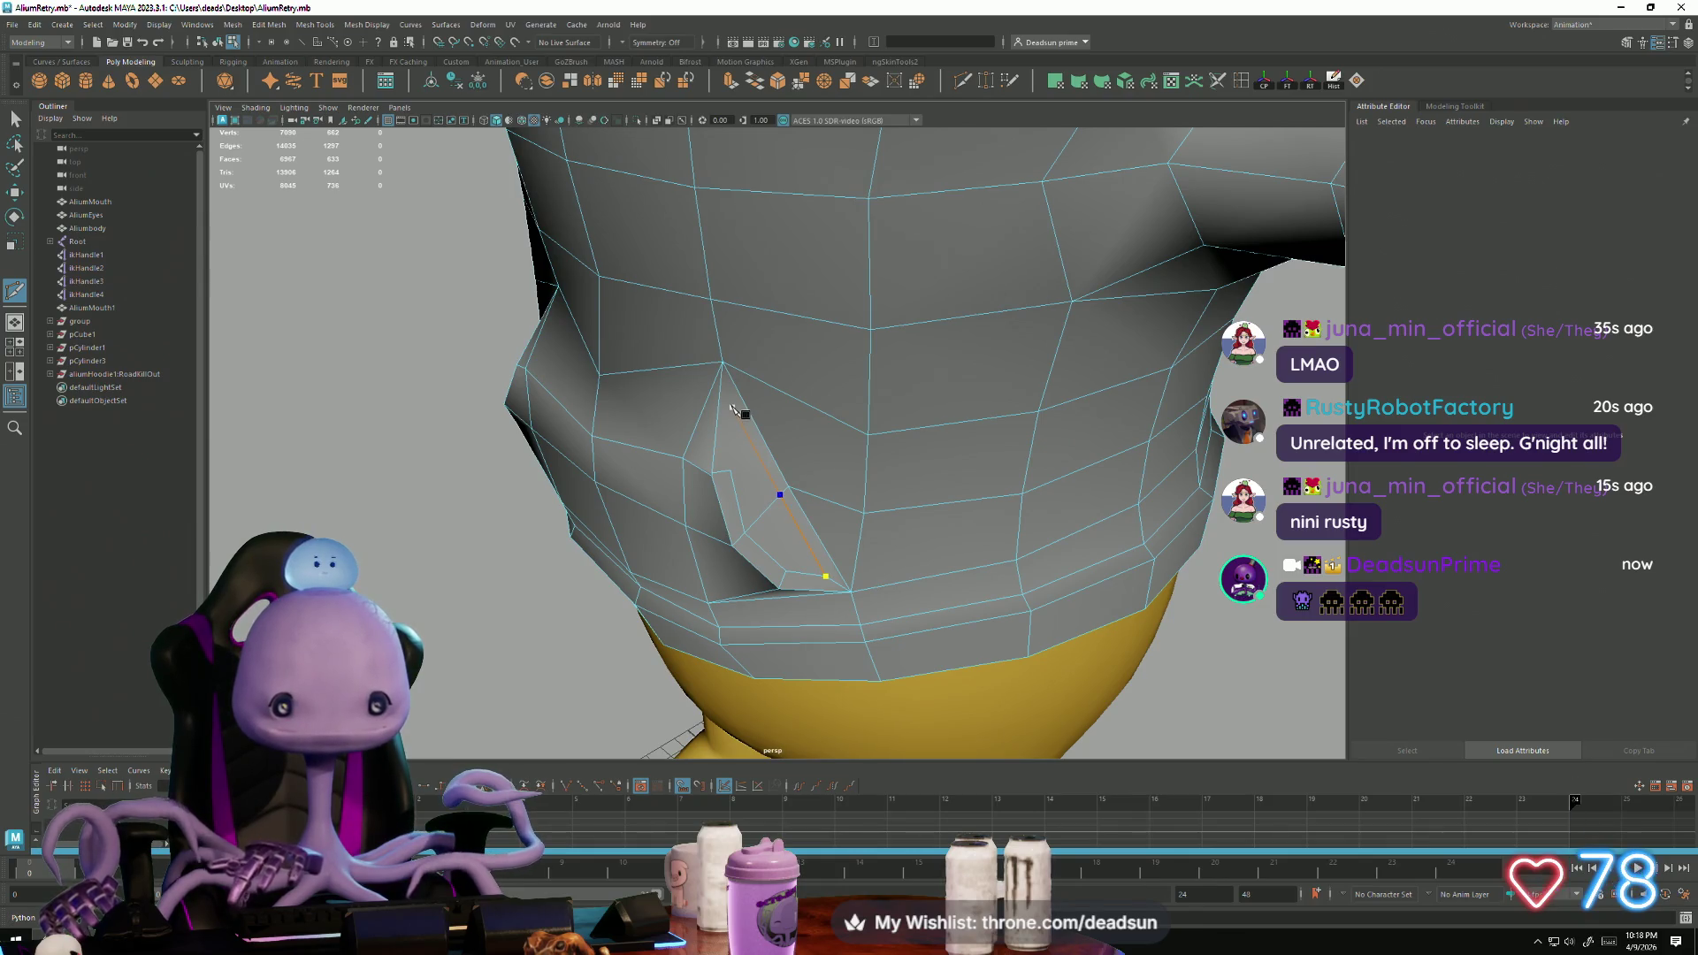
pyautogui.press('Return')
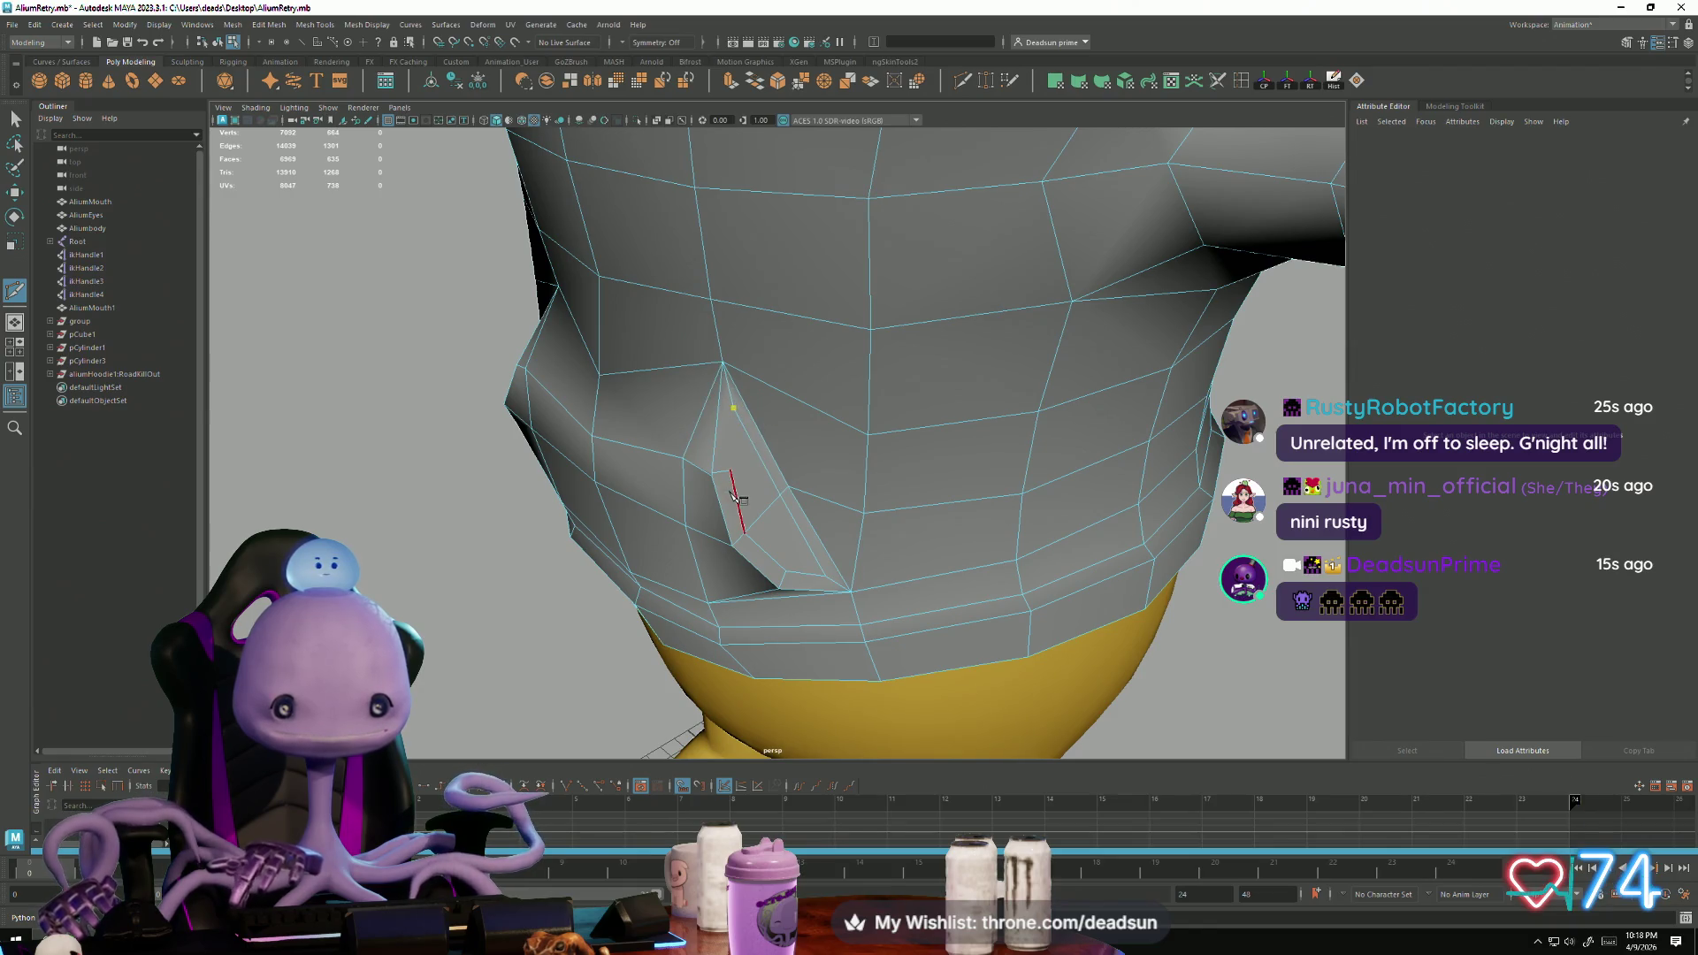
# Step: Cut a new edge up the pocket flap to its right vertex
pyautogui.moveTo(505, 519)
pyautogui.keyDown('alt'); pyautogui.mouseDown()
pyautogui.moveTo(540, 555)
pyautogui.moveTo(752, 559)
pyautogui.mouseUp(); pyautogui.keyUp('alt')
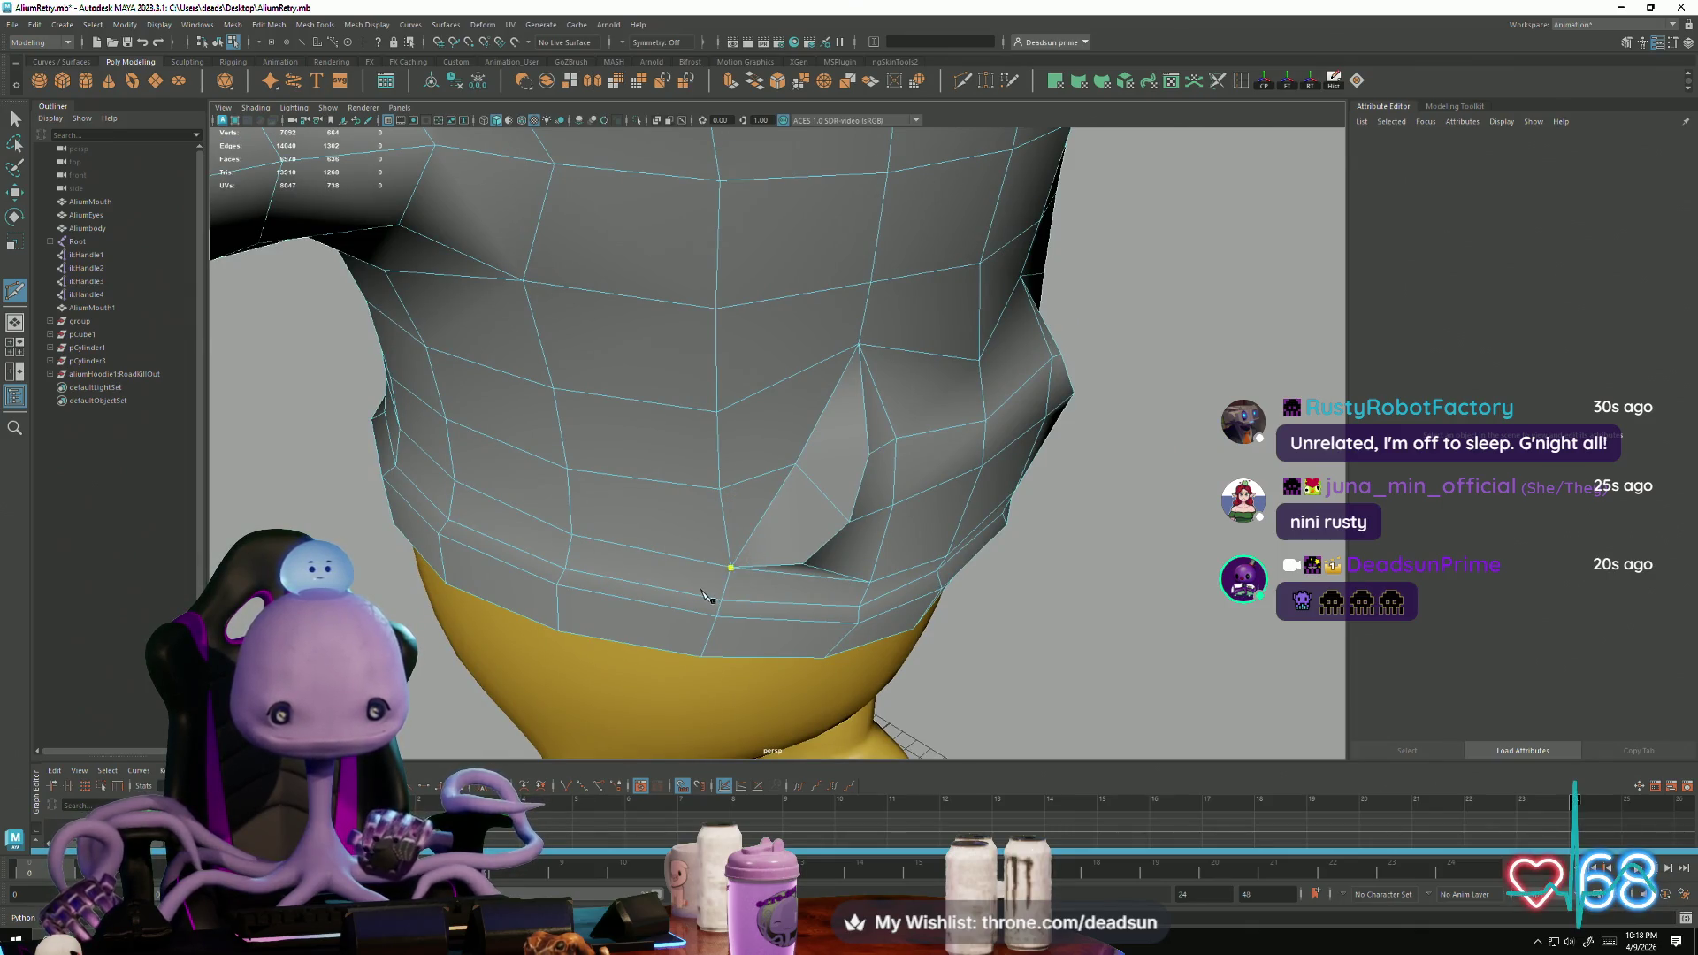
pyautogui.click(764, 548)
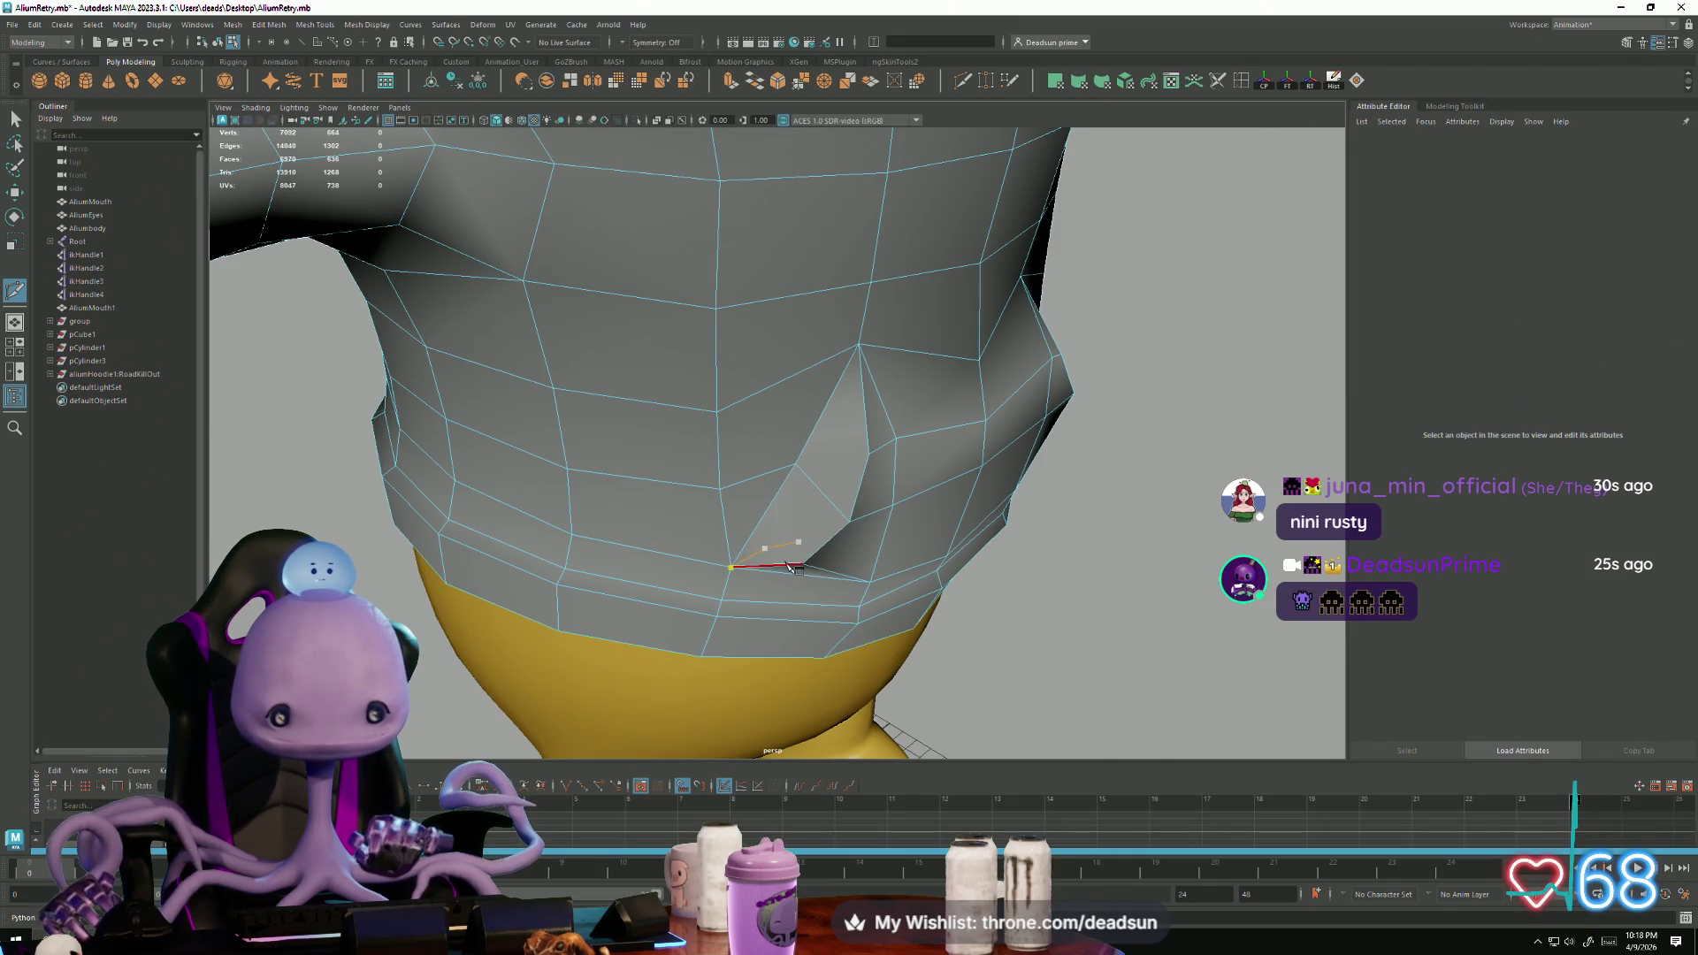
pyautogui.rightClick(839, 570)
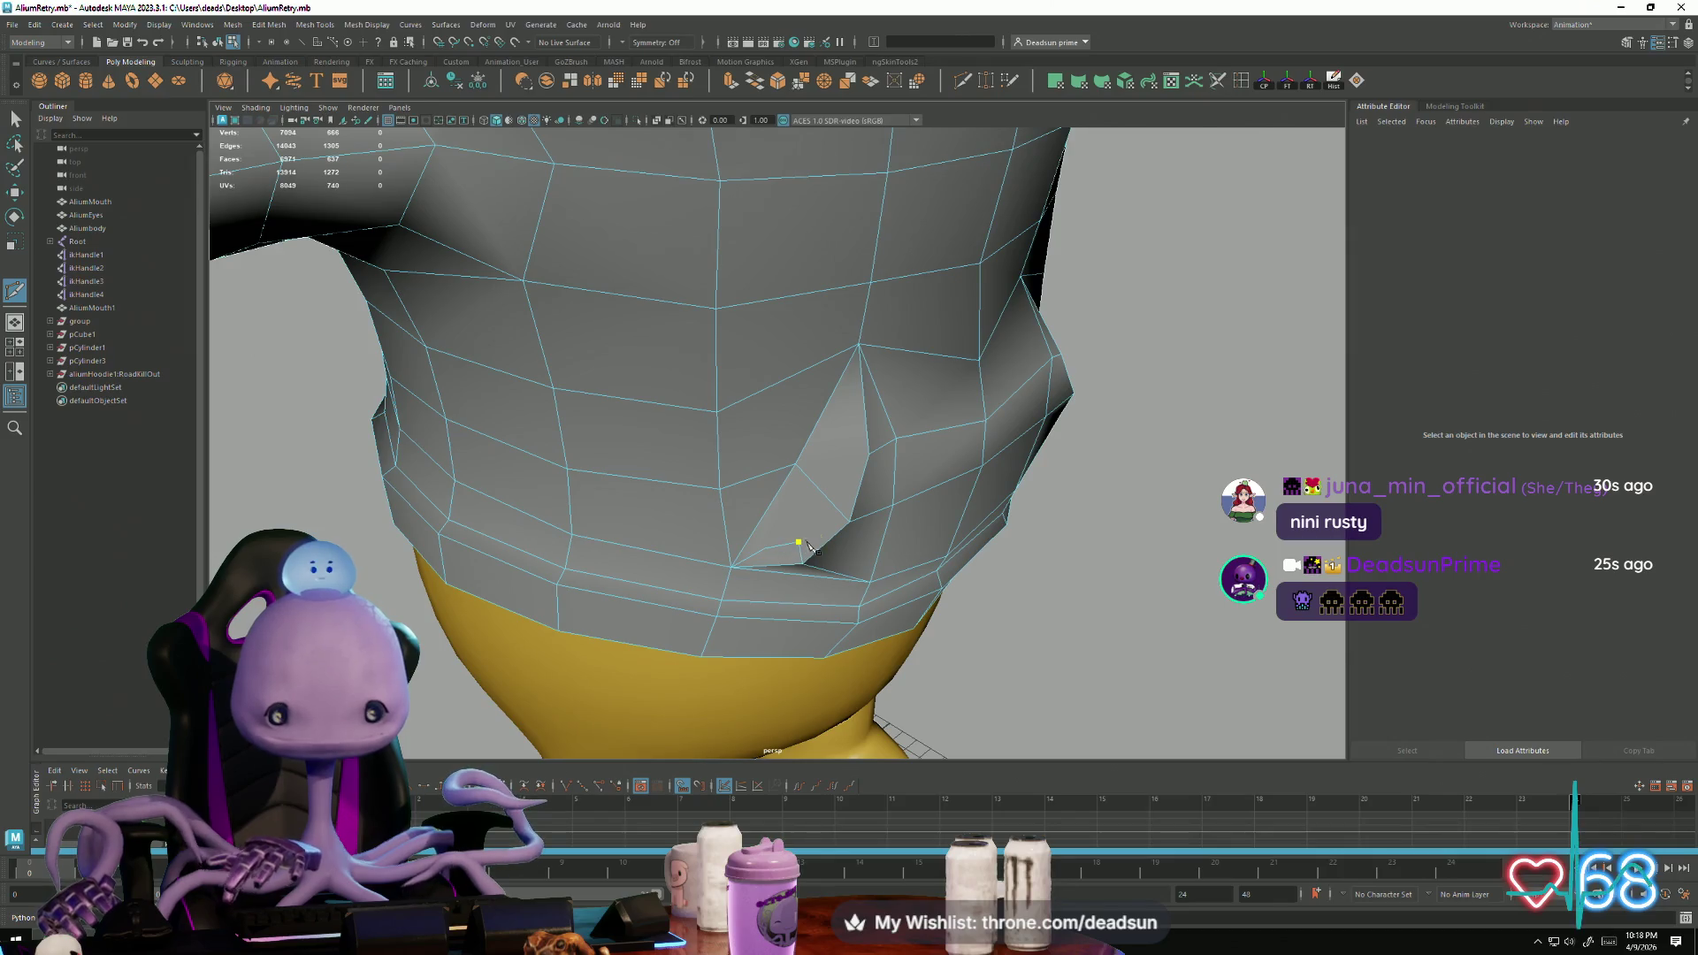
pyautogui.click(836, 507)
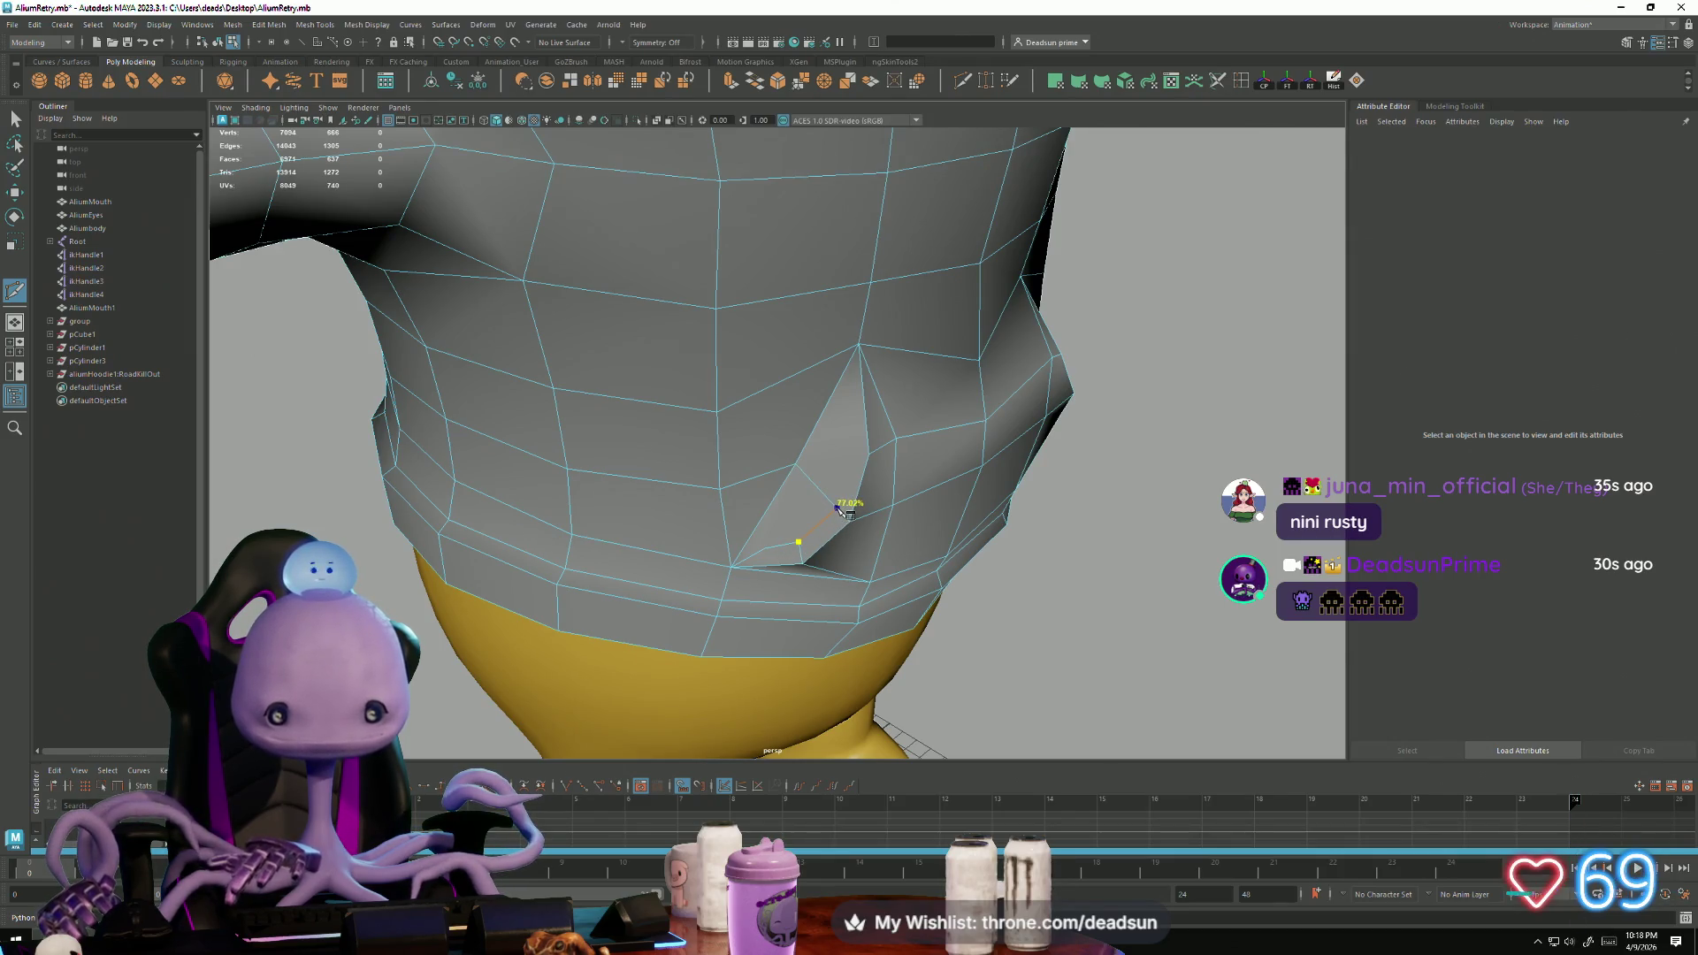
pyautogui.click(850, 454)
pyautogui.click(864, 424)
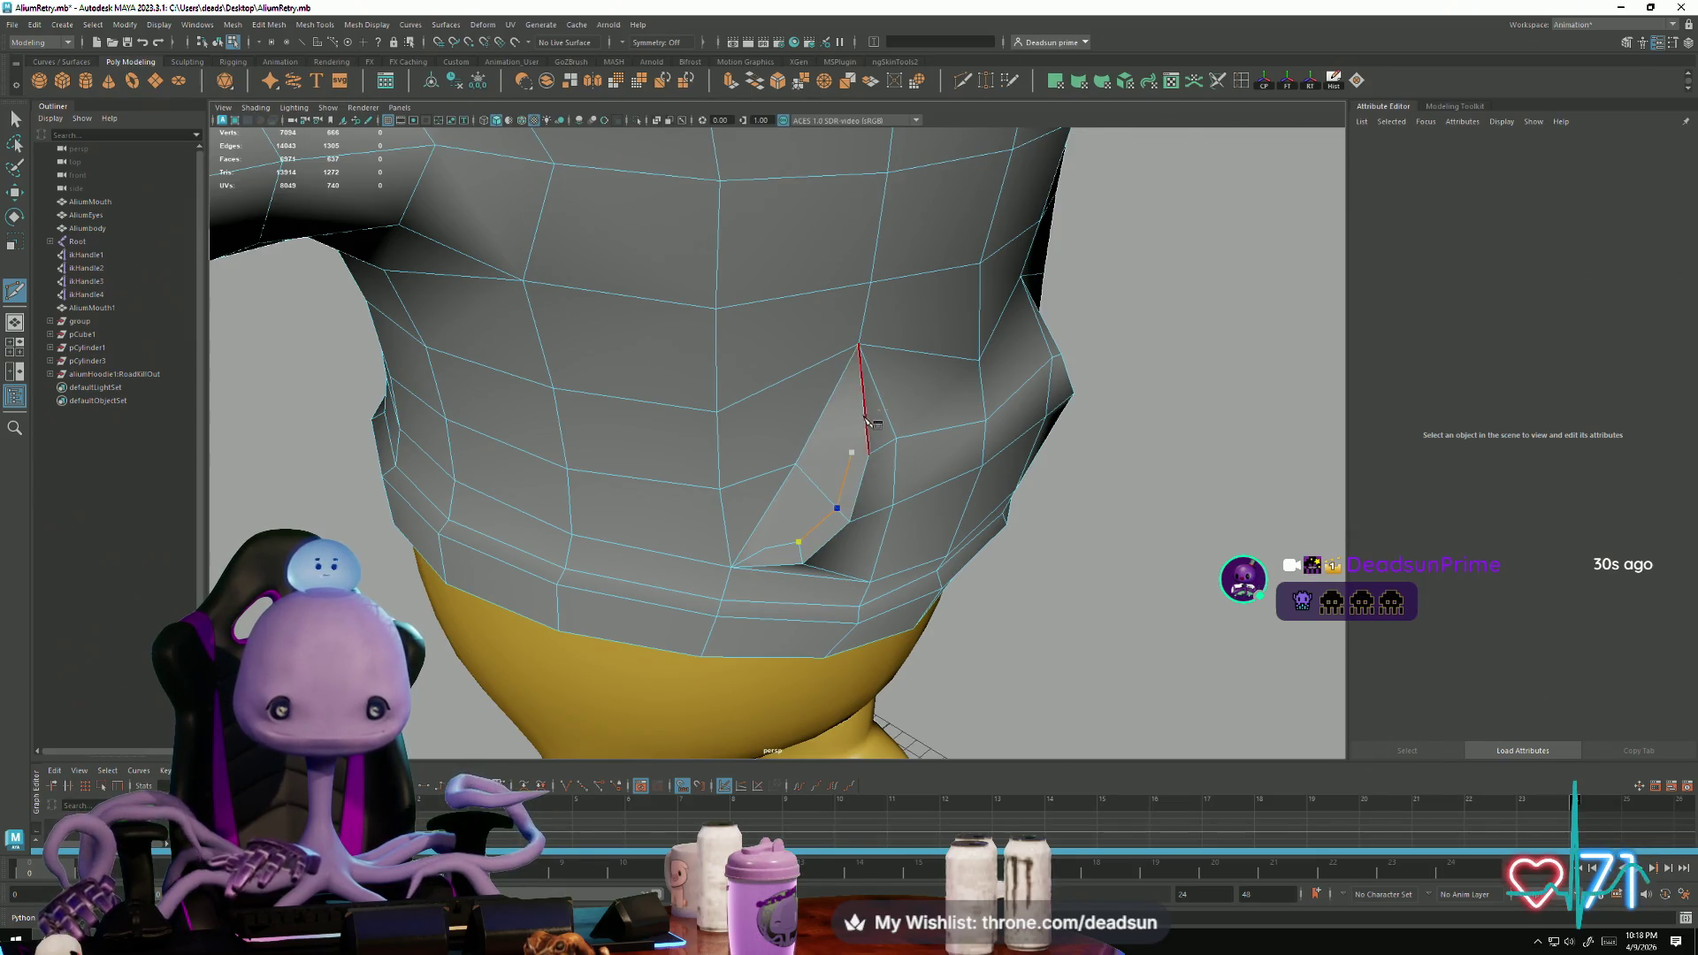
pyautogui.press('Return')
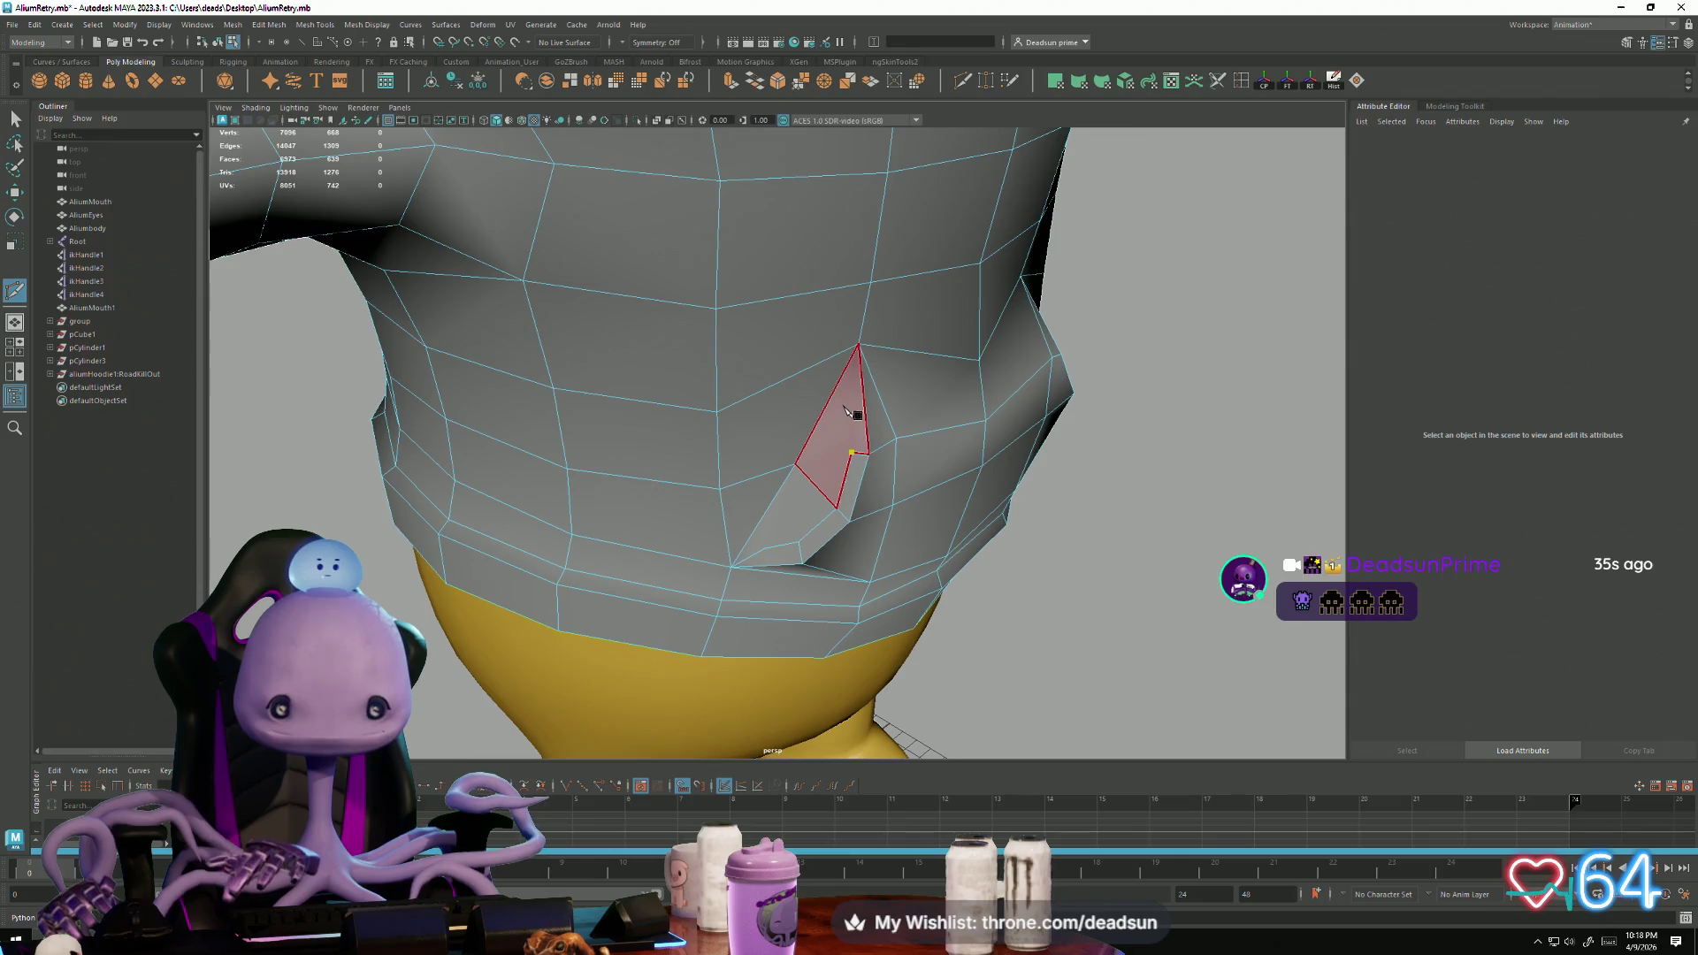
# Step: Cut edges to the flap's top vertex and along its edge, then select the flap triangles
pyautogui.click(849, 390)
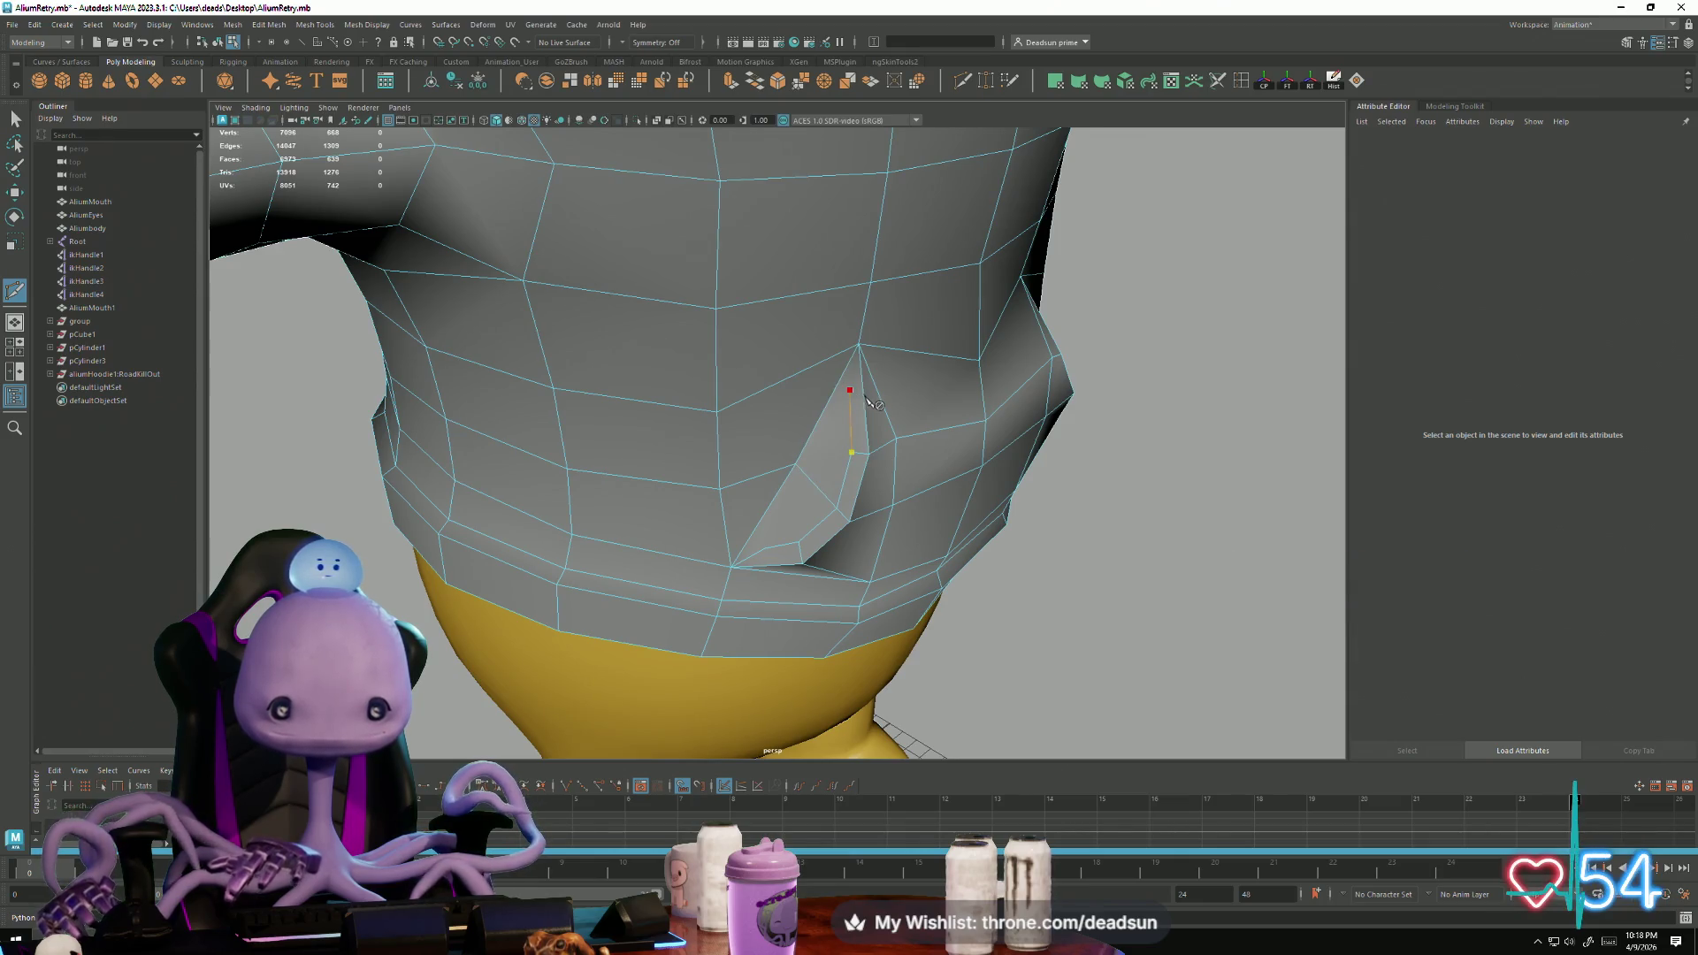
pyautogui.click(859, 344)
pyautogui.press('Return')
pyautogui.click(804, 476)
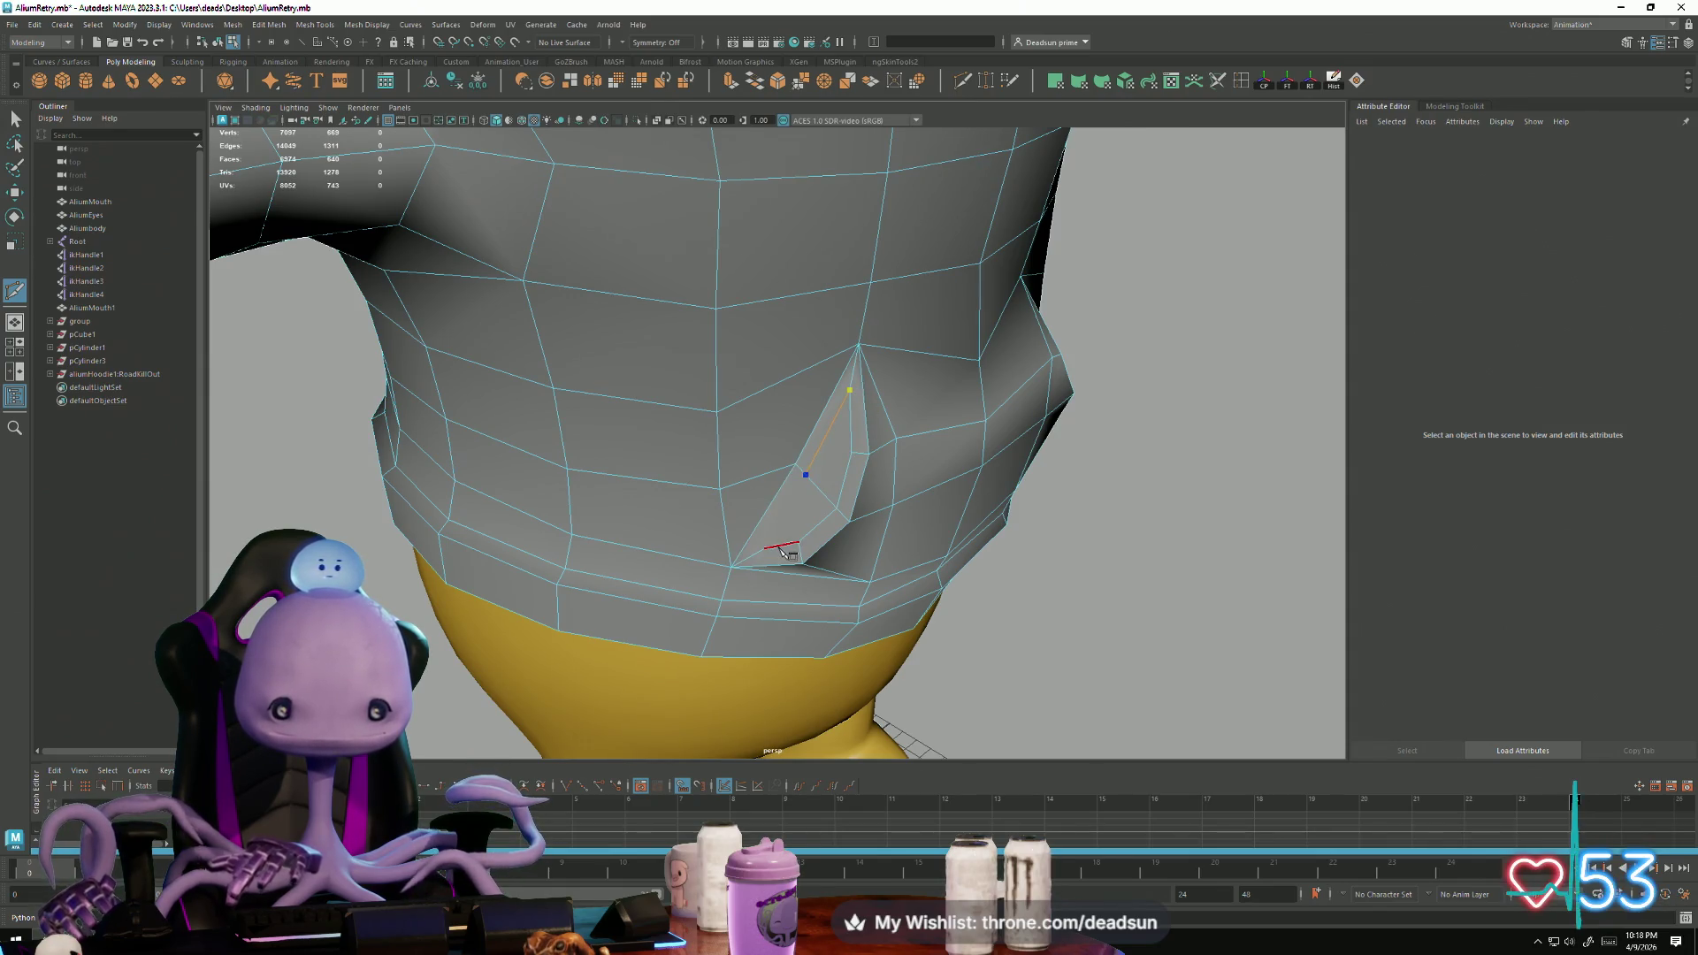
pyautogui.press('Return')
pyautogui.click(722, 600)
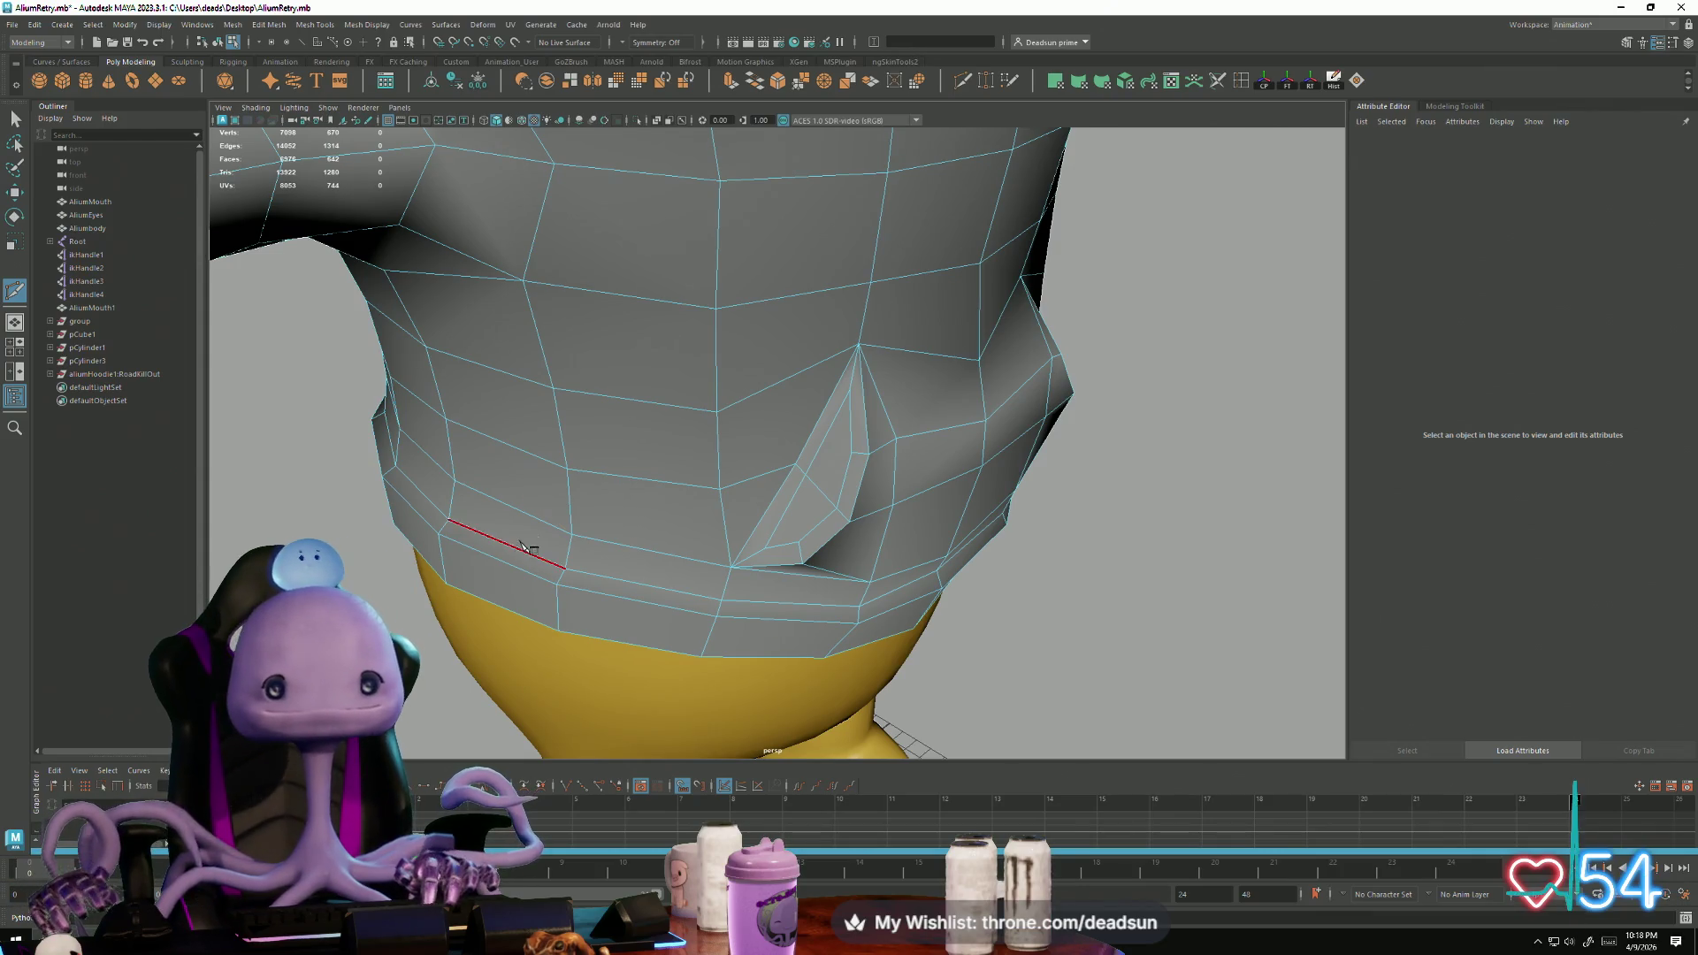
pyautogui.click(435, 144)
pyautogui.click(16, 118)
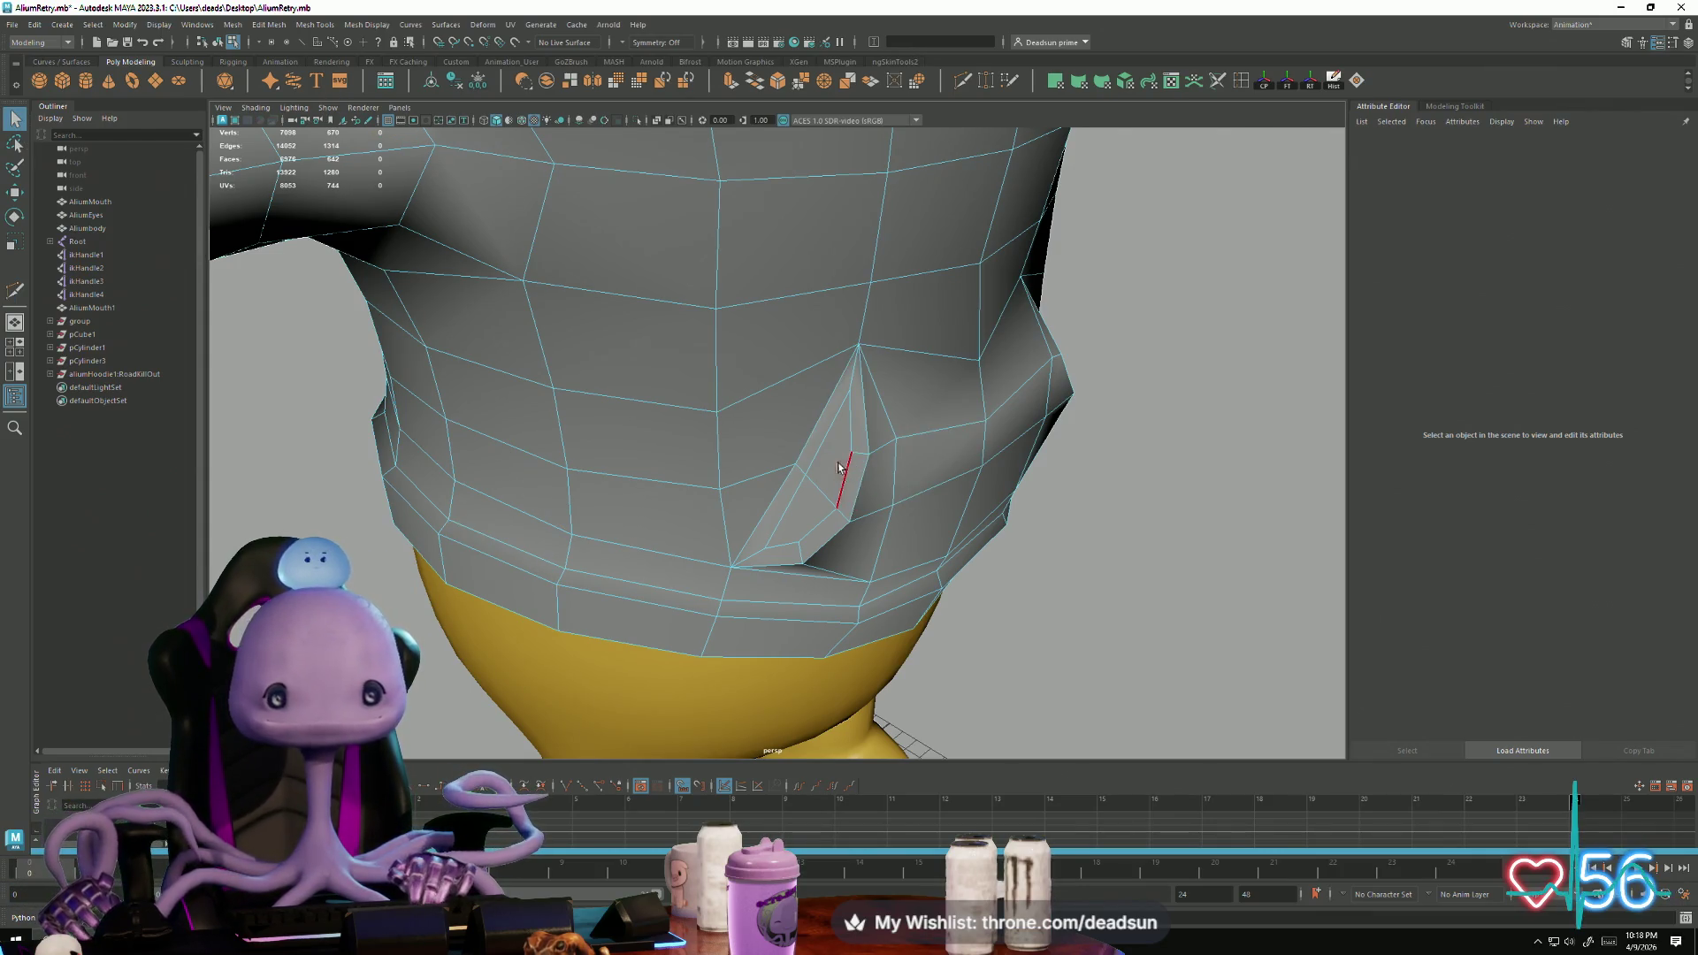
pyautogui.click(818, 512)
pyautogui.keyDown('shift'); pyautogui.click(818, 511); pyautogui.keyUp('shift')
# Step: Frame the selected pocket flap triangles and ready Scale and Move on them
pyautogui.press('f')
pyautogui.moveTo(818, 511)
pyautogui.keyDown('alt'); pyautogui.mouseDown()
pyautogui.moveTo(807, 470)
pyautogui.moveTo(974, 496)
pyautogui.moveTo(946, 512)
pyautogui.mouseUp(); pyautogui.keyUp('alt')
pyautogui.click(978, 585)
pyautogui.moveTo(978, 585)
pyautogui.keyDown('alt'); pyautogui.mouseDown()
pyautogui.moveTo(1009, 531)
pyautogui.moveTo(824, 396)
pyautogui.mouseUp(); pyautogui.keyUp('alt')
pyautogui.press('r')
pyautogui.press('w')
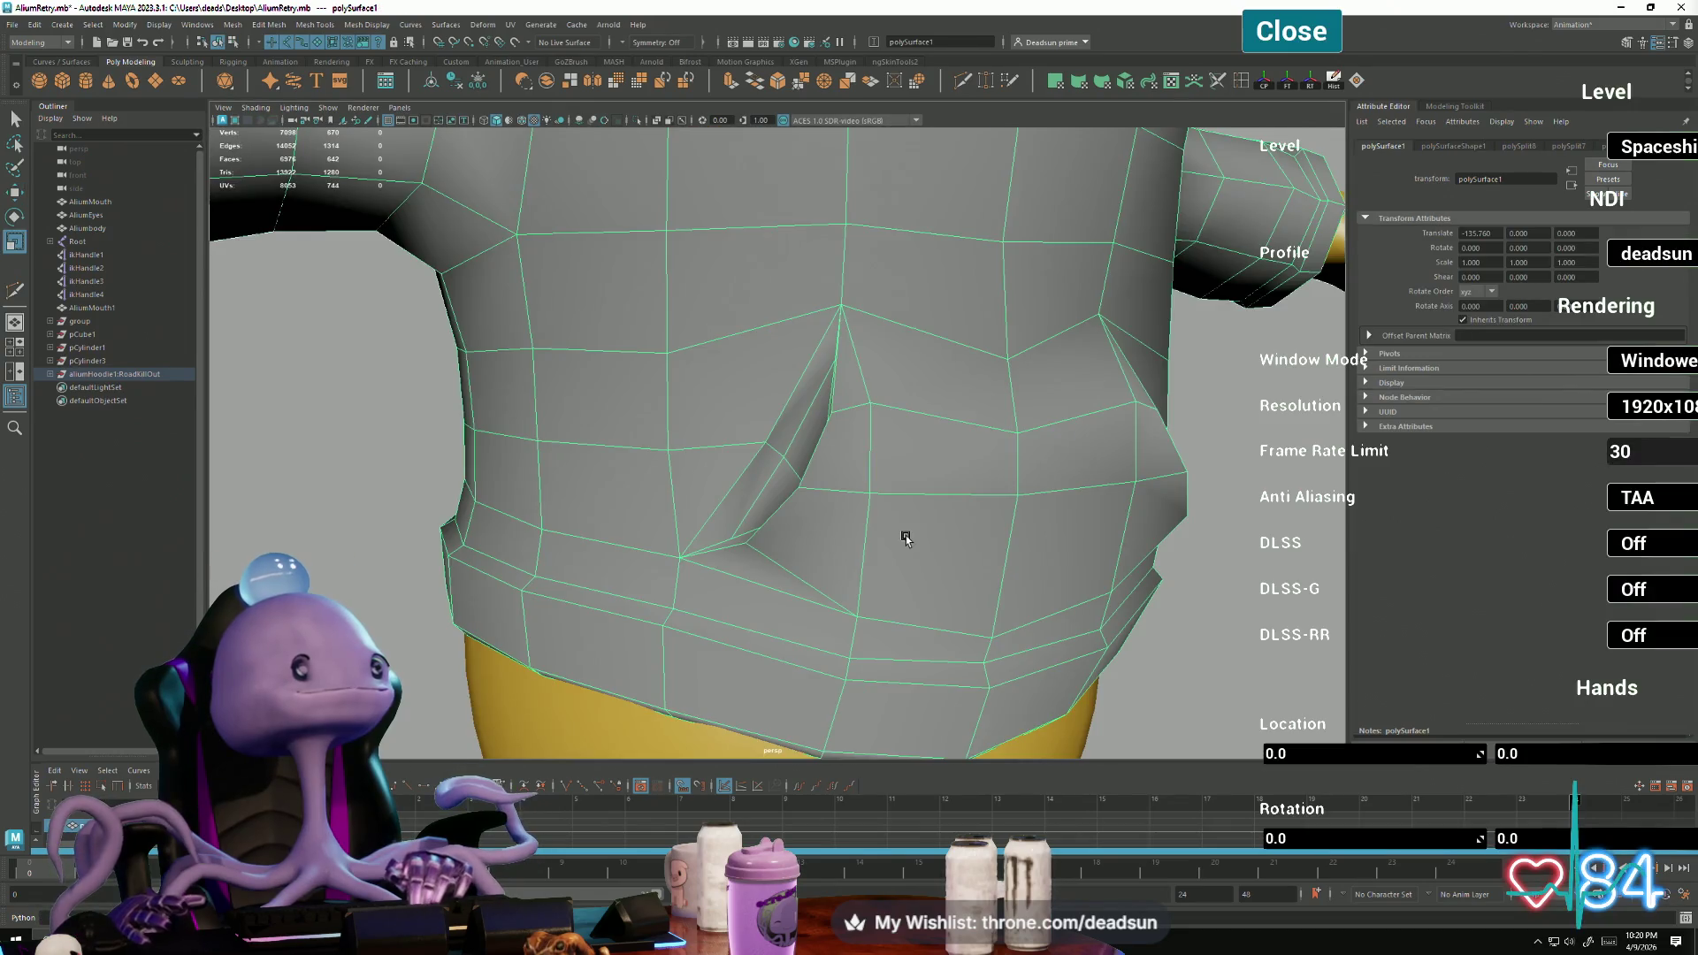
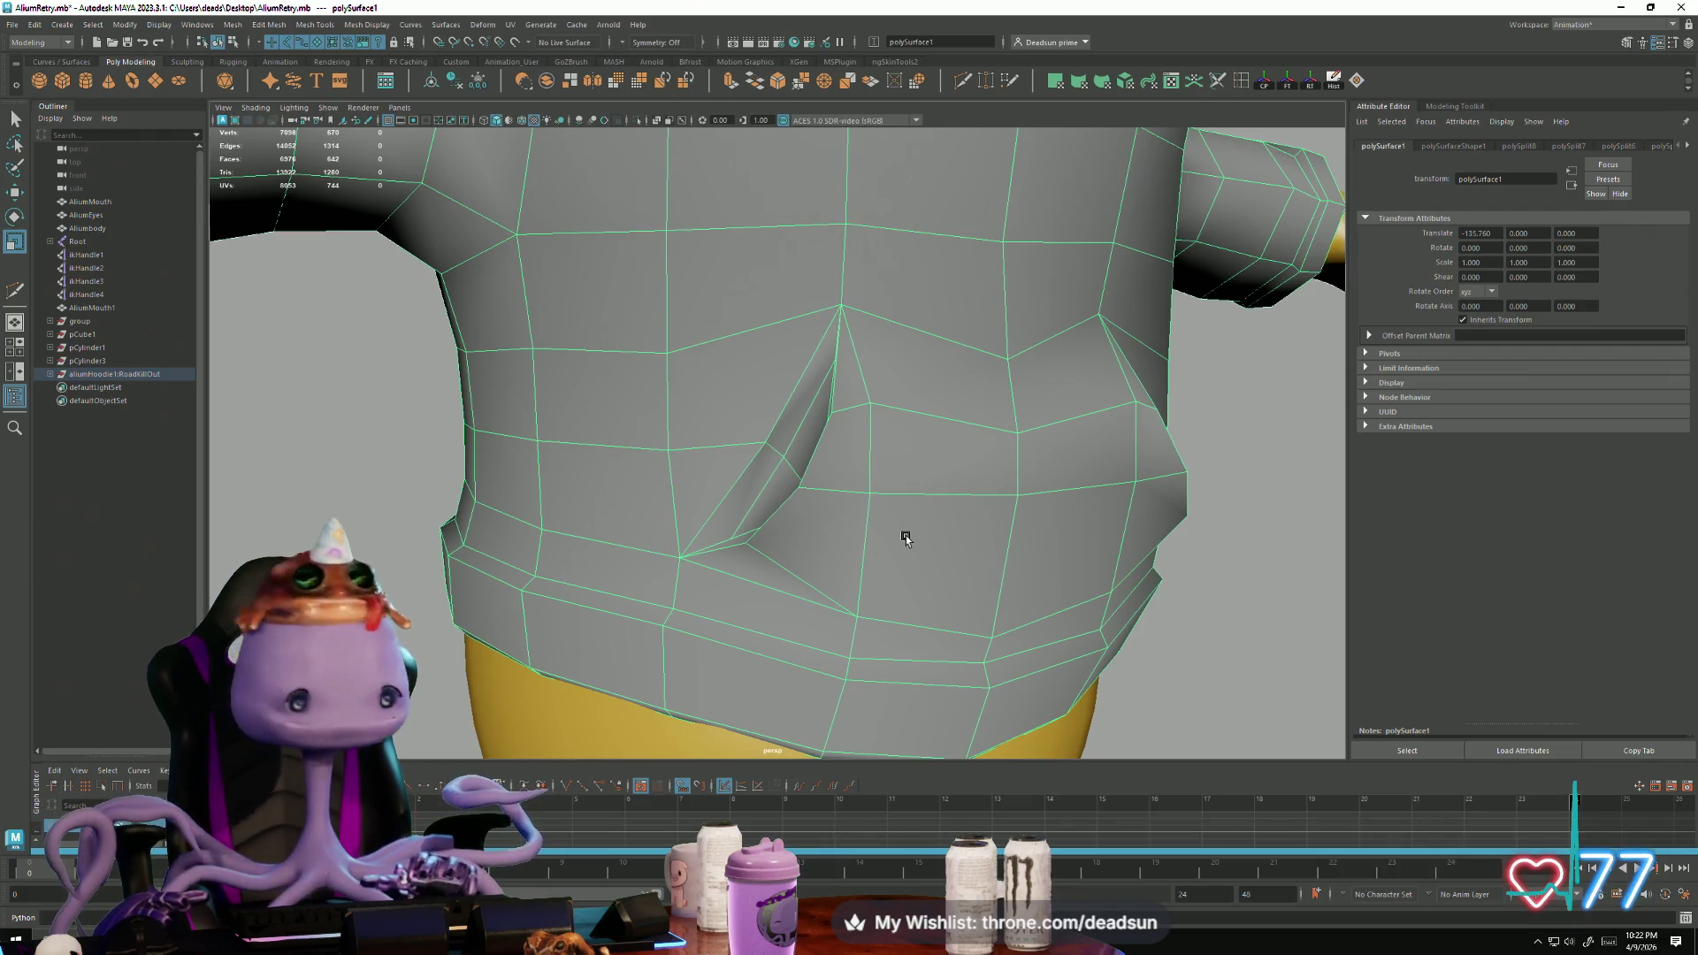
# Step: Orbit to a front view of the alien and select the hoodie up close
pyautogui.moveTo(986, 405)
pyautogui.keyDown('alt'); pyautogui.mouseDown(button='right')
pyautogui.moveTo(645, 358)
pyautogui.moveTo(637, 474)
pyautogui.moveTo(690, 495)
pyautogui.moveTo(730, 487)
pyautogui.mouseUp(button='right'); pyautogui.keyUp('alt')
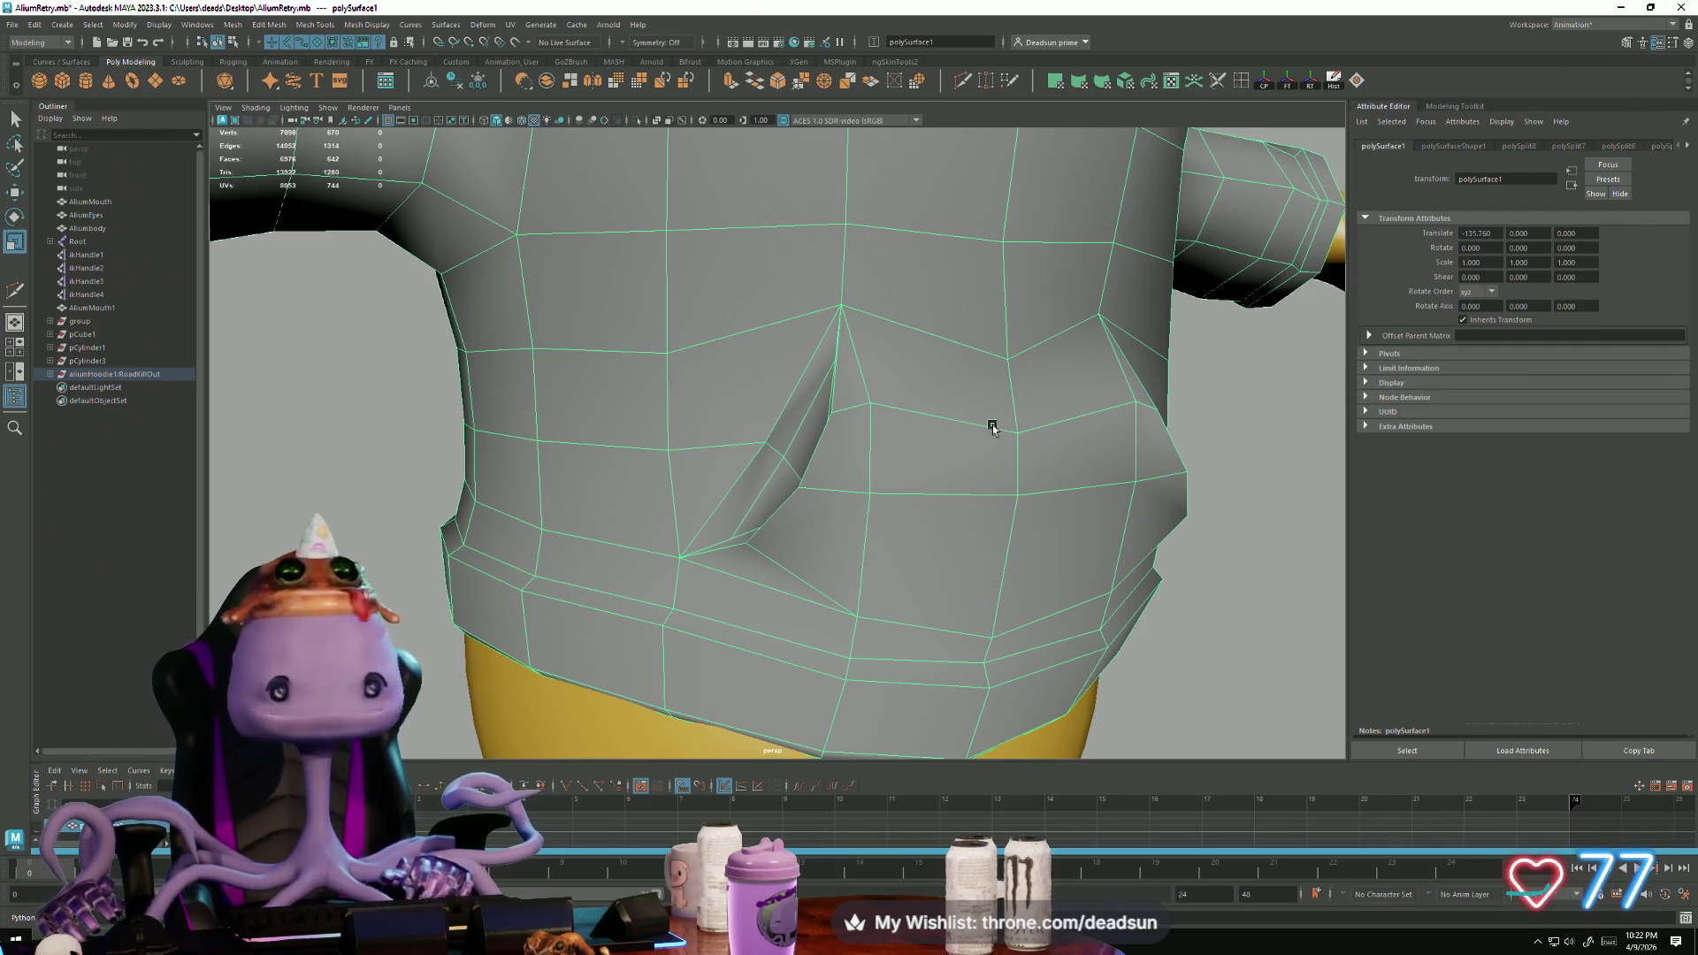
pyautogui.moveTo(730, 486)
pyautogui.keyDown('alt'); pyautogui.mouseDown()
pyautogui.moveTo(1037, 259)
pyautogui.moveTo(914, 486)
pyautogui.moveTo(828, 513)
pyautogui.moveTo(924, 529)
pyautogui.moveTo(902, 507)
pyautogui.moveTo(876, 515)
pyautogui.moveTo(899, 565)
pyautogui.moveTo(740, 575)
pyautogui.moveTo(803, 560)
pyautogui.moveTo(775, 555)
pyautogui.mouseUp(); pyautogui.keyUp('alt')
pyautogui.rightClick(1037, 259)
pyautogui.click(1038, 259)
pyautogui.click(913, 486)
pyautogui.click(932, 511)
pyautogui.click(828, 506)
pyautogui.moveTo(879, 535)
pyautogui.keyDown('alt'); pyautogui.mouseDown()
pyautogui.moveTo(921, 533)
pyautogui.moveTo(920, 573)
pyautogui.moveTo(884, 575)
pyautogui.moveTo(937, 561)
pyautogui.moveTo(929, 515)
pyautogui.moveTo(911, 531)
pyautogui.moveTo(937, 520)
pyautogui.mouseUp(); pyautogui.keyUp('alt')
pyautogui.scroll(5, 920, 533)
# Step: Inspect a hoodie vertex in vertex mode, then return to object mode
pyautogui.rightClick(878, 419)
pyautogui.click(831, 421)
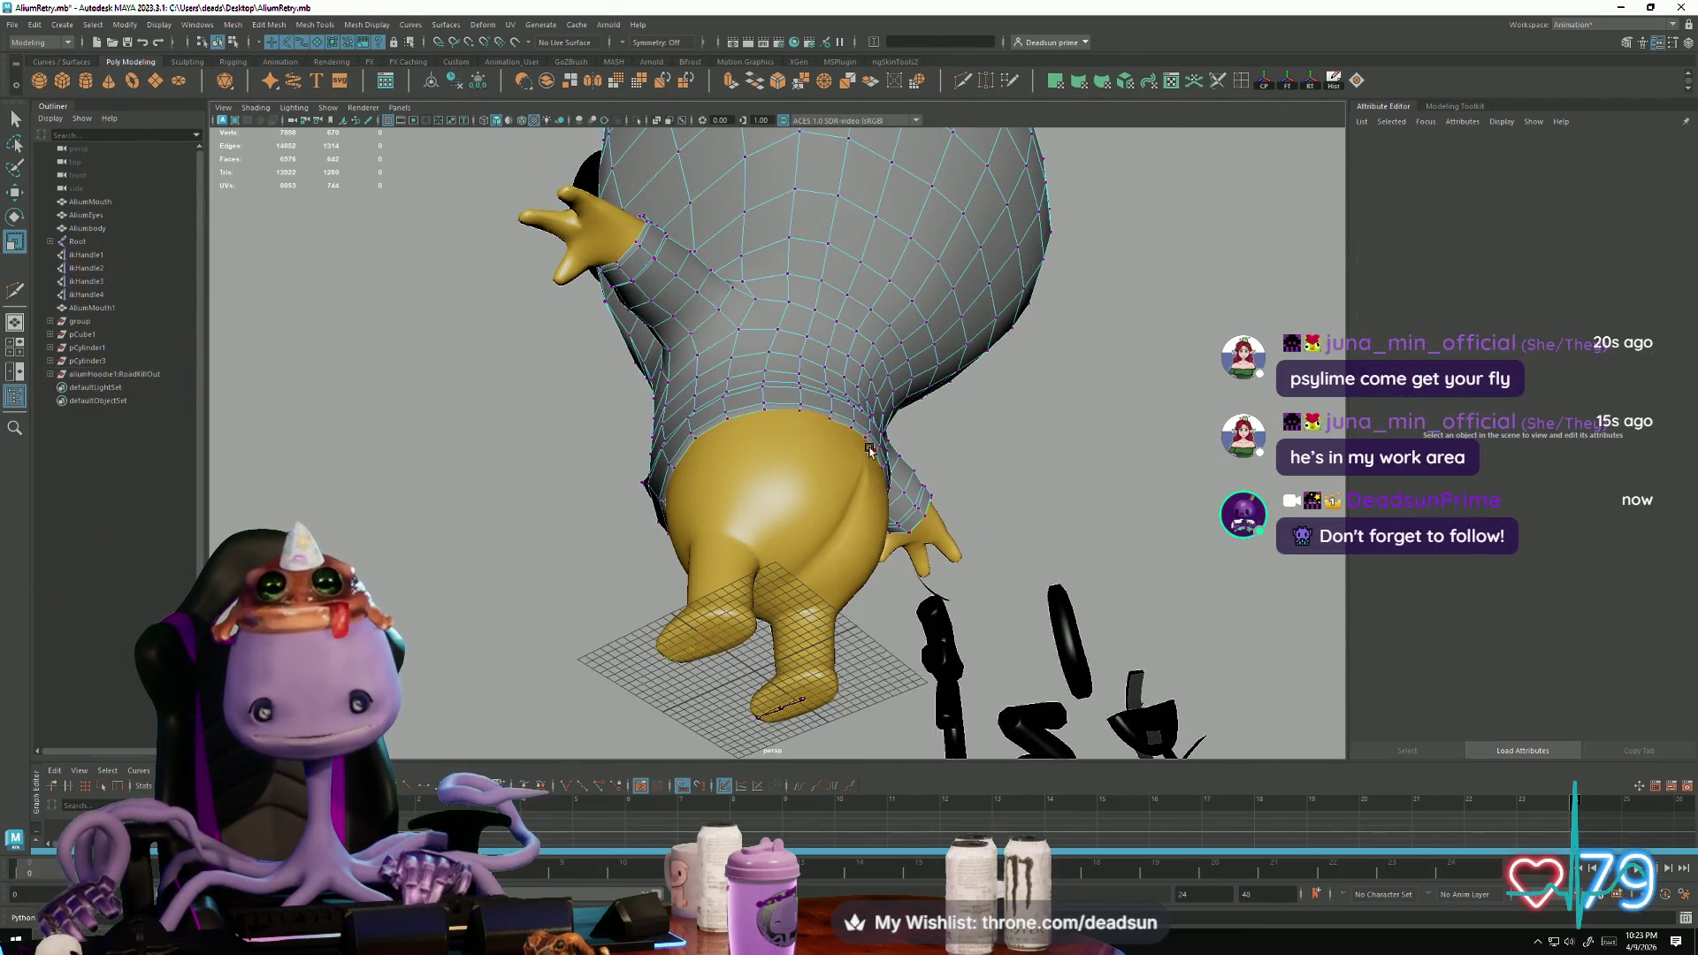
pyautogui.click(868, 439)
pyautogui.moveTo(868, 440)
pyautogui.keyDown('alt'); pyautogui.mouseDown()
pyautogui.moveTo(882, 528)
pyautogui.moveTo(877, 502)
pyautogui.moveTo(970, 488)
pyautogui.mouseUp(); pyautogui.keyUp('alt')
pyautogui.rightClick(970, 487)
pyautogui.click(1052, 438)
pyautogui.click(884, 530)
pyautogui.keyDown('alt'); pyautogui.moveTo(885, 531); pyautogui.dragTo(871, 546, button='right'); pyautogui.keyUp('alt')
pyautogui.moveTo(871, 545)
pyautogui.keyDown('alt'); pyautogui.mouseDown()
pyautogui.moveTo(869, 531)
pyautogui.moveTo(868, 560)
pyautogui.moveTo(901, 566)
pyautogui.moveTo(868, 561)
pyautogui.moveTo(895, 521)
pyautogui.moveTo(891, 460)
pyautogui.moveTo(852, 575)
pyautogui.moveTo(923, 541)
pyautogui.mouseUp(); pyautogui.keyUp('alt')
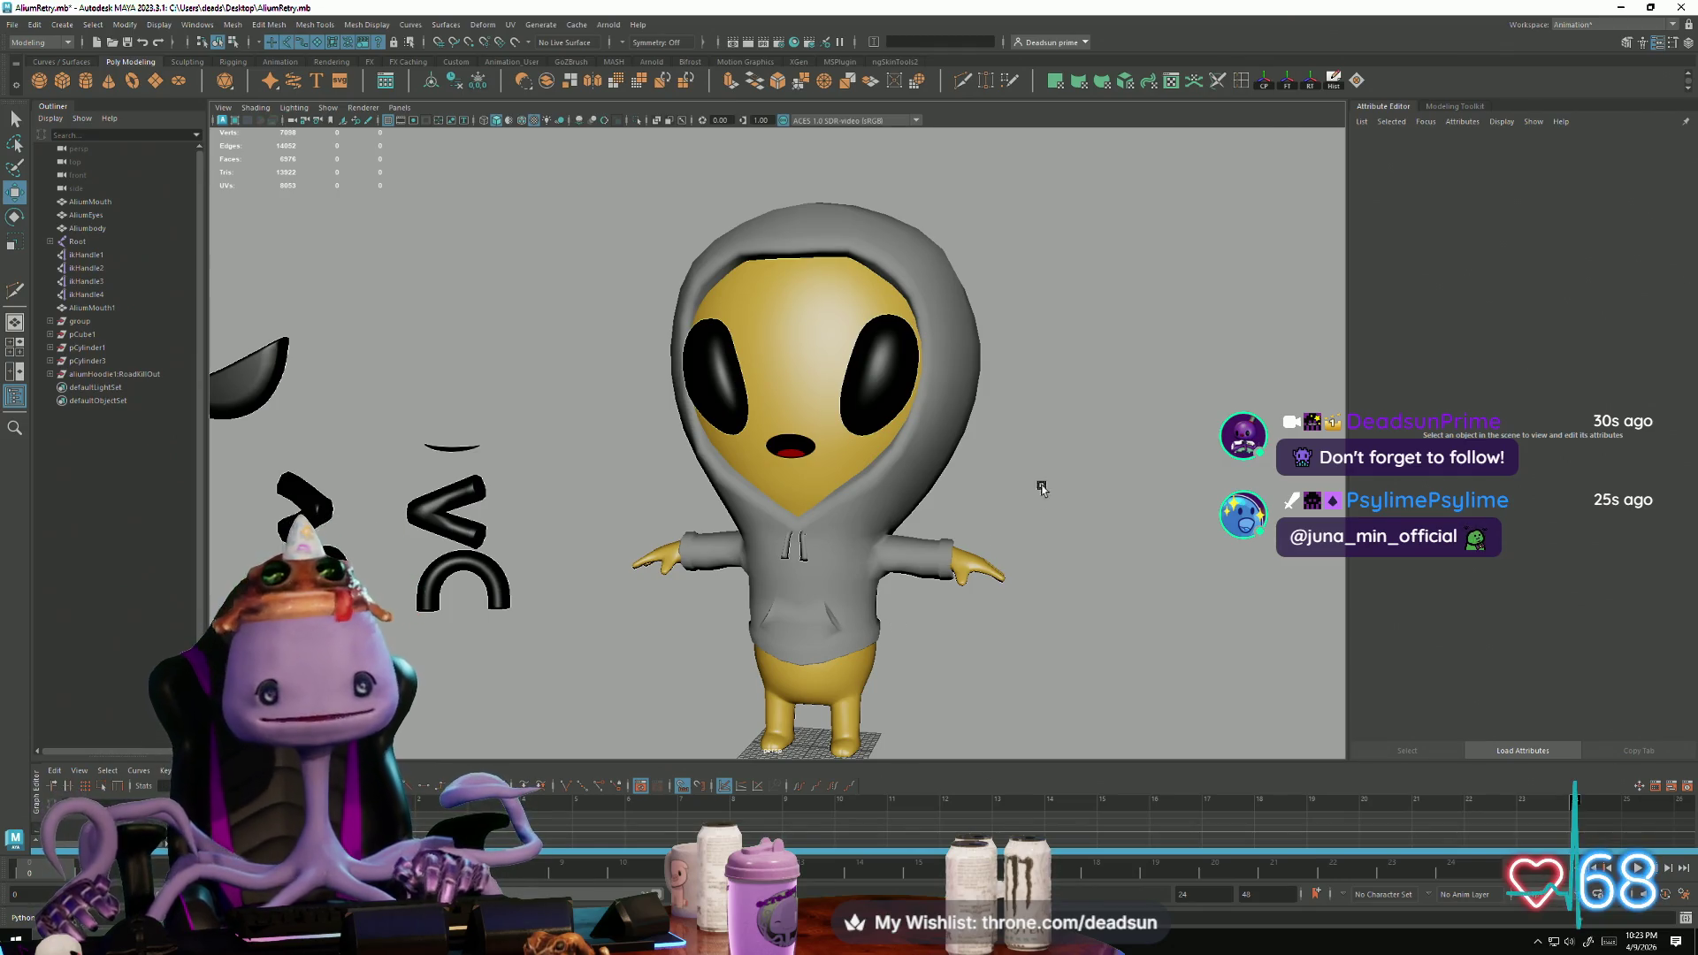
# Step: Orbit around the alien to a three-quarter view of the head and reselect the hoodie
pyautogui.moveTo(1006, 552)
pyautogui.keyDown('alt'); pyautogui.mouseDown()
pyautogui.moveTo(1111, 542)
pyautogui.moveTo(1069, 561)
pyautogui.moveTo(666, 555)
pyautogui.mouseUp(); pyautogui.keyUp('alt')
pyautogui.scroll(8, 872, 625)
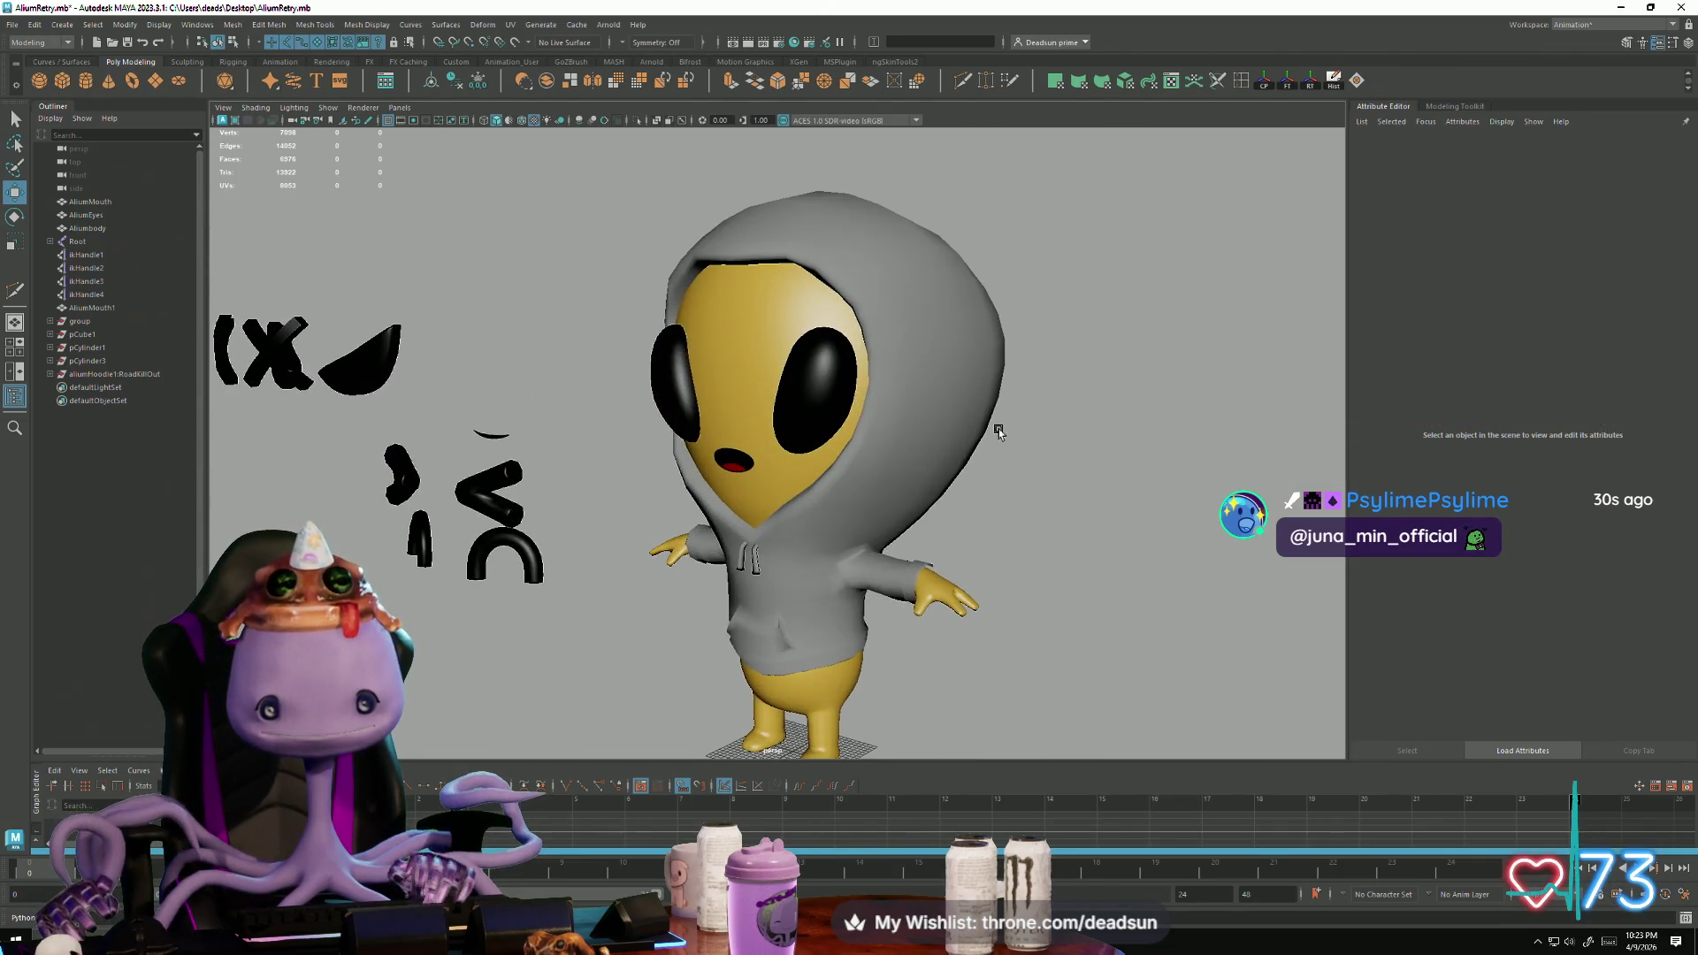
pyautogui.click(990, 433)
pyautogui.click(1005, 682)
pyautogui.moveTo(1005, 681)
pyautogui.keyDown('alt'); pyautogui.mouseDown()
pyautogui.moveTo(1192, 696)
pyautogui.moveTo(1118, 663)
pyautogui.moveTo(1088, 607)
pyautogui.moveTo(940, 687)
pyautogui.moveTo(1049, 690)
pyautogui.moveTo(985, 666)
pyautogui.moveTo(1068, 654)
pyautogui.moveTo(1005, 644)
pyautogui.moveTo(814, 665)
pyautogui.moveTo(1027, 675)
pyautogui.moveTo(936, 656)
pyautogui.moveTo(918, 561)
pyautogui.moveTo(778, 643)
pyautogui.moveTo(884, 664)
pyautogui.moveTo(983, 643)
pyautogui.moveTo(1057, 671)
pyautogui.moveTo(905, 665)
pyautogui.moveTo(925, 637)
pyautogui.moveTo(940, 674)
pyautogui.moveTo(910, 660)
pyautogui.moveTo(910, 626)
pyautogui.moveTo(924, 654)
pyautogui.mouseUp(); pyautogui.keyUp('alt')
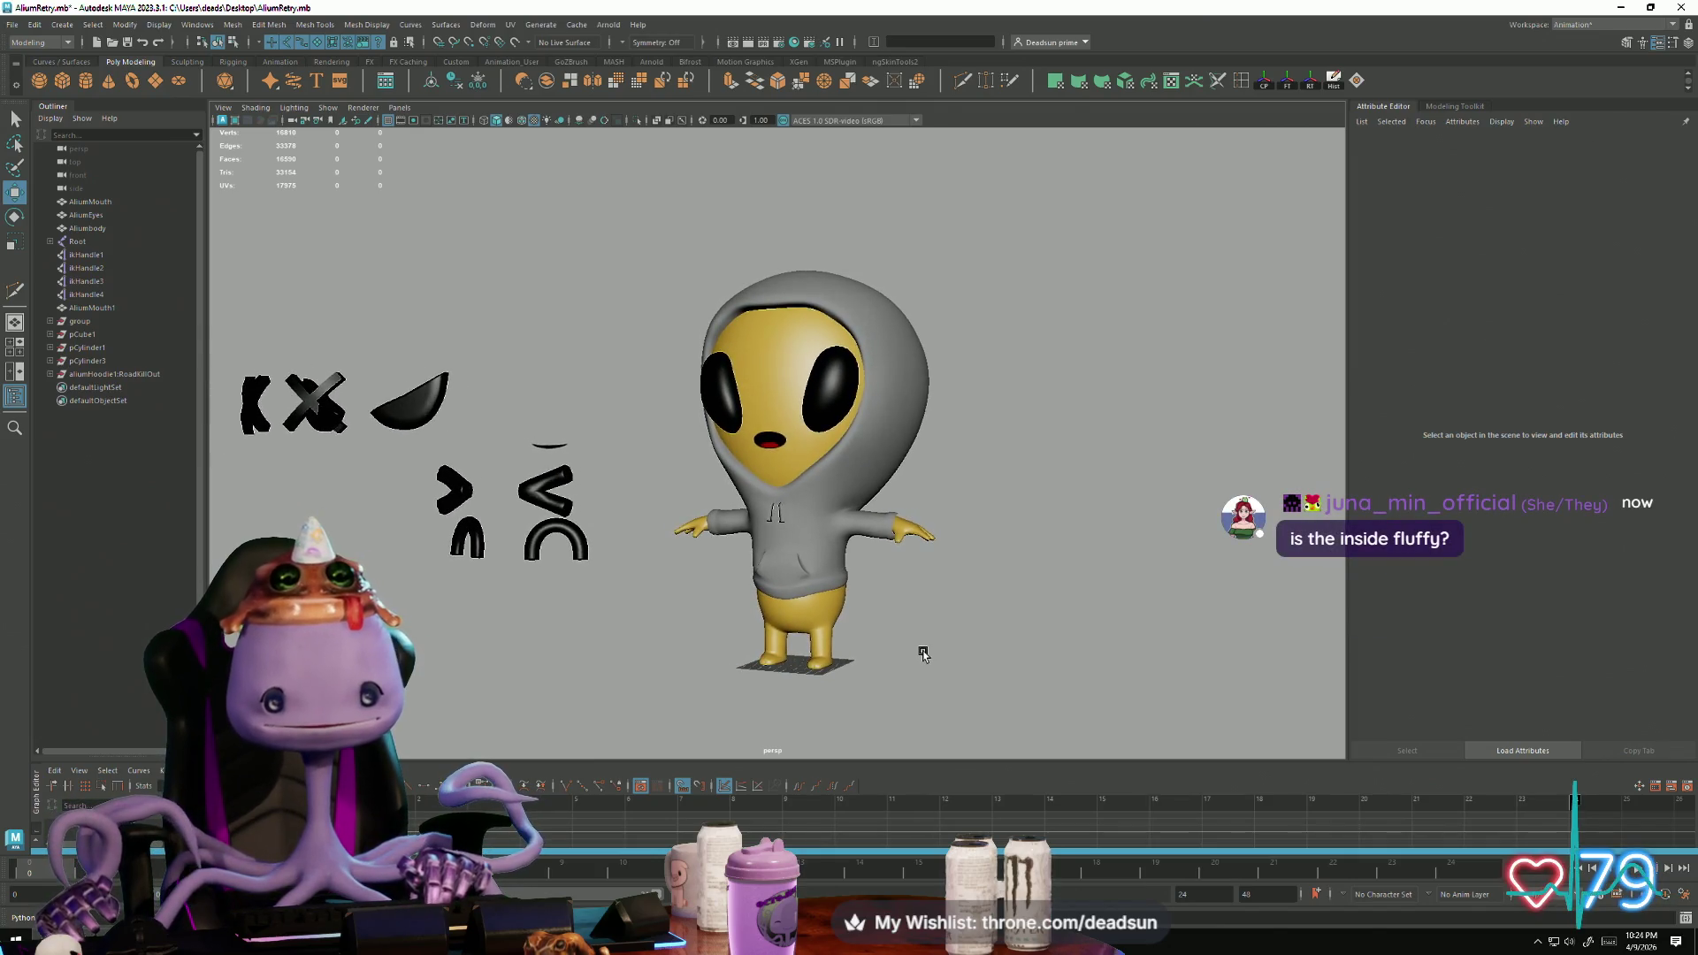
pyautogui.click(874, 539)
pyautogui.keyDown('alt'); pyautogui.moveTo(880, 604); pyautogui.dragTo(1186, 587); pyautogui.keyUp('alt')
pyautogui.scroll(5, 1110, 526)
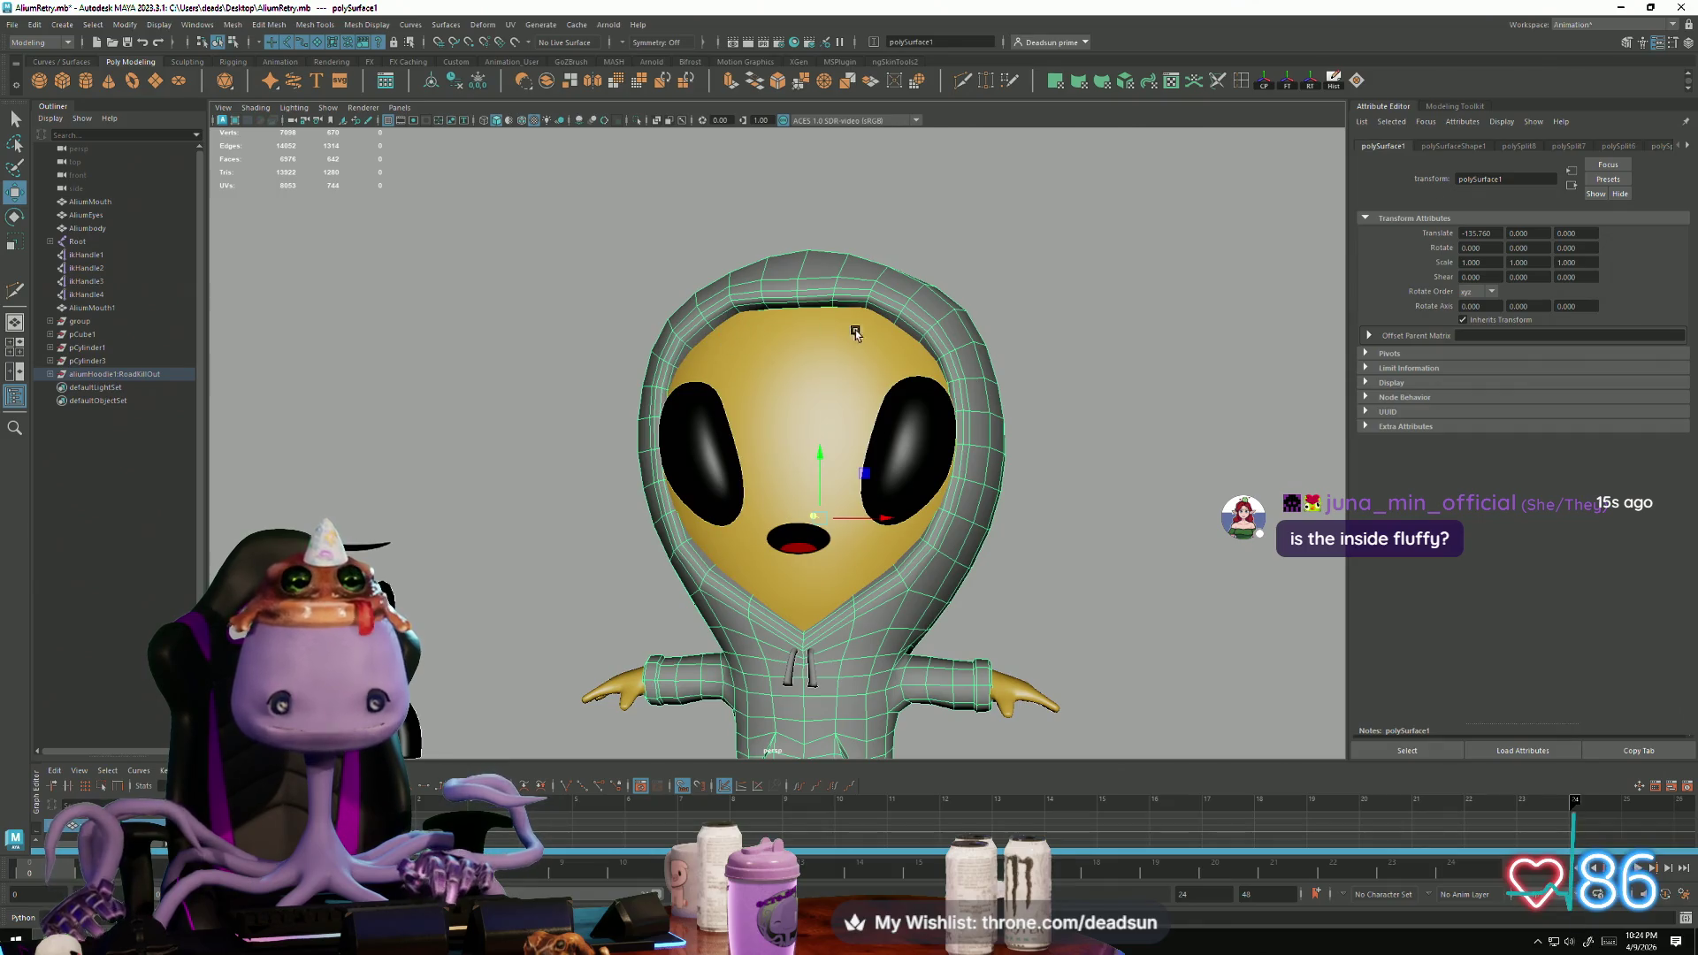
pyautogui.moveTo(886, 362)
pyautogui.keyDown('alt'); pyautogui.mouseDown()
pyautogui.moveTo(1152, 469)
pyautogui.moveTo(1179, 669)
pyautogui.moveTo(1057, 569)
pyautogui.moveTo(1060, 647)
pyautogui.moveTo(1084, 591)
pyautogui.moveTo(1137, 599)
pyautogui.moveTo(967, 530)
pyautogui.moveTo(948, 611)
pyautogui.moveTo(971, 599)
pyautogui.moveTo(1004, 613)
pyautogui.mouseUp(); pyautogui.keyUp('alt')
pyautogui.click(1137, 599)
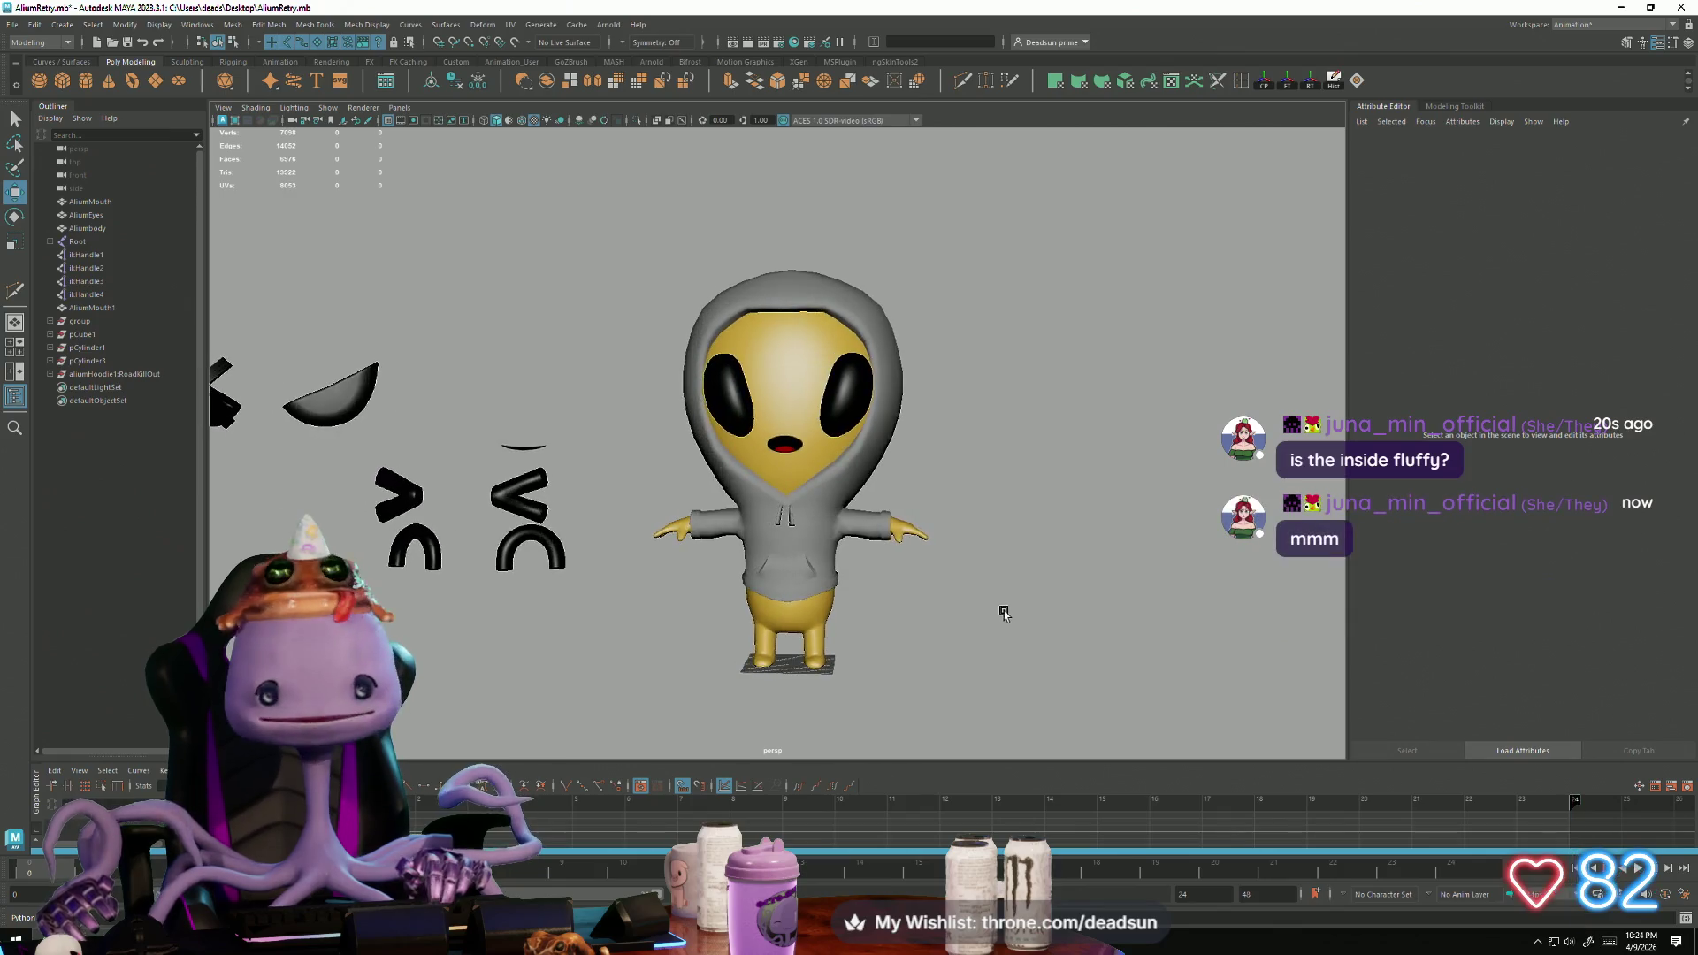
pyautogui.click(887, 539)
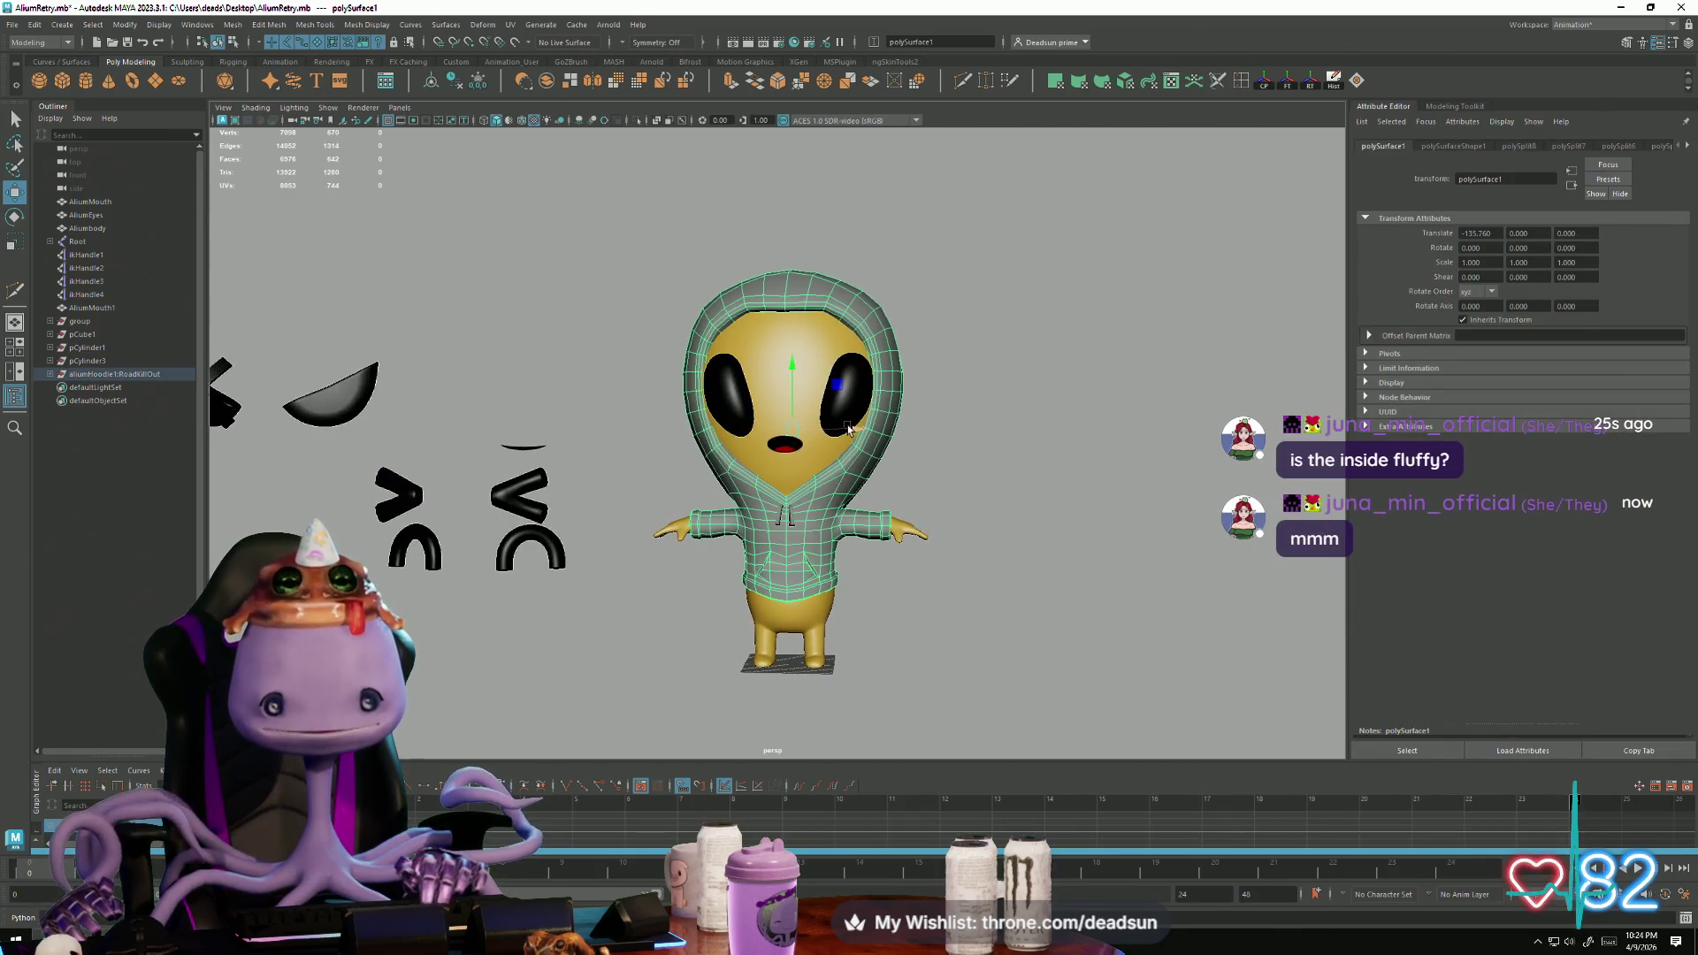
# Step: Select both hoodie pieces, polySurface1 and polySurface2, together
pyautogui.hotkey('ctrl', 'z')
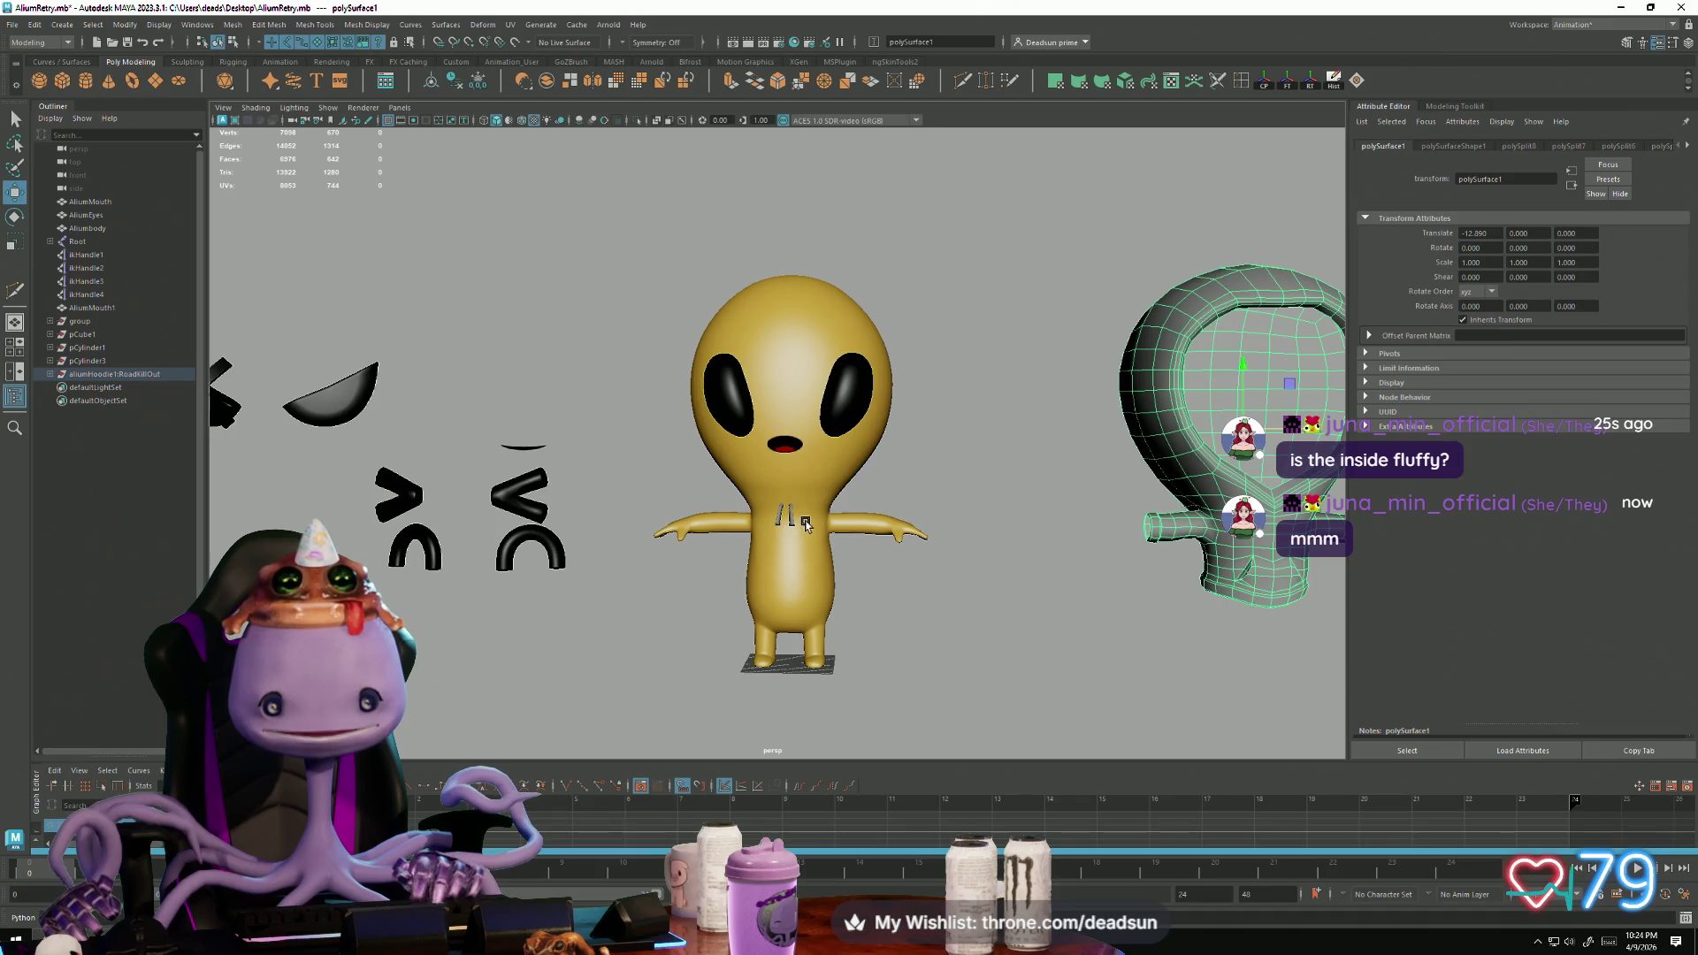
pyautogui.hotkey('shift', 'z')
pyautogui.click(792, 524)
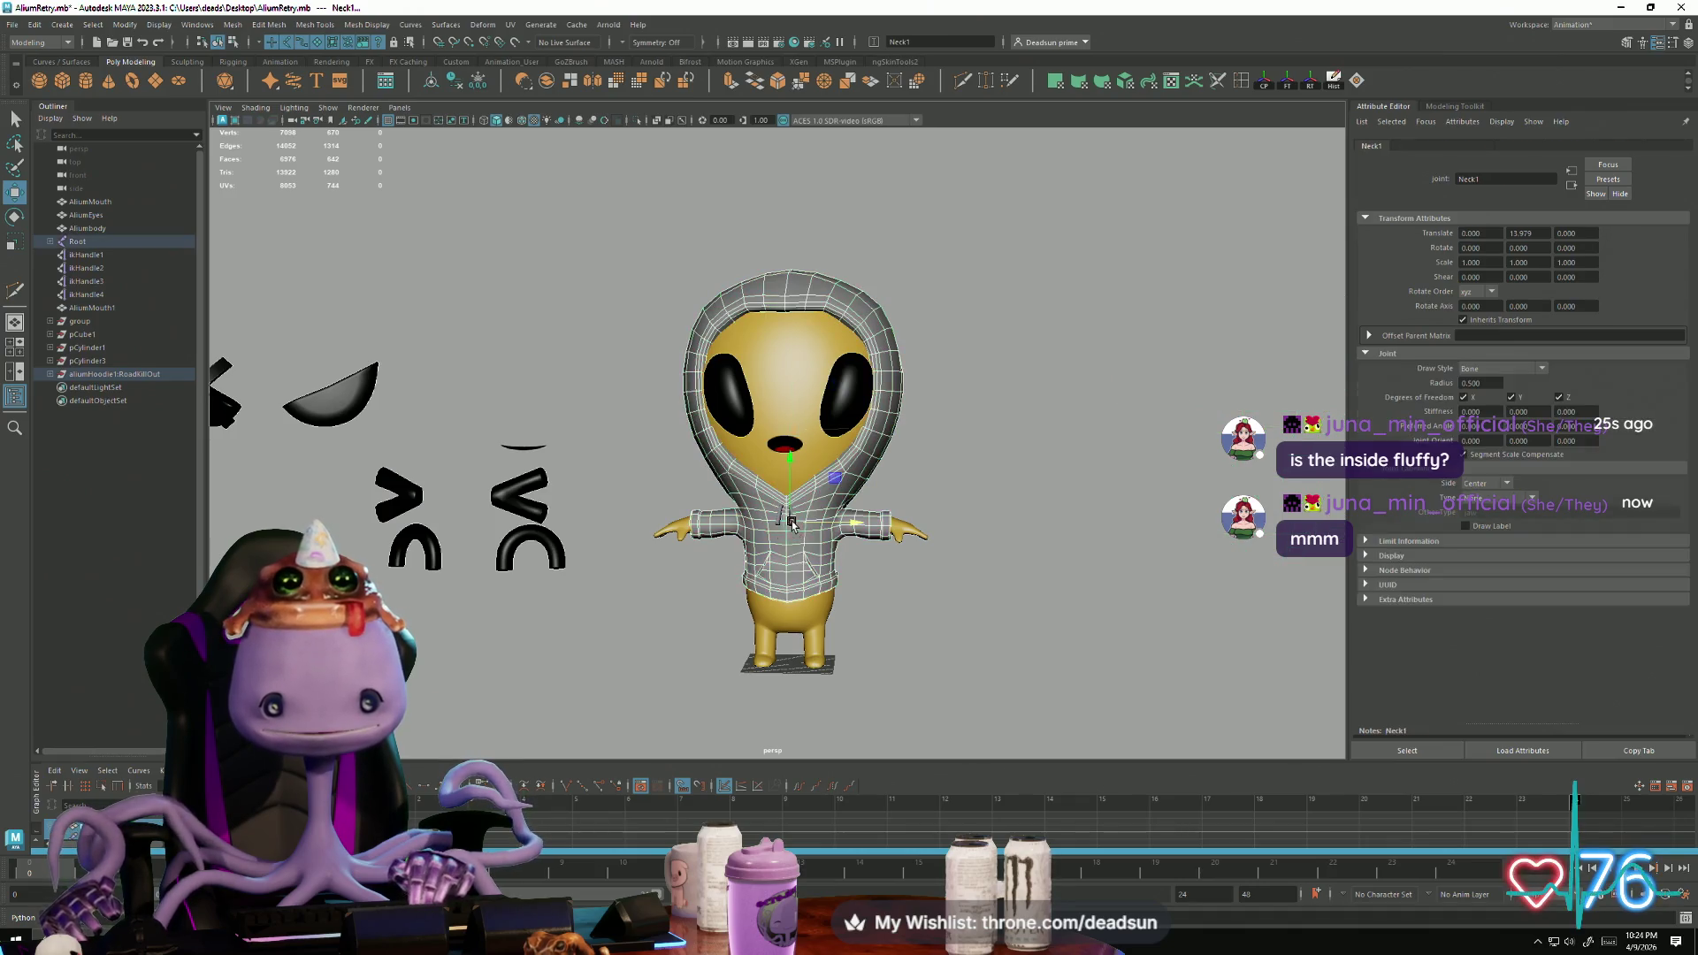
pyautogui.moveTo(920, 584)
pyautogui.keyDown('alt'); pyautogui.mouseDown()
pyautogui.moveTo(633, 625)
pyautogui.moveTo(637, 603)
pyautogui.mouseUp(); pyautogui.keyUp('alt')
pyautogui.hotkey('ctrl', 'z')
pyautogui.hotkey('ctrl', 'z')
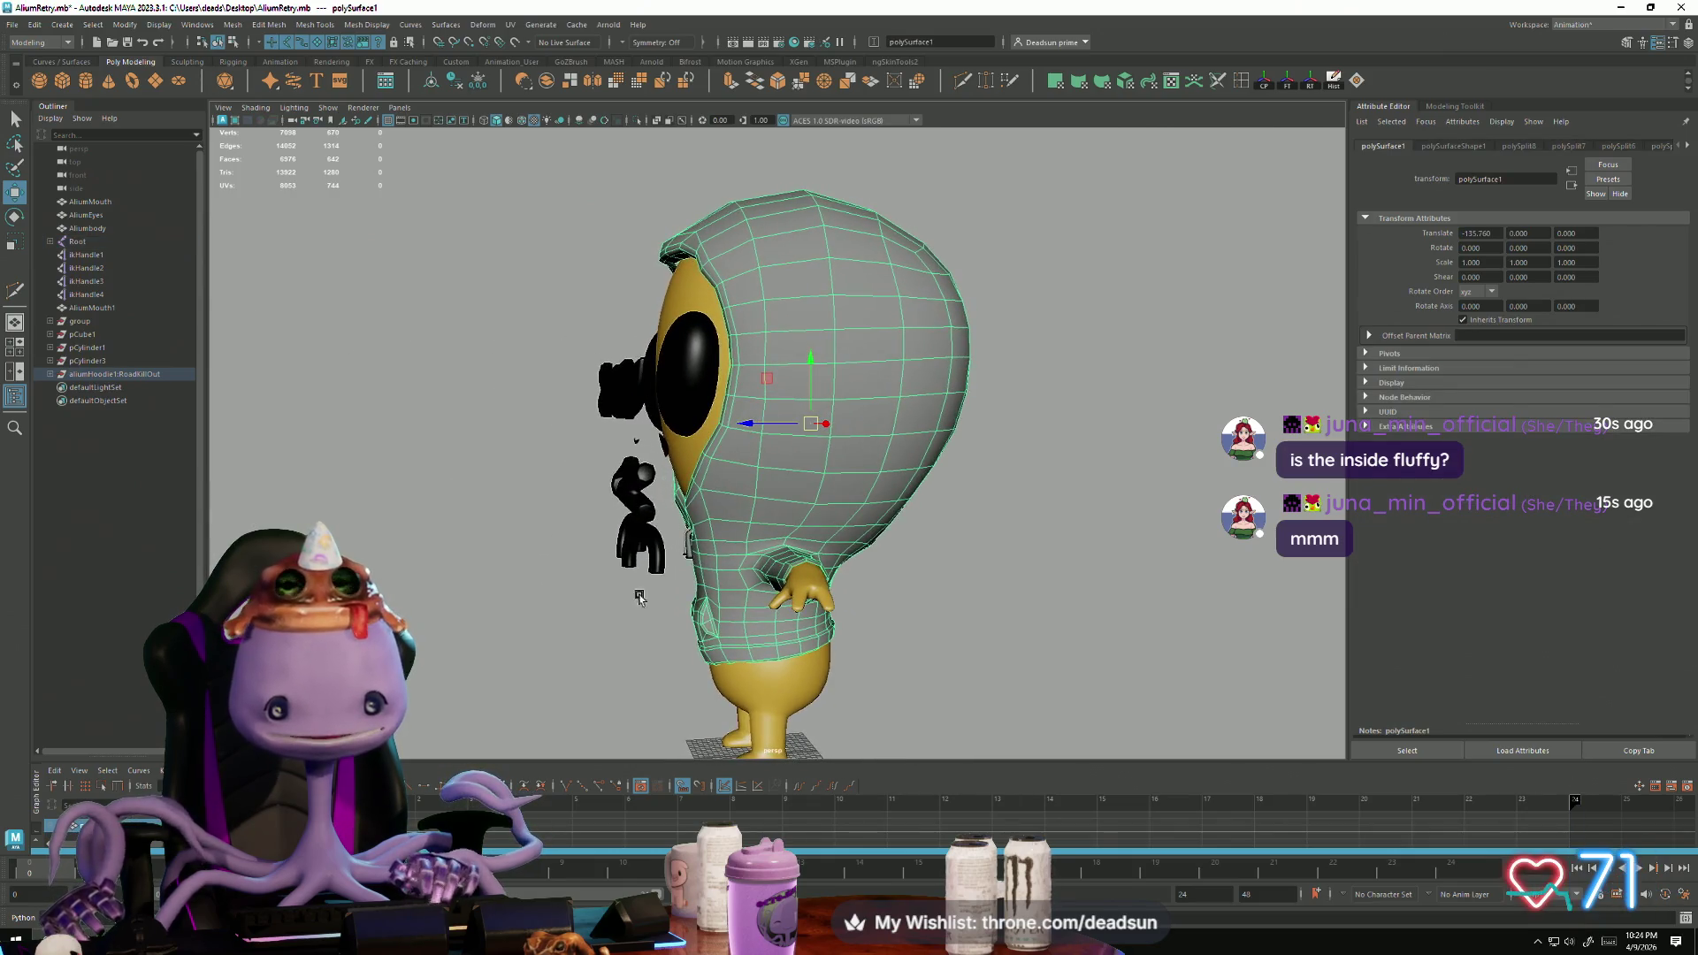
pyautogui.hotkey('ctrl', 'z')
pyautogui.moveTo(683, 535)
pyautogui.keyDown('alt'); pyautogui.mouseDown()
pyautogui.moveTo(780, 647)
pyautogui.moveTo(619, 575)
pyautogui.mouseUp(); pyautogui.keyUp('alt')
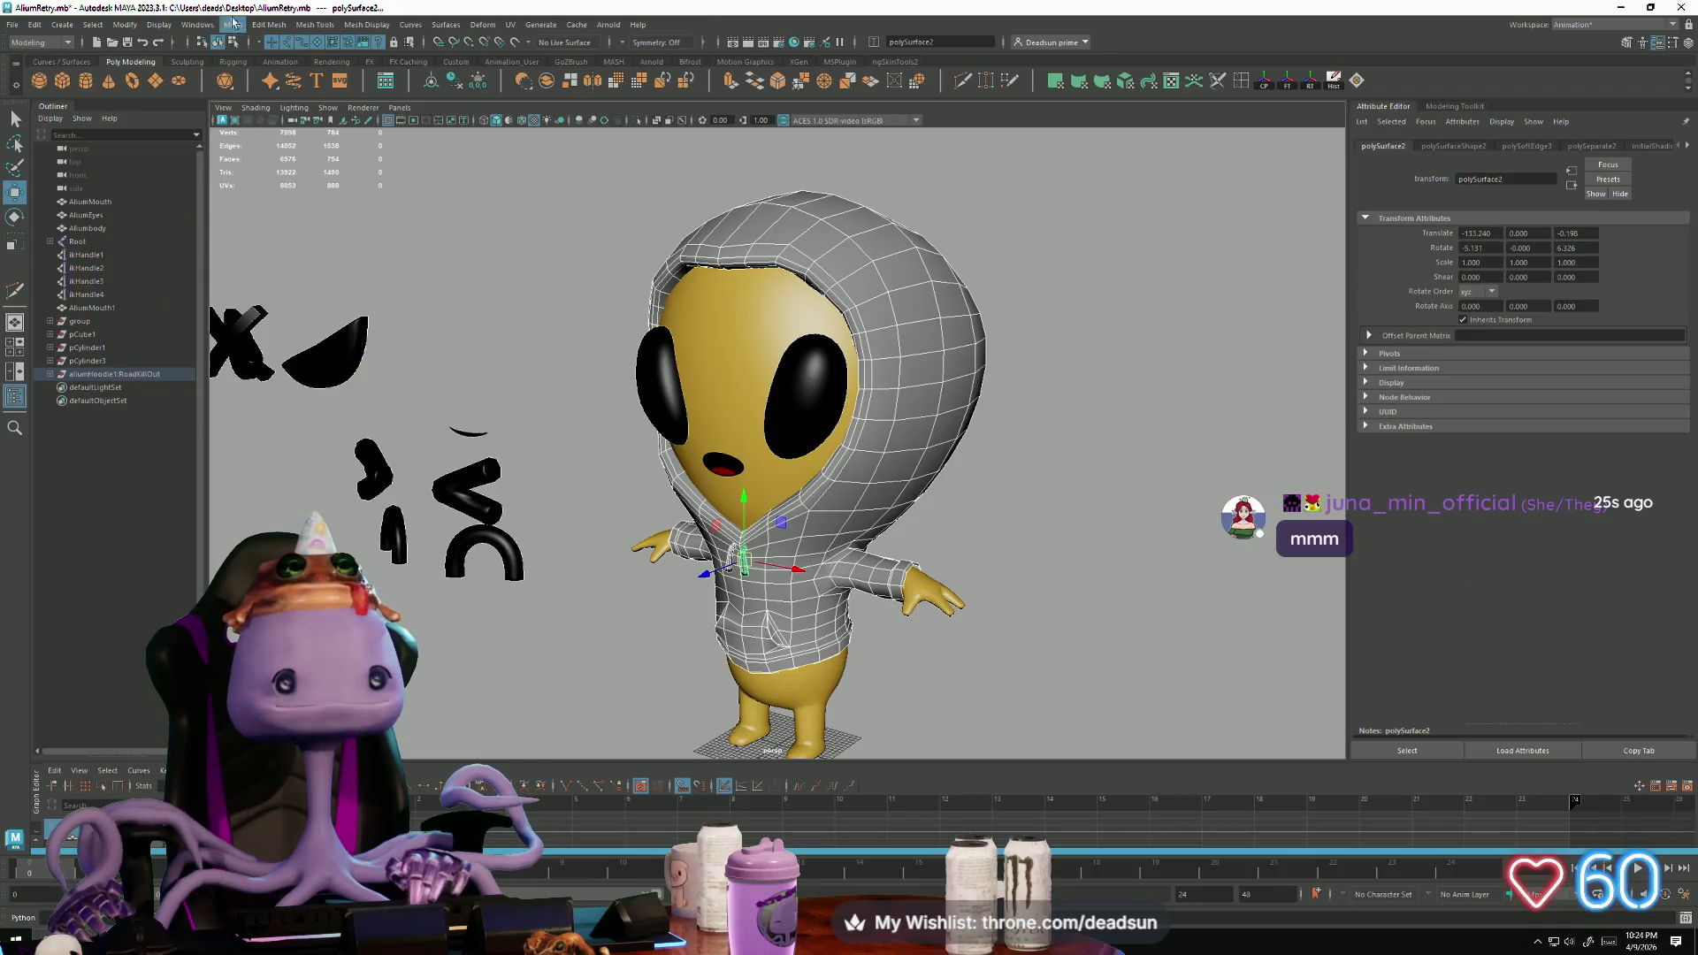
# Step: Merge the two hoodie pieces into one mesh with Mesh > Combine
pyautogui.click(228, 24)
pyautogui.click(255, 89)
pyautogui.click(429, 352)
pyautogui.moveTo(429, 352)
pyautogui.keyDown('alt'); pyautogui.mouseDown()
pyautogui.moveTo(768, 312)
pyautogui.moveTo(618, 390)
pyautogui.moveTo(672, 422)
pyautogui.moveTo(531, 428)
pyautogui.moveTo(618, 422)
pyautogui.moveTo(587, 405)
pyautogui.moveTo(589, 315)
pyautogui.moveTo(576, 427)
pyautogui.mouseUp(); pyautogui.keyUp('alt')
pyautogui.scroll(2, 611, 398)
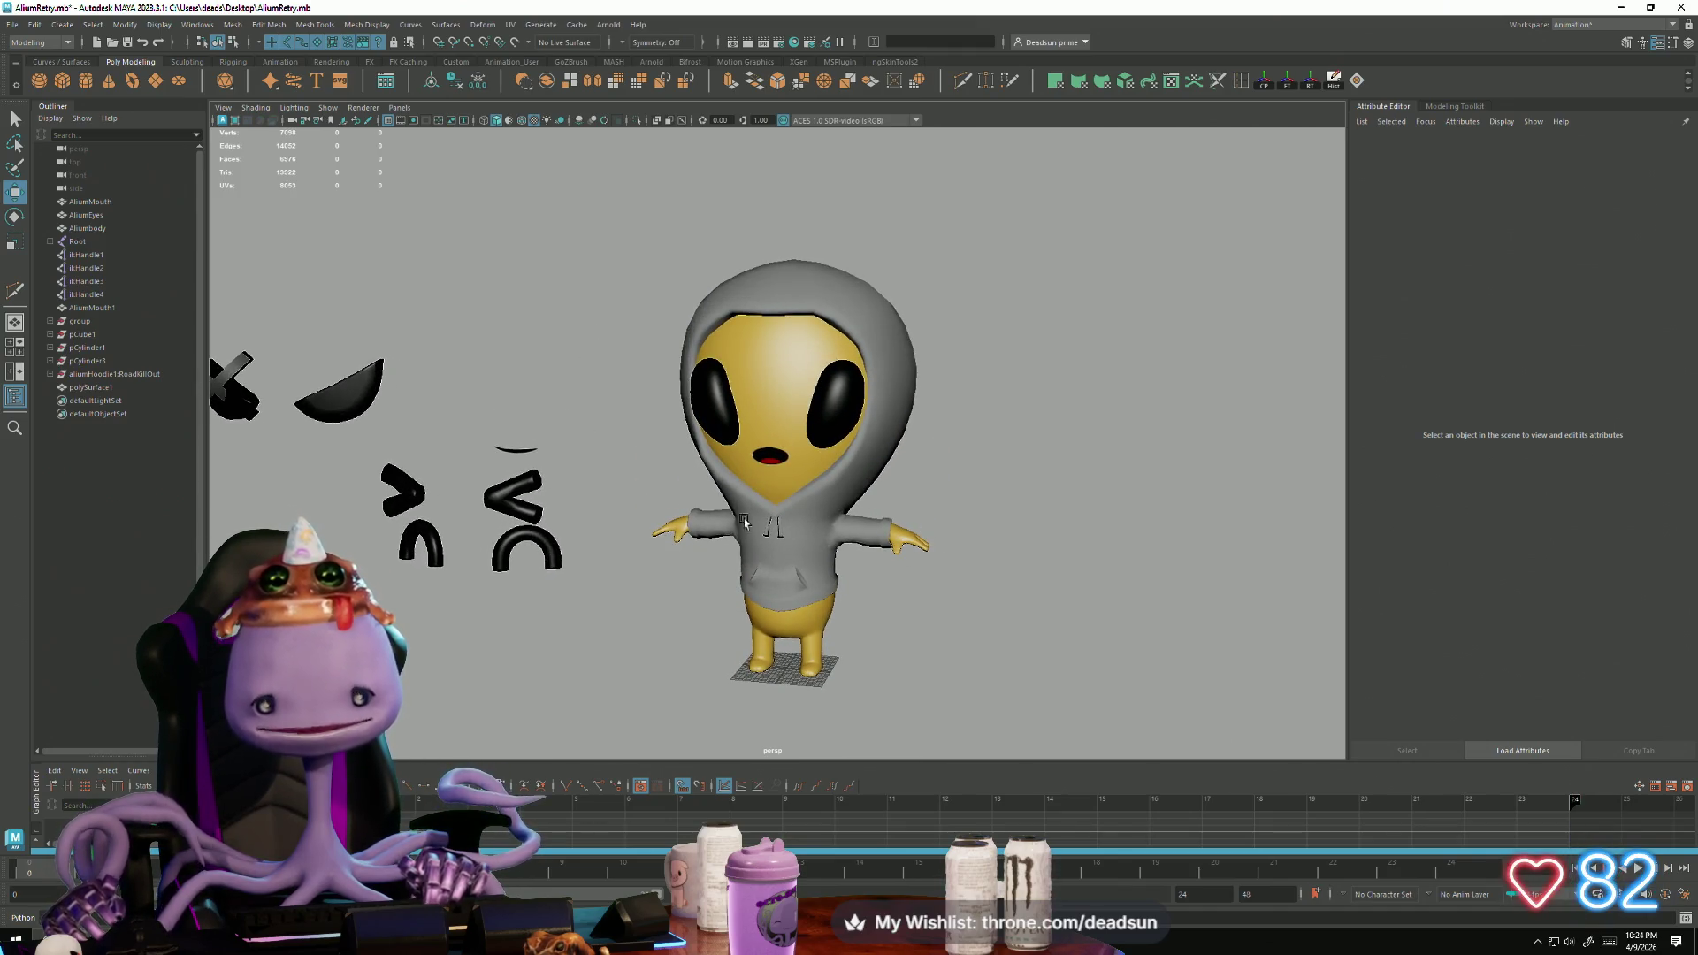
# Step: Check the combined hoodie, tumble around the alien, and open the File menu
pyautogui.click(709, 477)
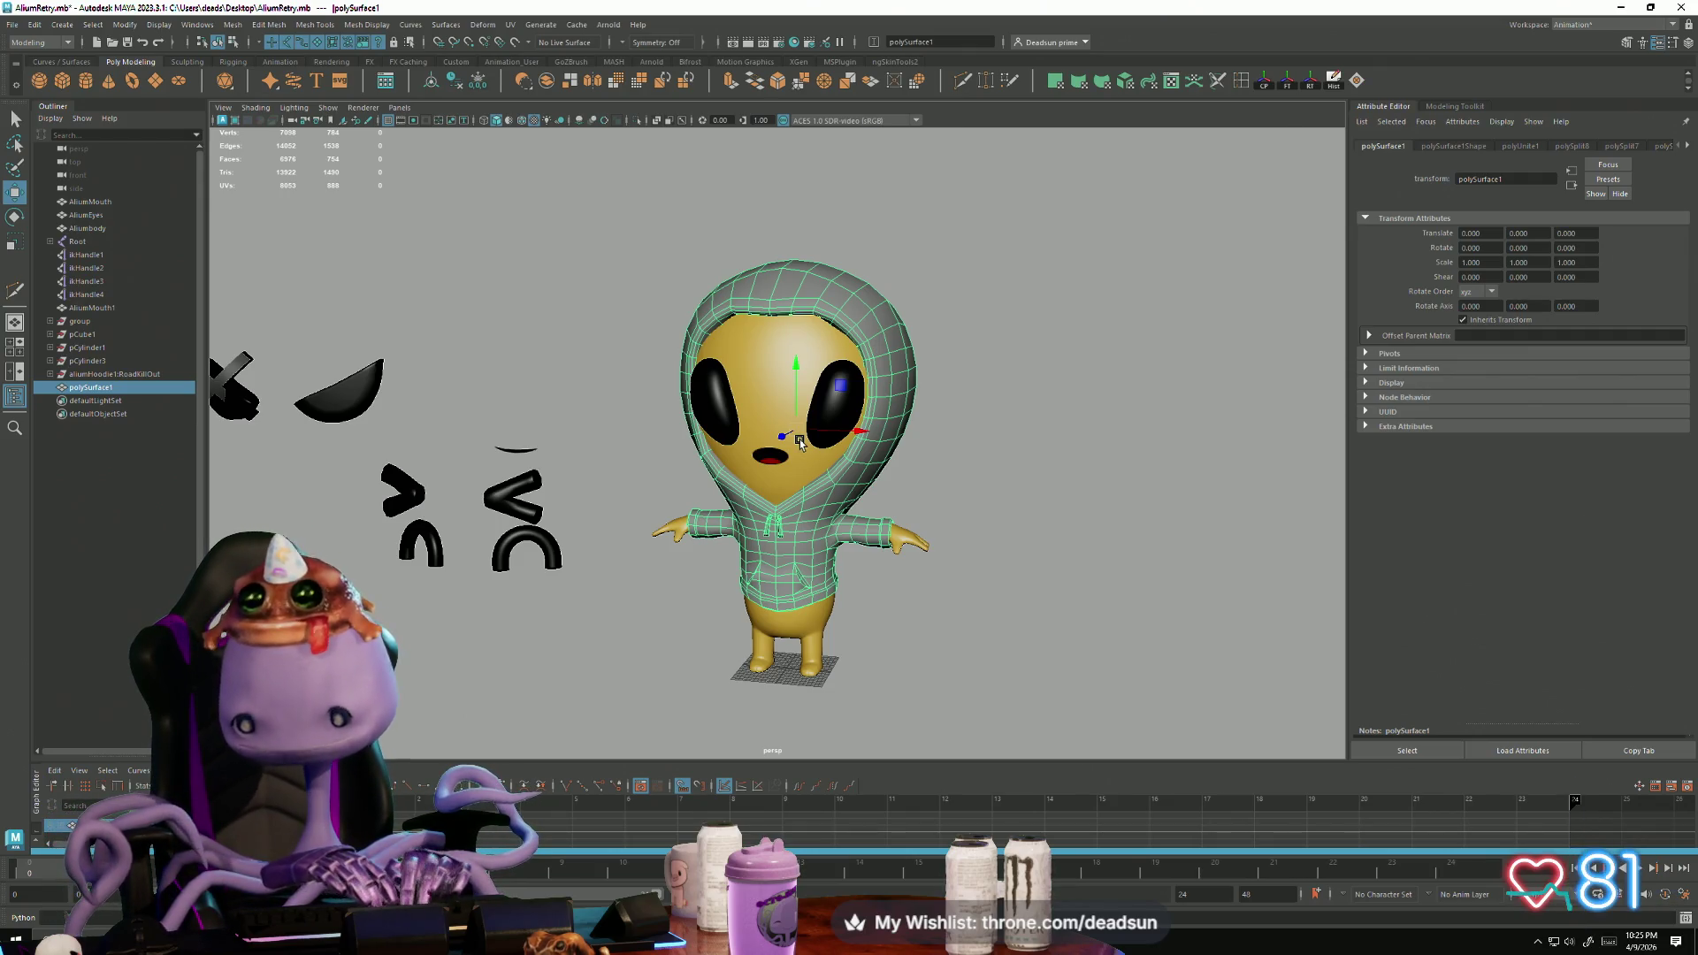
pyautogui.click(593, 650)
pyautogui.moveTo(593, 650)
pyautogui.keyDown('alt'); pyautogui.mouseDown()
pyautogui.moveTo(822, 690)
pyautogui.moveTo(674, 696)
pyautogui.moveTo(705, 682)
pyautogui.mouseUp(); pyautogui.keyUp('alt')
pyautogui.keyDown('alt'); pyautogui.moveTo(704, 682); pyautogui.dragTo(733, 703, button='right'); pyautogui.keyUp('alt')
pyautogui.moveTo(733, 703)
pyautogui.keyDown('alt'); pyautogui.mouseDown()
pyautogui.moveTo(862, 692)
pyautogui.moveTo(769, 658)
pyautogui.moveTo(732, 667)
pyautogui.mouseUp(); pyautogui.keyUp('alt')
pyautogui.keyDown('alt'); pyautogui.moveTo(754, 661); pyautogui.dragTo(913, 595, button='right'); pyautogui.keyUp('alt')
pyautogui.moveTo(914, 595)
pyautogui.keyDown('alt'); pyautogui.mouseDown()
pyautogui.moveTo(894, 614)
pyautogui.moveTo(783, 517)
pyautogui.mouseUp(); pyautogui.keyUp('alt')
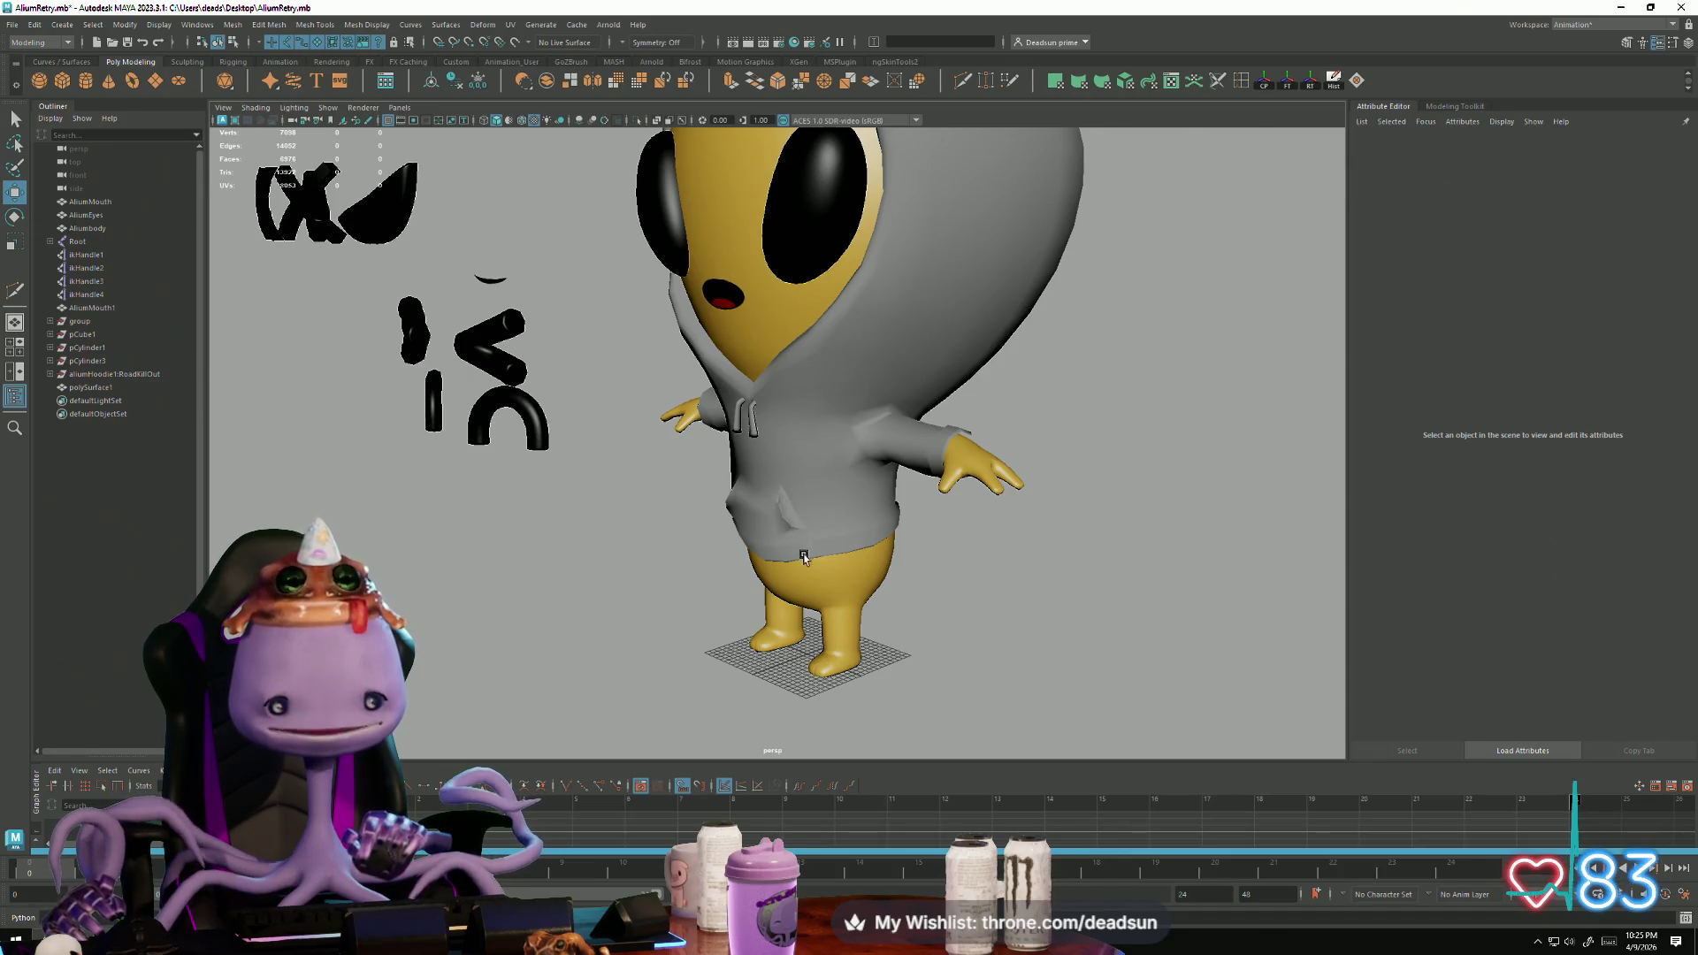
pyautogui.moveTo(824, 684)
pyautogui.keyDown('alt'); pyautogui.mouseDown()
pyautogui.moveTo(807, 708)
pyautogui.moveTo(682, 667)
pyautogui.moveTo(701, 638)
pyautogui.mouseUp(); pyautogui.keyUp('alt')
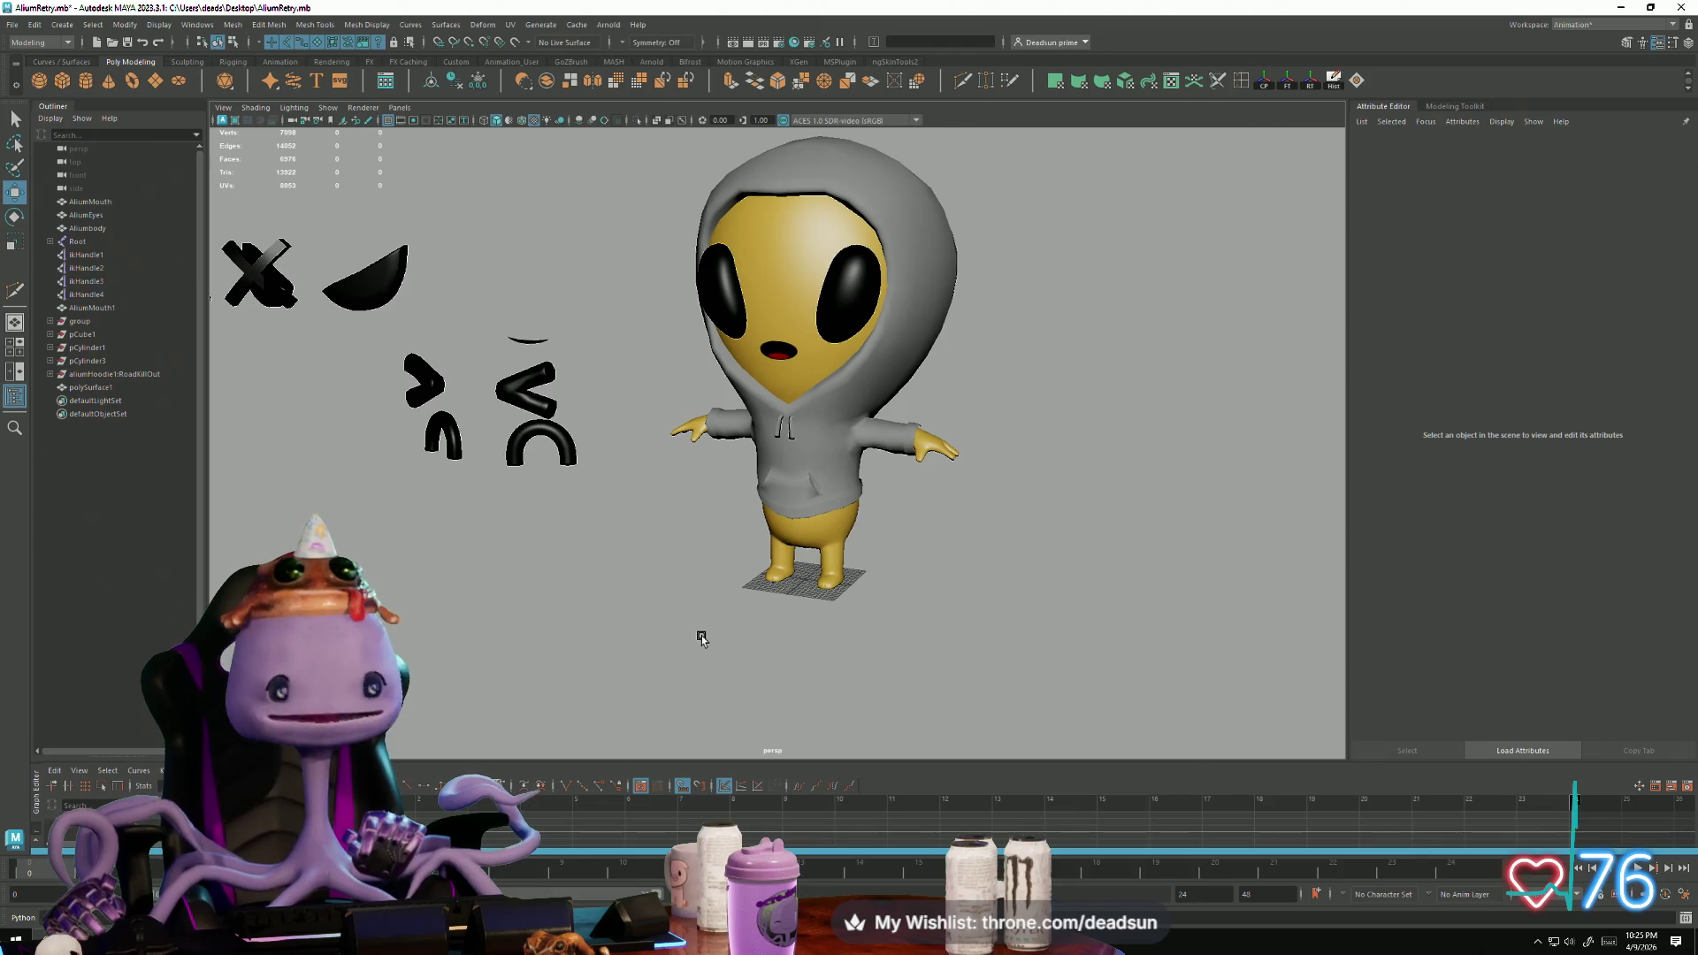
pyautogui.click(15, 26)
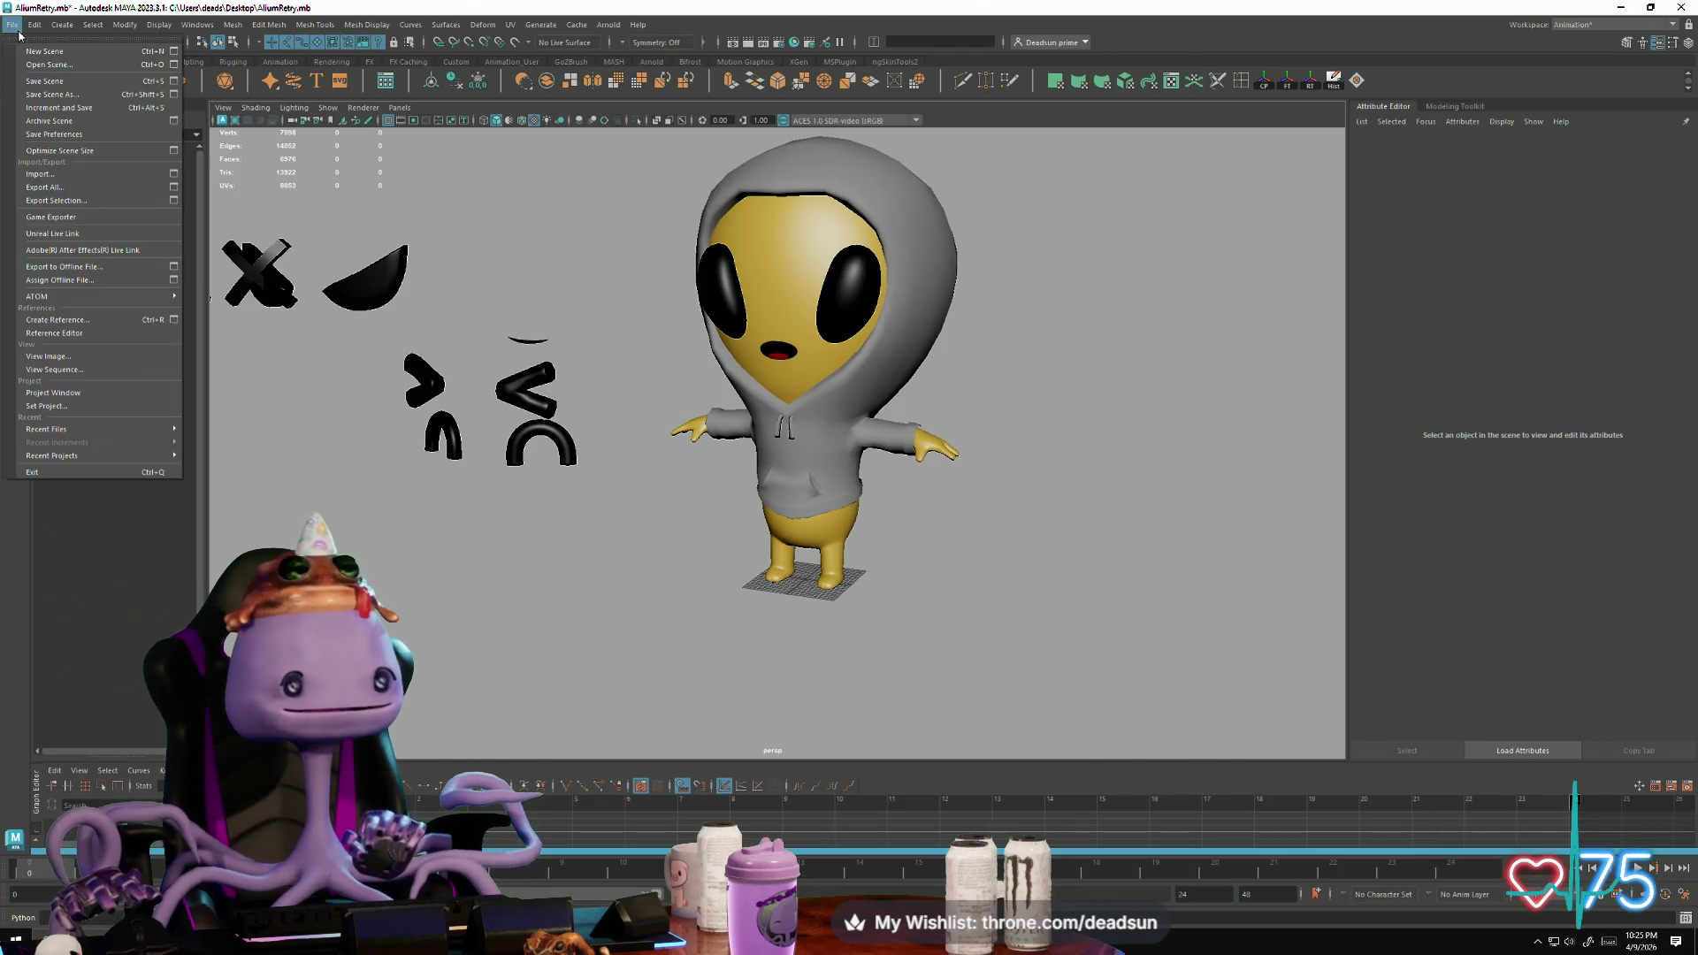
# Step: Save the alien scene and bring the dropship5.mb scene to the front
pyautogui.click(34, 81)
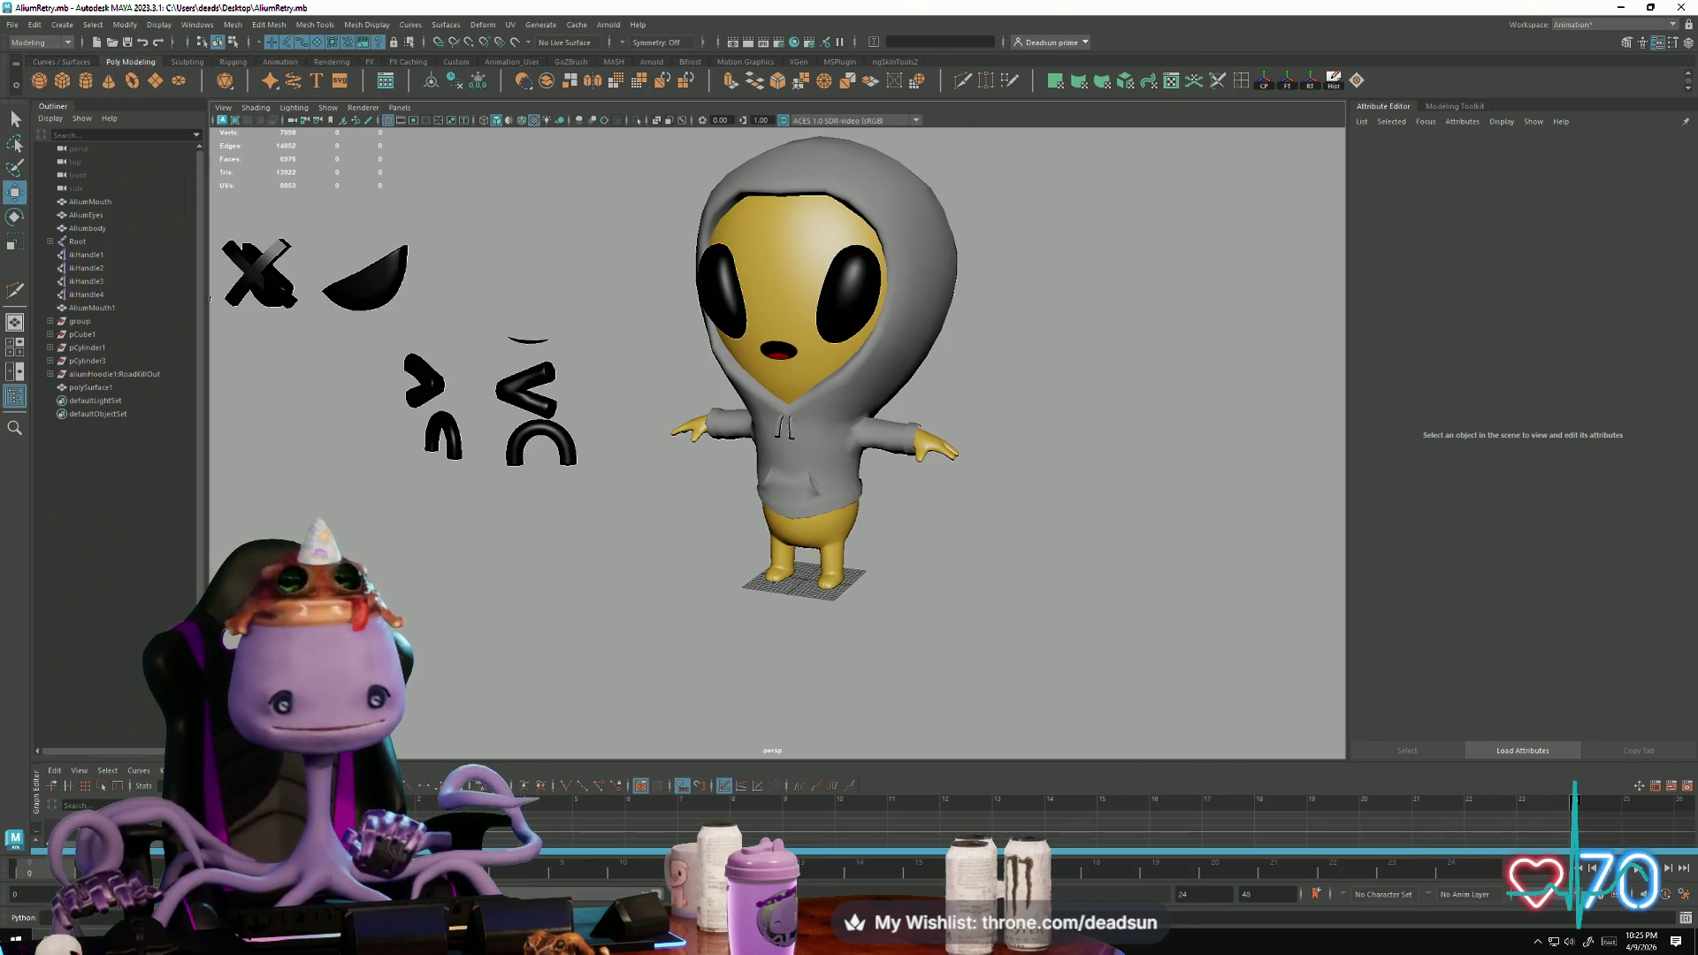
pyautogui.click(522, 939)
pyautogui.click(535, 887)
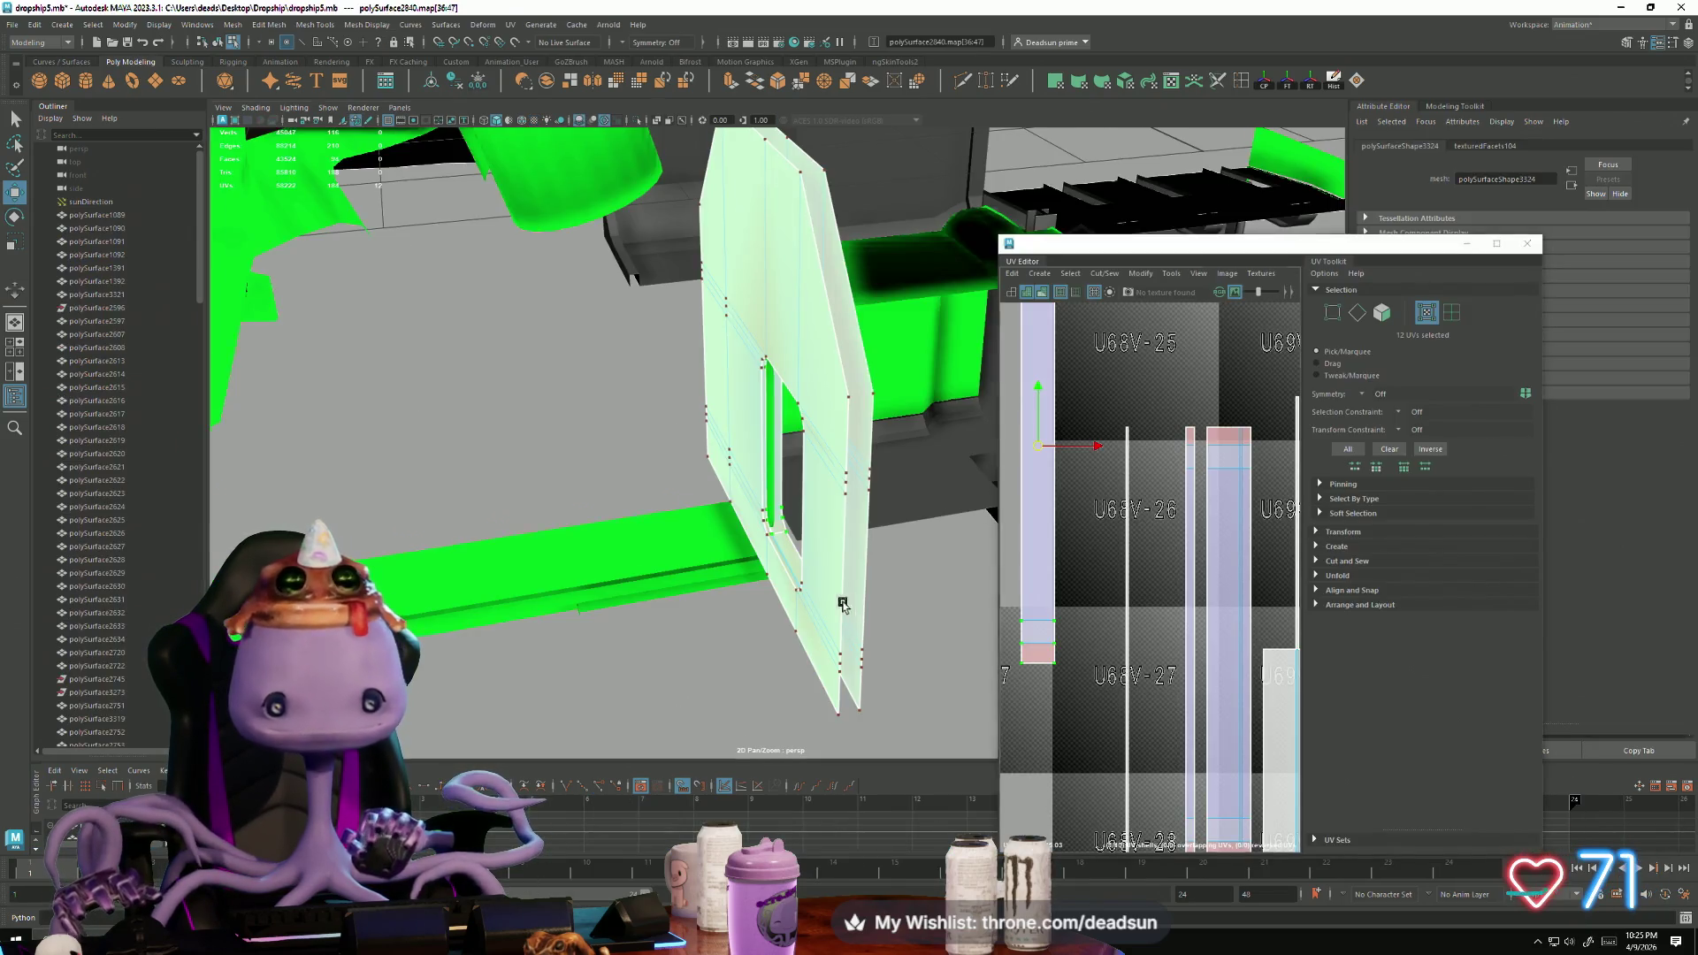
# Step: In the UV Editor, switch to edge selection and pick edges on the panel's shells
pyautogui.scroll(10, 1109, 573)
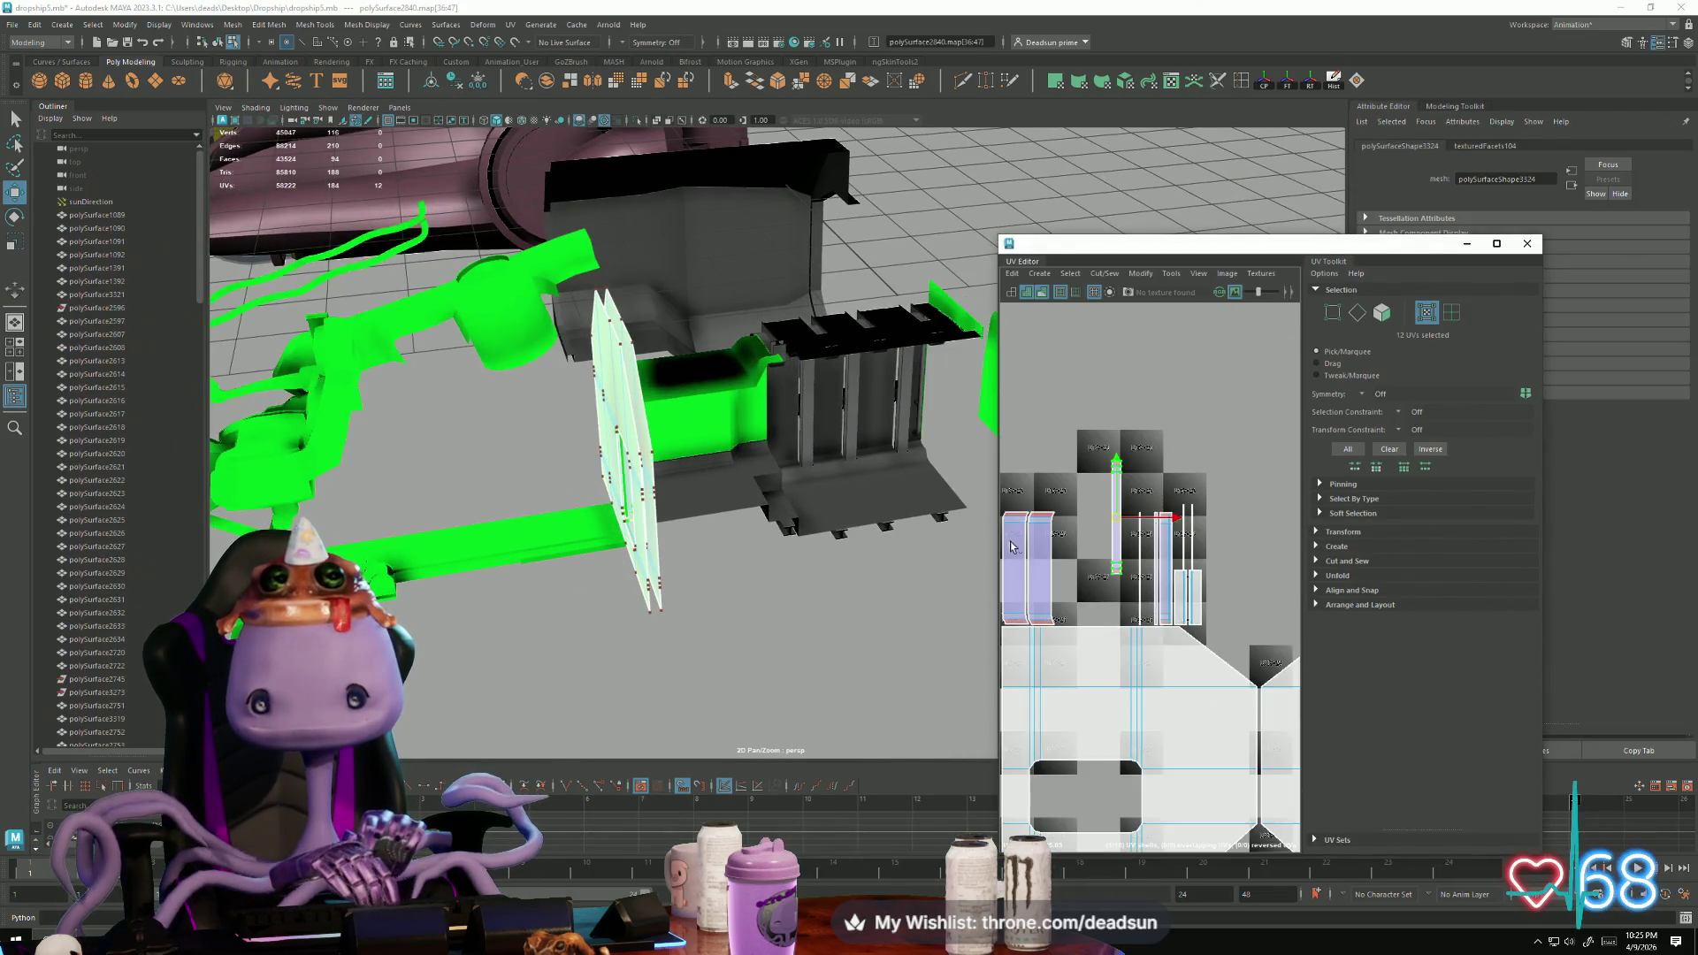
pyautogui.keyDown('alt'); pyautogui.moveTo(1241, 583); pyautogui.dragTo(1042, 620, button='middle'); pyautogui.keyUp('alt')
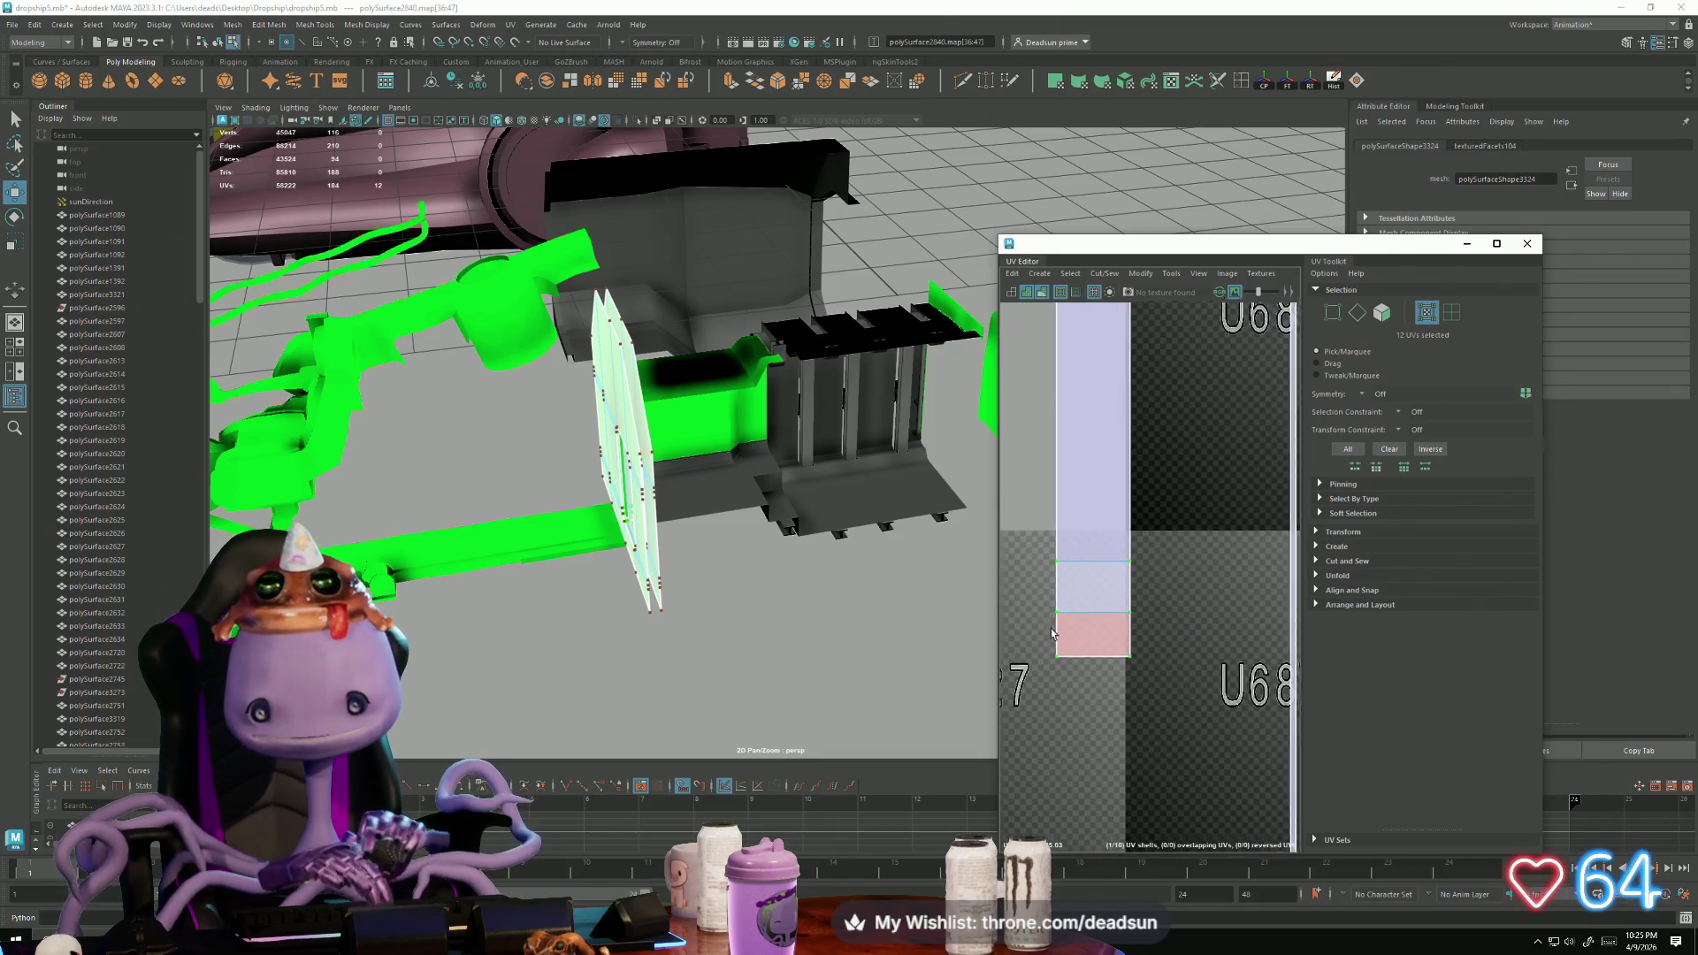
pyautogui.click(1113, 610)
pyautogui.press('F10')
pyautogui.click(1097, 658)
pyautogui.scroll(4, 1116, 667)
pyautogui.scroll(-5, 1114, 677)
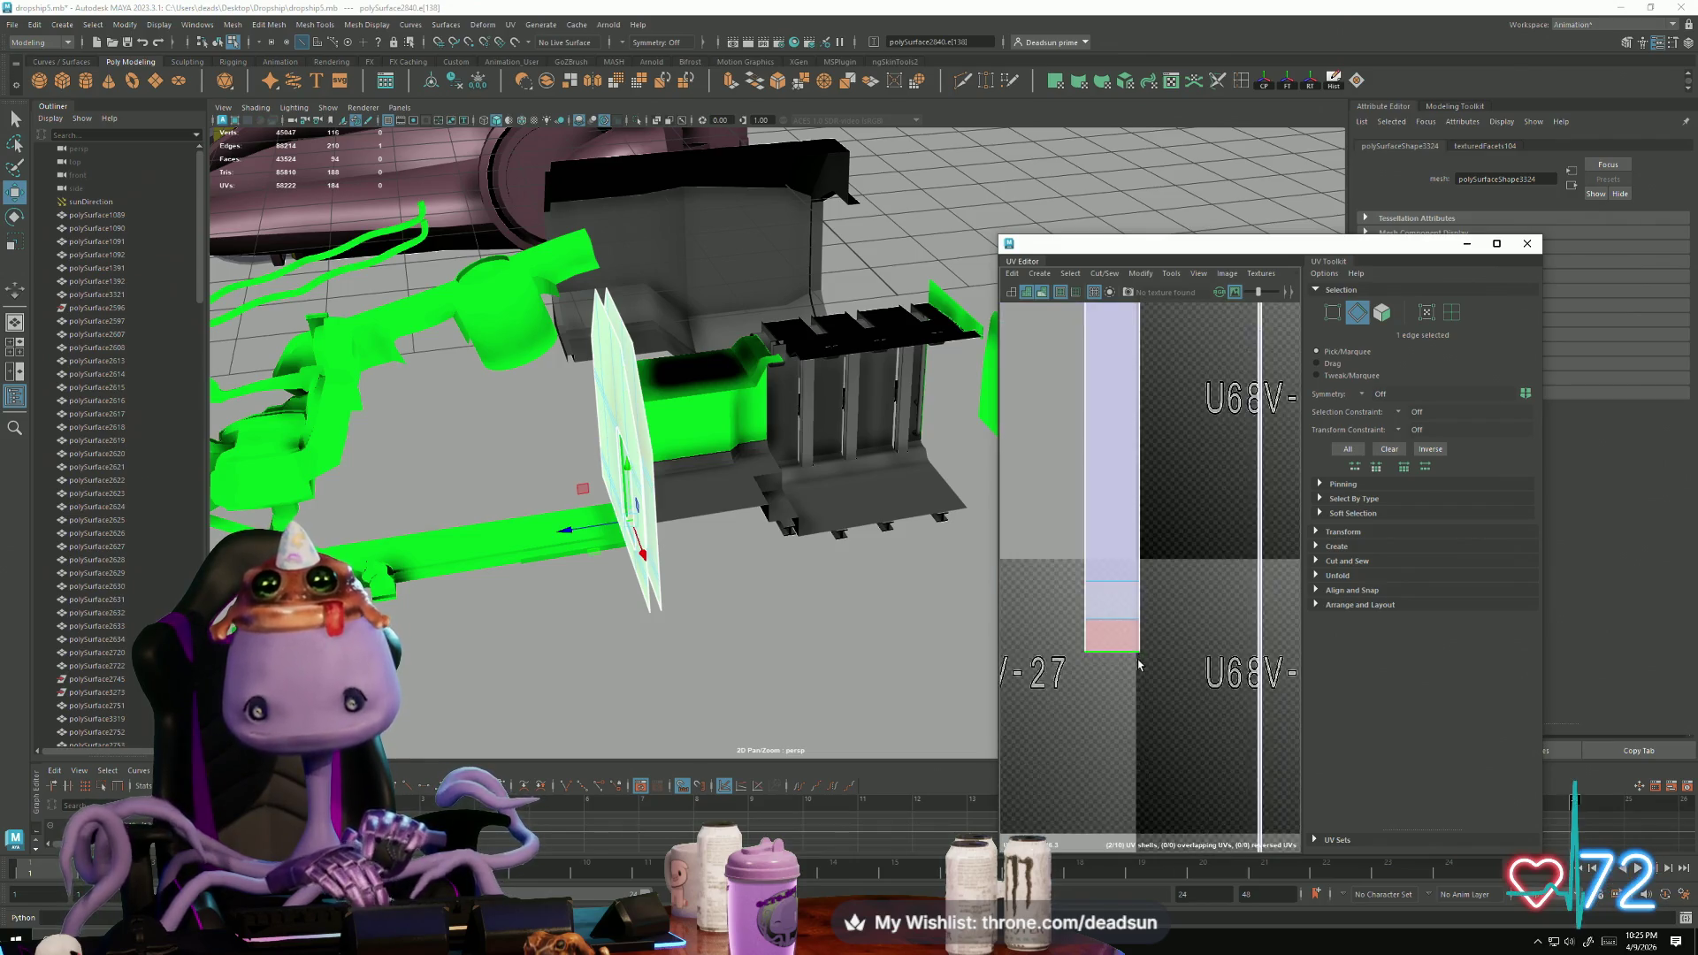
pyautogui.scroll(3, 1147, 573)
pyautogui.click(1105, 513)
pyautogui.click(1117, 616)
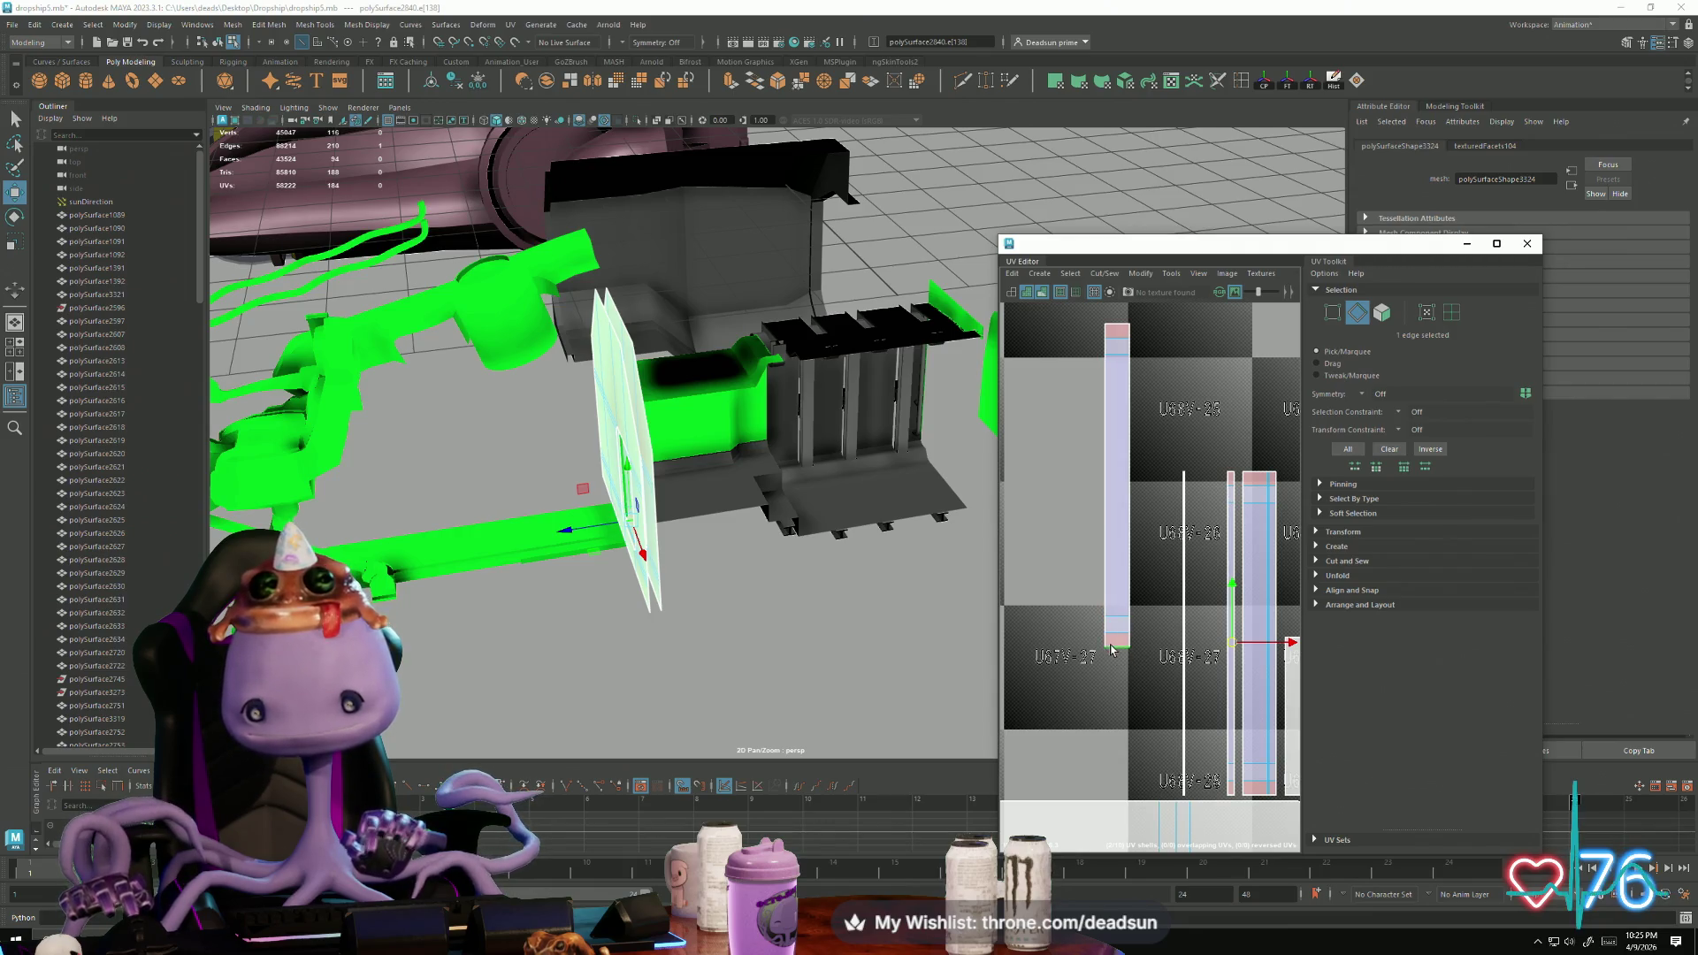
# Step: Select the seam edge loop between the shells and frame it
pyautogui.keyDown('alt'); pyautogui.moveTo(1115, 651); pyautogui.dragTo(1012, 642, button='middle'); pyautogui.keyUp('alt')
pyautogui.click(1173, 506)
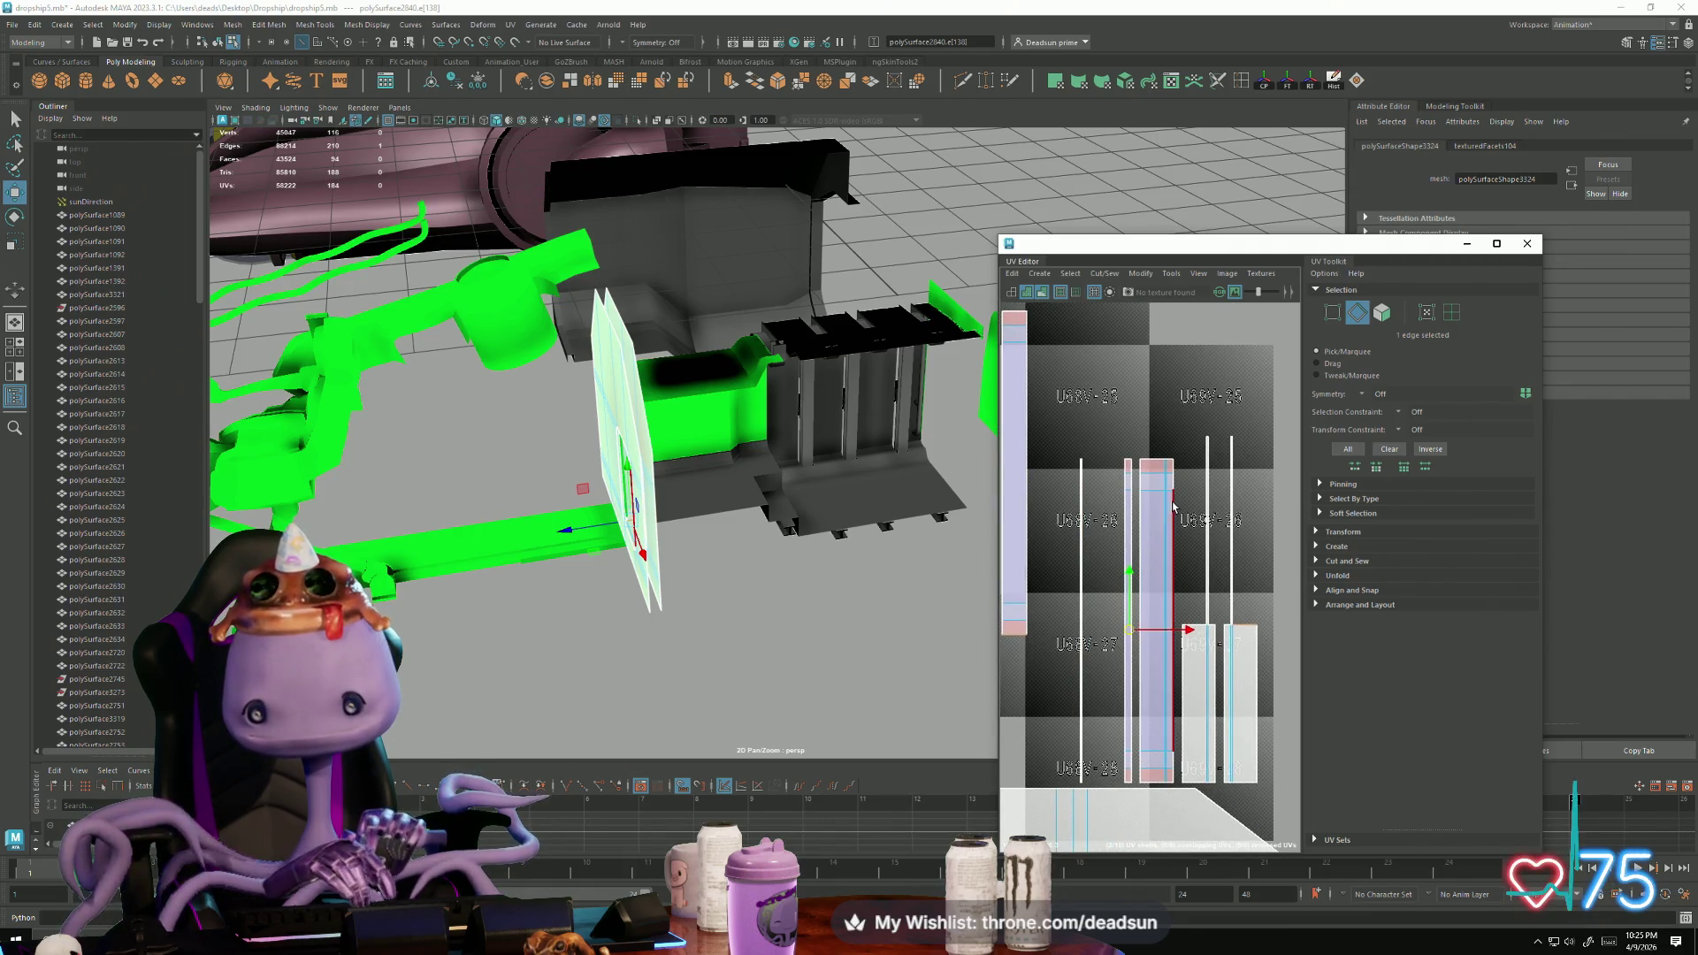
pyautogui.click(1186, 627)
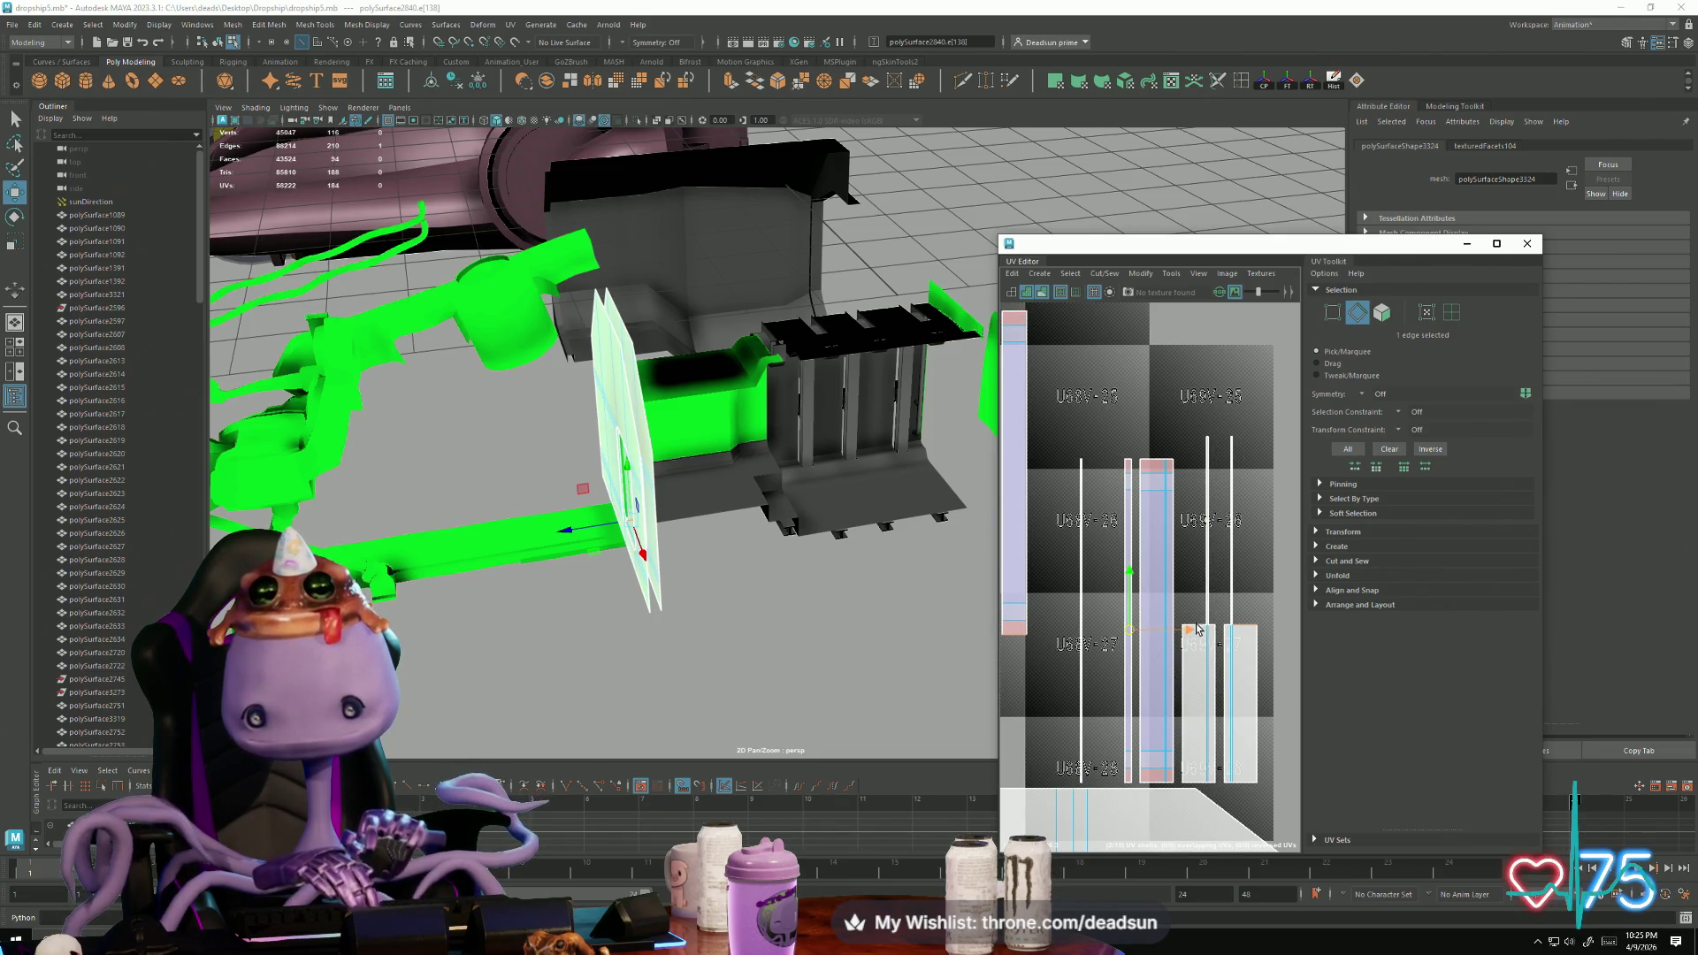
pyautogui.doubleClick(1164, 783)
pyautogui.press('f')
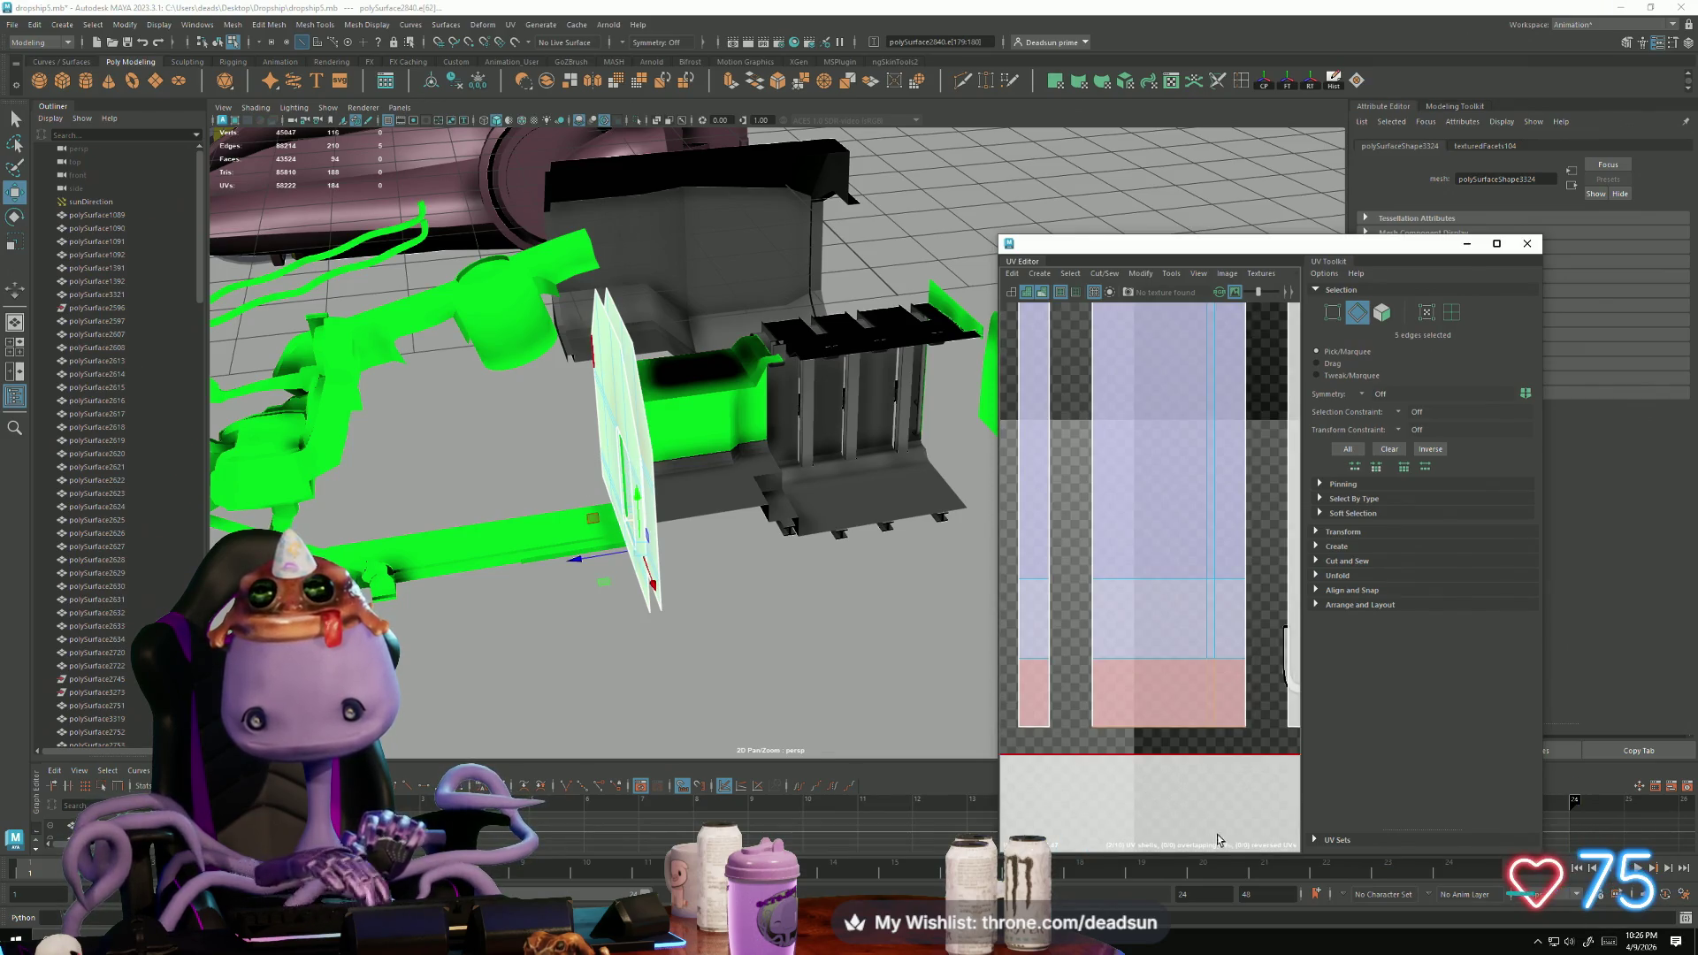
# Step: Move and Sew the shells together along the selected seam edges
pyautogui.click(1111, 272)
pyautogui.click(1127, 399)
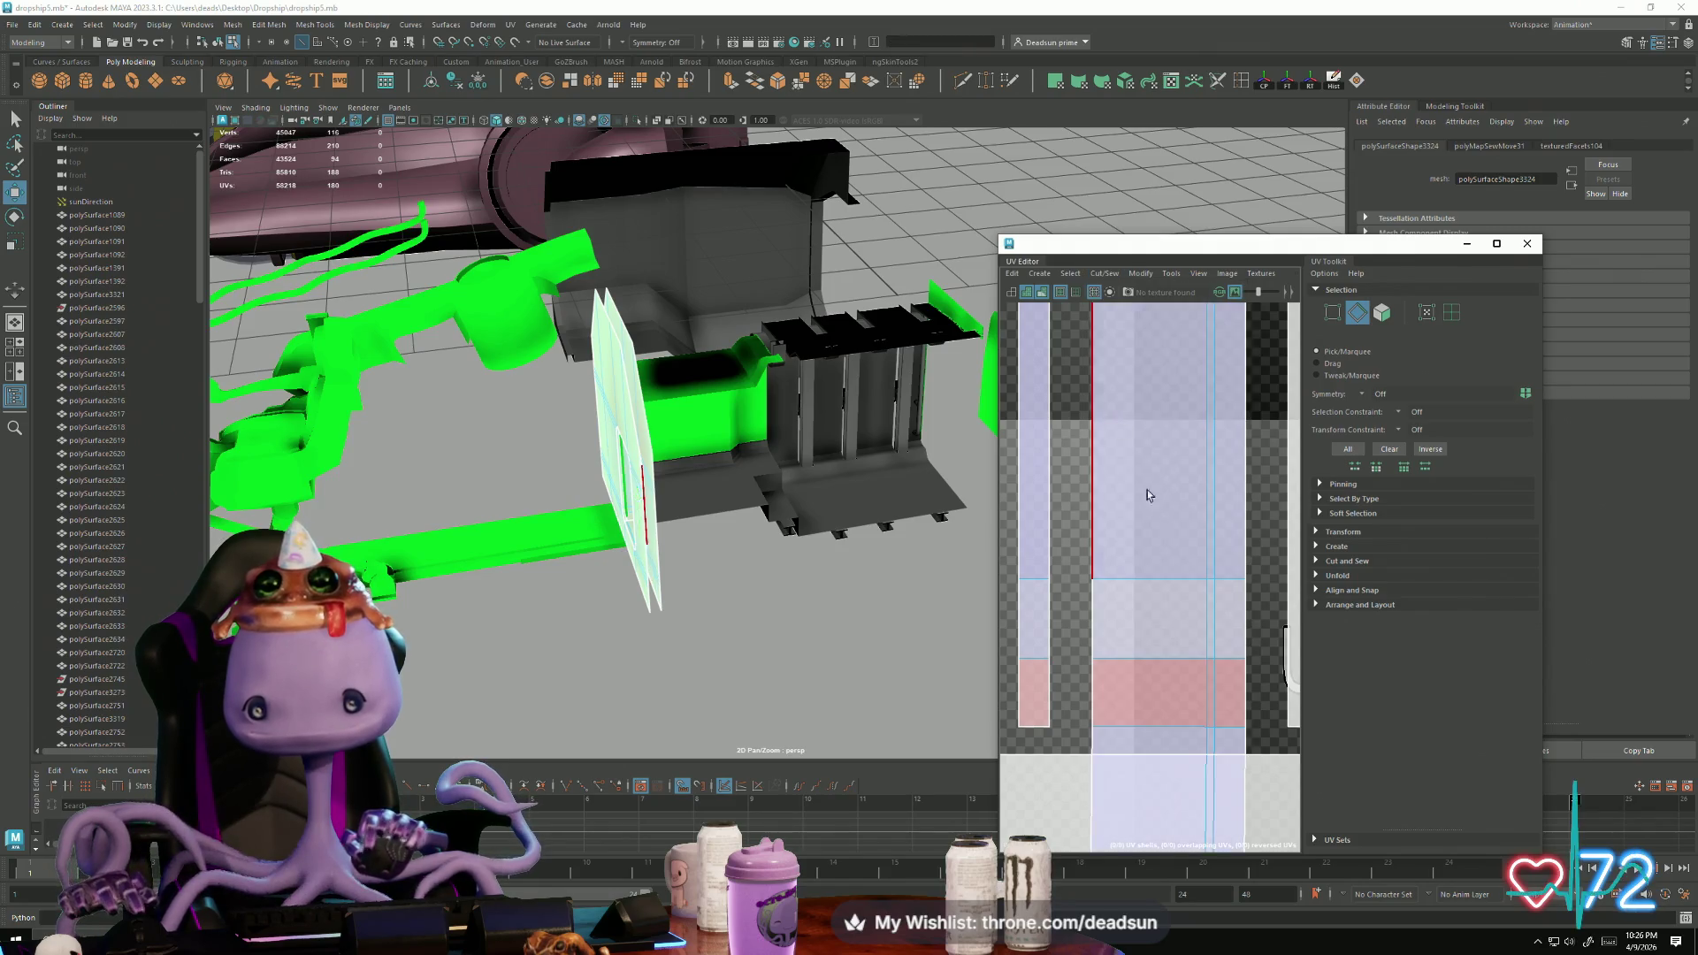
pyautogui.scroll(-4, 1129, 489)
pyautogui.scroll(2, 1235, 619)
# Step: Convert the selection to UVs and move the sewn shell straight up
pyautogui.keyDown('ctrl'); pyautogui.moveTo(1235, 619); pyautogui.dragTo(1228, 642, button='right'); pyautogui.keyUp('ctrl')
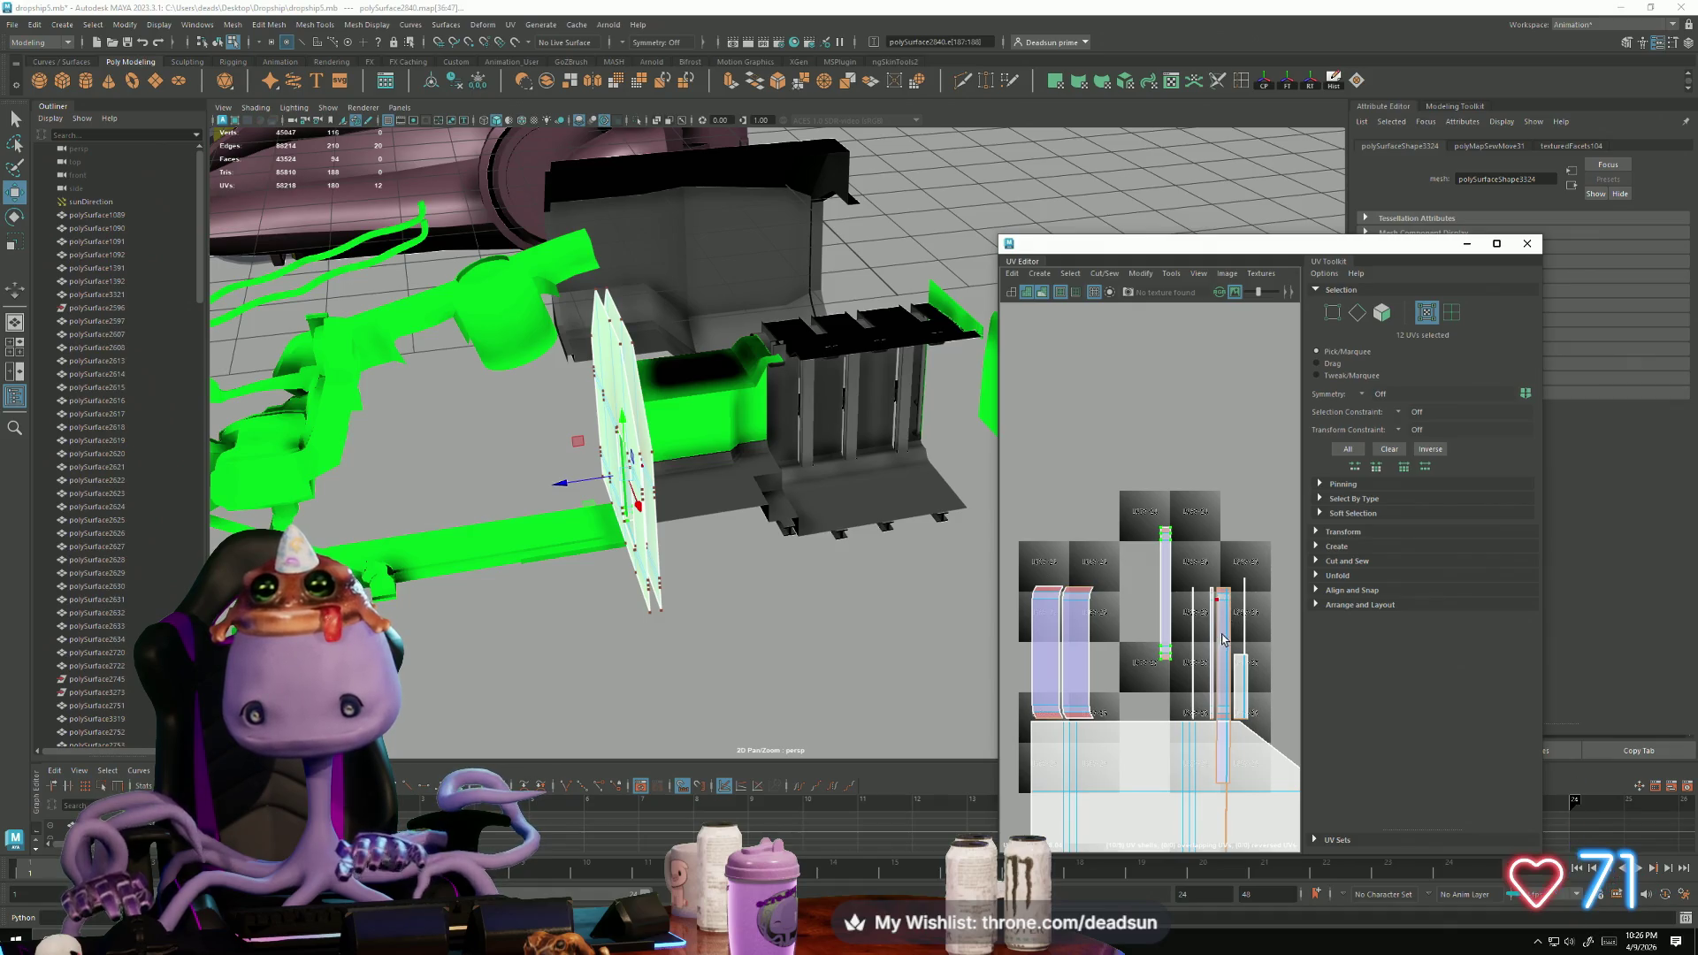
pyautogui.click(1228, 604)
pyautogui.moveTo(1234, 669); pyautogui.dragTo(1173, 502, button='middle')
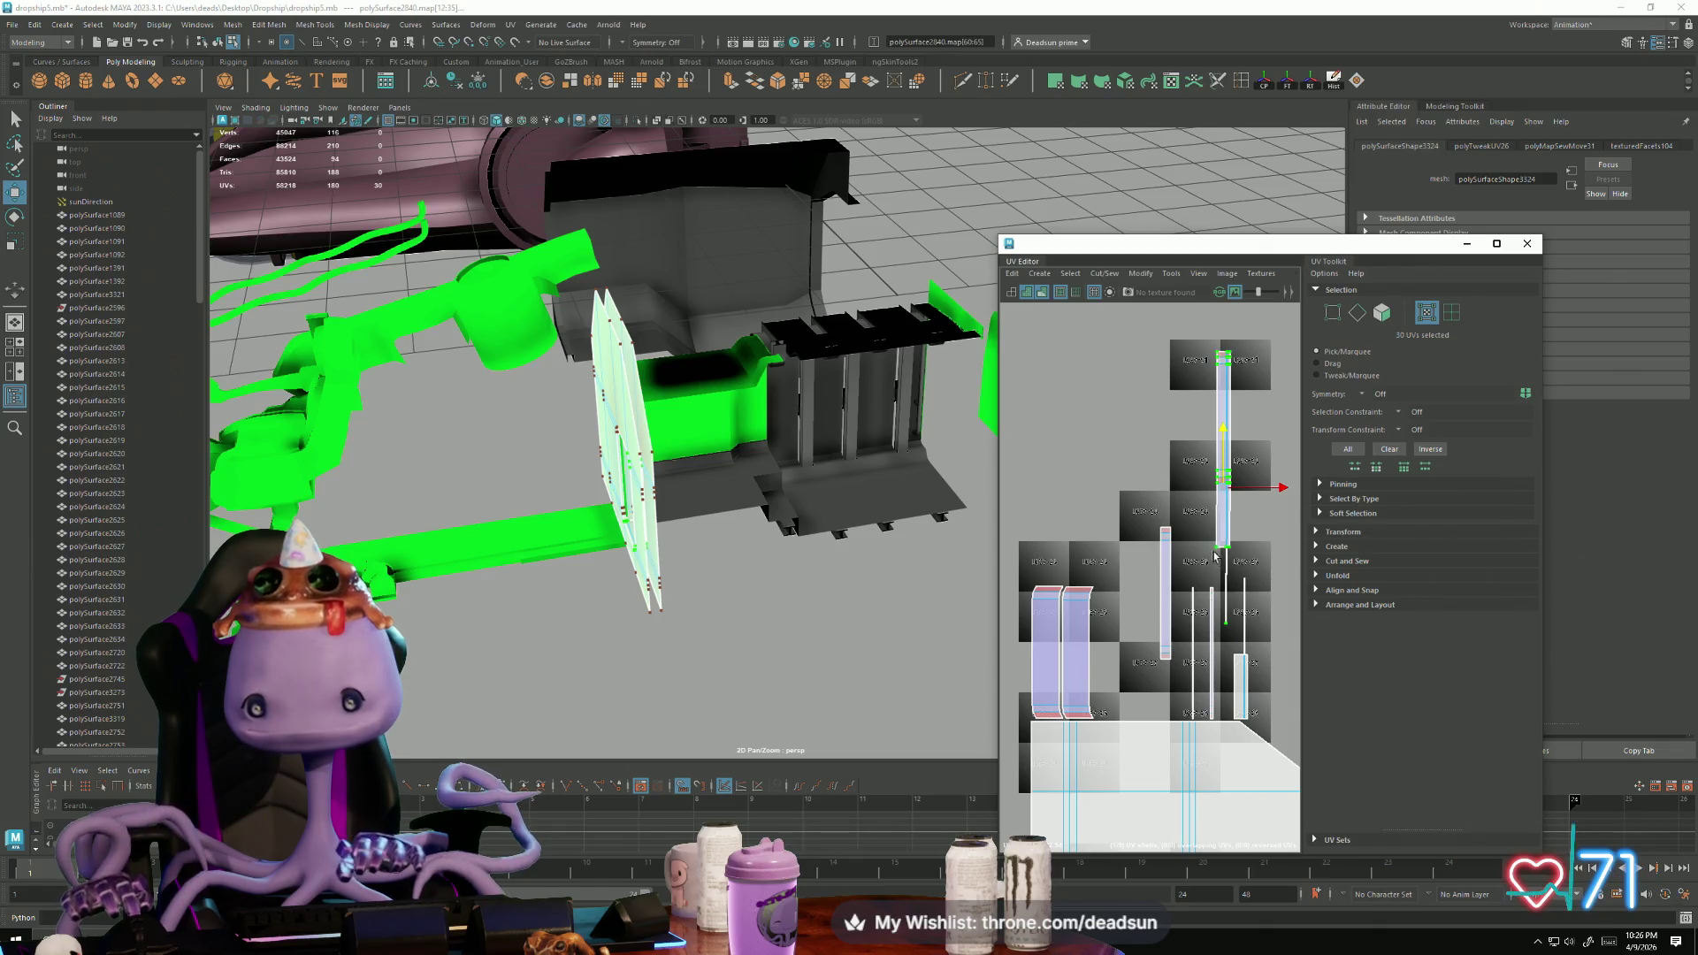
pyautogui.click(1108, 275)
pyautogui.moveTo(1147, 273)
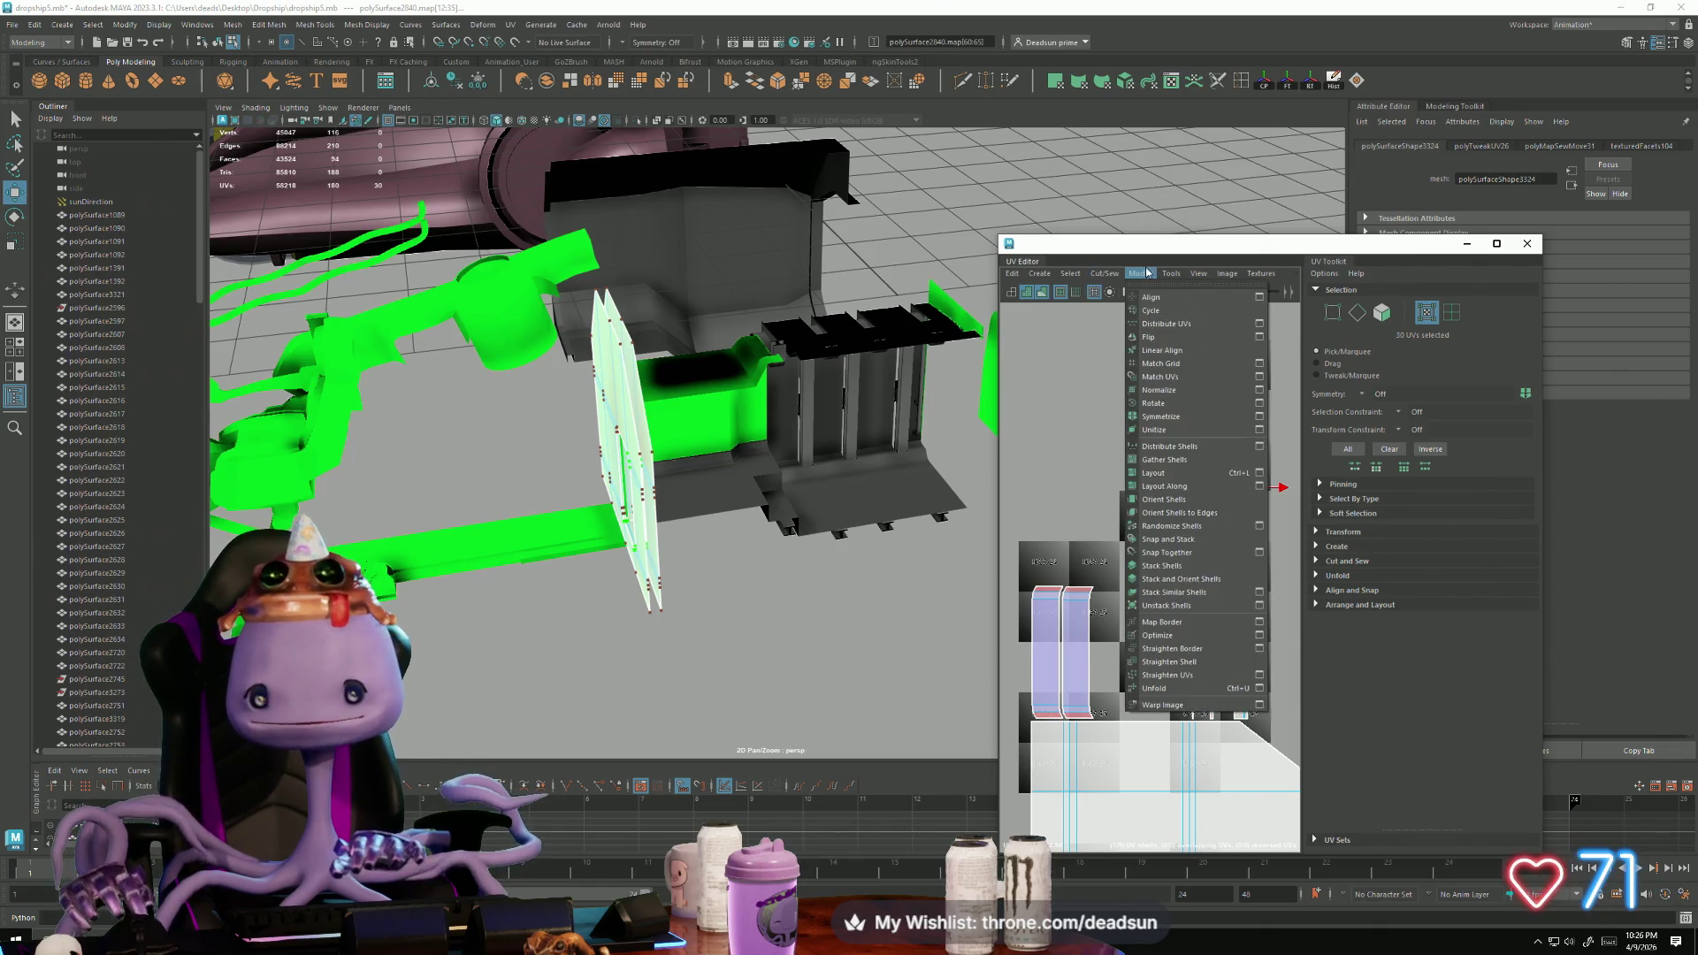
# Step: Straighten the selected shell's UVs and zoom in on the upper tiles
pyautogui.click(1188, 679)
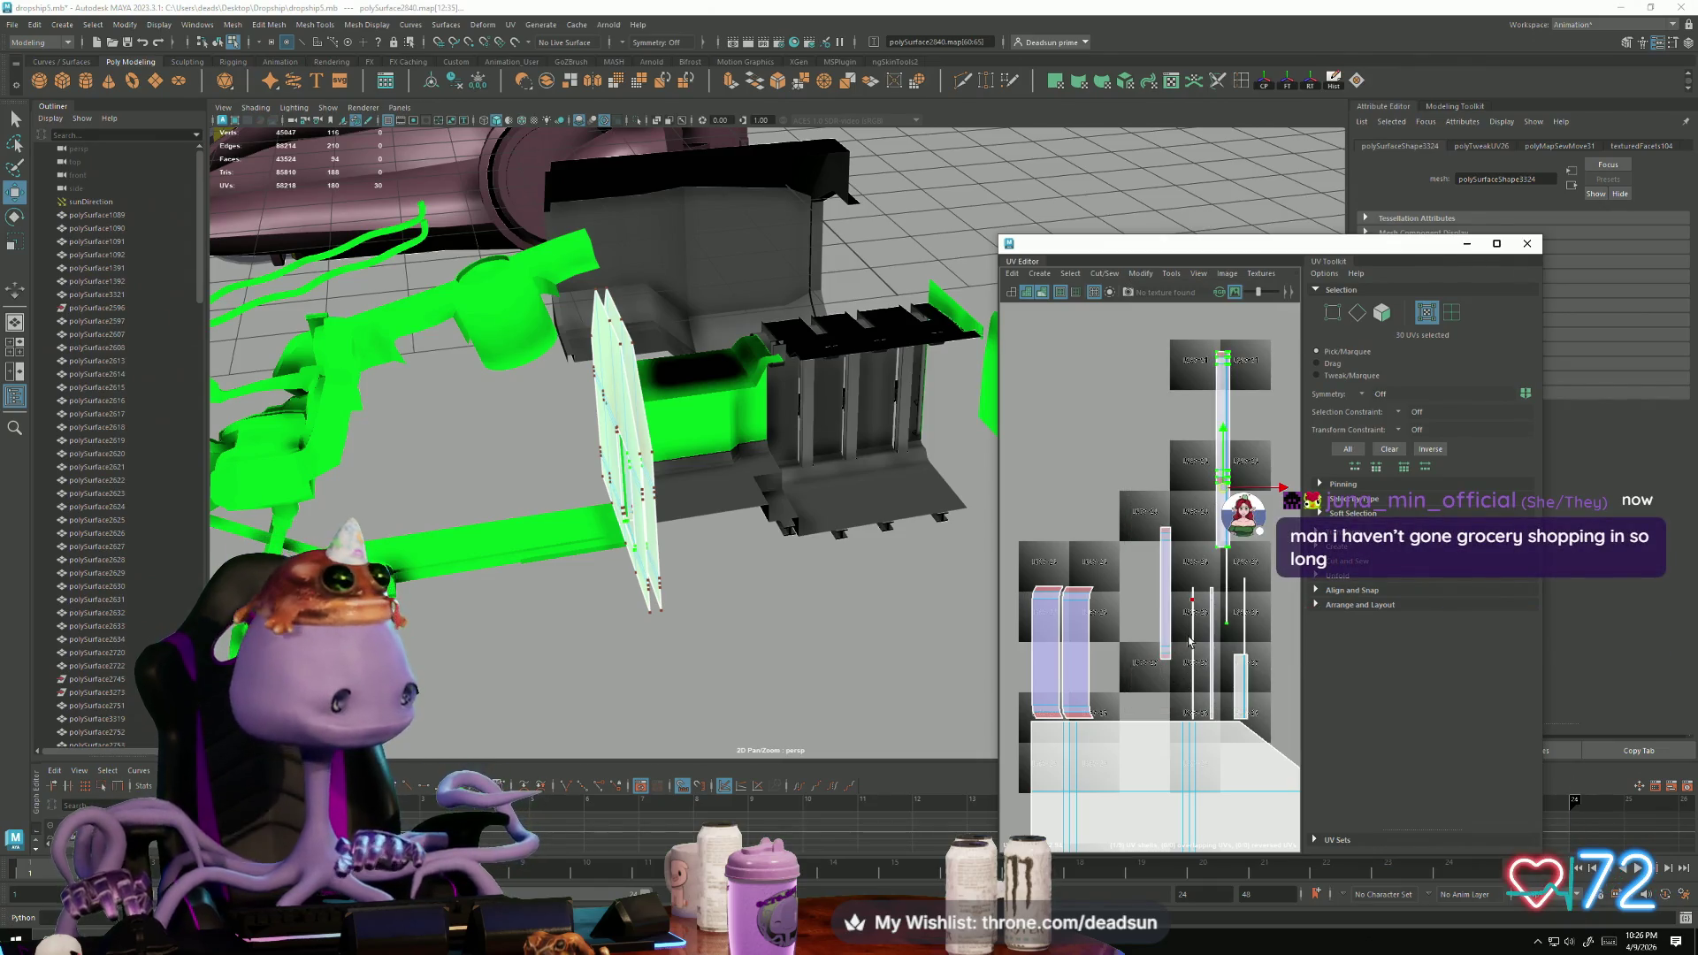
pyautogui.scroll(2, 1200, 618)
pyautogui.keyDown('alt'); pyautogui.moveTo(1200, 618); pyautogui.dragTo(1091, 628, button='middle'); pyautogui.keyUp('alt')
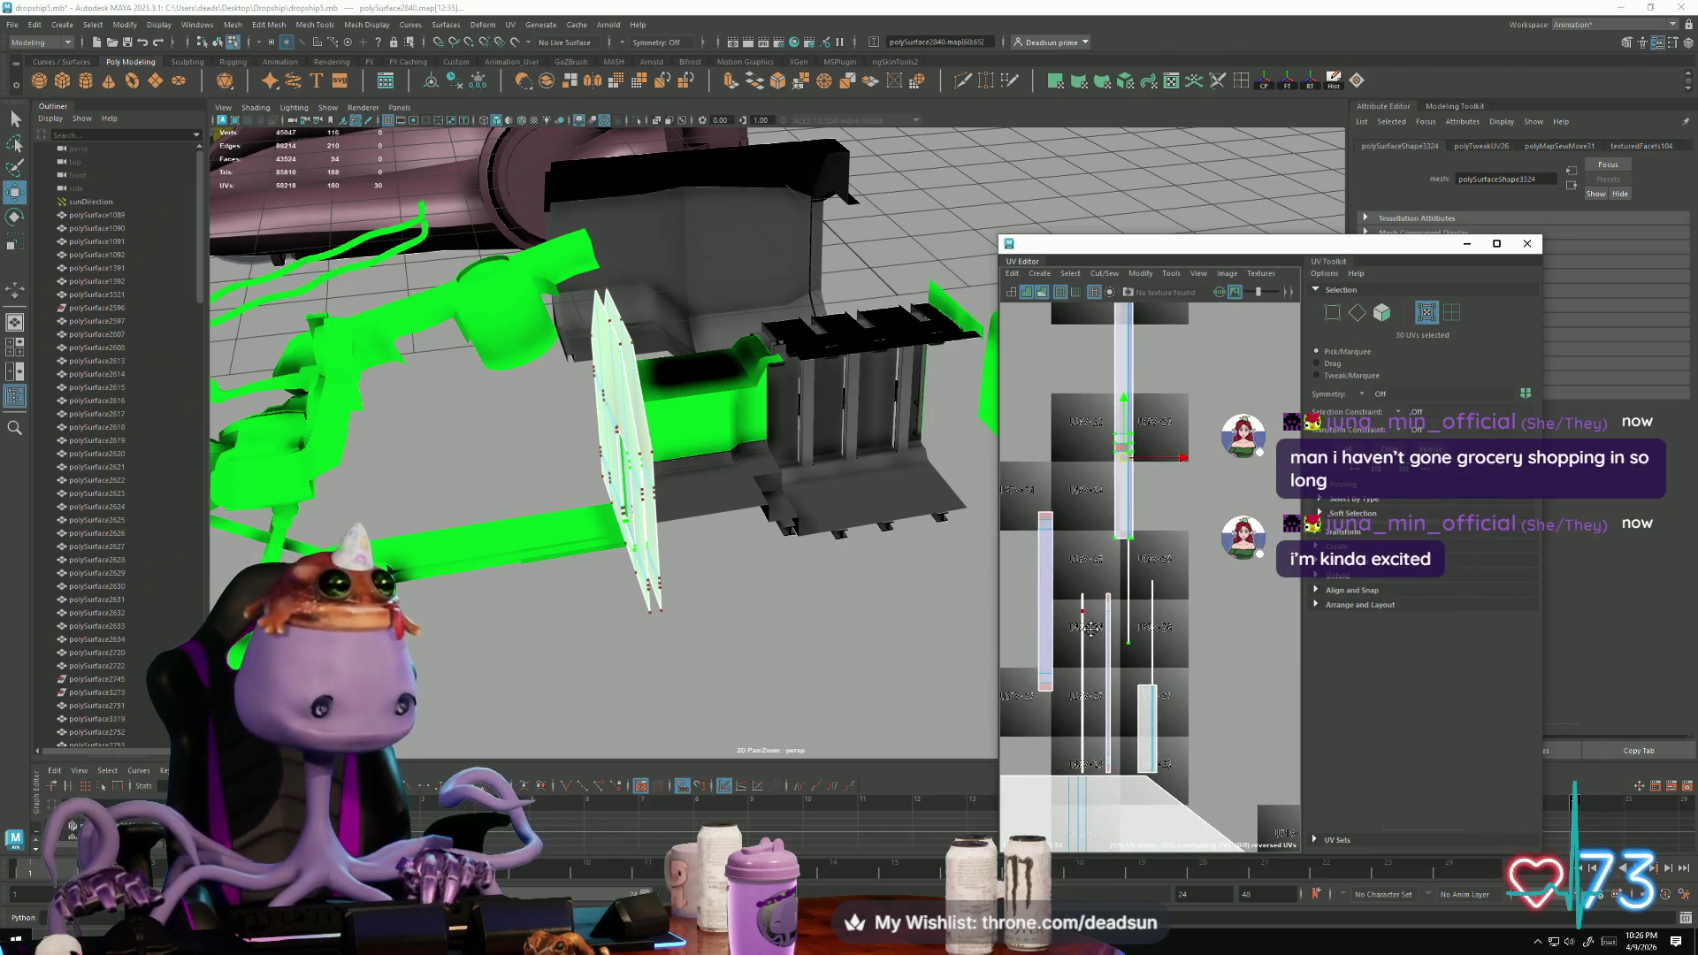
pyautogui.scroll(5, 1133, 622)
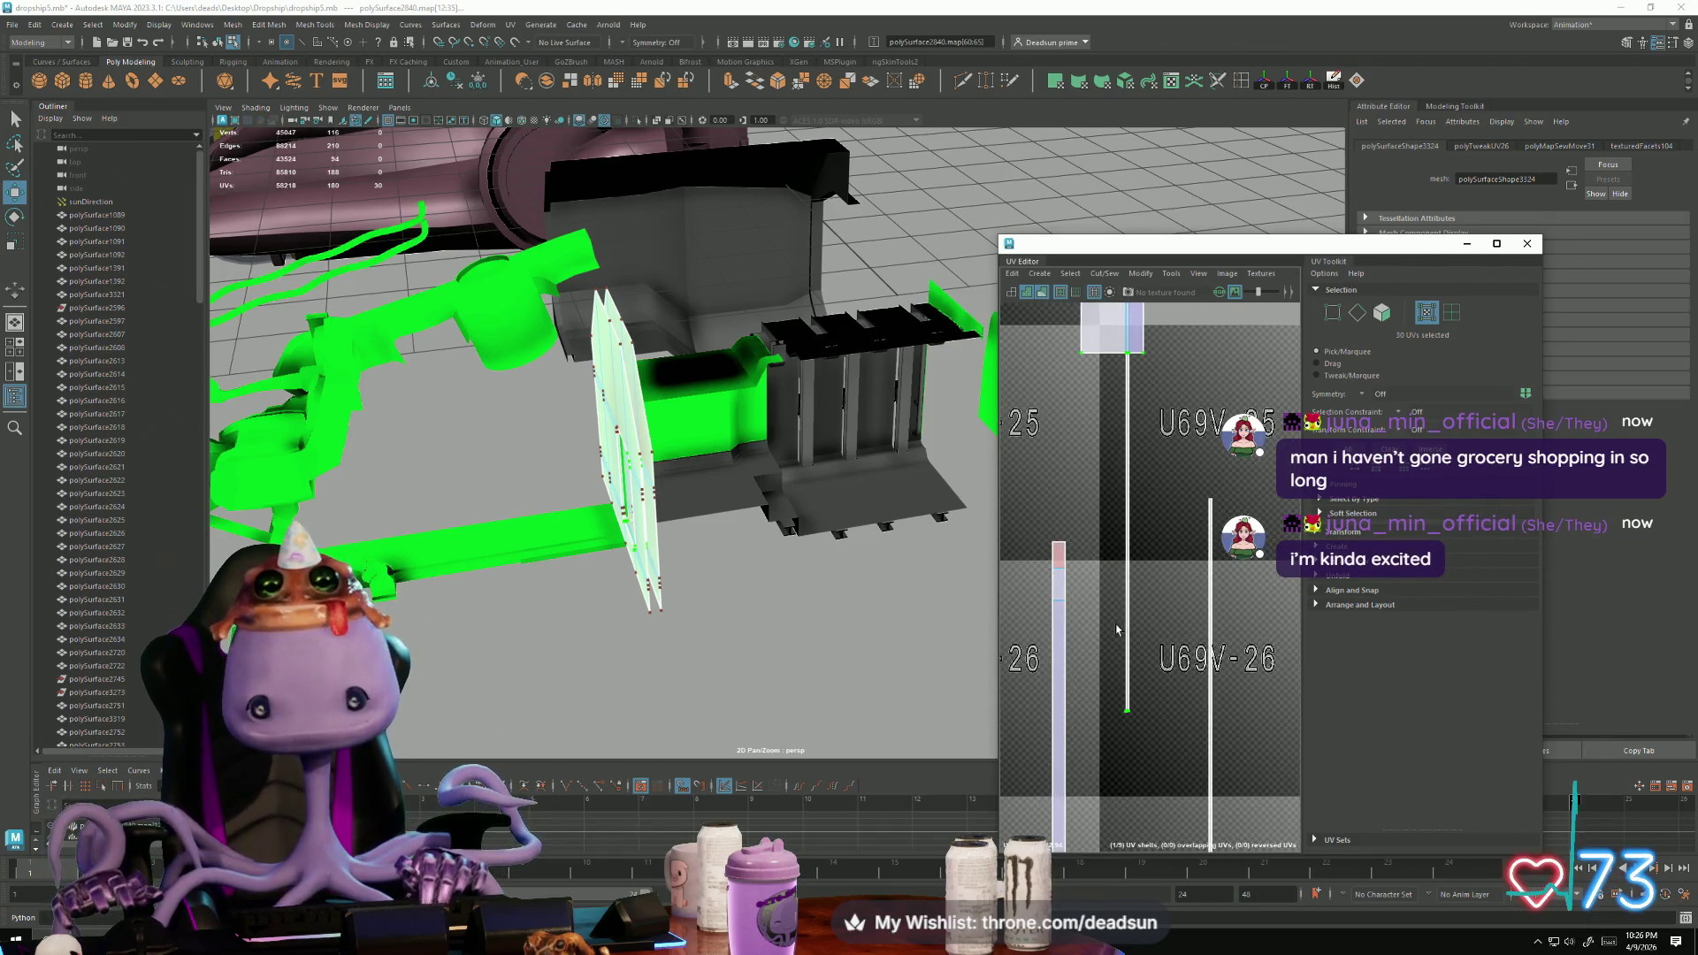
# Step: Switch to edges and select the strip's vertical edge loop and left border loop
pyautogui.moveTo(1067, 598); pyautogui.dragTo(1030, 576, button='right')
pyautogui.click(1068, 599)
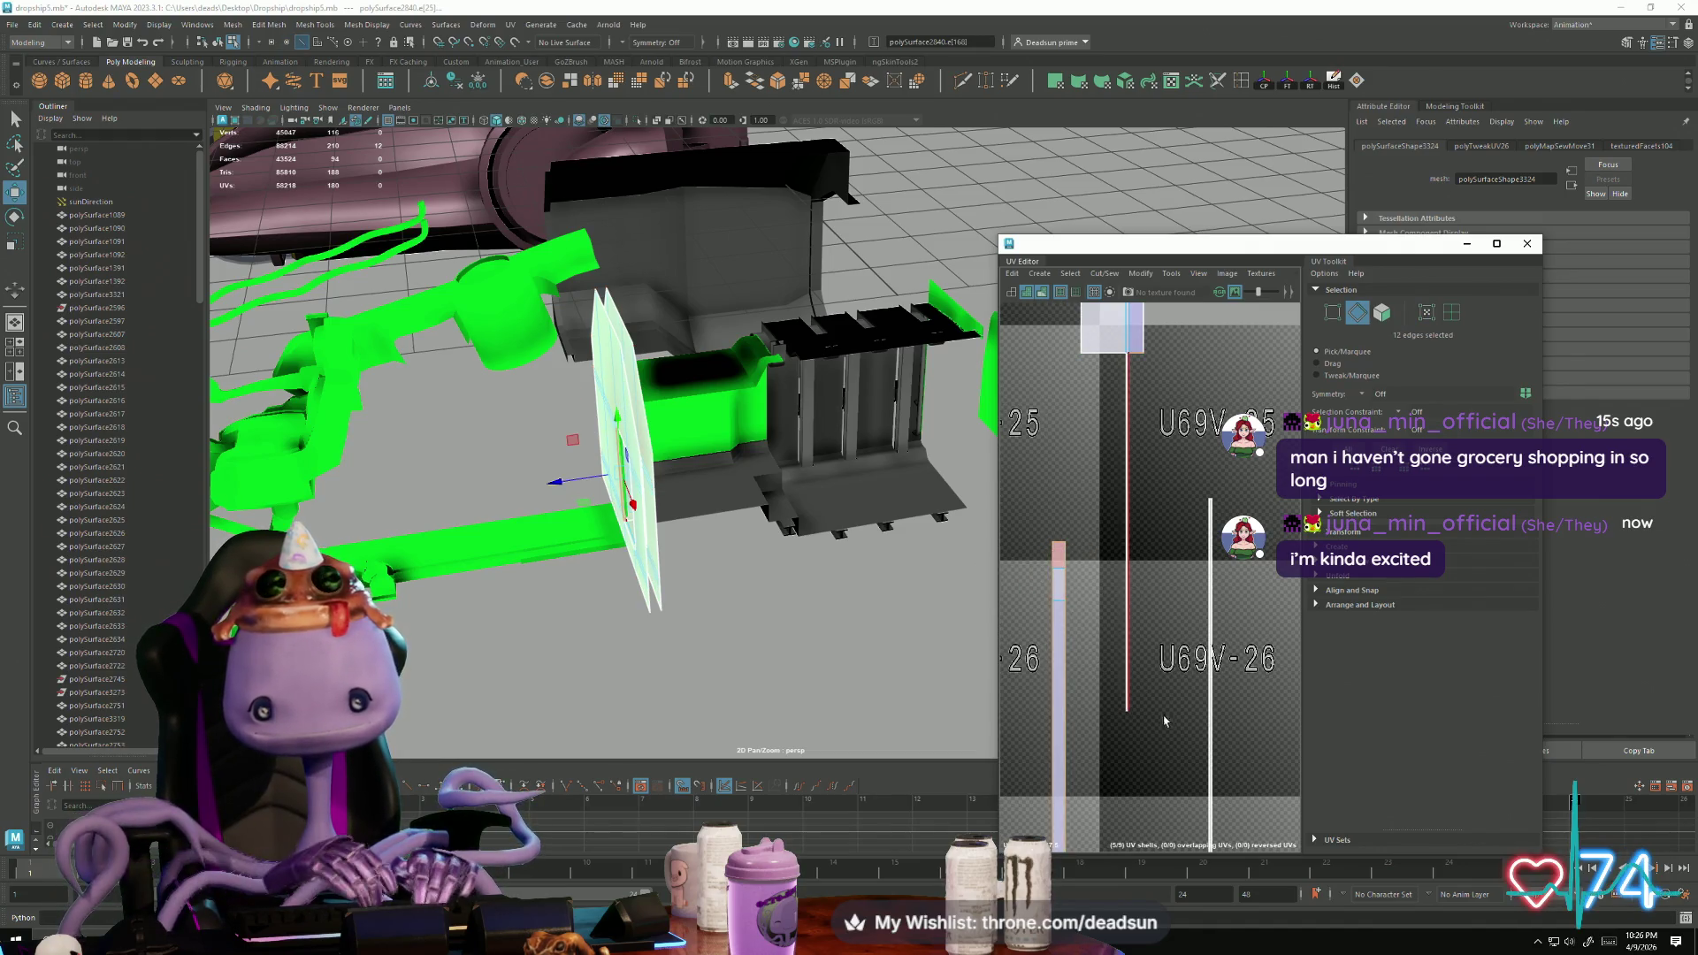
pyautogui.scroll(-4, 1070, 601)
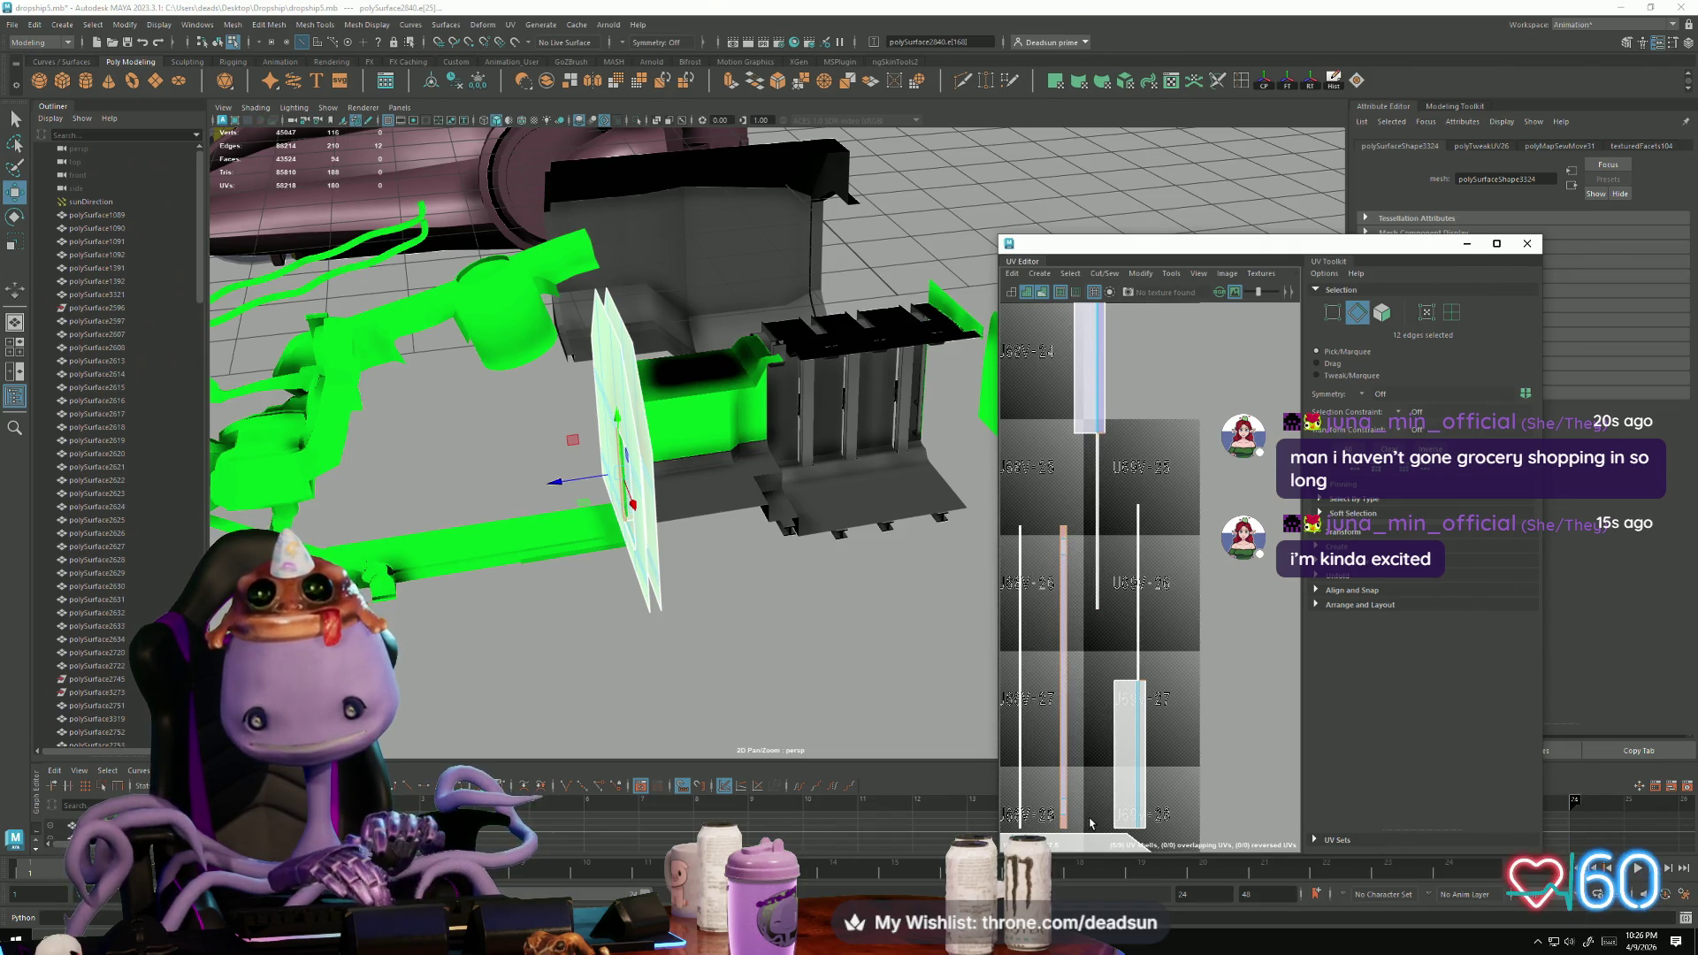
pyautogui.click(1064, 535)
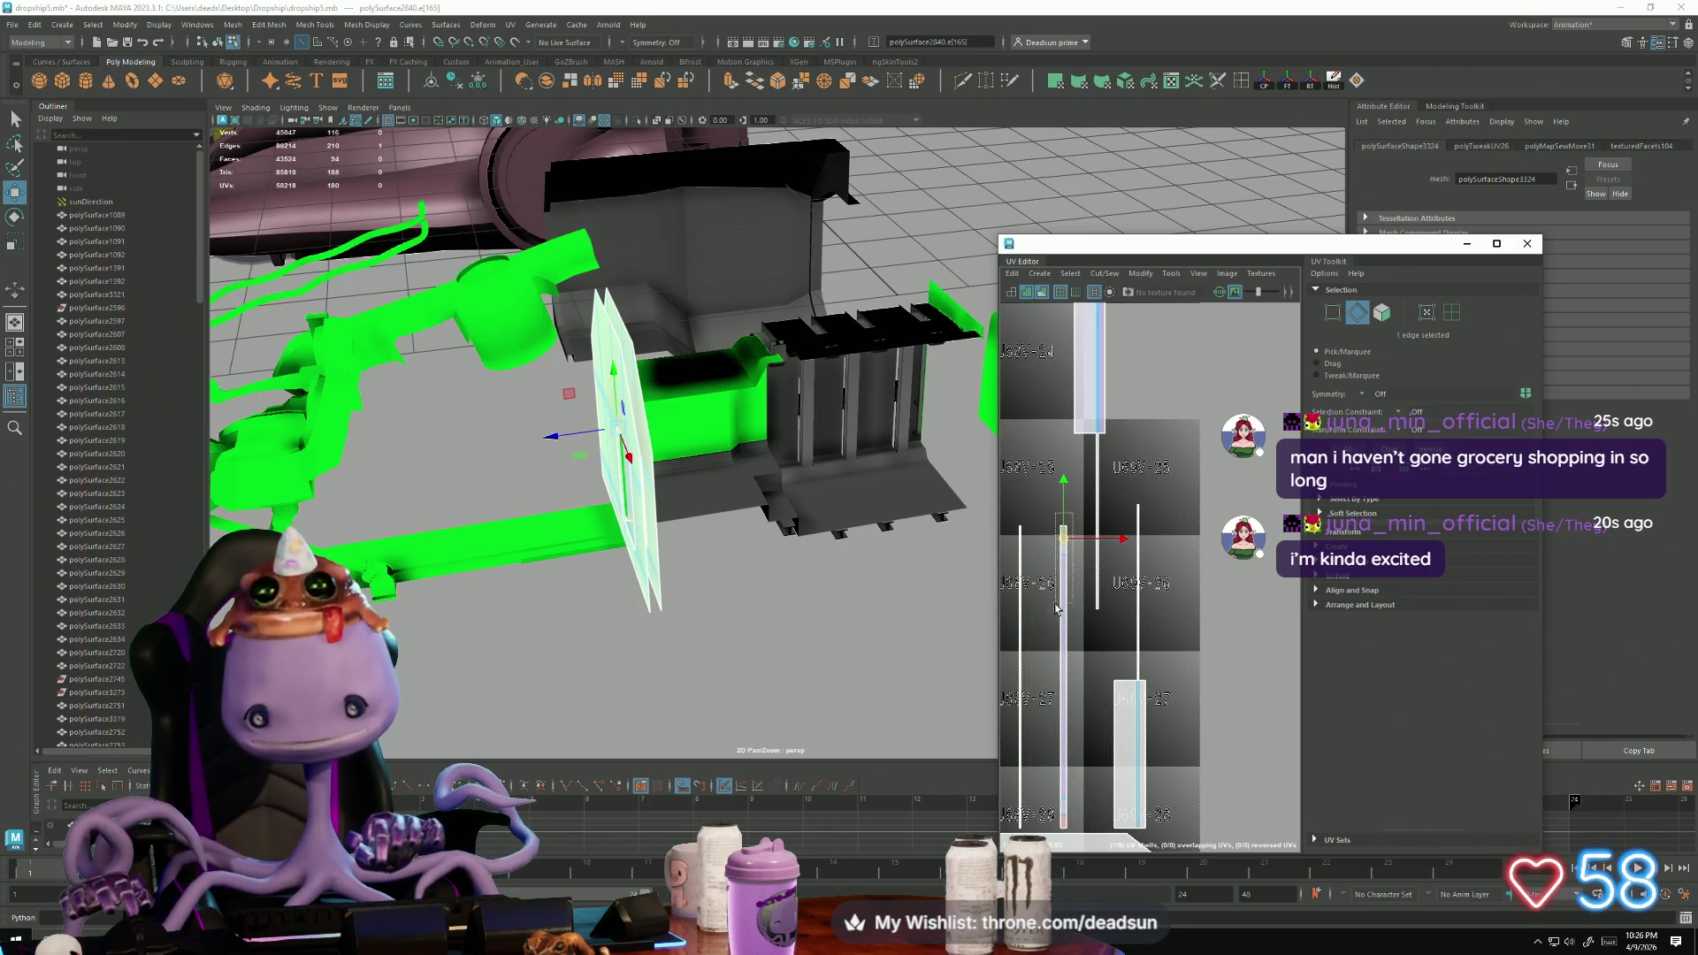
pyautogui.doubleClick(1064, 651)
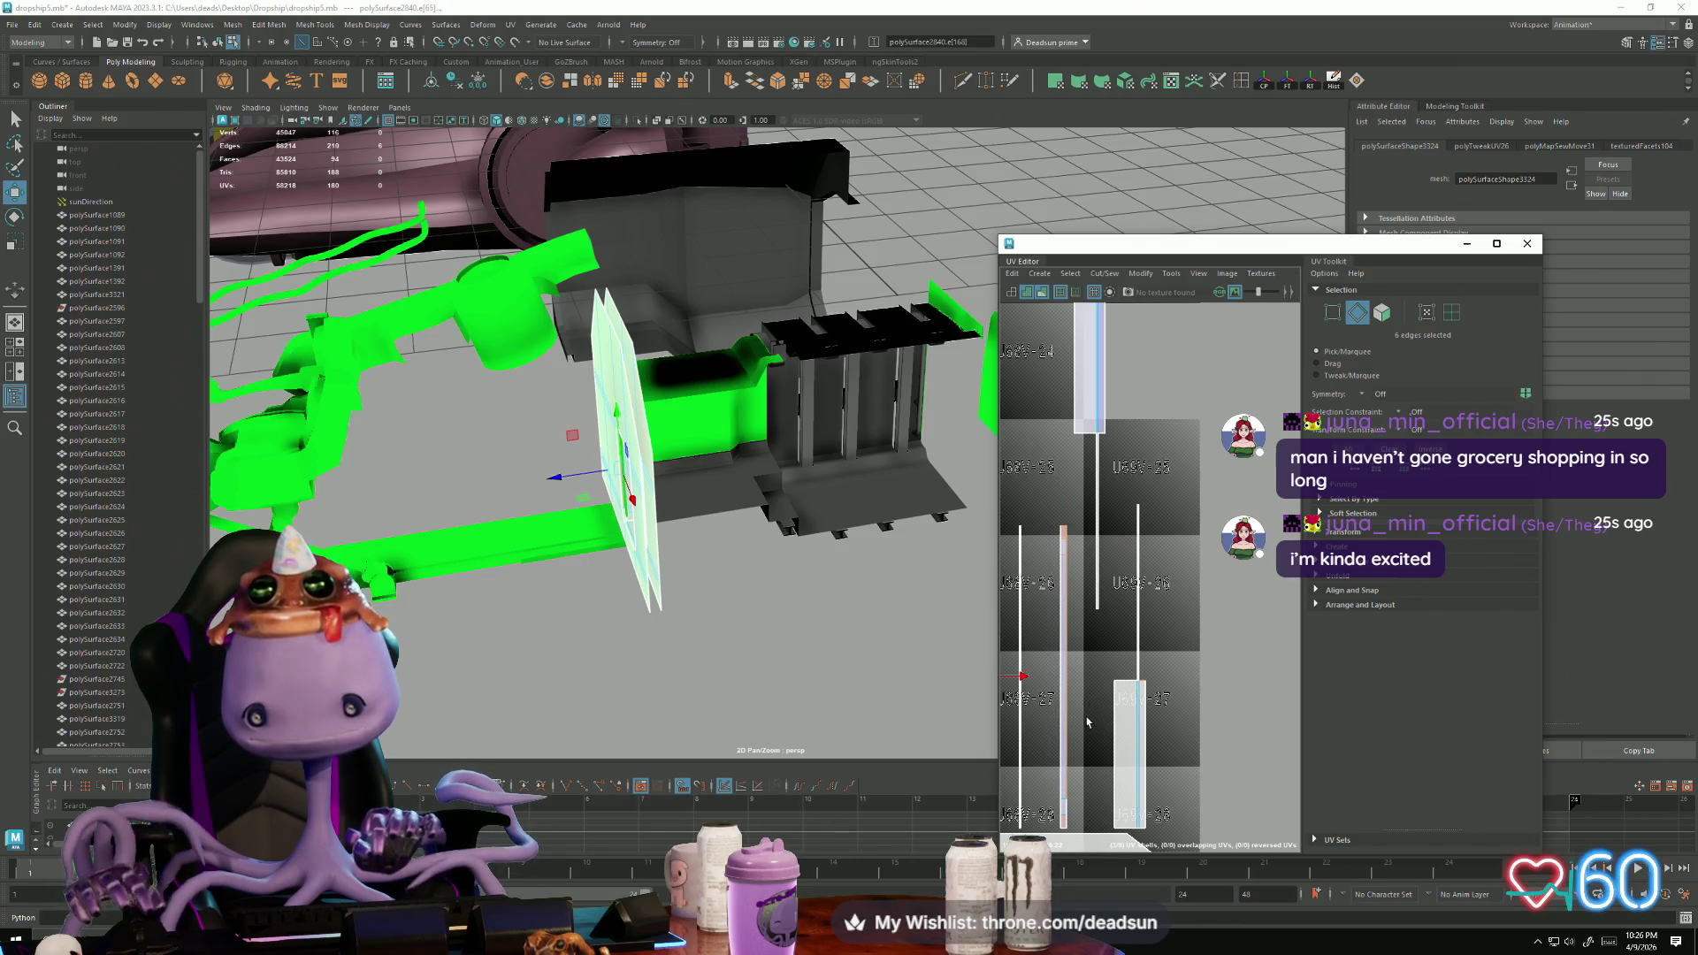
pyautogui.scroll(5, 1081, 752)
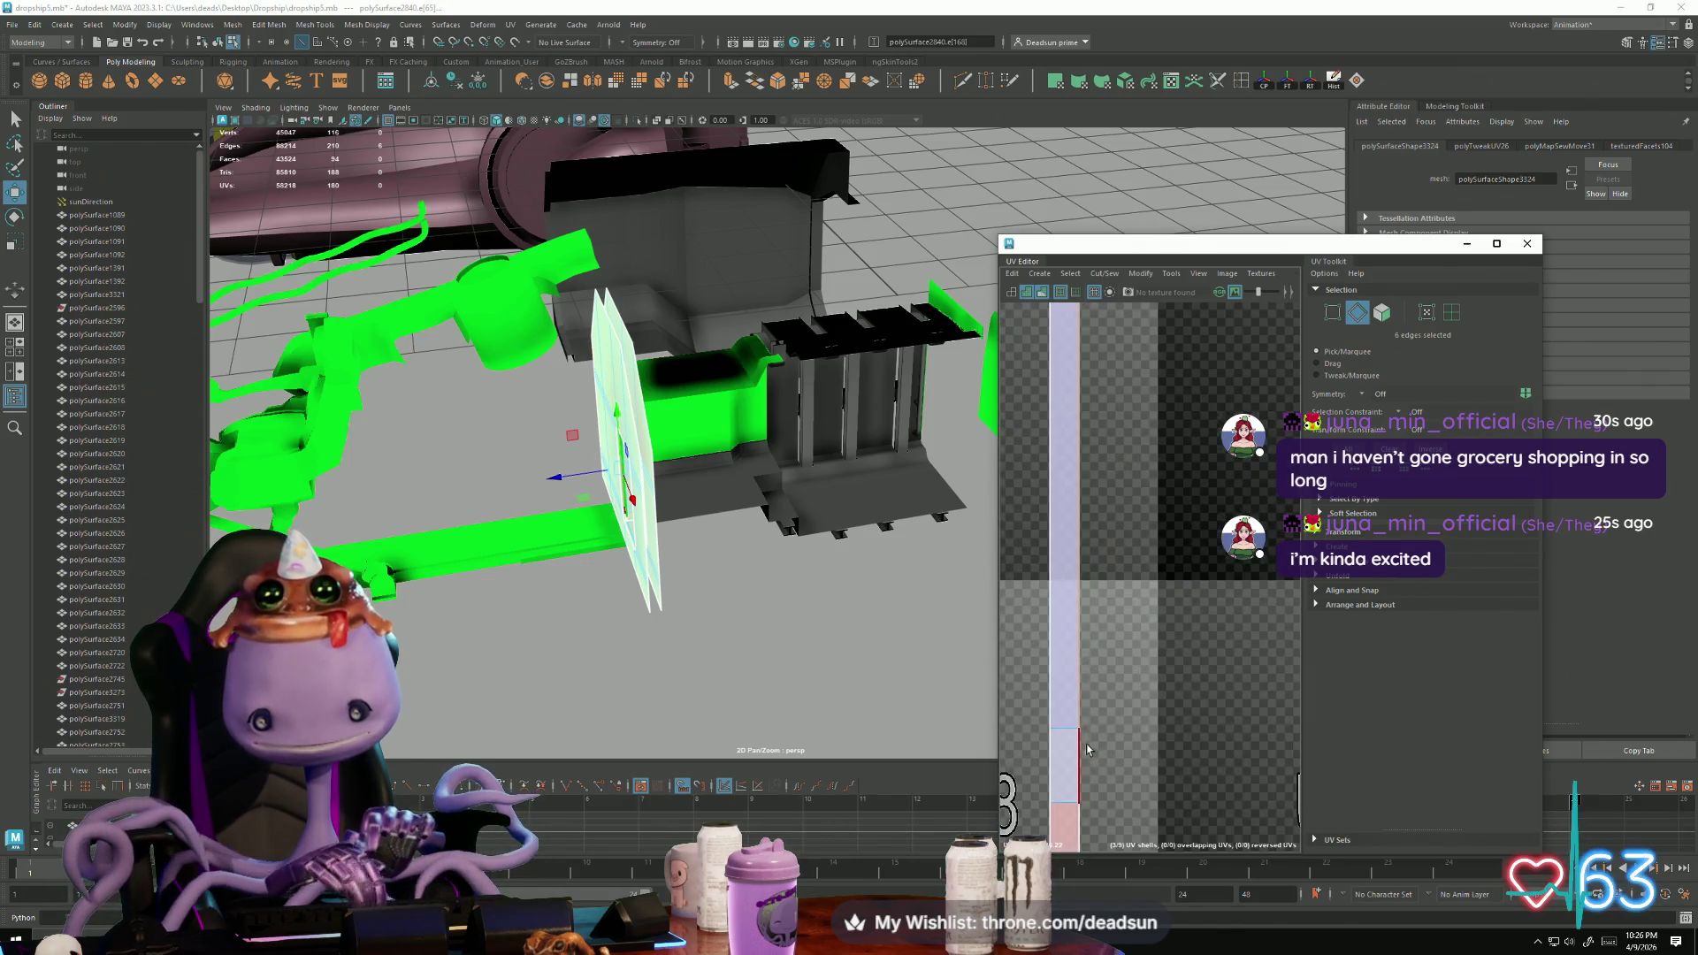
pyautogui.doubleClick(1050, 415)
pyautogui.scroll(-3, 1004, 437)
pyautogui.scroll(-3, 1168, 513)
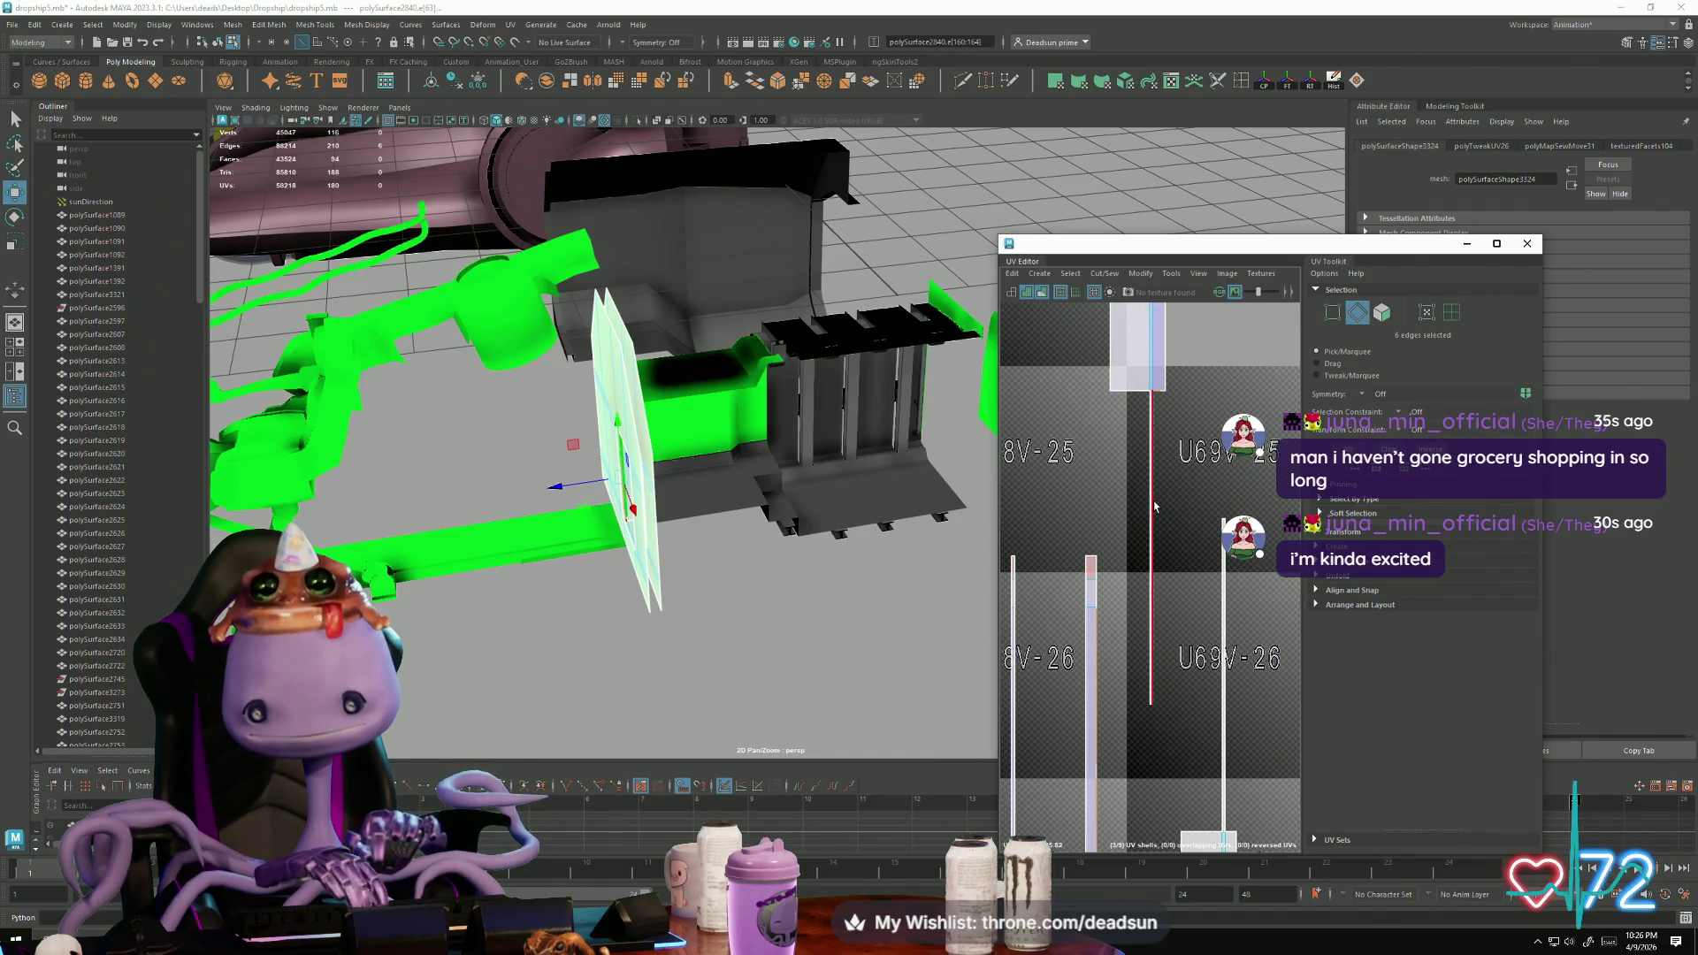
# Step: Pick the short top-corner edge and pan across the other UV tiles
pyautogui.click(1159, 392)
pyautogui.scroll(-5, 1107, 699)
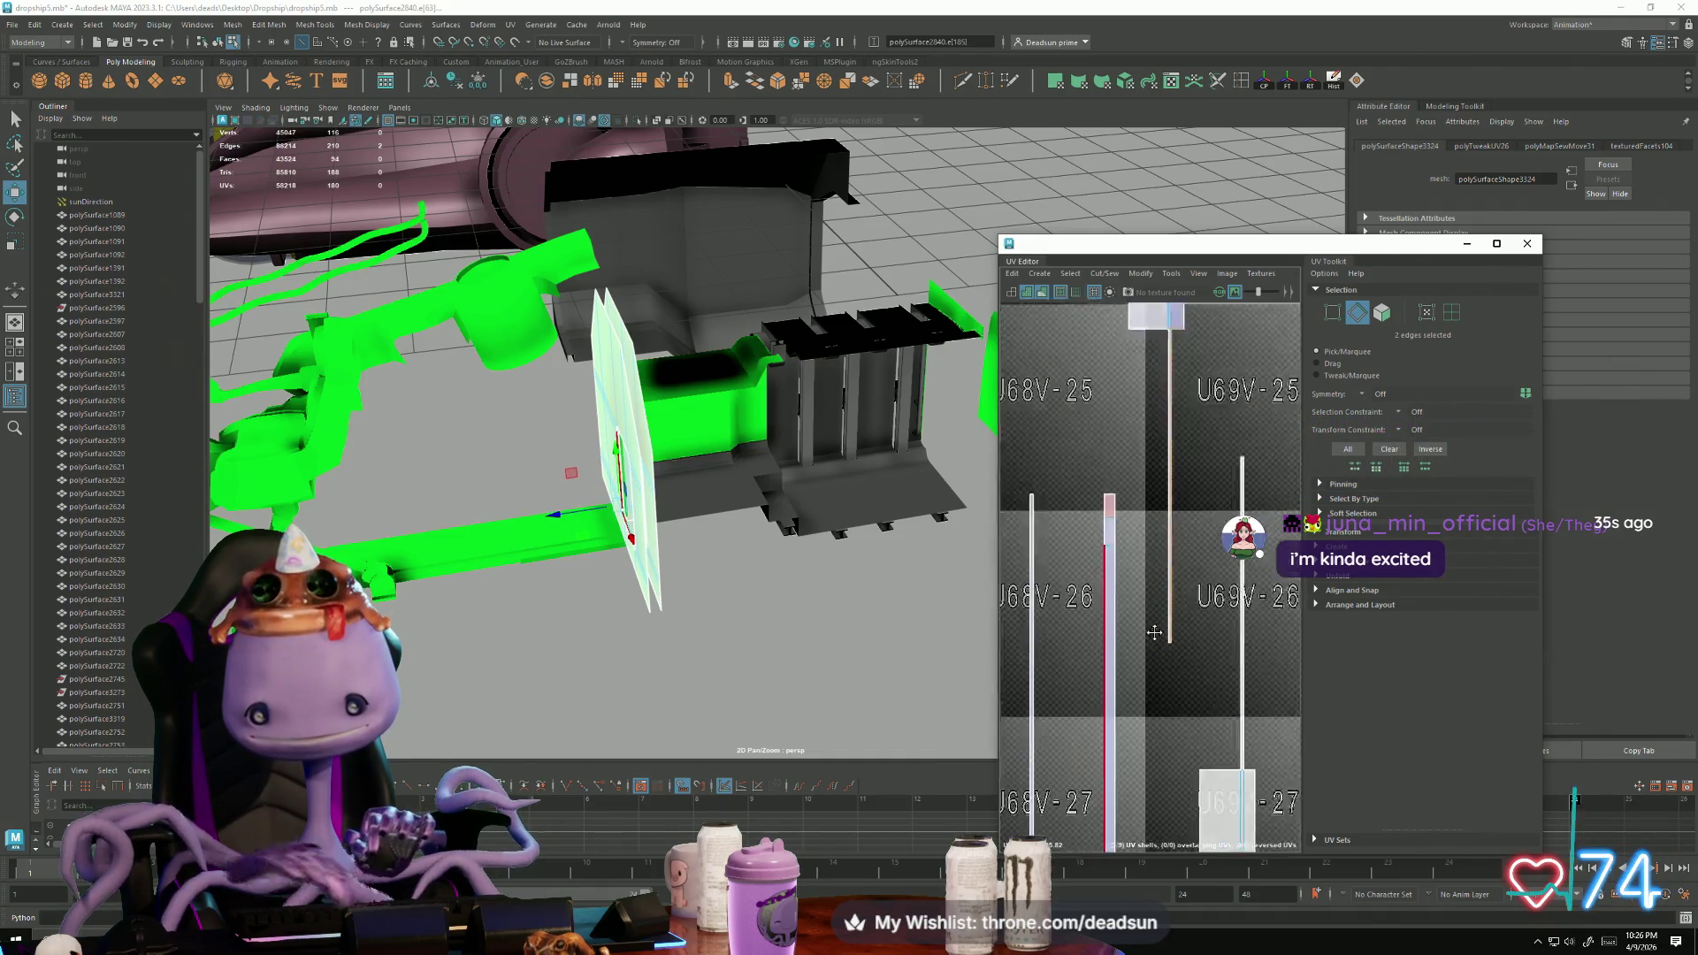
pyautogui.scroll(-5, 1076, 595)
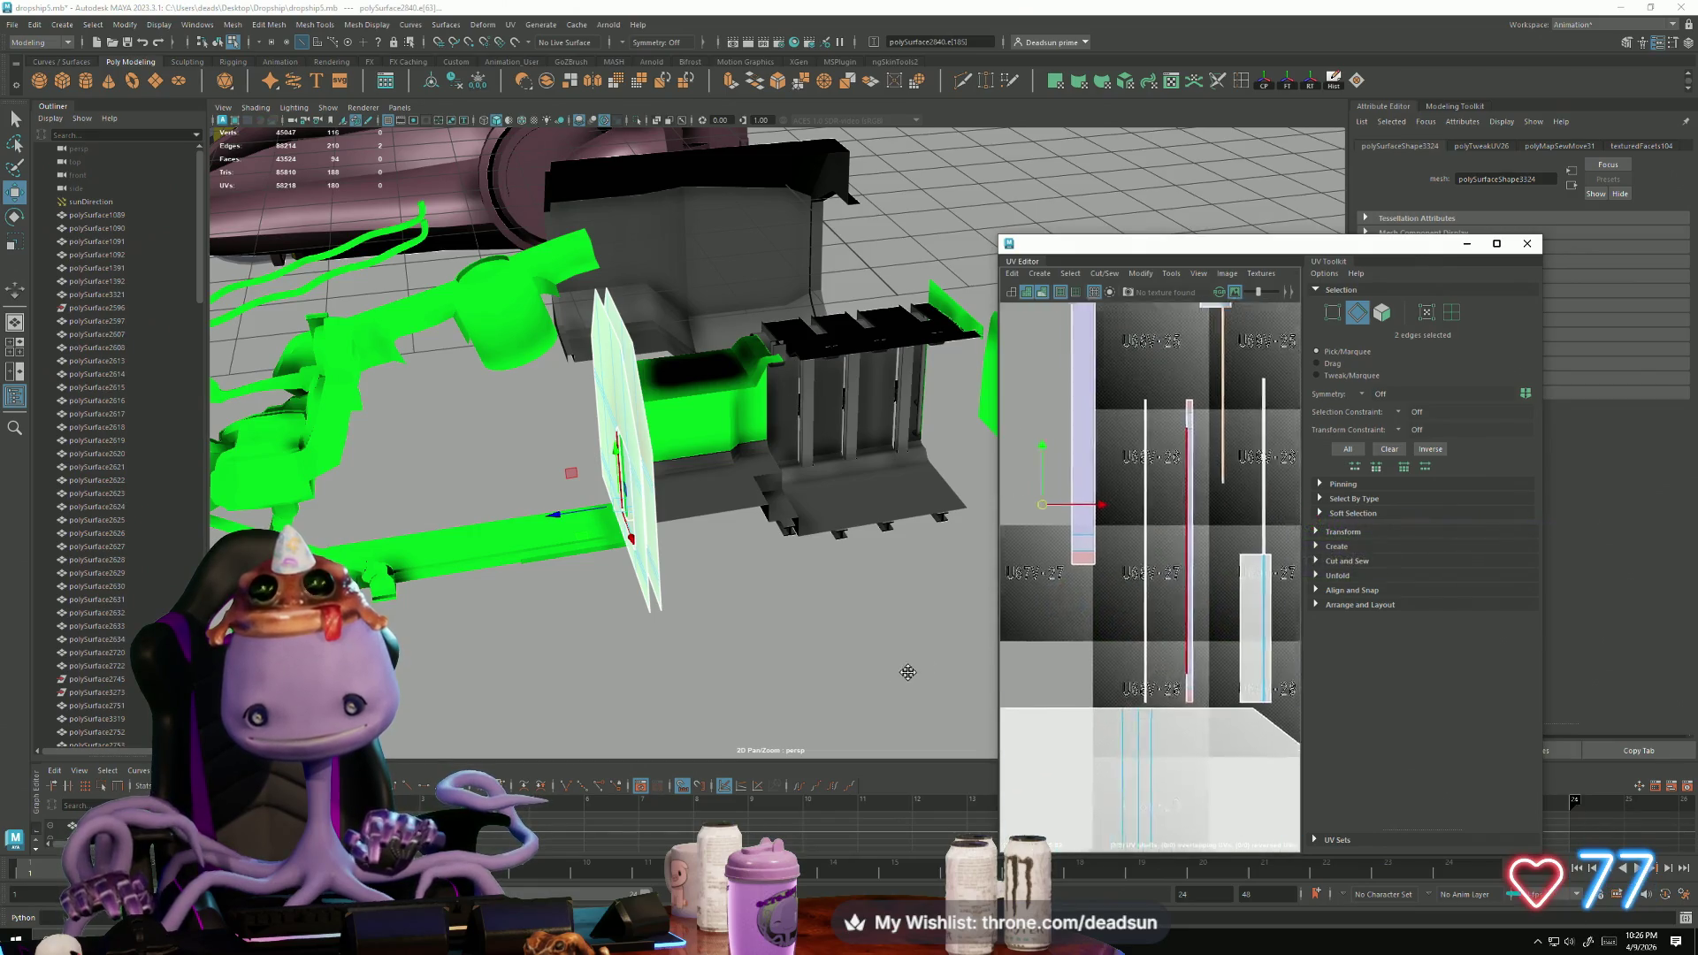
pyautogui.scroll(5, 1081, 549)
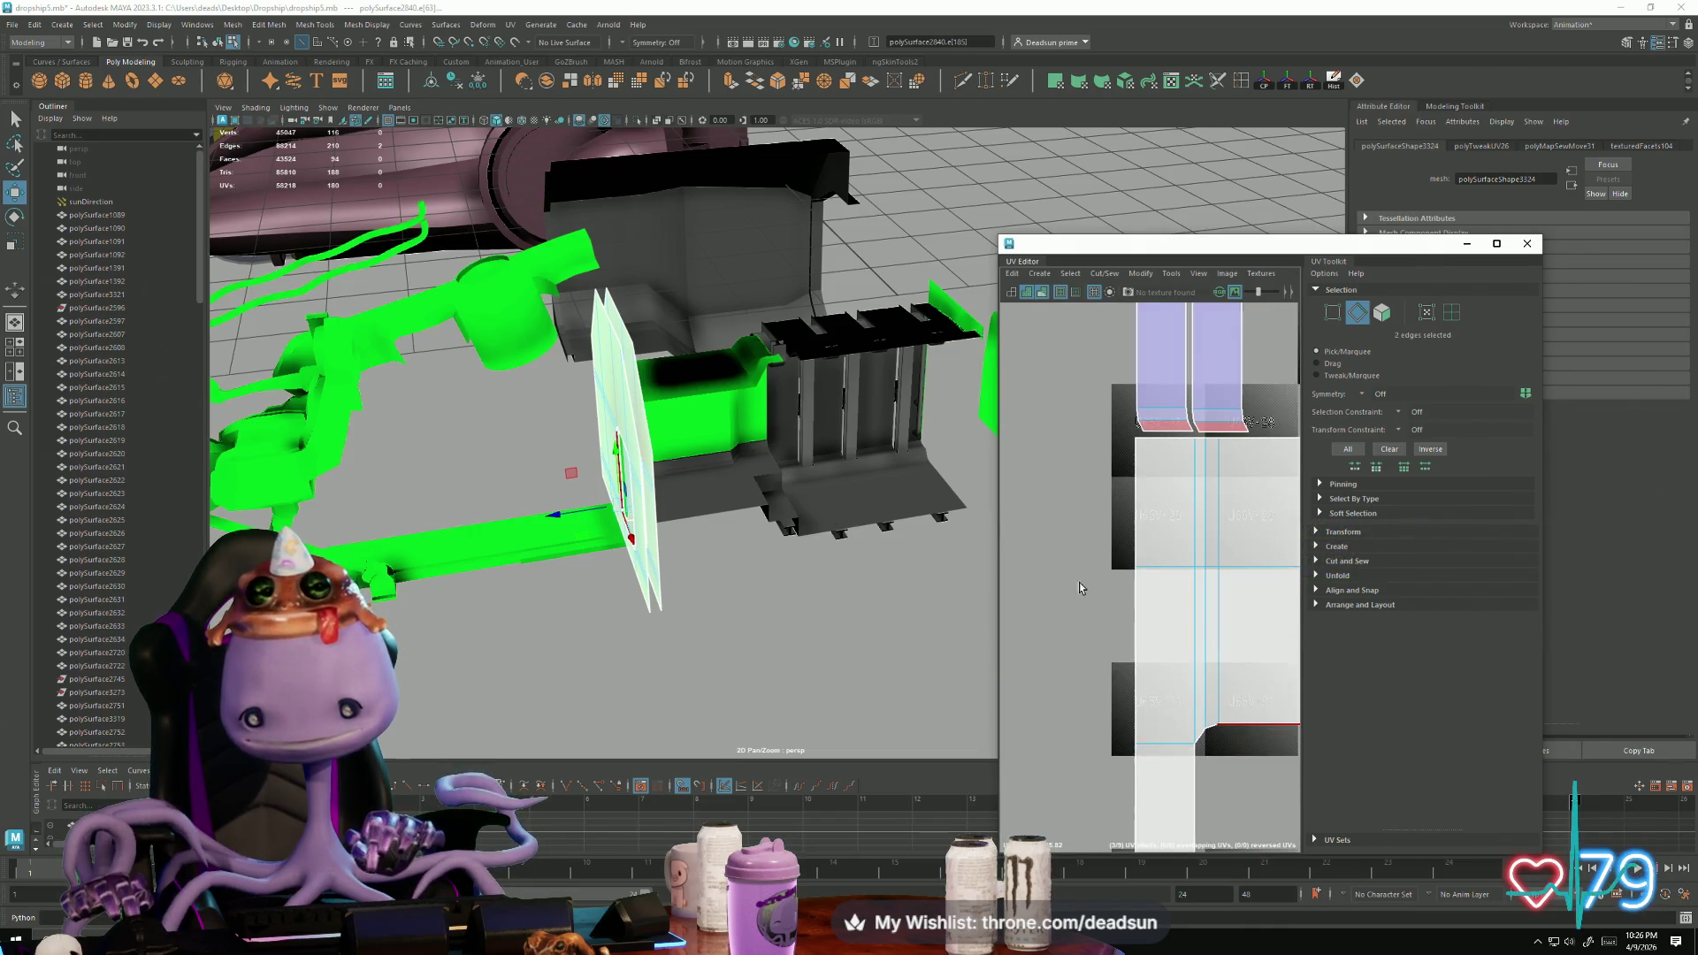
pyautogui.scroll(-5, 1197, 626)
pyautogui.scroll(8, 1214, 538)
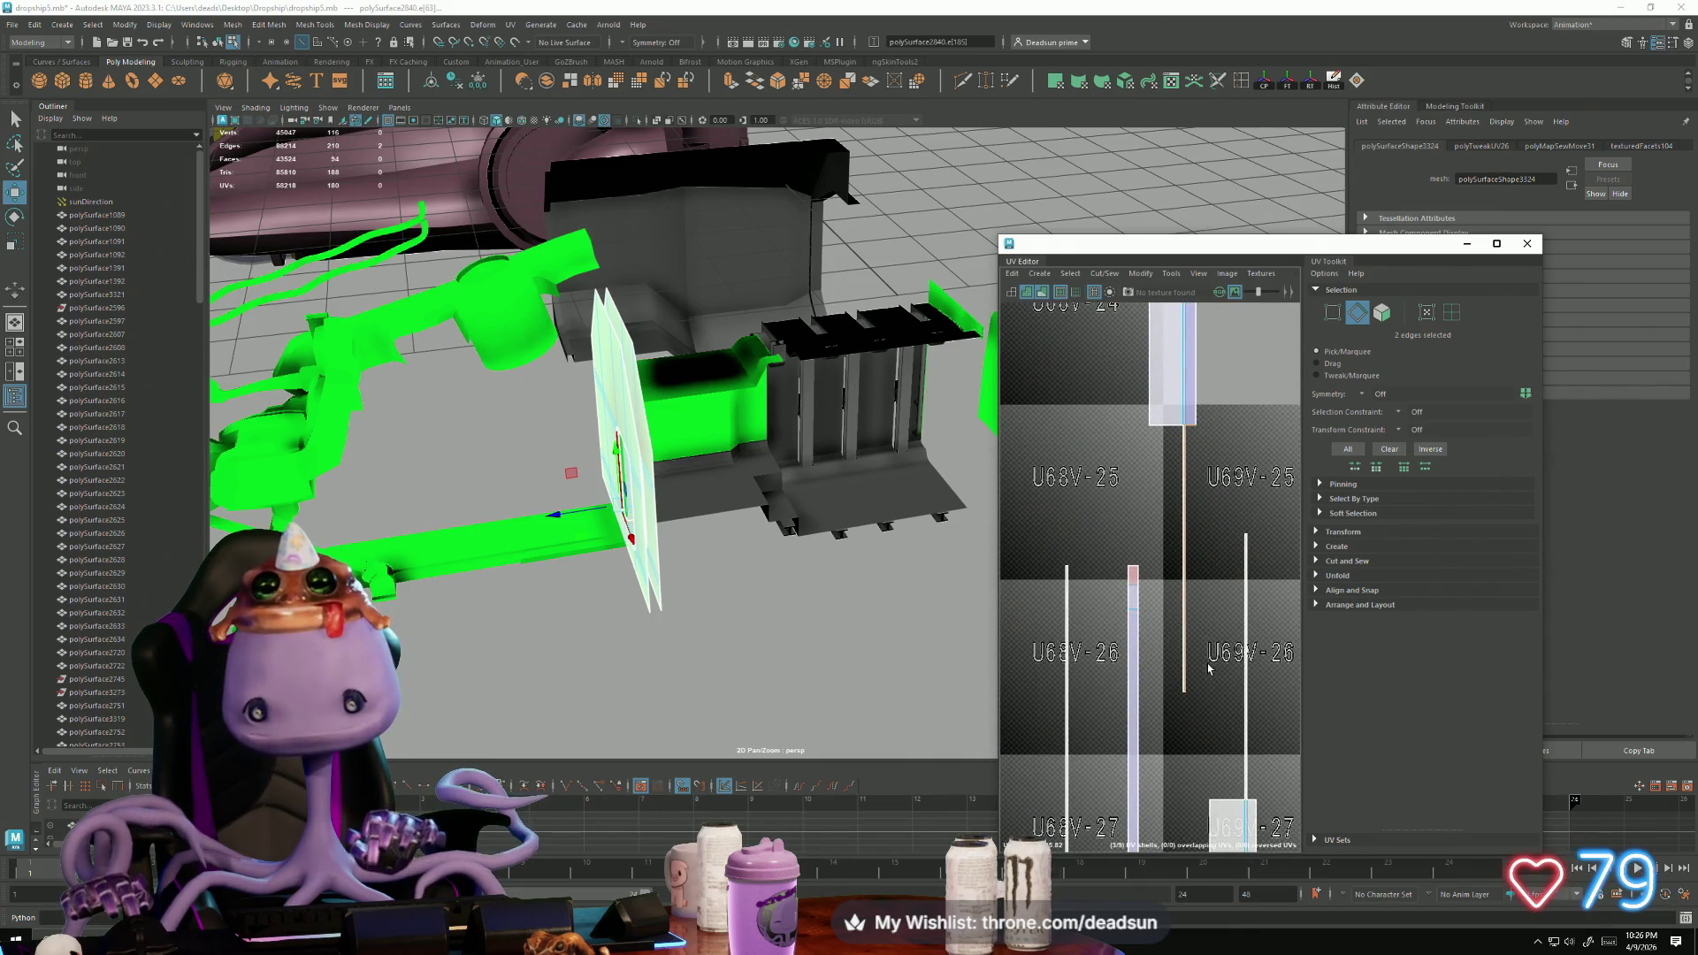
pyautogui.keyDown('alt'); pyautogui.moveTo(1160, 747); pyautogui.dragTo(1087, 668, button='middle'); pyautogui.keyUp('alt')
pyautogui.scroll(5, 1088, 669)
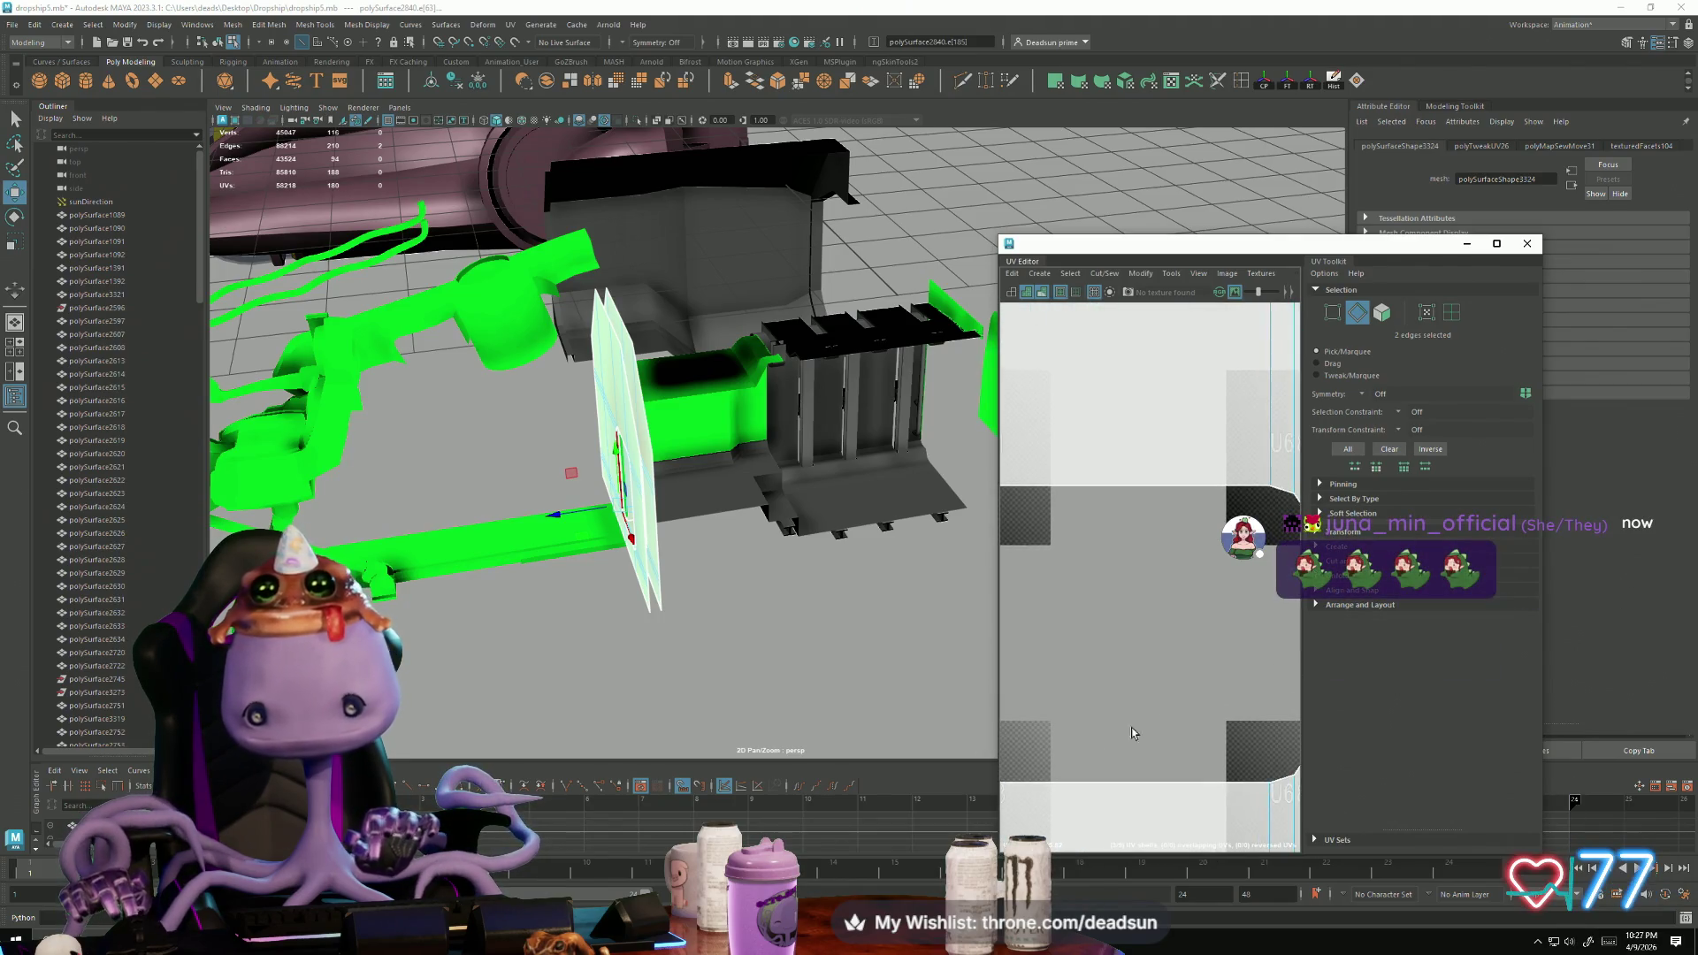
pyautogui.scroll(-5, 1164, 681)
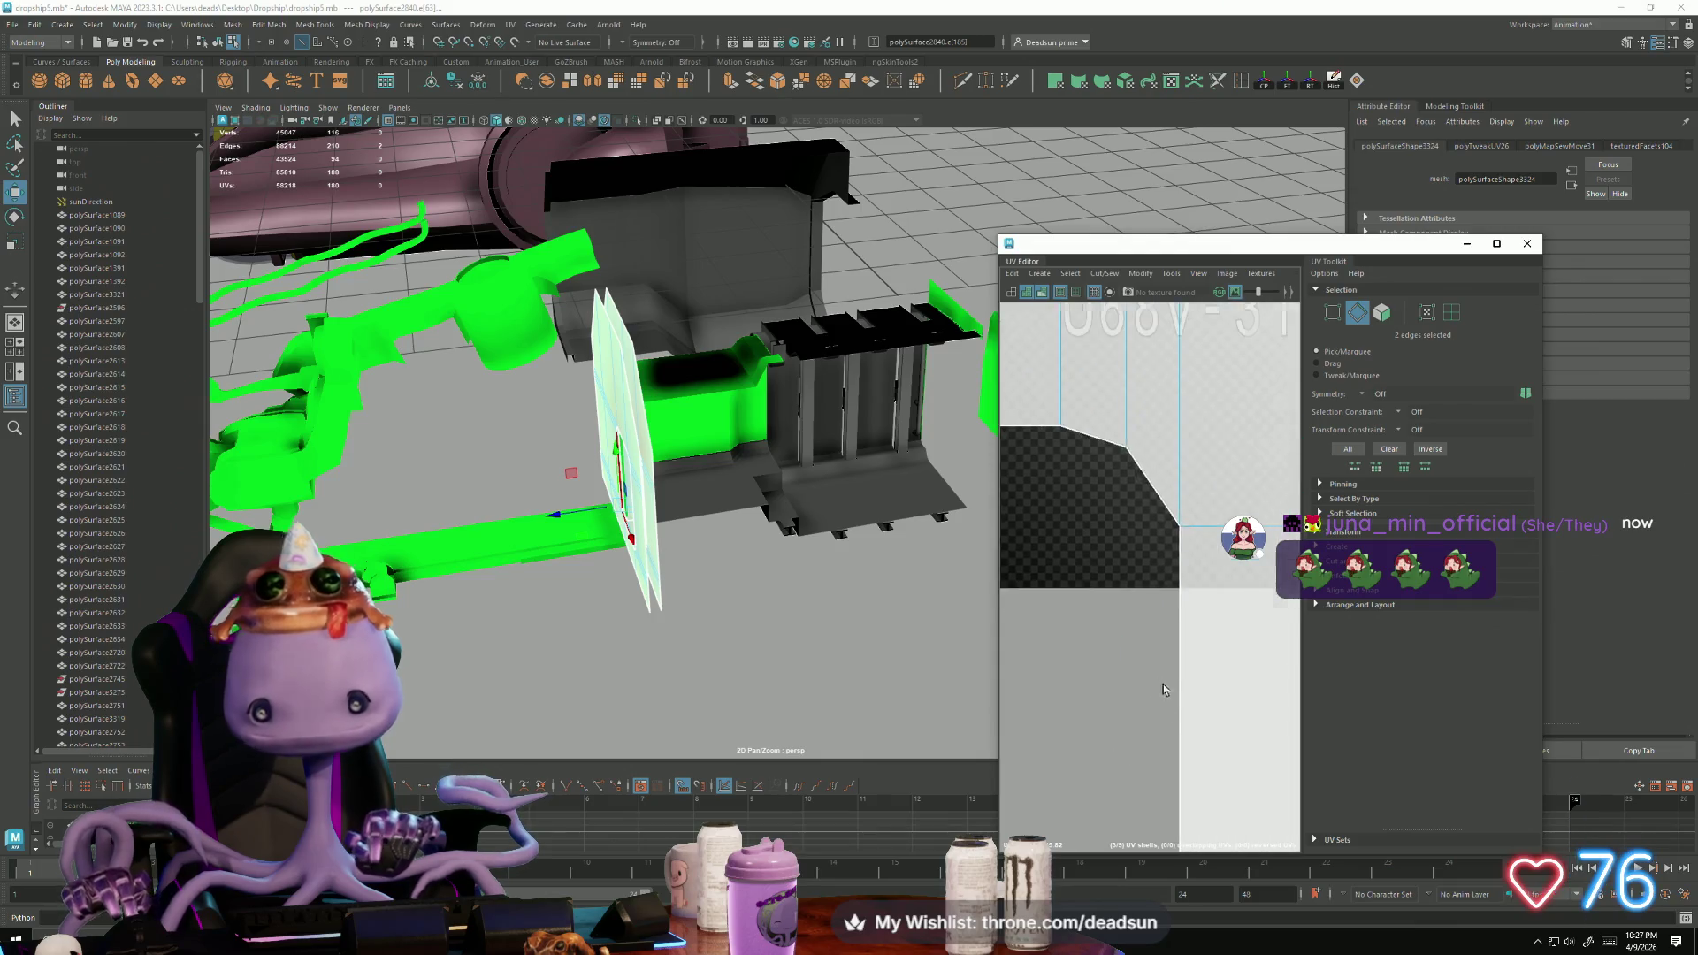
pyautogui.scroll(-5, 1159, 626)
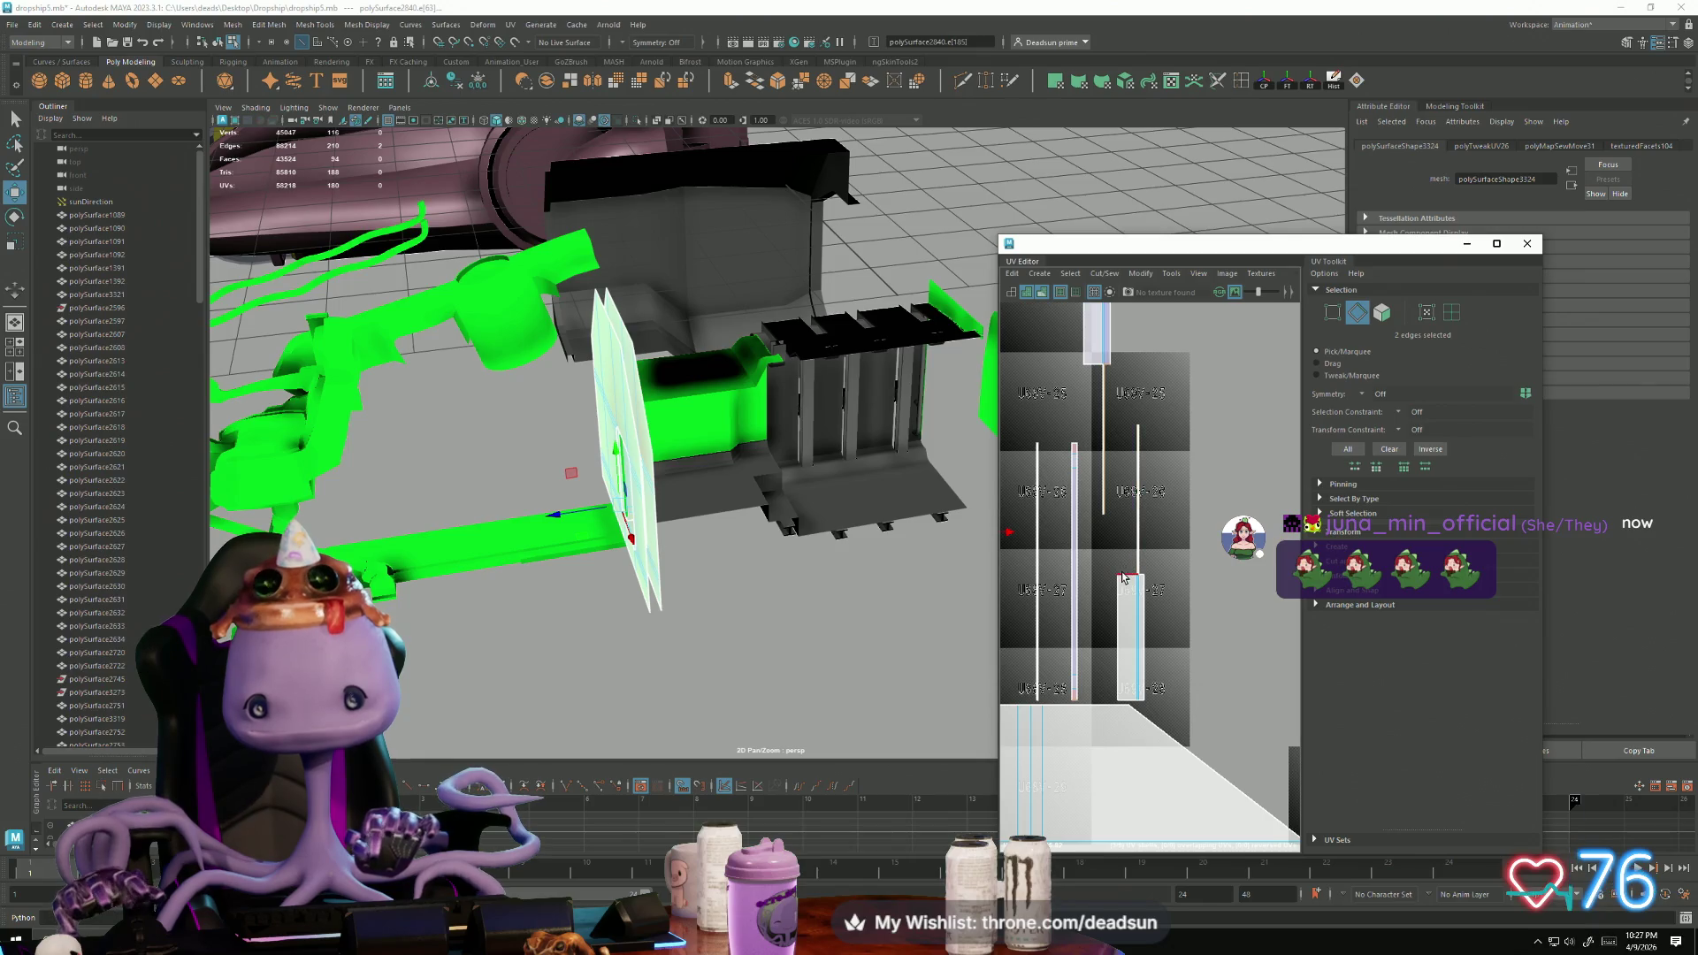
pyautogui.scroll(3, 1193, 601)
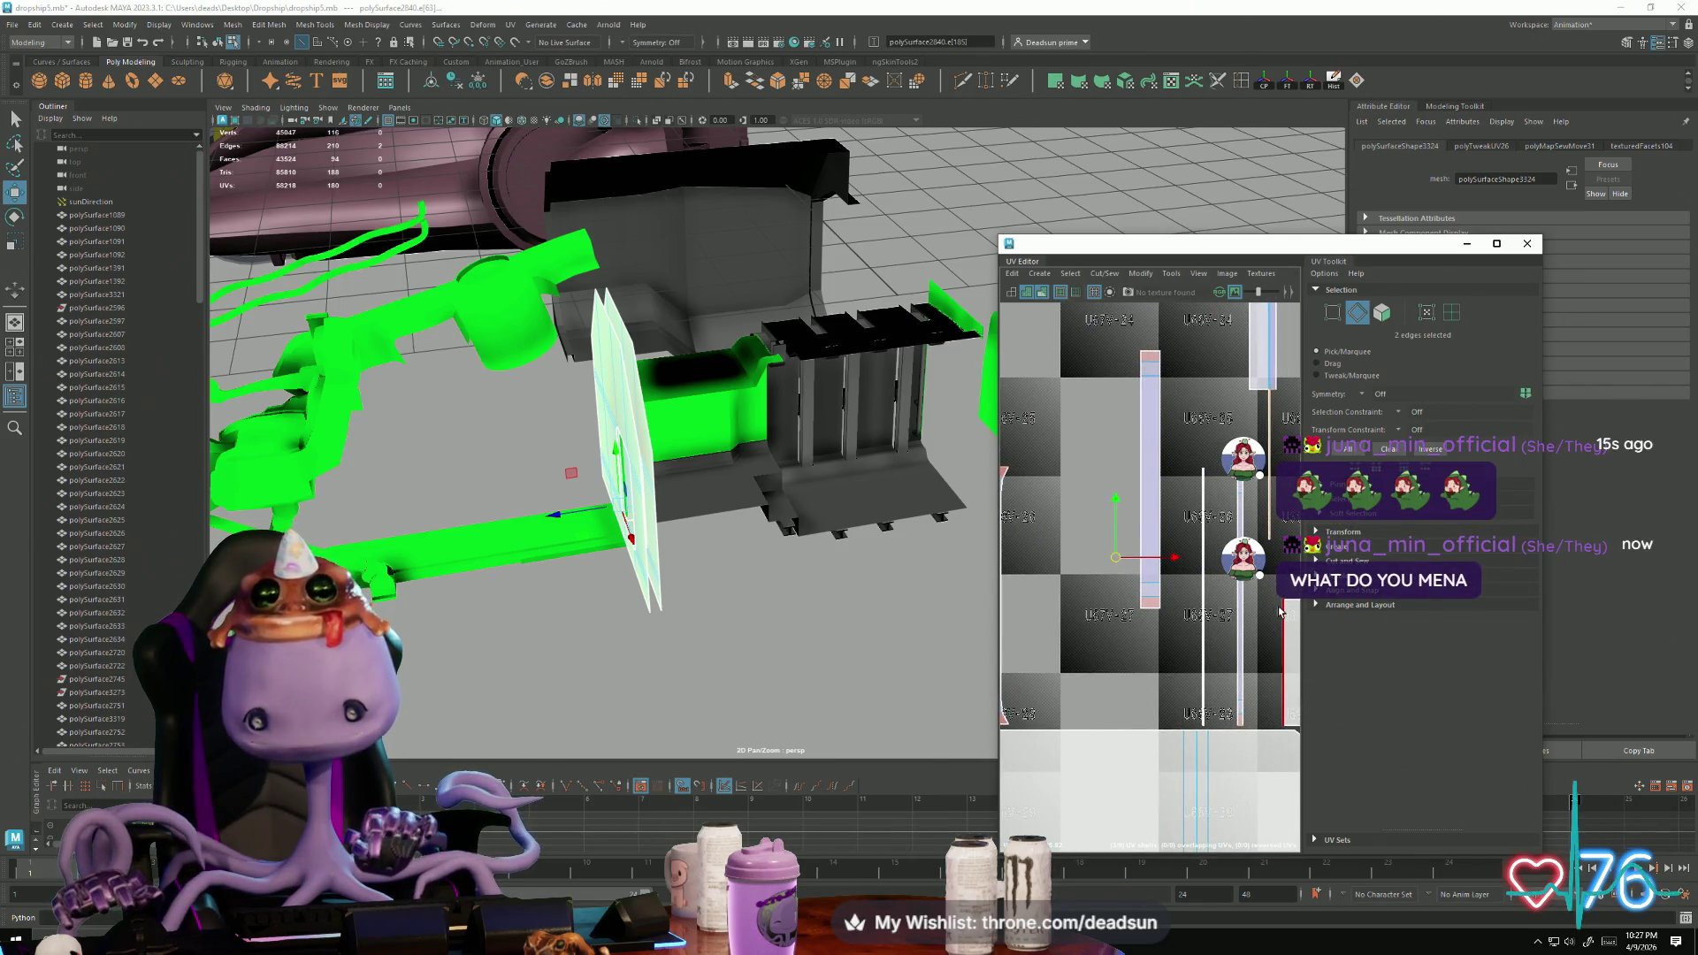
pyautogui.scroll(-3, 1150, 619)
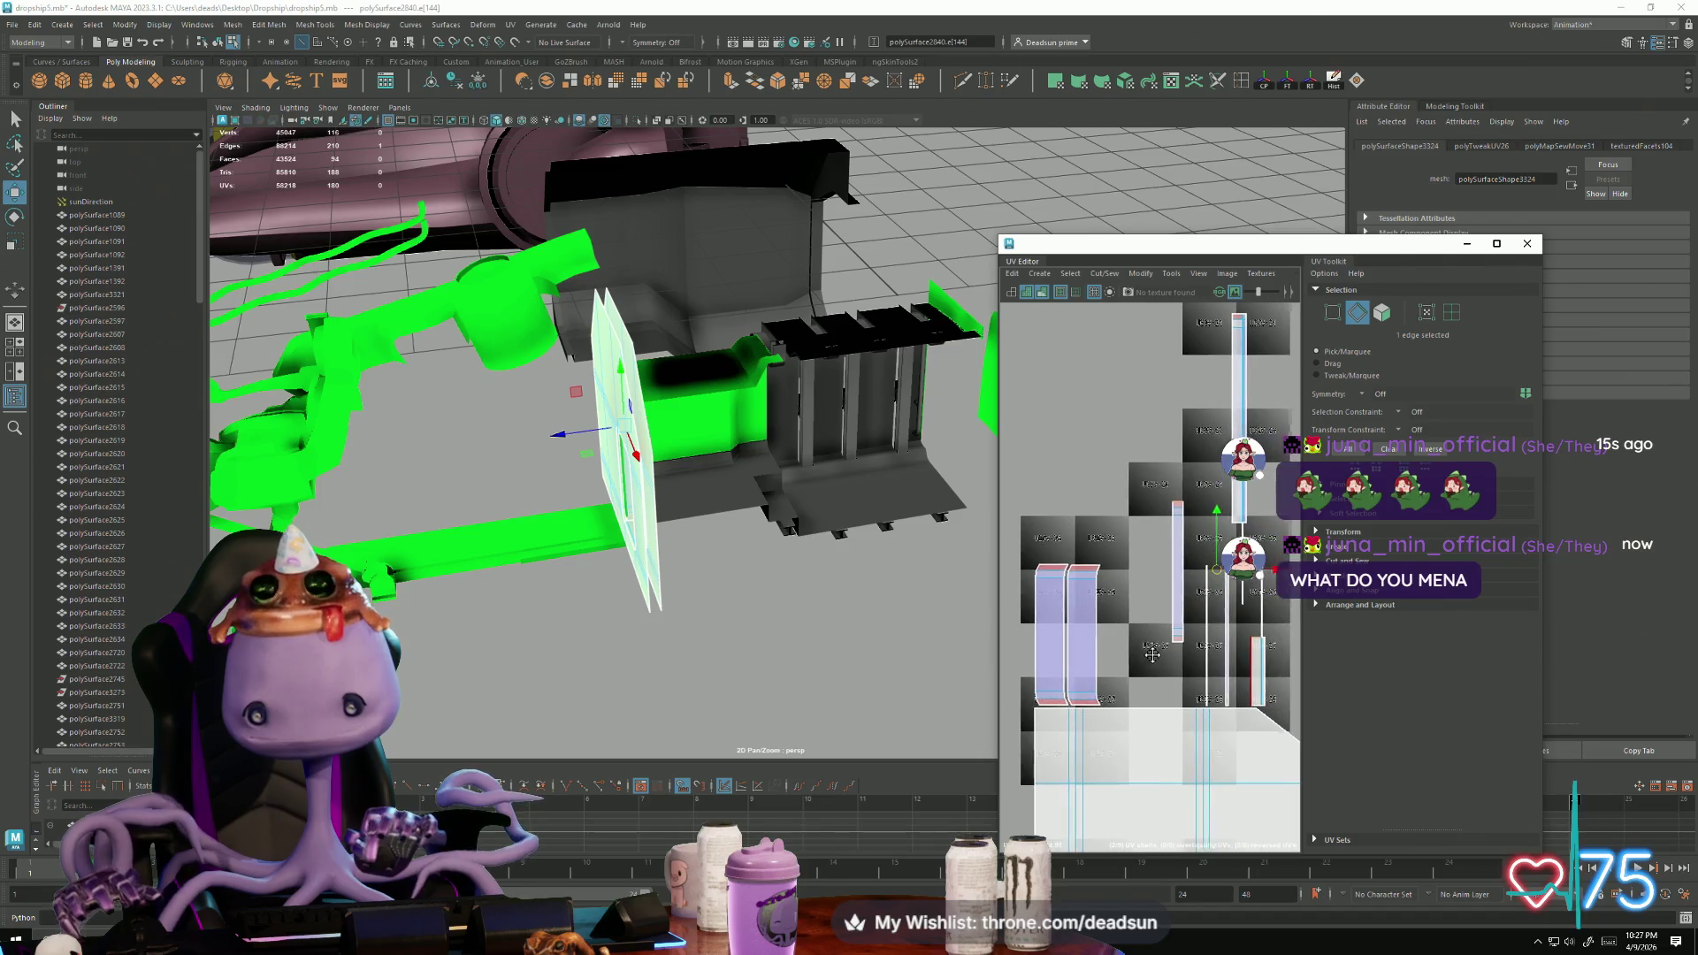
# Step: Sew the UV shells along a single selected edge with Ctrl+Shift+S
pyautogui.click(1122, 684)
pyautogui.scroll(3, 1141, 665)
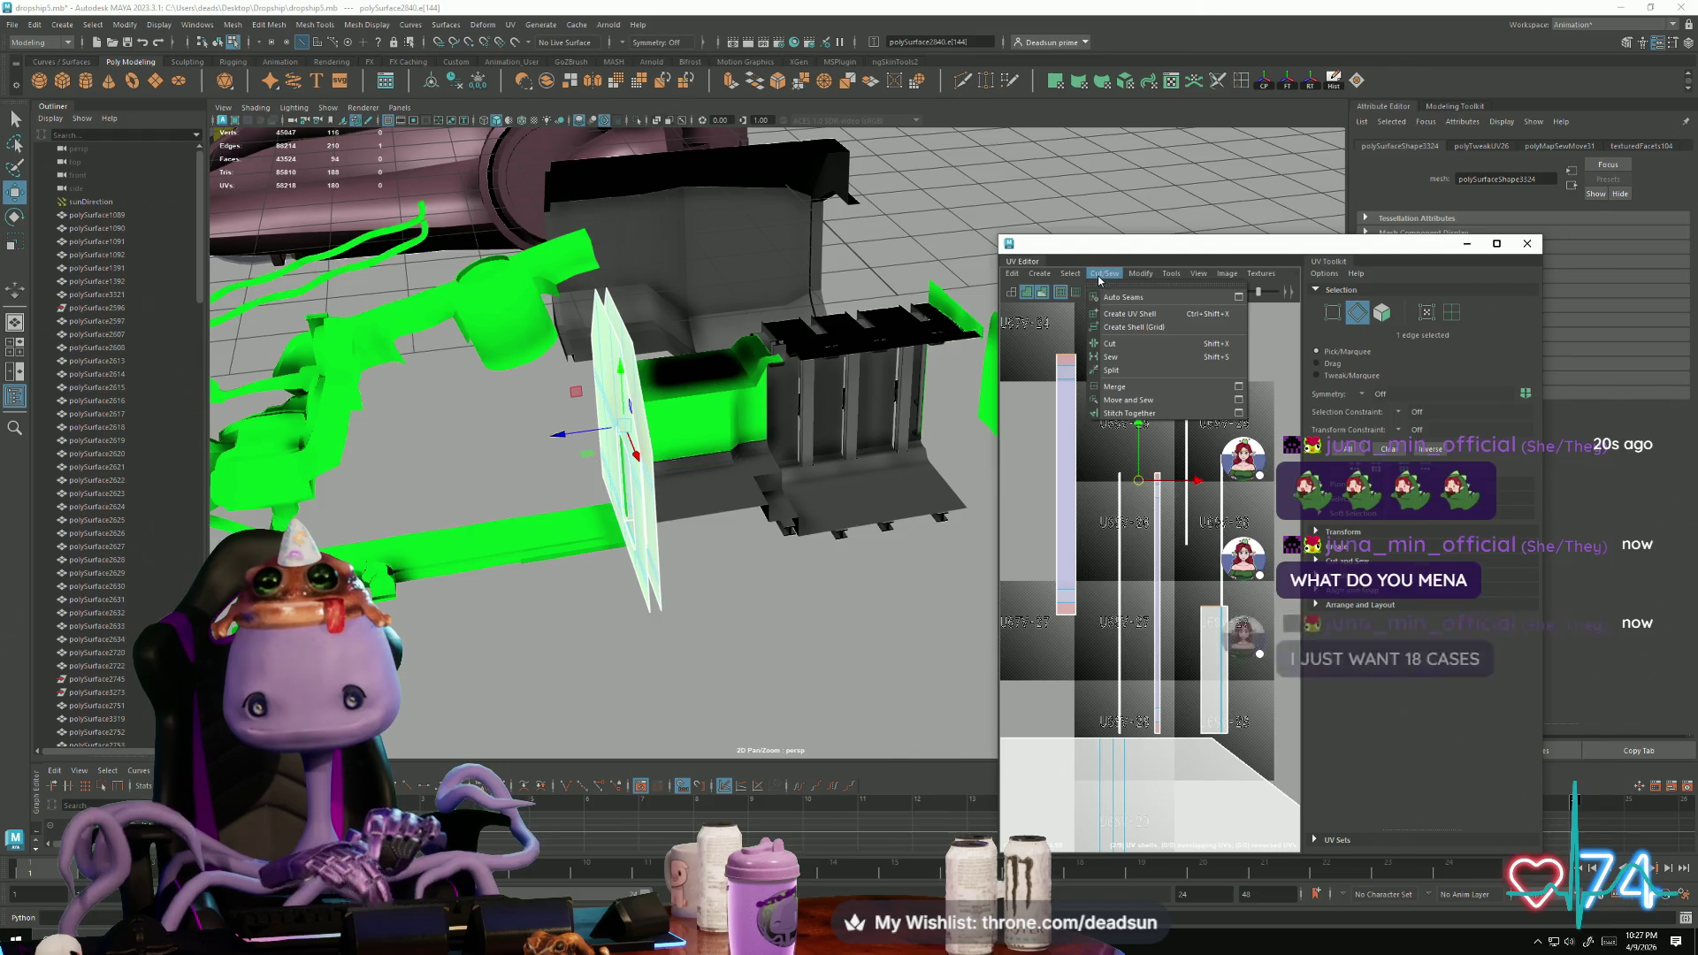
pyautogui.hotkey('ctrl', 'shift', 's')
pyautogui.scroll(5, 1120, 550)
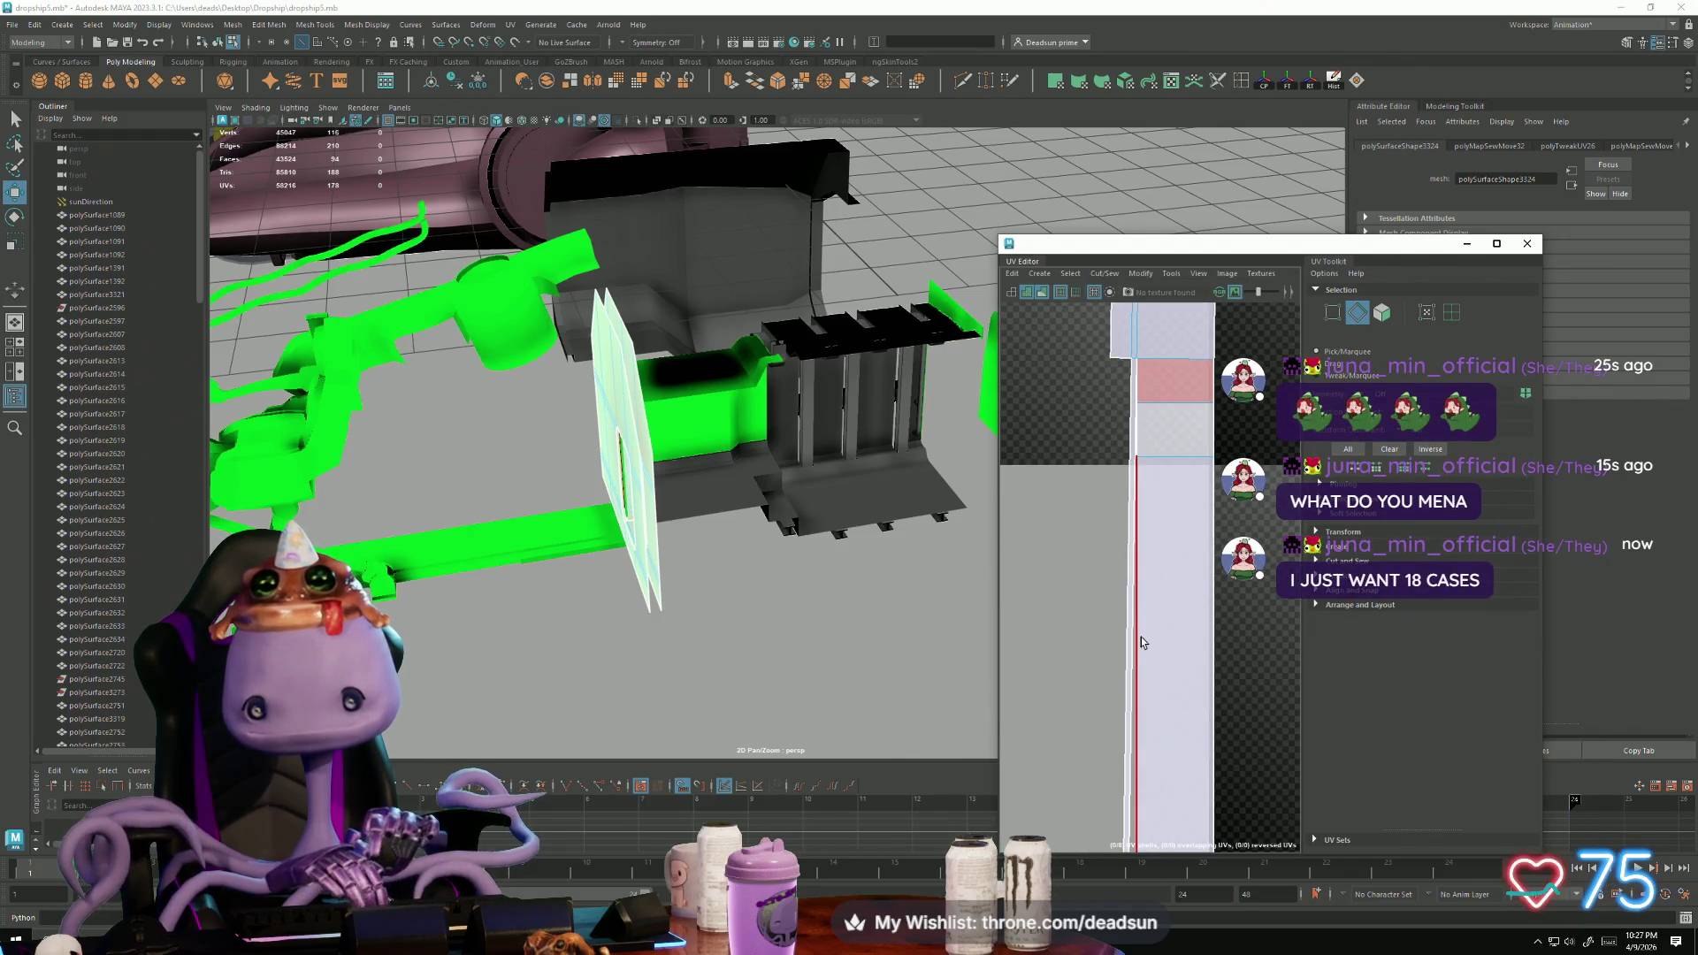
# Step: Sew the strip's long UV edge via Cut/Sew > Sew, then undo that sew
pyautogui.click(1141, 639)
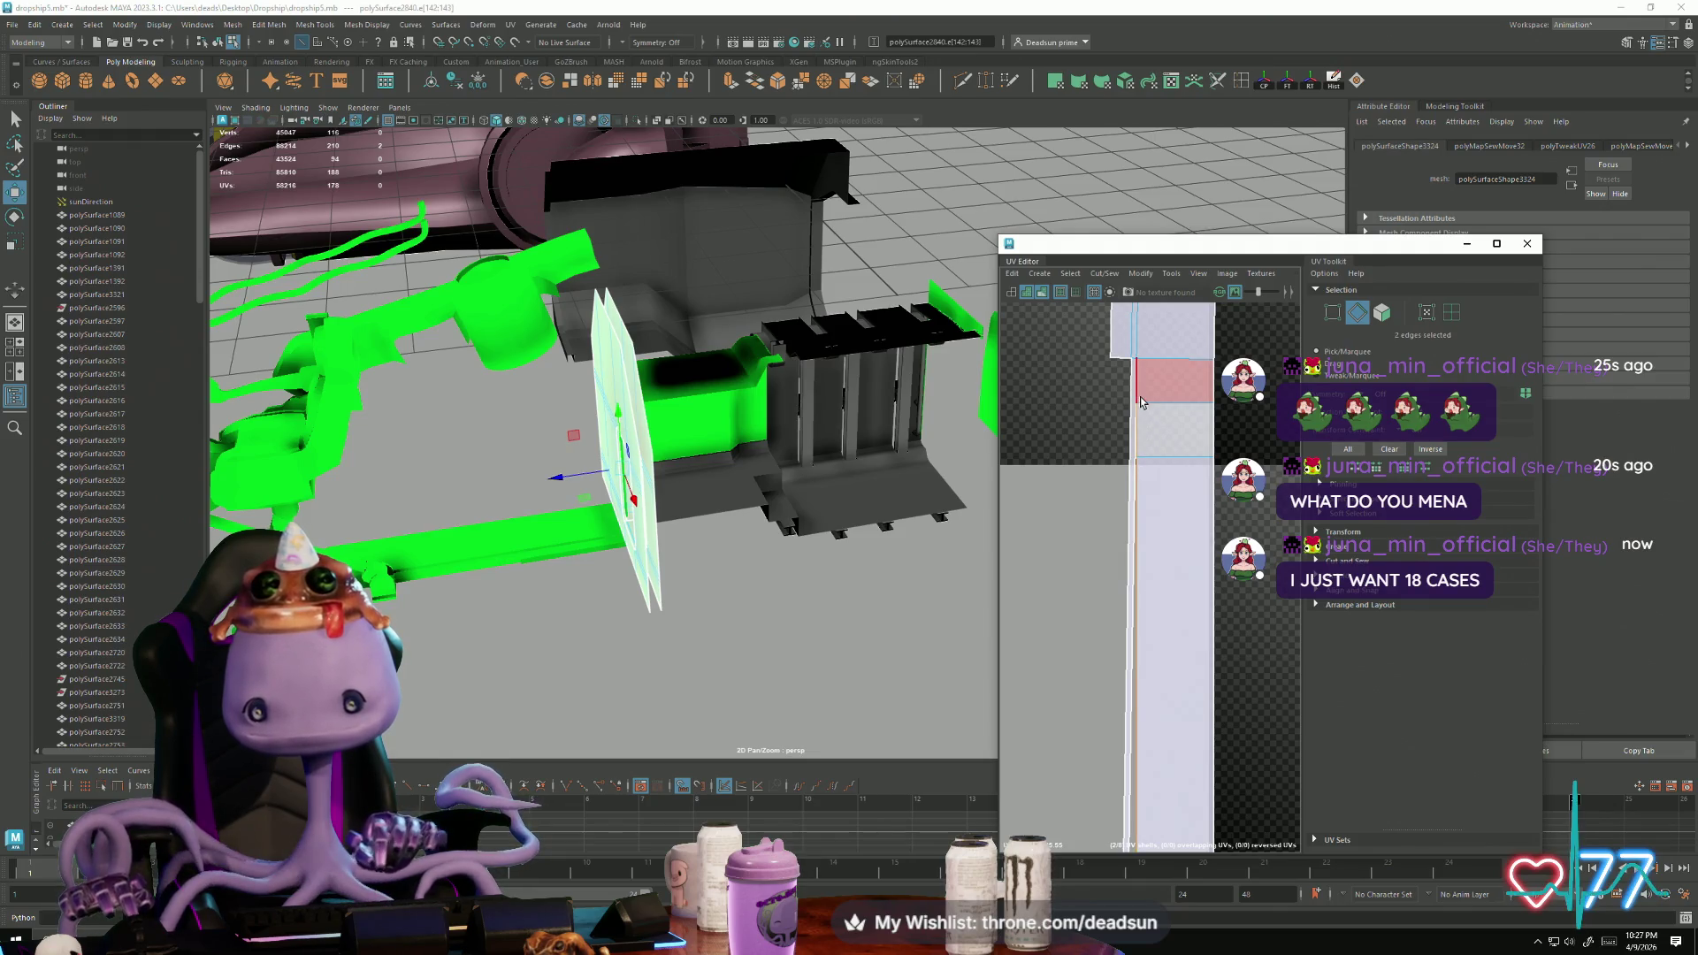
pyautogui.click(1105, 273)
pyautogui.click(1123, 396)
pyautogui.scroll(-3, 1094, 534)
pyautogui.hotkey('ctrl', 'z')
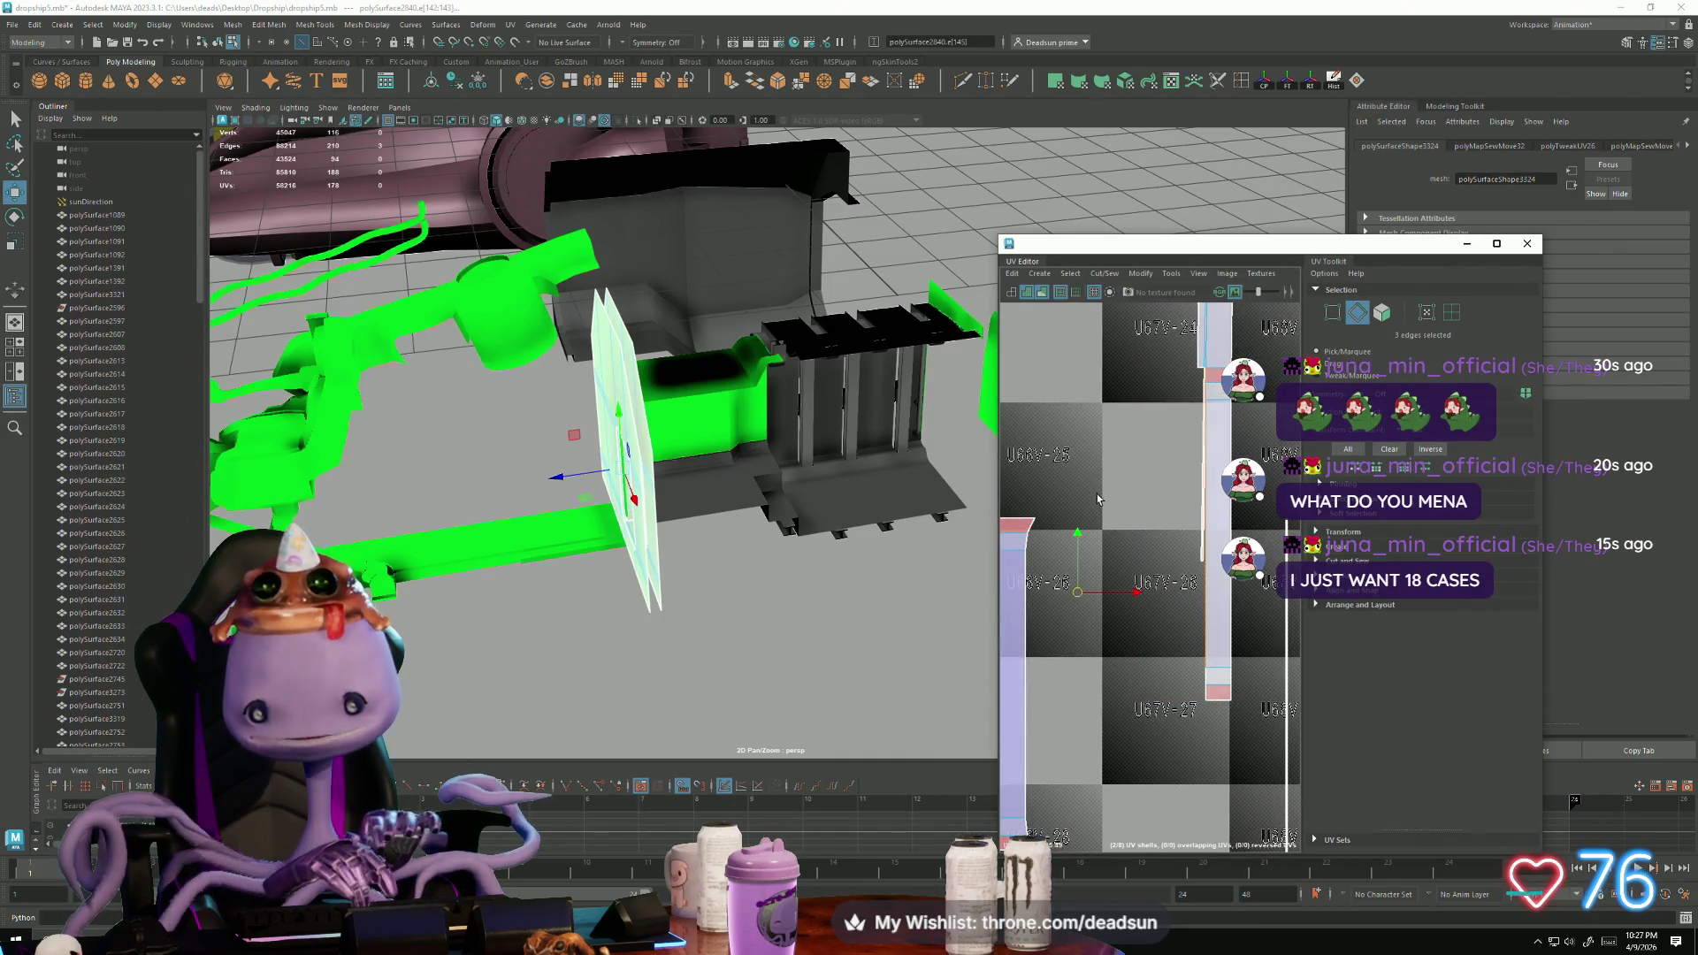
pyautogui.scroll(5, 1206, 548)
pyautogui.scroll(-2, 1129, 687)
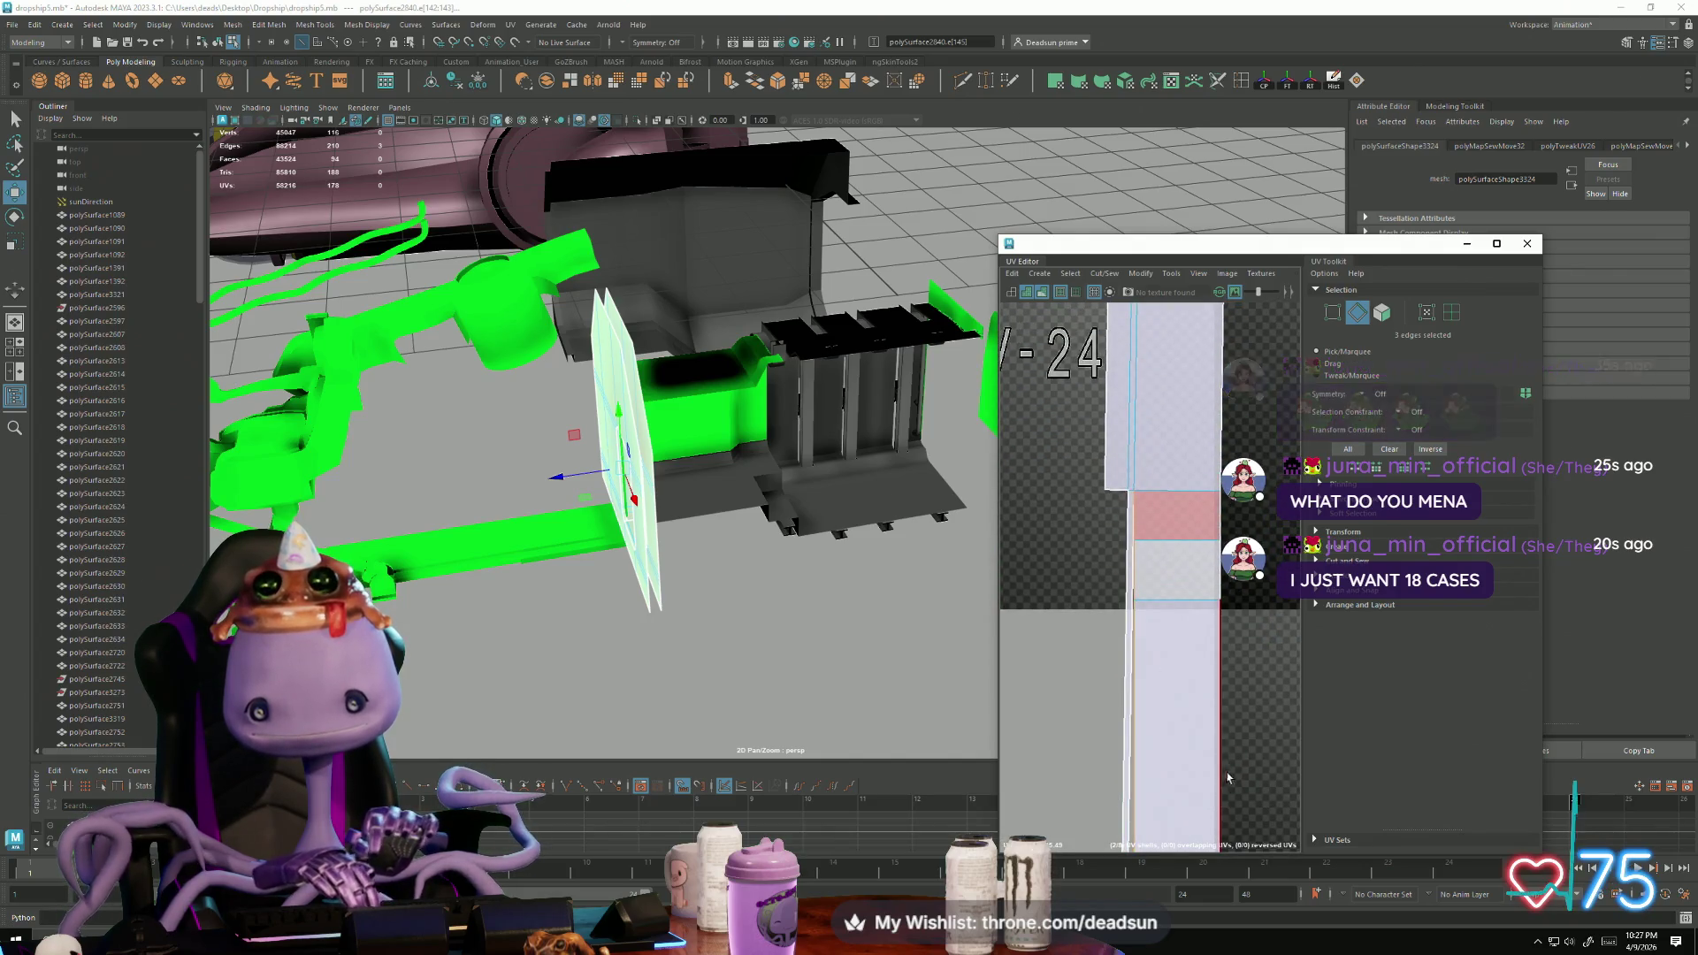
pyautogui.scroll(2, 1149, 435)
pyautogui.scroll(2, 1148, 435)
pyautogui.scroll(1, 1170, 766)
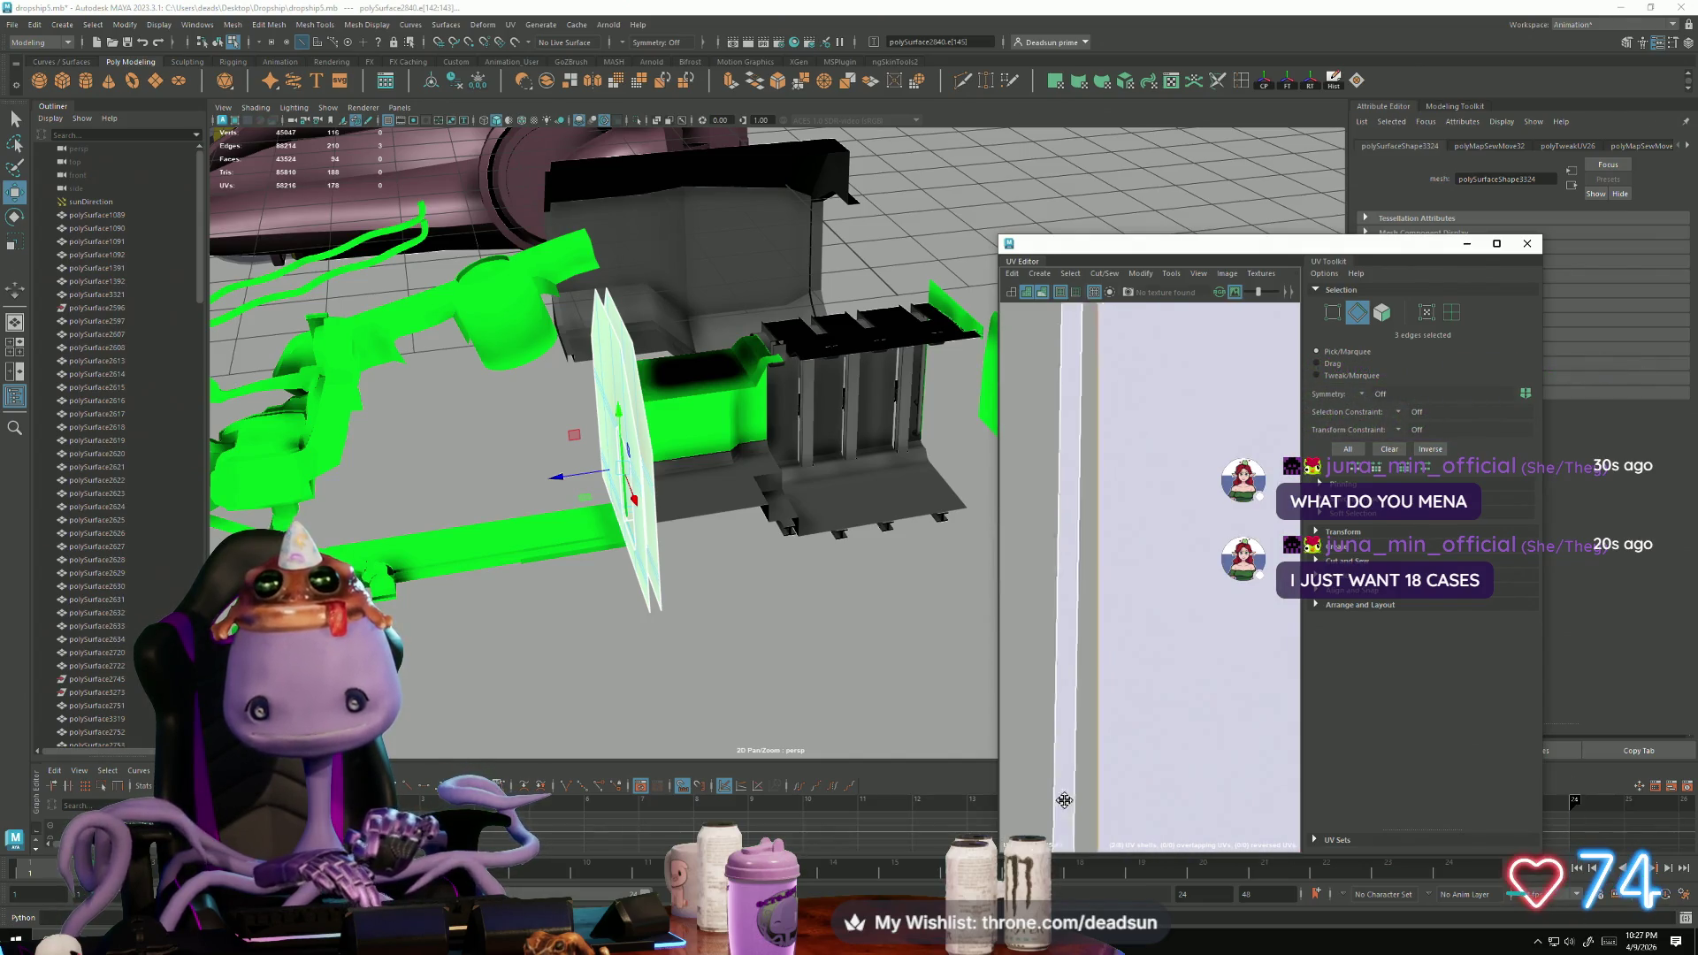
pyautogui.scroll(-3, 1143, 801)
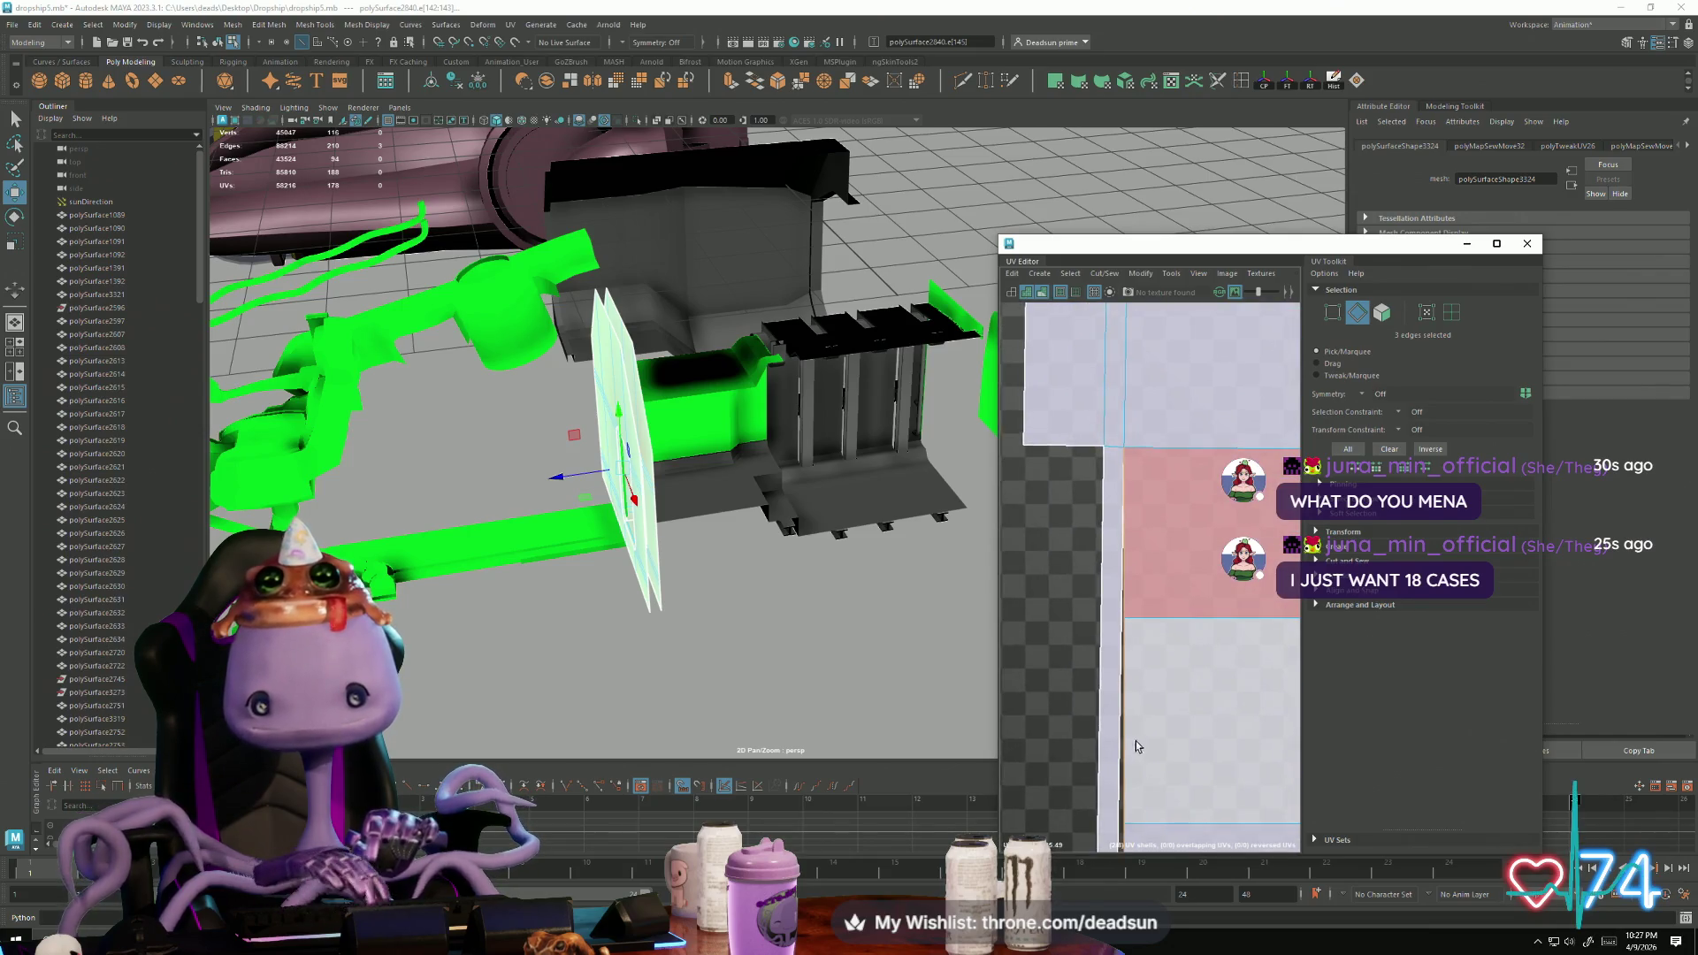
# Step: Return to edge selection and select the long strip's whole border
pyautogui.moveTo(1150, 550)
pyautogui.mouseDown(button='right')
pyautogui.moveTo(1185, 549)
pyautogui.moveTo(1114, 547)
pyautogui.mouseUp(button='right')
pyautogui.click(1118, 673)
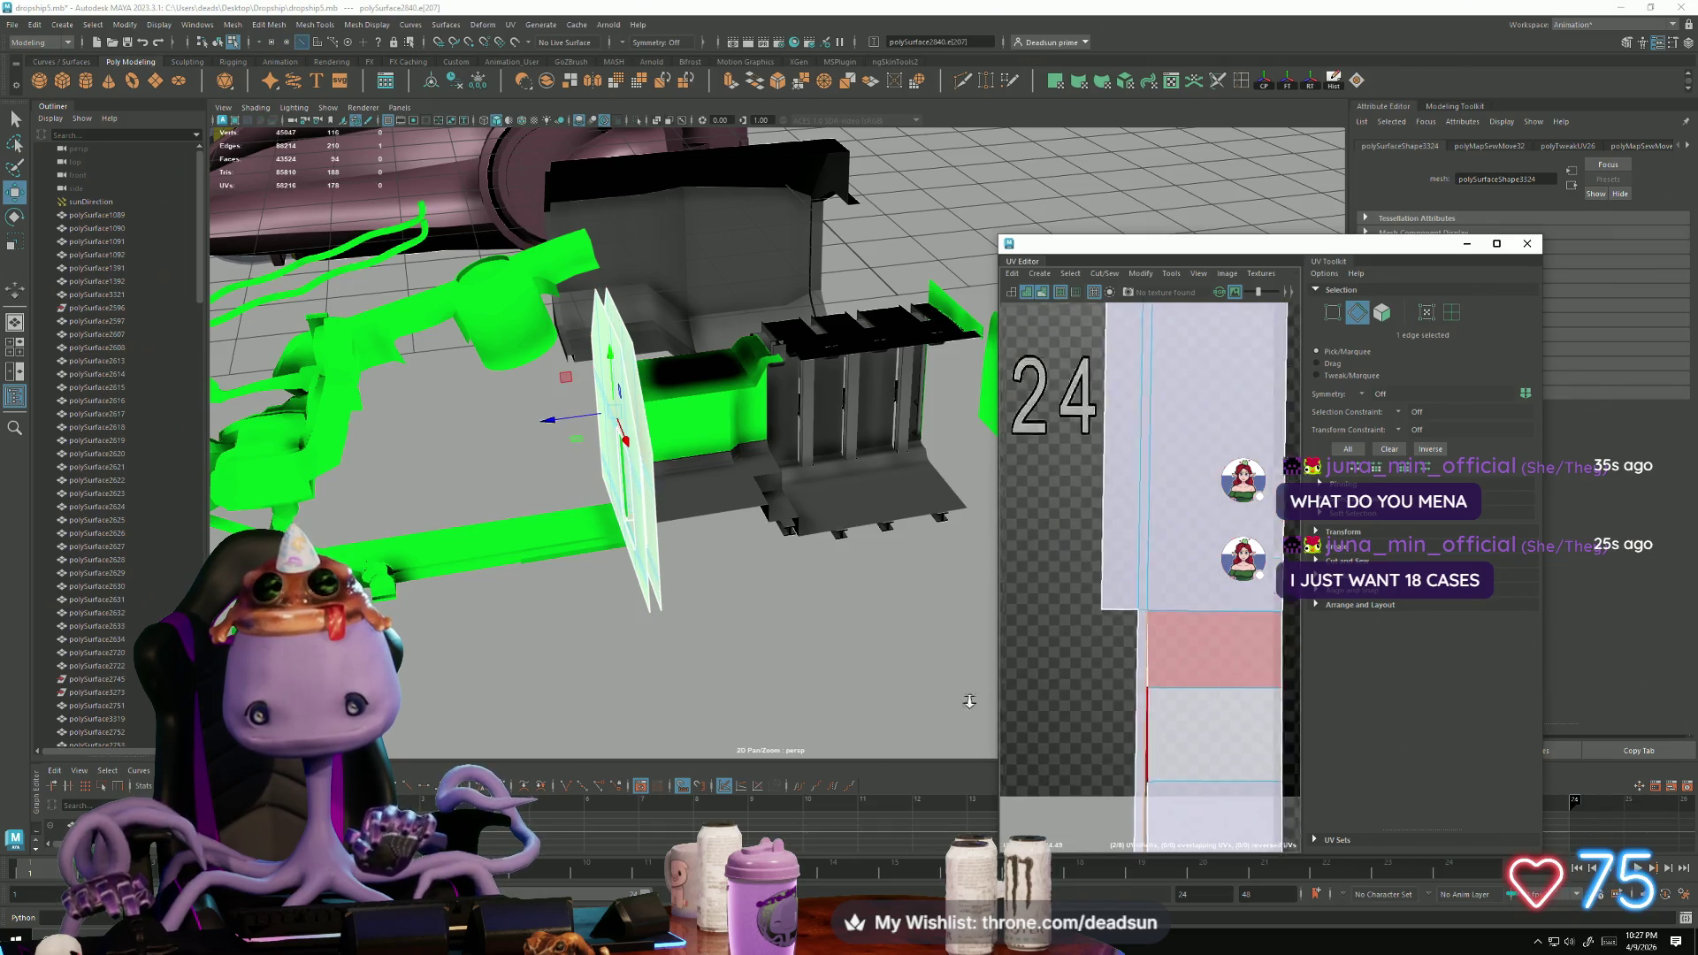
pyautogui.scroll(3, 1050, 399)
pyautogui.scroll(-3, 1050, 400)
pyautogui.scroll(4, 1212, 656)
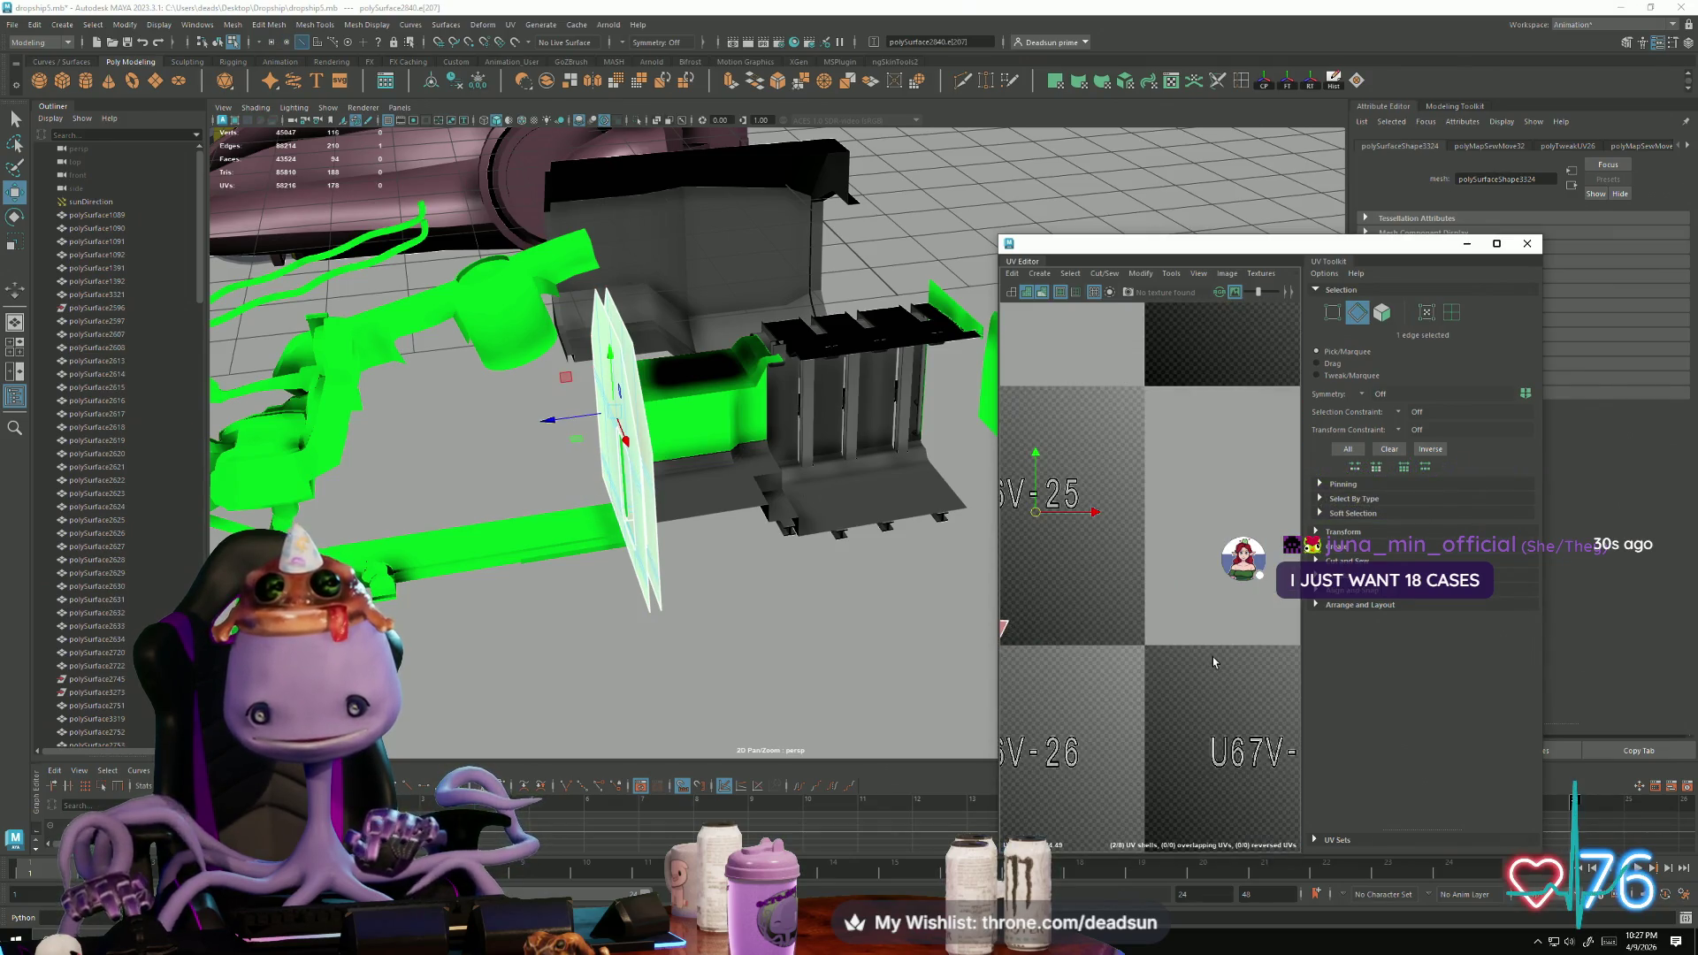
pyautogui.doubleClick(1077, 706)
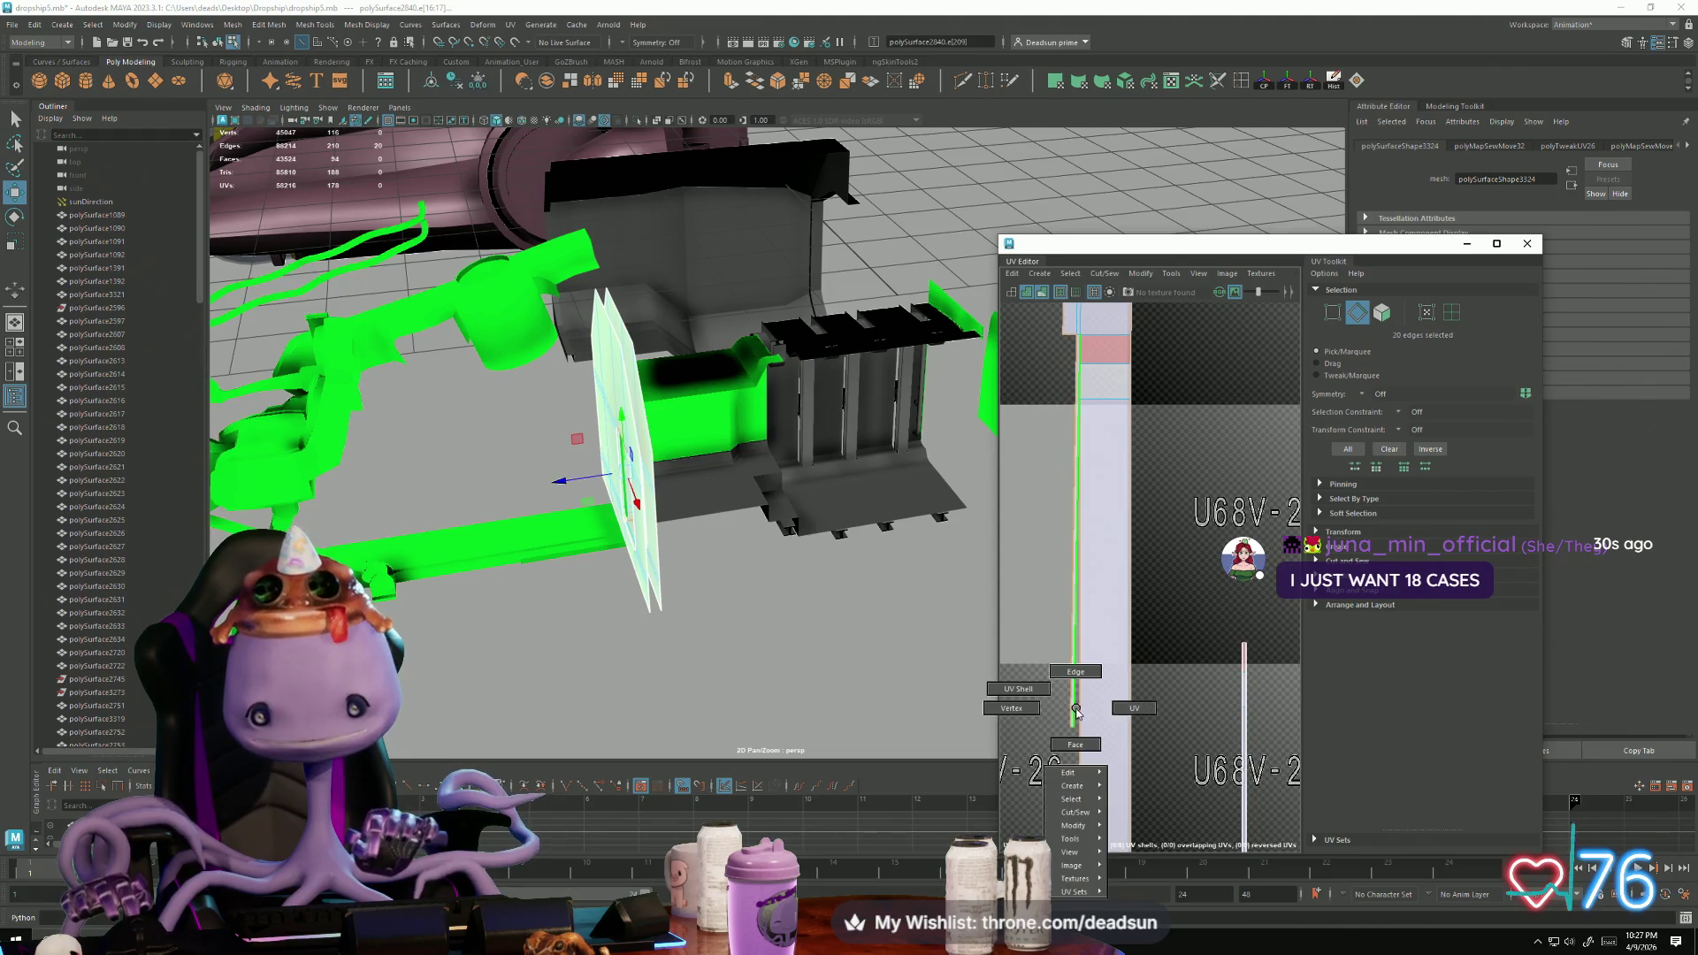
# Step: Straighten the strip's slanted top-left corner edge to vertical
pyautogui.press('F12')
pyautogui.click(1072, 366)
pyautogui.scroll(3, 1078, 364)
pyautogui.keyDown('alt'); pyautogui.moveTo(1078, 364); pyautogui.dragTo(1074, 543, button='middle'); pyautogui.keyUp('alt')
pyautogui.moveTo(1074, 543); pyautogui.dragTo(1087, 547)
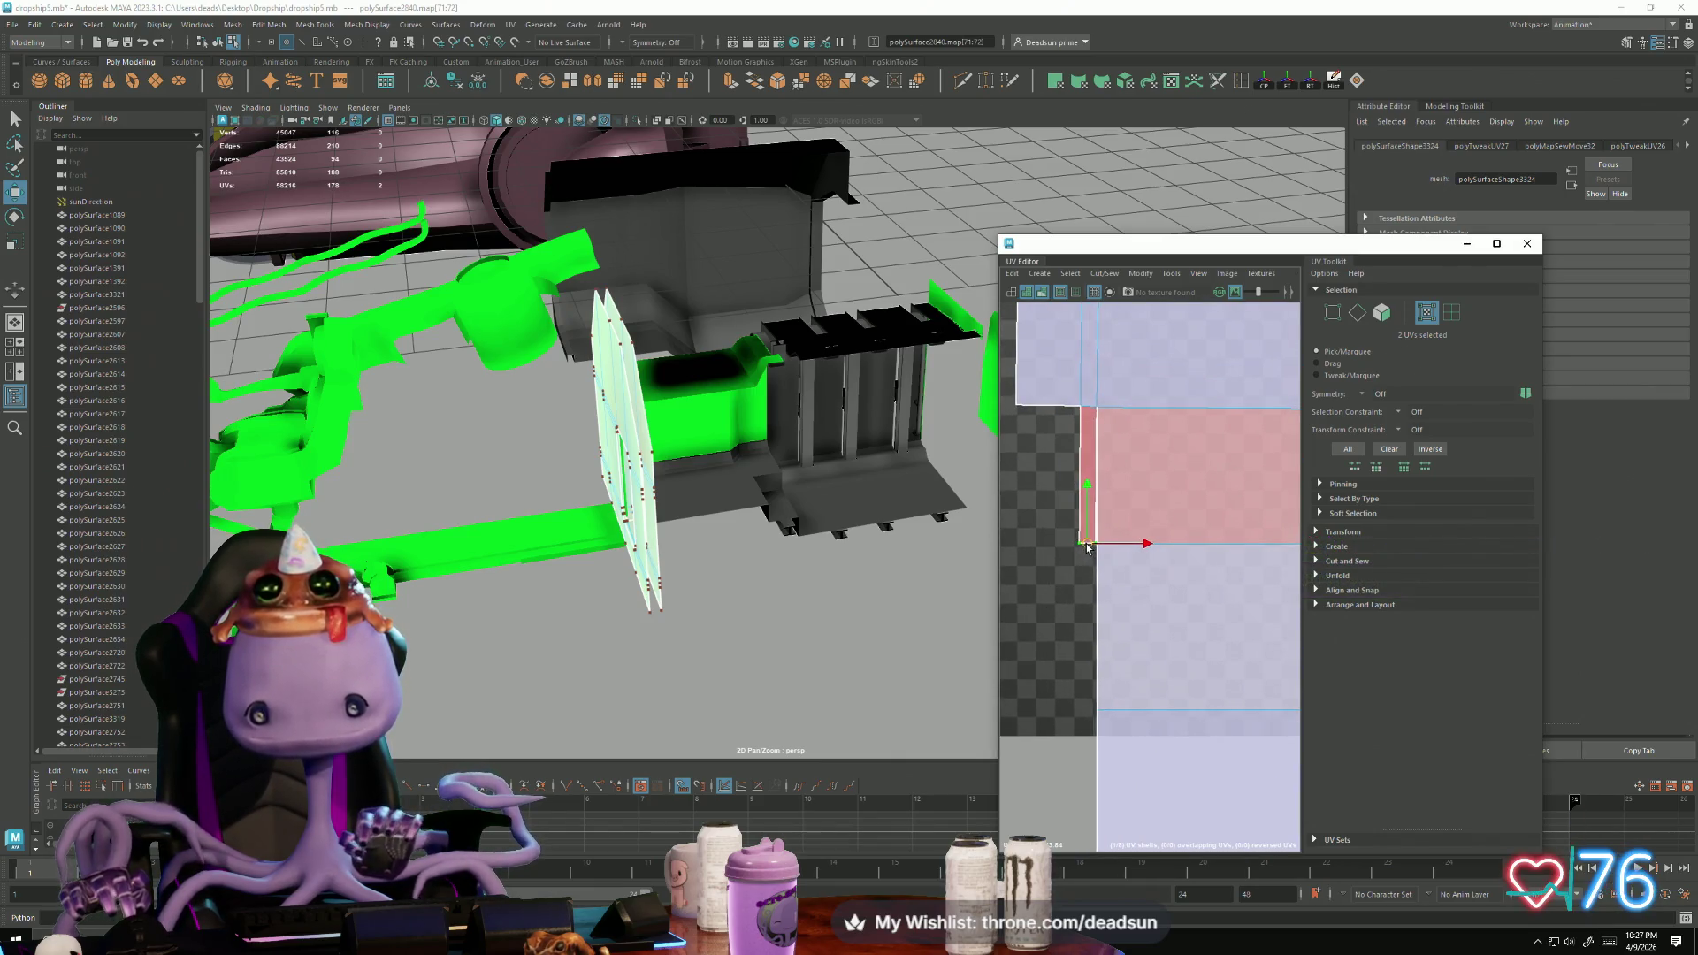
# Step: Cut the strip into two UV shells along its top left edge
pyautogui.moveTo(1086, 548)
pyautogui.mouseDown(button='right')
pyautogui.moveTo(1106, 398)
pyautogui.moveTo(1103, 416)
pyautogui.mouseUp(button='right')
pyautogui.click(1087, 339)
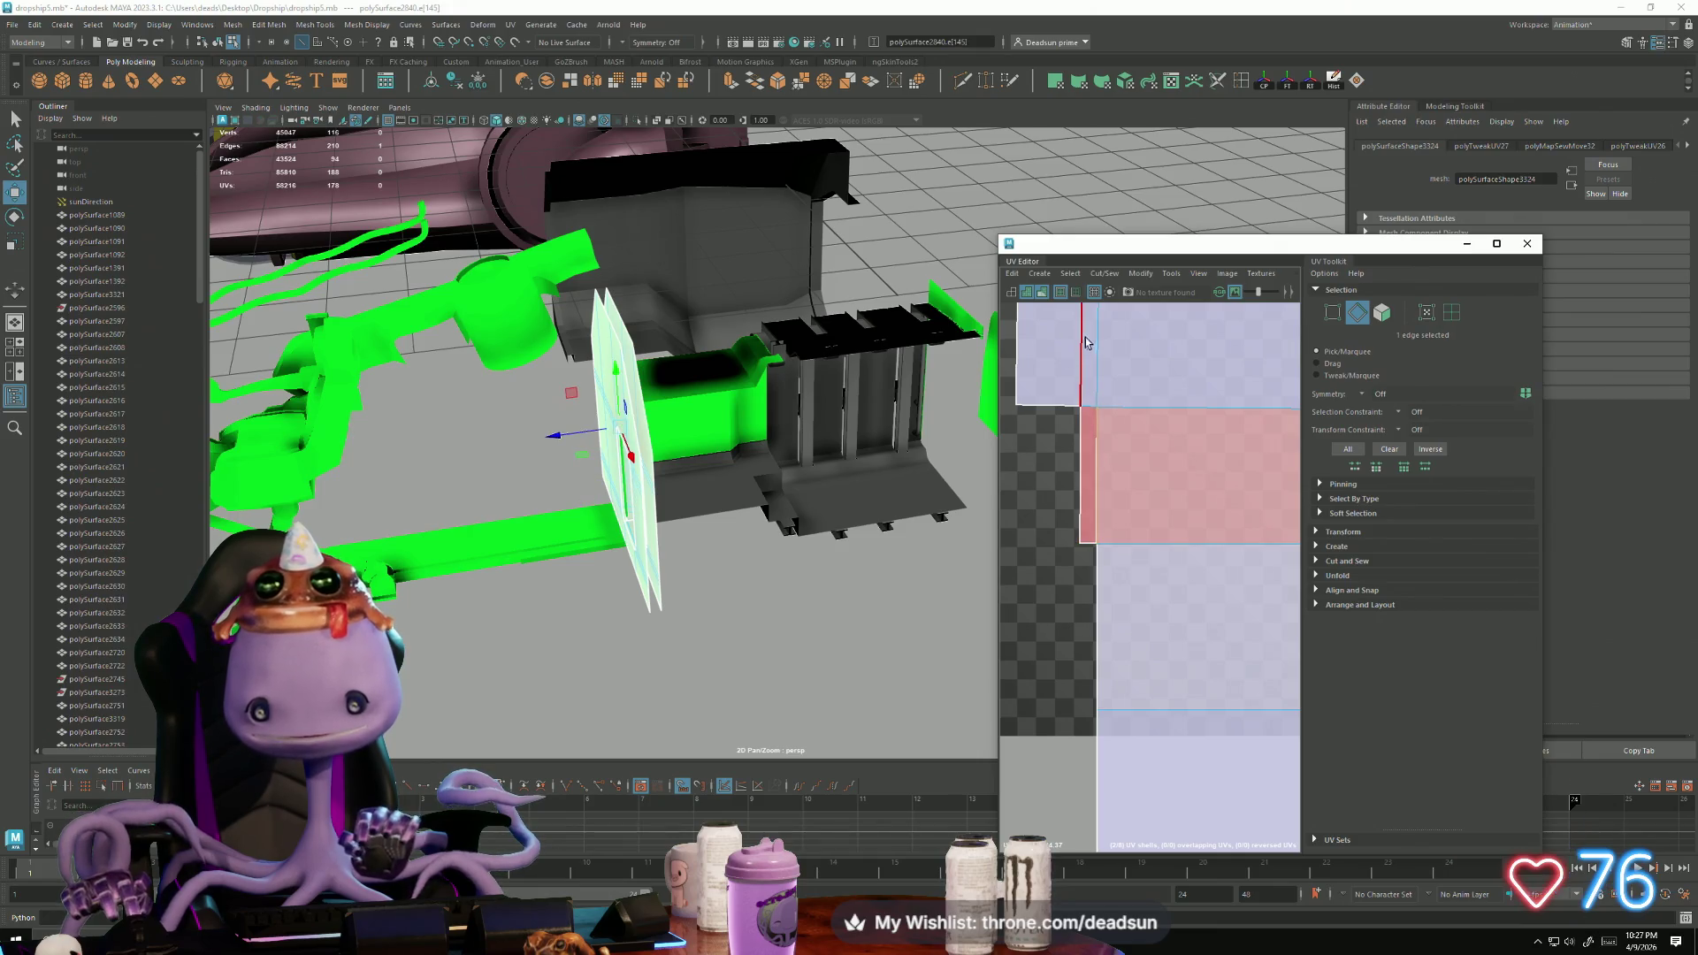
pyautogui.scroll(2, 1110, 516)
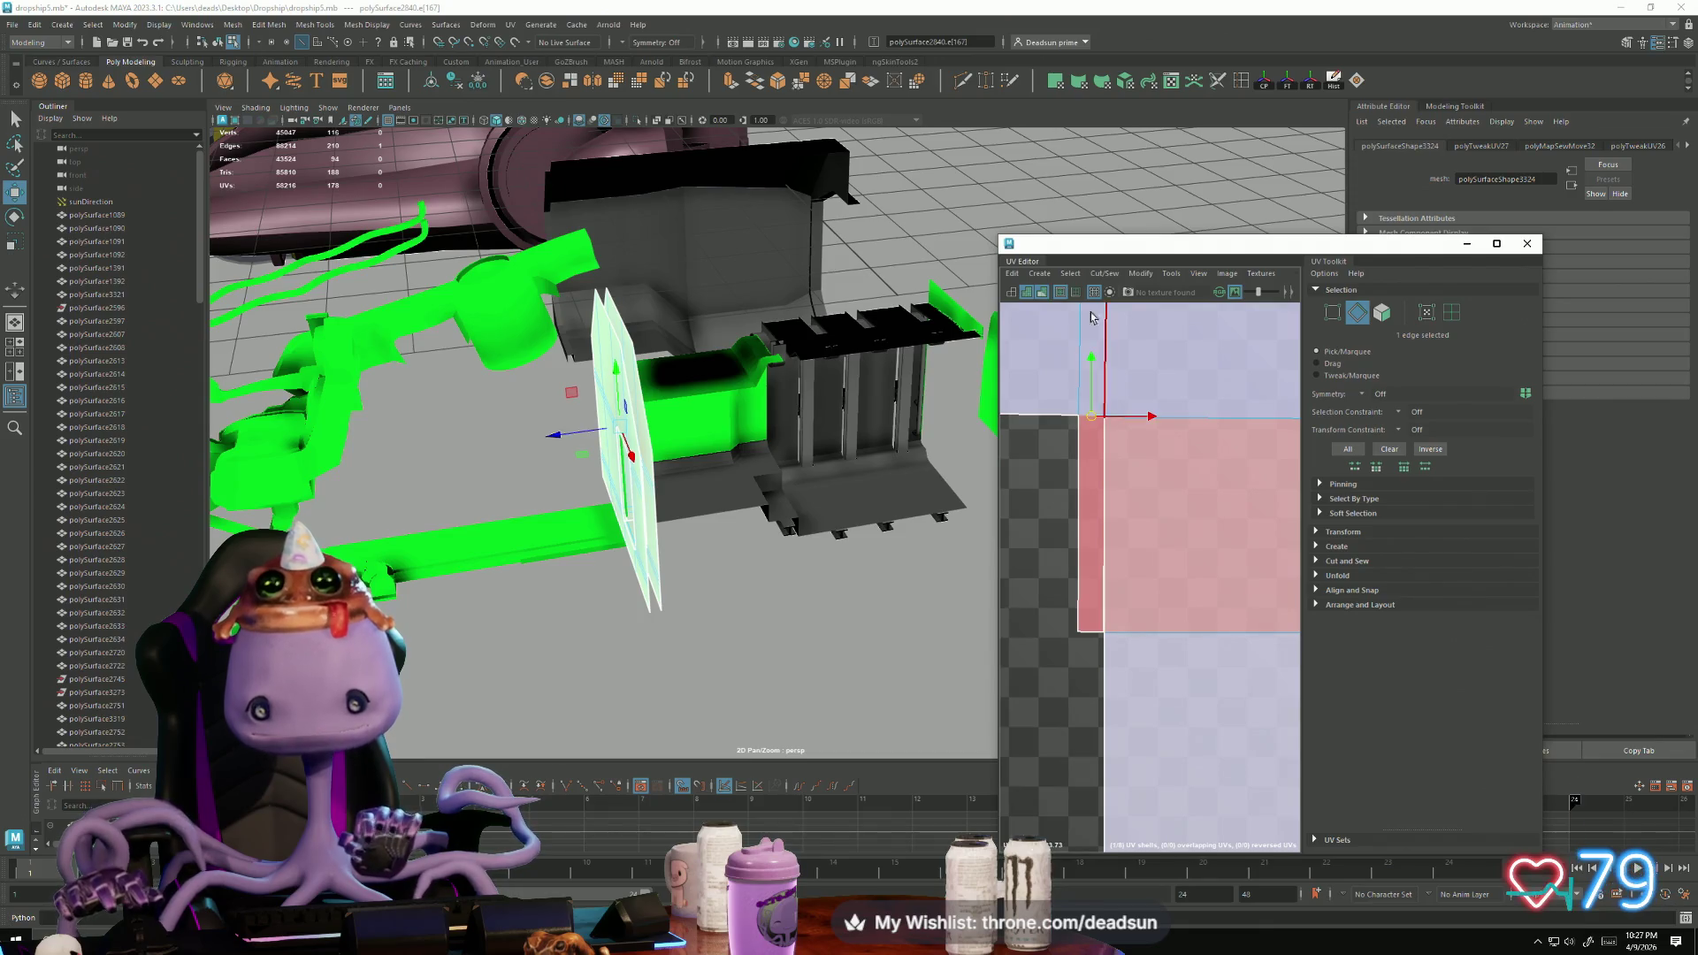
pyautogui.click(1095, 274)
pyautogui.click(1116, 345)
# Step: Cut the strip's UVs along a vertical edge
pyautogui.moveTo(1101, 576); pyautogui.dragTo(1125, 576, button='right')
pyautogui.click(1077, 633)
pyautogui.scroll(-4, 1061, 574)
pyautogui.scroll(5, 1149, 573)
pyautogui.moveTo(1053, 398); pyautogui.dragTo(1061, 389, button='right')
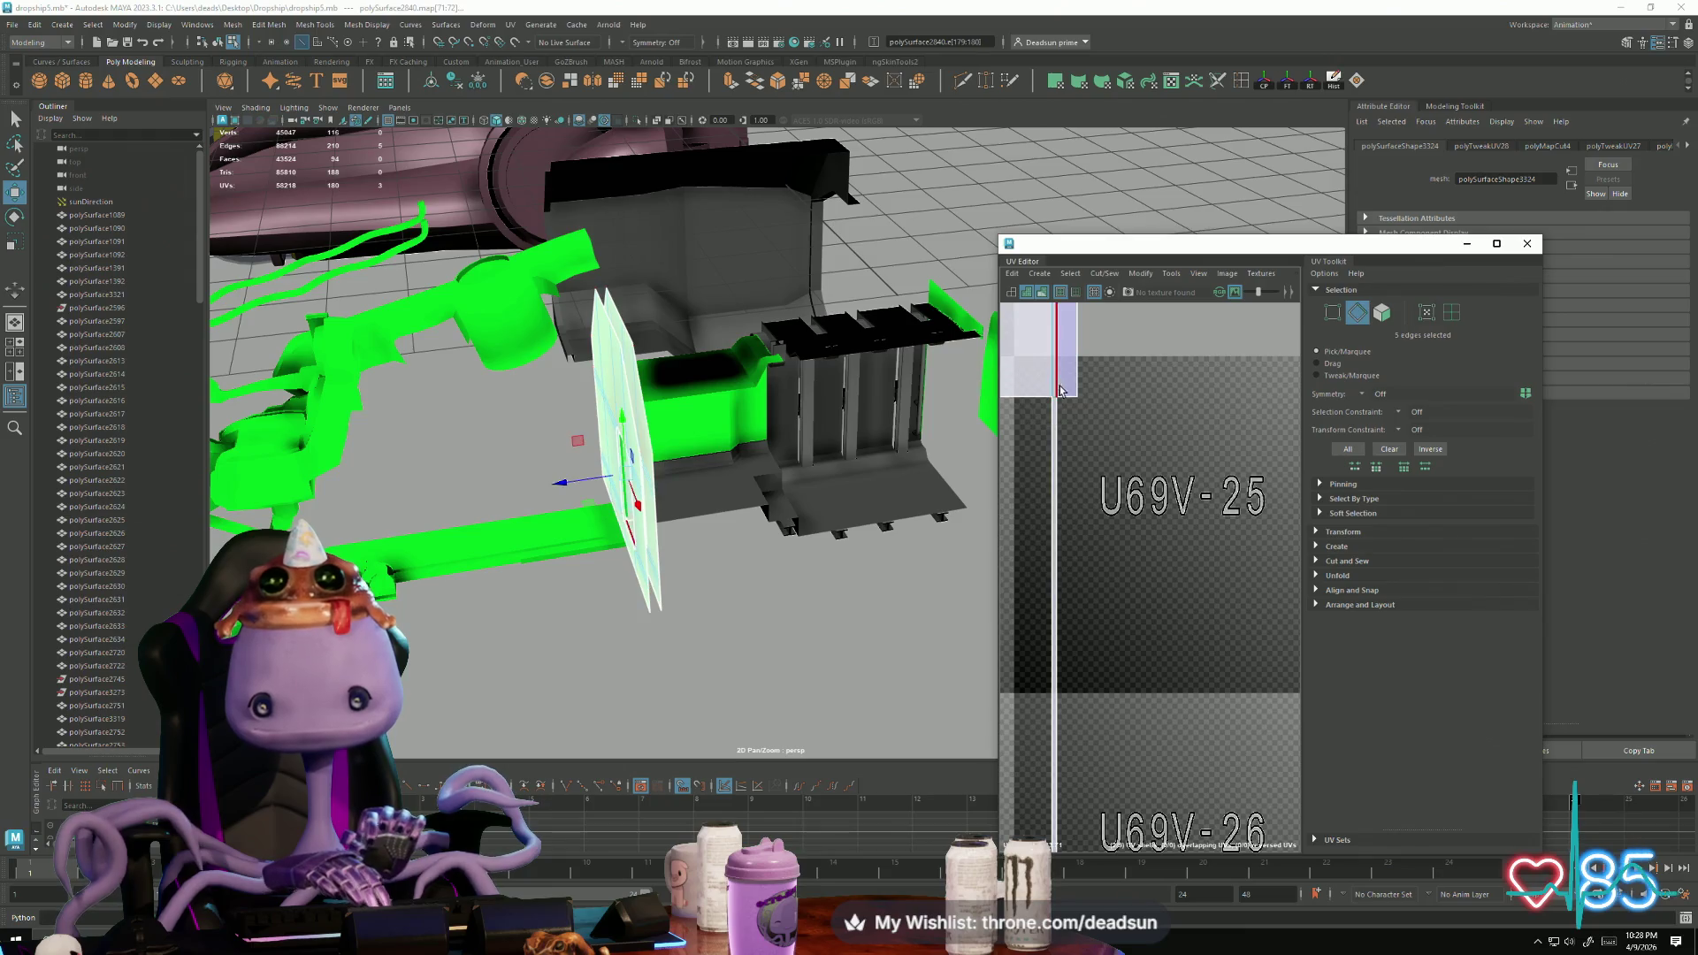
pyautogui.click(1054, 398)
pyautogui.click(1103, 273)
pyautogui.click(1116, 327)
# Step: Stitch the chosen vertical seam edge together with Cut/Sew > Stitch Together
pyautogui.scroll(-3, 1141, 515)
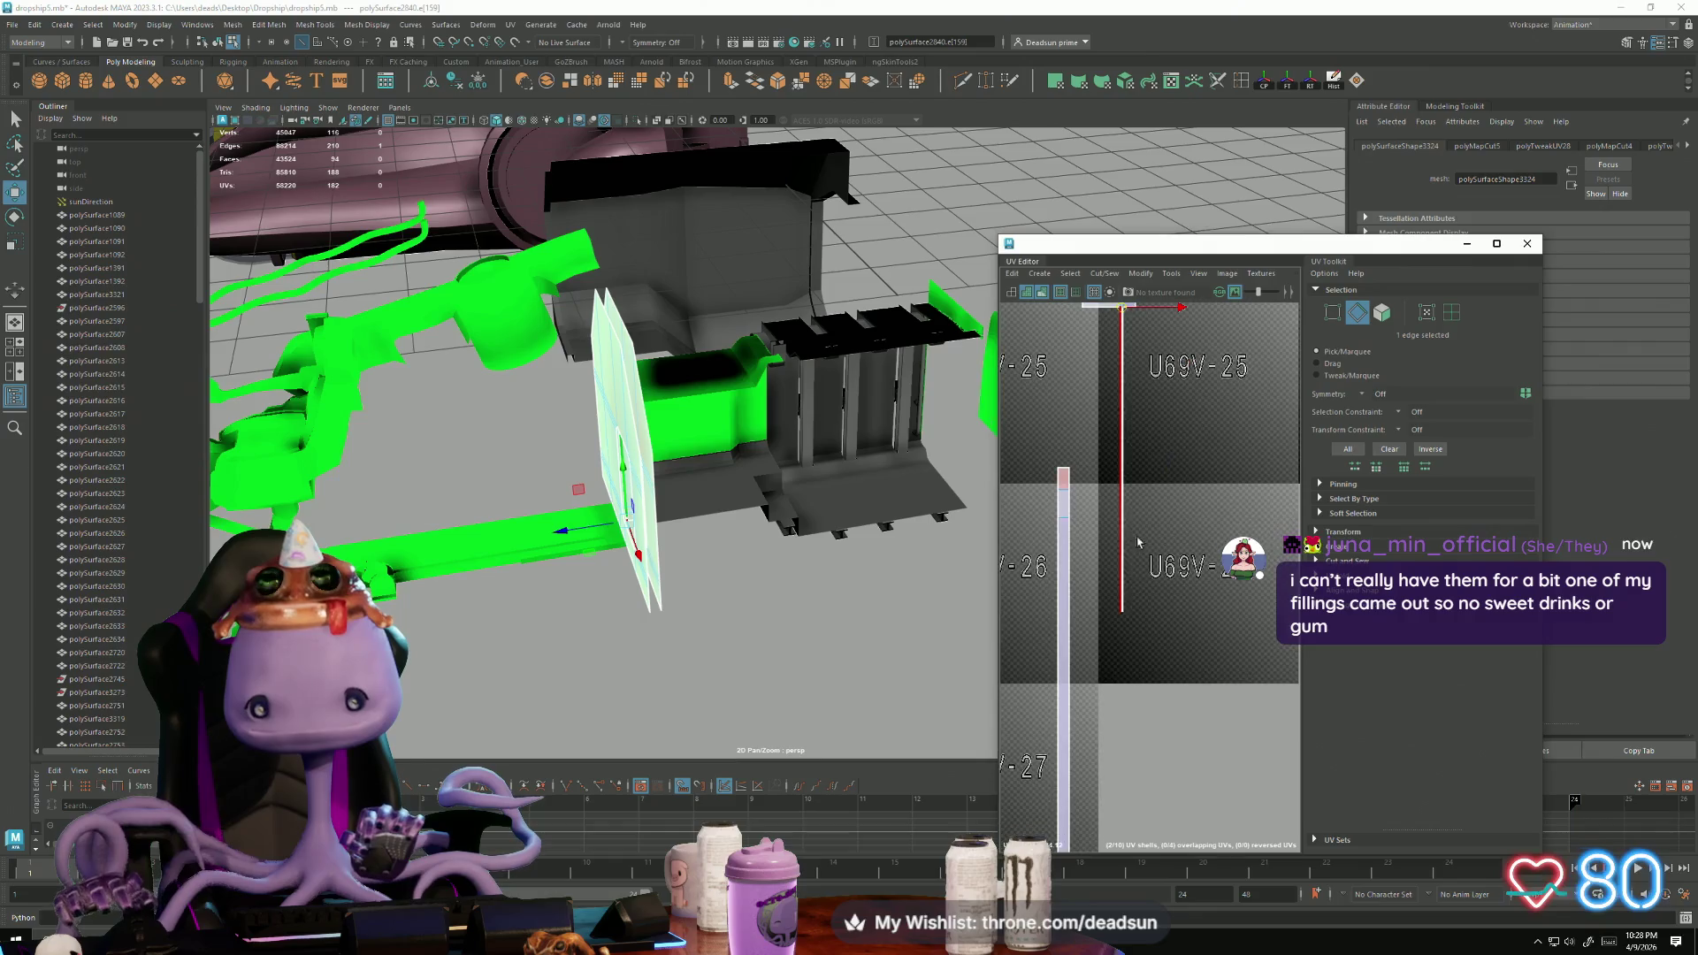
pyautogui.moveTo(1123, 610); pyautogui.dragTo(1092, 577, button='right')
pyautogui.click(1120, 612)
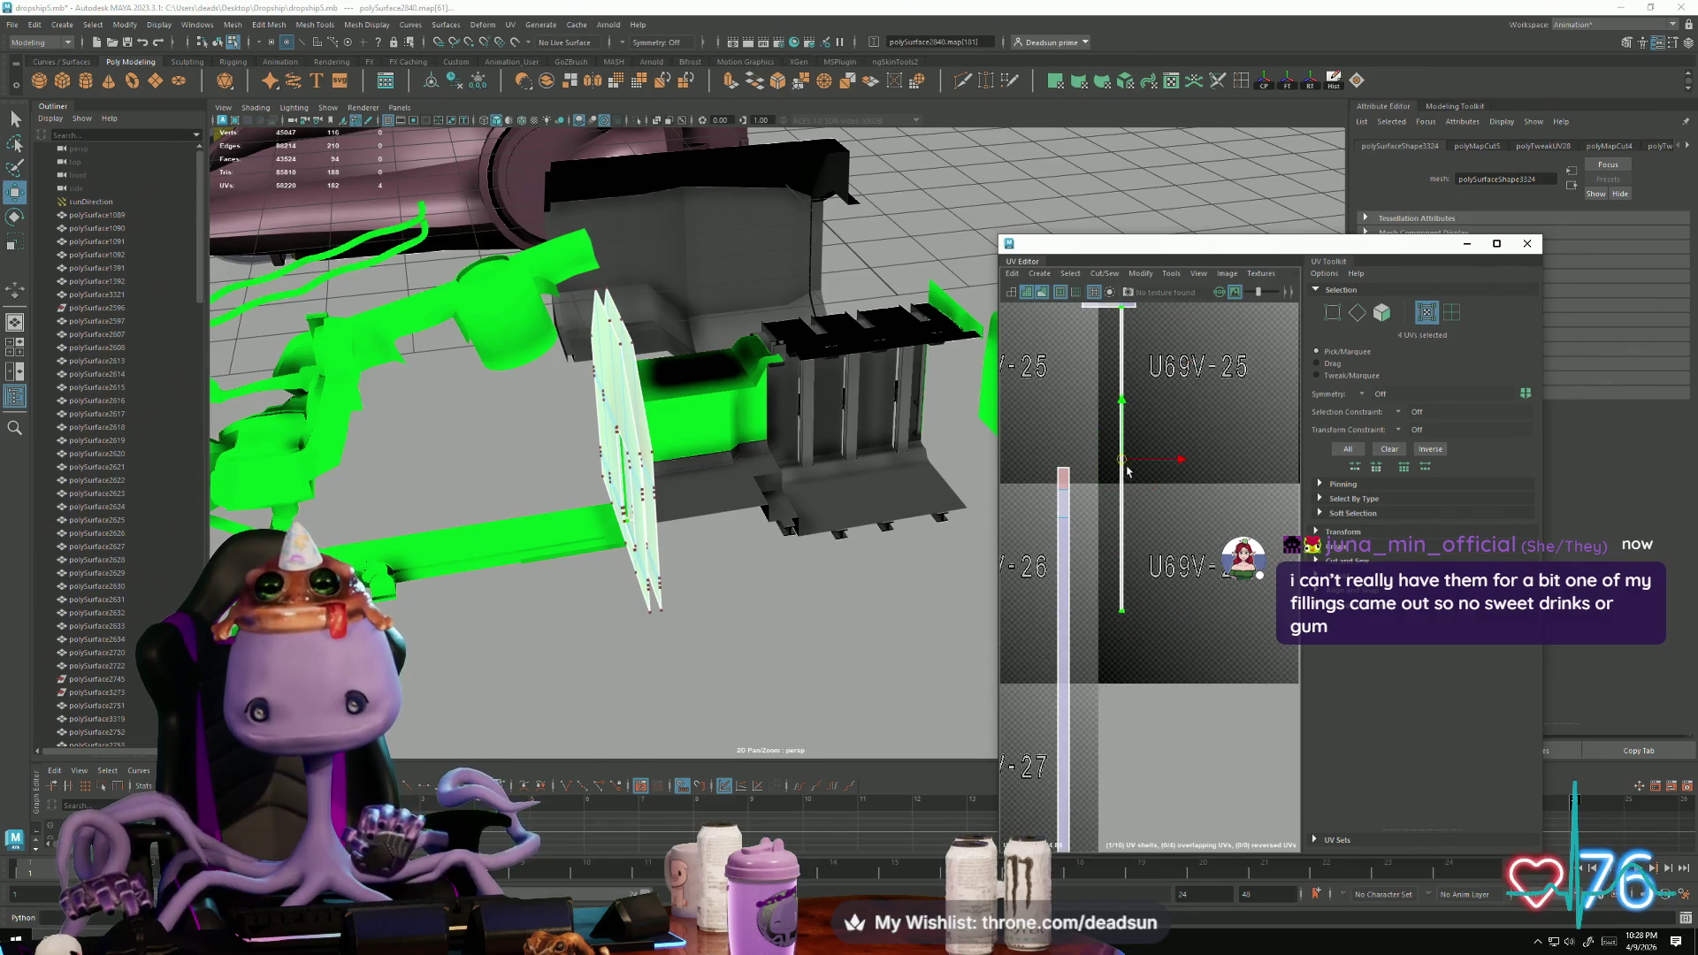
pyautogui.moveTo(1127, 478); pyautogui.dragTo(1318, 487)
pyautogui.scroll(-5, 1082, 580)
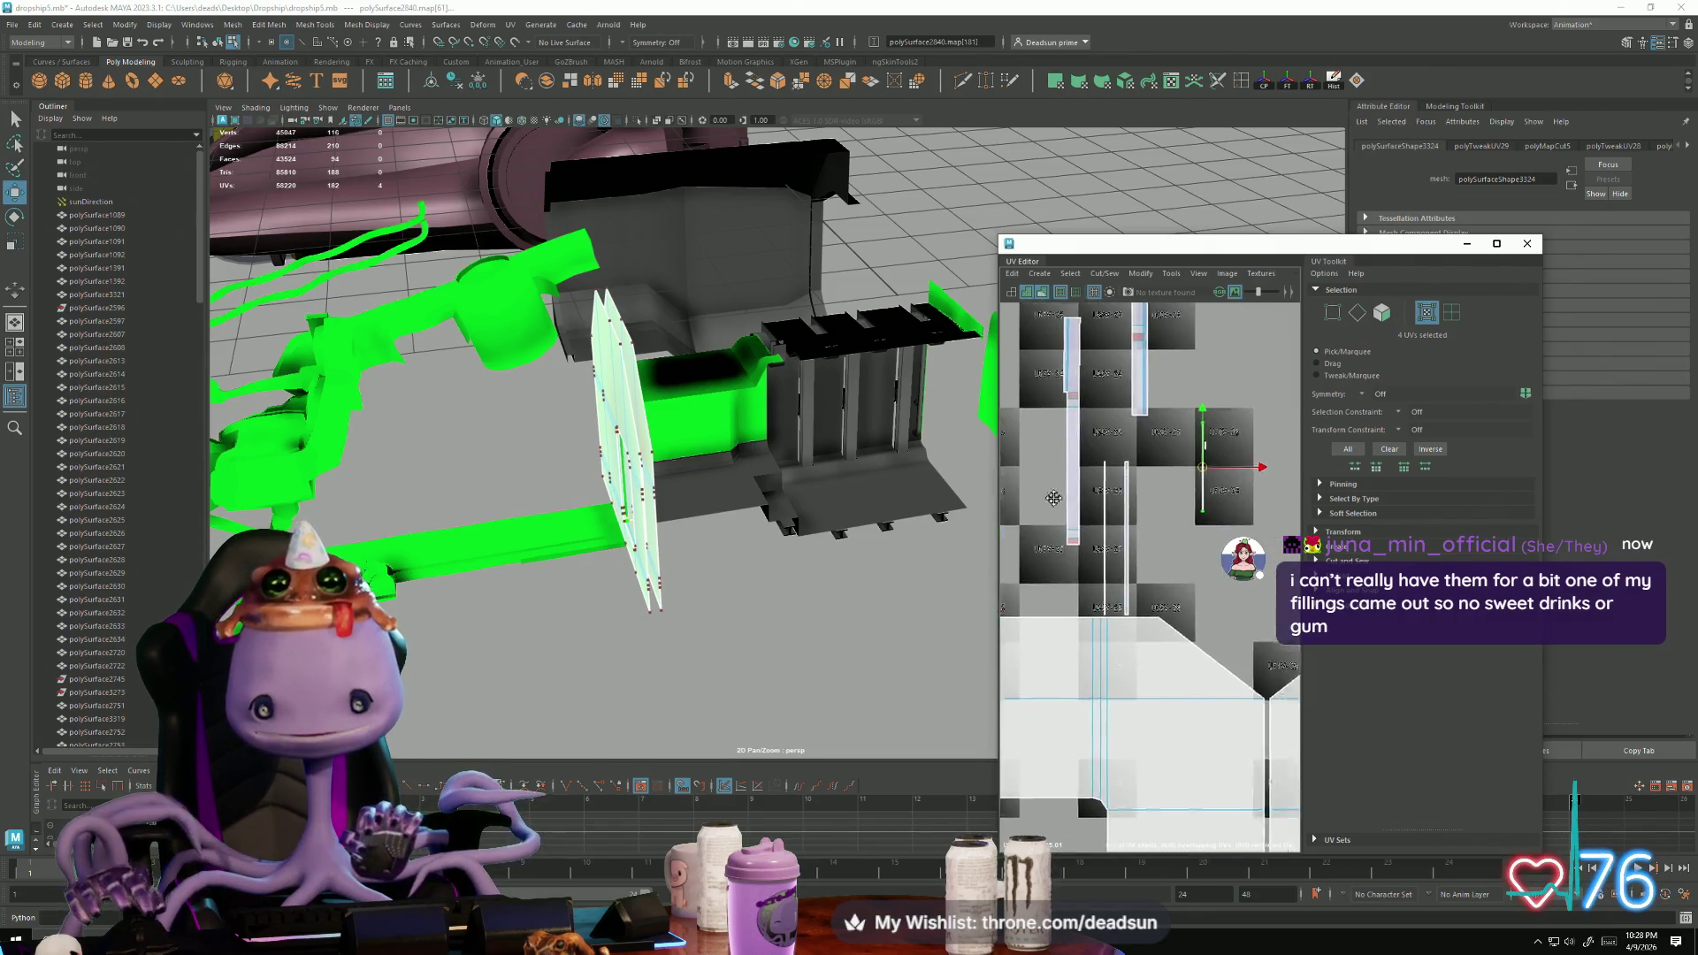
pyautogui.moveTo(1111, 485); pyautogui.dragTo(1106, 444, button='right')
pyautogui.keyDown('alt'); pyautogui.moveTo(1101, 517); pyautogui.dragTo(1161, 447, button='middle'); pyautogui.keyUp('alt')
pyautogui.click(1174, 433)
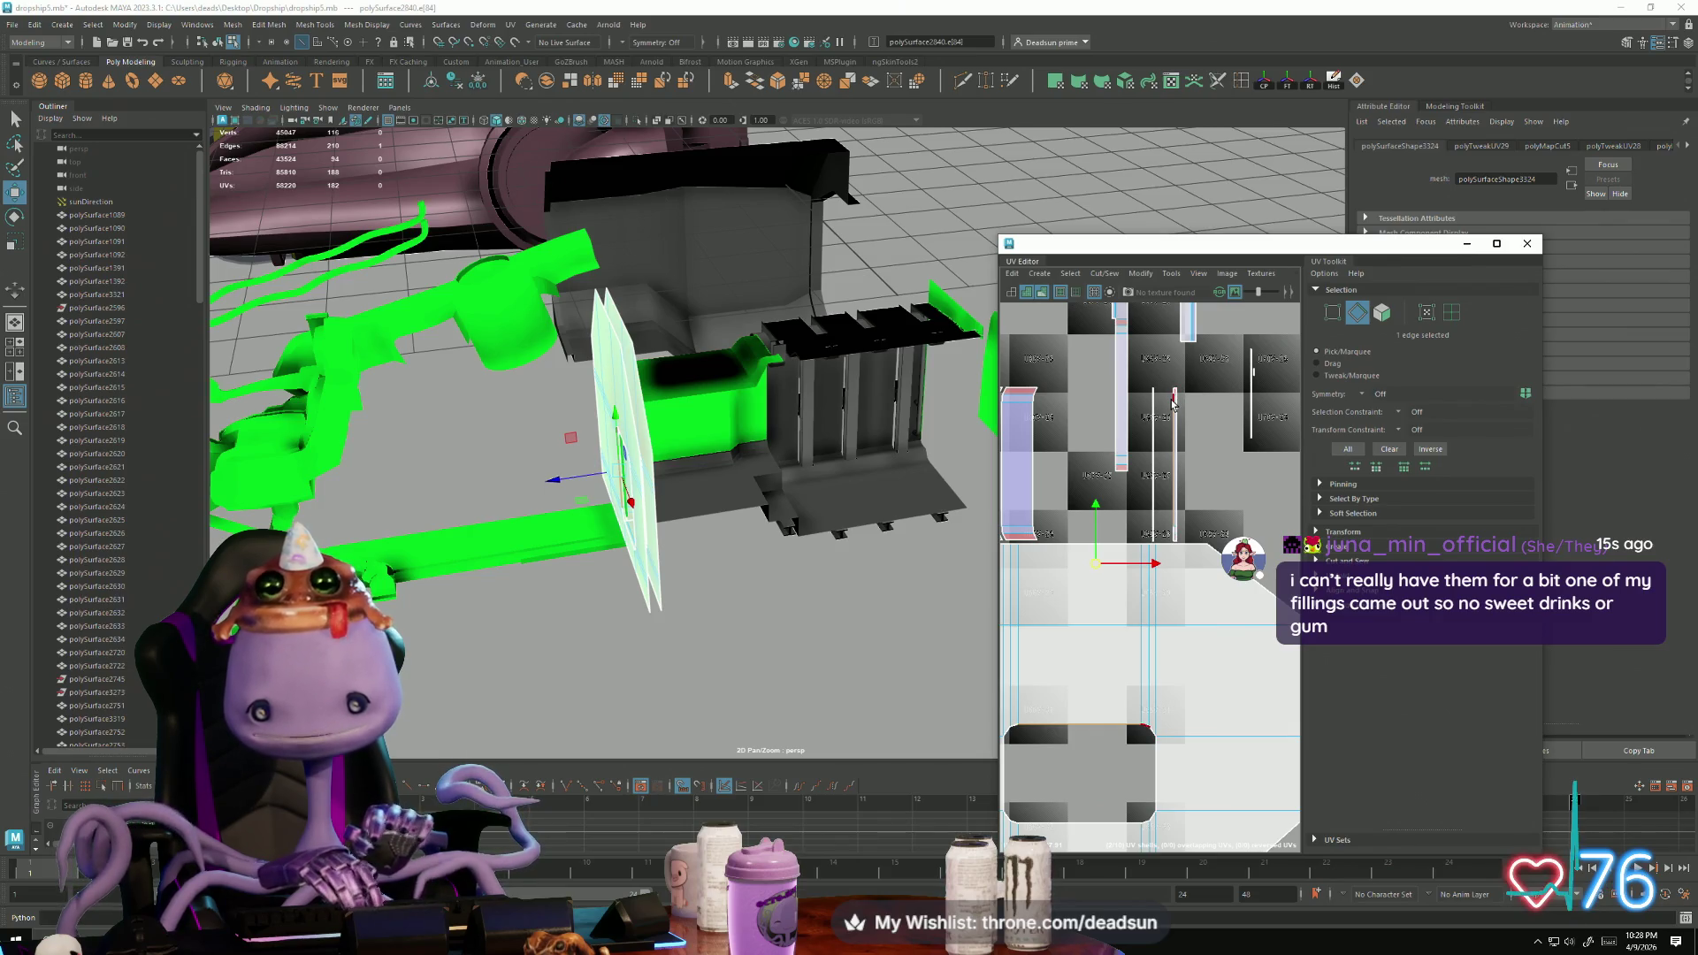
pyautogui.click(1176, 430)
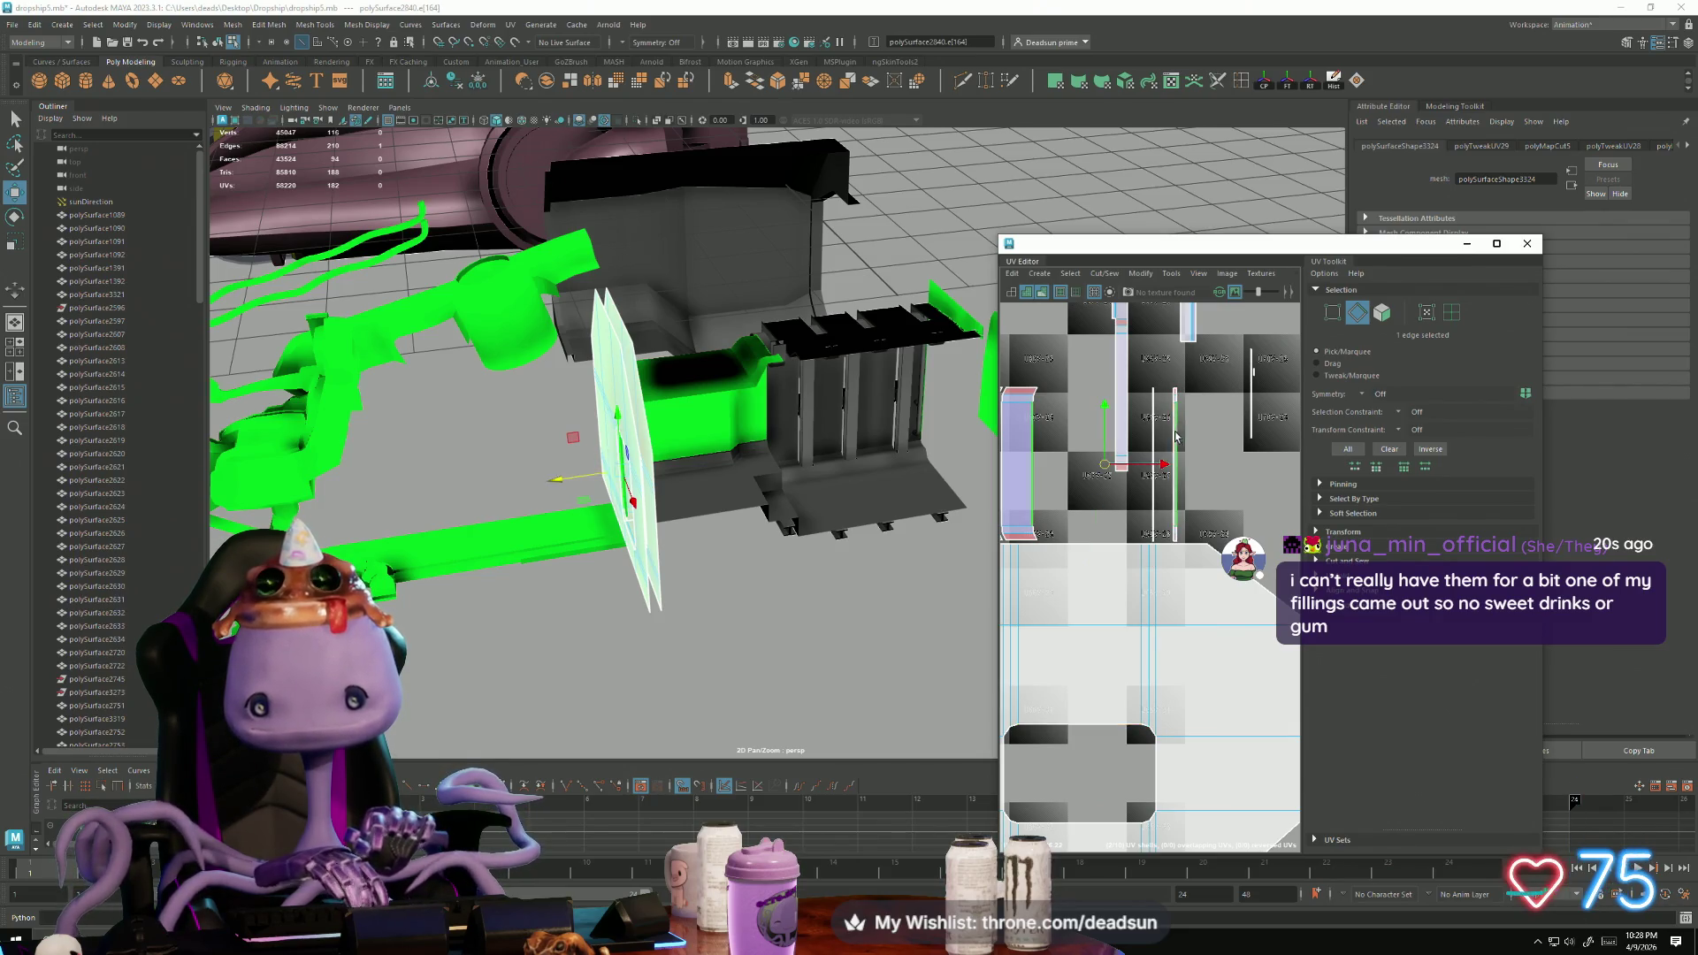
pyautogui.click(1072, 274)
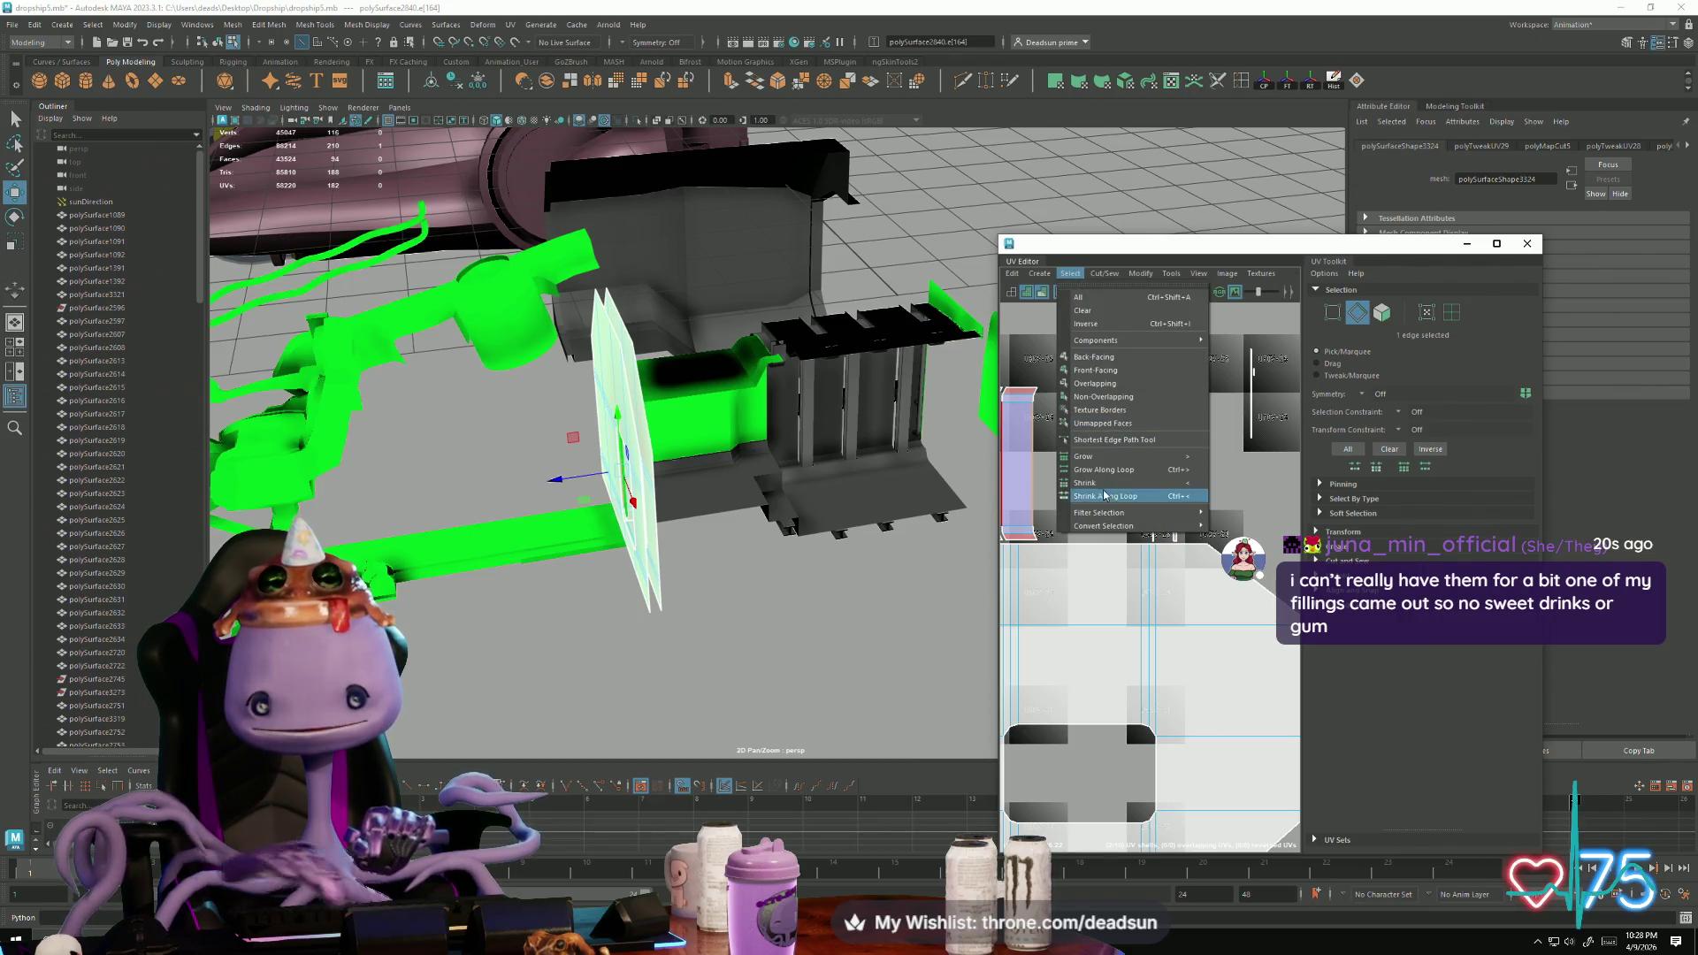
pyautogui.click(1121, 401)
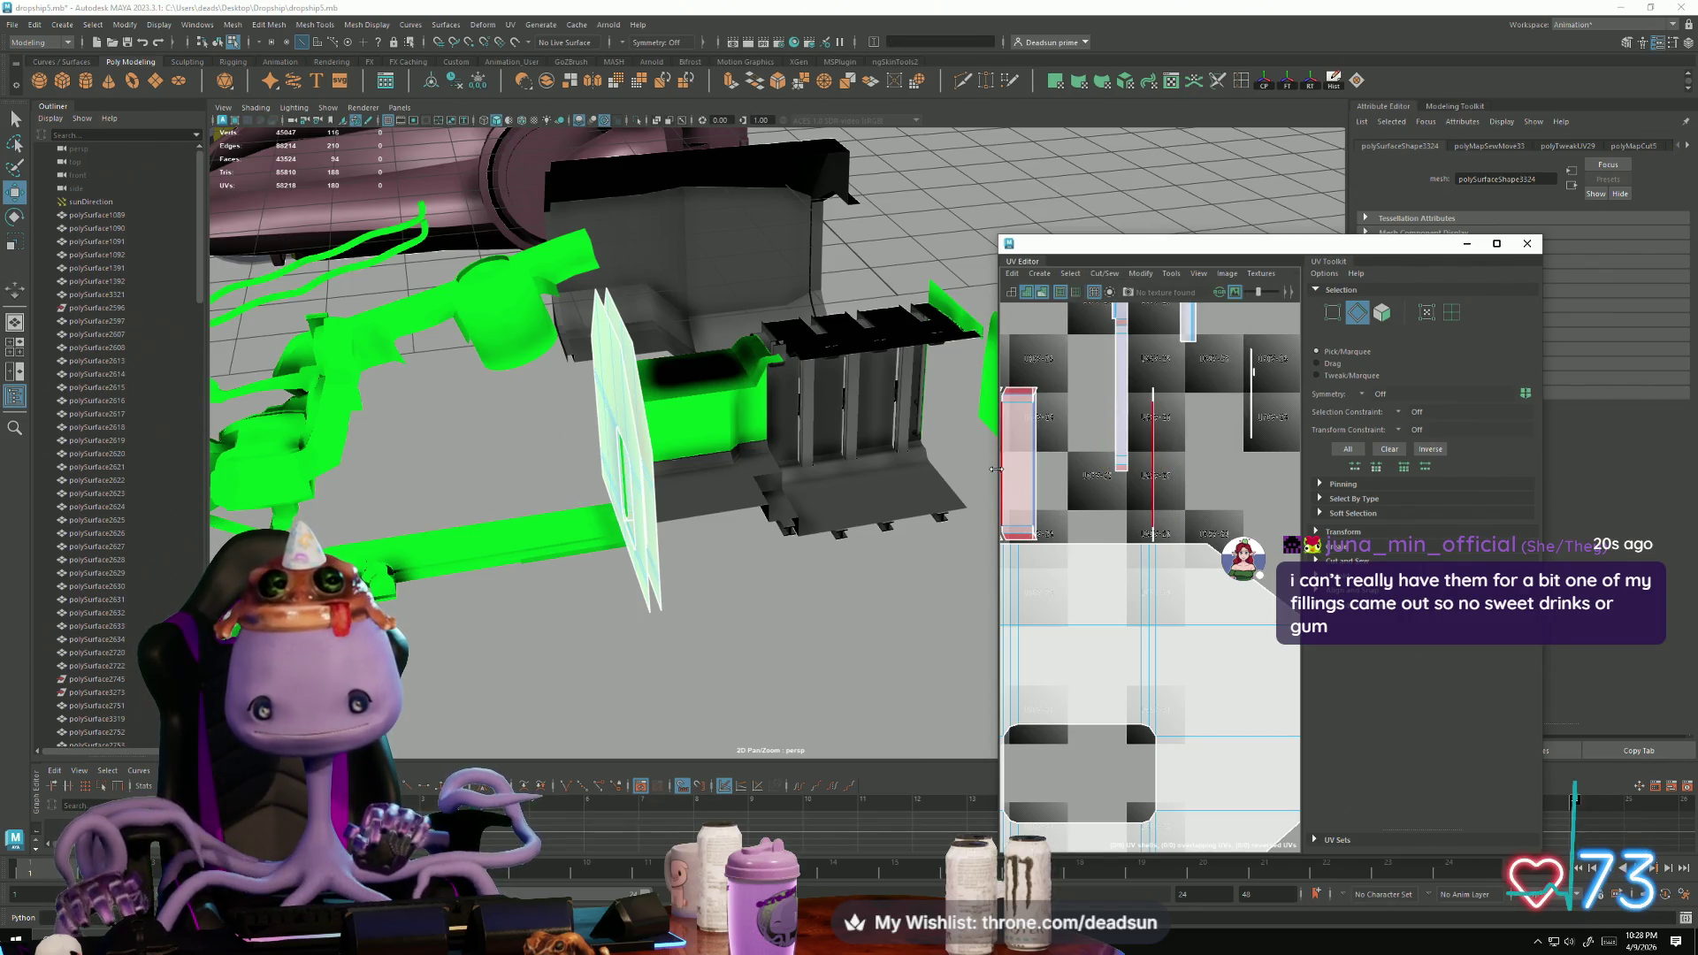
# Step: Reshape the strip's corner by shifting its two corner UVs right, then slightly back
pyautogui.scroll(5, 1032, 386)
pyautogui.moveTo(1031, 385)
pyautogui.keyDown('alt'); pyautogui.mouseDown(button='middle')
pyautogui.moveTo(1061, 433)
pyautogui.moveTo(1133, 467)
pyautogui.mouseUp(button='middle'); pyautogui.keyUp('alt')
pyautogui.press('F12')
pyautogui.moveTo(1078, 404); pyautogui.dragTo(1103, 448)
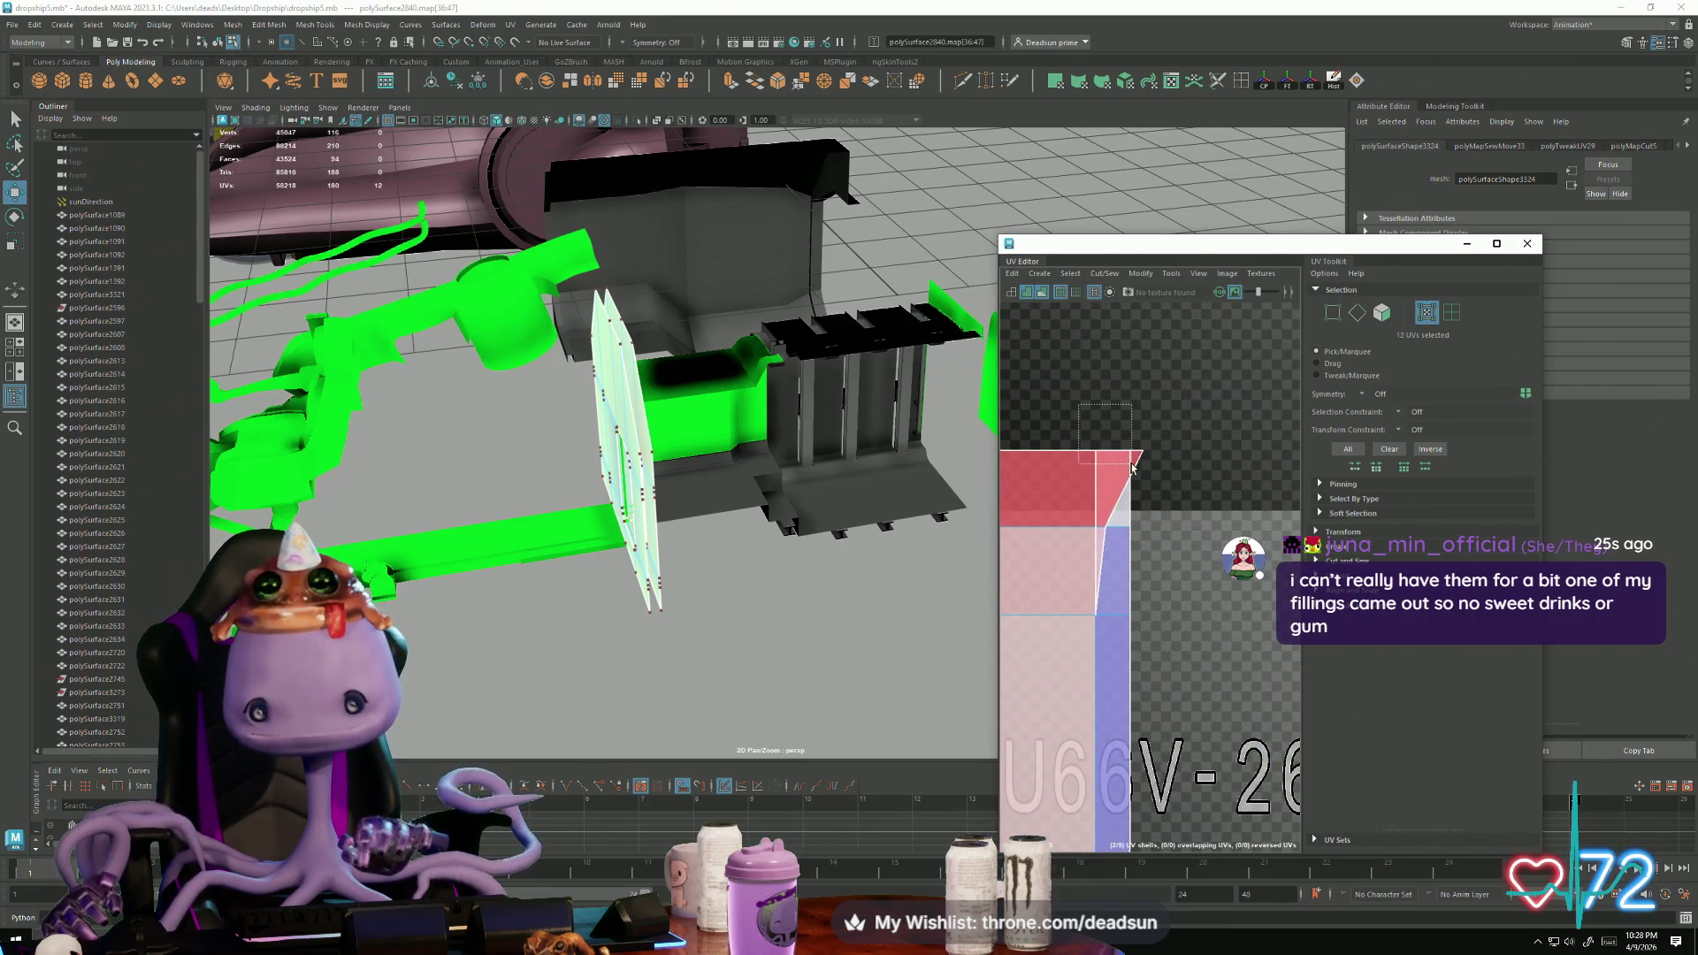
pyautogui.moveTo(1101, 505); pyautogui.dragTo(1168, 483)
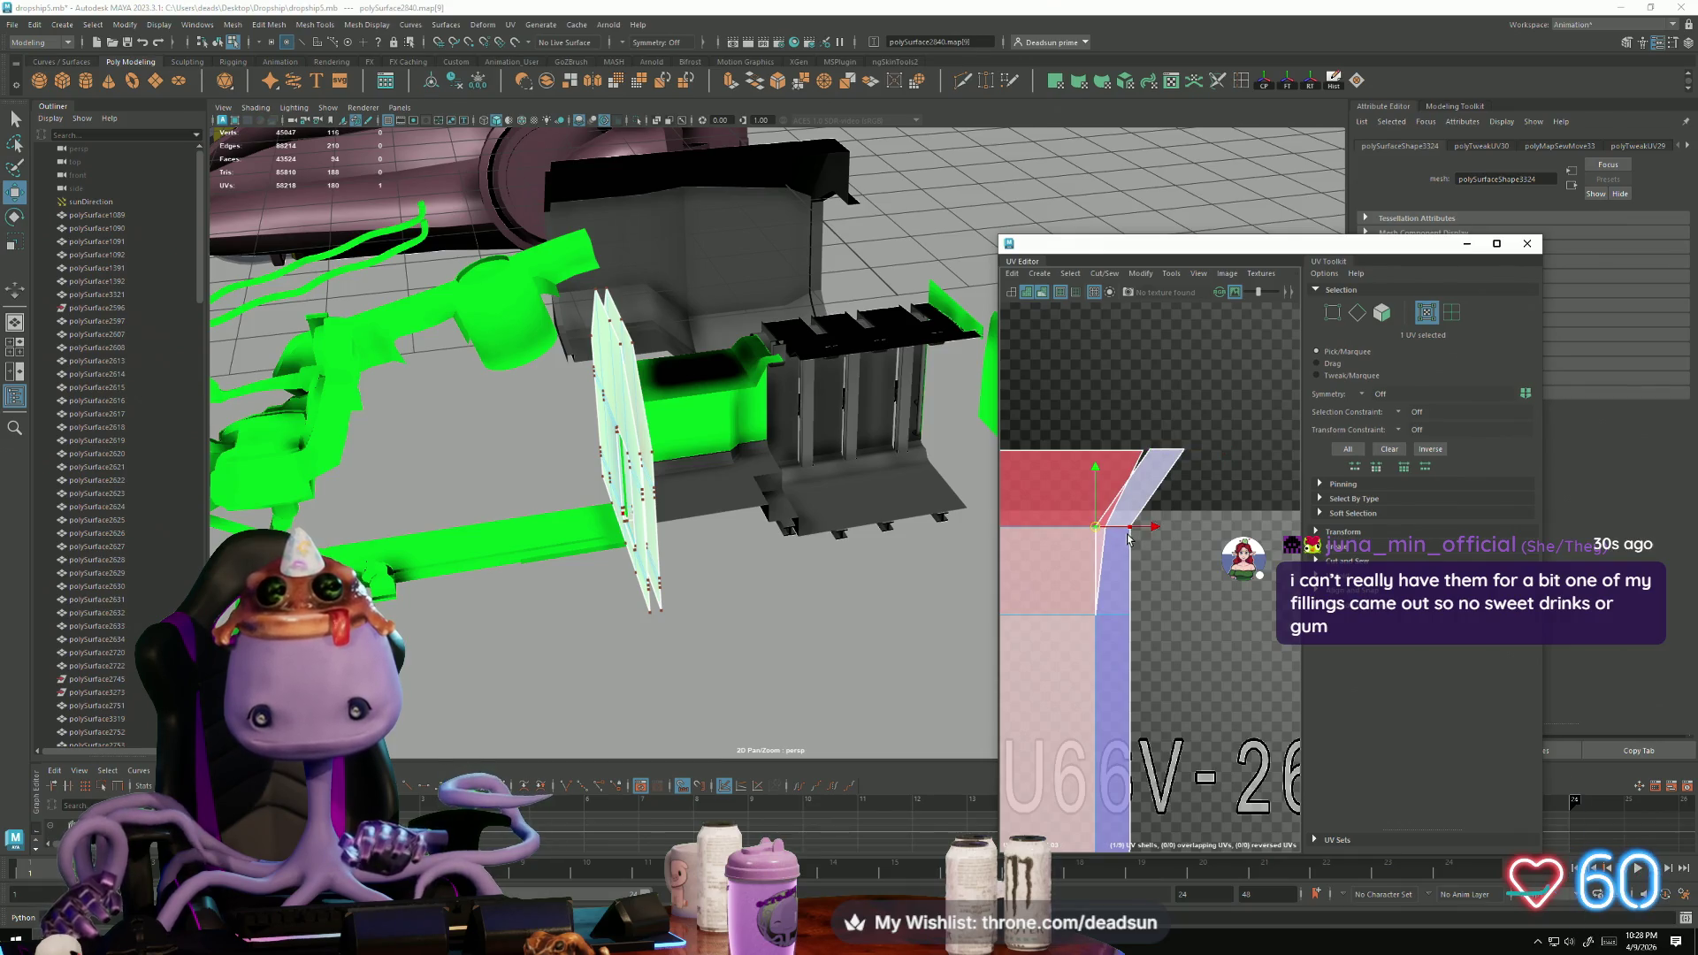
pyautogui.moveTo(1114, 534); pyautogui.dragTo(1126, 535)
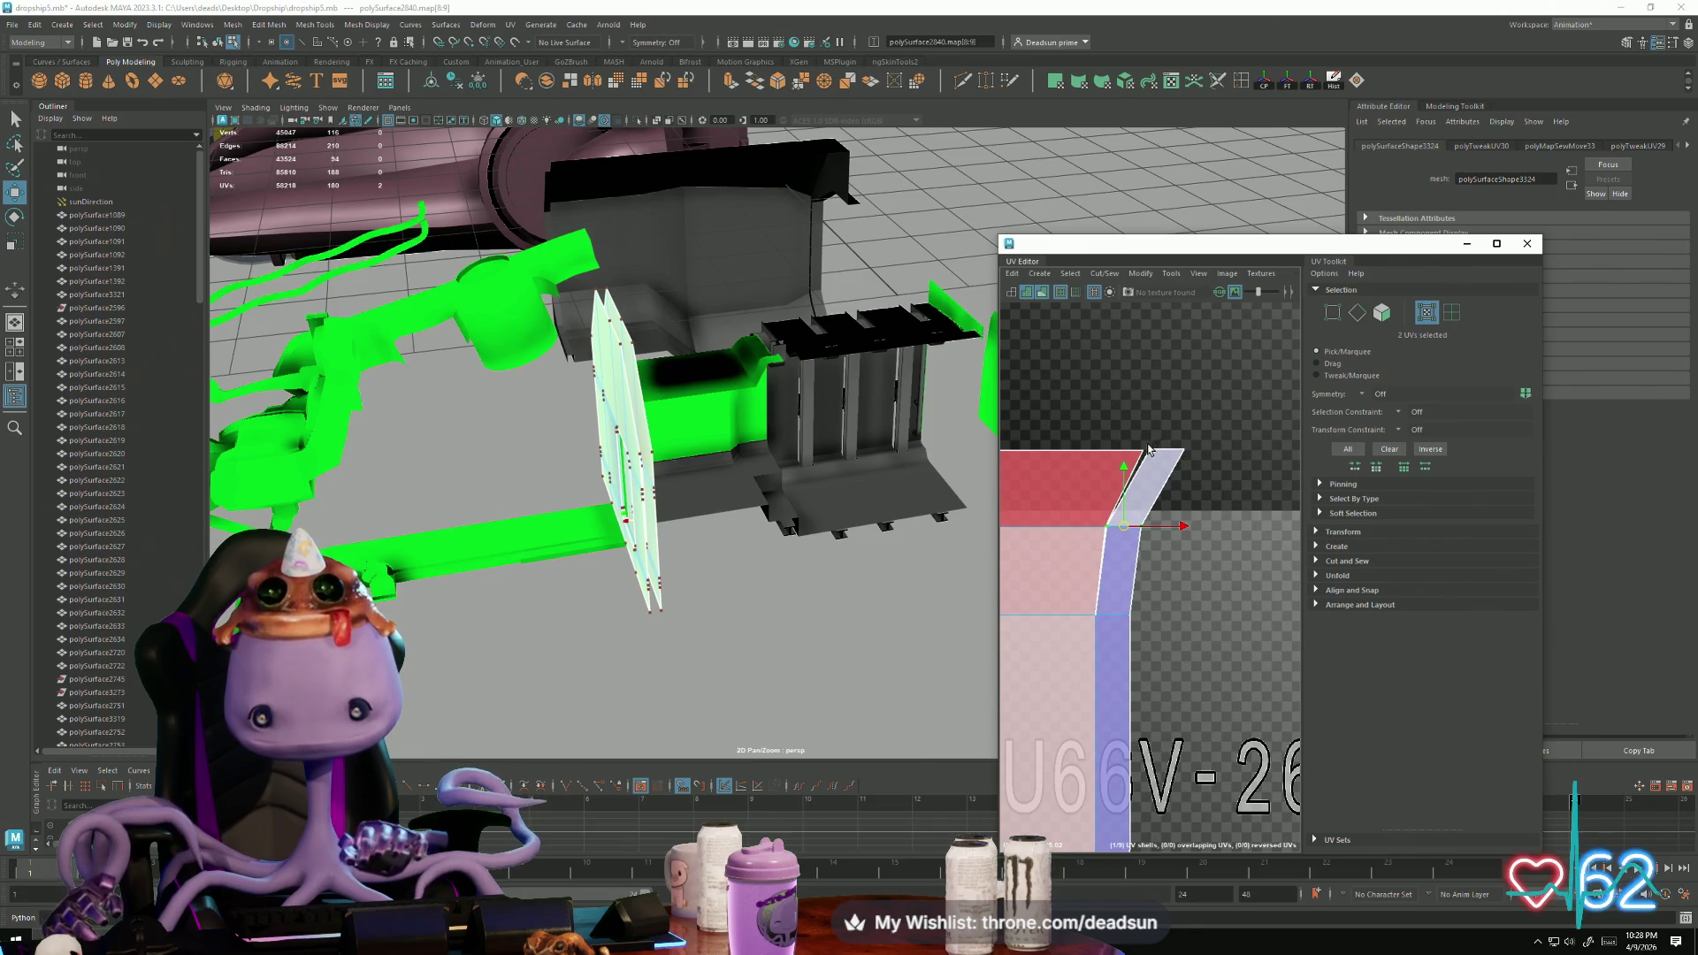
pyautogui.moveTo(1170, 458); pyautogui.dragTo(1162, 461)
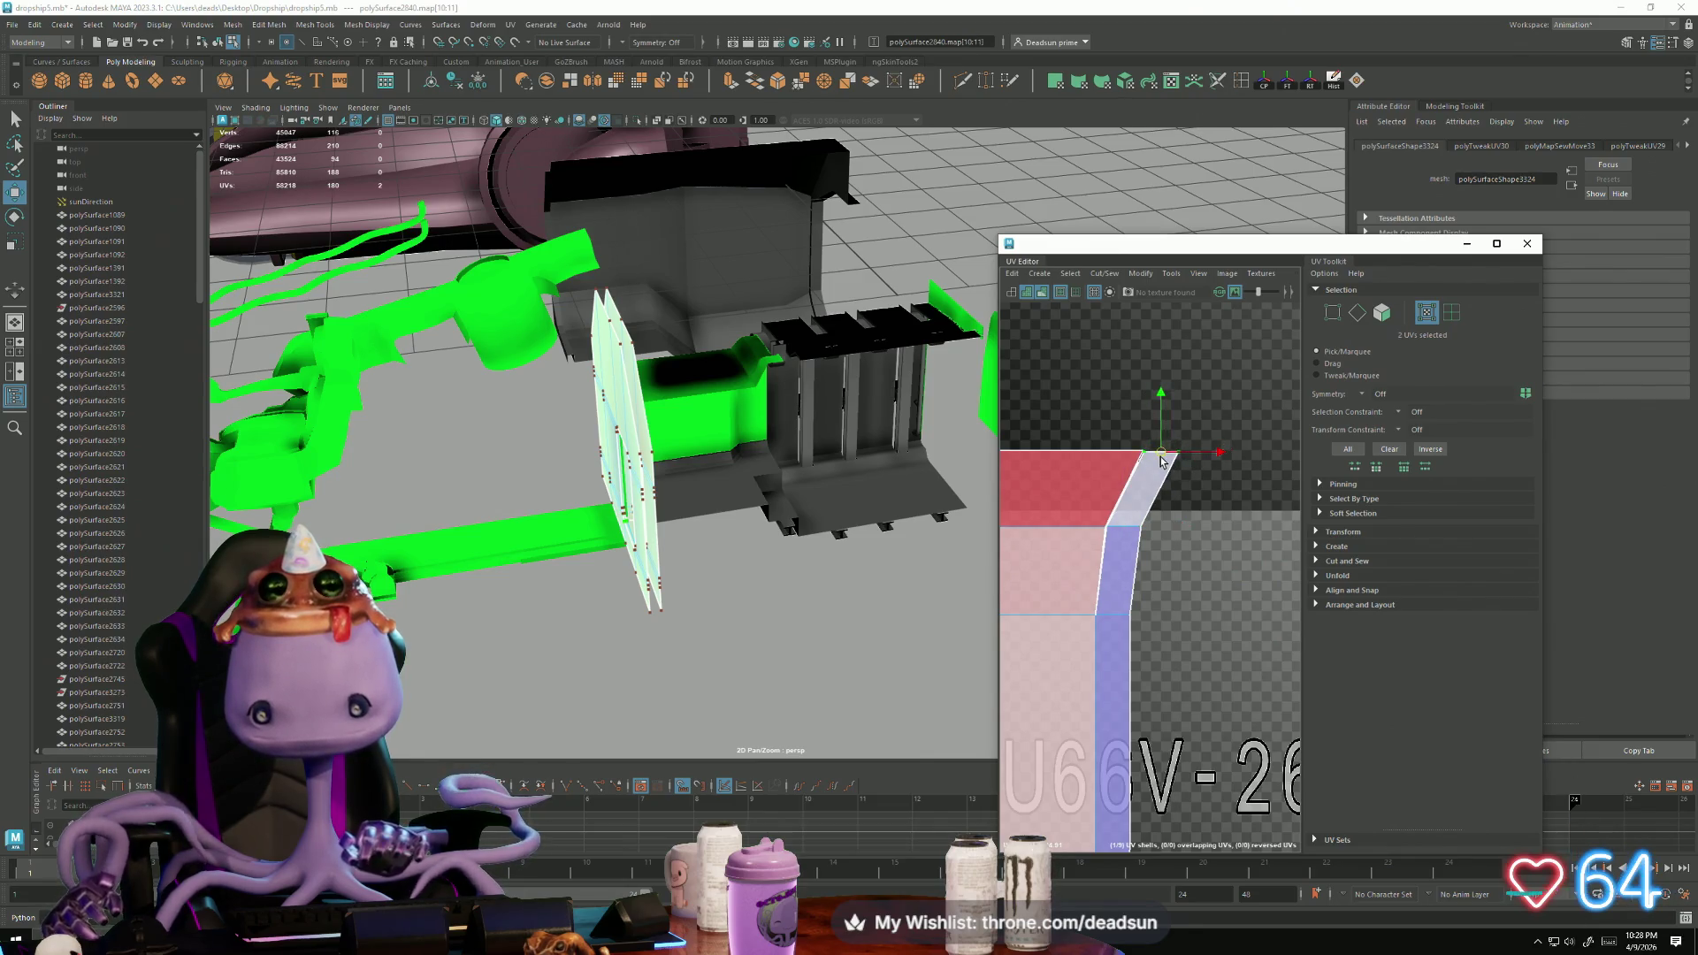
# Step: Move and sew the diagonal seam edge at that end of the strip
pyautogui.moveTo(1146, 479); pyautogui.dragTo(1146, 442, button='right')
pyautogui.click(1124, 489)
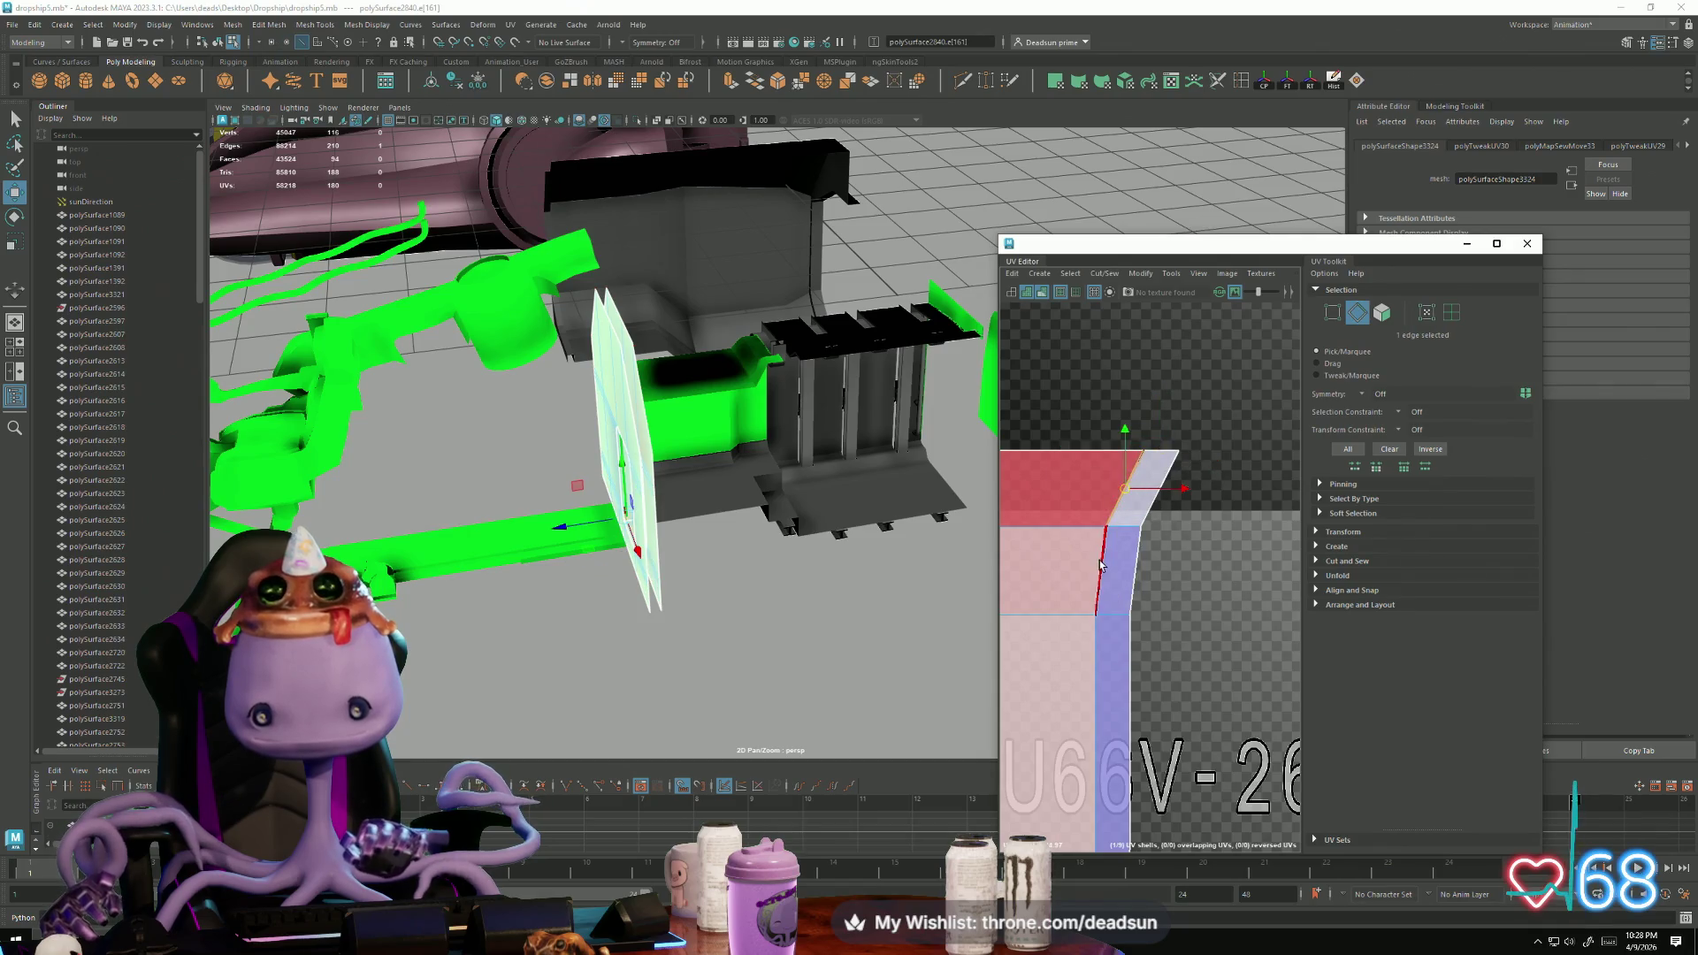
pyautogui.click(1103, 273)
pyautogui.click(1129, 400)
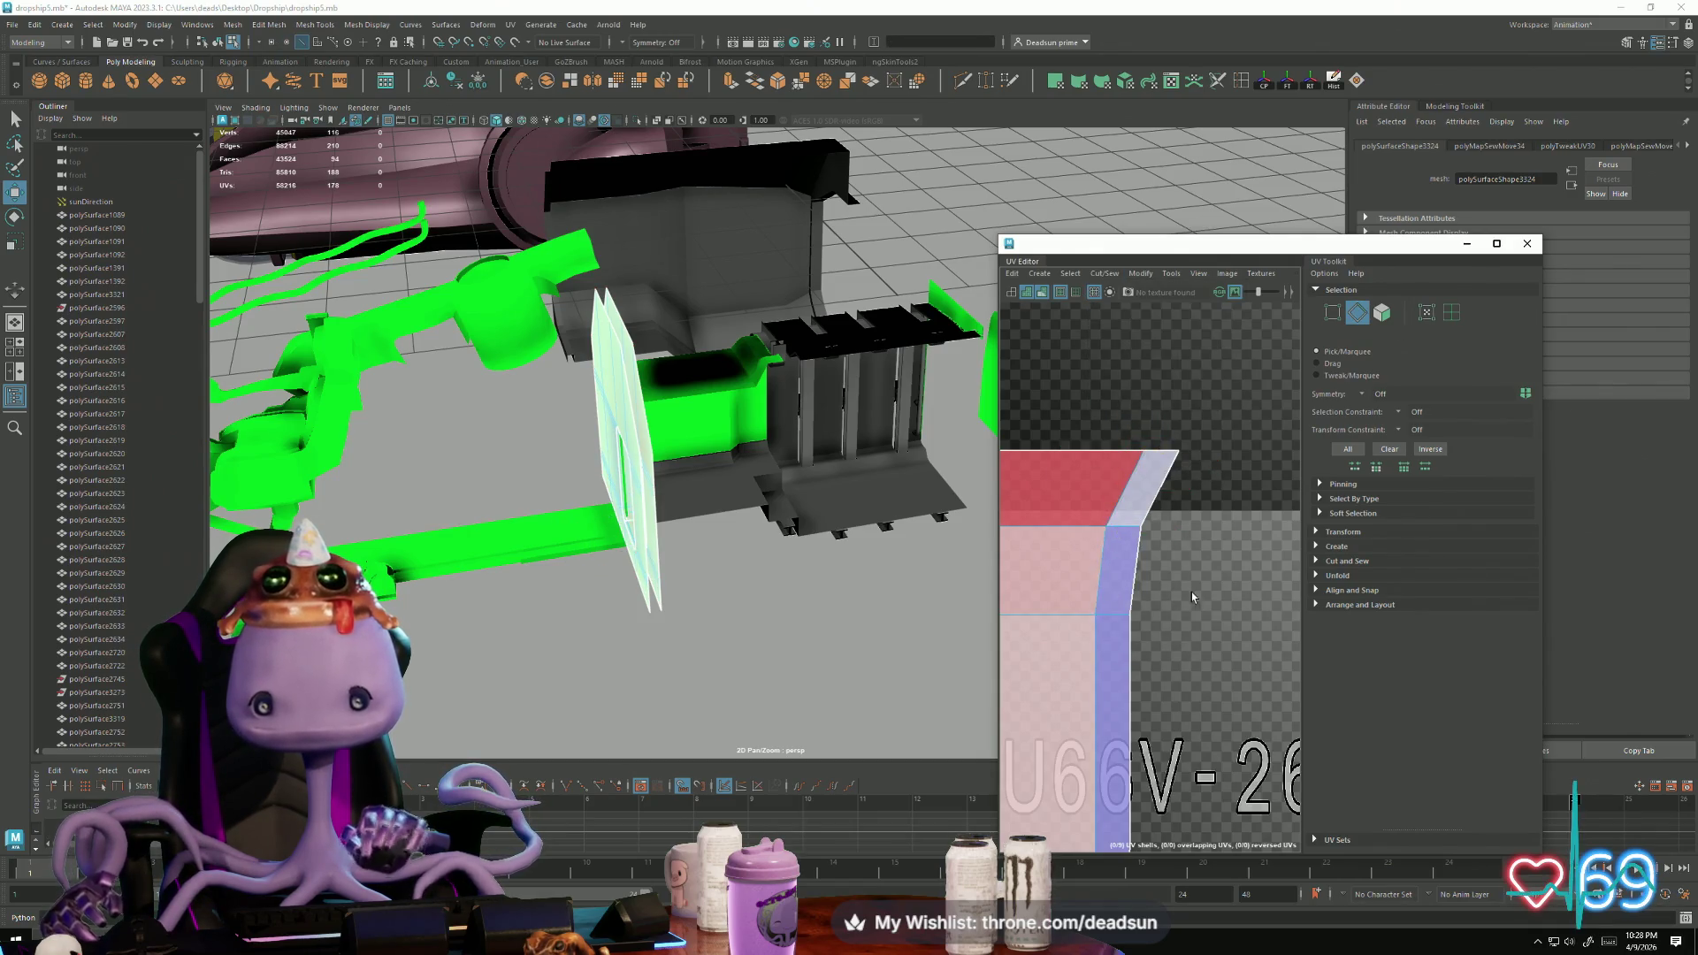
# Step: Adjust the other end's bottom corner UVs, shifting them right then slightly left
pyautogui.scroll(-3, 1191, 591)
pyautogui.keyDown('alt'); pyautogui.moveTo(1141, 371); pyautogui.dragTo(1096, 333, button='middle'); pyautogui.keyUp('alt')
pyautogui.scroll(3, 1096, 353)
pyautogui.moveTo(1109, 566); pyautogui.dragTo(1110, 531, button='right')
pyautogui.moveTo(1110, 566); pyautogui.dragTo(1100, 588)
pyautogui.click(1117, 576)
pyautogui.click(1061, 692)
pyautogui.moveTo(1118, 721)
pyautogui.mouseDown()
pyautogui.moveTo(1106, 692)
pyautogui.moveTo(1133, 695)
pyautogui.mouseUp()
pyautogui.moveTo(1183, 701); pyautogui.dragTo(1173, 702)
# Step: Move and sew the seam edge at the strip's lower end
pyautogui.press('F10')
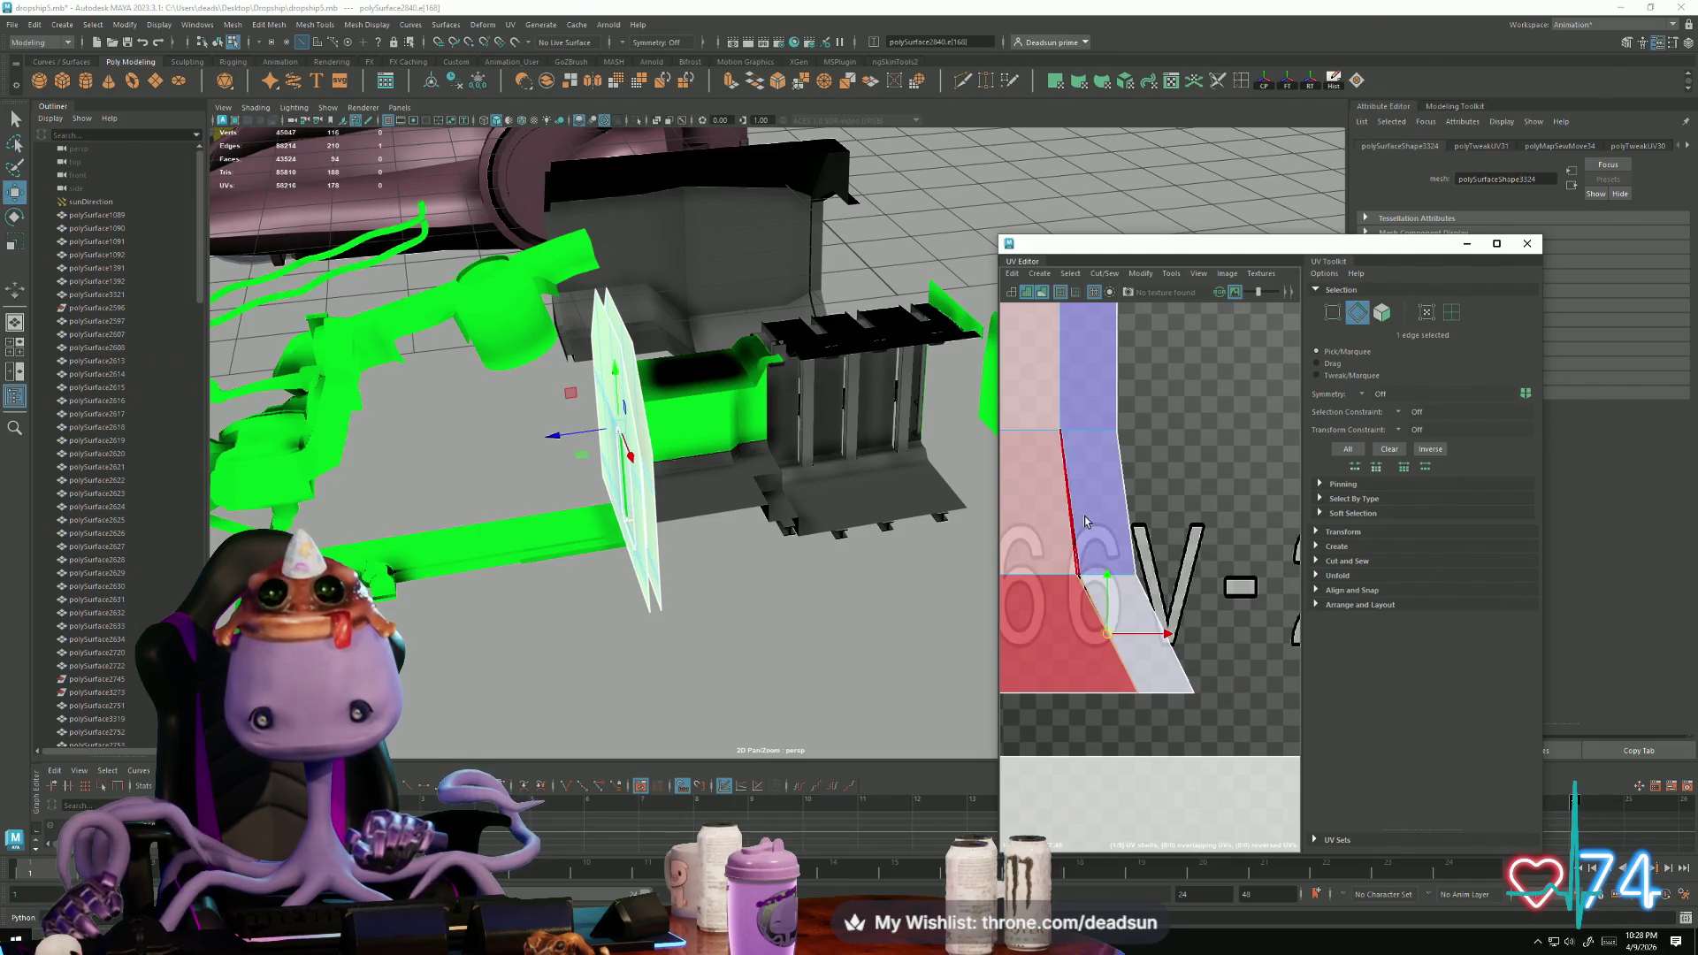
pyautogui.click(1117, 321)
pyautogui.click(1110, 282)
pyautogui.click(1140, 403)
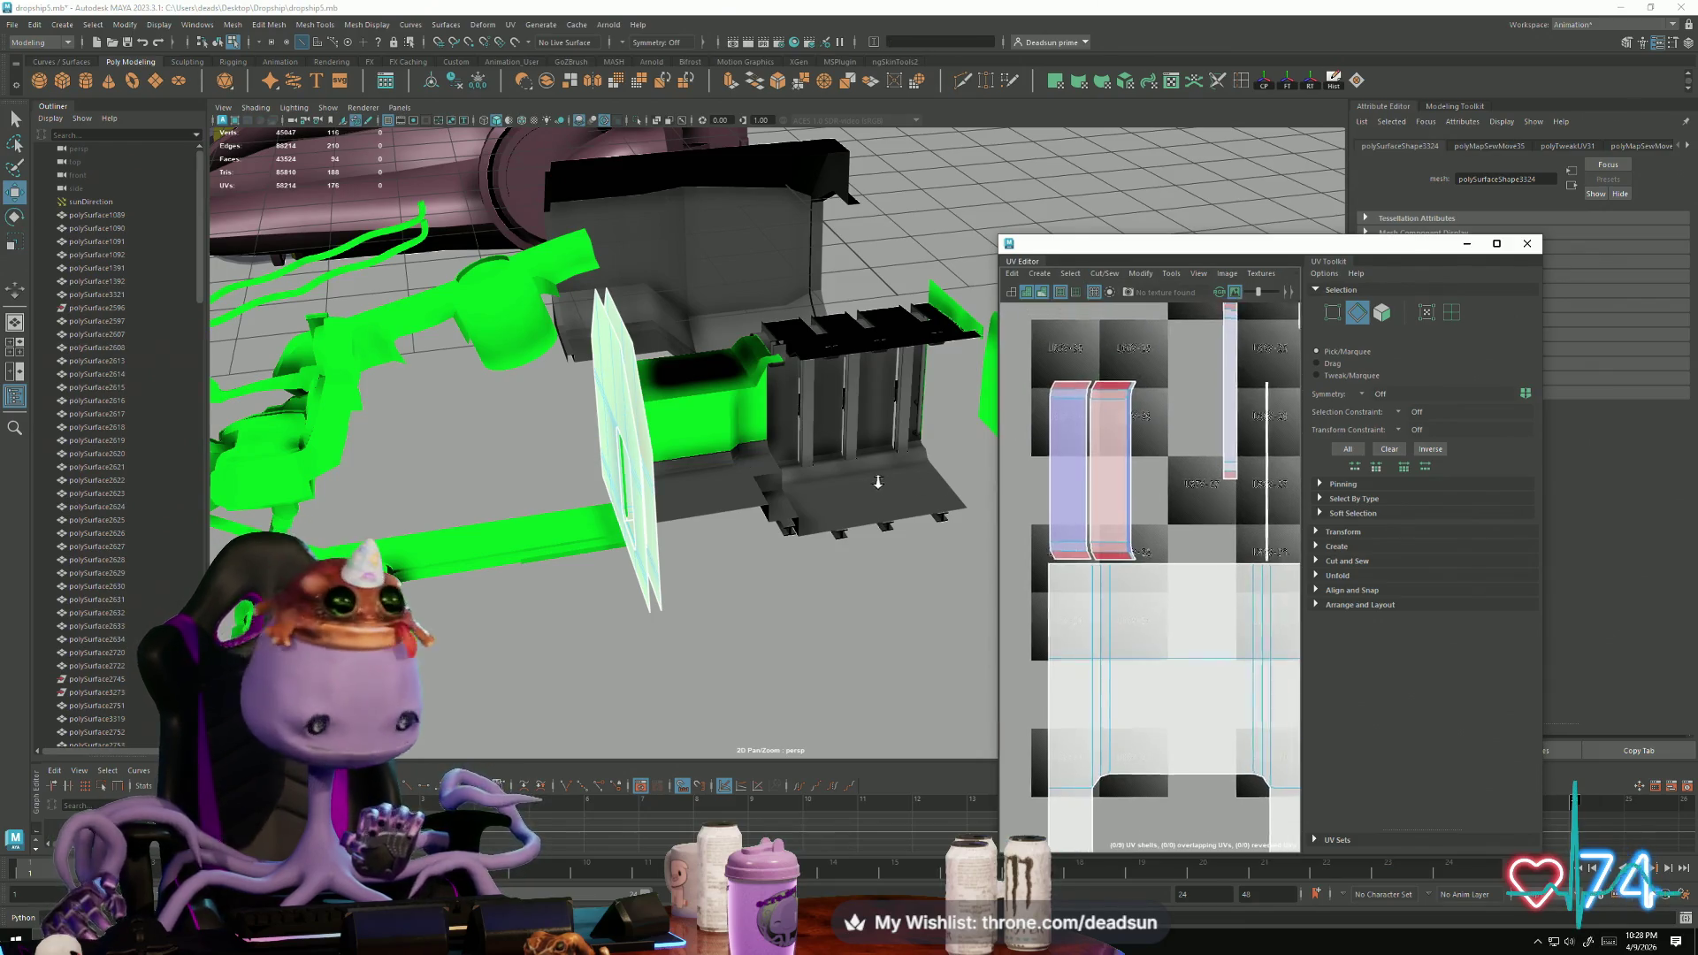
# Step: Move and sew another strip seam edge, then shift the sewn column left and up
pyautogui.scroll(-3, 1196, 603)
pyautogui.scroll(4, 1195, 603)
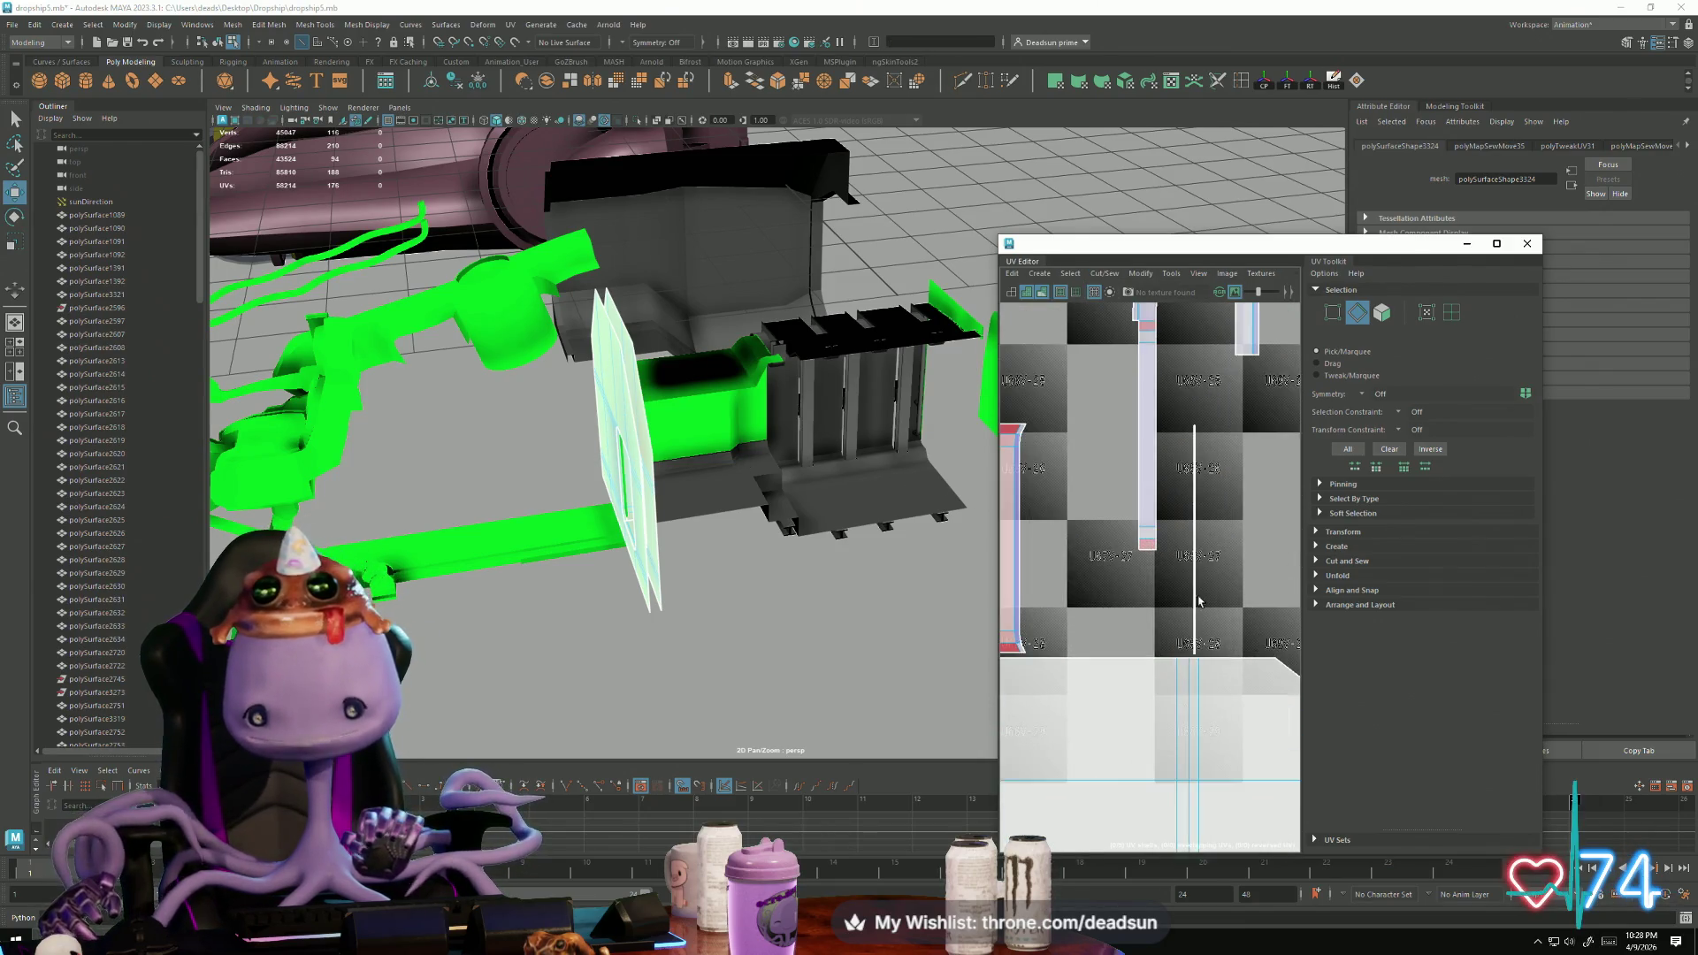
pyautogui.scroll(-2, 1196, 603)
pyautogui.click(1141, 530)
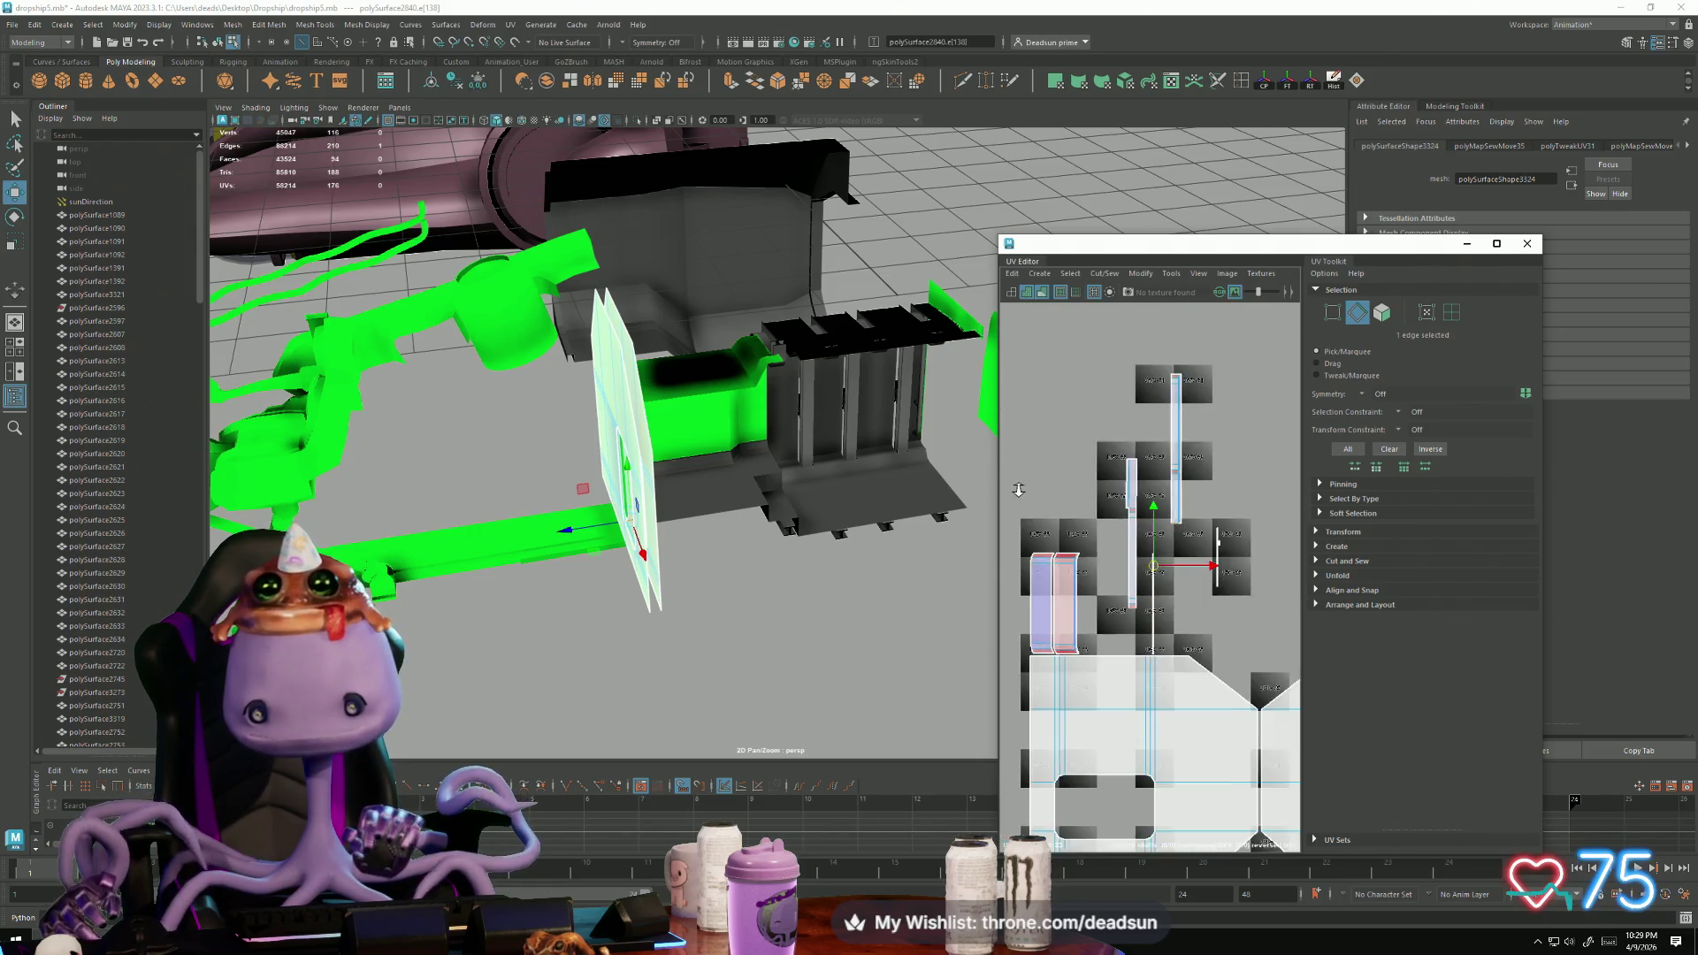
pyautogui.scroll(1, 1095, 370)
pyautogui.click(1097, 280)
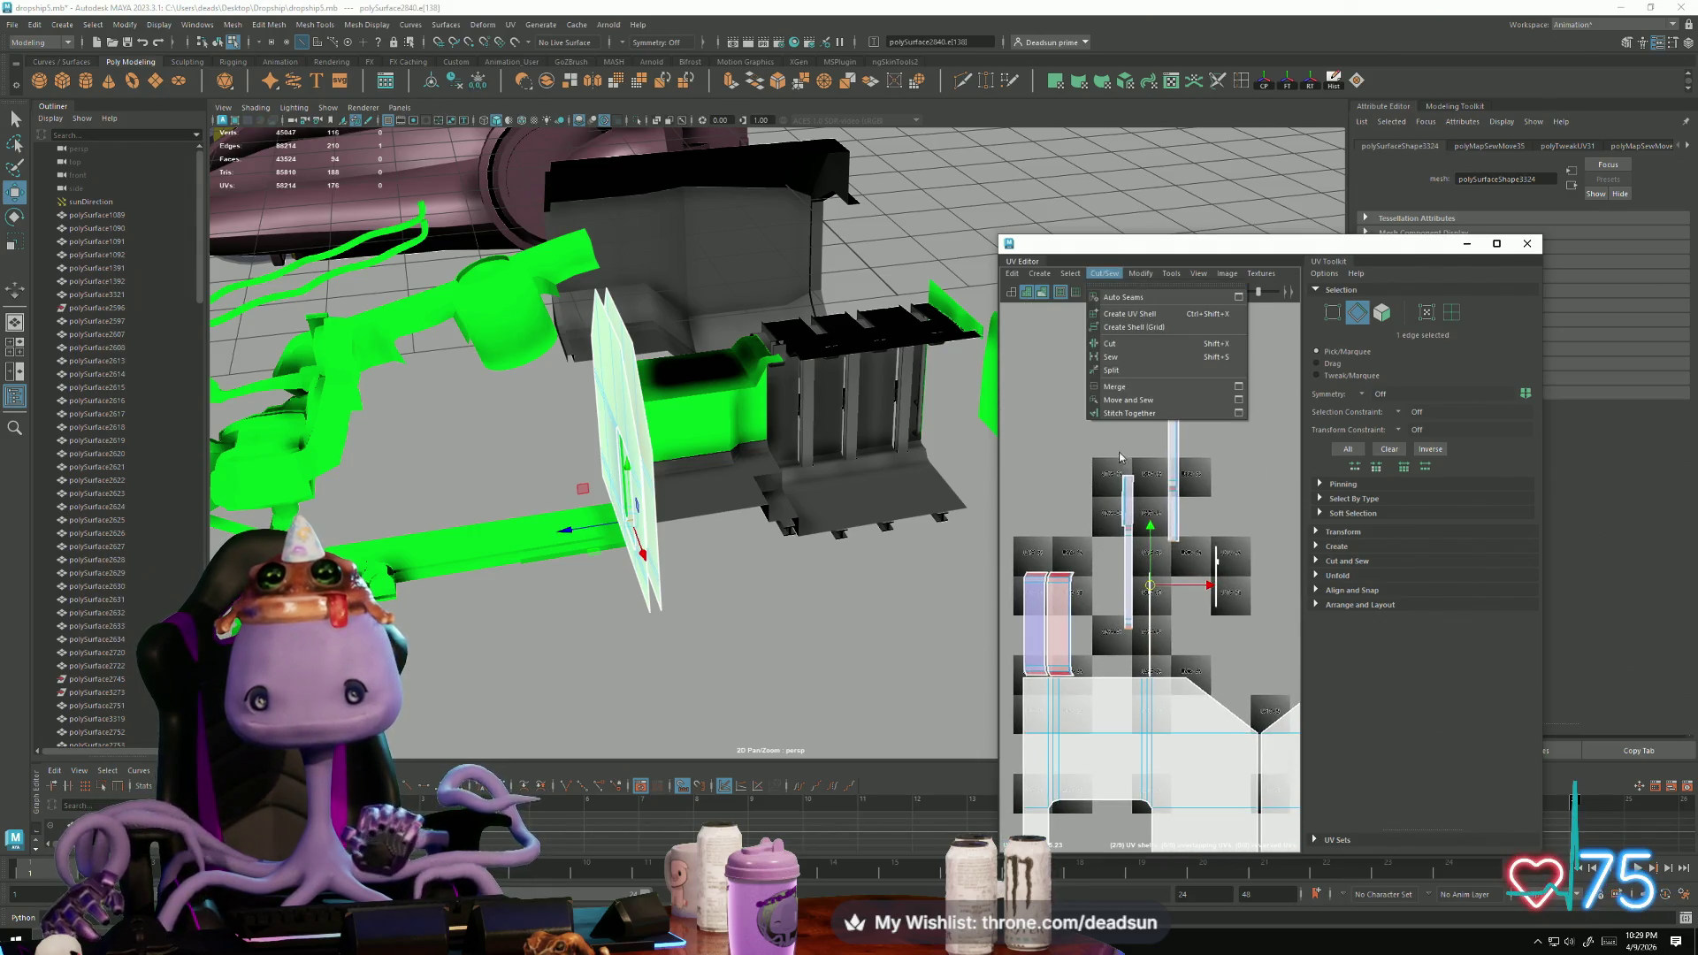
pyautogui.click(1132, 405)
pyautogui.rightClick(1159, 570)
pyautogui.moveTo(1160, 570); pyautogui.dragTo(1213, 566, button='right')
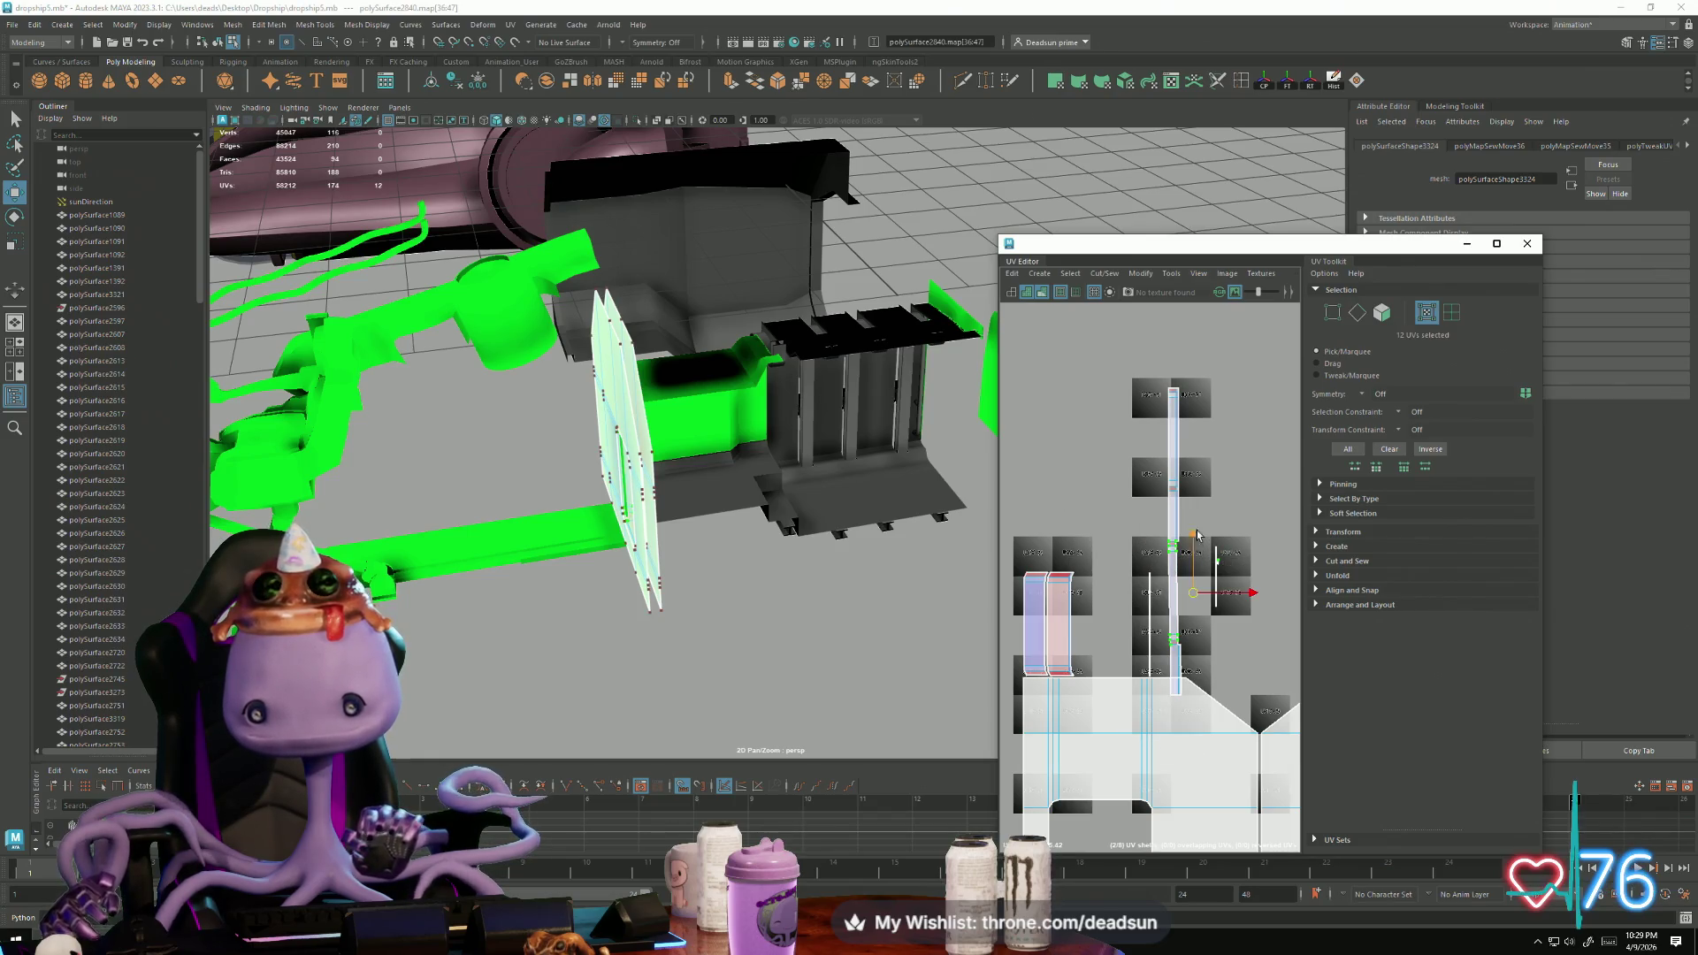
pyautogui.moveTo(1176, 541); pyautogui.dragTo(1106, 511)
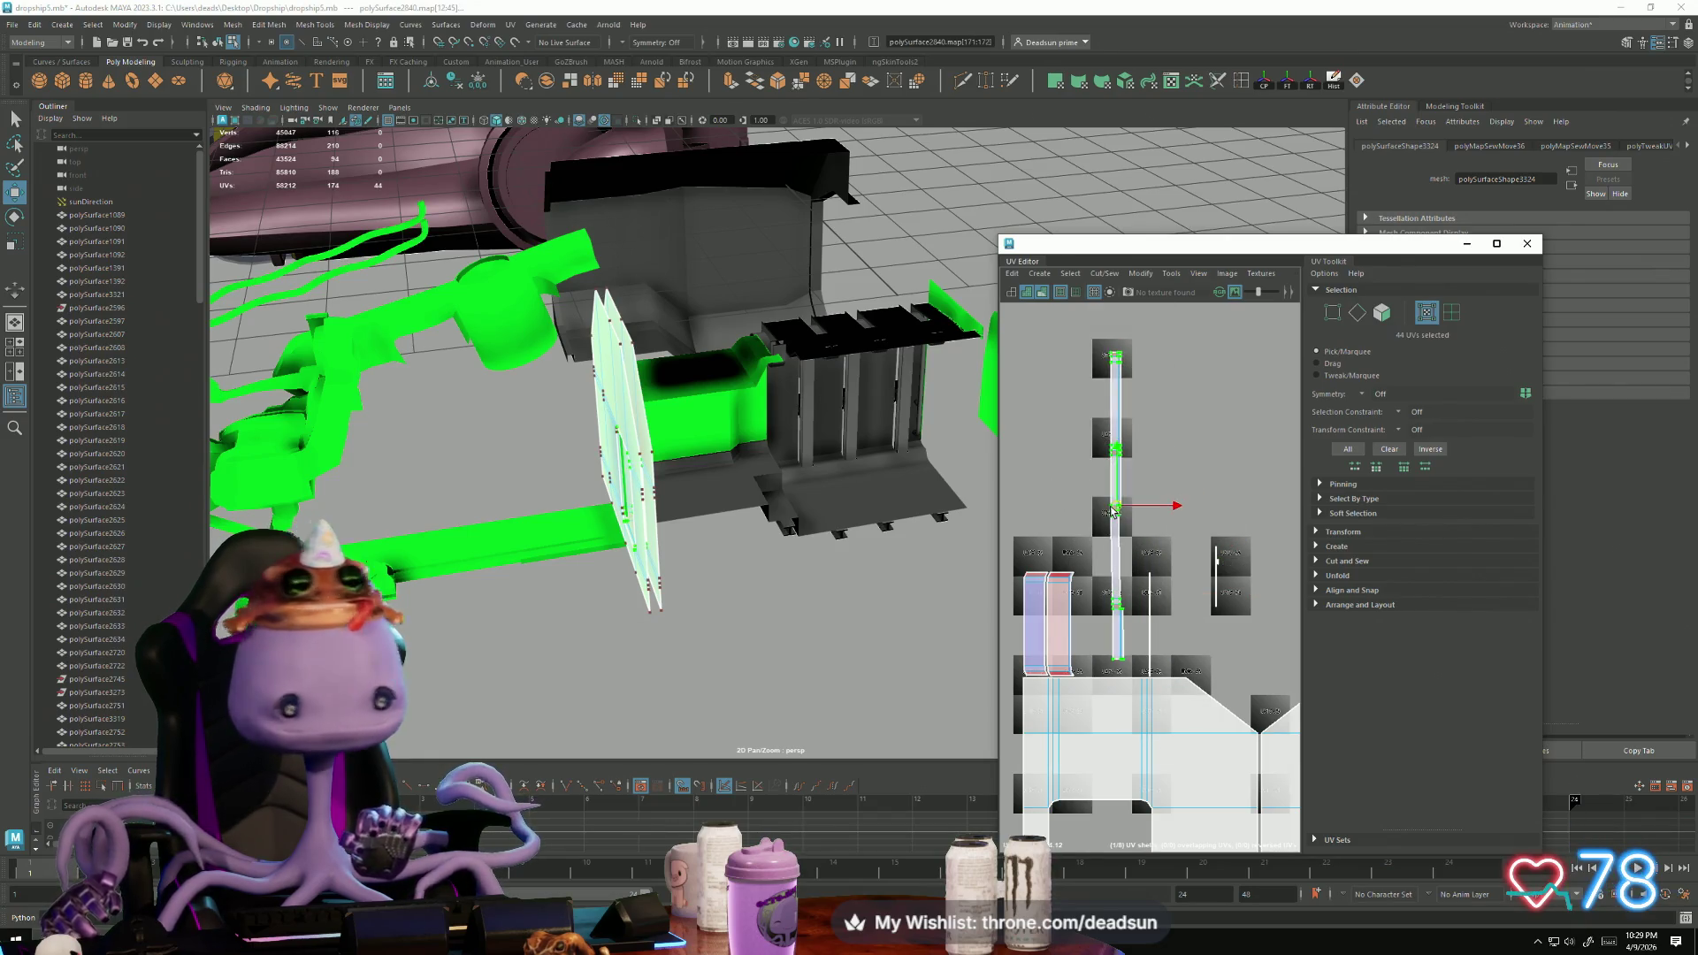
# Step: Apply a UV reshaping operation to the edges along the long strip
pyautogui.scroll(5, 1106, 511)
pyautogui.moveTo(1121, 482)
pyautogui.mouseDown(button='right')
pyautogui.moveTo(1117, 438)
pyautogui.moveTo(1119, 459)
pyautogui.mouseUp(button='right')
pyautogui.click(1111, 429)
pyautogui.click(1104, 274)
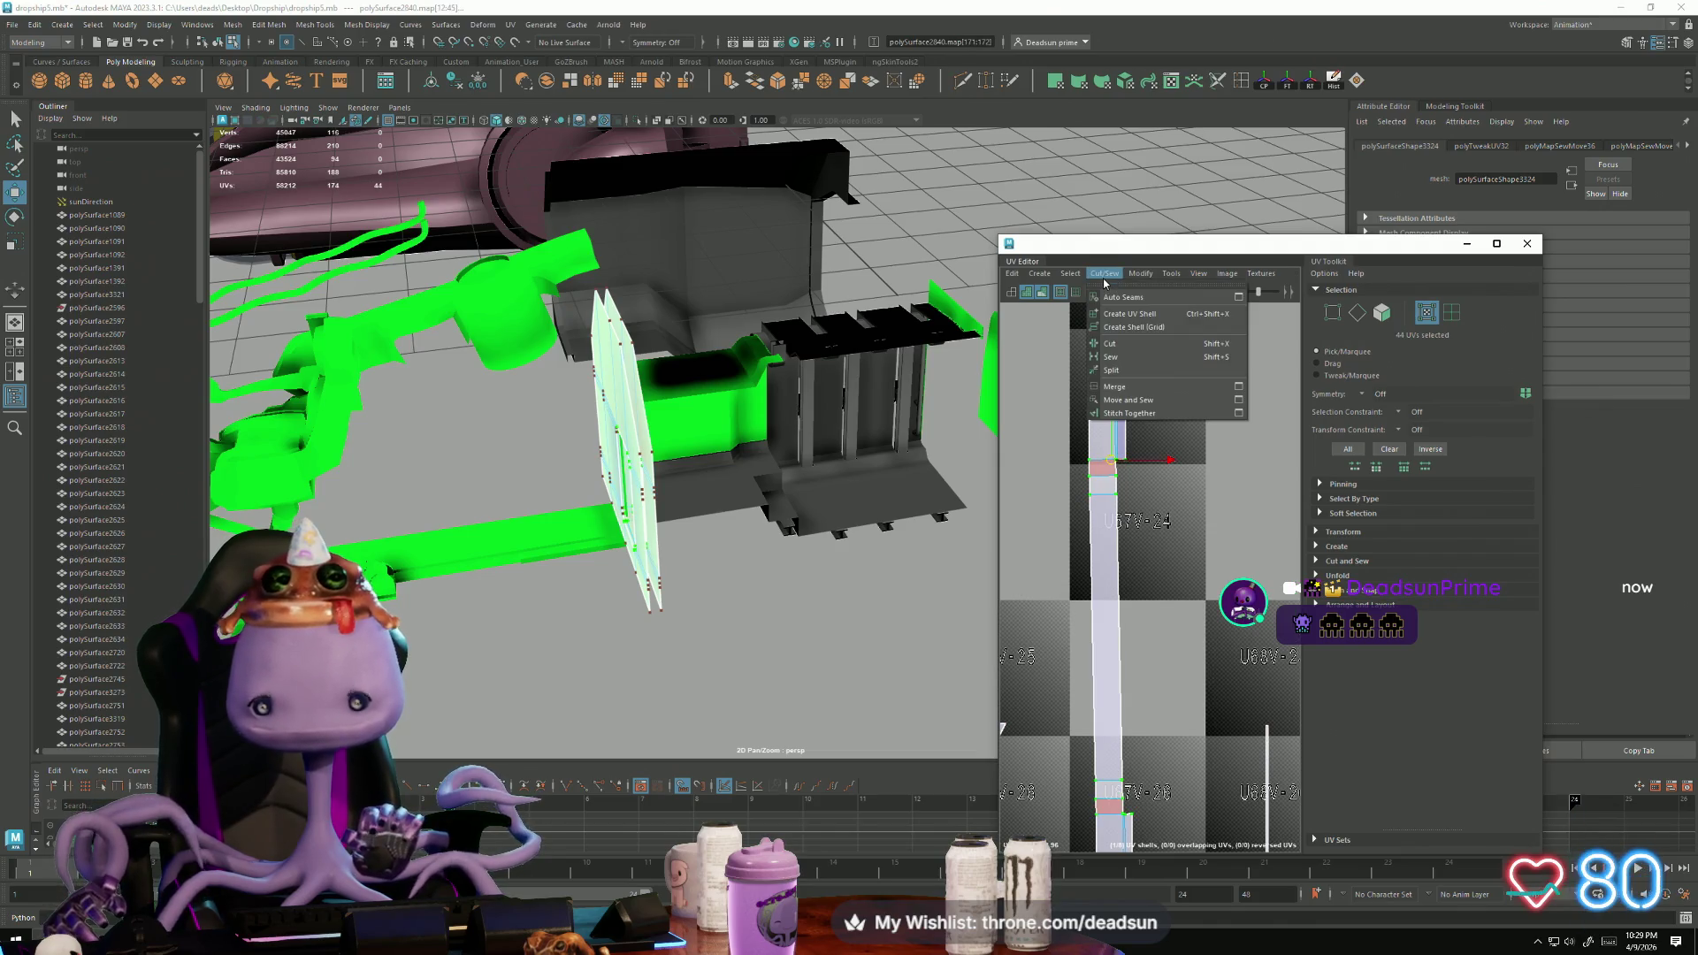
pyautogui.click(1141, 273)
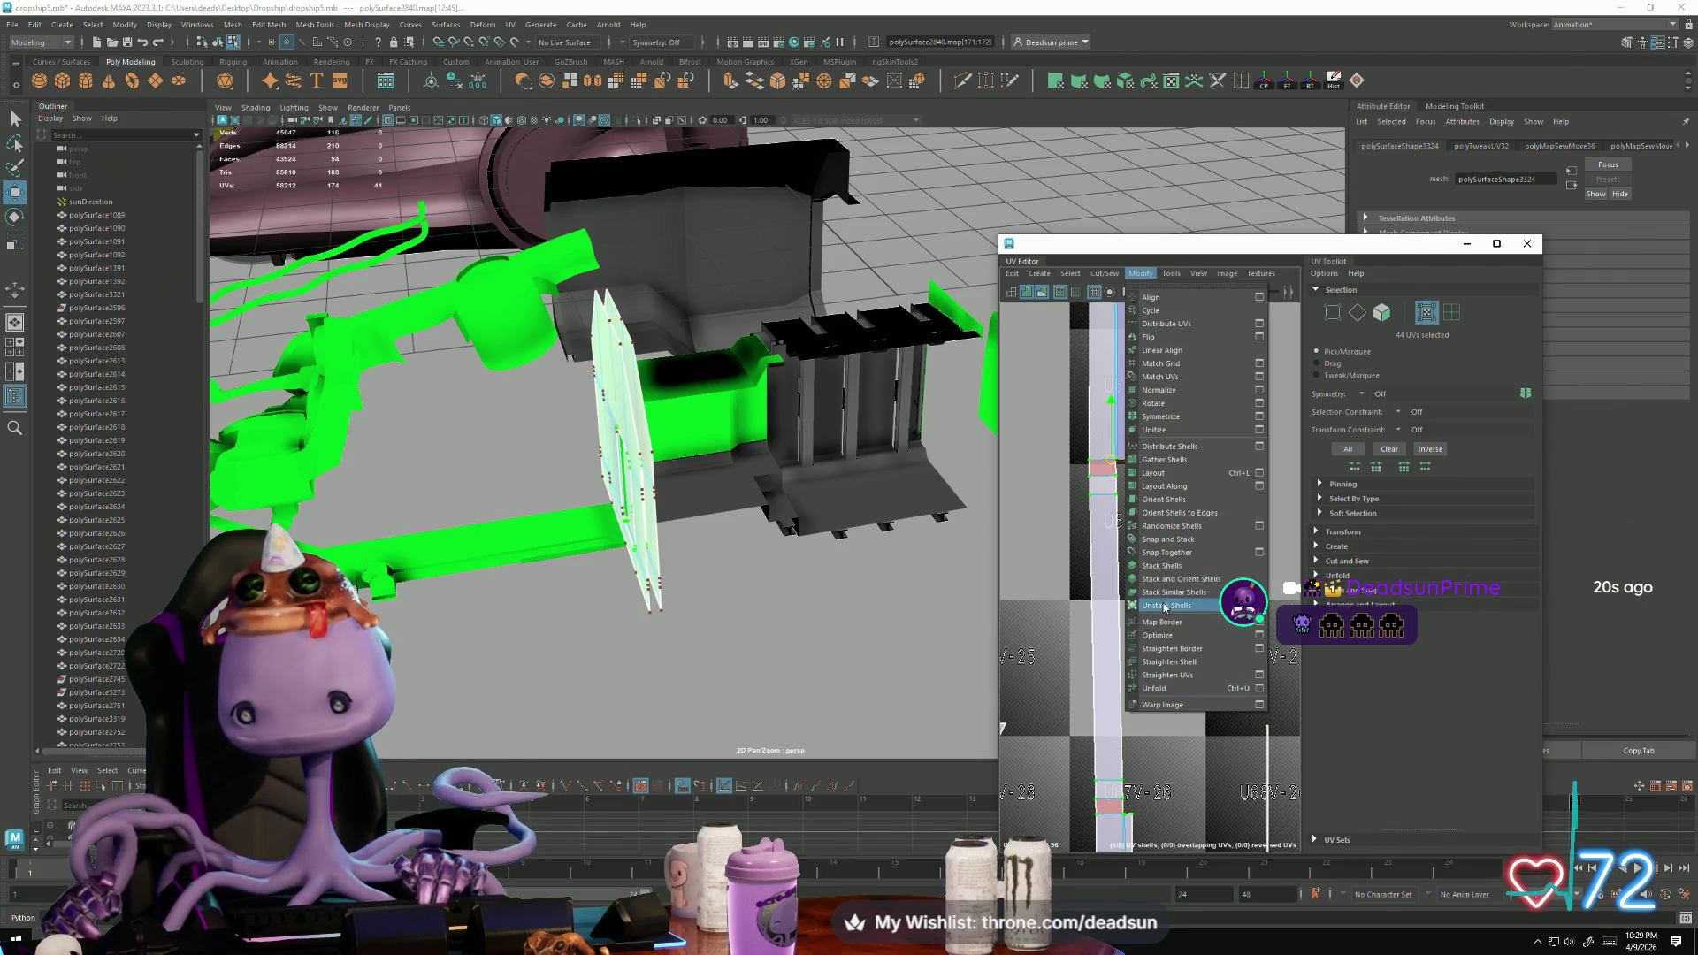
pyautogui.click(1180, 677)
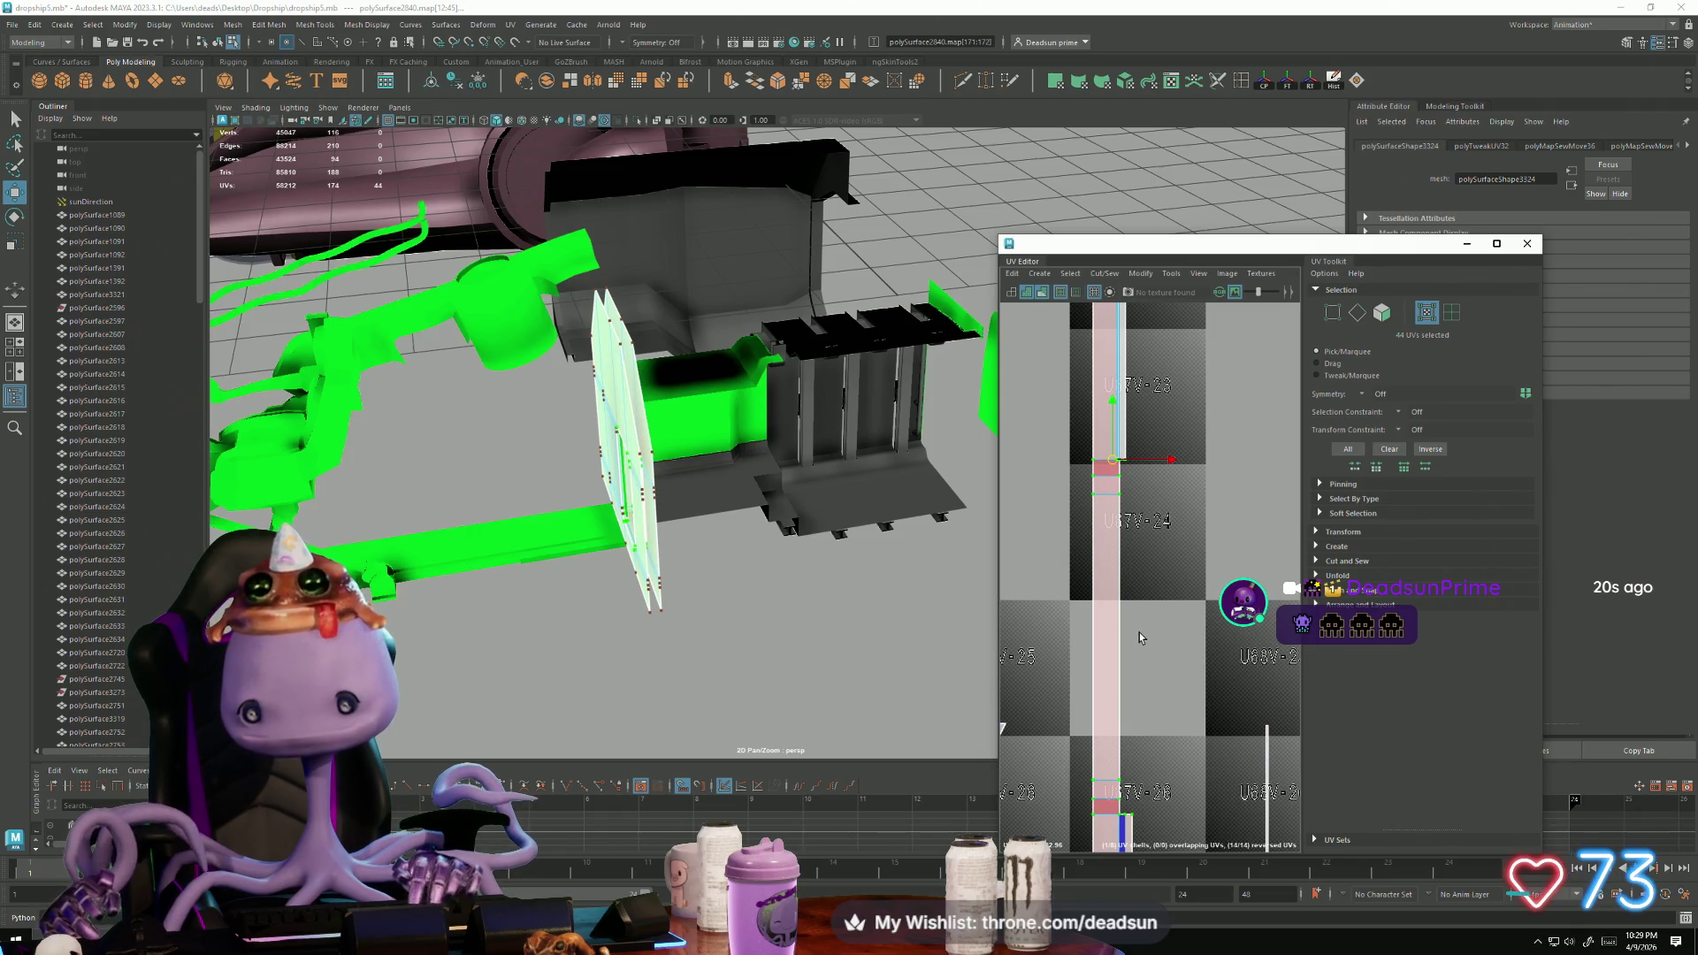
# Step: Select the UVs along the upper column and lower section of the strip
pyautogui.scroll(-5, 1139, 633)
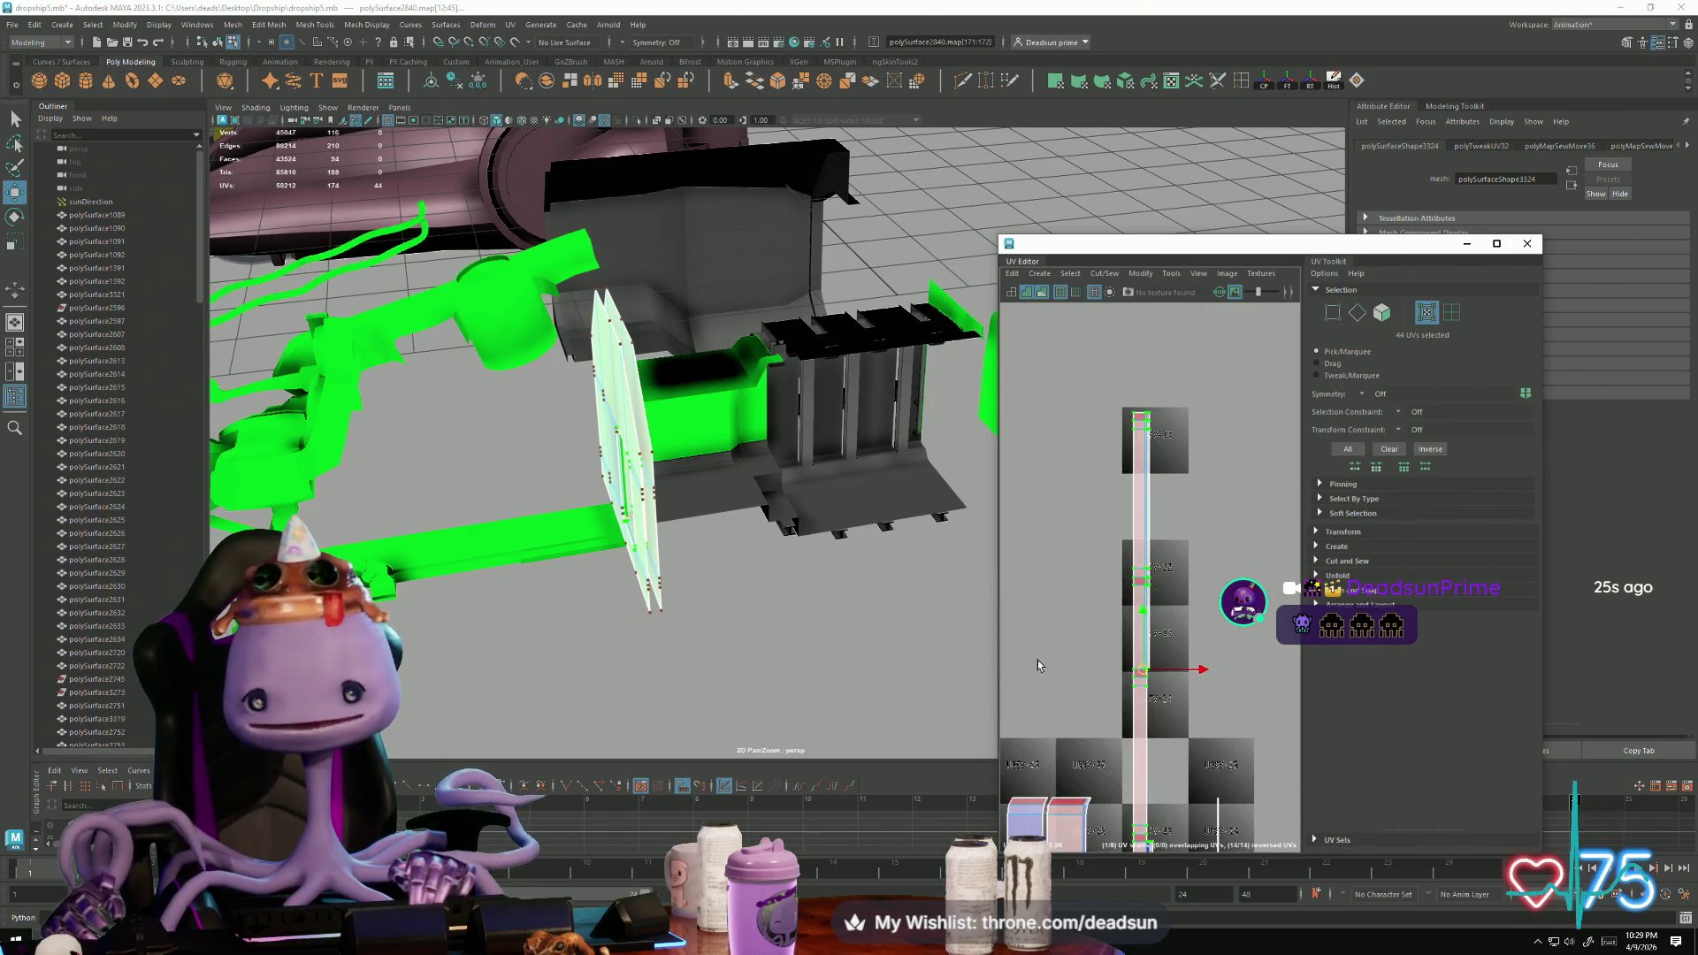
pyautogui.keyDown('alt'); pyautogui.moveTo(1176, 806); pyautogui.dragTo(1157, 657, button='middle'); pyautogui.keyUp('alt')
pyautogui.scroll(-3, 1111, 509)
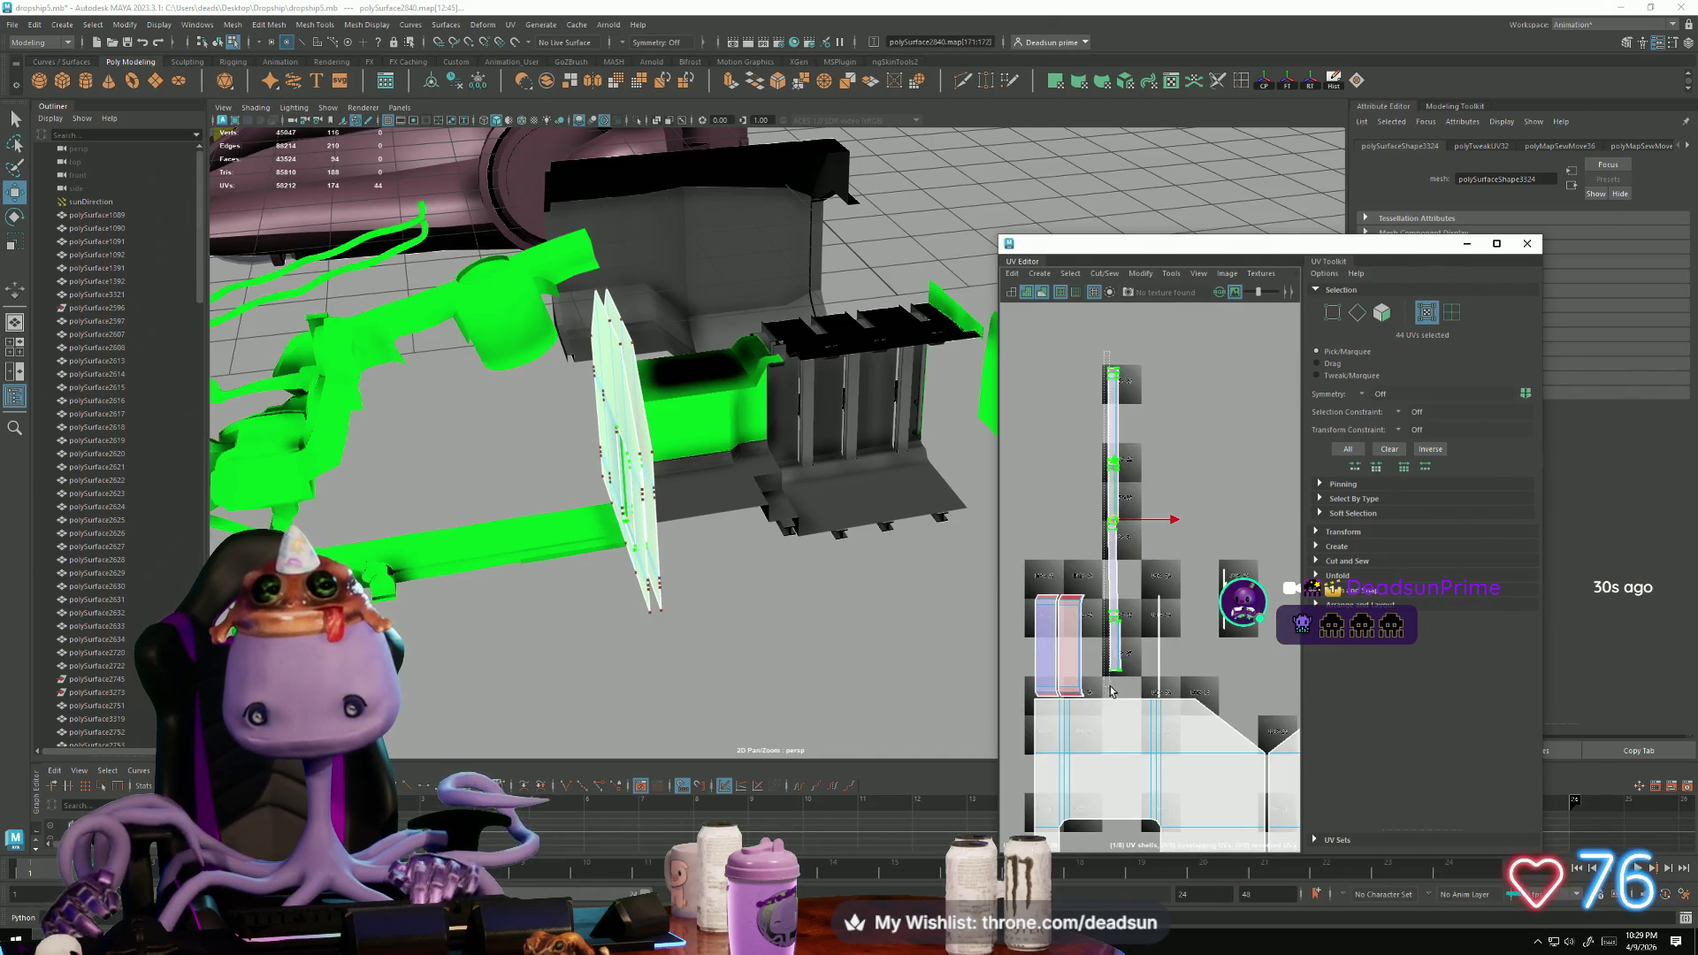
pyautogui.moveTo(1095, 358); pyautogui.dragTo(1125, 535)
pyautogui.press('r')
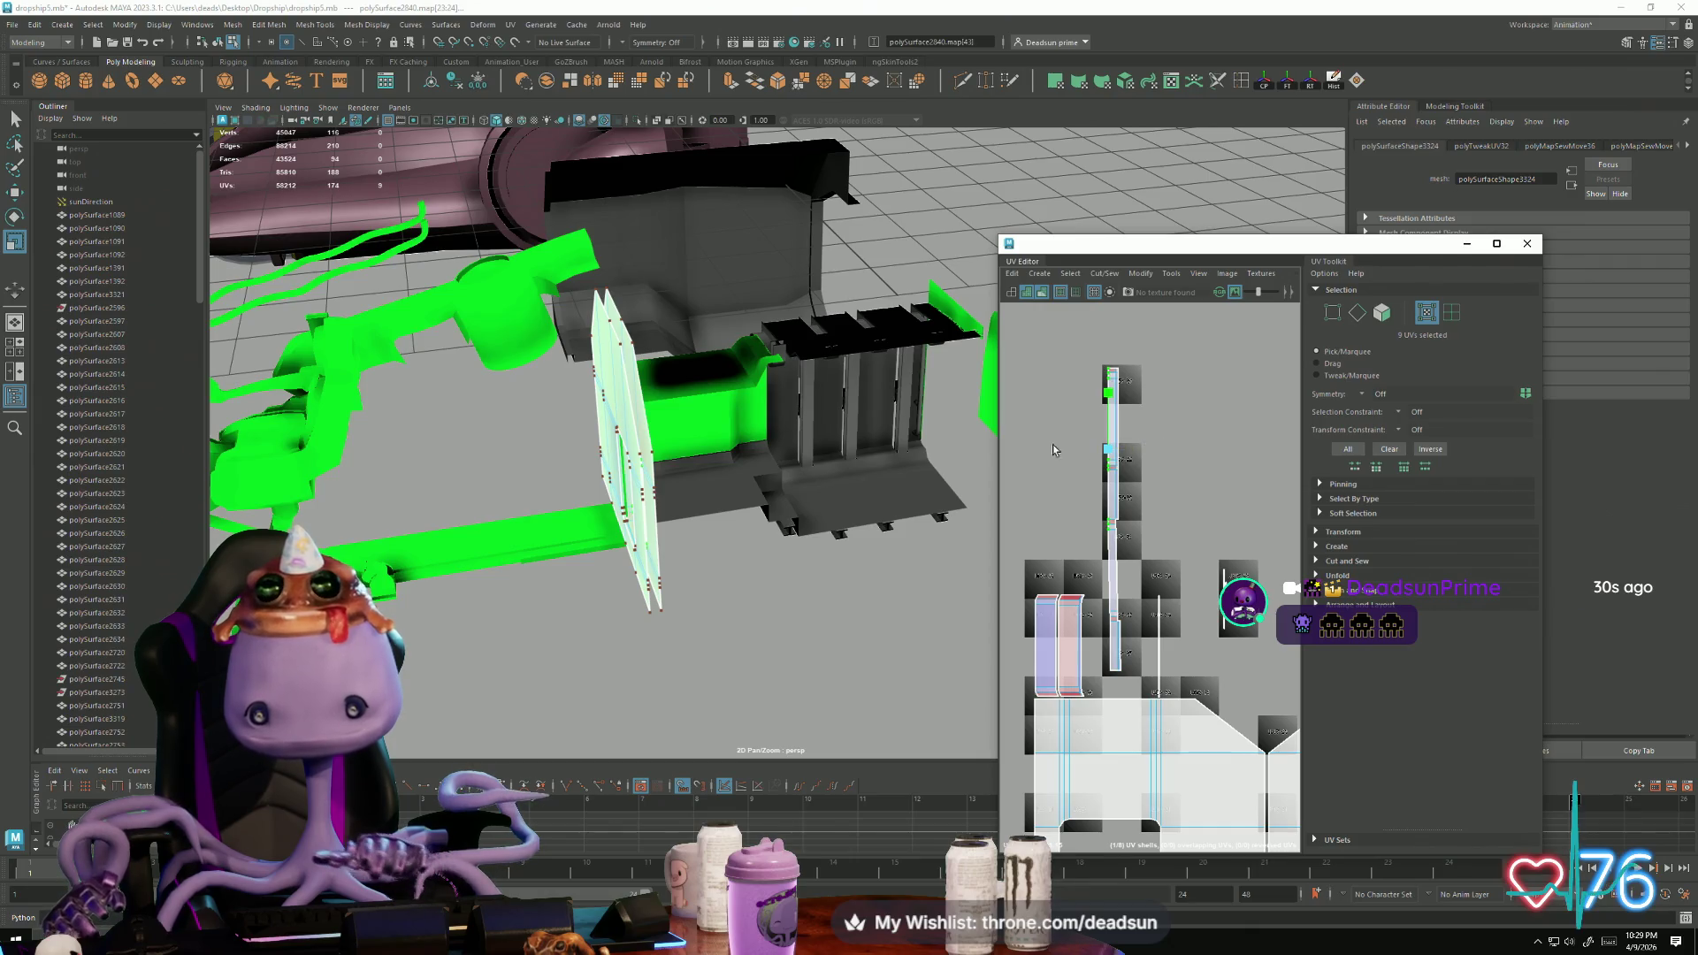
pyautogui.press('w')
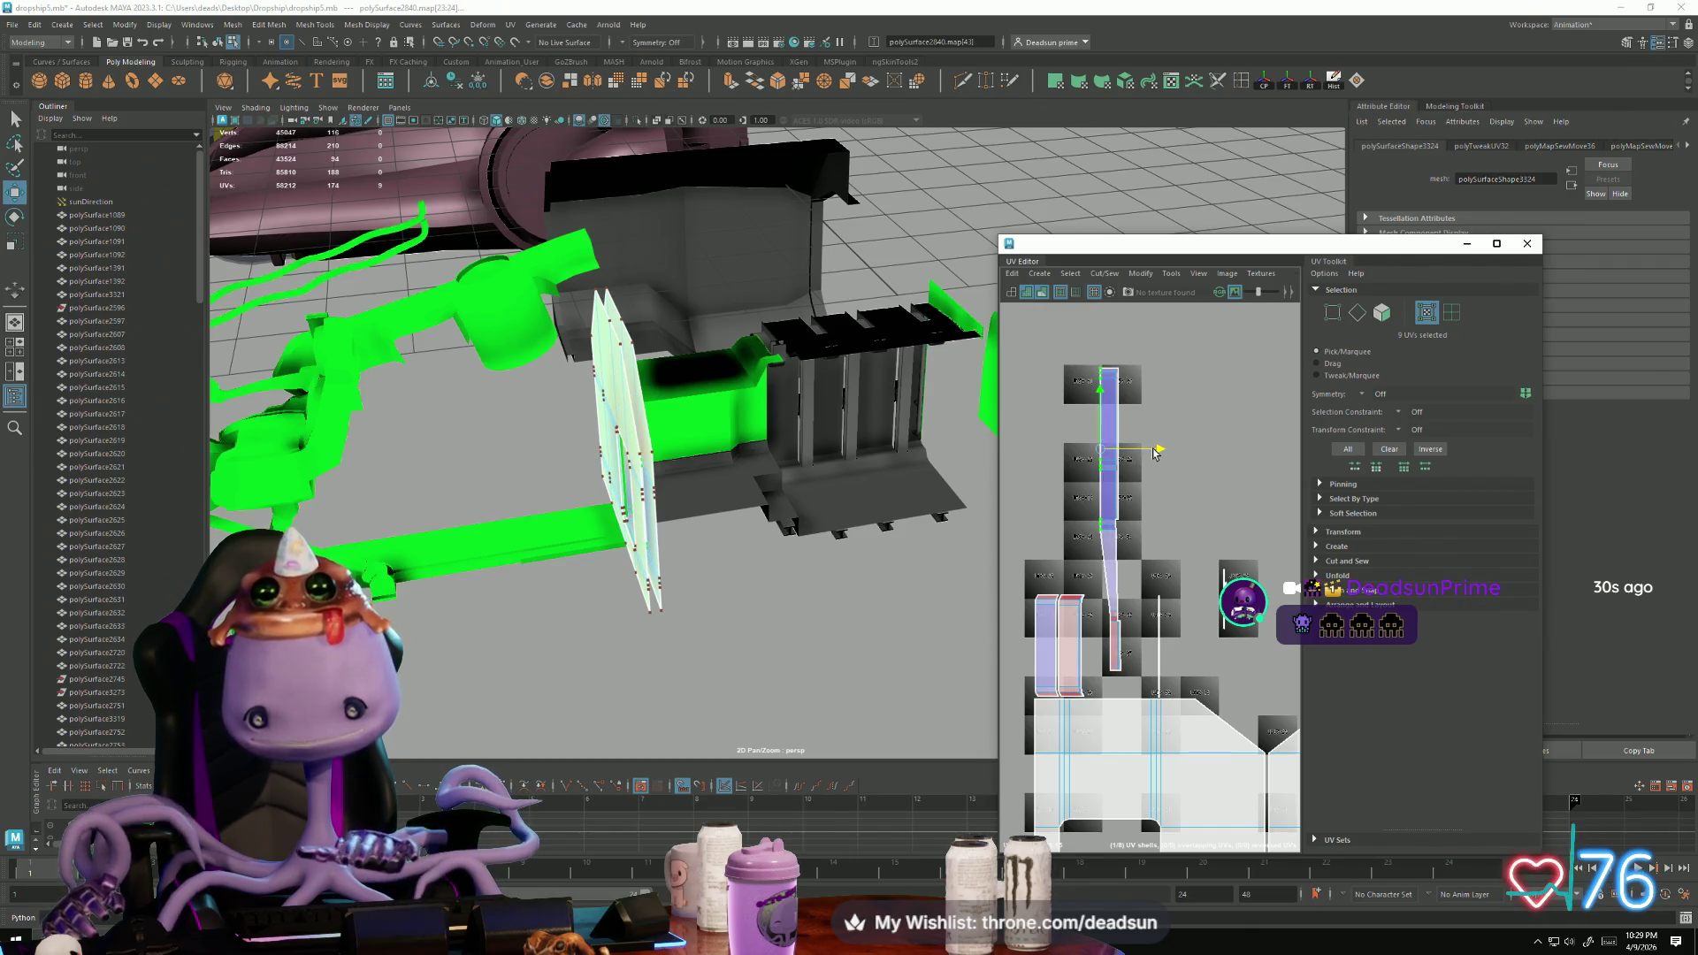
pyautogui.scroll(5, 1106, 598)
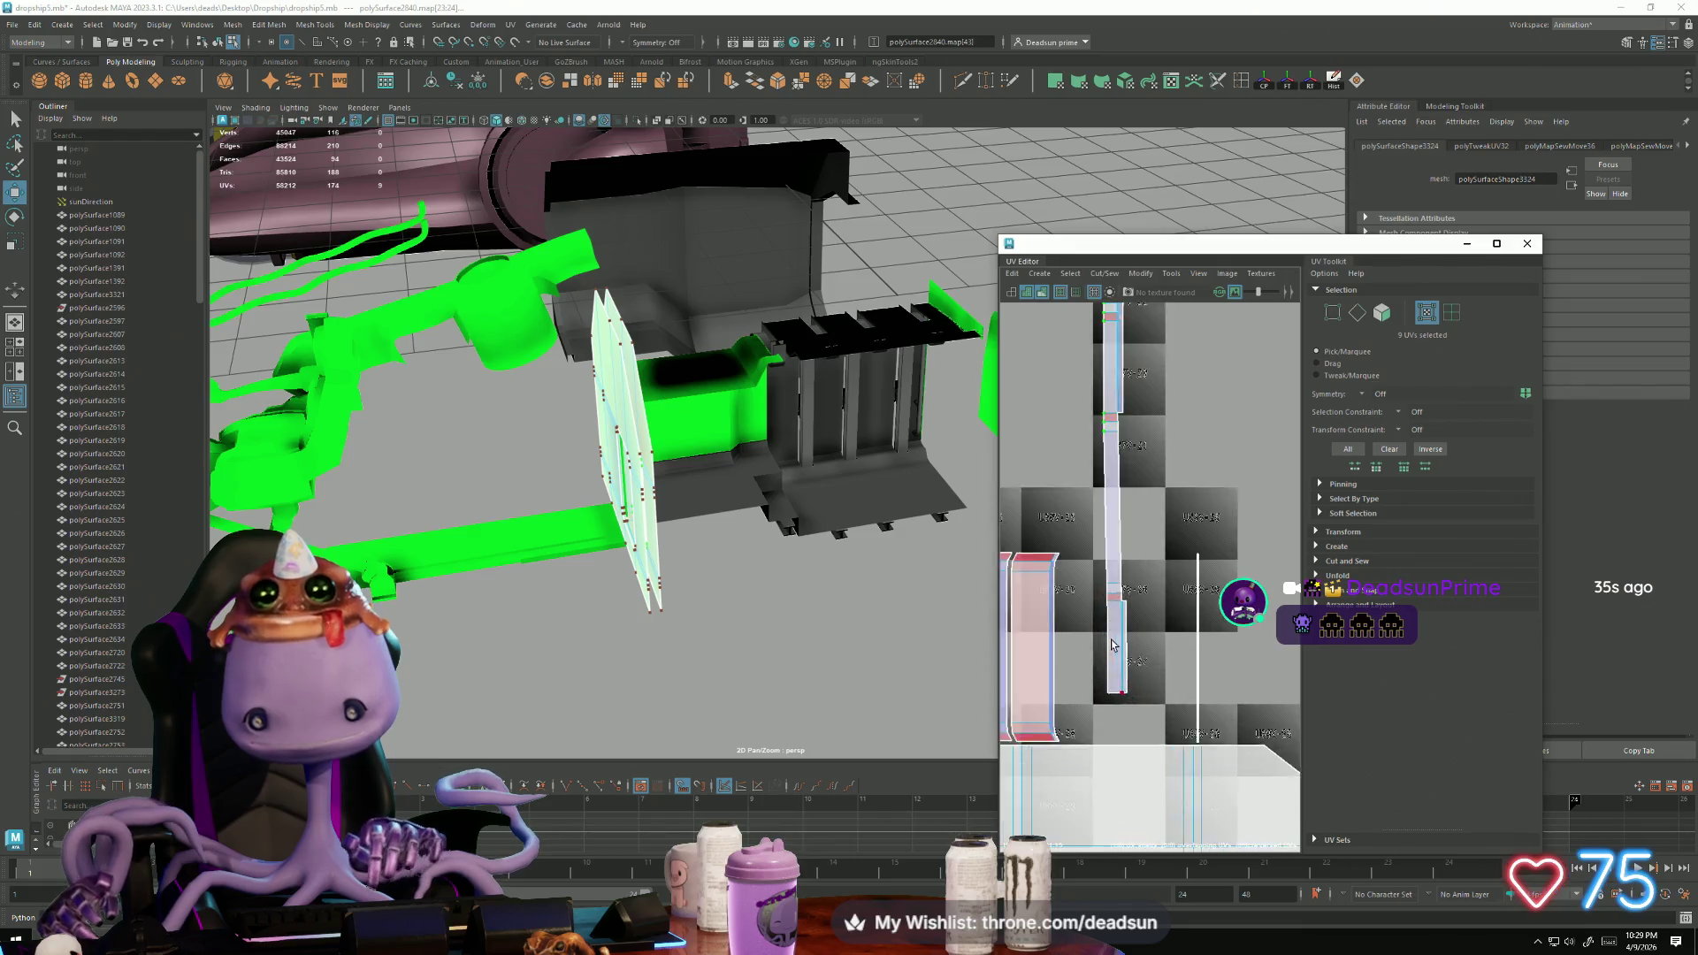
pyautogui.moveTo(1087, 543); pyautogui.dragTo(1114, 745)
pyautogui.press('r')
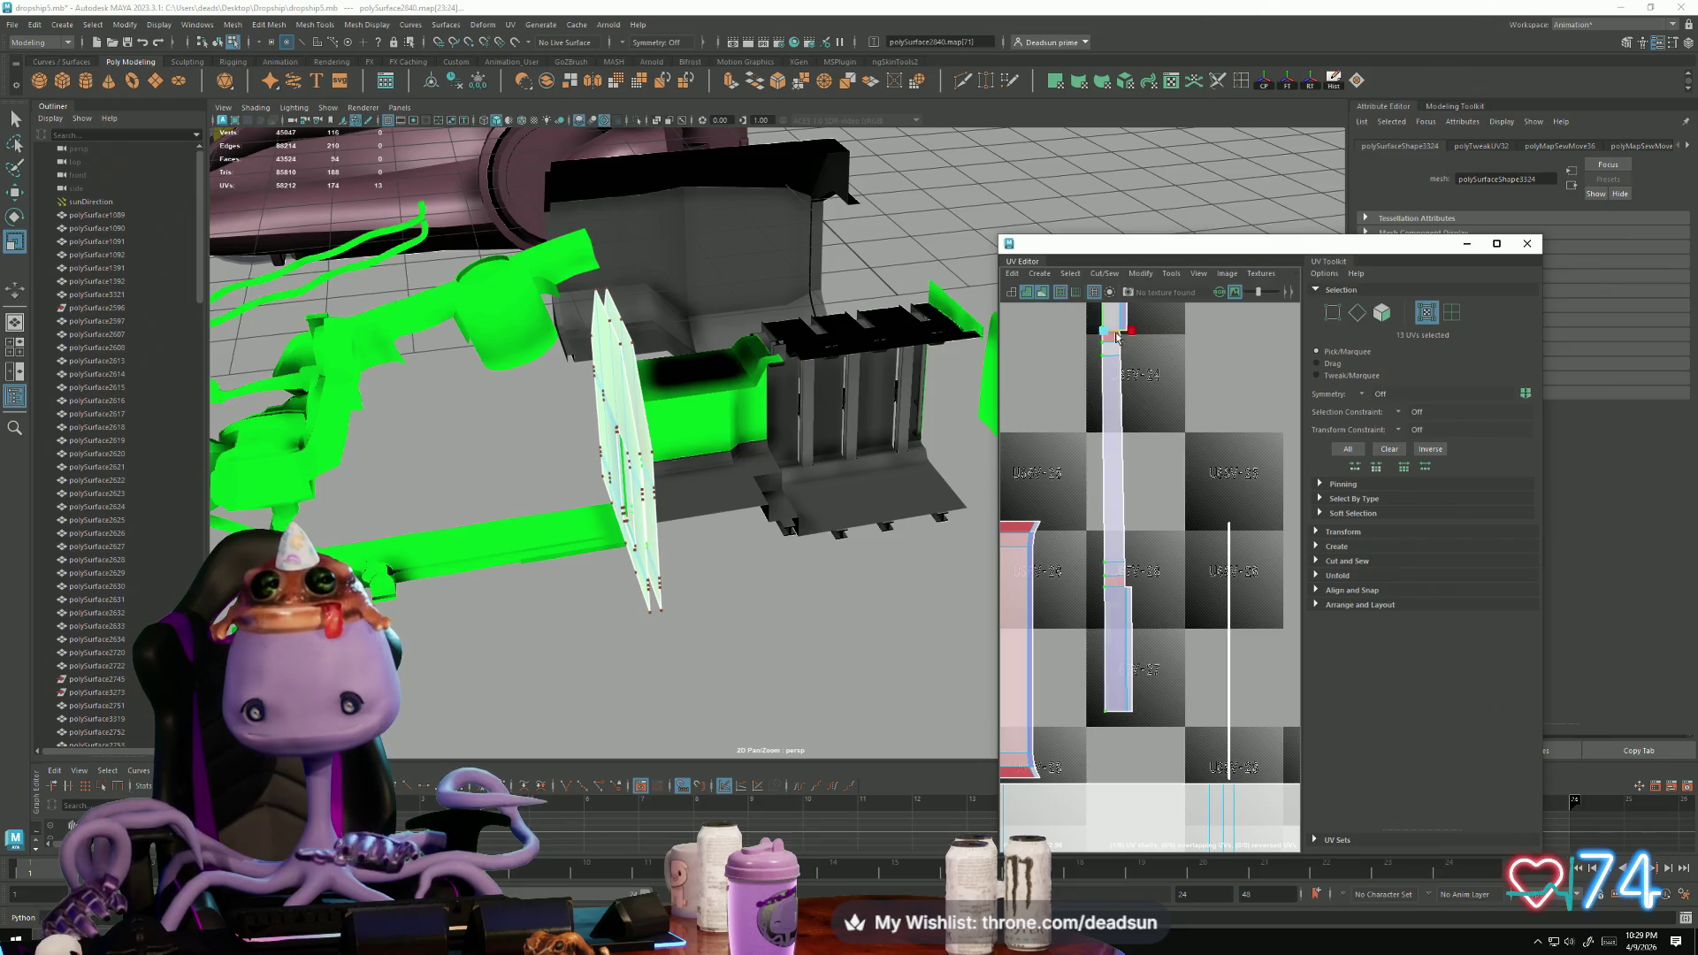
pyautogui.press('w')
# Step: Select the strip's edge UVs, adding its top and bottom corner UVs
pyautogui.moveTo(1165, 414)
pyautogui.keyDown('alt'); pyautogui.mouseDown(button='middle')
pyautogui.moveTo(1172, 543)
pyautogui.moveTo(1142, 680)
pyautogui.mouseUp(button='middle'); pyautogui.keyUp('alt')
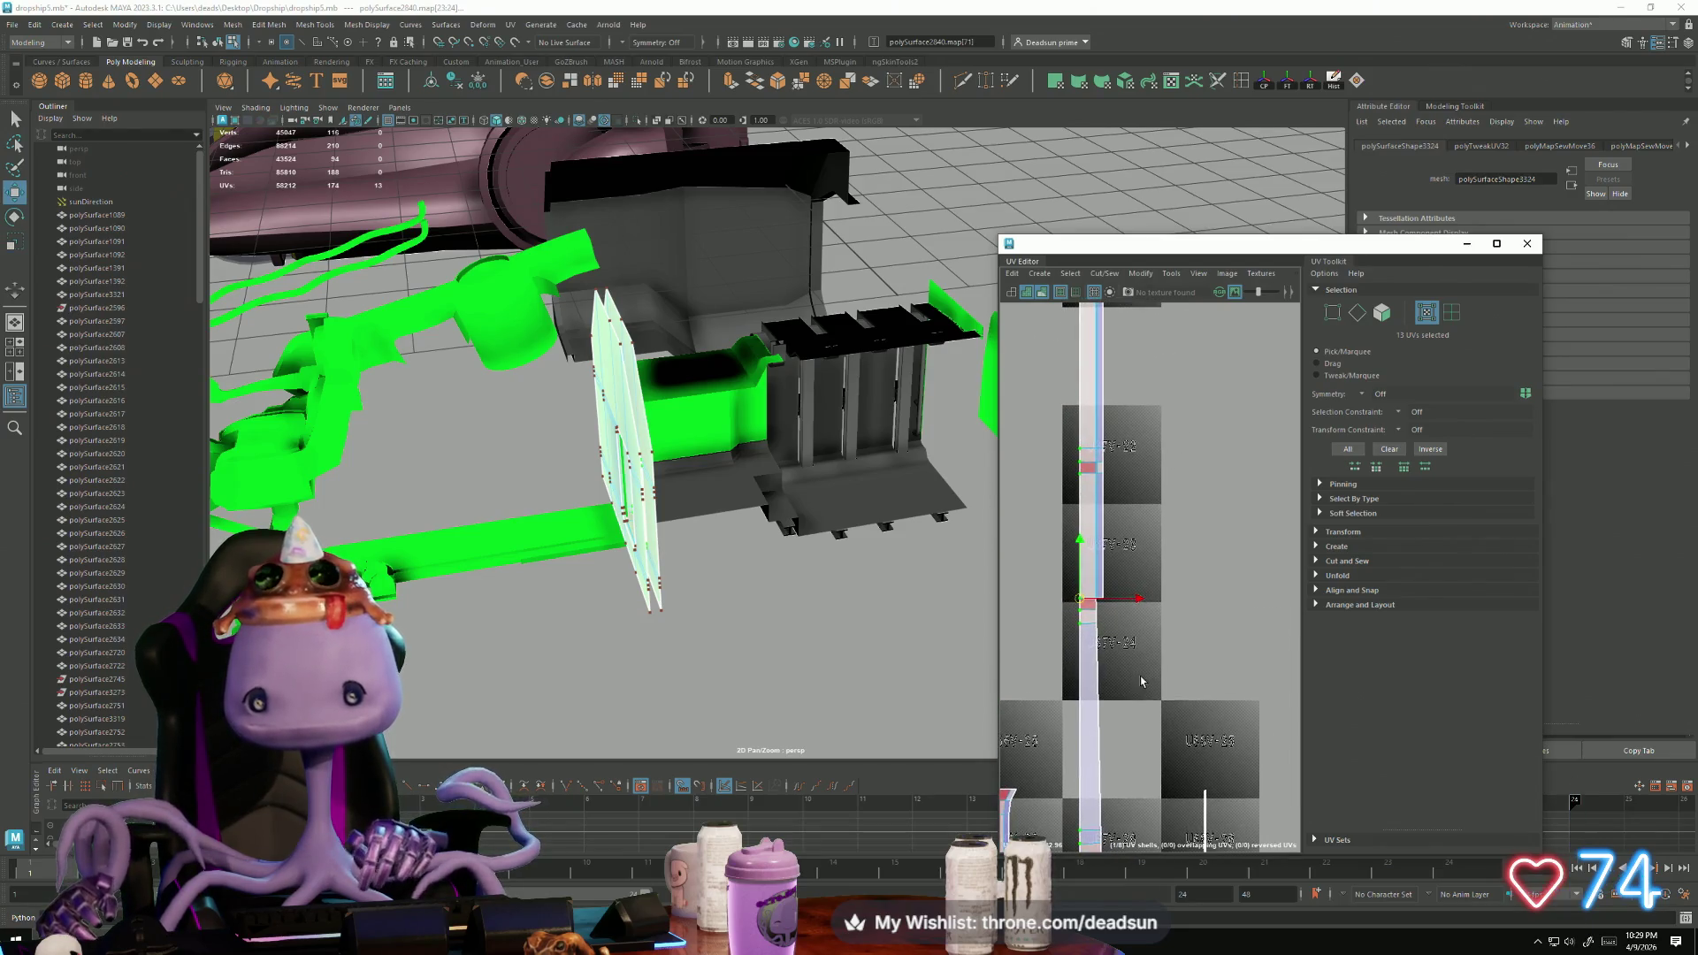
pyautogui.keyDown('alt'); pyautogui.moveTo(1093, 486); pyautogui.dragTo(1086, 700, button='middle'); pyautogui.keyUp('alt')
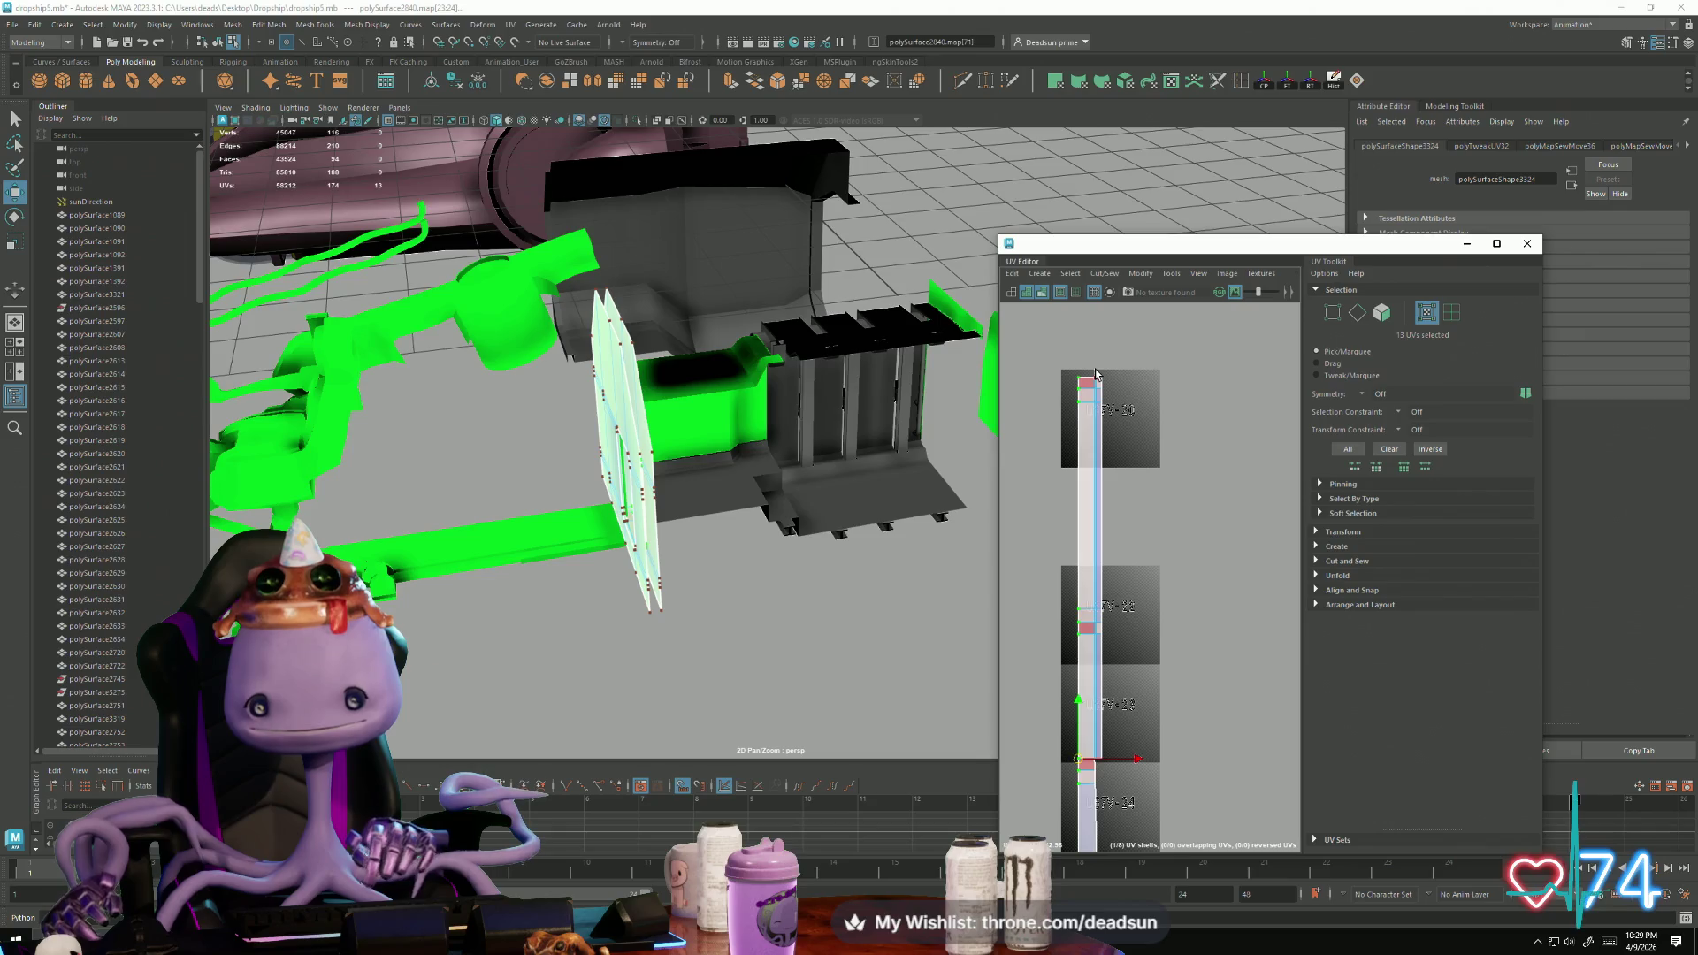
pyautogui.click(1096, 374)
pyautogui.scroll(5, 1095, 376)
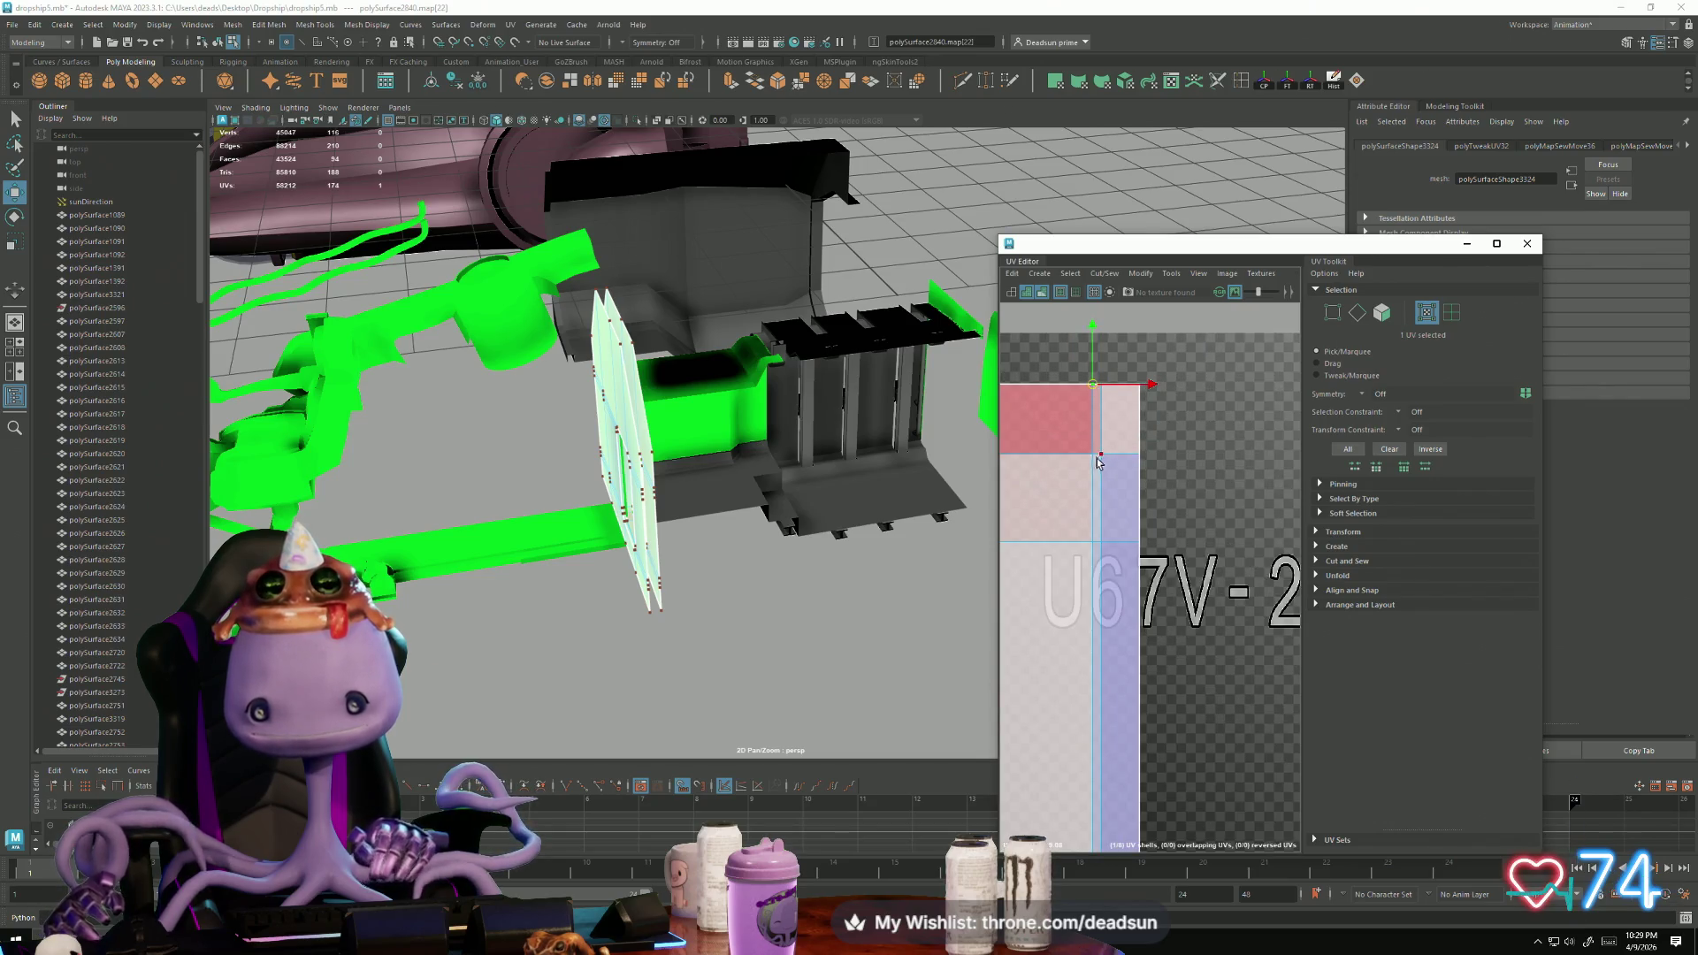
pyautogui.click(1097, 460)
pyautogui.scroll(-8, 1133, 461)
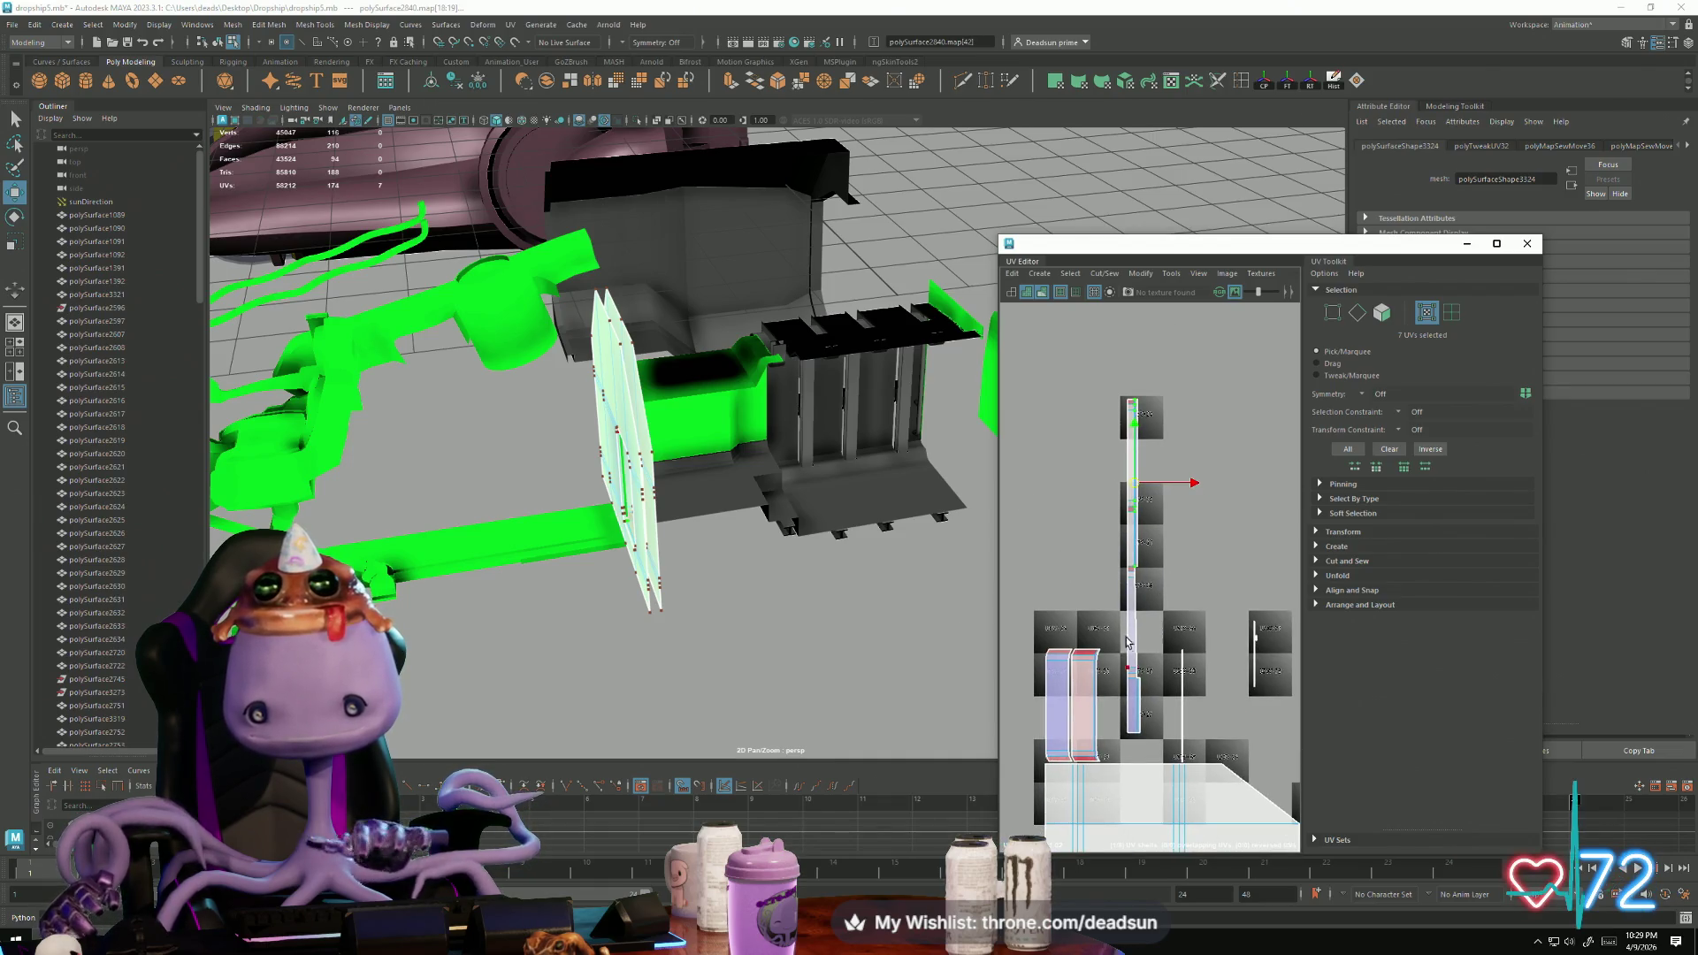
pyautogui.scroll(5, 1128, 643)
pyautogui.scroll(2, 1147, 572)
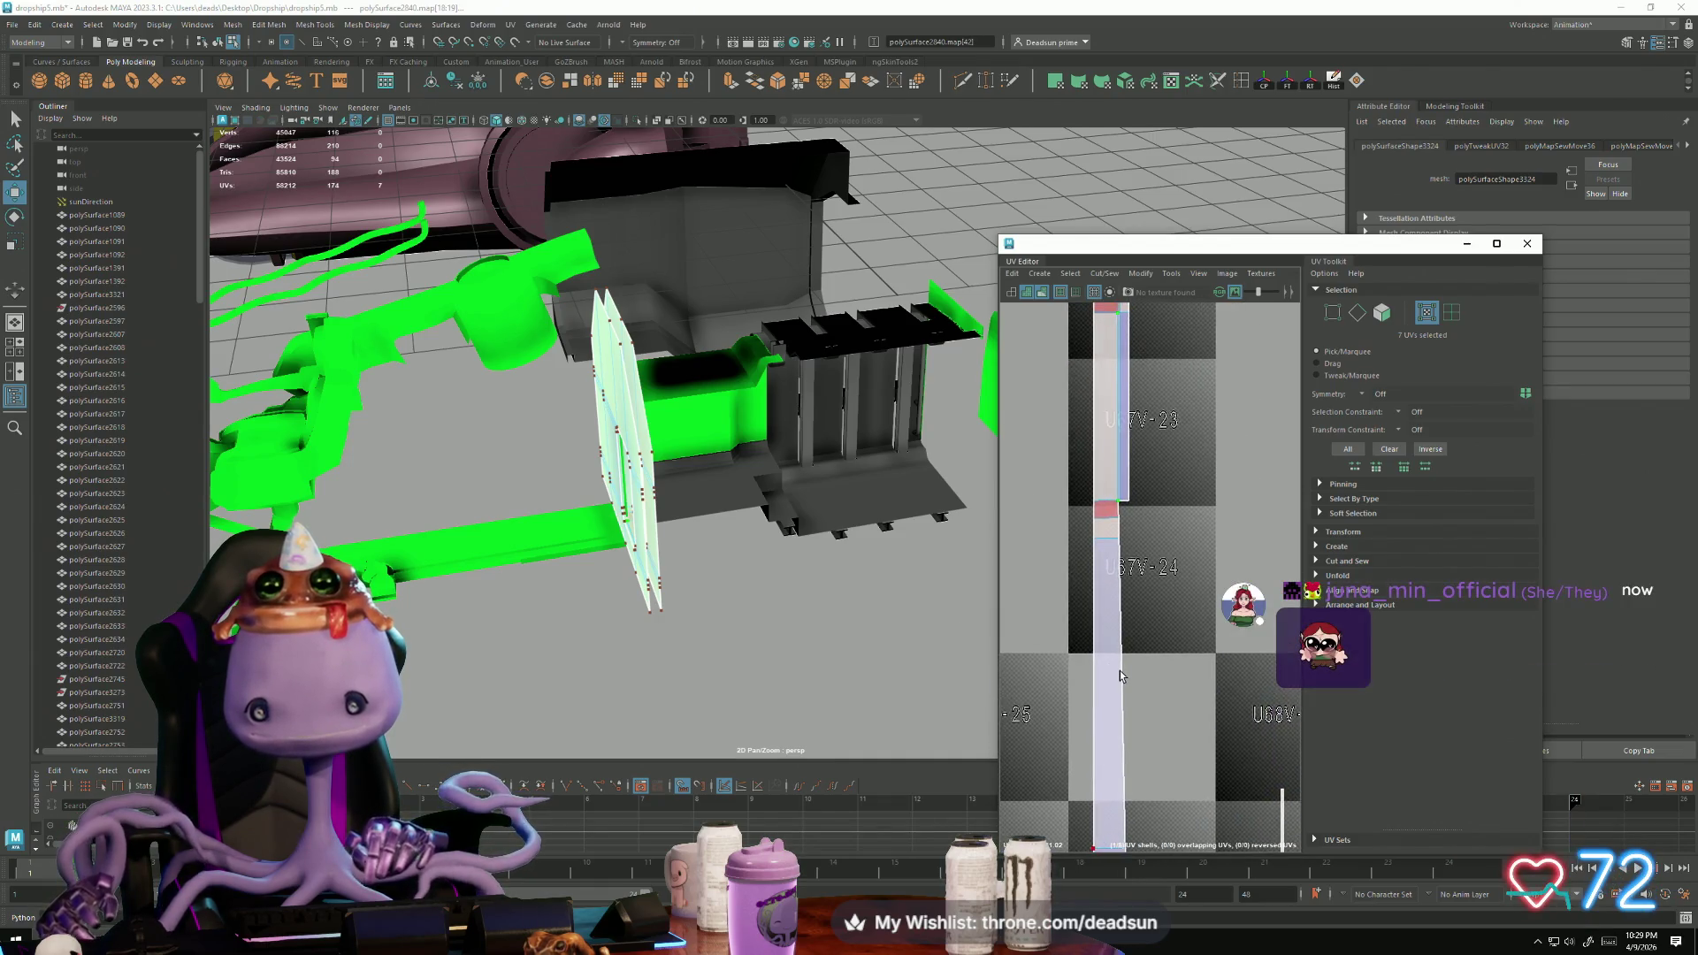
pyautogui.scroll(2, 1119, 675)
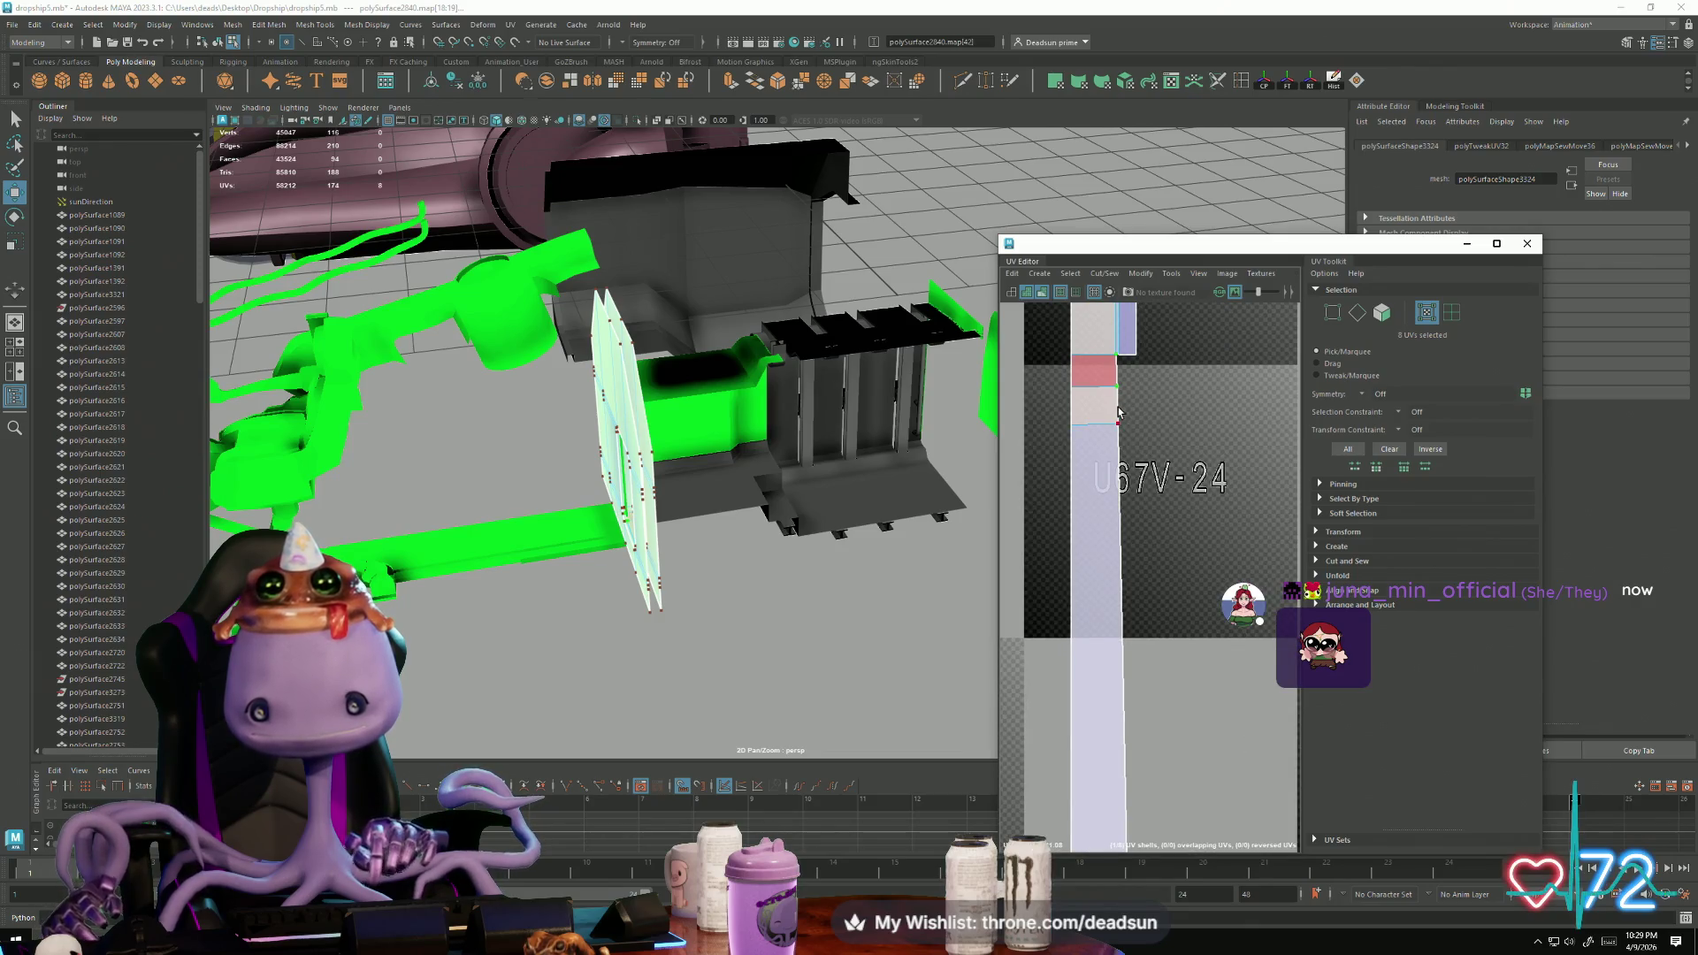
pyautogui.keyDown('alt'); pyautogui.moveTo(1121, 415); pyautogui.dragTo(1090, 611, button='middle'); pyautogui.keyUp('alt')
pyautogui.keyDown('shift'); pyautogui.click(1086, 640); pyautogui.keyUp('shift')
pyautogui.keyDown('alt'); pyautogui.moveTo(1088, 686); pyautogui.dragTo(1078, 584, button='middle'); pyautogui.keyUp('alt')
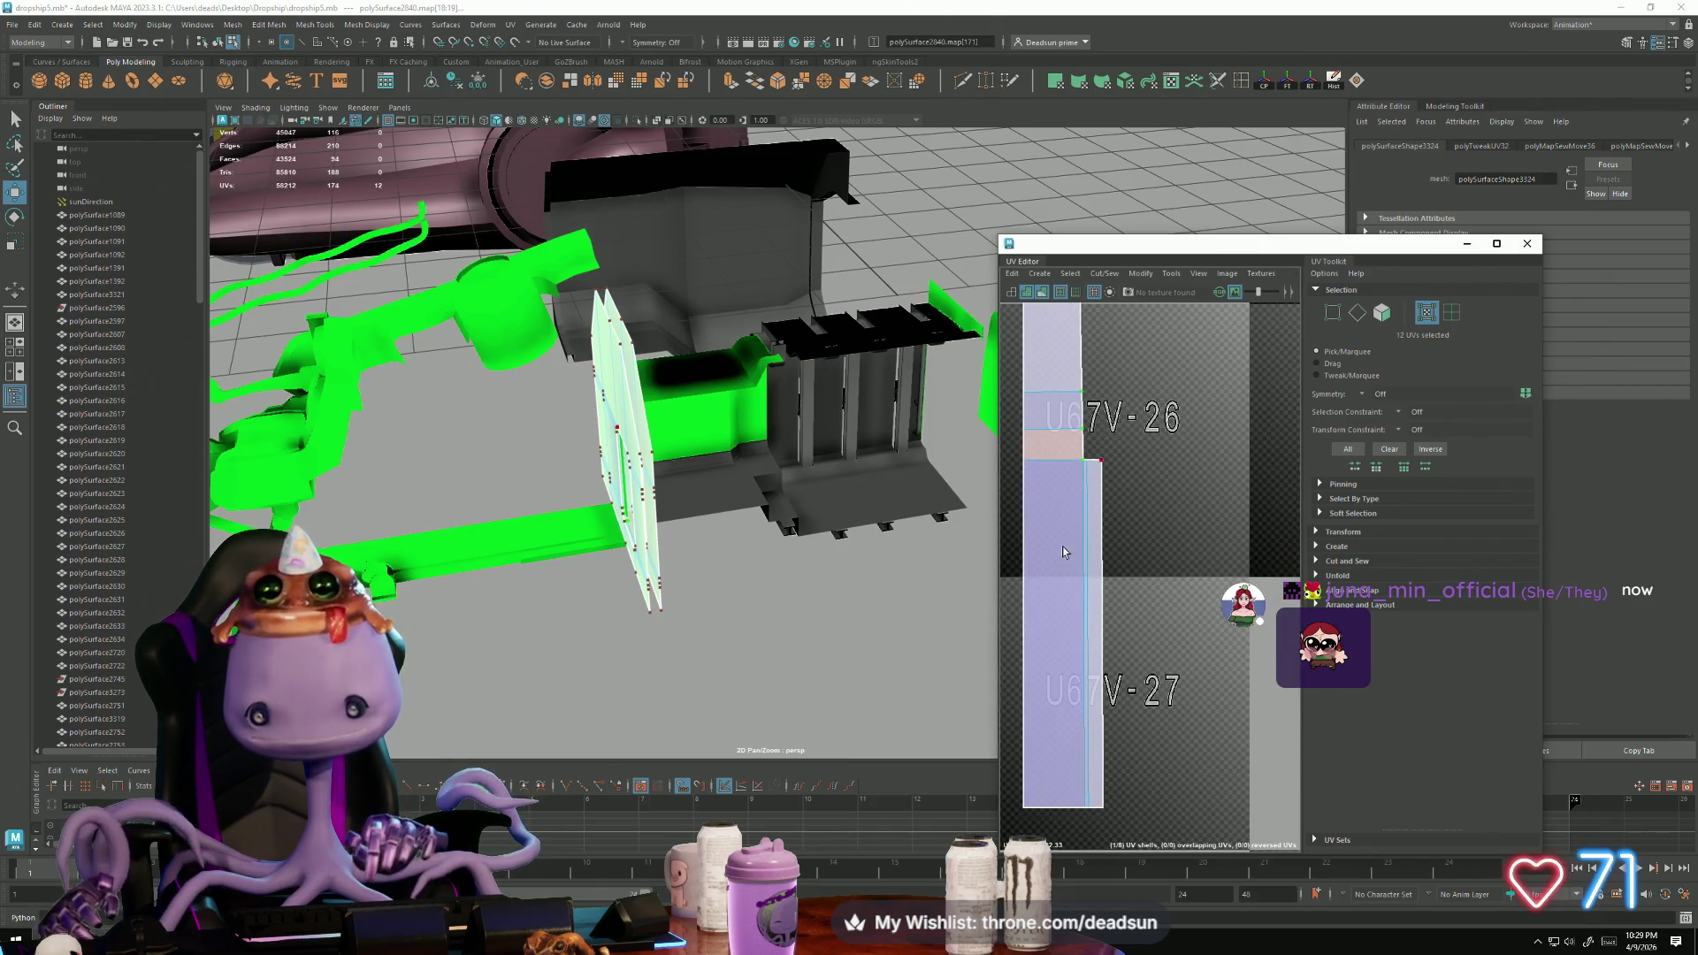
pyautogui.keyDown('shift'); pyautogui.click(1078, 811); pyautogui.keyUp('shift')
pyautogui.scroll(-5, 1141, 654)
# Step: Scale the UVs into a straight vertical line, shift the strip slightly left, and frame the panel
pyautogui.press('r')
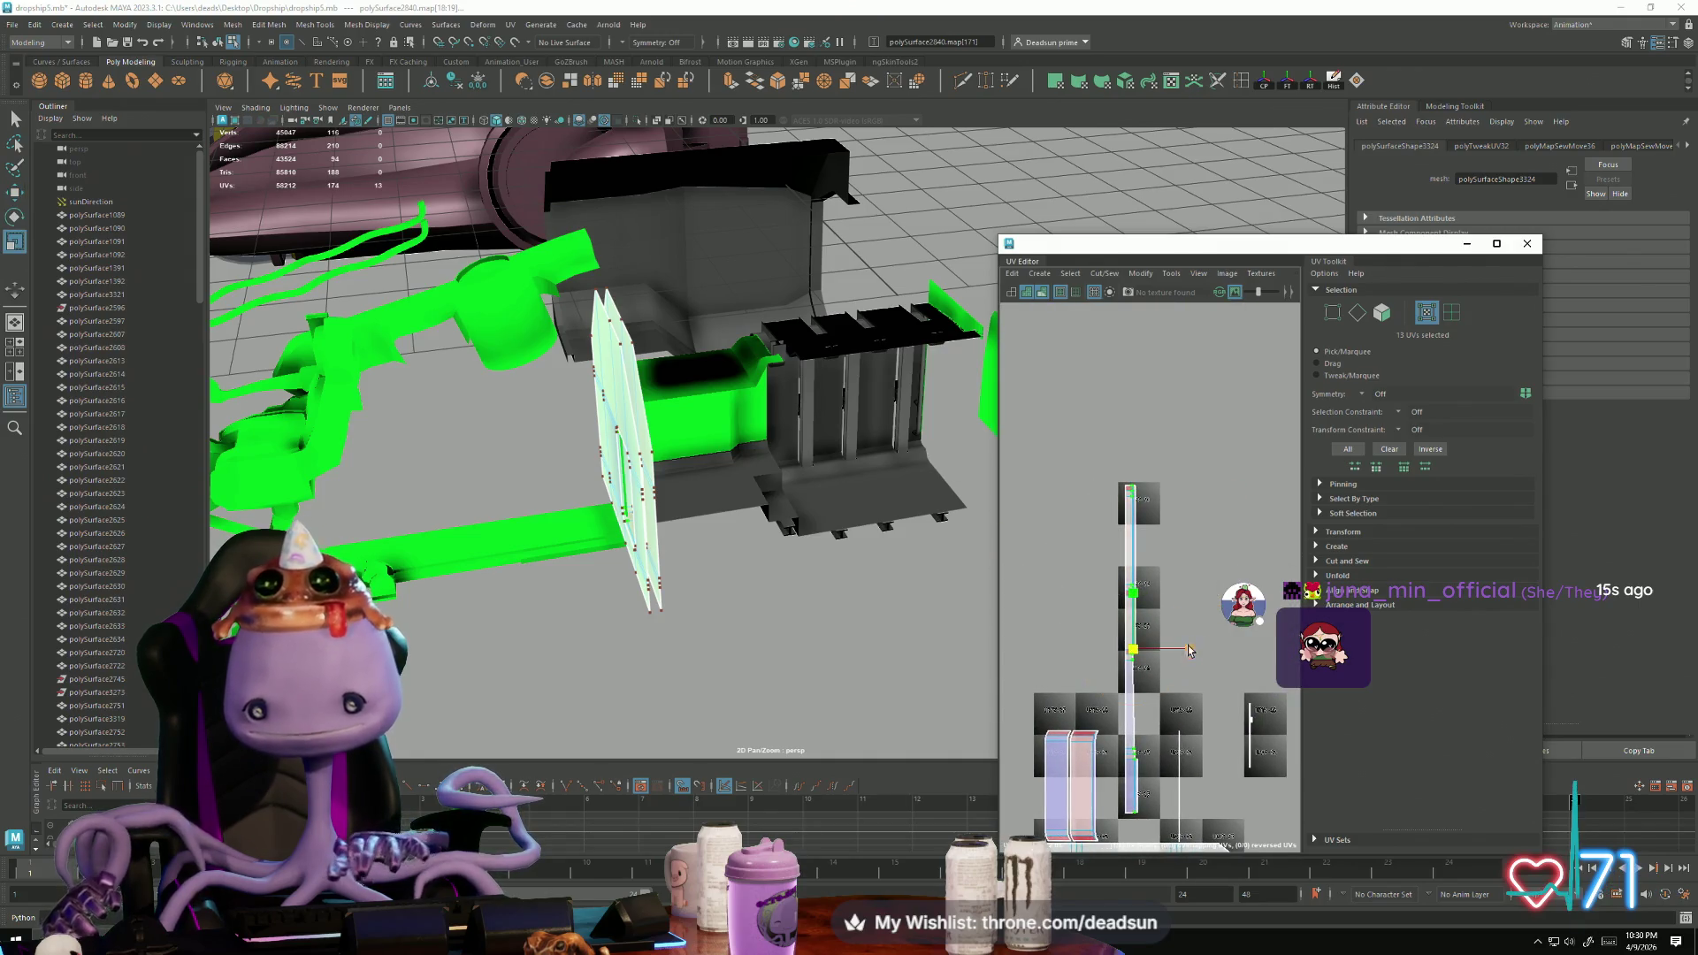
pyautogui.moveTo(1189, 653)
pyautogui.mouseDown()
pyautogui.moveTo(1141, 653)
pyautogui.moveTo(1194, 652)
pyautogui.mouseUp()
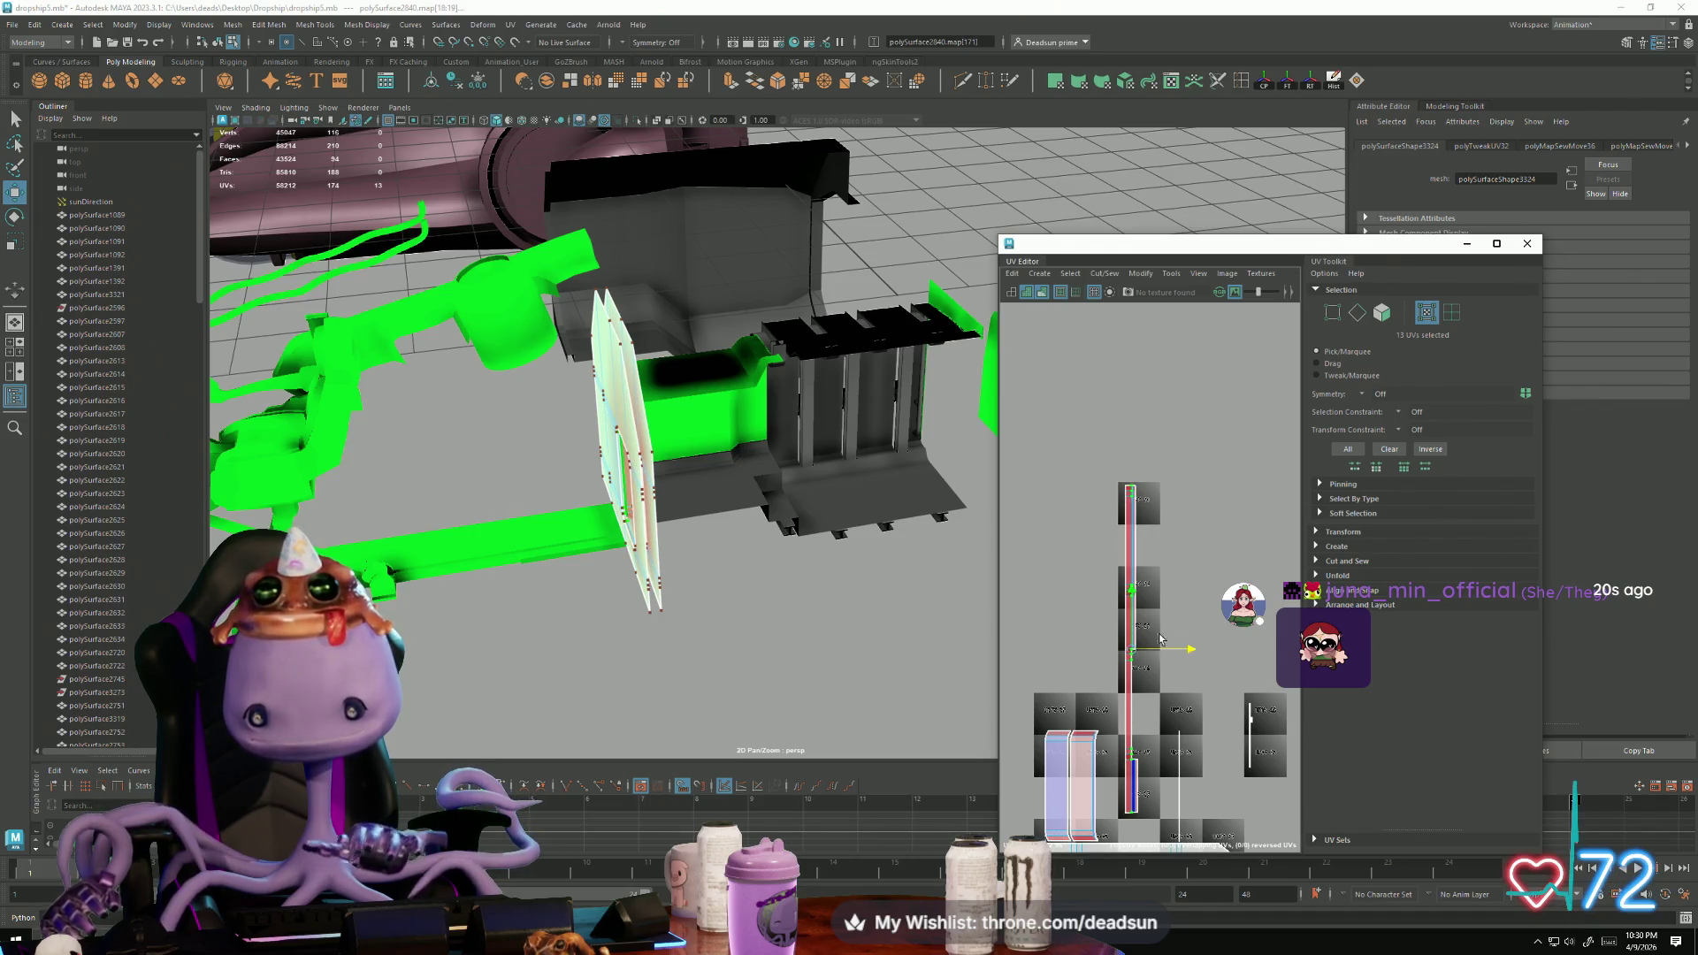
pyautogui.moveTo(1119, 478); pyautogui.dragTo(1135, 847)
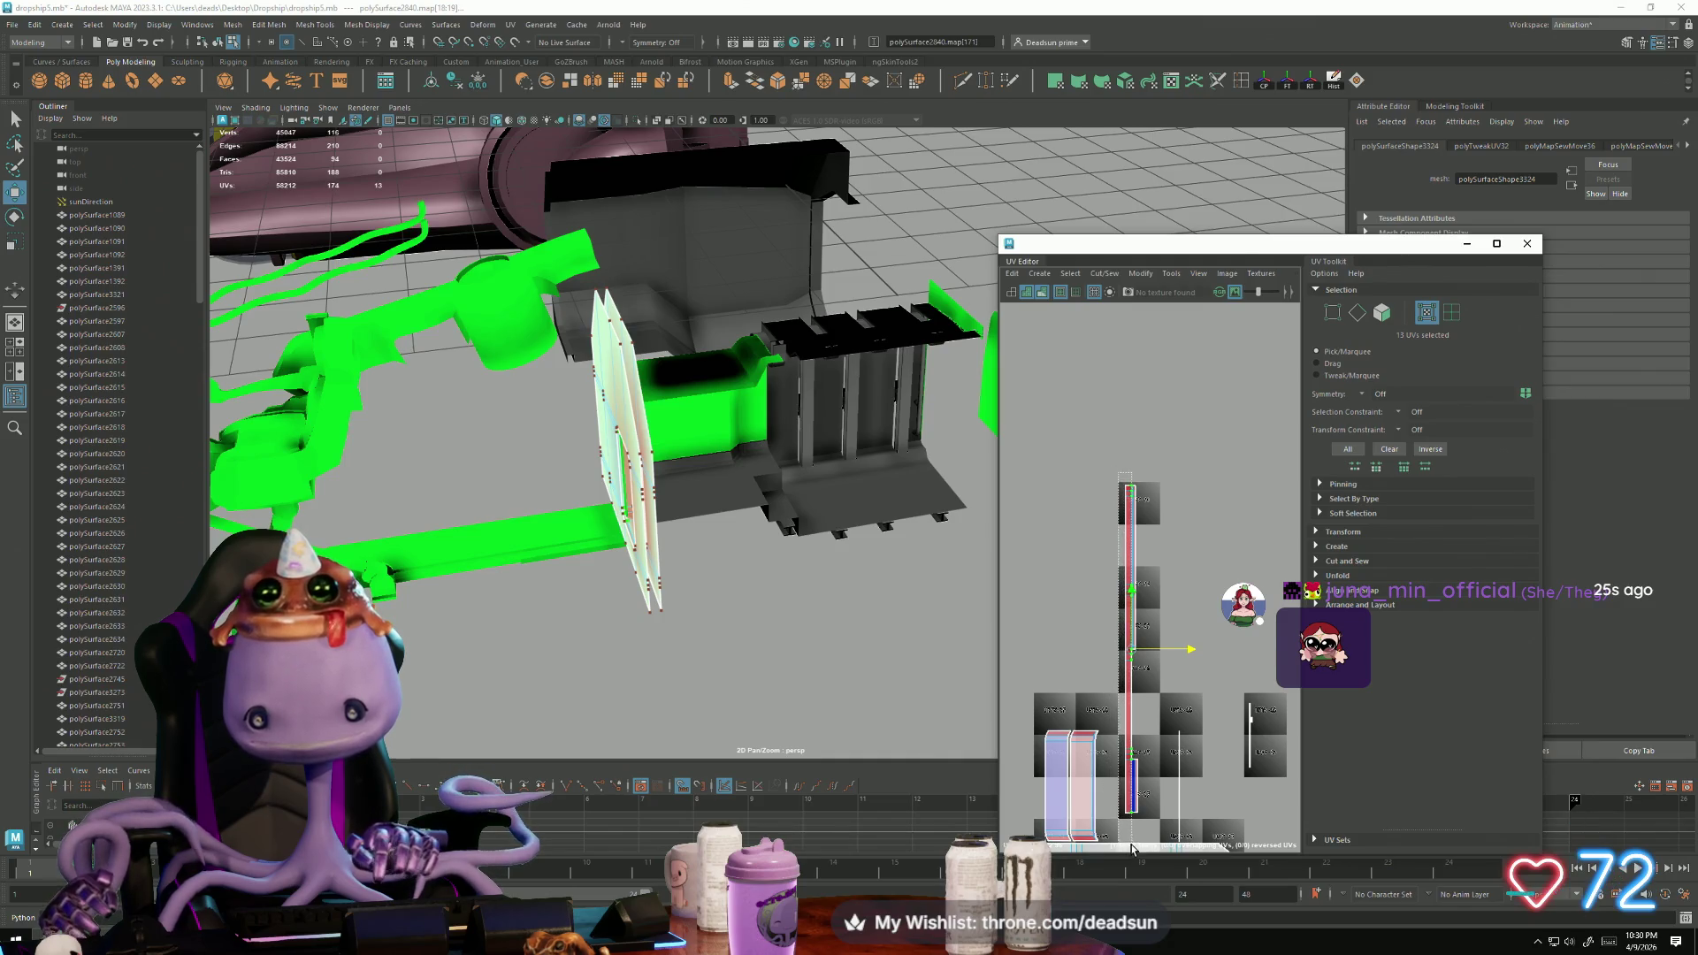
pyautogui.moveTo(1189, 653); pyautogui.dragTo(1183, 652)
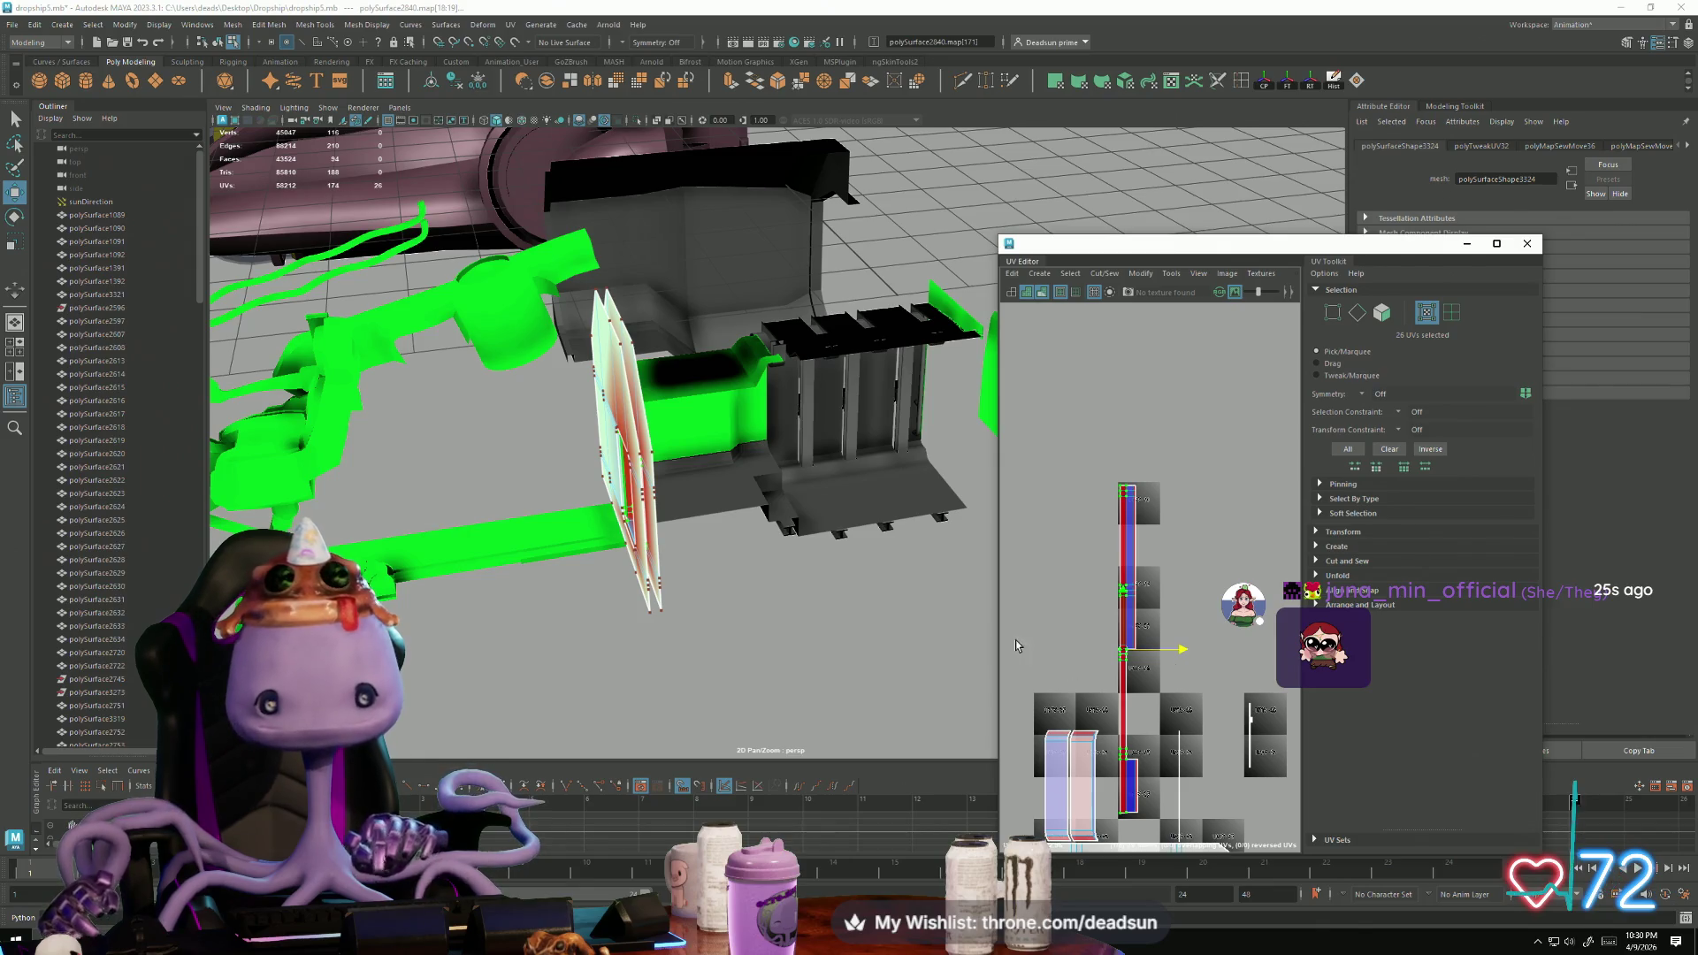
pyautogui.hotkey('ctrl', 'z')
pyautogui.hotkey('ctrl', 'z')
pyautogui.hotkey('ctrl', 'z')
pyautogui.hotkey('ctrl', 'z')
pyautogui.hotkey('ctrl', 'z')
# Step: Slide the selected UV edge right and move the small shell down into the panel's opening
pyautogui.scroll(2, 1095, 625)
pyautogui.scroll(-2, 1092, 629)
pyautogui.scroll(3, 1088, 637)
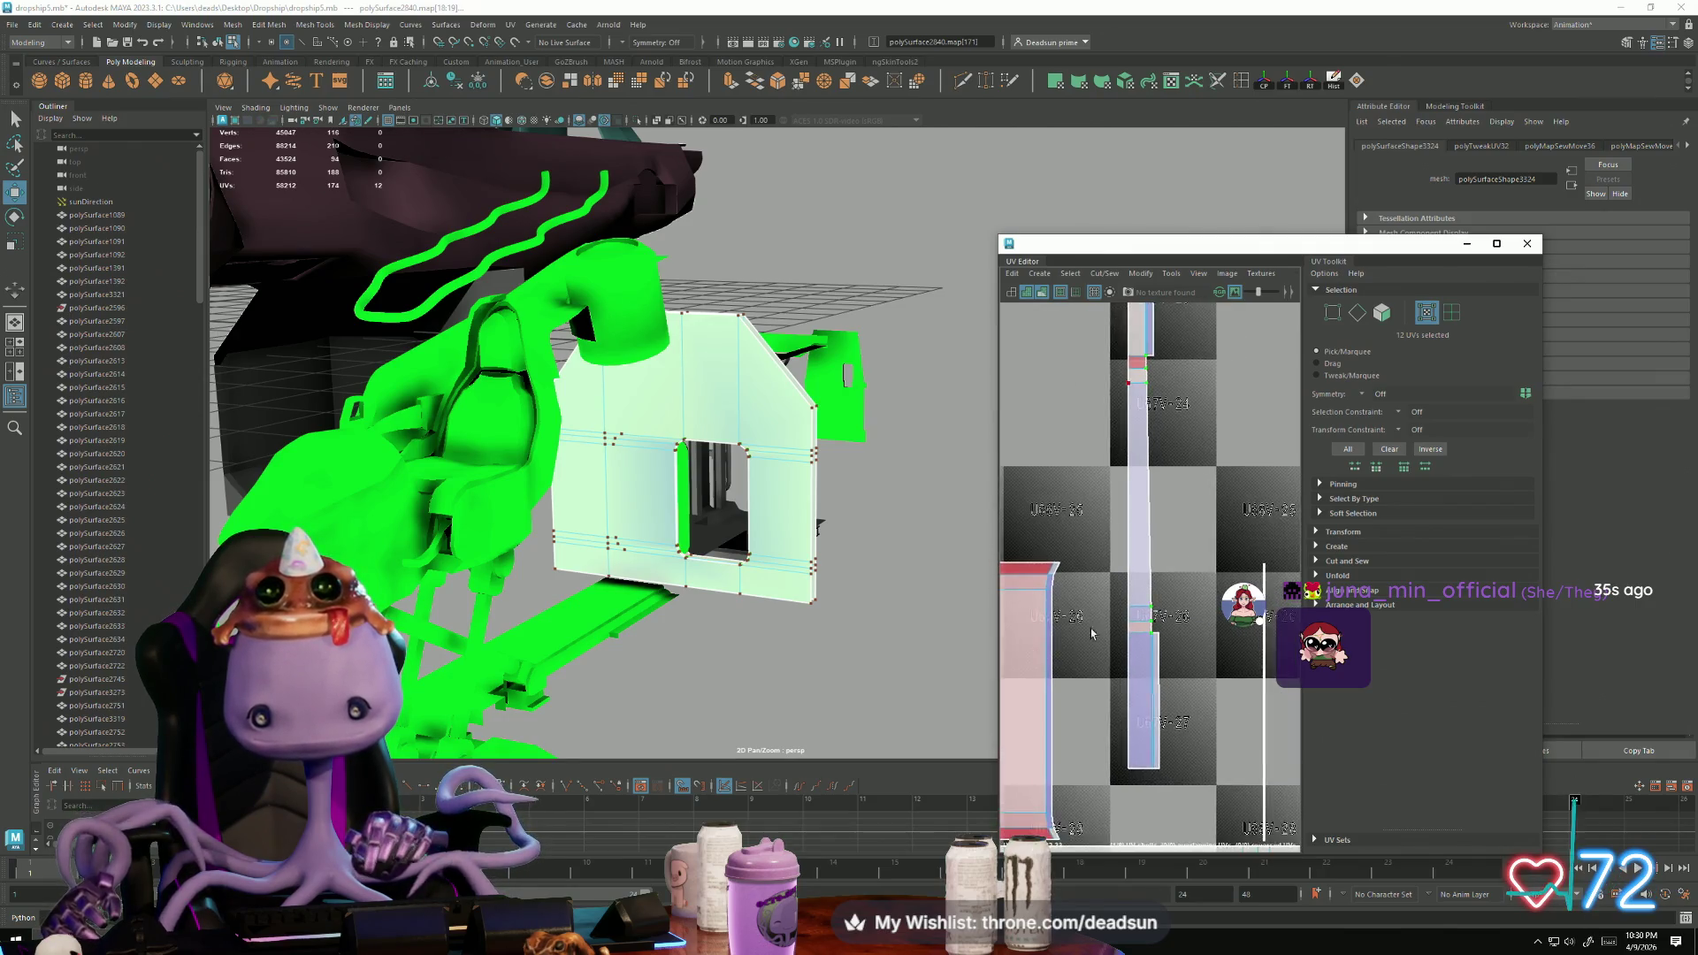
pyautogui.hotkey('ctrl', 'z')
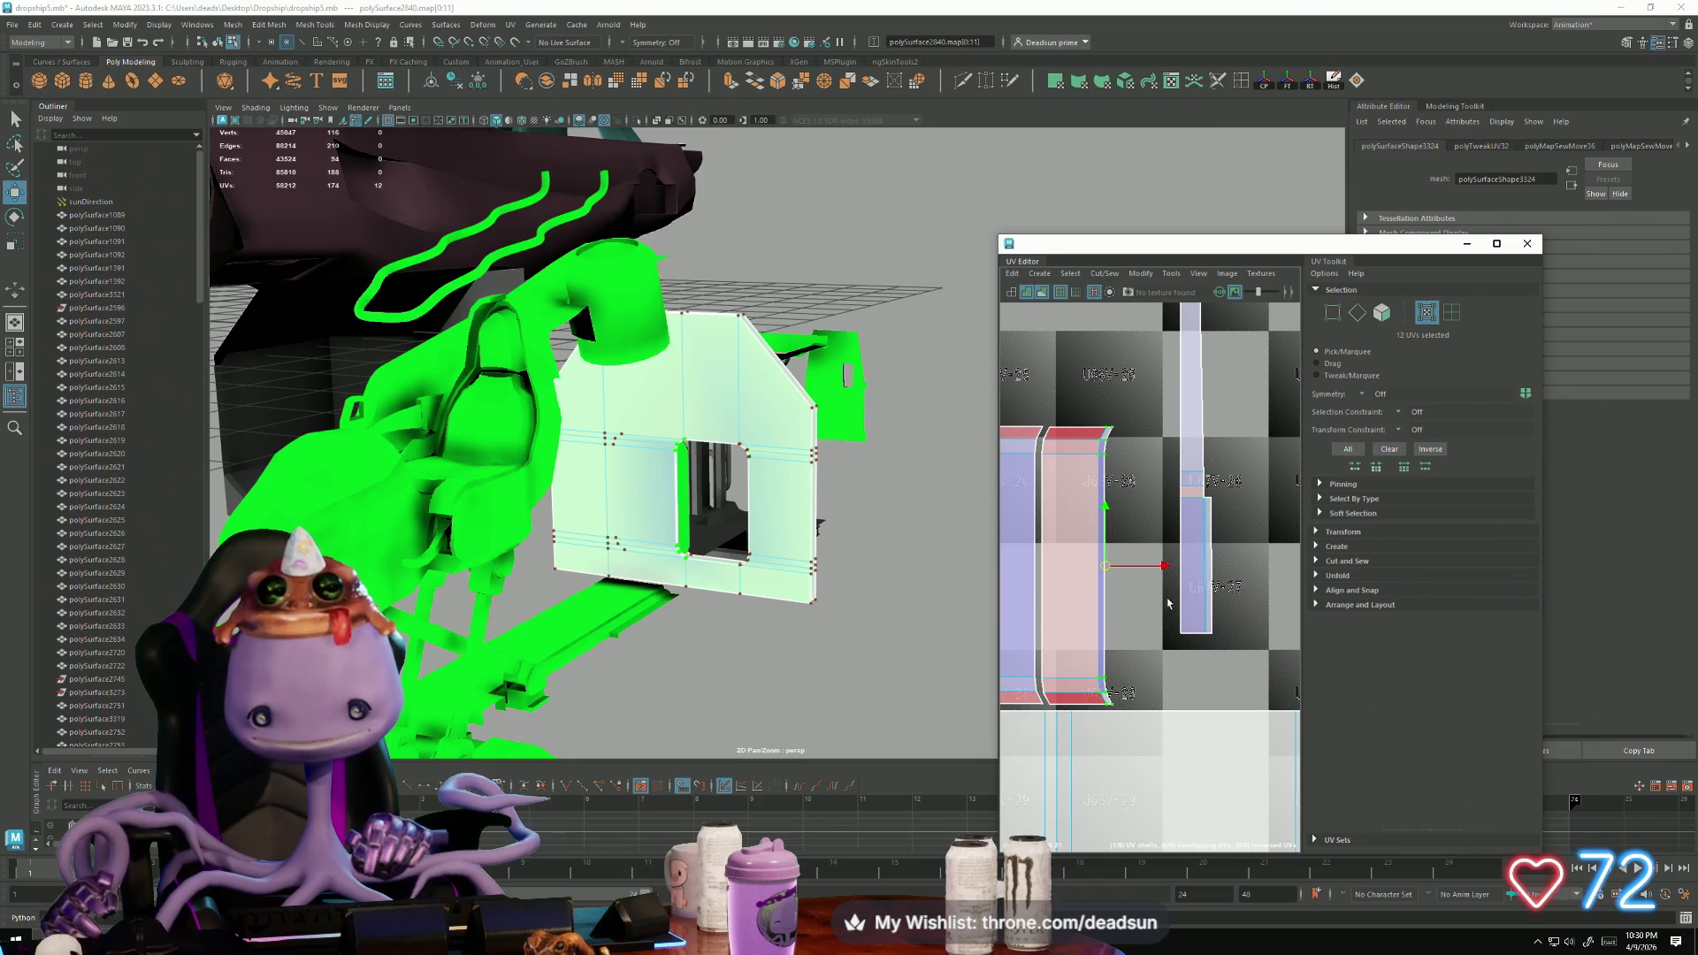
pyautogui.moveTo(1158, 561)
pyautogui.mouseDown()
pyautogui.moveTo(1180, 567)
pyautogui.moveTo(1120, 580)
pyautogui.moveTo(1153, 590)
pyautogui.mouseUp()
pyautogui.scroll(-5, 1141, 610)
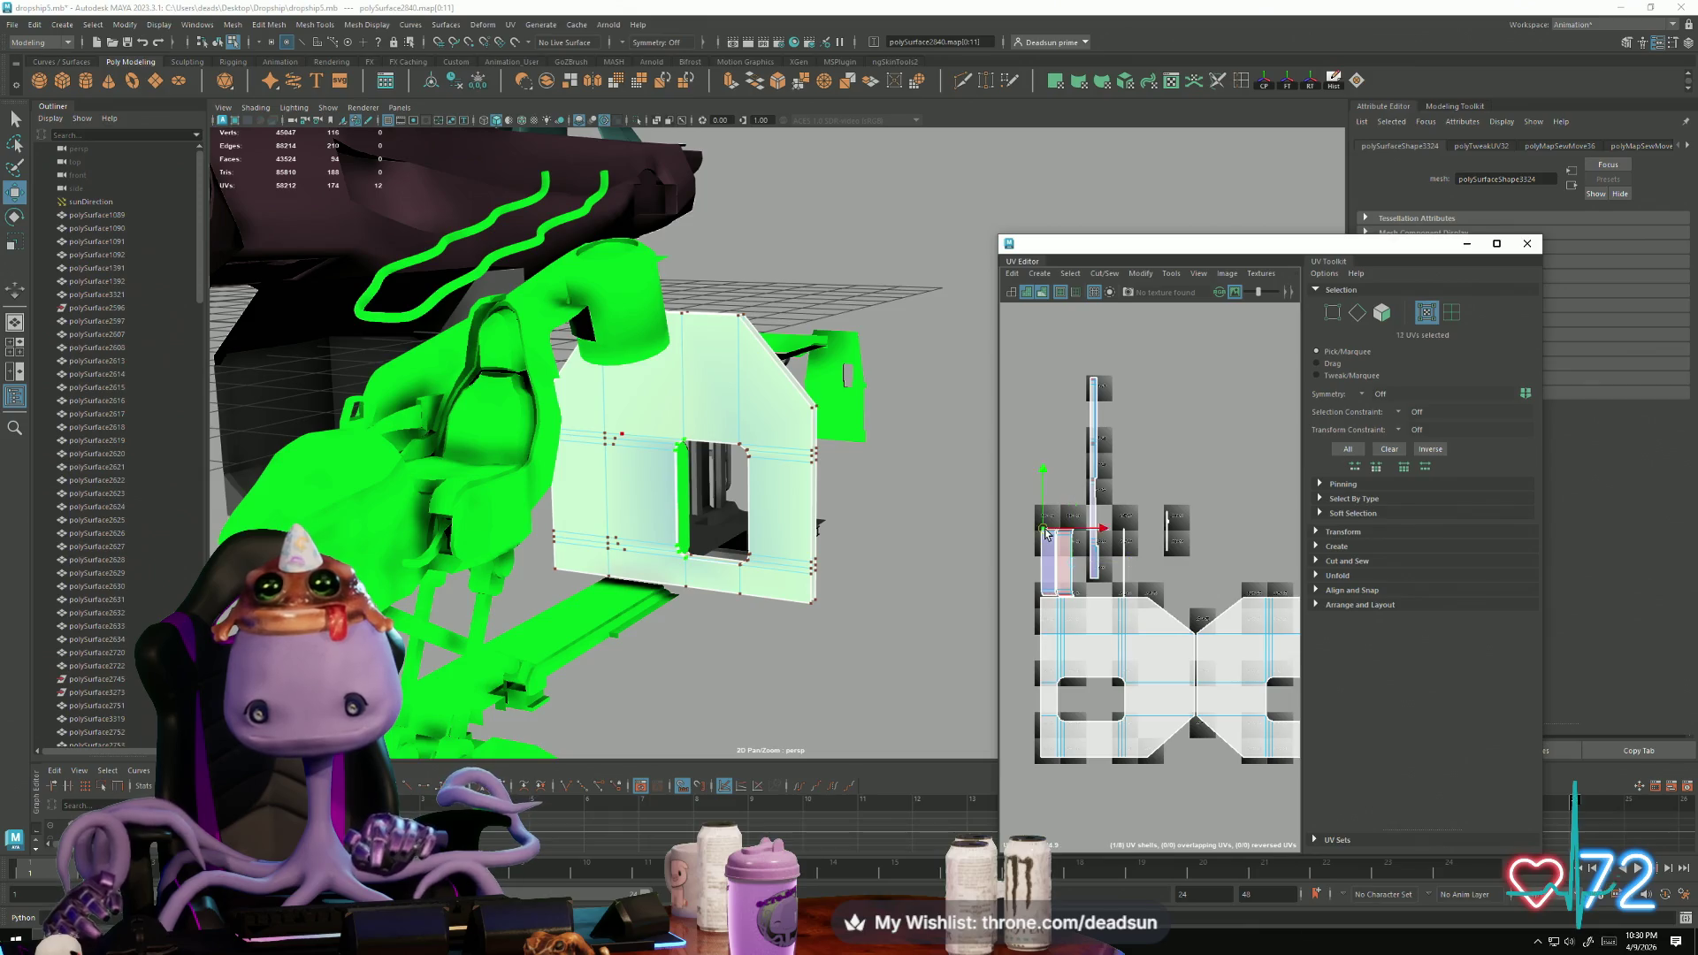
pyautogui.moveTo(1062, 566); pyautogui.dragTo(1087, 696)
pyautogui.moveTo(1081, 566); pyautogui.dragTo(1080, 697)
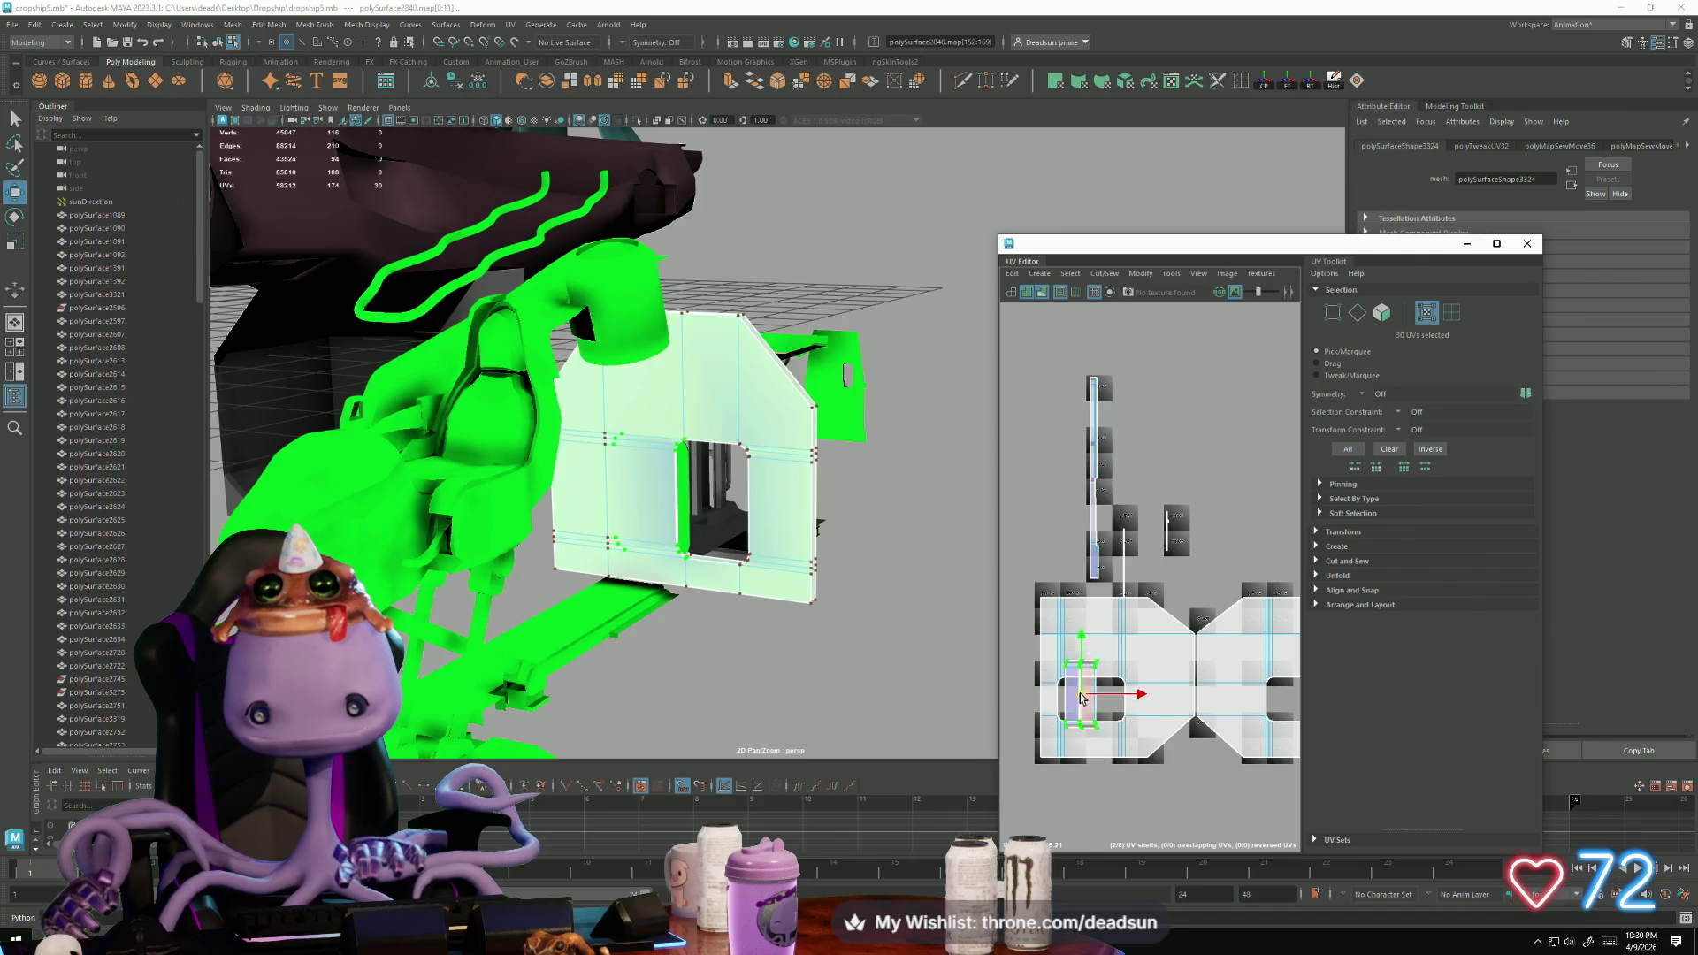
# Step: Rotate the small shell 90° to horizontal, enlarge it to fill the opening, and nudge it right
pyautogui.press('r')
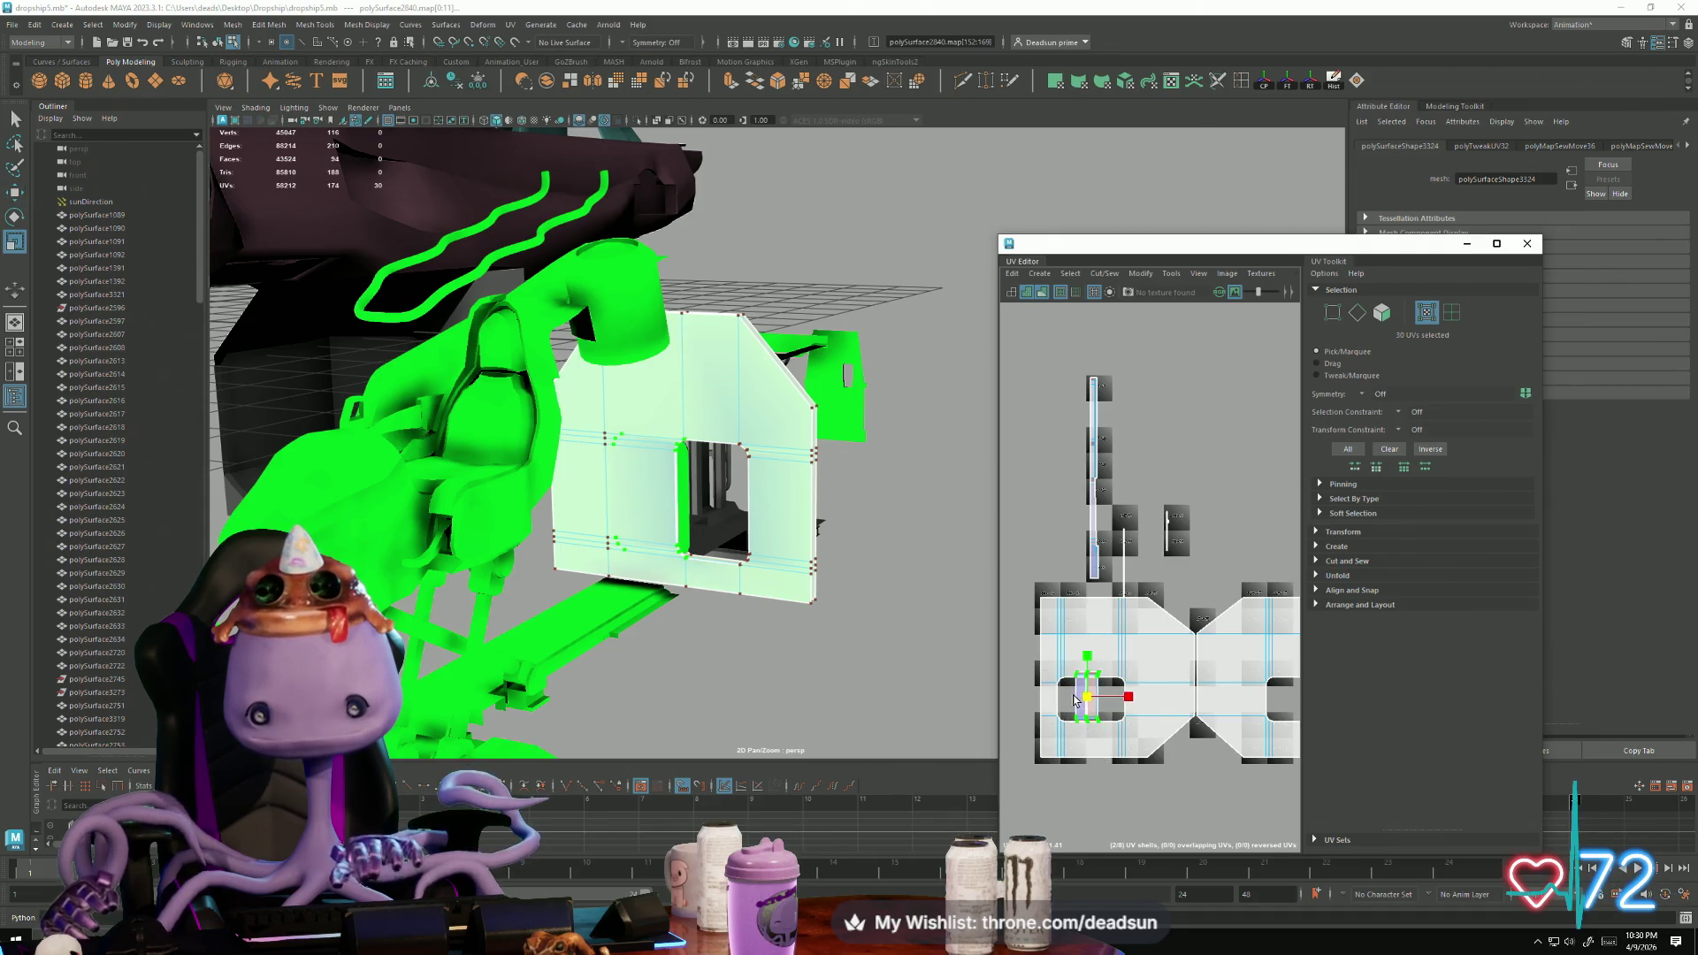
pyautogui.press('e')
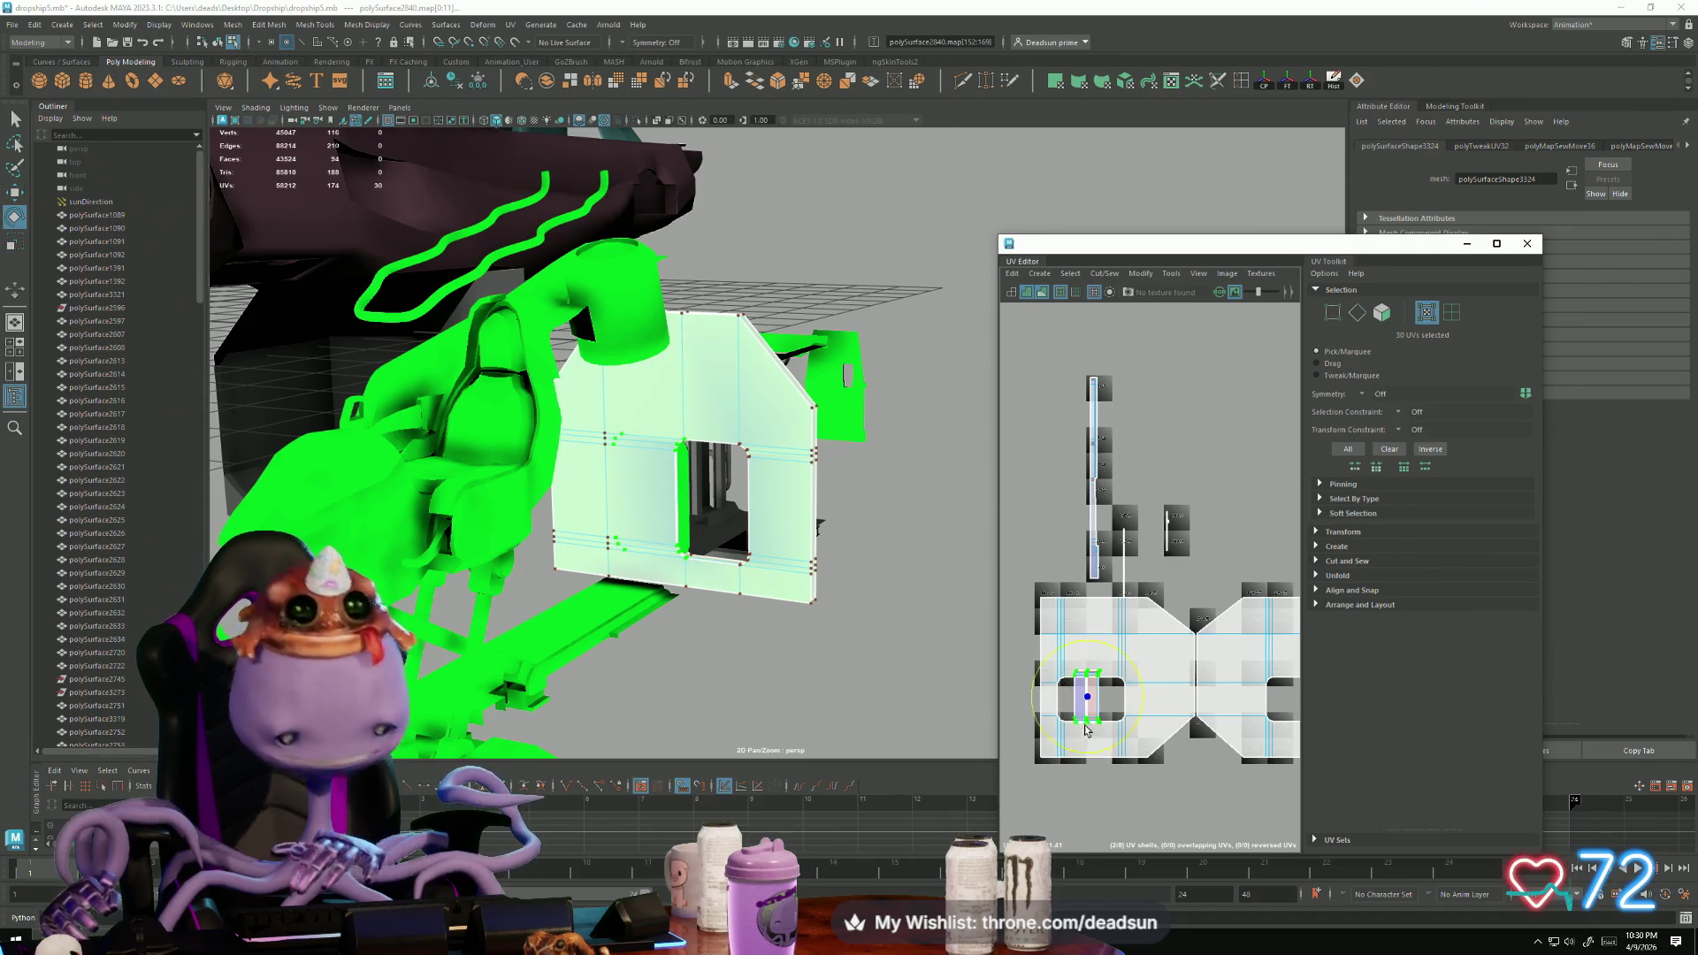
pyautogui.moveTo(1137, 701); pyautogui.dragTo(1096, 747)
pyautogui.press('w')
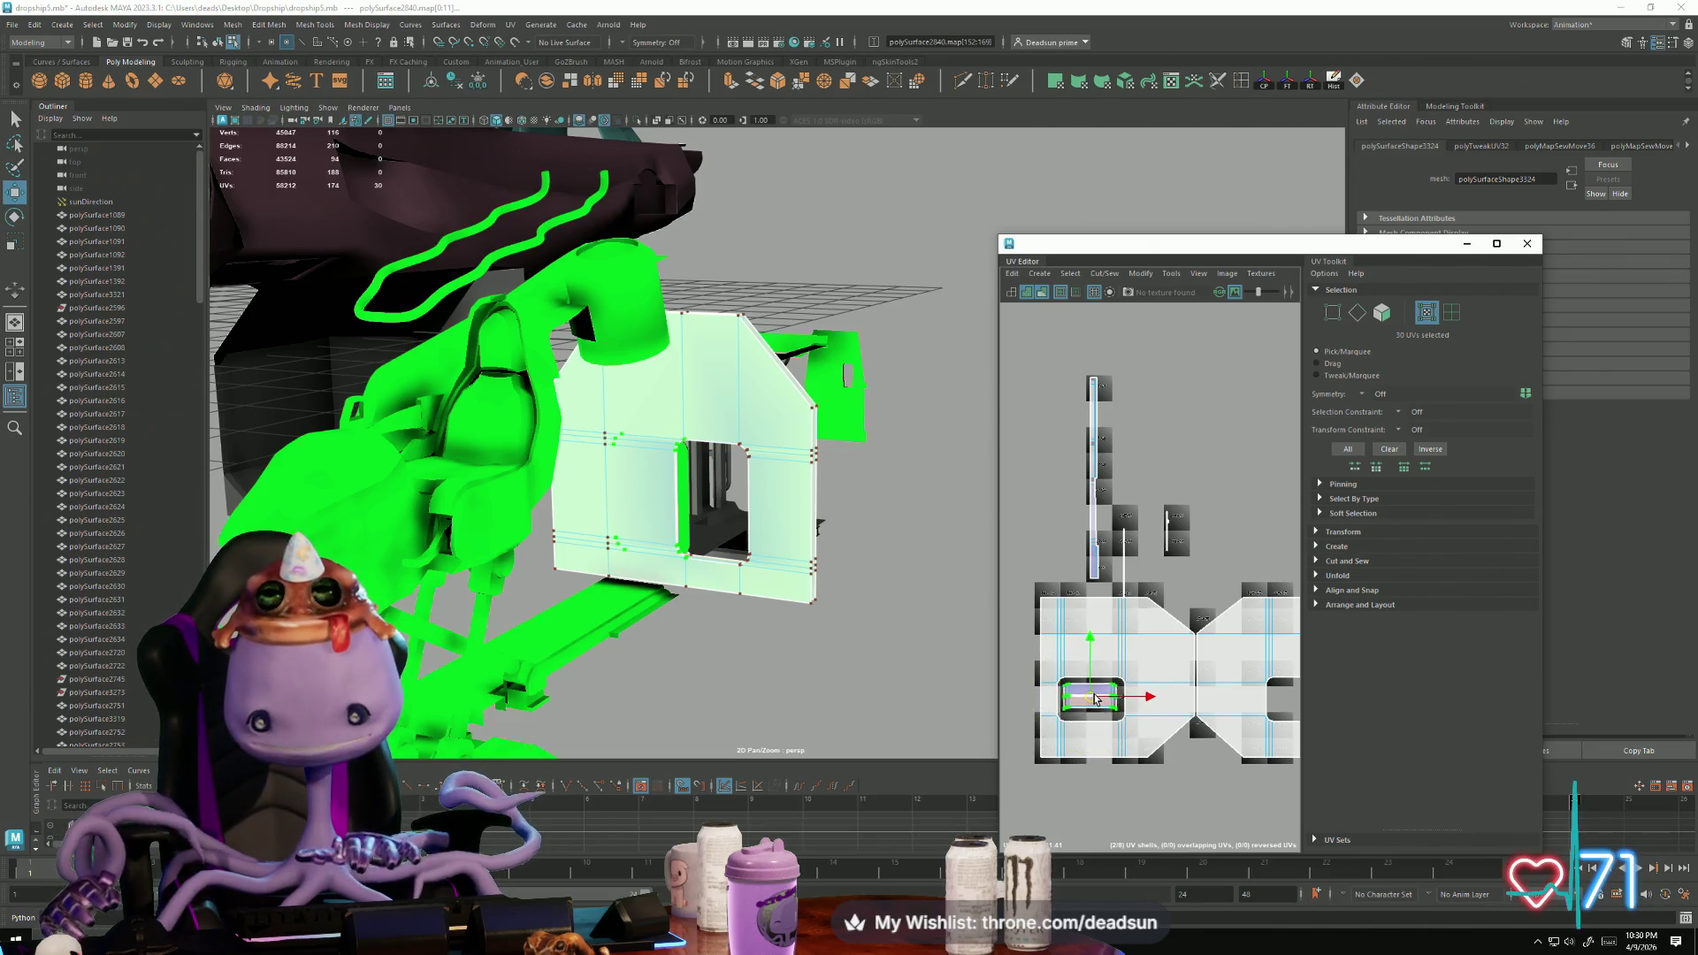
pyautogui.scroll(5, 1094, 703)
pyautogui.press('r')
pyautogui.moveTo(1080, 645); pyautogui.dragTo(1063, 634)
pyautogui.scroll(-2, 1063, 634)
pyautogui.scroll(-2, 1063, 634)
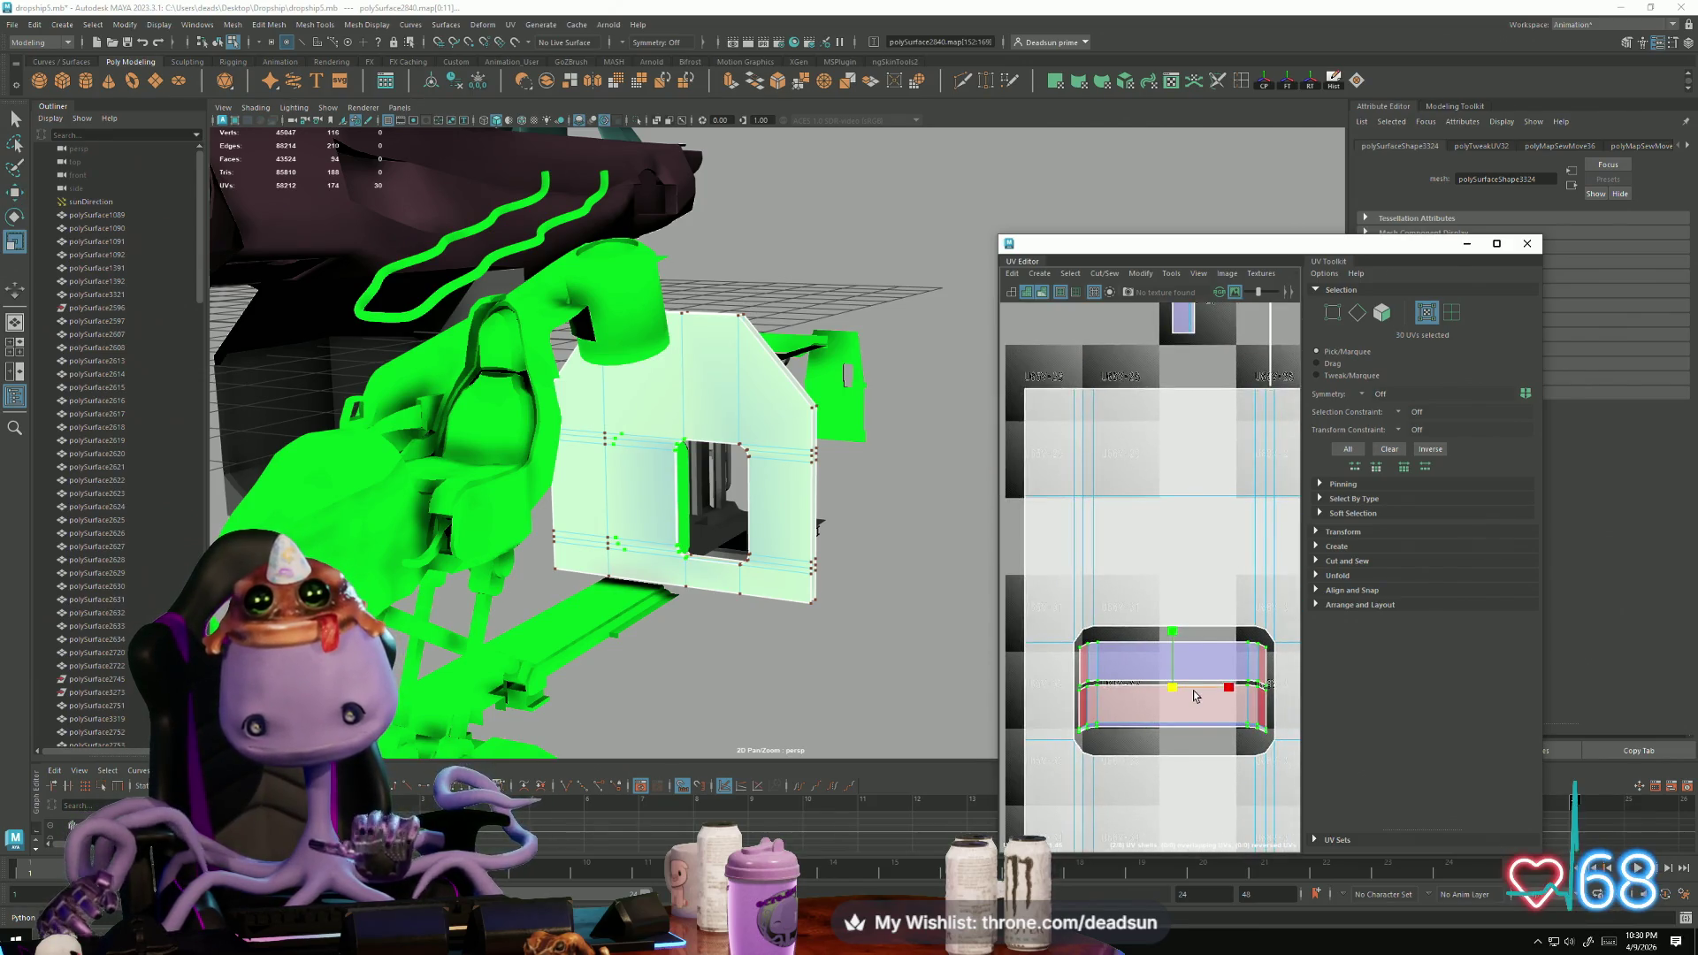
pyautogui.press('w')
pyautogui.moveTo(1166, 685); pyautogui.dragTo(1175, 687)
# Step: Select the UVs along one vertical edge
pyautogui.scroll(-3, 1175, 687)
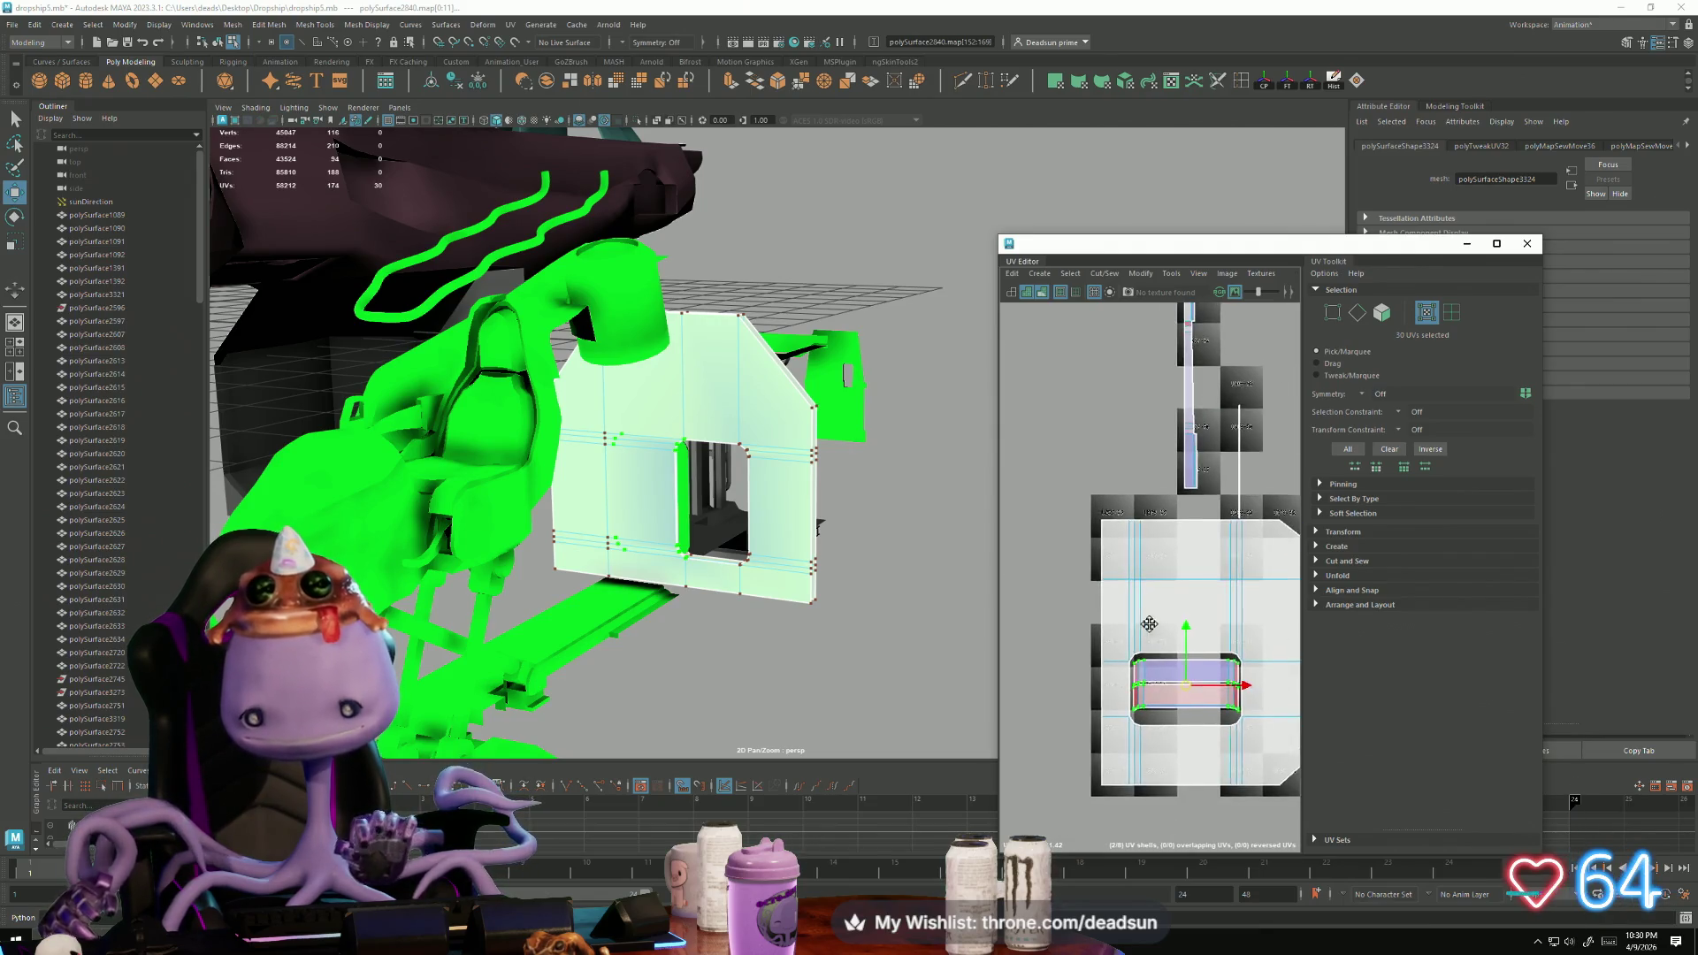
pyautogui.moveTo(1061, 419)
pyautogui.mouseDown()
pyautogui.moveTo(1095, 528)
pyautogui.moveTo(1256, 707)
pyautogui.moveTo(1261, 759)
pyautogui.mouseUp()
pyautogui.scroll(-3, 1261, 759)
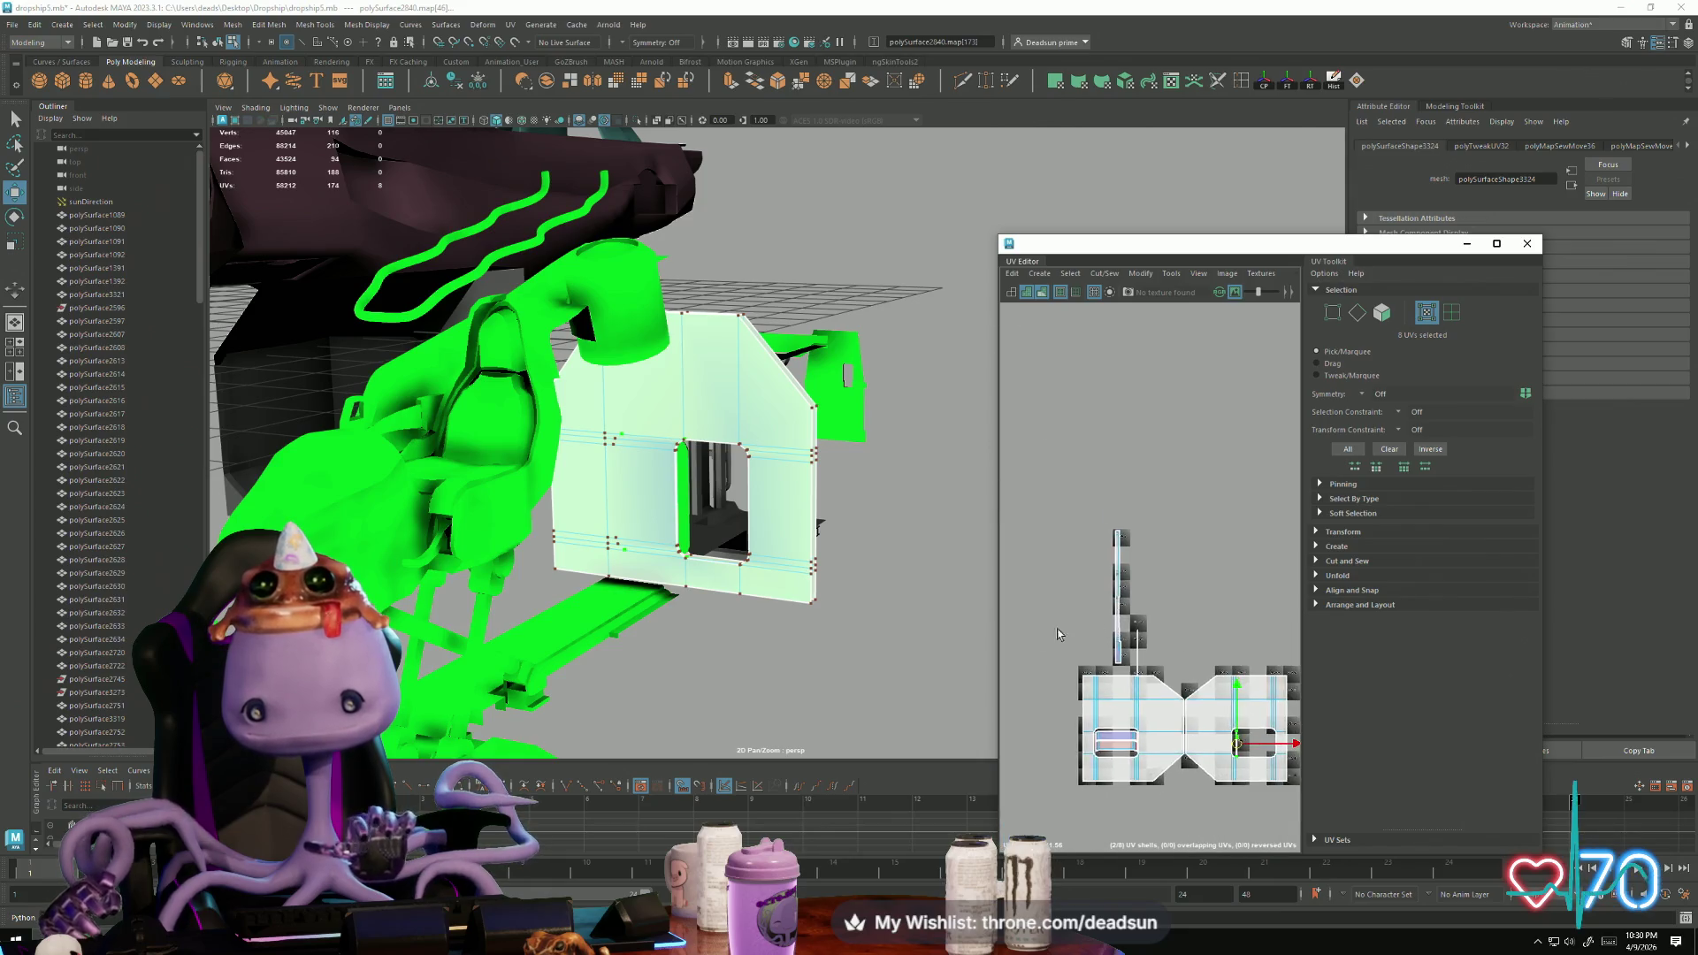
# Step: Move the small shell and a small UV piece aside, then shift the tall thin shell right
pyautogui.click(1135, 643)
pyautogui.moveTo(1260, 747)
pyautogui.mouseDown(button='middle')
pyautogui.moveTo(1256, 690)
pyautogui.moveTo(1232, 730)
pyautogui.mouseUp(button='middle')
pyautogui.click(1219, 629)
pyautogui.moveTo(1218, 630); pyautogui.dragTo(1214, 626, button='middle')
pyautogui.moveTo(1093, 489); pyautogui.dragTo(1140, 669)
pyautogui.moveTo(1117, 601)
pyautogui.mouseDown(button='middle')
pyautogui.moveTo(1240, 605)
pyautogui.moveTo(1228, 608)
pyautogui.mouseUp(button='middle')
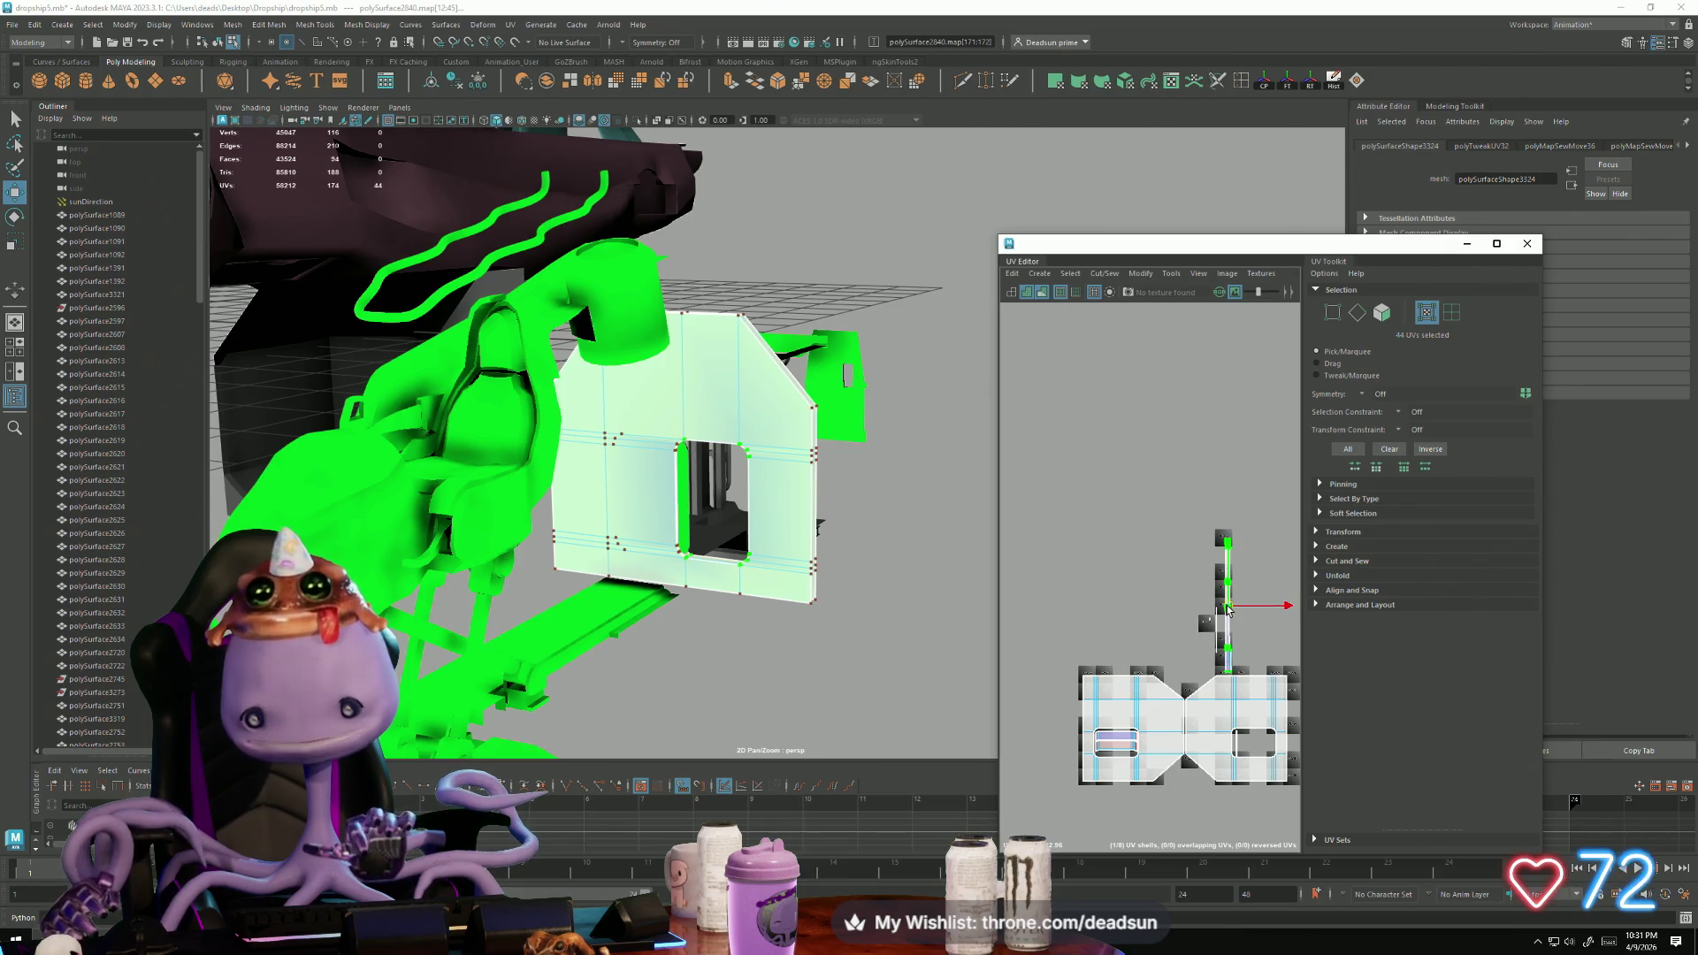
# Step: Cut the thin strip along an edge across it with Cut/Sew > Cut
pyautogui.scroll(4, 1232, 621)
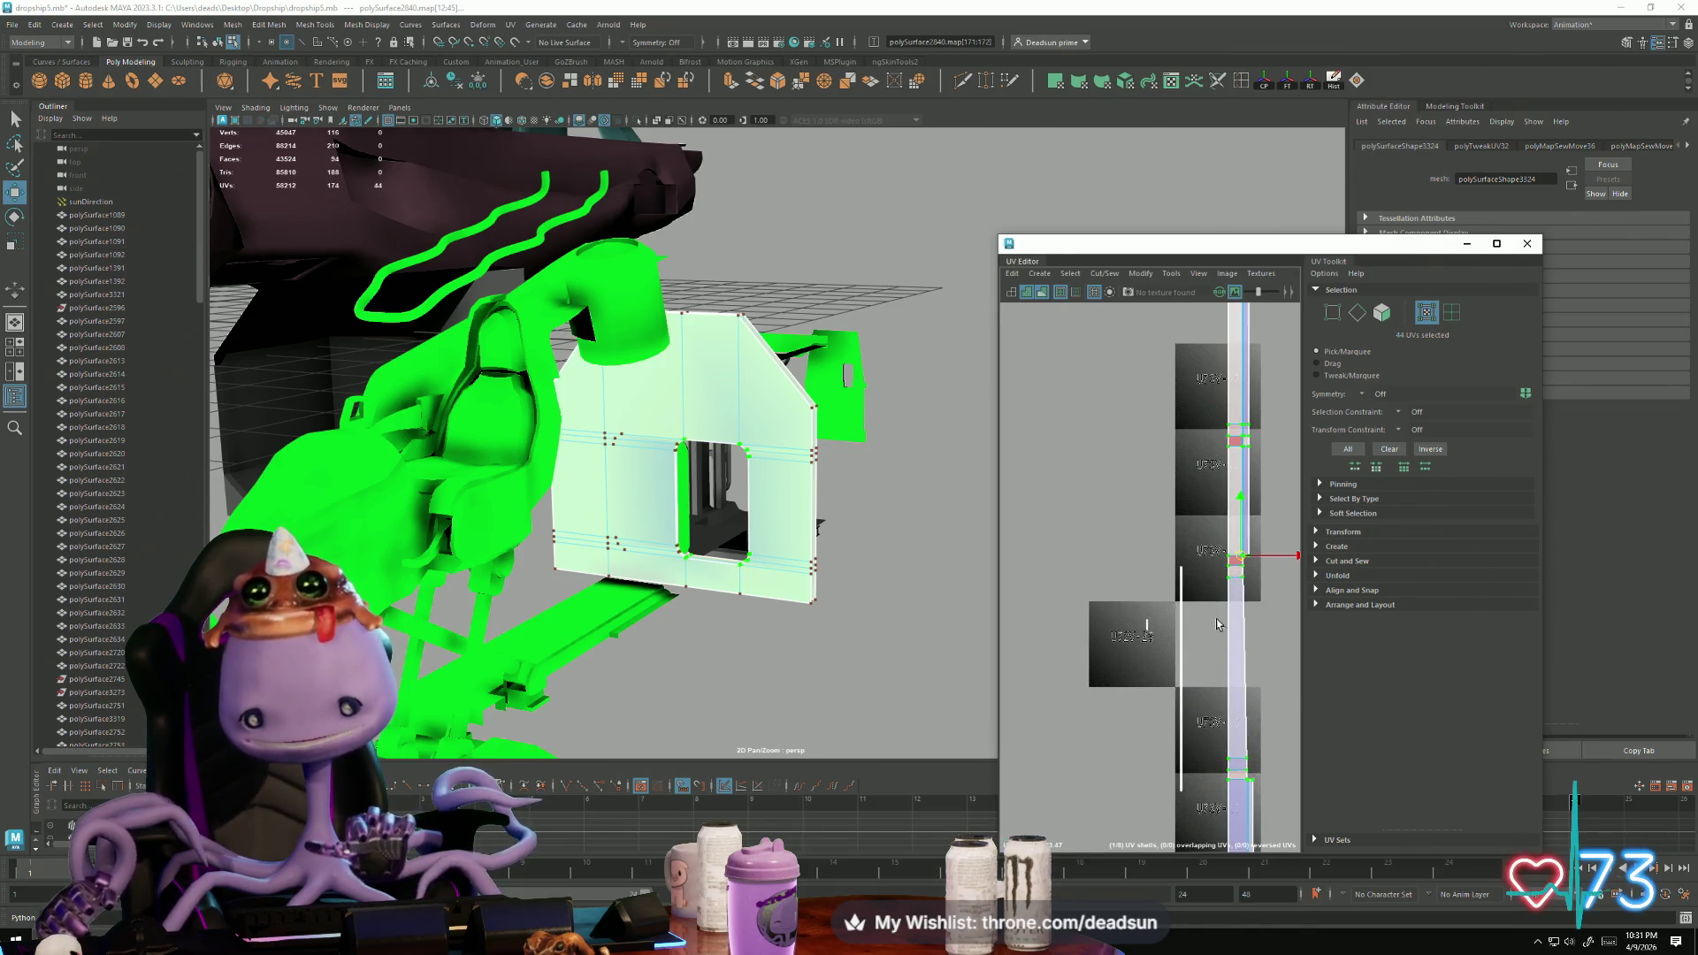
pyautogui.moveTo(1238, 617); pyautogui.dragTo(1238, 575, button='right')
pyautogui.click(1239, 570)
pyautogui.click(1082, 293)
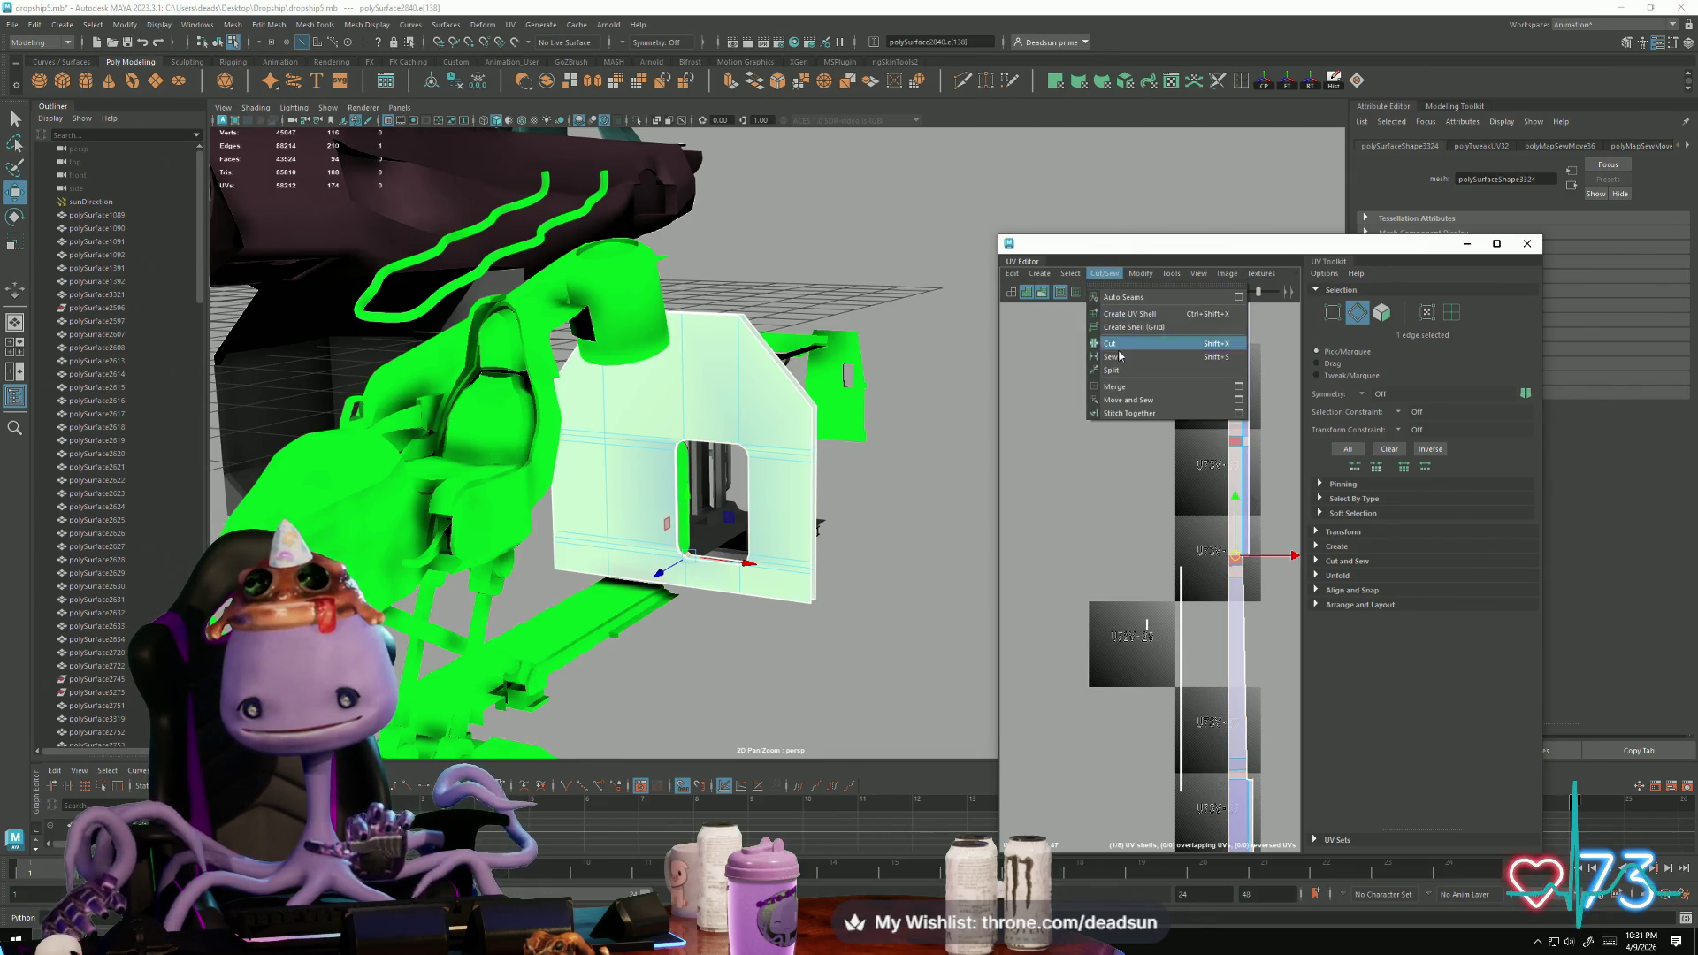
pyautogui.click(1150, 348)
# Step: Move the cut-off piece into the left tile column
pyautogui.keyDown('ctrl'); pyautogui.moveTo(1240, 457); pyautogui.dragTo(1241, 531, button='right'); pyautogui.keyUp('ctrl')
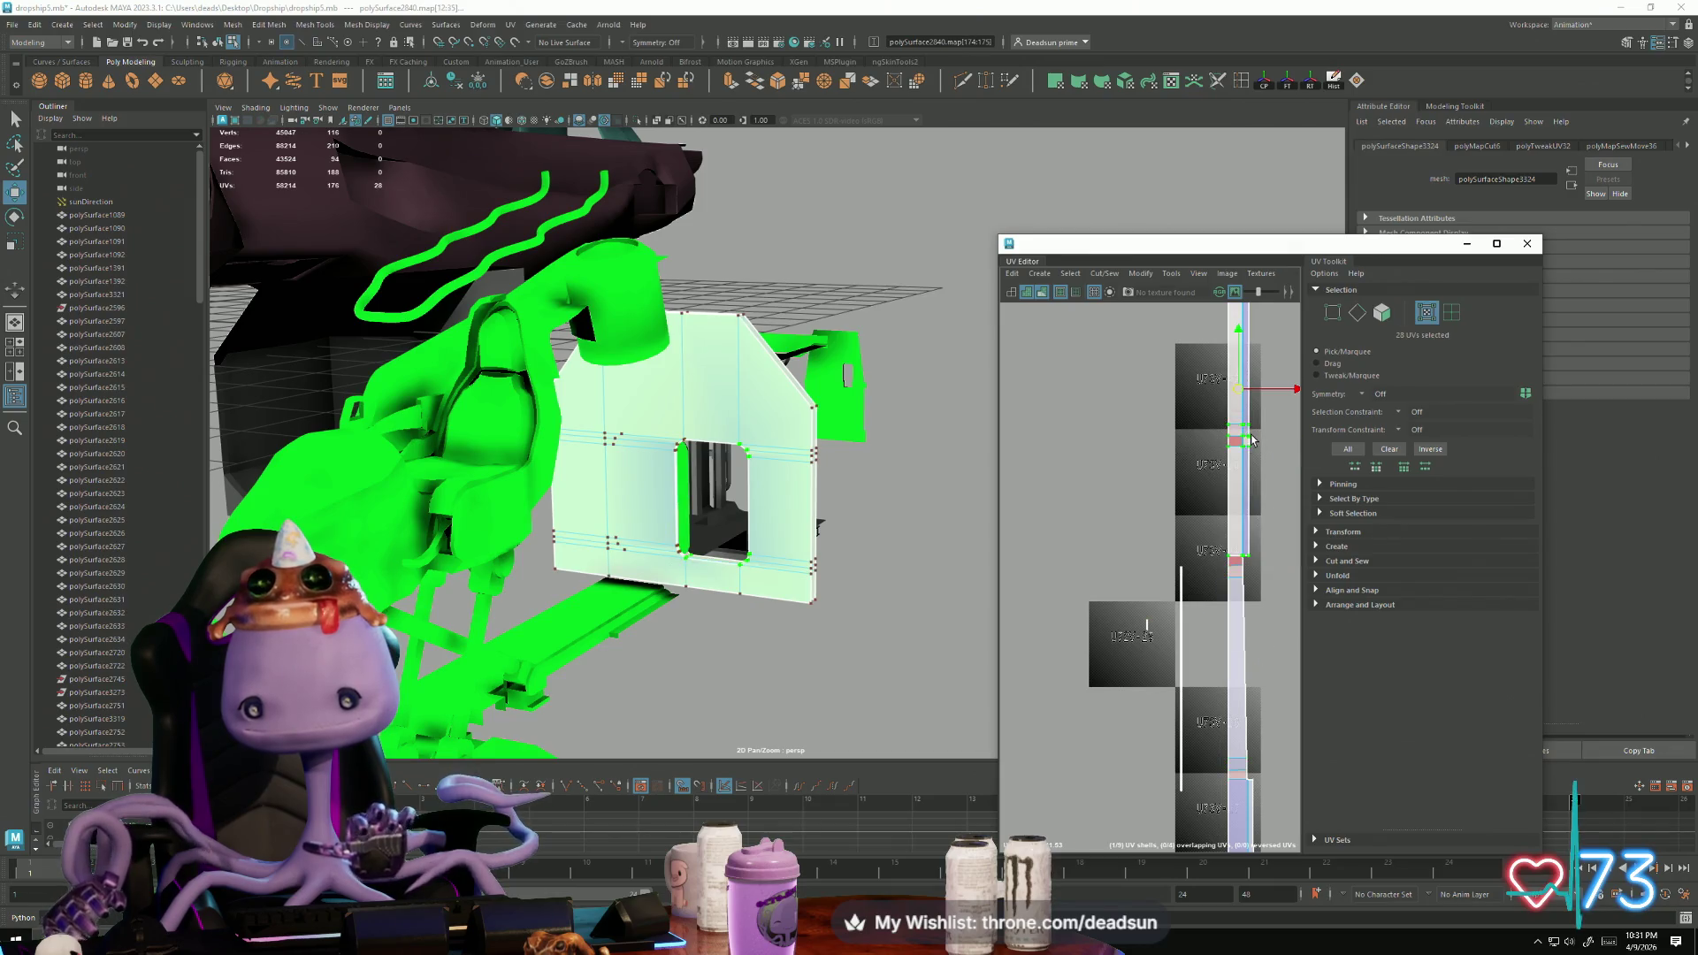
pyautogui.moveTo(1235, 557); pyautogui.dragTo(1146, 714)
pyautogui.moveTo(1146, 714)
pyautogui.keyDown('alt'); pyautogui.mouseDown(button='middle')
pyautogui.moveTo(1142, 482)
pyautogui.moveTo(1155, 497)
pyautogui.mouseUp(button='middle'); pyautogui.keyUp('alt')
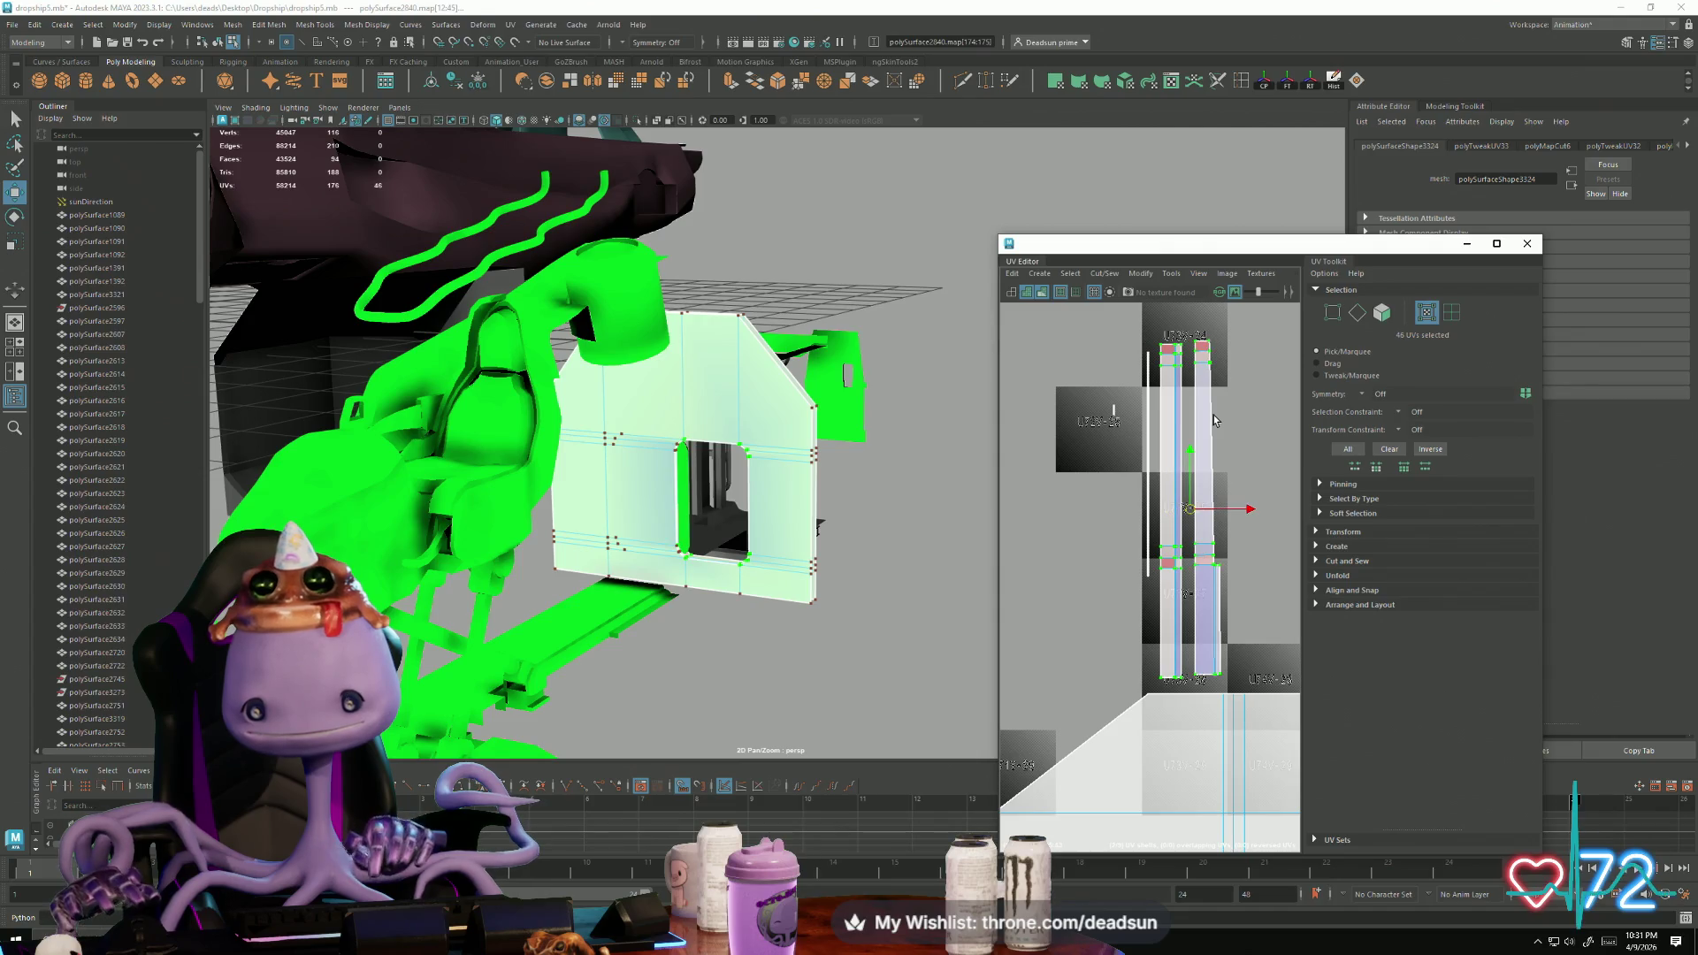
pyautogui.click(1103, 274)
pyautogui.moveTo(1139, 274)
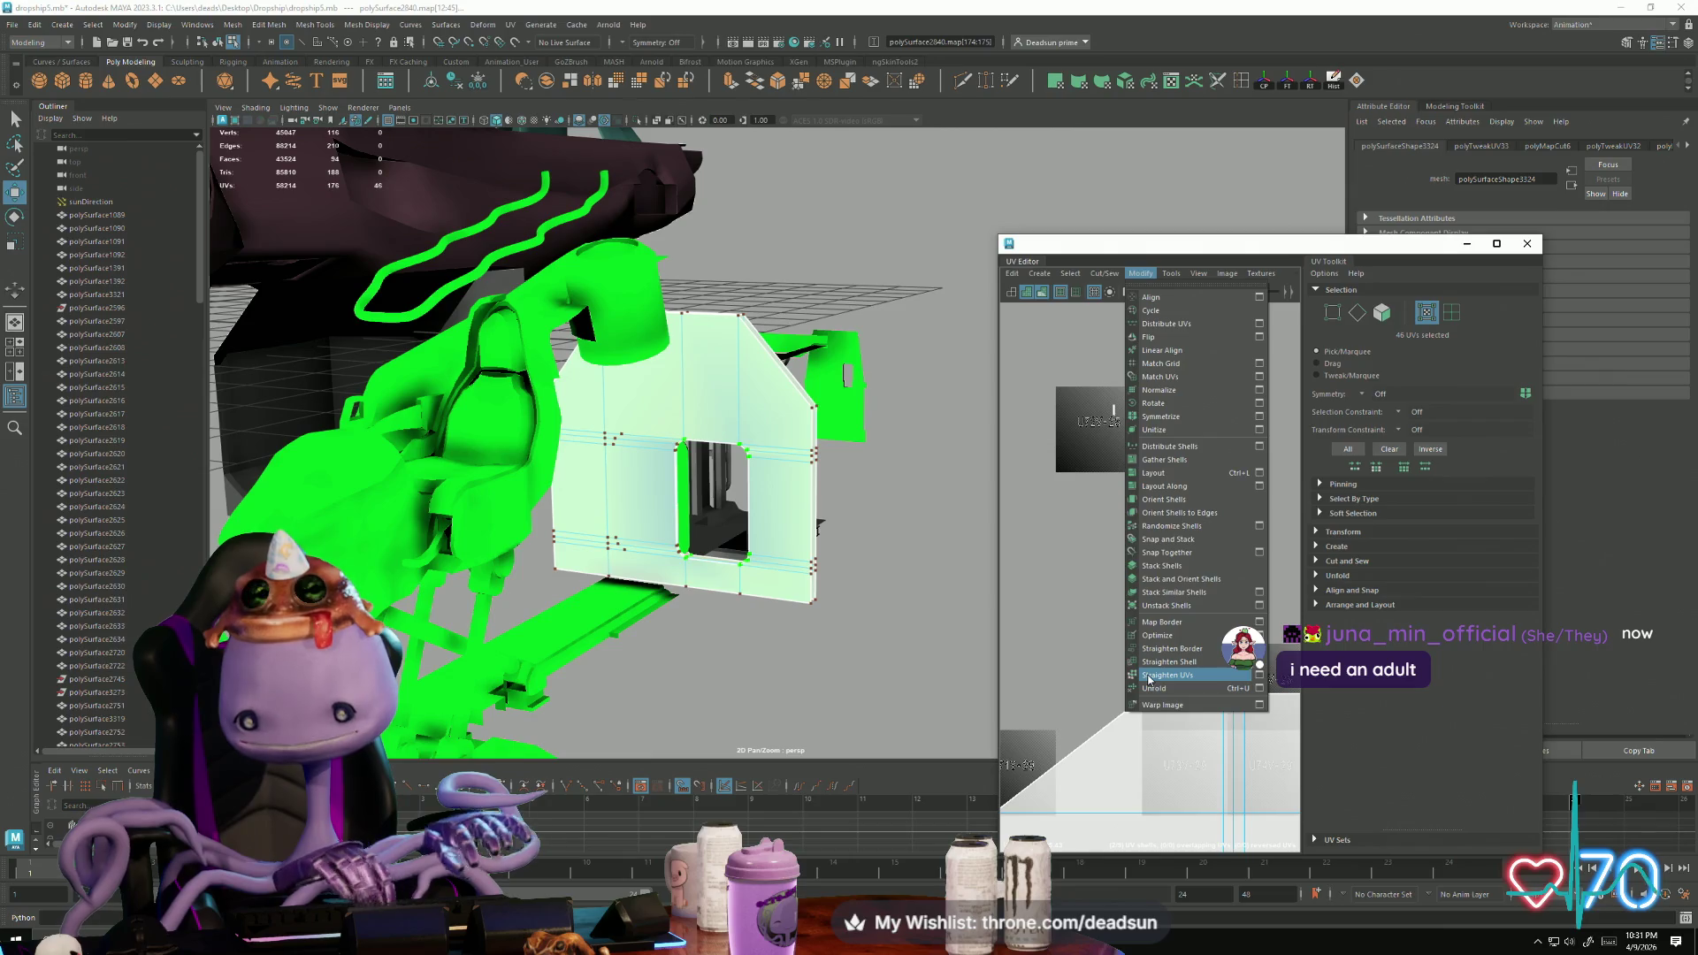
# Step: Straighten the strips, then sew a left-side strip edge onto the panel and undo it
pyautogui.click(1159, 690)
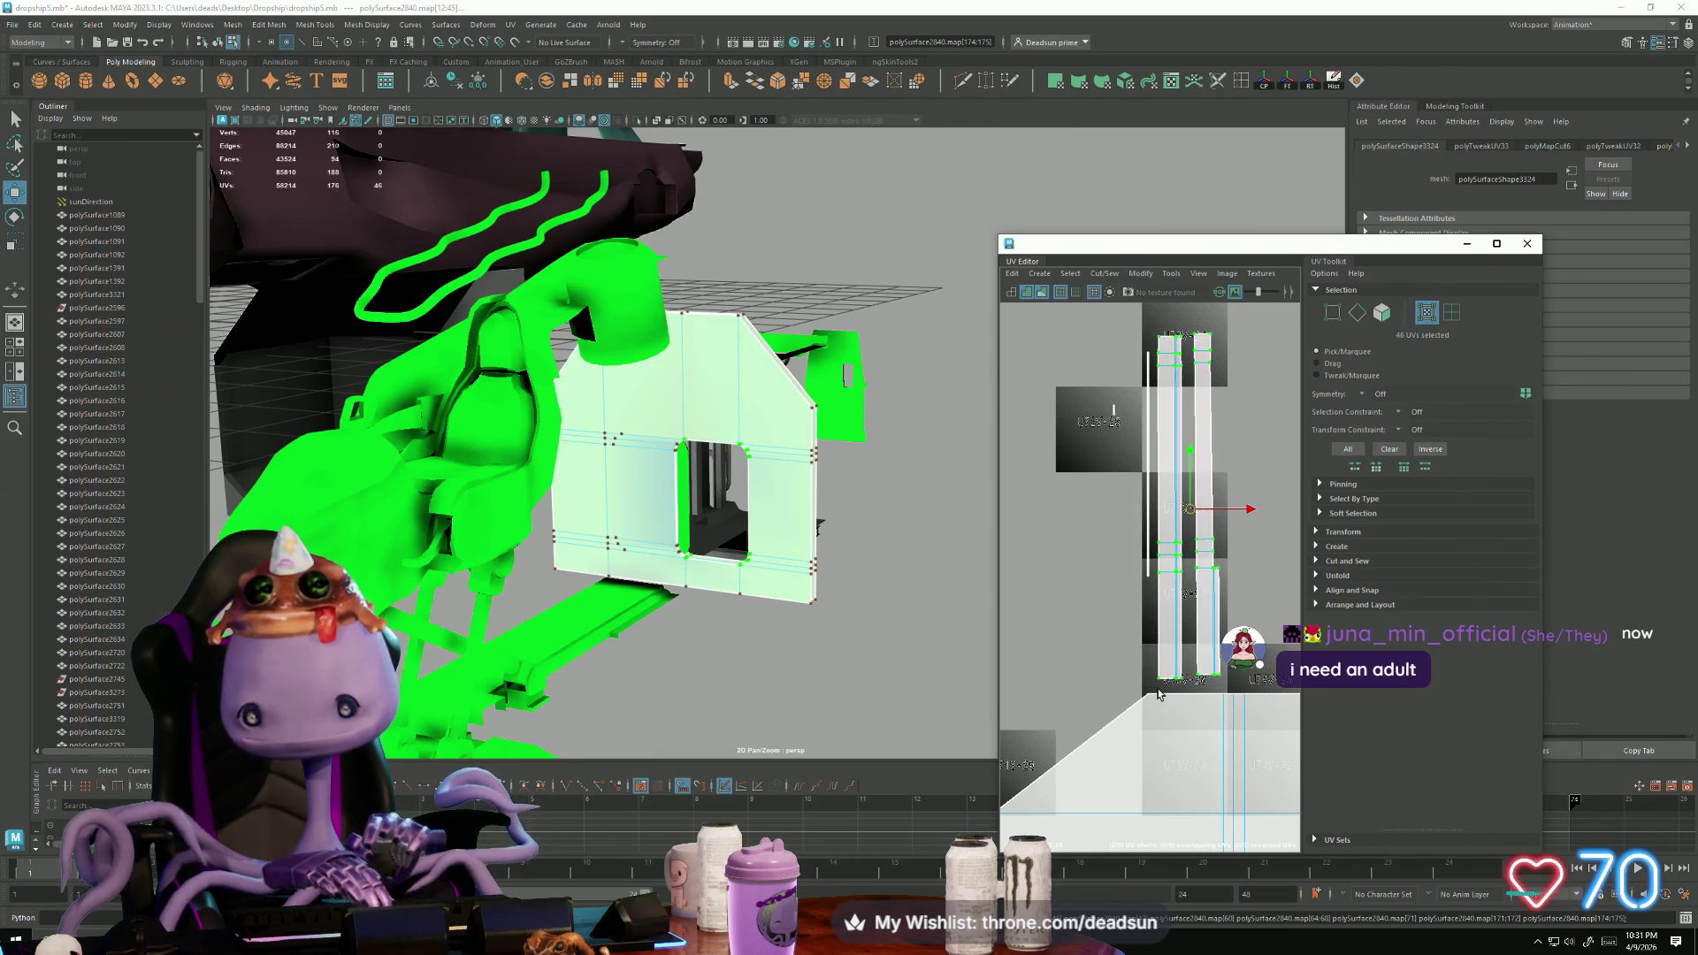
pyautogui.scroll(3, 1156, 444)
pyautogui.press('F10')
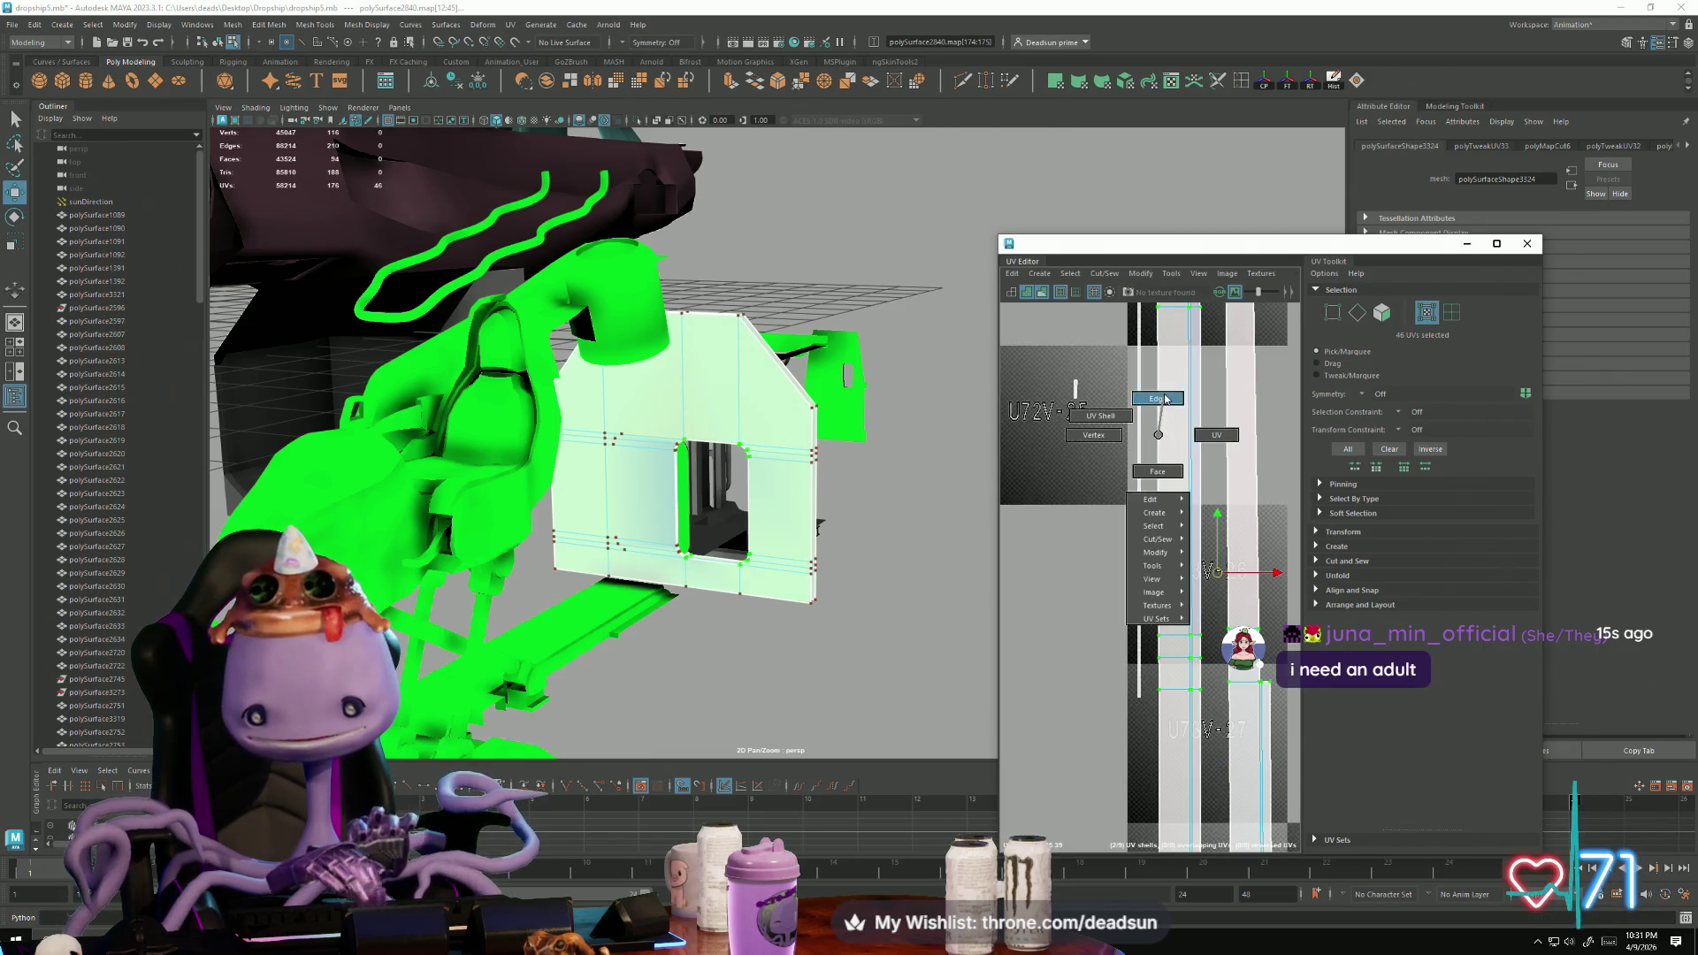
pyautogui.doubleClick(1258, 432)
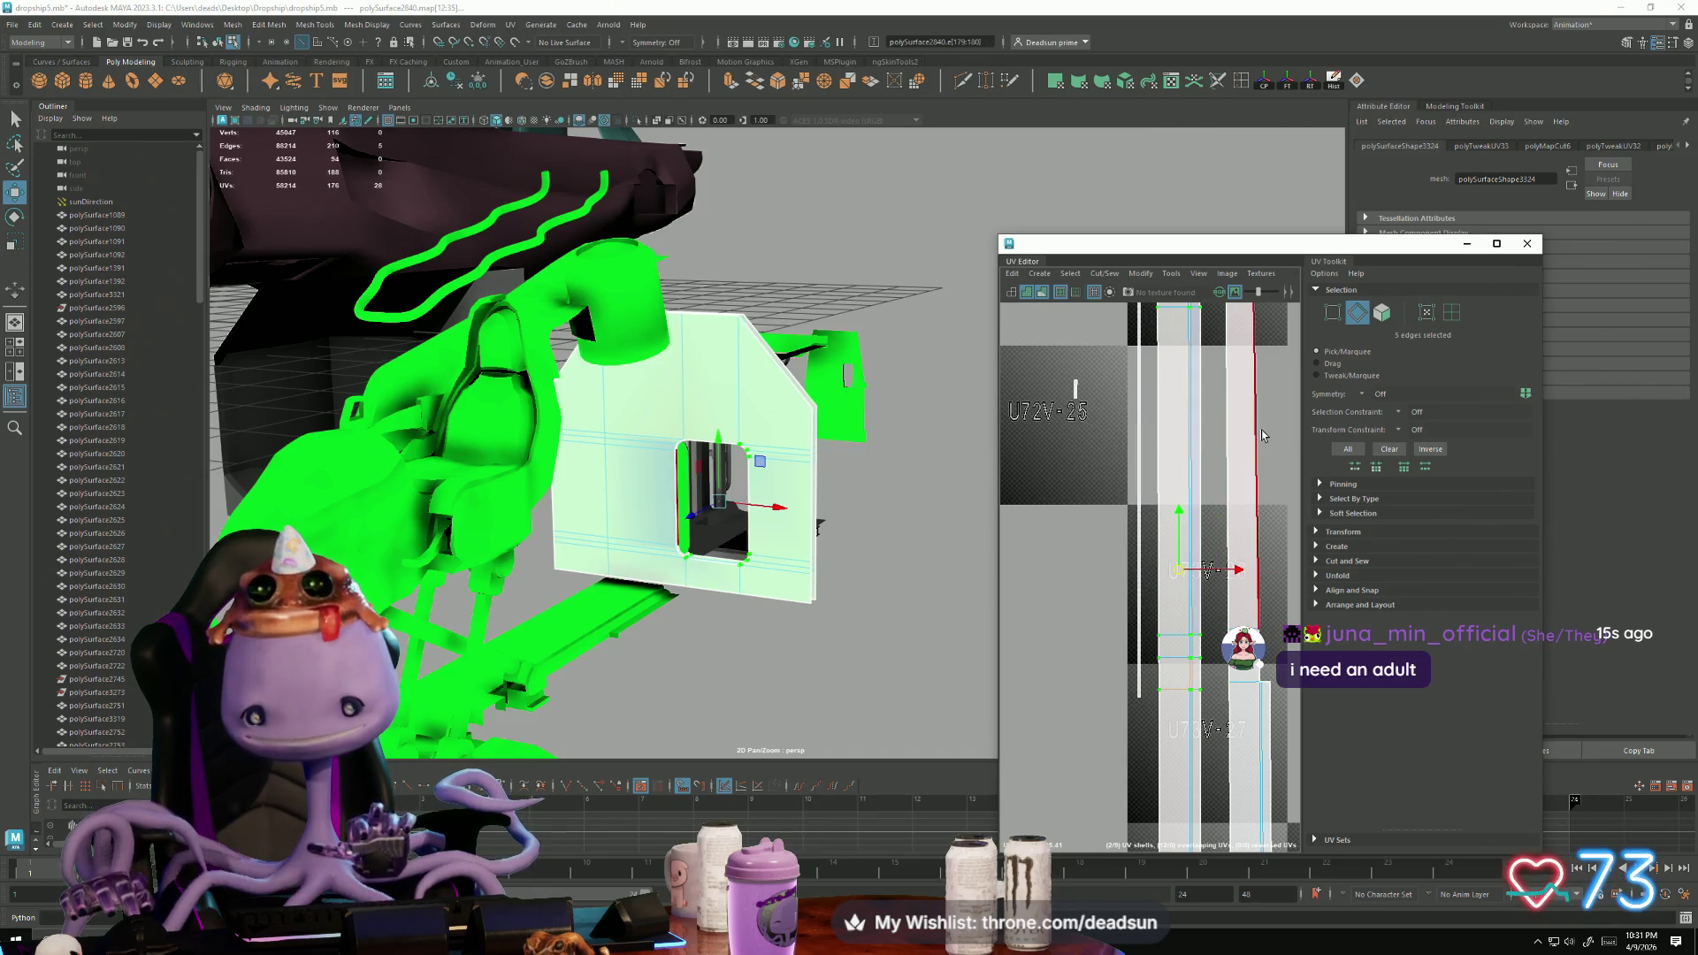
pyautogui.click(1139, 469)
pyautogui.scroll(-5, 1194, 613)
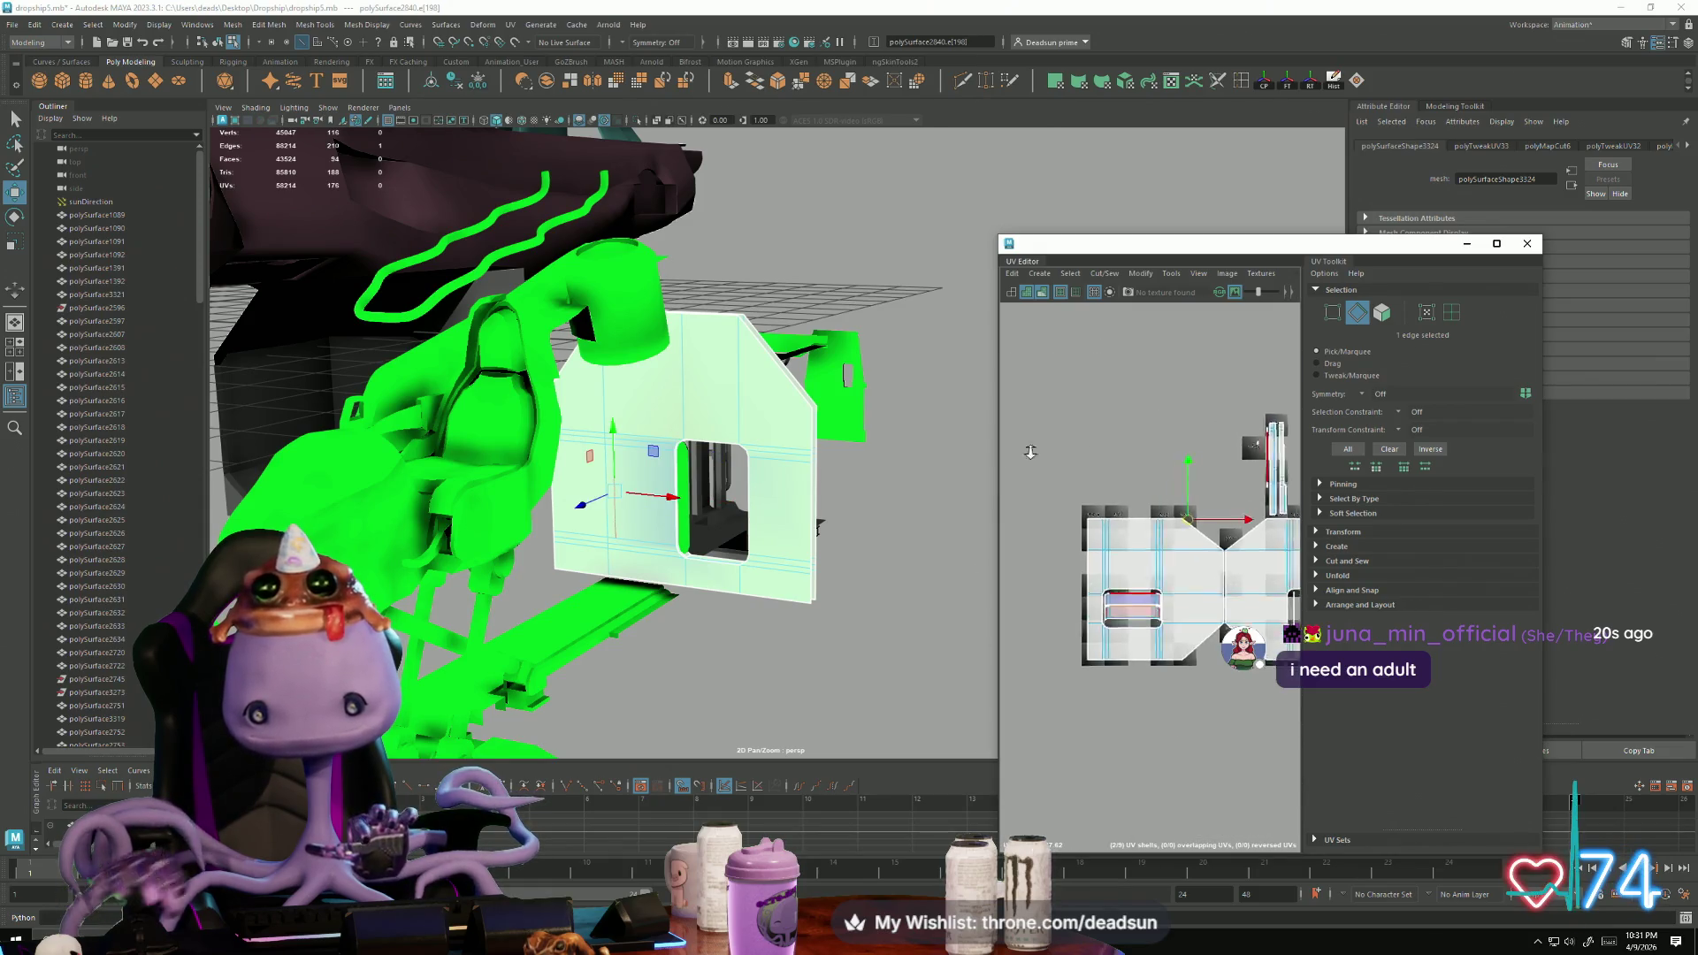
pyautogui.scroll(2, 1197, 607)
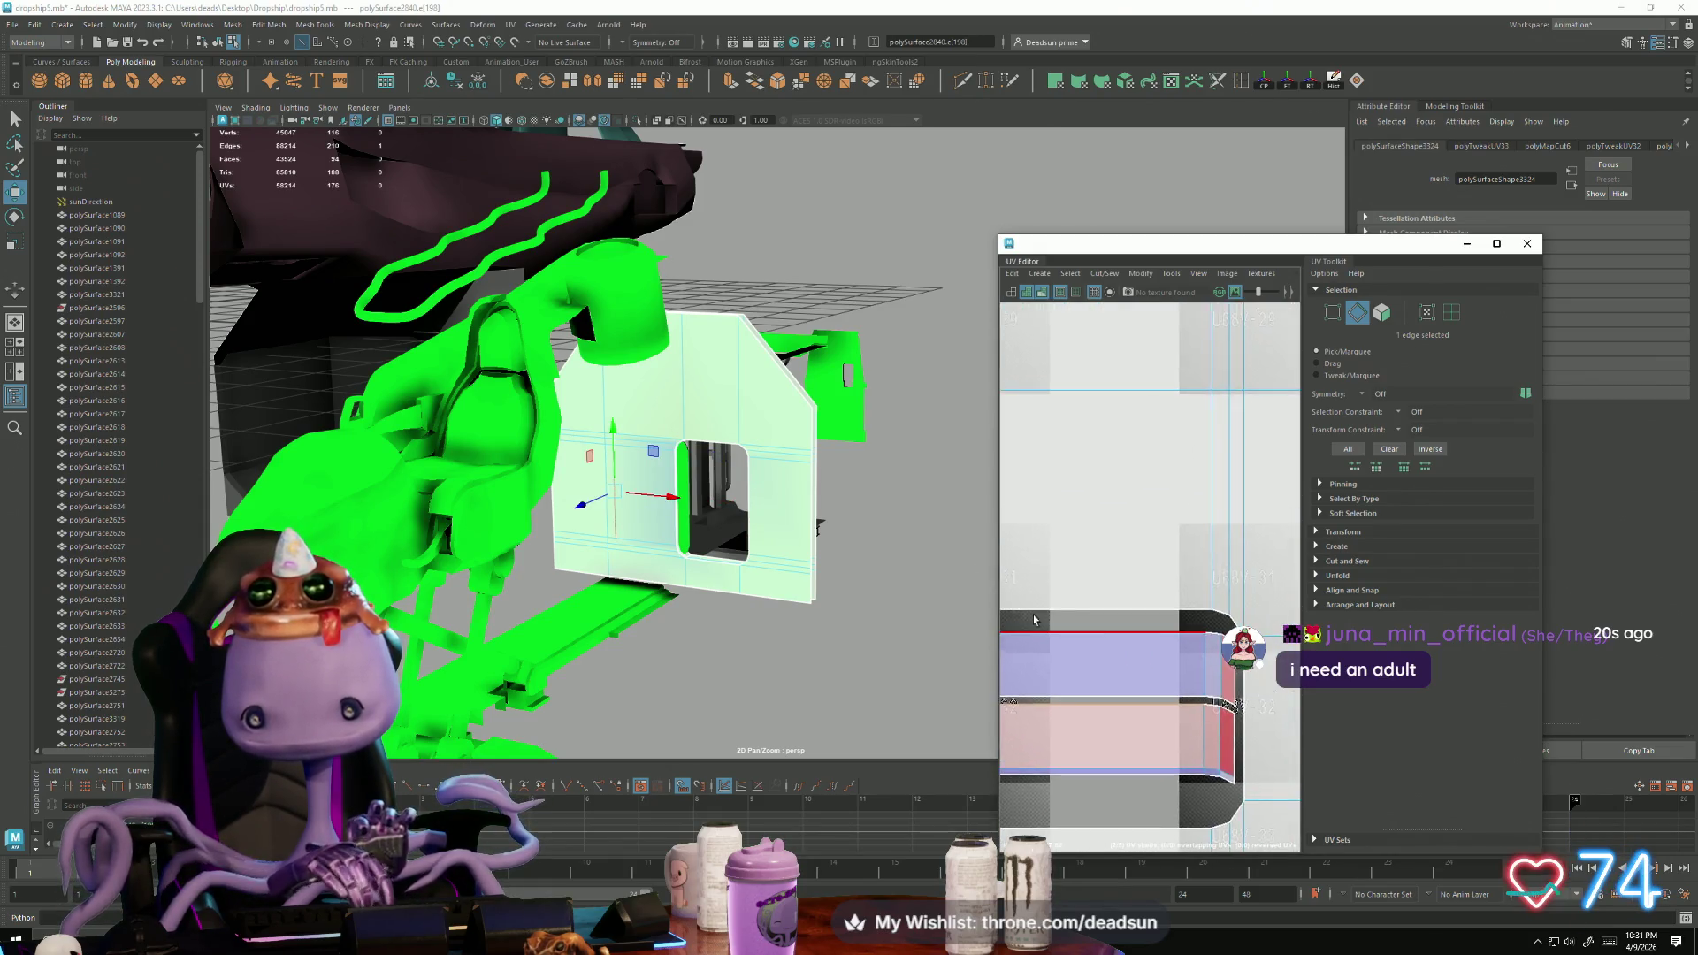
pyautogui.scroll(-2, 1140, 531)
pyautogui.click(1099, 280)
pyautogui.click(1132, 403)
pyautogui.hotkey('ctrl', 'z')
pyautogui.hotkey('ctrl', 'z')
pyautogui.hotkey('ctrl', 'z')
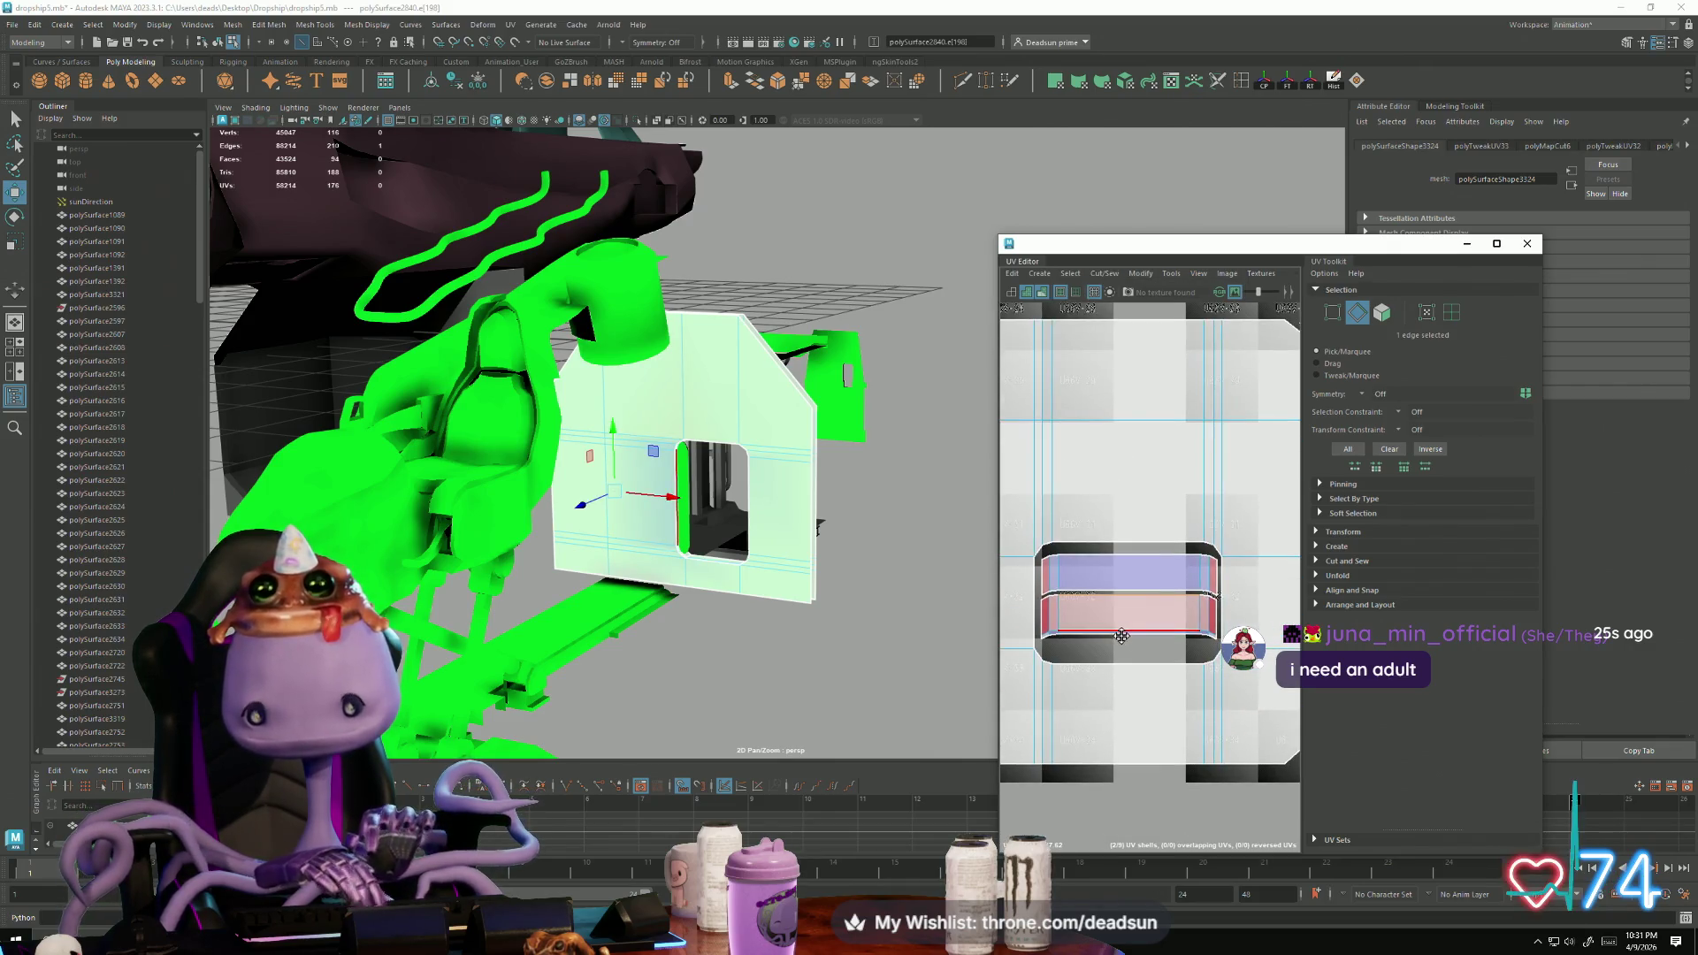
# Step: Try Move and Sew on a different strip edge, then undo that sew as well
pyautogui.scroll(3, 1124, 641)
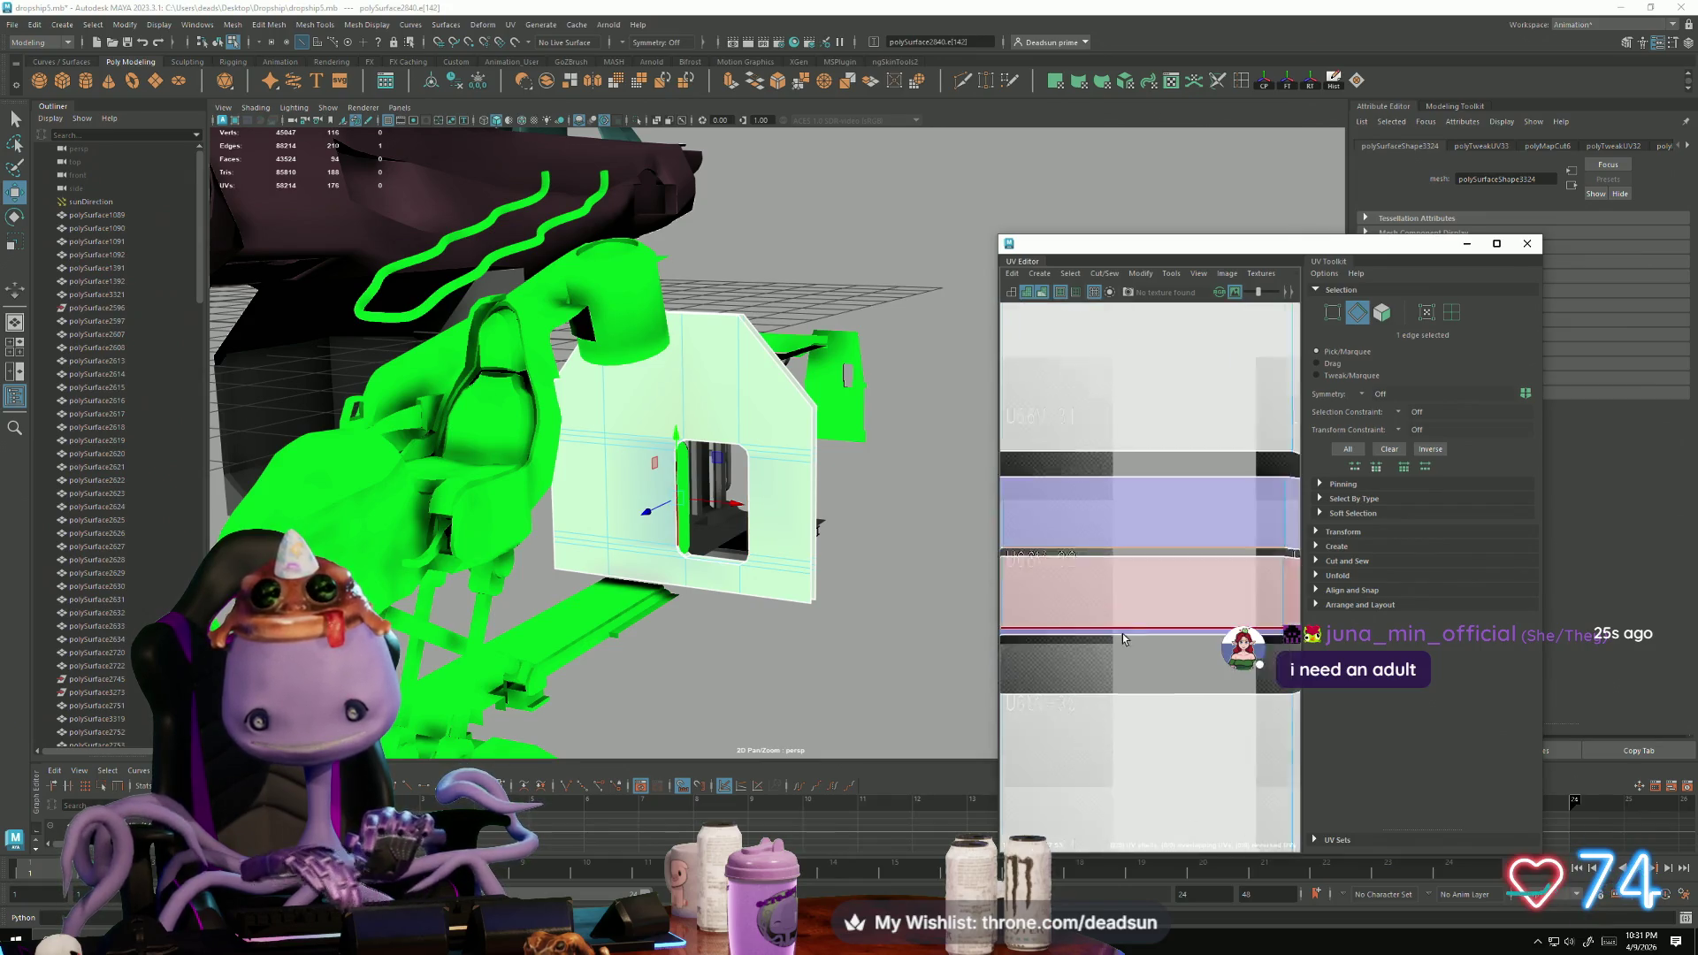
pyautogui.scroll(-3, 1123, 619)
pyautogui.scroll(5, 1106, 637)
pyautogui.scroll(-5, 1150, 531)
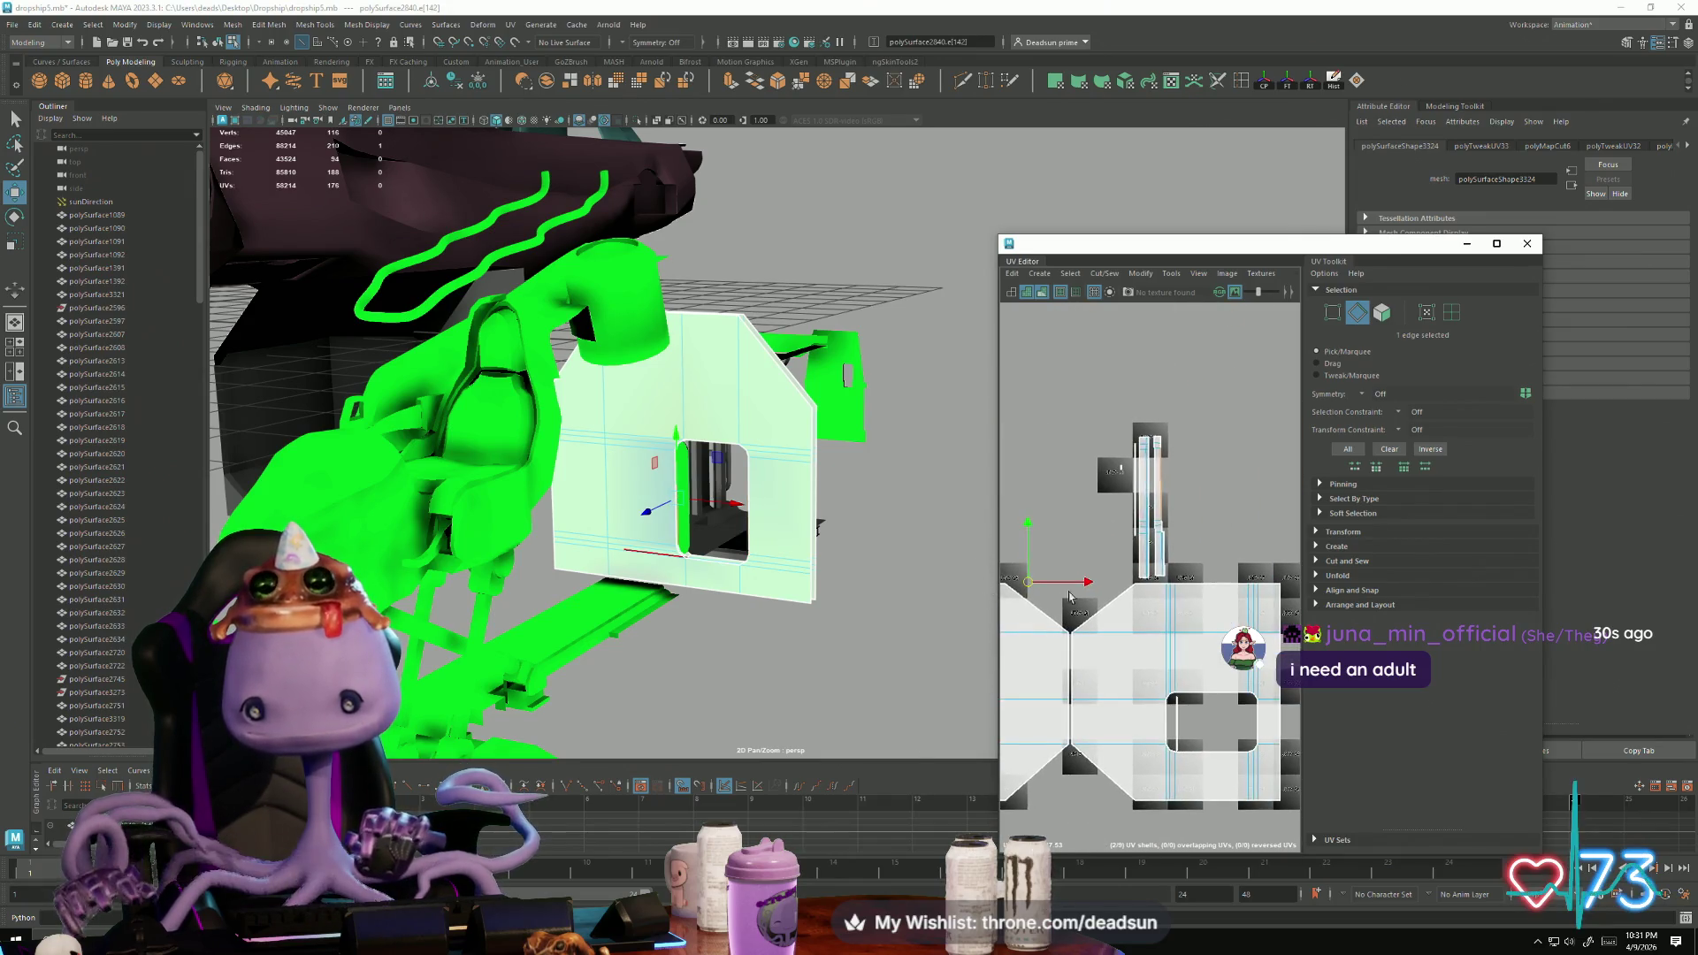
pyautogui.scroll(5, 1166, 488)
pyautogui.scroll(-1, 1166, 488)
pyautogui.click(1111, 495)
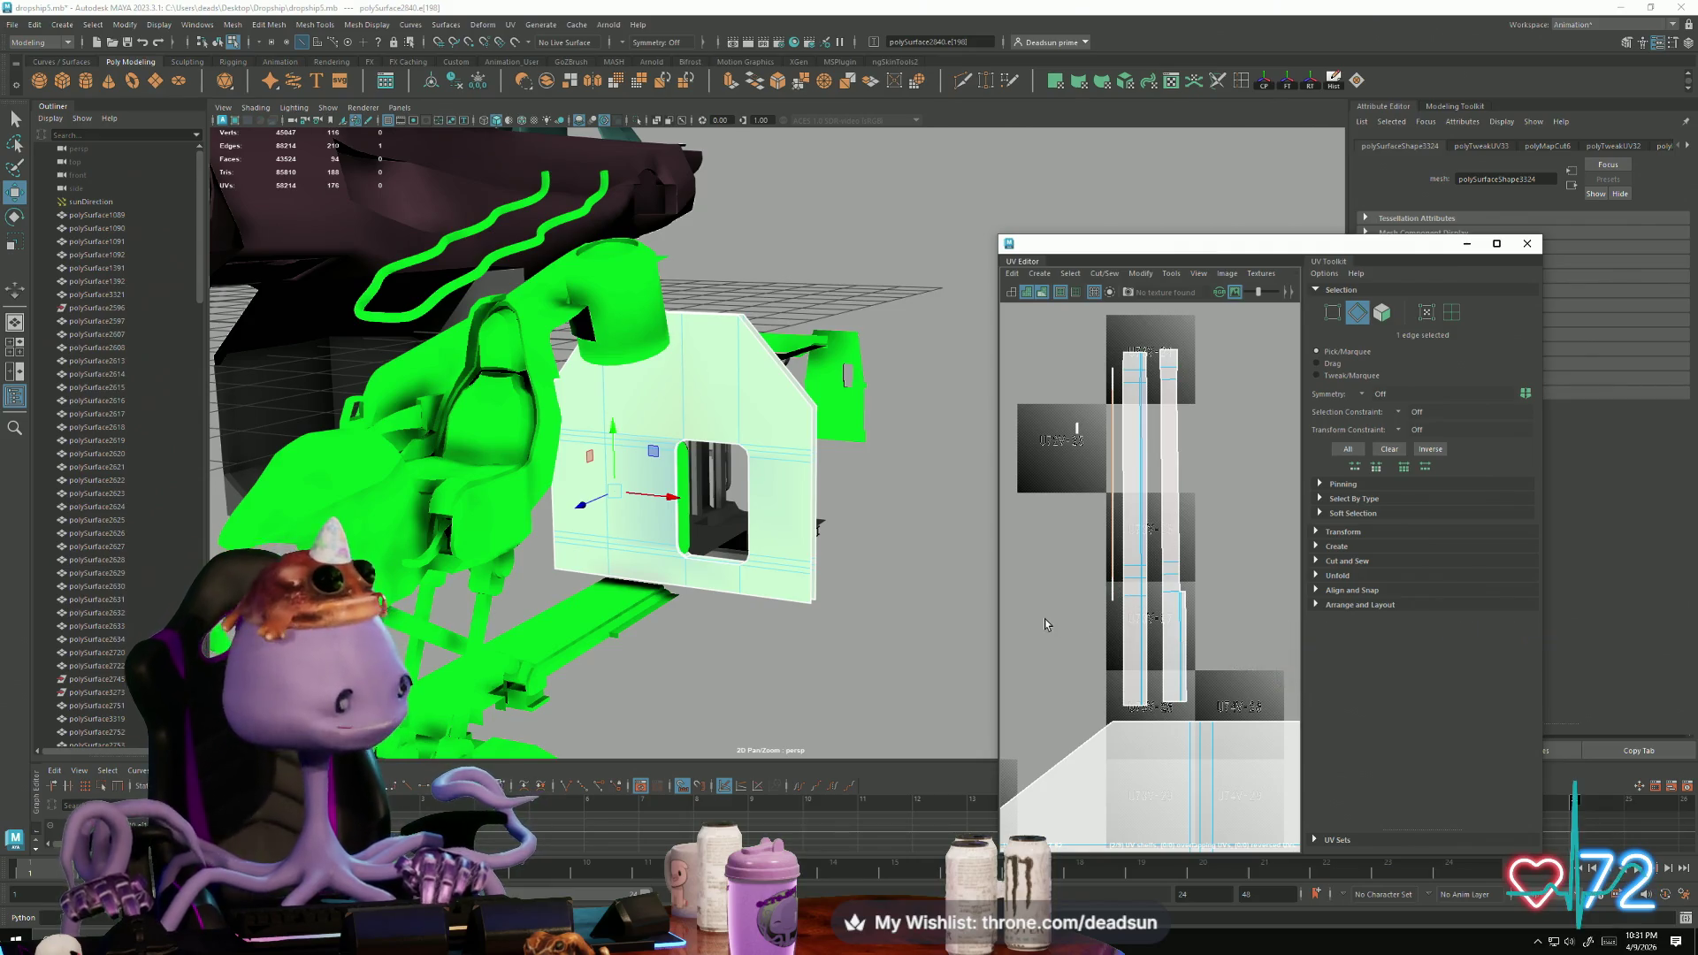
pyautogui.moveTo(1088, 434); pyautogui.dragTo(1097, 447, button='right')
pyautogui.press('r')
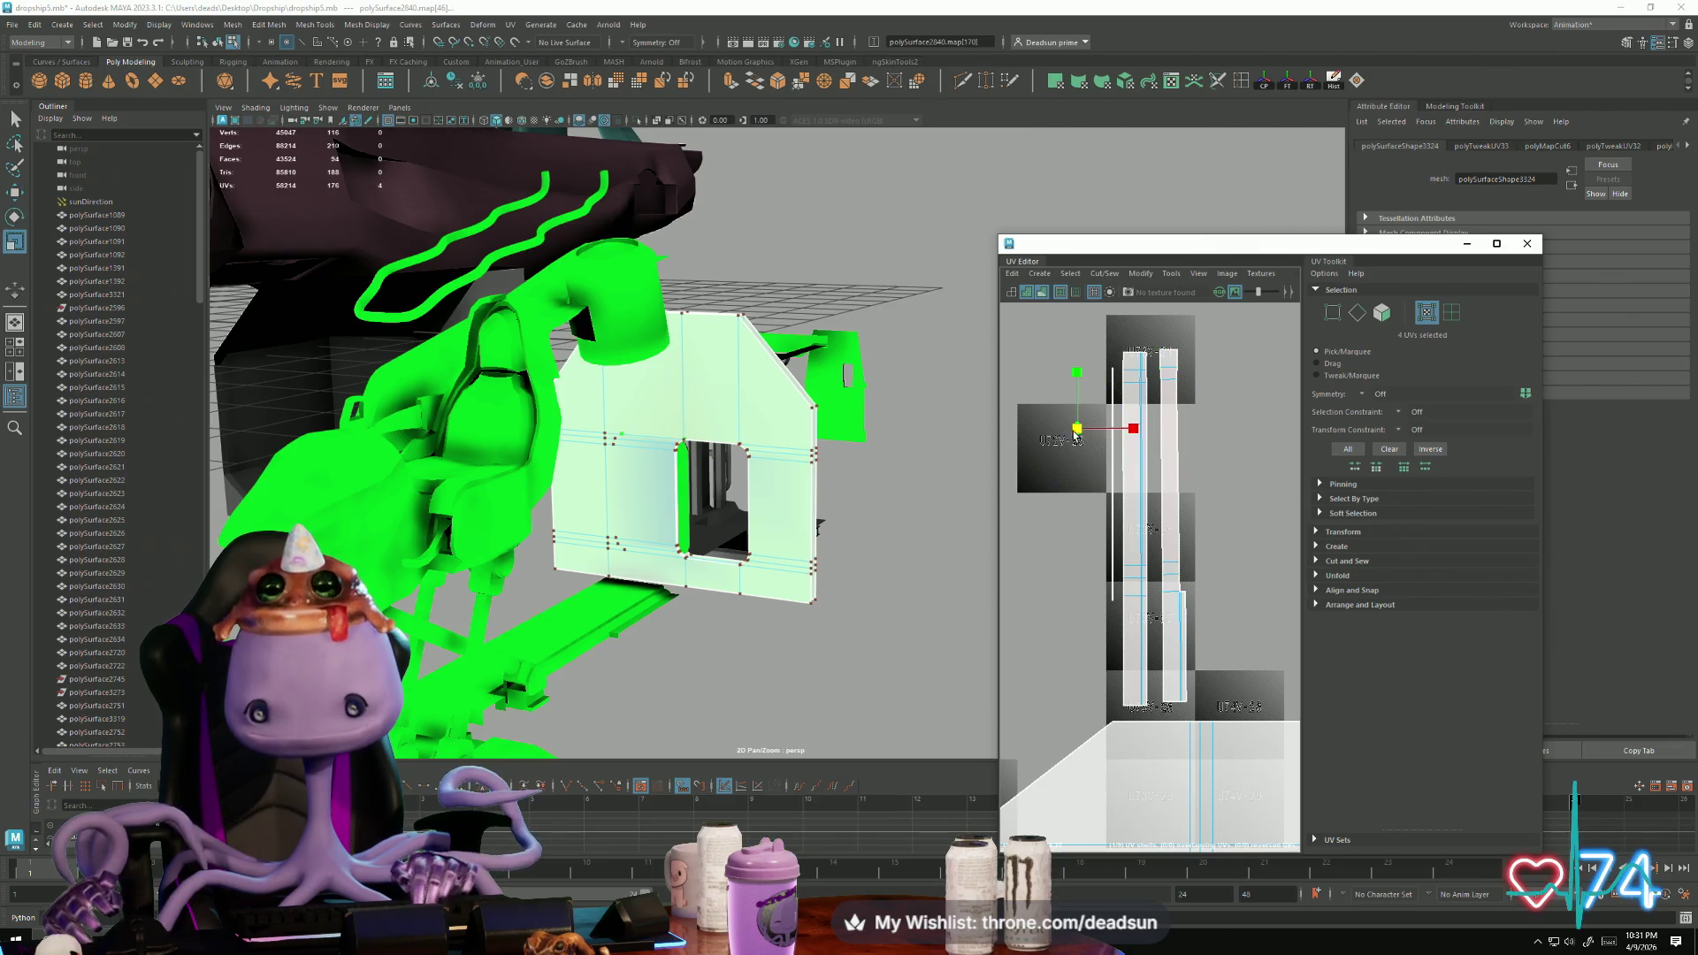
pyautogui.moveTo(1115, 410); pyautogui.dragTo(1114, 389, button='right')
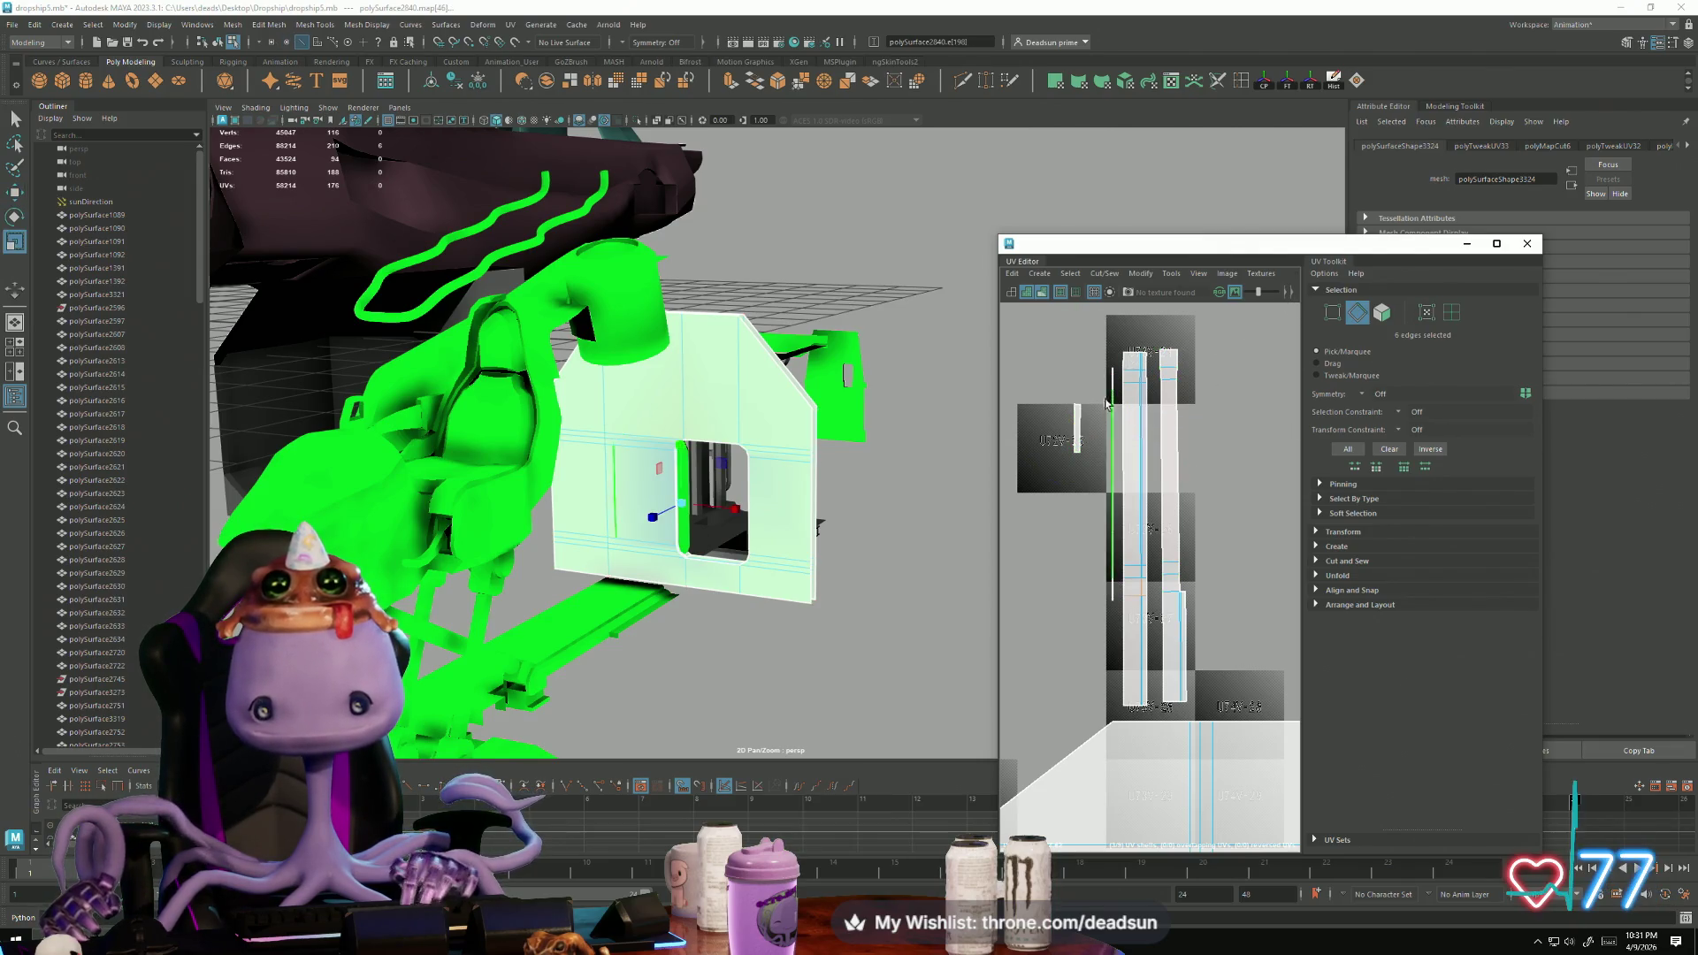
pyautogui.click(1075, 432)
pyautogui.click(1123, 491)
pyautogui.scroll(-3, 1225, 629)
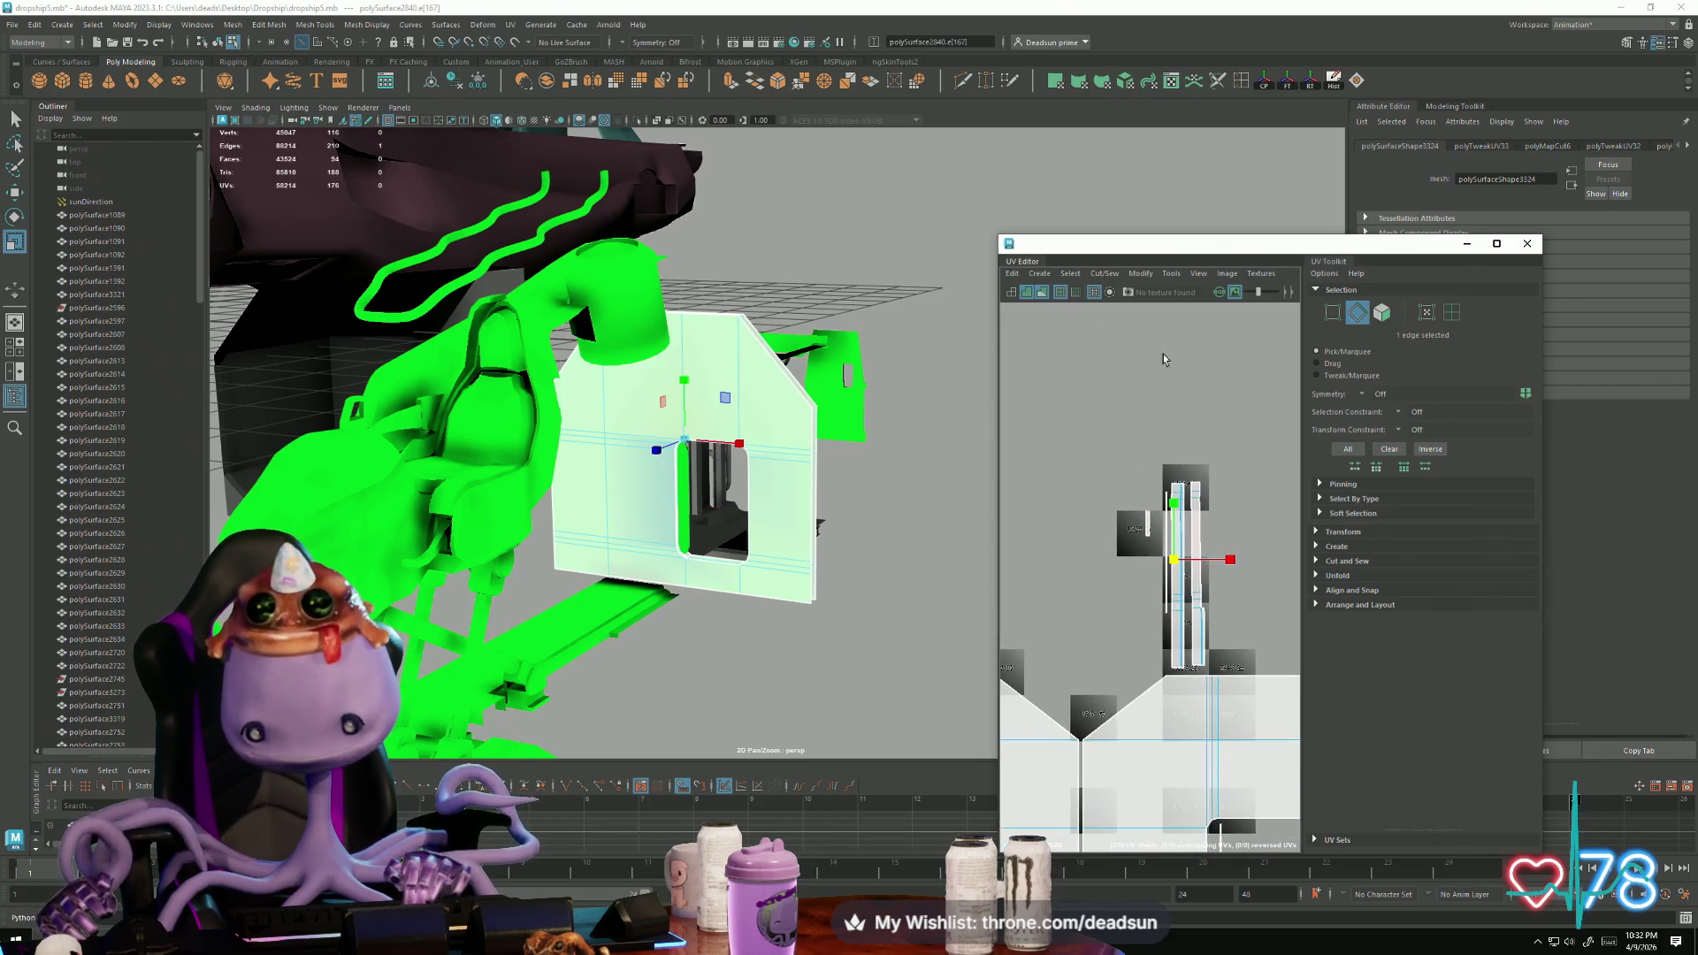
pyautogui.click(1112, 274)
pyautogui.click(1135, 412)
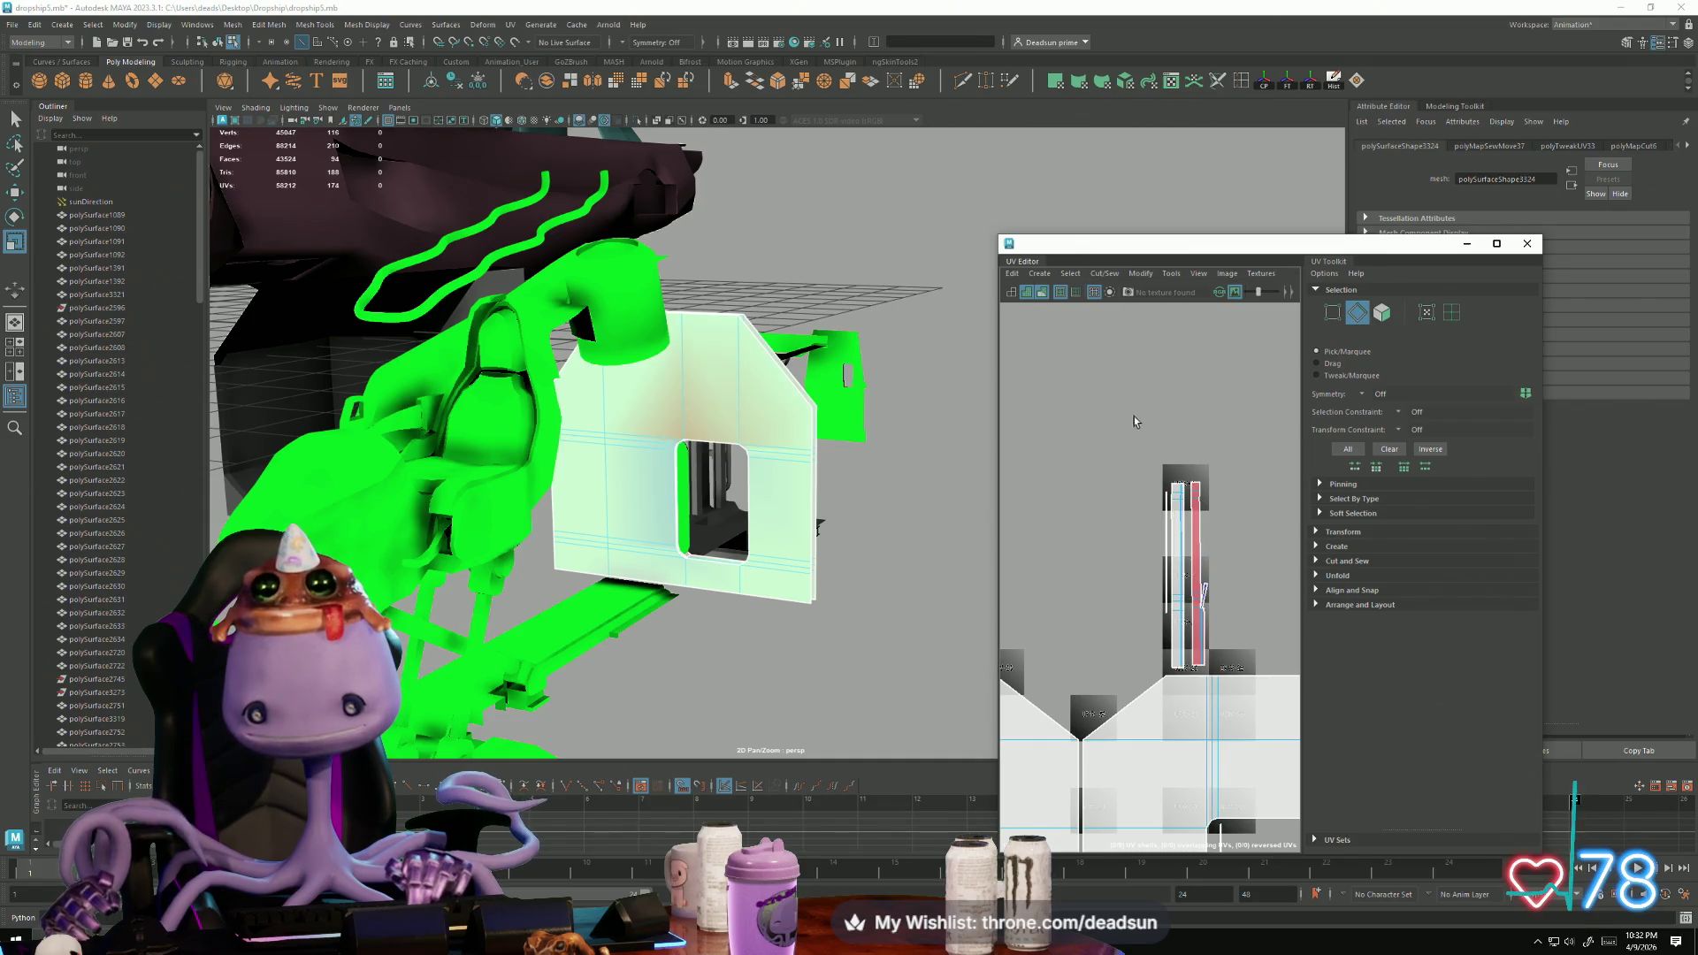
pyautogui.scroll(10, 1272, 621)
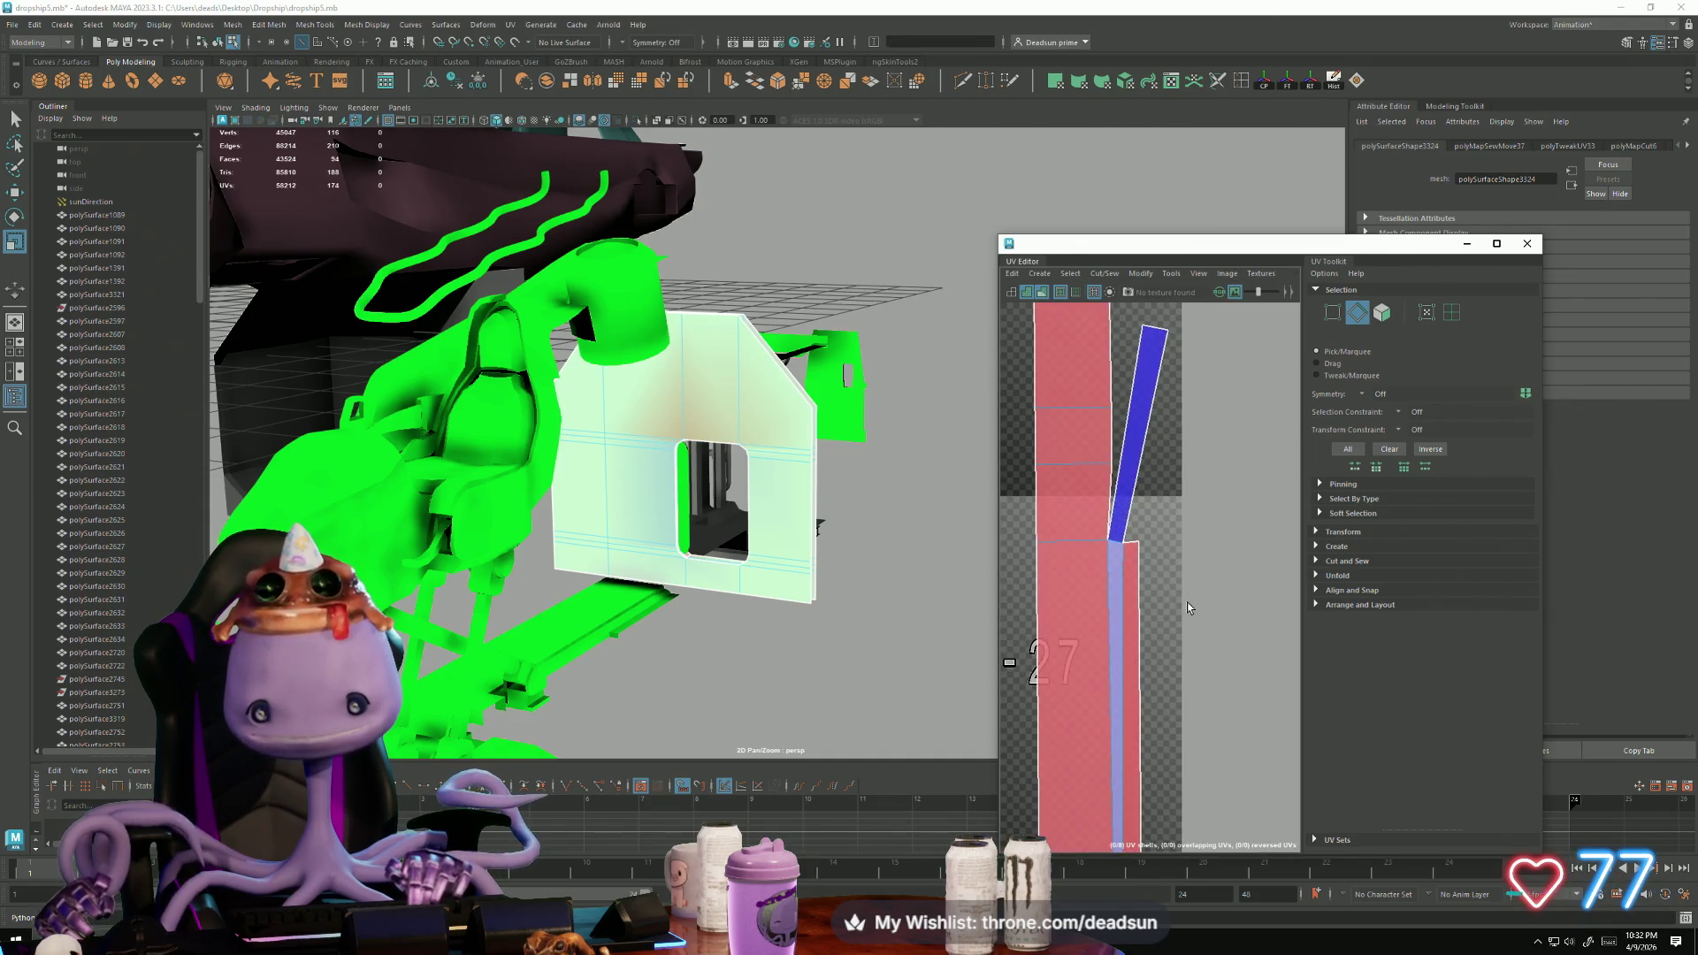
pyautogui.hotkey('ctrl', 'z')
# Step: Zoom out to the whole panel shell and select the entire thin strip shell
pyautogui.keyDown('alt'); pyautogui.moveTo(1233, 616); pyautogui.dragTo(1185, 517, button='right'); pyautogui.keyUp('alt')
pyautogui.press('F12')
pyautogui.doubleClick(1155, 416)
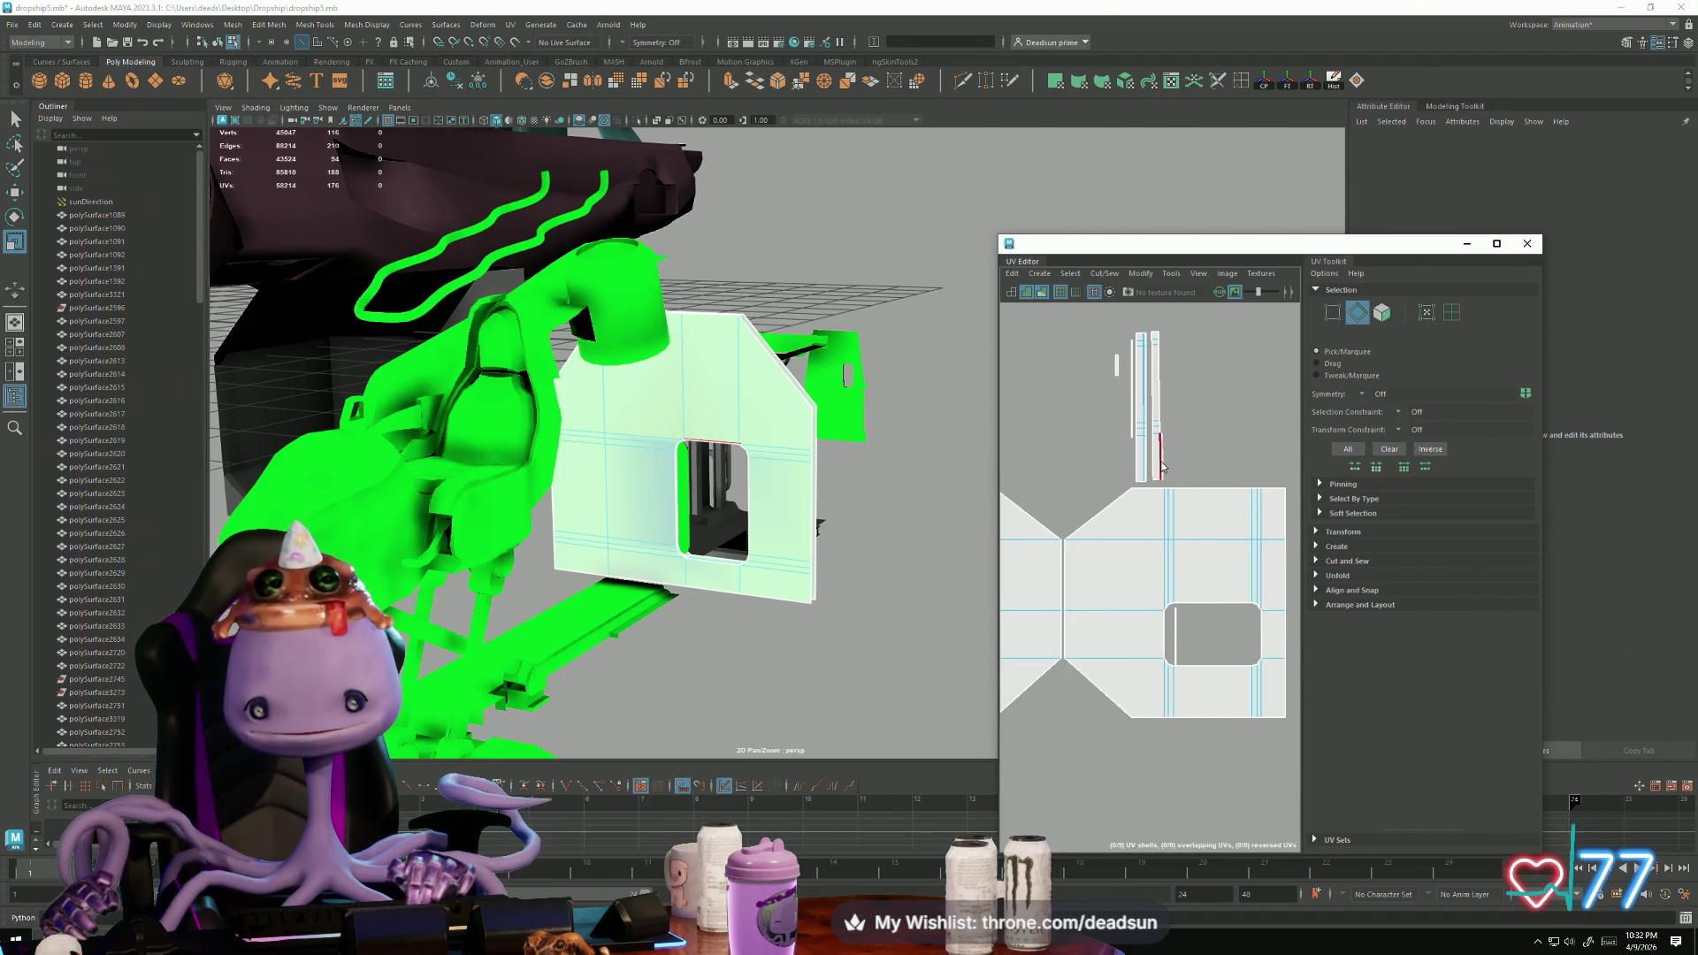
# Step: Move the strip shells into the panel's window hole, shrink them and rotate them horizontal
pyautogui.click(1156, 451)
pyautogui.press('w')
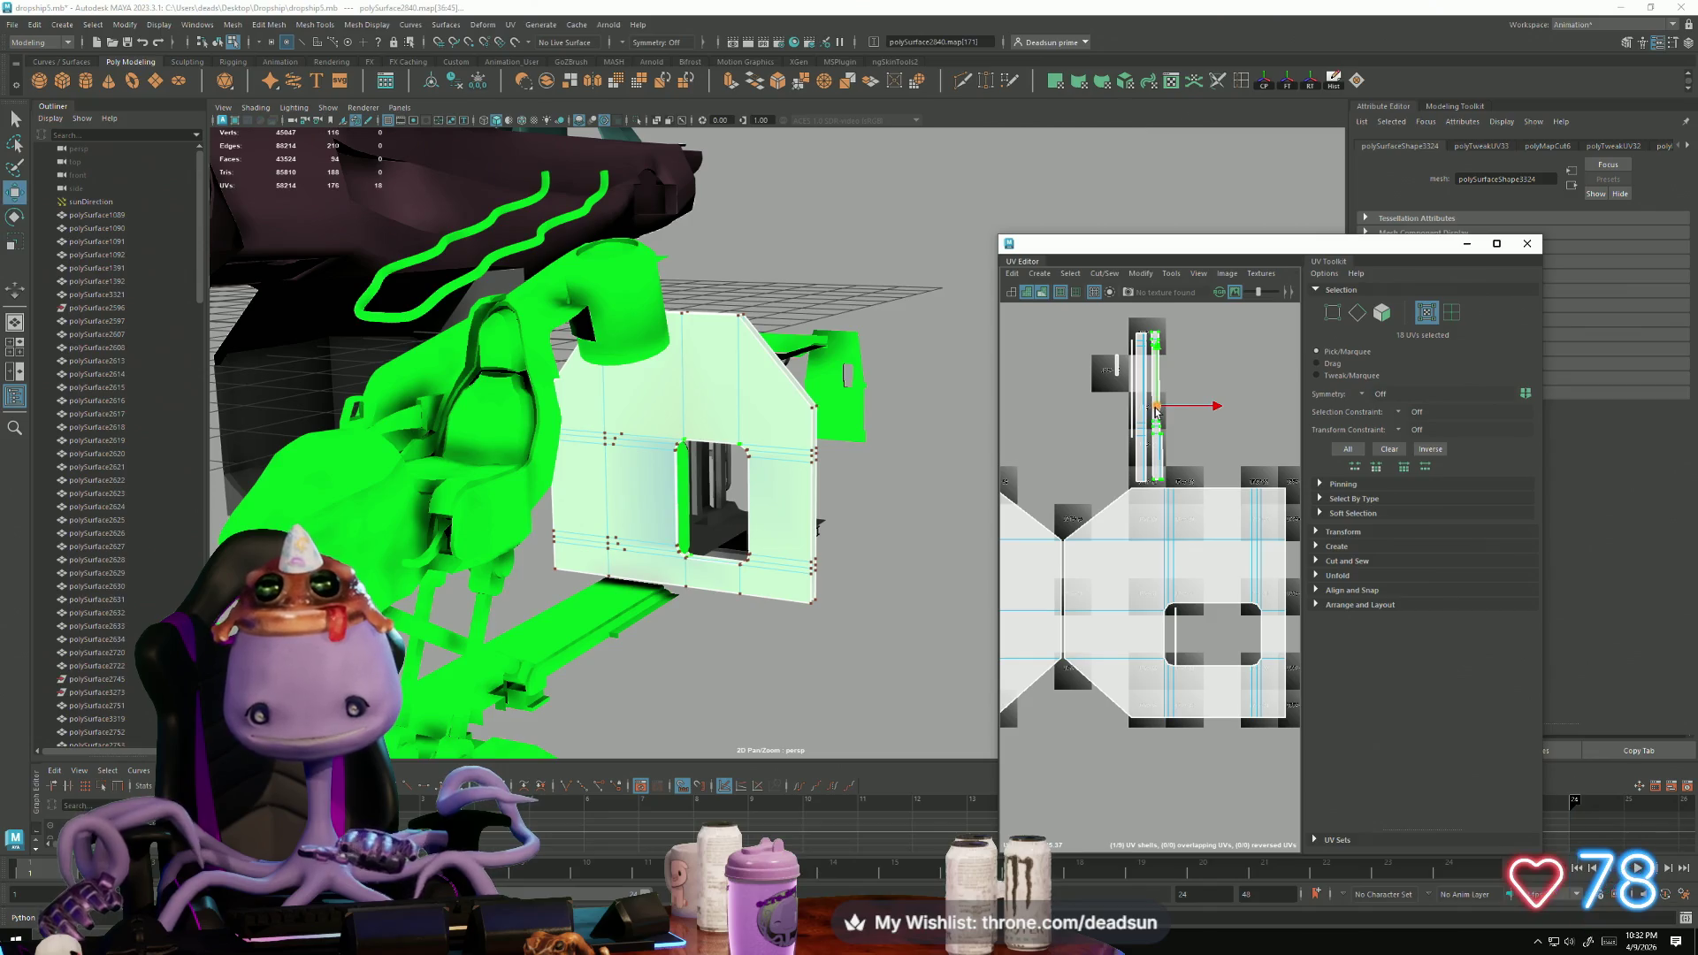
pyautogui.keyDown('shift'); pyautogui.click(1134, 443); pyautogui.keyUp('shift')
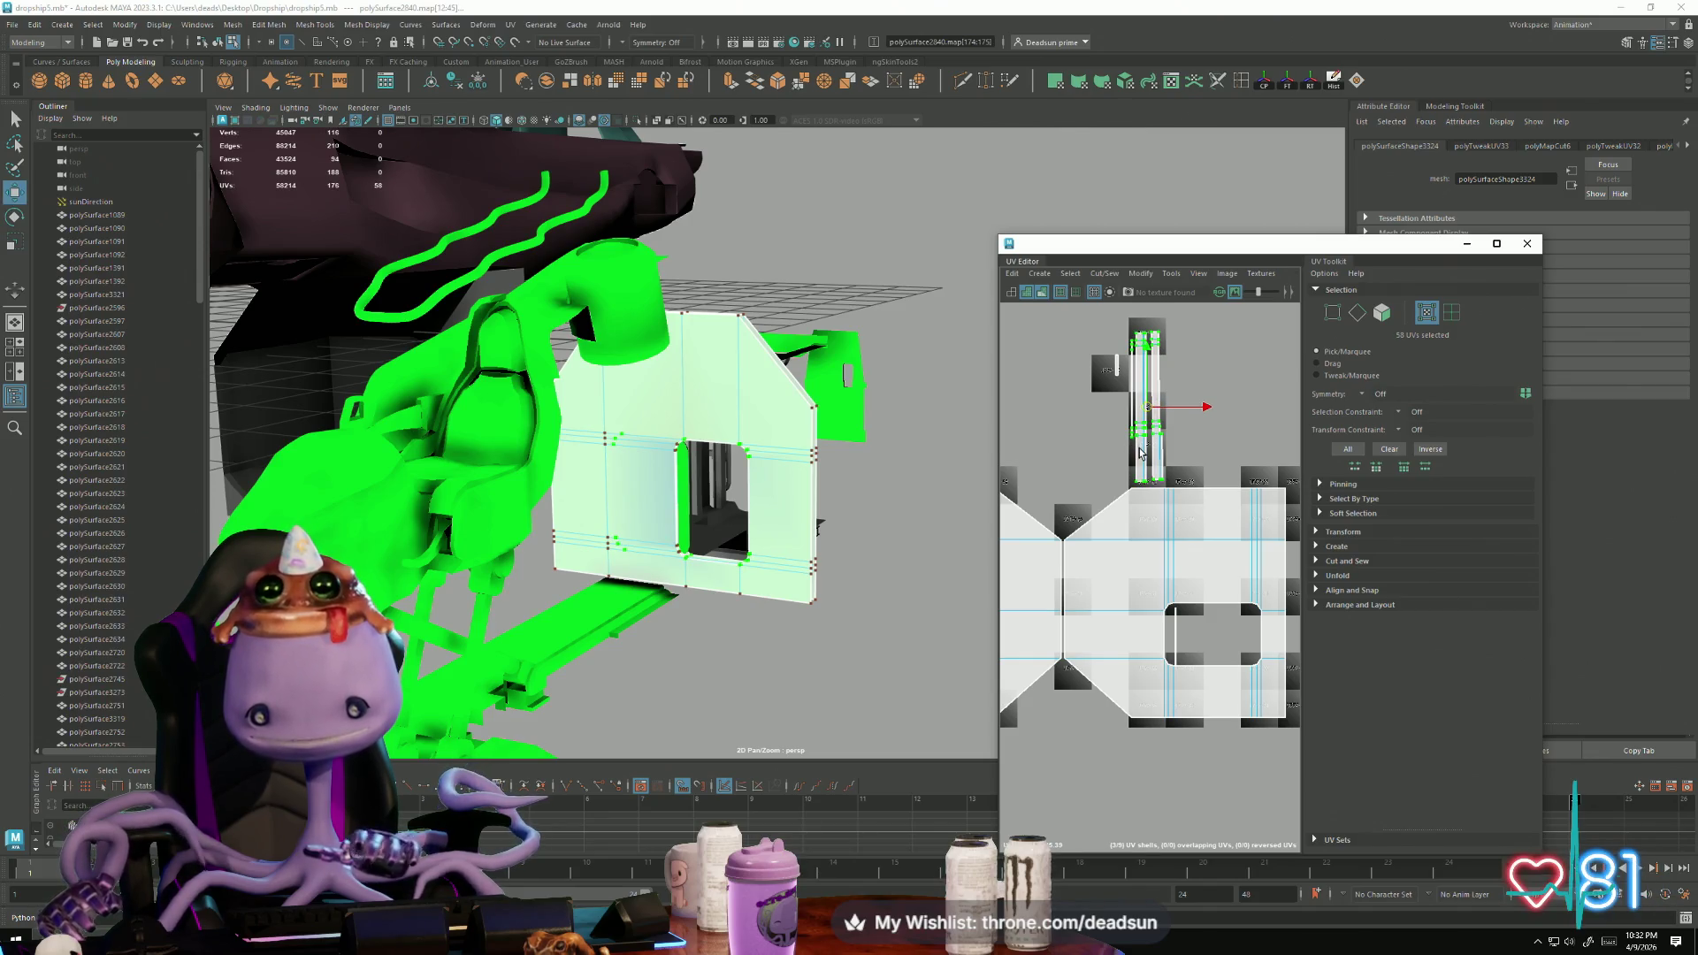
pyautogui.moveTo(1152, 421)
pyautogui.mouseDown()
pyautogui.moveTo(1185, 425)
pyautogui.moveTo(1219, 633)
pyautogui.moveTo(1193, 646)
pyautogui.mouseUp()
pyautogui.press('r')
pyautogui.press('w')
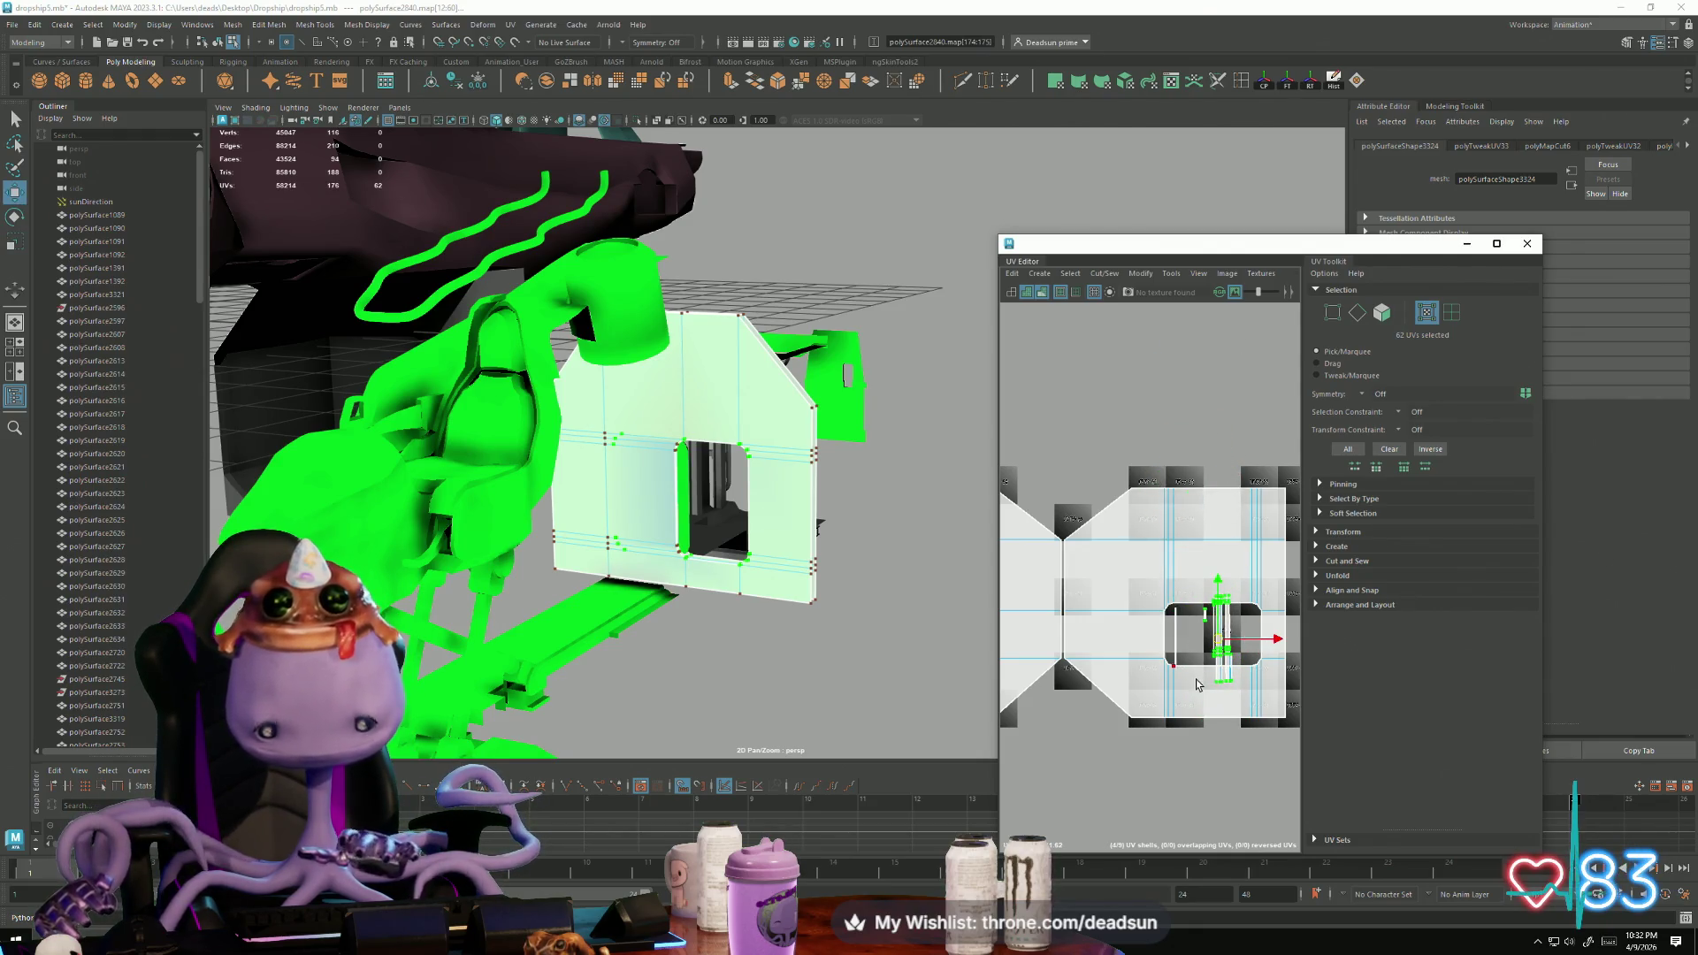
pyautogui.press('e')
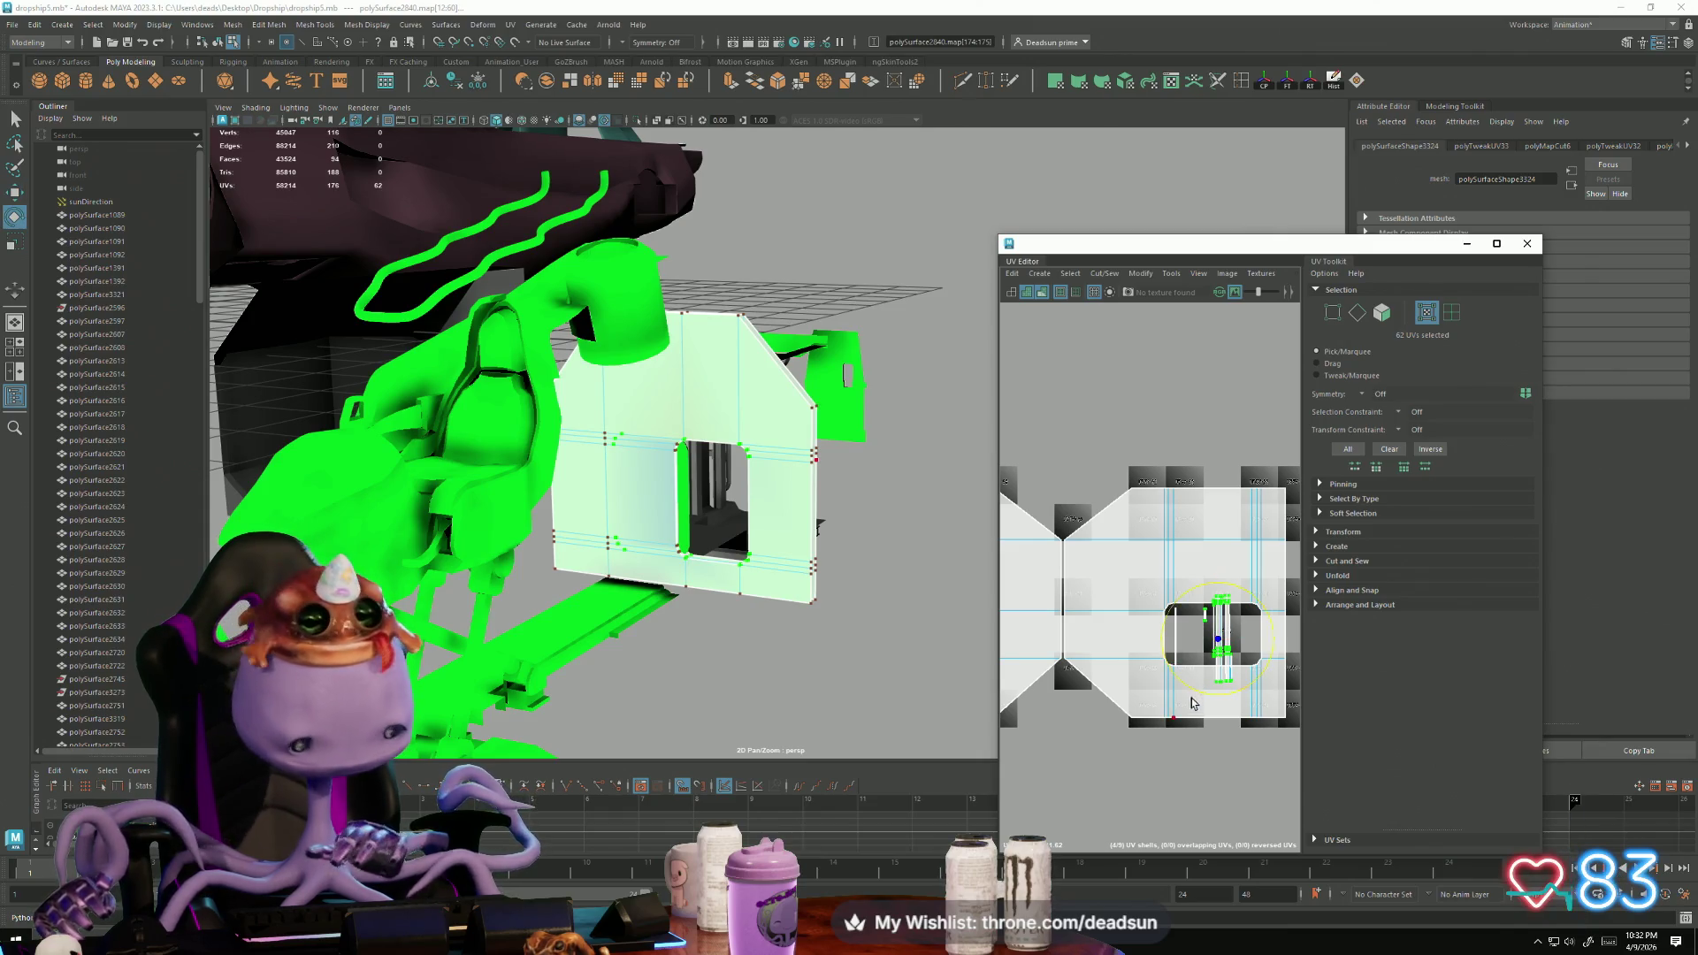
pyautogui.moveTo(1203, 692)
pyautogui.mouseDown()
pyautogui.moveTo(1269, 650)
pyautogui.moveTo(1196, 606)
pyautogui.mouseUp()
pyautogui.press('w')
pyautogui.scroll(4, 1226, 634)
# Step: Turn the vertical UV line horizontal, then stretch and reposition the strips' UVs within the hole
pyautogui.click(1099, 672)
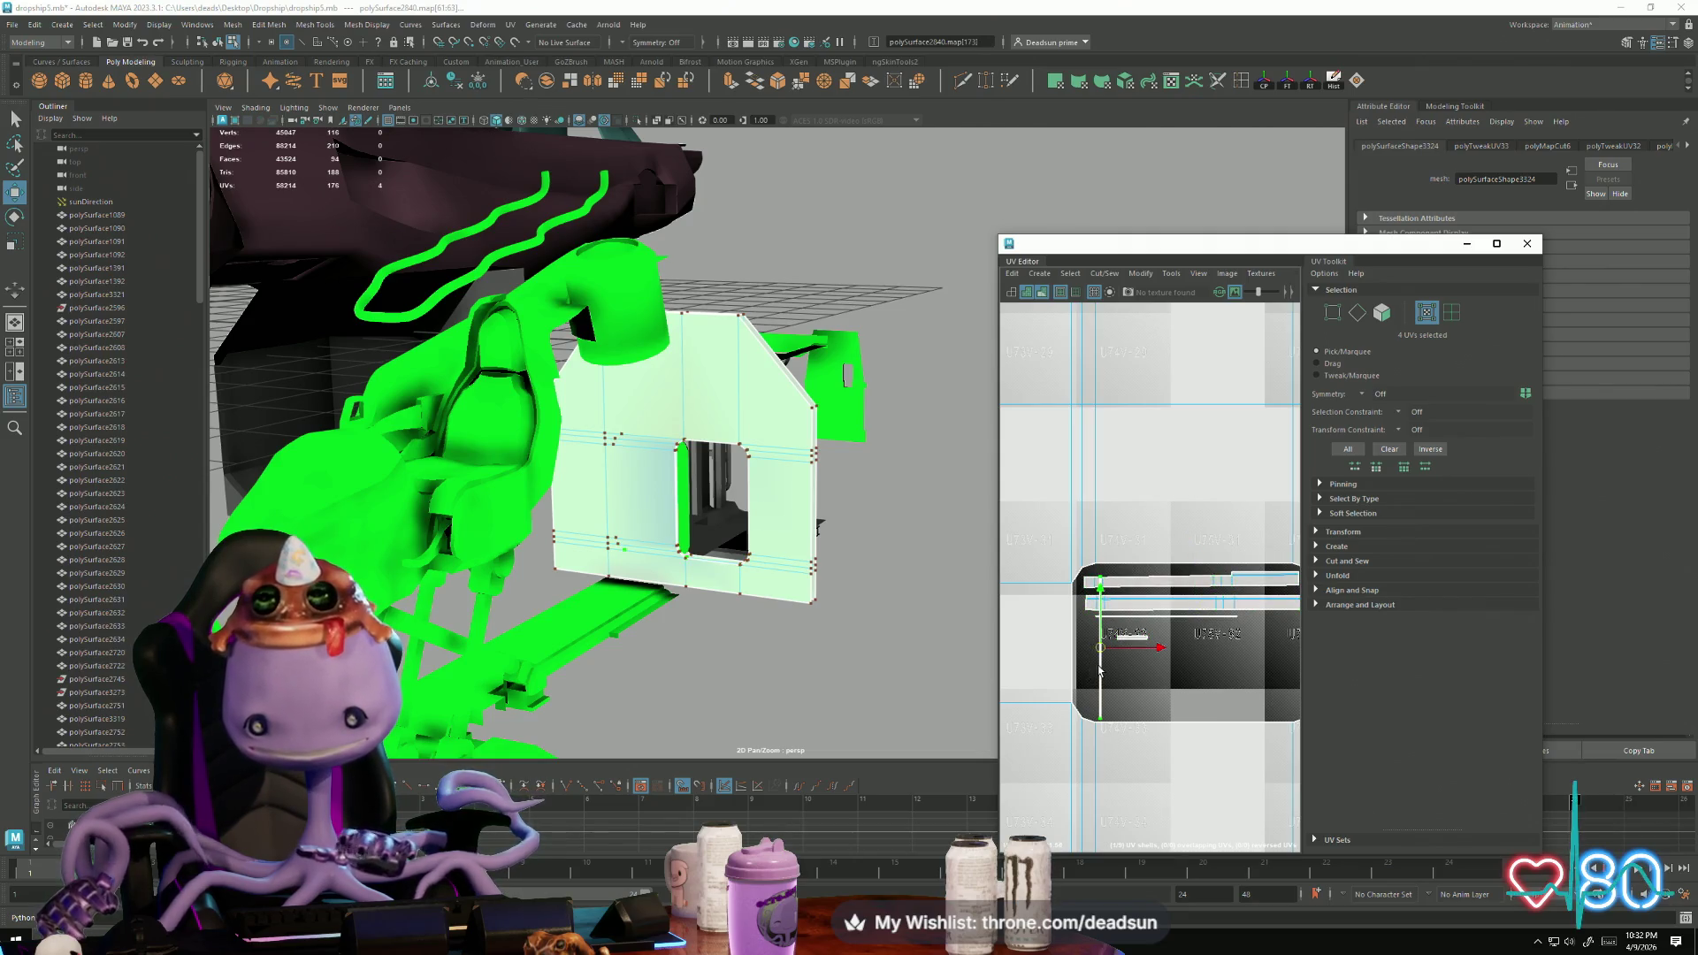
pyautogui.press('e')
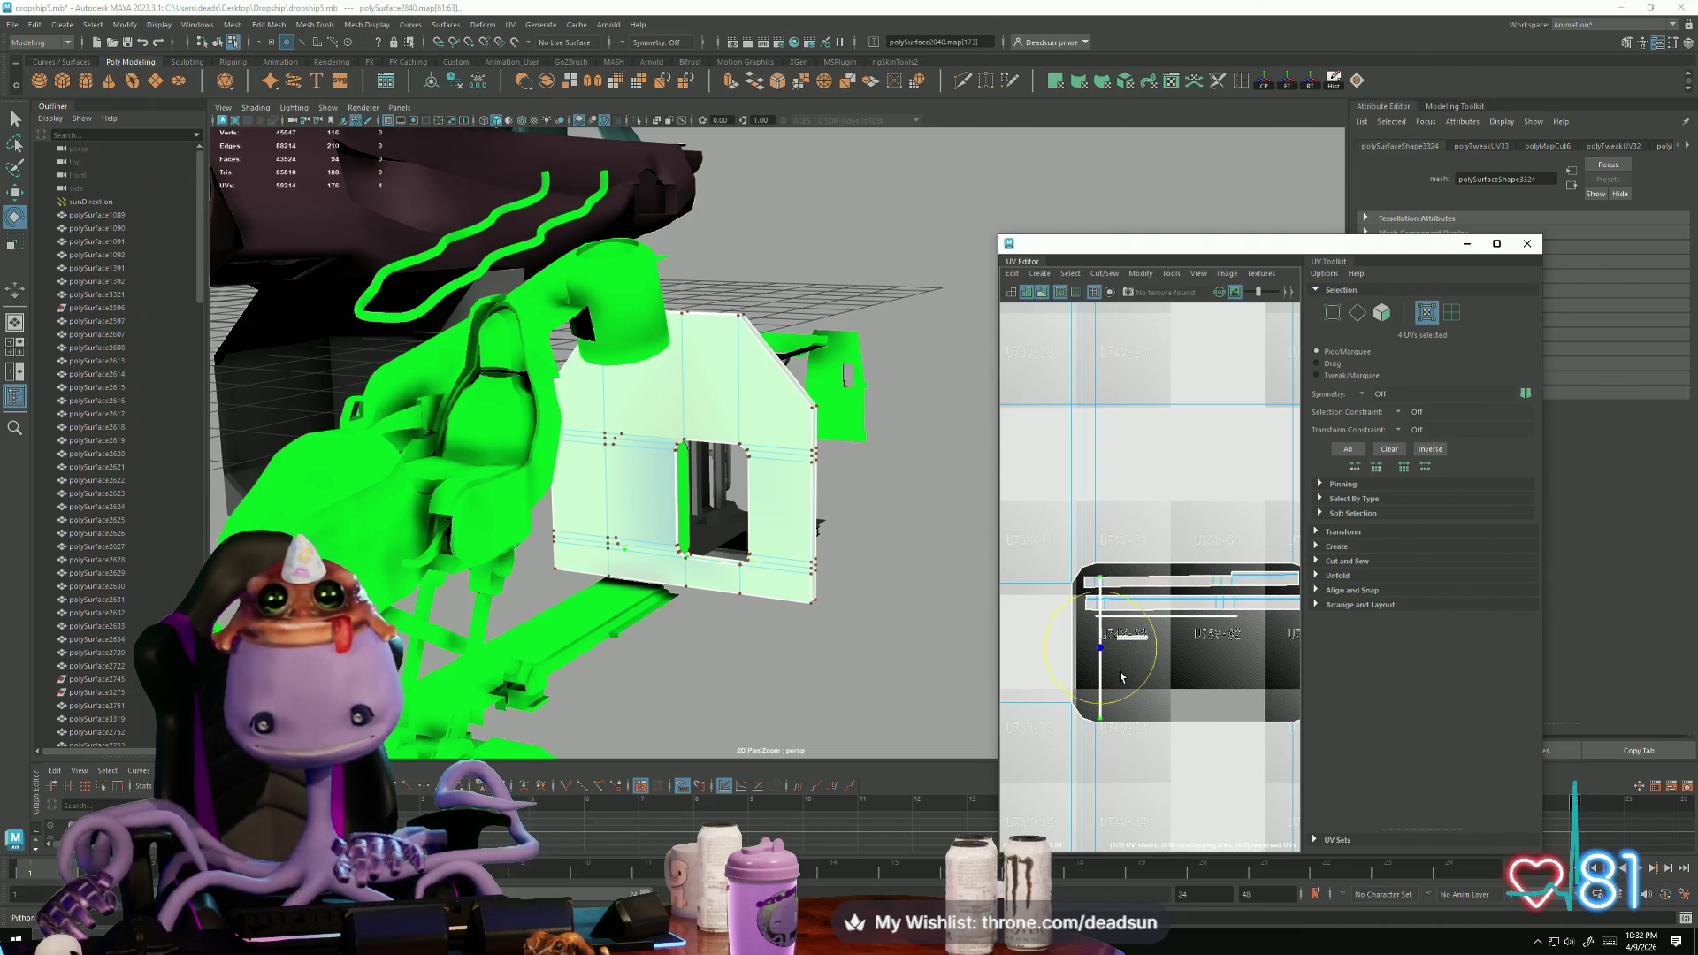
pyautogui.moveTo(1146, 694)
pyautogui.mouseDown()
pyautogui.moveTo(1104, 656)
pyautogui.moveTo(1167, 625)
pyautogui.mouseUp()
pyautogui.press('w')
pyautogui.moveTo(1261, 675); pyautogui.dragTo(1093, 617)
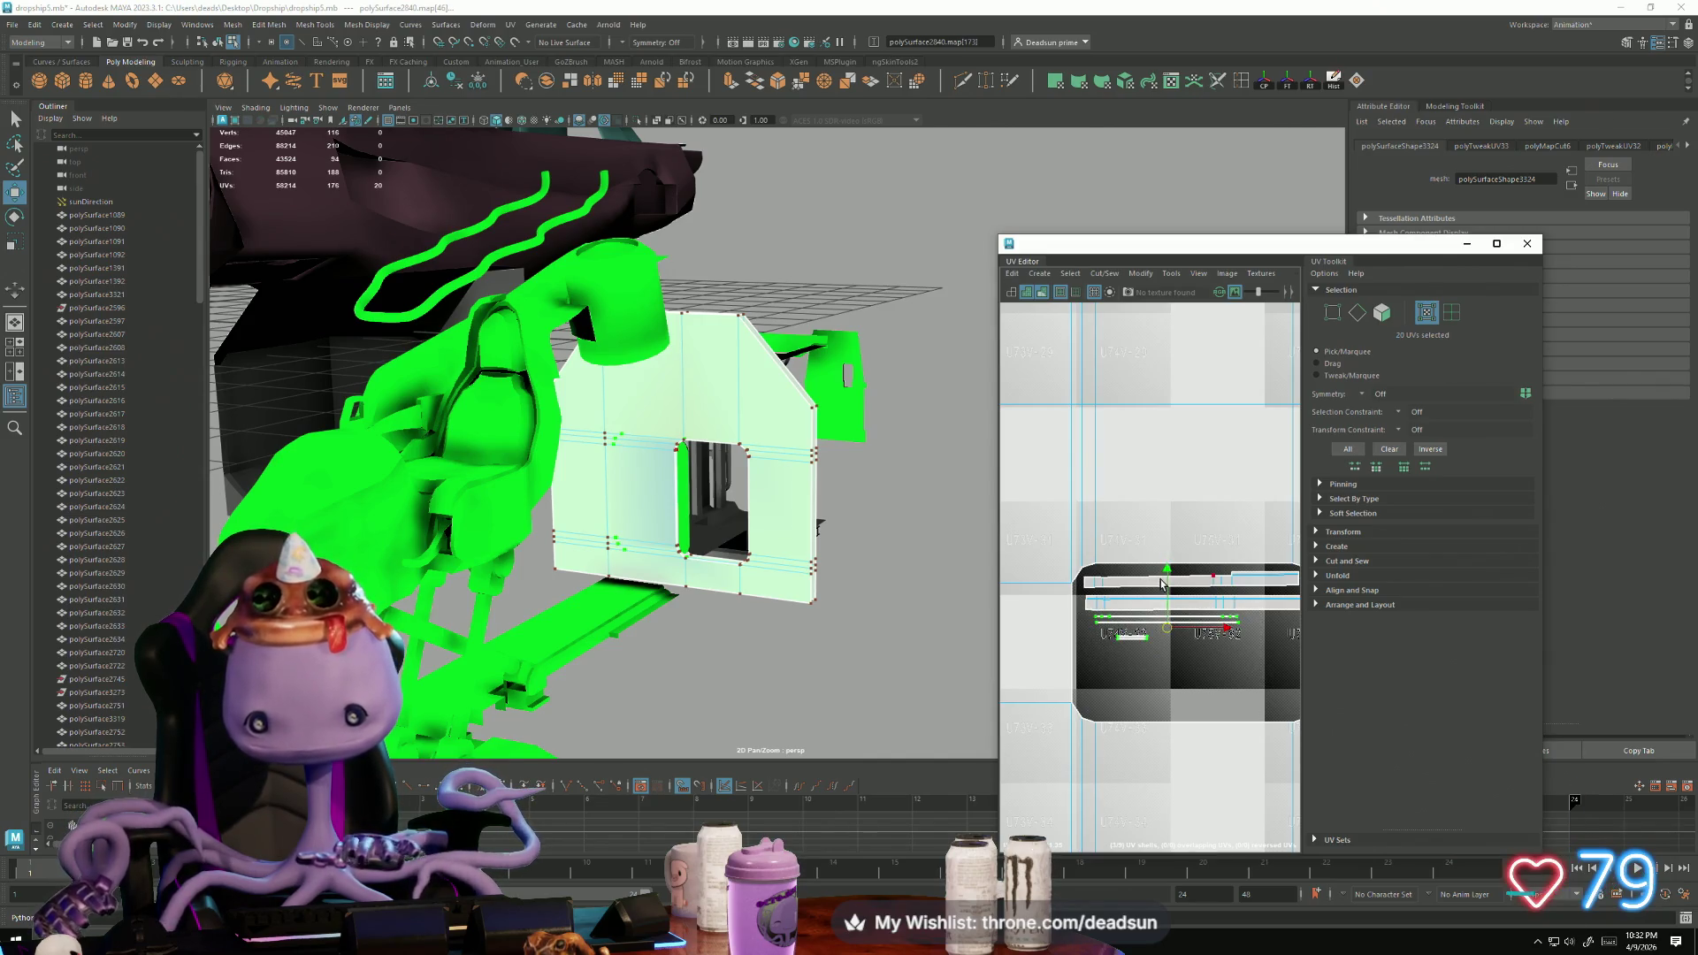
pyautogui.press('r')
pyautogui.moveTo(1167, 566); pyautogui.dragTo(1176, 451)
pyautogui.press('w')
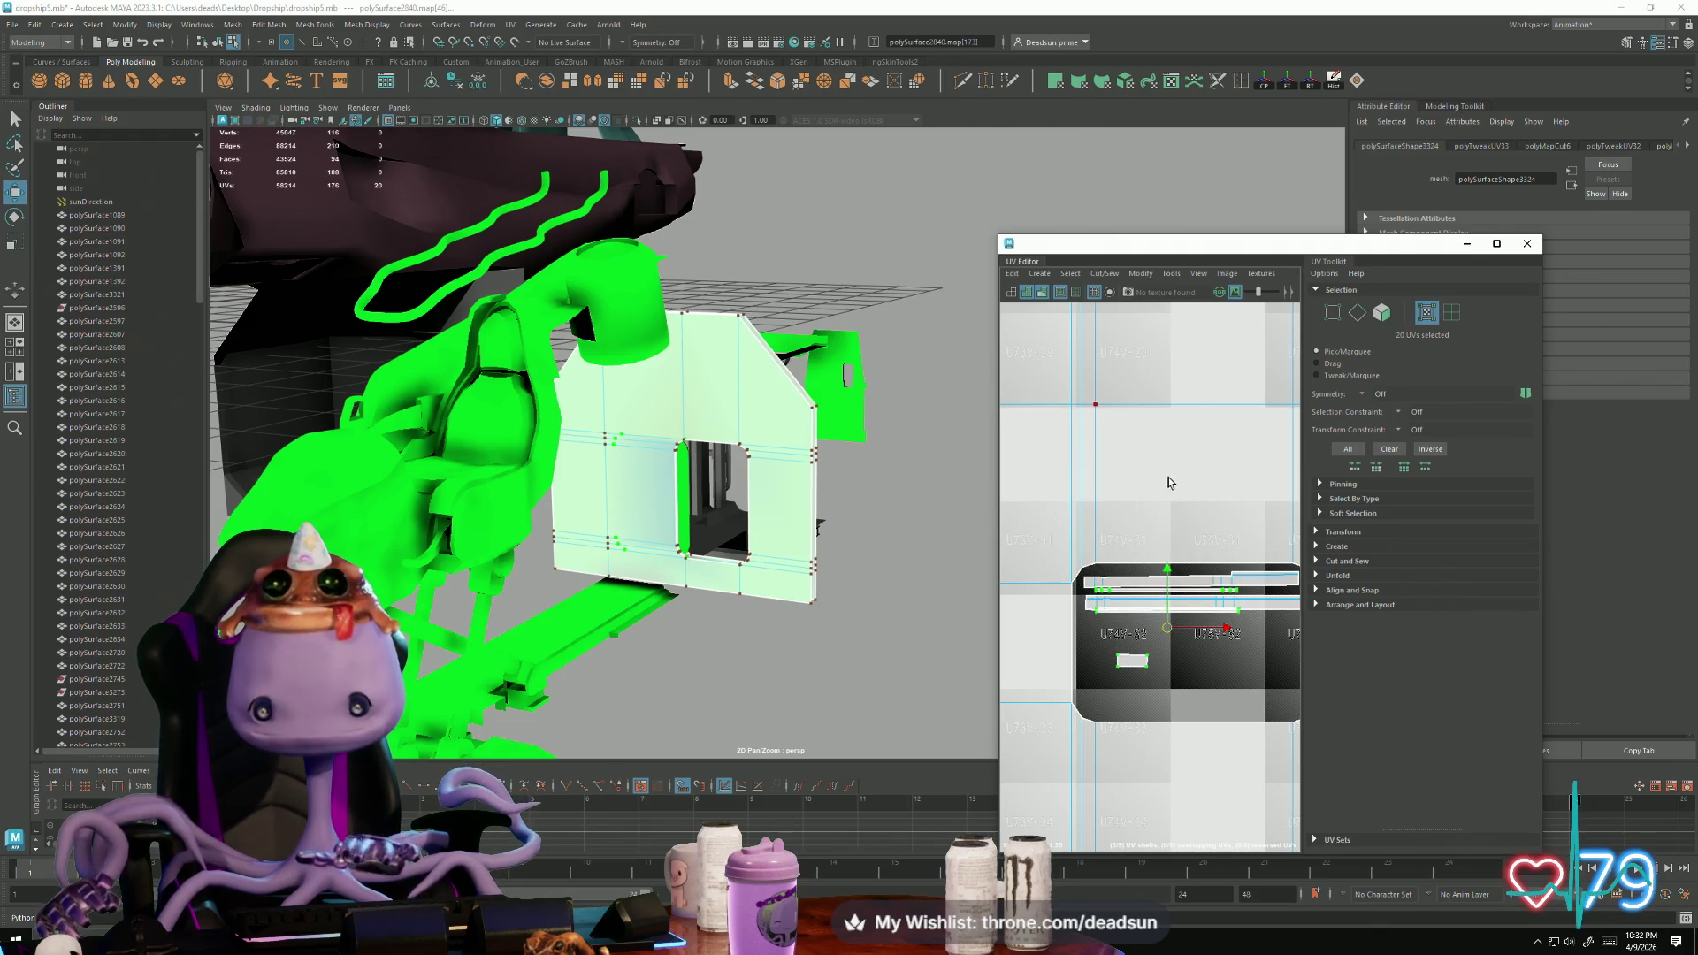
pyautogui.moveTo(1165, 570); pyautogui.dragTo(1114, 643)
pyautogui.moveTo(1164, 579); pyautogui.dragTo(1168, 570, button='middle')
# Step: Tuck the small UV piece up-left and shift the whole strip slightly left into place
pyautogui.click(1125, 692)
pyautogui.moveTo(1127, 691); pyautogui.dragTo(1105, 642, button='middle')
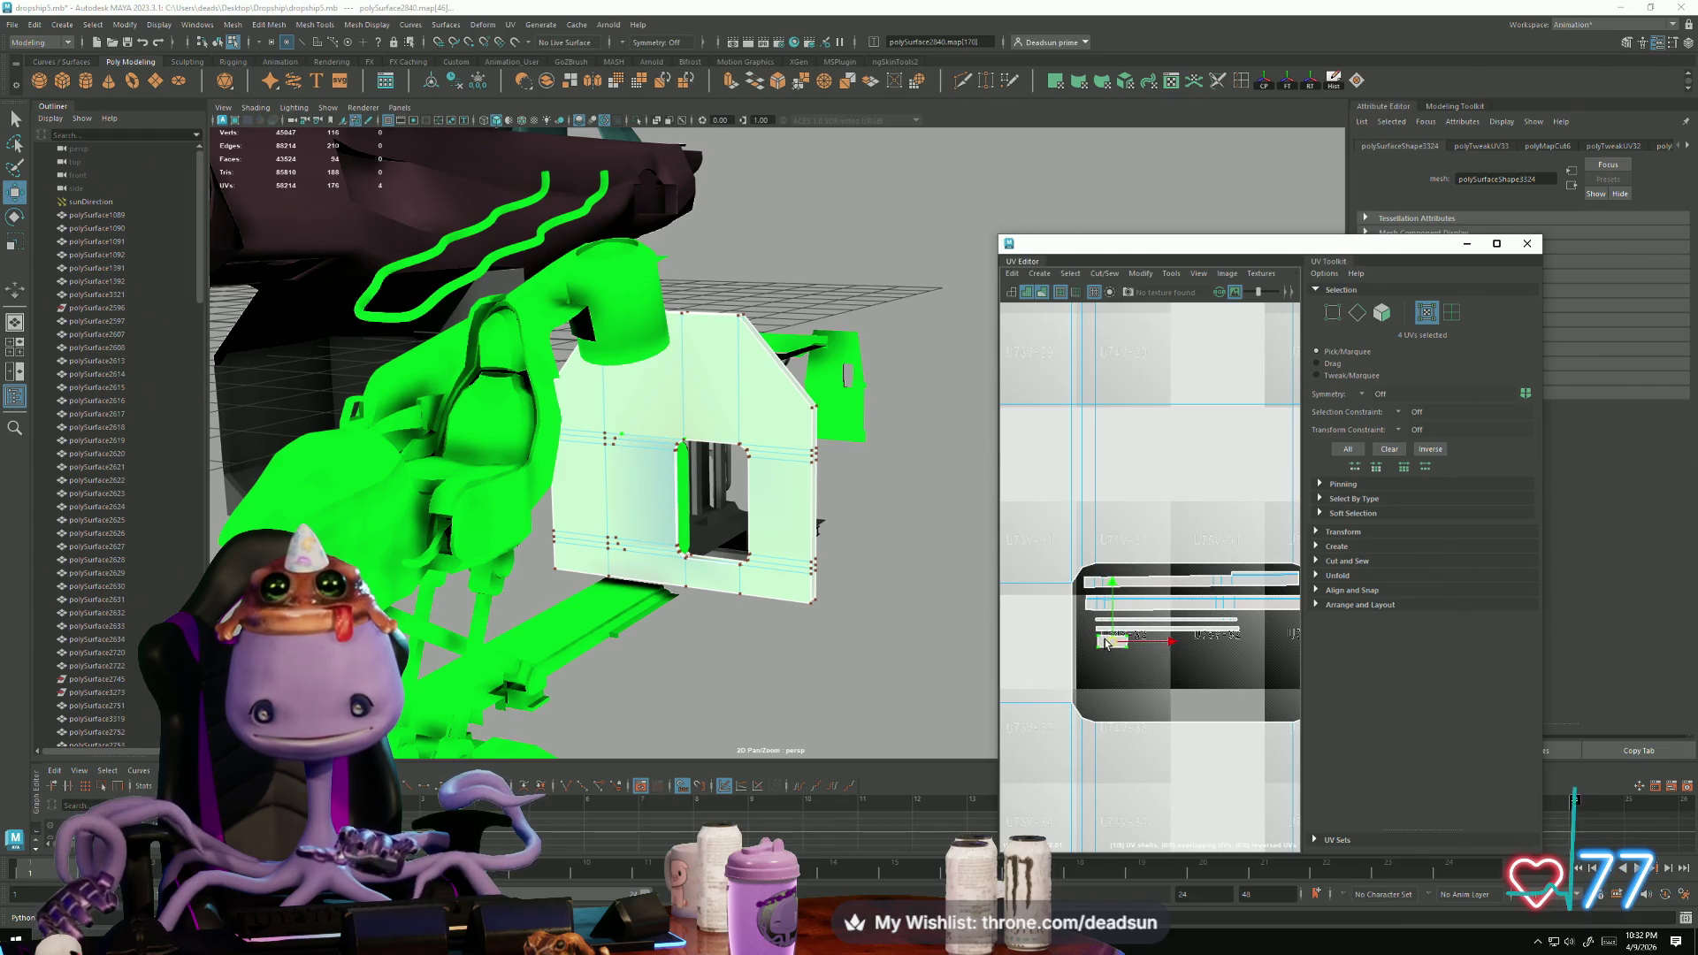
pyautogui.moveTo(1086, 617)
pyautogui.mouseDown()
pyautogui.moveTo(1260, 703)
pyautogui.moveTo(1225, 672)
pyautogui.mouseUp()
pyautogui.moveTo(1161, 634); pyautogui.dragTo(1145, 636, button='middle')
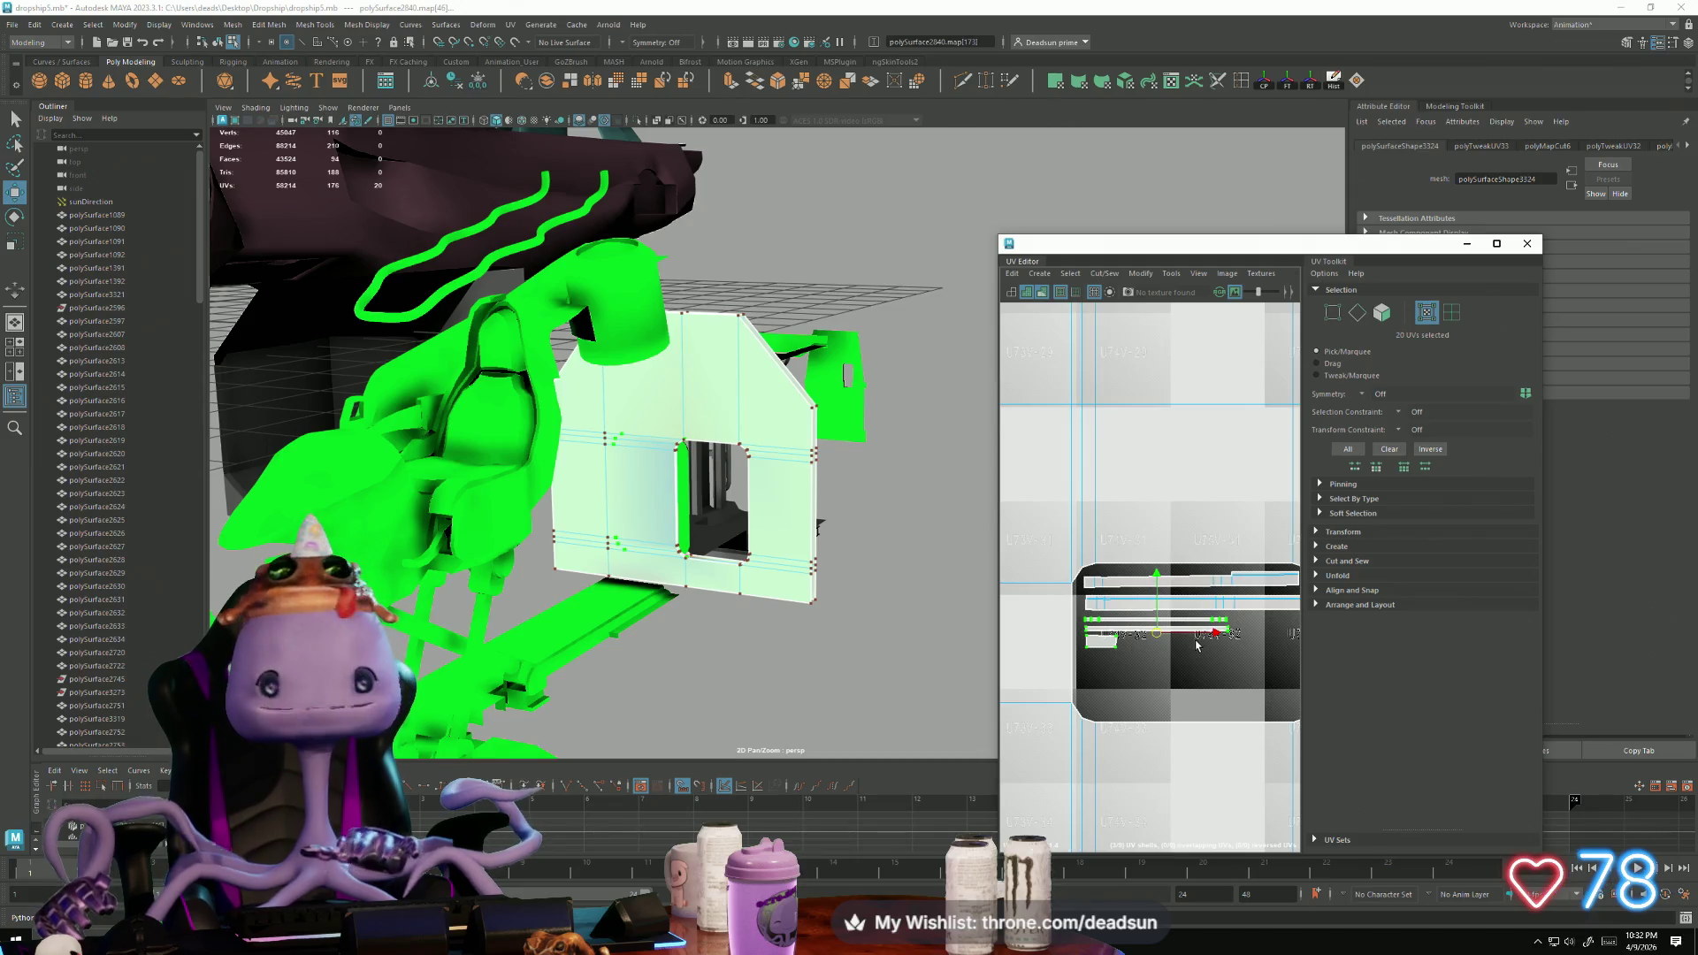
pyautogui.scroll(-3, 1077, 578)
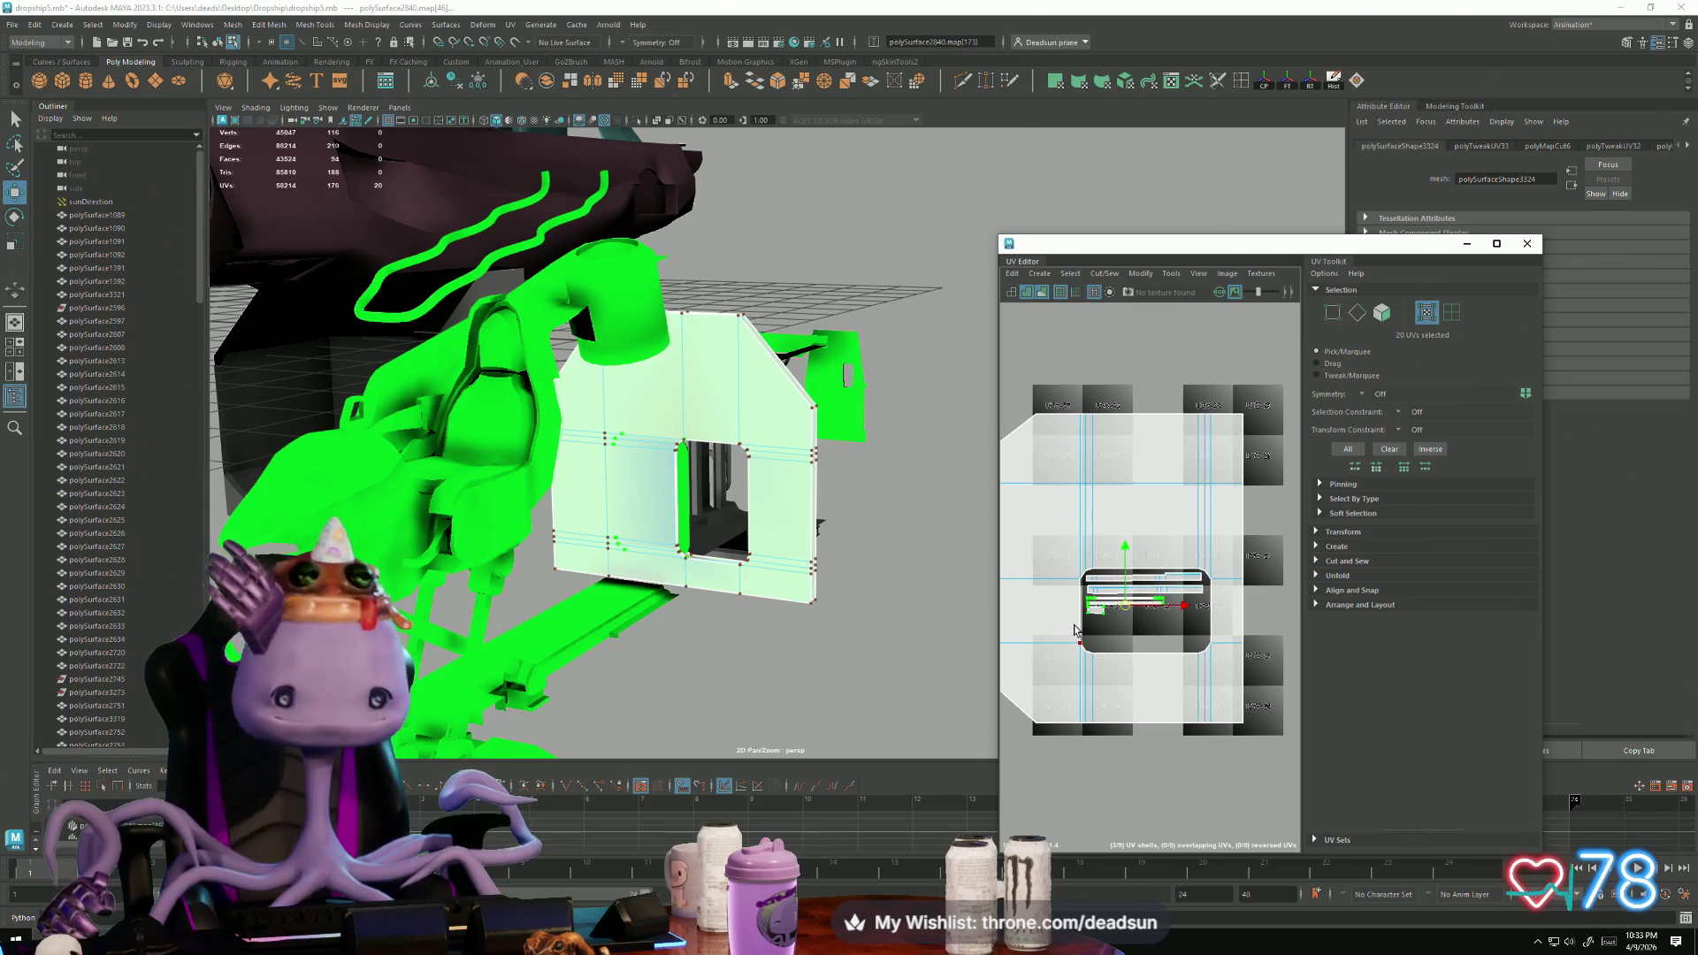
pyautogui.keyDown('alt'); pyautogui.moveTo(923, 453); pyautogui.dragTo(720, 451); pyautogui.keyUp('alt')
# Step: Select the box piece, bring its UV shells into view and nudge the lower-left shell down
pyautogui.click(720, 451)
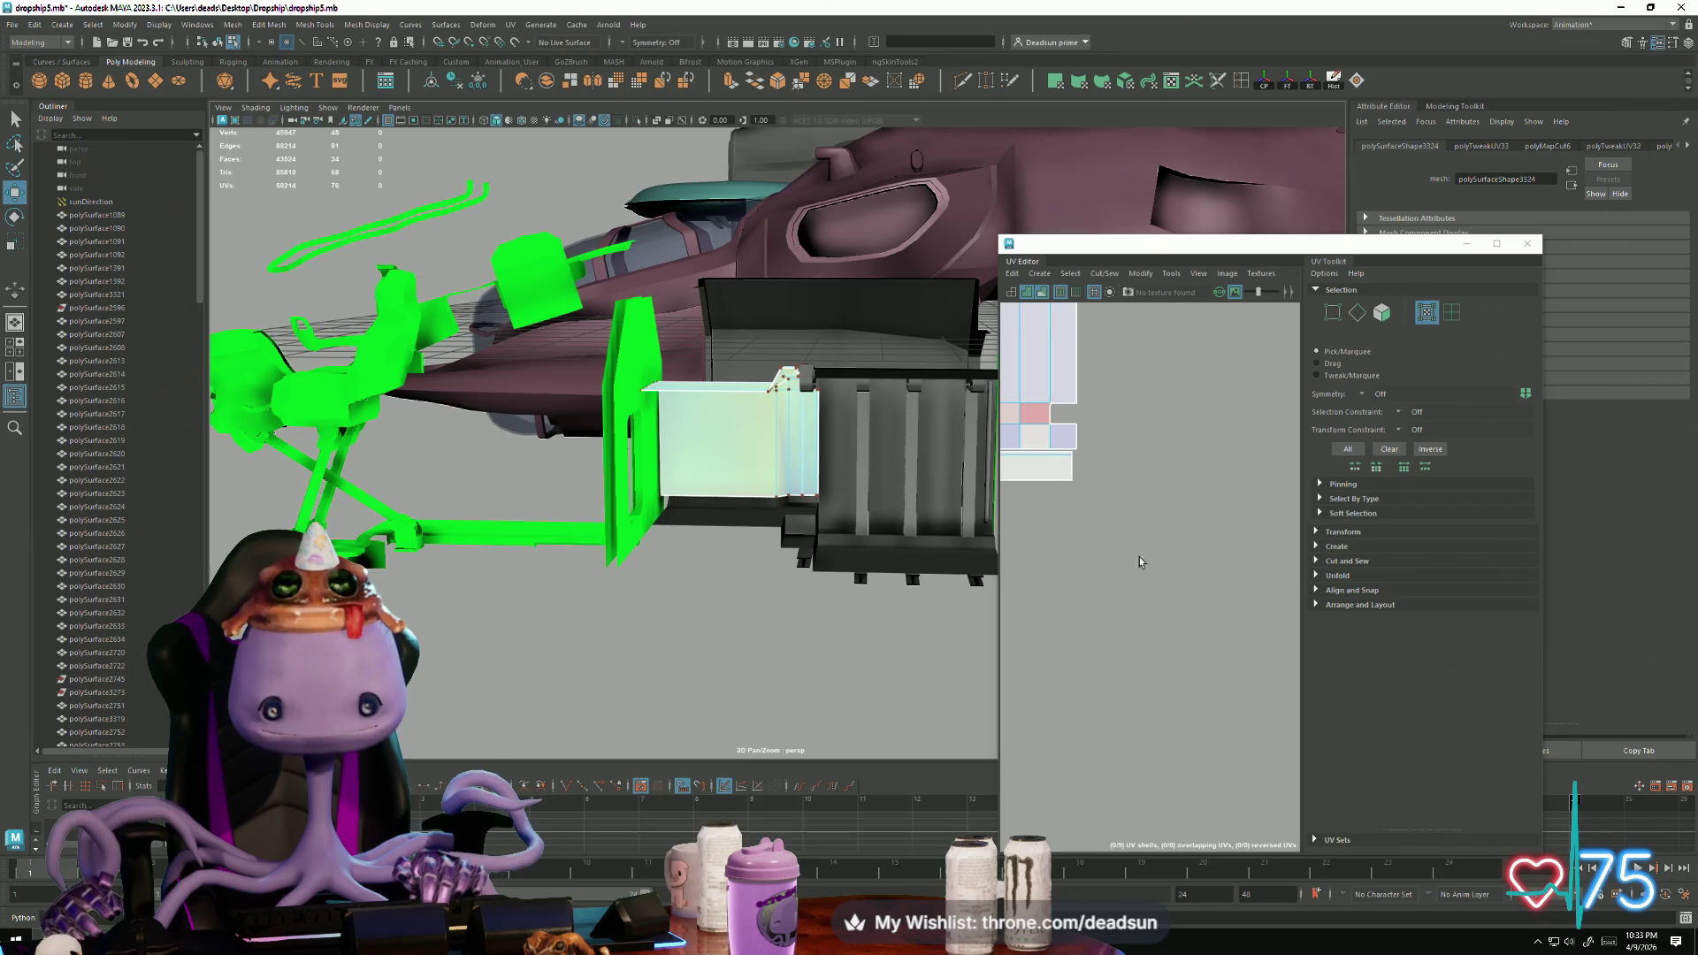
pyautogui.scroll(5, 1113, 558)
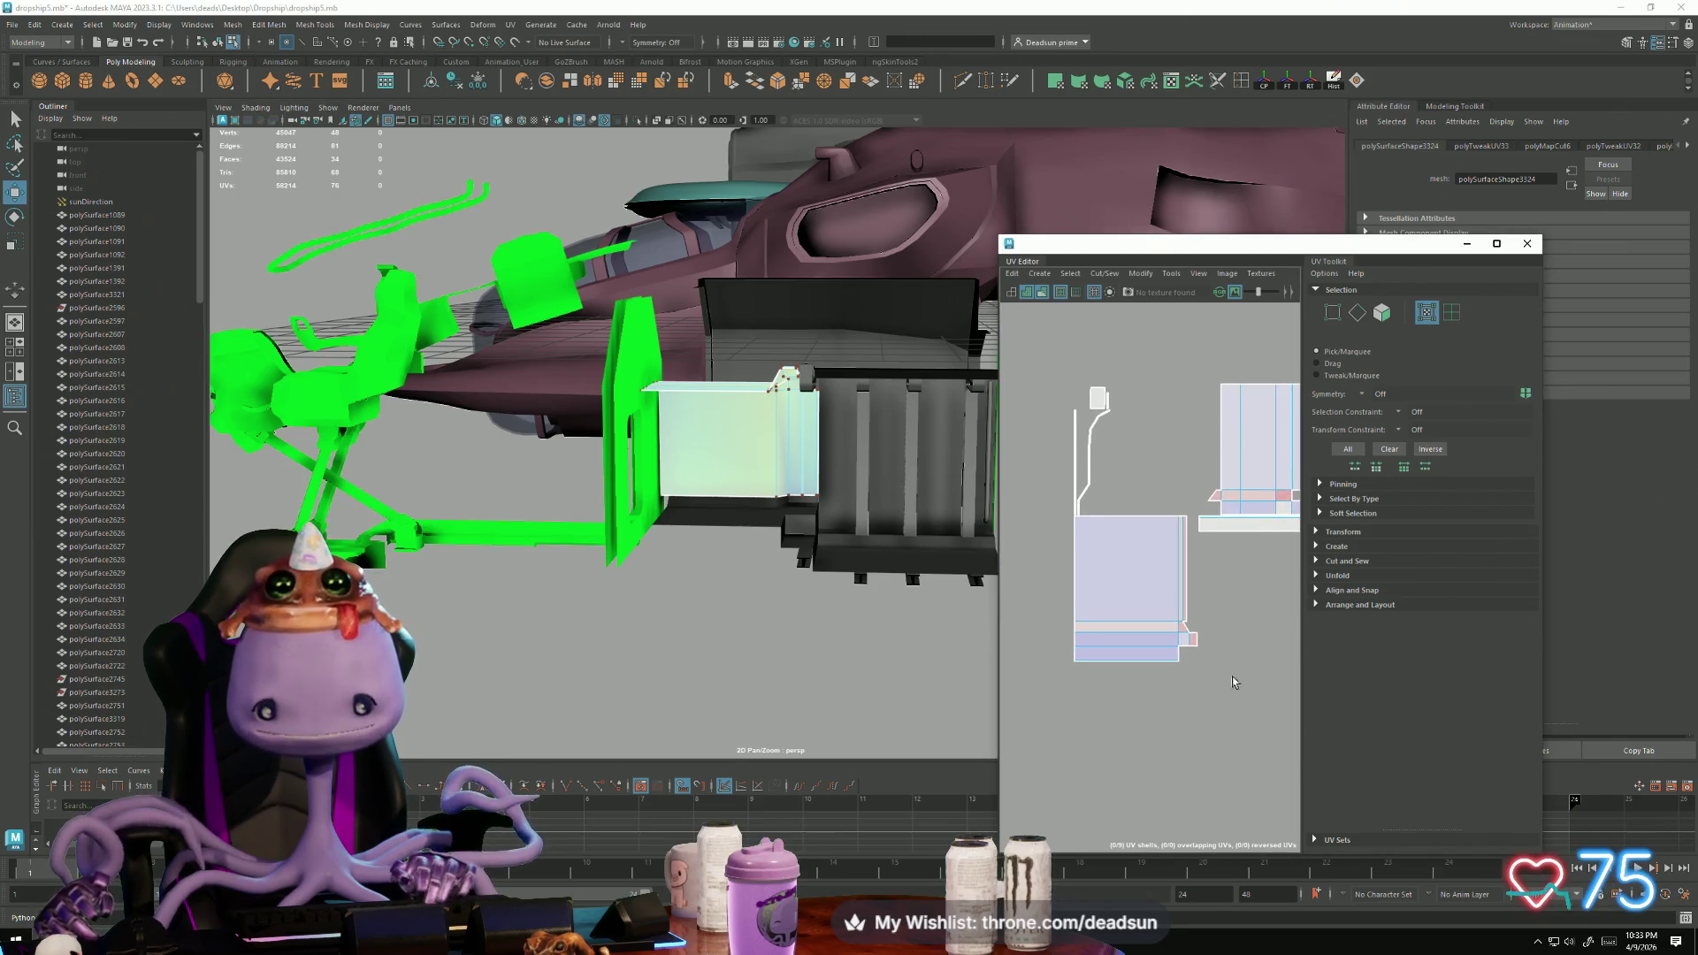
pyautogui.scroll(5, 1128, 607)
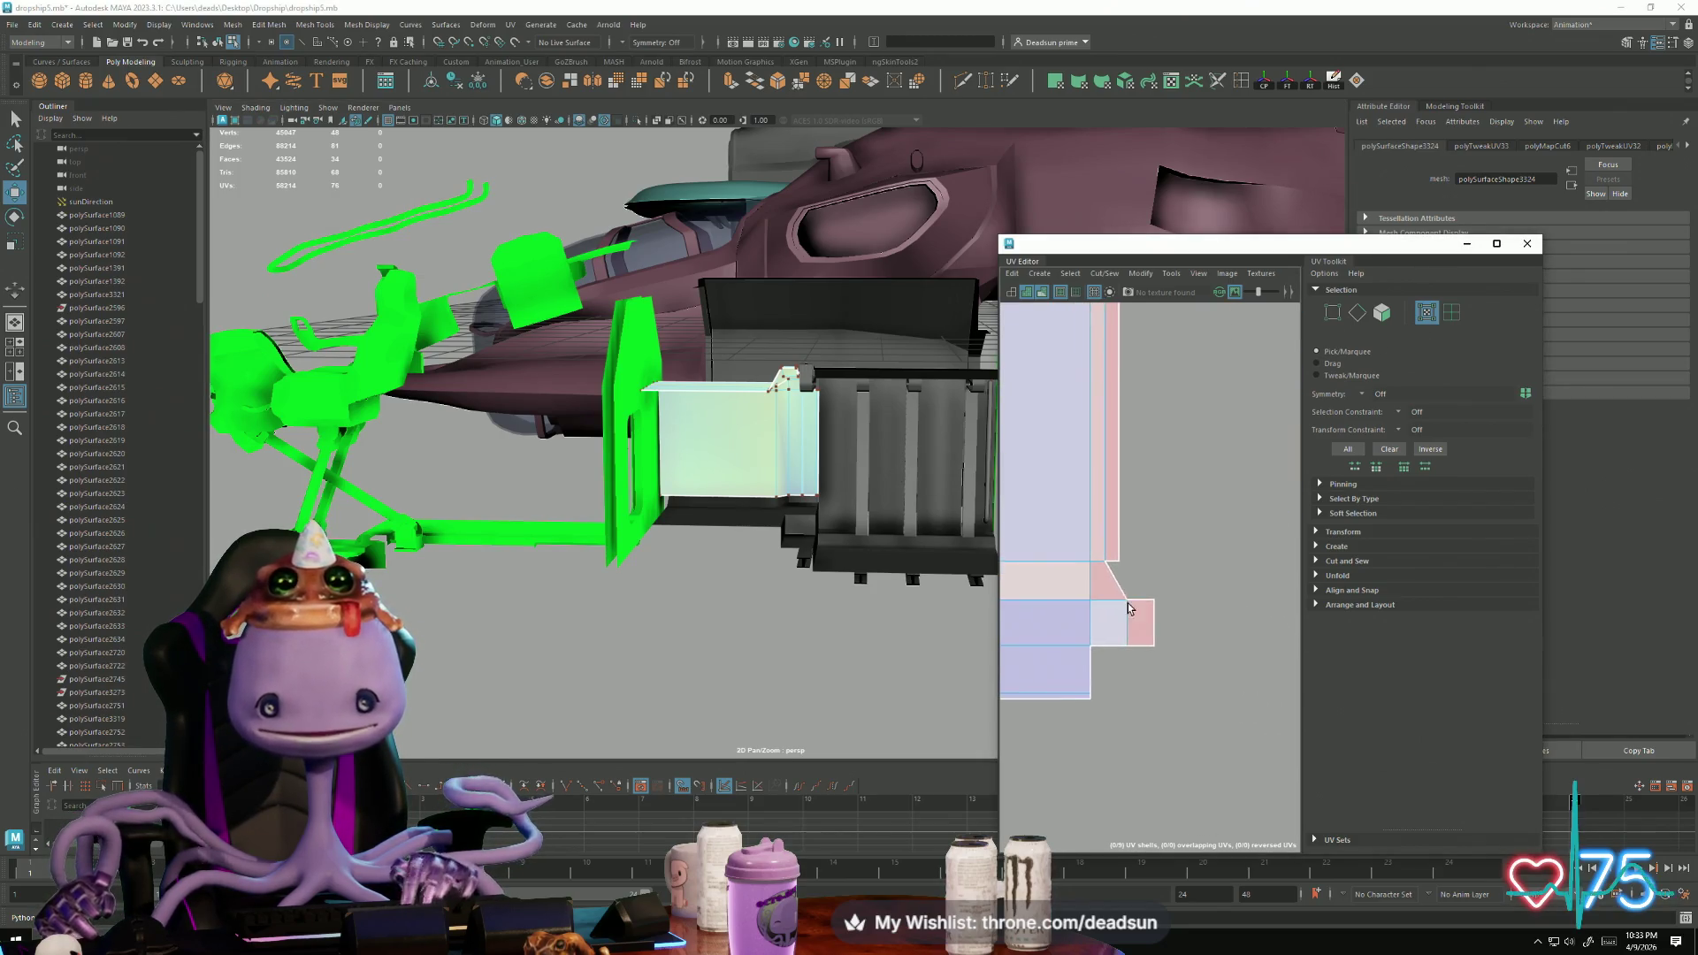
pyautogui.scroll(2, 1123, 601)
pyautogui.moveTo(1117, 538); pyautogui.dragTo(1169, 539, button='right')
pyautogui.click(1101, 496)
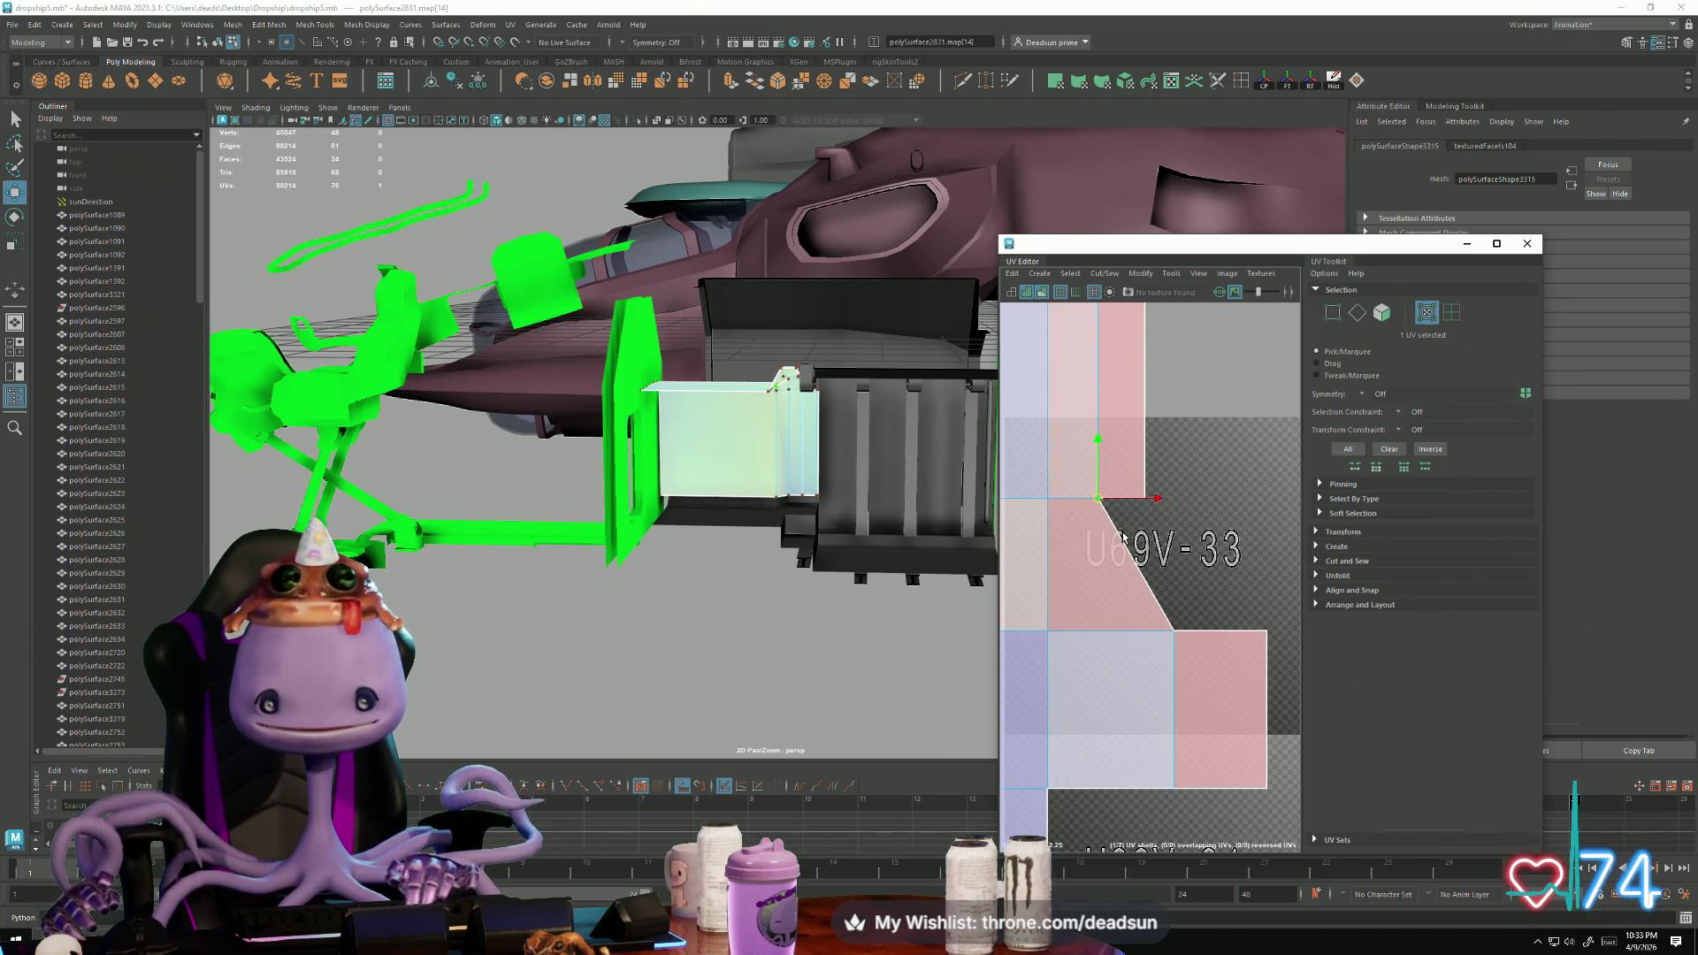
pyautogui.scroll(-5, 1097, 549)
pyautogui.scroll(-4, 1105, 611)
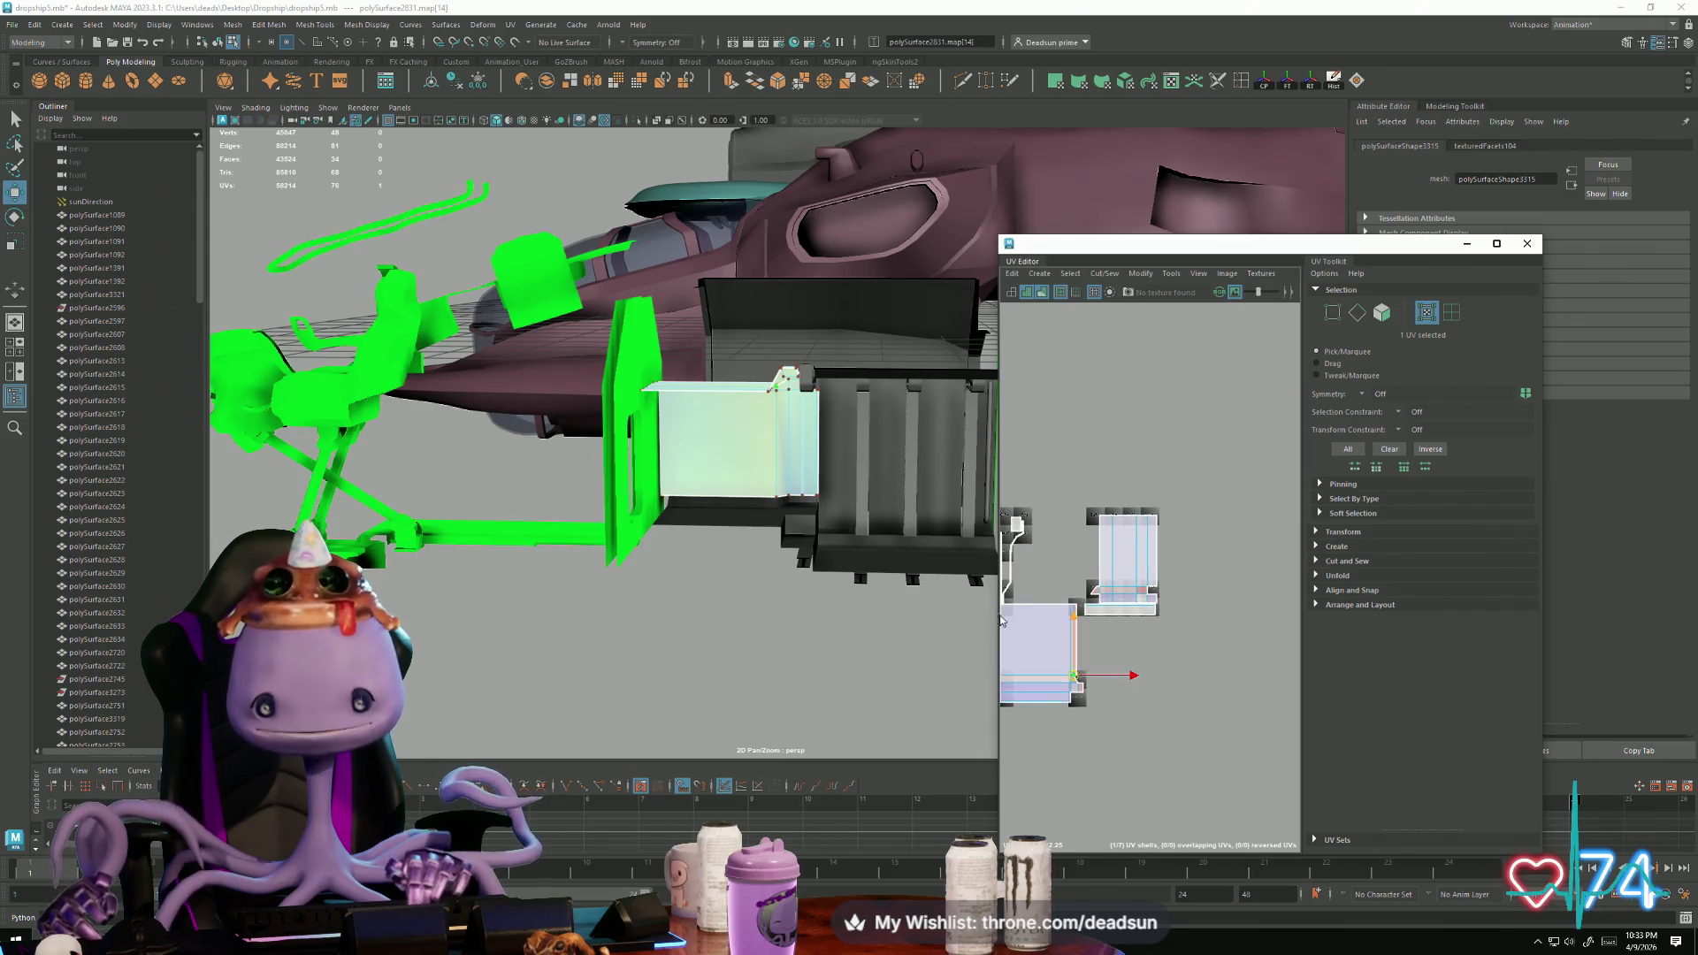
pyautogui.keyDown('alt'); pyautogui.moveTo(1054, 628); pyautogui.dragTo(1163, 613, button='middle'); pyautogui.keyUp('alt')
pyautogui.doubleClick(1143, 626)
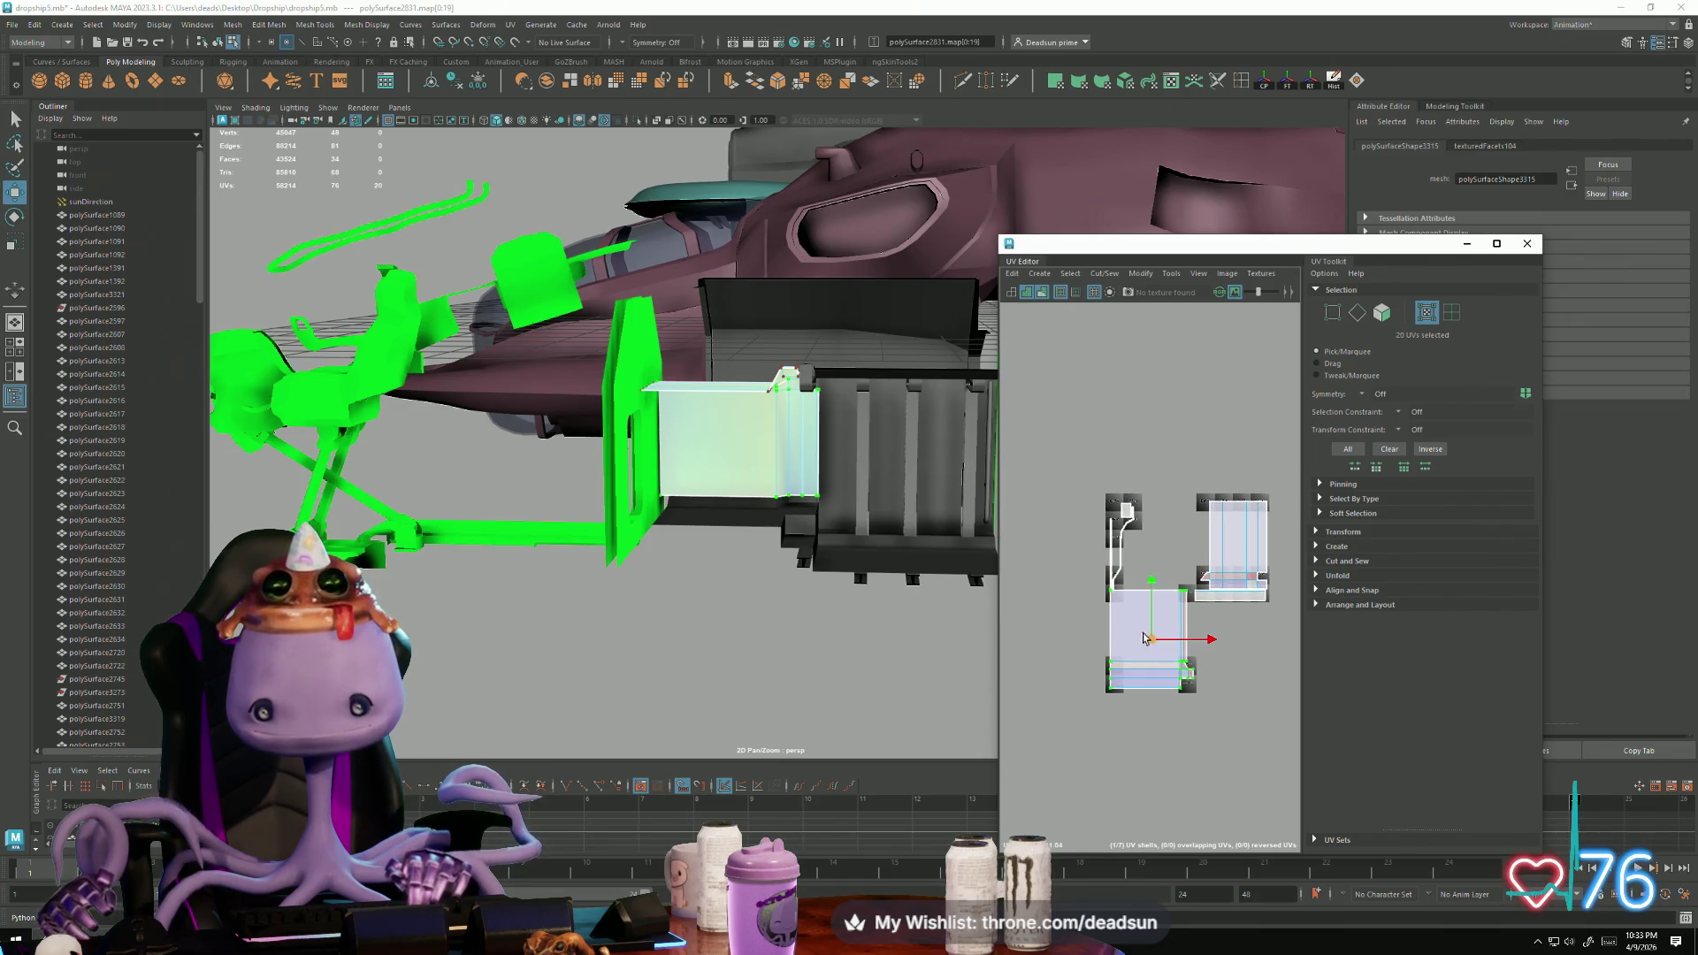
pyautogui.moveTo(1143, 639); pyautogui.dragTo(1143, 655)
# Step: Move the thin top strip below the main shells
pyautogui.click(1205, 573)
pyautogui.moveTo(1211, 580)
pyautogui.mouseDown()
pyautogui.moveTo(1229, 586)
pyautogui.moveTo(1230, 663)
pyautogui.mouseUp()
pyautogui.doubleClick(1222, 553)
pyautogui.moveTo(1189, 610)
pyautogui.mouseDown()
pyautogui.moveTo(1266, 583)
pyautogui.moveTo(1230, 705)
pyautogui.mouseUp()
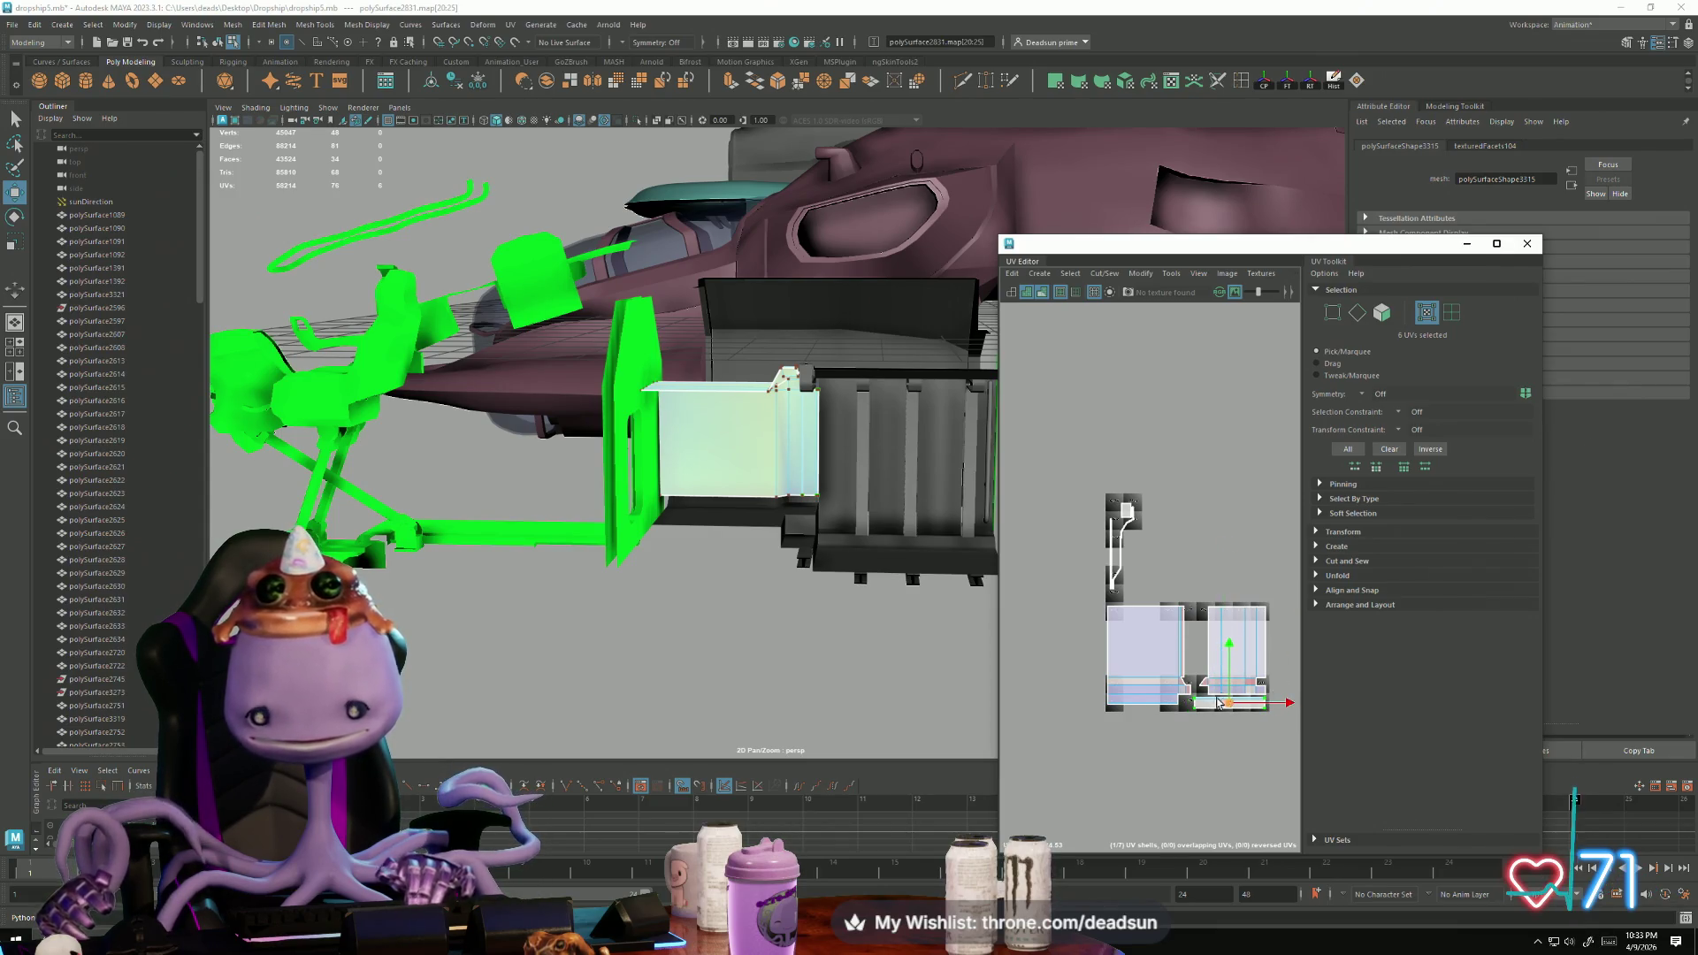
# Step: Rotate the stray vertical edge horizontal and place it along the left shell's top
pyautogui.moveTo(1105, 506); pyautogui.dragTo(1195, 605)
pyautogui.scroll(5, 1194, 642)
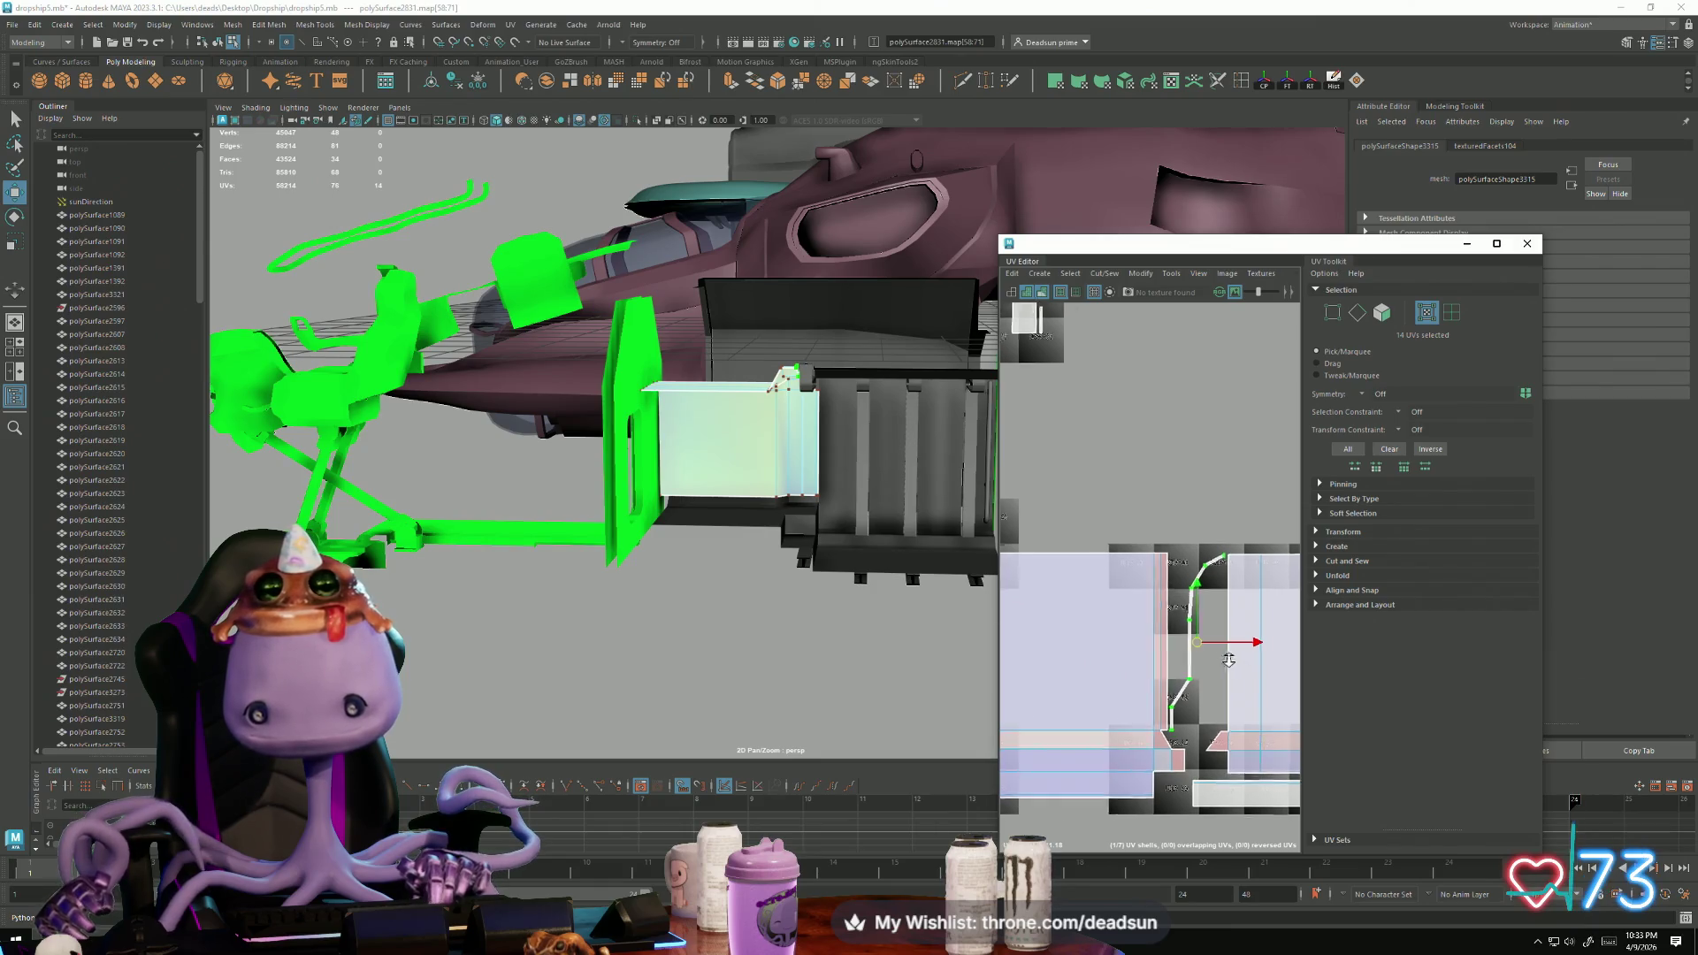
pyautogui.scroll(-3, 1194, 645)
pyautogui.moveTo(1096, 551); pyautogui.dragTo(1167, 699)
pyautogui.press('e')
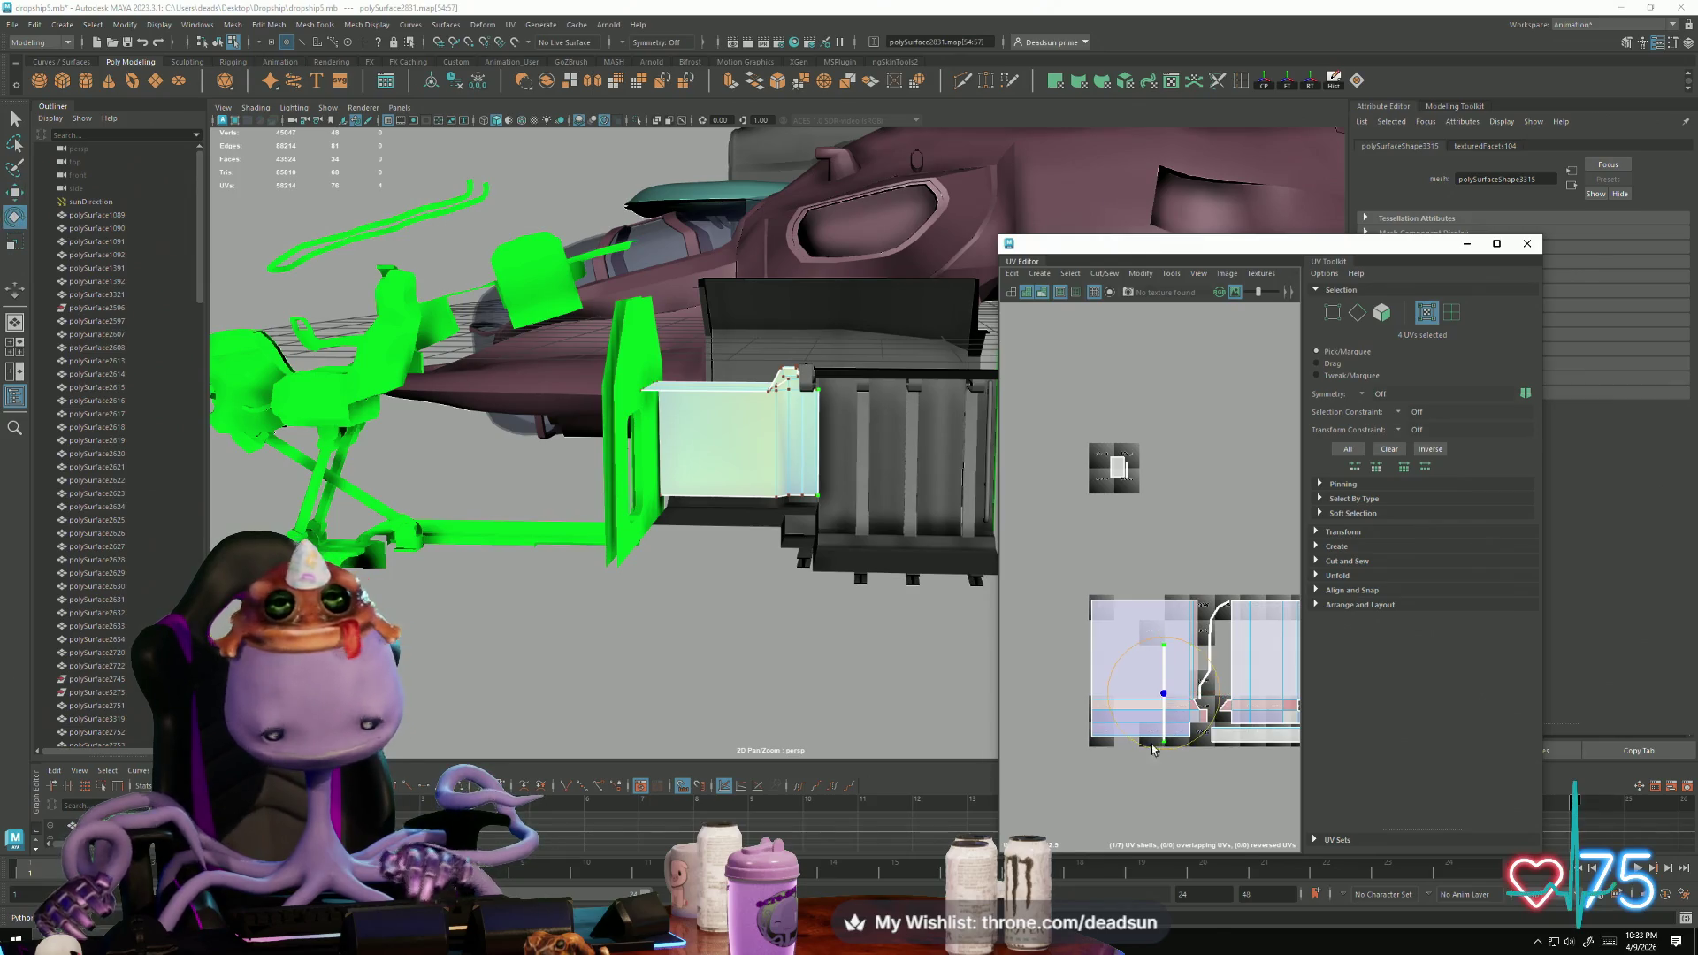
pyautogui.moveTo(1133, 743)
pyautogui.mouseDown()
pyautogui.moveTo(1101, 694)
pyautogui.moveTo(1158, 672)
pyautogui.moveTo(1141, 501)
pyautogui.moveTo(1168, 419)
pyautogui.mouseUp()
pyautogui.press('w')
pyautogui.press('r')
pyautogui.moveTo(1185, 330); pyautogui.dragTo(1185, 330)
pyautogui.press('w')
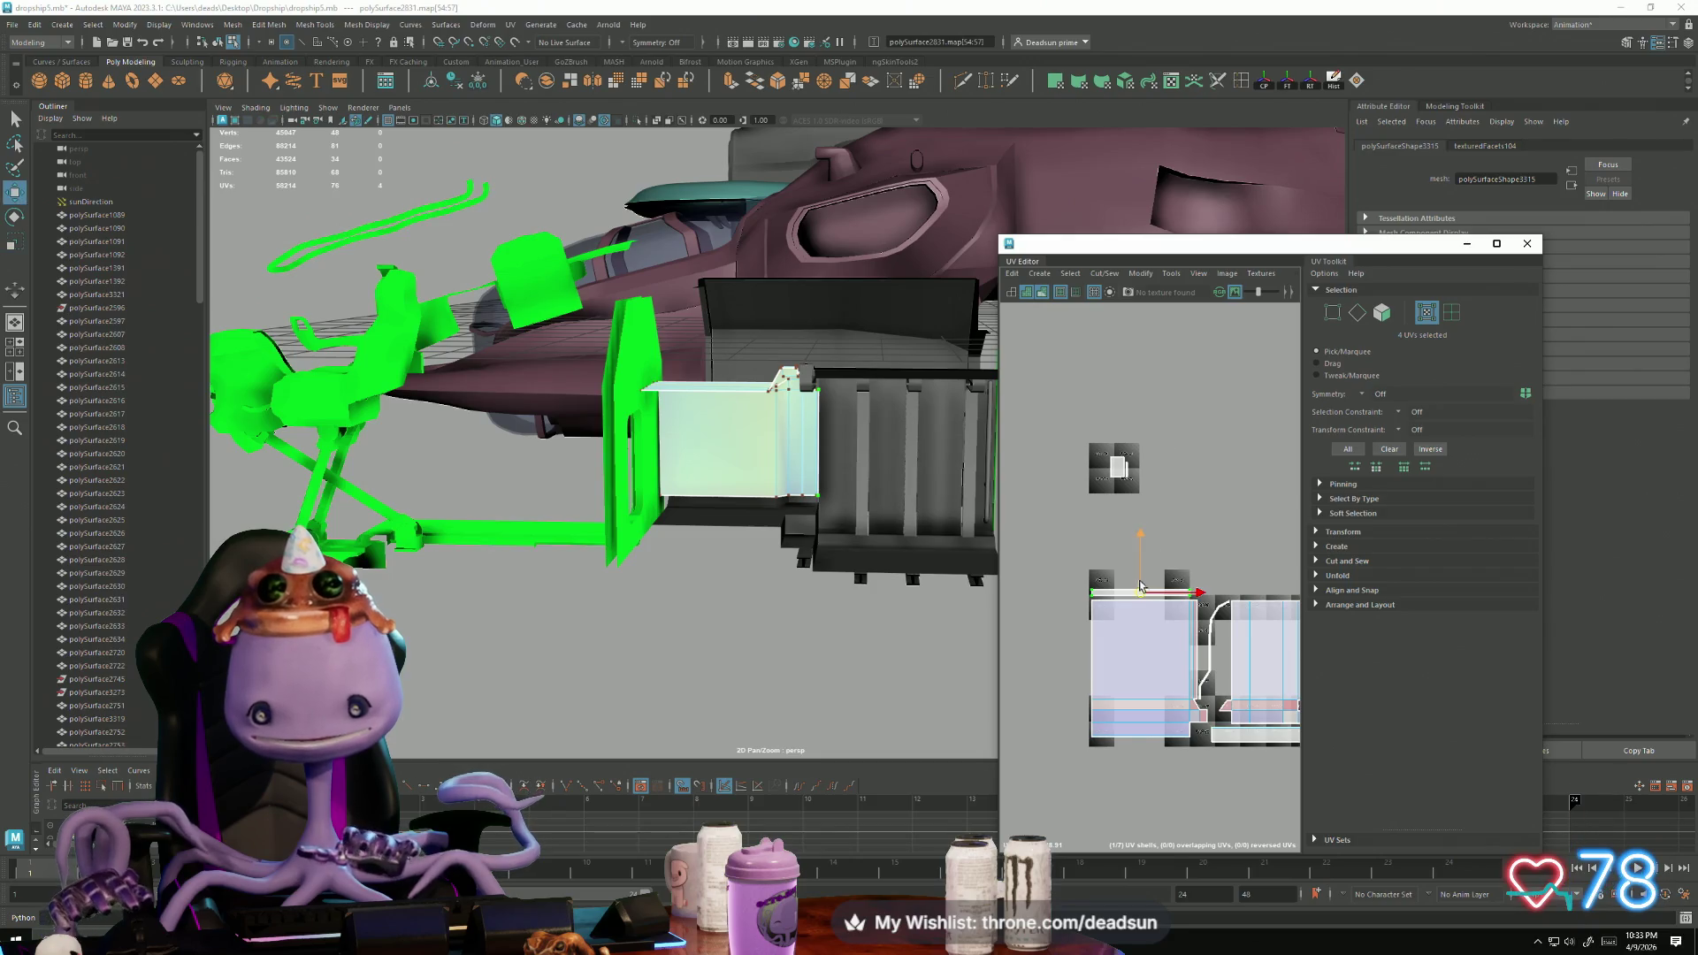
# Step: Move and rotate the small square shell so it sits beside the main shells
pyautogui.moveTo(1097, 423)
pyautogui.mouseDown()
pyautogui.moveTo(1150, 513)
pyautogui.moveTo(1204, 551)
pyautogui.moveTo(1218, 688)
pyautogui.mouseUp()
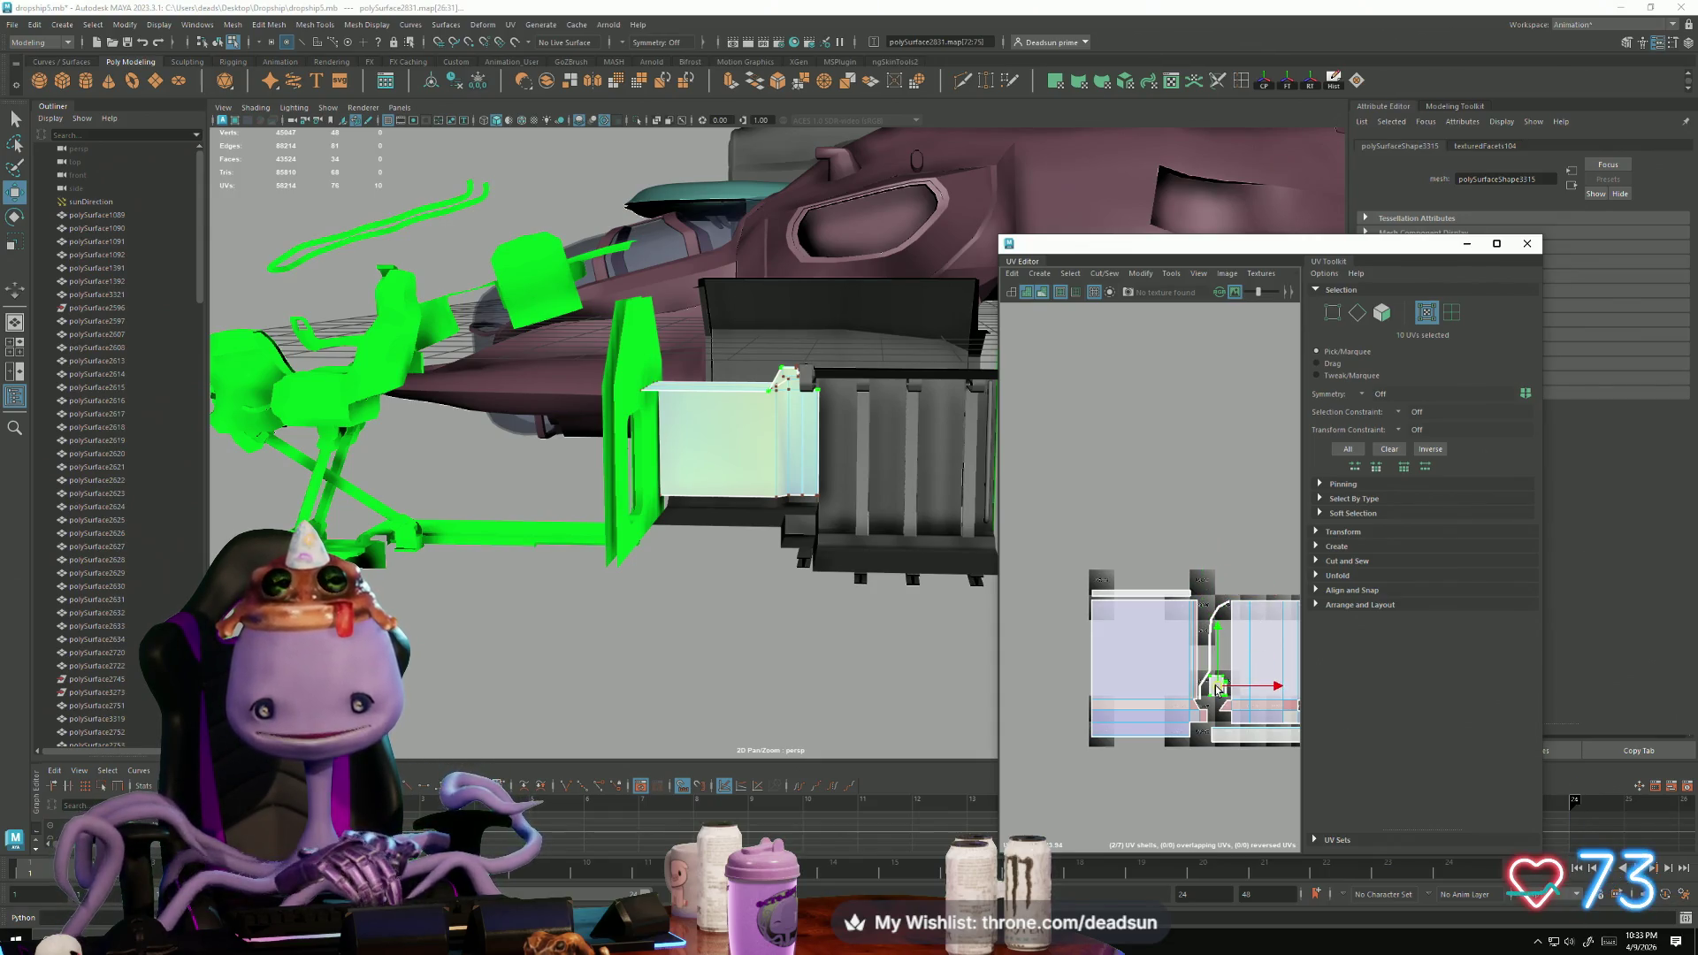
pyautogui.press('e')
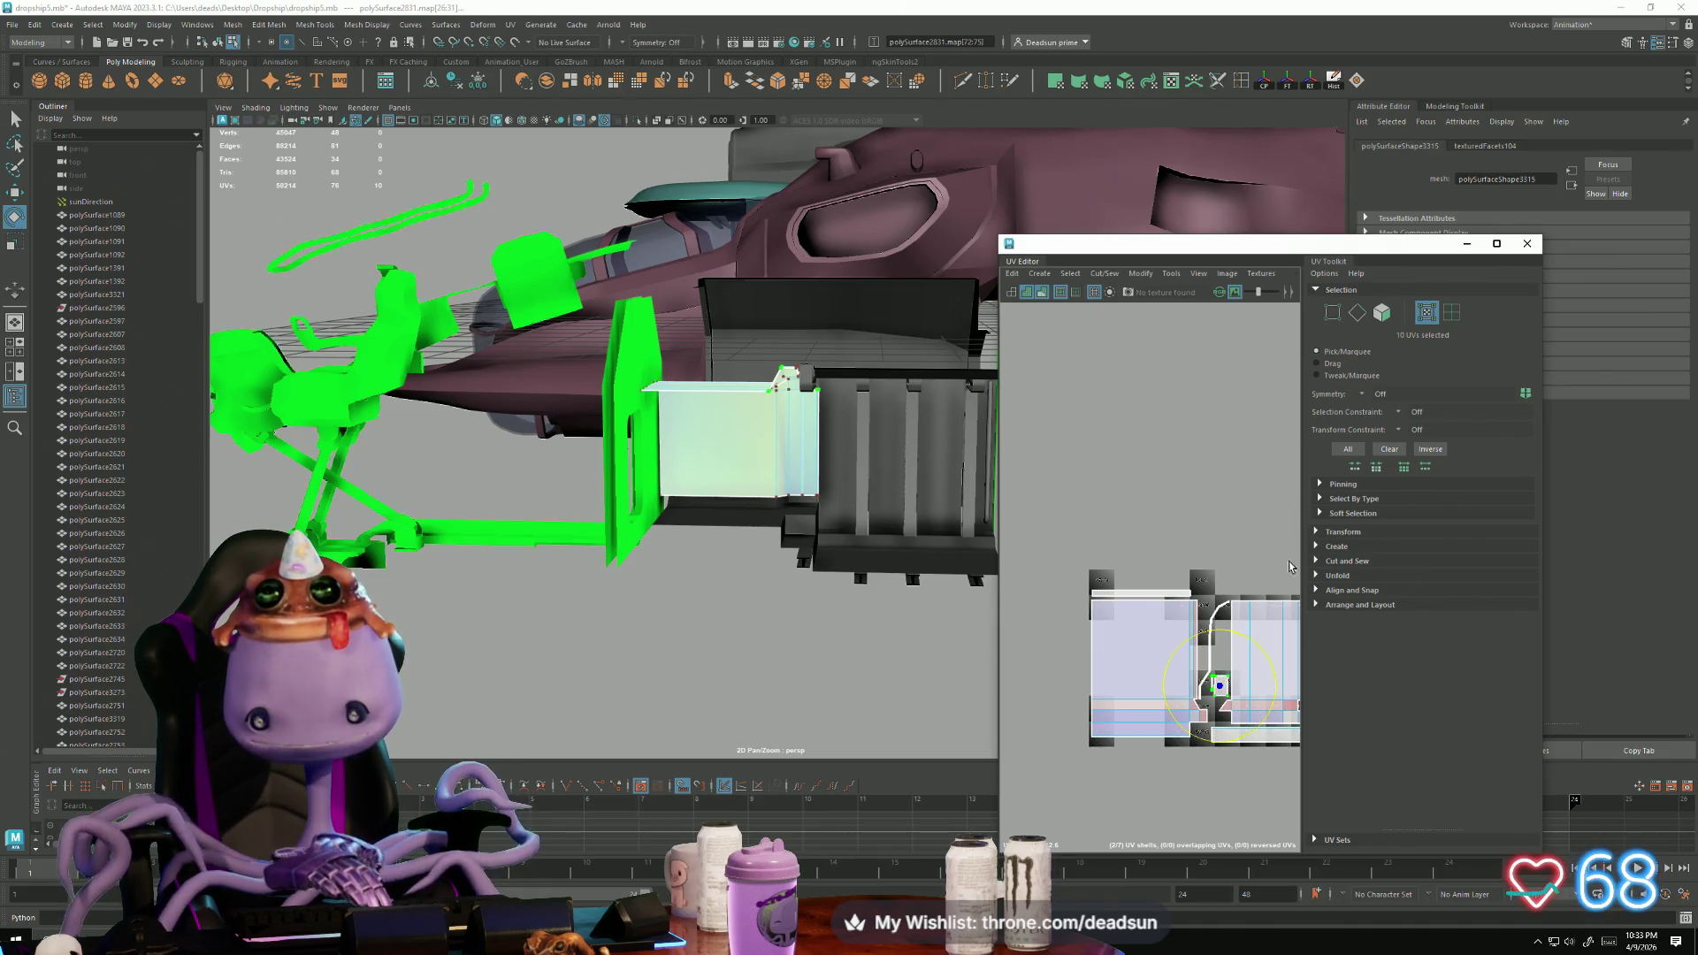
pyautogui.press('f')
pyautogui.press('w')
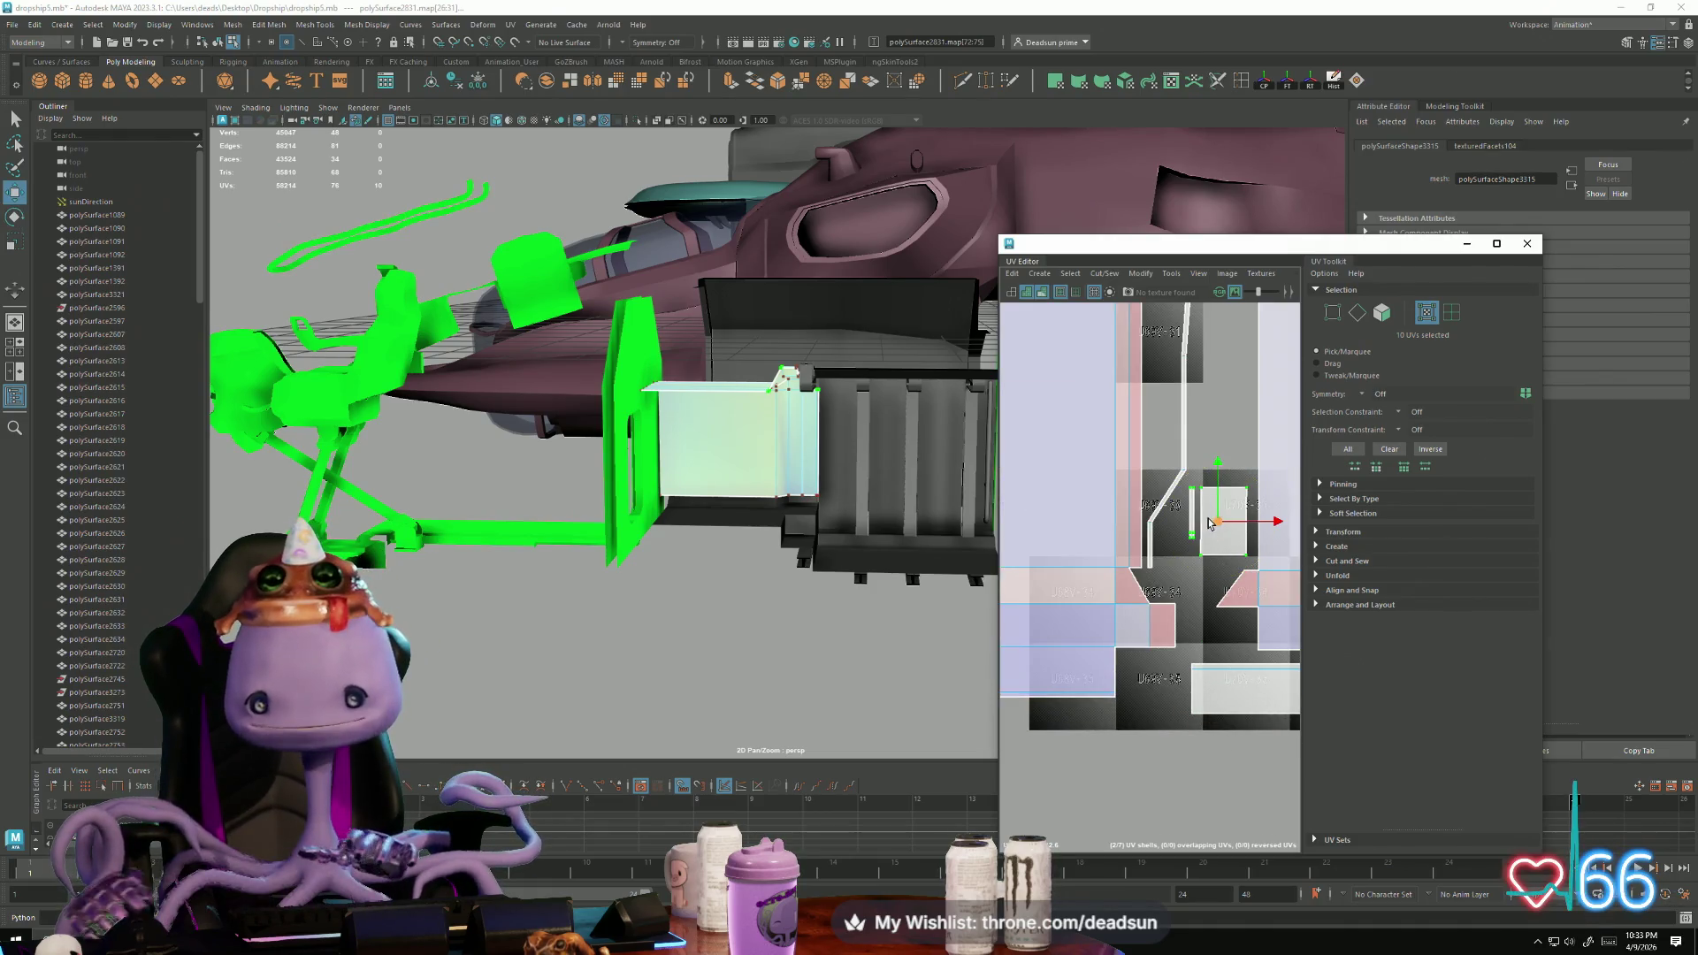
pyautogui.moveTo(1225, 535); pyautogui.dragTo(1226, 539)
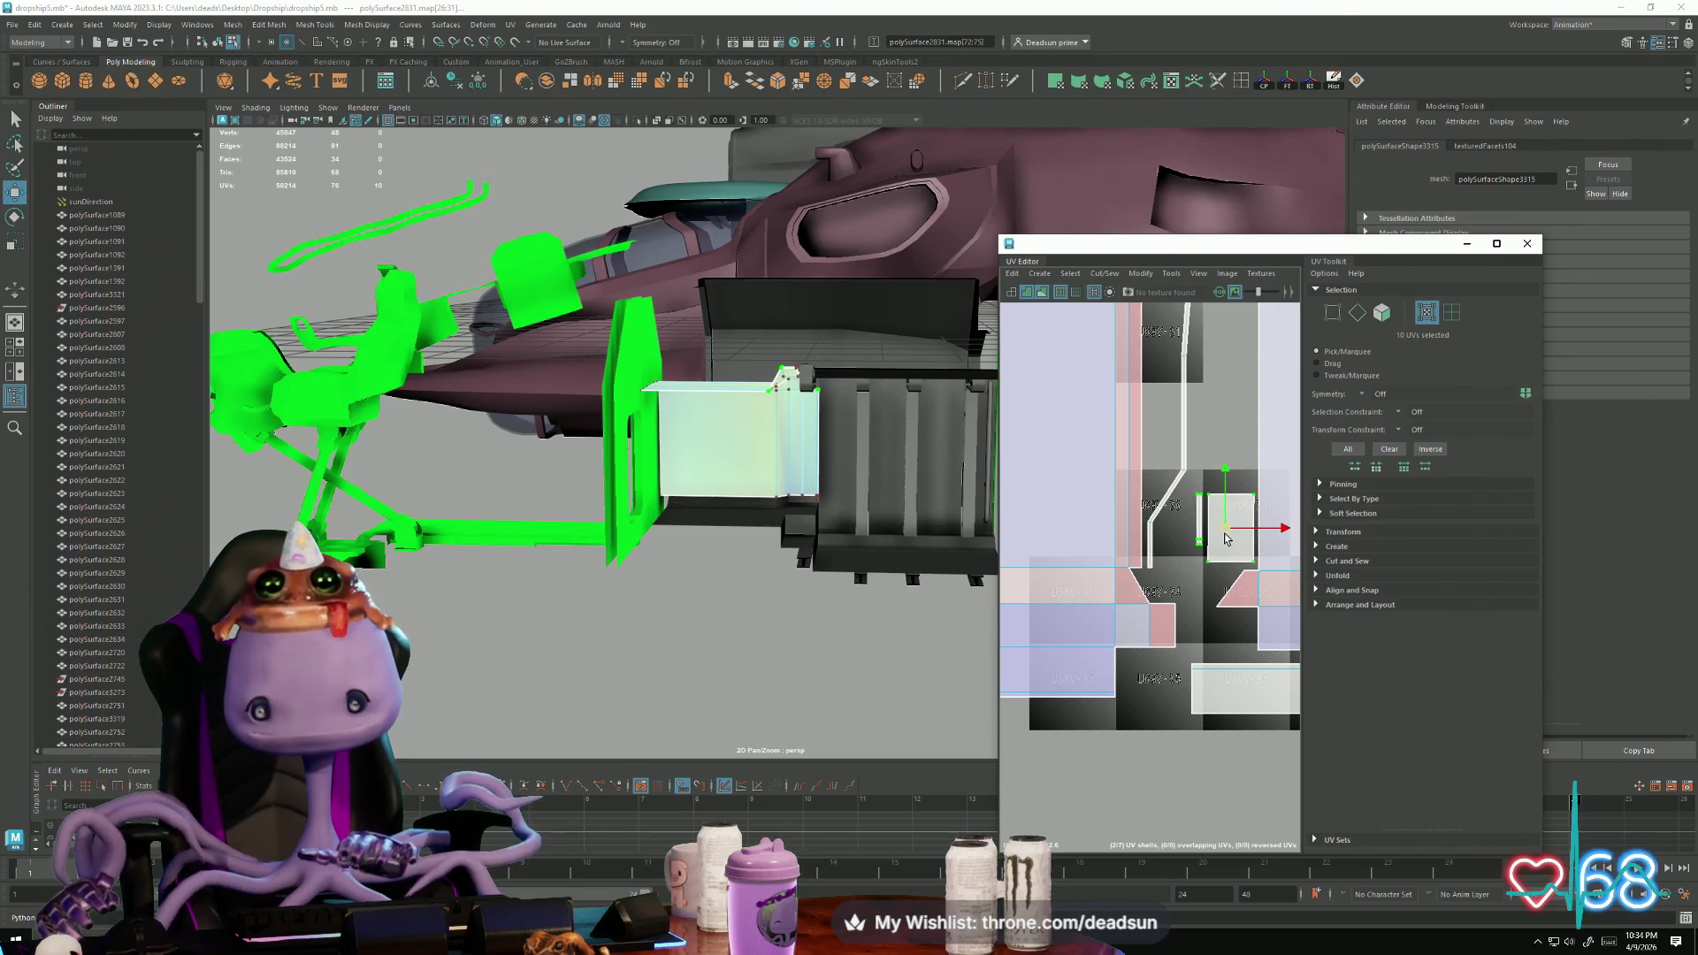
# Step: Check the packed shell cluster, then return to Object Mode
pyautogui.doubleClick(1198, 541)
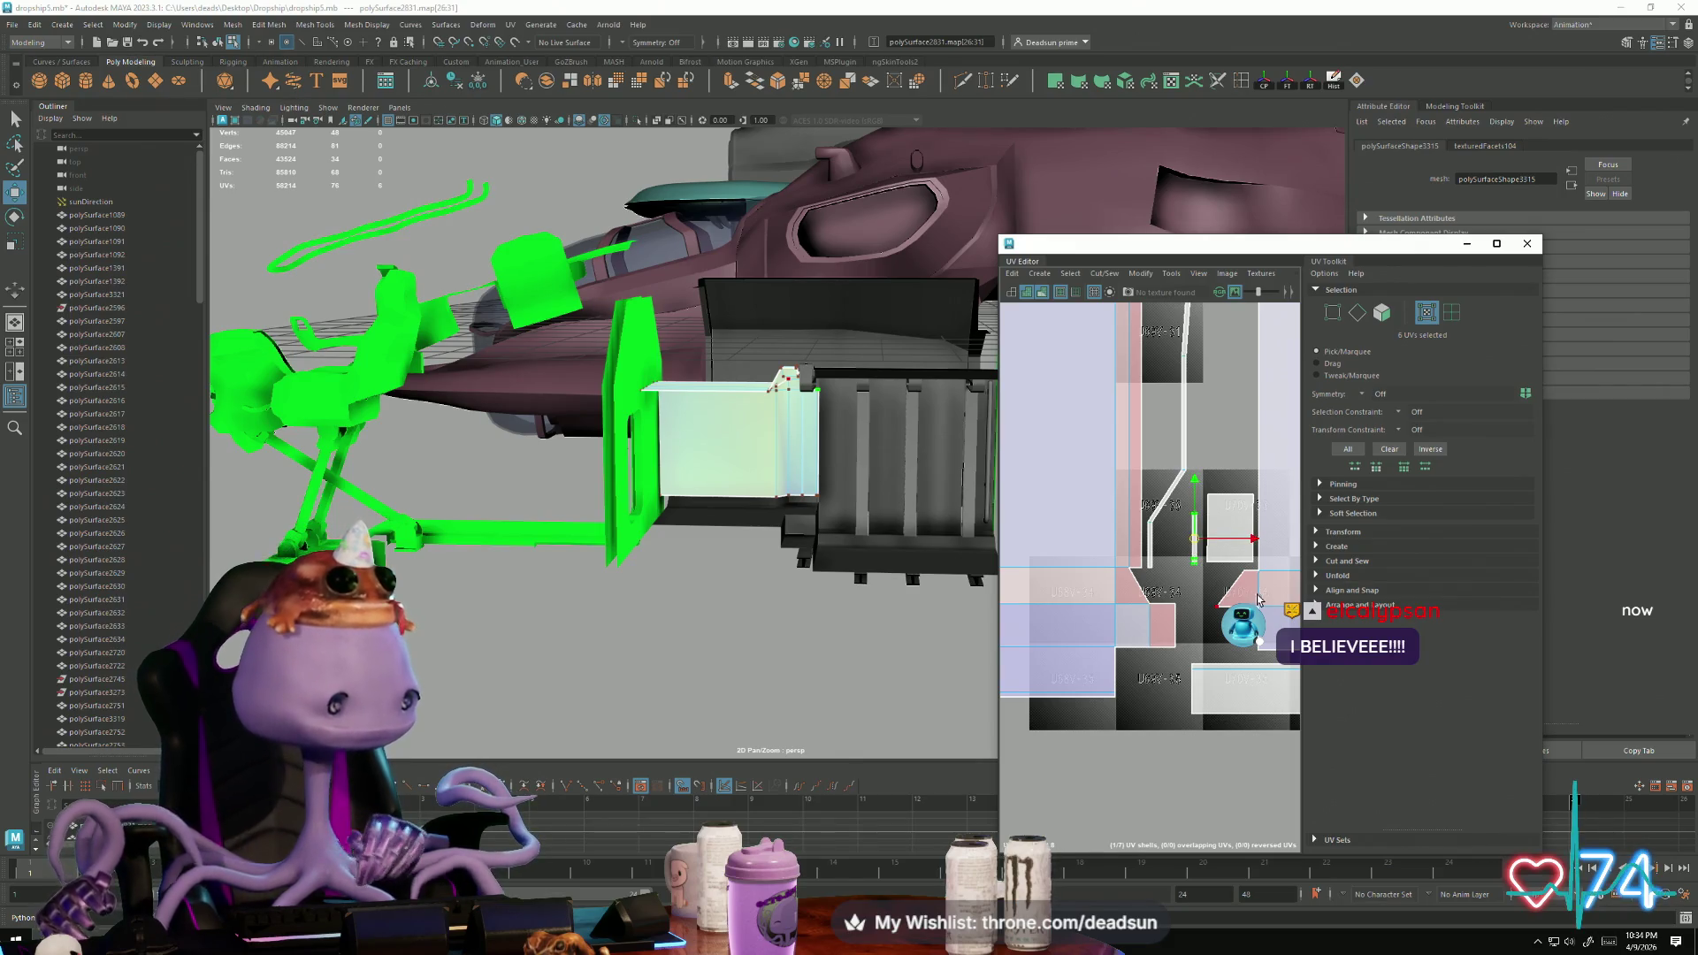
pyautogui.scroll(-3, 1194, 544)
pyautogui.keyDown('alt'); pyautogui.moveTo(1210, 589); pyautogui.dragTo(1117, 563, button='middle'); pyautogui.keyUp('alt')
pyautogui.moveTo(1051, 476); pyautogui.dragTo(1224, 690)
pyautogui.keyDown('alt'); pyautogui.moveTo(662, 509); pyautogui.dragTo(706, 453); pyautogui.keyUp('alt')
pyautogui.moveTo(706, 454); pyautogui.dragTo(661, 454, button='right')
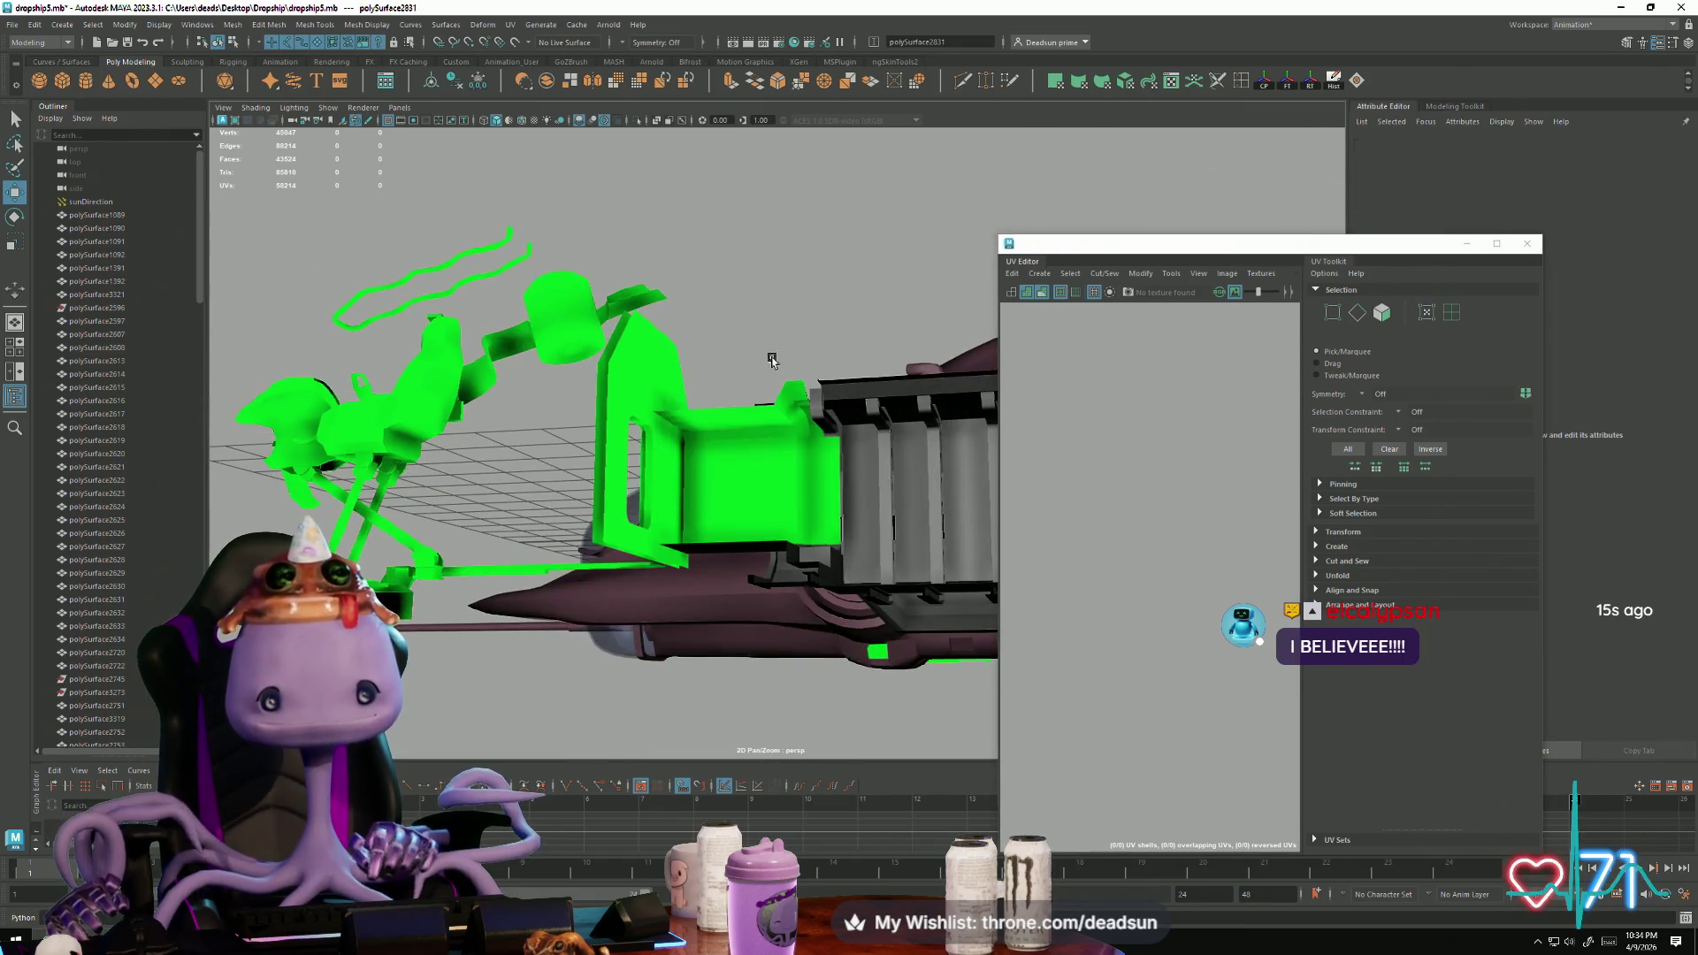
# Step: Add the green side panel and select the UVs of all its shells, including the pink and right strip shells
pyautogui.keyDown('shift'); pyautogui.click(625, 394); pyautogui.keyUp('shift')
pyautogui.scroll(3, 1160, 552)
pyautogui.moveTo(1115, 501); pyautogui.dragTo(1111, 491, button='right')
pyautogui.click(1110, 491)
pyautogui.keyDown('shift'); pyautogui.click(1241, 518); pyautogui.keyUp('shift')
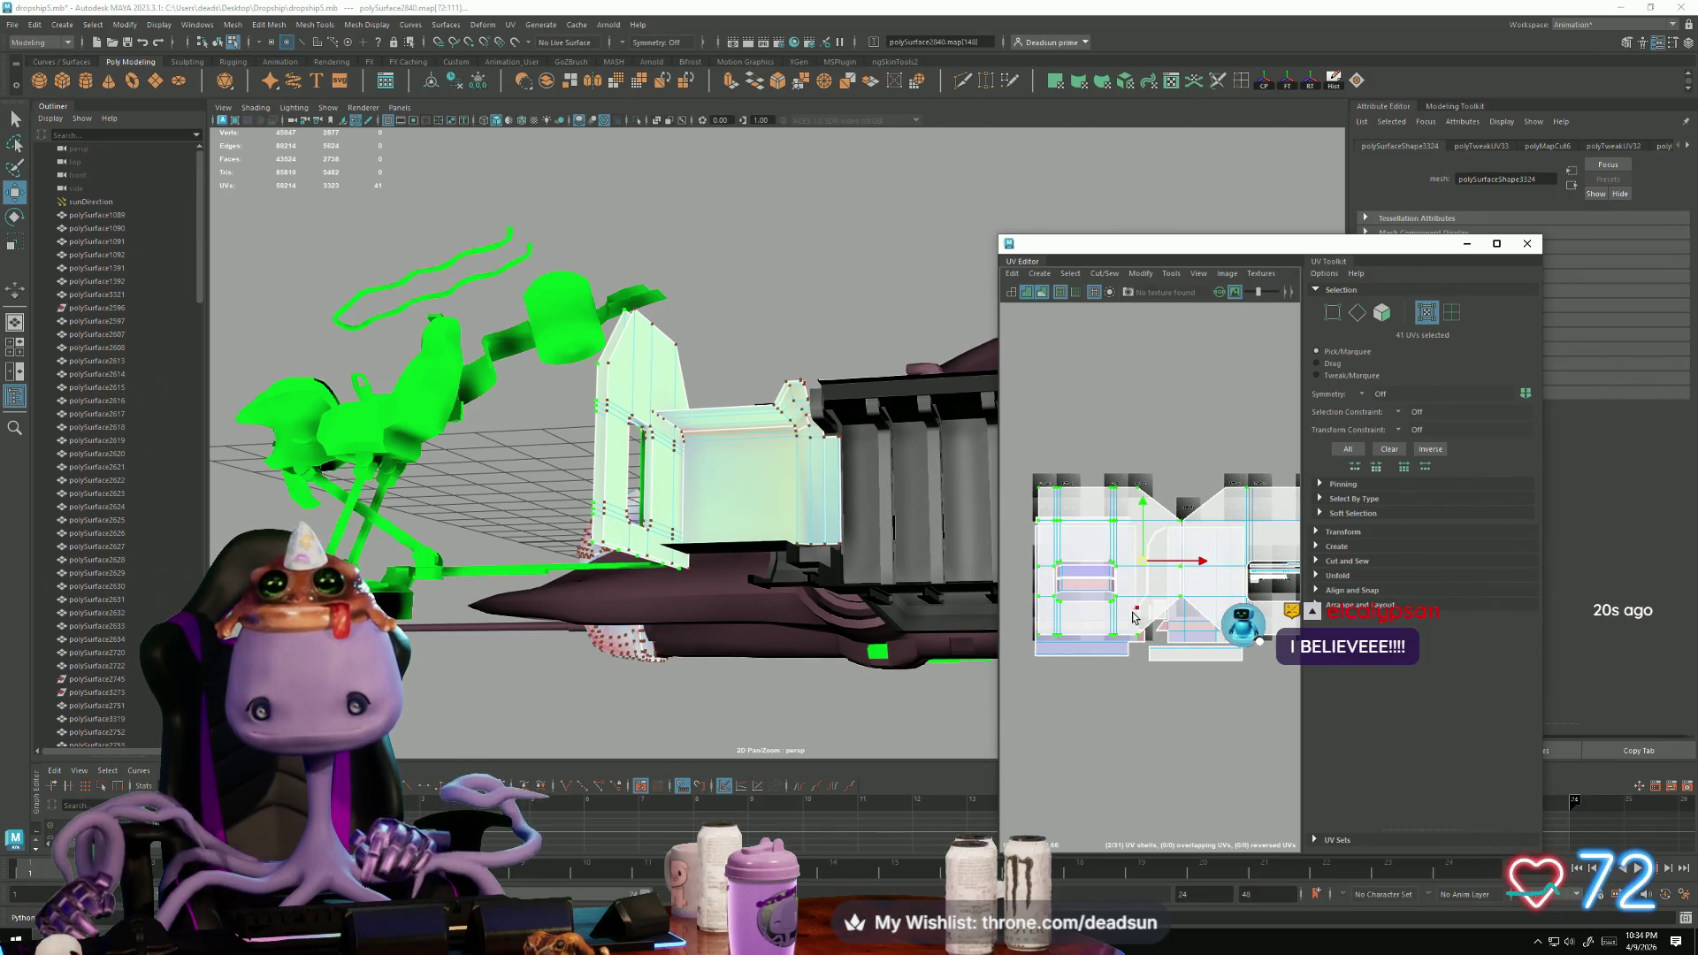
pyautogui.scroll(4, 1099, 587)
pyautogui.keyDown('shift'); pyautogui.click(1146, 565); pyautogui.keyUp('shift')
pyautogui.keyDown('shift'); pyautogui.click(1146, 564); pyautogui.keyUp('shift')
pyautogui.scroll(-4, 1213, 566)
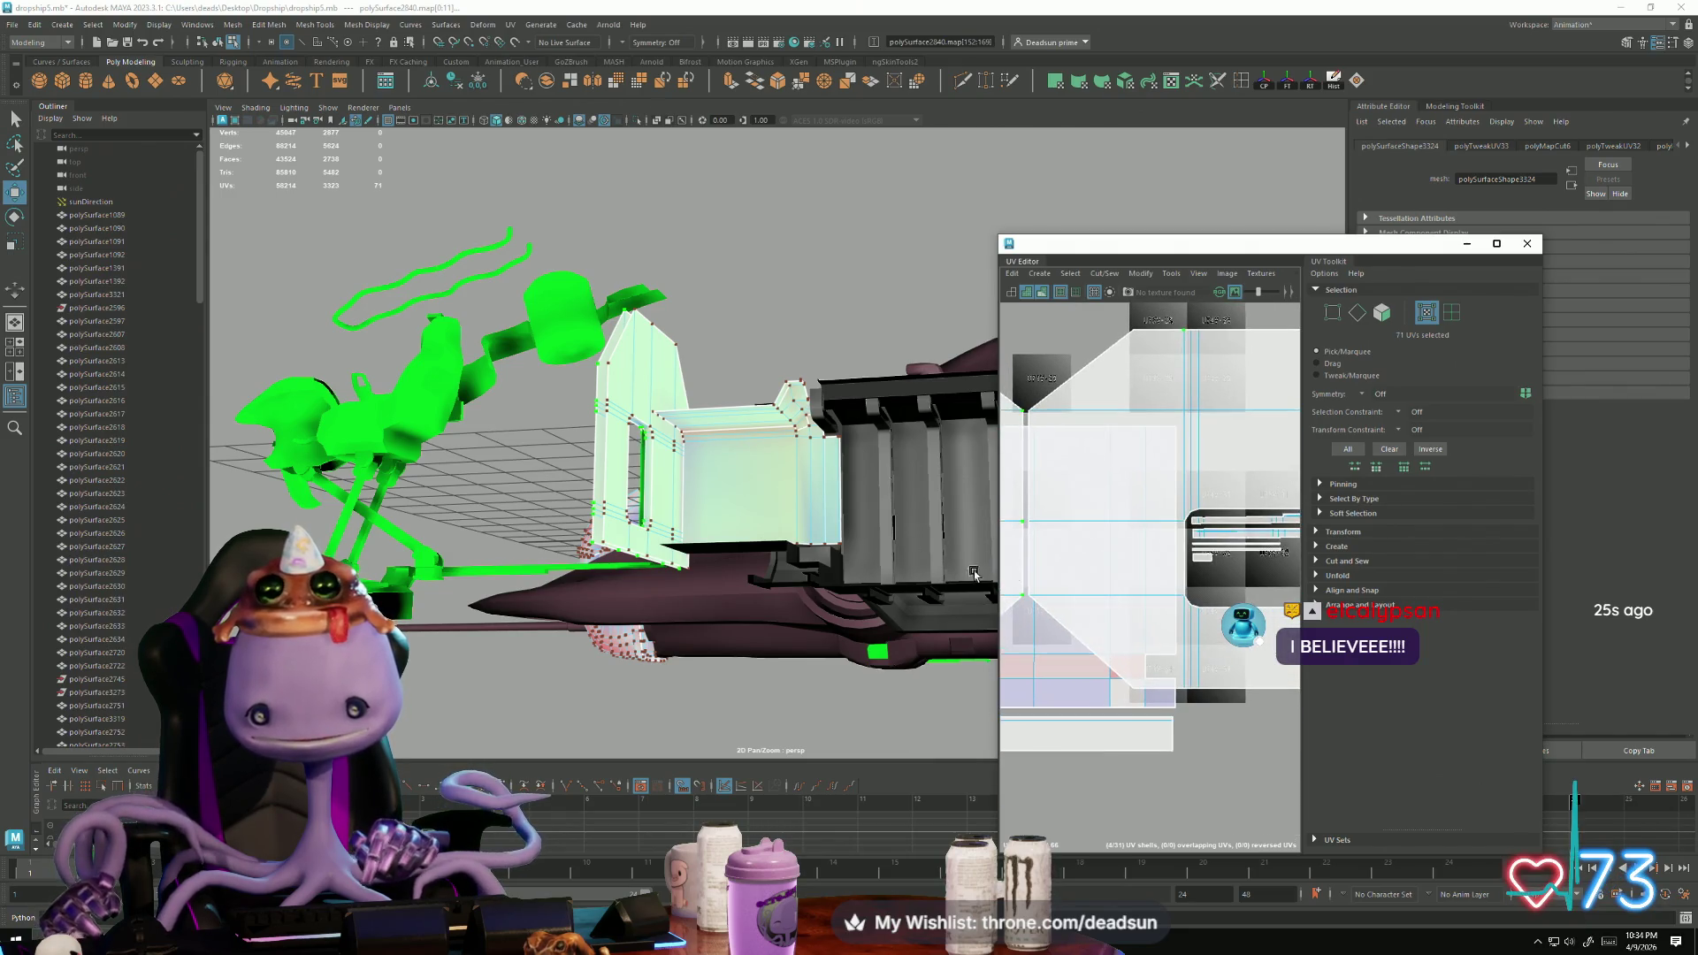
pyautogui.keyDown('shift'); pyautogui.click(1246, 554); pyautogui.keyUp('shift')
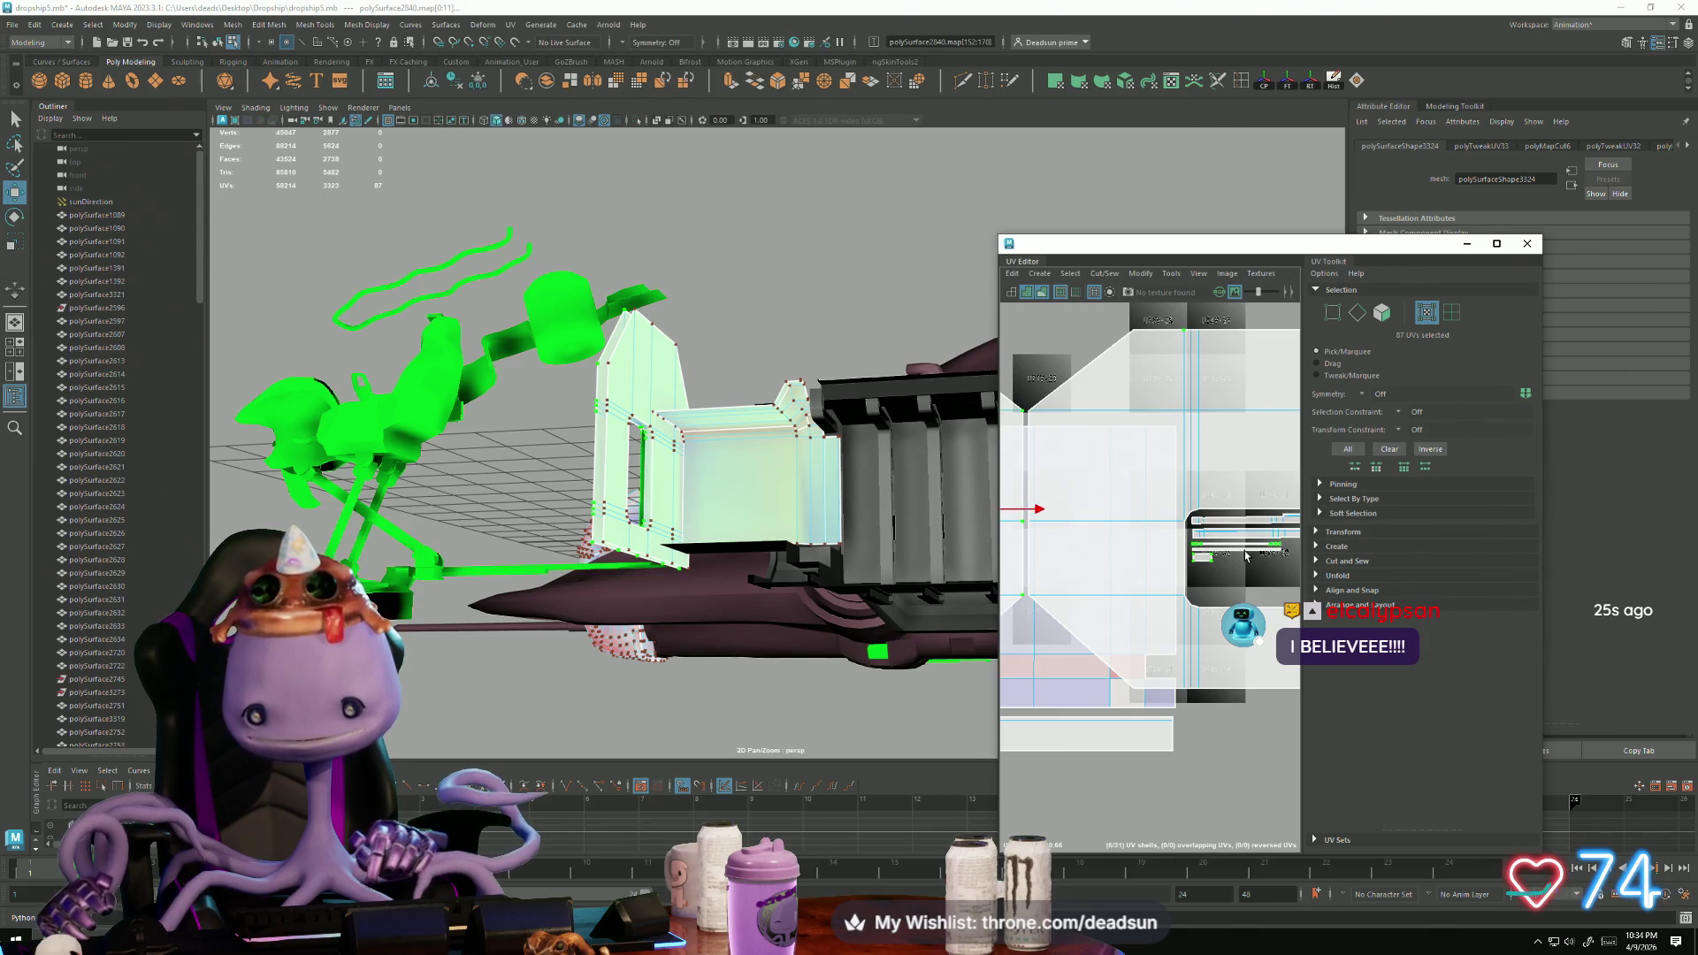
pyautogui.keyDown('shift'); pyautogui.click(1216, 540); pyautogui.keyUp('shift')
pyautogui.keyDown('shift'); pyautogui.moveTo(1196, 523); pyautogui.dragTo(1293, 520); pyautogui.keyUp('shift')
pyautogui.scroll(-5, 1221, 557)
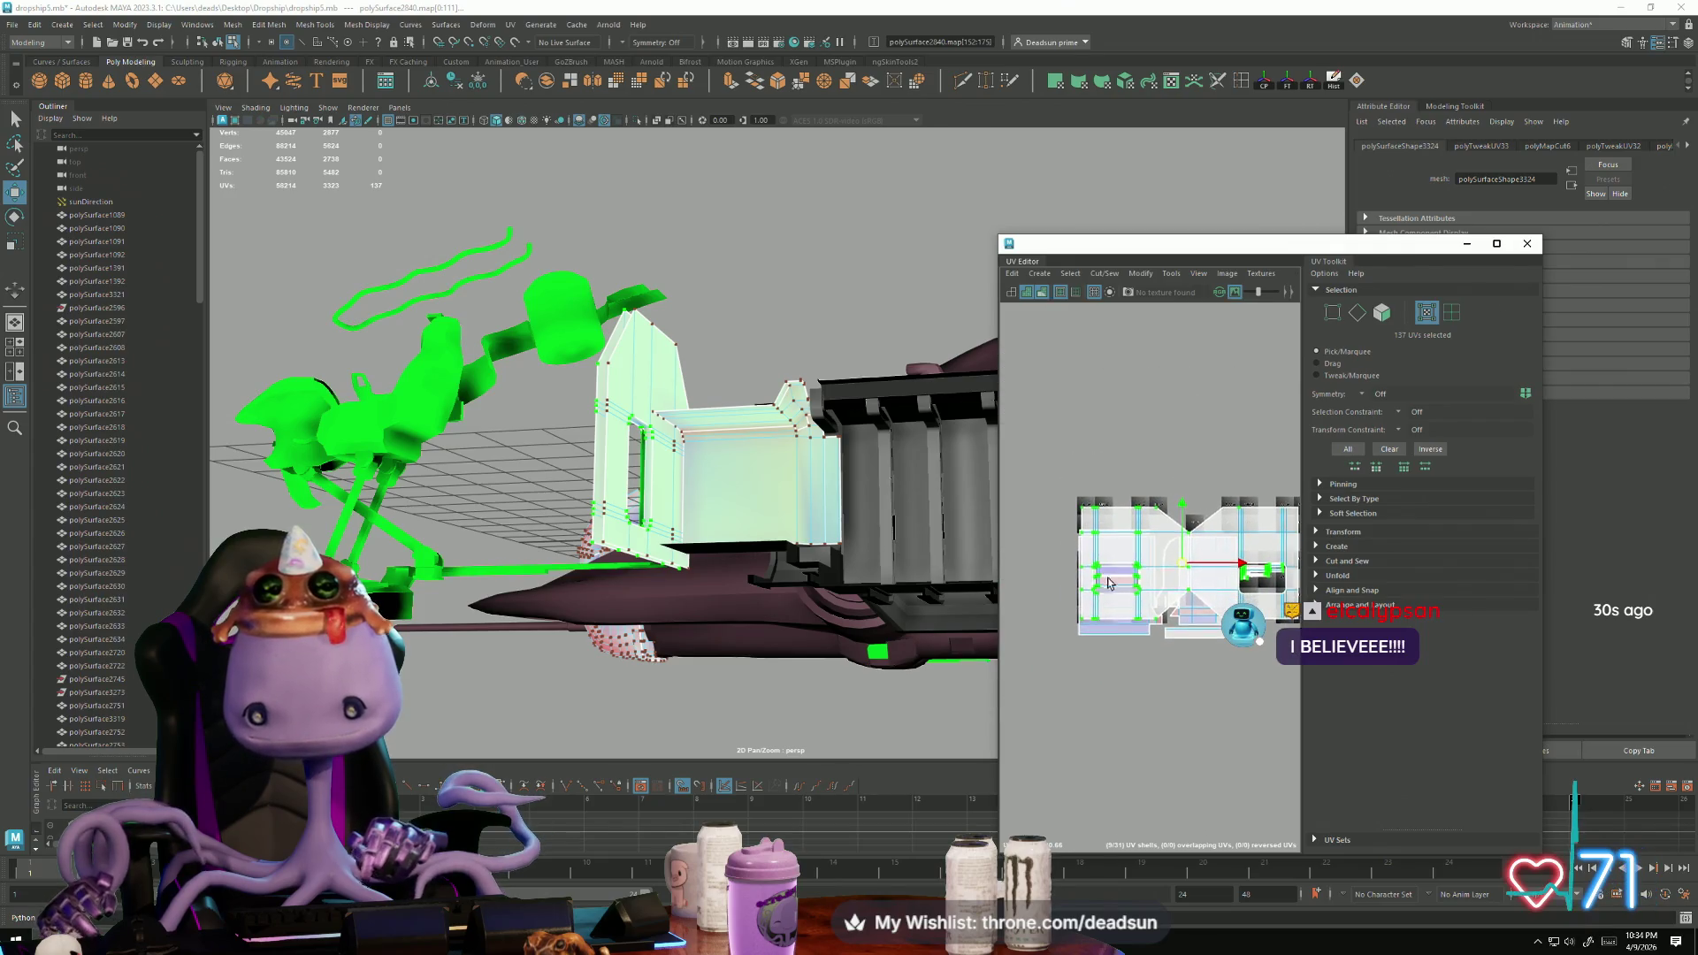
pyautogui.keyDown('shift'); pyautogui.moveTo(1185, 566); pyautogui.dragTo(1278, 528); pyautogui.keyUp('shift')
# Step: Move the shells up and left, then shift the lower shell upward
pyautogui.moveTo(1191, 573)
pyautogui.mouseDown()
pyautogui.moveTo(1160, 478)
pyautogui.moveTo(1144, 482)
pyautogui.mouseUp()
pyautogui.press('r')
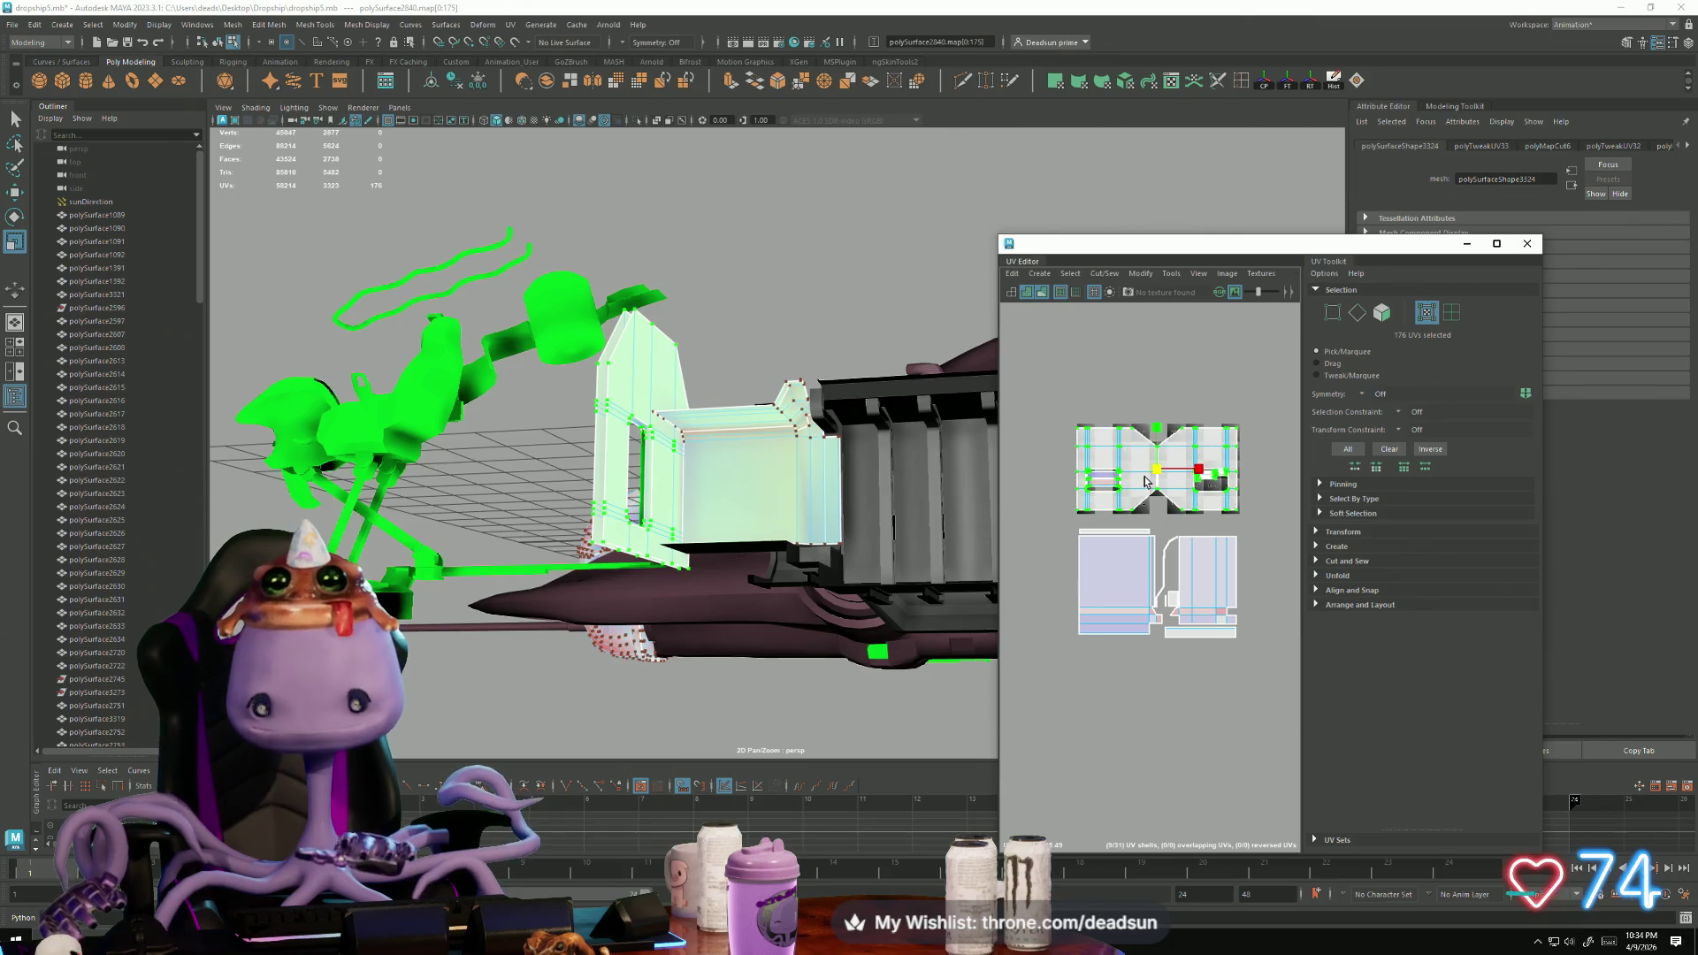
pyautogui.press('w')
pyautogui.moveTo(1157, 476); pyautogui.dragTo(1155, 489)
pyautogui.moveTo(1060, 421); pyautogui.dragTo(1260, 670)
pyautogui.press('r')
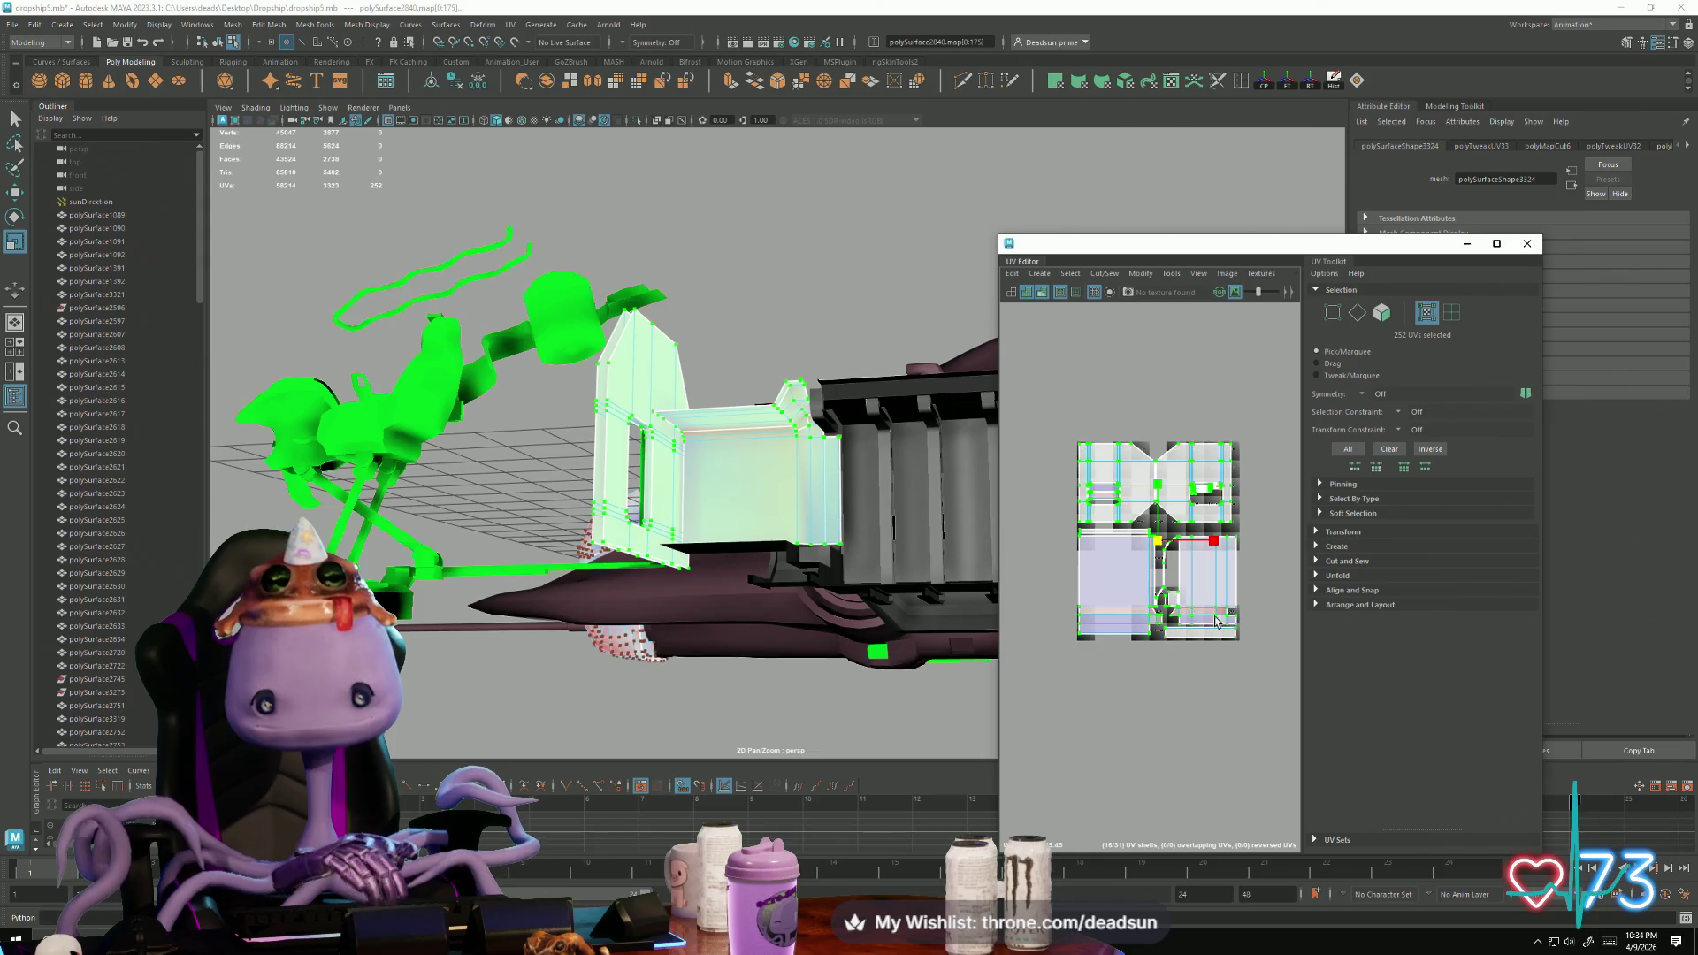
pyautogui.moveTo(1210, 638)
pyautogui.mouseDown()
pyautogui.moveTo(1063, 520)
pyautogui.moveTo(1158, 543)
pyautogui.mouseUp()
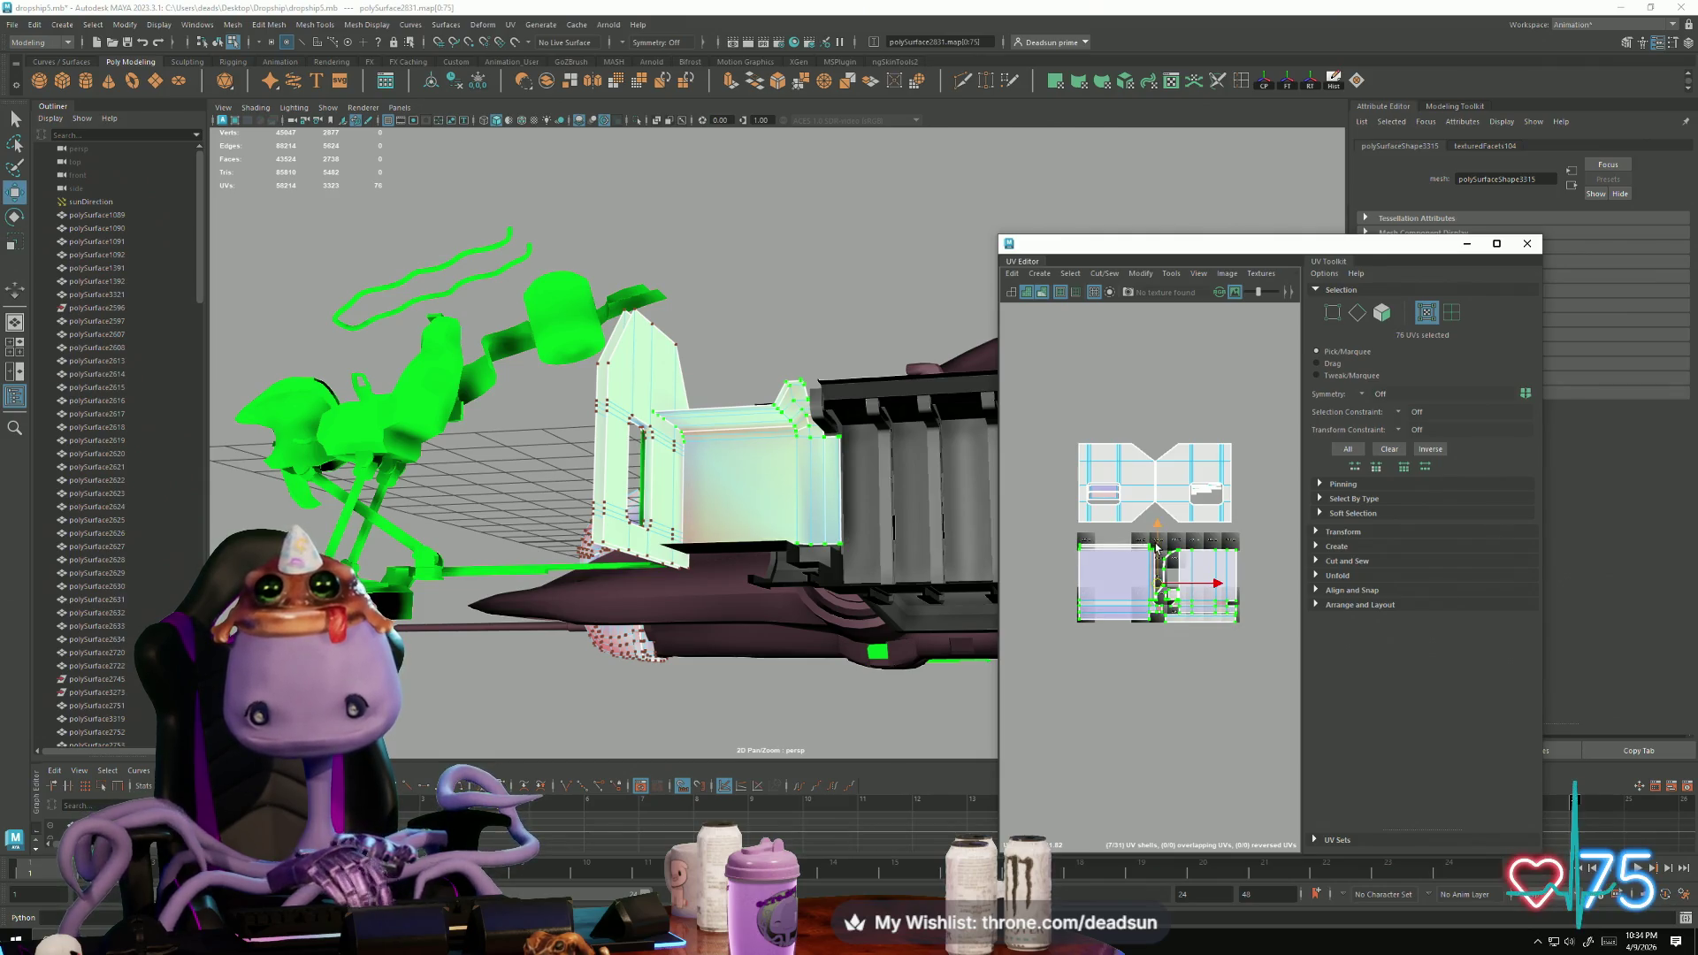
pyautogui.press('w')
pyautogui.moveTo(1156, 588); pyautogui.dragTo(1162, 576)
# Step: Select both shells and shrink them uniformly about their centre
pyautogui.press('r')
pyautogui.moveTo(1062, 425); pyautogui.dragTo(1263, 681)
pyautogui.press('w')
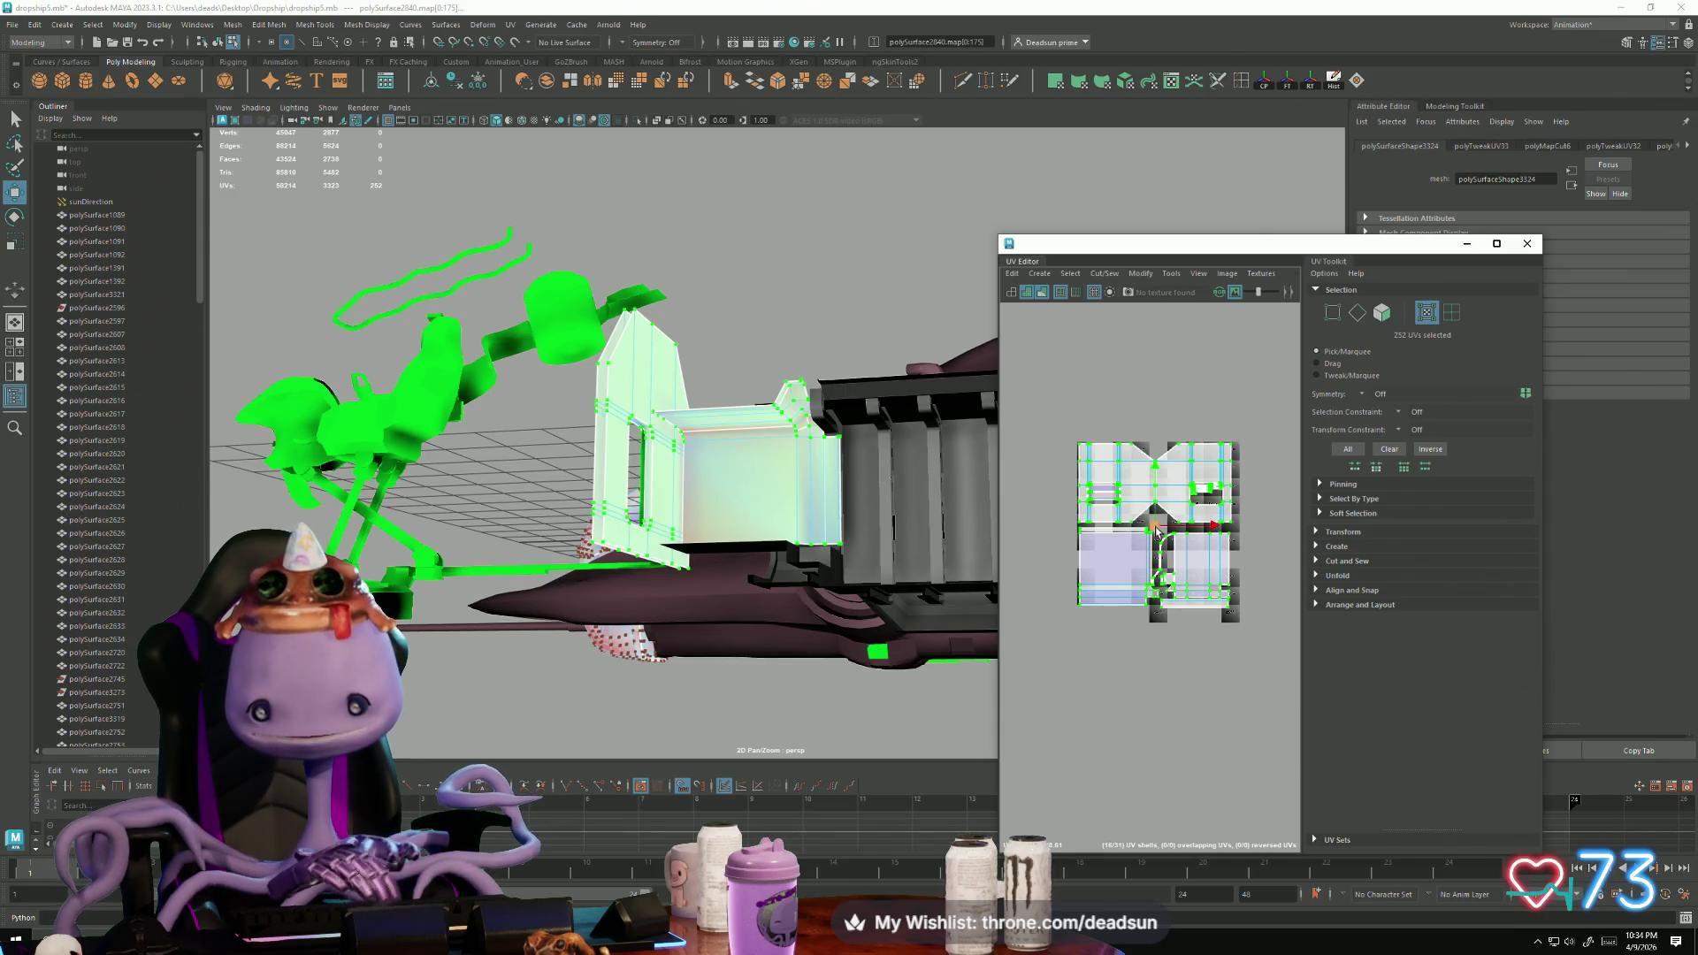
pyautogui.press('r')
pyautogui.moveTo(1157, 528); pyautogui.dragTo(1106, 536)
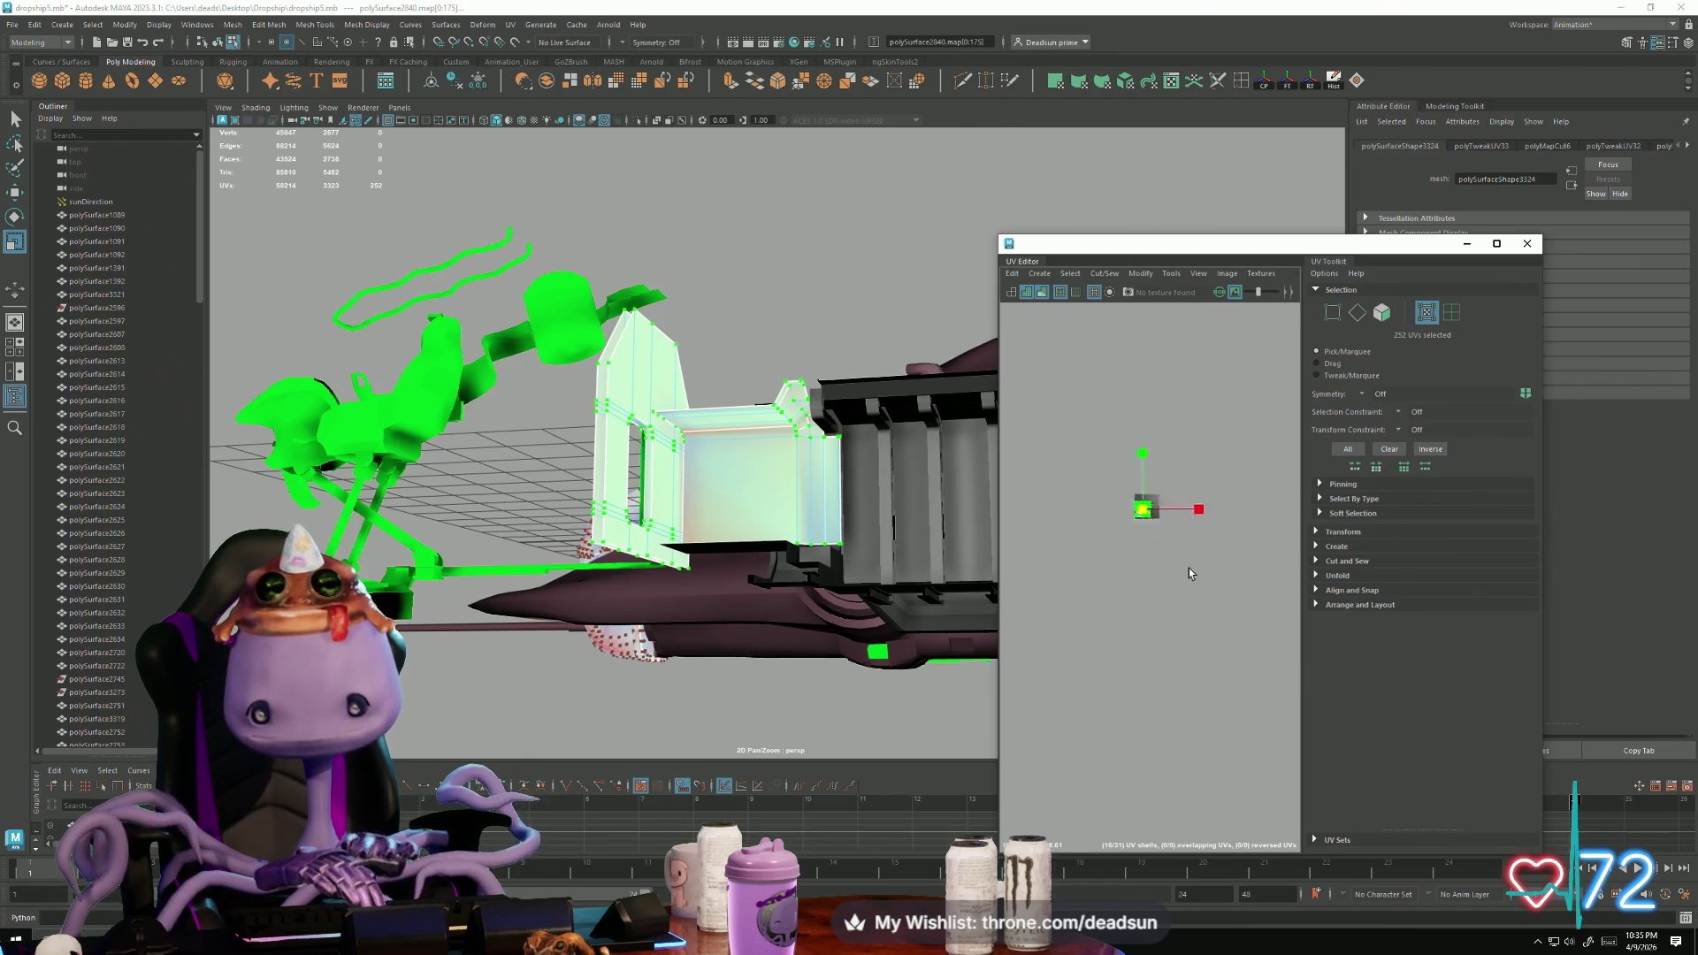
# Step: Frame the selected UVs and move the shells down into the neighbouring UDIM tiles
pyautogui.scroll(5, 1188, 573)
pyautogui.press('f')
pyautogui.scroll(-5, 1194, 672)
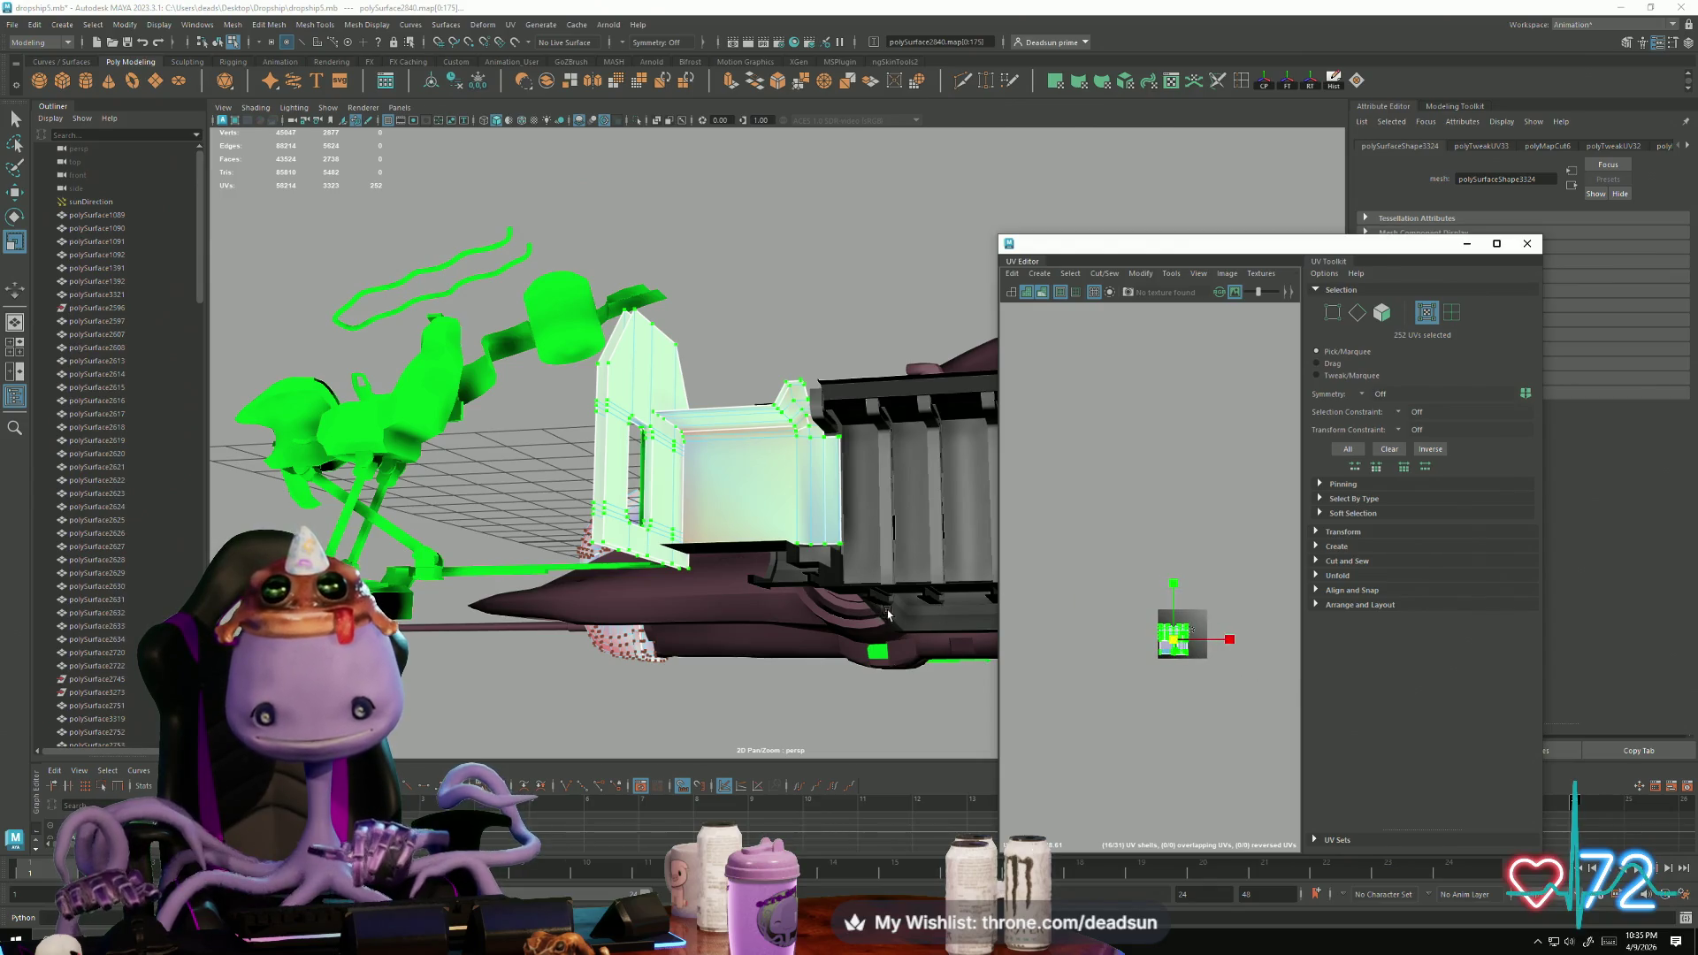
pyautogui.keyDown('alt'); pyautogui.moveTo(943, 577); pyautogui.dragTo(982, 584); pyautogui.keyUp('alt')
pyautogui.scroll(-4, 1144, 686)
pyautogui.scroll(5, 1176, 601)
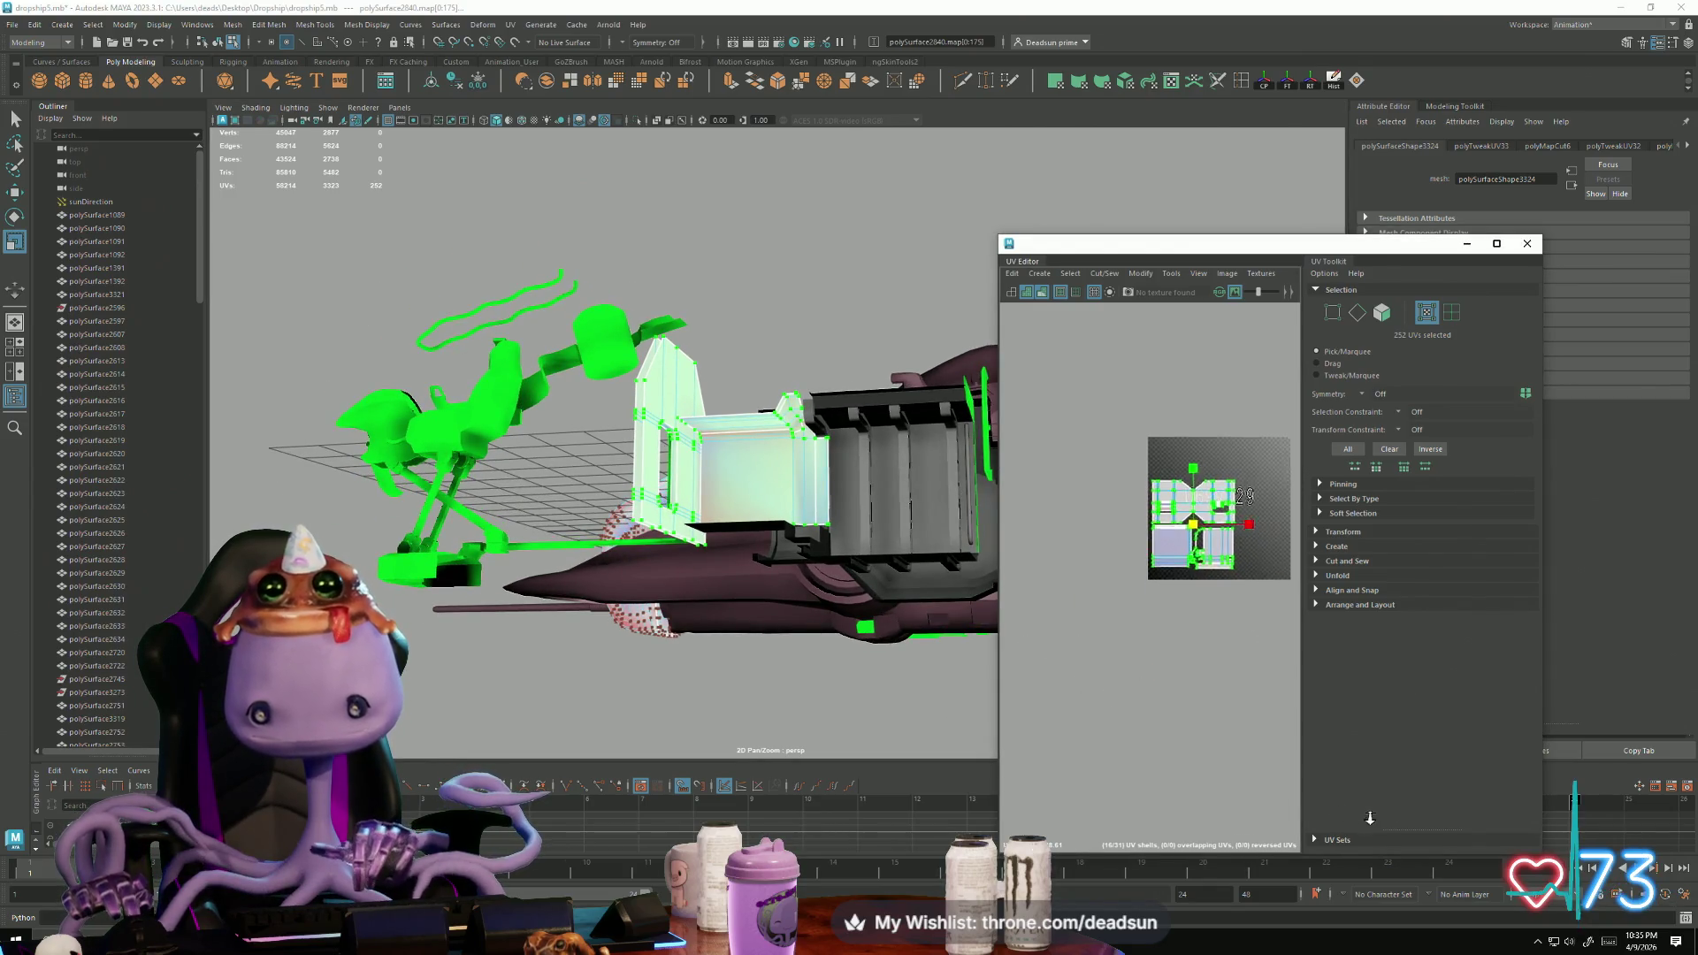
pyautogui.press('w')
pyautogui.moveTo(1181, 581); pyautogui.dragTo(1200, 787)
pyautogui.scroll(-5, 1145, 669)
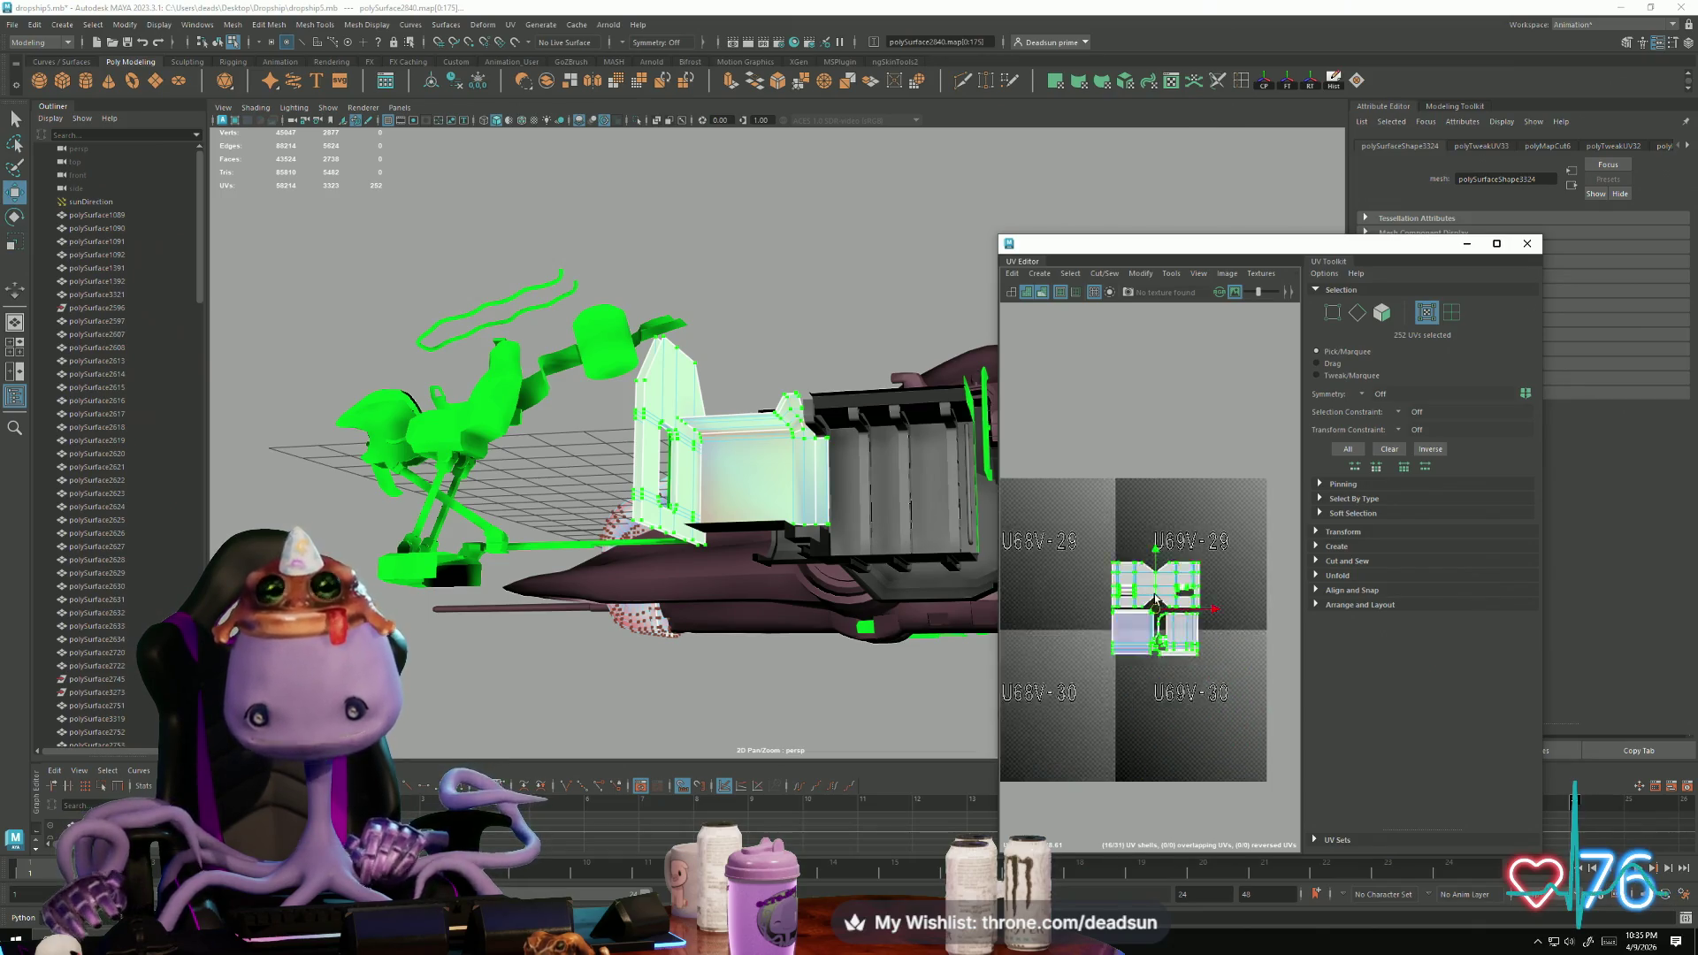
pyautogui.scroll(5, 1145, 670)
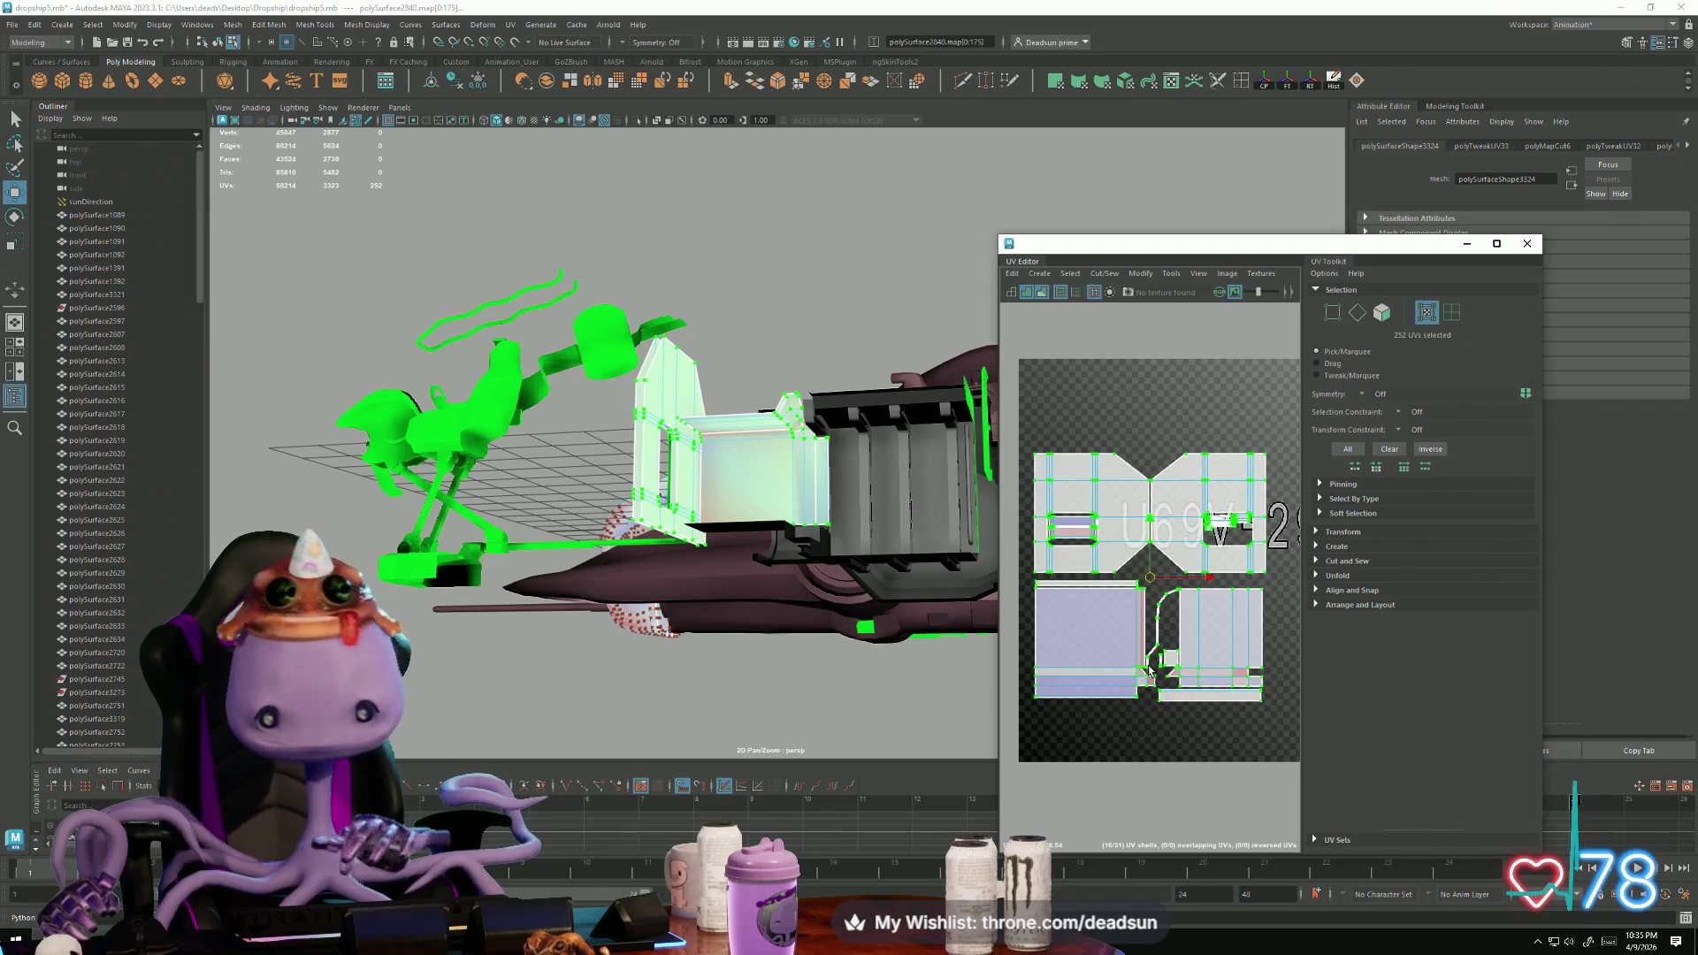
pyautogui.scroll(-5, 1130, 686)
pyautogui.moveTo(1172, 699)
pyautogui.keyDown('alt'); pyautogui.mouseDown(button='middle')
pyautogui.moveTo(1177, 610)
pyautogui.moveTo(1061, 540)
pyautogui.moveTo(1163, 595)
pyautogui.mouseUp(button='middle'); pyautogui.keyUp('alt')
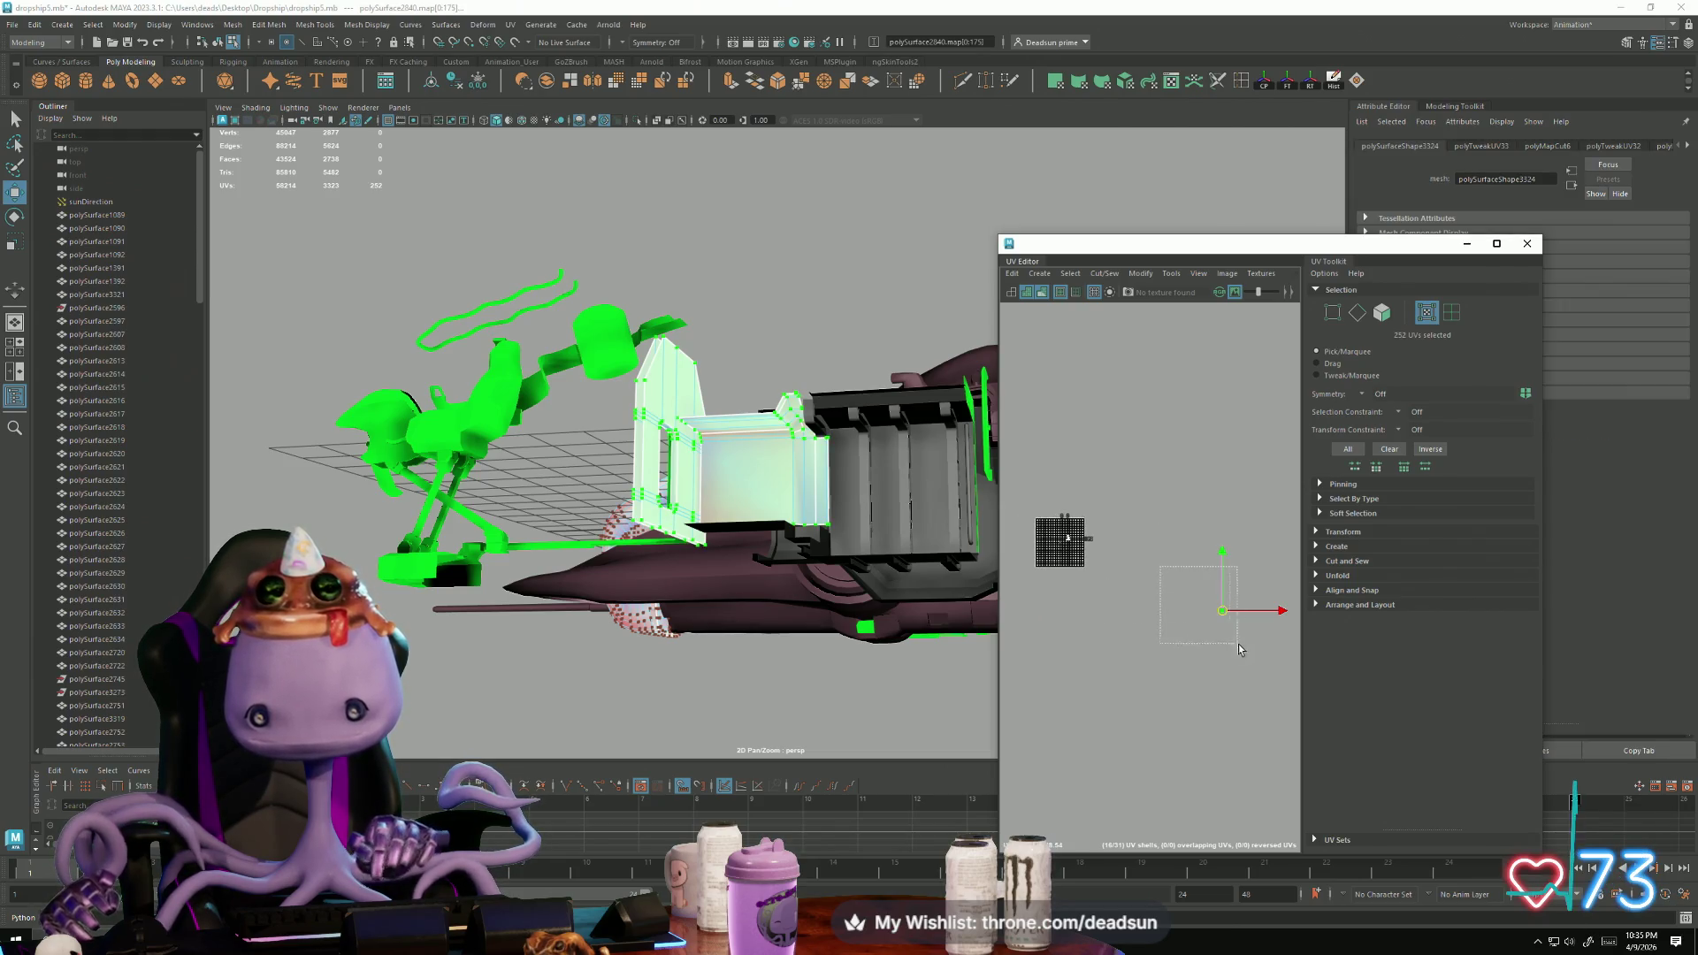
# Step: Bring the shells back and scale them to fill the 0–1 tile, then return to Object Mode
pyautogui.click(1117, 581)
pyautogui.scroll(5, 1114, 588)
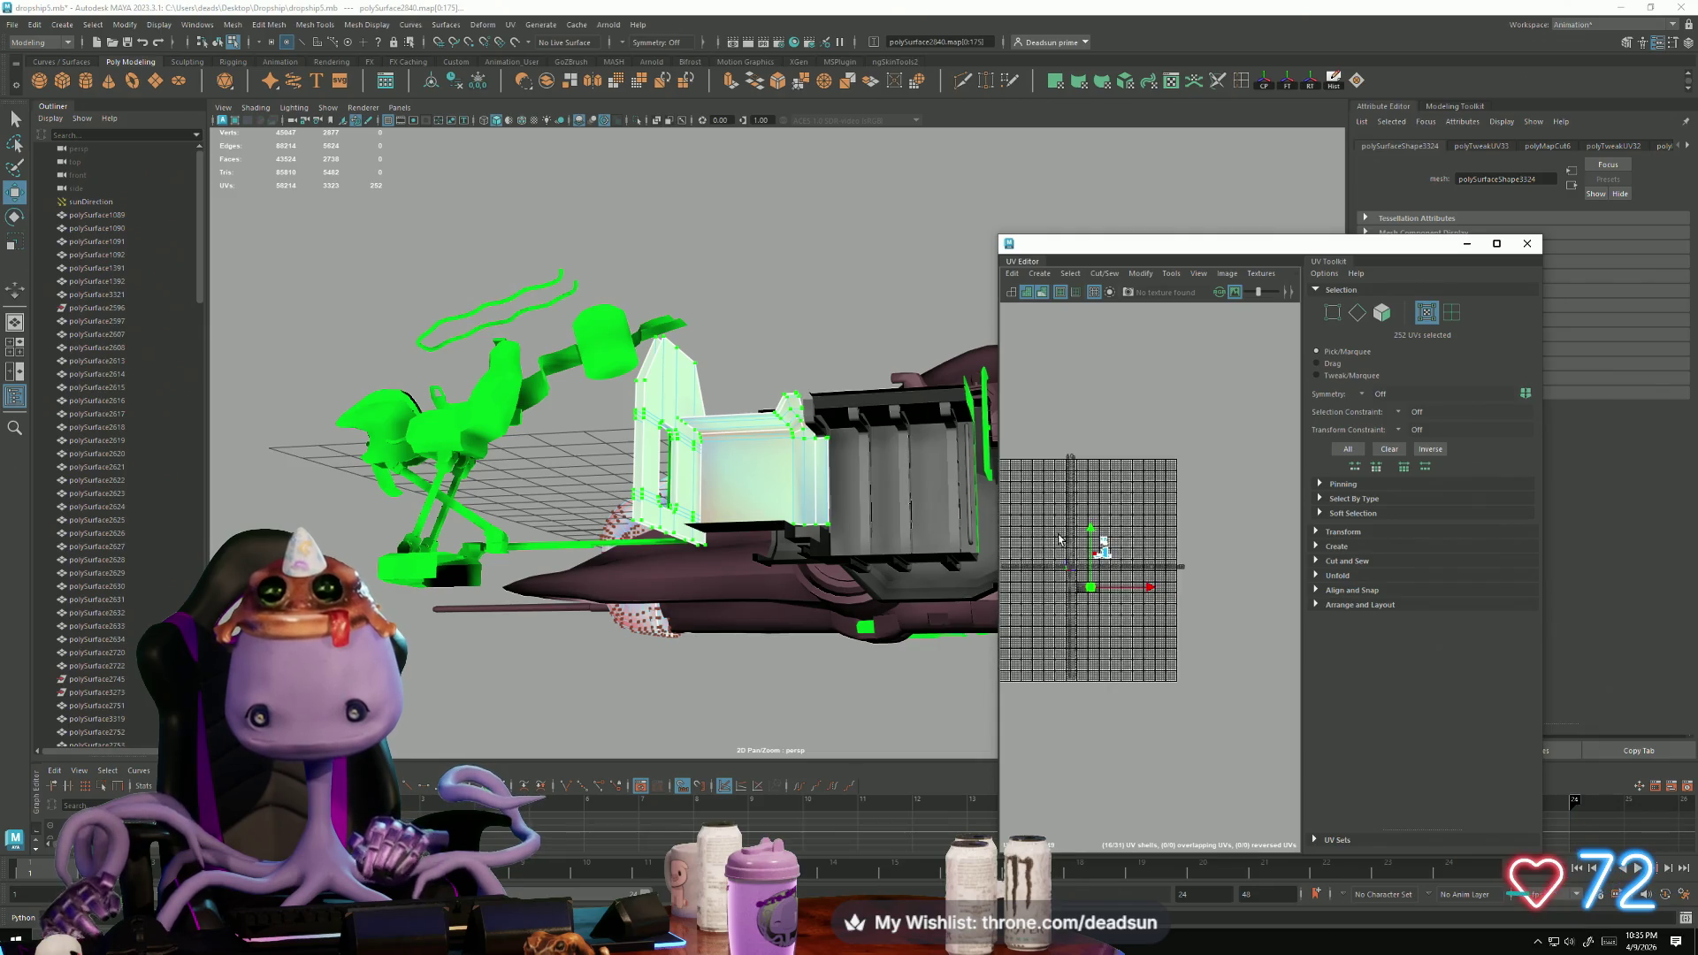
pyautogui.scroll(3, 1131, 656)
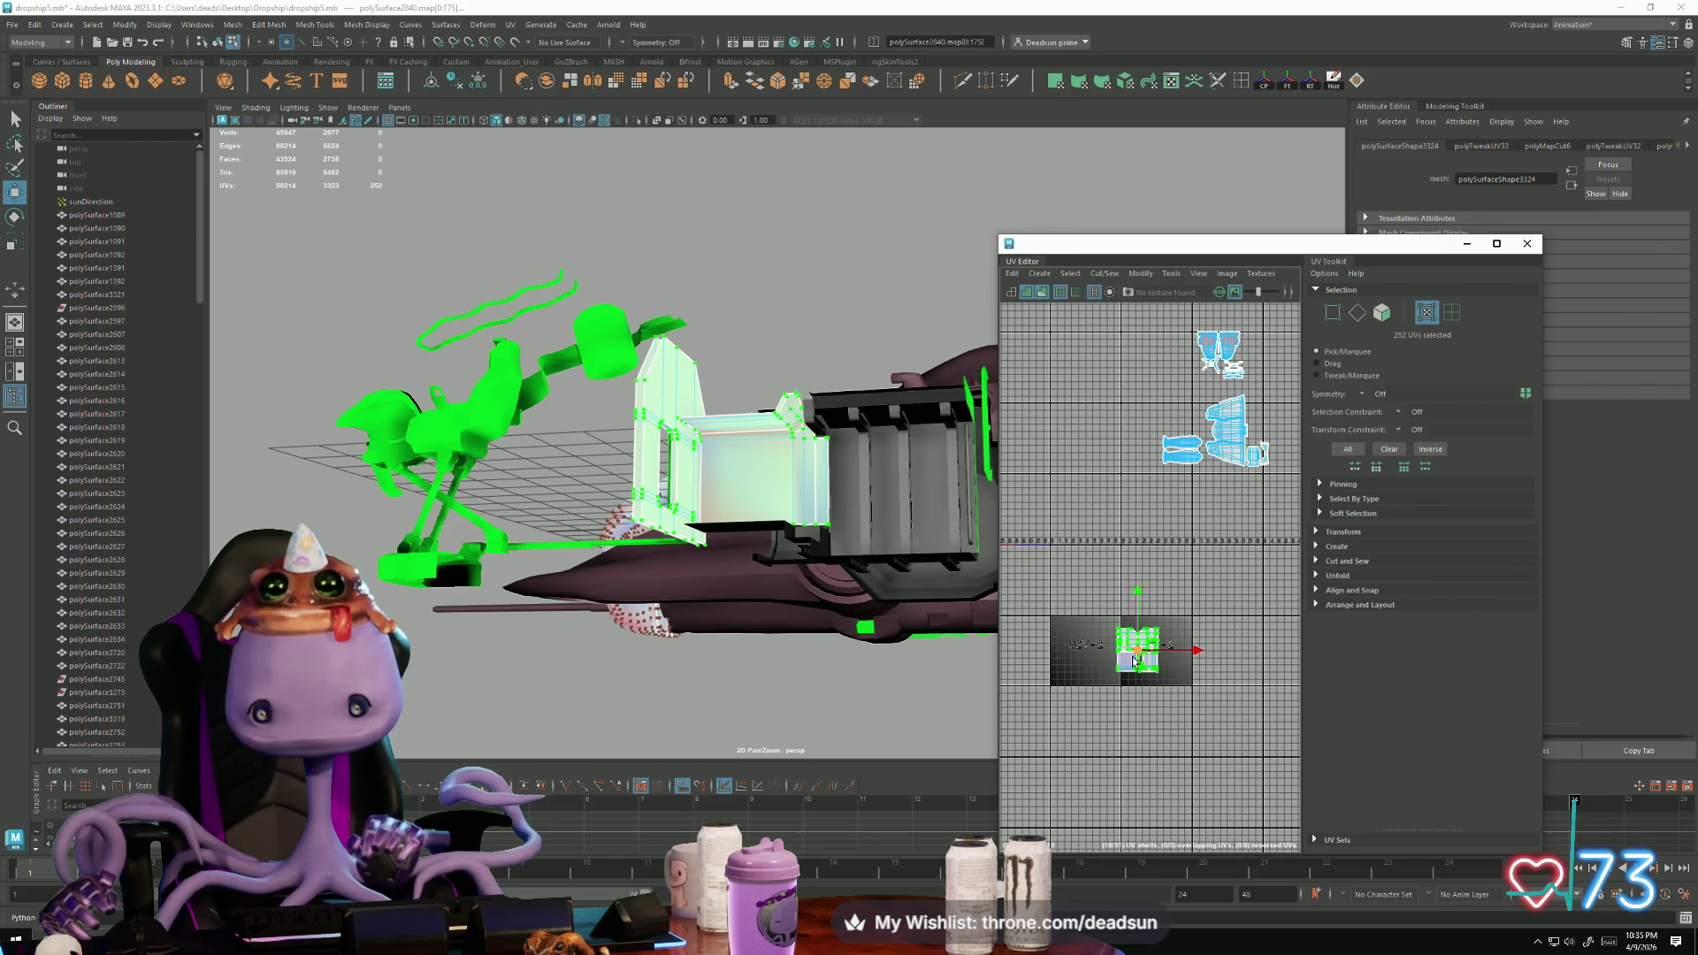
pyautogui.moveTo(1139, 656)
pyautogui.mouseDown()
pyautogui.moveTo(1100, 582)
pyautogui.moveTo(1030, 535)
pyautogui.moveTo(1070, 554)
pyautogui.mouseUp()
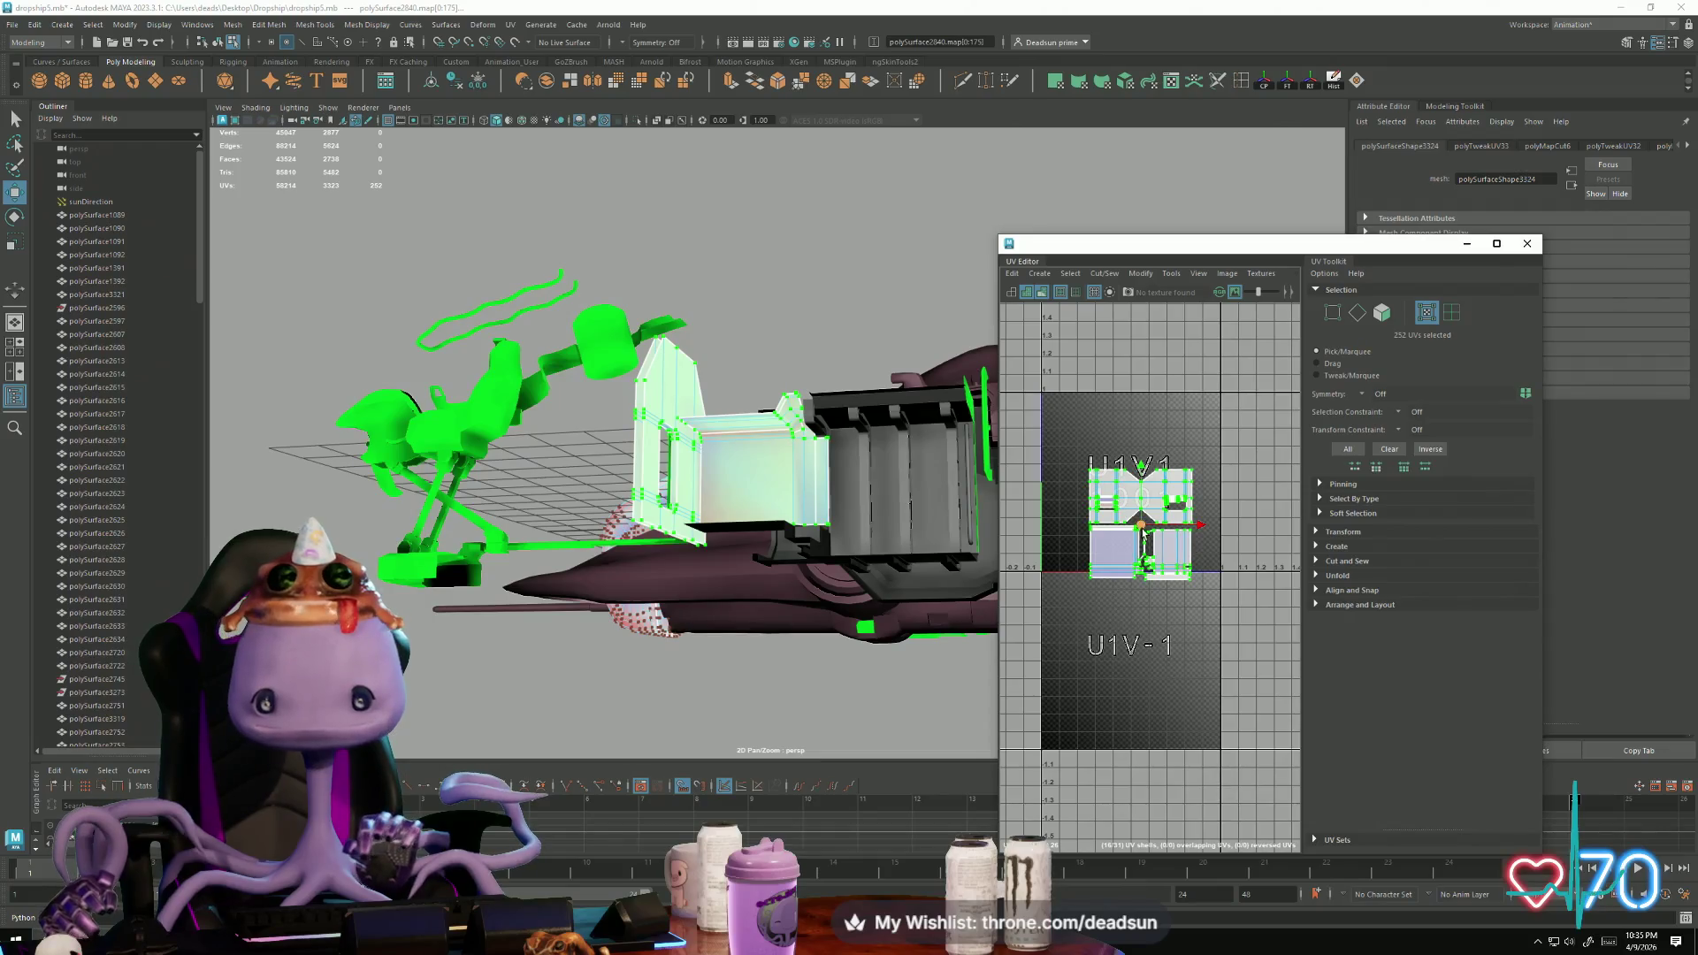
pyautogui.scroll(4, 1140, 531)
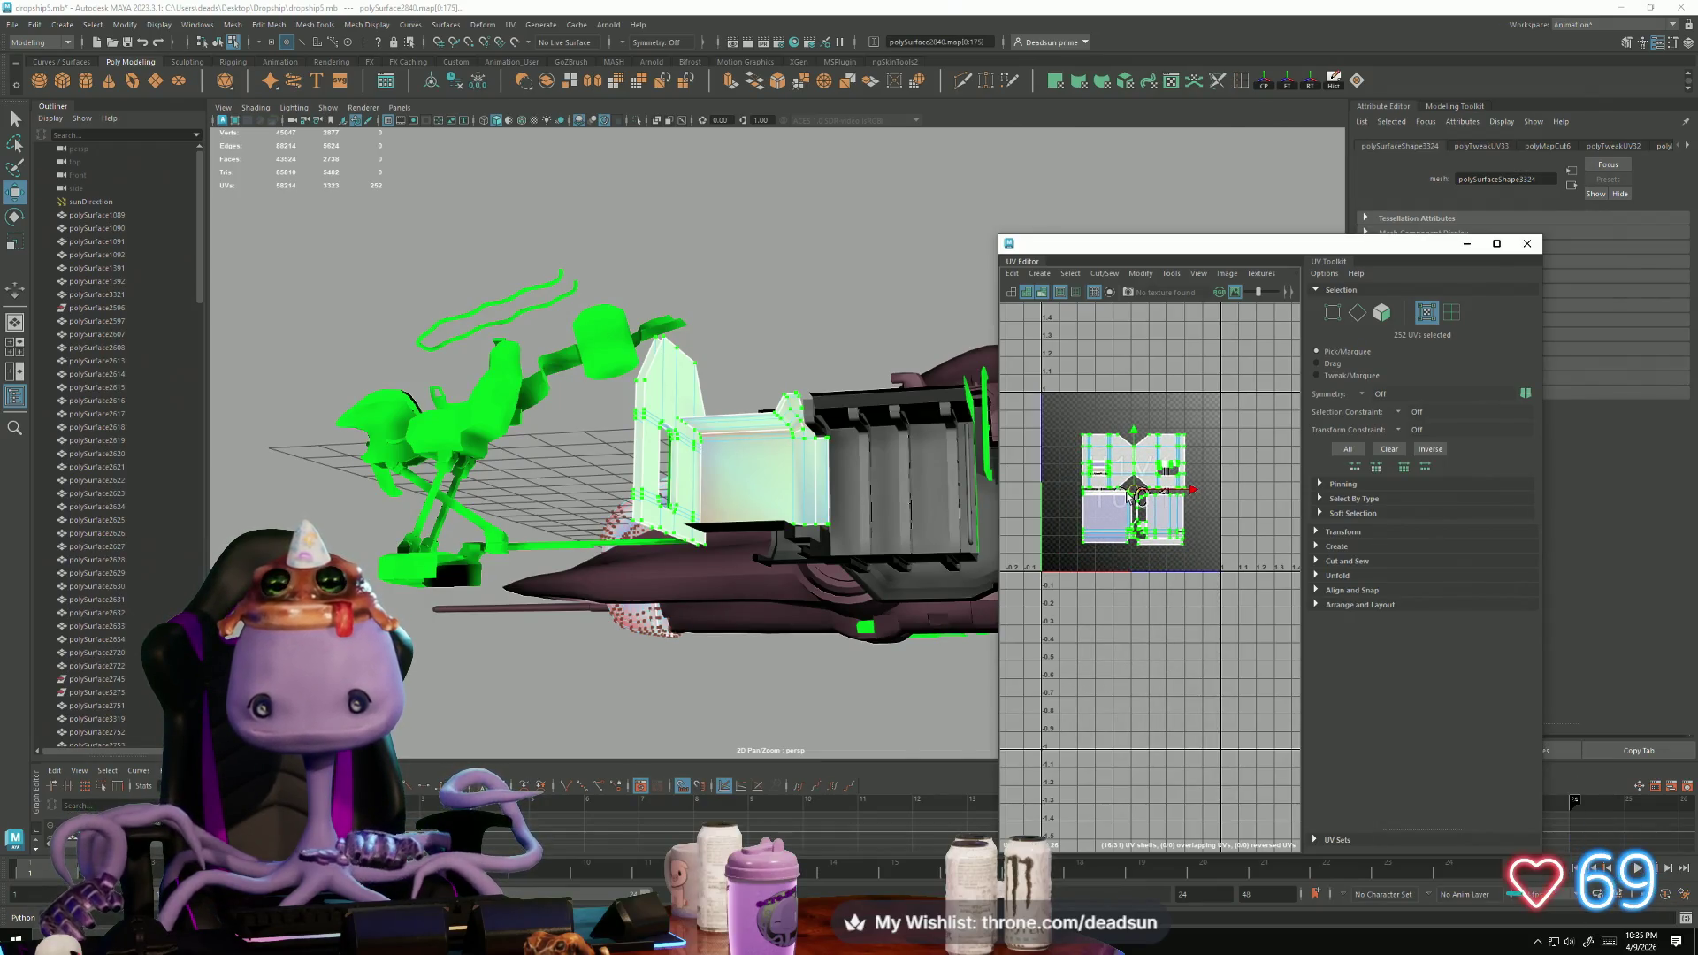
pyautogui.press('r')
pyautogui.moveTo(1132, 493)
pyautogui.mouseDown()
pyautogui.moveTo(1154, 498)
pyautogui.moveTo(1137, 487)
pyautogui.mouseUp()
pyautogui.press('w')
pyautogui.press('r')
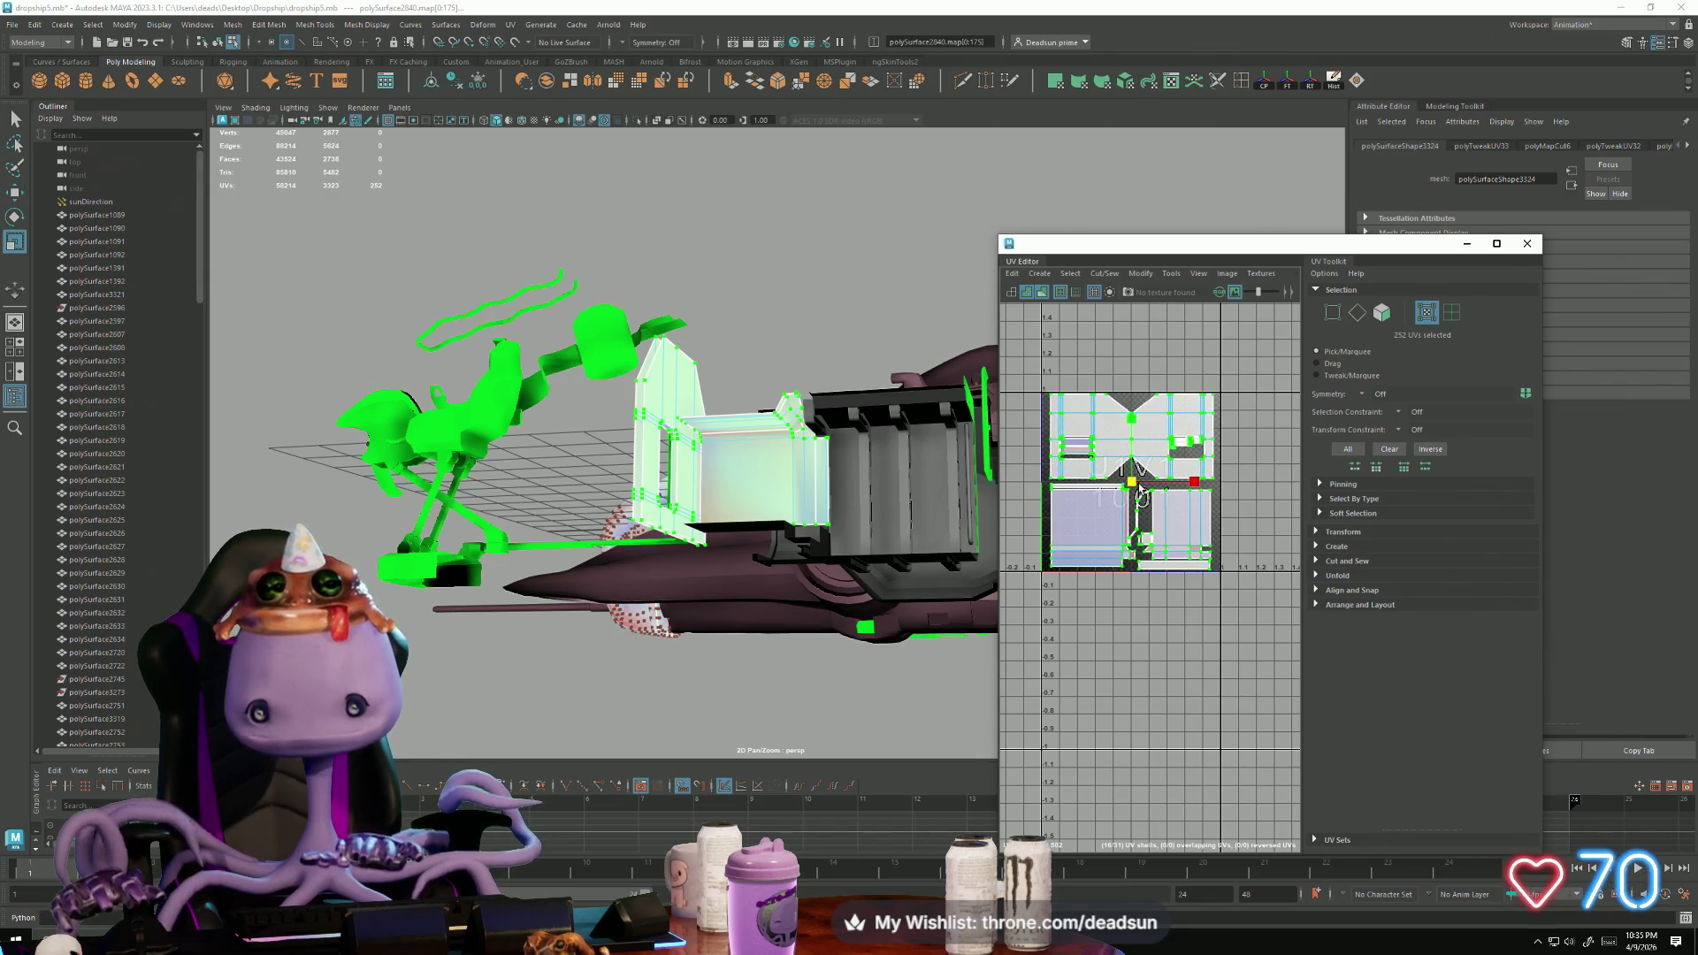
pyautogui.keyDown('alt'); pyautogui.moveTo(795, 531); pyautogui.dragTo(1016, 581); pyautogui.keyUp('alt')
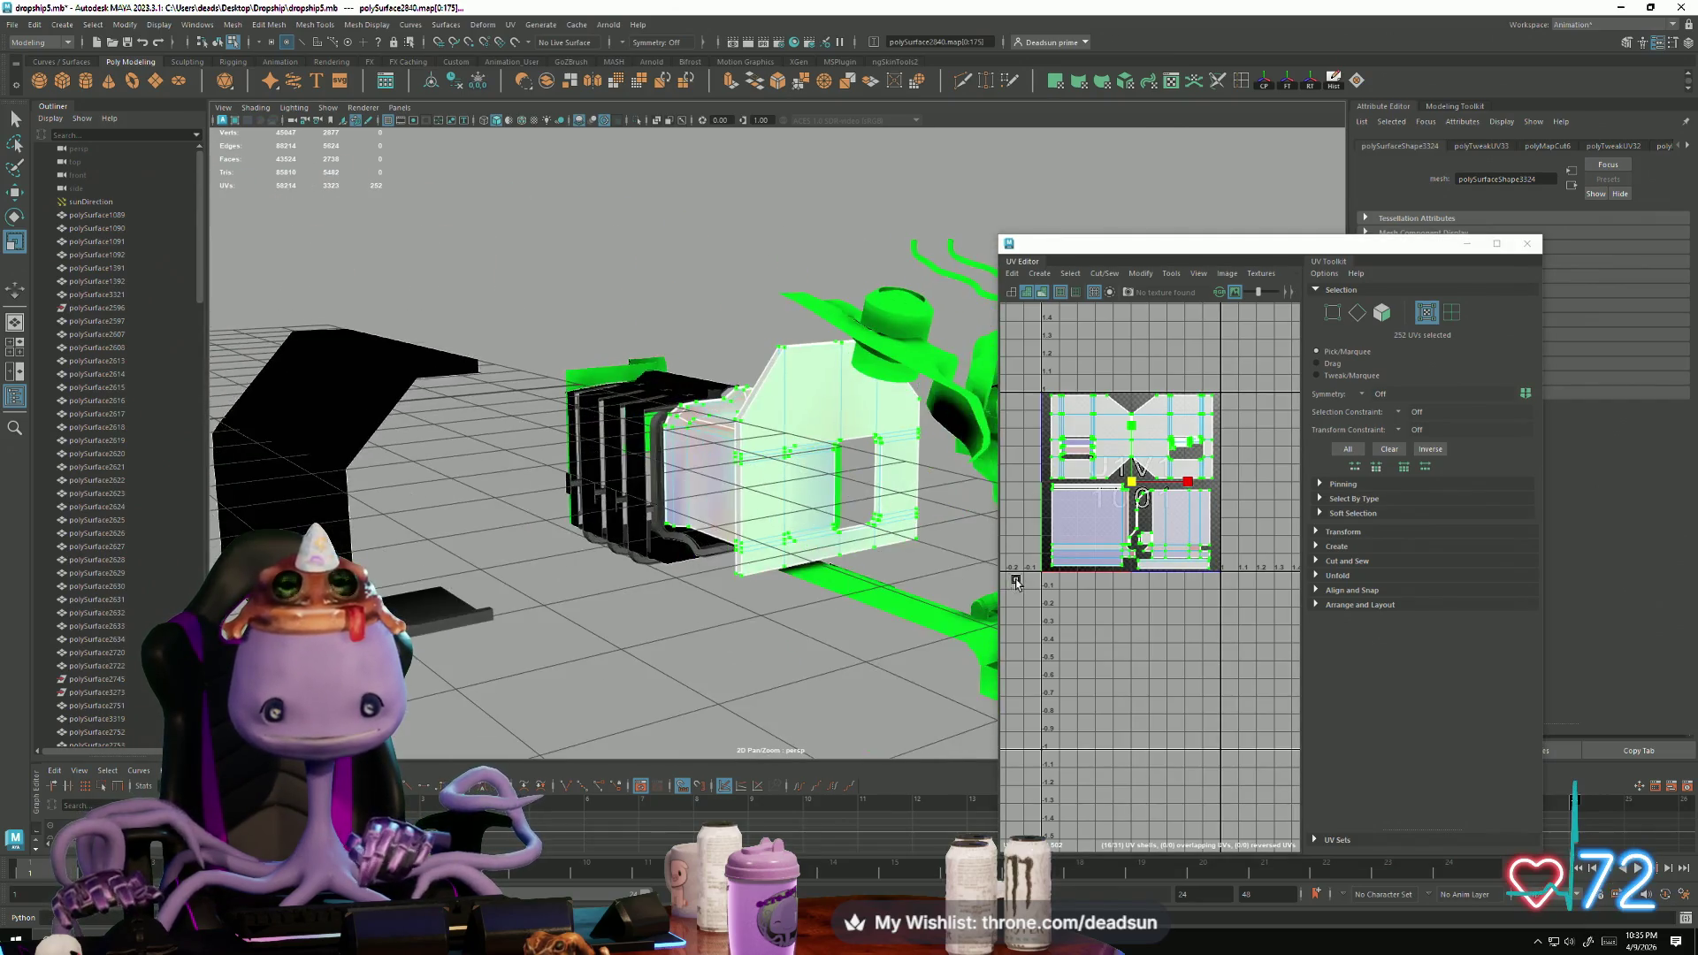
pyautogui.moveTo(802, 442); pyautogui.dragTo(769, 404, button='right')
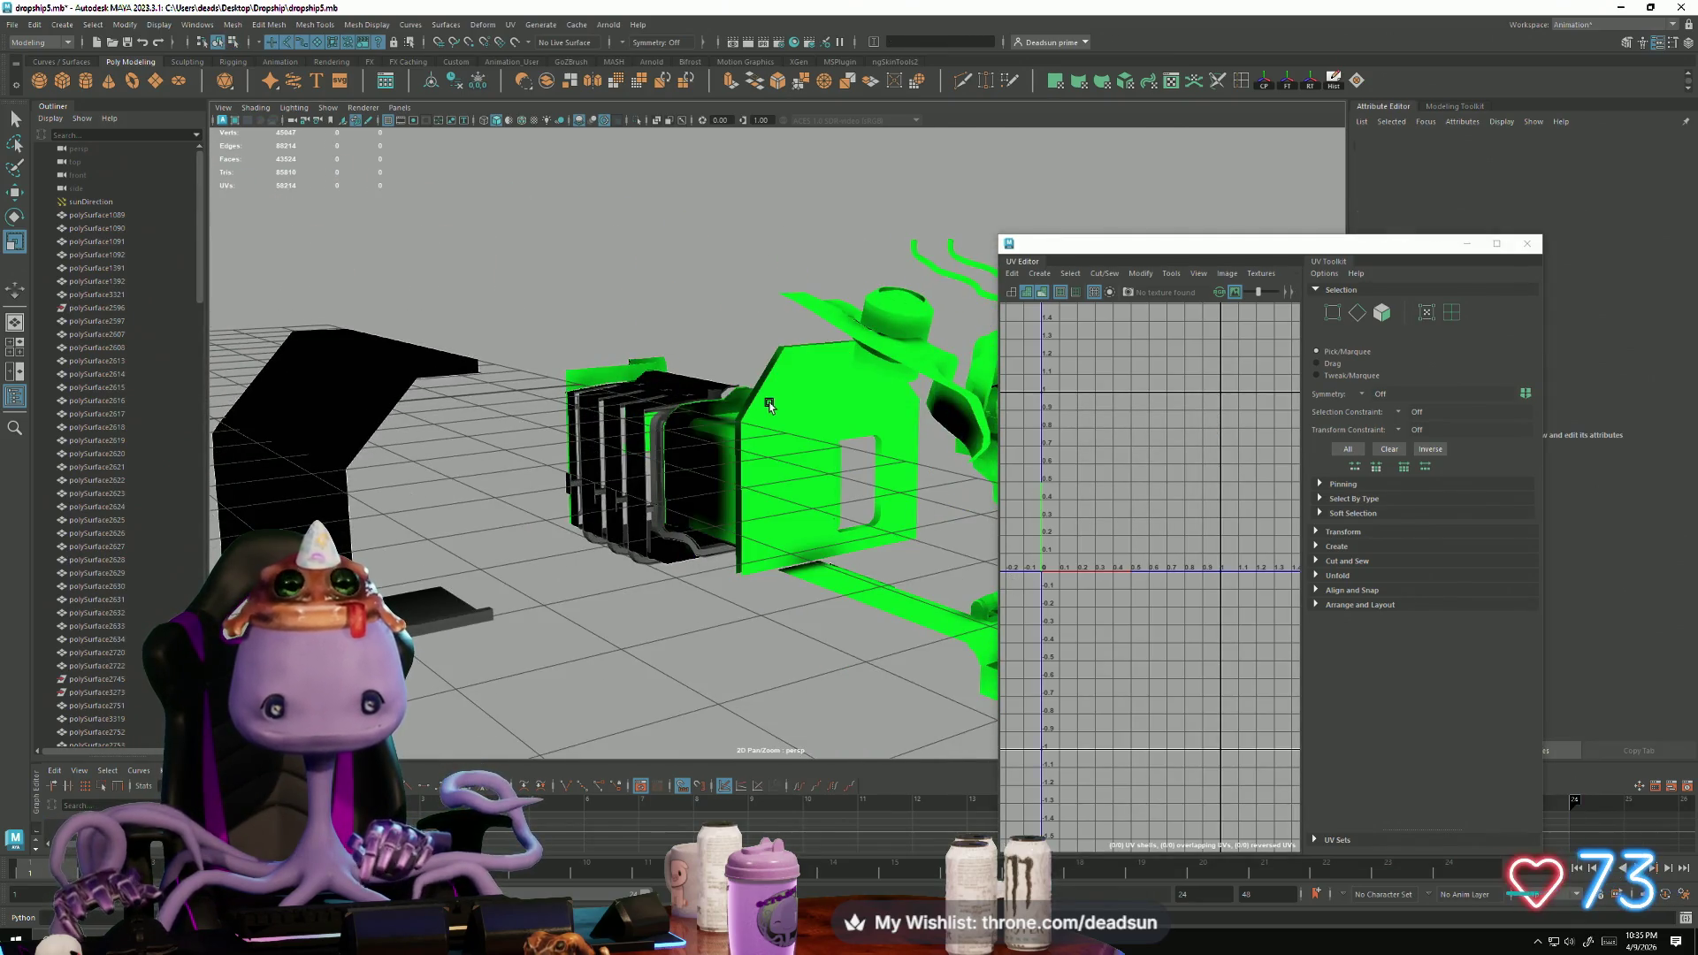
# Step: Select polySurface2597 and unfold its whole UV shell with Modify > Unfold
pyautogui.moveTo(769, 402)
pyautogui.keyDown('alt'); pyautogui.mouseDown()
pyautogui.moveTo(754, 513)
pyautogui.moveTo(655, 534)
pyautogui.mouseUp(); pyautogui.keyUp('alt')
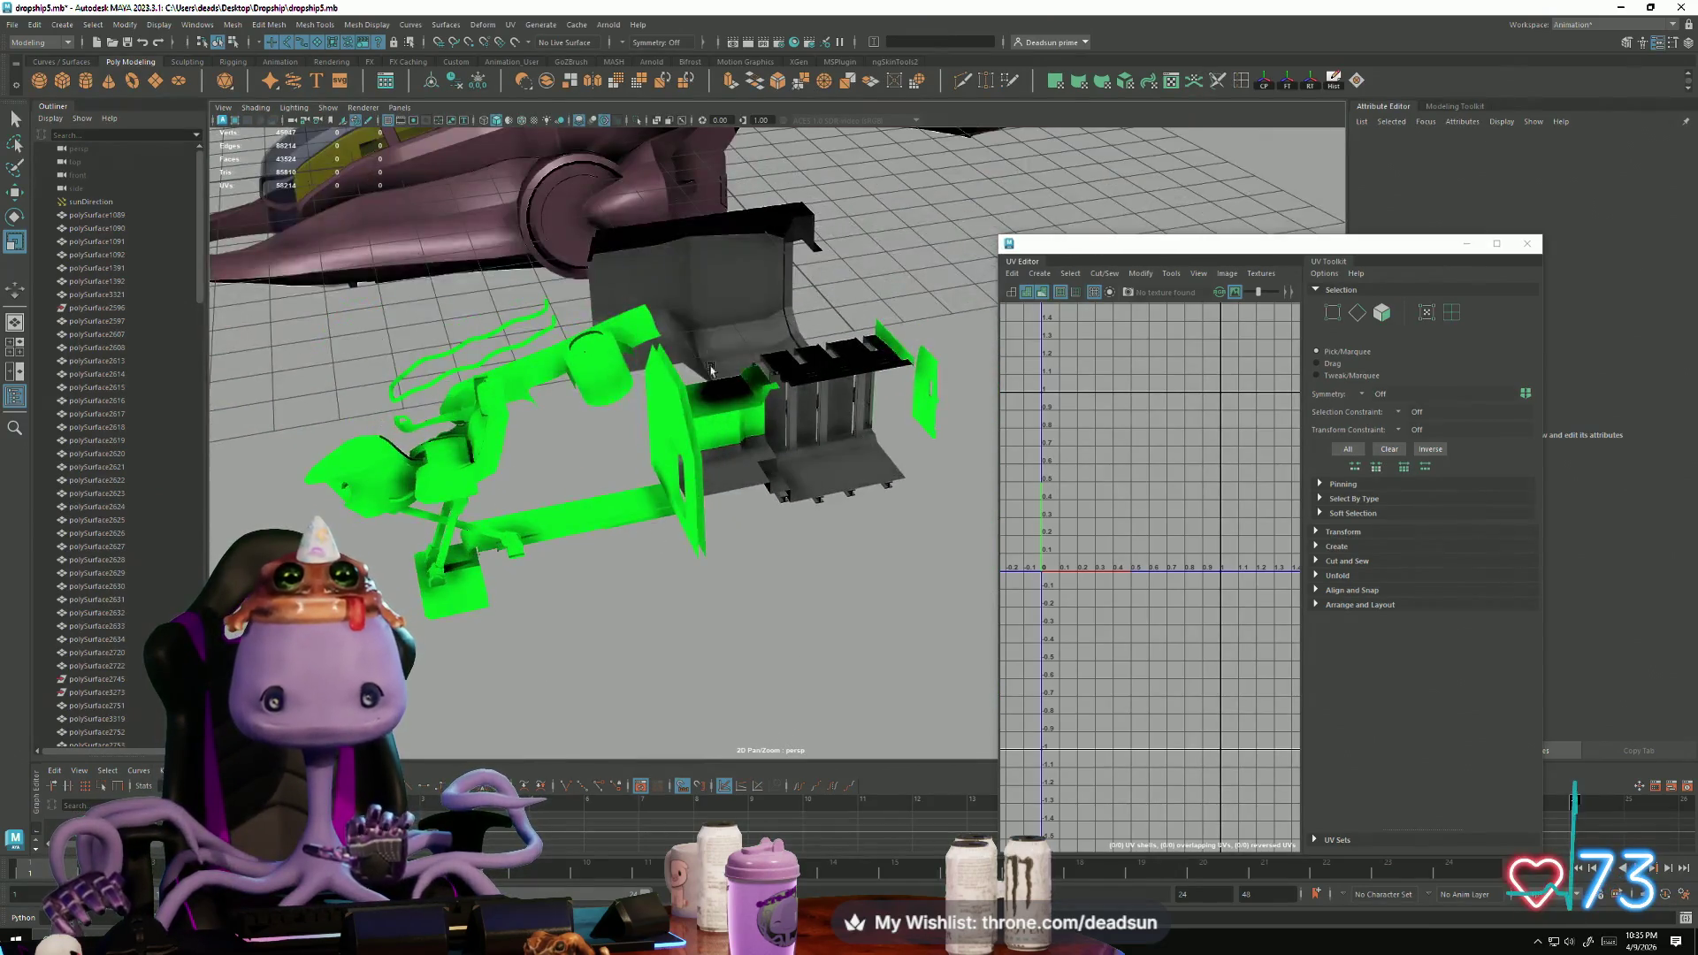
pyautogui.click(743, 323)
pyautogui.press('F12')
pyautogui.scroll(2, 1118, 548)
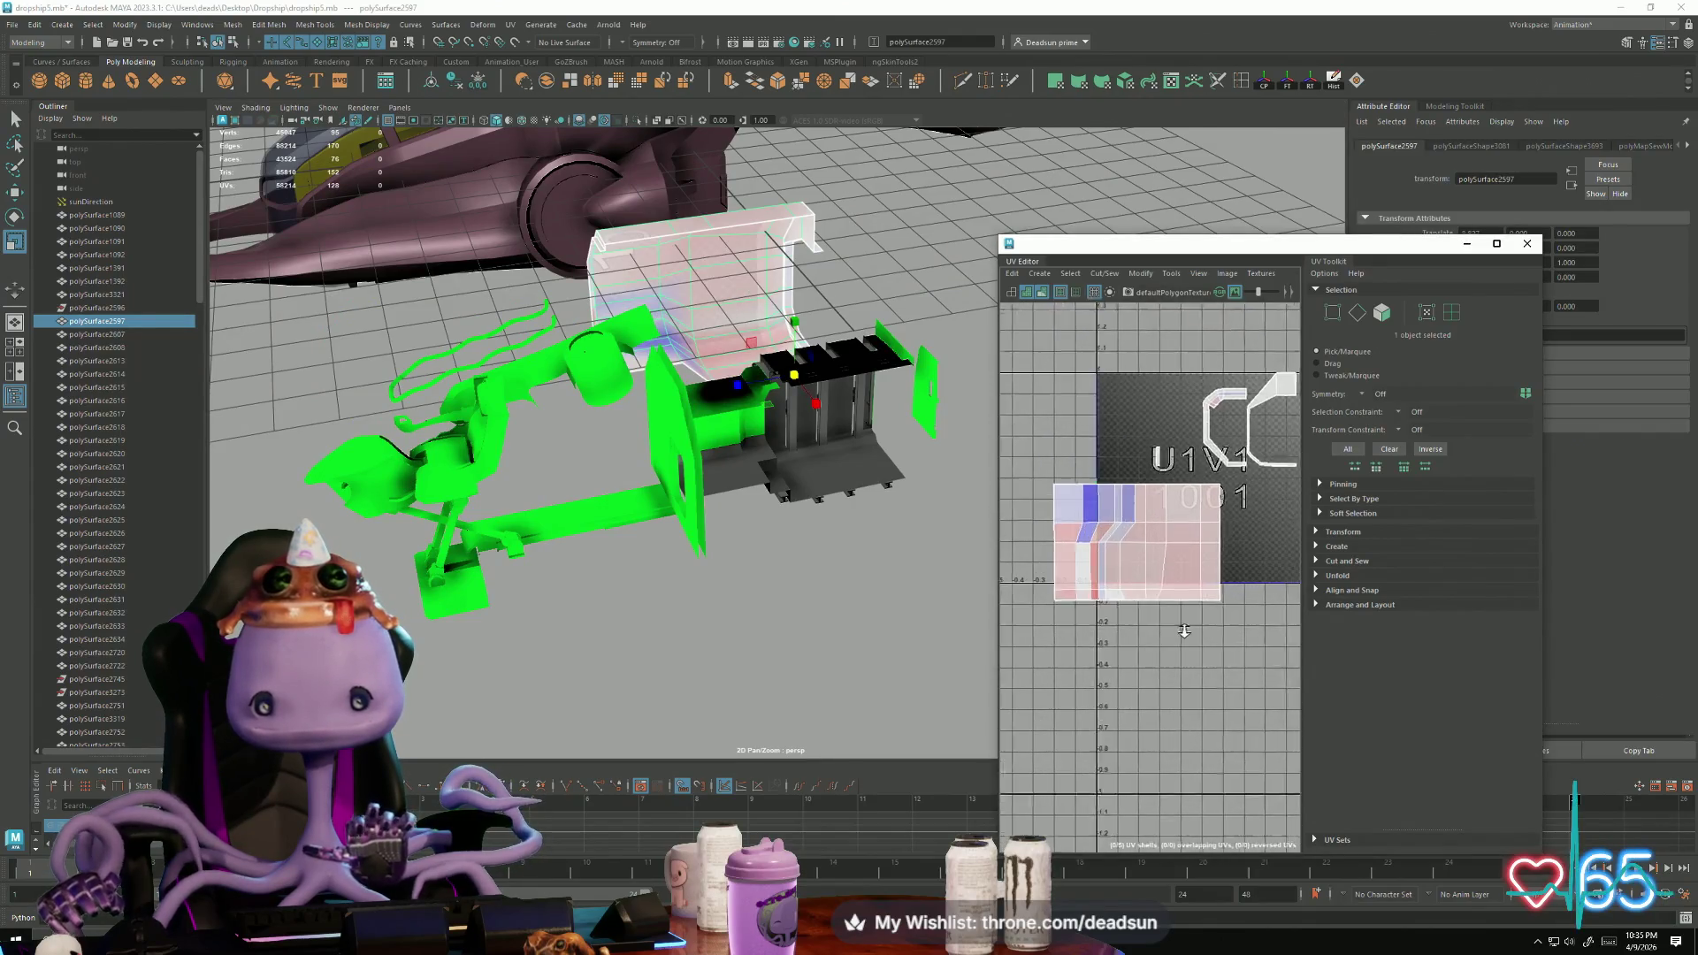
pyautogui.doubleClick(1130, 546)
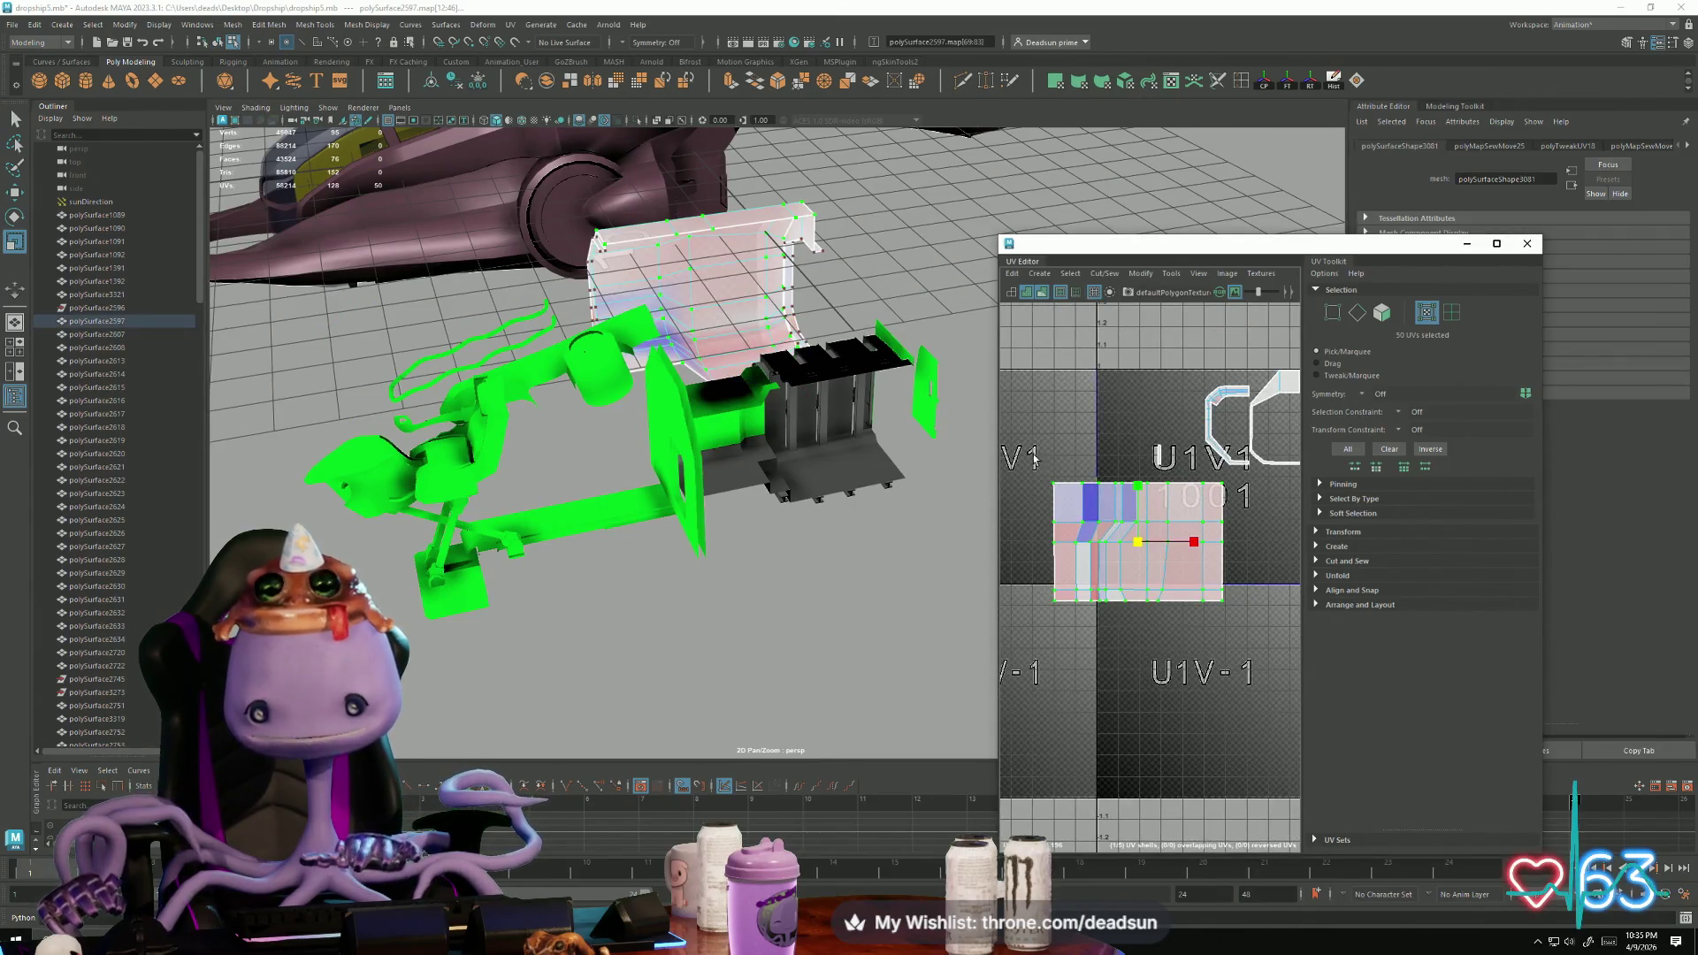
pyautogui.click(1104, 274)
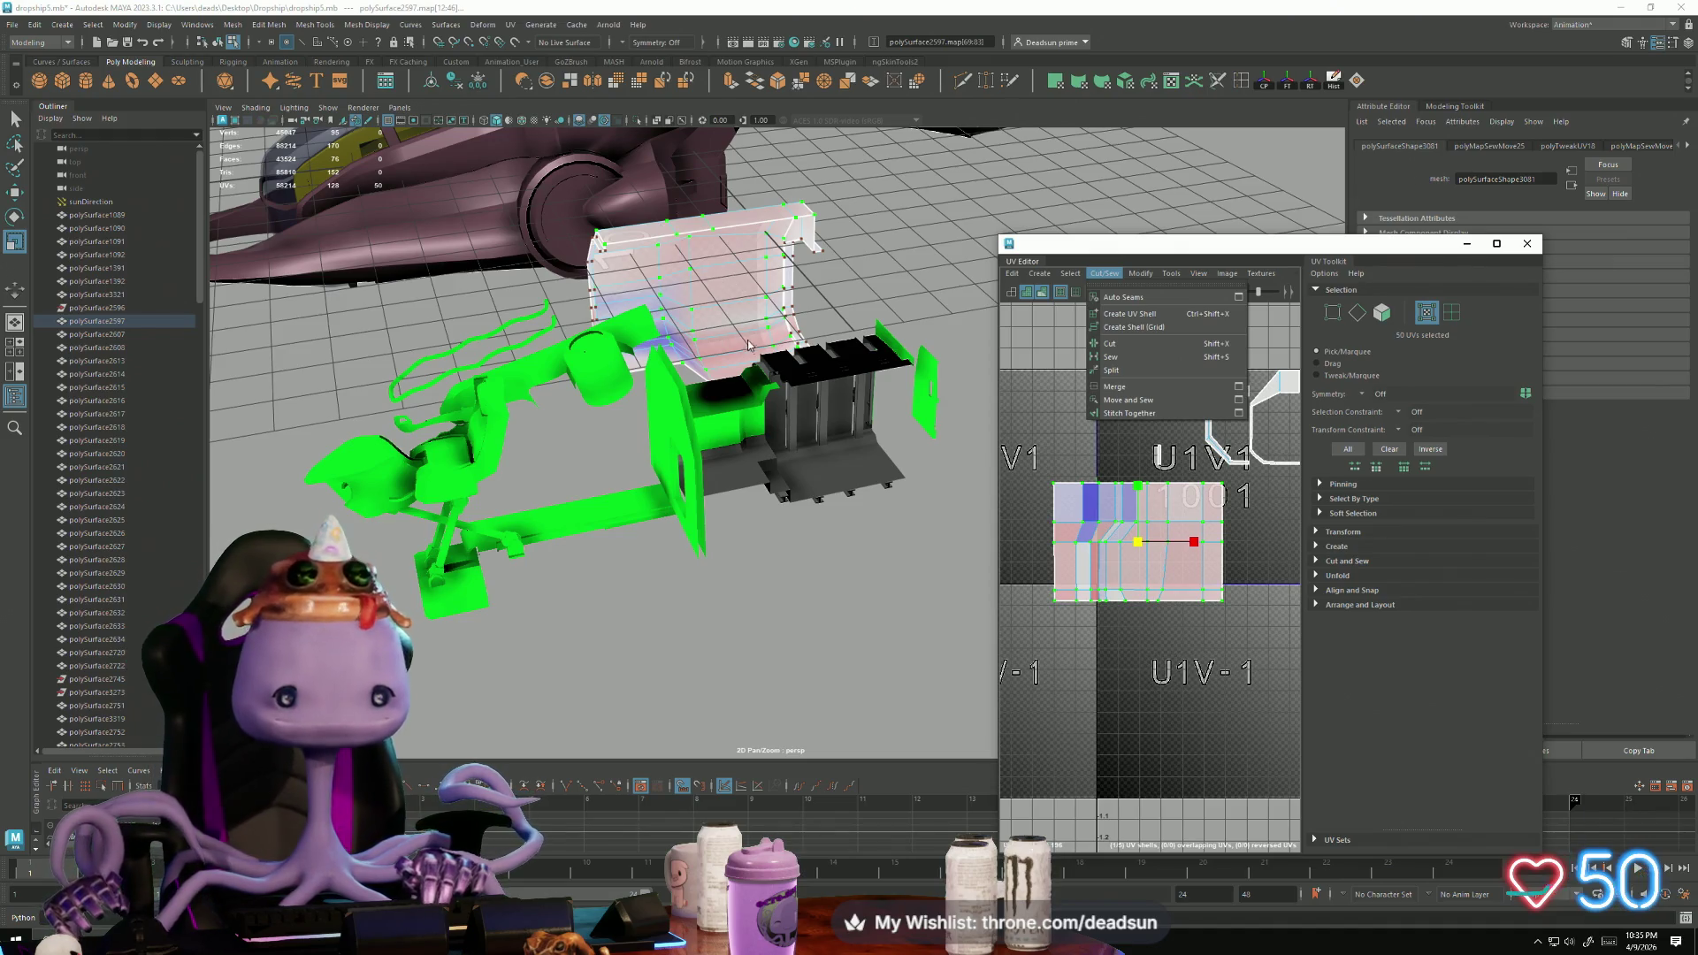
pyautogui.click(1140, 273)
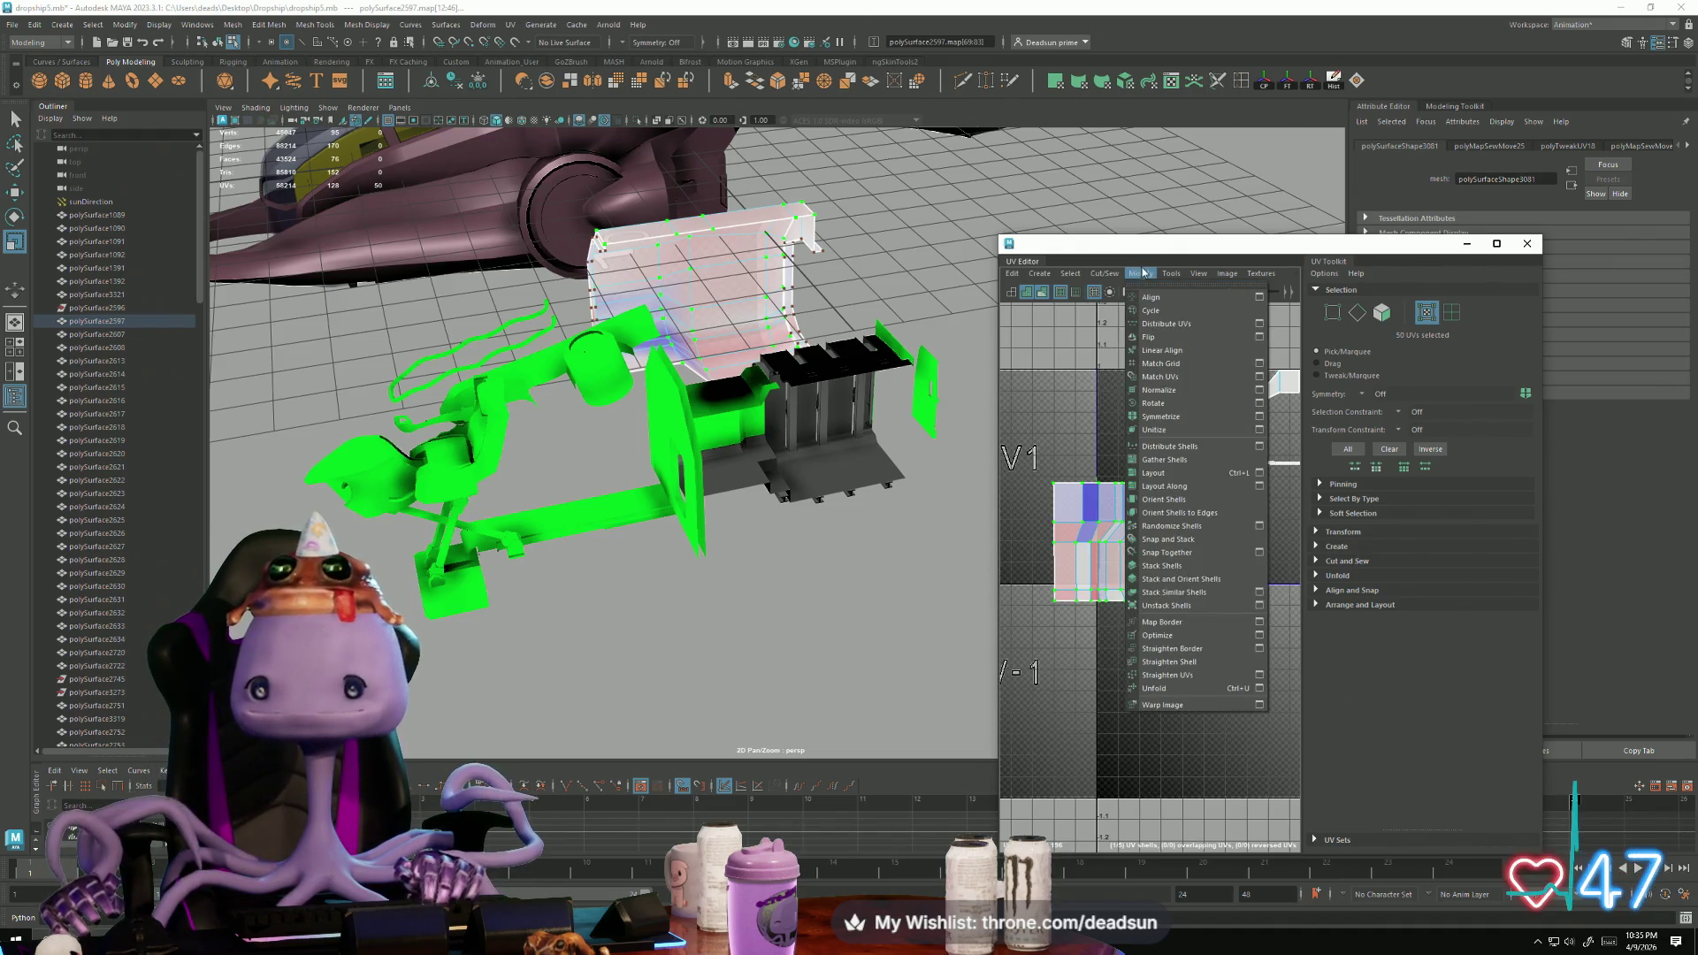
pyautogui.click(1170, 690)
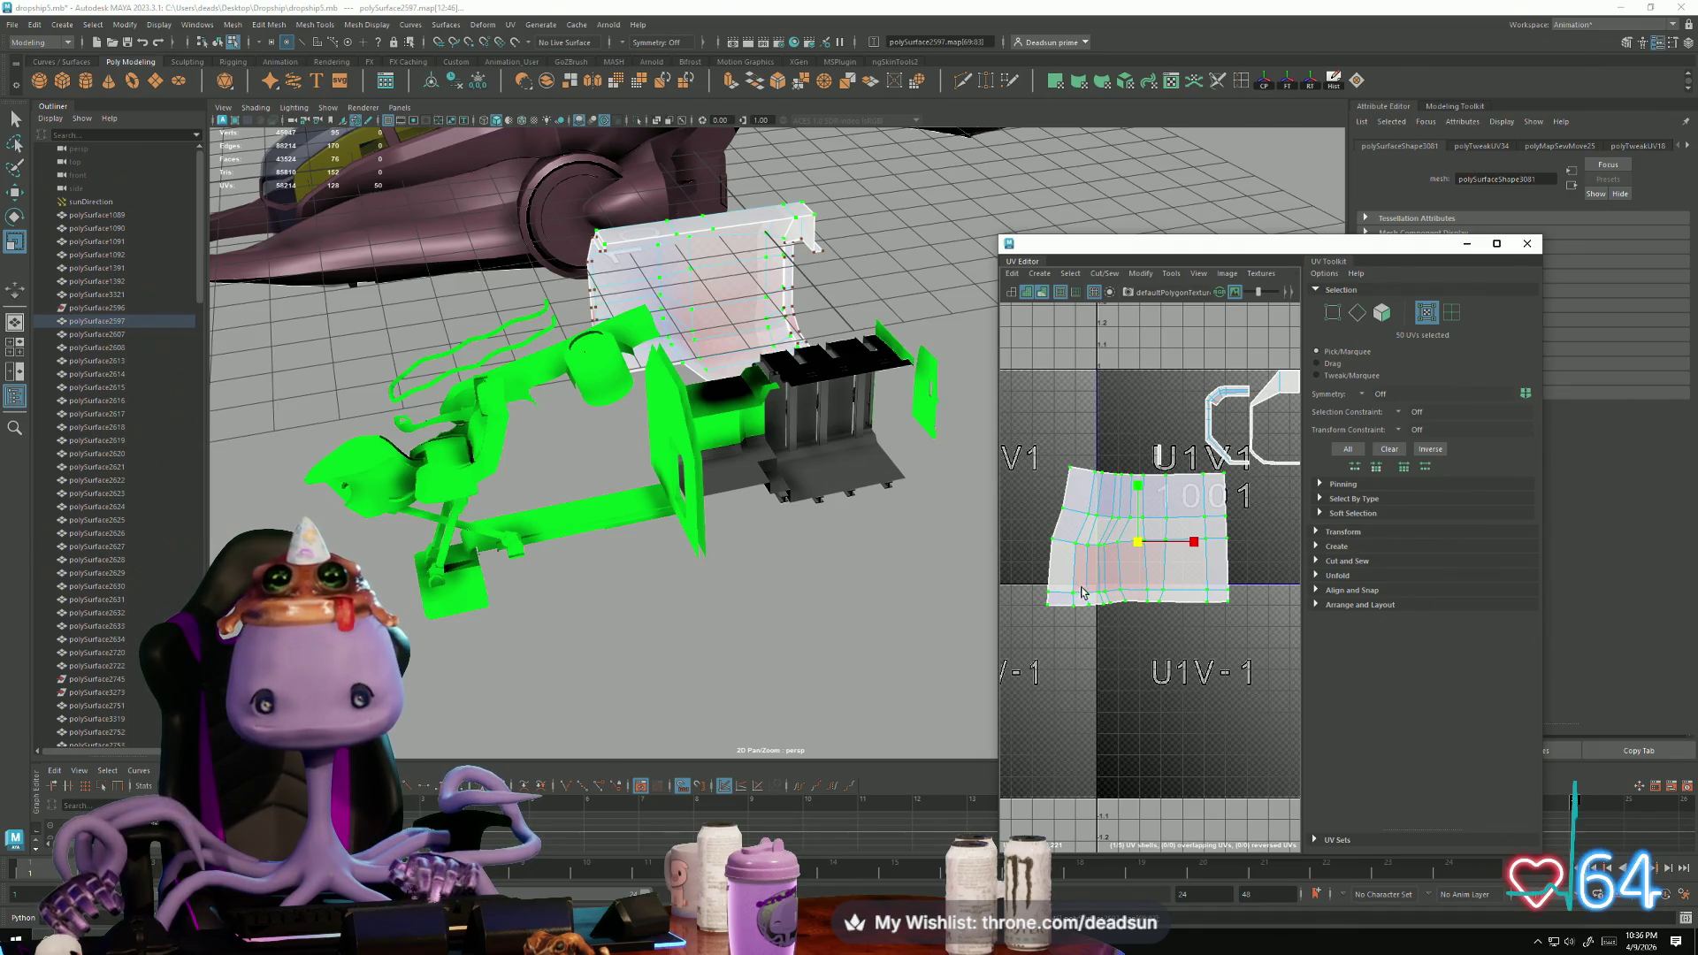
# Step: With soft selection on, rotate the shell's left-edge UVs to vertical
pyautogui.keyDown('alt'); pyautogui.moveTo(1120, 580); pyautogui.dragTo(1200, 486, button='middle'); pyautogui.keyUp('alt')
pyautogui.moveTo(1022, 422); pyautogui.dragTo(1078, 637)
pyautogui.press('e')
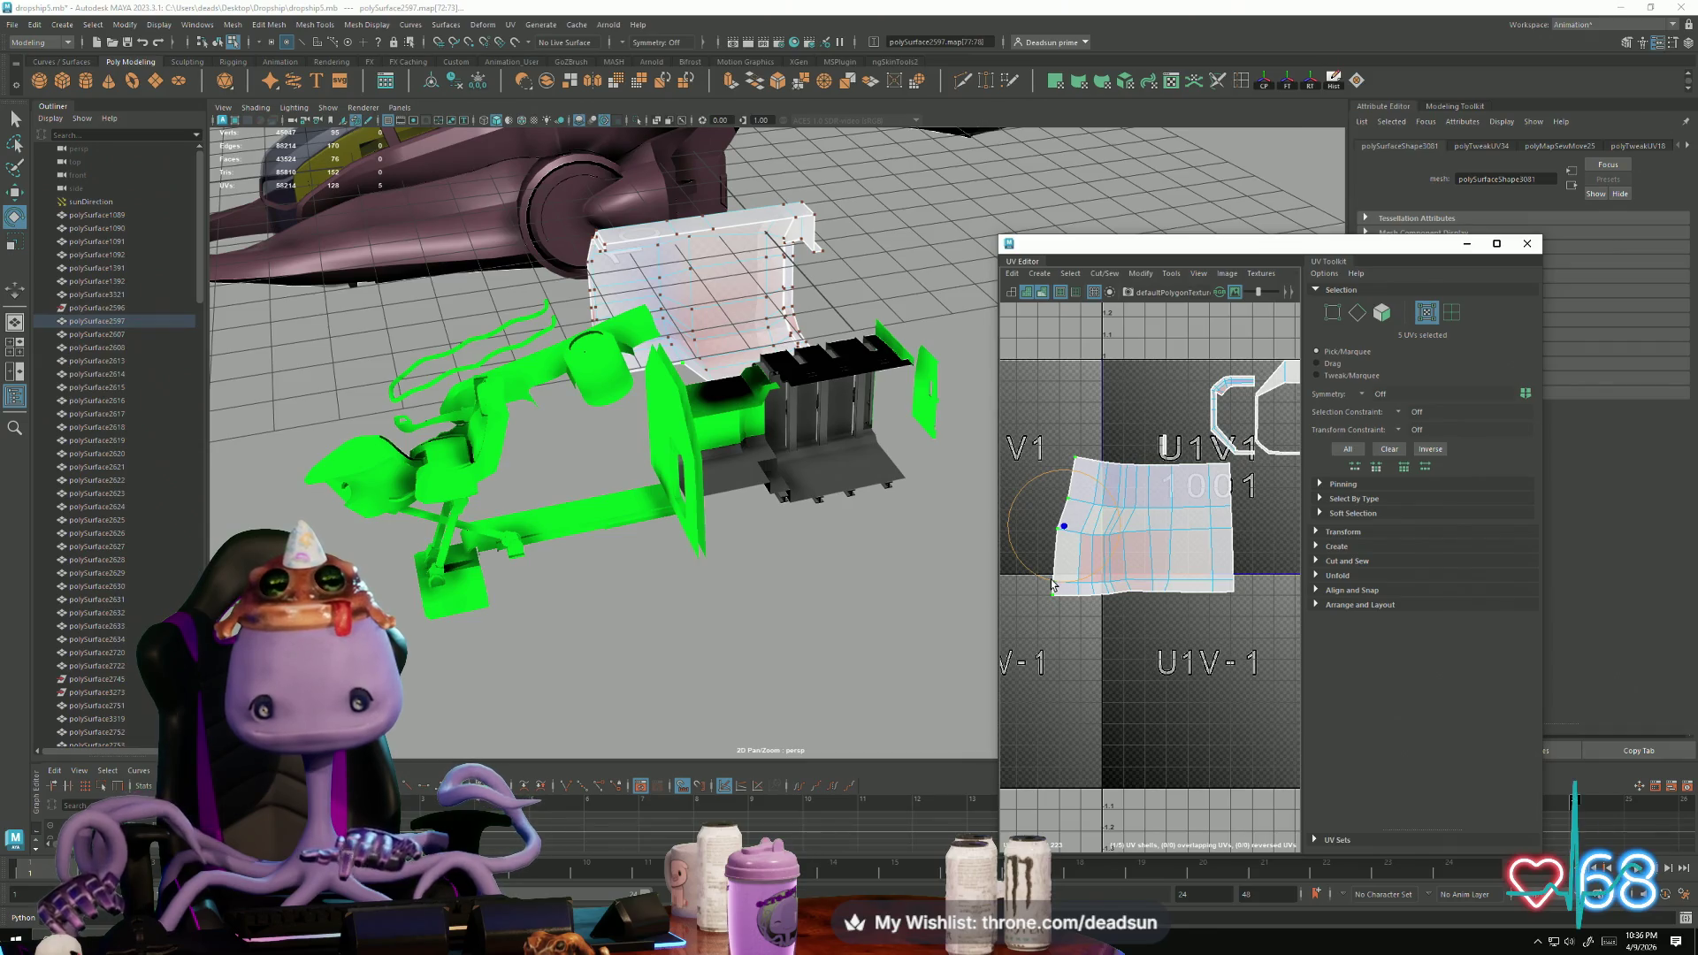
pyautogui.press('b')
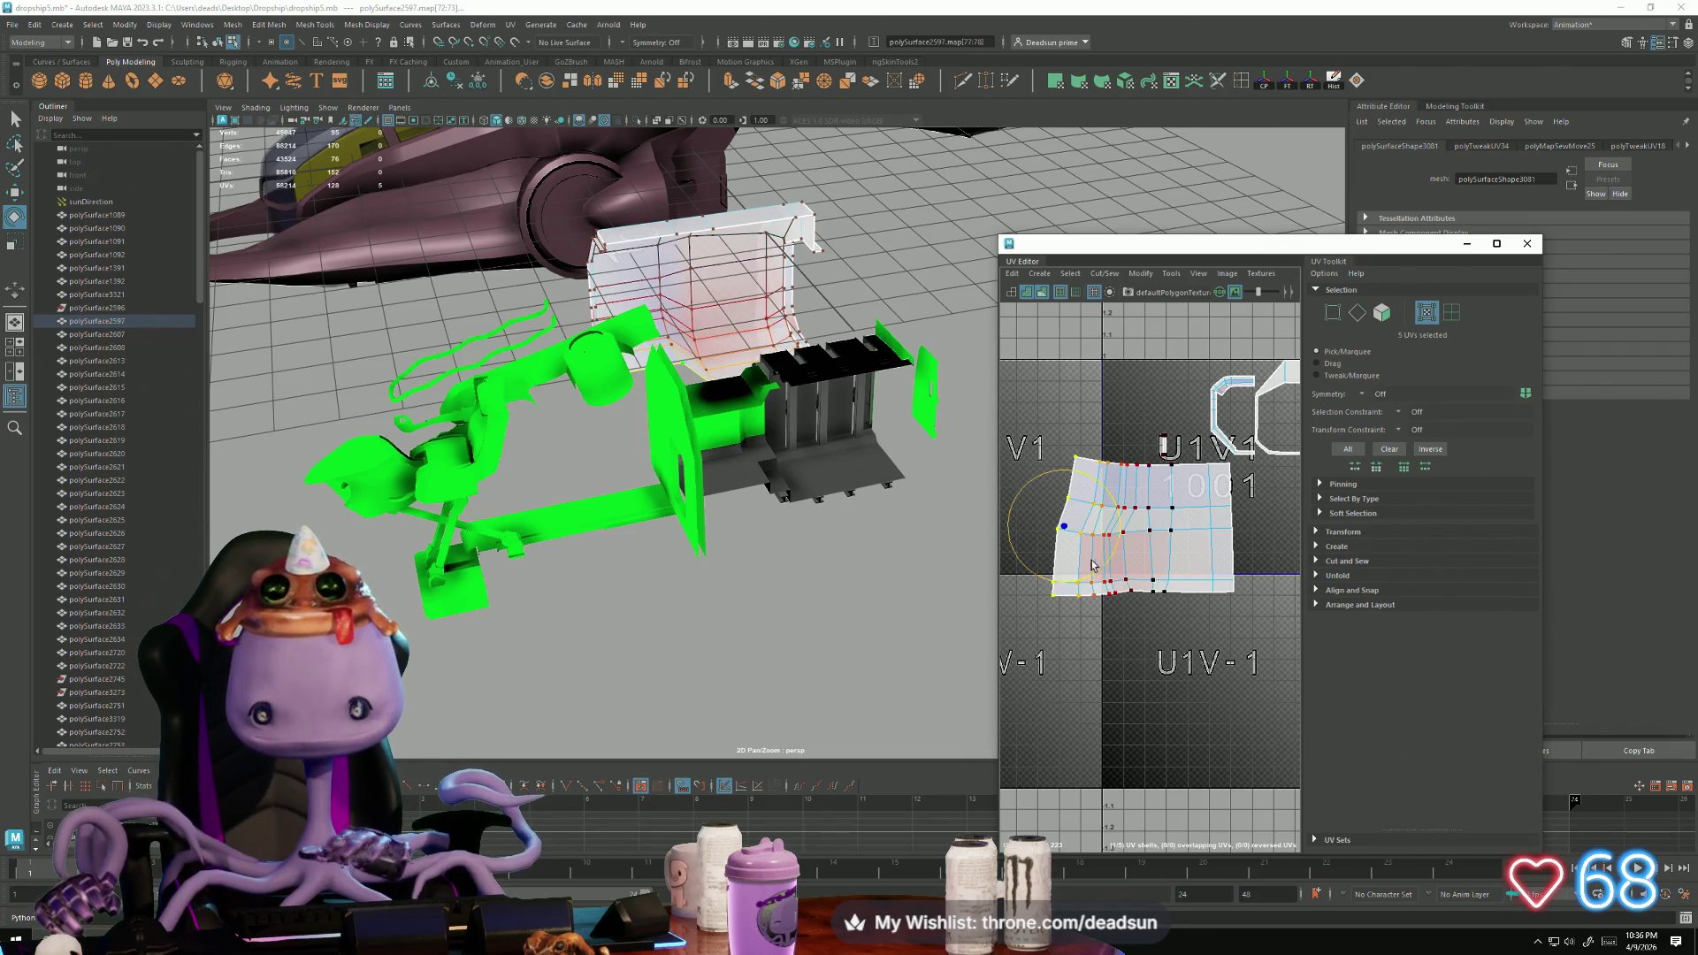
pyautogui.moveTo(1040, 581); pyautogui.dragTo(1052, 544)
# Step: Select the whole unfolded shell and move it toward the 0–1 tile
pyautogui.press('w')
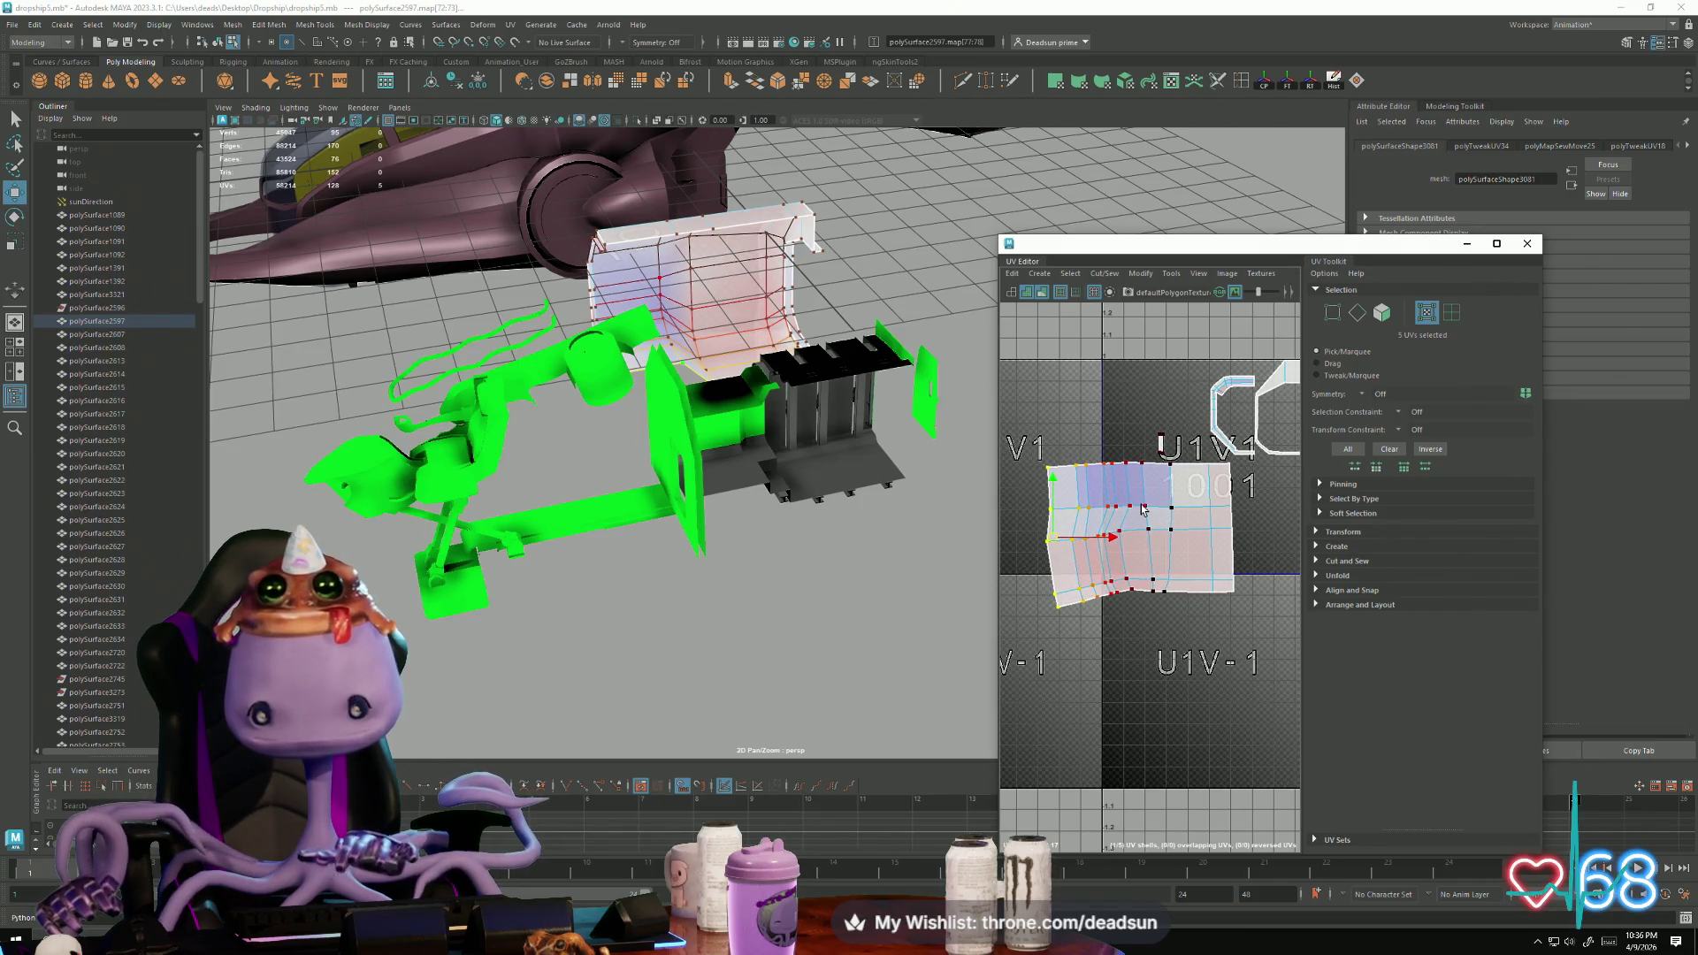
pyautogui.doubleClick(1141, 510)
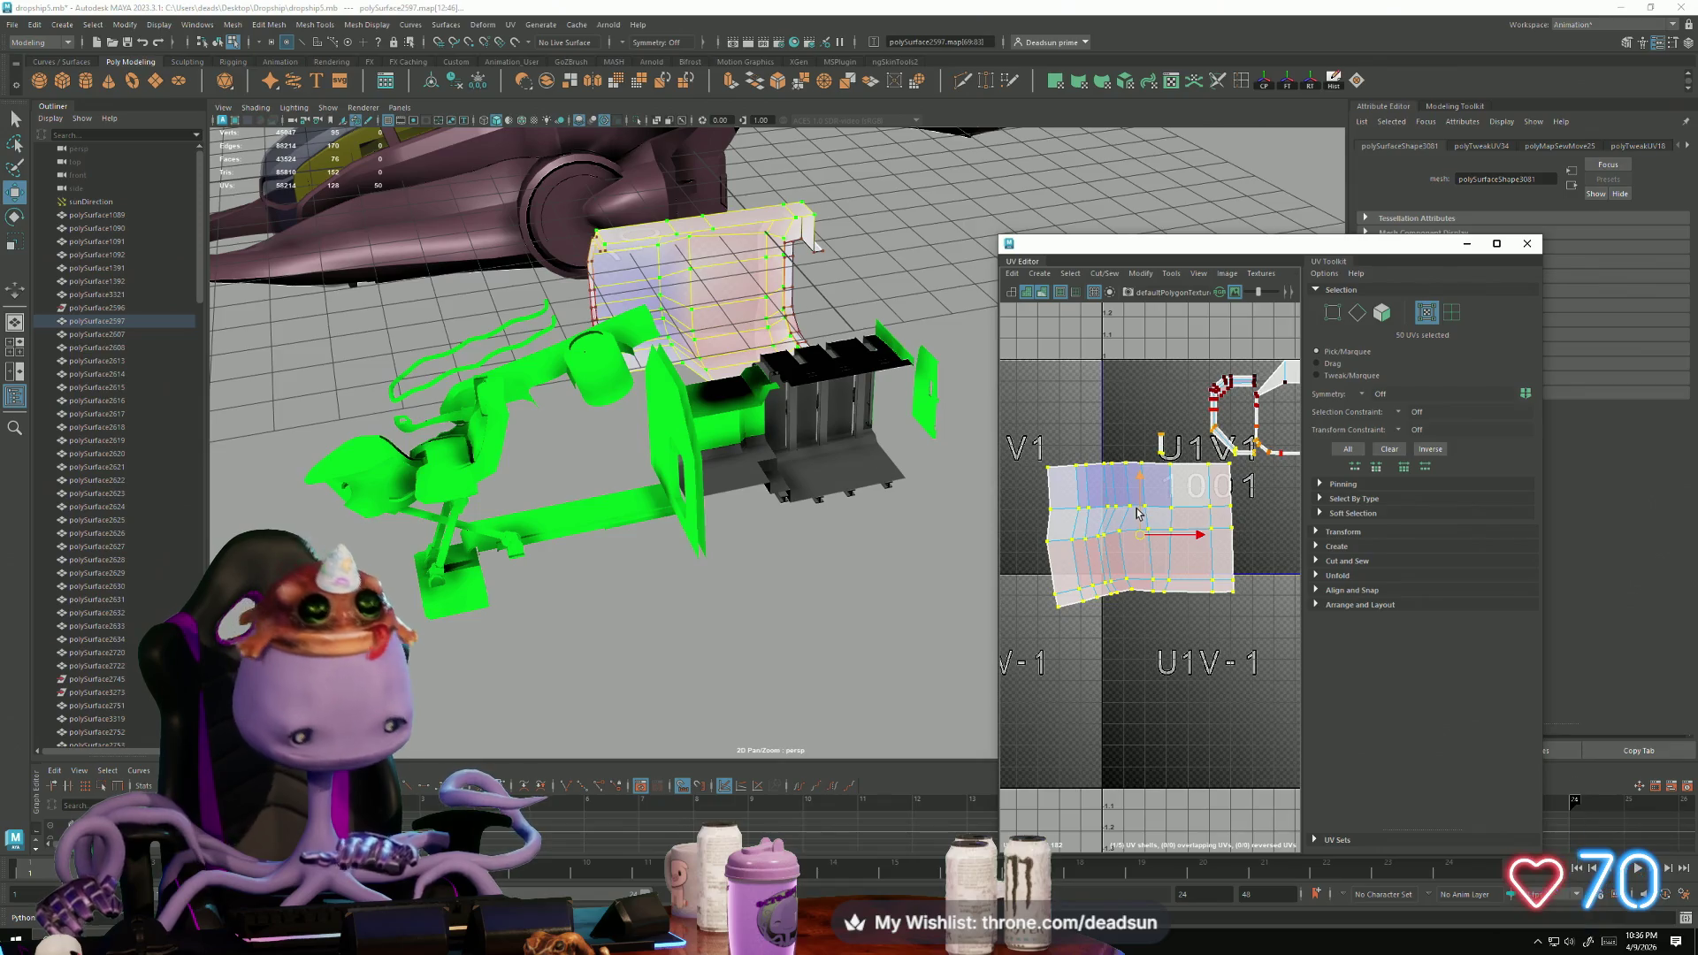
pyautogui.press('e')
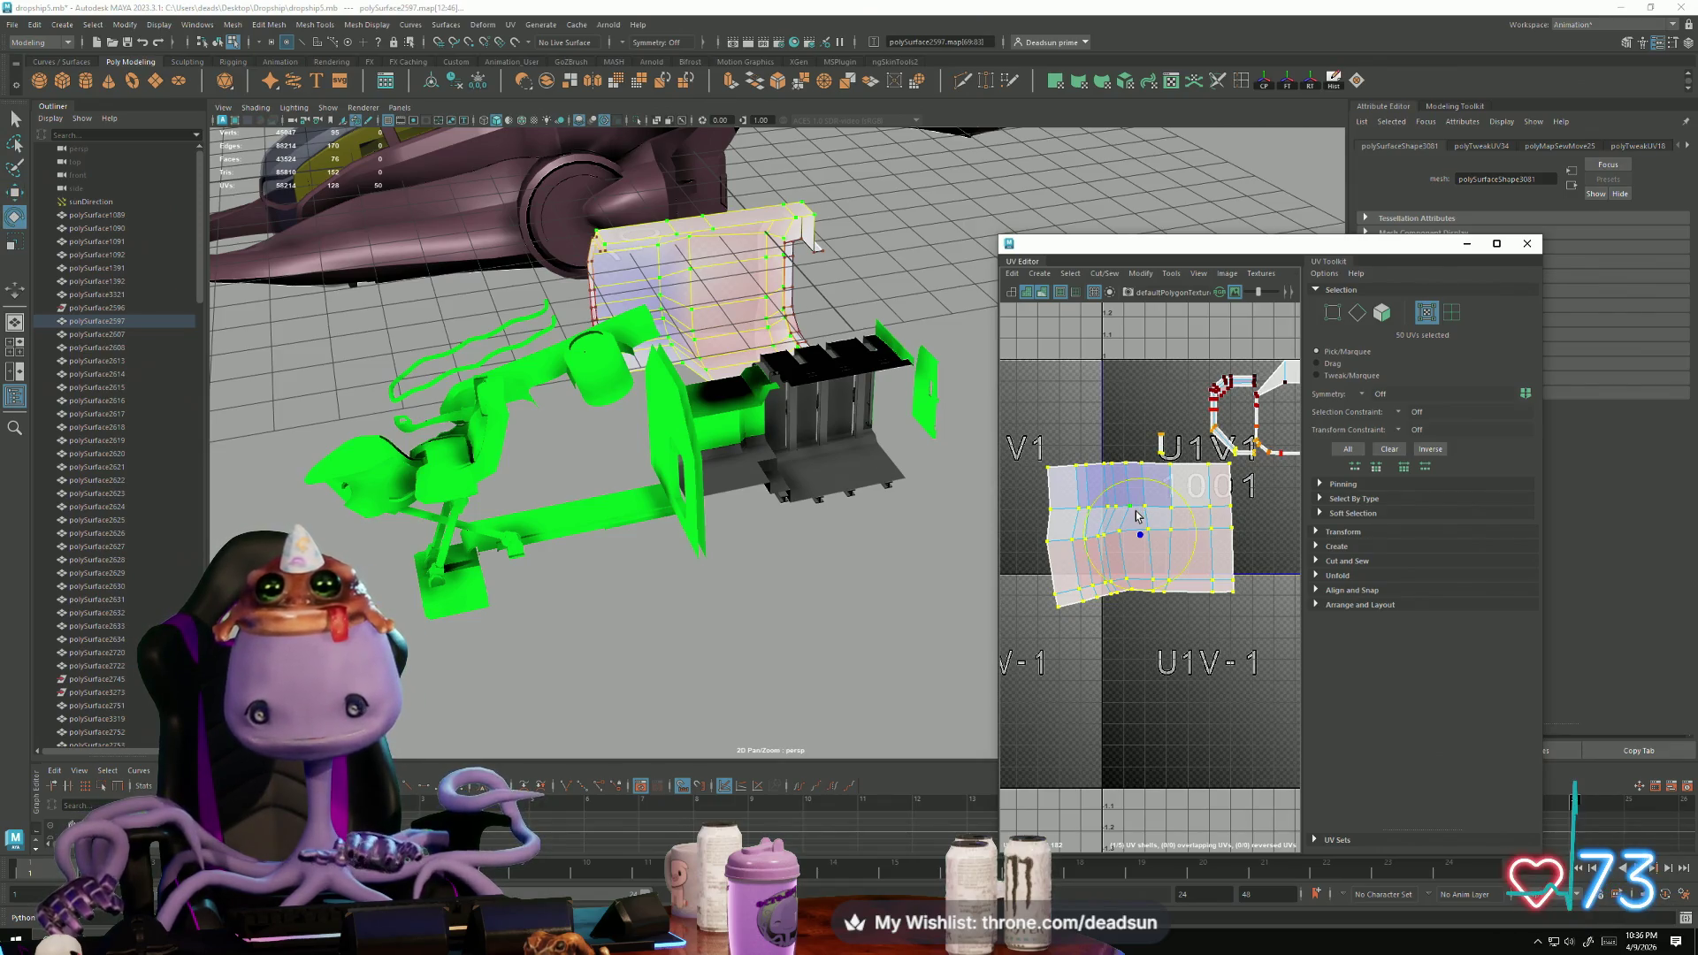
pyautogui.moveTo(1207, 612)
pyautogui.keyDown('alt'); pyautogui.mouseDown(button='middle')
pyautogui.moveTo(1110, 644)
pyautogui.moveTo(1146, 626)
pyautogui.mouseUp(button='middle'); pyautogui.keyUp('alt')
pyautogui.press('w')
pyautogui.moveTo(1072, 547)
pyautogui.mouseDown()
pyautogui.moveTo(1147, 511)
pyautogui.moveTo(1150, 451)
pyautogui.moveTo(1150, 656)
pyautogui.mouseUp()
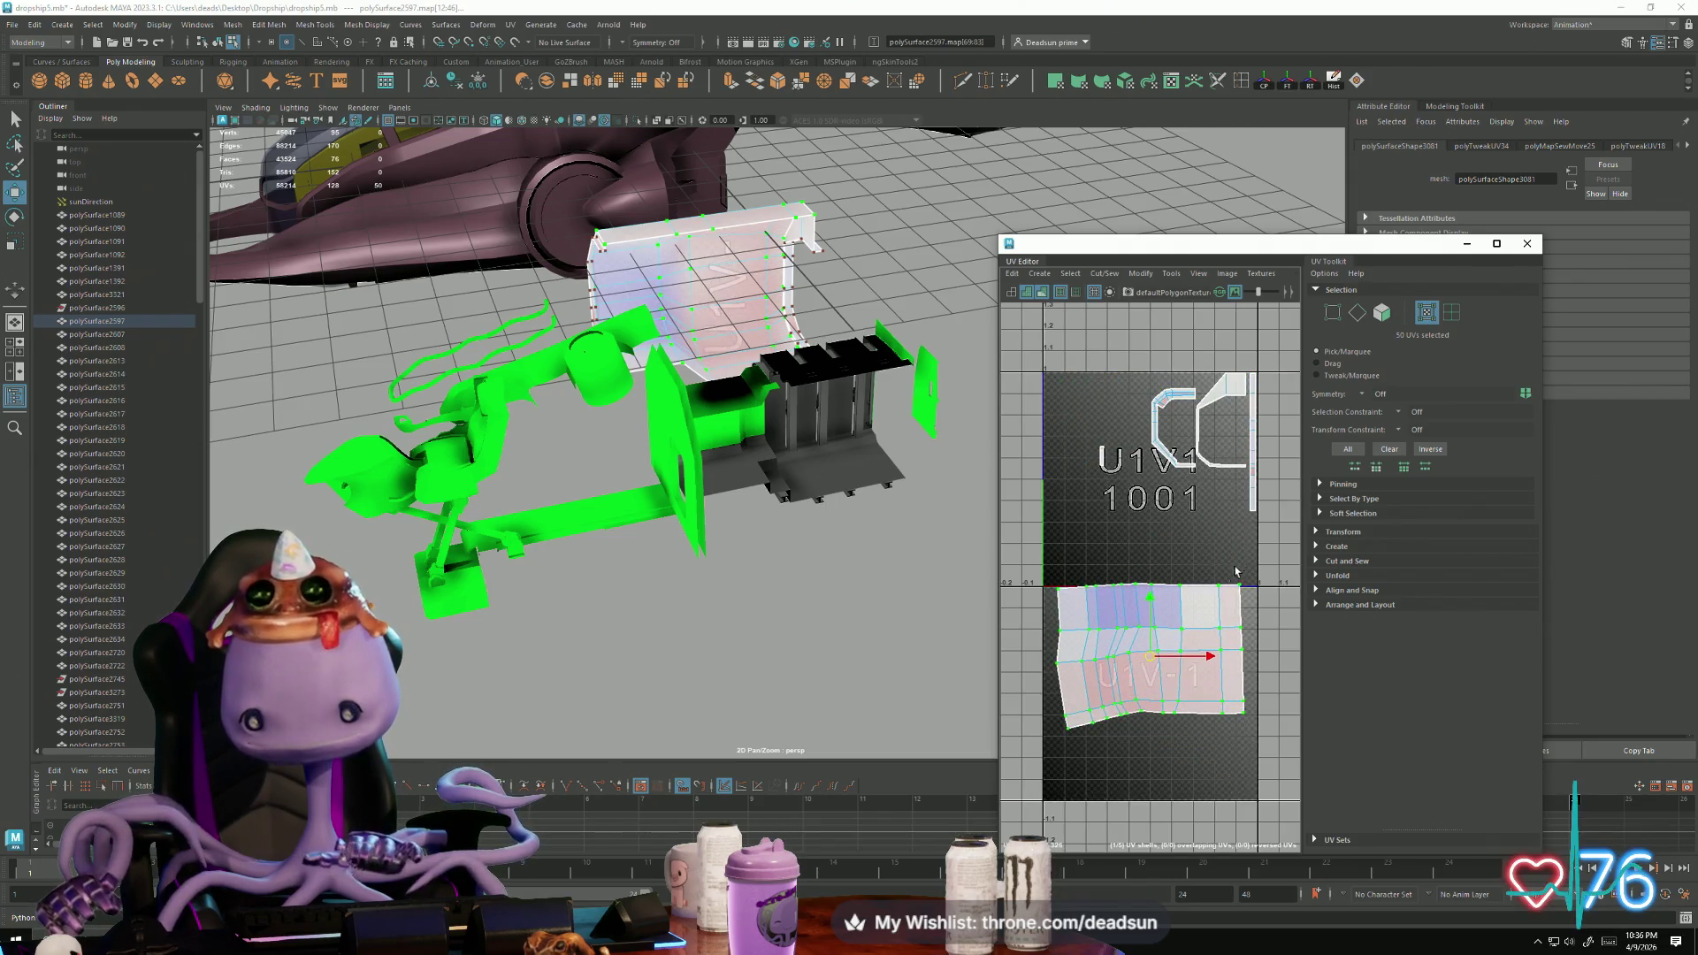
# Step: Scale the strip shell's right-edge UVs and move the shell up onto the U=0 line
pyautogui.moveTo(1232, 745); pyautogui.dragTo(1233, 740)
pyautogui.press('r')
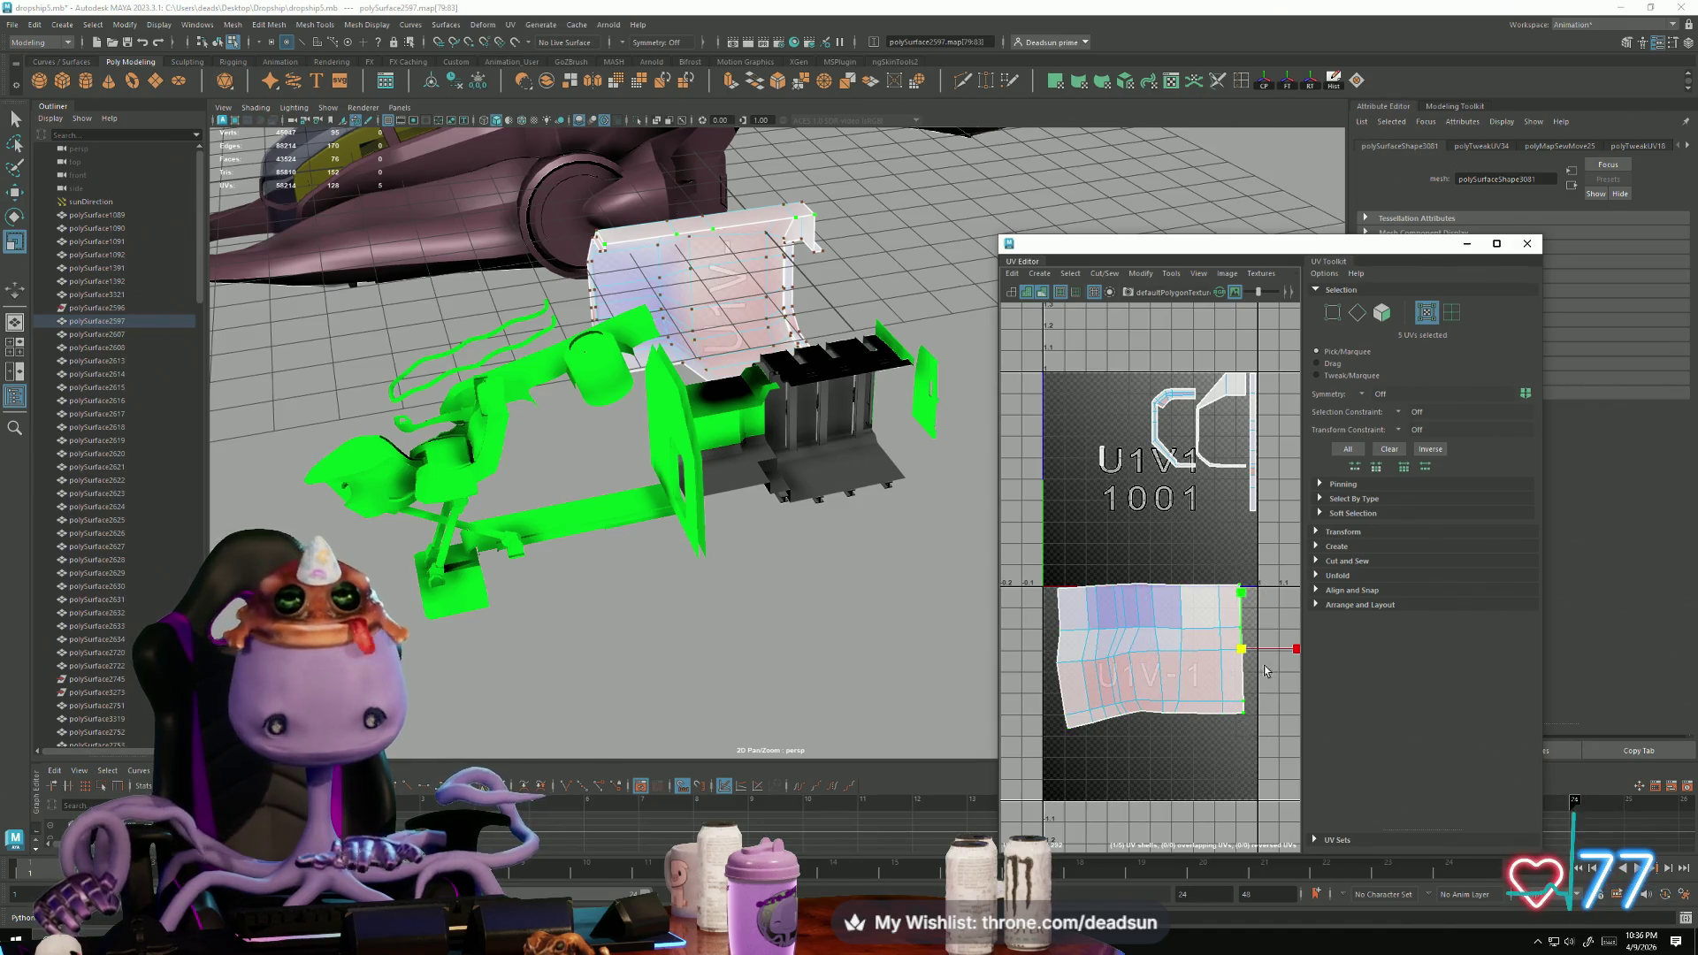
pyautogui.press('w')
pyautogui.moveTo(1186, 452); pyautogui.dragTo(960, 486)
pyautogui.doubleClick(1111, 628)
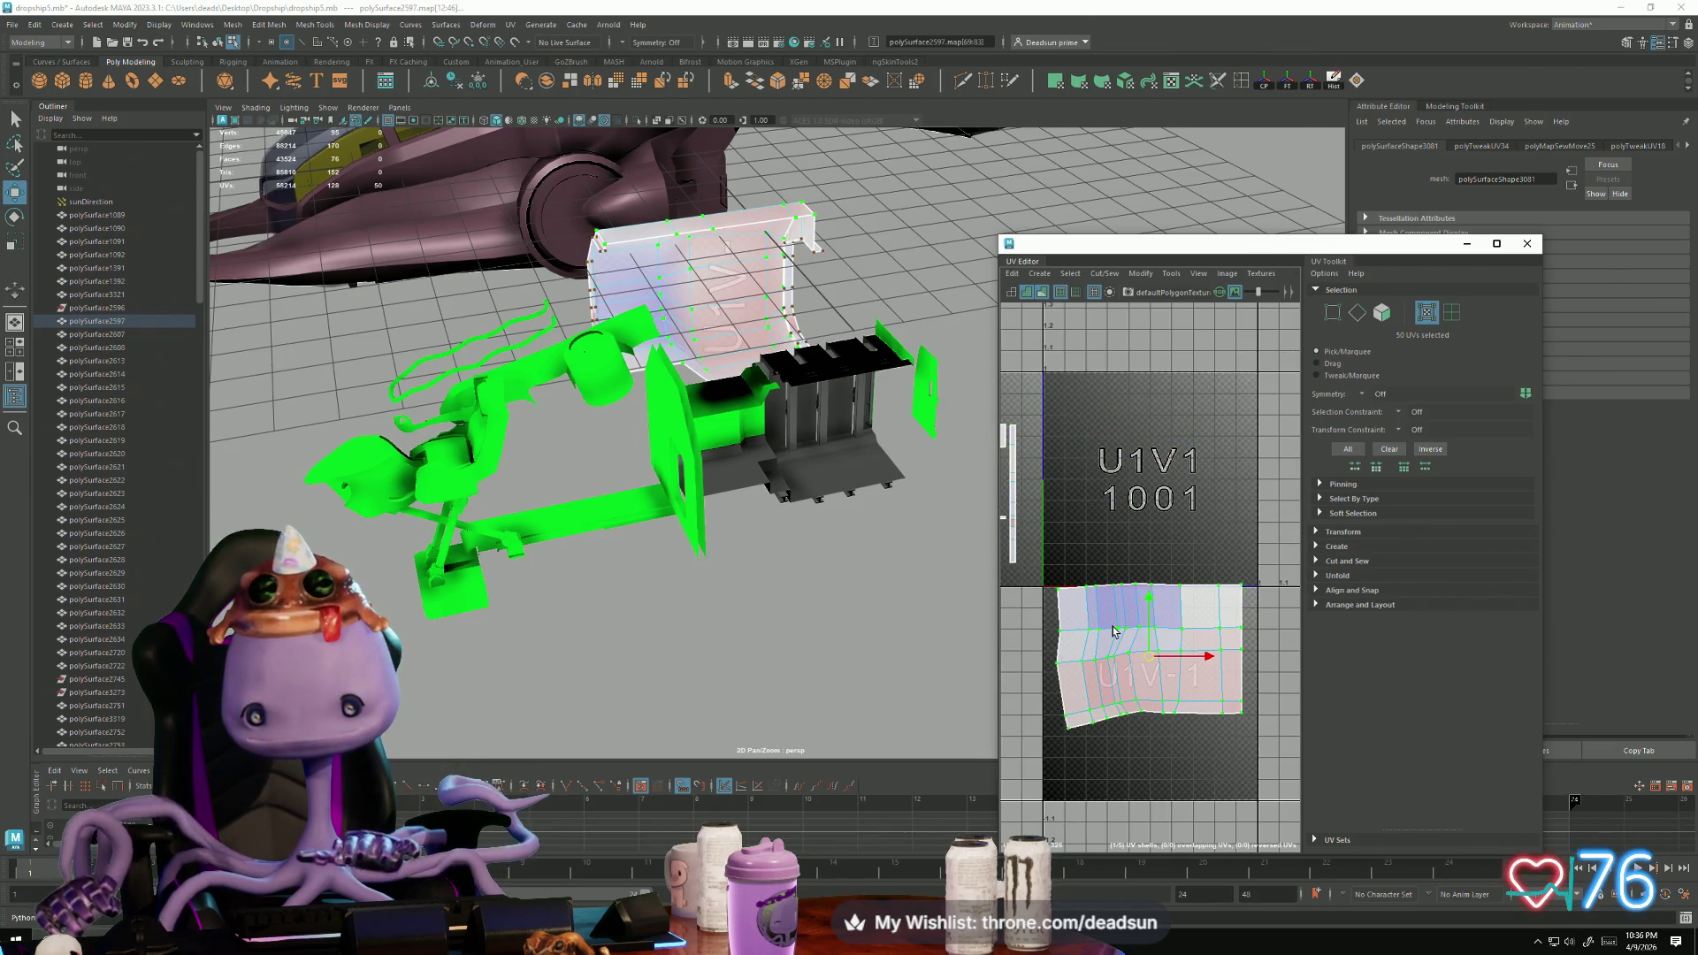
pyautogui.moveTo(1189, 656); pyautogui.dragTo(1163, 451)
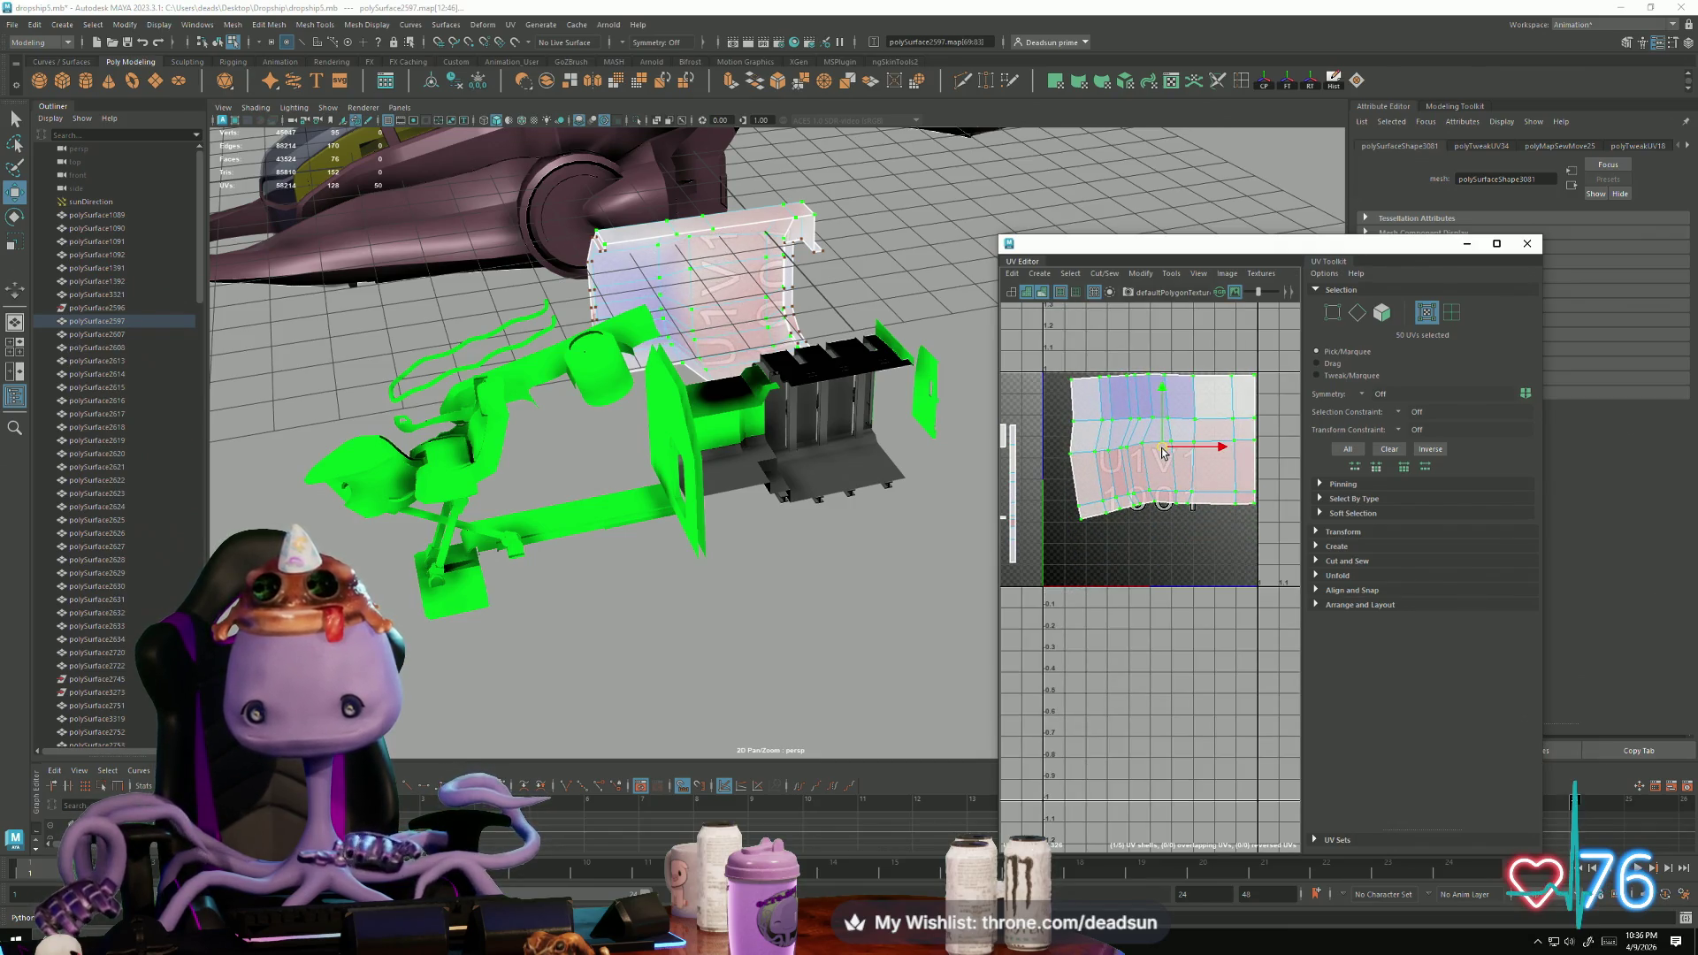
pyautogui.keyDown('alt'); pyautogui.moveTo(1032, 518); pyautogui.dragTo(1104, 535, button='middle'); pyautogui.keyUp('alt')
pyautogui.moveTo(1088, 508); pyautogui.dragTo(1125, 458)
# Step: Rotate the strip shell 90° counter-clockwise and place it in the tile's lower-right corner
pyautogui.press('e')
pyautogui.moveTo(1029, 541)
pyautogui.mouseDown()
pyautogui.moveTo(1097, 530)
pyautogui.moveTo(1092, 508)
pyautogui.moveTo(1291, 584)
pyautogui.mouseUp()
pyautogui.press('w')
pyautogui.keyDown('alt'); pyautogui.moveTo(1291, 584); pyautogui.dragTo(1077, 561, button='middle'); pyautogui.keyUp('alt')
pyautogui.moveTo(1079, 571); pyautogui.dragTo(1095, 570)
# Step: Rotate the C-shaped shell into a horizontal arc and move it into the right tile's lower-left
pyautogui.scroll(-2, 1139, 615)
pyautogui.keyDown('alt'); pyautogui.moveTo(1139, 616); pyautogui.dragTo(1238, 642, button='middle'); pyautogui.keyUp('alt')
pyautogui.keyDown('alt'); pyautogui.moveTo(1090, 580); pyautogui.dragTo(1156, 588, button='middle'); pyautogui.keyUp('alt')
pyautogui.press('e')
pyautogui.moveTo(1102, 586)
pyautogui.mouseDown()
pyautogui.moveTo(1088, 543)
pyautogui.moveTo(1248, 597)
pyautogui.mouseUp()
pyautogui.press('w')
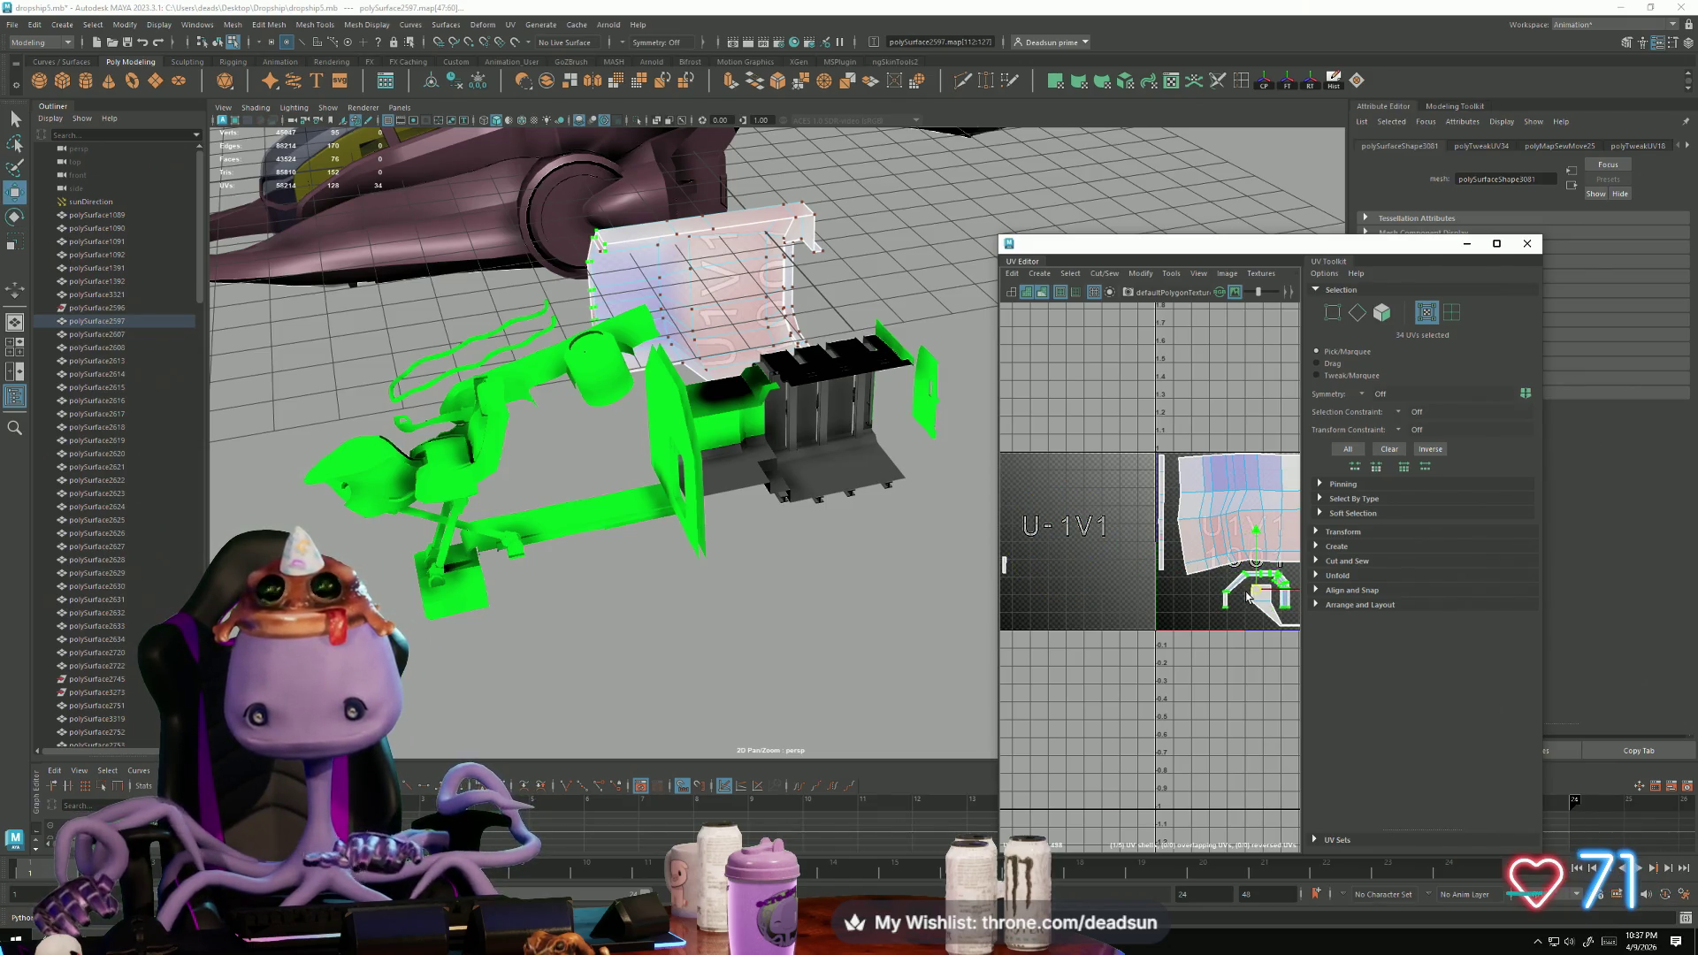
pyautogui.scroll(-3, 1220, 601)
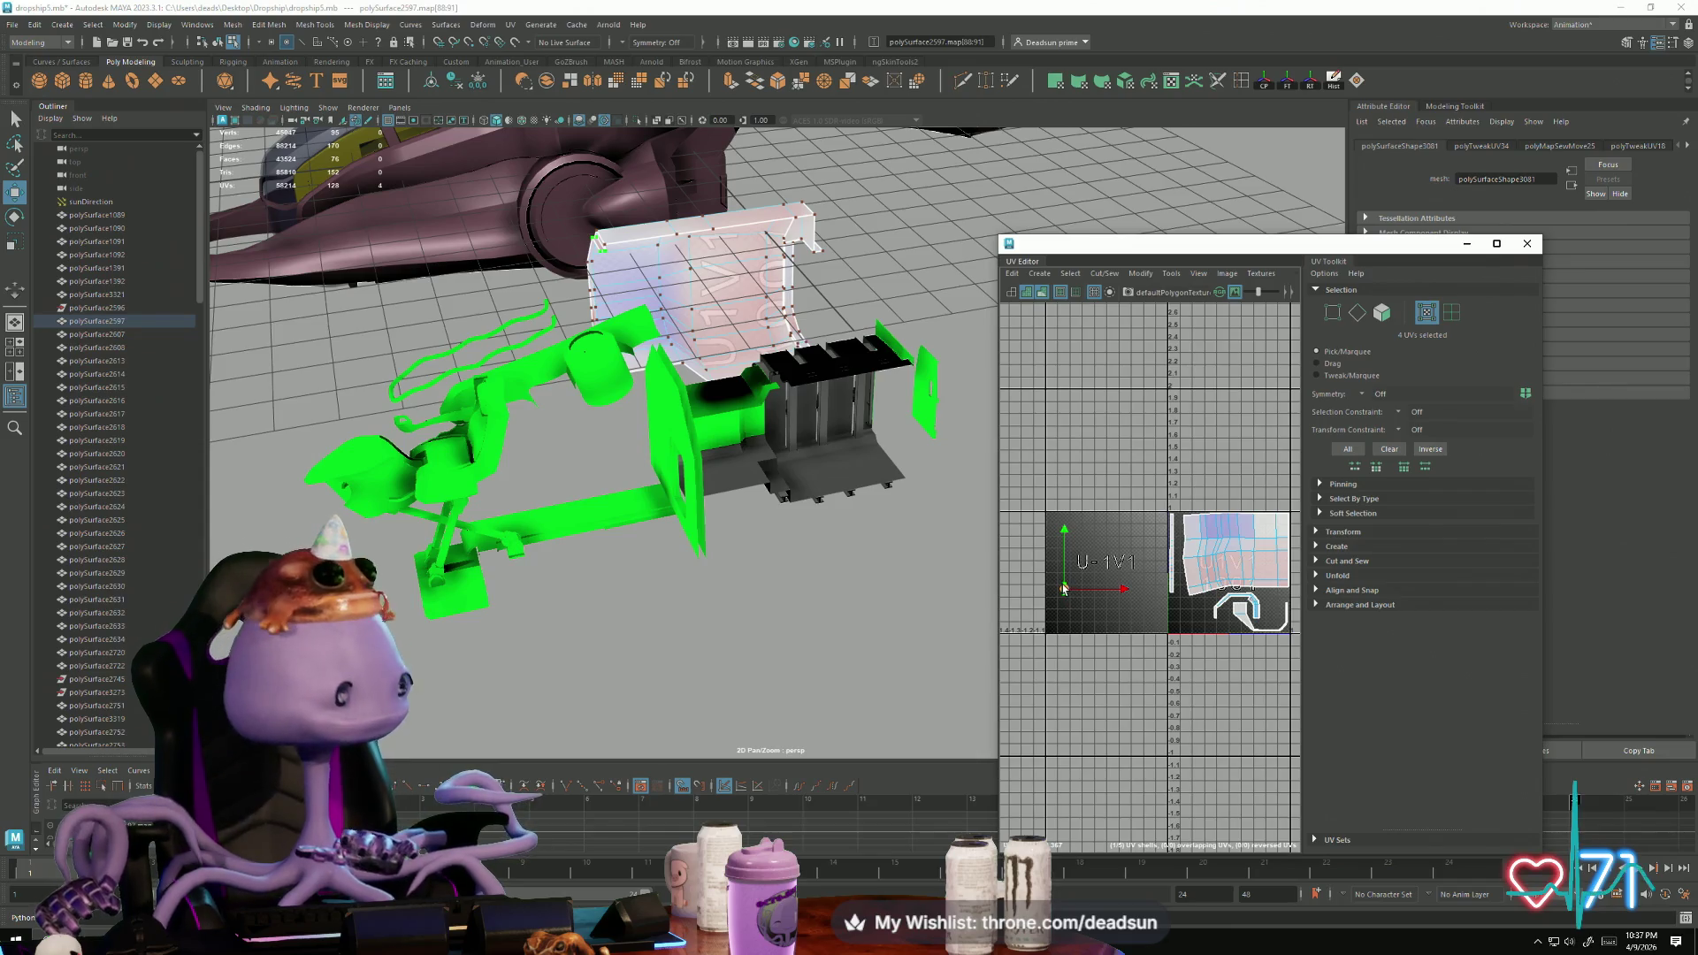
pyautogui.moveTo(1068, 593); pyautogui.dragTo(1188, 602)
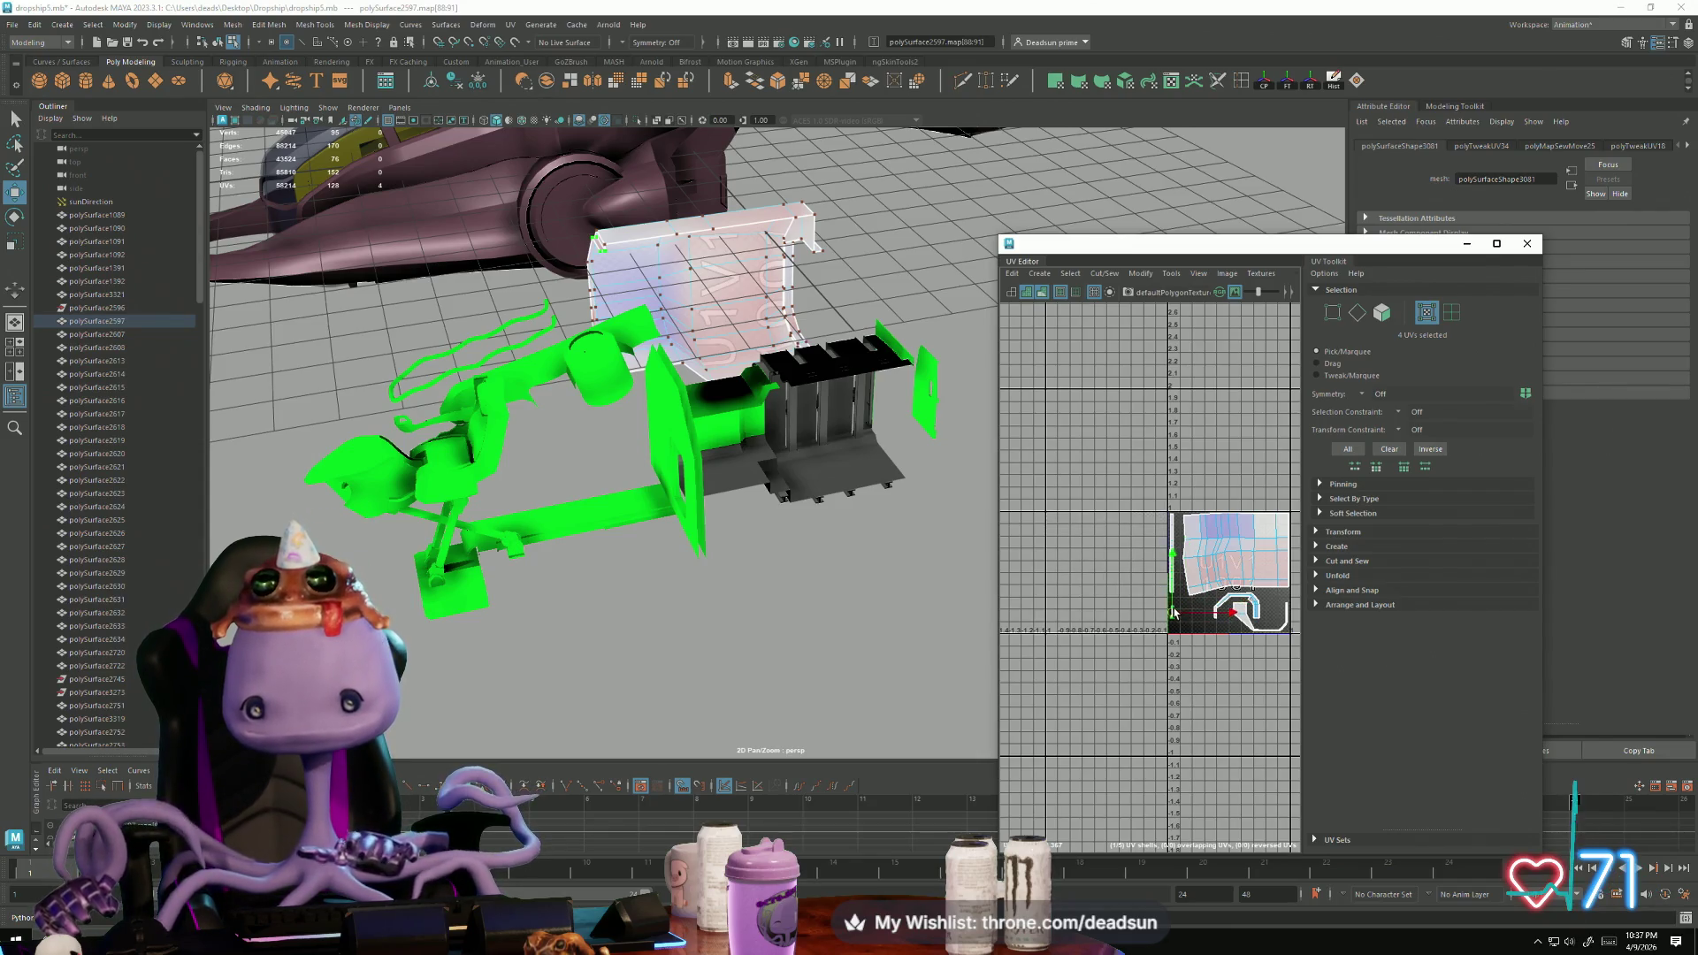
pyautogui.moveTo(884, 585)
pyautogui.keyDown('alt'); pyautogui.mouseDown()
pyautogui.moveTo(811, 576)
pyautogui.moveTo(897, 580)
pyautogui.moveTo(876, 597)
pyautogui.moveTo(778, 531)
pyautogui.moveTo(672, 424)
pyautogui.mouseUp(); pyautogui.keyUp('alt')
pyautogui.moveTo(570, 331); pyautogui.dragTo(739, 292, button='right')
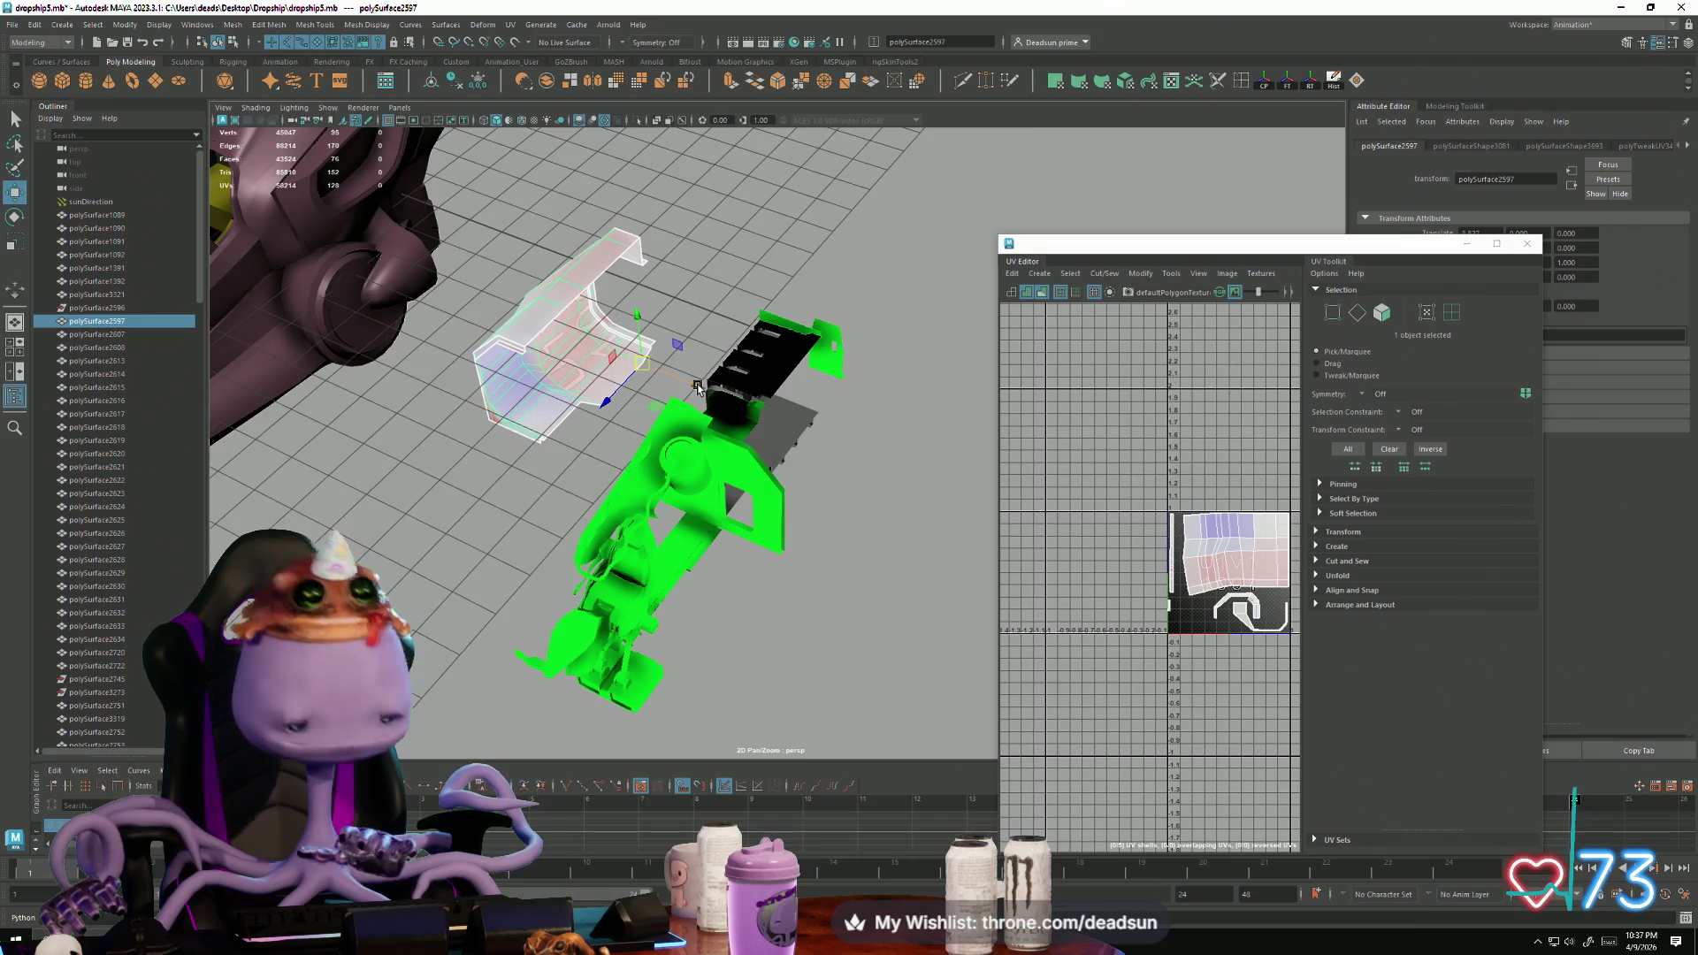
# Step: Slide polySurface2597 along X into the ship and clear the selection
pyautogui.moveTo(698, 388)
pyautogui.mouseDown()
pyautogui.moveTo(806, 430)
pyautogui.moveTo(806, 489)
pyautogui.moveTo(768, 492)
pyautogui.moveTo(661, 406)
pyautogui.mouseUp()
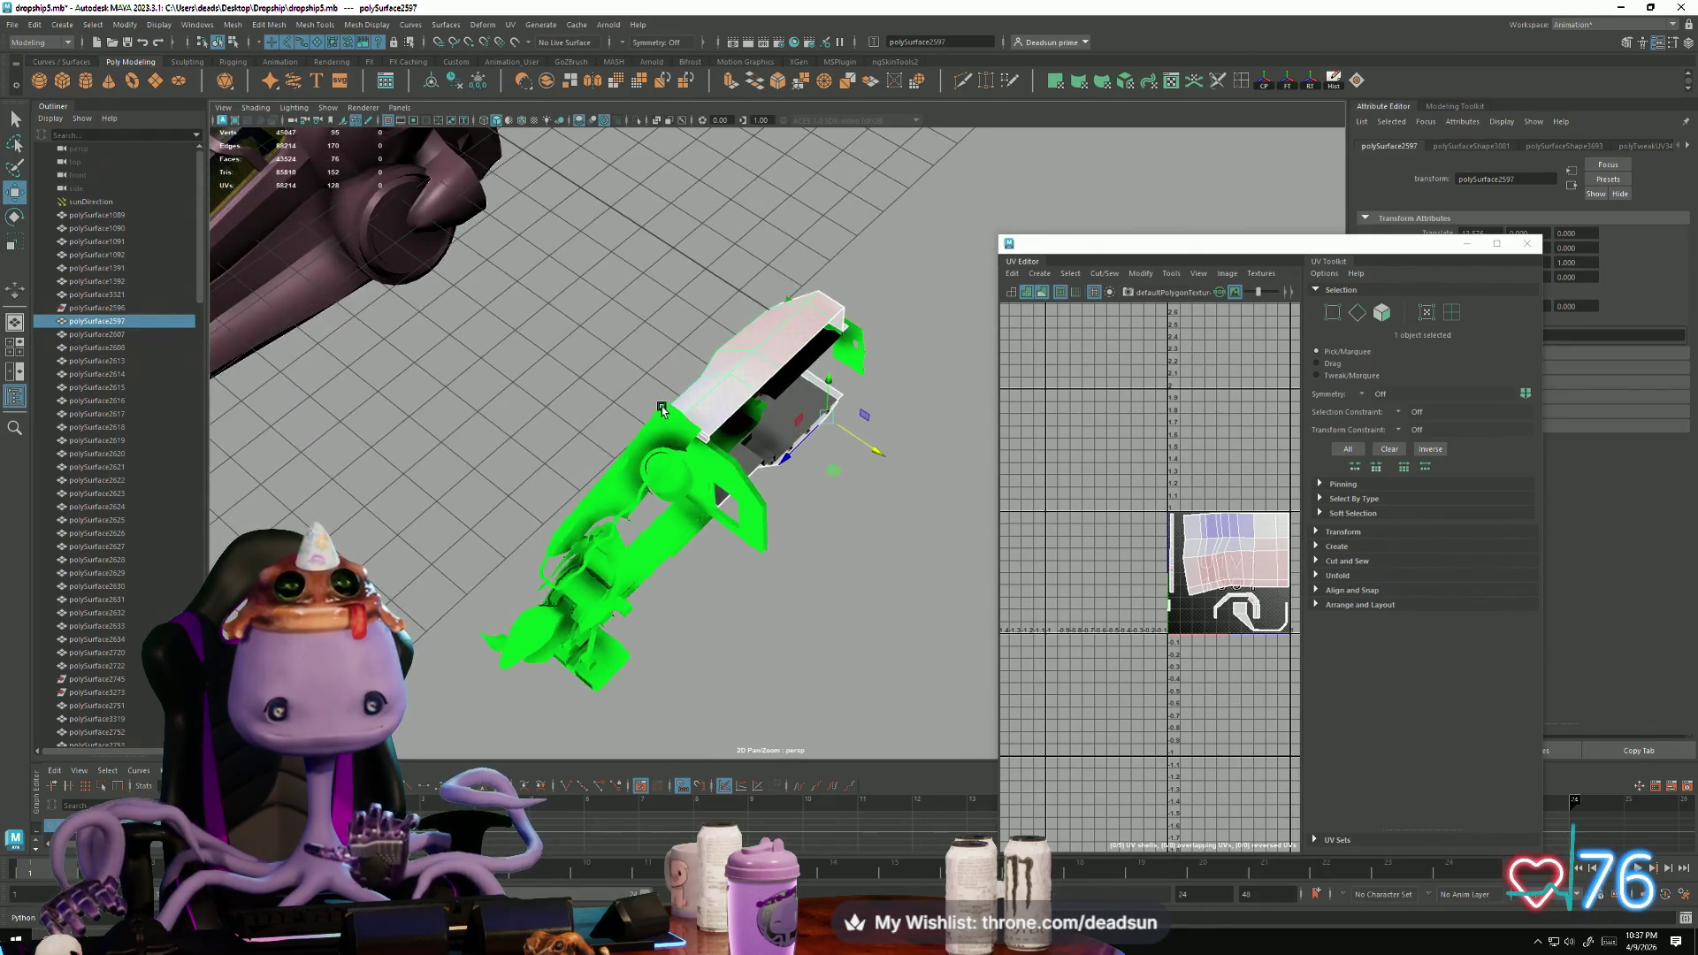
pyautogui.click(661, 406)
pyautogui.rightClick(661, 405)
pyautogui.click(672, 328)
pyautogui.keyDown('alt'); pyautogui.moveTo(671, 328); pyautogui.dragTo(696, 395); pyautogui.keyUp('alt')
# Step: Select the wing piece polySurface3158 and bring up the Mesh menu
pyautogui.click(685, 372)
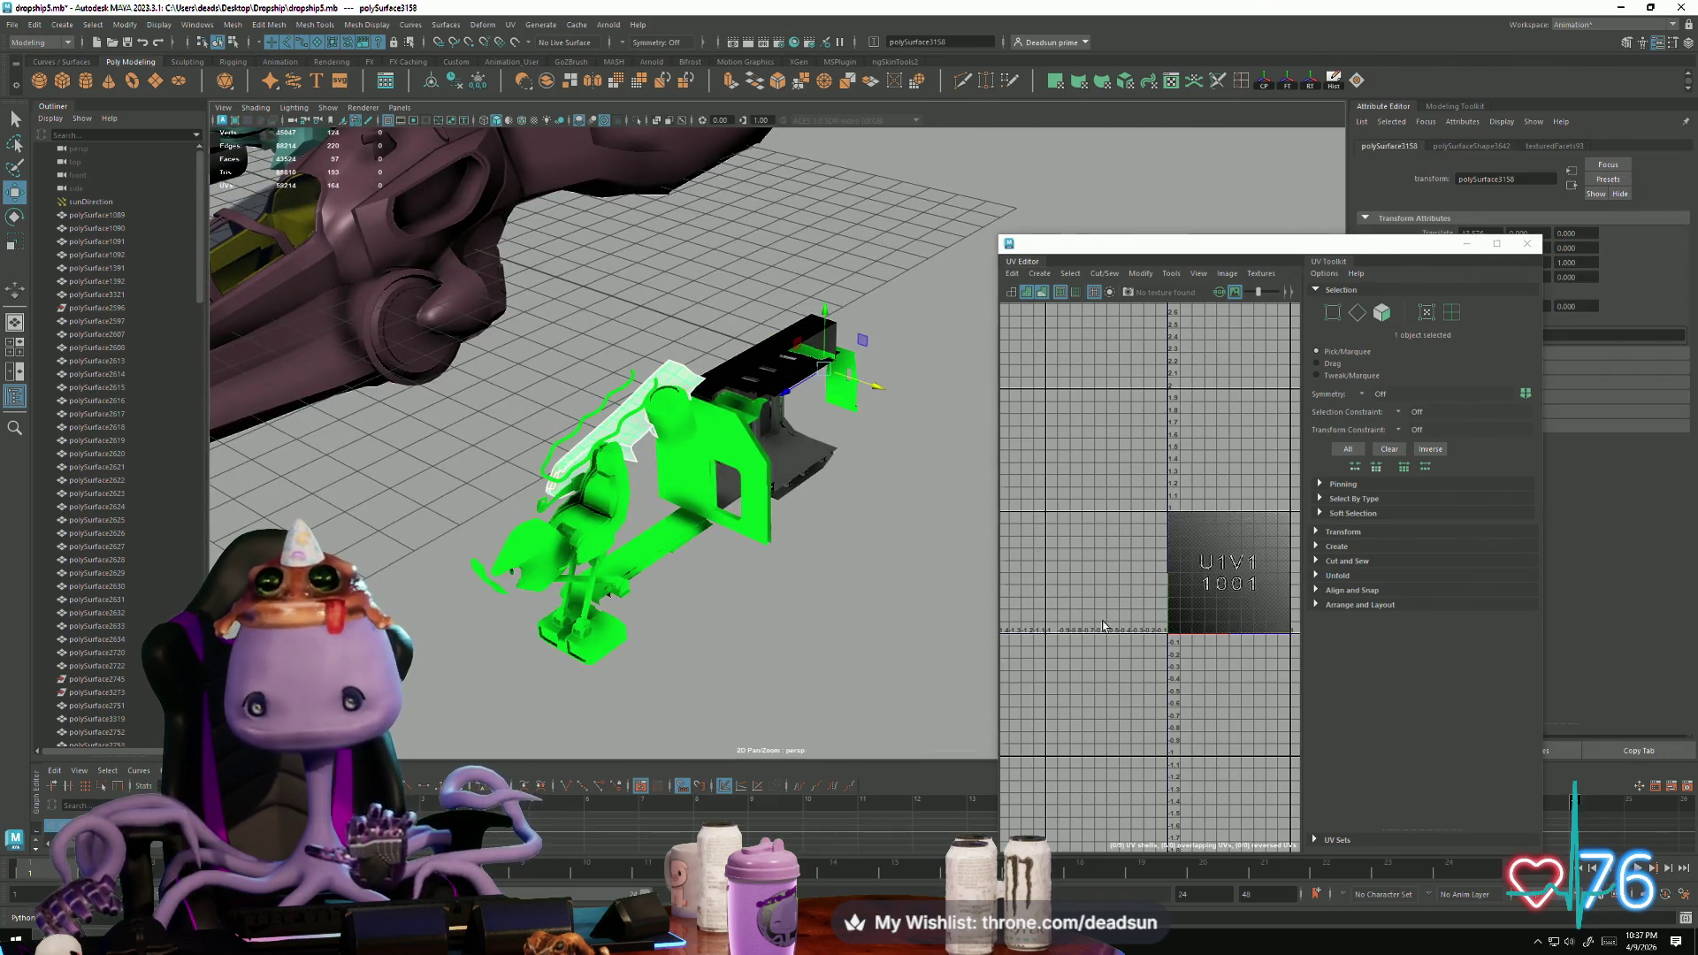
pyautogui.scroll(-5, 1008, 499)
pyautogui.scroll(8, 1164, 541)
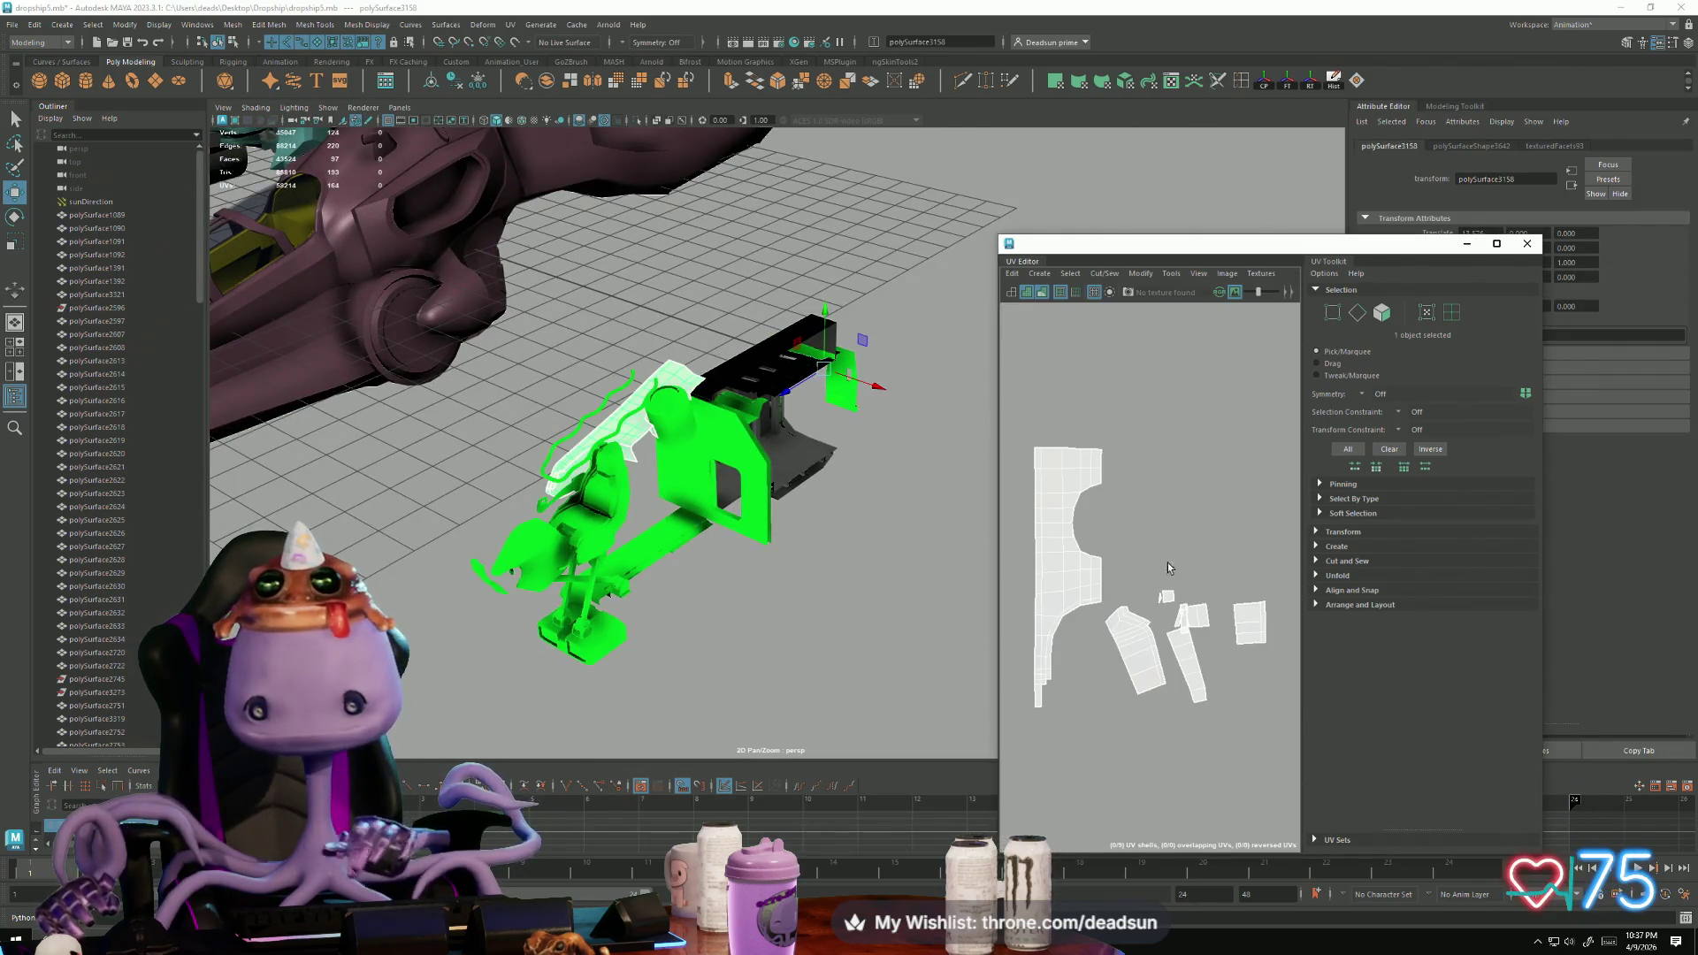
pyautogui.scroll(3, 1244, 660)
pyautogui.moveTo(893, 530)
pyautogui.keyDown('alt'); pyautogui.mouseDown()
pyautogui.moveTo(841, 481)
pyautogui.moveTo(778, 548)
pyautogui.moveTo(826, 576)
pyautogui.moveTo(883, 651)
pyautogui.moveTo(880, 637)
pyautogui.mouseUp(); pyautogui.keyUp('alt')
pyautogui.keyDown('alt'); pyautogui.moveTo(653, 393); pyautogui.dragTo(602, 359); pyautogui.keyUp('alt')
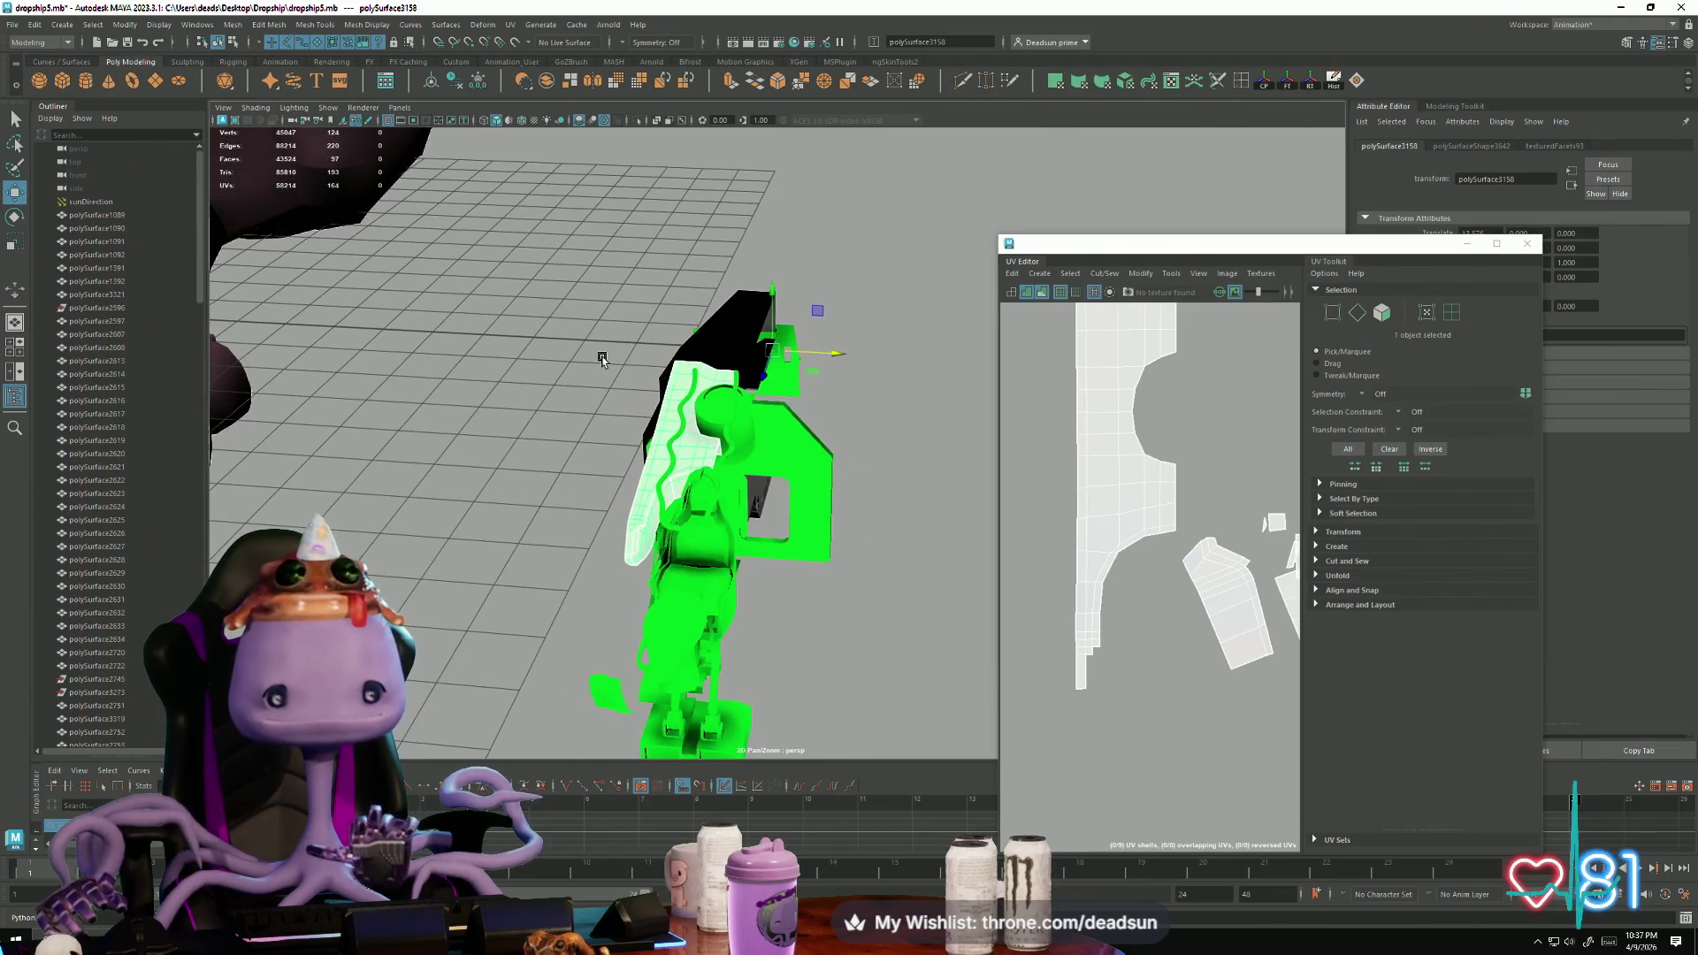
pyautogui.click(231, 23)
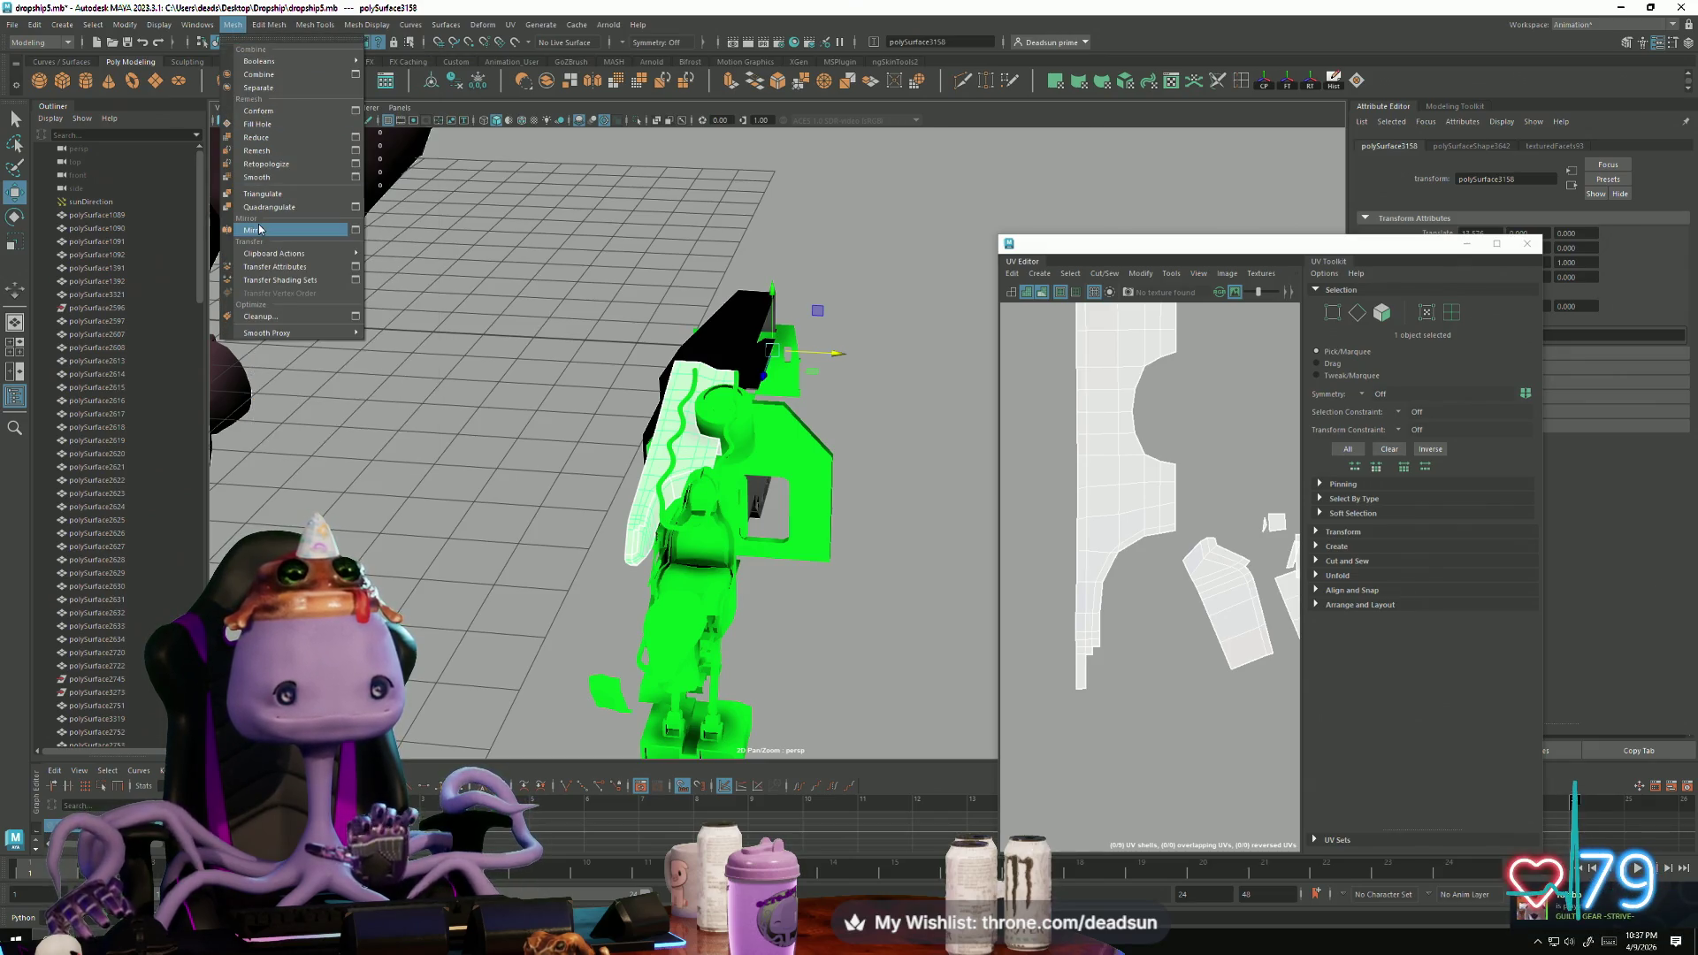
# Step: Mirror the wing piece, then select and frame the small green piece
pyautogui.click(254, 229)
pyautogui.scroll(-5, 615, 429)
pyautogui.keyDown('alt'); pyautogui.moveTo(292, 371); pyautogui.dragTo(389, 403); pyautogui.keyUp('alt')
pyautogui.click(398, 405)
pyautogui.press('q')
pyautogui.press('w')
pyautogui.keyDown('alt'); pyautogui.moveTo(933, 429); pyautogui.dragTo(752, 360, button='middle'); pyautogui.keyUp('alt')
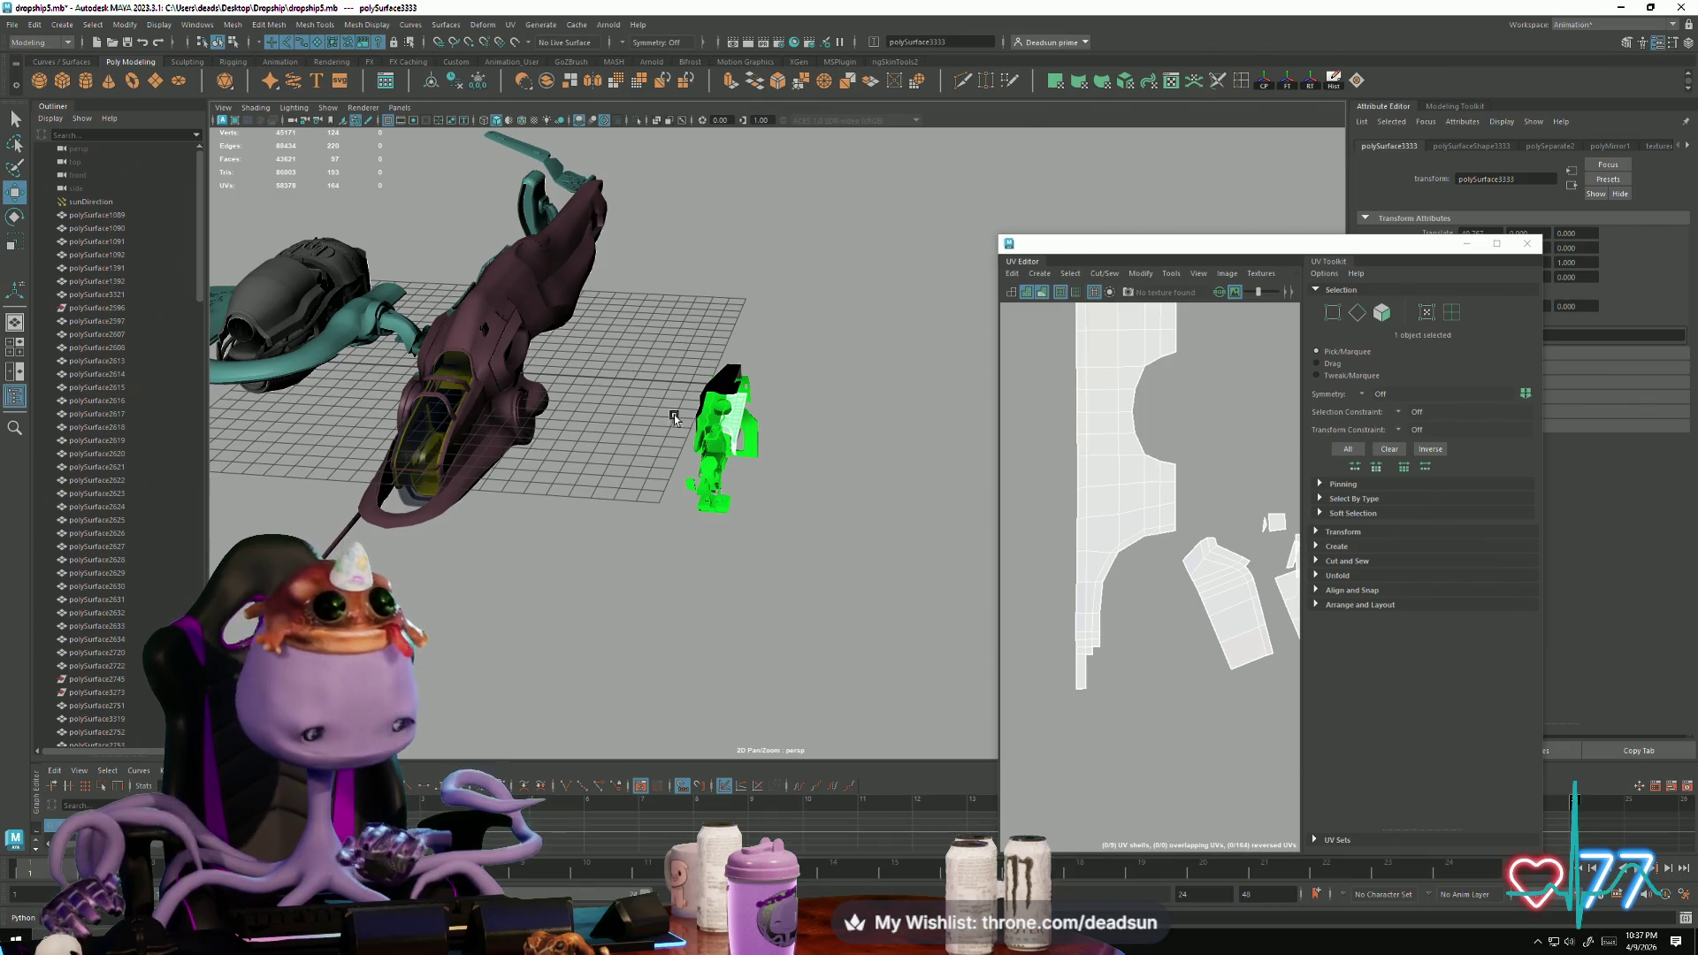
pyautogui.press('f')
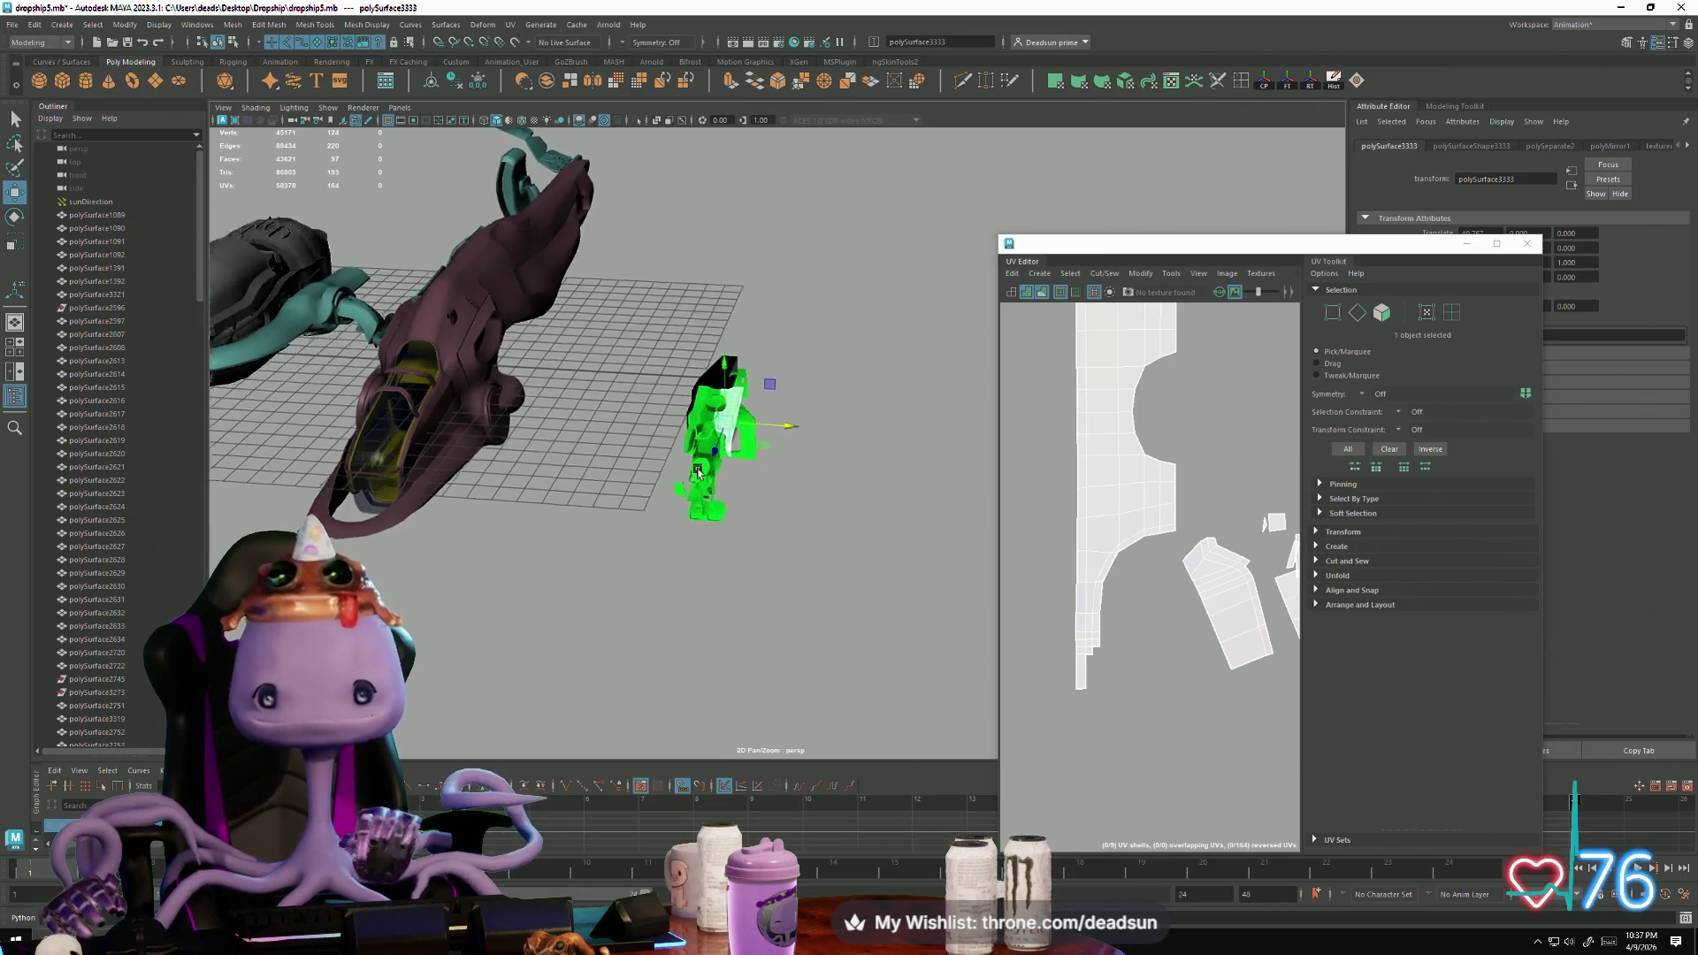
# Step: Check a quad face of the green piece and a component on the grey seam
pyautogui.scroll(10, 788, 531)
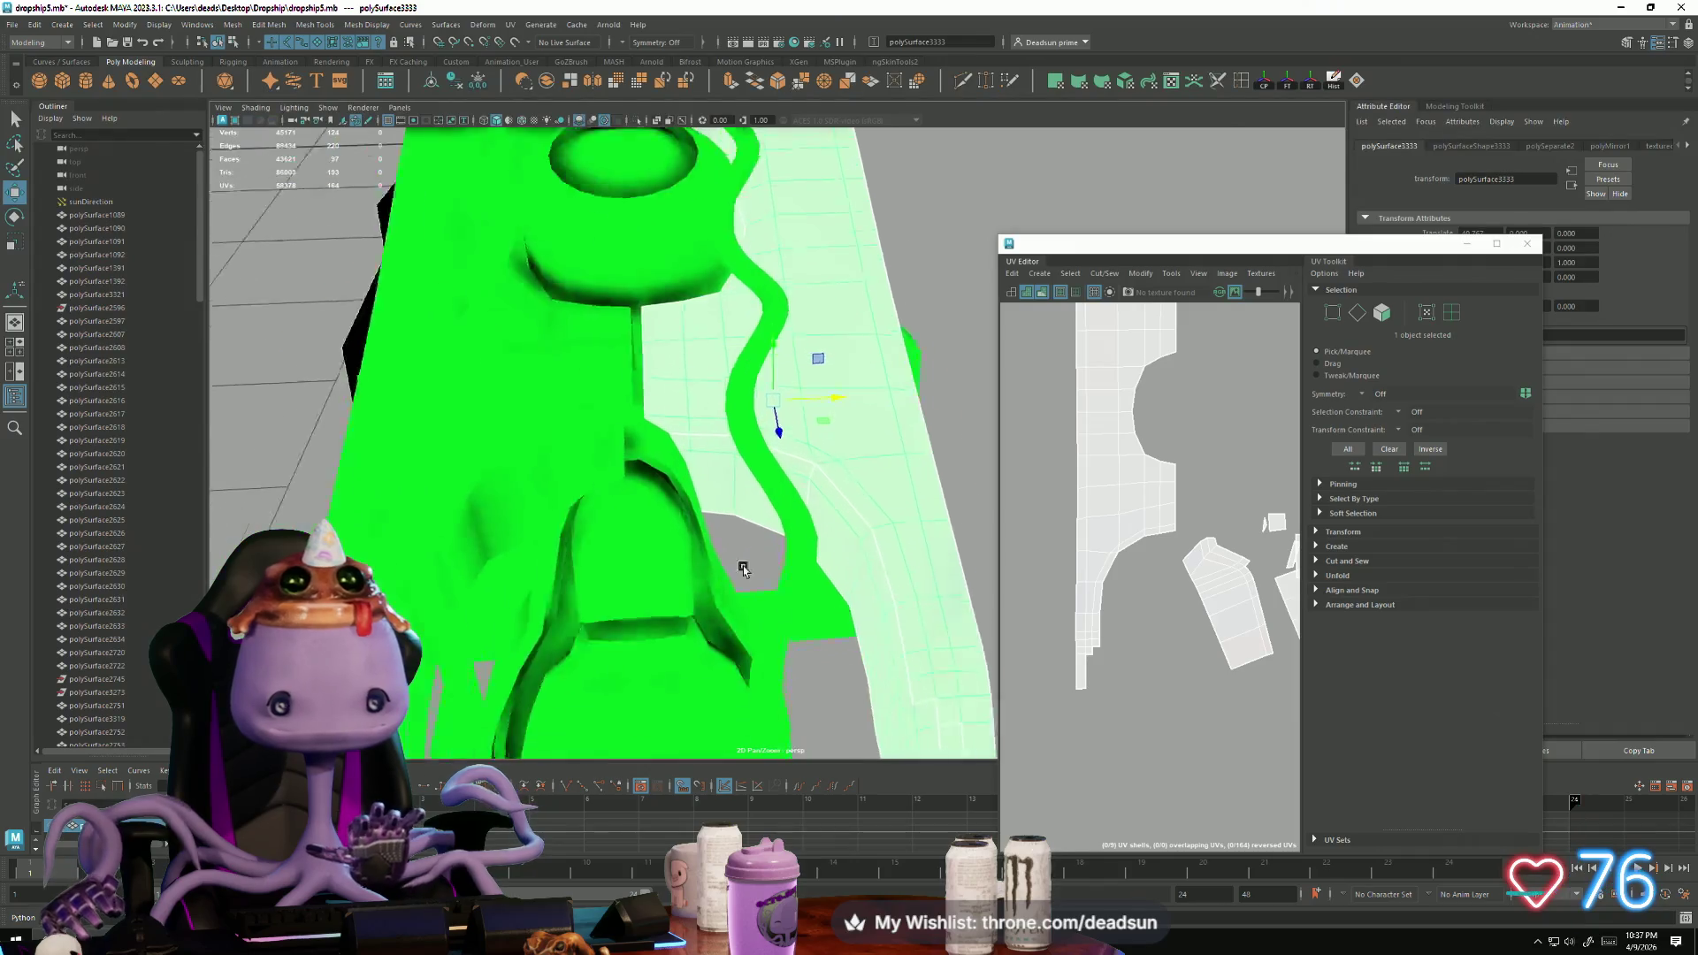
pyautogui.keyDown('alt'); pyautogui.moveTo(795, 550); pyautogui.dragTo(757, 545, button='middle'); pyautogui.keyUp('alt')
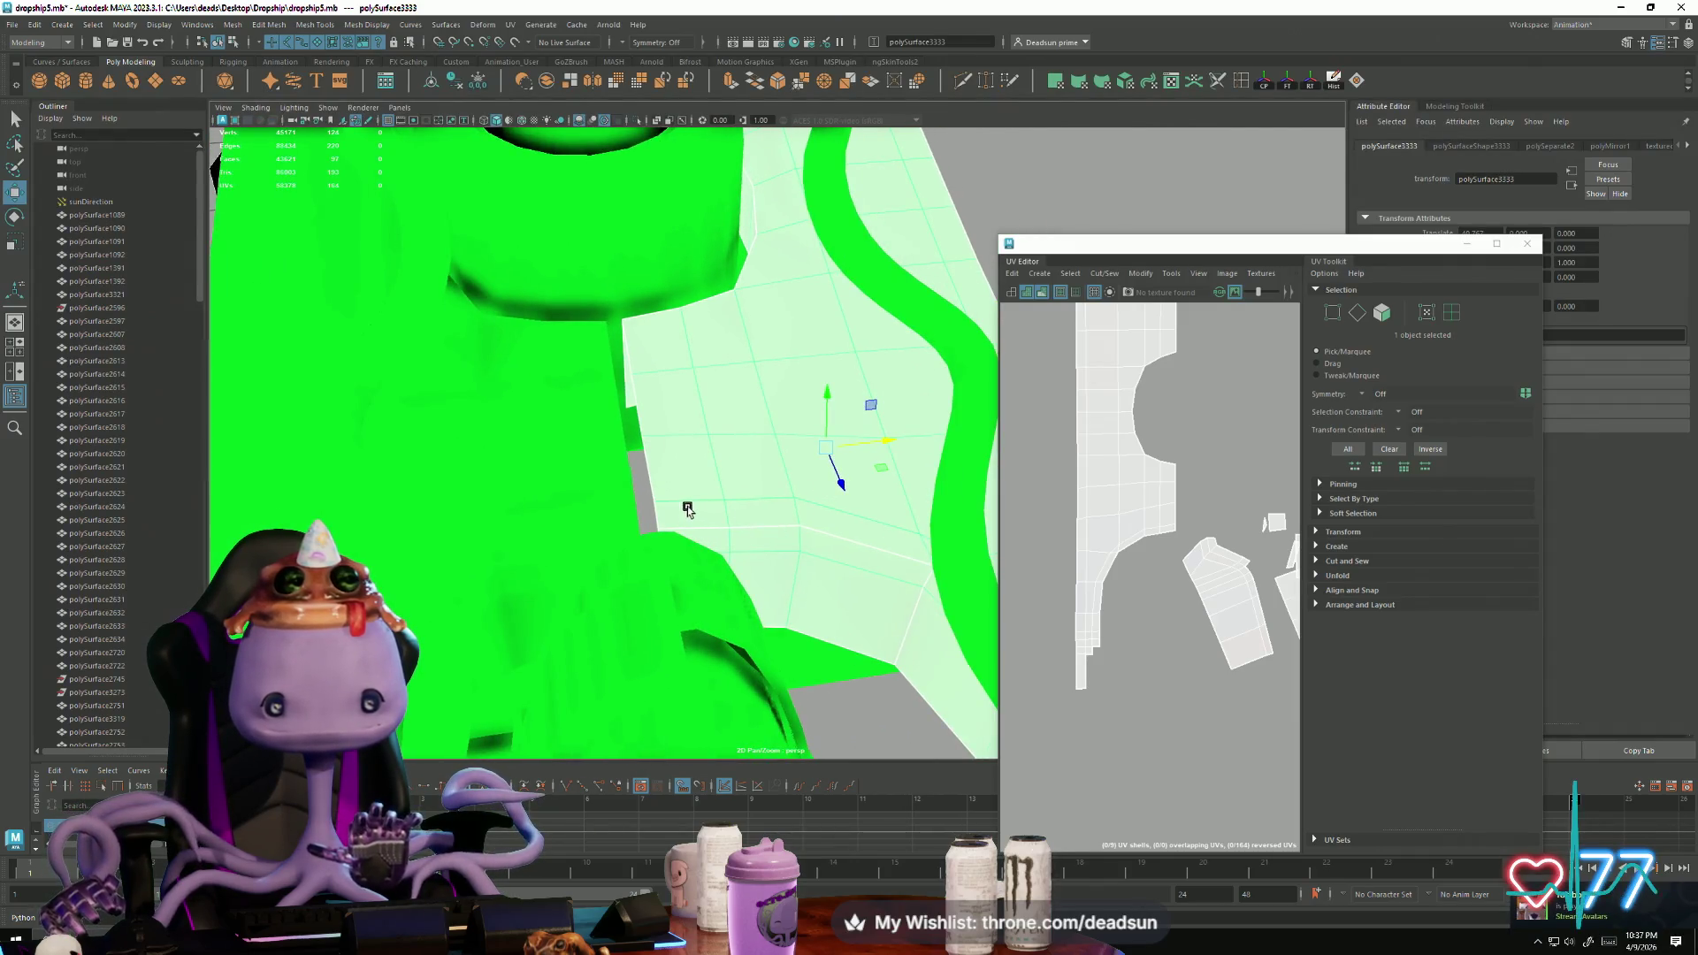
pyautogui.click(797, 469)
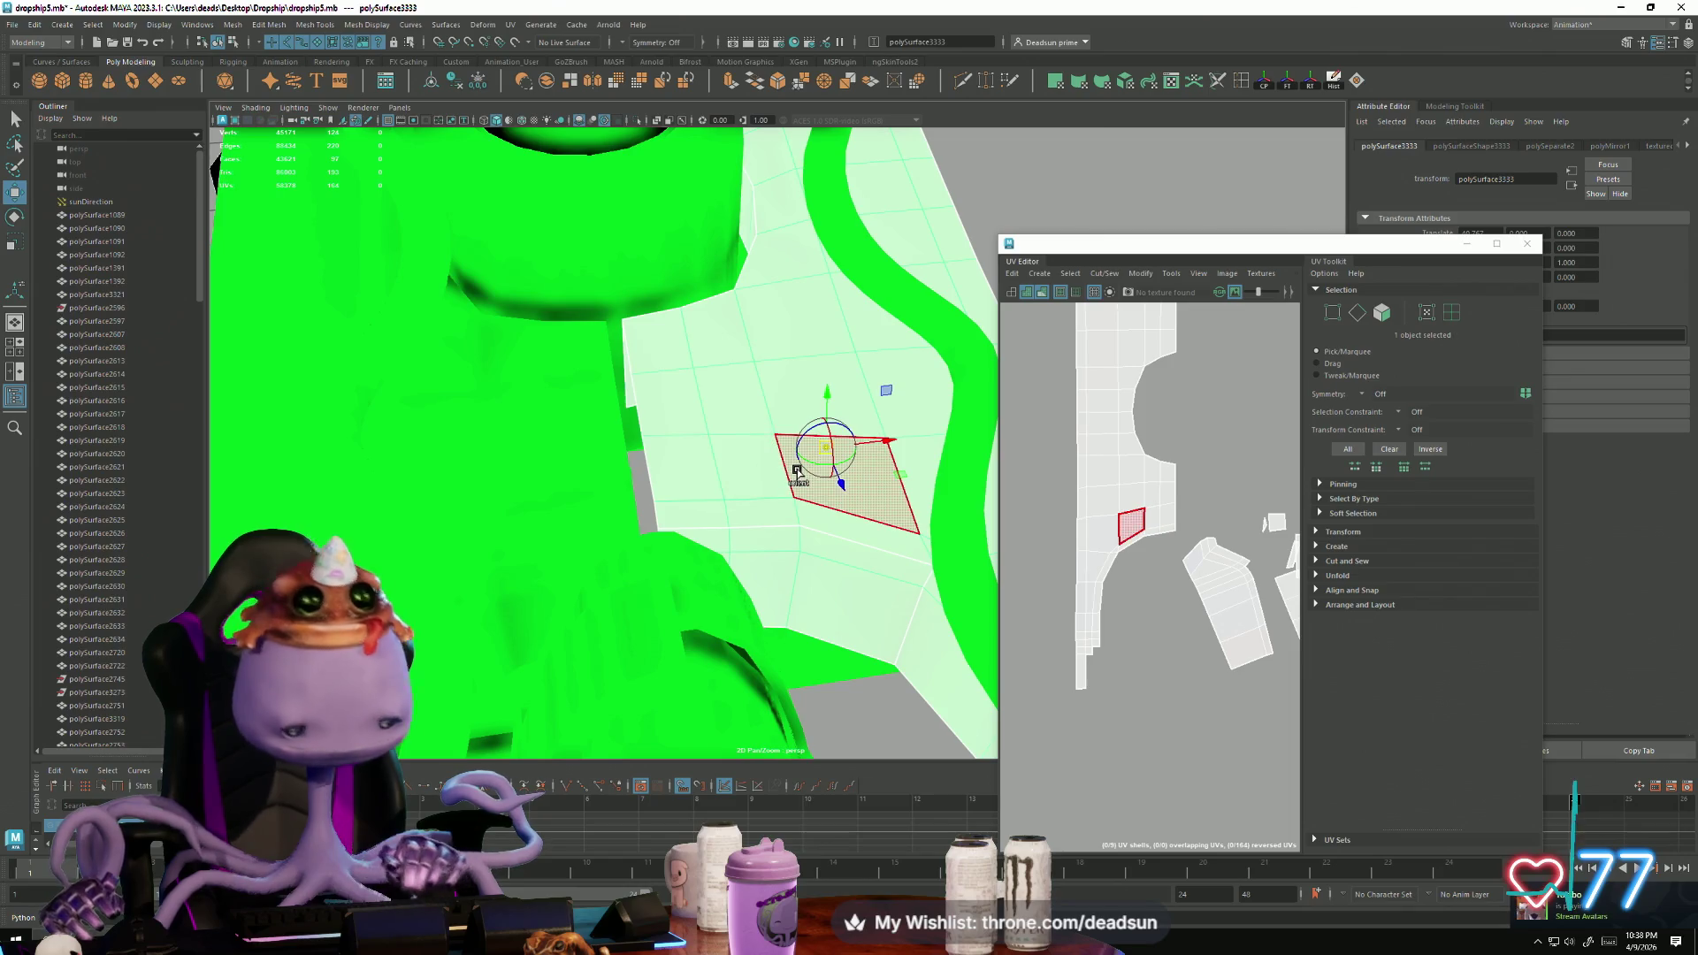
pyautogui.press('F9')
pyautogui.click(654, 500)
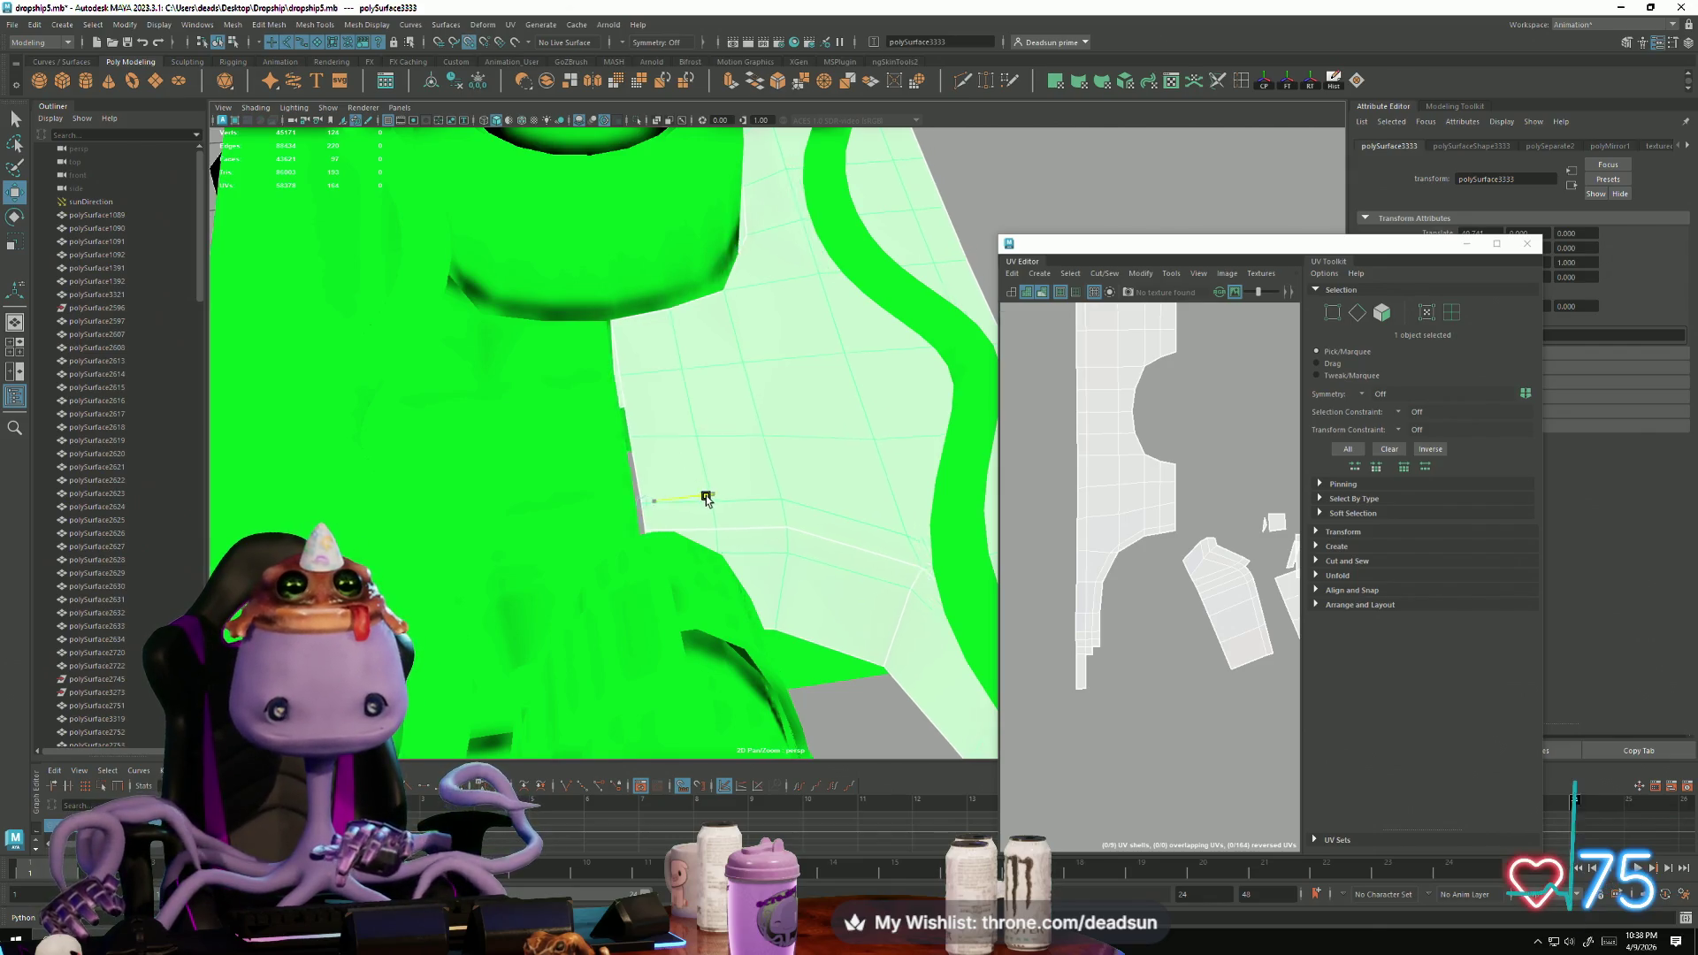
pyautogui.moveTo(686, 492)
pyautogui.keyDown('alt'); pyautogui.mouseDown()
pyautogui.moveTo(607, 549)
pyautogui.moveTo(630, 567)
pyautogui.mouseUp(); pyautogui.keyUp('alt')
# Step: Select both green mesh halves and bring up the Mesh menu
pyautogui.click(369, 257)
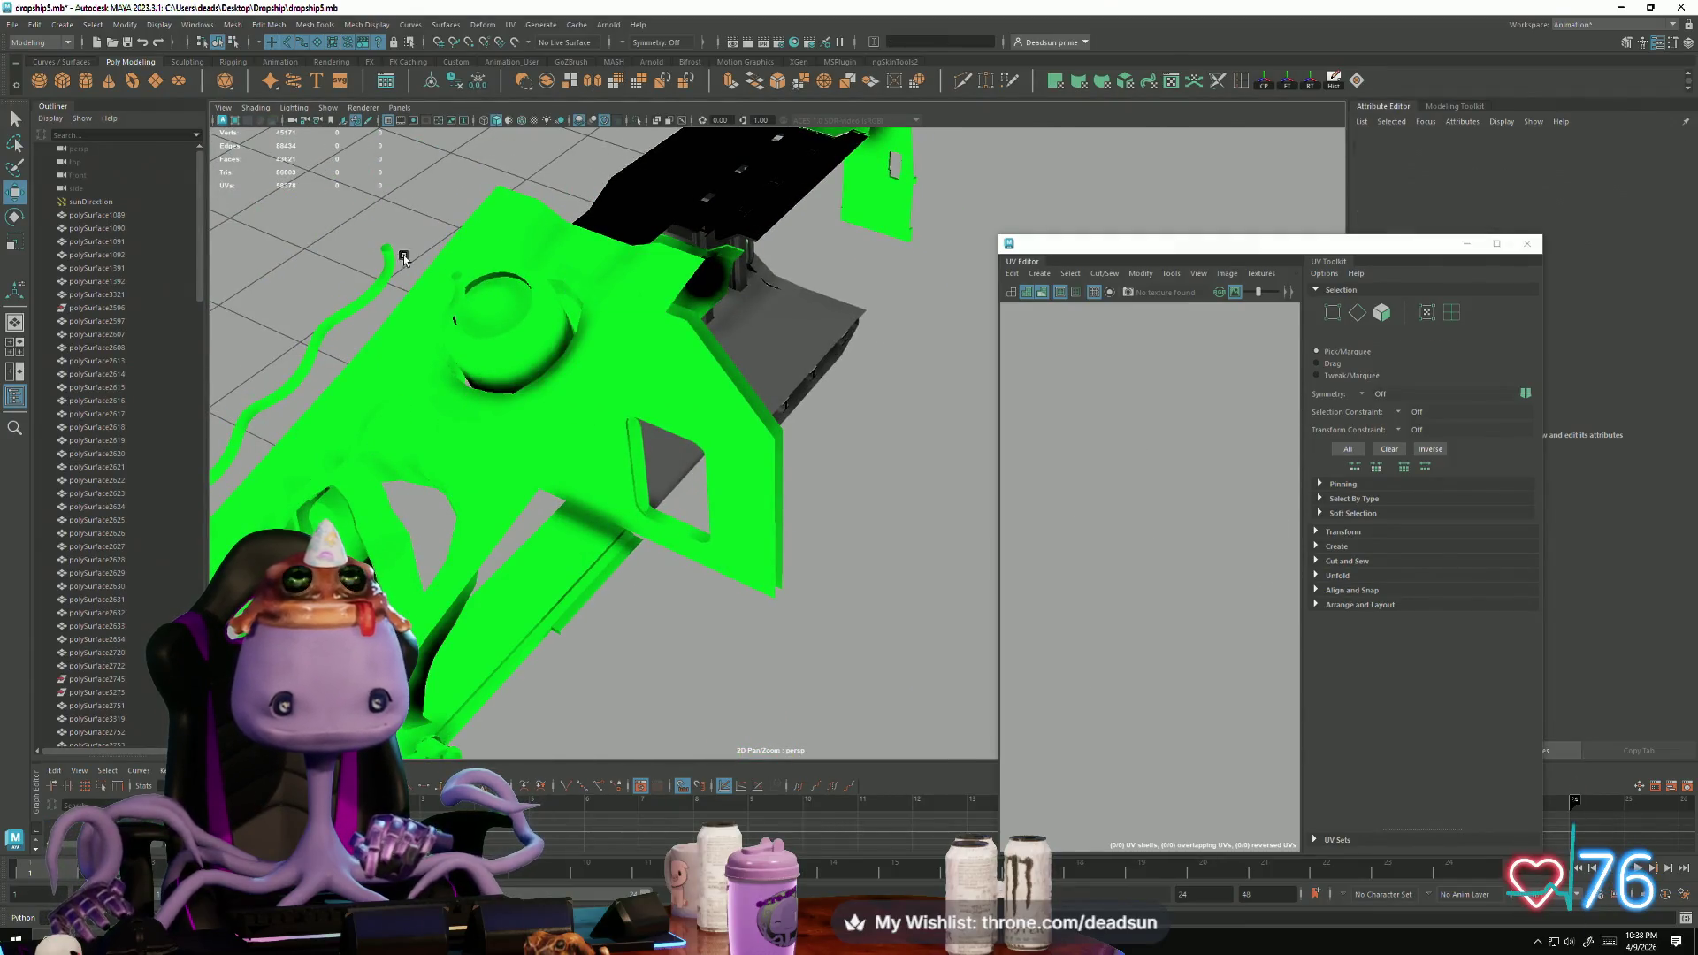
pyautogui.click(501, 223)
pyautogui.keyDown('alt'); pyautogui.moveTo(601, 478); pyautogui.dragTo(594, 492); pyautogui.keyUp('alt')
pyautogui.scroll(3, 593, 492)
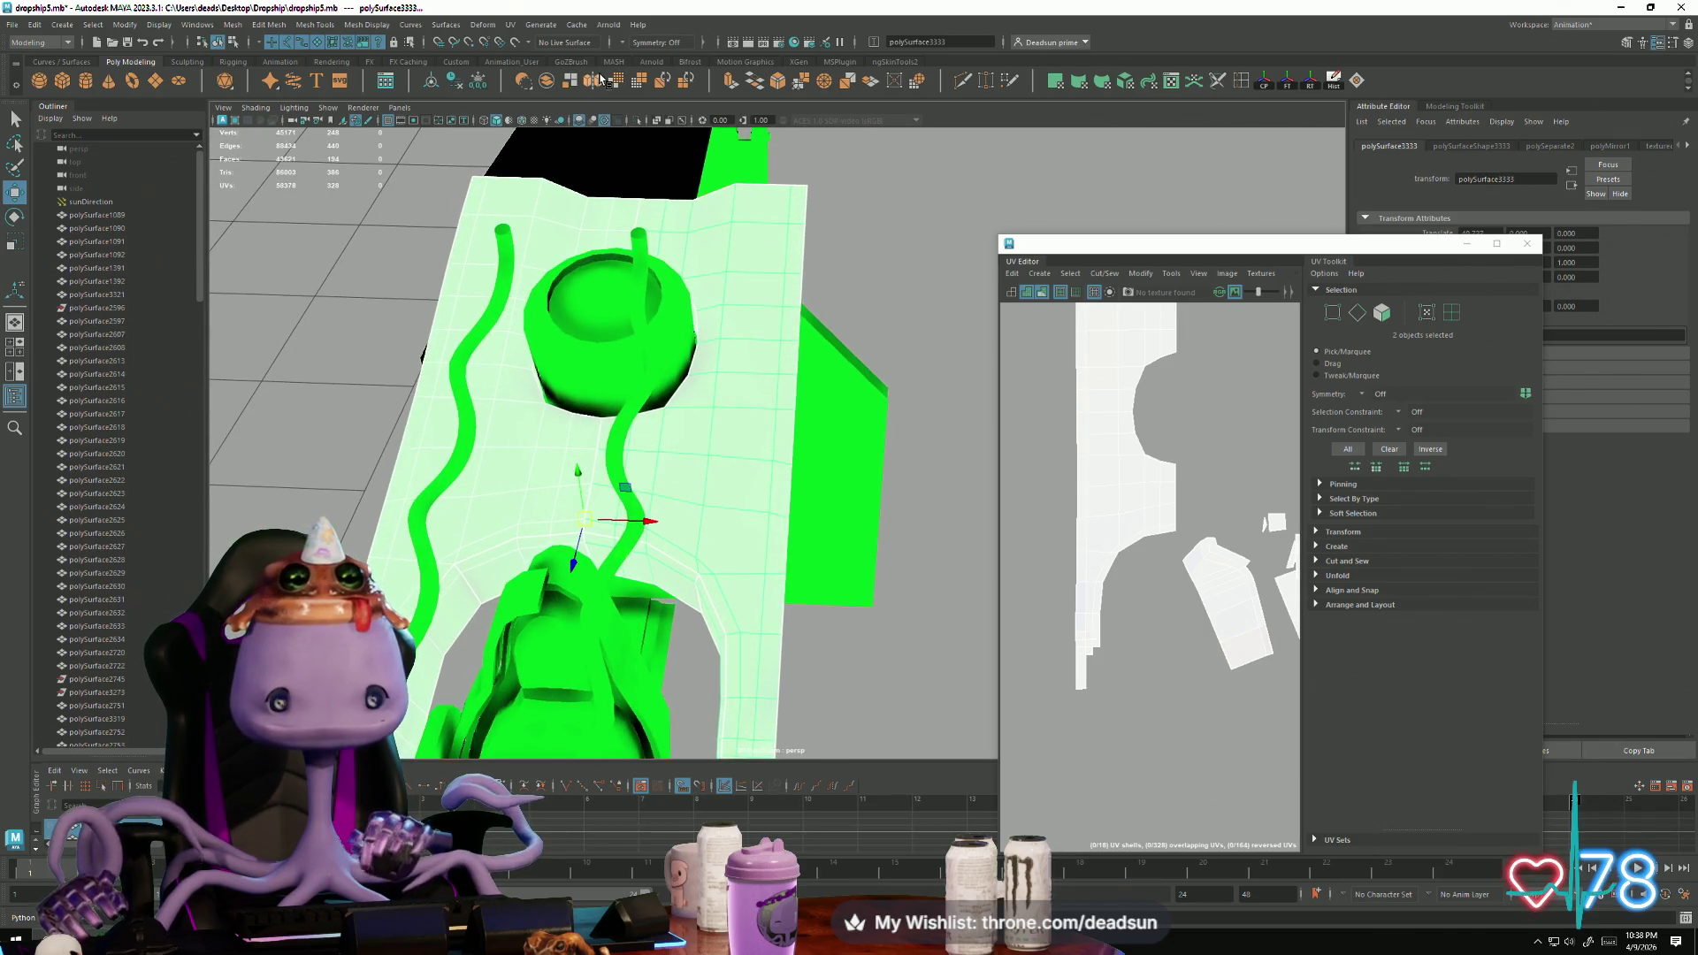
pyautogui.click(233, 29)
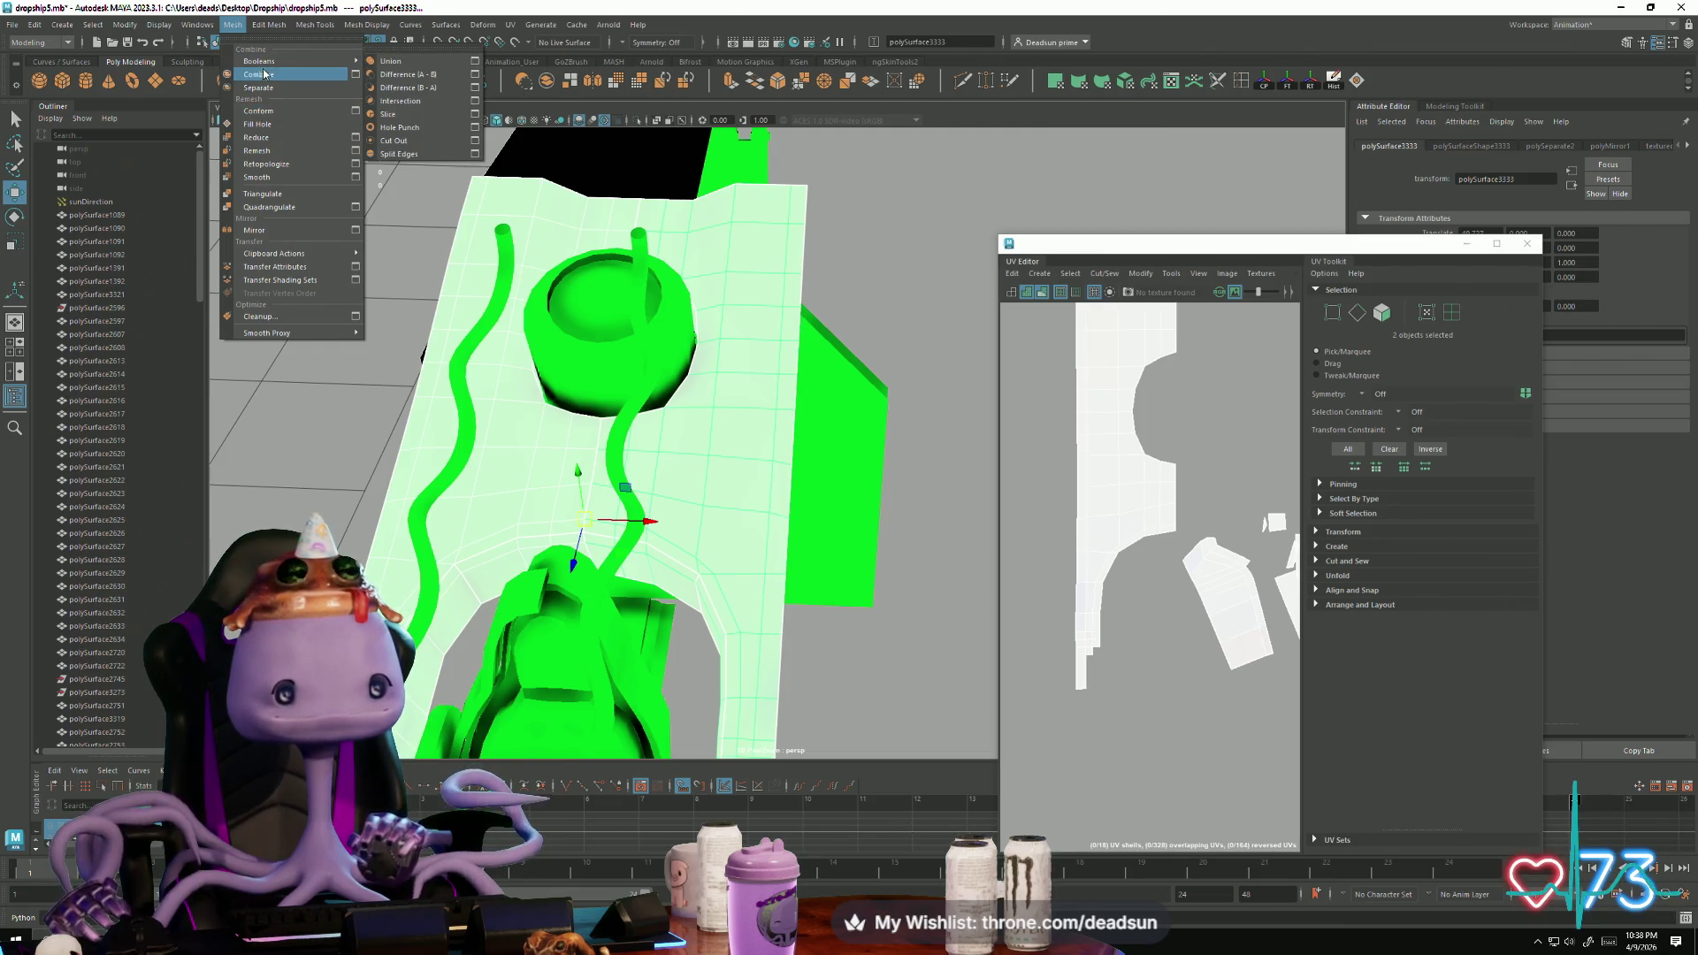
# Step: Combine the two wing halves into one mesh and merge the overlapping centre-seam vertices
pyautogui.click(259, 74)
pyautogui.keyDown('alt'); pyautogui.moveTo(619, 523); pyautogui.dragTo(568, 416); pyautogui.keyUp('alt')
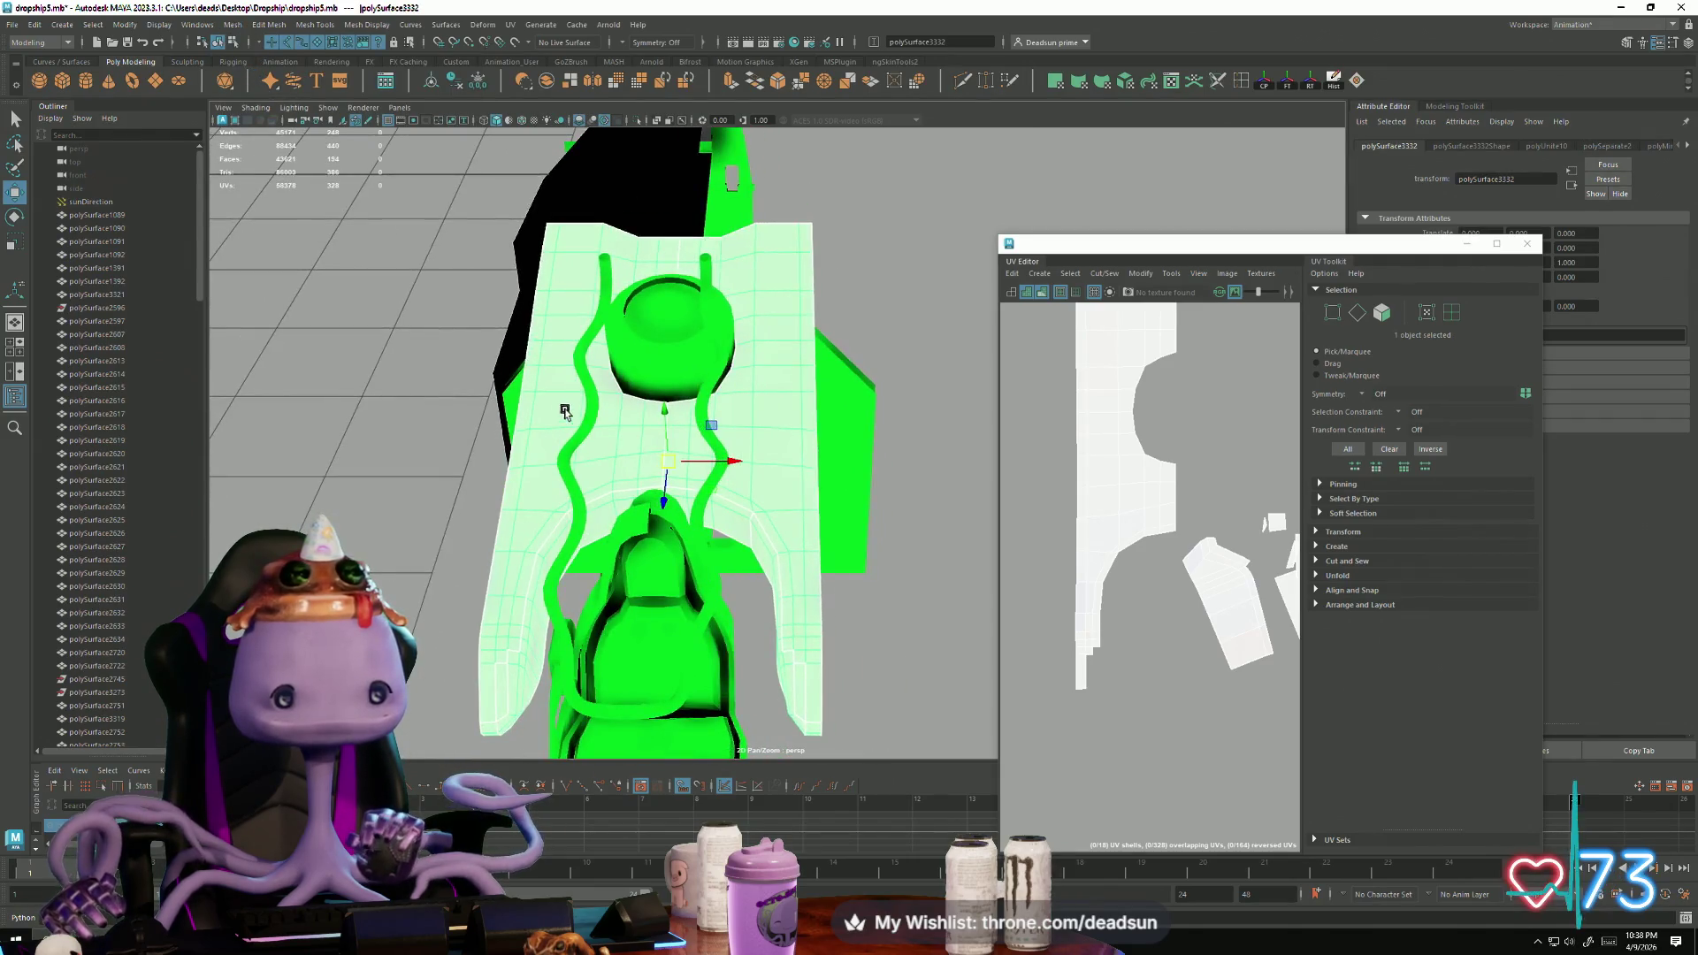
pyautogui.moveTo(545, 413); pyautogui.dragTo(529, 392, button='right')
pyautogui.keyDown('alt'); pyautogui.moveTo(645, 329); pyautogui.dragTo(699, 336); pyautogui.keyUp('alt')
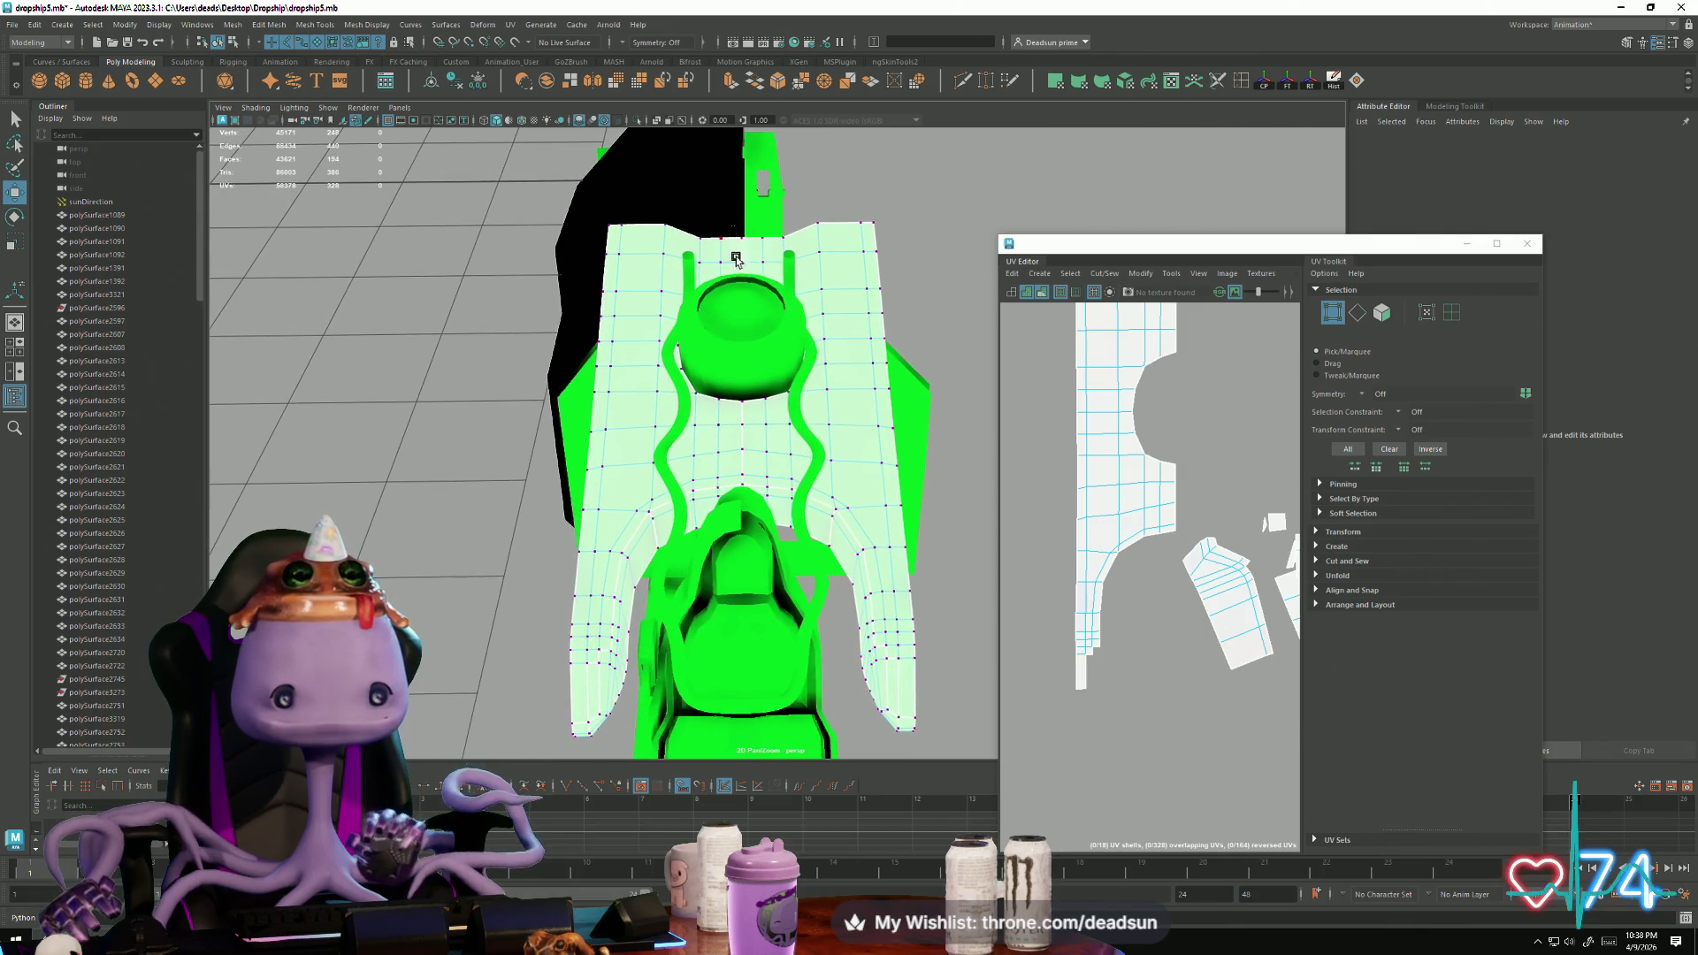
pyautogui.click(750, 511)
pyautogui.keyDown('alt'); pyautogui.moveTo(751, 512); pyautogui.dragTo(522, 471); pyautogui.keyUp('alt')
pyautogui.keyDown('shift'); pyautogui.click(518, 485); pyautogui.keyUp('shift')
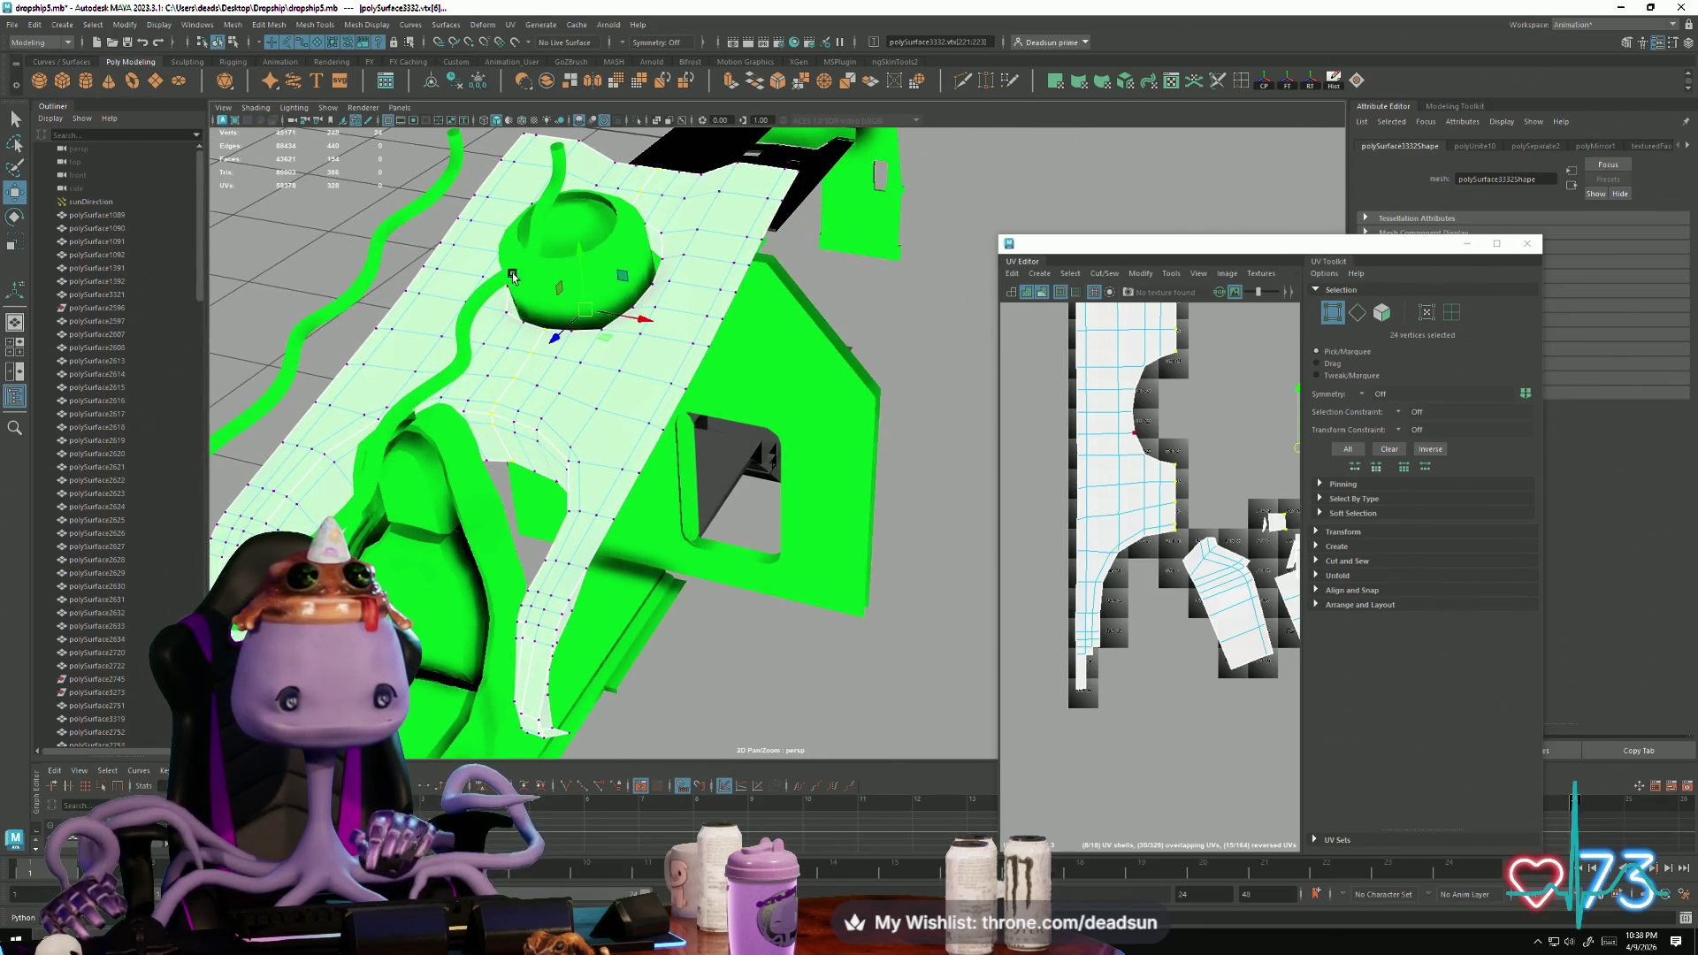
pyautogui.click(800, 89)
# Step: Select the centre-seam edge loop up to the hull's top edge and Move and Sew the UVs there
pyautogui.rightClick(538, 398)
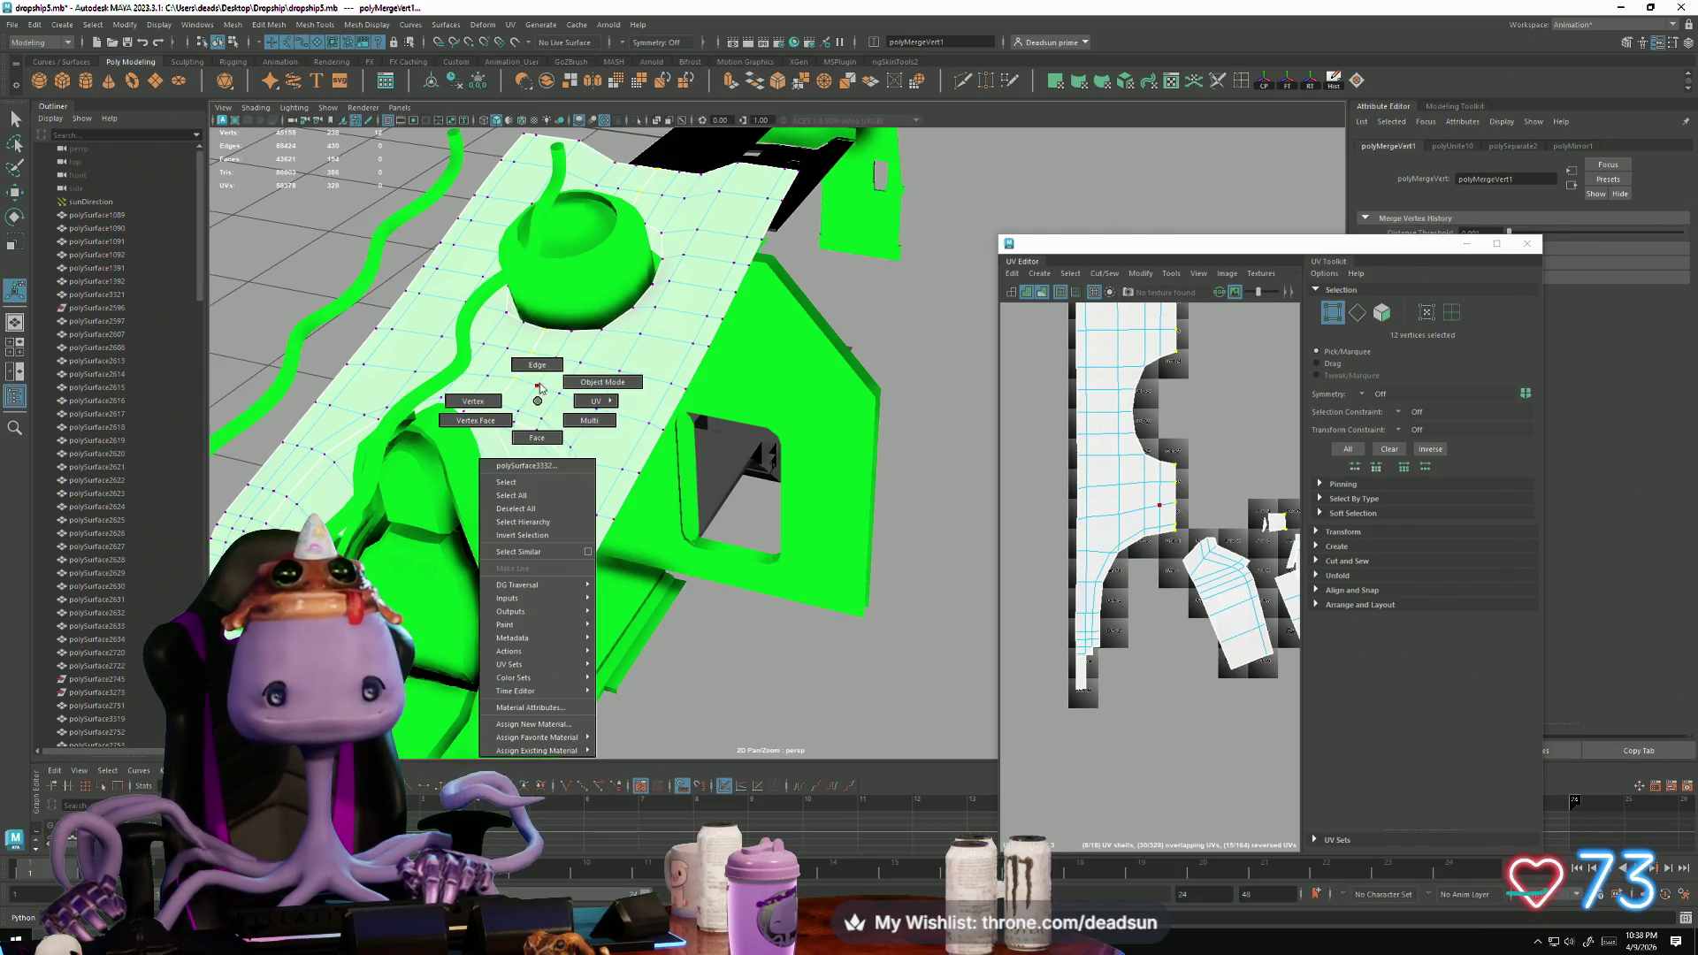
pyautogui.click(536, 365)
pyautogui.doubleClick(533, 345)
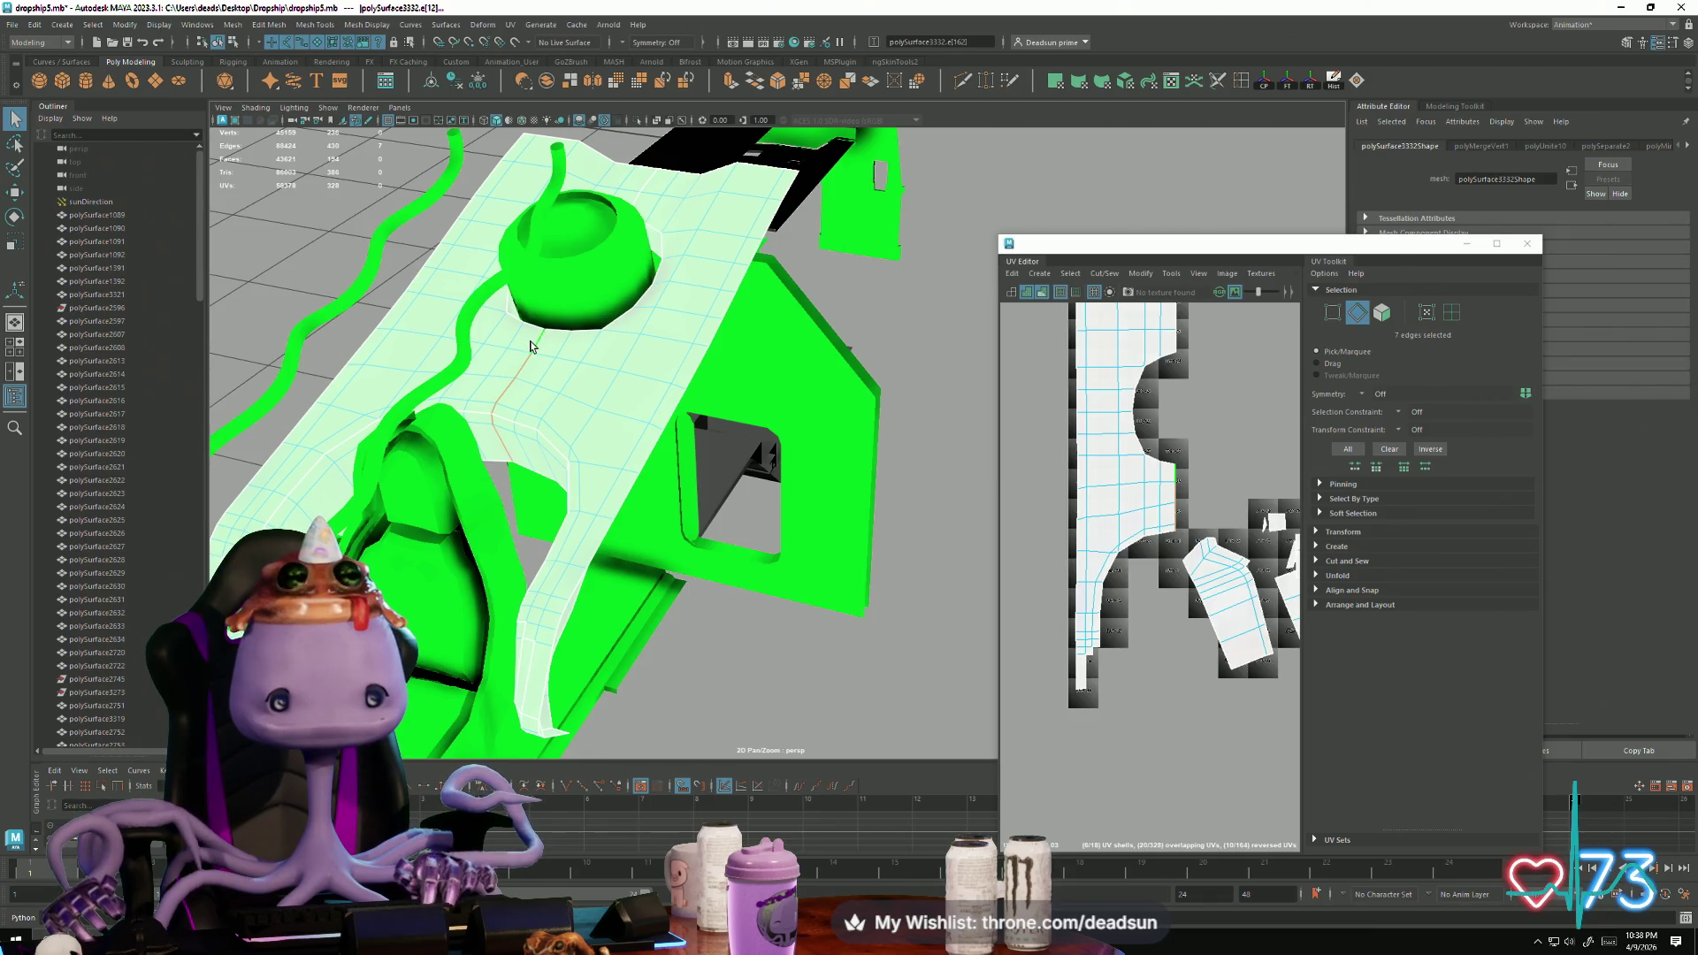
pyautogui.keyDown('alt'); pyautogui.moveTo(531, 347); pyautogui.dragTo(623, 249); pyautogui.keyUp('alt')
pyautogui.keyDown('shift'); pyautogui.doubleClick(643, 246); pyautogui.keyUp('shift')
pyautogui.scroll(-2, 1033, 424)
pyautogui.keyDown('alt'); pyautogui.moveTo(1053, 430); pyautogui.dragTo(1048, 431, button='middle'); pyautogui.keyUp('alt')
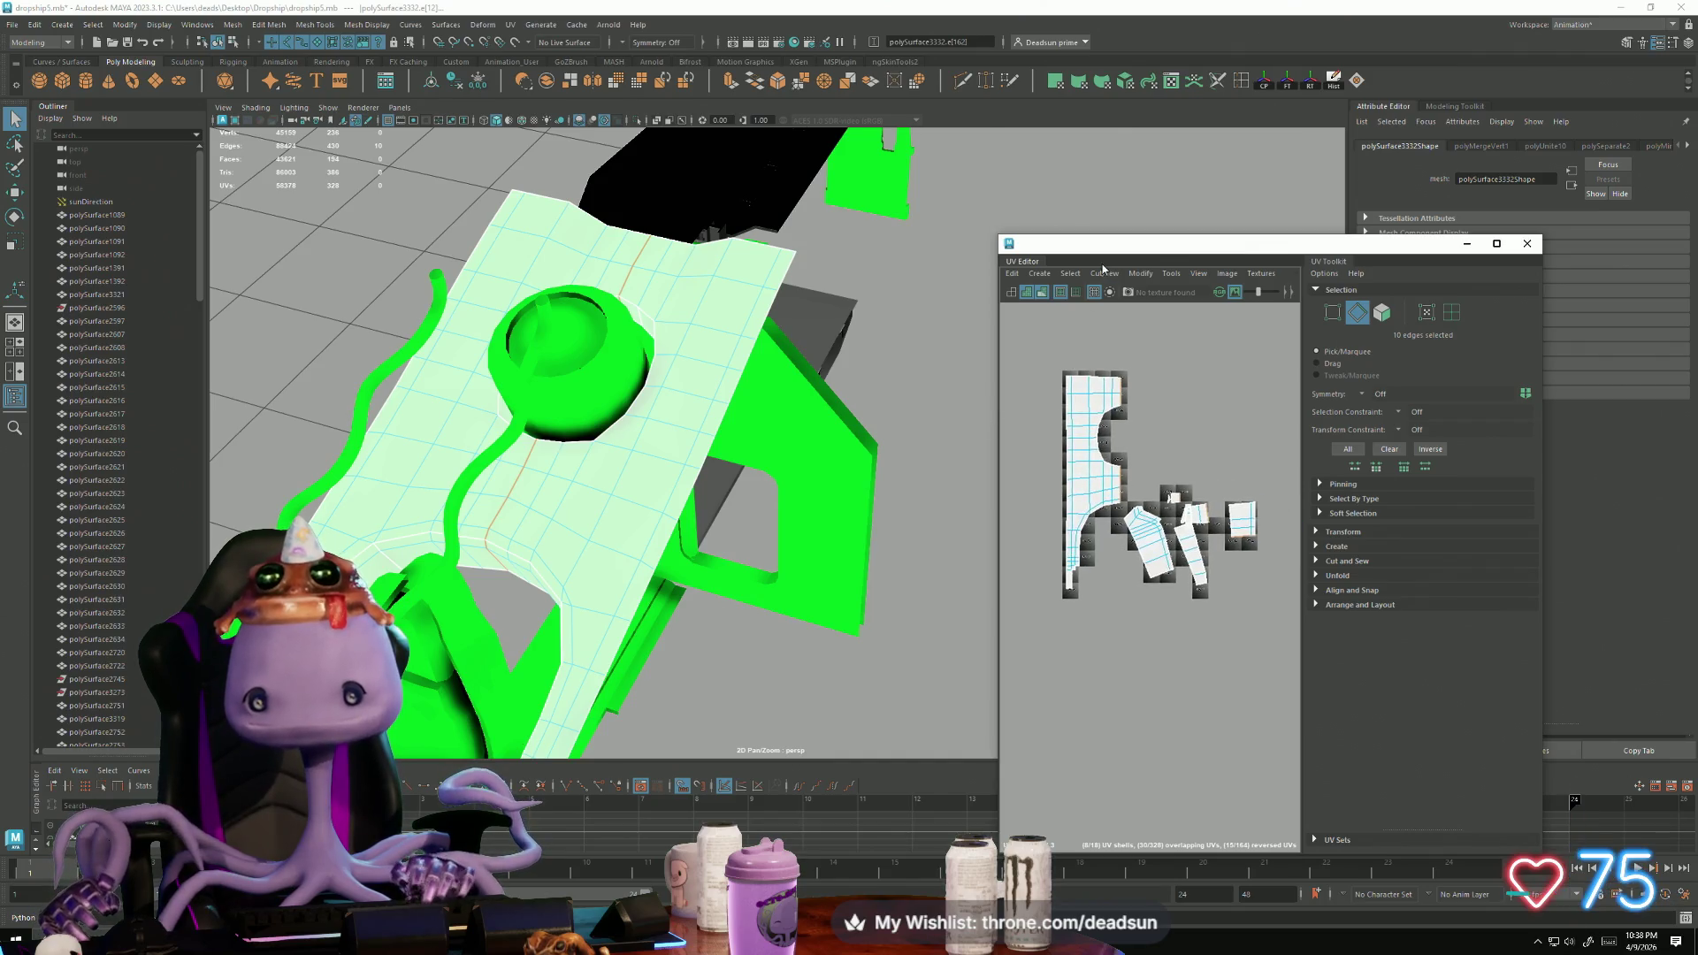
pyautogui.click(1105, 273)
pyautogui.click(1106, 396)
pyautogui.moveTo(1106, 409); pyautogui.dragTo(1087, 418, button='right')
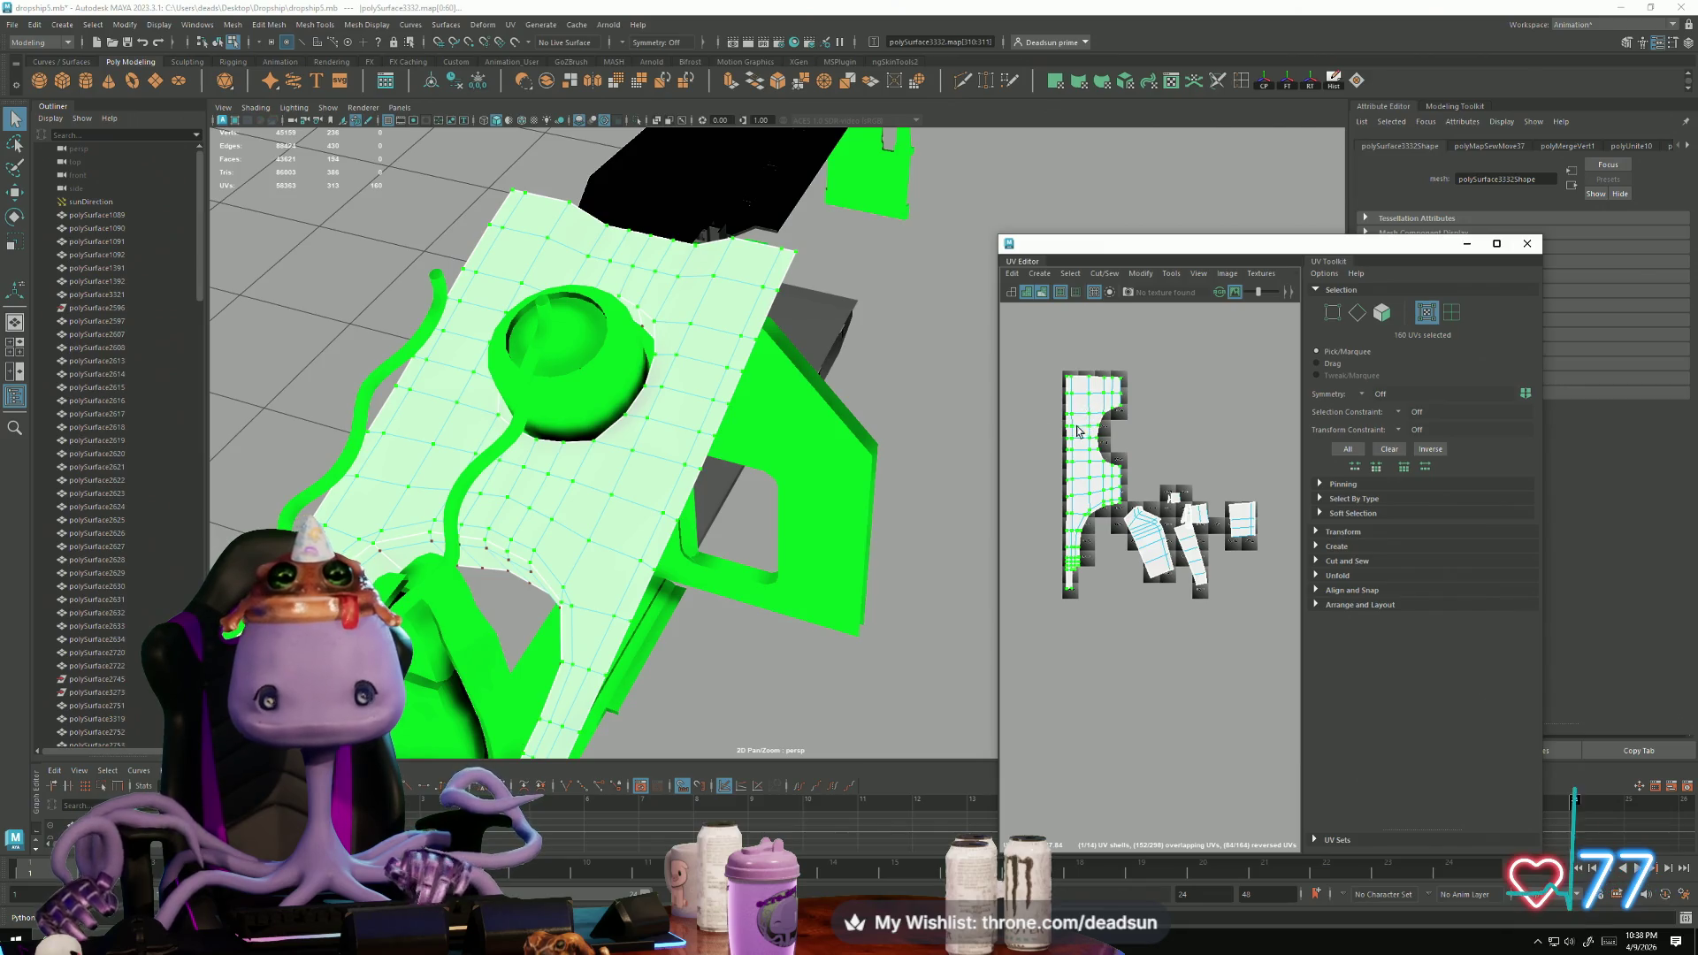
# Step: Return to whole-object selection with an angled view of the ship mesh
pyautogui.scroll(-5, 1070, 431)
pyautogui.keyDown('alt'); pyautogui.moveTo(656, 423); pyautogui.dragTo(837, 290); pyautogui.keyUp('alt')
pyautogui.moveTo(838, 290)
pyautogui.mouseDown(button='right')
pyautogui.moveTo(857, 274)
pyautogui.moveTo(838, 272)
pyautogui.mouseUp(button='right')
pyautogui.scroll(-3, 741, 428)
pyautogui.moveTo(741, 428)
pyautogui.keyDown('alt'); pyautogui.mouseDown()
pyautogui.moveTo(708, 416)
pyautogui.moveTo(730, 420)
pyautogui.mouseUp(); pyautogui.keyUp('alt')
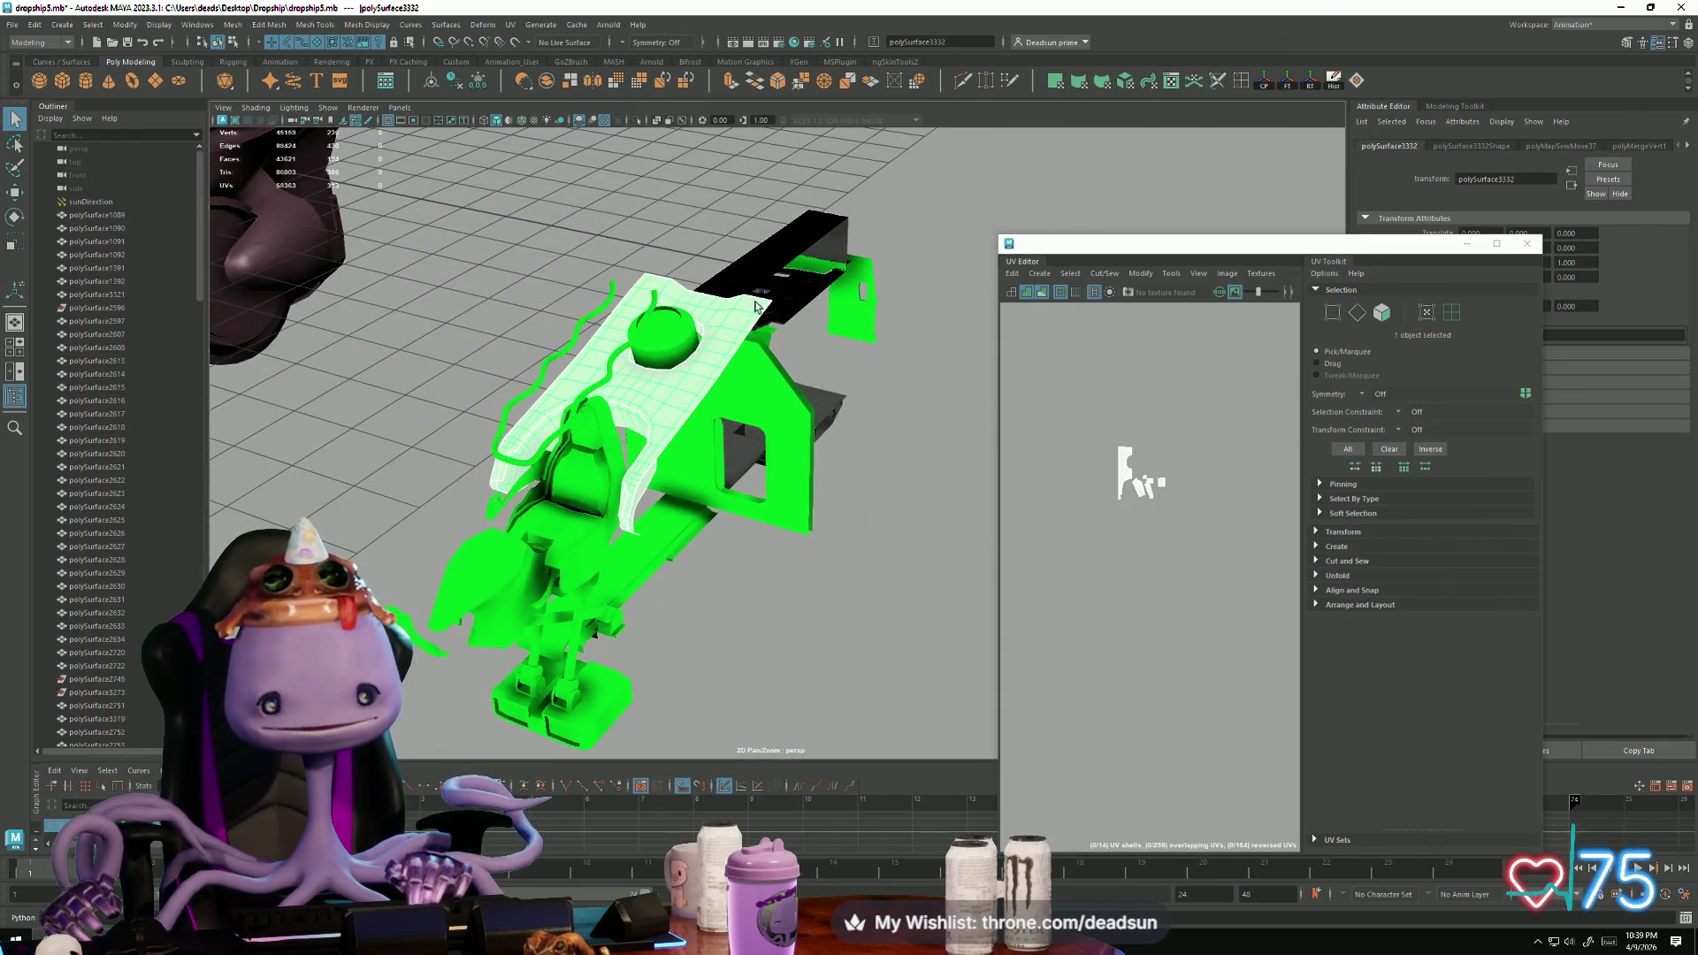
pyautogui.click(1101, 276)
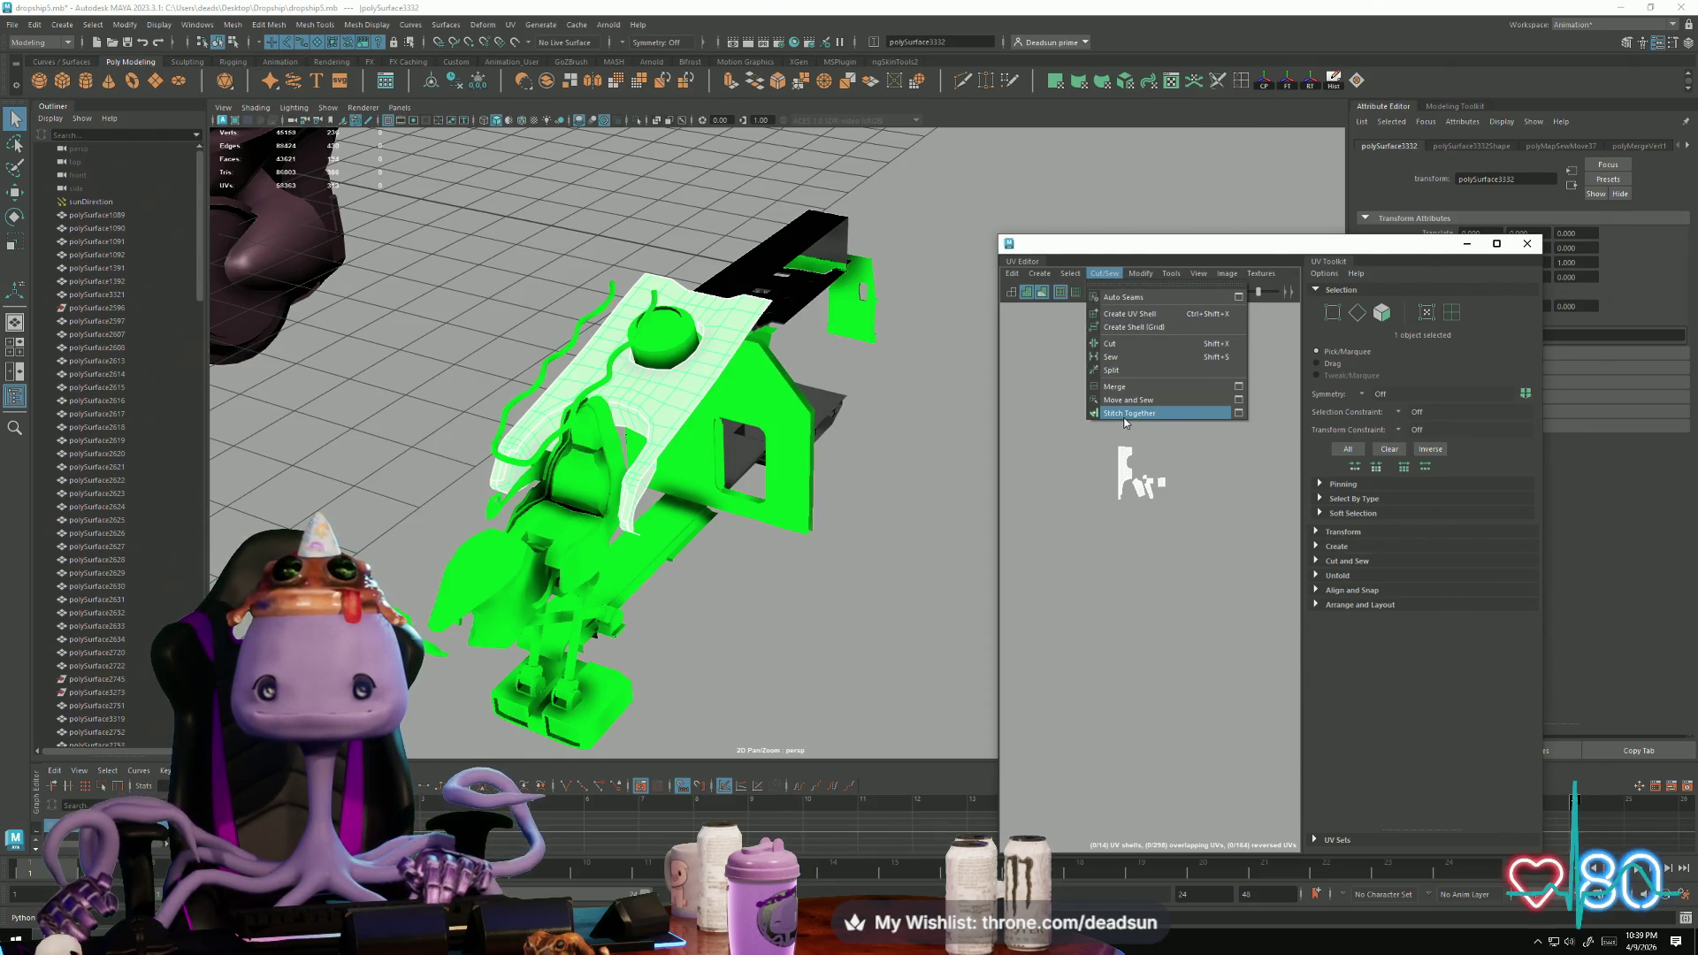
# Step: Unfold the combined wing piece's UVs and switch to selecting individual UVs
pyautogui.moveTo(1143, 275)
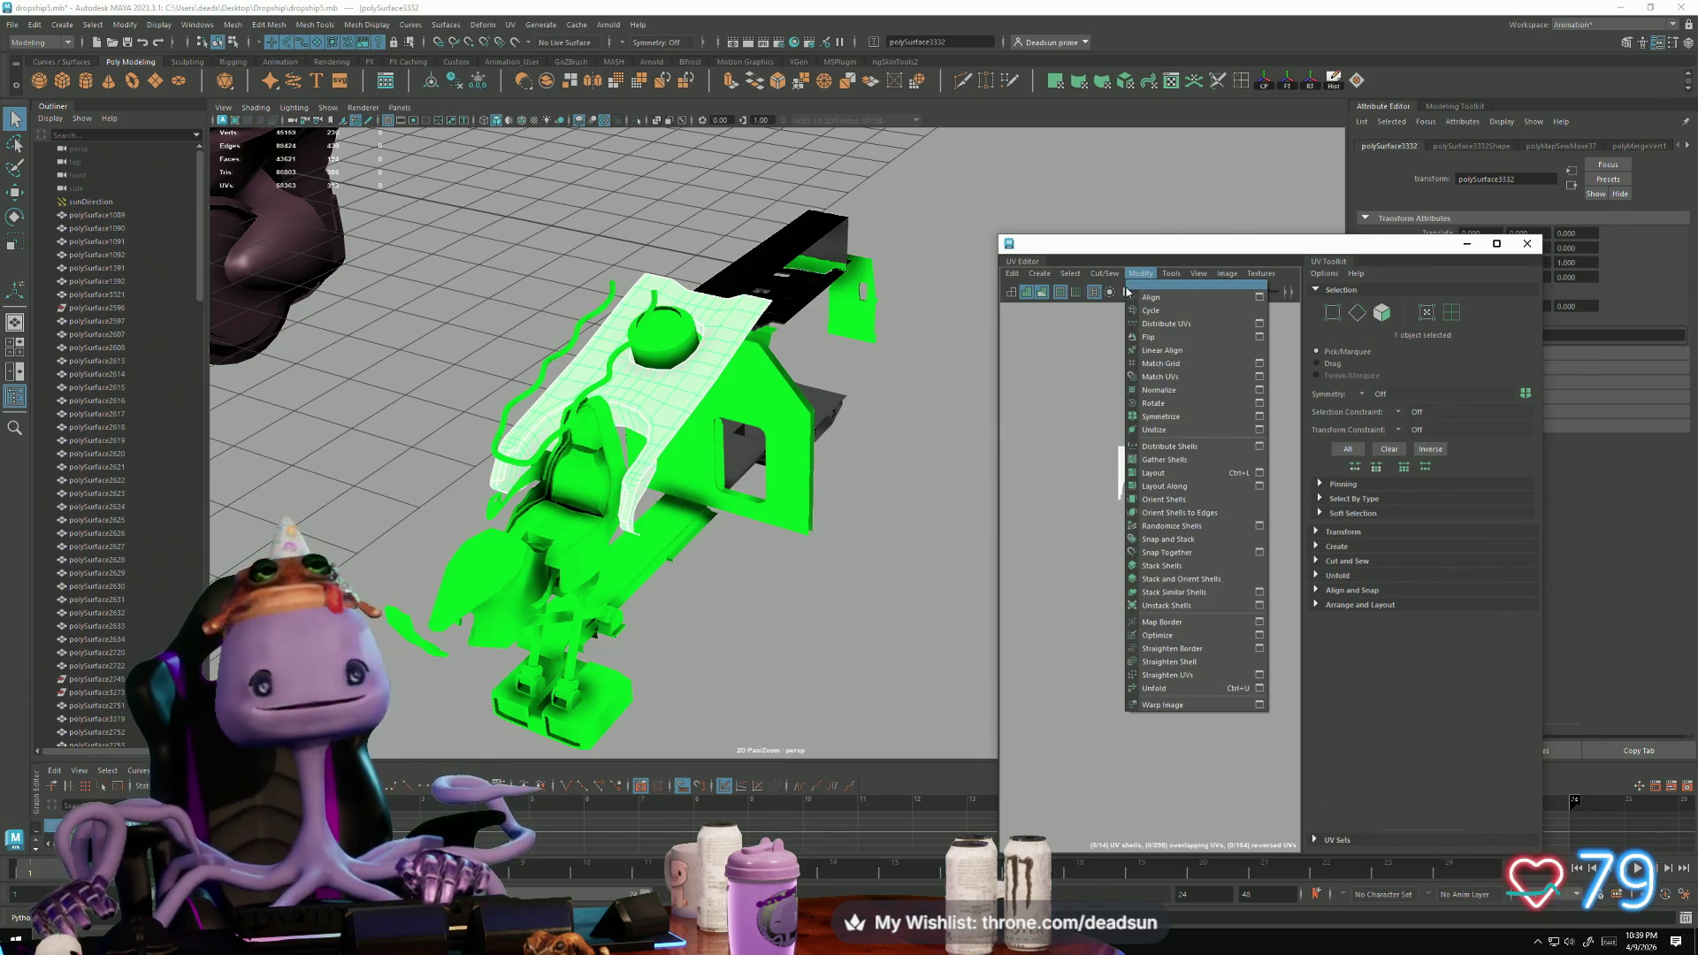
pyautogui.click(1146, 693)
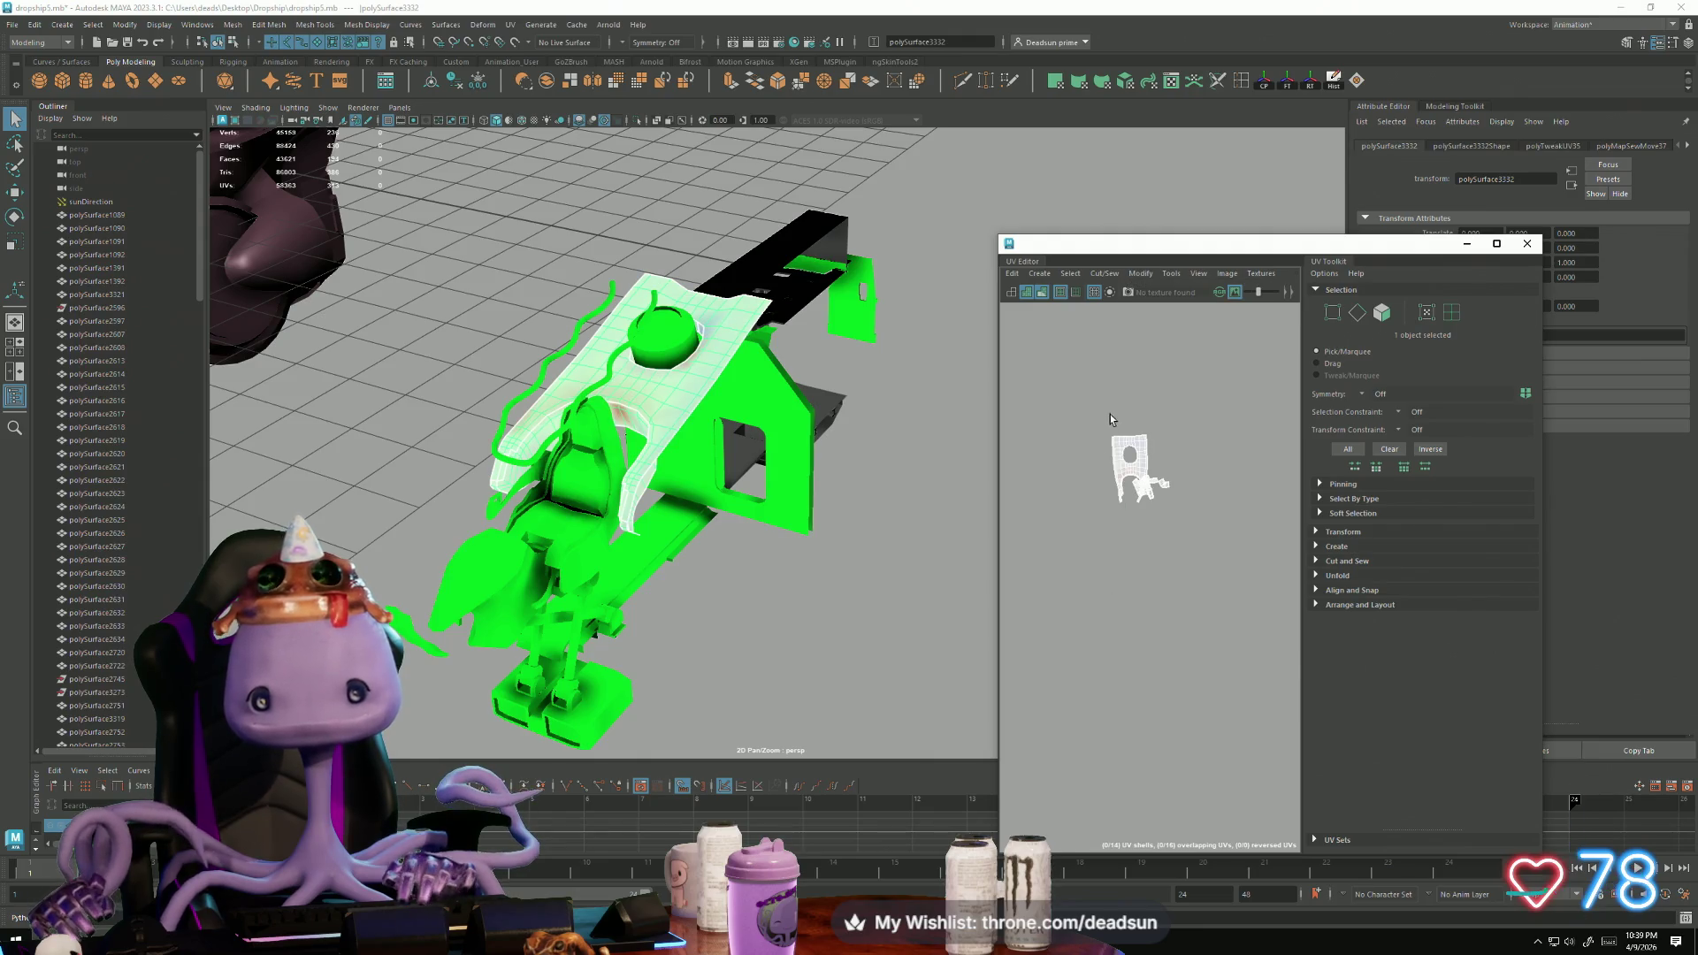
pyautogui.scroll(5, 1113, 421)
pyautogui.moveTo(1195, 619); pyautogui.dragTo(1235, 619, button='right')
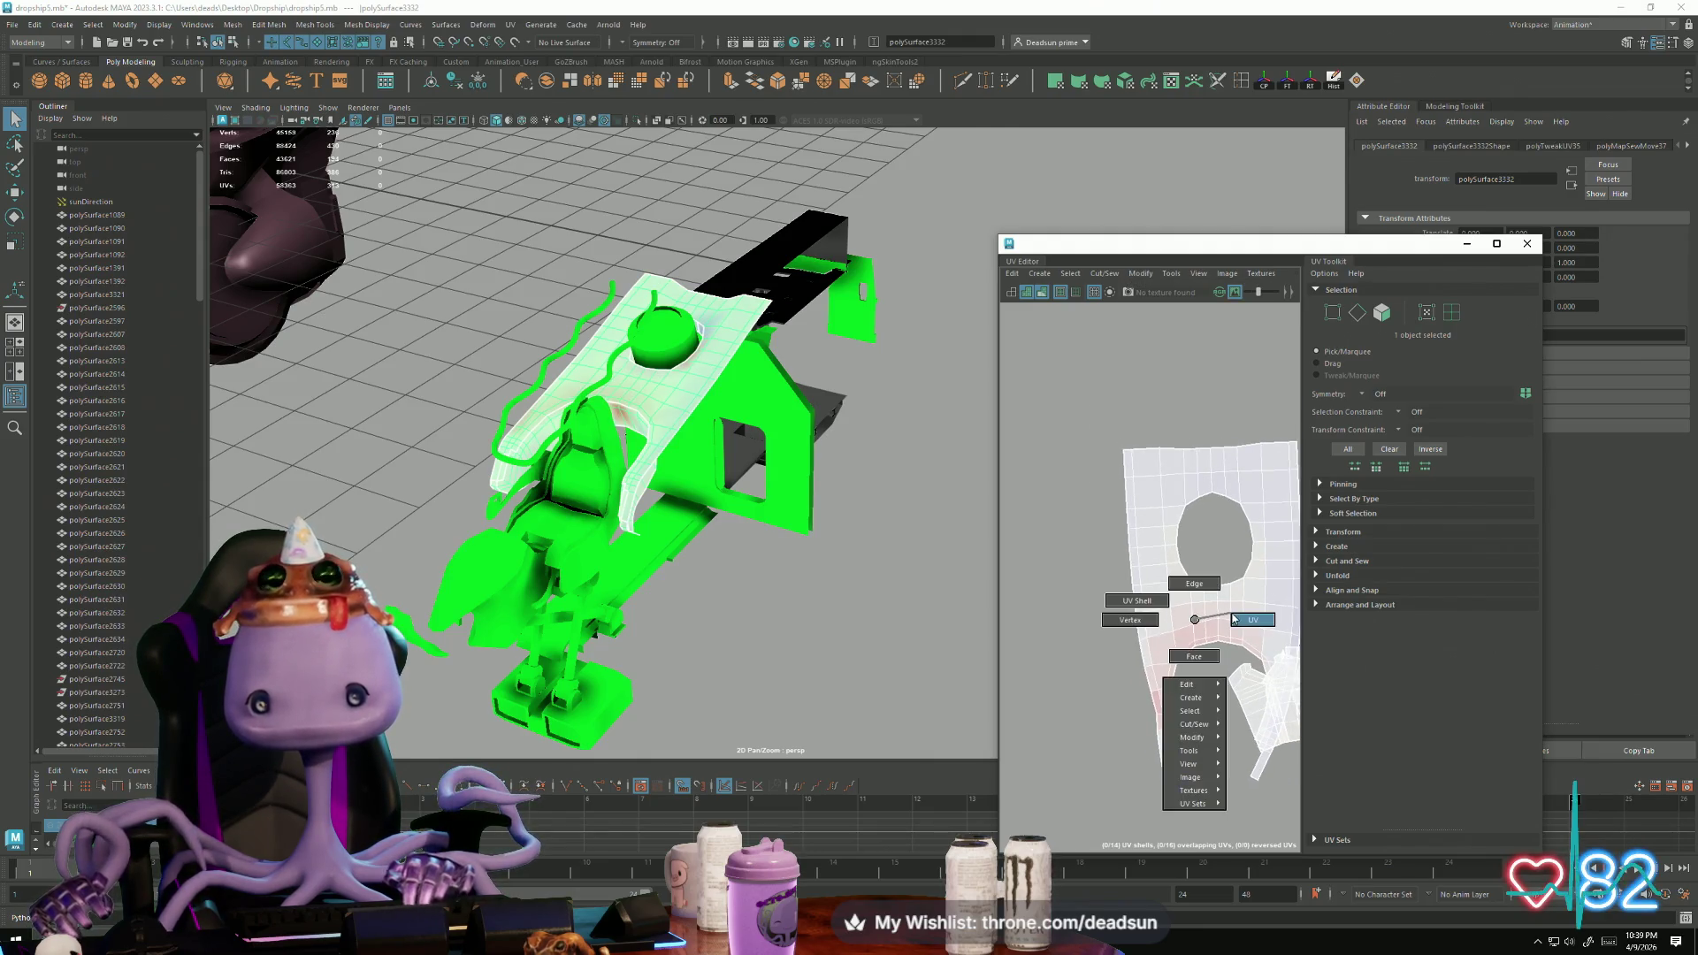
# Step: Shift the UV shell left and rotate its lower leg strip to stand upright
pyautogui.press('w')
pyautogui.moveTo(1215, 612)
pyautogui.mouseDown()
pyautogui.moveTo(1093, 601)
pyautogui.moveTo(1139, 620)
pyautogui.mouseUp()
pyautogui.press('e')
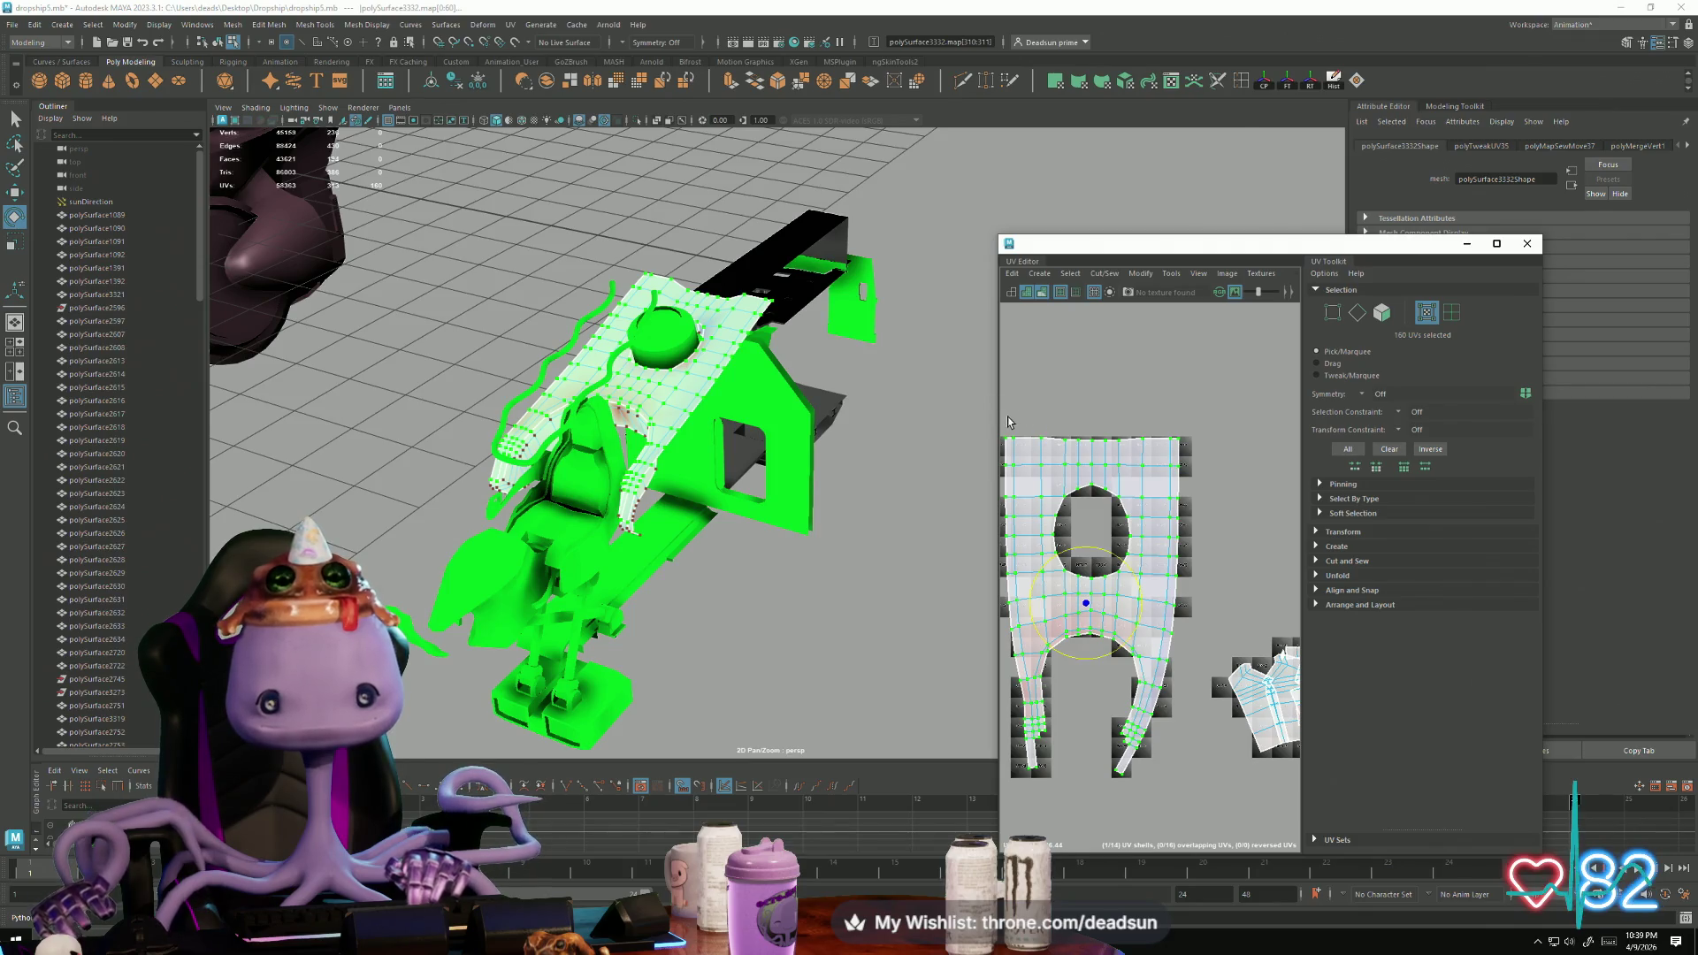
pyautogui.scroll(3, 1099, 703)
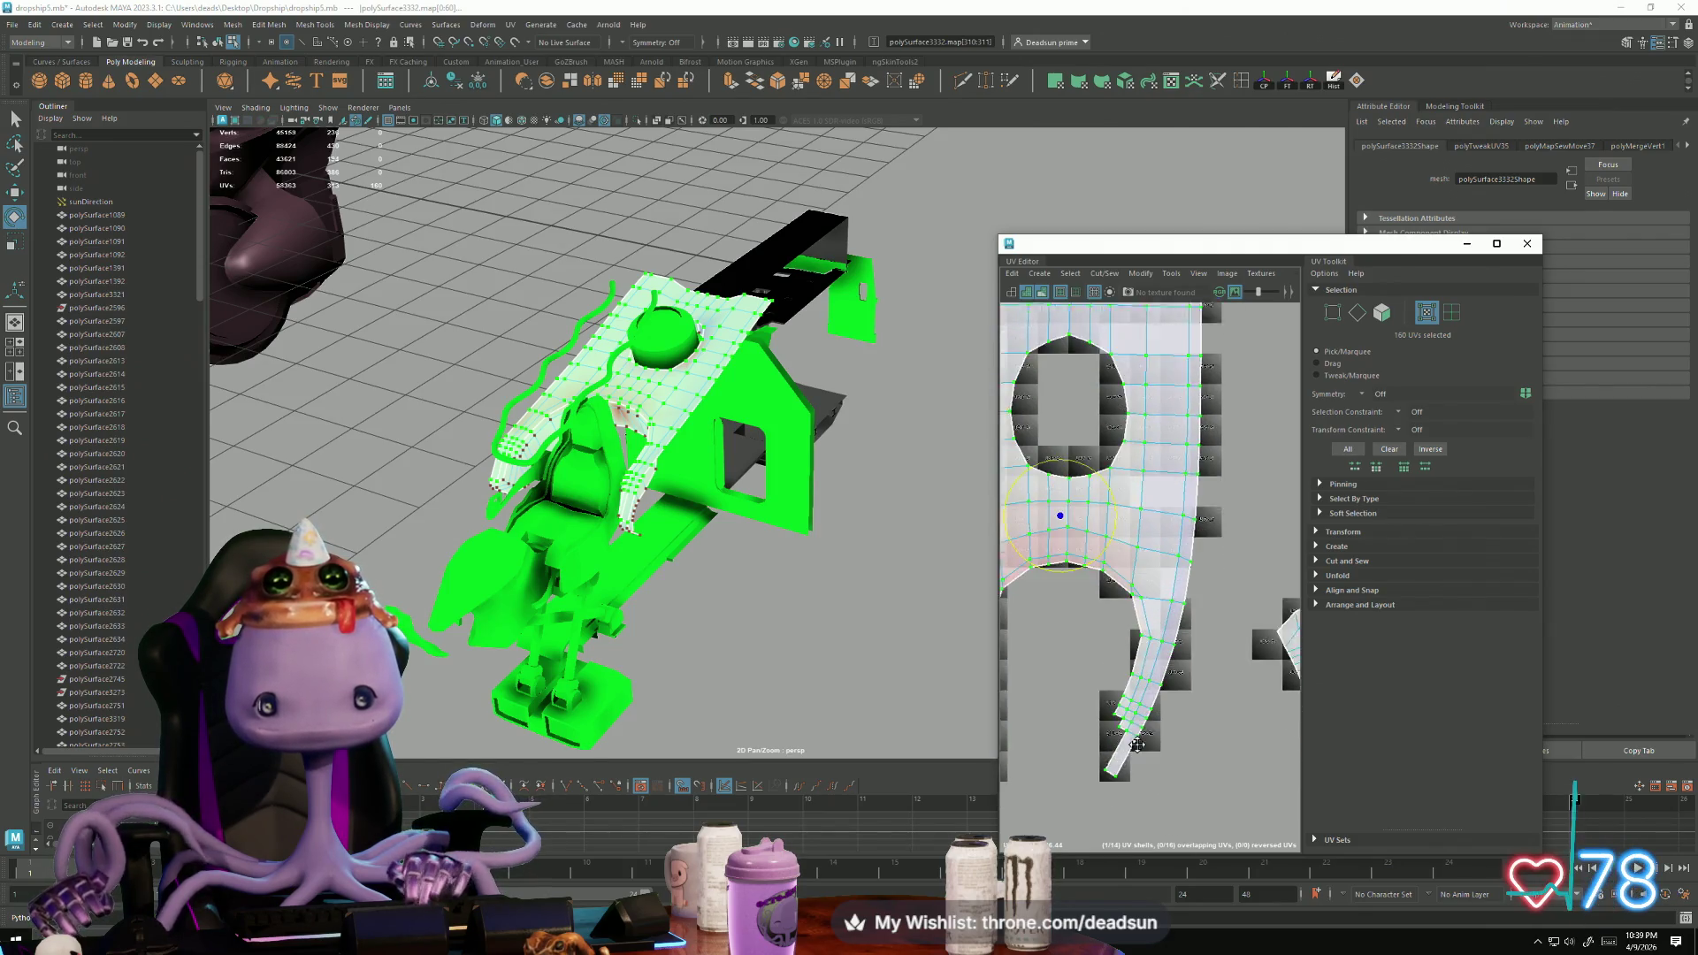
pyautogui.moveTo(1152, 702); pyautogui.dragTo(1212, 775)
pyautogui.moveTo(1147, 720)
pyautogui.mouseDown()
pyautogui.moveTo(1137, 674)
pyautogui.moveTo(1164, 660)
pyautogui.mouseUp()
pyautogui.press('w')
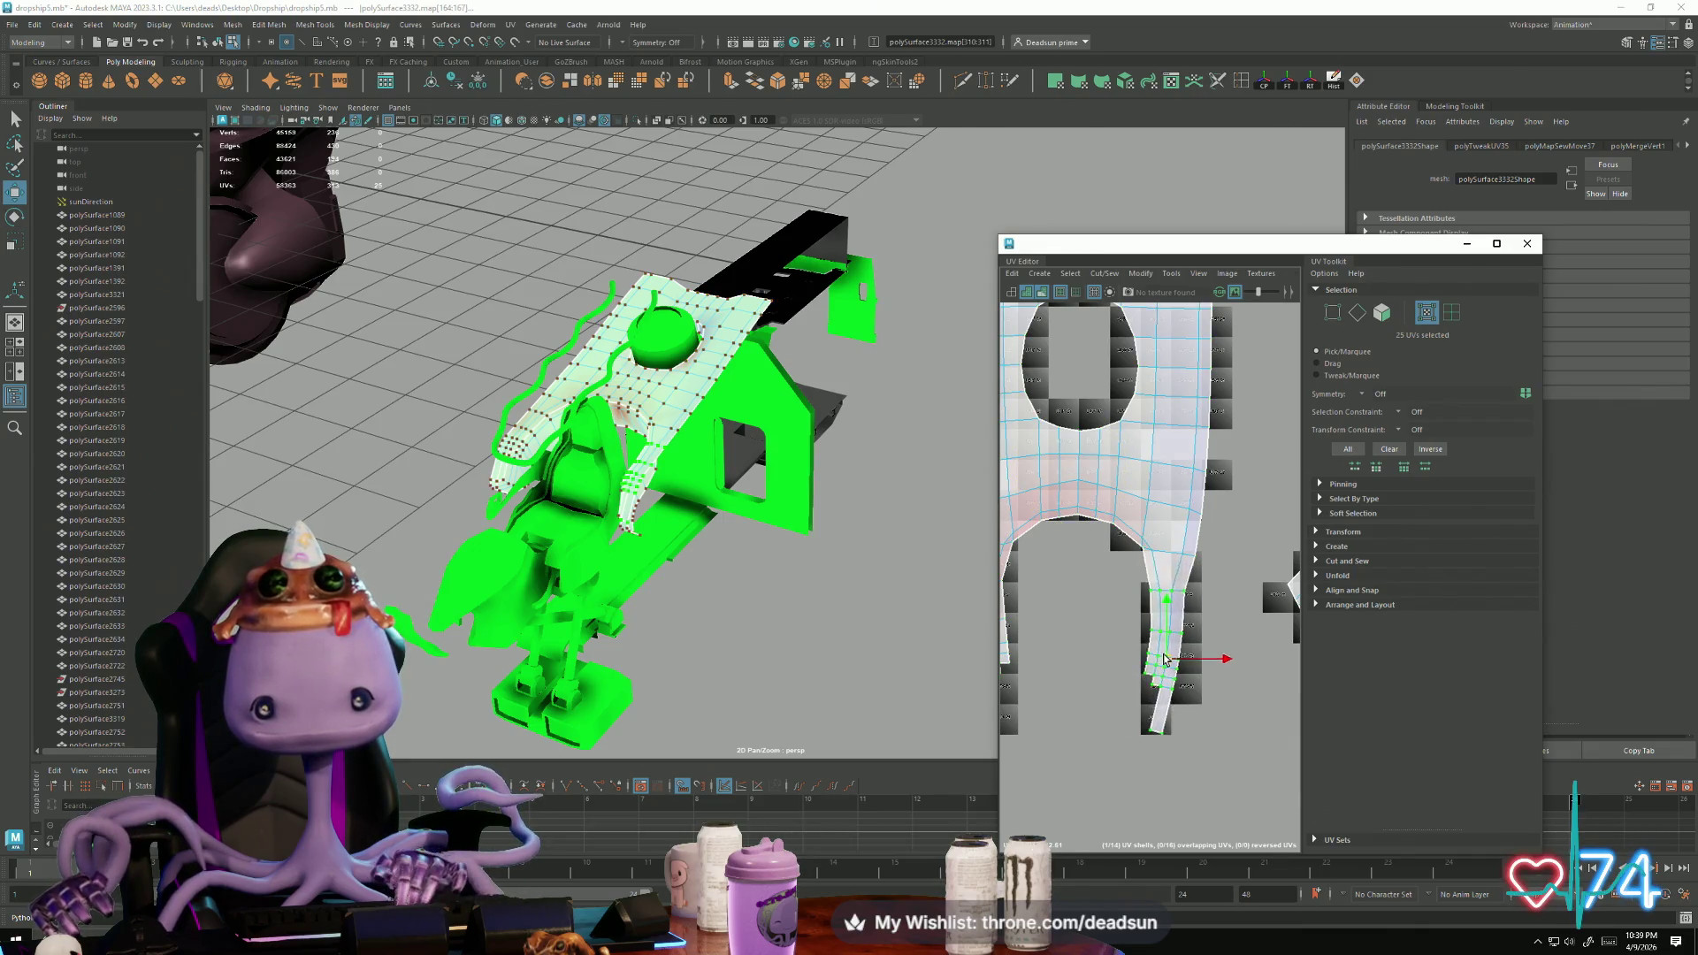
pyautogui.scroll(-2, 1167, 645)
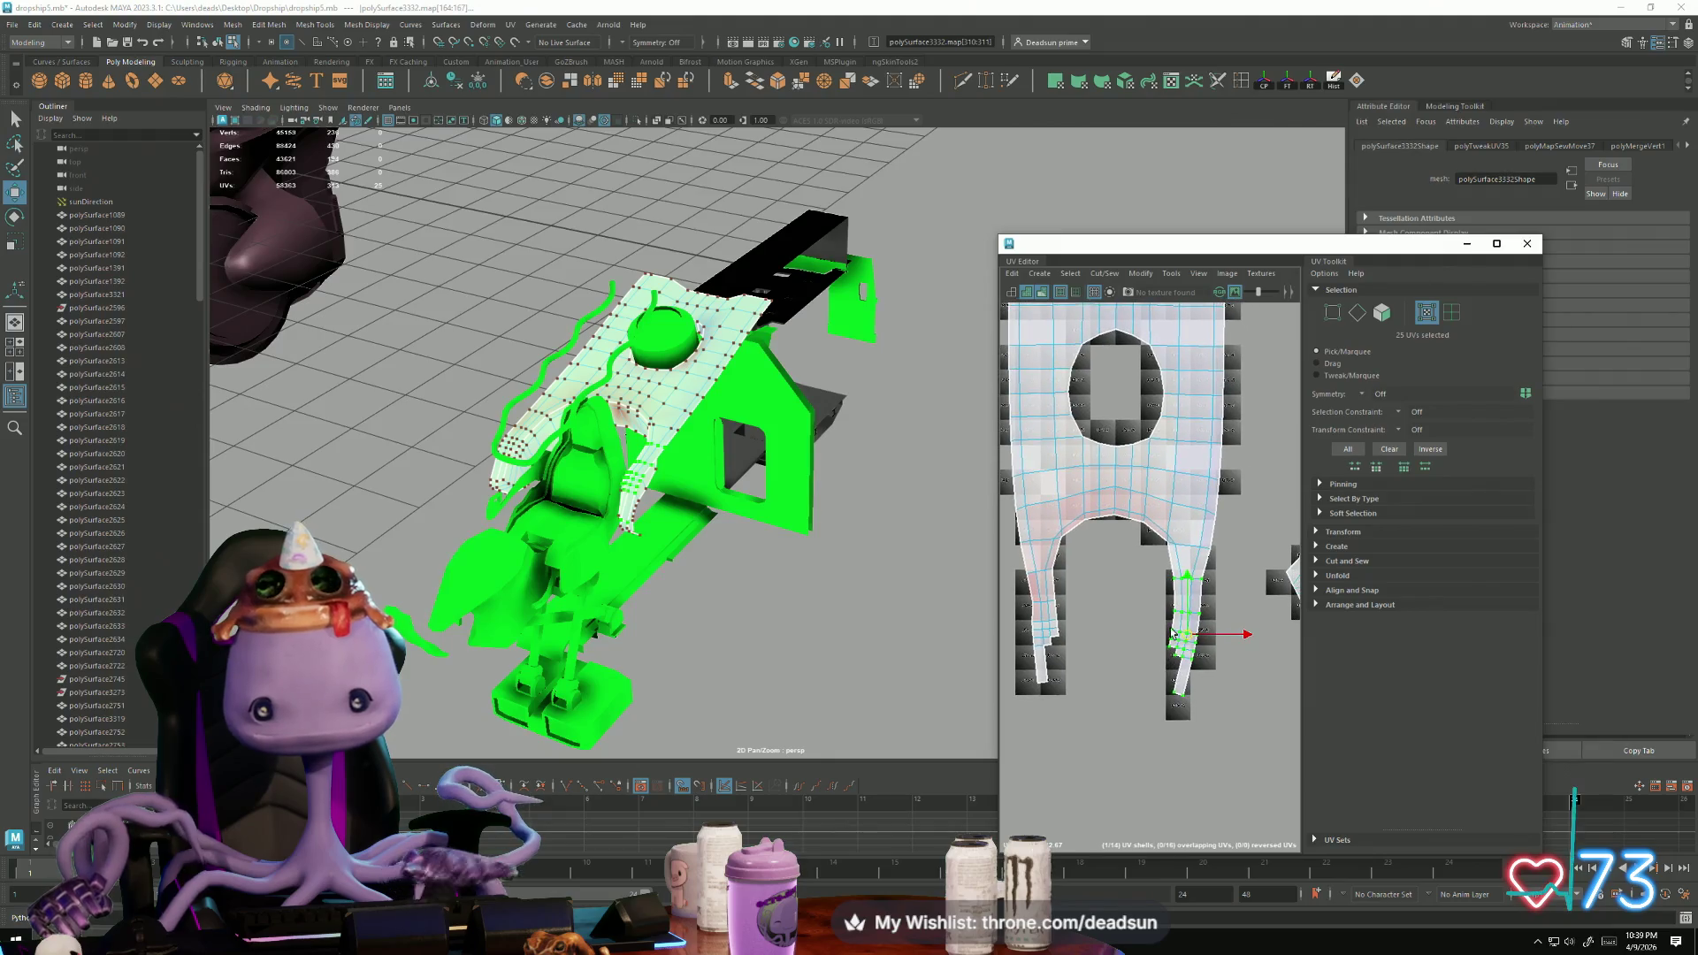
pyautogui.moveTo(1160, 582)
pyautogui.mouseDown()
pyautogui.moveTo(1208, 664)
pyautogui.moveTo(1191, 654)
pyautogui.mouseUp()
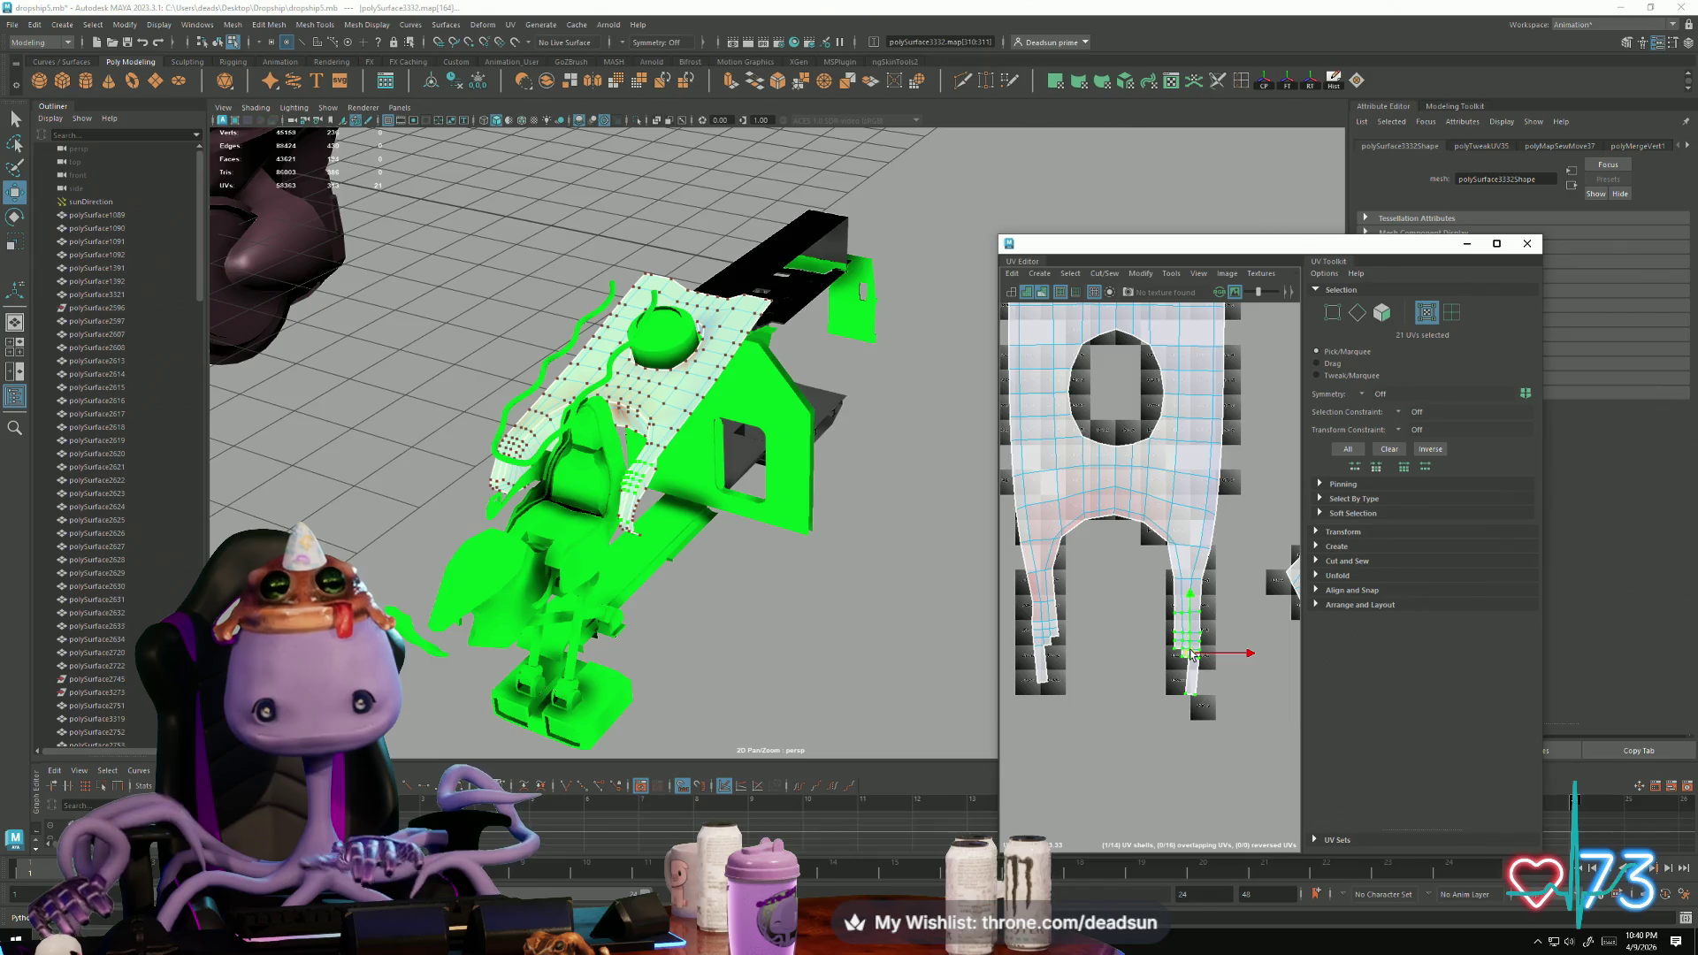
# Step: Frame both UV shells and select the edges where the small piece should join
pyautogui.press('f')
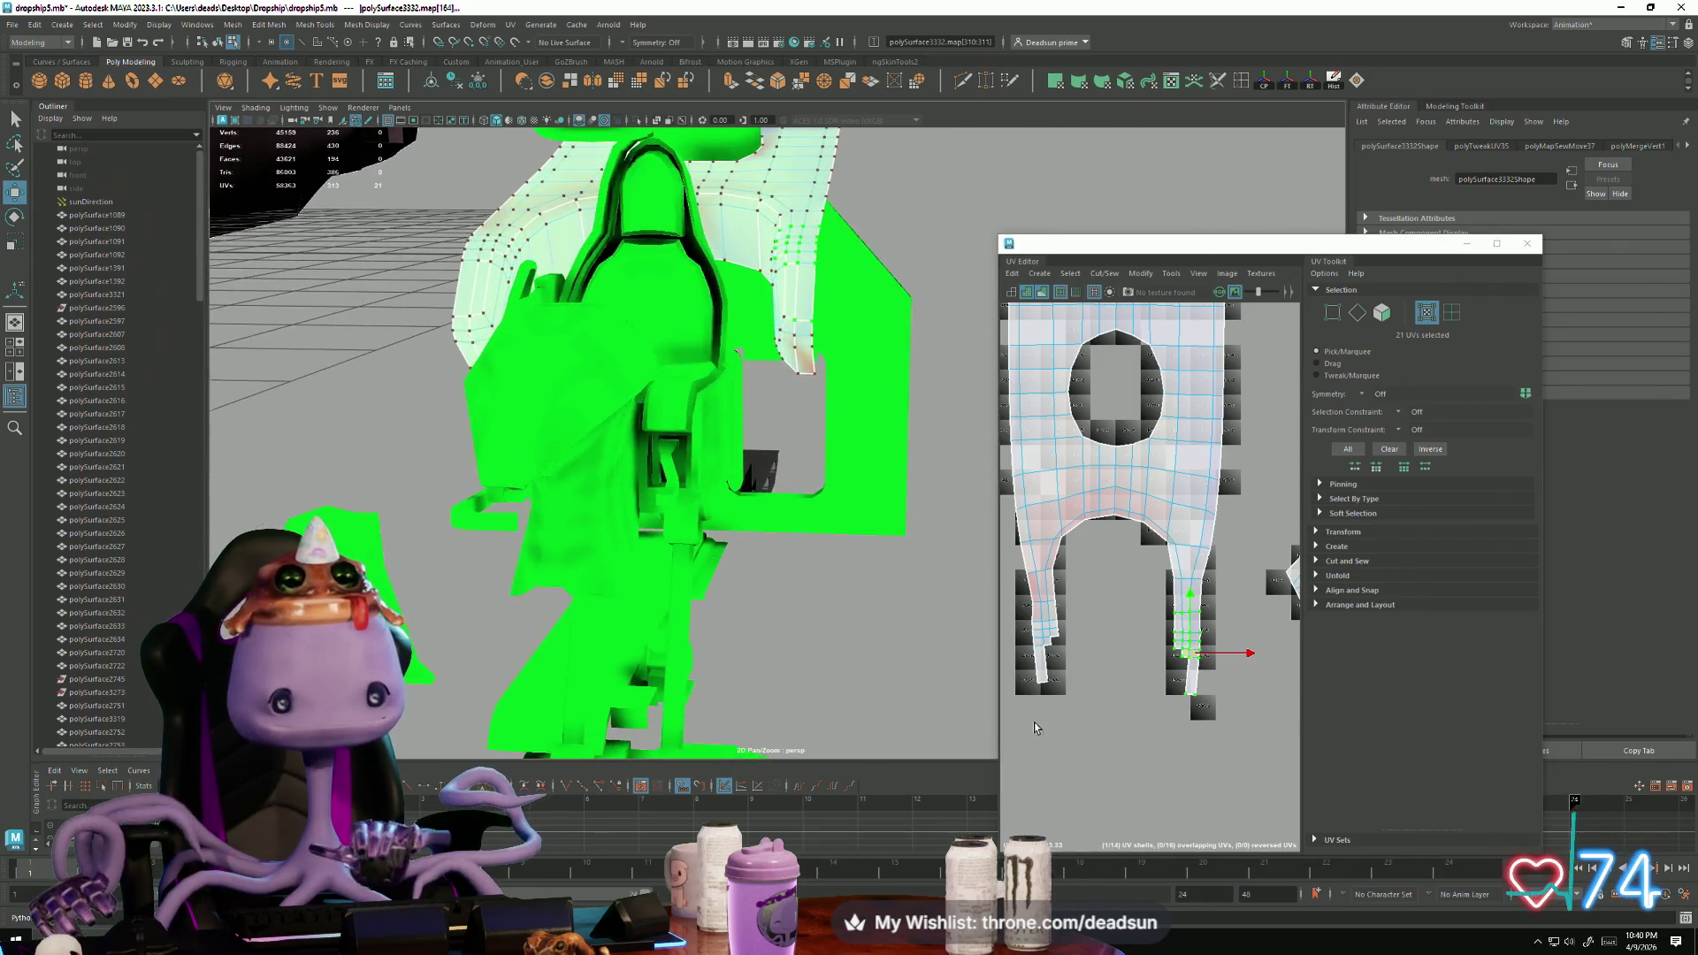
pyautogui.keyDown('alt'); pyautogui.moveTo(1091, 730); pyautogui.dragTo(1203, 622, button='middle'); pyautogui.keyUp('alt')
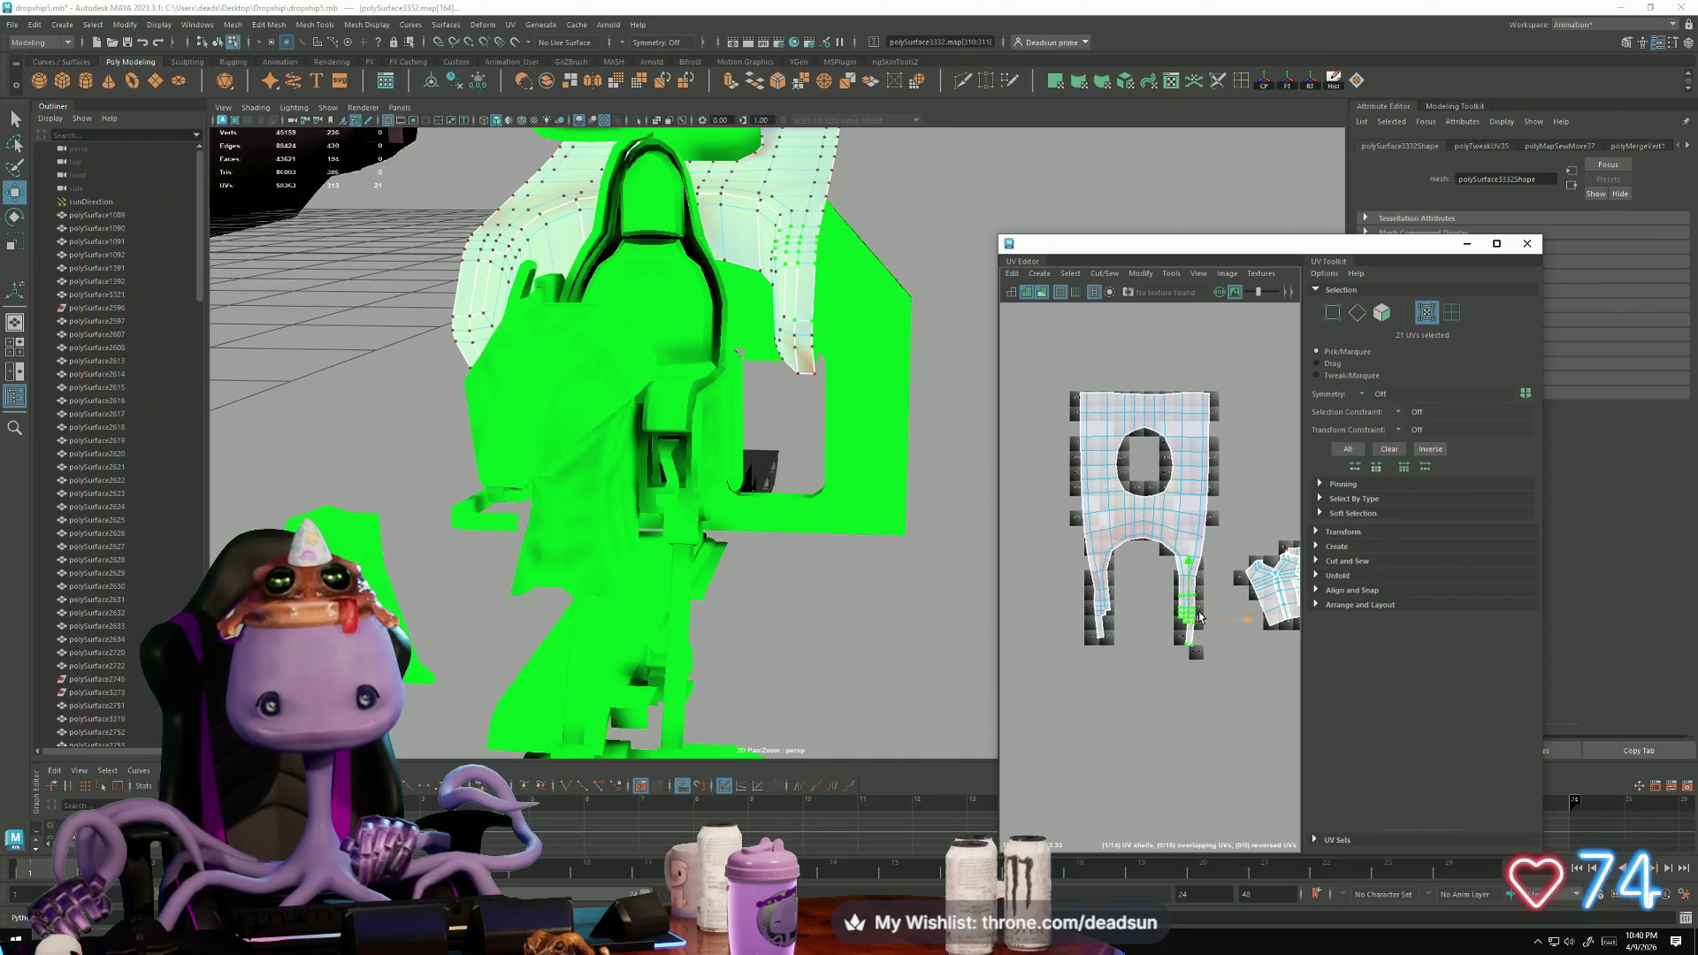
pyautogui.moveTo(1124, 516); pyautogui.dragTo(1099, 528, button='right')
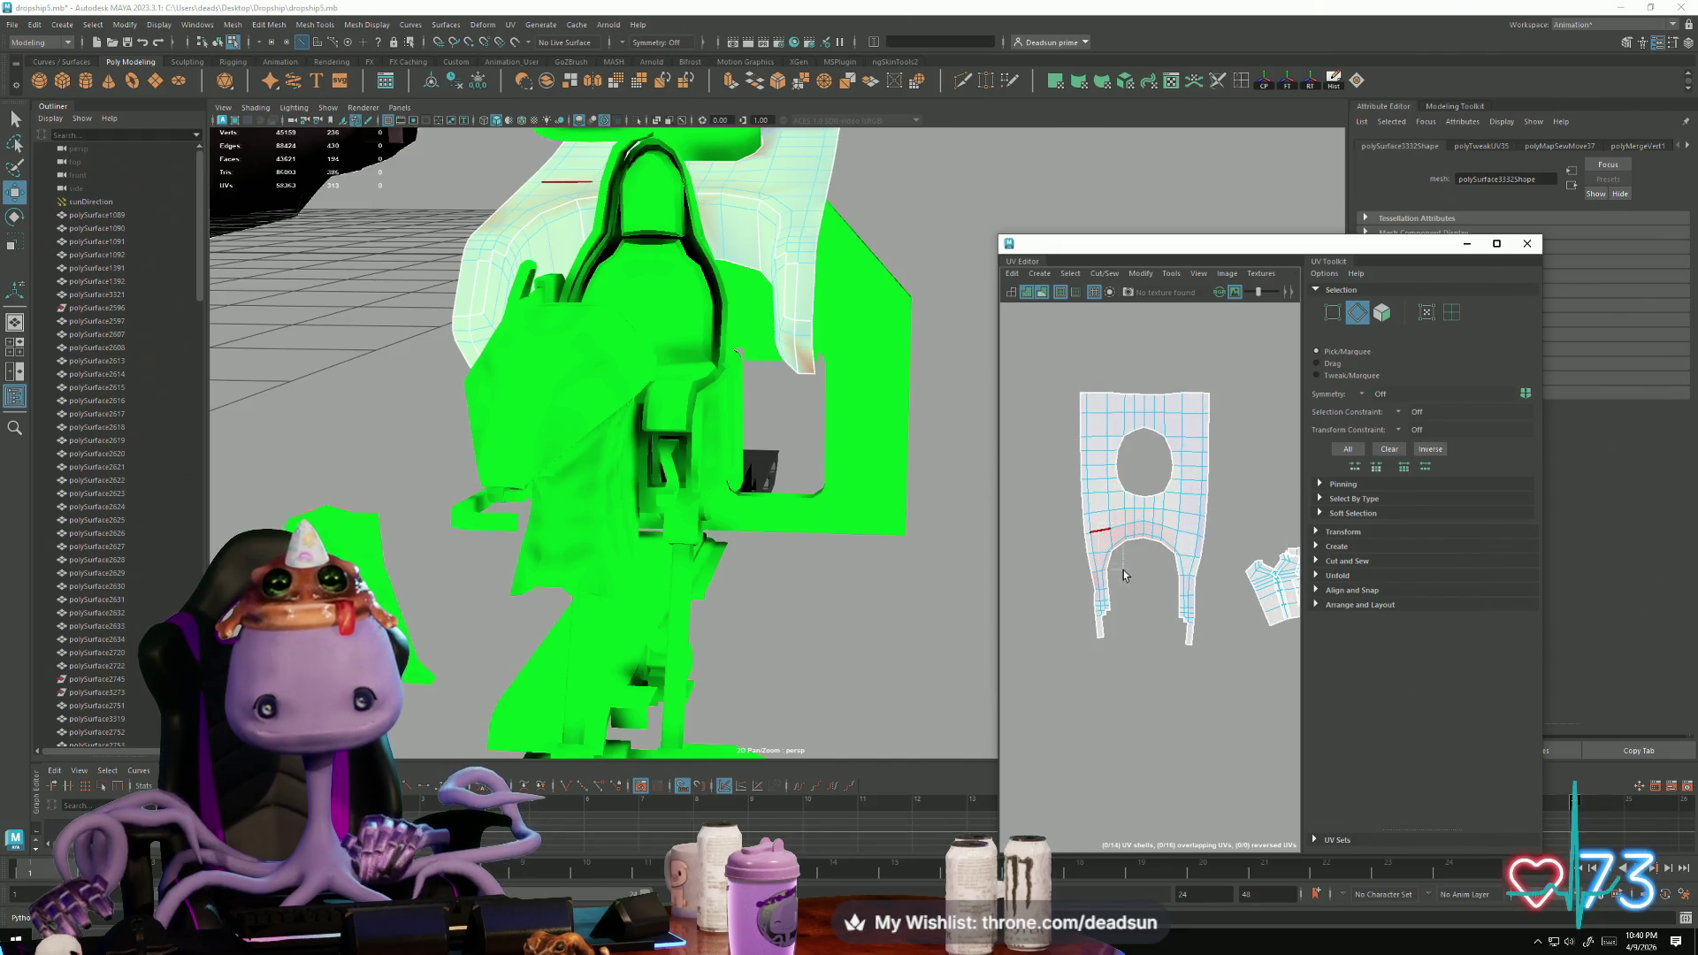
pyautogui.moveTo(1186, 670); pyautogui.dragTo(1187, 670)
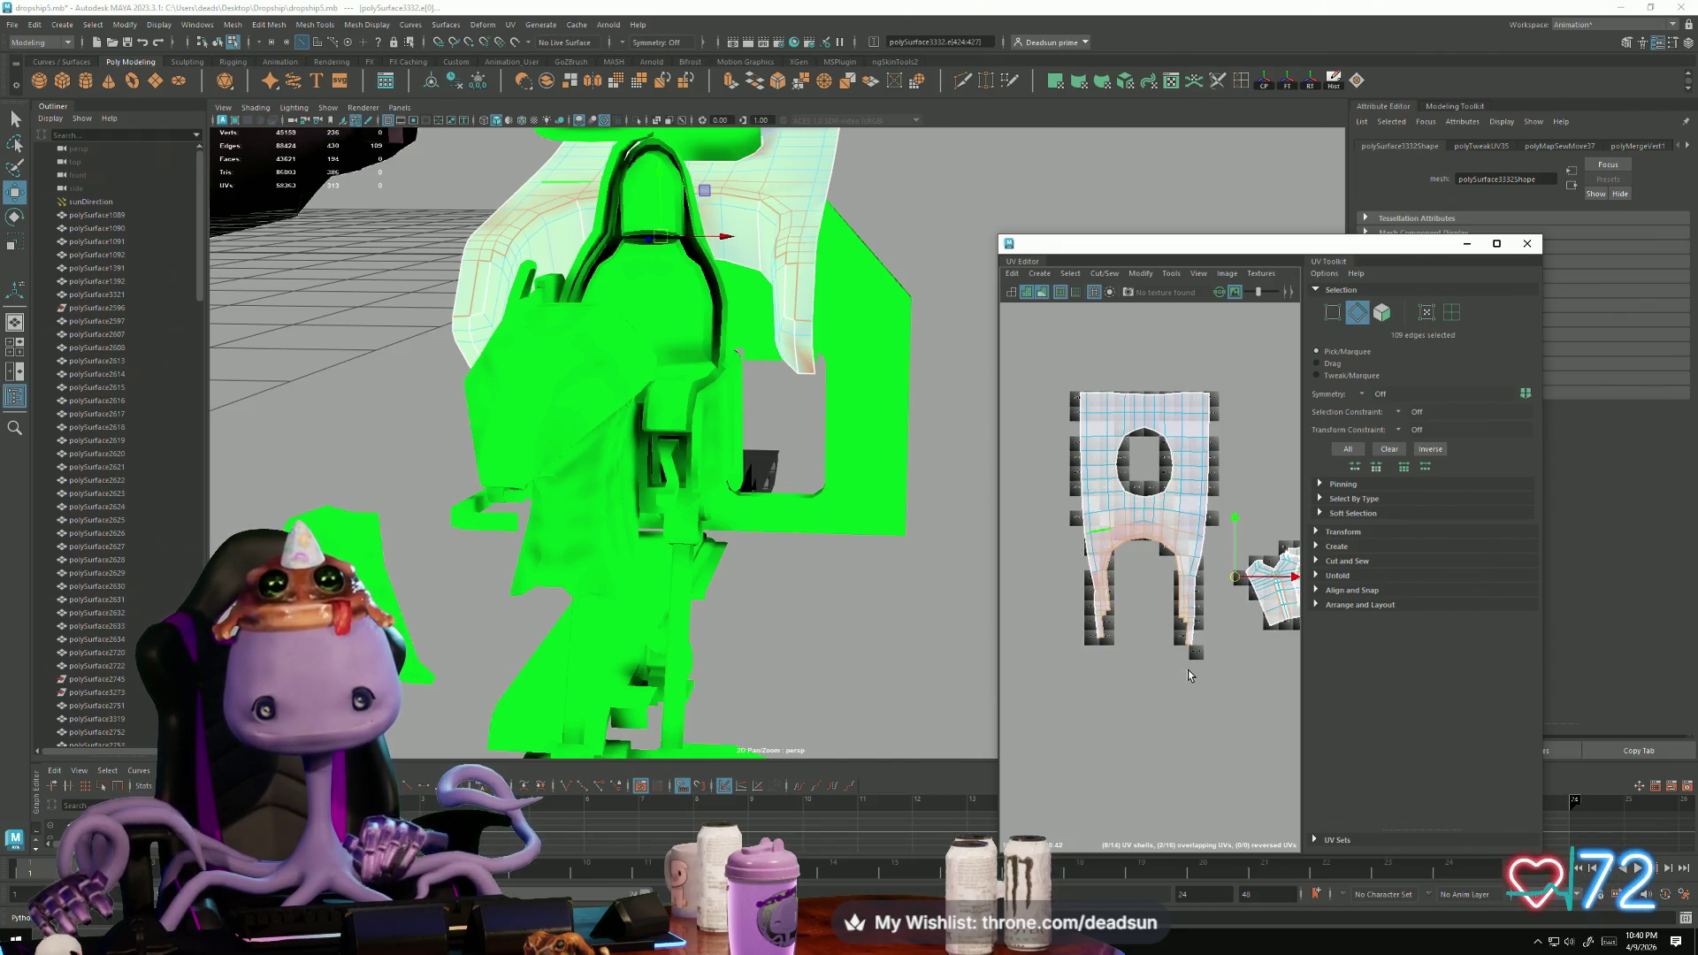
pyautogui.click(1097, 276)
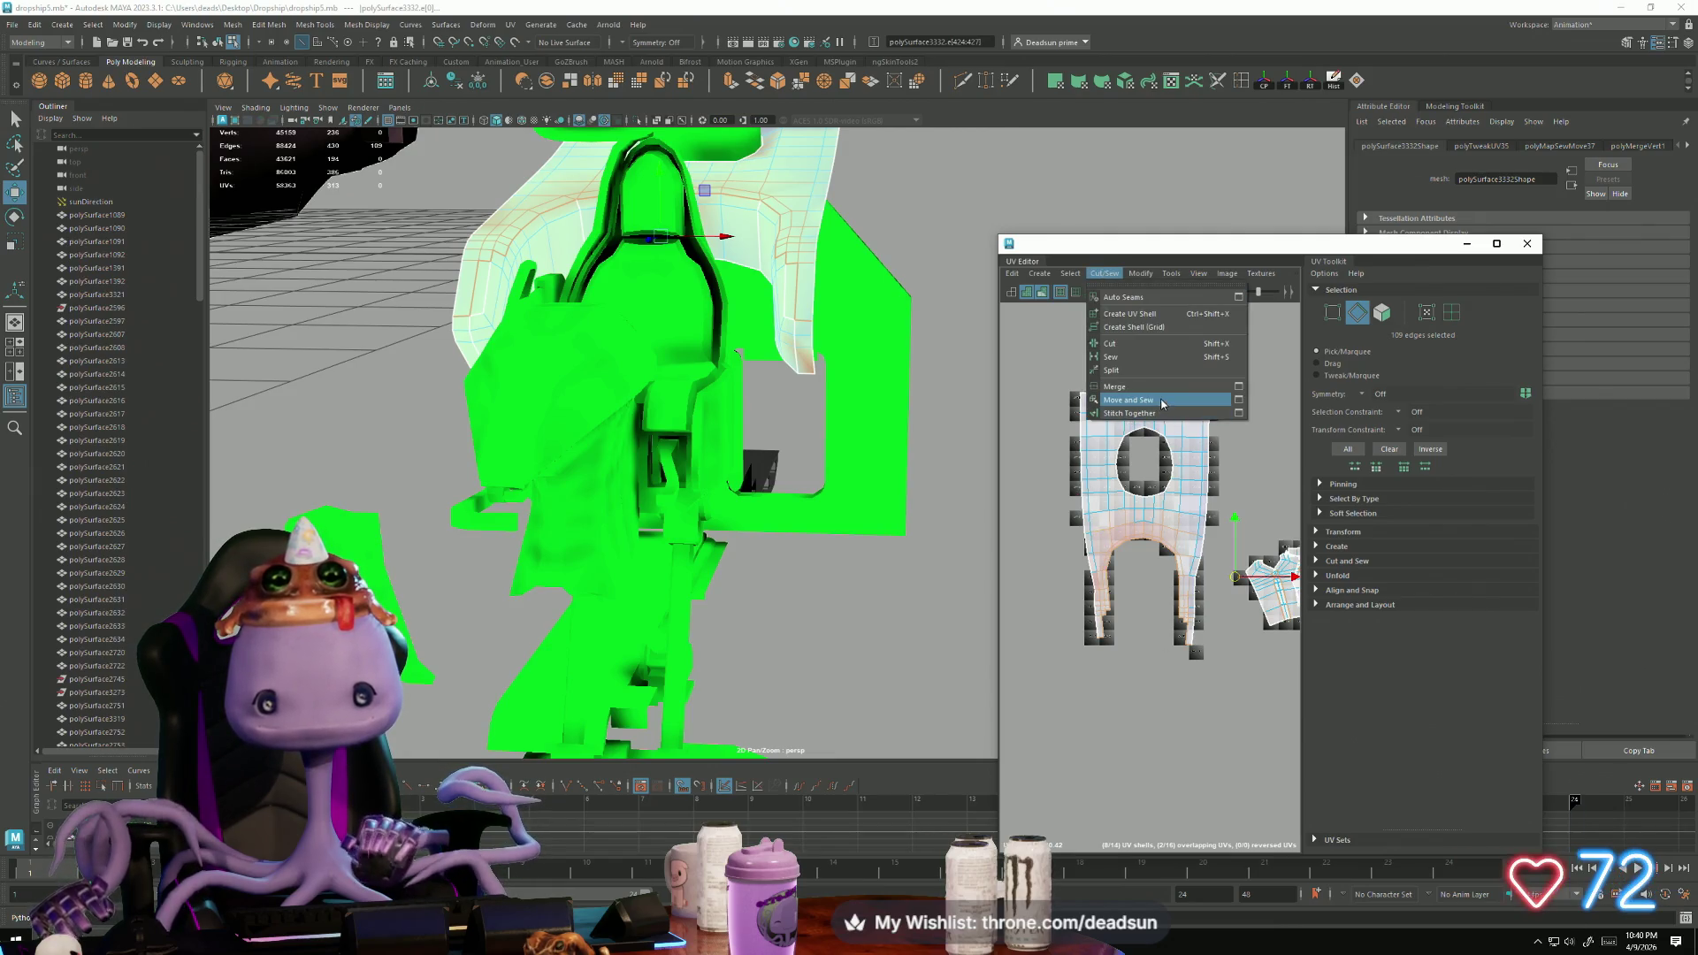
# Step: Move and Sew the selected edges, then relax the merged shell to reduce stretching
pyautogui.click(1149, 405)
pyautogui.scroll(3, 1140, 581)
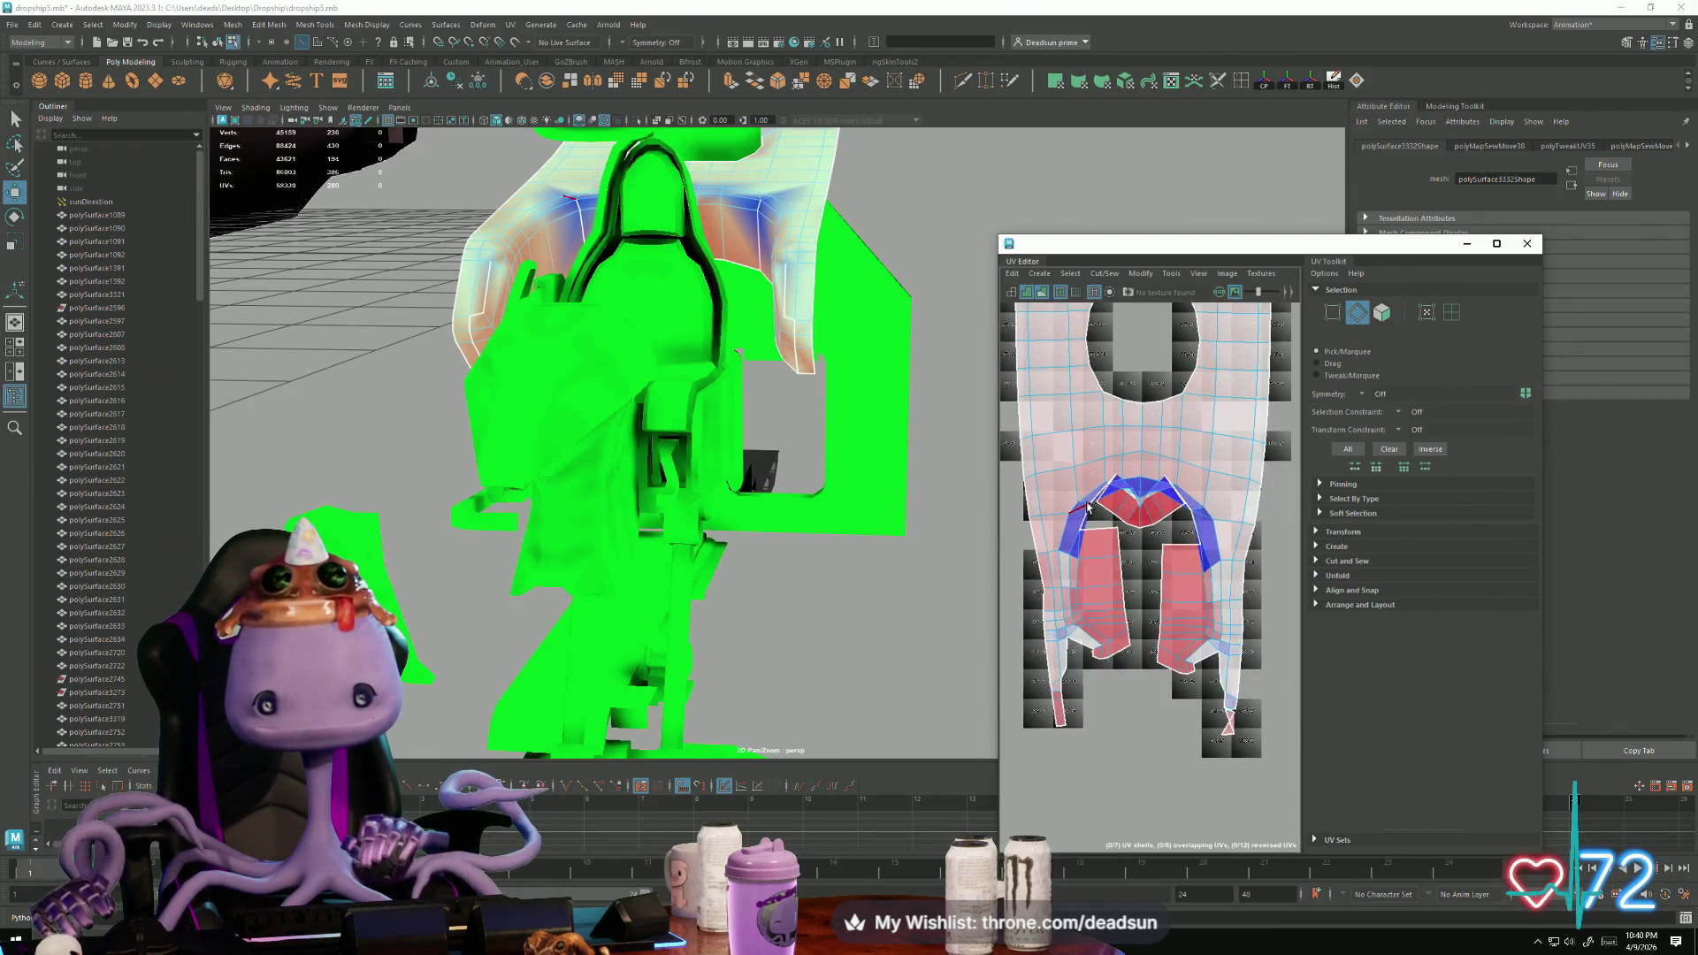
pyautogui.hotkey('ctrl', 'F12')
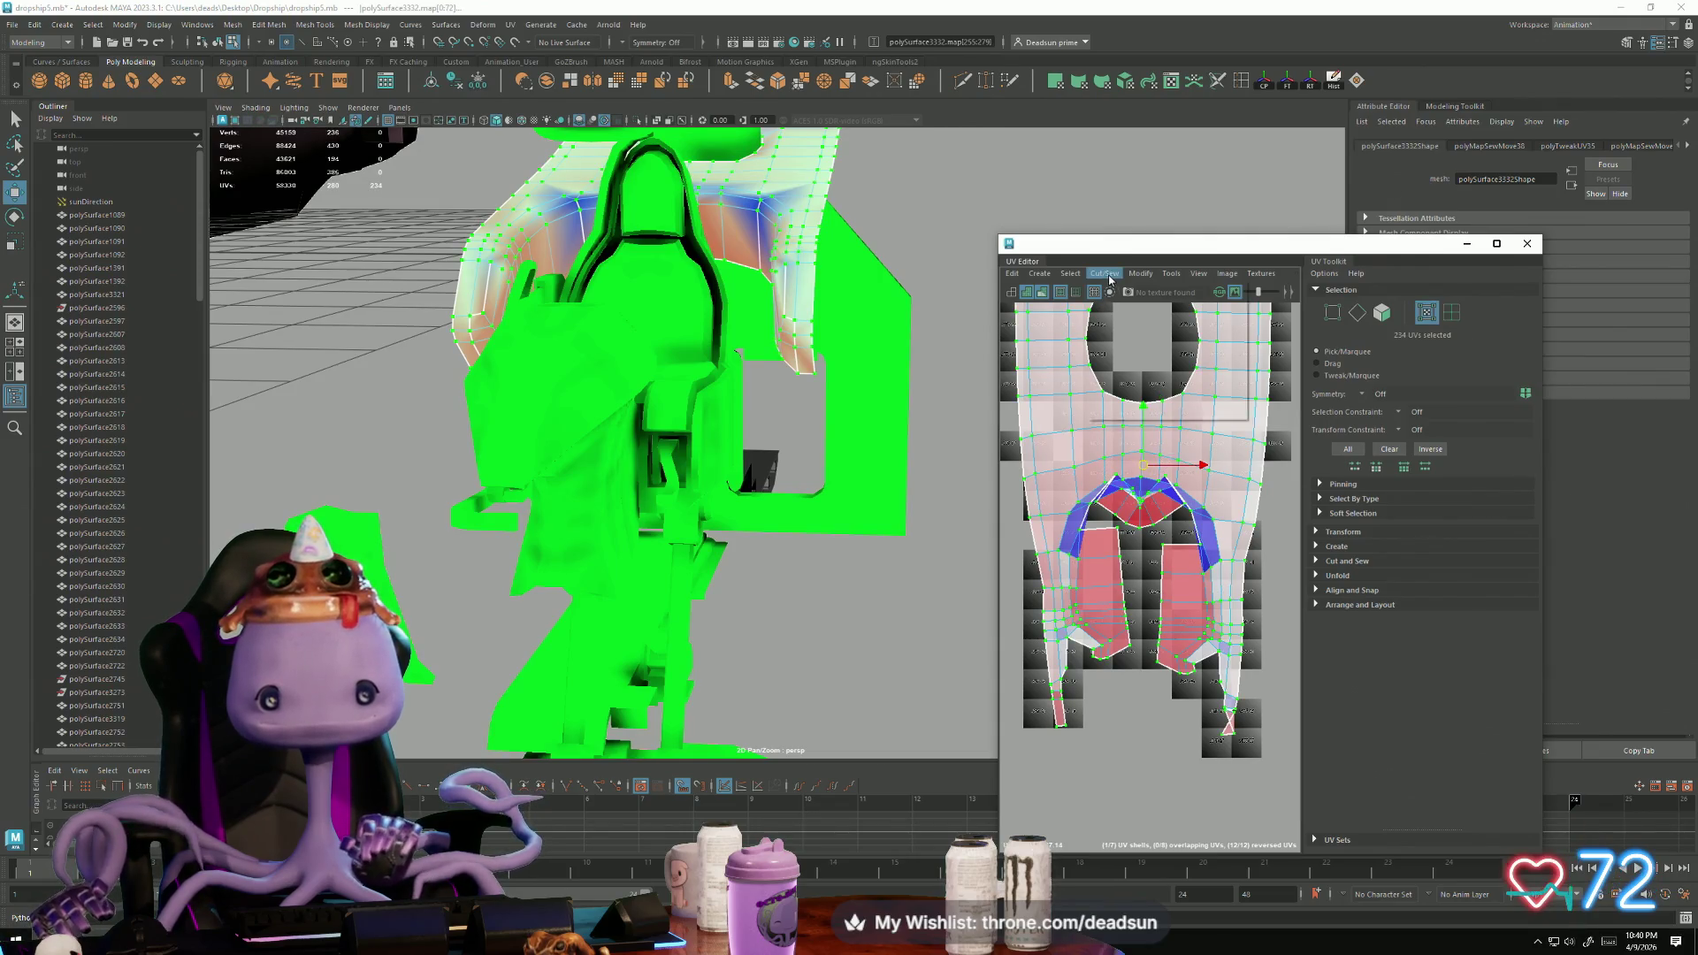
pyautogui.click(1107, 276)
pyautogui.click(1174, 686)
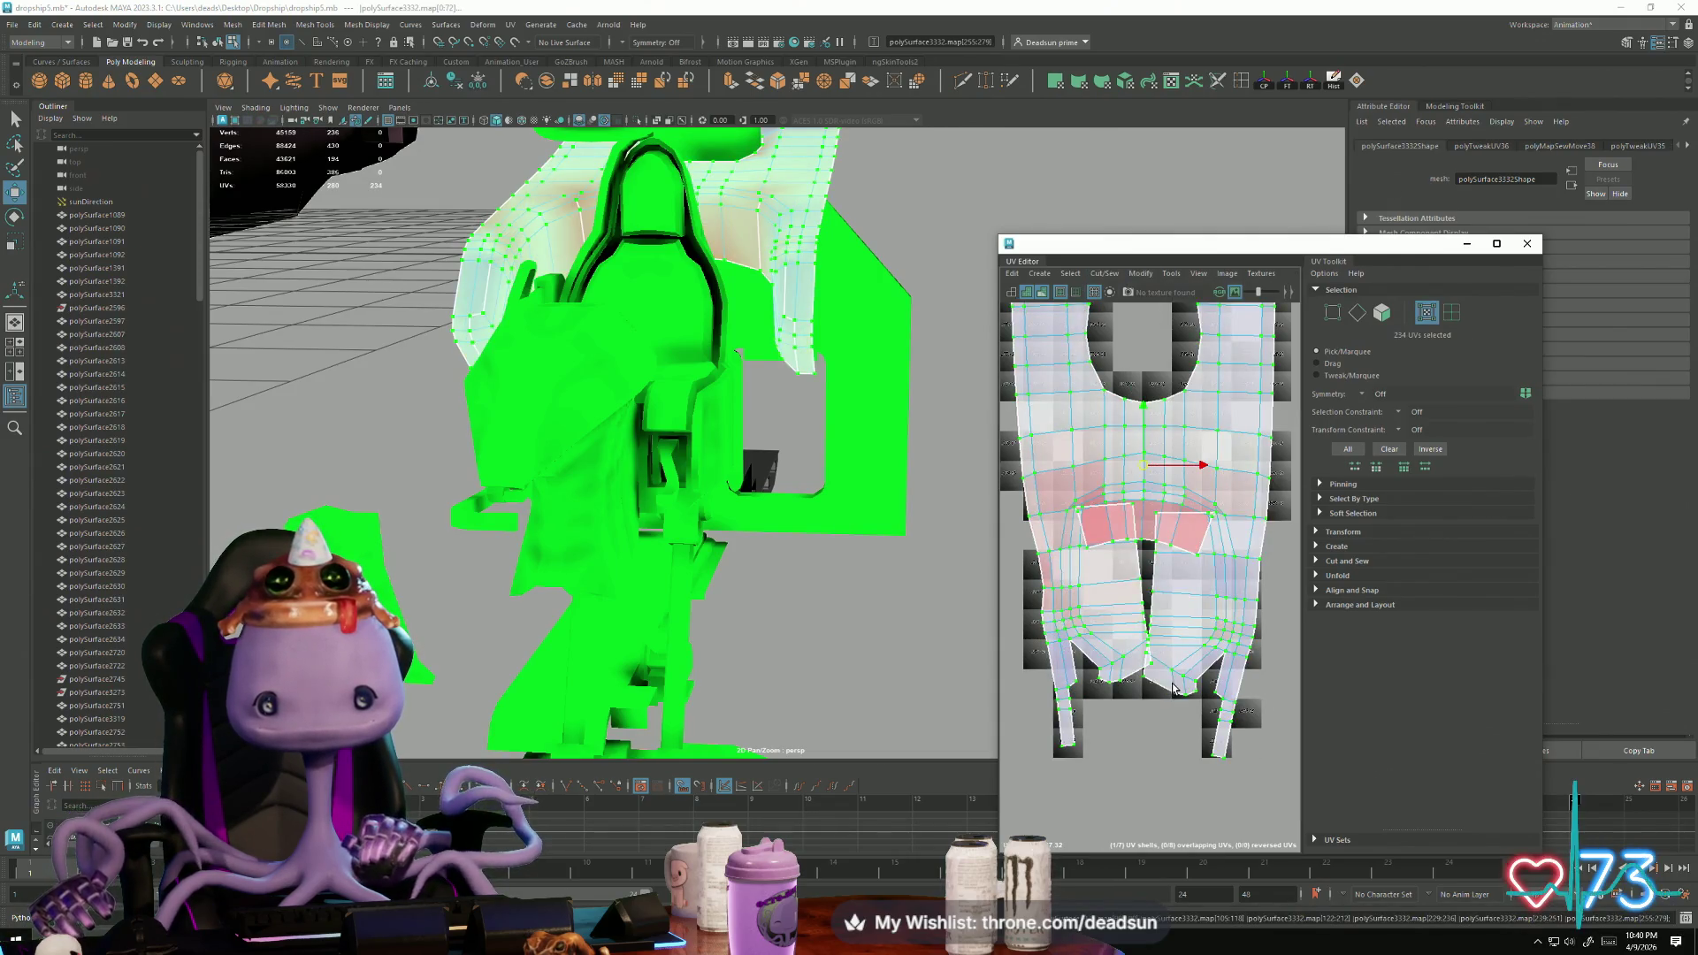
# Step: Select four edges at the crotch and cut the UVs apart along them
pyautogui.moveTo(1076, 492); pyautogui.dragTo(1094, 510, button='right')
pyautogui.click(1098, 509)
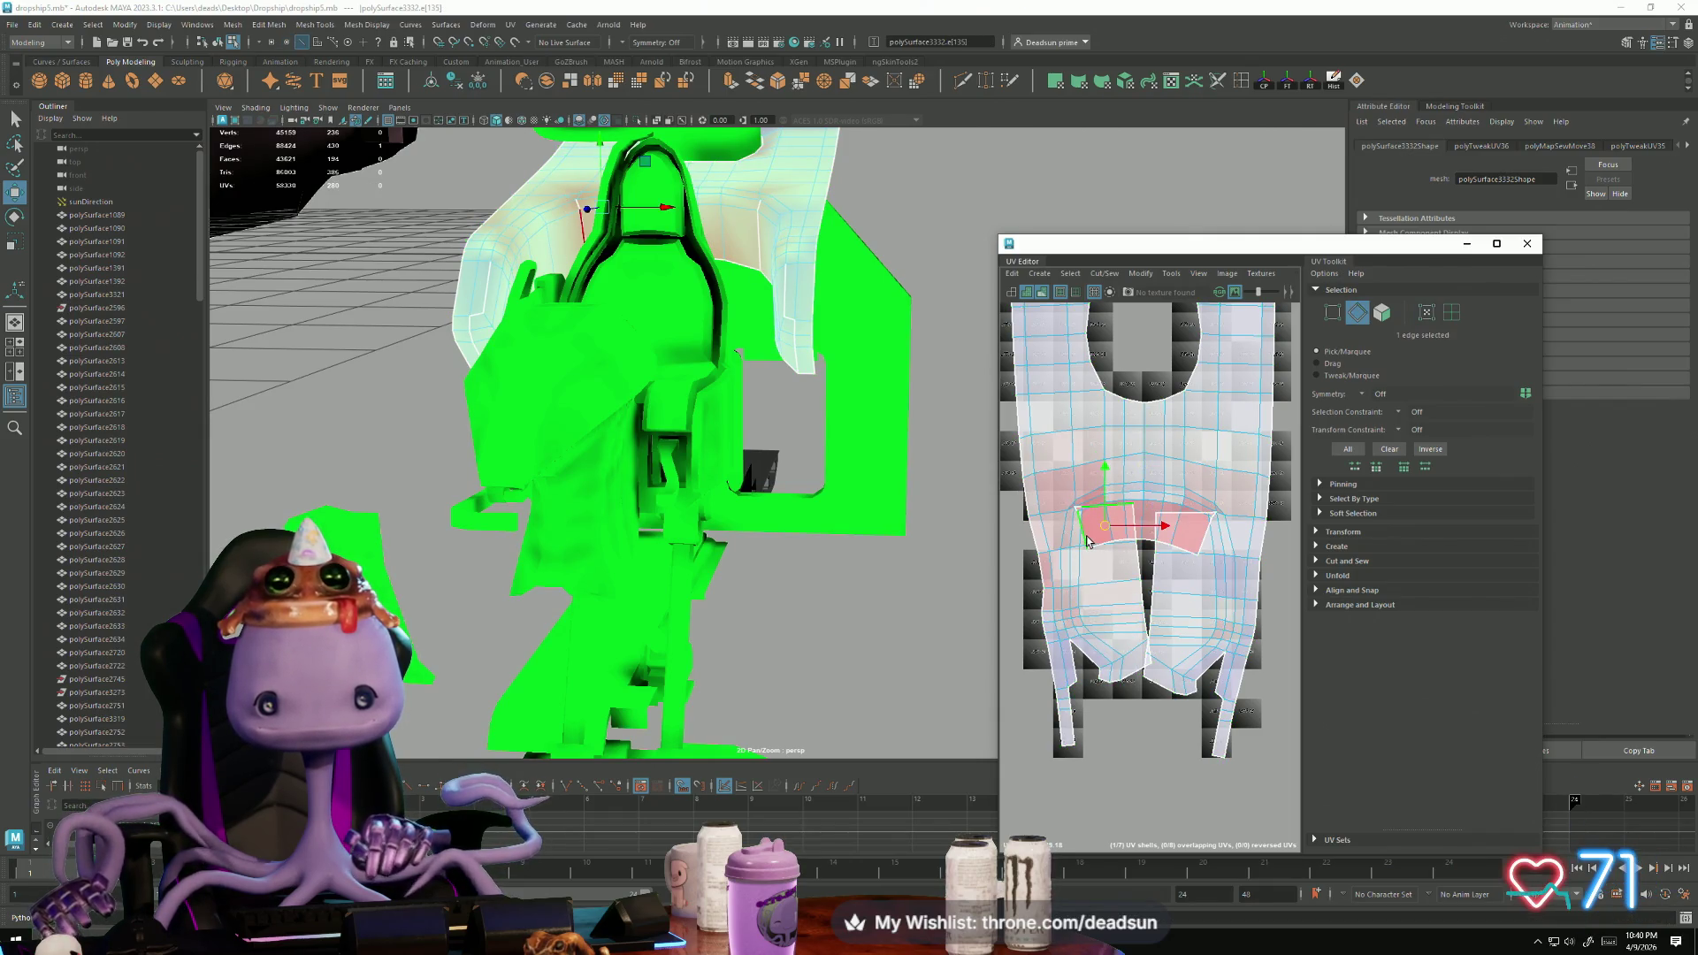
pyautogui.scroll(5, 1090, 530)
pyautogui.keyDown('shift'); pyautogui.click(1168, 539); pyautogui.keyUp('shift')
pyautogui.keyDown('alt'); pyautogui.moveTo(1184, 555); pyautogui.dragTo(1026, 573, button='middle'); pyautogui.keyUp('alt')
pyautogui.keyDown('shift'); pyautogui.click(1205, 525); pyautogui.keyUp('shift')
pyautogui.keyDown('shift'); pyautogui.click(1132, 479); pyautogui.keyUp('shift')
pyautogui.click(1104, 274)
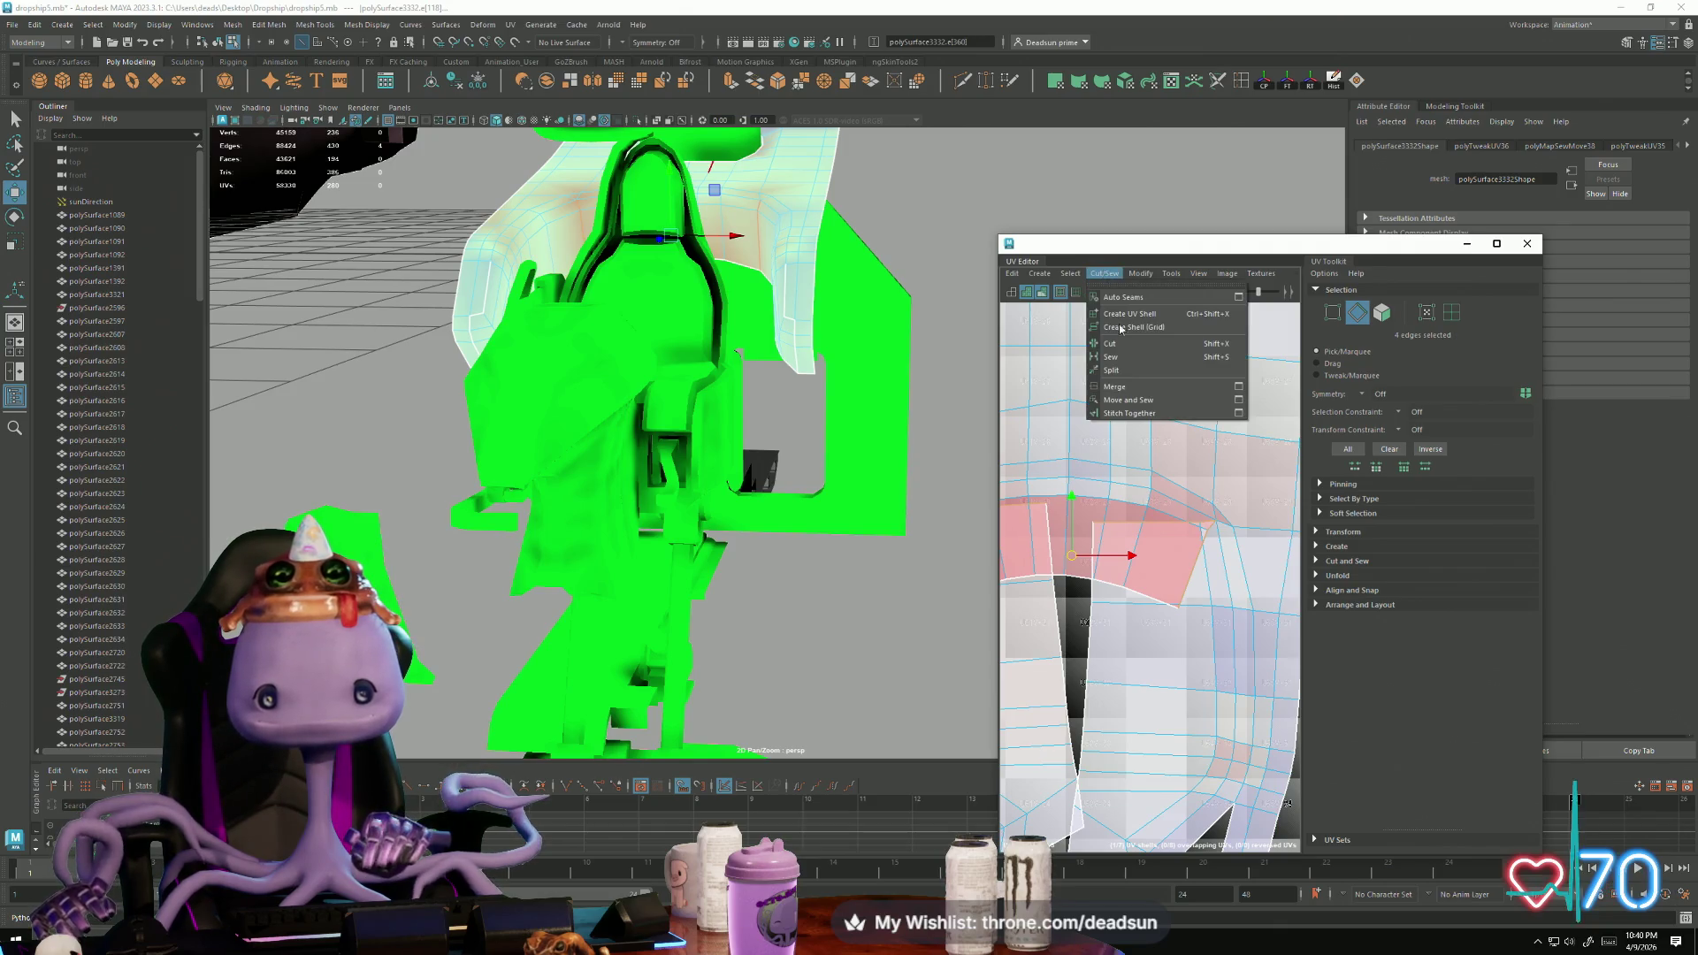
pyautogui.click(1117, 314)
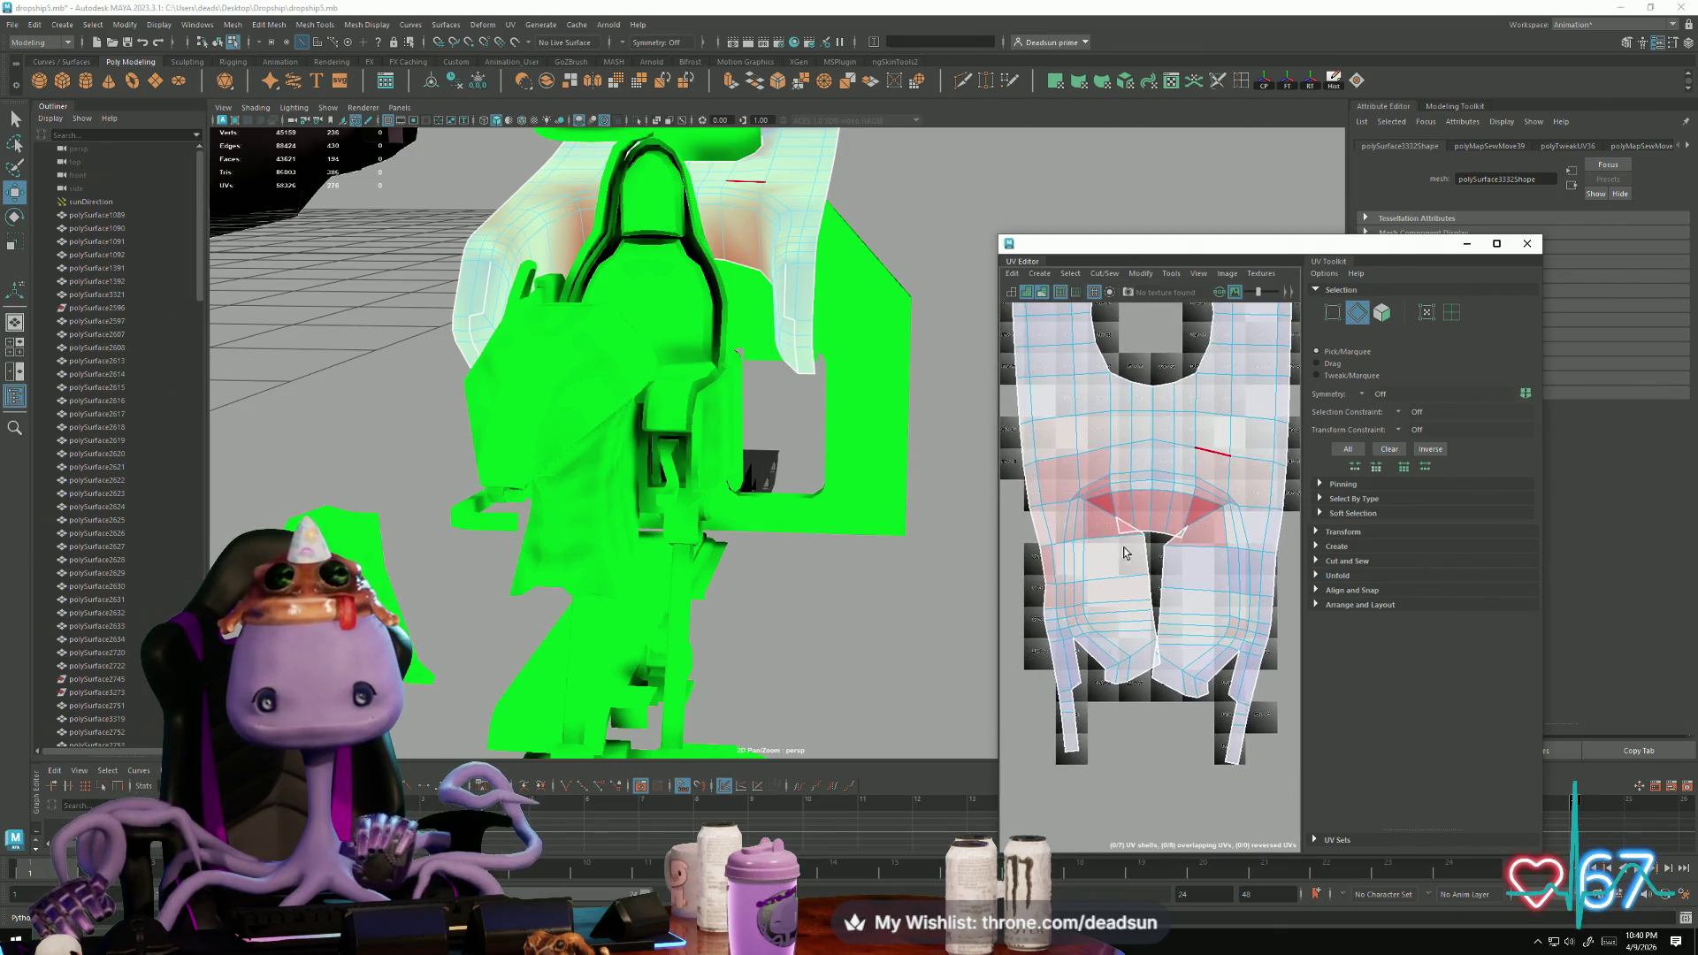
# Step: Select the matching edges on both legs and Move and Sew them together
pyautogui.click(1187, 589)
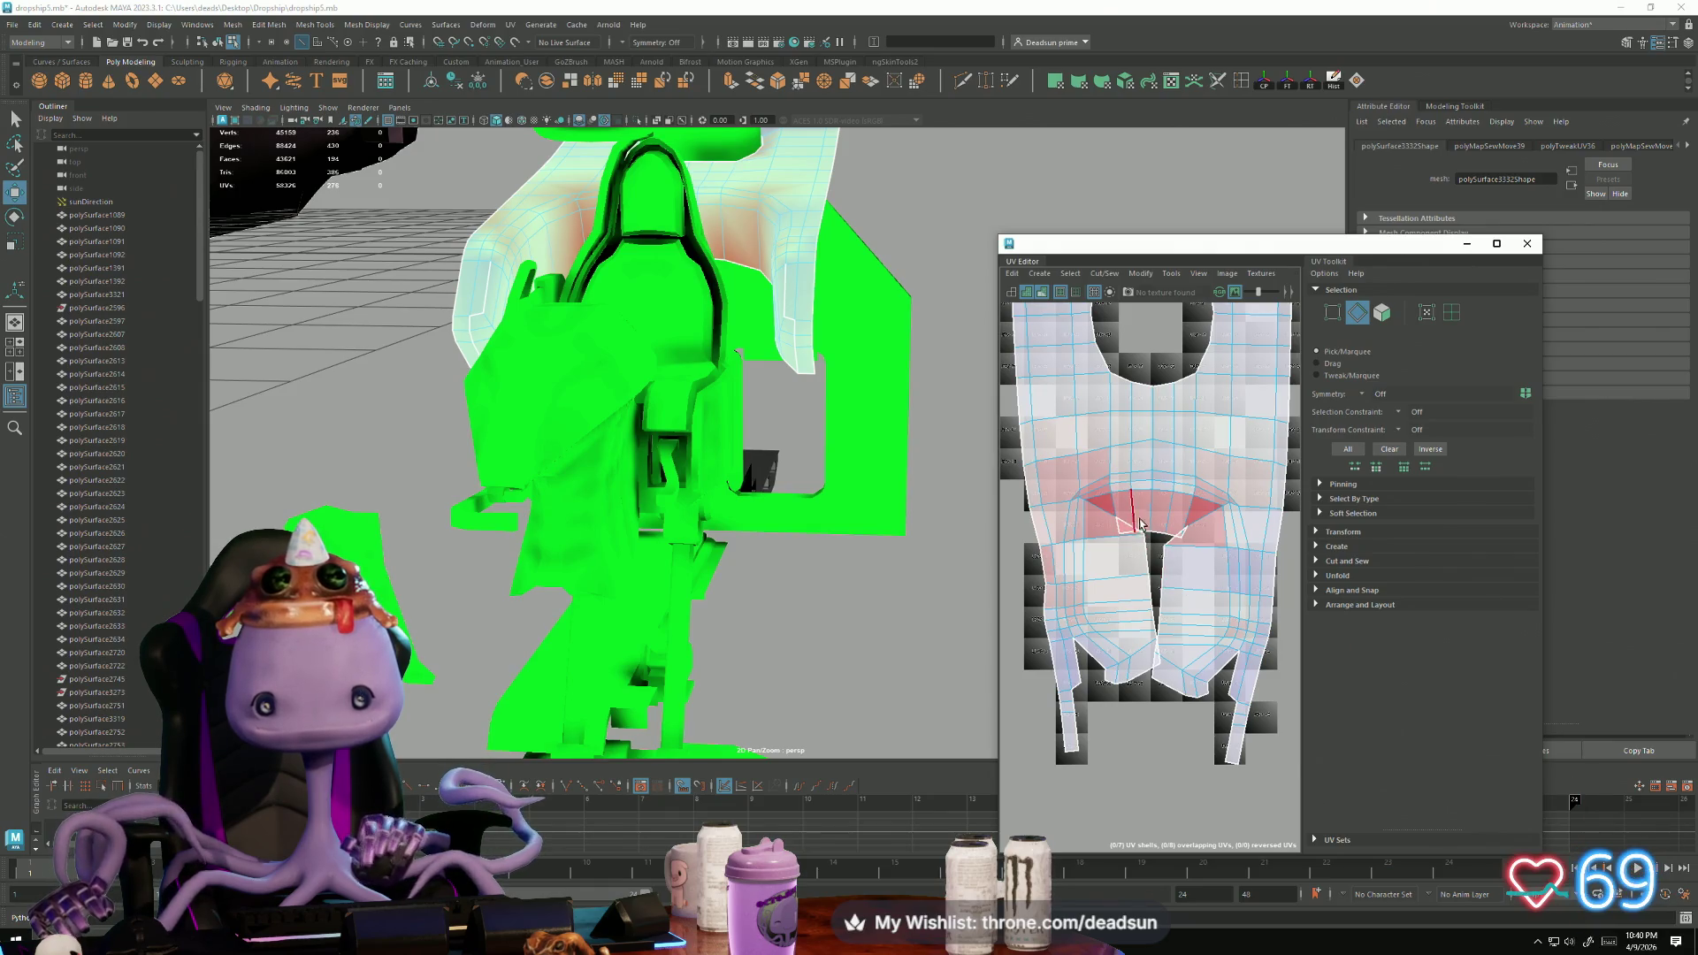
pyautogui.scroll(-4, 1149, 548)
pyautogui.click(1176, 635)
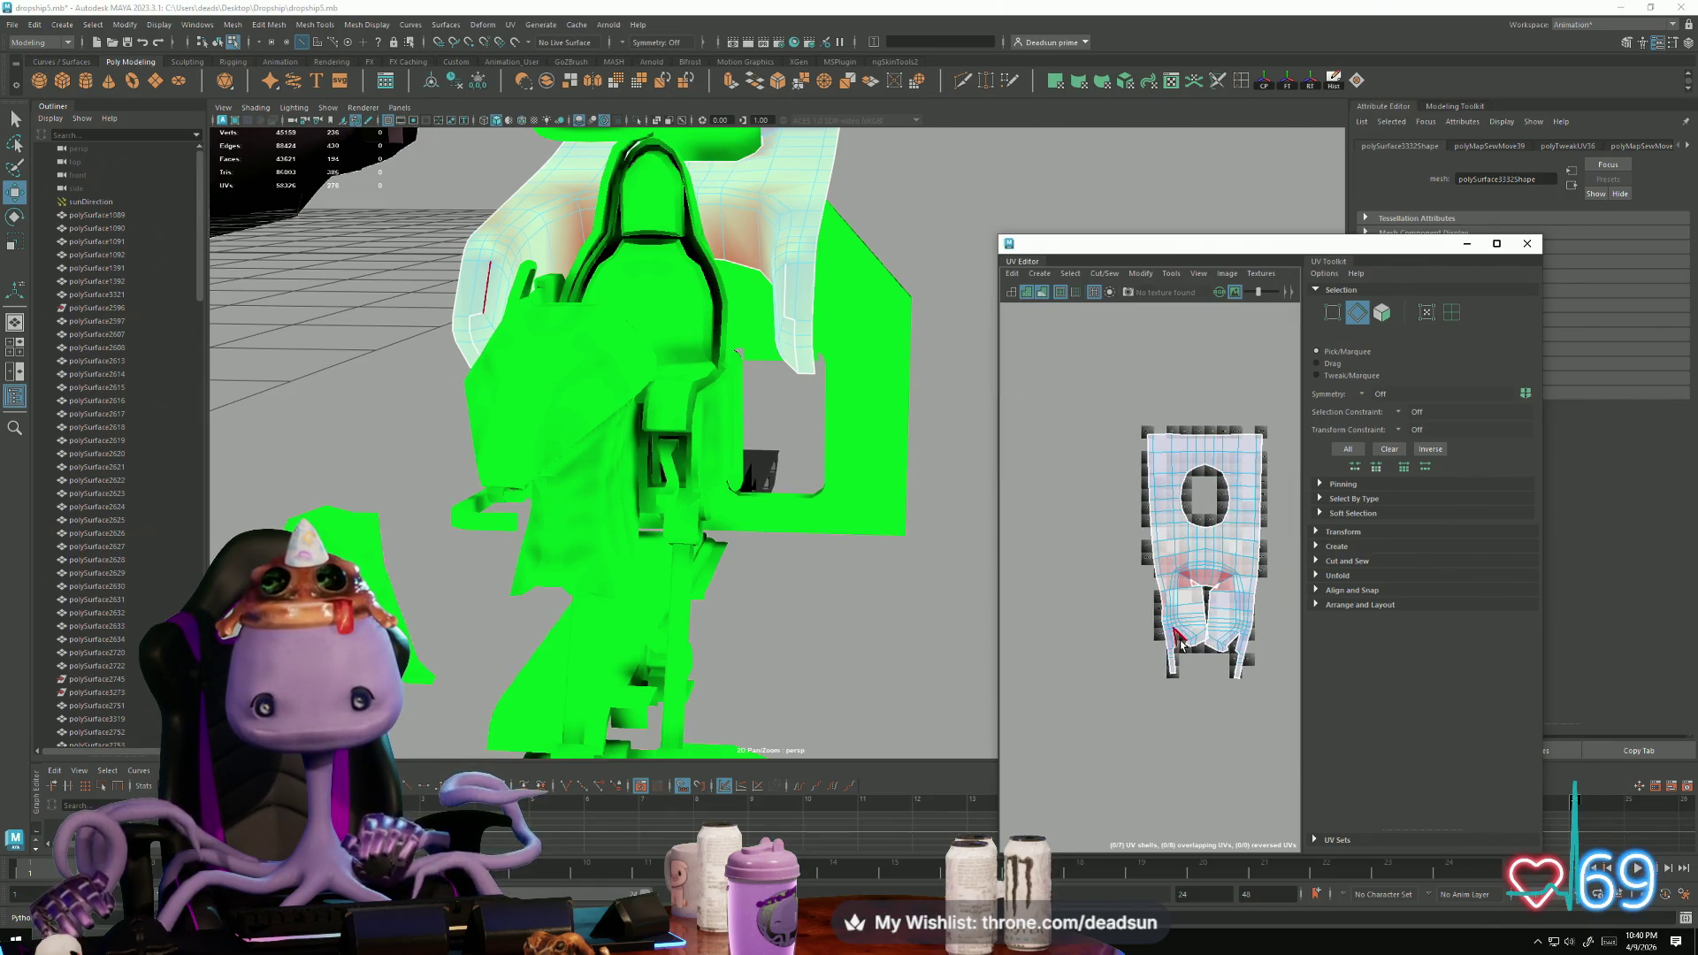
pyautogui.scroll(4, 1181, 643)
pyautogui.keyDown('shift'); pyautogui.click(1241, 619); pyautogui.keyUp('shift')
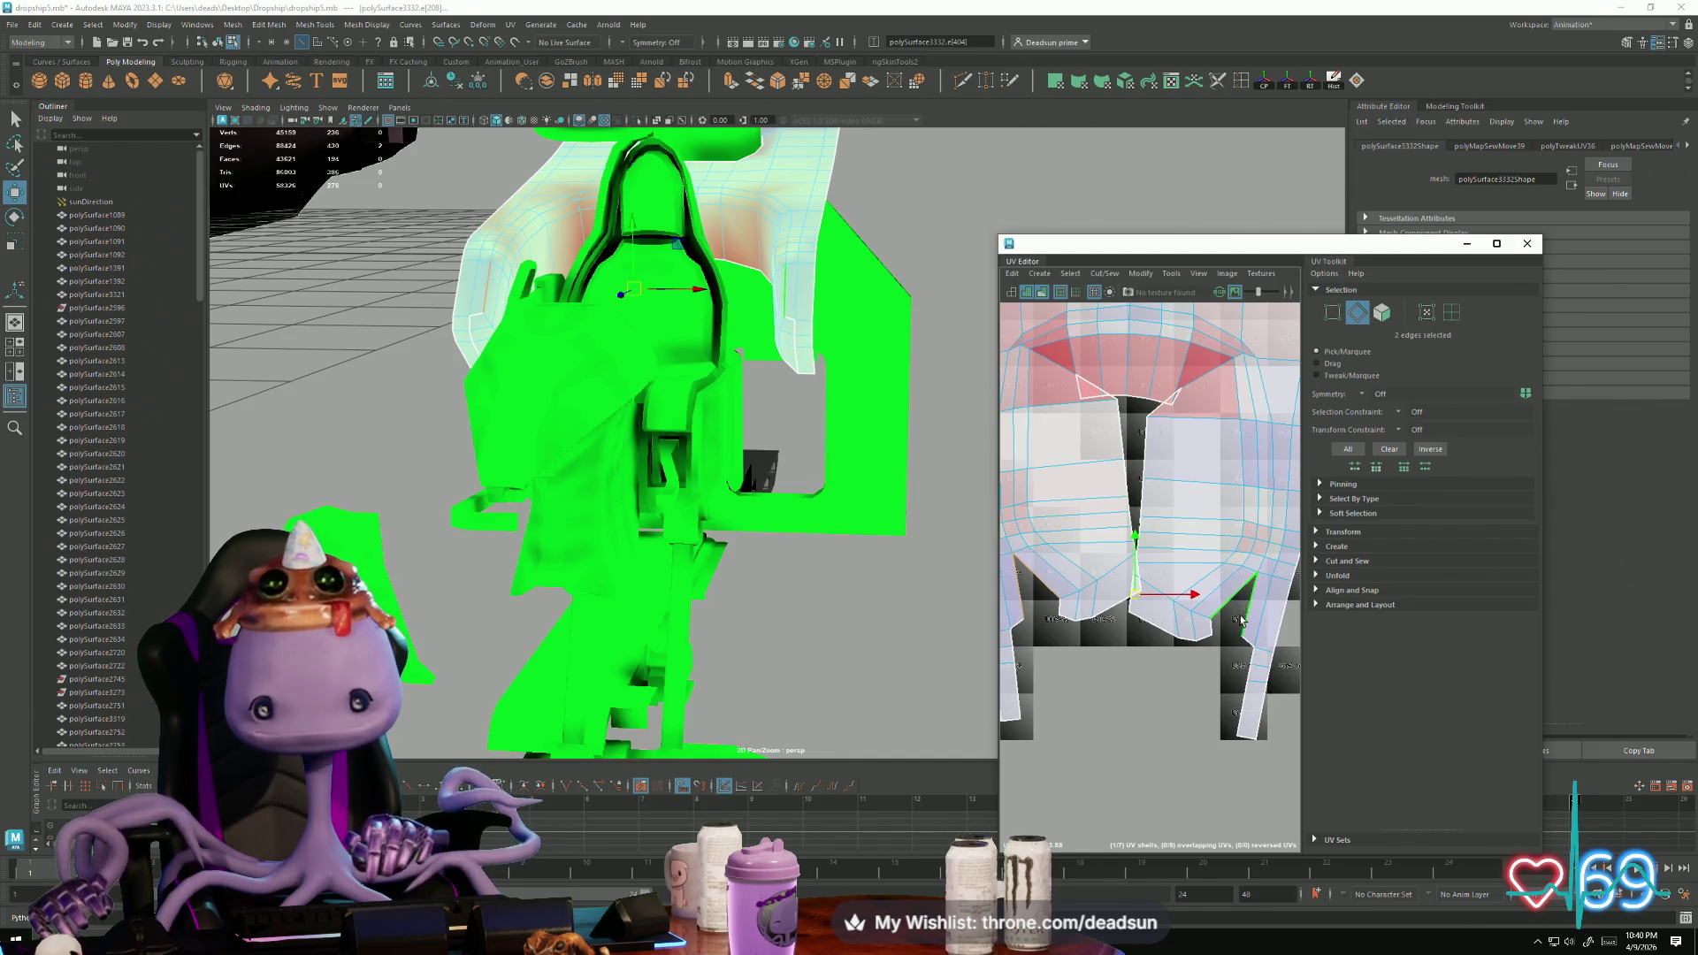
pyautogui.keyDown('shift'); pyautogui.click(1058, 609); pyautogui.keyUp('shift')
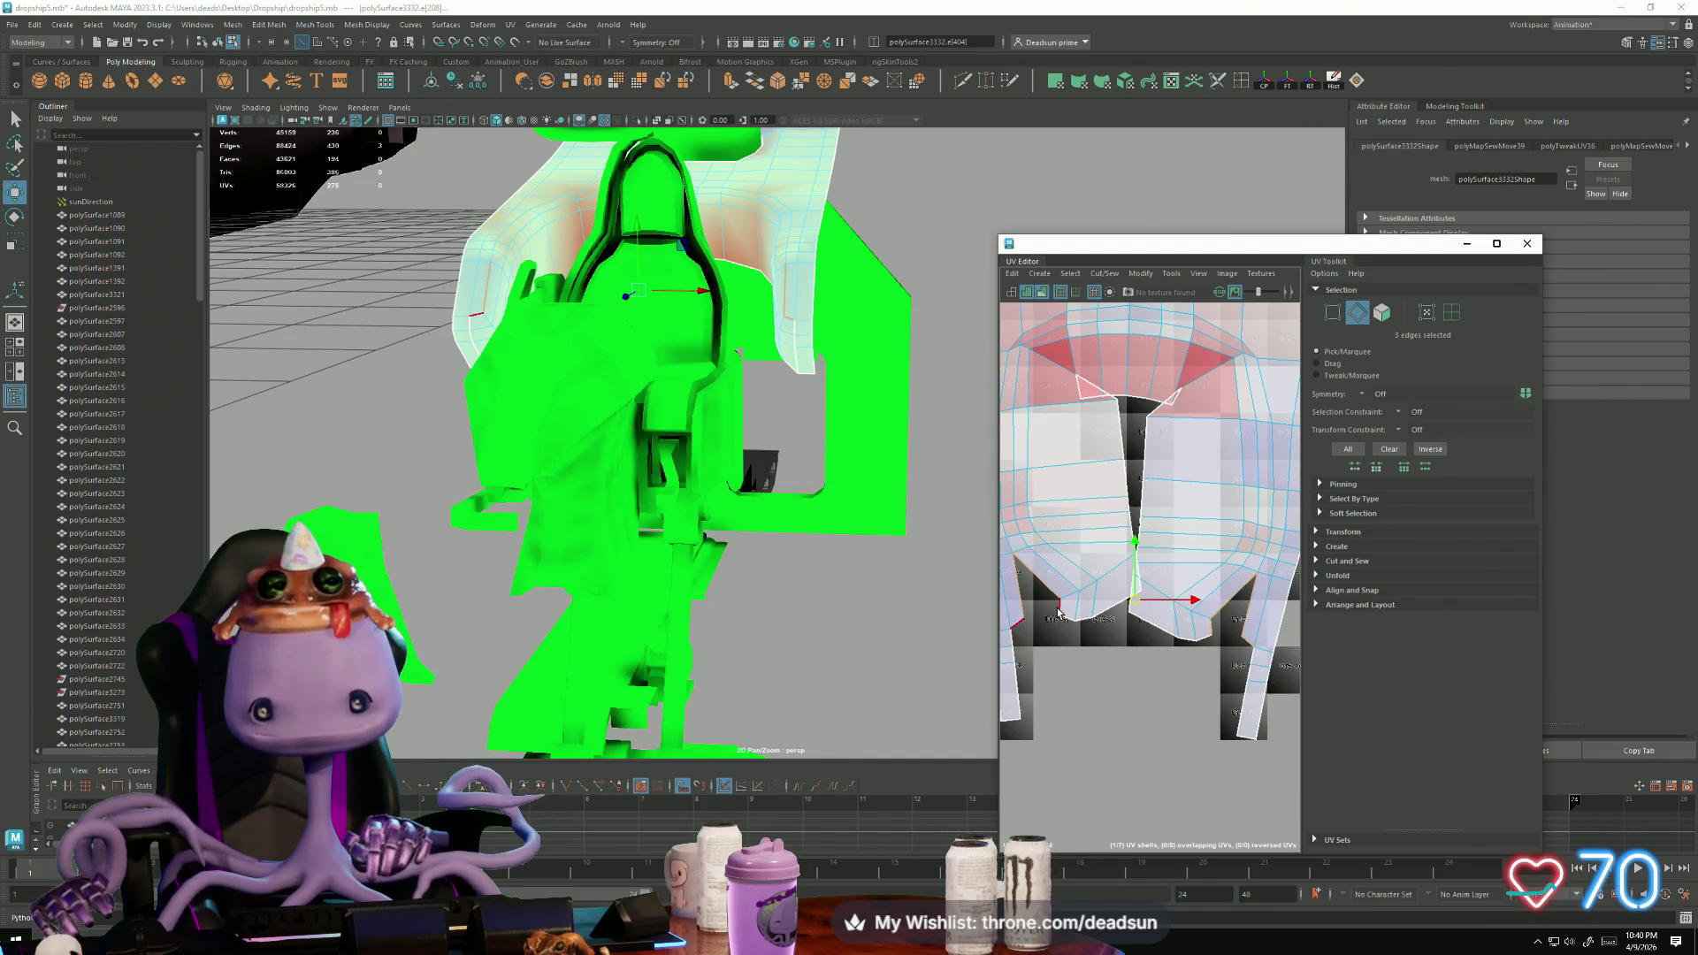
pyautogui.keyDown('shift'); pyautogui.click(1150, 630); pyautogui.keyUp('shift')
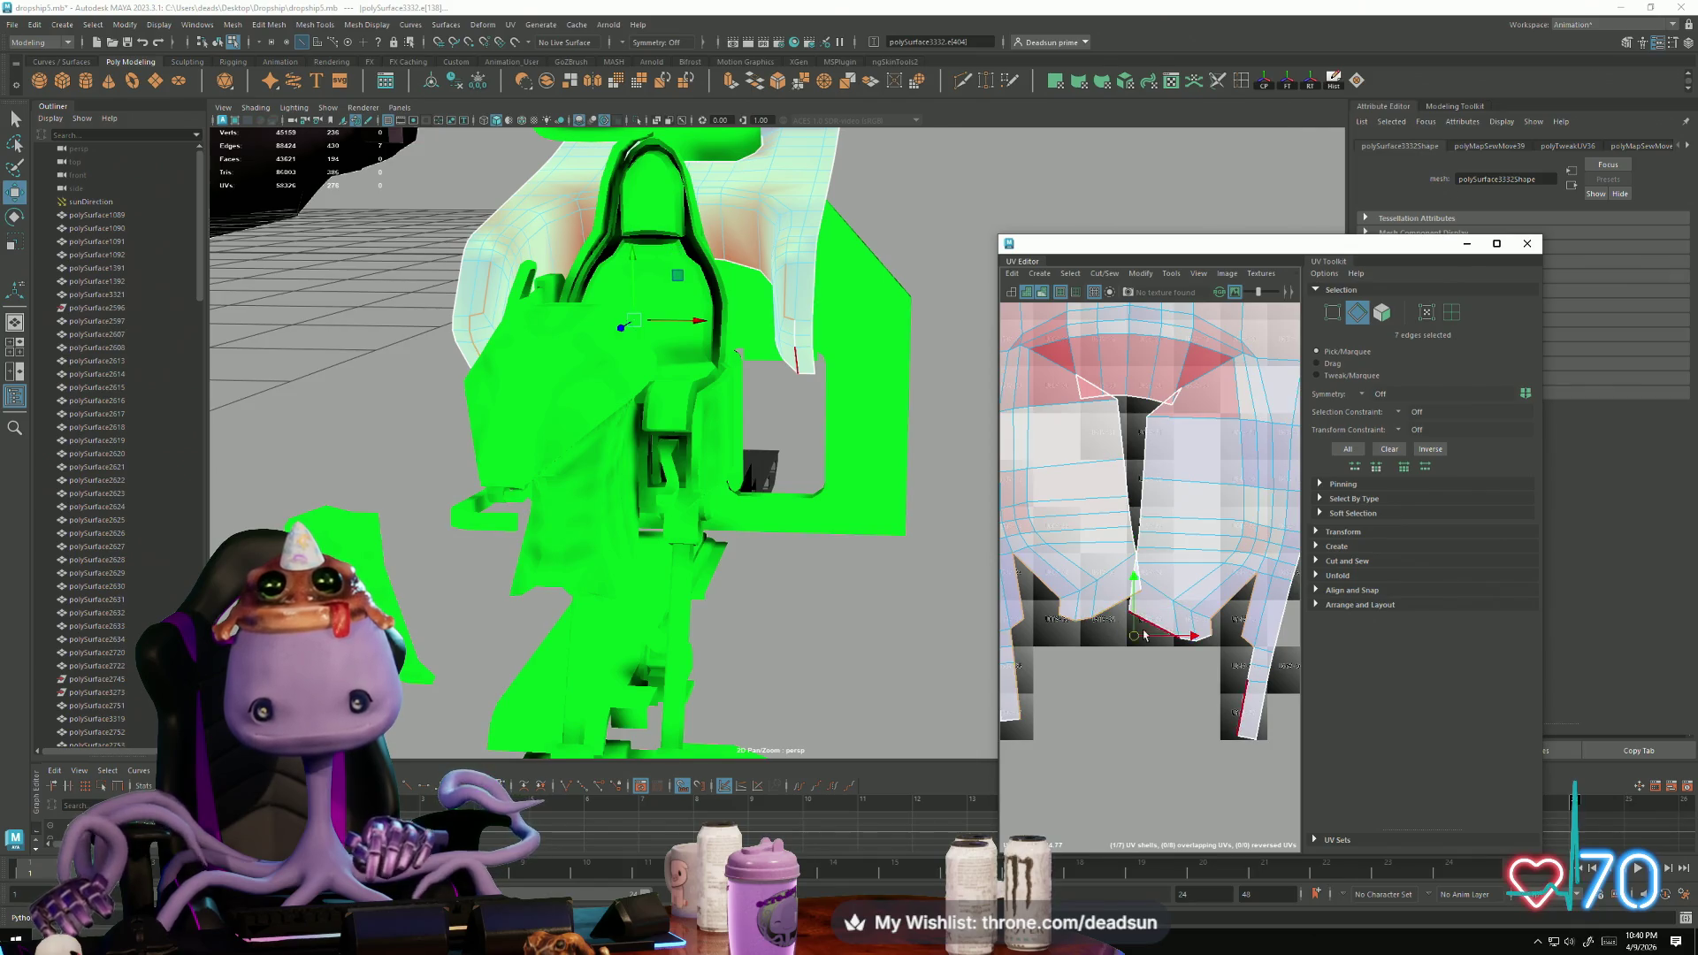
pyautogui.moveTo(1151, 631); pyautogui.dragTo(1163, 639)
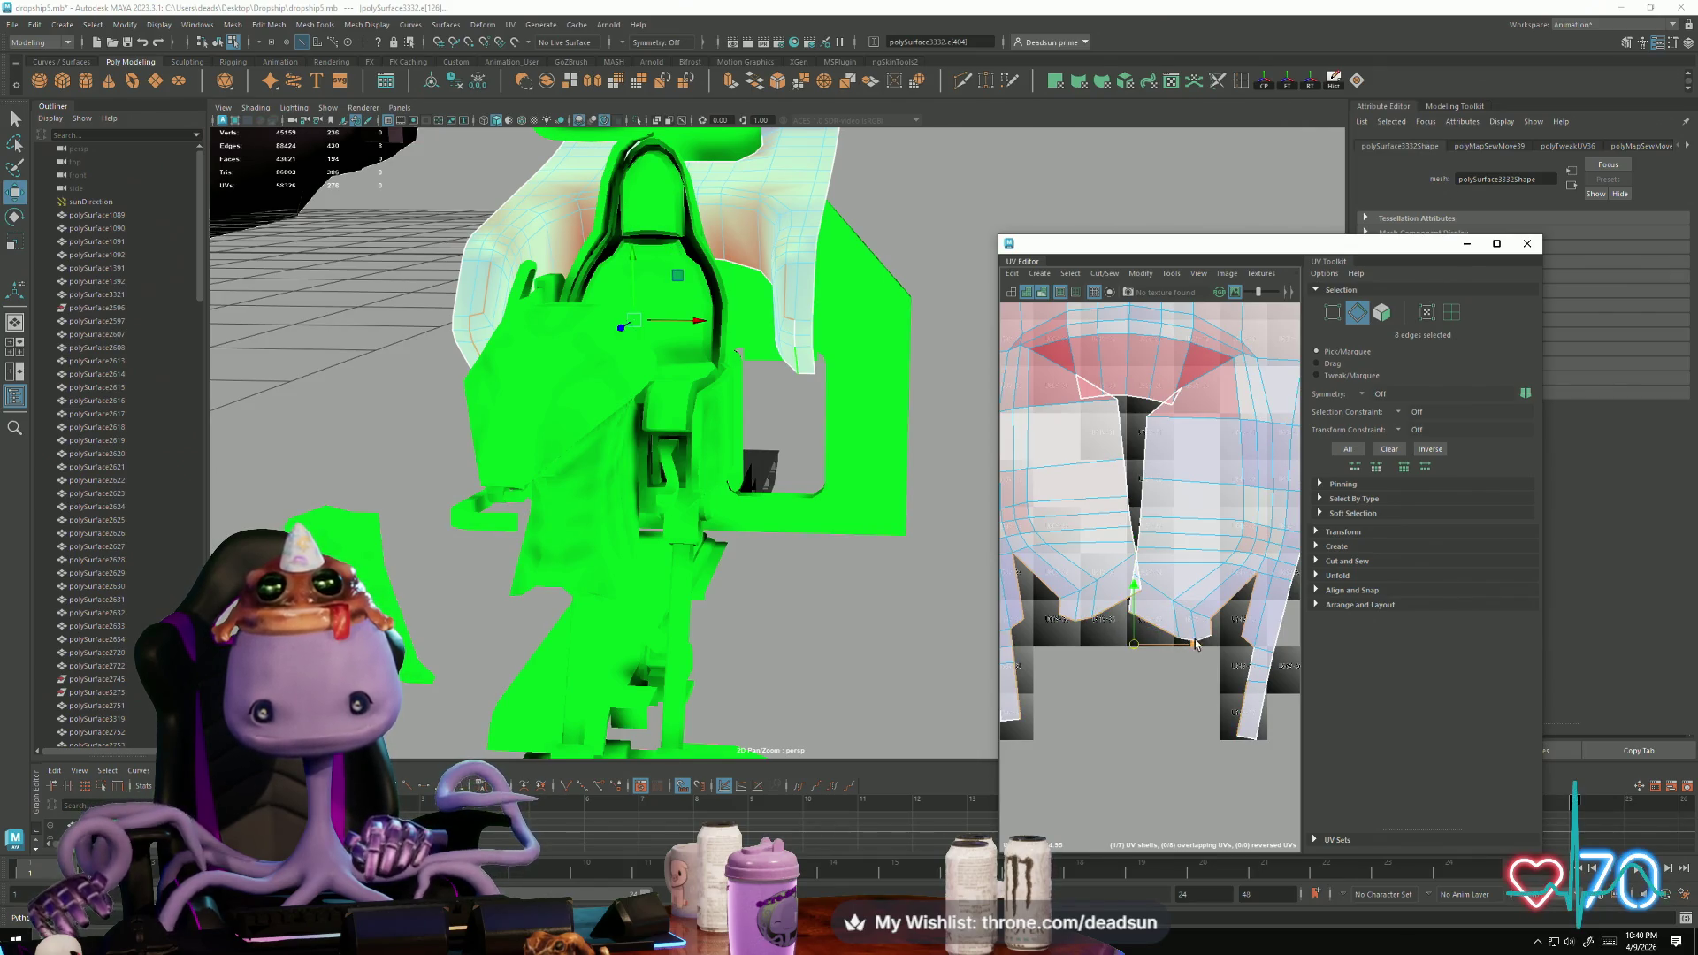
pyautogui.scroll(3, 1194, 642)
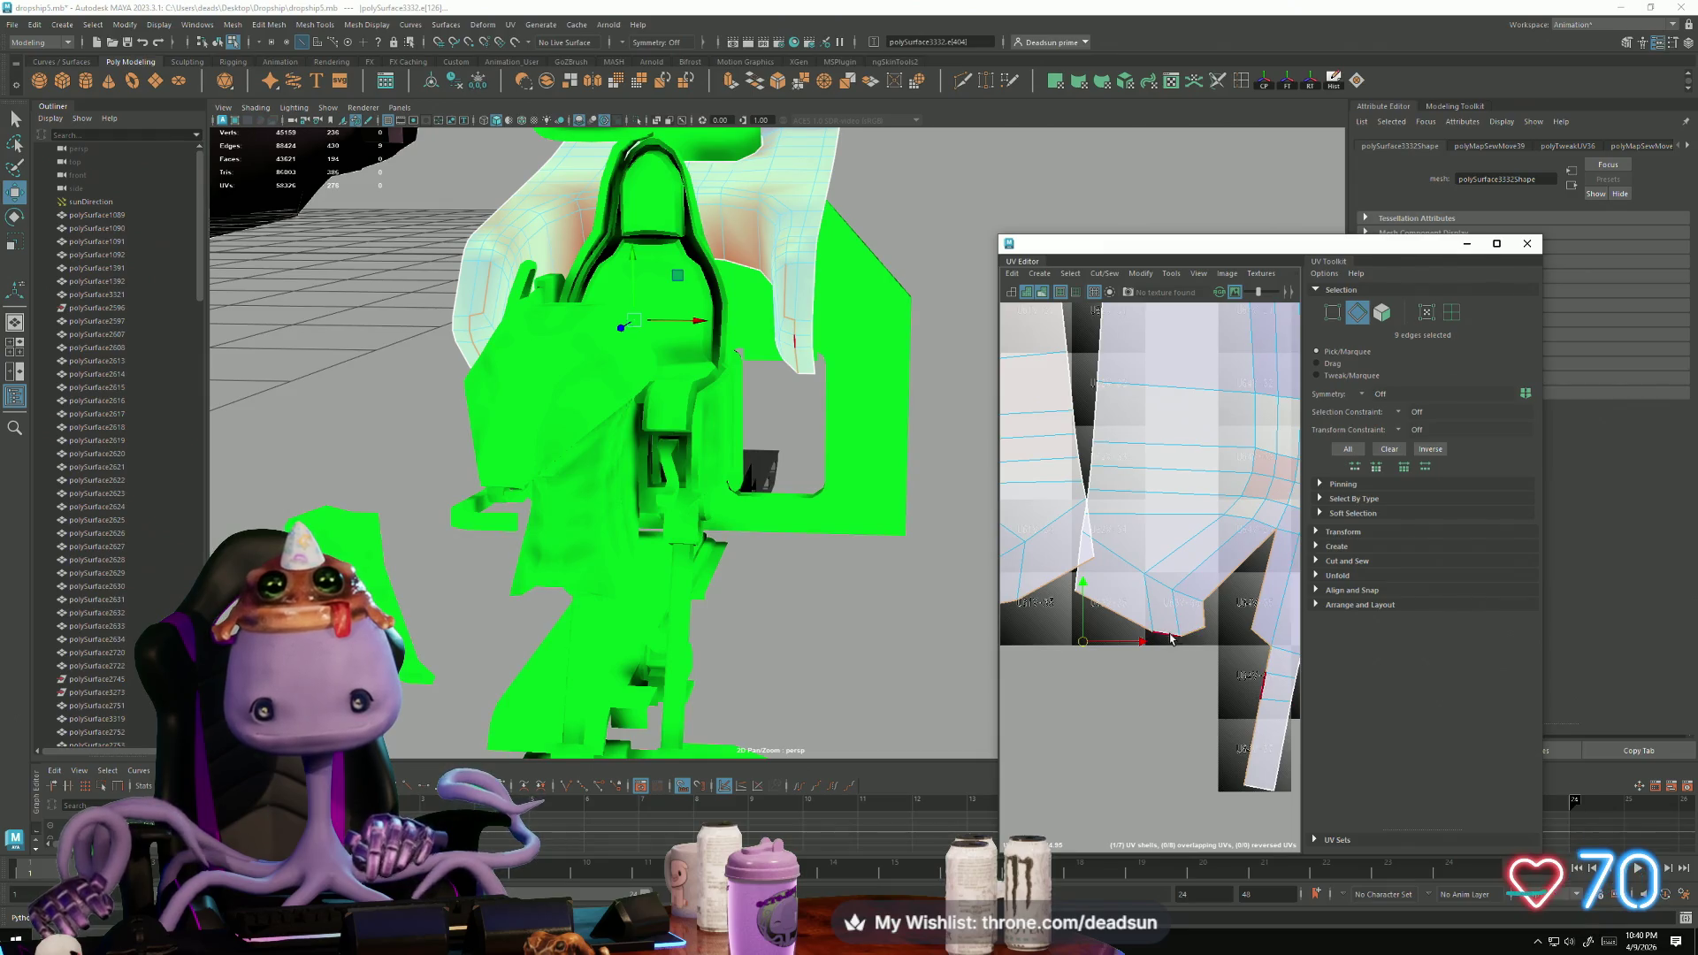
pyautogui.keyDown('shift'); pyautogui.click(1063, 327); pyautogui.keyUp('shift')
pyautogui.click(1104, 274)
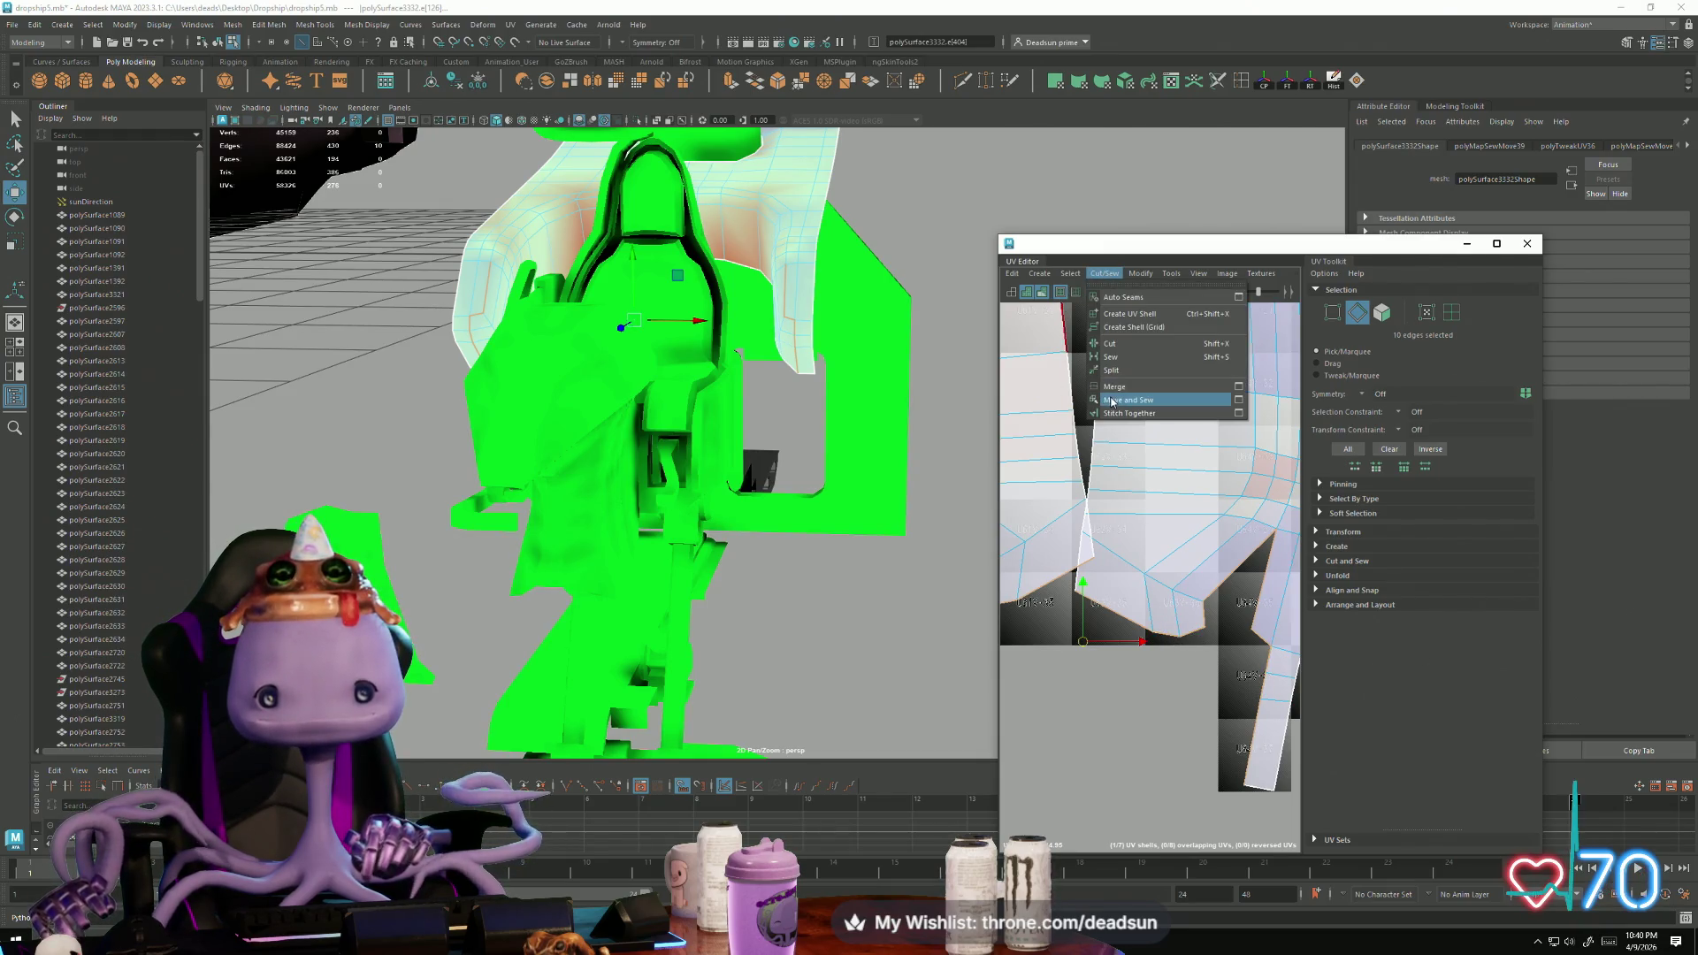
pyautogui.click(1128, 400)
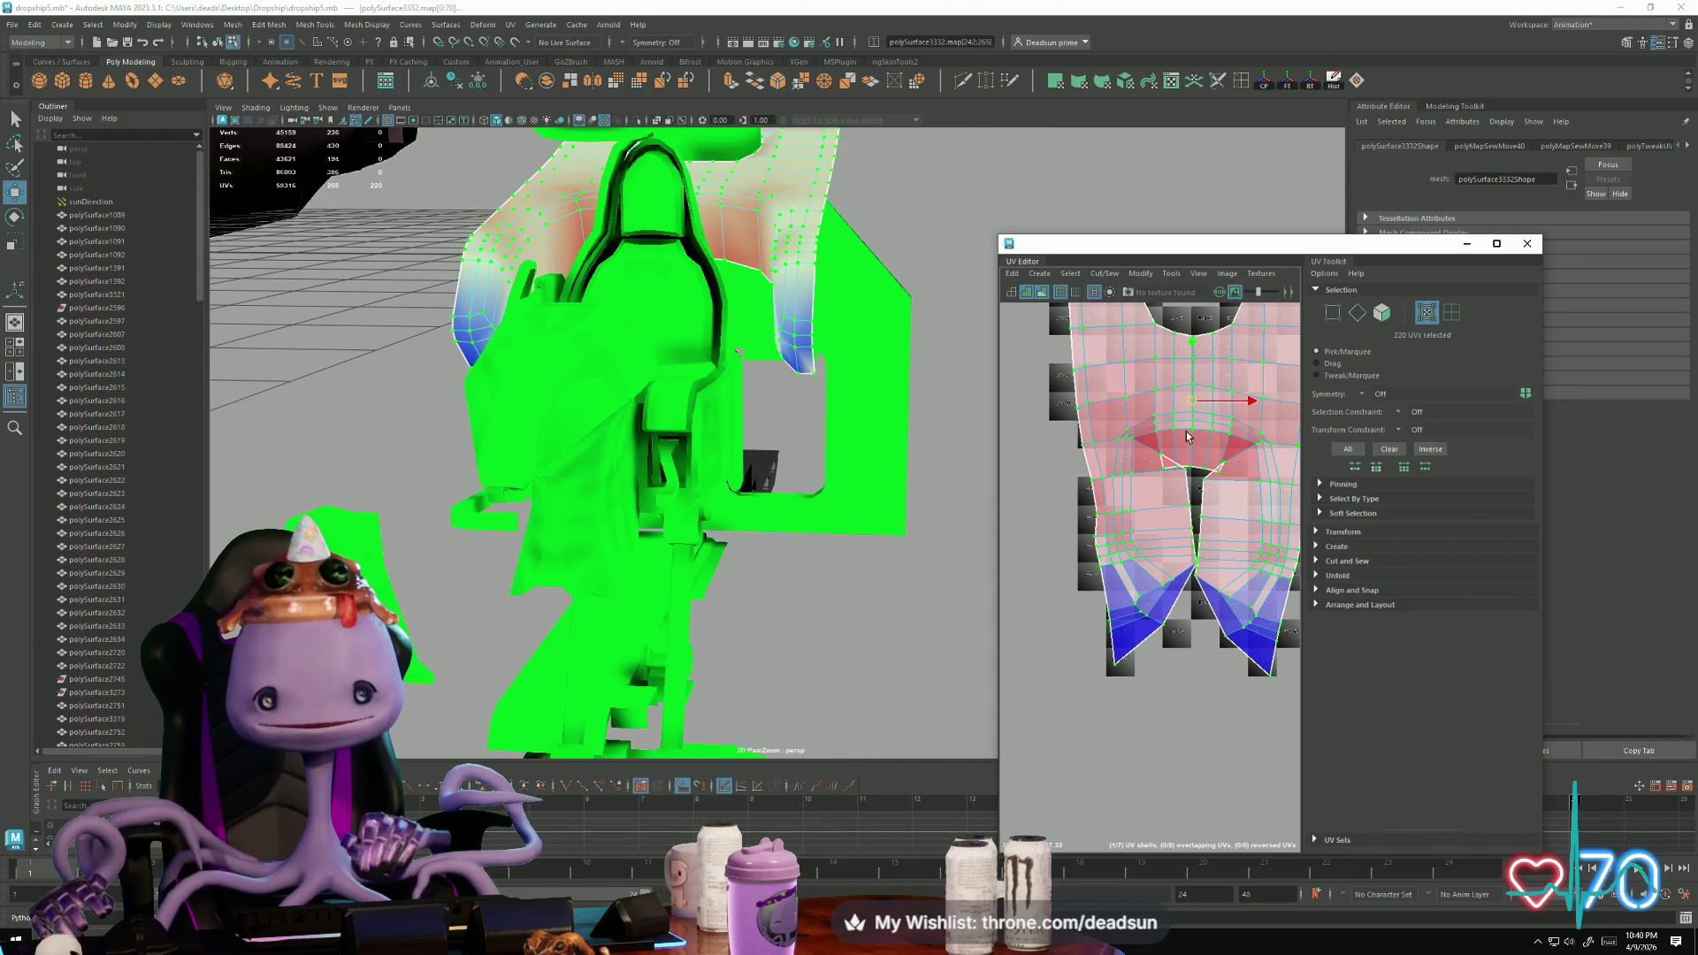
pyautogui.click(1105, 273)
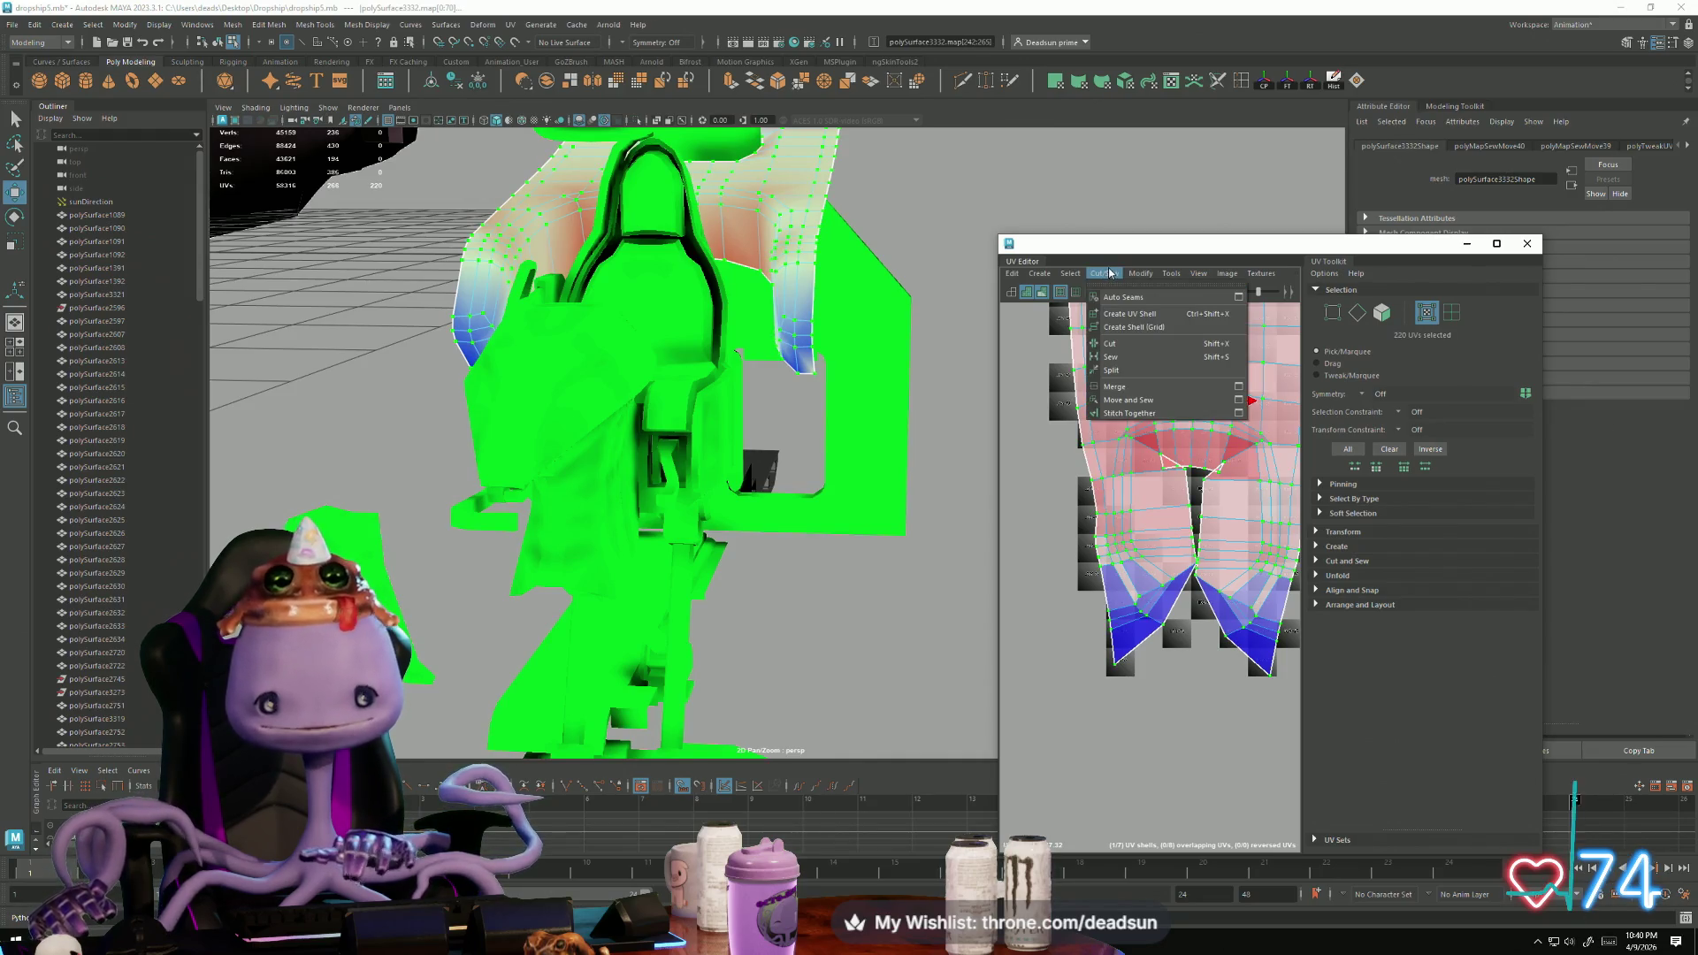
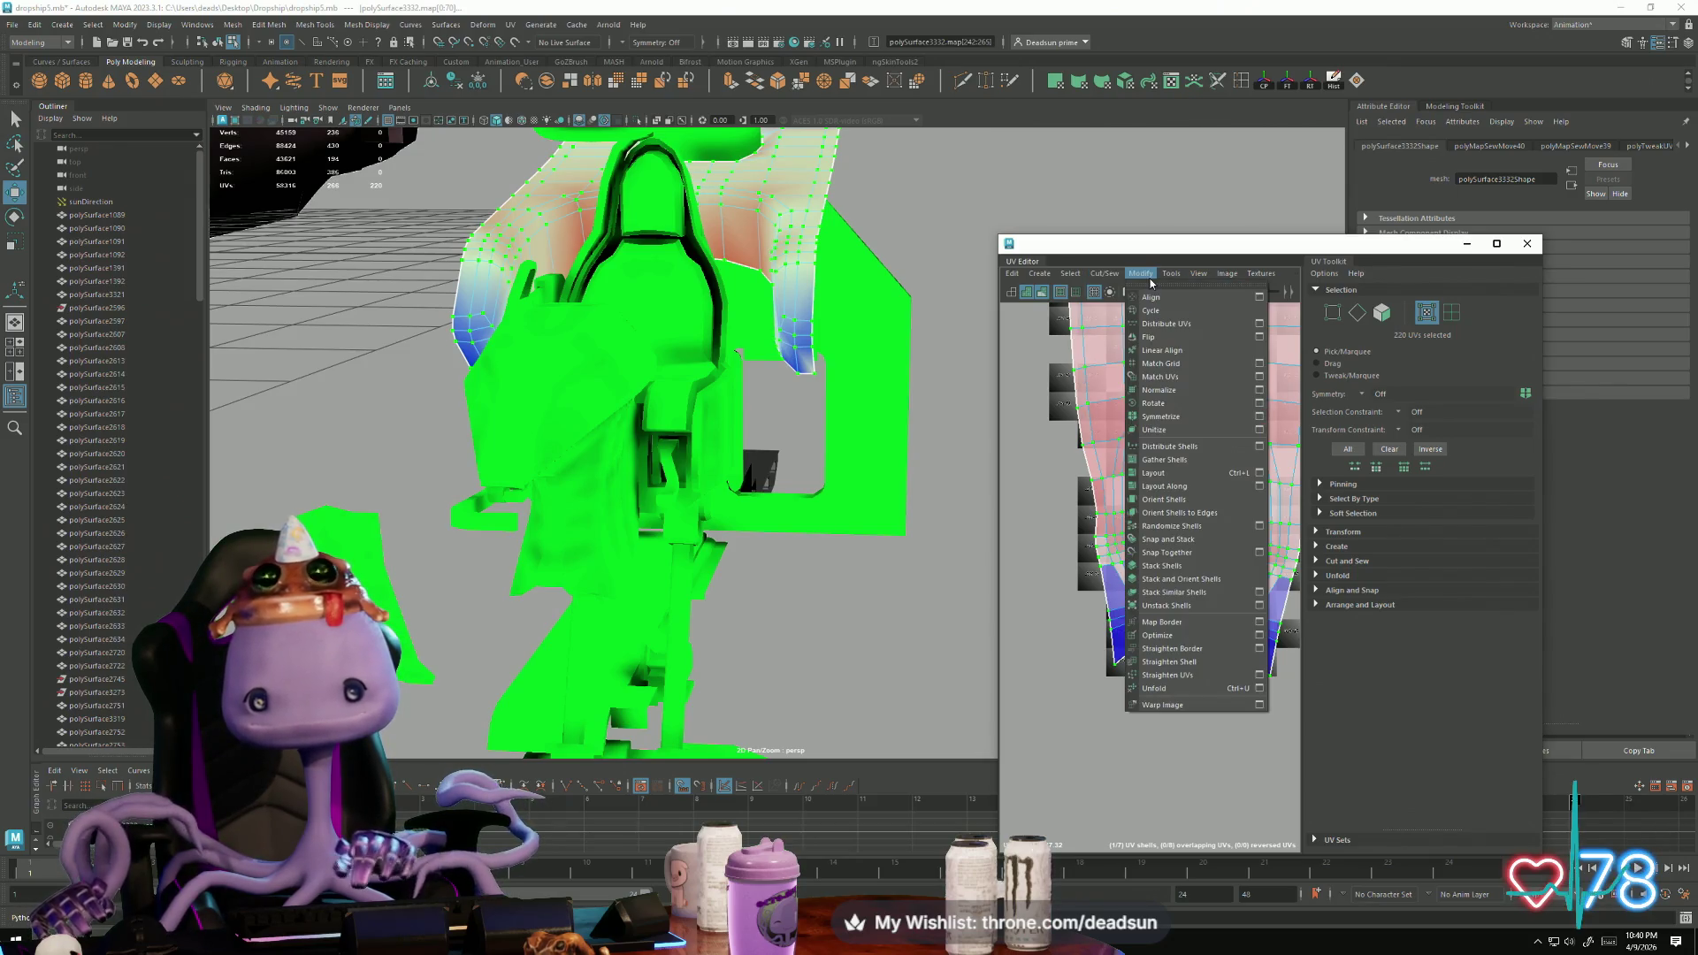
# Step: Sew the cockpit strip's UV pieces together along a seam edge with Move and Sew
pyautogui.click(1213, 683)
pyautogui.scroll(3, 1216, 695)
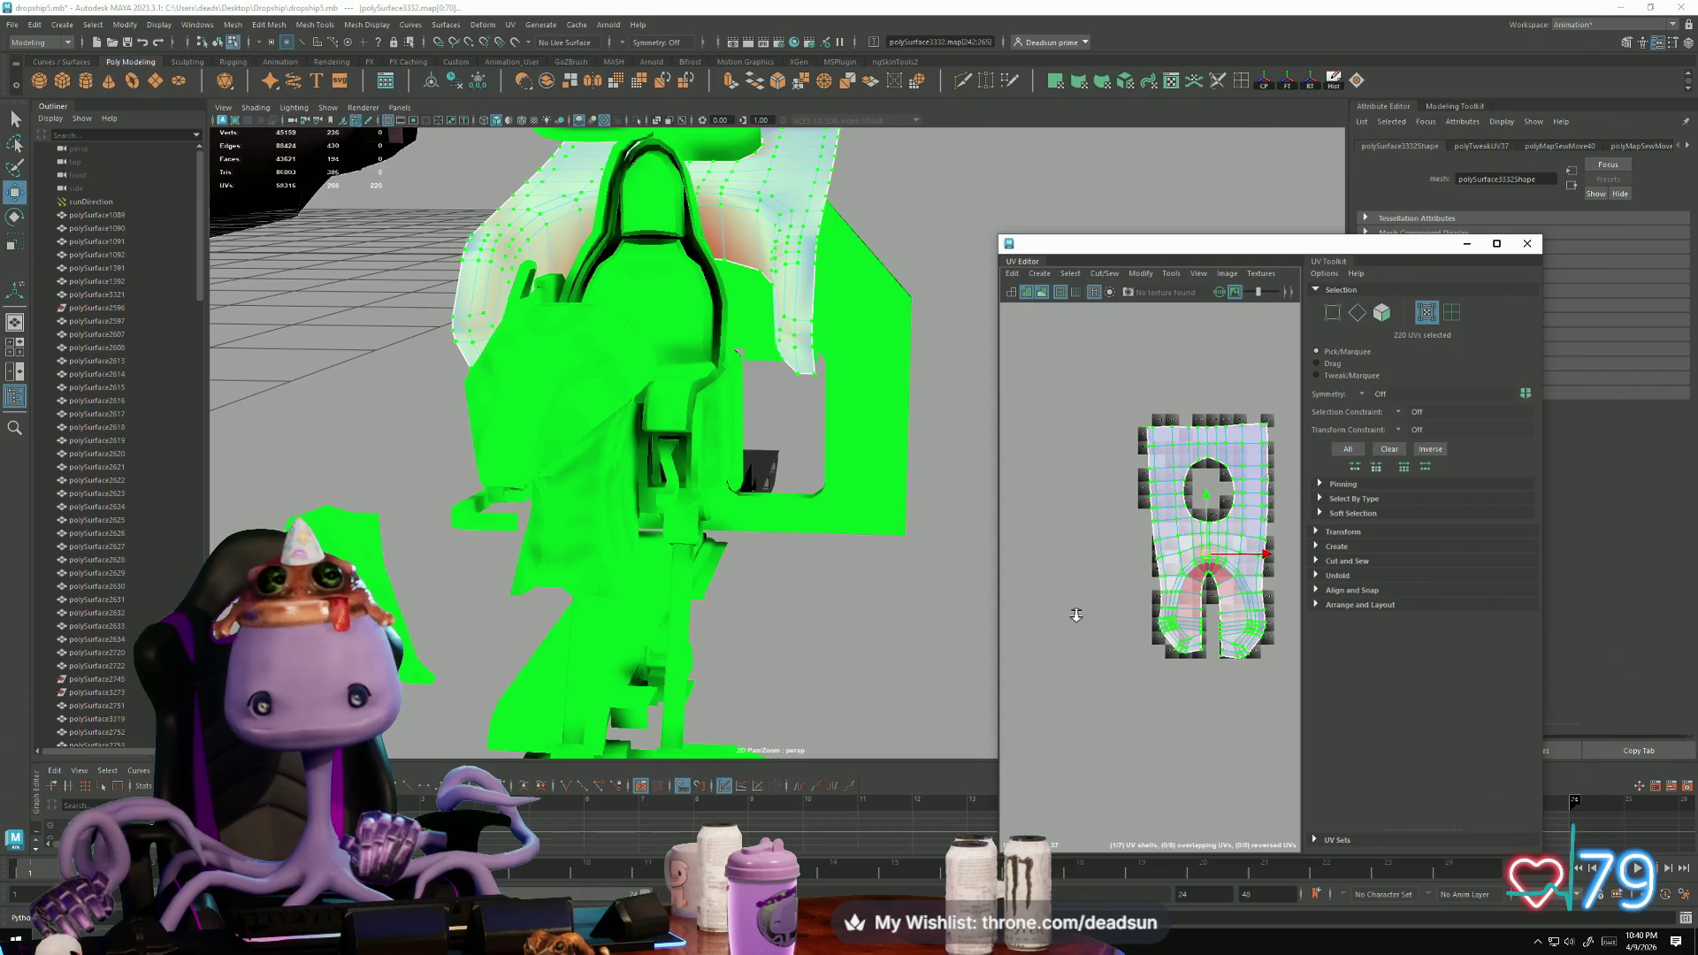
pyautogui.moveTo(1145, 442)
pyautogui.keyDown('alt'); pyautogui.mouseDown(button='middle')
pyautogui.moveTo(1229, 610)
pyautogui.moveTo(1191, 686)
pyautogui.mouseUp(button='middle'); pyautogui.keyUp('alt')
pyautogui.scroll(-3, 1229, 609)
pyautogui.scroll(-2, 1191, 686)
pyautogui.scroll(3, 1134, 637)
pyautogui.moveTo(1234, 663); pyautogui.dragTo(1203, 625, button='right')
pyautogui.click(1203, 612)
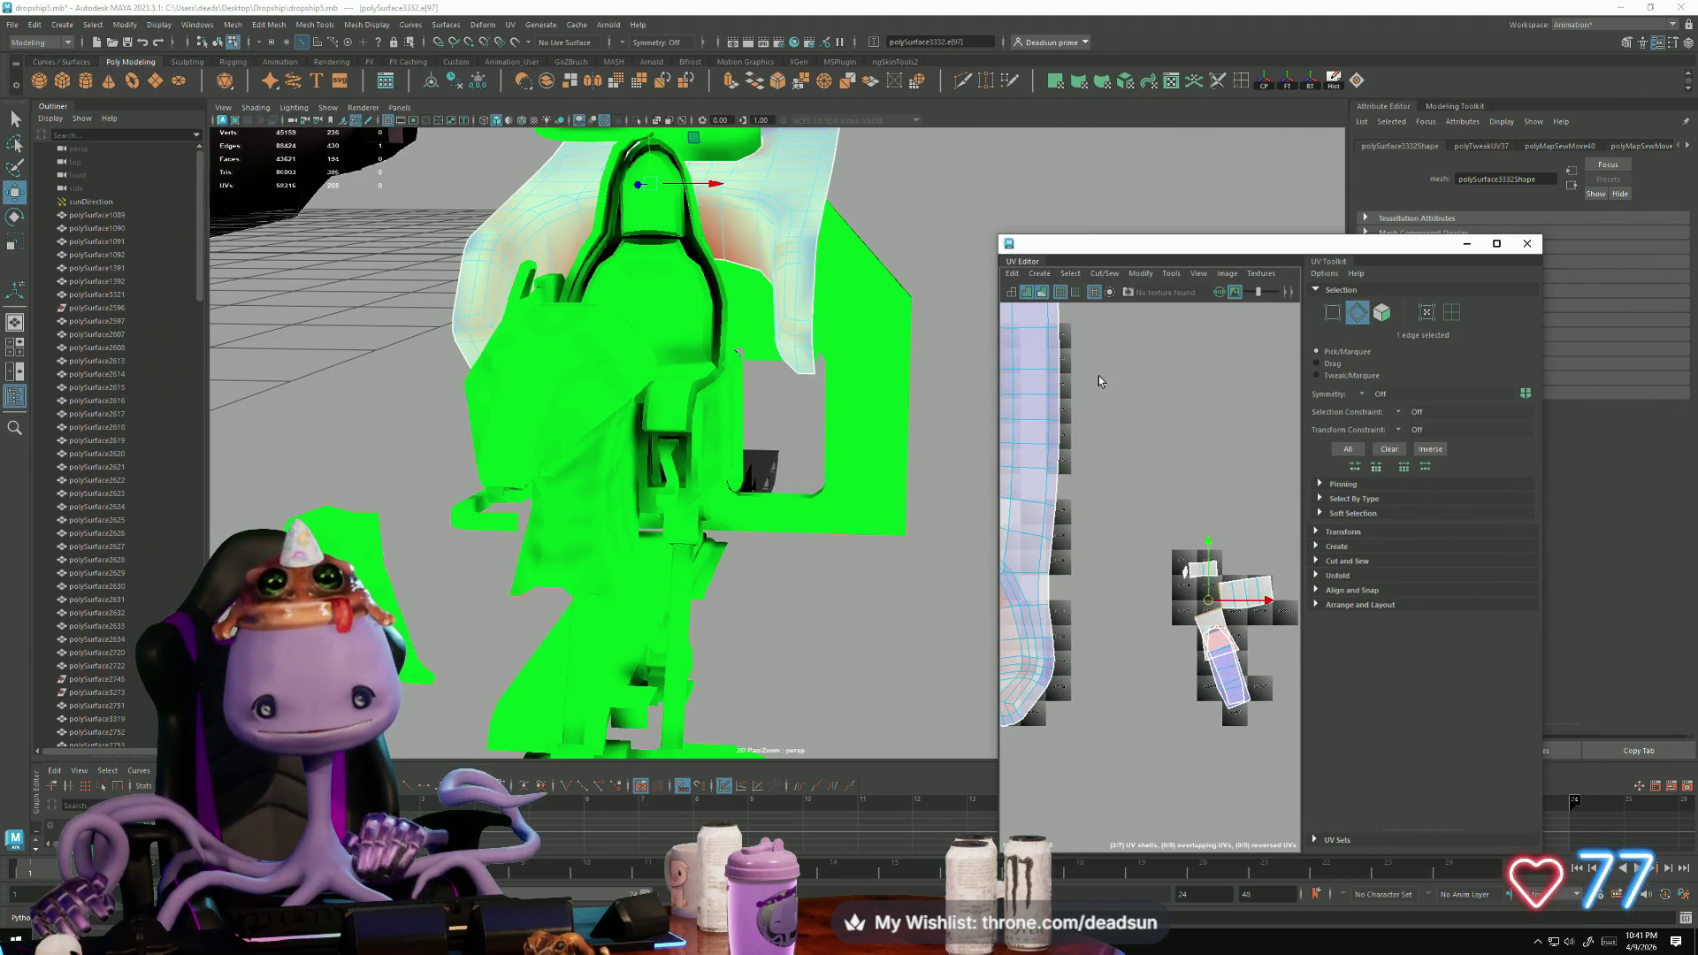
pyautogui.click(1104, 275)
pyautogui.click(1134, 400)
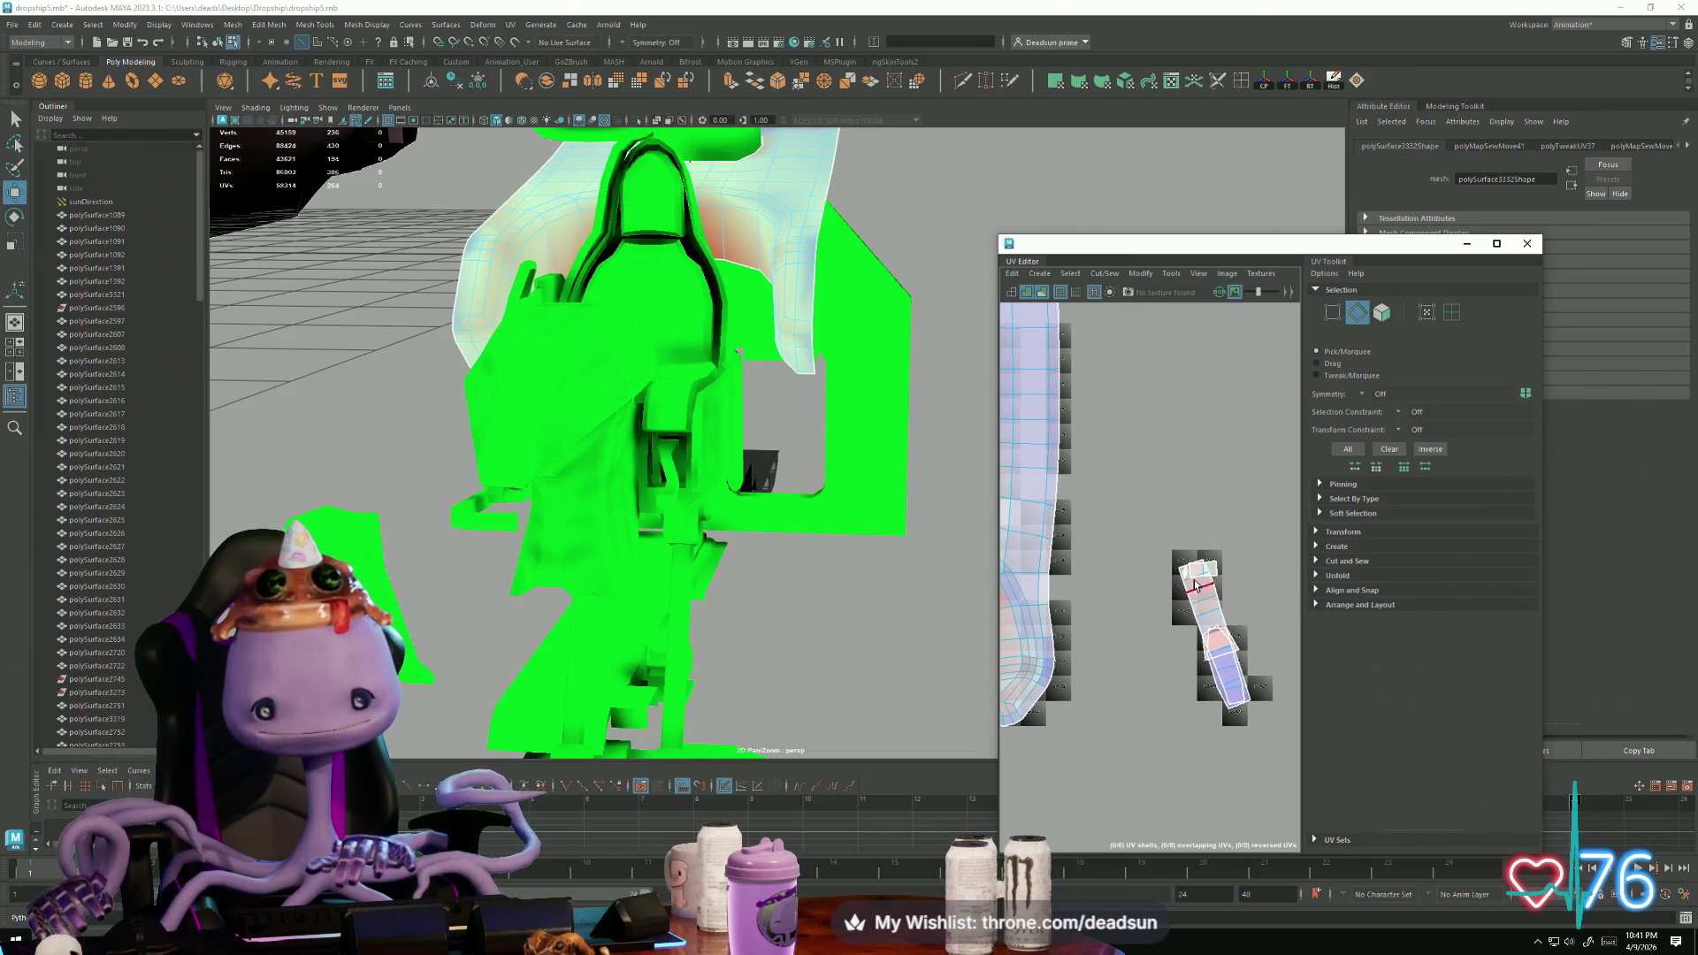
# Step: Join two more pieces onto the strip, then undo the bad bottom sew
pyautogui.keyDown('shift'); pyautogui.moveTo(1182, 568); pyautogui.dragTo(1219, 580, button='right'); pyautogui.keyUp('shift')
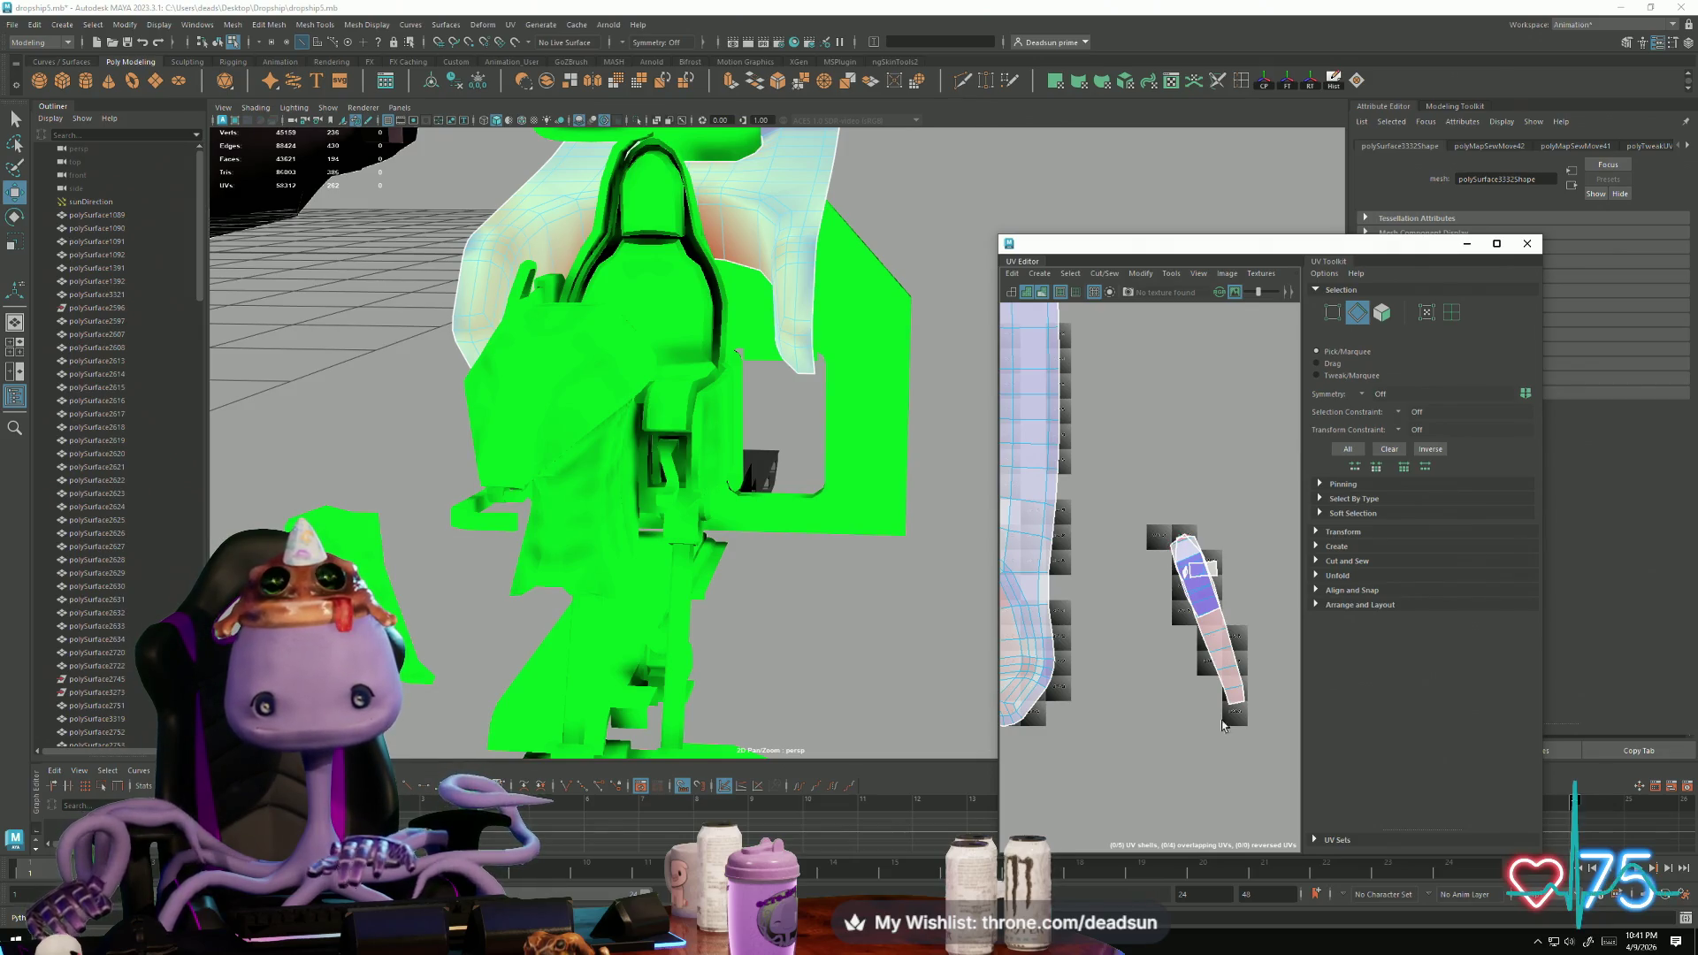
pyautogui.keyDown('shift'); pyautogui.moveTo(1238, 705); pyautogui.dragTo(1228, 754, button='right'); pyautogui.keyUp('shift')
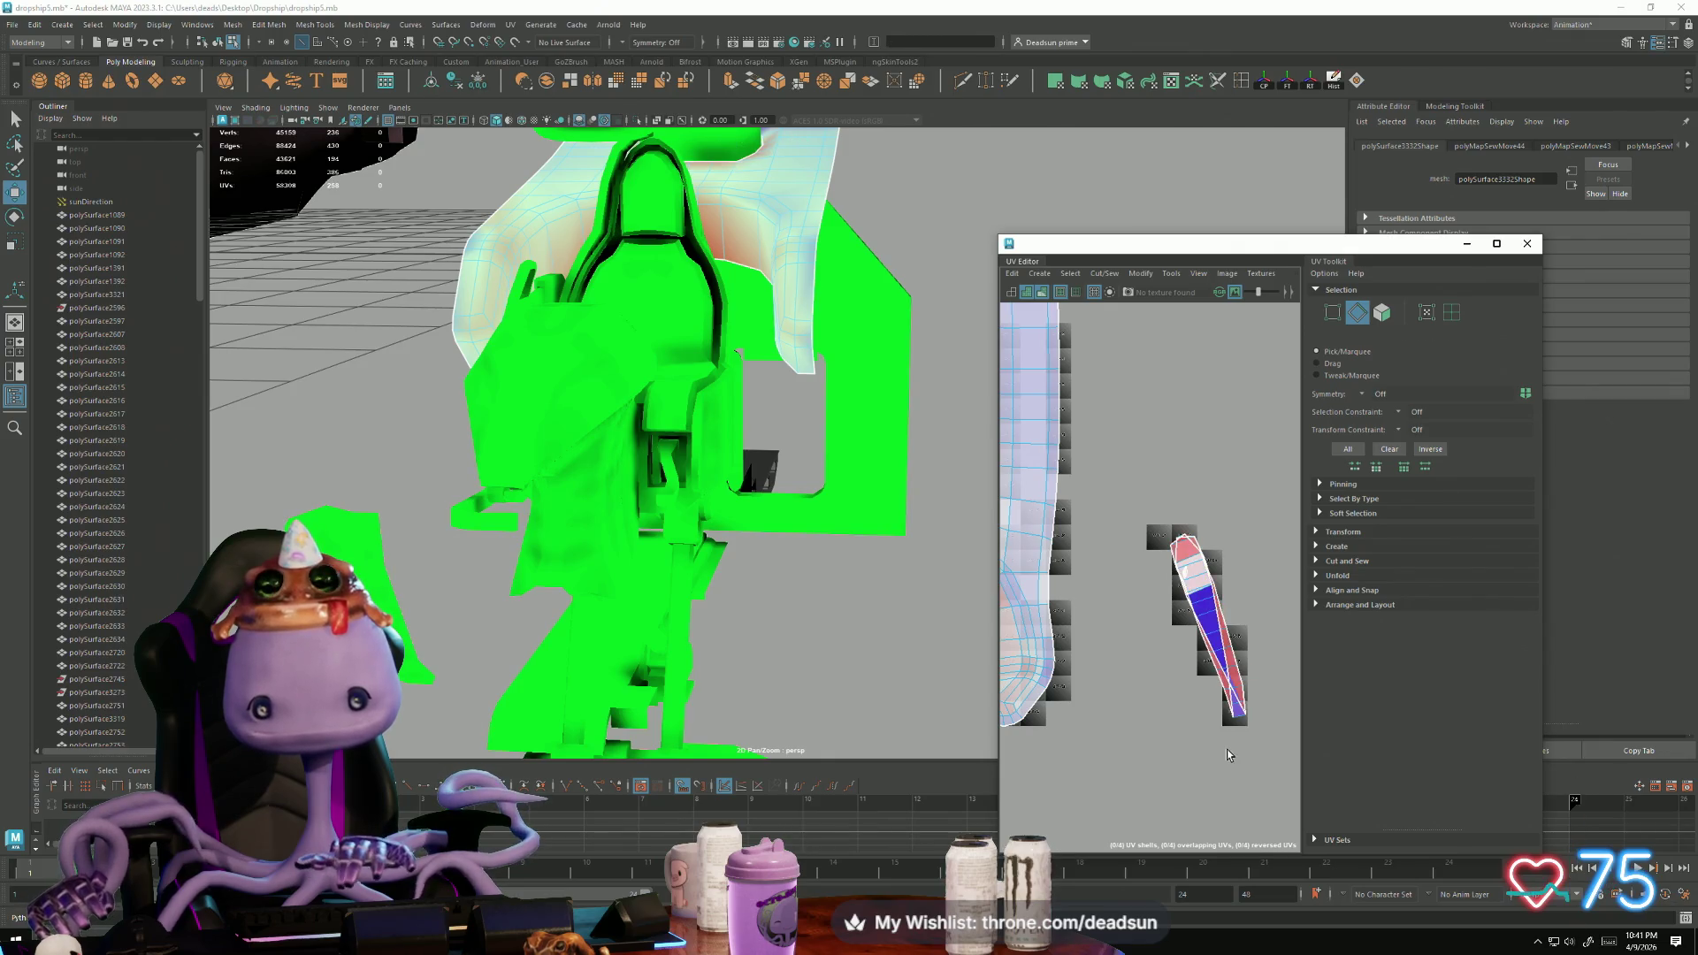
pyautogui.hotkey('ctrl', 'z')
# Step: Select the small diamond-shaped edge on the strip and frame it in the 3D view
pyautogui.press('F12')
pyautogui.scroll(8, 1172, 575)
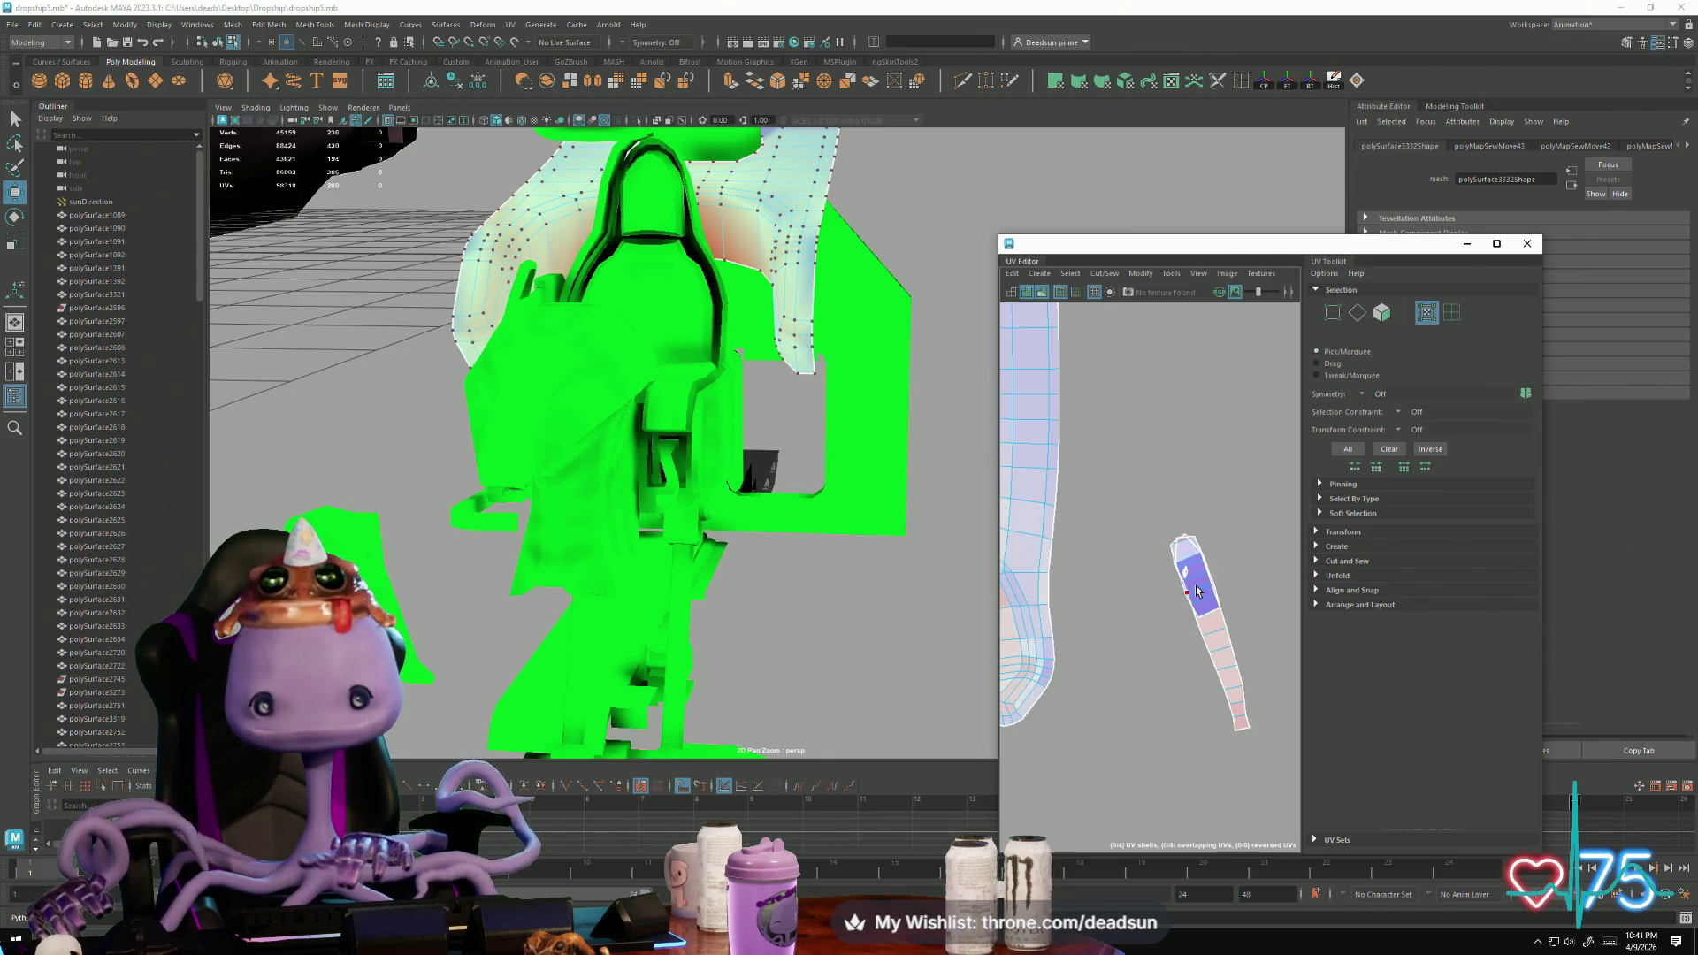
pyautogui.moveTo(1170, 574); pyautogui.dragTo(1164, 541, button='right')
pyautogui.click(1161, 561)
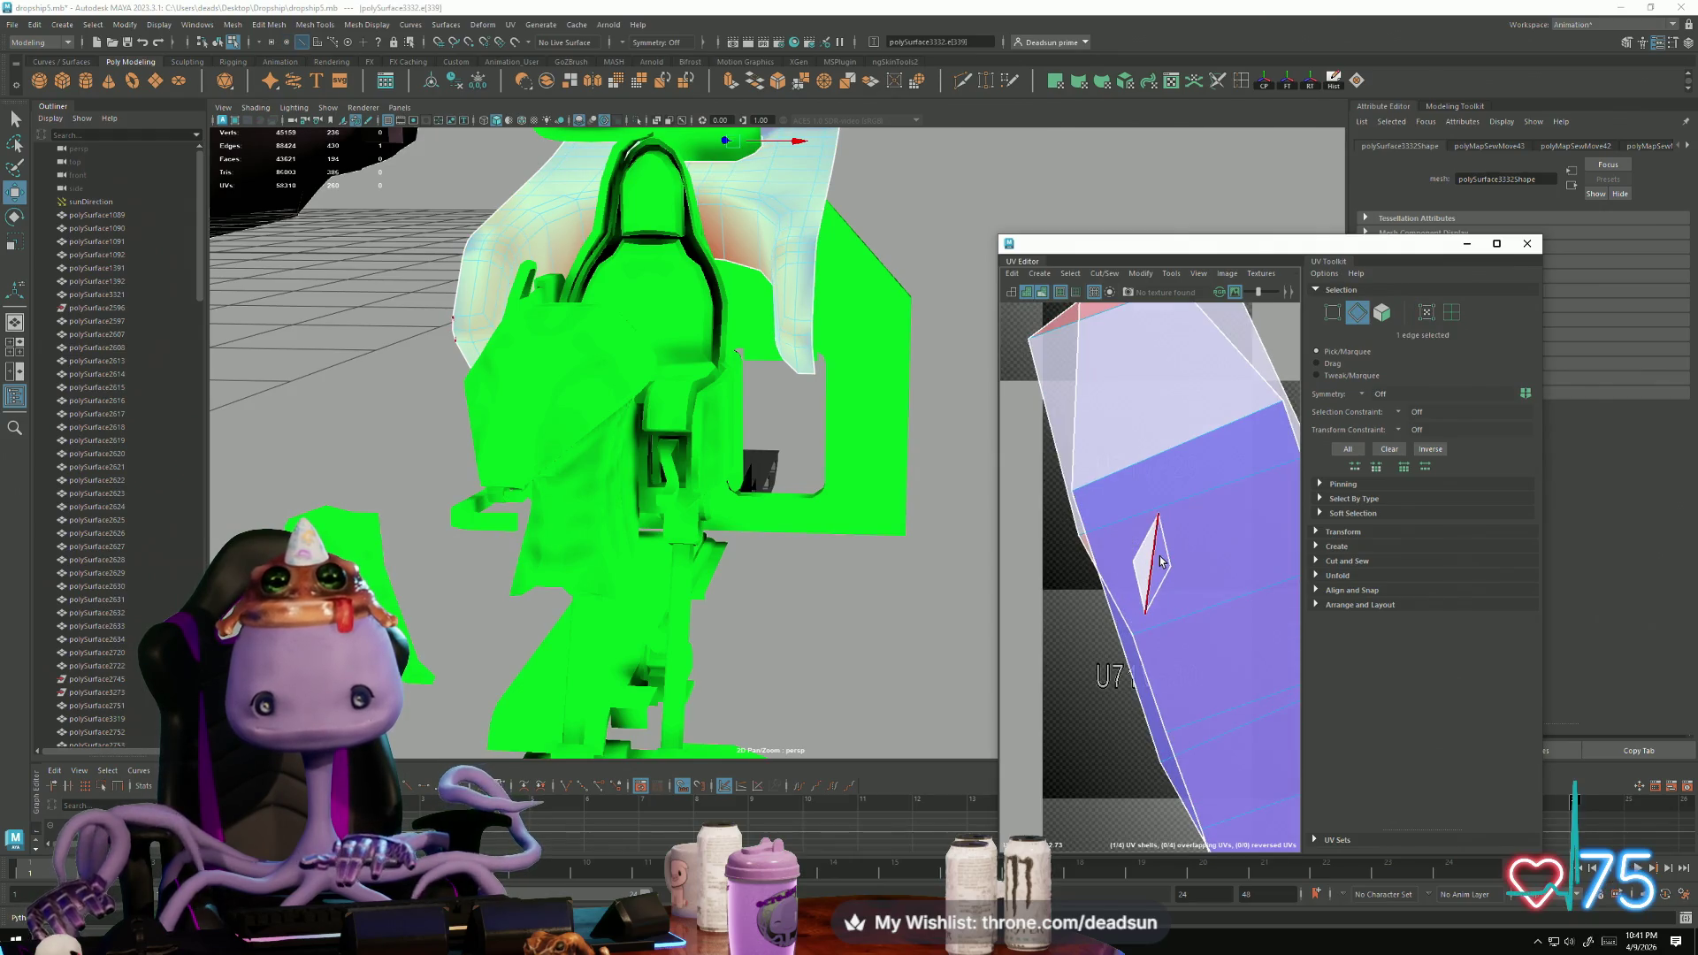
pyautogui.press('f')
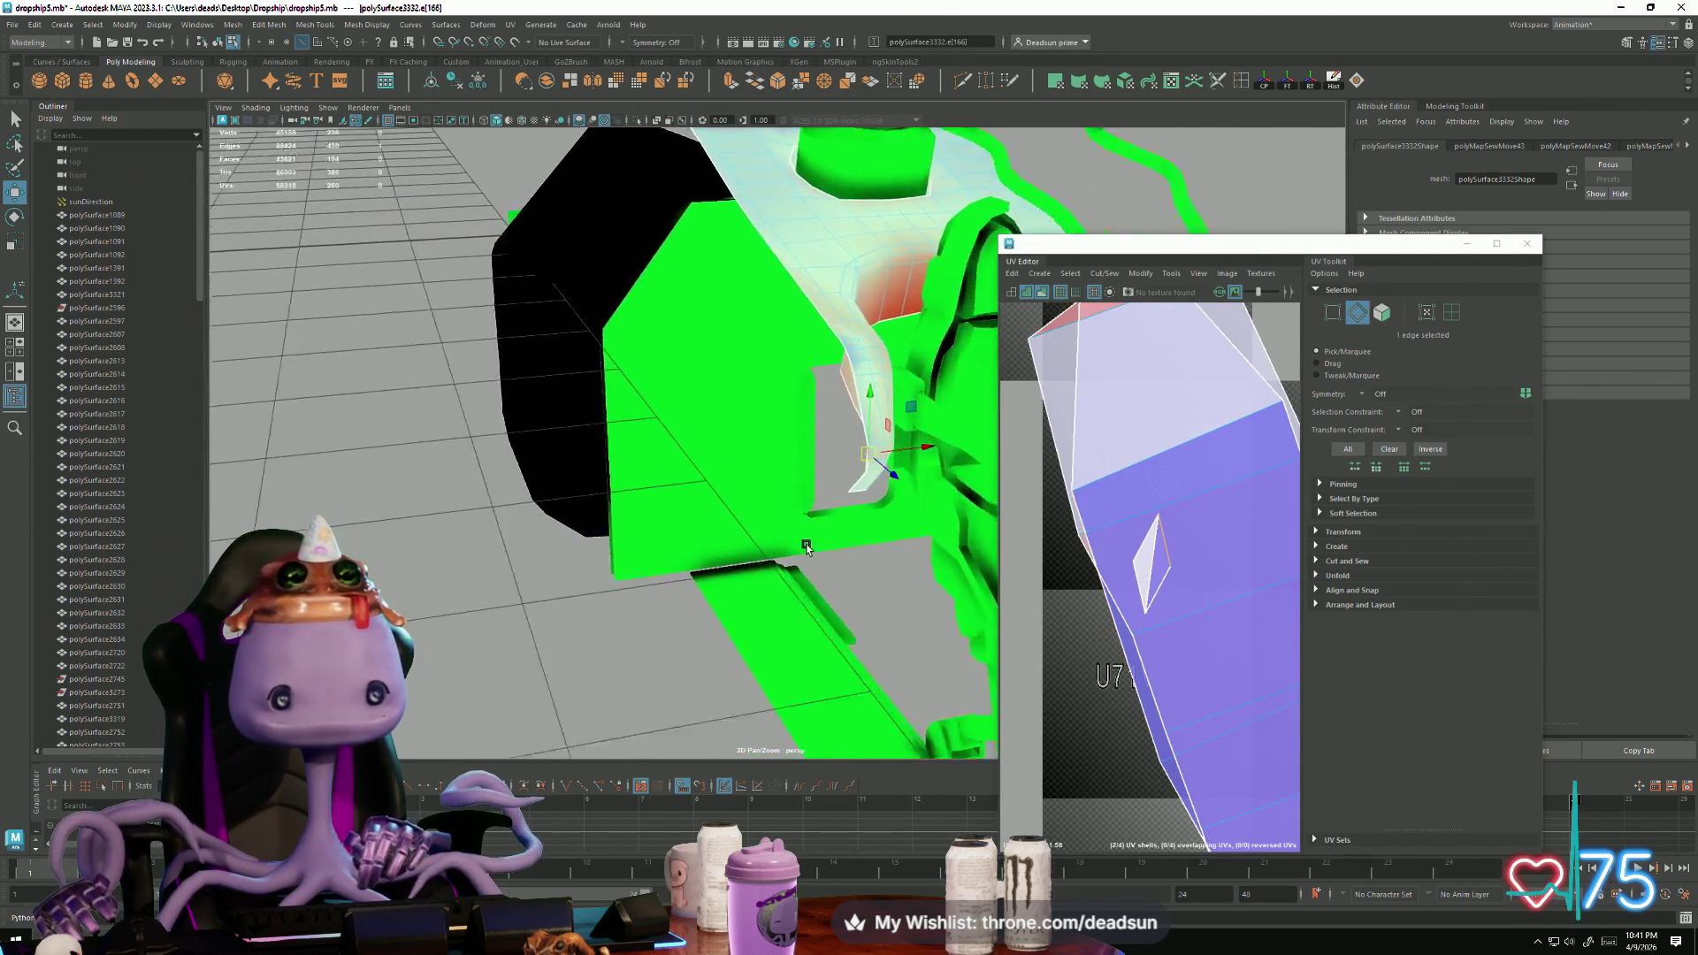
# Step: Delete the small stray face from the white cockpit strip
pyautogui.moveTo(805, 547)
pyautogui.keyDown('alt'); pyautogui.mouseDown()
pyautogui.moveTo(891, 617)
pyautogui.moveTo(845, 633)
pyautogui.moveTo(778, 531)
pyautogui.moveTo(713, 497)
pyautogui.mouseUp(); pyautogui.keyUp('alt')
pyautogui.moveTo(713, 498); pyautogui.dragTo(718, 548, button='right')
pyautogui.click(731, 587)
pyautogui.moveTo(731, 588)
pyautogui.keyDown('alt'); pyautogui.mouseDown()
pyautogui.moveTo(794, 664)
pyautogui.moveTo(698, 634)
pyautogui.moveTo(766, 716)
pyautogui.moveTo(939, 758)
pyautogui.moveTo(776, 652)
pyautogui.moveTo(539, 632)
pyautogui.mouseUp(); pyautogui.keyUp('alt')
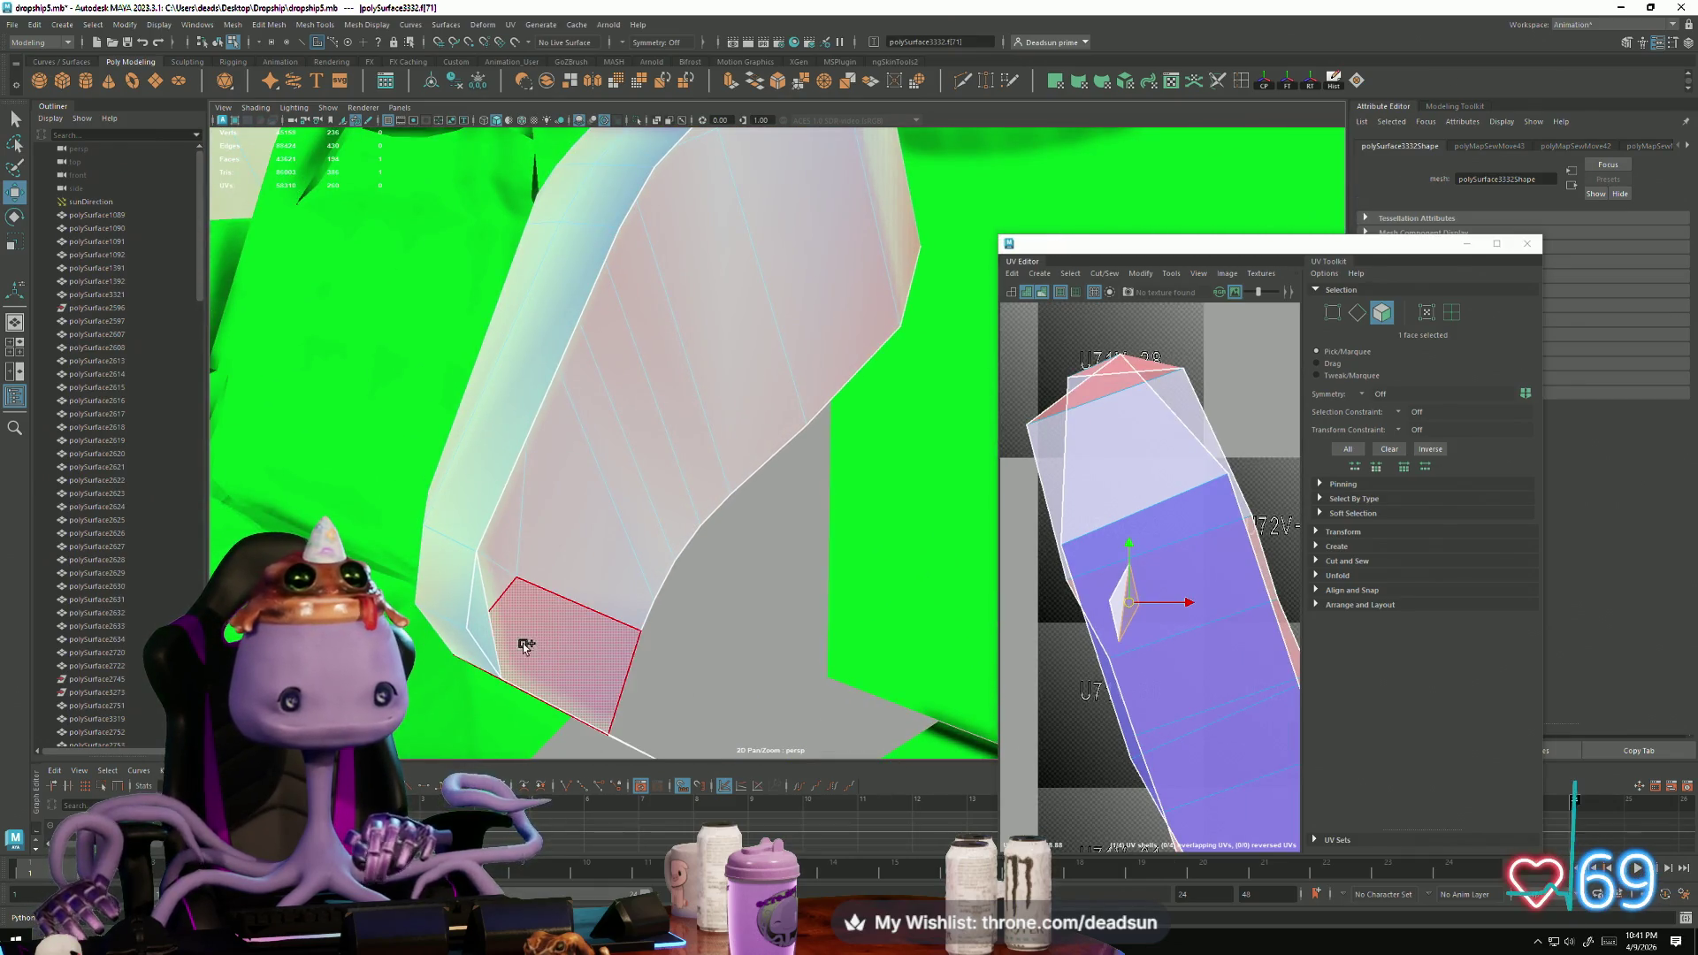
pyautogui.click(482, 630)
pyautogui.press('Delete')
pyautogui.hotkey('alt', 'space')
pyautogui.keyDown('alt'); pyautogui.moveTo(801, 634); pyautogui.dragTo(443, 465, button='right'); pyautogui.keyUp('alt')
pyautogui.scroll(-5, 1107, 569)
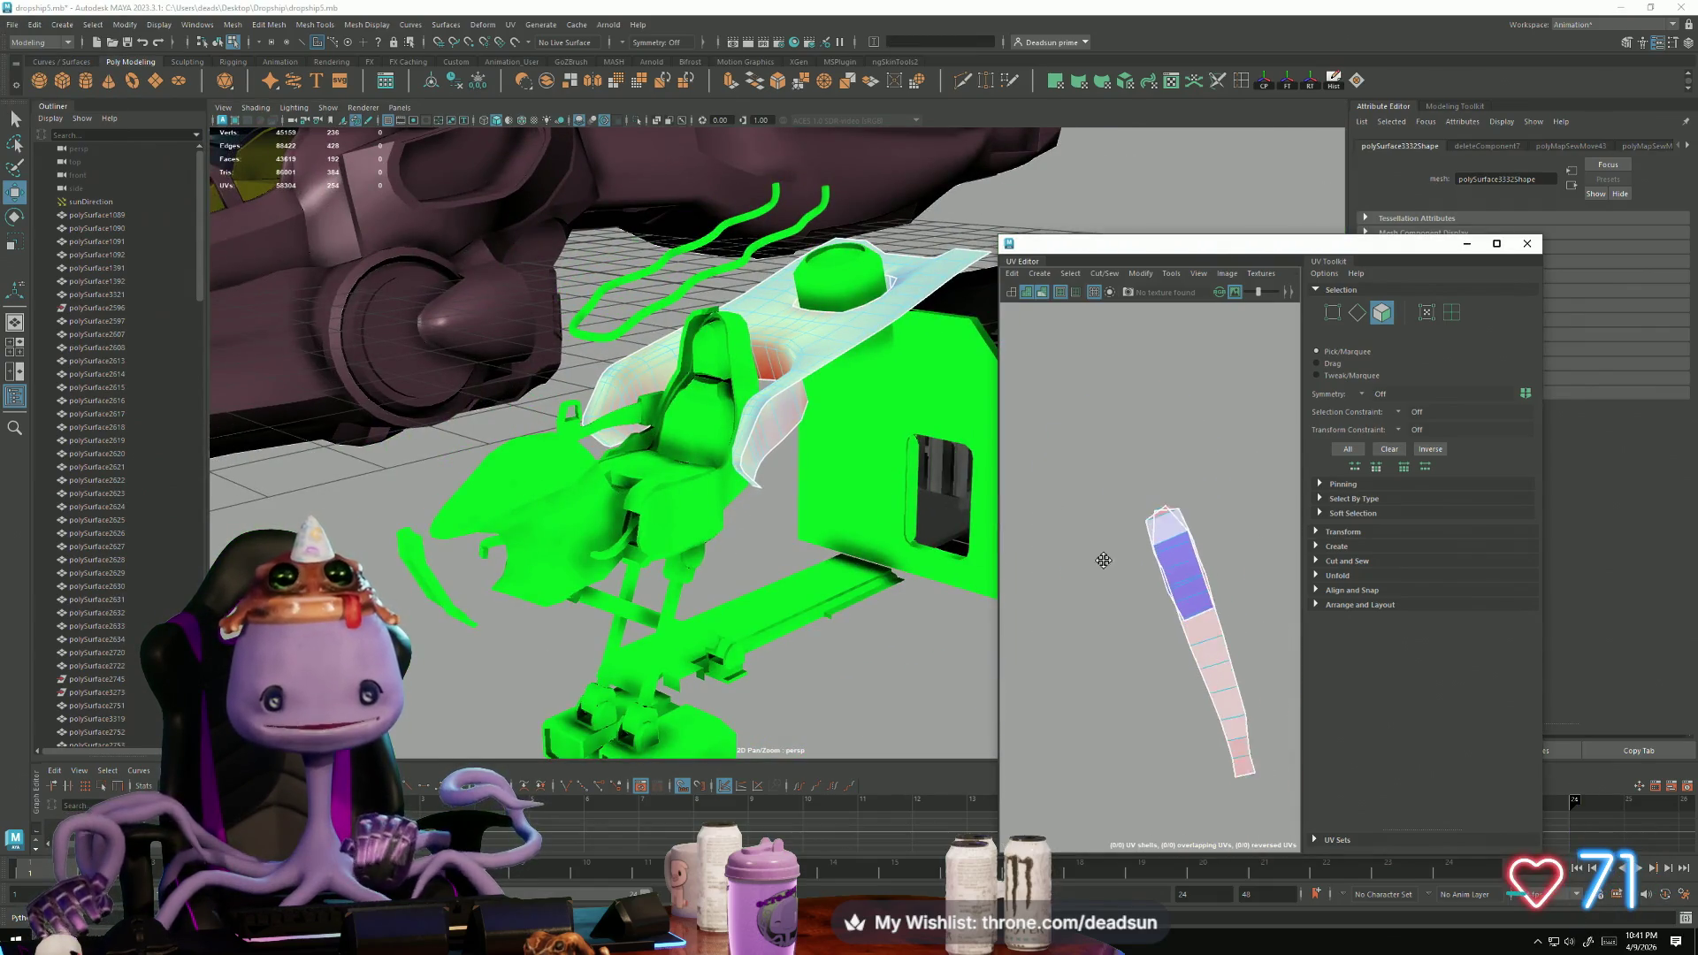
# Step: Convert the strip's faces to UVs and move its UV shell to the left
pyautogui.hotkey('ctrl', 'F12')
pyautogui.press('f')
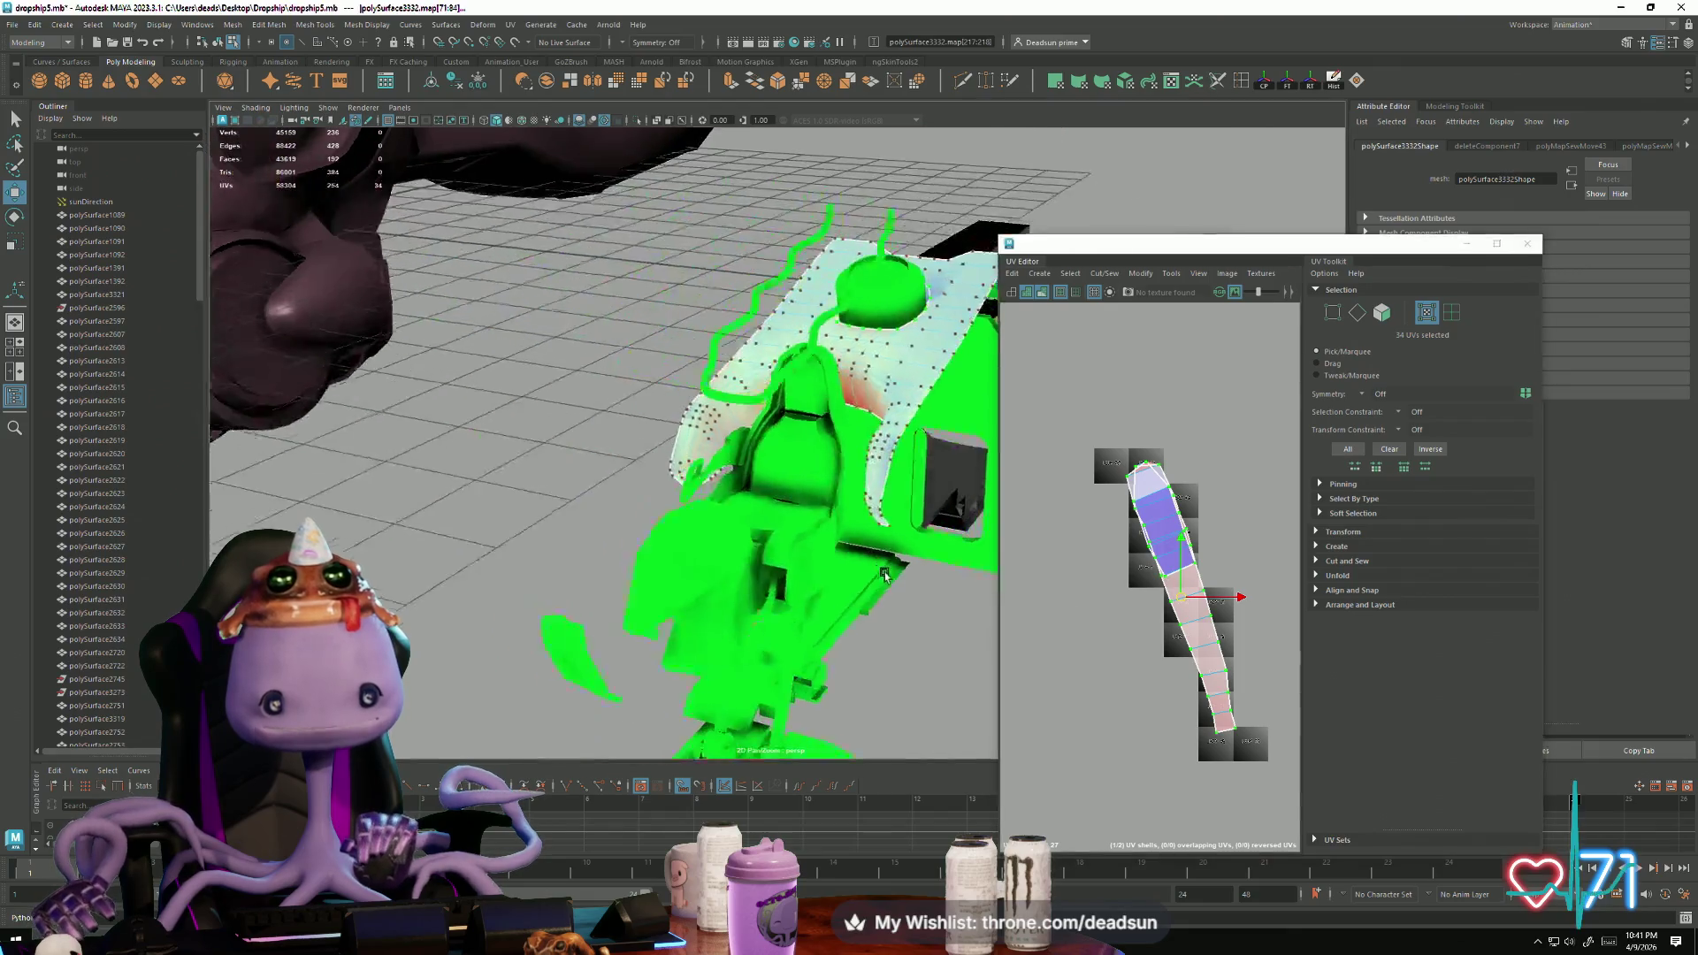
pyautogui.moveTo(884, 371)
pyautogui.keyDown('alt'); pyautogui.mouseDown()
pyautogui.moveTo(759, 386)
pyautogui.moveTo(784, 407)
pyautogui.mouseUp(); pyautogui.keyUp('alt')
pyautogui.click(1147, 466)
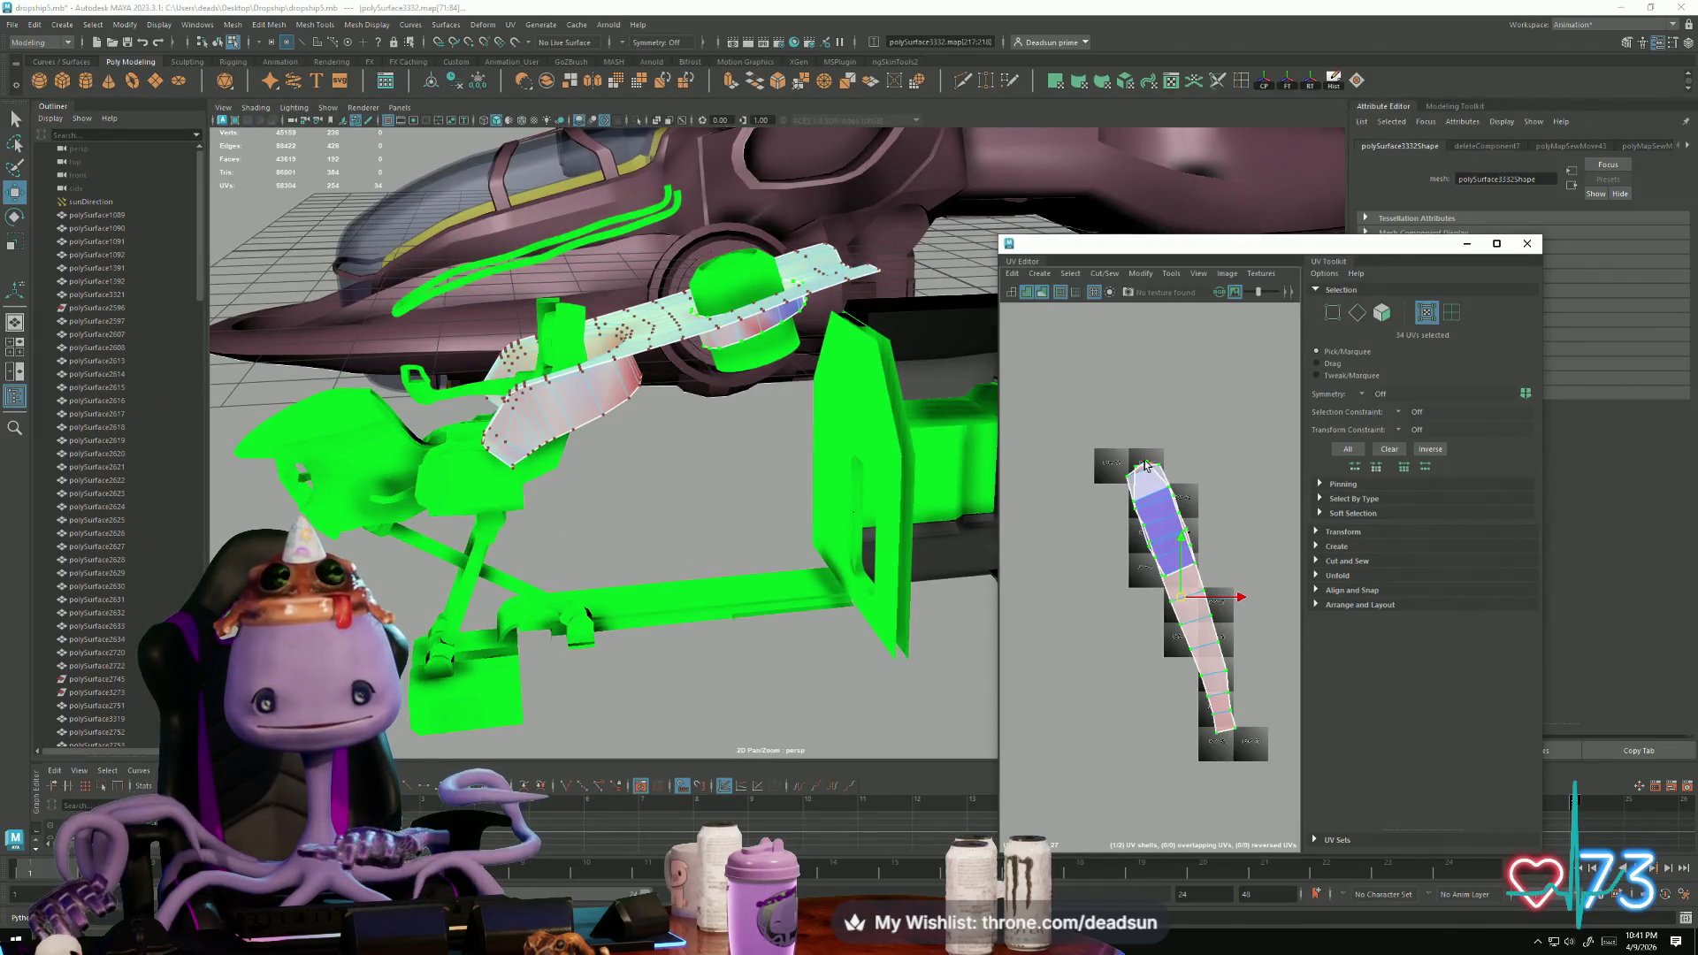
pyautogui.moveTo(1185, 597); pyautogui.dragTo(1075, 605)
# Step: Move and Sew the remaining strip pieces along a seam edge
pyautogui.moveTo(1072, 591); pyautogui.dragTo(1074, 566, button='right')
pyautogui.click(1079, 589)
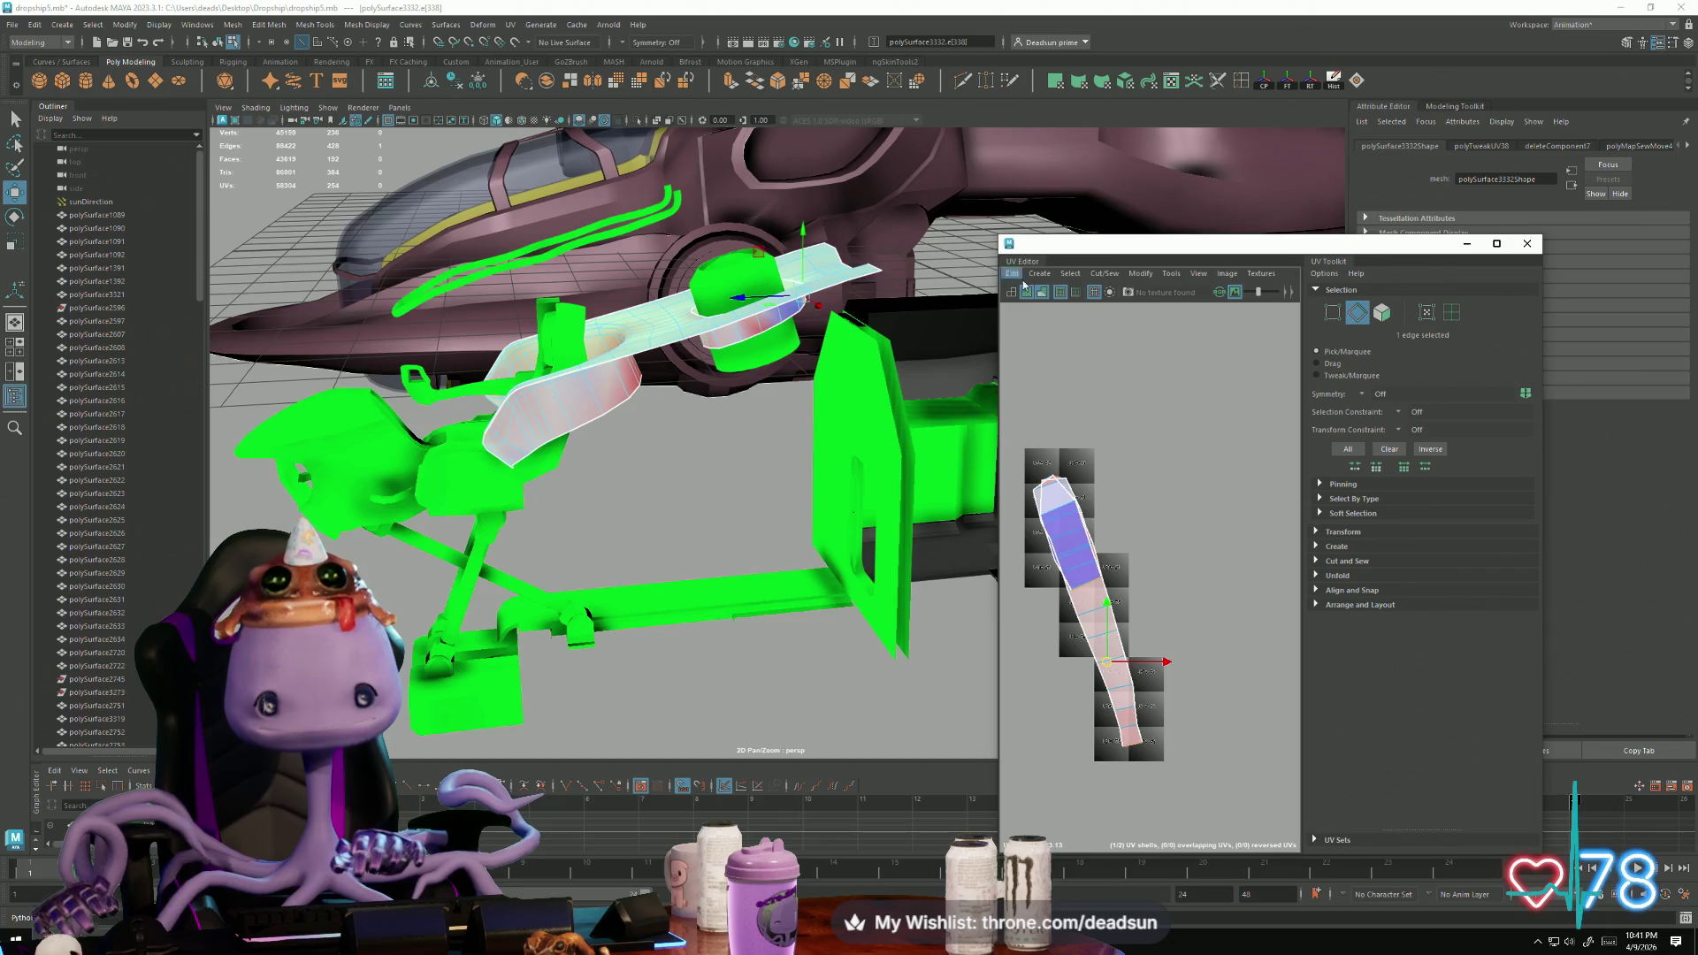
pyautogui.click(1104, 273)
pyautogui.click(1147, 405)
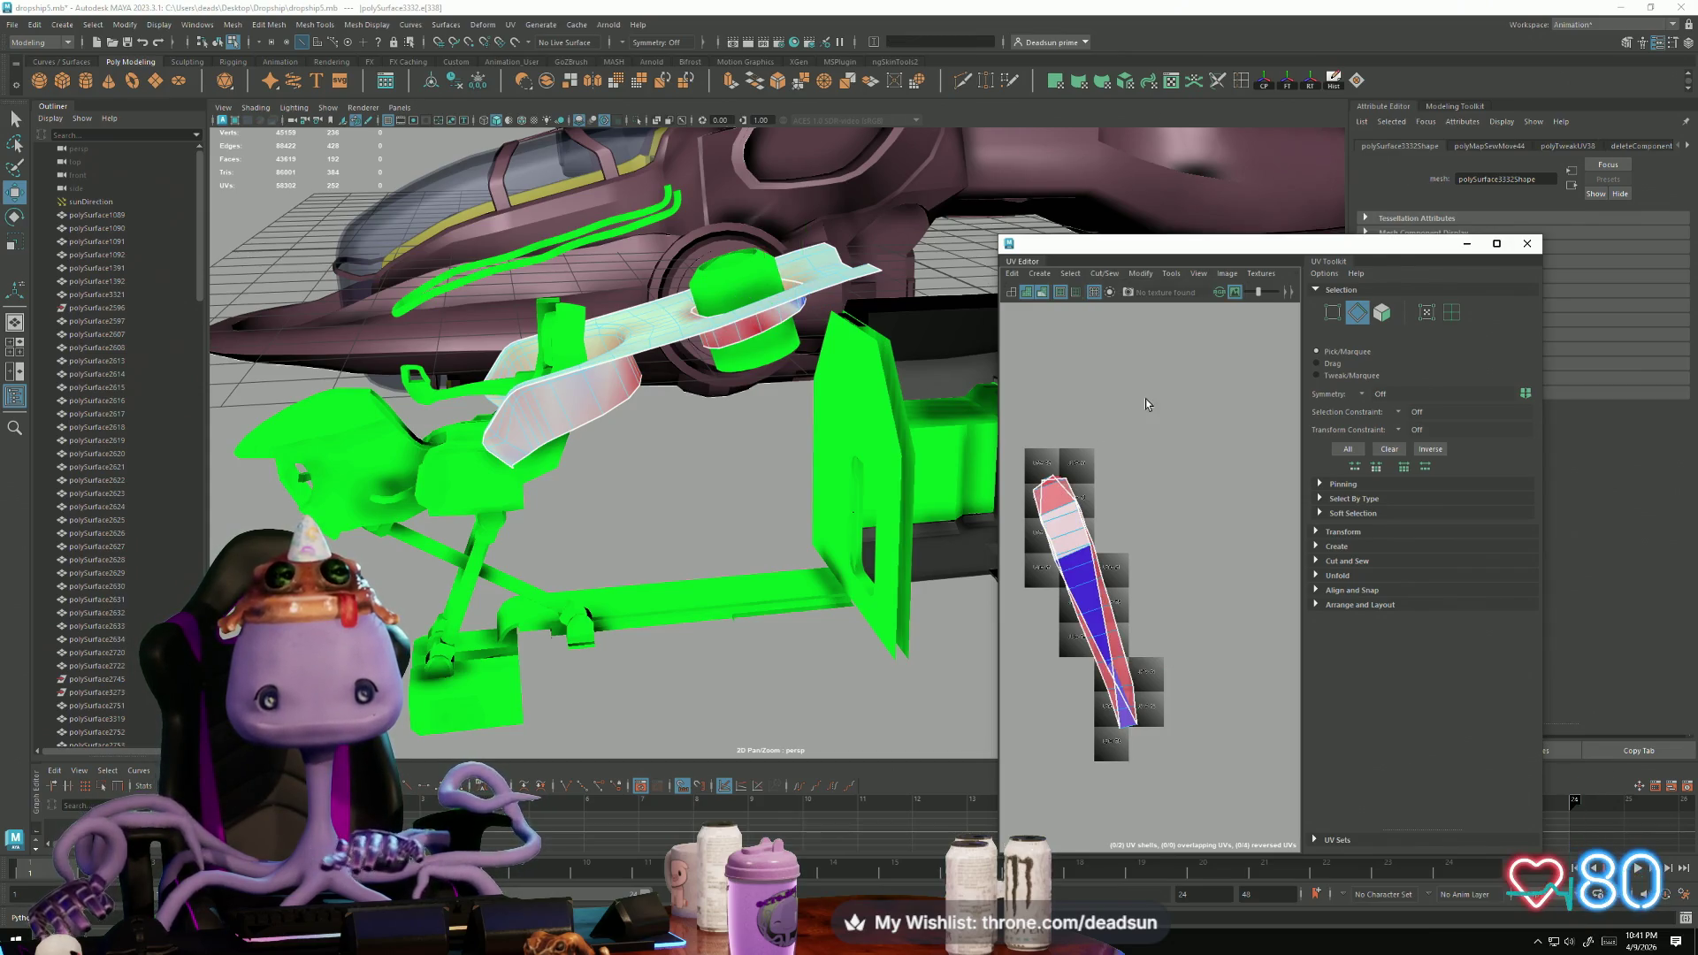
pyautogui.moveTo(1066, 553); pyautogui.dragTo(1066, 522, button='right')
pyautogui.click(1067, 533)
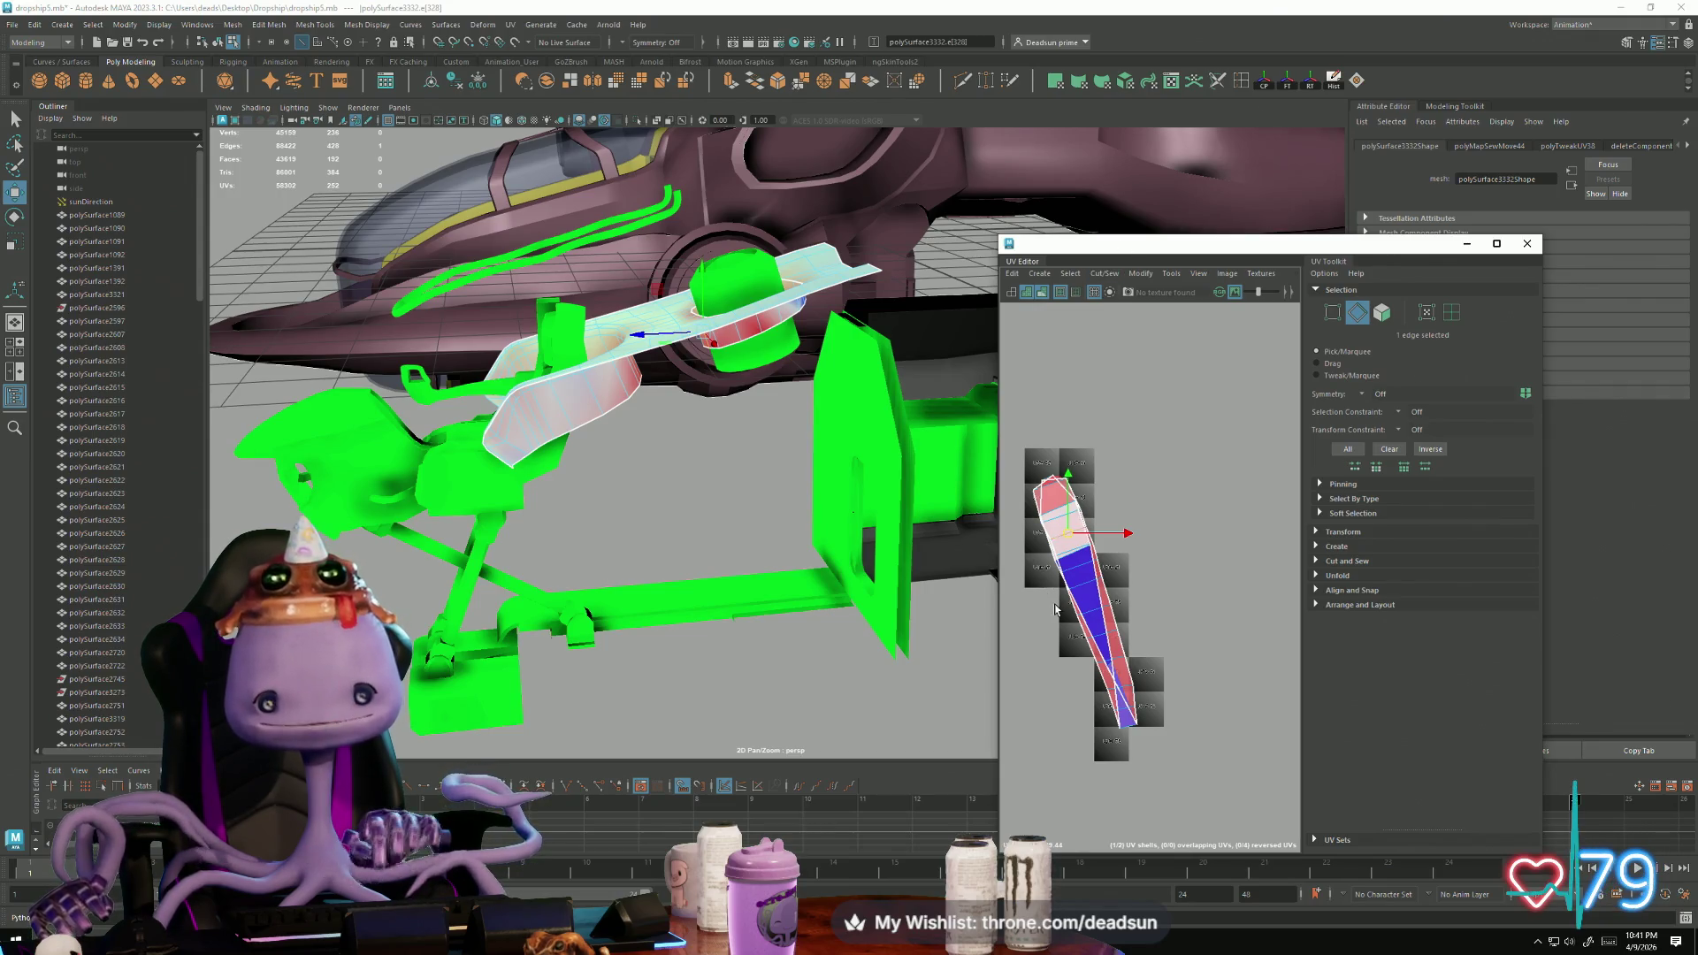
# Step: Select the strip's UV shell and apply Unstack Shells to separate it
pyautogui.moveTo(1083, 594); pyautogui.dragTo(1084, 672, button='right')
pyautogui.click(1139, 708)
pyautogui.click(1137, 706)
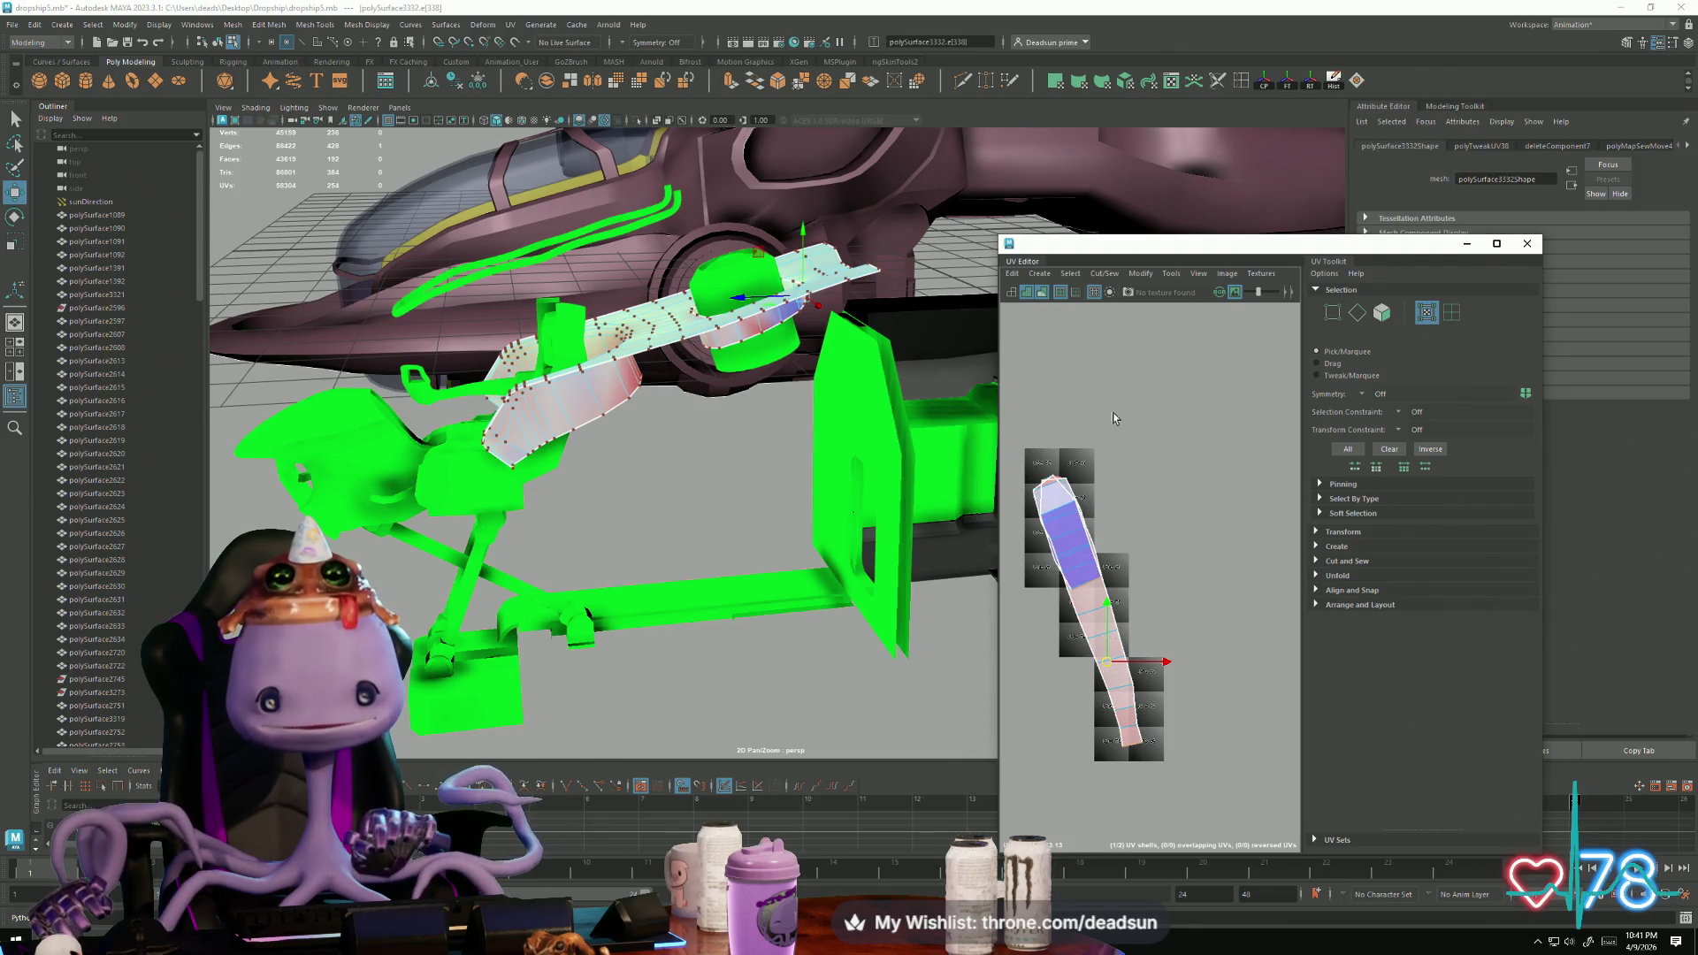
pyautogui.click(1036, 448)
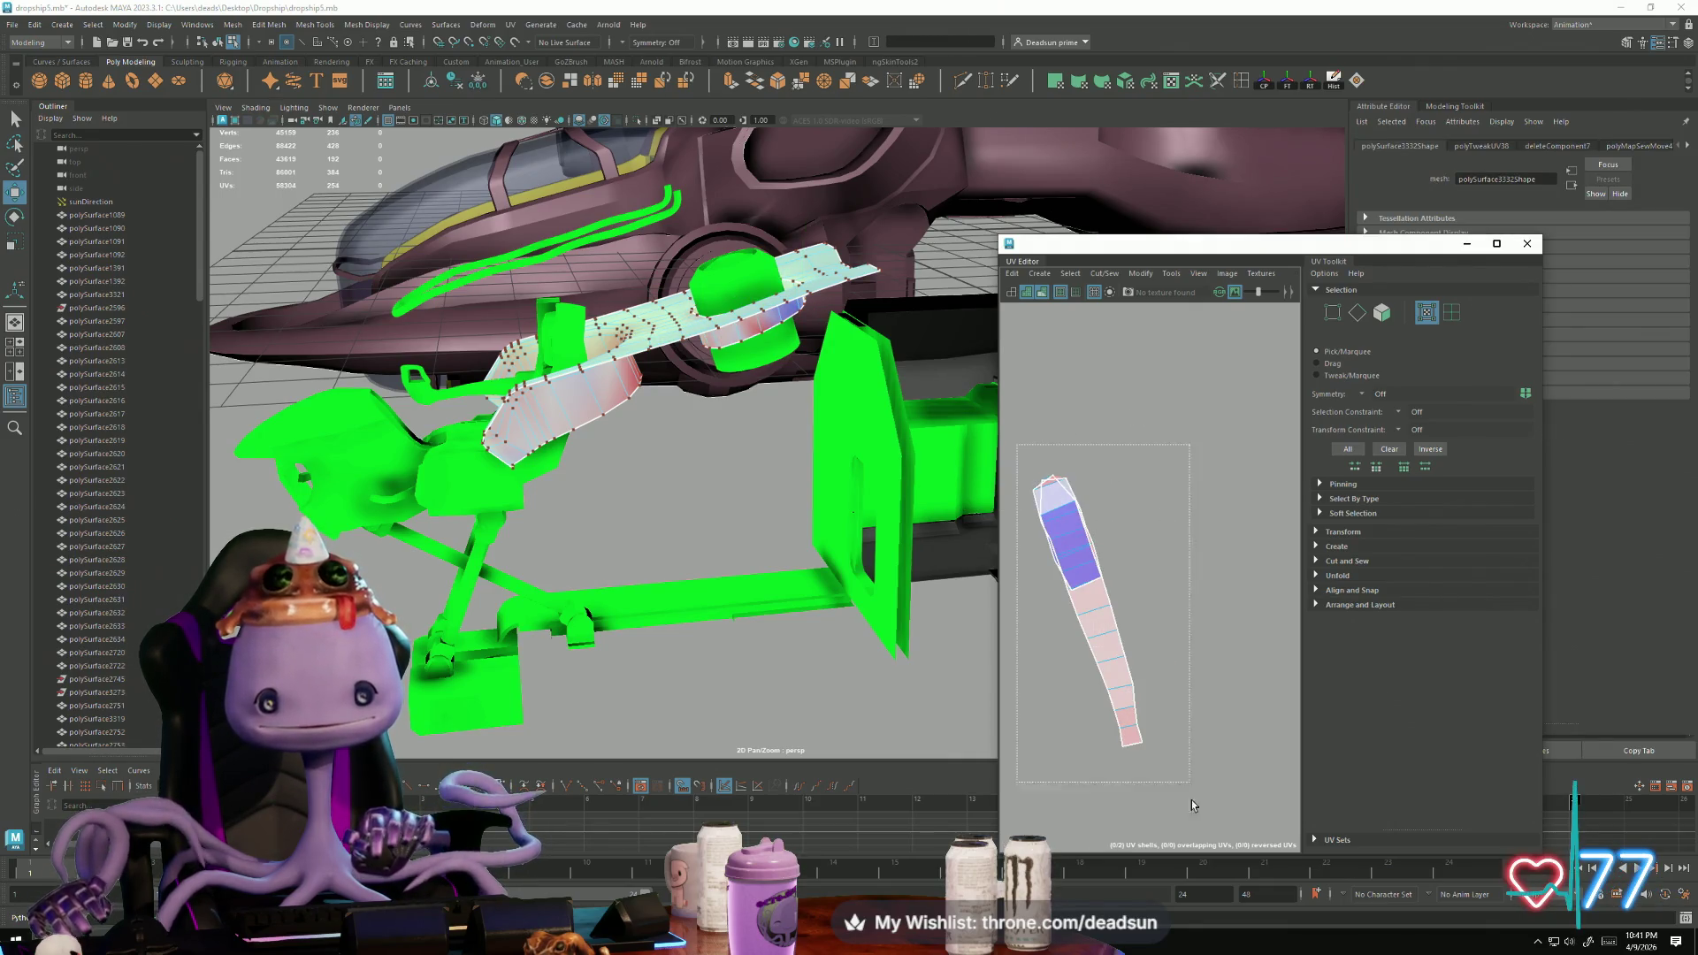
pyautogui.click(1084, 587)
pyautogui.click(1139, 273)
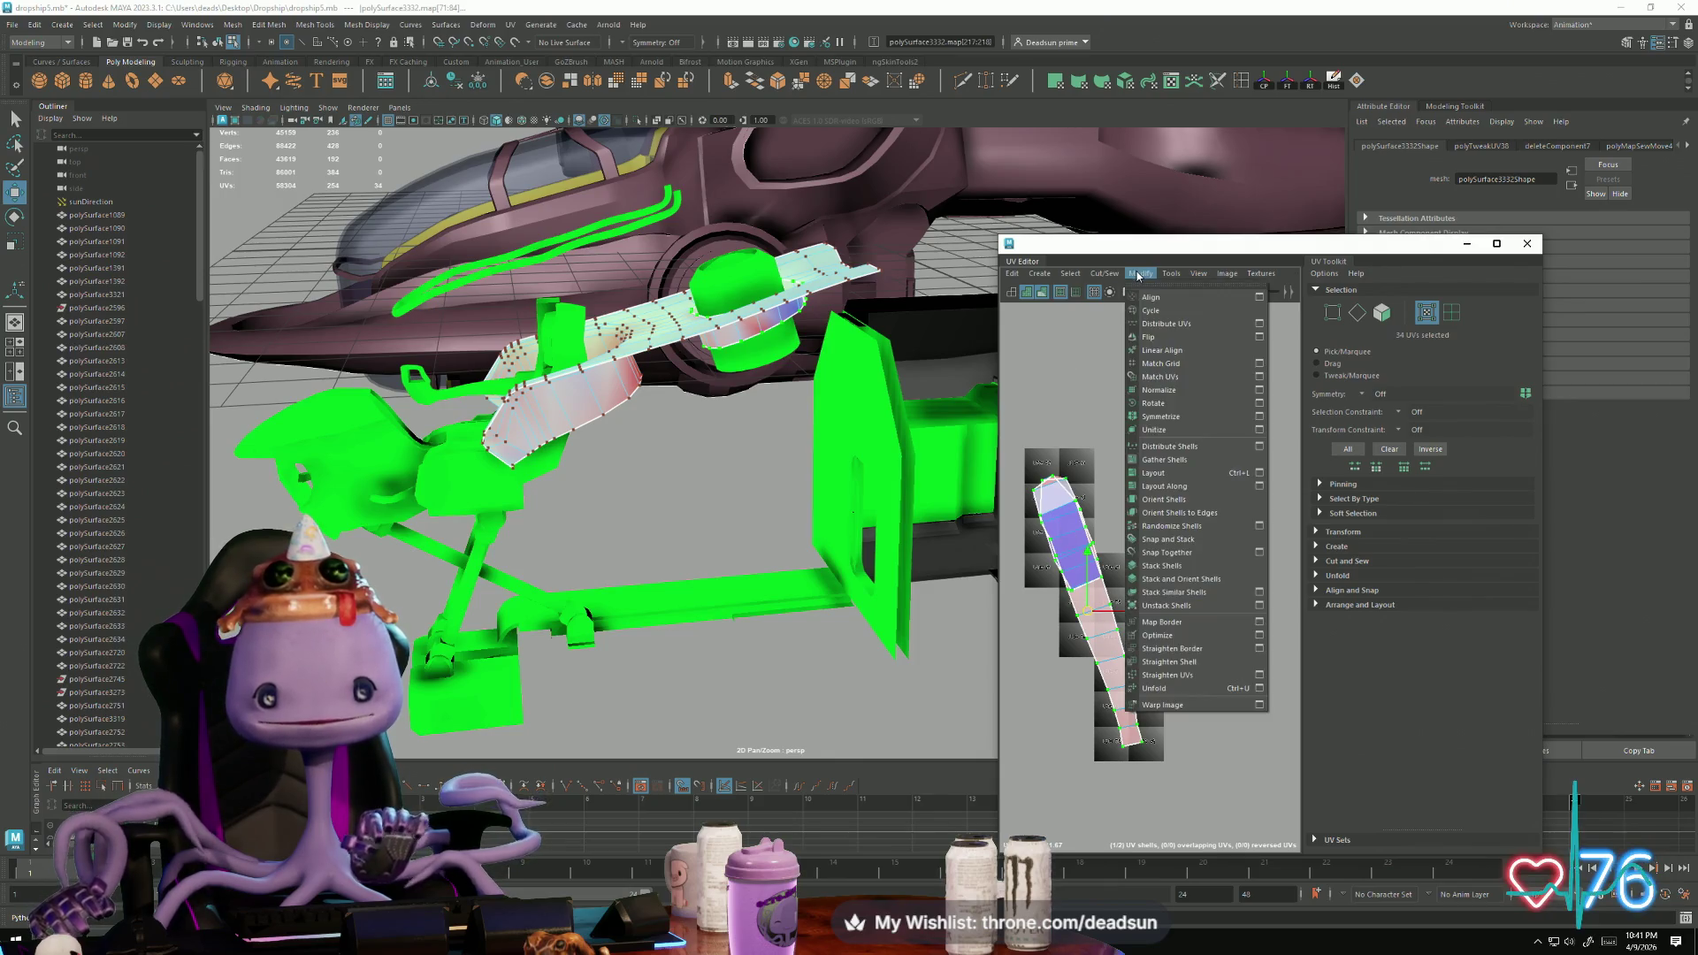
pyautogui.click(1145, 604)
pyautogui.scroll(-4, 1183, 672)
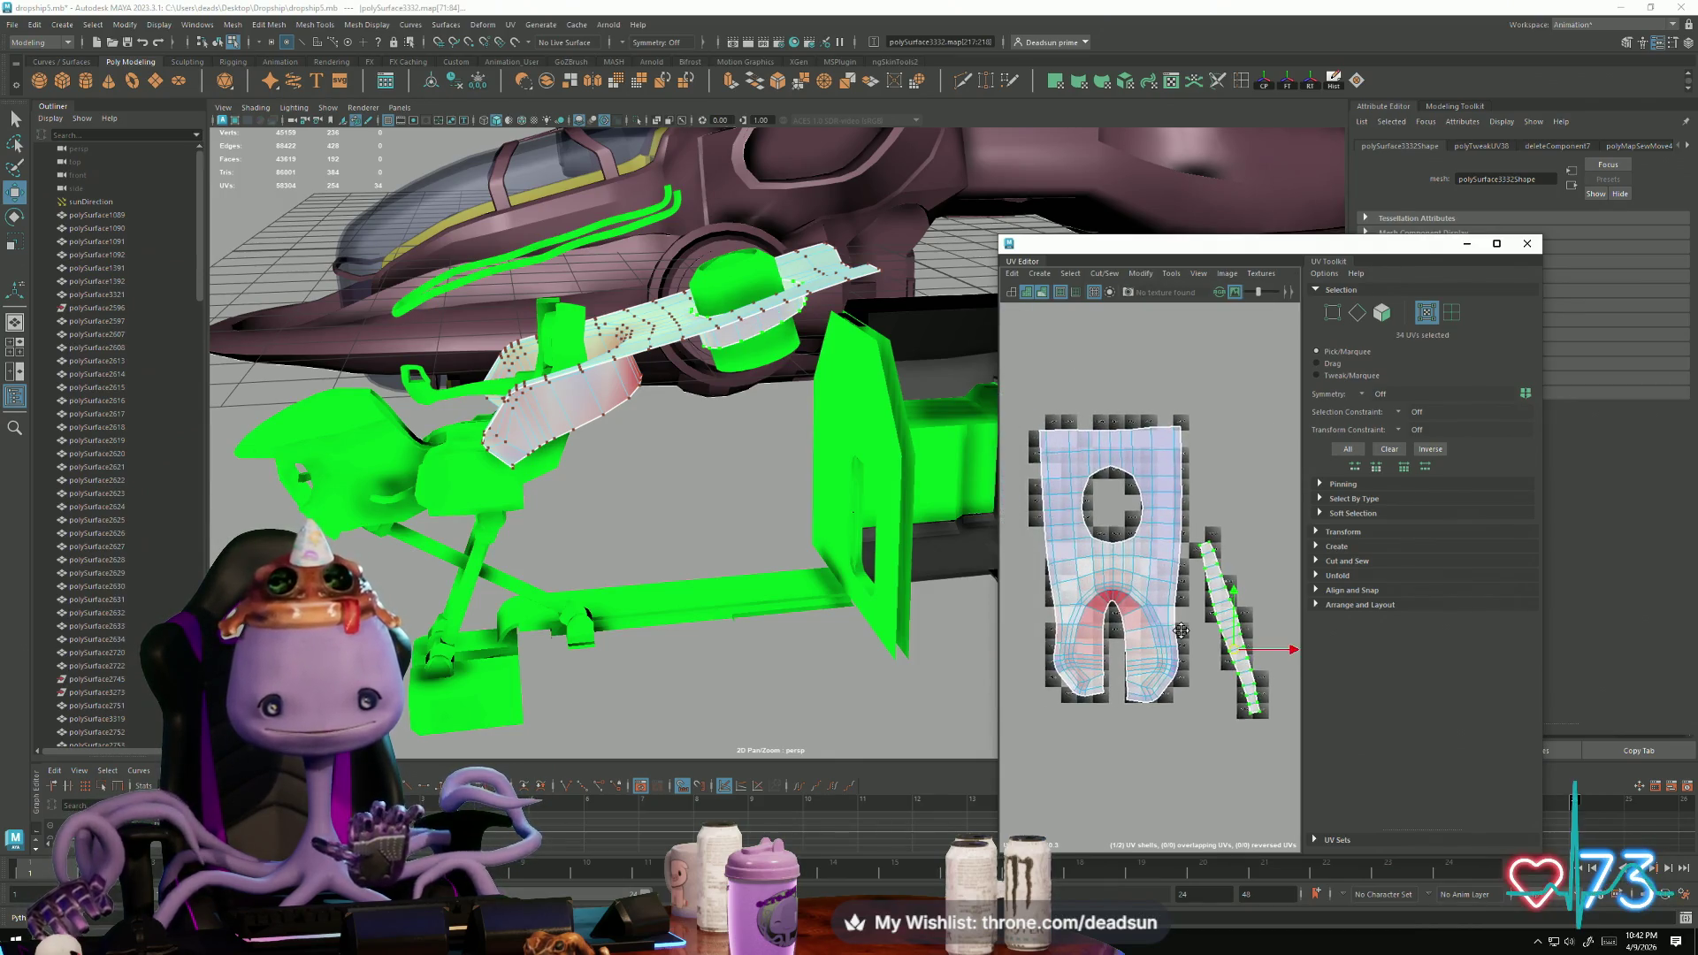
pyautogui.keyDown('alt'); pyautogui.moveTo(1181, 628); pyautogui.dragTo(1164, 643, button='middle'); pyautogui.keyUp('alt')
# Step: Rotate the narrow strip upright beside the seat's main UV shell
pyautogui.press('e')
pyautogui.moveTo(1236, 721)
pyautogui.mouseDown()
pyautogui.moveTo(1226, 619)
pyautogui.moveTo(1186, 550)
pyautogui.moveTo(1203, 640)
pyautogui.mouseUp()
pyautogui.press('w')
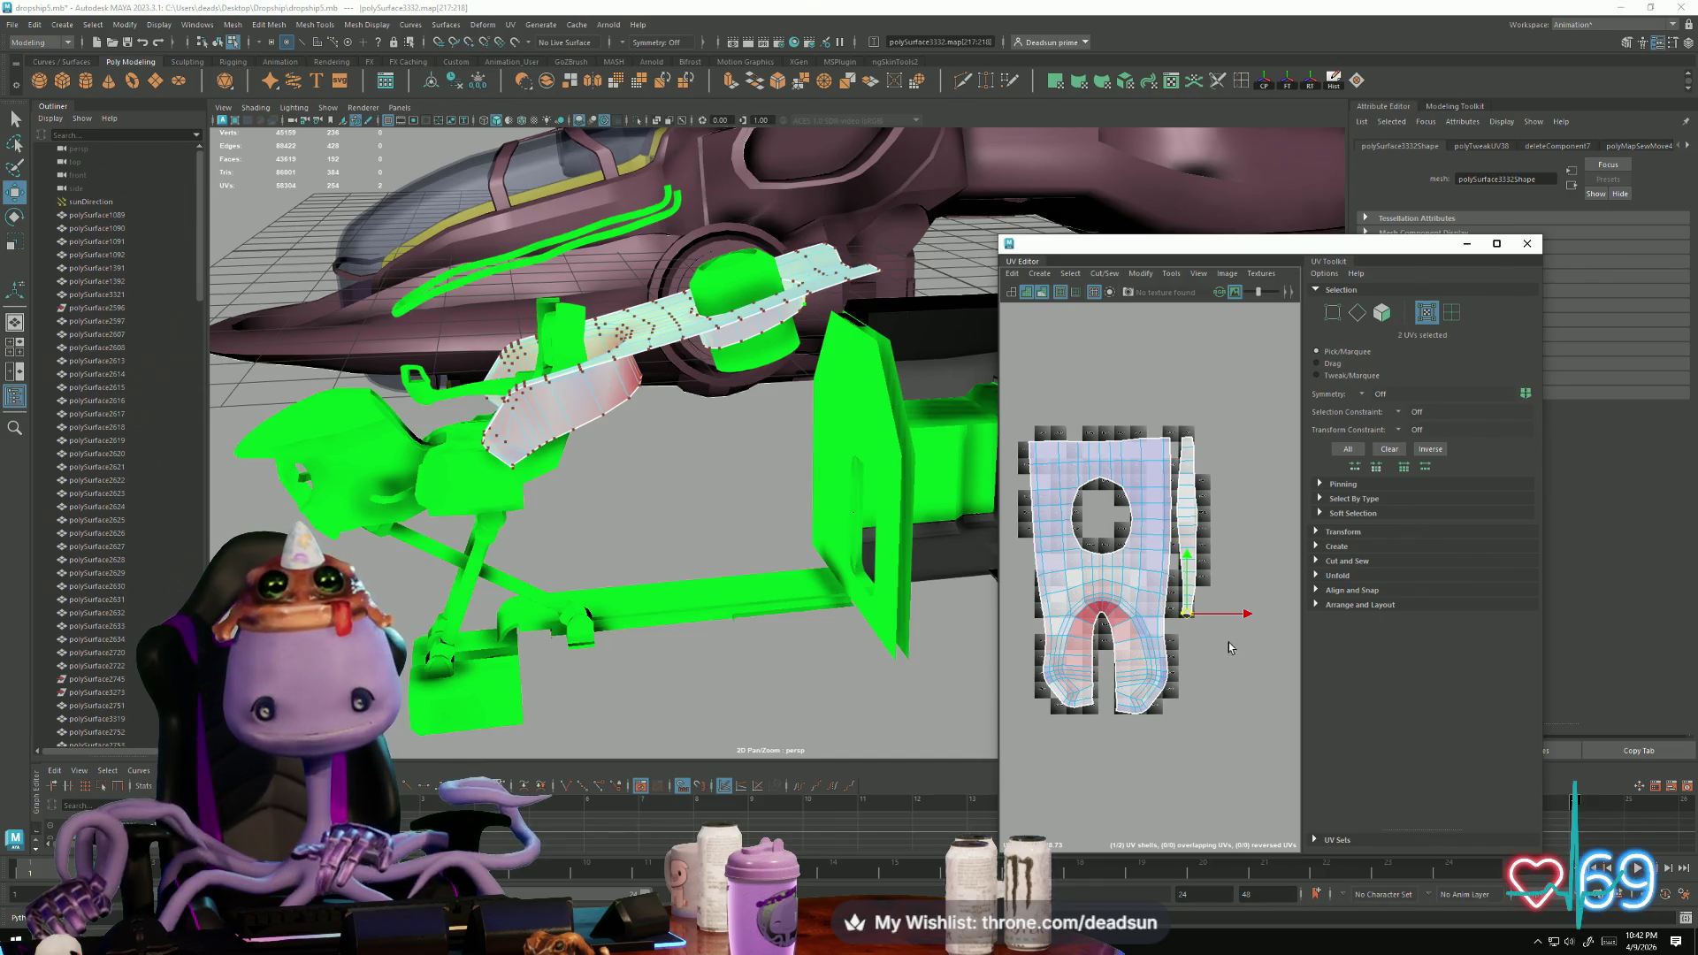
# Step: Select the UVs along the arch's inner border and the ring above it
pyautogui.press('e')
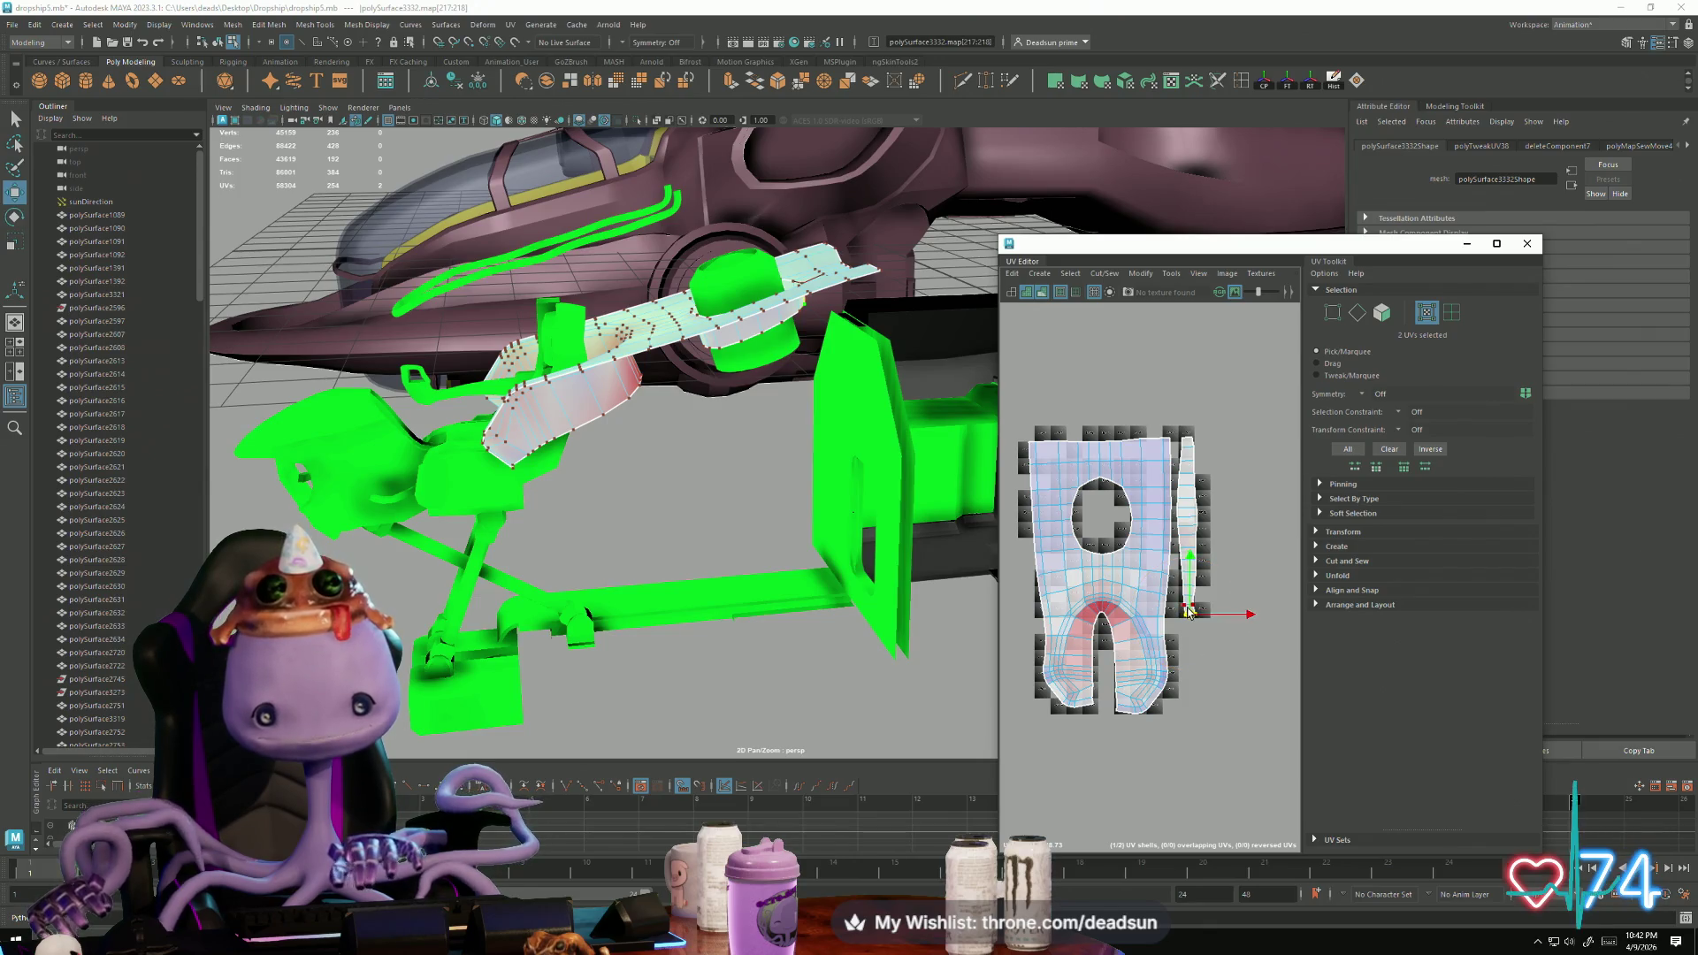
pyautogui.scroll(5, 1094, 616)
pyautogui.doubleClick(1086, 610)
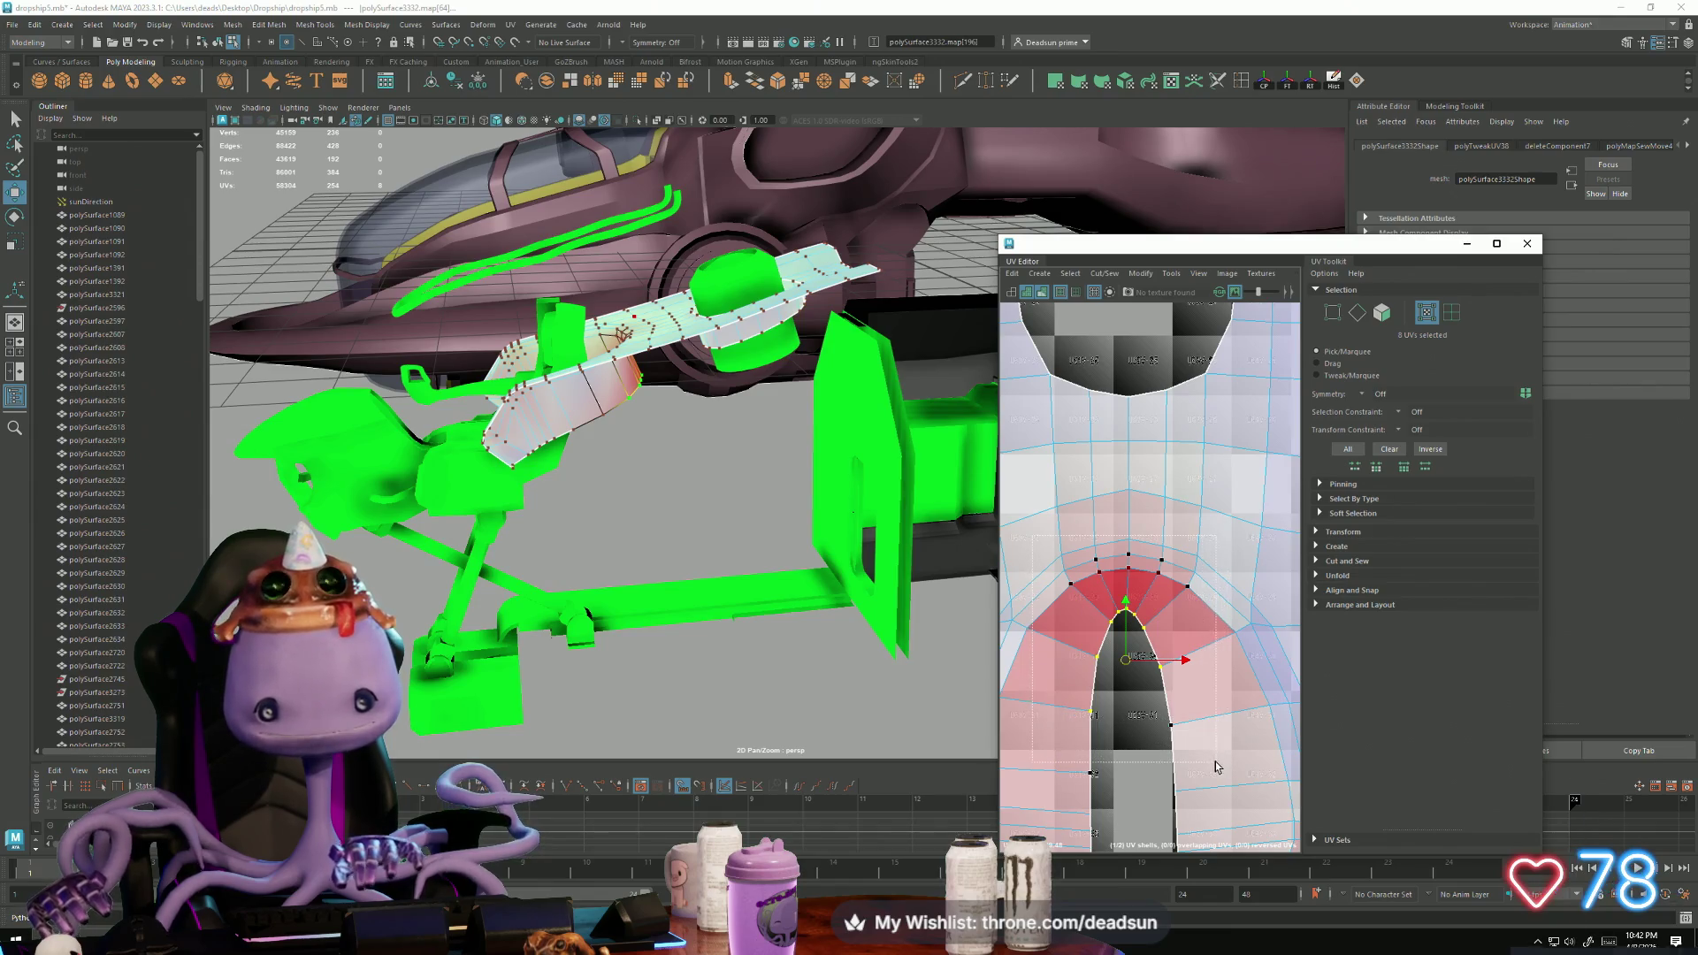
pyautogui.keyDown('shift'); pyautogui.doubleClick(1129, 589); pyautogui.keyUp('shift')
pyautogui.click(1138, 274)
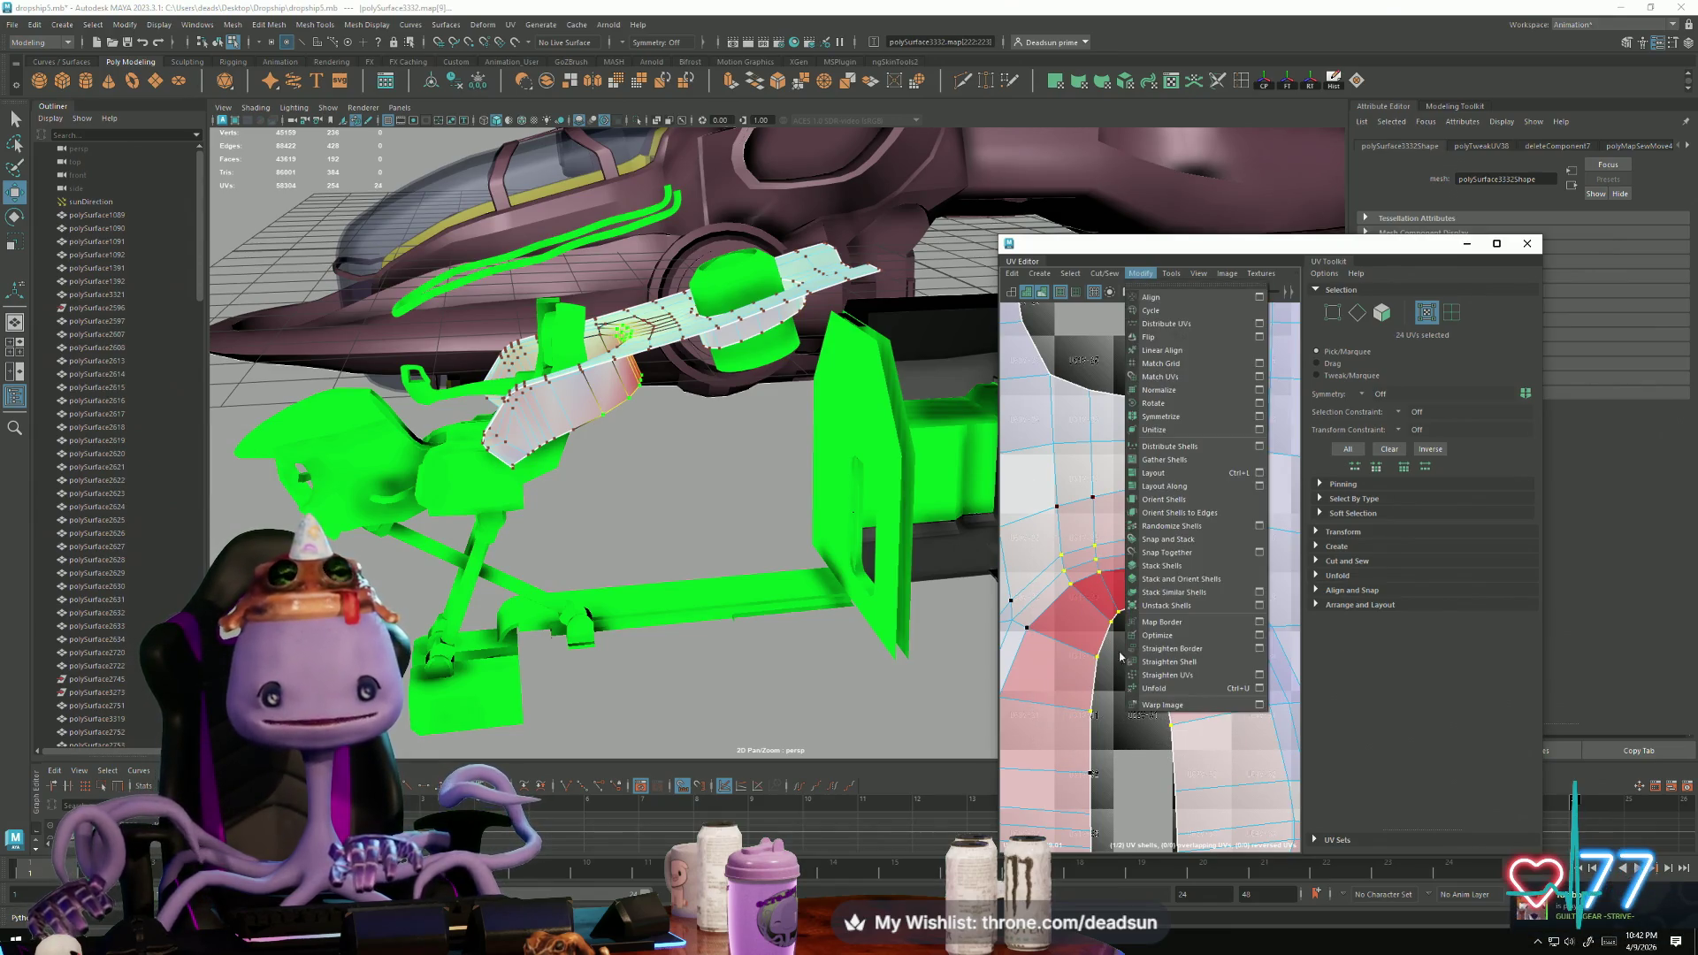
pyautogui.click(1154, 689)
# Step: Select all seat shell UVs, then pick the long bar under the seat
pyautogui.scroll(-5, 1197, 633)
pyautogui.keyDown('alt'); pyautogui.moveTo(575, 576); pyautogui.dragTo(755, 614); pyautogui.keyUp('alt')
pyautogui.moveTo(1199, 657); pyautogui.dragTo(1110, 546, button='right')
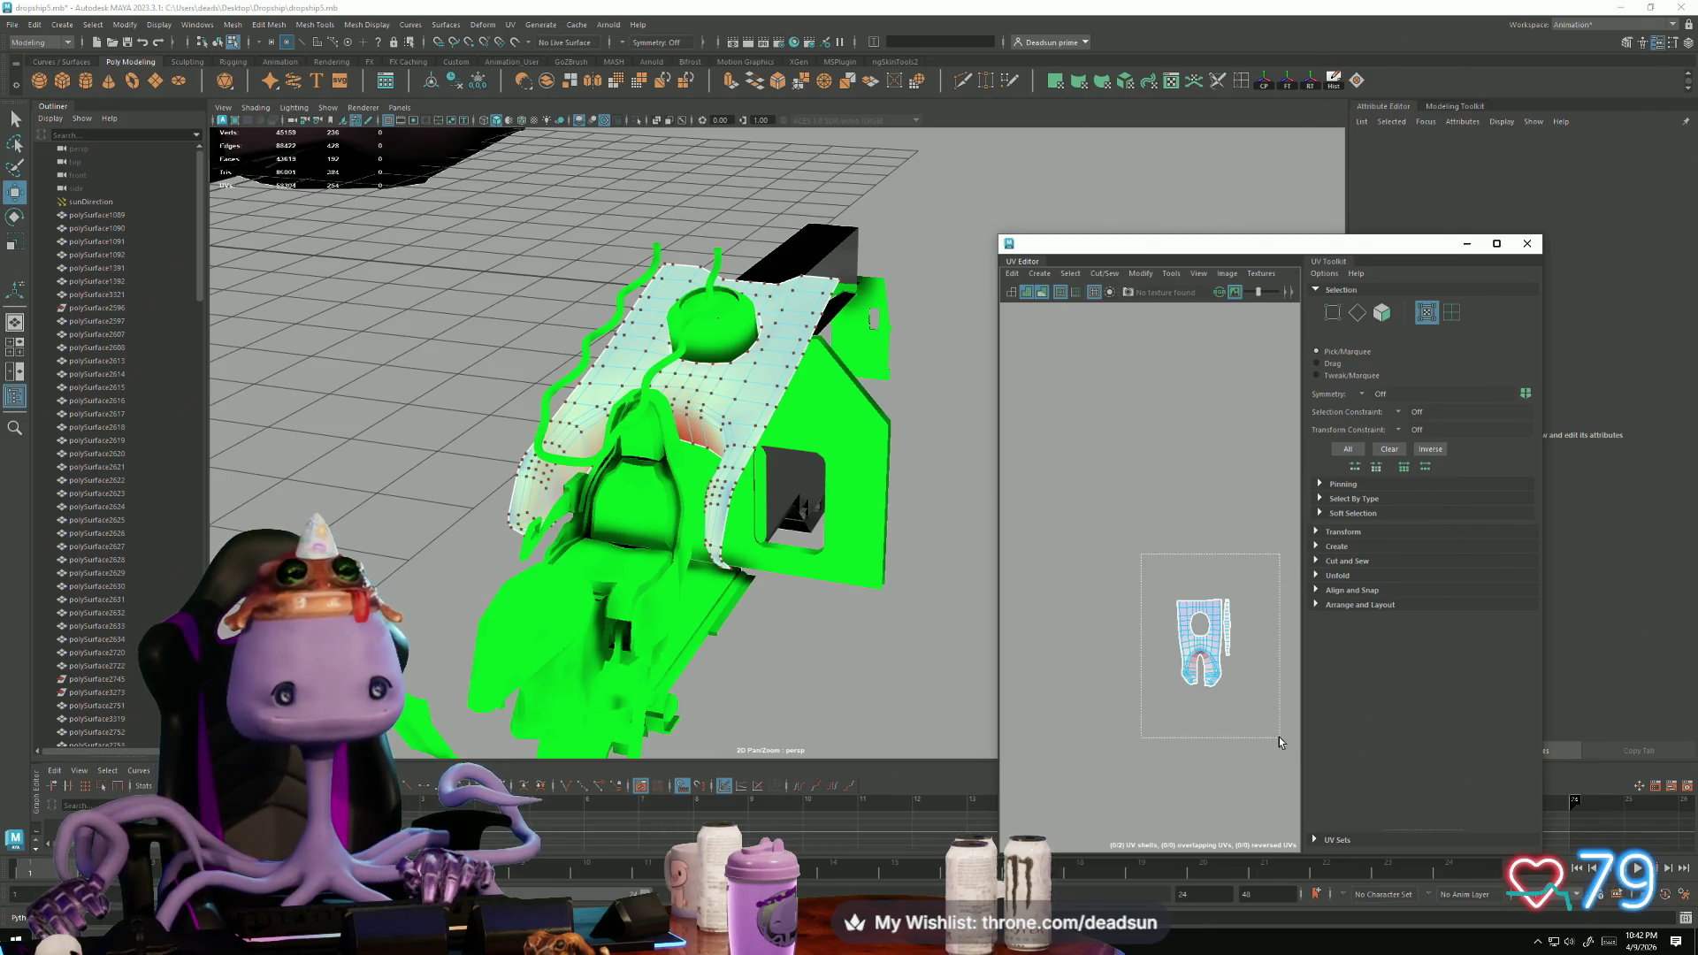
pyautogui.moveTo(1279, 736); pyautogui.dragTo(1277, 734)
pyautogui.moveTo(752, 619)
pyautogui.keyDown('alt'); pyautogui.mouseDown()
pyautogui.moveTo(708, 595)
pyautogui.moveTo(674, 612)
pyautogui.mouseUp(); pyautogui.keyUp('alt')
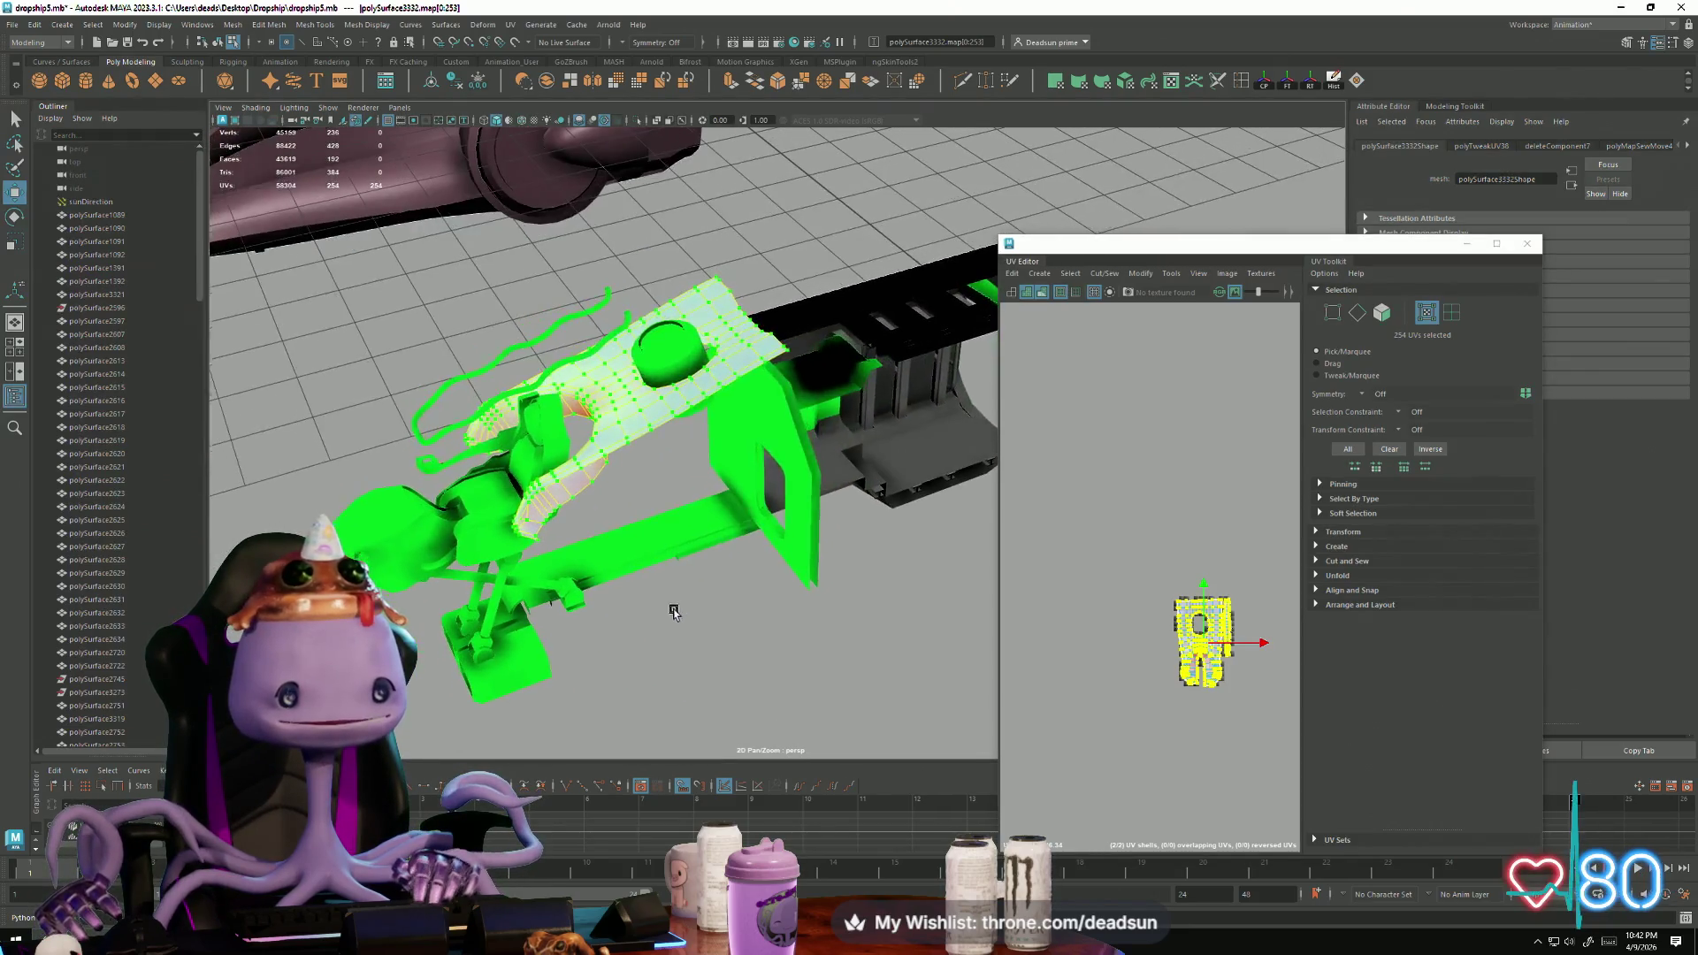
pyautogui.click(672, 544)
pyautogui.moveTo(672, 544)
pyautogui.mouseDown(button='right')
pyautogui.moveTo(686, 529)
pyautogui.moveTo(671, 545)
pyautogui.mouseUp(button='right')
# Step: Sew the left shell's side and centre edges of the bar together
pyautogui.scroll(5, 1183, 716)
pyautogui.moveTo(1185, 610)
pyautogui.keyDown('alt'); pyautogui.mouseDown(button='middle')
pyautogui.moveTo(1126, 607)
pyautogui.moveTo(1026, 701)
pyautogui.mouseUp(button='middle'); pyautogui.keyUp('alt')
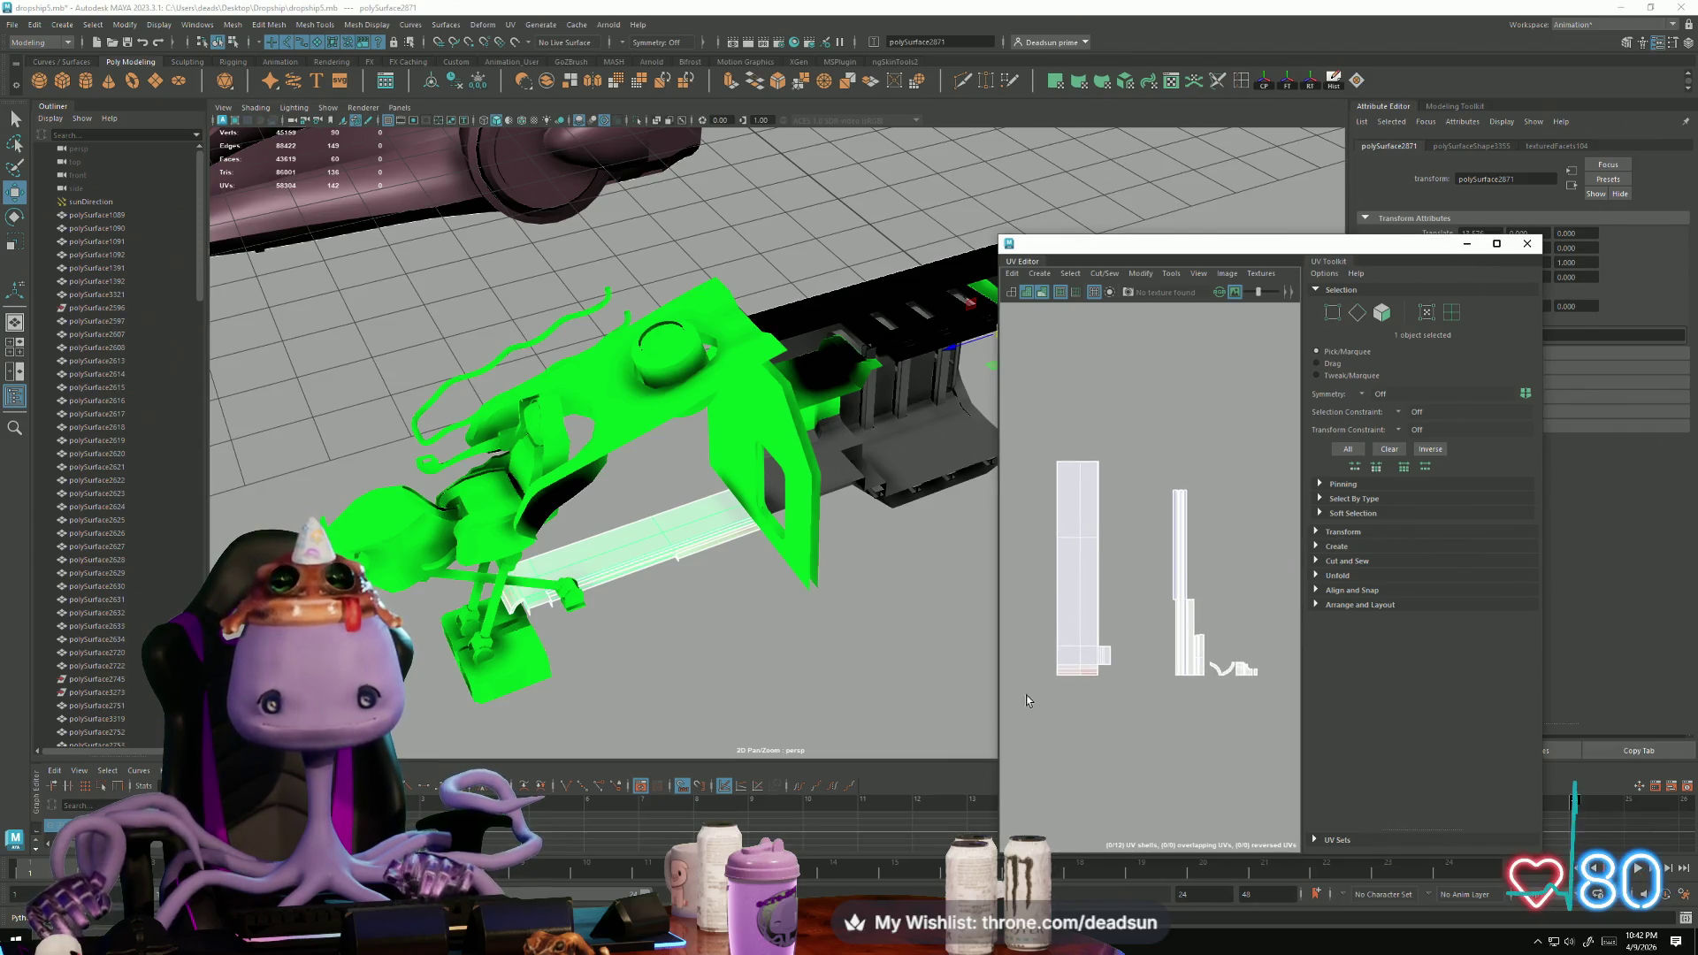
pyautogui.moveTo(1086, 500); pyautogui.dragTo(1084, 470, button='right')
pyautogui.click(1077, 482)
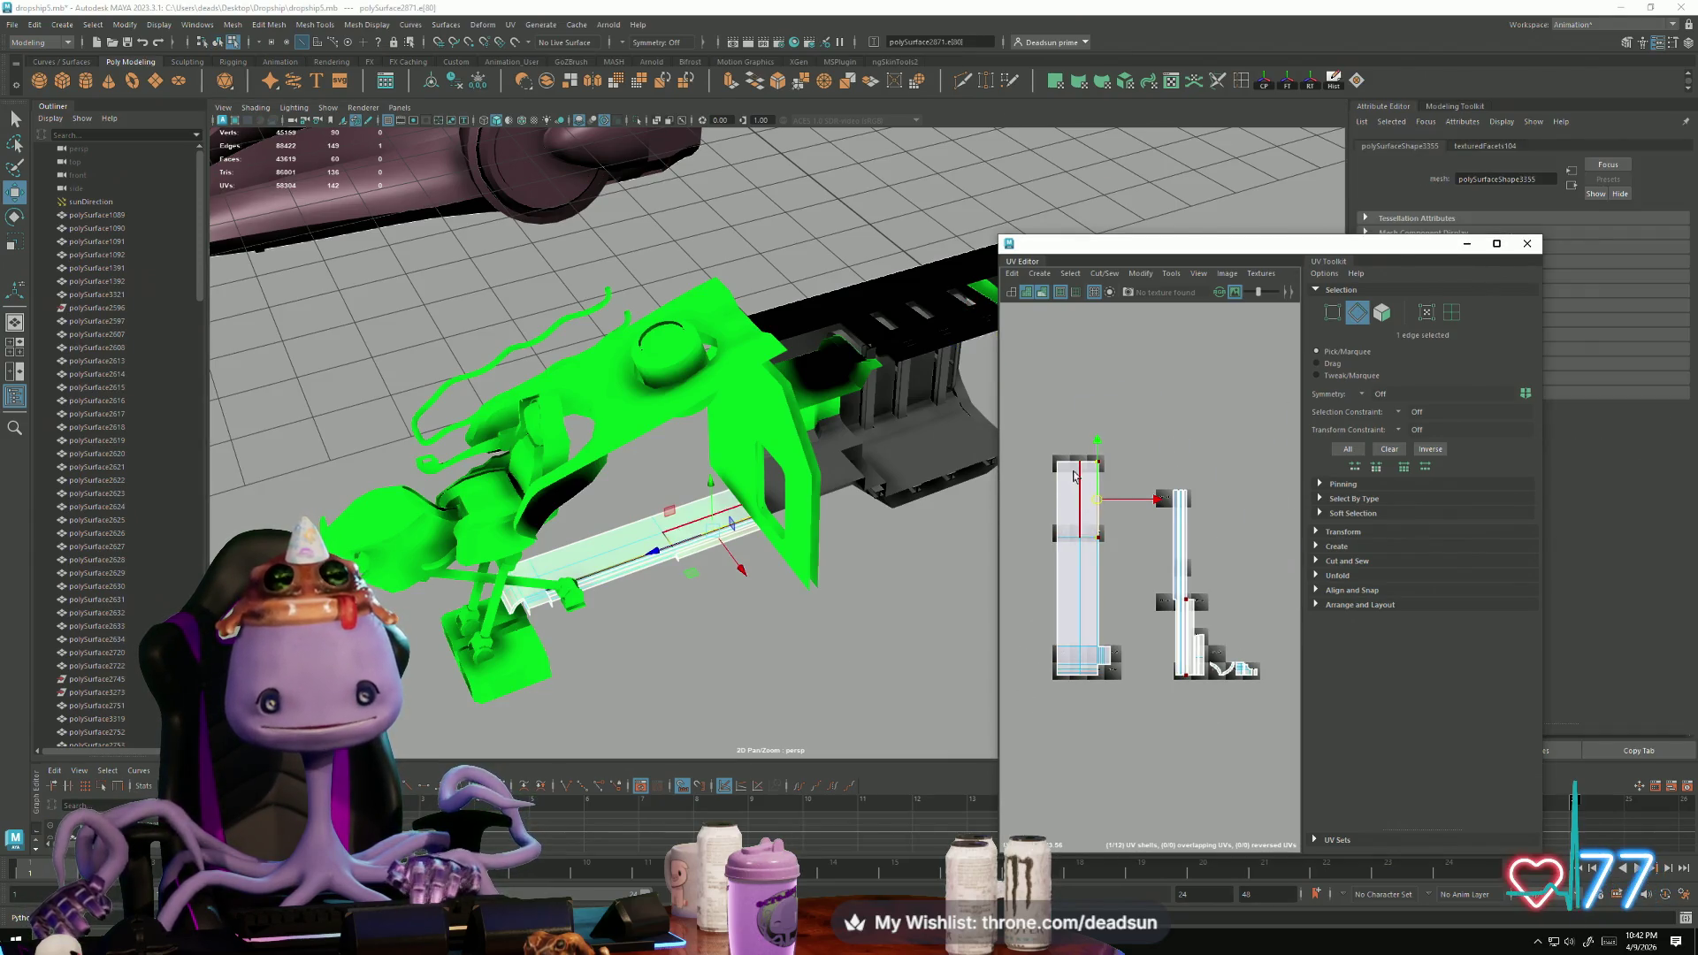
pyautogui.click(1099, 580)
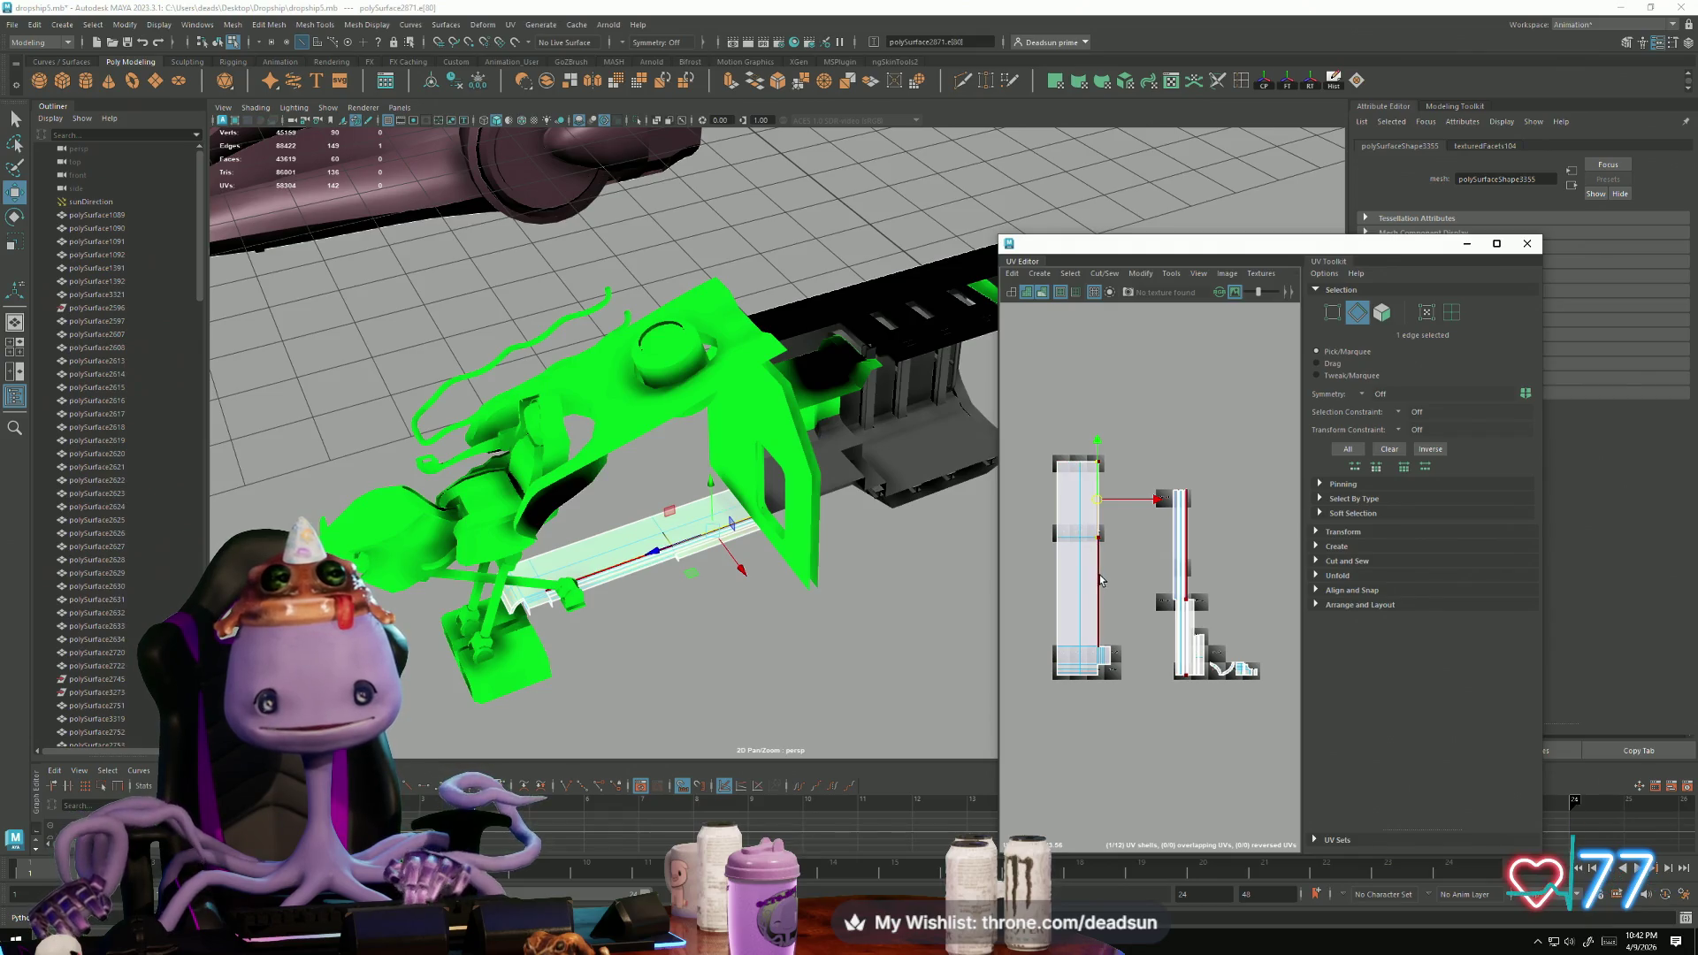
pyautogui.click(1082, 619)
pyautogui.scroll(3, 1084, 579)
pyautogui.scroll(-3, 1125, 594)
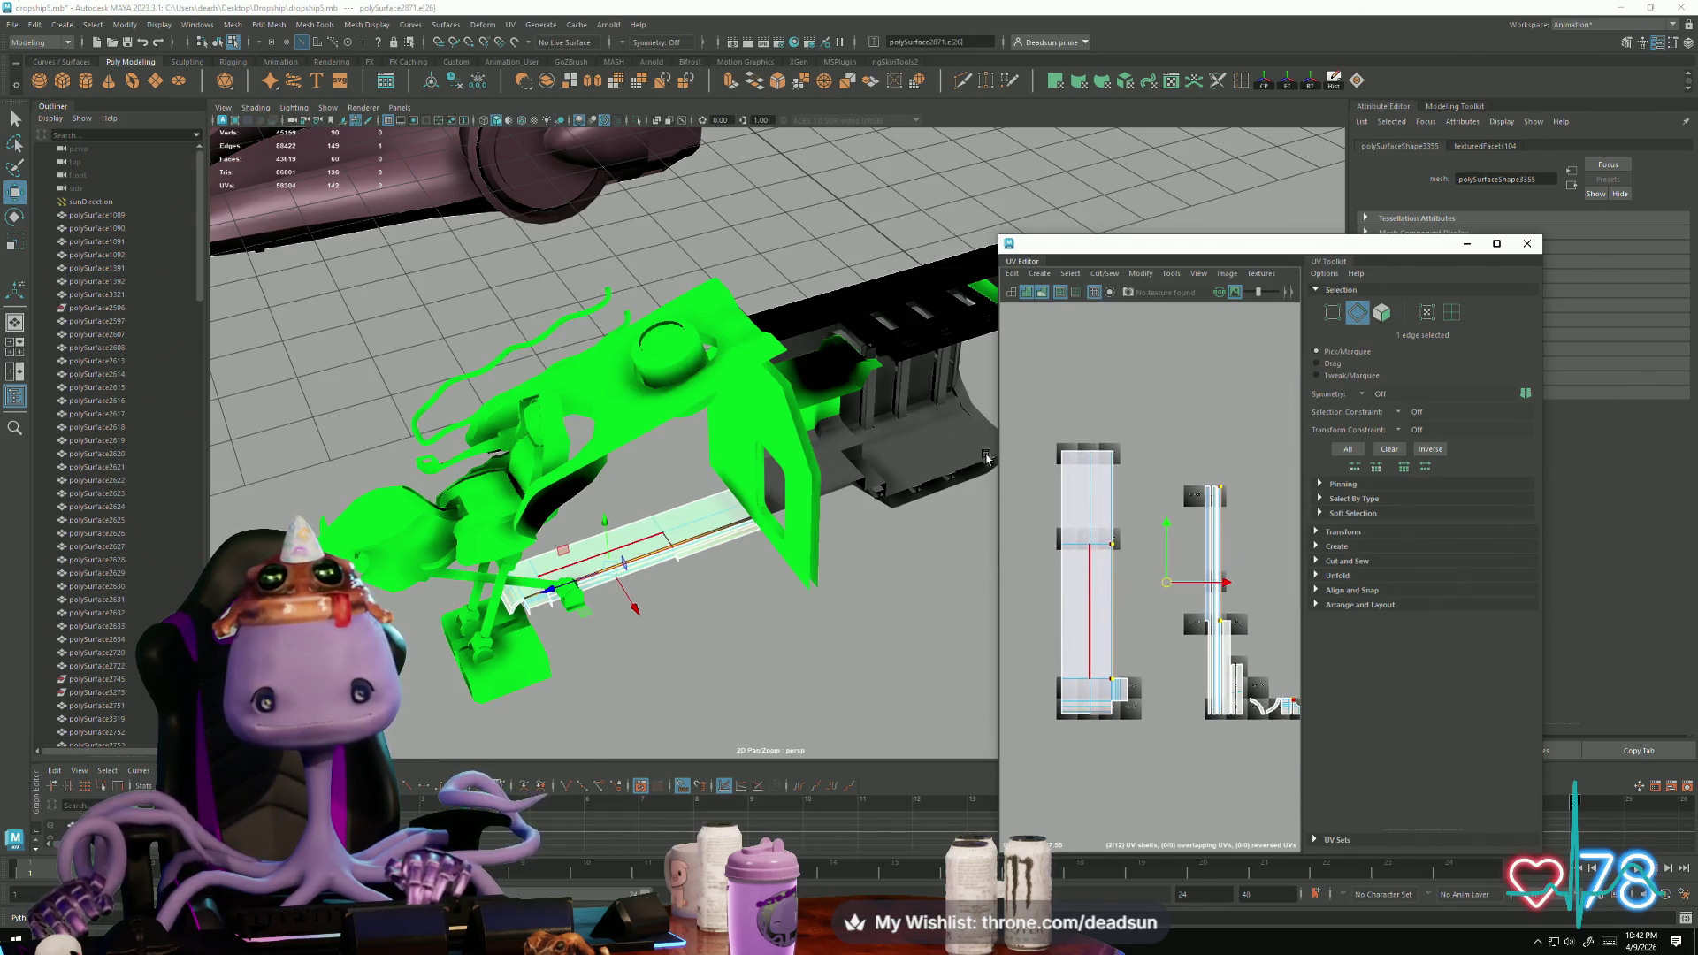
pyautogui.click(1108, 283)
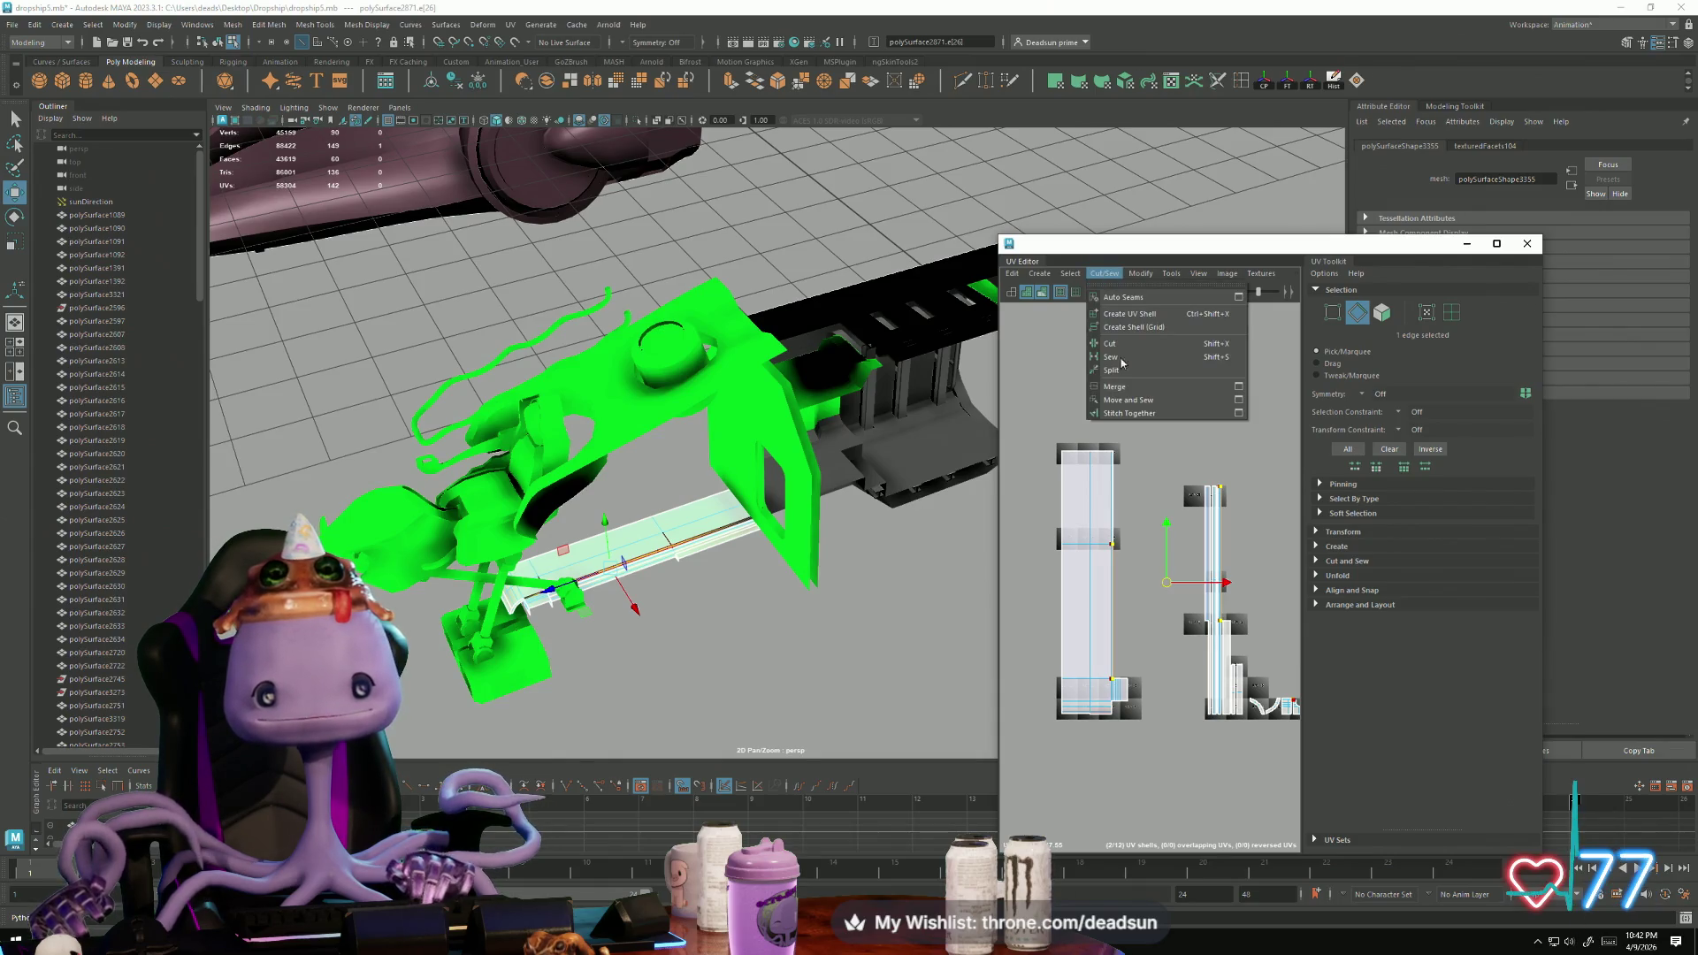
pyautogui.click(1138, 400)
# Step: Stitch the right UV shell onto the left shell along the seam edges
pyautogui.scroll(3, 1105, 513)
pyautogui.scroll(2, 1122, 511)
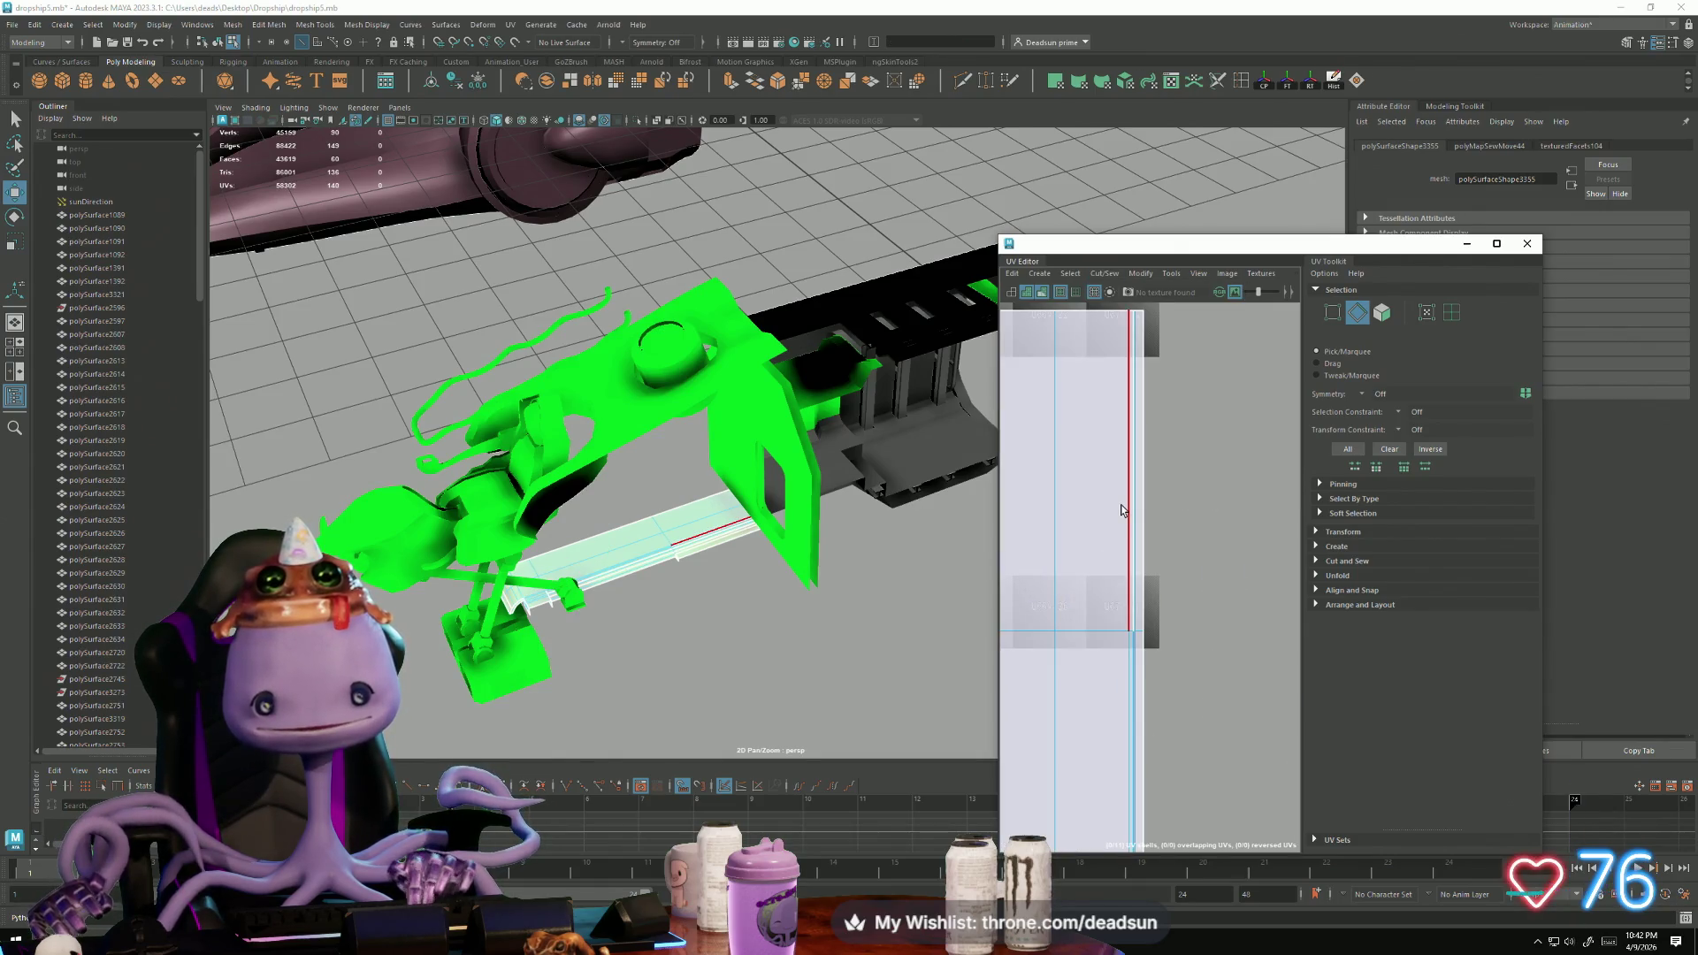
pyautogui.click(1138, 536)
pyautogui.scroll(-3, 1101, 504)
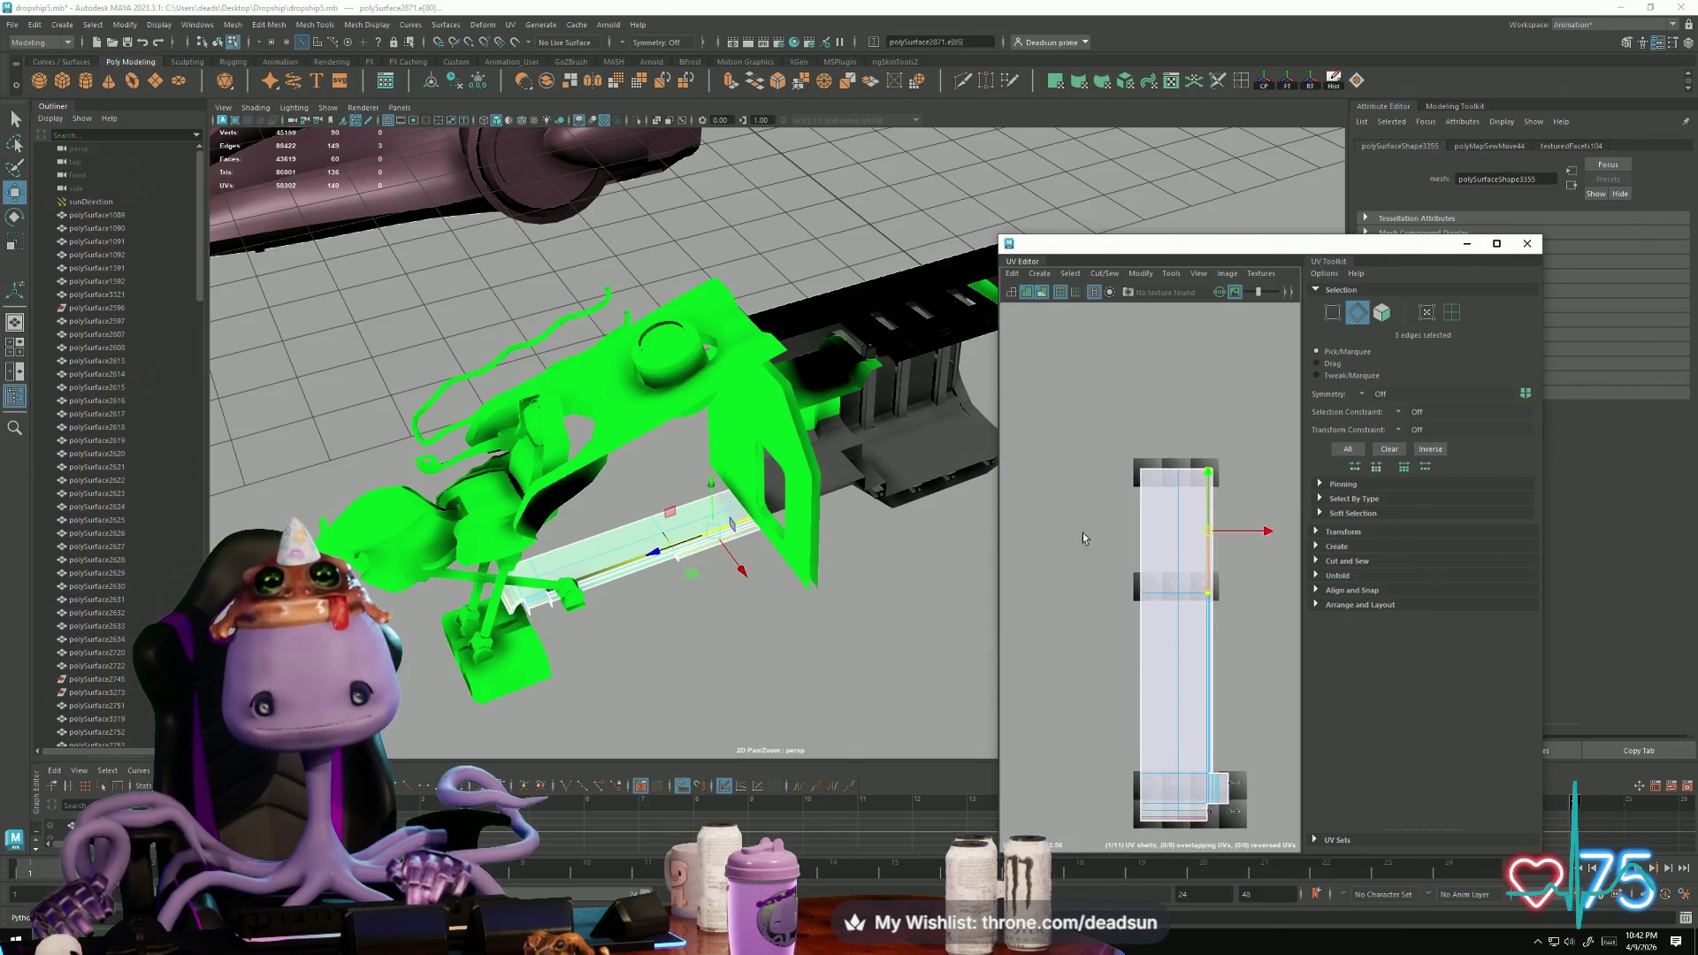
pyautogui.click(1102, 274)
pyautogui.click(1114, 413)
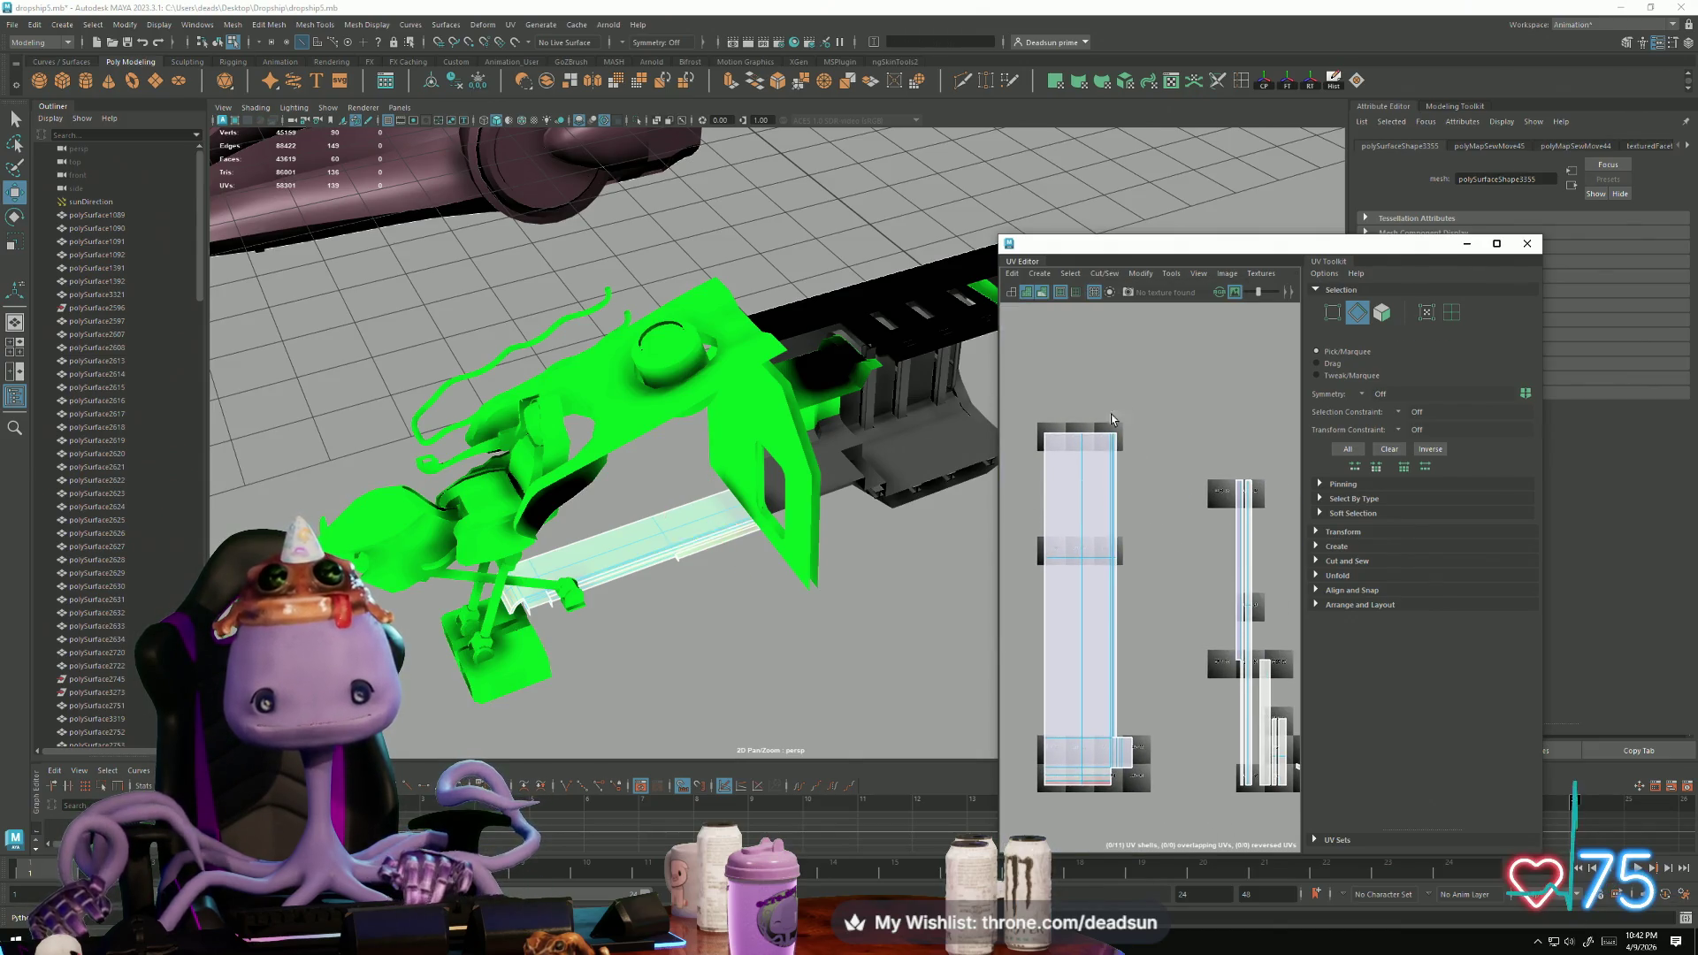
pyautogui.moveTo(1136, 624); pyautogui.dragTo(1137, 627)
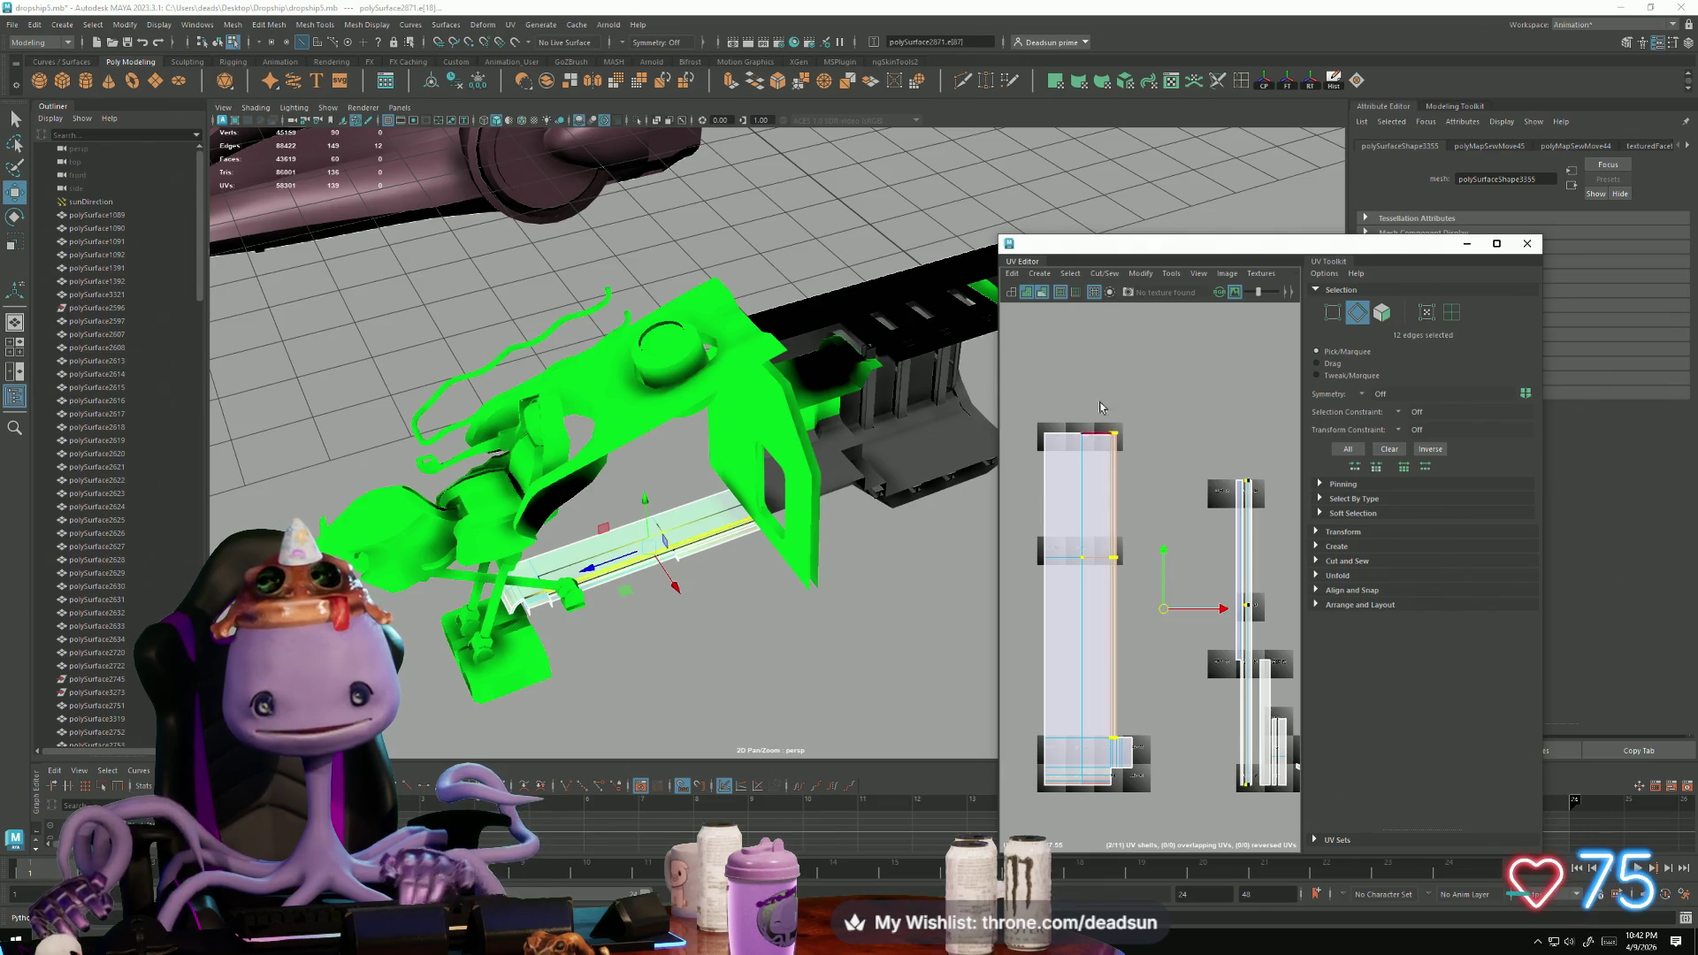
pyautogui.click(1104, 273)
pyautogui.click(1134, 413)
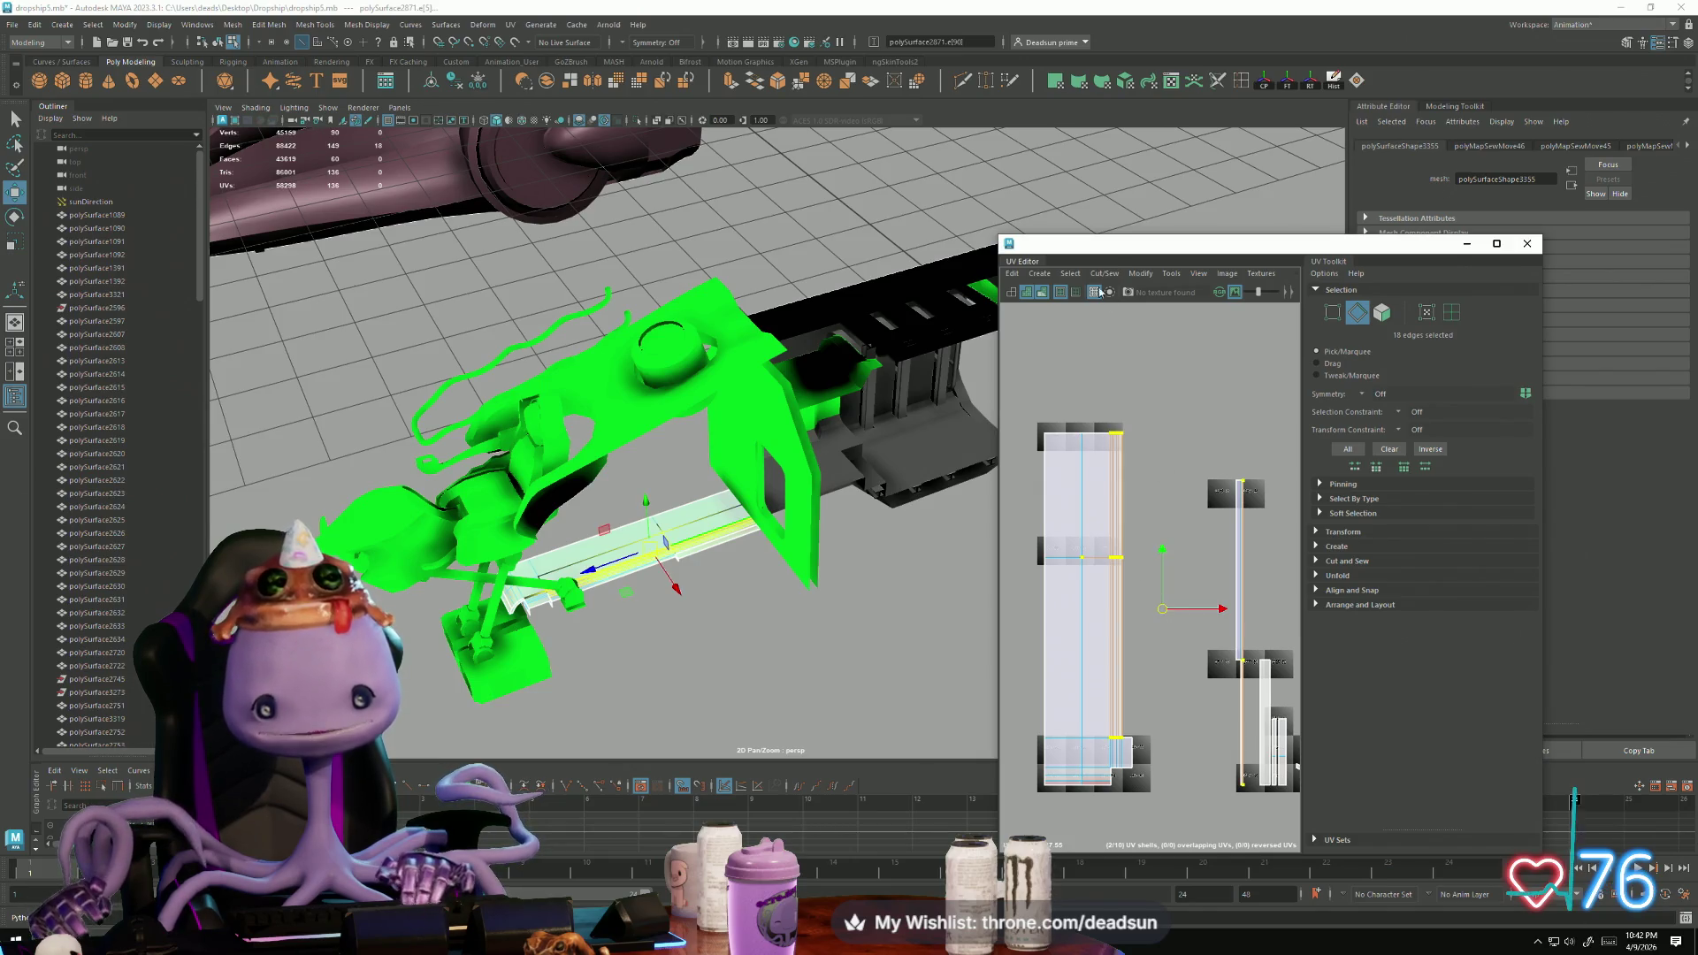
pyautogui.click(1104, 274)
pyautogui.click(1134, 413)
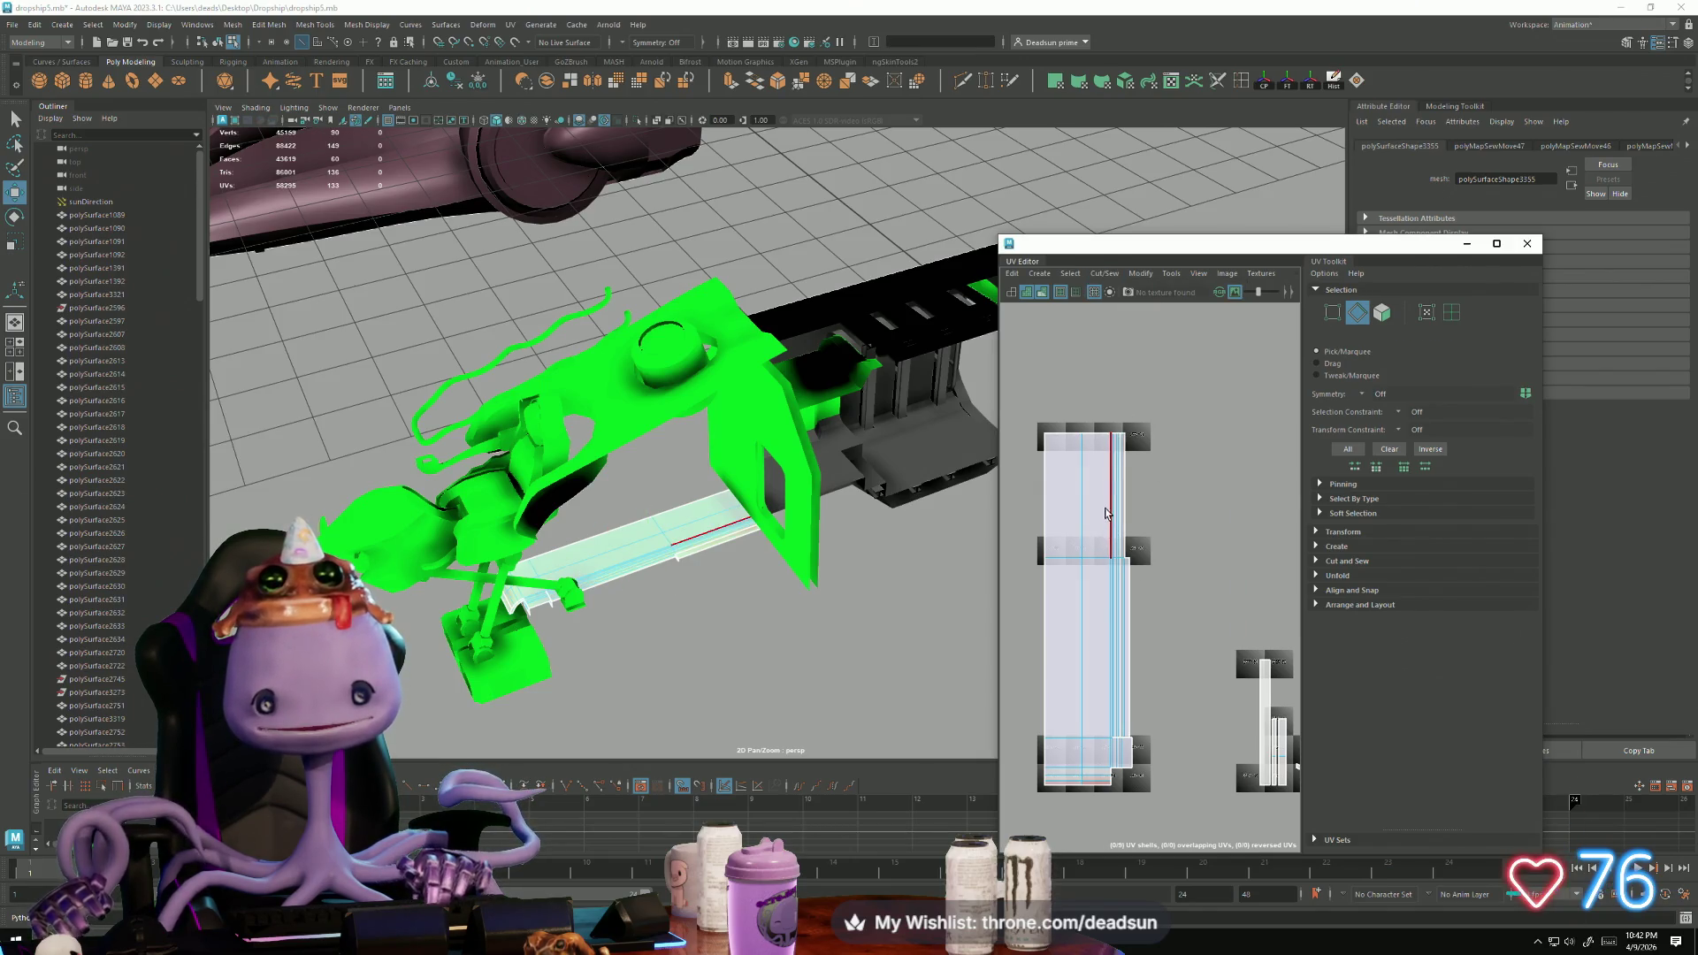
# Step: Join the two shells along the left shell's right border with Move and Sew
pyautogui.doubleClick(1140, 579)
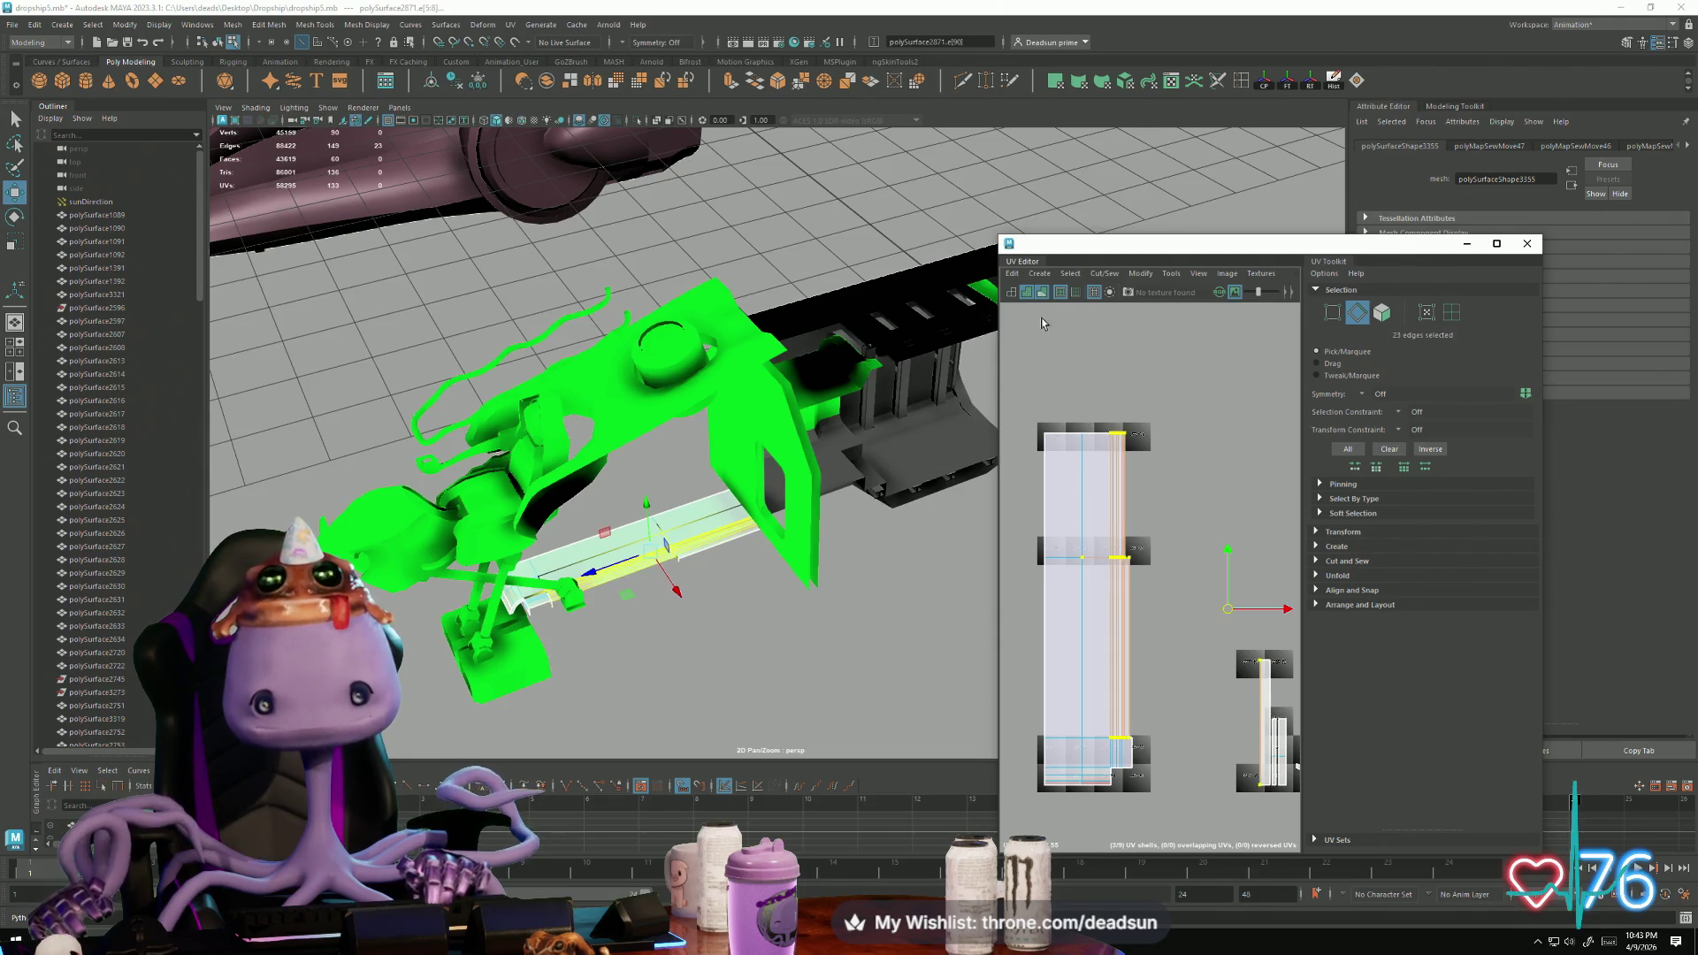
pyautogui.click(1104, 273)
pyautogui.click(1139, 404)
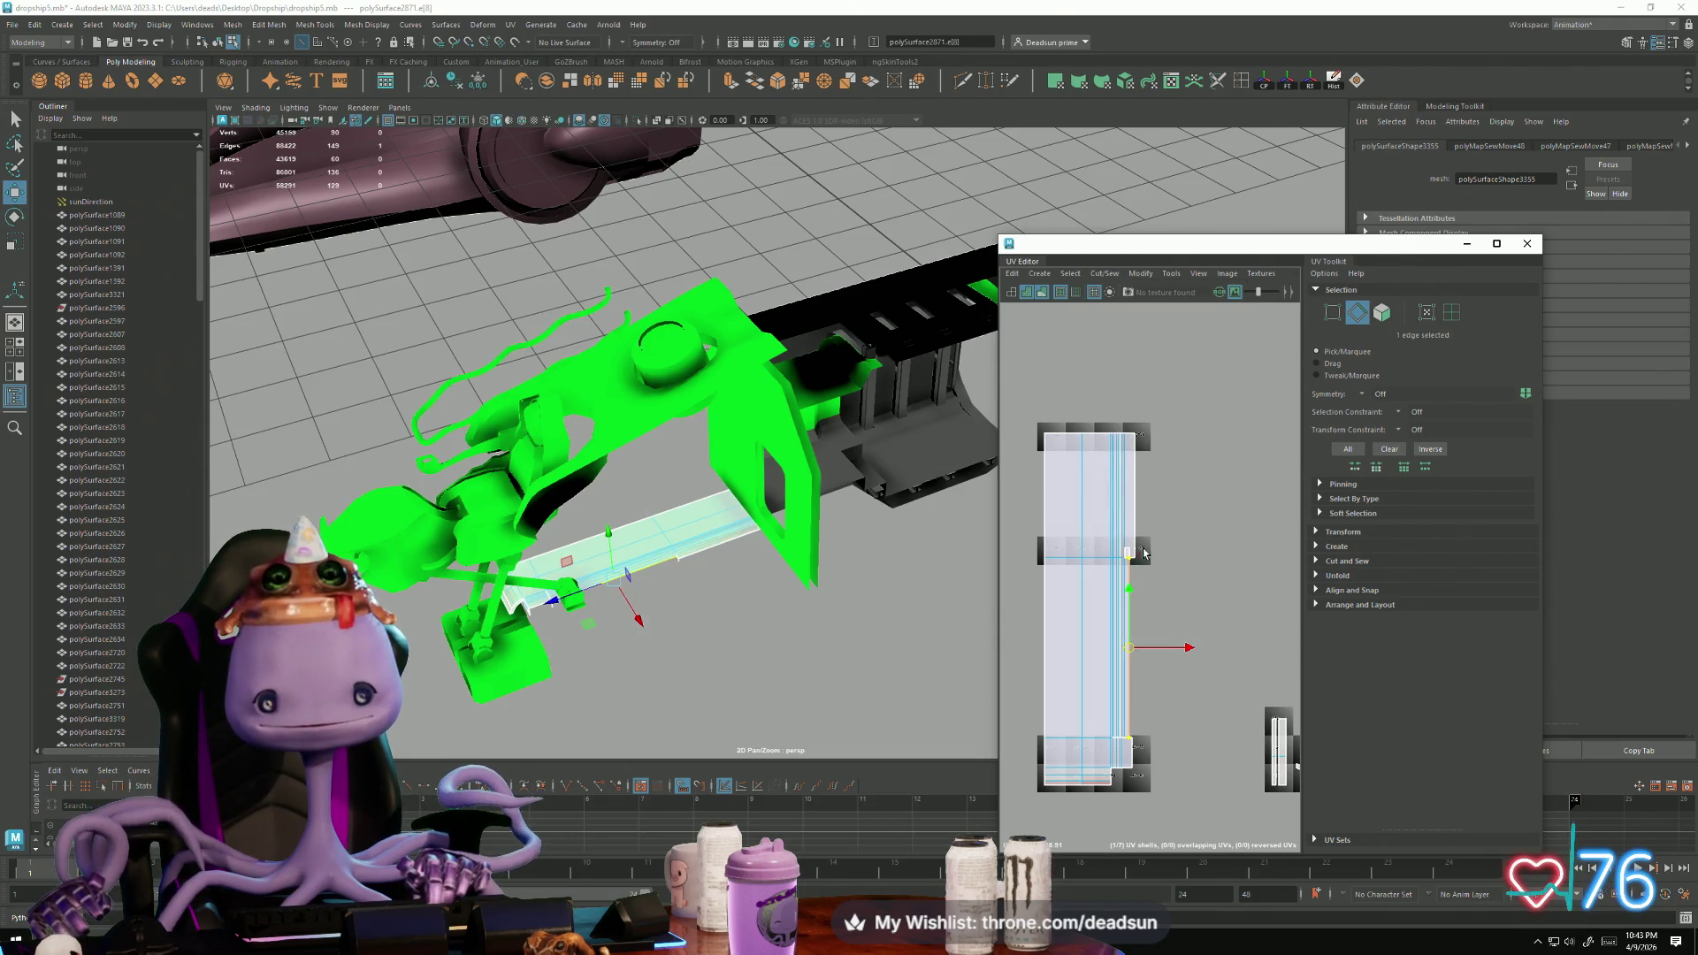
pyautogui.doubleClick(1130, 601)
pyautogui.keyDown('alt'); pyautogui.moveTo(1141, 619); pyautogui.dragTo(1012, 584, button='middle'); pyautogui.keyUp('alt')
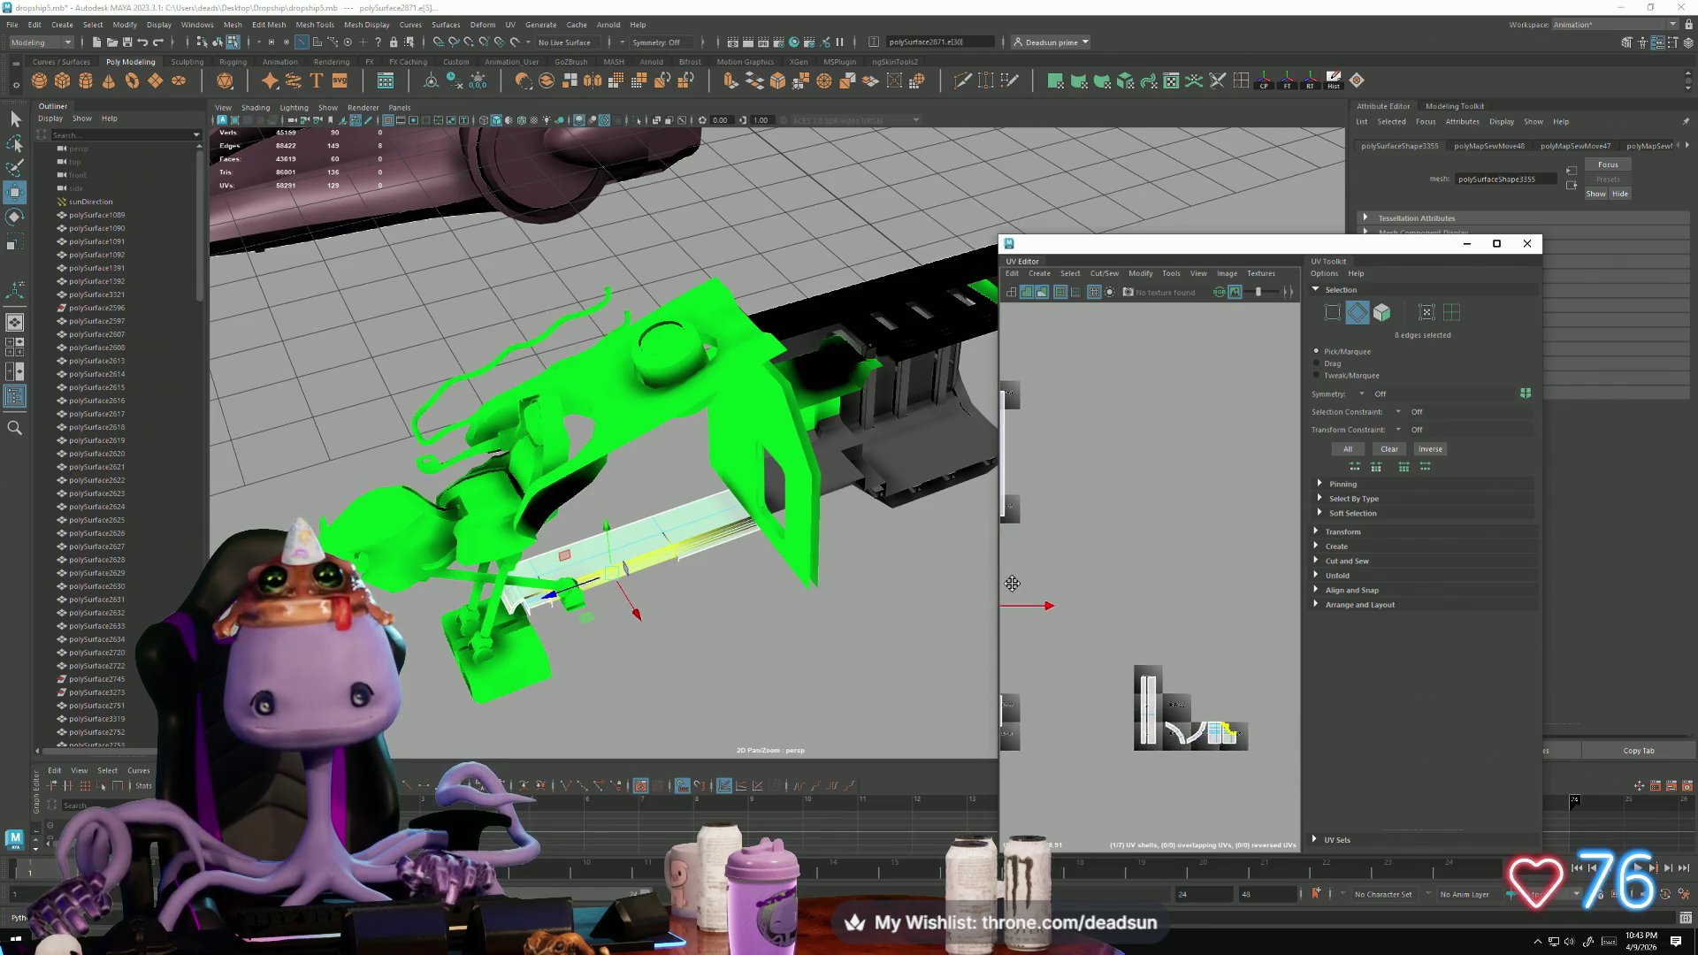
pyautogui.scroll(5, 1026, 548)
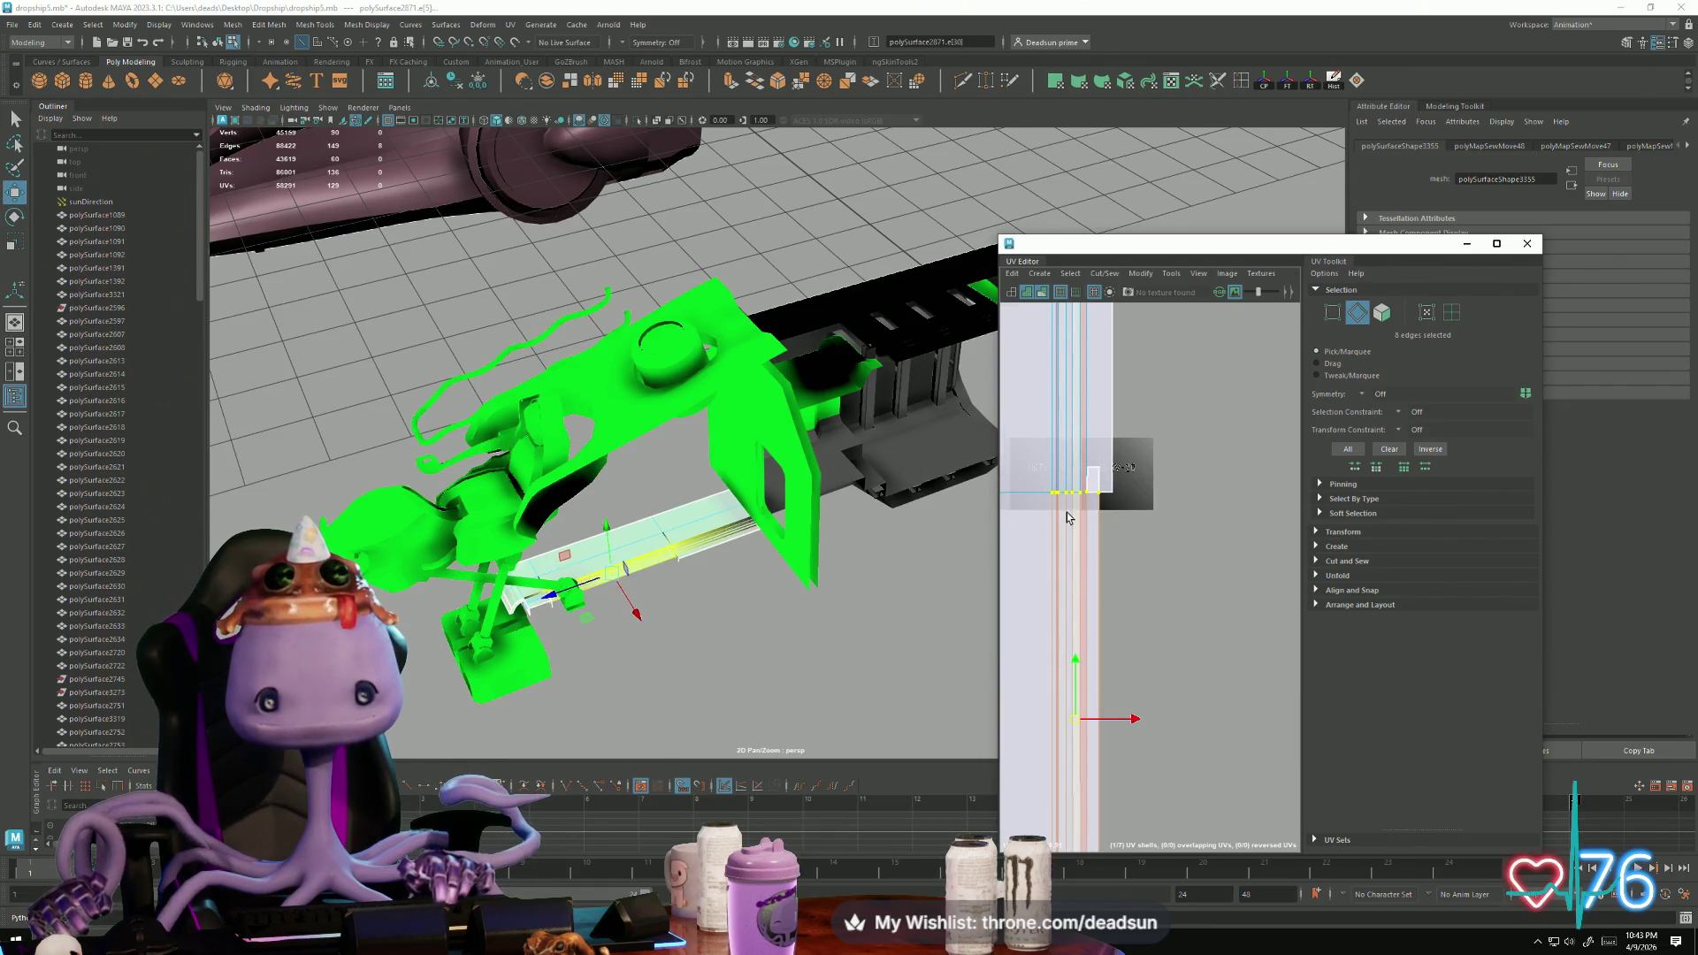
pyautogui.click(1104, 273)
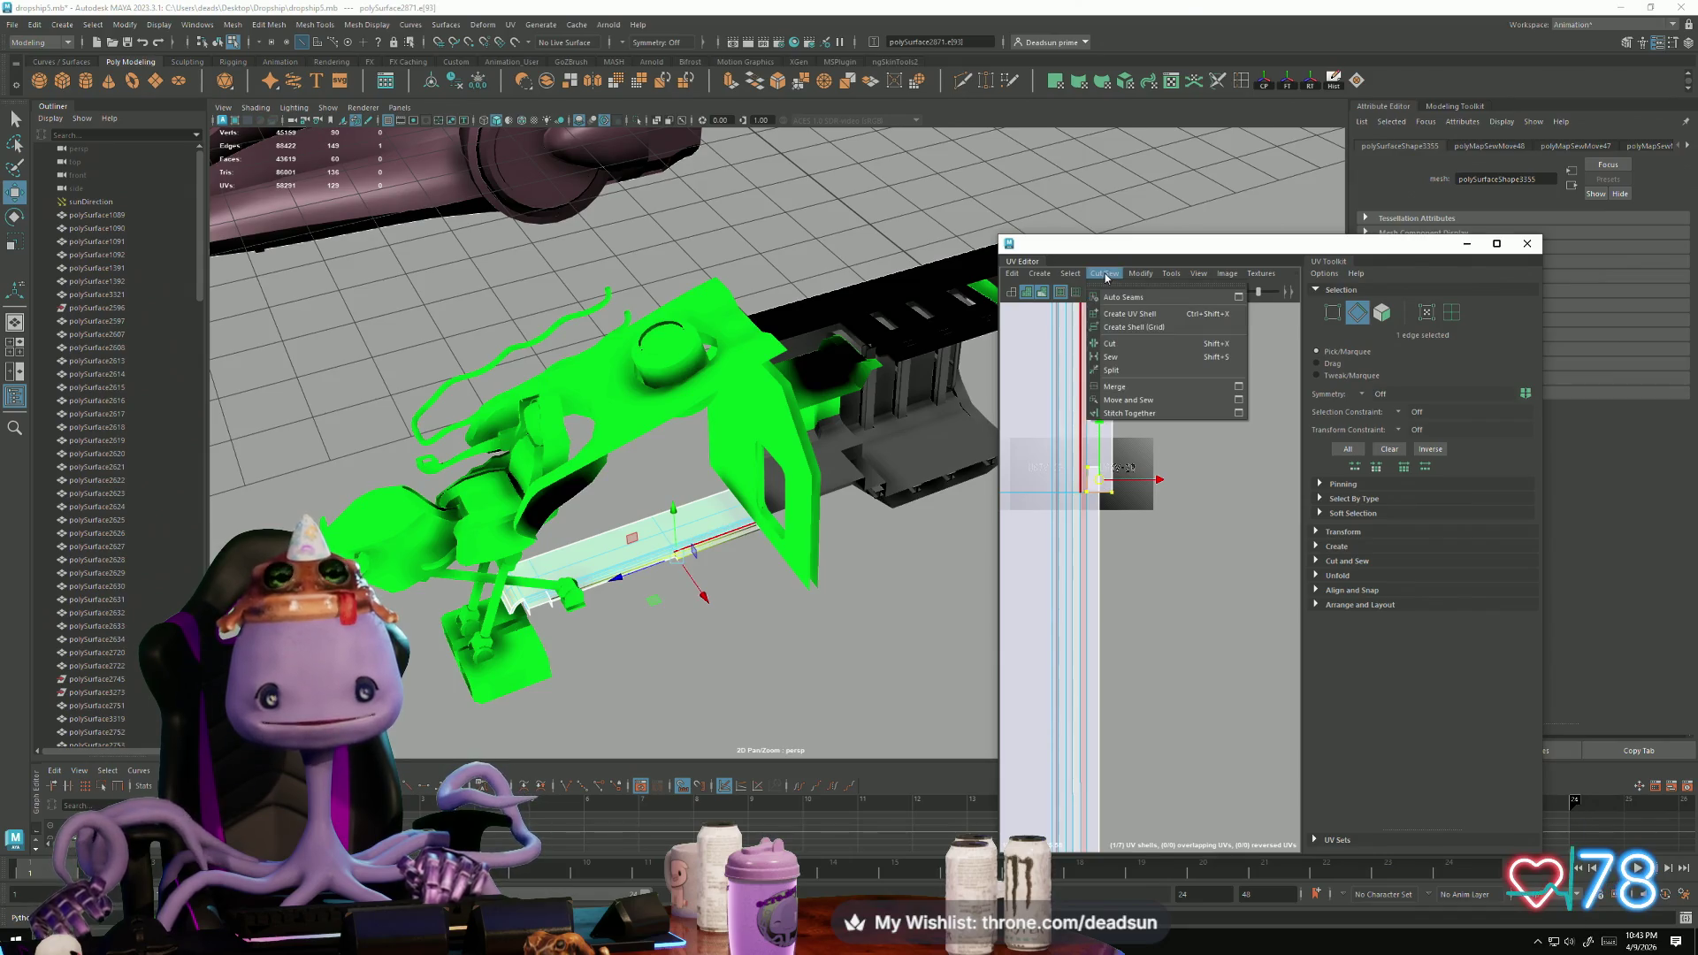
pyautogui.click(1124, 430)
# Step: Move and sew further pieces onto the shell along their border edges
pyautogui.scroll(-6, 1119, 447)
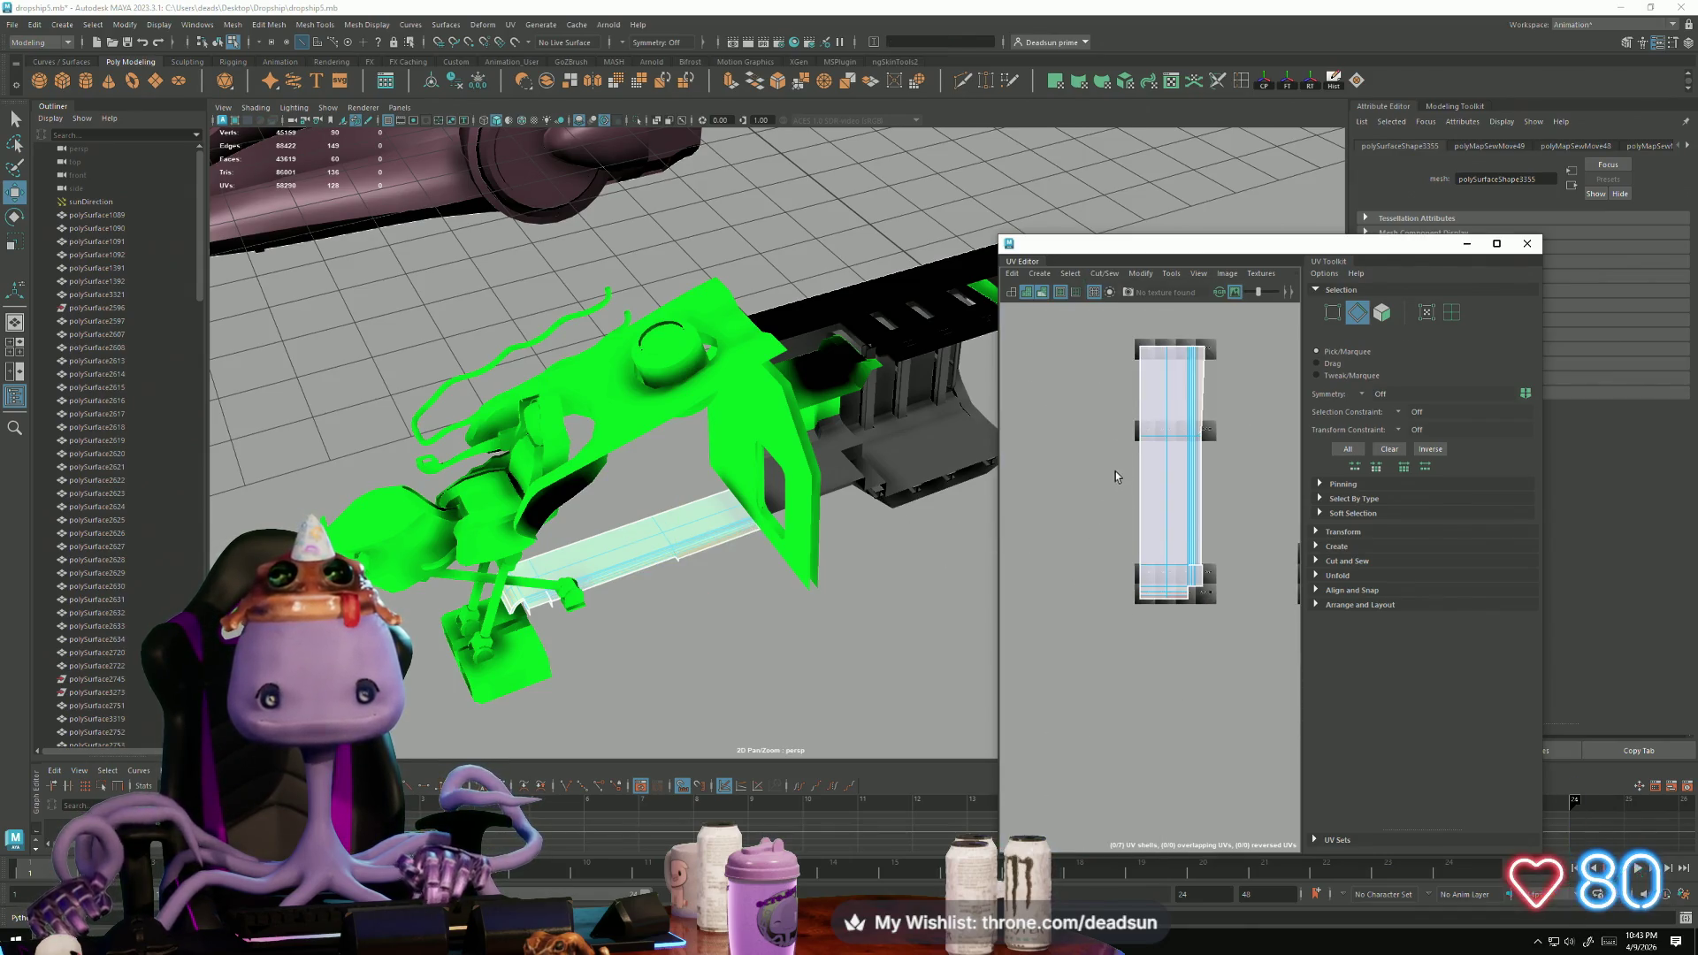
pyautogui.scroll(6, 1039, 535)
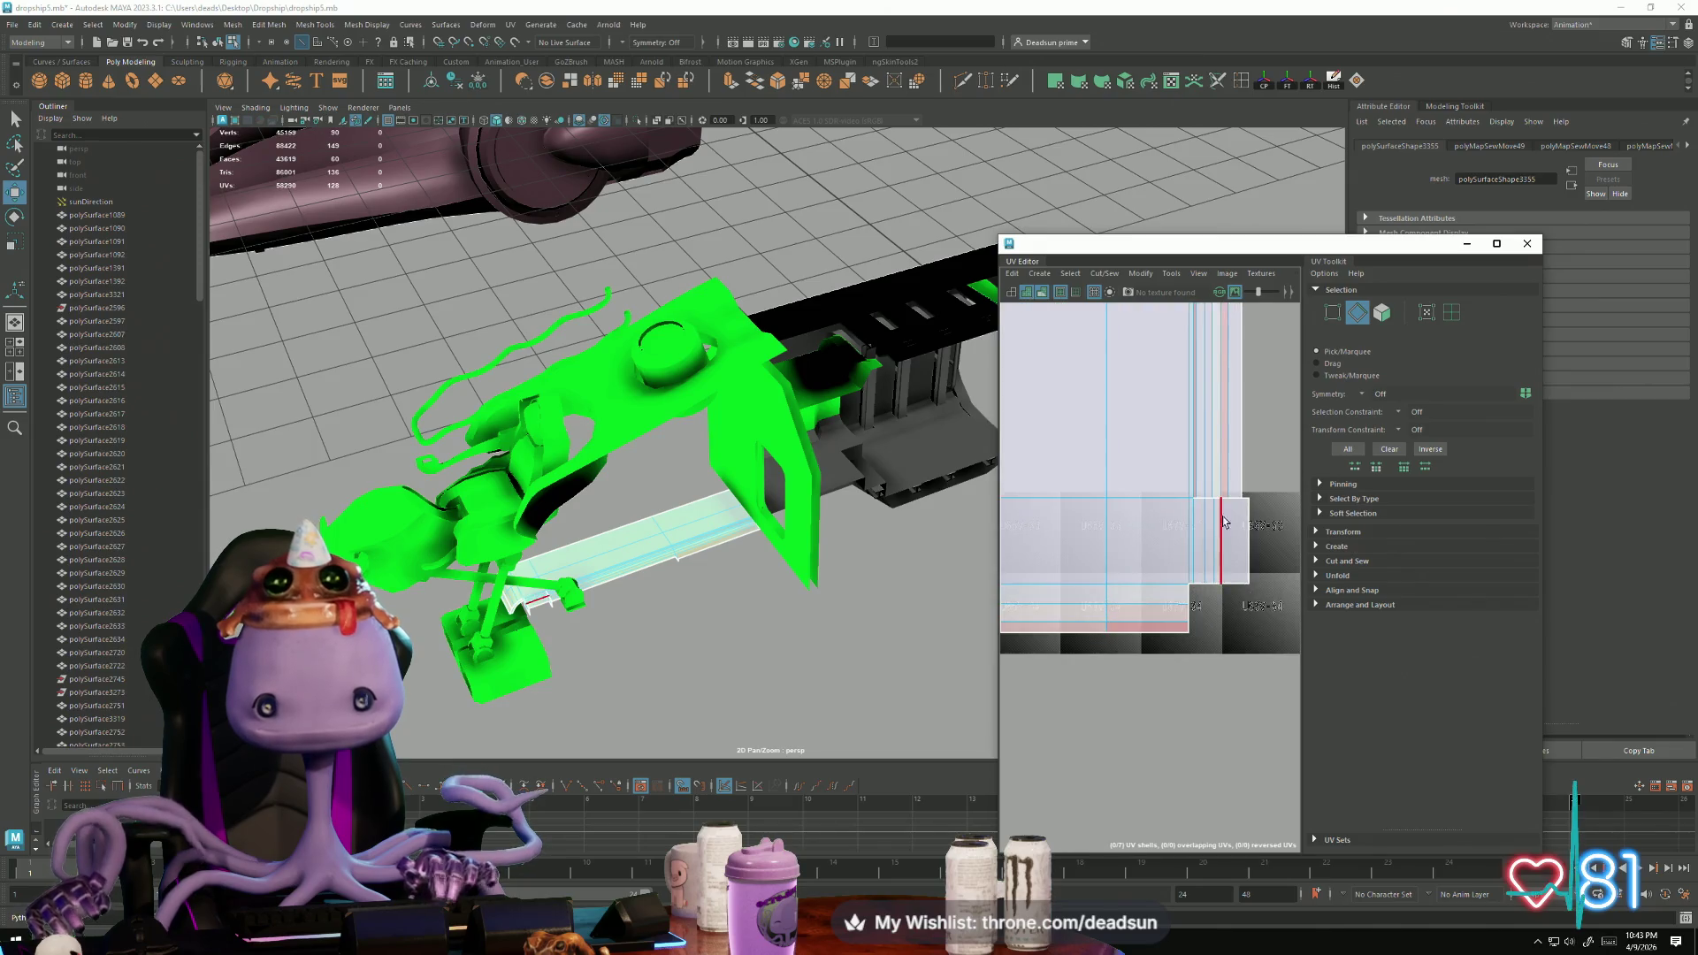
pyautogui.doubleClick(1235, 531)
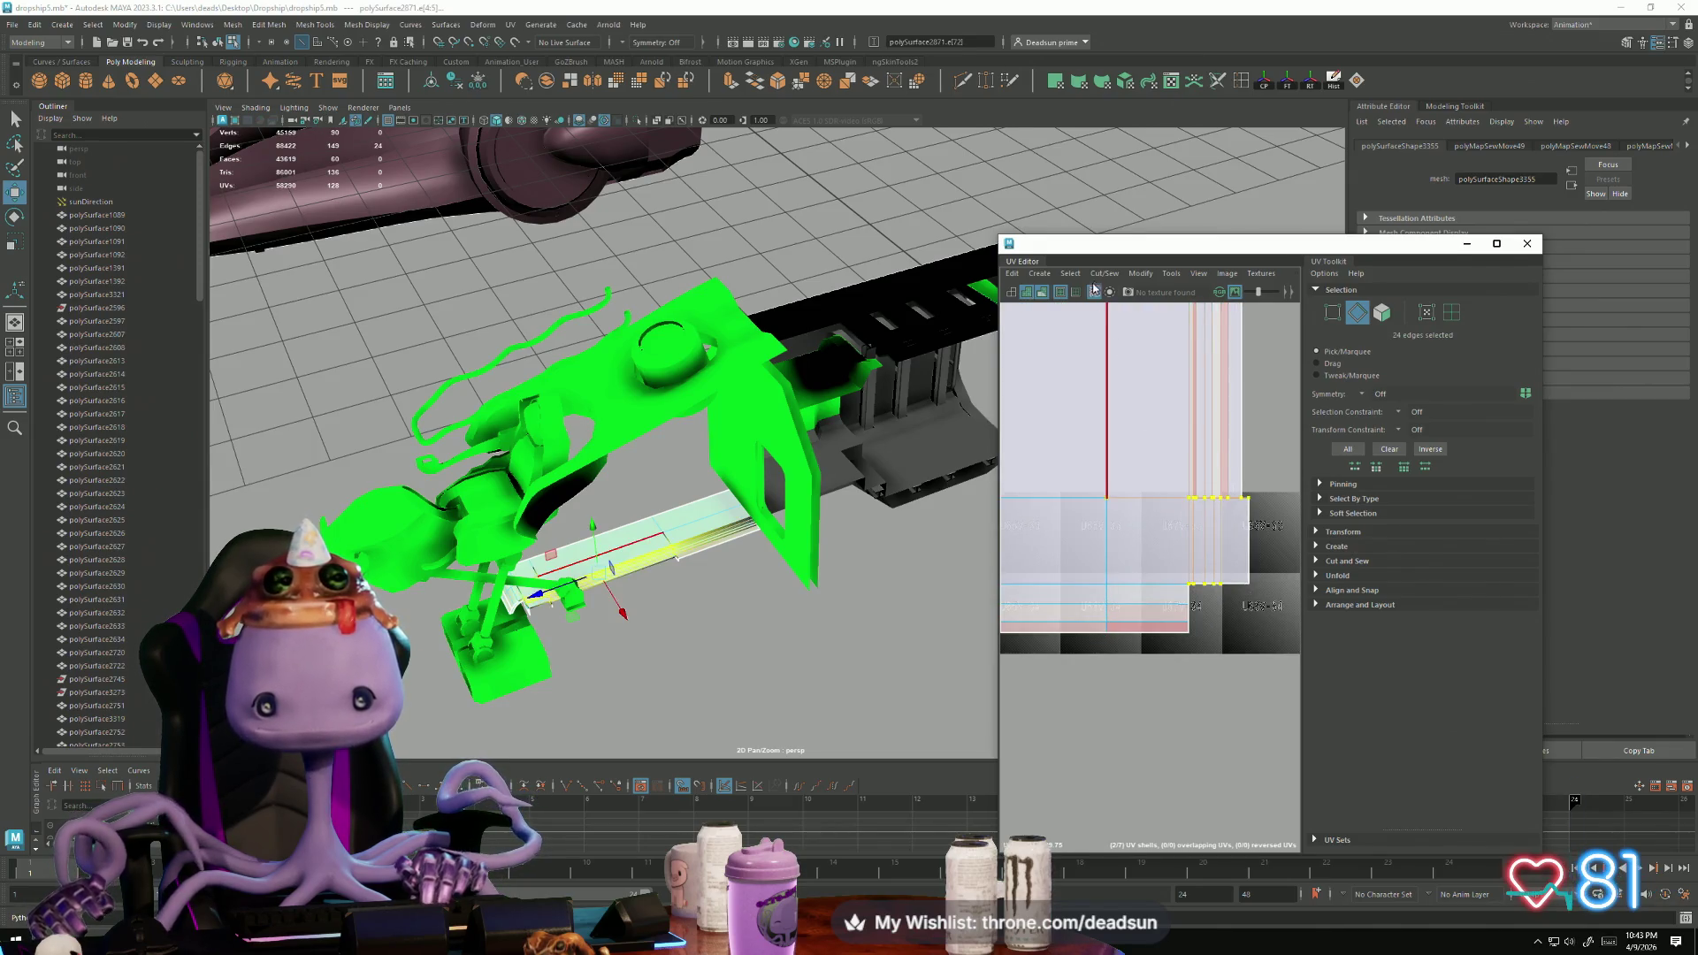
pyautogui.click(1099, 275)
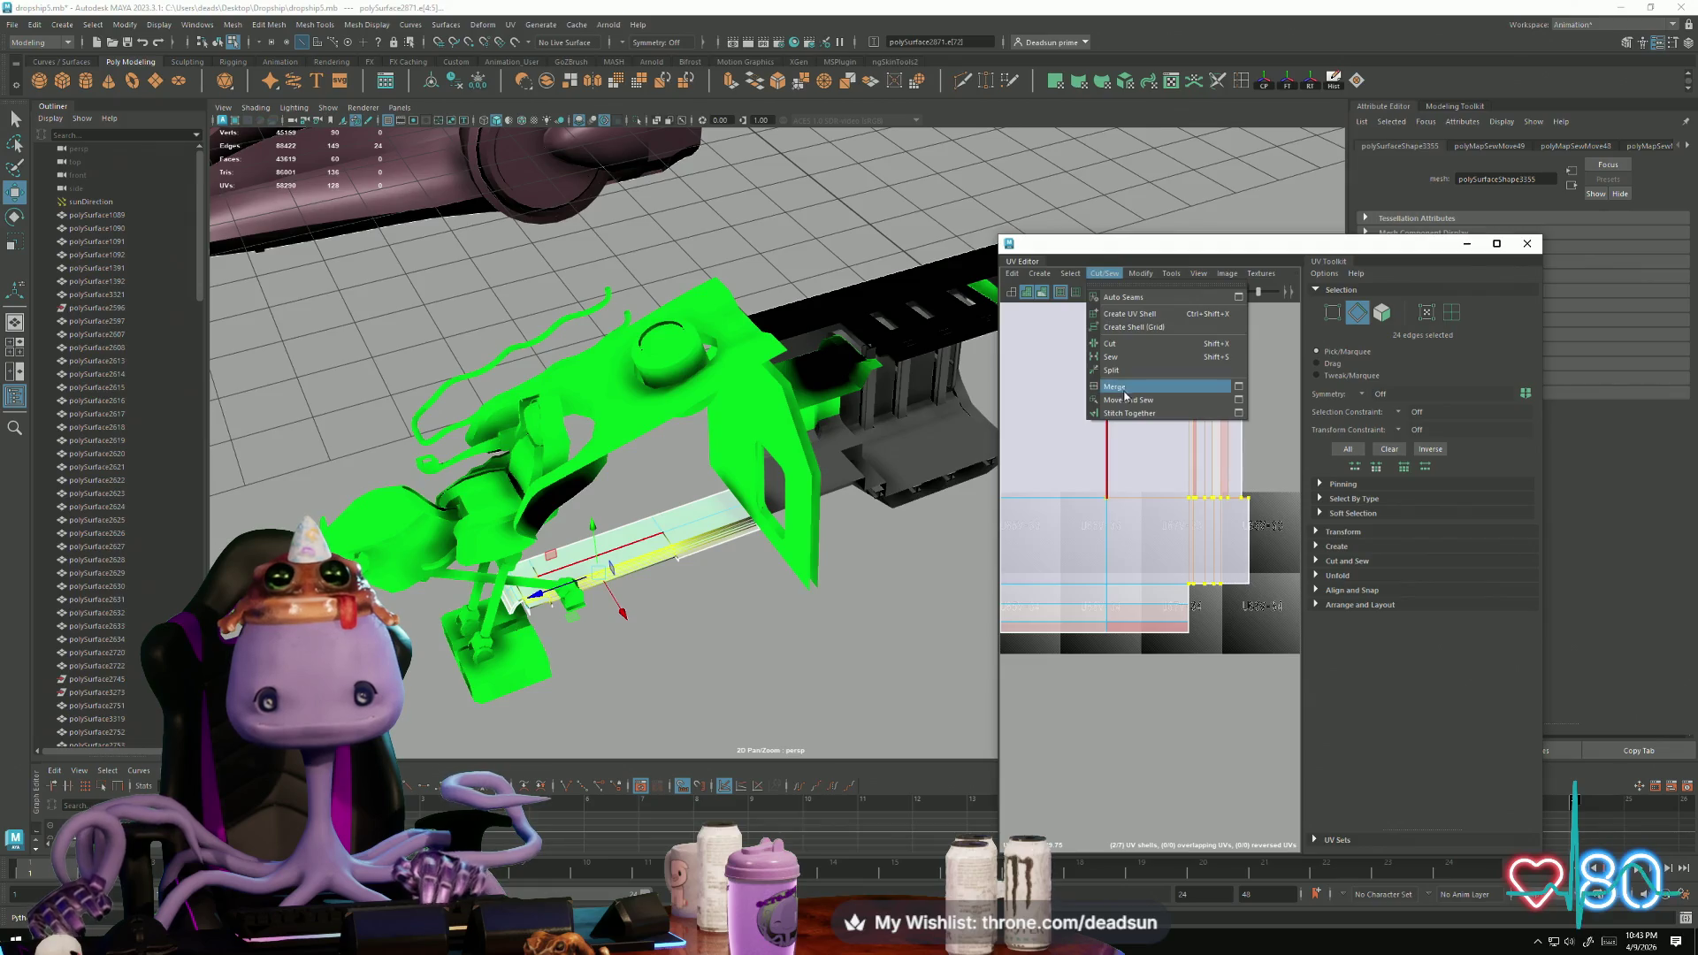
pyautogui.click(1125, 398)
pyautogui.scroll(2, 1273, 598)
pyautogui.keyDown('alt'); pyautogui.moveTo(1273, 598); pyautogui.dragTo(1166, 523, button='middle'); pyautogui.keyUp('alt')
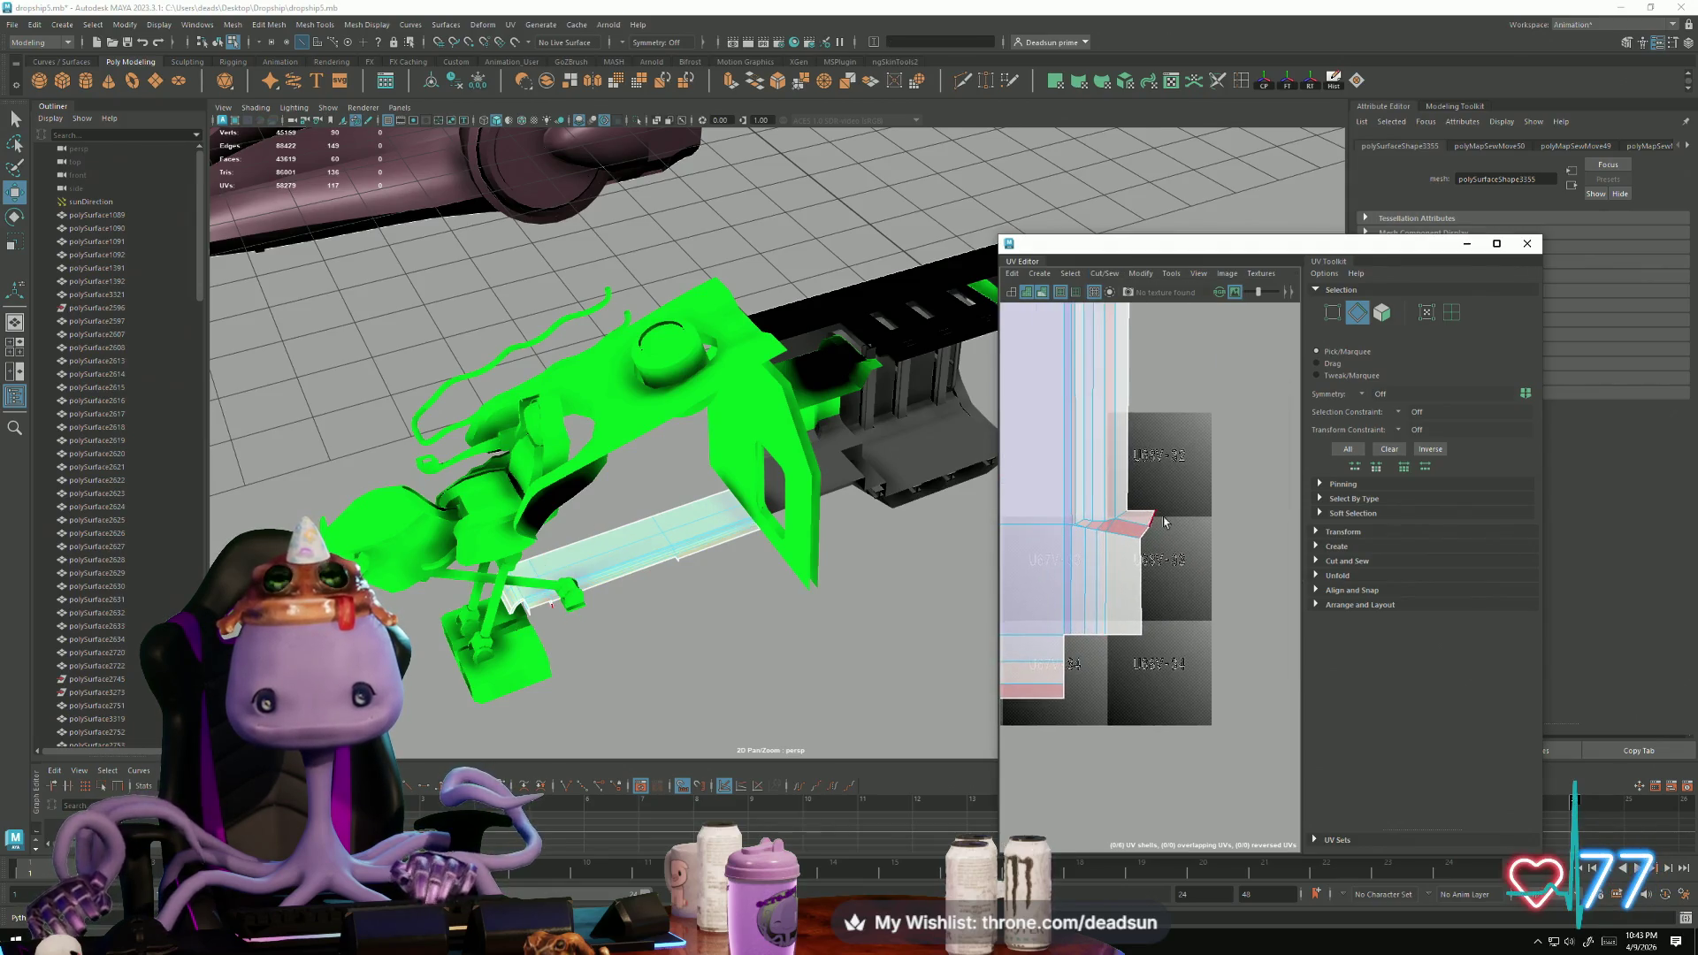
pyautogui.doubleClick(1125, 521)
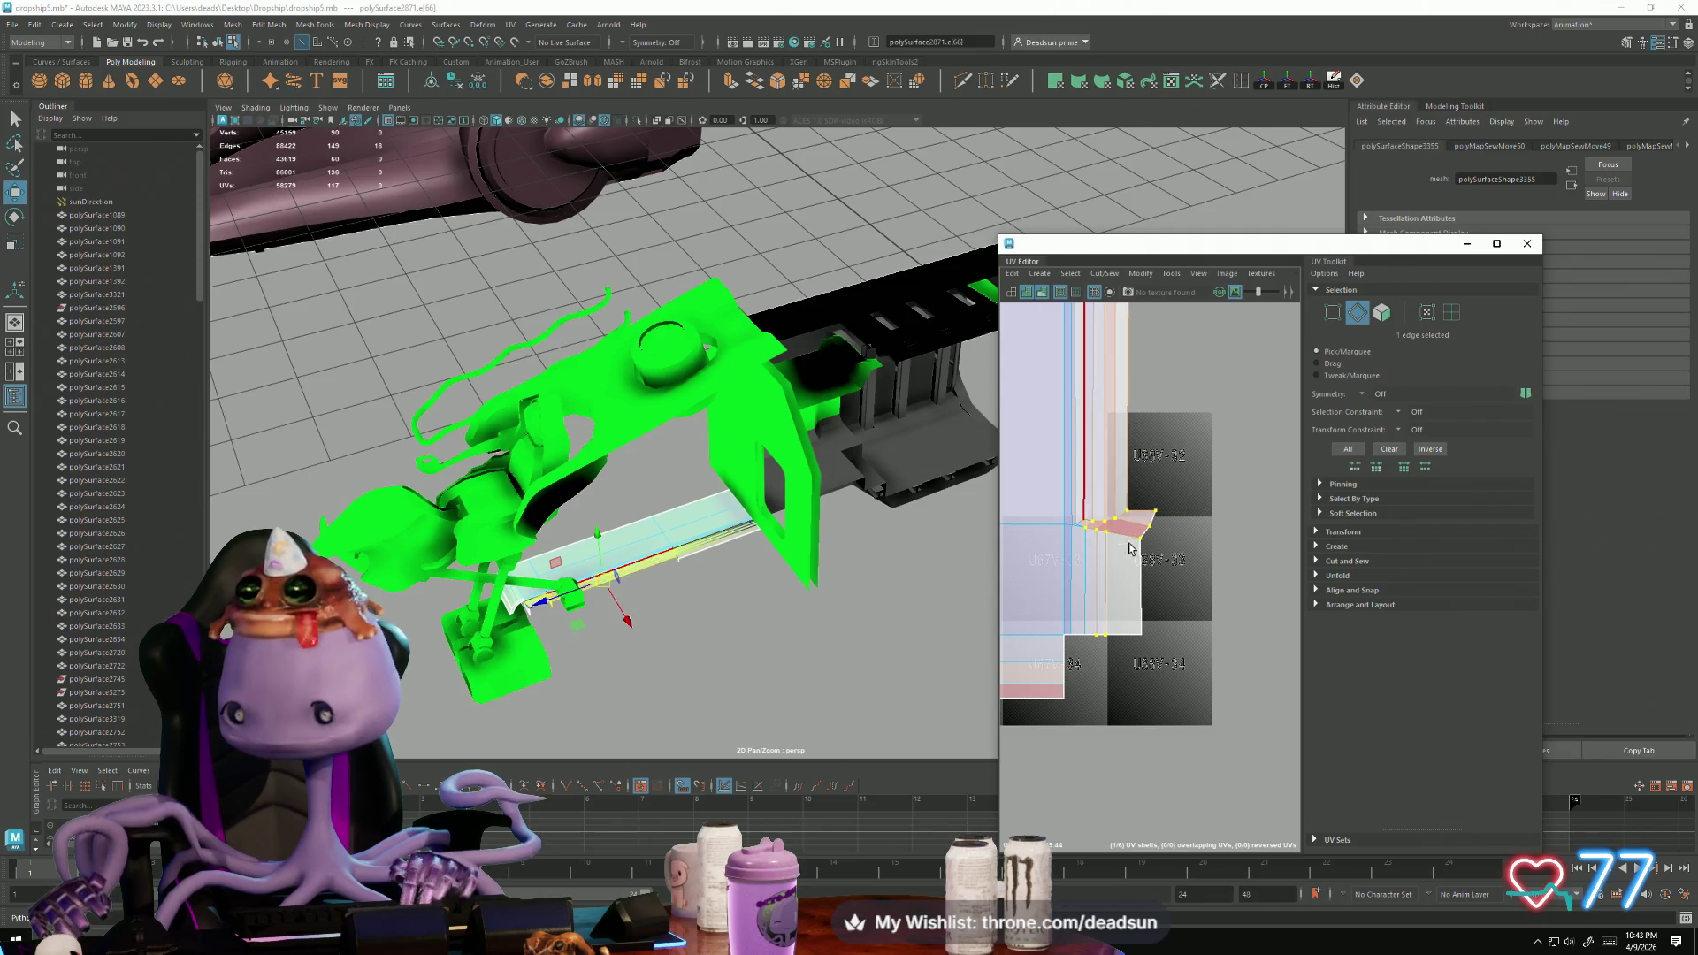
pyautogui.click(1104, 274)
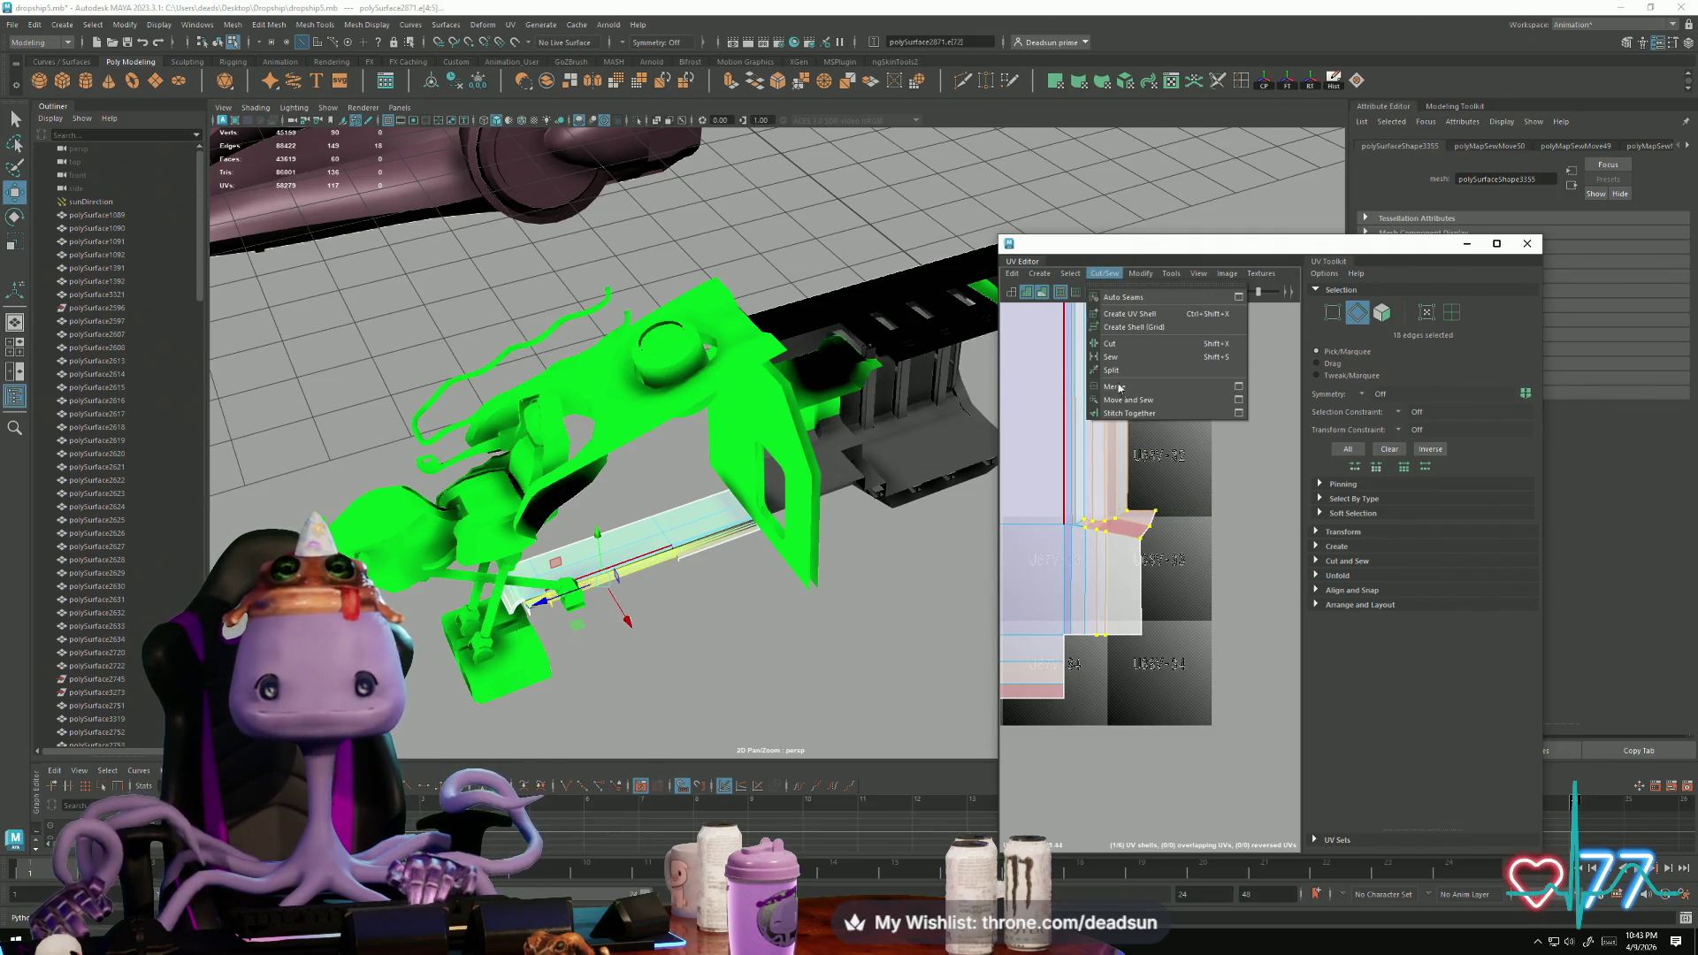
pyautogui.click(1130, 402)
# Step: Frame the sewn shell and sew another seam into it
pyautogui.press('f')
pyautogui.scroll(-2, 1193, 575)
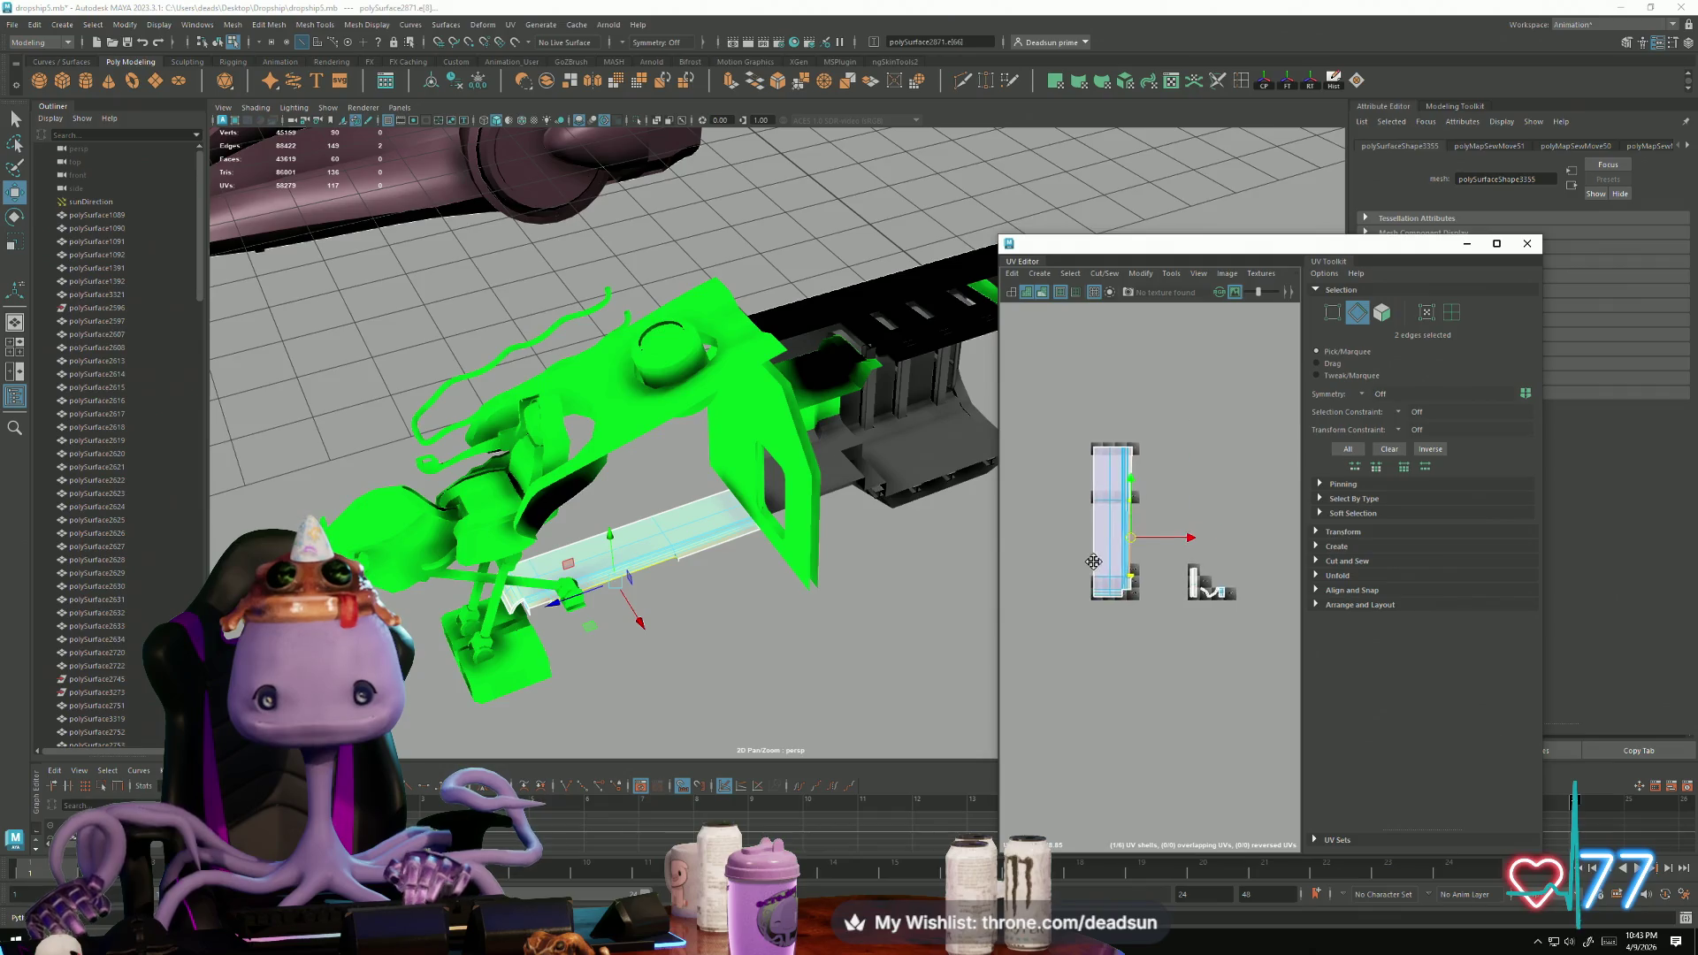
pyautogui.moveTo(1130, 549)
pyautogui.mouseDown(button='right')
pyautogui.moveTo(1198, 580)
pyautogui.moveTo(1092, 418)
pyautogui.mouseUp(button='right')
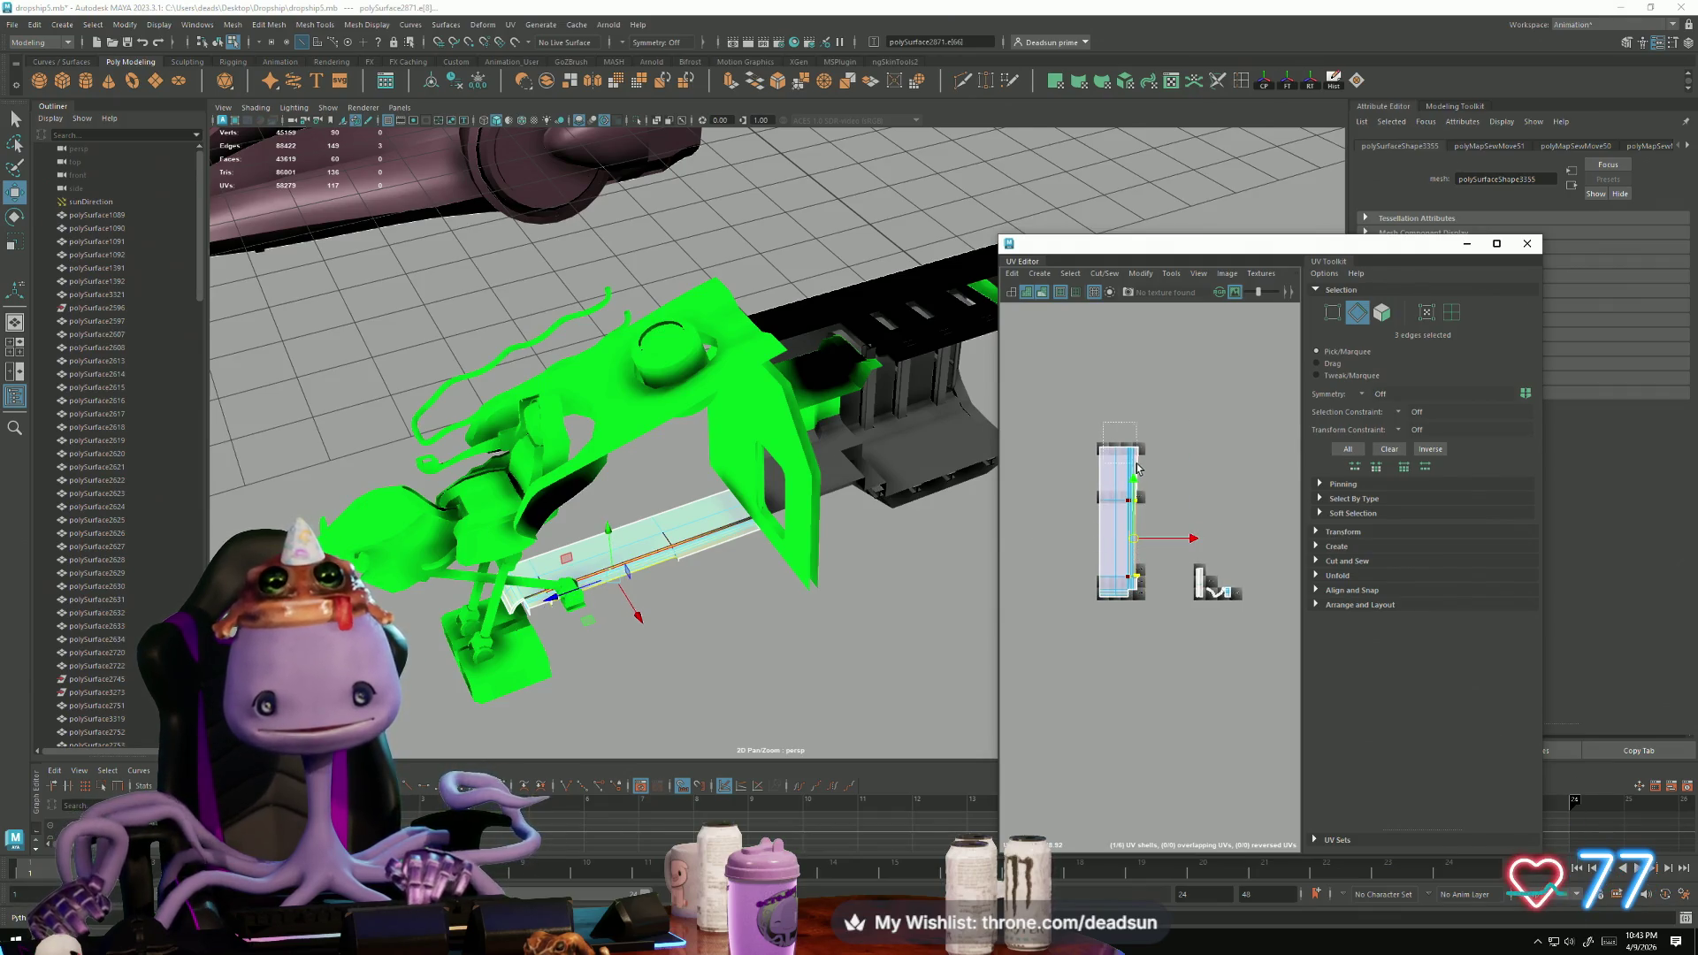
pyautogui.moveTo(1138, 469); pyautogui.dragTo(1139, 469)
pyautogui.press('f')
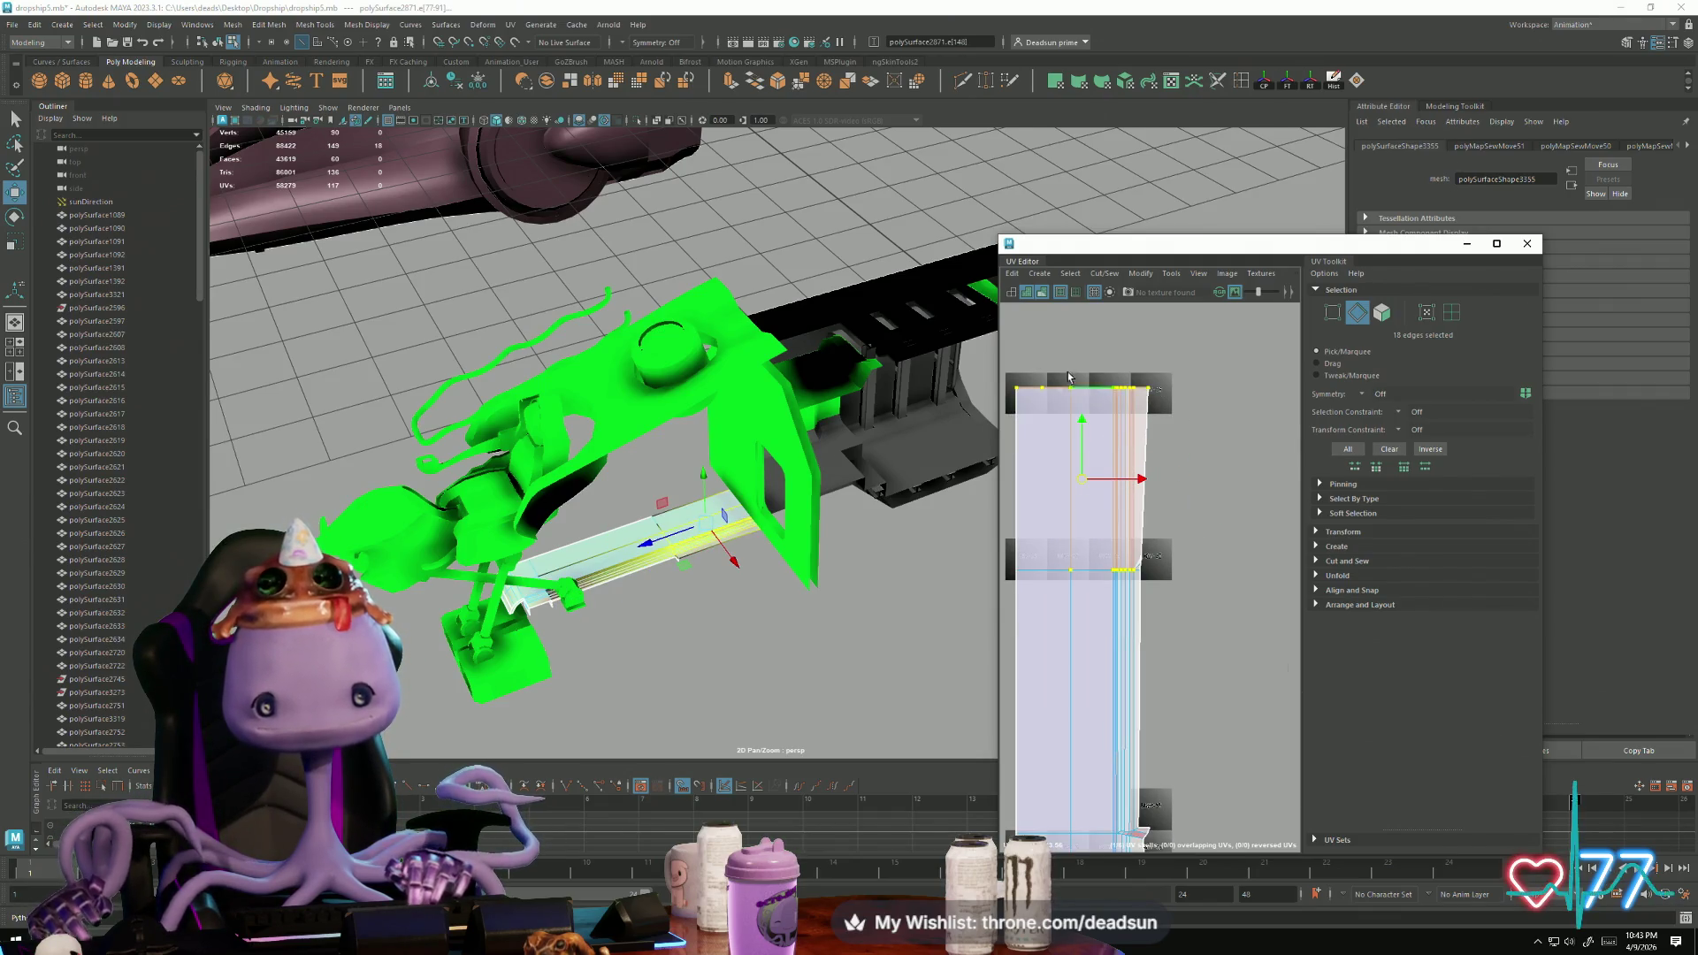
pyautogui.click(1095, 275)
pyautogui.click(1130, 400)
# Step: Sew the small bottom pieces onto the bottom of the tall strip shell
pyautogui.scroll(3, 1072, 469)
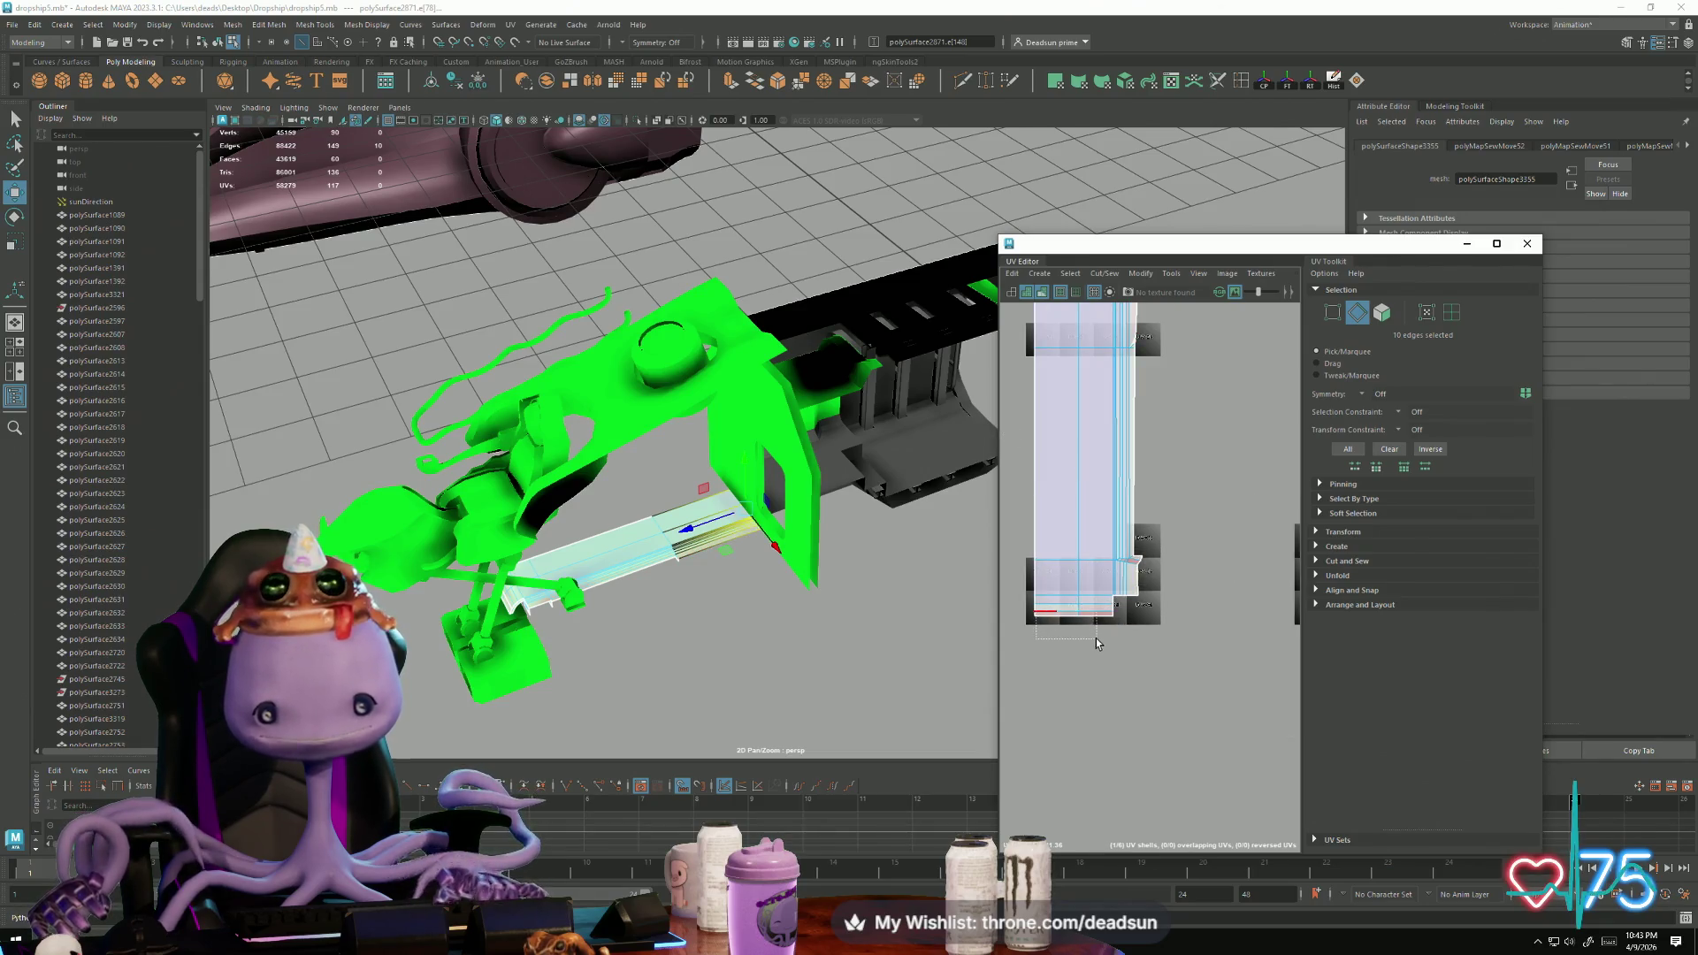
pyautogui.moveTo(1110, 650); pyautogui.dragTo(1122, 643)
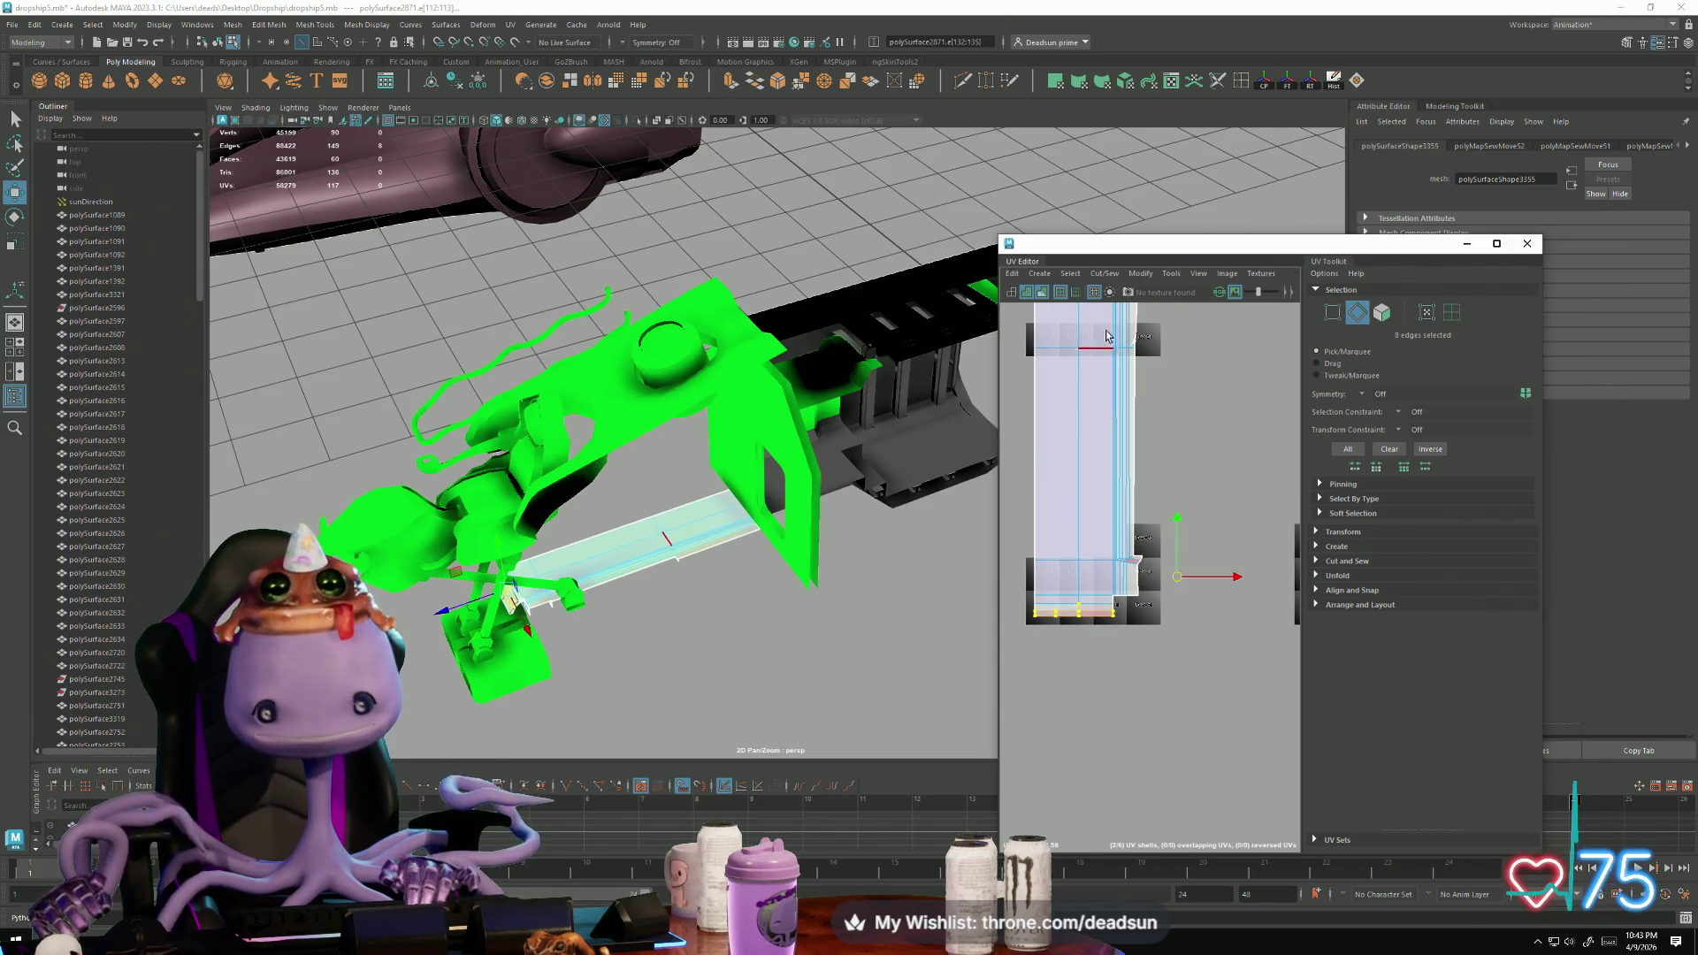
pyautogui.click(1103, 273)
pyautogui.click(1137, 397)
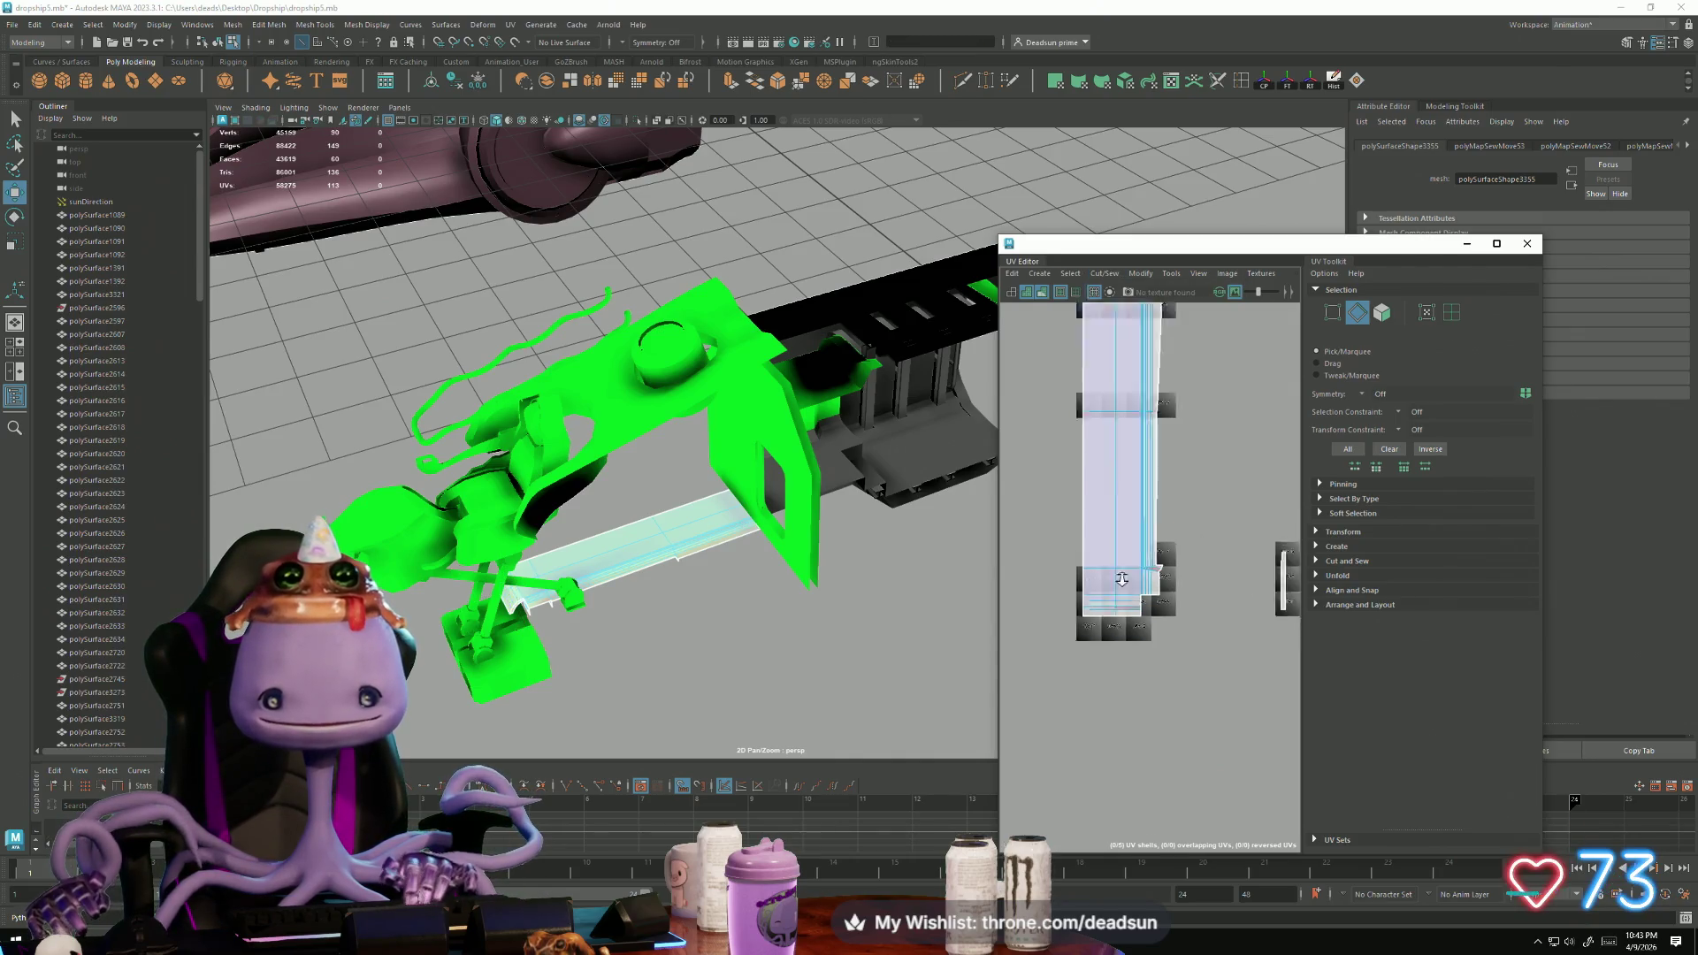
pyautogui.scroll(1, 1108, 610)
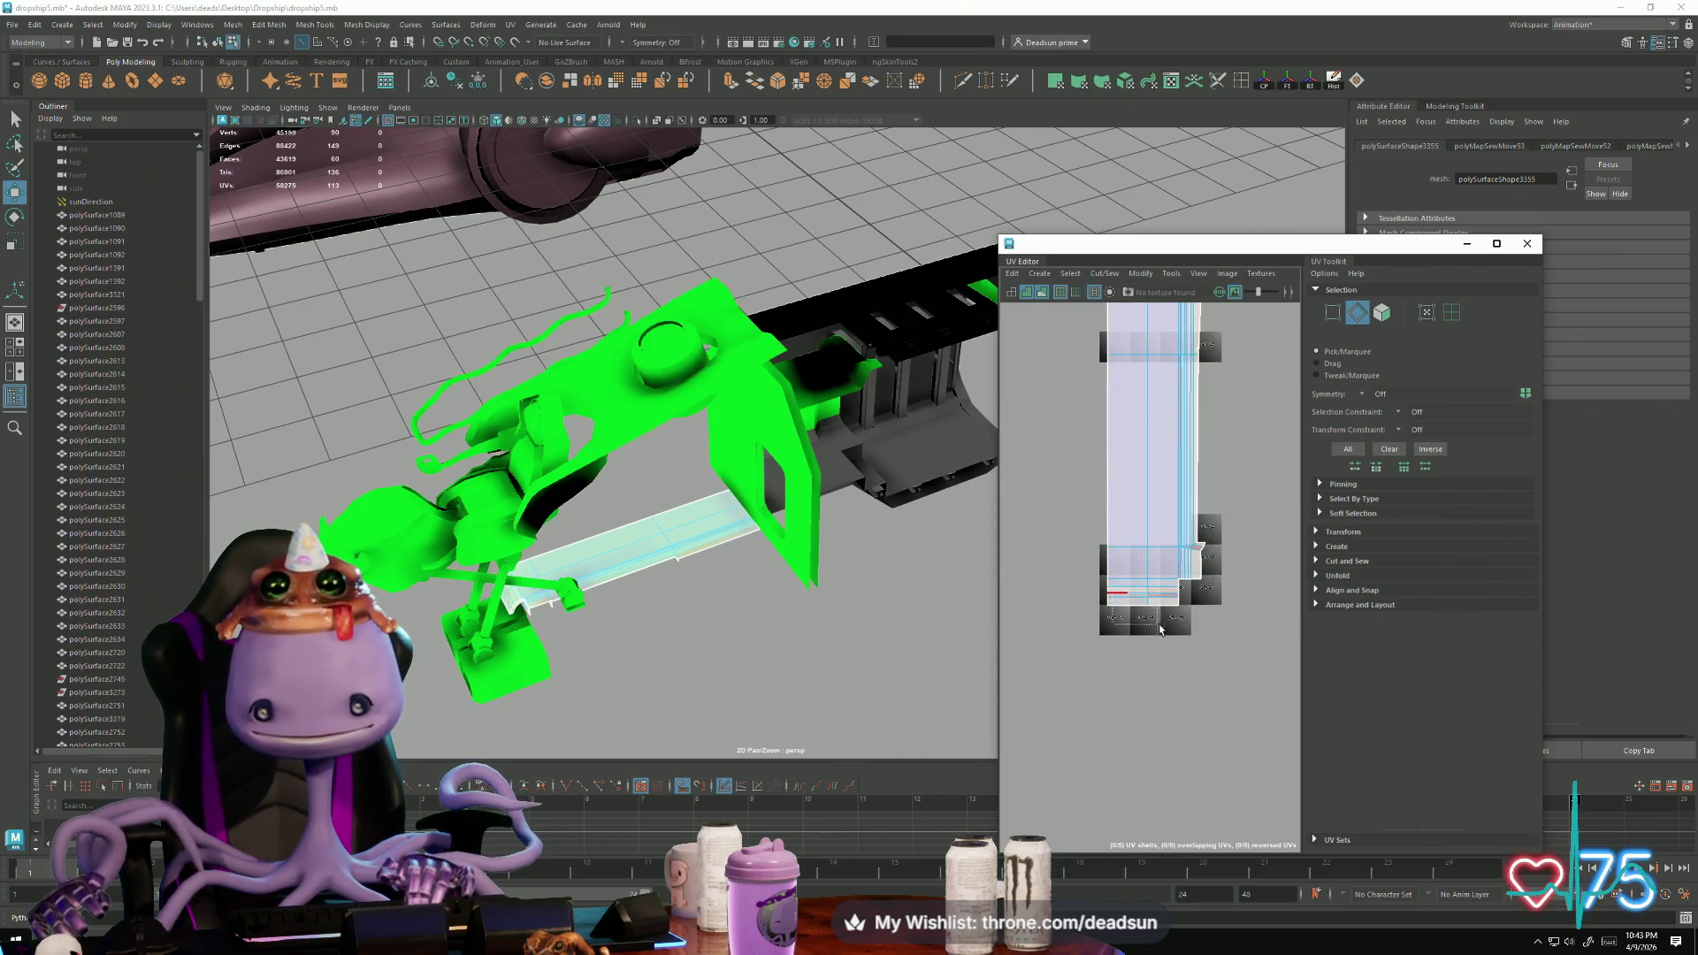
pyautogui.moveTo(1173, 640); pyautogui.dragTo(1105, 593)
pyautogui.click(1106, 273)
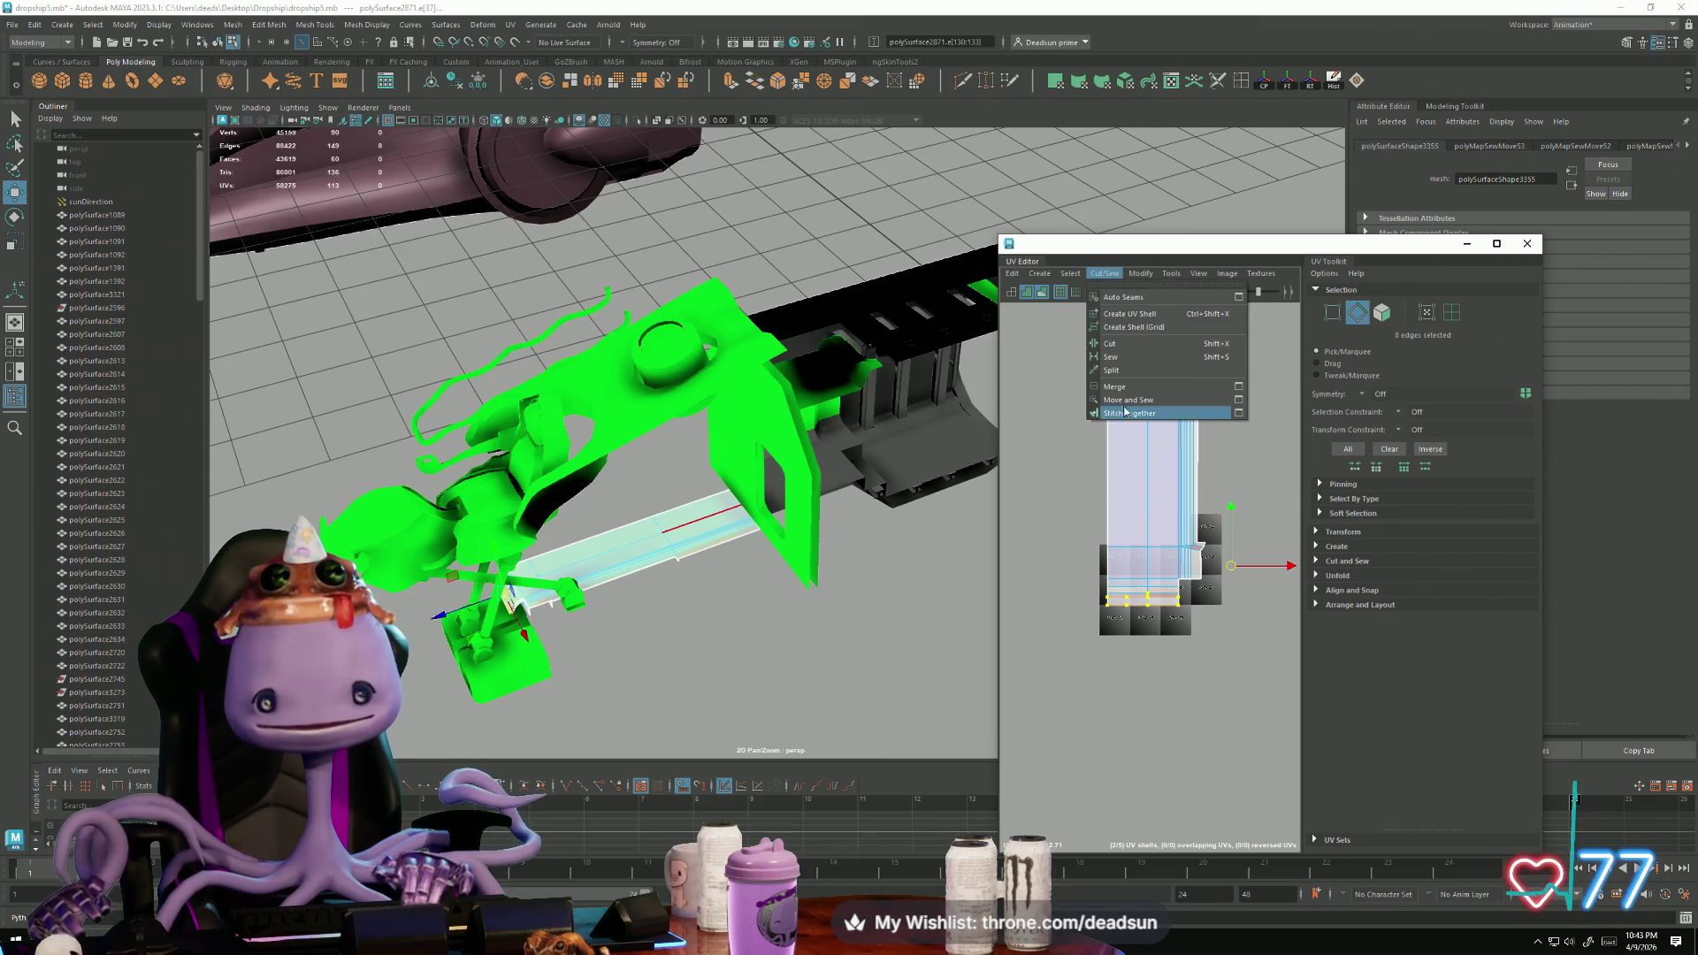
pyautogui.click(1137, 412)
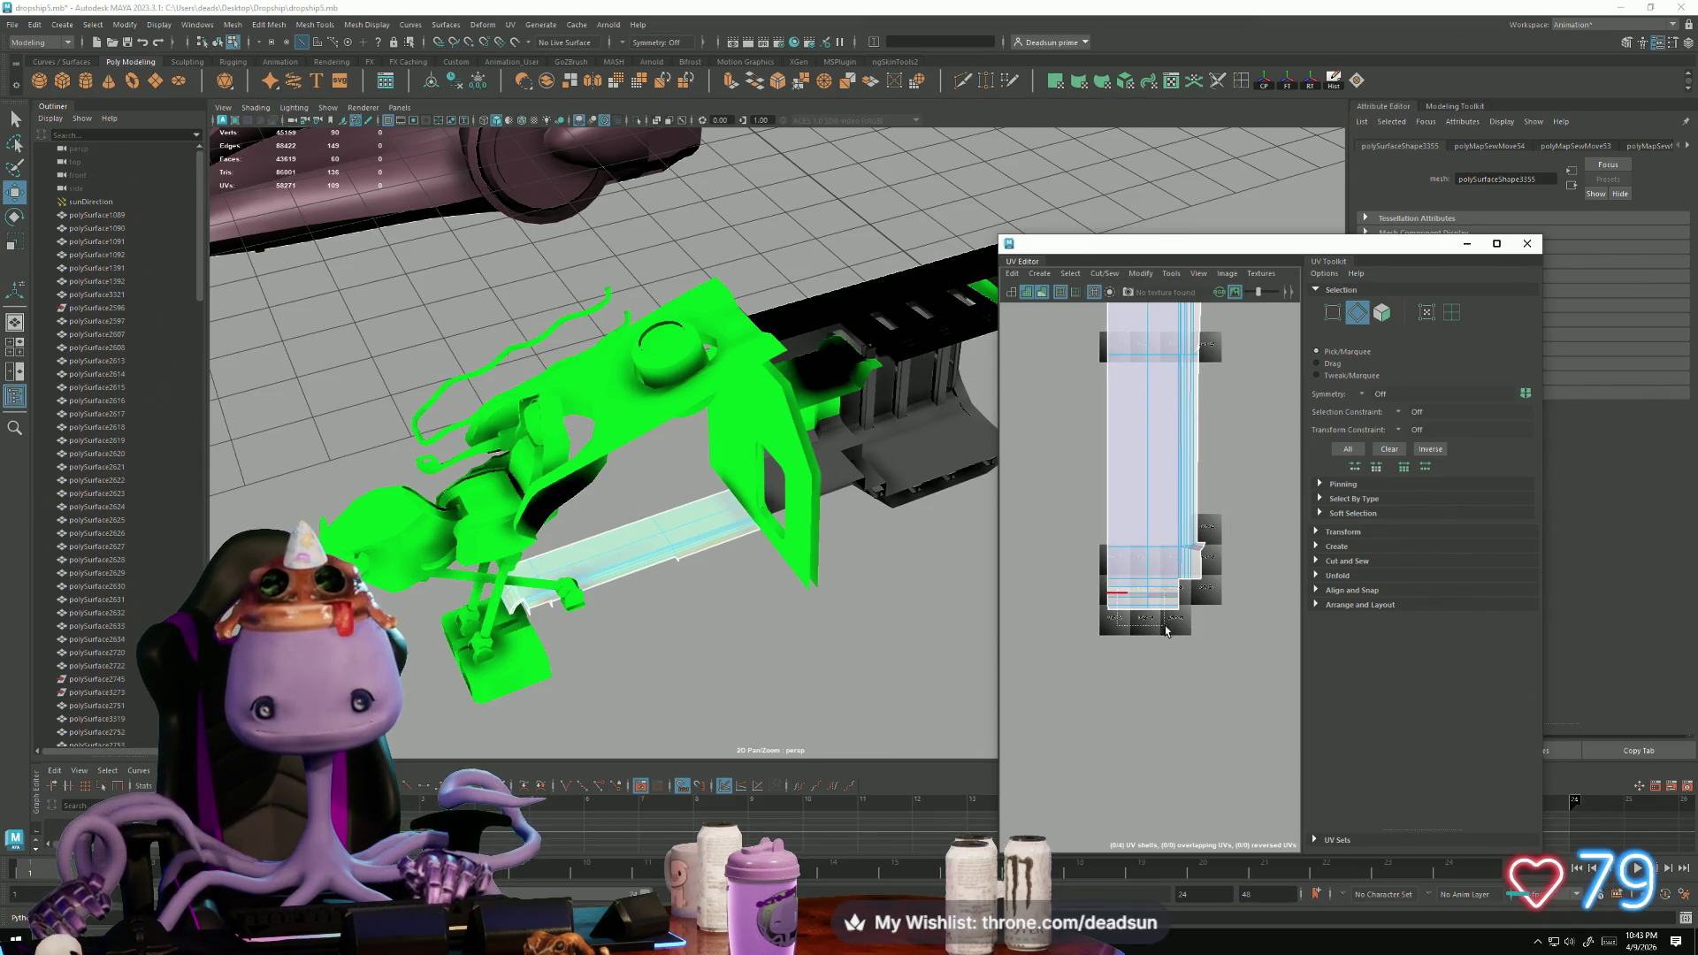
pyautogui.moveTo(1171, 635); pyautogui.dragTo(1104, 591)
pyautogui.click(1106, 273)
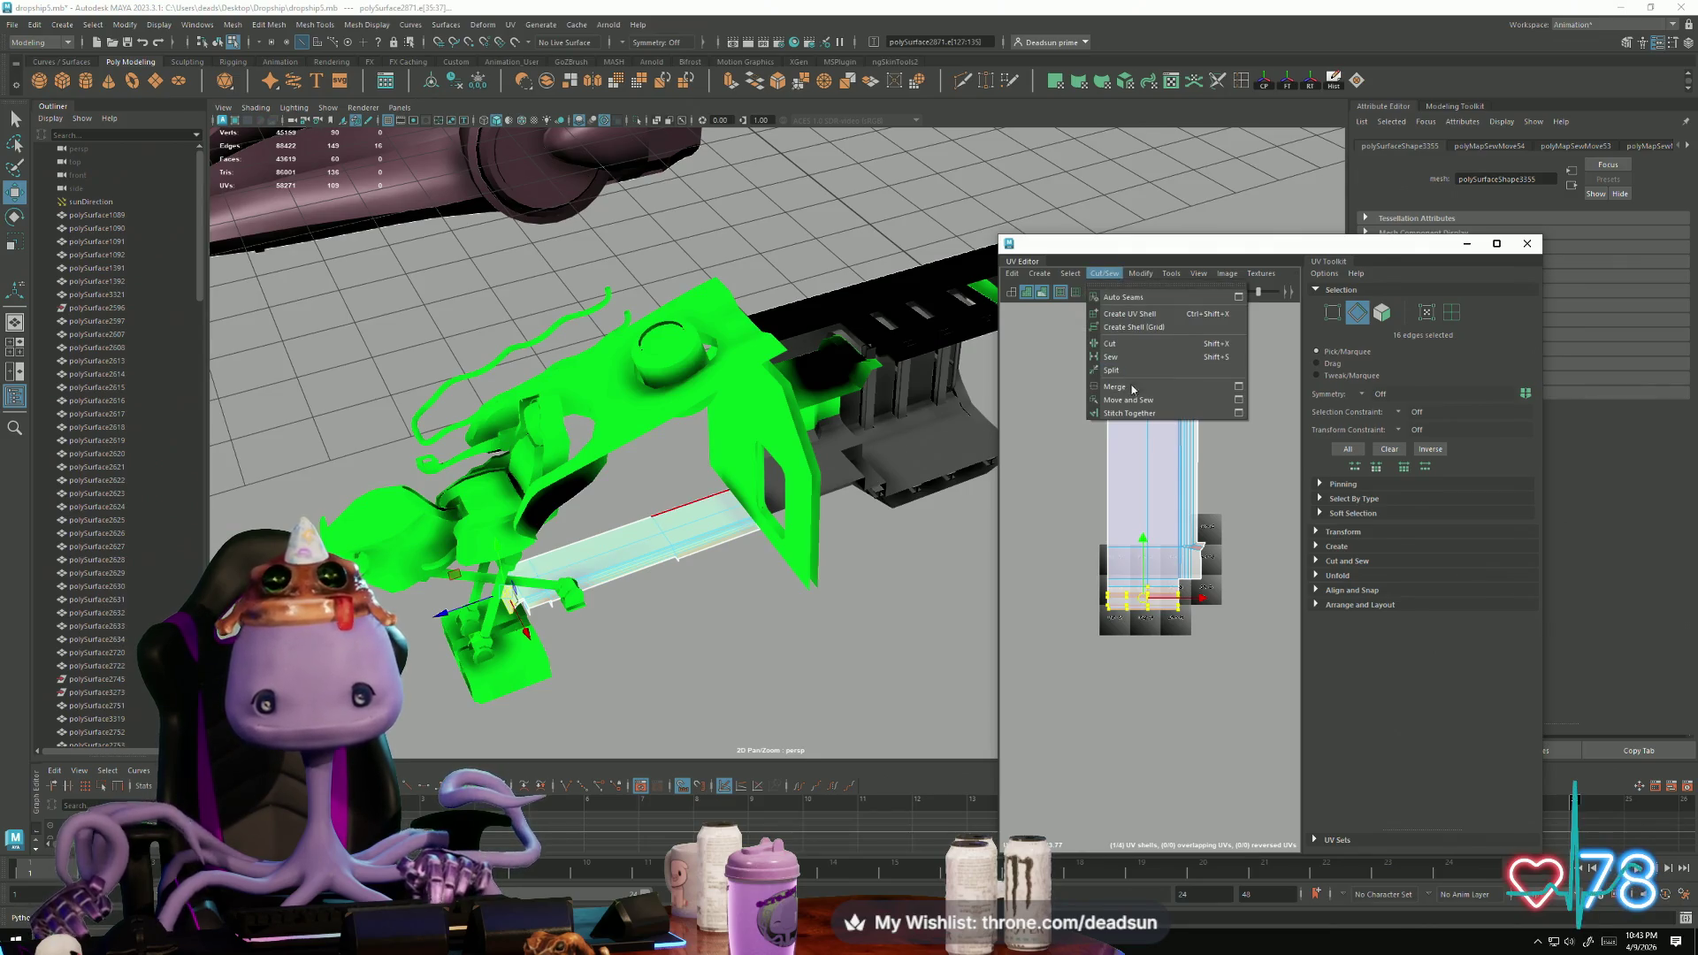
pyautogui.click(1132, 404)
# Step: Marquee-select every UV of the long shell and open the Cut/Sew menu
pyautogui.moveTo(1242, 519)
pyautogui.keyDown('alt'); pyautogui.mouseDown(button='middle')
pyautogui.moveTo(1136, 587)
pyautogui.moveTo(1174, 675)
pyautogui.moveTo(1220, 654)
pyautogui.mouseUp(button='middle'); pyautogui.keyUp('alt')
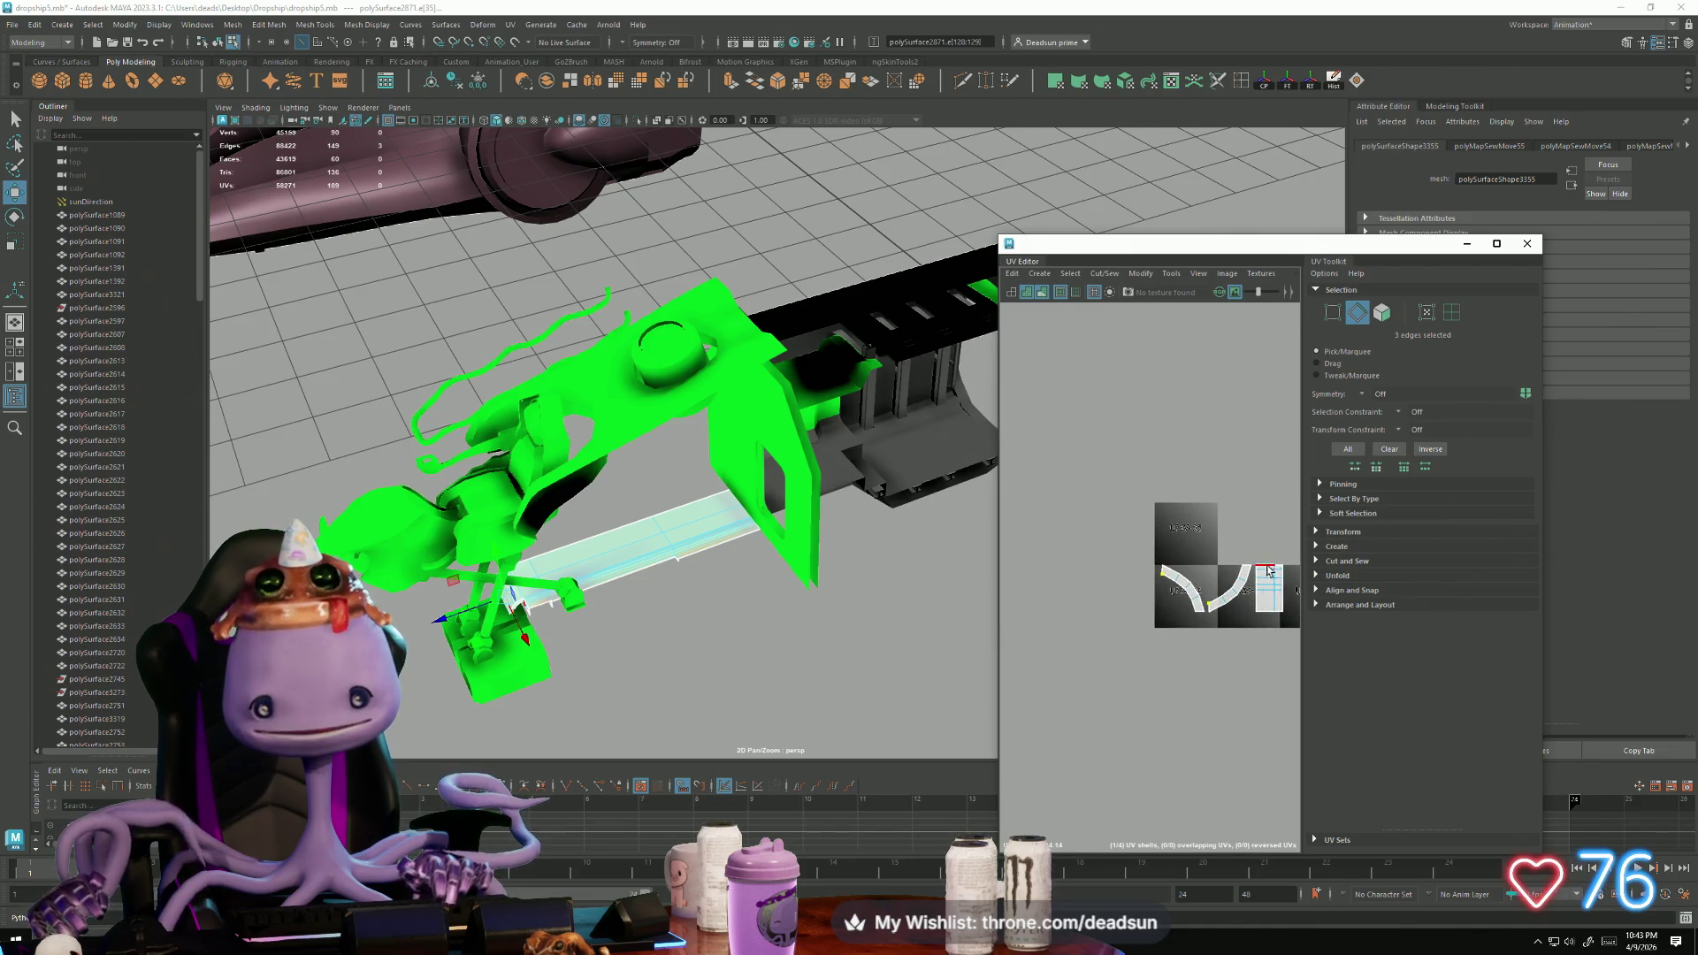
pyautogui.moveTo(1279, 656); pyautogui.dragTo(1278, 656)
pyautogui.scroll(5, 1217, 589)
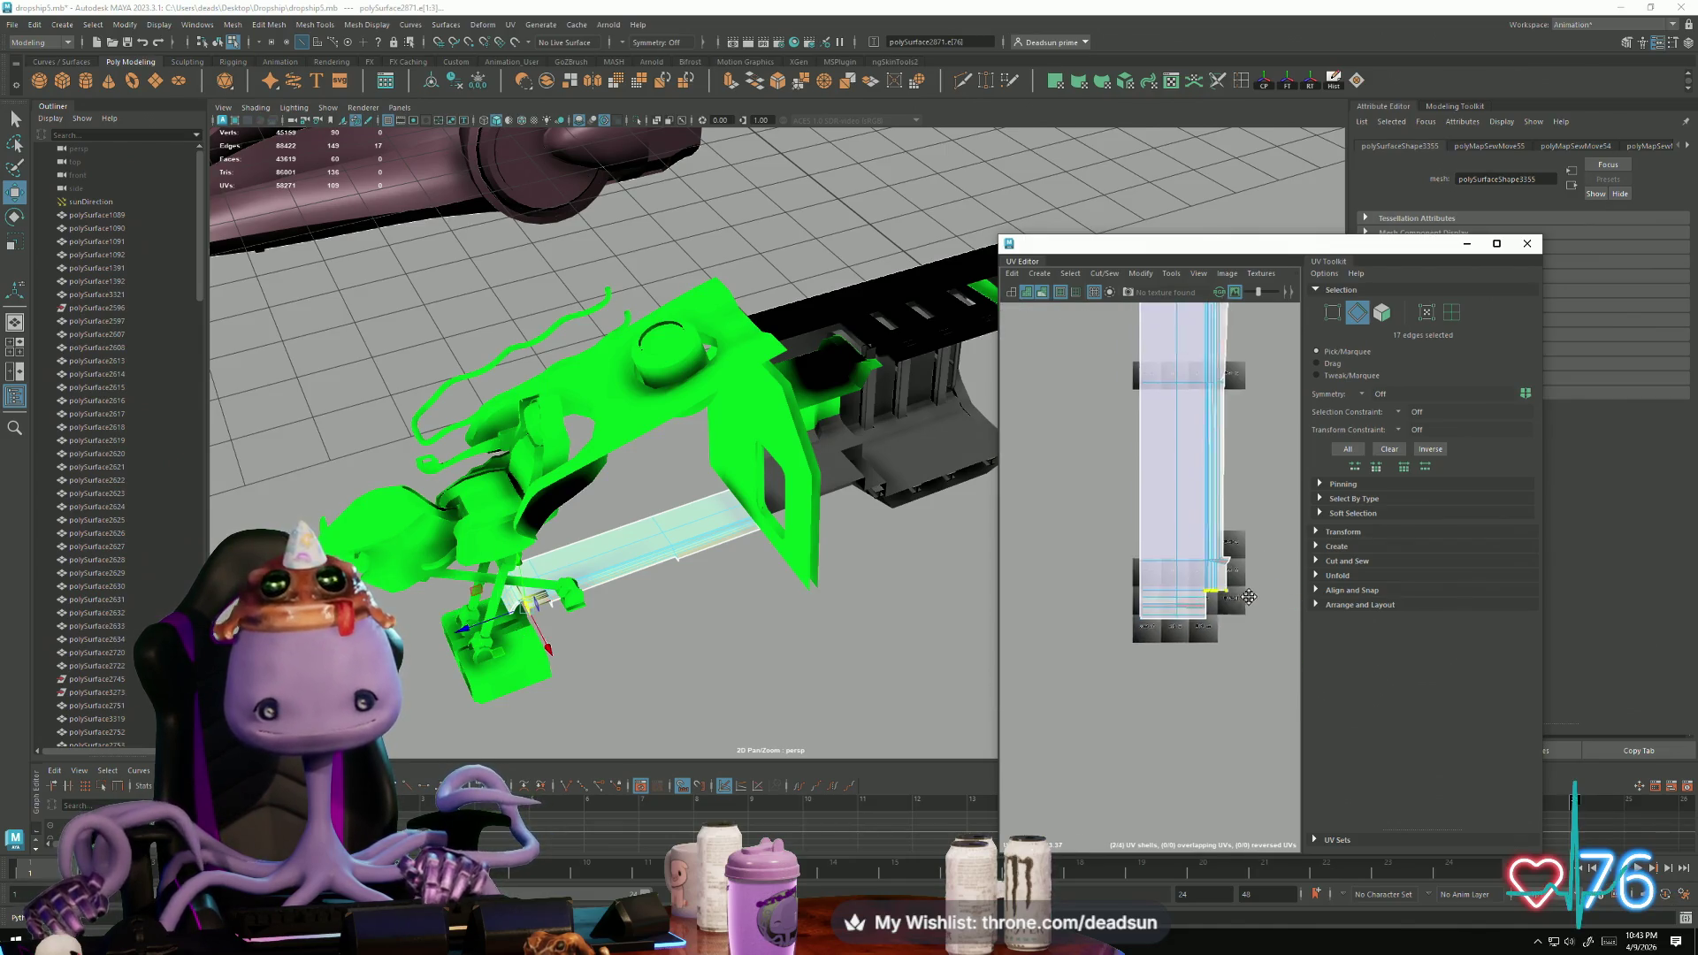
pyautogui.scroll(4, 1218, 588)
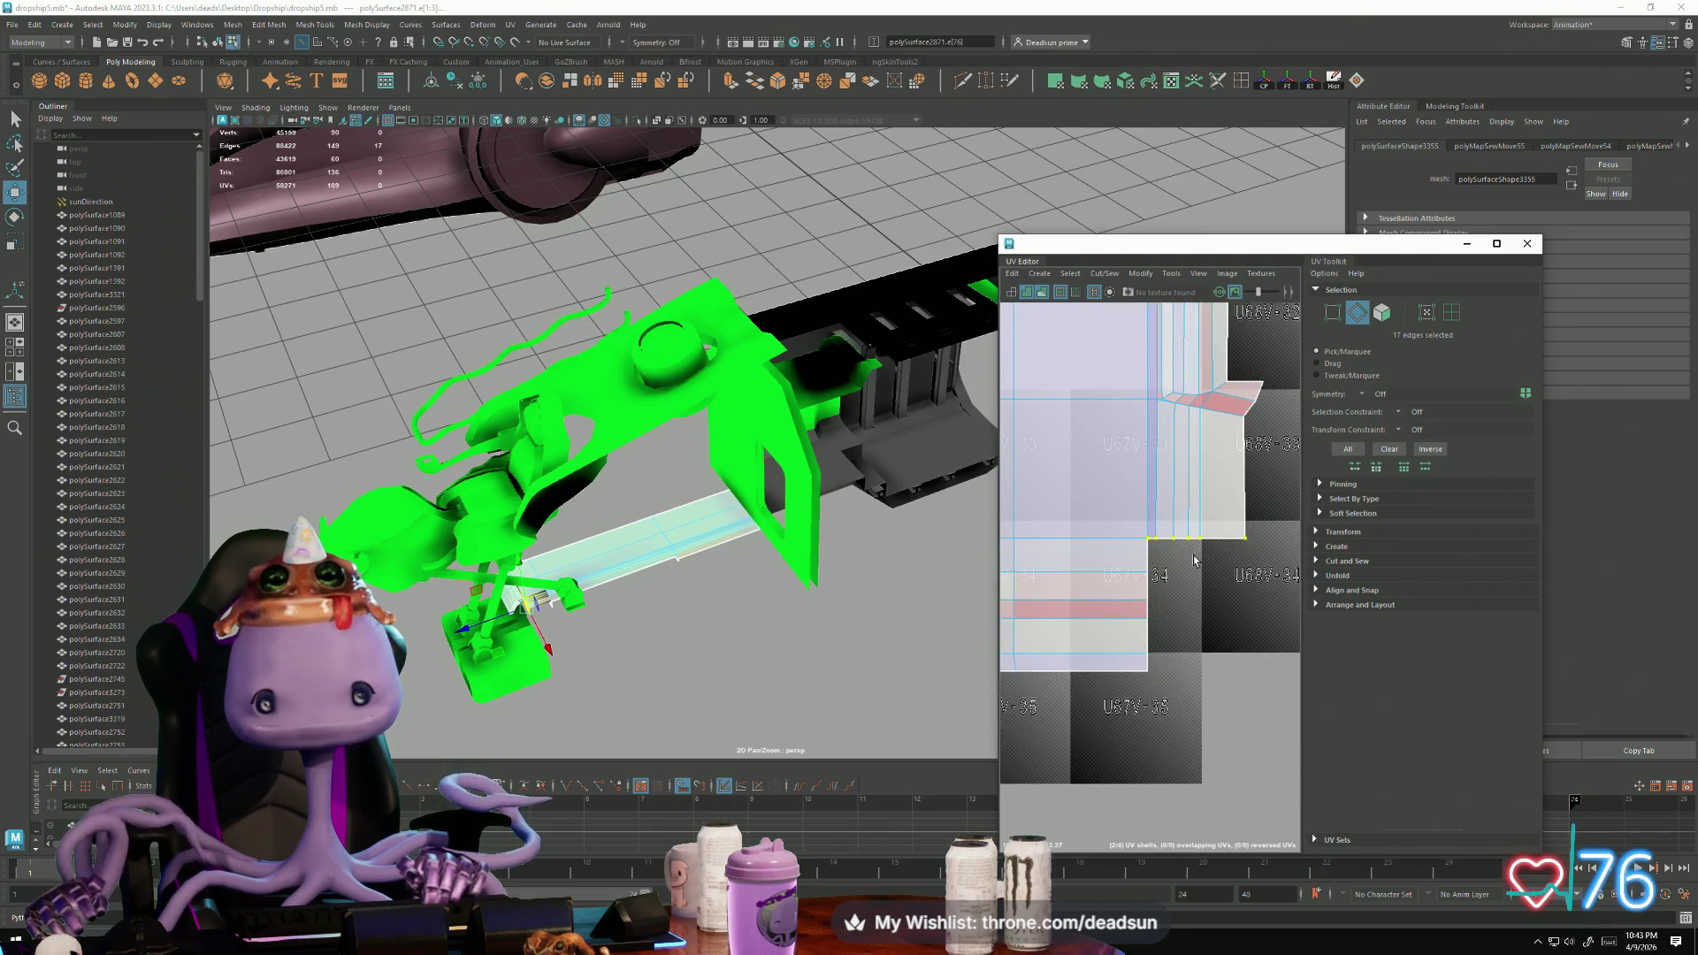
pyautogui.click(1203, 455)
pyautogui.scroll(-8, 1220, 469)
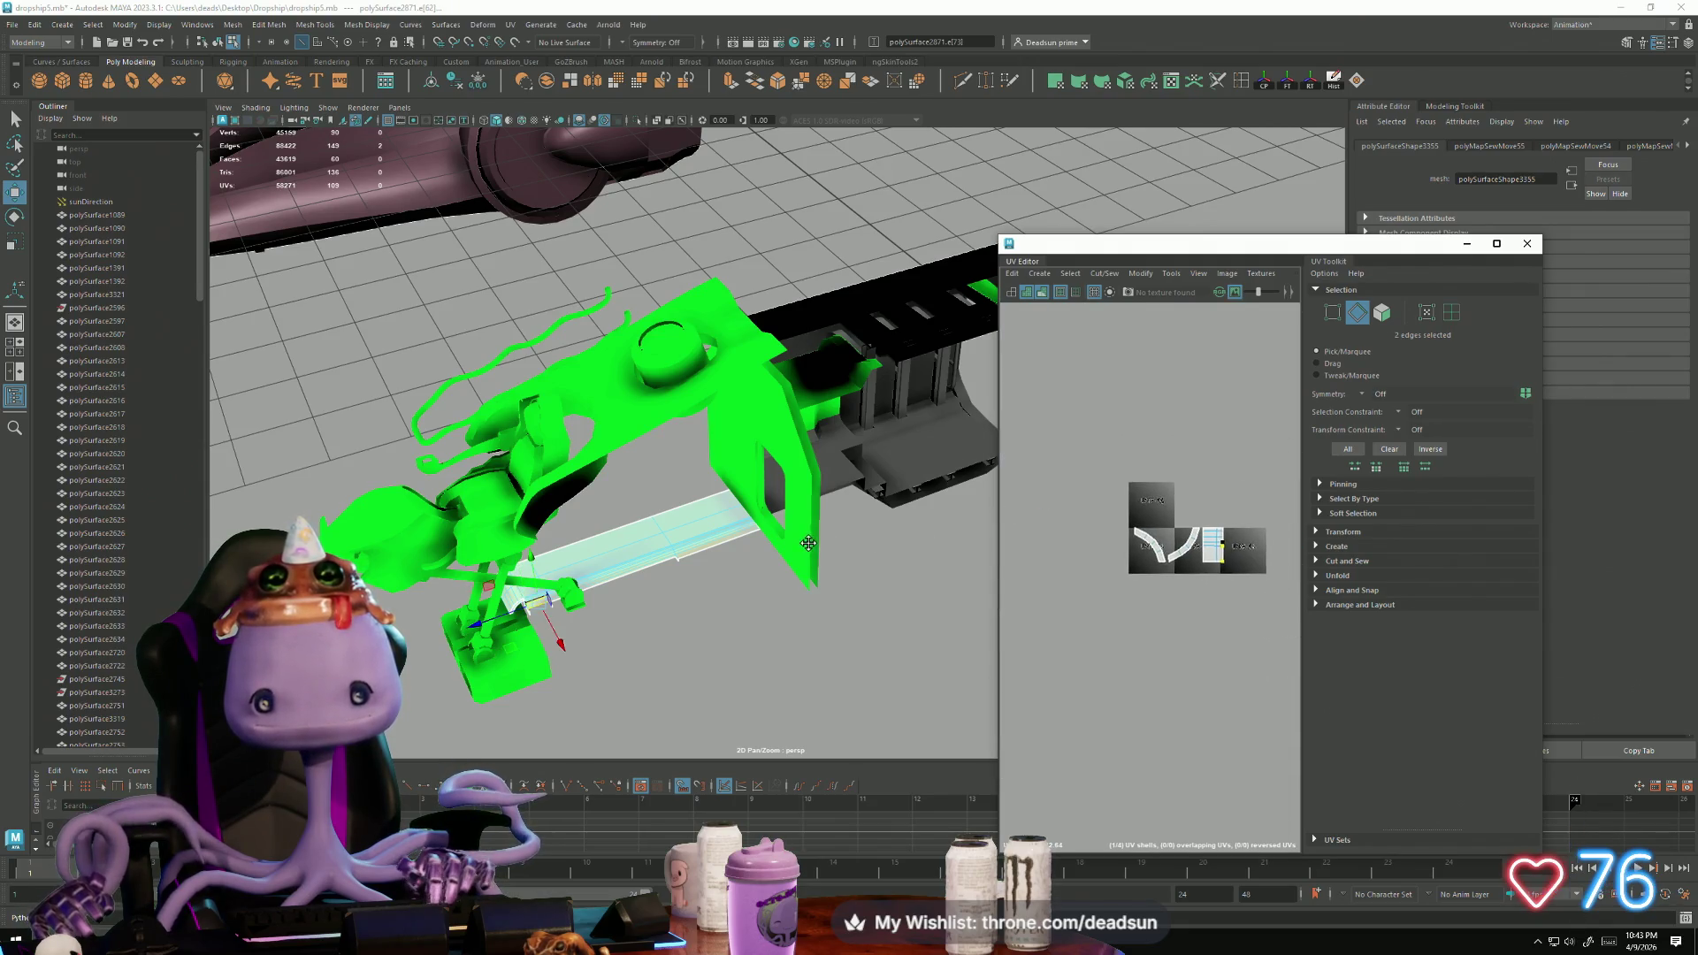
pyautogui.scroll(6, 1032, 555)
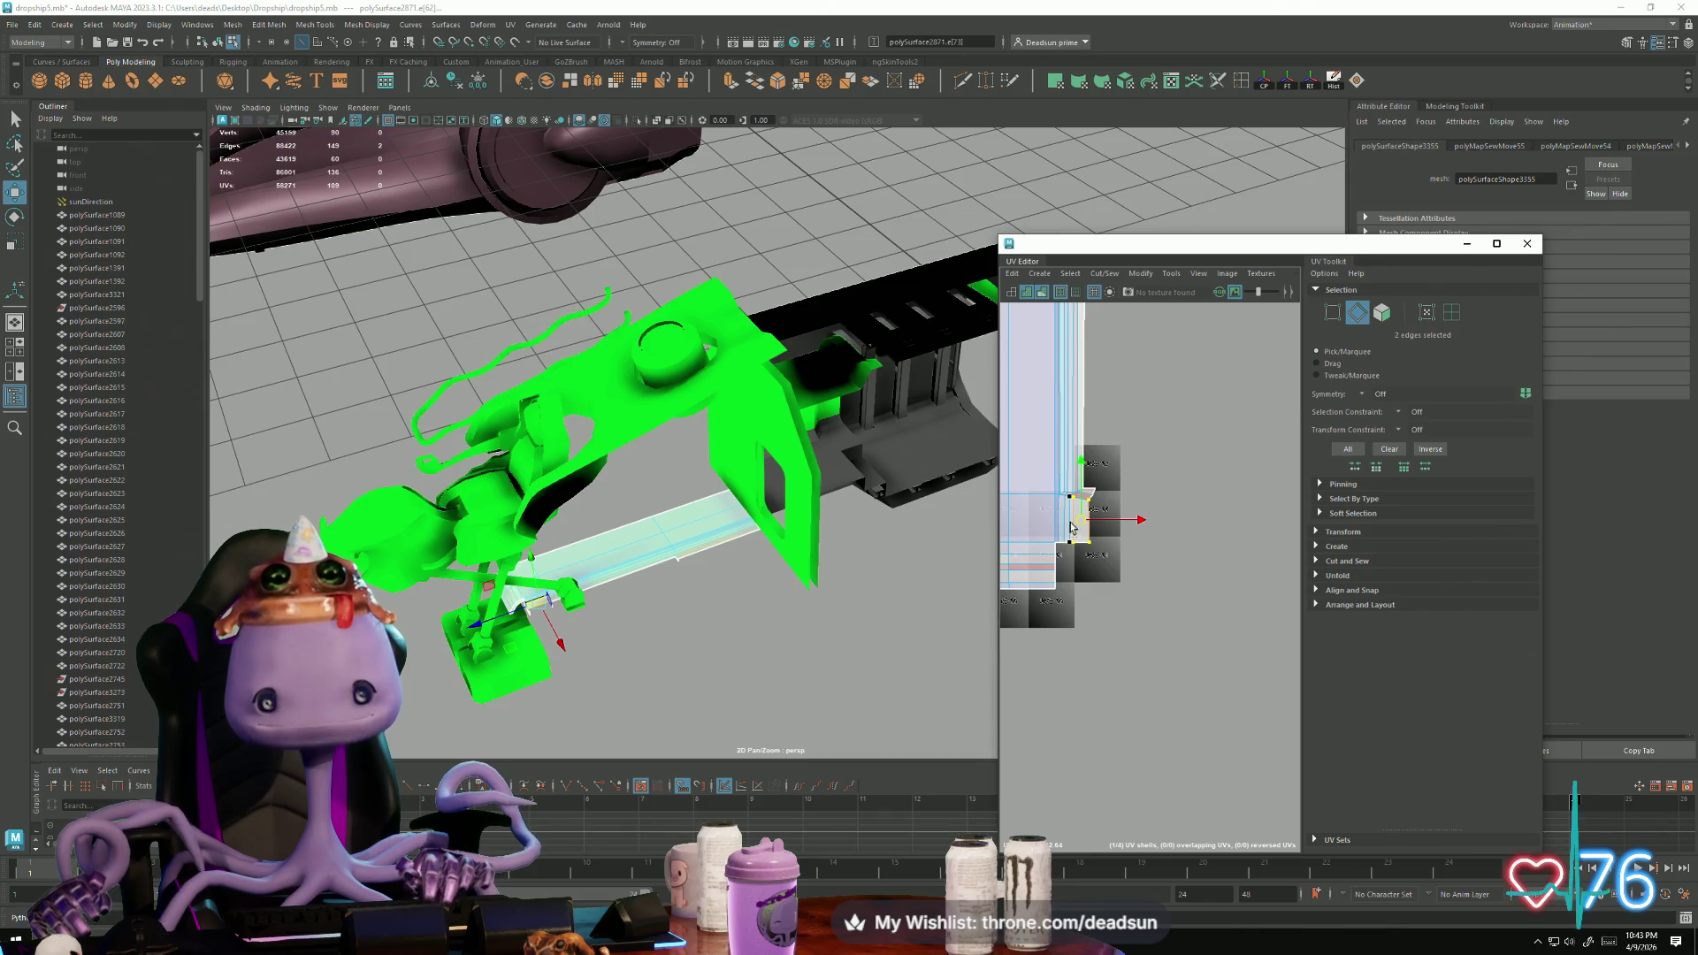
pyautogui.scroll(-2, 1070, 529)
pyautogui.scroll(-3, 1190, 469)
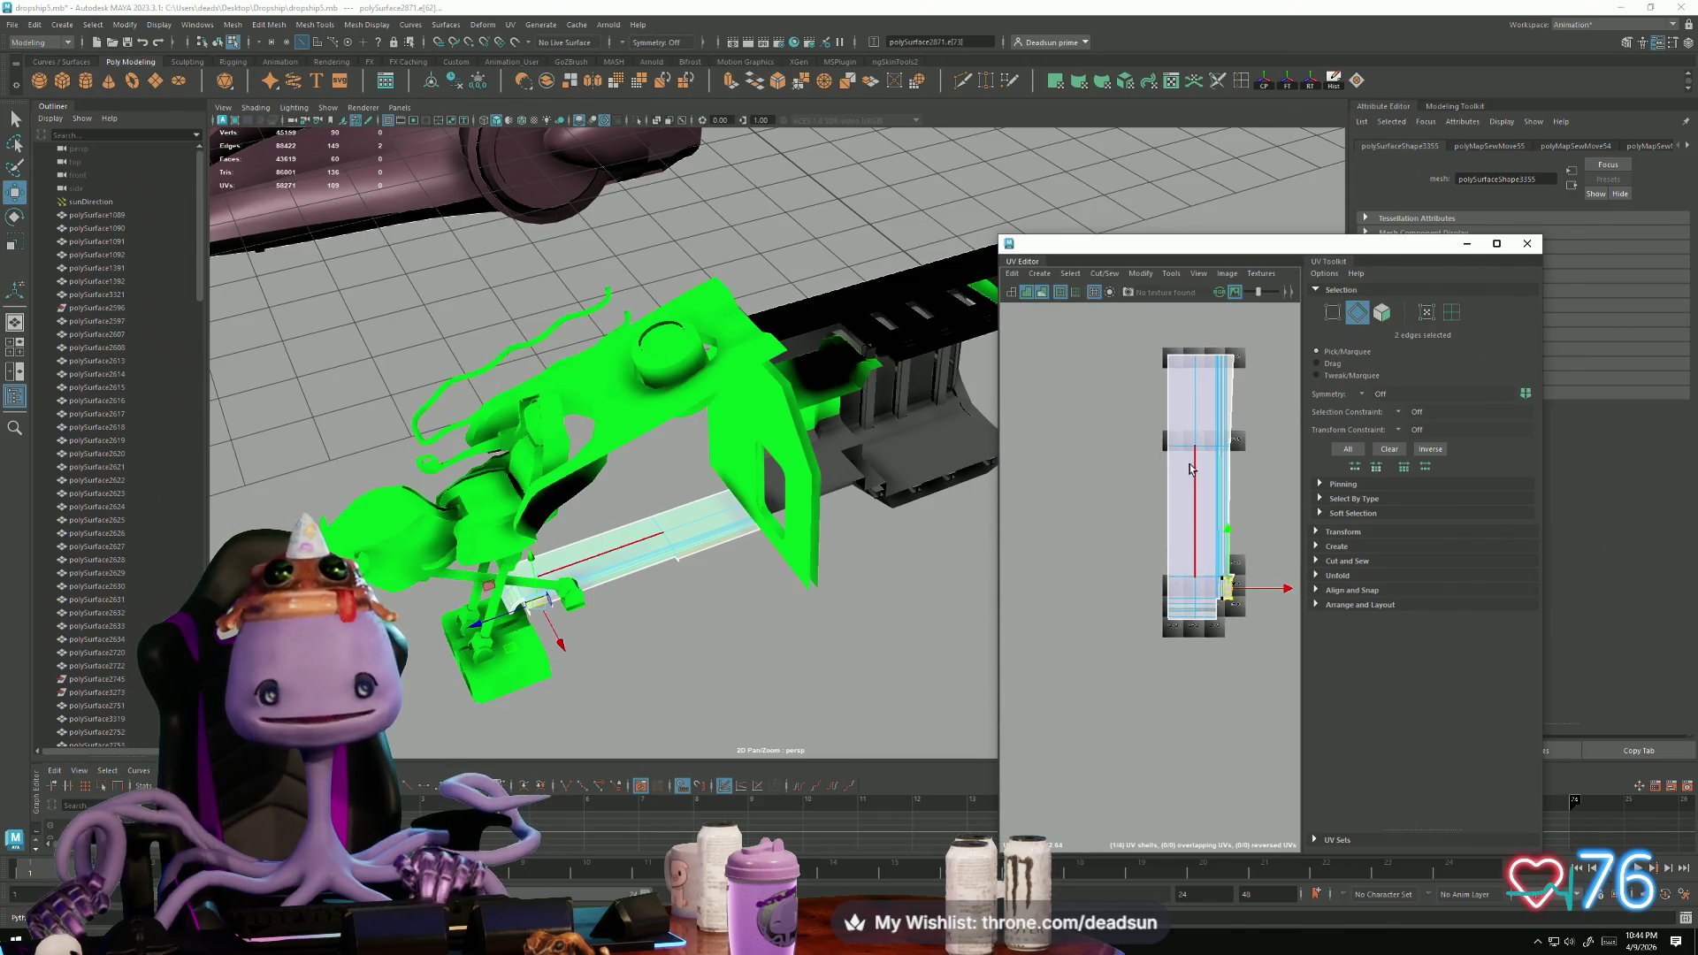
pyautogui.moveTo(1190, 470); pyautogui.dragTo(1156, 432, button='right')
pyautogui.click(1110, 276)
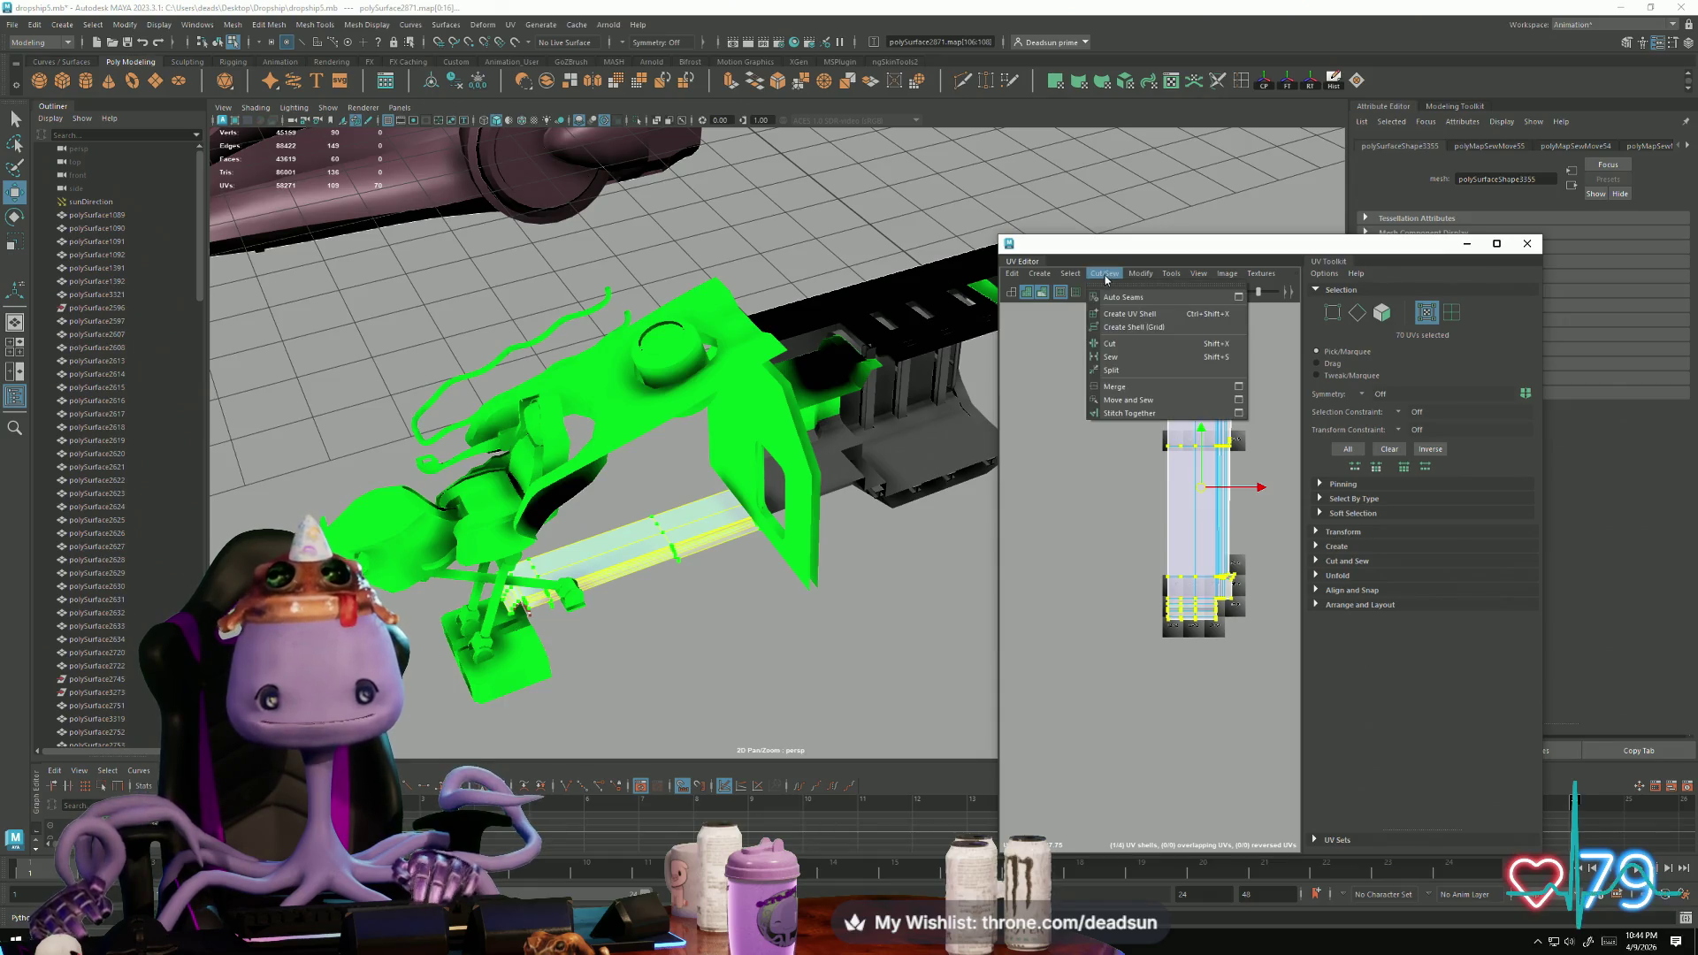
# Step: Unfold the long seat UV shell and switch to UV component mode
pyautogui.click(1178, 686)
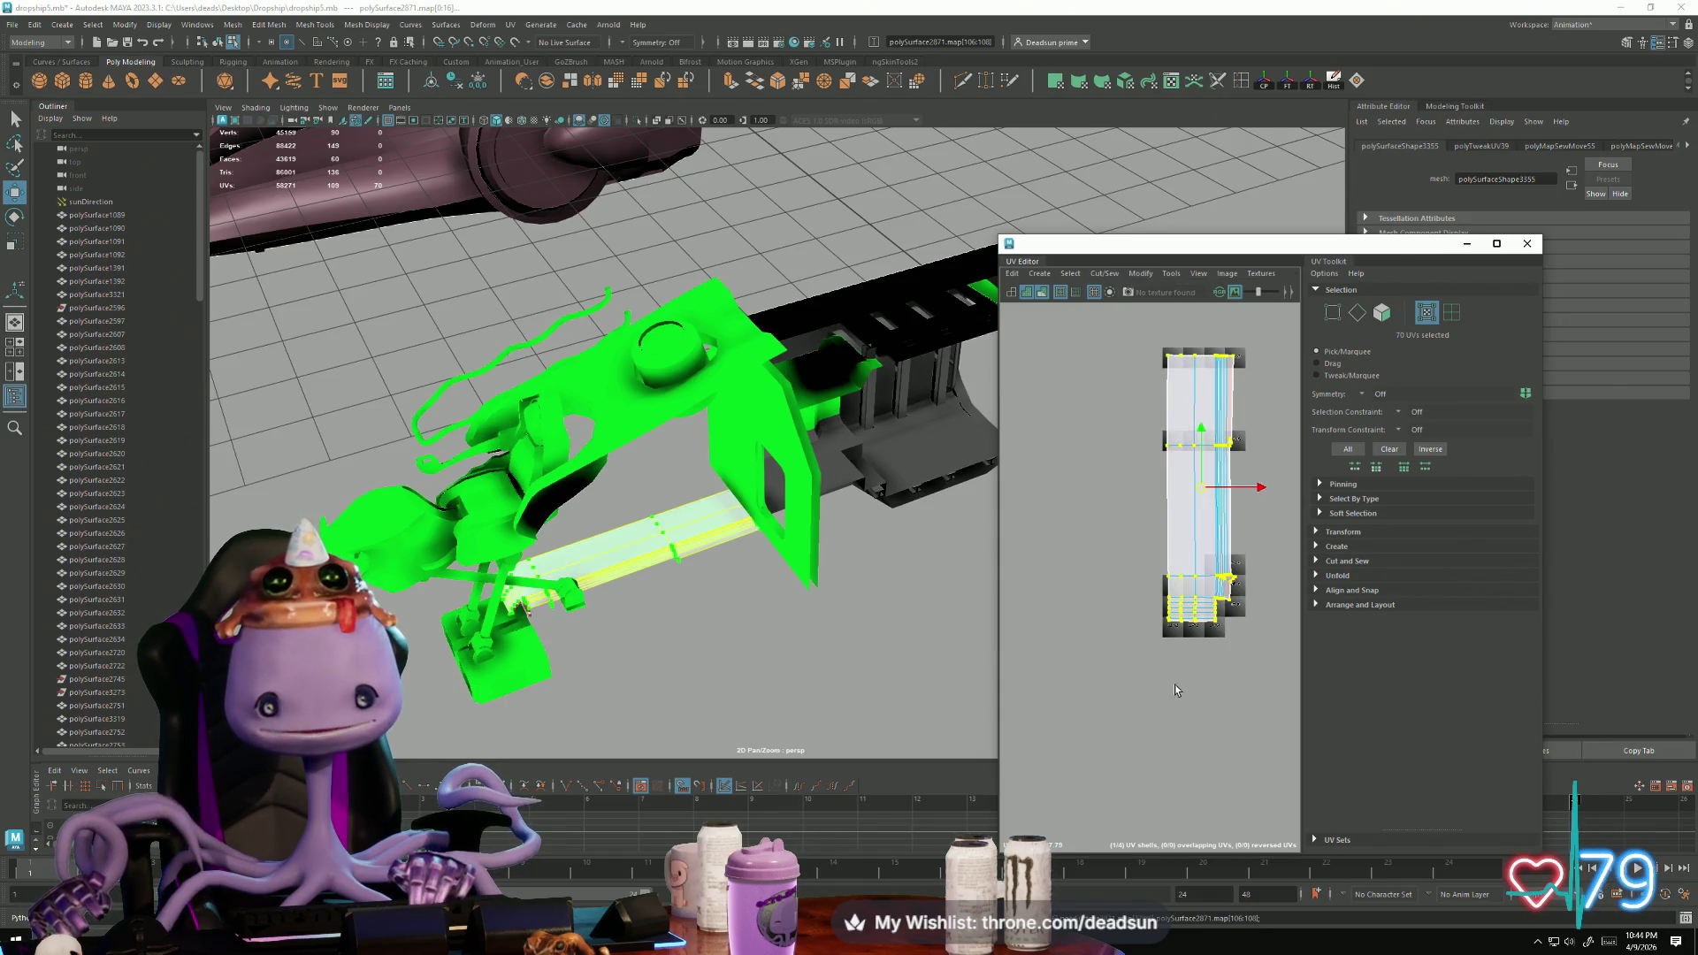
pyautogui.click(1143, 275)
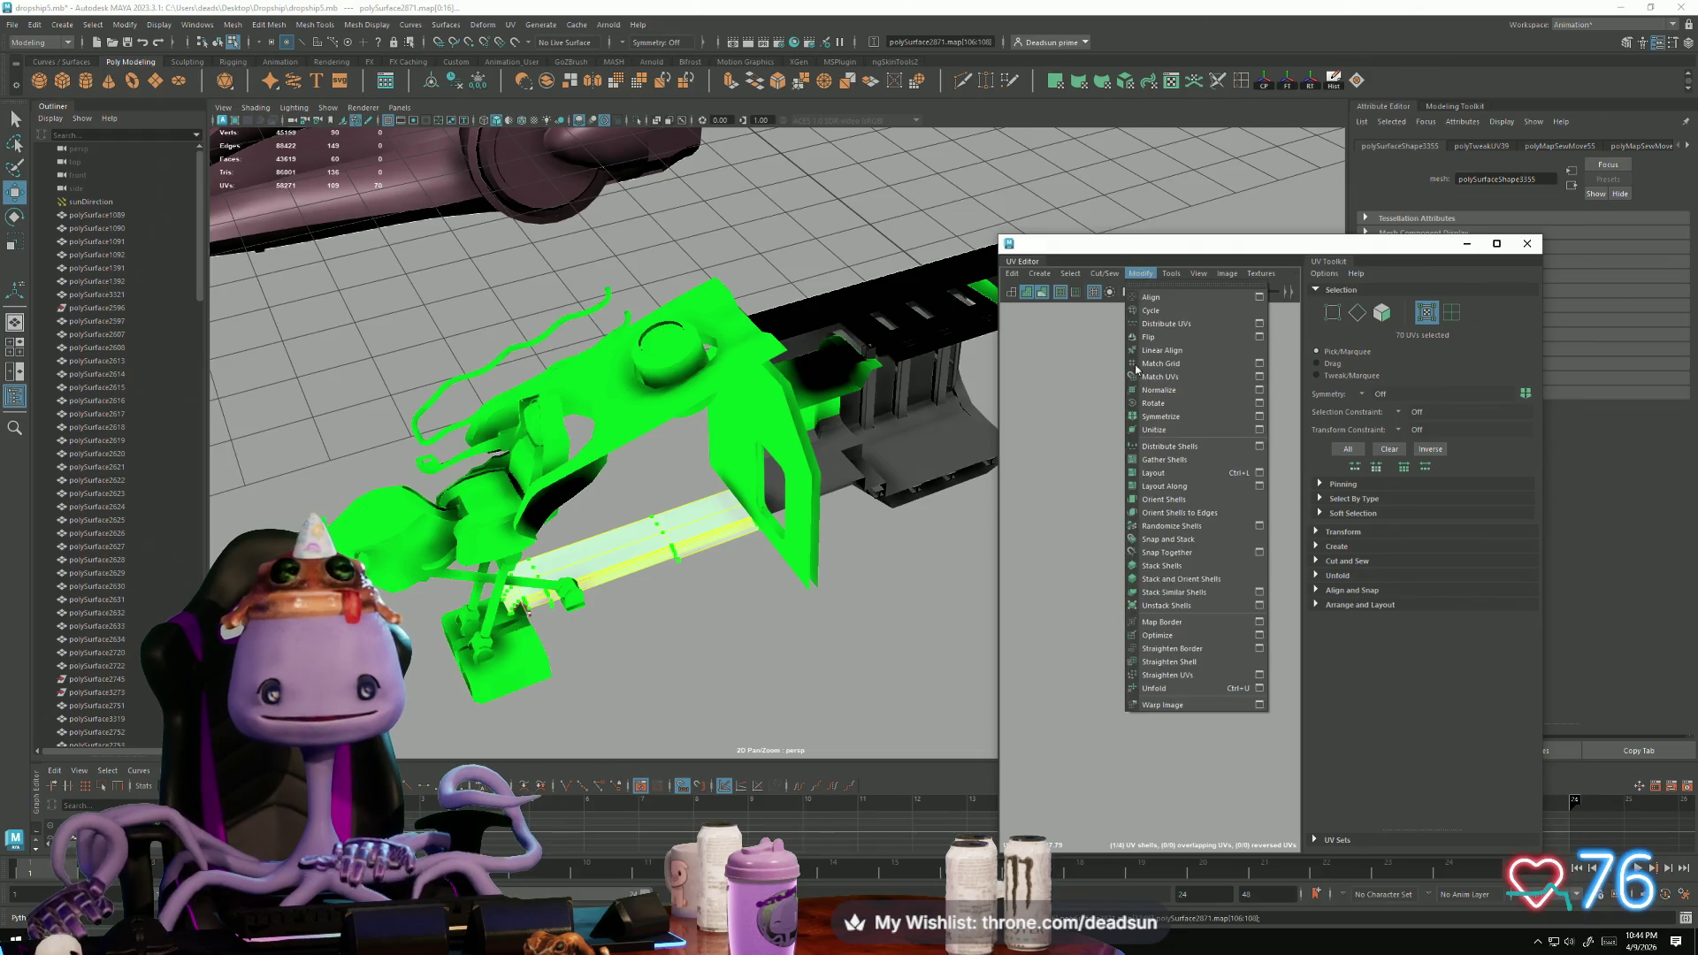
pyautogui.click(1166, 687)
pyautogui.moveTo(1200, 546); pyautogui.dragTo(1251, 542, button='right')
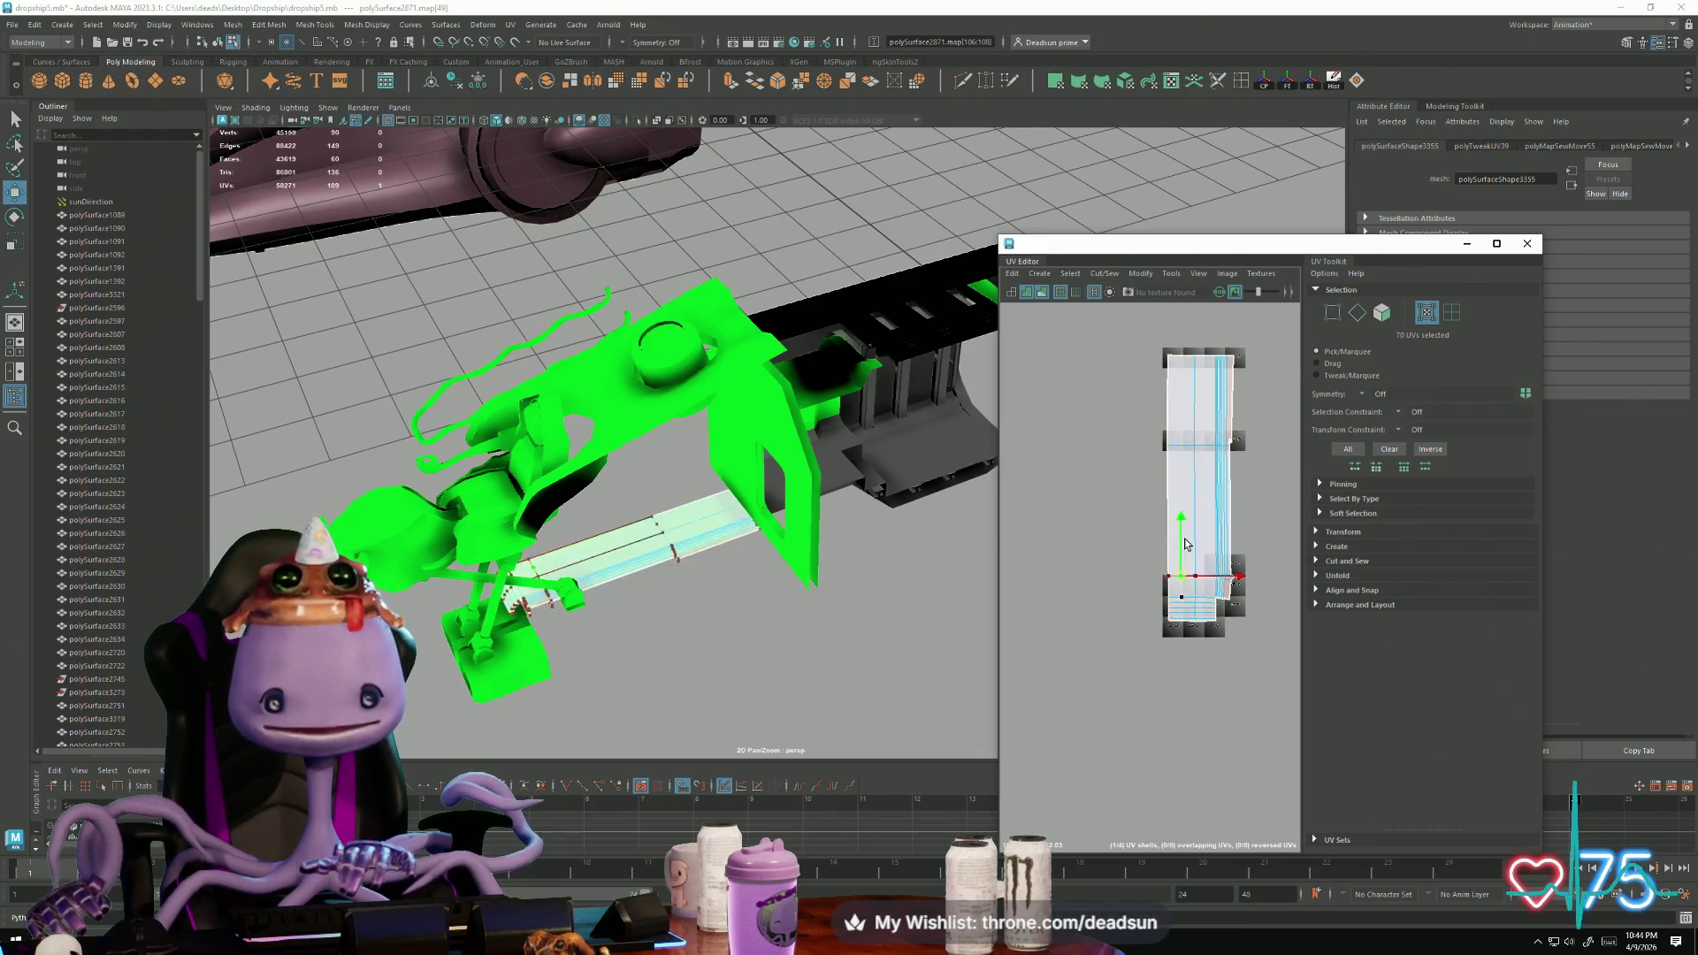
pyautogui.scroll(5, 1107, 579)
pyautogui.scroll(2, 1106, 579)
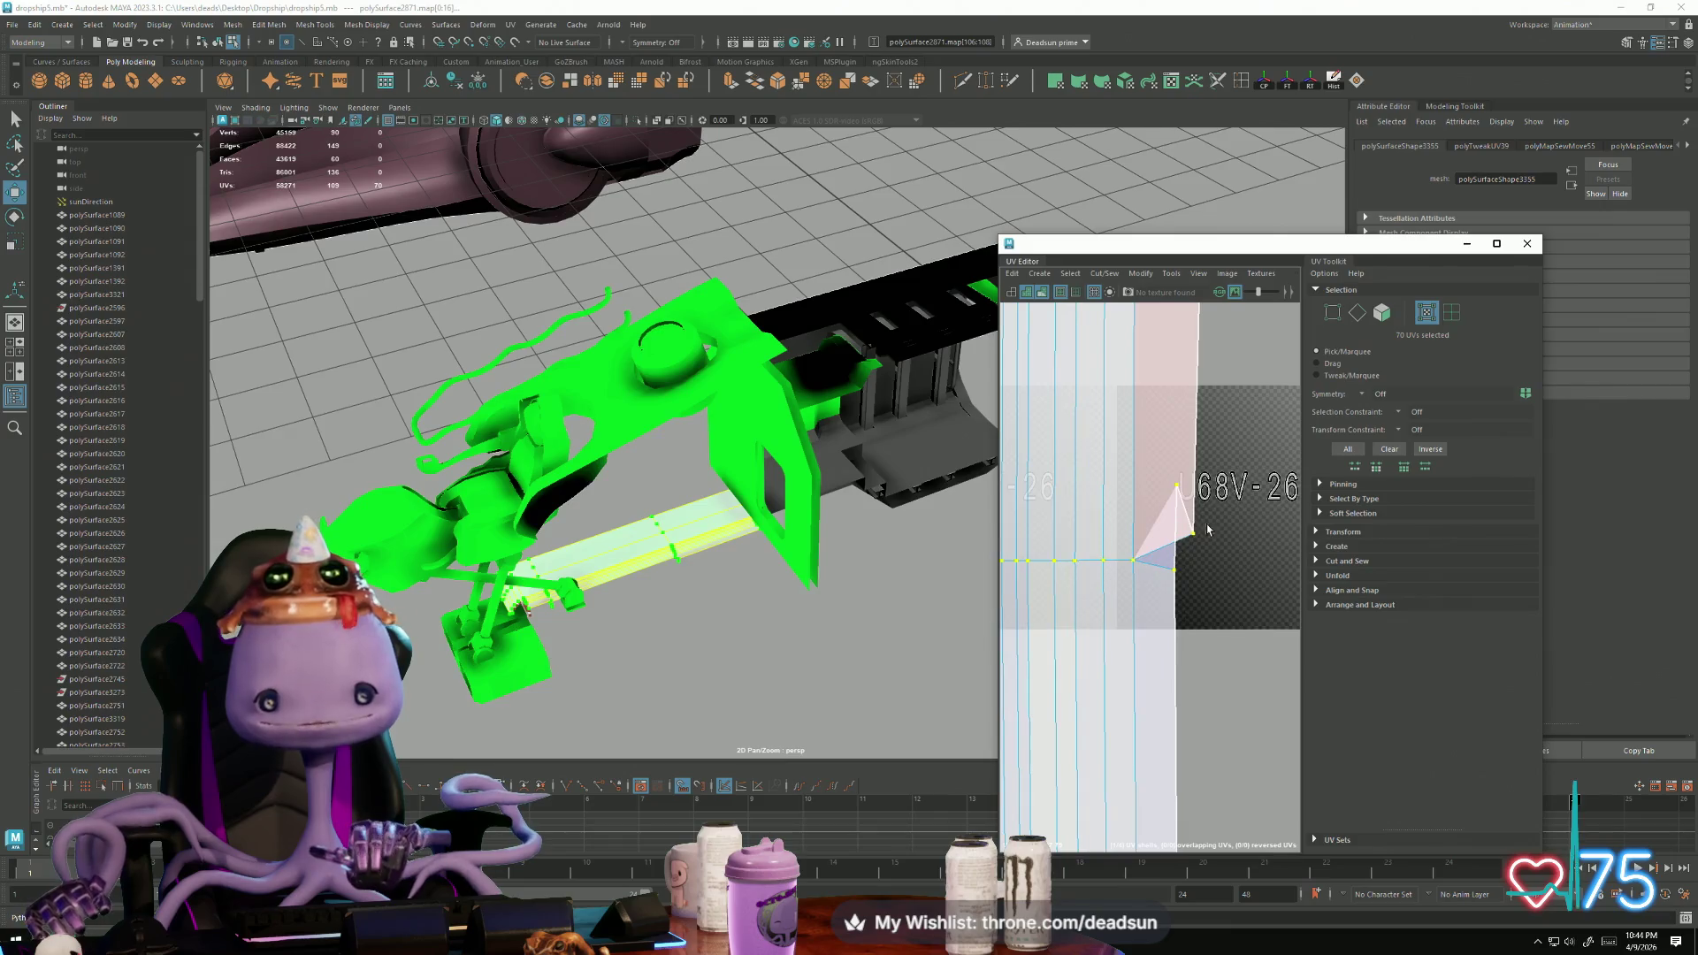
# Step: Move the distorted corner UV up and left to reshape the shell's triangle
pyautogui.click(1191, 537)
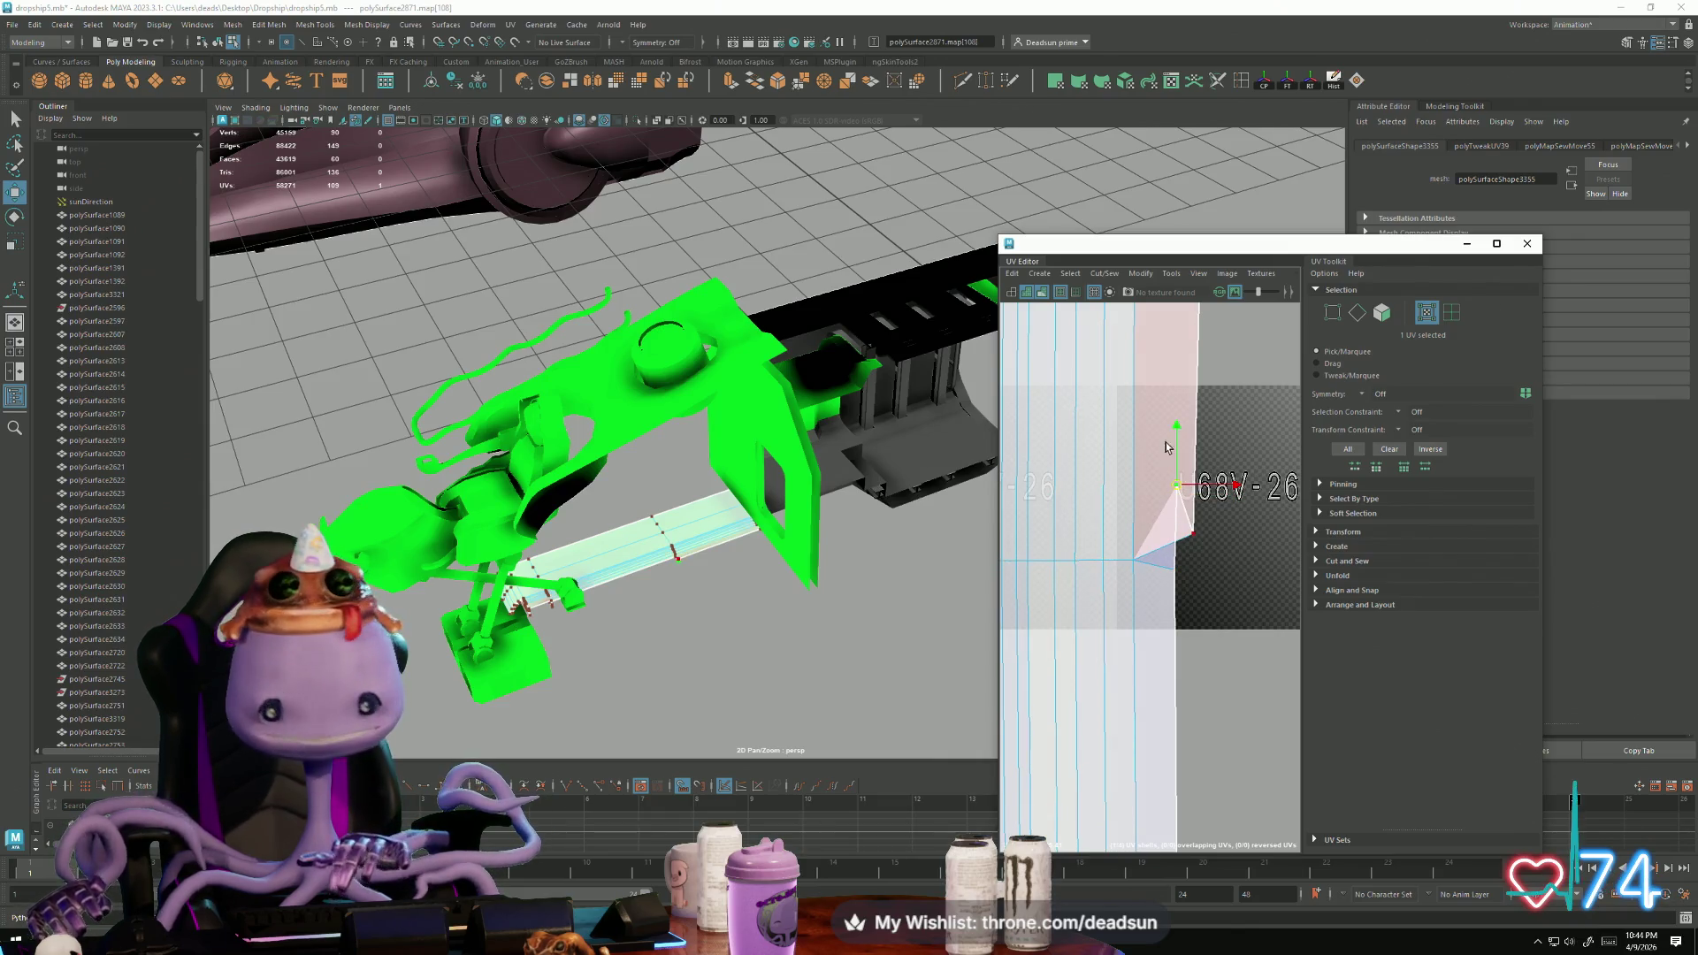
pyautogui.moveTo(1176, 424)
pyautogui.mouseDown(button='middle')
pyautogui.moveTo(1190, 494)
pyautogui.moveTo(1191, 413)
pyautogui.mouseUp(button='middle')
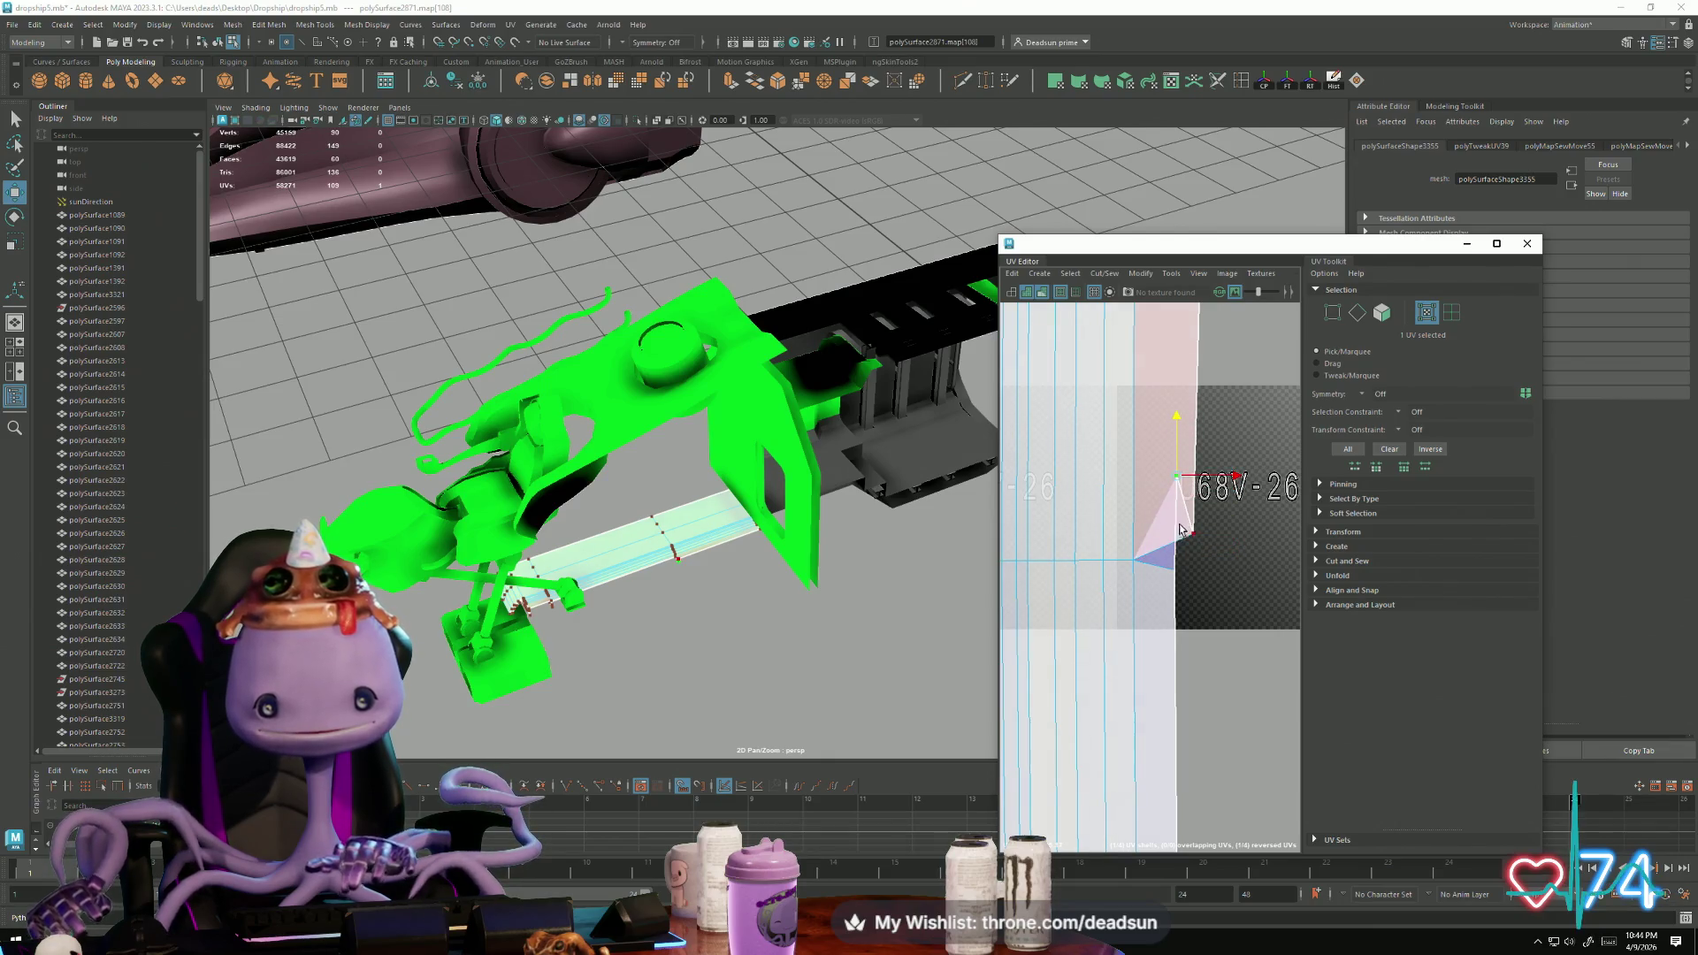
pyautogui.moveTo(1191, 534); pyautogui.dragTo(1176, 430, button='middle')
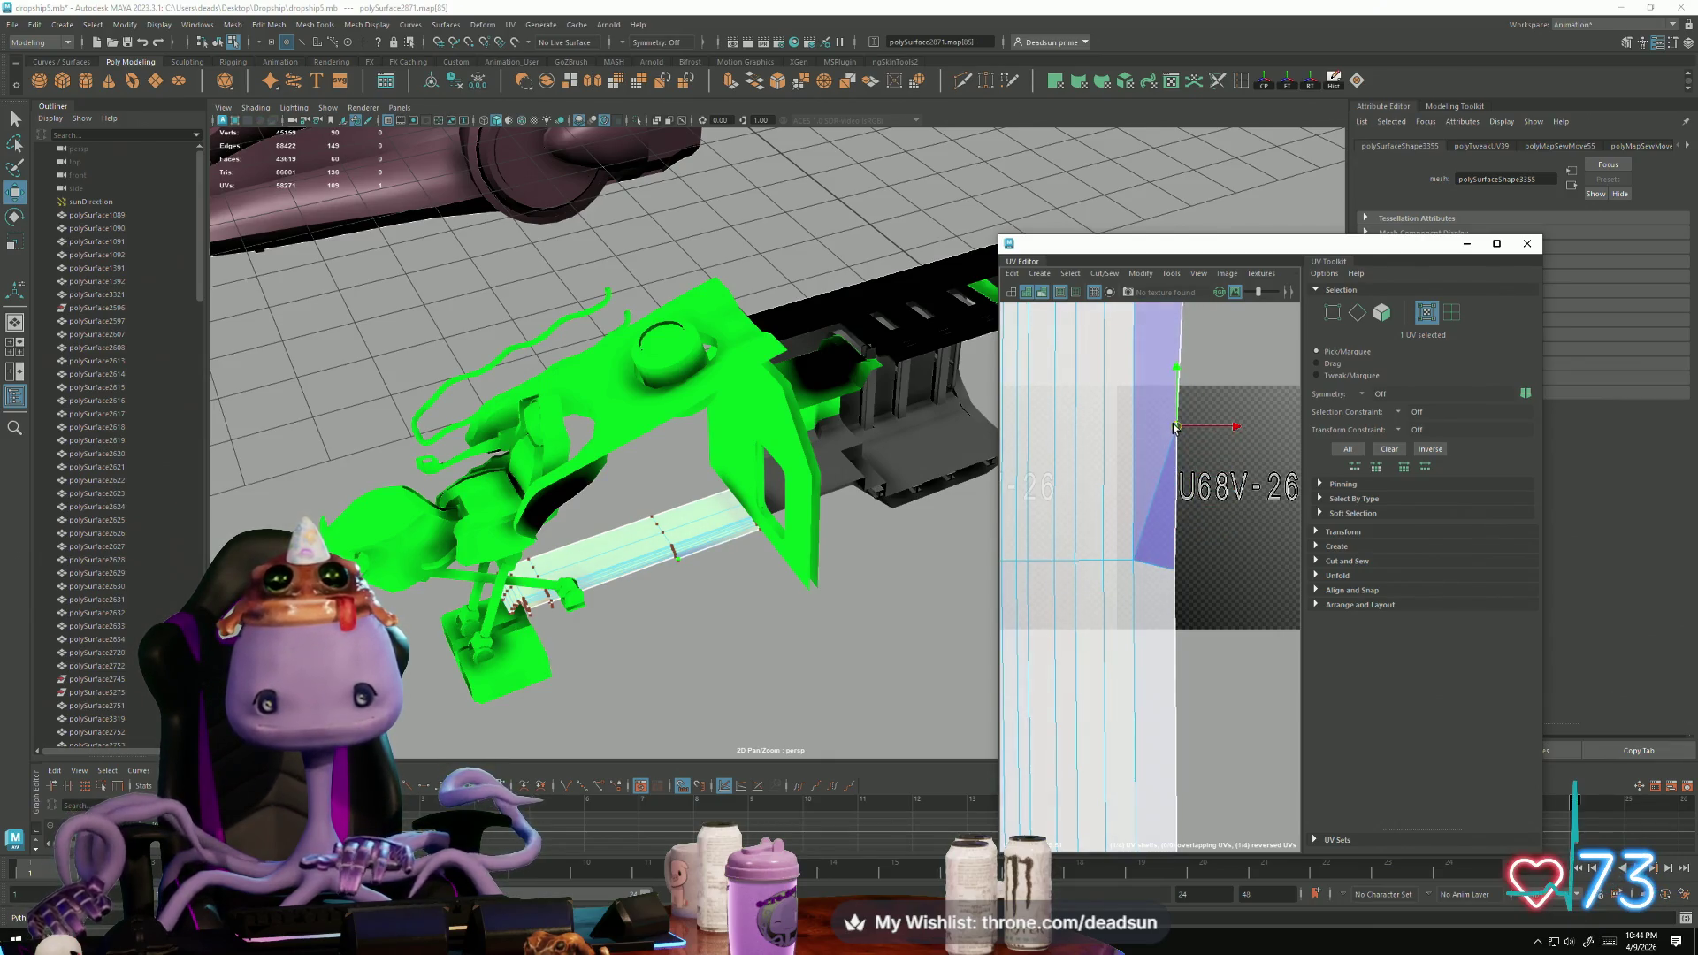
pyautogui.scroll(-5, 1091, 620)
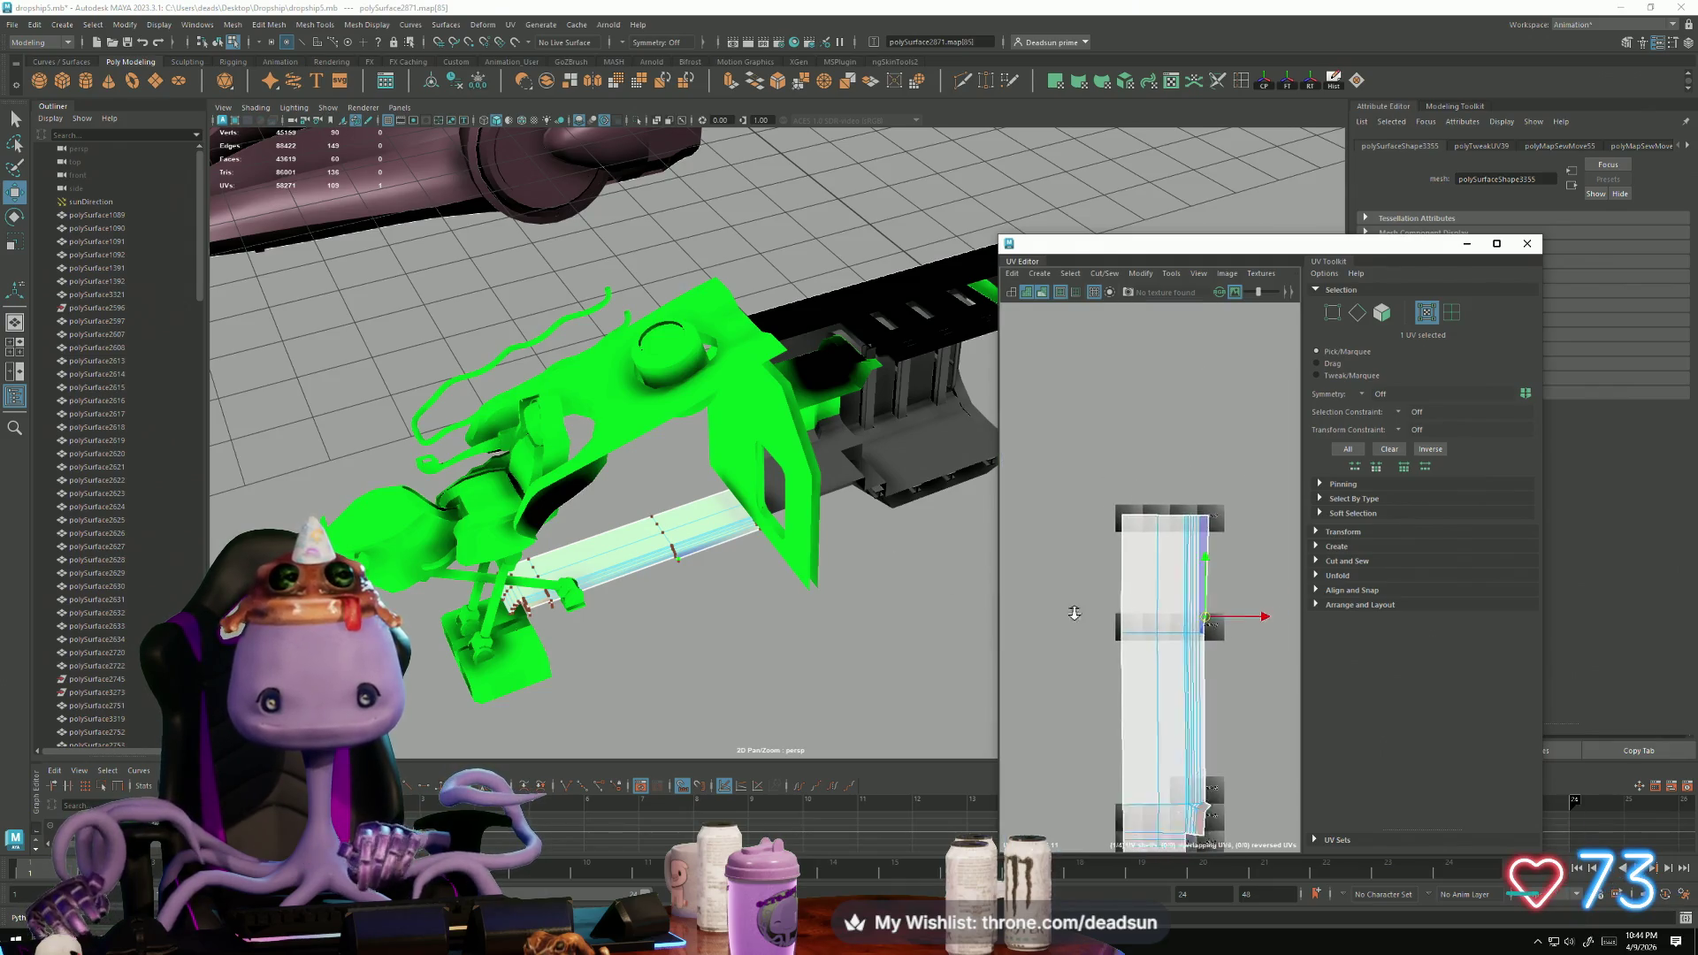
pyautogui.scroll(-3, 1090, 620)
pyautogui.scroll(6, 1111, 652)
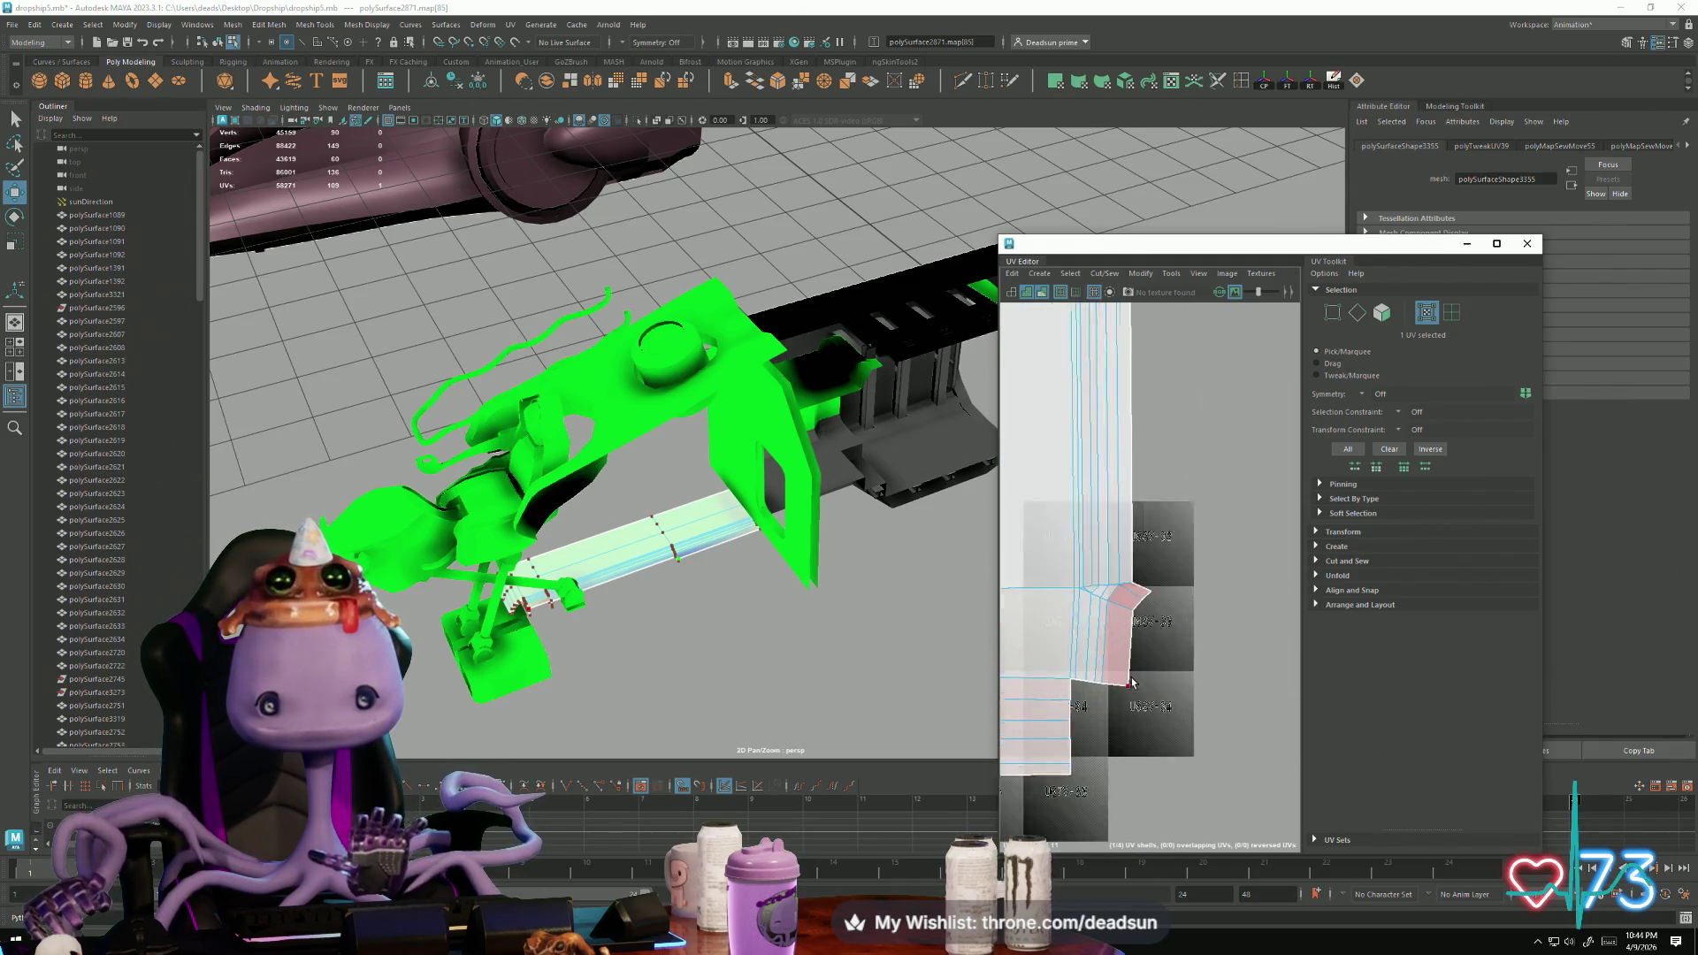
# Step: Select the UVs around the shell's bent corner and unfold them again
pyautogui.moveTo(1116, 559); pyautogui.dragTo(1216, 765)
pyautogui.keyDown('shift'); pyautogui.moveTo(1109, 711); pyautogui.dragTo(1110, 712); pyautogui.keyUp('shift')
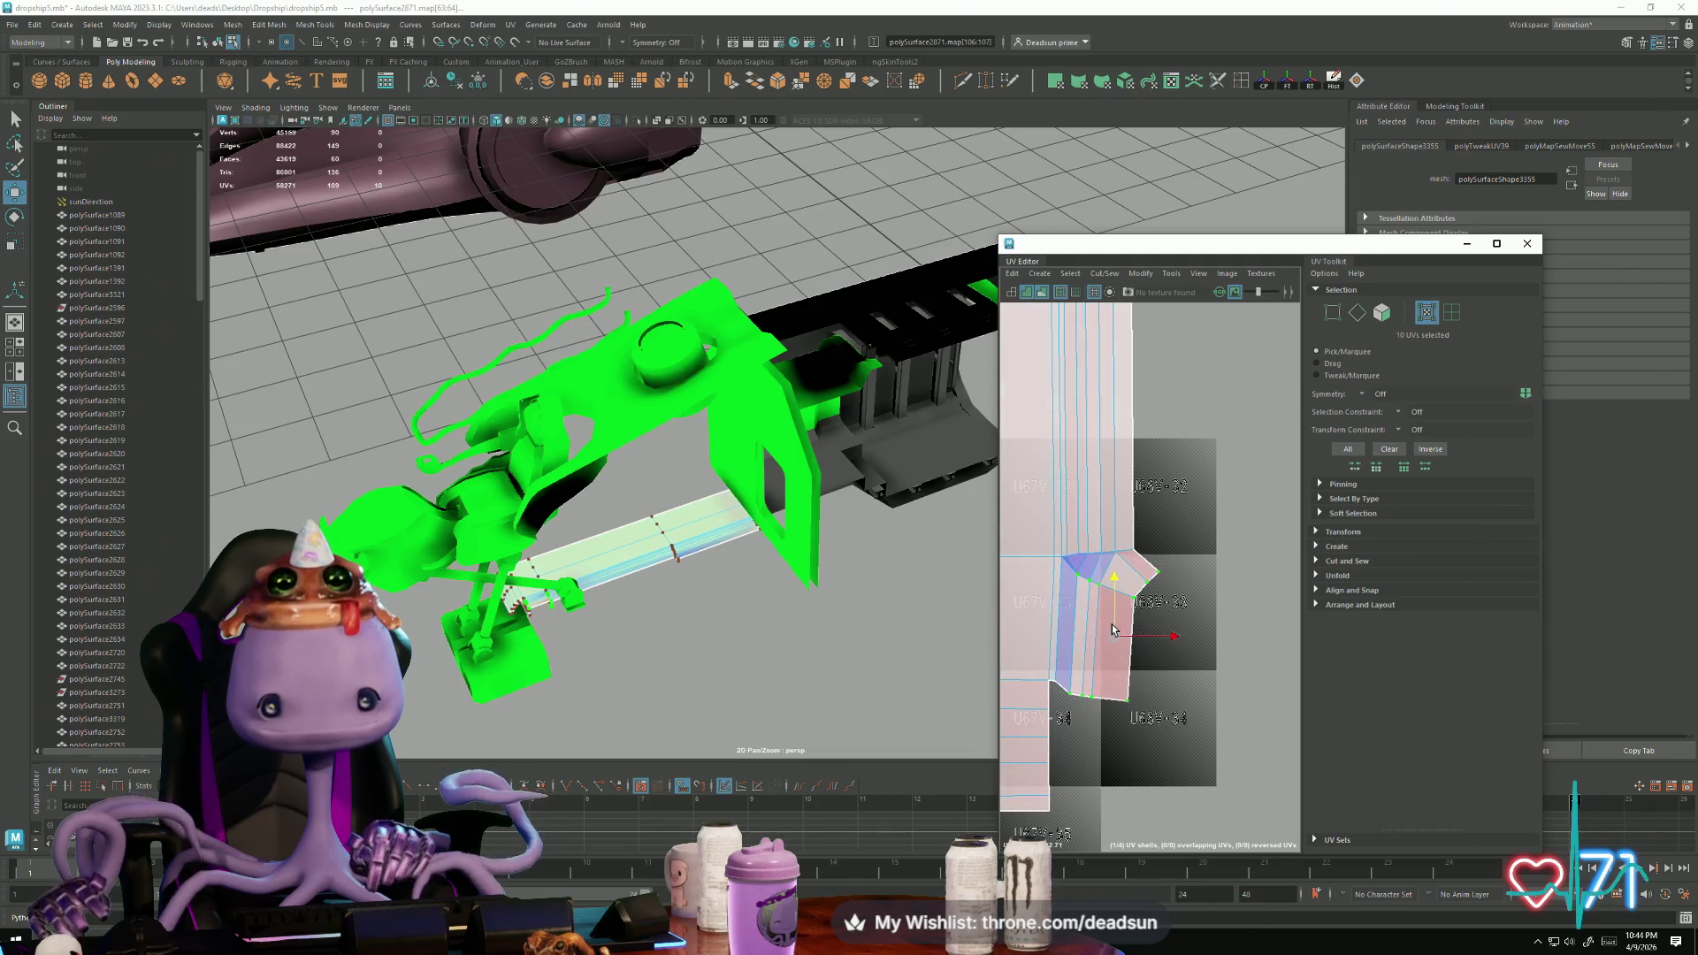
pyautogui.scroll(-3, 1183, 658)
pyautogui.moveTo(1074, 557); pyautogui.dragTo(1197, 714)
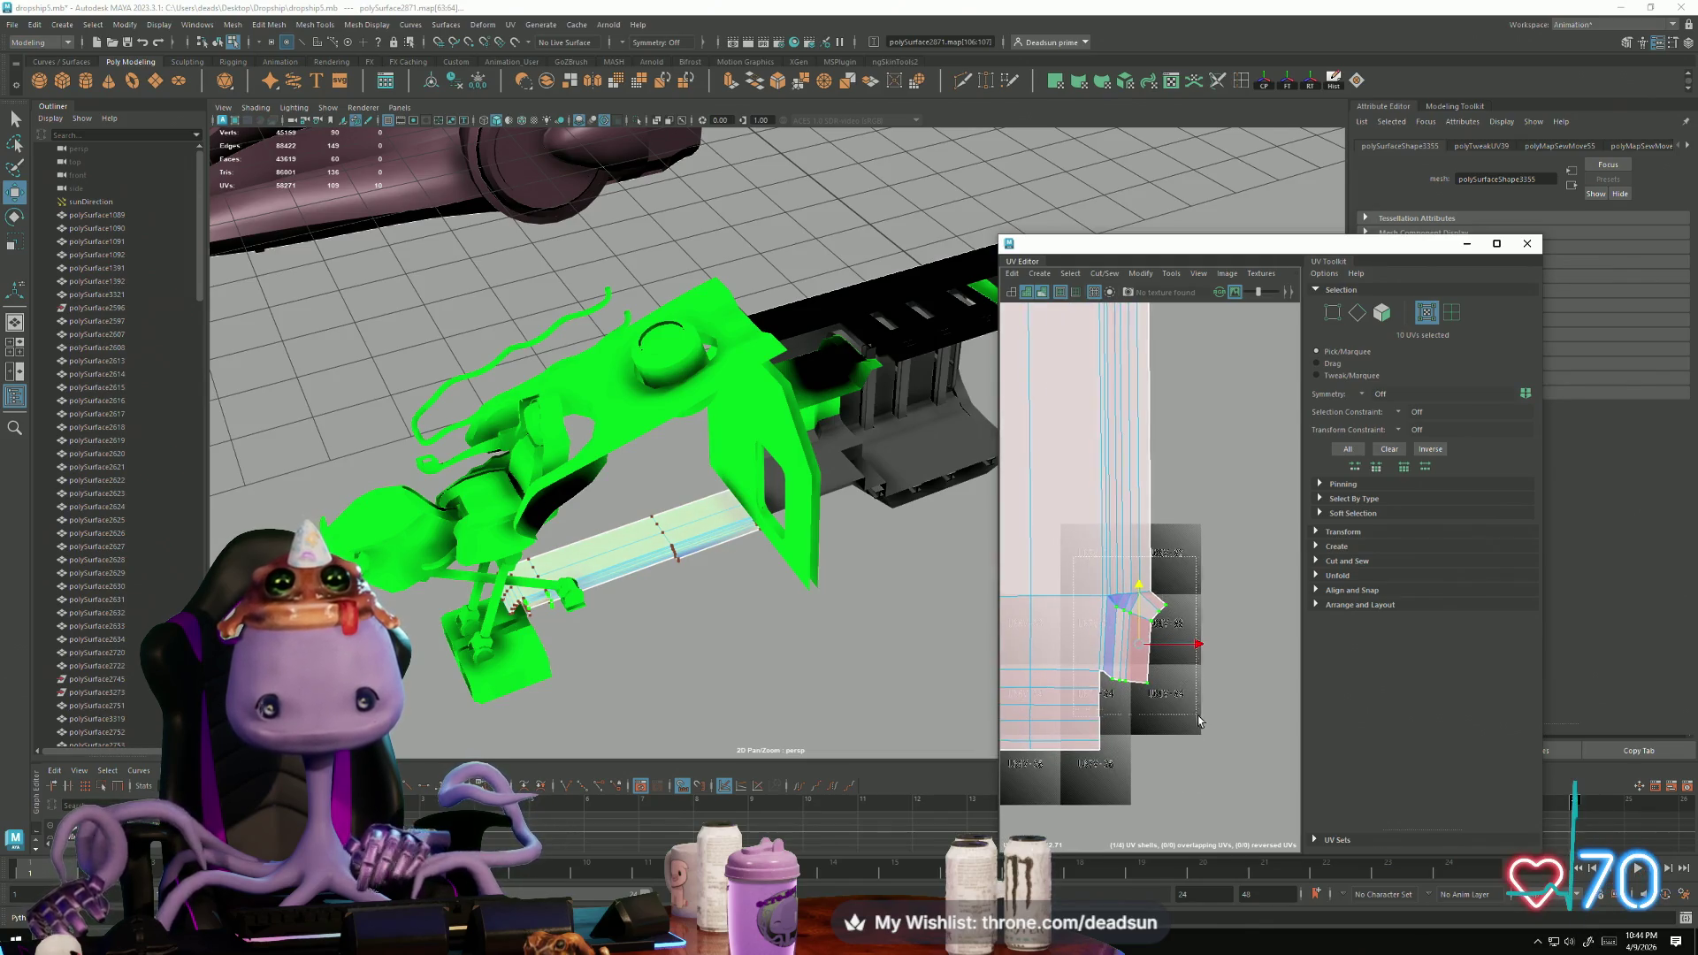
pyautogui.click(1117, 275)
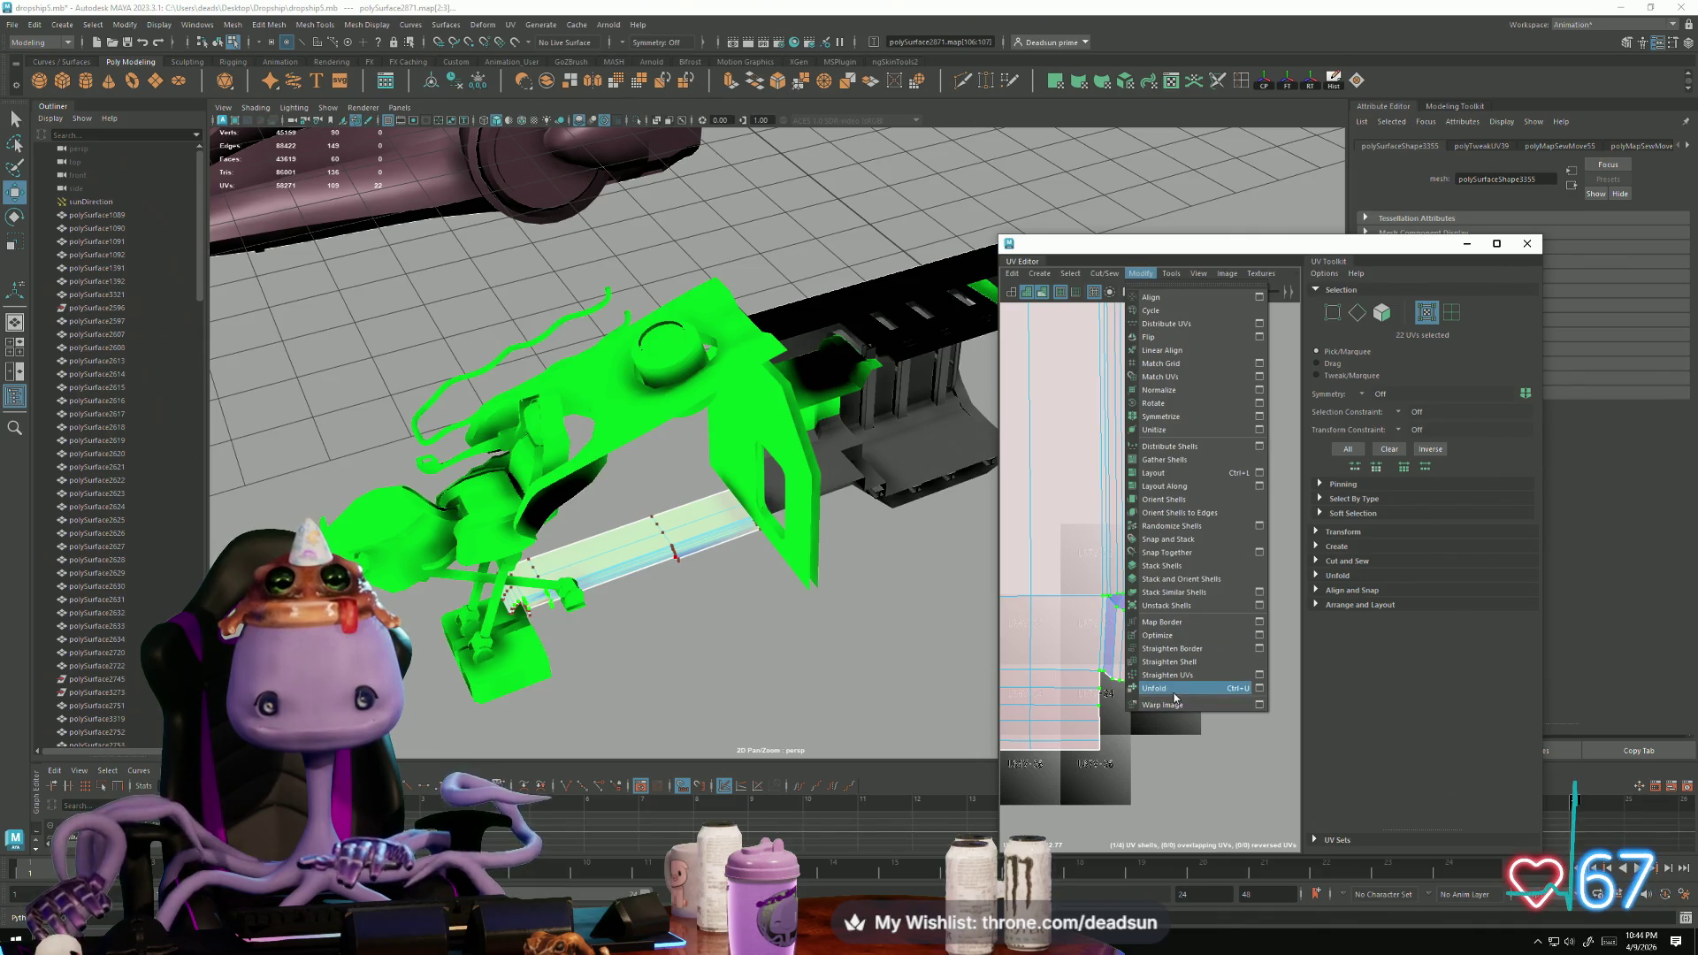
pyautogui.click(1174, 698)
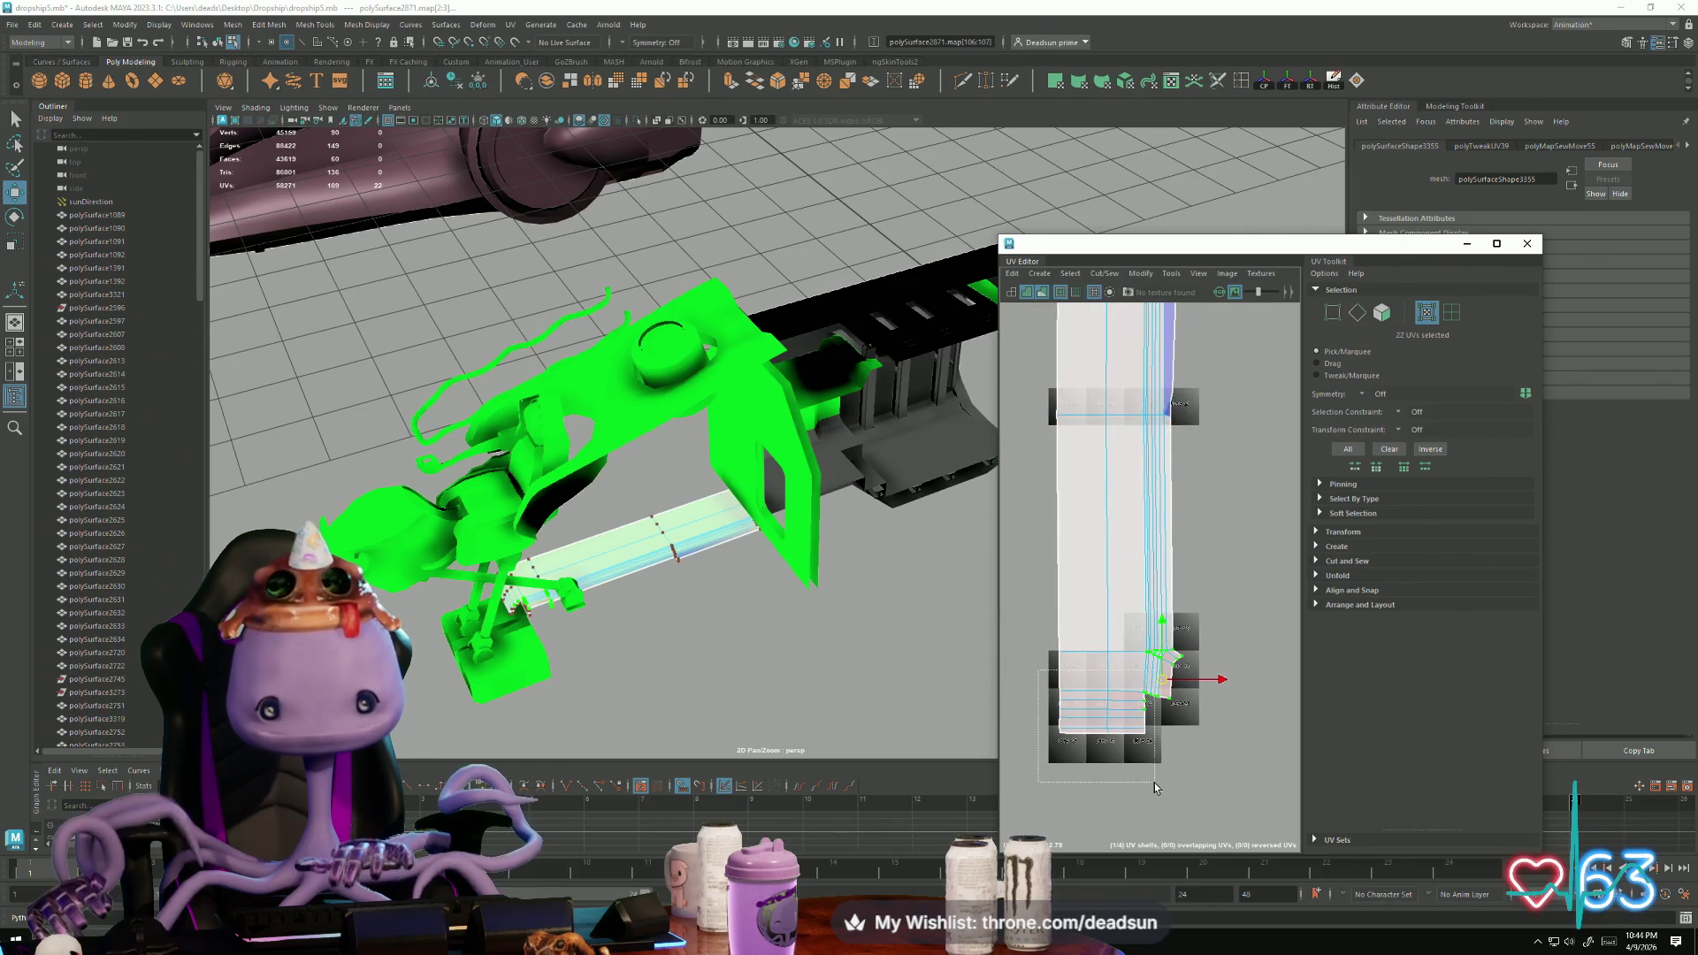
pyautogui.moveTo(1153, 780); pyautogui.dragTo(1153, 782)
# Step: Select the shell's top row of UVs and stretch it upward
pyautogui.keyDown('alt'); pyautogui.moveTo(1056, 411); pyautogui.dragTo(1050, 596, button='middle'); pyautogui.keyUp('alt')
pyautogui.moveTo(1043, 601); pyautogui.dragTo(1185, 579)
pyautogui.moveTo(1031, 416); pyautogui.dragTo(1213, 497)
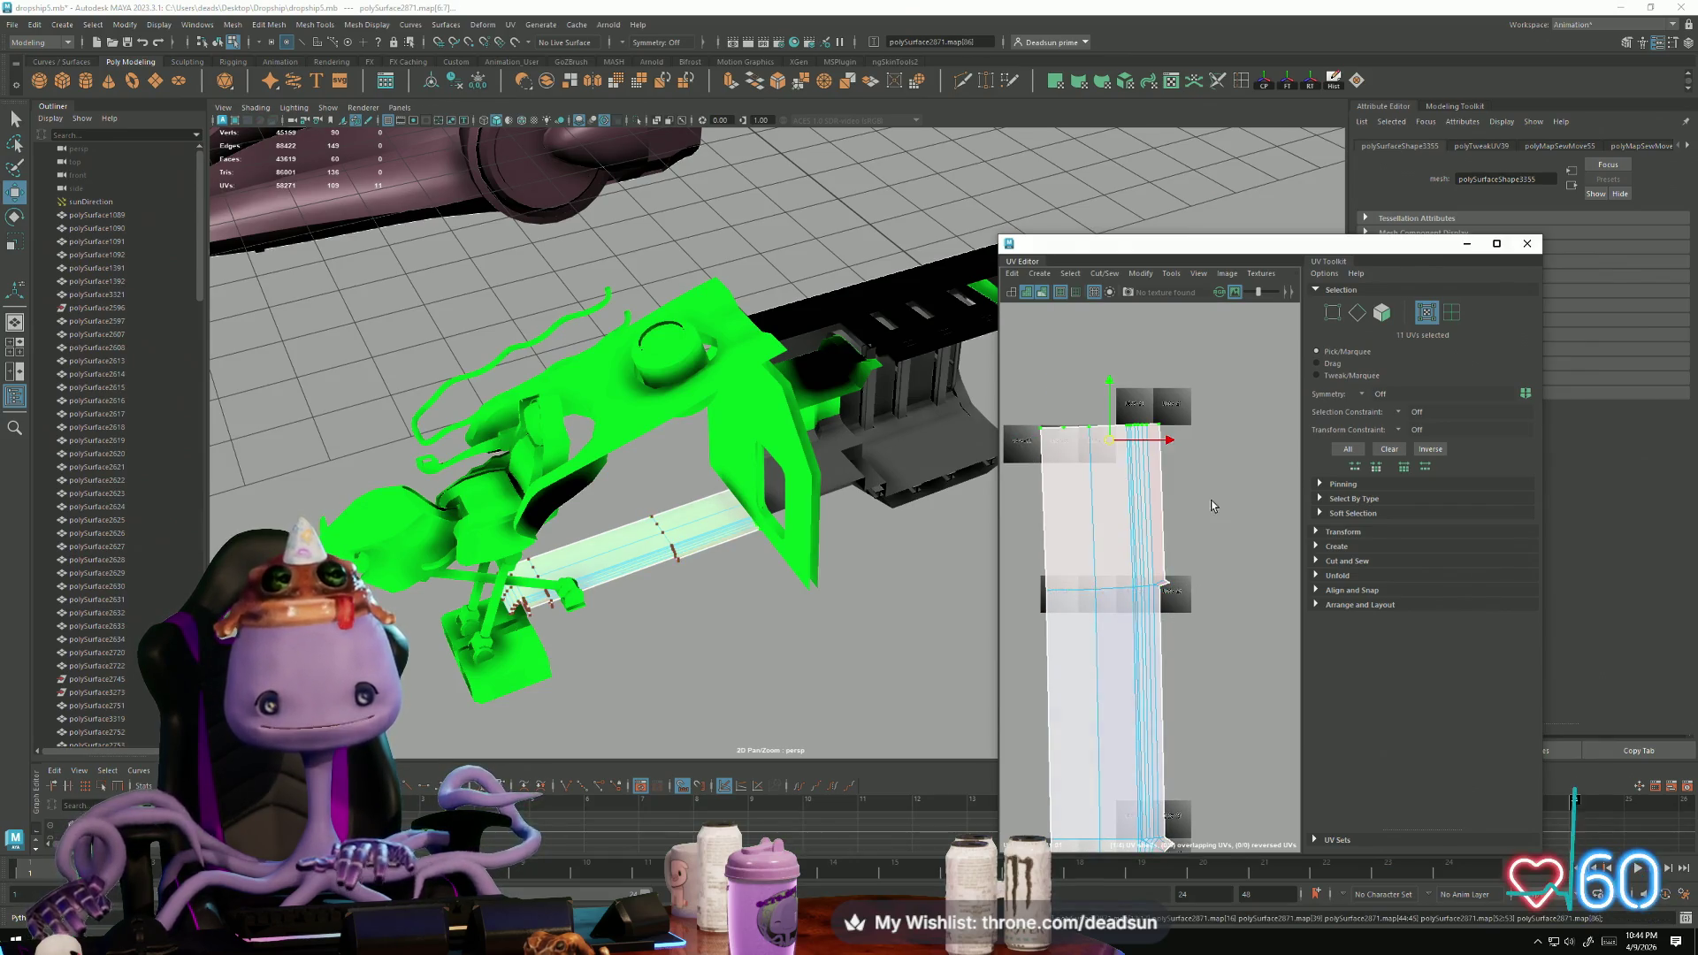
pyautogui.moveTo(1111, 439); pyautogui.dragTo(1116, 397)
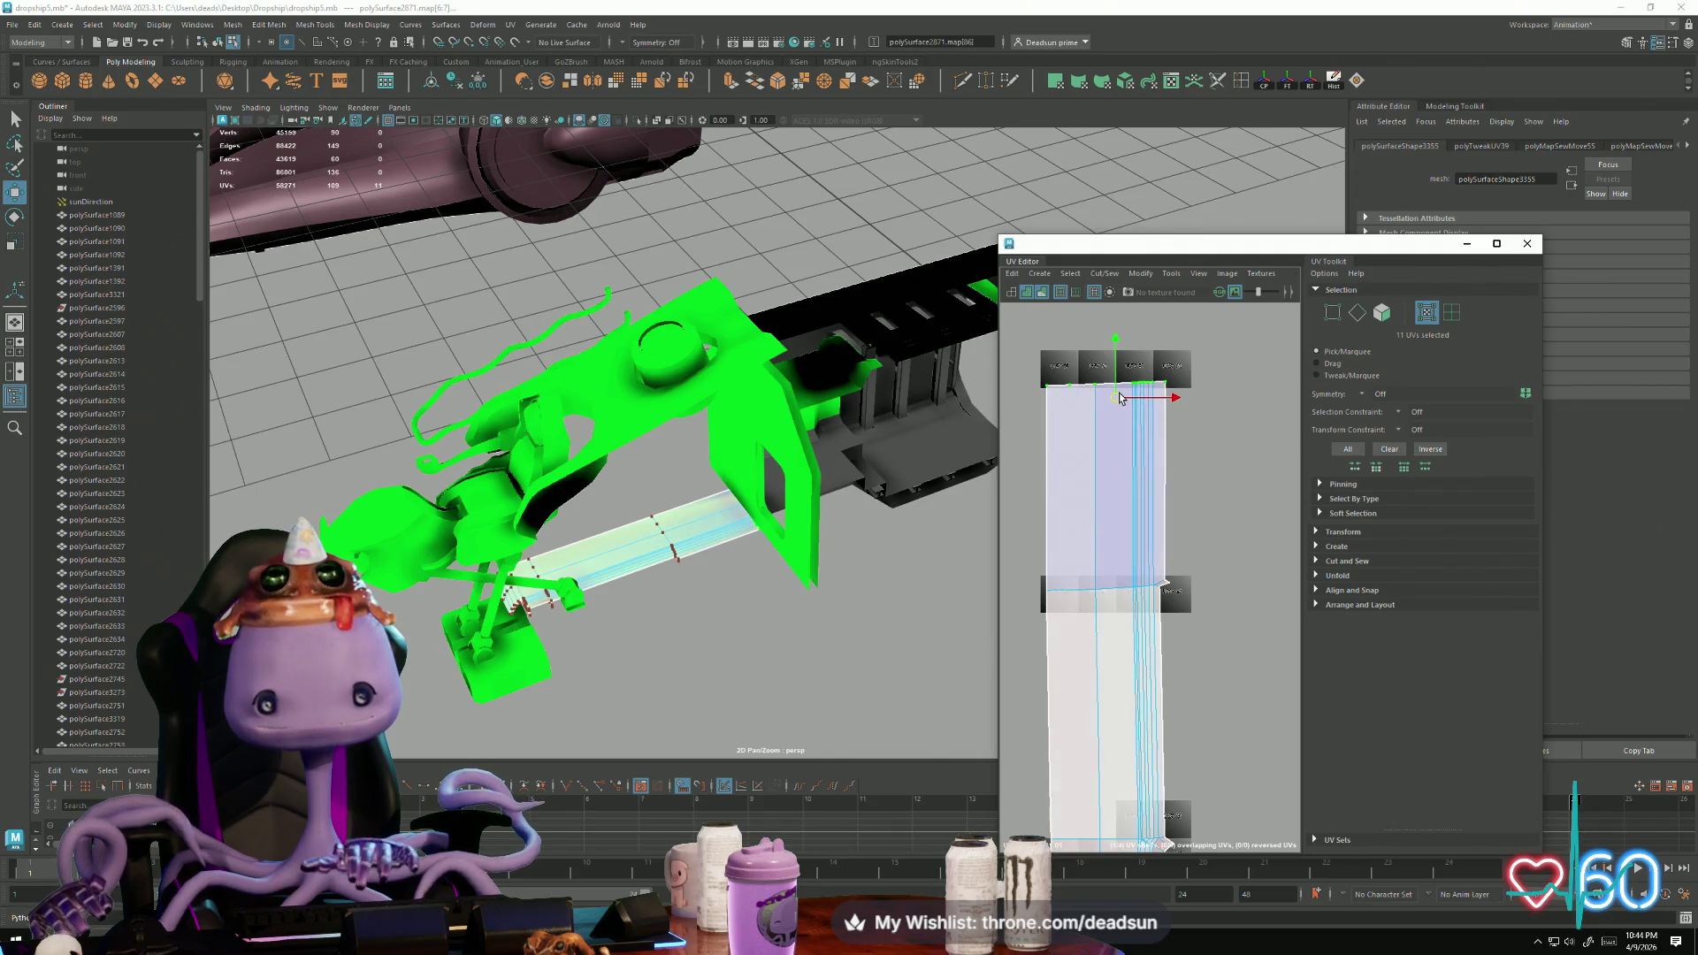
pyautogui.scroll(-5, 1145, 544)
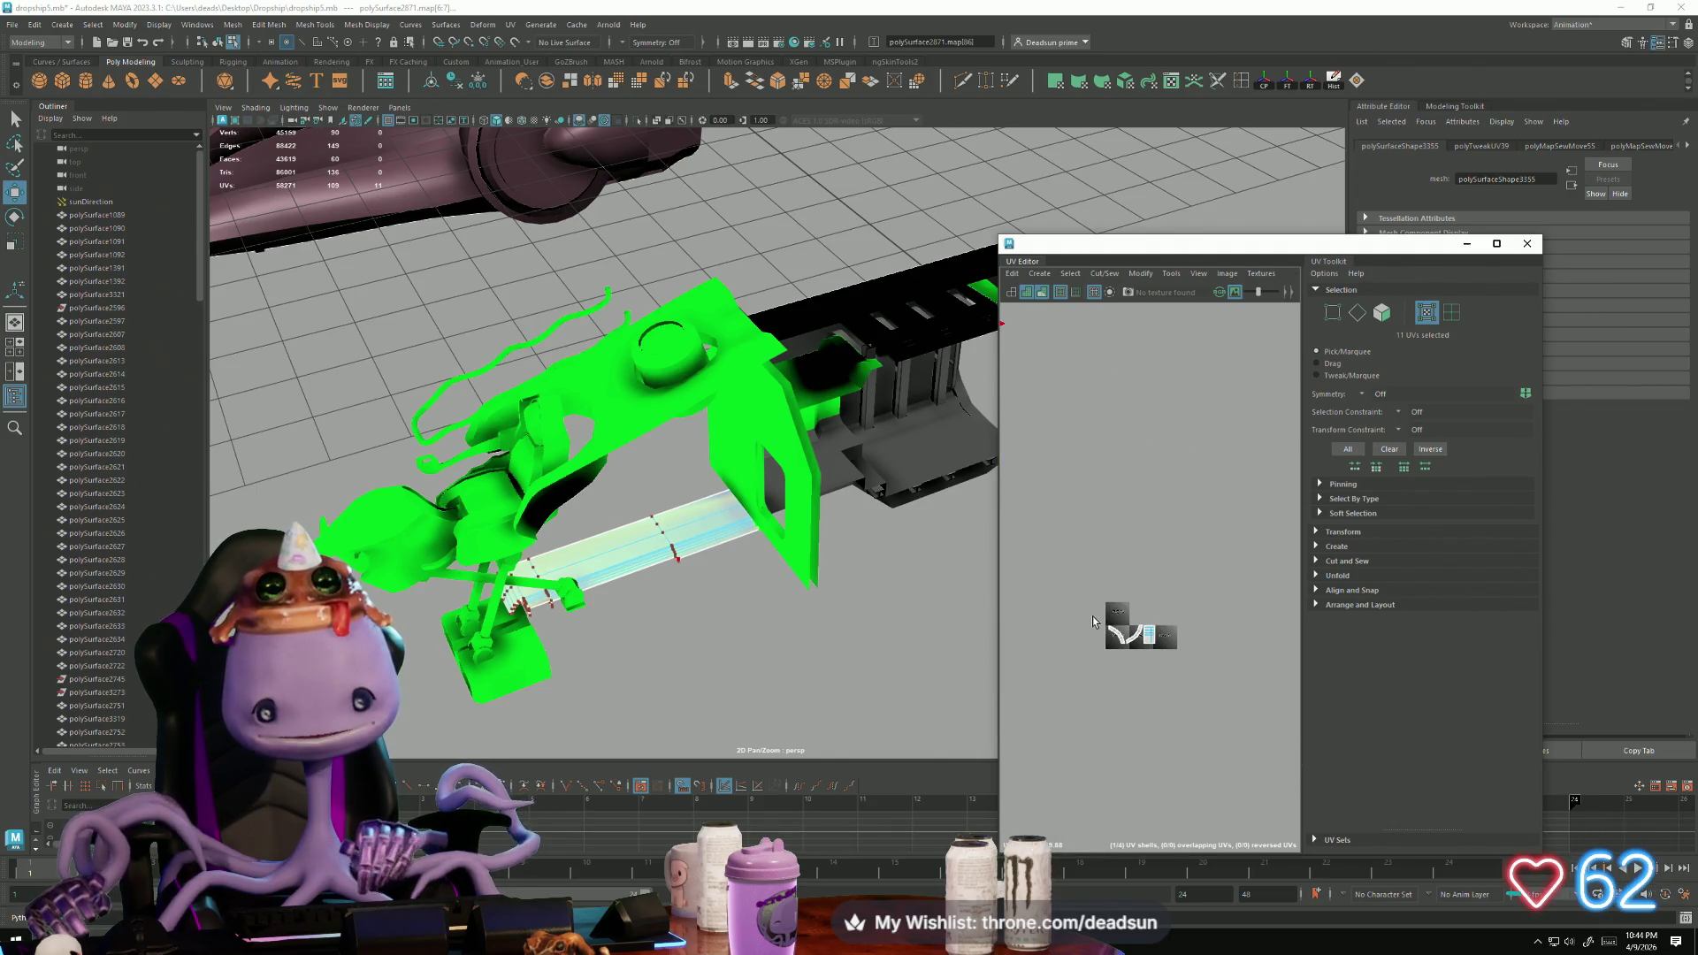
# Step: Select the left curved UV shell and move it to the left
pyautogui.click(1141, 656)
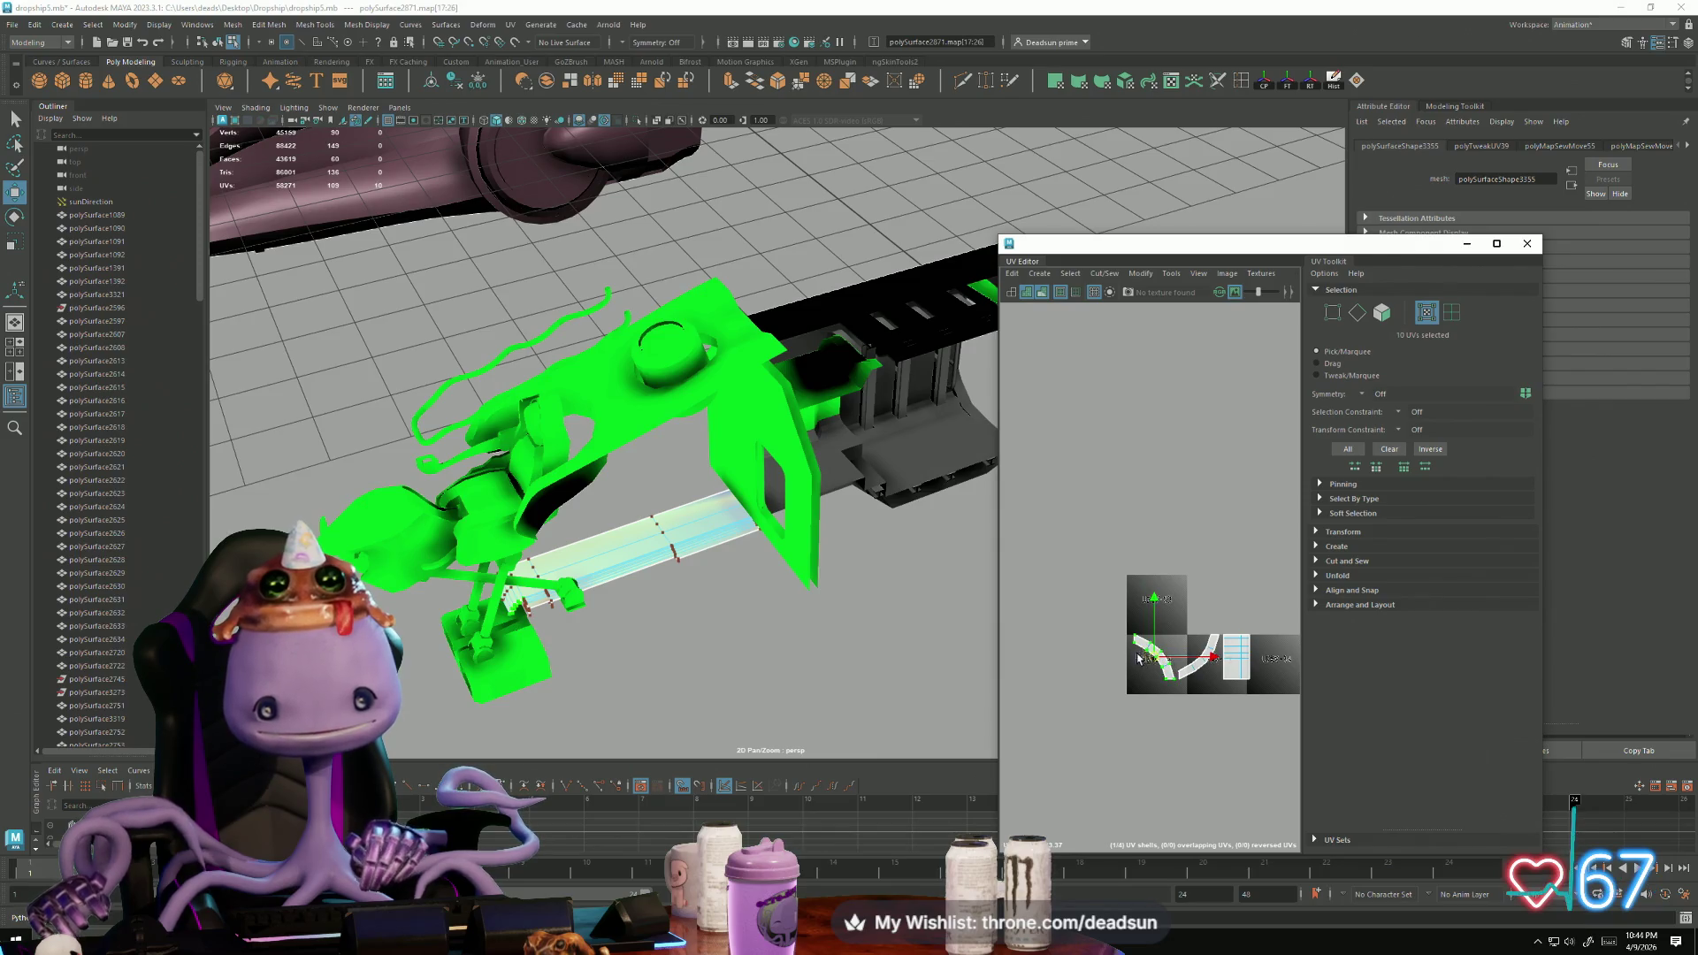
pyautogui.click(1128, 645)
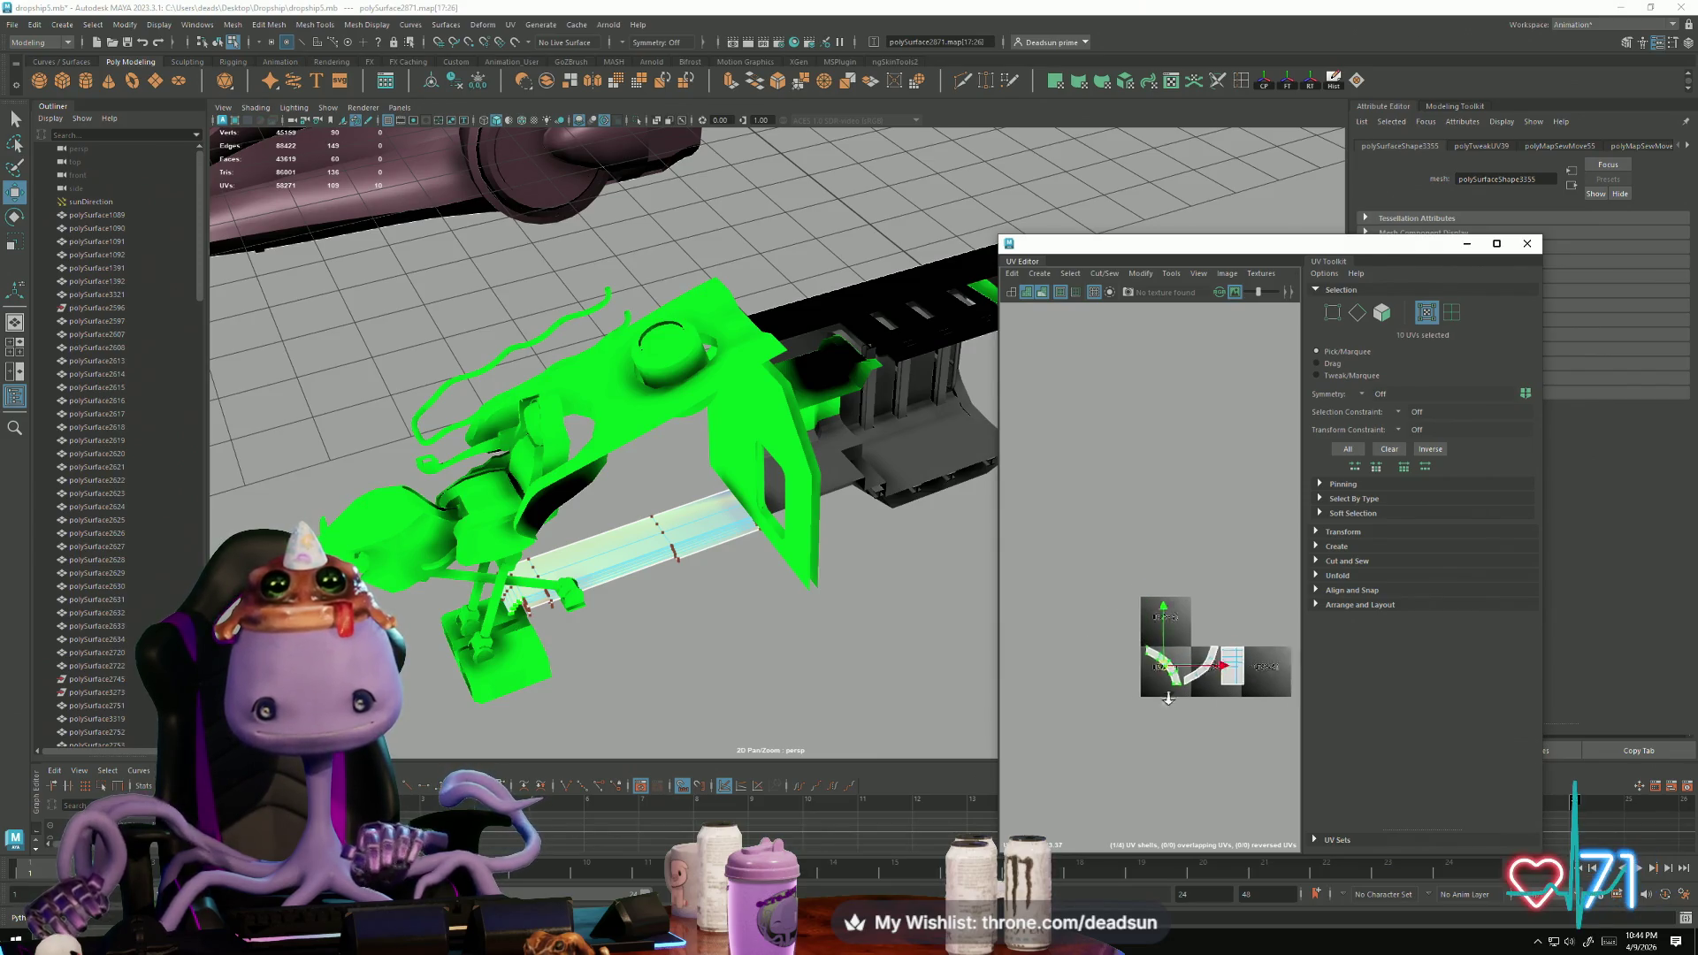
pyautogui.scroll(-3, 1261, 699)
pyautogui.click(1261, 694)
pyautogui.moveTo(1269, 687); pyautogui.dragTo(1039, 683)
pyautogui.press('e')
pyautogui.press('w')
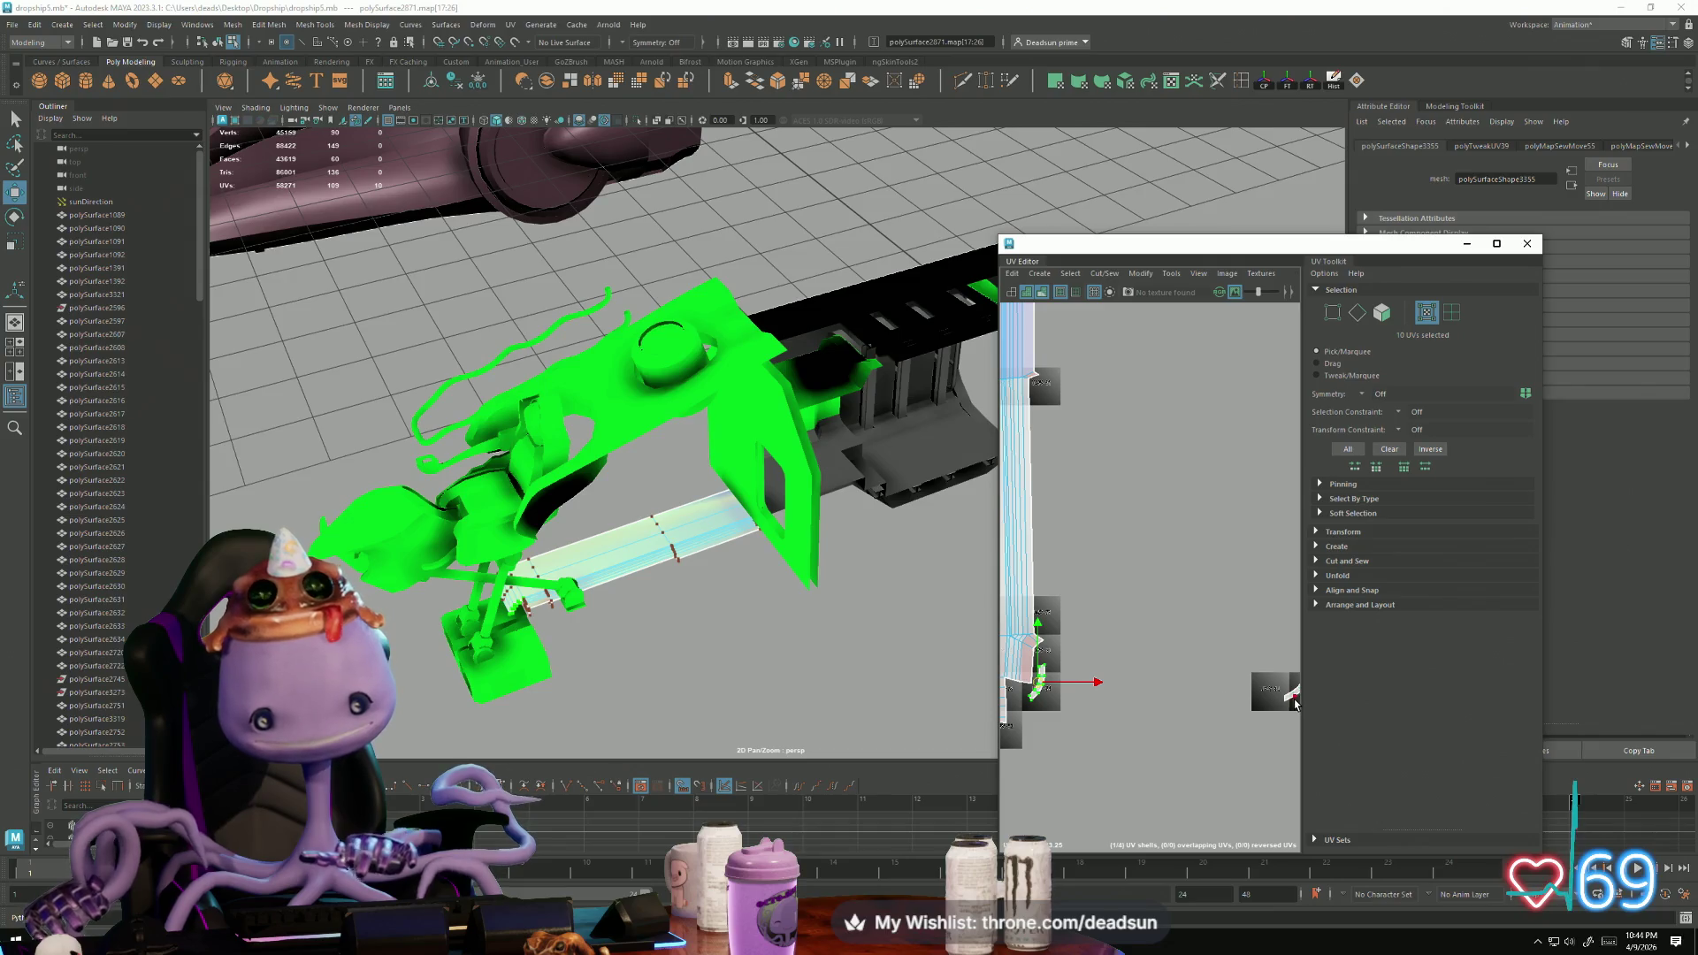
# Step: Place the small shell beside the tall seat shell, then select edges along the left shell
pyautogui.moveTo(1292, 696); pyautogui.dragTo(1042, 703)
pyautogui.press('e')
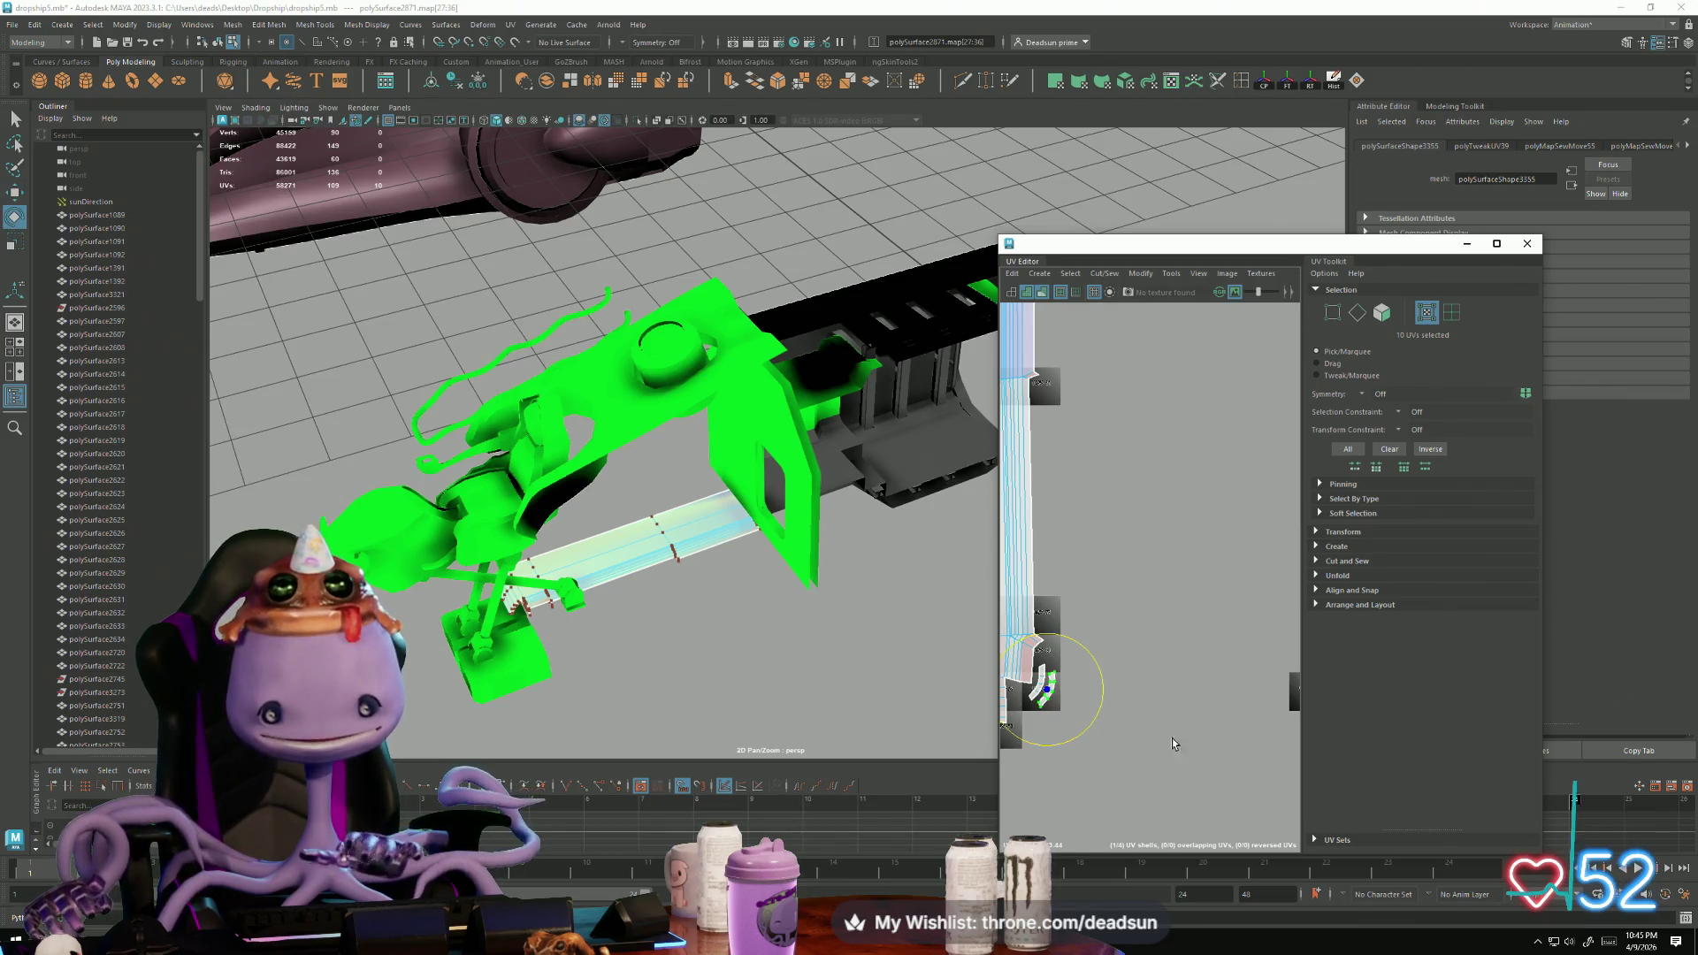
pyautogui.scroll(-5, 1145, 699)
pyautogui.press('w')
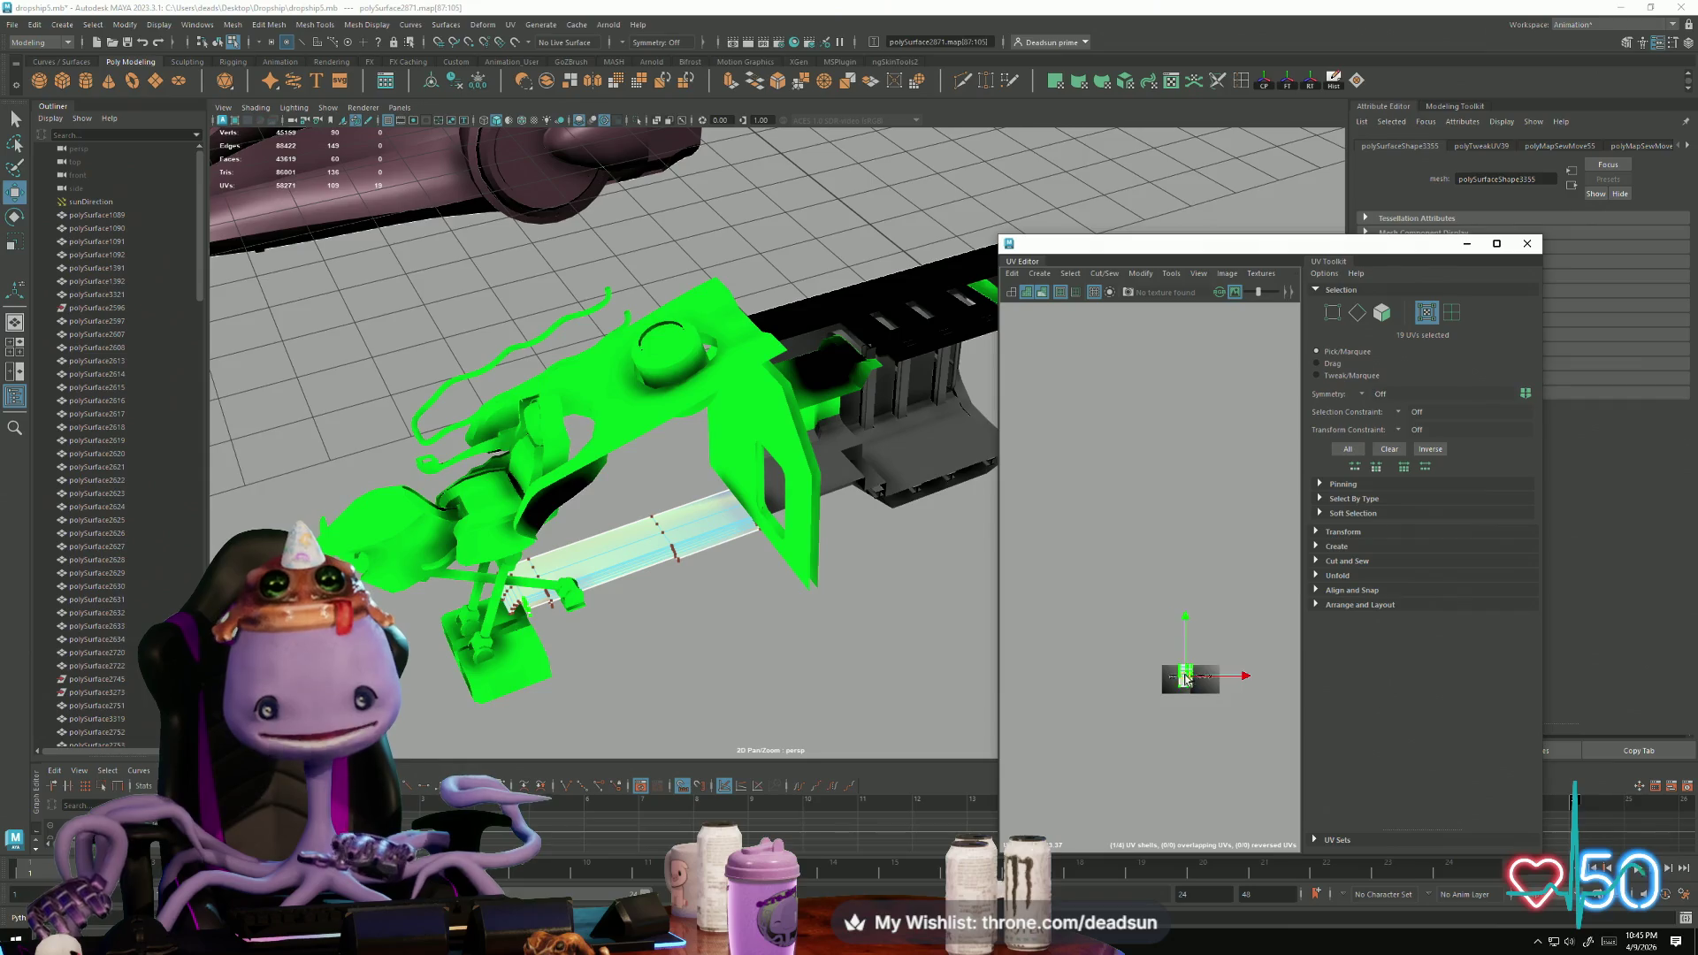
pyautogui.scroll(5, 1235, 713)
pyautogui.moveTo(1238, 694); pyautogui.dragTo(1169, 693)
pyautogui.scroll(4, 1125, 638)
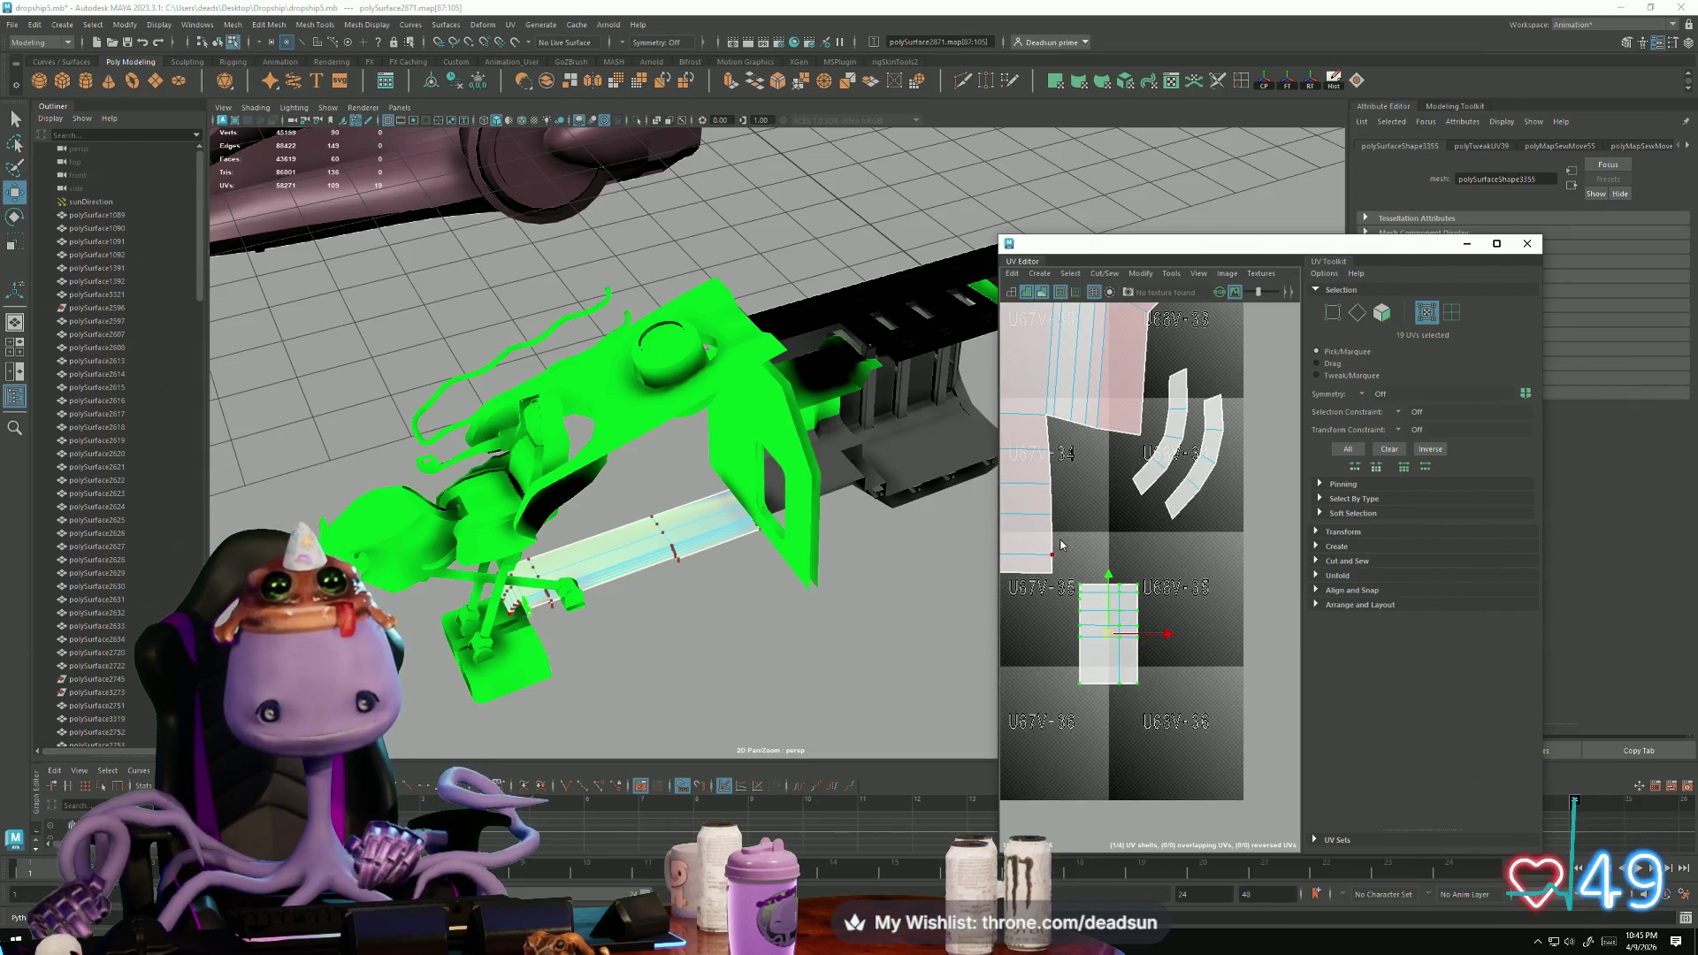
pyautogui.moveTo(1125, 638); pyautogui.dragTo(1075, 566, button='right')
pyautogui.moveTo(1037, 467); pyautogui.dragTo(1077, 560)
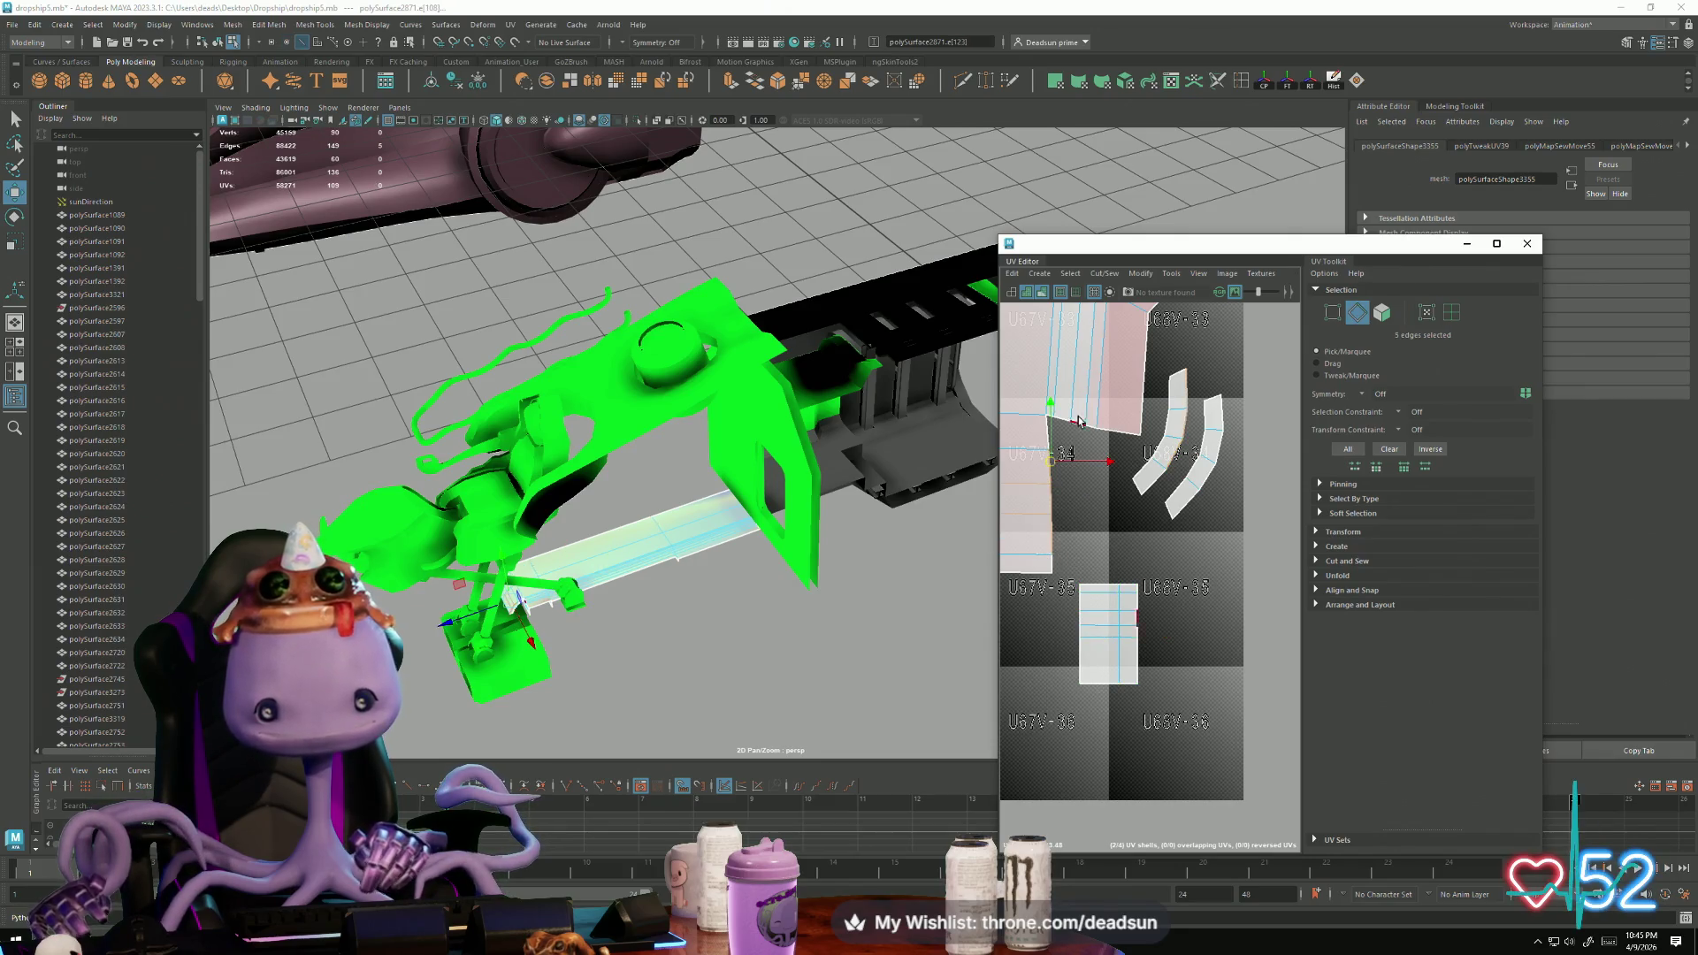
# Step: Move and Sew the small lower shell onto the left shell along the selected edges
pyautogui.keyDown('shift'); pyautogui.click(1073, 431); pyautogui.keyUp('shift')
pyautogui.click(1112, 628)
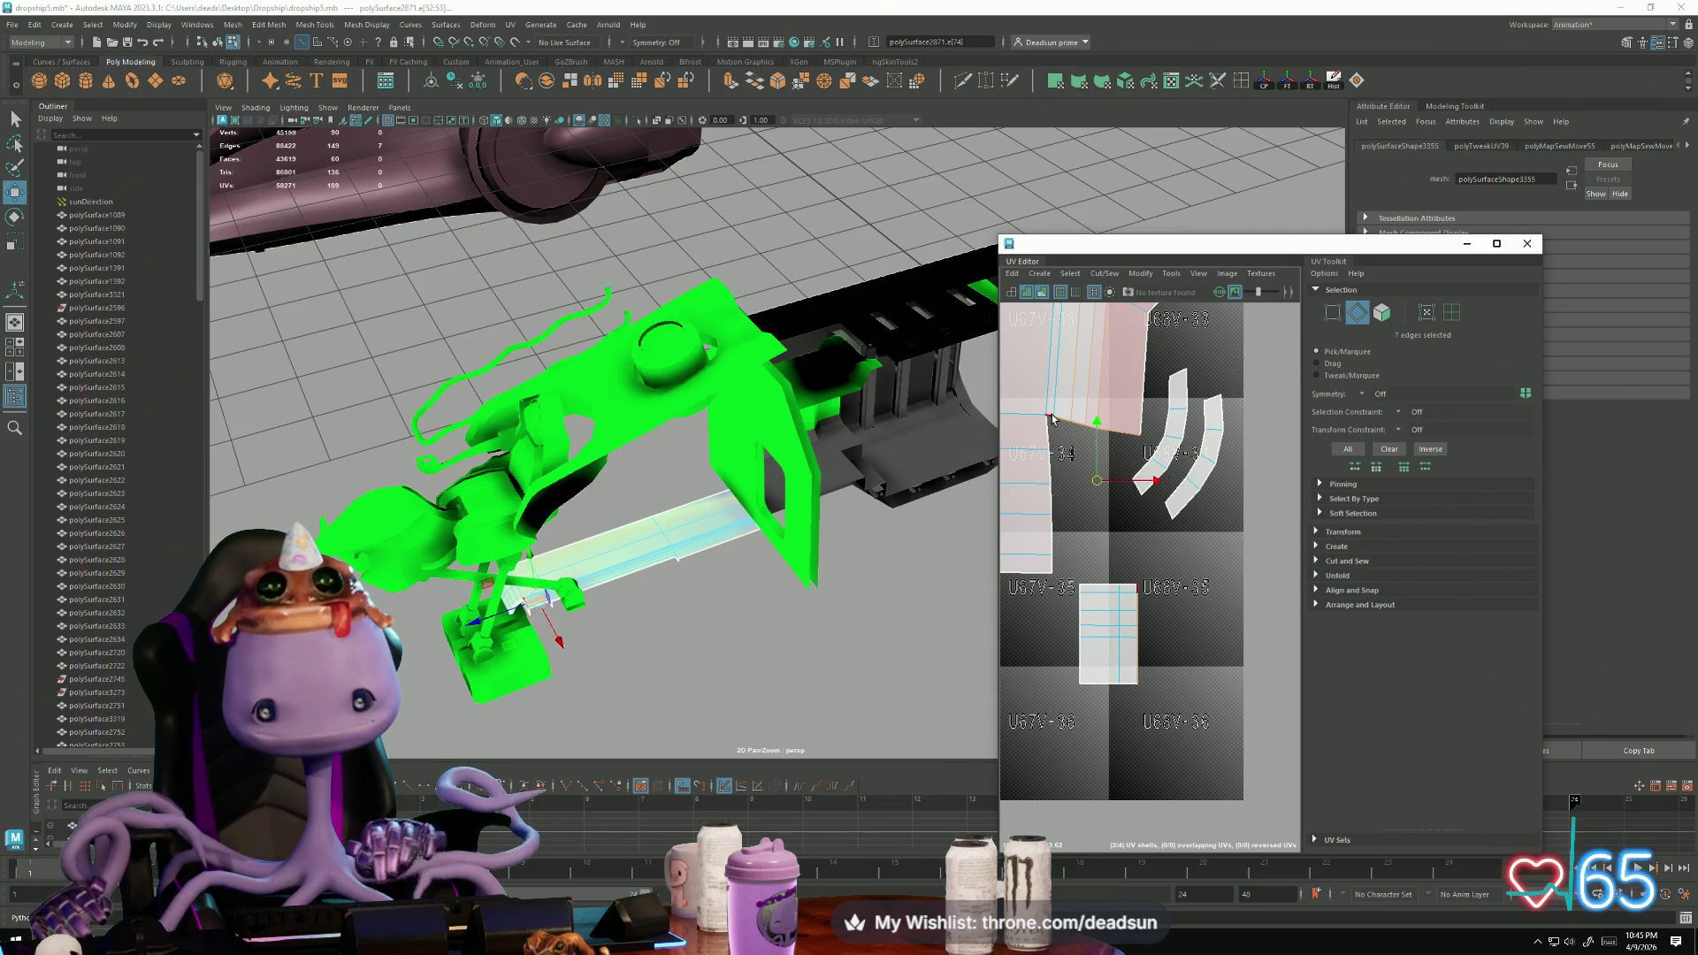
pyautogui.click(1104, 273)
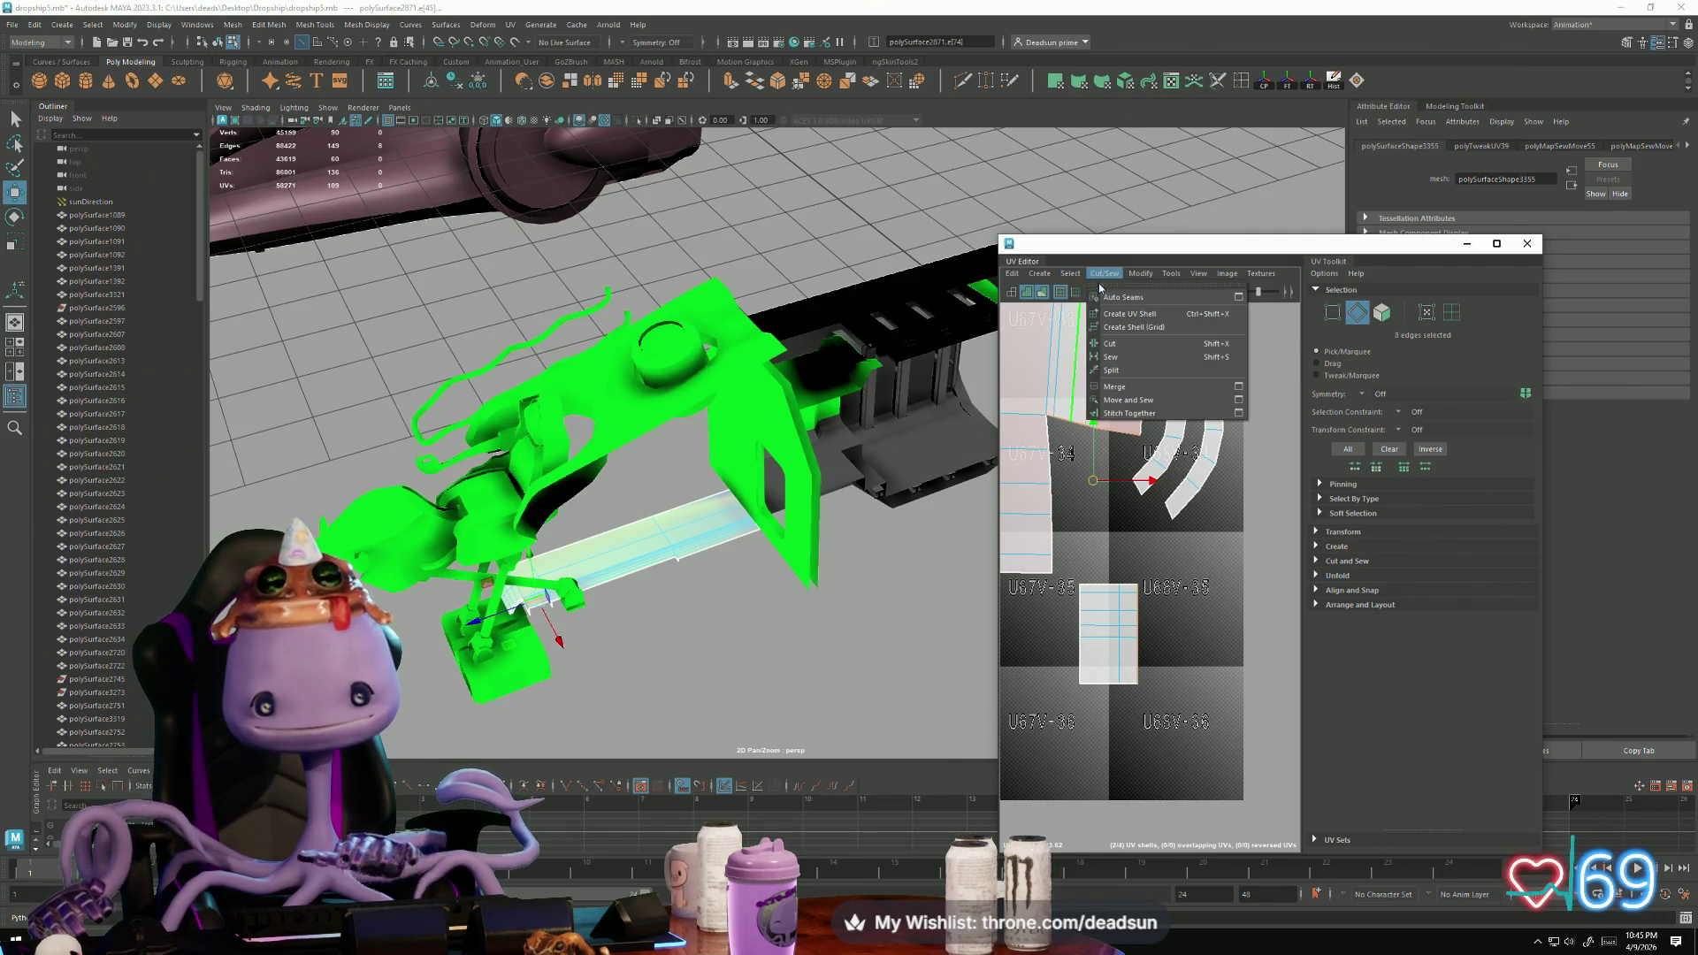
pyautogui.click(1121, 403)
pyautogui.keyDown('alt'); pyautogui.moveTo(1050, 470); pyautogui.dragTo(1078, 541, button='middle'); pyautogui.keyUp('alt')
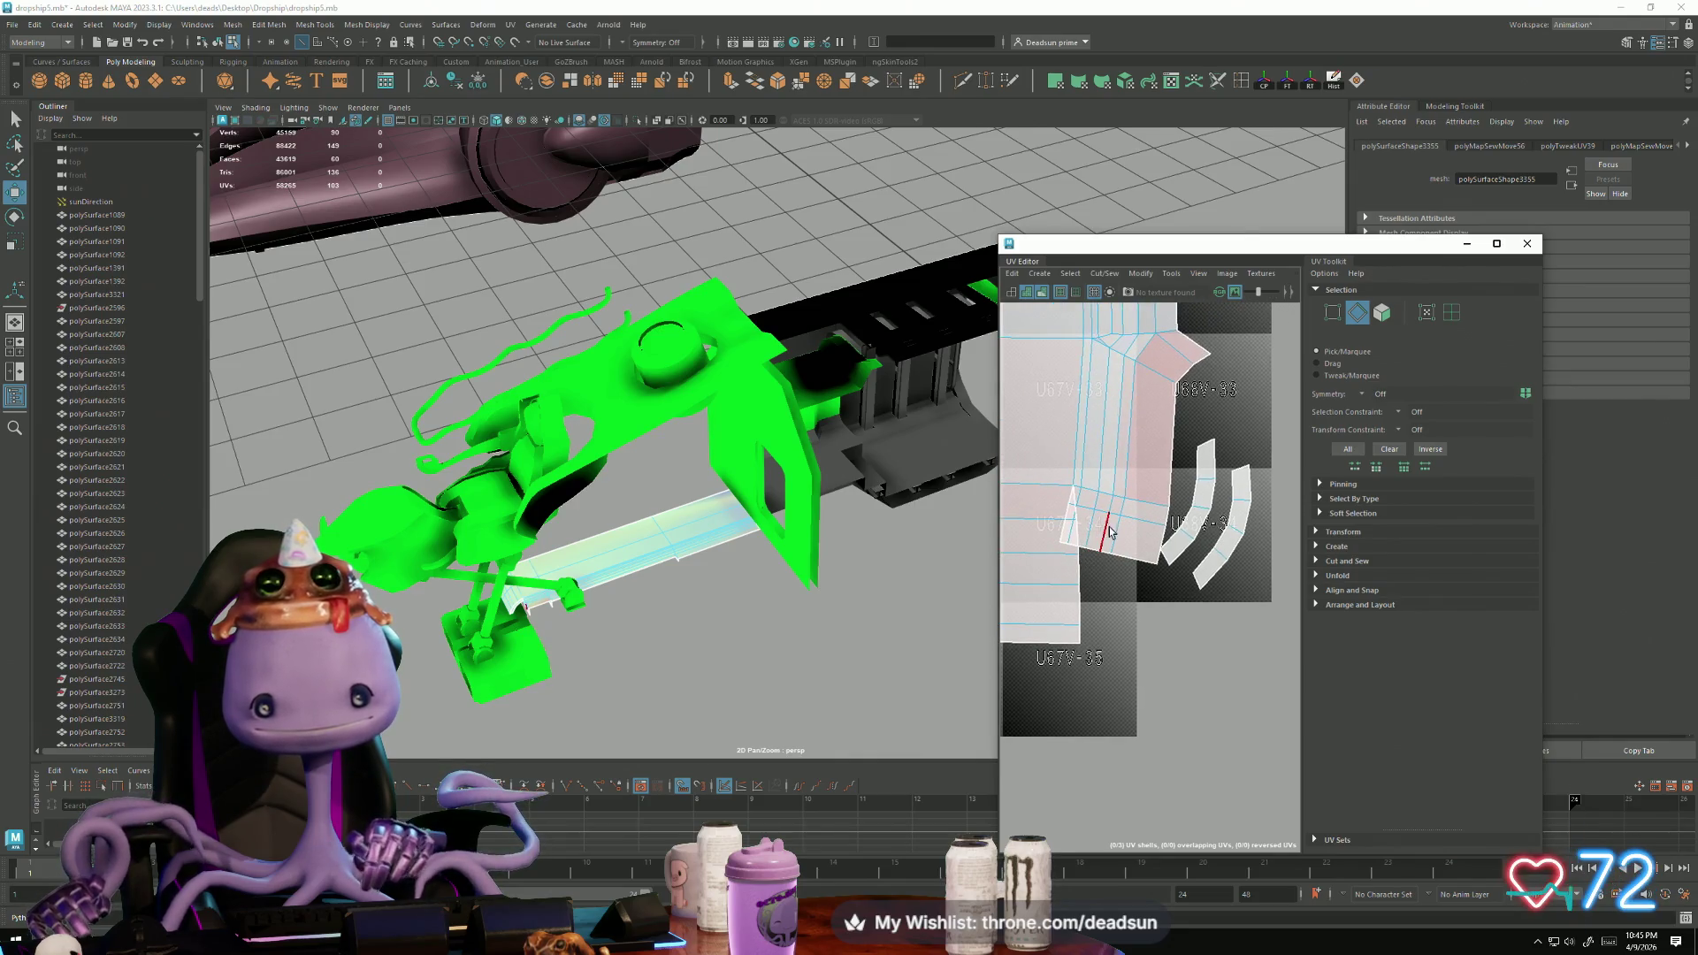
# Step: Select the newly sewn UVs and rotate and shift them into straight rows
pyautogui.press('F12')
pyautogui.moveTo(1175, 597); pyautogui.dragTo(1173, 594)
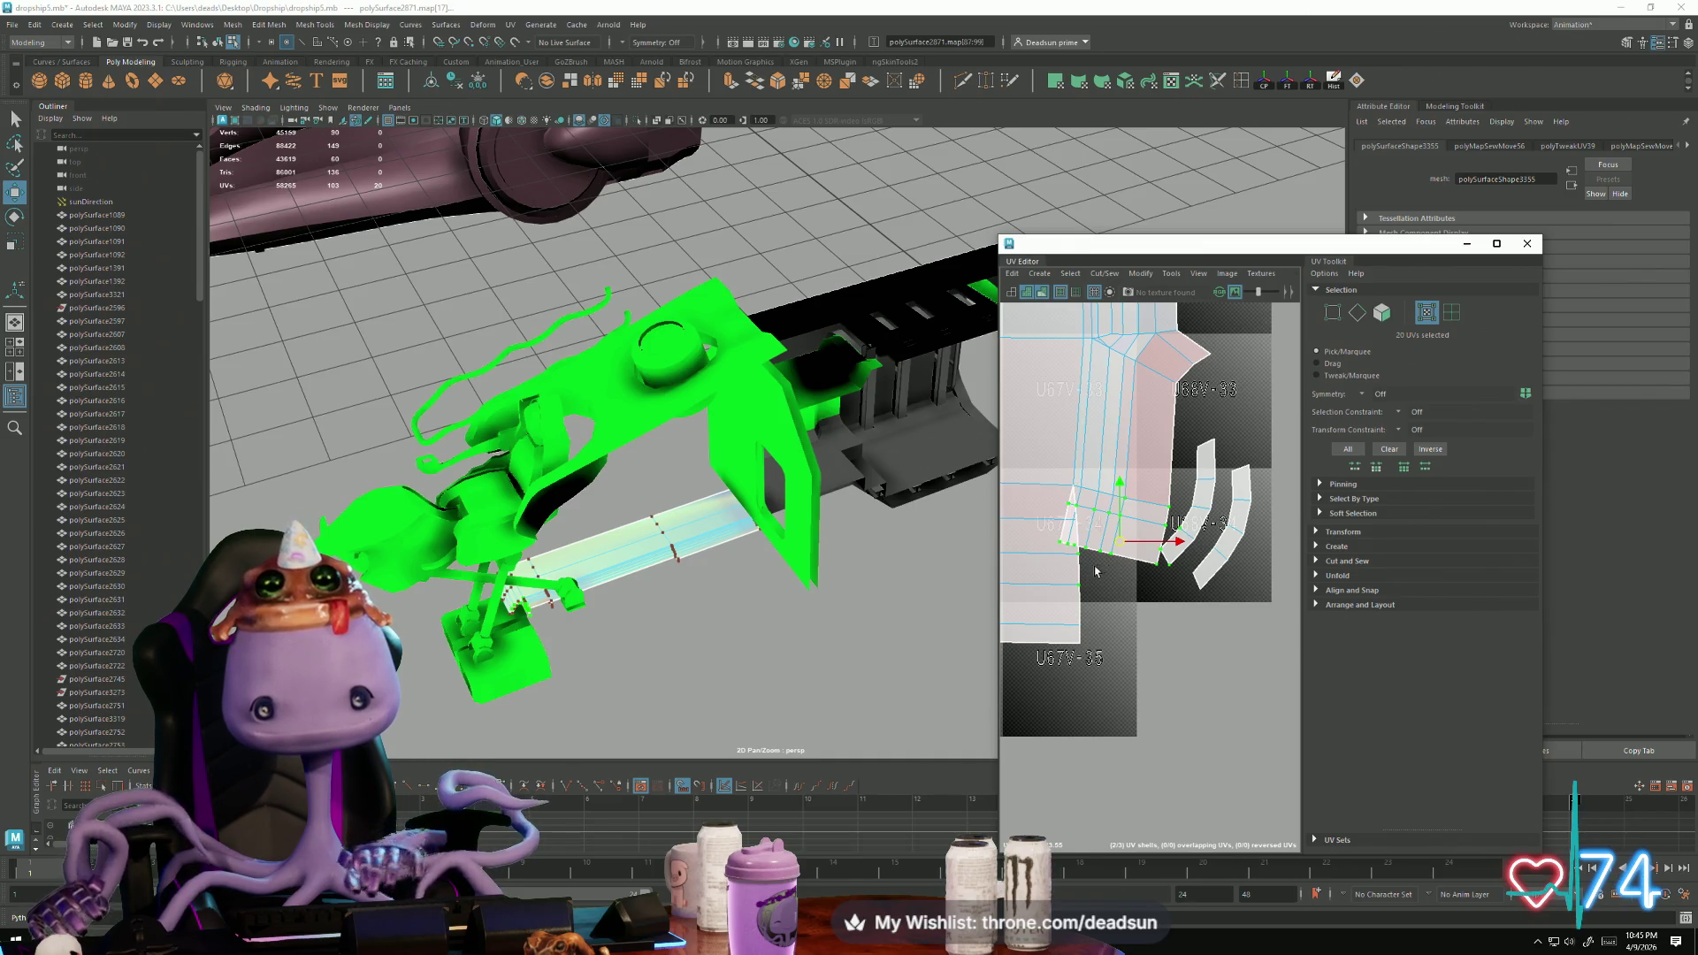
pyautogui.moveTo(1061, 555)
pyautogui.keyDown('ctrl'); pyautogui.mouseDown()
pyautogui.moveTo(1164, 593)
pyautogui.moveTo(1186, 559)
pyautogui.moveTo(1116, 575)
pyautogui.mouseUp(); pyautogui.keyUp('ctrl')
pyautogui.press('e')
pyautogui.press('w')
pyautogui.moveTo(1132, 512); pyautogui.dragTo(1139, 520)
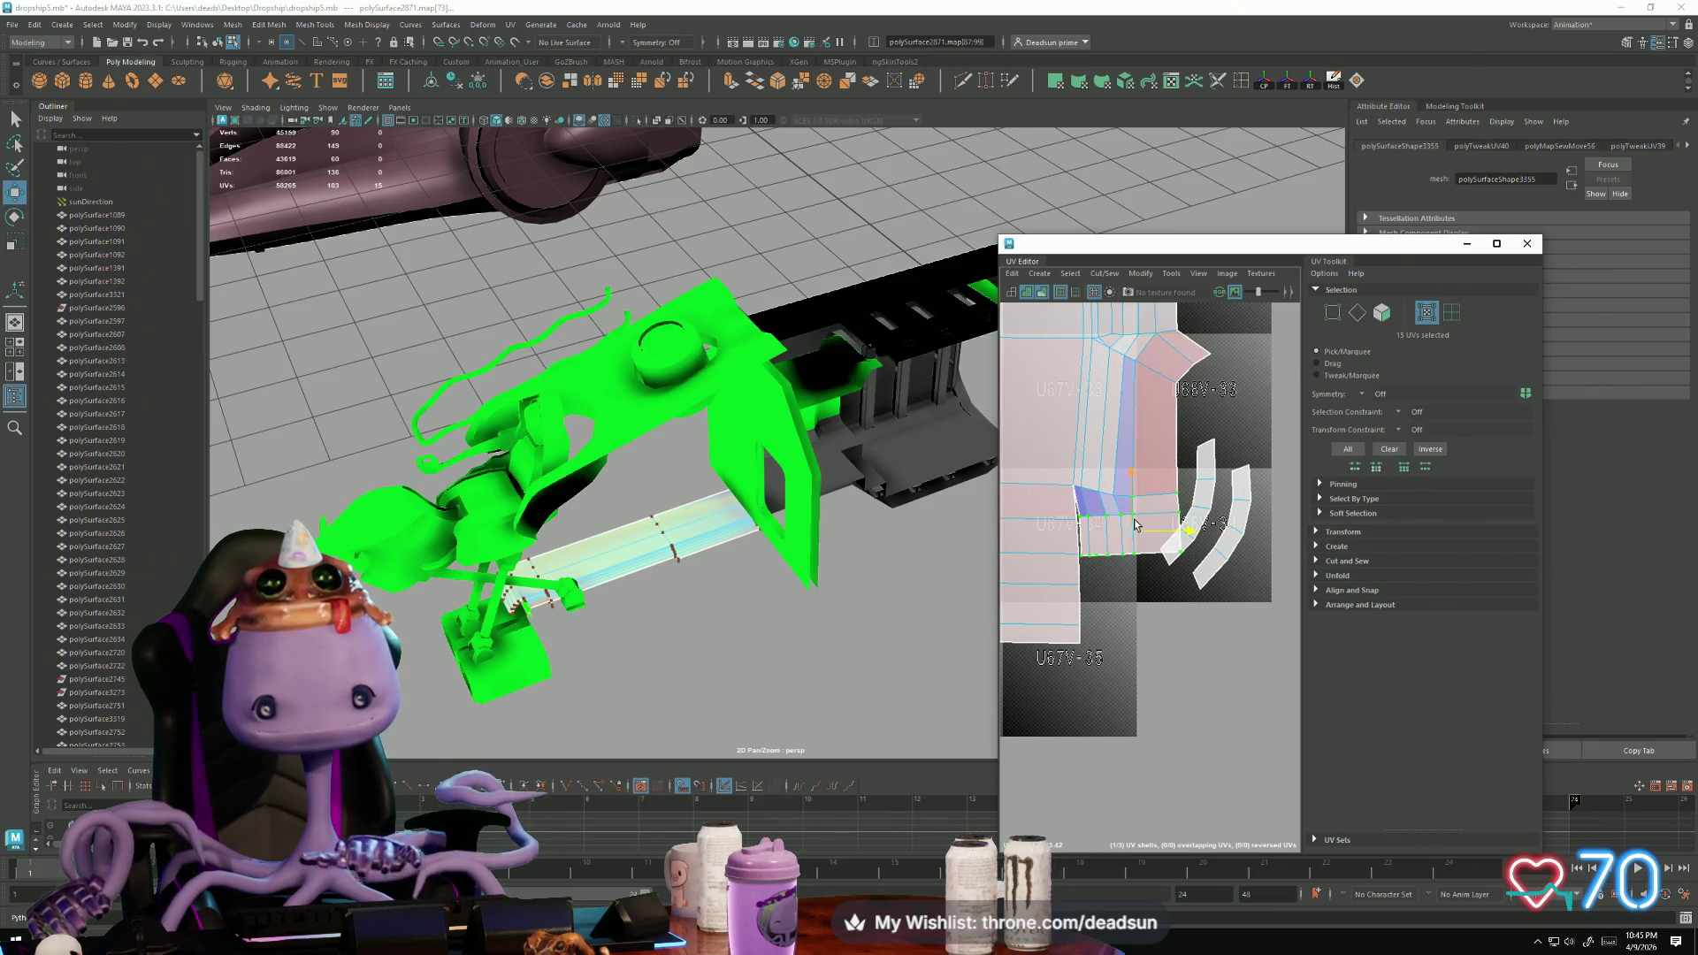
pyautogui.moveTo(1093, 434); pyautogui.dragTo(1170, 566)
pyautogui.moveTo(1198, 513); pyautogui.dragTo(1198, 520, button='right')
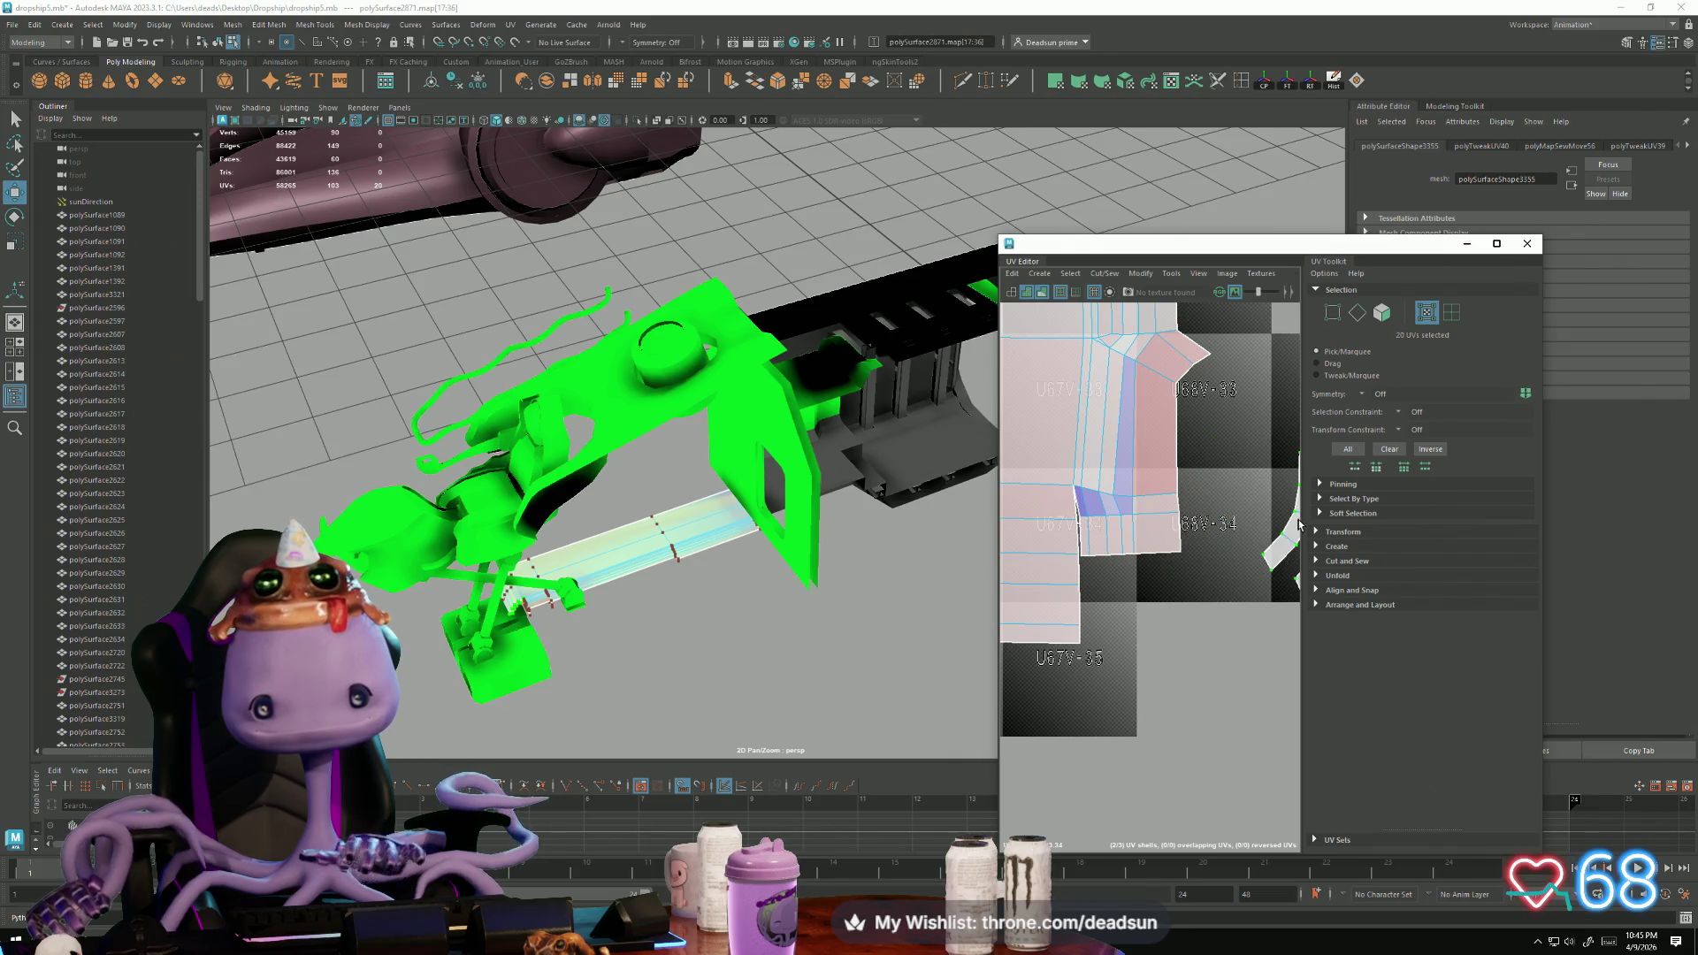
pyautogui.click(1103, 273)
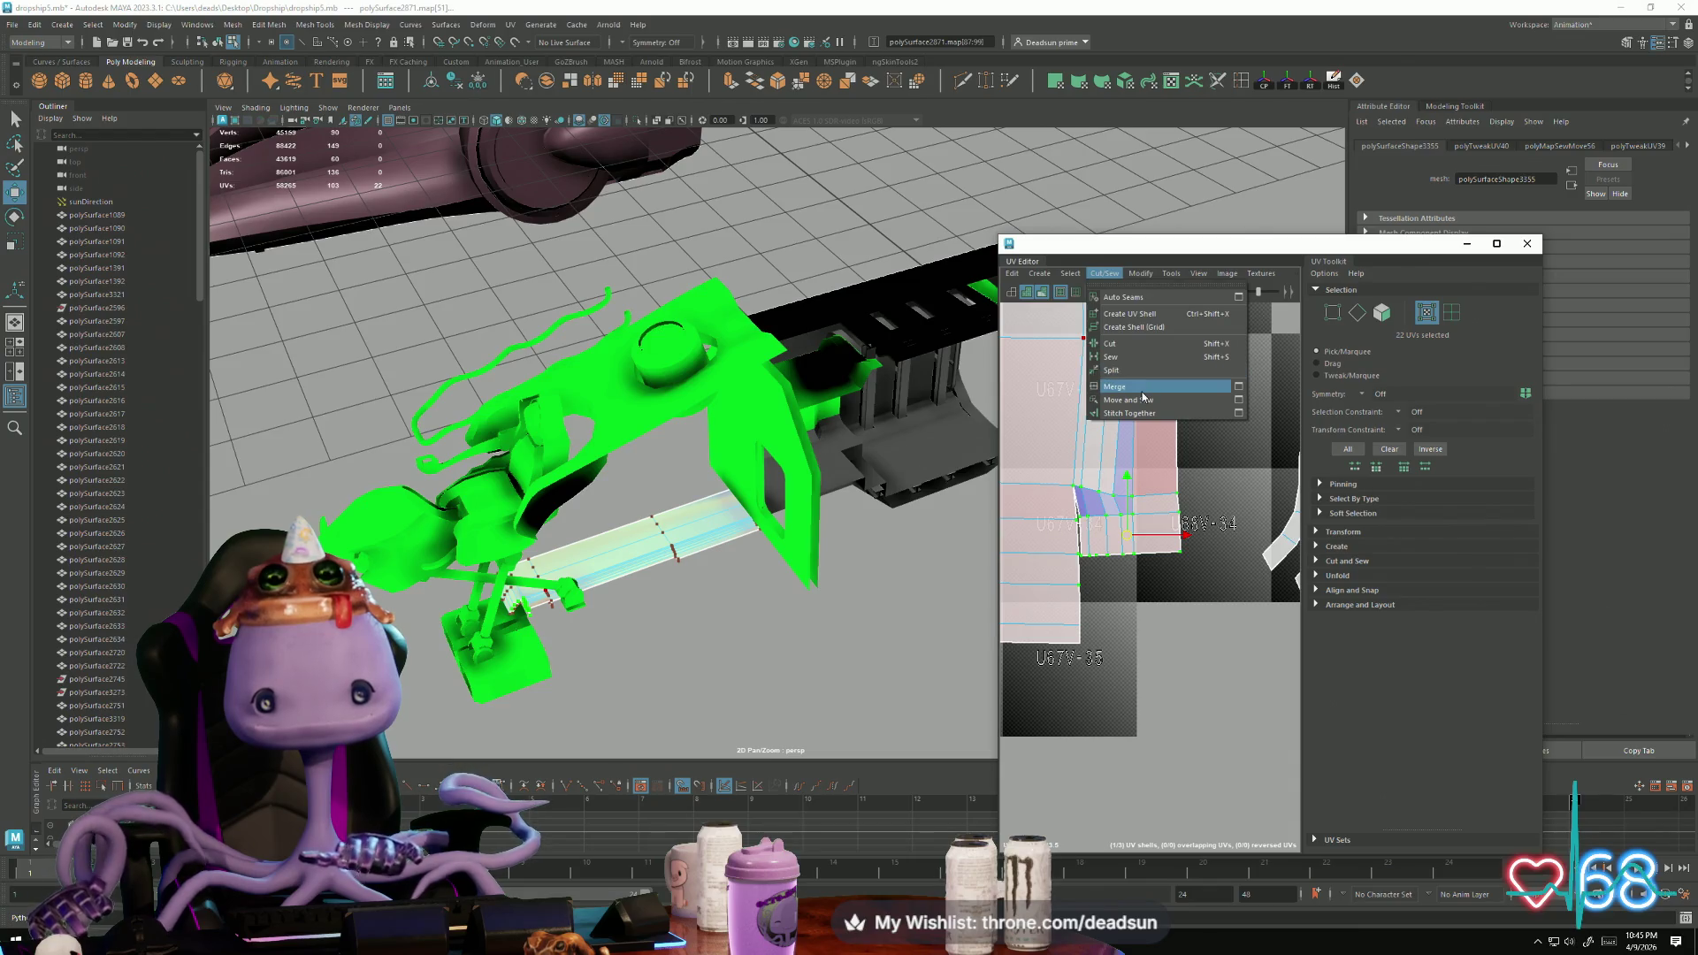
# Step: Unfold the joined UV shell and rotate the selected UVs clockwise
pyautogui.moveTo(1141, 274)
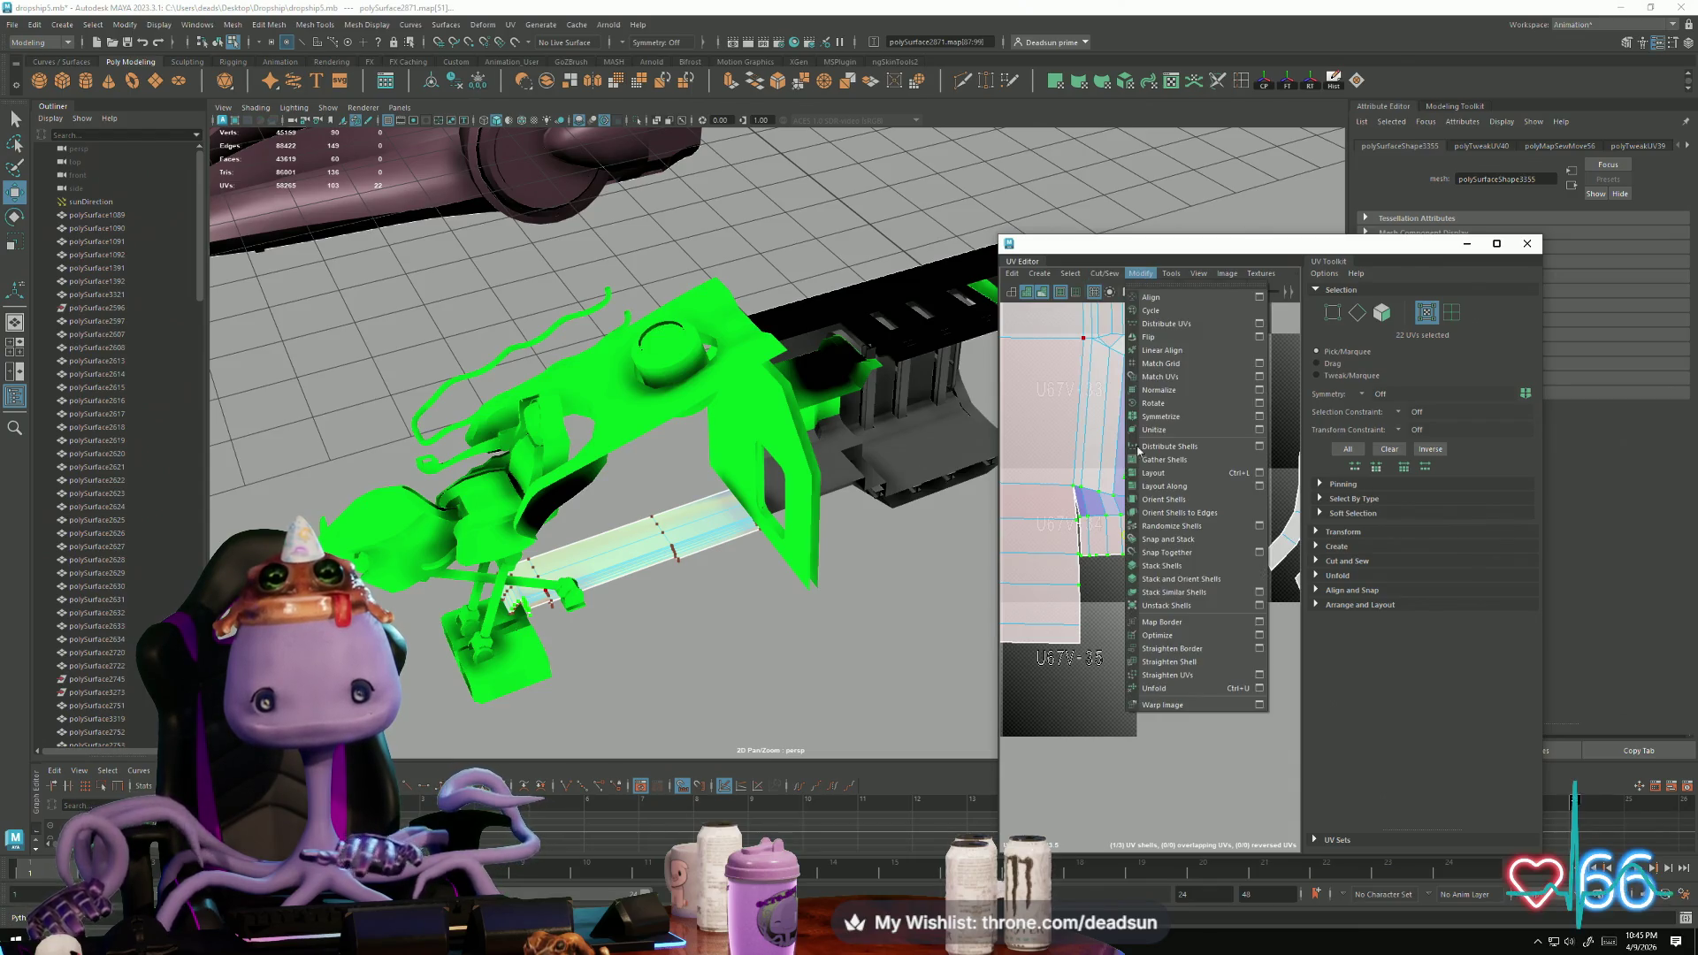
pyautogui.click(1165, 687)
pyautogui.scroll(-3, 1149, 636)
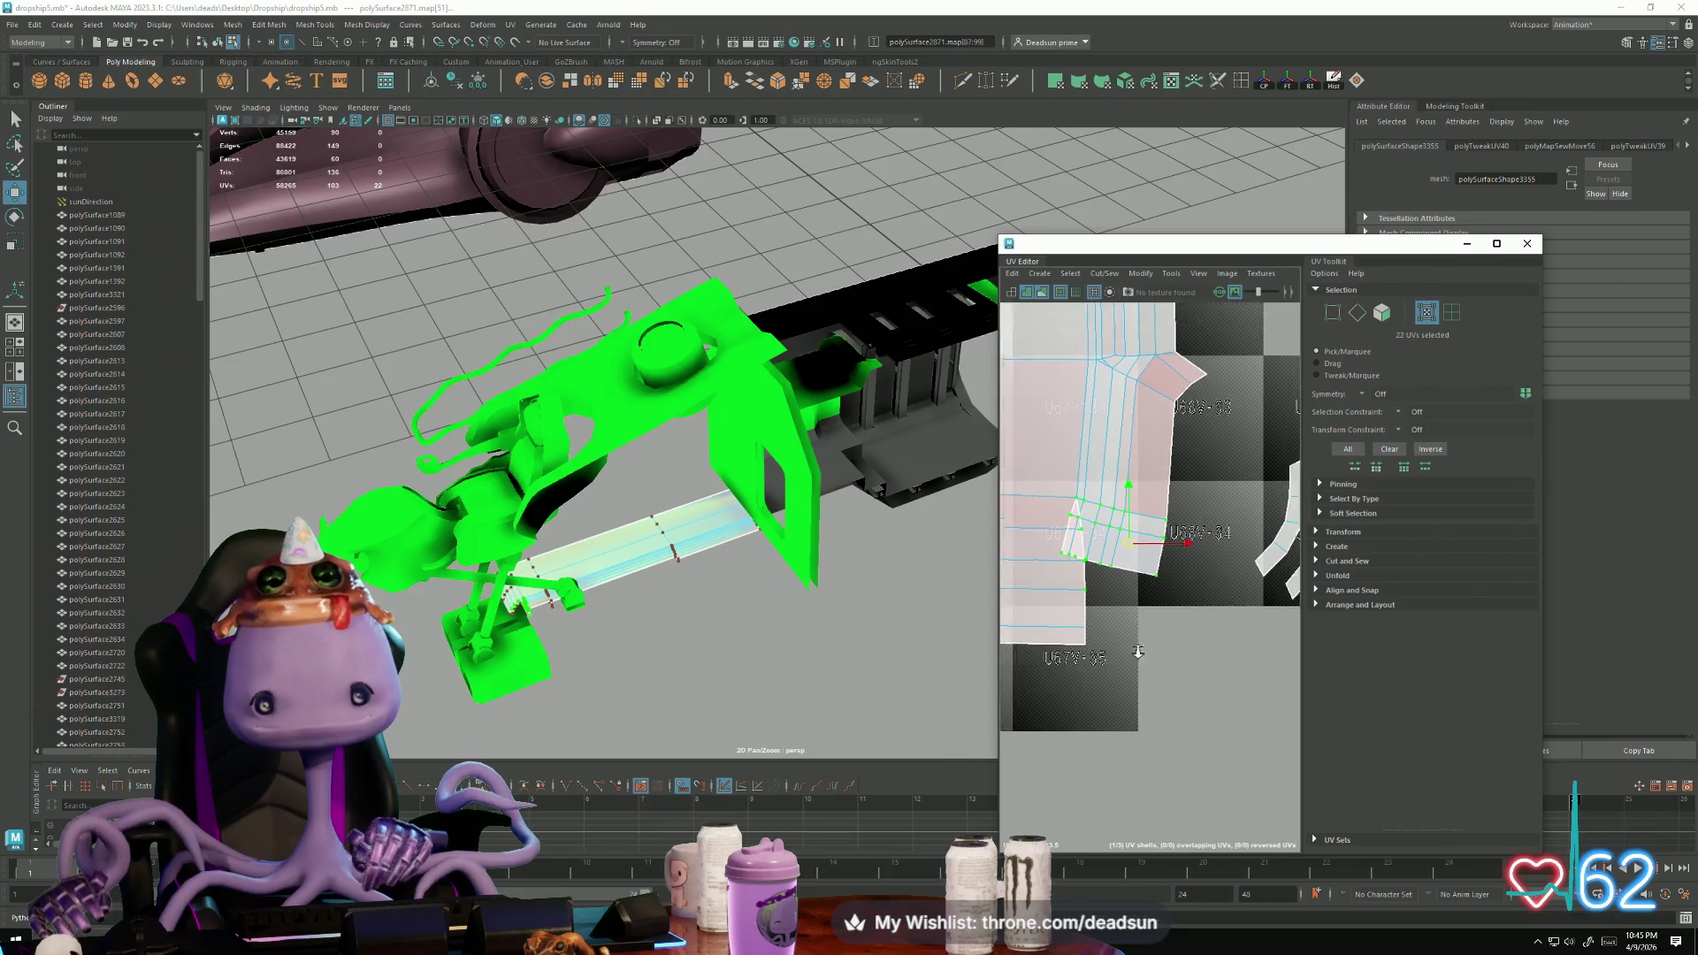
pyautogui.scroll(3, 1120, 594)
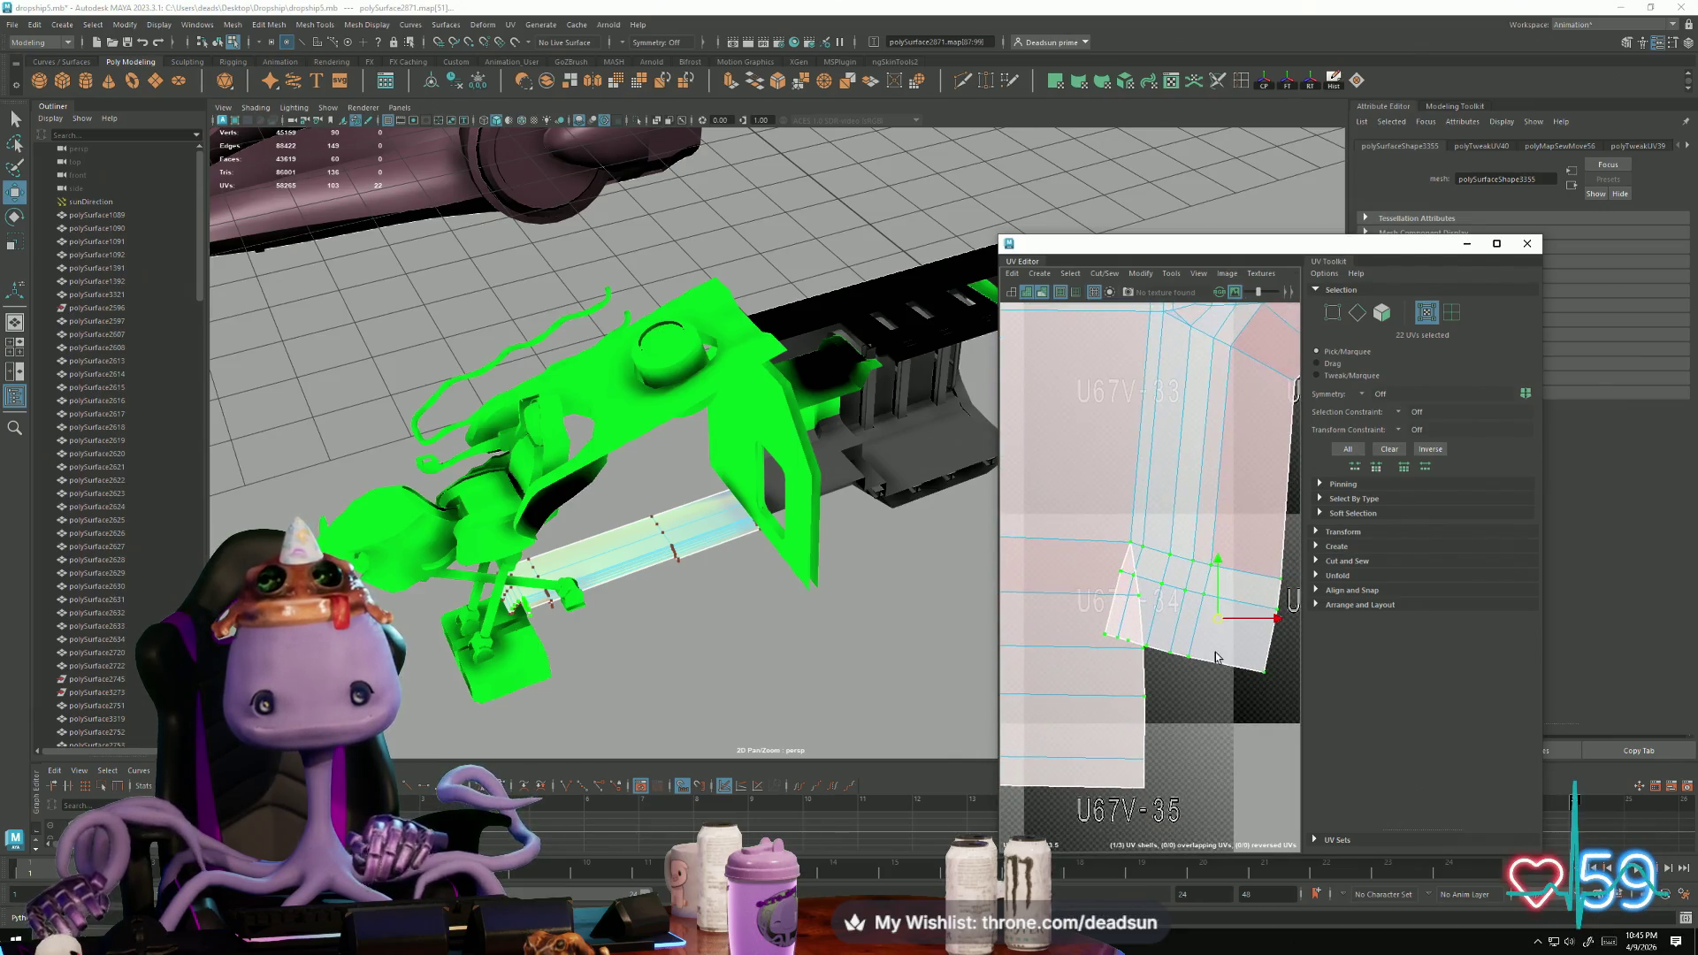
pyautogui.press('e')
pyautogui.moveTo(1216, 678)
pyautogui.mouseDown()
pyautogui.moveTo(1132, 688)
pyautogui.moveTo(1164, 723)
pyautogui.mouseUp()
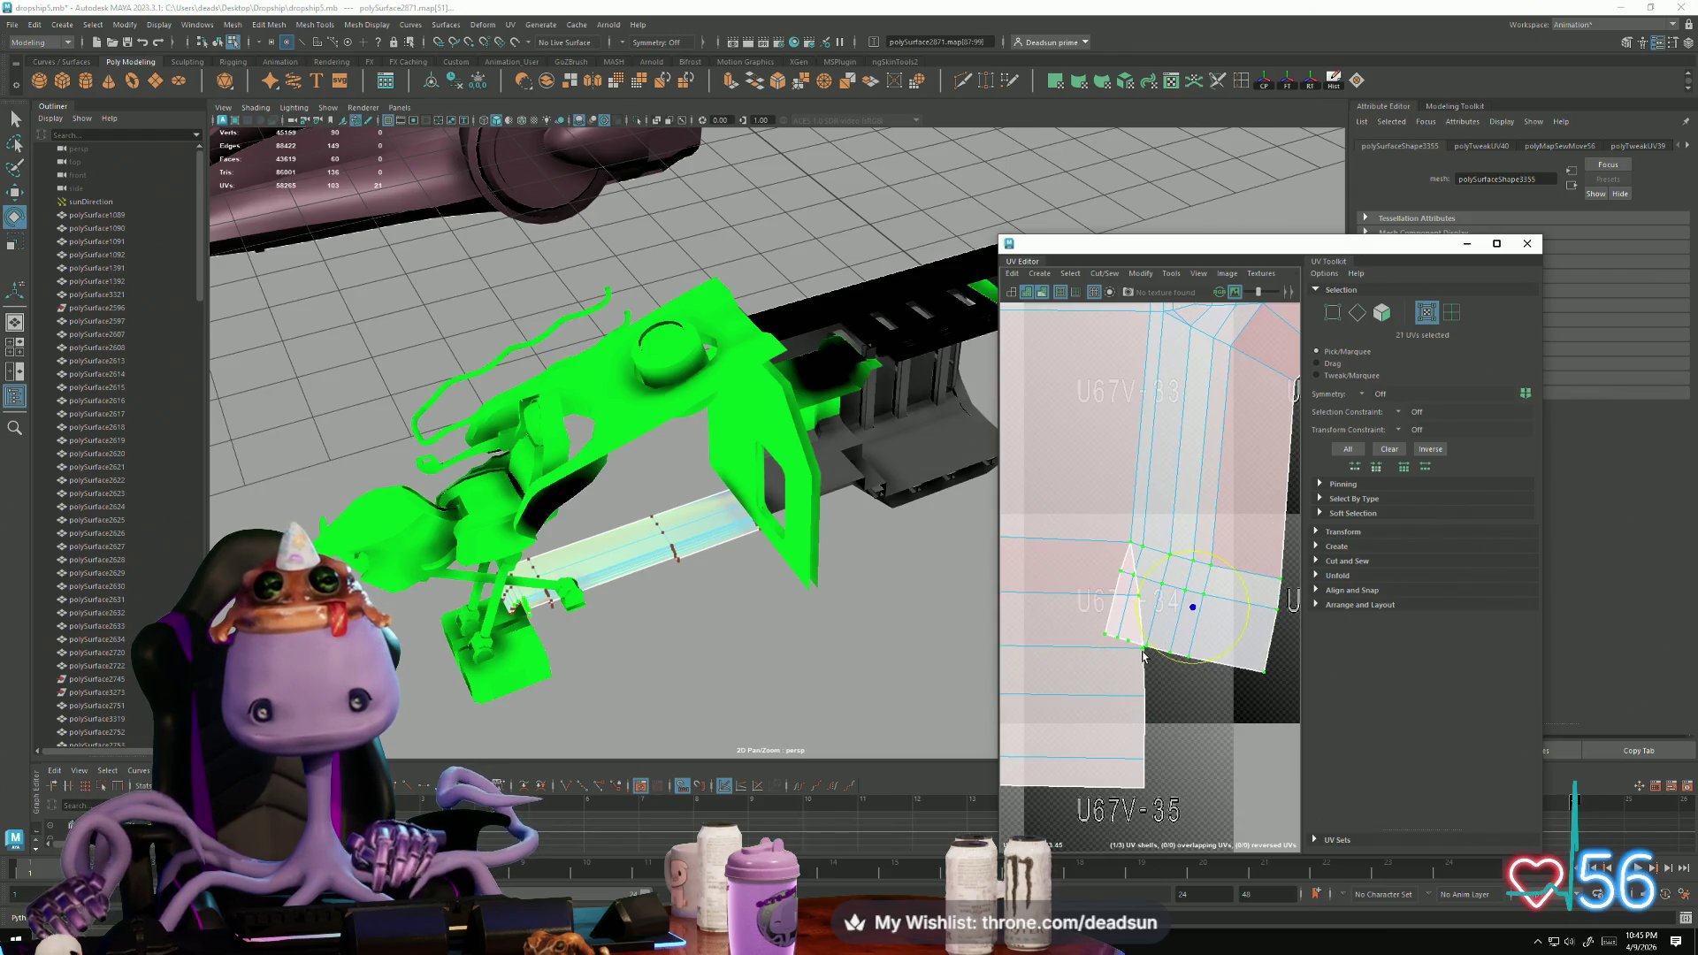
# Step: Rotate the lower UV block near U68V-34 until it sits level
pyautogui.scroll(5, 1100, 581)
pyautogui.keyDown('ctrl'); pyautogui.click(1245, 636); pyautogui.keyUp('ctrl')
pyautogui.scroll(-5, 1238, 645)
pyautogui.keyDown('alt'); pyautogui.moveTo(1161, 719); pyautogui.dragTo(1142, 709, button='middle'); pyautogui.keyUp('alt')
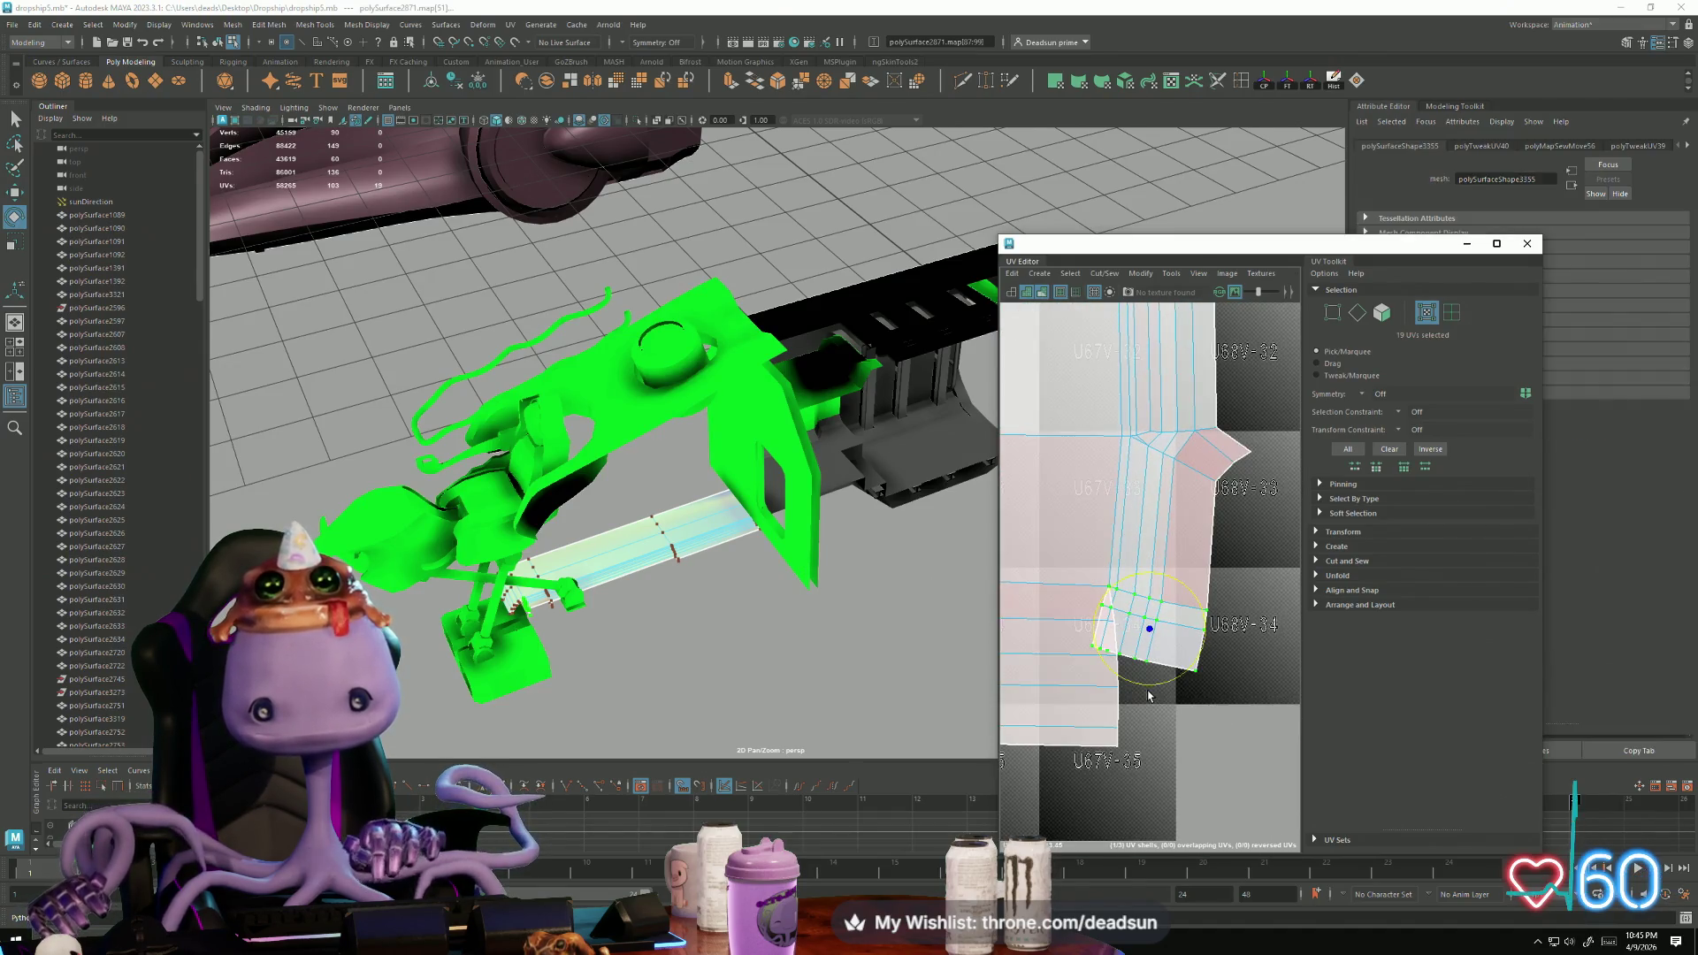
pyautogui.moveTo(1152, 696)
pyautogui.mouseDown()
pyautogui.moveTo(1141, 672)
pyautogui.moveTo(1166, 610)
pyautogui.mouseUp()
pyautogui.press('w')
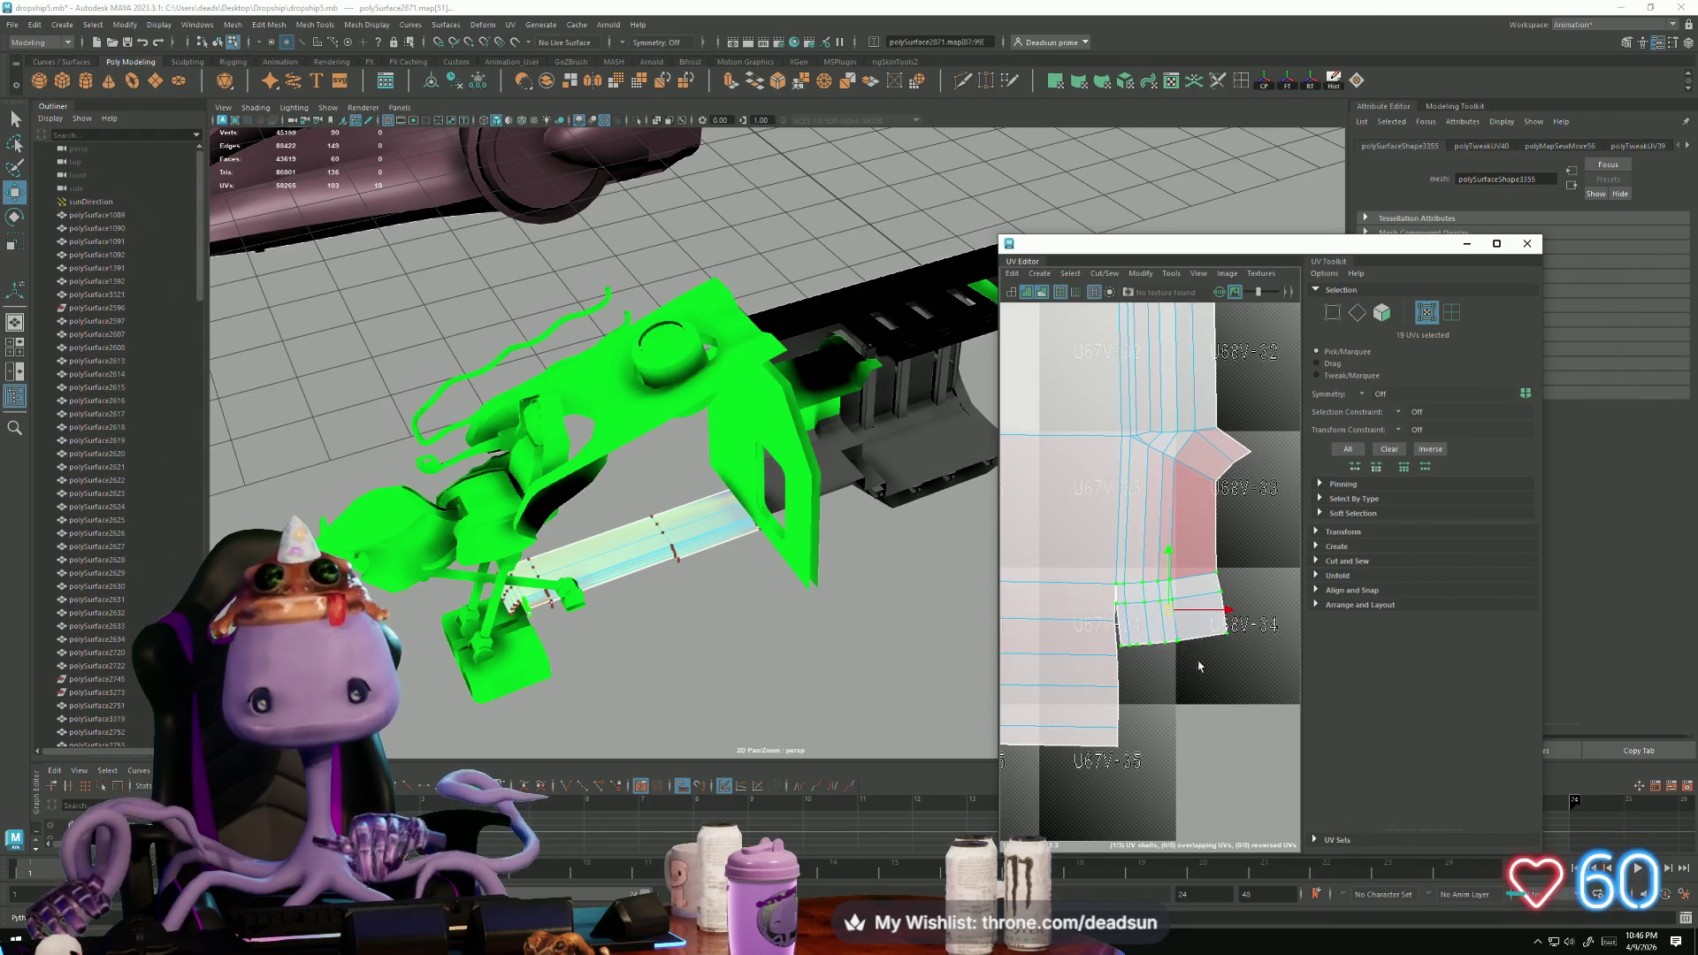
pyautogui.scroll(-3, 1200, 663)
pyautogui.scroll(-2, 1223, 689)
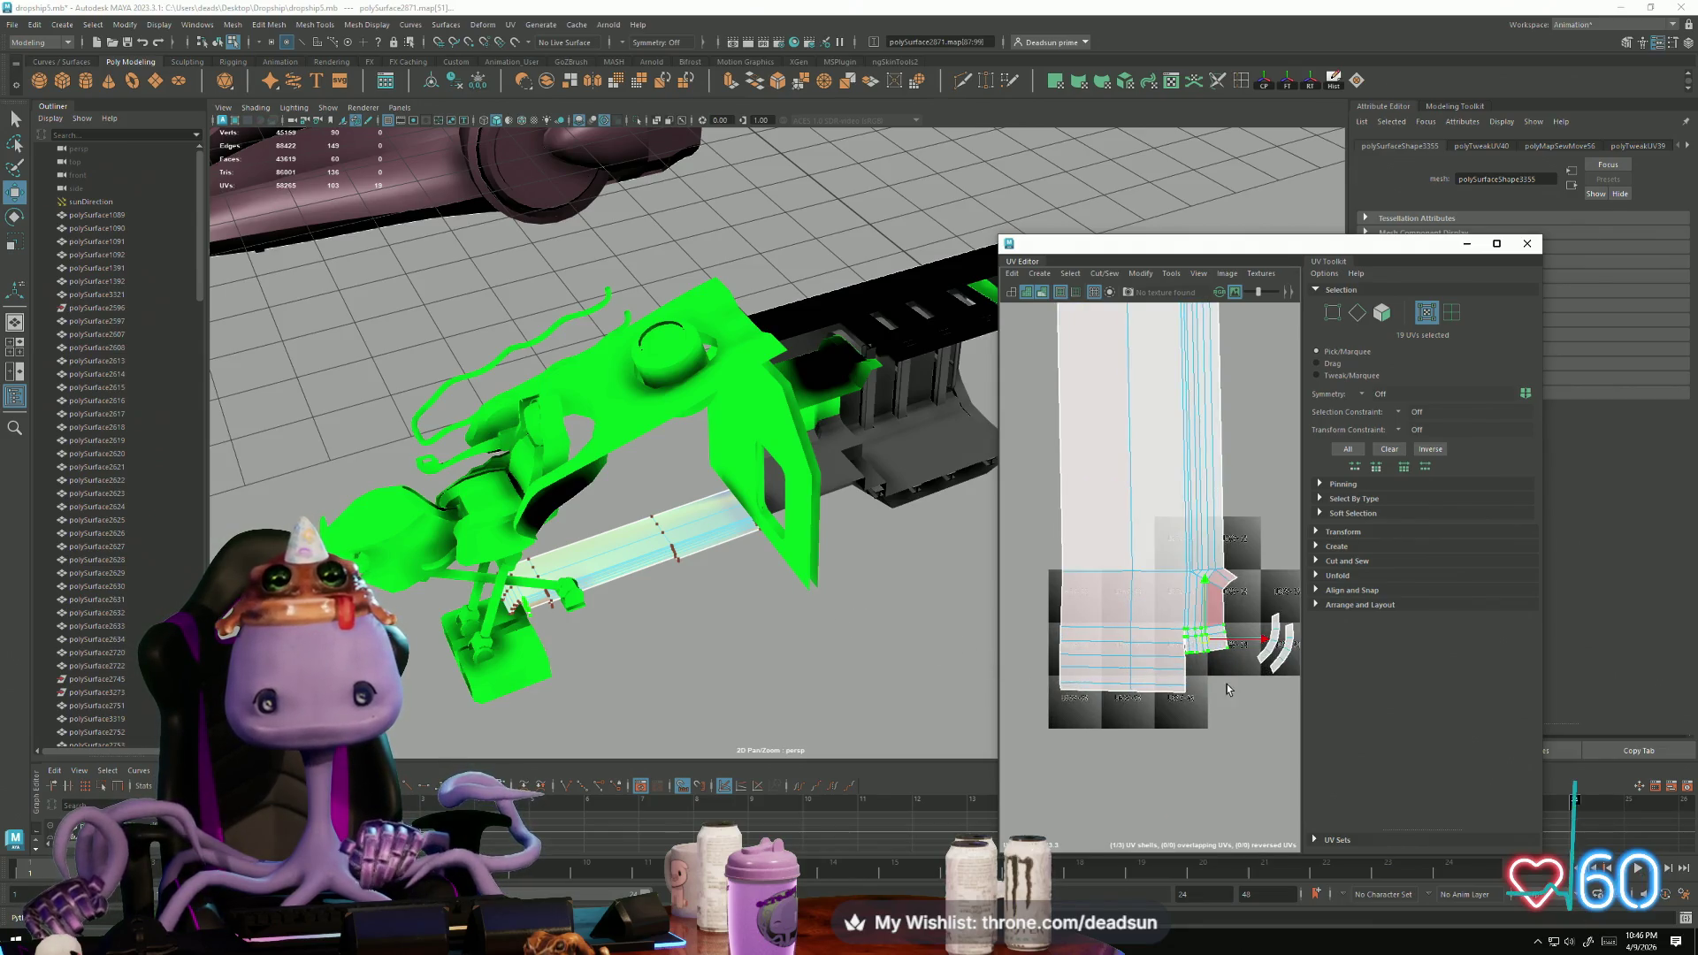
pyautogui.scroll(2, 1223, 689)
pyautogui.scroll(2, 1106, 580)
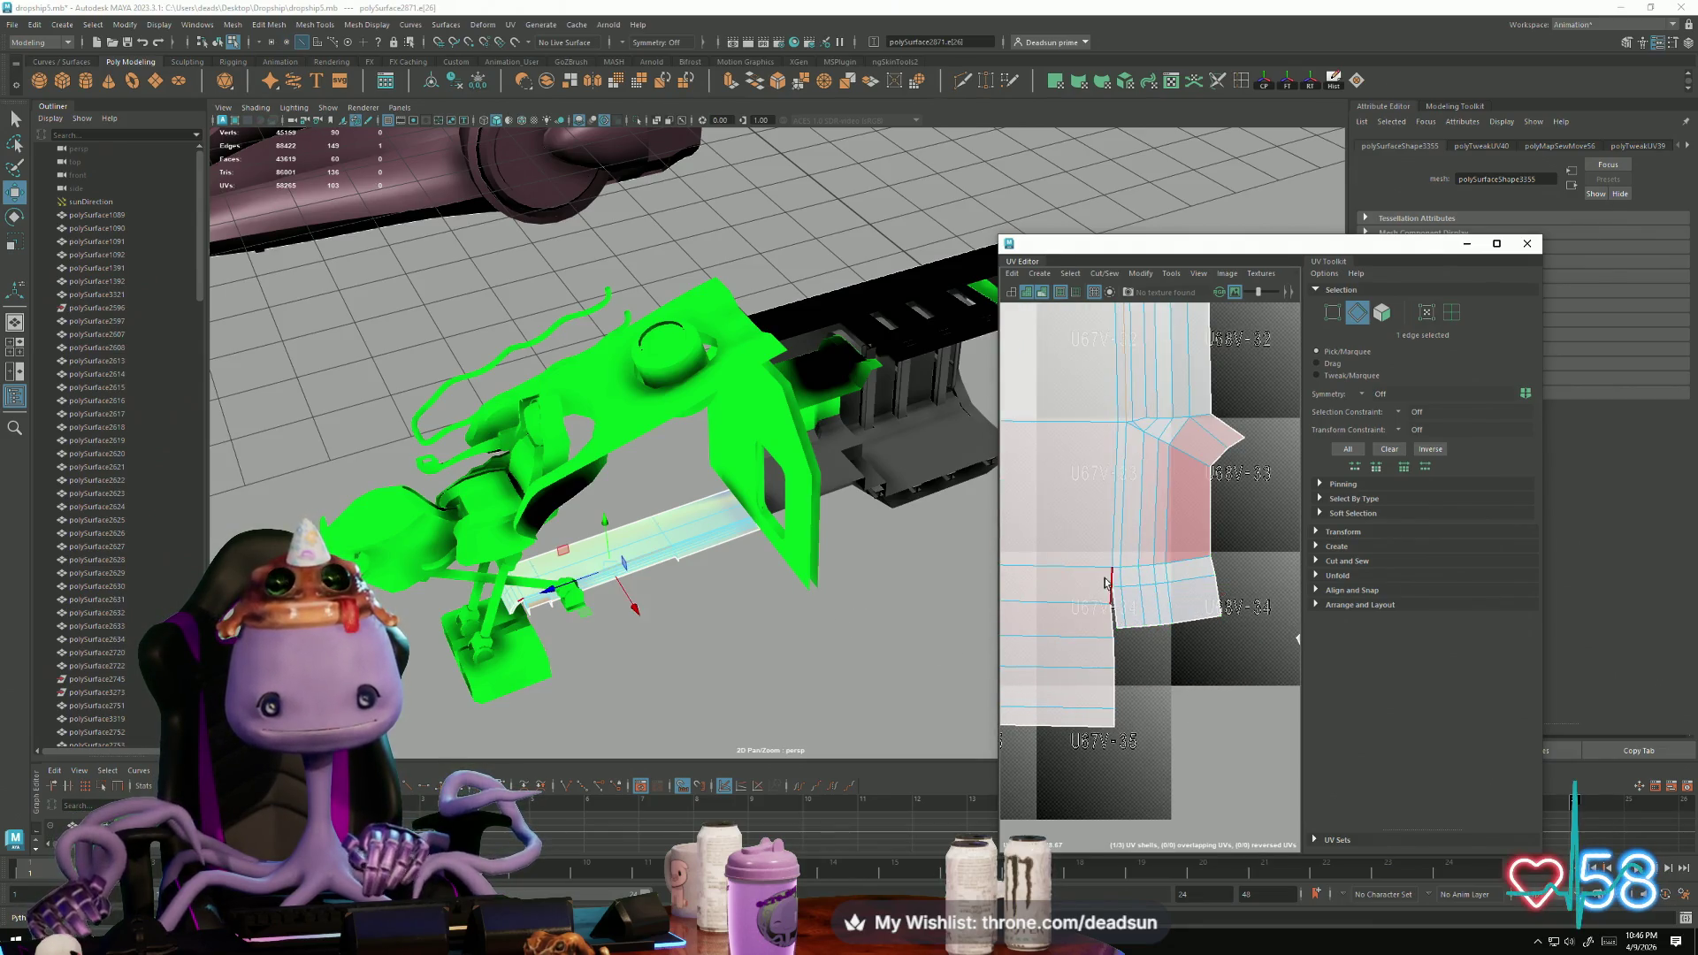
# Step: Select the five left-border edges of the neighbouring UV shell
pyautogui.press('F10')
pyautogui.moveTo(1106, 579)
pyautogui.keyDown('alt'); pyautogui.mouseDown(button='middle')
pyautogui.moveTo(1074, 566)
pyautogui.moveTo(1070, 598)
pyautogui.mouseUp(button='middle'); pyautogui.keyUp('alt')
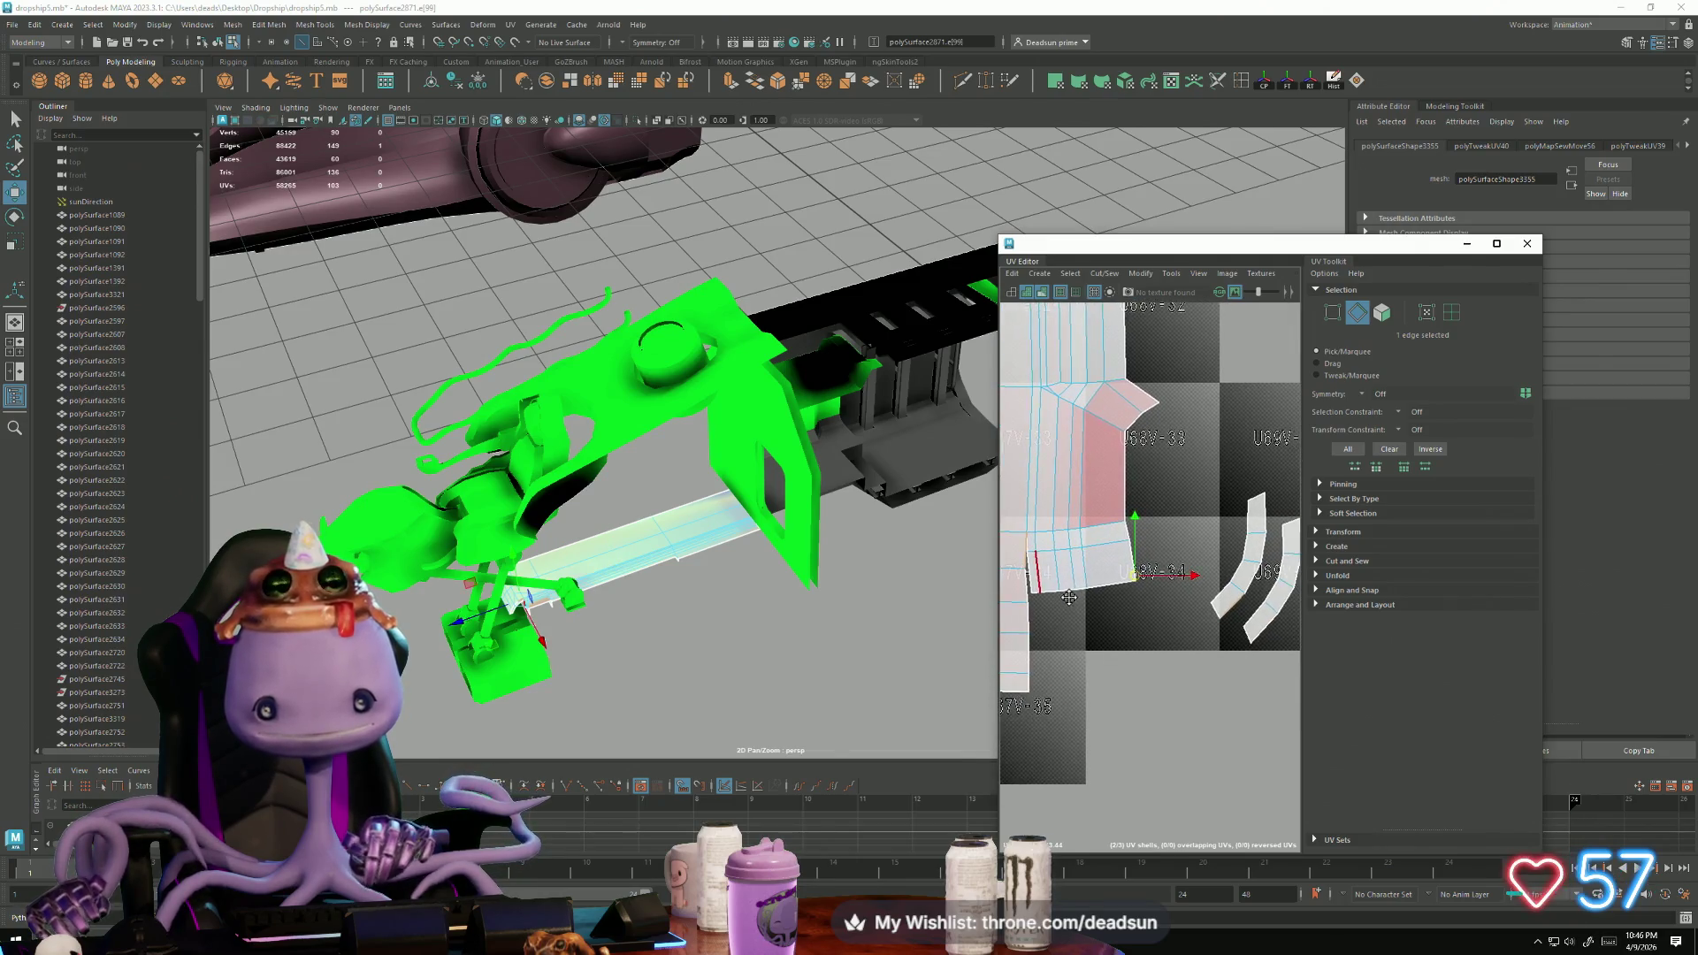
pyautogui.keyDown('shift'); pyautogui.click(1028, 573); pyautogui.keyUp('shift')
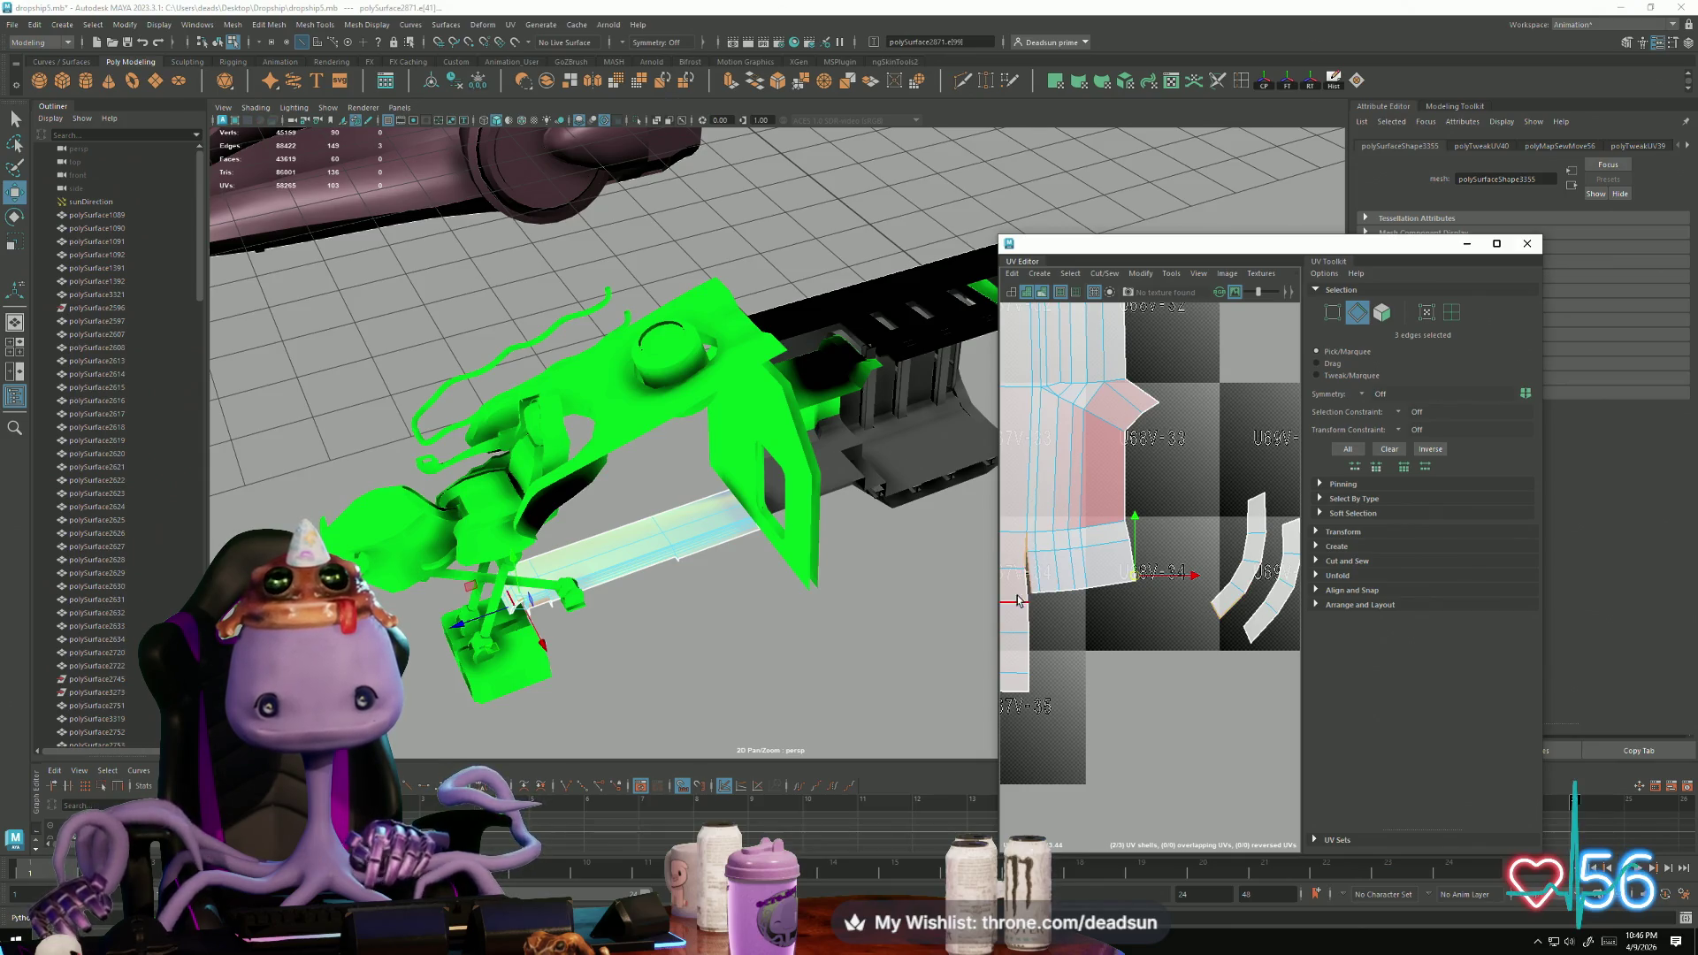
pyautogui.keyDown('shift'); pyautogui.click(1024, 601); pyautogui.keyUp('shift')
pyautogui.keyDown('shift'); pyautogui.click(1027, 632); pyautogui.keyUp('shift')
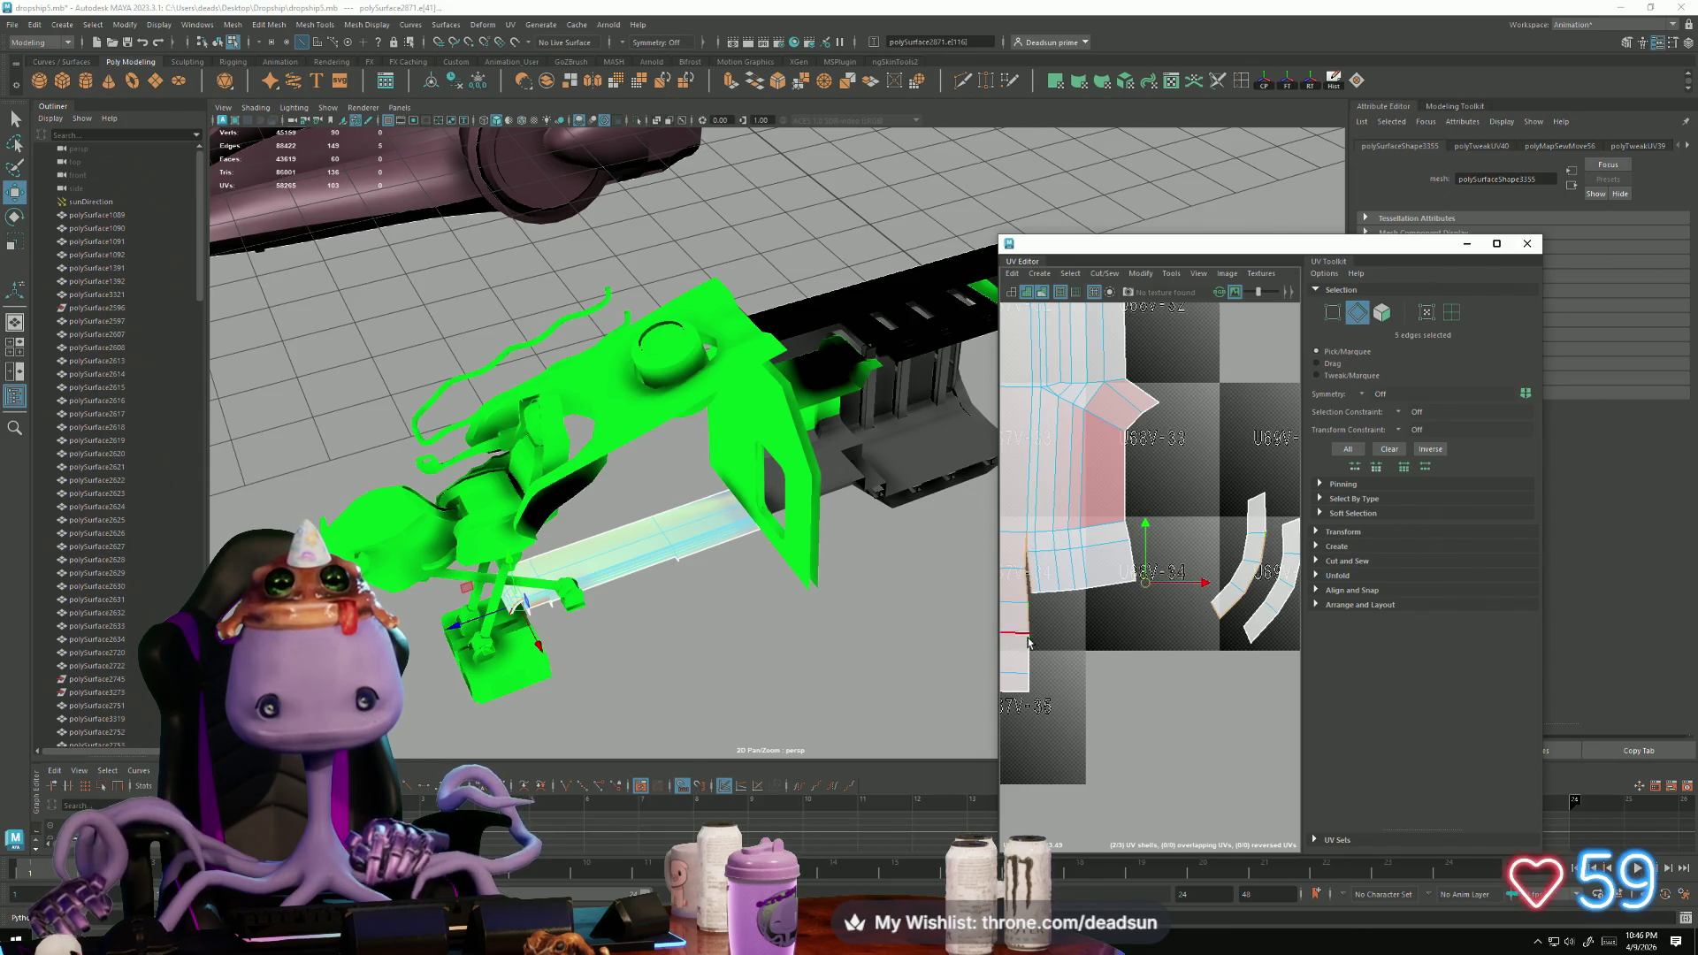
pyautogui.keyDown('shift'); pyautogui.click(1031, 661); pyautogui.keyUp('shift')
pyautogui.keyDown('shift'); pyautogui.click(1031, 686); pyautogui.keyUp('shift')
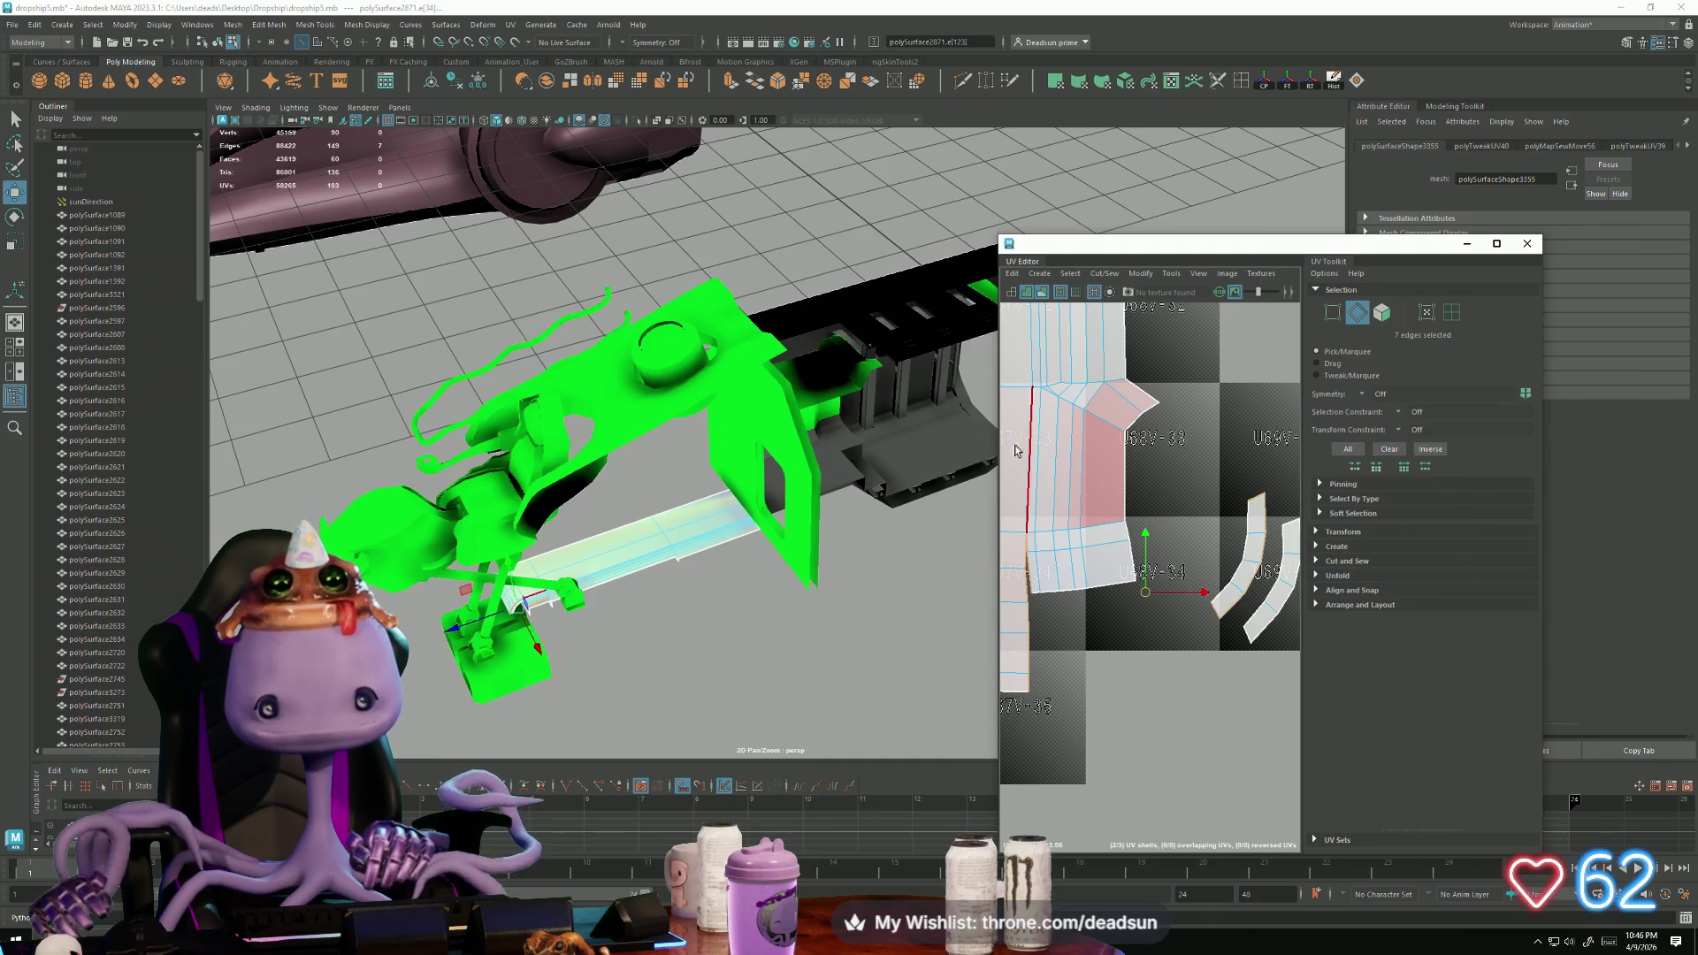
# Step: Move and Sew the neighbouring shell onto the seat shell, then select the 27 lower UVs
pyautogui.click(1105, 274)
pyautogui.click(1132, 414)
pyautogui.click(1121, 560)
pyautogui.scroll(3, 1105, 573)
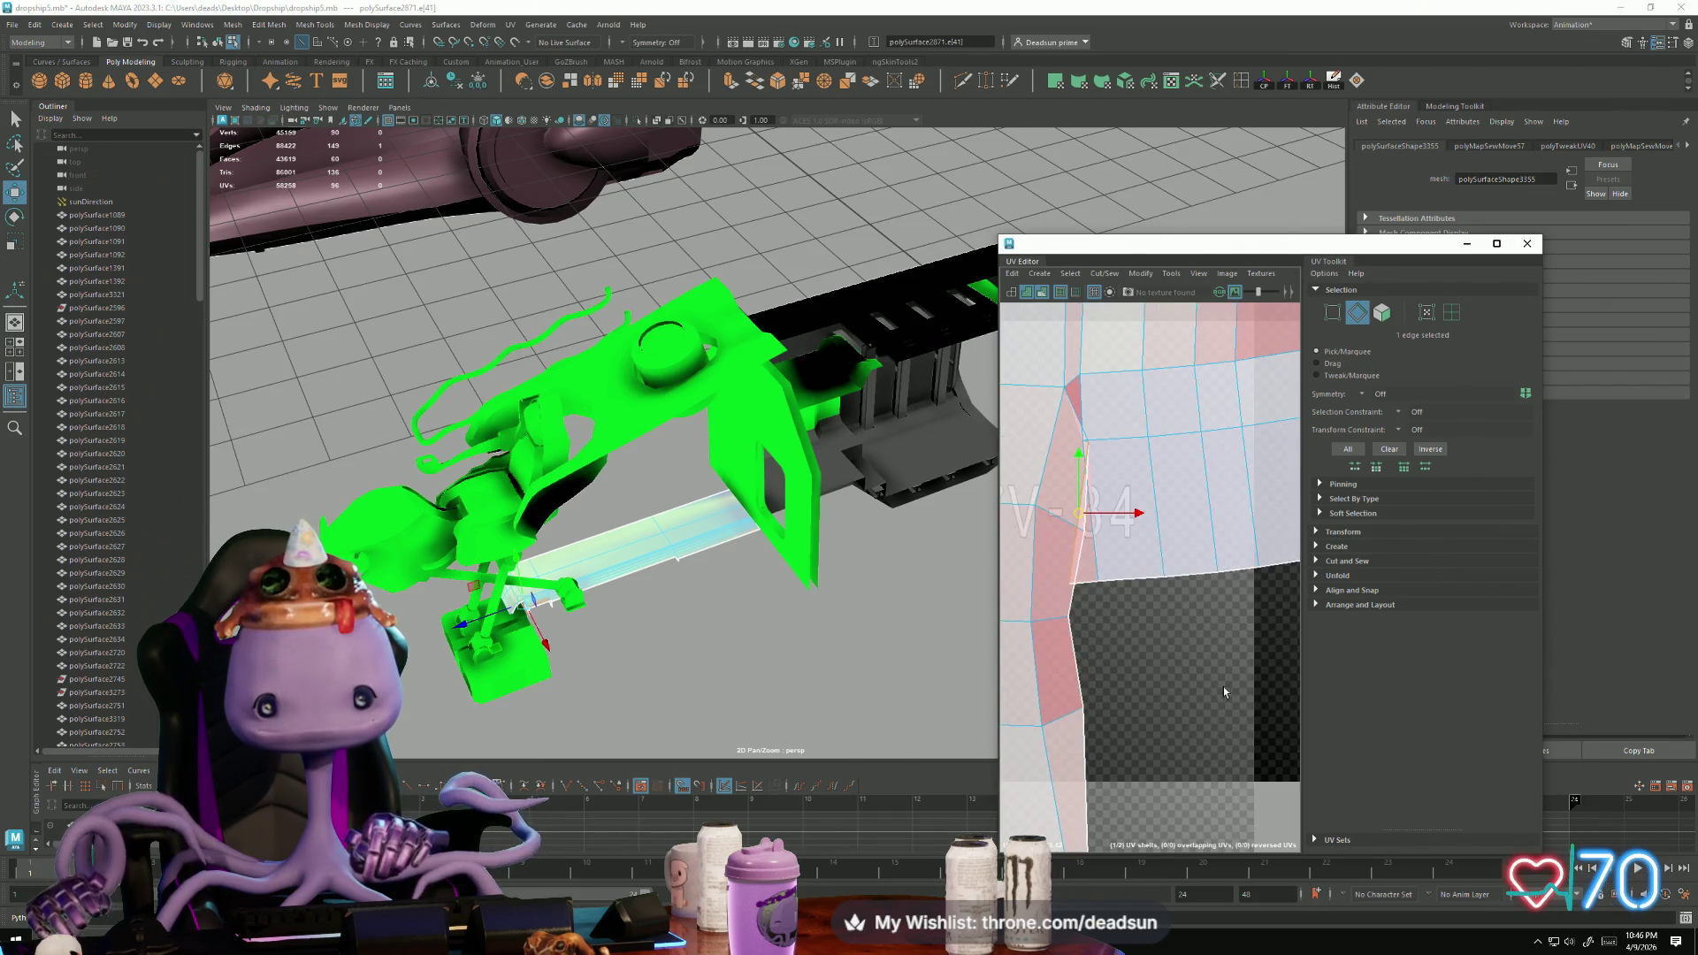
pyautogui.scroll(-3, 1168, 650)
pyautogui.keyDown('alt'); pyautogui.moveTo(1168, 650); pyautogui.dragTo(1057, 626, button='middle'); pyautogui.keyUp('alt')
pyautogui.keyDown('alt'); pyautogui.moveTo(1182, 688); pyautogui.dragTo(1105, 668, button='middle'); pyautogui.keyUp('alt')
pyautogui.scroll(-1, 1046, 733)
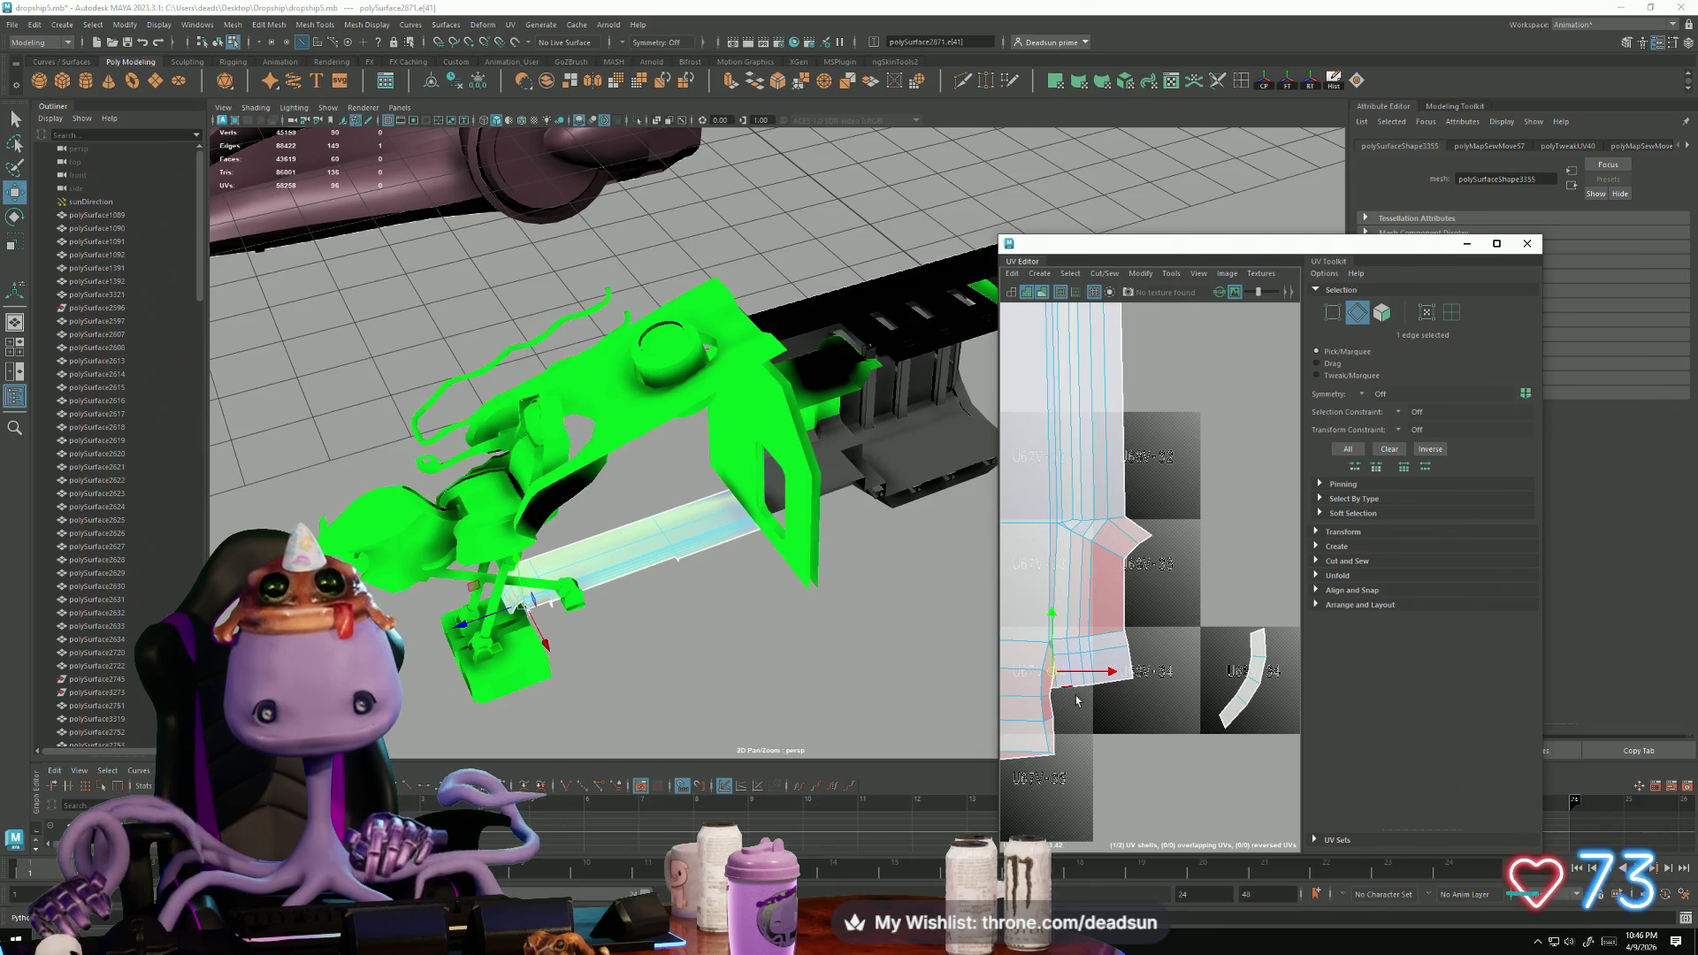
pyautogui.press('F12')
pyautogui.moveTo(1008, 619); pyautogui.dragTo(1096, 761)
# Step: Unfold the selected UVs and select the shell's top and bottom UV rows
pyautogui.click(1140, 274)
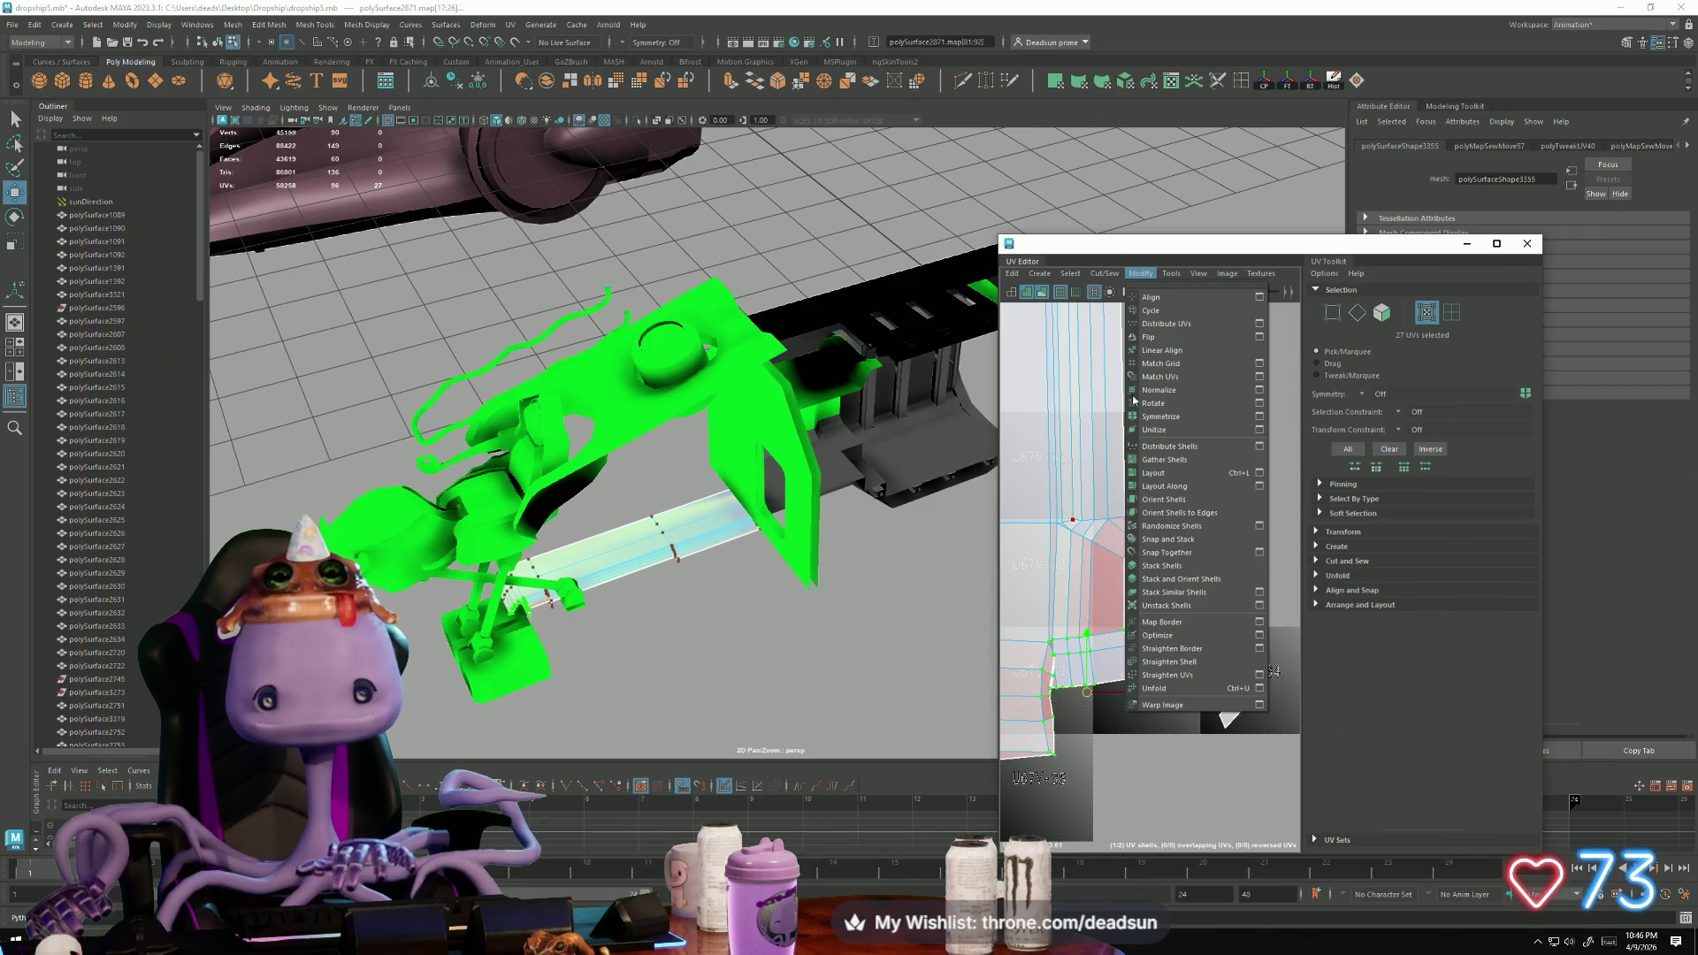
pyautogui.click(1150, 688)
pyautogui.scroll(3, 1074, 702)
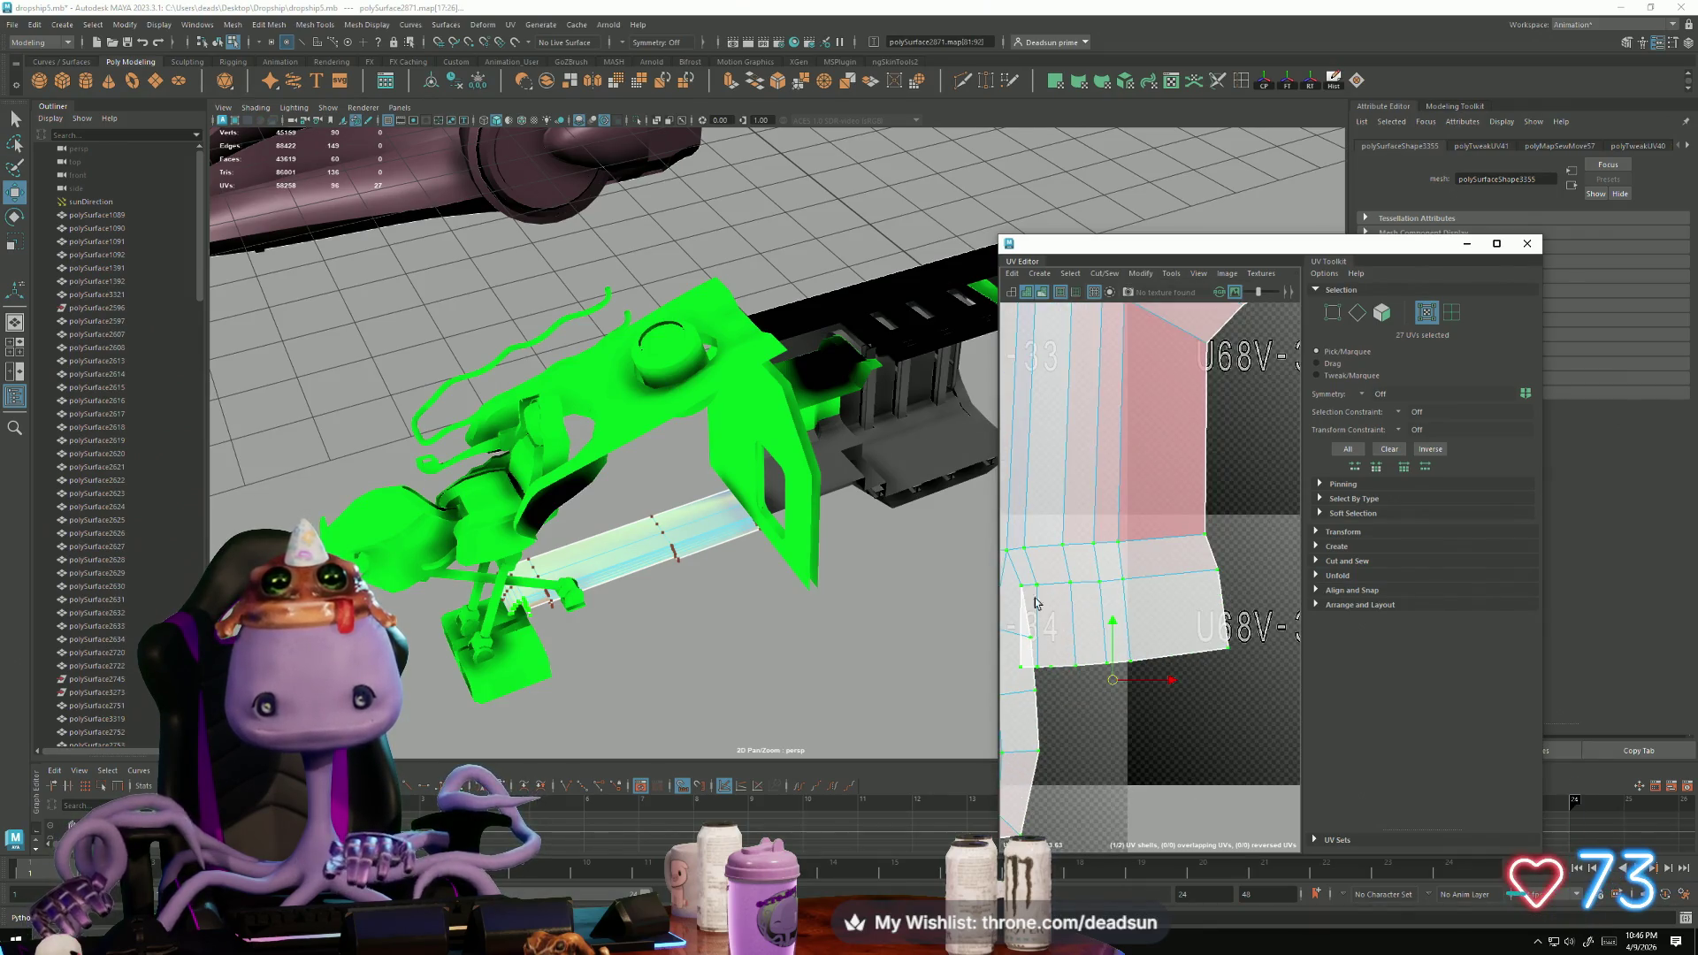
pyautogui.moveTo(1011, 582)
pyautogui.mouseDown()
pyautogui.moveTo(1211, 690)
pyautogui.moveTo(1242, 600)
pyautogui.mouseUp()
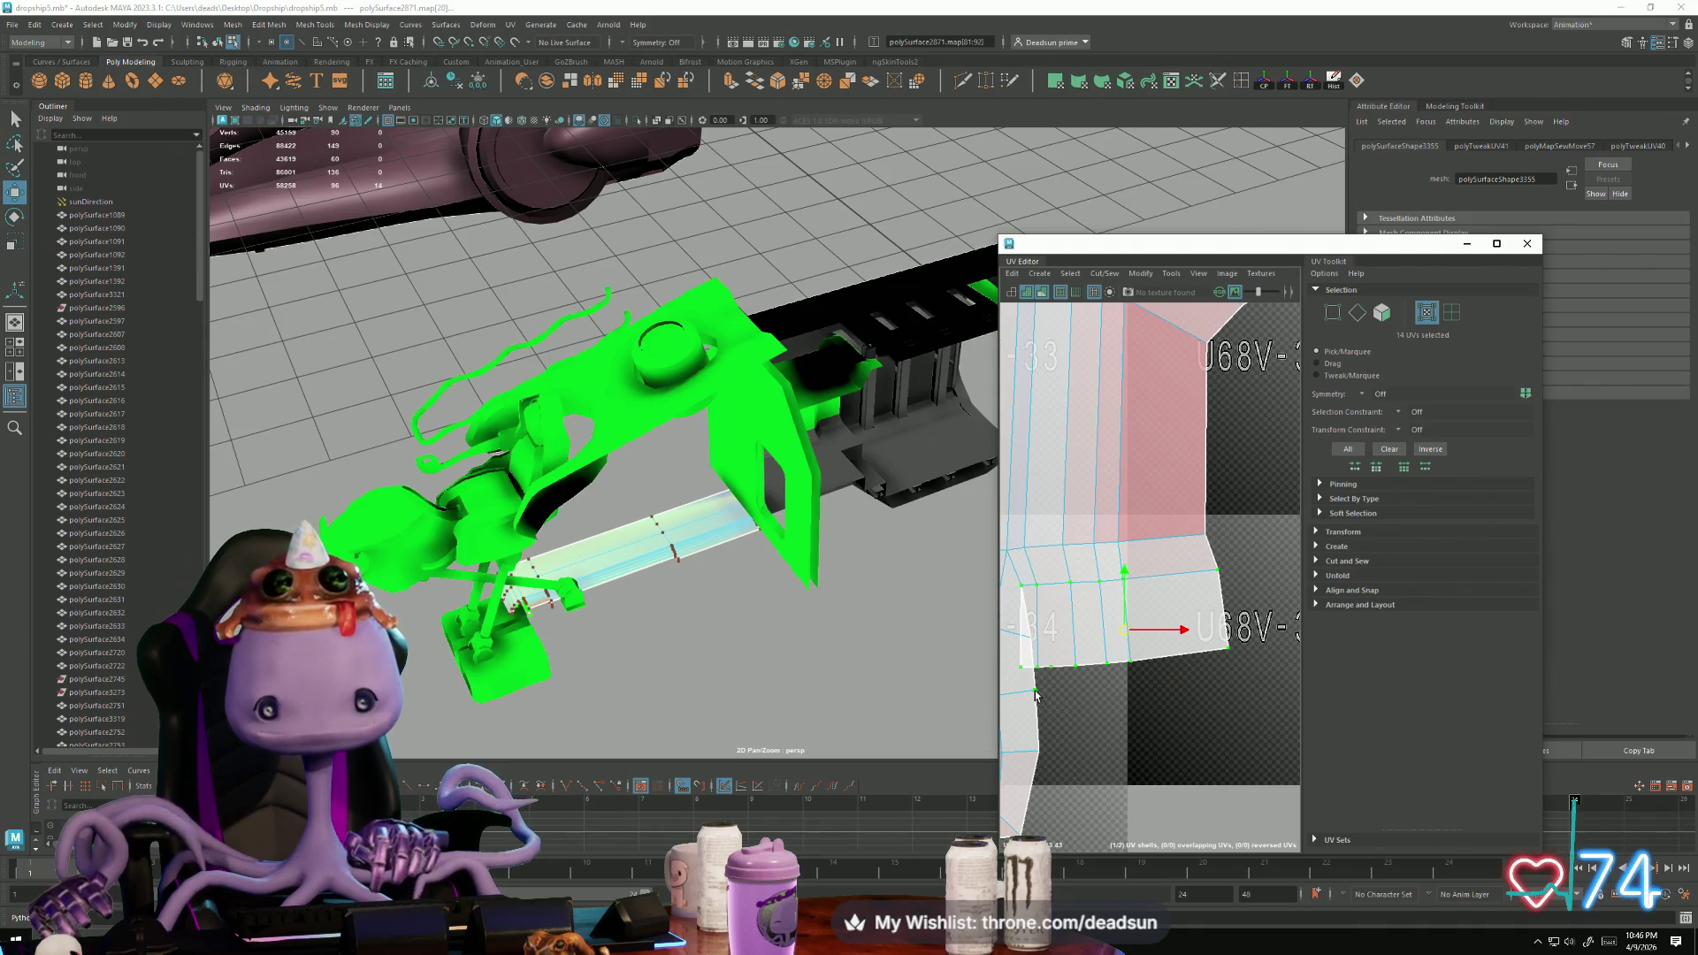
pyautogui.keyDown('shift'); pyautogui.click(1035, 695); pyautogui.keyUp('shift')
pyautogui.scroll(-2, 1105, 699)
# Step: Rotate the selected UV rows, then rotate the top edge band to a new angle
pyautogui.press('e')
pyautogui.moveTo(1118, 752); pyautogui.dragTo(1161, 706)
pyautogui.press('w')
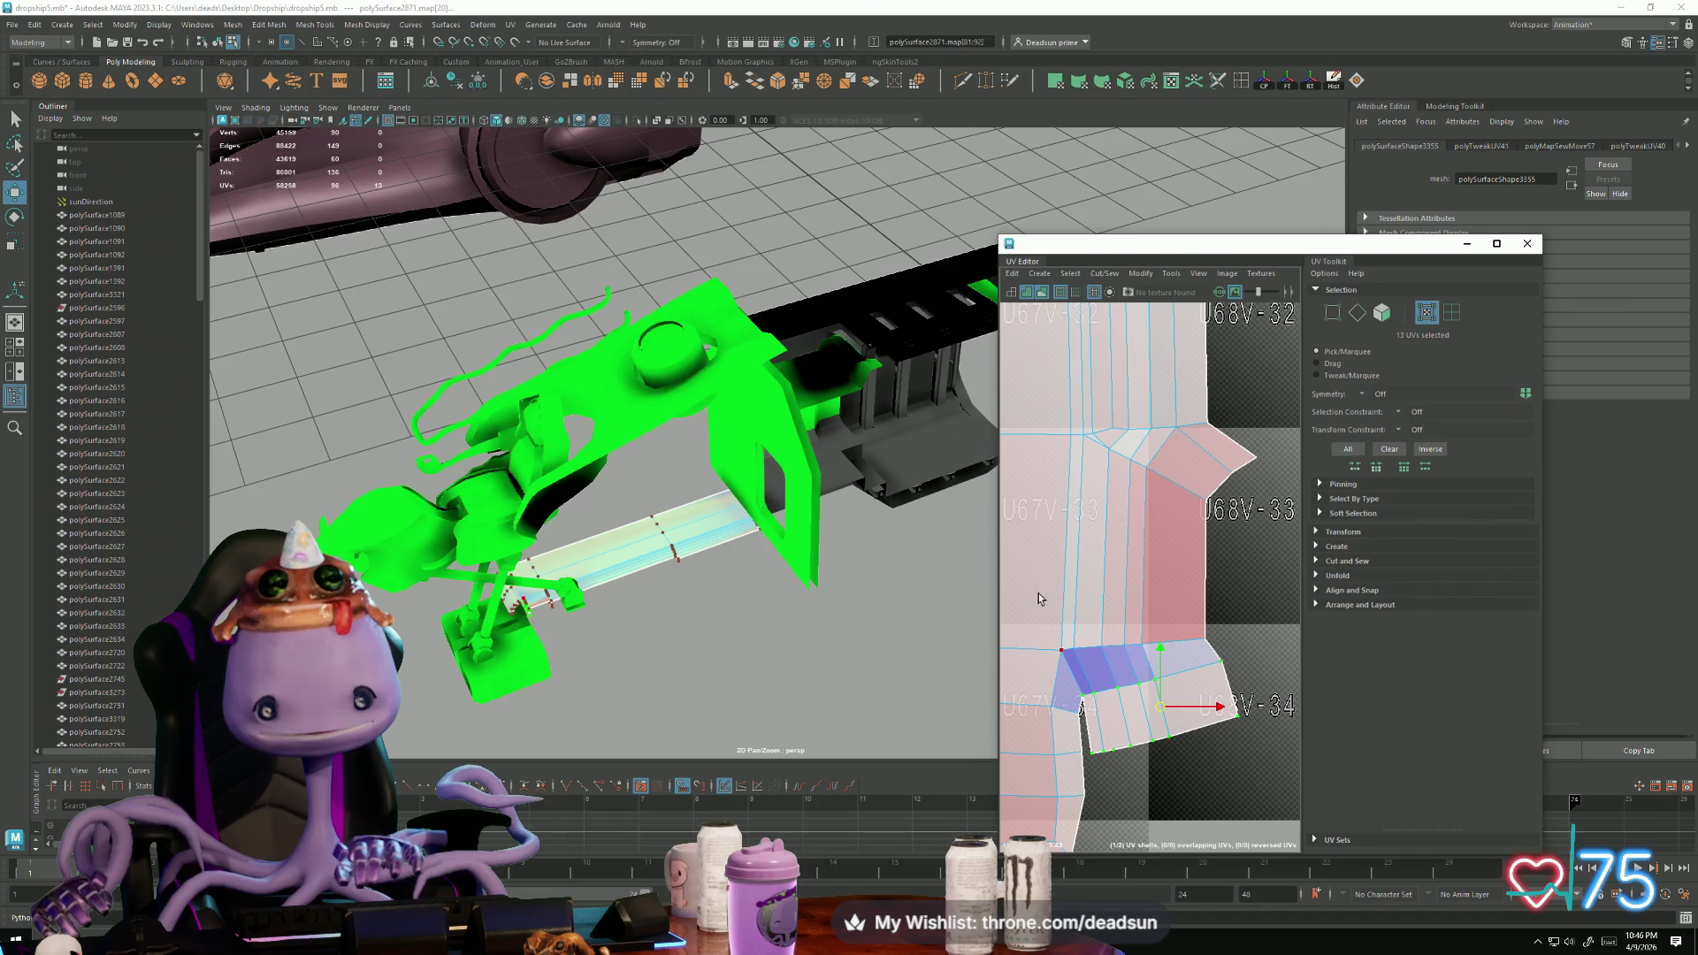
pyautogui.keyDown('ctrl'); pyautogui.moveTo(1212, 665); pyautogui.dragTo(1142, 720); pyautogui.keyUp('ctrl')
pyautogui.press('e')
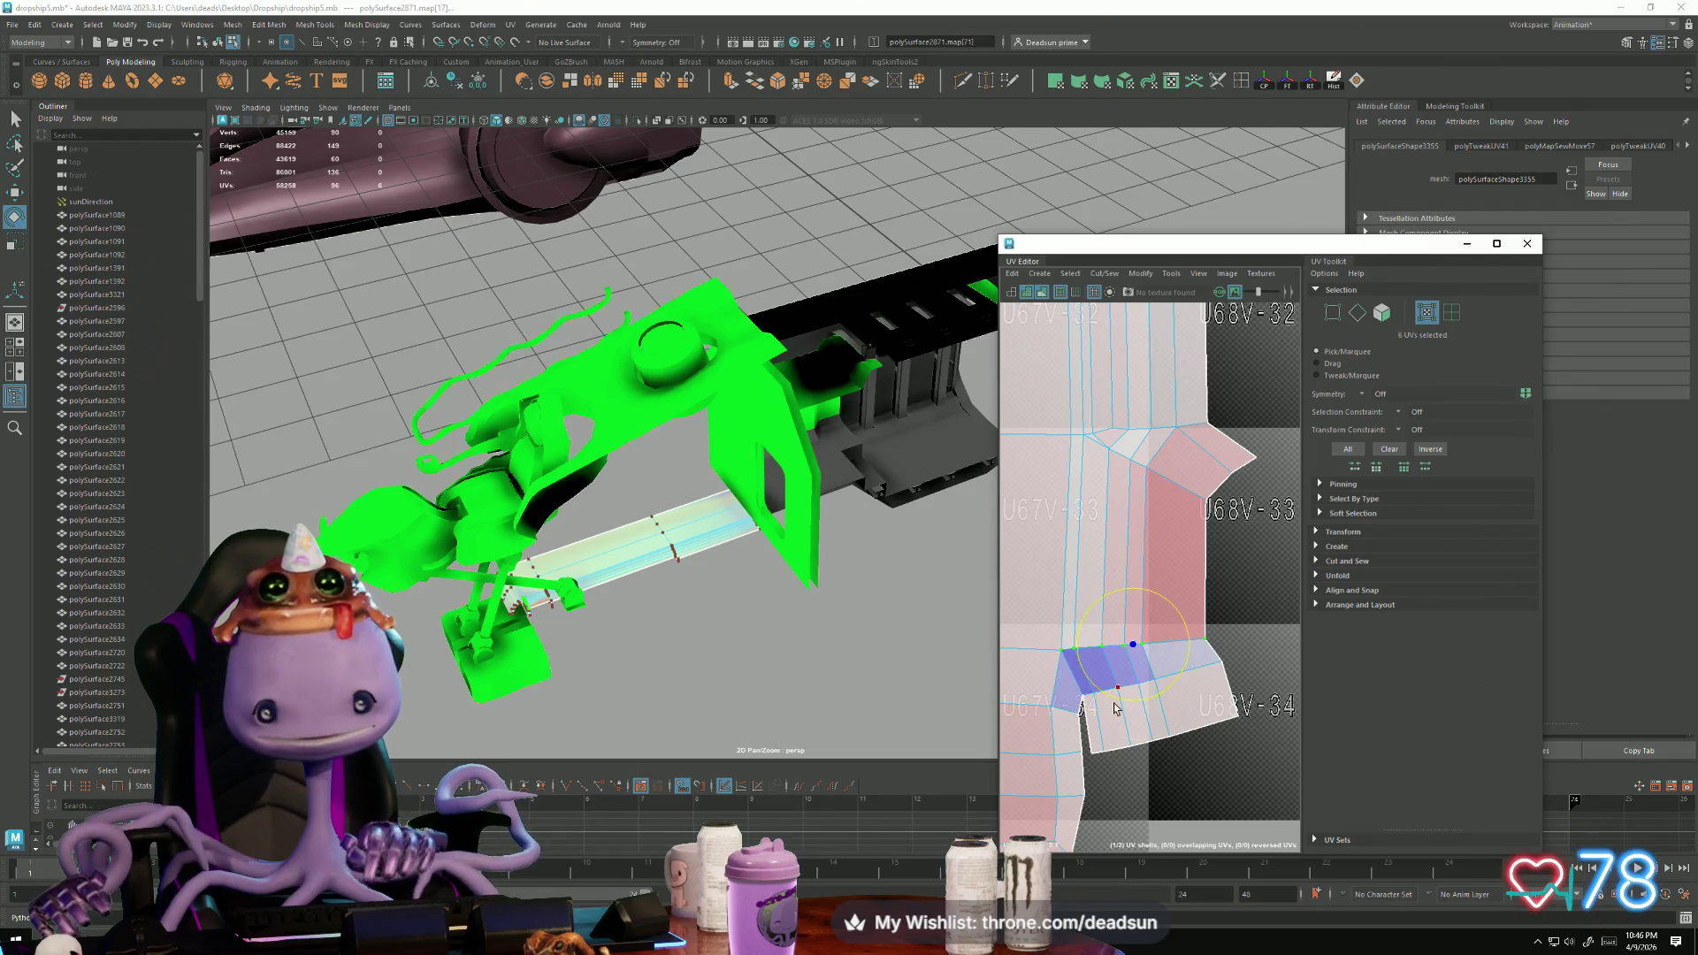
pyautogui.moveTo(1118, 710); pyautogui.dragTo(1128, 708)
pyautogui.press('w')
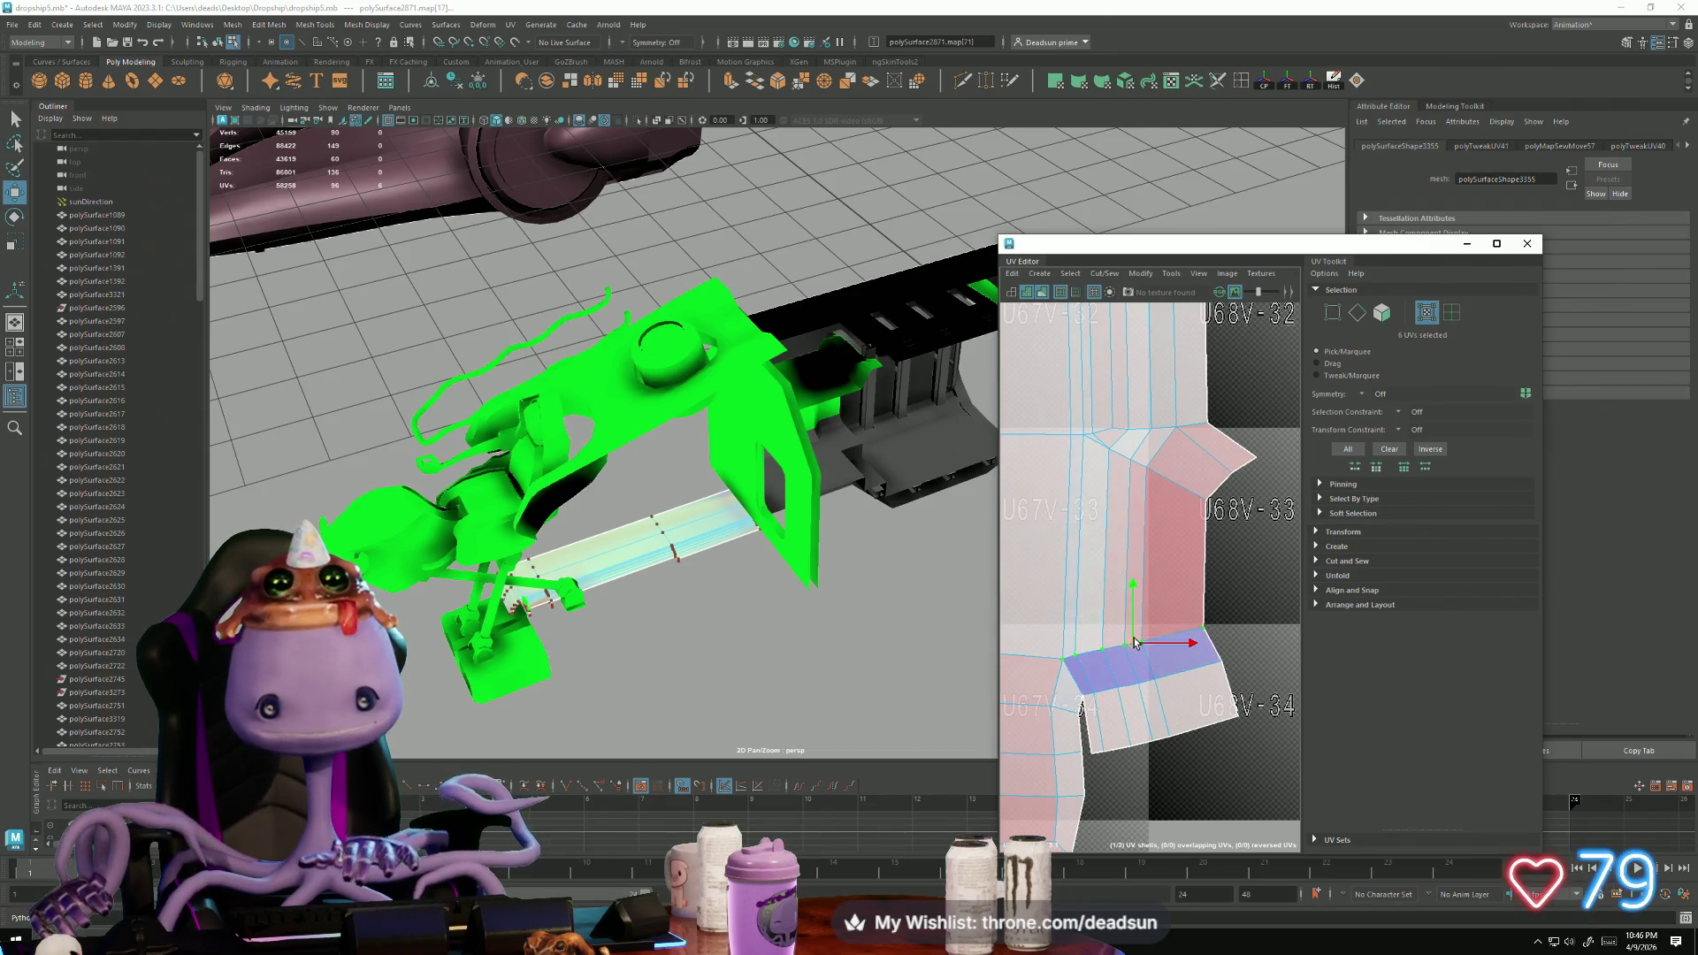
# Step: Shift the six left-edge UVs left and pull two down to stretch the lower-left edge
pyautogui.scroll(-2, 1140, 605)
pyautogui.keyDown('alt'); pyautogui.moveTo(1140, 605); pyautogui.dragTo(1135, 573, button='middle'); pyautogui.keyUp('alt')
pyautogui.moveTo(1134, 723); pyautogui.dragTo(1134, 723)
pyautogui.moveTo(1130, 651); pyautogui.dragTo(1111, 653)
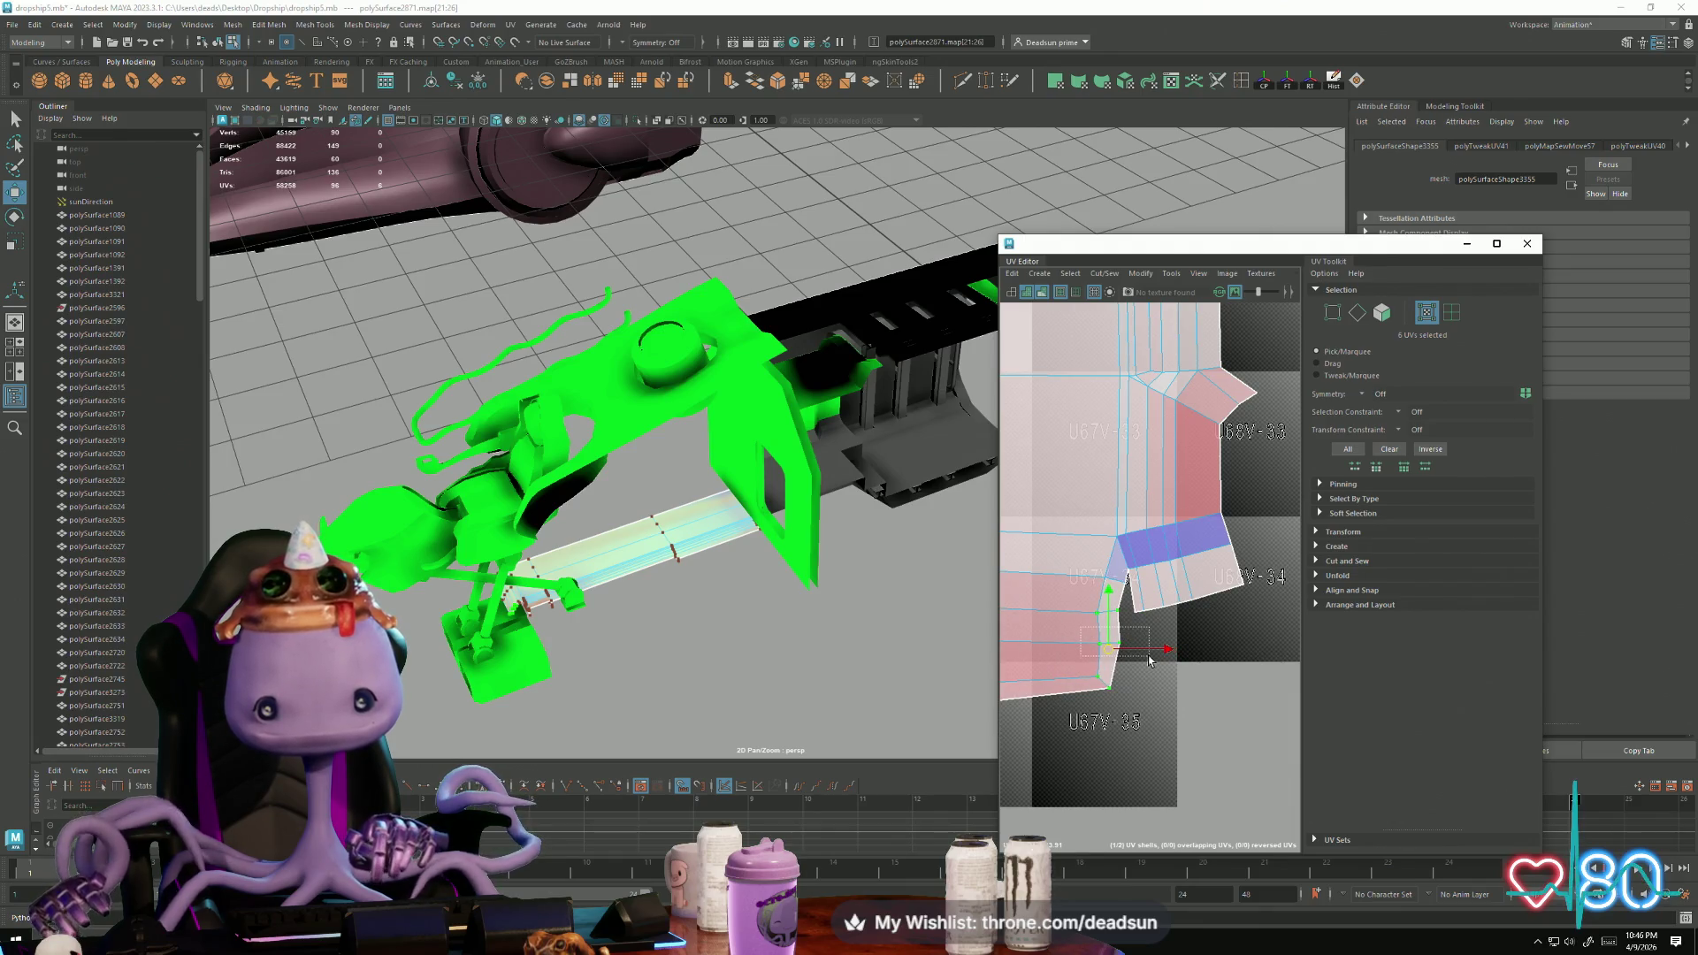
pyautogui.click(1105, 649)
pyautogui.moveTo(1104, 656); pyautogui.dragTo(1105, 697)
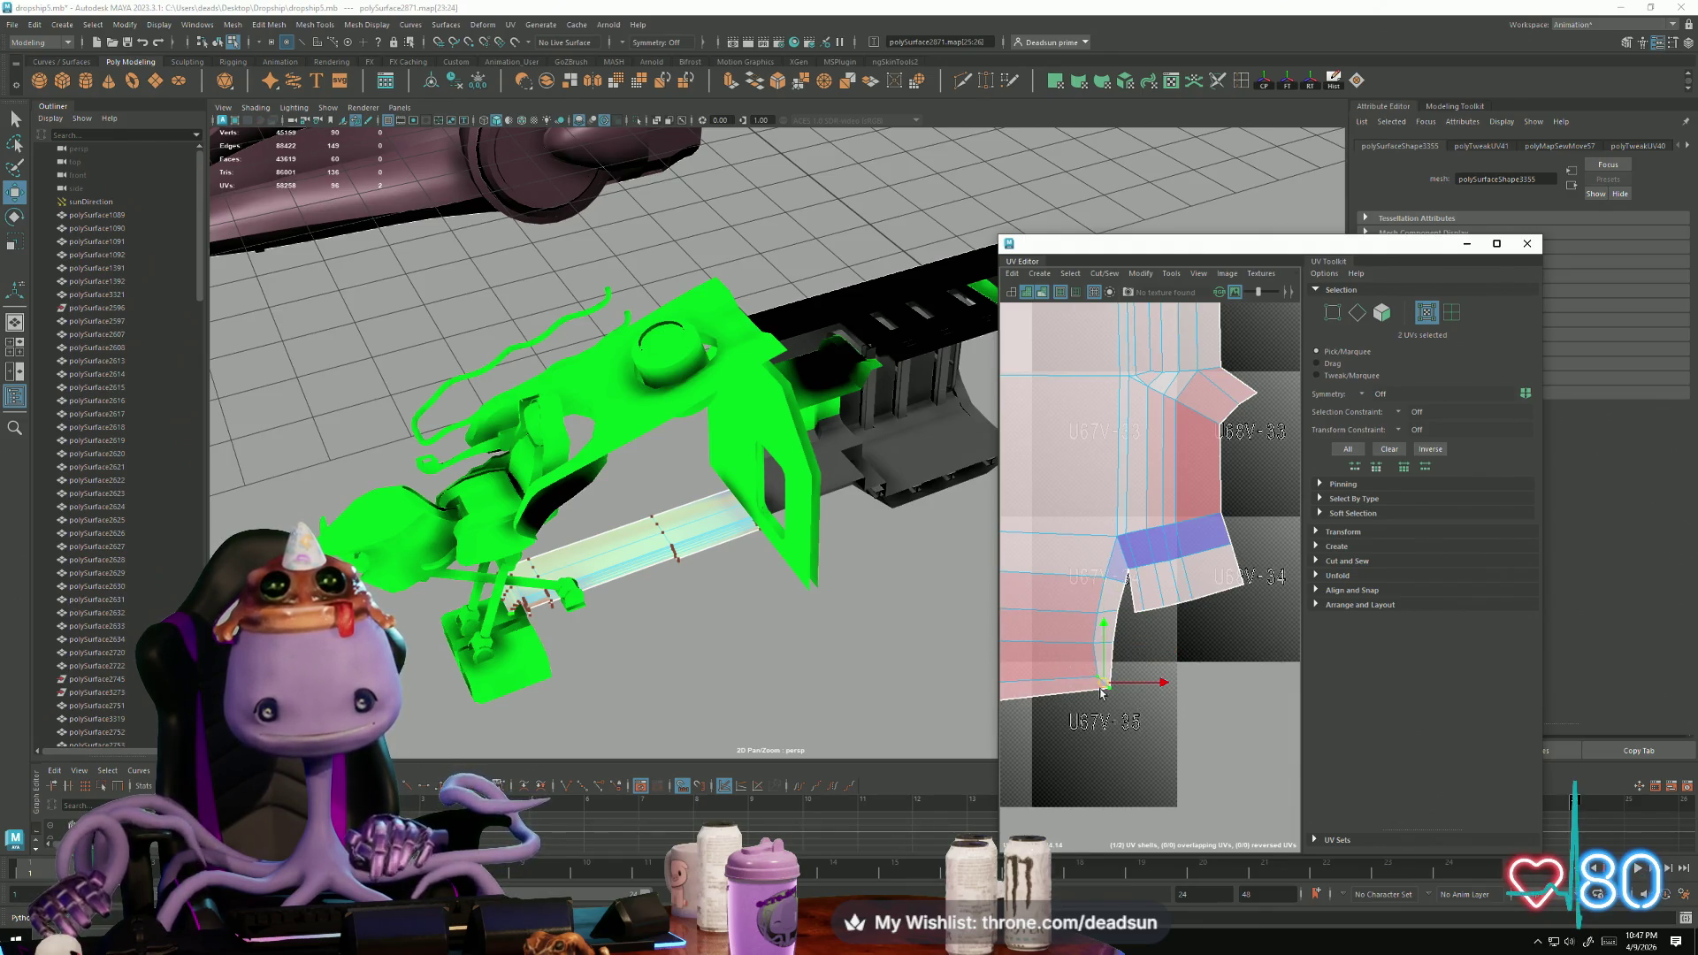
# Step: Nudge the single corner UV down-right, then slightly up
pyautogui.click(1105, 687)
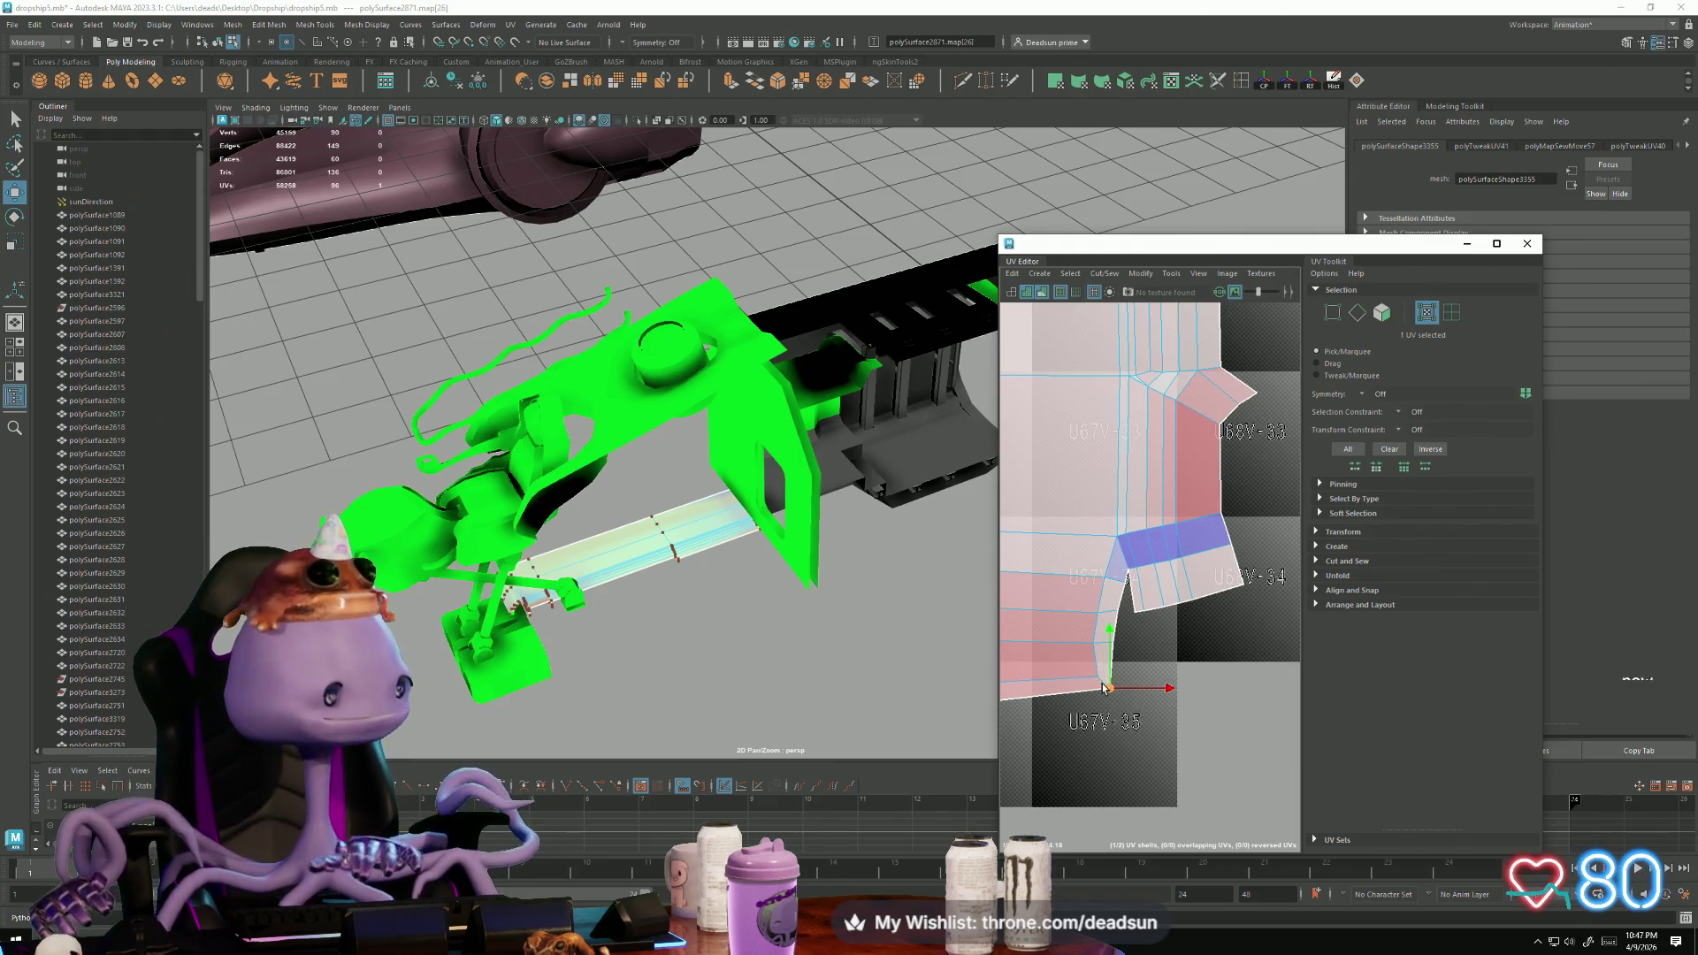
pyautogui.moveTo(1115, 676); pyautogui.dragTo(1123, 697)
pyautogui.scroll(3, 1092, 679)
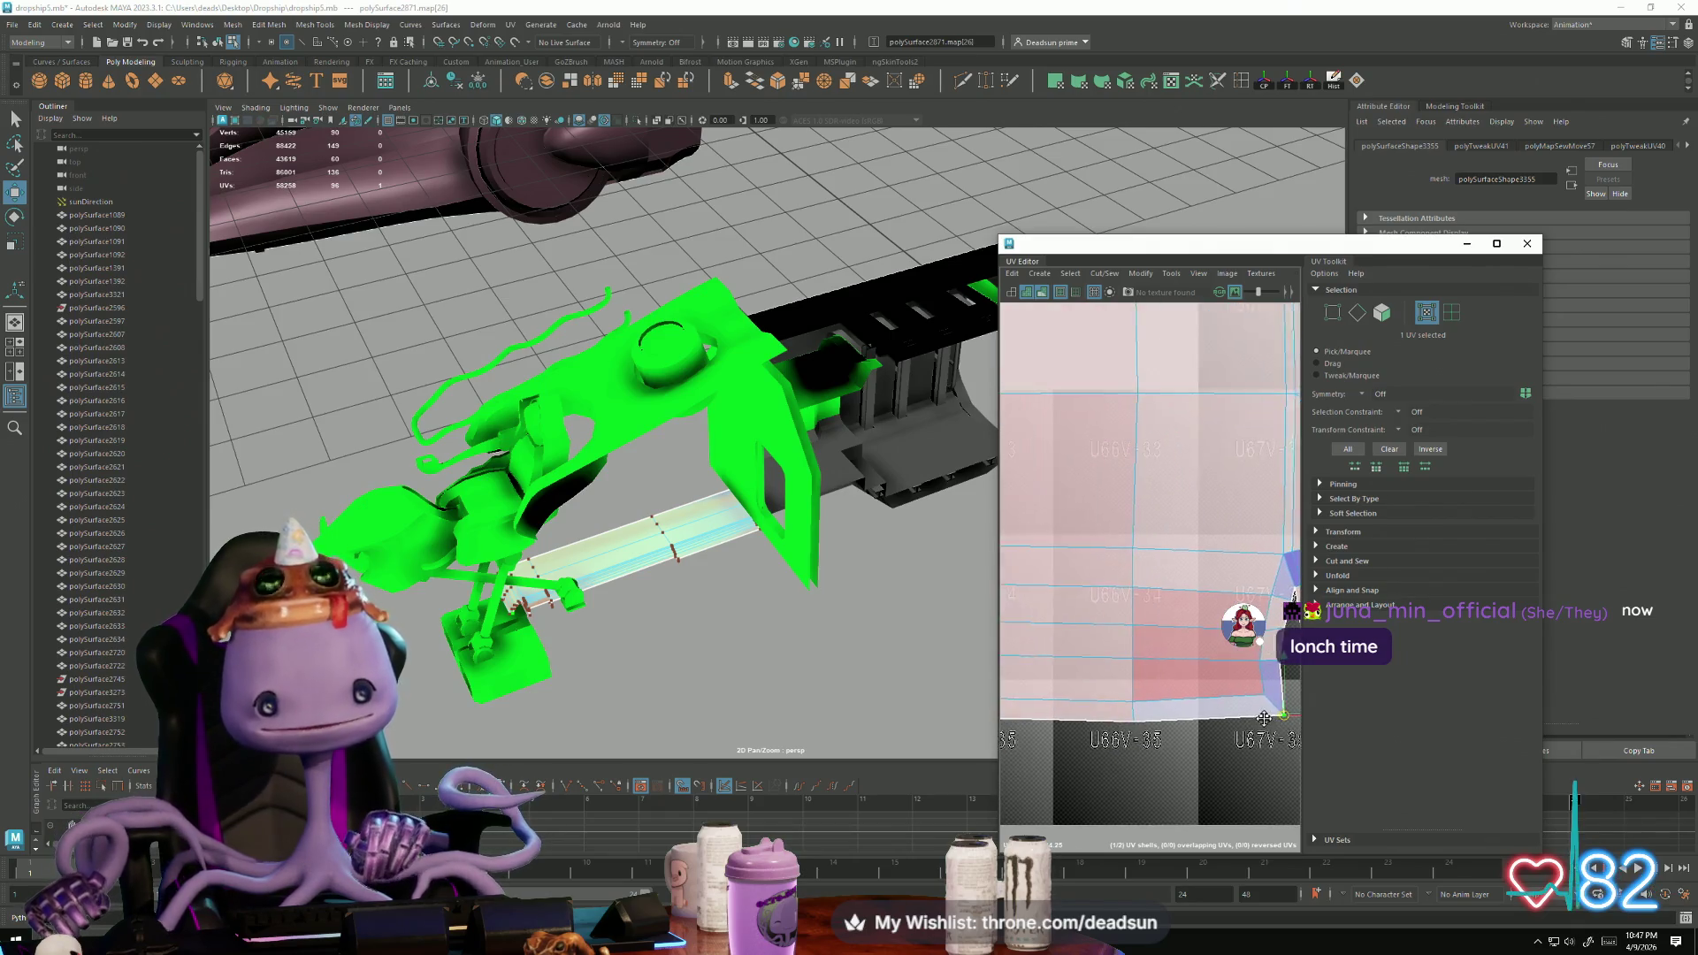
pyautogui.moveTo(1128, 638); pyautogui.dragTo(1129, 640)
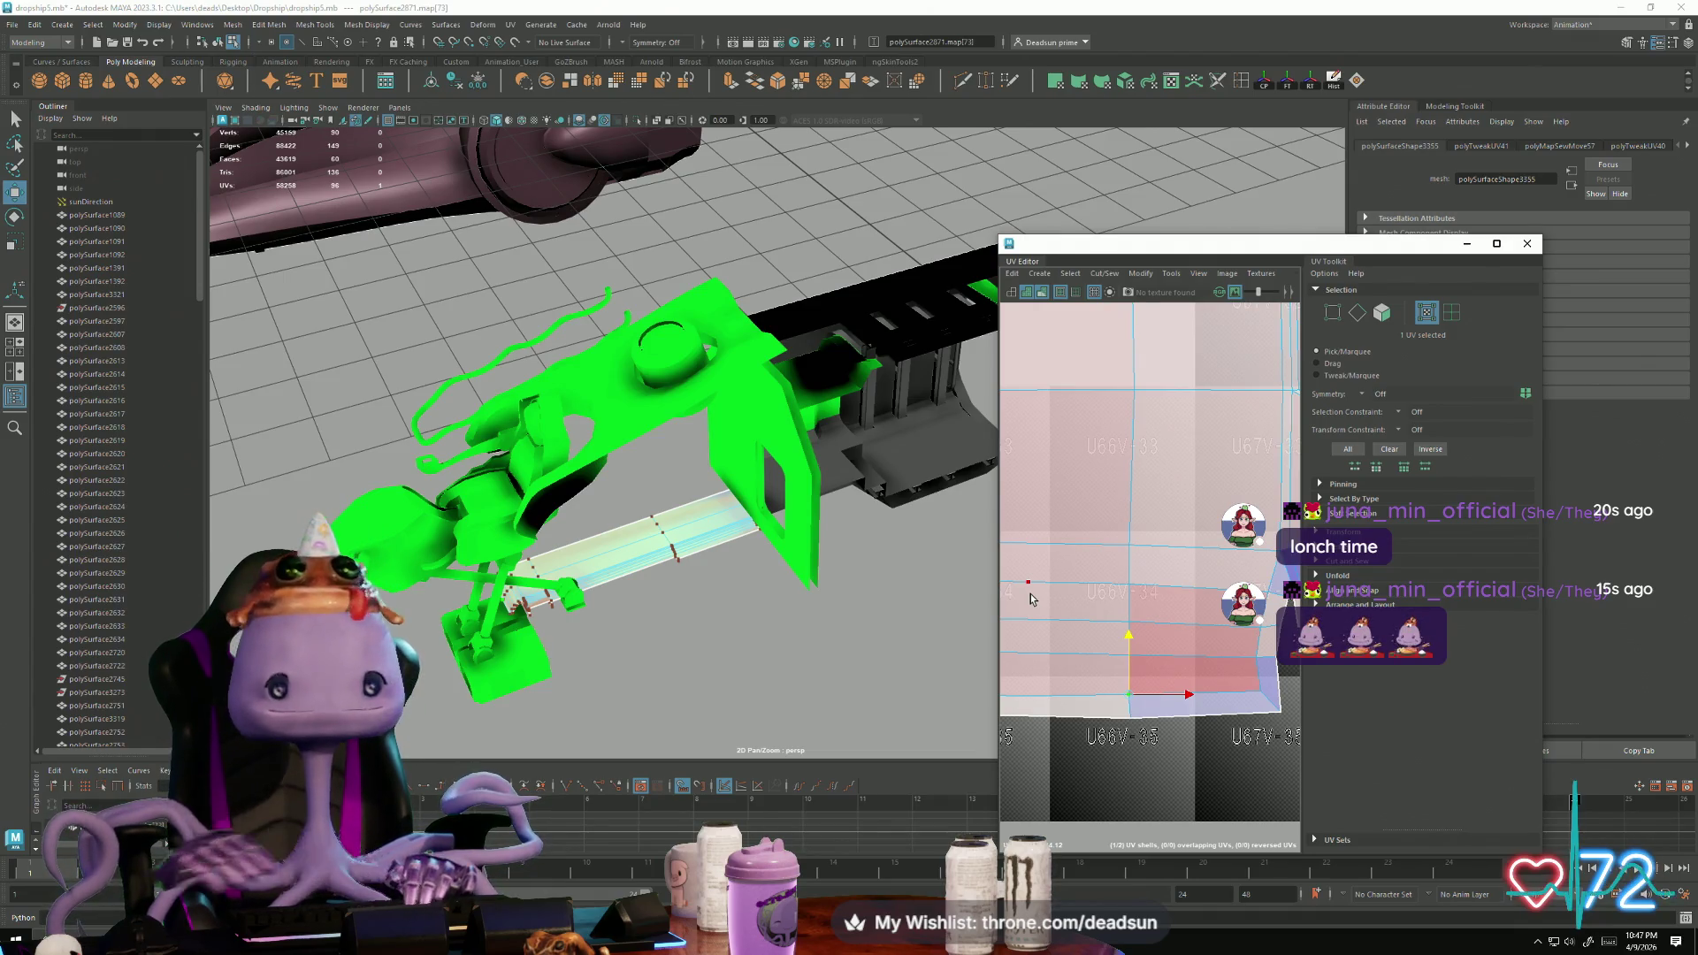
pyautogui.scroll(-5, 1240, 625)
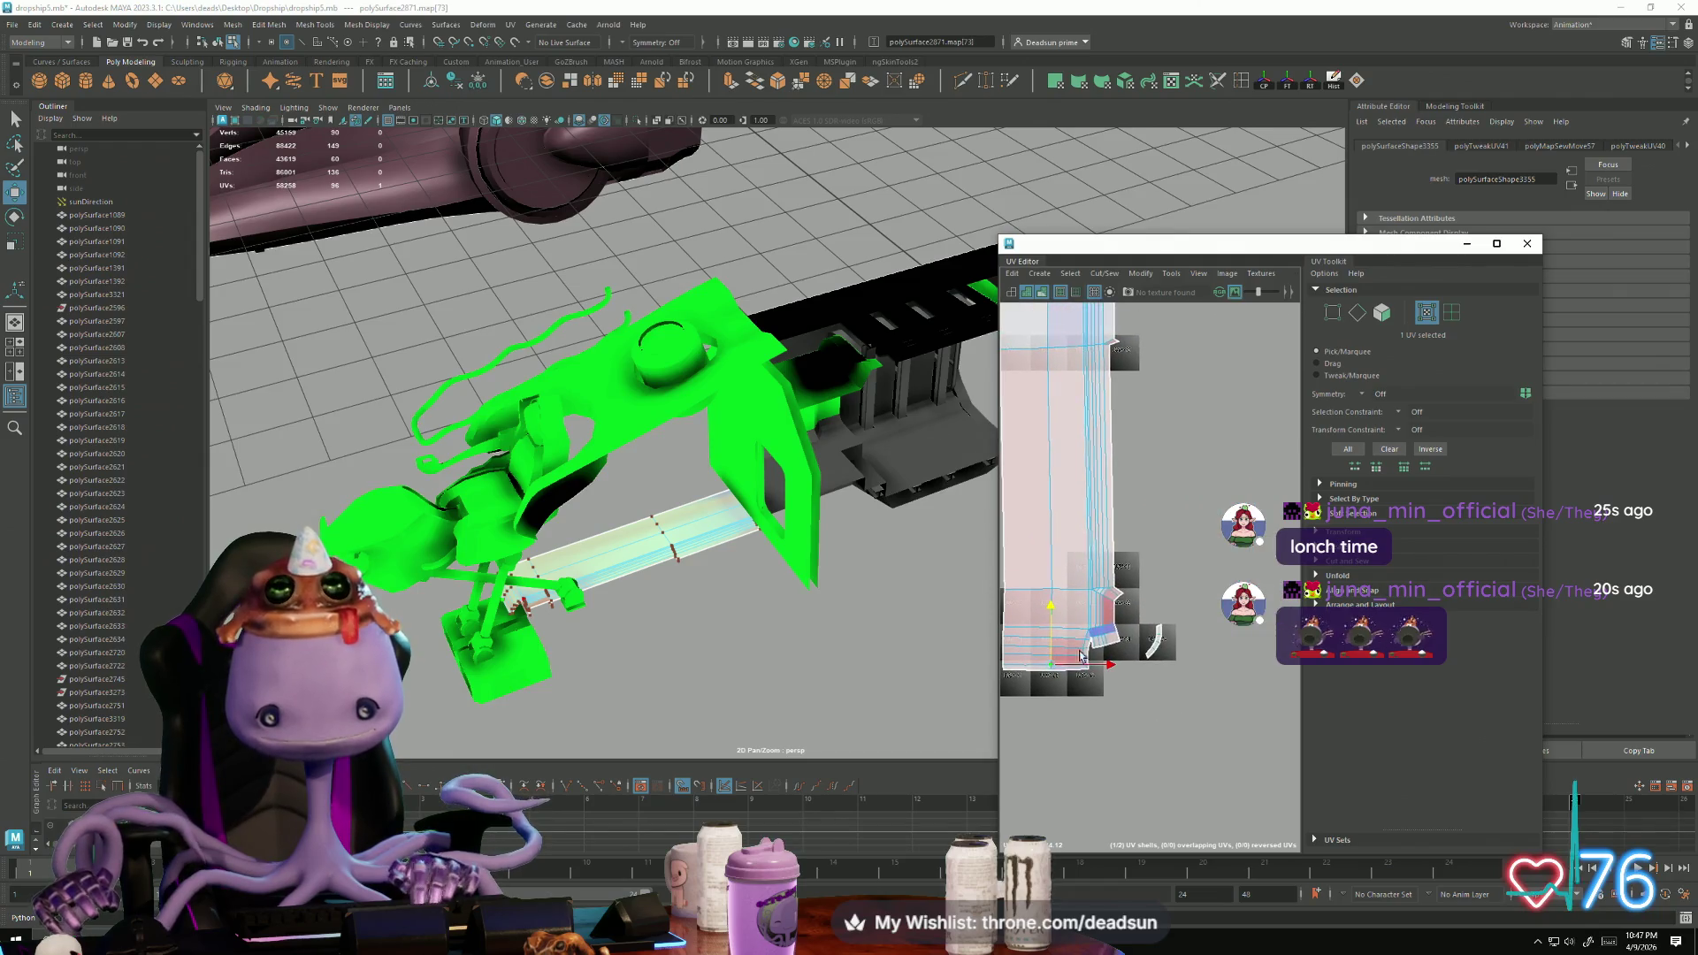
# Step: Select the long right edge of the strip shell in edge mode
pyautogui.moveTo(1123, 625); pyautogui.dragTo(1123, 605, button='right')
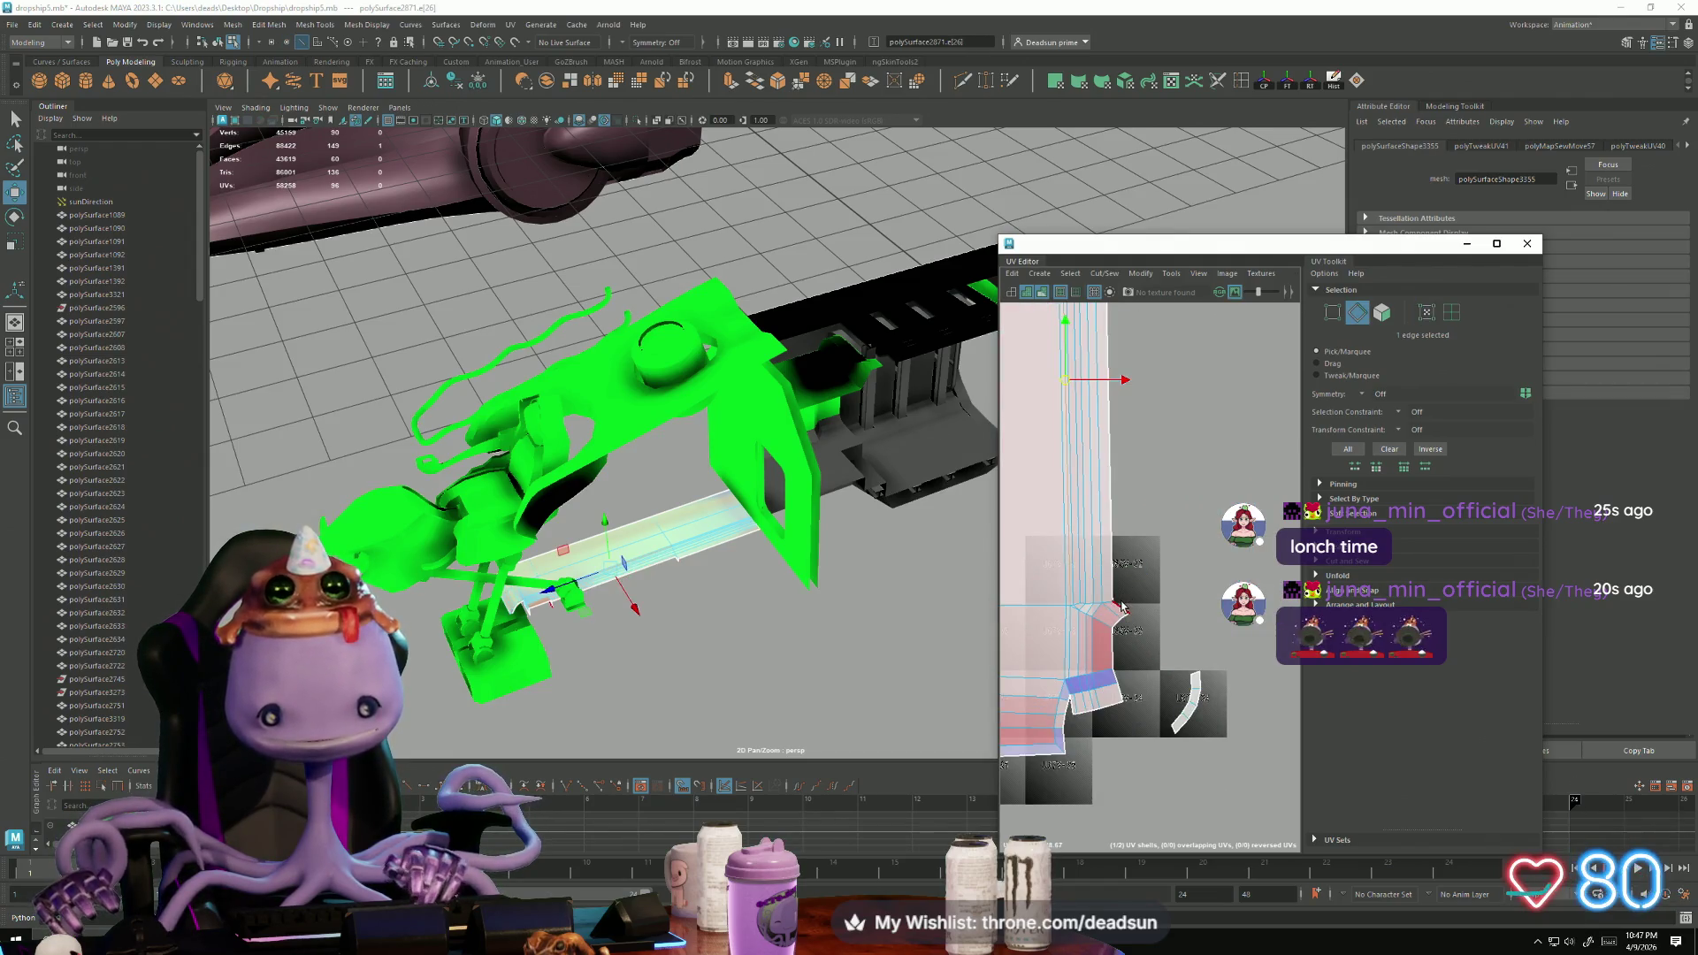
pyautogui.click(1122, 607)
pyautogui.scroll(-3, 1121, 566)
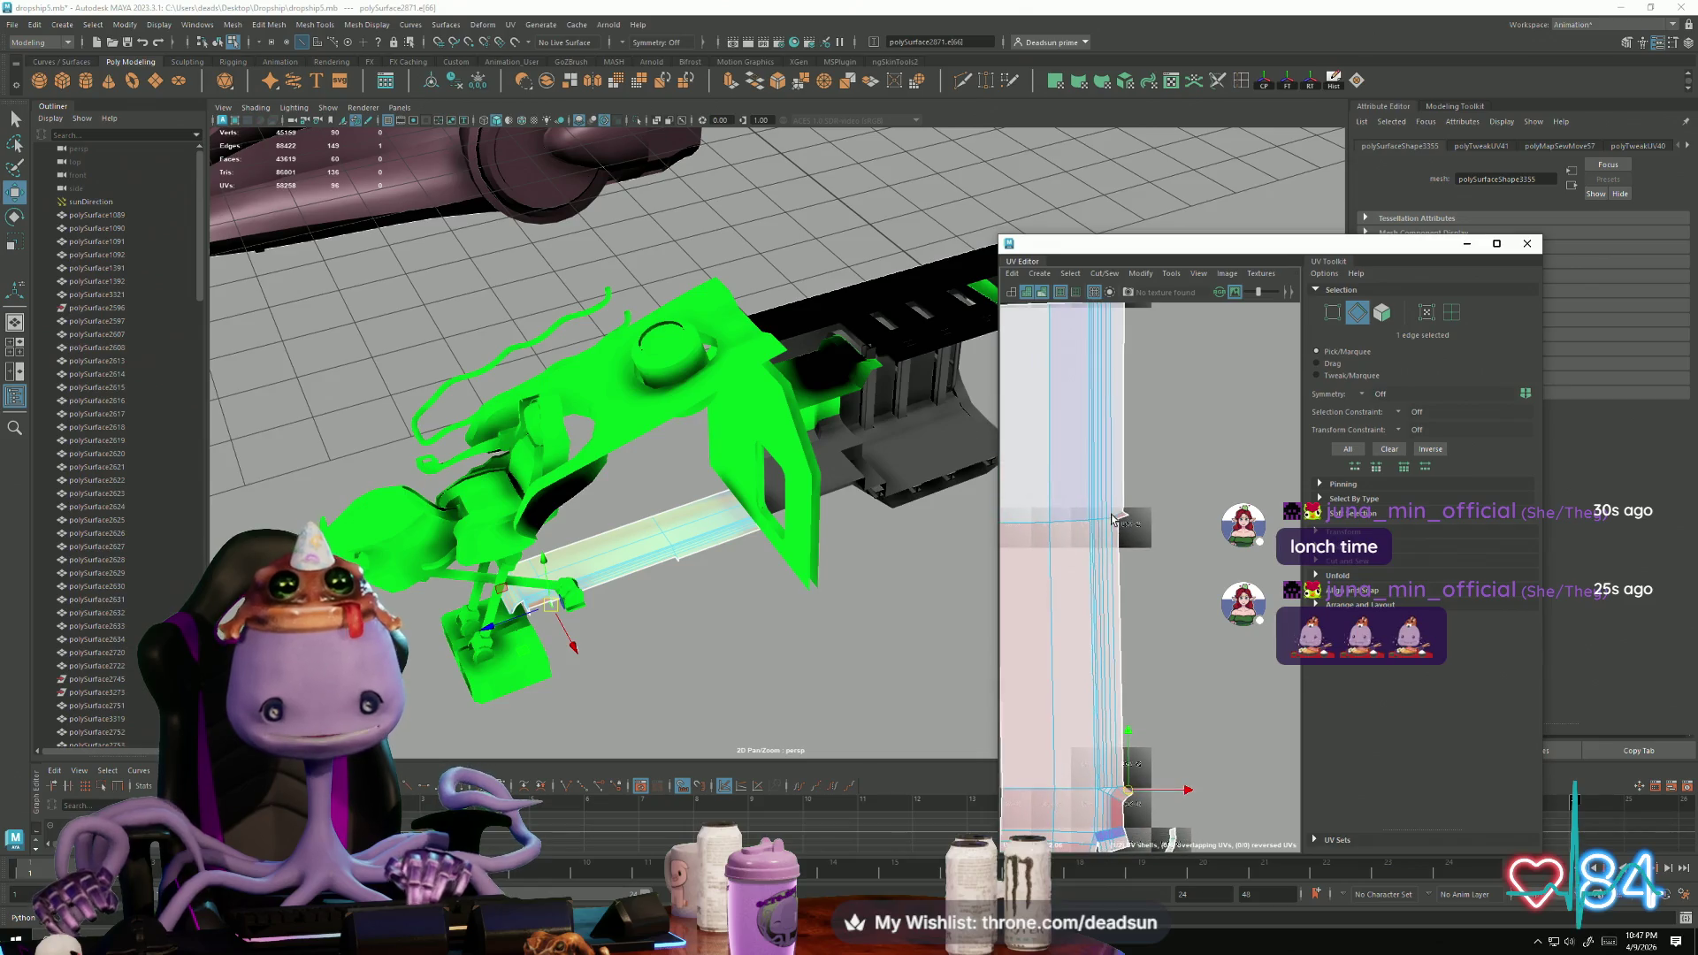
pyautogui.scroll(2, 1126, 519)
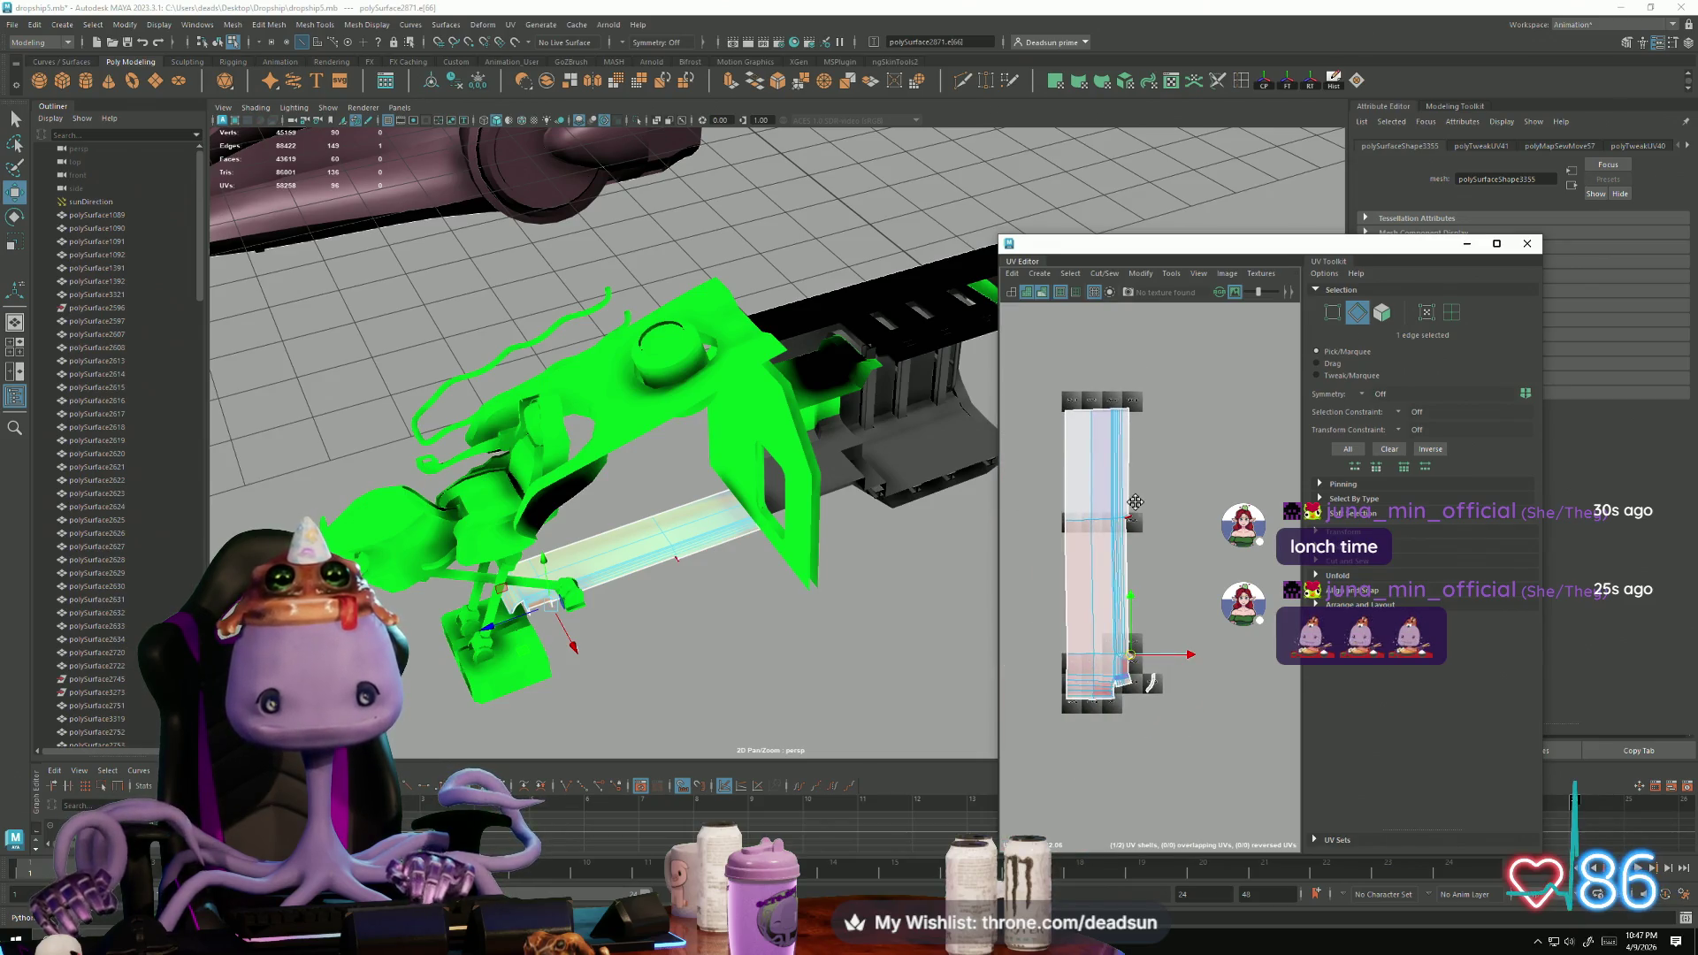
pyautogui.click(1121, 336)
pyautogui.moveTo(1126, 322)
pyautogui.mouseDown(button='right')
pyautogui.moveTo(1170, 322)
pyautogui.moveTo(1121, 324)
pyautogui.moveTo(1164, 329)
pyautogui.moveTo(1141, 323)
pyautogui.mouseUp(button='right')
# Step: Pull the corner UVs on the shell's right edge down to reshape the corner
pyautogui.moveTo(1116, 316); pyautogui.dragTo(1128, 612)
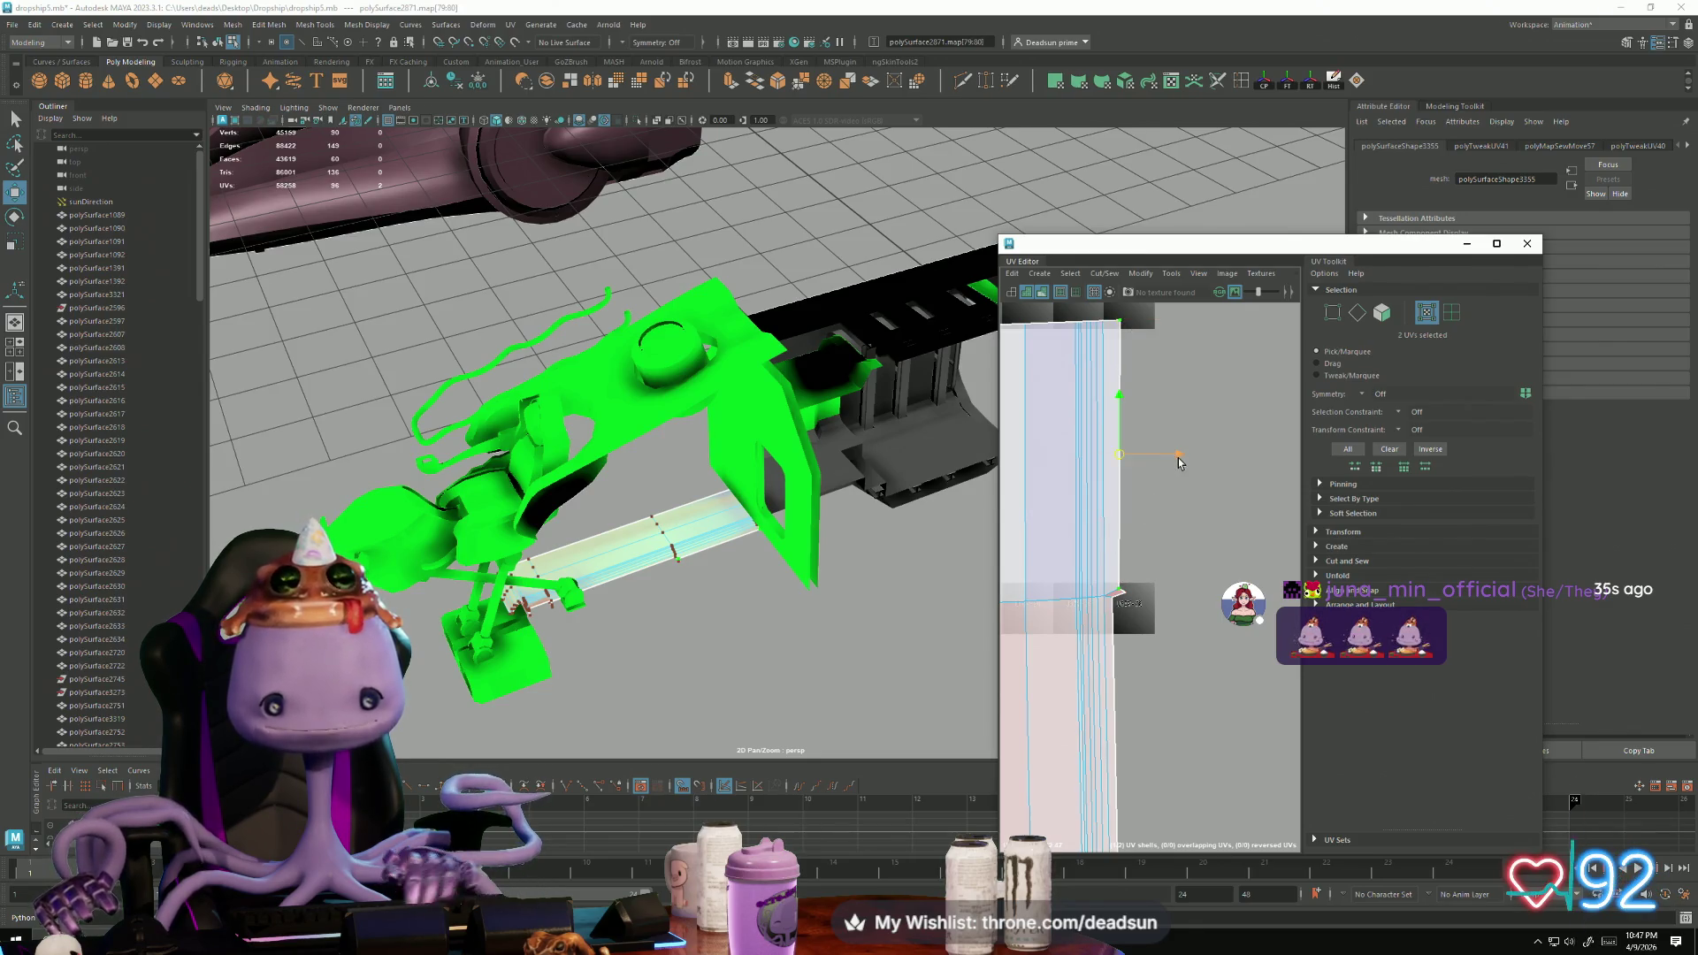
pyautogui.click(1123, 596)
pyautogui.scroll(3, 1123, 601)
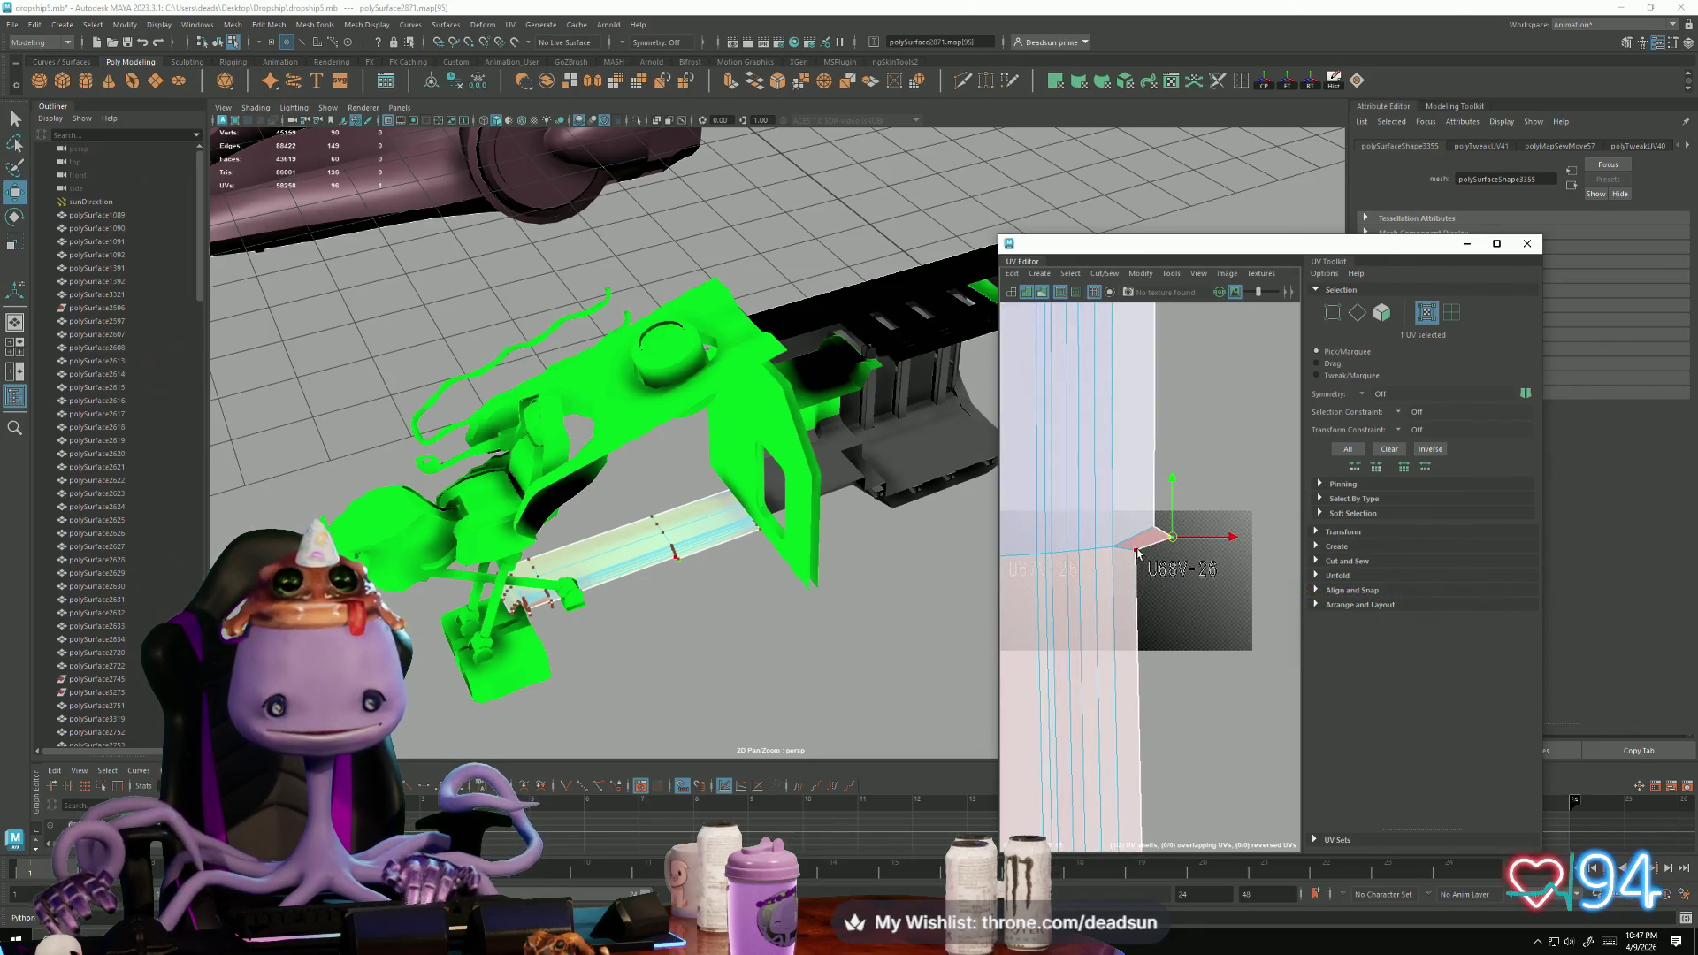
pyautogui.moveTo(1154, 485); pyautogui.dragTo(1154, 500)
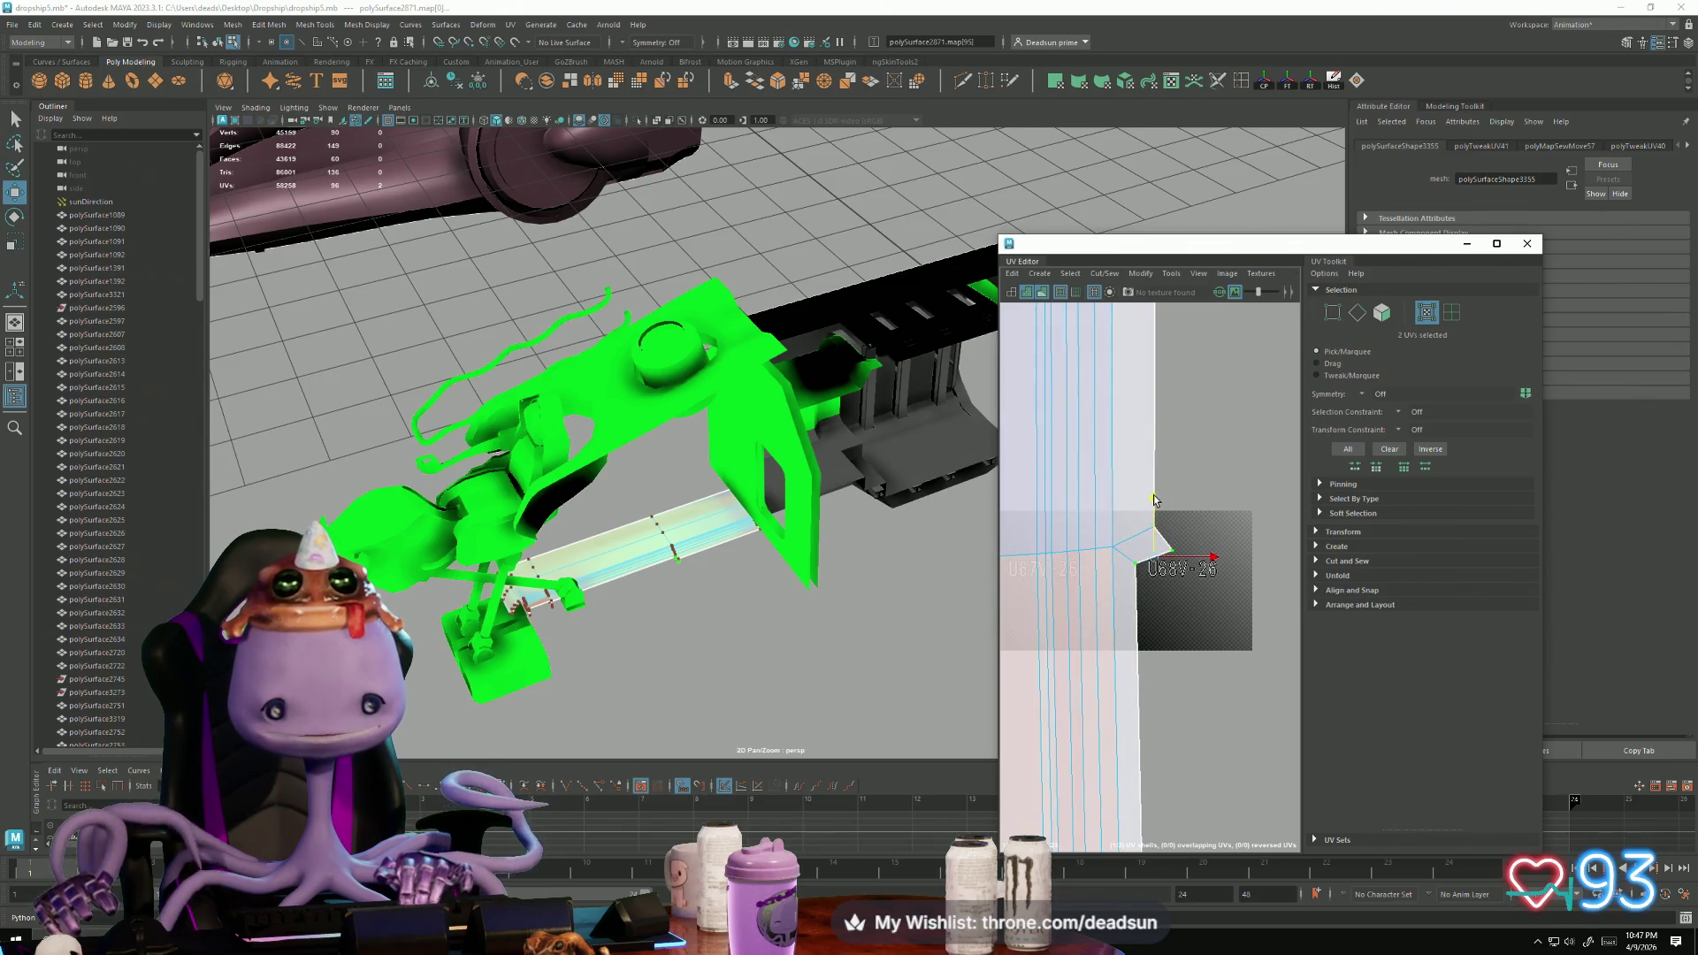
pyautogui.scroll(-4, 1167, 728)
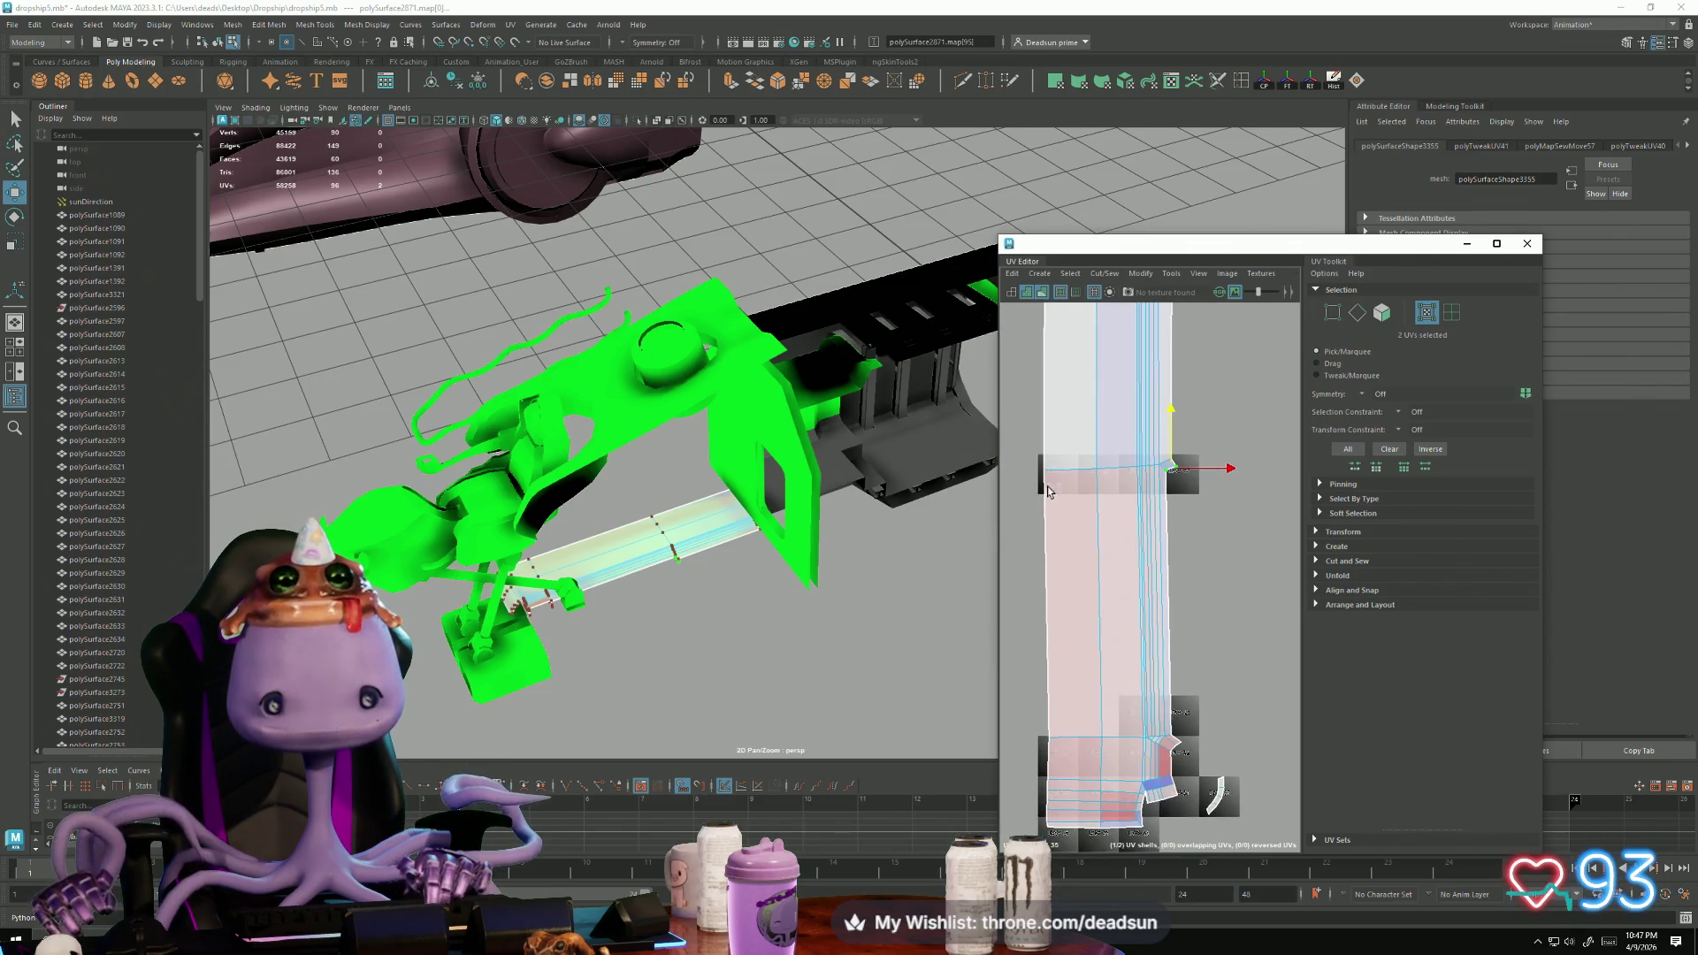
# Step: Select the lower section's UVs and shift them slightly left
pyautogui.moveTo(1072, 469); pyautogui.dragTo(1073, 470)
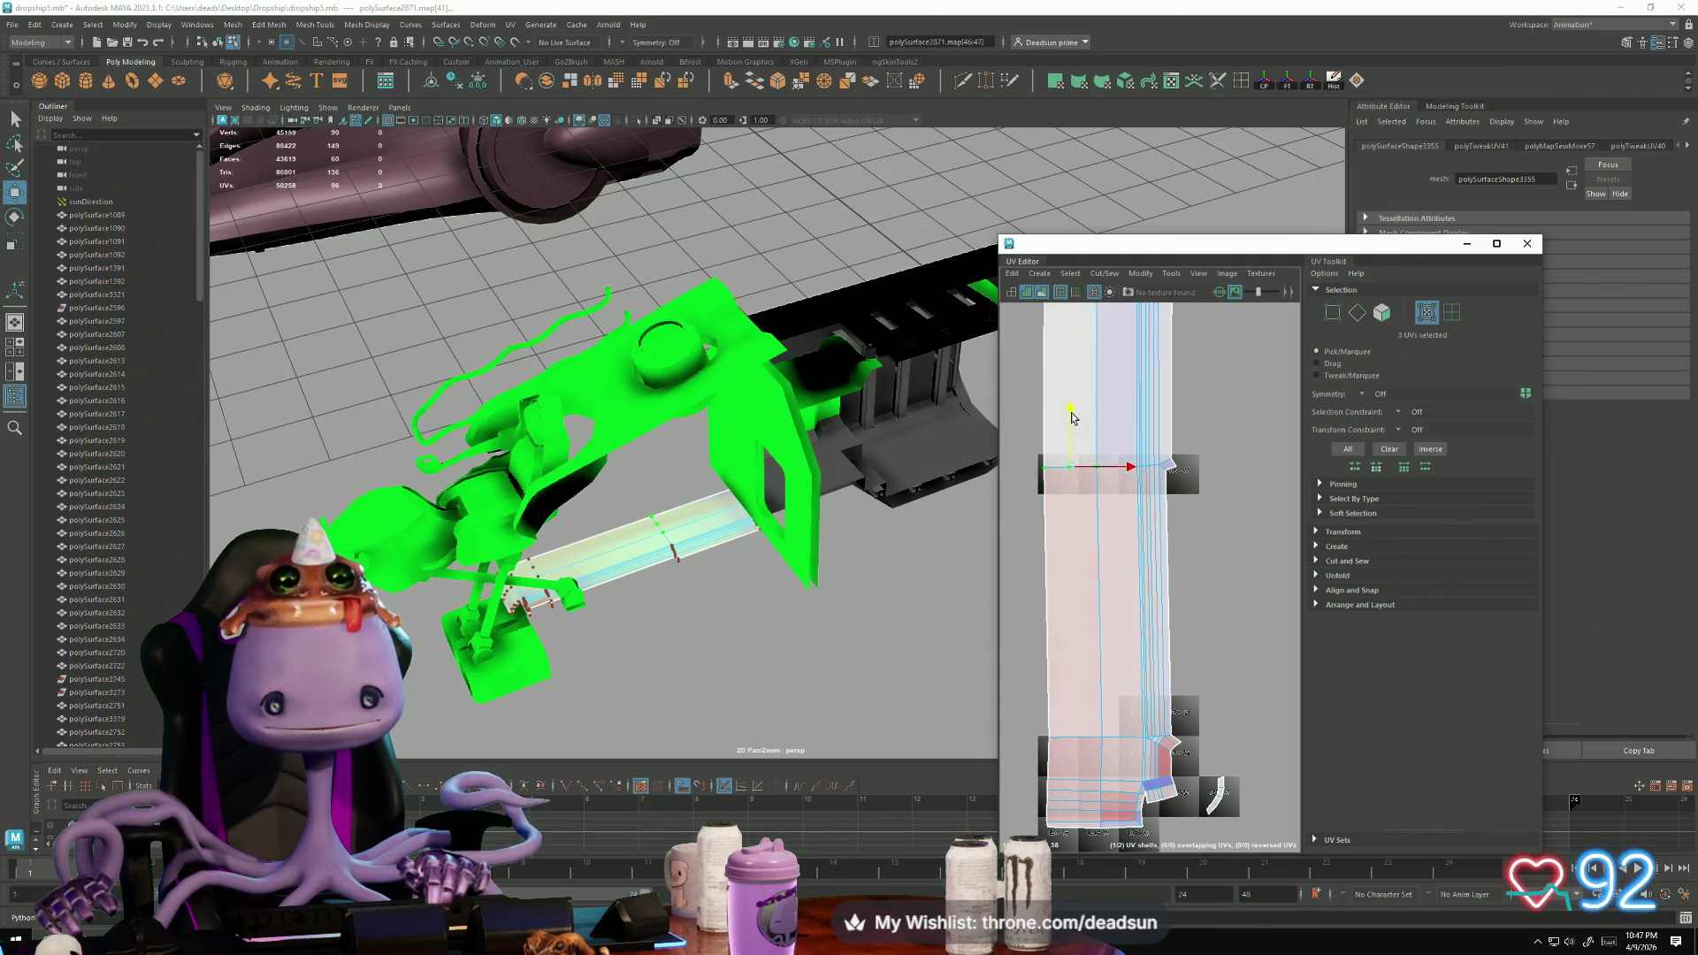
pyautogui.keyDown('alt'); pyautogui.moveTo(1065, 539); pyautogui.dragTo(1077, 563, button='middle'); pyautogui.keyUp('alt')
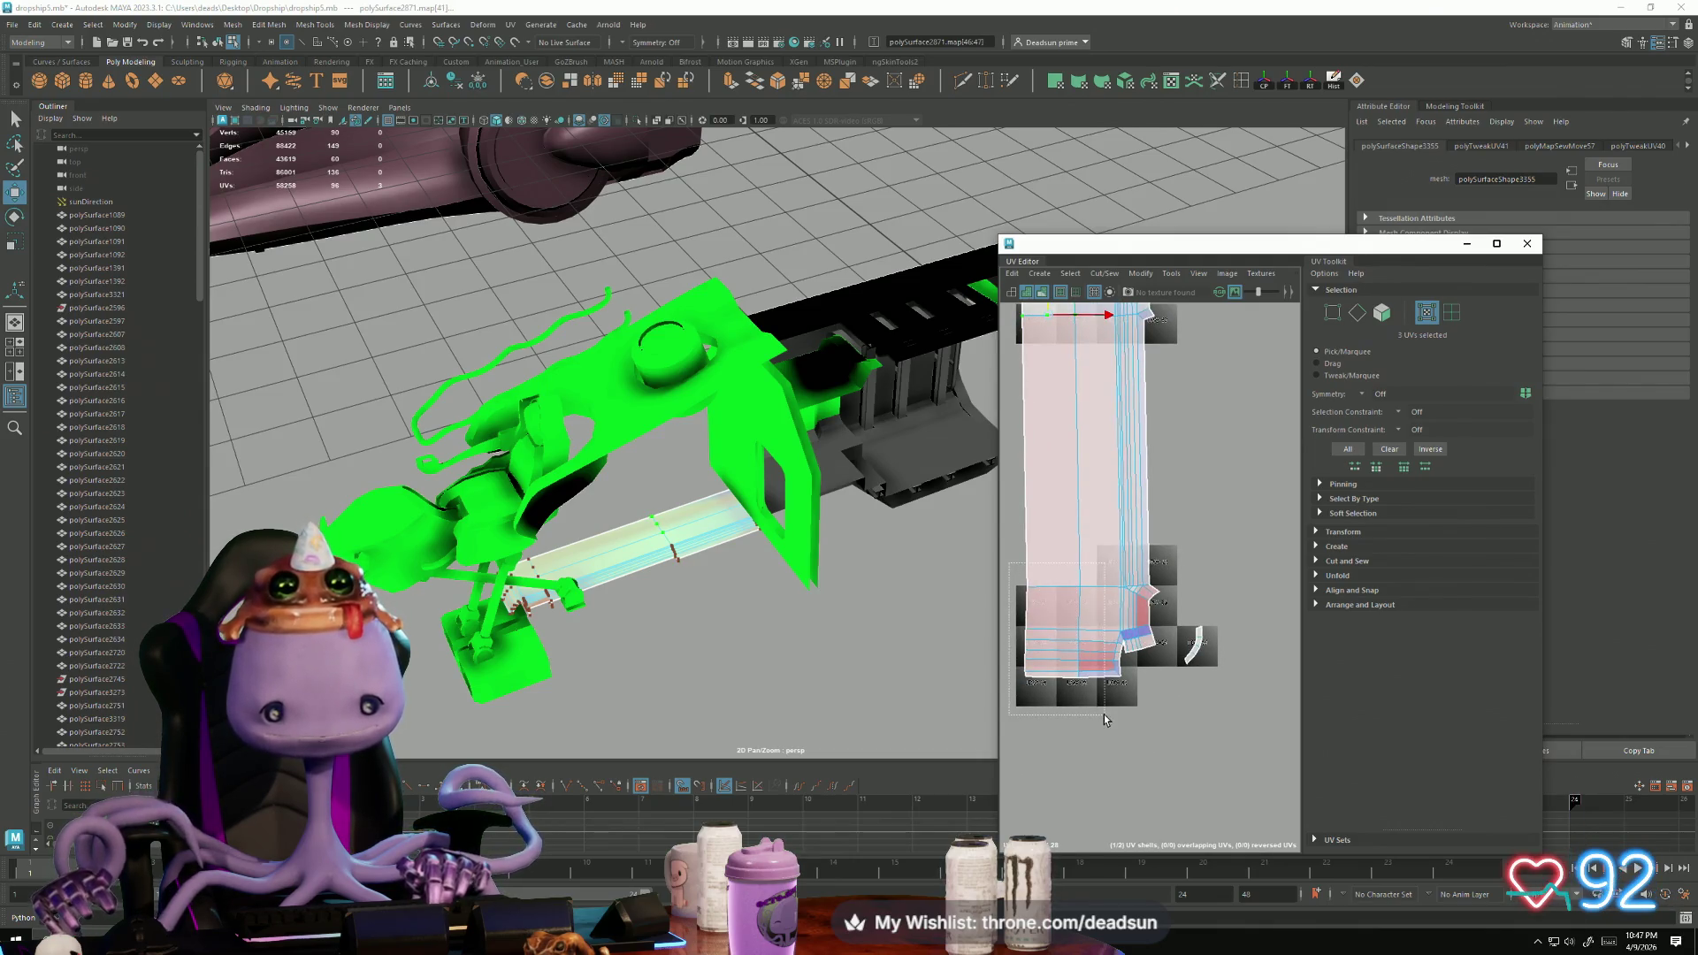
pyautogui.moveTo(1104, 714); pyautogui.dragTo(1093, 712)
pyautogui.moveTo(1121, 637); pyautogui.dragTo(1102, 631)
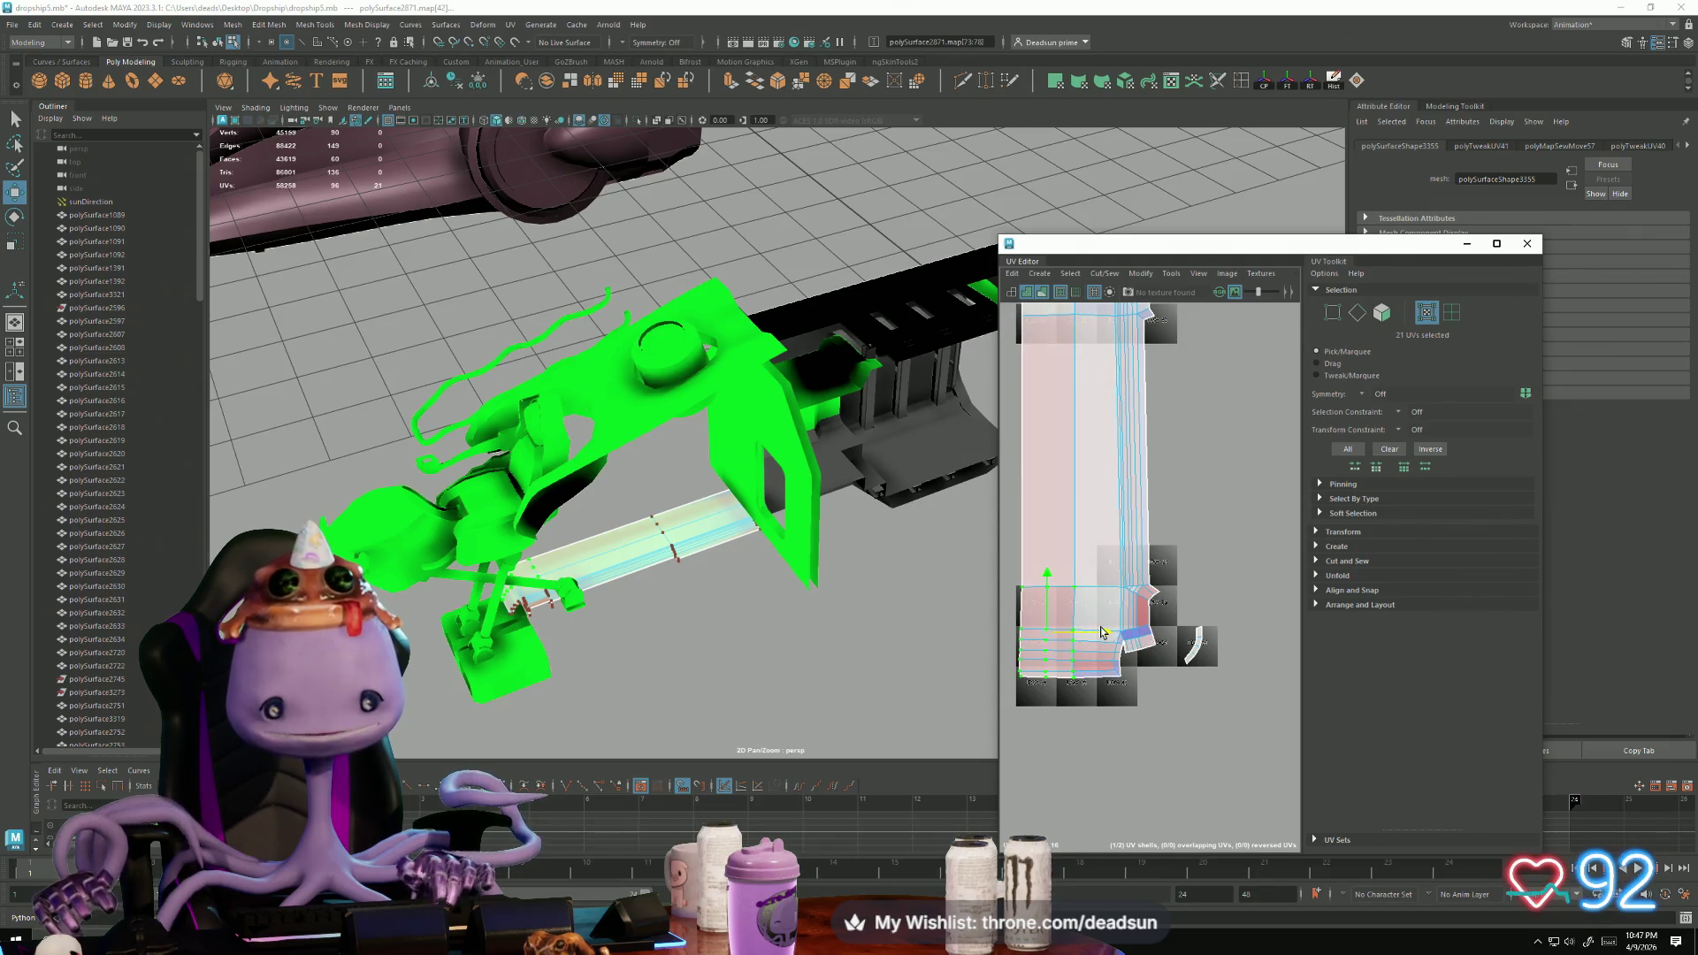
# Step: Extend the selection over the lower UV shell and nudge three corner UVs down slightly
pyautogui.scroll(-2, 1115, 667)
pyautogui.keyDown('alt'); pyautogui.moveTo(1014, 628); pyautogui.dragTo(1043, 591, button='middle'); pyautogui.keyUp('alt')
pyautogui.moveTo(1043, 590); pyautogui.dragTo(1175, 692)
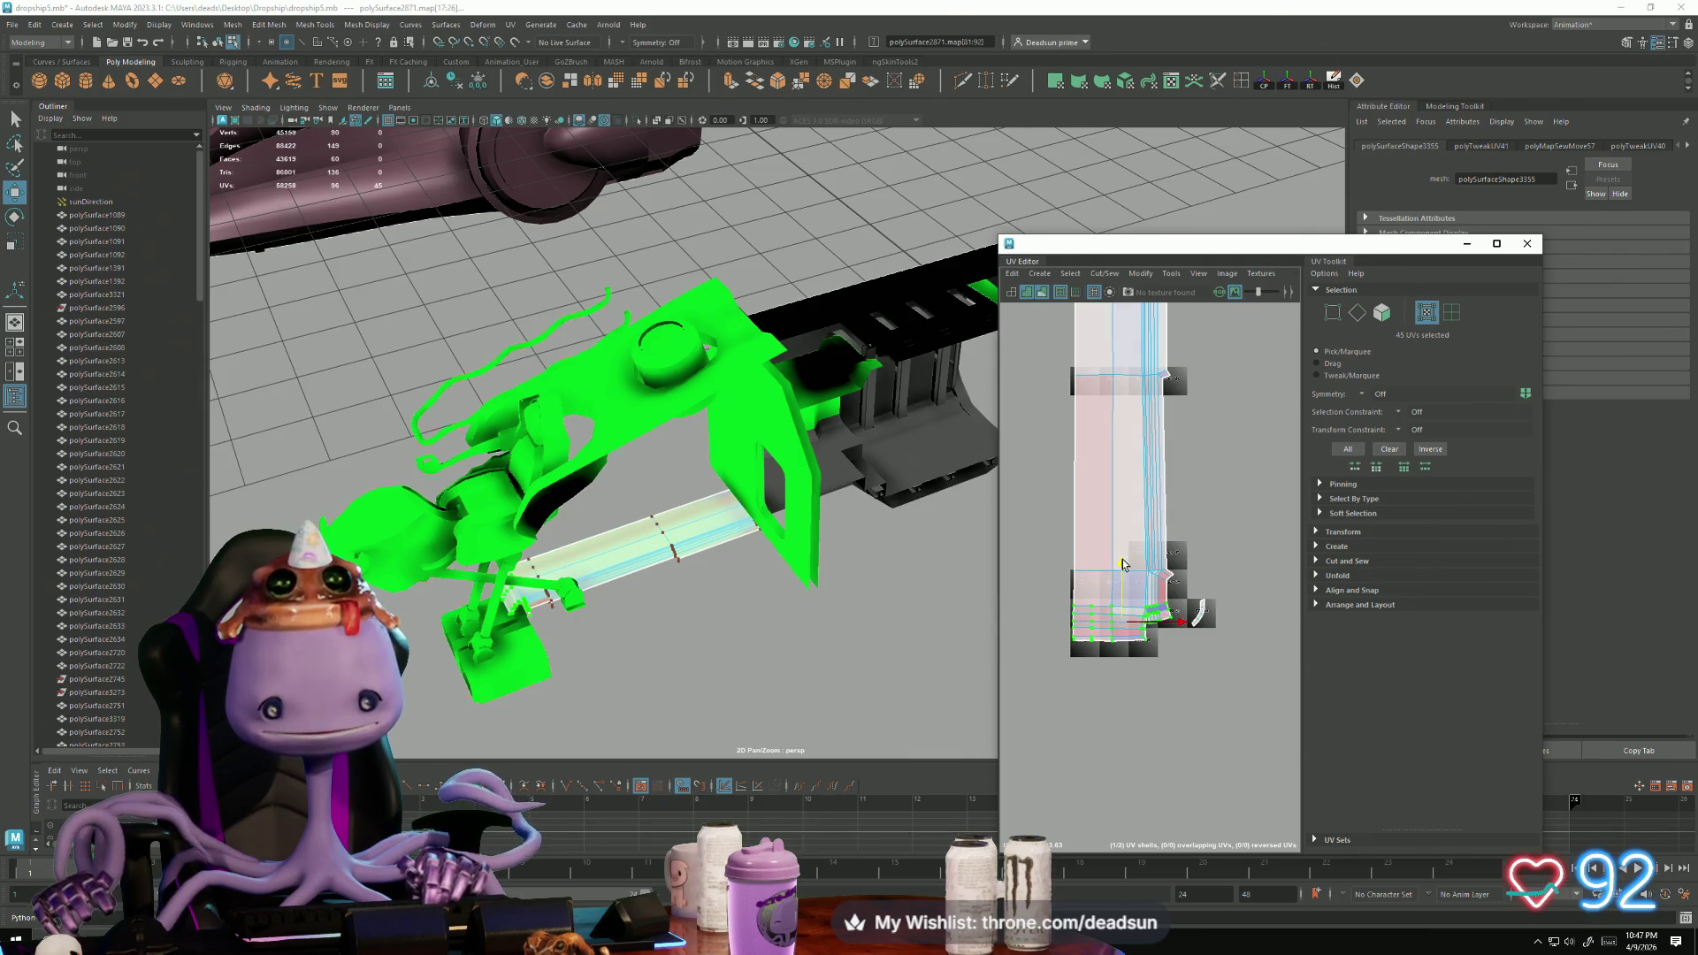
pyautogui.scroll(2, 1129, 601)
pyautogui.moveTo(1193, 557); pyautogui.dragTo(1215, 570)
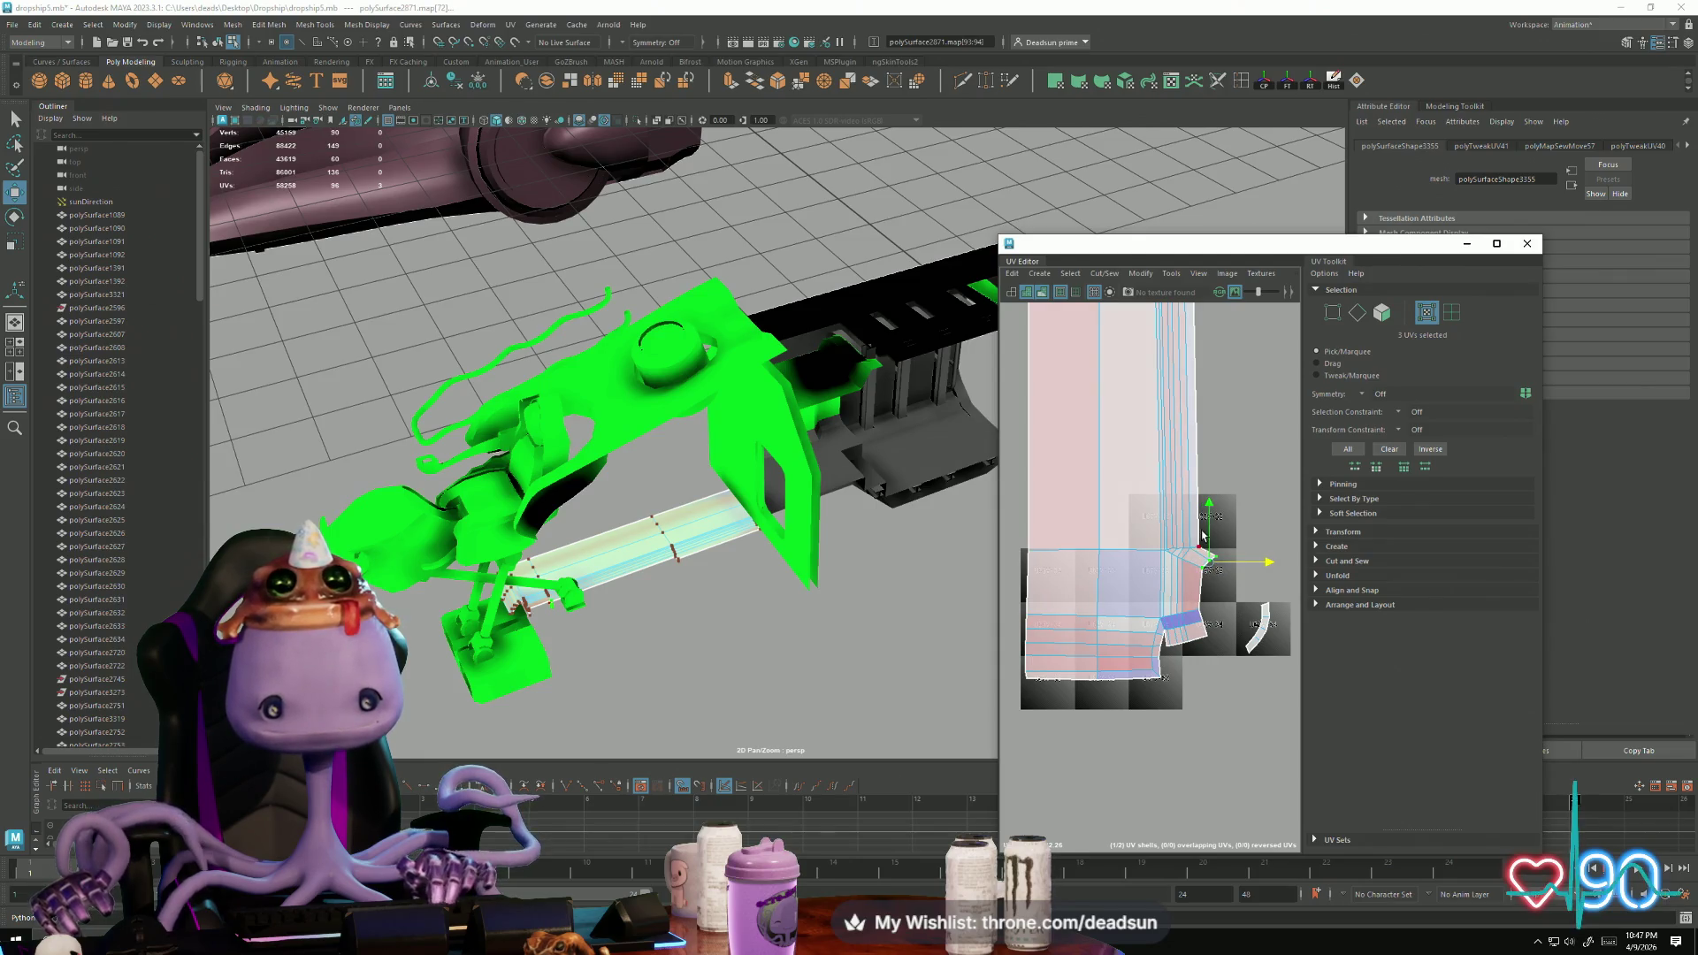
pyautogui.moveTo(1206, 504); pyautogui.dragTo(1209, 513)
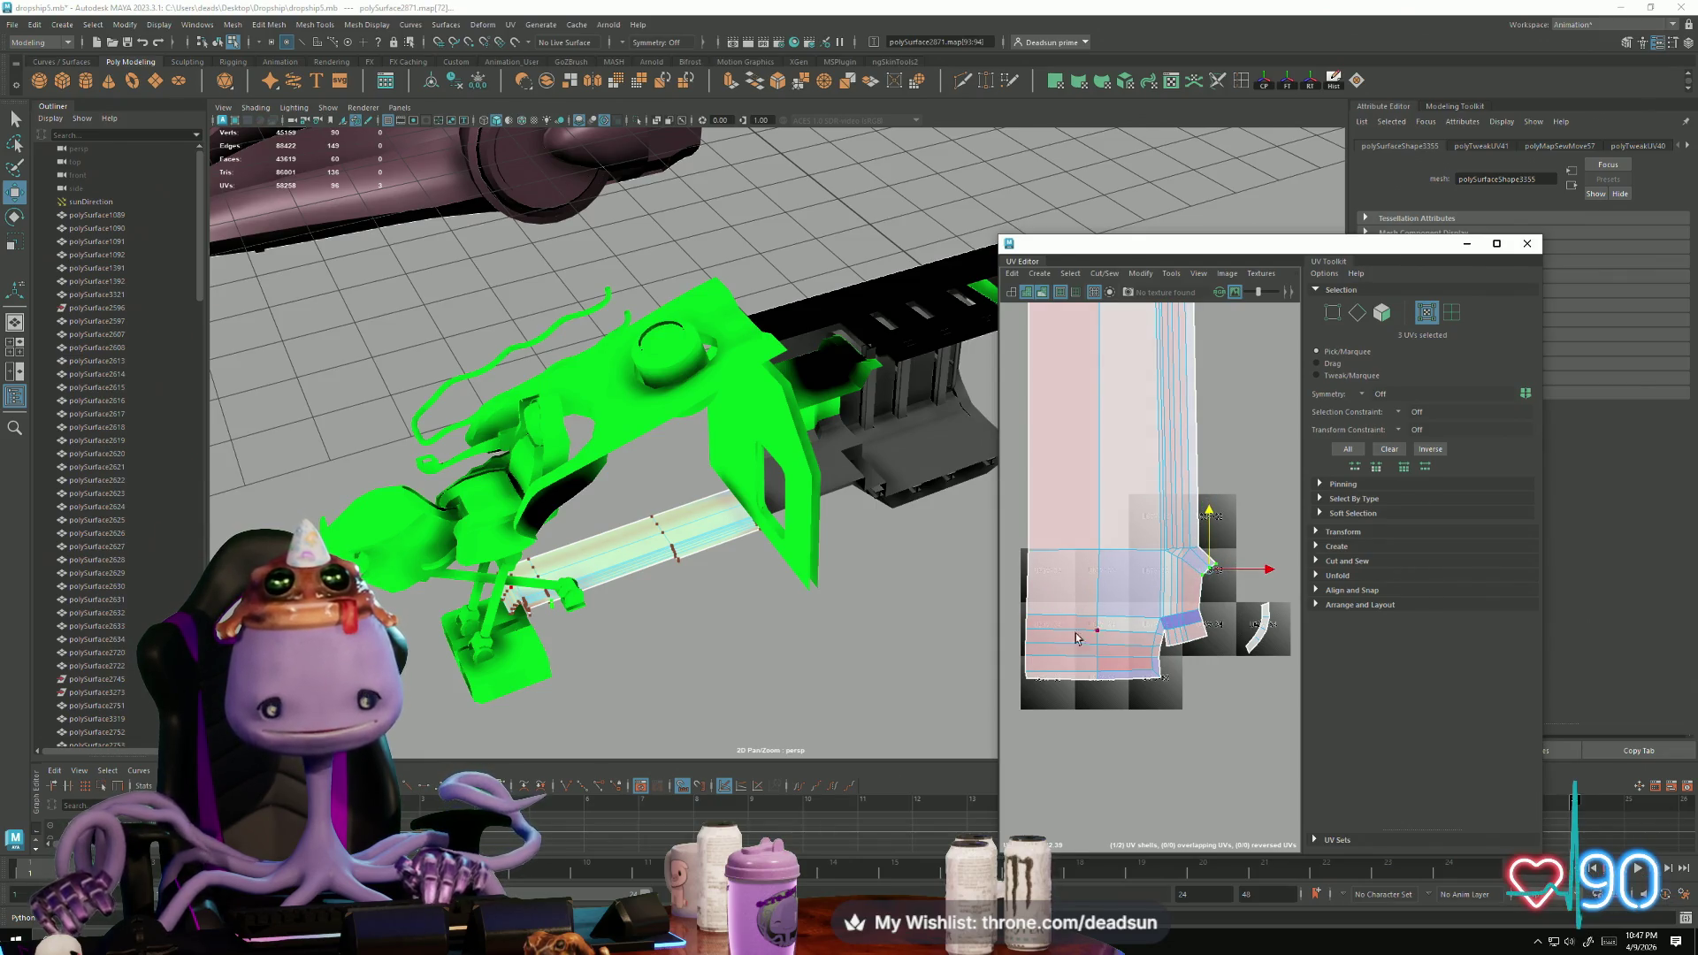
# Step: Lower the lower shell's bottom UV rows in small steps
pyautogui.moveTo(1010, 623)
pyautogui.mouseDown()
pyautogui.moveTo(1175, 700)
pyautogui.moveTo(1176, 739)
pyautogui.moveTo(1217, 696)
pyautogui.mouseUp()
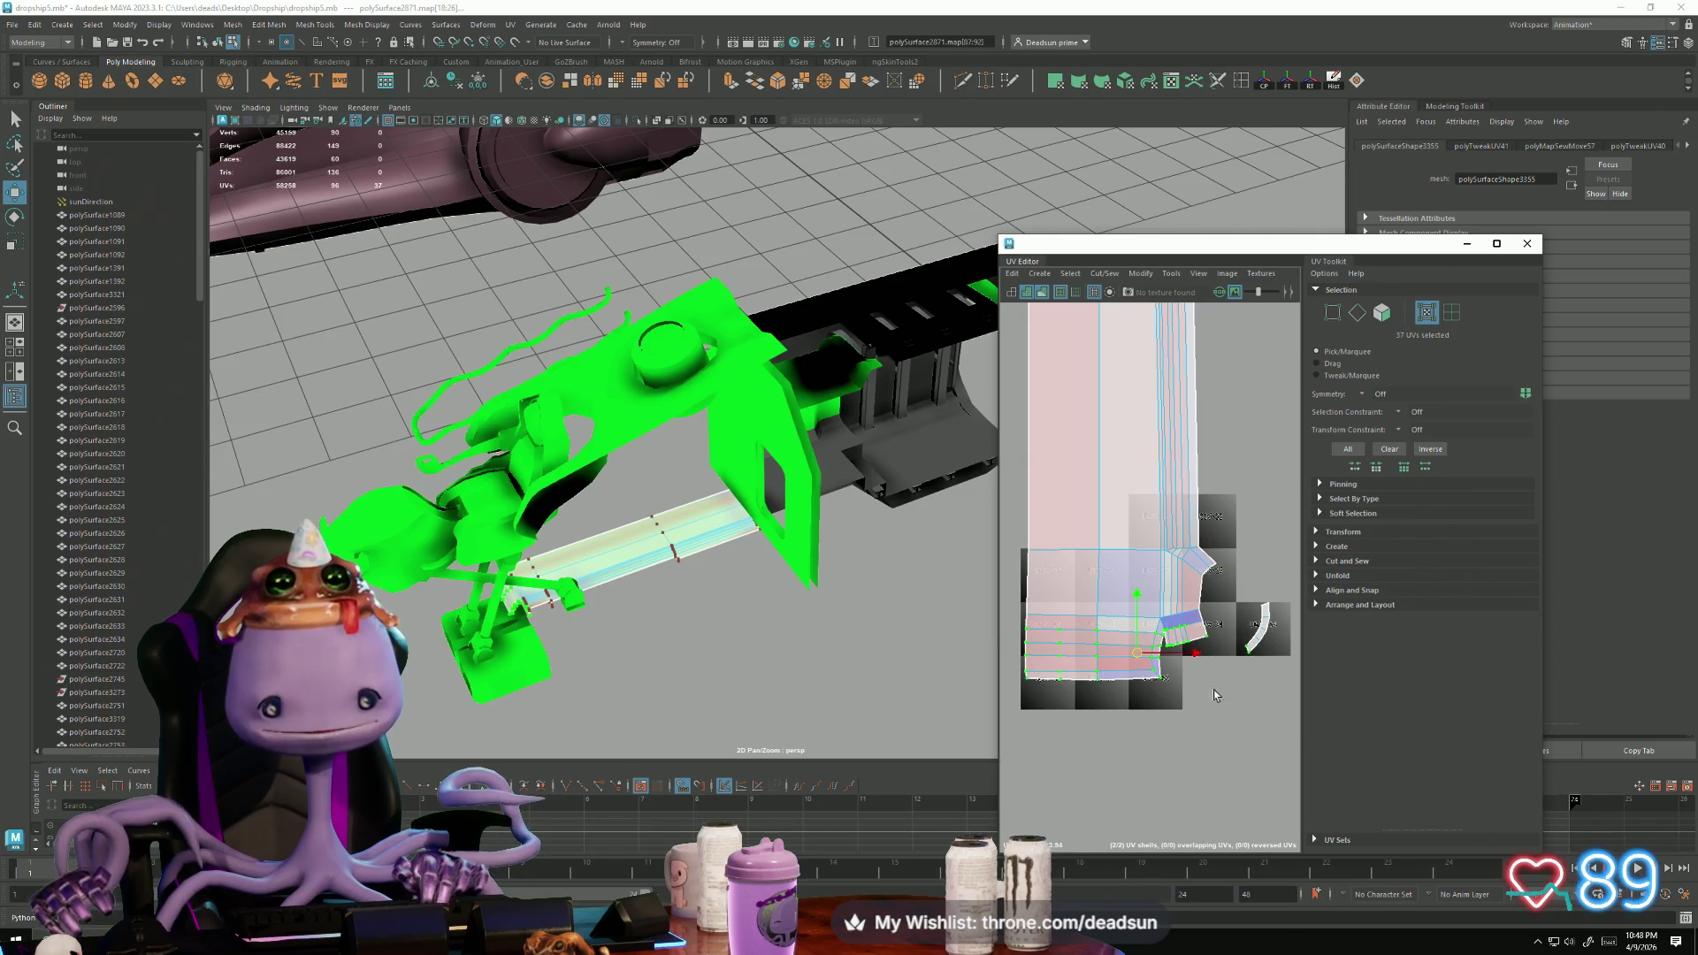
pyautogui.scroll(3, 1207, 651)
pyautogui.keyDown('shift'); pyautogui.click(1121, 592); pyautogui.keyUp('shift')
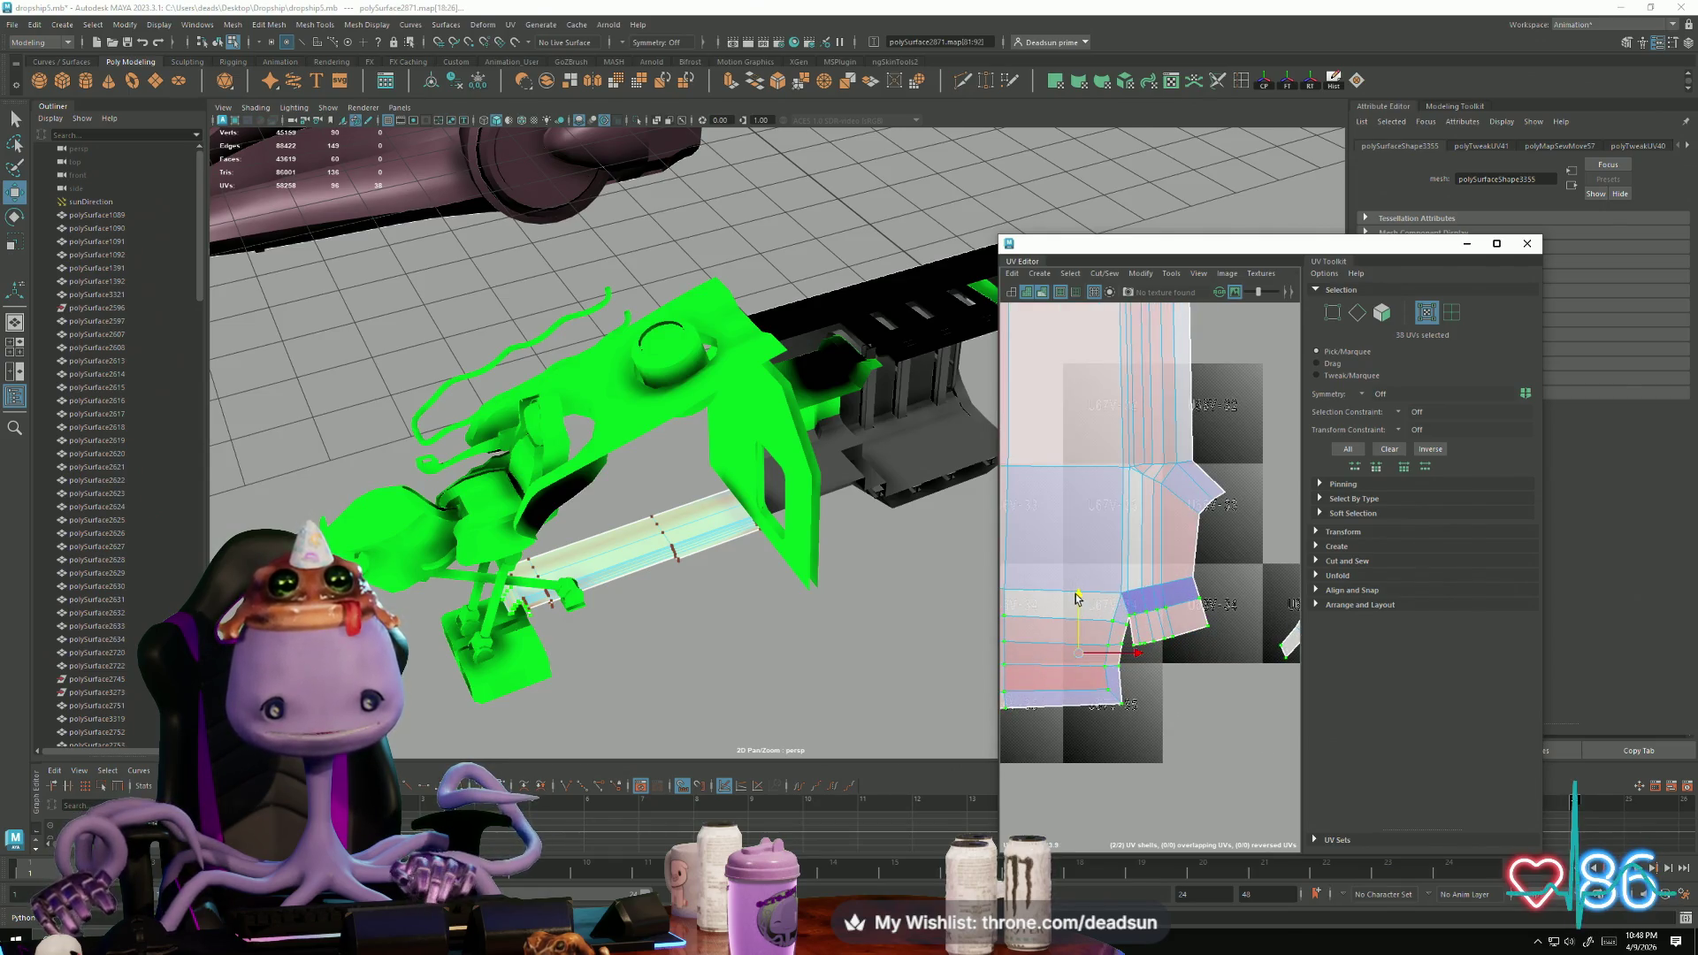
pyautogui.scroll(-2, 1052, 614)
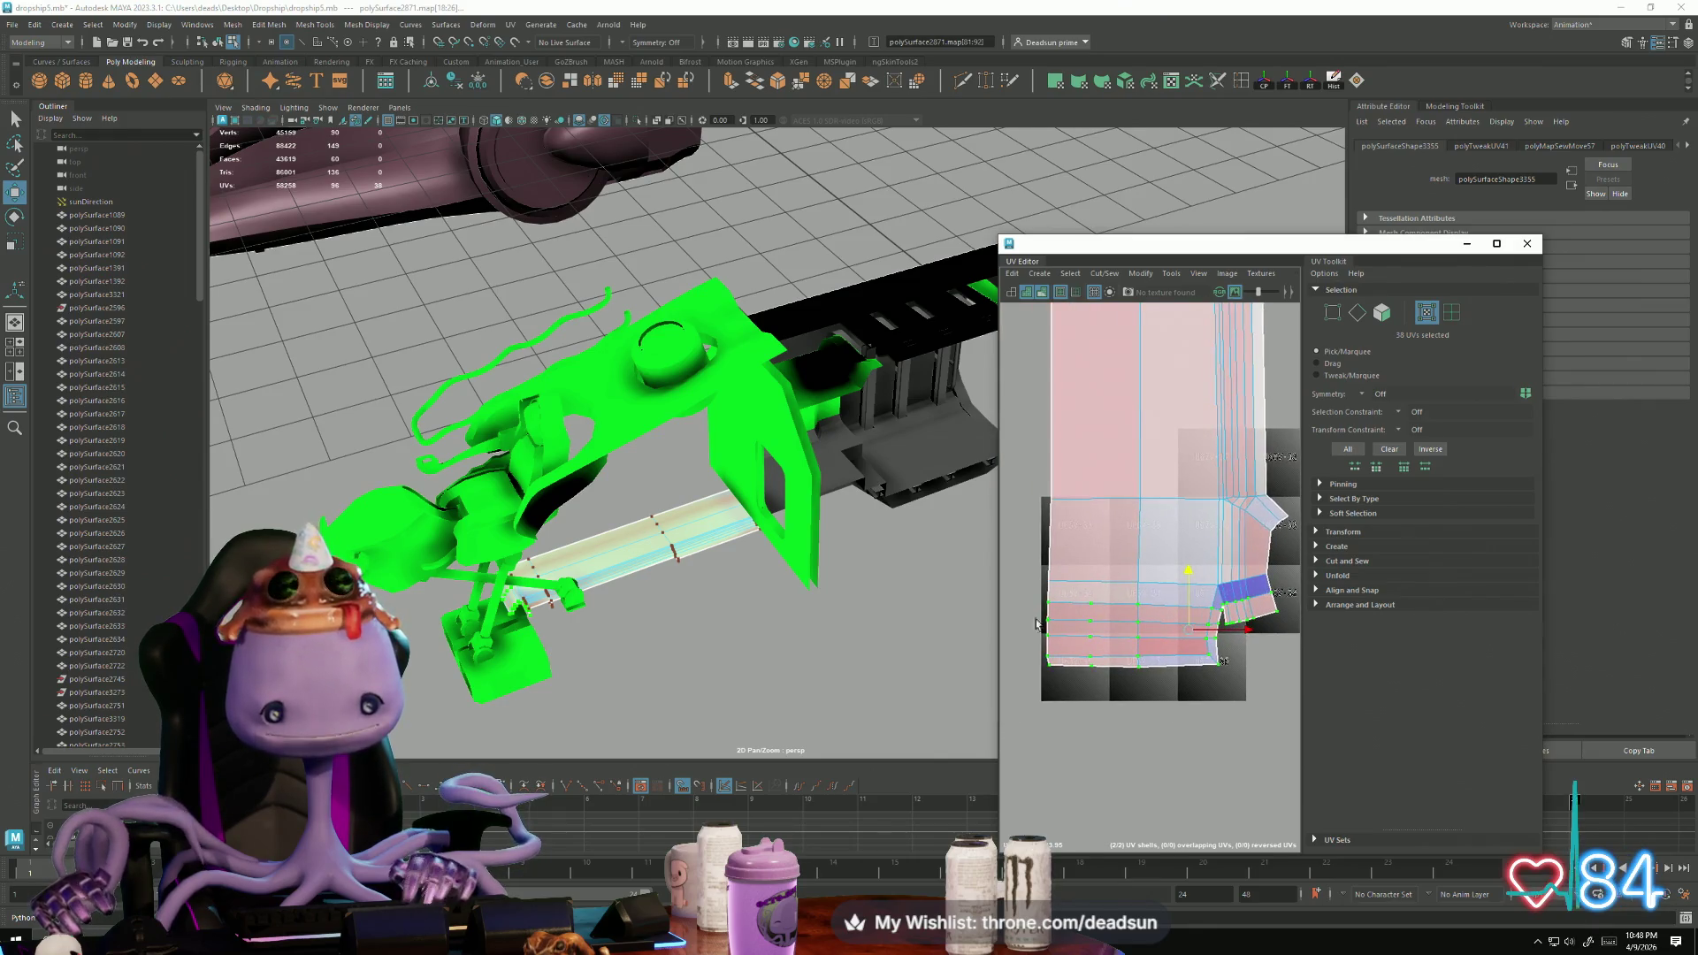
pyautogui.moveTo(1052, 632); pyautogui.dragTo(1222, 735)
pyautogui.moveTo(1131, 588); pyautogui.dragTo(1132, 593)
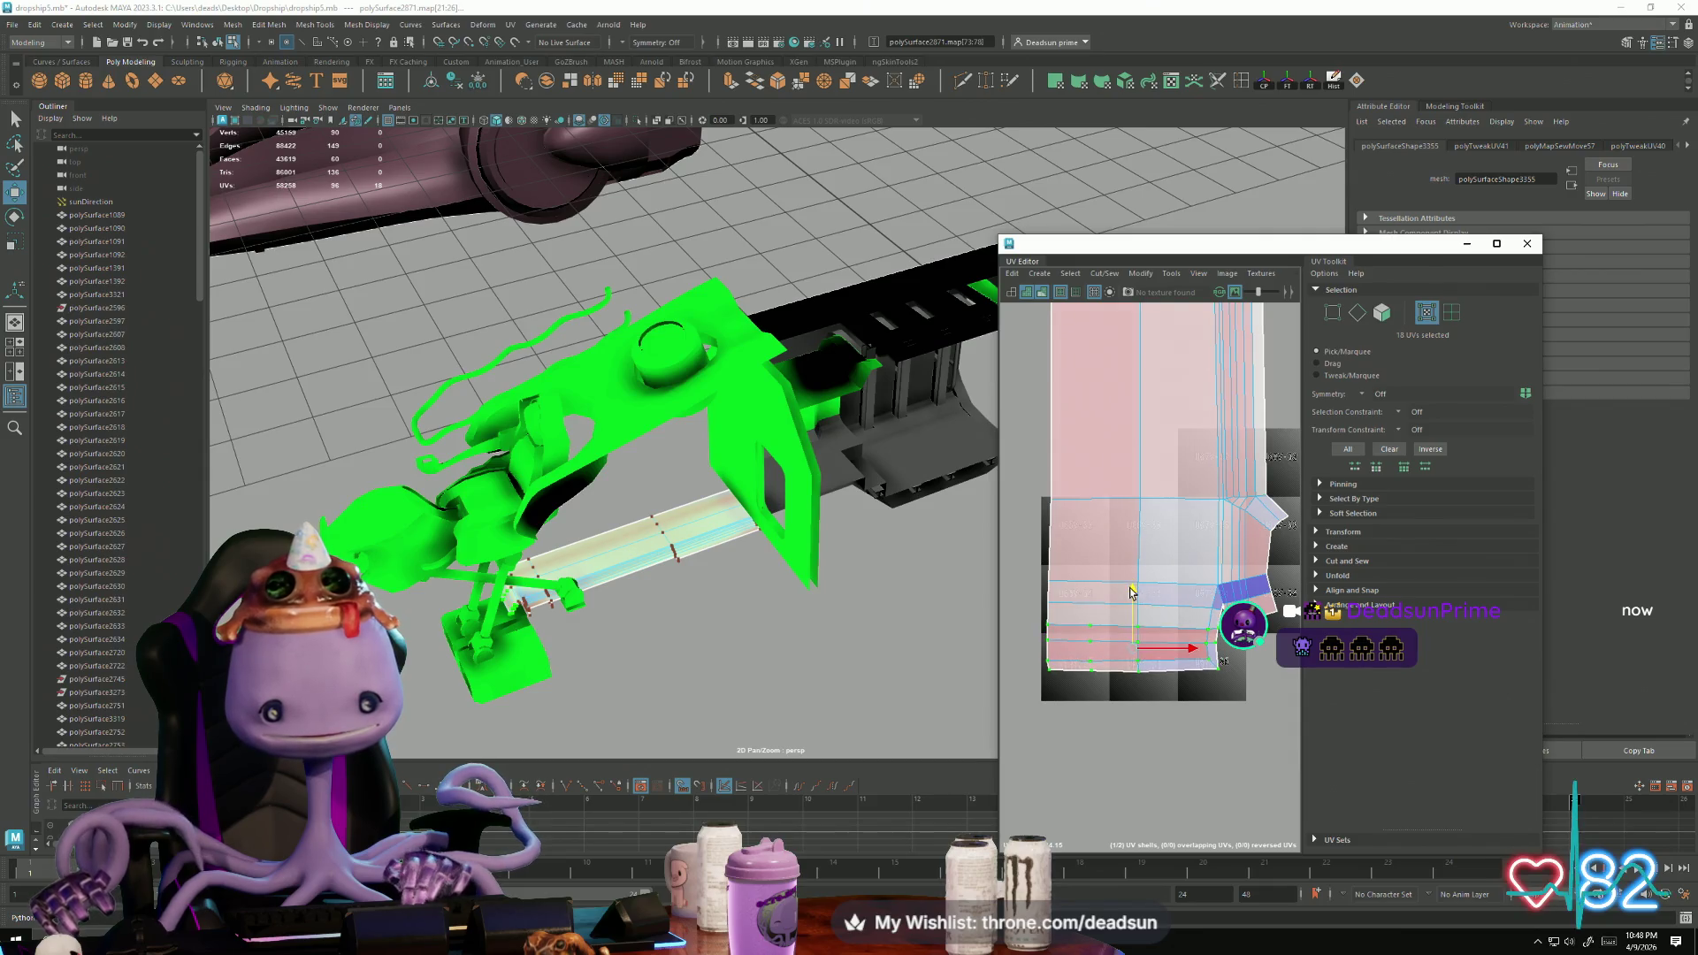
pyautogui.moveTo(1032, 640); pyautogui.dragTo(1240, 718)
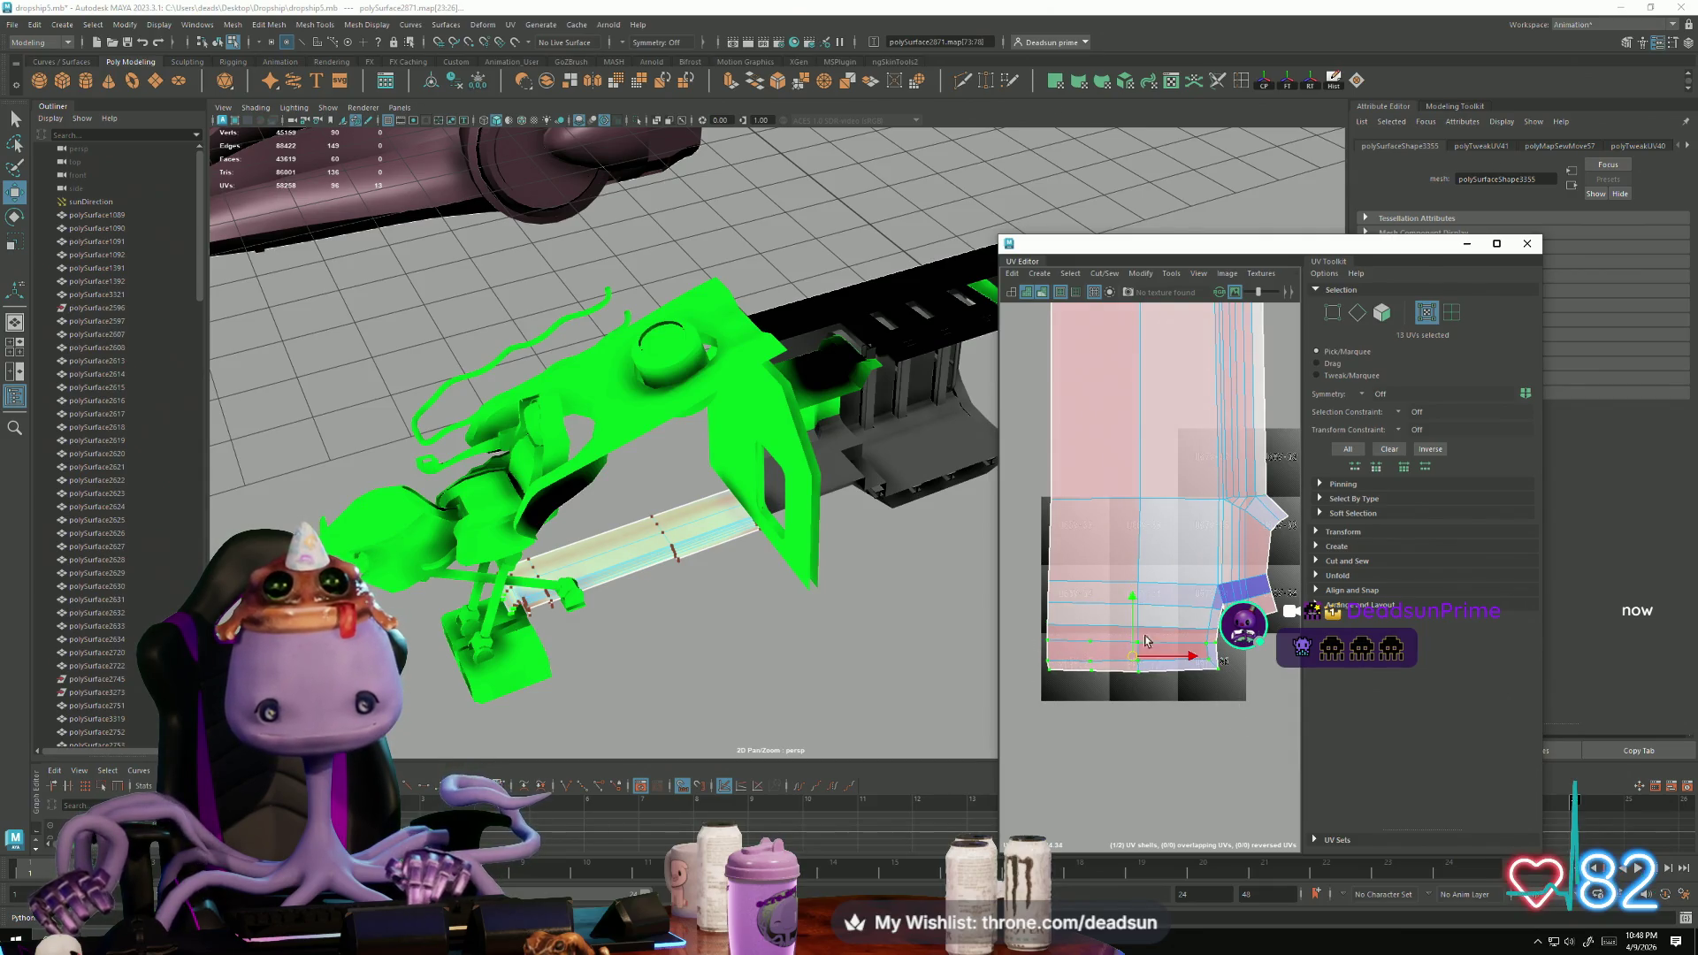
pyautogui.moveTo(1134, 595); pyautogui.dragTo(1134, 601)
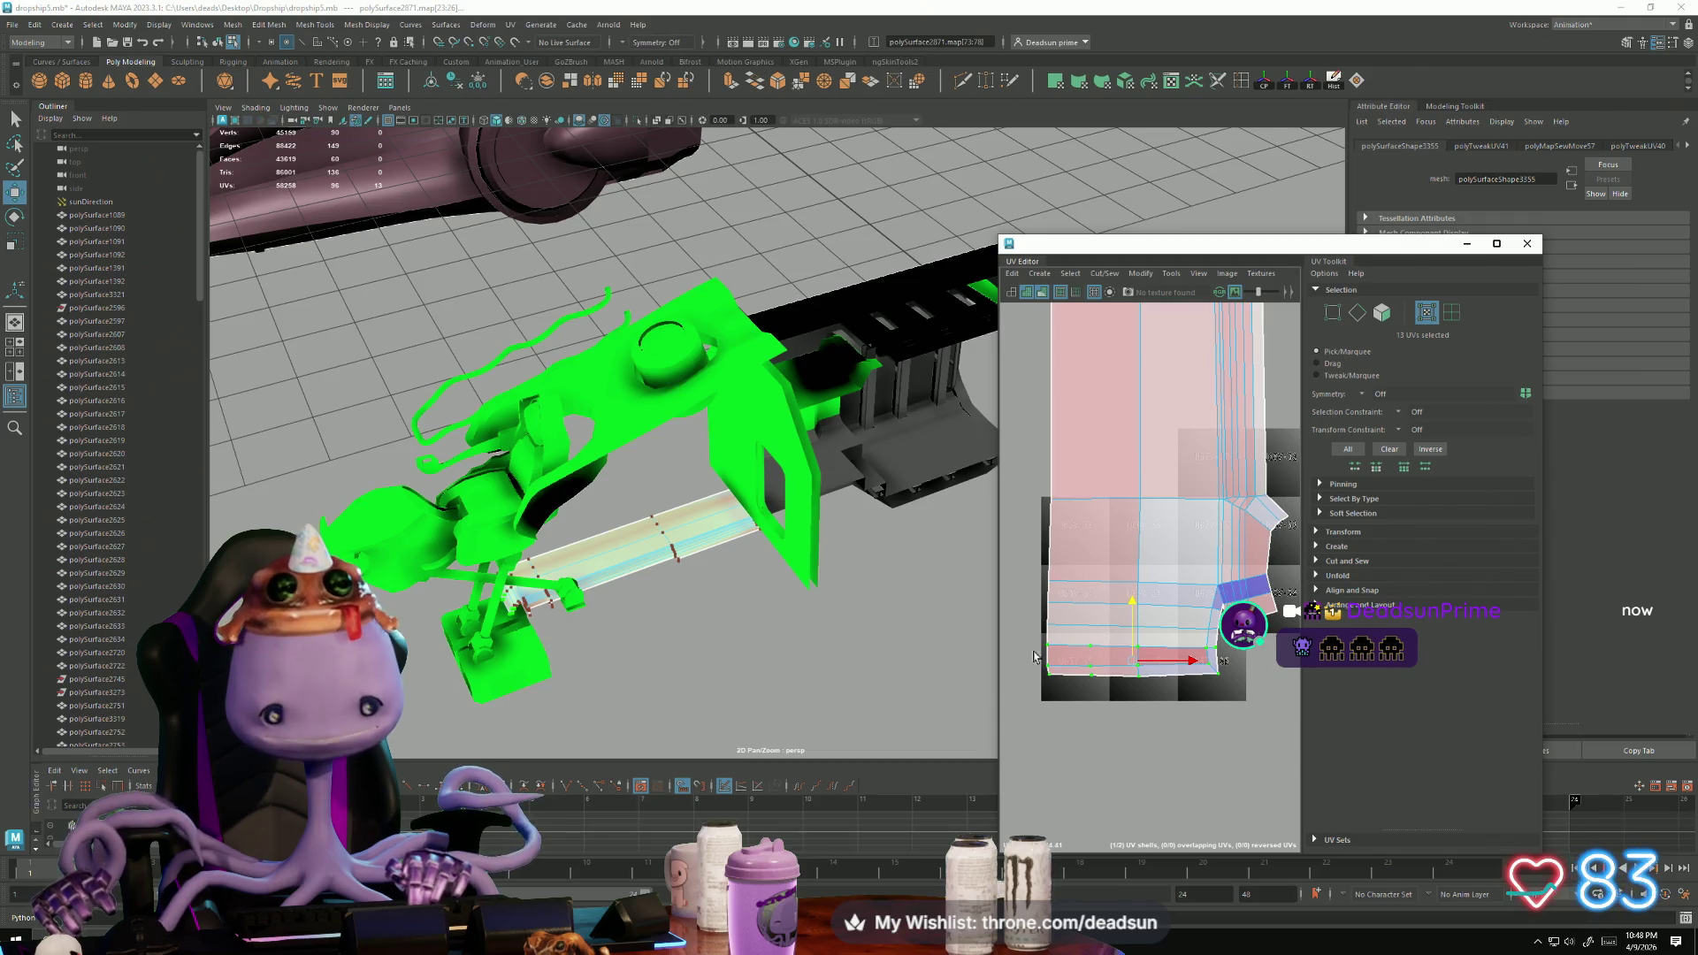
pyautogui.moveTo(1228, 735); pyautogui.dragTo(1227, 735)
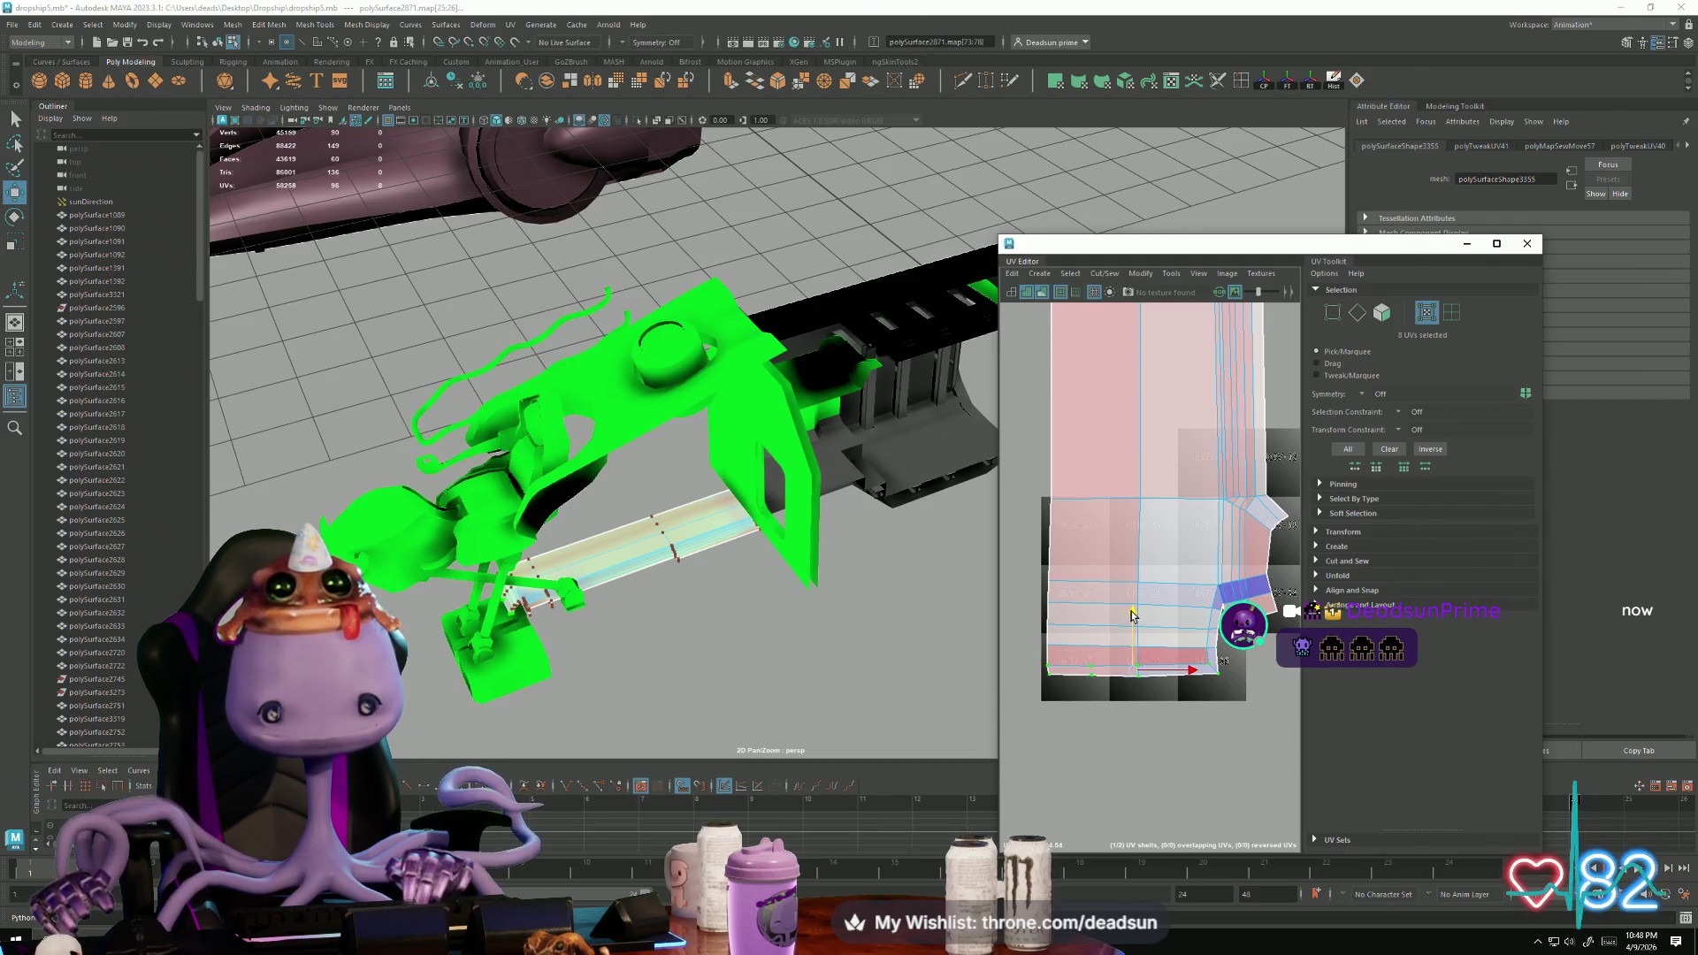
pyautogui.moveTo(1133, 615); pyautogui.dragTo(1134, 621)
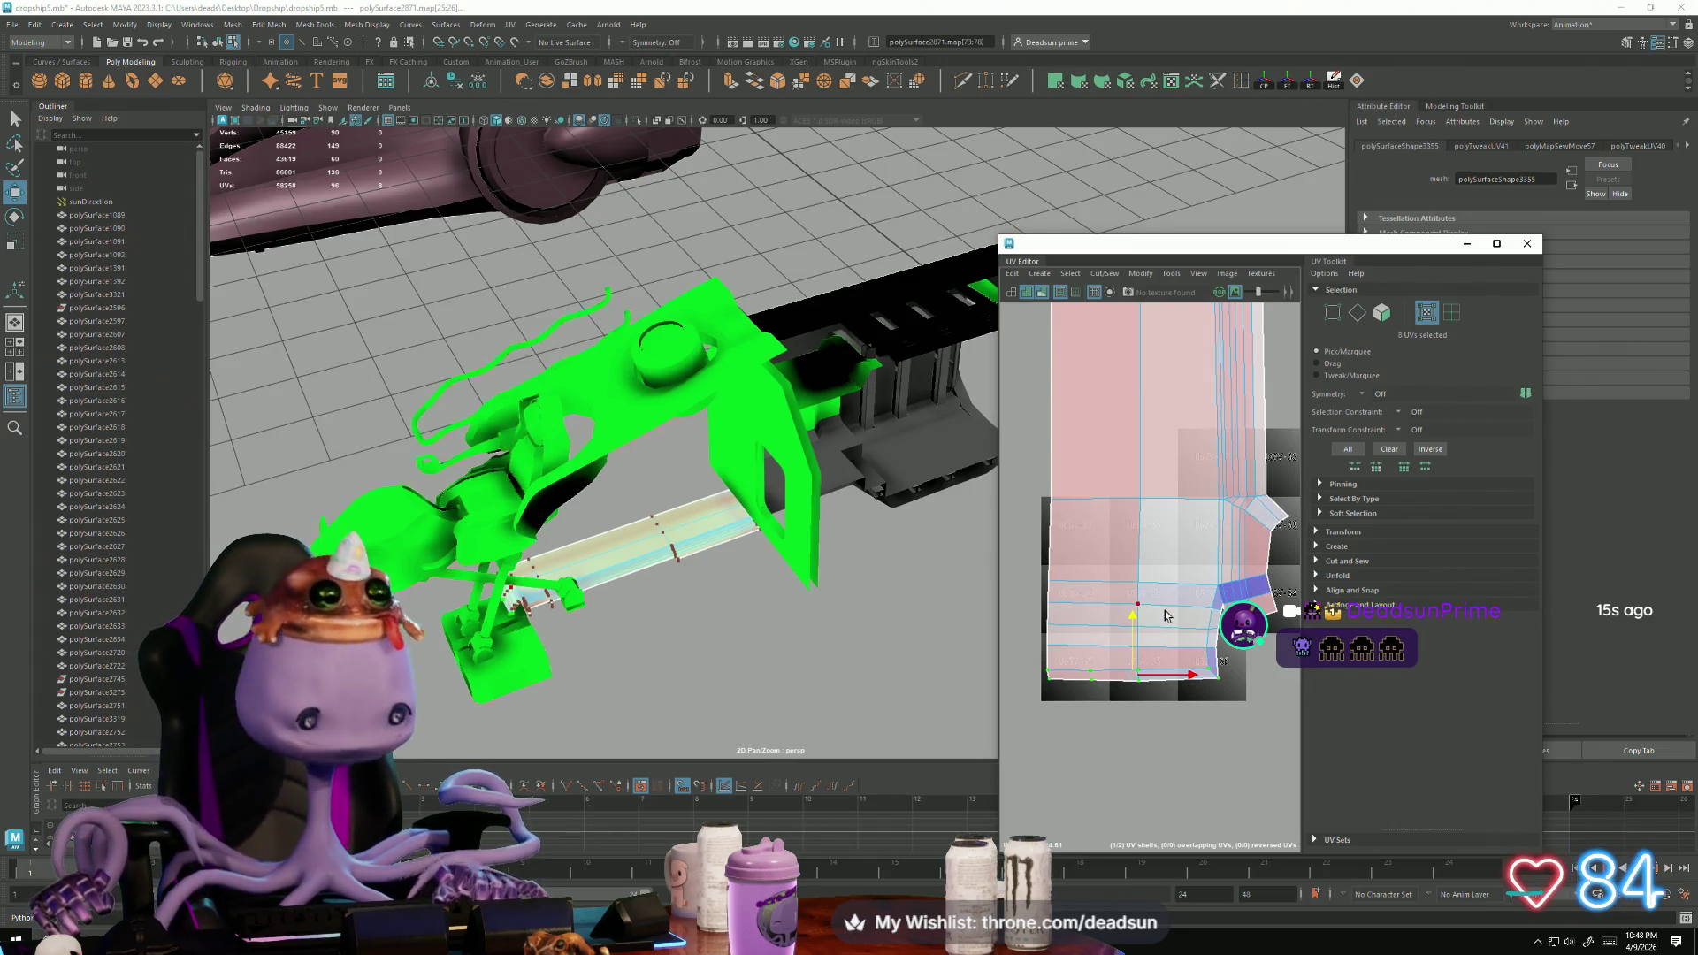
# Step: Move the small lower-right UV piece toward the main shell, ready to rotate
pyautogui.scroll(-2, 1170, 591)
pyautogui.scroll(-2, 1170, 591)
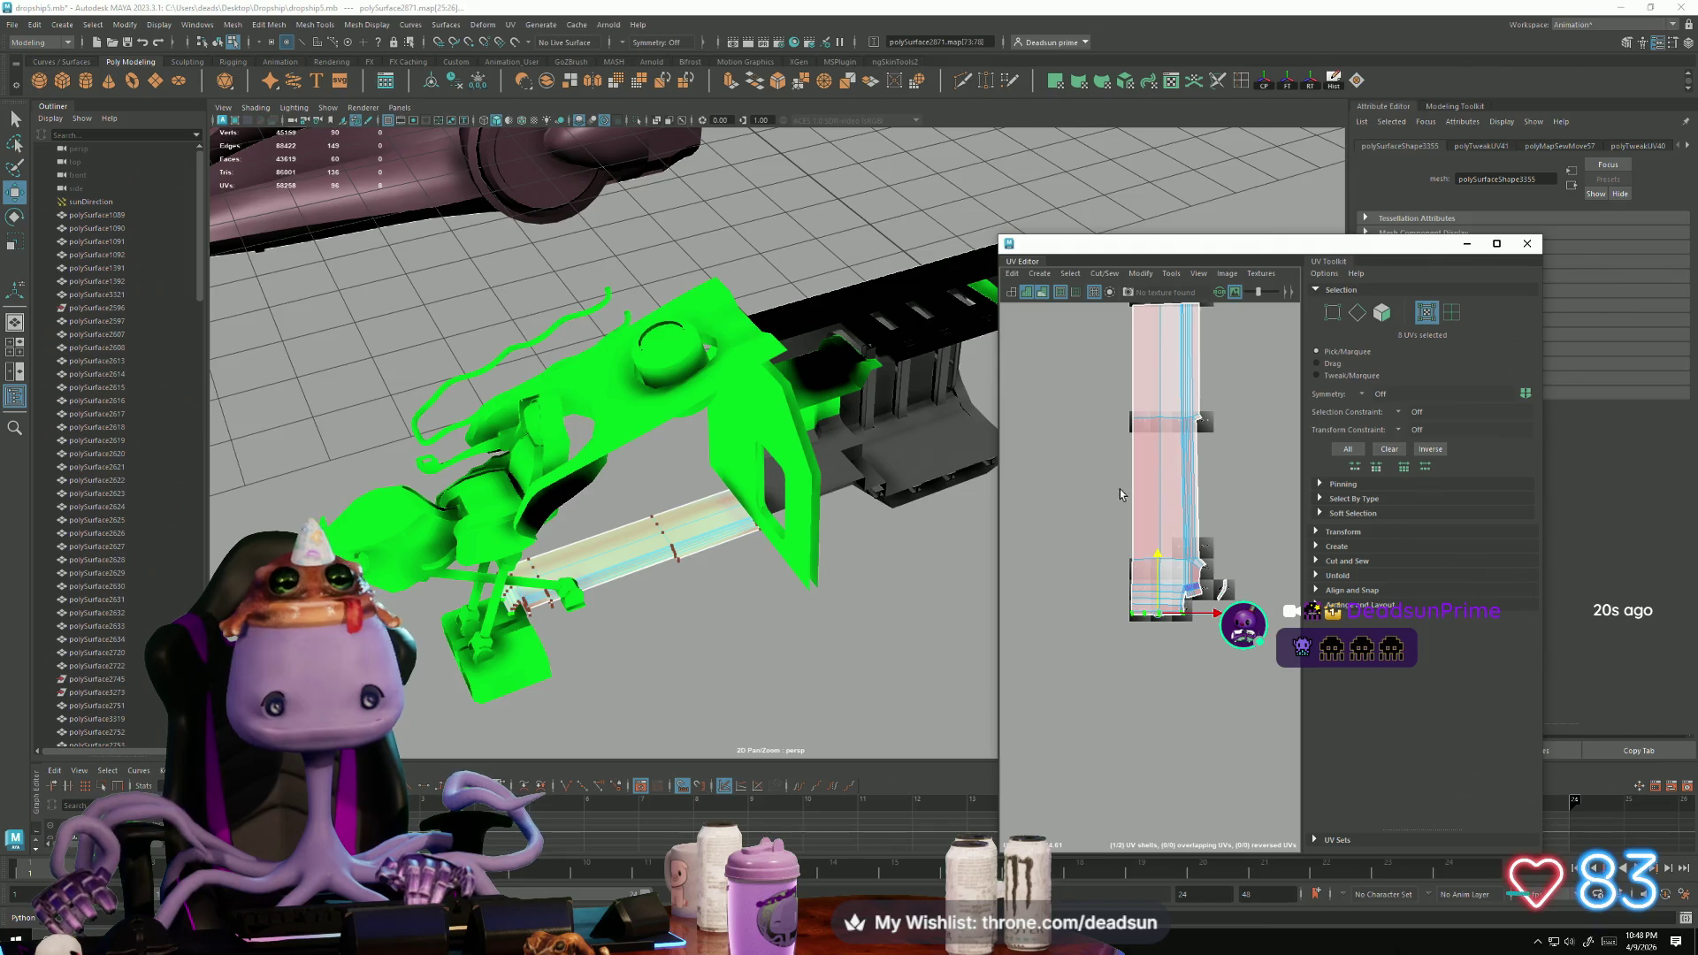
pyautogui.scroll(3, 1225, 591)
pyautogui.moveTo(1234, 592)
pyautogui.mouseDown(button='right')
pyautogui.moveTo(1229, 619)
pyautogui.moveTo(1235, 595)
pyautogui.mouseUp(button='right')
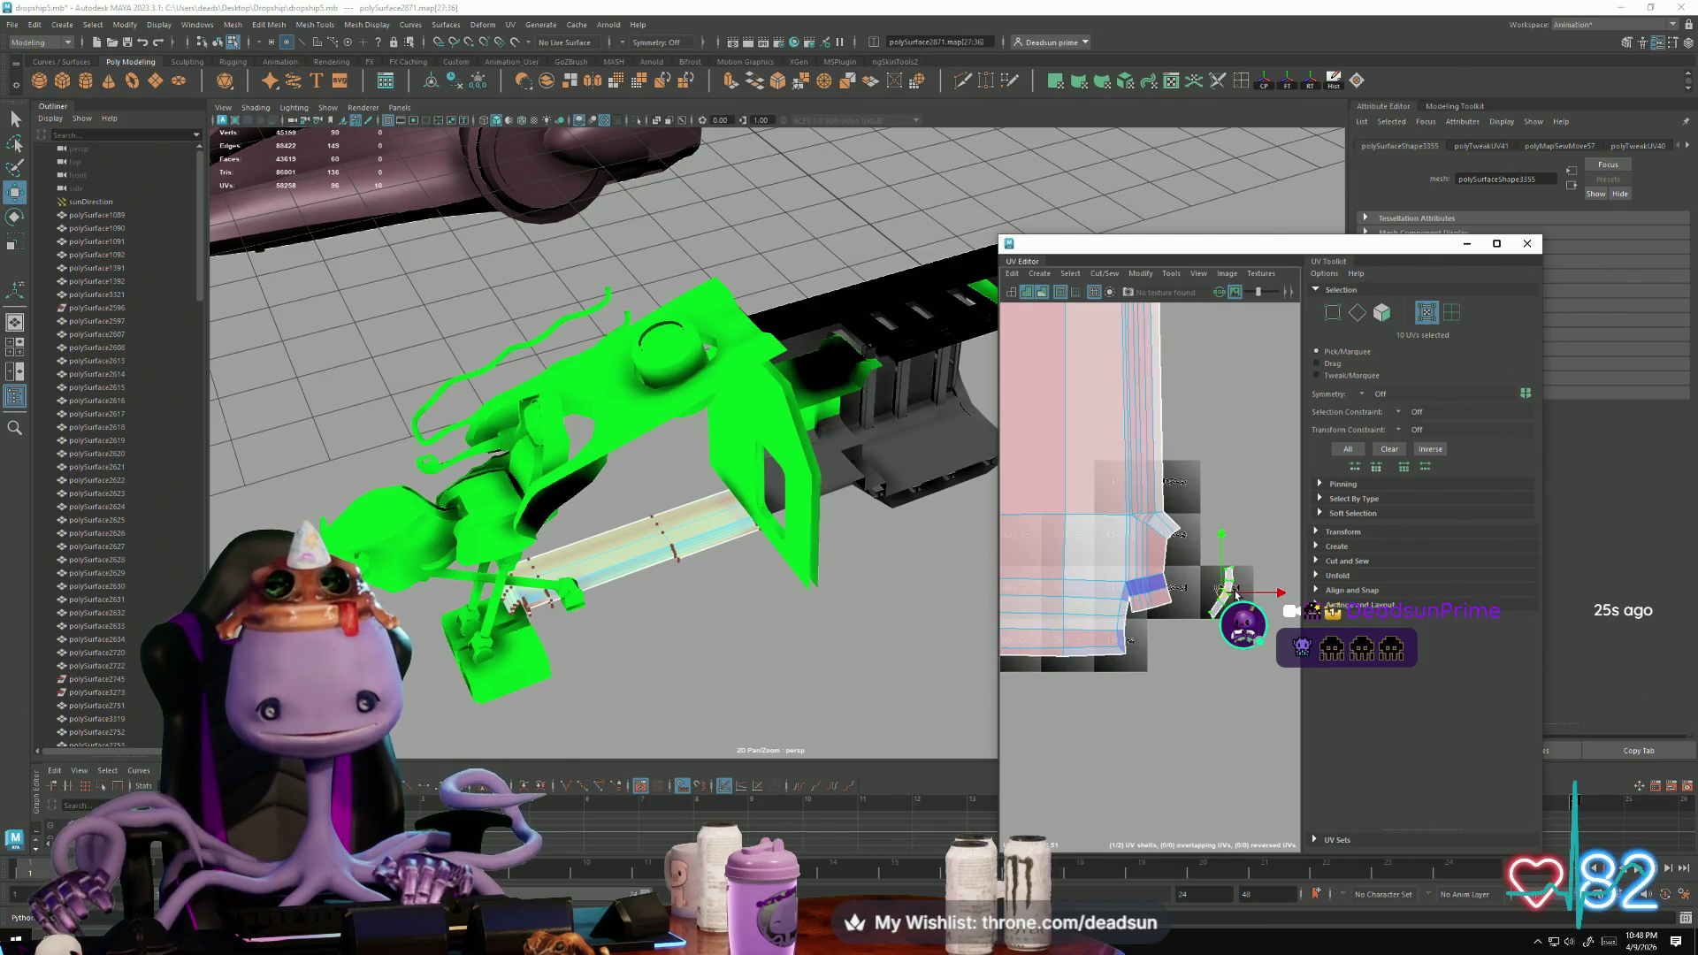
pyautogui.moveTo(1235, 594); pyautogui.dragTo(1159, 630)
pyautogui.press('e')
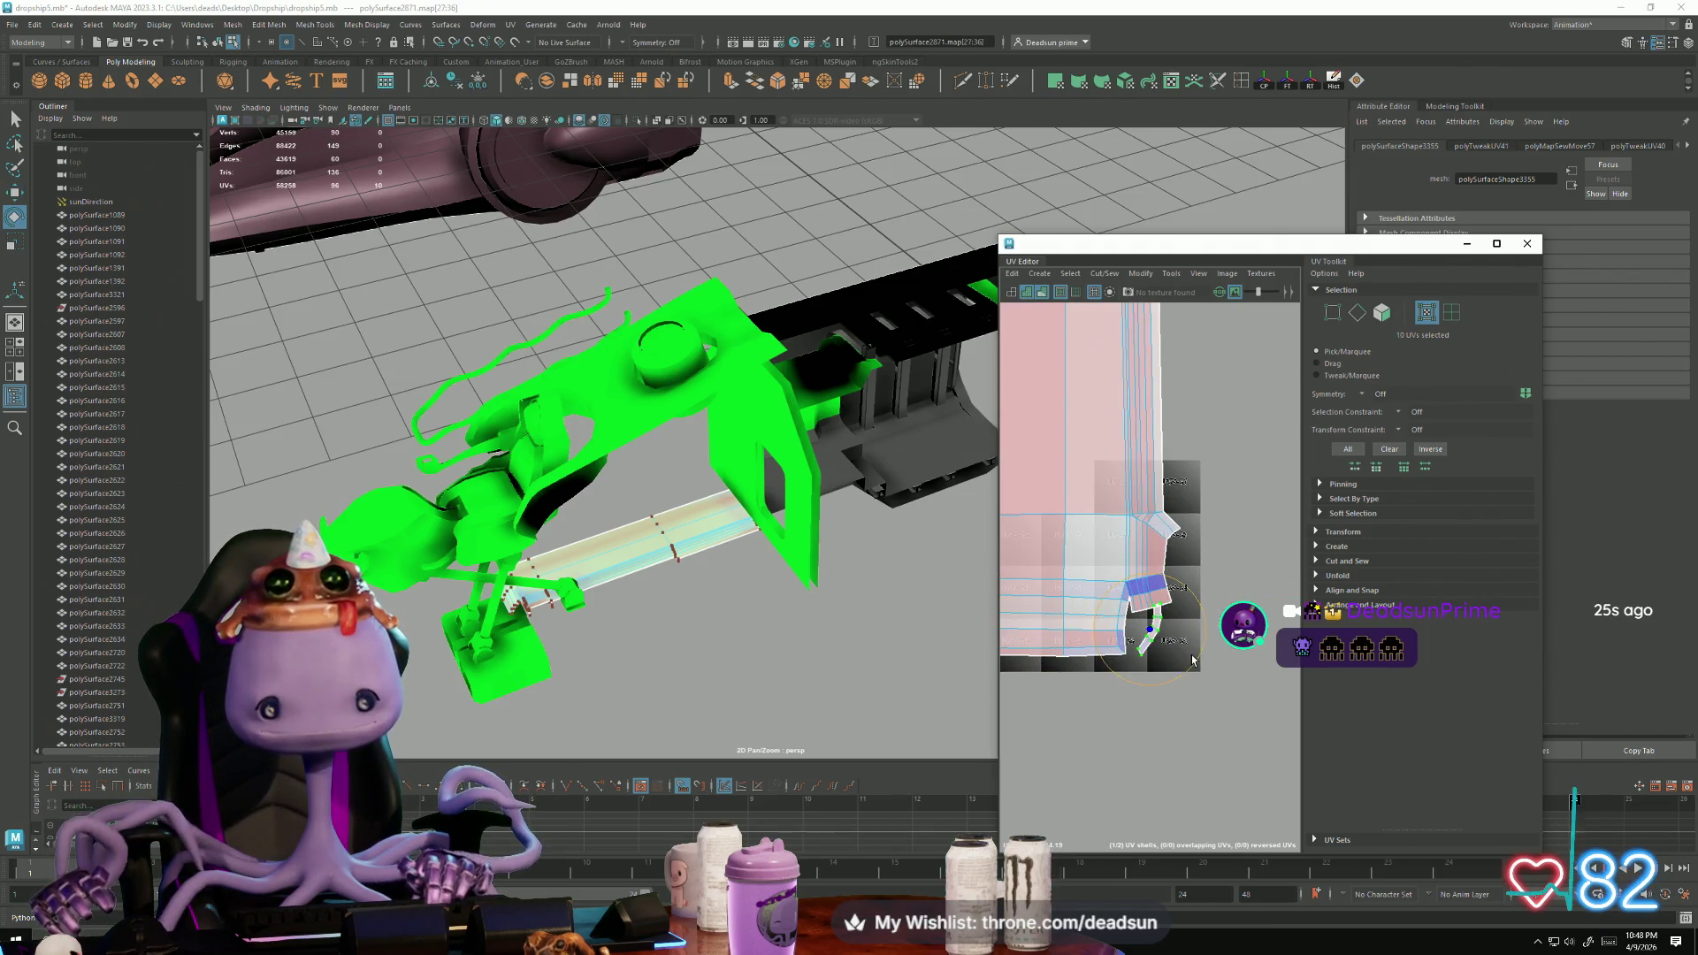
pyautogui.scroll(-3, 1190, 655)
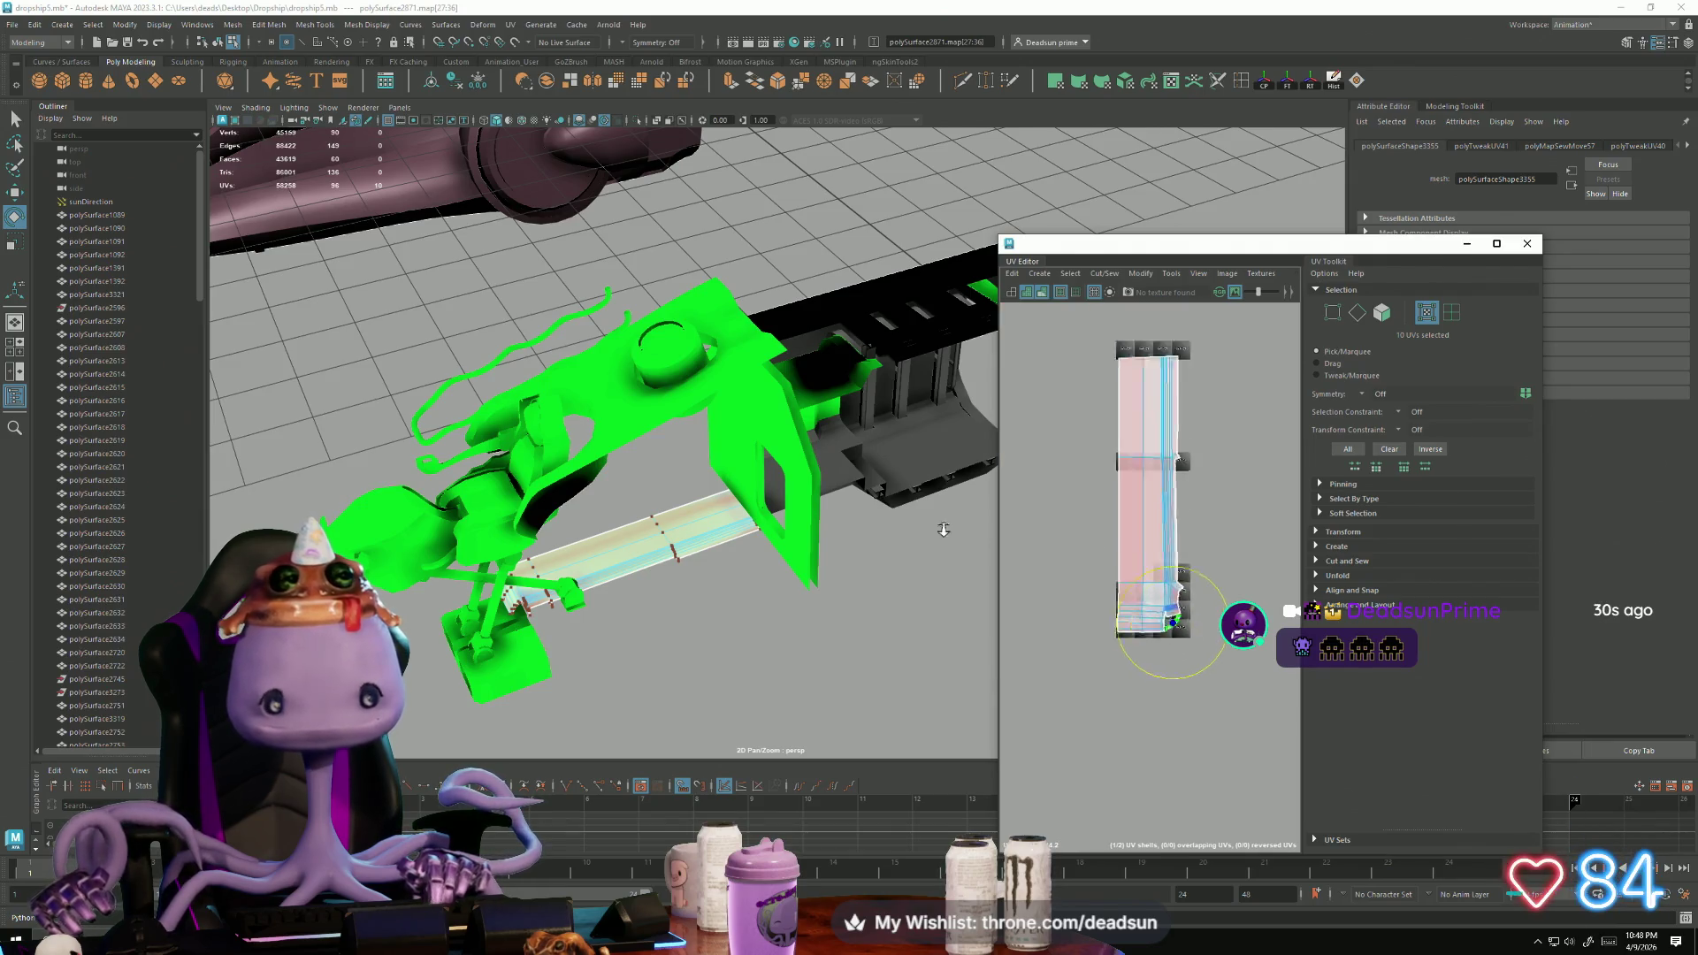
# Step: Select the thin bar strip and move it beside the main shell, ready to rotate
pyautogui.click(1213, 501)
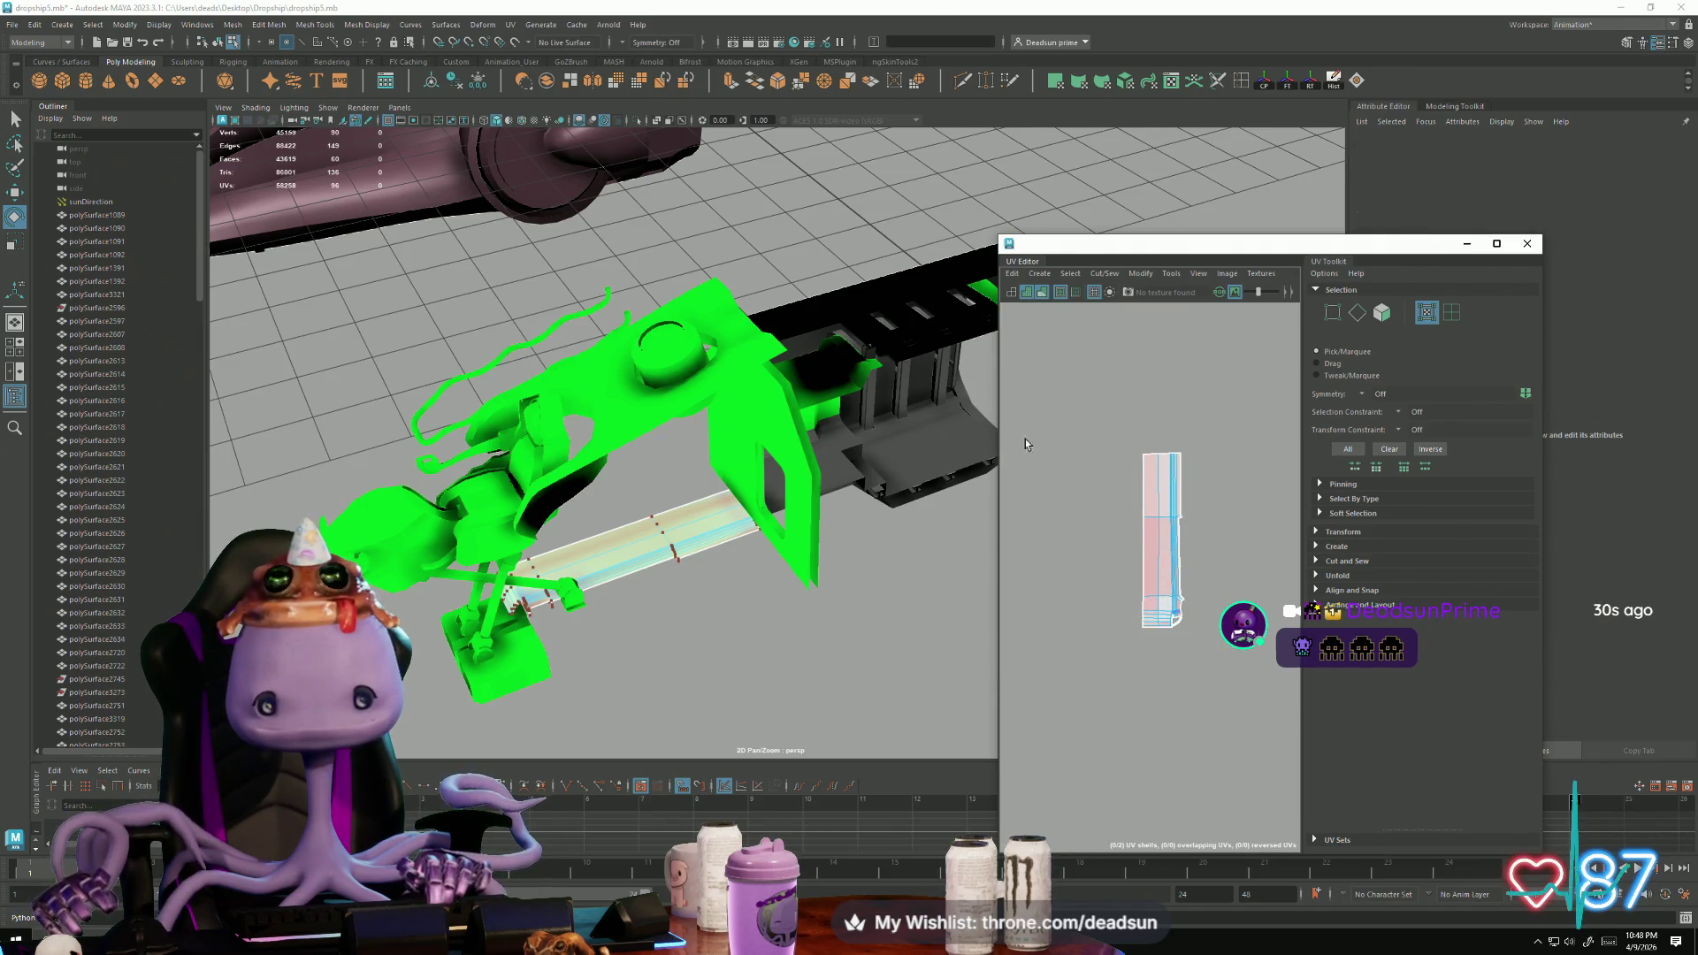
pyautogui.click(659, 424)
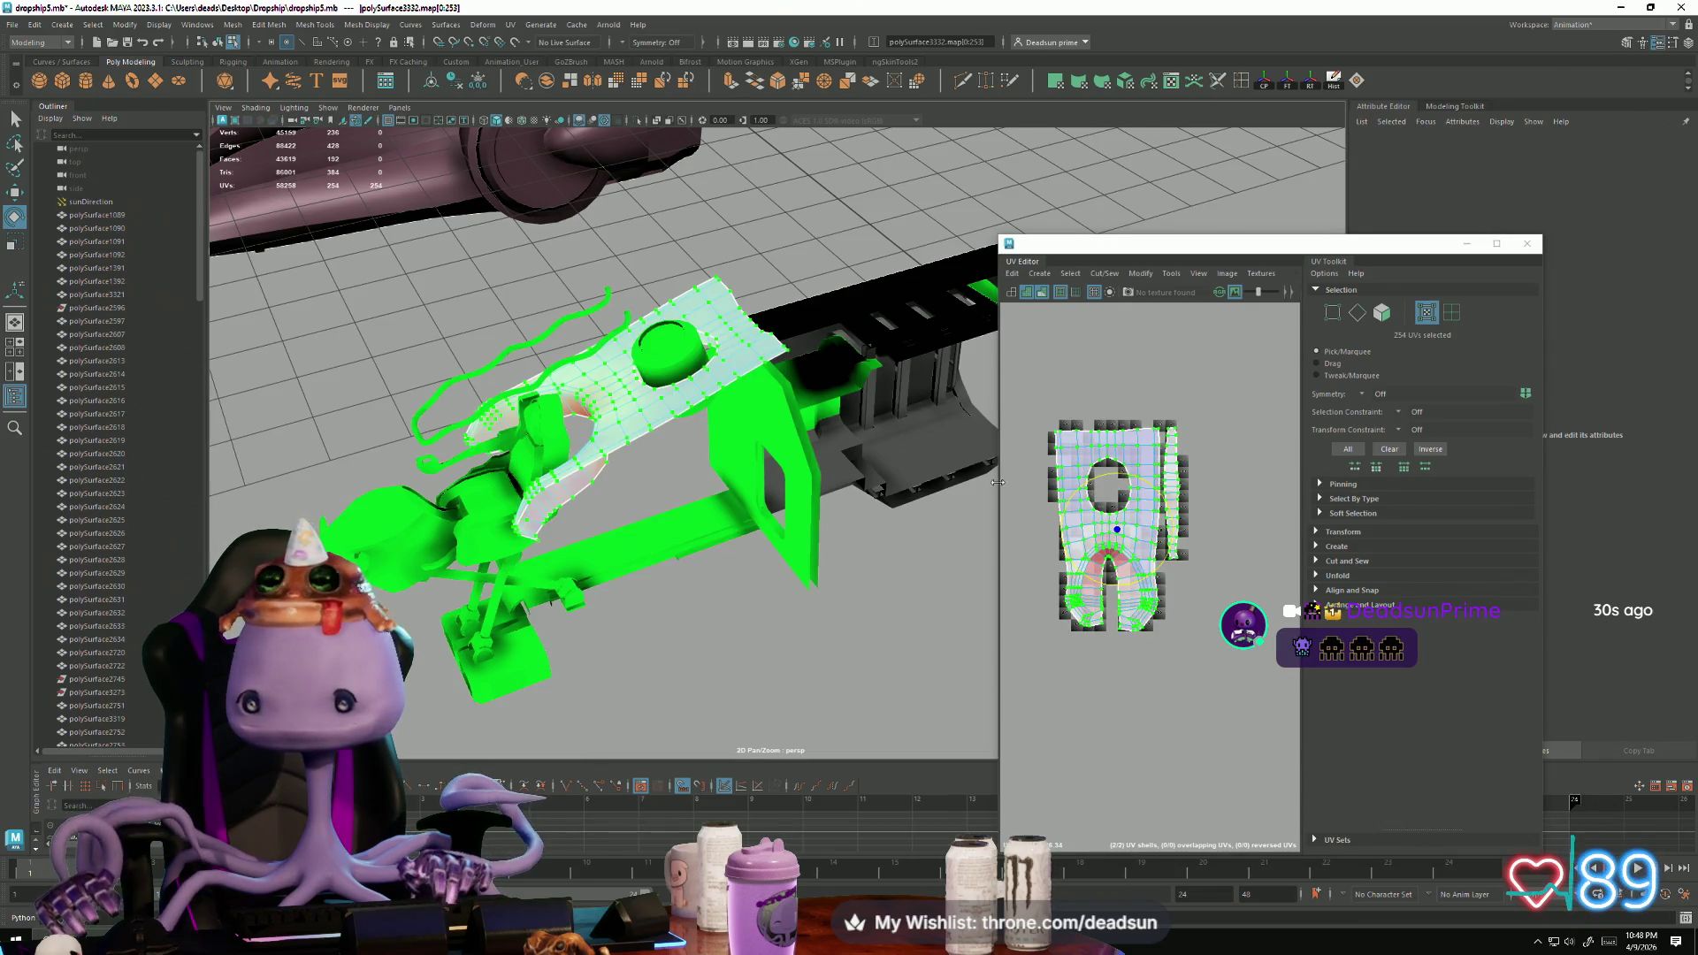
pyautogui.keyDown('shift'); pyautogui.click(619, 575); pyautogui.keyUp('shift')
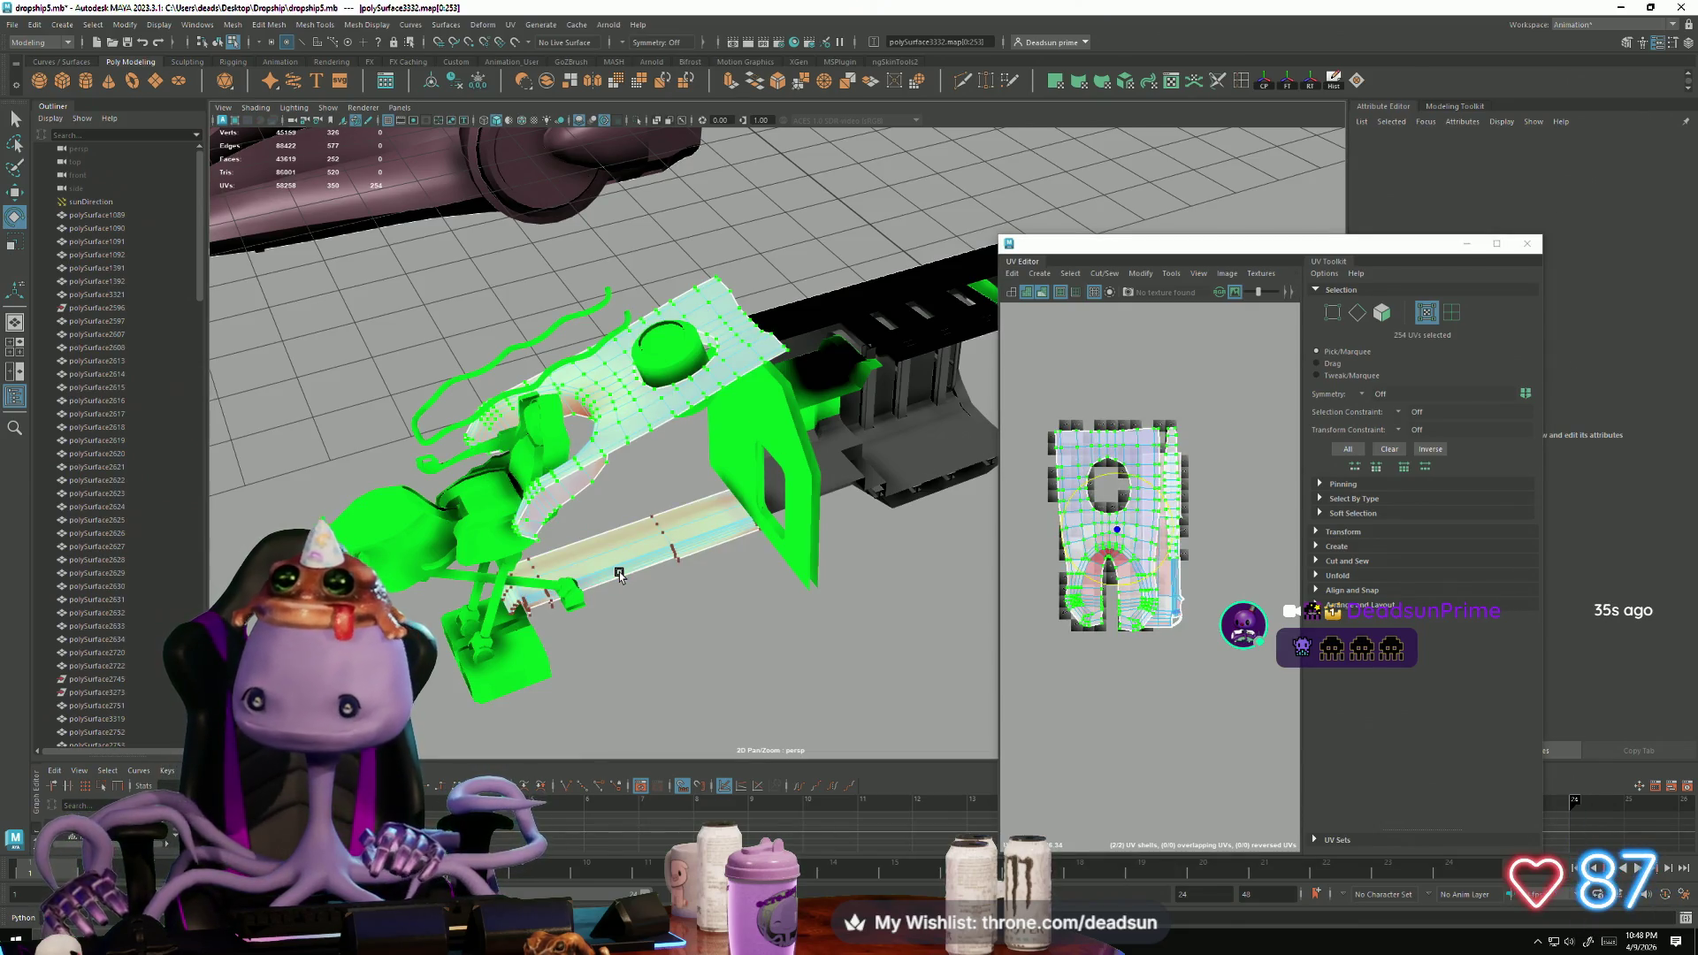
pyautogui.scroll(5, 1136, 597)
pyautogui.keyDown('shift'); pyautogui.moveTo(1134, 596); pyautogui.dragTo(1154, 575, button='right'); pyautogui.keyUp('shift')
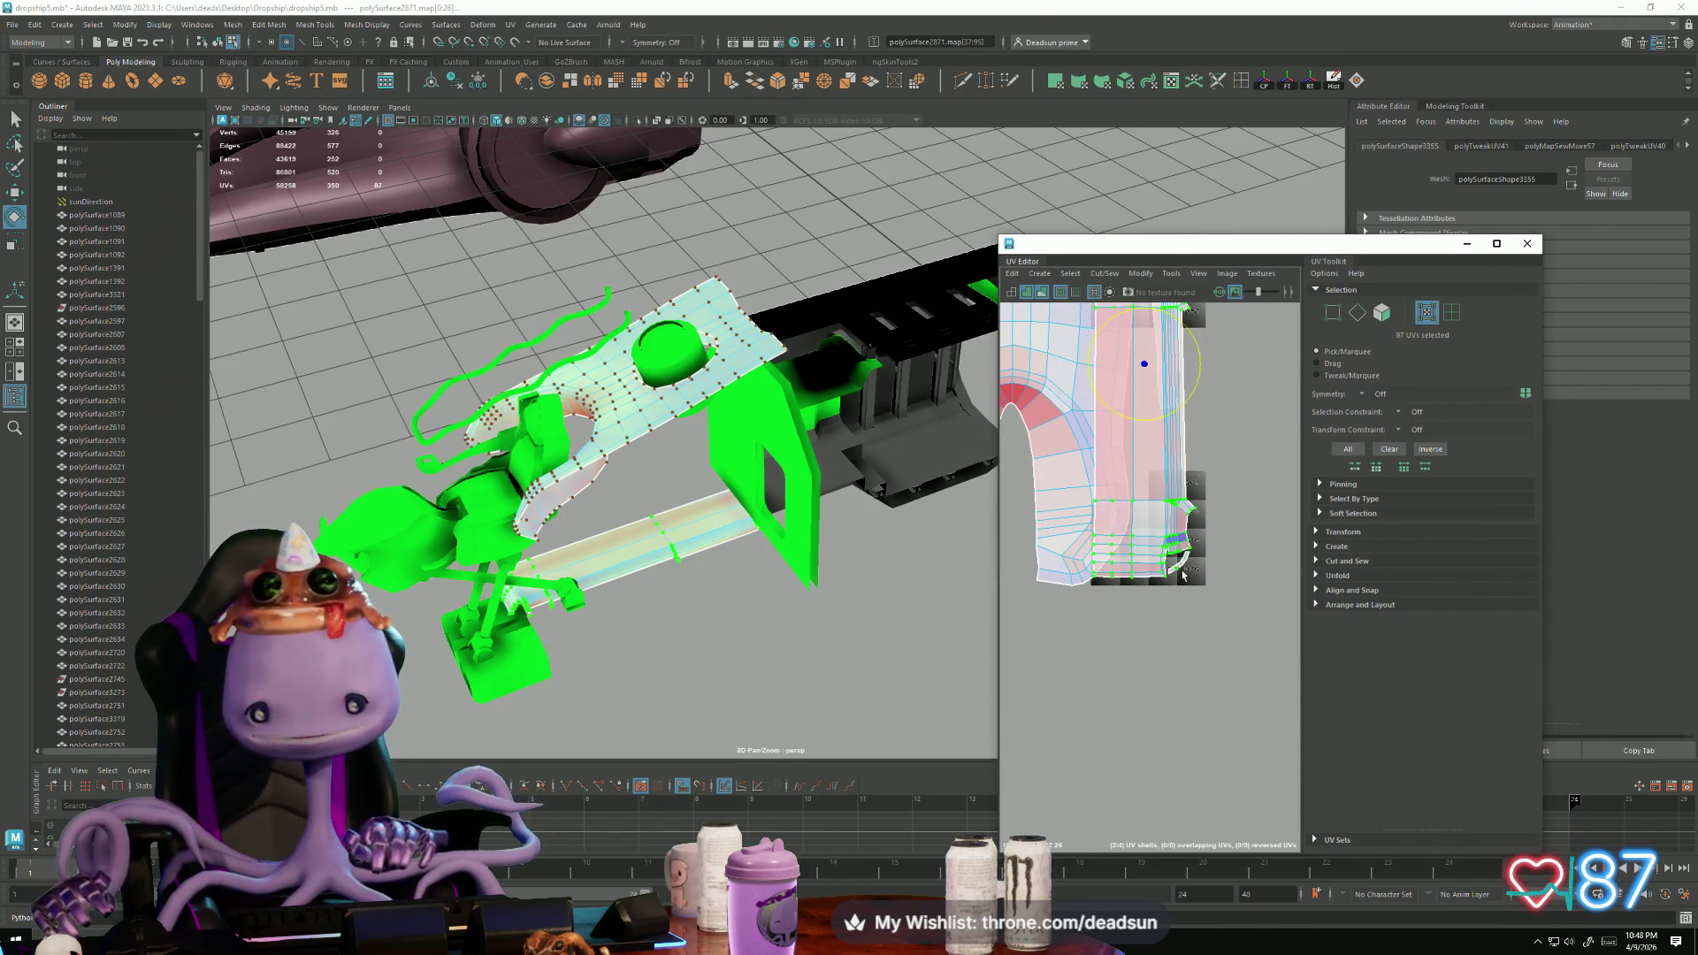
pyautogui.scroll(-2, 1183, 575)
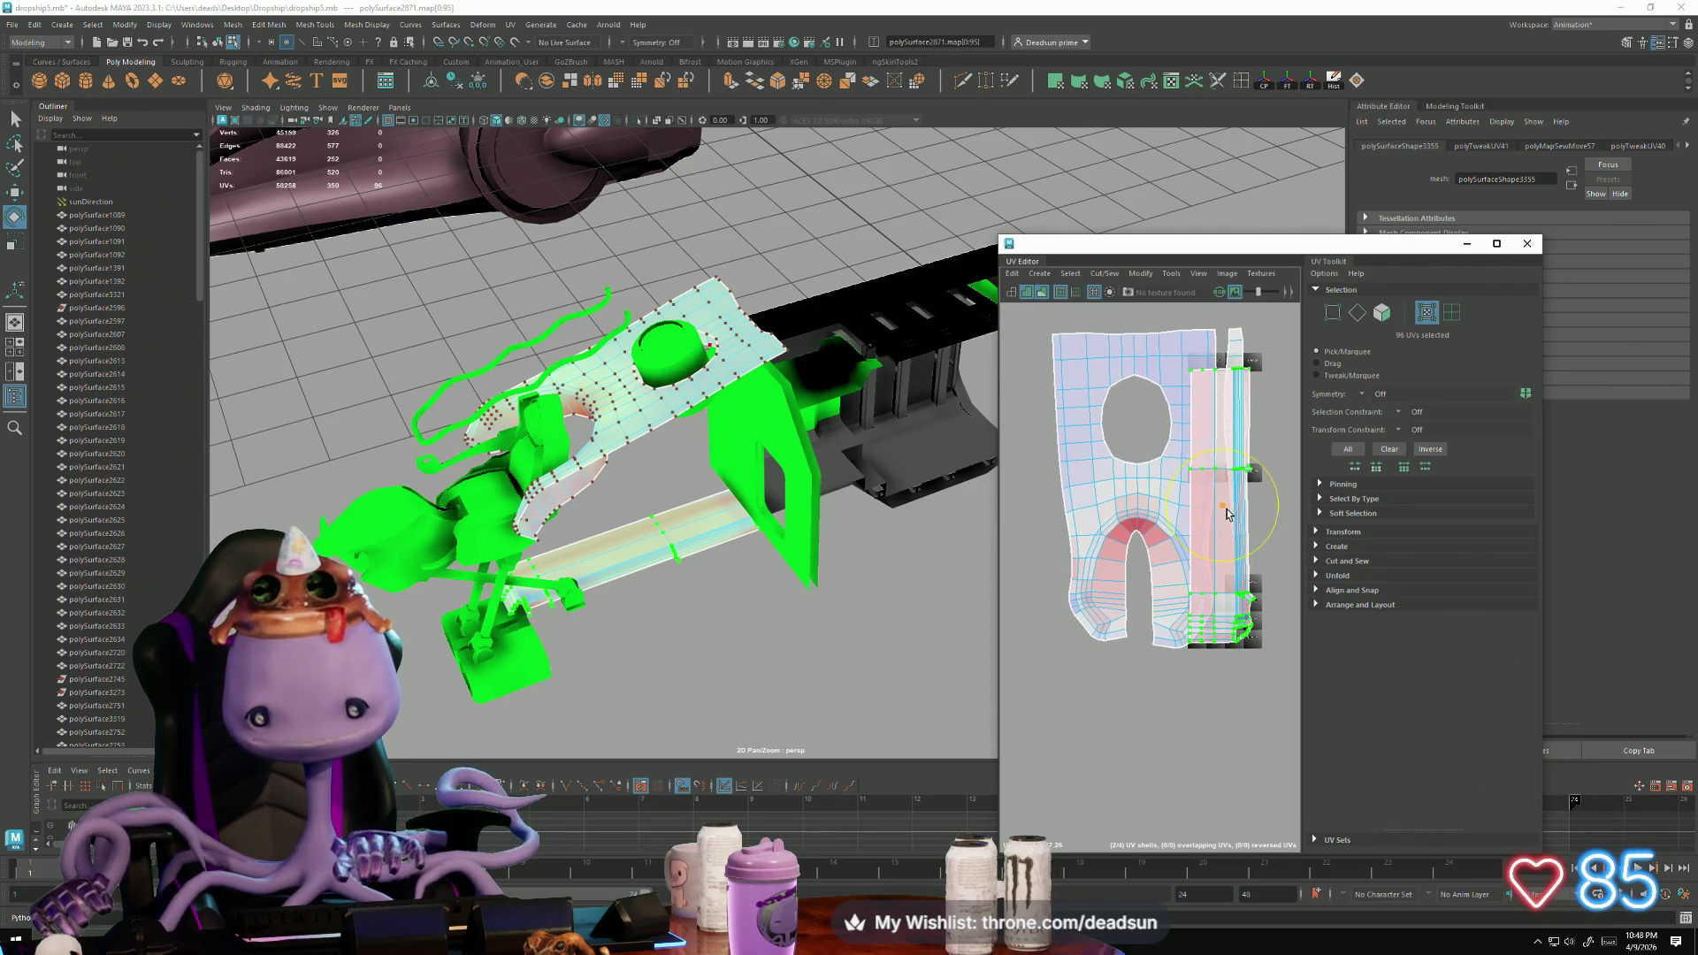
pyautogui.press('w')
pyautogui.moveTo(1227, 513); pyautogui.dragTo(1016, 477)
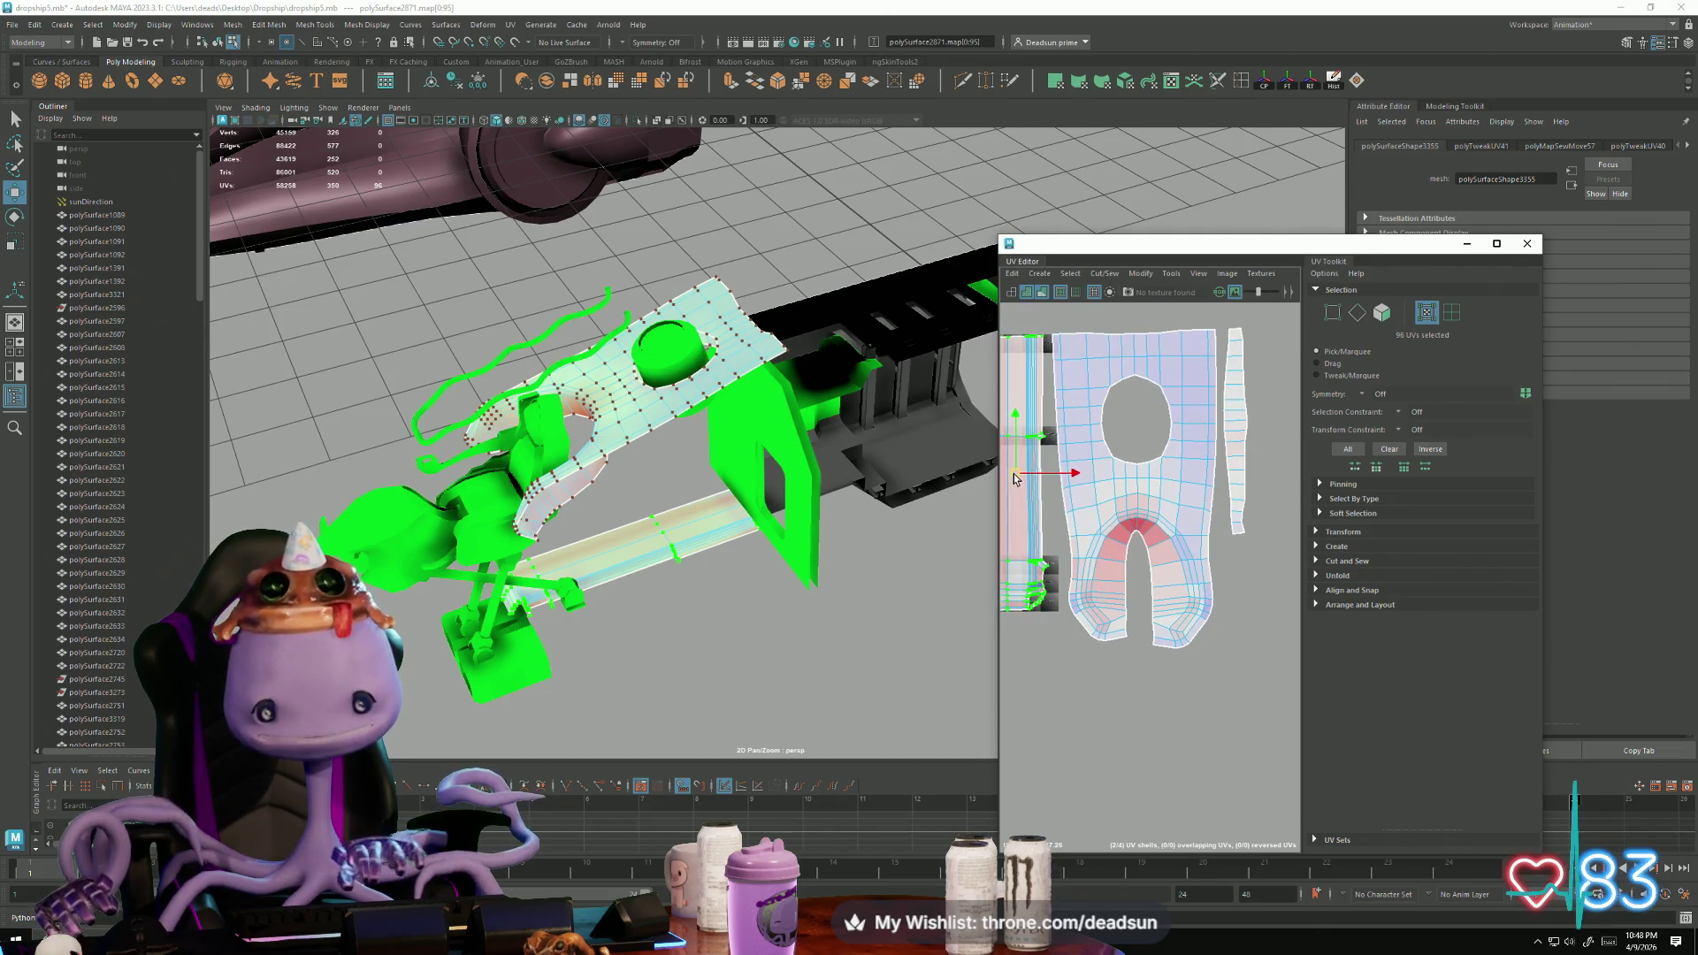
pyautogui.keyDown('alt'); pyautogui.moveTo(1115, 540); pyautogui.dragTo(1213, 608, button='middle'); pyautogui.keyUp('alt')
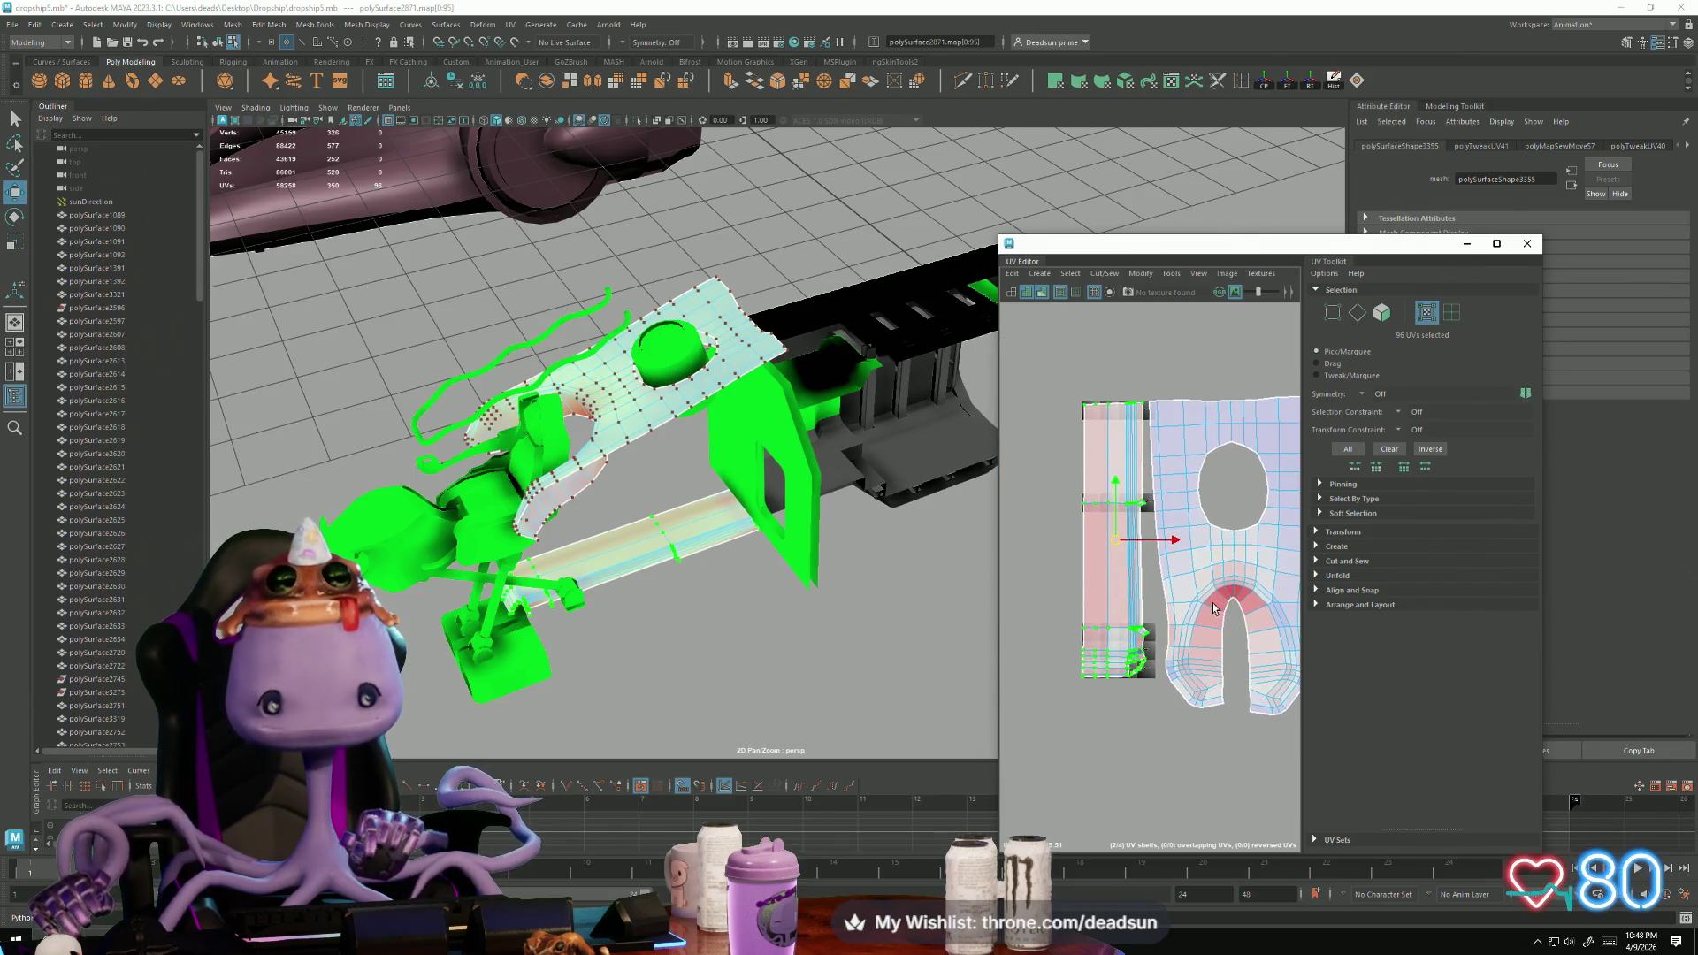
pyautogui.press('e')
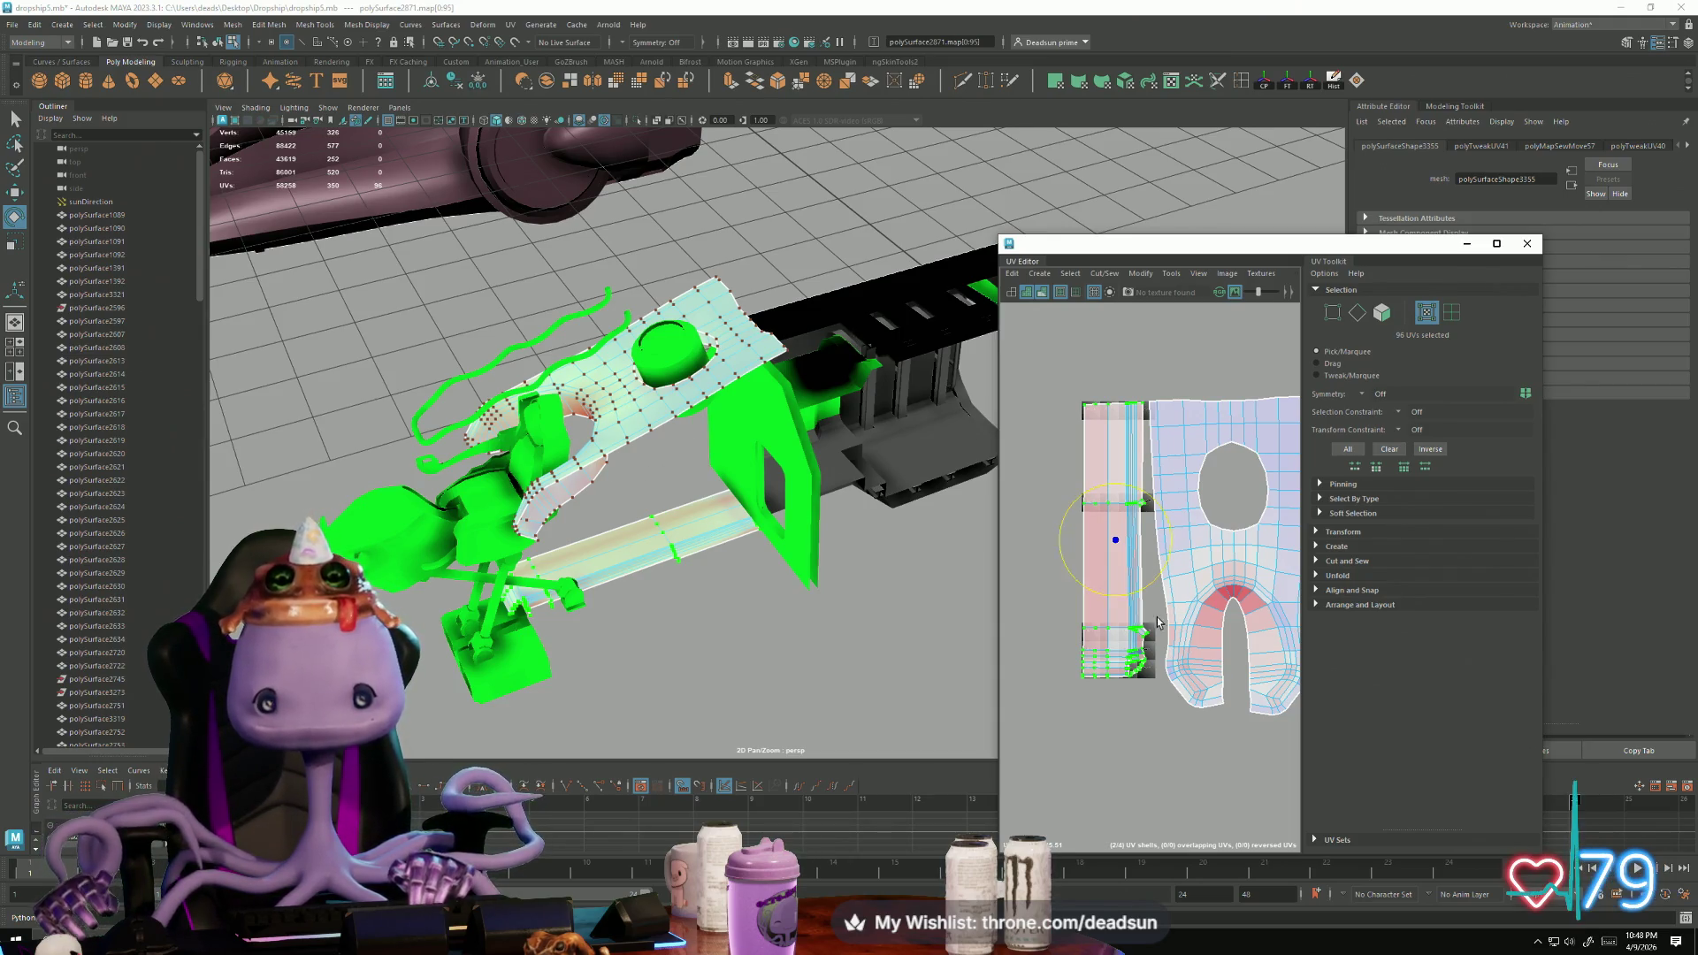
# Step: Select the thin strip's UV shell and bring up the Cut/Sew commands
pyautogui.scroll(-3, 1158, 622)
pyautogui.scroll(3, 1109, 569)
pyautogui.scroll(4, 1108, 569)
pyautogui.click(1176, 570)
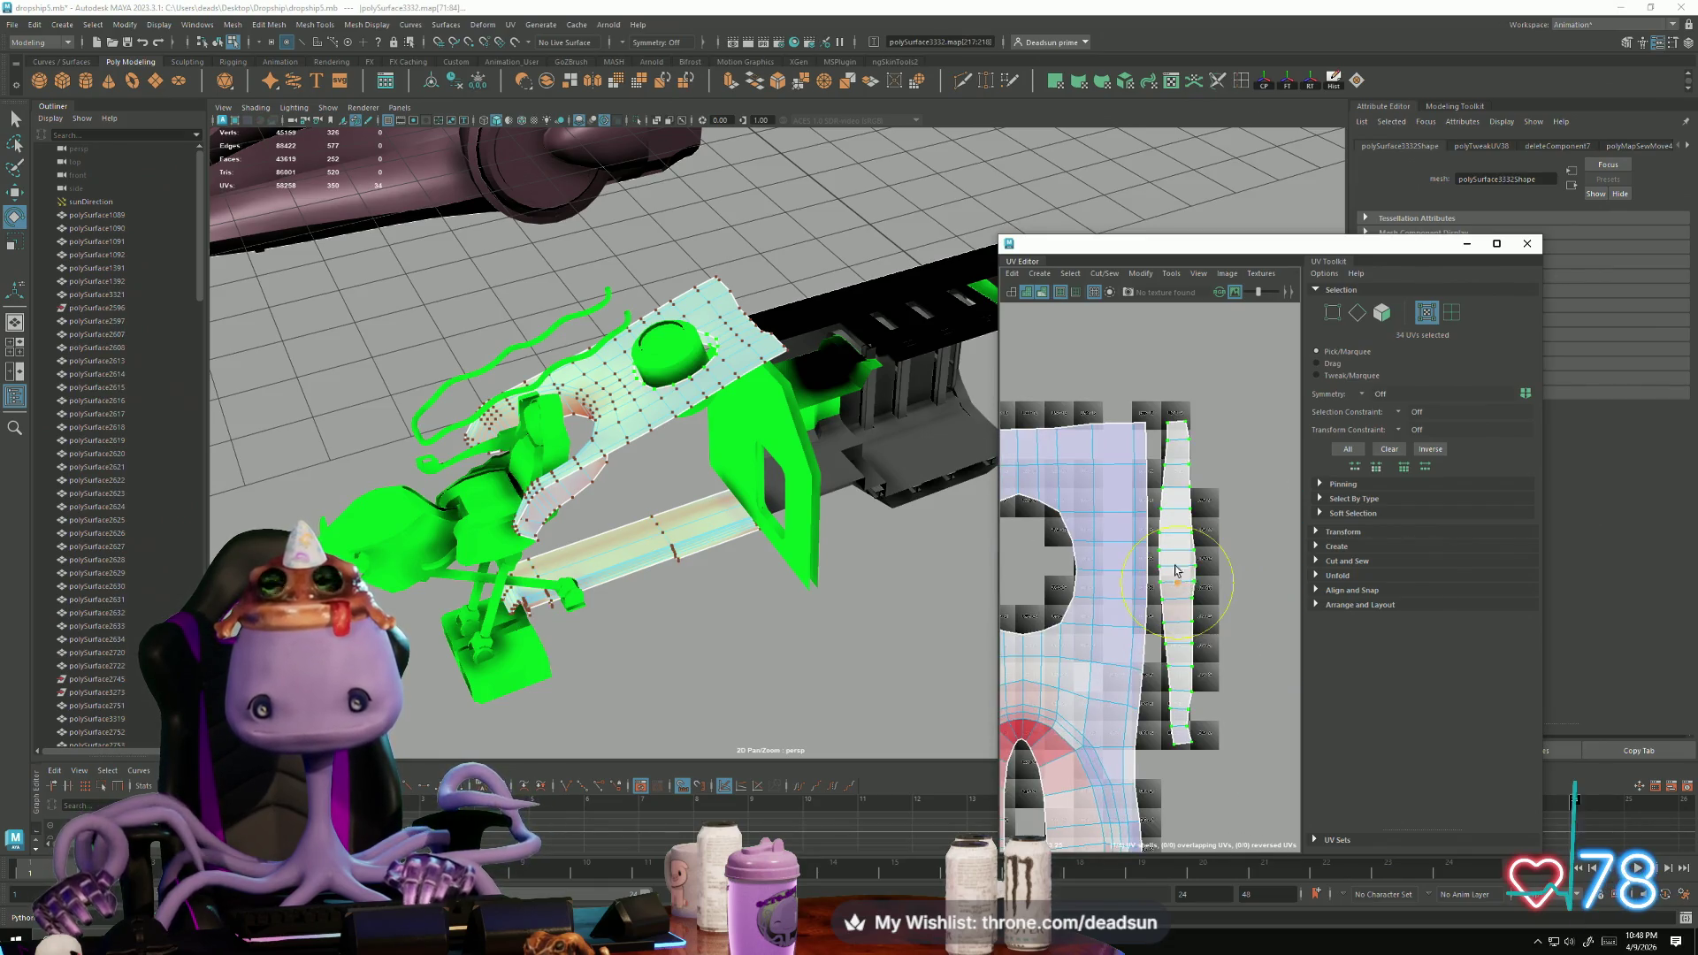
pyautogui.click(1122, 277)
pyautogui.moveTo(1130, 277)
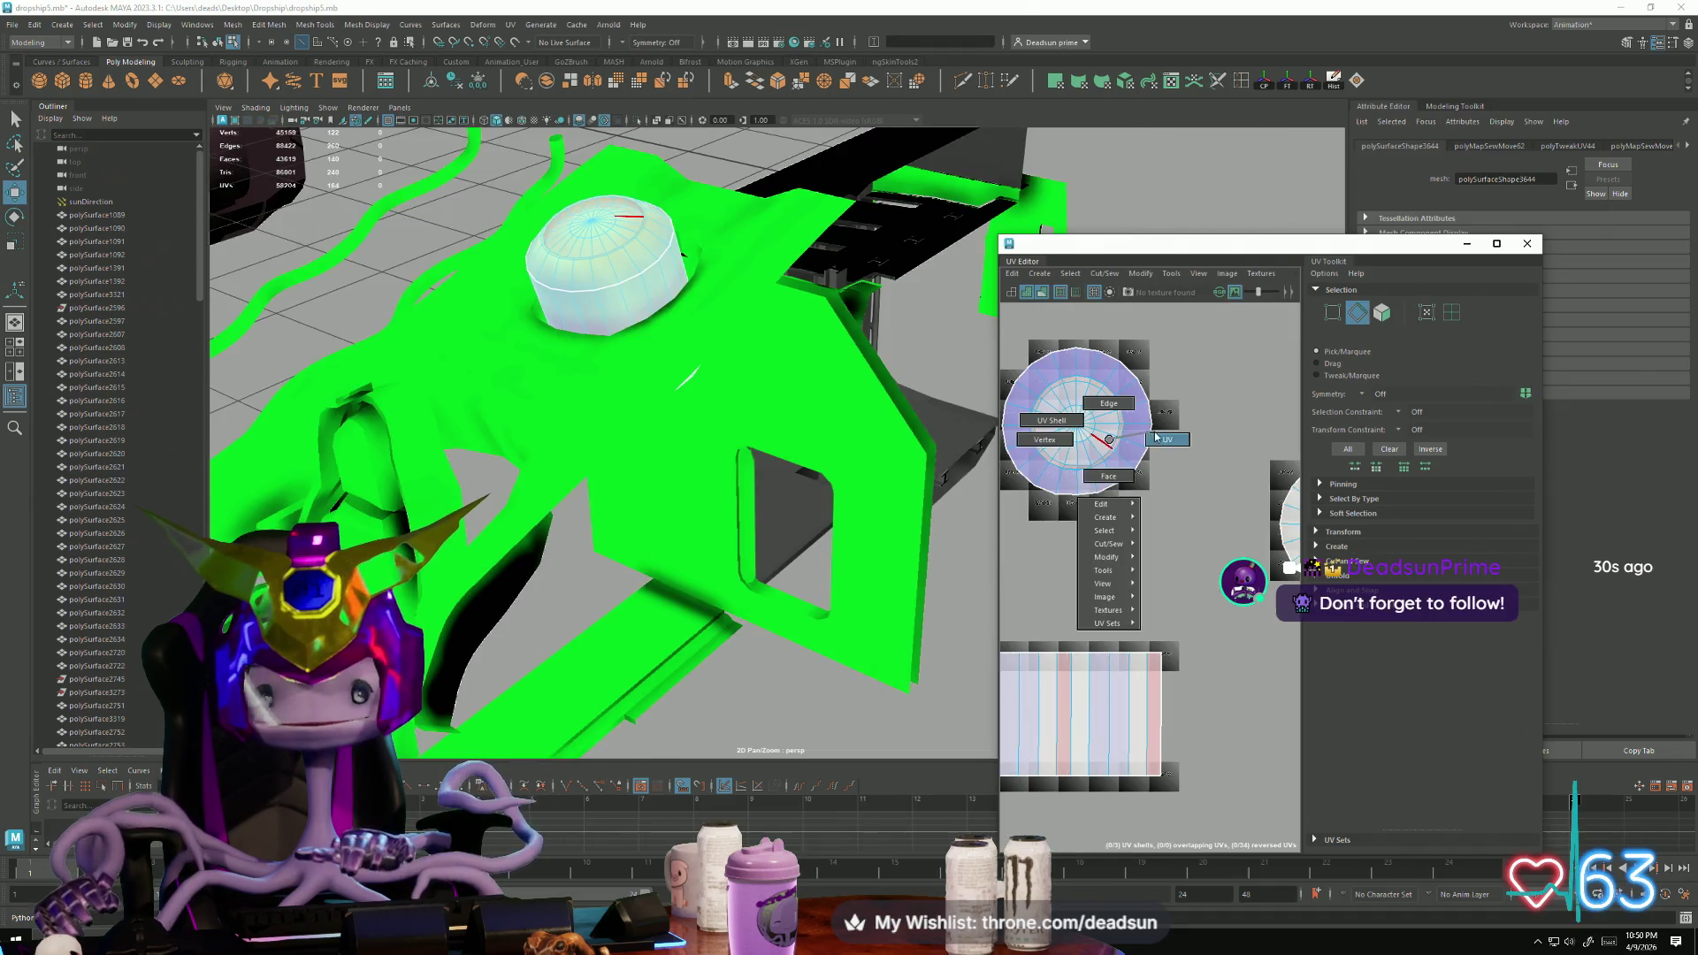
# Step: Rearrange the dome's UV shells and move one circular cap shell beside the others
pyautogui.click(1104, 273)
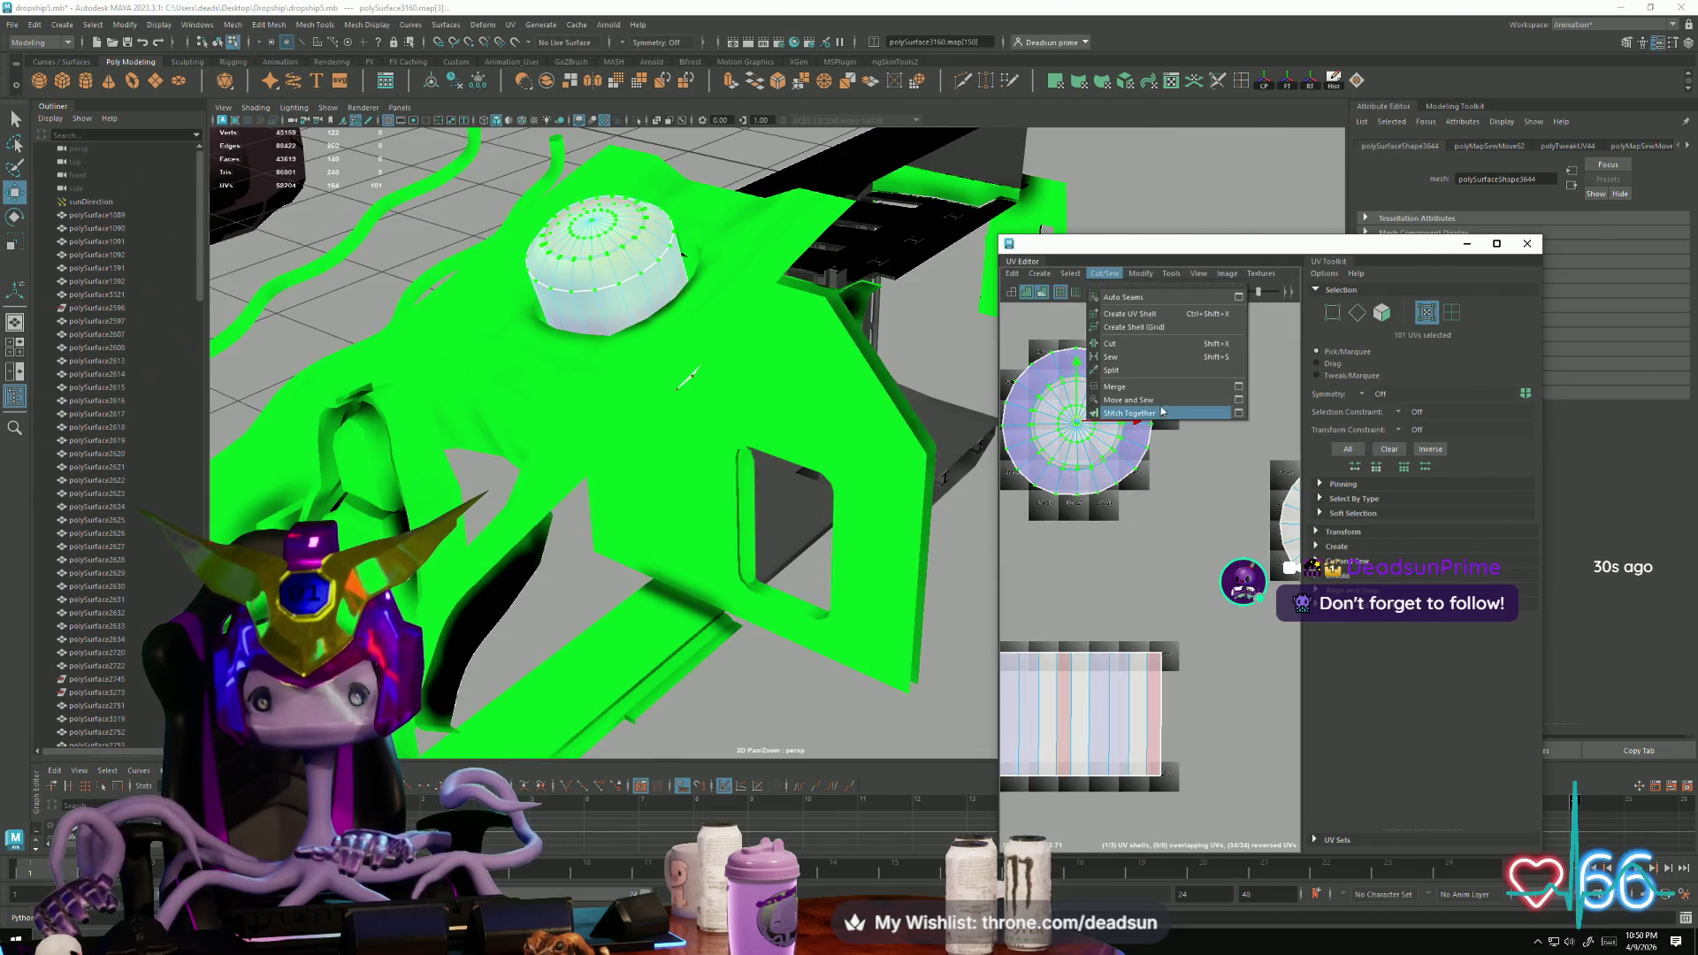
pyautogui.moveTo(1149, 272)
pyautogui.click(1167, 605)
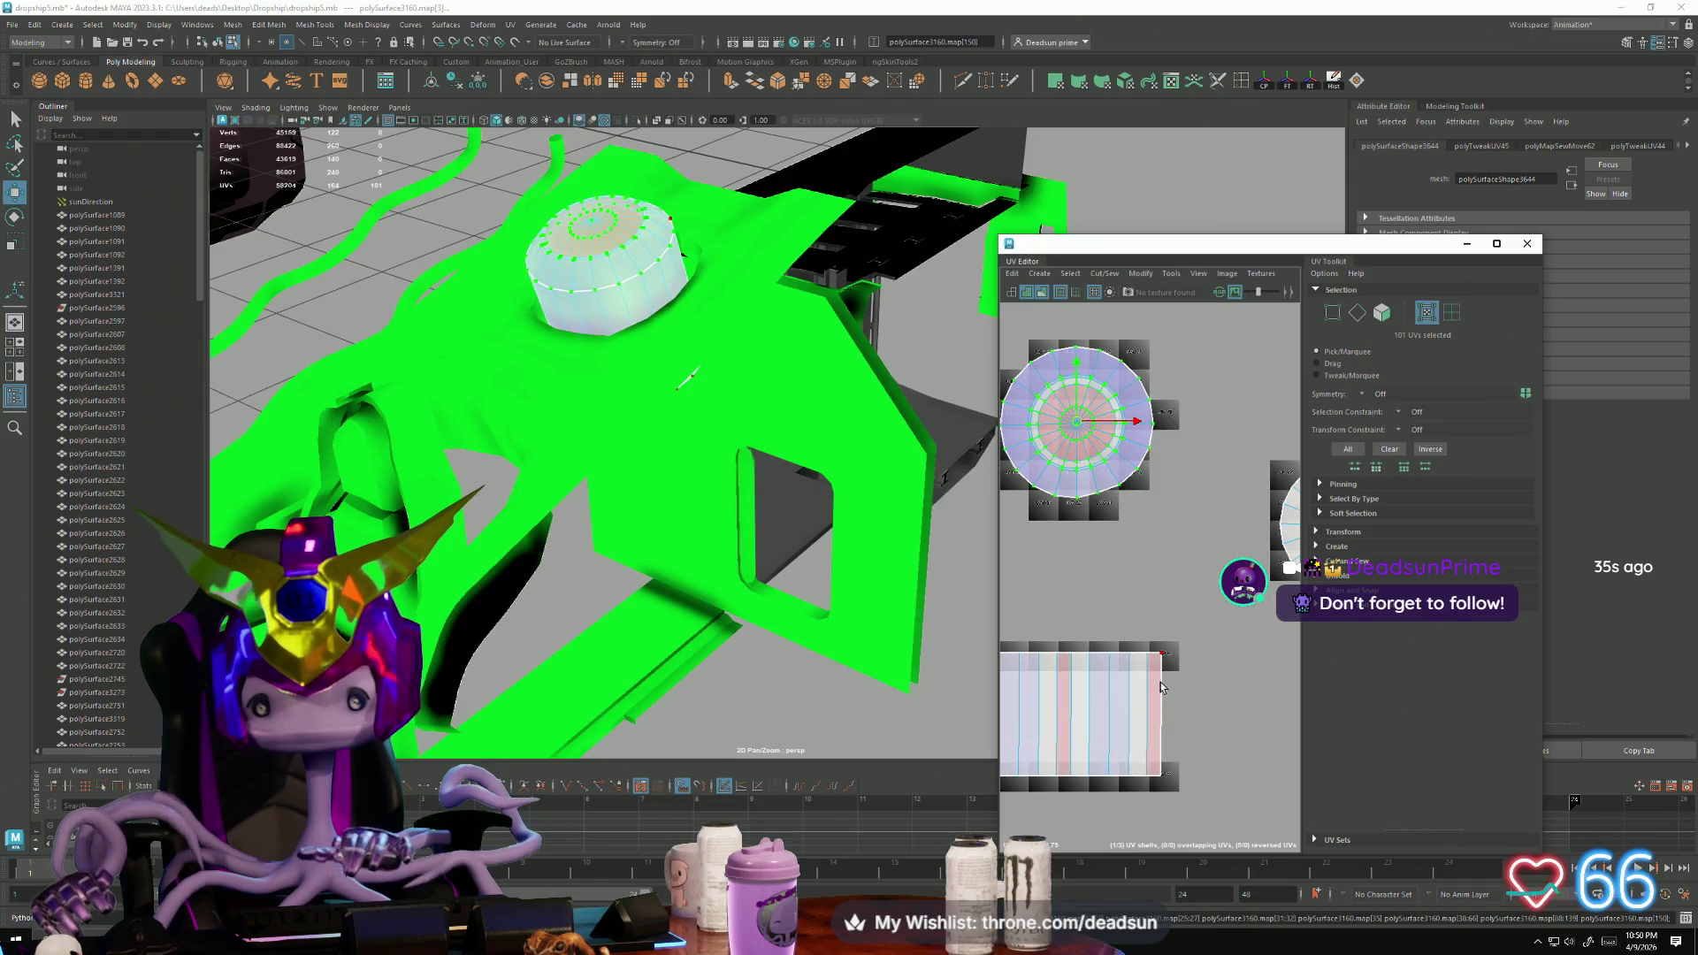
pyautogui.scroll(3, 1099, 504)
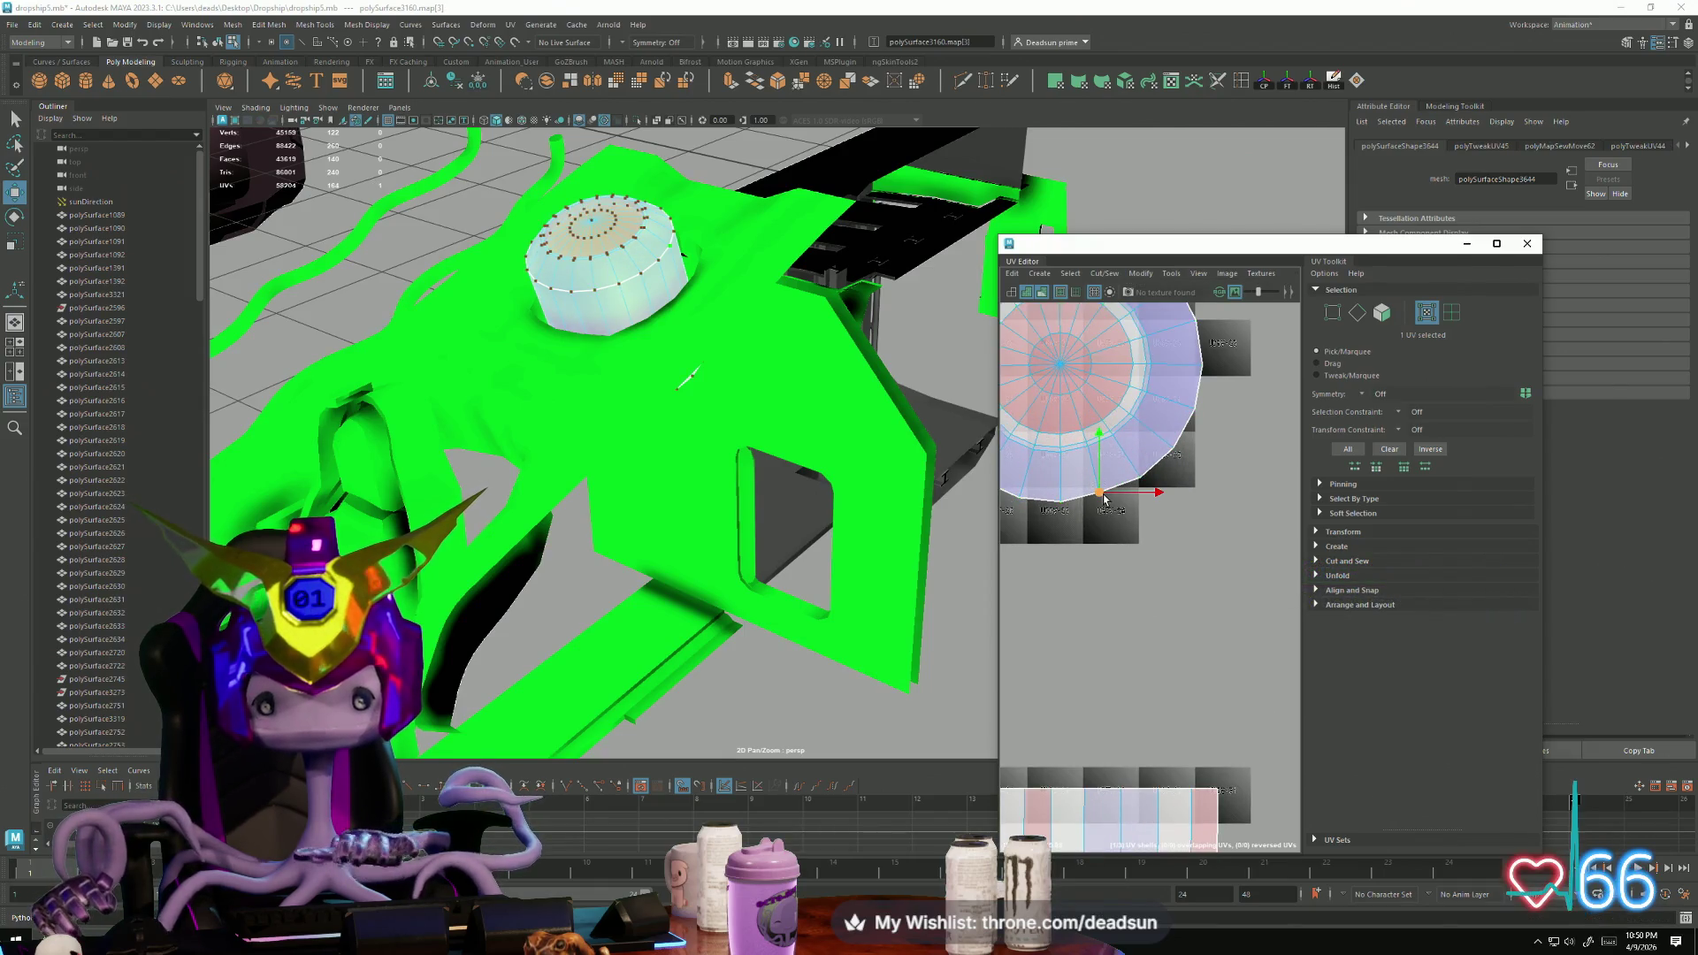
pyautogui.scroll(-4, 1132, 447)
pyautogui.keyDown('alt'); pyautogui.moveTo(1194, 460); pyautogui.dragTo(1103, 447, button='middle'); pyautogui.keyUp('alt')
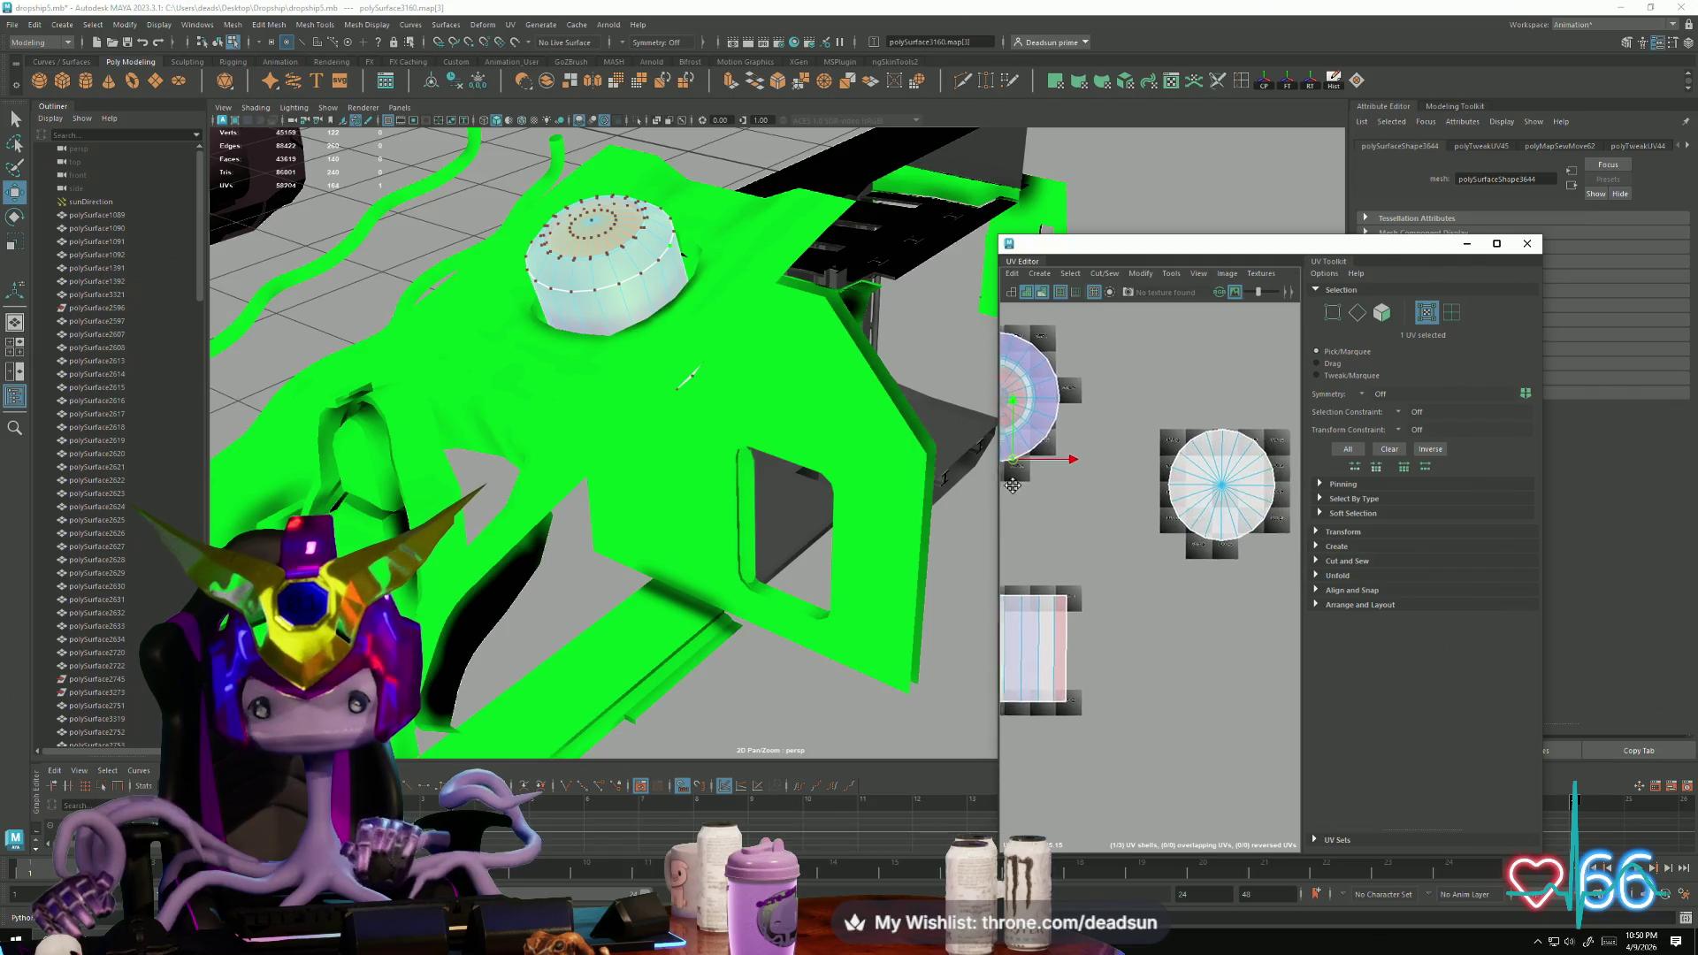
pyautogui.rightClick(1189, 497)
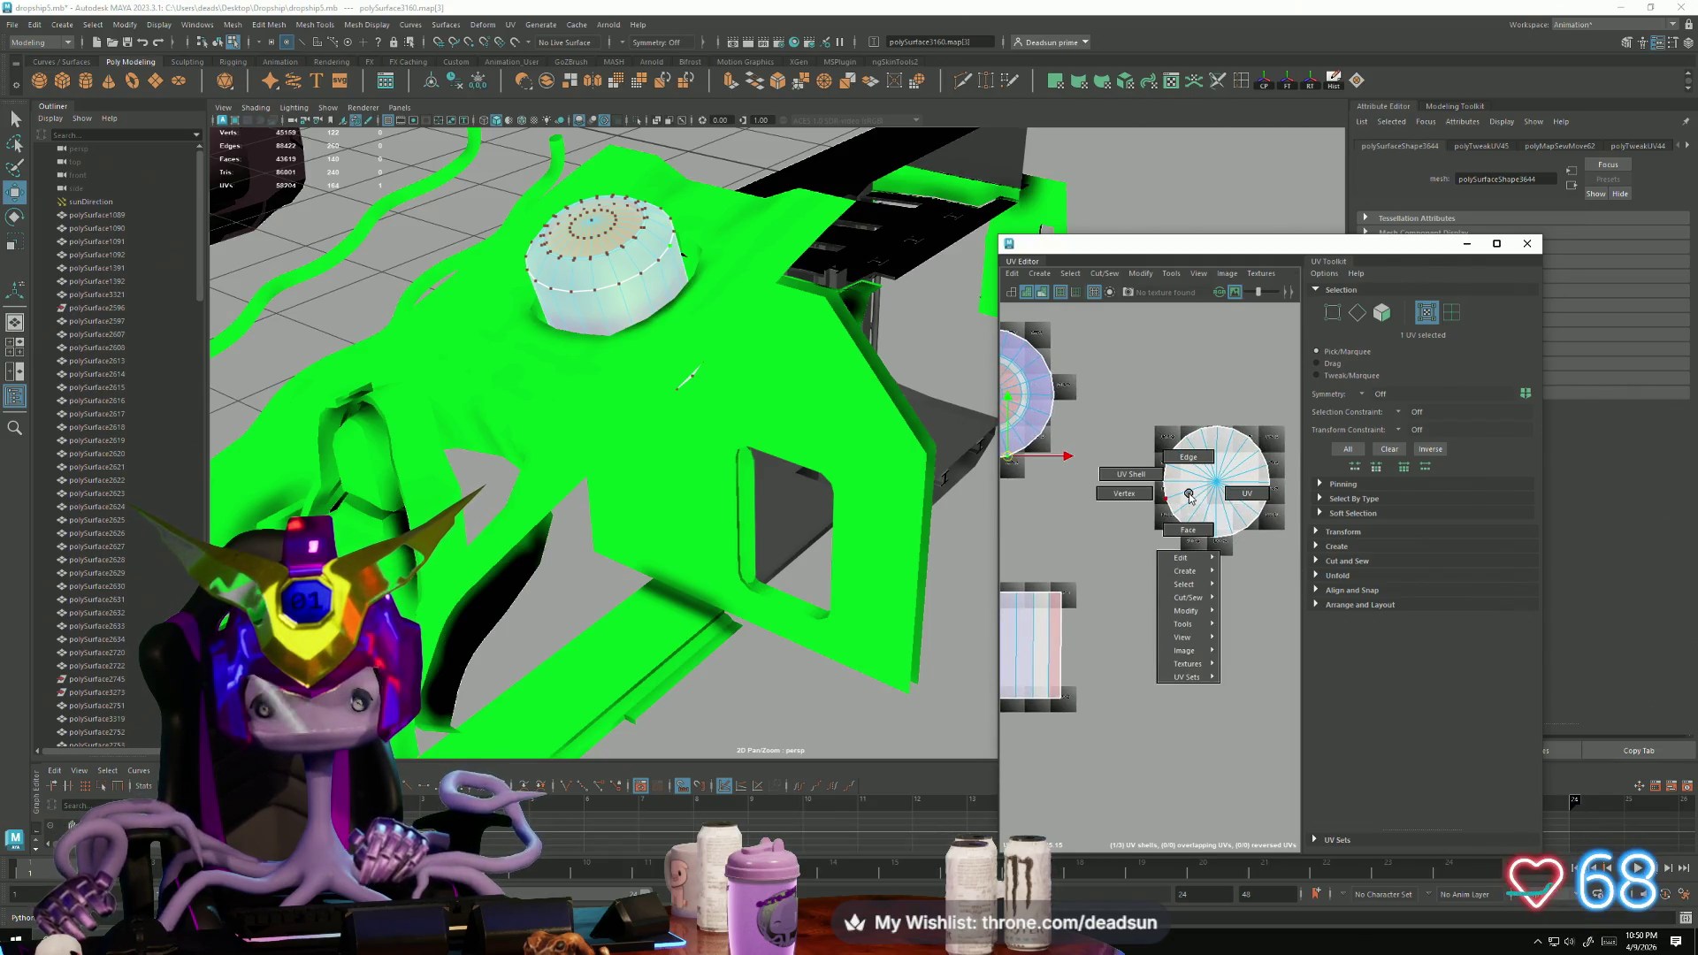
pyautogui.click(1191, 495)
pyautogui.scroll(-2, 1193, 497)
pyautogui.keyDown('alt'); pyautogui.moveTo(1193, 497); pyautogui.dragTo(1263, 522, button='middle'); pyautogui.keyUp('alt')
pyautogui.moveTo(1290, 526); pyautogui.dragTo(1261, 534)
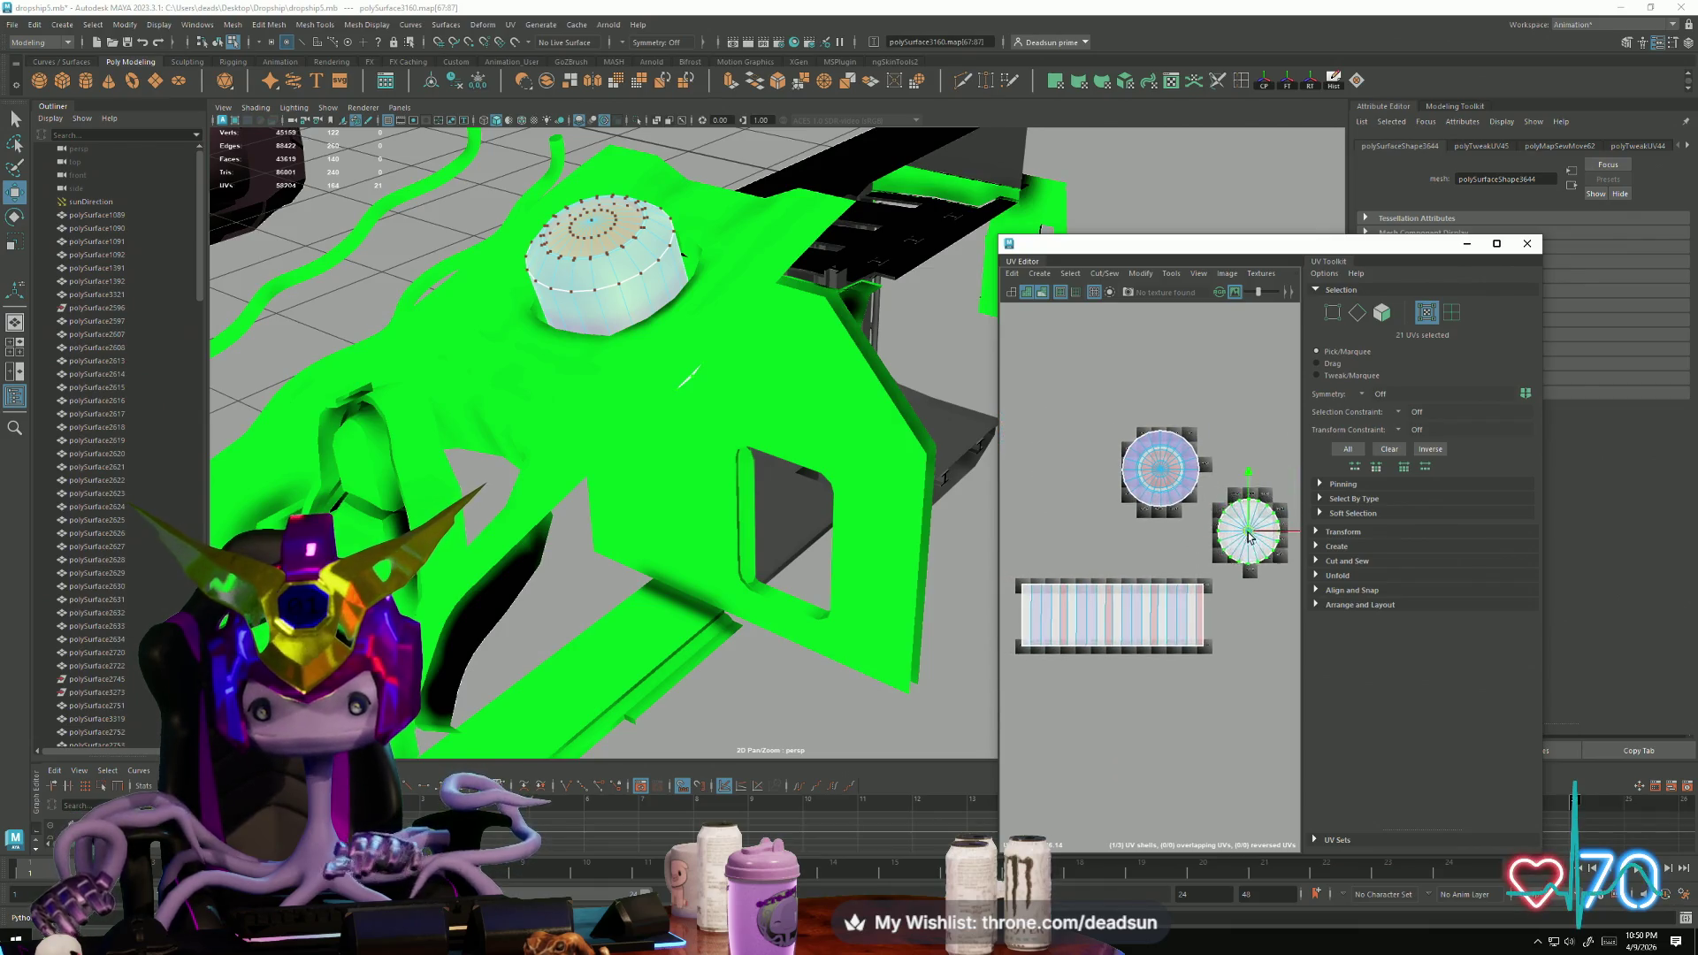
# Step: Unfold the dome strip's UVs and select its top row for scaling
pyautogui.click(1117, 281)
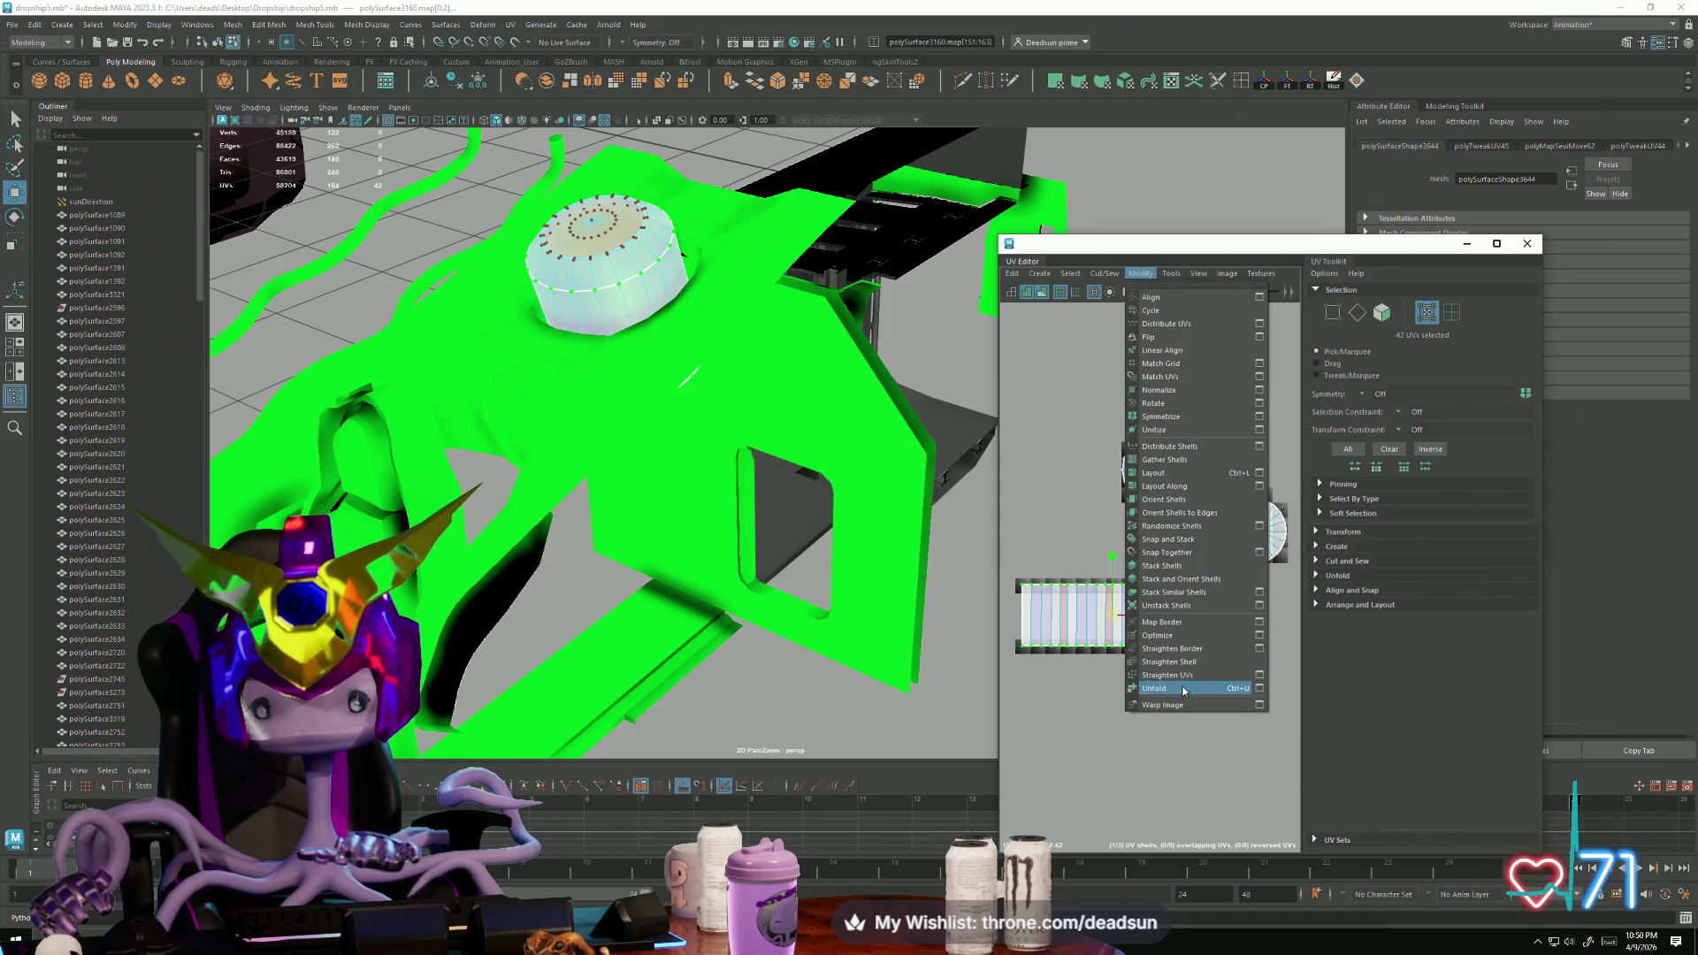
pyautogui.click(1185, 688)
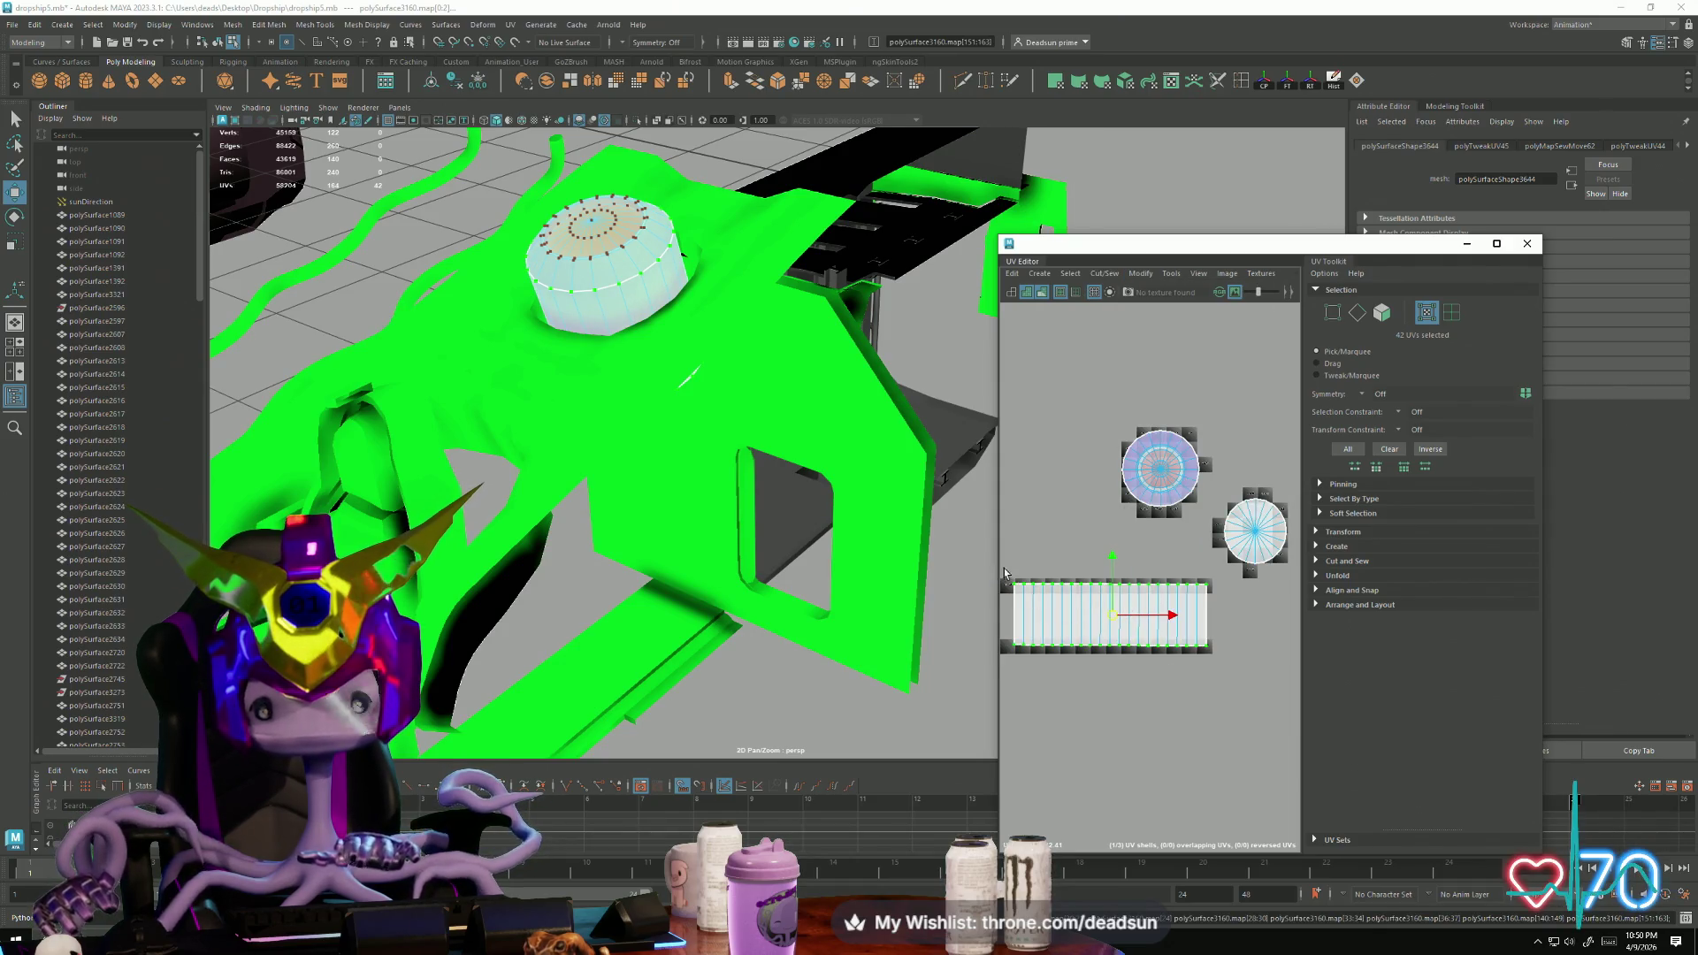
pyautogui.moveTo(1004, 573); pyautogui.dragTo(1220, 591)
pyautogui.press('r')
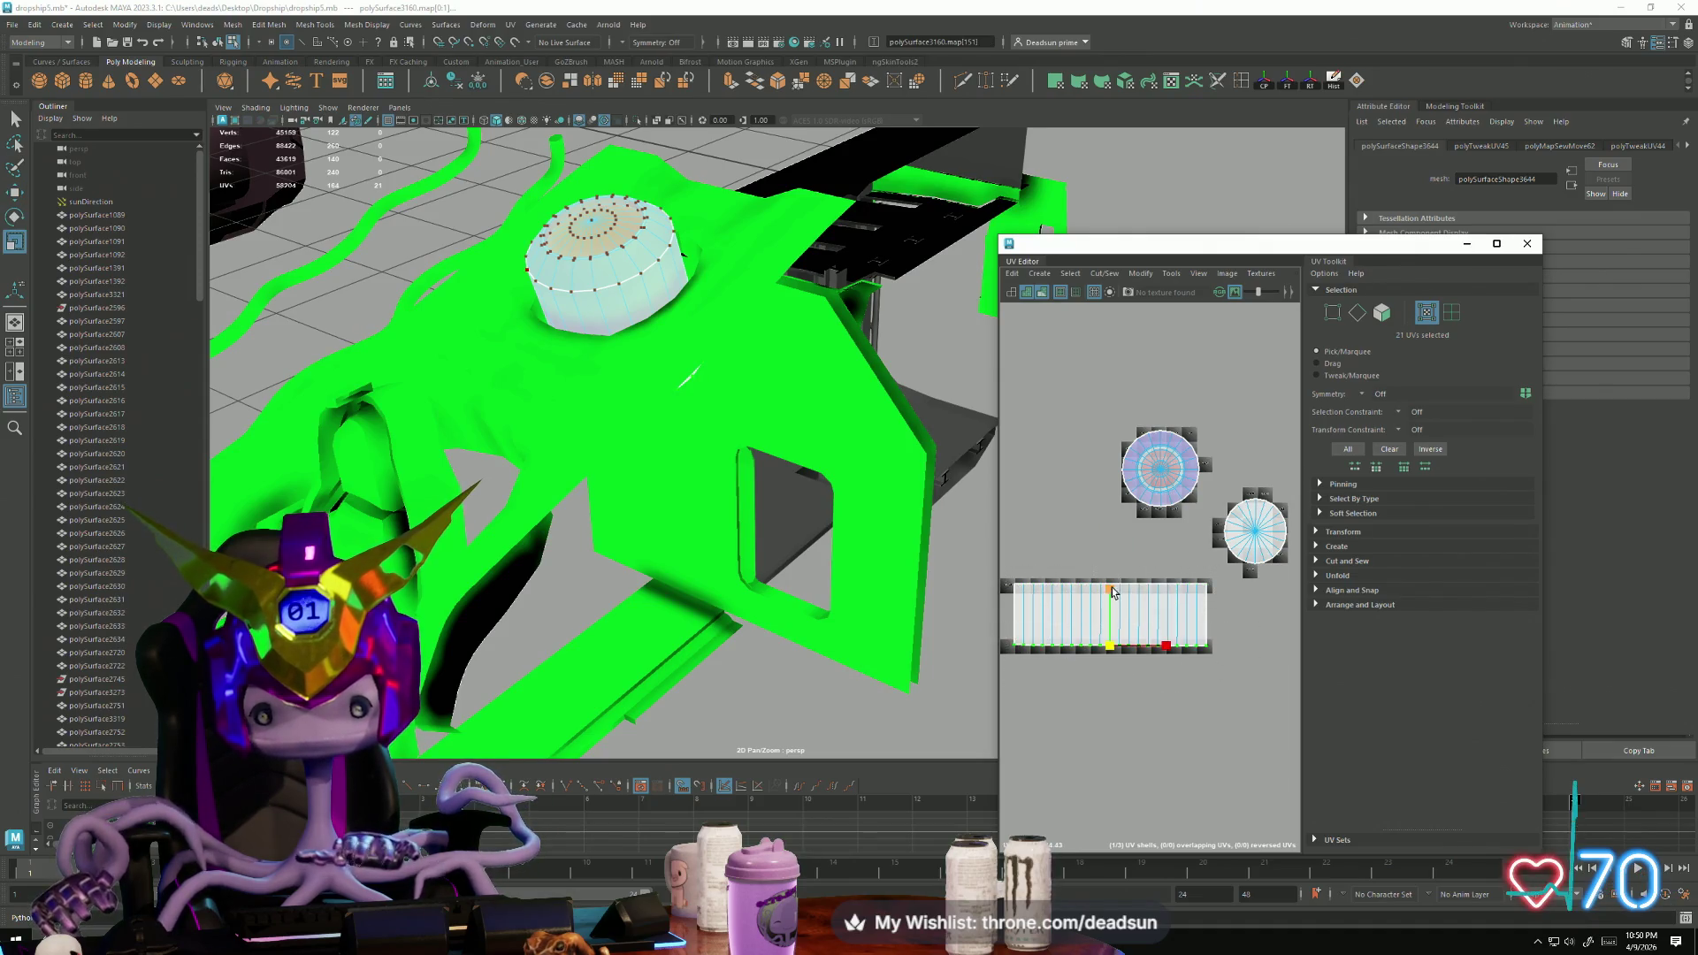
# Step: Place both circular cap shells next to the strip, shrinking the second beside the first
pyautogui.moveTo(1175, 497); pyautogui.dragTo(1204, 538)
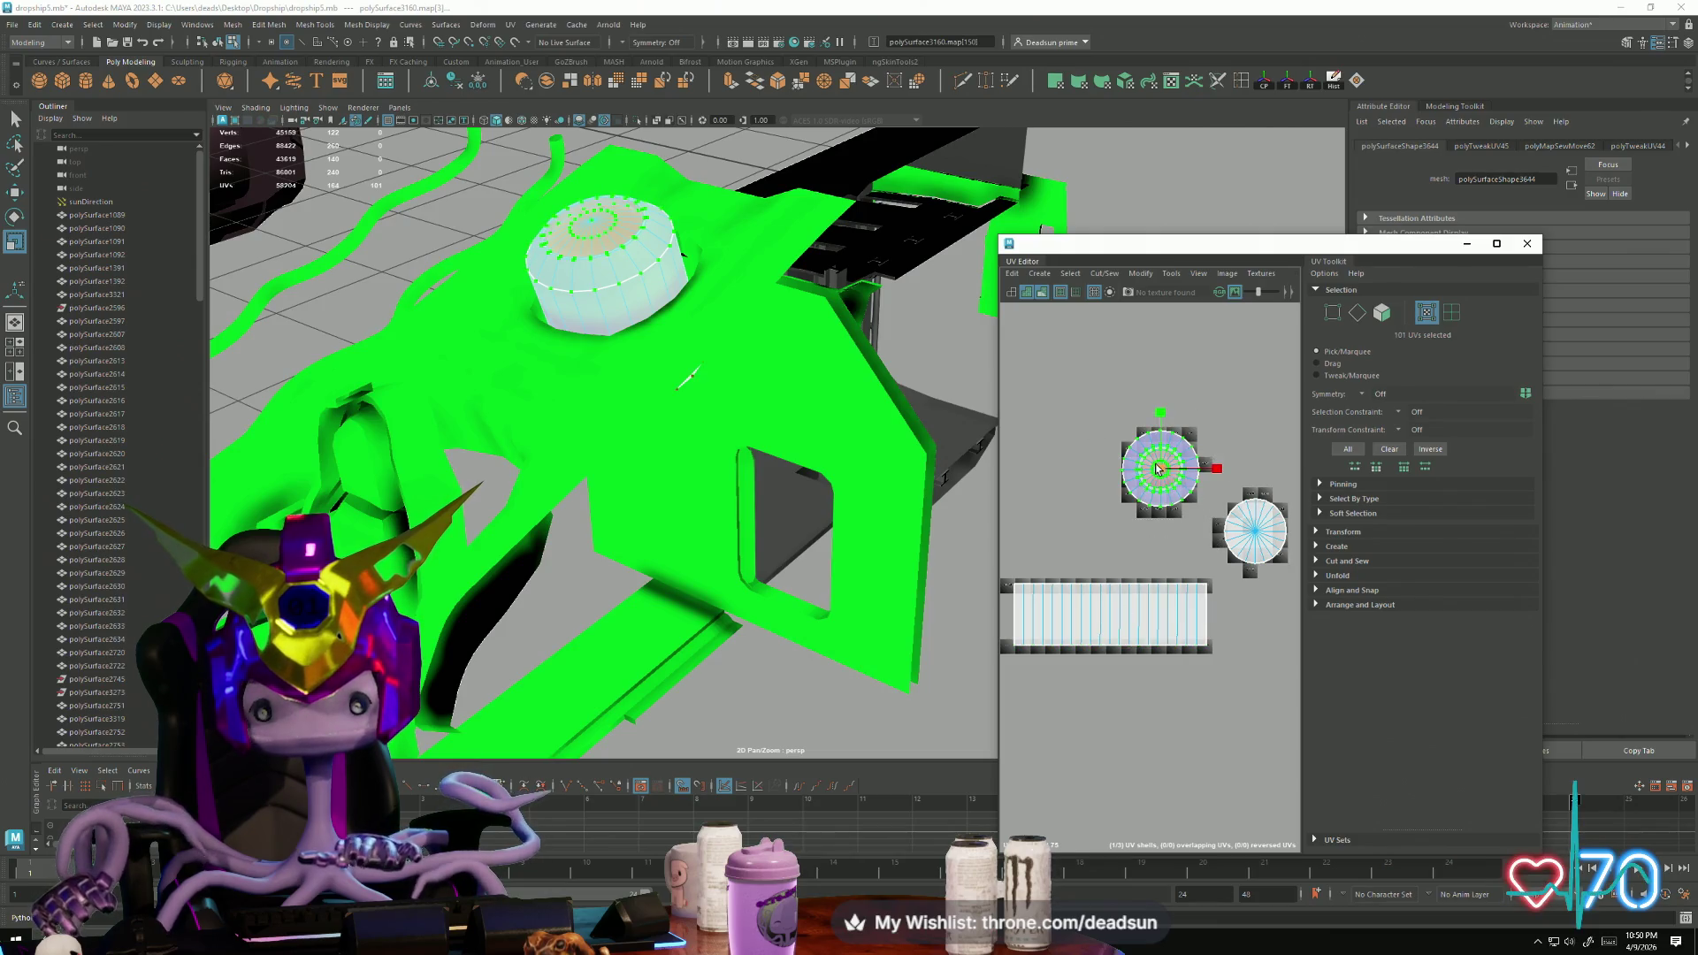
pyautogui.press('w')
pyautogui.moveTo(1163, 473)
pyautogui.mouseDown()
pyautogui.moveTo(1102, 496)
pyautogui.moveTo(1055, 549)
pyautogui.mouseUp()
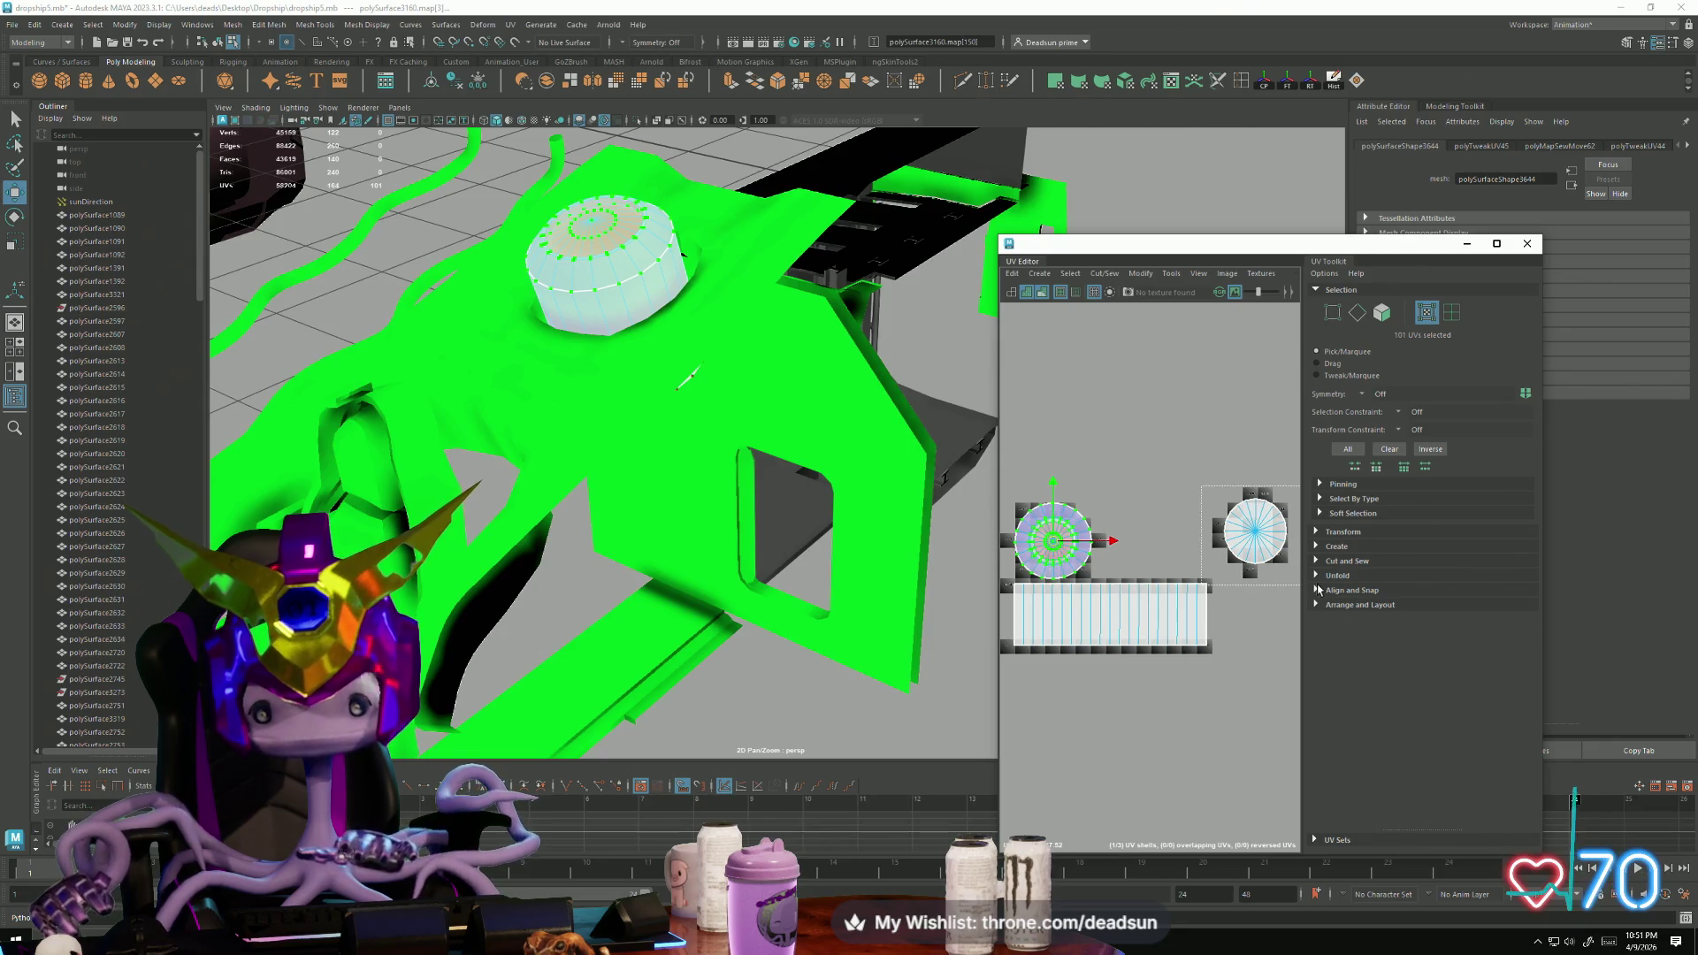
pyautogui.moveTo(1267, 546); pyautogui.dragTo(1121, 553)
pyautogui.press('r')
pyautogui.keyDown('alt'); pyautogui.moveTo(888, 543); pyautogui.dragTo(757, 522); pyautogui.keyUp('alt')
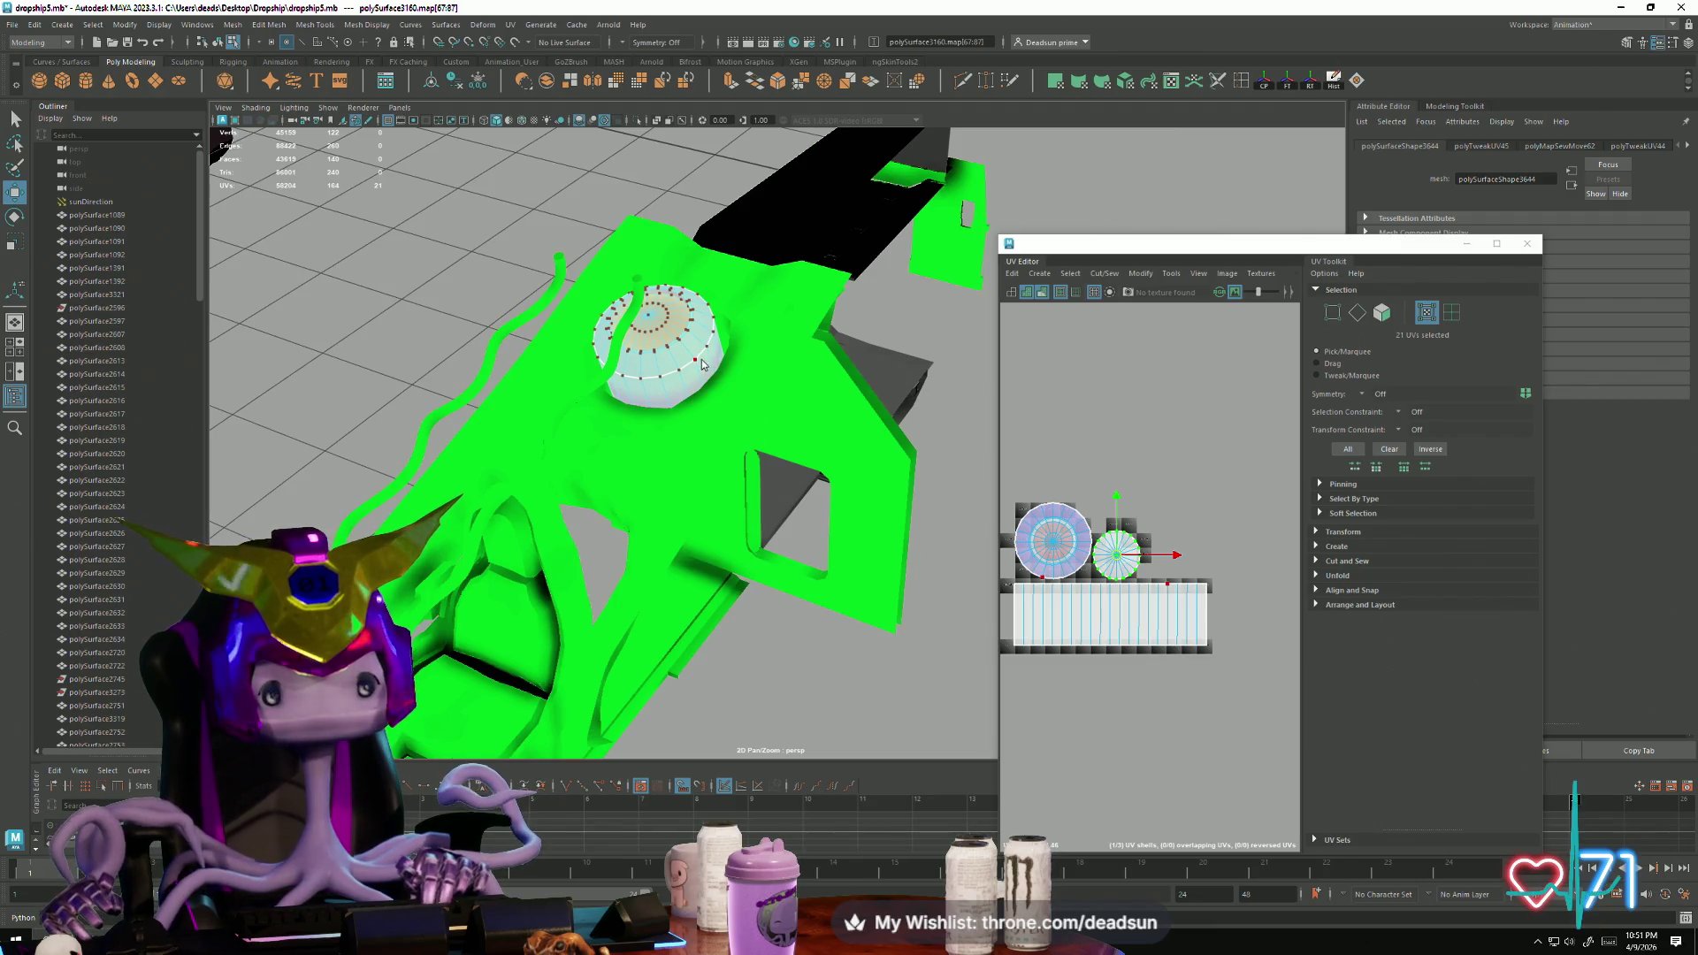
pyautogui.press('F8')
pyautogui.keyDown('alt'); pyautogui.moveTo(704, 367); pyautogui.dragTo(713, 377); pyautogui.keyUp('alt')
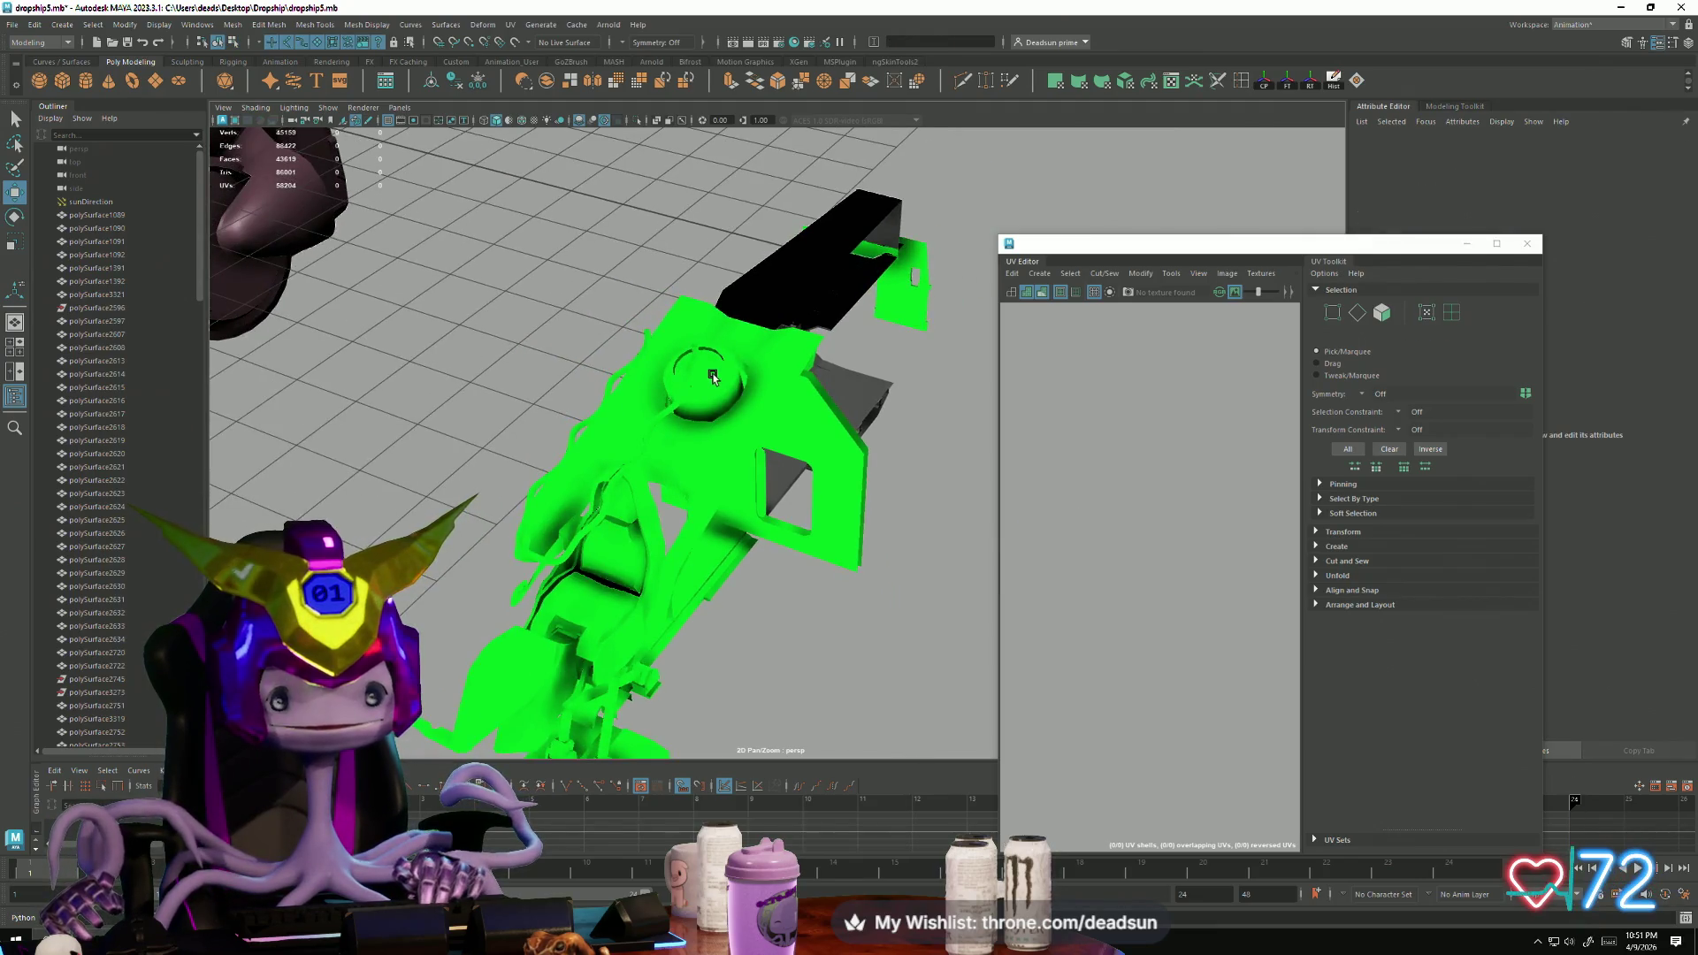
# Step: Select the dome and hull panel, then move the dome's cap and strip shells above the panel's UVs
pyautogui.click(714, 378)
pyautogui.keyDown('shift'); pyautogui.click(727, 492); pyautogui.keyUp('shift')
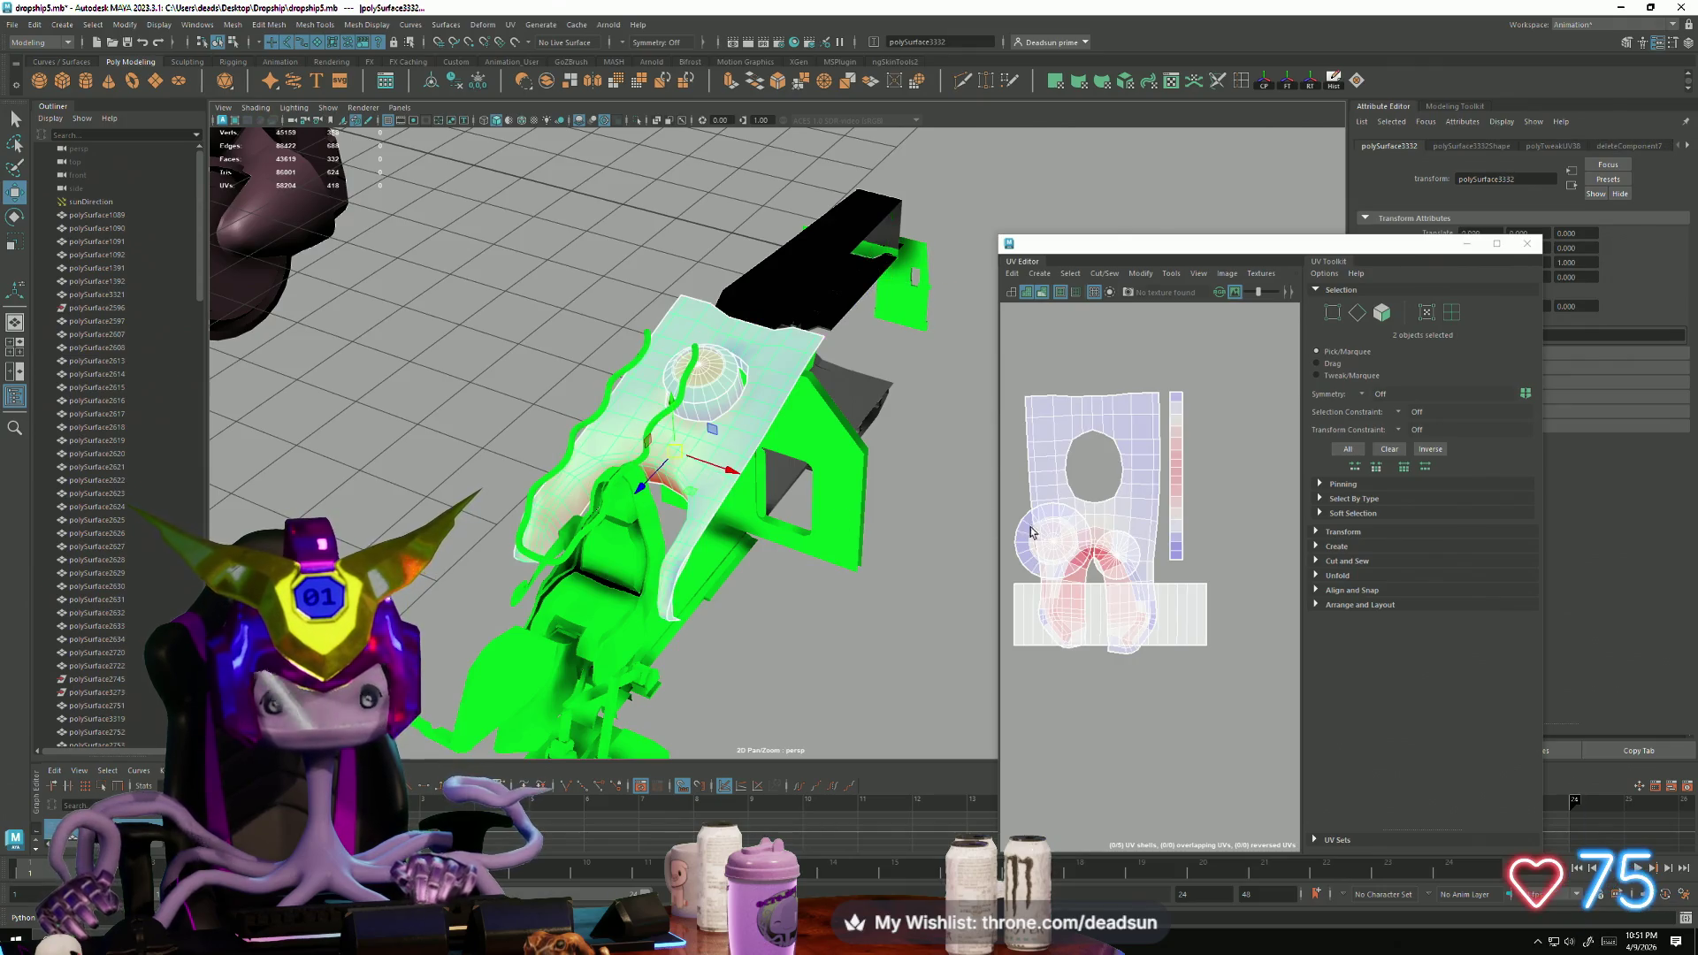
pyautogui.moveTo(1024, 571); pyautogui.dragTo(1008, 559, button='right')
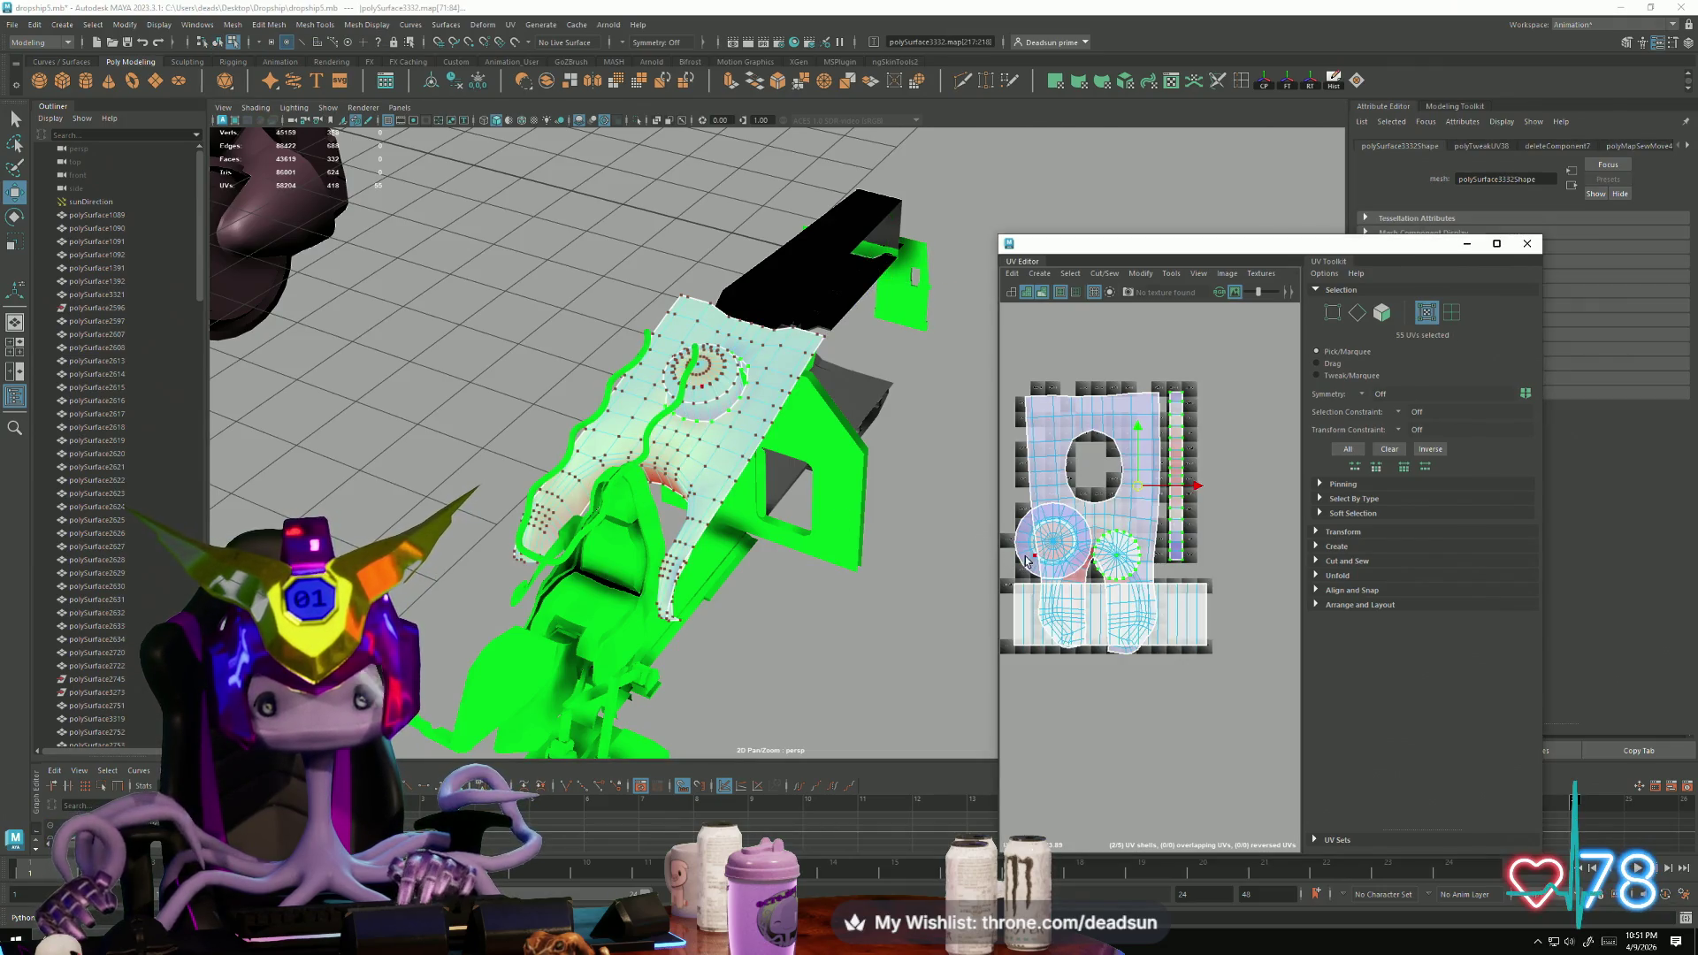
pyautogui.doubleClick(1026, 560)
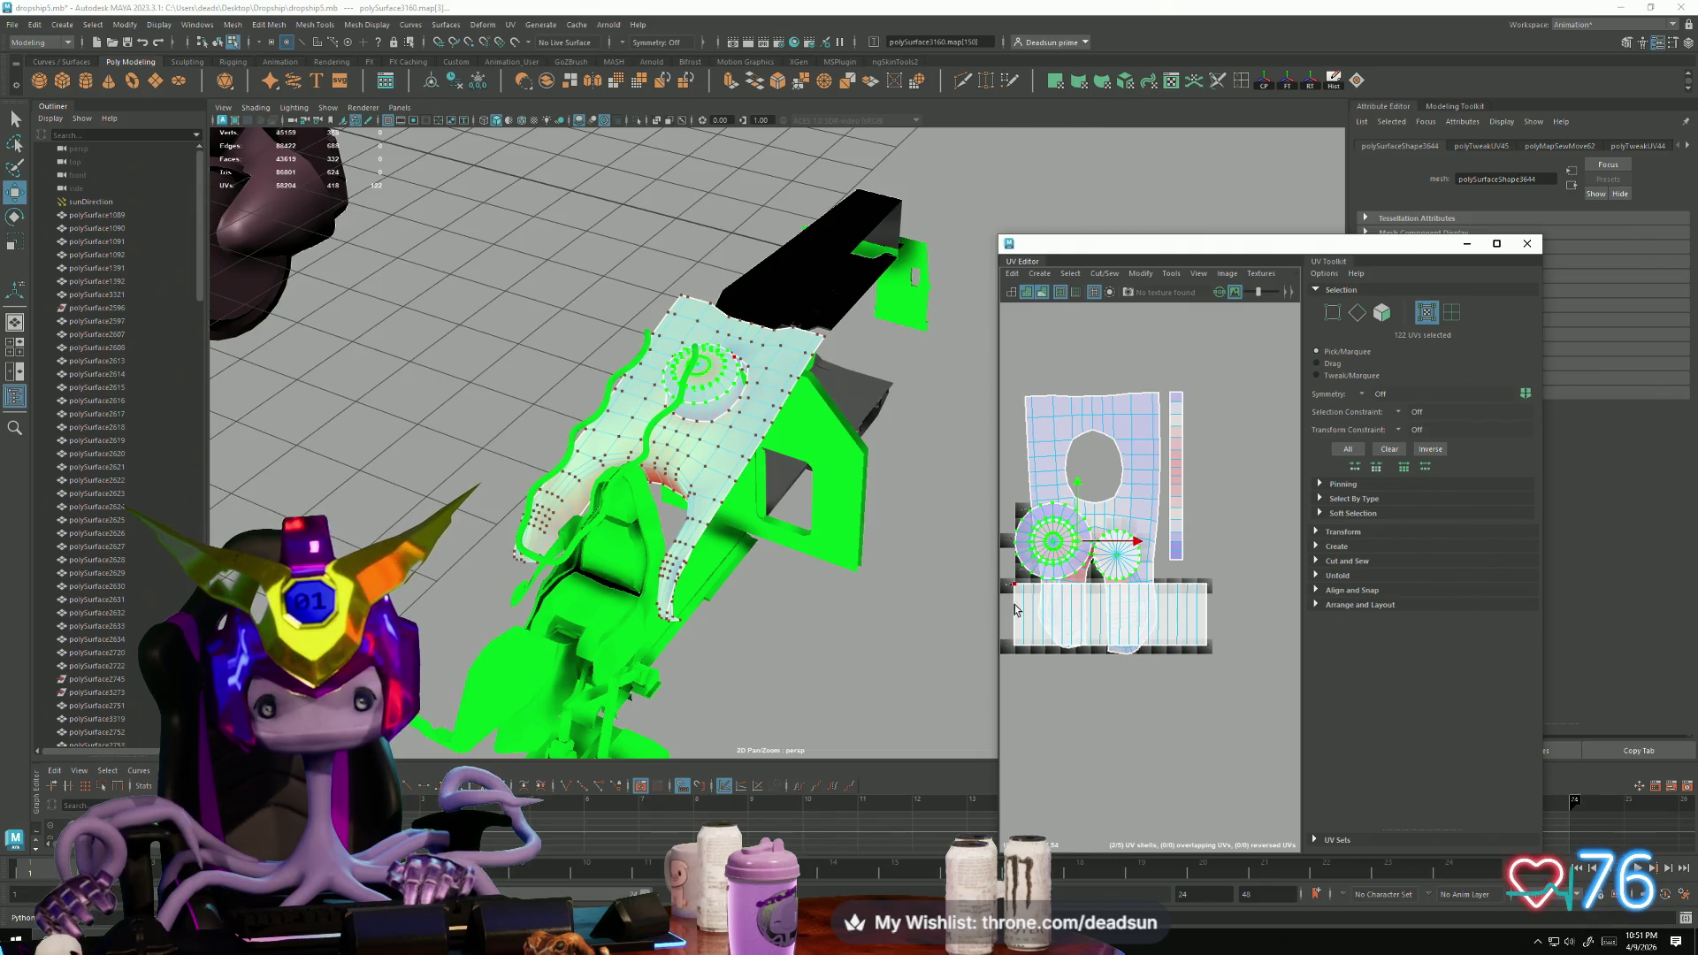
pyautogui.moveTo(1106, 576)
pyautogui.mouseDown()
pyautogui.moveTo(1117, 329)
pyautogui.moveTo(1079, 351)
pyautogui.mouseUp()
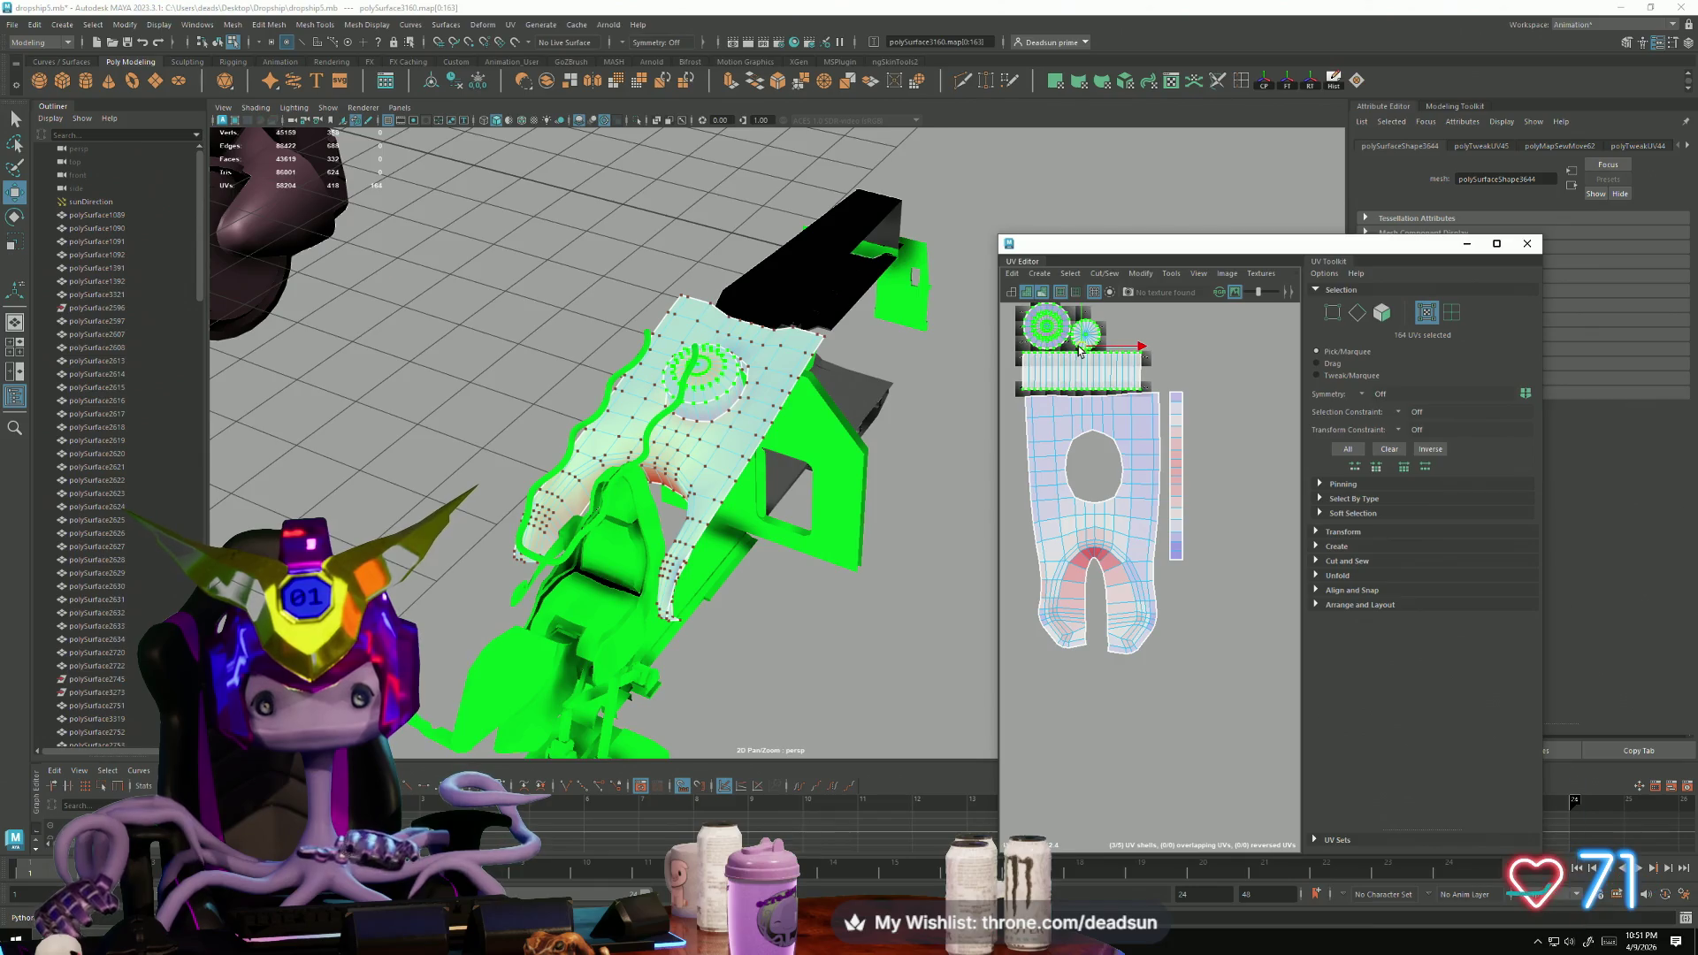
pyautogui.moveTo(955, 389)
pyautogui.keyDown('alt'); pyautogui.mouseDown()
pyautogui.moveTo(701, 481)
pyautogui.moveTo(793, 462)
pyautogui.moveTo(741, 357)
pyautogui.mouseUp(); pyautogui.keyUp('alt')
pyautogui.moveTo(691, 132)
pyautogui.keyDown('alt'); pyautogui.mouseDown()
pyautogui.moveTo(822, 379)
pyautogui.moveTo(870, 387)
pyautogui.moveTo(738, 393)
pyautogui.mouseUp(); pyautogui.keyUp('alt')
pyautogui.hotkey('ctrl', 'z')
pyautogui.hotkey('ctrl', 'z')
pyautogui.hotkey('ctrl', 'z')
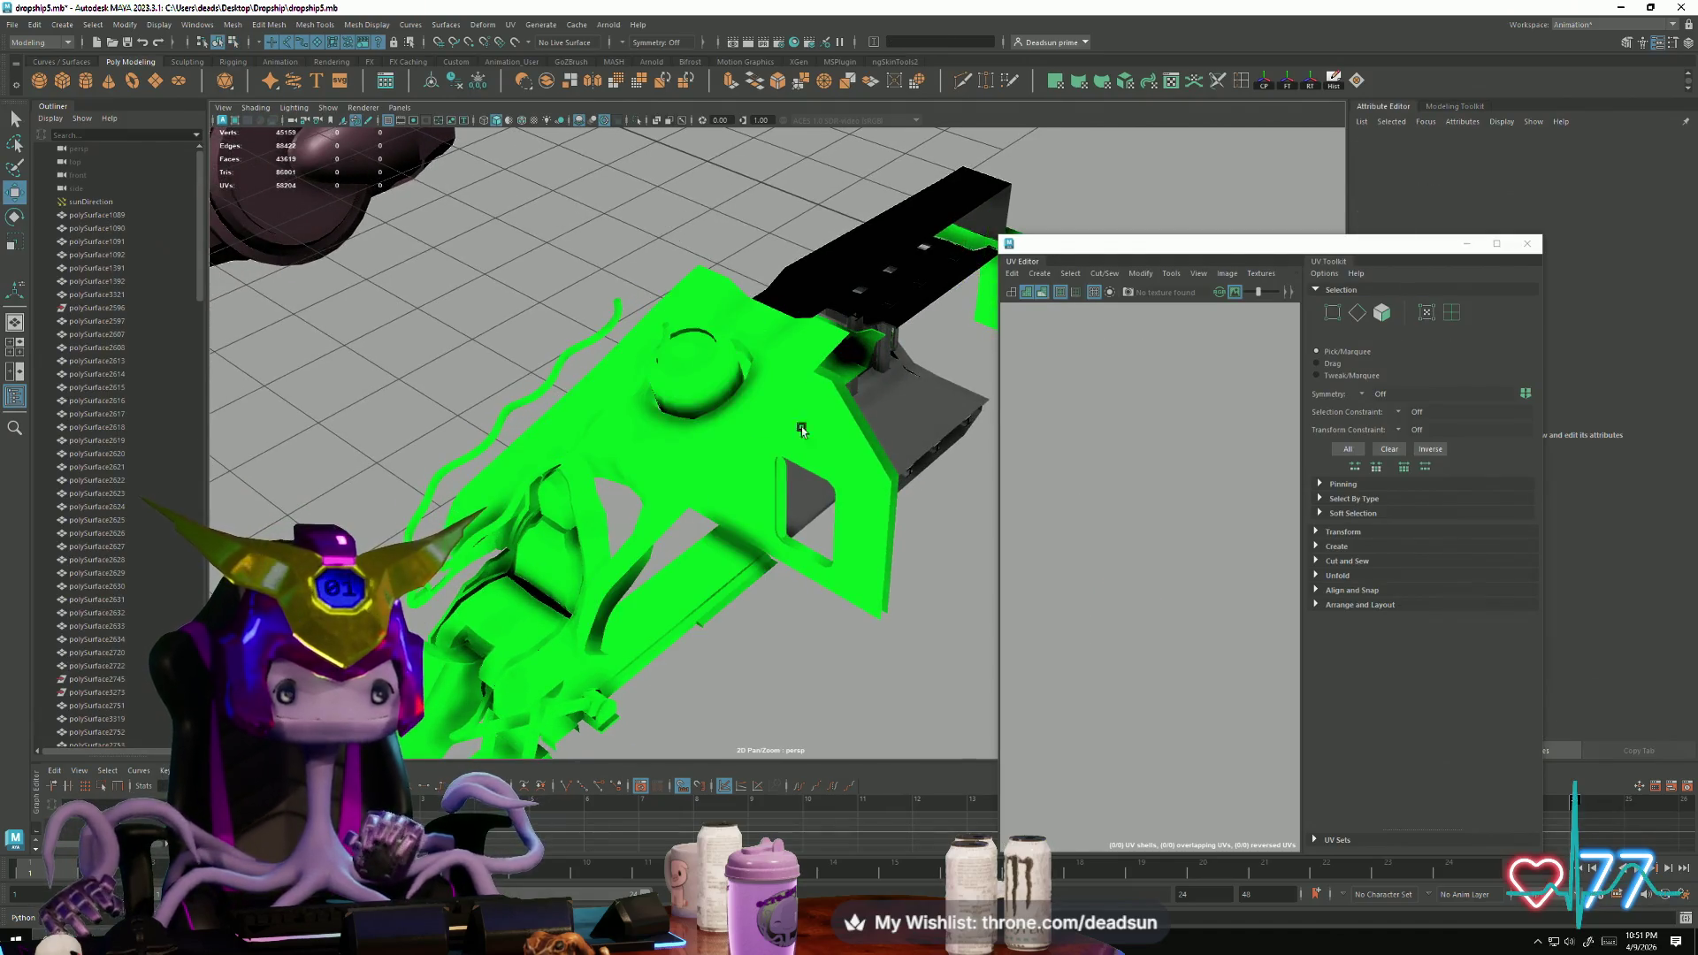
# Step: Select a face loop on the cockpit seat's pale trim panel and extrude it
pyautogui.moveTo(727, 466)
pyautogui.keyDown('alt'); pyautogui.mouseDown()
pyautogui.moveTo(625, 481)
pyautogui.moveTo(610, 512)
pyautogui.moveTo(738, 553)
pyautogui.moveTo(686, 505)
pyautogui.moveTo(684, 546)
pyautogui.moveTo(734, 565)
pyautogui.moveTo(751, 534)
pyautogui.moveTo(773, 595)
pyautogui.moveTo(817, 580)
pyautogui.moveTo(740, 506)
pyautogui.moveTo(800, 518)
pyautogui.moveTo(770, 633)
pyautogui.moveTo(645, 619)
pyautogui.moveTo(788, 667)
pyautogui.moveTo(569, 534)
pyautogui.moveTo(576, 644)
pyautogui.moveTo(632, 606)
pyautogui.moveTo(534, 569)
pyautogui.moveTo(735, 678)
pyautogui.moveTo(686, 644)
pyautogui.moveTo(671, 496)
pyautogui.mouseUp(); pyautogui.keyUp('alt')
pyautogui.click(740, 506)
pyautogui.moveTo(688, 486); pyautogui.dragTo(687, 523, button='right')
pyautogui.doubleClick(668, 525)
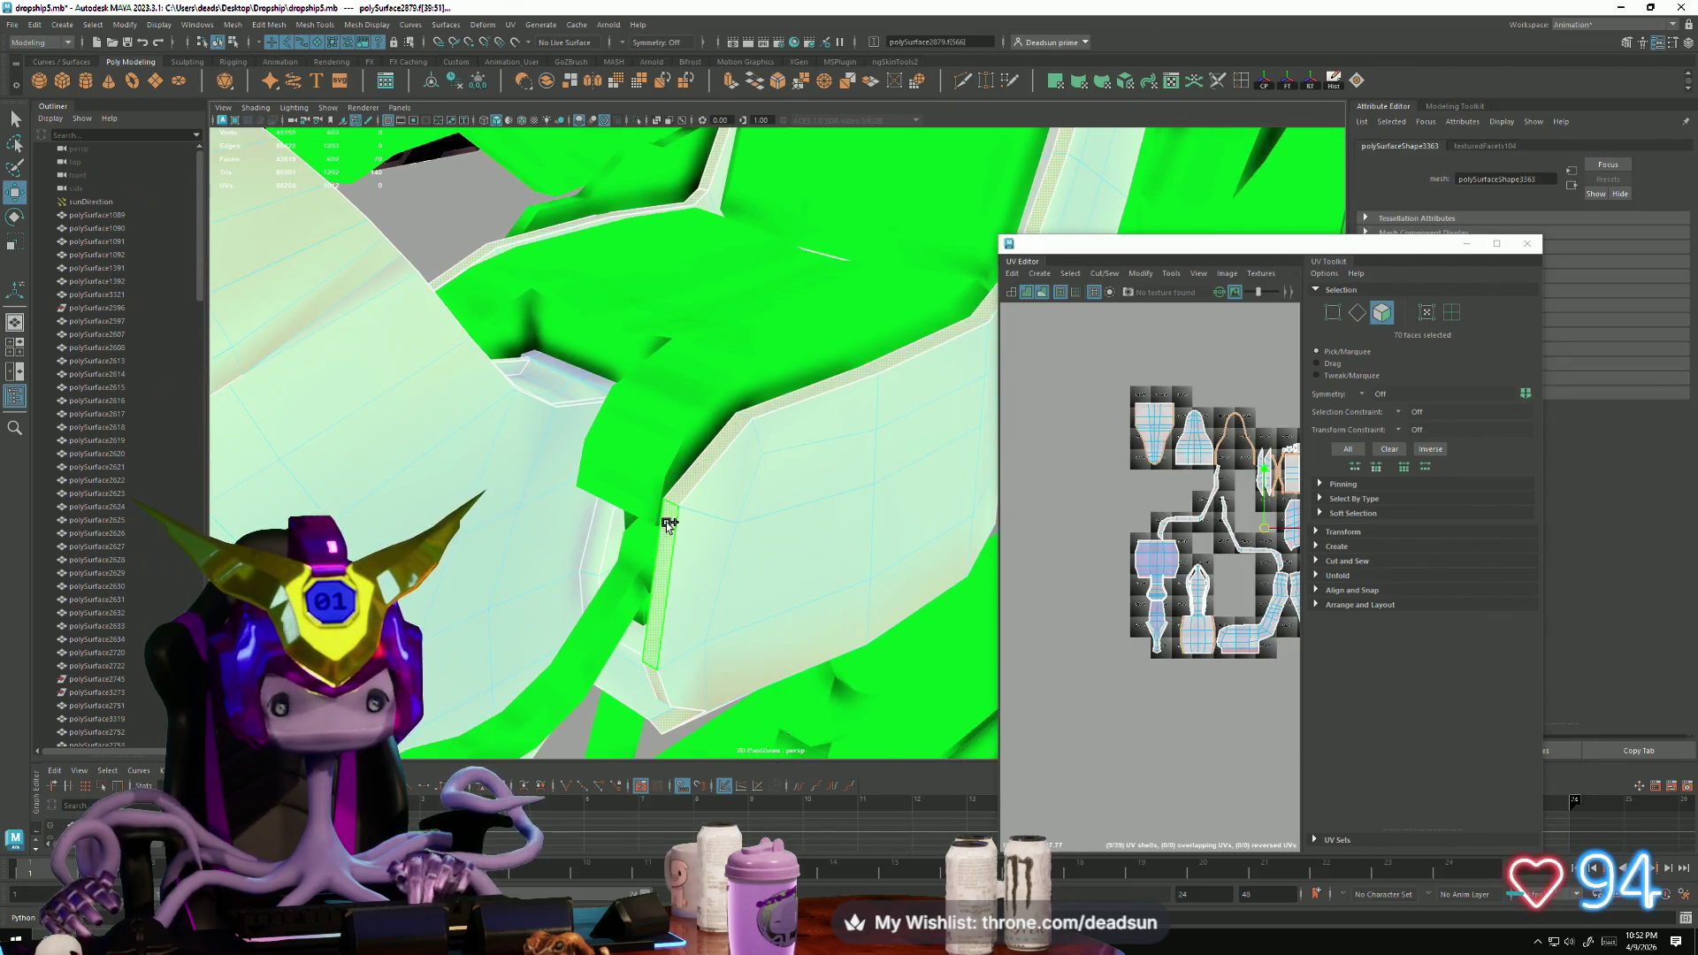
pyautogui.moveTo(589, 502)
pyautogui.keyDown('alt'); pyautogui.mouseDown()
pyautogui.moveTo(686, 595)
pyautogui.moveTo(545, 518)
pyautogui.moveTo(584, 504)
pyautogui.moveTo(616, 524)
pyautogui.moveTo(593, 560)
pyautogui.mouseUp(); pyautogui.keyUp('alt')
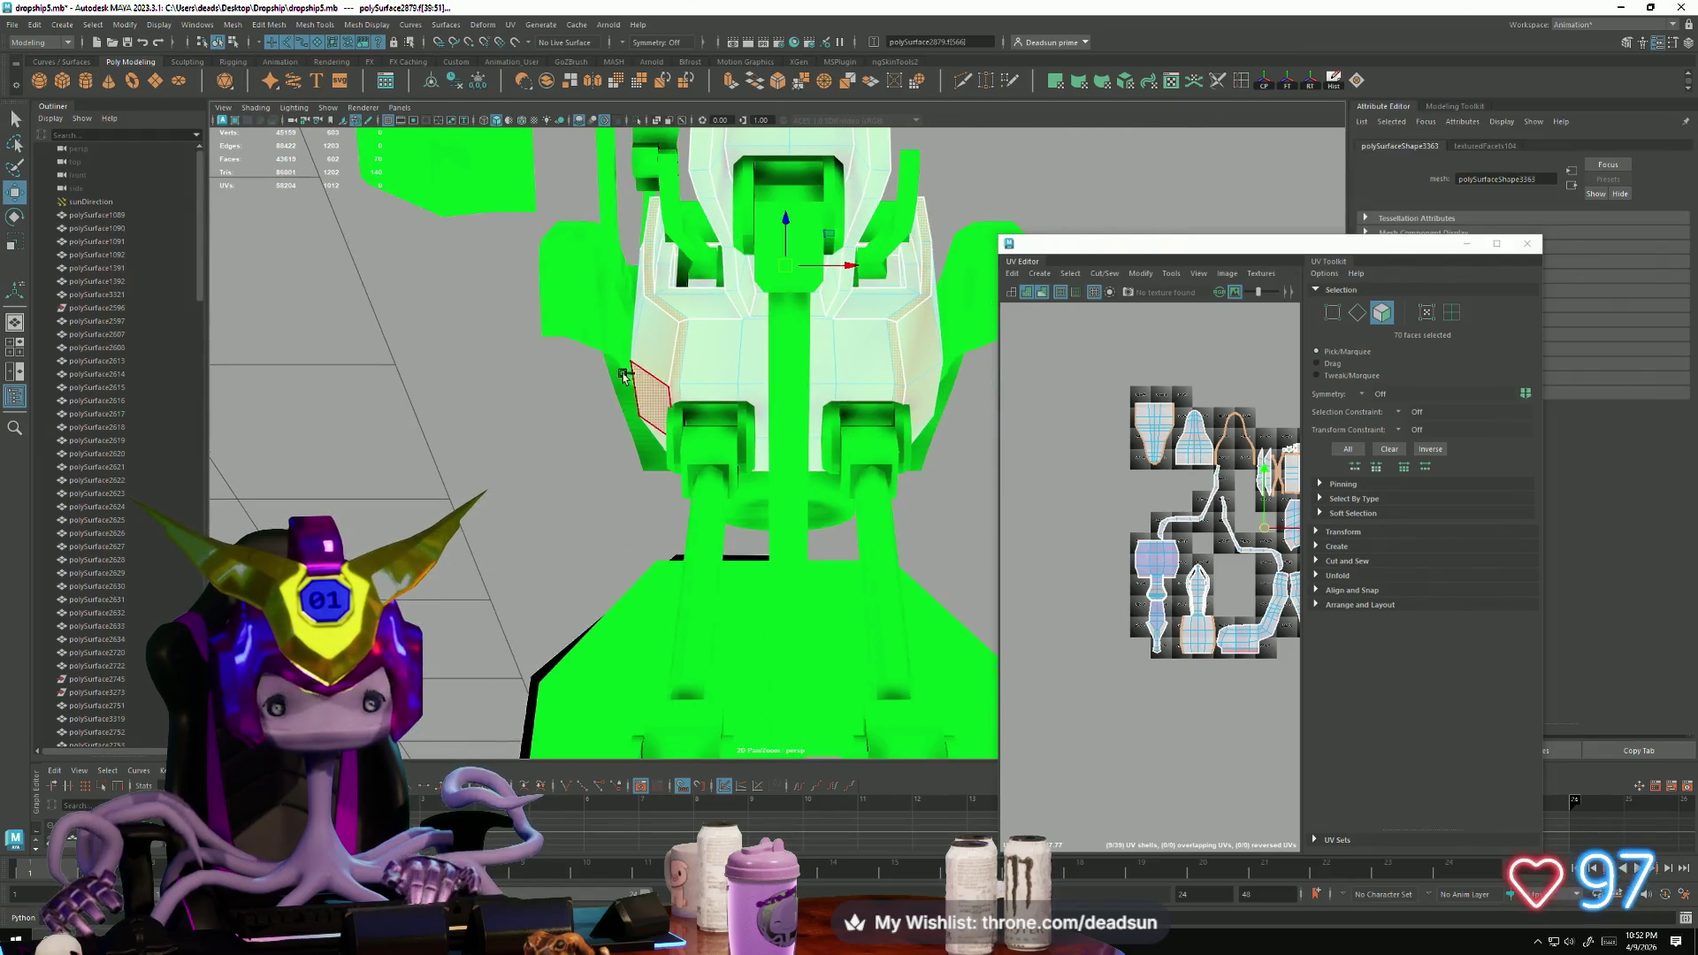
pyautogui.moveTo(895, 579)
pyautogui.keyDown('alt'); pyautogui.mouseDown()
pyautogui.moveTo(747, 682)
pyautogui.moveTo(618, 667)
pyautogui.moveTo(592, 686)
pyautogui.moveTo(605, 695)
pyautogui.mouseUp(); pyautogui.keyUp('alt')
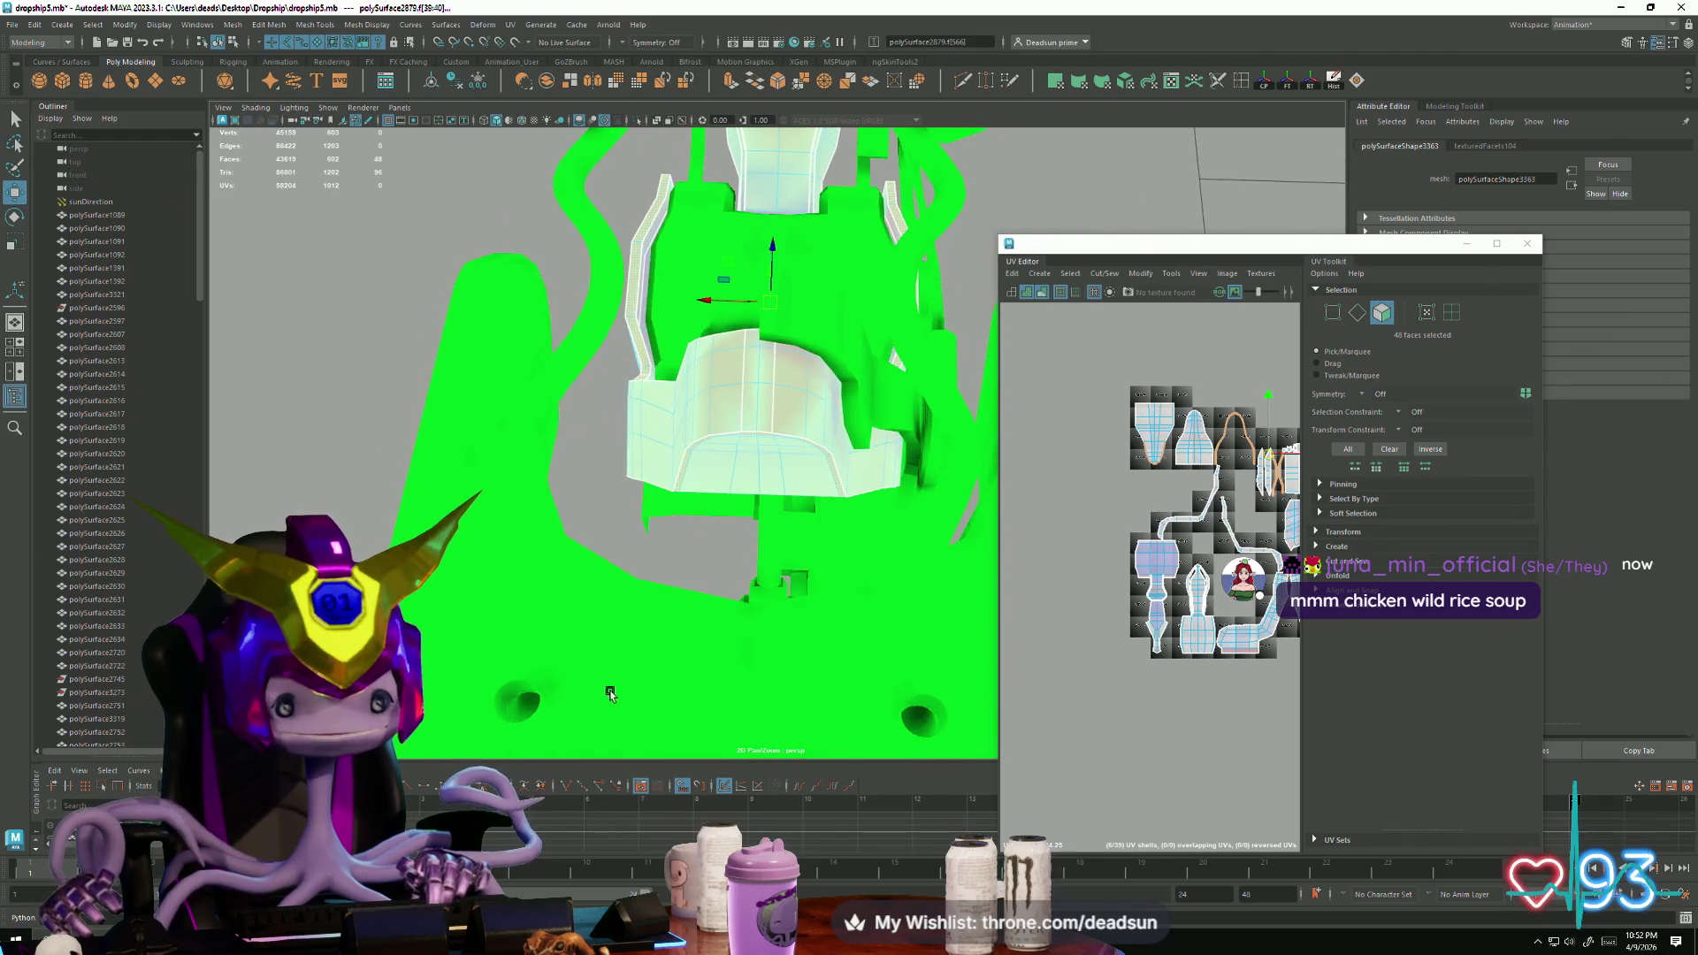
pyautogui.moveTo(750, 617)
pyautogui.keyDown('alt'); pyautogui.mouseDown()
pyautogui.moveTo(936, 598)
pyautogui.moveTo(830, 568)
pyautogui.moveTo(886, 578)
pyautogui.moveTo(761, 636)
pyautogui.moveTo(743, 618)
pyautogui.moveTo(748, 581)
pyautogui.moveTo(618, 527)
pyautogui.moveTo(663, 576)
pyautogui.moveTo(755, 616)
pyautogui.moveTo(761, 580)
pyautogui.moveTo(792, 666)
pyautogui.moveTo(746, 657)
pyautogui.moveTo(838, 692)
pyautogui.moveTo(686, 572)
pyautogui.moveTo(607, 542)
pyautogui.moveTo(743, 568)
pyautogui.moveTo(543, 181)
pyautogui.mouseUp(); pyautogui.keyUp('alt')
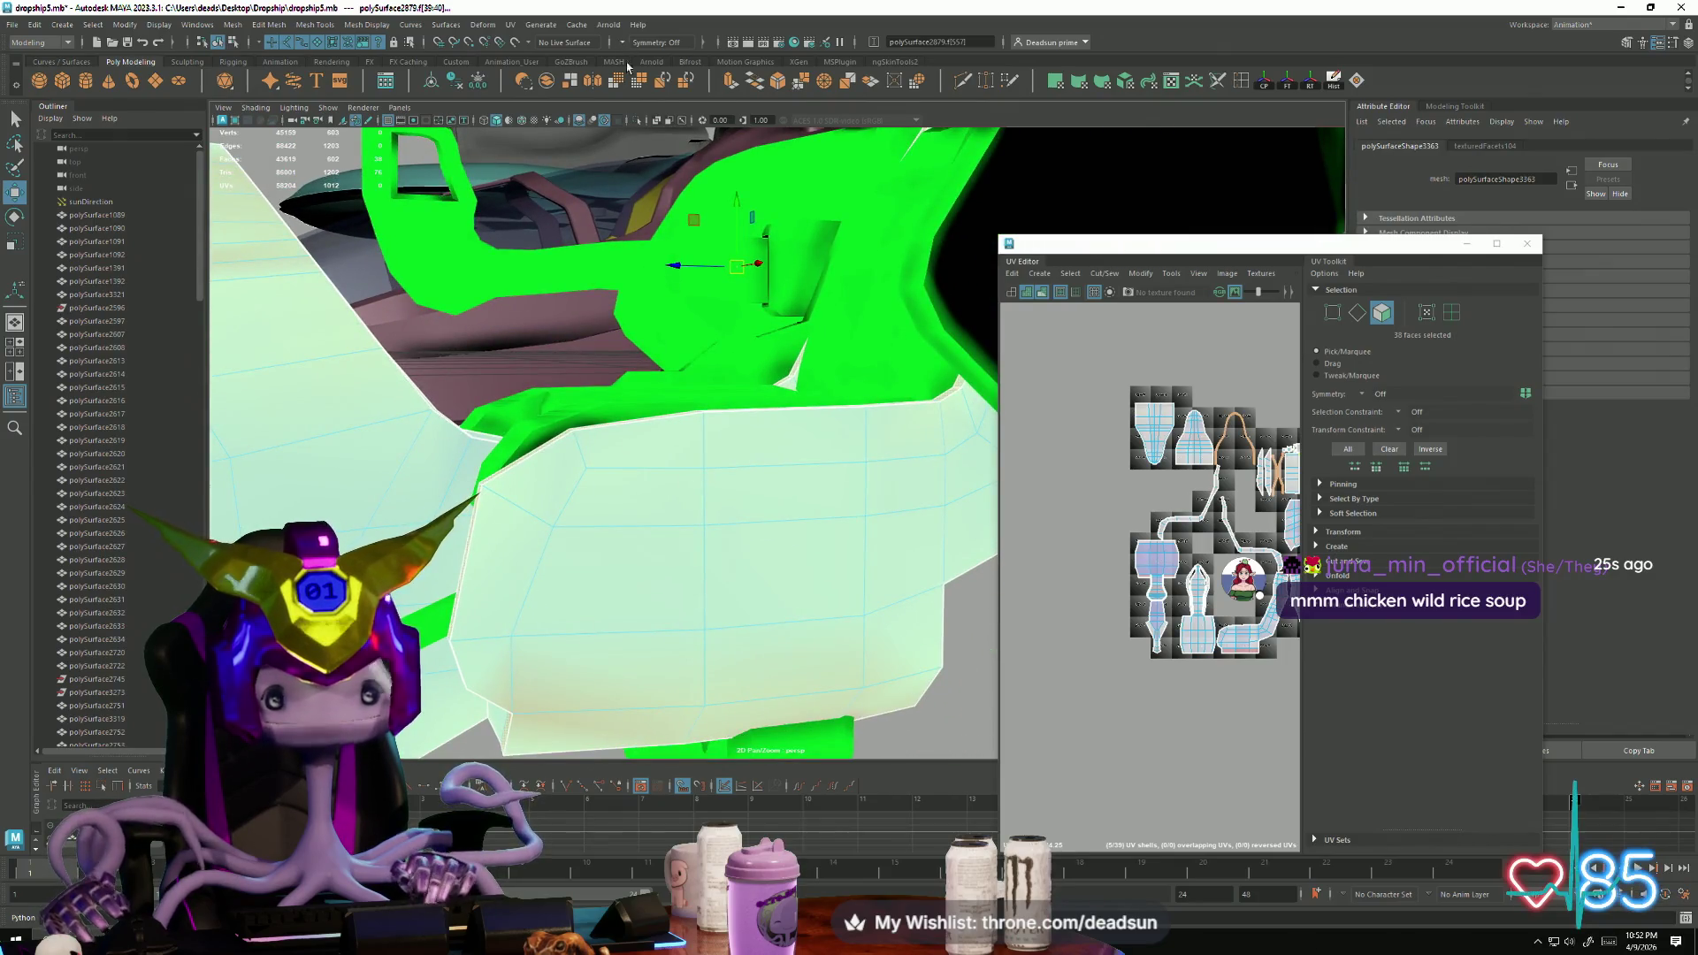
pyautogui.click(728, 84)
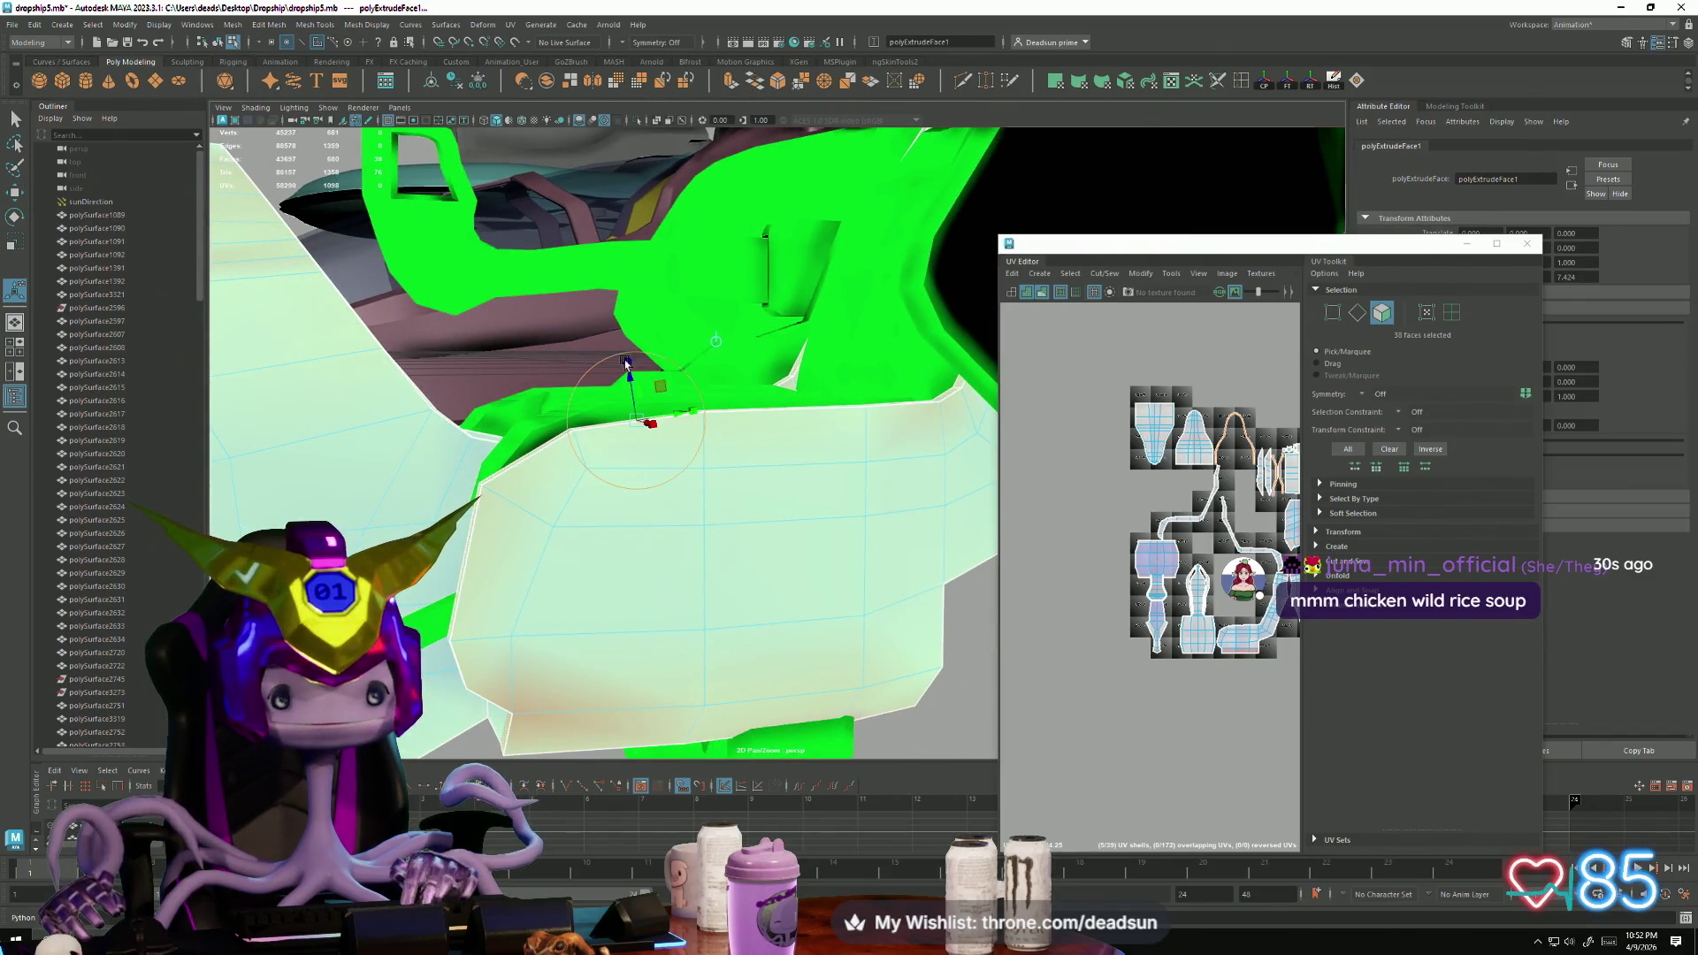
# Step: Close the UV Editor, look around the extruded part, and bring up the Mesh Tools menu
pyautogui.moveTo(628, 378)
pyautogui.mouseDown()
pyautogui.moveTo(777, 497)
pyautogui.moveTo(701, 424)
pyautogui.moveTo(674, 516)
pyautogui.moveTo(716, 504)
pyautogui.moveTo(701, 451)
pyautogui.moveTo(717, 441)
pyautogui.moveTo(713, 478)
pyautogui.moveTo(799, 496)
pyautogui.moveTo(788, 554)
pyautogui.moveTo(822, 556)
pyautogui.moveTo(705, 432)
pyautogui.moveTo(841, 478)
pyautogui.moveTo(865, 527)
pyautogui.mouseUp()
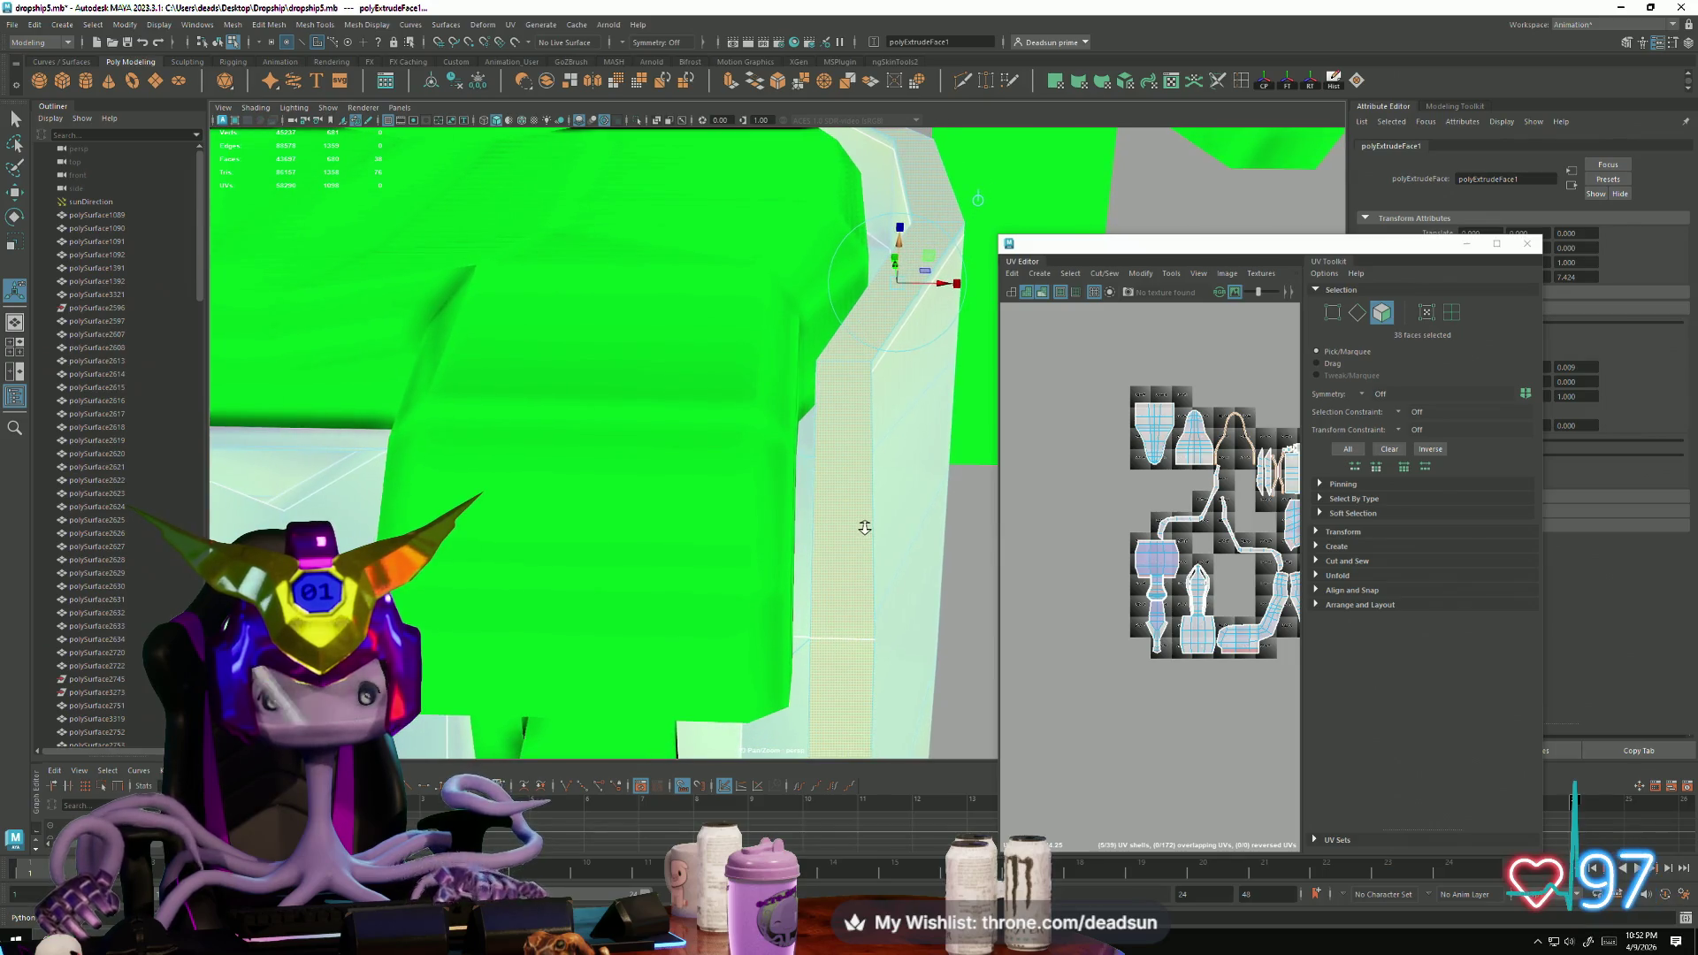
pyautogui.click(1540, 252)
pyautogui.moveTo(1141, 333)
pyautogui.keyDown('alt'); pyautogui.mouseDown()
pyautogui.moveTo(902, 363)
pyautogui.moveTo(893, 396)
pyautogui.mouseUp(); pyautogui.keyUp('alt')
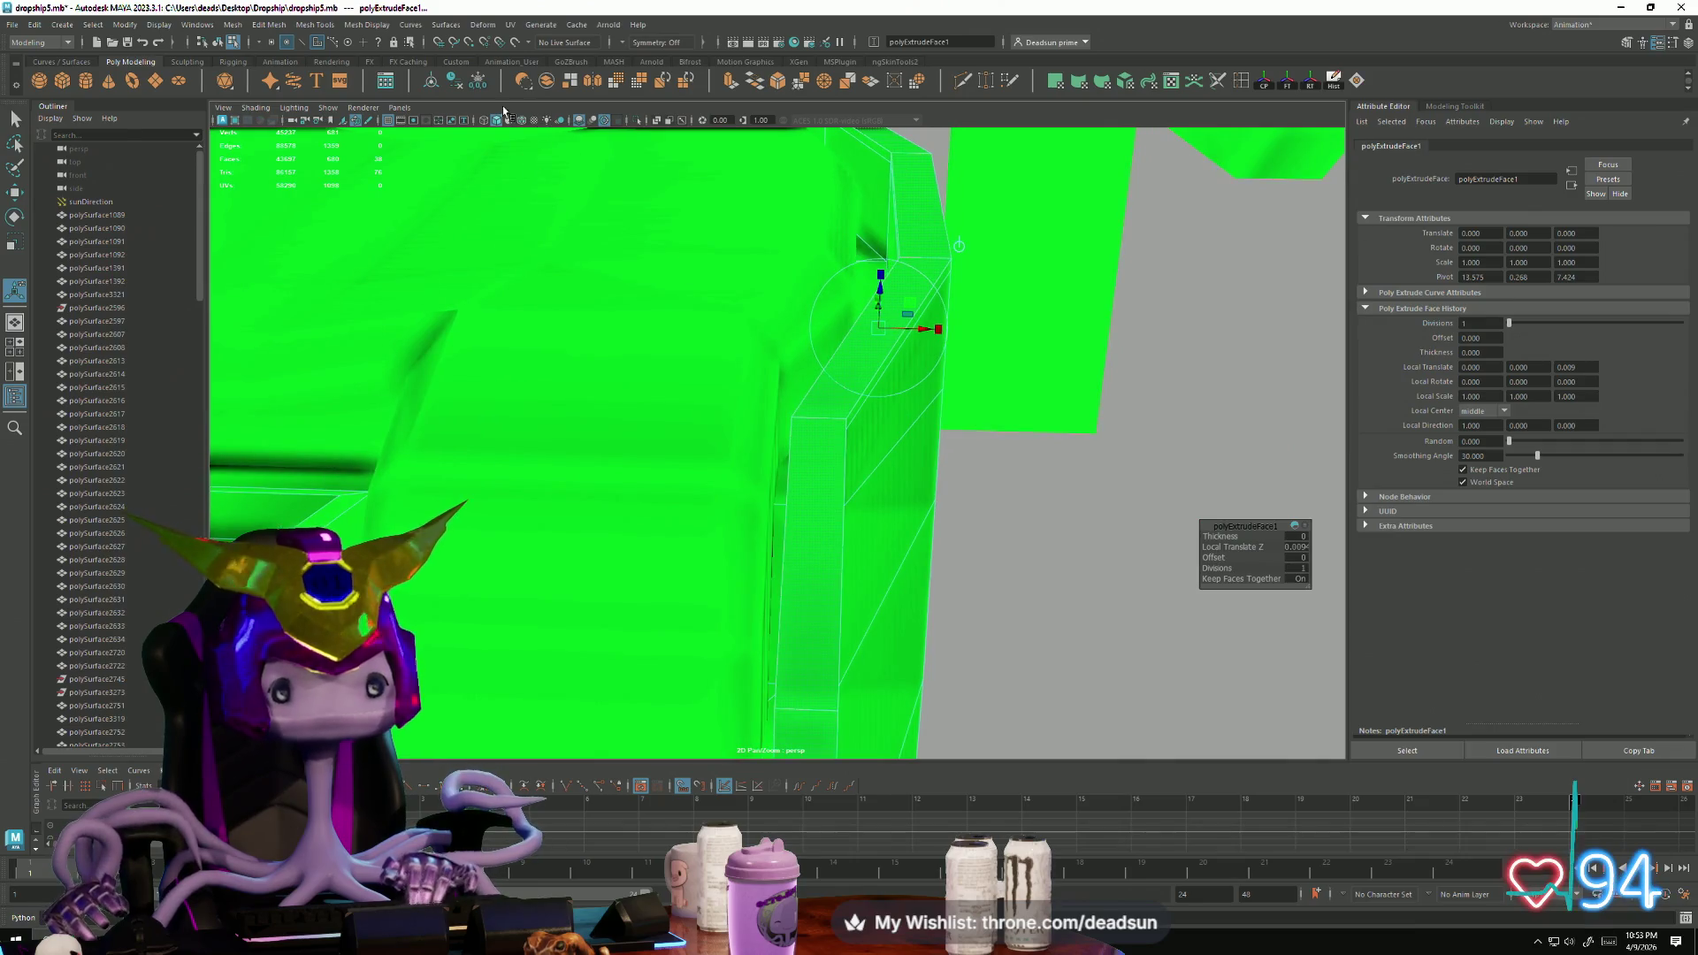
pyautogui.click(315, 25)
pyautogui.moveTo(262, 28)
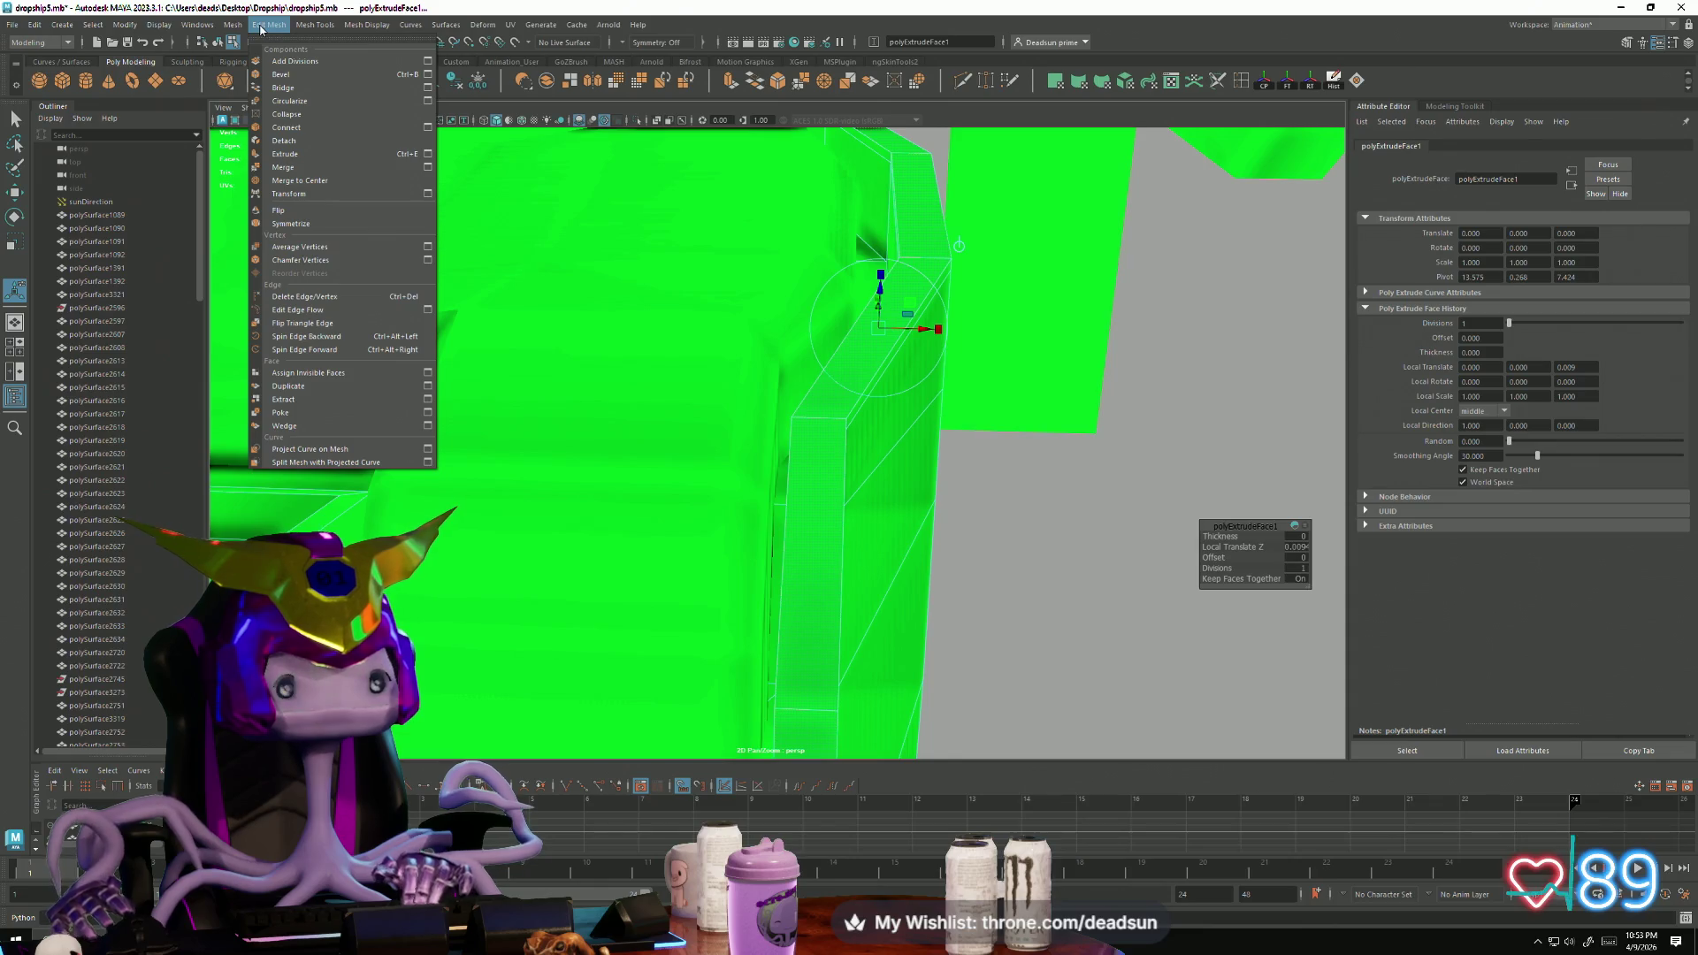
# Step: Insert edge loops at relative distance from edge across the extruded strip and along the curved rim
pyautogui.doubleClick(1243, 84)
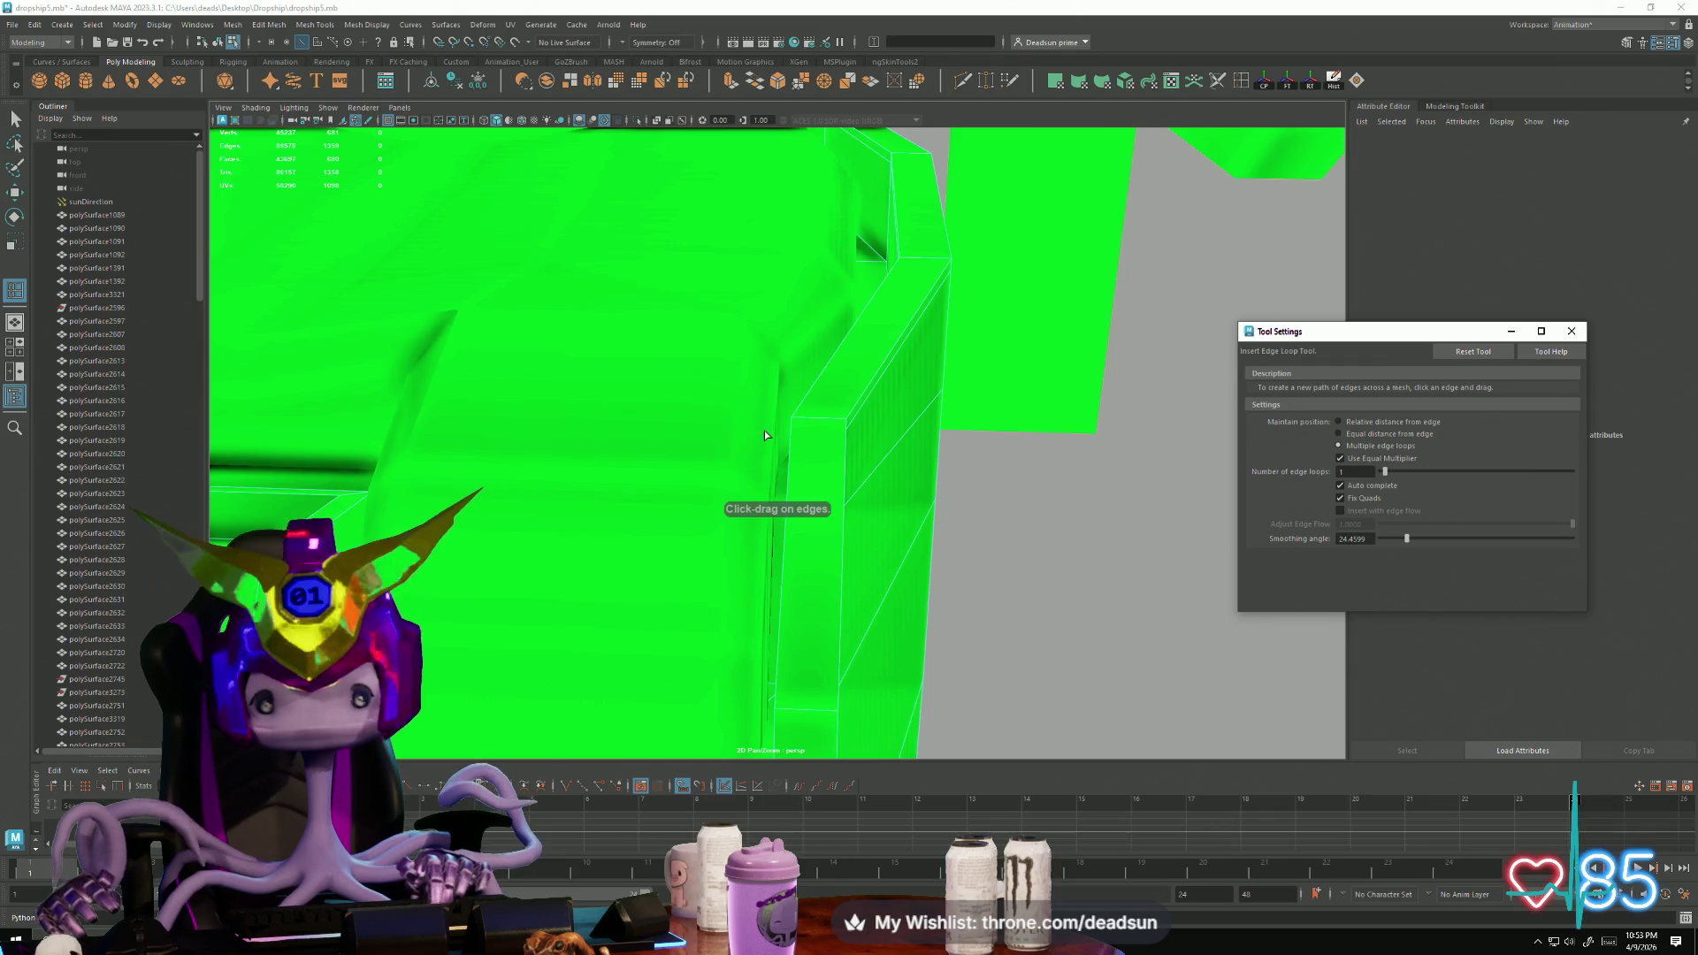
pyautogui.click(804, 421)
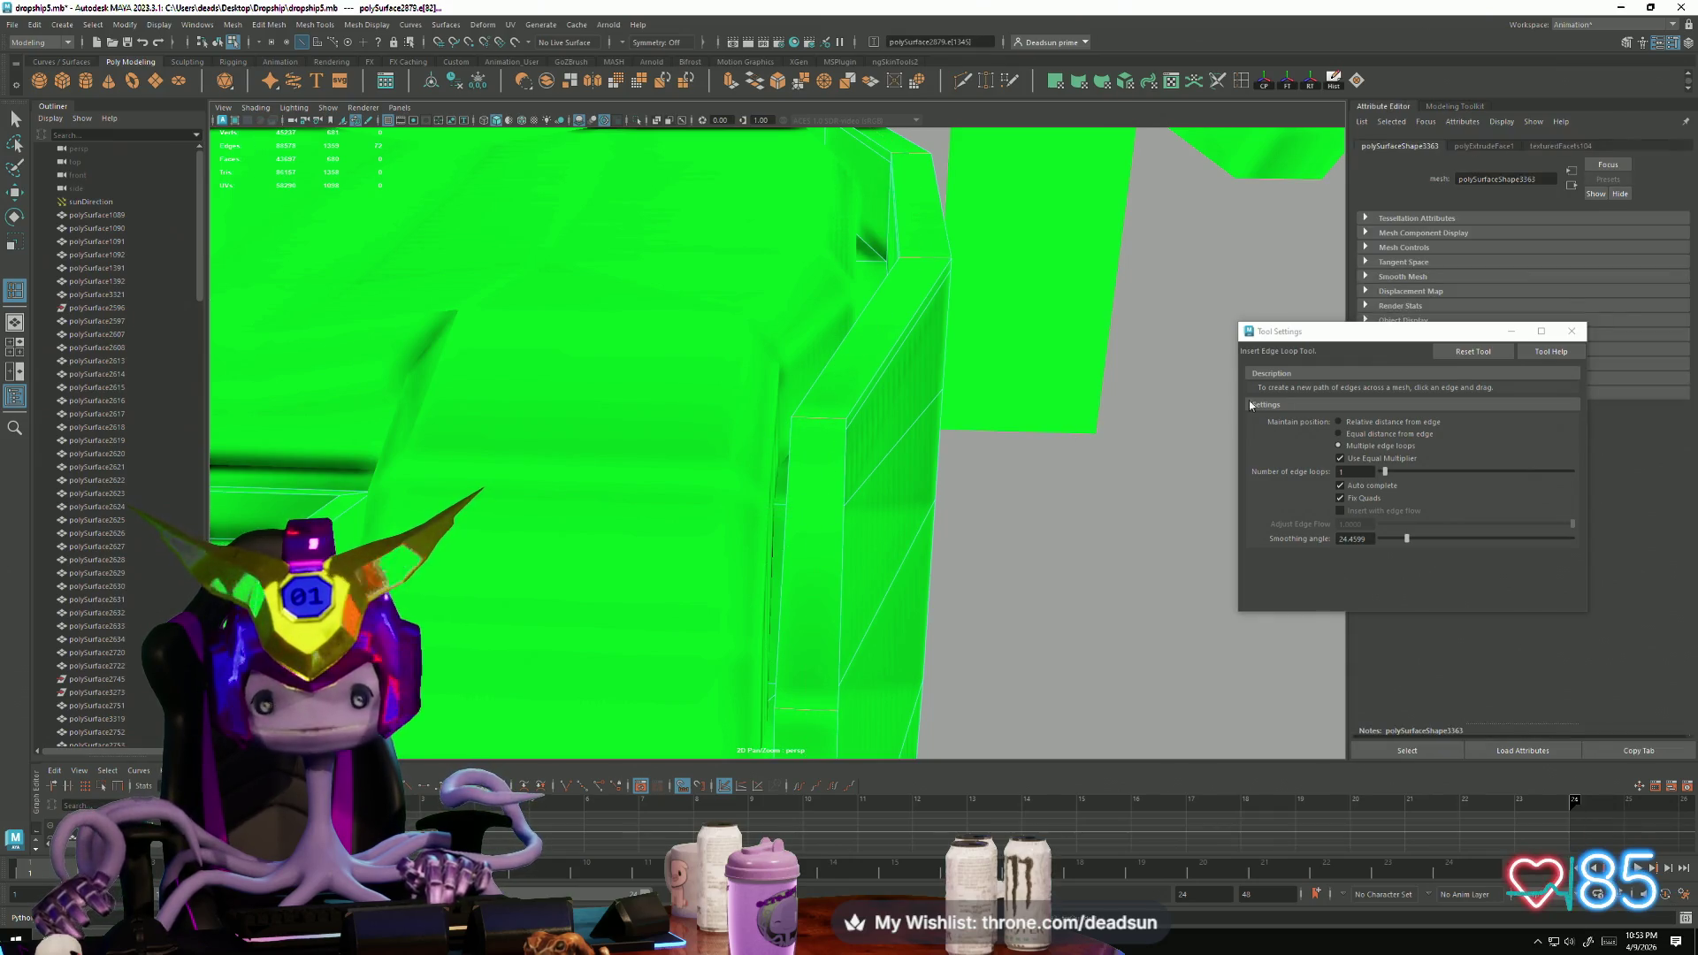
pyautogui.click(1328, 421)
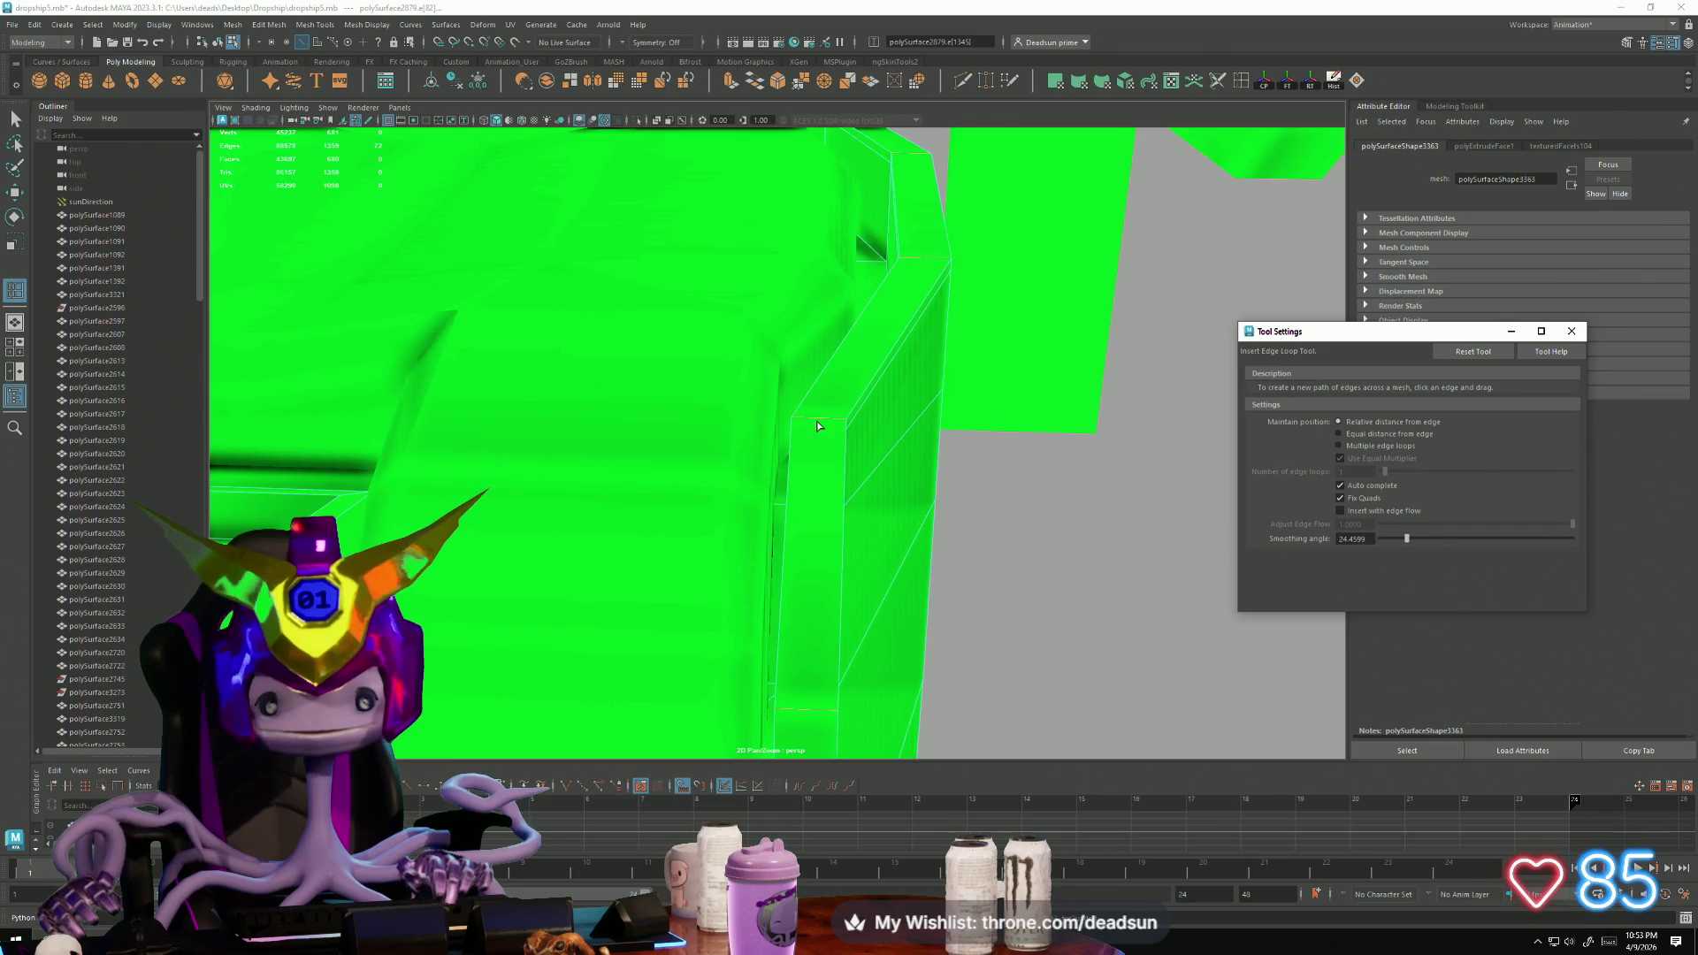
pyautogui.moveTo(821, 423); pyautogui.dragTo(796, 425)
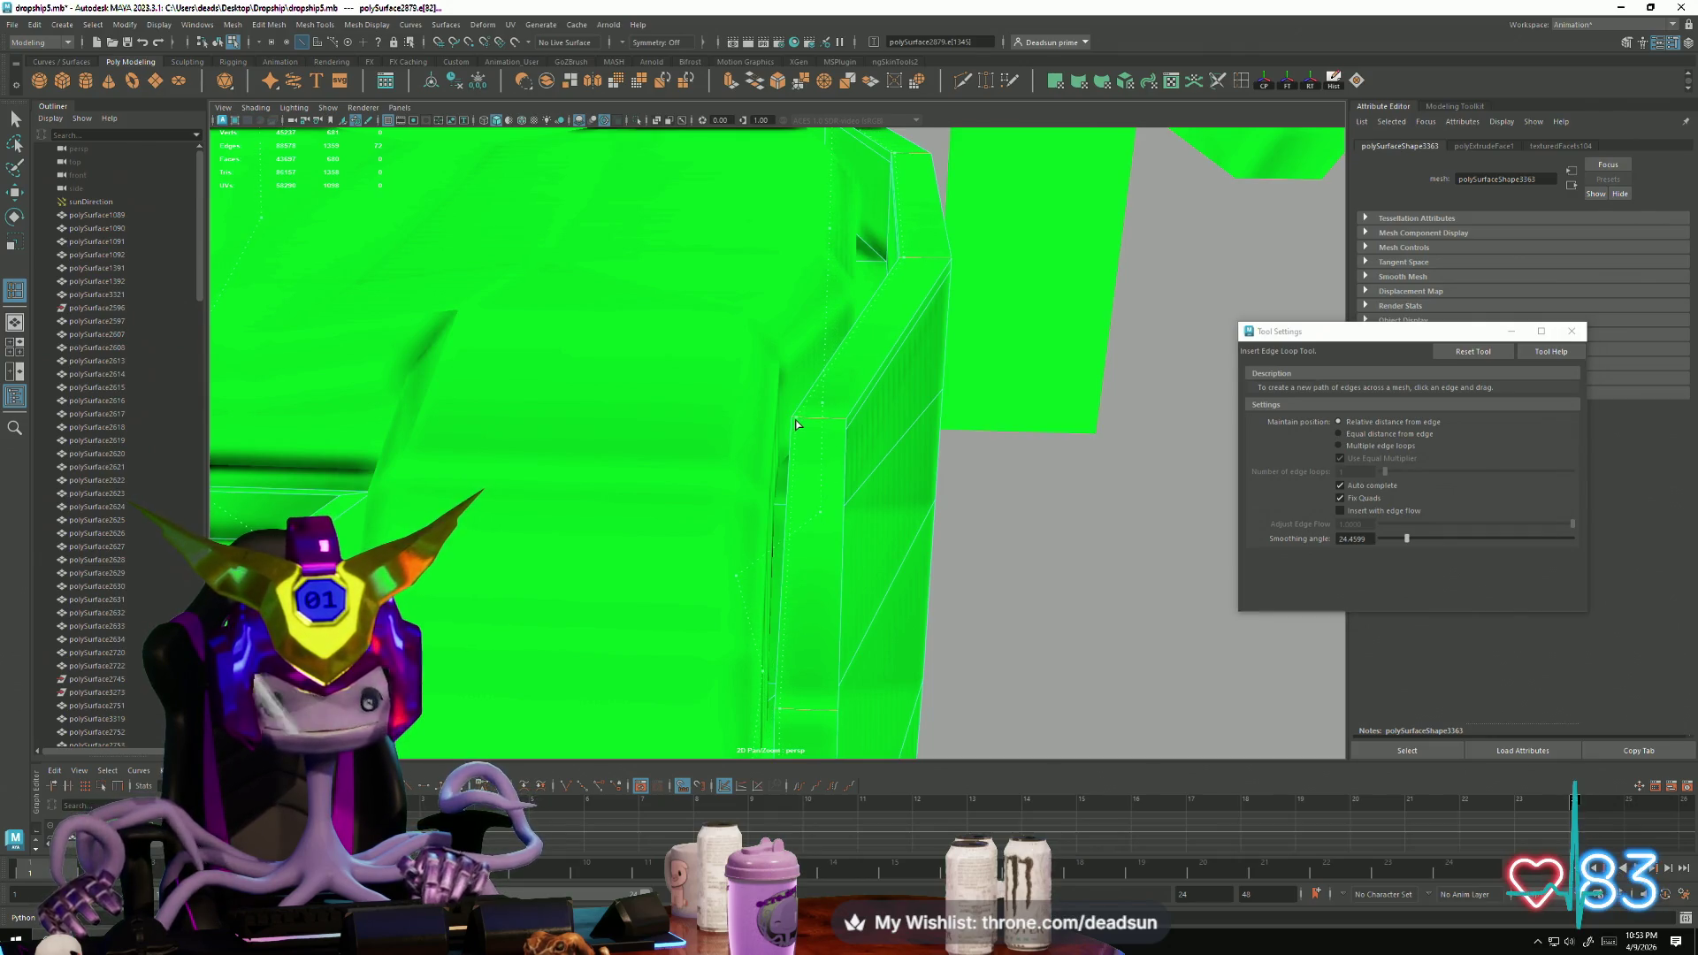
pyautogui.click(842, 425)
pyautogui.moveTo(1100, 500)
pyautogui.keyDown('alt'); pyautogui.mouseDown()
pyautogui.moveTo(902, 474)
pyautogui.moveTo(750, 518)
pyautogui.moveTo(890, 529)
pyautogui.moveTo(955, 562)
pyautogui.moveTo(693, 439)
pyautogui.moveTo(675, 486)
pyautogui.moveTo(655, 474)
pyautogui.moveTo(729, 467)
pyautogui.mouseUp(); pyautogui.keyUp('alt')
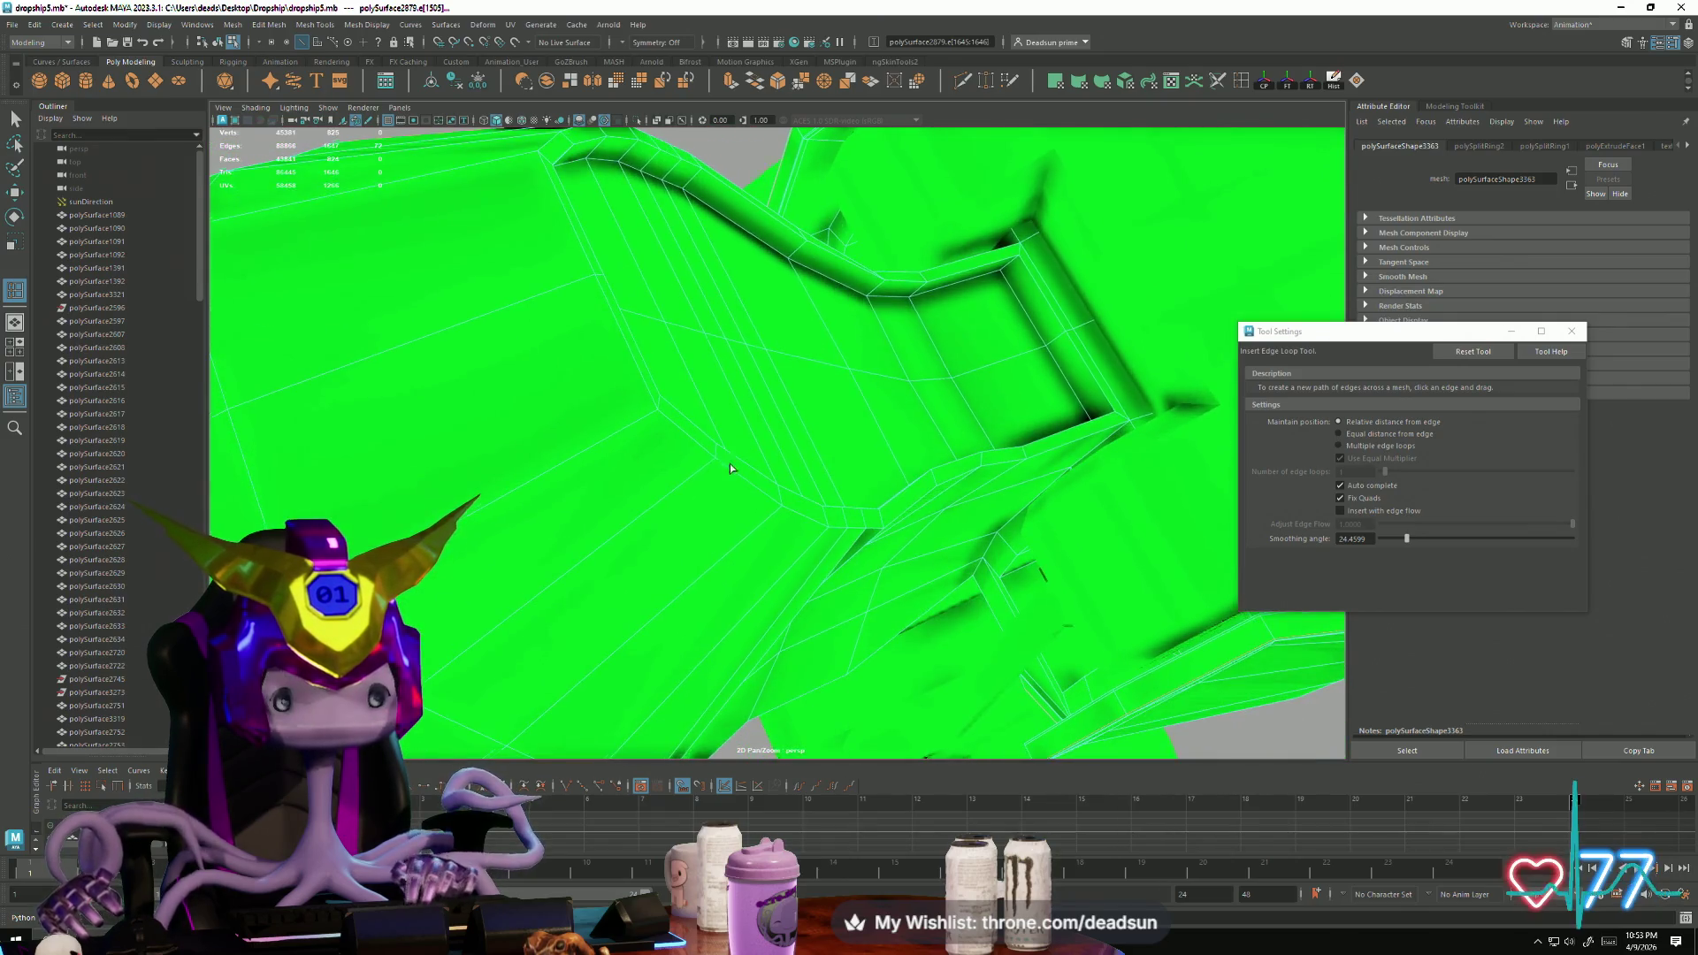
pyautogui.click(650, 422)
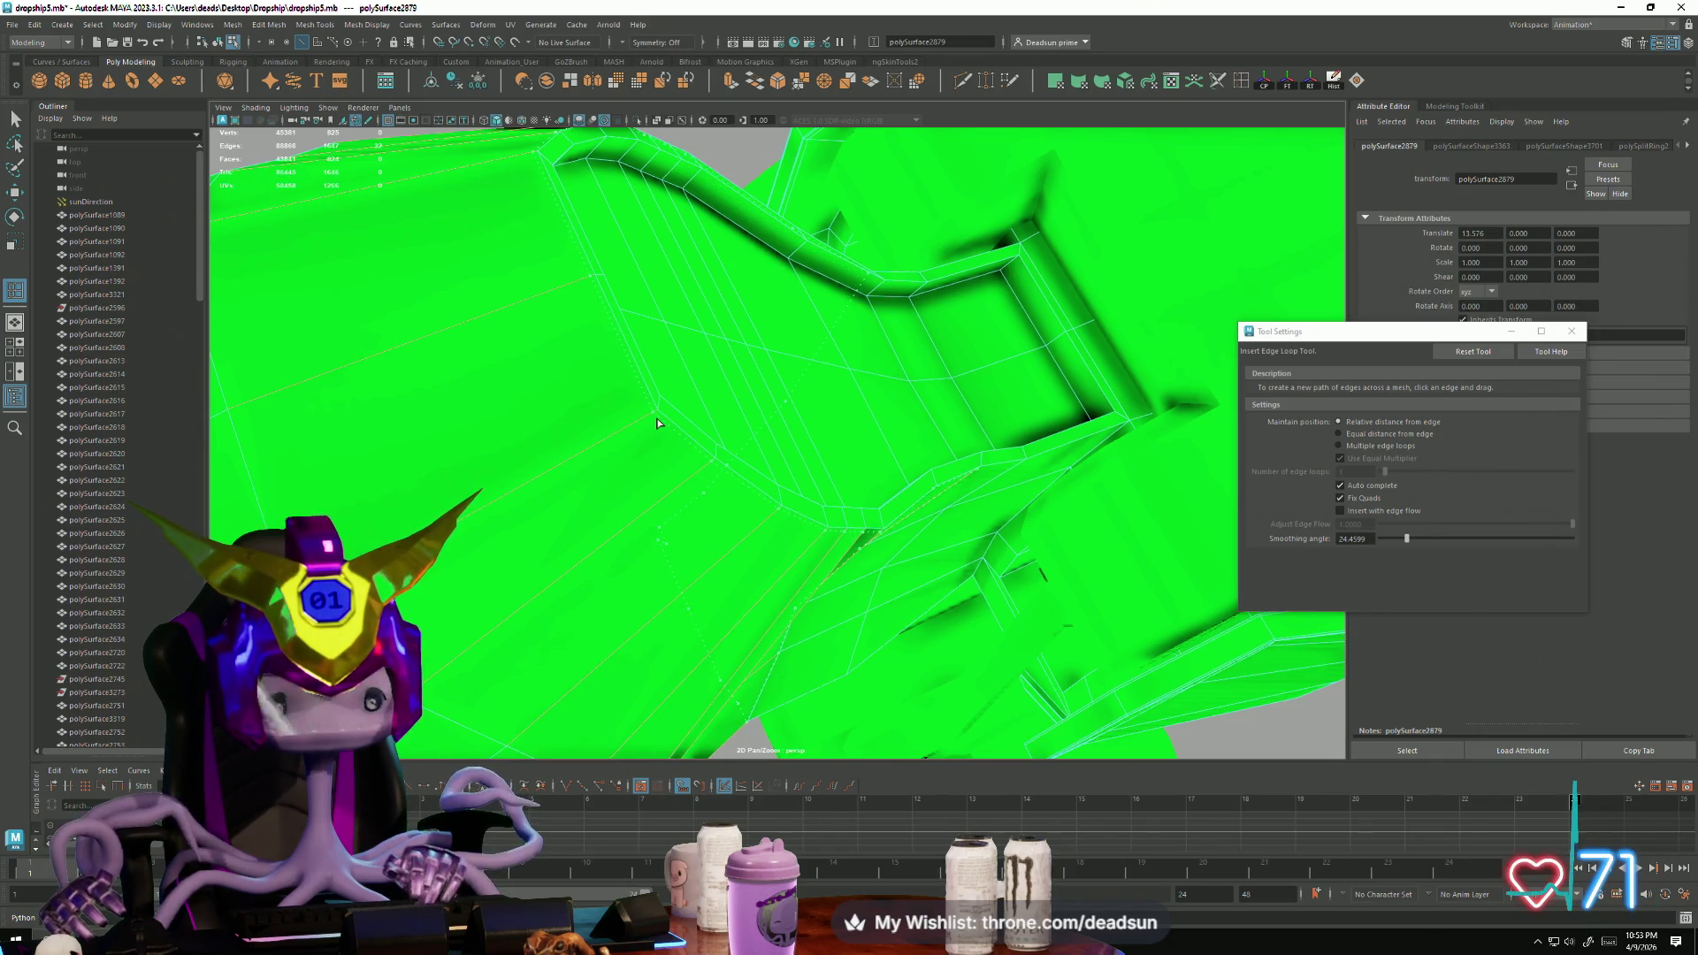
pyautogui.click(658, 423)
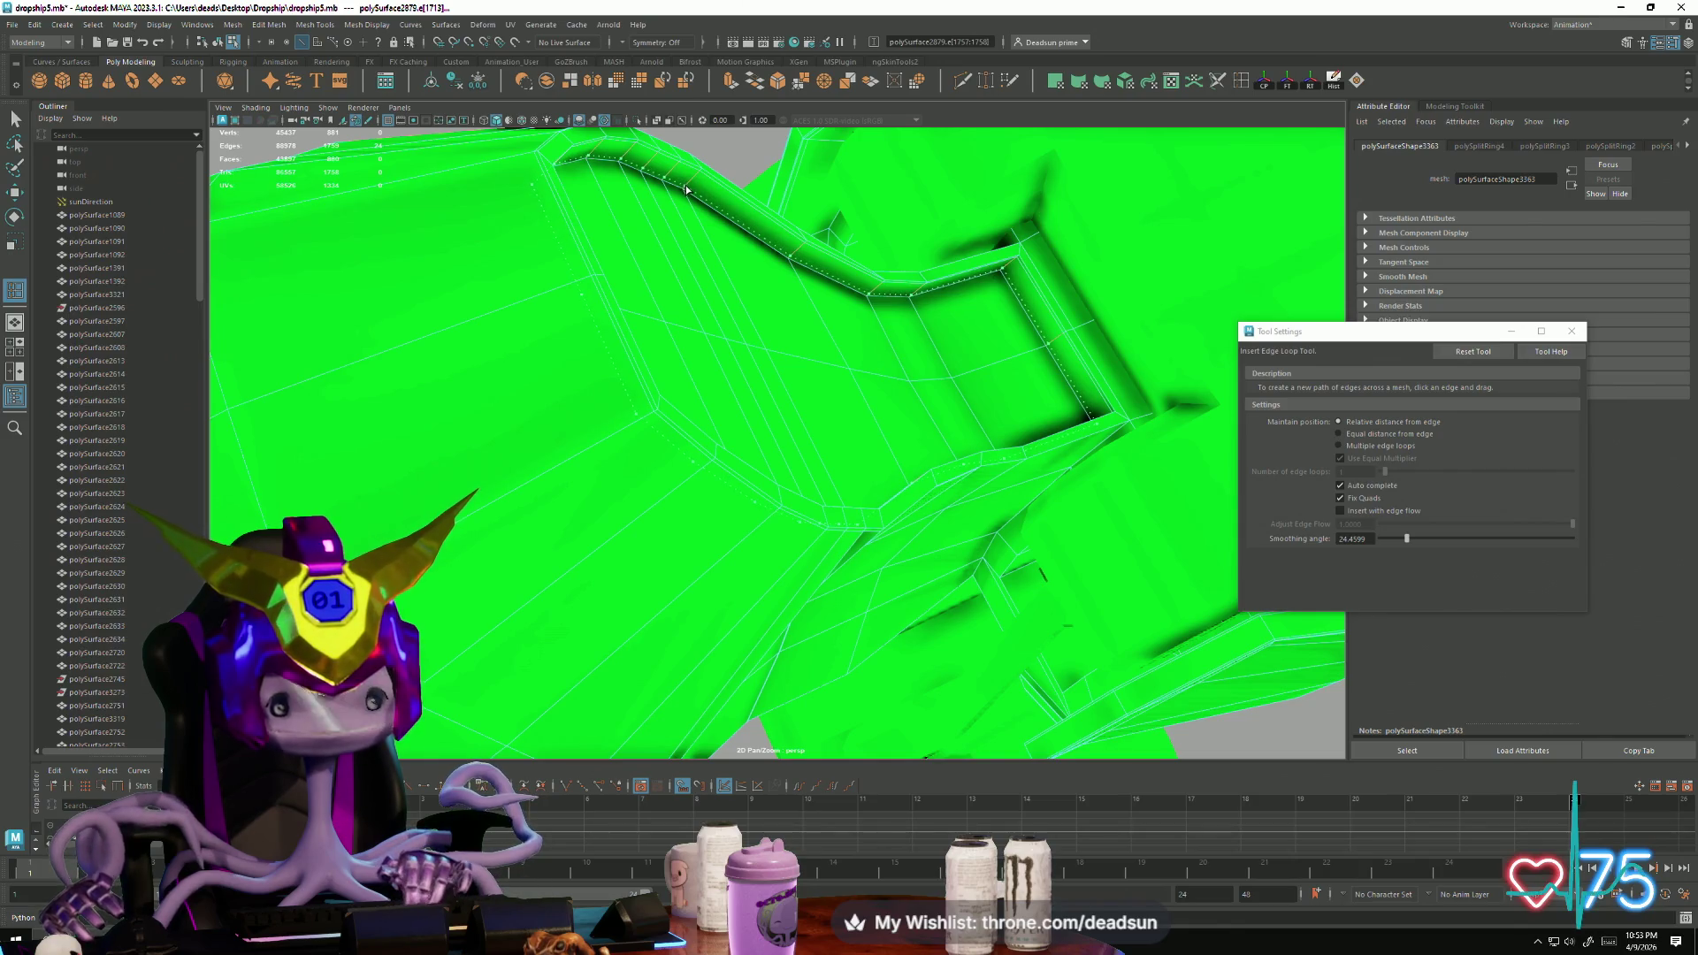
# Step: Add edge loops at the seat's corner bevel, sides, end and rounded top
pyautogui.moveTo(765, 314)
pyautogui.keyDown('alt'); pyautogui.mouseDown()
pyautogui.moveTo(837, 478)
pyautogui.moveTo(872, 512)
pyautogui.moveTo(793, 519)
pyautogui.moveTo(950, 487)
pyautogui.moveTo(686, 530)
pyautogui.moveTo(826, 569)
pyautogui.moveTo(764, 523)
pyautogui.moveTo(868, 546)
pyautogui.moveTo(746, 492)
pyautogui.moveTo(755, 465)
pyautogui.moveTo(808, 470)
pyautogui.moveTo(850, 504)
pyautogui.moveTo(842, 613)
pyautogui.moveTo(731, 595)
pyautogui.moveTo(759, 514)
pyautogui.moveTo(674, 504)
pyautogui.moveTo(713, 527)
pyautogui.moveTo(824, 525)
pyautogui.mouseUp(); pyautogui.keyUp('alt')
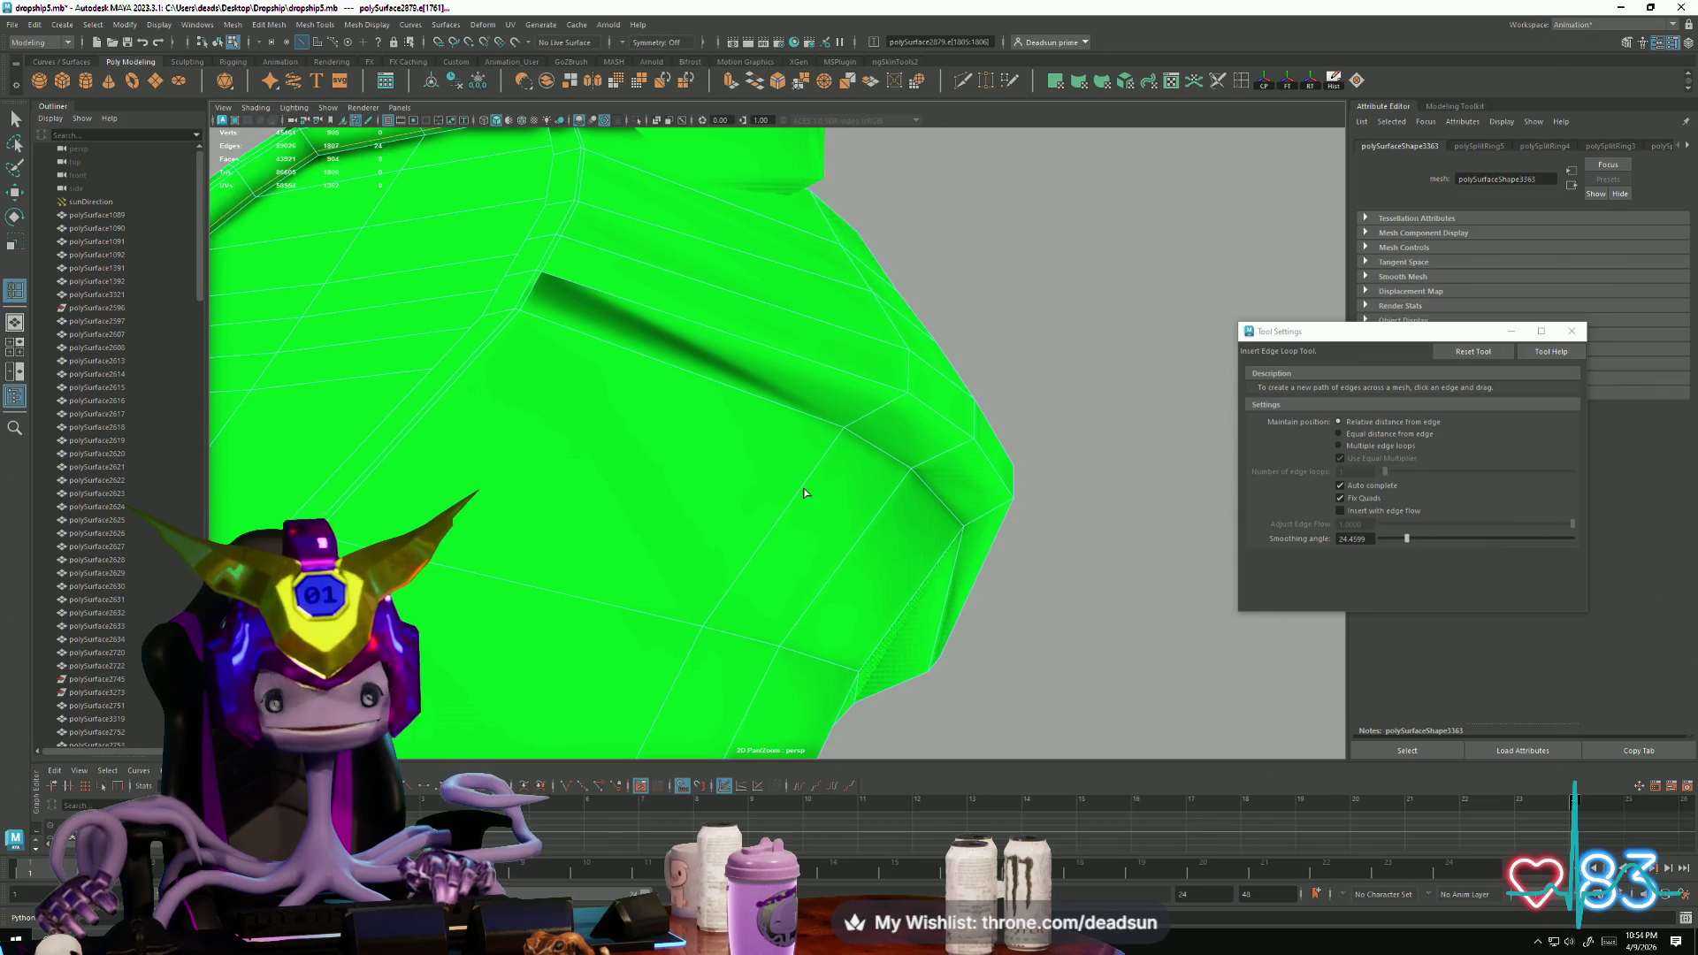
pyautogui.click(851, 430)
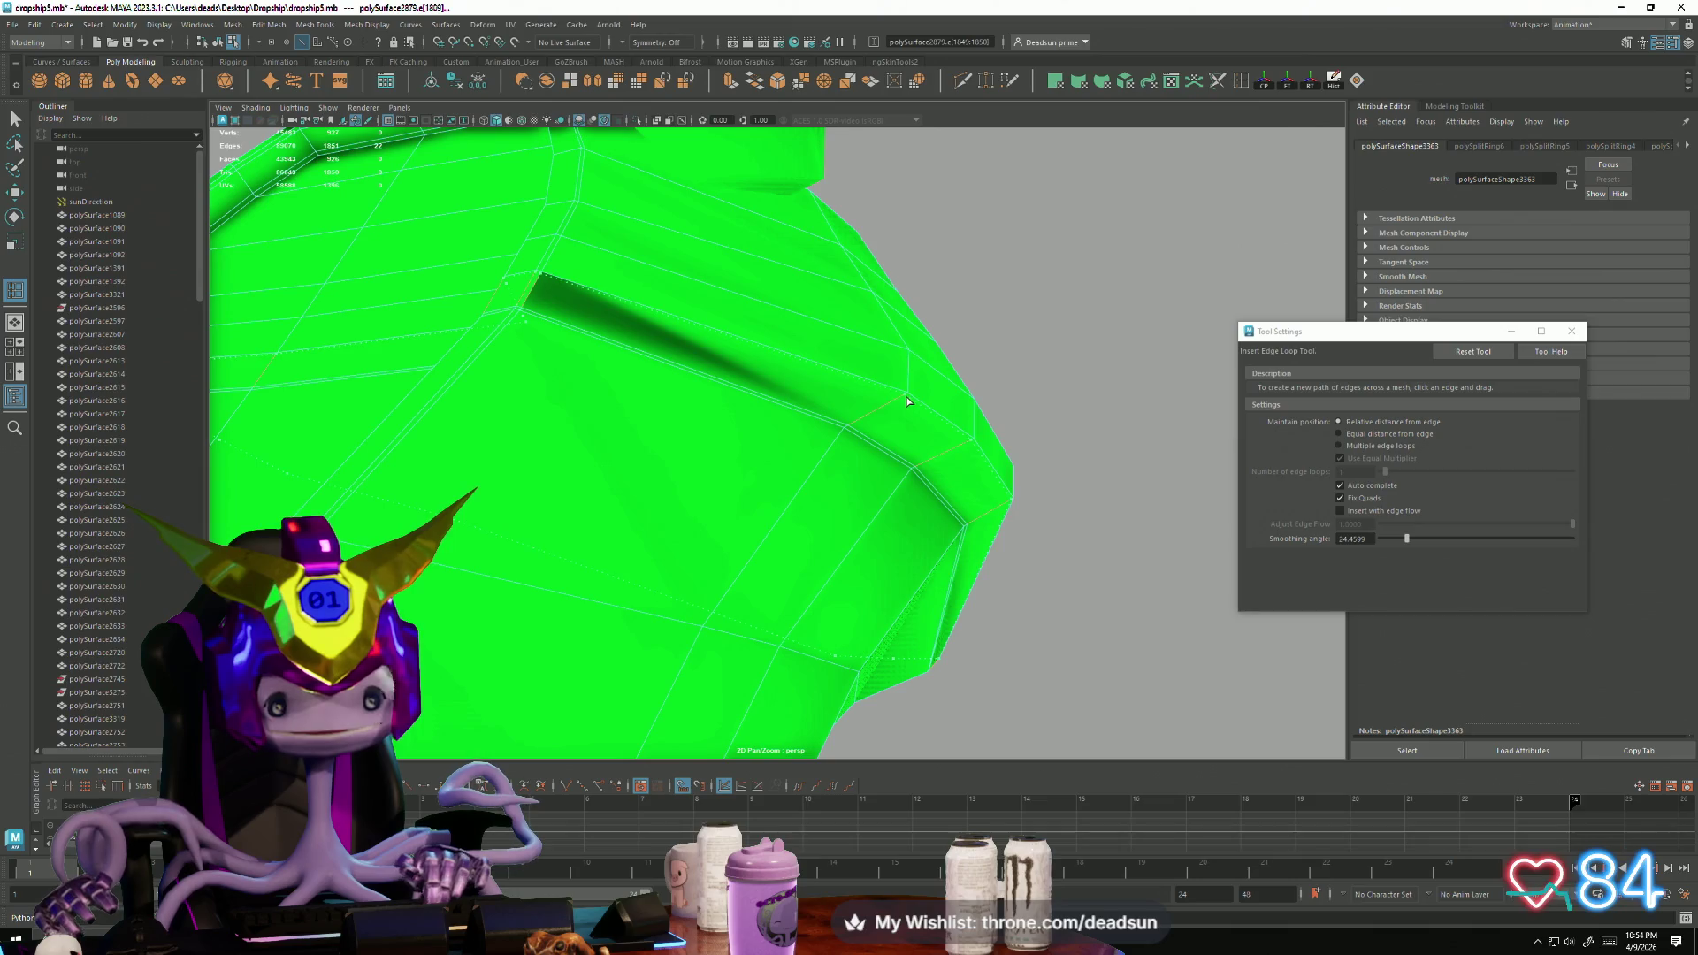
pyautogui.click(905, 400)
pyautogui.moveTo(906, 400)
pyautogui.keyDown('alt'); pyautogui.mouseDown()
pyautogui.moveTo(920, 417)
pyautogui.moveTo(815, 430)
pyautogui.moveTo(909, 425)
pyautogui.moveTo(847, 422)
pyautogui.moveTo(739, 353)
pyautogui.moveTo(758, 398)
pyautogui.moveTo(644, 360)
pyautogui.moveTo(898, 394)
pyautogui.moveTo(841, 416)
pyautogui.moveTo(801, 390)
pyautogui.moveTo(822, 368)
pyautogui.moveTo(781, 474)
pyautogui.moveTo(807, 475)
pyautogui.mouseUp(); pyautogui.keyUp('alt')
pyautogui.click(842, 411)
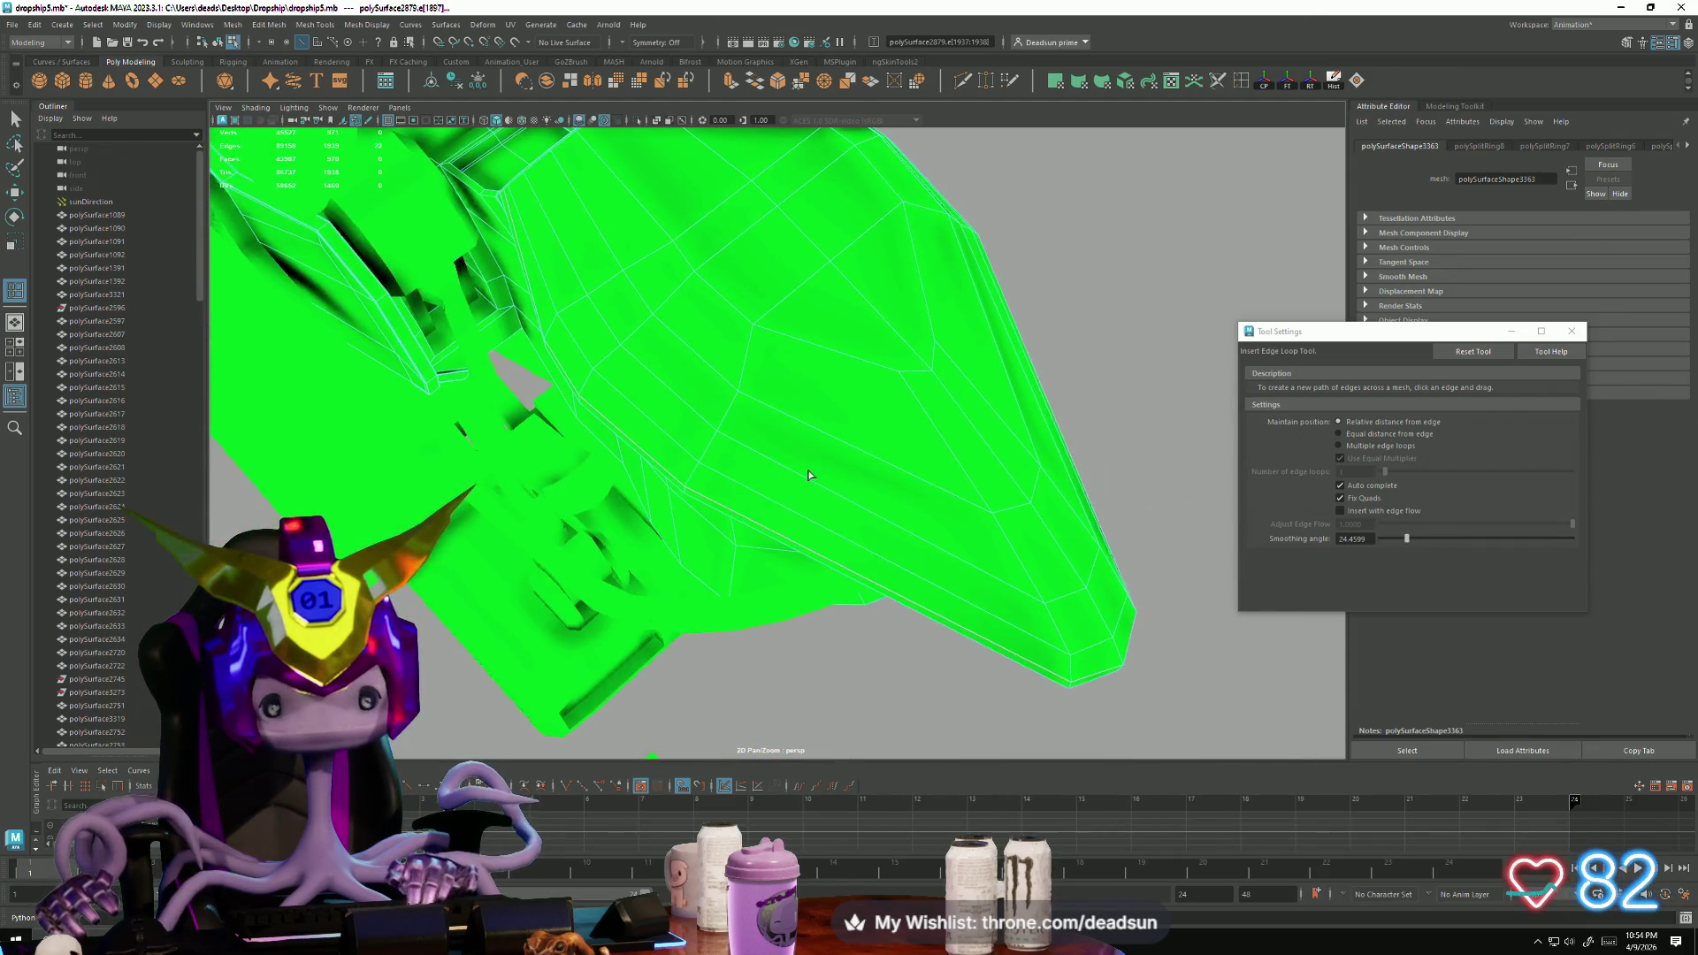
pyautogui.click(863, 449)
pyautogui.keyDown('alt'); pyautogui.moveTo(863, 449); pyautogui.dragTo(705, 427); pyautogui.keyUp('alt')
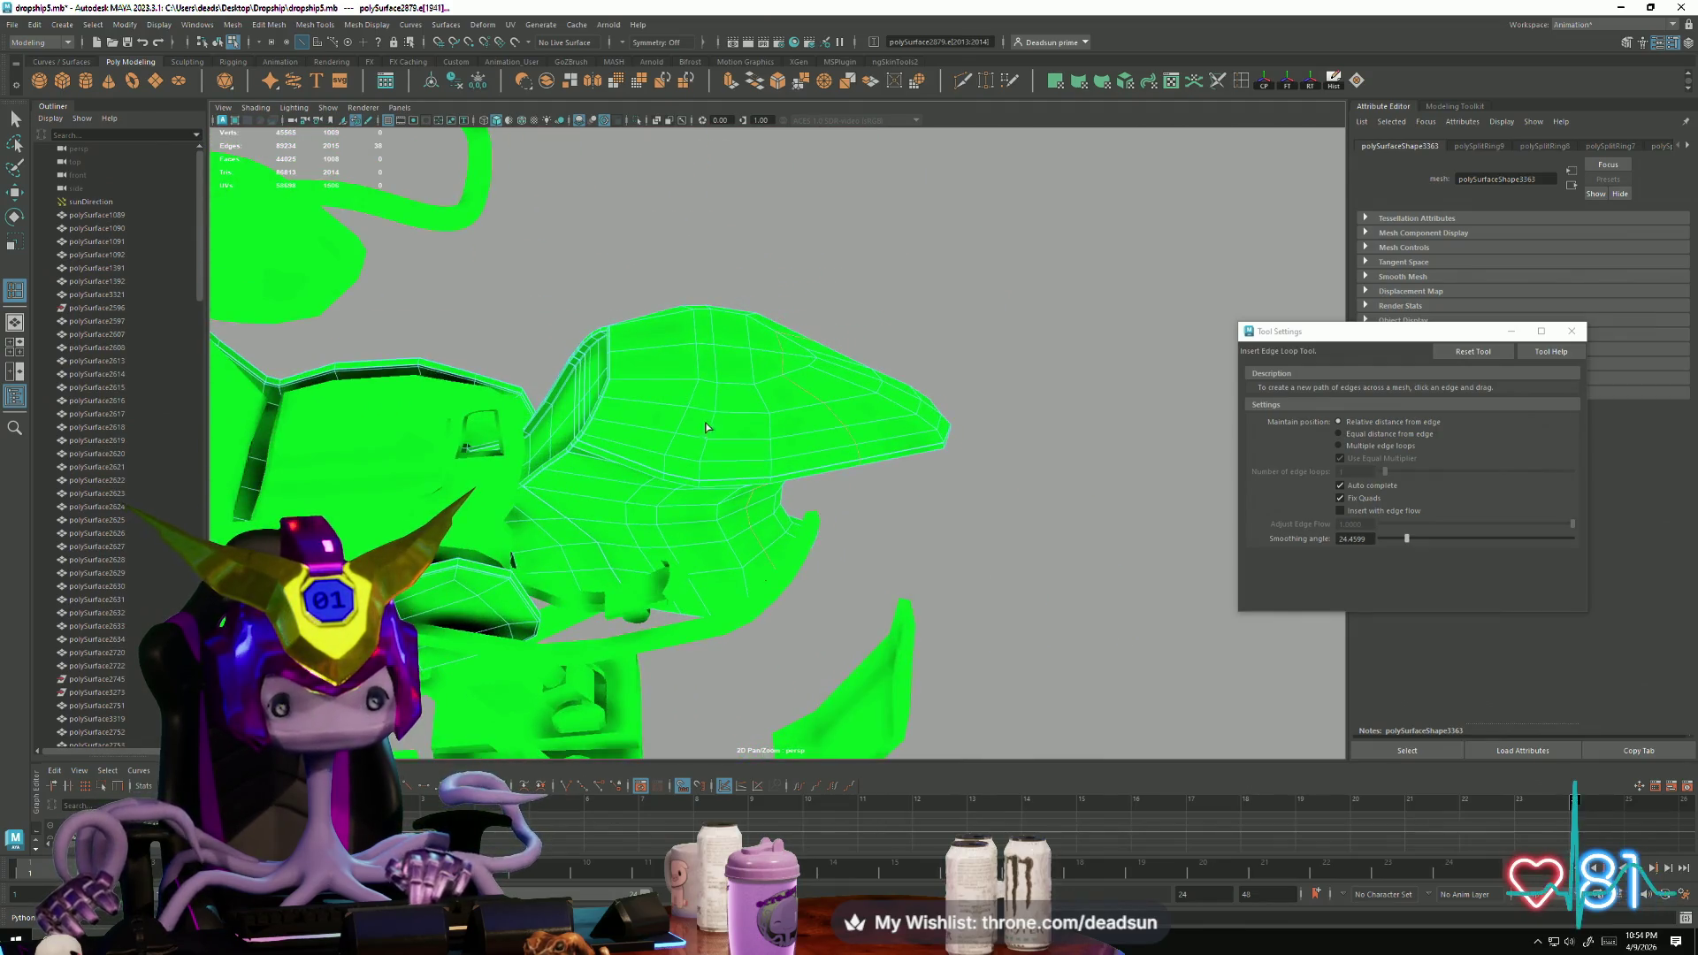
pyautogui.click(653, 380)
pyautogui.keyDown('alt'); pyautogui.moveTo(645, 382); pyautogui.dragTo(650, 439); pyautogui.keyUp('alt')
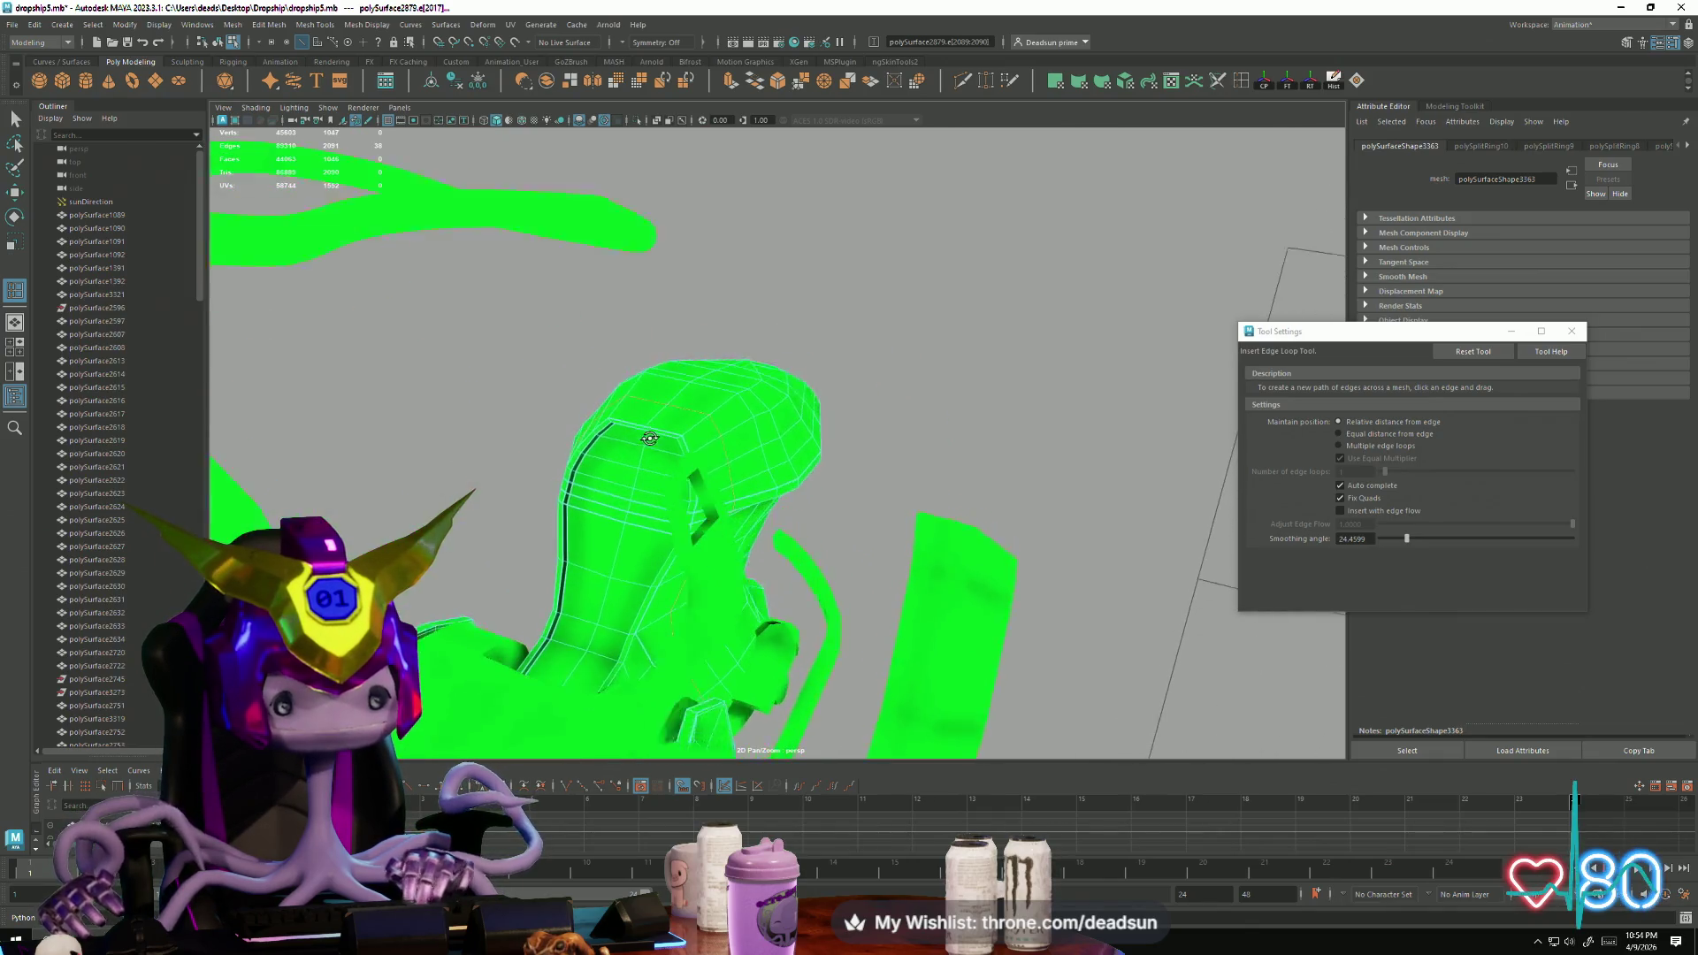
pyautogui.press('q')
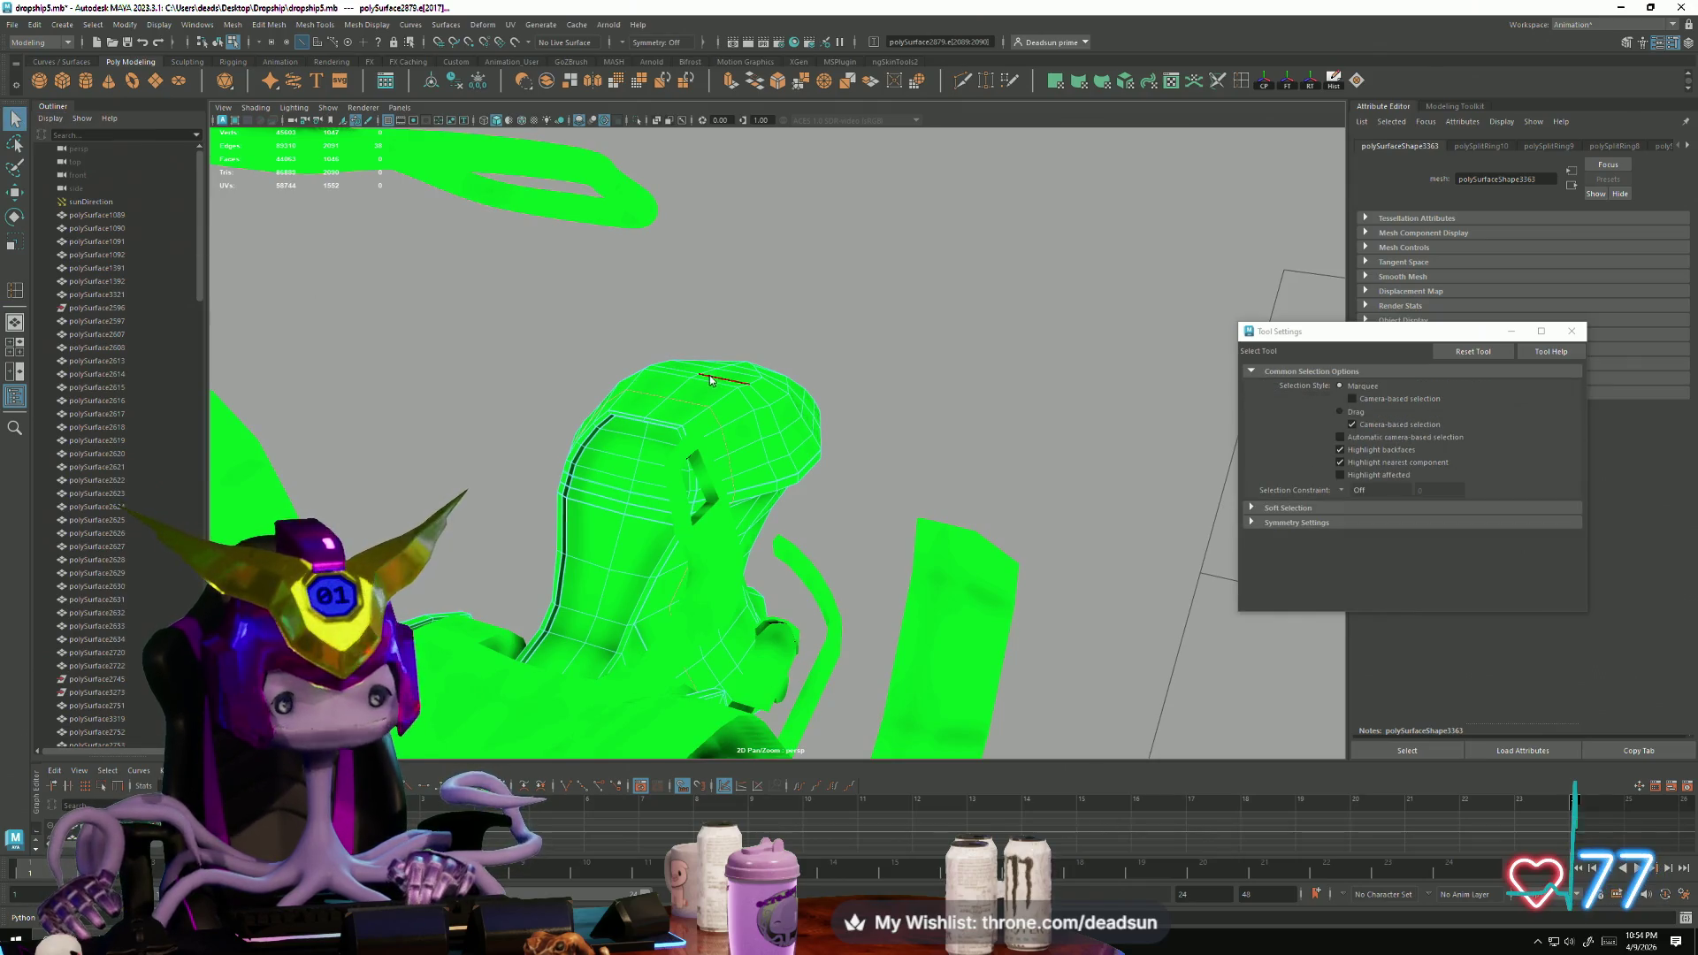
# Step: Inspect the seat's new loops in wireframe and shaded views around the recessed panel
pyautogui.press('F8')
pyautogui.keyDown('alt'); pyautogui.moveTo(798, 301); pyautogui.dragTo(748, 402); pyautogui.keyUp('alt')
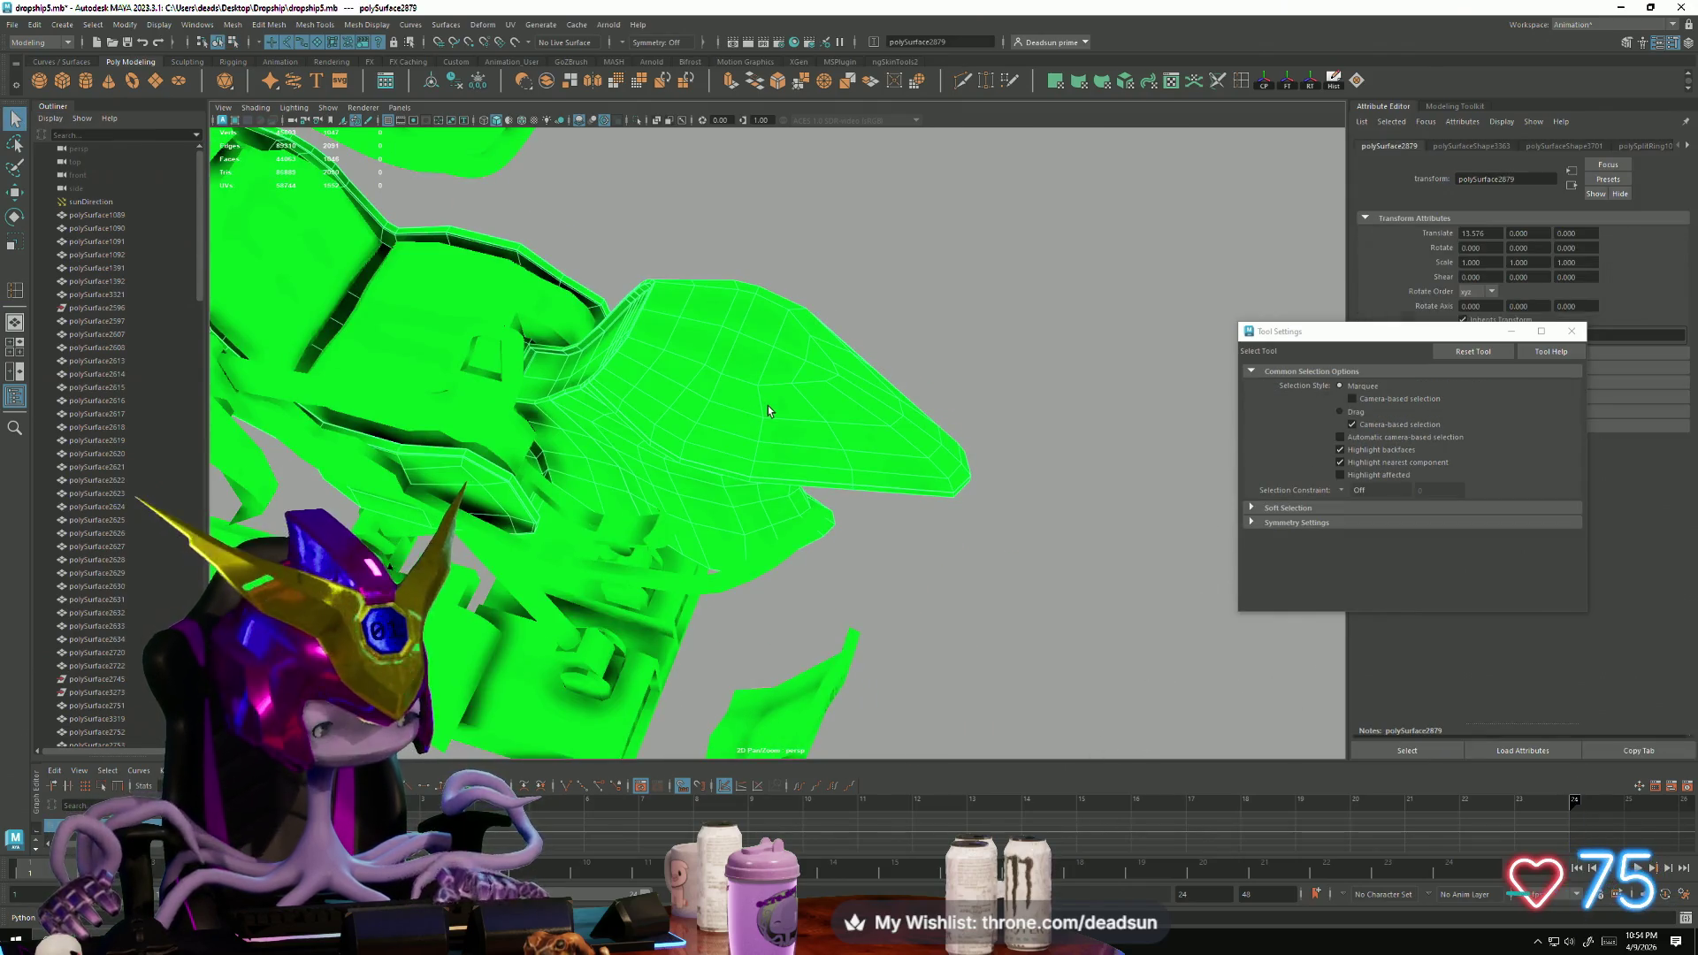
pyautogui.press('4')
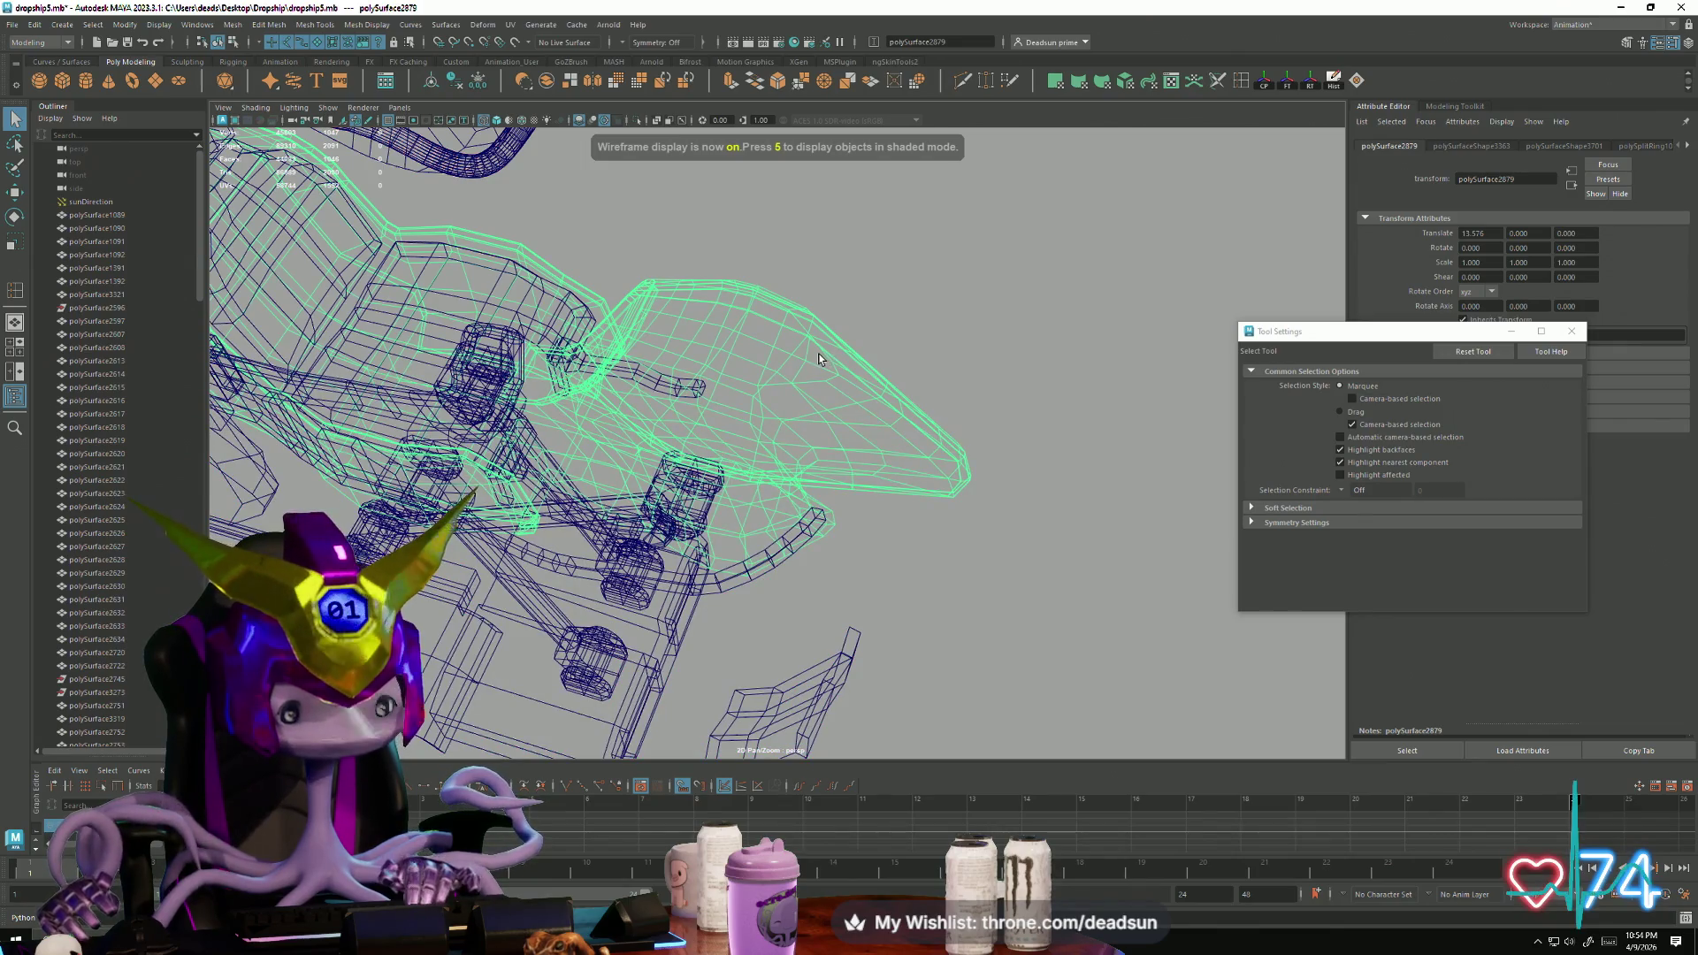
pyautogui.press('7')
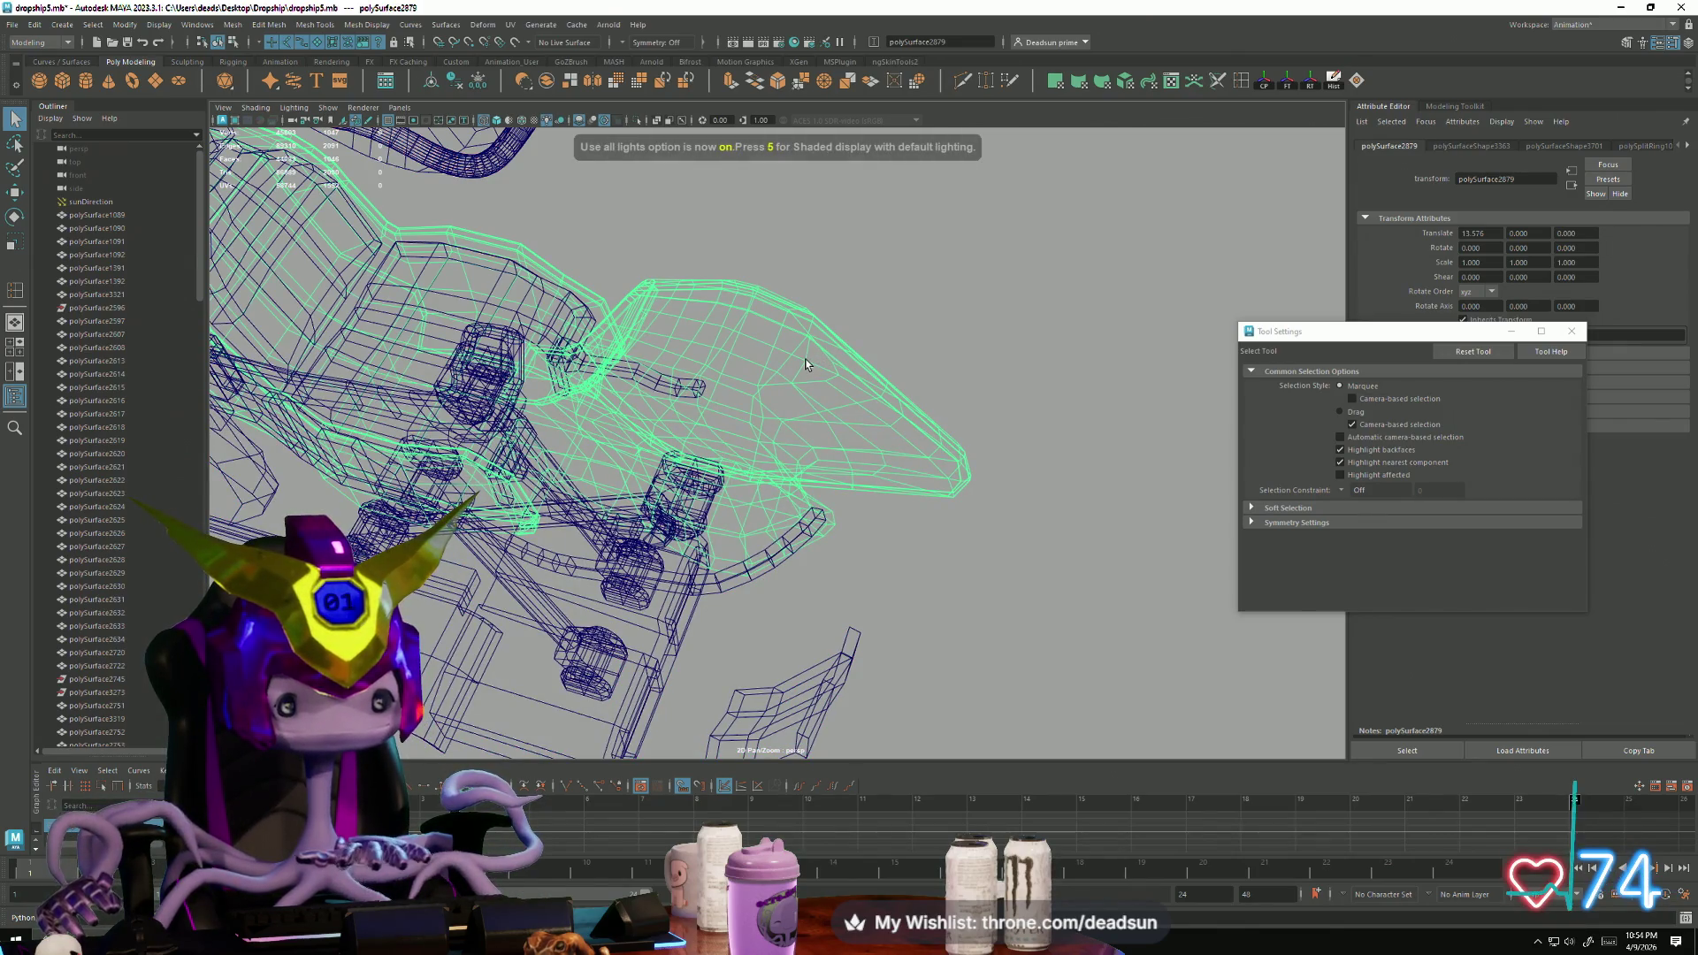
pyautogui.press('5')
pyautogui.moveTo(799, 366)
pyautogui.keyDown('alt'); pyautogui.mouseDown(button='right')
pyautogui.moveTo(1032, 437)
pyautogui.moveTo(803, 597)
pyautogui.mouseUp(button='right'); pyautogui.keyUp('alt')
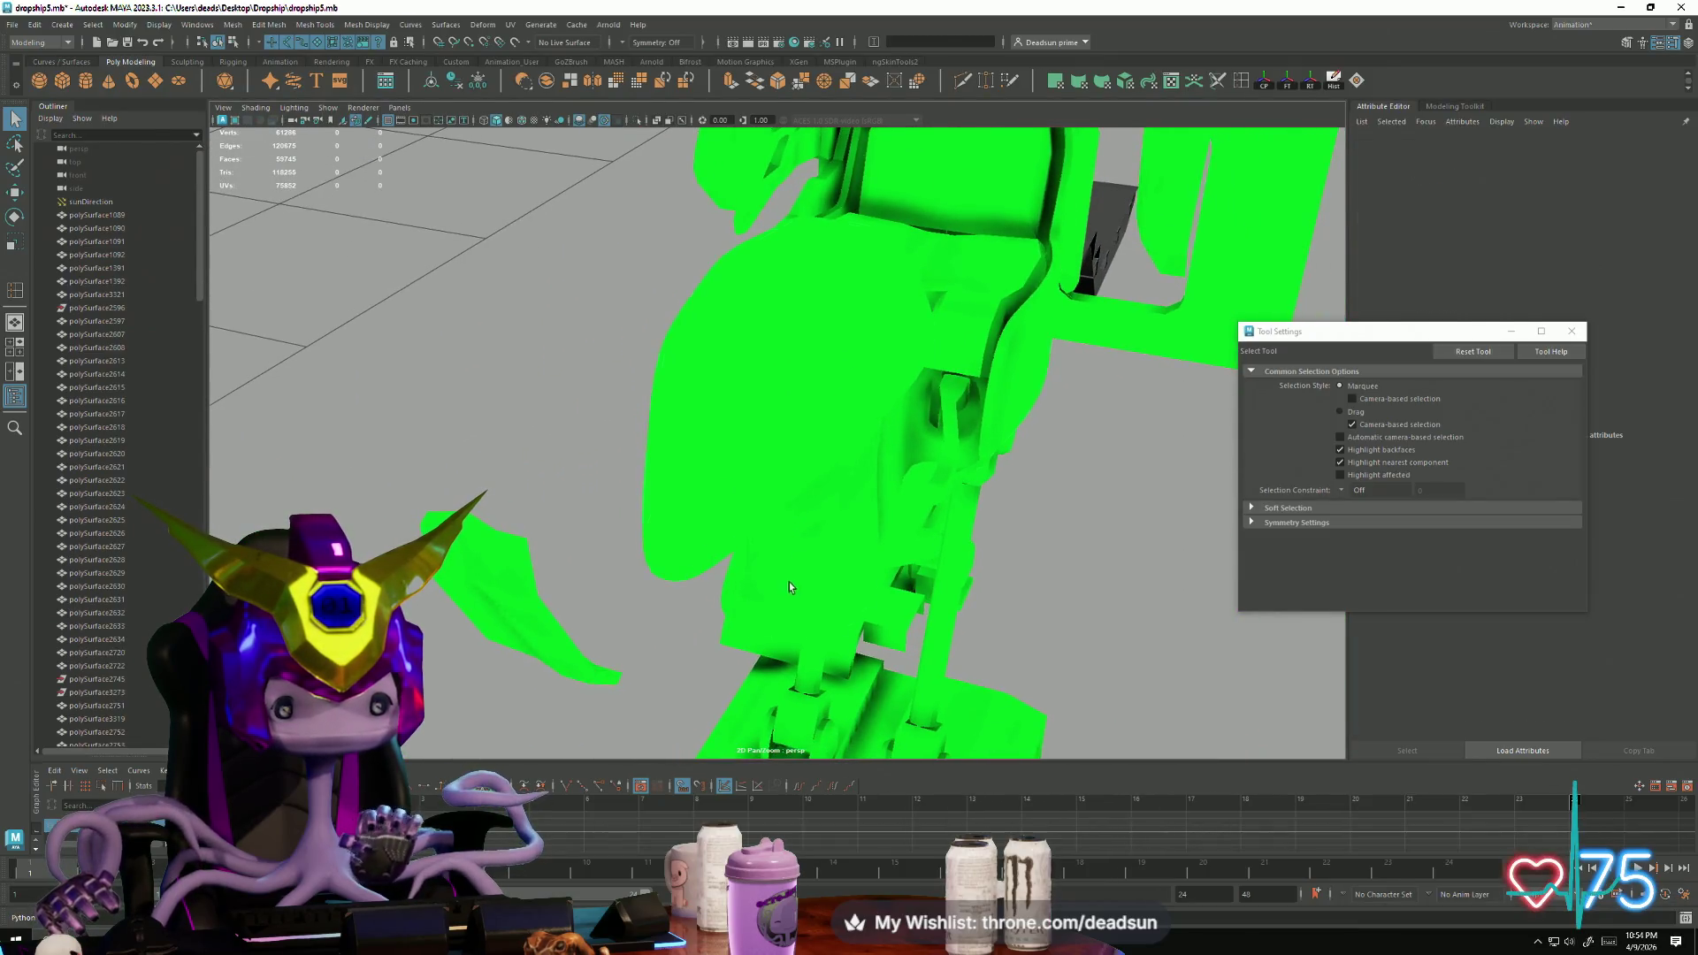
pyautogui.click(803, 596)
pyautogui.moveTo(803, 596)
pyautogui.keyDown('alt'); pyautogui.mouseDown()
pyautogui.moveTo(925, 549)
pyautogui.moveTo(817, 533)
pyautogui.moveTo(994, 569)
pyautogui.moveTo(948, 595)
pyautogui.moveTo(847, 554)
pyautogui.moveTo(804, 492)
pyautogui.moveTo(523, 587)
pyautogui.moveTo(690, 478)
pyautogui.moveTo(617, 446)
pyautogui.moveTo(618, 504)
pyautogui.moveTo(807, 470)
pyautogui.moveTo(779, 497)
pyautogui.moveTo(587, 454)
pyautogui.moveTo(596, 474)
pyautogui.moveTo(626, 458)
pyautogui.mouseUp(); pyautogui.keyUp('alt')
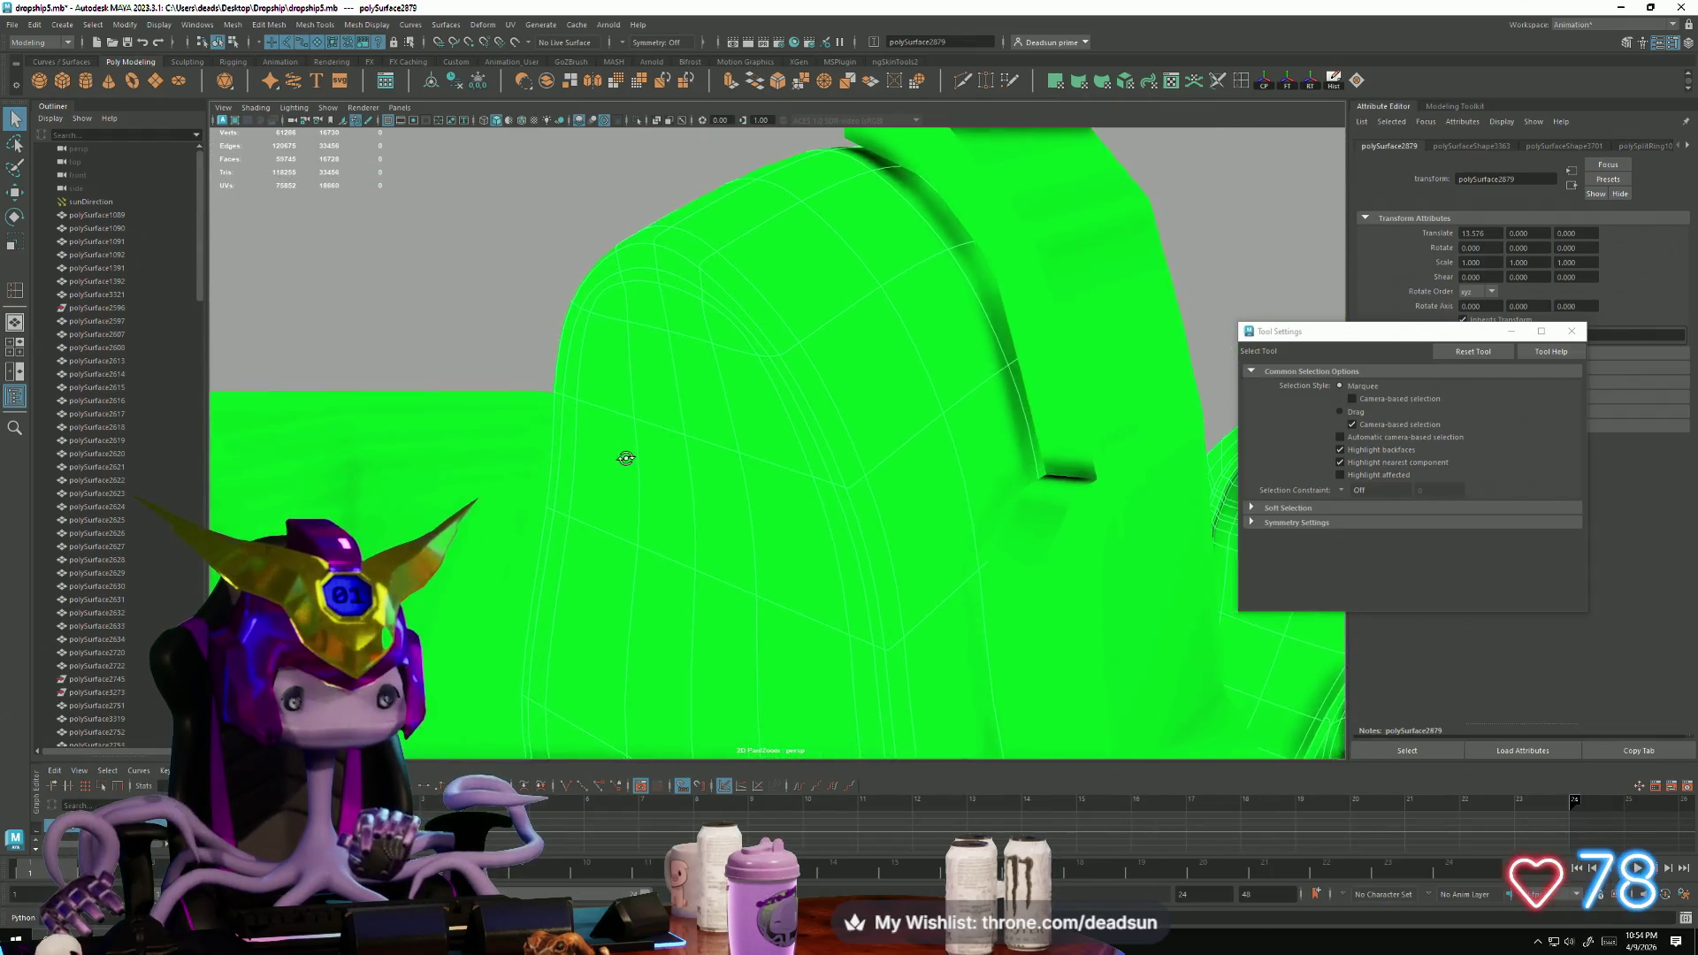
pyautogui.moveTo(788, 401)
pyautogui.keyDown('alt'); pyautogui.mouseDown()
pyautogui.moveTo(649, 529)
pyautogui.moveTo(693, 522)
pyautogui.mouseUp(); pyautogui.keyUp('alt')
pyautogui.moveTo(825, 432)
pyautogui.keyDown('alt'); pyautogui.mouseDown()
pyautogui.moveTo(795, 519)
pyautogui.moveTo(807, 565)
pyautogui.moveTo(693, 628)
pyautogui.moveTo(519, 515)
pyautogui.moveTo(521, 500)
pyautogui.moveTo(679, 480)
pyautogui.moveTo(636, 394)
pyautogui.moveTo(799, 424)
pyautogui.moveTo(672, 495)
pyautogui.moveTo(744, 427)
pyautogui.moveTo(761, 341)
pyautogui.moveTo(681, 474)
pyautogui.moveTo(653, 352)
pyautogui.moveTo(826, 560)
pyautogui.mouseUp(); pyautogui.keyUp('alt')
pyautogui.keyDown('alt'); pyautogui.moveTo(826, 560); pyautogui.dragTo(760, 498, button='middle'); pyautogui.keyUp('alt')
pyautogui.moveTo(760, 498)
pyautogui.keyDown('alt'); pyautogui.mouseDown()
pyautogui.moveTo(746, 473)
pyautogui.moveTo(759, 459)
pyautogui.mouseUp(); pyautogui.keyUp('alt')
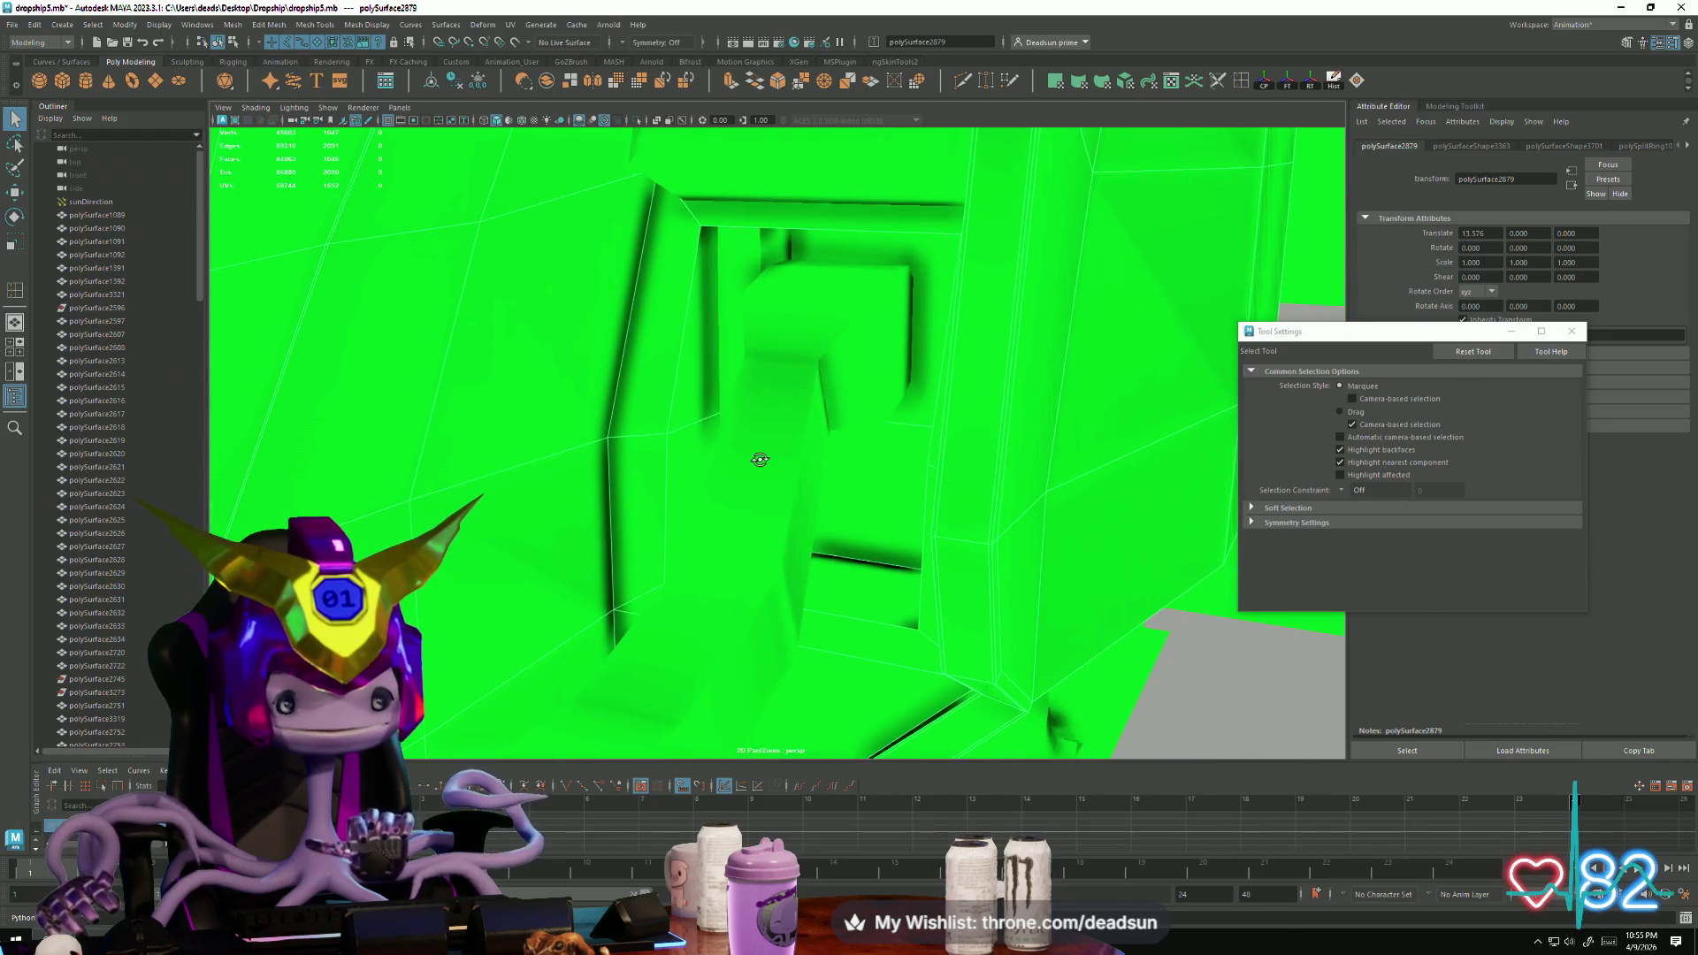
pyautogui.moveTo(718, 433)
pyautogui.keyDown('alt'); pyautogui.mouseDown(button='right')
pyautogui.moveTo(740, 447)
pyautogui.moveTo(680, 394)
pyautogui.moveTo(799, 392)
pyautogui.mouseUp(button='right'); pyautogui.keyUp('alt')
pyautogui.keyDown('alt'); pyautogui.moveTo(799, 393); pyautogui.dragTo(821, 383); pyautogui.keyUp('alt')
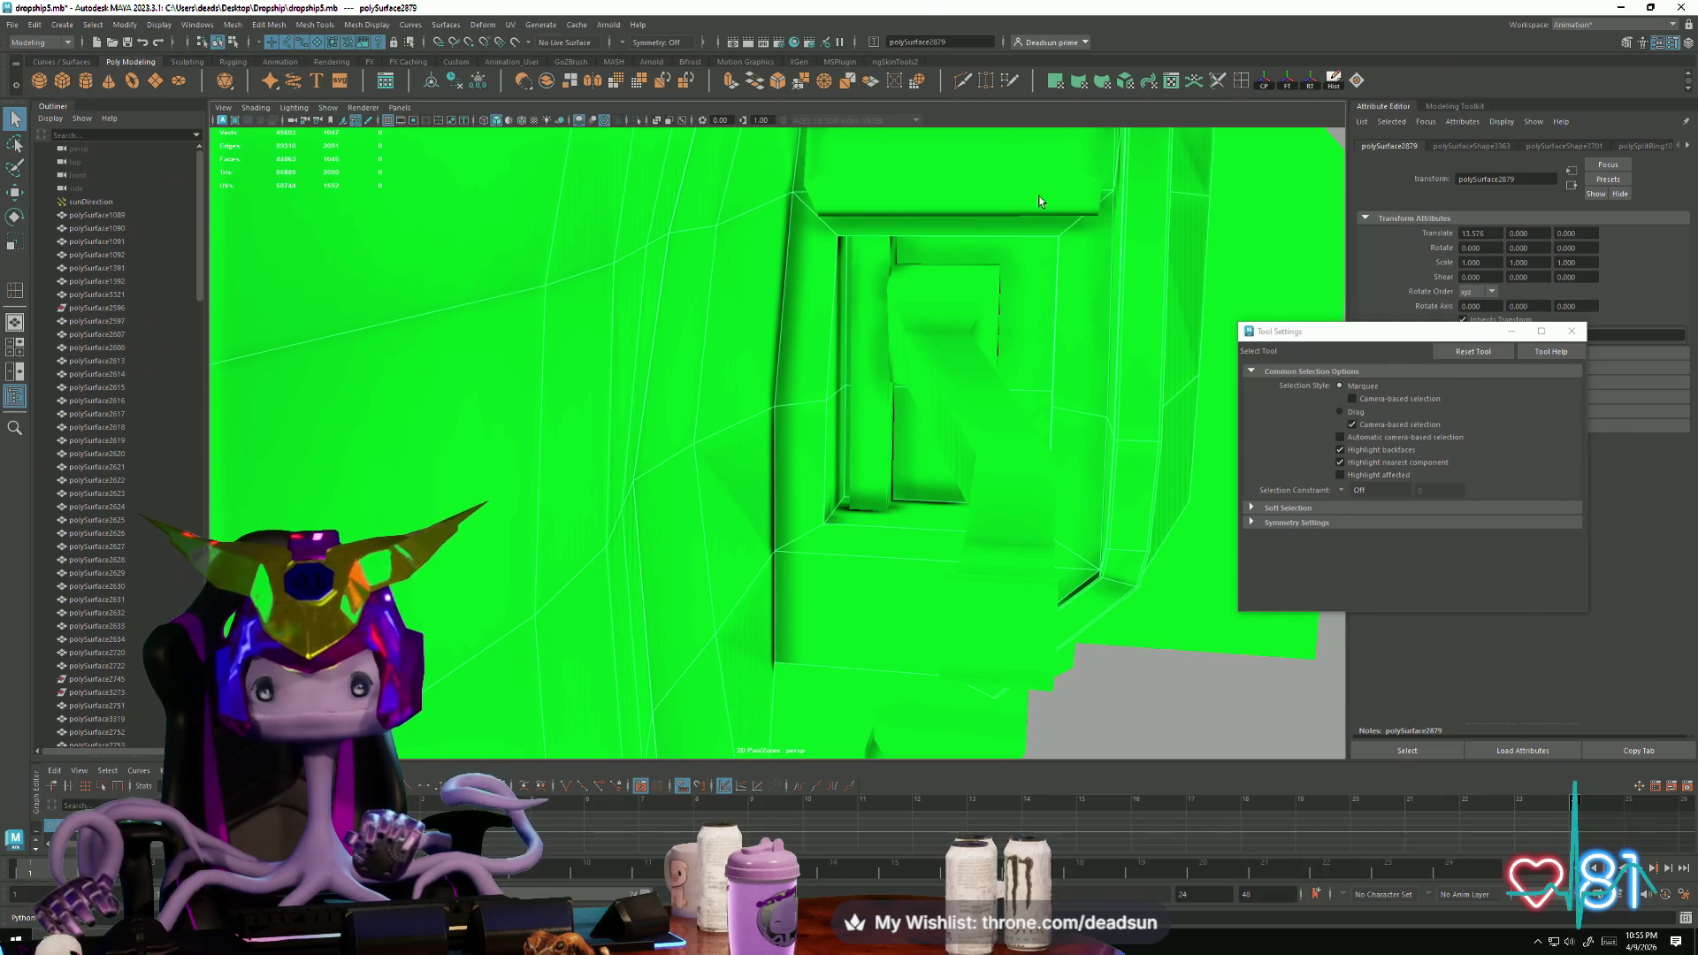
pyautogui.press('y')
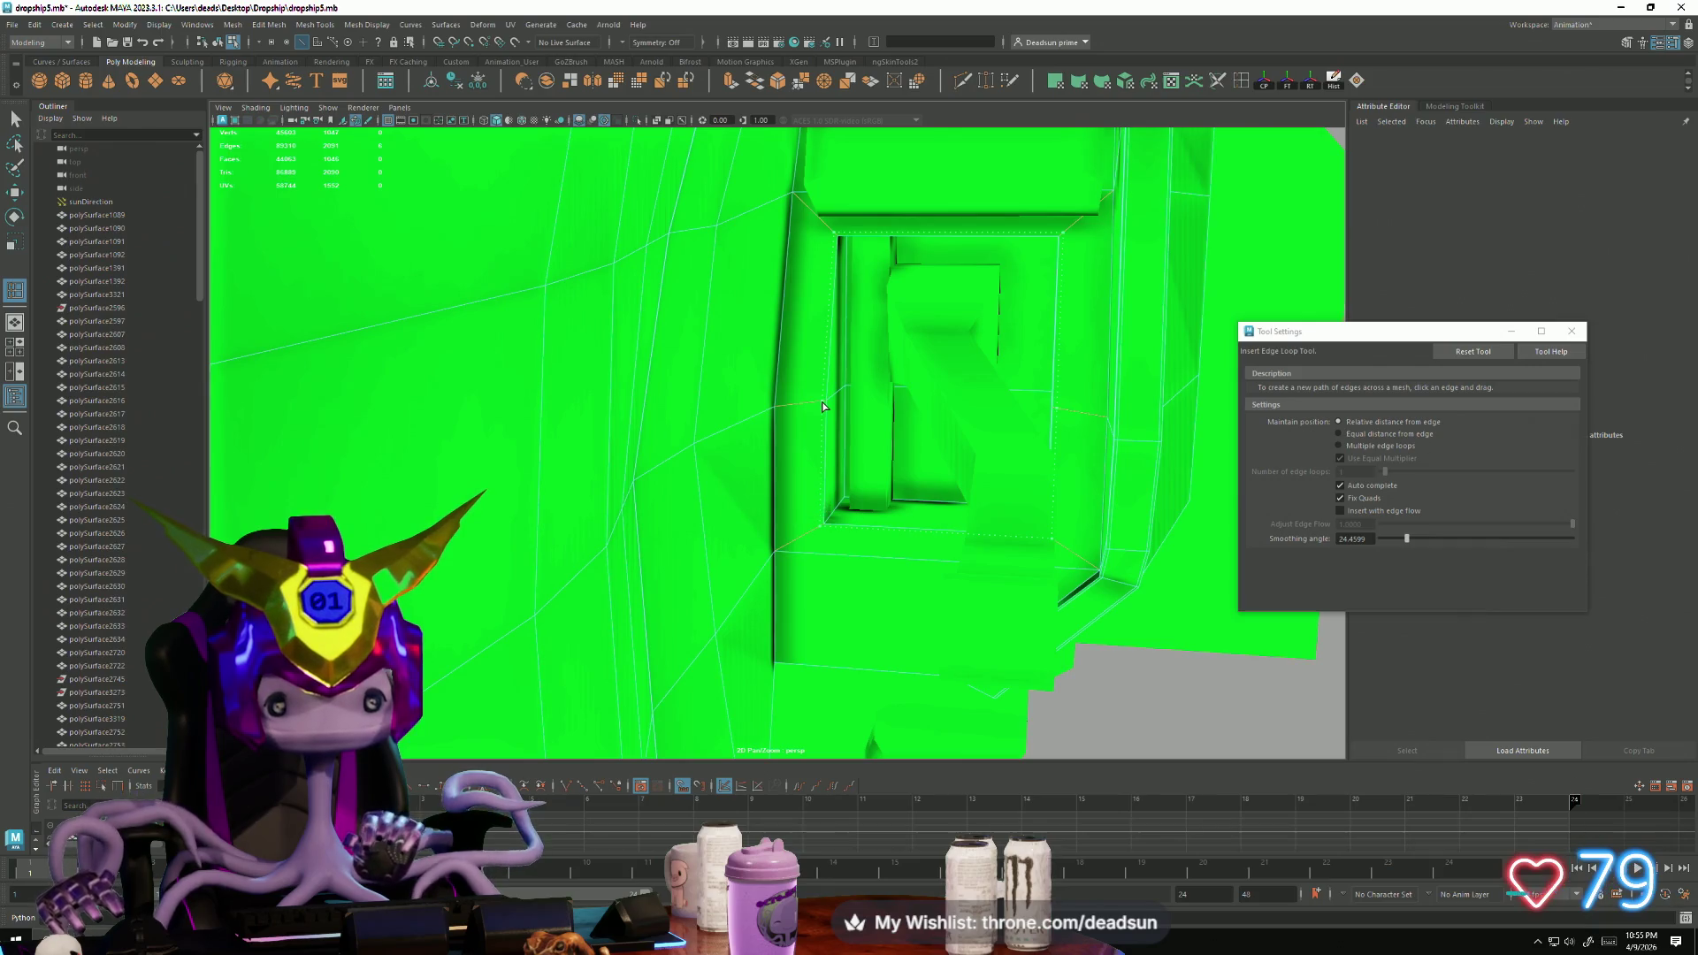
# Step: Add edge loops beside the recessed panel, around its opening and inside it
pyautogui.click(823, 407)
pyautogui.keyDown('alt'); pyautogui.moveTo(822, 407); pyautogui.dragTo(648, 462); pyautogui.keyUp('alt')
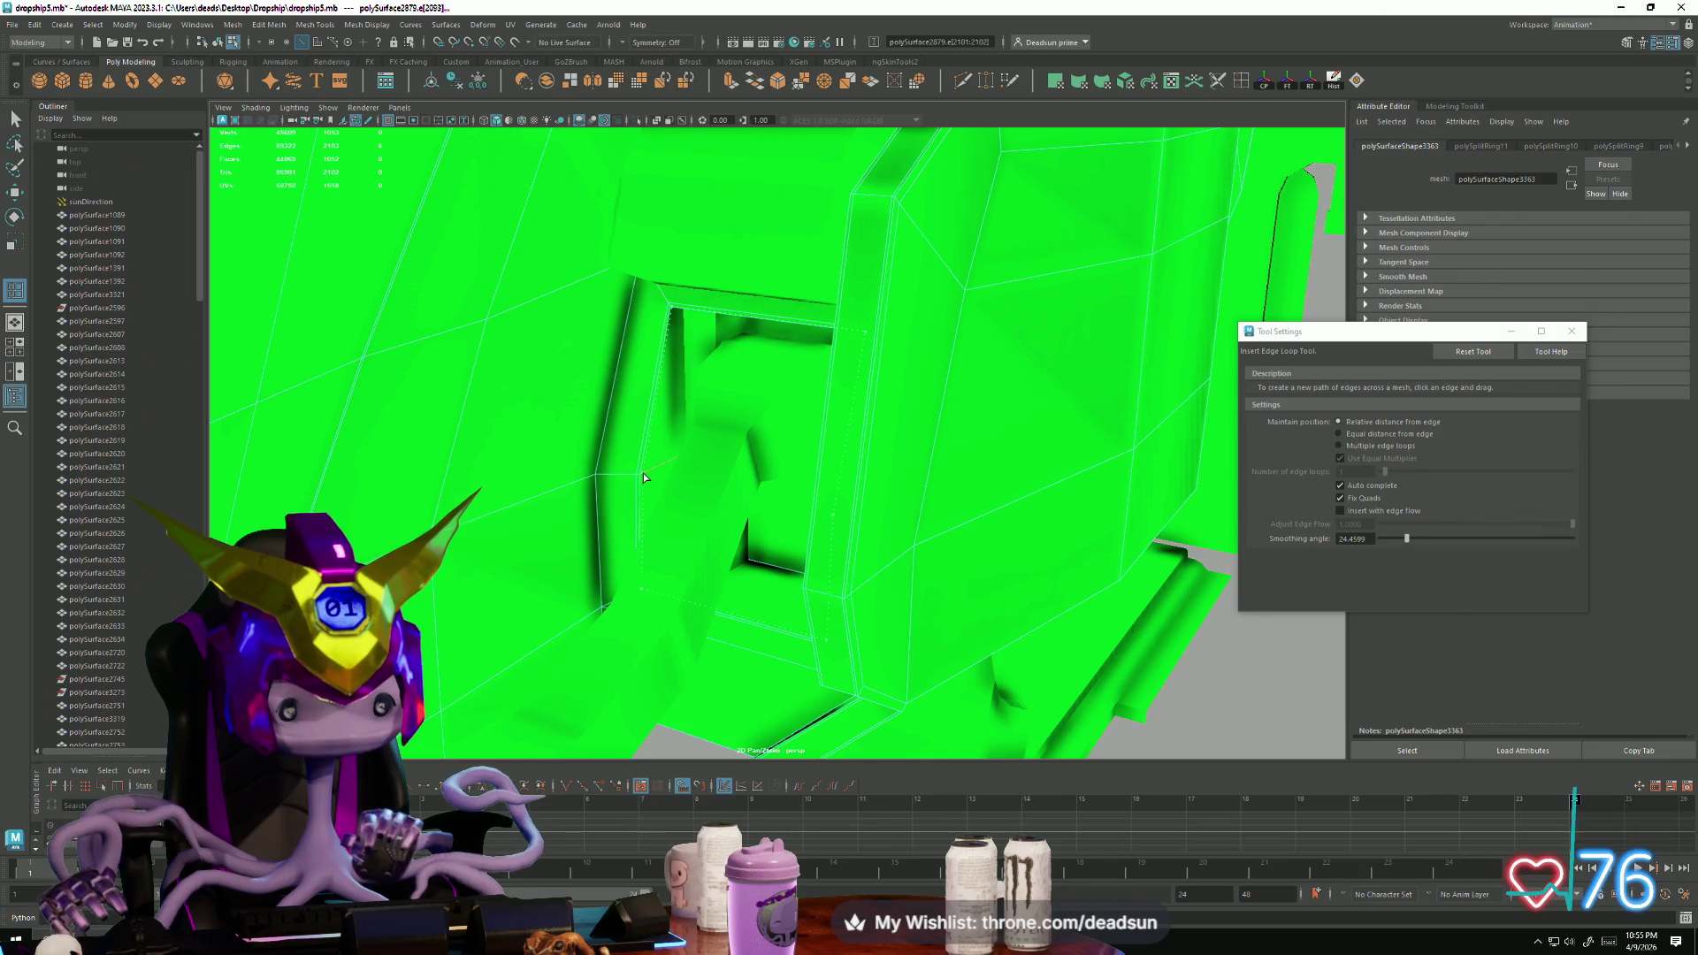
pyautogui.click(646, 477)
pyautogui.moveTo(646, 477)
pyautogui.keyDown('alt'); pyautogui.mouseDown()
pyautogui.moveTo(605, 485)
pyautogui.moveTo(759, 424)
pyautogui.moveTo(725, 459)
pyautogui.mouseUp(); pyautogui.keyUp('alt')
pyautogui.moveTo(725, 459)
pyautogui.keyDown('alt'); pyautogui.mouseDown(button='right')
pyautogui.moveTo(710, 511)
pyautogui.moveTo(771, 591)
pyautogui.moveTo(780, 512)
pyautogui.mouseUp(button='right'); pyautogui.keyUp('alt')
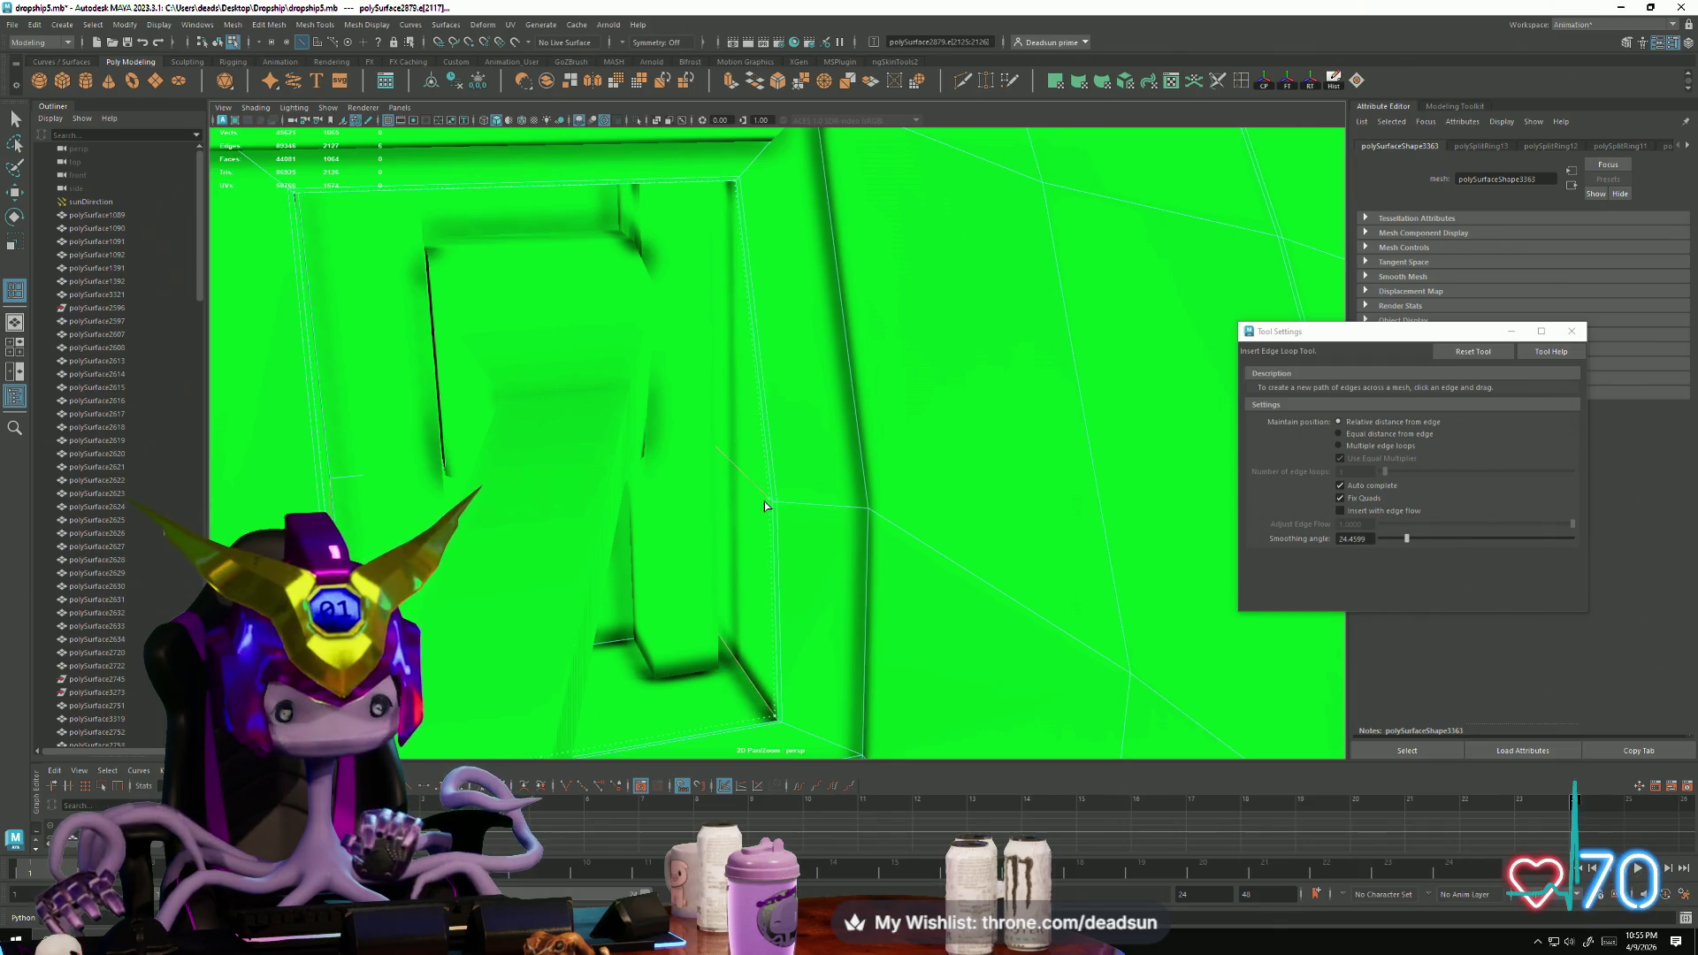
pyautogui.click(765, 502)
# Step: Add an edge loop along the opening's frame, then return to the Select Tool
pyautogui.keyDown('alt'); pyautogui.moveTo(732, 654); pyautogui.dragTo(608, 575, button='middle'); pyautogui.keyUp('alt')
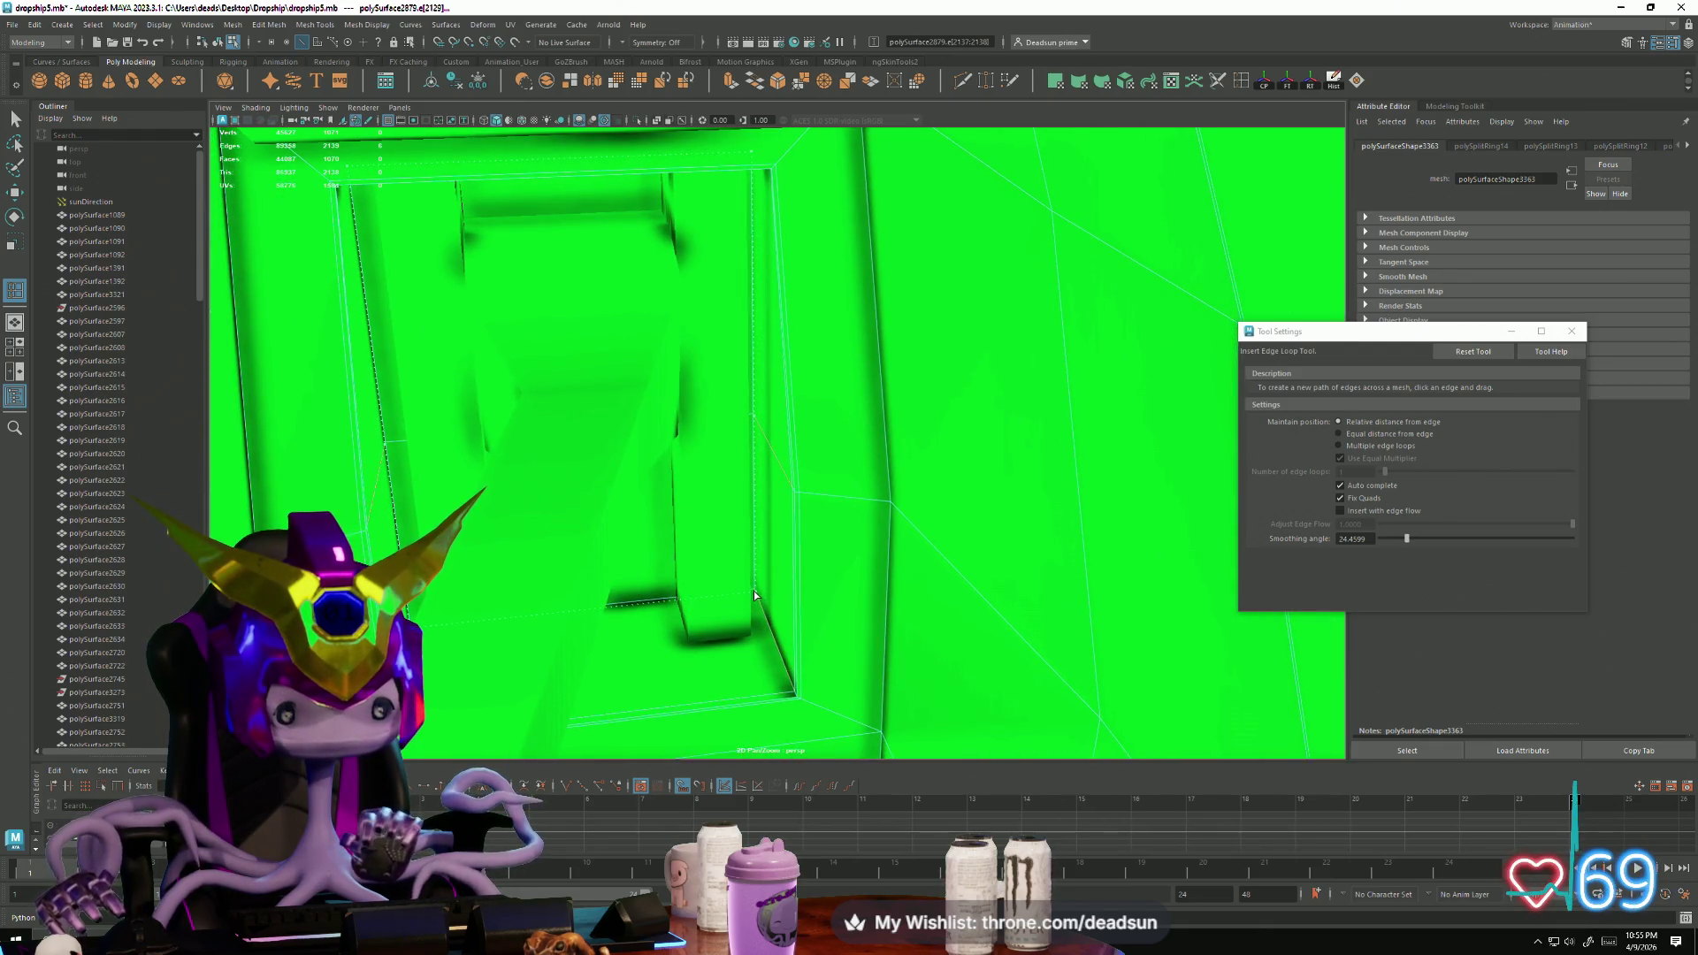
pyautogui.click(754, 594)
pyautogui.moveTo(759, 591)
pyautogui.keyDown('alt'); pyautogui.mouseDown()
pyautogui.moveTo(581, 568)
pyautogui.moveTo(674, 560)
pyautogui.moveTo(867, 619)
pyautogui.mouseUp(); pyautogui.keyUp('alt')
pyautogui.moveTo(867, 618)
pyautogui.keyDown('alt'); pyautogui.mouseDown(button='middle')
pyautogui.moveTo(810, 507)
pyautogui.moveTo(840, 504)
pyautogui.moveTo(840, 486)
pyautogui.moveTo(920, 542)
pyautogui.moveTo(1037, 553)
pyautogui.moveTo(995, 510)
pyautogui.mouseUp(button='middle'); pyautogui.keyUp('alt')
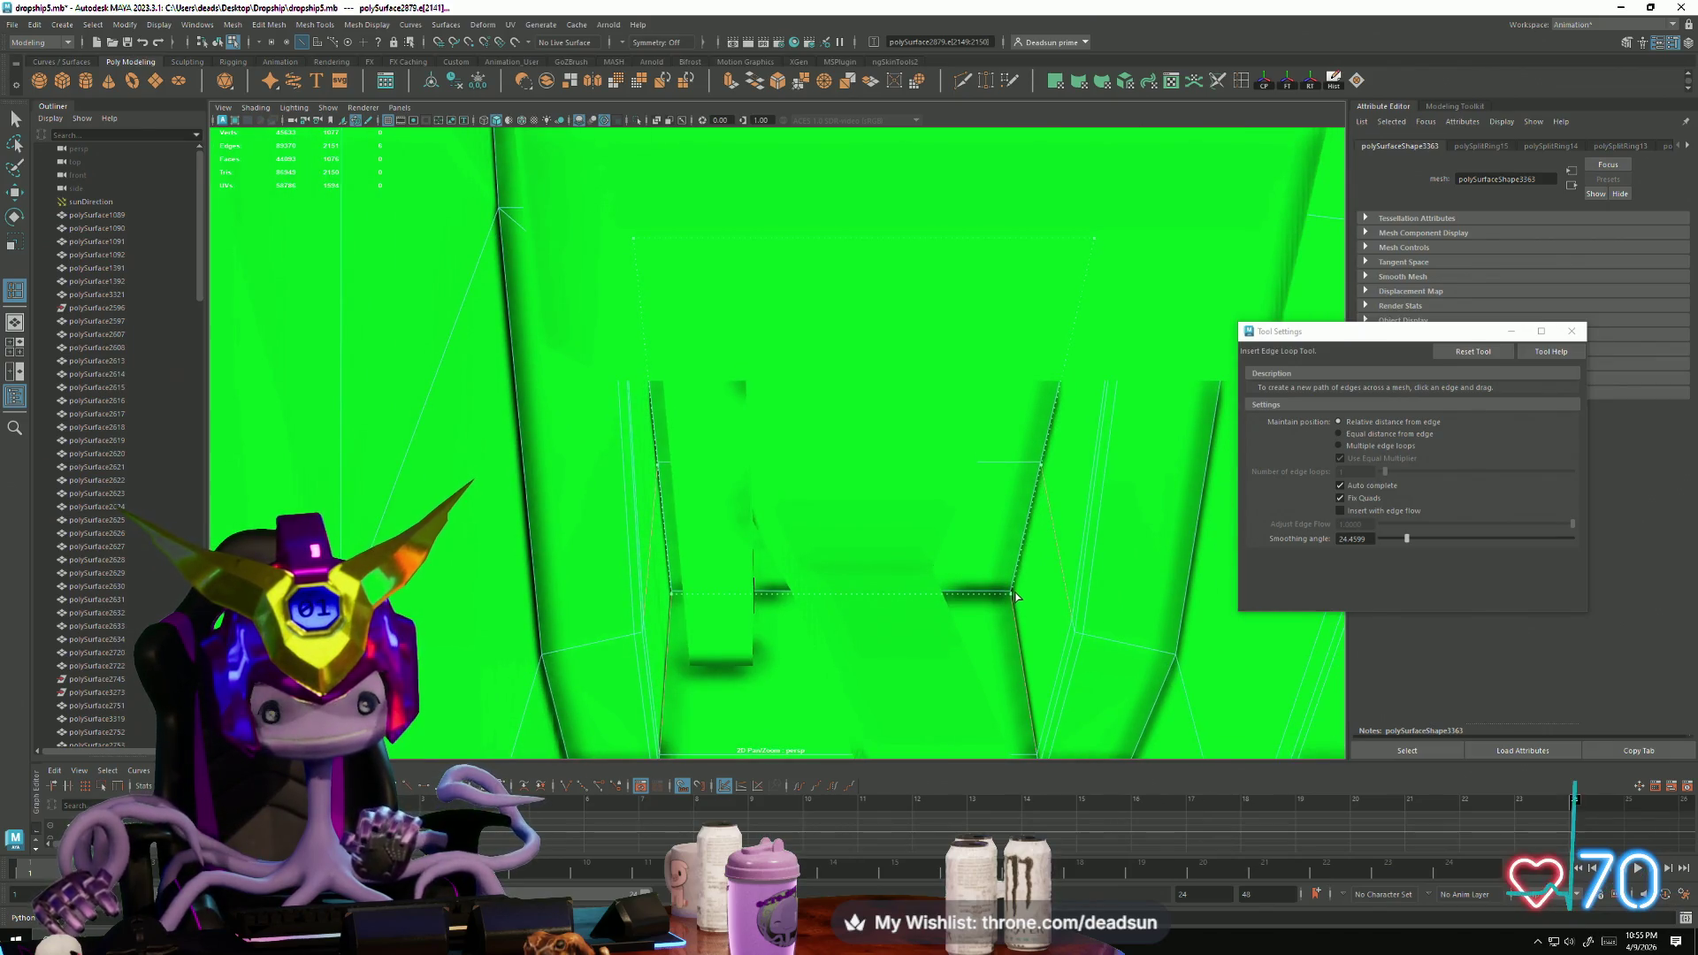
pyautogui.moveTo(1018, 614)
pyautogui.keyDown('alt'); pyautogui.mouseDown()
pyautogui.moveTo(763, 511)
pyautogui.moveTo(740, 471)
pyautogui.moveTo(678, 541)
pyautogui.mouseUp(); pyautogui.keyUp('alt')
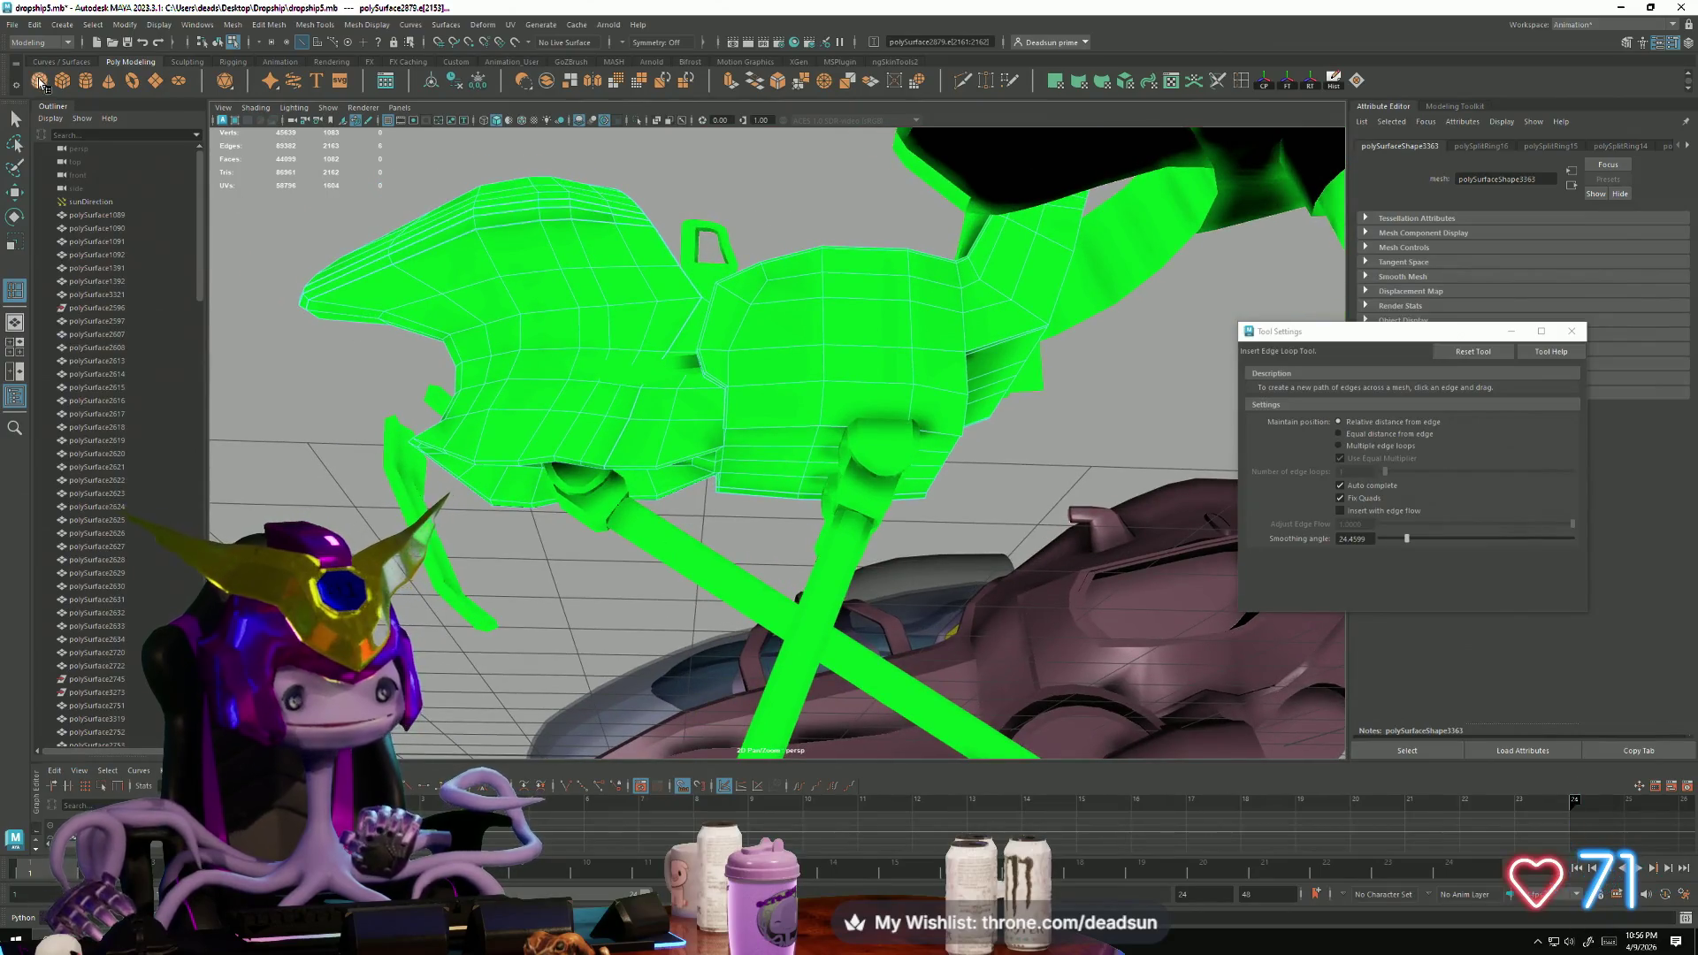
pyautogui.click(15, 118)
pyautogui.moveTo(450, 517)
pyautogui.keyDown('alt'); pyautogui.mouseDown()
pyautogui.moveTo(455, 462)
pyautogui.moveTo(496, 498)
pyautogui.mouseUp(); pyautogui.keyUp('alt')
pyautogui.moveTo(473, 463)
pyautogui.mouseDown(button='right')
pyautogui.moveTo(456, 478)
pyautogui.moveTo(345, 339)
pyautogui.mouseUp(button='right')
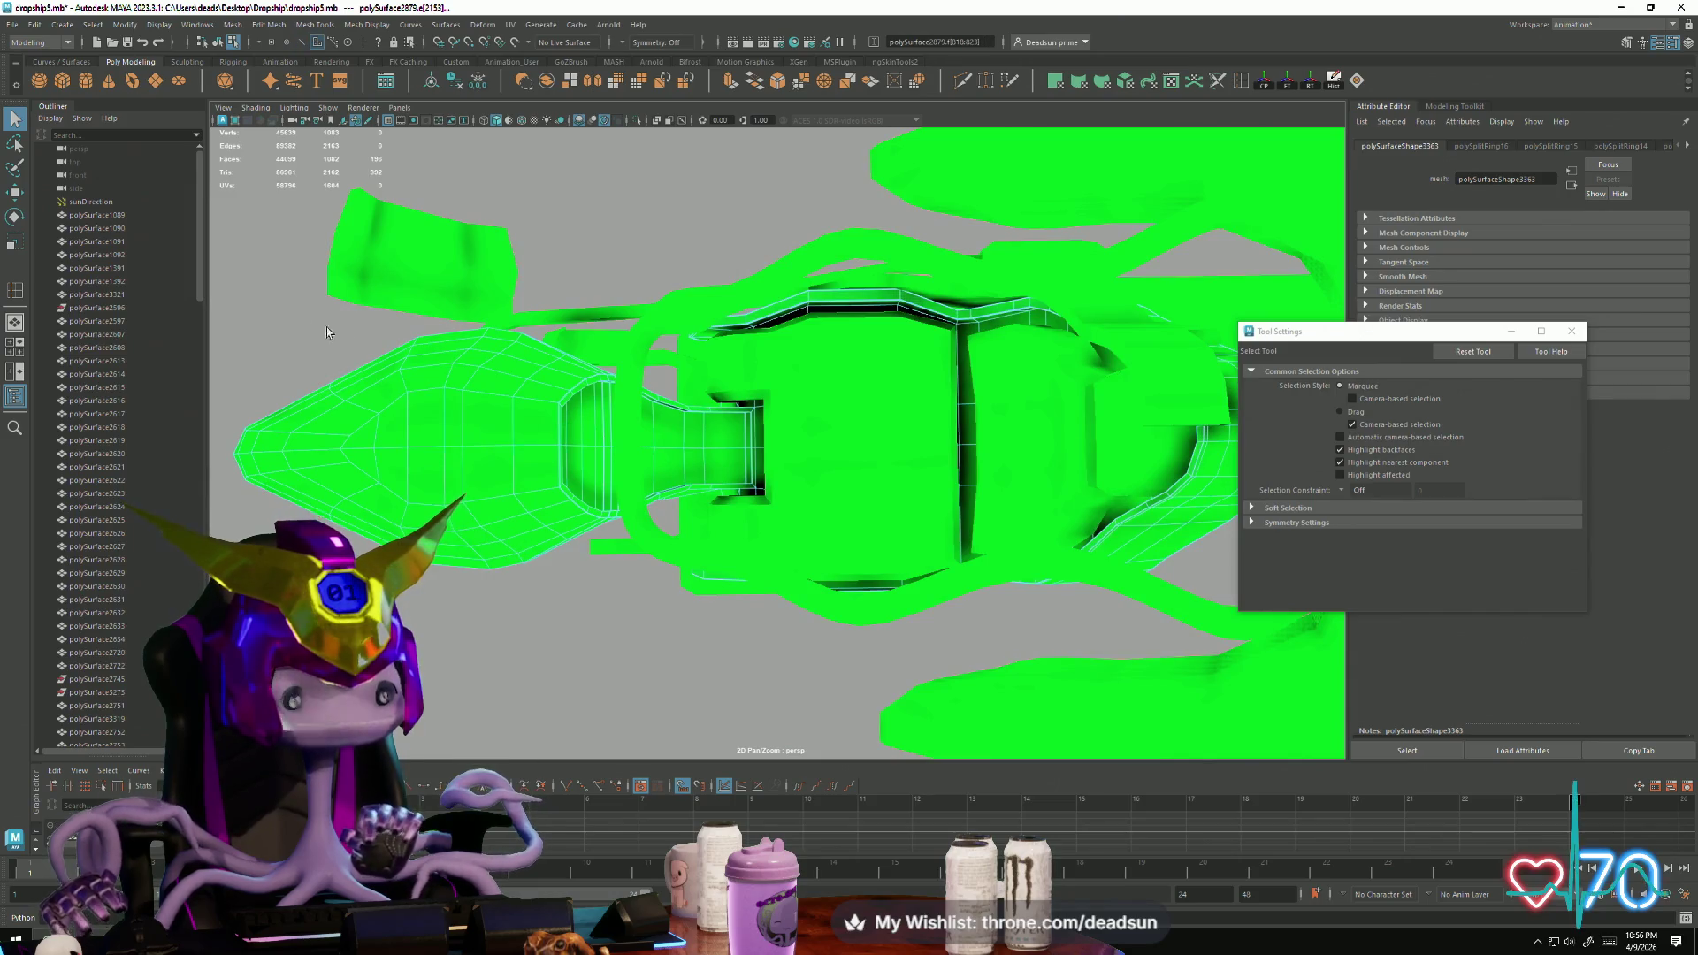
# Step: Marquee-select the seat's recessed-panel faces and remove stray unwanted faces from the selection
pyautogui.moveTo(210, 279); pyautogui.dragTo(609, 602)
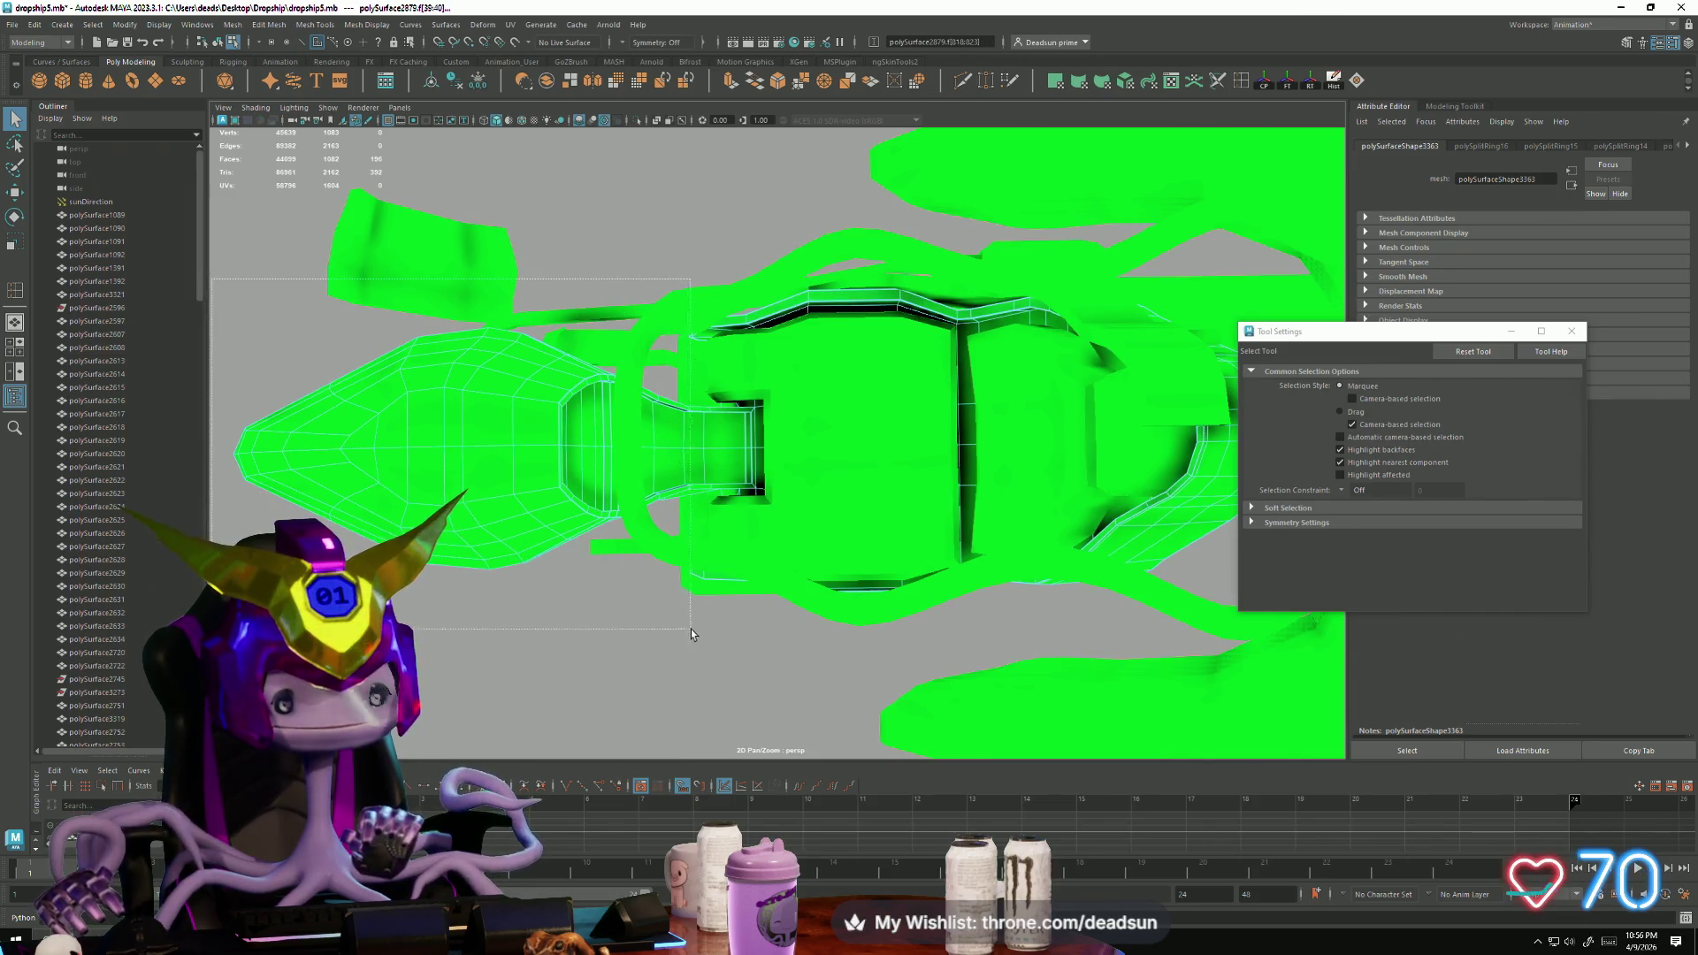
pyautogui.moveTo(733, 649); pyautogui.dragTo(731, 649)
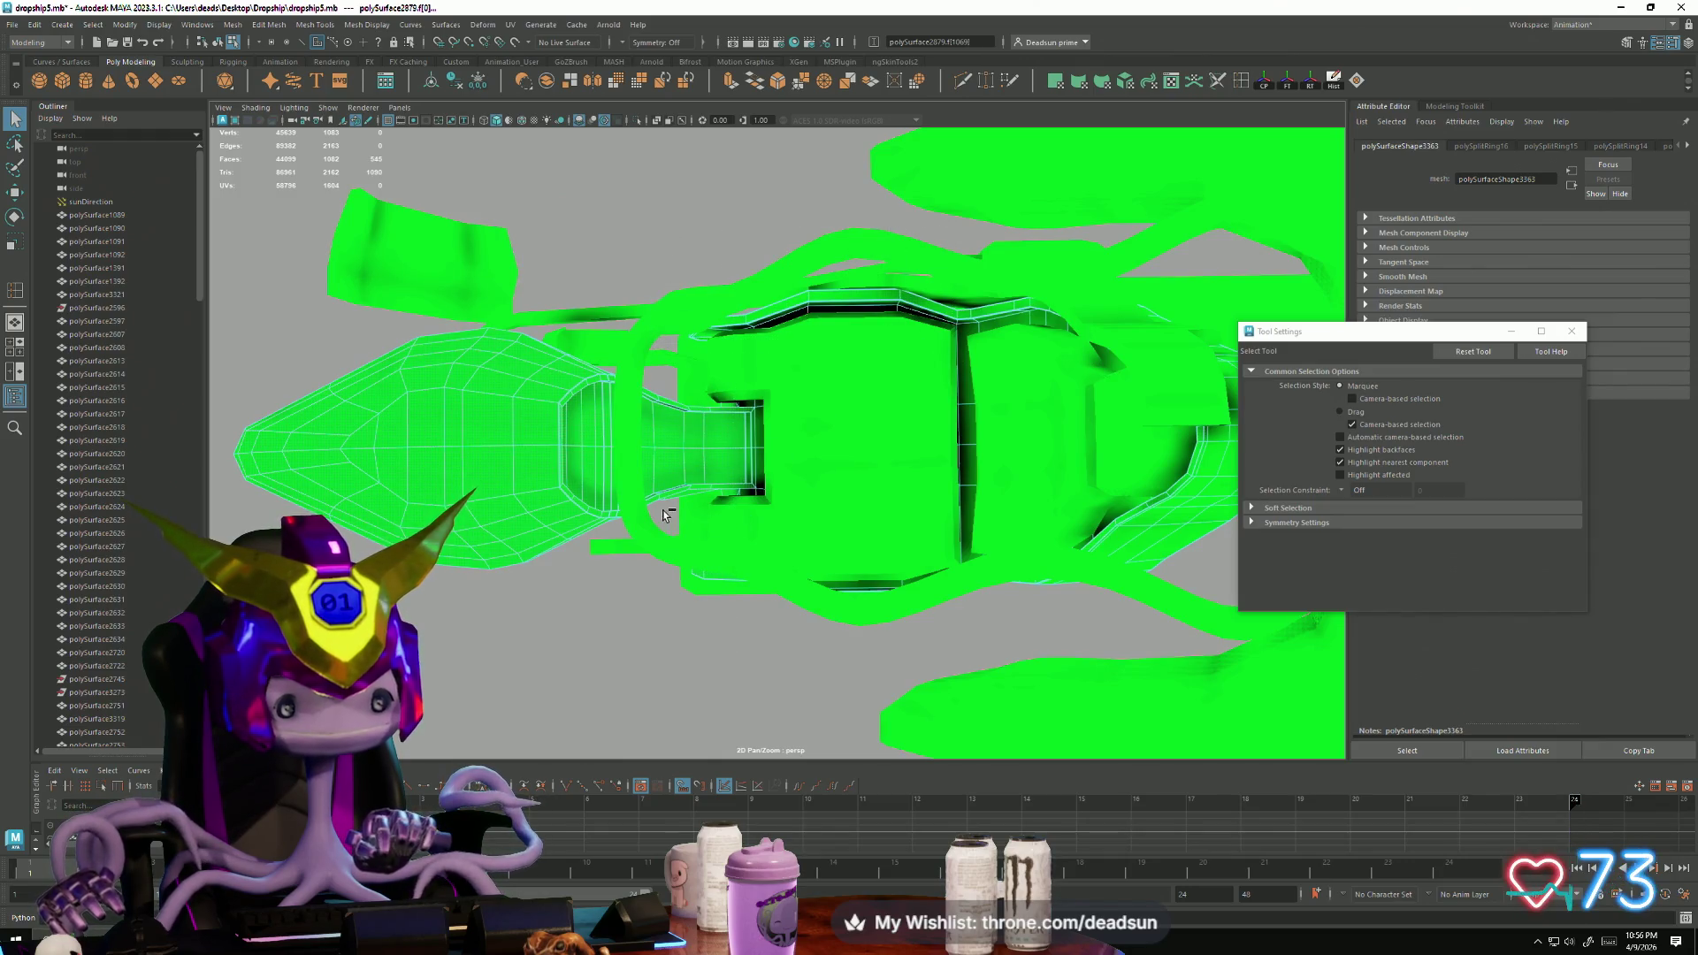
pyautogui.moveTo(854, 664)
pyautogui.keyDown('alt'); pyautogui.mouseDown()
pyautogui.moveTo(824, 524)
pyautogui.moveTo(1154, 626)
pyautogui.mouseUp(); pyautogui.keyUp('alt')
pyautogui.keyDown('ctrl'); pyautogui.click(821, 478); pyautogui.keyUp('ctrl')
pyautogui.moveTo(821, 478)
pyautogui.keyDown('alt'); pyautogui.mouseDown()
pyautogui.moveTo(847, 473)
pyautogui.moveTo(881, 389)
pyautogui.mouseUp(); pyautogui.keyUp('alt')
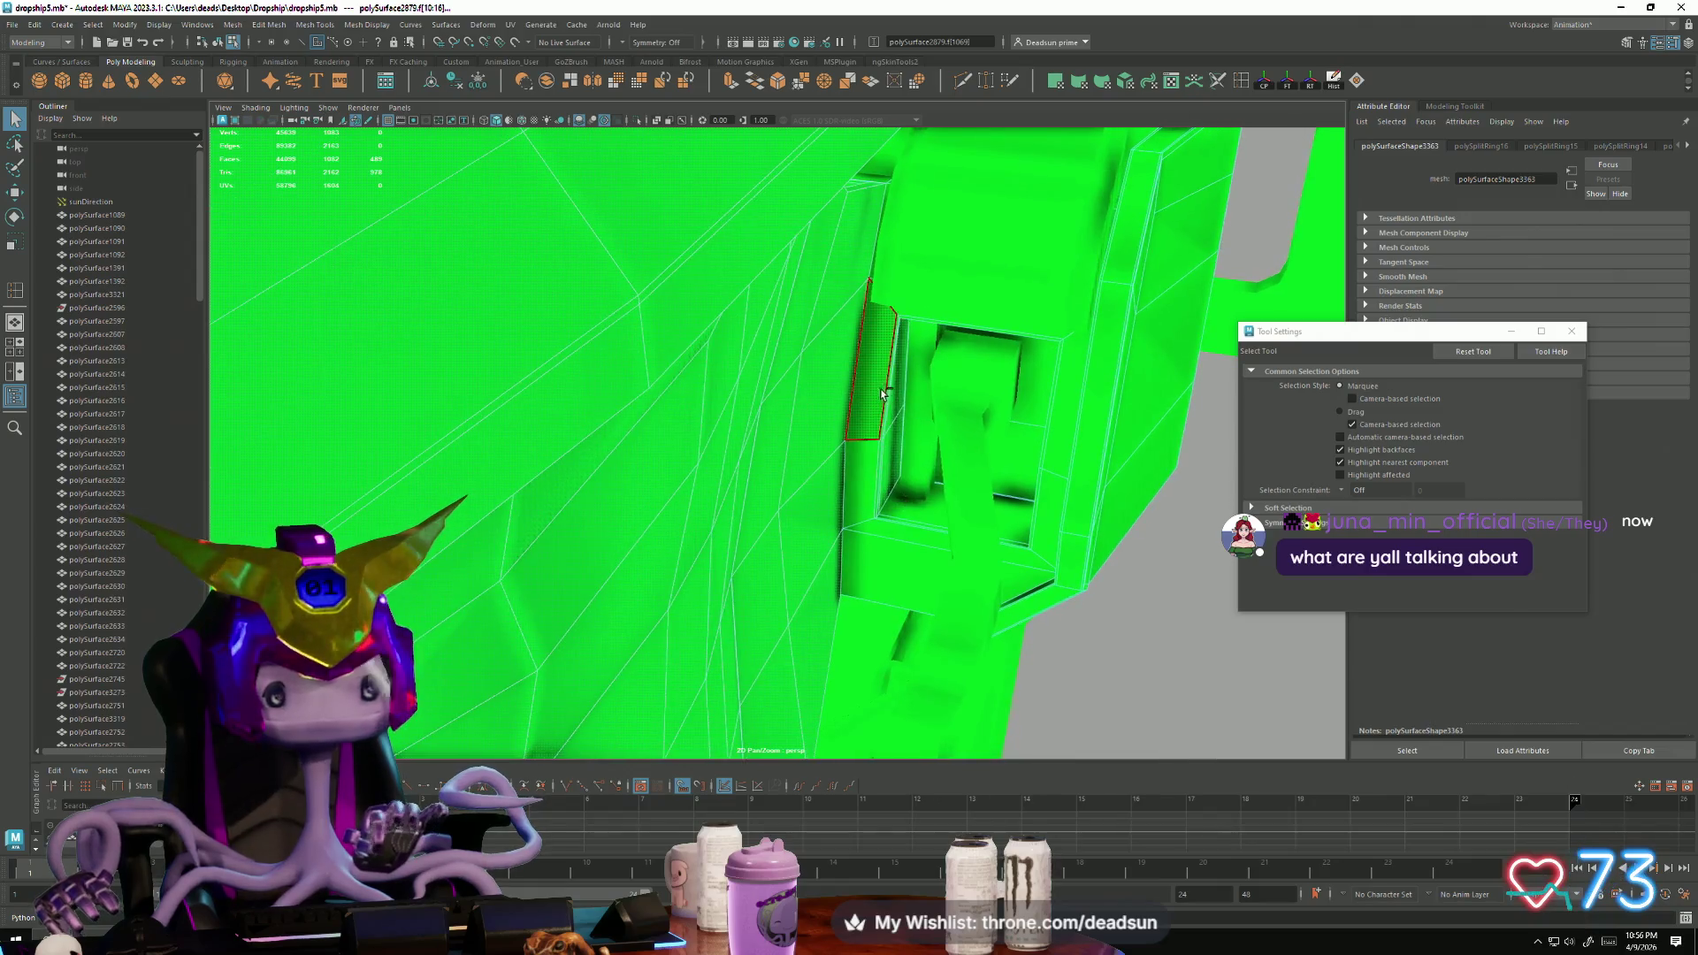
pyautogui.keyDown('ctrl'); pyautogui.click(940, 491); pyautogui.keyUp('ctrl')
pyautogui.keyDown('alt'); pyautogui.moveTo(941, 492); pyautogui.dragTo(910, 411); pyautogui.keyUp('alt')
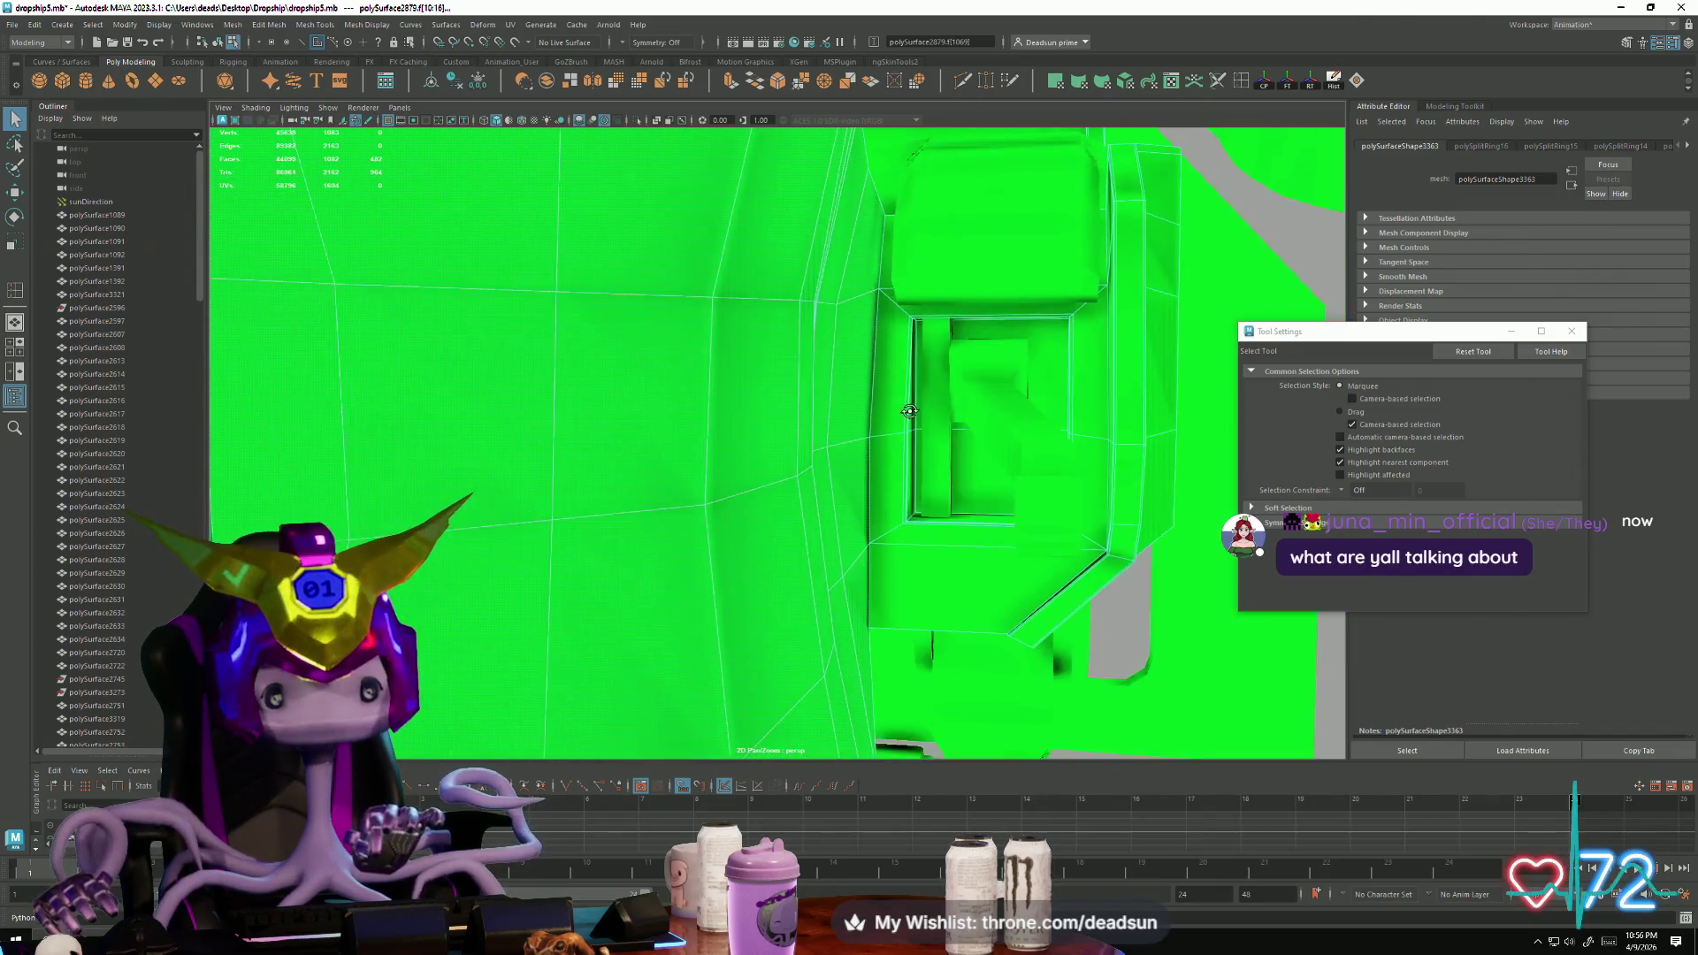
pyautogui.moveTo(911, 480)
pyautogui.keyDown('alt'); pyautogui.mouseDown()
pyautogui.moveTo(810, 505)
pyautogui.moveTo(826, 519)
pyautogui.moveTo(765, 472)
pyautogui.mouseUp(); pyautogui.keyUp('alt')
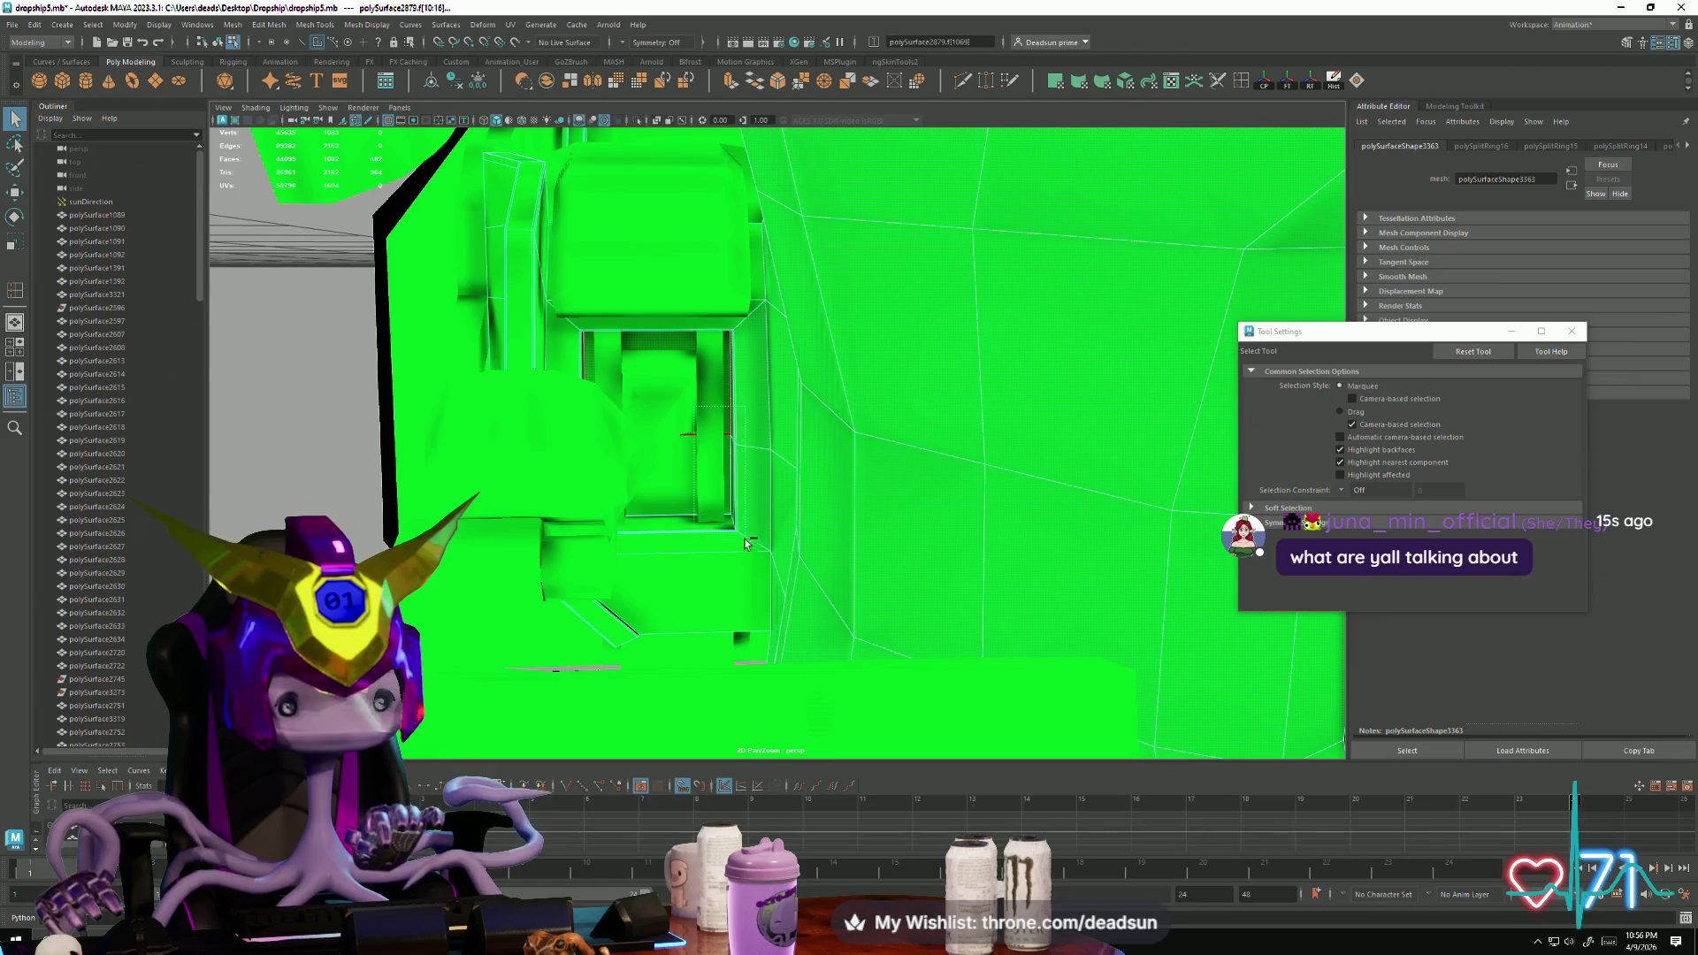
# Step: Refine the face selection with the thin strip faces in the doorway and along the hull
pyautogui.keyDown('alt'); pyautogui.moveTo(734, 396); pyautogui.dragTo(733, 464); pyautogui.keyUp('alt')
pyautogui.keyDown('alt'); pyautogui.moveTo(732, 464); pyautogui.dragTo(1037, 622, button='right'); pyautogui.keyUp('alt')
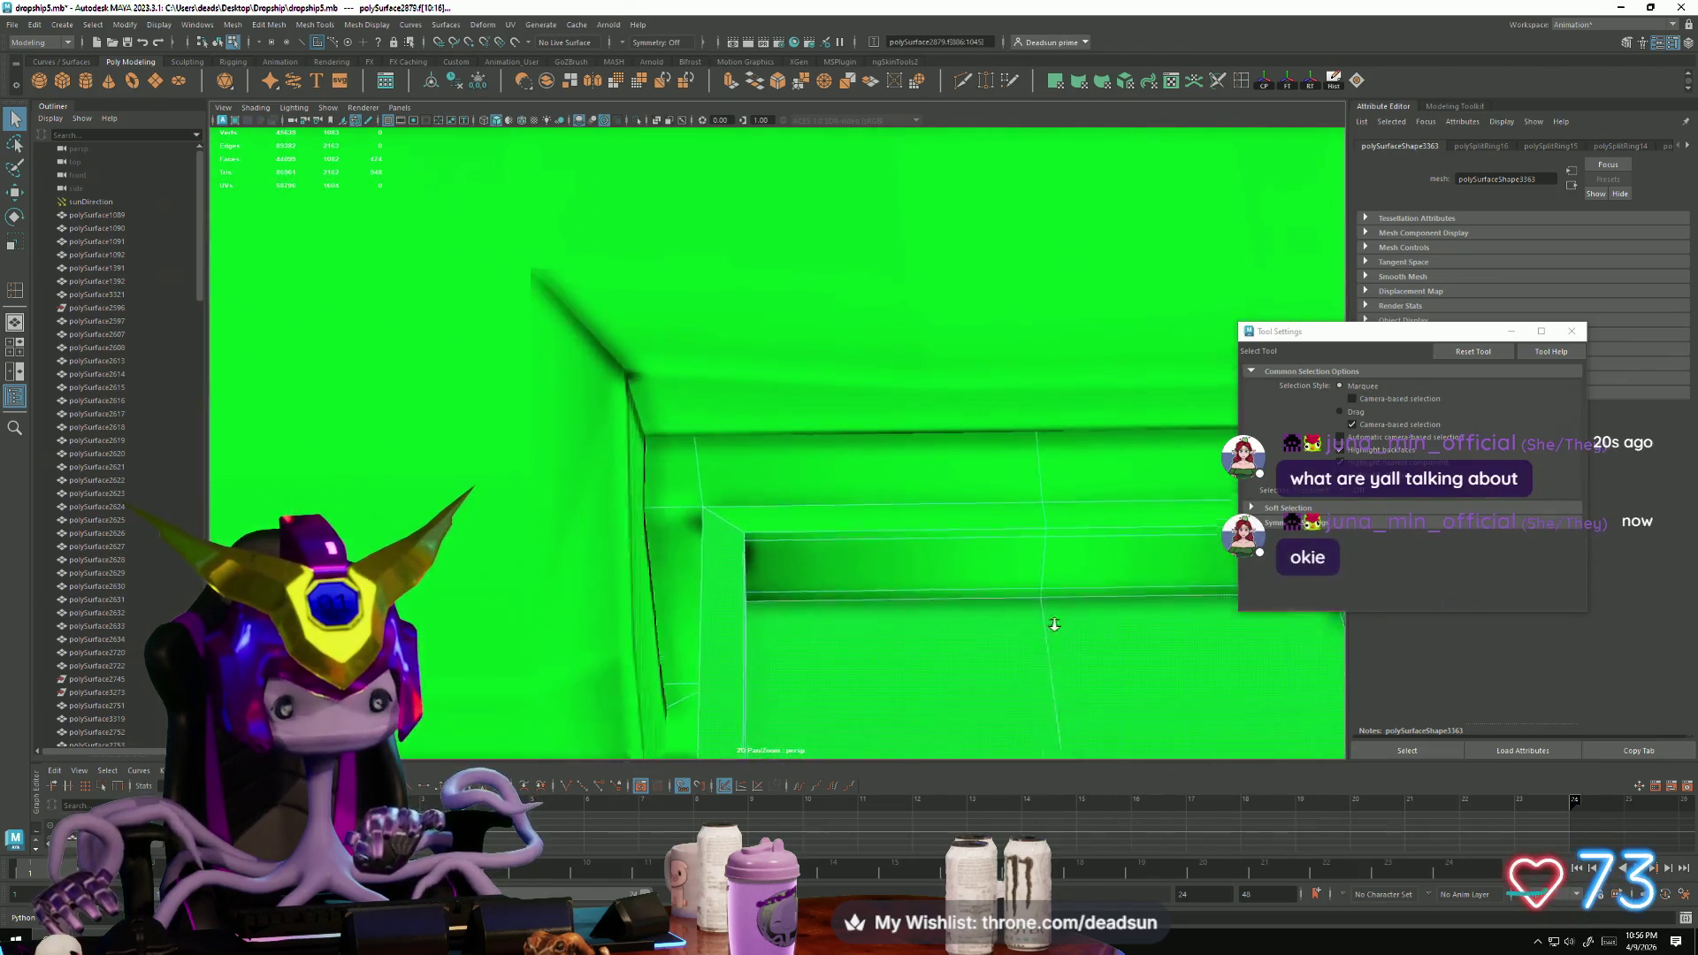
pyautogui.click(1021, 526)
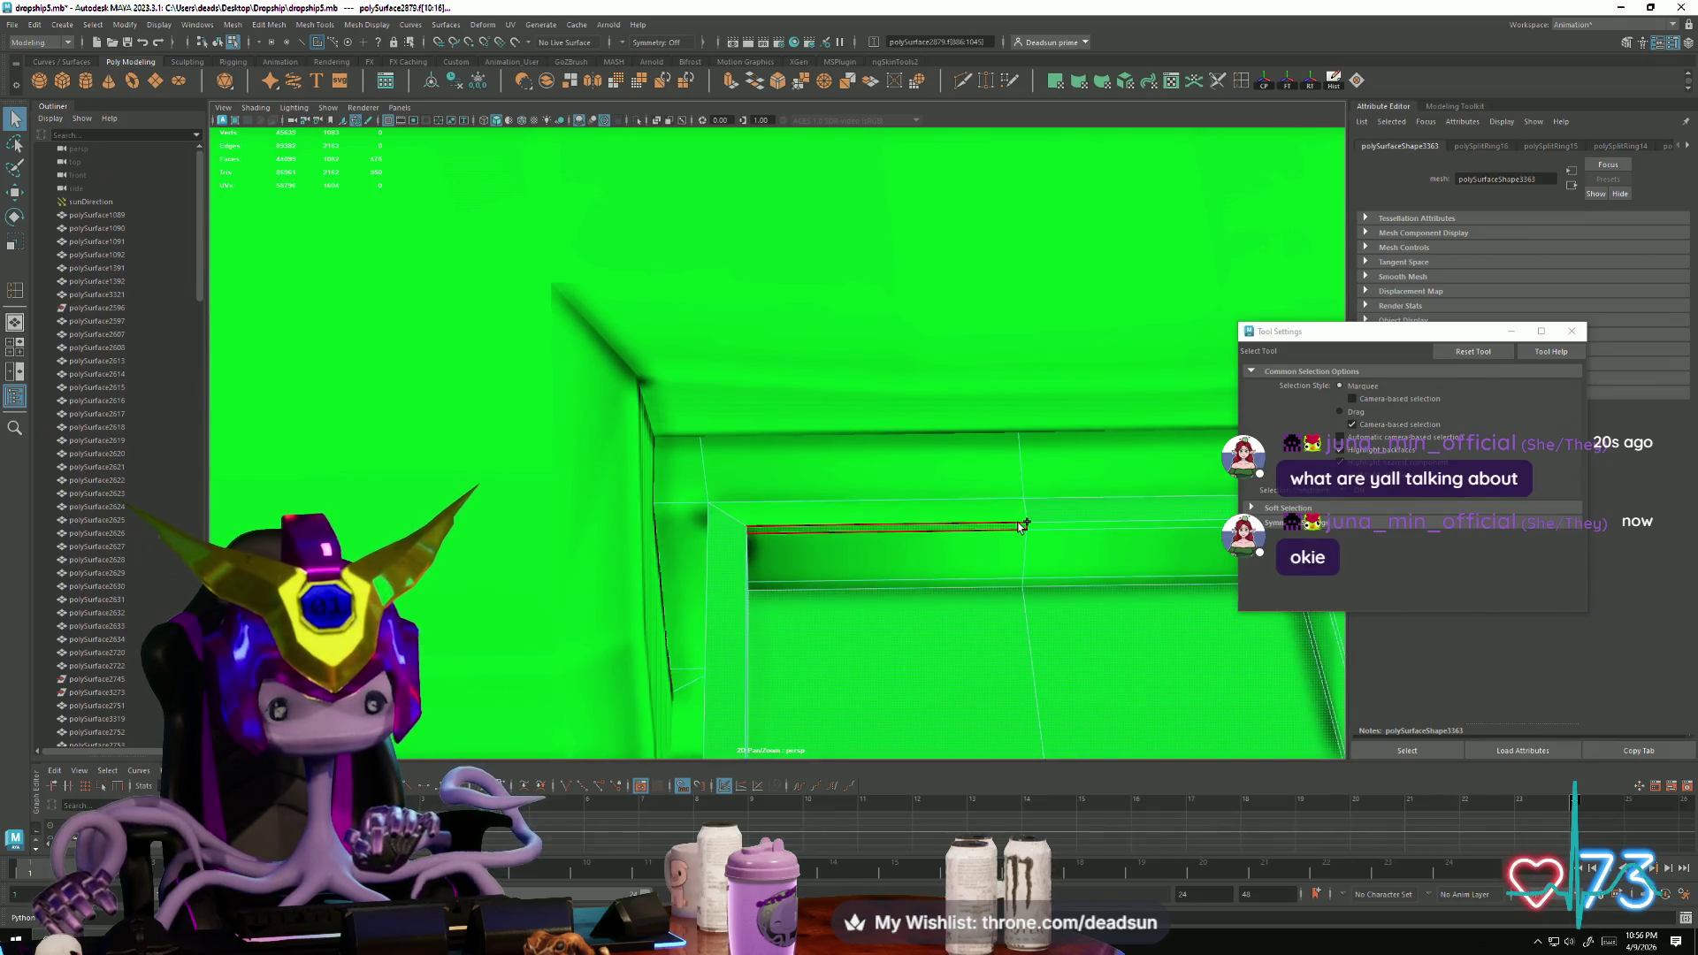
pyautogui.click(1006, 540)
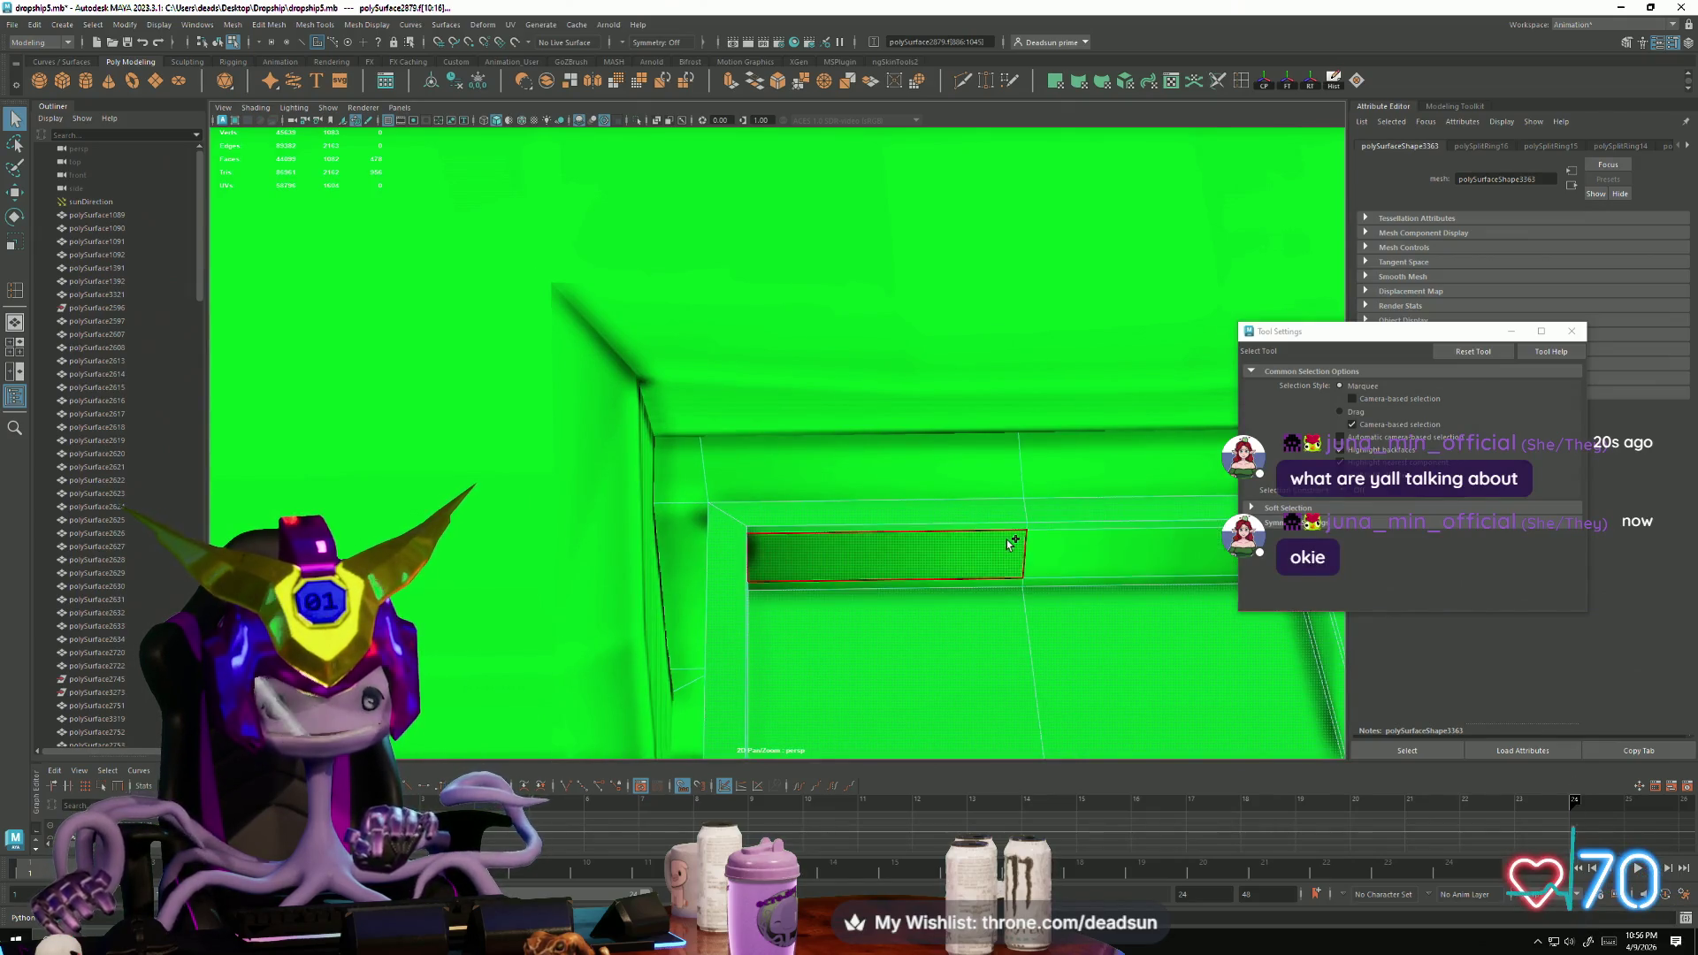
pyautogui.click(1027, 580)
pyautogui.moveTo(1106, 607)
pyautogui.keyDown('alt'); pyautogui.mouseDown()
pyautogui.moveTo(793, 472)
pyautogui.moveTo(735, 474)
pyautogui.mouseUp(); pyautogui.keyUp('alt')
pyautogui.click(699, 530)
pyautogui.keyDown('alt'); pyautogui.moveTo(699, 530); pyautogui.dragTo(670, 575); pyautogui.keyUp('alt')
pyautogui.moveTo(670, 575)
pyautogui.keyDown('alt'); pyautogui.mouseDown(button='right')
pyautogui.moveTo(694, 610)
pyautogui.moveTo(739, 621)
pyautogui.mouseUp(button='right'); pyautogui.keyUp('alt')
pyautogui.moveTo(738, 622)
pyautogui.keyDown('alt'); pyautogui.mouseDown()
pyautogui.moveTo(586, 503)
pyautogui.moveTo(571, 380)
pyautogui.mouseUp(); pyautogui.keyUp('alt')
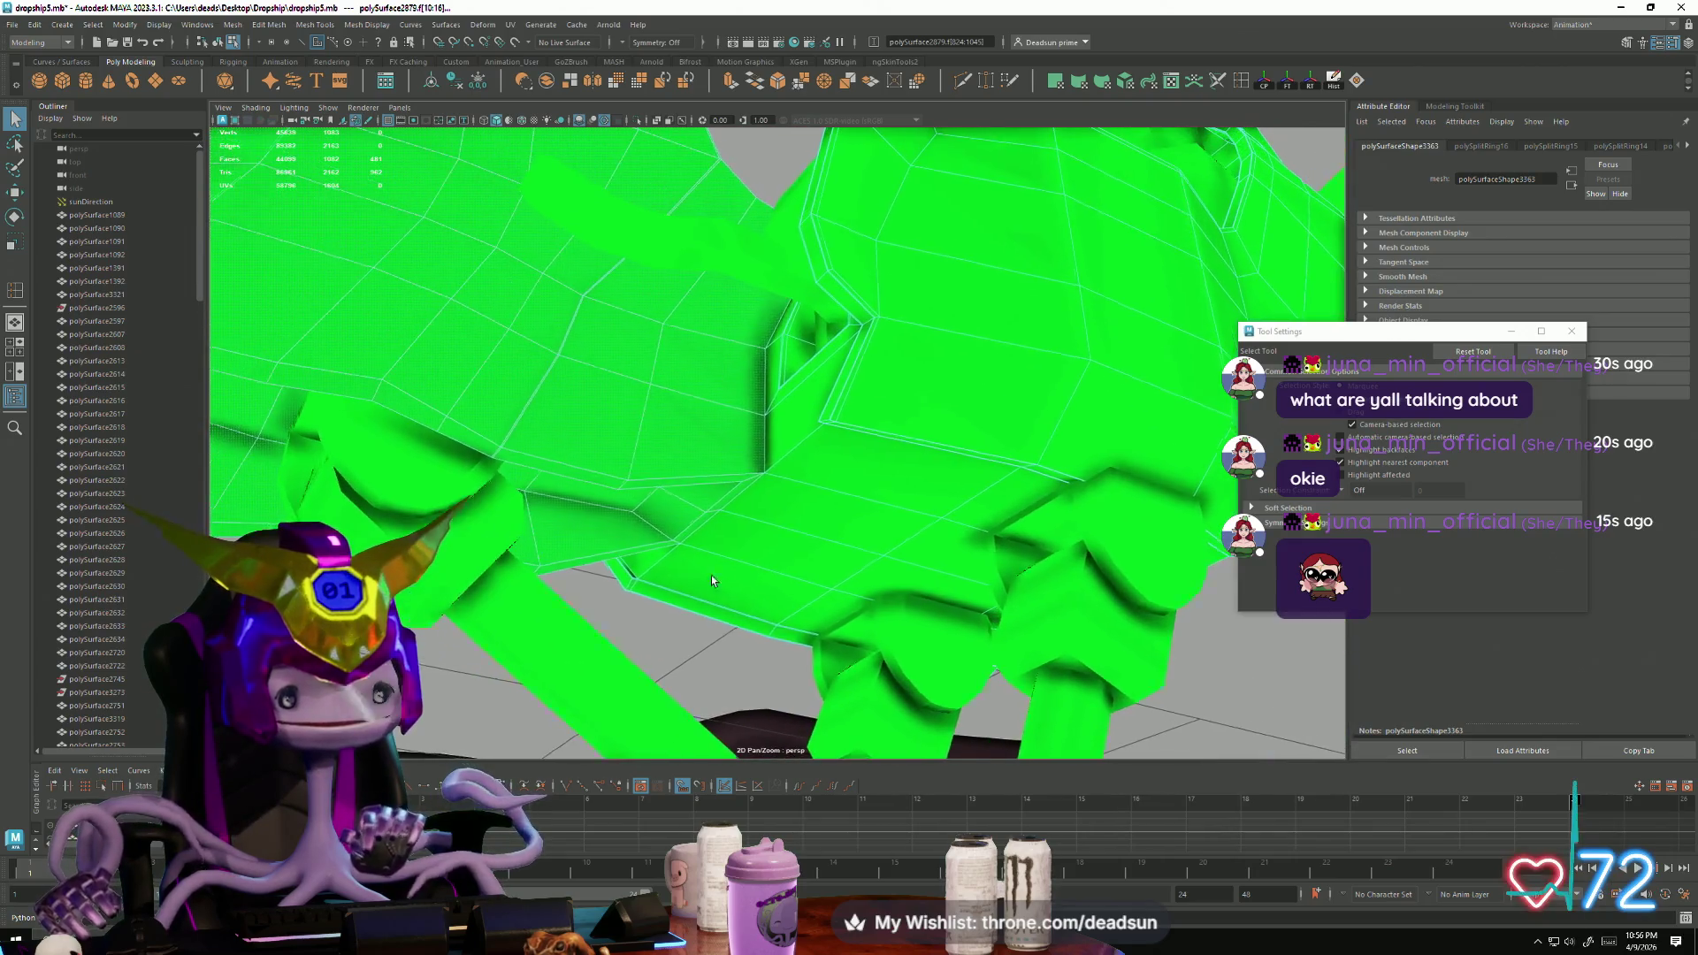
pyautogui.keyDown('alt'); pyautogui.moveTo(635, 171); pyautogui.dragTo(810, 486, button='right'); pyautogui.keyUp('alt')
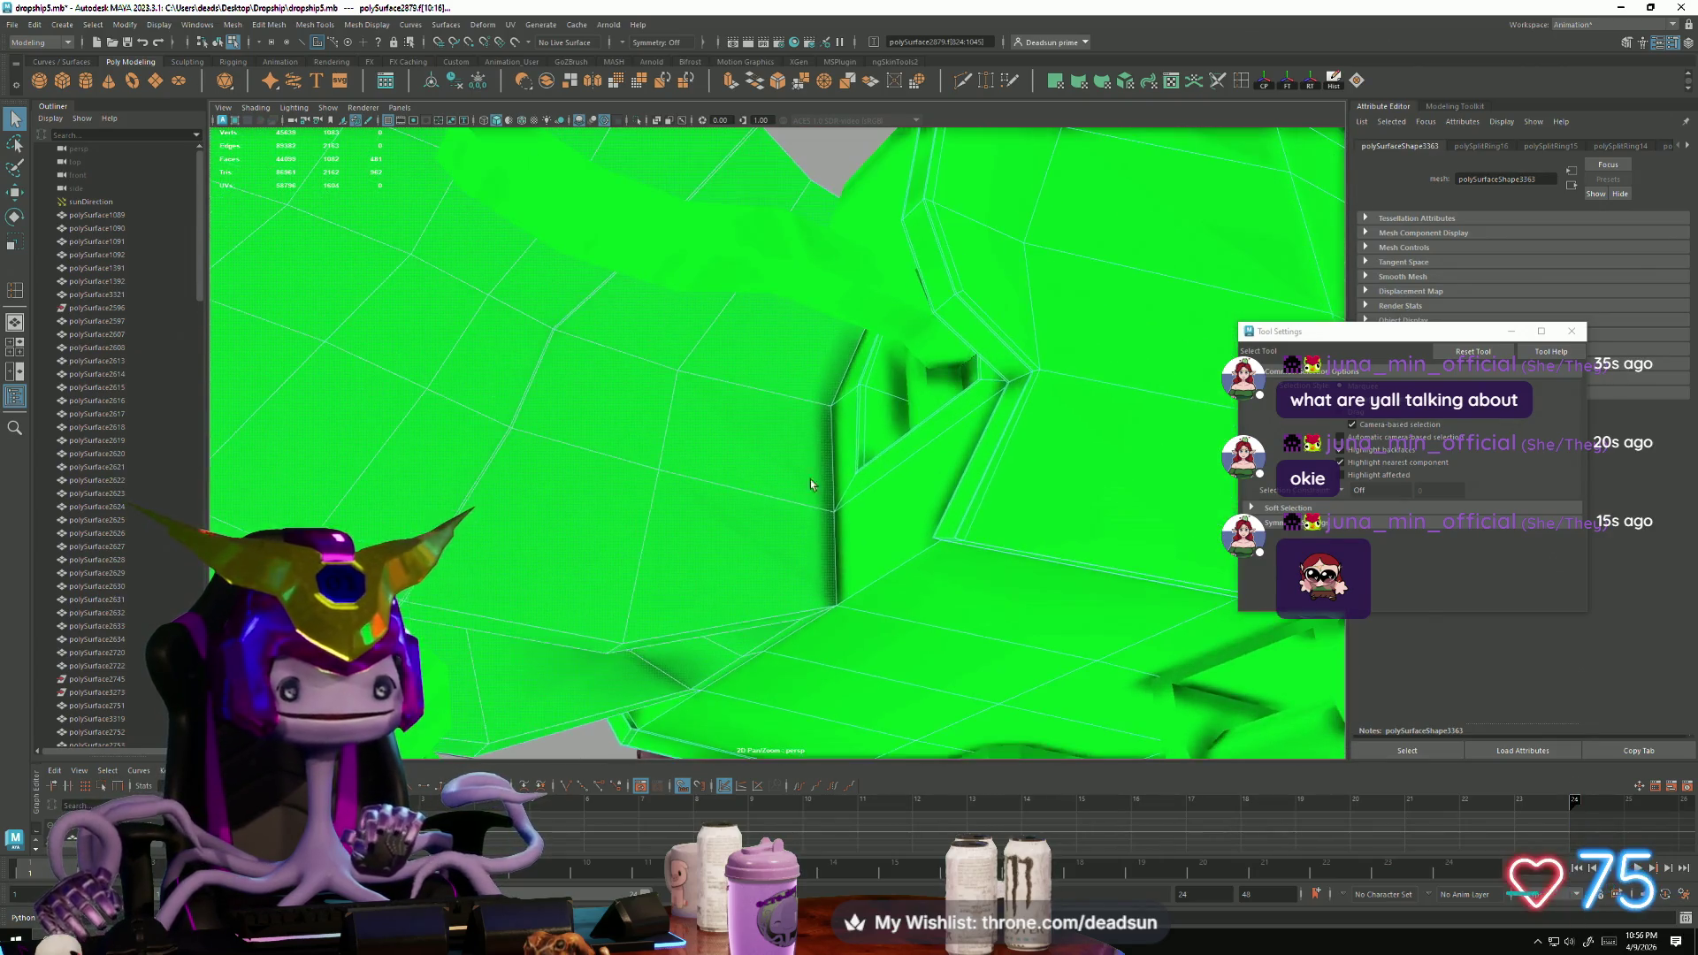
# Step: Extrude the selected recessed-panel faces and inspect the result from several angles
pyautogui.press('w')
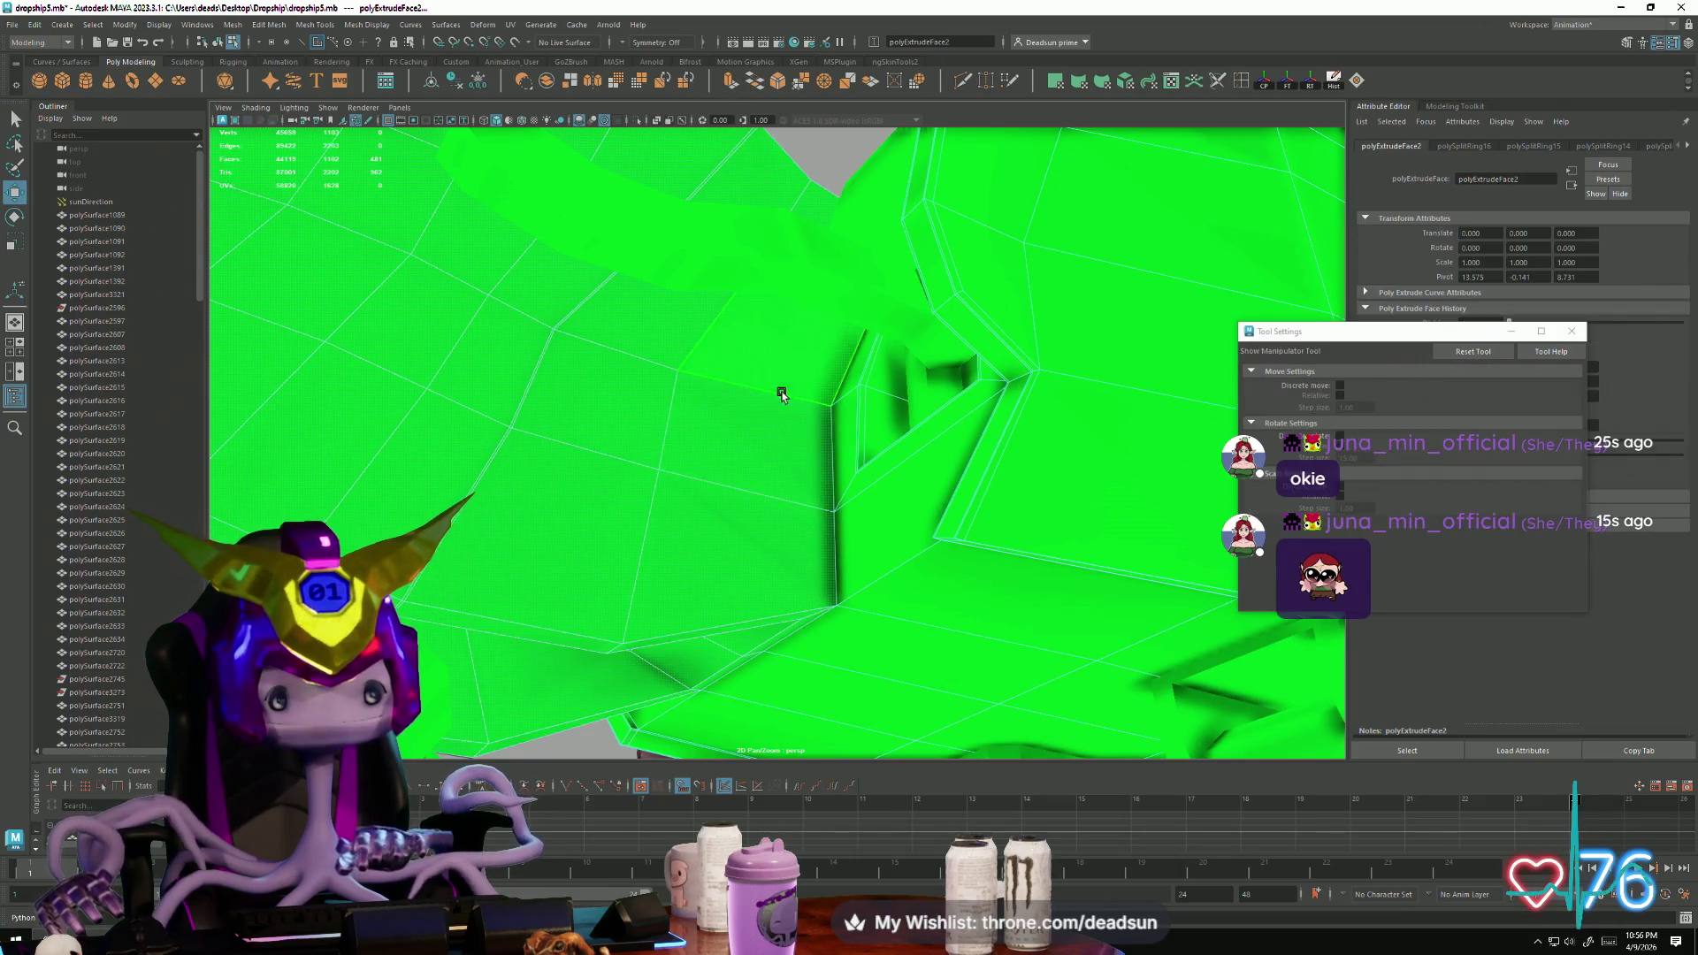
pyautogui.keyDown('alt'); pyautogui.moveTo(708, 436); pyautogui.dragTo(324, 338); pyautogui.keyUp('alt')
pyautogui.moveTo(324, 339)
pyautogui.keyDown('alt'); pyautogui.mouseDown(button='right')
pyautogui.moveTo(788, 500)
pyautogui.moveTo(561, 433)
pyautogui.mouseUp(button='right'); pyautogui.keyUp('alt')
pyautogui.keyDown('alt'); pyautogui.moveTo(561, 433); pyautogui.dragTo(632, 444); pyautogui.keyUp('alt')
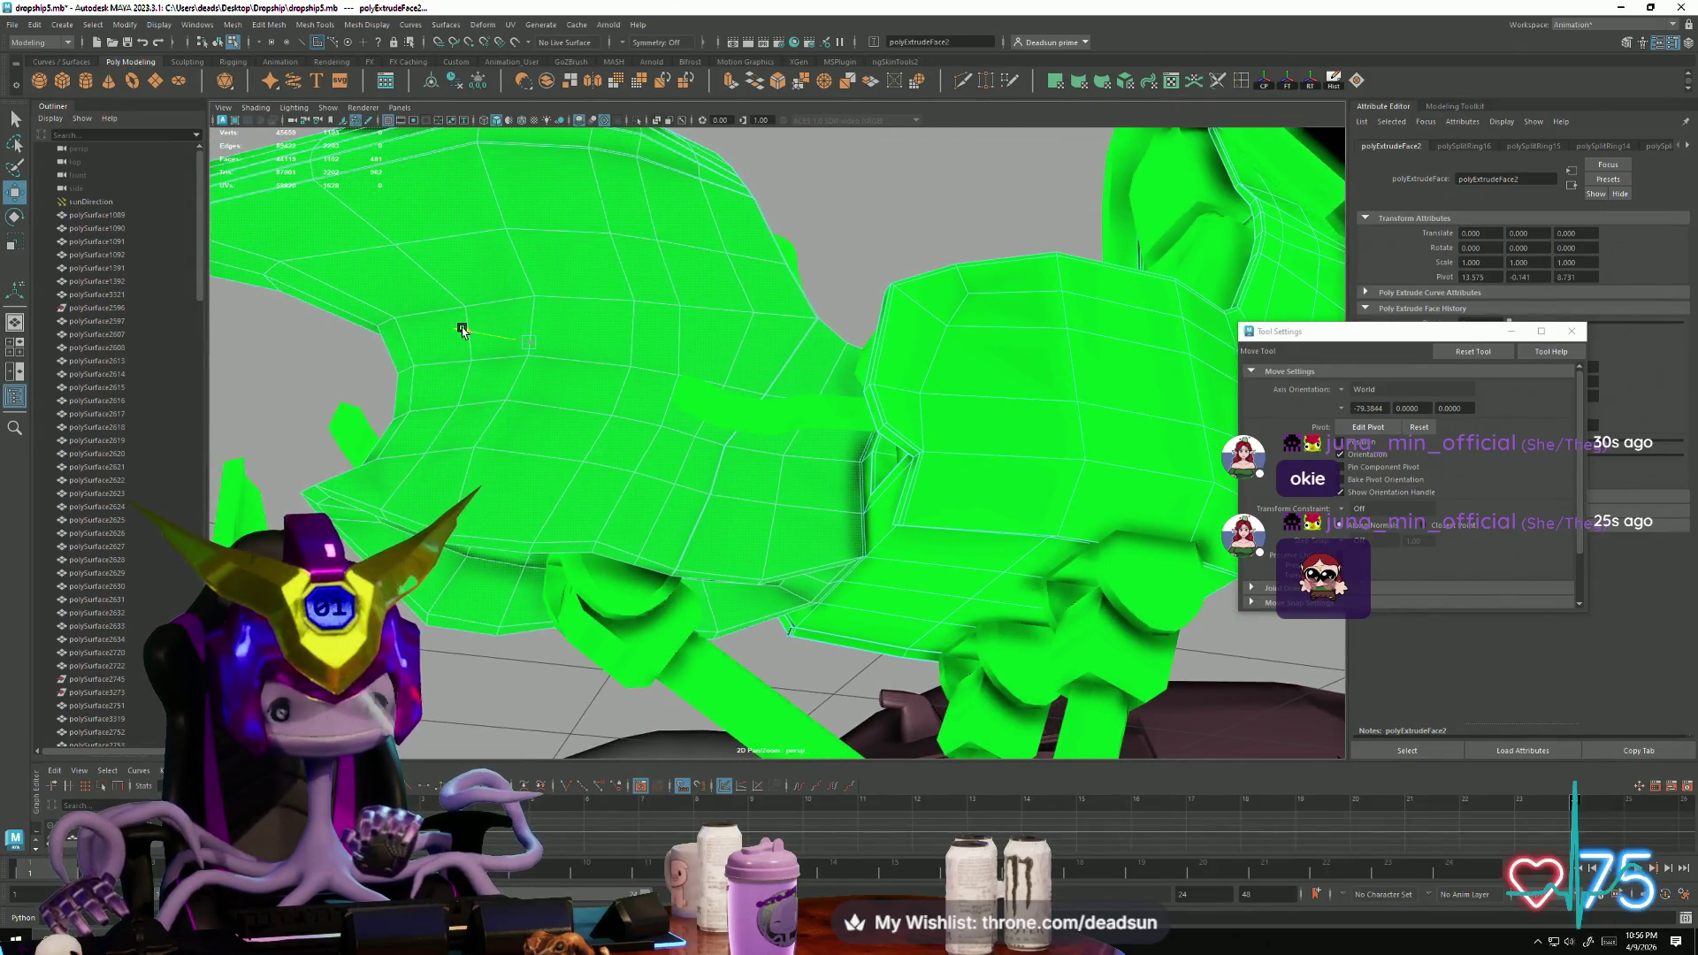
pyautogui.moveTo(426, 361)
pyautogui.keyDown('alt'); pyautogui.mouseDown()
pyautogui.moveTo(456, 487)
pyautogui.moveTo(557, 607)
pyautogui.moveTo(620, 550)
pyautogui.moveTo(677, 442)
pyautogui.moveTo(736, 426)
pyautogui.mouseUp(); pyautogui.keyUp('alt')
pyautogui.keyDown('alt'); pyautogui.moveTo(735, 426); pyautogui.dragTo(1043, 608, button='right'); pyautogui.keyUp('alt')
pyautogui.moveTo(1044, 607)
pyautogui.keyDown('alt'); pyautogui.mouseDown()
pyautogui.moveTo(899, 401)
pyautogui.moveTo(799, 504)
pyautogui.moveTo(803, 599)
pyautogui.moveTo(773, 486)
pyautogui.moveTo(838, 480)
pyautogui.moveTo(804, 508)
pyautogui.moveTo(809, 478)
pyautogui.mouseUp(); pyautogui.keyUp('alt')
pyautogui.moveTo(809, 470)
pyautogui.keyDown('alt'); pyautogui.mouseDown()
pyautogui.moveTo(826, 565)
pyautogui.moveTo(857, 470)
pyautogui.moveTo(925, 565)
pyautogui.mouseUp(); pyautogui.keyUp('alt')
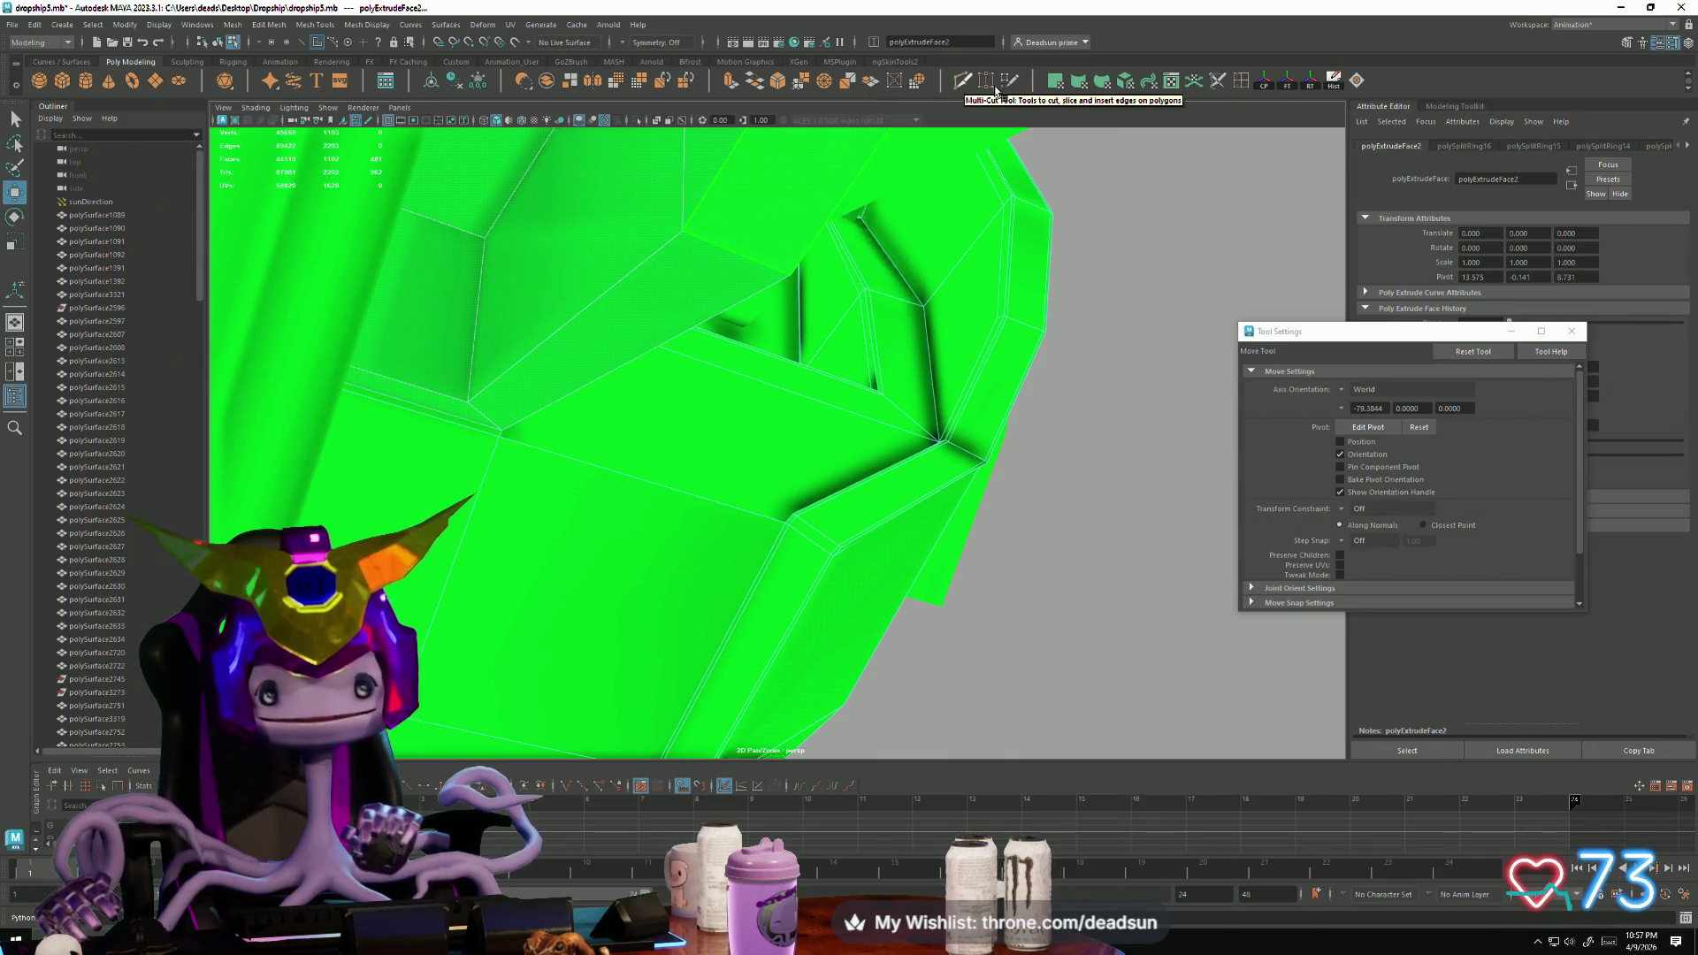
# Step: Insert an edge loop across the polySurface2879 seat mesh
pyautogui.click(1242, 87)
pyautogui.click(708, 506)
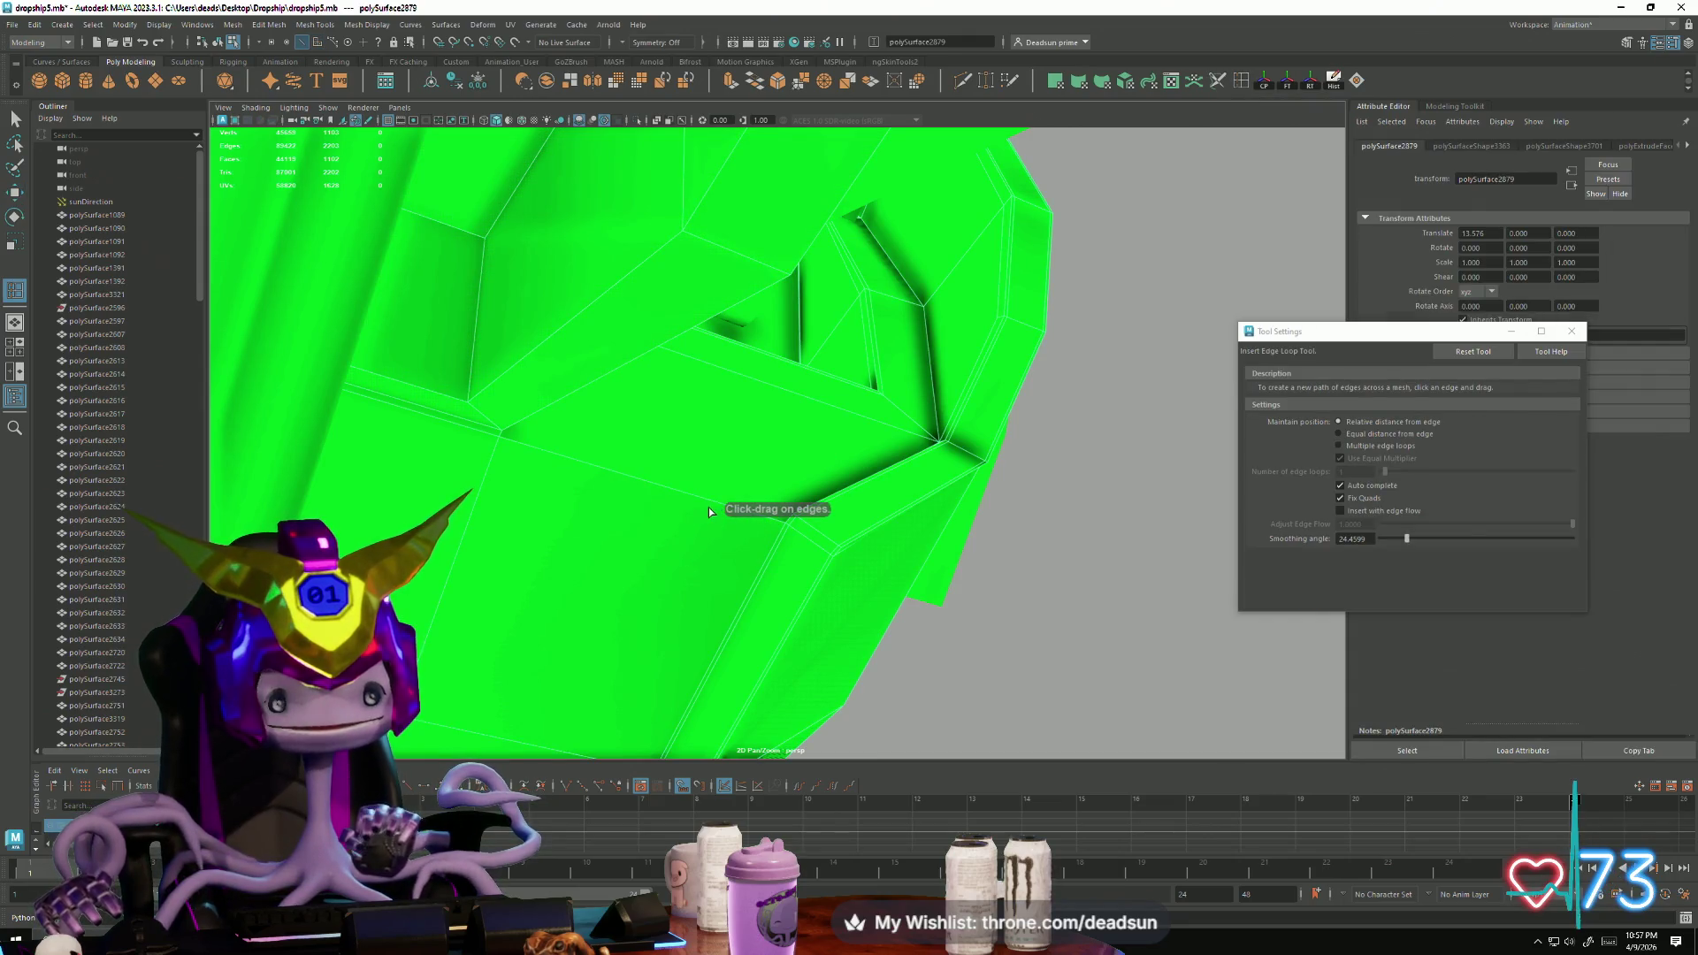
pyautogui.click(665, 492)
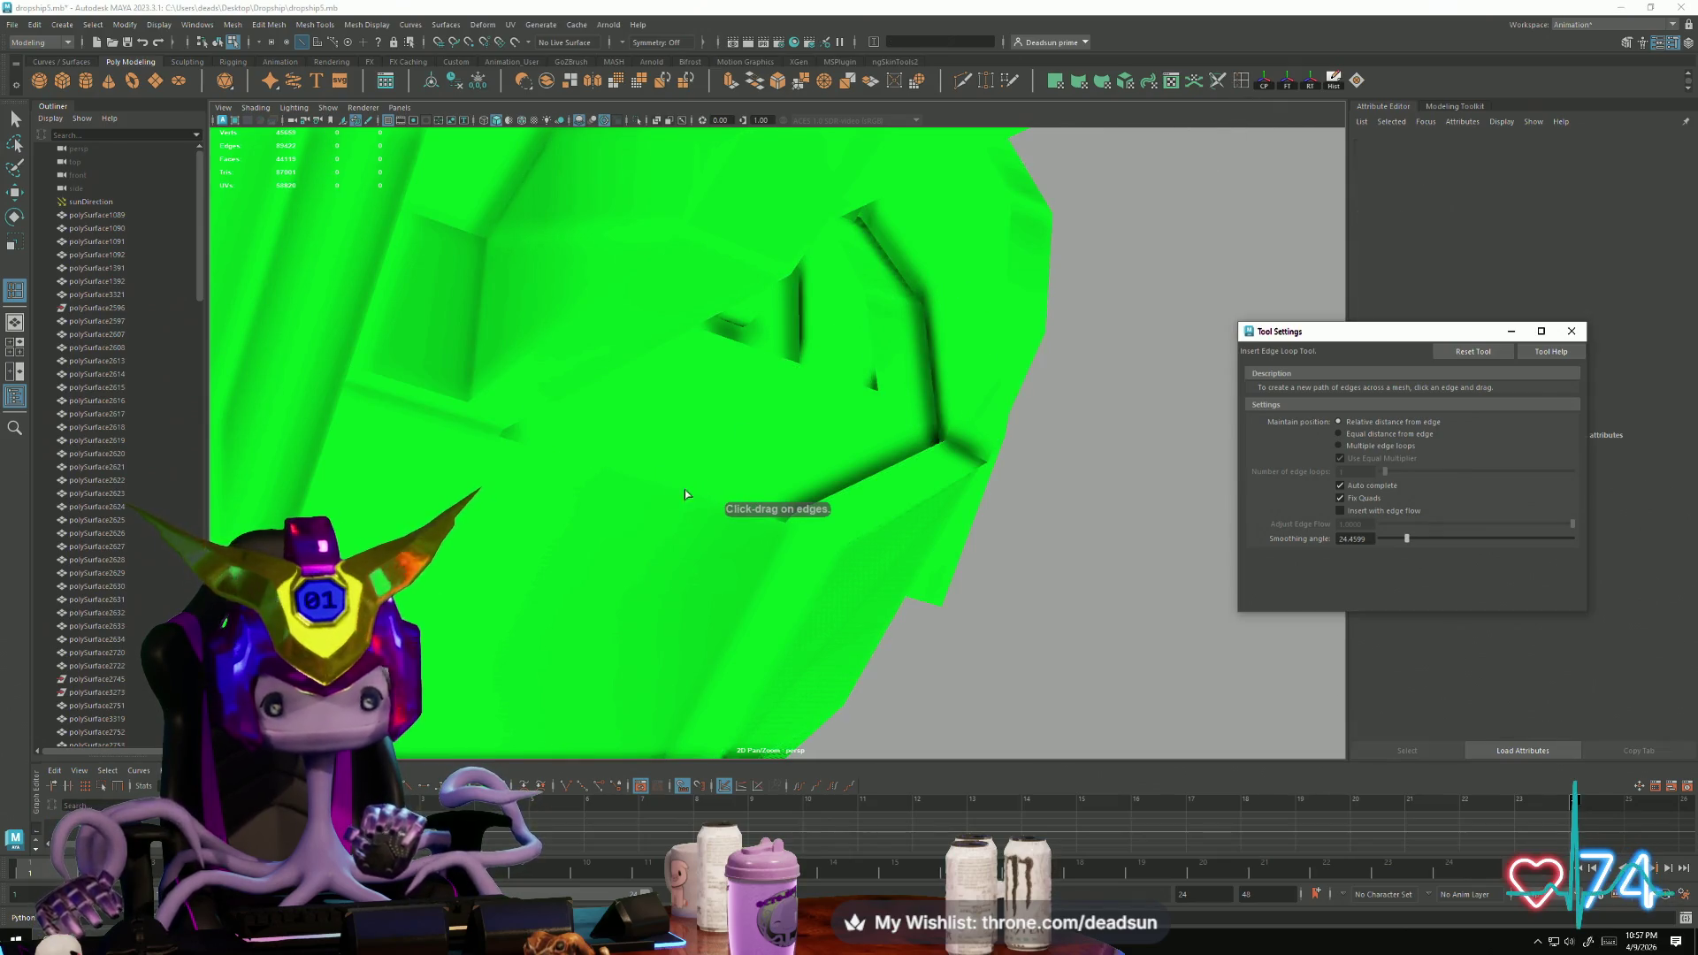
pyautogui.click(655, 499)
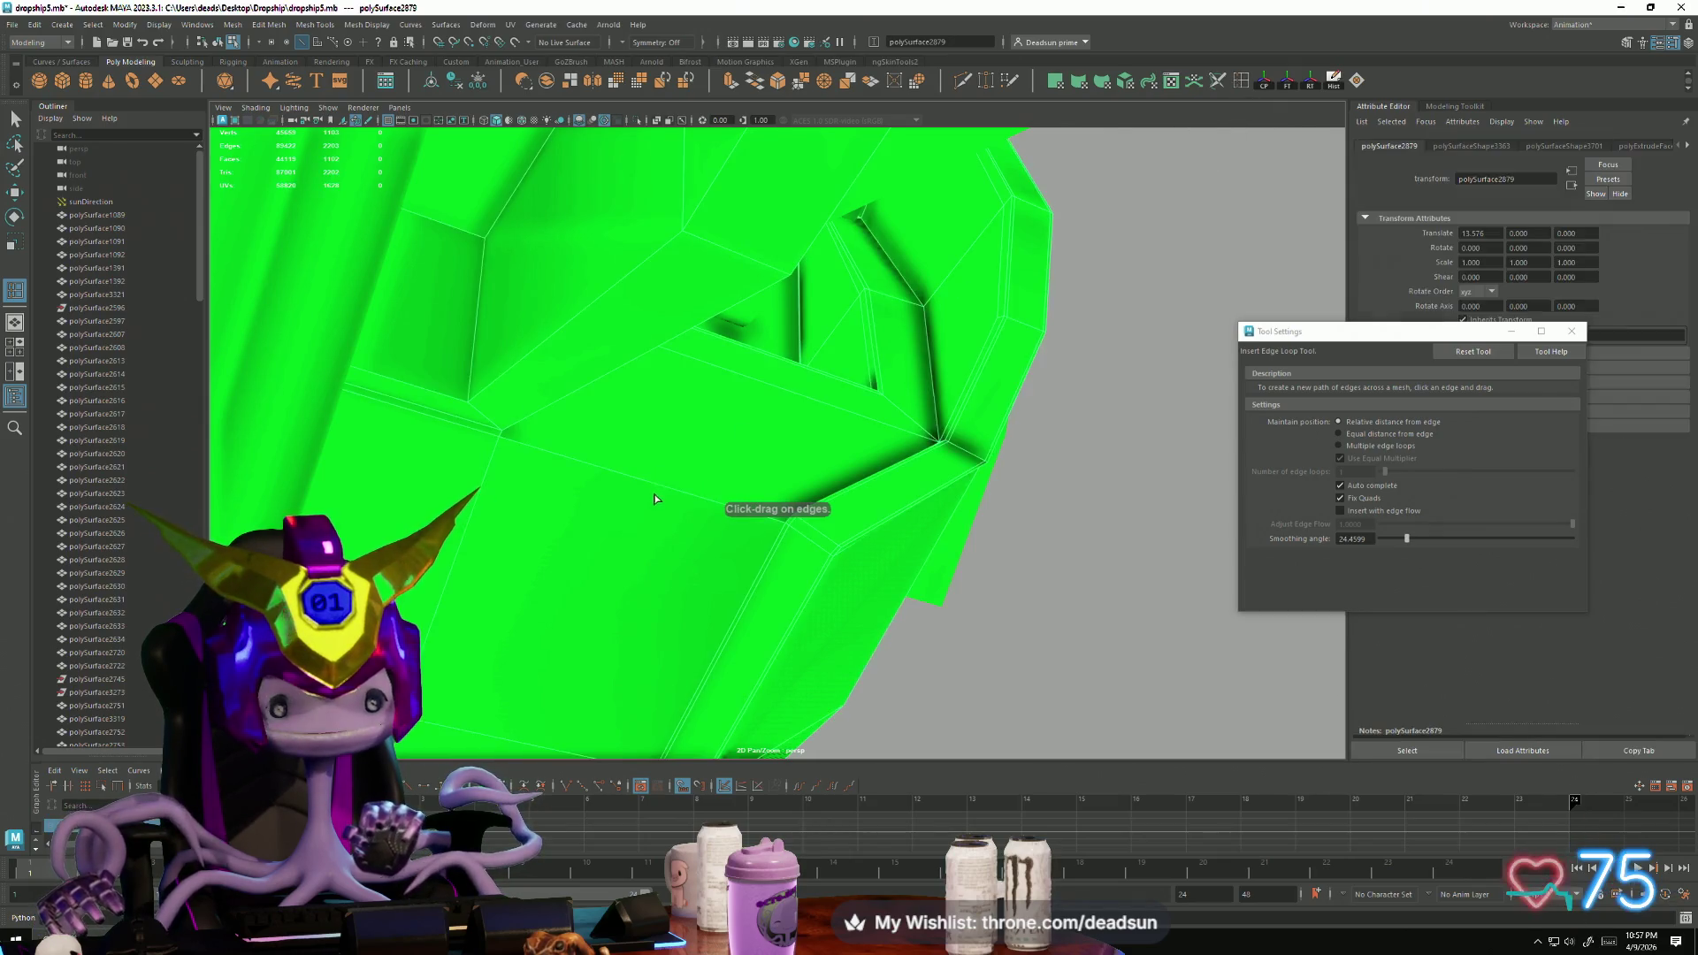
pyautogui.click(794, 511)
pyautogui.moveTo(794, 511)
pyautogui.keyDown('alt'); pyautogui.mouseDown()
pyautogui.moveTo(974, 605)
pyautogui.moveTo(541, 576)
pyautogui.moveTo(492, 618)
pyautogui.moveTo(535, 547)
pyautogui.moveTo(773, 648)
pyautogui.moveTo(1073, 519)
pyautogui.moveTo(891, 651)
pyautogui.moveTo(958, 434)
pyautogui.mouseUp(); pyautogui.keyUp('alt')
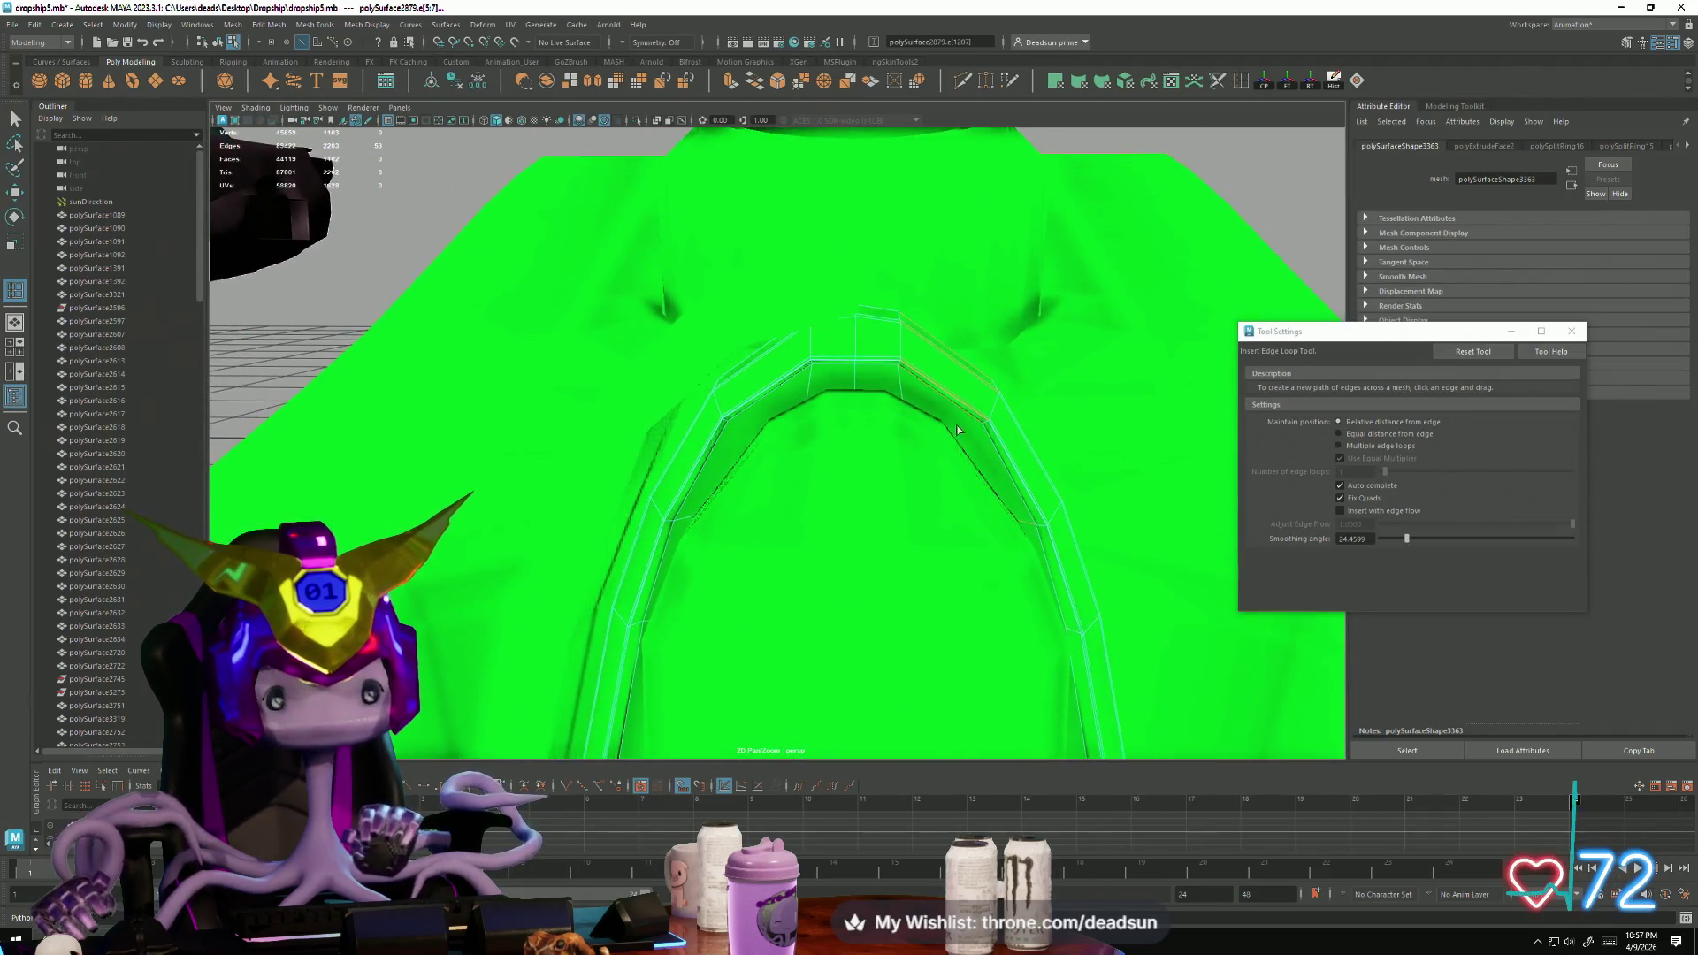
# Step: Enable Multiple edge loops and add two loops along the seat's arched band
pyautogui.click(1339, 448)
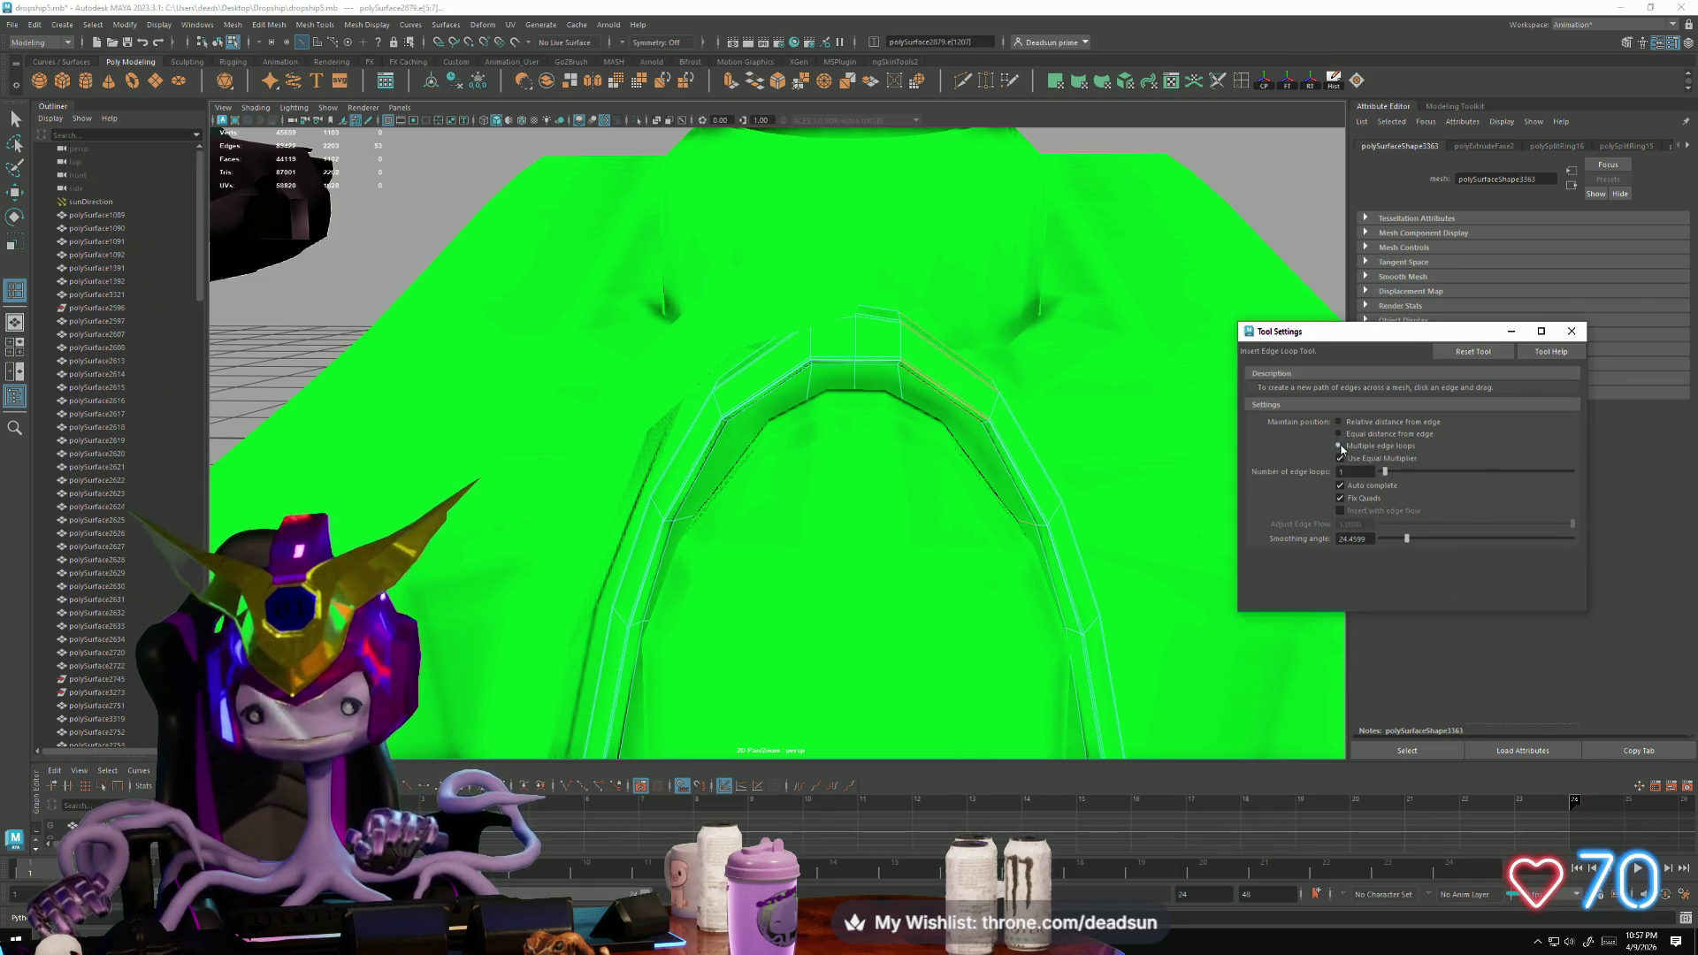
pyautogui.click(948, 352)
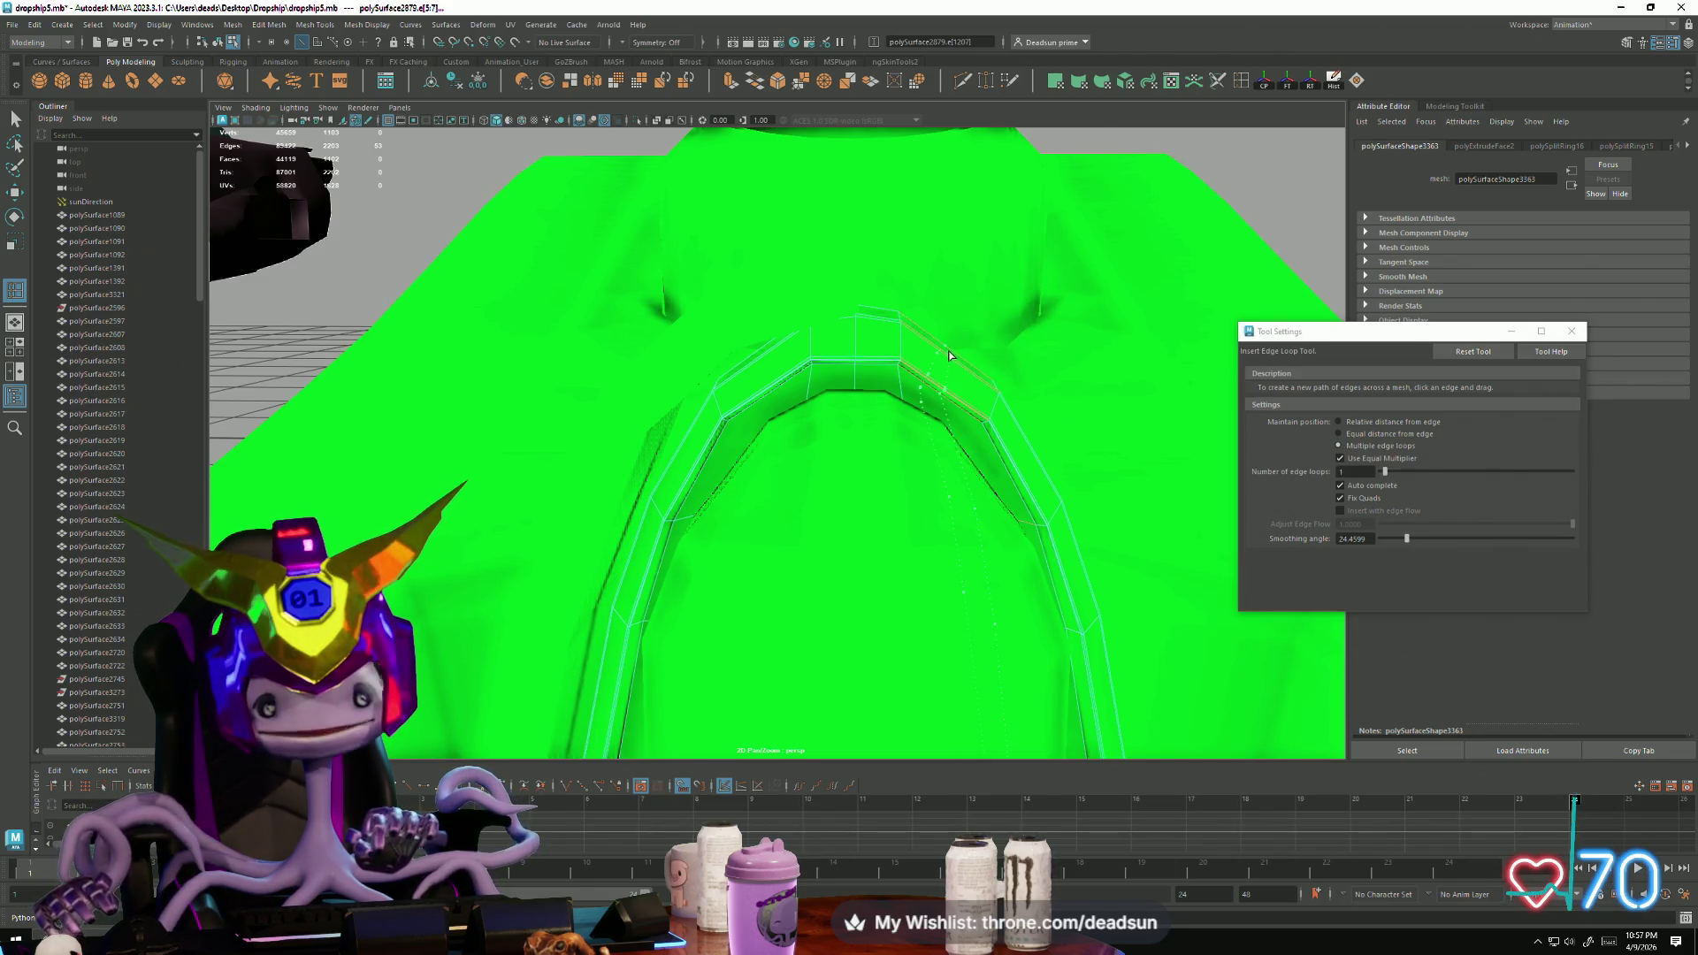
pyautogui.click(772, 382)
pyautogui.moveTo(762, 436)
pyautogui.keyDown('alt'); pyautogui.mouseDown()
pyautogui.moveTo(834, 485)
pyautogui.moveTo(816, 610)
pyautogui.moveTo(796, 588)
pyautogui.mouseUp(); pyautogui.keyUp('alt')
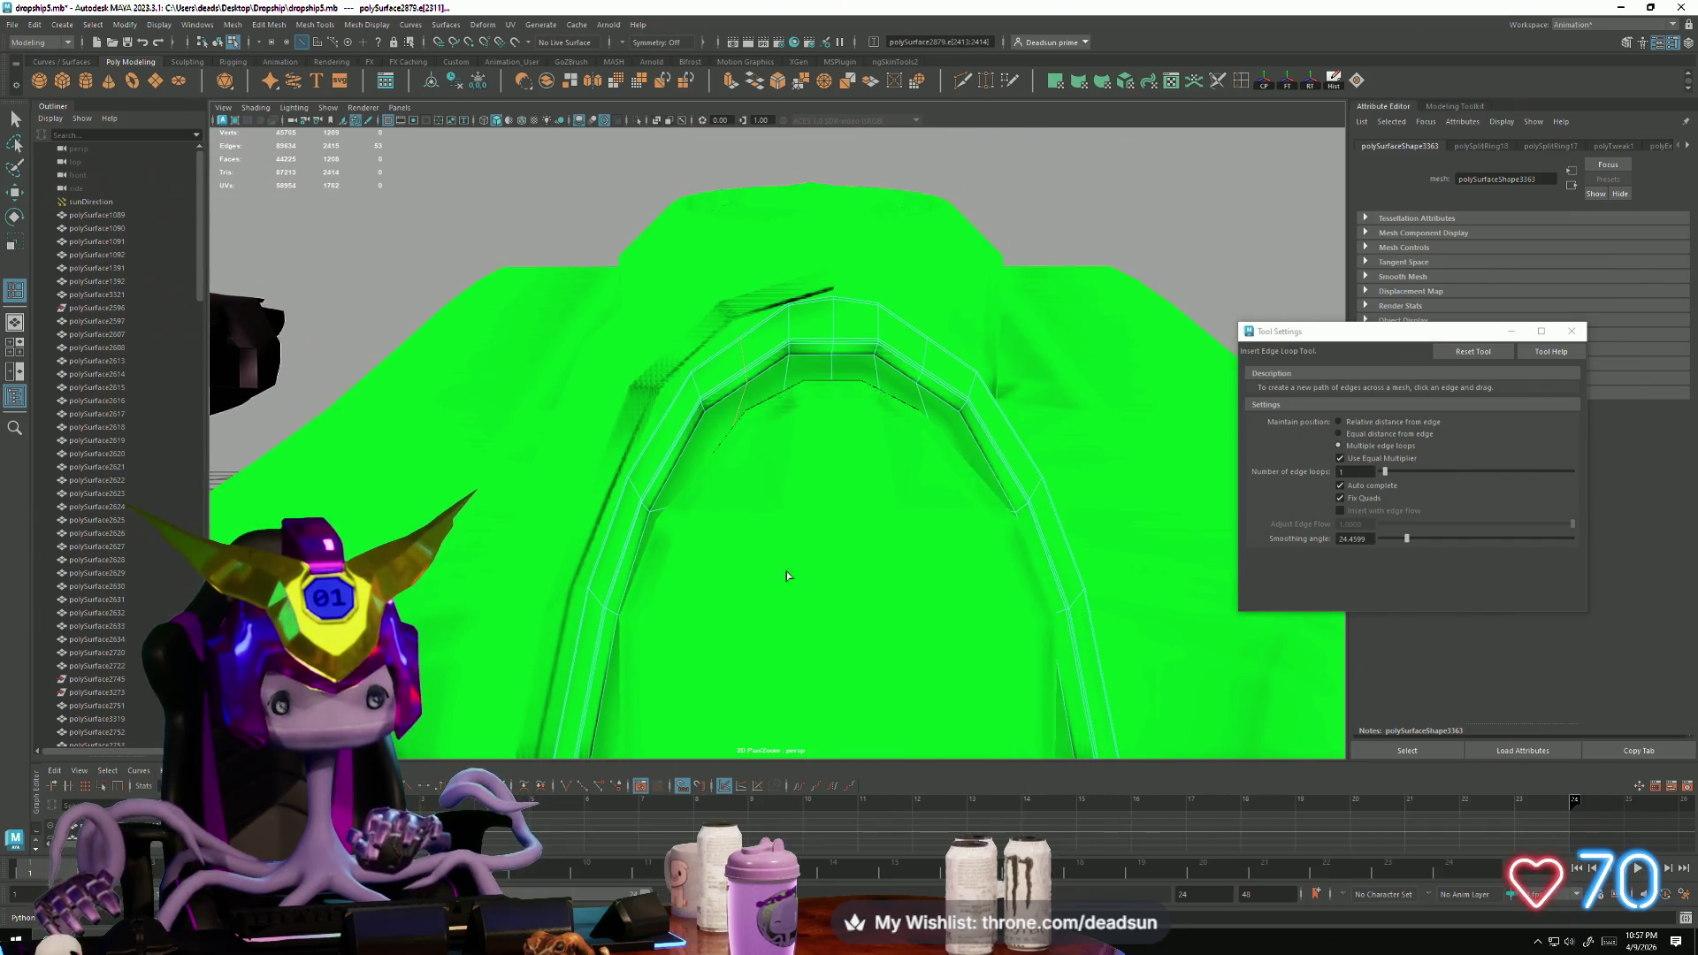
# Step: Convert the arched-band edges to vertices and ready them with the Scale Tool on one axis
pyautogui.press('q')
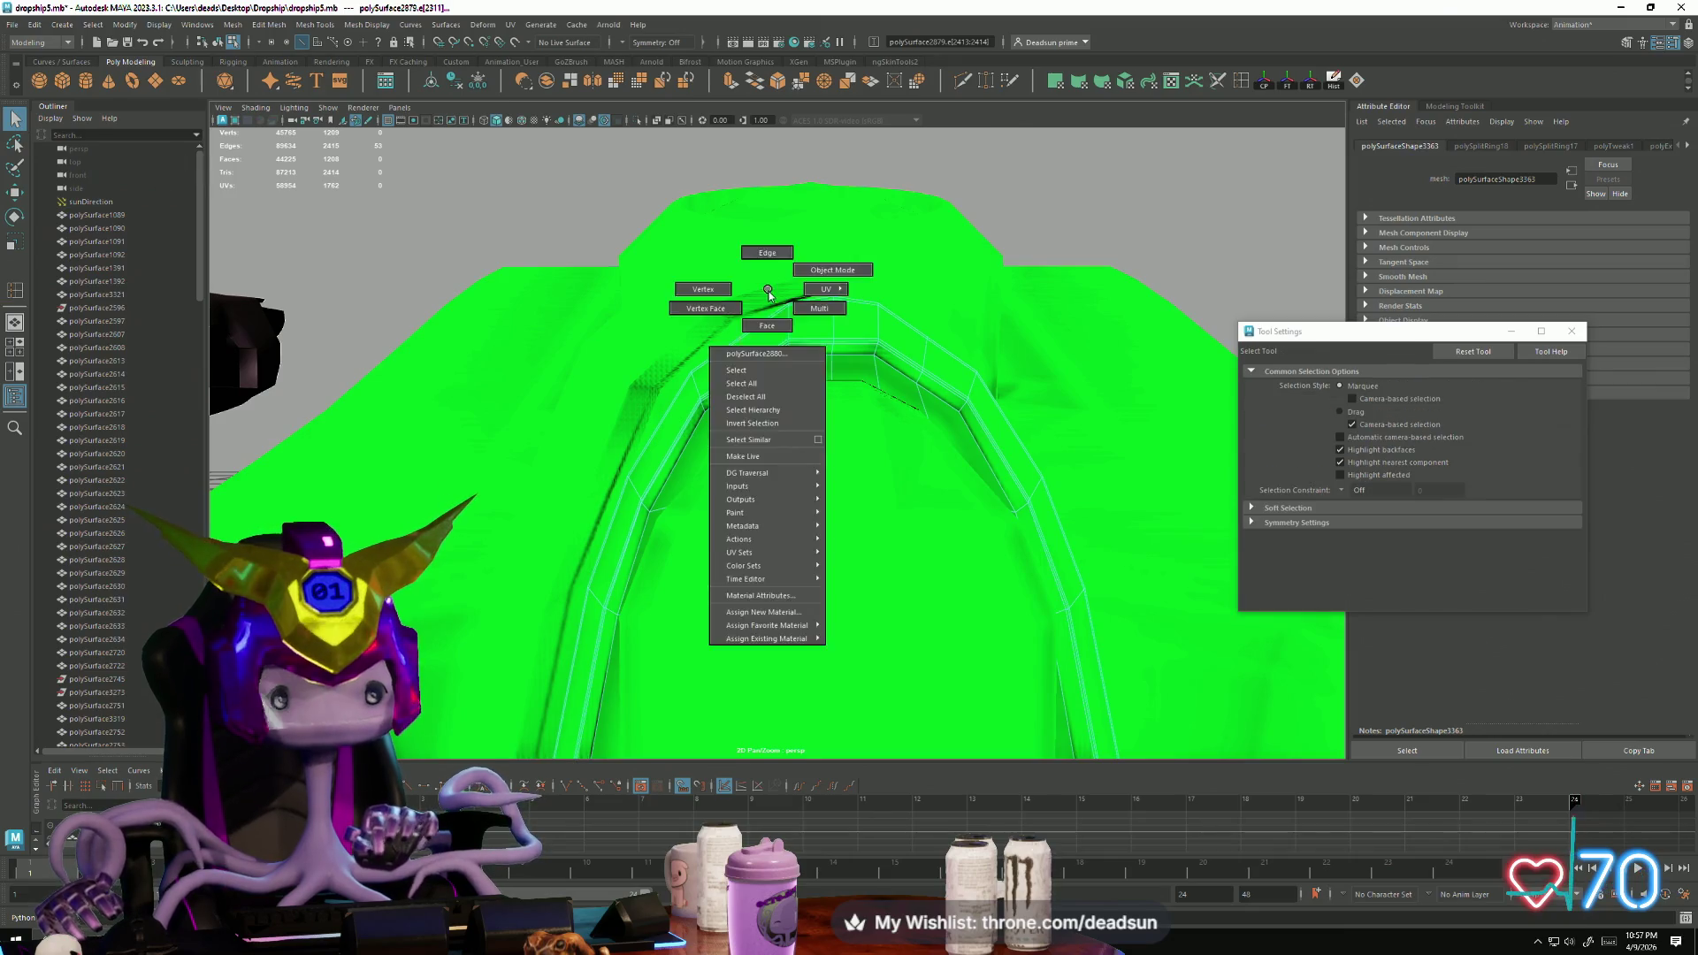
pyautogui.press('F9')
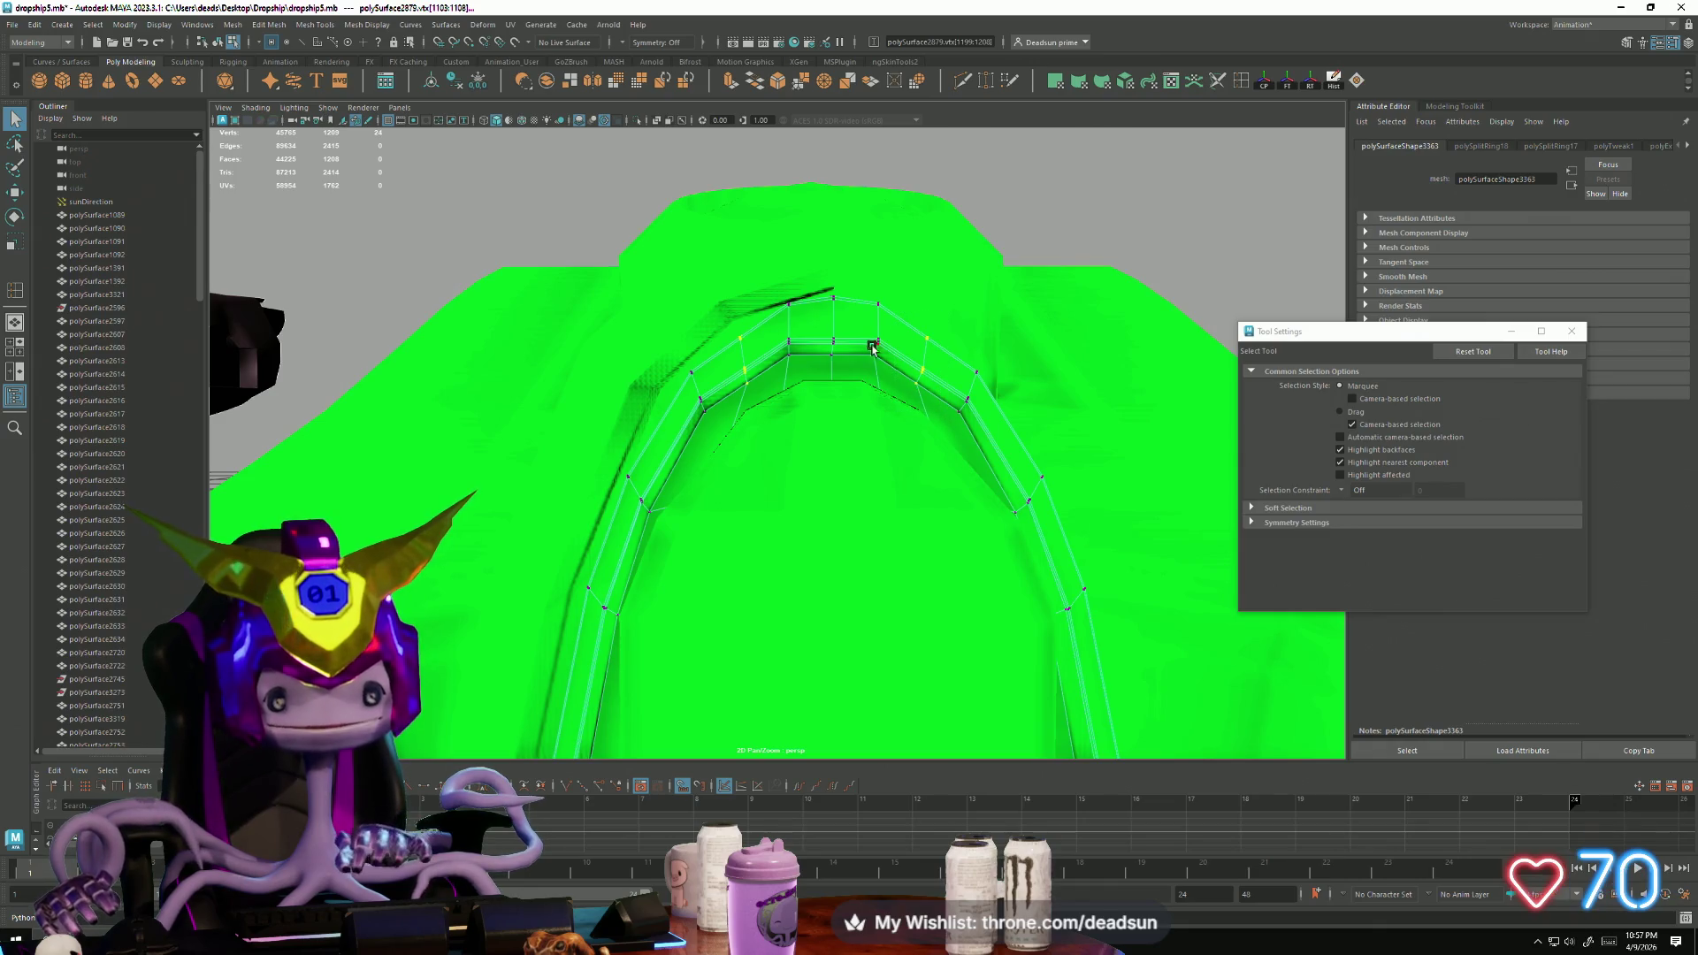
pyautogui.press('w')
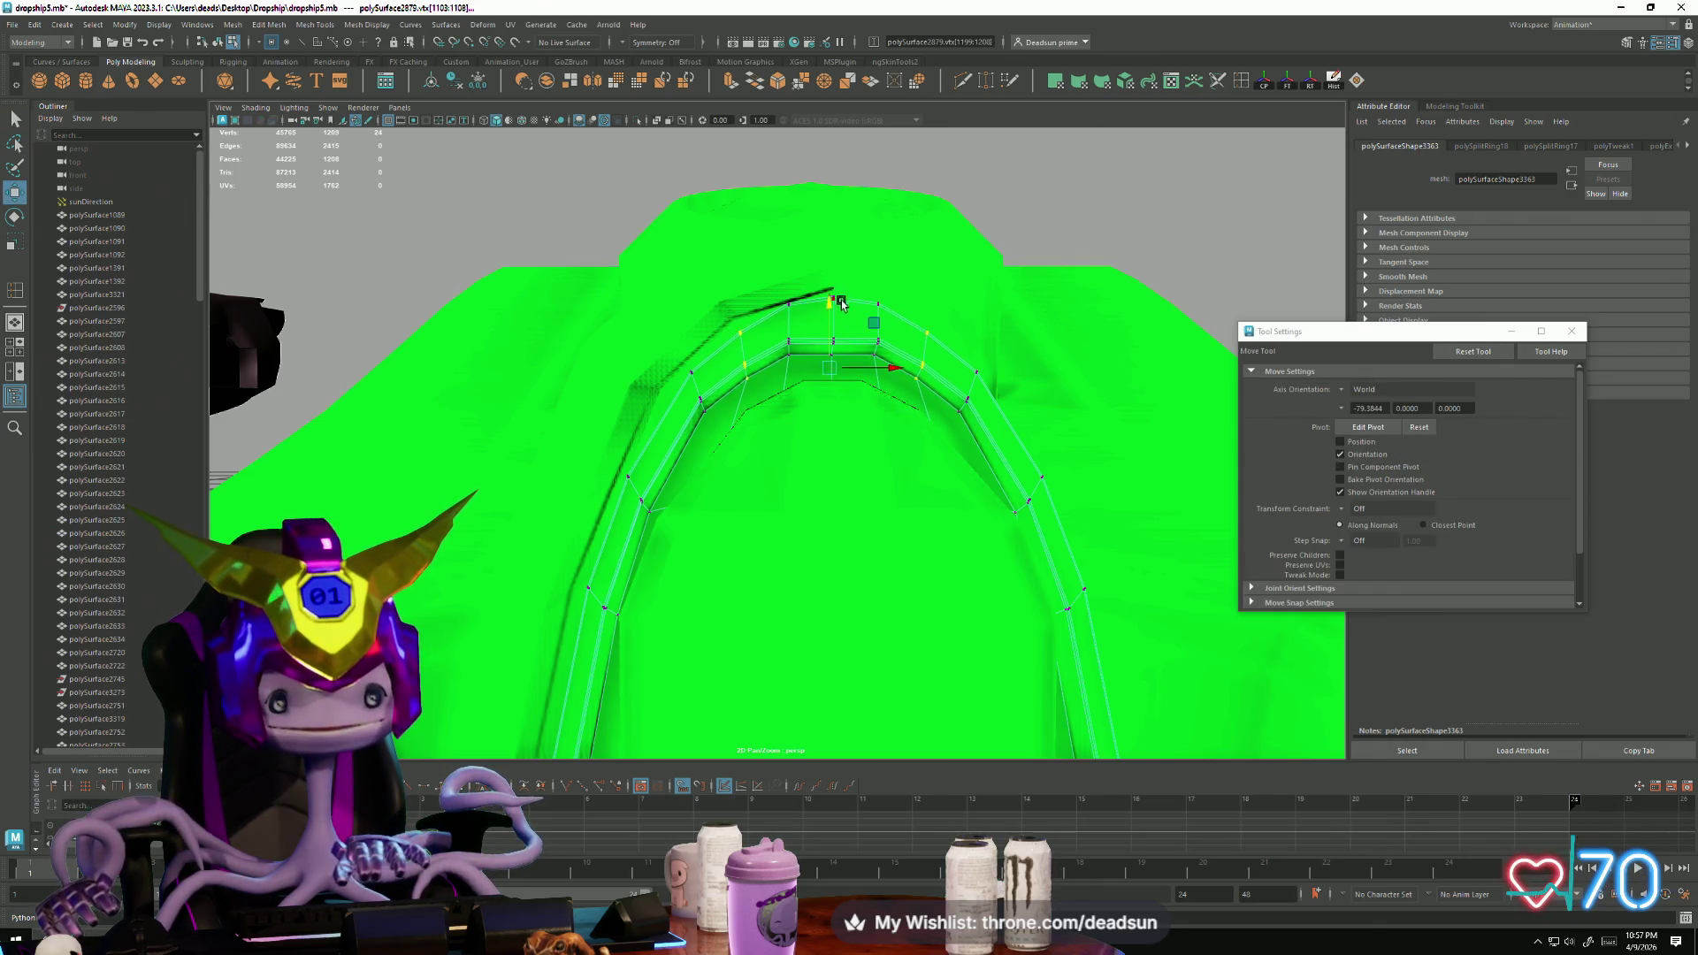
pyautogui.press('r')
pyautogui.click(891, 371)
pyautogui.moveTo(791, 467)
pyautogui.keyDown('alt'); pyautogui.mouseDown(button='middle')
pyautogui.moveTo(800, 401)
pyautogui.moveTo(793, 421)
pyautogui.moveTo(851, 429)
pyautogui.mouseUp(button='middle'); pyautogui.keyUp('alt')
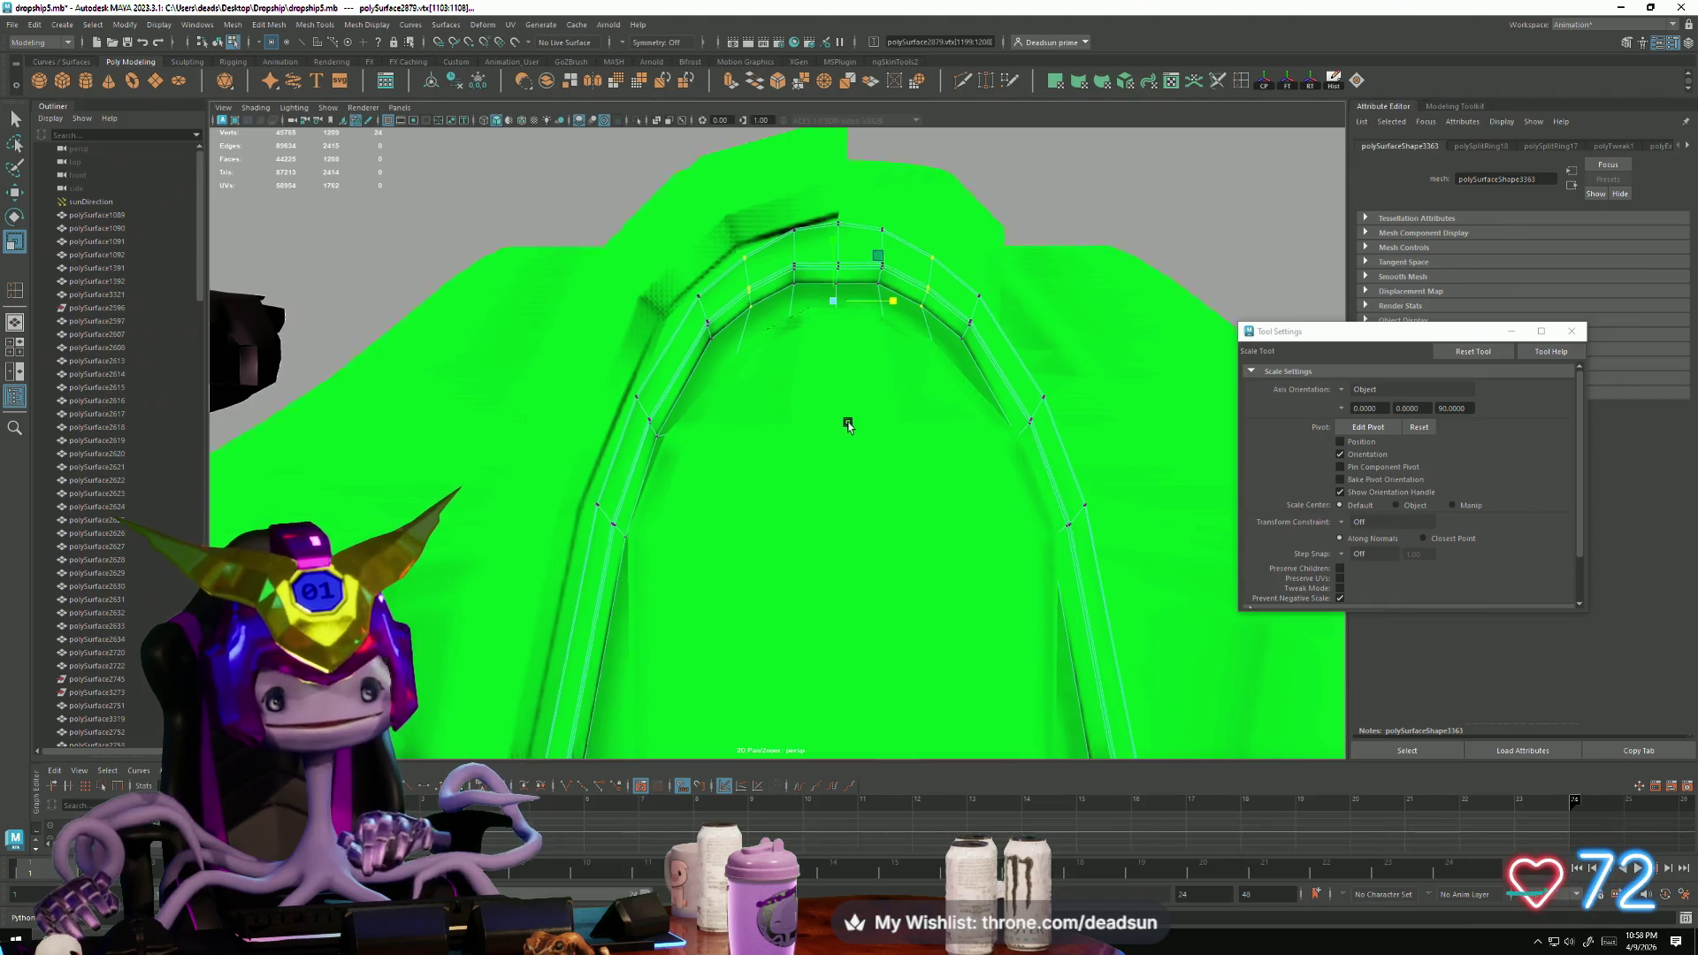
pyautogui.scroll(-8, 743, 459)
pyautogui.scroll(-3, 792, 481)
pyautogui.moveTo(781, 523)
pyautogui.keyDown('alt'); pyautogui.mouseDown()
pyautogui.moveTo(636, 530)
pyautogui.moveTo(682, 569)
pyautogui.moveTo(689, 603)
pyautogui.moveTo(846, 510)
pyautogui.moveTo(616, 504)
pyautogui.moveTo(673, 542)
pyautogui.mouseUp(); pyautogui.keyUp('alt')
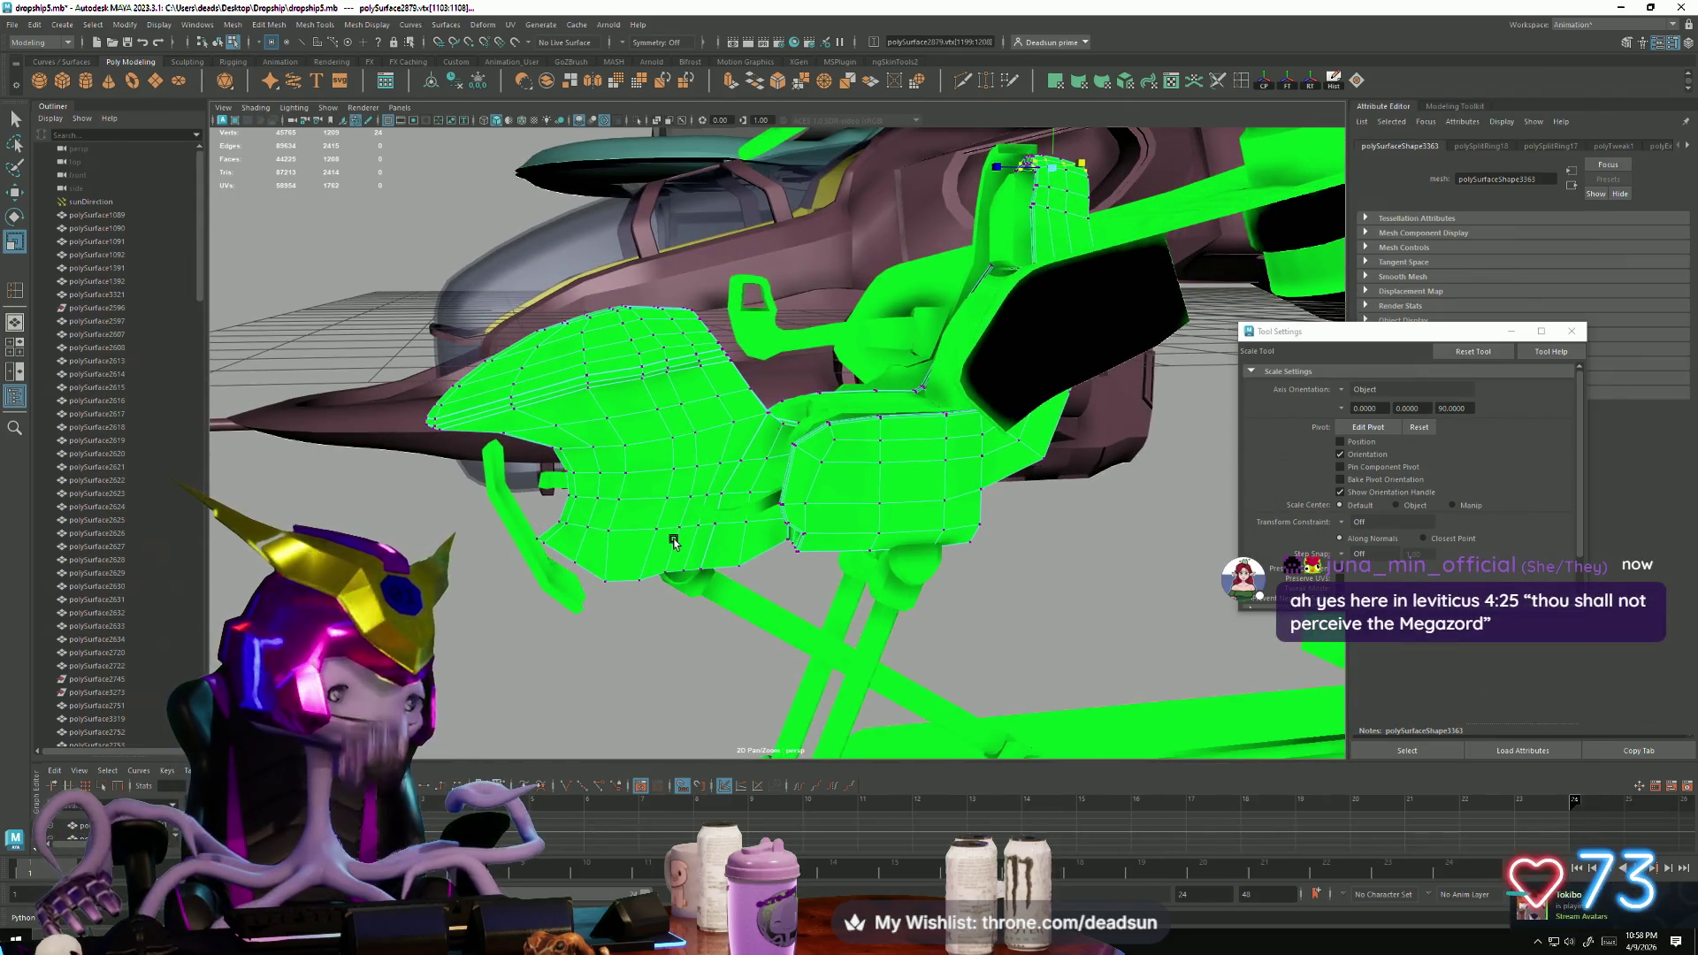
pyautogui.keyDown('alt'); pyautogui.moveTo(673, 543); pyautogui.dragTo(710, 559); pyautogui.keyUp('alt')
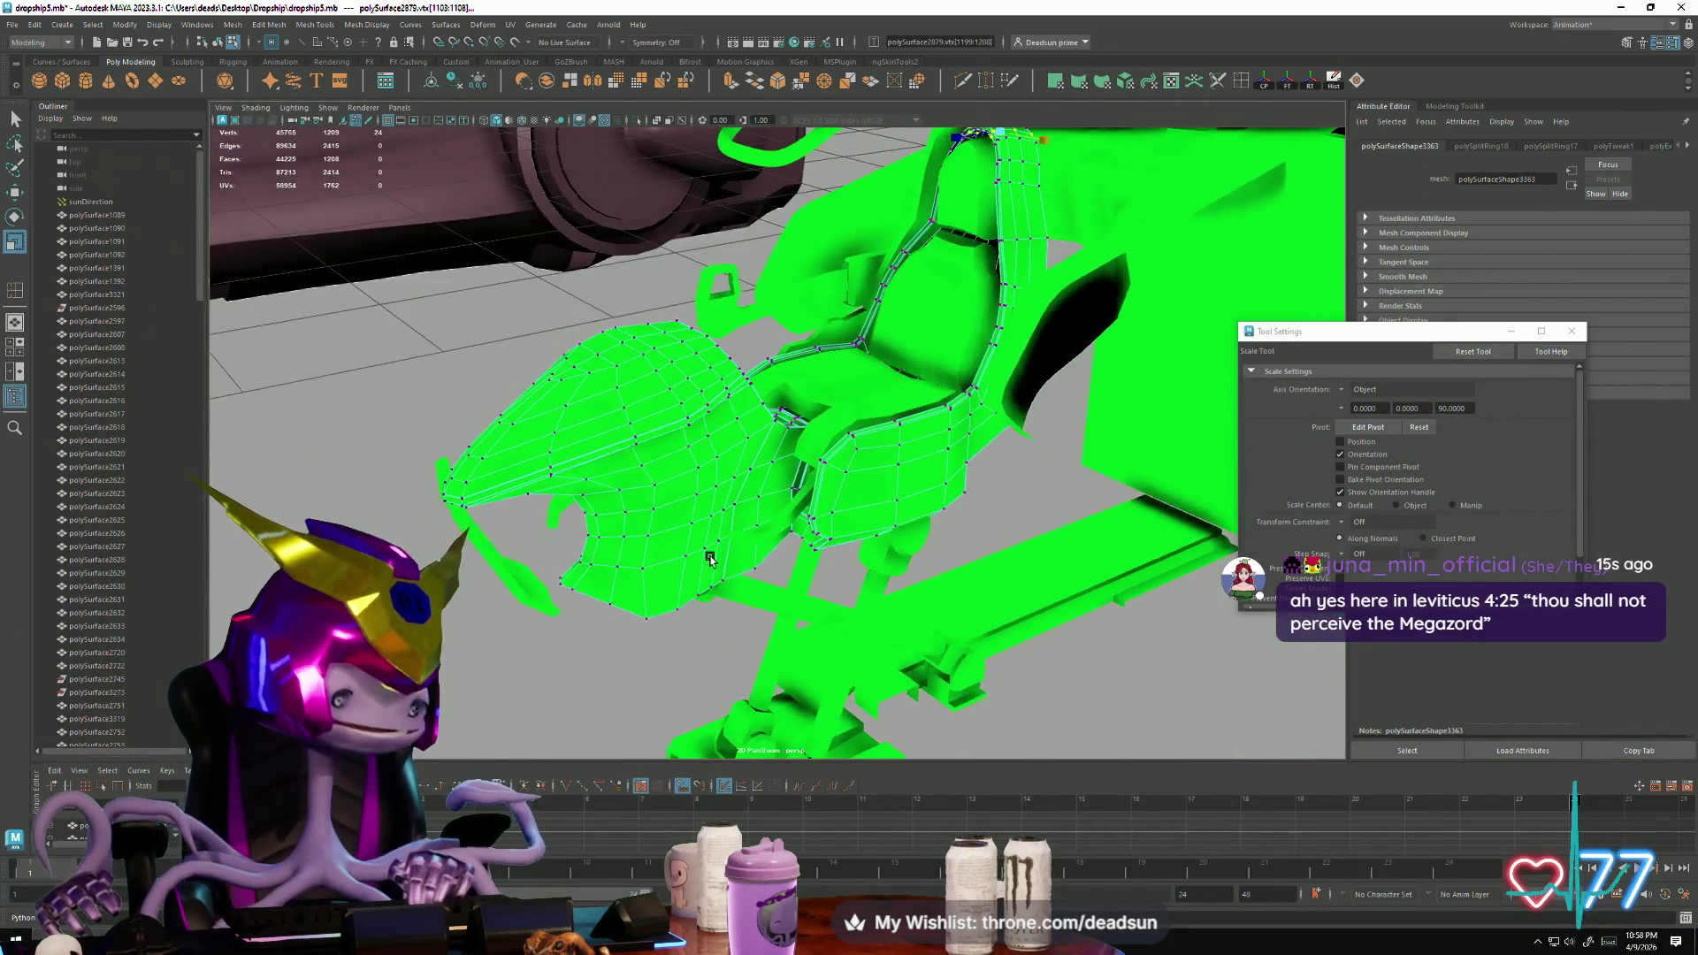
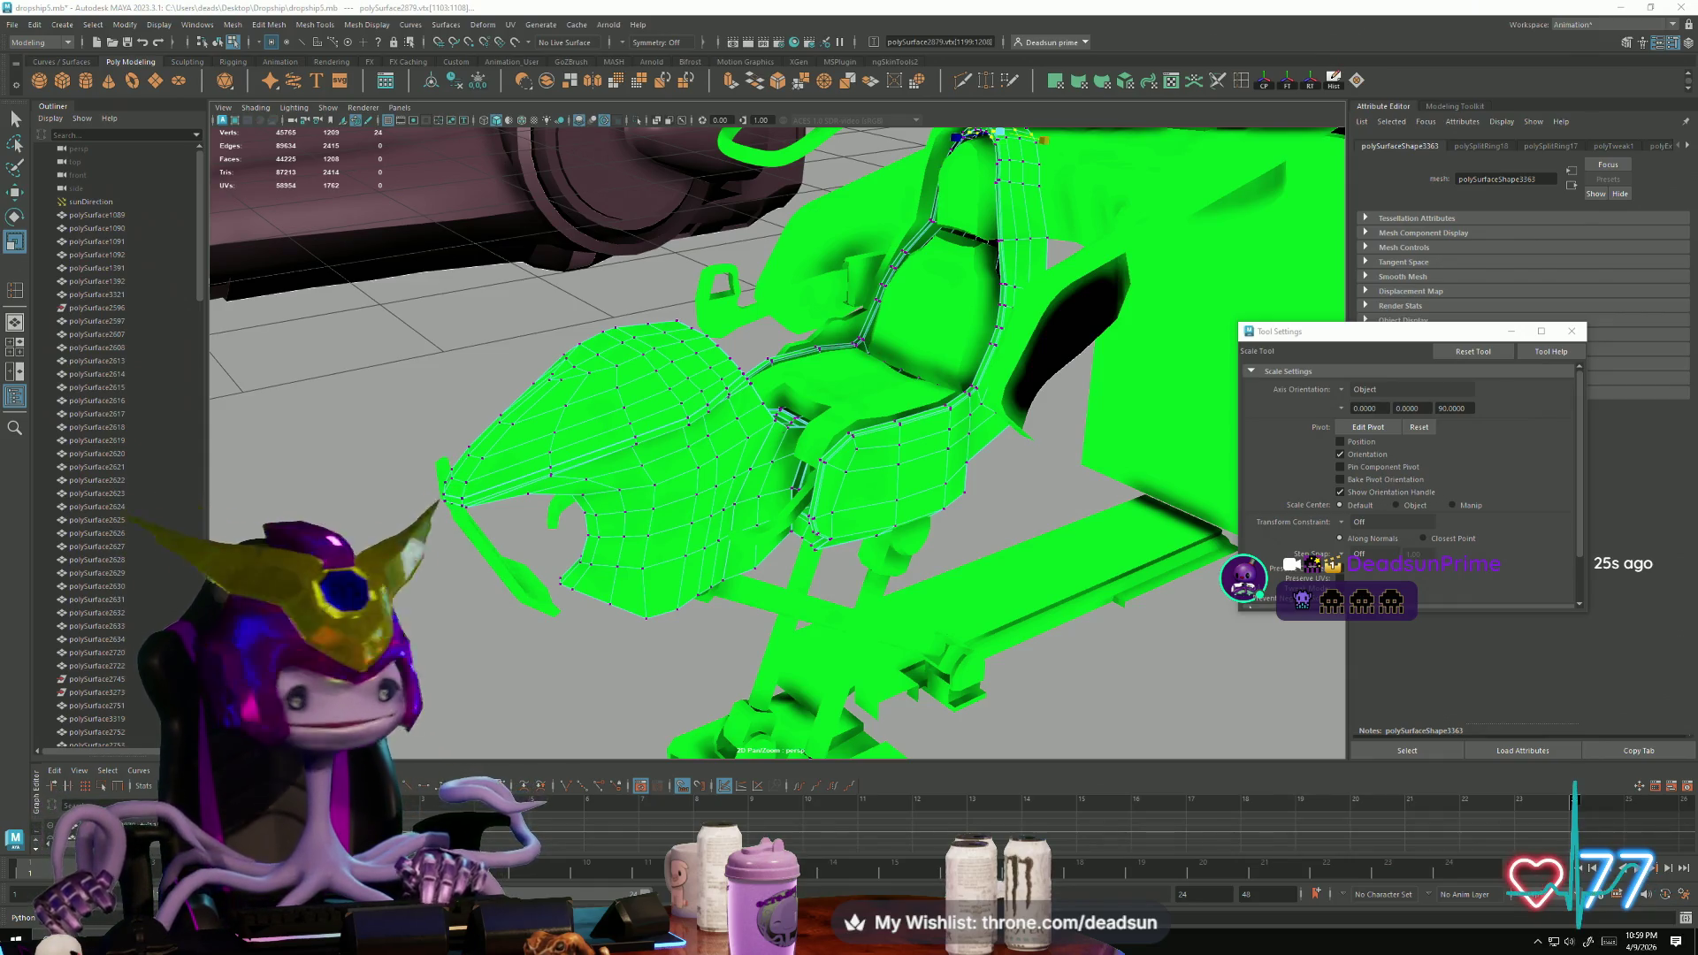
# Step: Select the thin trim strip along the seat's edge and zoom in on the seat front
pyautogui.moveTo(1238, 727)
pyautogui.keyDown('alt'); pyautogui.mouseDown()
pyautogui.moveTo(881, 495)
pyautogui.moveTo(756, 582)
pyautogui.moveTo(477, 433)
pyautogui.mouseUp(); pyautogui.keyUp('alt')
pyautogui.moveTo(451, 423); pyautogui.dragTo(506, 403, button='right')
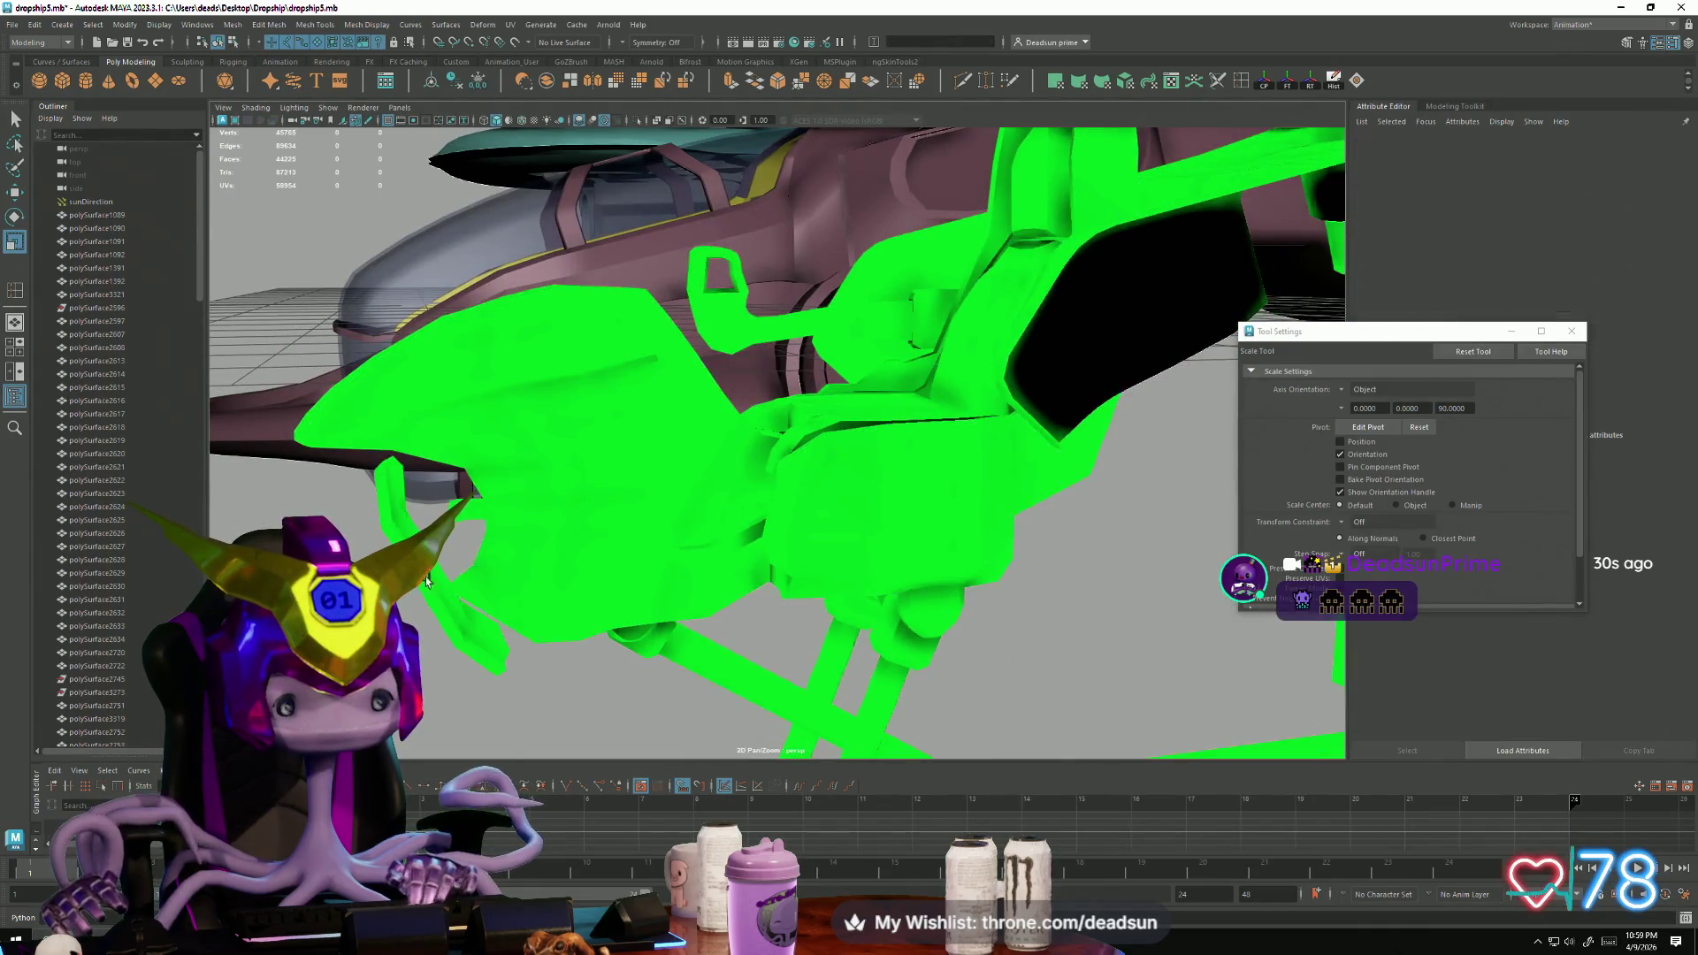
pyautogui.click(470, 700)
pyautogui.moveTo(470, 701)
pyautogui.keyDown('alt'); pyautogui.mouseDown()
pyautogui.moveTo(560, 741)
pyautogui.moveTo(593, 712)
pyautogui.moveTo(509, 642)
pyautogui.moveTo(504, 526)
pyautogui.mouseUp(); pyautogui.keyUp('alt')
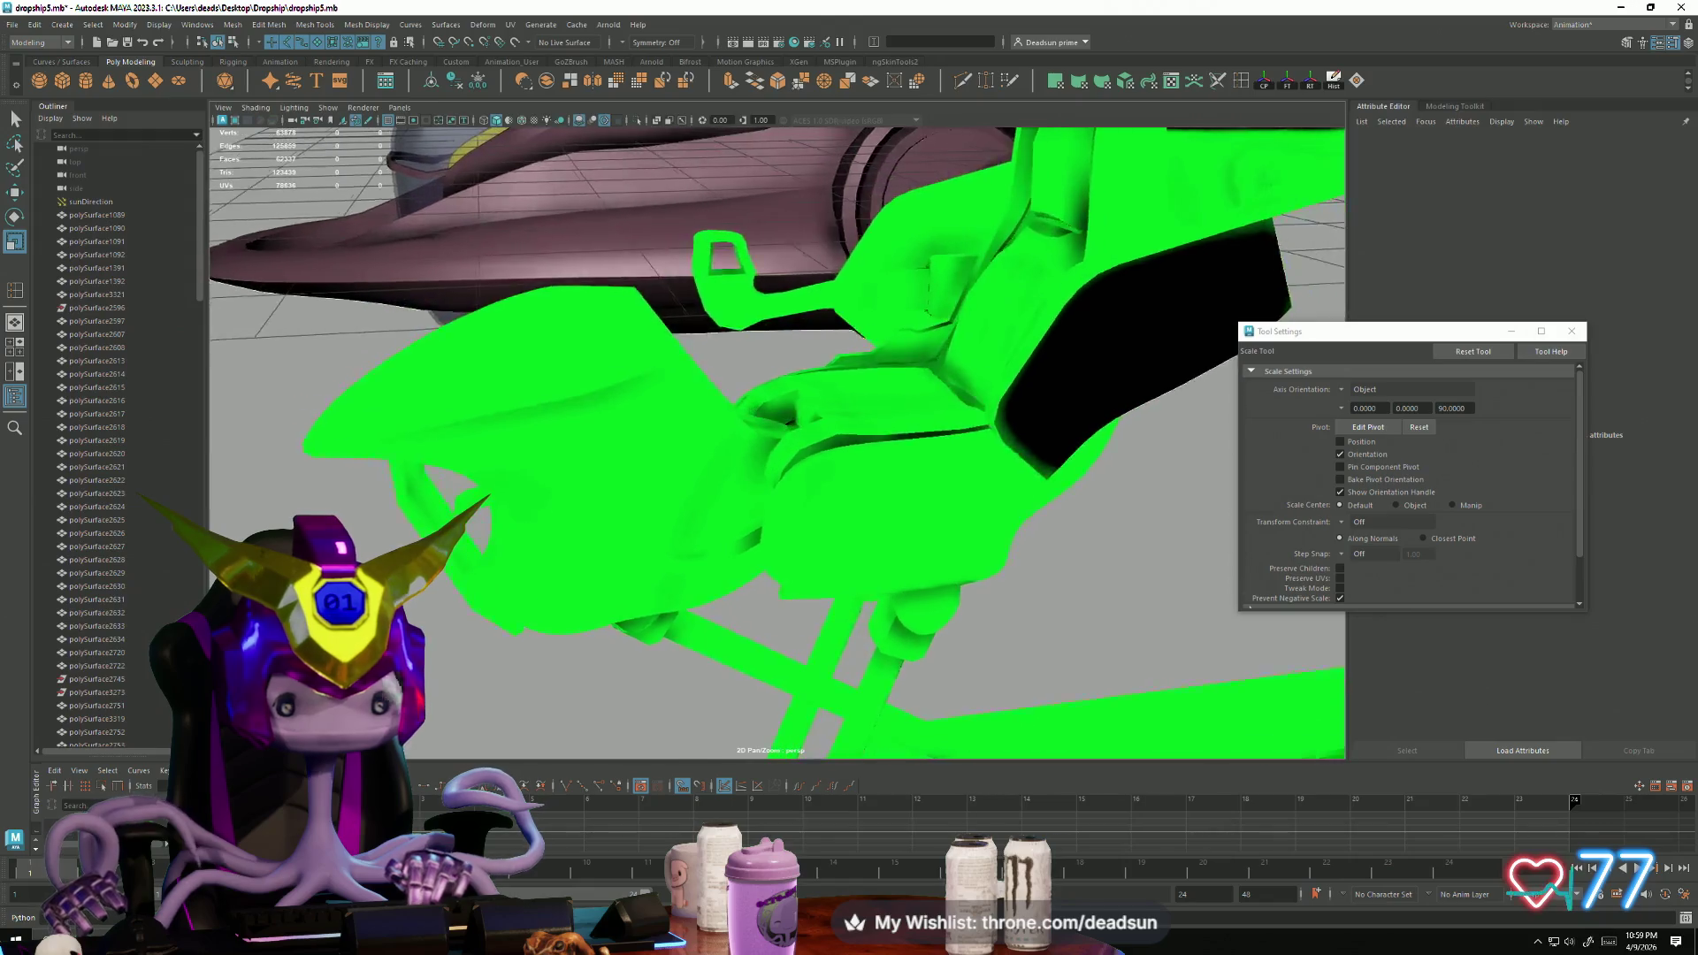
pyautogui.click(504, 523)
pyautogui.moveTo(504, 523)
pyautogui.keyDown('alt'); pyautogui.mouseDown(button='right')
pyautogui.moveTo(588, 636)
pyautogui.moveTo(631, 656)
pyautogui.mouseUp(button='right'); pyautogui.keyUp('alt')
pyautogui.moveTo(632, 656)
pyautogui.keyDown('alt'); pyautogui.mouseDown()
pyautogui.moveTo(769, 674)
pyautogui.moveTo(648, 667)
pyautogui.moveTo(804, 561)
pyautogui.moveTo(751, 626)
pyautogui.moveTo(656, 585)
pyautogui.moveTo(632, 544)
pyautogui.moveTo(681, 603)
pyautogui.moveTo(656, 606)
pyautogui.mouseUp(); pyautogui.keyUp('alt')
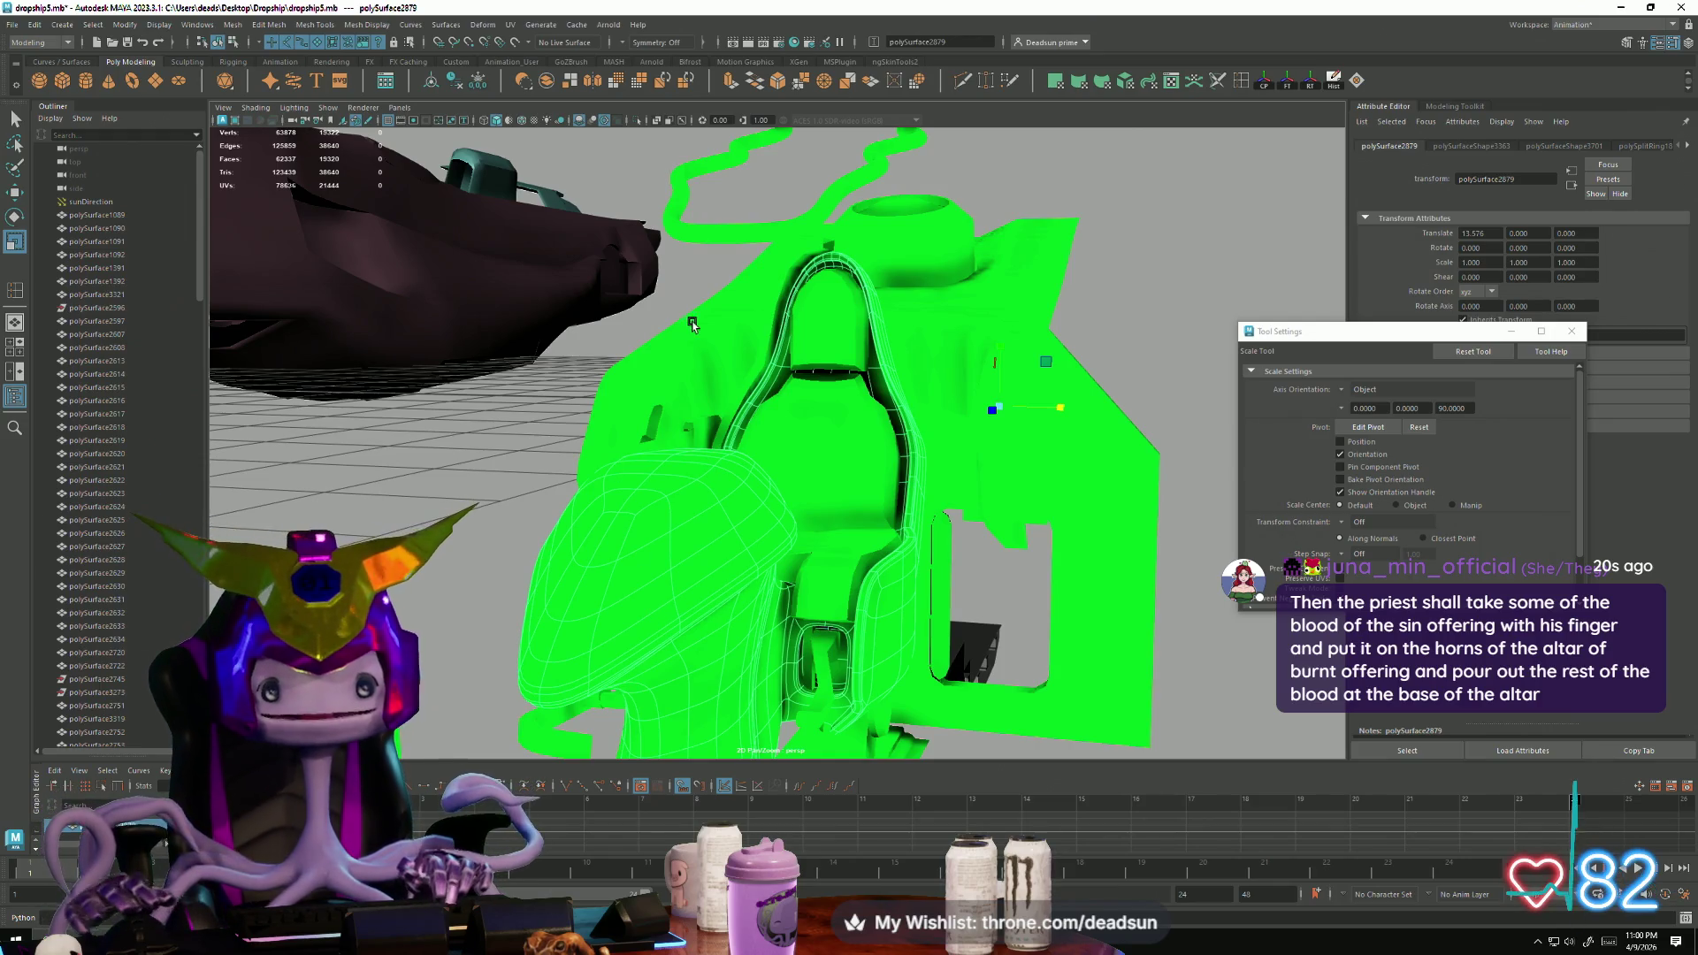
pyautogui.click(770, 306)
pyautogui.moveTo(770, 307)
pyautogui.keyDown('alt'); pyautogui.mouseDown()
pyautogui.moveTo(748, 496)
pyautogui.moveTo(807, 496)
pyautogui.moveTo(831, 610)
pyautogui.moveTo(788, 618)
pyautogui.moveTo(830, 538)
pyautogui.moveTo(805, 528)
pyautogui.mouseUp(); pyautogui.keyUp('alt')
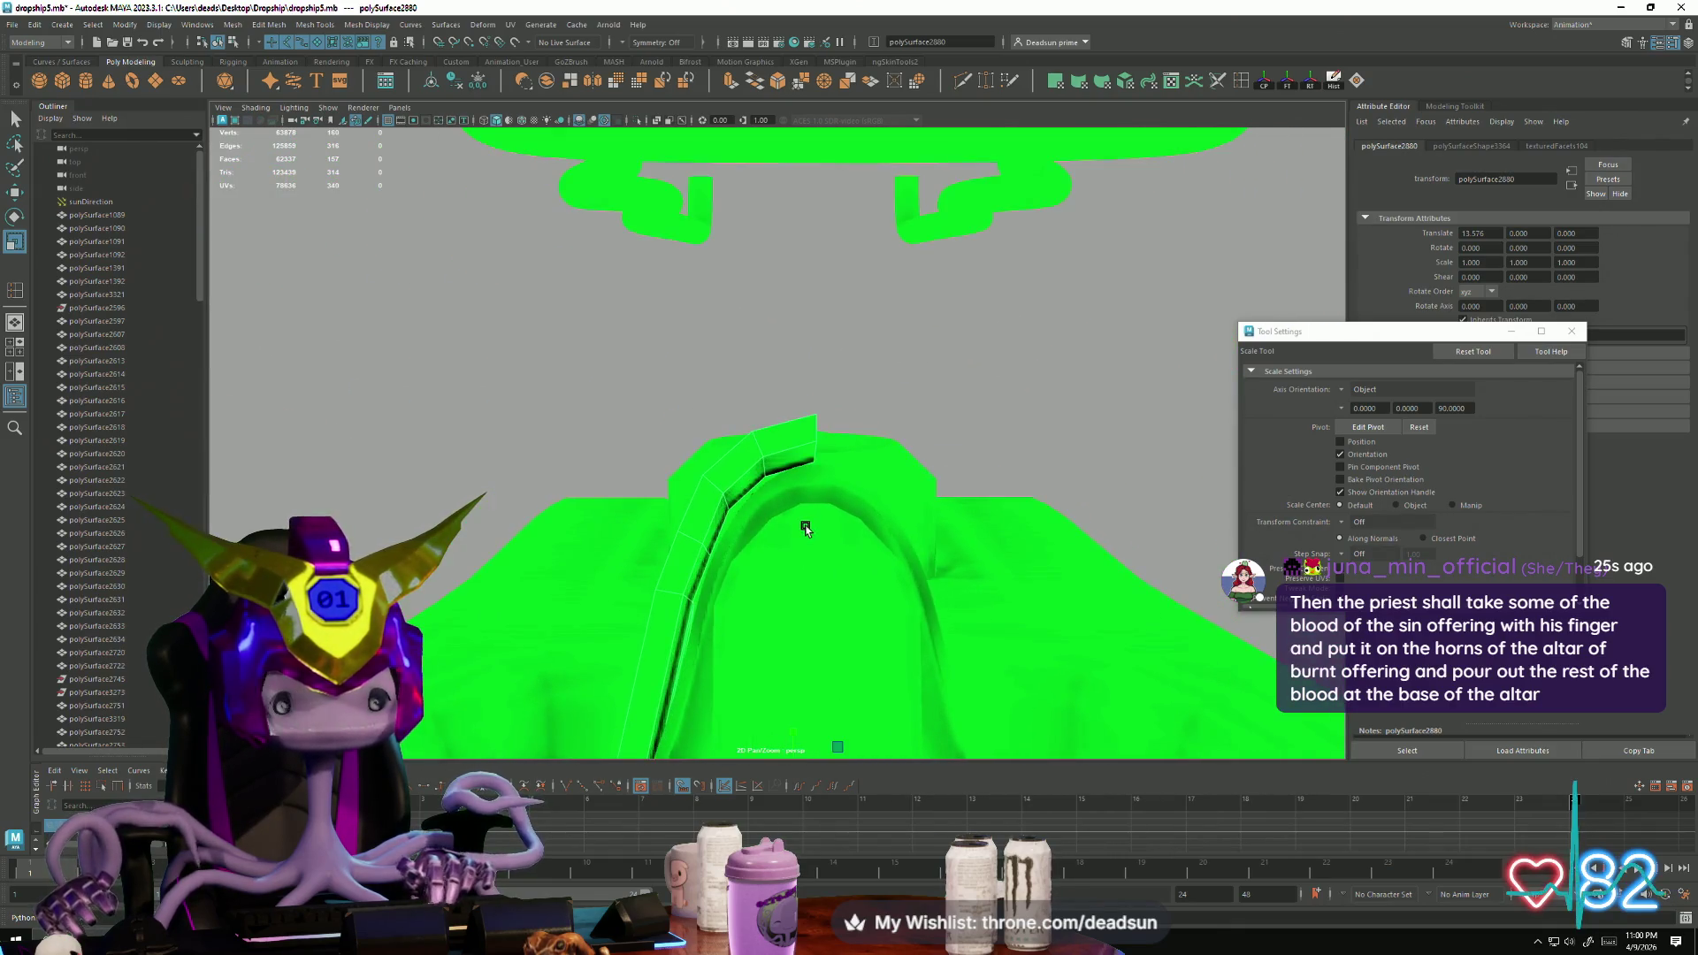
# Step: Insert two edge loops across the trim strip with the Insert Edge Loop Tool
pyautogui.click(1241, 81)
pyautogui.click(789, 454)
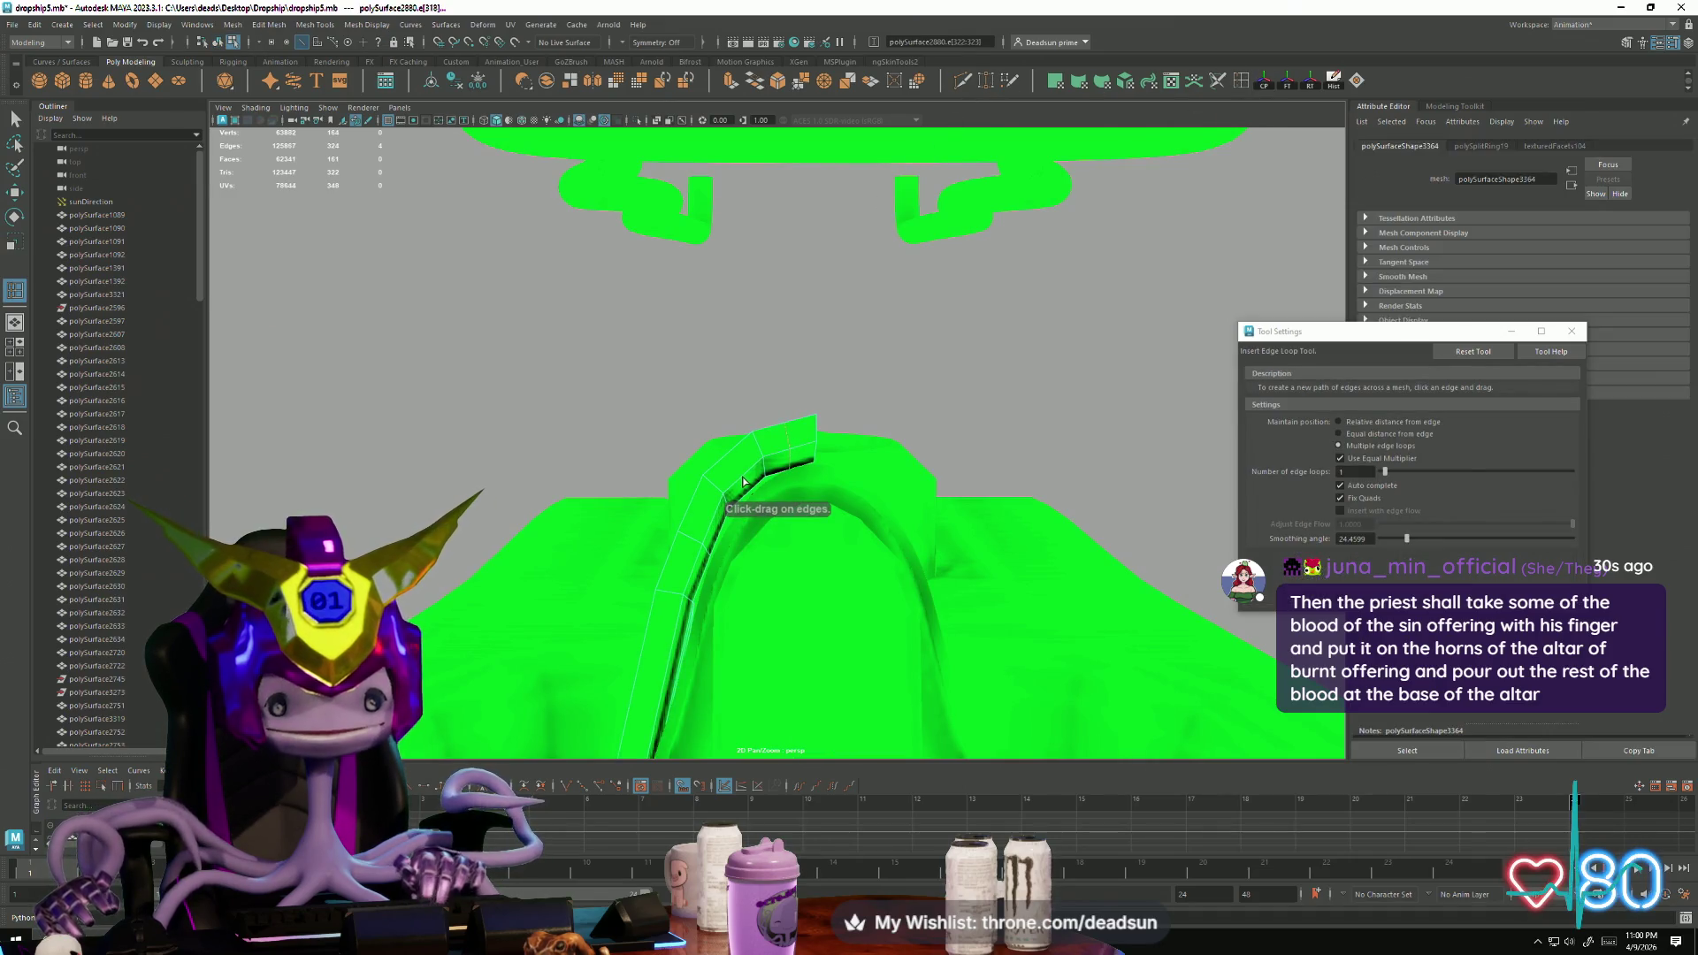
pyautogui.click(743, 480)
pyautogui.press('q')
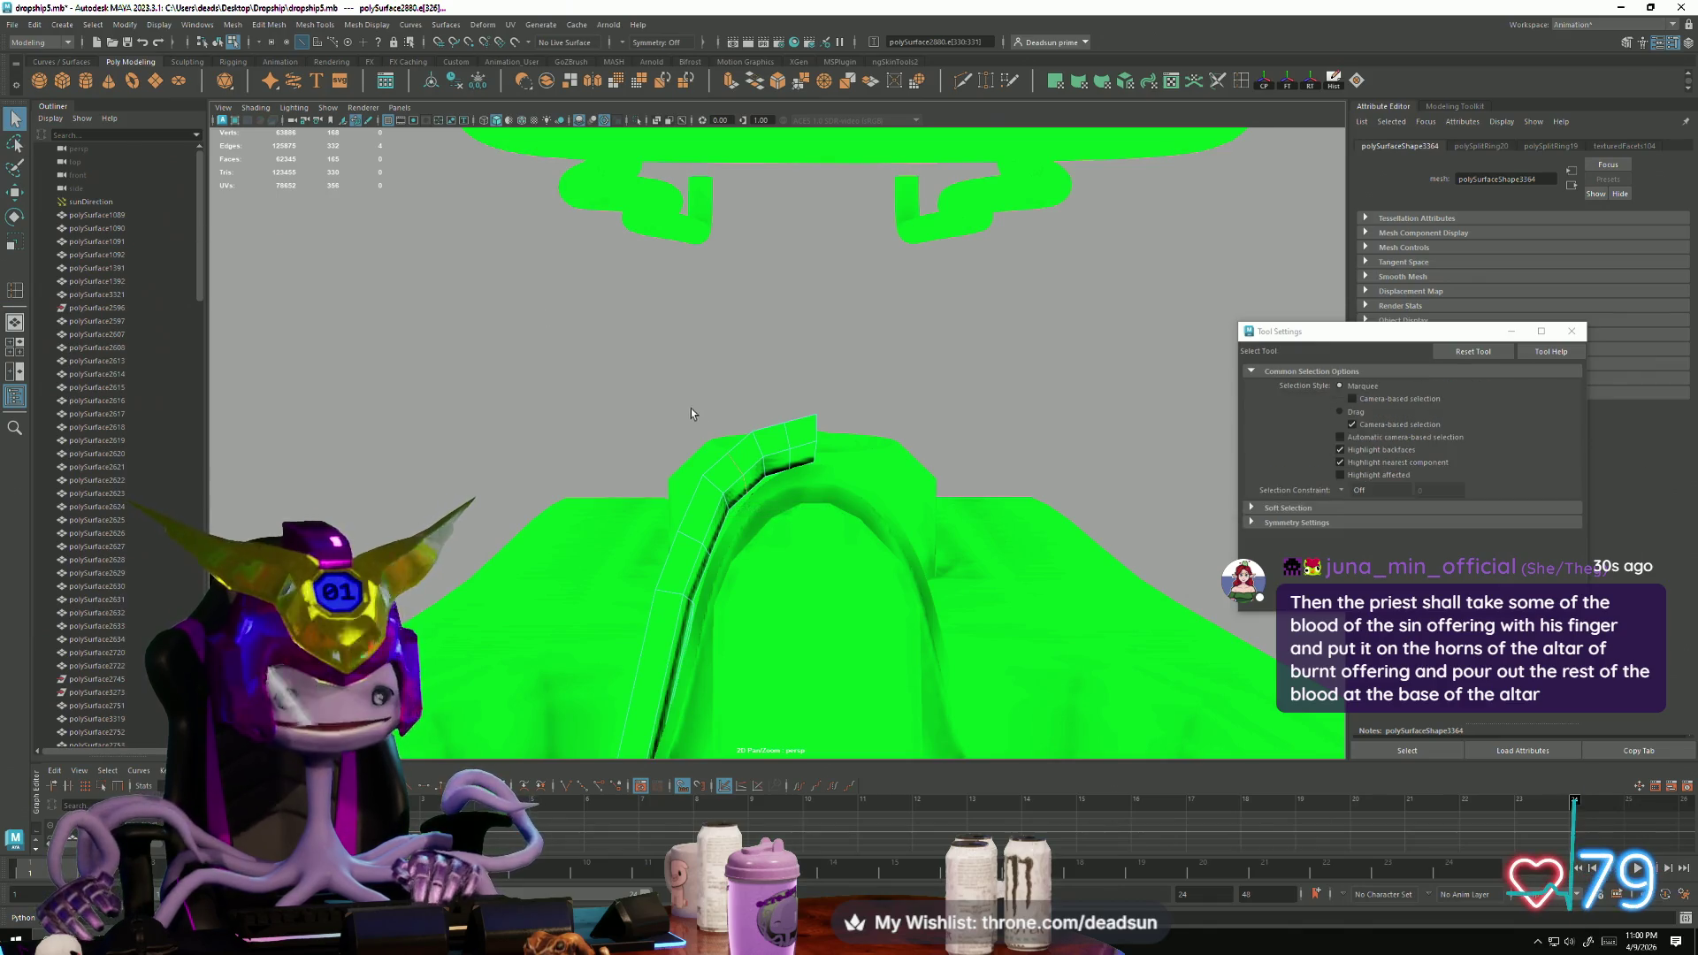
# Step: Try raising a trim-strip edge with the Move Tool, undo it, and reselect the ridge edge
pyautogui.click(790, 433)
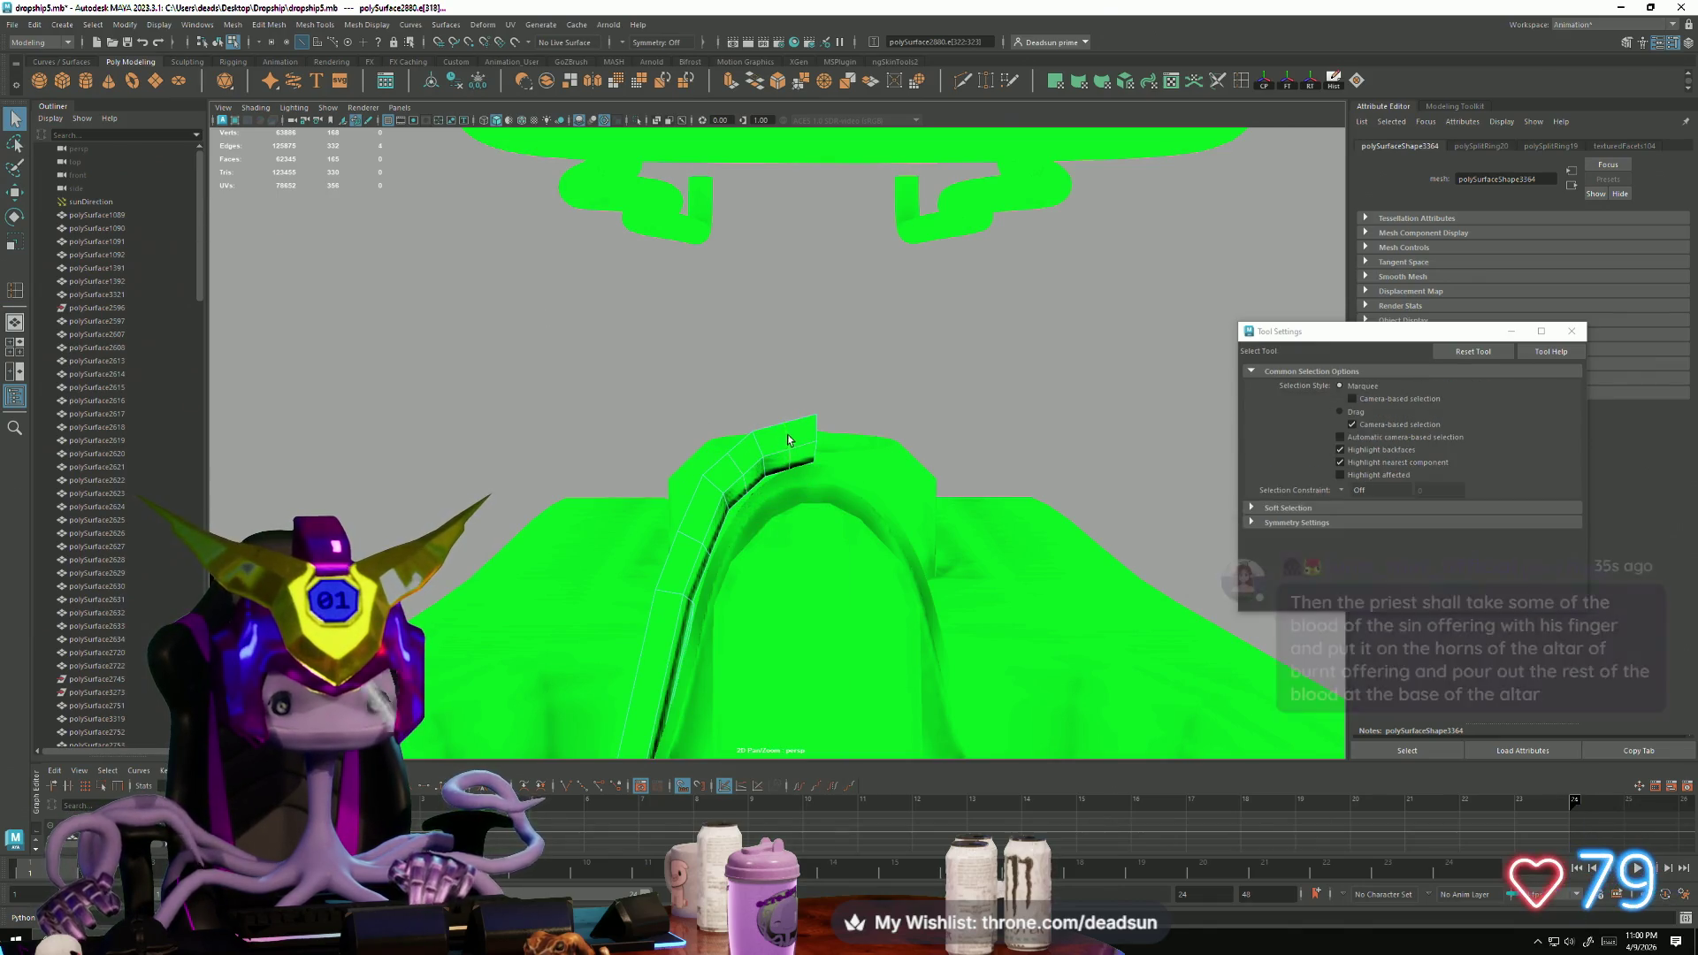
pyautogui.press('w')
pyautogui.moveTo(795, 429)
pyautogui.mouseDown()
pyautogui.moveTo(787, 378)
pyautogui.moveTo(740, 419)
pyautogui.moveTo(777, 430)
pyautogui.moveTo(716, 536)
pyautogui.moveTo(678, 465)
pyautogui.mouseUp()
pyautogui.hotkey('ctrl', 'z')
pyautogui.hotkey('ctrl', 'z')
pyautogui.click(803, 470)
pyautogui.moveTo(678, 460)
pyautogui.keyDown('alt'); pyautogui.mouseDown()
pyautogui.moveTo(776, 490)
pyautogui.moveTo(756, 495)
pyautogui.moveTo(787, 516)
pyautogui.moveTo(628, 515)
pyautogui.moveTo(655, 495)
pyautogui.moveTo(587, 443)
pyautogui.moveTo(766, 501)
pyautogui.moveTo(691, 492)
pyautogui.moveTo(920, 470)
pyautogui.moveTo(863, 474)
pyautogui.moveTo(813, 444)
pyautogui.moveTo(813, 398)
pyautogui.moveTo(716, 557)
pyautogui.moveTo(639, 327)
pyautogui.moveTo(606, 457)
pyautogui.mouseUp(); pyautogui.keyUp('alt')
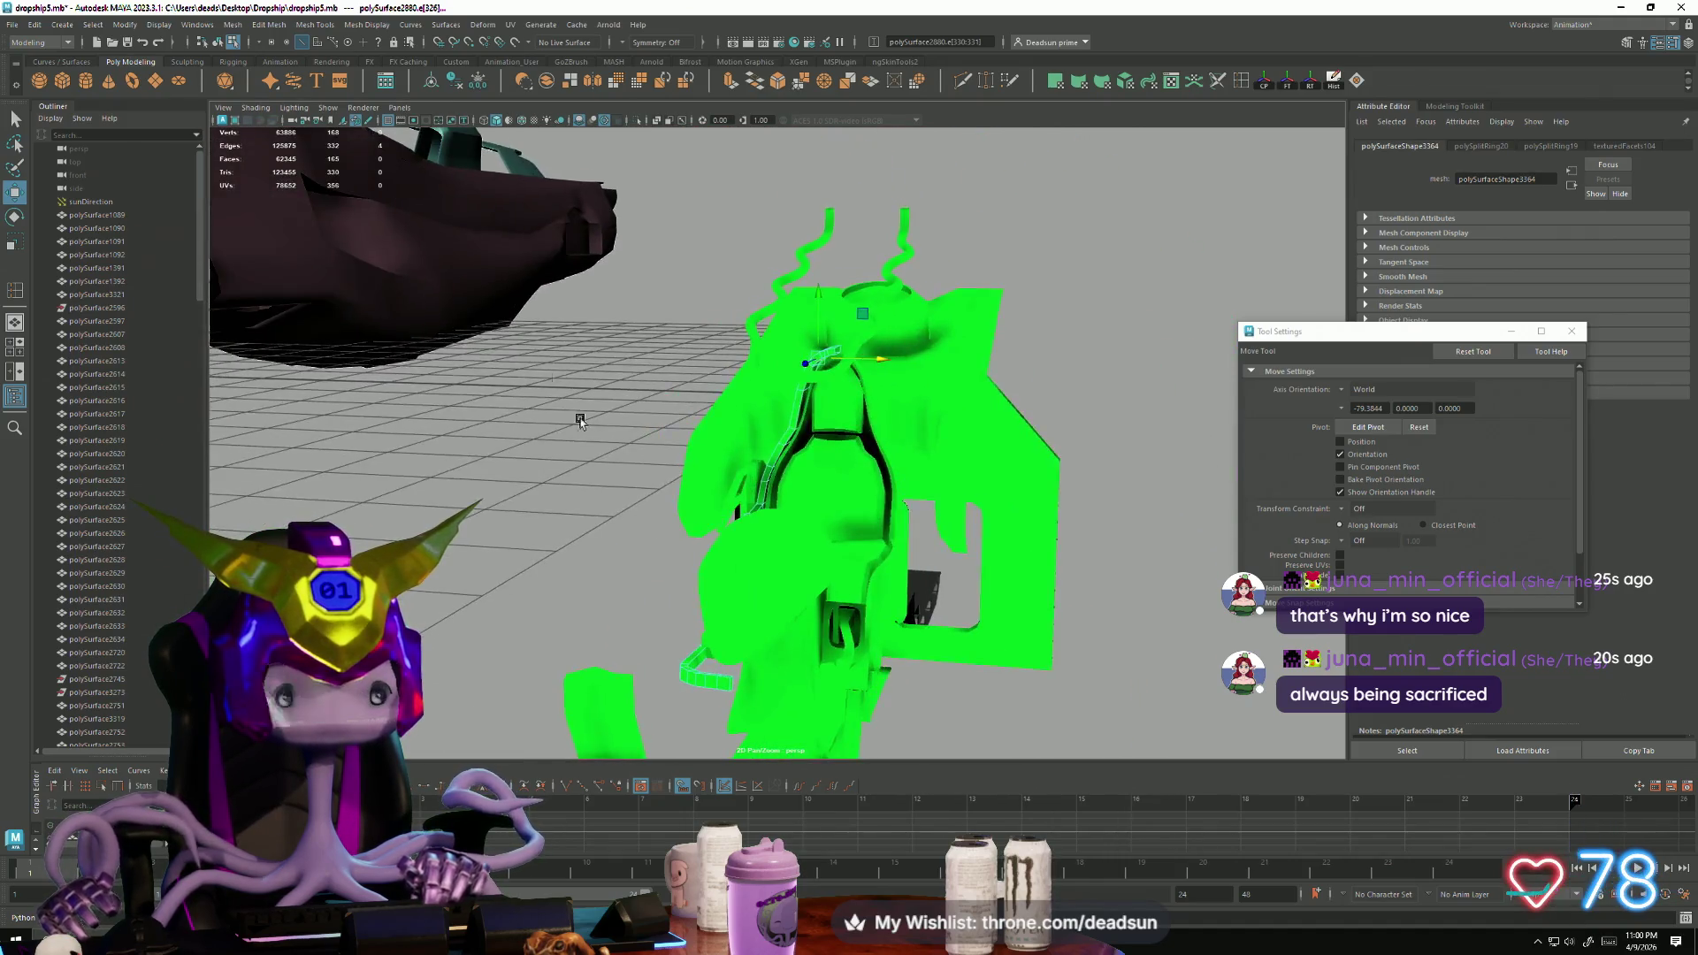
pyautogui.click(263, 26)
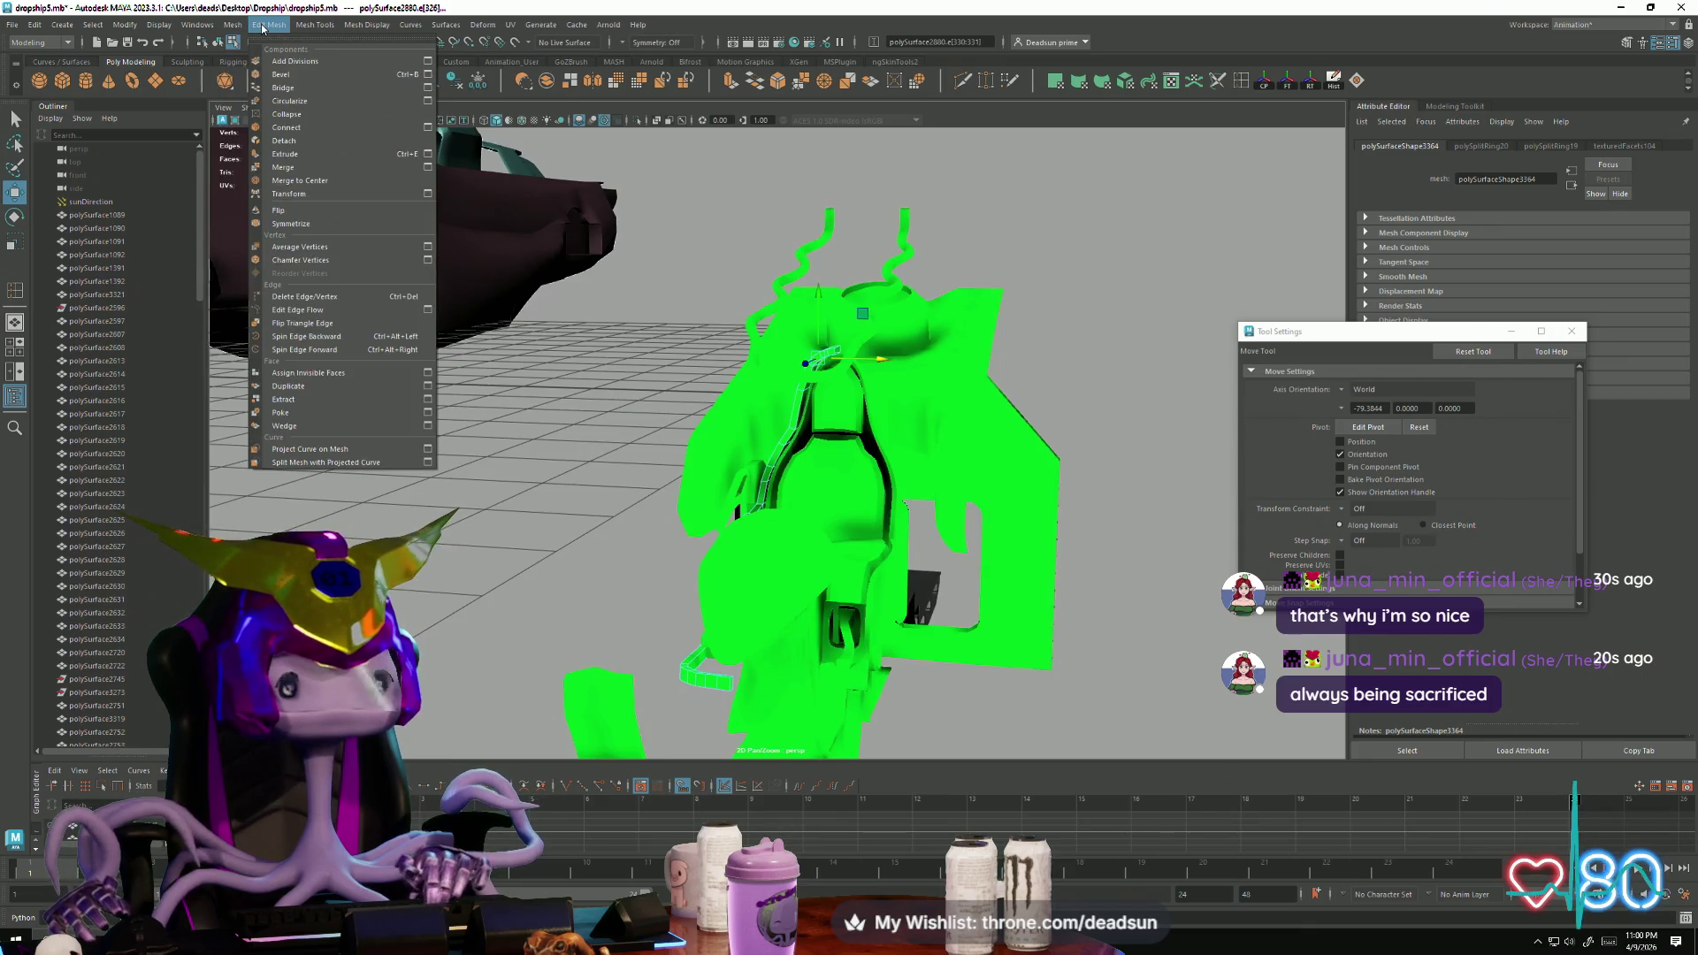
# Step: Mirror the trim strip with Mesh > Mirror, Mirror Axis Position set to World
pyautogui.moveTo(302, 25)
pyautogui.moveTo(362, 25)
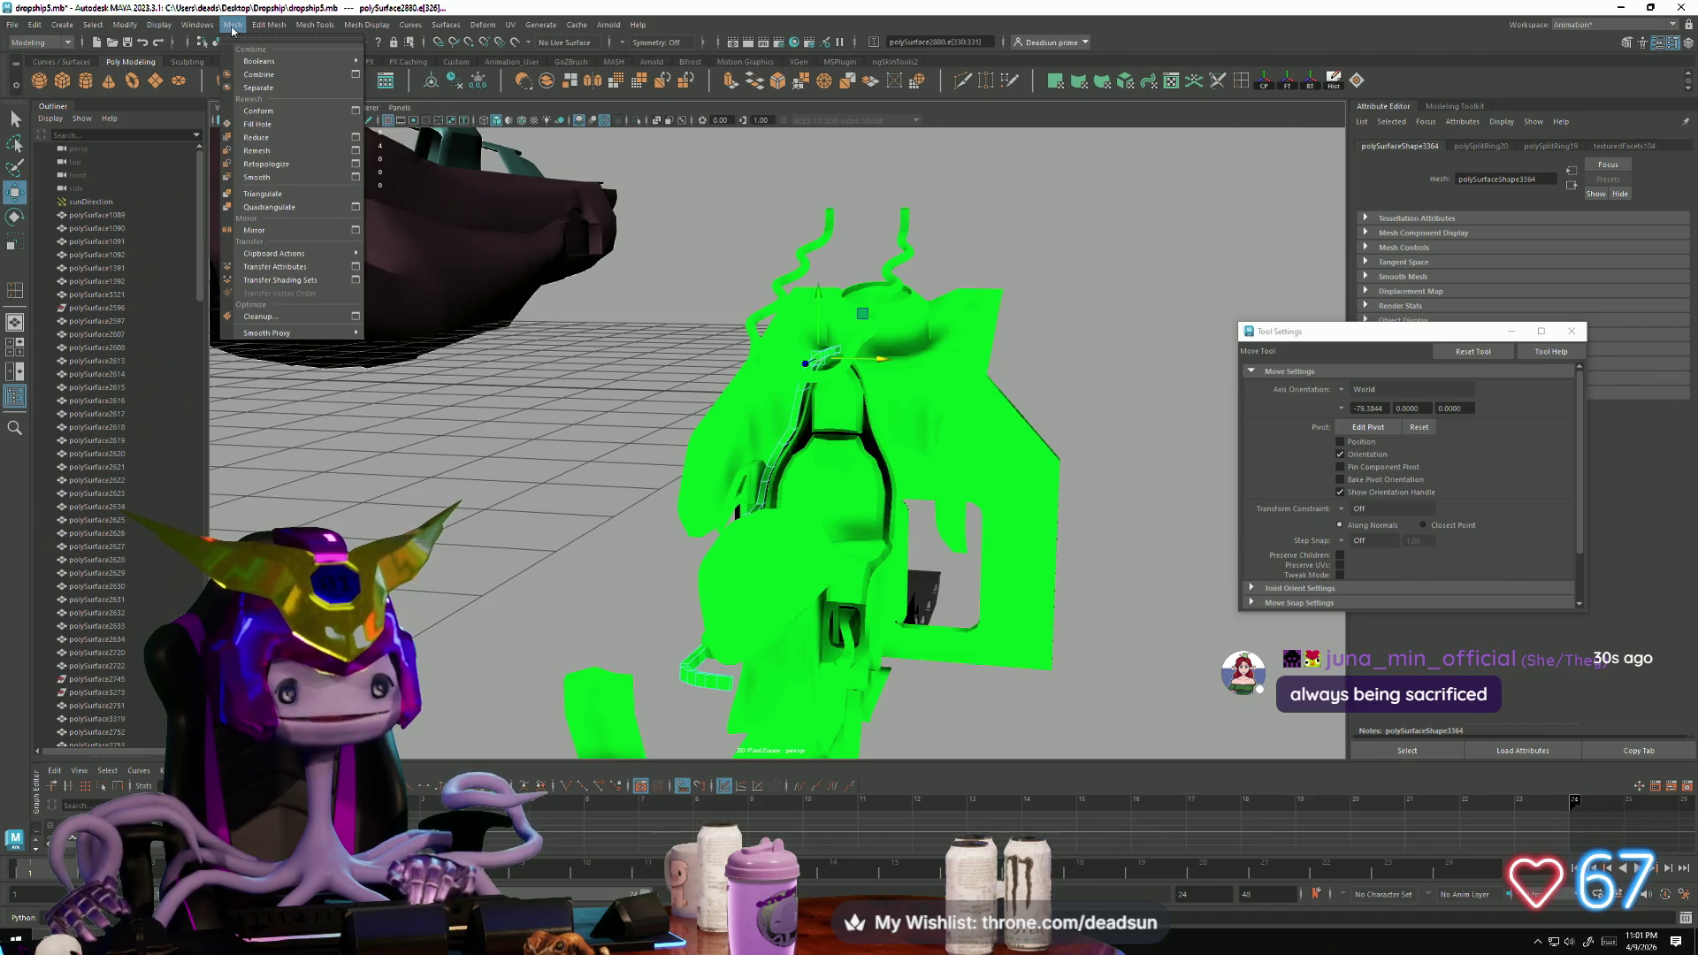
pyautogui.click(355, 231)
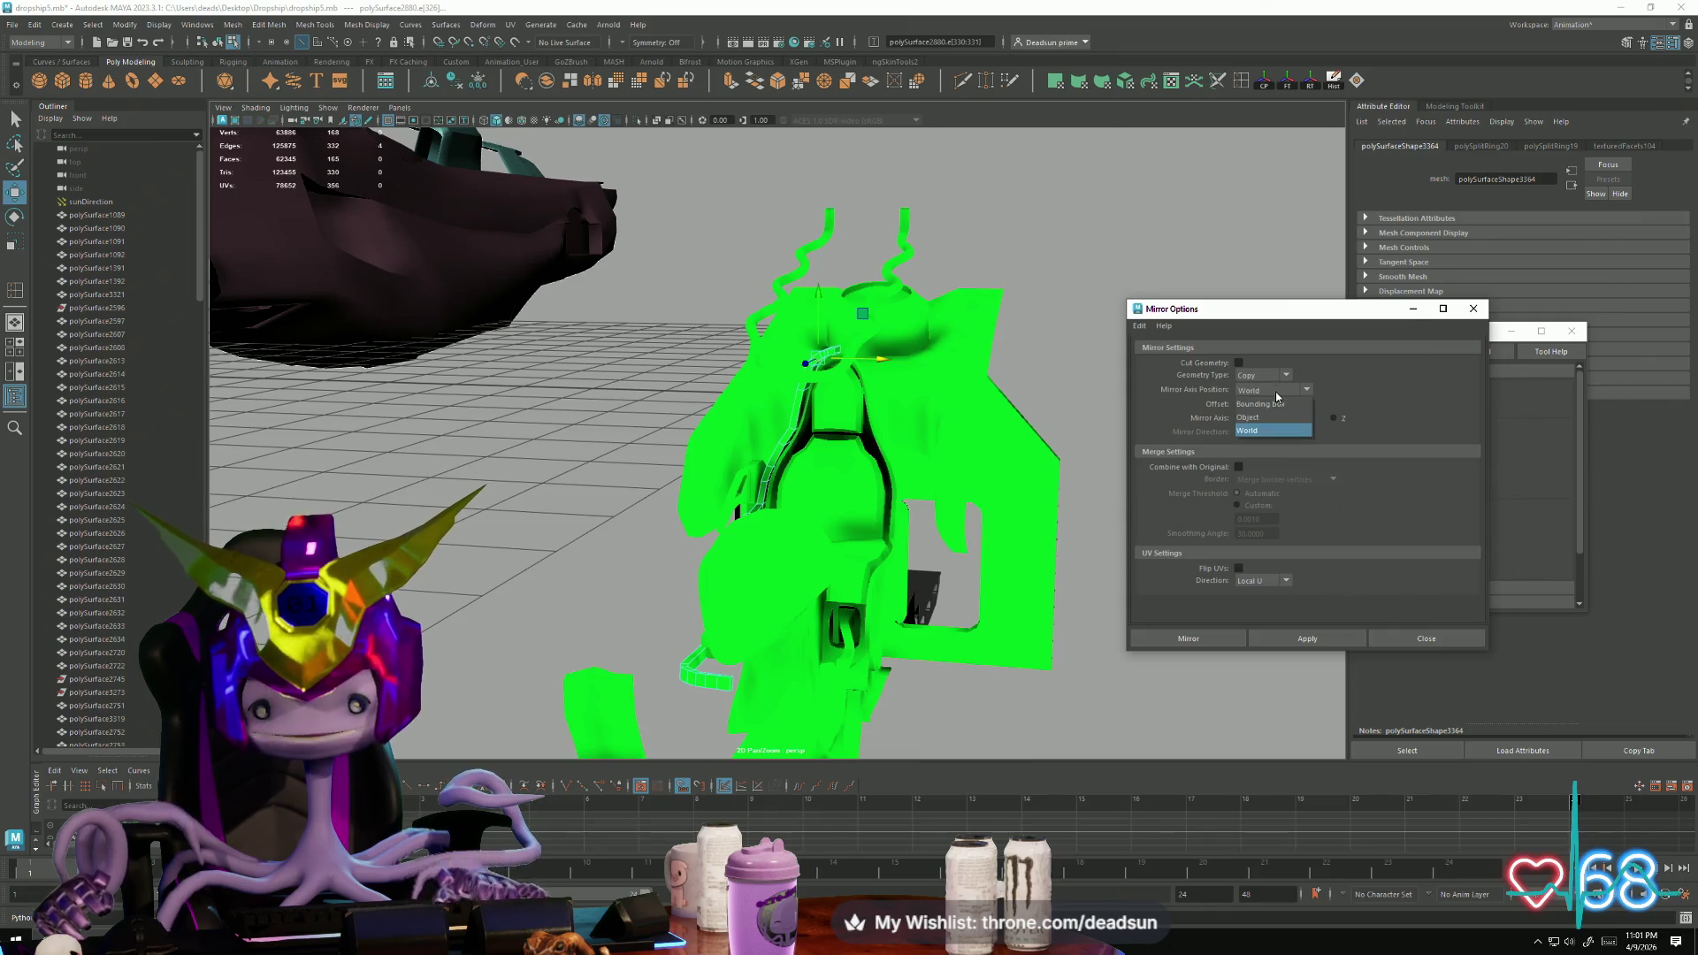
pyautogui.click(1307, 638)
# Step: Inspect the mirrored geometry up close, undo it, and view the whole ship
pyautogui.moveTo(779, 495)
pyautogui.keyDown('alt'); pyautogui.mouseDown()
pyautogui.moveTo(713, 504)
pyautogui.moveTo(765, 539)
pyautogui.mouseUp(); pyautogui.keyUp('alt')
pyautogui.keyDown('alt'); pyautogui.moveTo(765, 539); pyautogui.dragTo(878, 569, button='right'); pyautogui.keyUp('alt')
pyautogui.hotkey('ctrl', 'z')
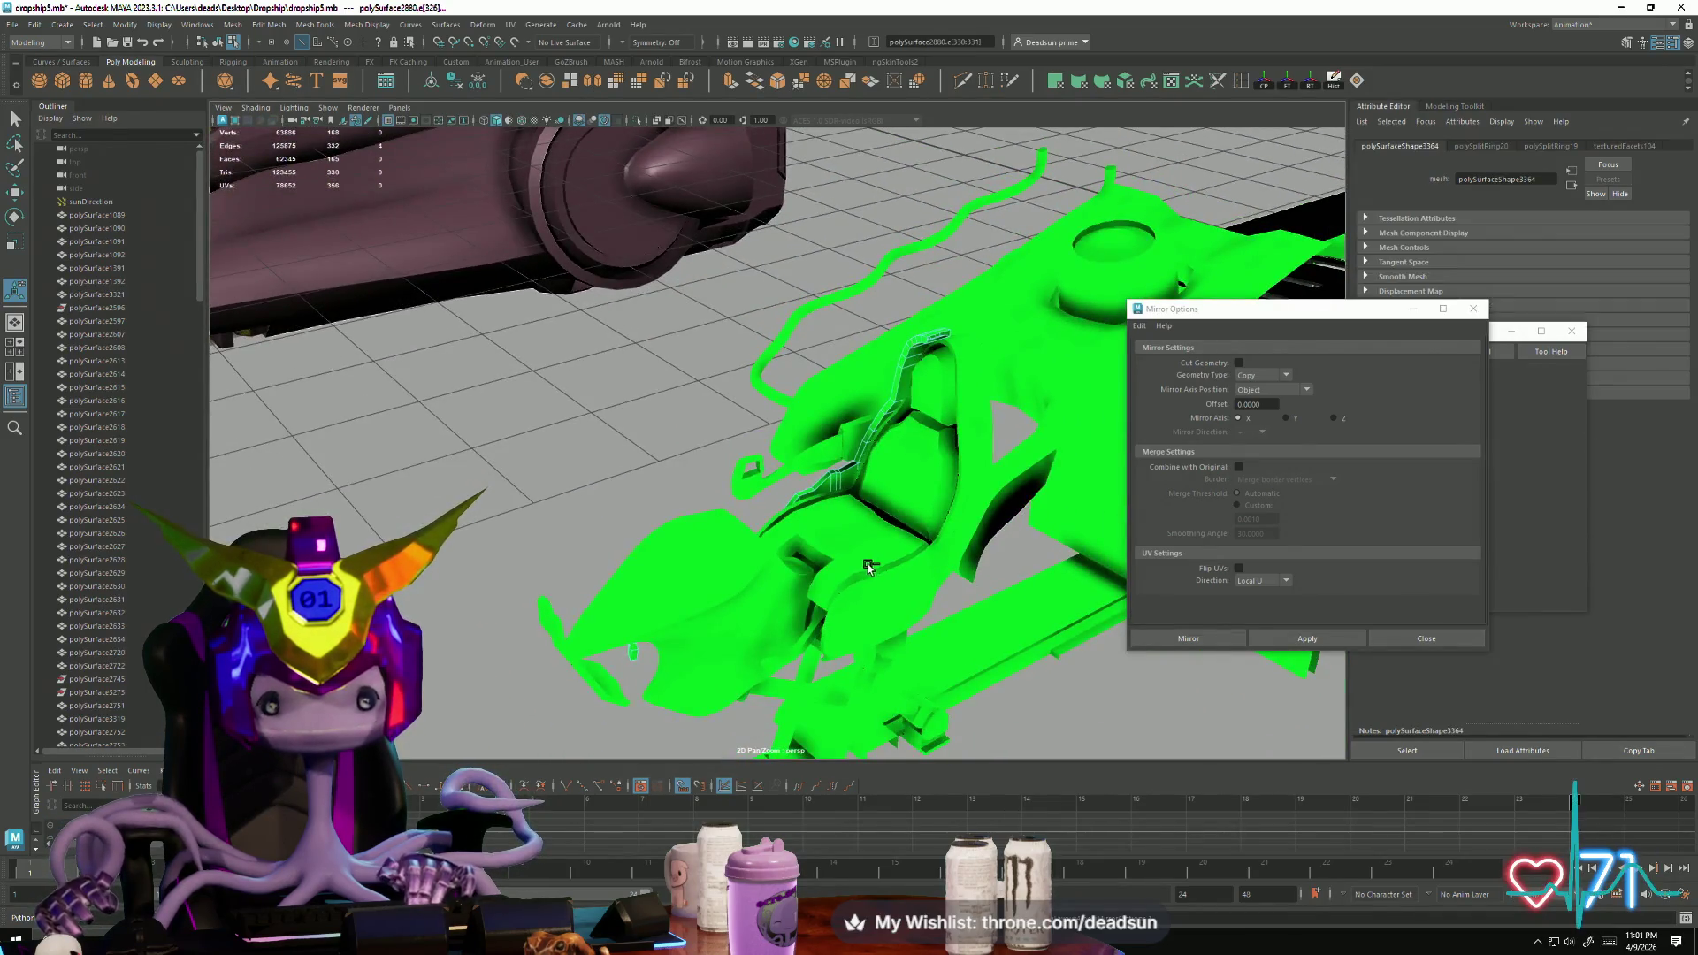
pyautogui.keyDown('alt'); pyautogui.moveTo(878, 569); pyautogui.dragTo(840, 558); pyautogui.keyUp('alt')
pyautogui.keyDown('alt'); pyautogui.moveTo(840, 557); pyautogui.dragTo(814, 544, button='right'); pyautogui.keyUp('alt')
pyautogui.keyDown('alt'); pyautogui.moveTo(814, 543); pyautogui.dragTo(787, 535); pyautogui.keyUp('alt')
pyautogui.keyDown('alt'); pyautogui.moveTo(787, 534); pyautogui.dragTo(667, 515, button='right'); pyautogui.keyUp('alt')
pyautogui.keyDown('alt'); pyautogui.moveTo(667, 515); pyautogui.dragTo(708, 495); pyautogui.keyUp('alt')
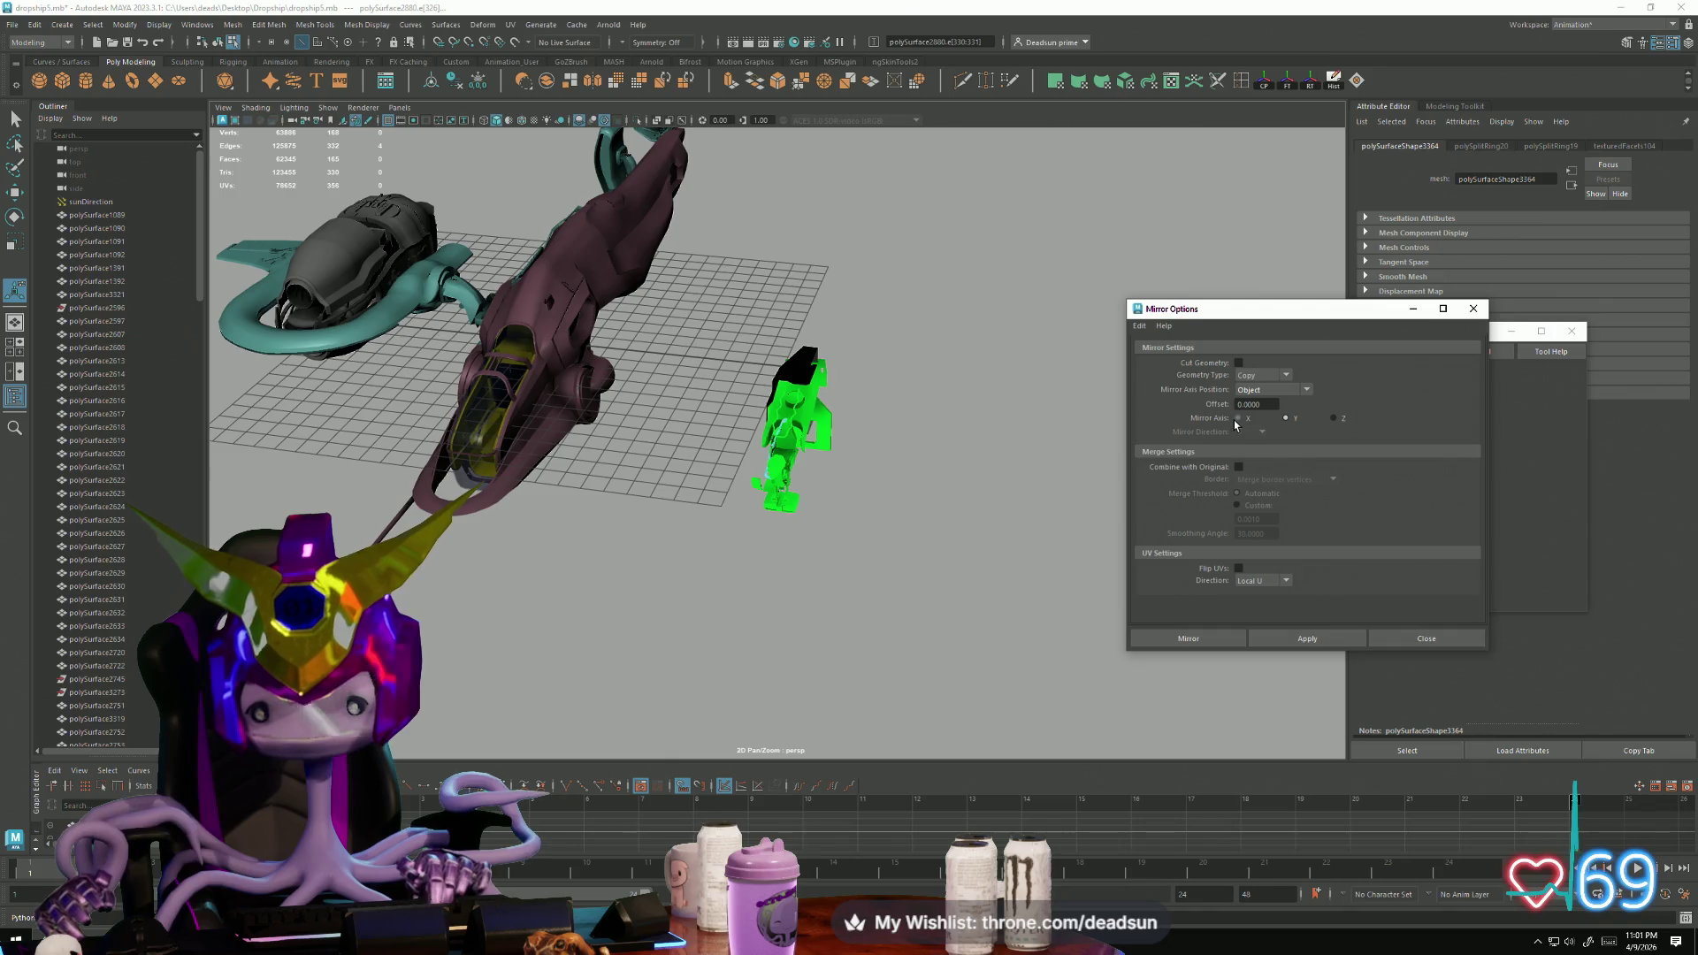
# Step: Reapply the World-axis mirror, check the green mesh closely, then undo it
pyautogui.click(1308, 639)
pyautogui.keyDown('alt'); pyautogui.moveTo(795, 530); pyautogui.dragTo(836, 554); pyautogui.keyUp('alt')
pyautogui.keyDown('alt'); pyautogui.moveTo(836, 555); pyautogui.dragTo(1035, 598, button='right'); pyautogui.keyUp('alt')
pyautogui.hotkey('ctrl', 'z')
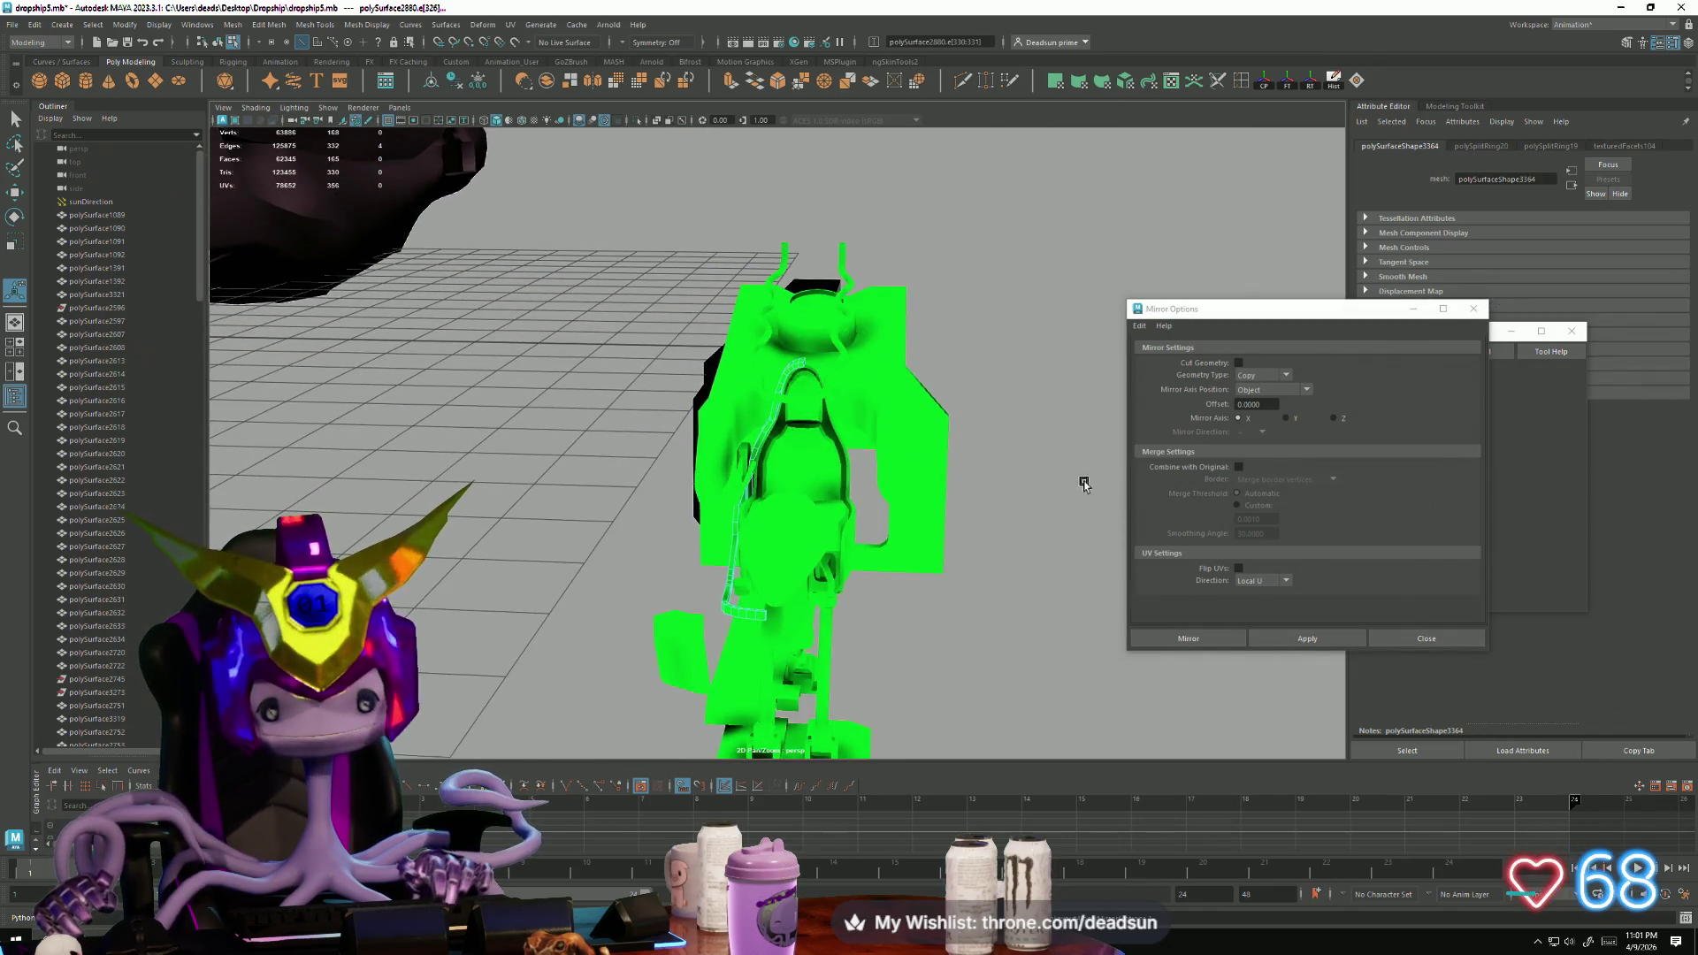
# Step: Return to object selection and separate the mirrored trim copy, viewing the whole dropship
pyautogui.keyDown('alt'); pyautogui.moveTo(781, 500); pyautogui.dragTo(837, 502); pyautogui.keyUp('alt')
pyautogui.press('F8')
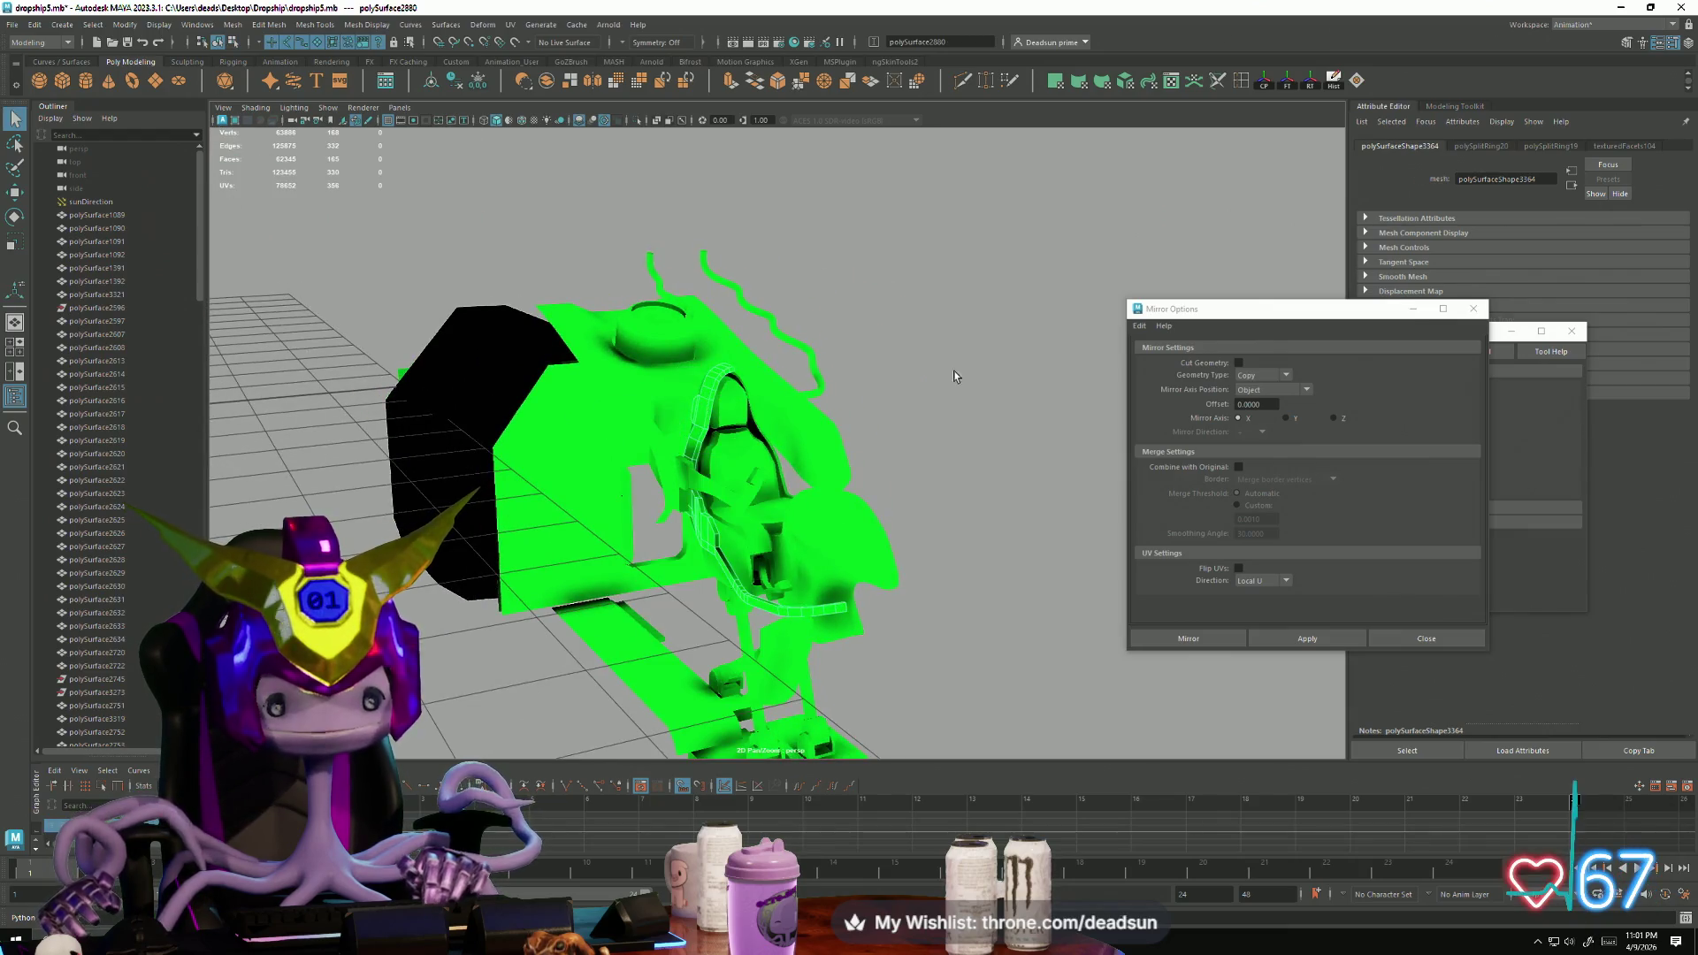
pyautogui.moveTo(703, 410)
pyautogui.keyDown('alt'); pyautogui.mouseDown()
pyautogui.moveTo(885, 509)
pyautogui.moveTo(1000, 486)
pyautogui.moveTo(1153, 423)
pyautogui.mouseUp(); pyautogui.keyUp('alt')
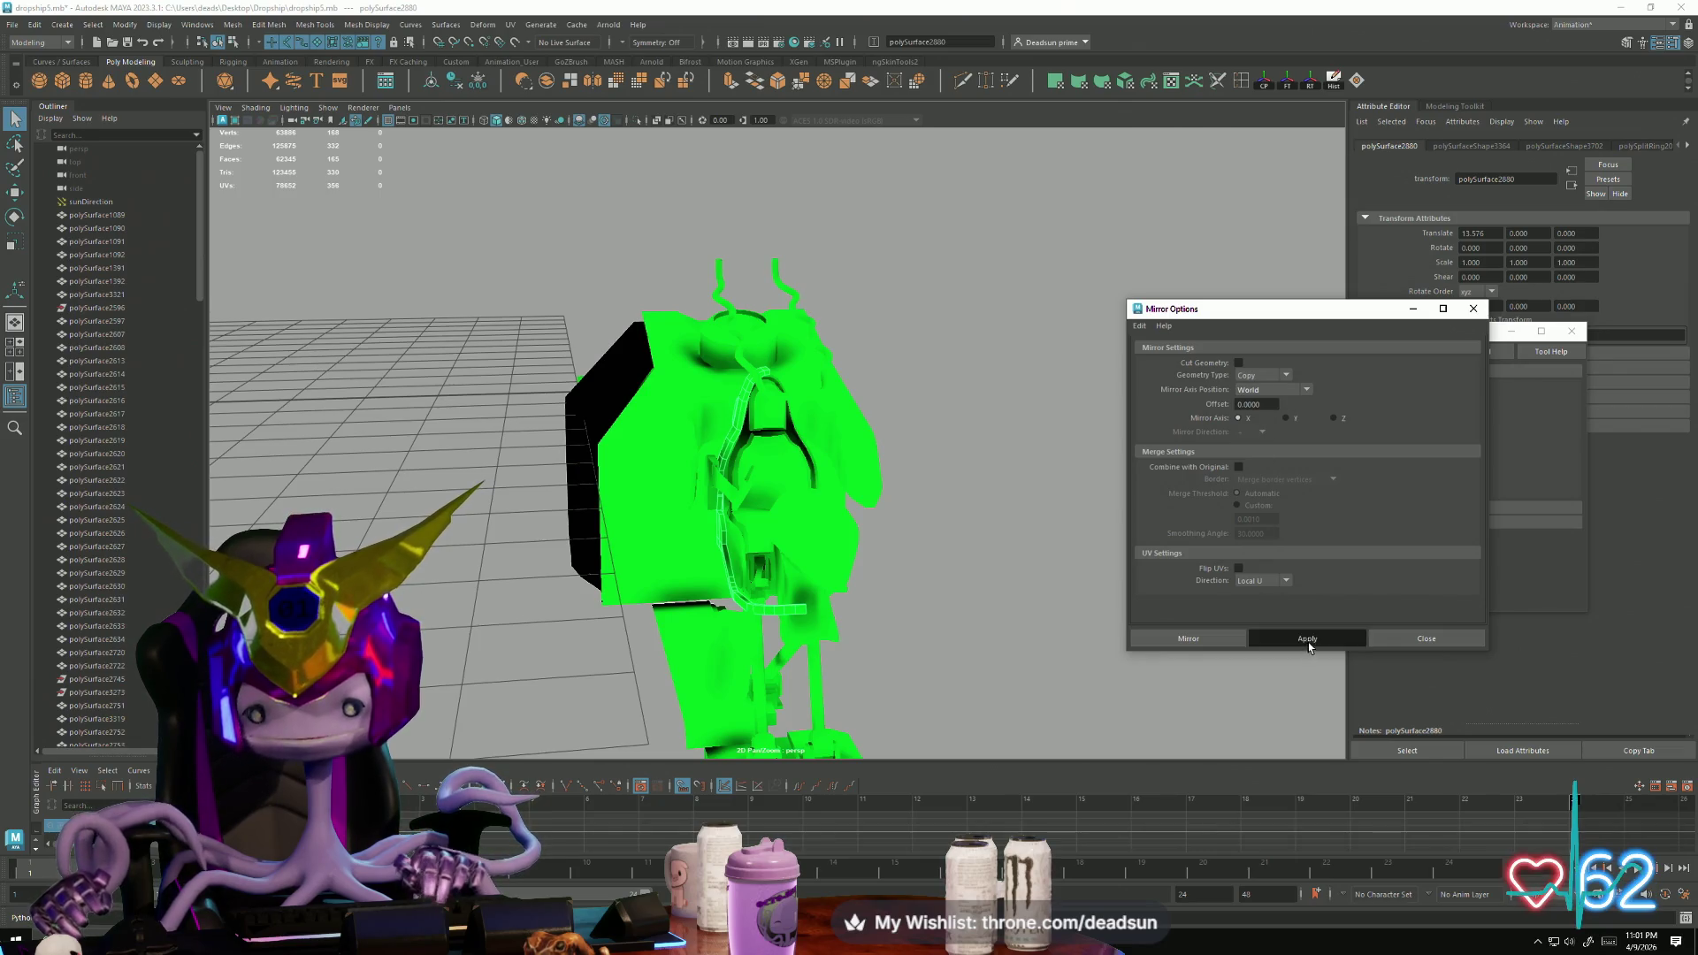
pyautogui.moveTo(858, 581)
pyautogui.keyDown('alt'); pyautogui.mouseDown(button='right')
pyautogui.moveTo(492, 481)
pyautogui.moveTo(404, 487)
pyautogui.mouseUp(button='right'); pyautogui.keyUp('alt')
pyautogui.hotkey('ctrl', 'z')
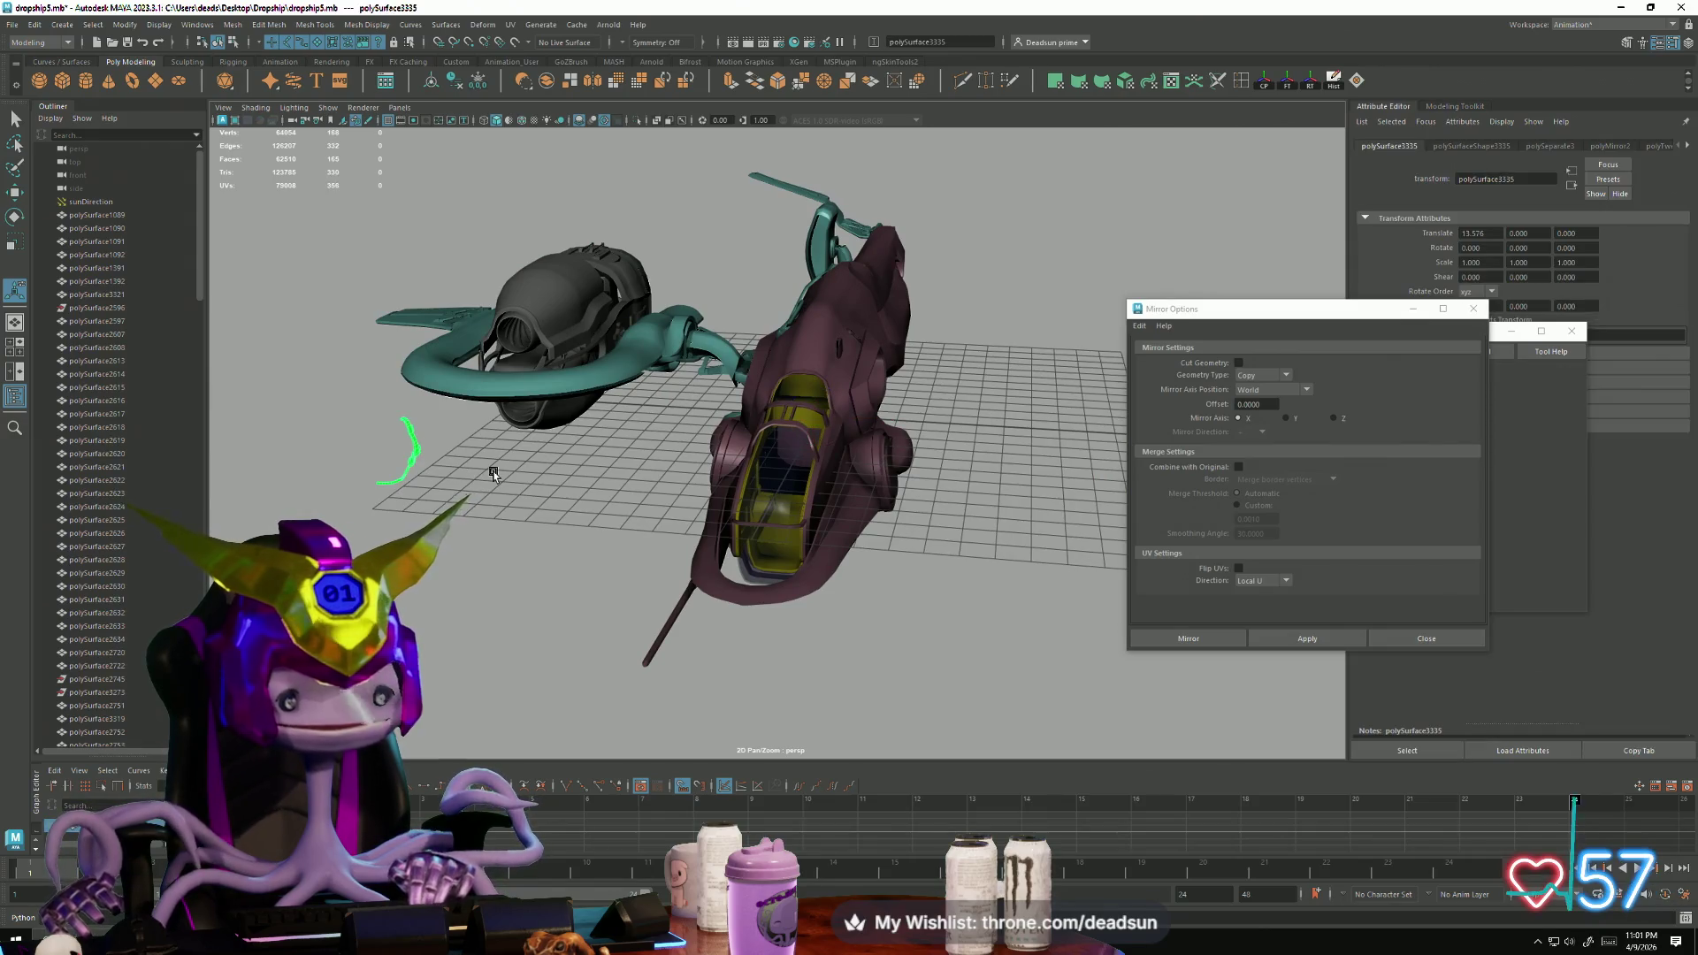
pyautogui.keyDown('alt'); pyautogui.moveTo(809, 536); pyautogui.dragTo(916, 445); pyautogui.keyUp('alt')
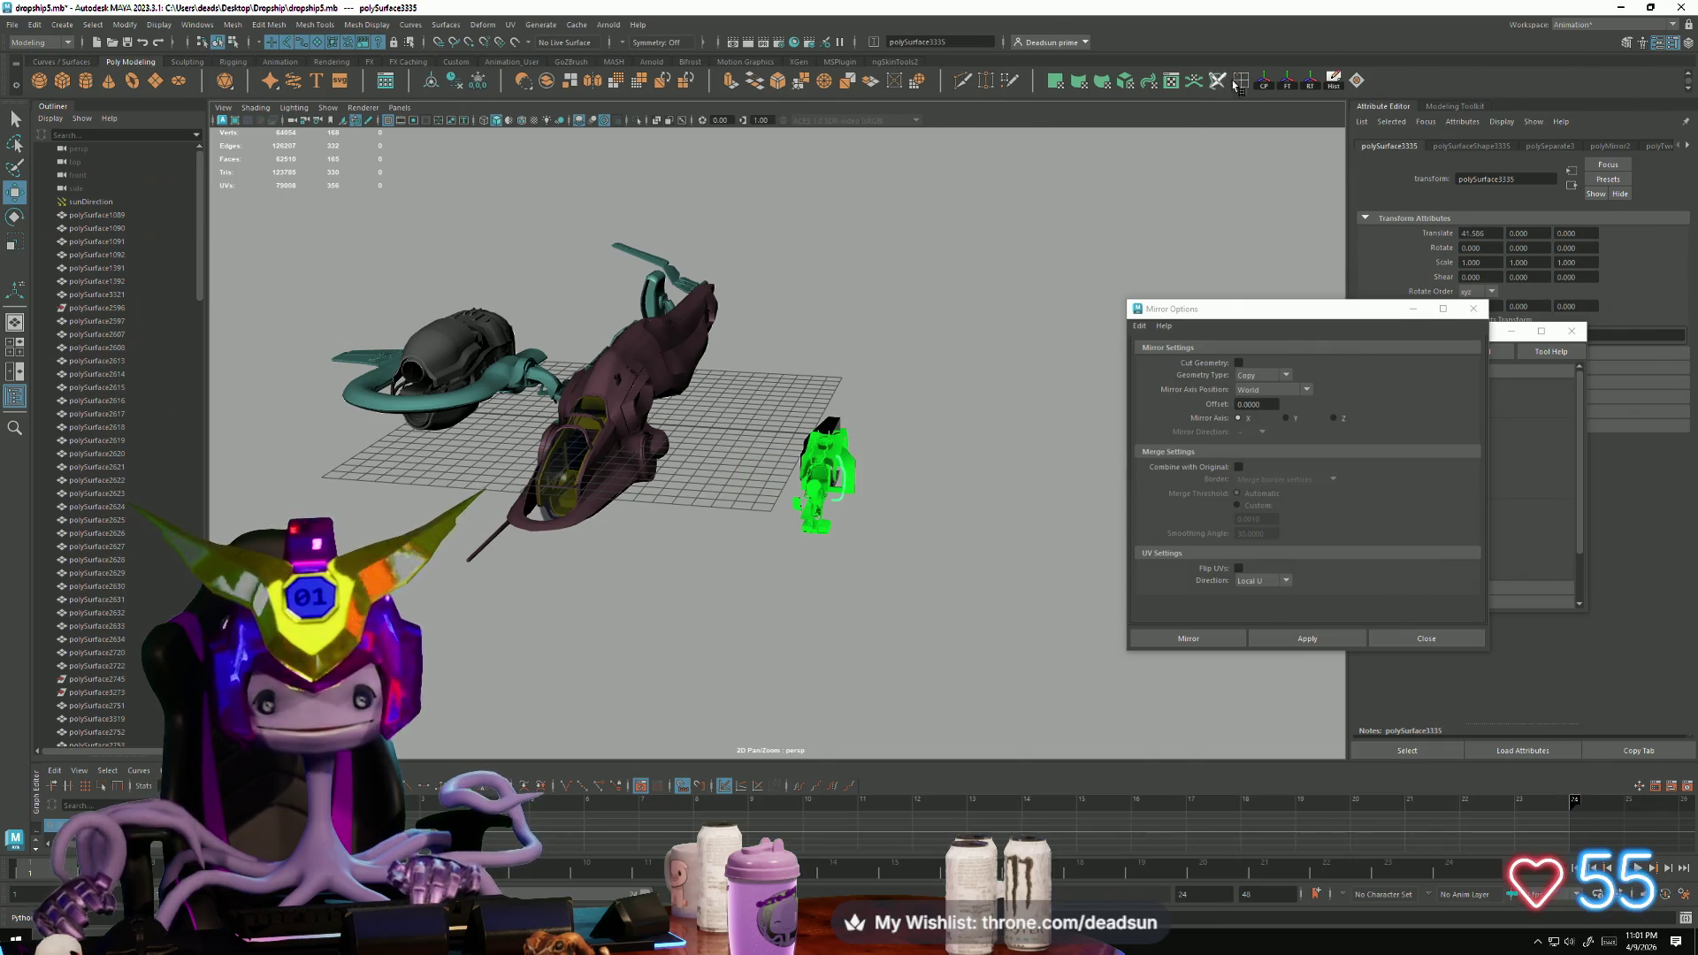
pyautogui.keyDown('alt'); pyautogui.moveTo(789, 362); pyautogui.dragTo(834, 621, button='right'); pyautogui.keyUp('alt')
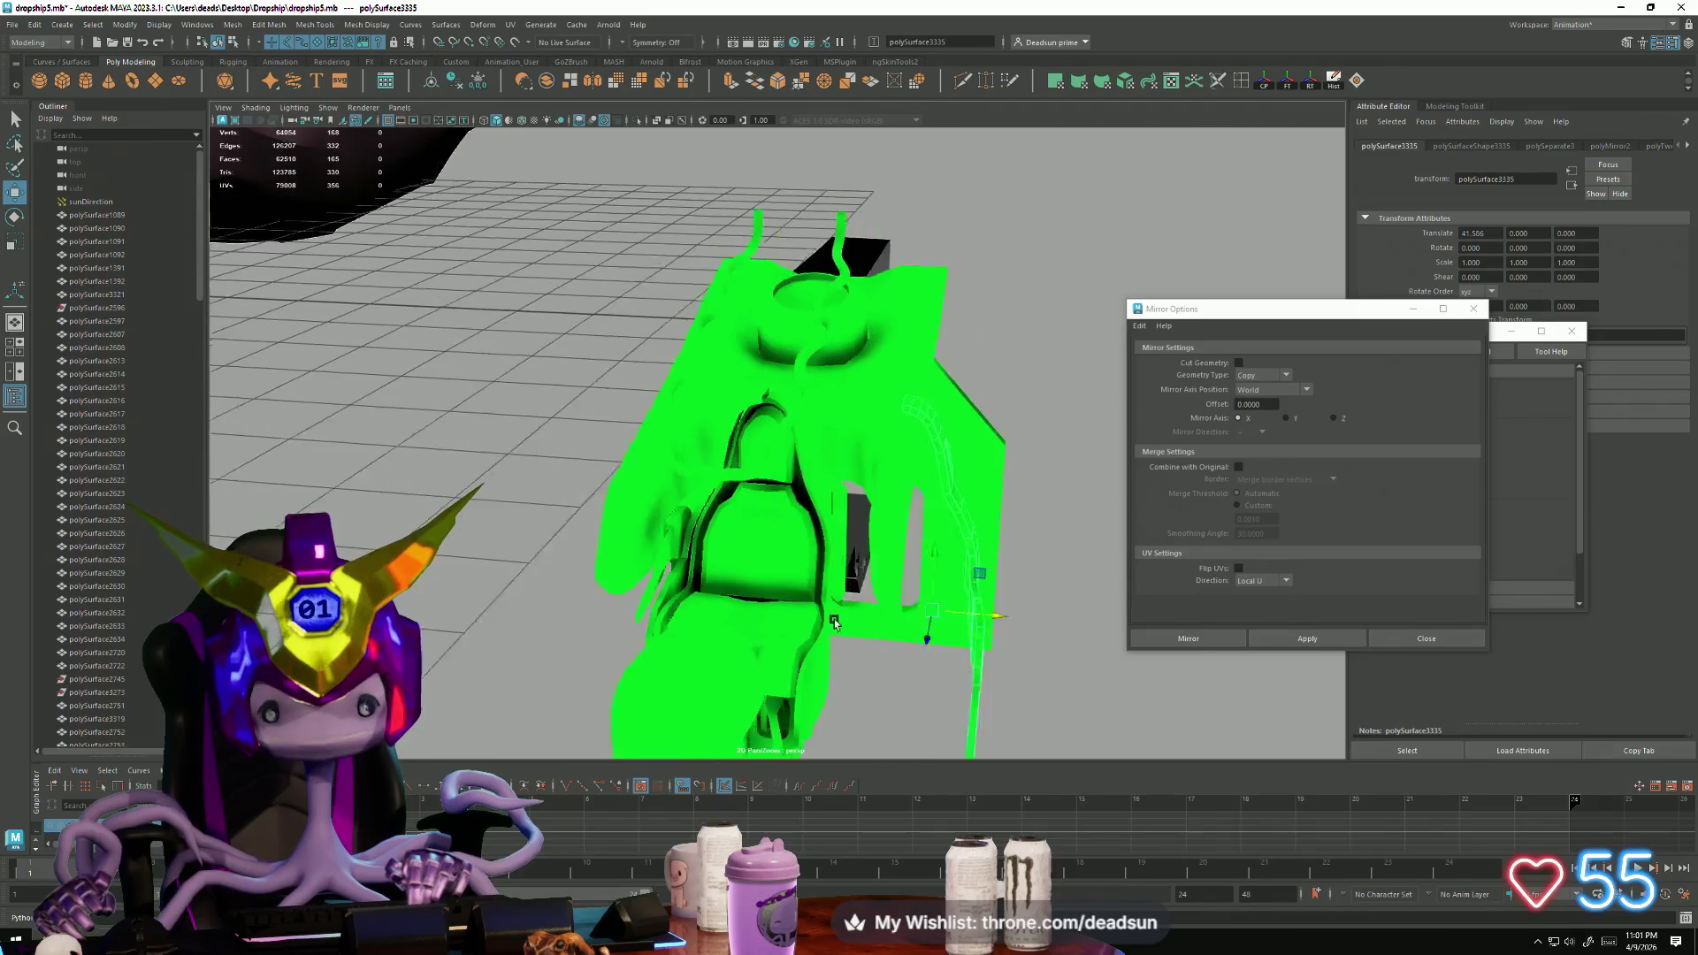
pyautogui.keyDown('alt'); pyautogui.moveTo(834, 622); pyautogui.dragTo(949, 579); pyautogui.keyUp('alt')
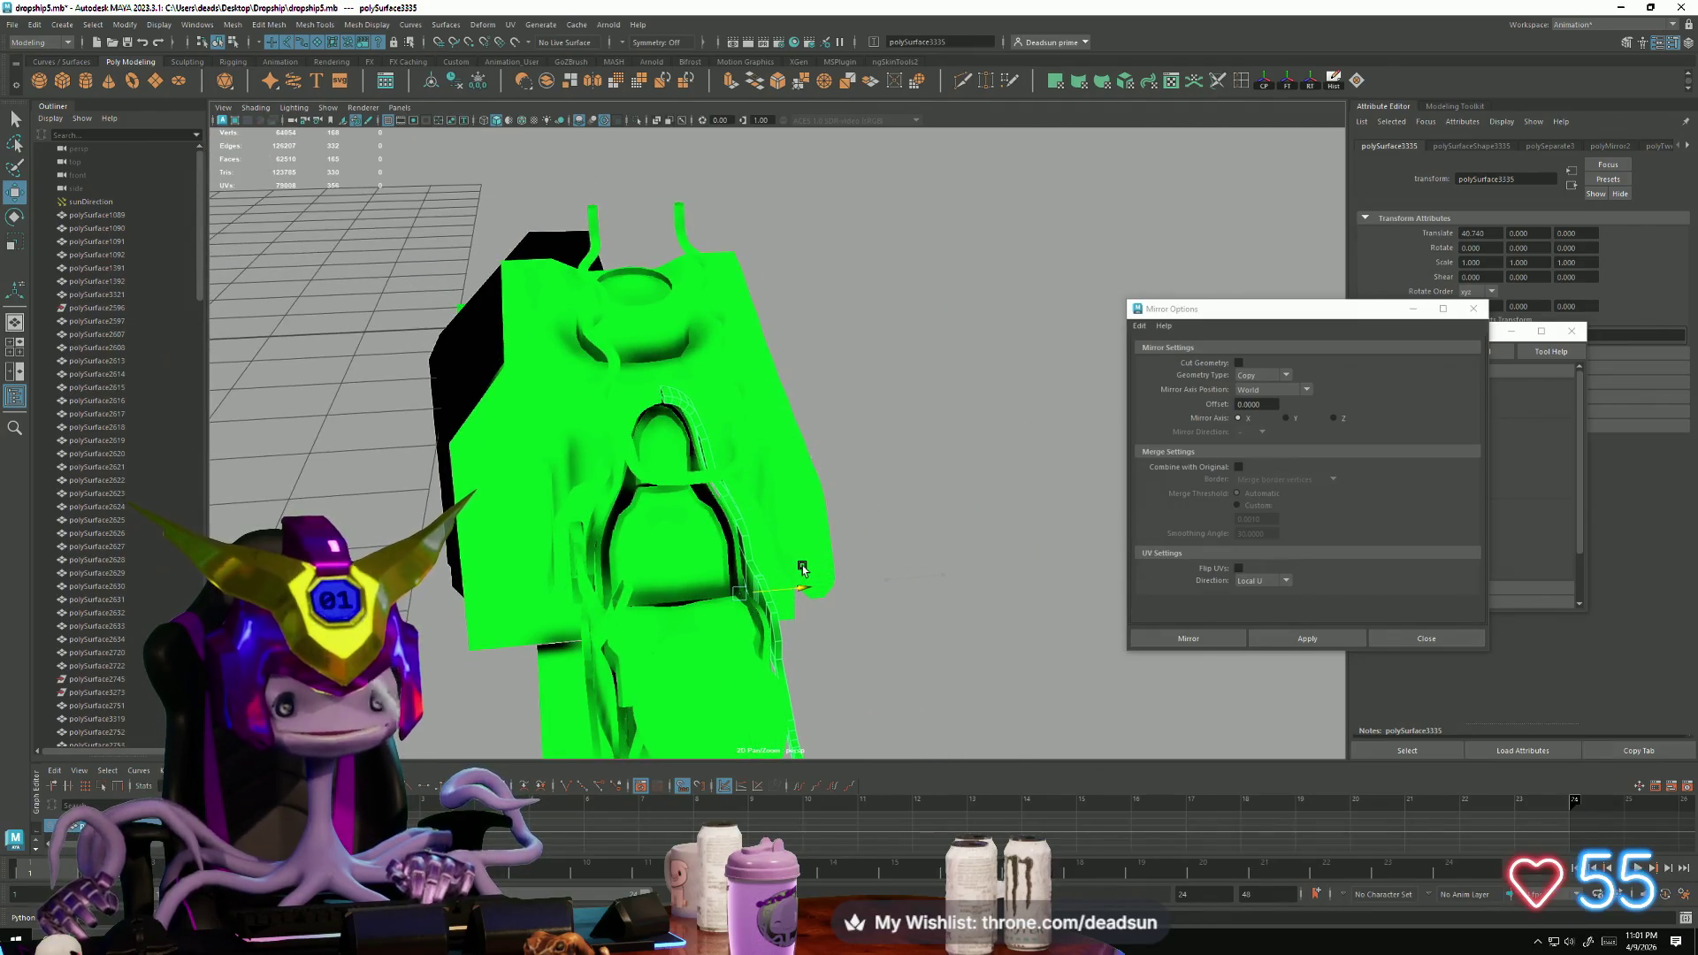
pyautogui.moveTo(685, 502)
pyautogui.keyDown('alt'); pyautogui.mouseDown()
pyautogui.moveTo(571, 425)
pyautogui.moveTo(740, 645)
pyautogui.moveTo(573, 560)
pyautogui.mouseUp(); pyautogui.keyUp('alt')
pyautogui.keyDown('alt'); pyautogui.moveTo(573, 561); pyautogui.dragTo(573, 629, button='right'); pyautogui.keyUp('alt')
pyautogui.keyDown('alt'); pyautogui.moveTo(573, 630); pyautogui.dragTo(701, 598); pyautogui.keyUp('alt')
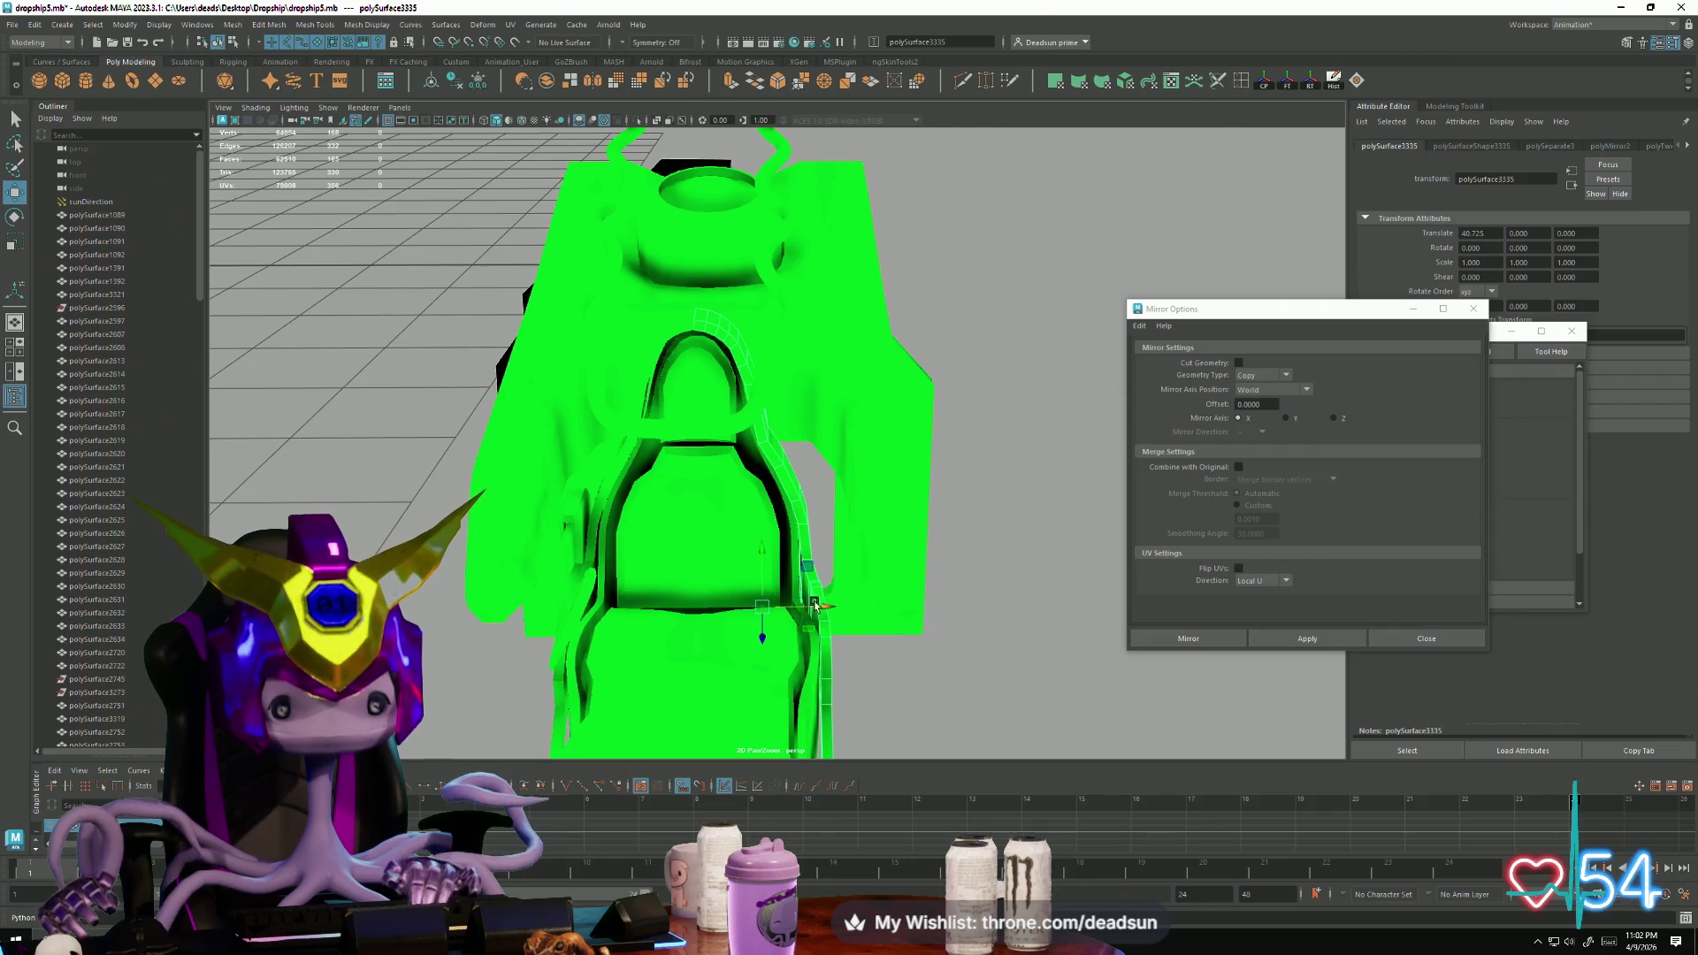
pyautogui.moveTo(610, 485)
pyautogui.keyDown('alt'); pyautogui.mouseDown()
pyautogui.moveTo(676, 575)
pyautogui.moveTo(377, 242)
pyautogui.moveTo(580, 496)
pyautogui.moveTo(575, 406)
pyautogui.moveTo(520, 522)
pyautogui.moveTo(470, 580)
pyautogui.moveTo(442, 566)
pyautogui.moveTo(495, 530)
pyautogui.moveTo(572, 556)
pyautogui.moveTo(557, 485)
pyautogui.moveTo(562, 527)
pyautogui.moveTo(486, 606)
pyautogui.moveTo(716, 555)
pyautogui.moveTo(559, 533)
pyautogui.moveTo(544, 575)
pyautogui.moveTo(536, 538)
pyautogui.mouseUp(); pyautogui.keyUp('alt')
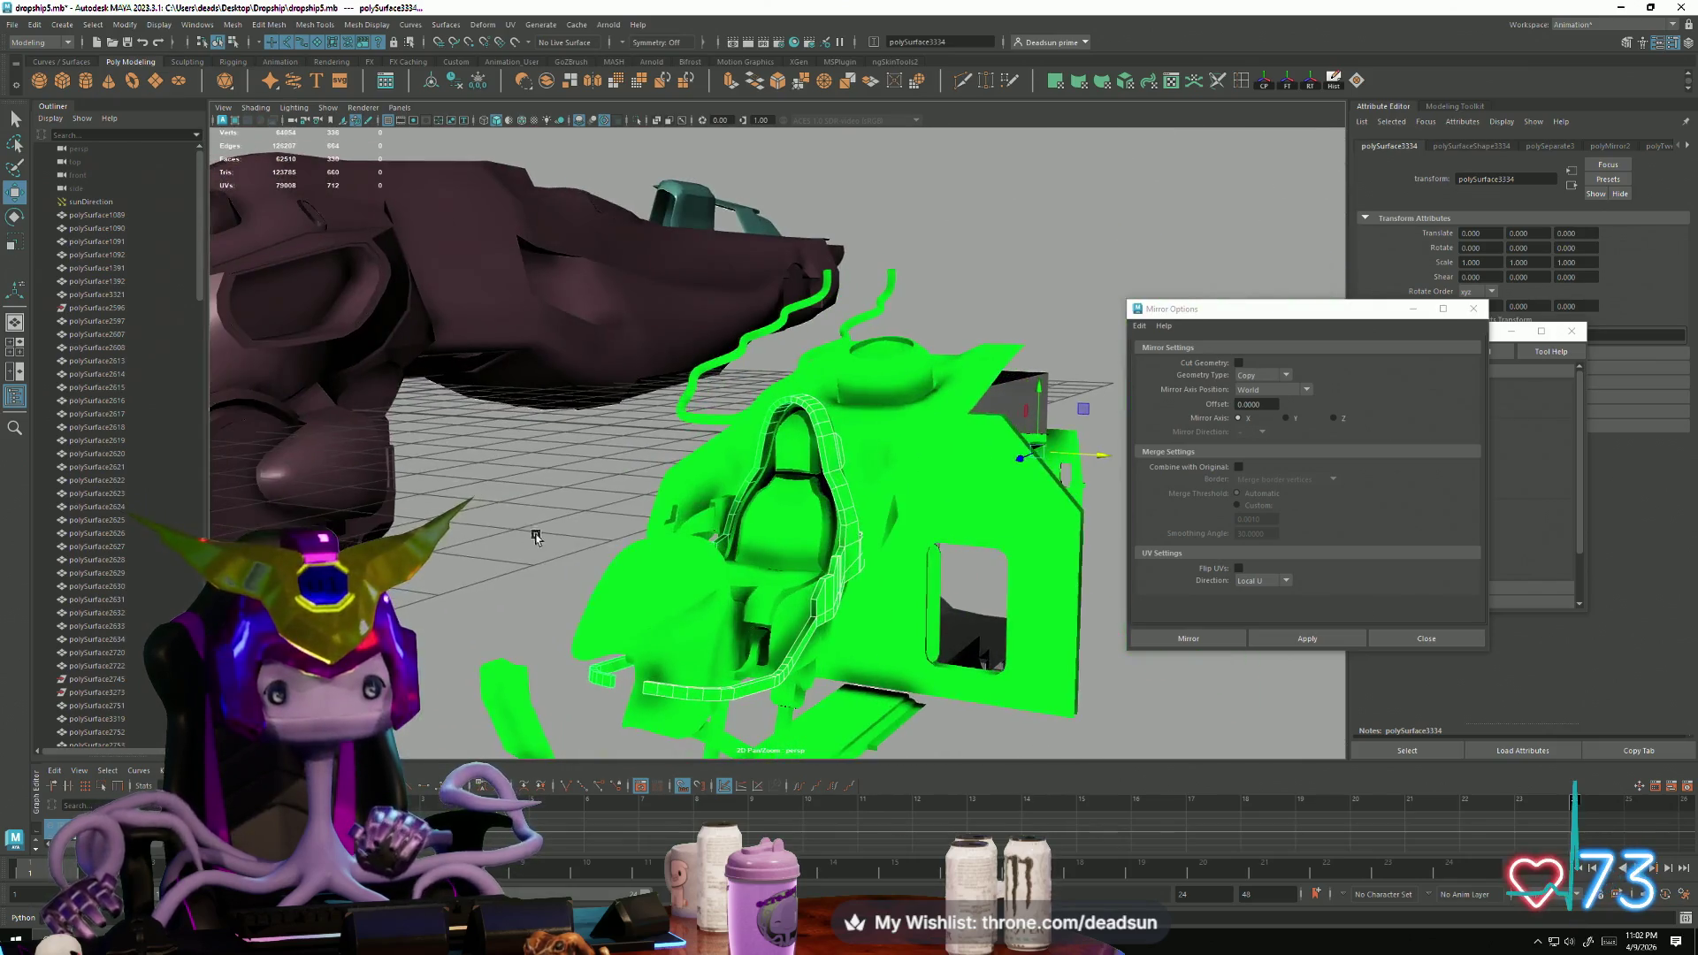
# Step: Combine the selected pieces into one mesh and switch to vertex mode on the arch
pyautogui.click(227, 25)
pyautogui.click(257, 77)
pyautogui.scroll(10, 706, 333)
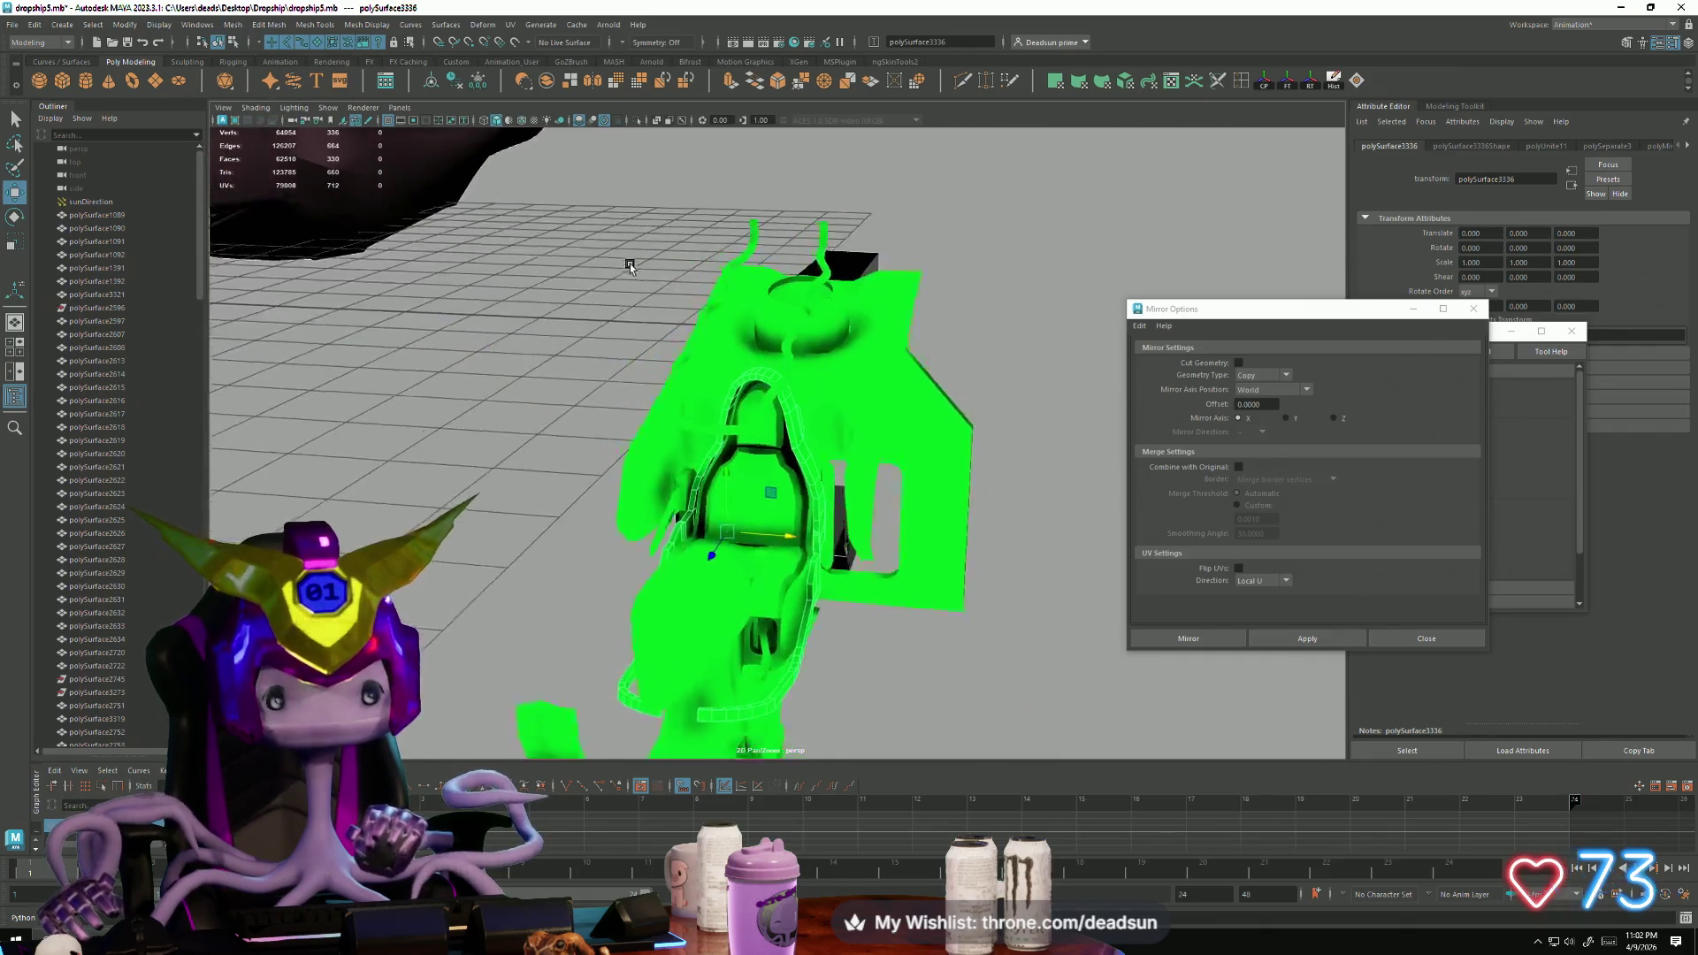
pyautogui.moveTo(706, 333)
pyautogui.keyDown('alt'); pyautogui.mouseDown()
pyautogui.moveTo(758, 405)
pyautogui.moveTo(758, 336)
pyautogui.mouseUp(); pyautogui.keyUp('alt')
pyautogui.moveTo(707, 311); pyautogui.dragTo(738, 264, button='right')
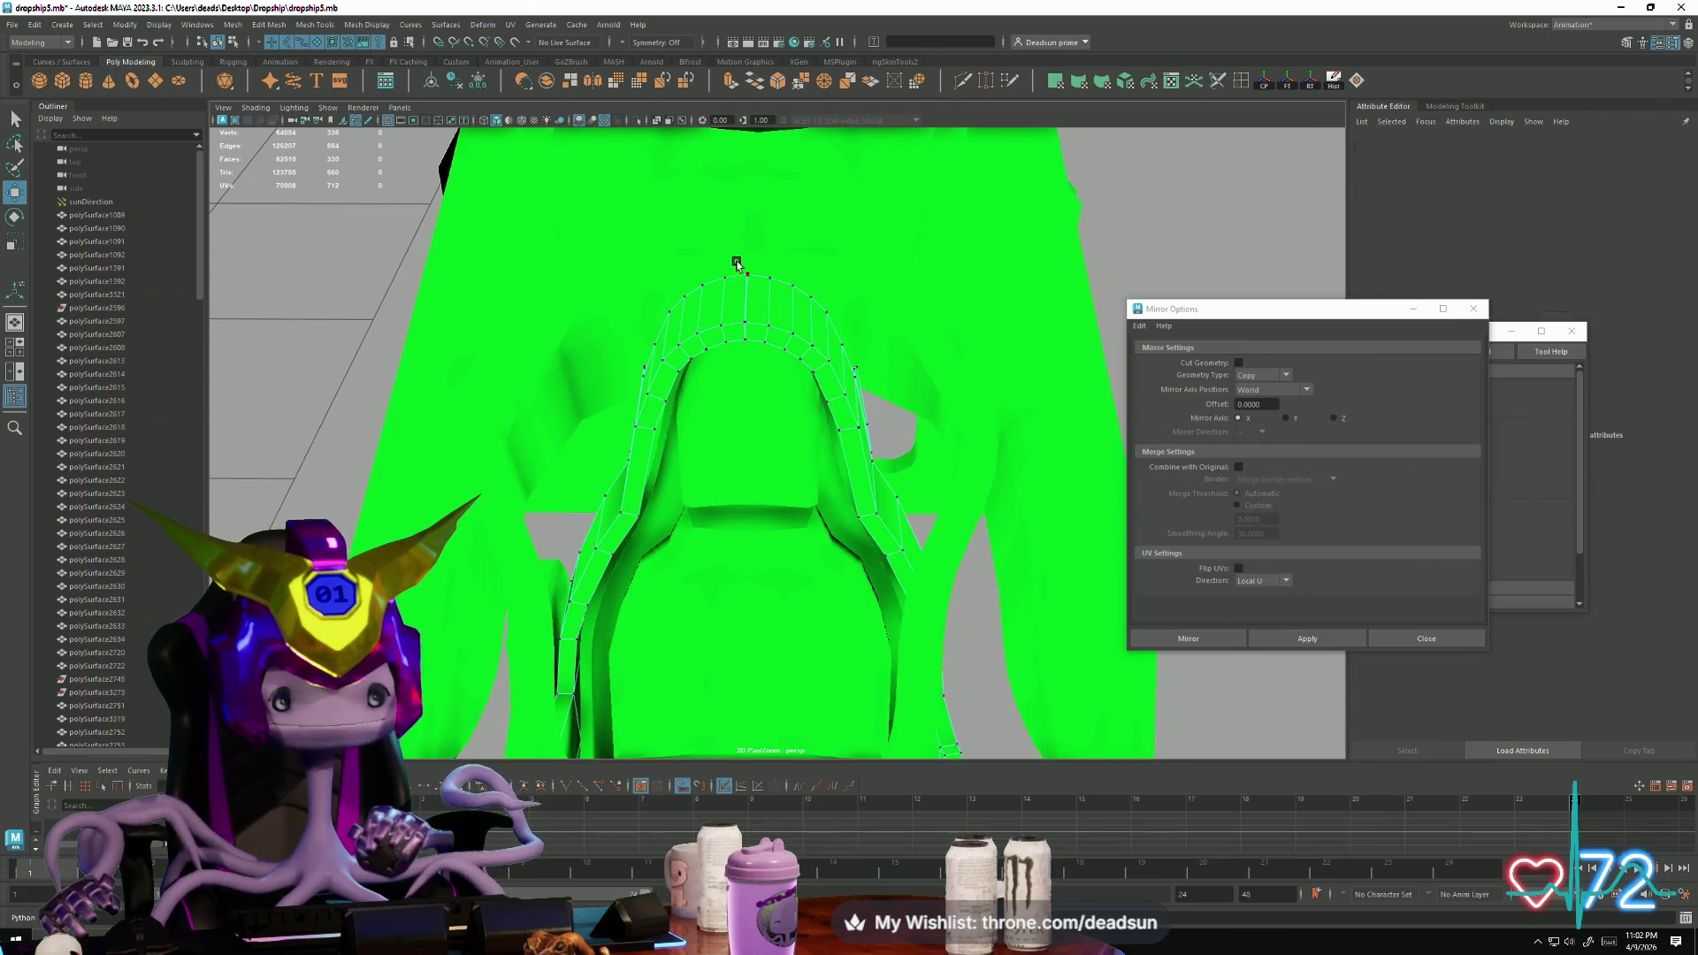
# Step: Weld the vertex at the top of the arched frame to its neighbour
pyautogui.click(755, 358)
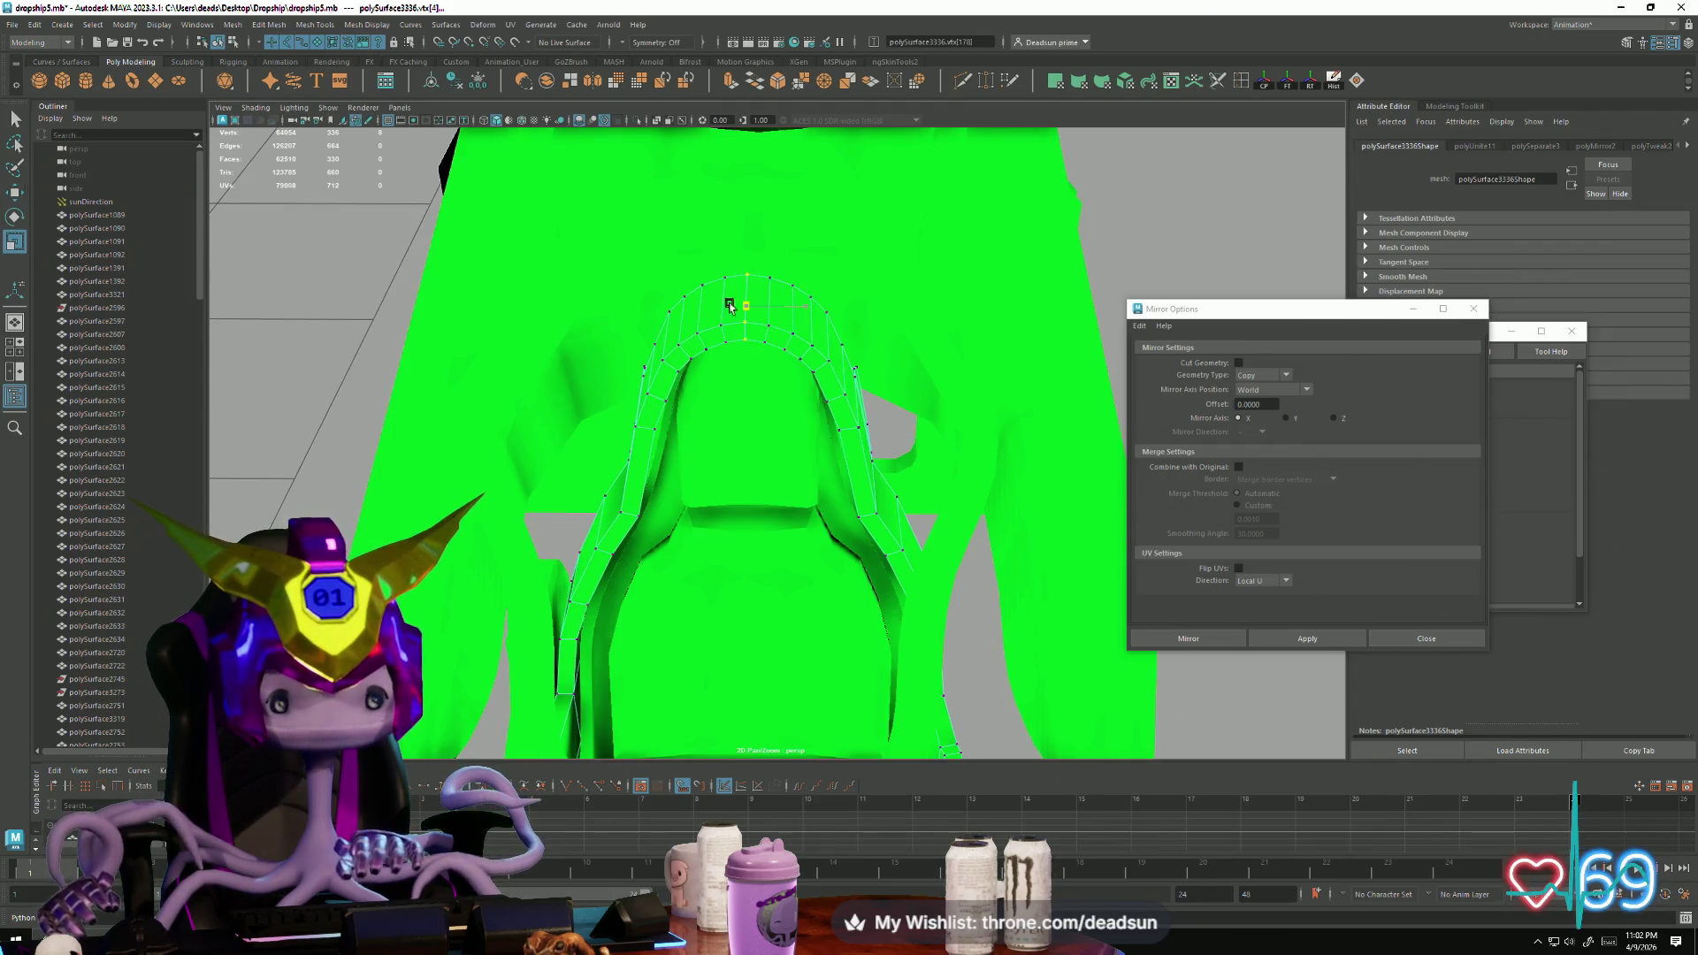
pyautogui.moveTo(664, 357)
pyautogui.keyDown('alt'); pyautogui.mouseDown()
pyautogui.moveTo(765, 528)
pyautogui.moveTo(576, 448)
pyautogui.moveTo(633, 417)
pyautogui.moveTo(713, 447)
pyautogui.moveTo(778, 368)
pyautogui.moveTo(506, 591)
pyautogui.moveTo(583, 474)
pyautogui.moveTo(880, 601)
pyautogui.moveTo(816, 389)
pyautogui.mouseUp(); pyautogui.keyUp('alt')
pyautogui.click(817, 389)
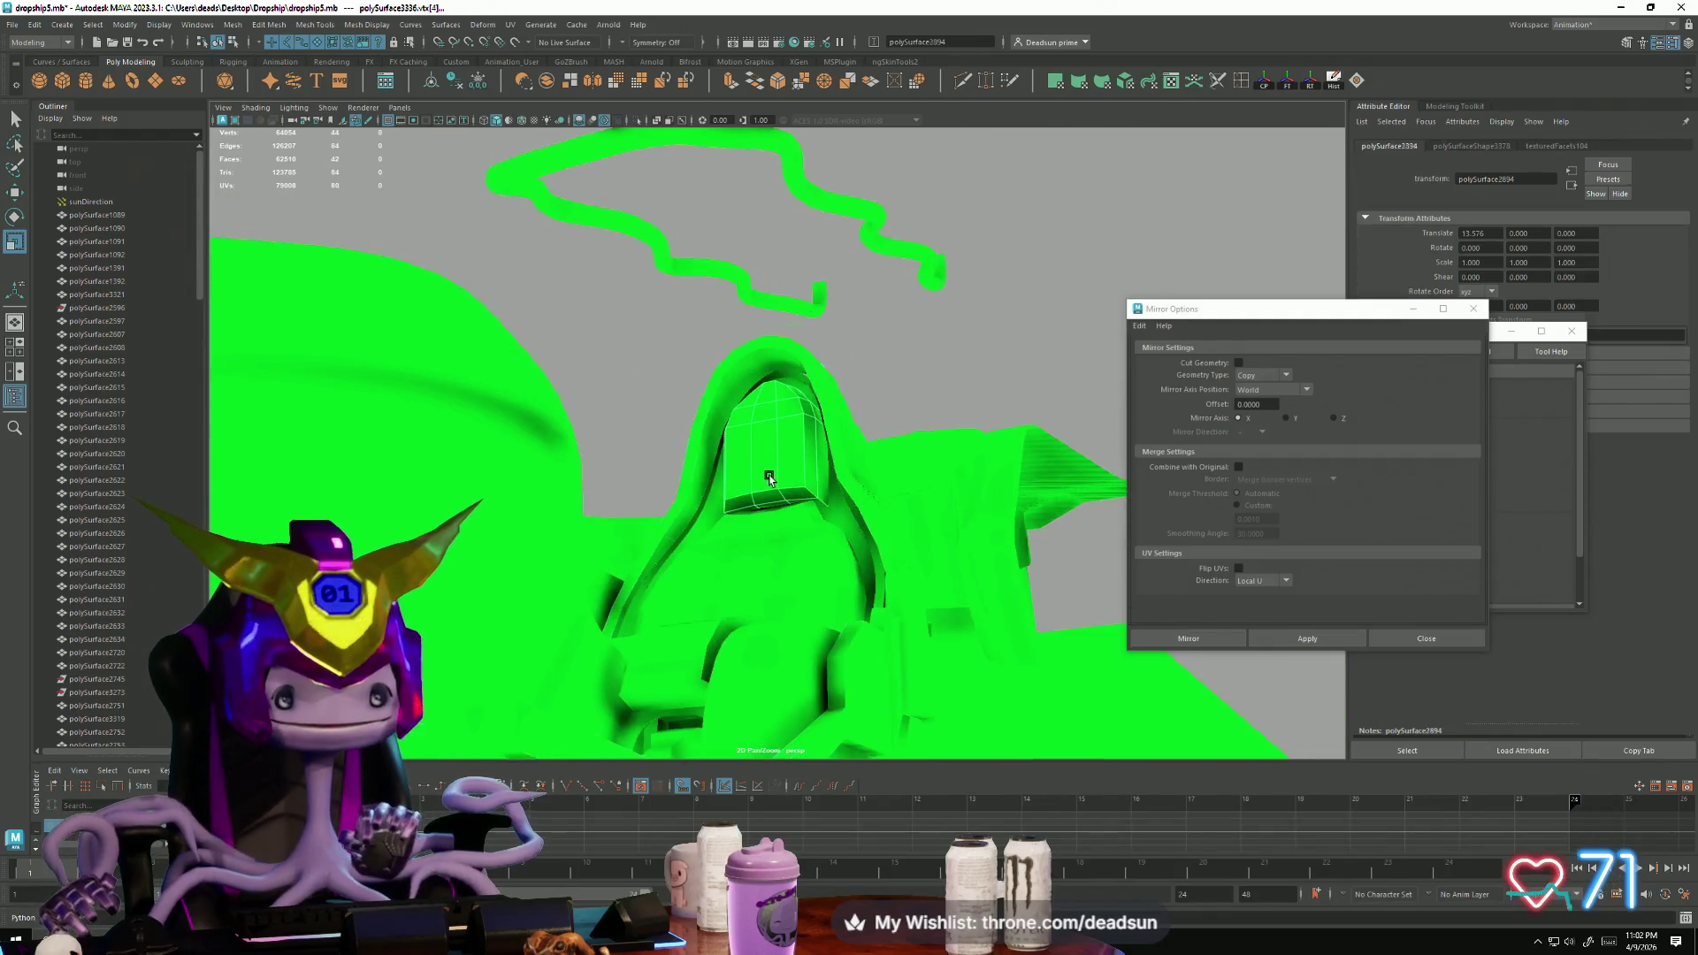
pyautogui.moveTo(816, 389)
pyautogui.mouseDown(button='right')
pyautogui.moveTo(835, 376)
pyautogui.moveTo(745, 328)
pyautogui.mouseUp(button='right')
pyautogui.moveTo(734, 314)
pyautogui.keyDown('alt'); pyautogui.mouseDown()
pyautogui.moveTo(770, 462)
pyautogui.moveTo(719, 398)
pyautogui.moveTo(704, 512)
pyautogui.moveTo(719, 520)
pyautogui.mouseUp(); pyautogui.keyUp('alt')
pyautogui.click(692, 246)
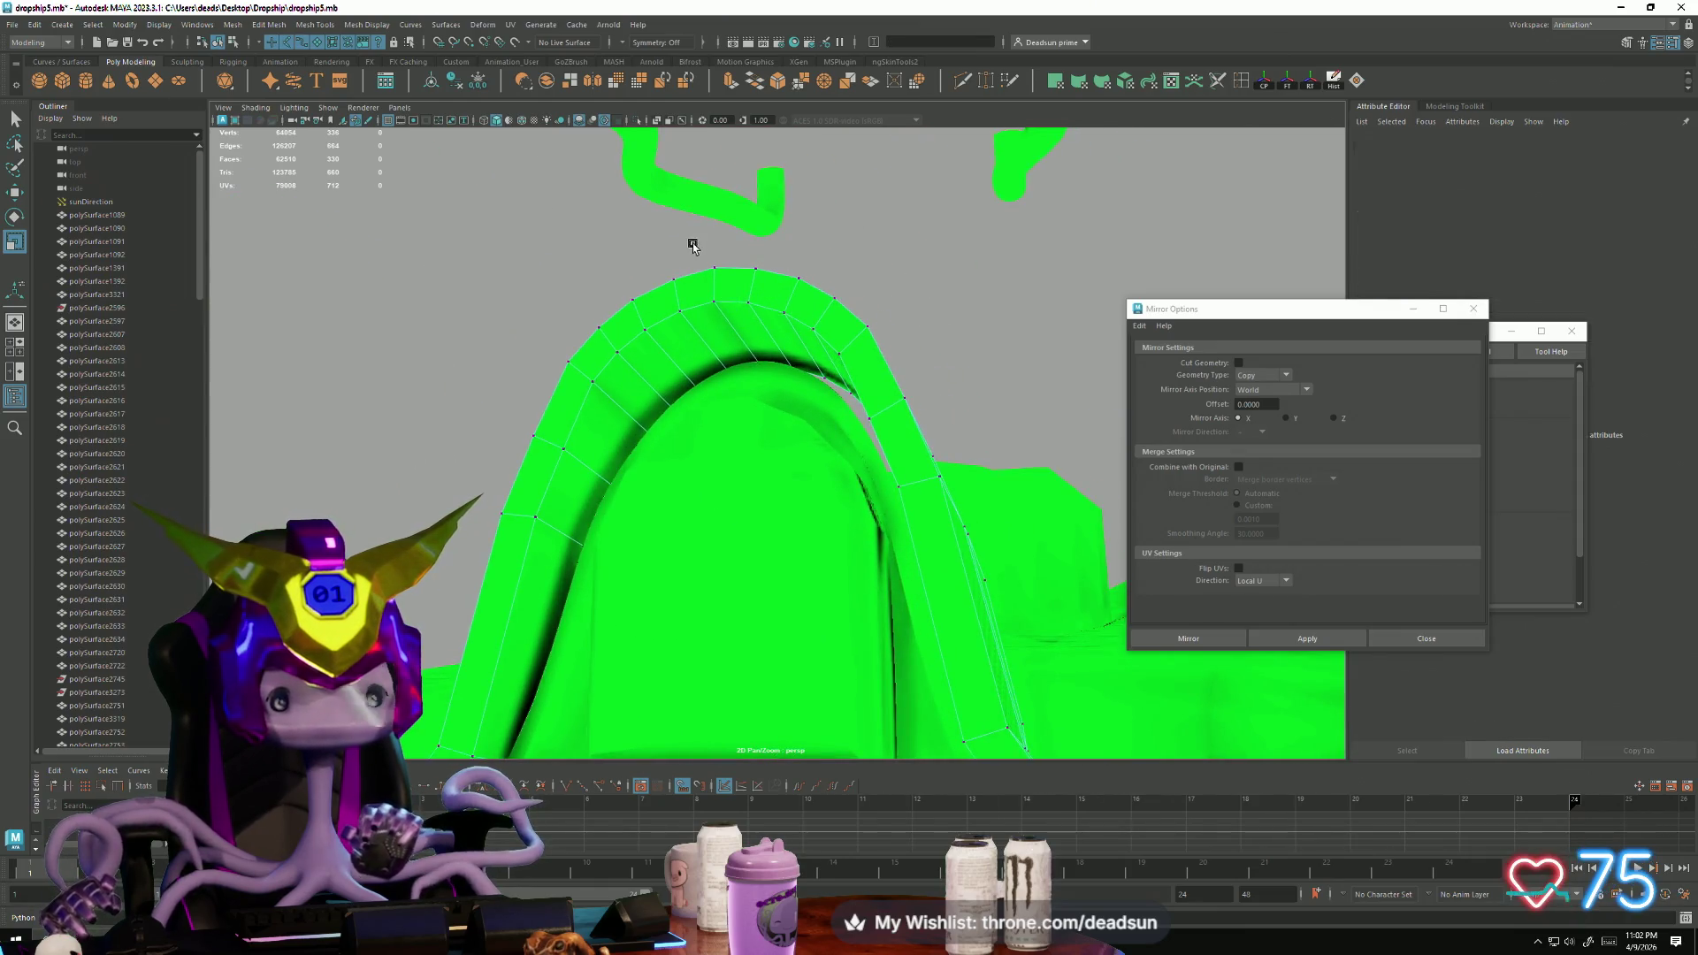
pyautogui.moveTo(727, 269); pyautogui.dragTo(709, 298)
pyautogui.press('y')
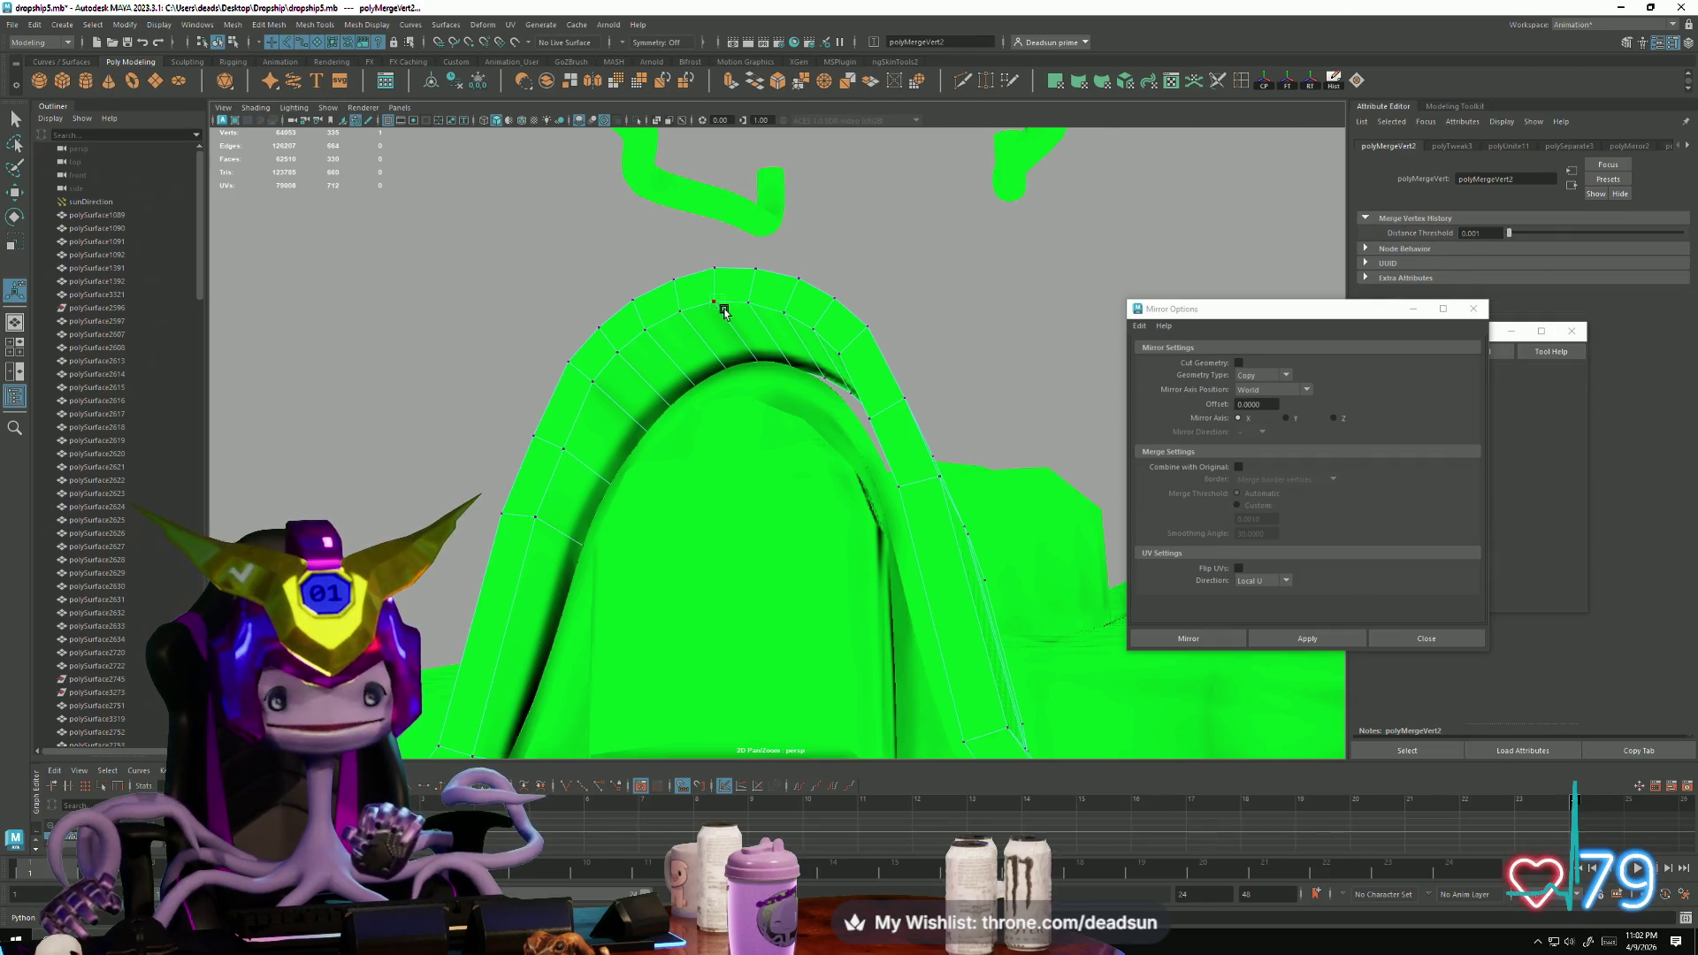
# Step: Merge the remaining neighbouring vertex pairs along the arch
pyautogui.click(724, 312)
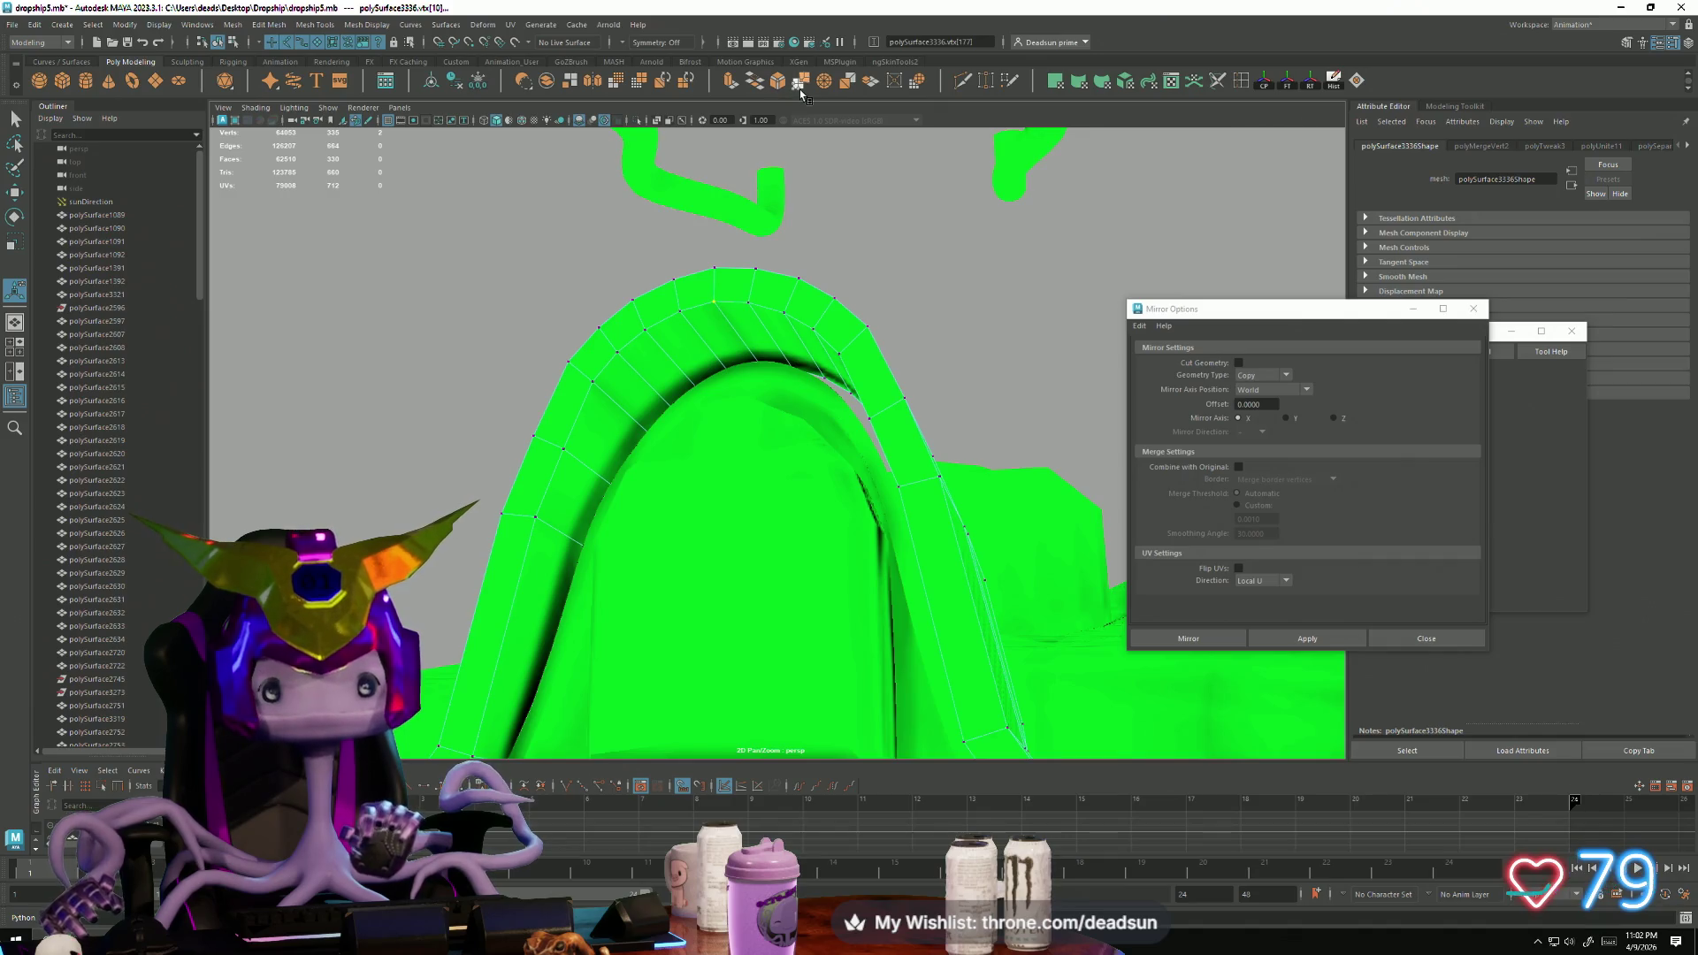
pyautogui.click(710, 250)
pyautogui.moveTo(710, 250)
pyautogui.keyDown('alt'); pyautogui.mouseDown()
pyautogui.moveTo(754, 333)
pyautogui.moveTo(778, 277)
pyautogui.moveTo(777, 466)
pyautogui.moveTo(693, 515)
pyautogui.moveTo(520, 535)
pyautogui.moveTo(617, 398)
pyautogui.mouseUp(); pyautogui.keyUp('alt')
pyautogui.scroll(-5, 703, 497)
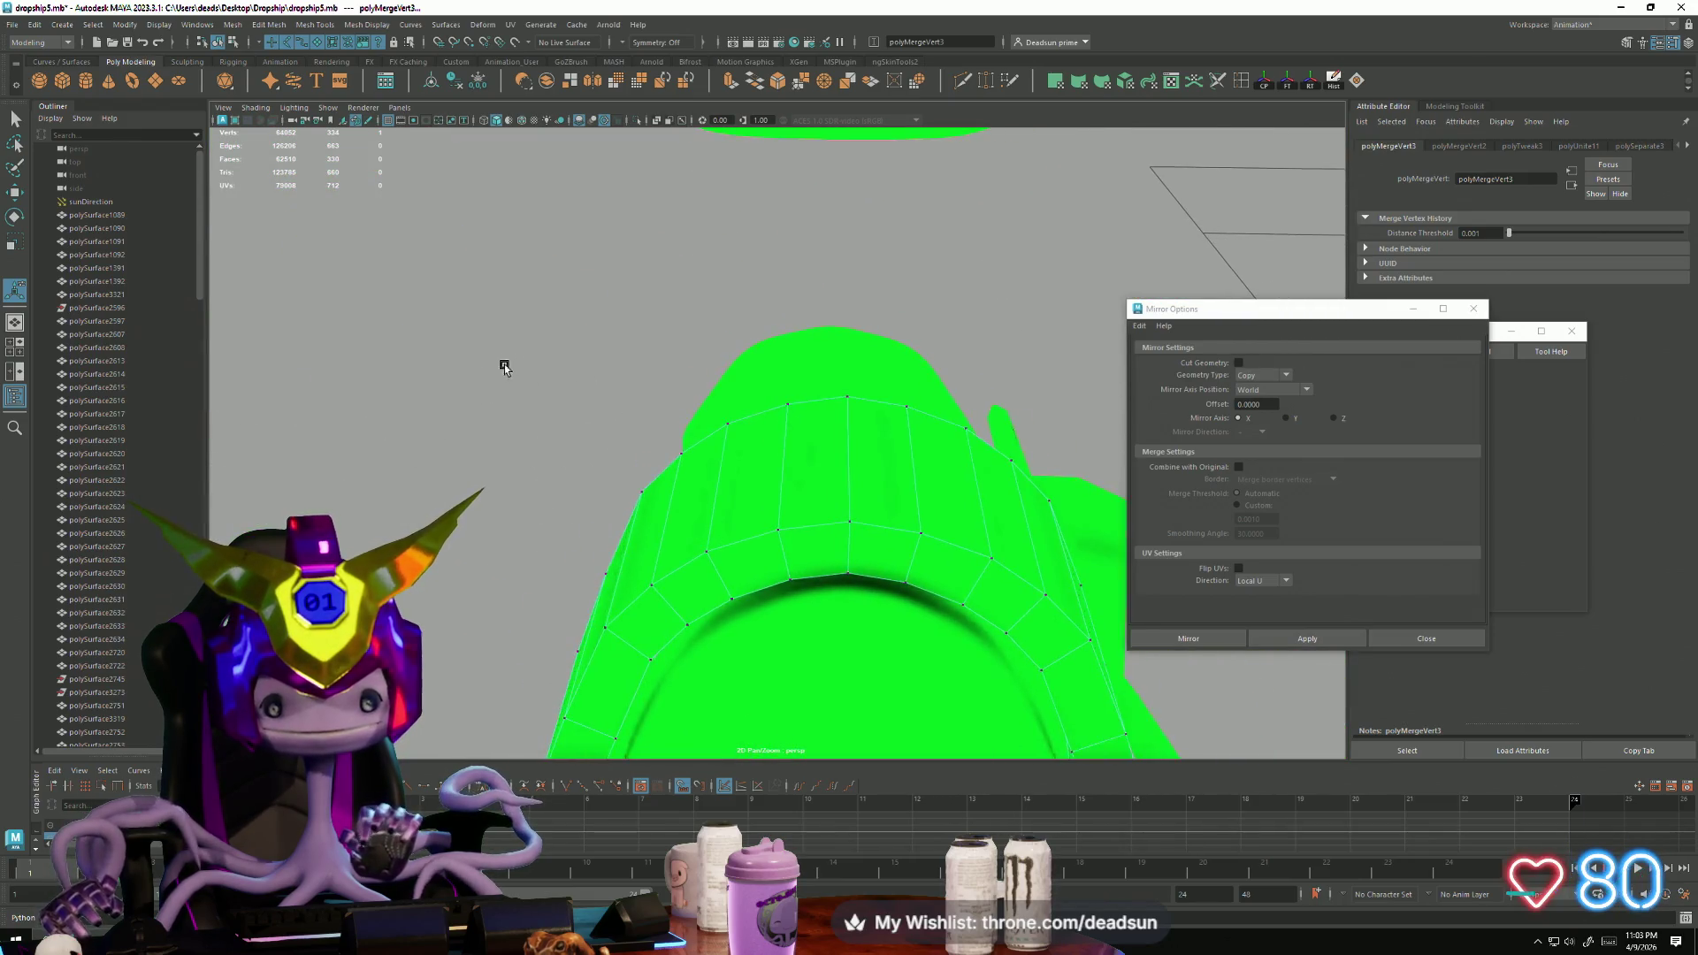
pyautogui.click(893, 473)
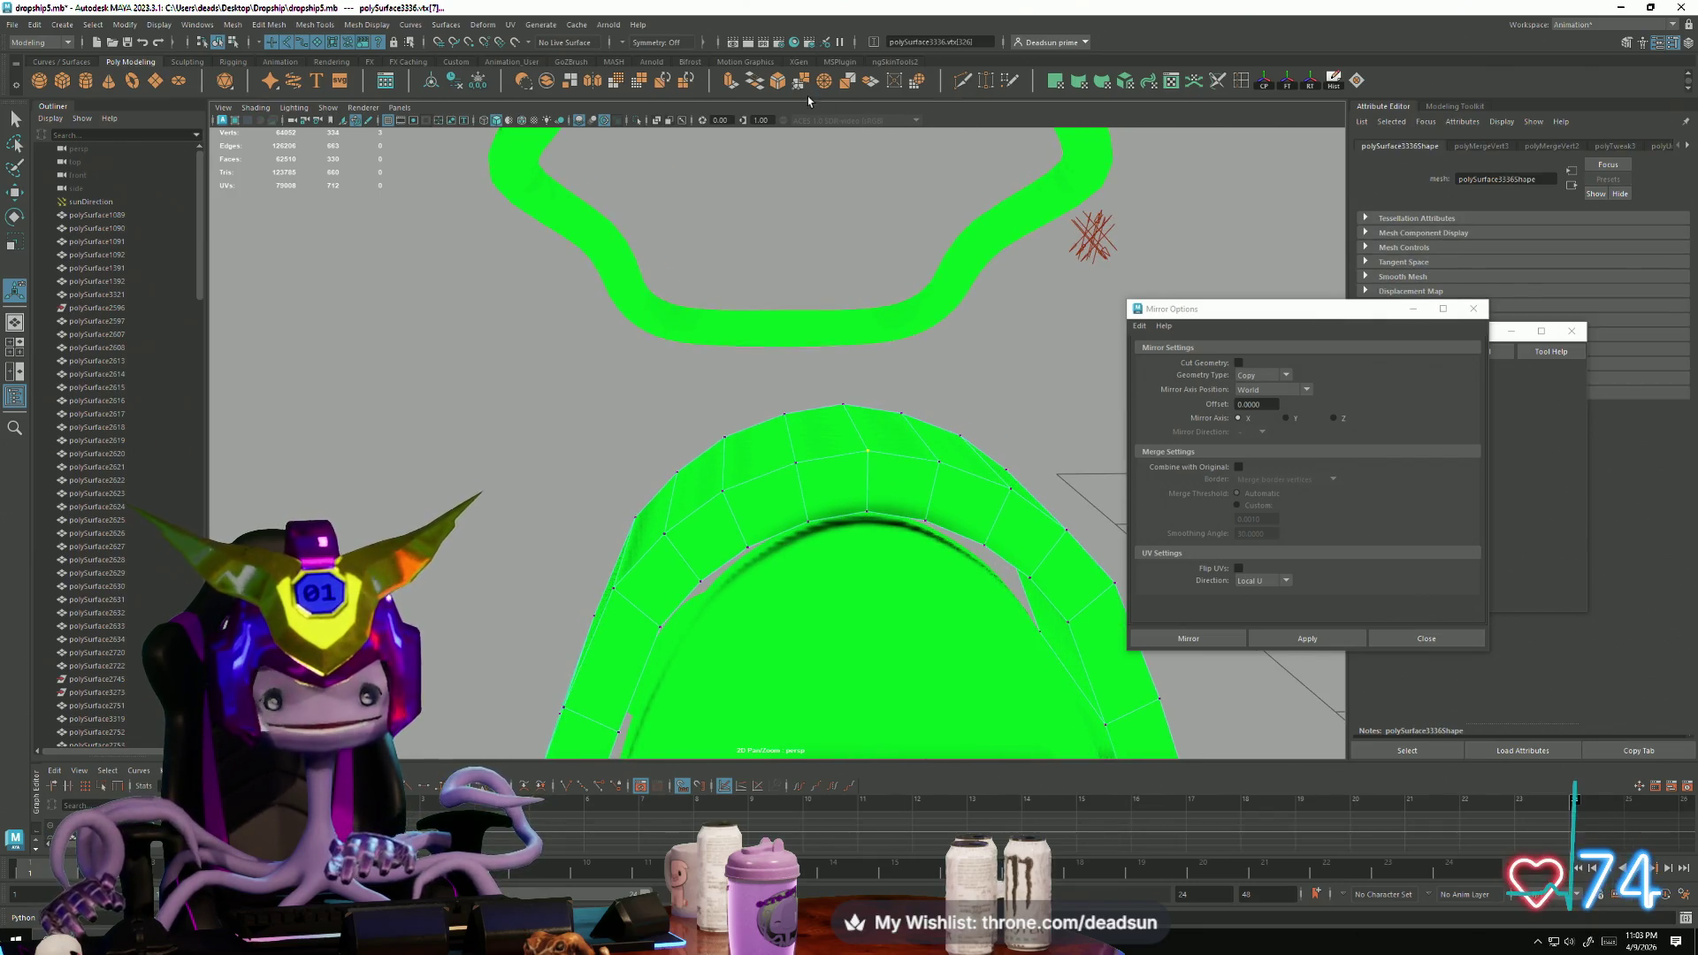
pyautogui.moveTo(864, 506); pyautogui.dragTo(872, 531)
pyautogui.moveTo(899, 606)
pyautogui.keyDown('alt'); pyautogui.mouseDown()
pyautogui.moveTo(637, 580)
pyautogui.moveTo(868, 575)
pyautogui.moveTo(769, 584)
pyautogui.moveTo(709, 561)
pyautogui.moveTo(798, 585)
pyautogui.moveTo(560, 615)
pyautogui.moveTo(700, 609)
pyautogui.moveTo(667, 598)
pyautogui.moveTo(699, 589)
pyautogui.moveTo(681, 611)
pyautogui.moveTo(796, 292)
pyautogui.mouseUp(); pyautogui.keyUp('alt')
# Step: Return to object selection, briefly select the backrest, and clear the selection
pyautogui.press('q')
pyautogui.click(449, 348)
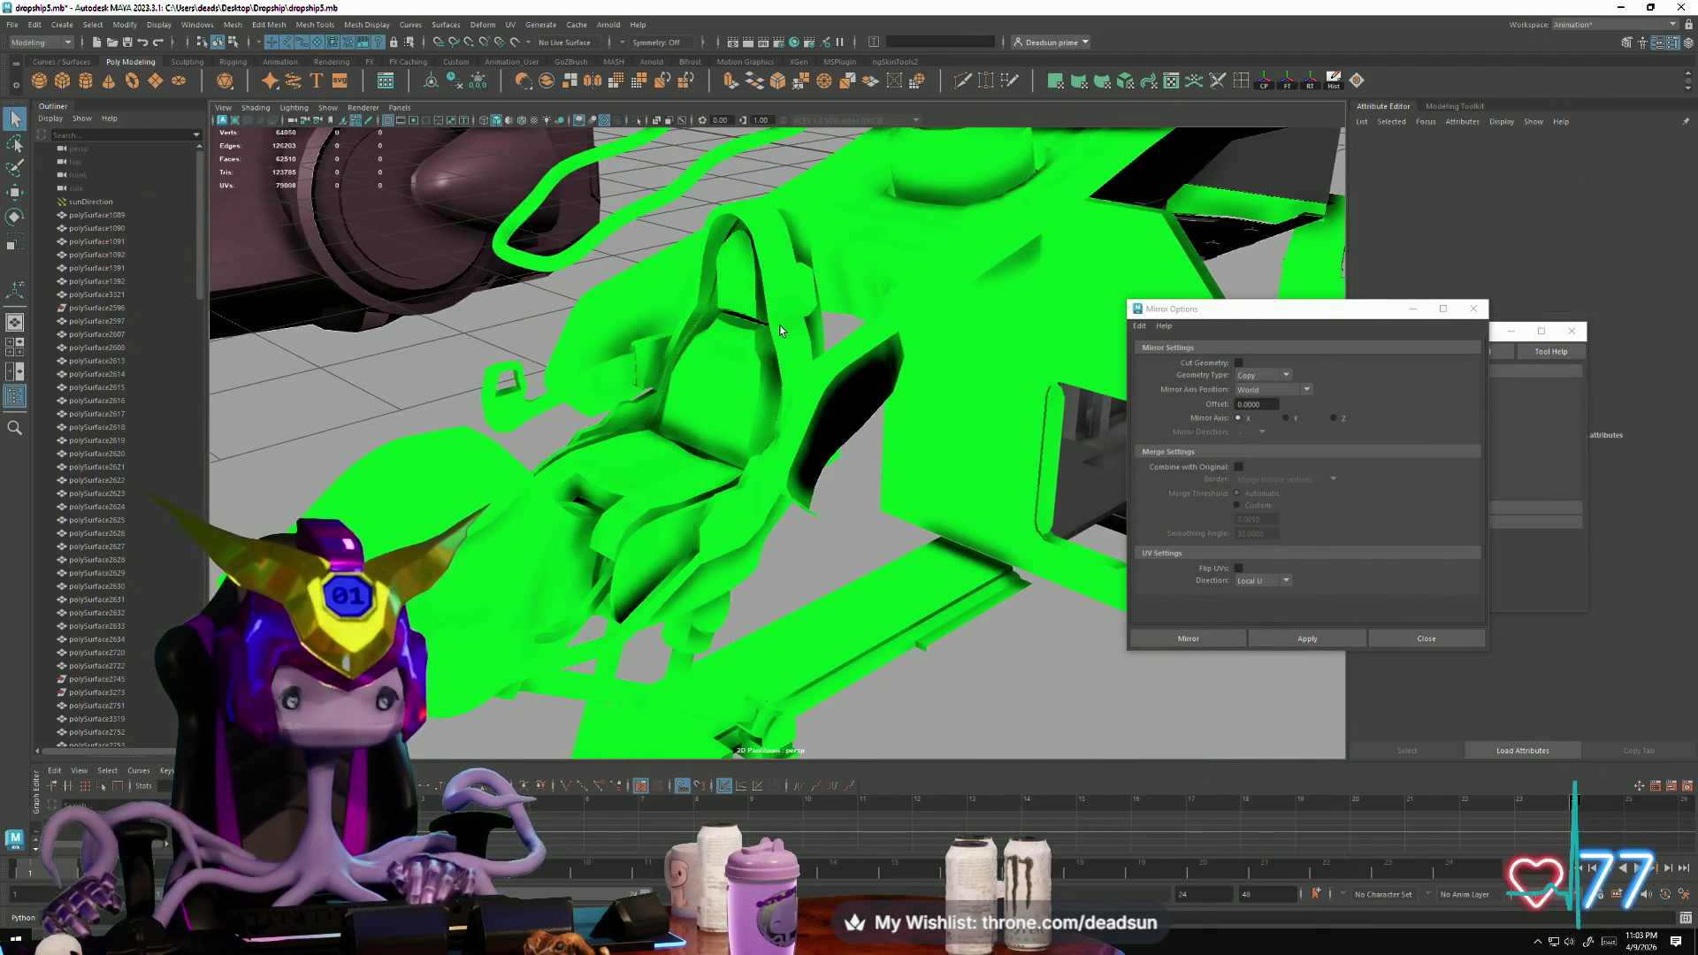
pyautogui.click(738, 357)
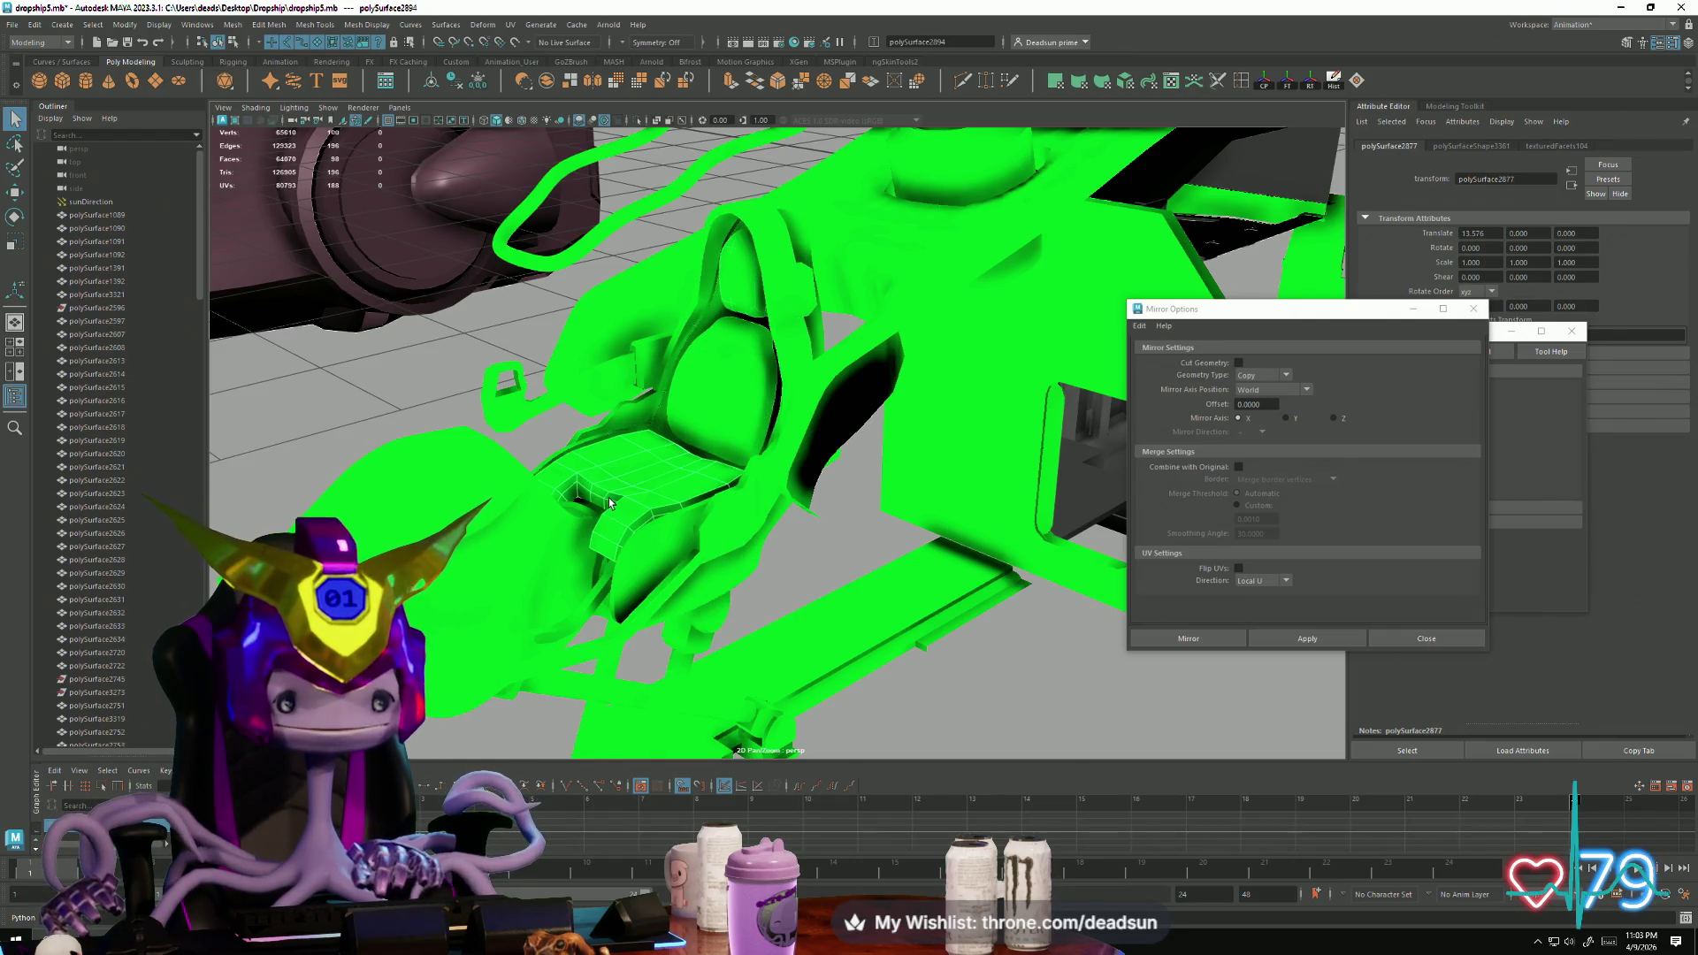
pyautogui.click(428, 408)
pyautogui.moveTo(428, 408)
pyautogui.keyDown('alt'); pyautogui.mouseDown()
pyautogui.moveTo(742, 531)
pyautogui.moveTo(566, 424)
pyautogui.moveTo(613, 576)
pyautogui.moveTo(674, 503)
pyautogui.mouseUp(); pyautogui.keyUp('alt')
pyautogui.moveTo(674, 502)
pyautogui.keyDown('alt'); pyautogui.mouseDown(button='right')
pyautogui.moveTo(704, 464)
pyautogui.moveTo(790, 483)
pyautogui.mouseUp(button='right'); pyautogui.keyUp('alt')
pyautogui.keyDown('alt'); pyautogui.moveTo(790, 483); pyautogui.dragTo(694, 455); pyautogui.keyUp('alt')
pyautogui.click(694, 455)
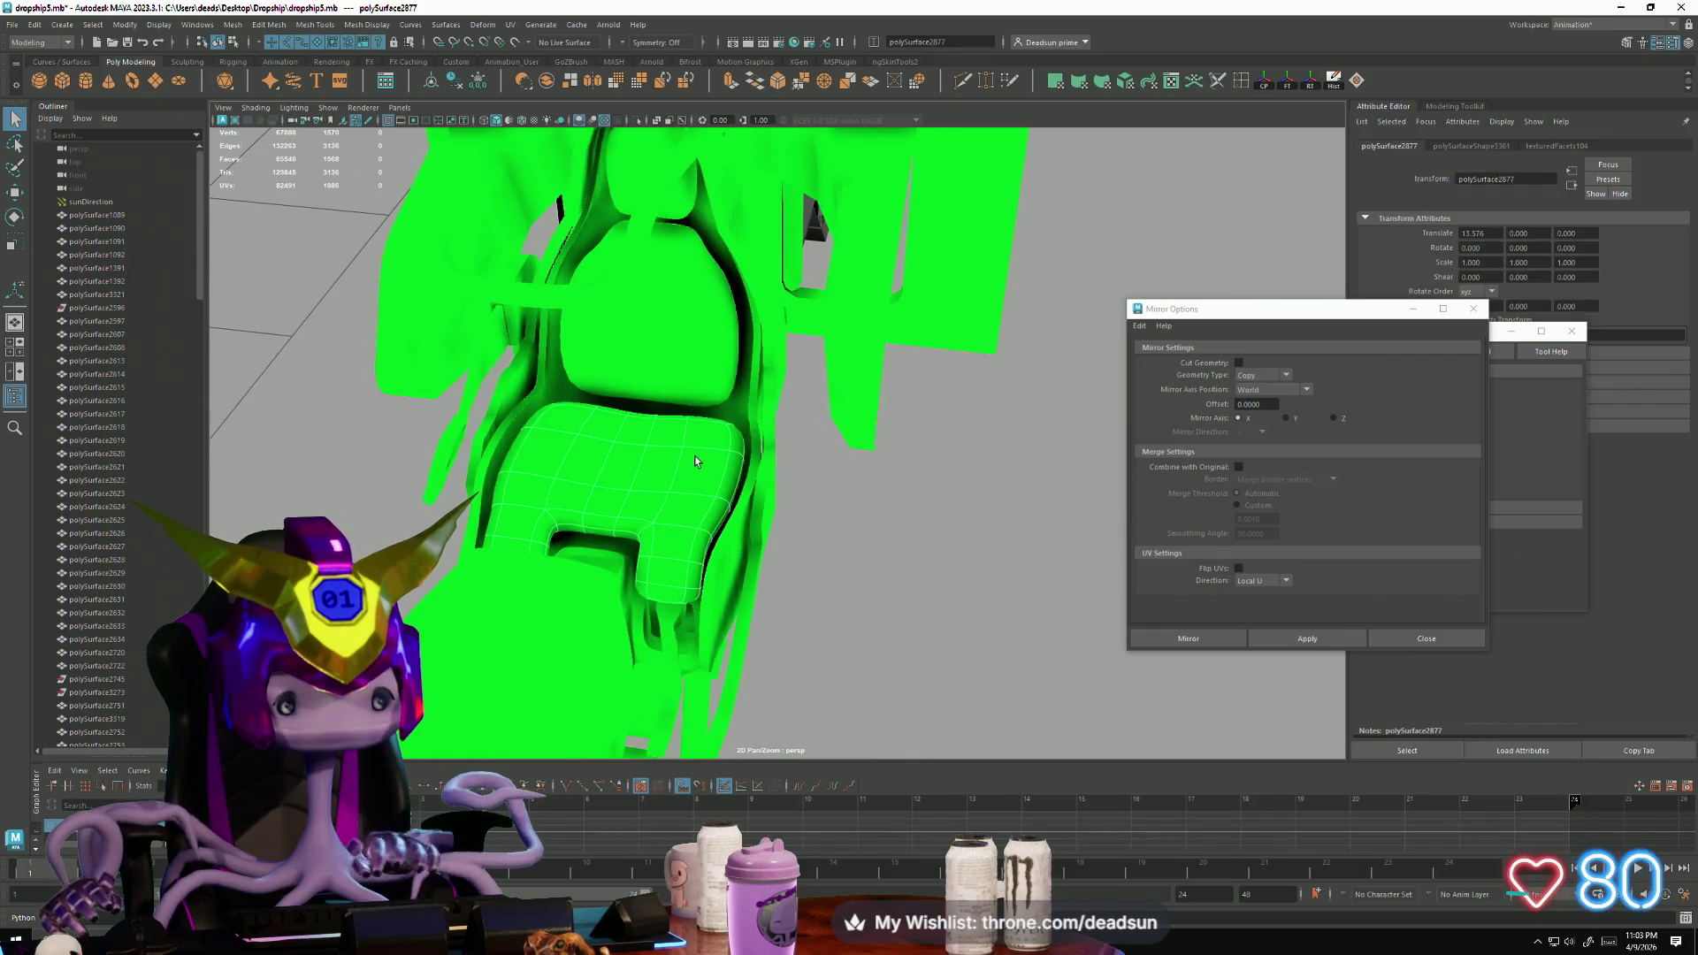
pyautogui.click(684, 357)
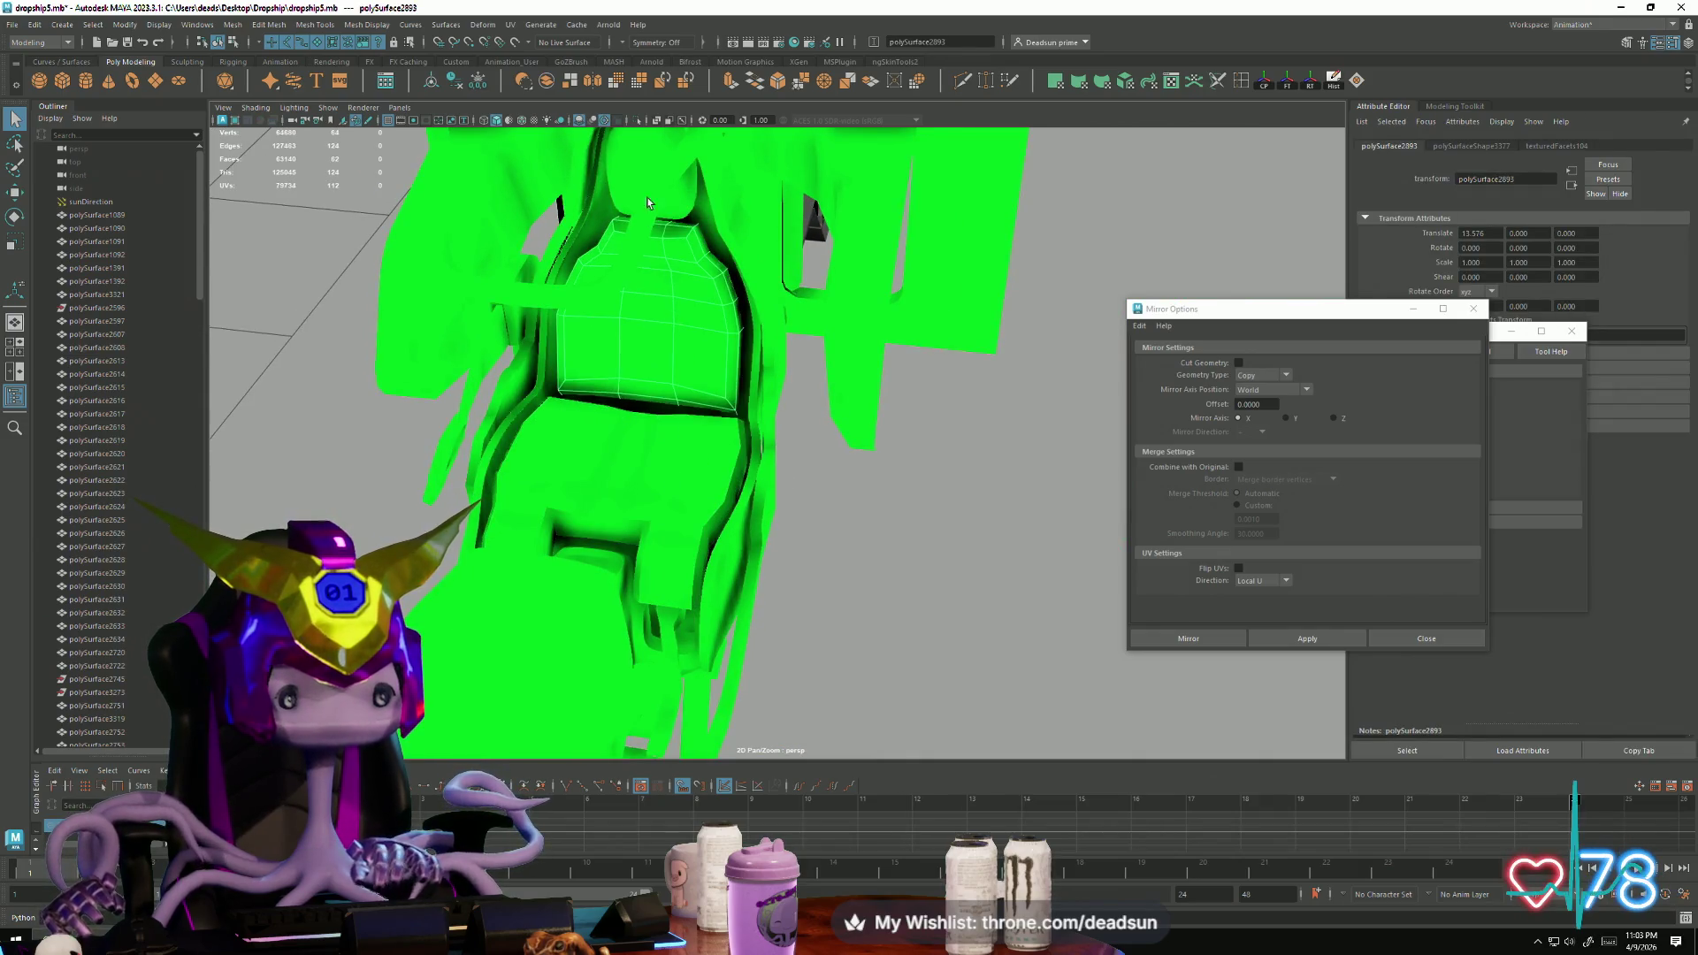
pyautogui.moveTo(723, 346)
pyautogui.keyDown('alt'); pyautogui.mouseDown()
pyautogui.moveTo(838, 619)
pyautogui.moveTo(873, 634)
pyautogui.moveTo(806, 598)
pyautogui.moveTo(935, 724)
pyautogui.moveTo(899, 651)
pyautogui.moveTo(811, 667)
pyautogui.moveTo(869, 704)
pyautogui.mouseUp(); pyautogui.keyUp('alt')
pyautogui.click(839, 619)
pyautogui.scroll(-2, 849, 712)
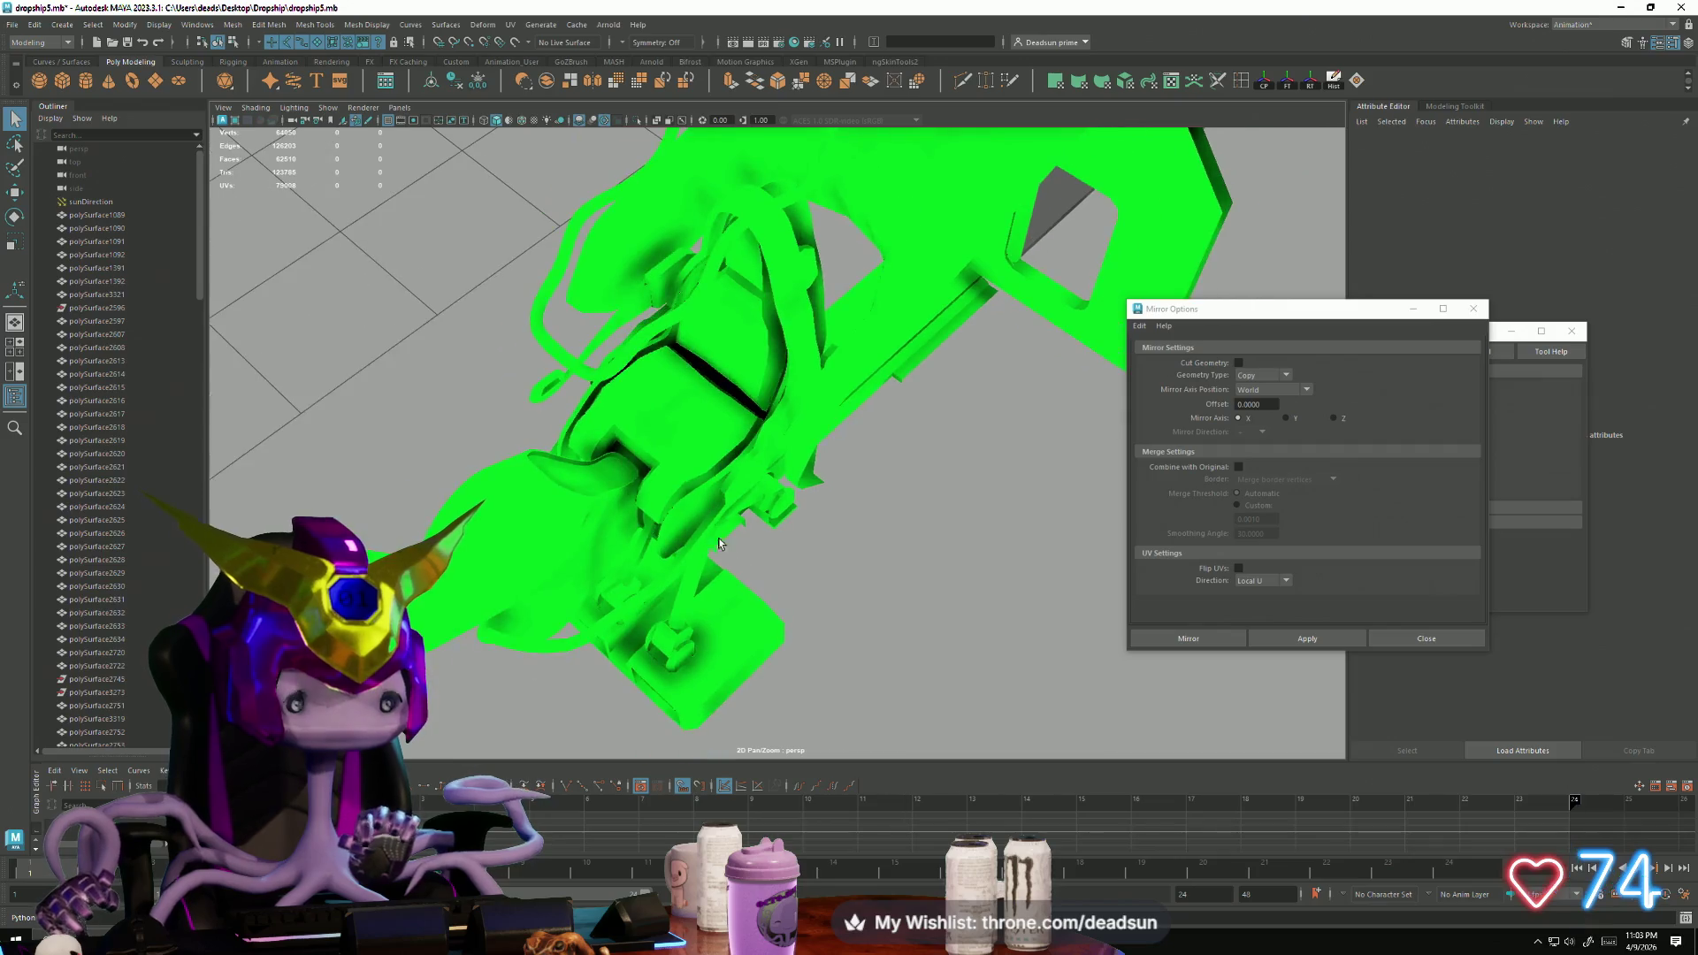
pyautogui.scroll(6, 638, 585)
pyautogui.scroll(-3, 638, 588)
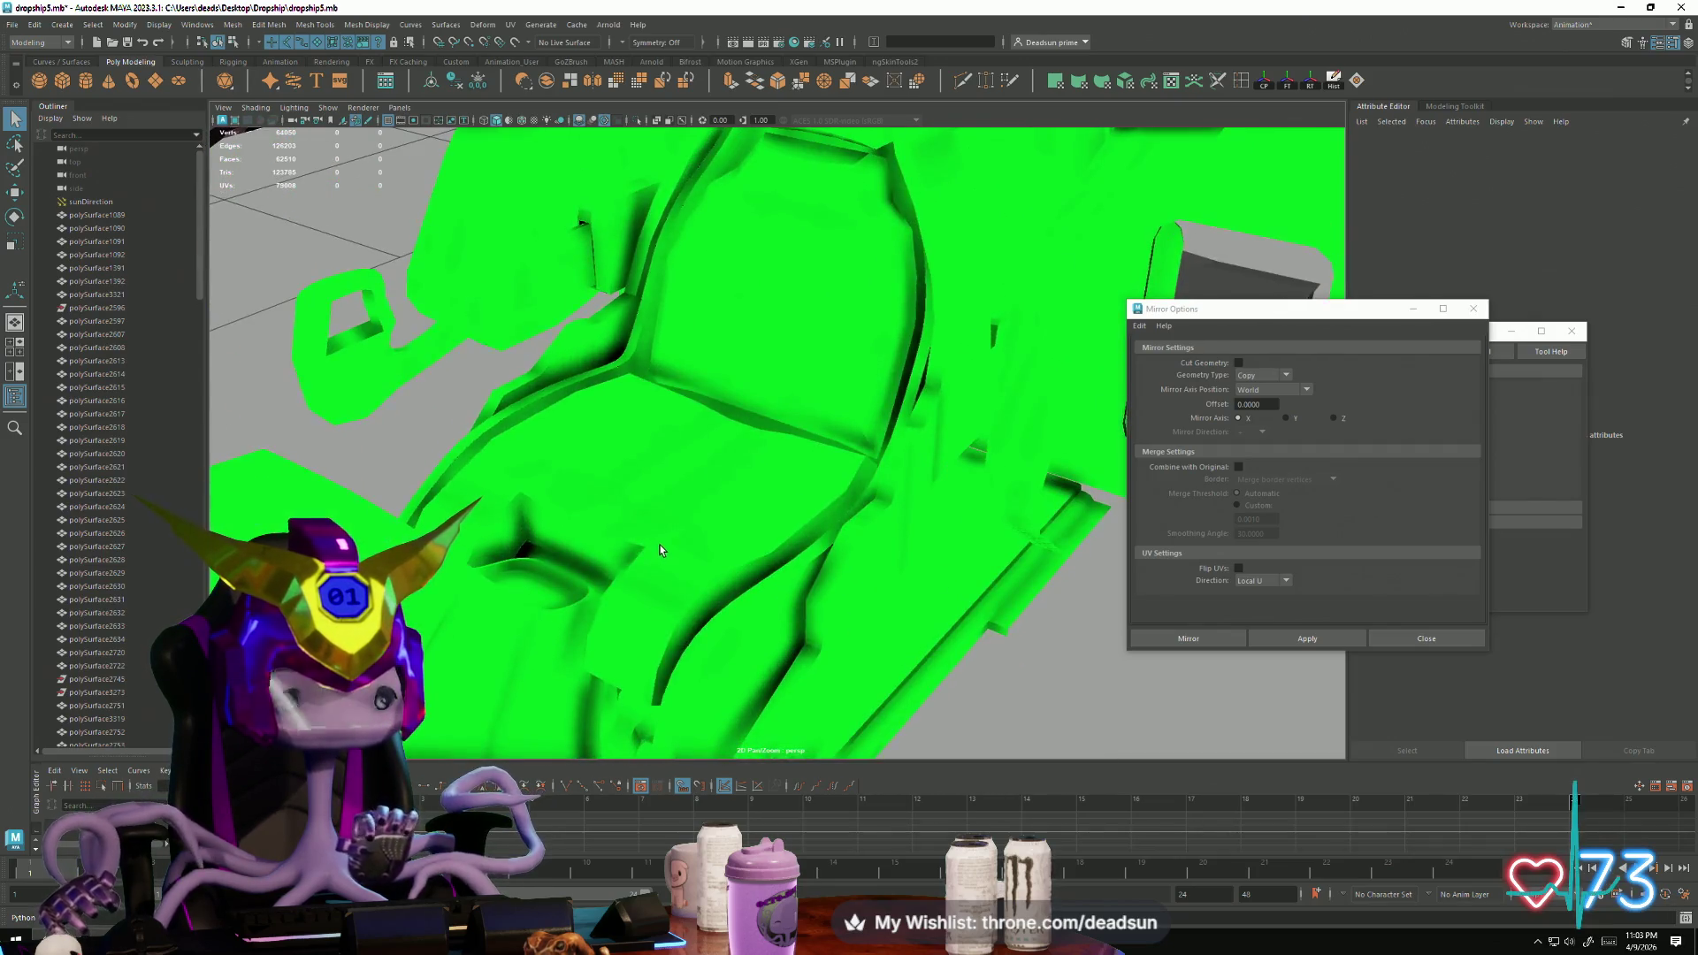
pyautogui.click(752, 590)
pyautogui.scroll(3, 761, 592)
pyautogui.scroll(8, 772, 600)
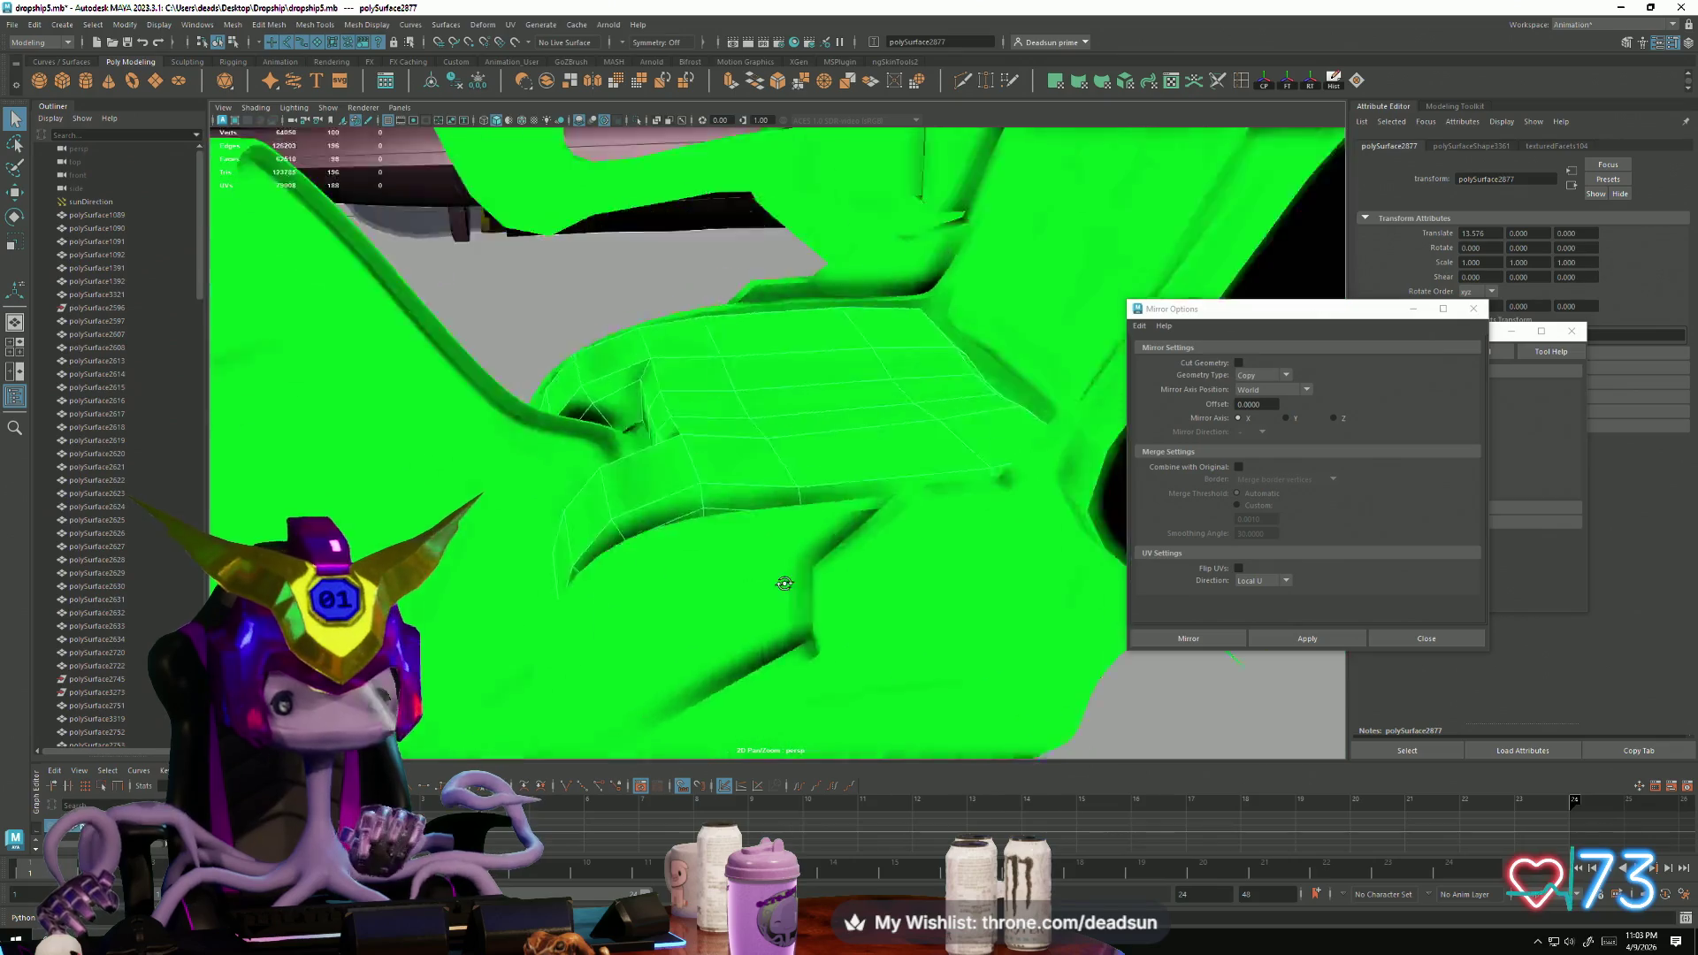
pyautogui.scroll(-8, 1005, 617)
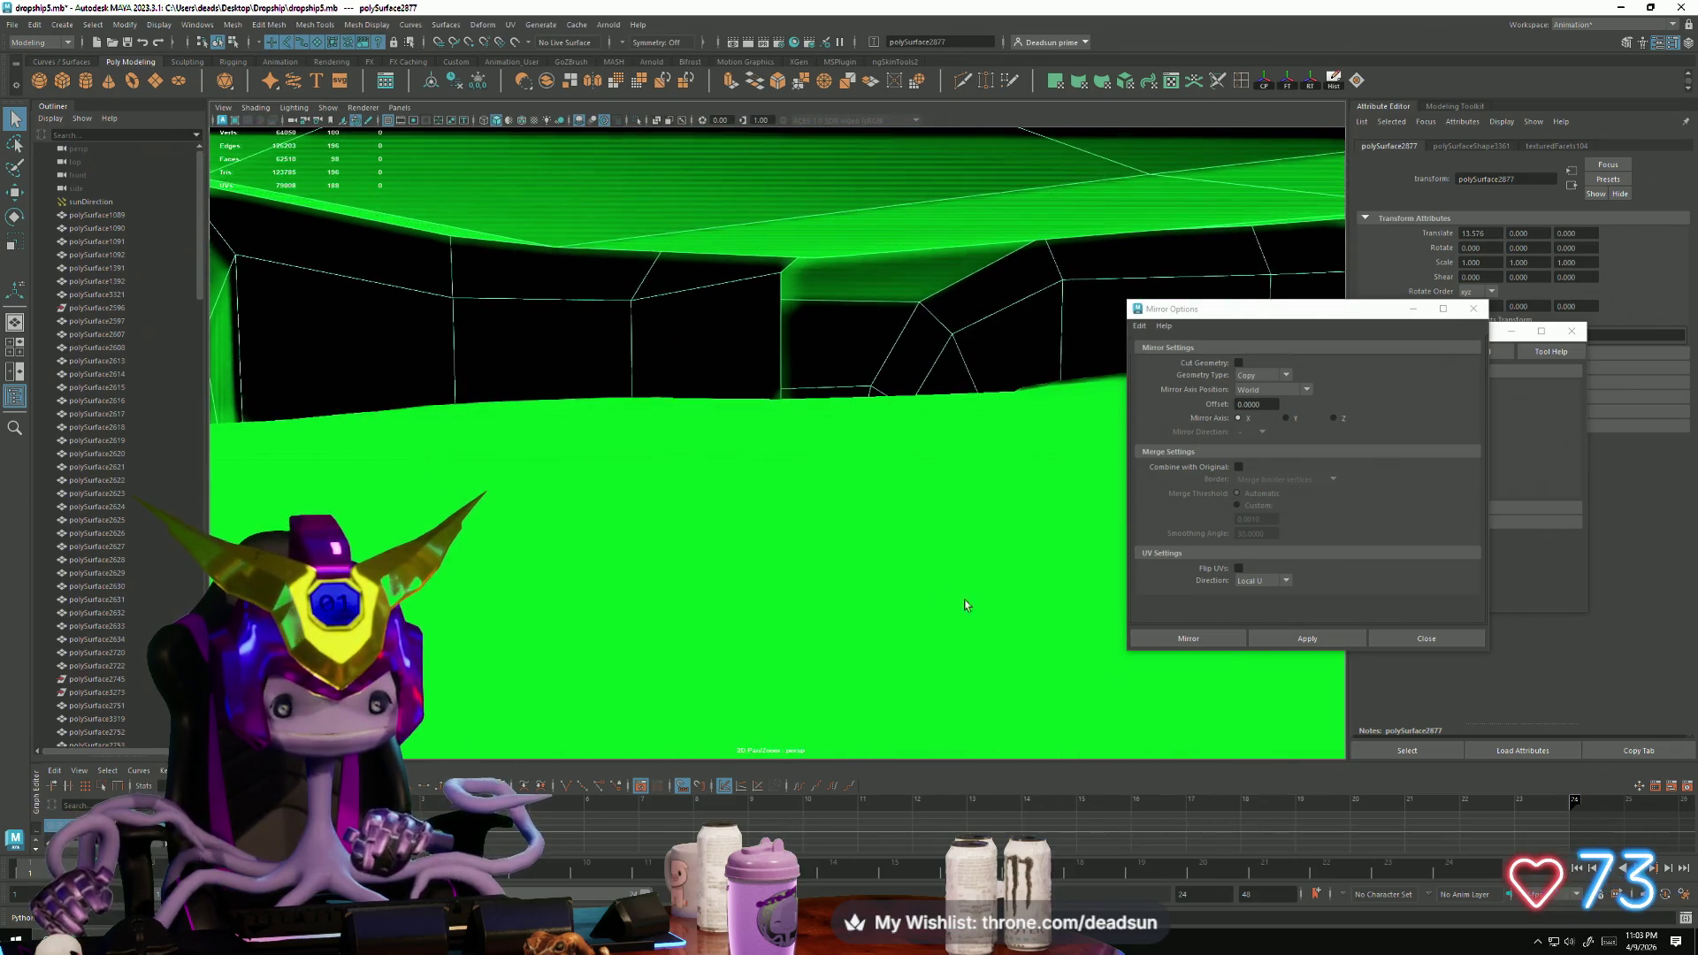
pyautogui.scroll(-5, 887, 572)
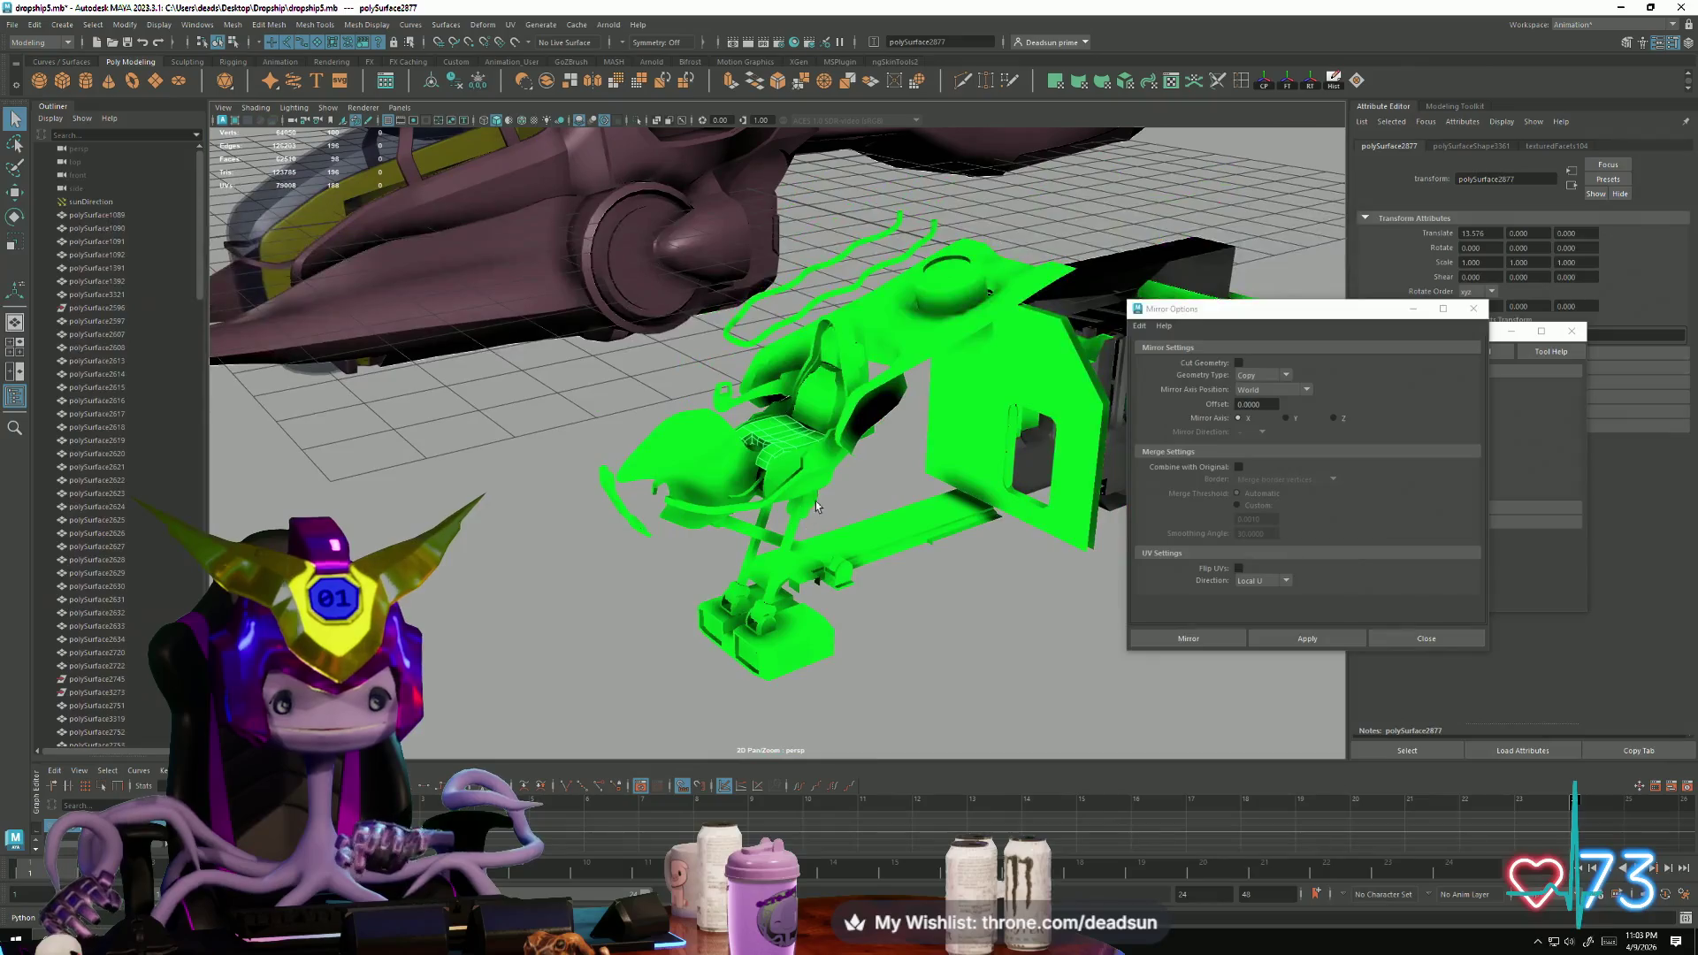
pyautogui.press('w')
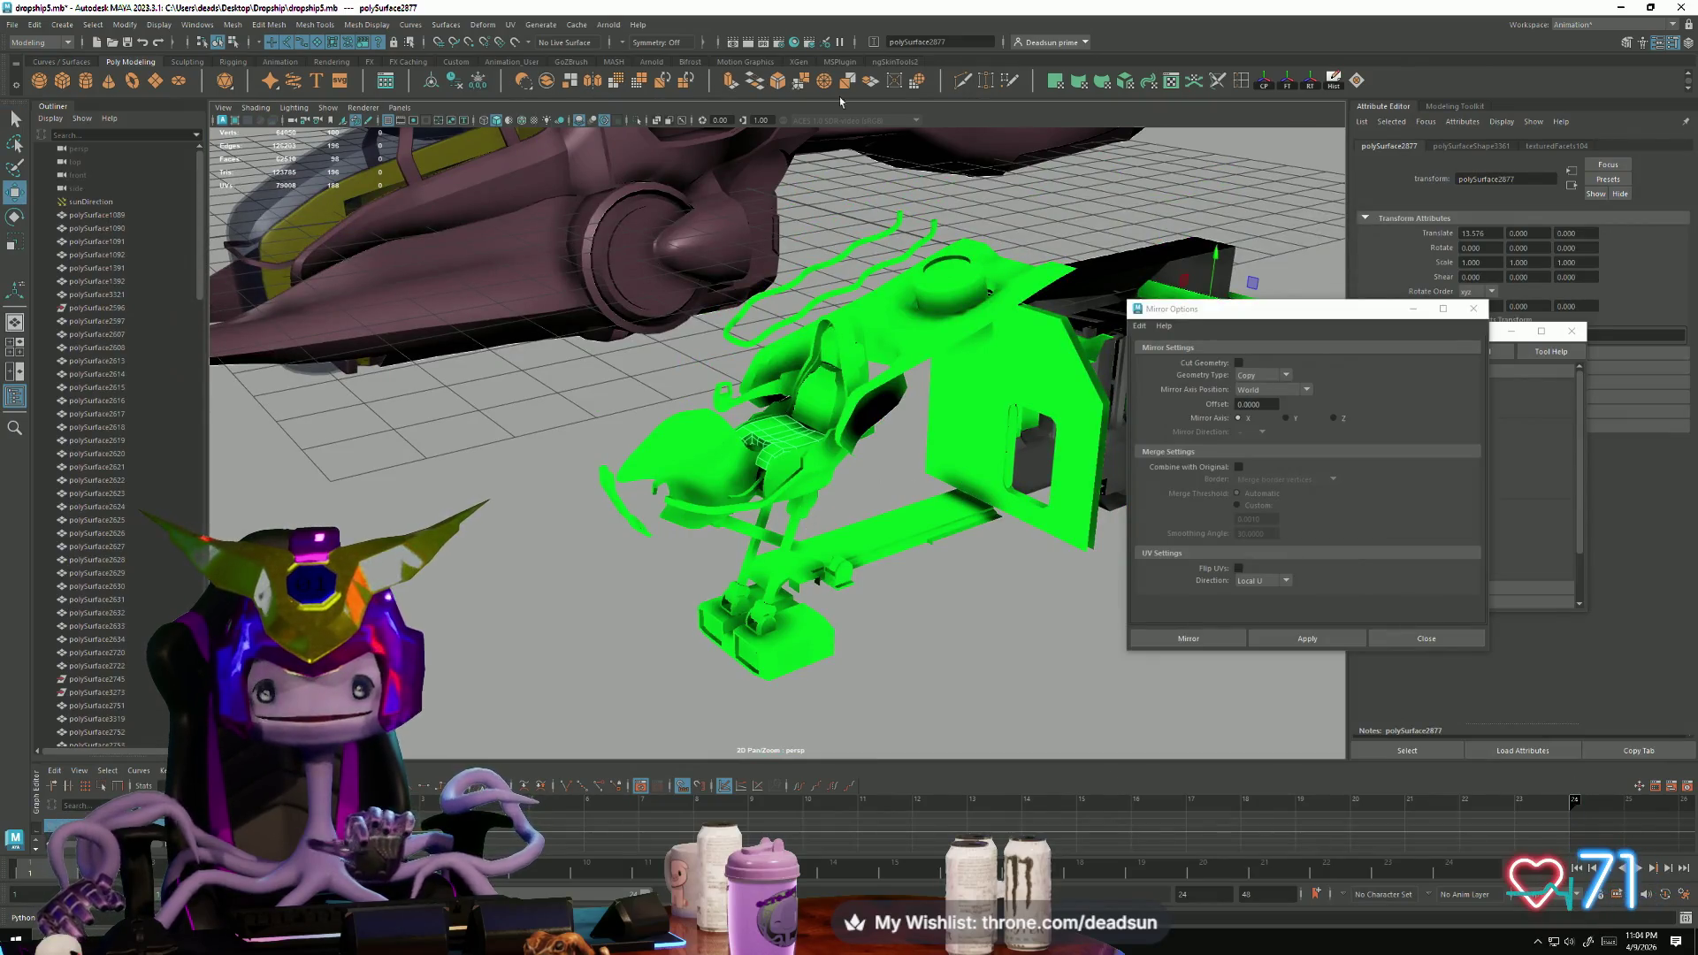
pyautogui.click(366, 25)
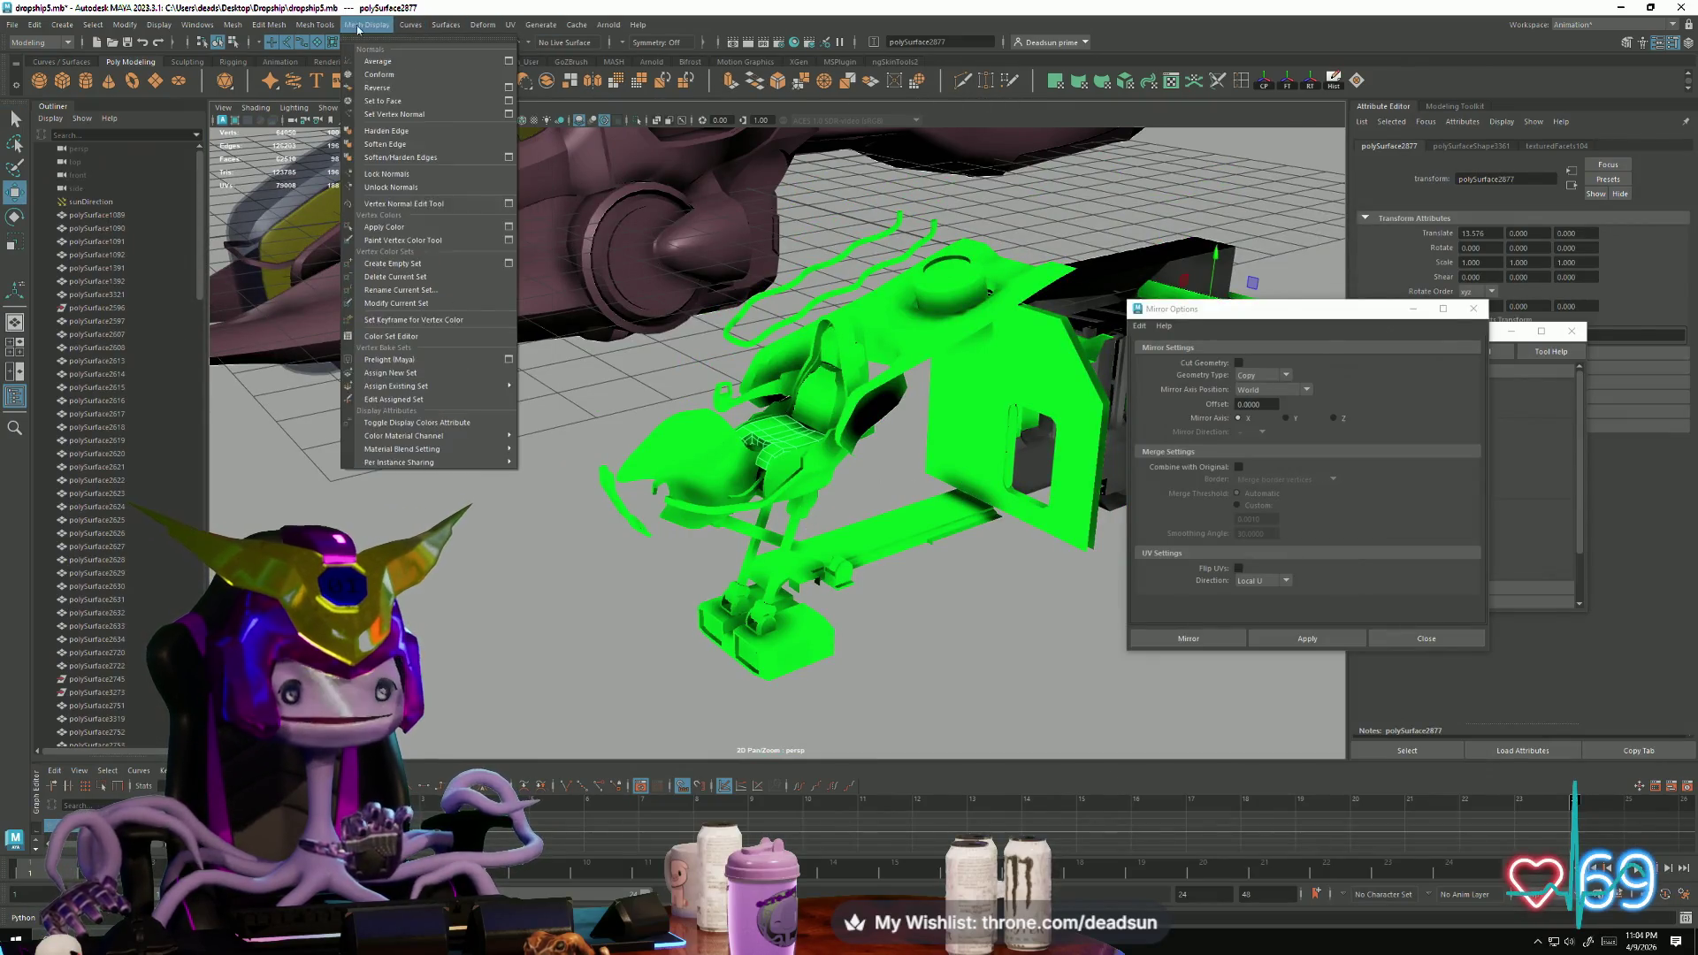
pyautogui.moveTo(283, 29)
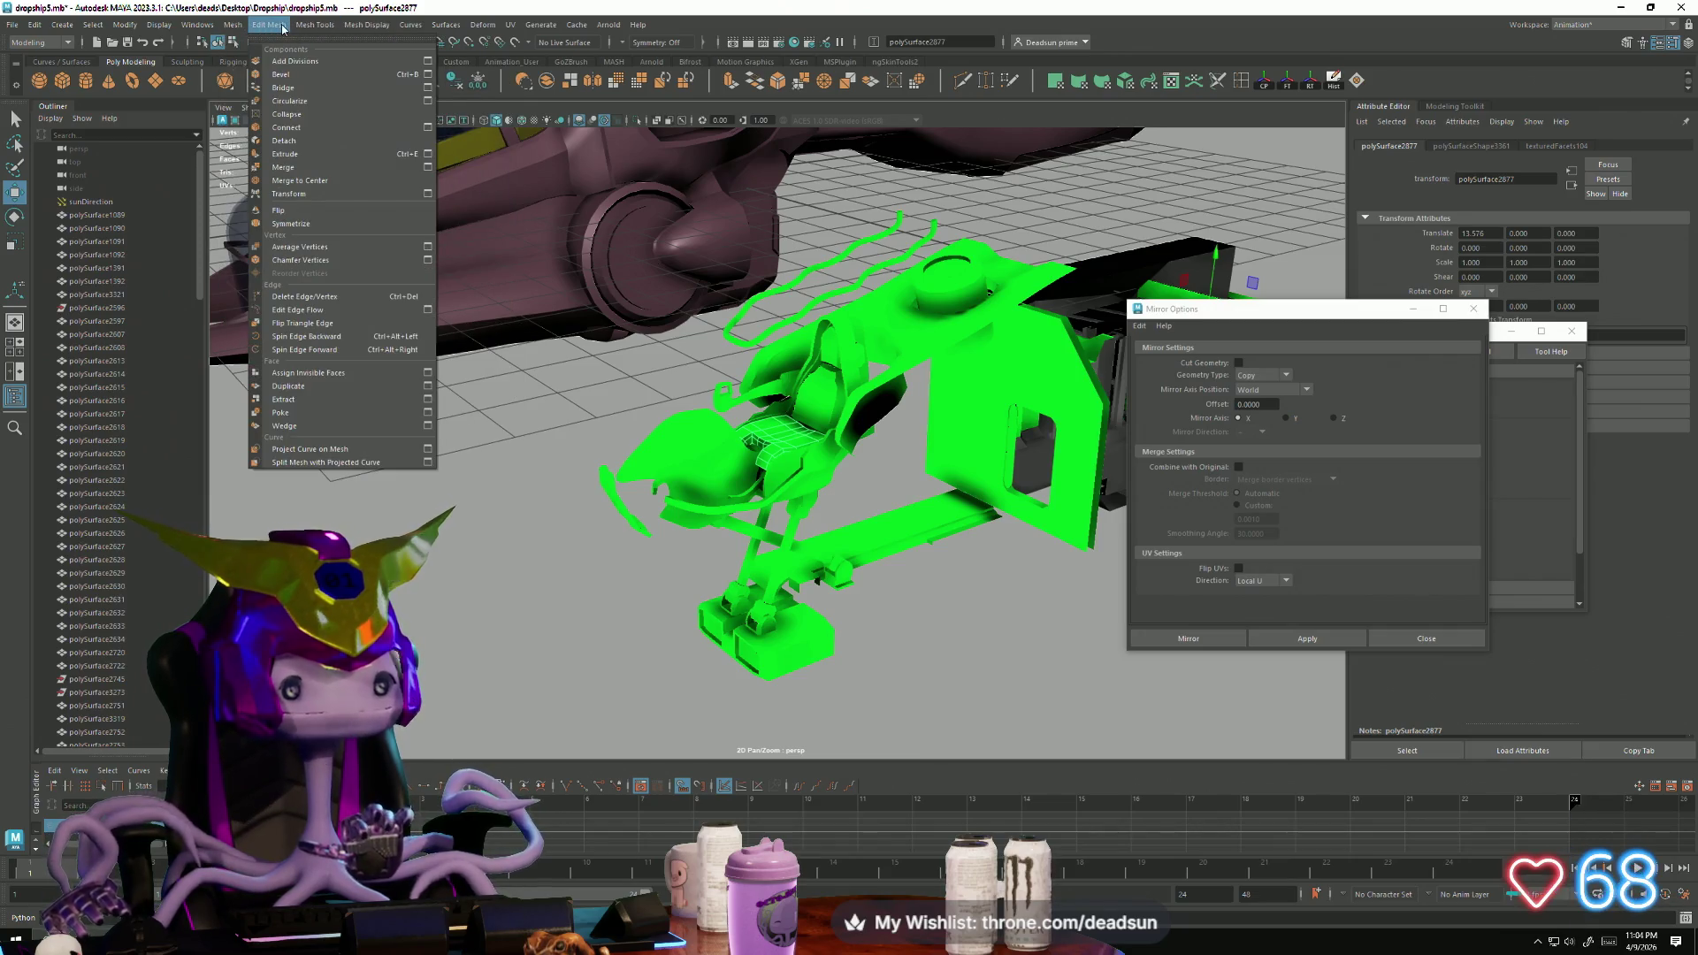
pyautogui.moveTo(228, 26)
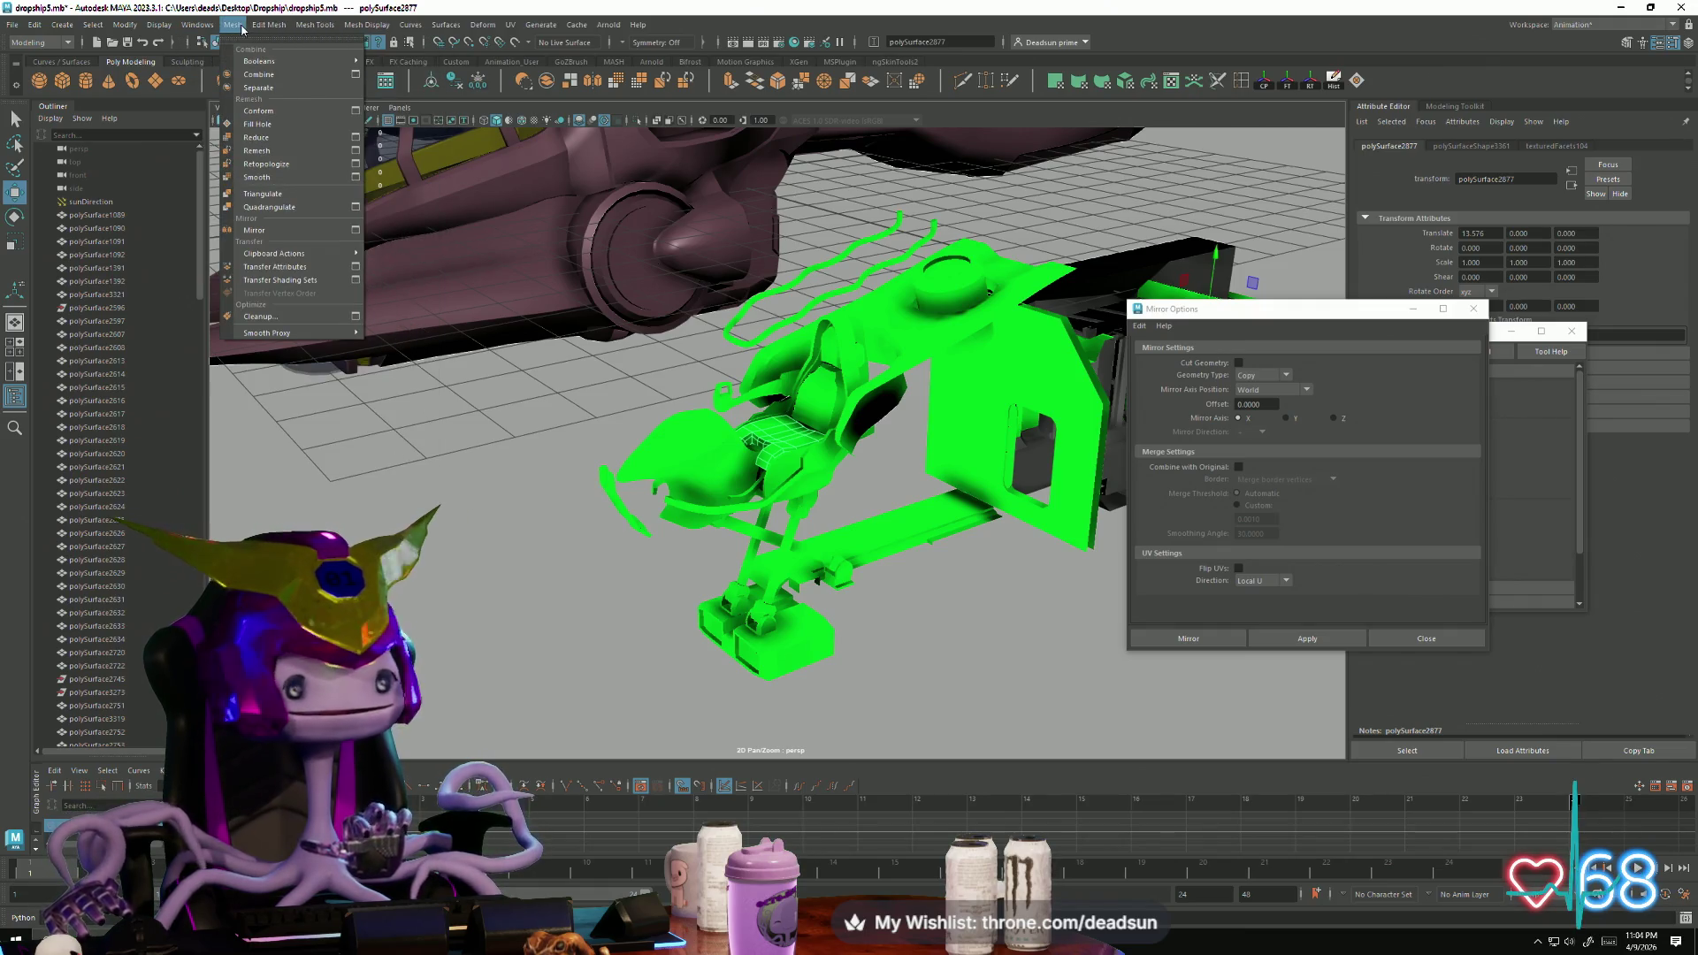
pyautogui.click(917, 6)
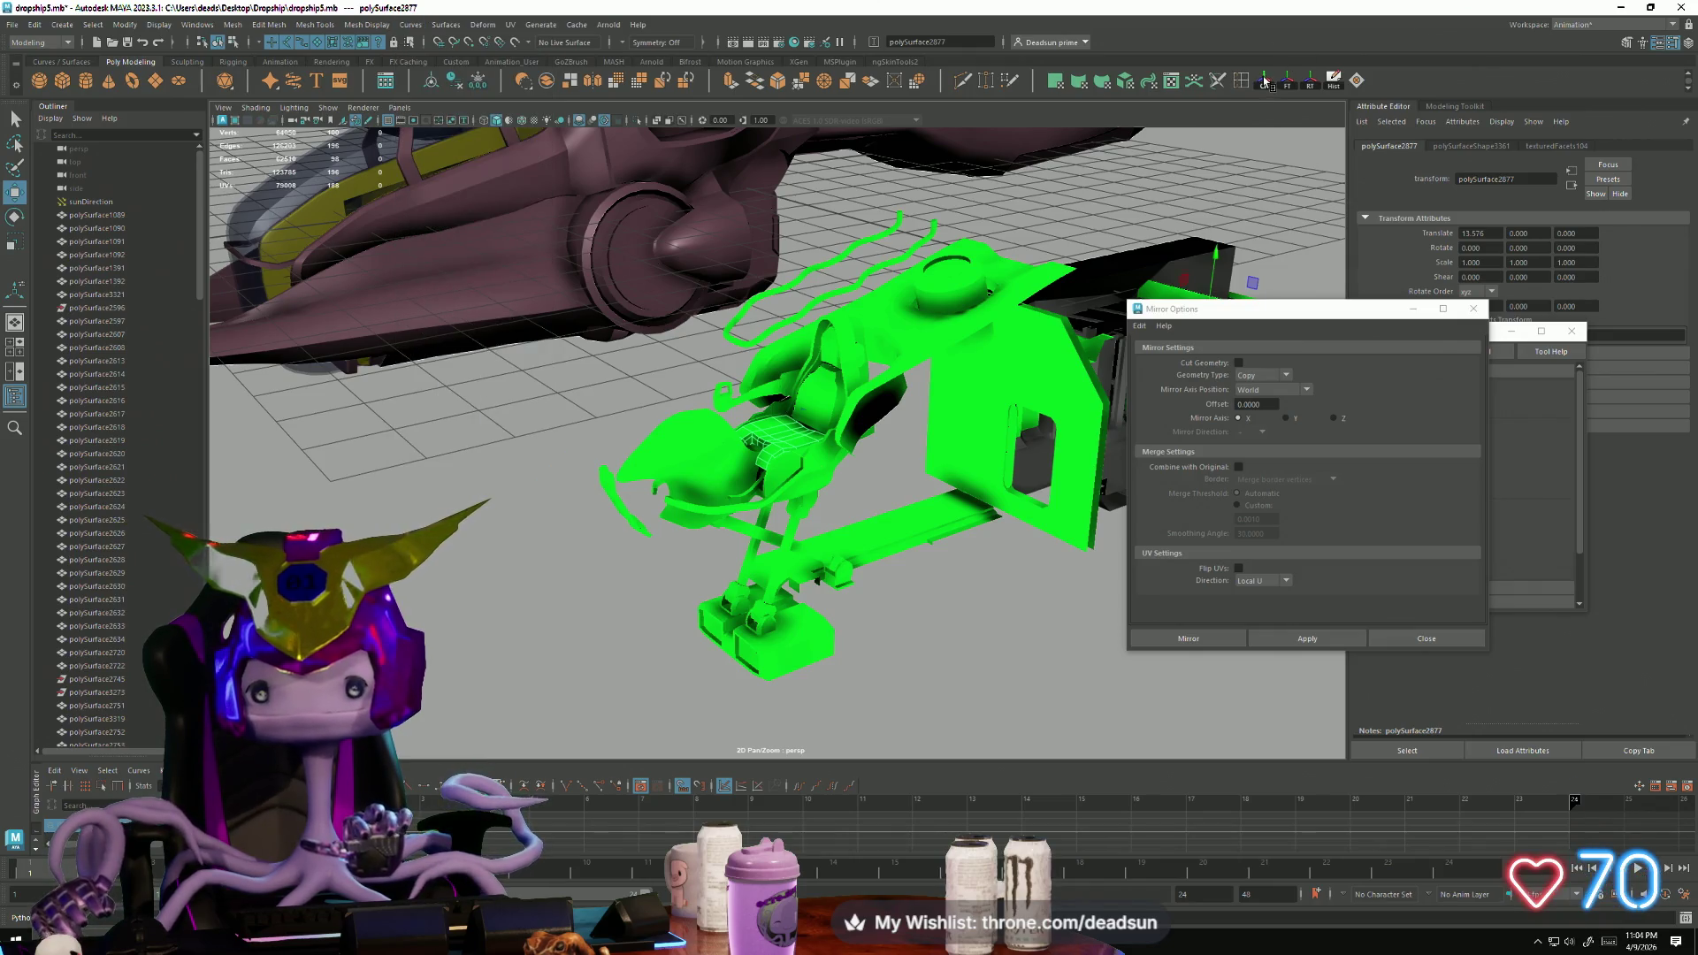
pyautogui.press('f')
pyautogui.moveTo(777, 386); pyautogui.dragTo(773, 221)
pyautogui.moveTo(773, 221)
pyautogui.keyDown('alt'); pyautogui.mouseDown()
pyautogui.moveTo(660, 440)
pyautogui.moveTo(801, 487)
pyautogui.moveTo(808, 459)
pyautogui.moveTo(637, 311)
pyautogui.mouseUp(); pyautogui.keyUp('alt')
pyautogui.moveTo(636, 311); pyautogui.dragTo(625, 324, button='right')
pyautogui.click(625, 325)
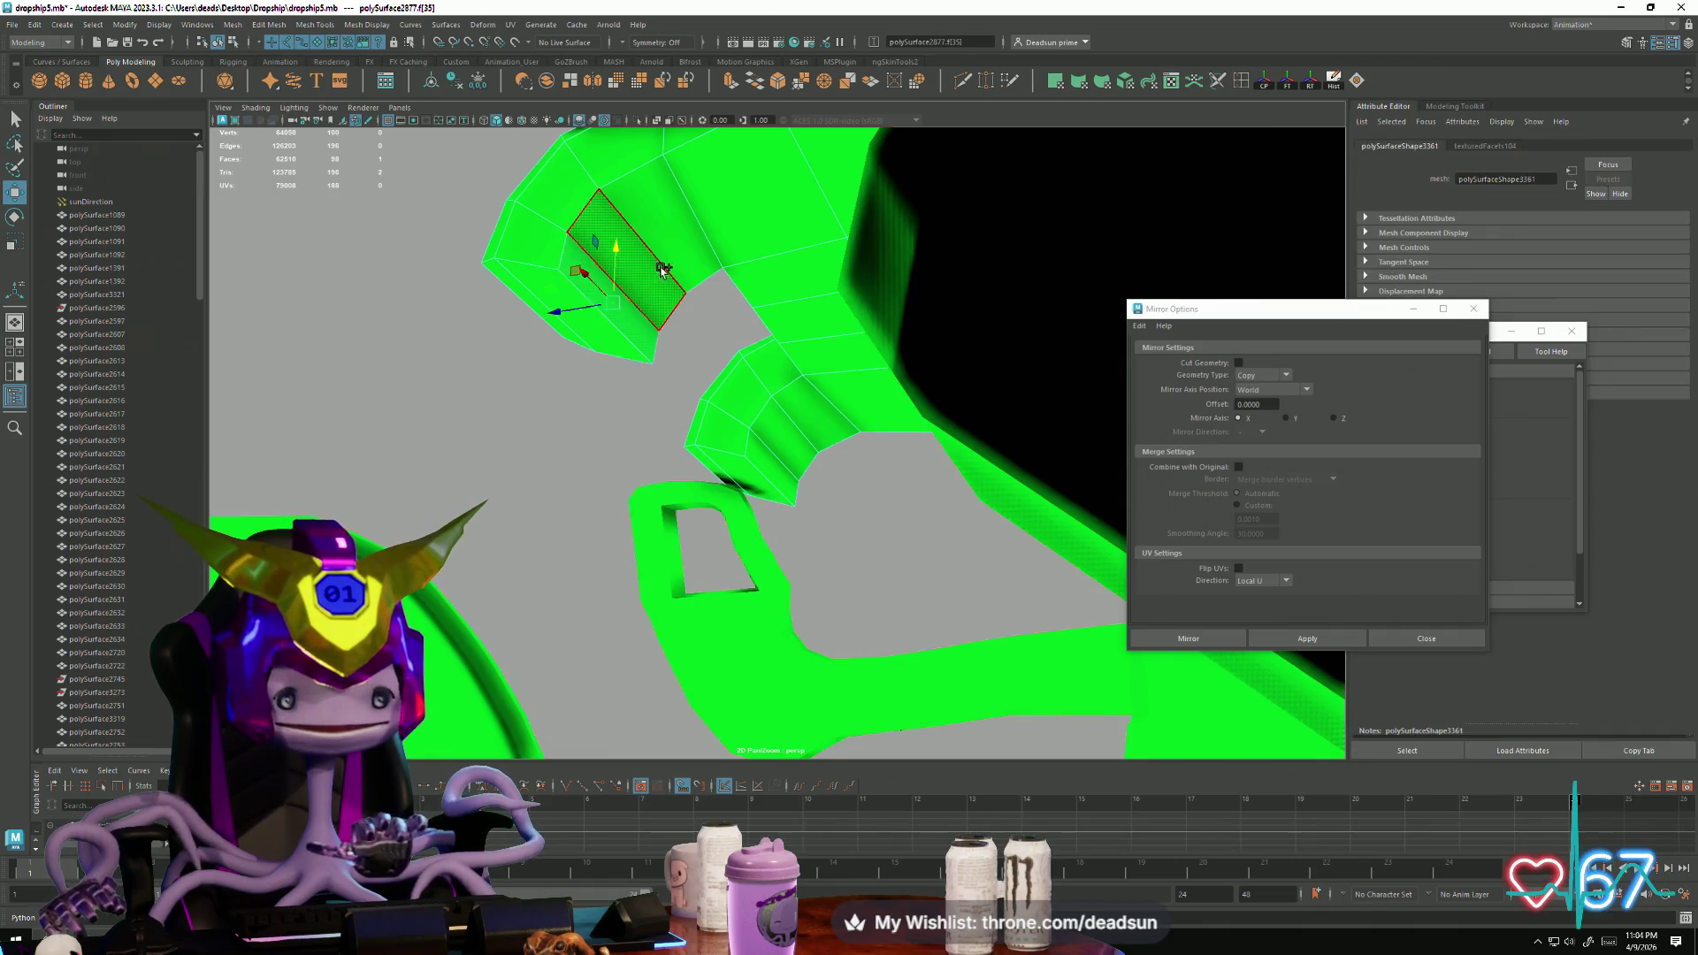
pyautogui.click(779, 449)
pyautogui.moveTo(778, 449)
pyautogui.mouseDown()
pyautogui.moveTo(834, 380)
pyautogui.moveTo(796, 322)
pyautogui.moveTo(799, 267)
pyautogui.moveTo(885, 389)
pyautogui.mouseUp()
pyautogui.click(900, 408)
pyautogui.click(967, 382)
pyautogui.keyDown('shift'); pyautogui.click(989, 348); pyautogui.keyUp('shift')
pyautogui.keyDown('alt'); pyautogui.moveTo(990, 349); pyautogui.dragTo(787, 374); pyautogui.keyUp('alt')
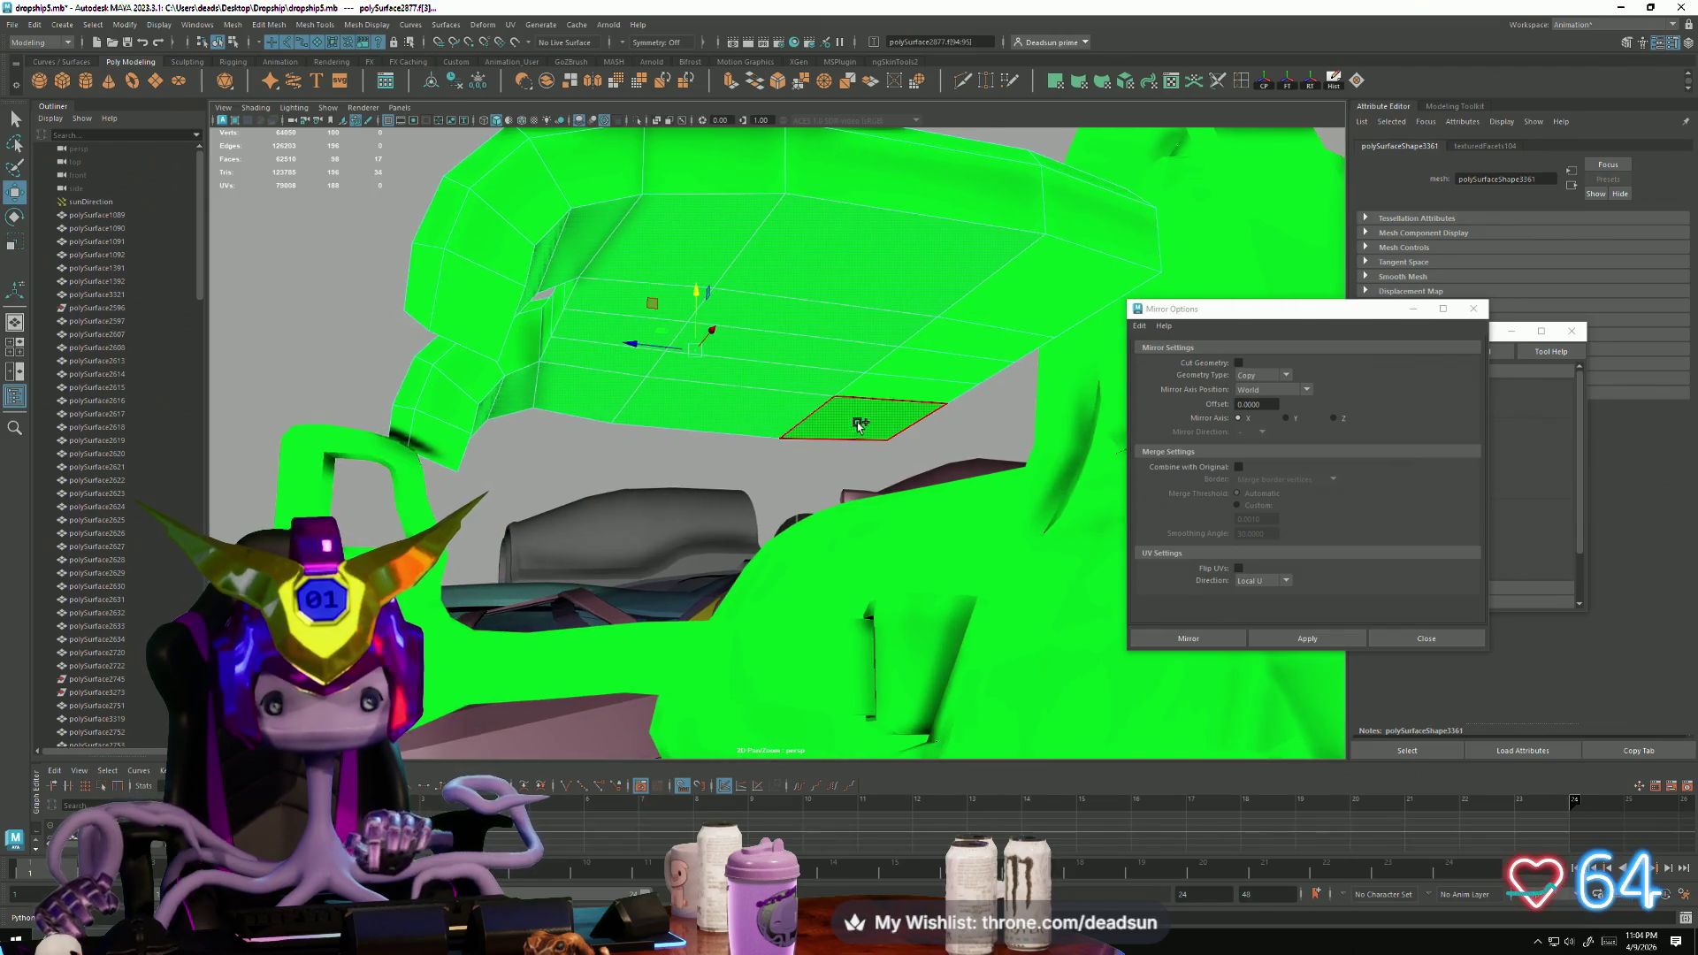
pyautogui.keyDown('shift'); pyautogui.click(1019, 292); pyautogui.keyUp('shift')
pyautogui.moveTo(1020, 292)
pyautogui.keyDown('alt'); pyautogui.mouseDown()
pyautogui.moveTo(864, 451)
pyautogui.moveTo(1073, 436)
pyautogui.moveTo(884, 354)
pyautogui.moveTo(752, 233)
pyautogui.mouseUp(); pyautogui.keyUp('alt')
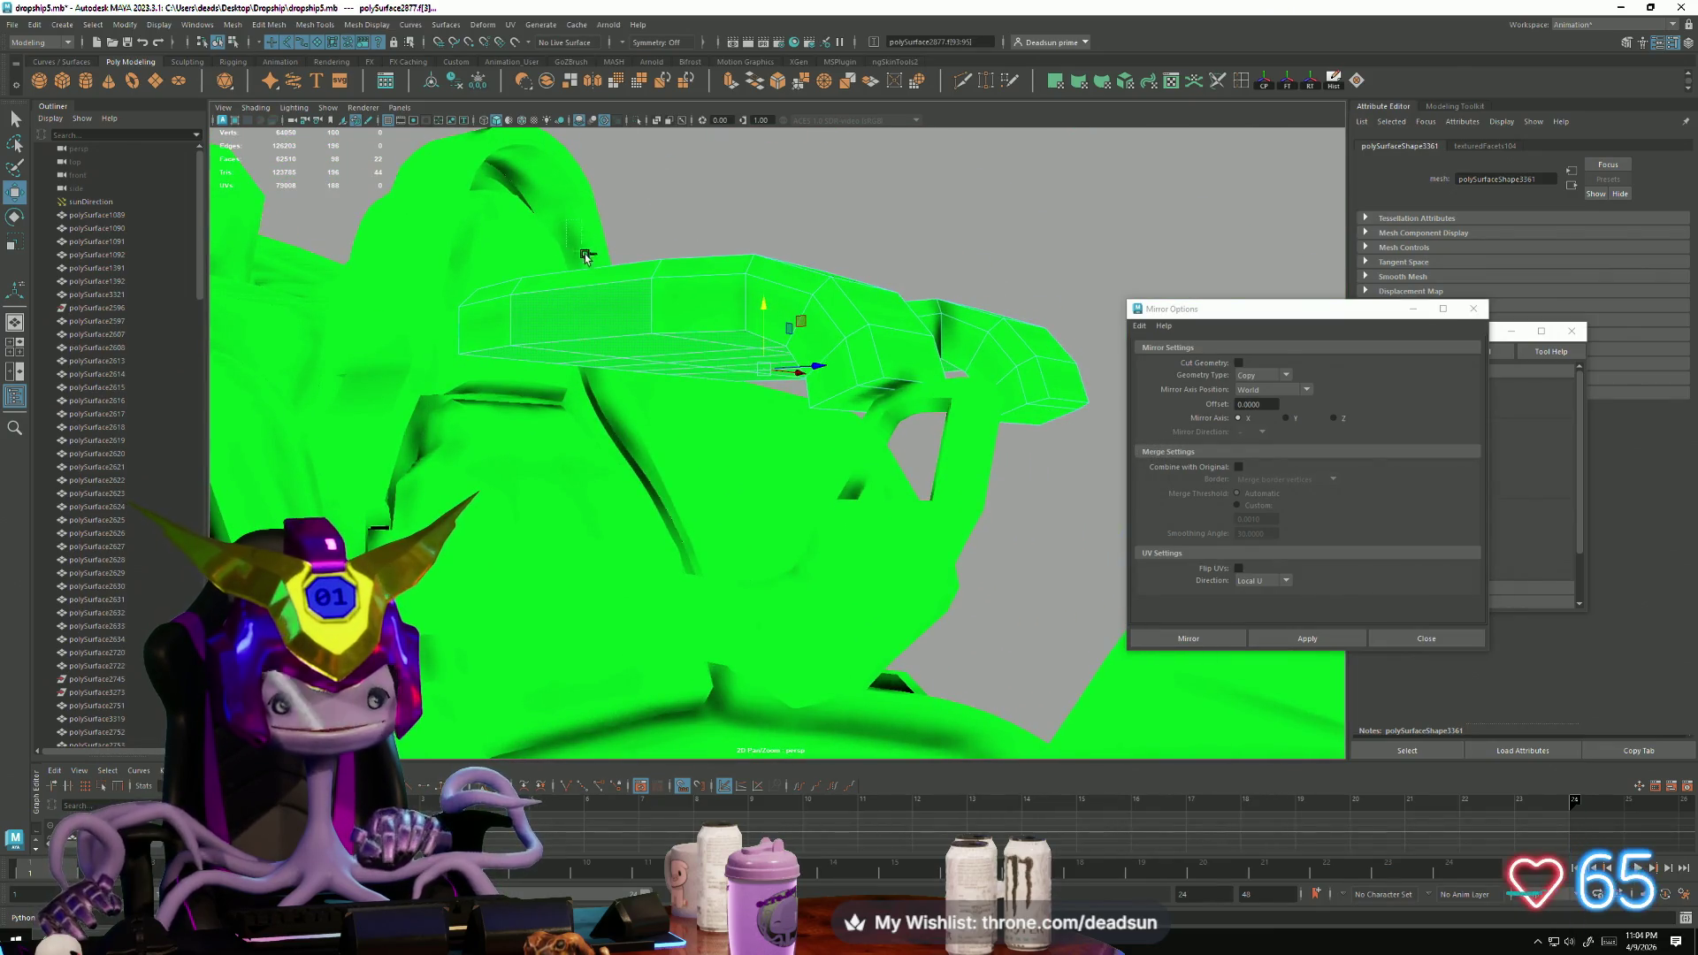
pyautogui.keyDown('alt'); pyautogui.moveTo(694, 296); pyautogui.dragTo(659, 453); pyautogui.keyUp('alt')
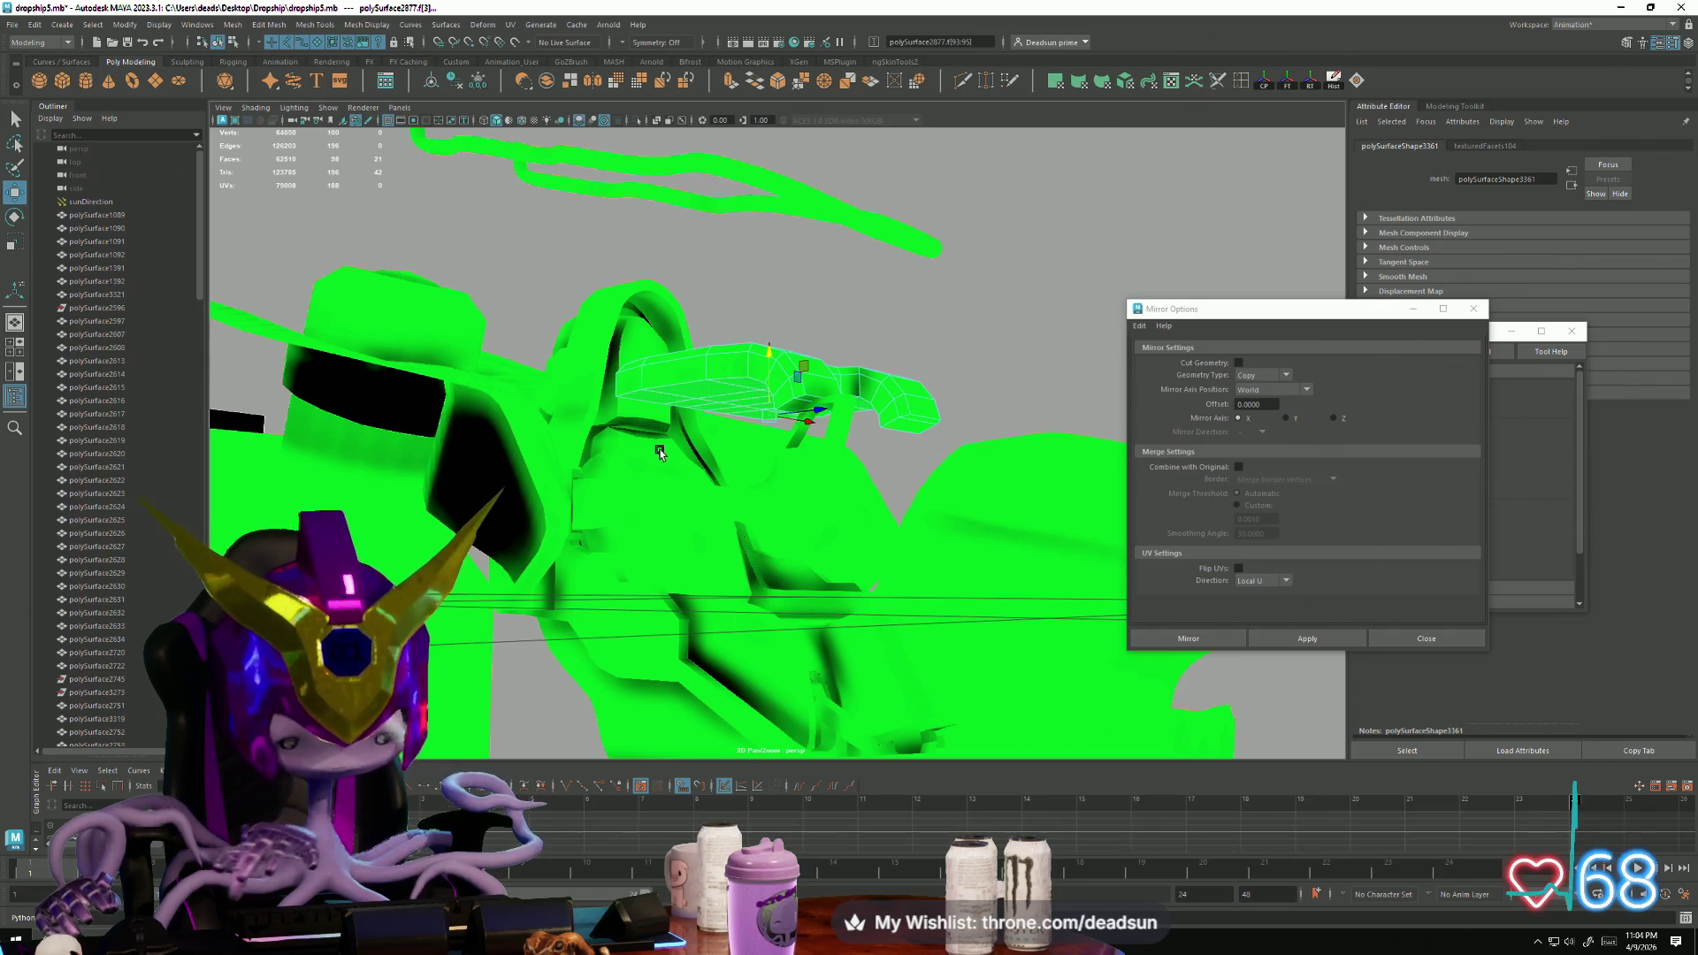
pyautogui.press('Delete')
pyautogui.press('F8')
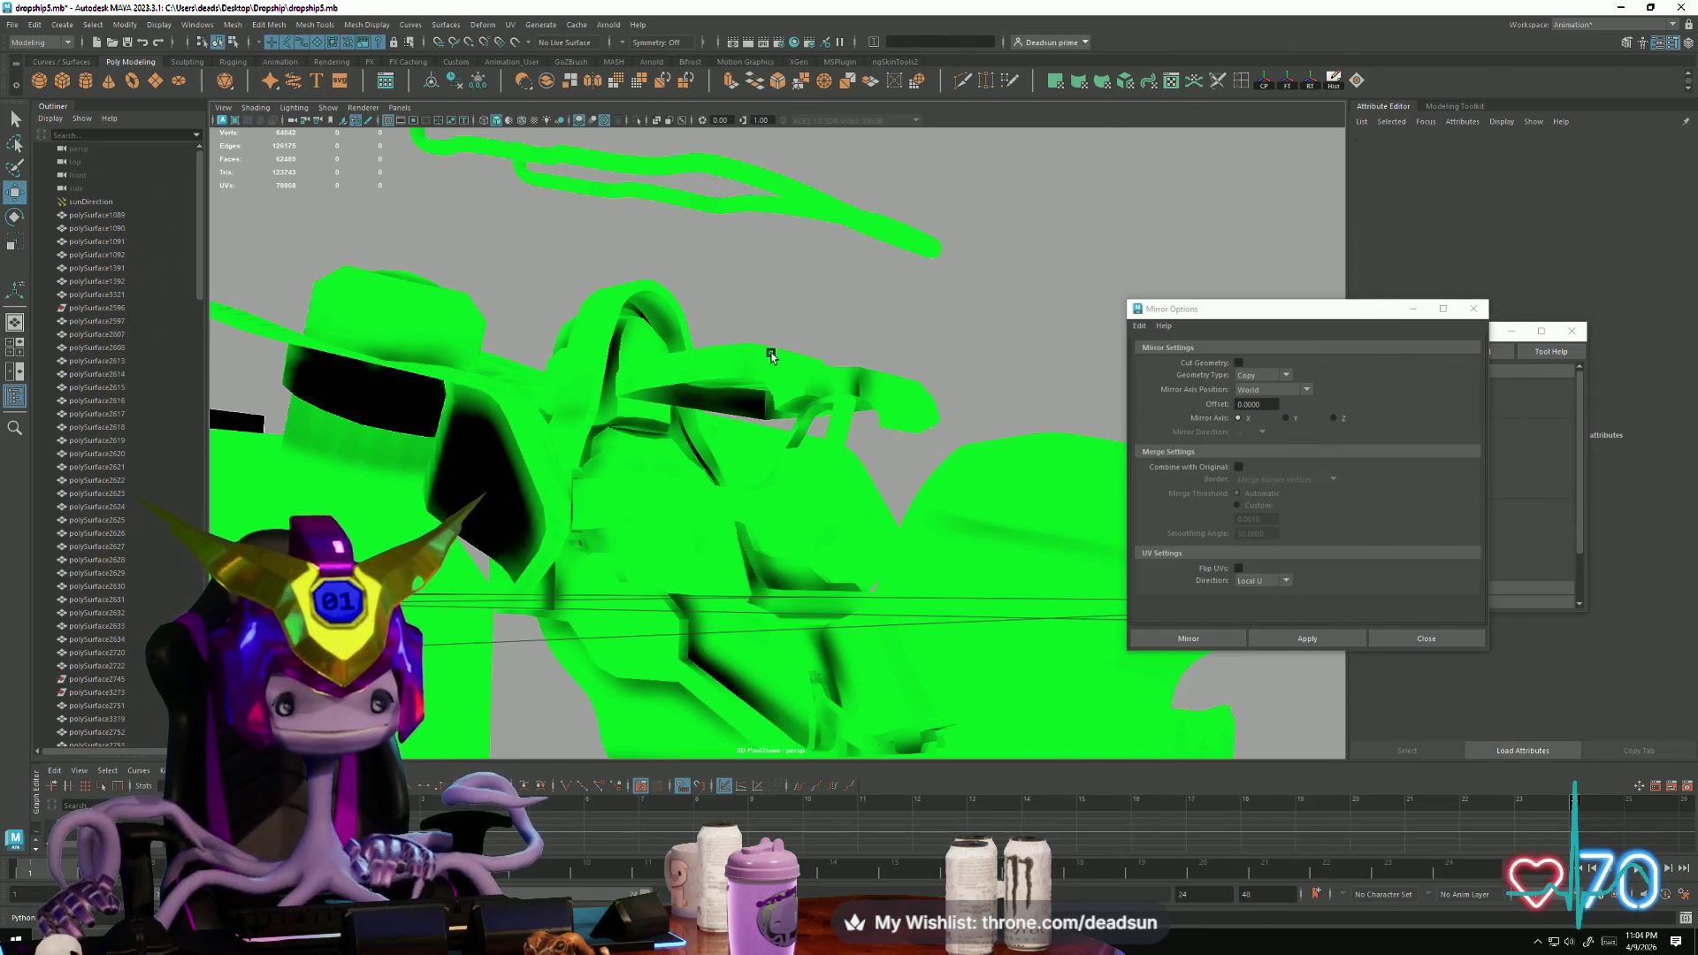
pyautogui.moveTo(785, 479)
pyautogui.mouseDown()
pyautogui.moveTo(789, 541)
pyautogui.moveTo(808, 497)
pyautogui.moveTo(805, 539)
pyautogui.moveTo(778, 557)
pyautogui.moveTo(797, 533)
pyautogui.moveTo(787, 508)
pyautogui.moveTo(778, 522)
pyautogui.mouseUp()
pyautogui.moveTo(772, 385); pyautogui.dragTo(767, 412)
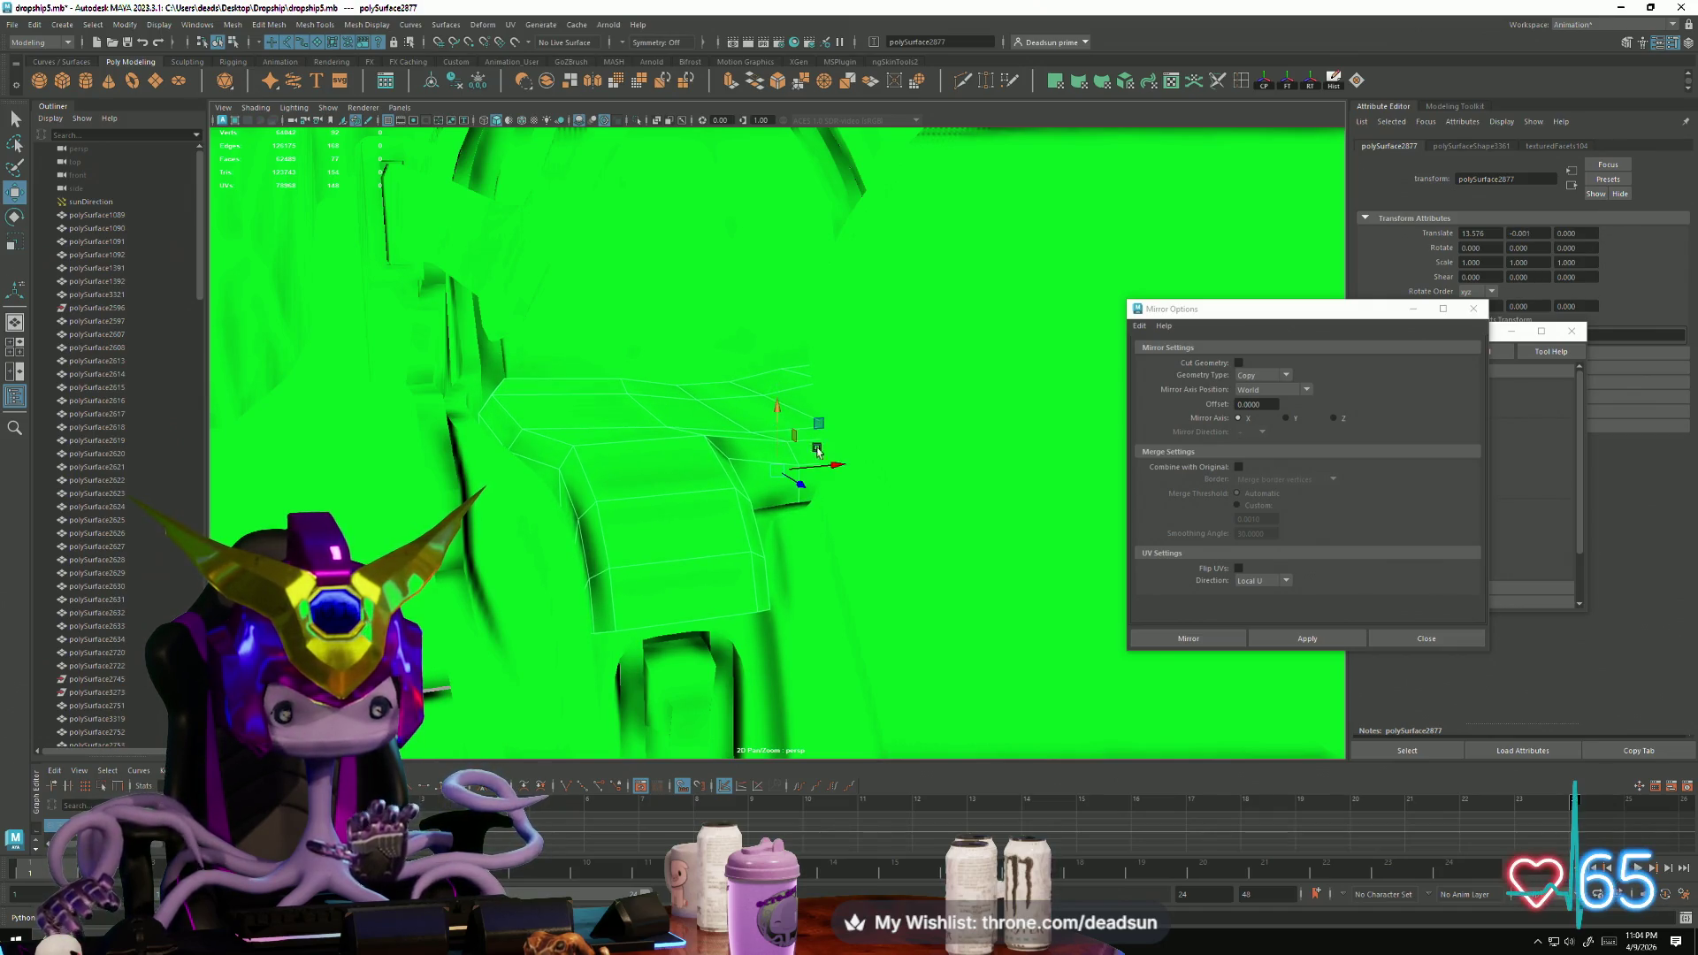
pyautogui.scroll(-5, 801, 444)
pyautogui.moveTo(777, 474)
pyautogui.keyDown('alt'); pyautogui.mouseDown()
pyautogui.moveTo(804, 474)
pyautogui.moveTo(741, 432)
pyautogui.moveTo(577, 466)
pyautogui.moveTo(663, 461)
pyautogui.moveTo(672, 405)
pyautogui.moveTo(654, 460)
pyautogui.moveTo(692, 488)
pyautogui.moveTo(813, 504)
pyautogui.moveTo(831, 550)
pyautogui.moveTo(768, 410)
pyautogui.moveTo(690, 431)
pyautogui.moveTo(619, 371)
pyautogui.moveTo(821, 167)
pyautogui.mouseUp(); pyautogui.keyUp('alt')
pyautogui.click(741, 433)
pyautogui.scroll(3, 831, 550)
pyautogui.scroll(-3, 831, 550)
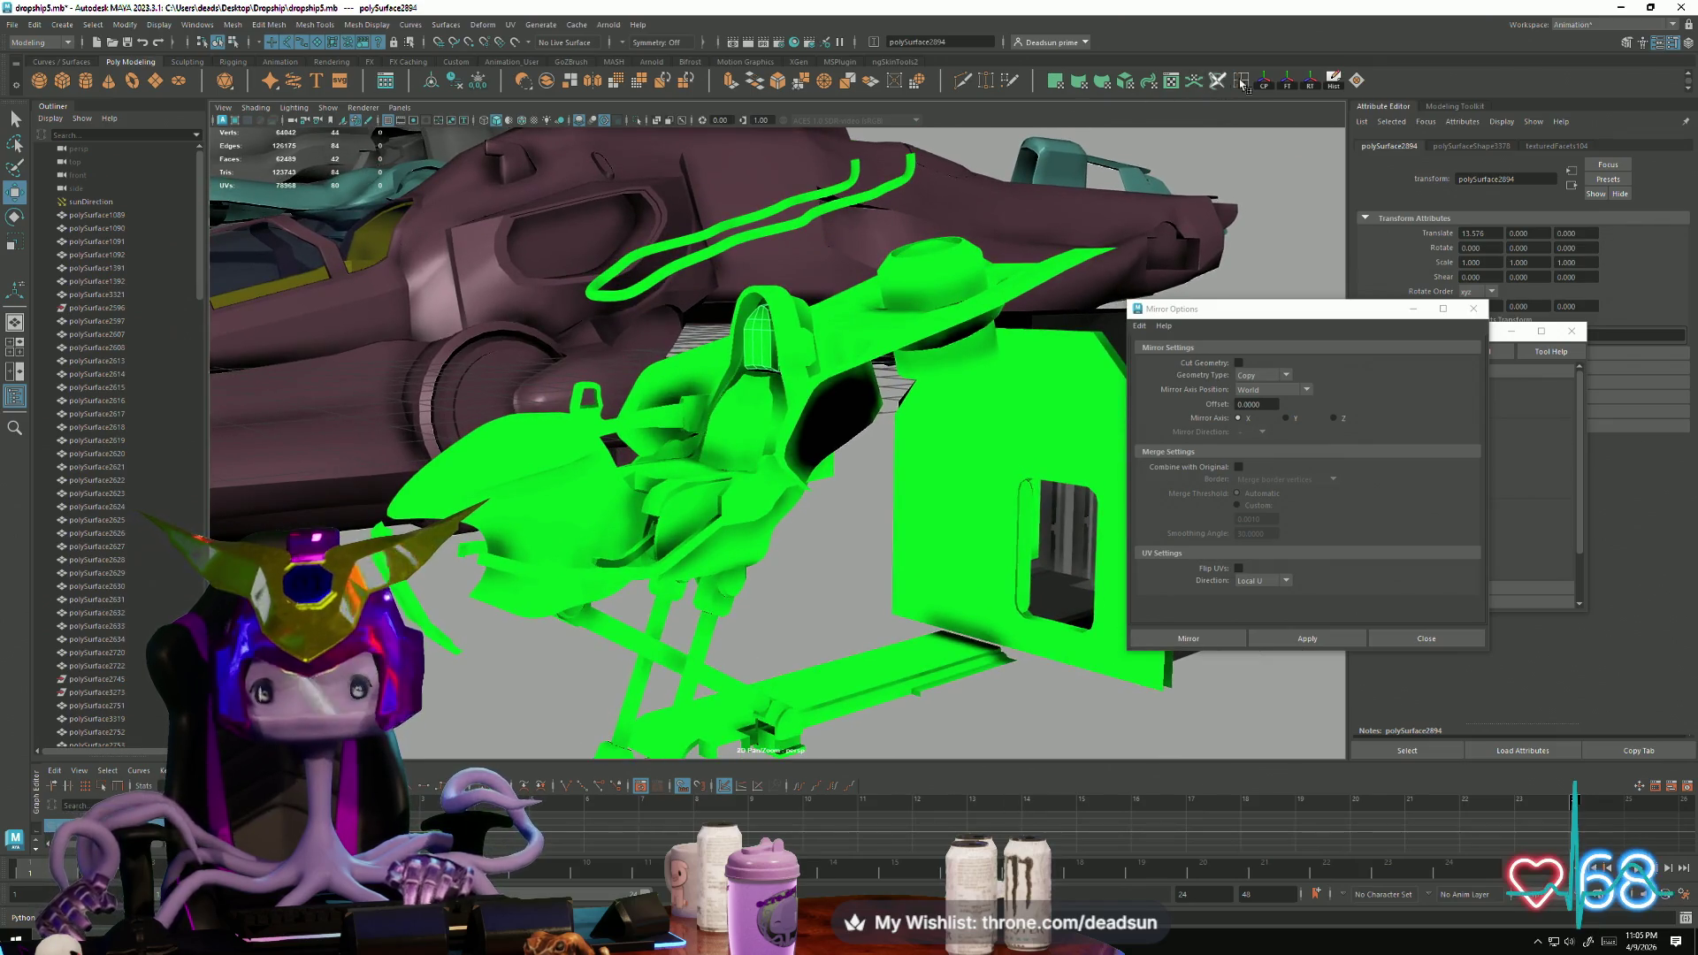
# Step: Pull the headrest block out along Z and select faces on its top and front
pyautogui.moveTo(713, 343); pyautogui.dragTo(602, 347)
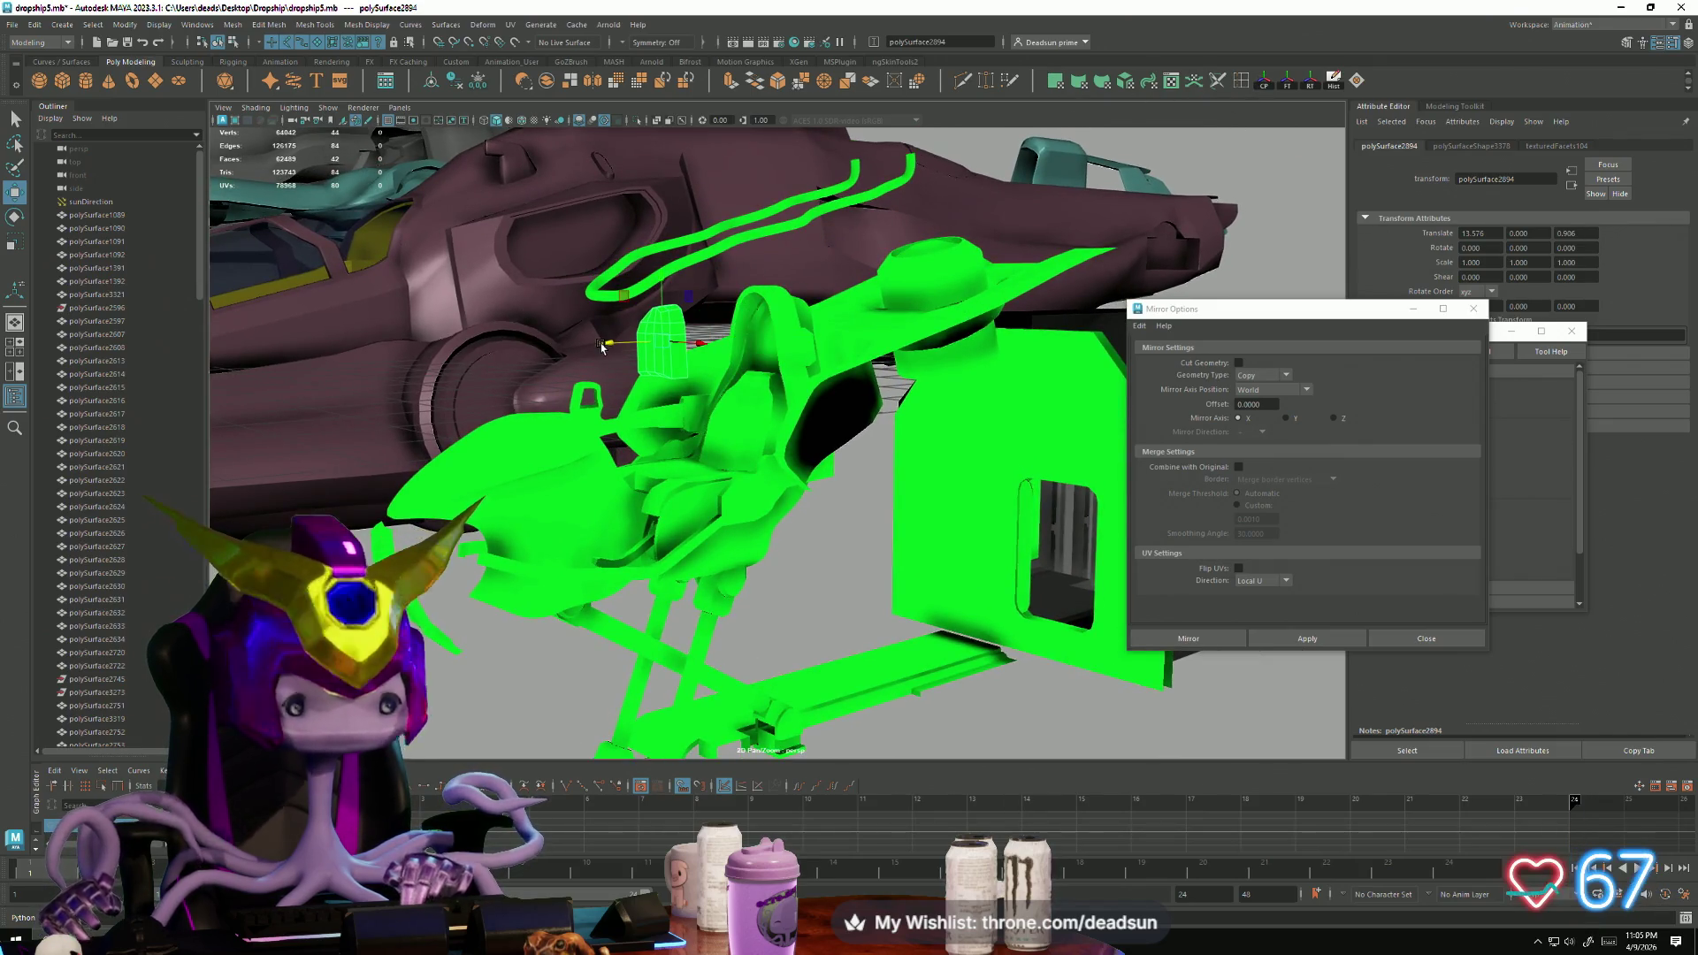
pyautogui.scroll(5, 619, 358)
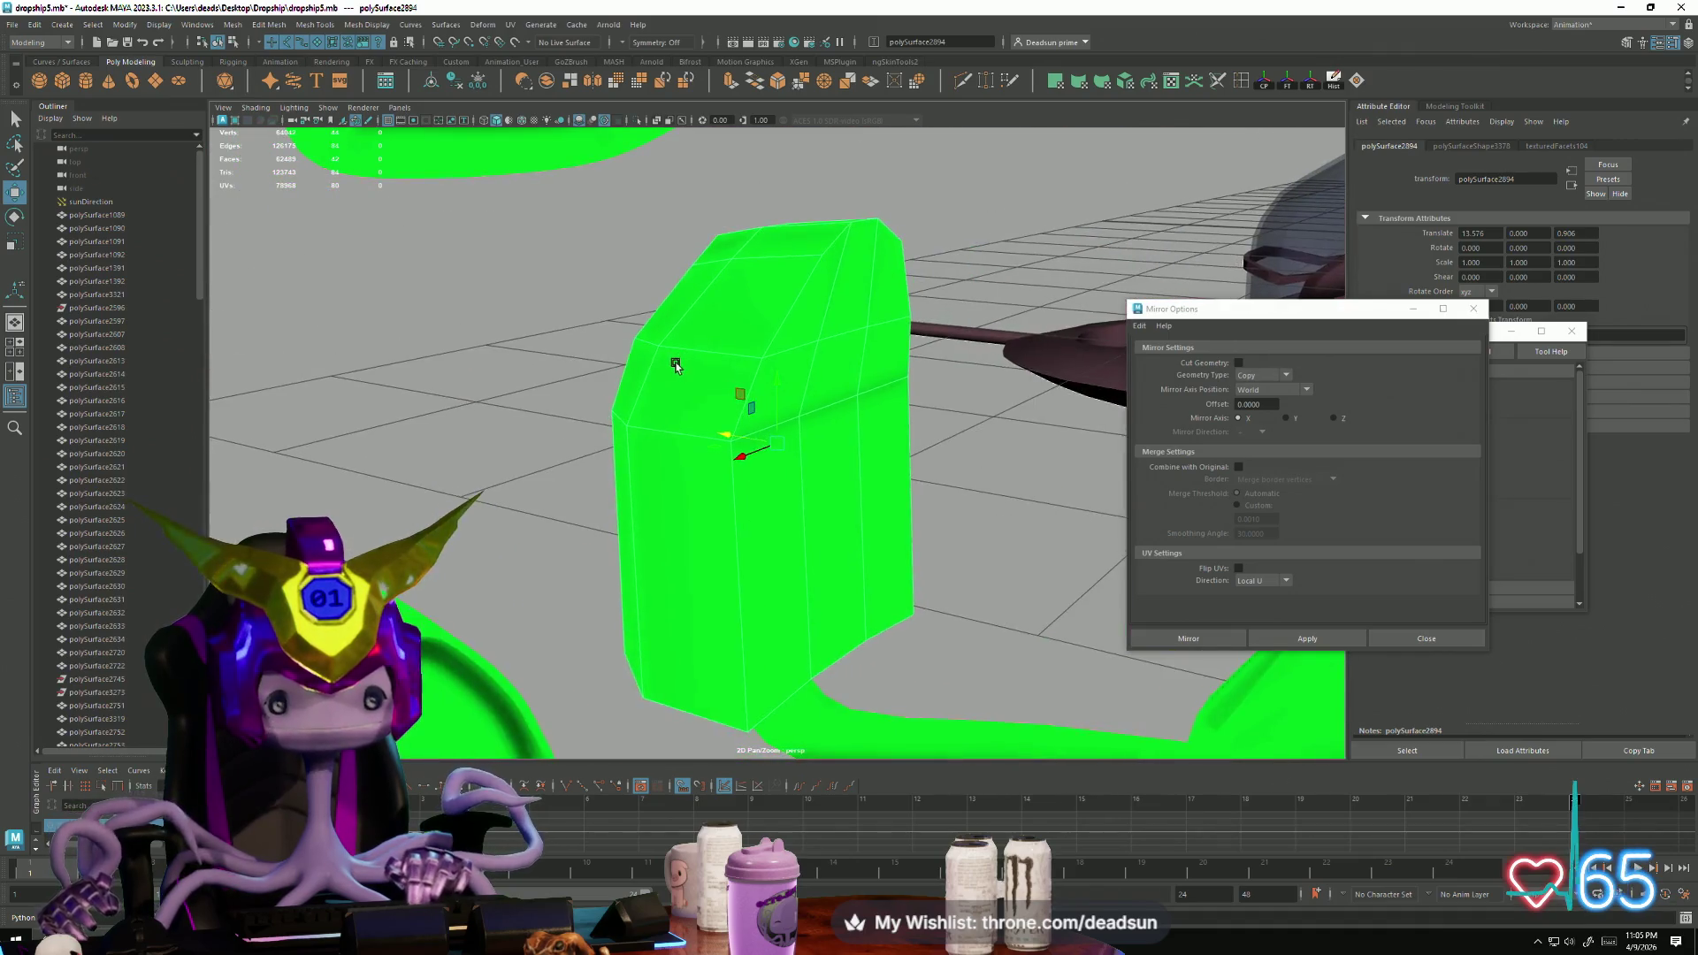
pyautogui.press('F11')
pyautogui.click(778, 265)
pyautogui.keyDown('shift'); pyautogui.click(879, 284); pyautogui.keyUp('shift')
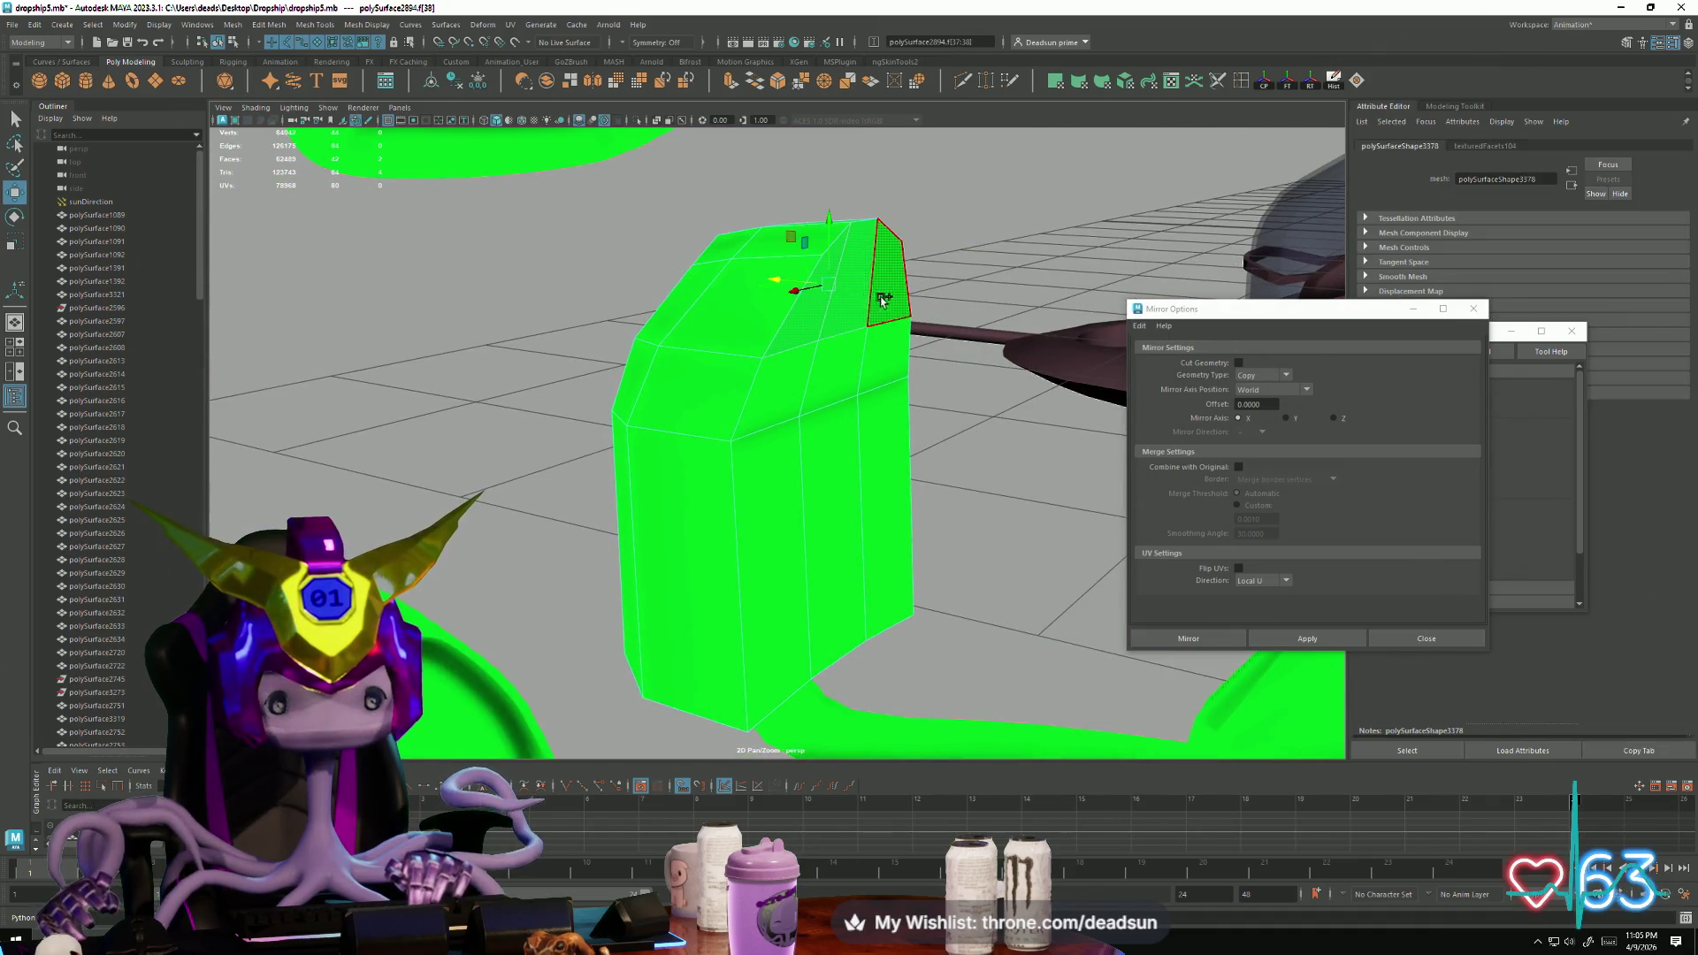
pyautogui.click(822, 457)
pyautogui.moveTo(923, 539)
pyautogui.keyDown('alt'); pyautogui.mouseDown()
pyautogui.moveTo(1105, 516)
pyautogui.moveTo(1008, 507)
pyautogui.mouseUp(); pyautogui.keyUp('alt')
pyautogui.click(686, 410)
pyautogui.moveTo(686, 410)
pyautogui.keyDown('alt'); pyautogui.mouseDown()
pyautogui.moveTo(736, 431)
pyautogui.moveTo(633, 305)
pyautogui.mouseUp(); pyautogui.keyUp('alt')
pyautogui.moveTo(613, 170)
pyautogui.mouseDown()
pyautogui.moveTo(716, 336)
pyautogui.moveTo(715, 371)
pyautogui.mouseUp()
# Step: Push the headrest's left-edge vertices inward along X, then move it back onto the seat
pyautogui.moveTo(714, 372)
pyautogui.keyDown('alt'); pyautogui.mouseDown()
pyautogui.moveTo(777, 406)
pyautogui.moveTo(732, 398)
pyautogui.mouseUp(); pyautogui.keyUp('alt')
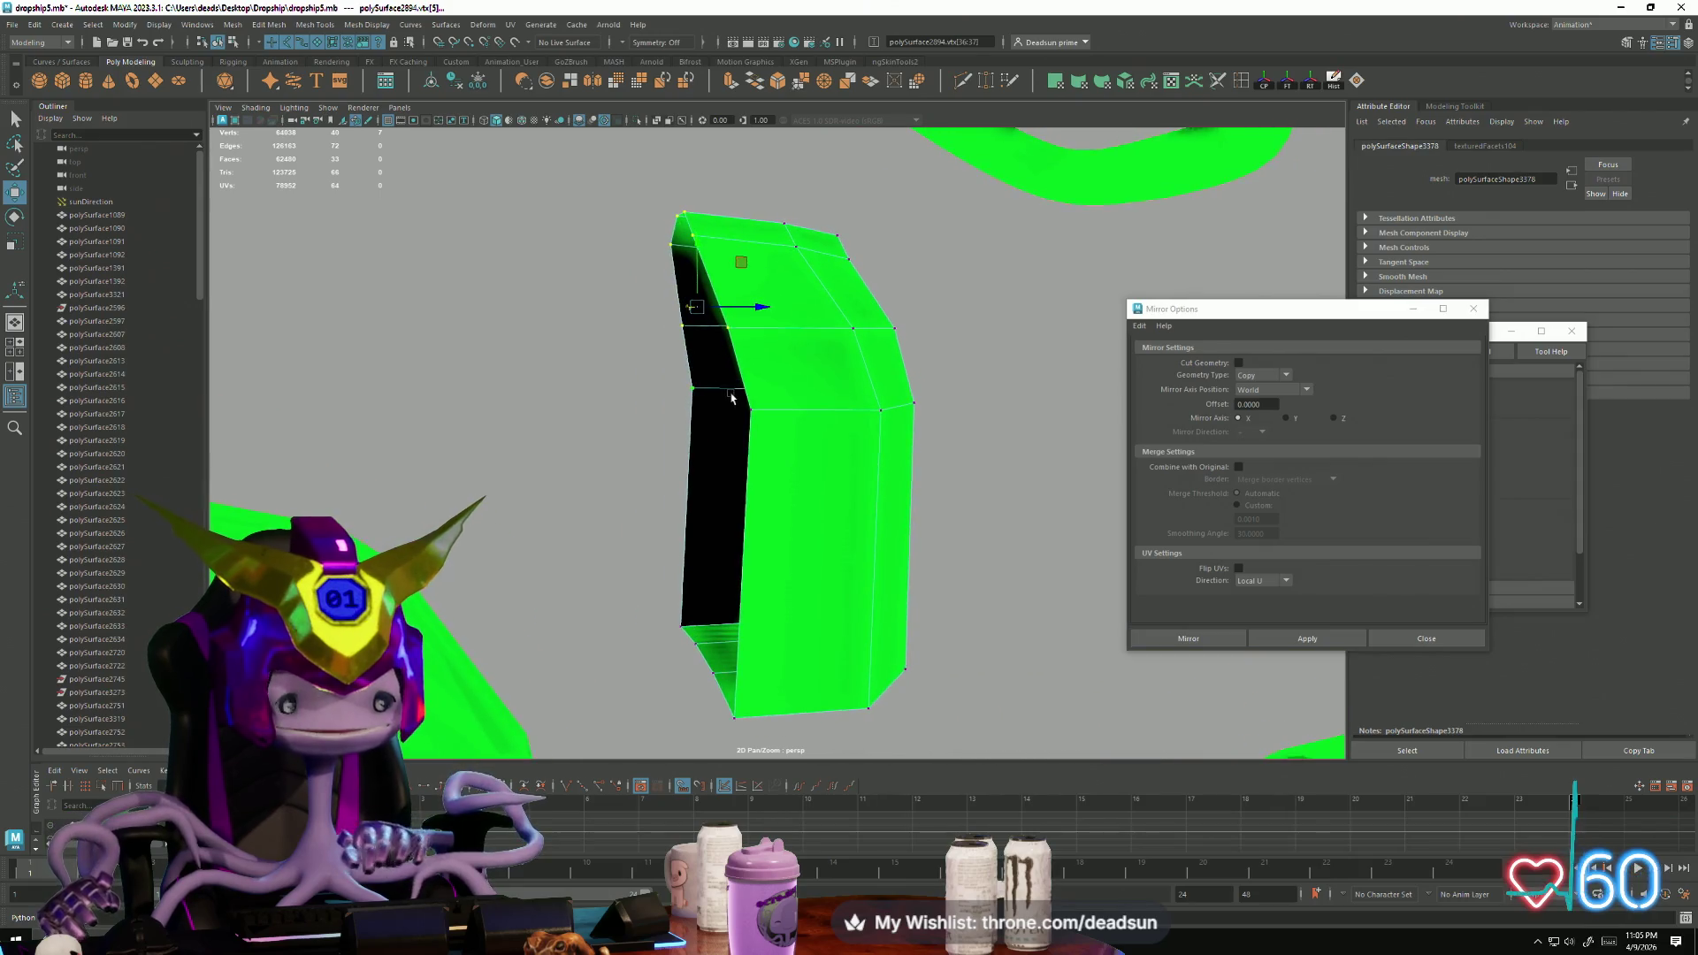
pyautogui.moveTo(752, 270); pyautogui.dragTo(769, 272)
pyautogui.scroll(-5, 725, 354)
pyautogui.moveTo(670, 433)
pyautogui.keyDown('alt'); pyautogui.mouseDown()
pyautogui.moveTo(465, 442)
pyautogui.moveTo(690, 459)
pyautogui.mouseUp(); pyautogui.keyUp('alt')
pyautogui.moveTo(796, 422); pyautogui.dragTo(829, 412, button='right')
pyautogui.moveTo(842, 444)
pyautogui.mouseDown()
pyautogui.moveTo(470, 409)
pyautogui.moveTo(1004, 543)
pyautogui.moveTo(587, 428)
pyautogui.moveTo(410, 451)
pyautogui.moveTo(419, 477)
pyautogui.mouseUp()
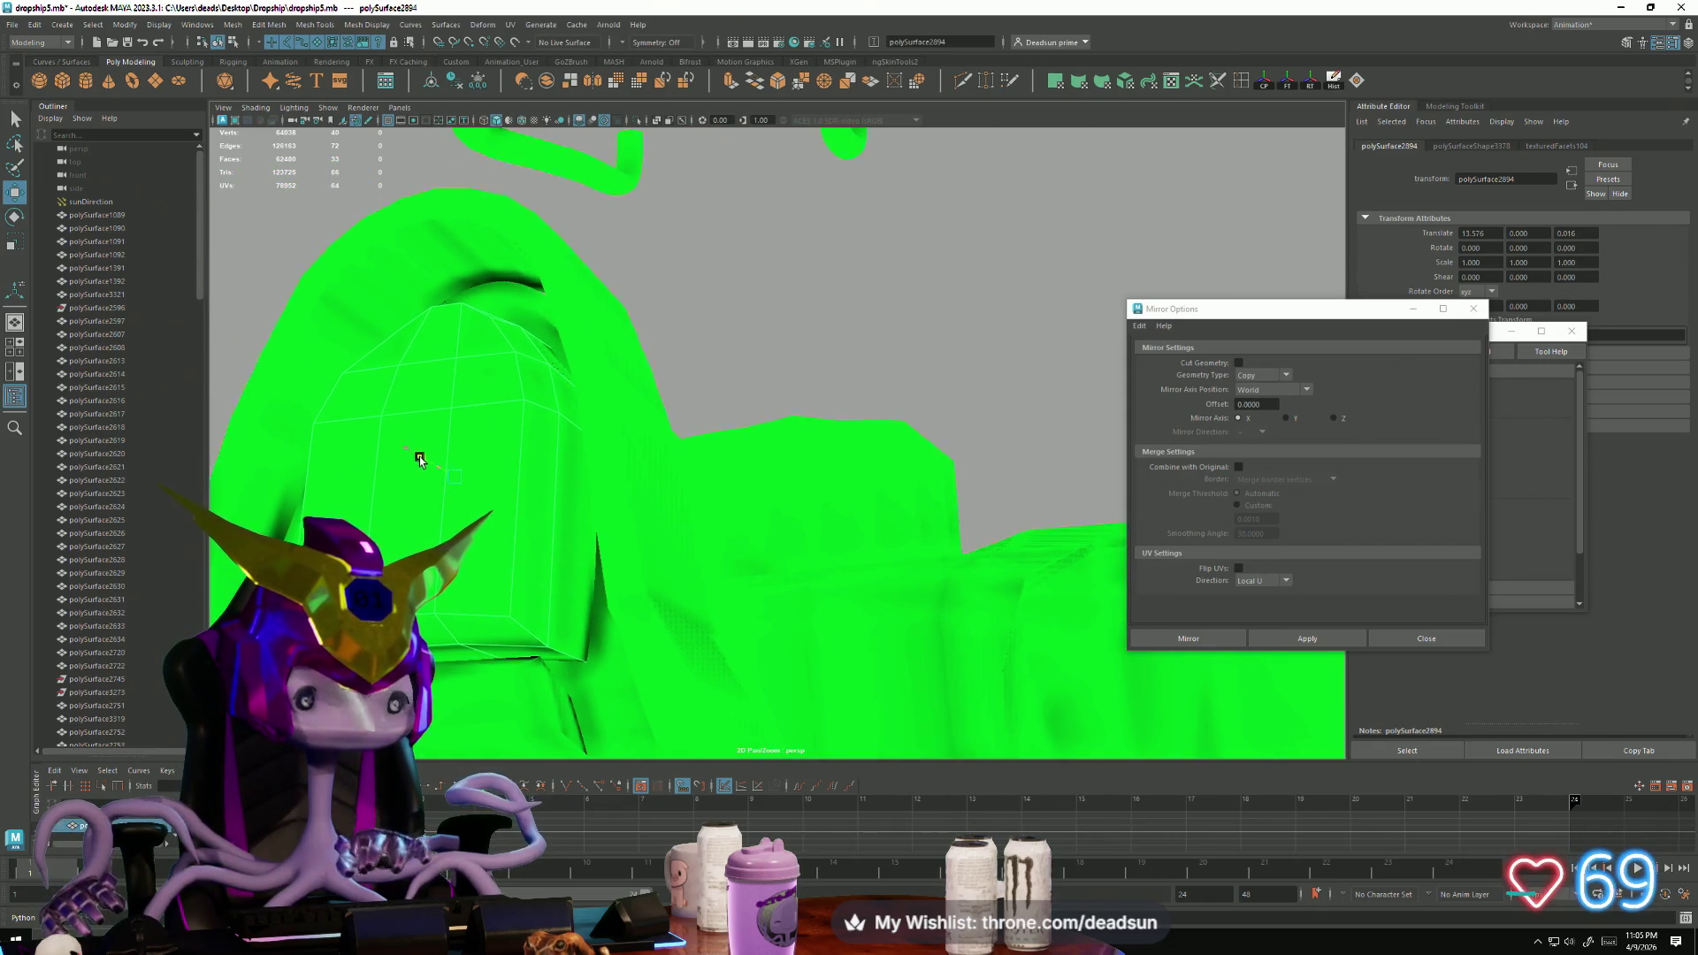
pyautogui.press('e')
# Step: Pull the seat-back cushion out sideways and switch it to face selection
pyautogui.press('r')
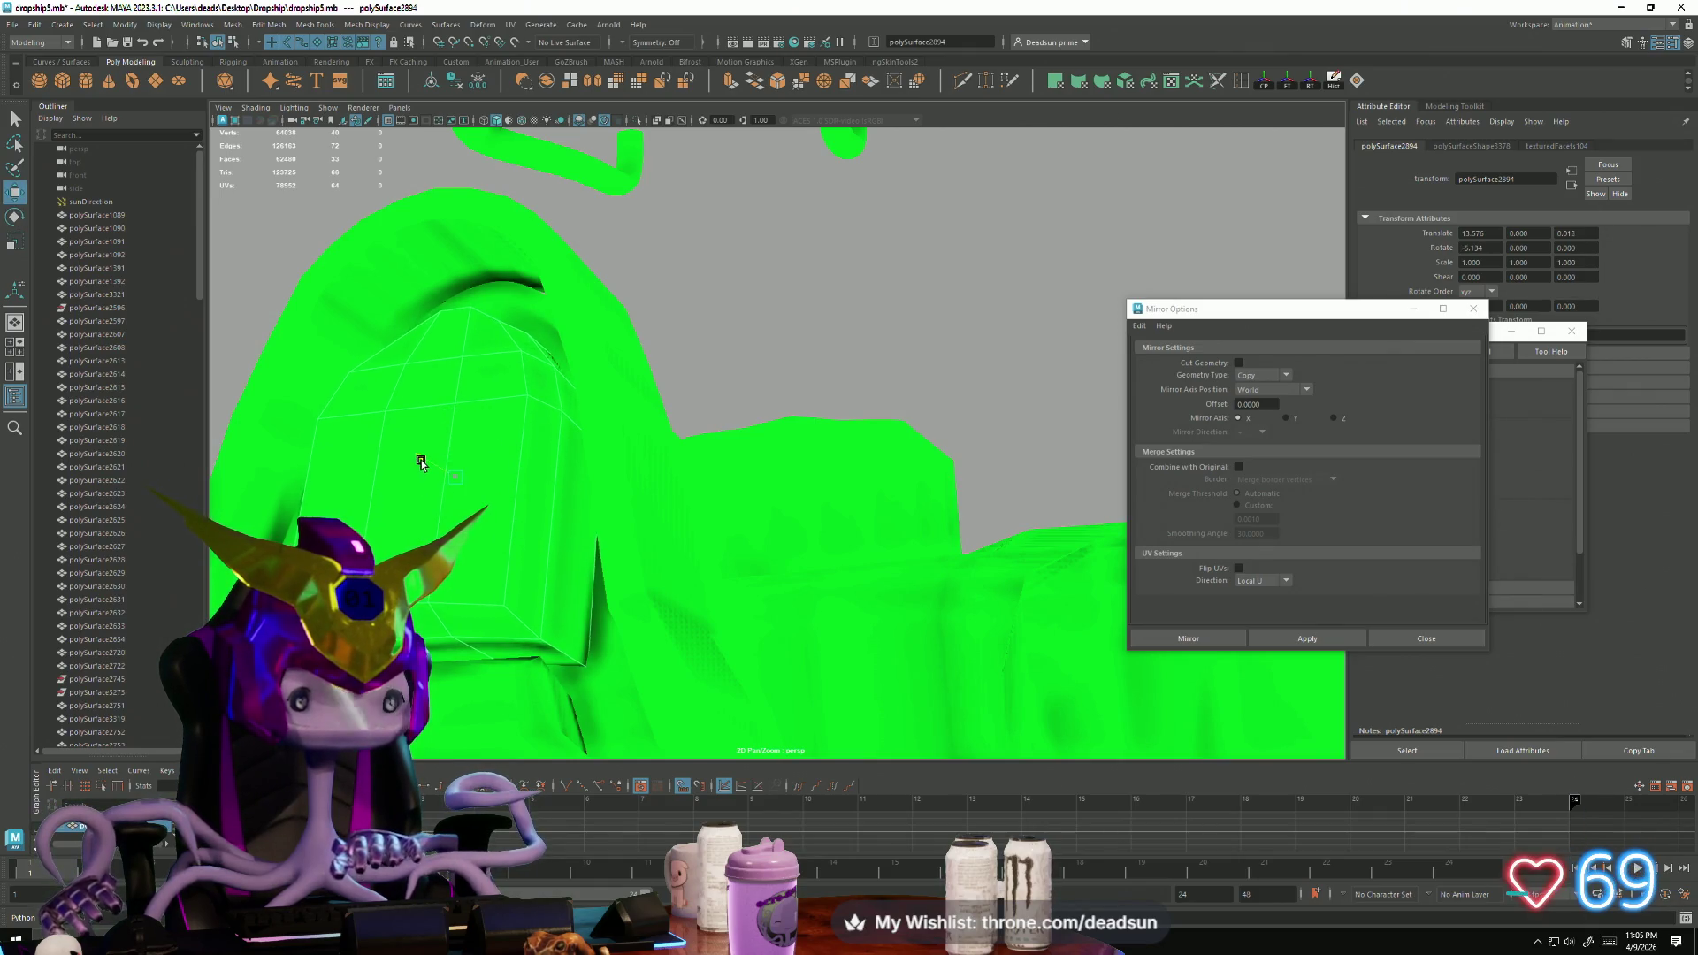
pyautogui.keyDown('alt'); pyautogui.moveTo(428, 463); pyautogui.dragTo(539, 451); pyautogui.keyUp('alt')
pyautogui.click(631, 600)
pyautogui.keyDown('alt'); pyautogui.moveTo(631, 600); pyautogui.dragTo(1061, 265); pyautogui.keyUp('alt')
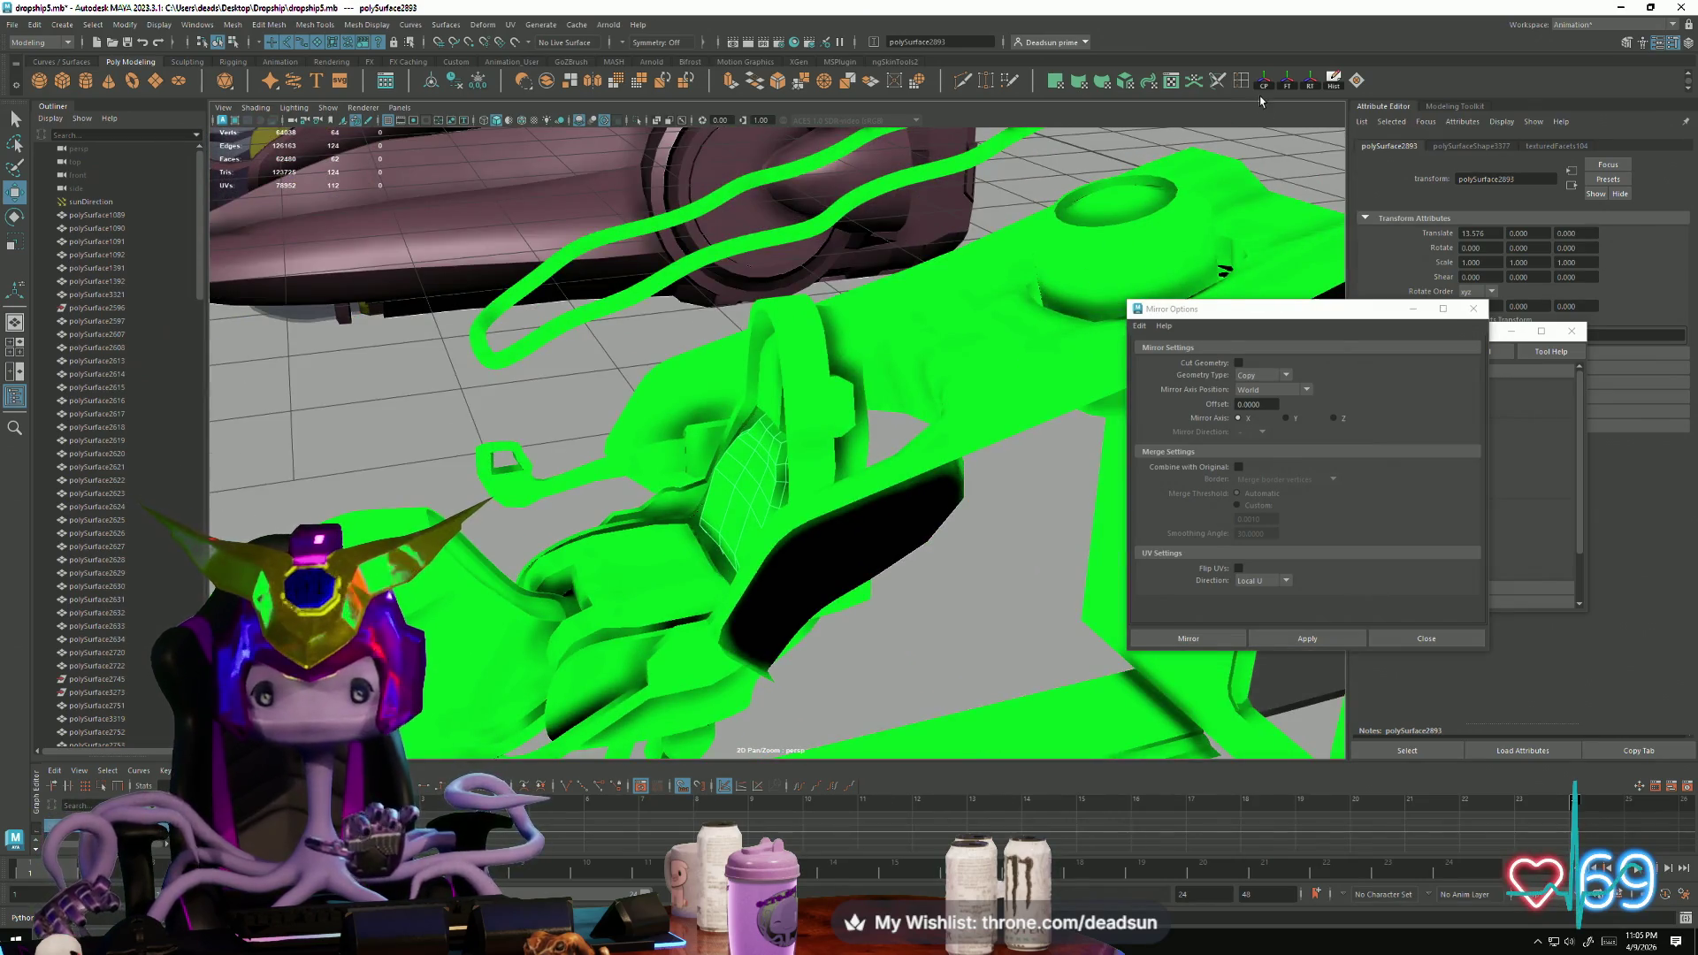
pyautogui.moveTo(697, 493)
pyautogui.mouseDown()
pyautogui.moveTo(548, 502)
pyautogui.moveTo(620, 433)
pyautogui.moveTo(620, 485)
pyautogui.mouseUp()
pyautogui.rightClick(620, 485)
pyautogui.moveTo(620, 485); pyautogui.dragTo(619, 521, button='right')
# Step: Select all faces on one half of the seat-back cushion and delete them
pyautogui.click(872, 402)
pyautogui.click(760, 389)
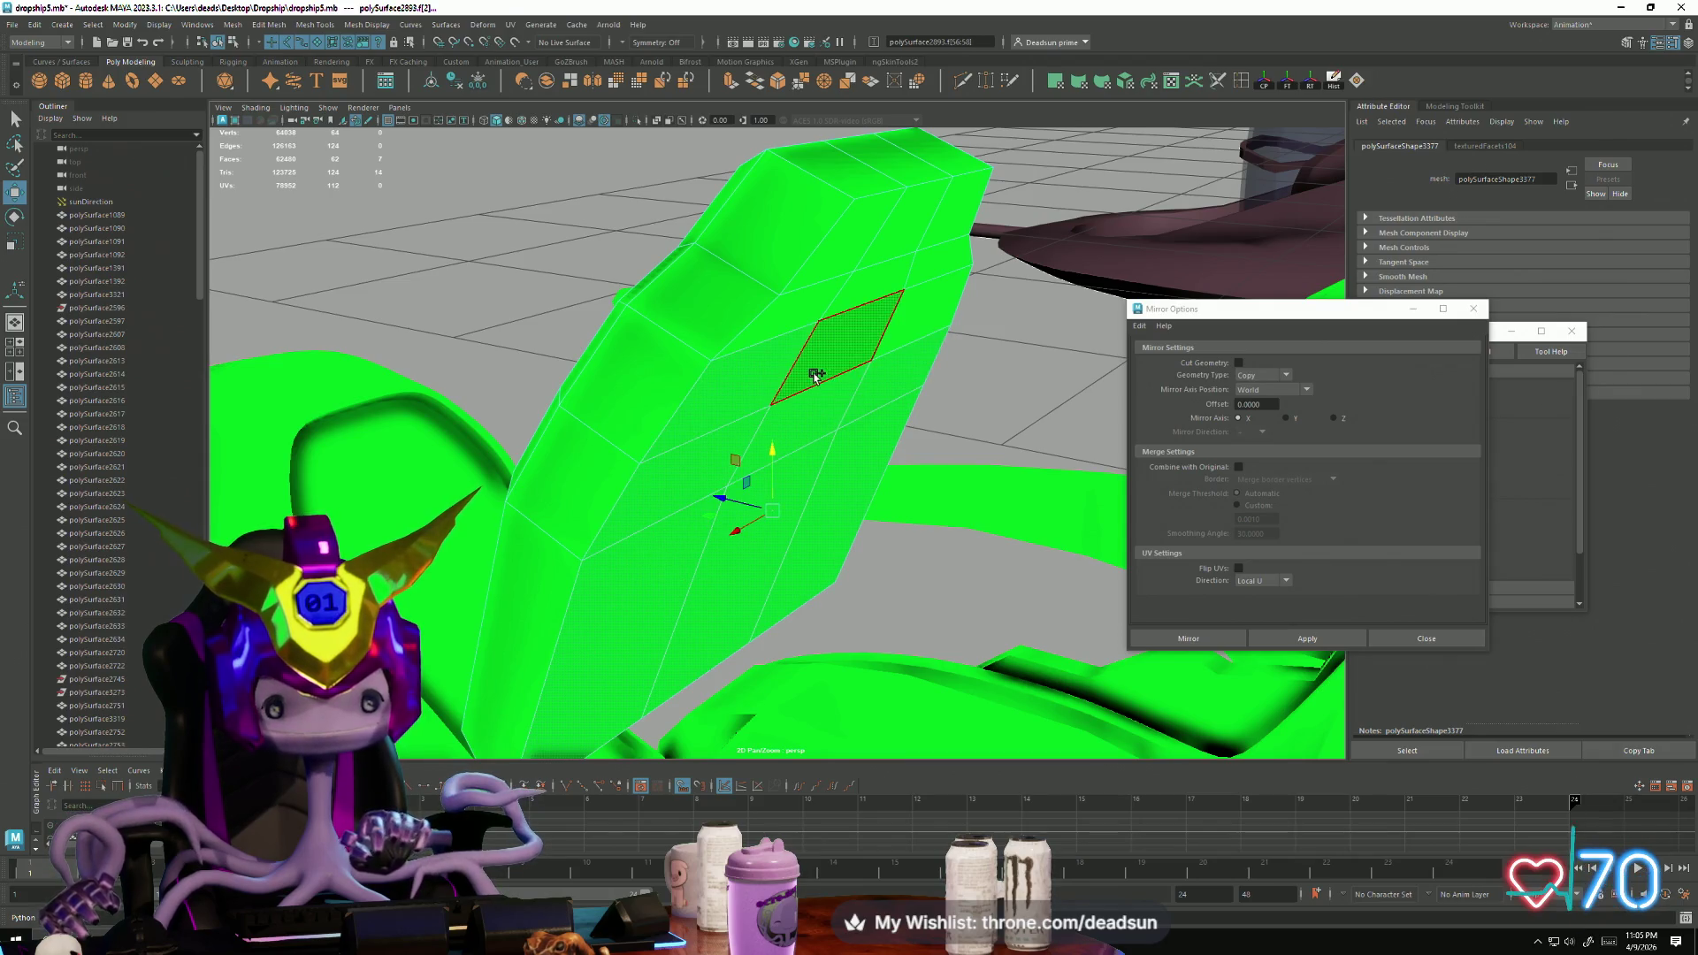
pyautogui.keyDown('shift'); pyautogui.click(920, 261); pyautogui.keyUp('shift')
pyautogui.keyDown('shift'); pyautogui.click(880, 261); pyautogui.keyUp('shift')
pyautogui.moveTo(880, 260)
pyautogui.keyDown('alt'); pyautogui.mouseDown()
pyautogui.moveTo(920, 473)
pyautogui.moveTo(913, 447)
pyautogui.moveTo(836, 507)
pyautogui.moveTo(674, 486)
pyautogui.mouseUp(); pyautogui.keyUp('alt')
pyautogui.press('Delete')
# Step: Set the remaining cushion's Translate Y to 0 and nudge it back into place along Z
pyautogui.press('F8')
pyautogui.moveTo(720, 426)
pyautogui.keyDown('alt'); pyautogui.mouseDown()
pyautogui.moveTo(647, 555)
pyautogui.moveTo(847, 454)
pyautogui.mouseUp(); pyautogui.keyUp('alt')
pyautogui.moveTo(903, 366); pyautogui.dragTo(899, 405)
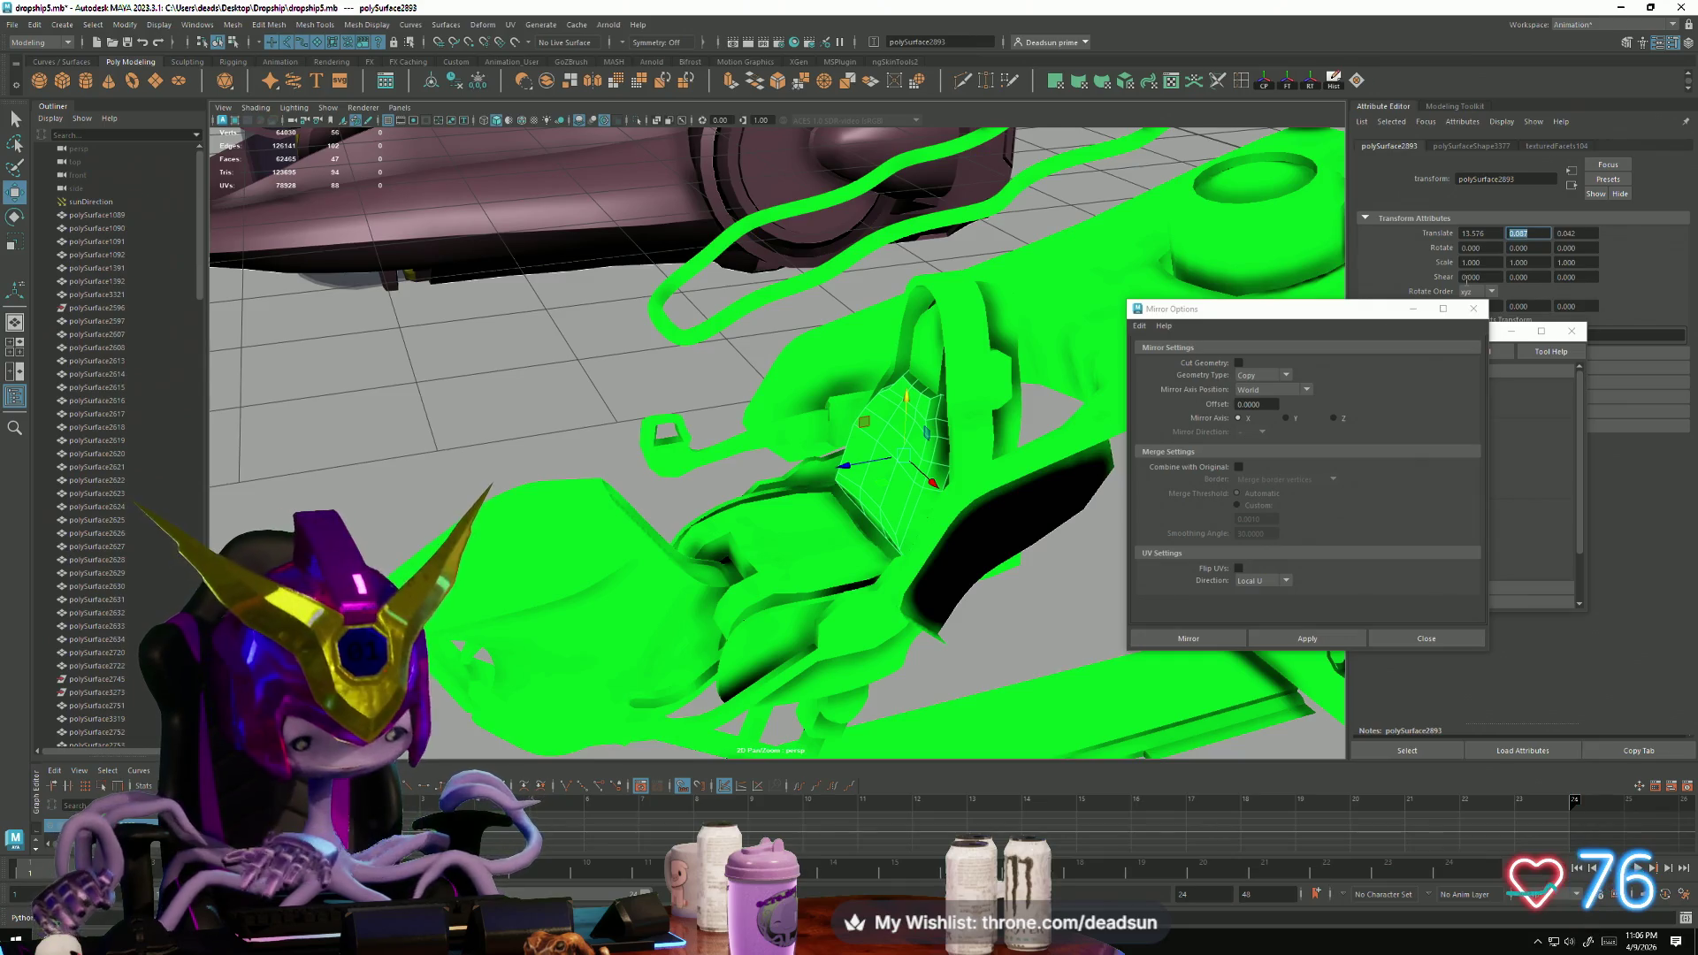
pyautogui.write('0')
pyautogui.press('Return')
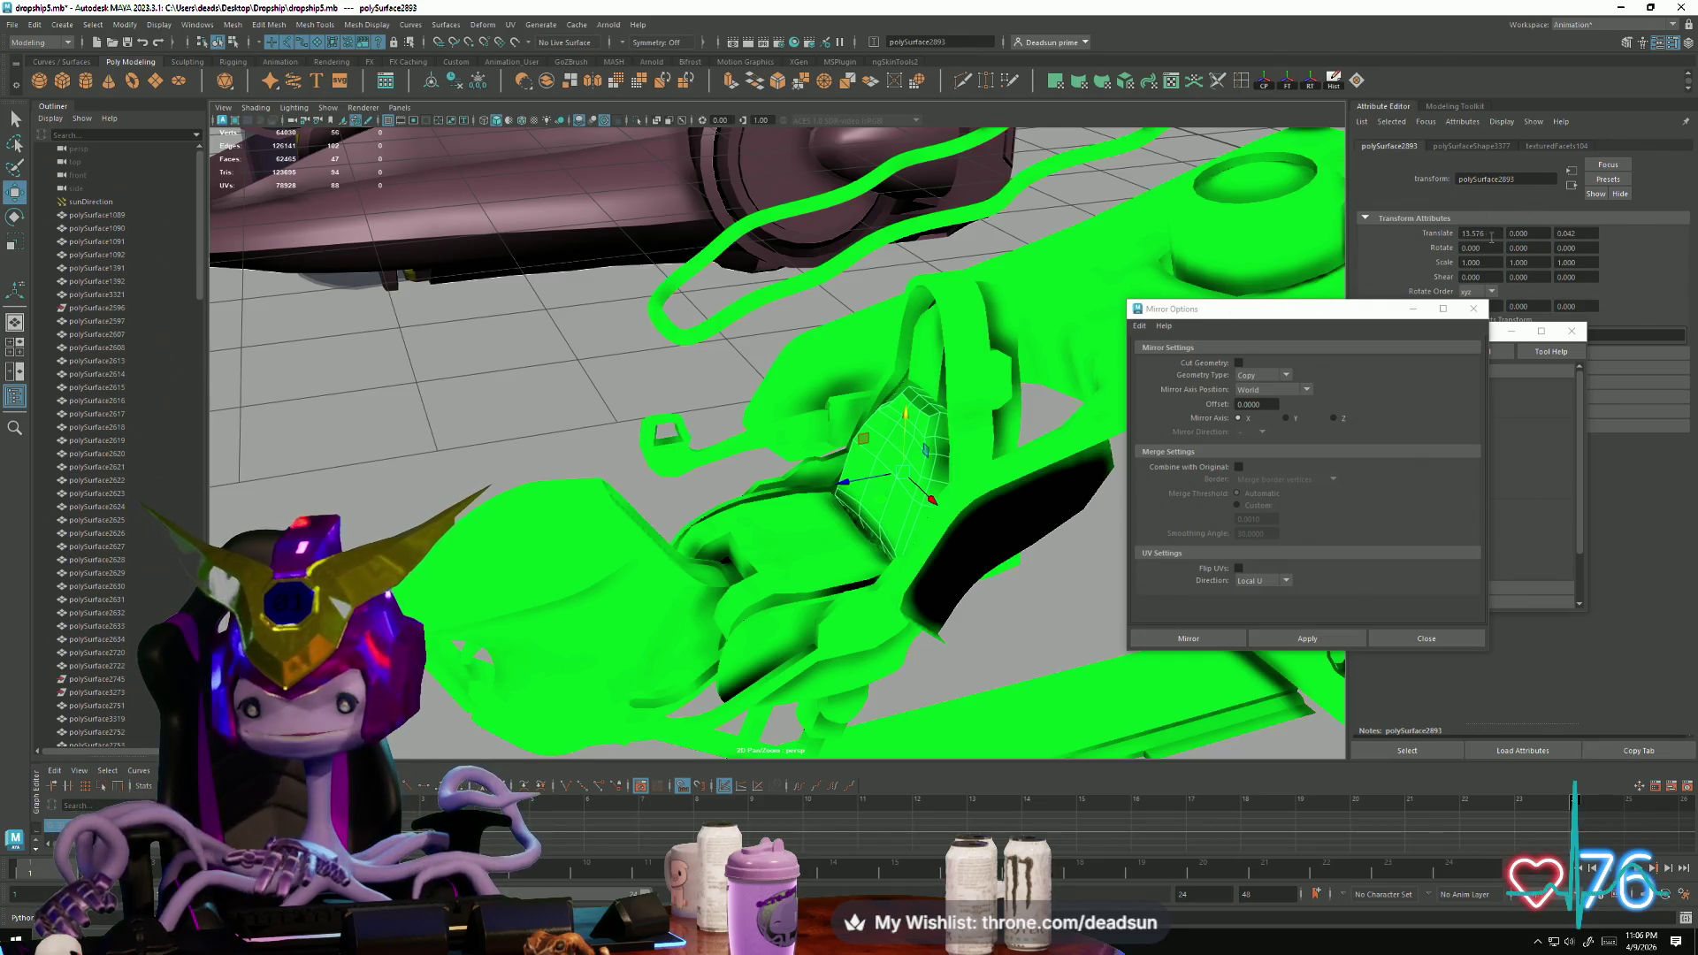
pyautogui.write('0')
pyautogui.press('Return')
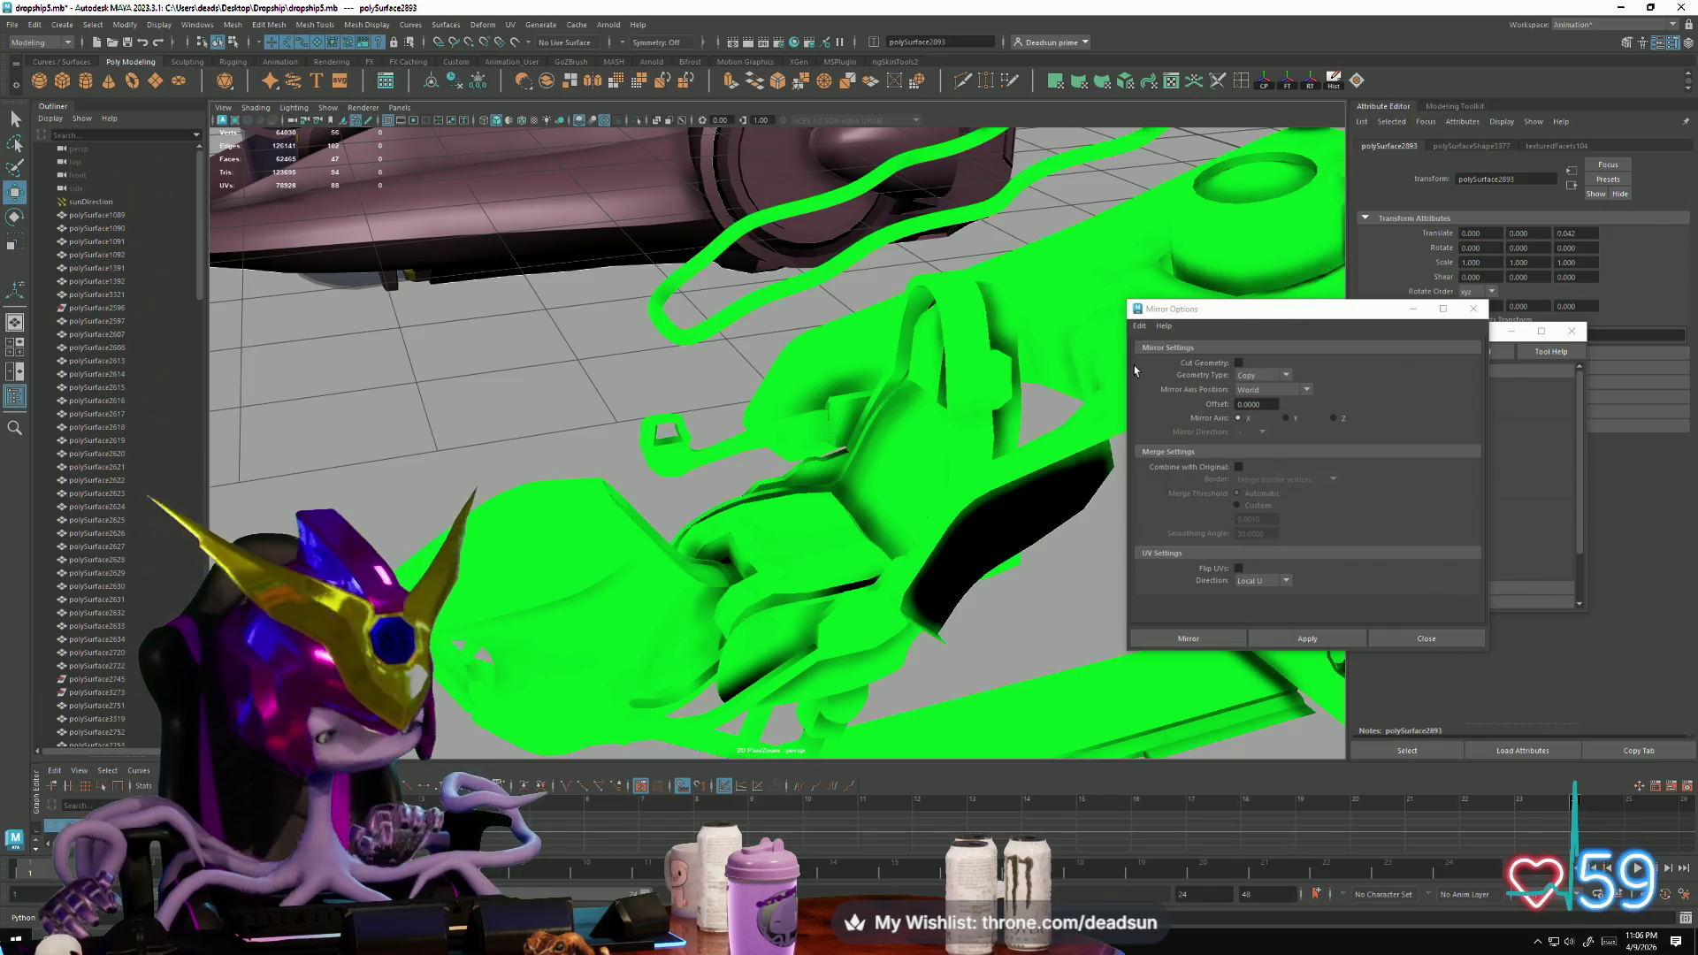
pyautogui.hotkey('ctrl', 'z')
pyautogui.keyDown('alt'); pyautogui.moveTo(937, 447); pyautogui.dragTo(791, 535); pyautogui.keyUp('alt')
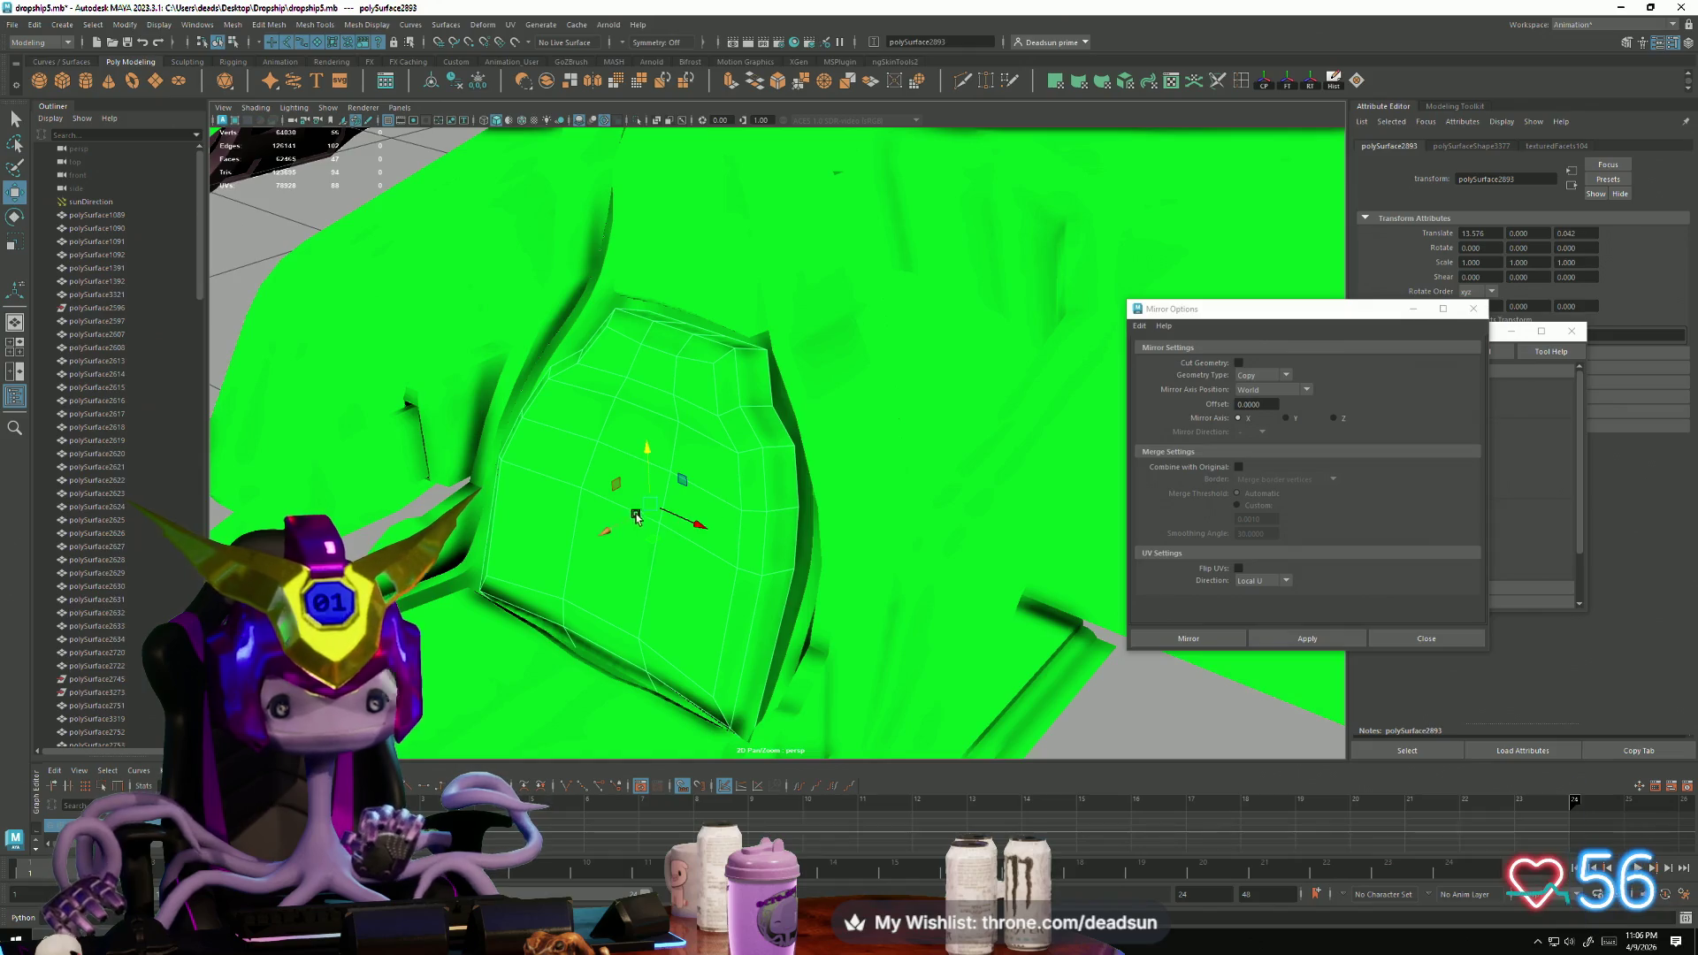
pyautogui.moveTo(608, 531)
pyautogui.mouseDown()
pyautogui.moveTo(645, 524)
pyautogui.moveTo(666, 483)
pyautogui.moveTo(643, 486)
pyautogui.moveTo(603, 528)
pyautogui.moveTo(621, 543)
pyautogui.moveTo(716, 511)
pyautogui.moveTo(919, 506)
pyautogui.moveTo(683, 522)
pyautogui.moveTo(703, 527)
pyautogui.mouseUp()
pyautogui.scroll(-5, 620, 542)
pyautogui.click(716, 510)
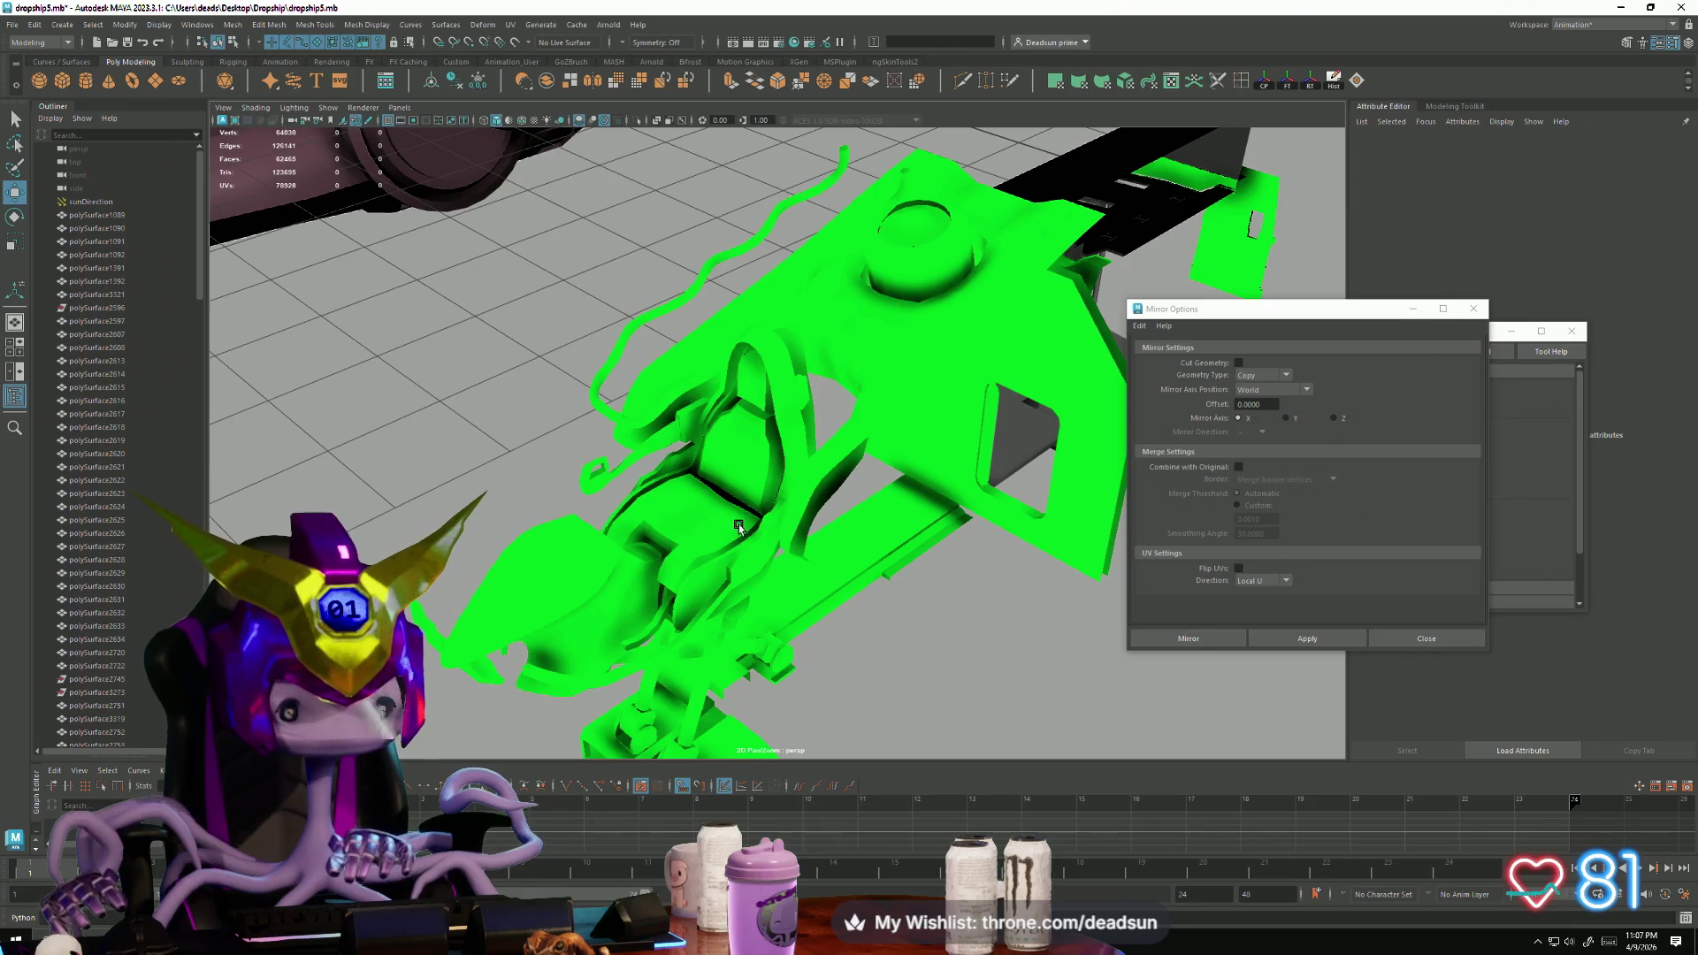
# Step: Select the seat bottom cushion and look through the Mesh menu operations
pyautogui.click(739, 527)
pyautogui.press('f')
pyautogui.moveTo(739, 528)
pyautogui.keyDown('alt'); pyautogui.mouseDown()
pyautogui.moveTo(835, 529)
pyautogui.moveTo(630, 554)
pyautogui.moveTo(580, 587)
pyautogui.moveTo(708, 506)
pyautogui.mouseUp(); pyautogui.keyUp('alt')
pyautogui.click(606, 567)
pyautogui.keyDown('alt'); pyautogui.moveTo(707, 506); pyautogui.dragTo(927, 707, button='right'); pyautogui.keyUp('alt')
pyautogui.keyDown('alt'); pyautogui.moveTo(927, 708); pyautogui.dragTo(791, 670); pyautogui.keyUp('alt')
pyautogui.moveTo(792, 671)
pyautogui.keyDown('alt'); pyautogui.mouseDown(button='right')
pyautogui.moveTo(757, 561)
pyautogui.moveTo(663, 495)
pyautogui.mouseUp(button='right'); pyautogui.keyUp('alt')
pyautogui.moveTo(663, 496)
pyautogui.keyDown('alt'); pyautogui.mouseDown()
pyautogui.moveTo(652, 607)
pyautogui.moveTo(708, 550)
pyautogui.moveTo(734, 554)
pyautogui.mouseUp(); pyautogui.keyUp('alt')
pyautogui.click(707, 550)
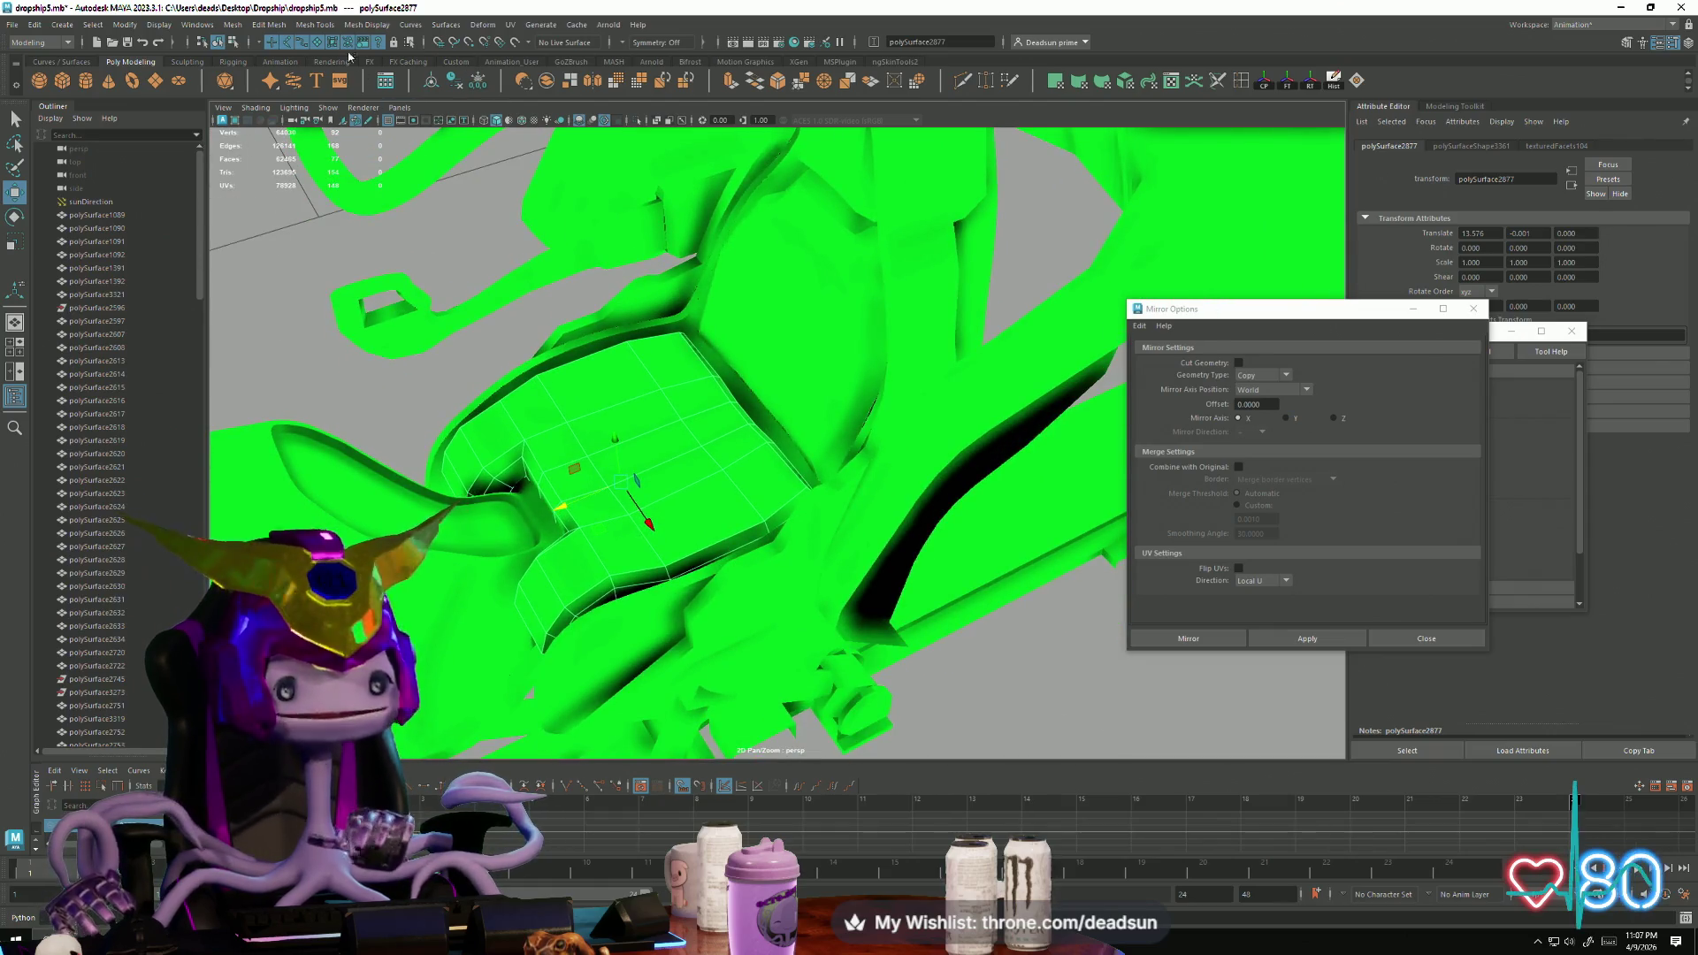
pyautogui.click(233, 24)
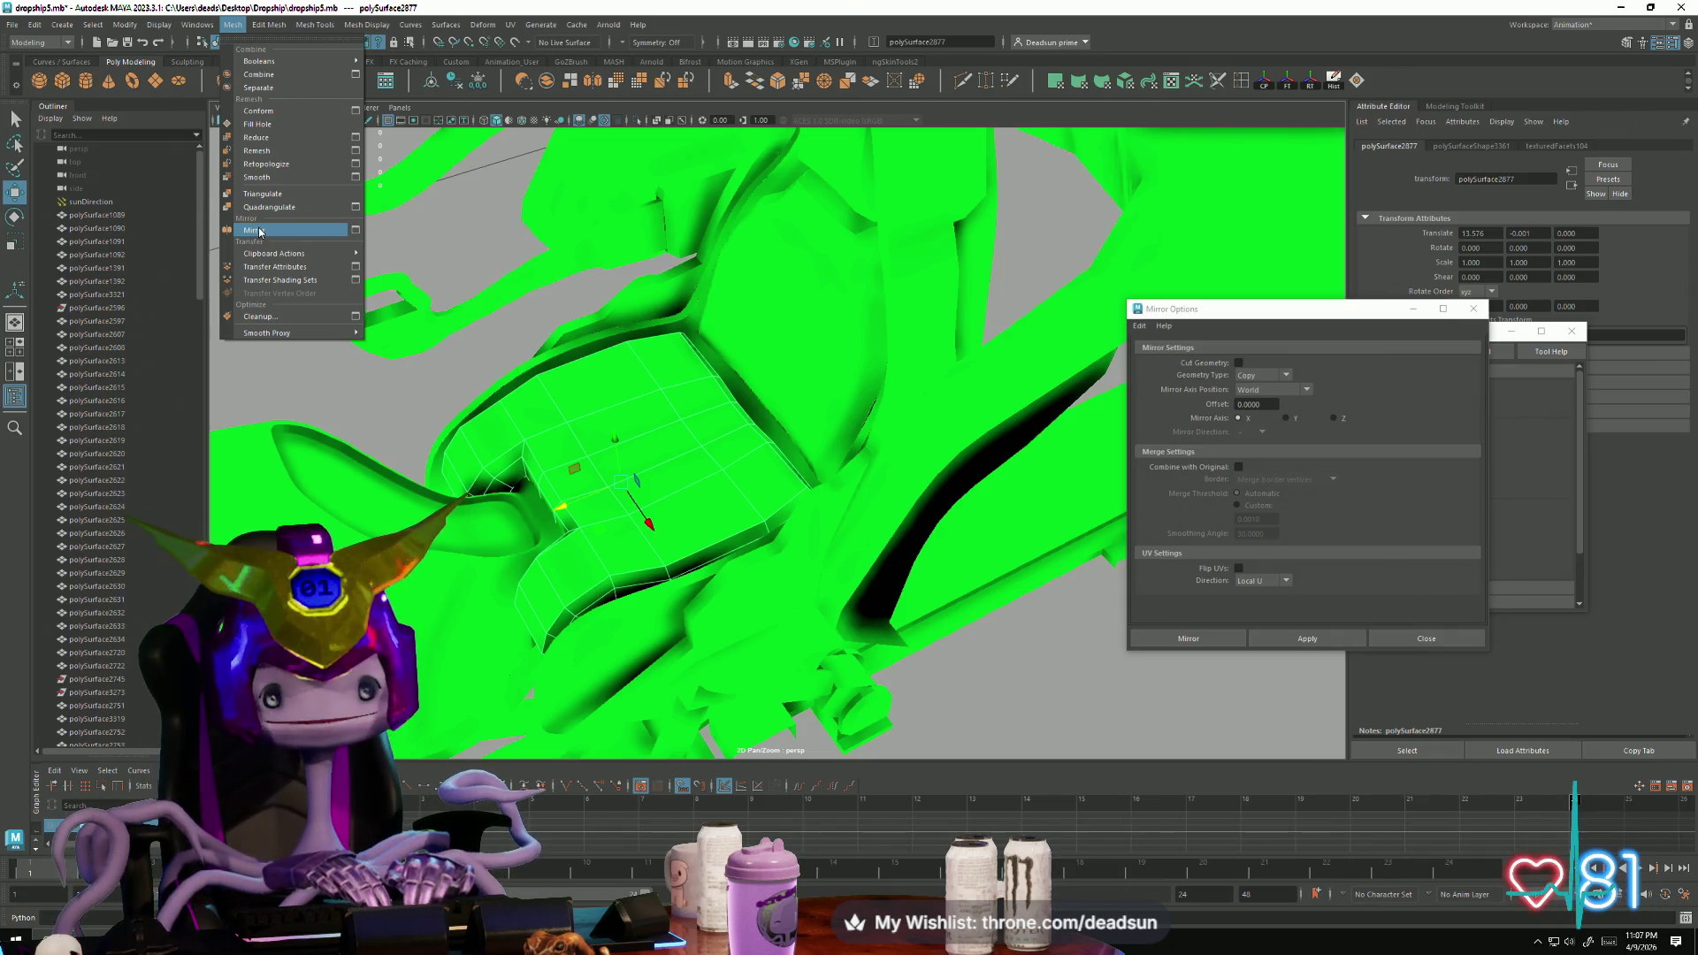
pyautogui.moveTo(264, 31)
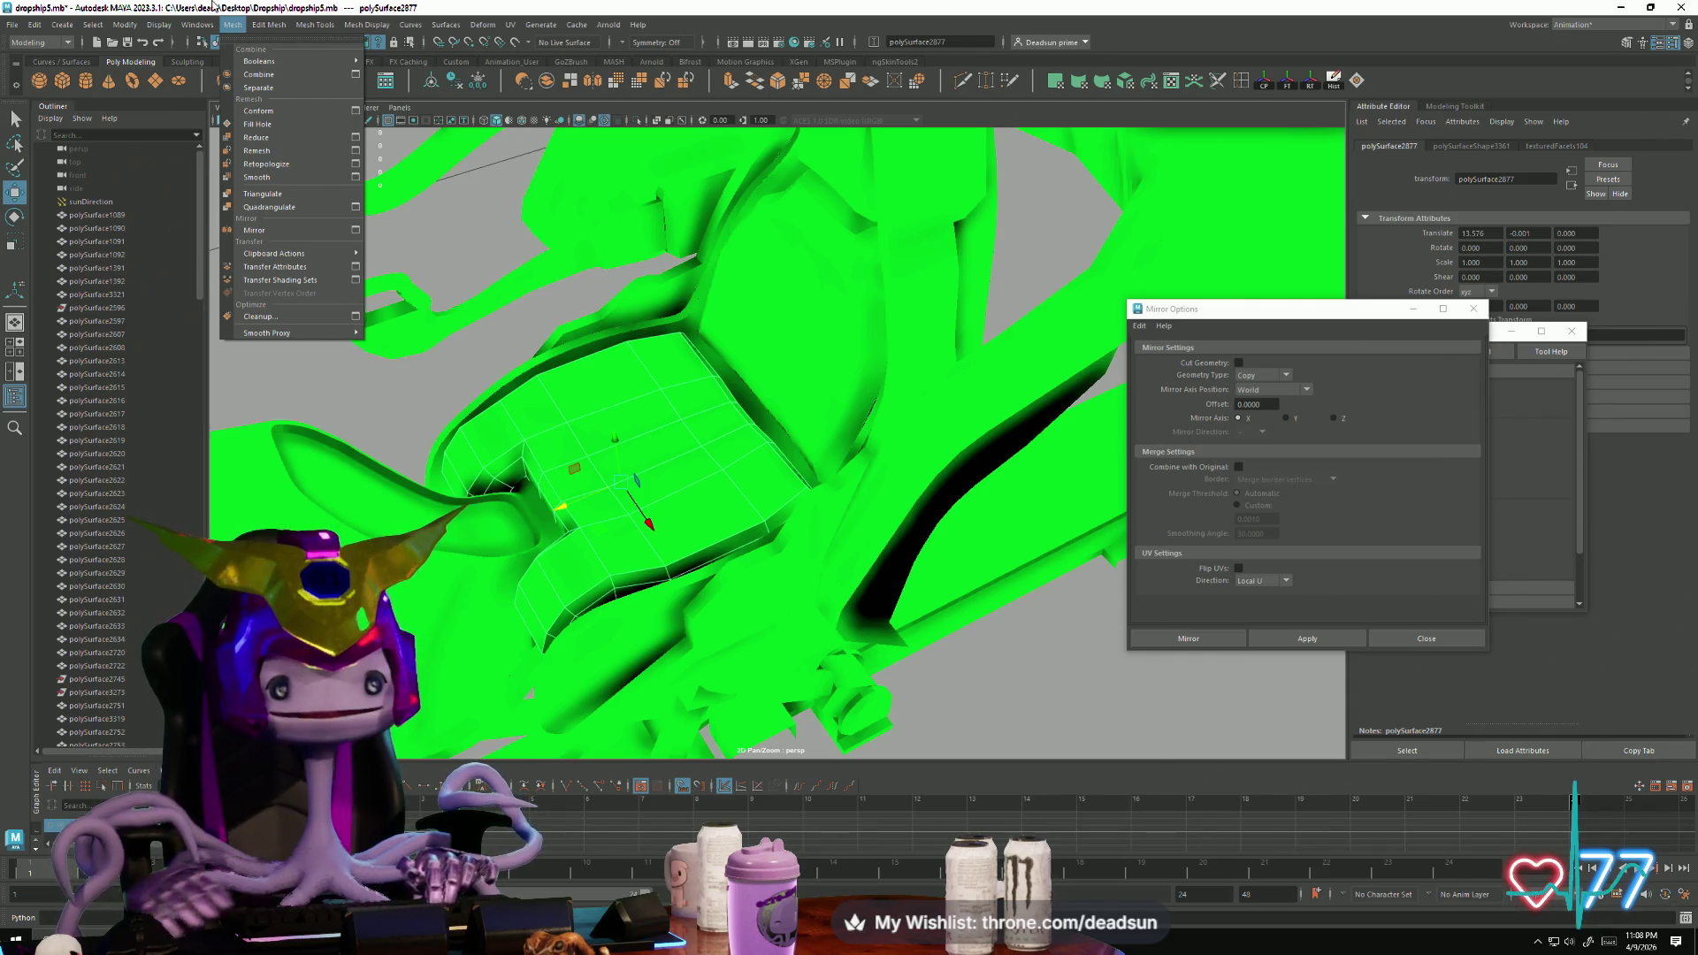
pyautogui.click(602, 407)
# Step: Smooth the seat-back cushion with Mesh > Smooth, then the seat bottom cushion with G
pyautogui.moveTo(602, 407)
pyautogui.keyDown('alt'); pyautogui.mouseDown()
pyautogui.moveTo(428, 360)
pyautogui.moveTo(639, 420)
pyautogui.moveTo(679, 407)
pyautogui.mouseUp(); pyautogui.keyUp('alt')
pyautogui.click(679, 406)
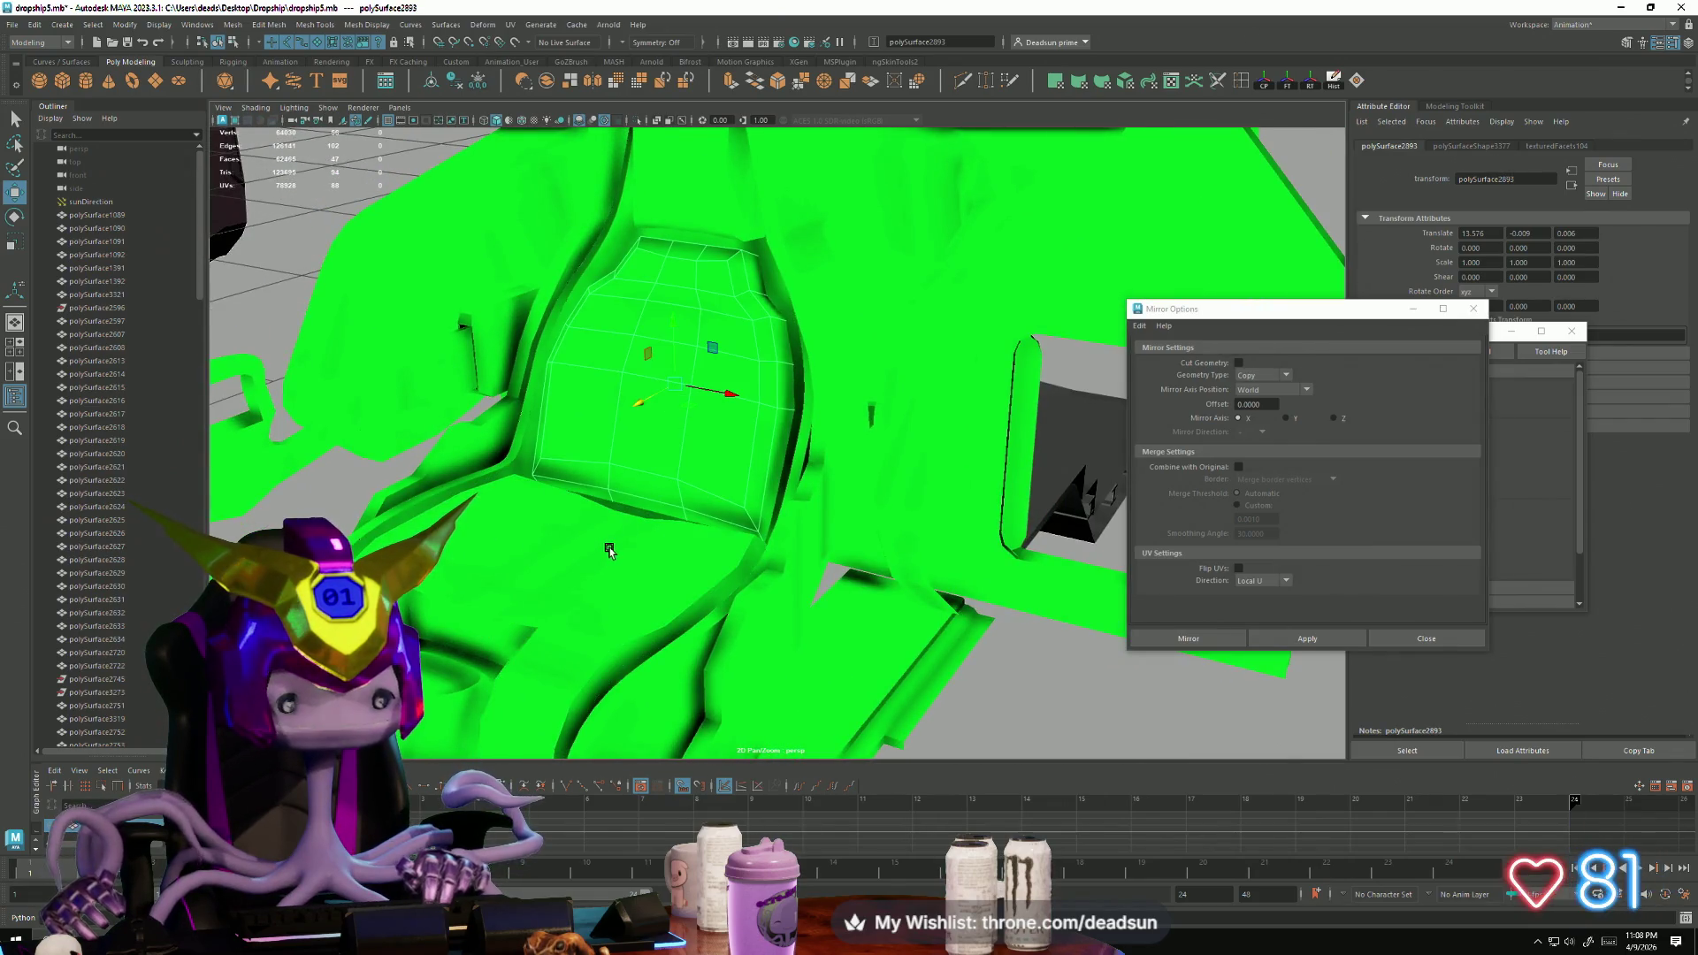
pyautogui.click(229, 25)
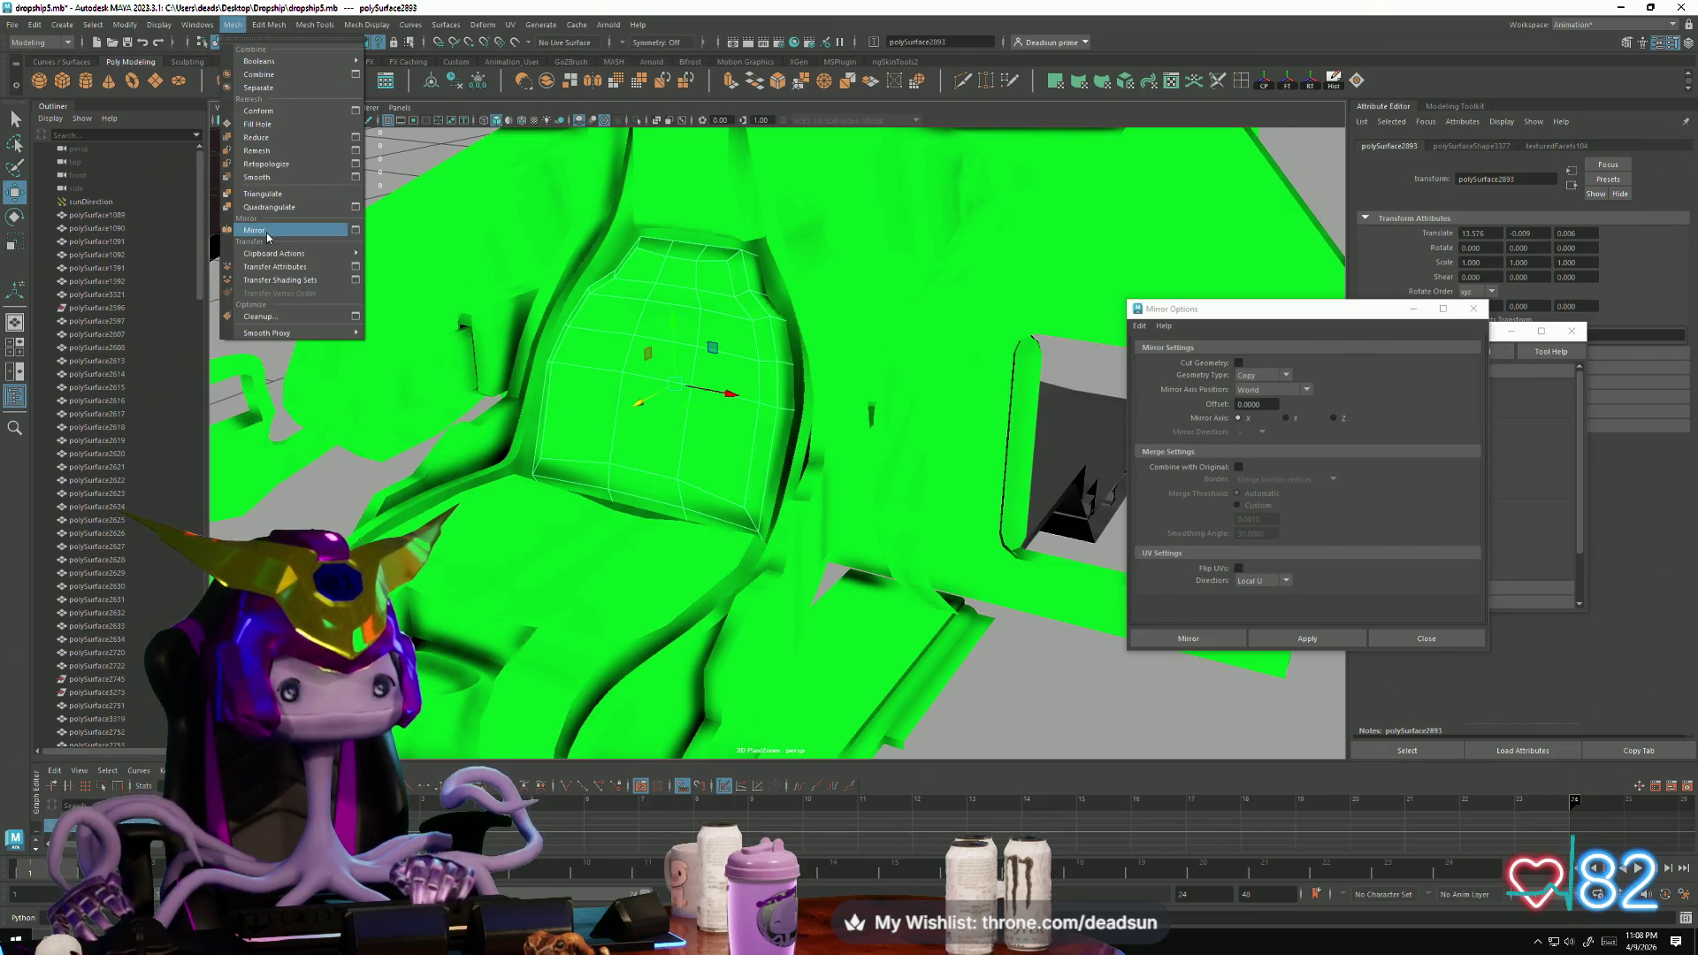
pyautogui.click(285, 180)
pyautogui.click(505, 571)
pyautogui.press('g')
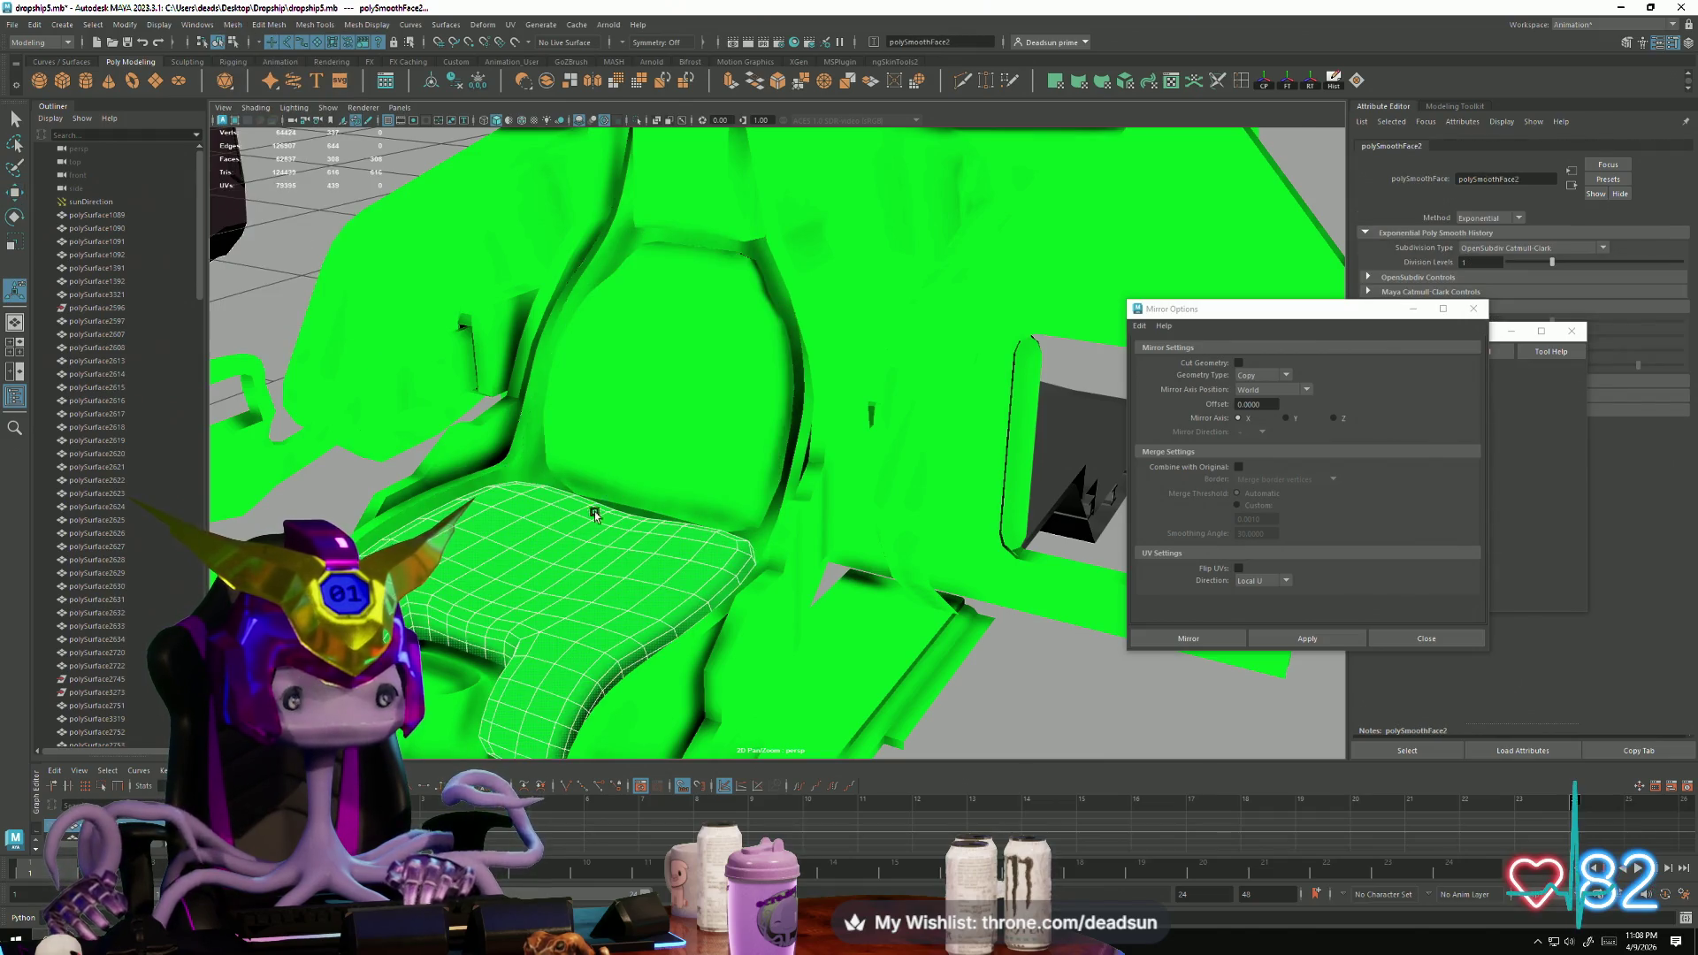
# Step: Smooth the headrest with G, then reselect the seat back and bottom cushion
pyautogui.click(677, 231)
pyautogui.click(778, 406)
pyautogui.click(747, 417)
pyautogui.moveTo(747, 417)
pyautogui.keyDown('alt'); pyautogui.mouseDown()
pyautogui.moveTo(631, 400)
pyautogui.moveTo(659, 380)
pyautogui.mouseUp(); pyautogui.keyUp('alt')
pyautogui.click(708, 257)
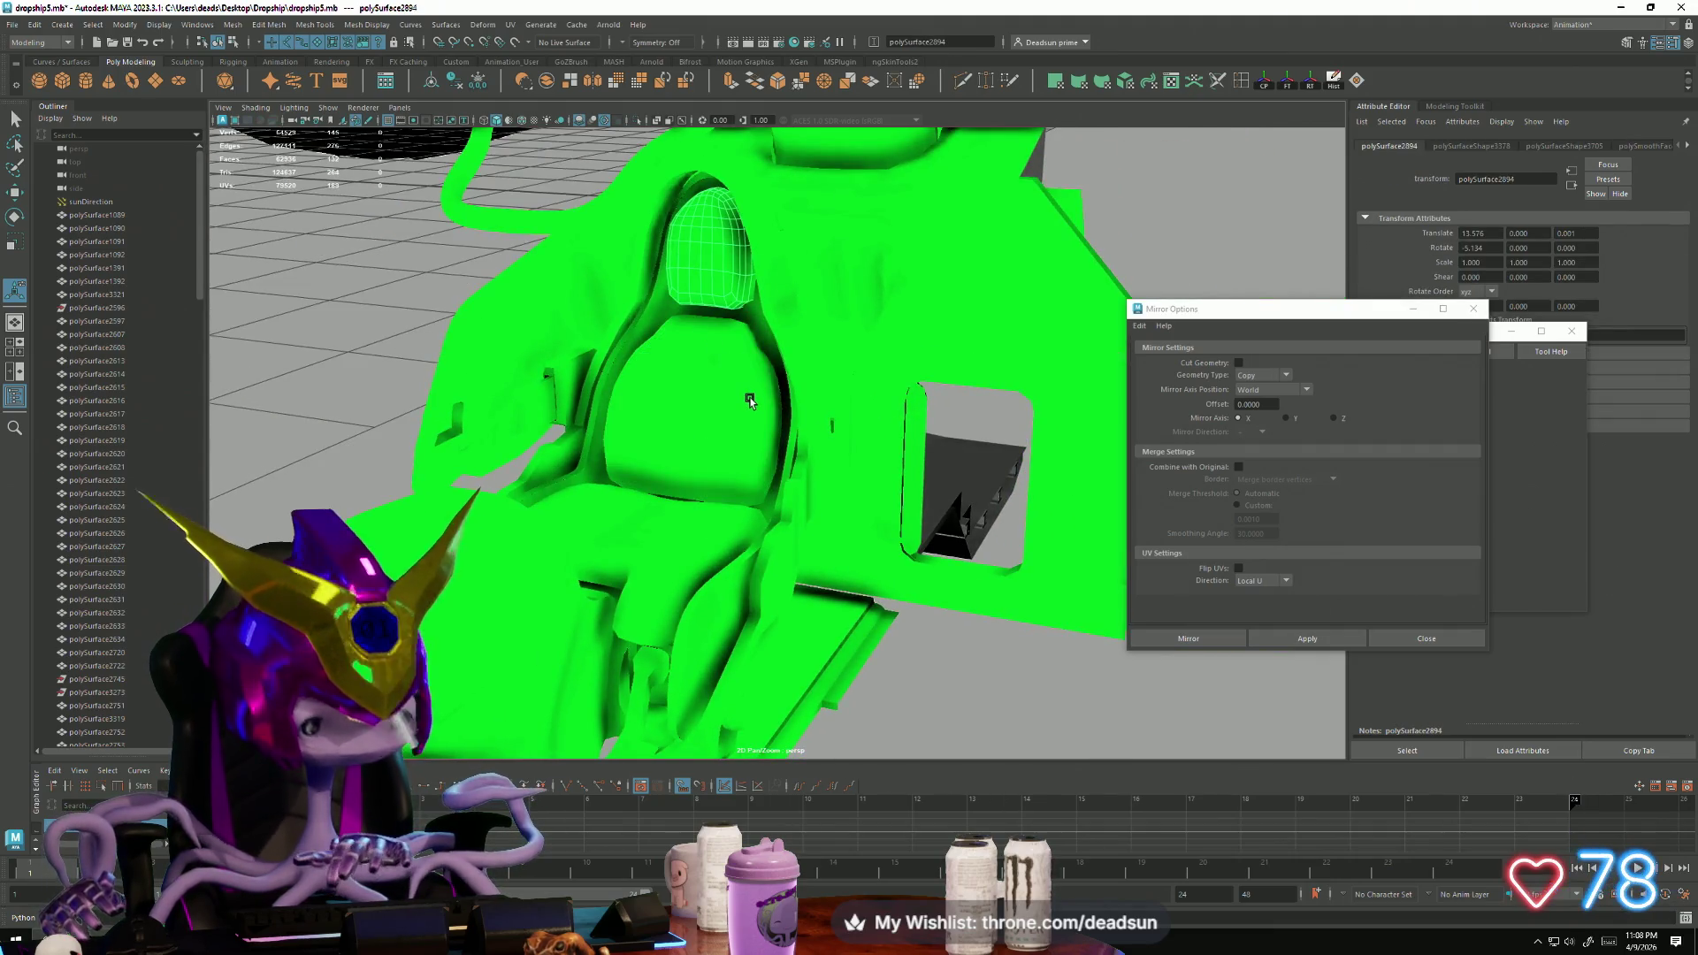
pyautogui.press('g')
pyautogui.click(756, 431)
pyautogui.click(663, 566)
pyautogui.moveTo(663, 566)
pyautogui.keyDown('alt'); pyautogui.mouseDown()
pyautogui.moveTo(707, 557)
pyautogui.moveTo(582, 466)
pyautogui.moveTo(708, 454)
pyautogui.moveTo(697, 431)
pyautogui.moveTo(800, 401)
pyautogui.moveTo(763, 439)
pyautogui.moveTo(875, 542)
pyautogui.moveTo(854, 446)
pyautogui.moveTo(743, 615)
pyautogui.moveTo(462, 575)
pyautogui.moveTo(592, 613)
pyautogui.moveTo(632, 542)
pyautogui.moveTo(587, 580)
pyautogui.mouseUp(); pyautogui.keyUp('alt')
pyautogui.click(708, 454)
pyautogui.click(873, 524)
pyautogui.click(743, 615)
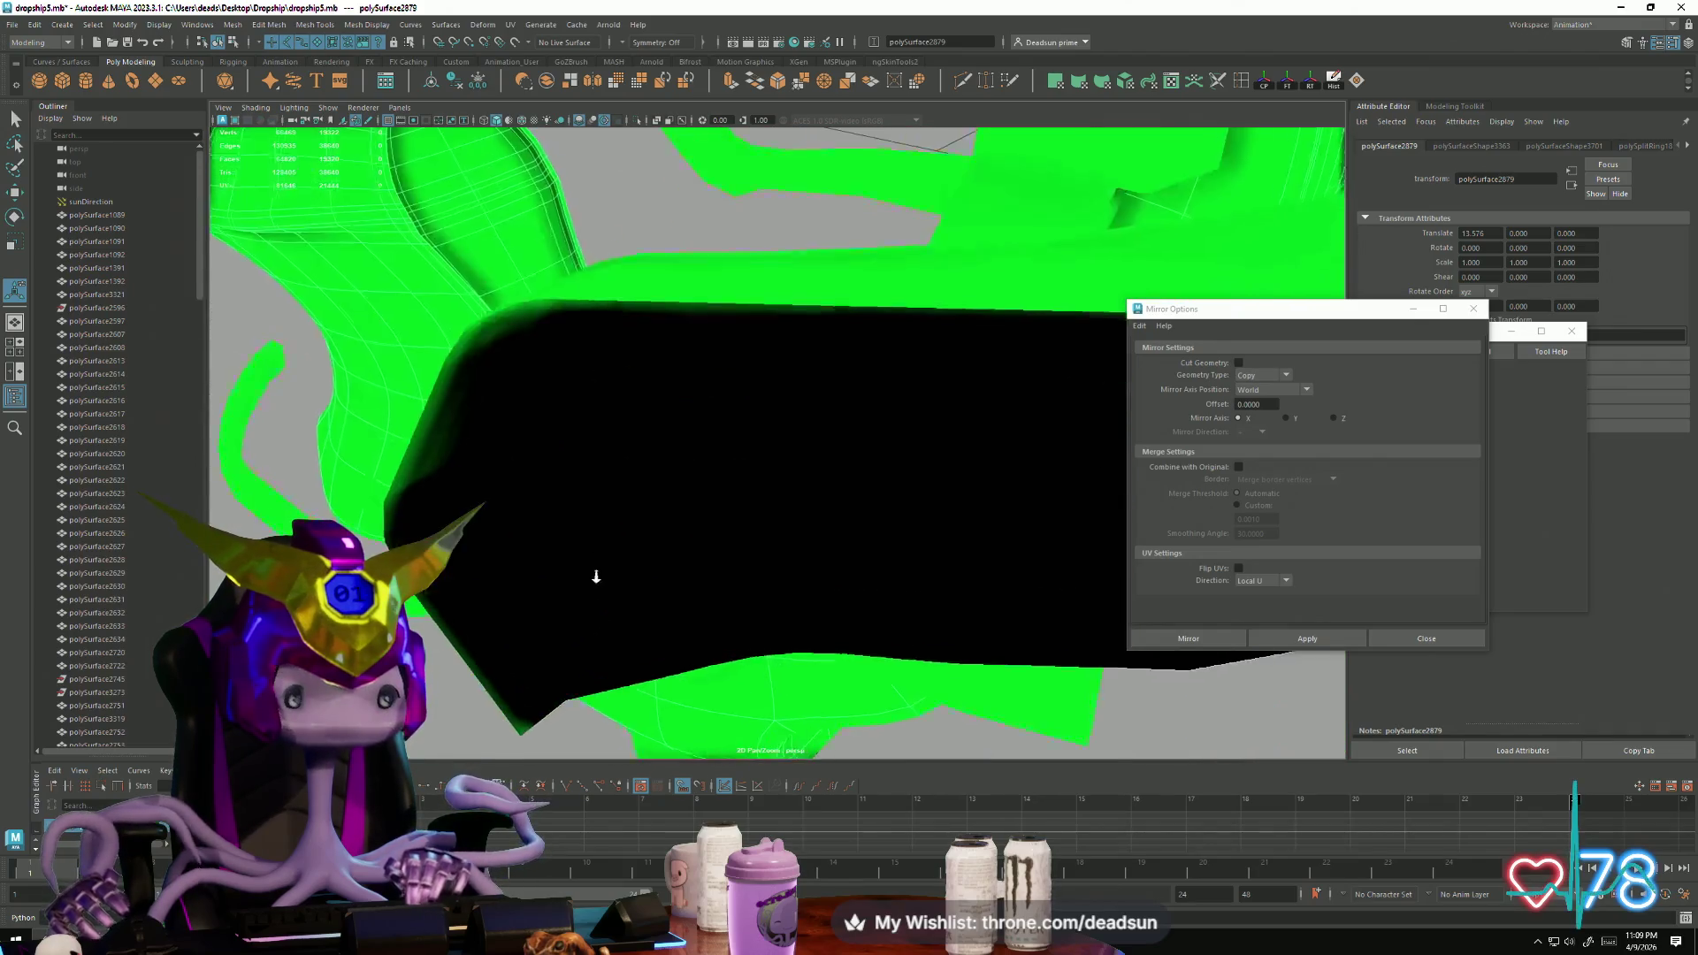
pyautogui.keyDown('alt'); pyautogui.moveTo(588, 581); pyautogui.dragTo(825, 702, button='middle'); pyautogui.keyUp('alt')
pyautogui.keyDown('alt'); pyautogui.moveTo(825, 703); pyautogui.dragTo(942, 679); pyautogui.keyUp('alt')
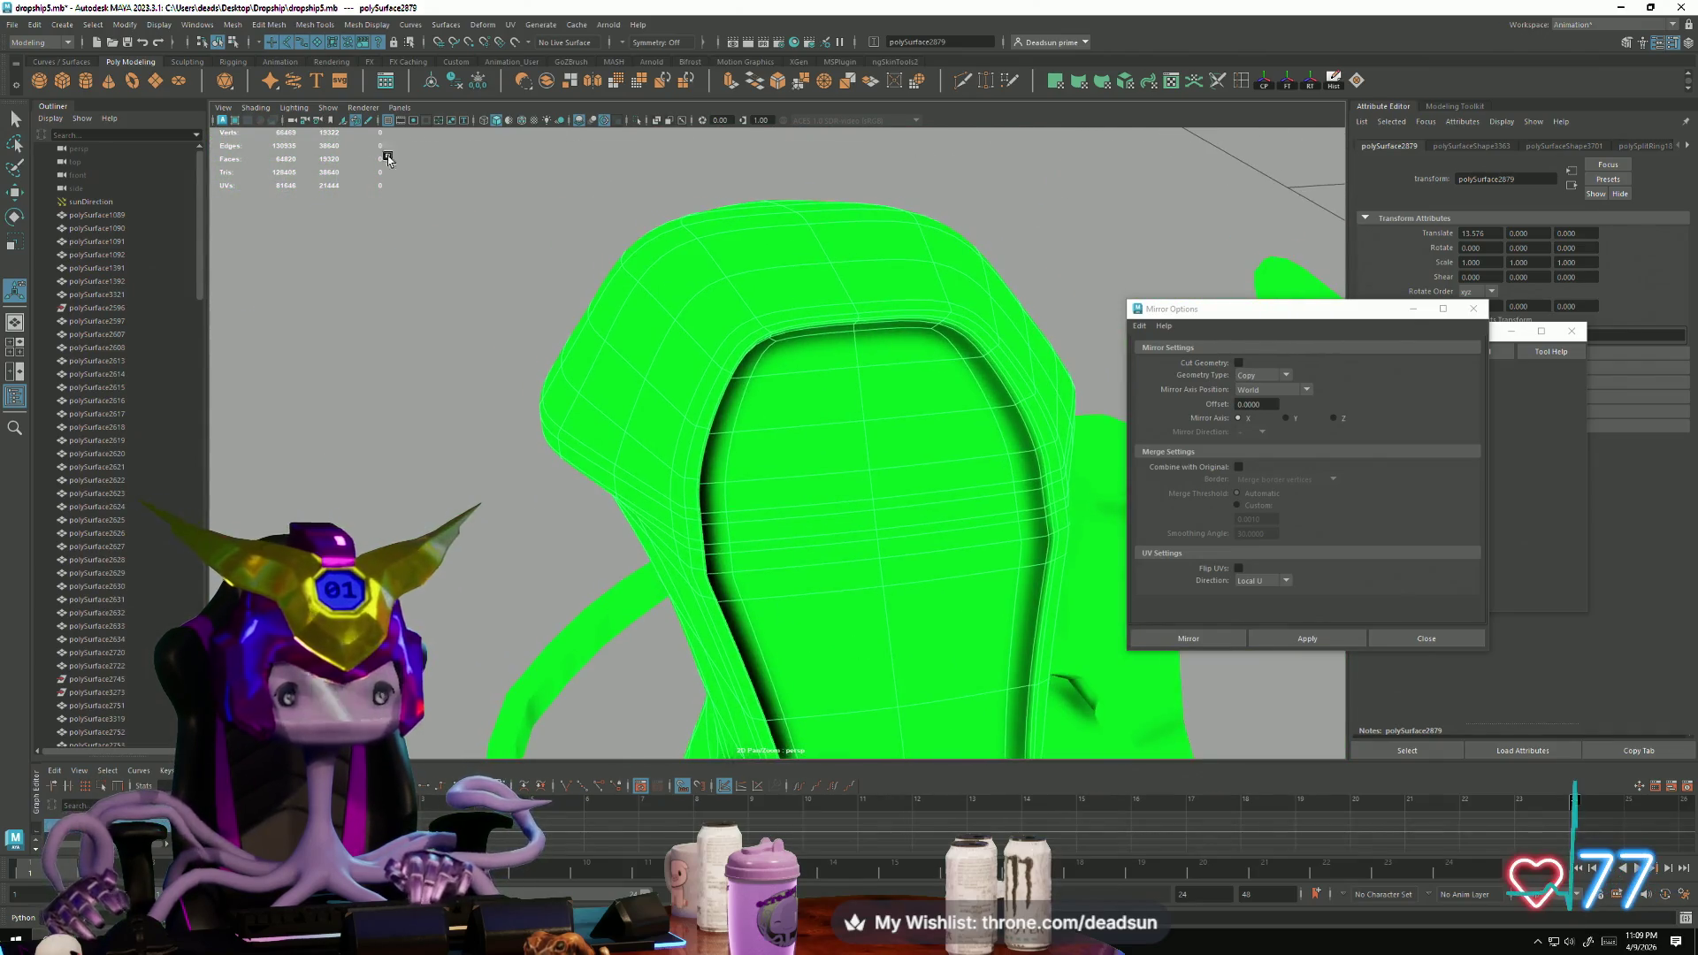
pyautogui.click(231, 25)
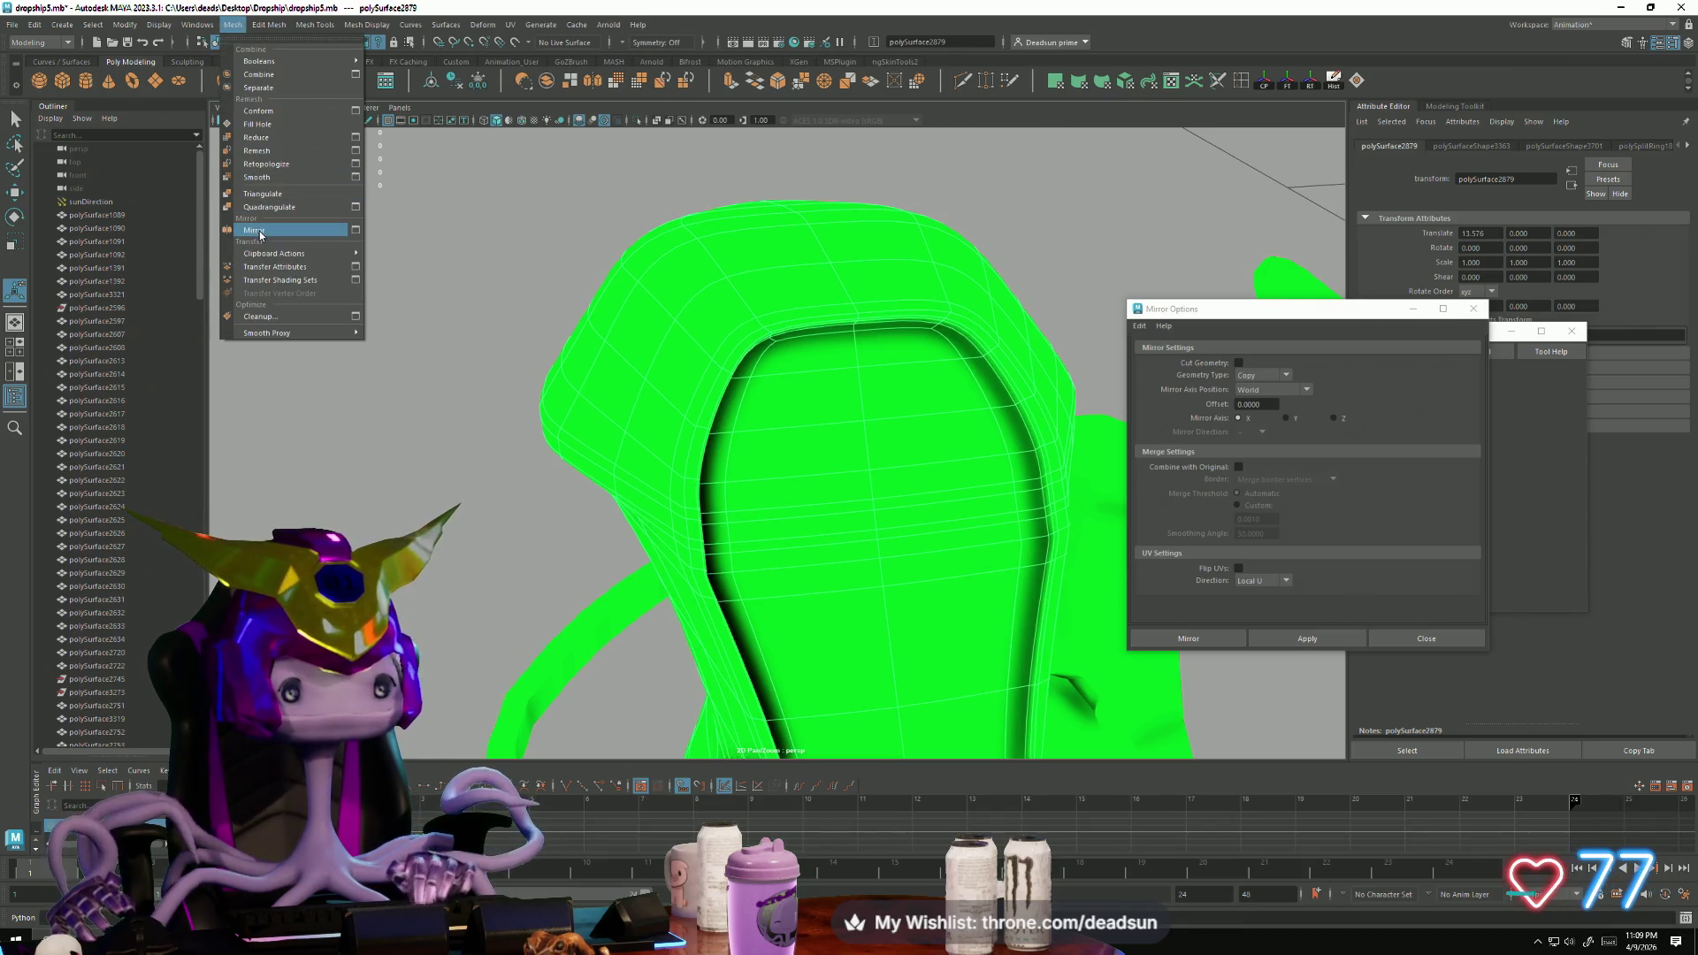
pyautogui.click(276, 179)
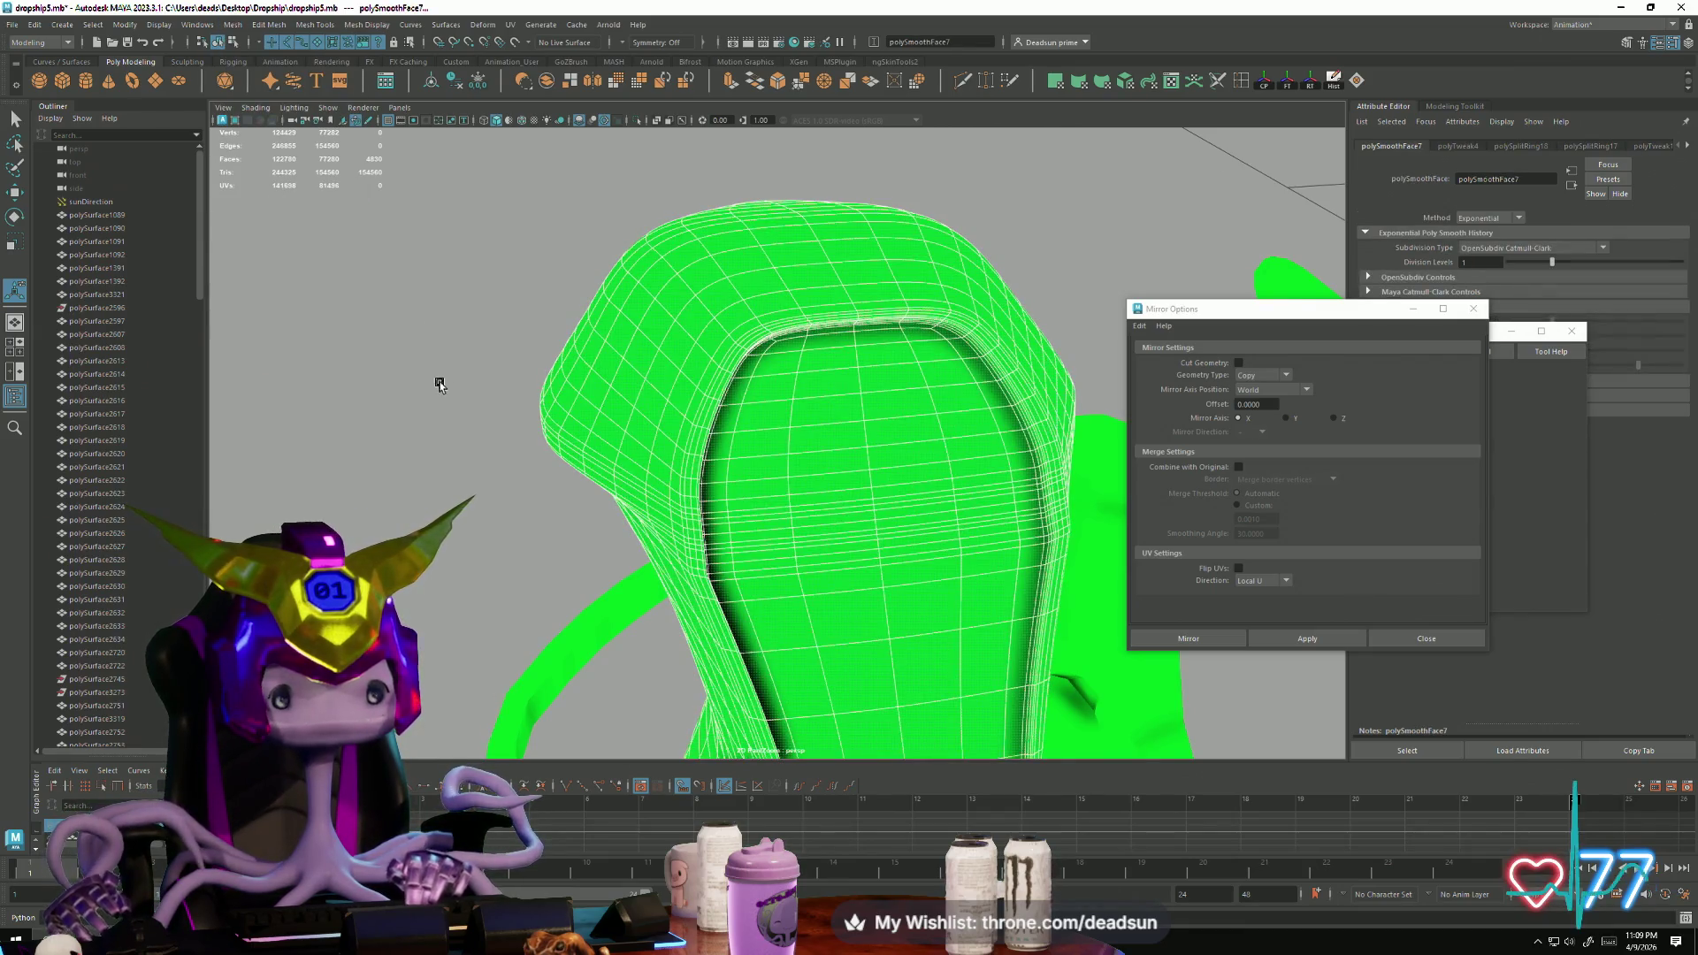
pyautogui.click(522, 519)
pyautogui.keyDown('alt'); pyautogui.moveTo(522, 519); pyautogui.dragTo(747, 437); pyautogui.keyUp('alt')
pyautogui.click(747, 437)
pyautogui.moveTo(633, 379)
pyautogui.keyDown('alt'); pyautogui.mouseDown(button='right')
pyautogui.moveTo(996, 539)
pyautogui.moveTo(777, 481)
pyautogui.moveTo(792, 510)
pyautogui.moveTo(690, 383)
pyautogui.mouseUp(button='right'); pyautogui.keyUp('alt')
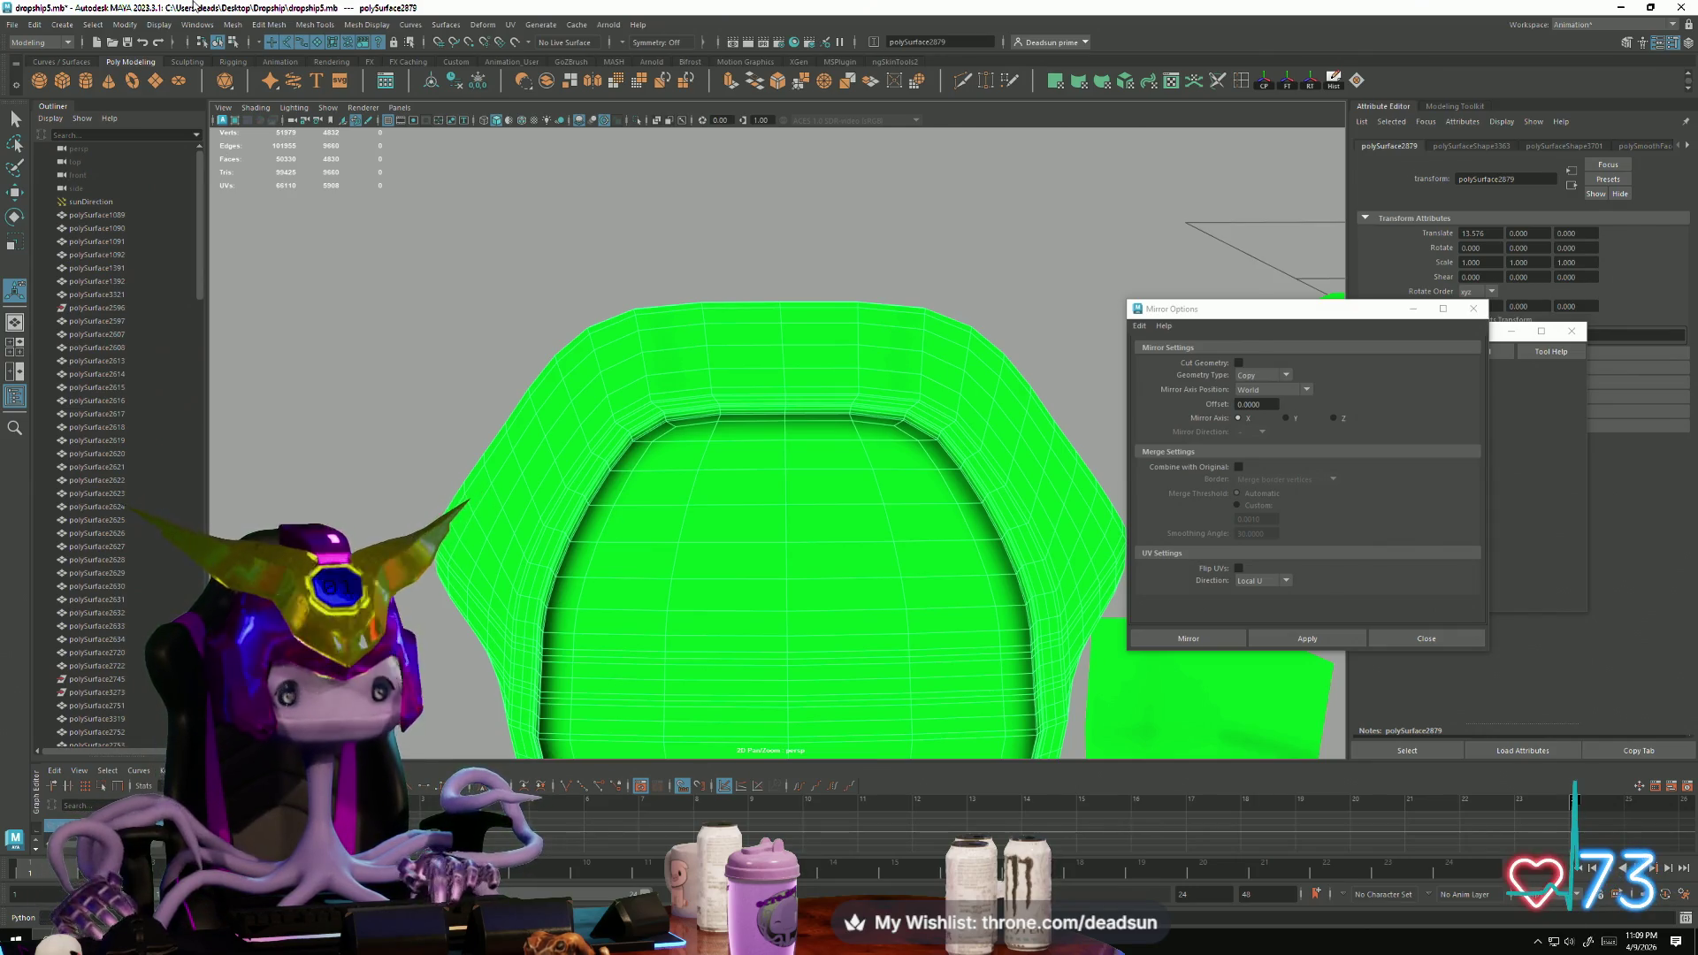
pyautogui.click(233, 24)
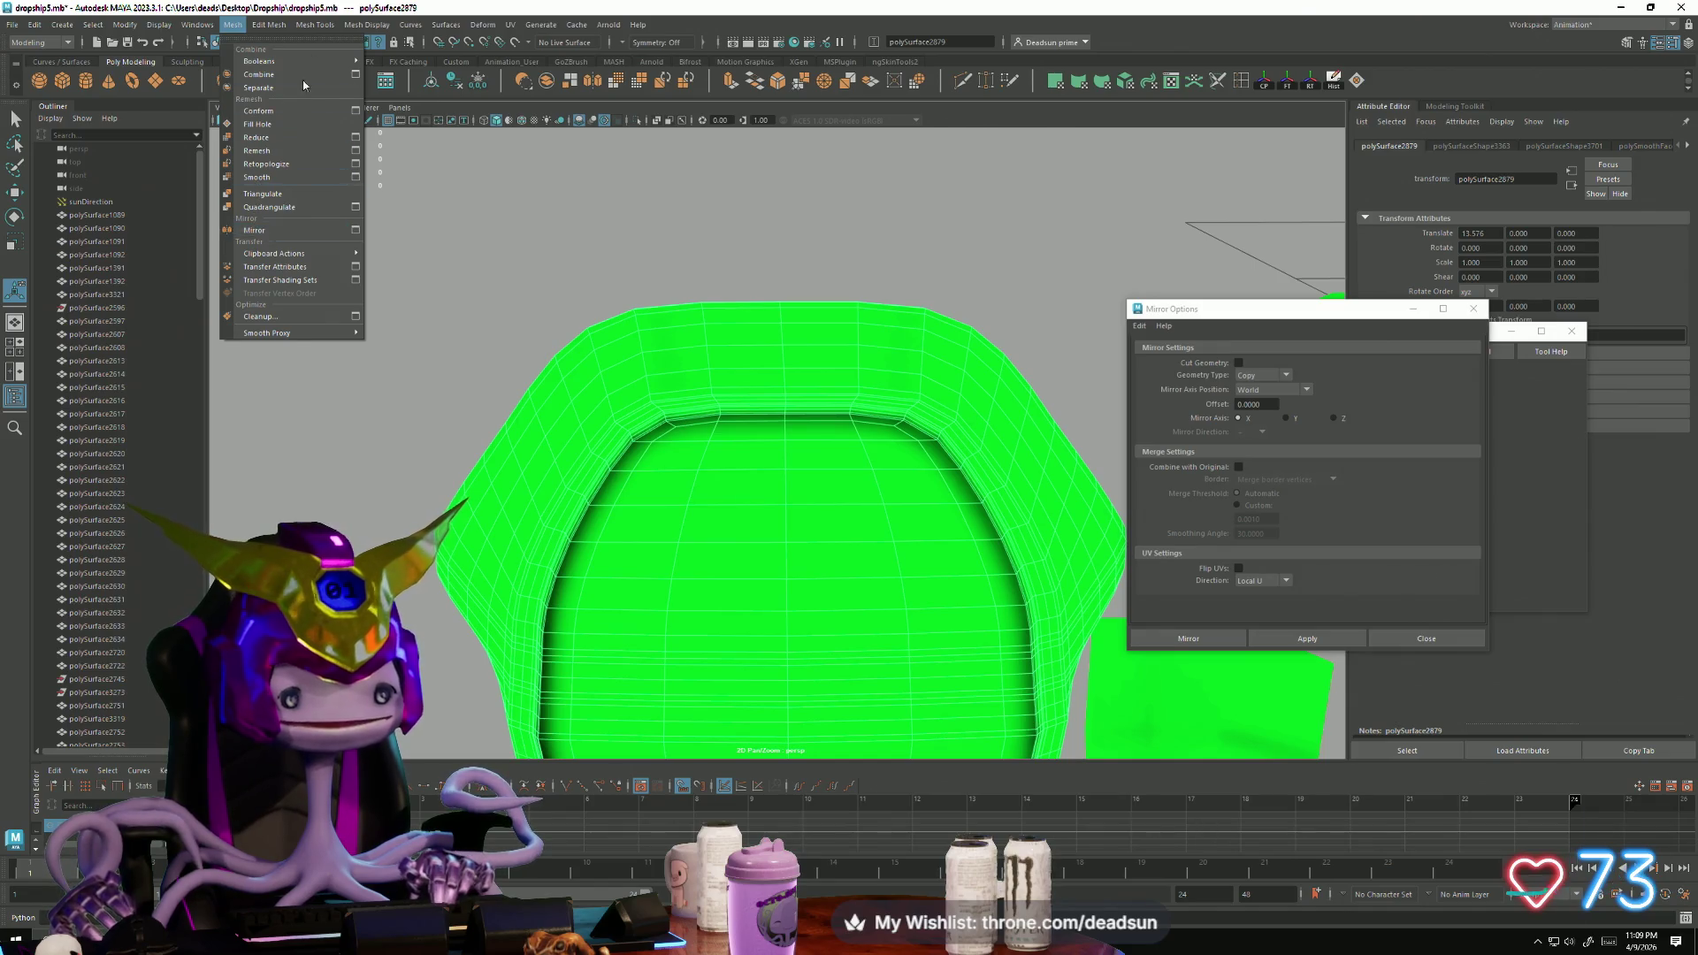
pyautogui.moveTo(285, 21)
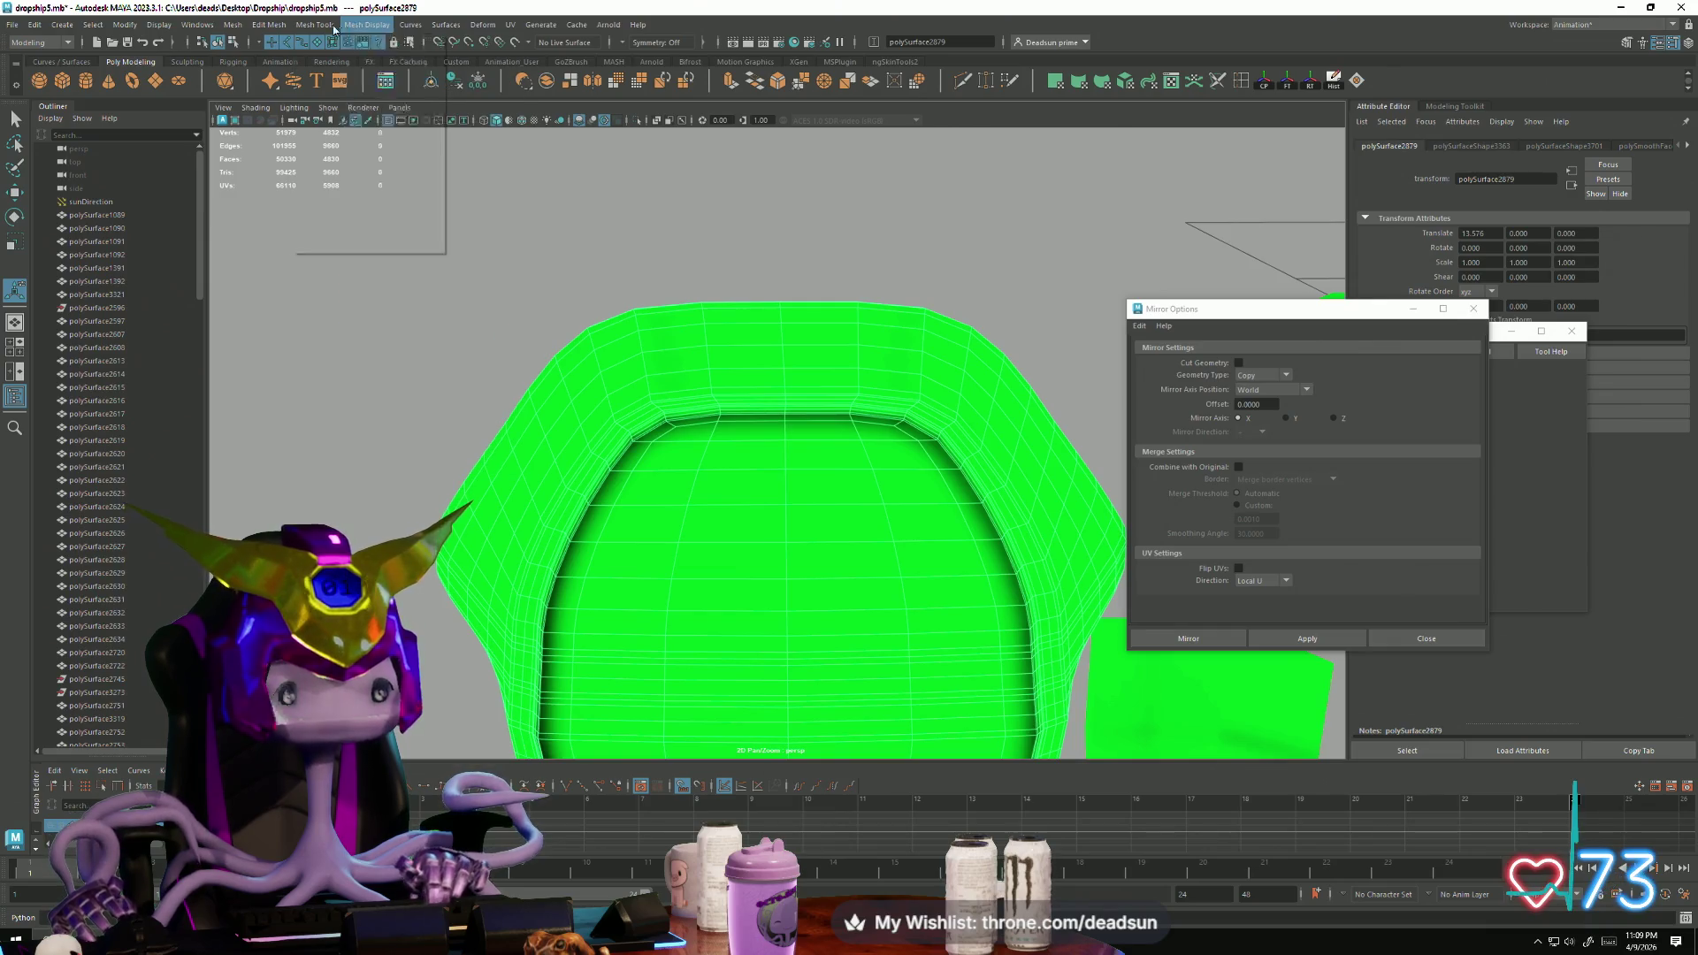
pyautogui.click(834, 591)
pyautogui.moveTo(834, 590)
pyautogui.keyDown('alt'); pyautogui.mouseDown()
pyautogui.moveTo(712, 595)
pyautogui.moveTo(846, 493)
pyautogui.moveTo(841, 425)
pyautogui.moveTo(784, 463)
pyautogui.moveTo(746, 459)
pyautogui.moveTo(769, 477)
pyautogui.moveTo(713, 440)
pyautogui.moveTo(682, 561)
pyautogui.moveTo(673, 528)
pyautogui.mouseUp(); pyautogui.keyUp('alt')
# Step: Select a vertical edge loop on the seat back in edge mode
pyautogui.moveTo(645, 246); pyautogui.dragTo(639, 211, button='right')
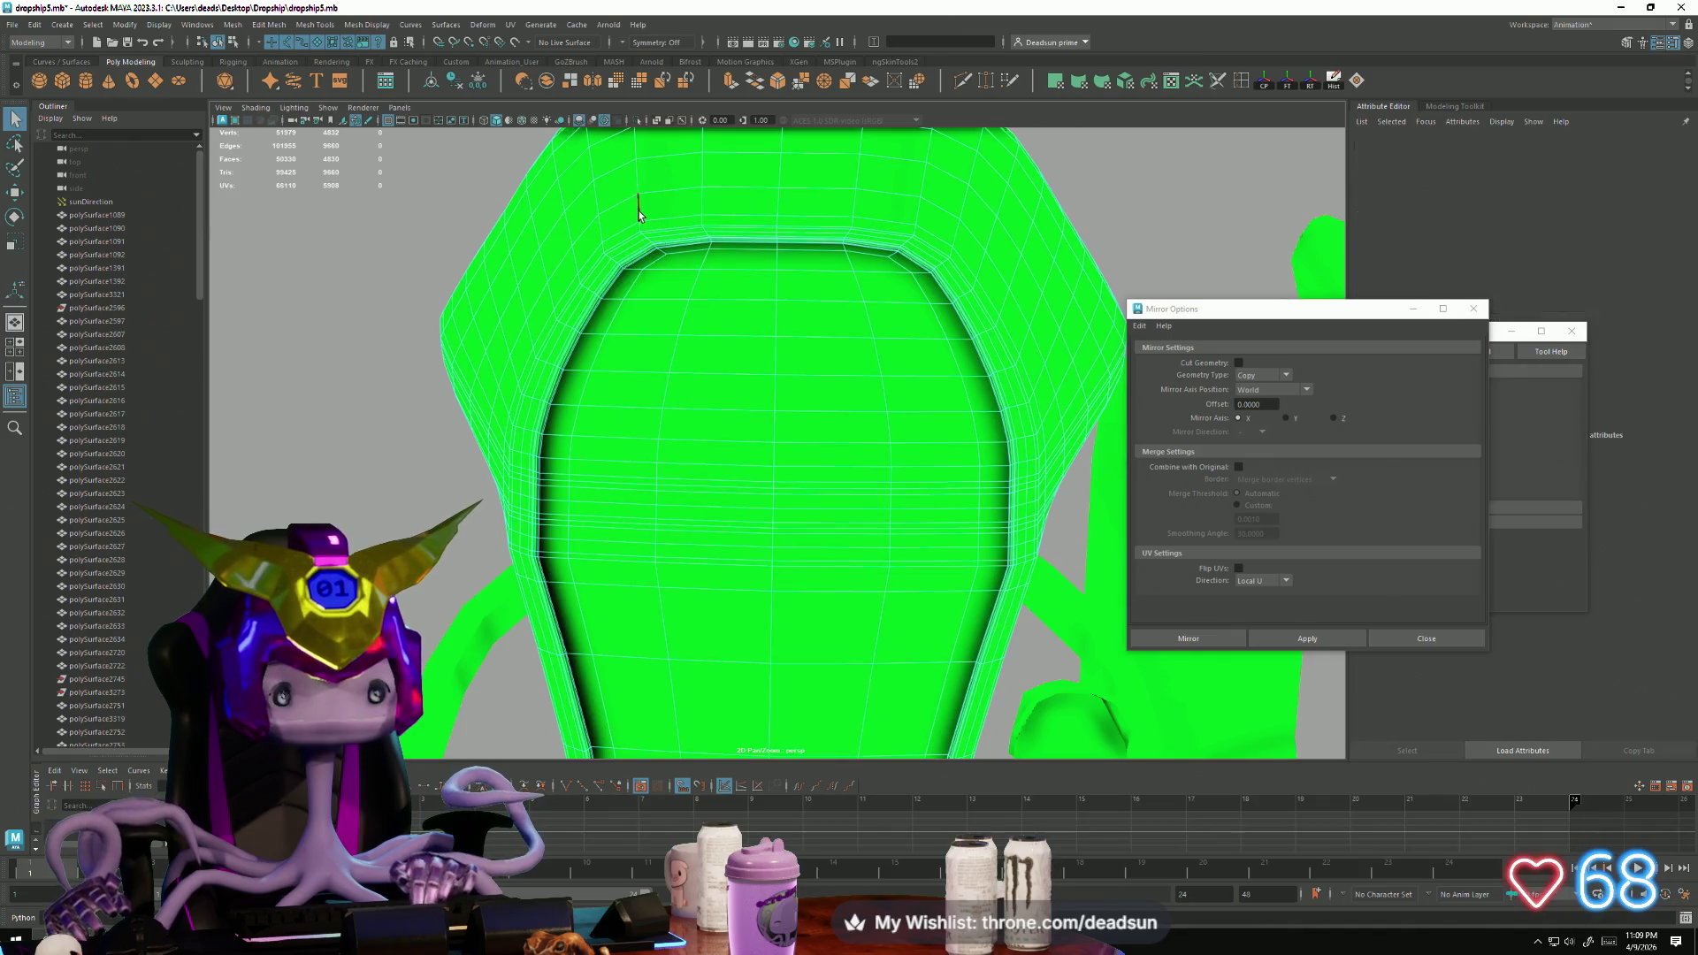
pyautogui.doubleClick(638, 215)
pyautogui.moveTo(916, 215)
pyautogui.keyDown('alt'); pyautogui.mouseDown()
pyautogui.moveTo(720, 504)
pyautogui.moveTo(724, 478)
pyautogui.moveTo(784, 557)
pyautogui.moveTo(807, 516)
pyautogui.moveTo(777, 576)
pyautogui.mouseUp(); pyautogui.keyUp('alt')
# Step: Move the mirror settings window aside and close the extra tool settings window
pyautogui.click(410, 24)
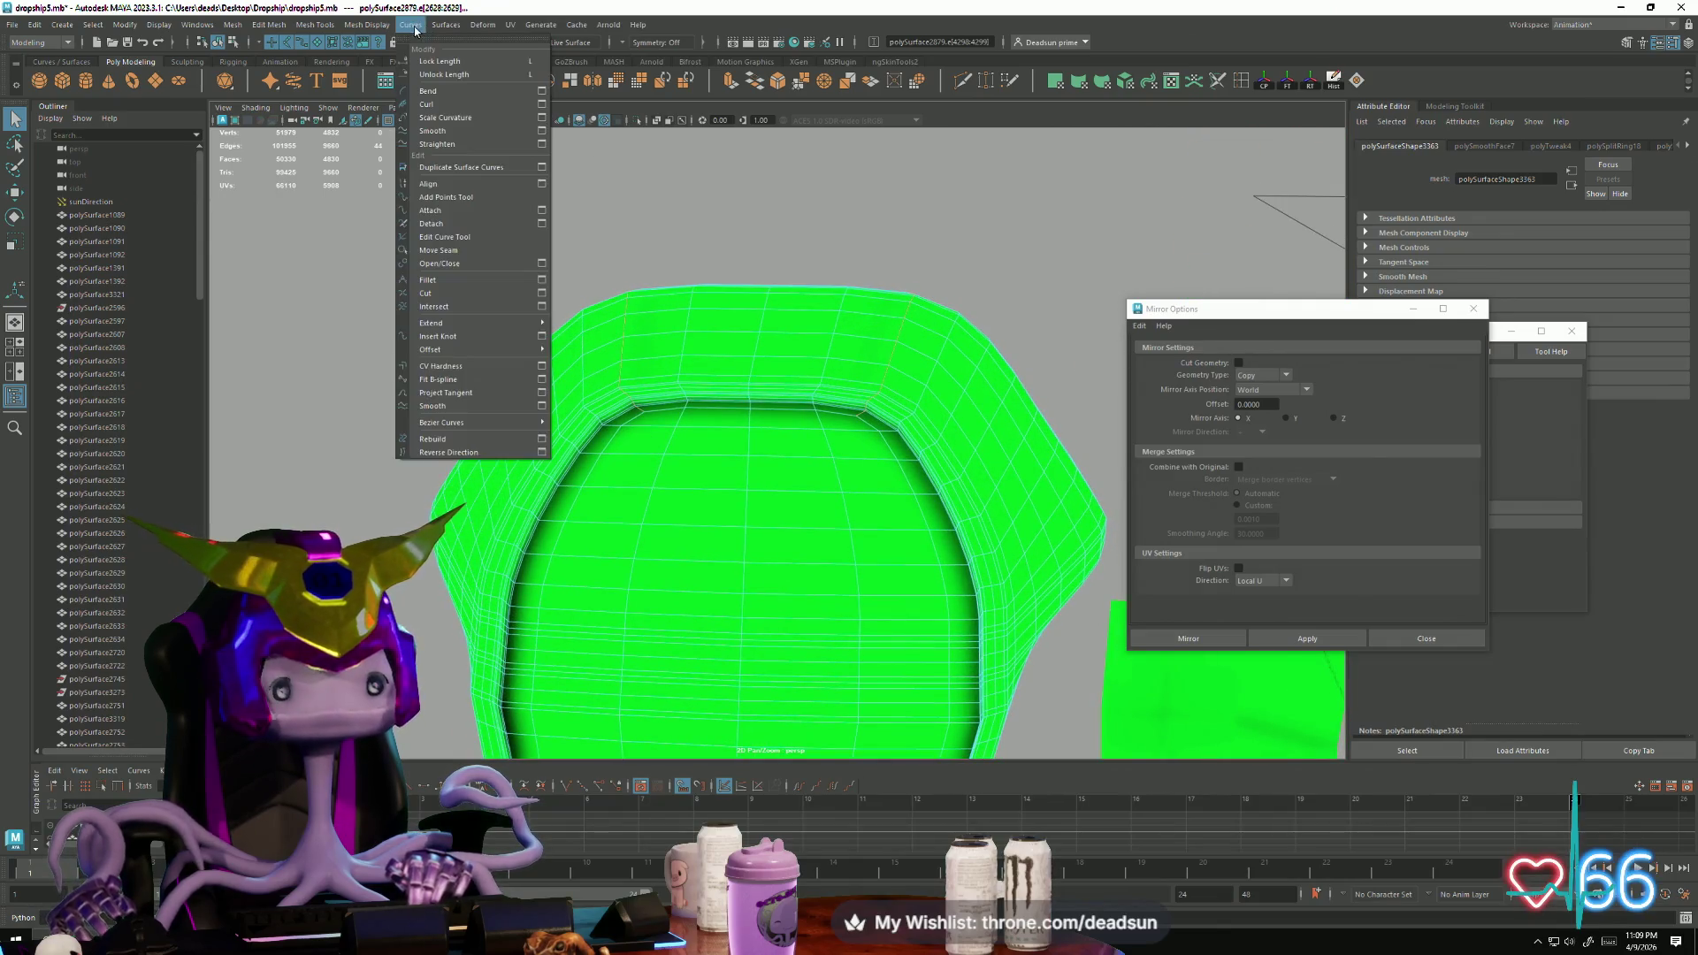
pyautogui.moveTo(366, 24)
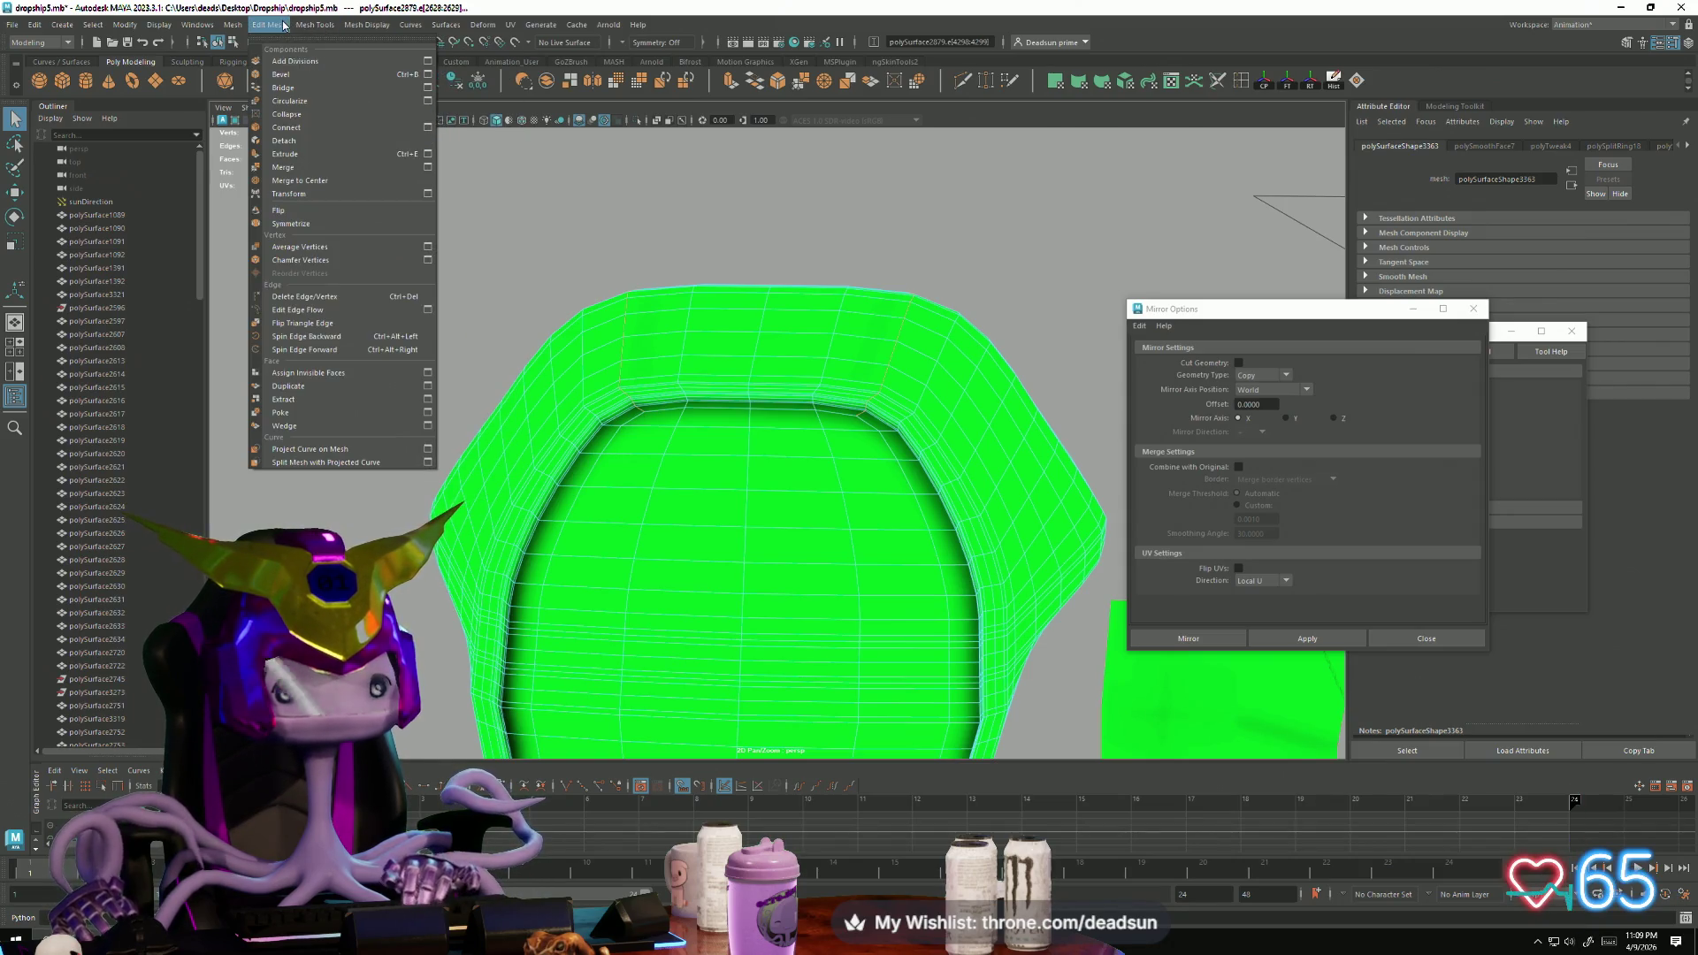
pyautogui.click(316, 24)
pyautogui.click(1376, 324)
pyautogui.moveTo(1343, 315); pyautogui.dragTo(1305, 51)
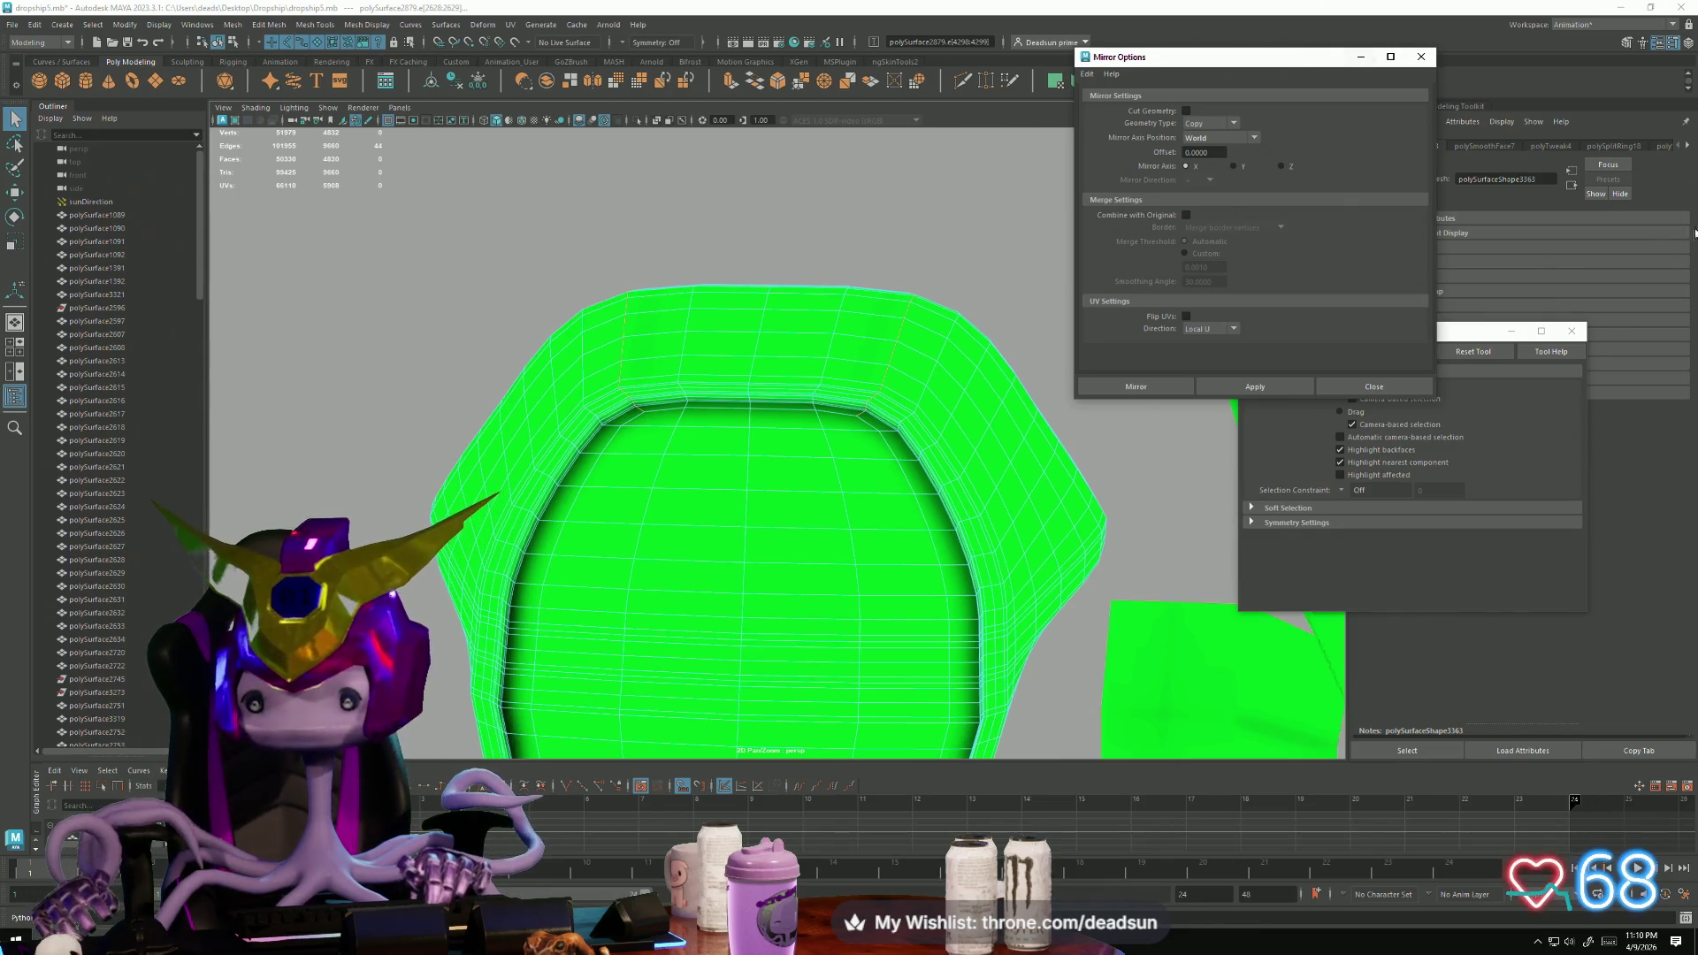
pyautogui.click(1572, 331)
pyautogui.moveTo(569, 303)
pyautogui.keyDown('alt'); pyautogui.mouseDown()
pyautogui.moveTo(785, 428)
pyautogui.moveTo(751, 451)
pyautogui.moveTo(610, 367)
pyautogui.mouseUp(); pyautogui.keyUp('alt')
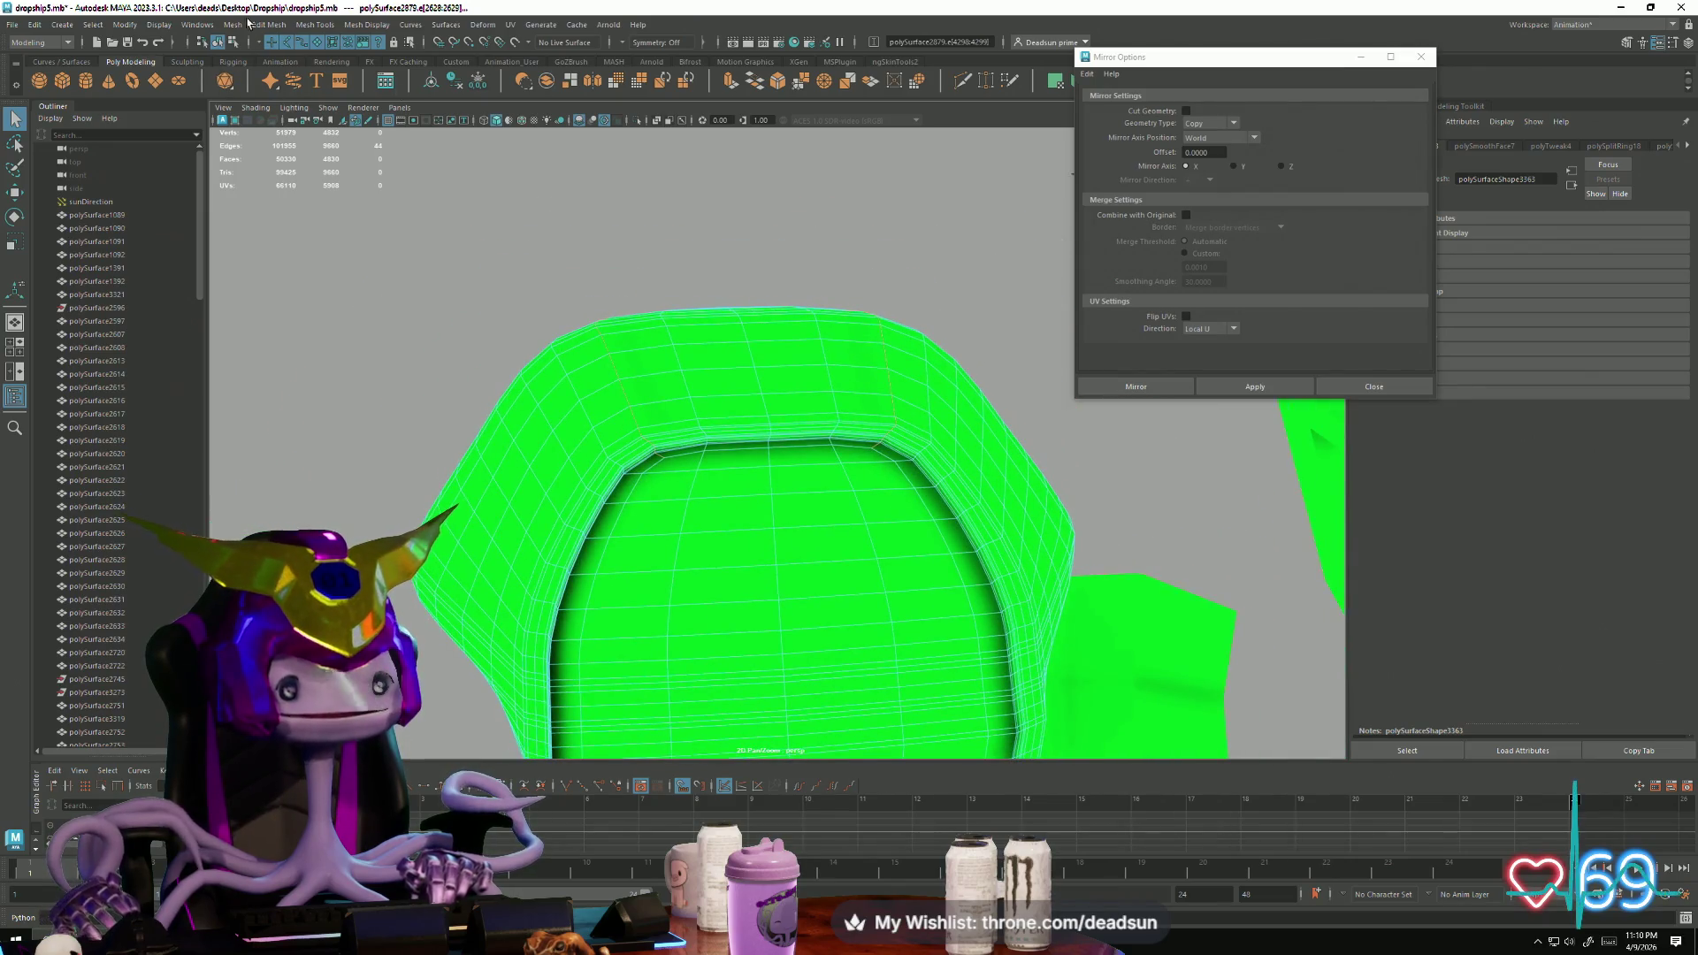
# Step: Open Edit Mesh > Bevel options, showing fractional offset, 1 segment and depth 1.0000
pyautogui.click(267, 24)
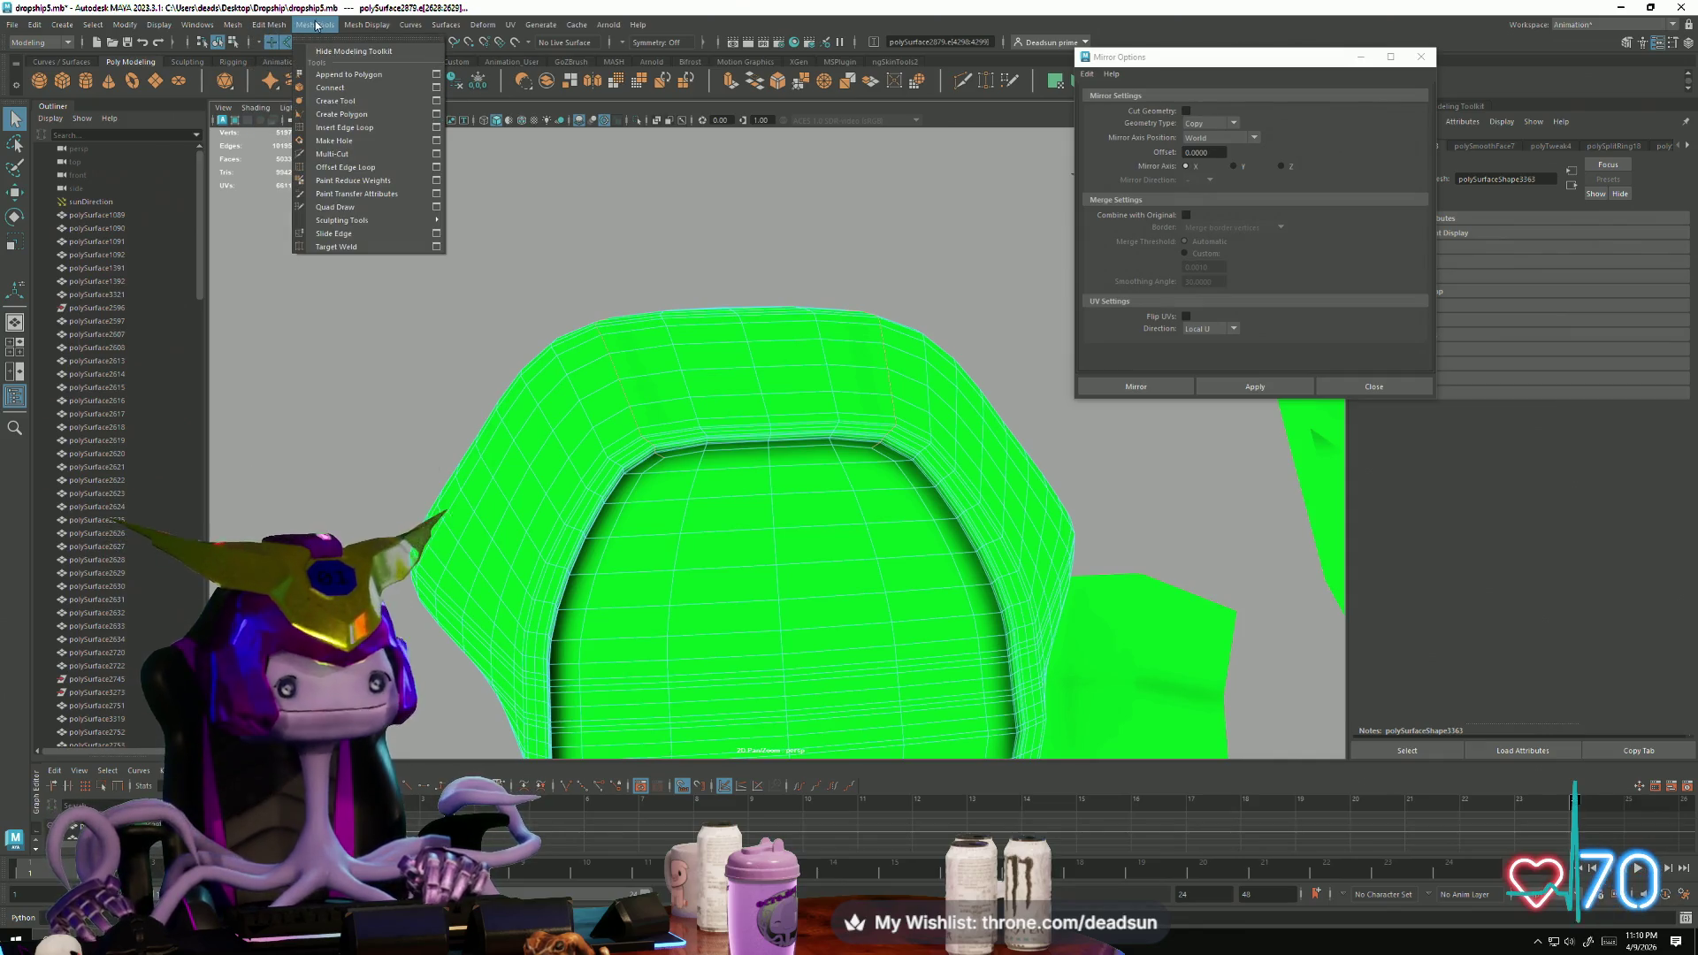
pyautogui.moveTo(364, 32)
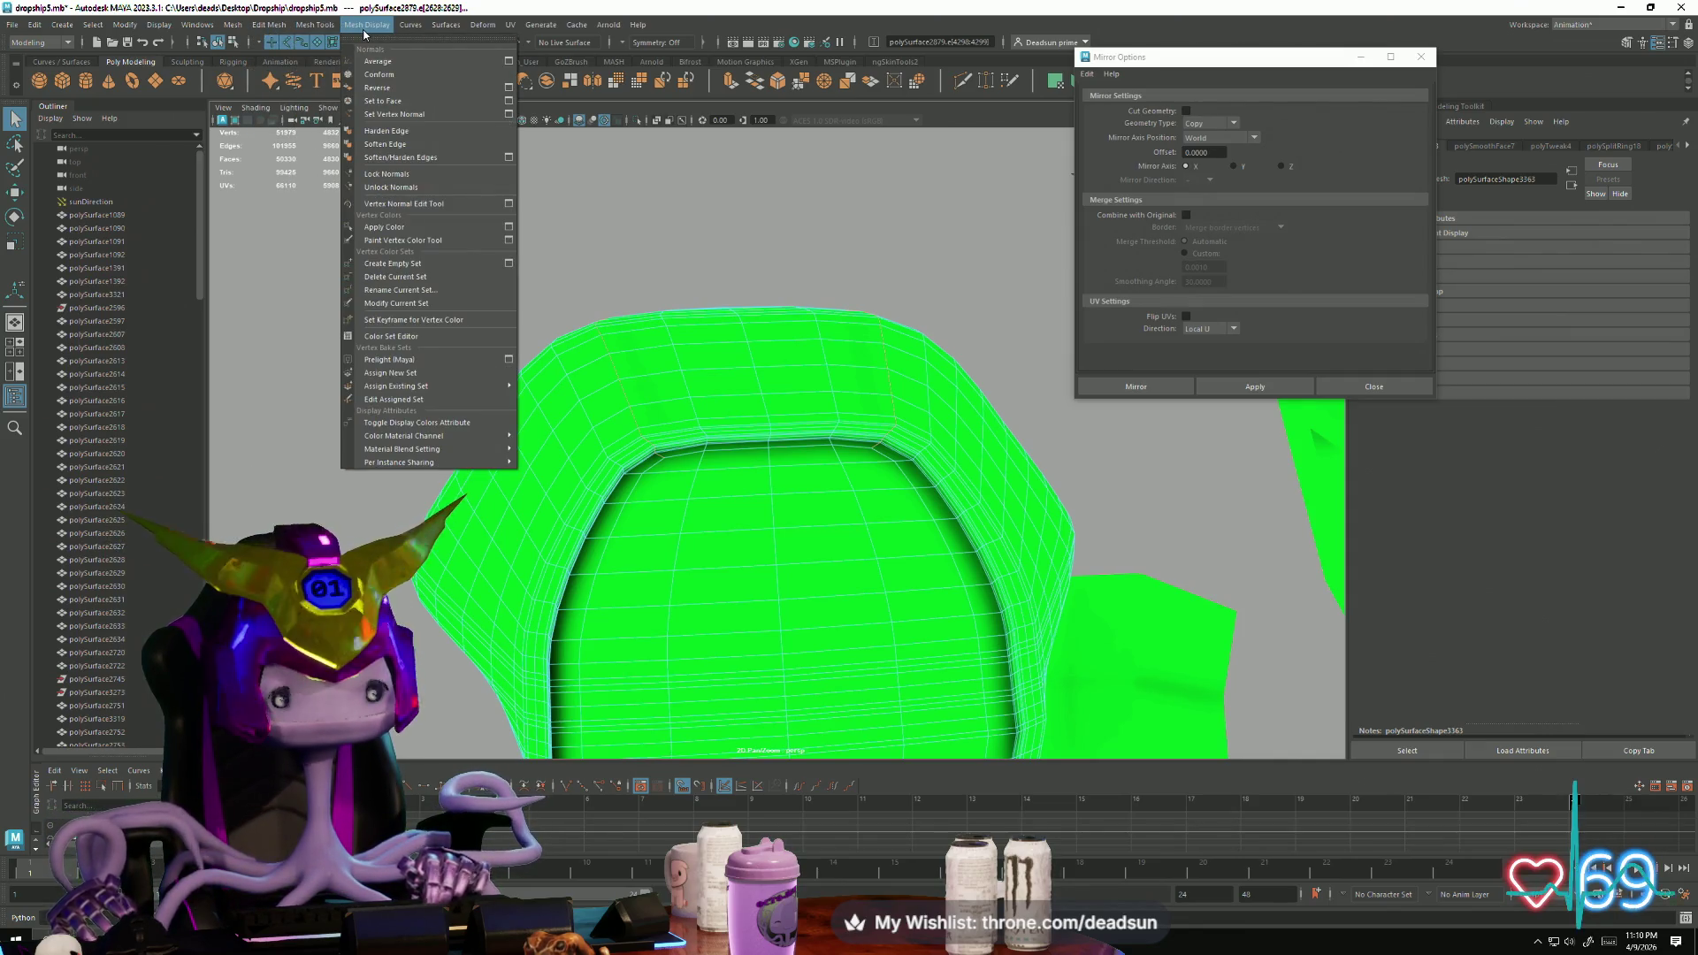
pyautogui.moveTo(296, 38)
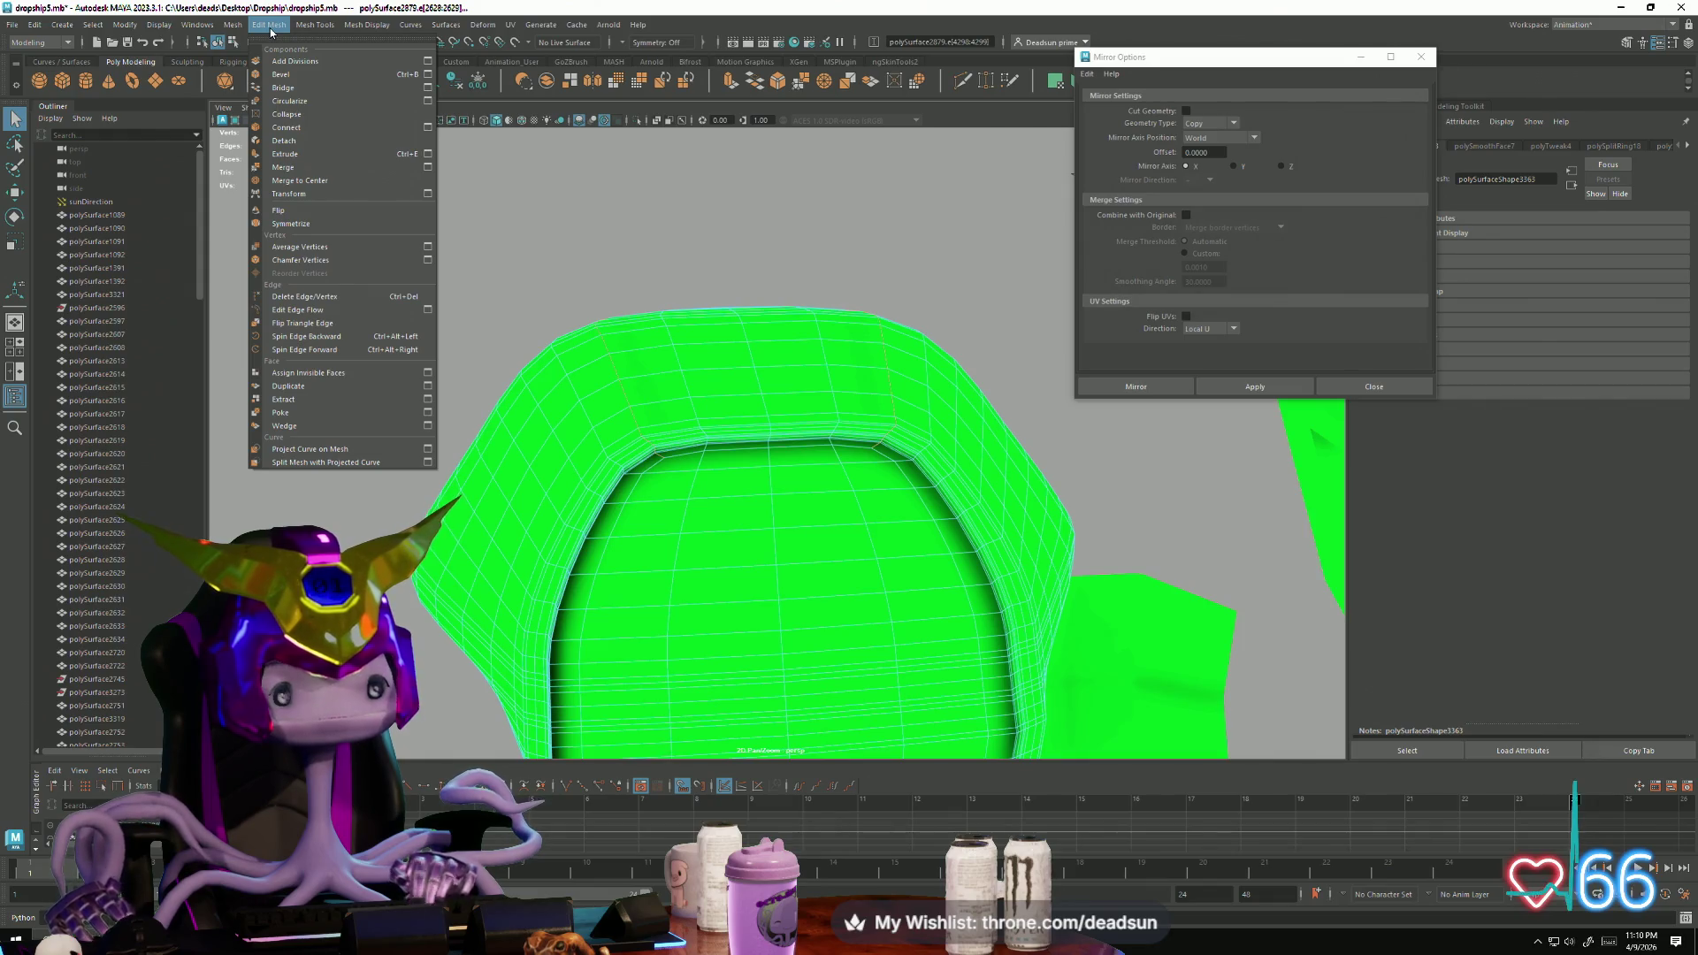
pyautogui.click(427, 76)
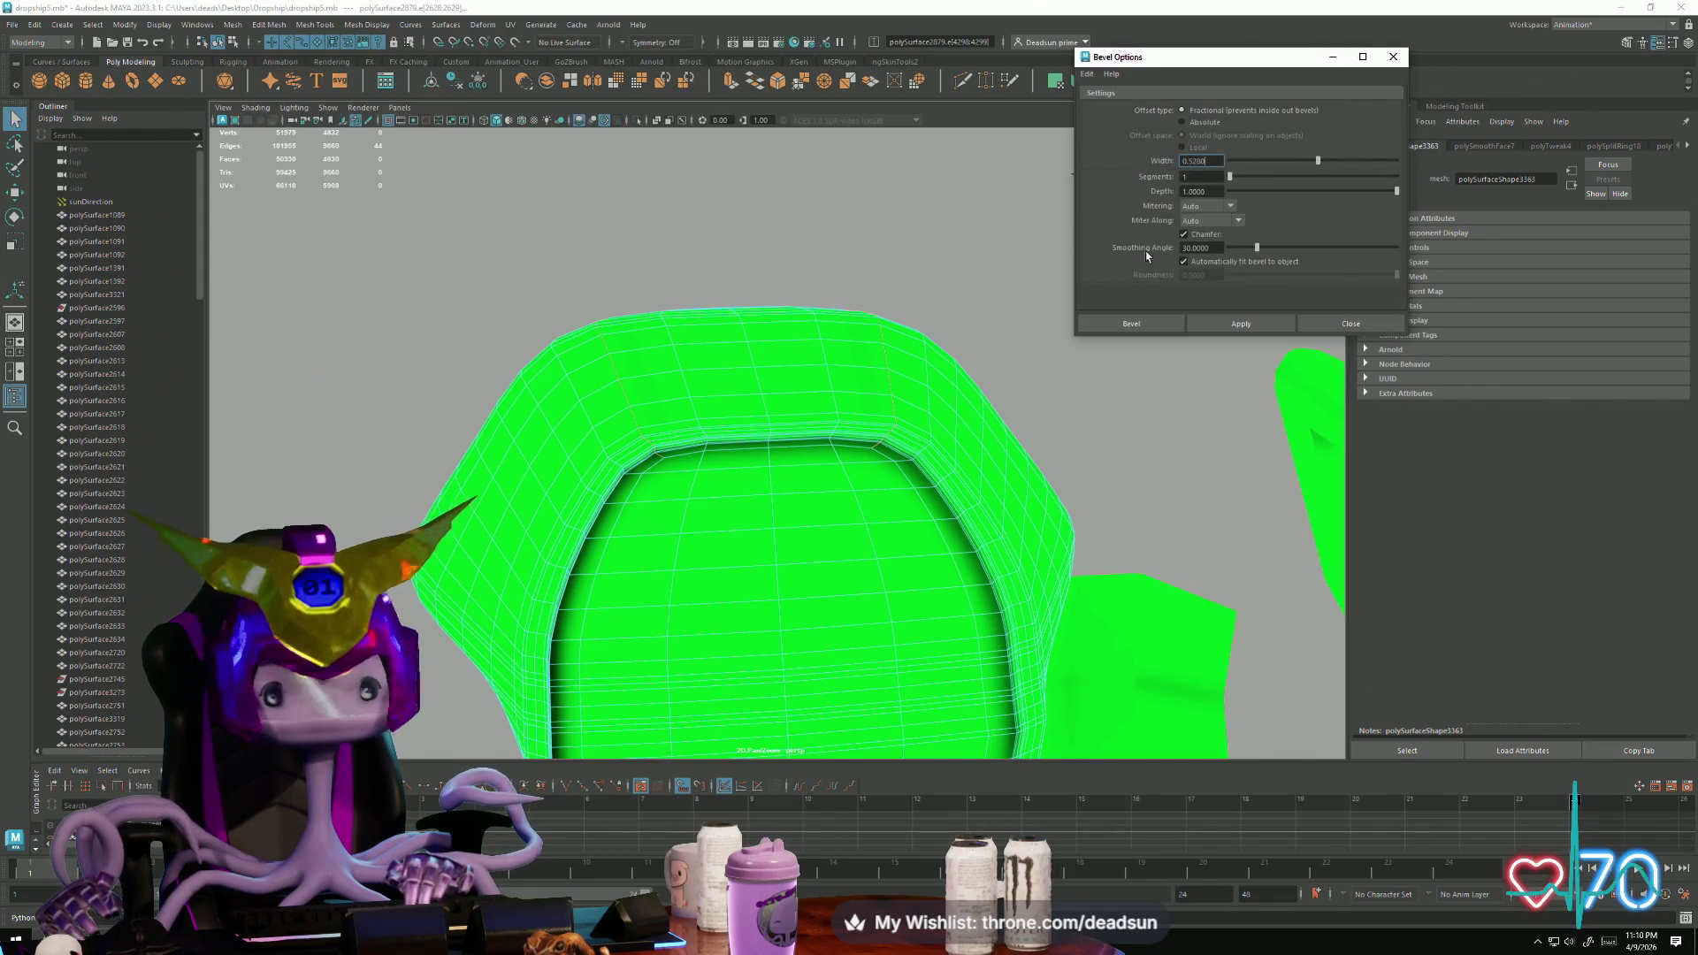
# Step: Bevel two edge loops on the seat frame with a 0.5288-width, 1-segment bevel
pyautogui.click(1241, 323)
pyautogui.moveTo(672, 393)
pyautogui.keyDown('alt'); pyautogui.mouseDown()
pyautogui.moveTo(645, 379)
pyautogui.moveTo(846, 481)
pyautogui.moveTo(783, 478)
pyautogui.mouseUp(); pyautogui.keyUp('alt')
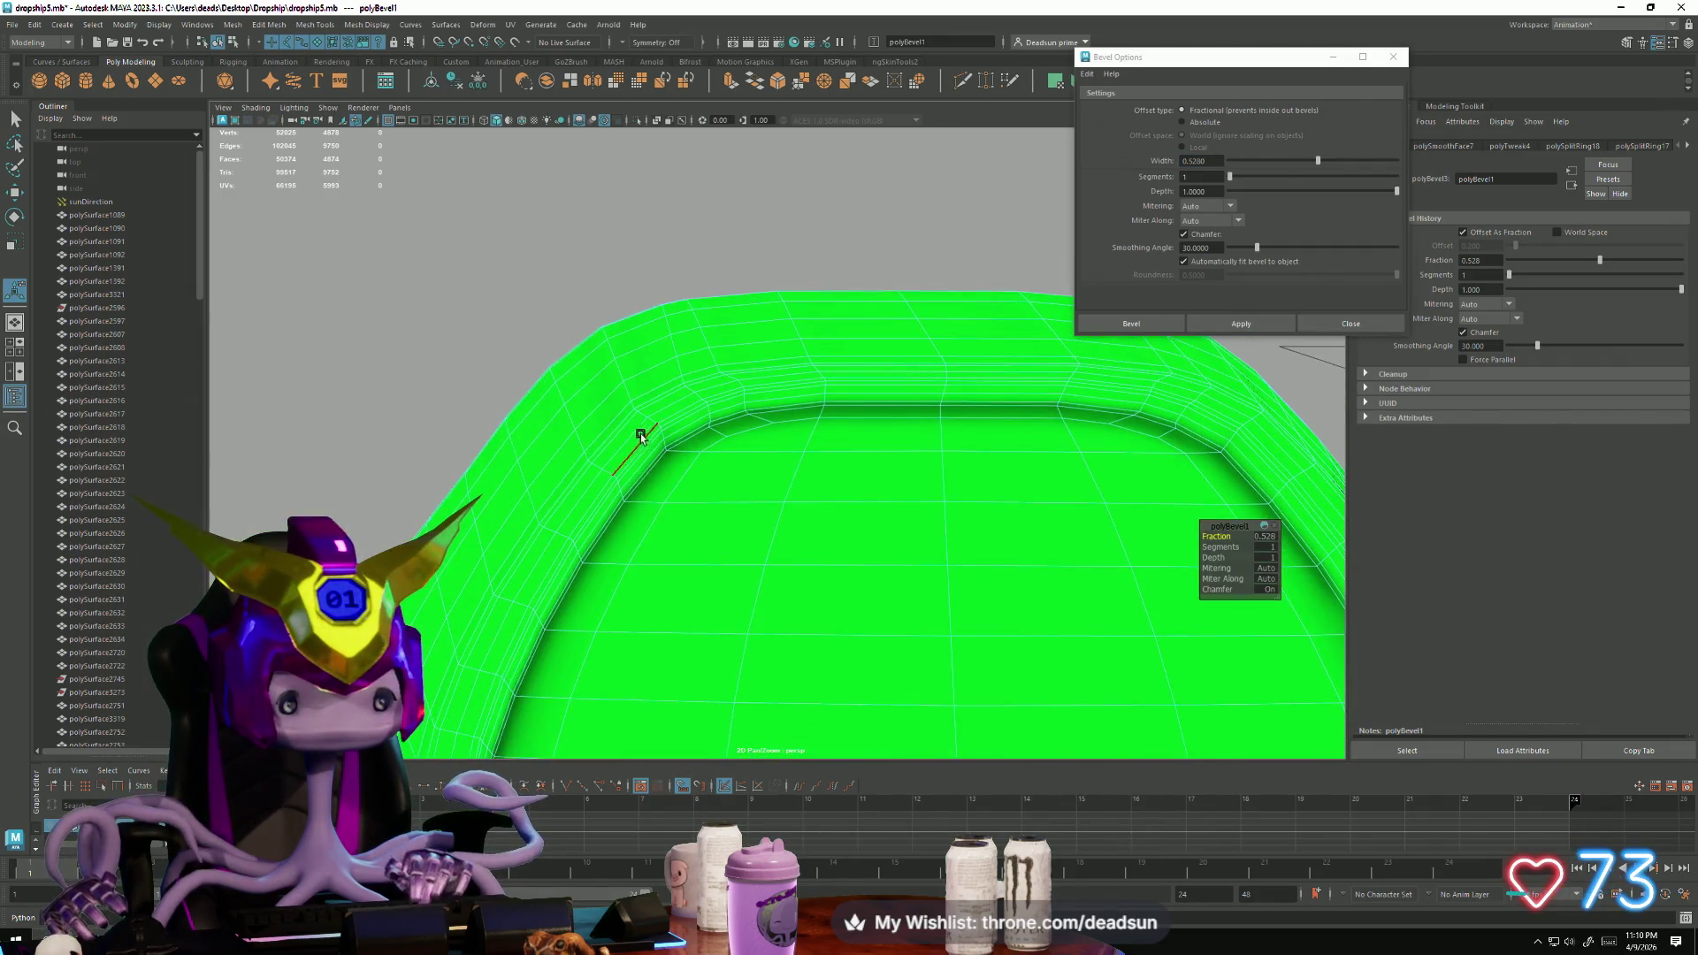
pyautogui.doubleClick(626, 396)
pyautogui.click(1217, 325)
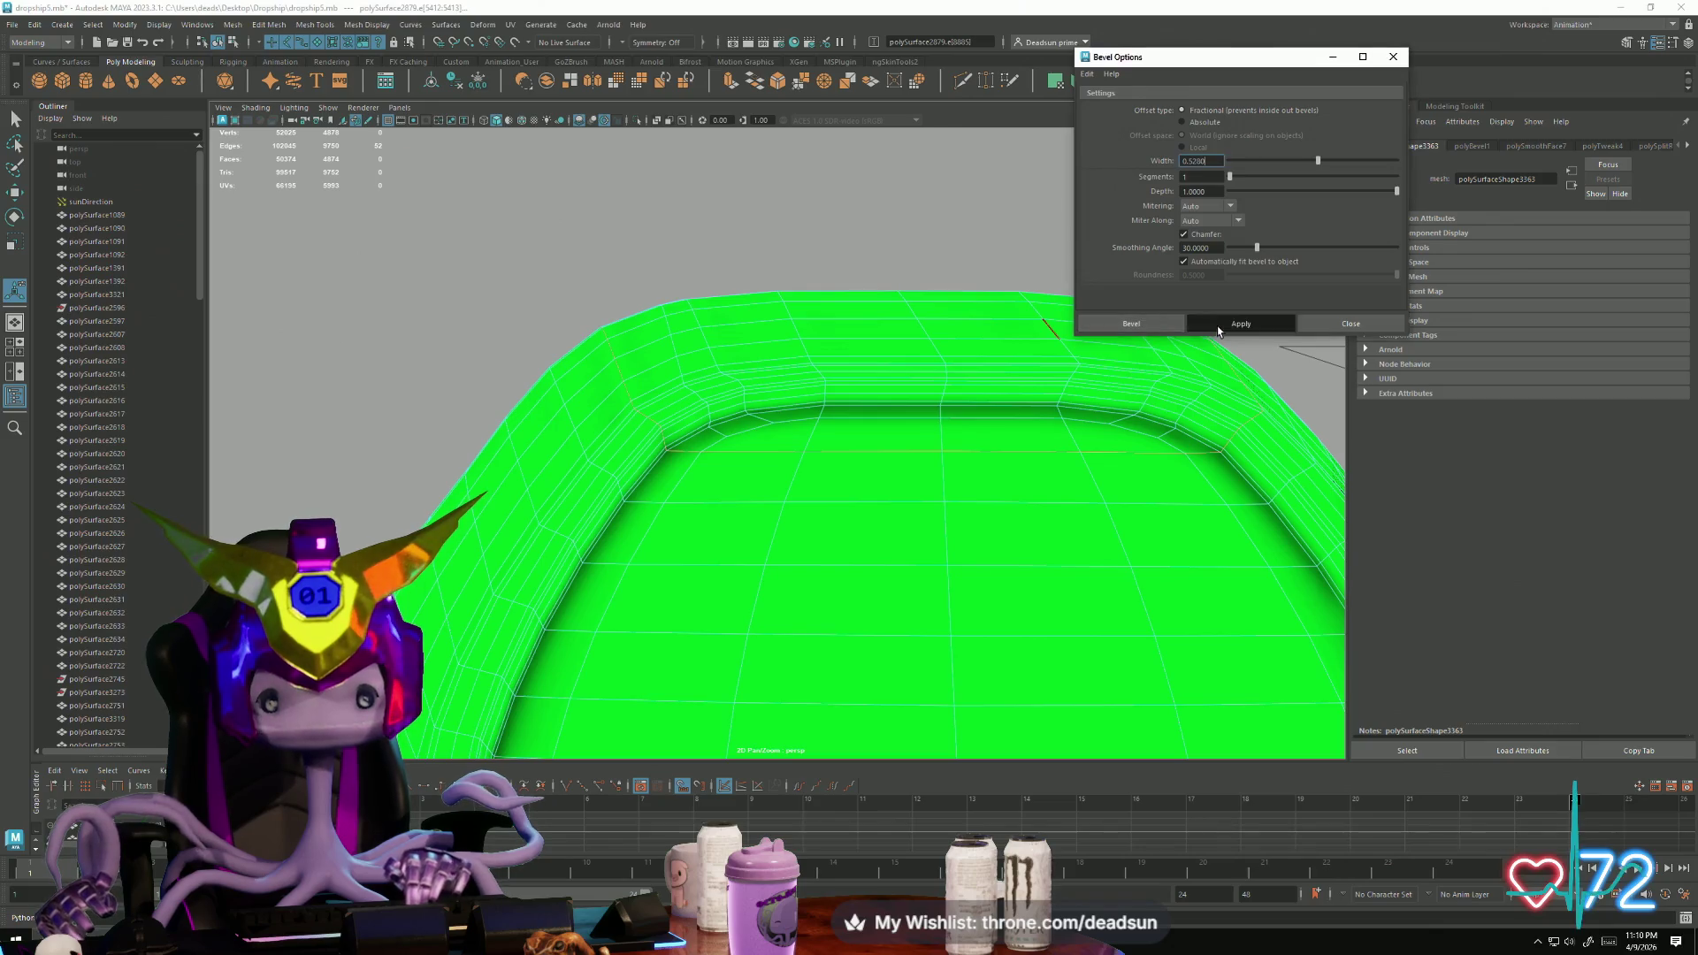
pyautogui.moveTo(884, 442)
pyautogui.keyDown('alt'); pyautogui.mouseDown()
pyautogui.moveTo(736, 369)
pyautogui.moveTo(650, 407)
pyautogui.mouseUp(); pyautogui.keyUp('alt')
# Step: Delete the two extra edge loops along the frame's side
pyautogui.press('q')
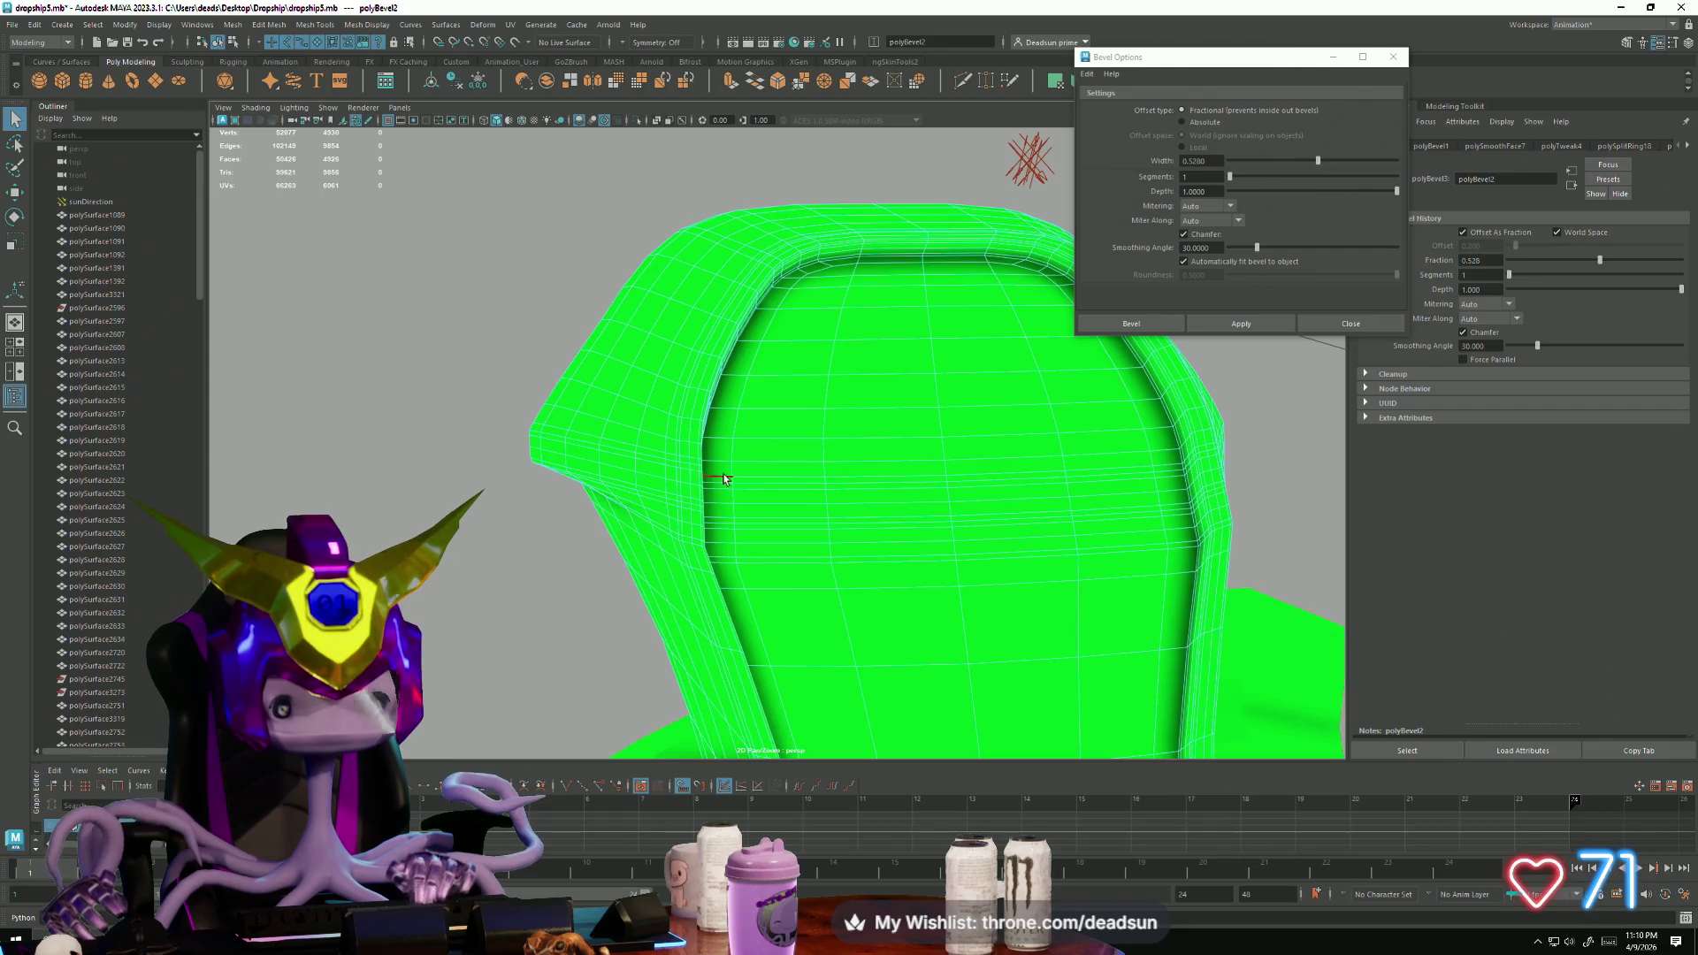
pyautogui.doubleClick(627, 459)
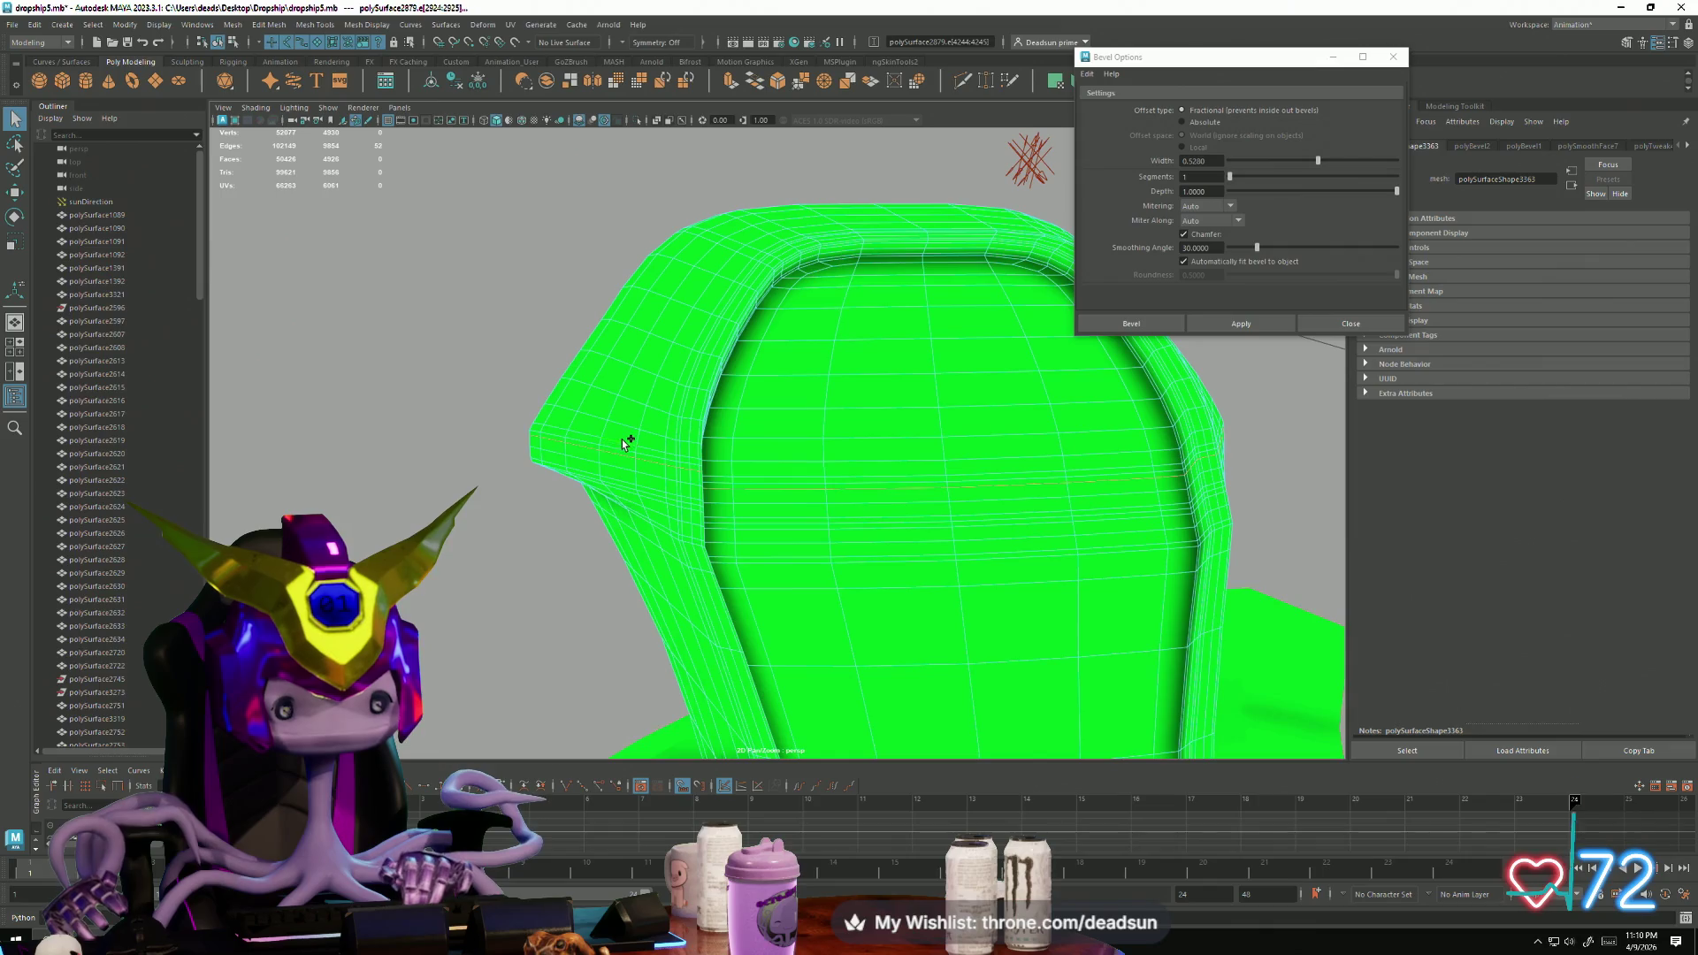
pyautogui.scroll(5, 624, 494)
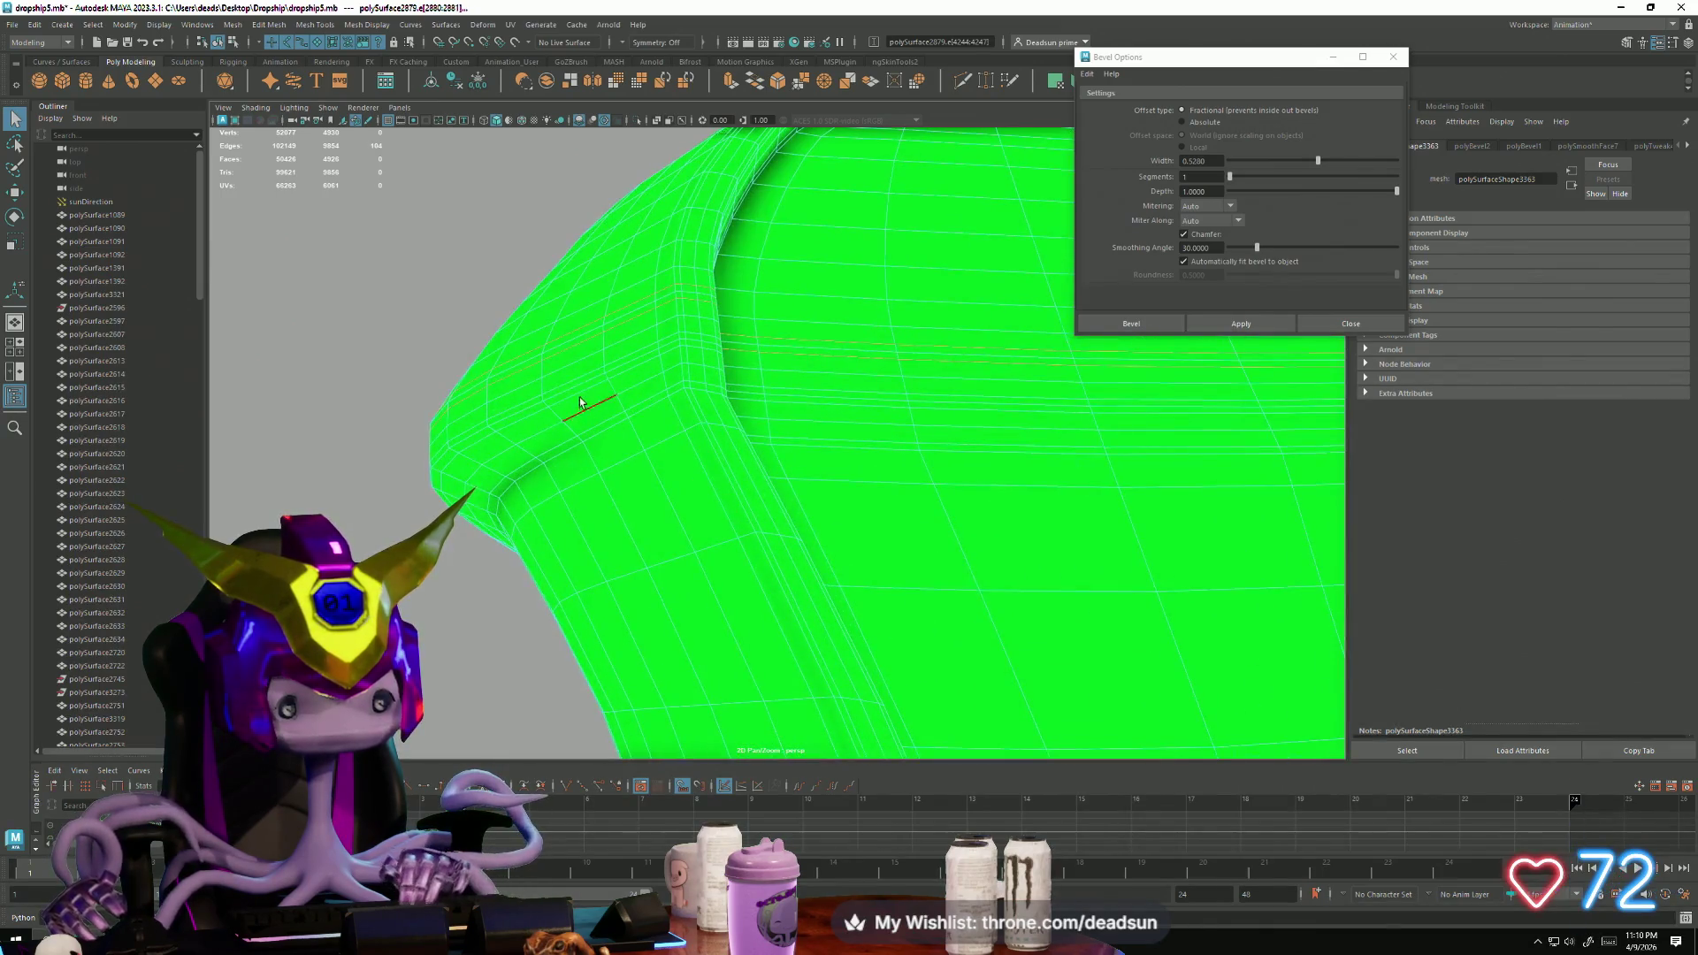
pyautogui.keyDown('shift'); pyautogui.doubleClick(570, 395); pyautogui.keyUp('shift')
pyautogui.moveTo(685, 442)
pyautogui.keyDown('alt'); pyautogui.mouseDown()
pyautogui.moveTo(561, 454)
pyautogui.moveTo(606, 460)
pyautogui.moveTo(576, 487)
pyautogui.moveTo(588, 454)
pyautogui.moveTo(701, 458)
pyautogui.moveTo(637, 428)
pyautogui.moveTo(663, 406)
pyautogui.moveTo(608, 435)
pyautogui.moveTo(422, 311)
pyautogui.moveTo(334, 277)
pyautogui.mouseUp(); pyautogui.keyUp('alt')
pyautogui.press('Delete')
pyautogui.press('F9')
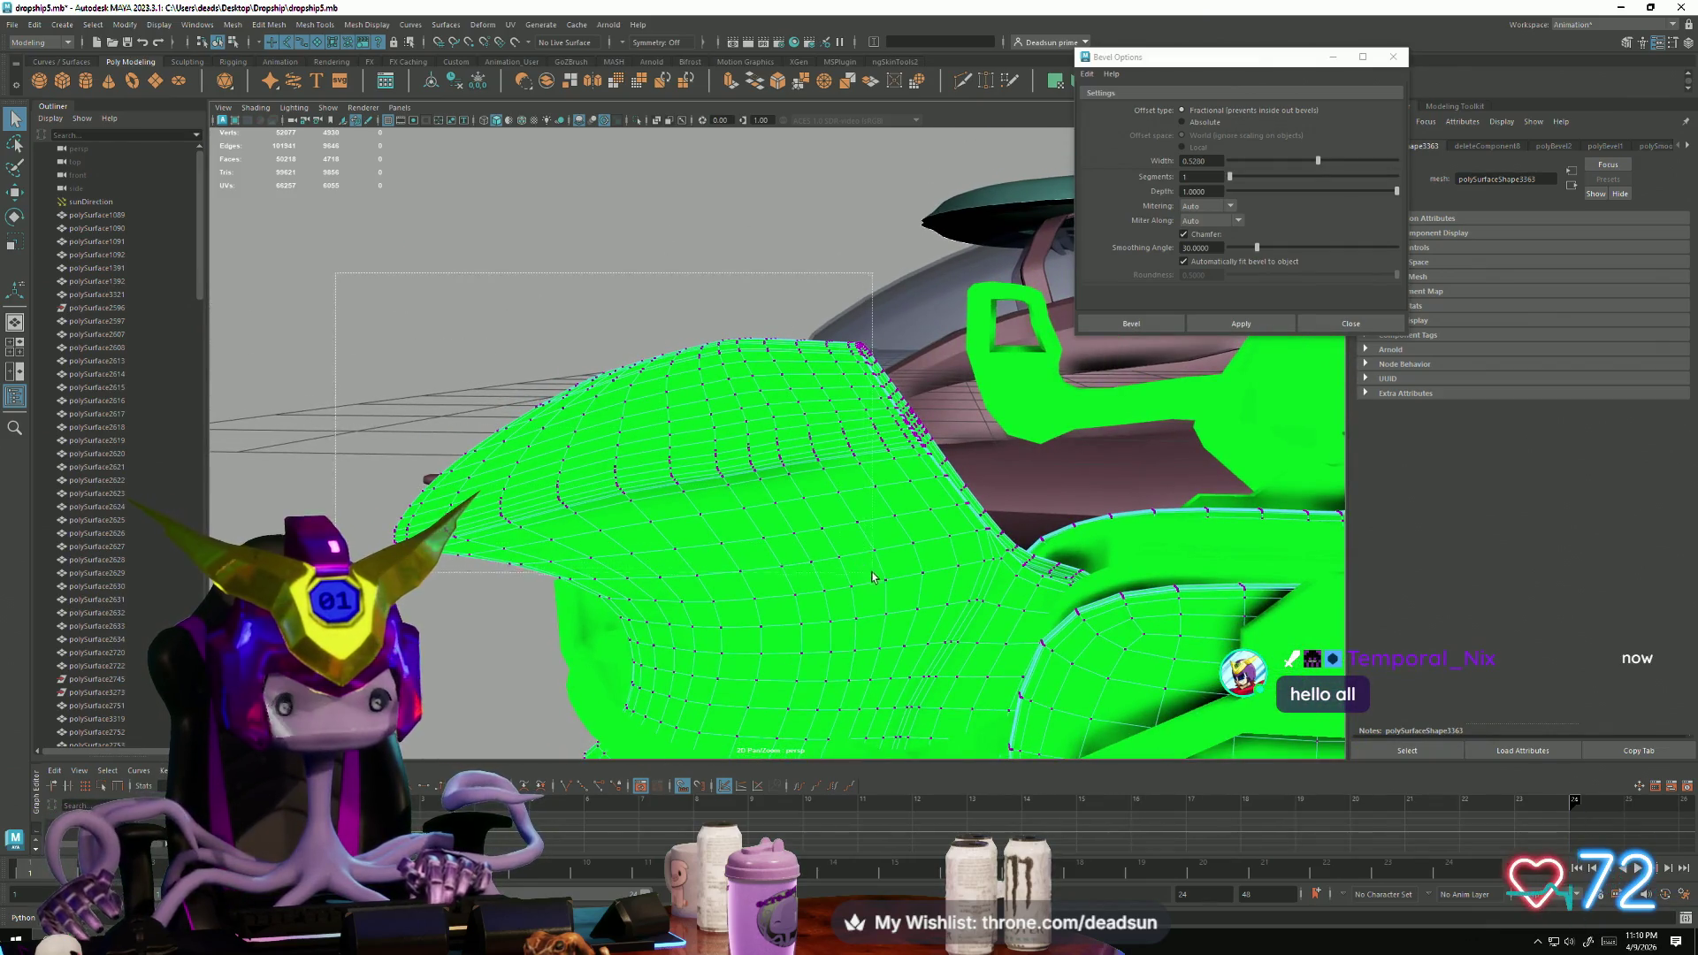
# Step: Delete the stray vertices and a 72-edge loop from the side panel
pyautogui.moveTo(944, 652); pyautogui.dragTo(927, 649)
pyautogui.press('Delete')
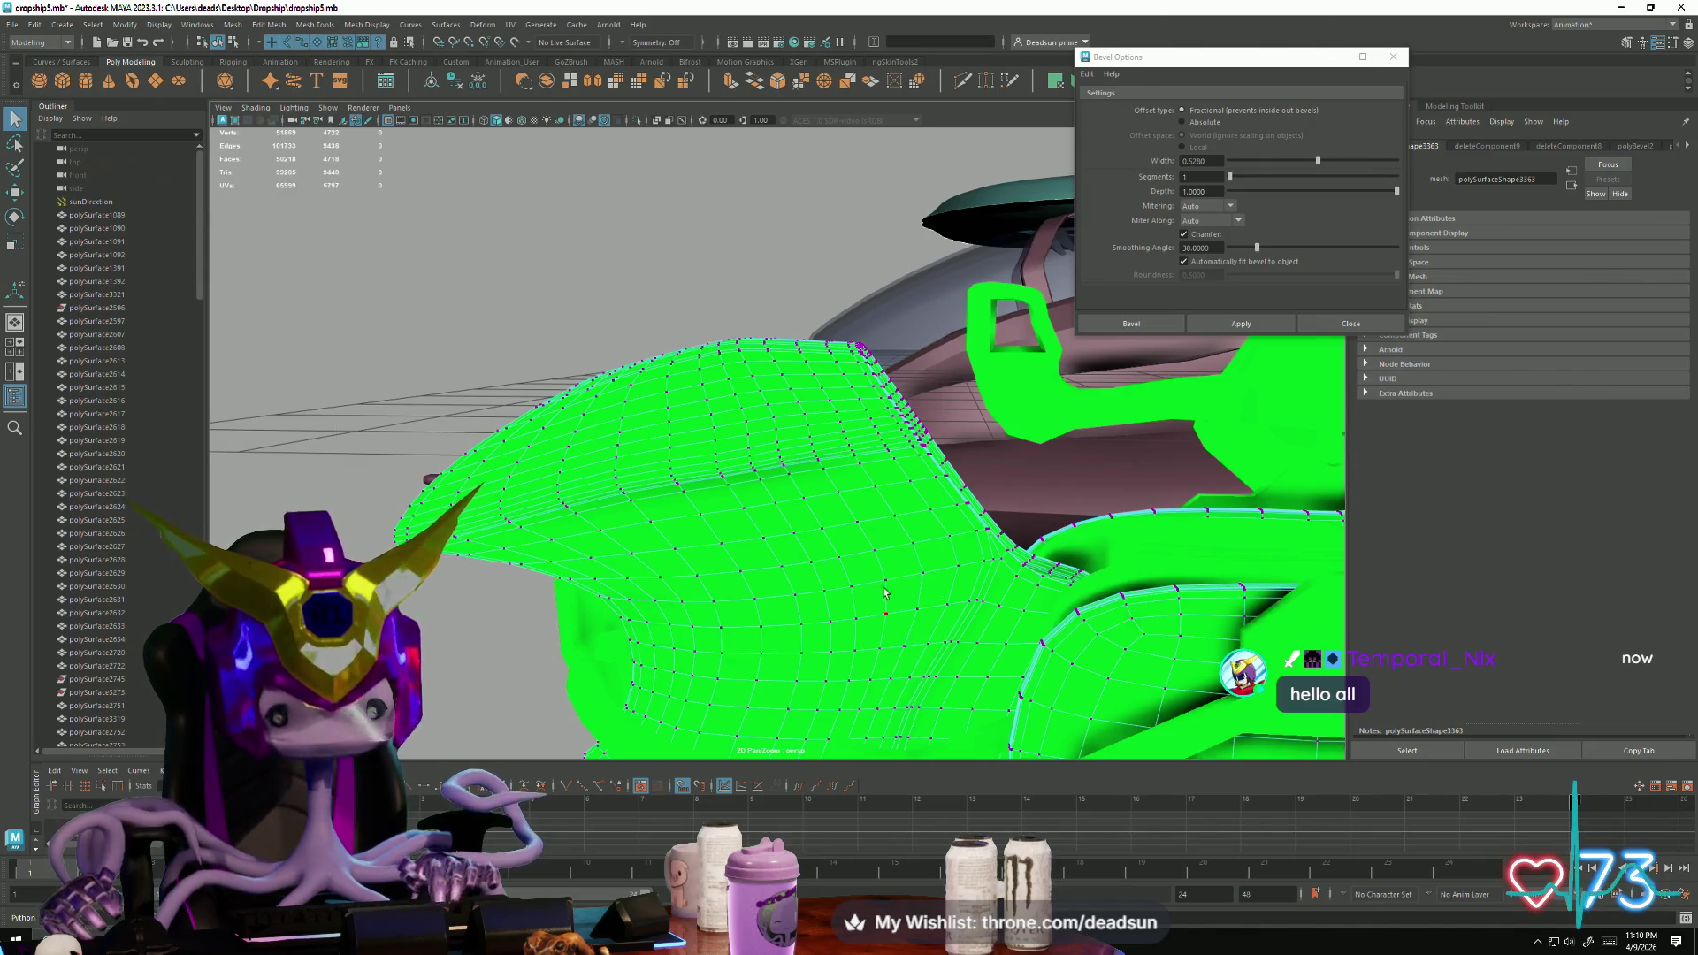
pyautogui.scroll(5, 850, 456)
pyautogui.moveTo(932, 500); pyautogui.dragTo(933, 464, button='right')
pyautogui.doubleClick(932, 485)
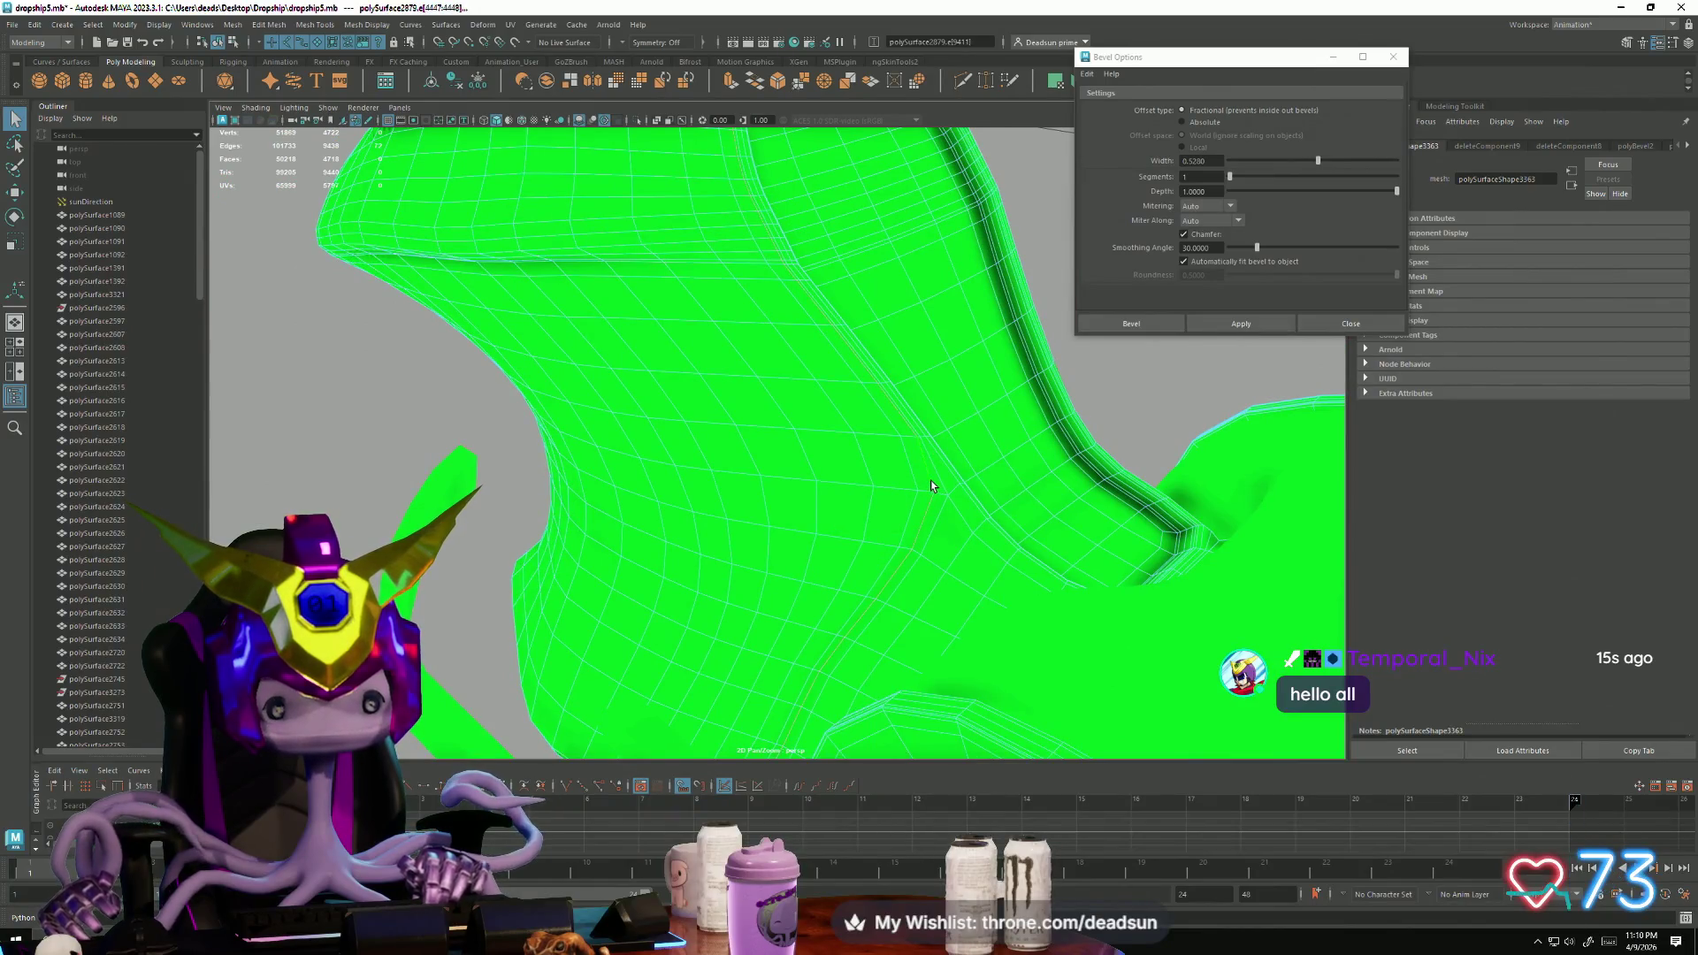
pyautogui.moveTo(1044, 432)
pyautogui.keyDown('alt'); pyautogui.mouseDown()
pyautogui.moveTo(960, 438)
pyautogui.moveTo(921, 401)
pyautogui.moveTo(884, 407)
pyautogui.mouseUp(); pyautogui.keyUp('alt')
pyautogui.moveTo(885, 406)
pyautogui.keyDown('alt'); pyautogui.mouseDown(button='right')
pyautogui.moveTo(752, 426)
pyautogui.moveTo(696, 524)
pyautogui.mouseUp(button='right'); pyautogui.keyUp('alt')
pyautogui.press('Delete')
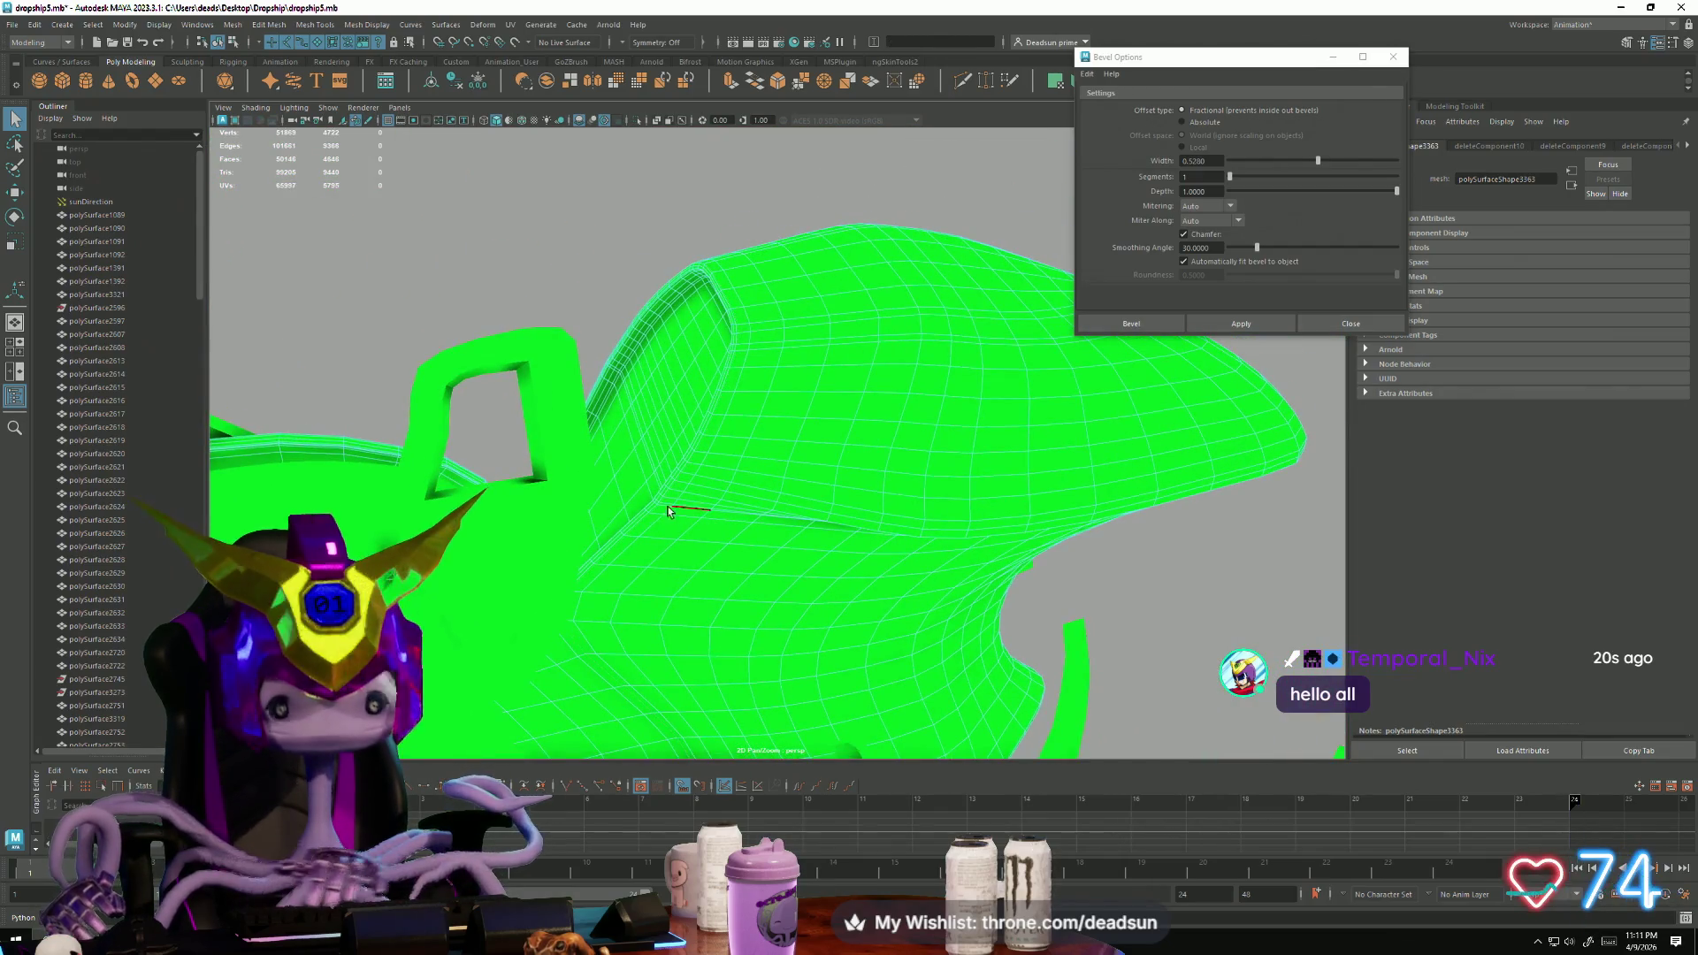
# Step: Delete the leftover side panel vertices and return to Object Mode
pyautogui.keyDown('alt'); pyautogui.moveTo(812, 462); pyautogui.dragTo(756, 408); pyautogui.keyUp('alt')
pyautogui.press('F9')
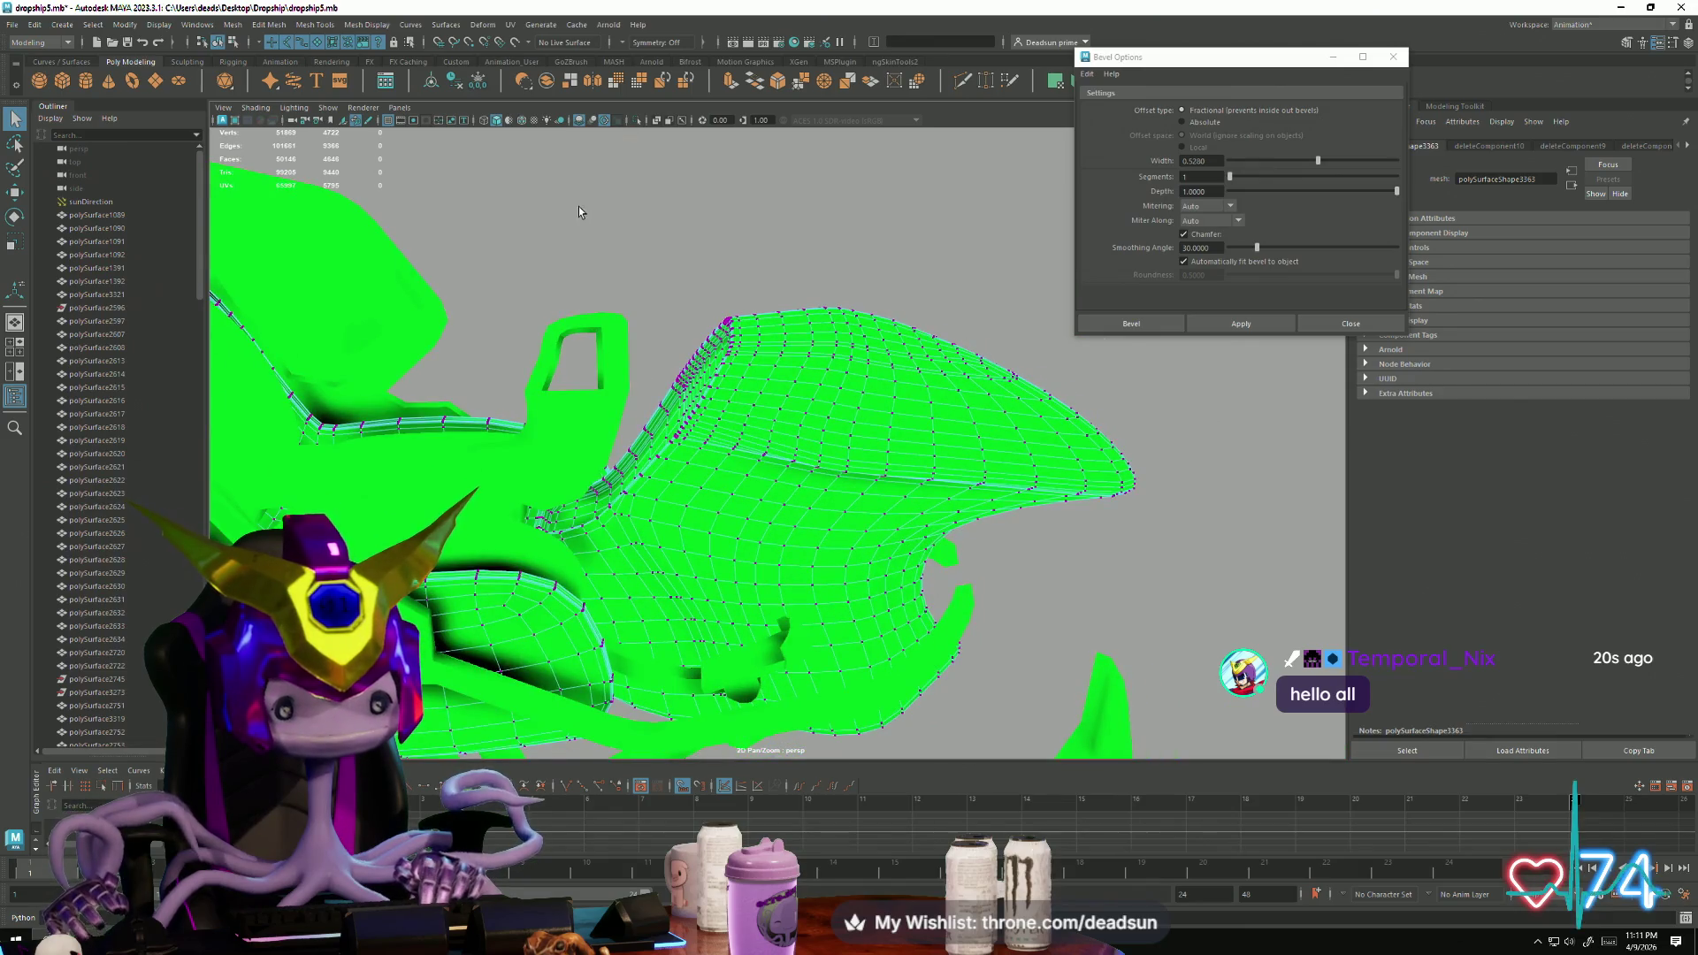
pyautogui.moveTo(1179, 752); pyautogui.dragTo(1180, 750)
pyautogui.press('Delete')
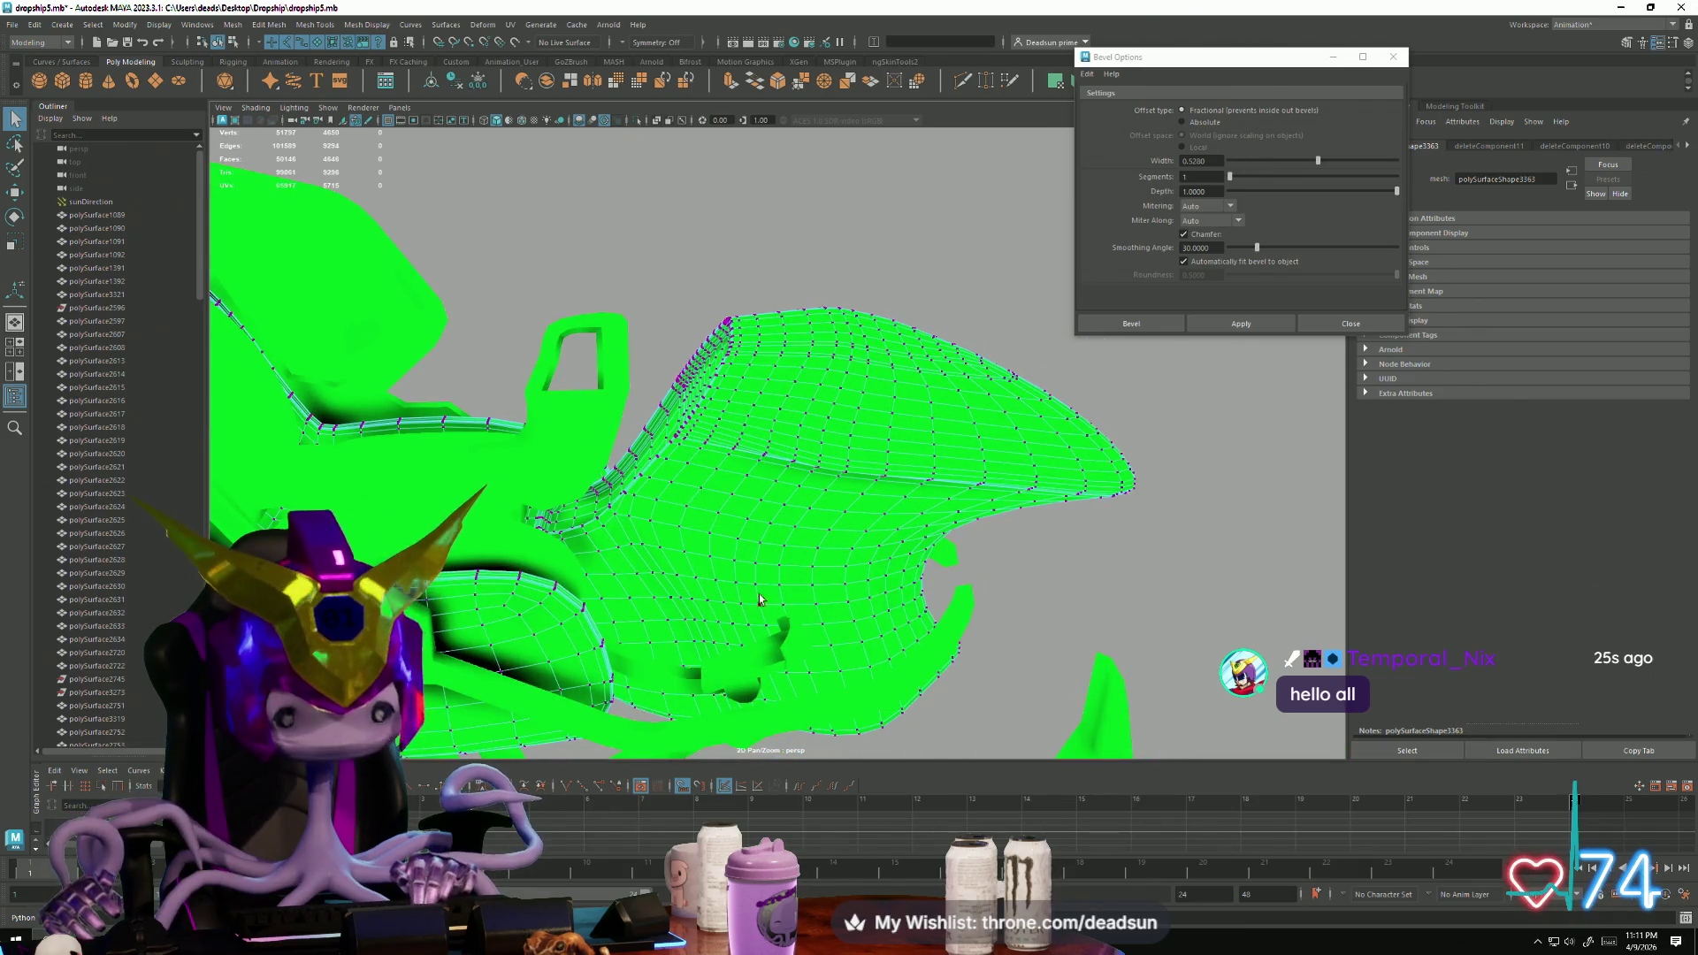
pyautogui.moveTo(721, 451); pyautogui.dragTo(721, 416, button='right')
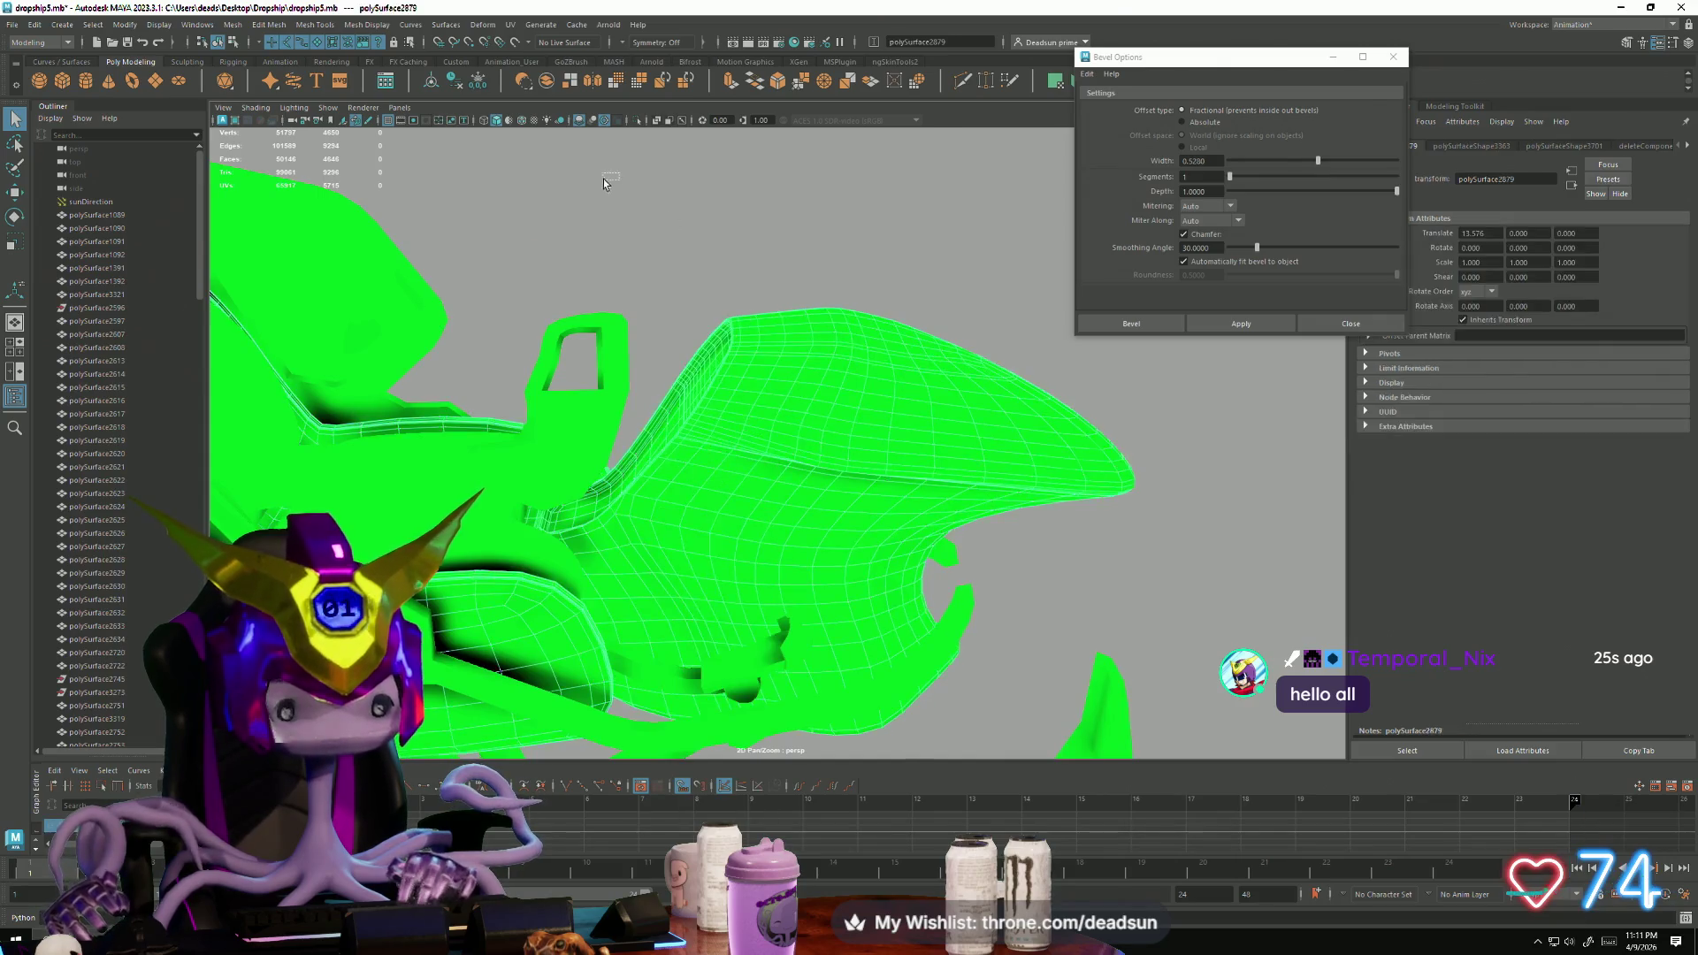